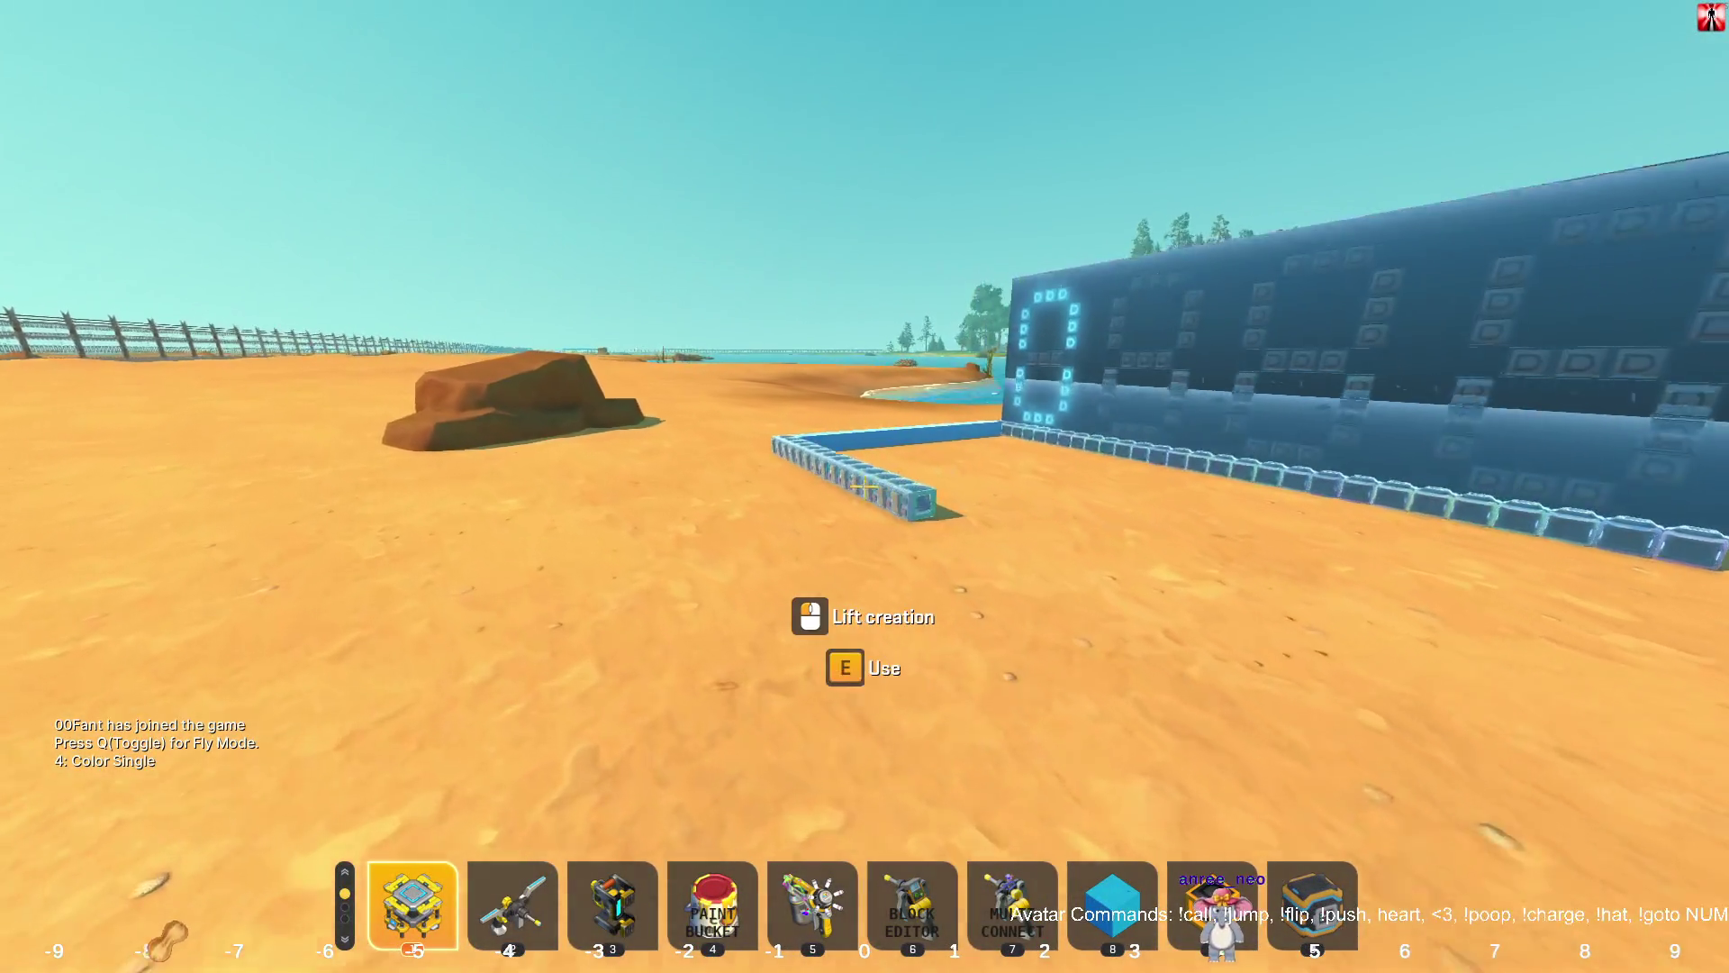
Place a lift on the sand and set the digit-display creation down on it.
left_click(863, 486)
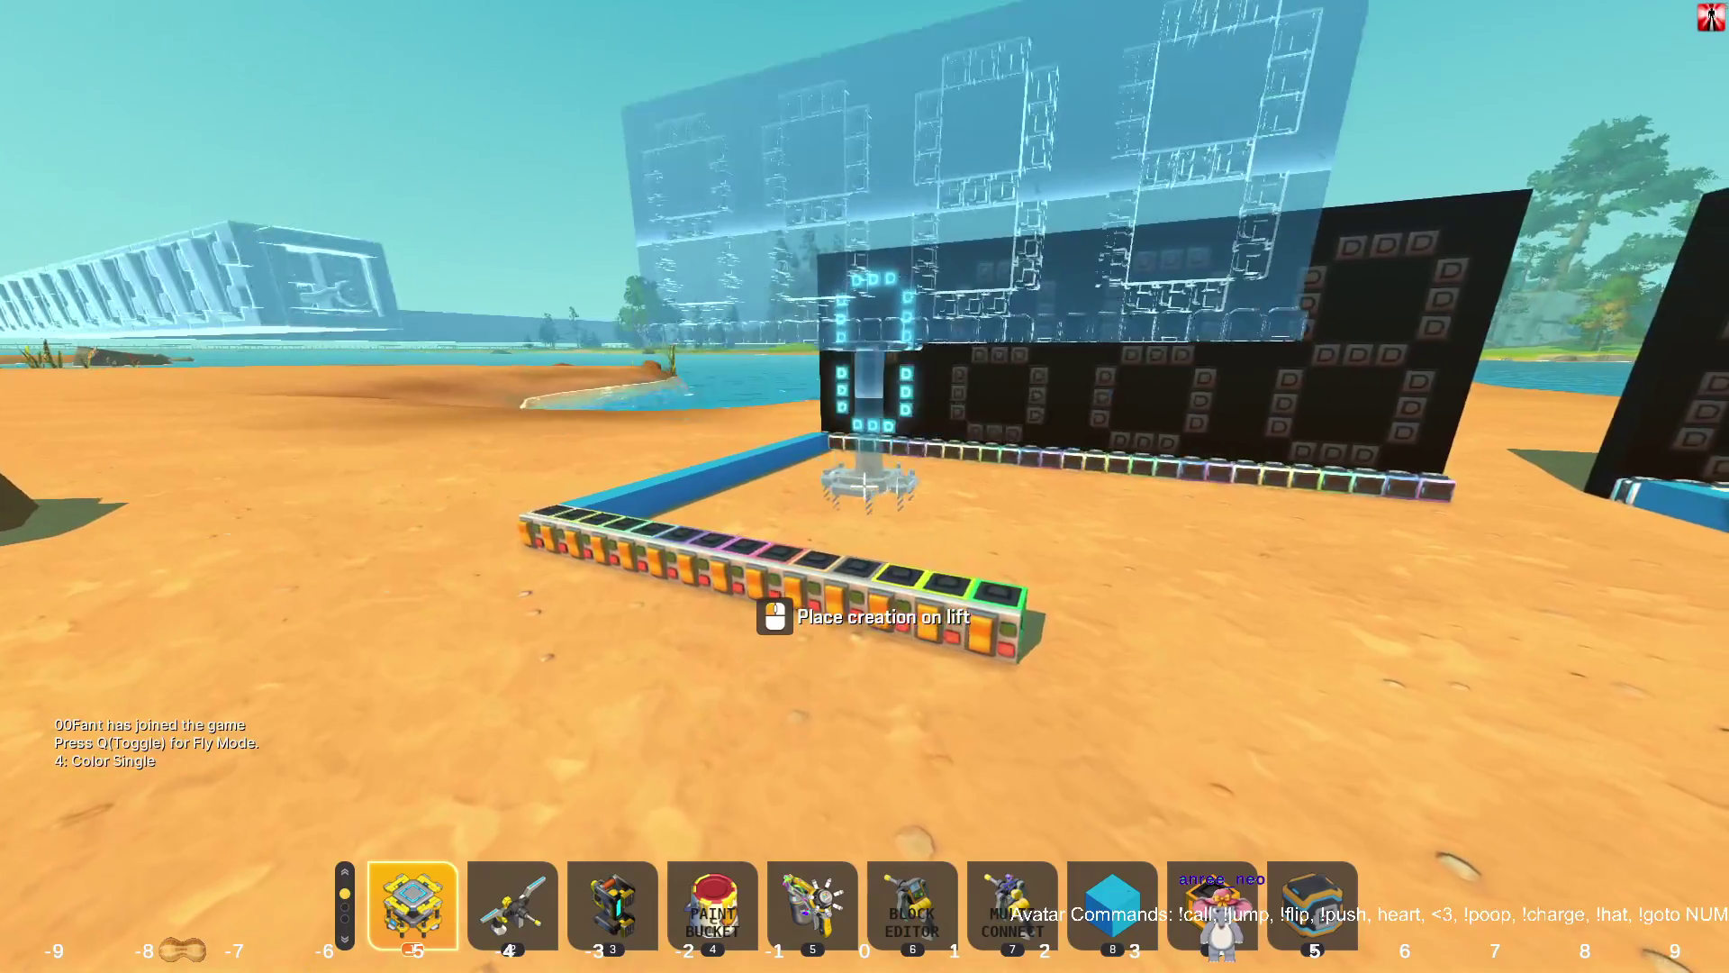
left_click(864, 486)
key("6")
scroll(864, 486, "down", 5)
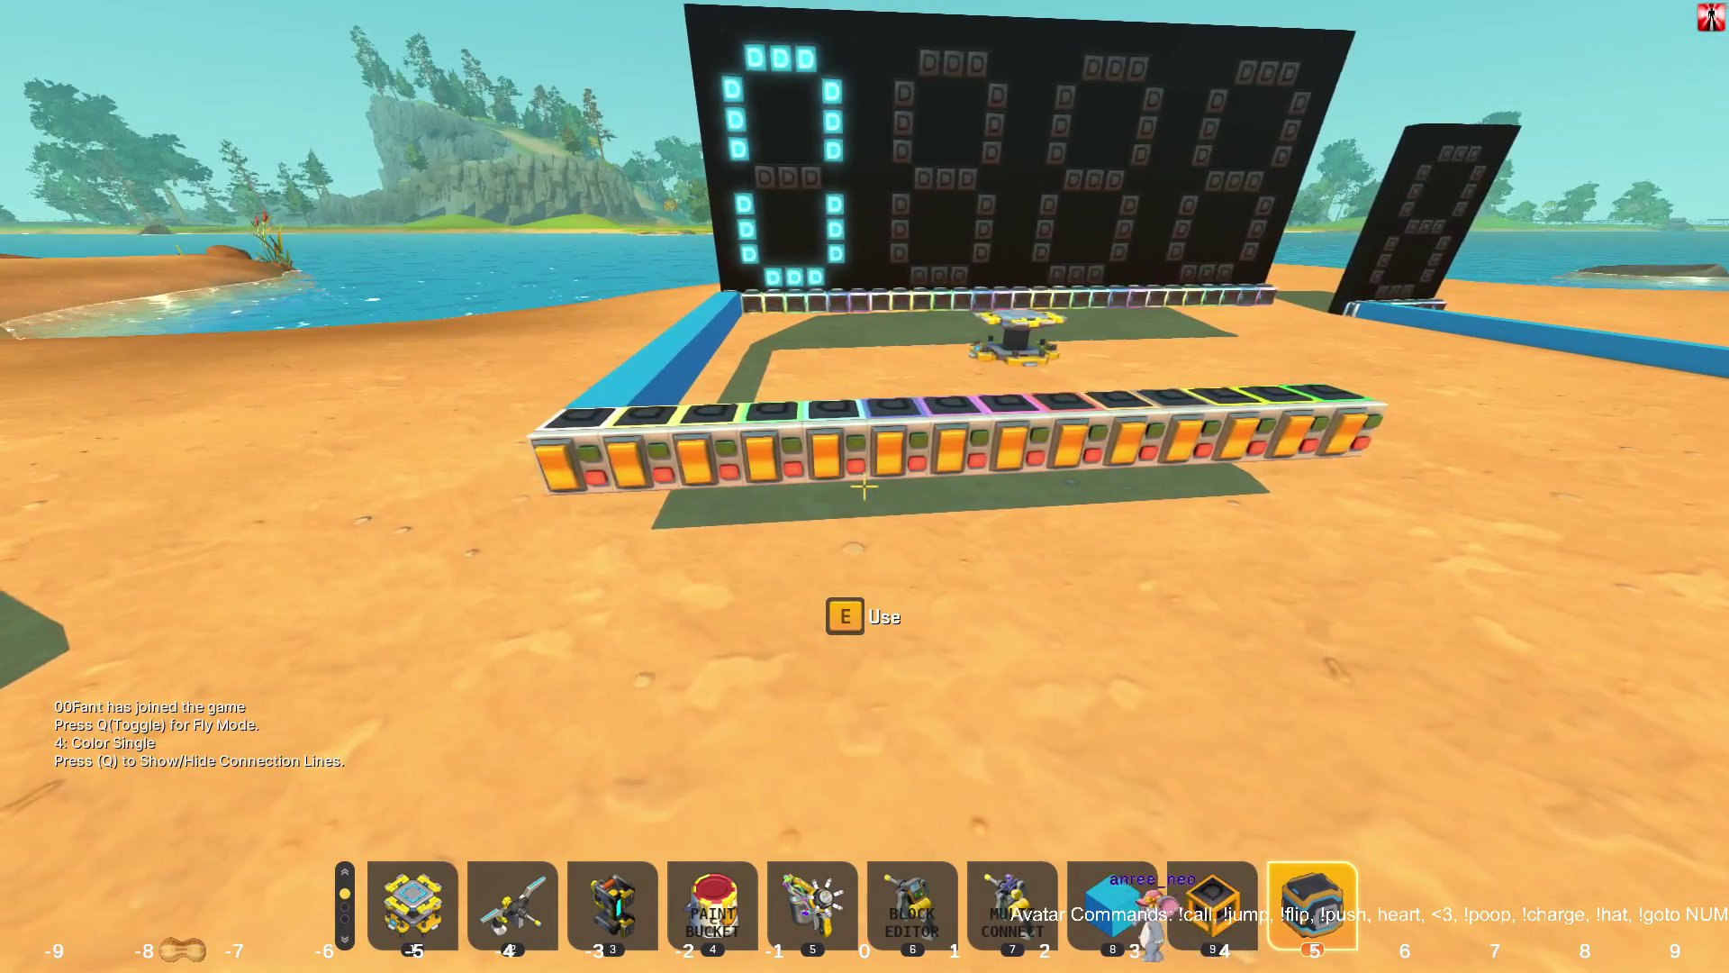
Walk around to line up facing the button row and digit display.
key("w")
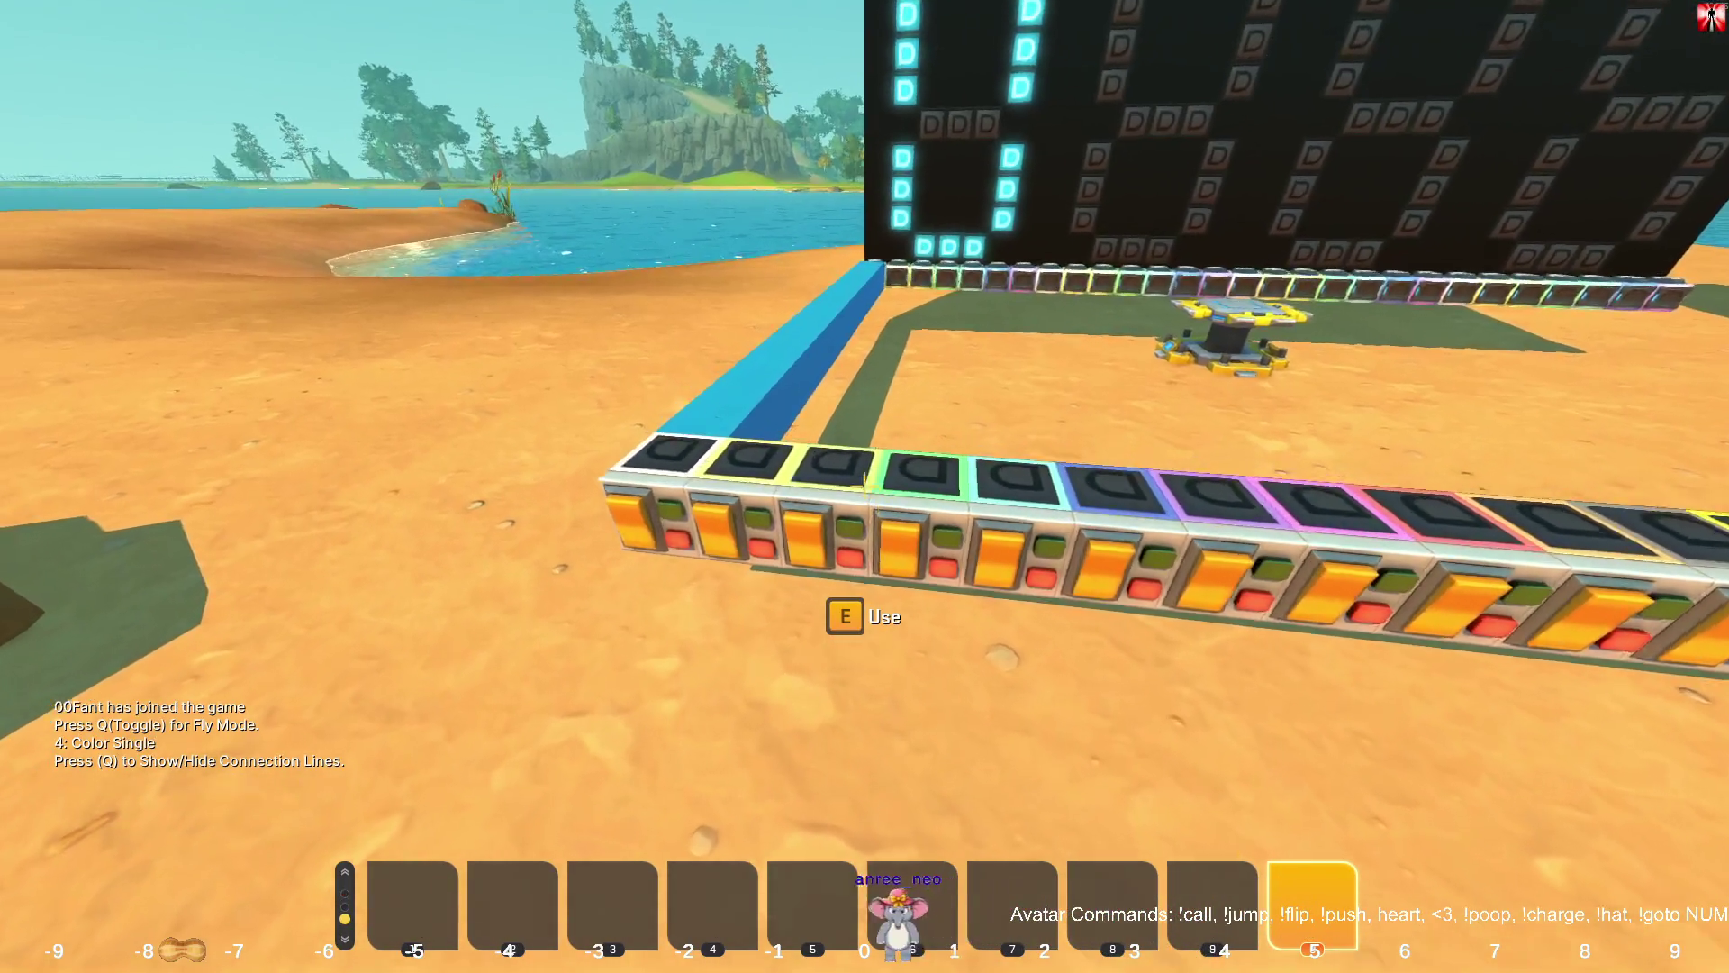
key("d")
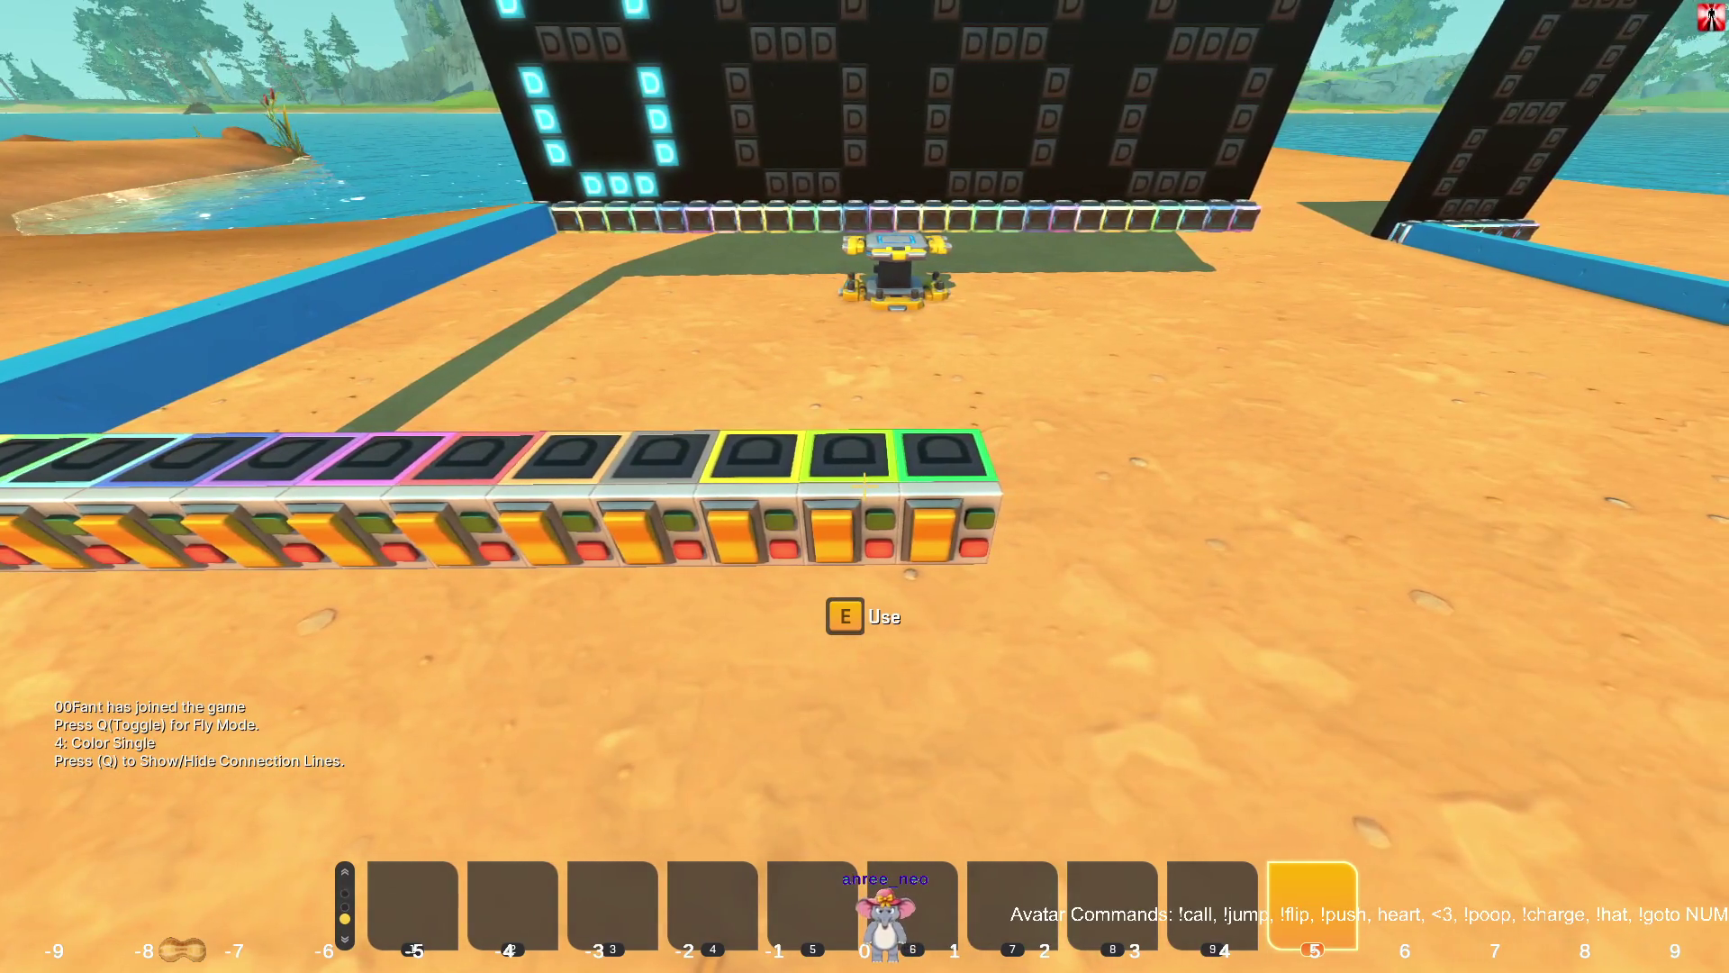
key("alt+Tab")
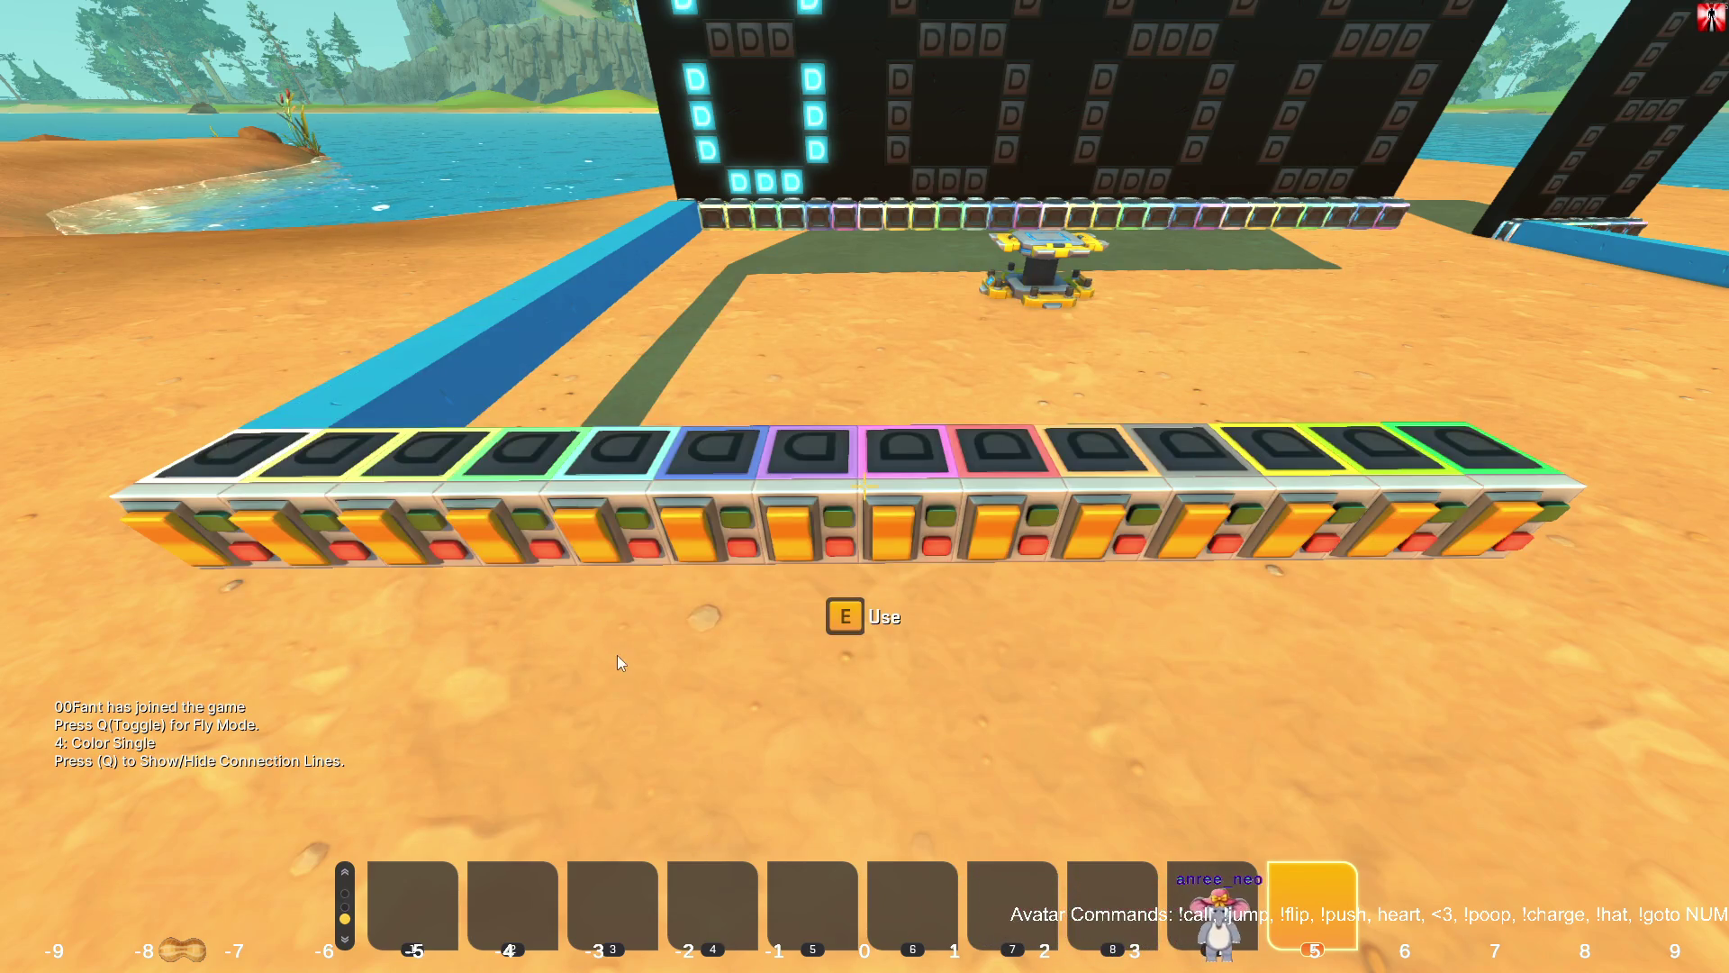
left_click(618, 656)
key("a")
key("a")
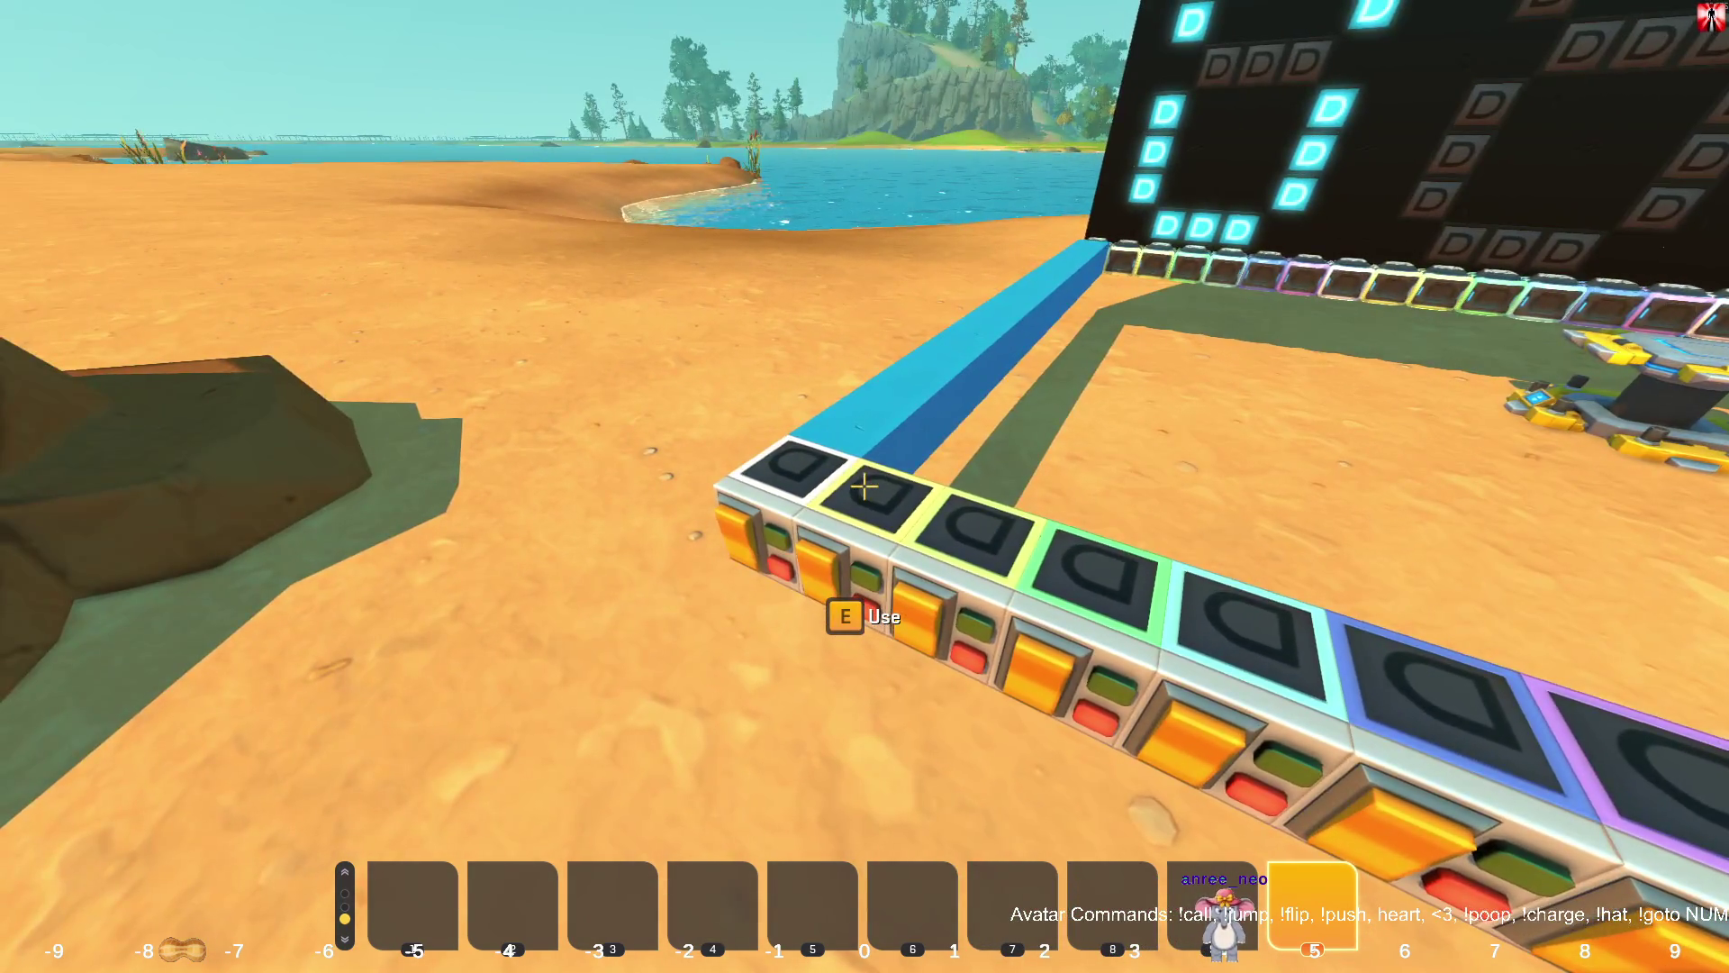
key("s")
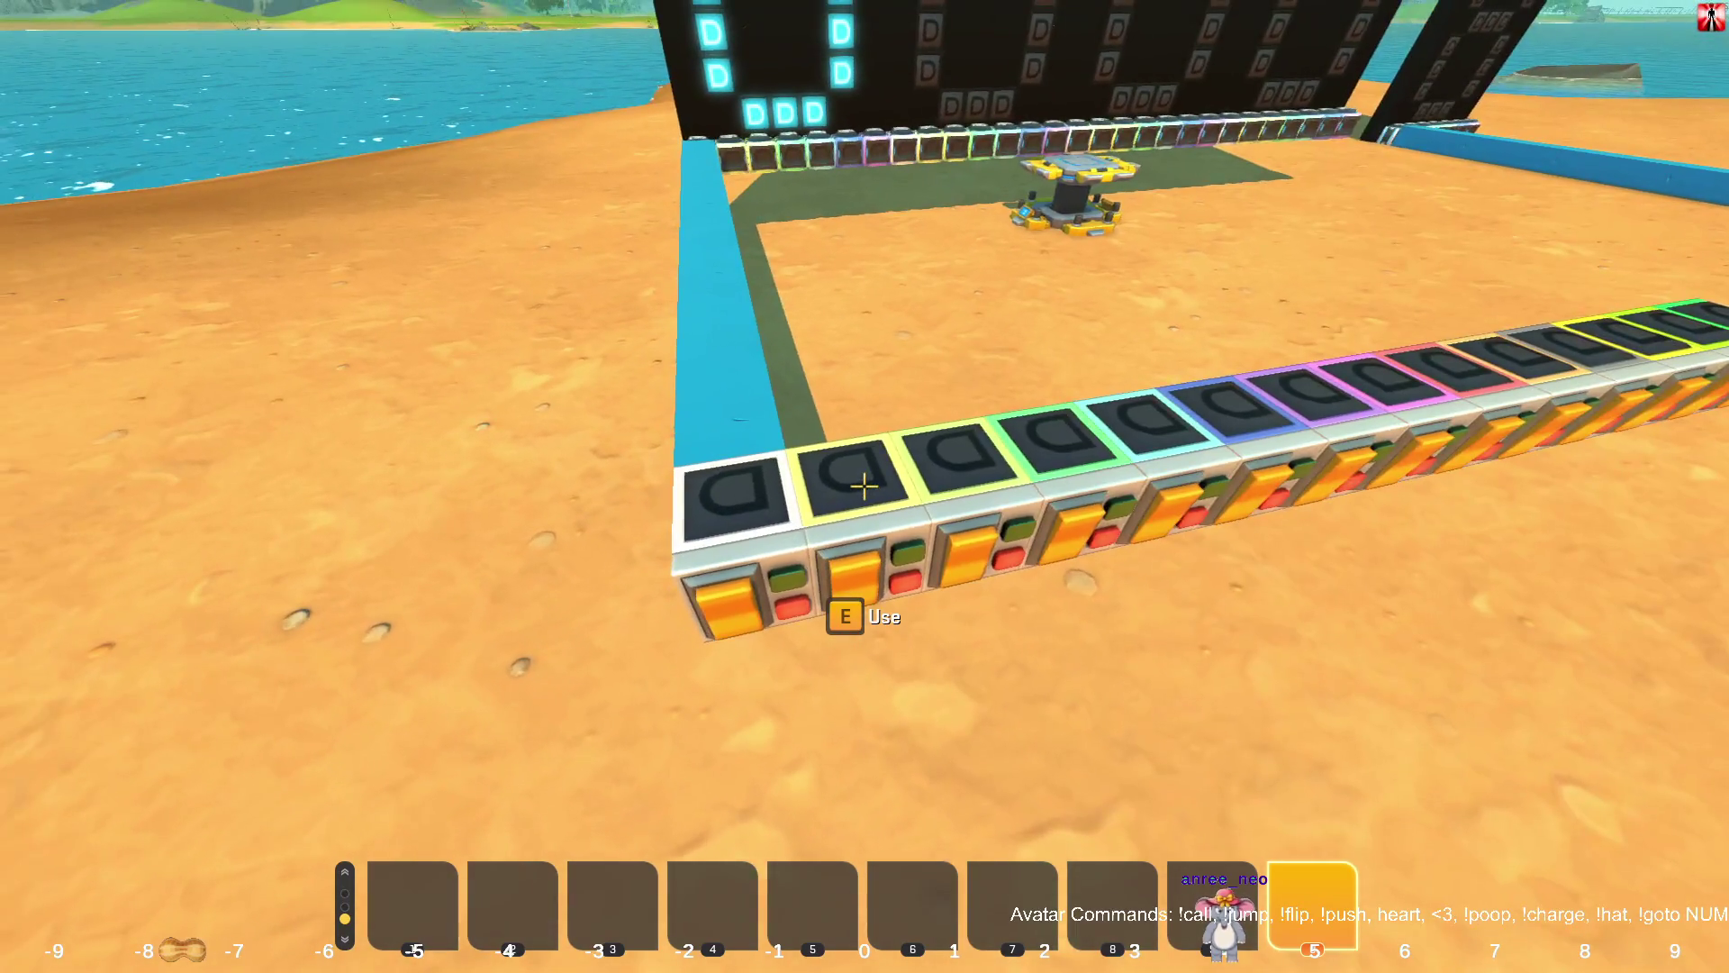
key("a")
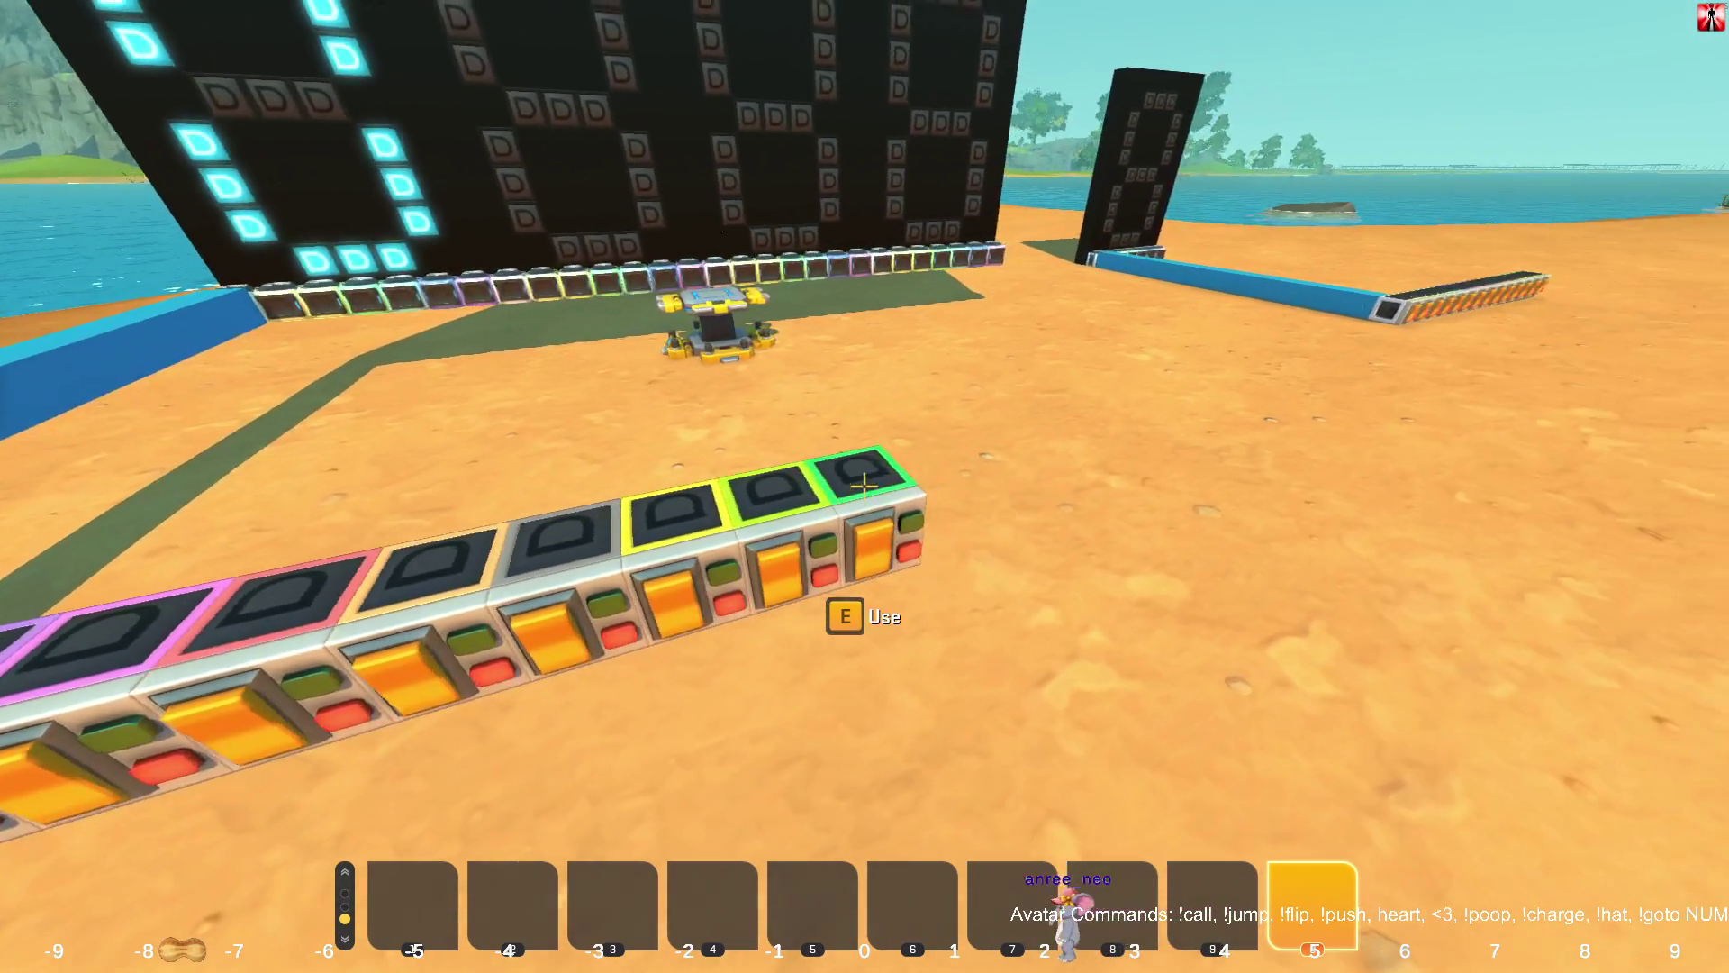
key("s")
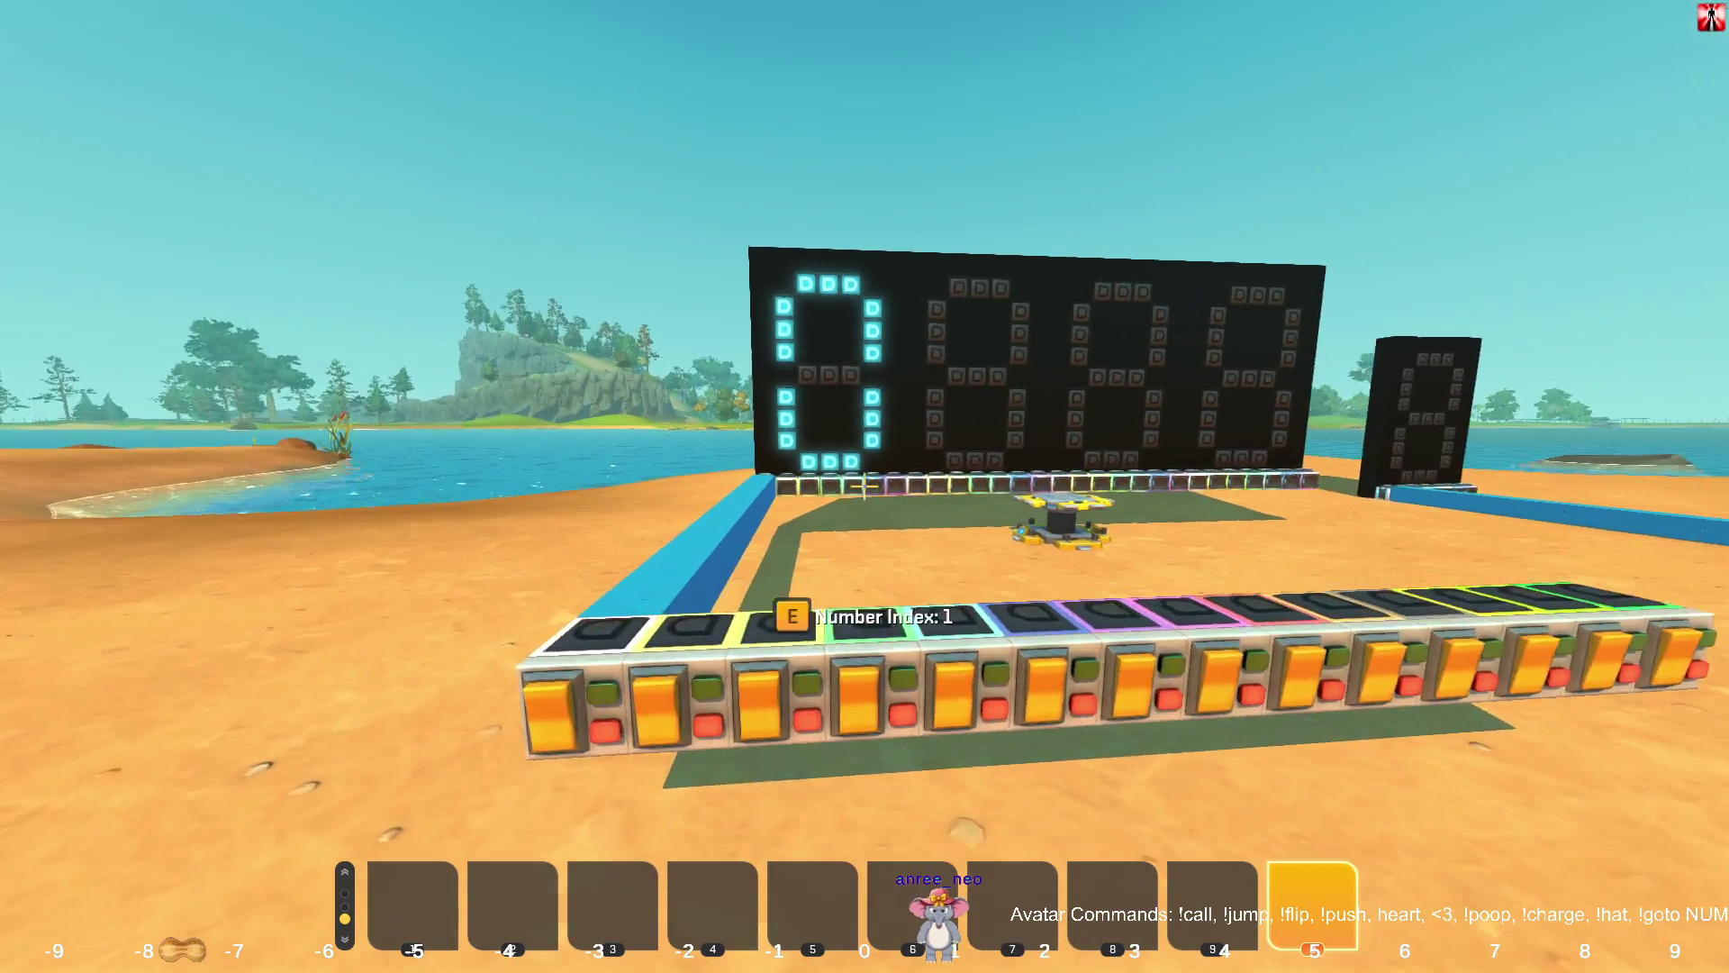
key("a")
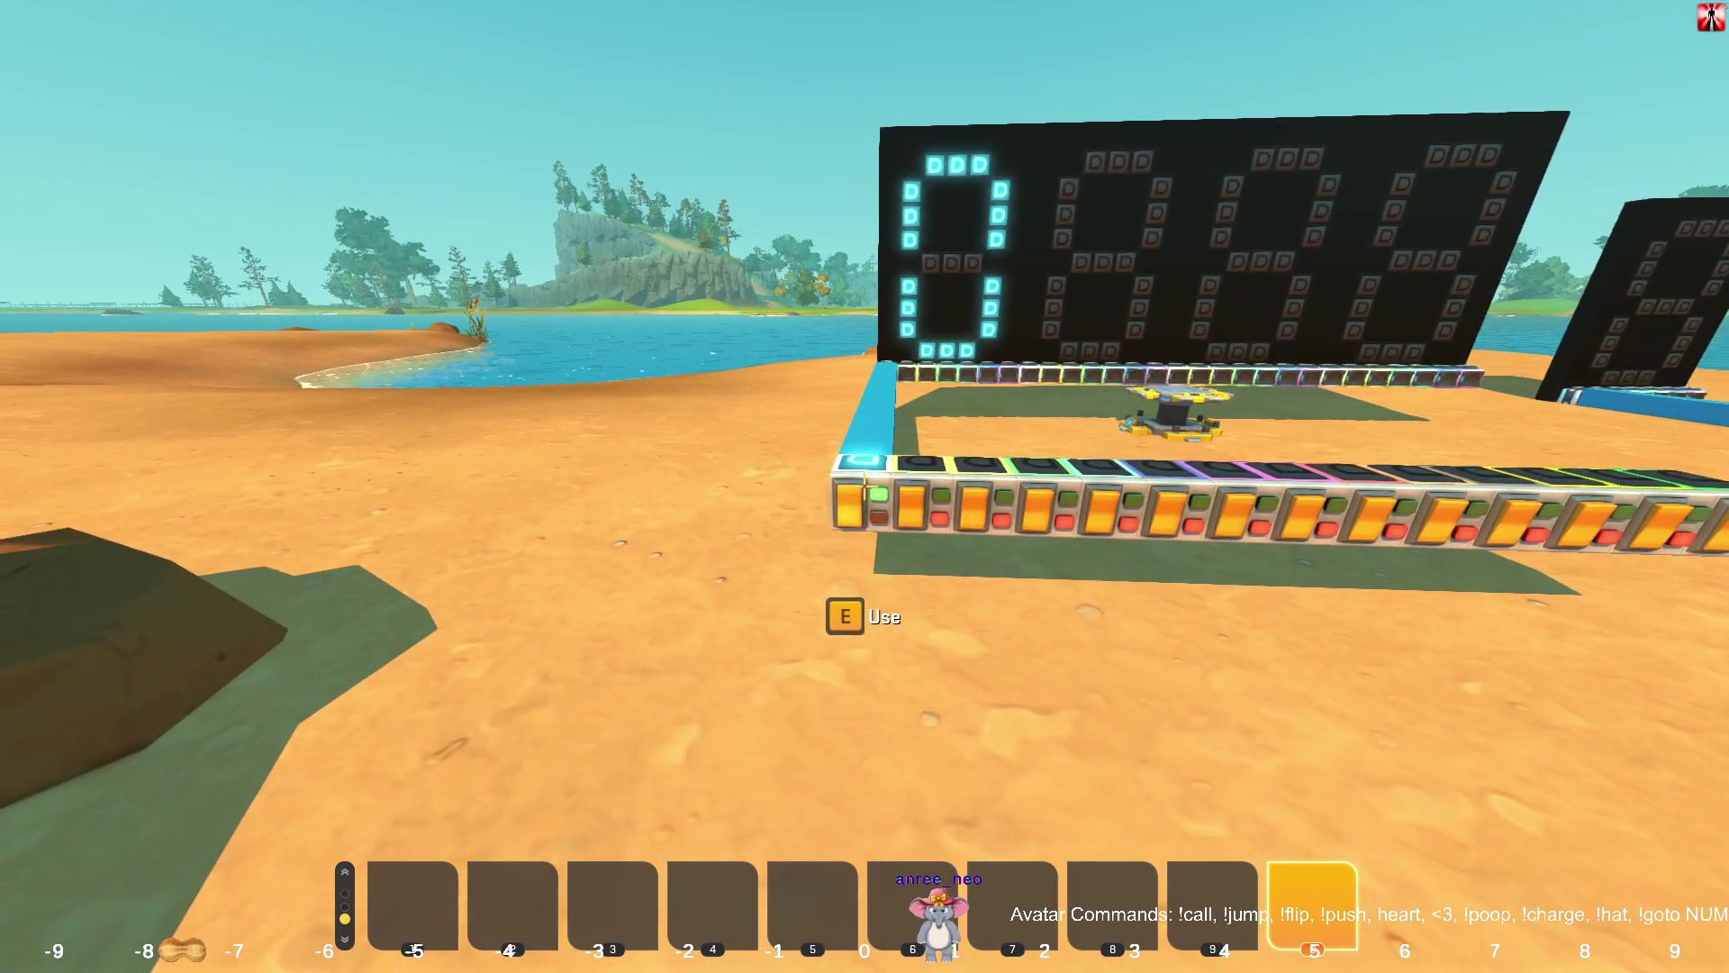
Press the second, first and third buttons so the display shows 2, 3, 4 and 6.
key("s")
key("e")
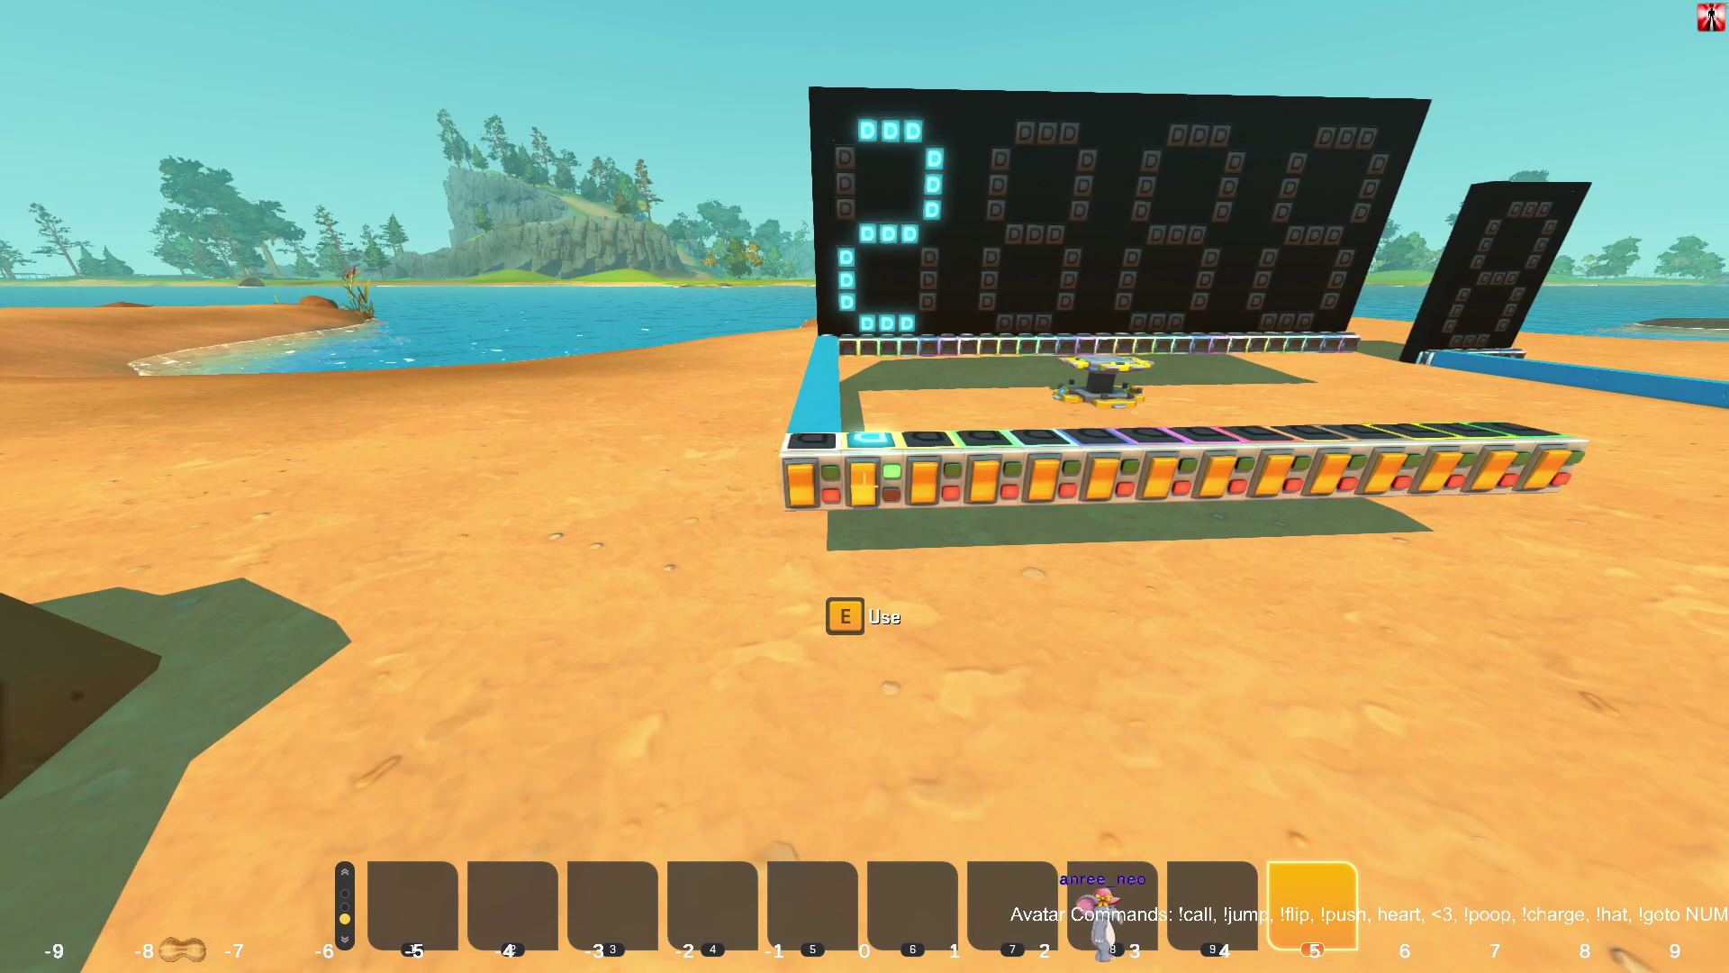
key("a")
key("e")
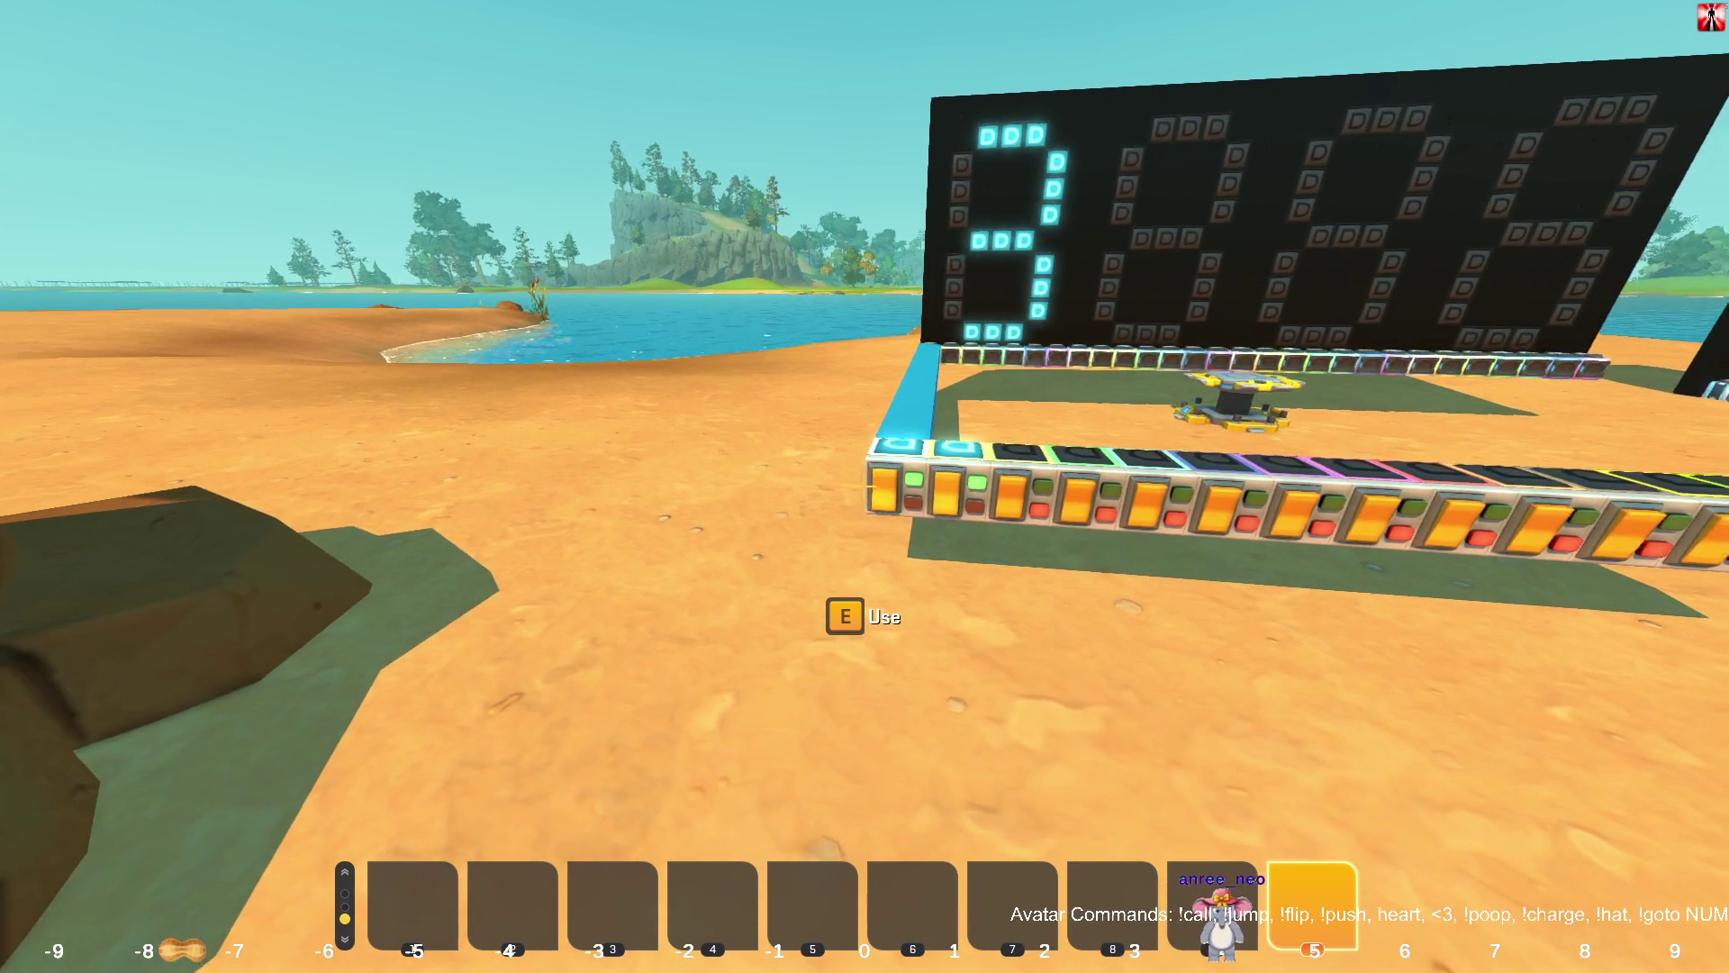
key("s")
key("e")
key("e")
key("e")
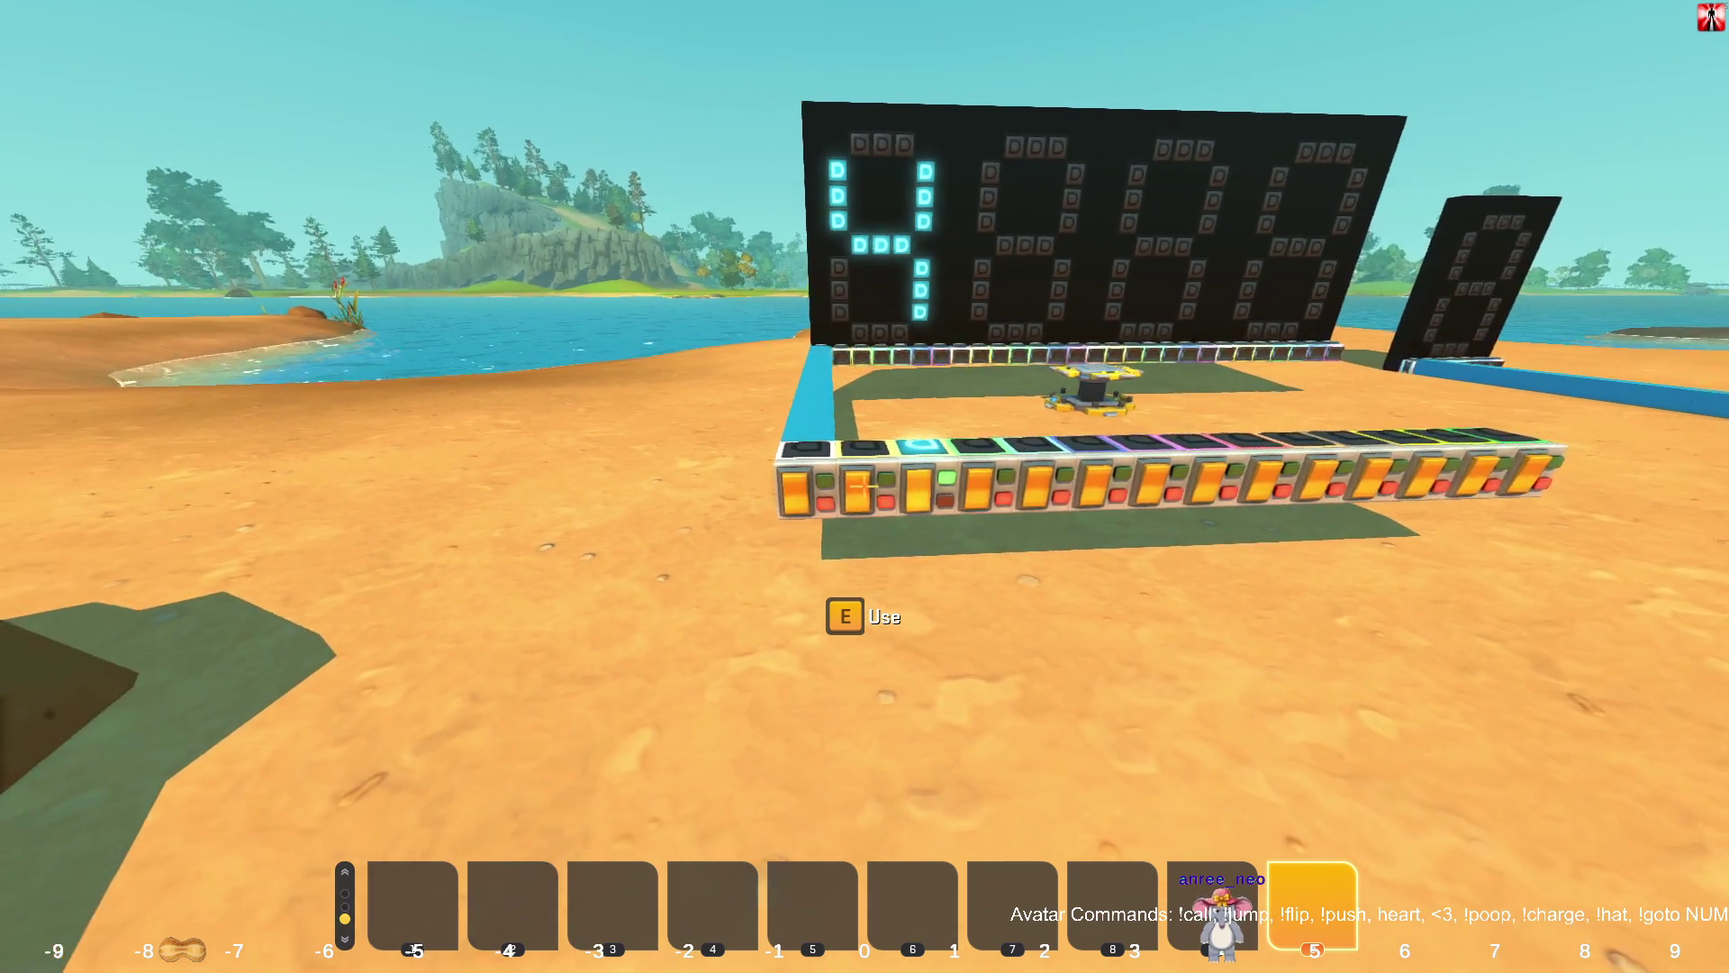
key("a")
key("w")
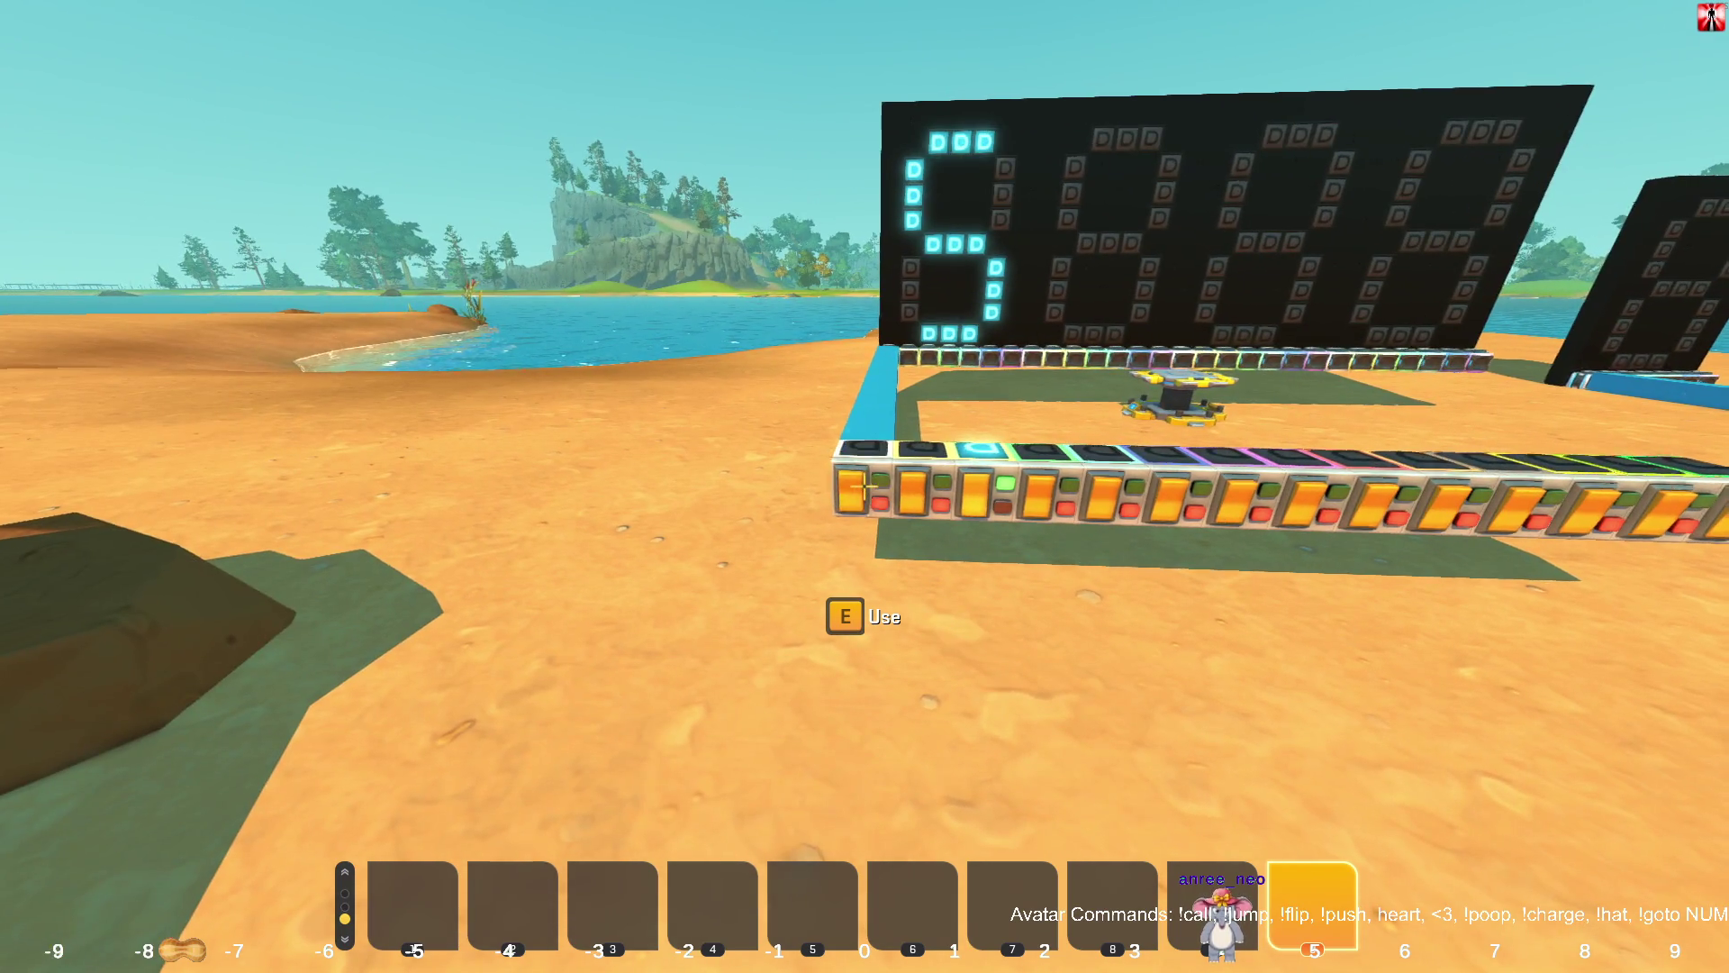
key("d")
key("e")
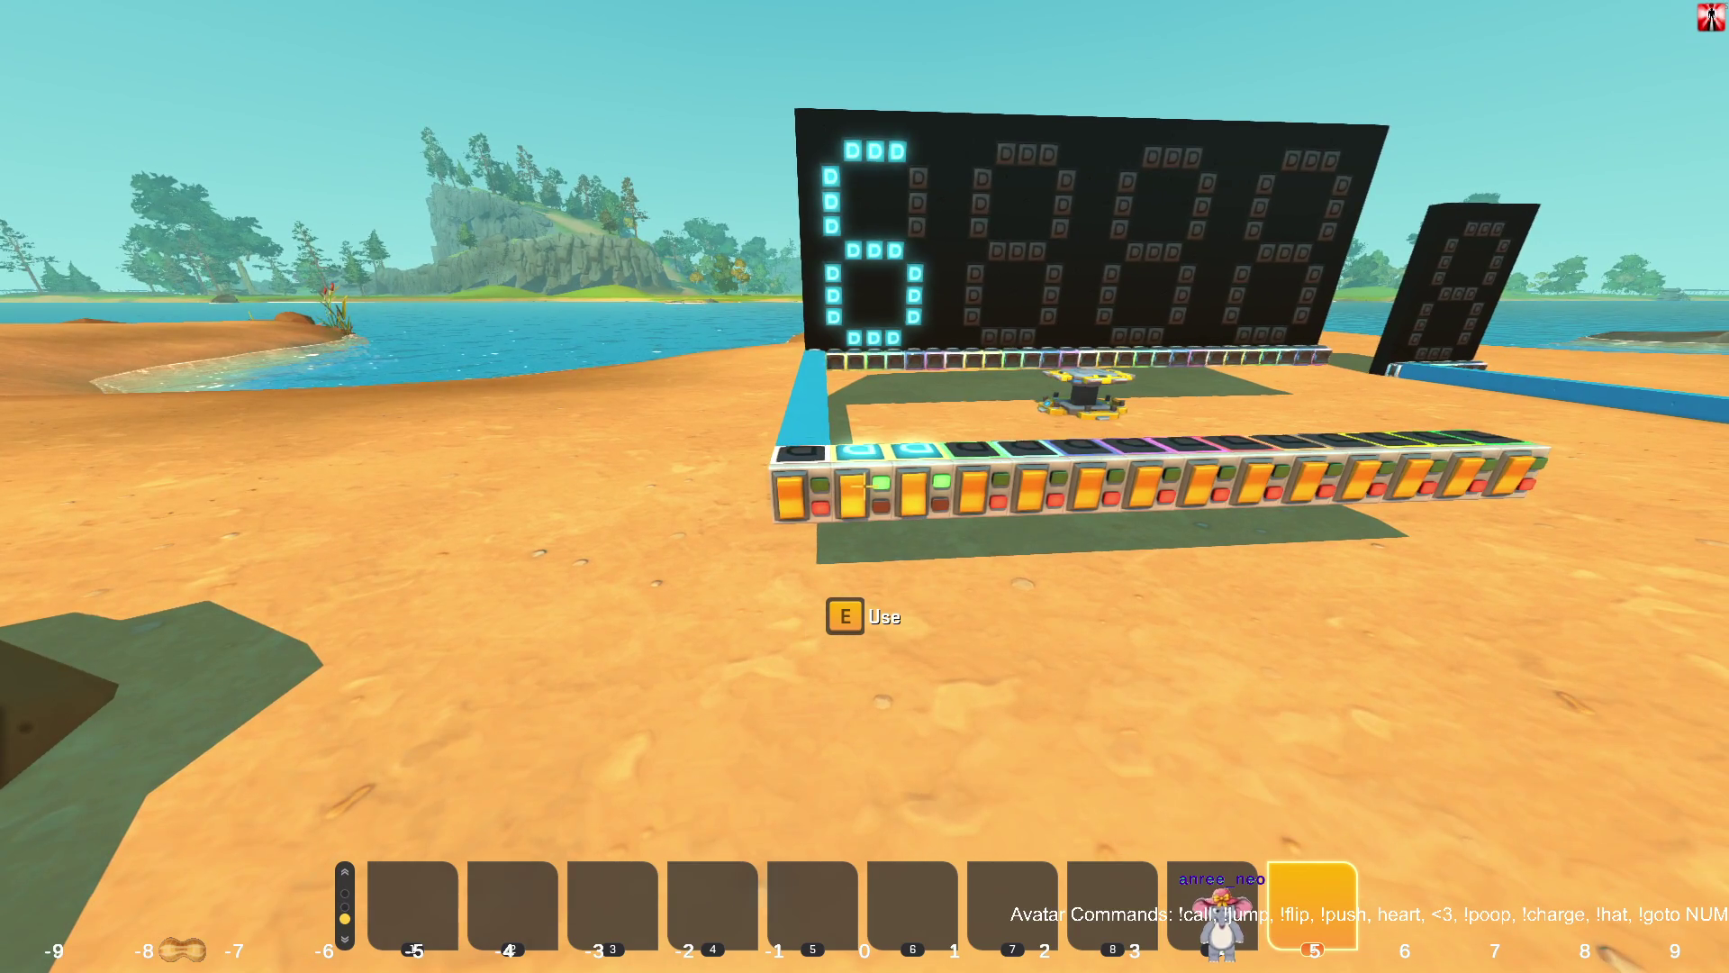
Turn the second button off, press the fourth and others for 8, then show the wiring.
key("e")
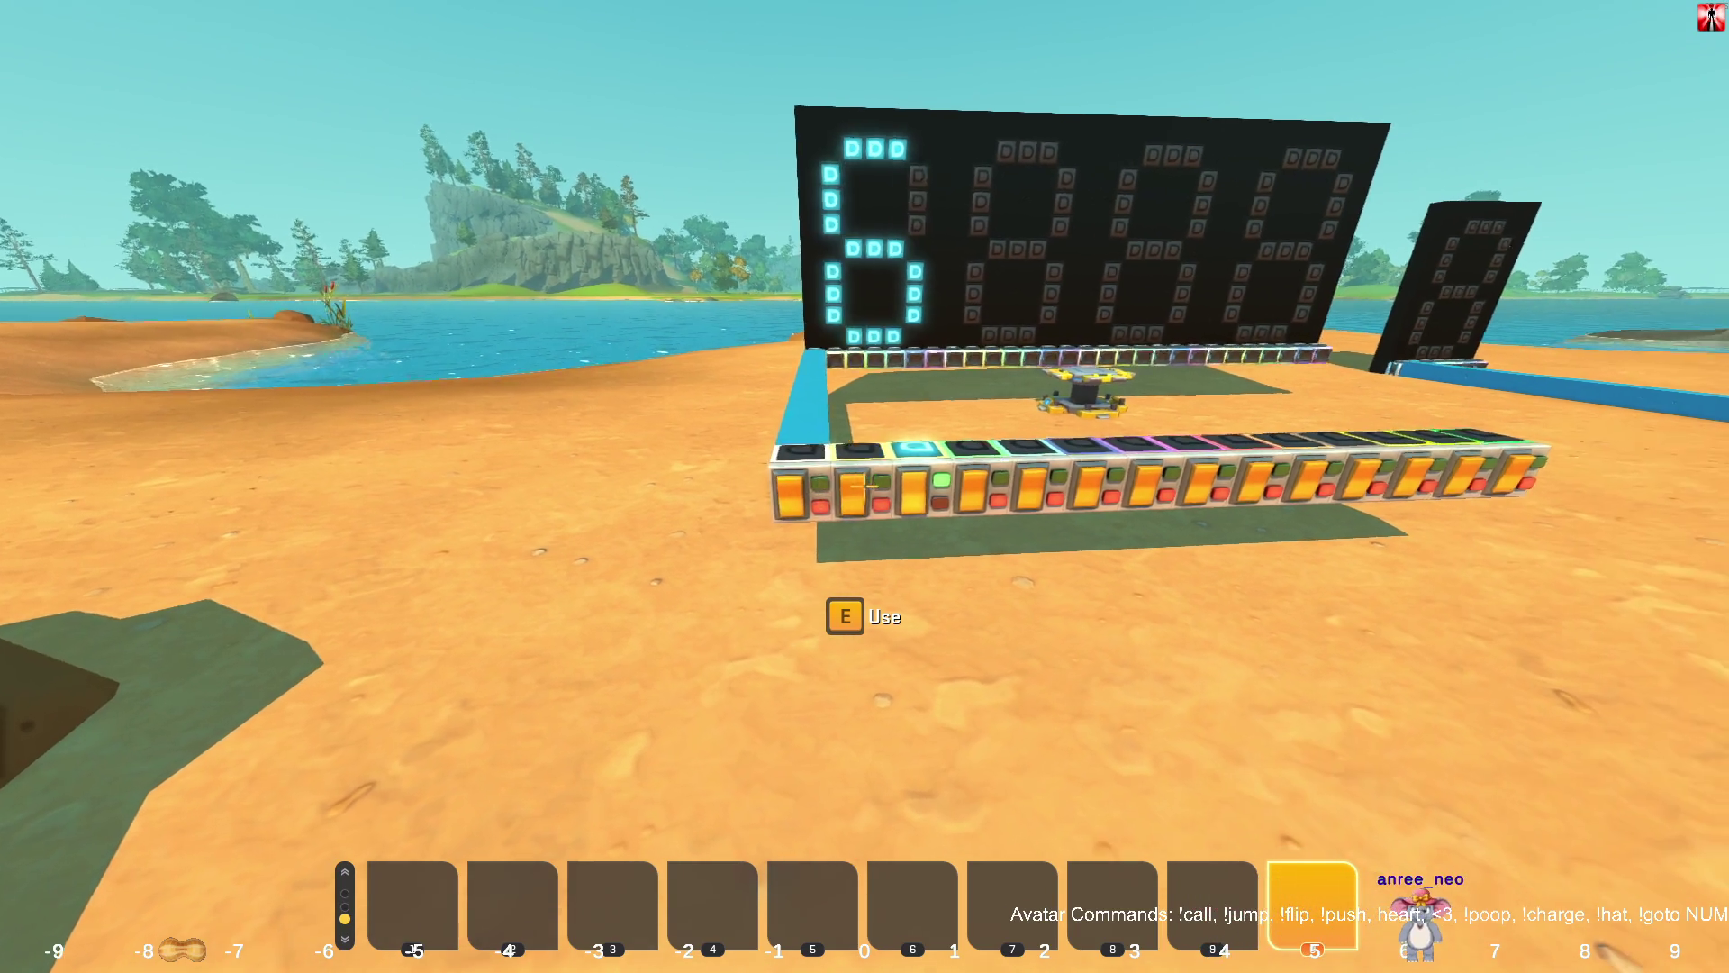
key("d")
key("e")
key("a")
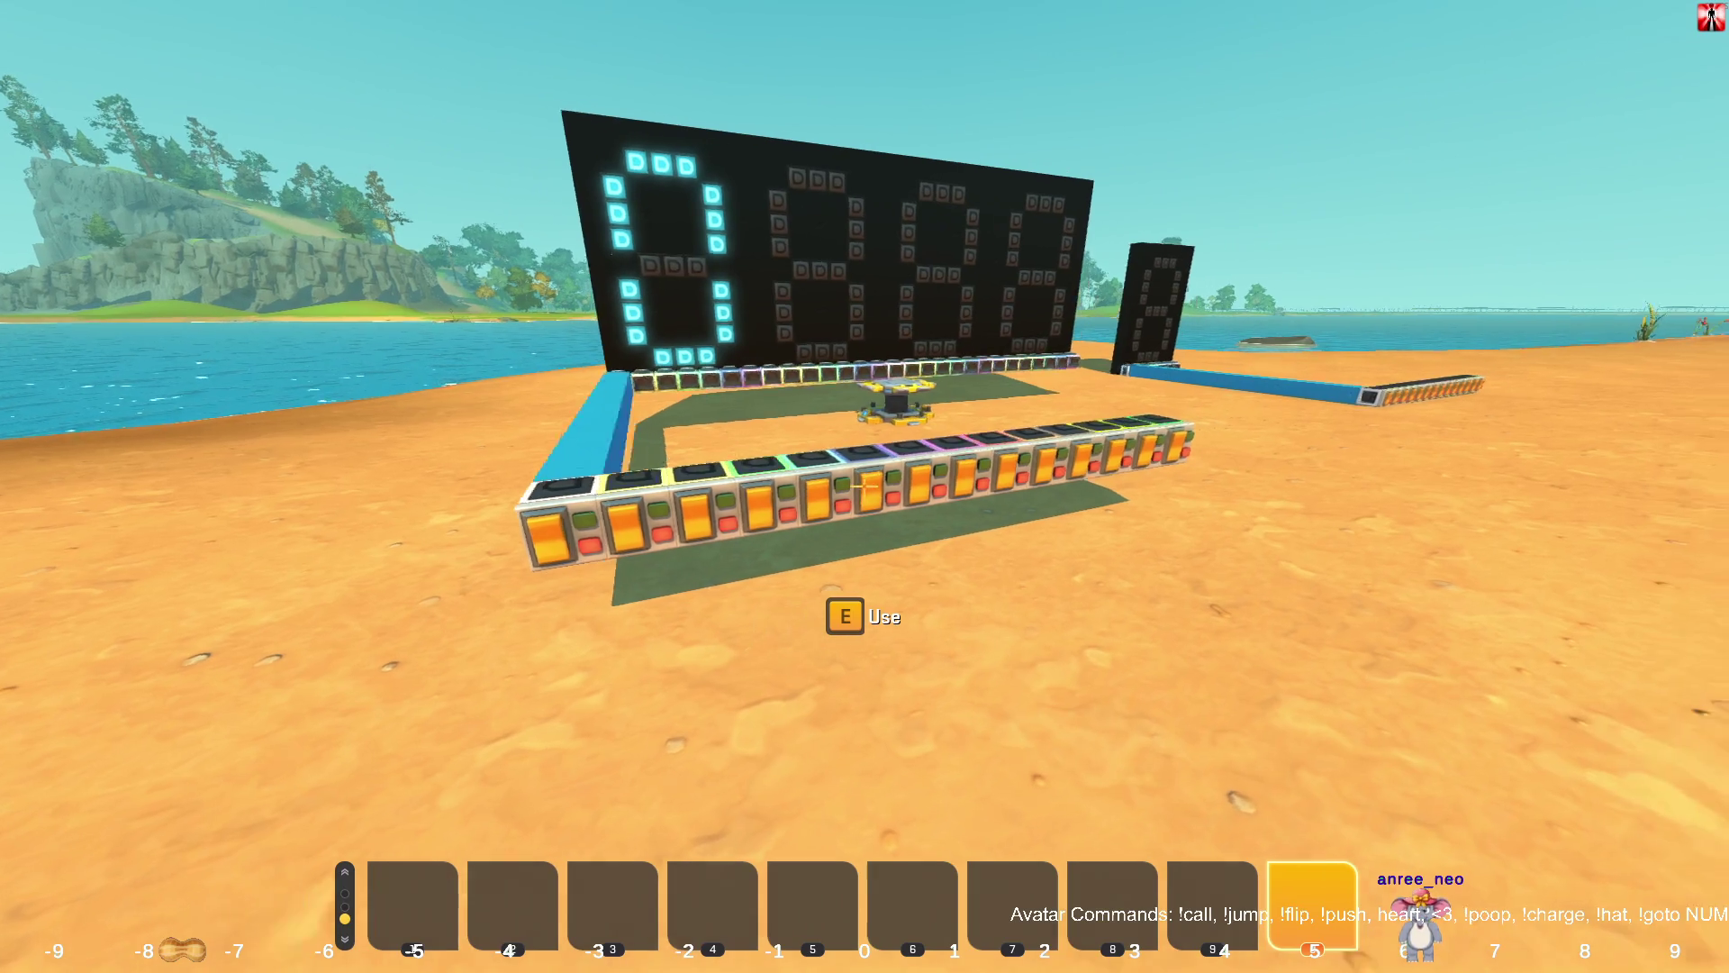
key("e")
key("e")
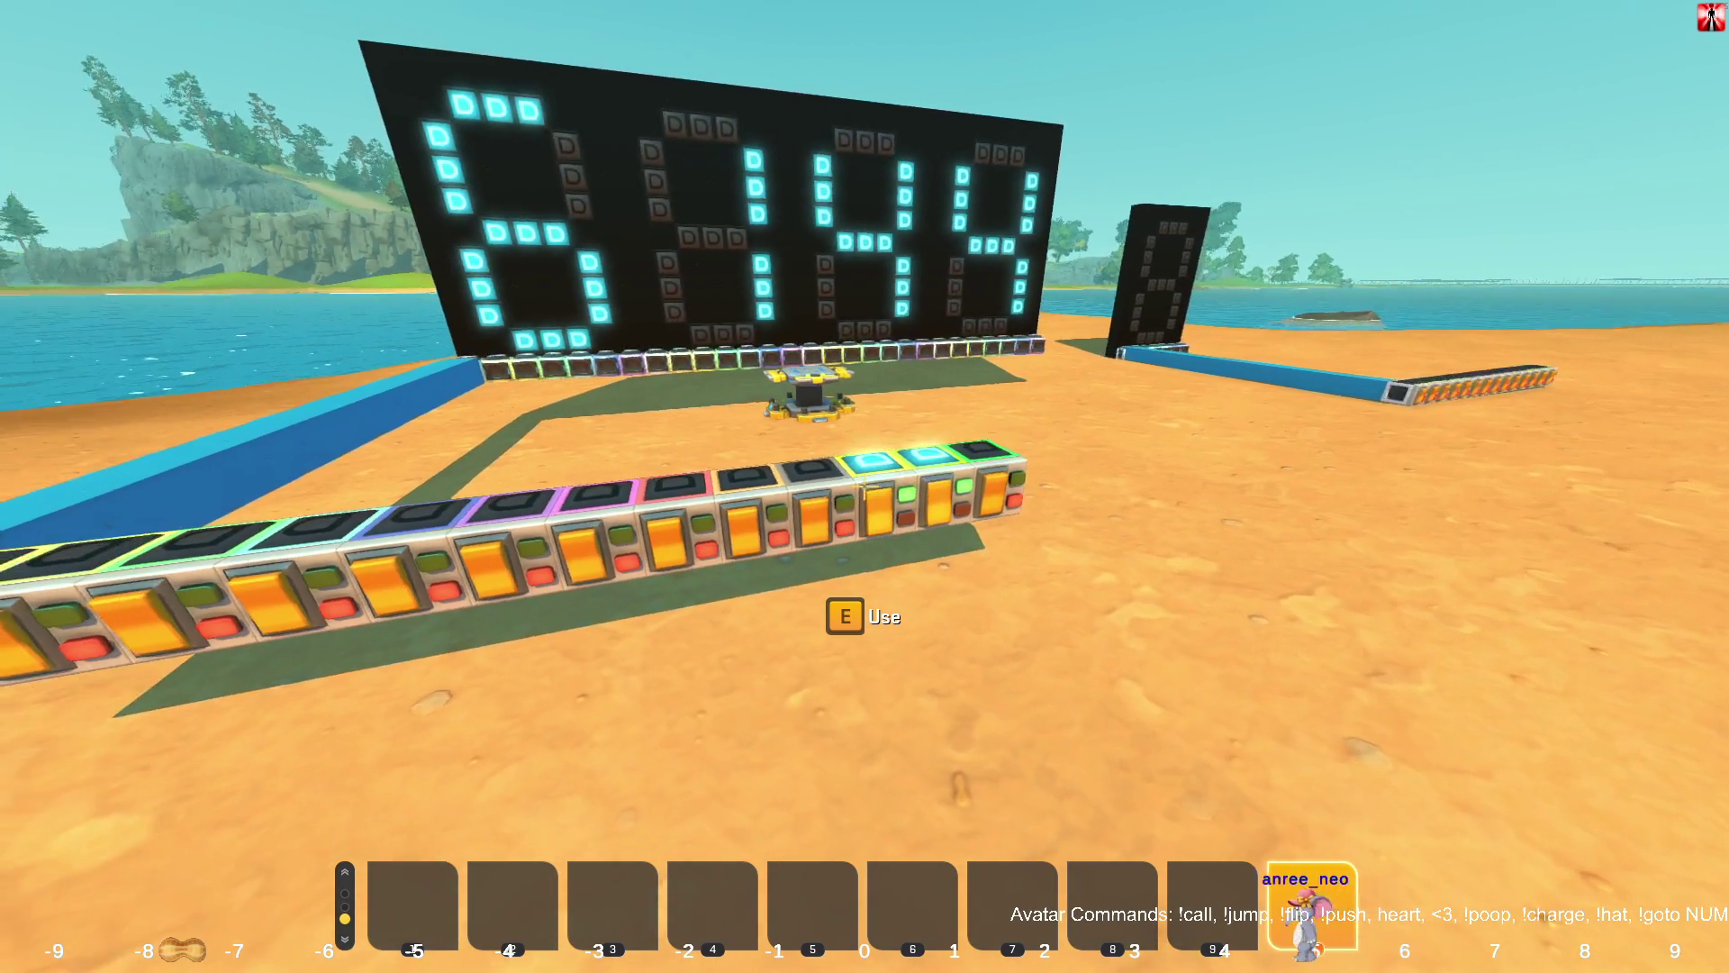
key("e")
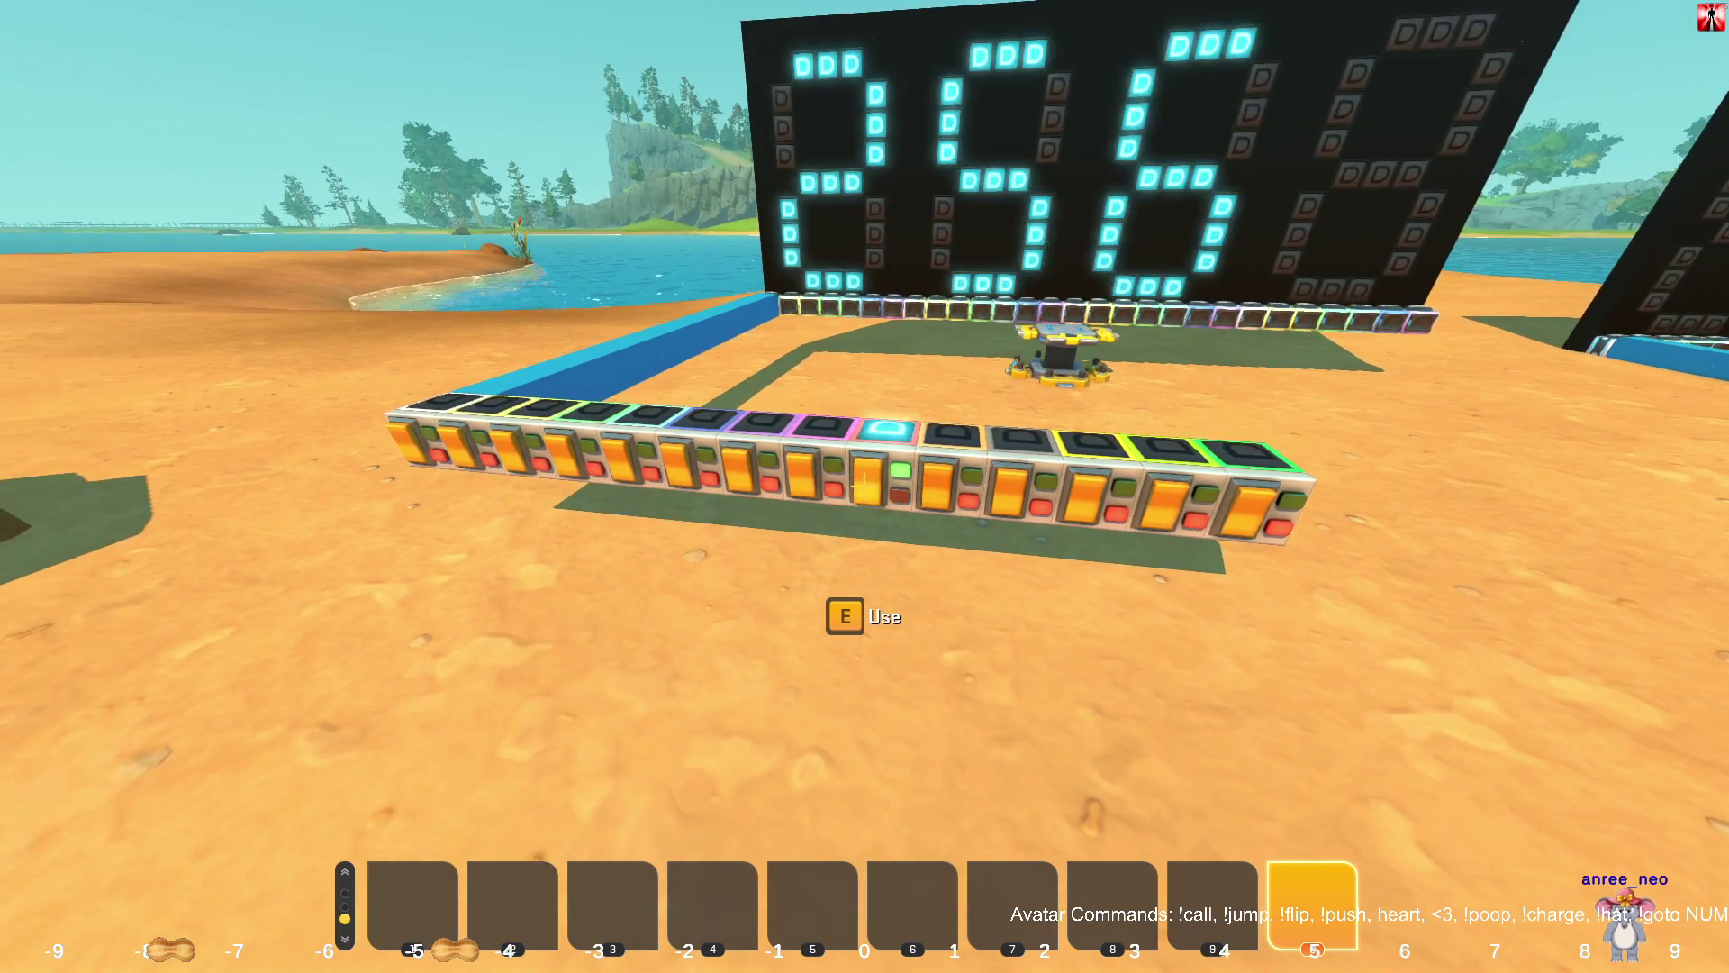
key("e")
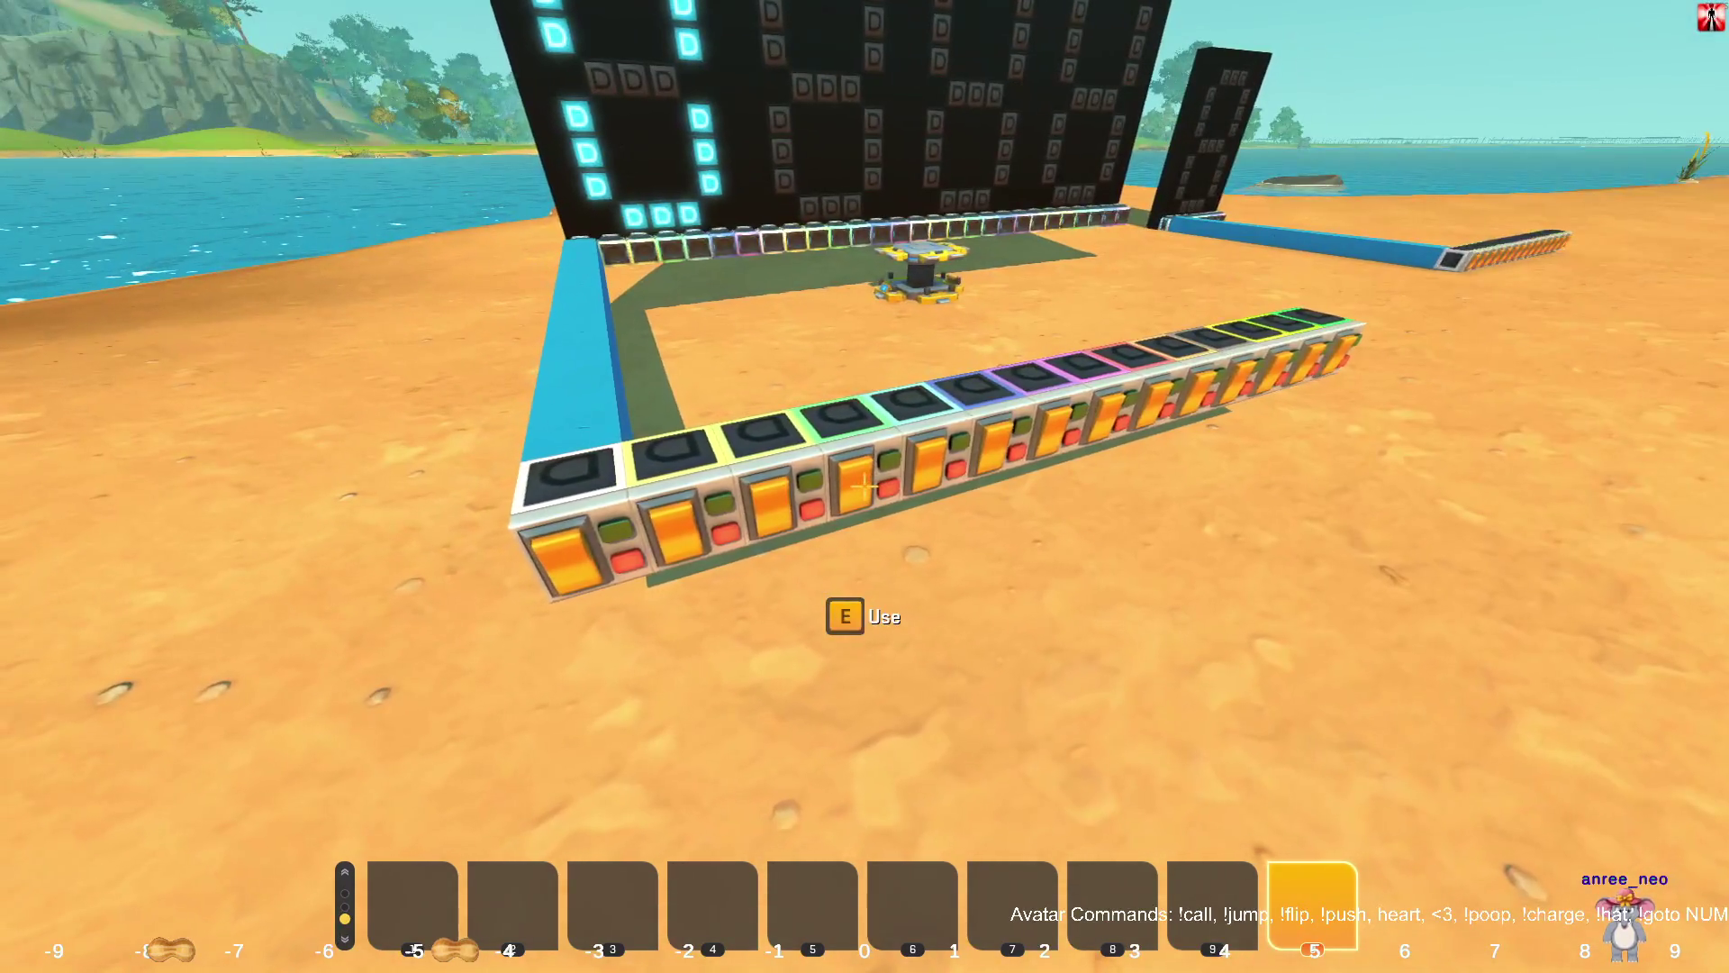
scroll(865, 486, "down", 1)
key("2")
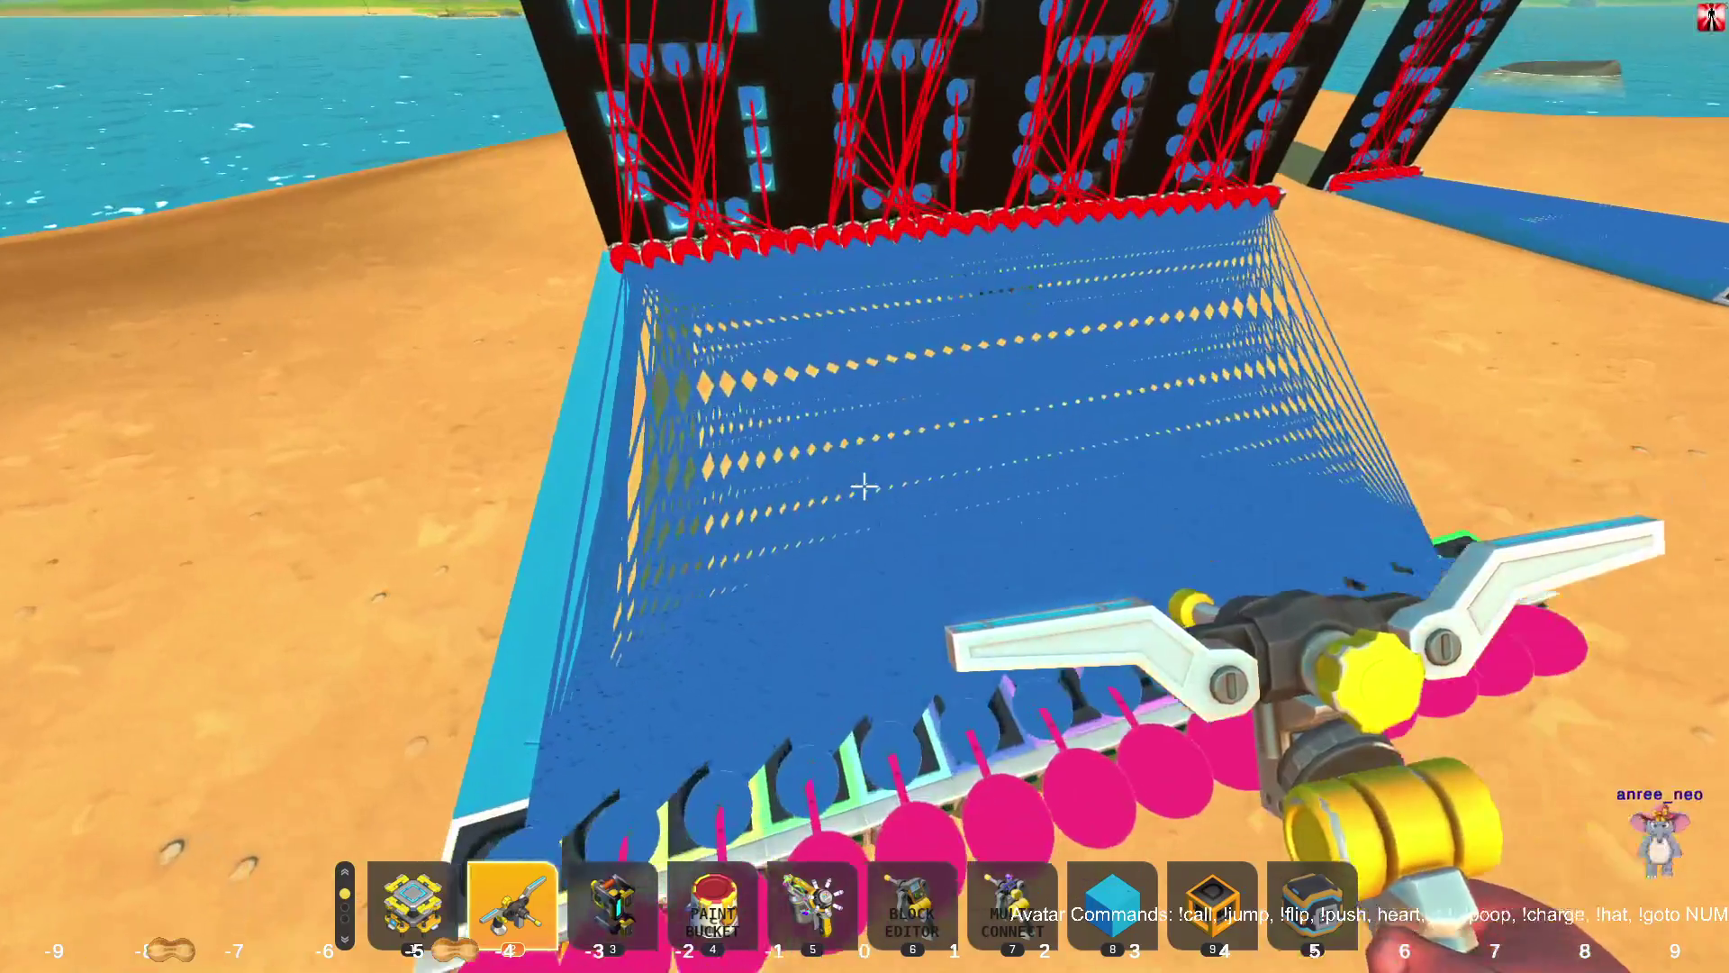
Hide the wiring and place an index-1 number block on the blue beam beside the display.
key("s")
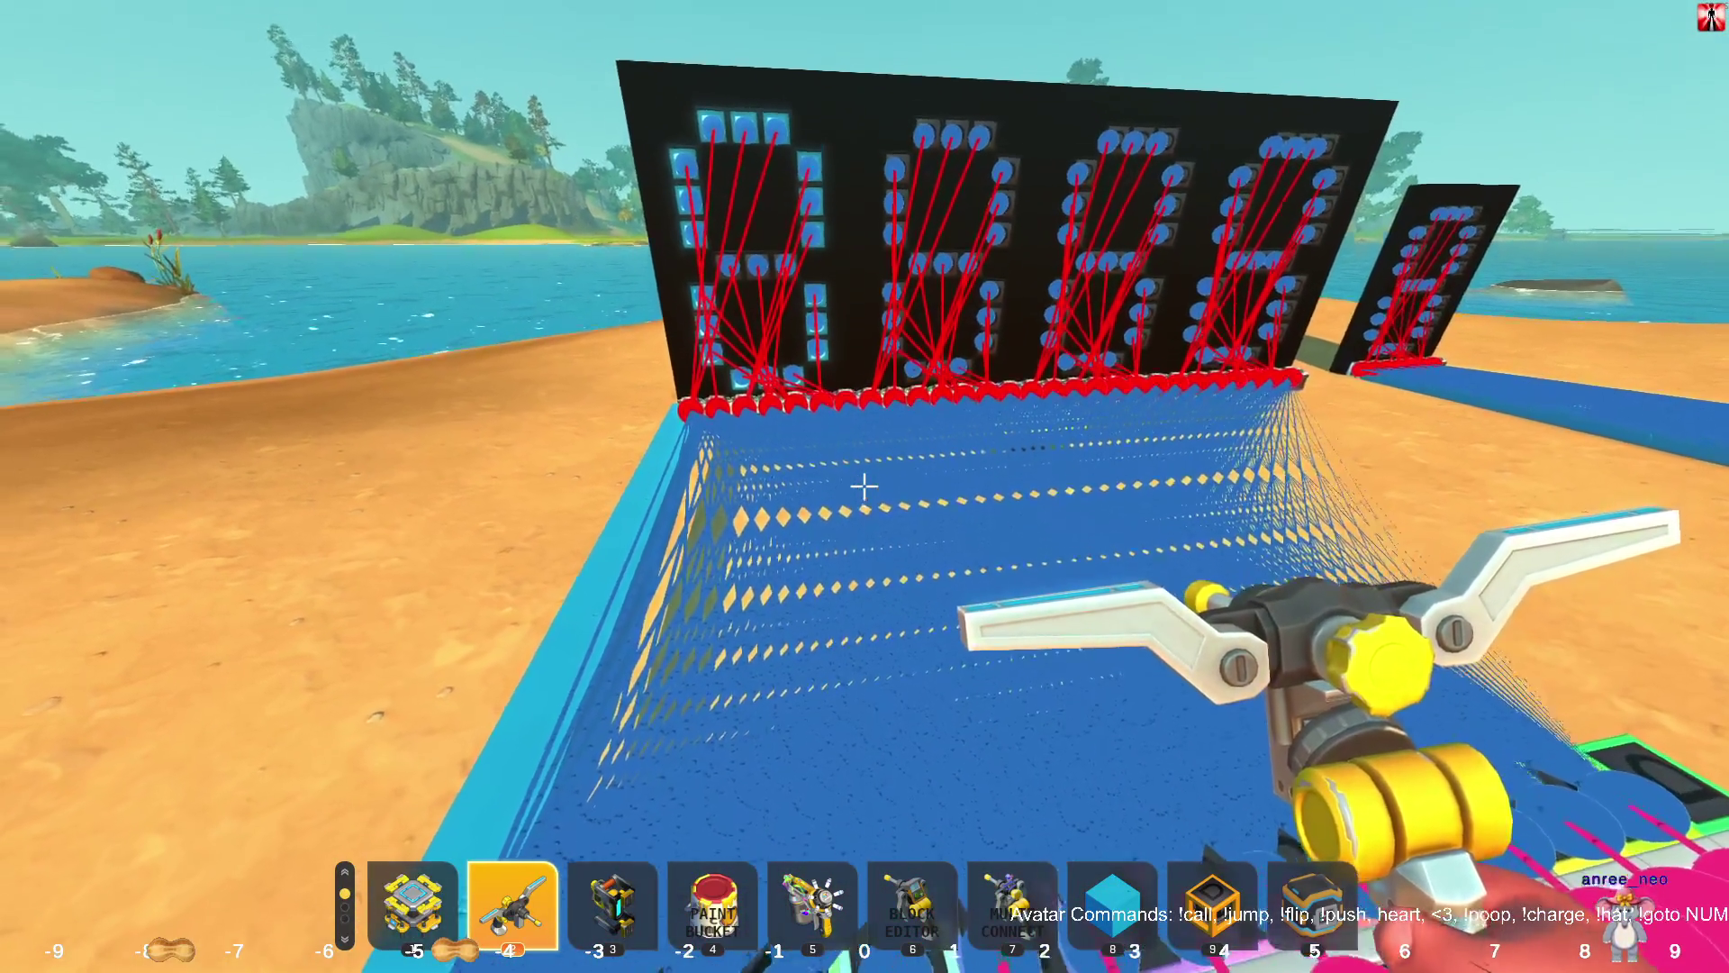
key("0")
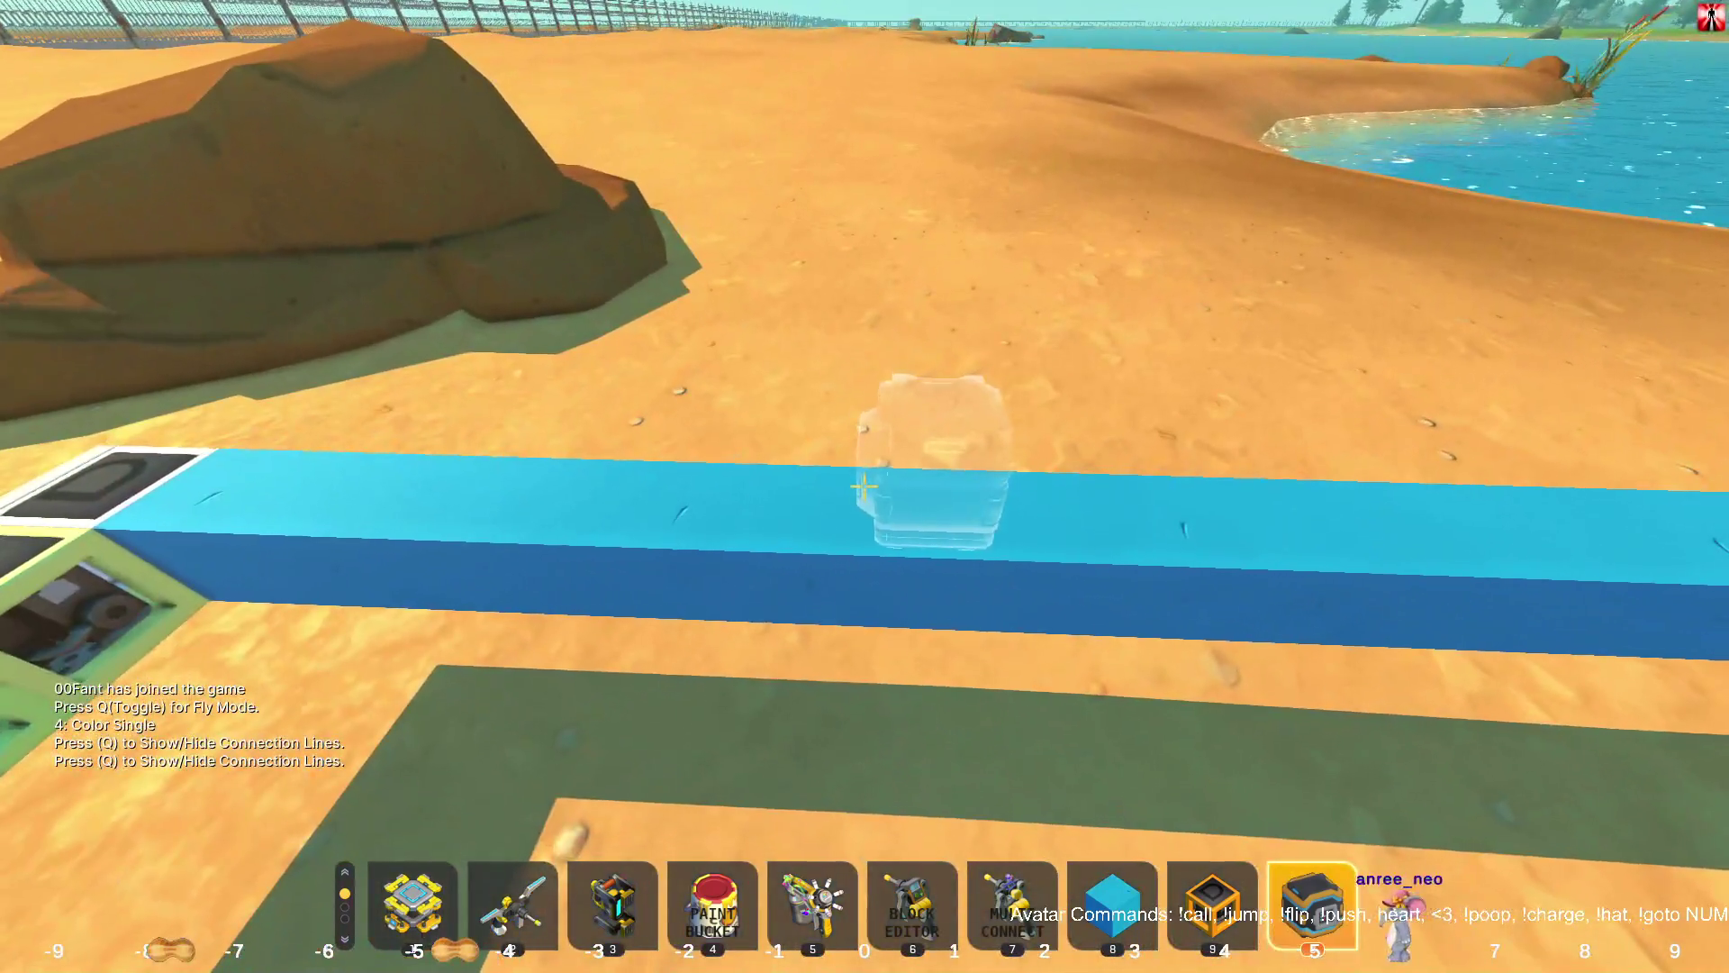
left_click(863, 486)
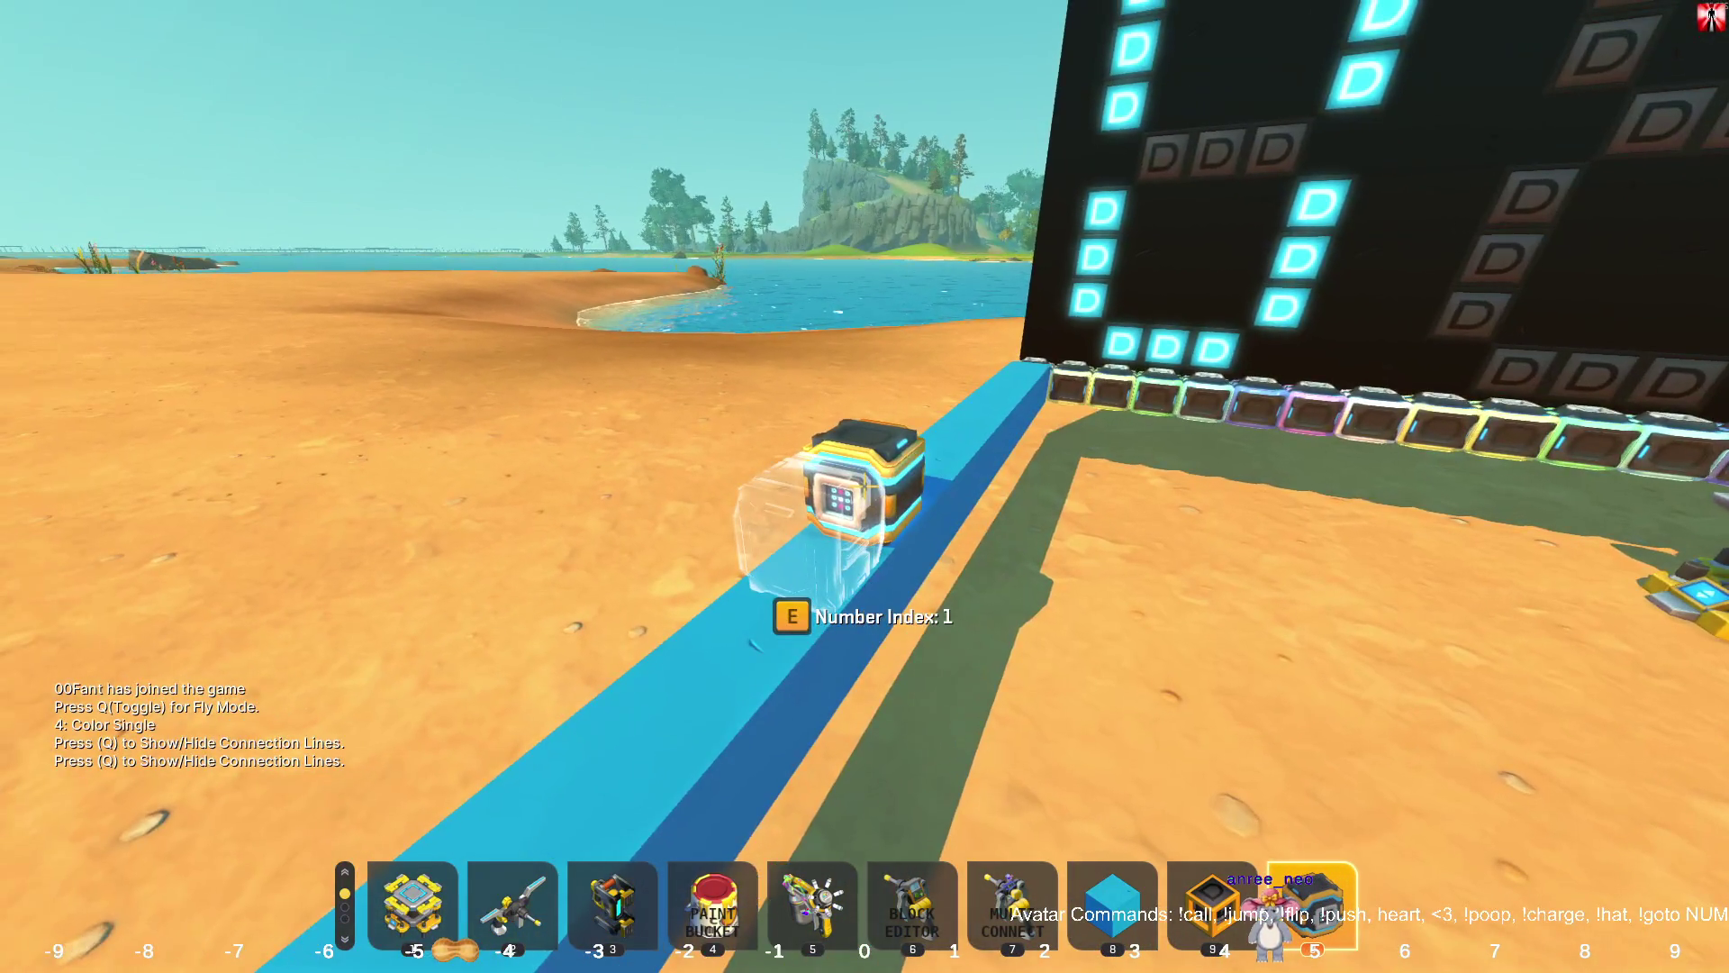
Cycle through the Connect and Multi Connect tools to the Paint Tool and pick a paint colour.
key("9")
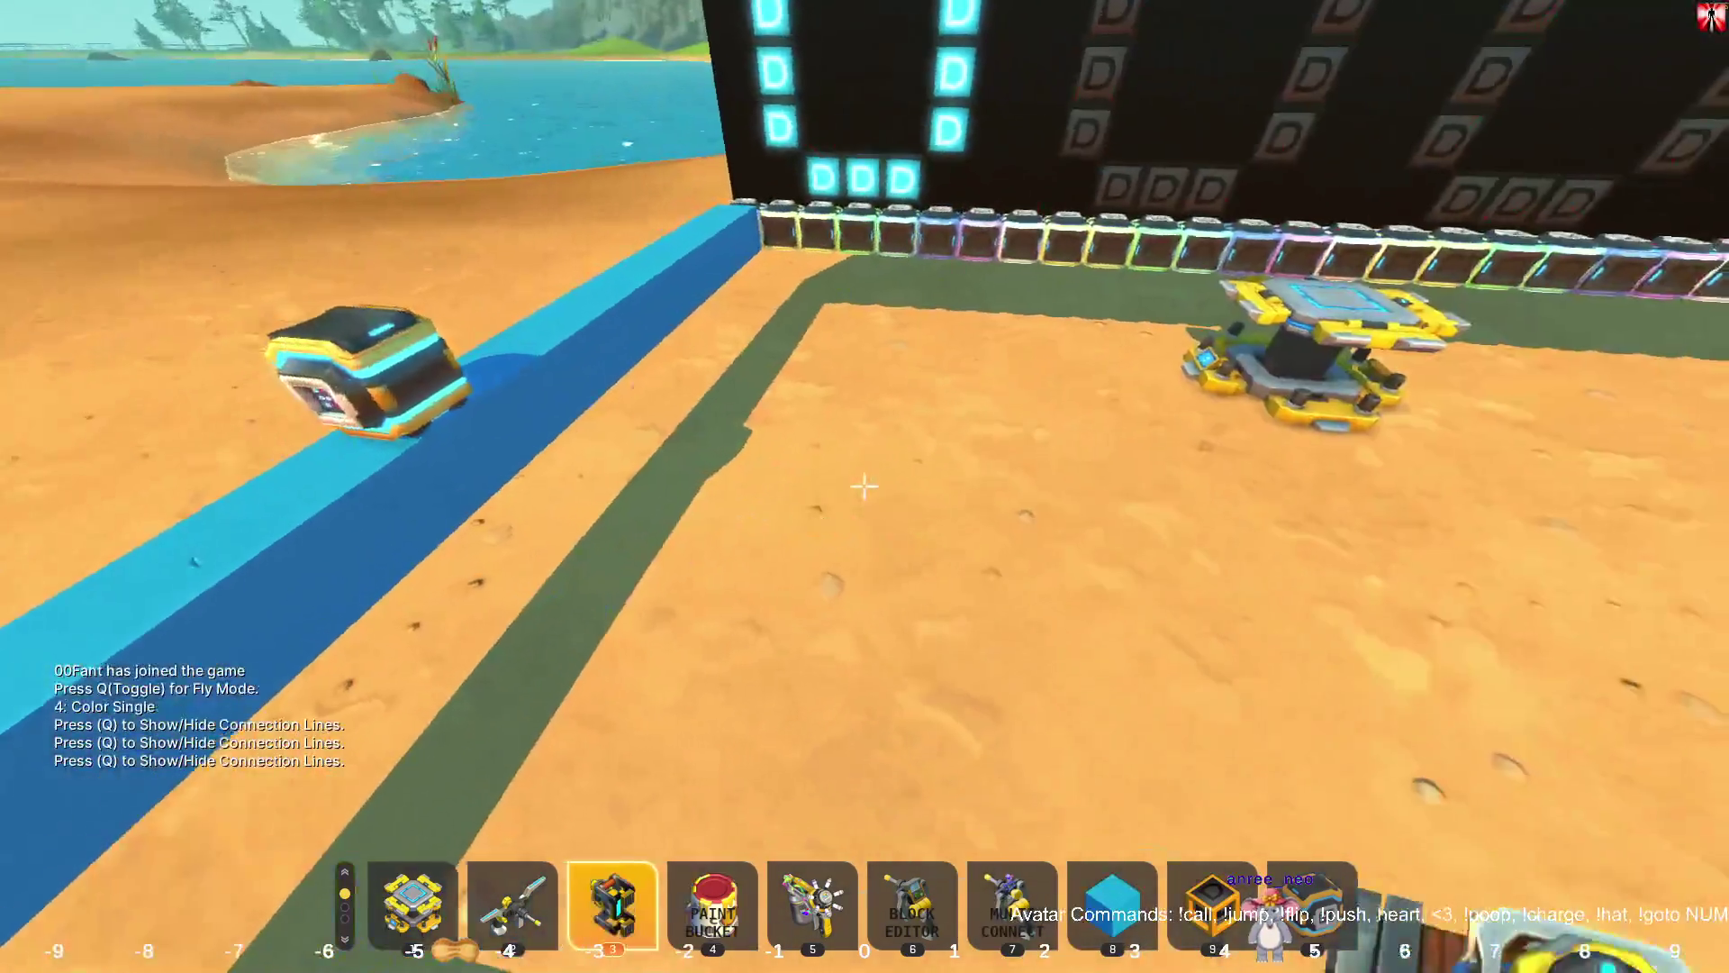
key("2")
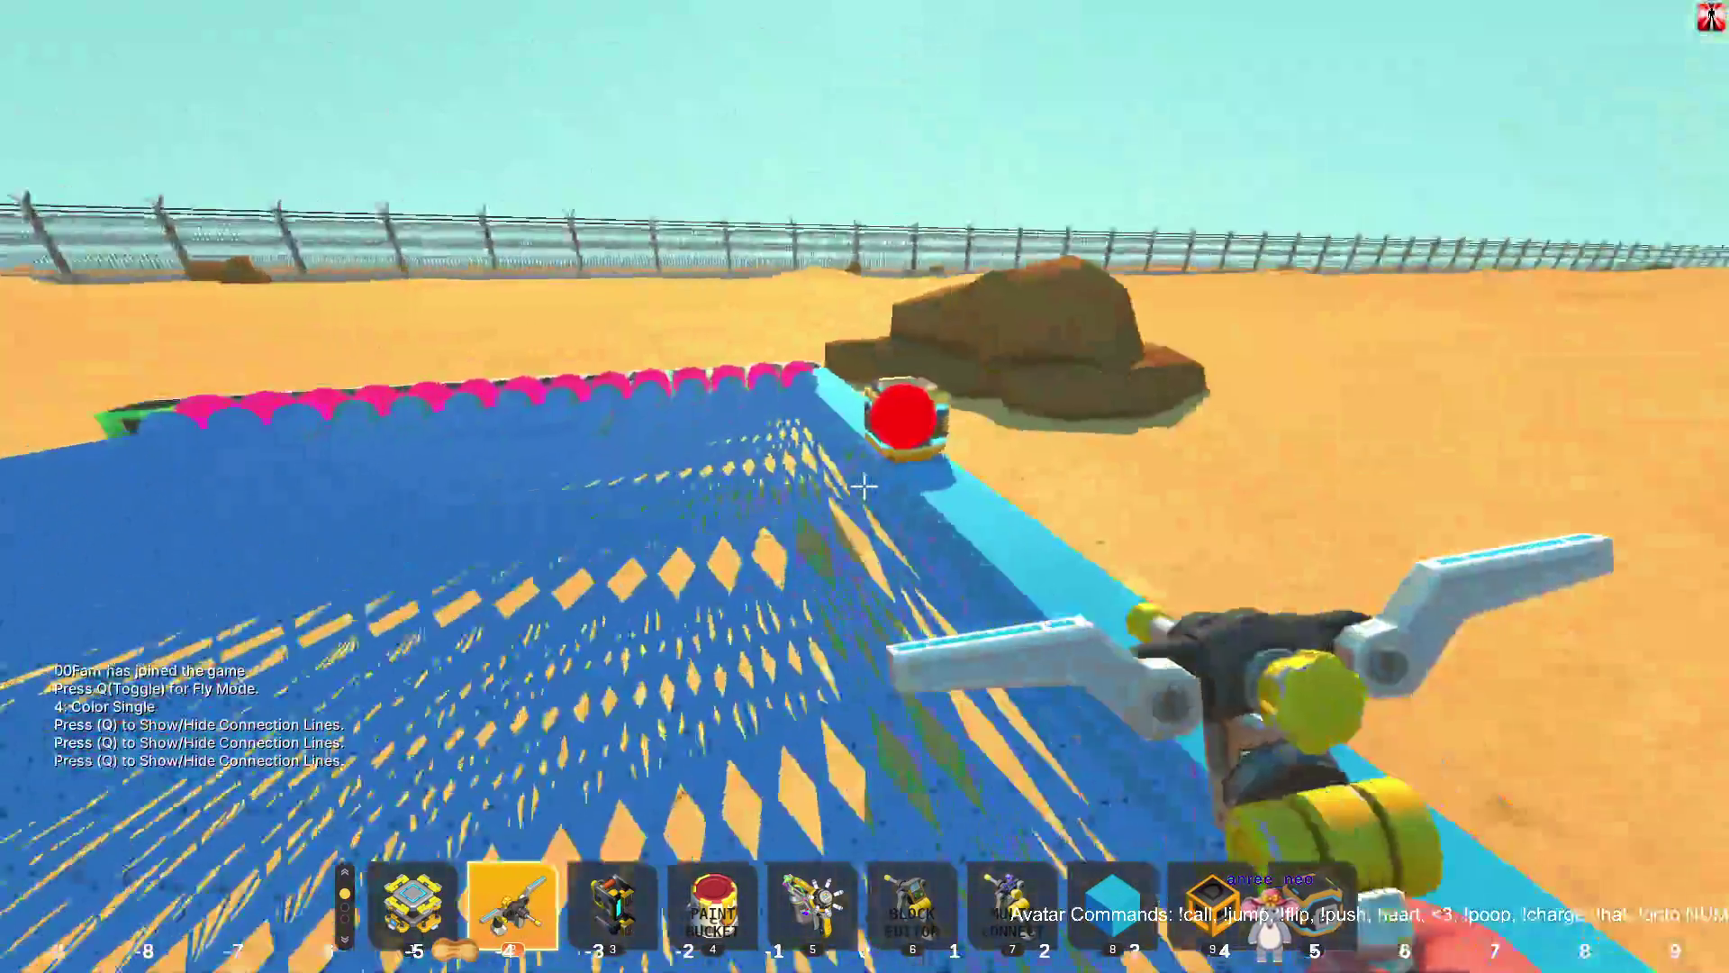
key("7")
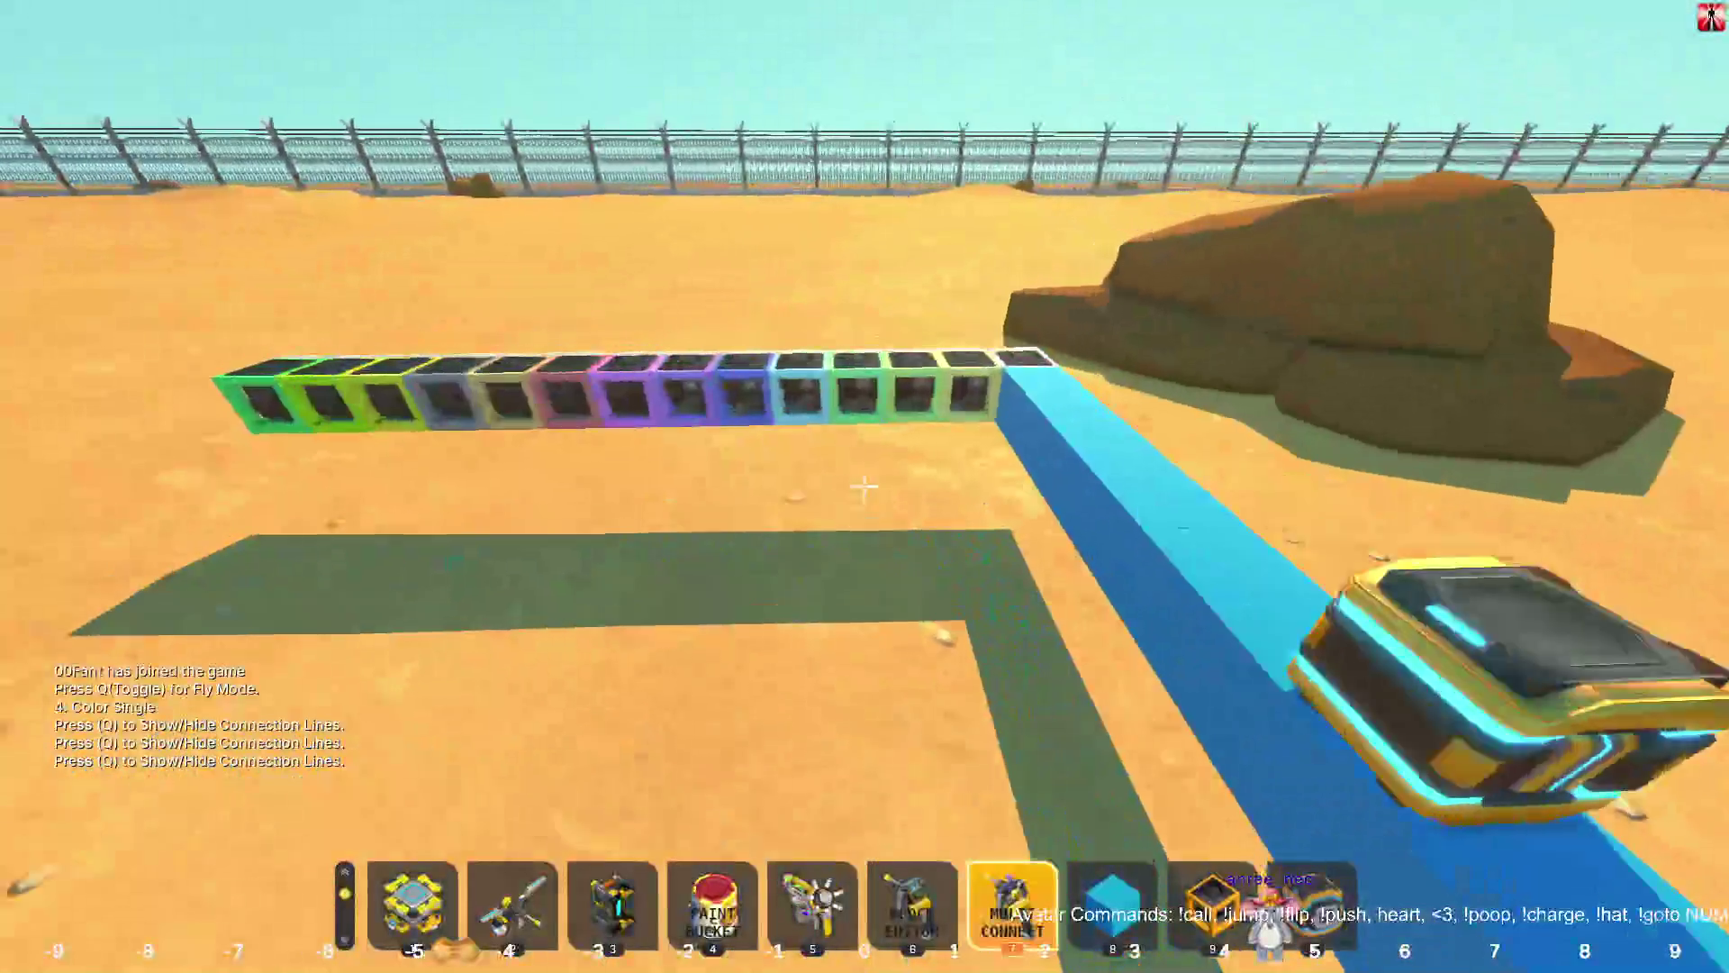
key("w")
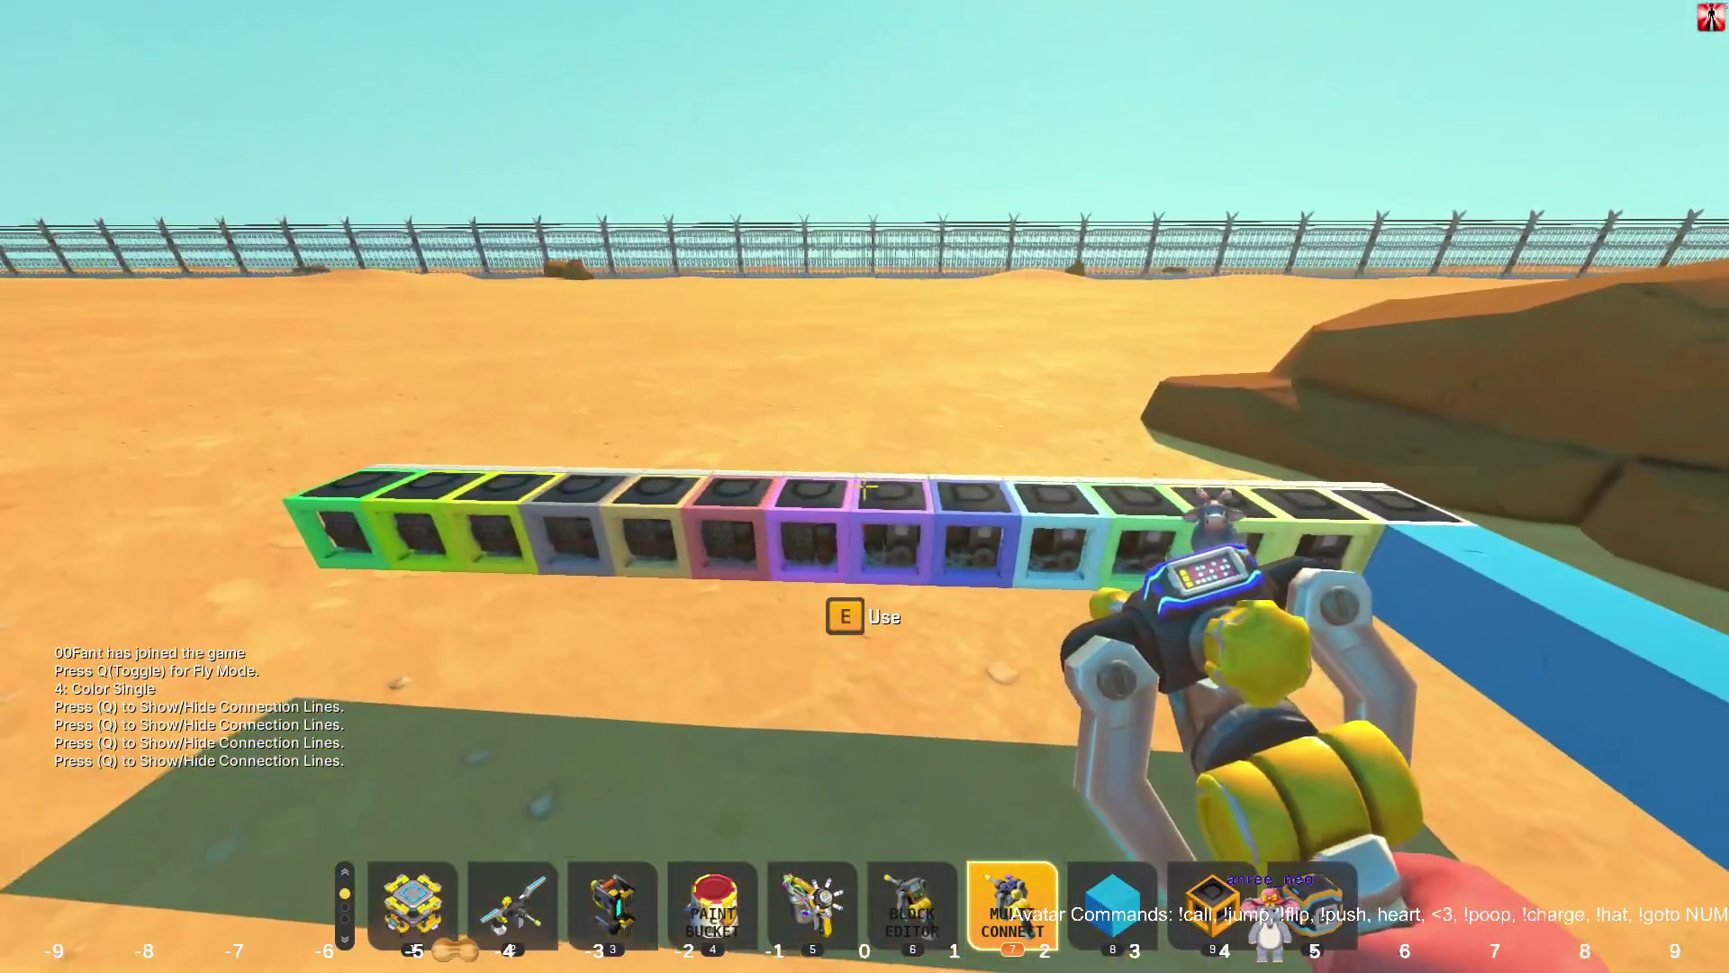
key("4")
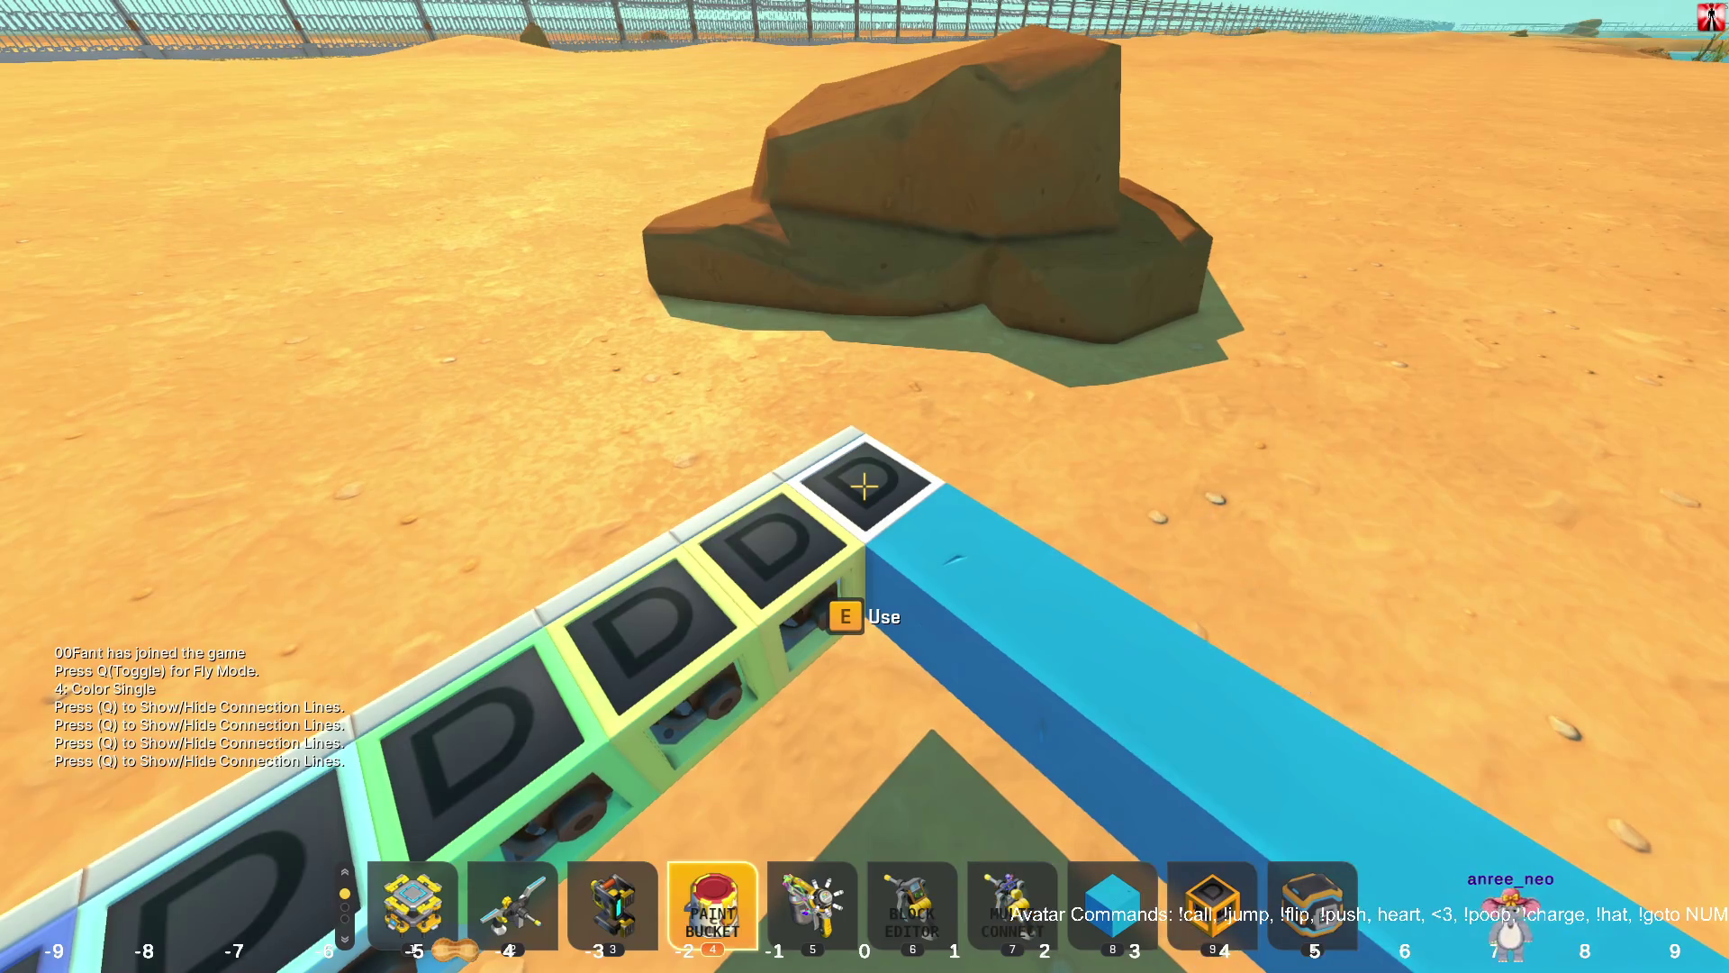
key("5")
key("q")
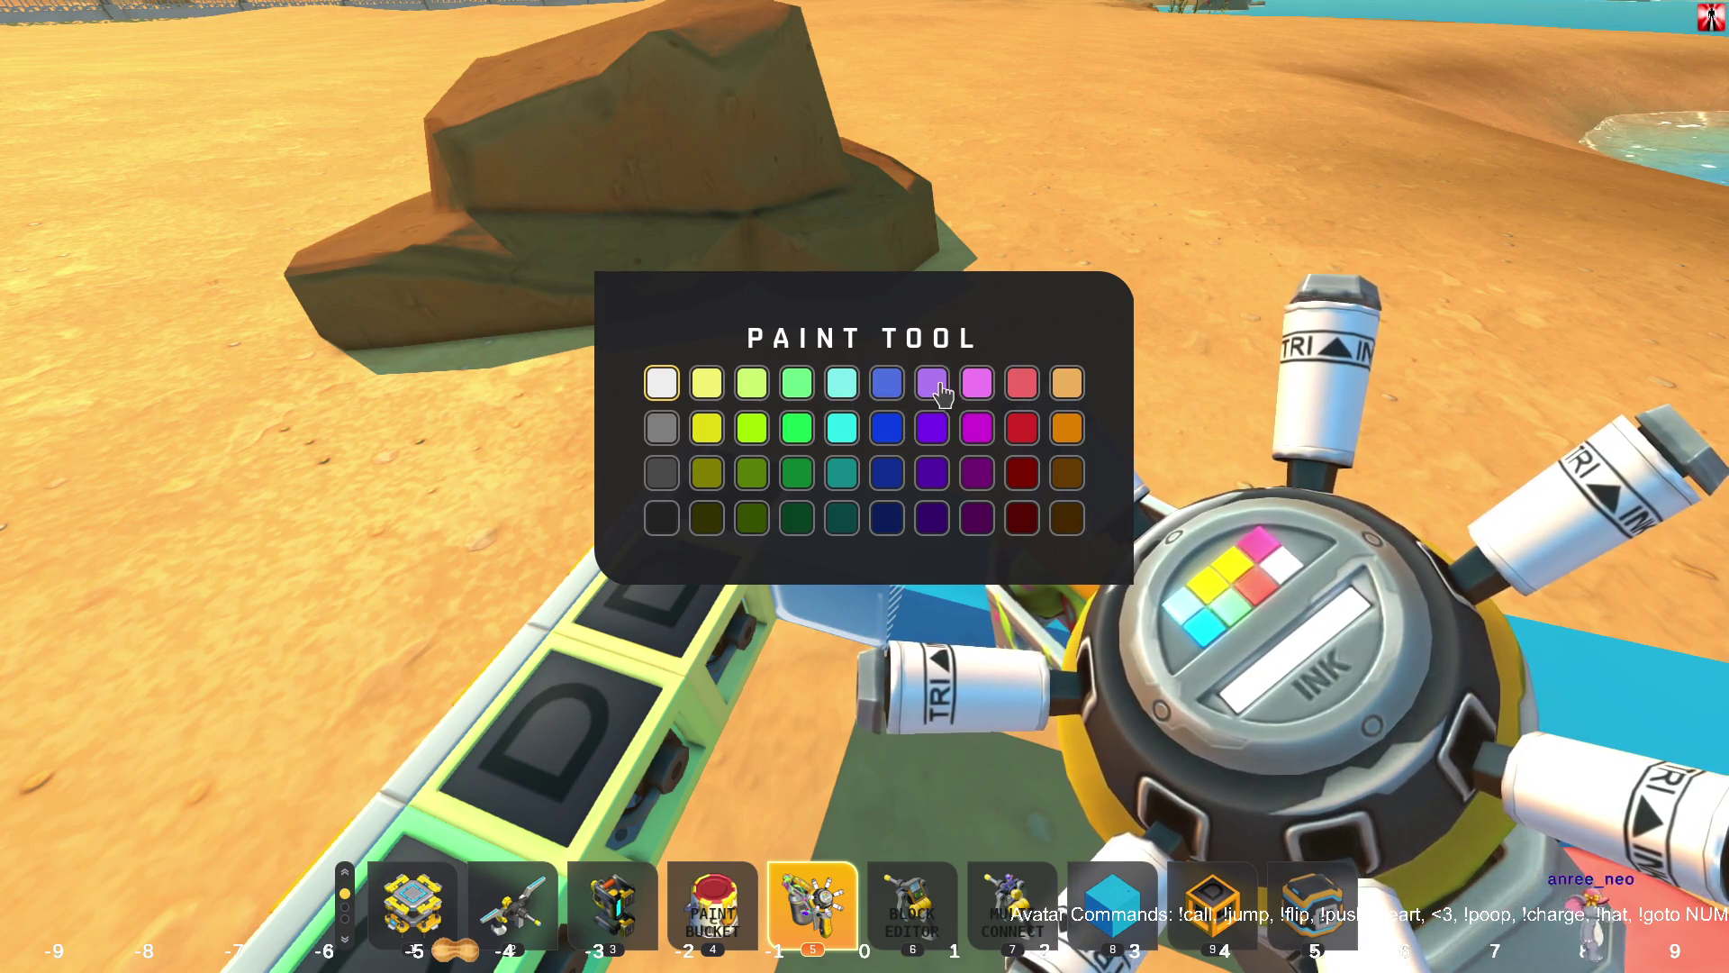
key("Escape")
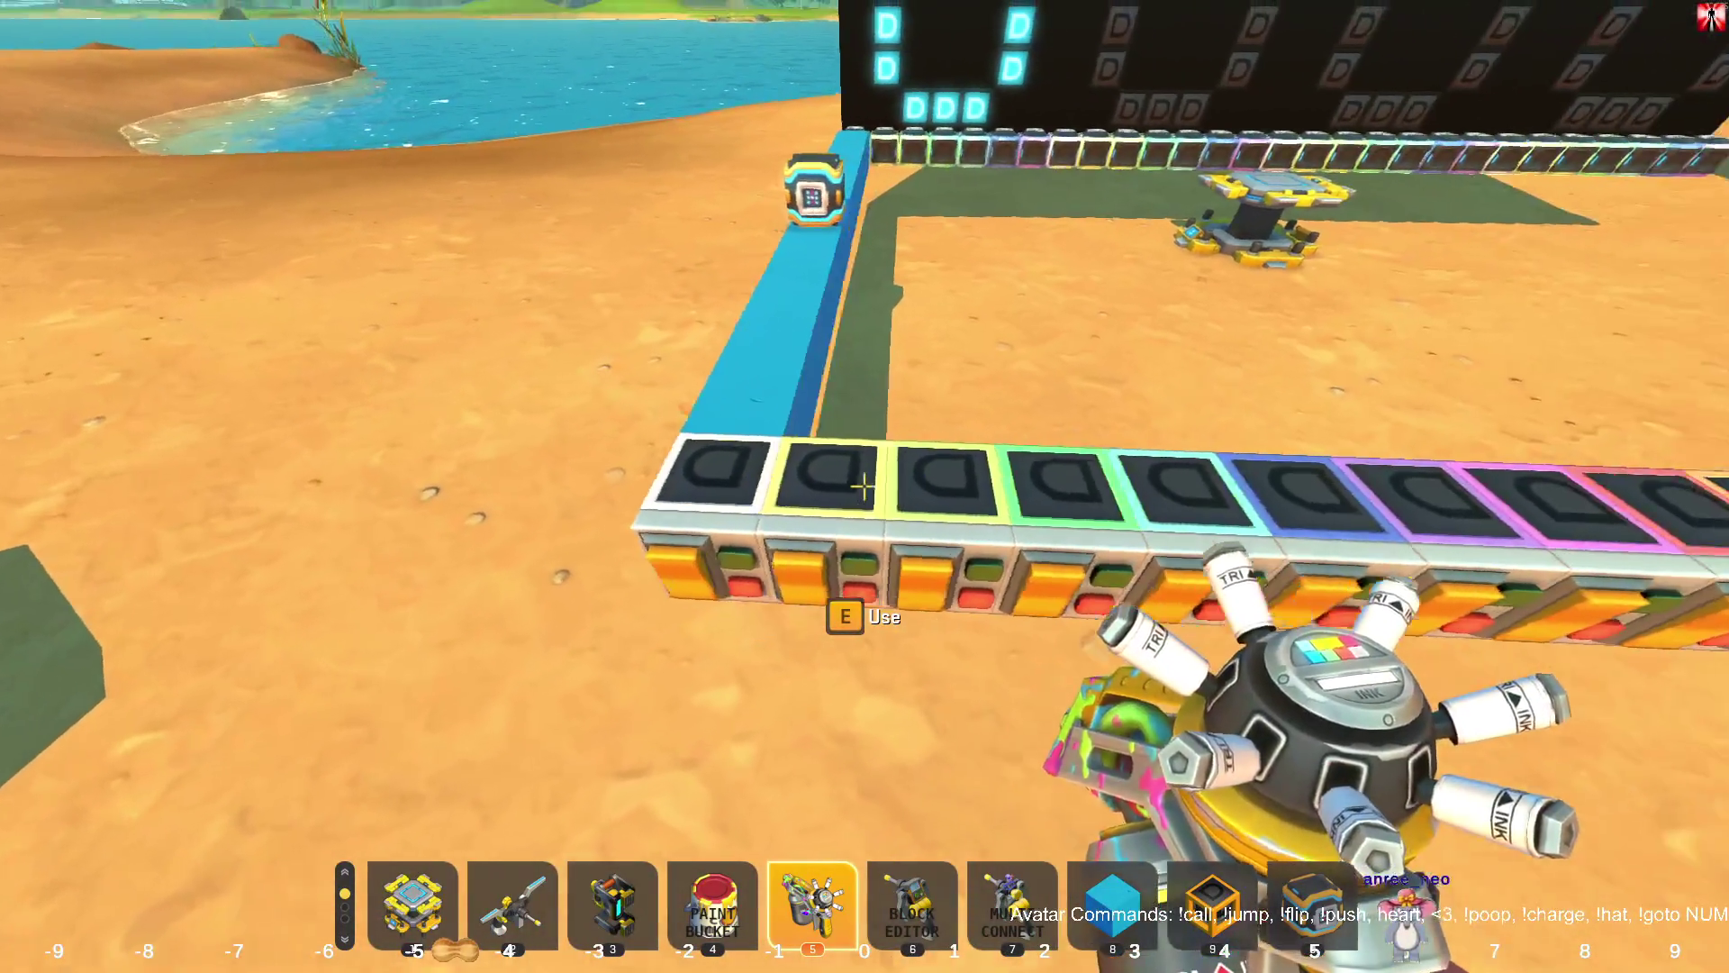
Cycle the beam's number block index with E until it reads 9.
scroll(862, 486, "up", 3)
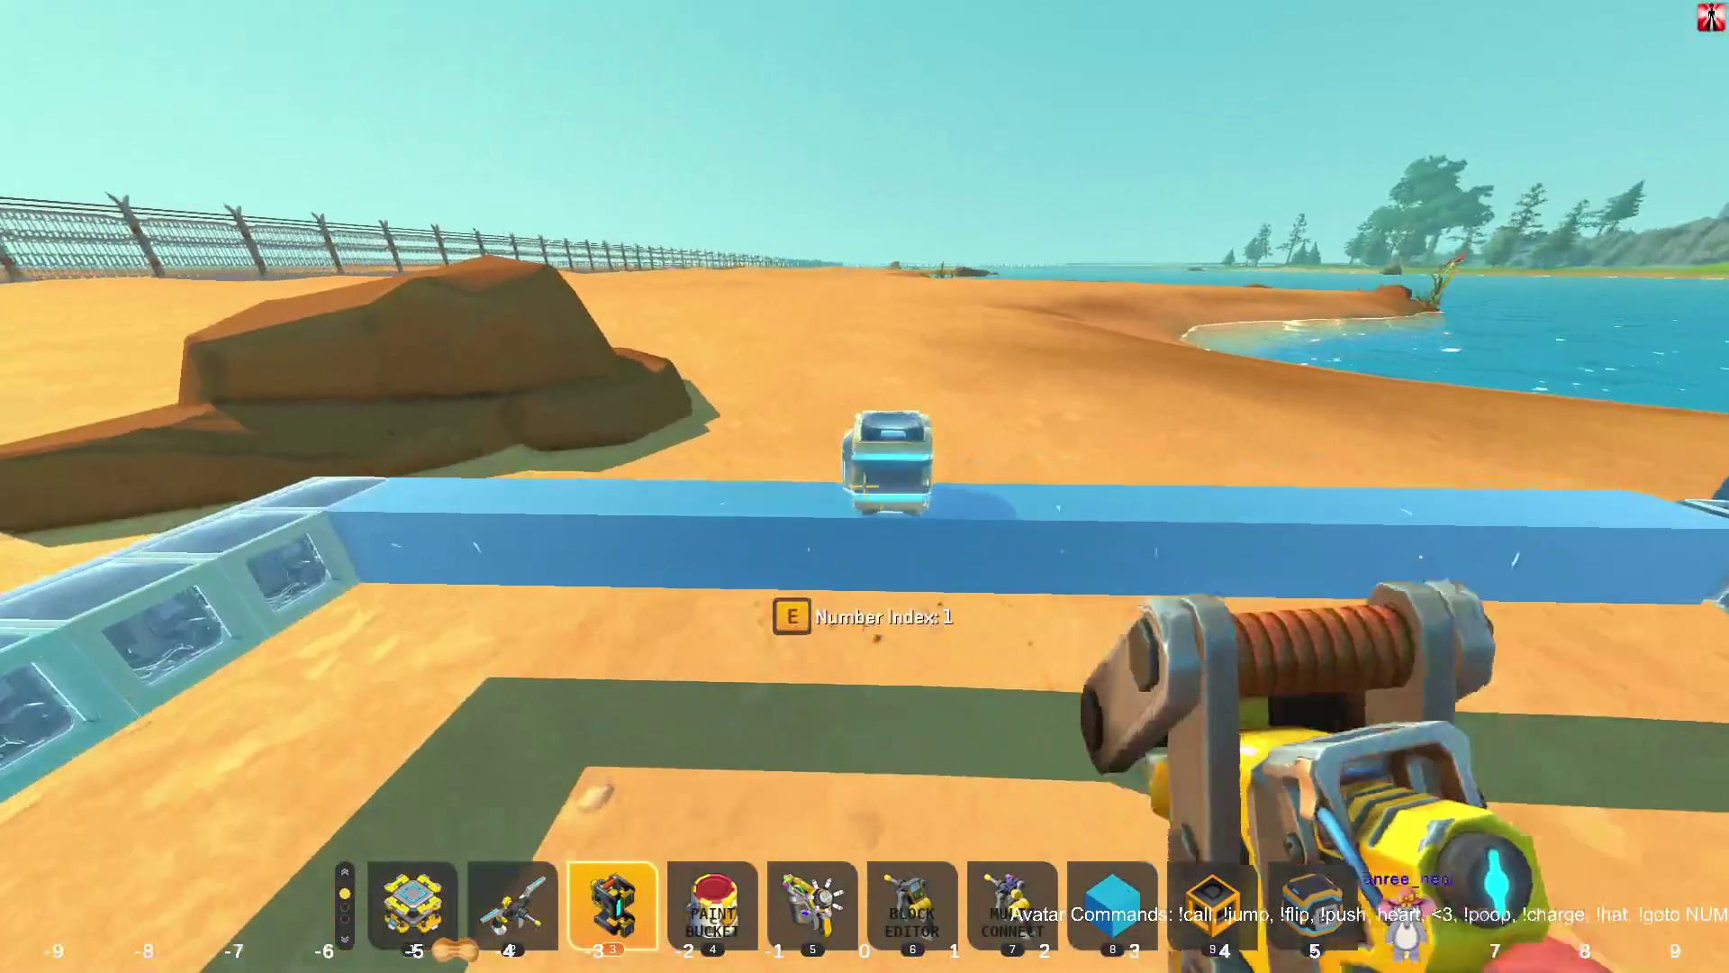
key("4")
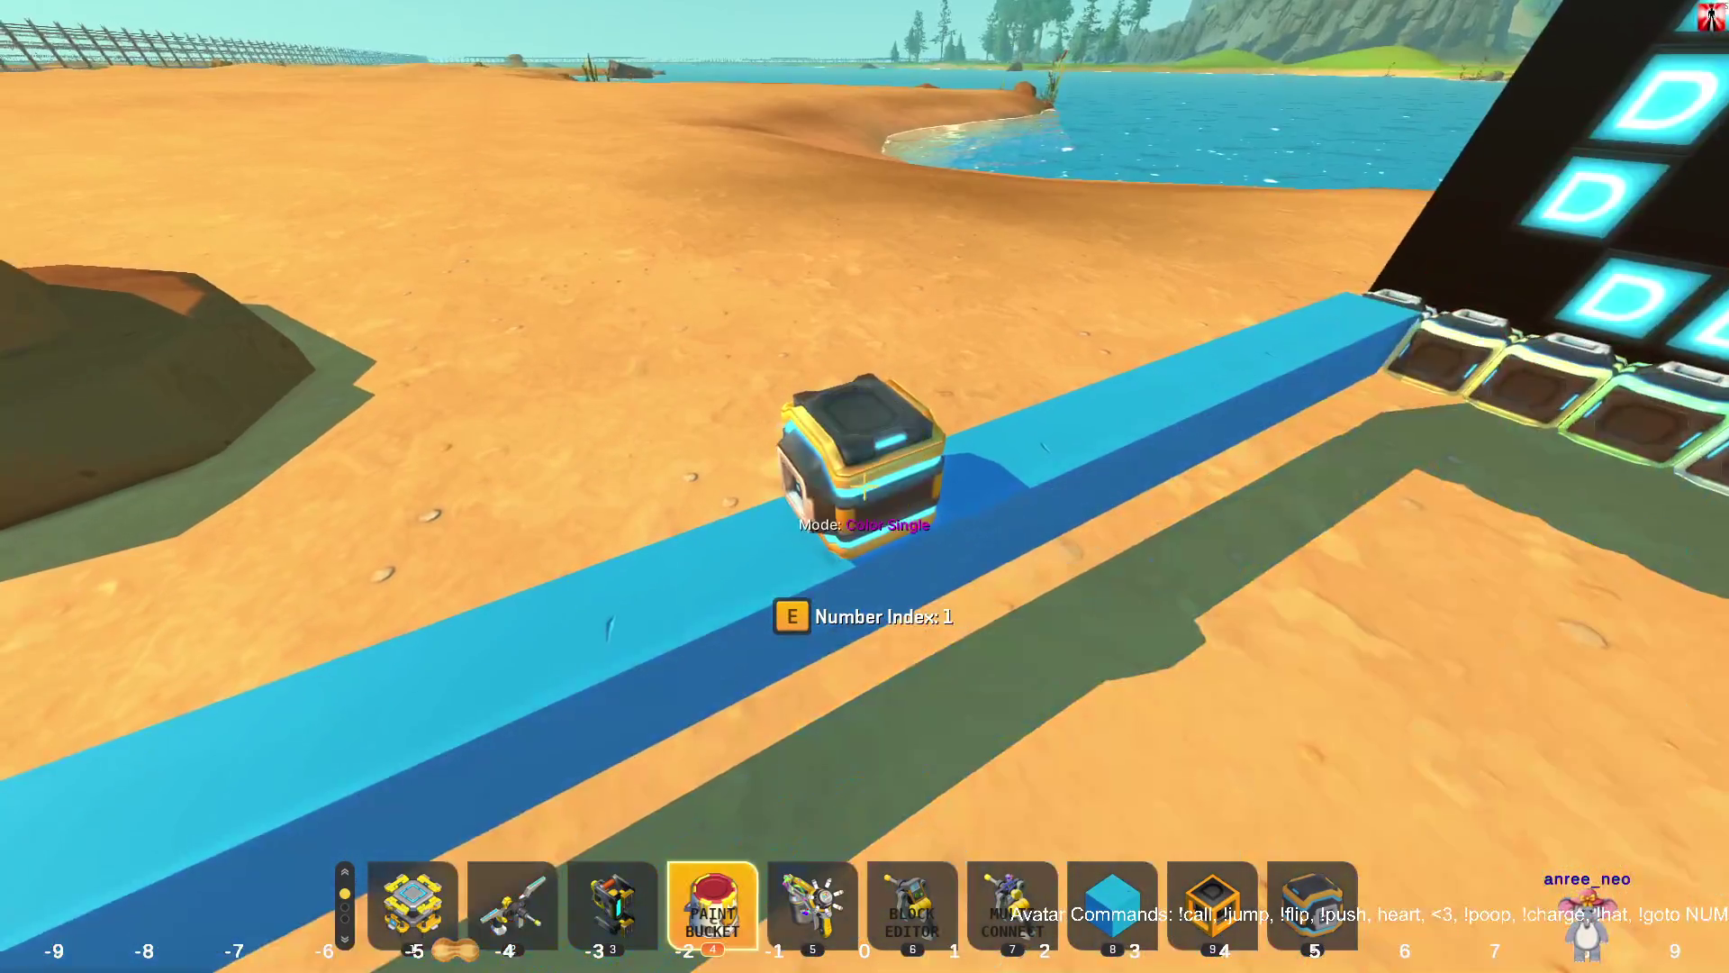
key("e")
key("e")
key("e")
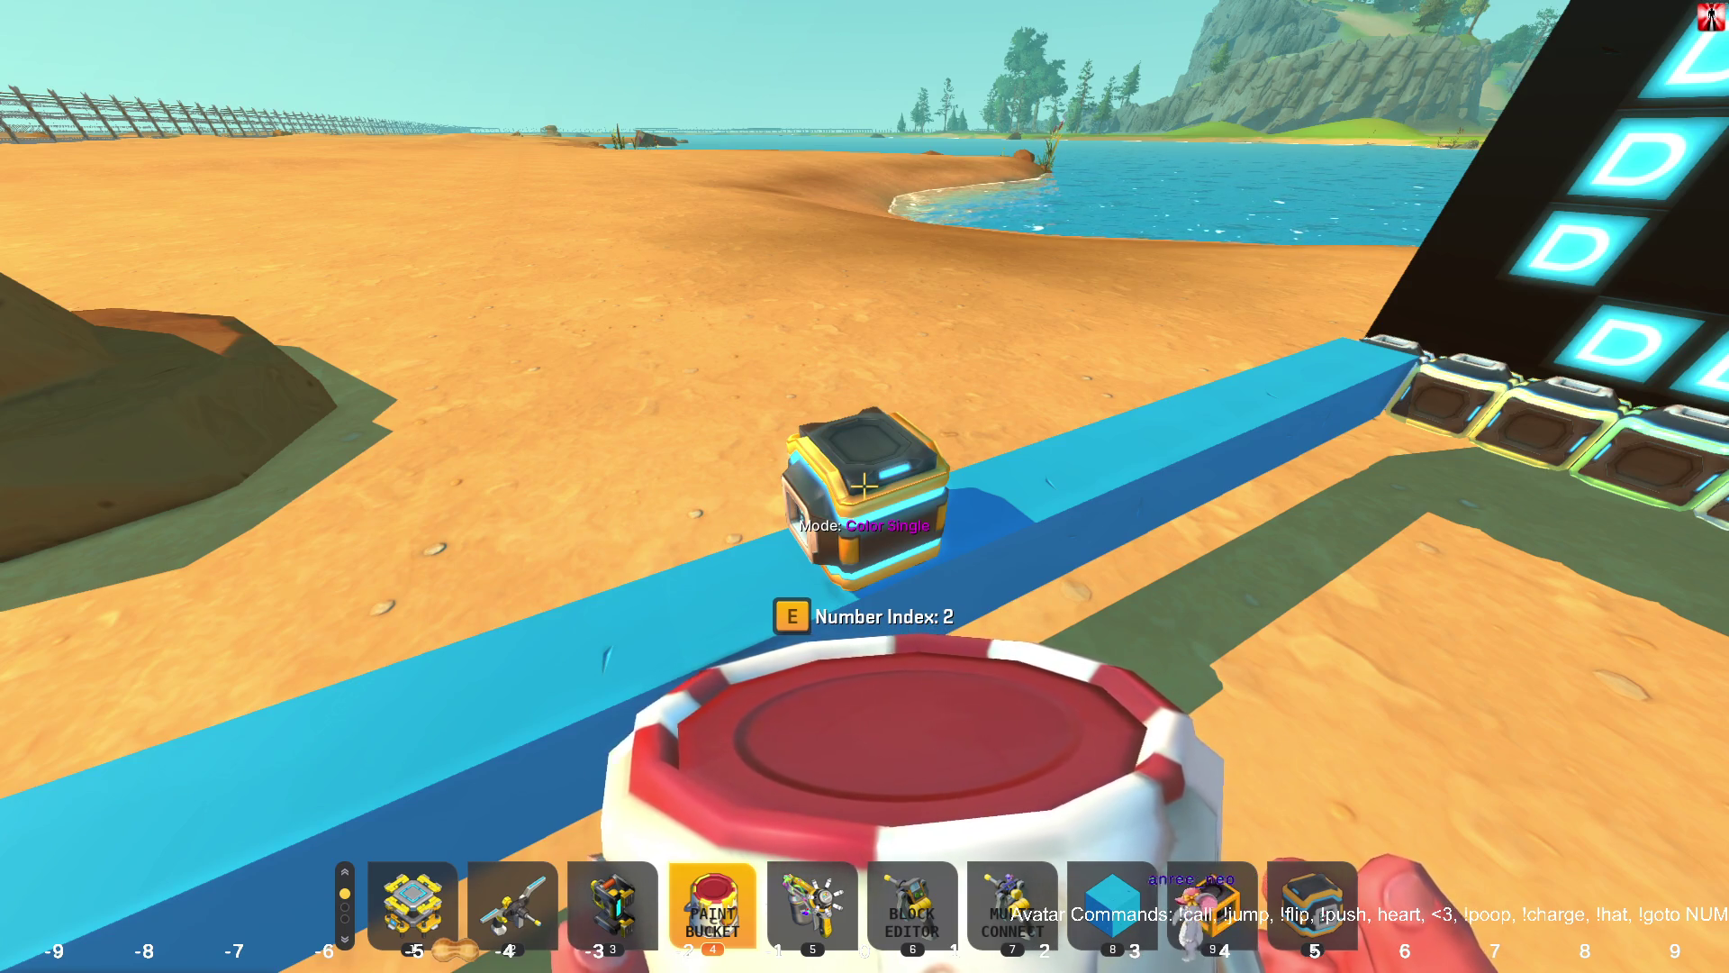
key("e")
key("e")
key("e")
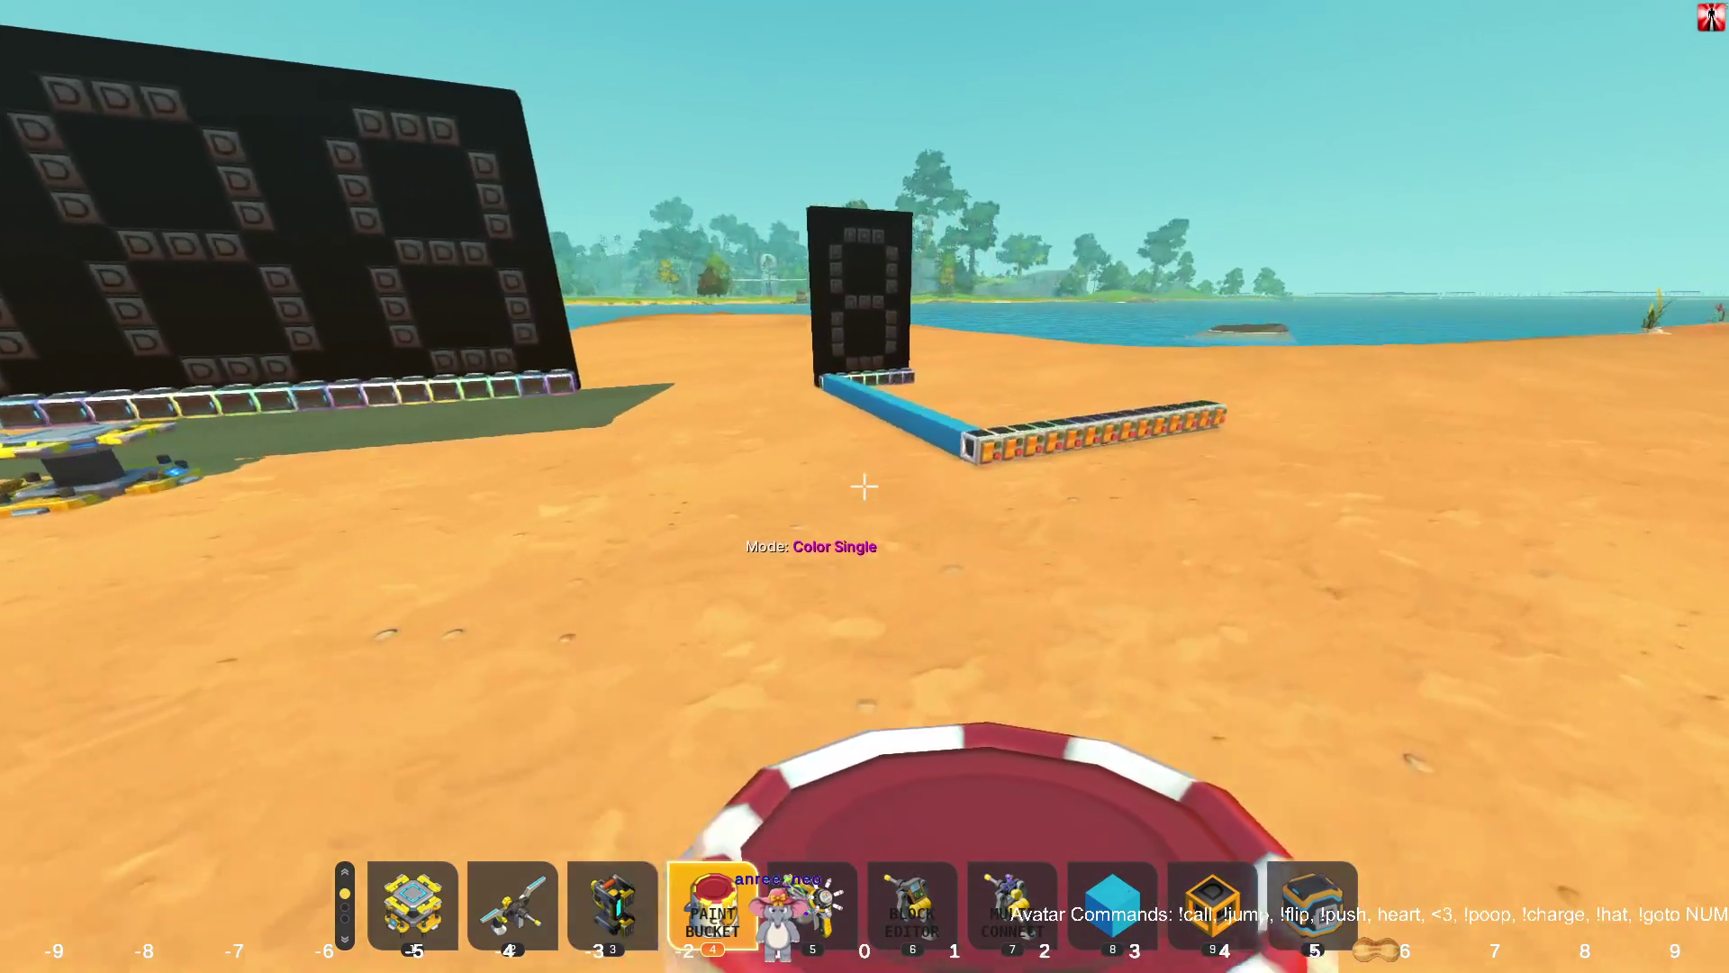
Walk up to the coloured lamp row and switch on several lamps, including the red-bordered one.
key("w")
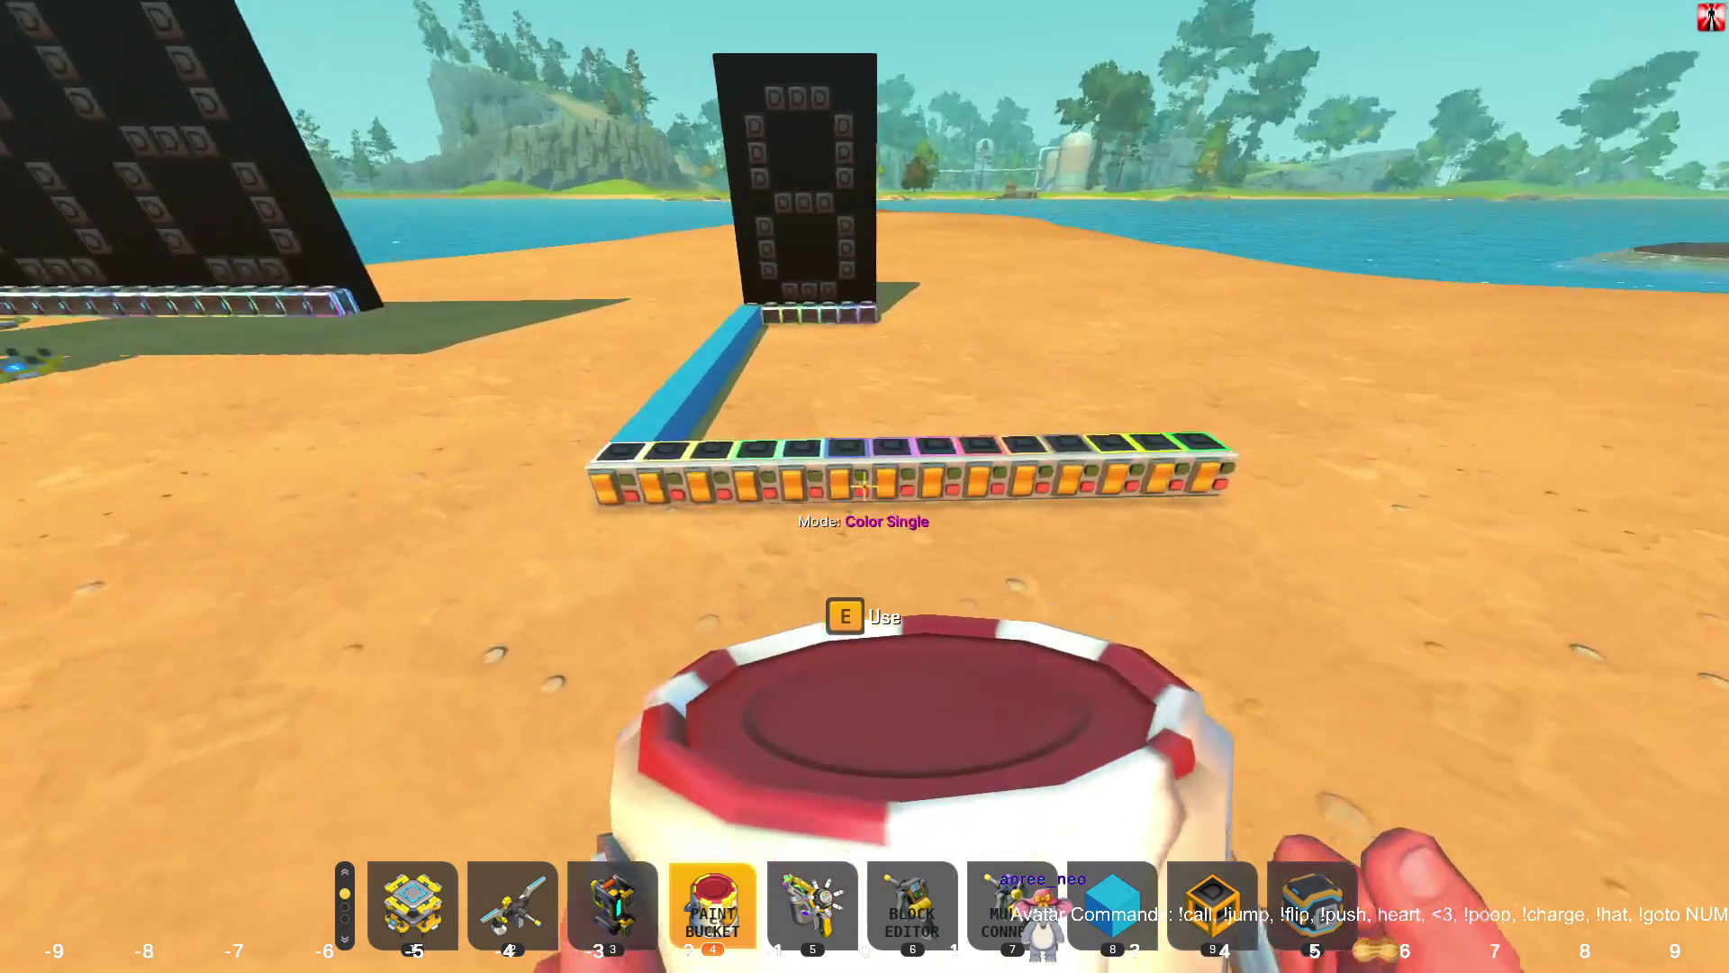
key("Escape")
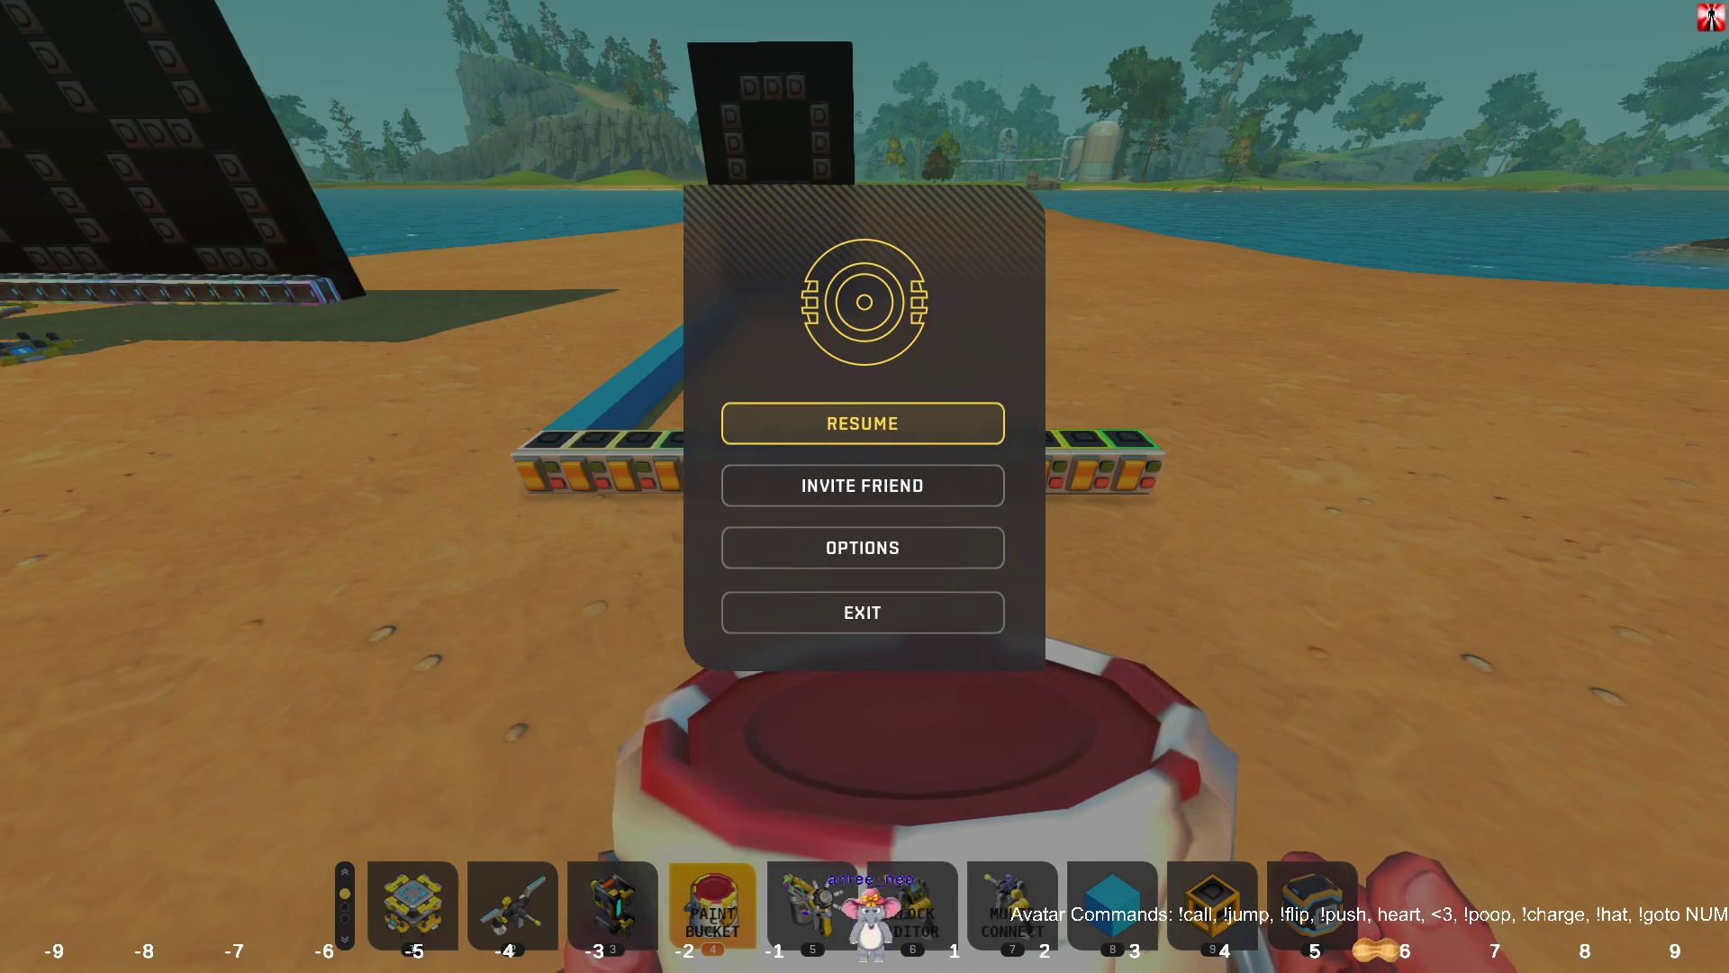
key("Escape")
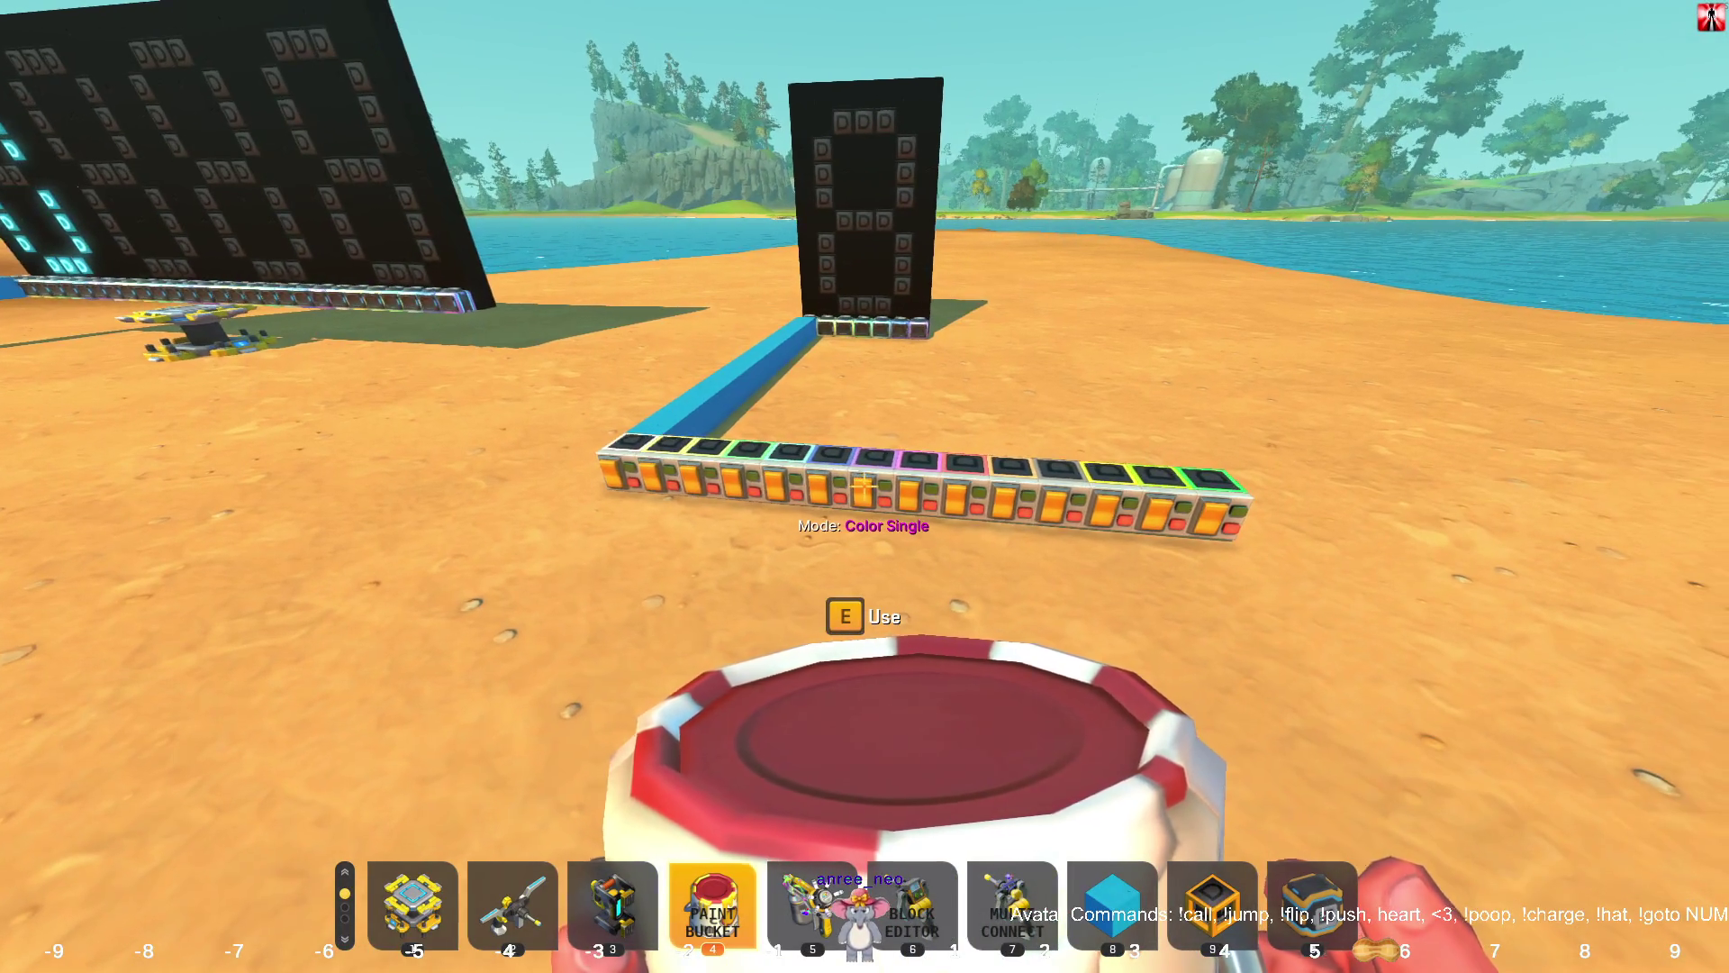
key("e")
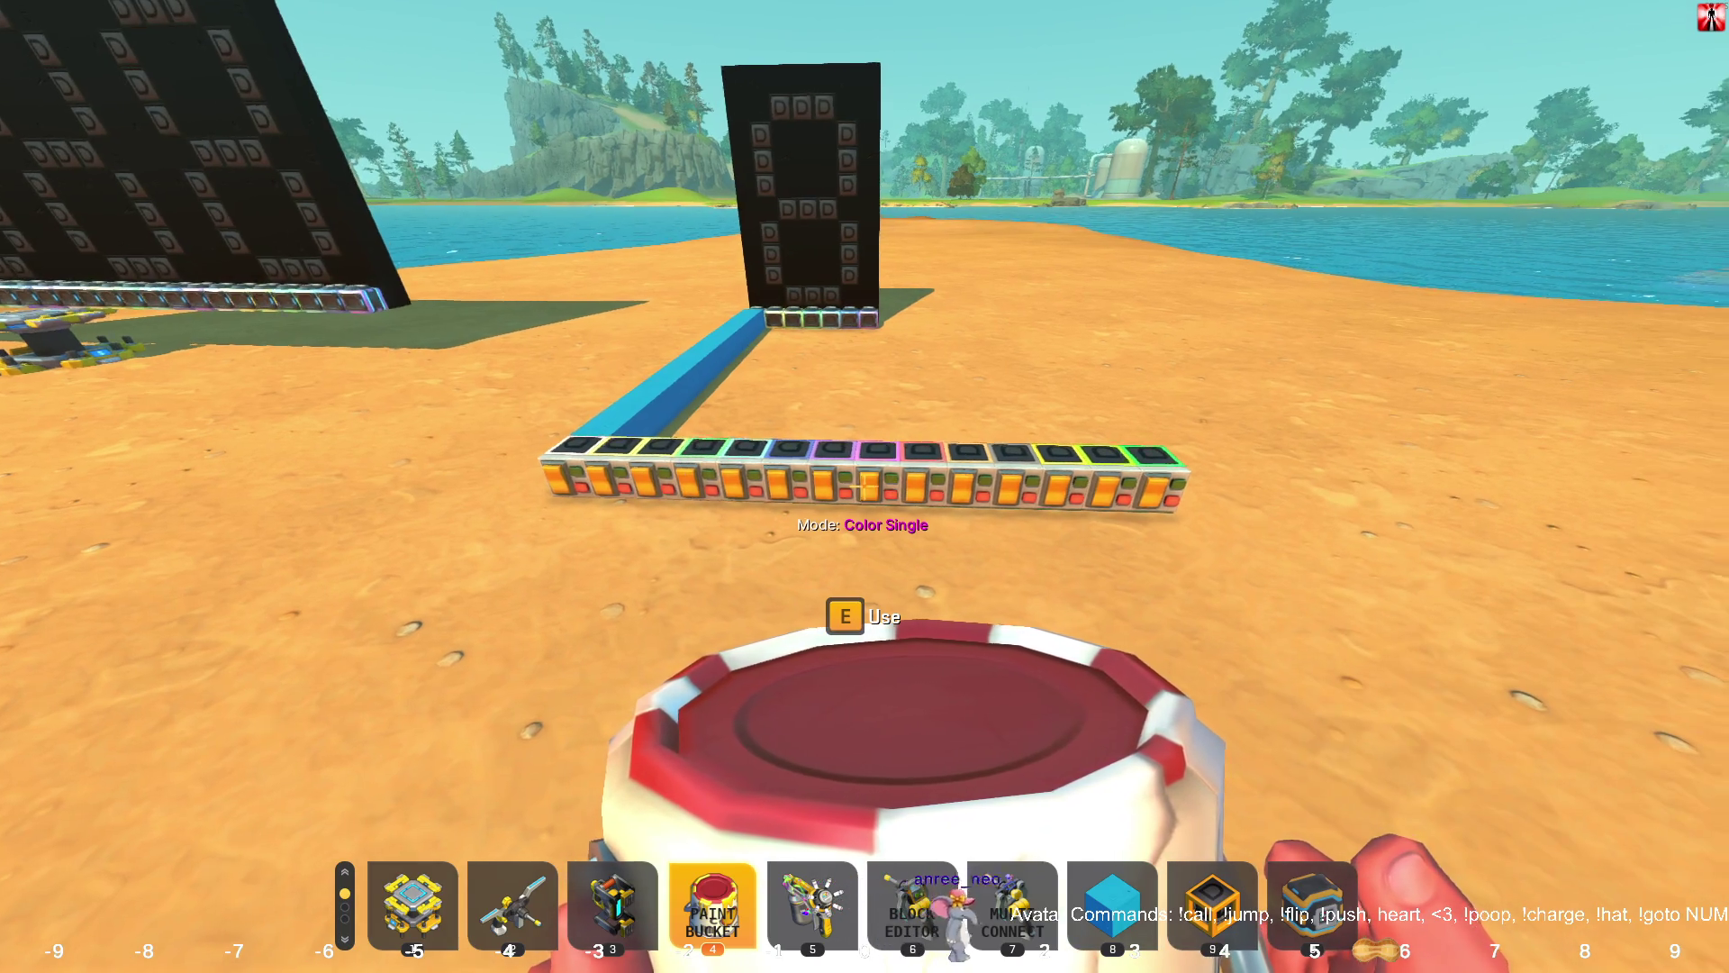
key("e")
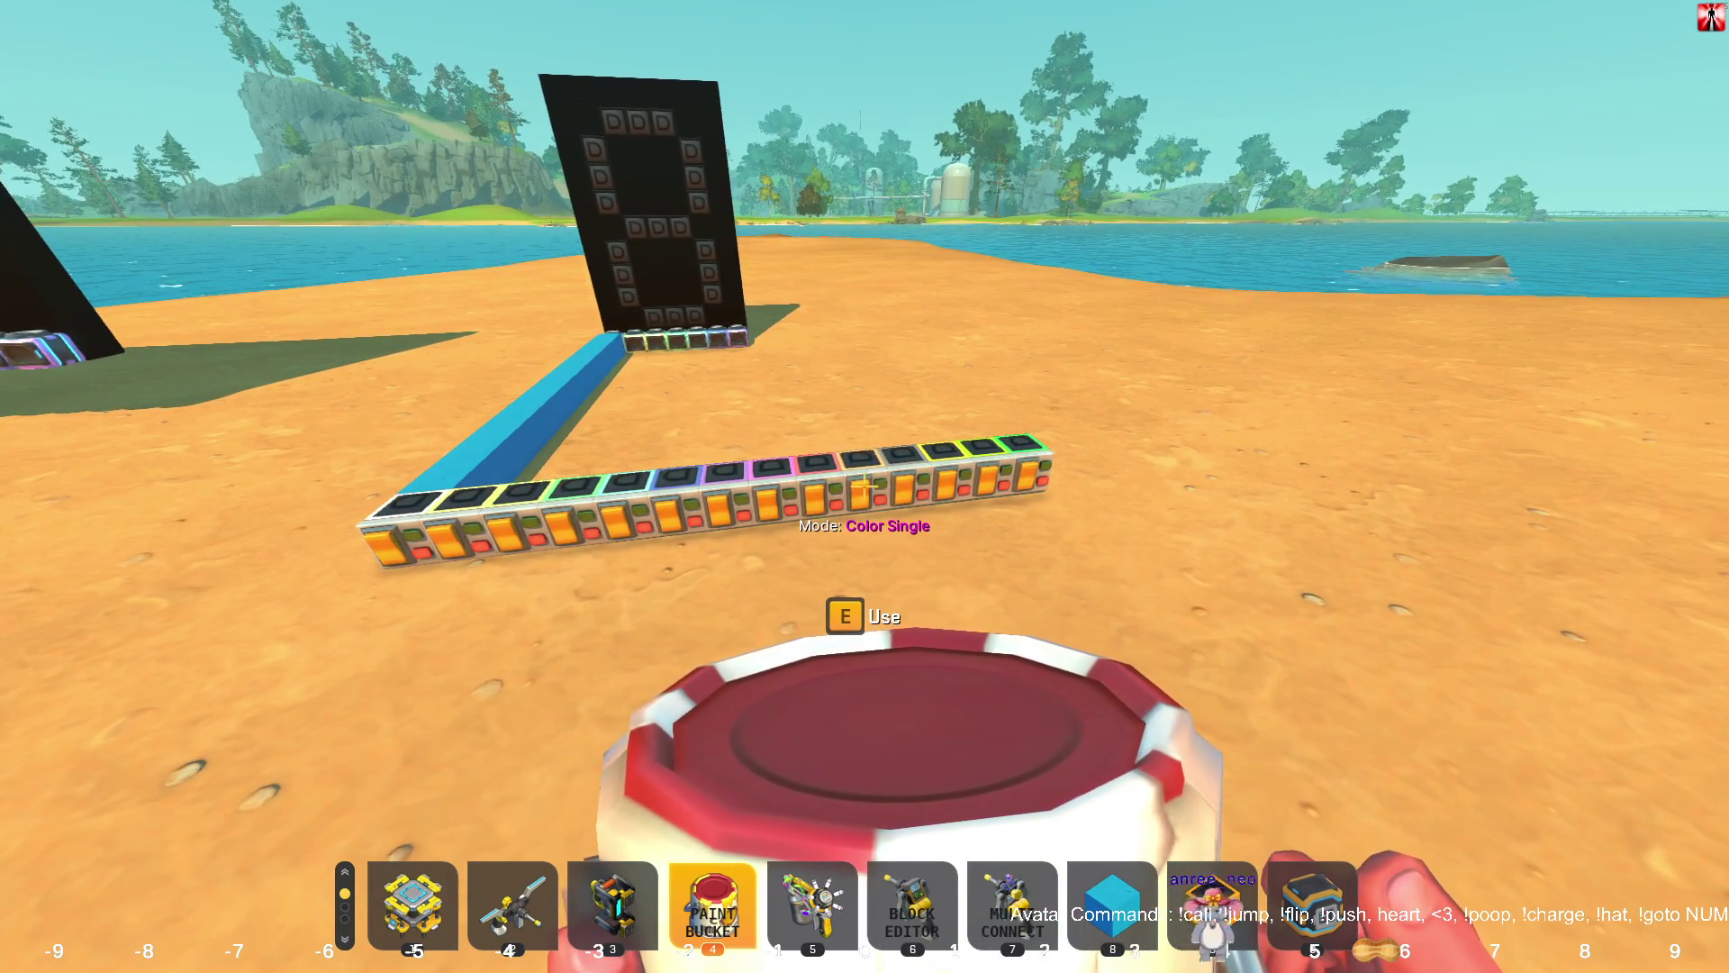
key("e")
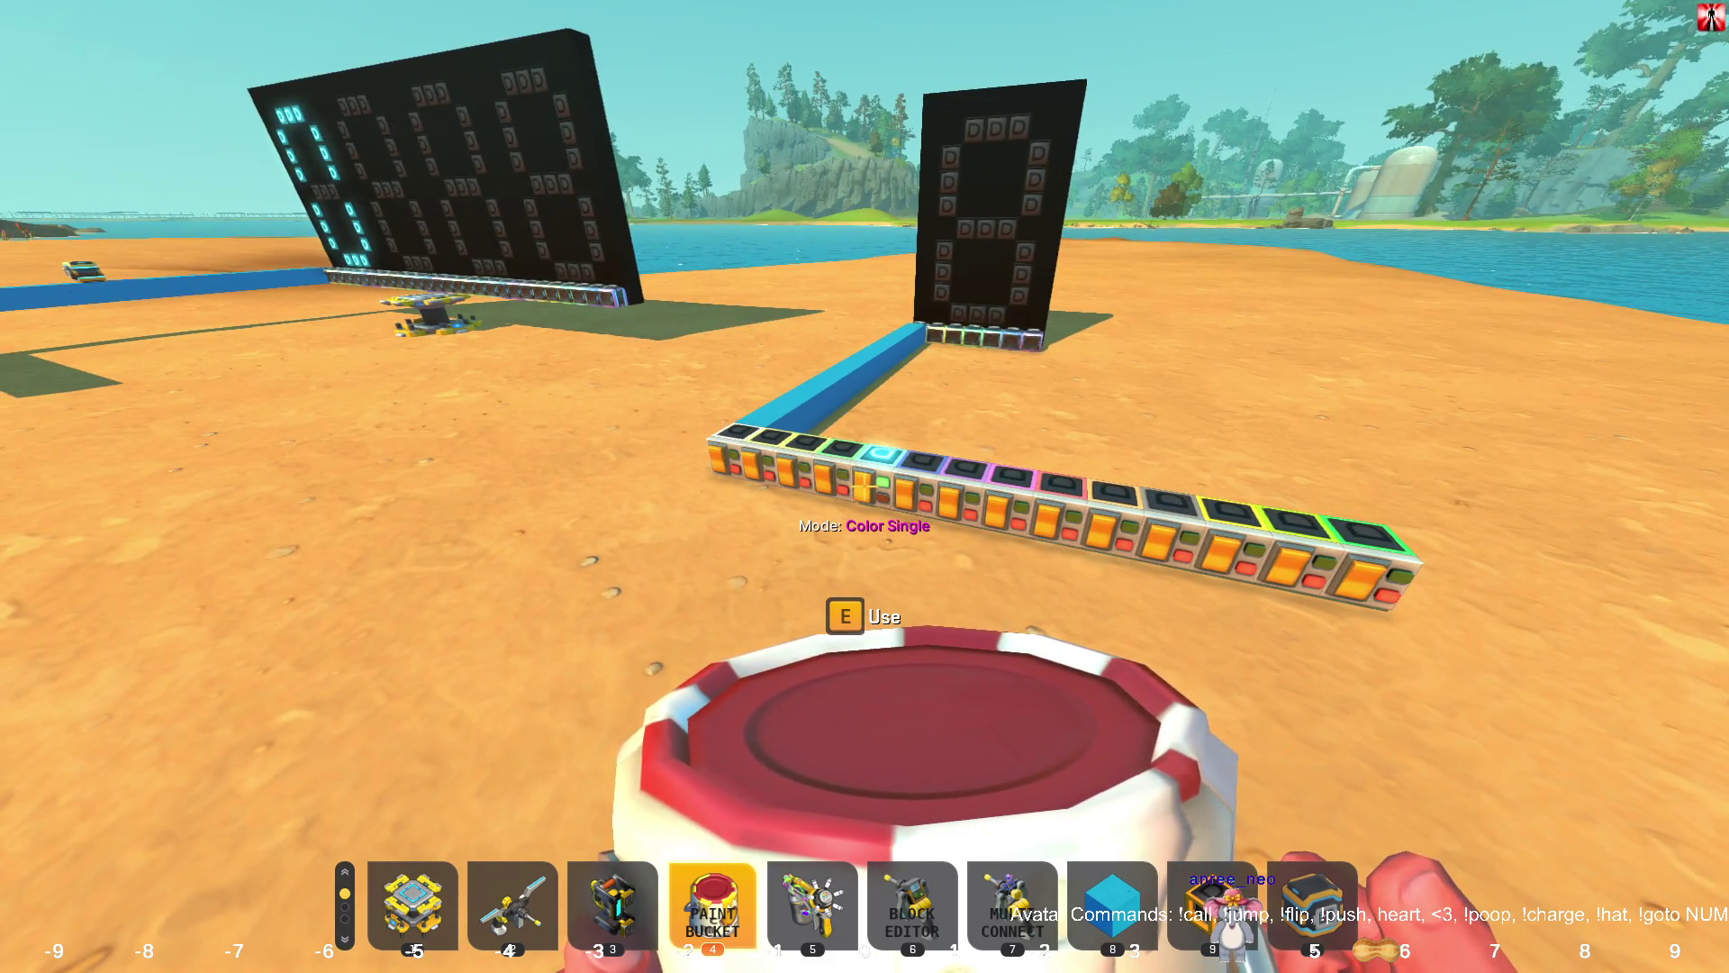
key("e")
key("e")
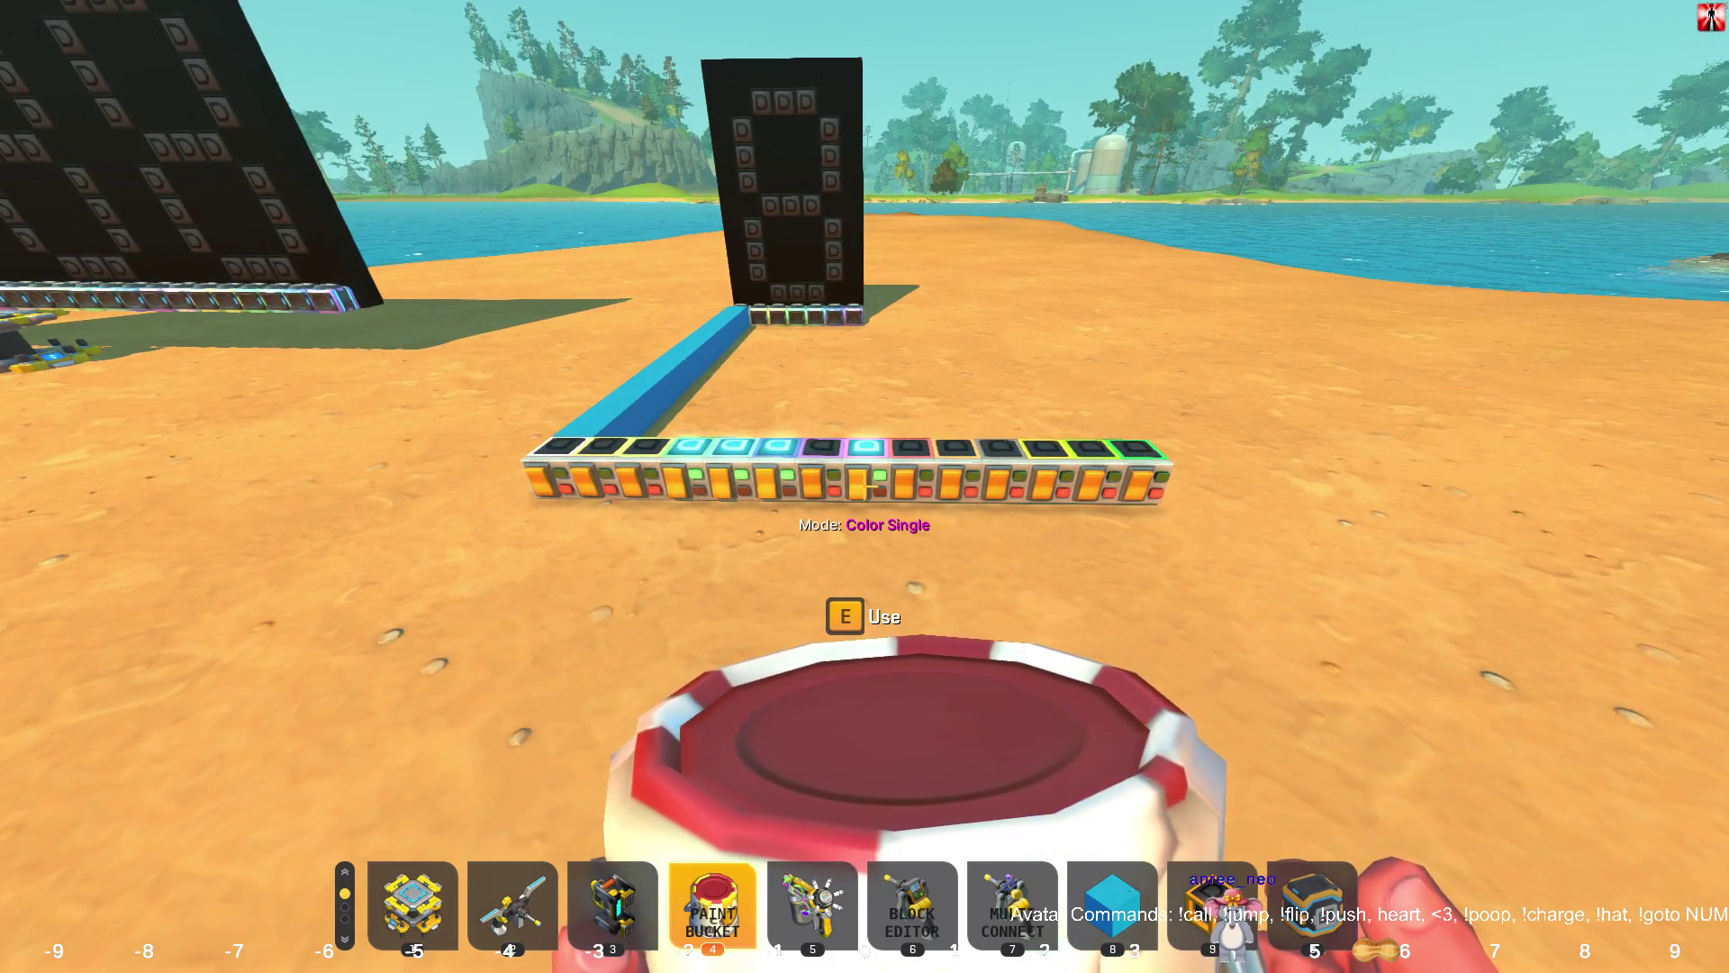
key("e")
Move along the row to its right end and light more lamps, including the fifth.
key("s")
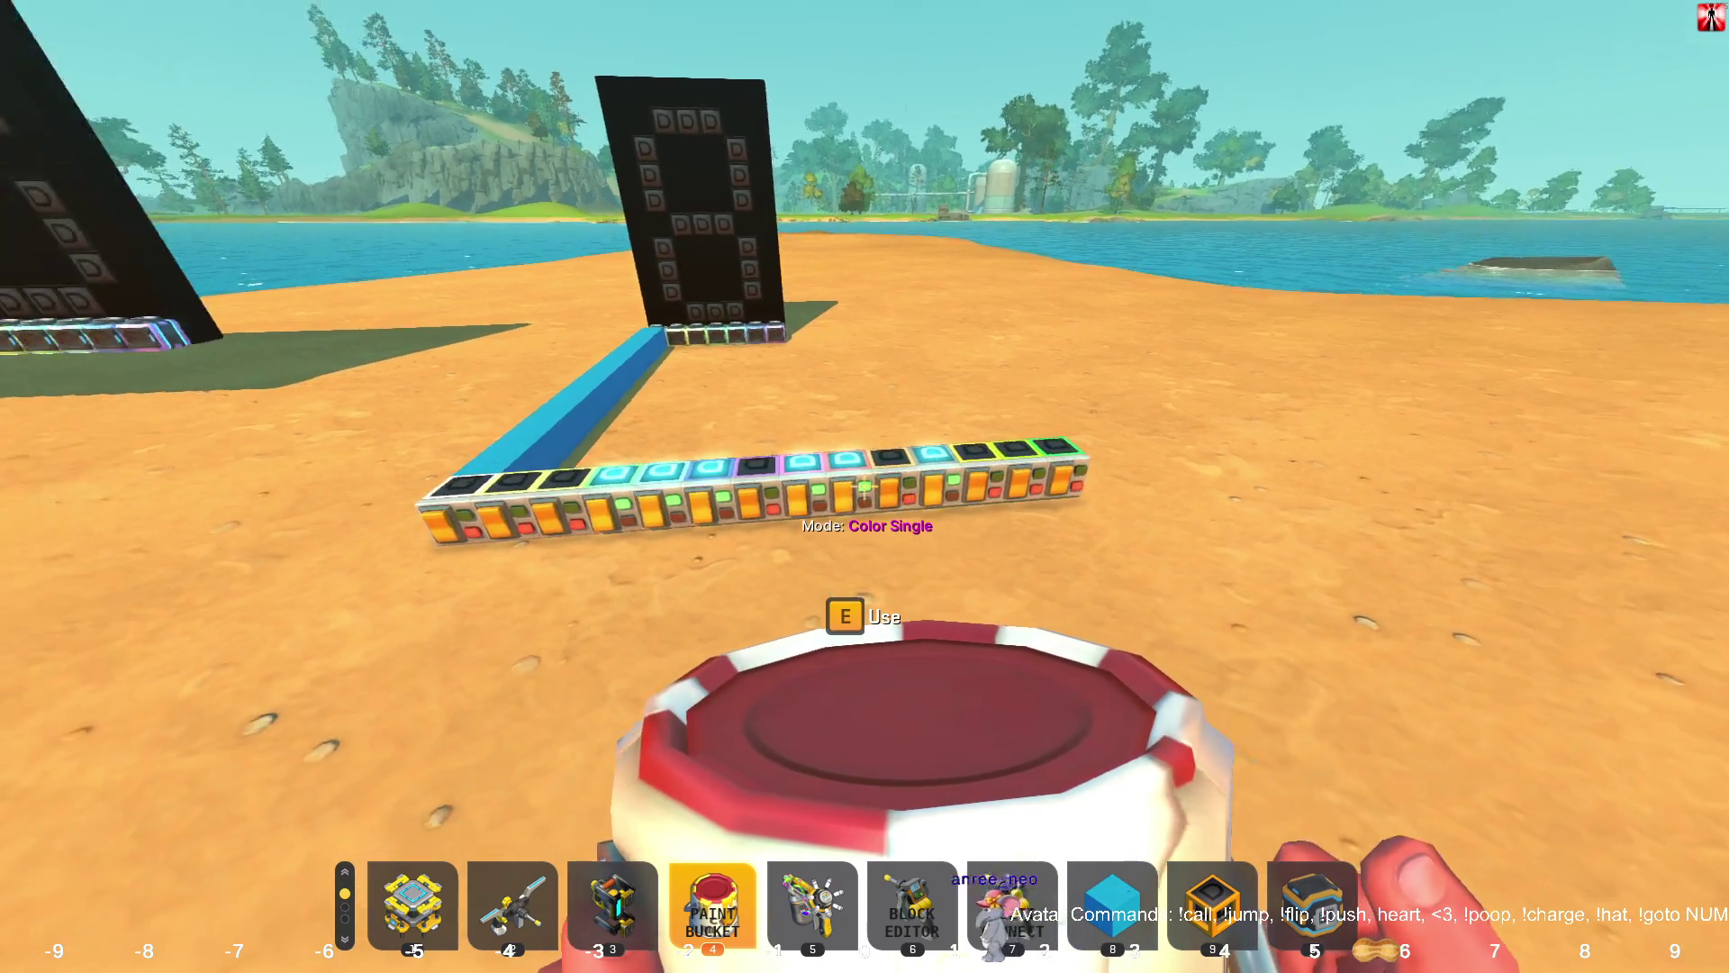
key("w")
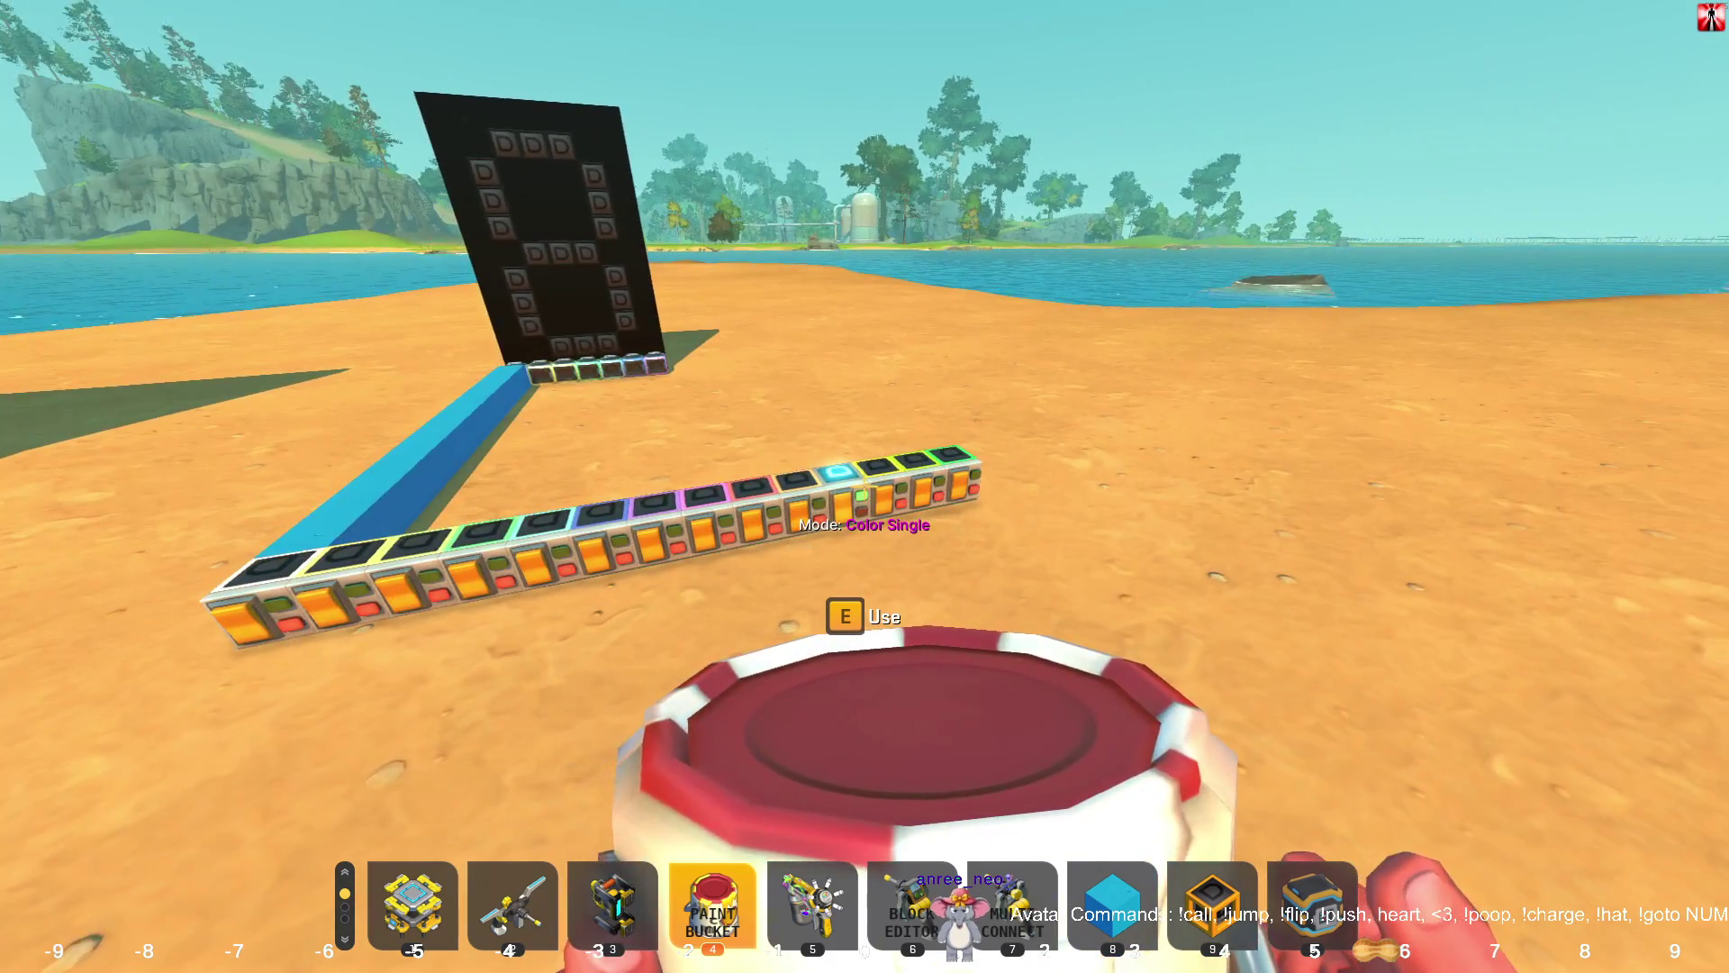
key("s")
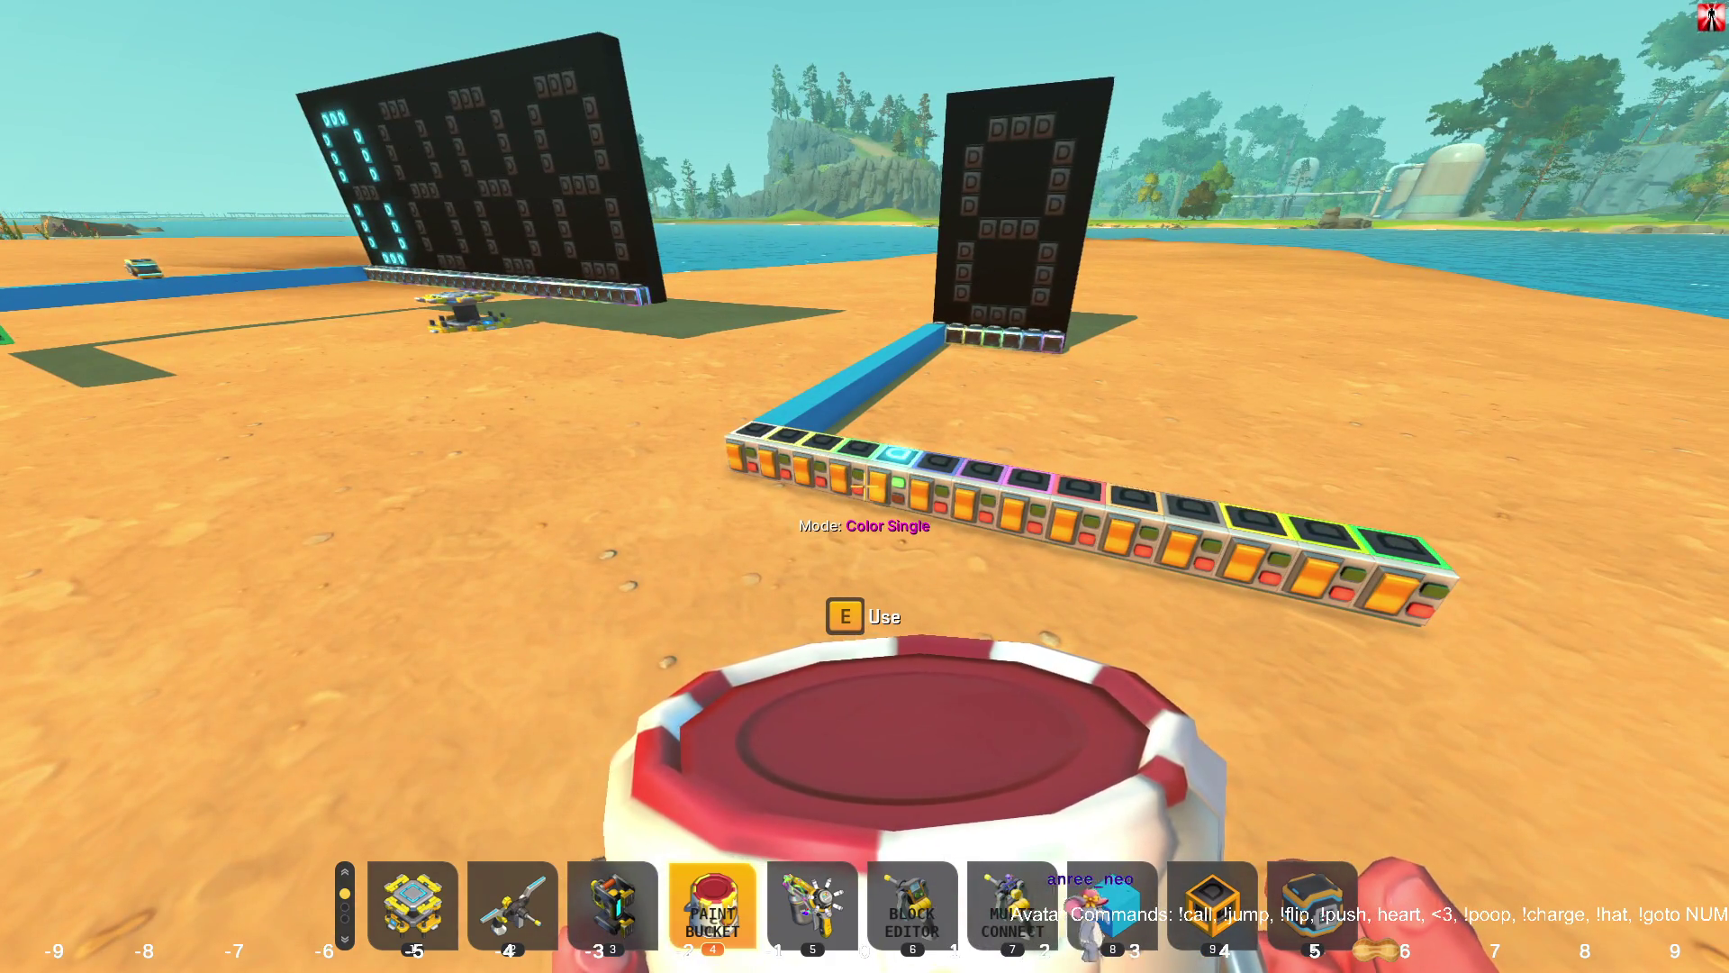
key("a")
key("w")
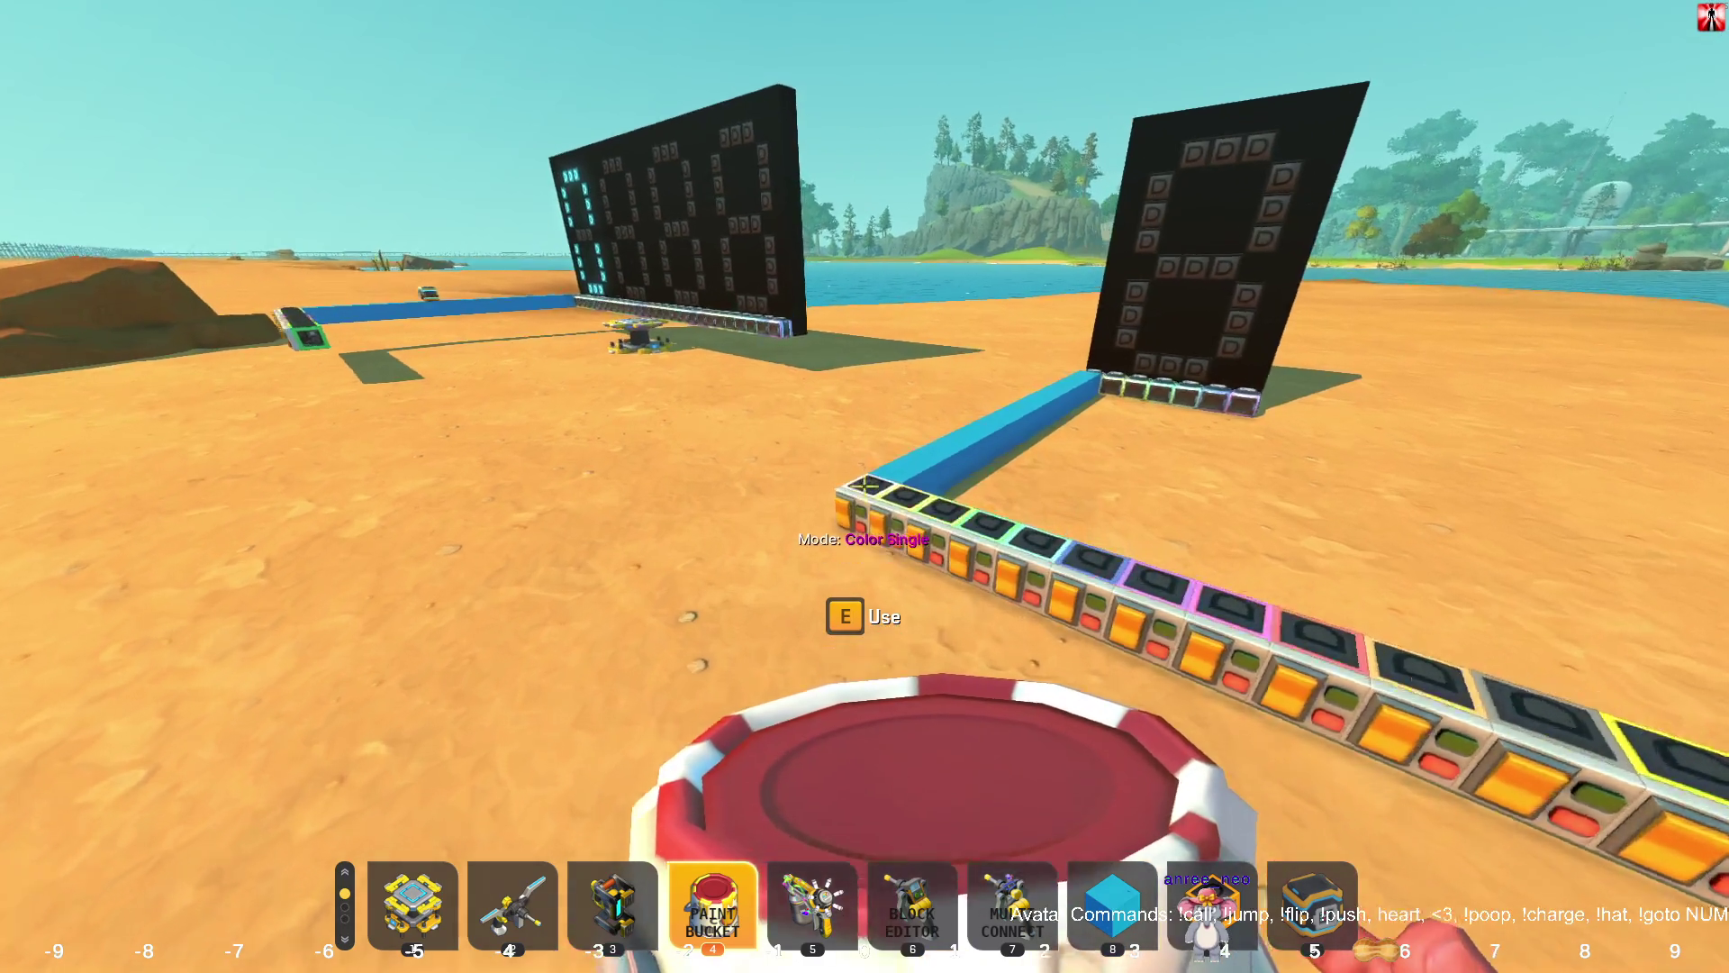
key("a")
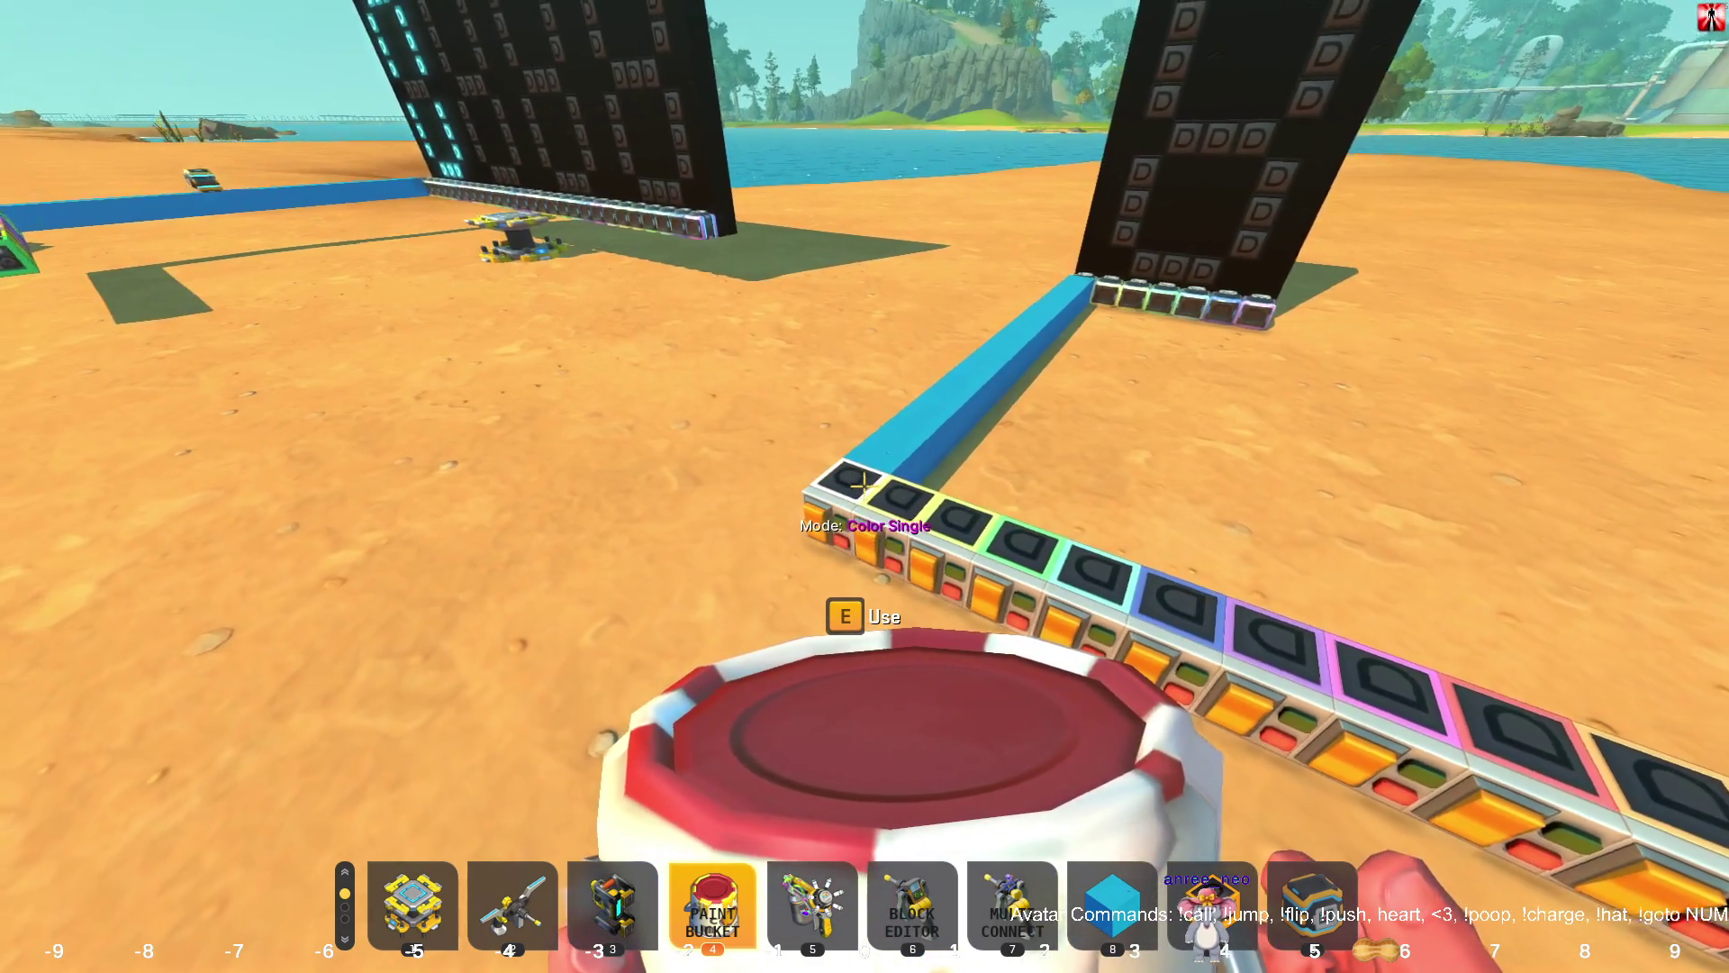
key("d")
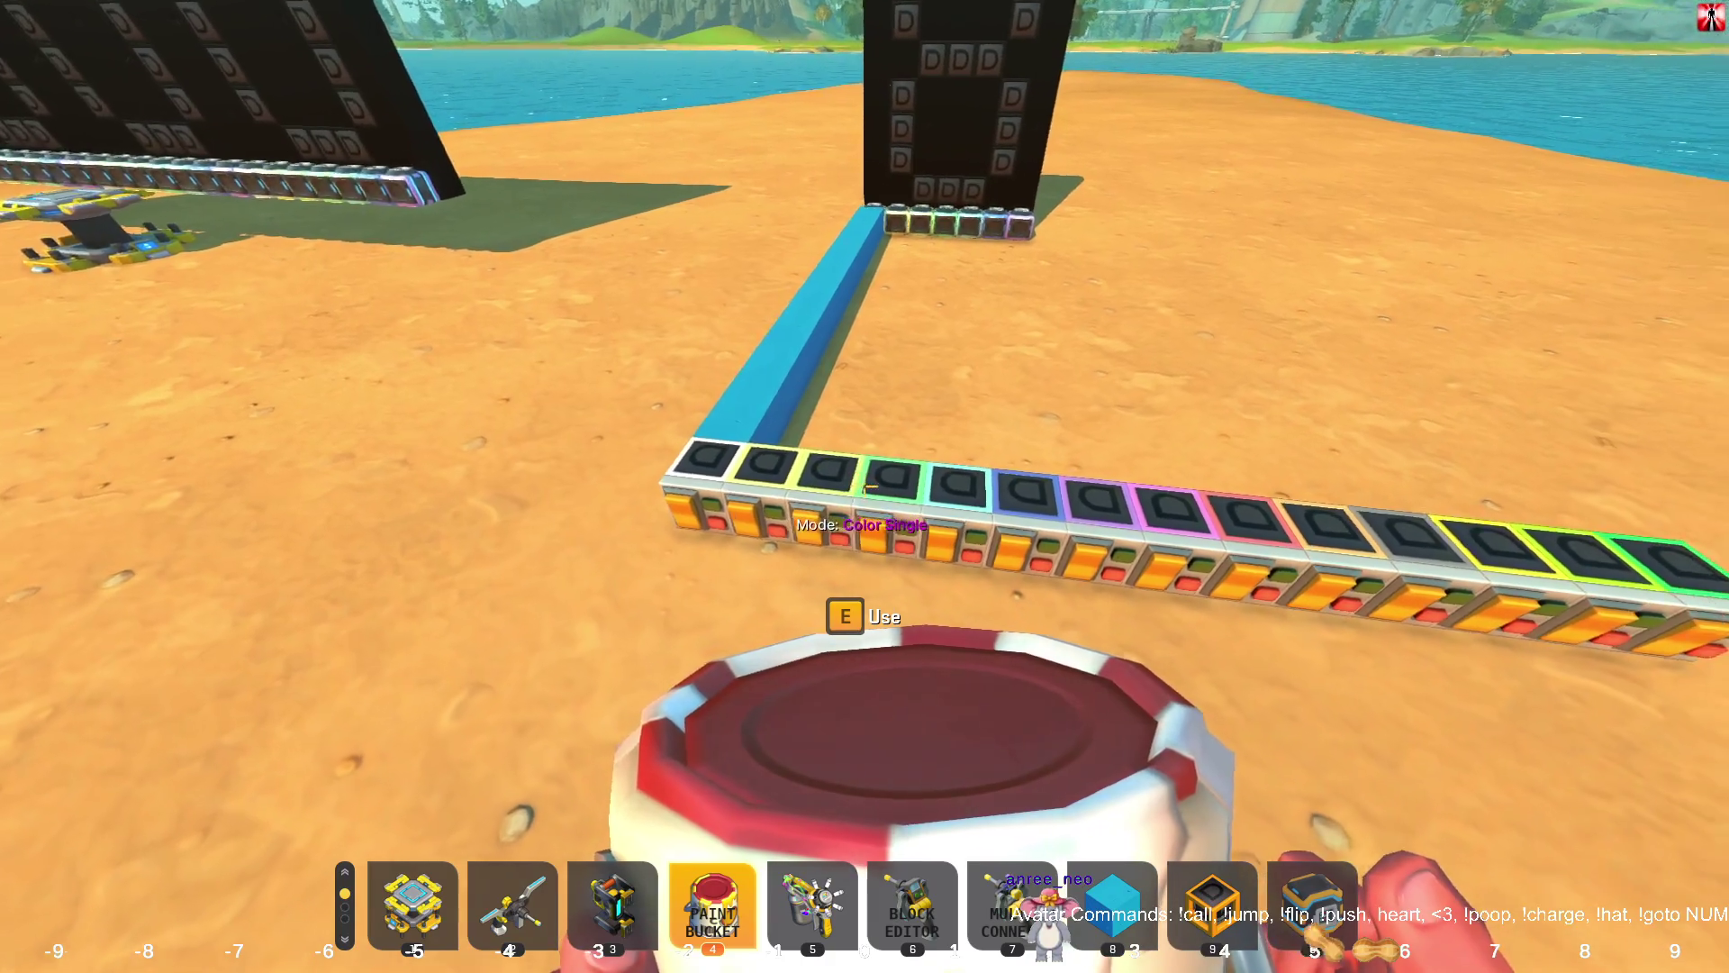
key("d")
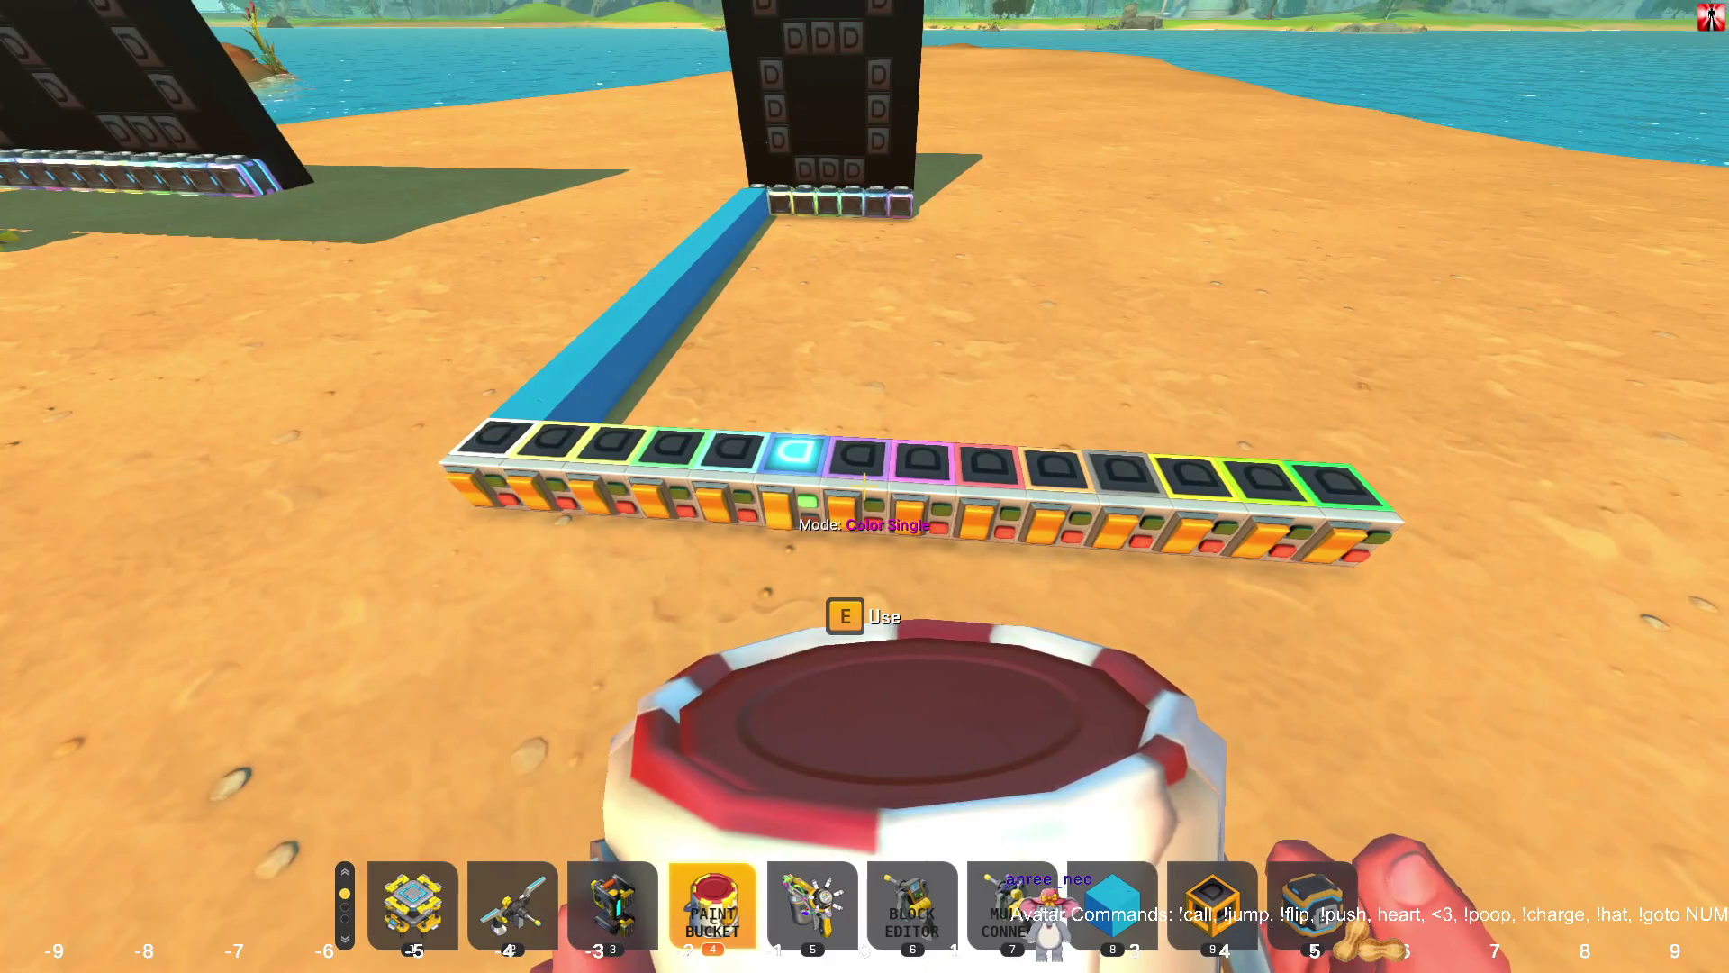
left_click(865, 486)
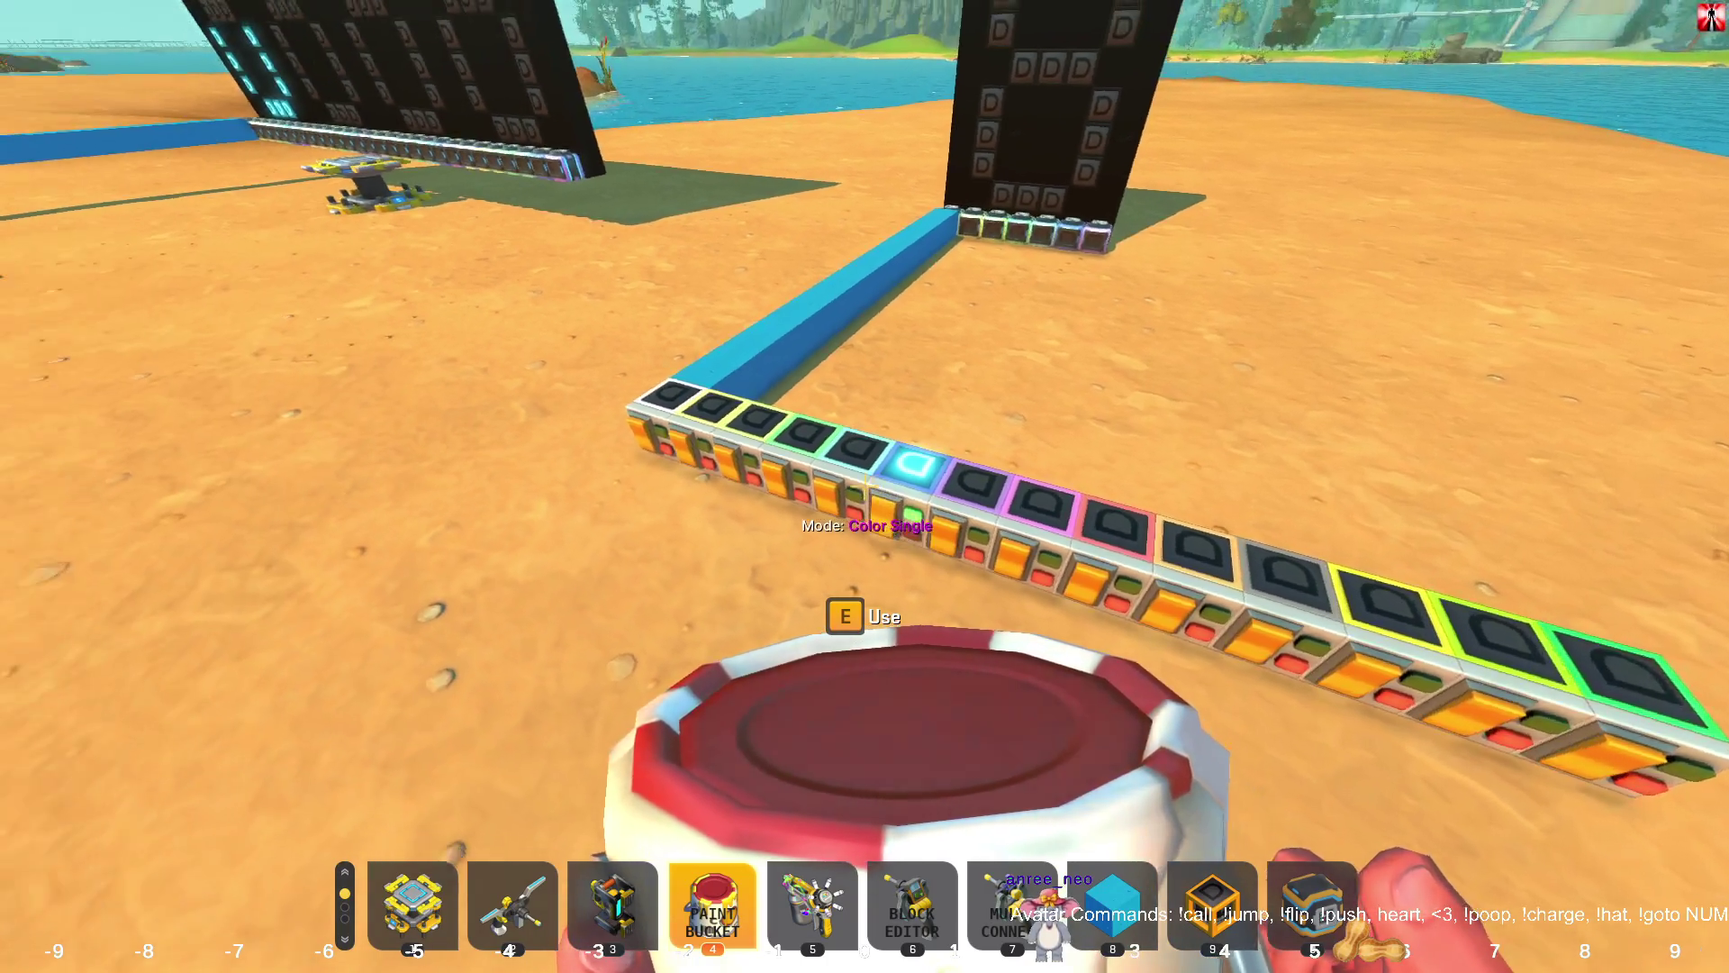
left_click(865, 486)
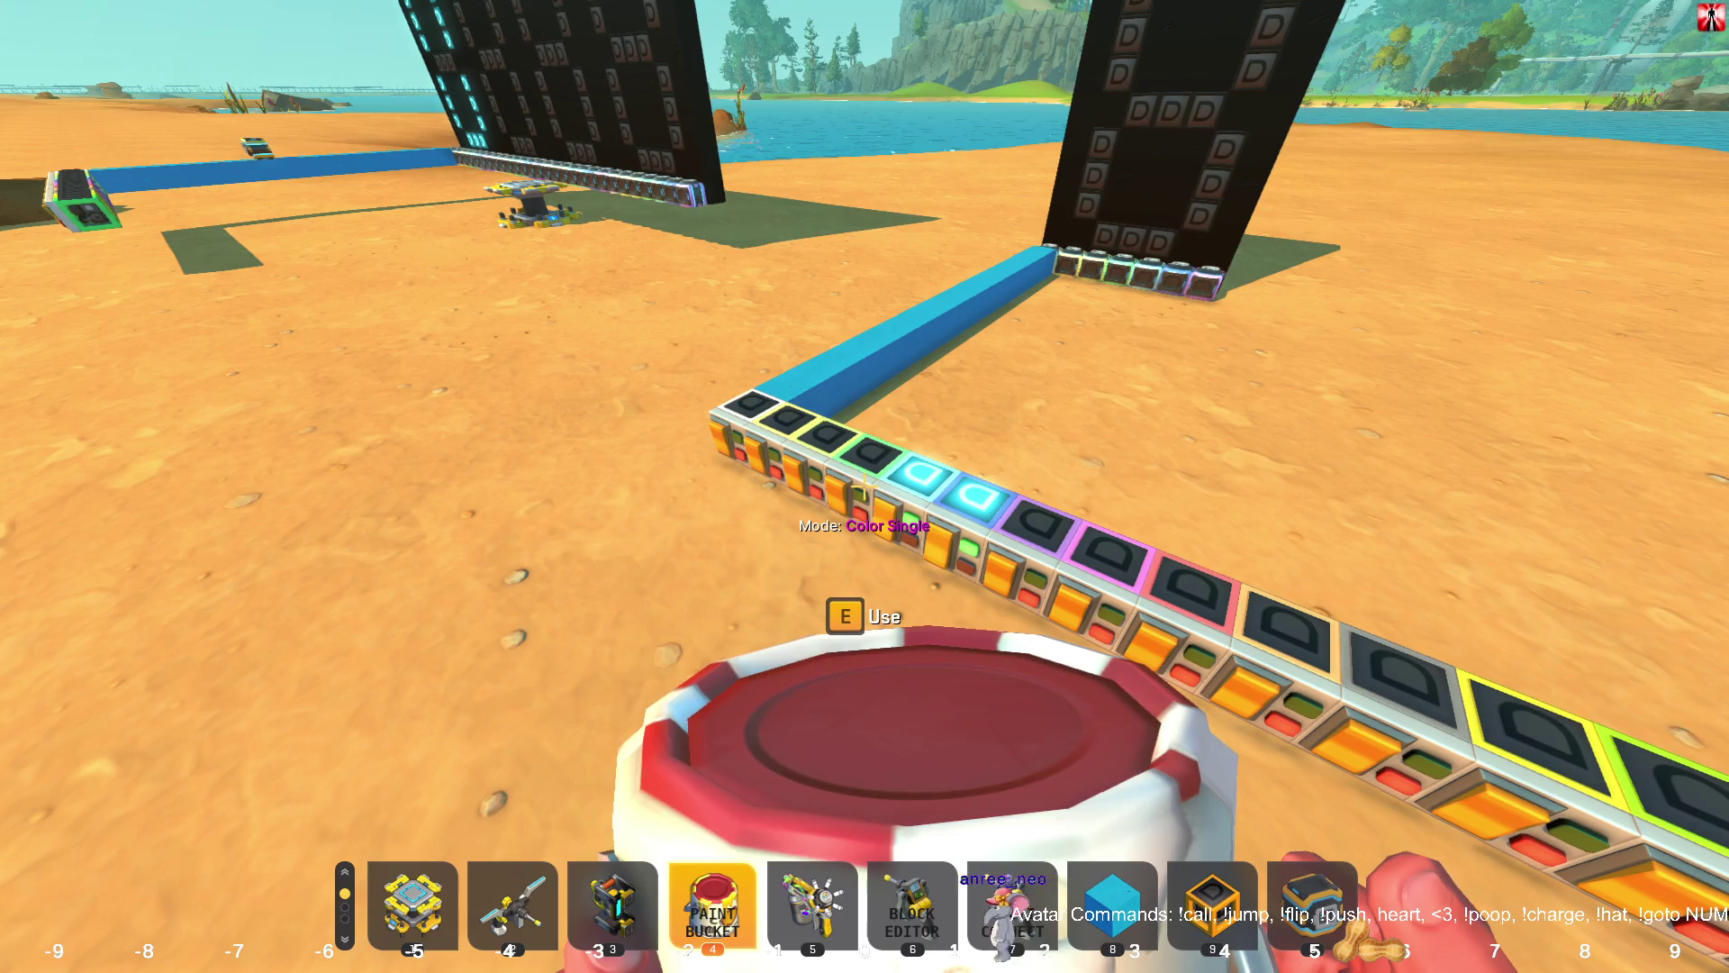
Show the display's wiring with the Connect Tool, then open the Windows Start menu.
key("s")
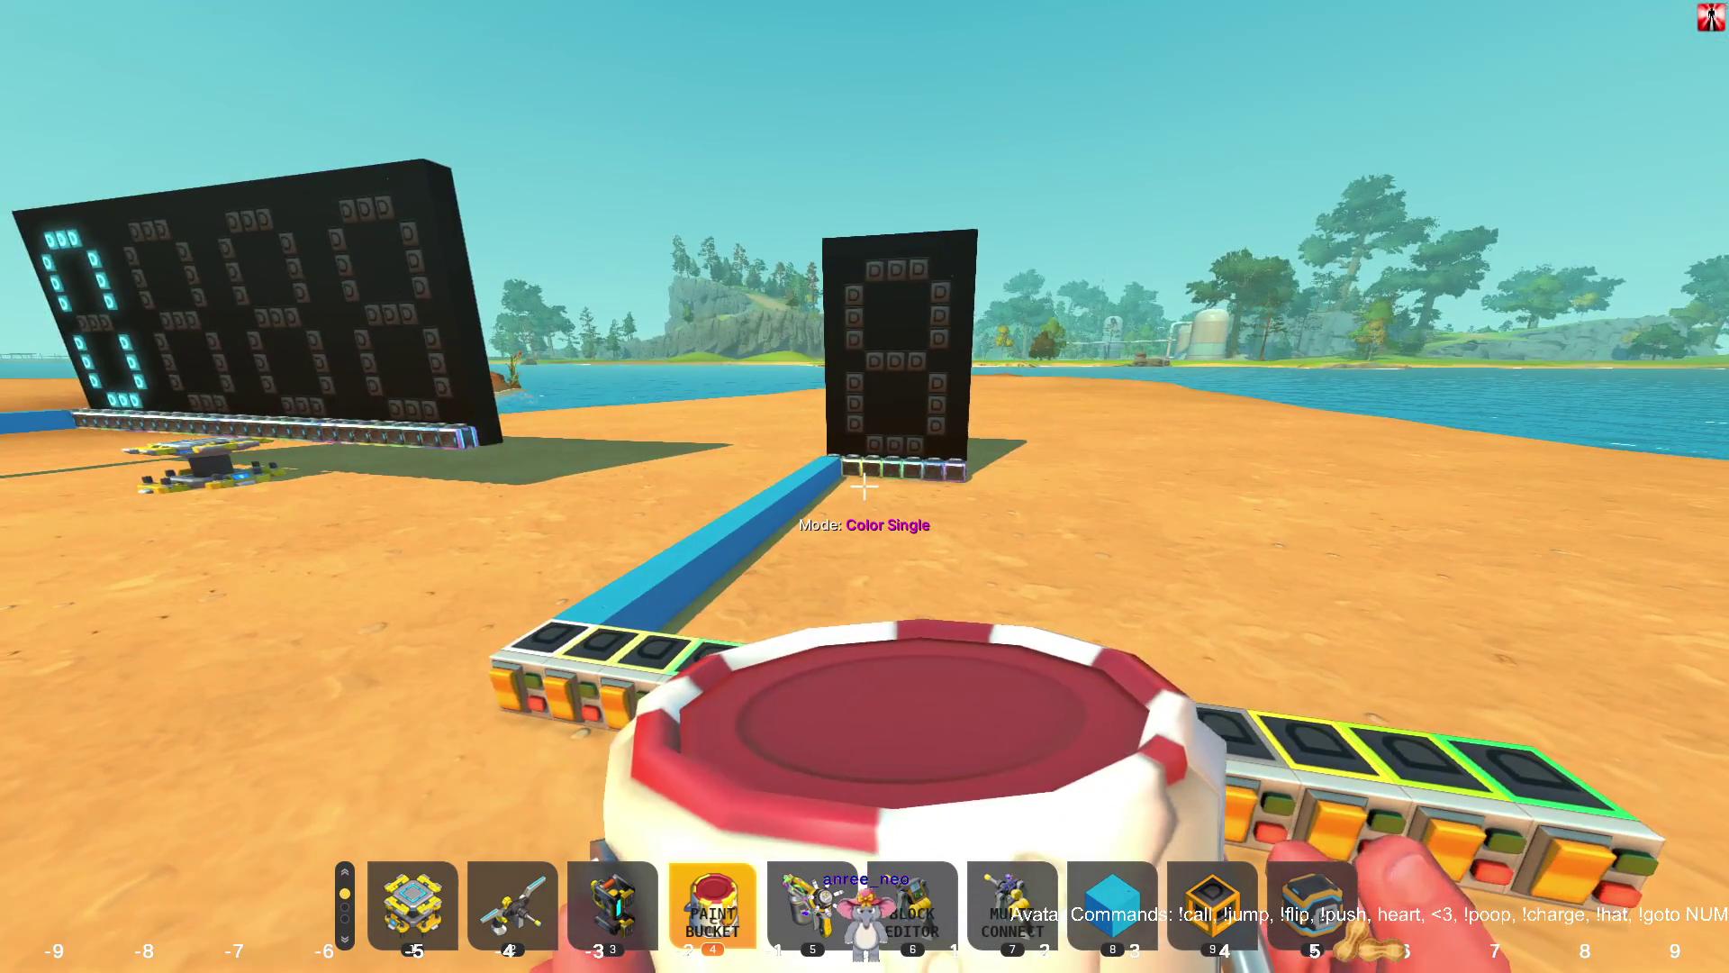
key("2")
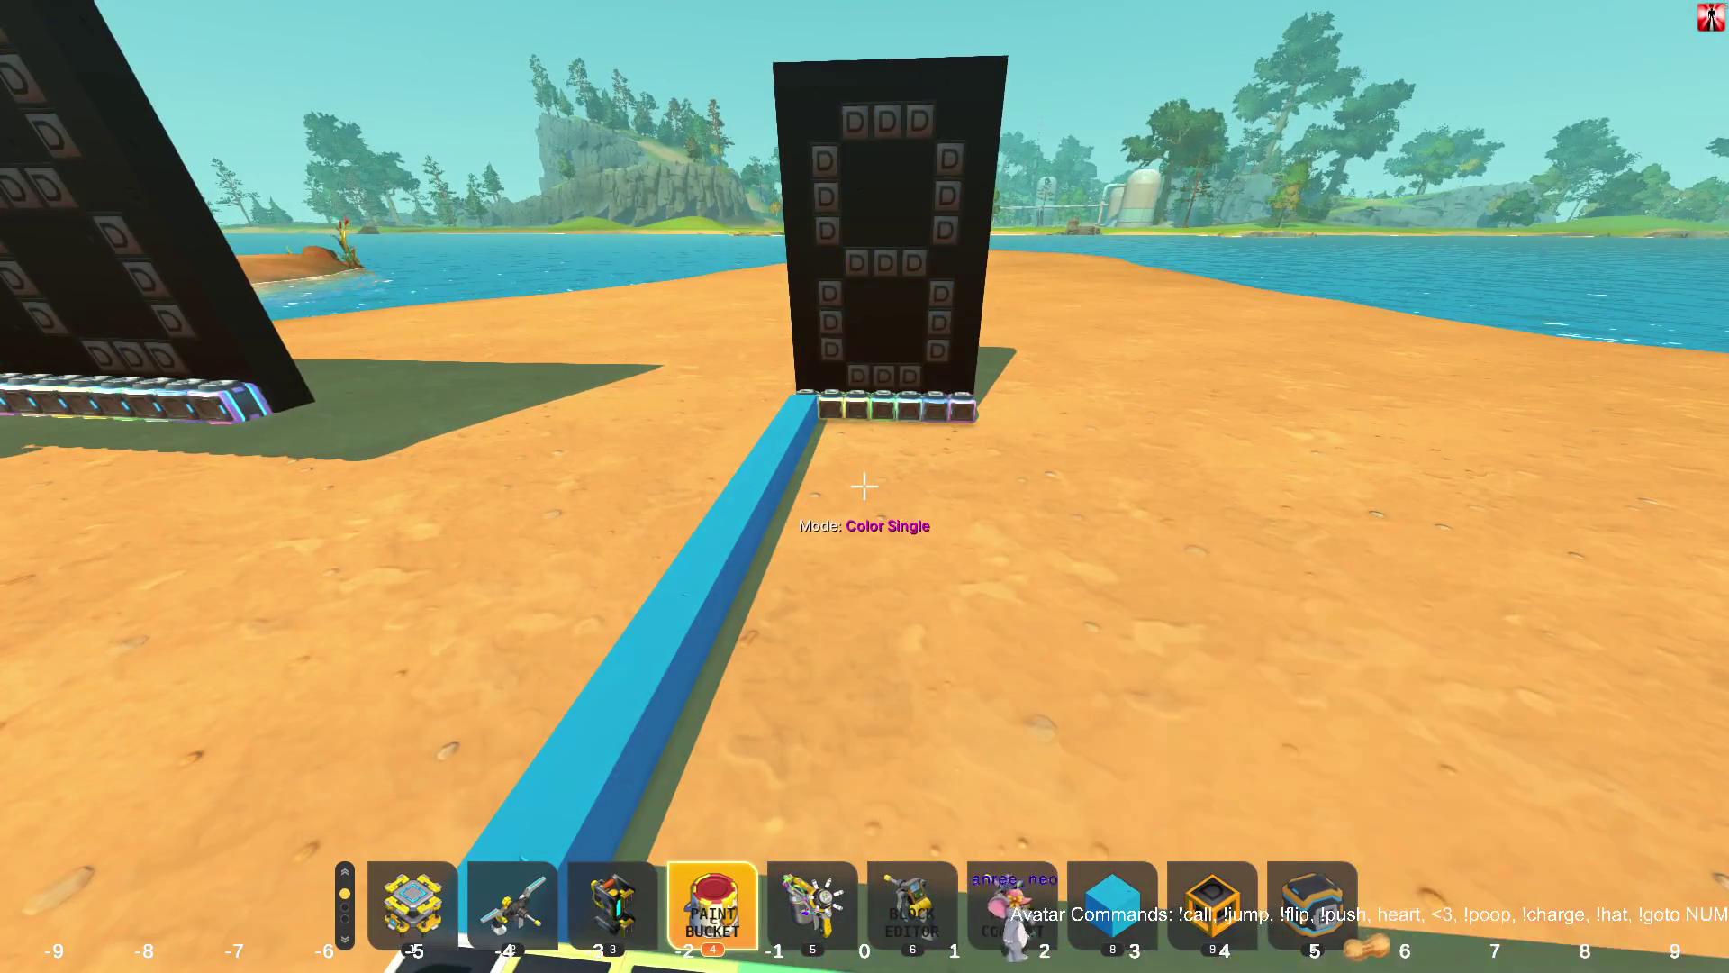
key("w")
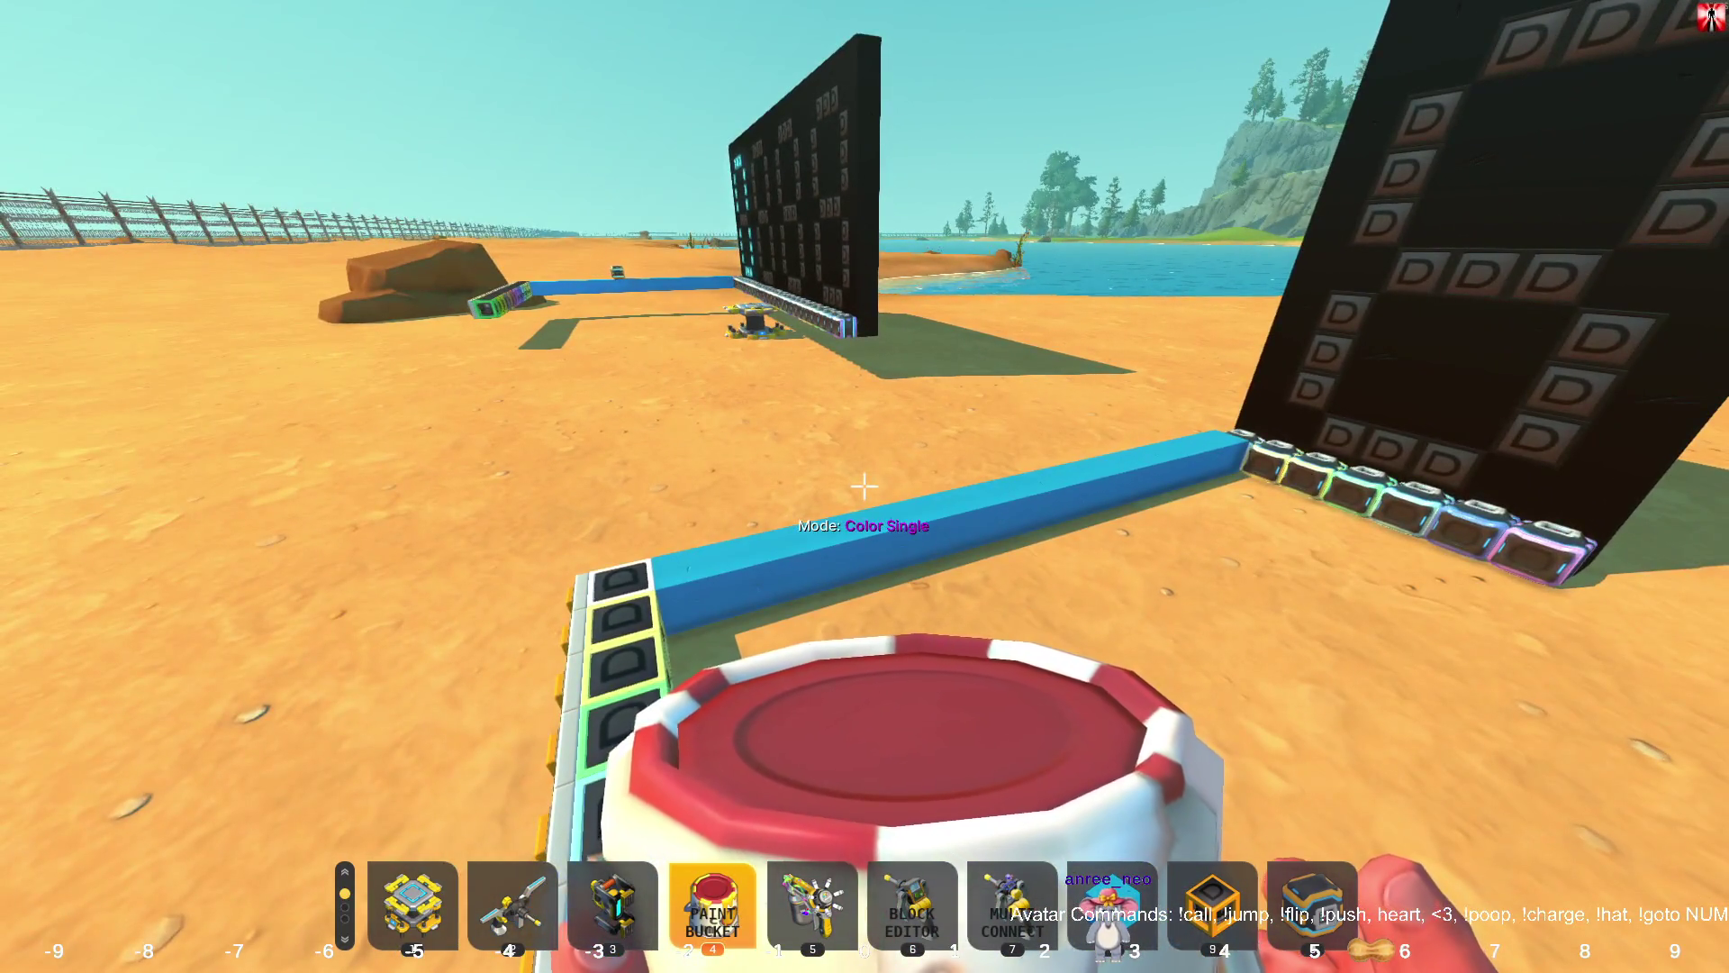
key("w")
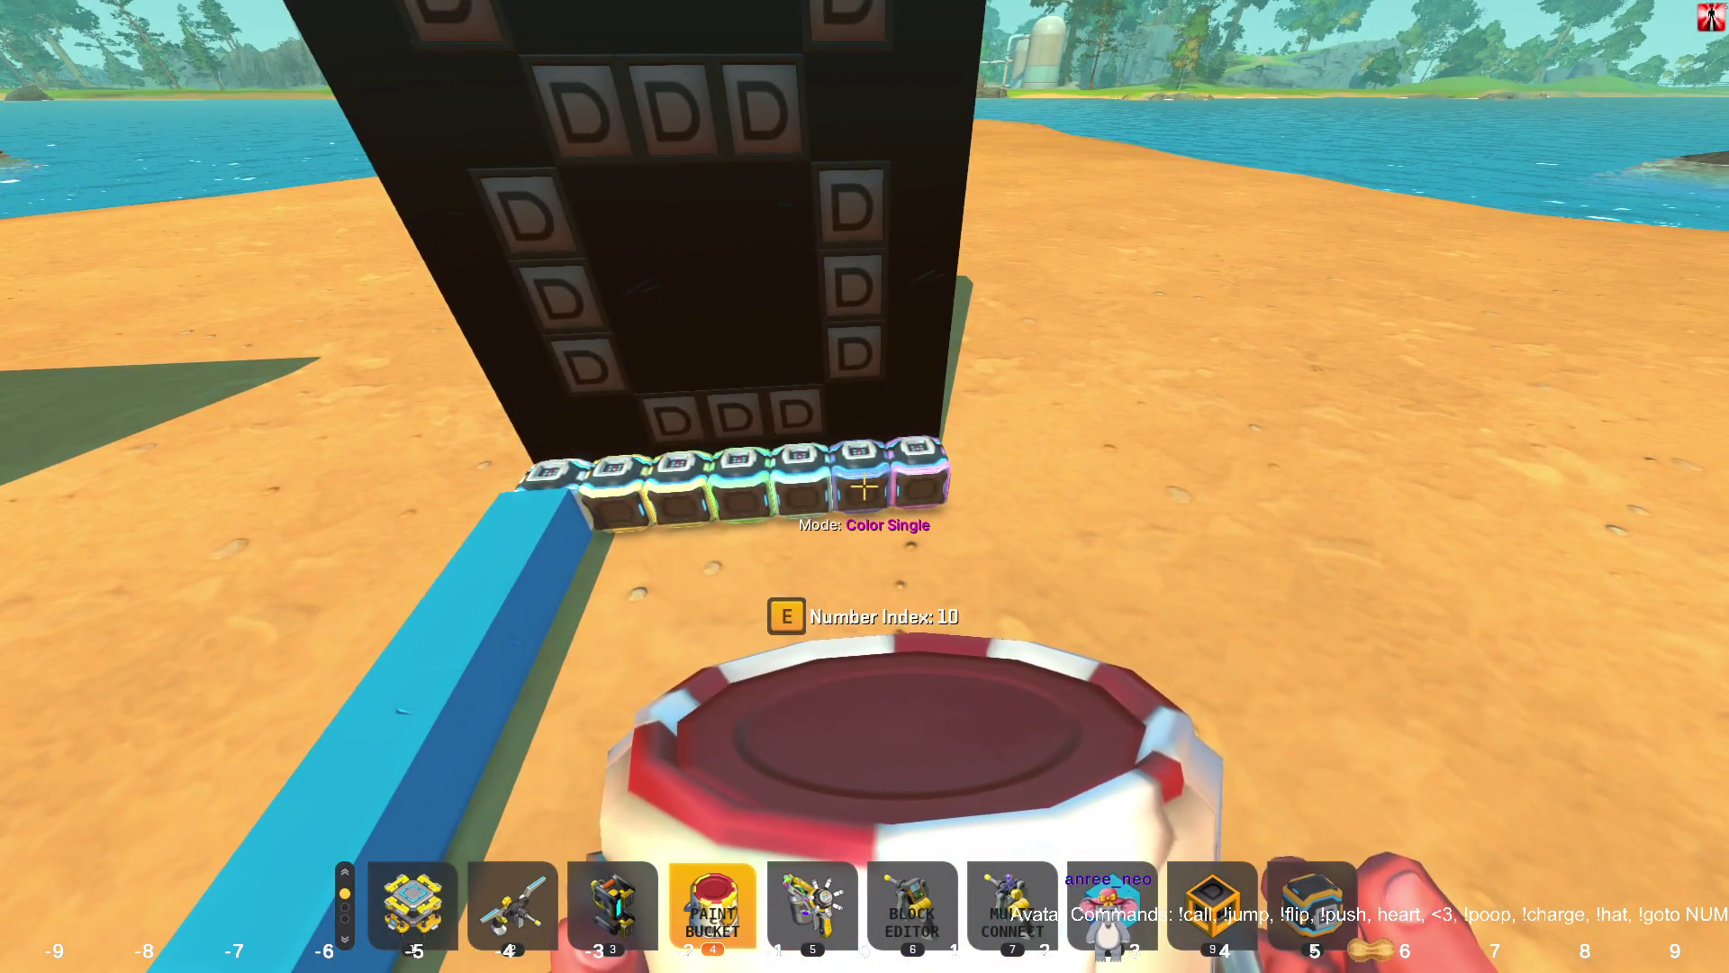
key("s")
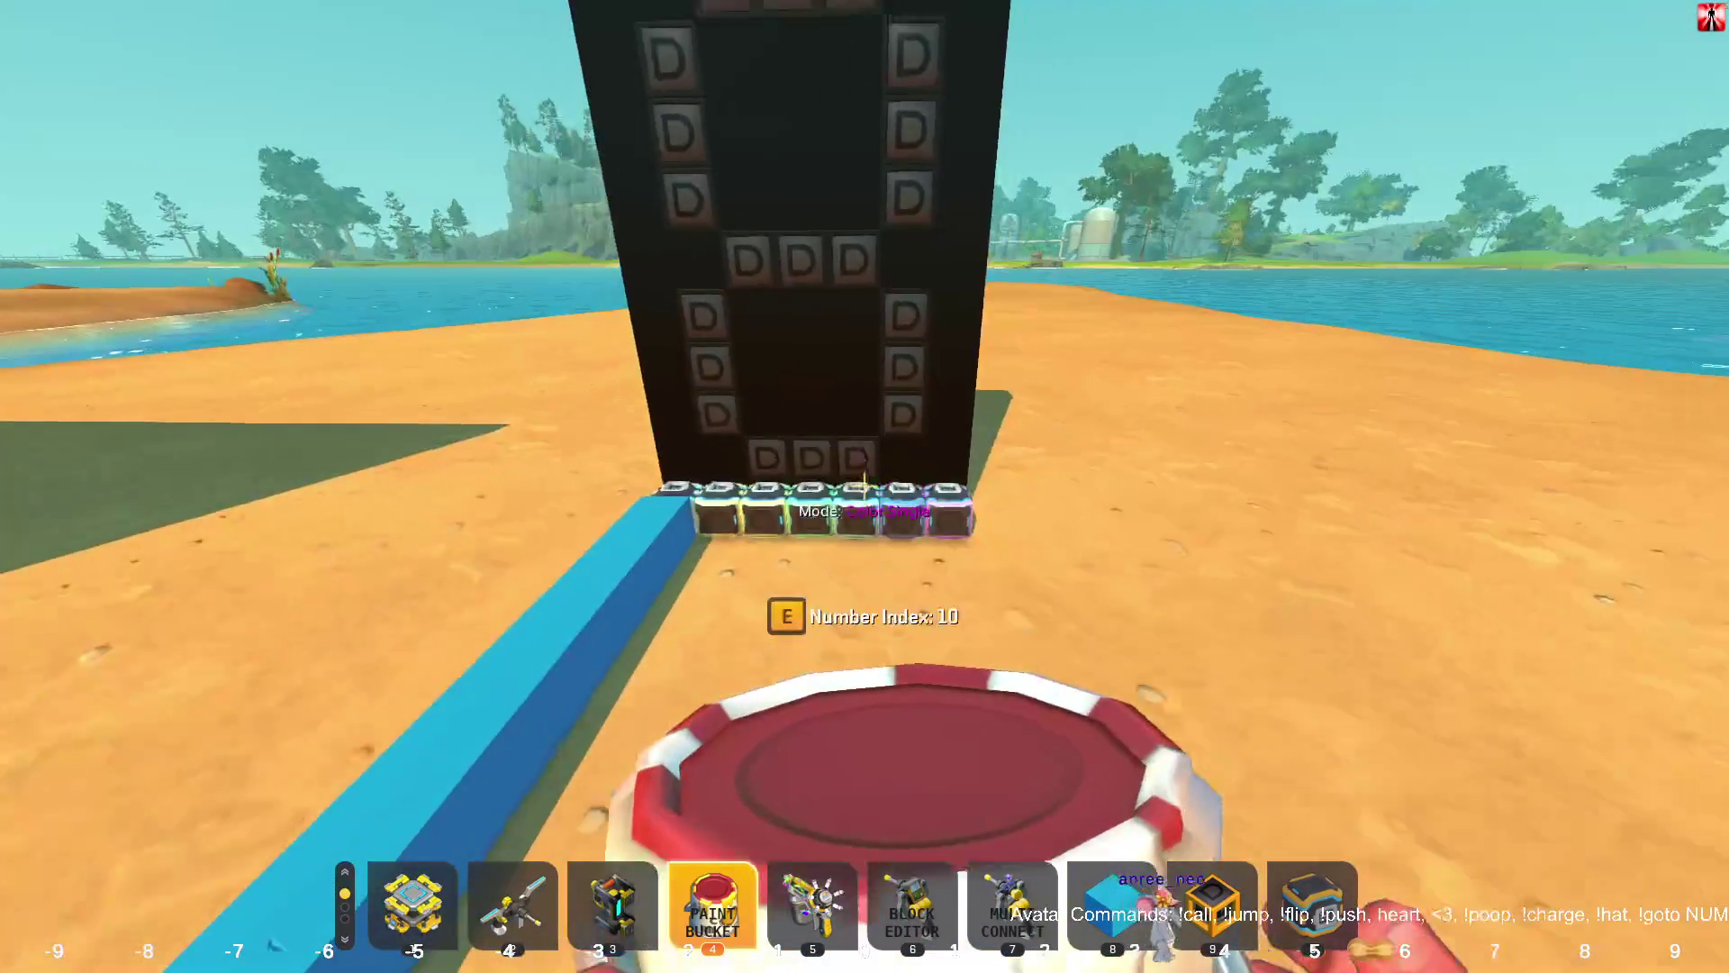
key("s")
key("2")
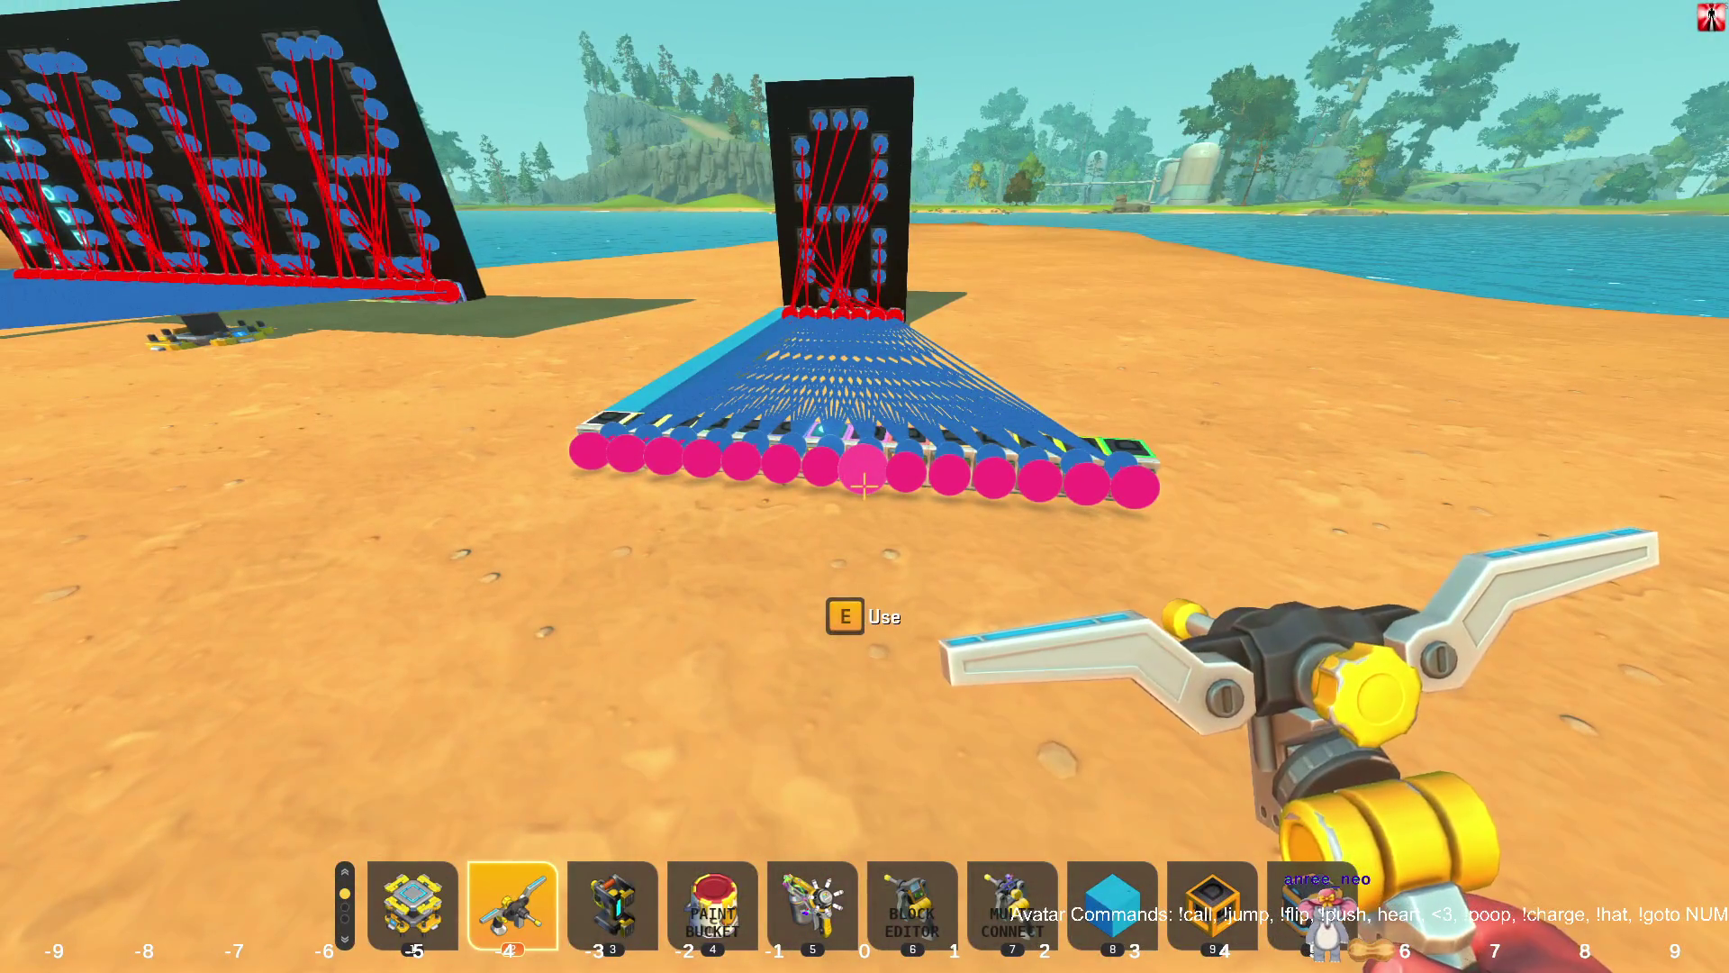
scroll(863, 487, "down", 2)
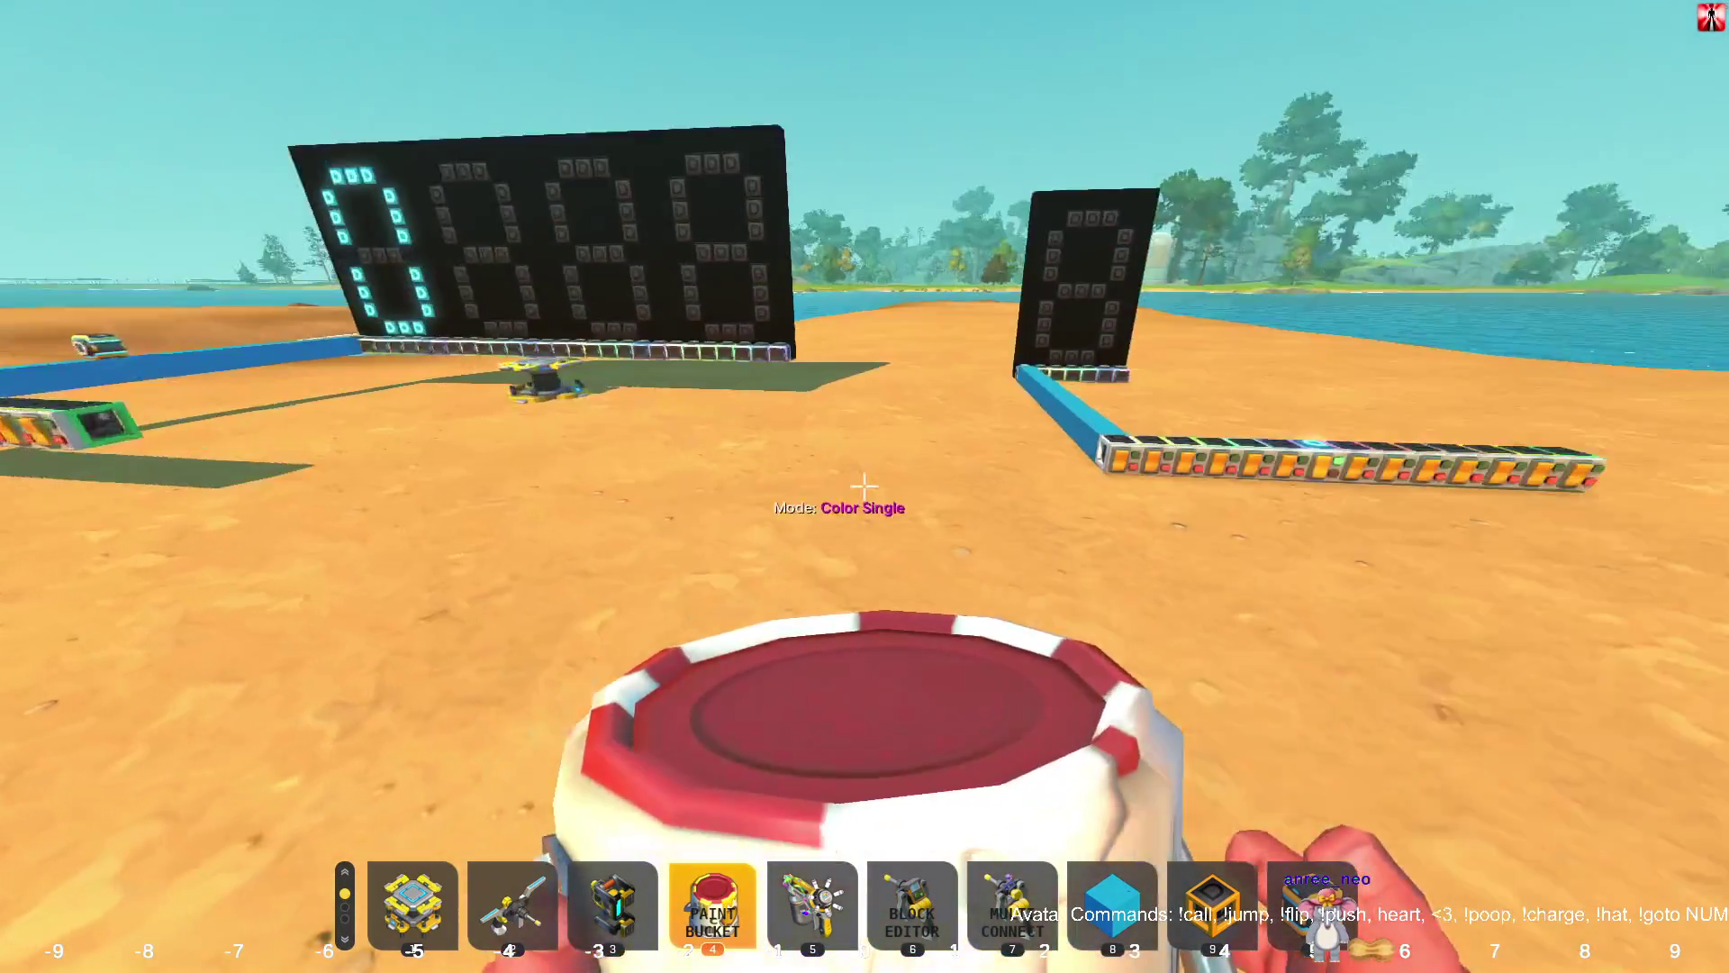
key("w")
key("super")
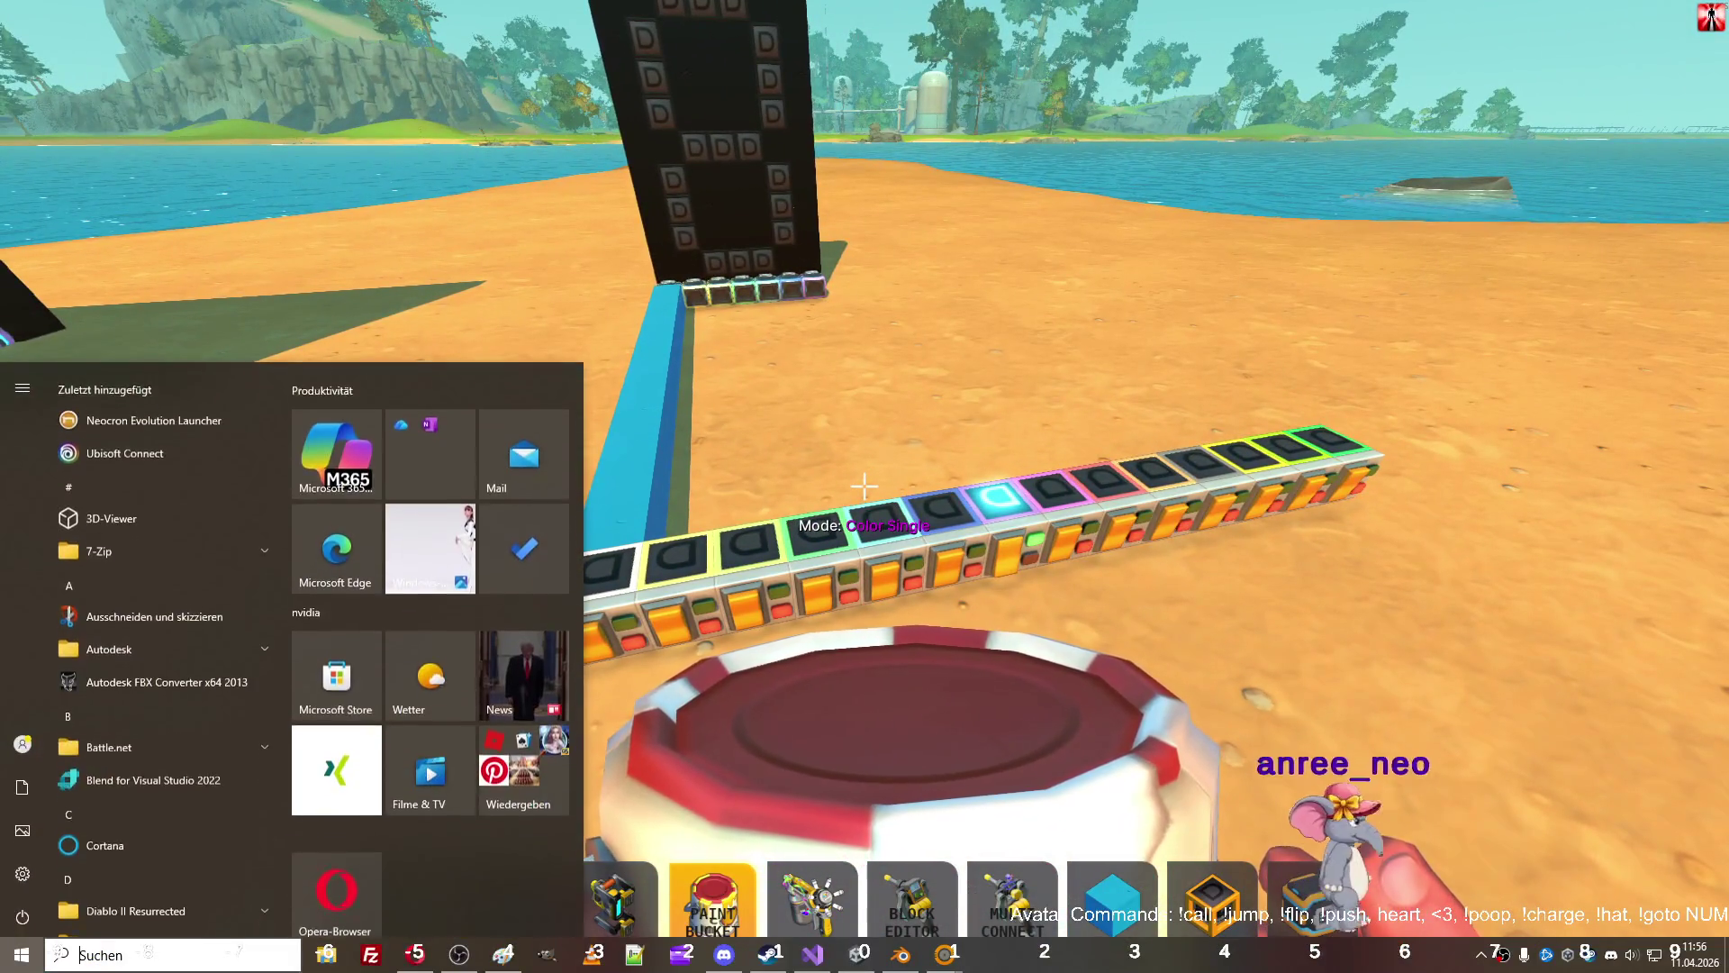
Switch to Notepad++ and close the coffee-refill note 'neu 1' without saving.
key("Escape")
key("alt+Tab")
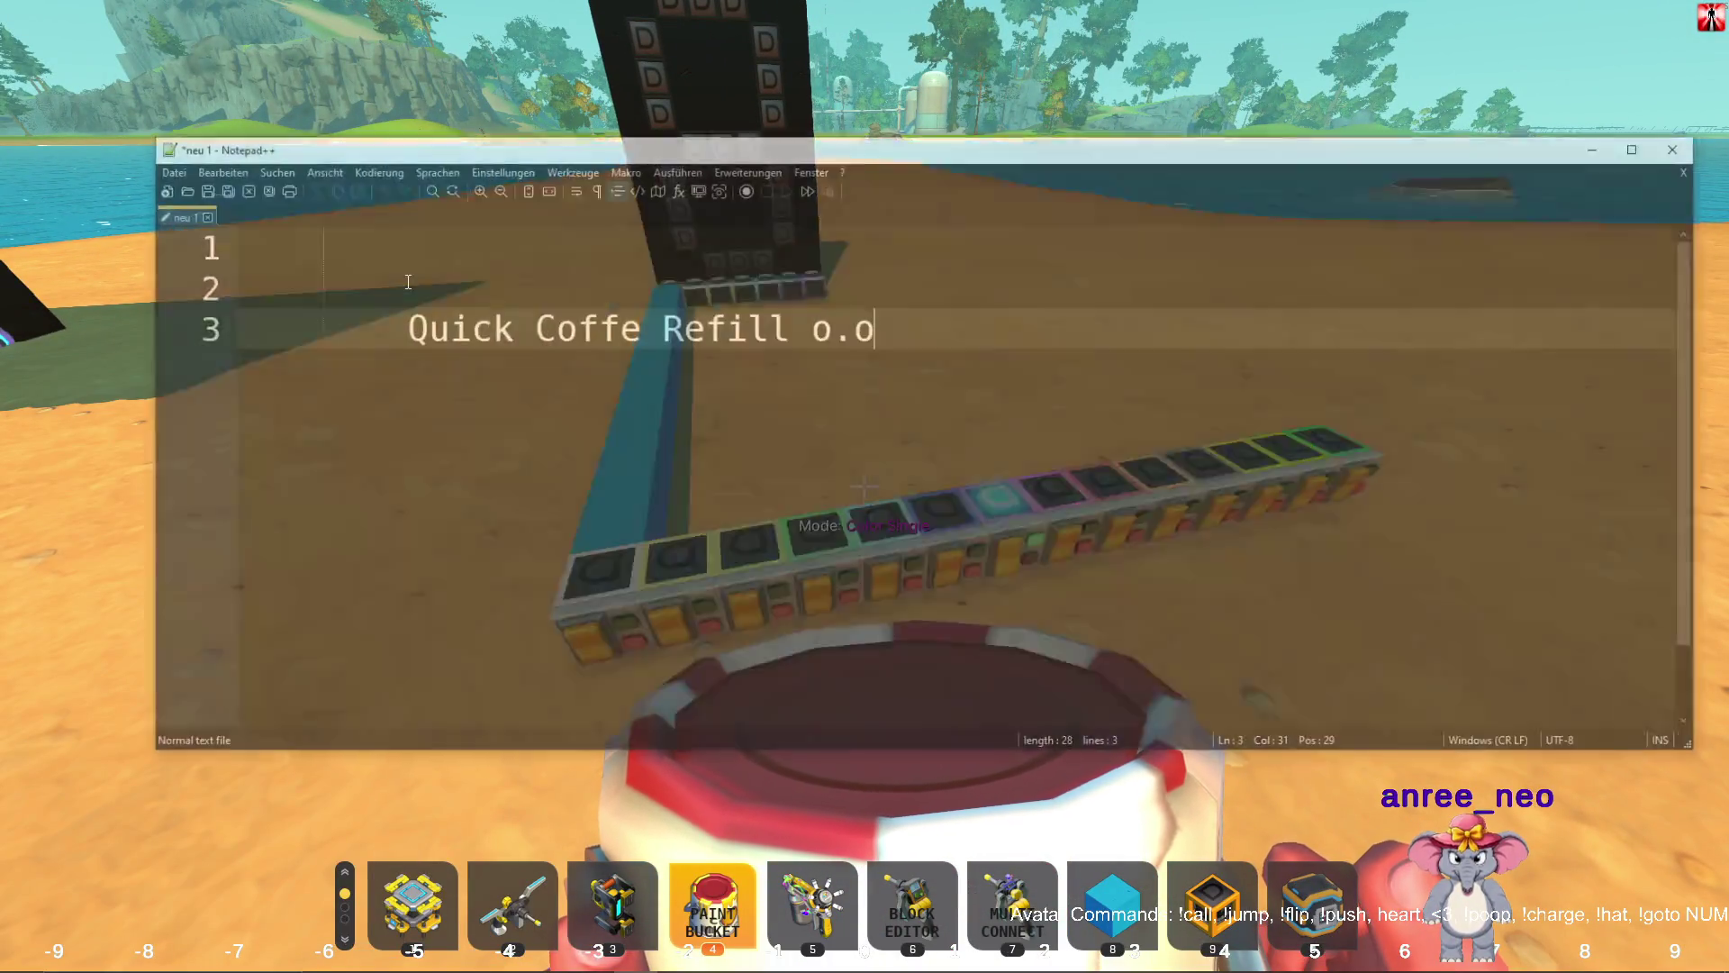
key("ctrl+w")
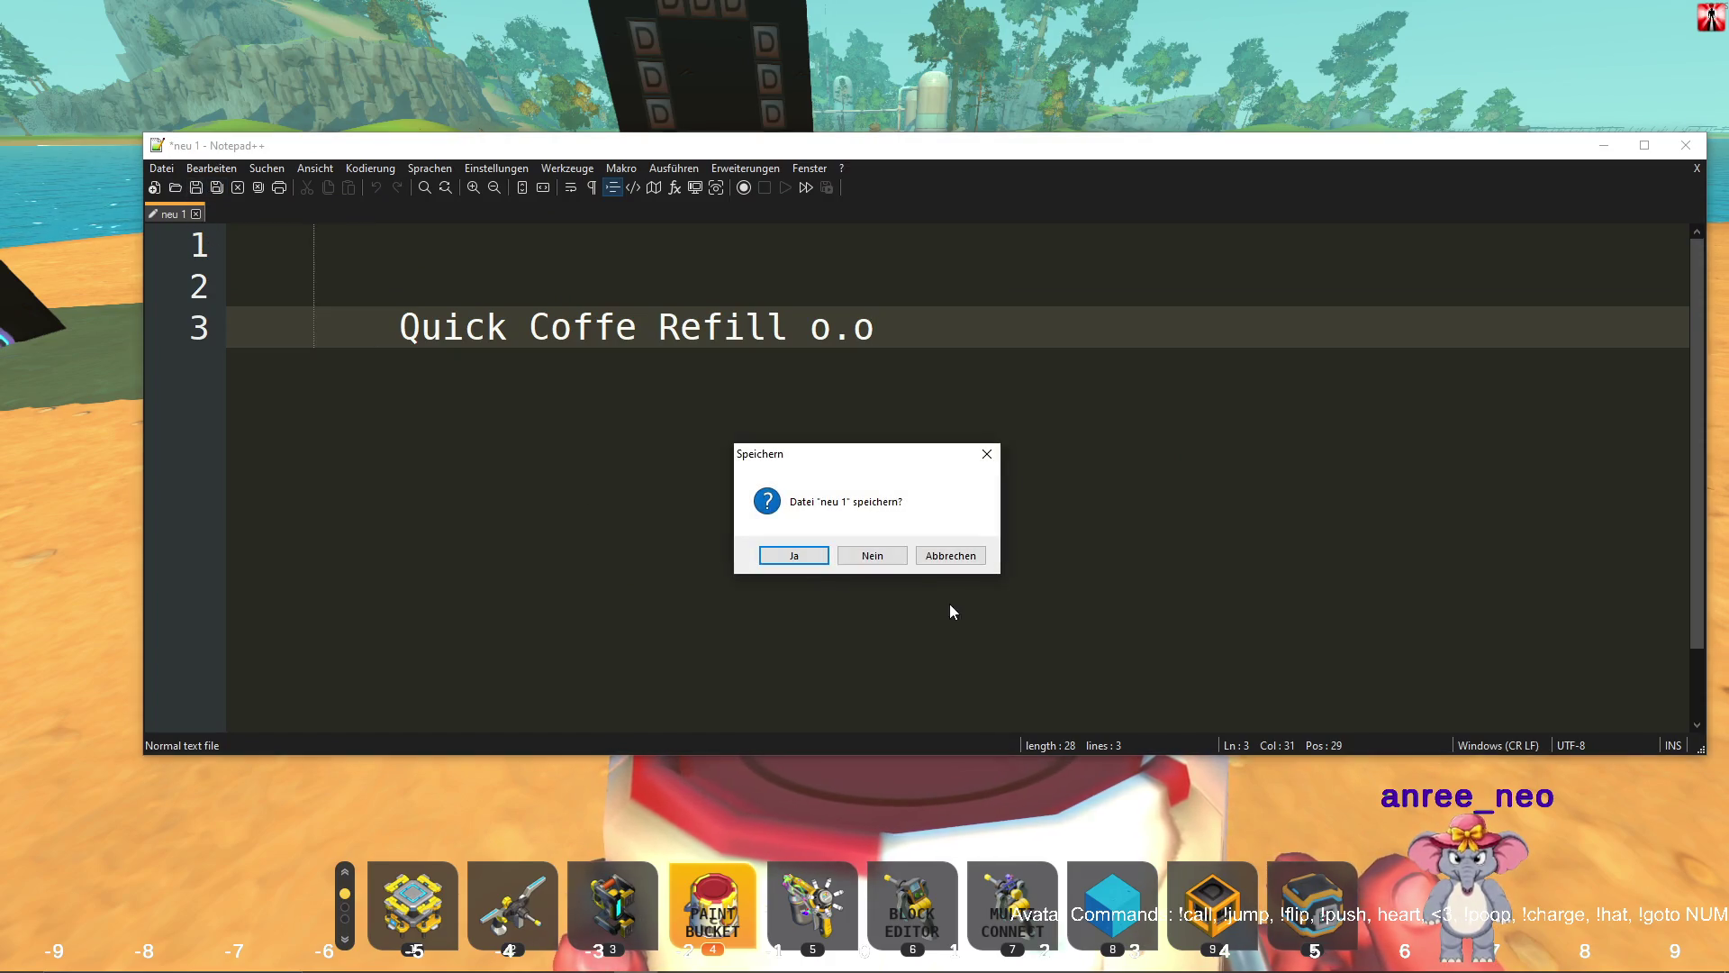
left_click(858, 555)
Open TEST.lua from the Datei menu's recent files list.
left_click(857, 555)
left_click(164, 168)
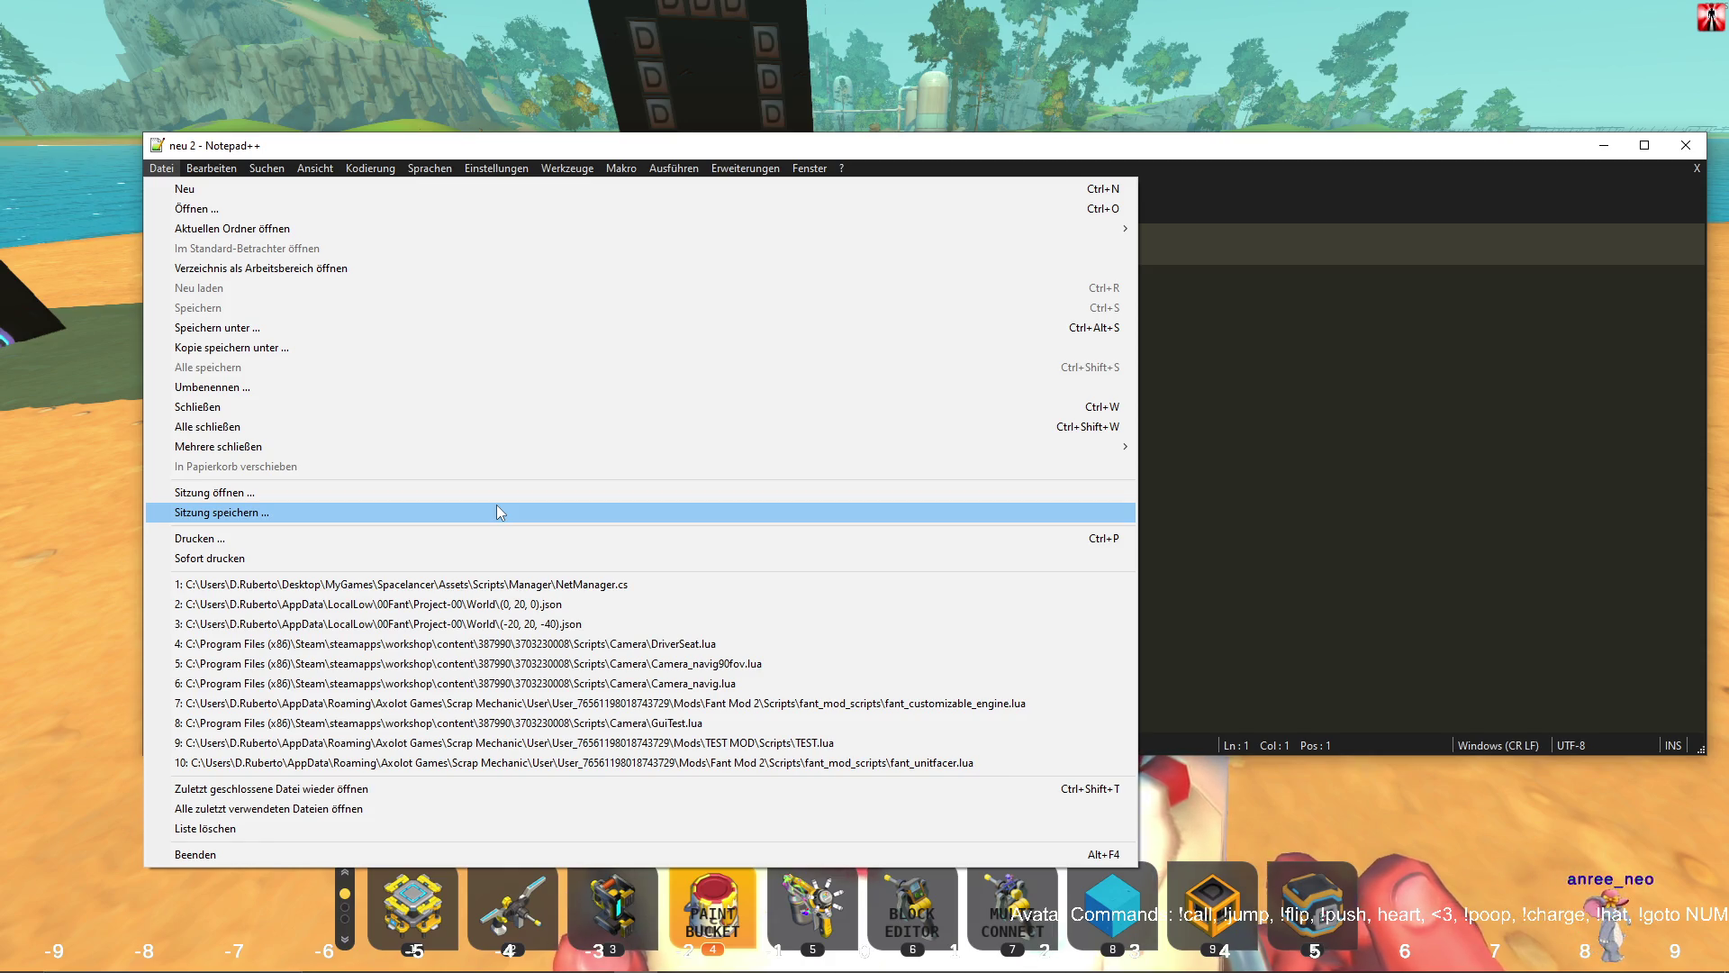
left_click(711, 742)
scroll(620, 518, "down", 10, "ctrl")
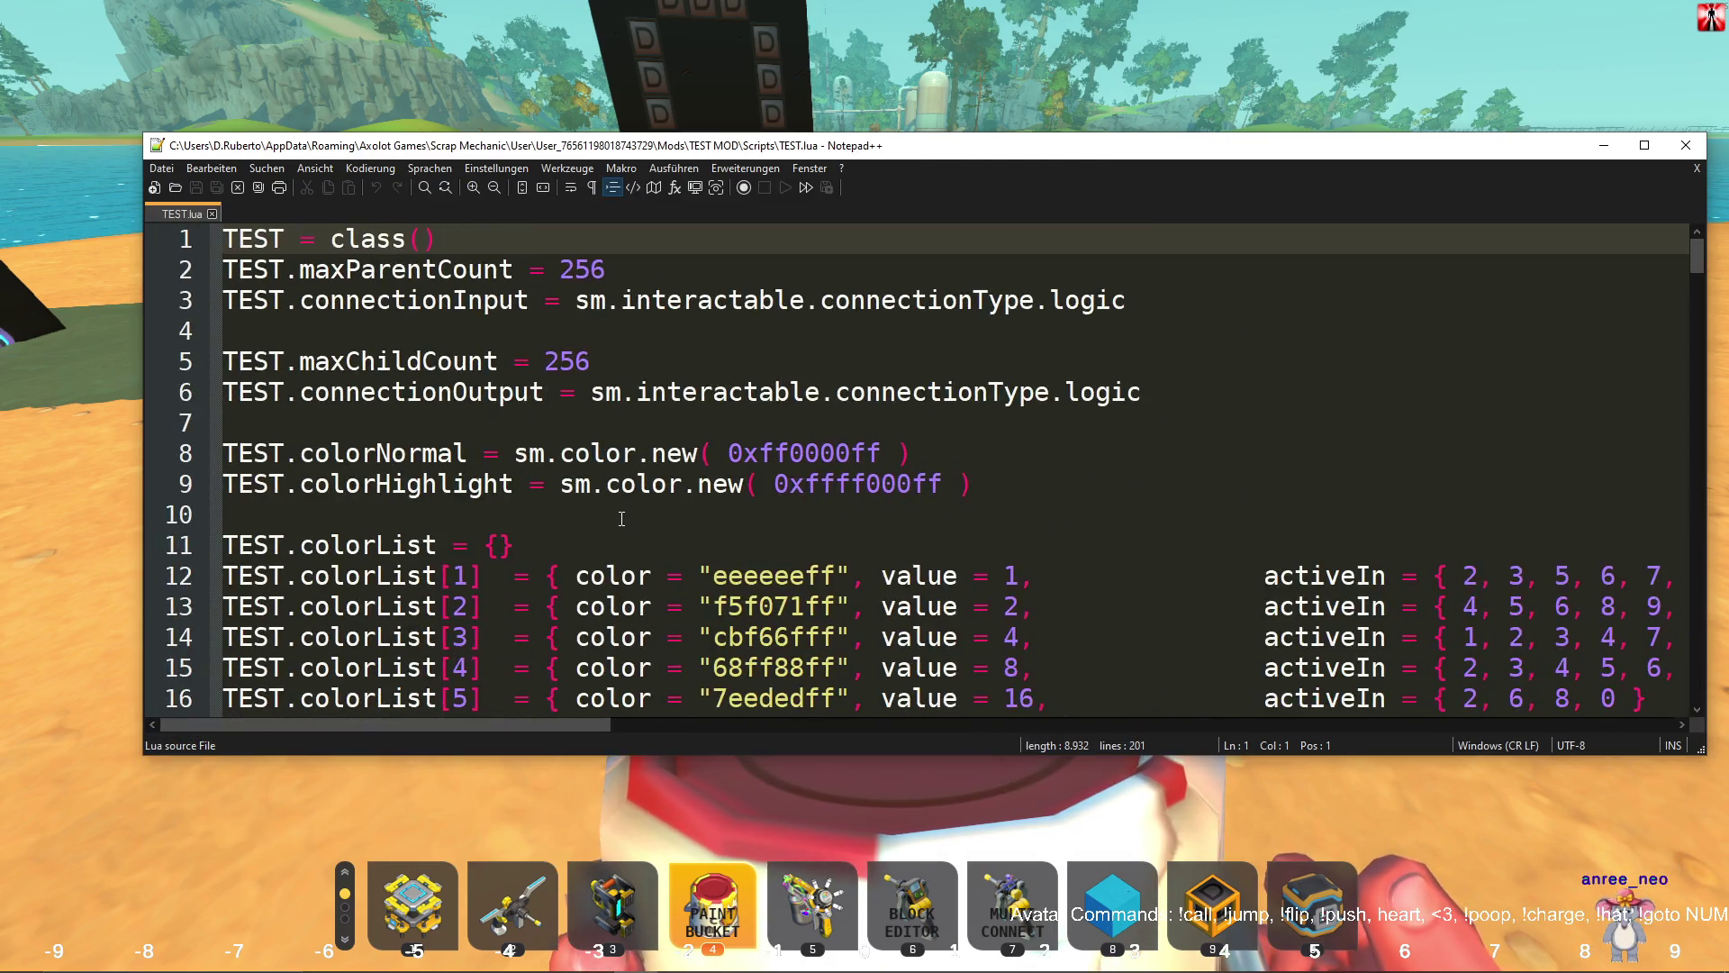
scroll(620, 519, "down", 1, "ctrl")
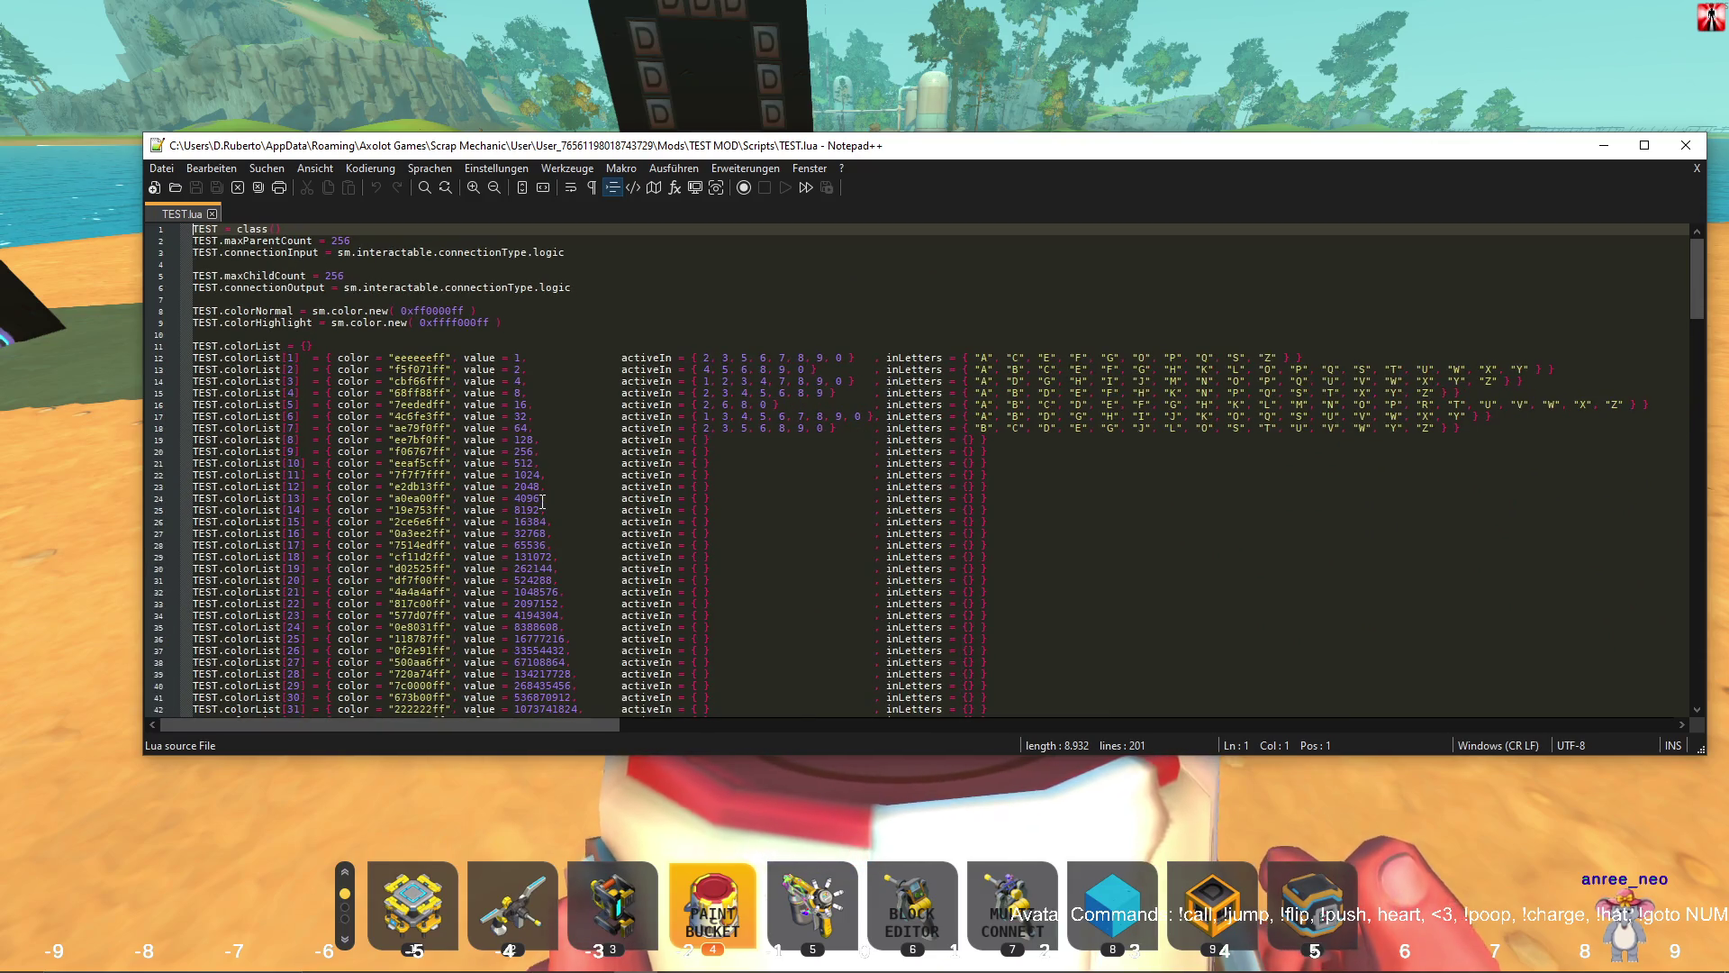
scroll(529, 503, "down", 5)
scroll(529, 503, "up", 5)
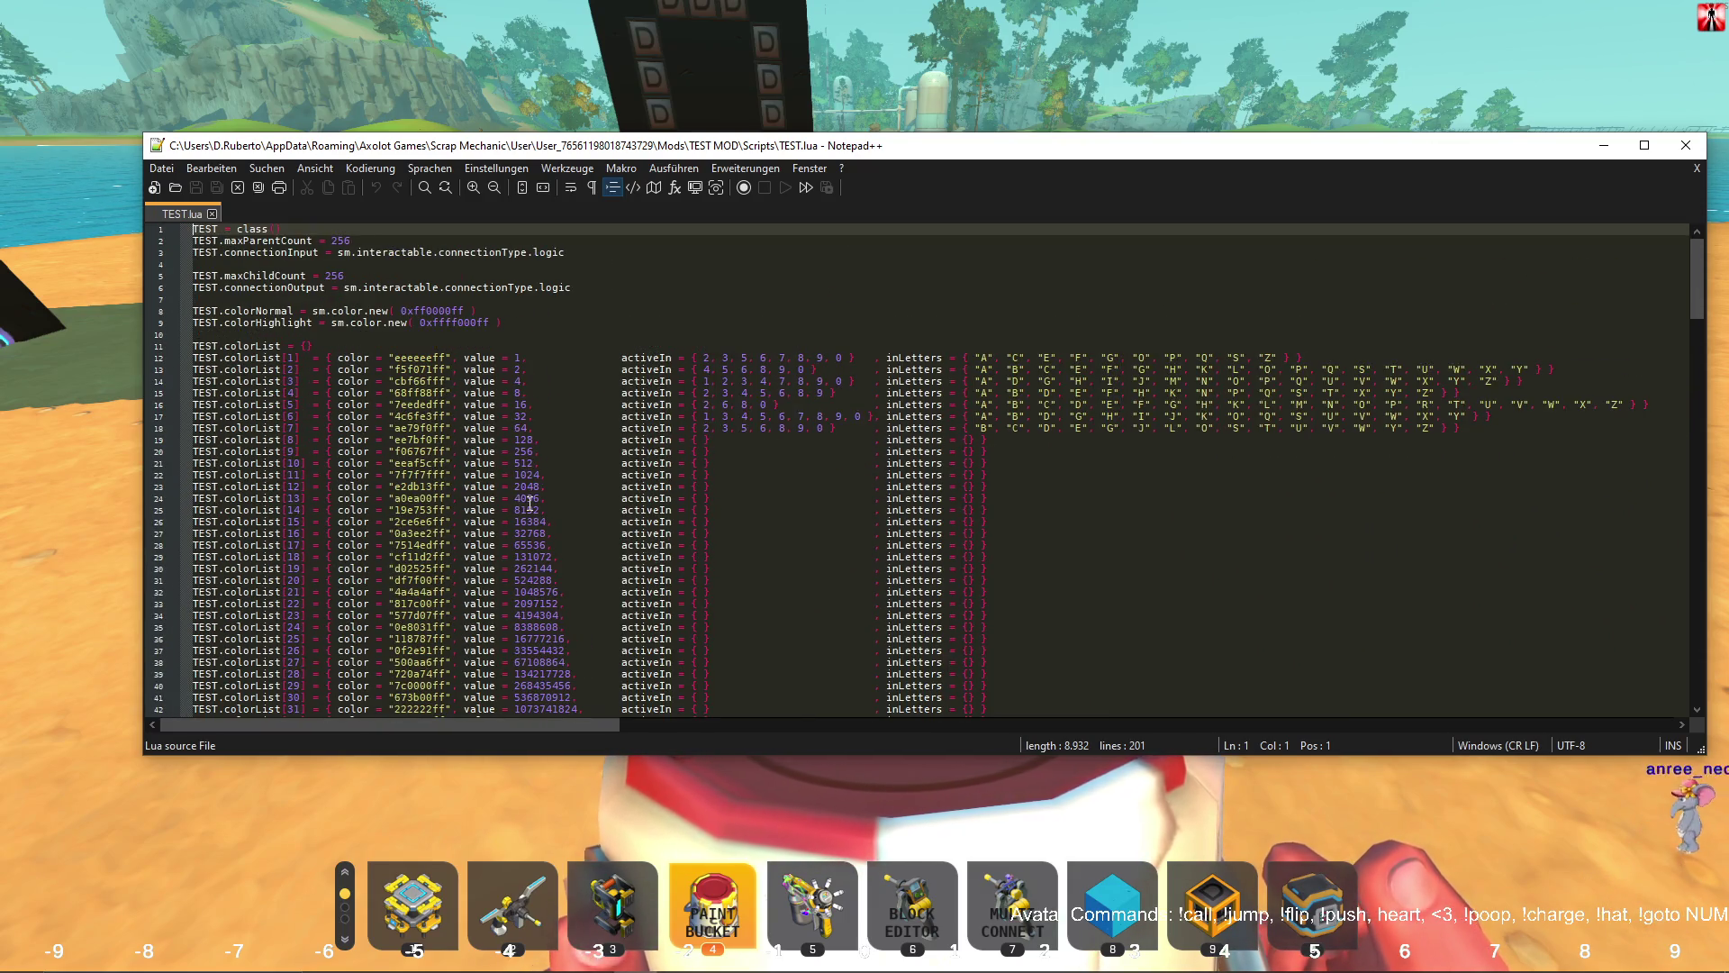
scroll(530, 502, "down", 7)
scroll(529, 502, "down", 20)
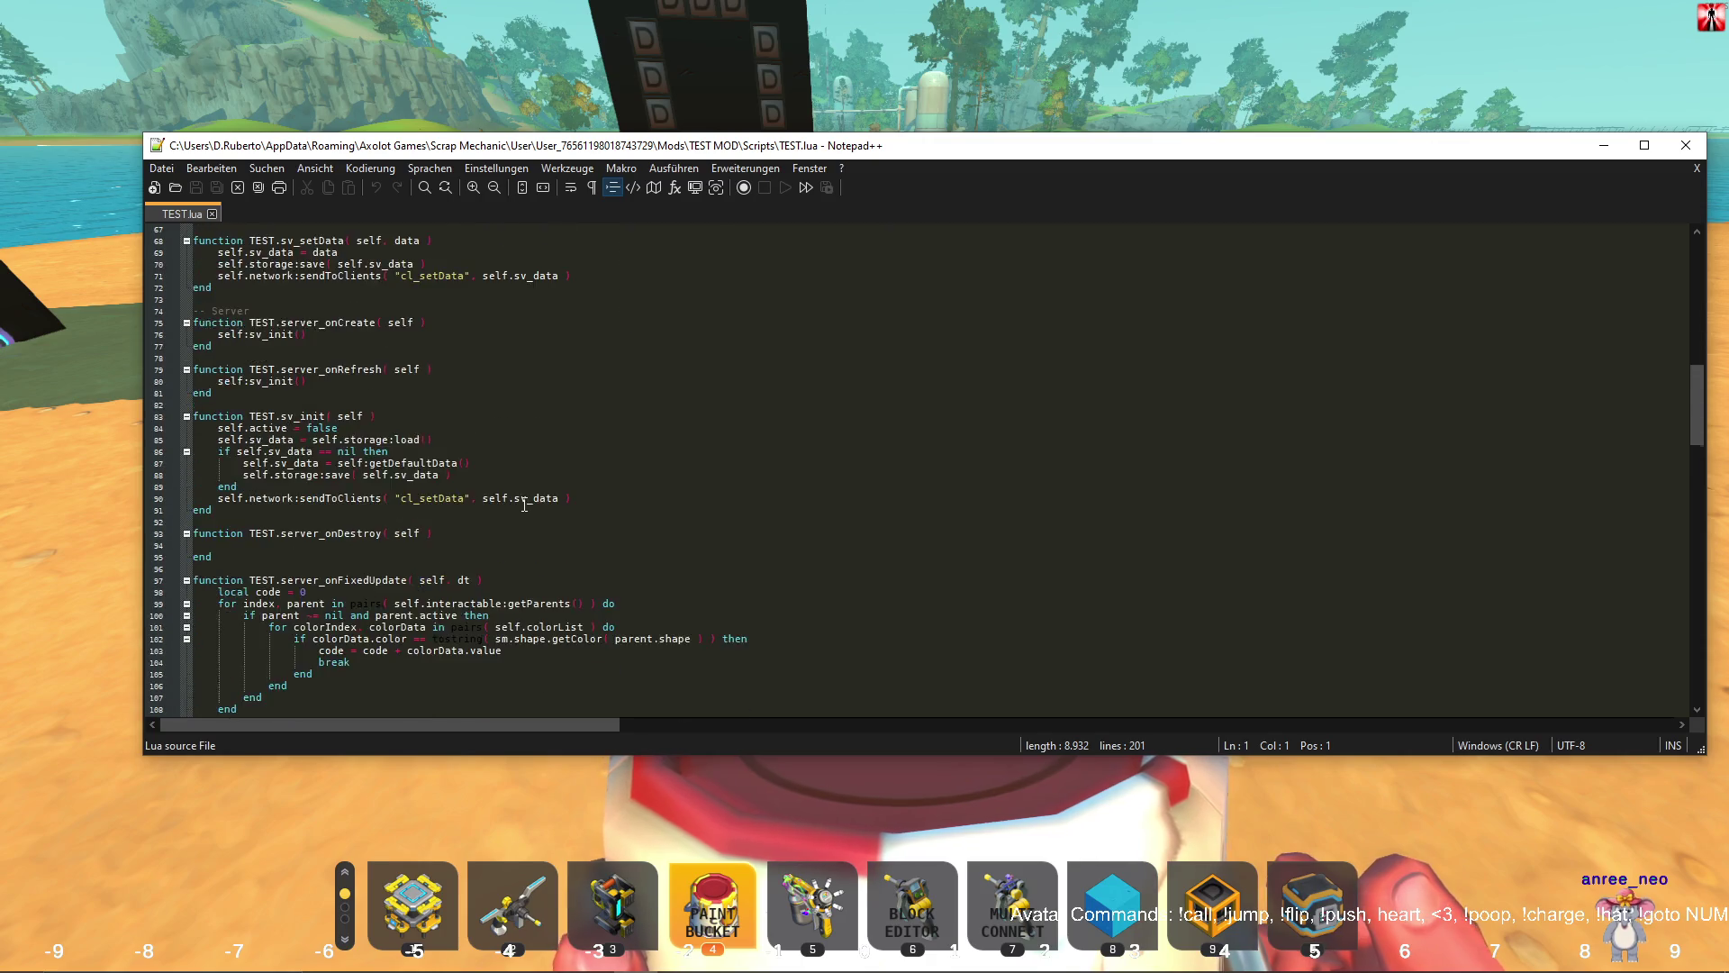
scroll(524, 505, "down", 15)
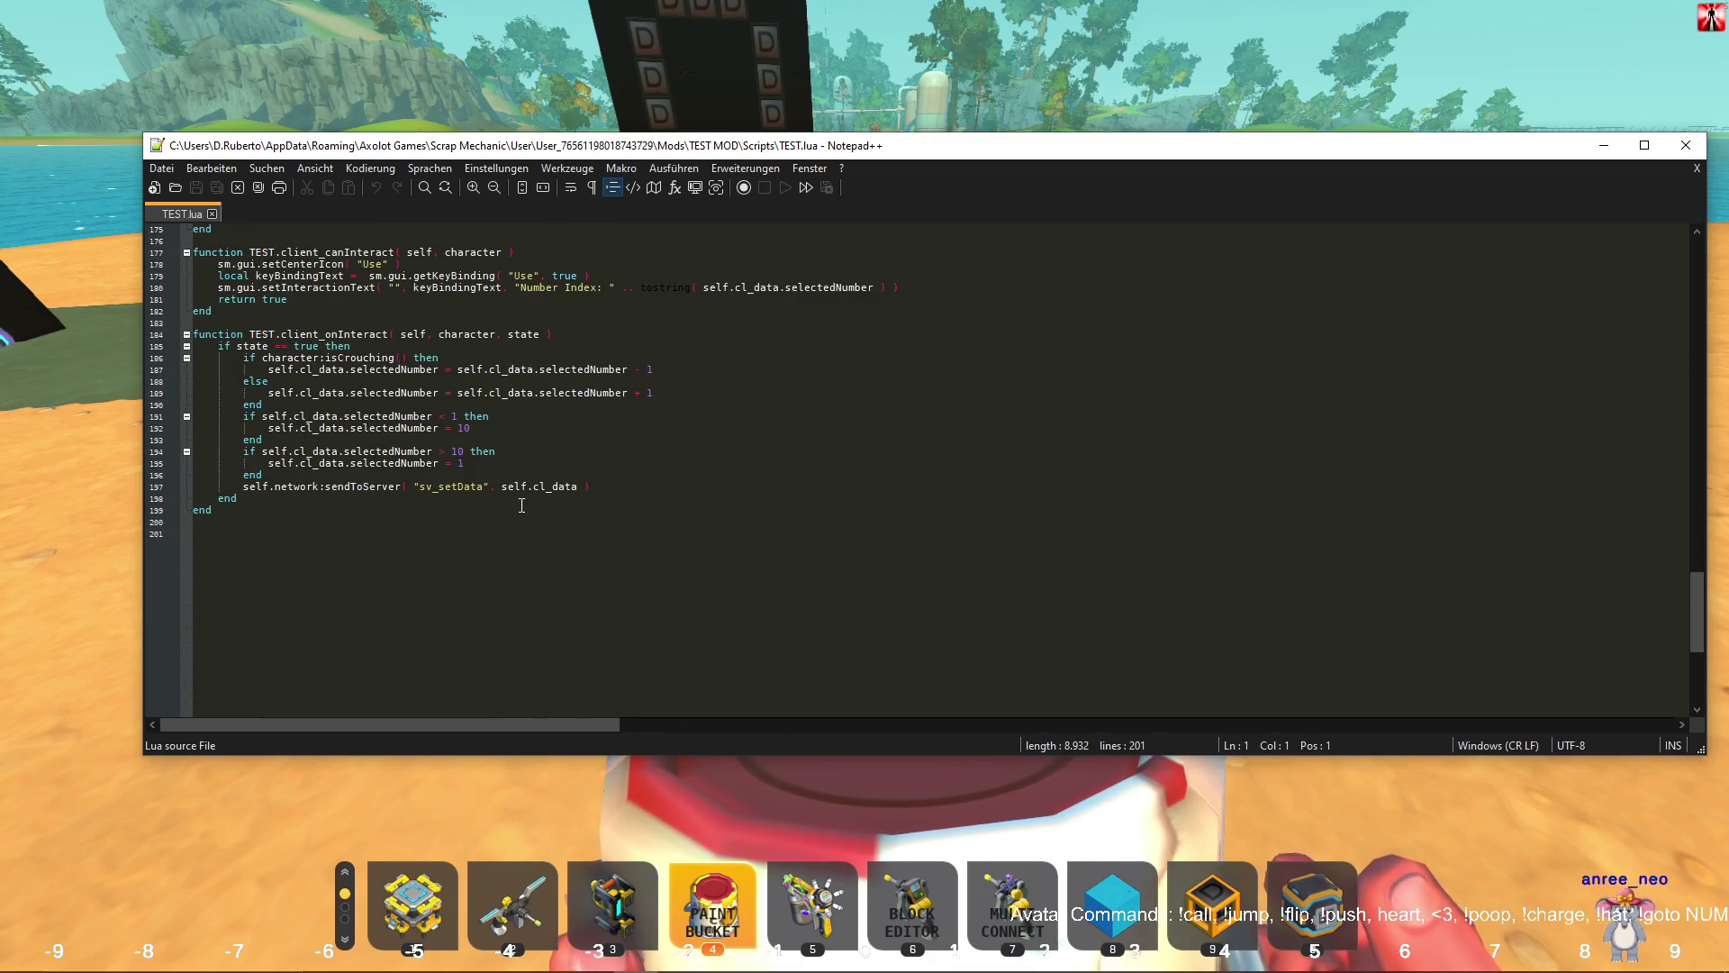
scroll(520, 505, "up", 16)
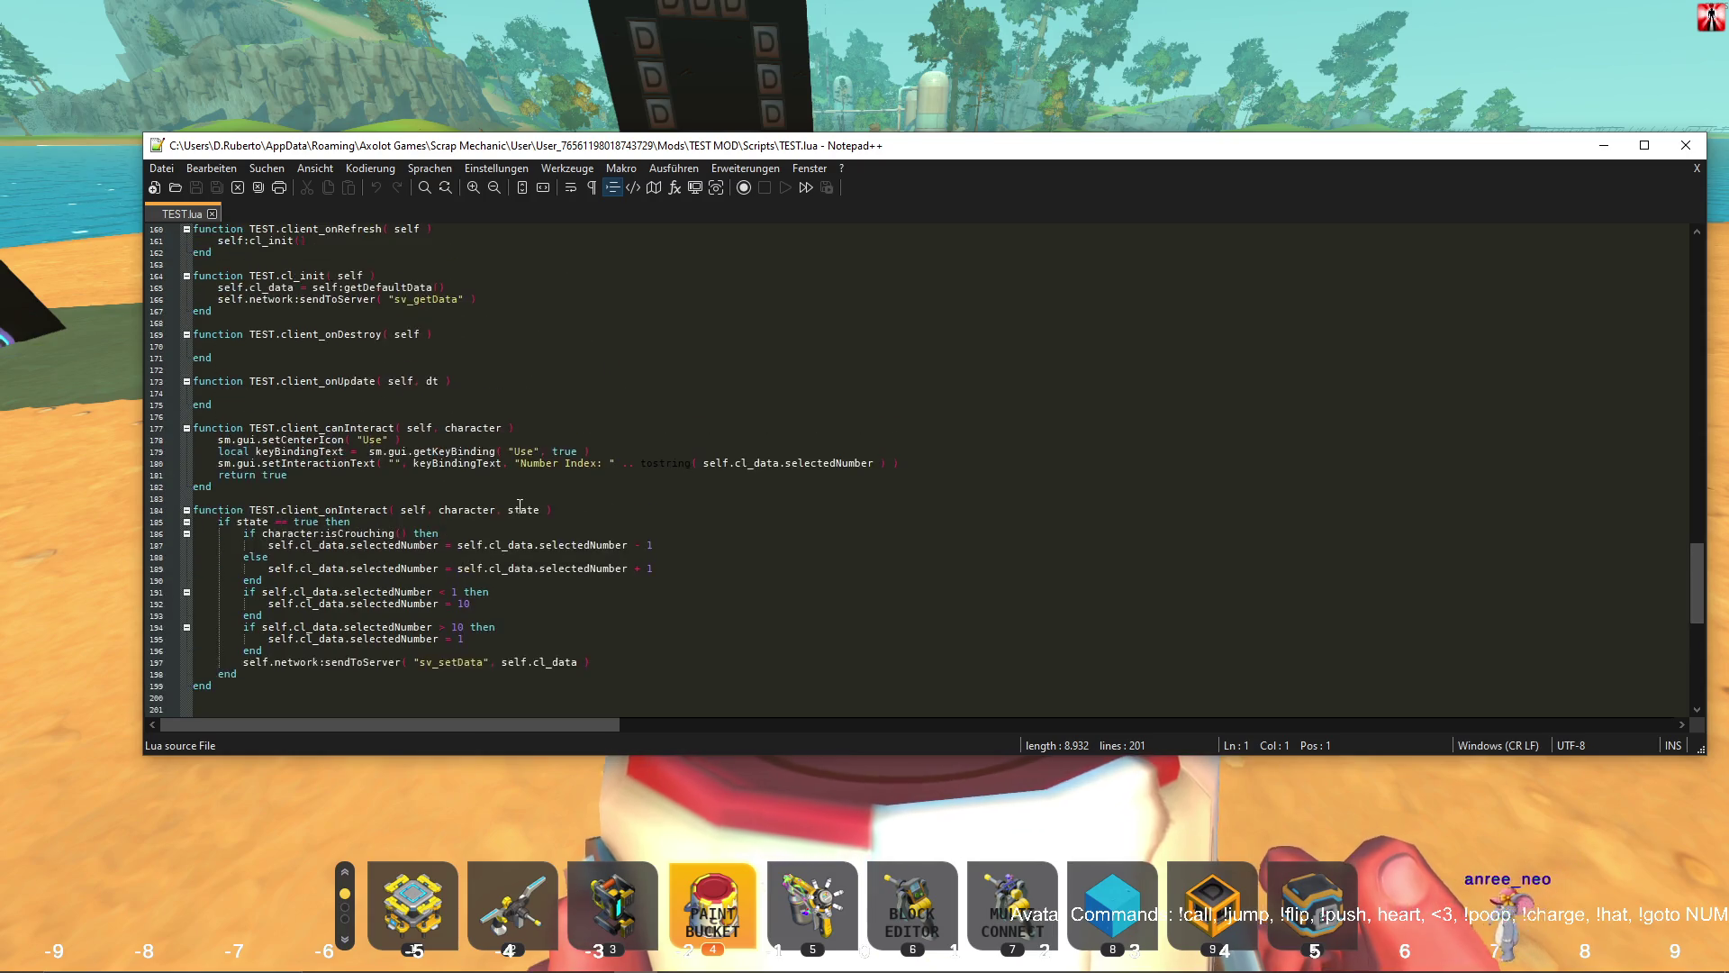
scroll(519, 506, "up", 7)
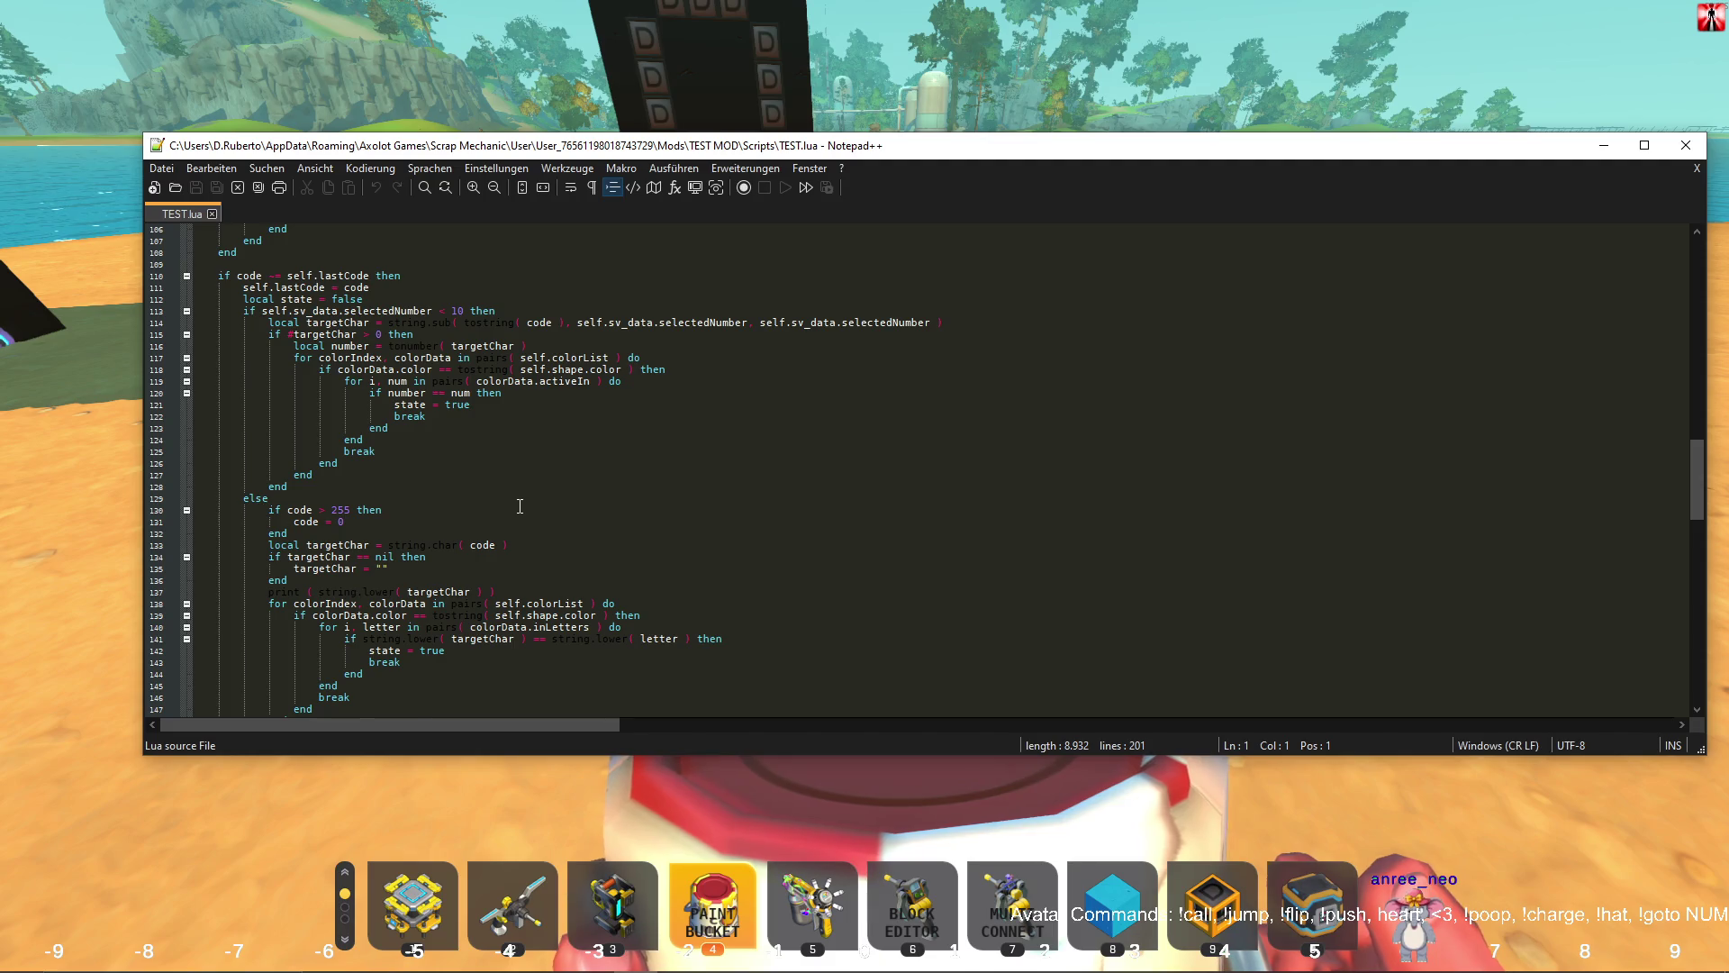
scroll(519, 506, "down", 4)
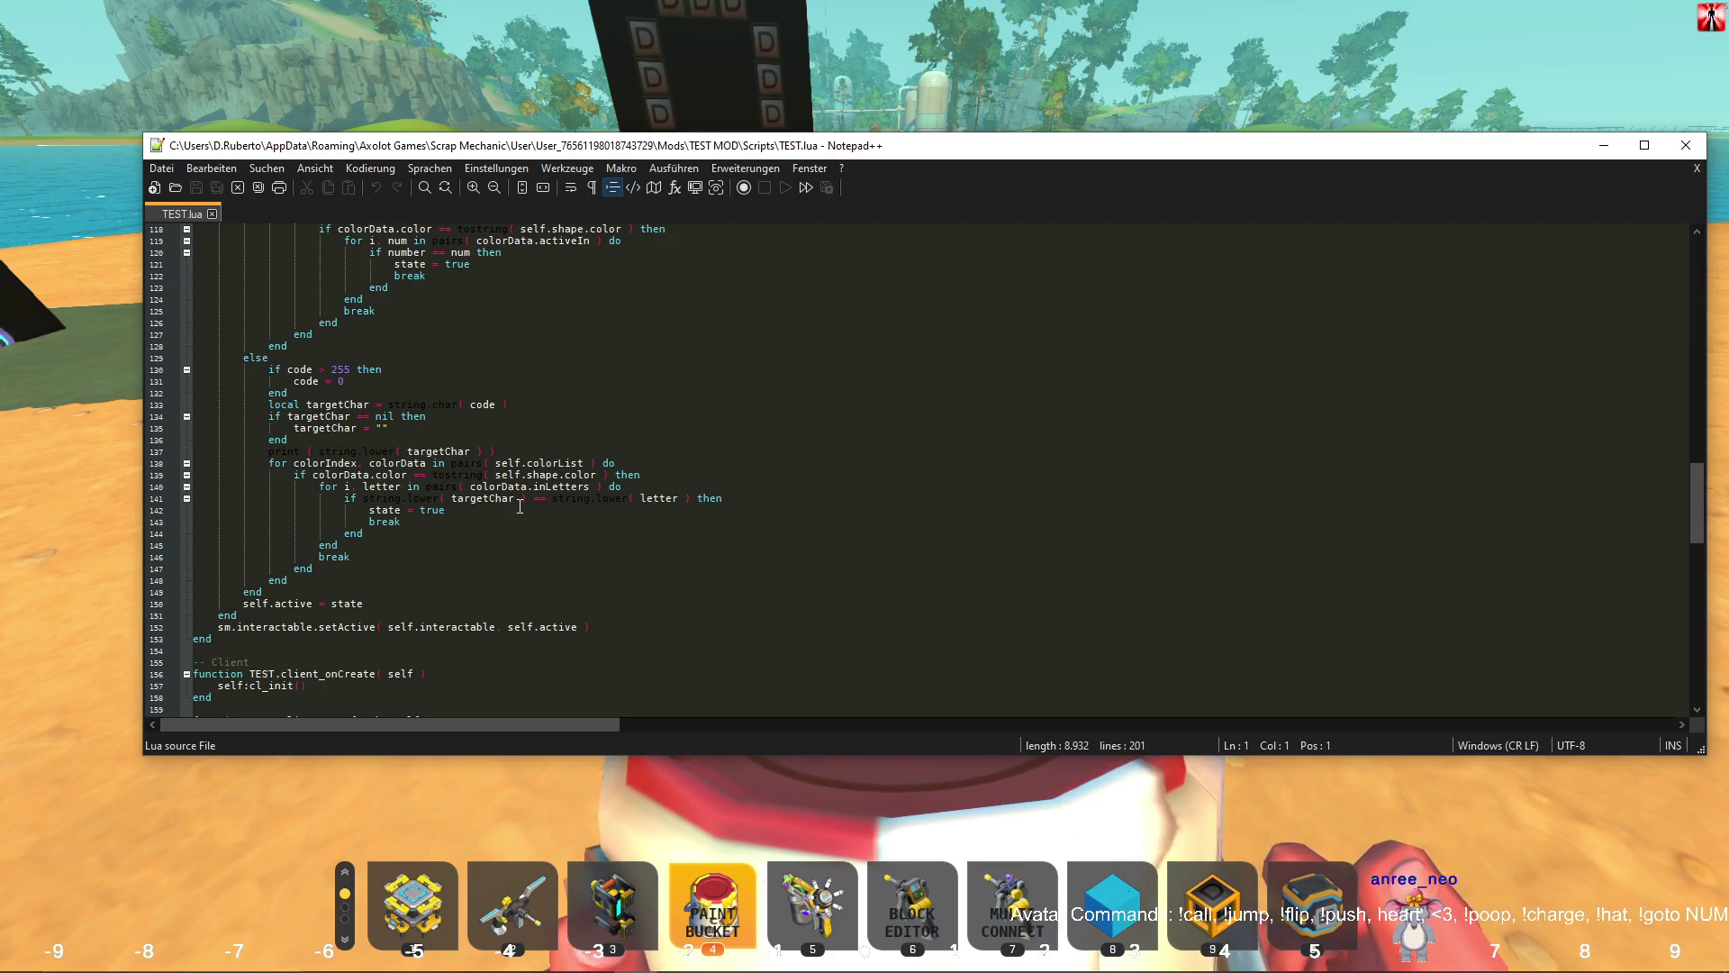
scroll(519, 506, "up", 20)
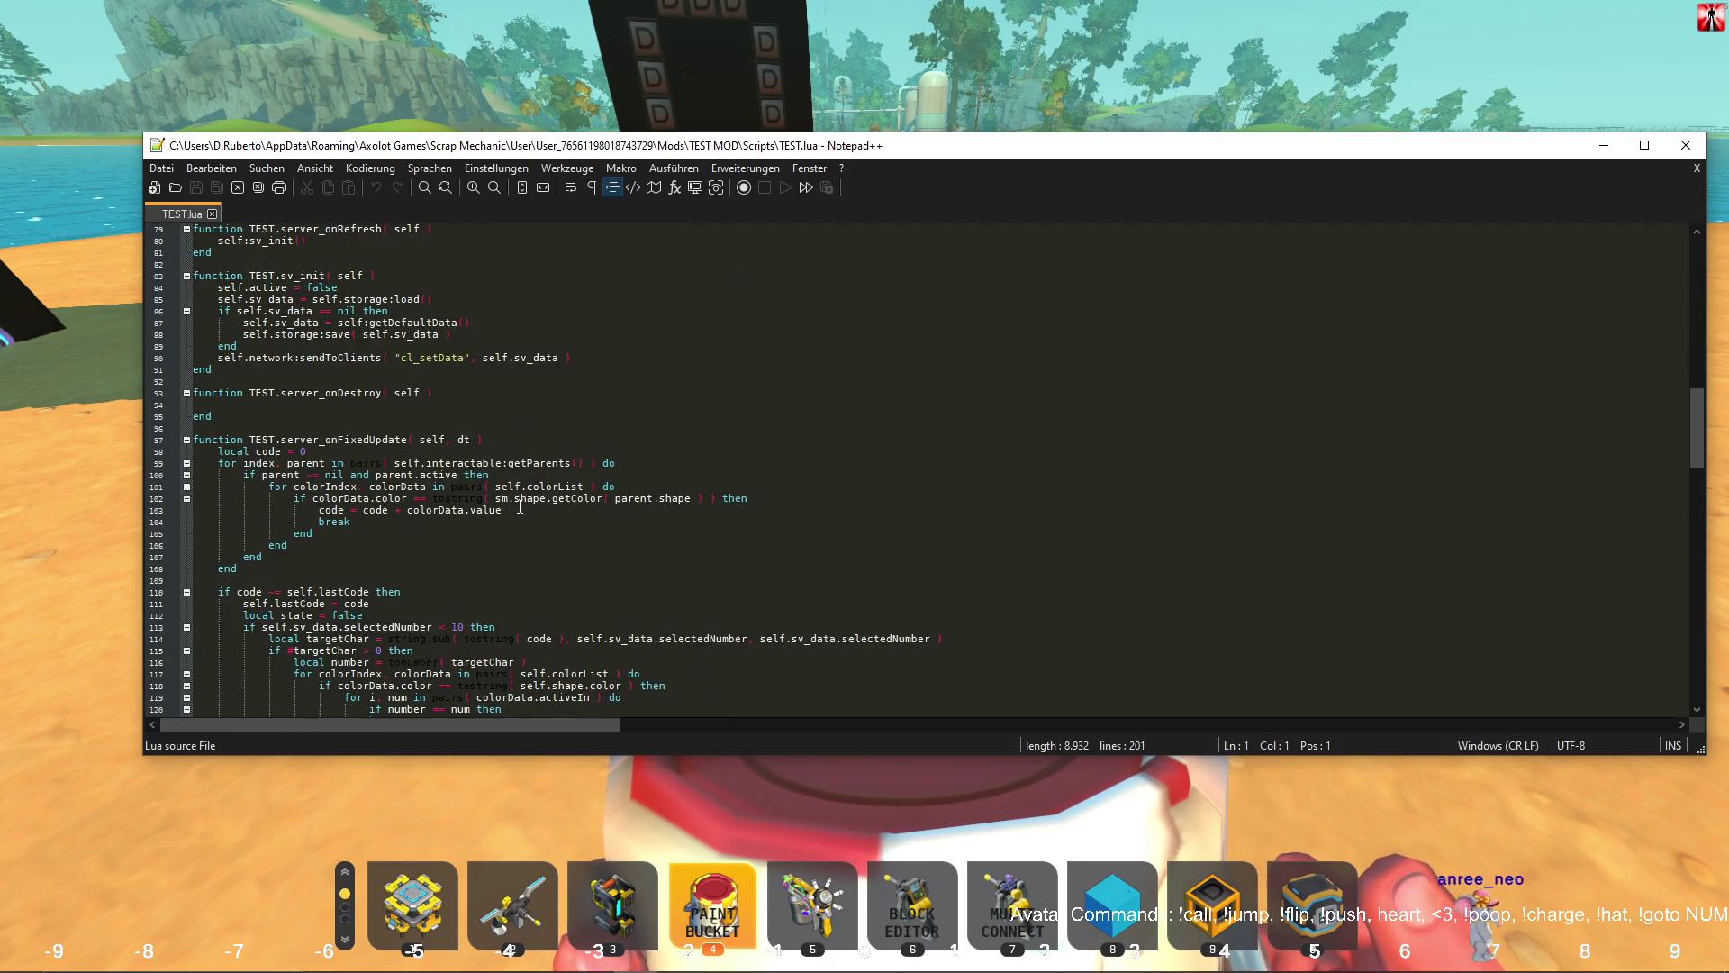
scroll(520, 506, "up", 6)
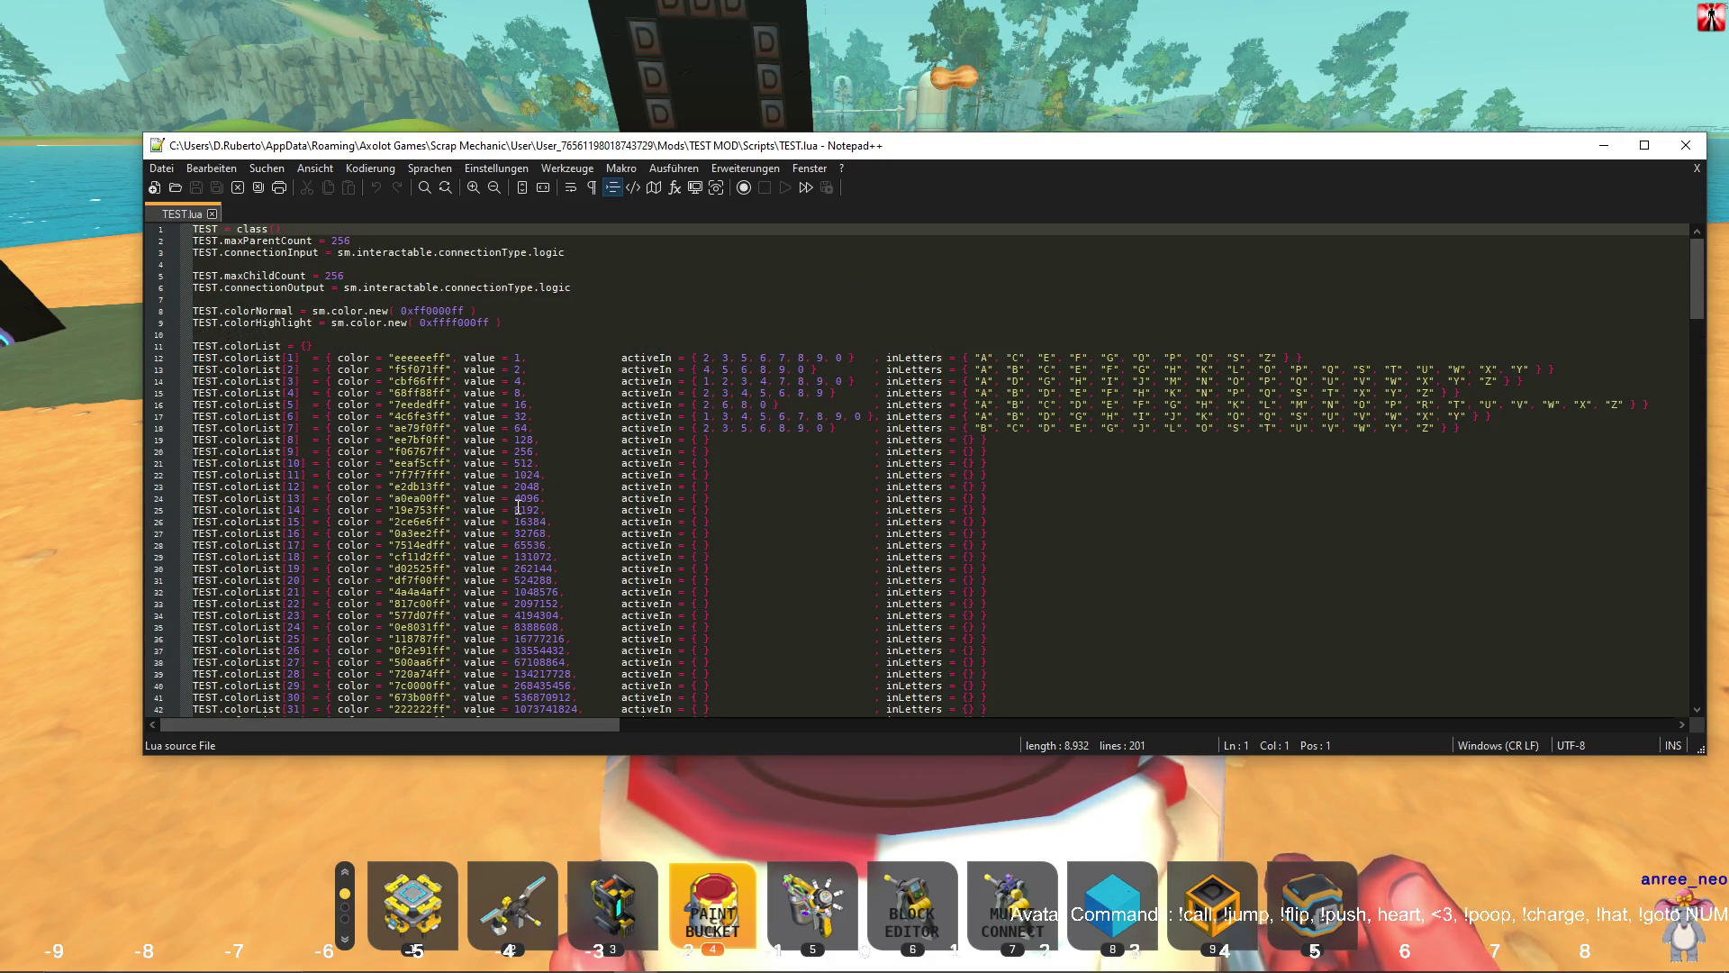
scroll(618, 387, "down", 4)
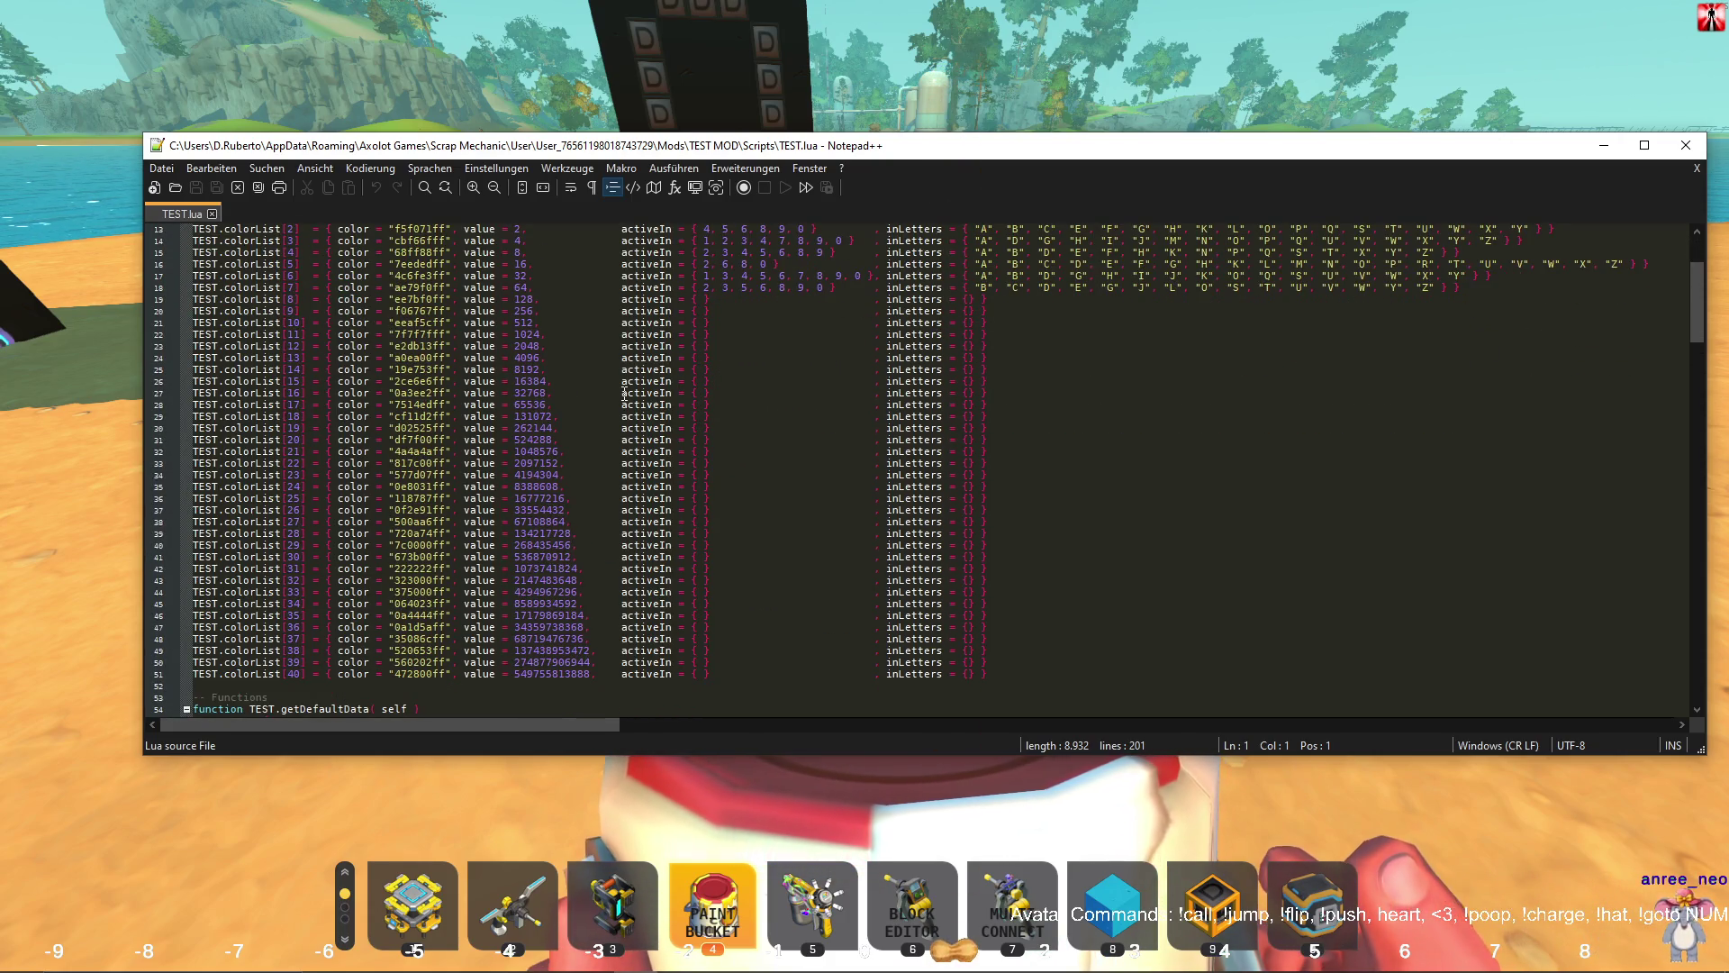
scroll(624, 394, "up", 4)
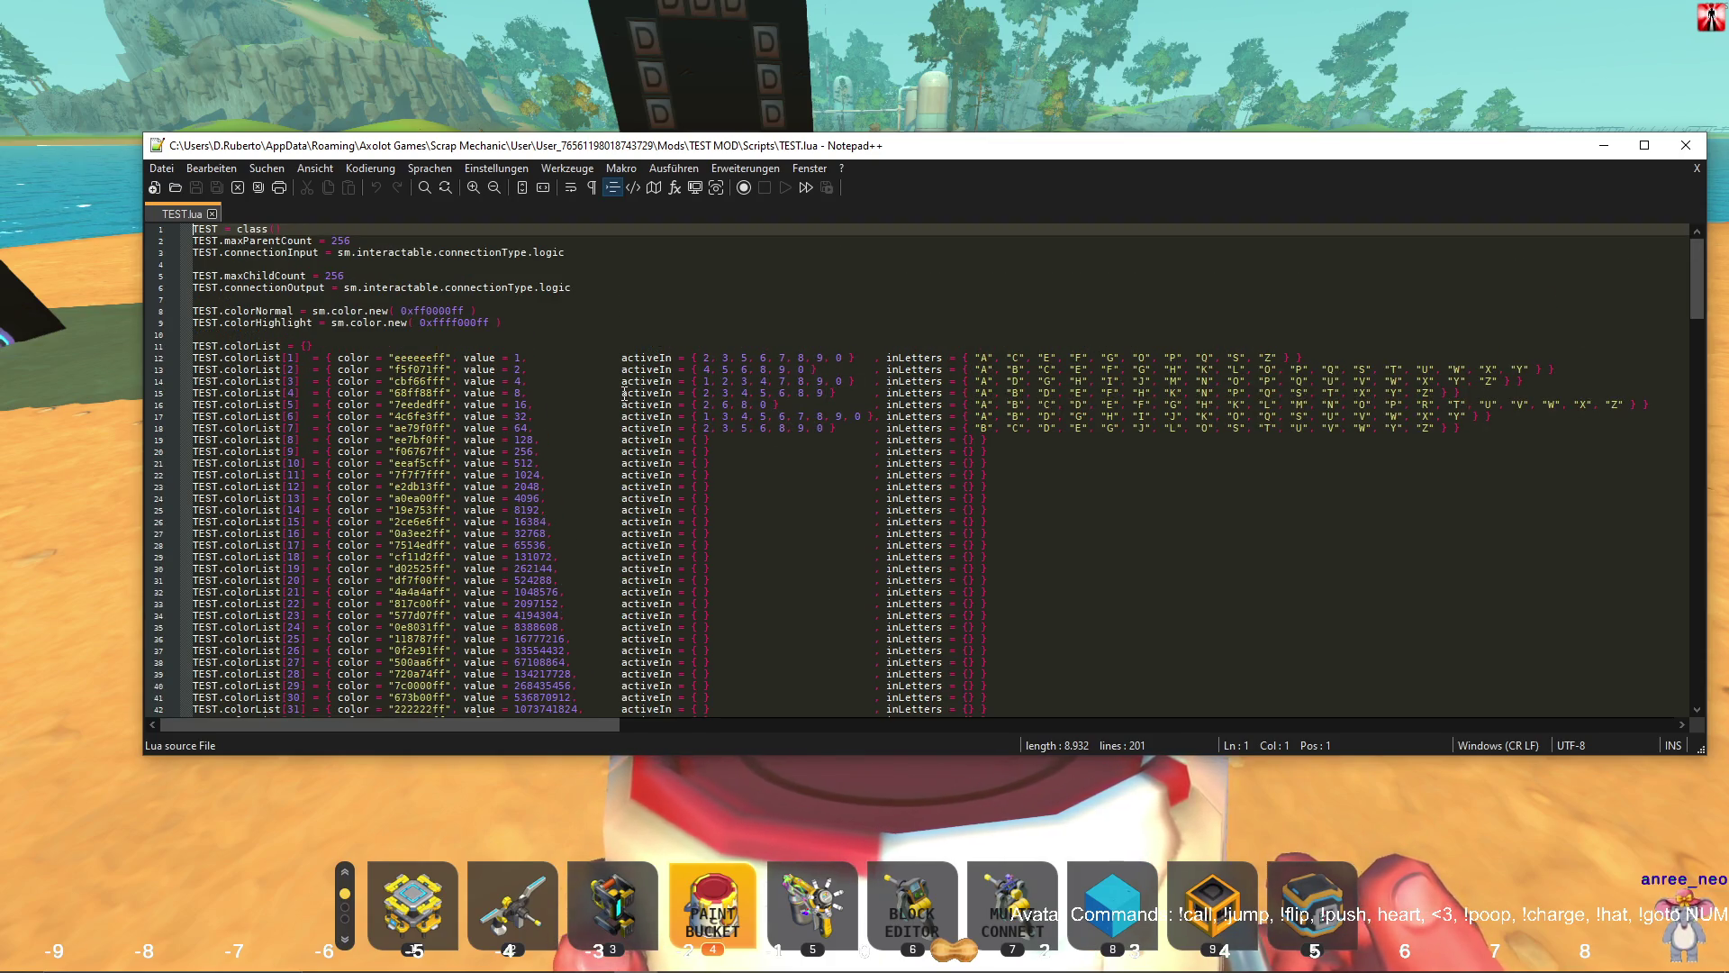
scroll(624, 394, "down", 4)
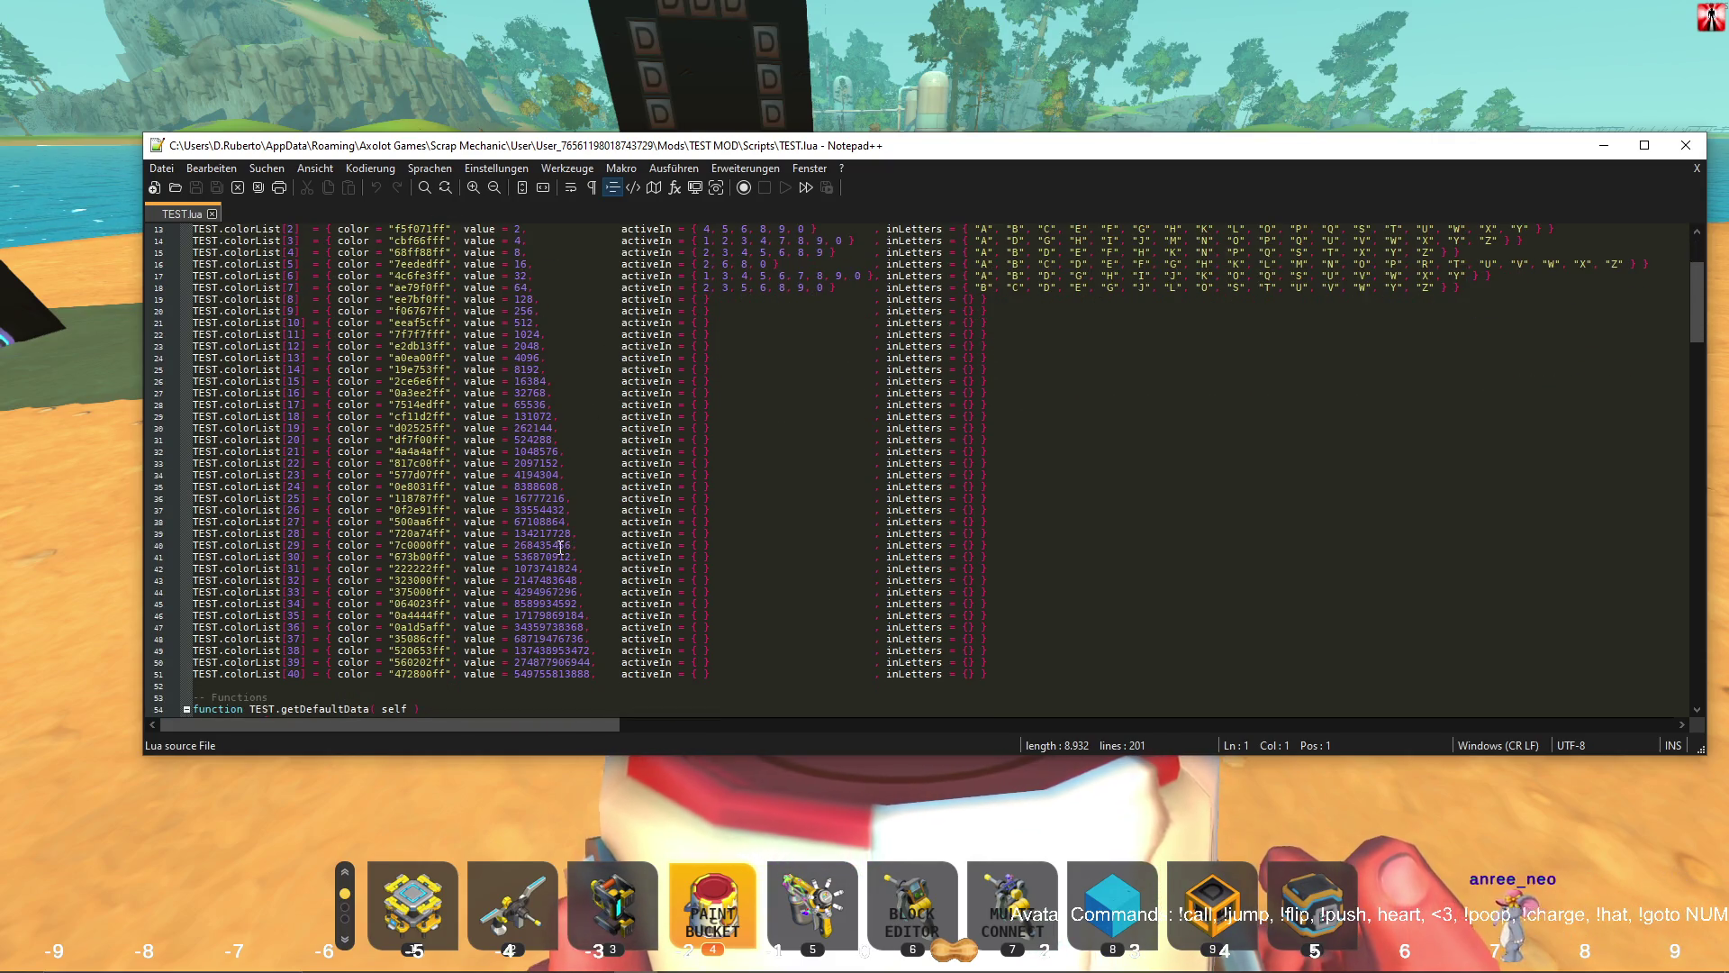
double_click(533, 674)
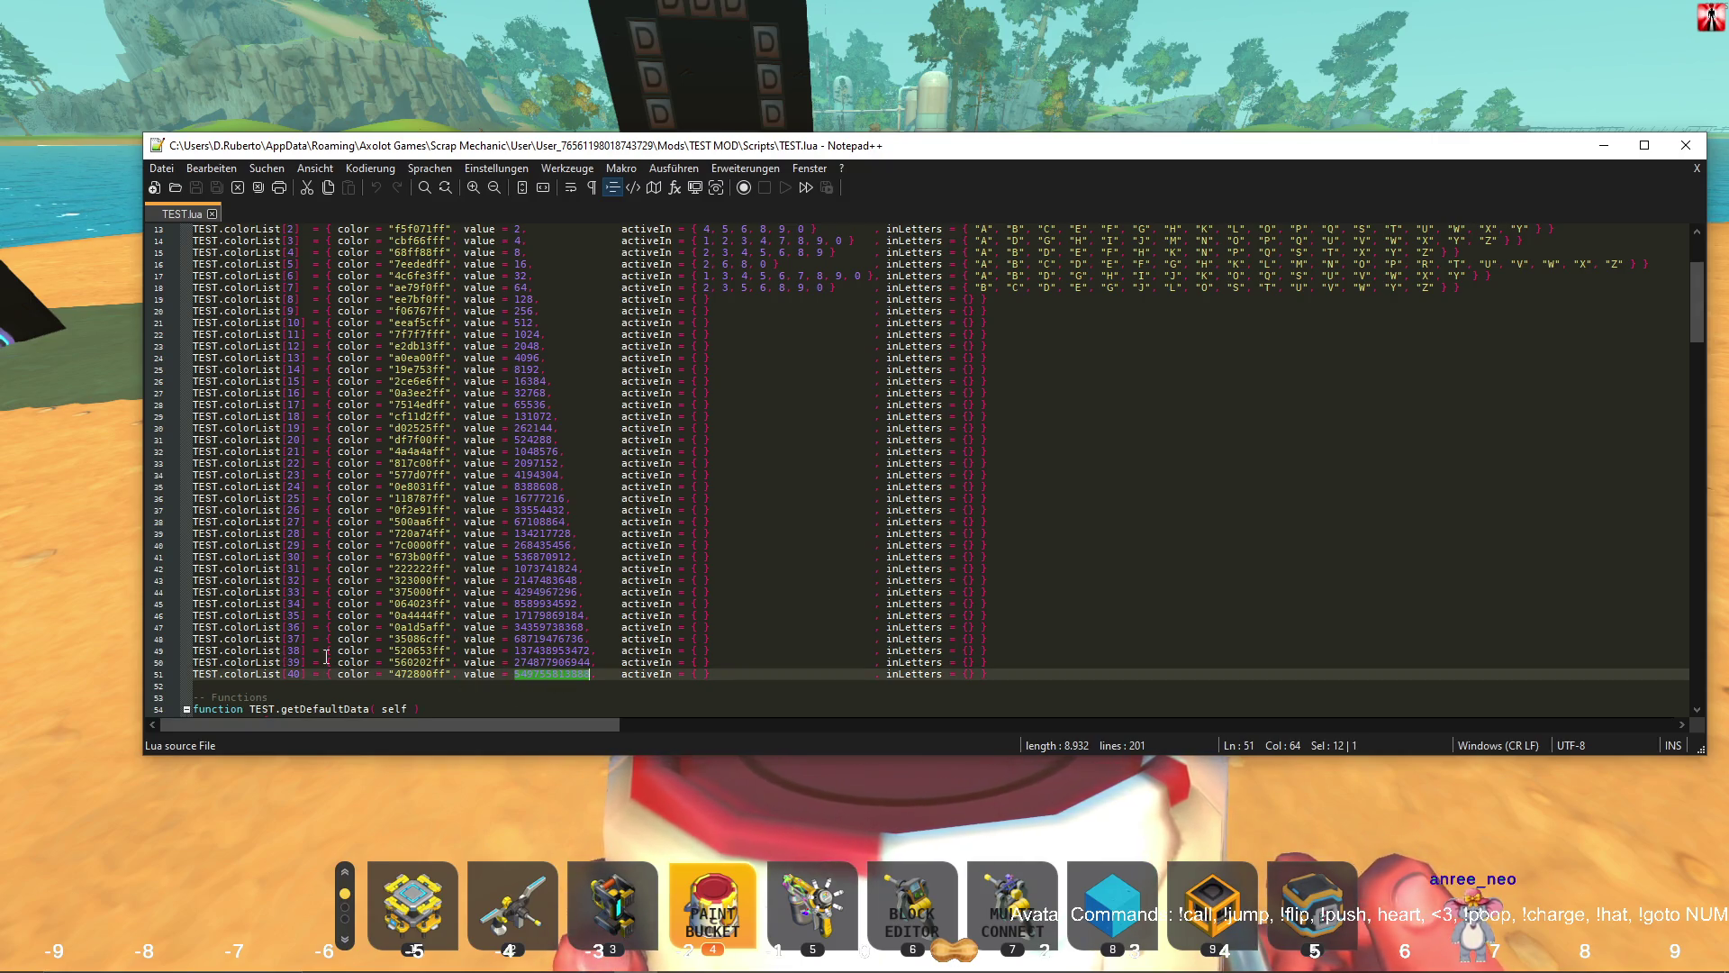
left_click(316, 685)
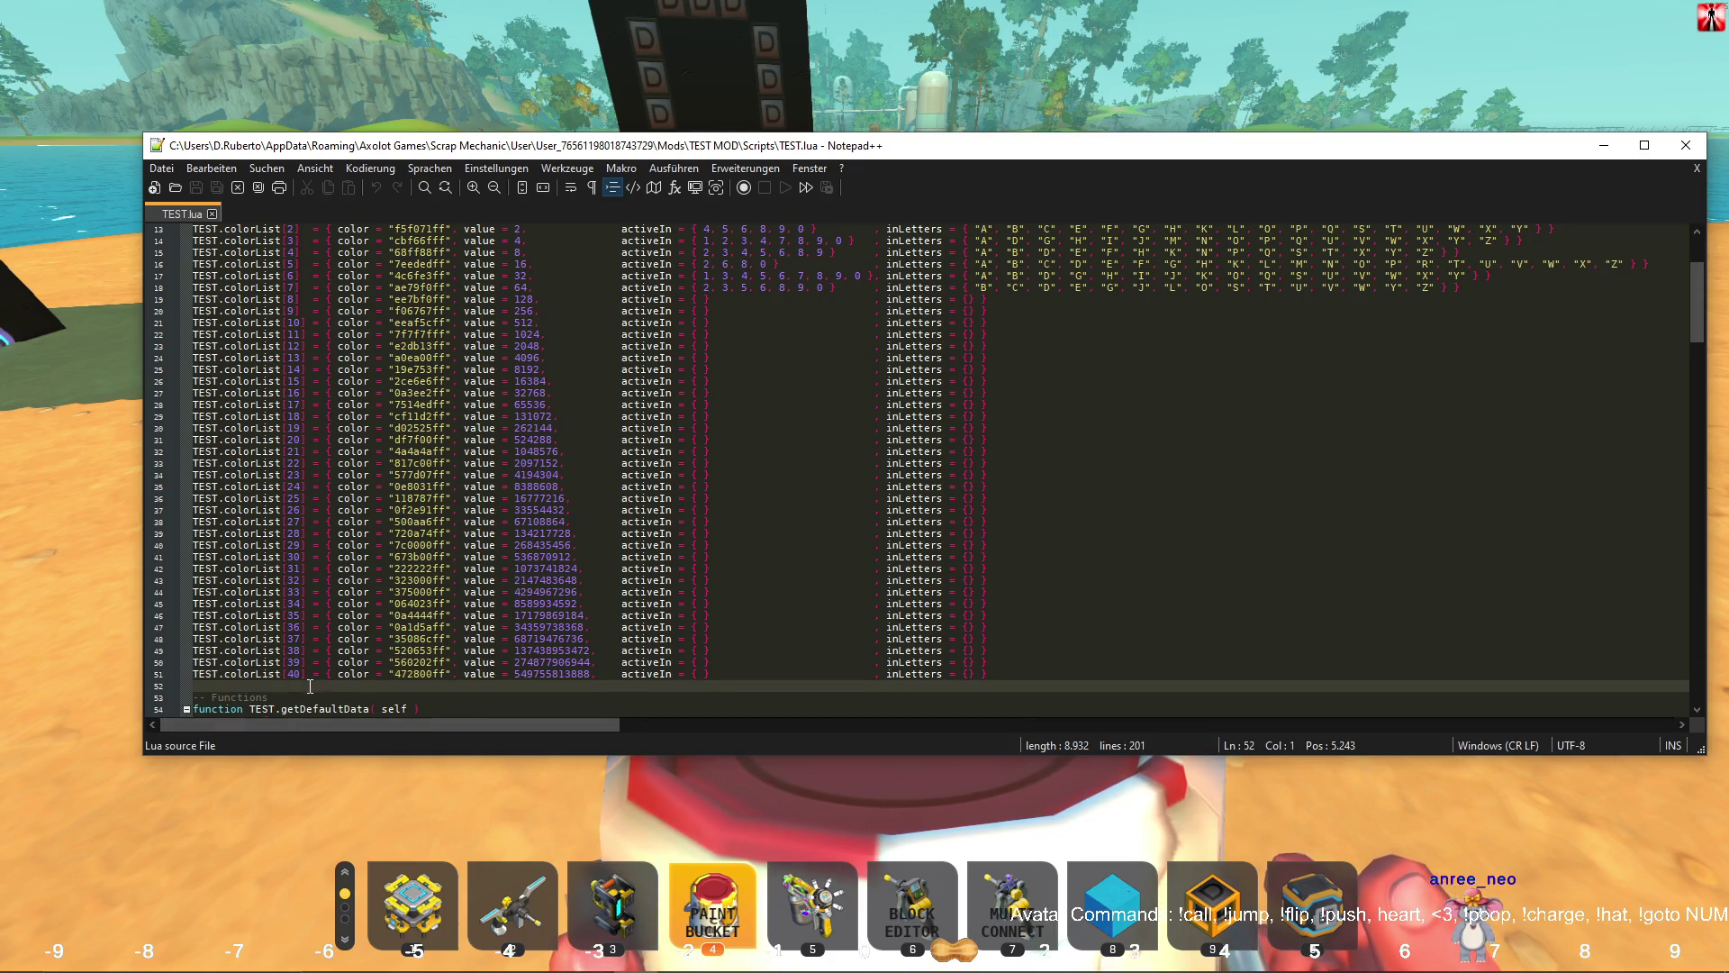
scroll(310, 686, "up", 1)
left_click_drag(186, 257, 306, 639)
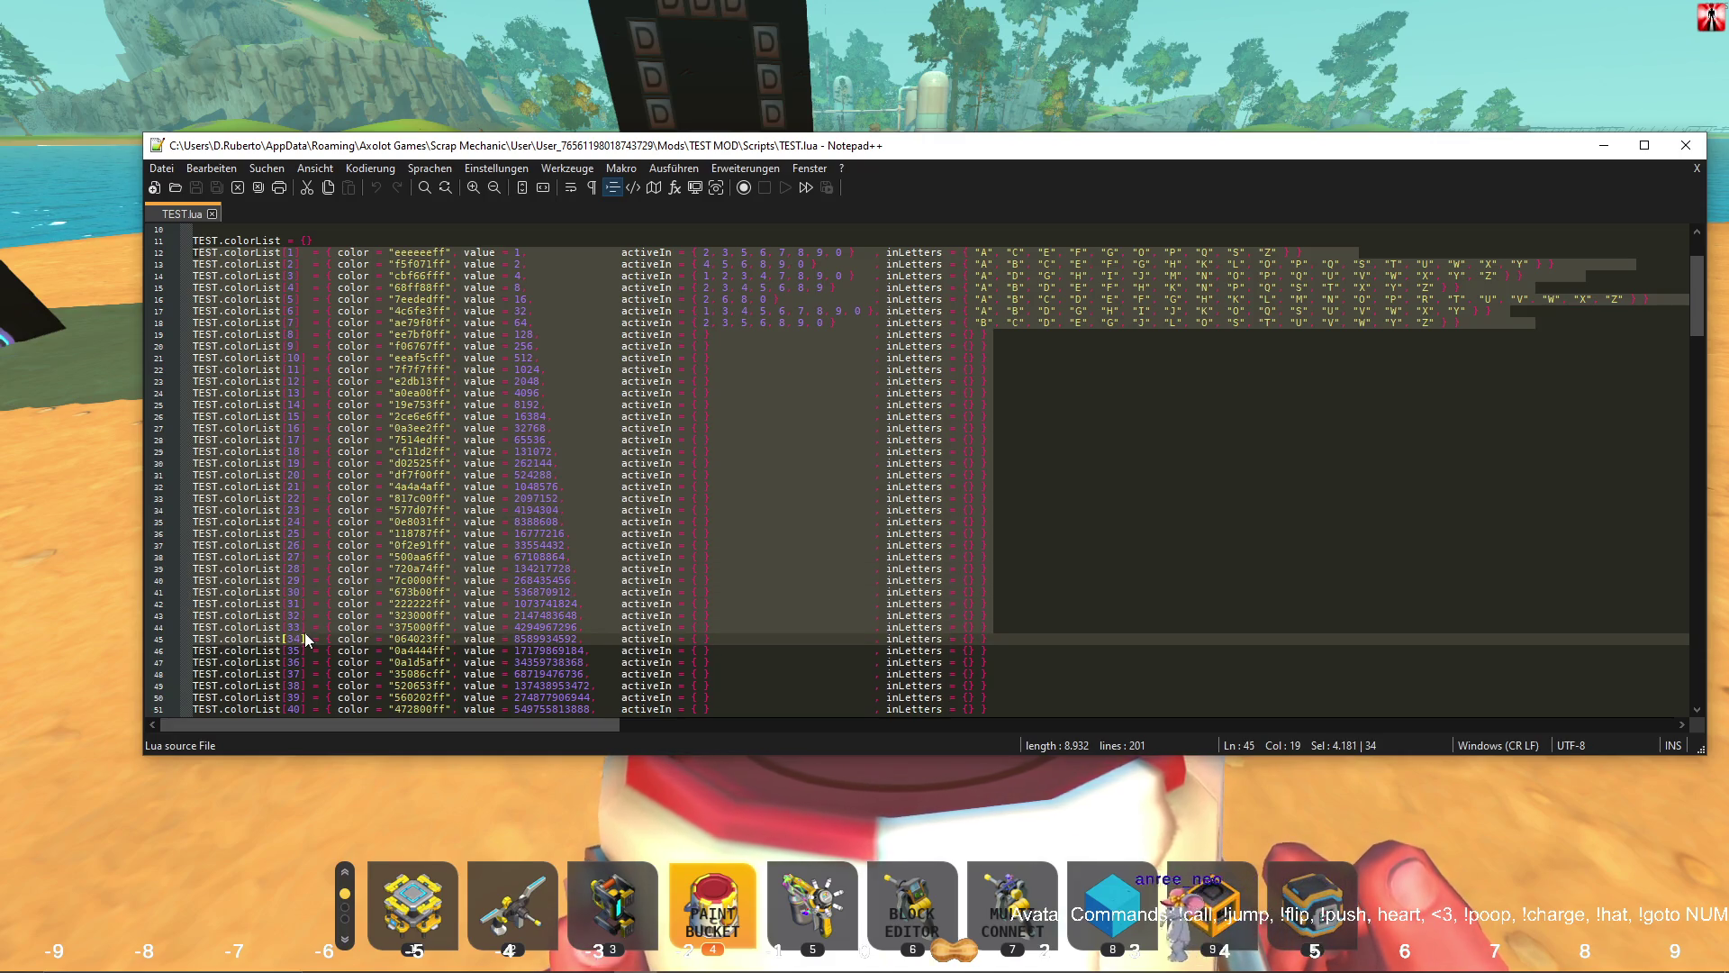
scroll(305, 639, "down", 2)
left_click(307, 640)
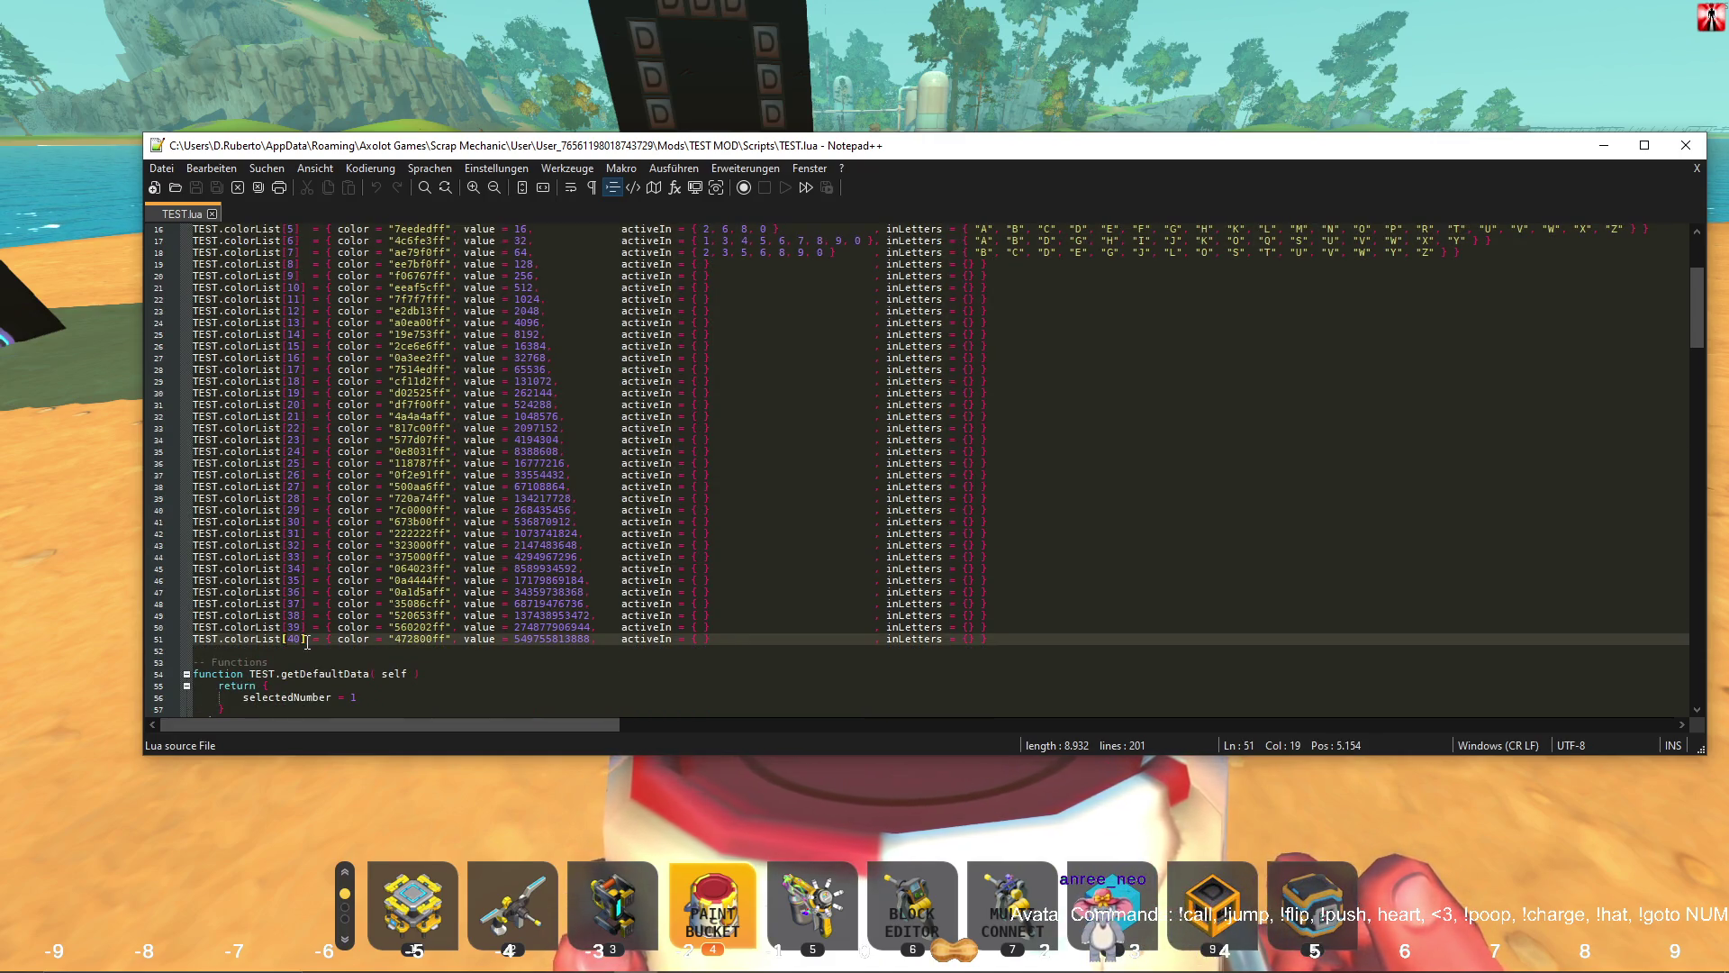
double_click(551, 638)
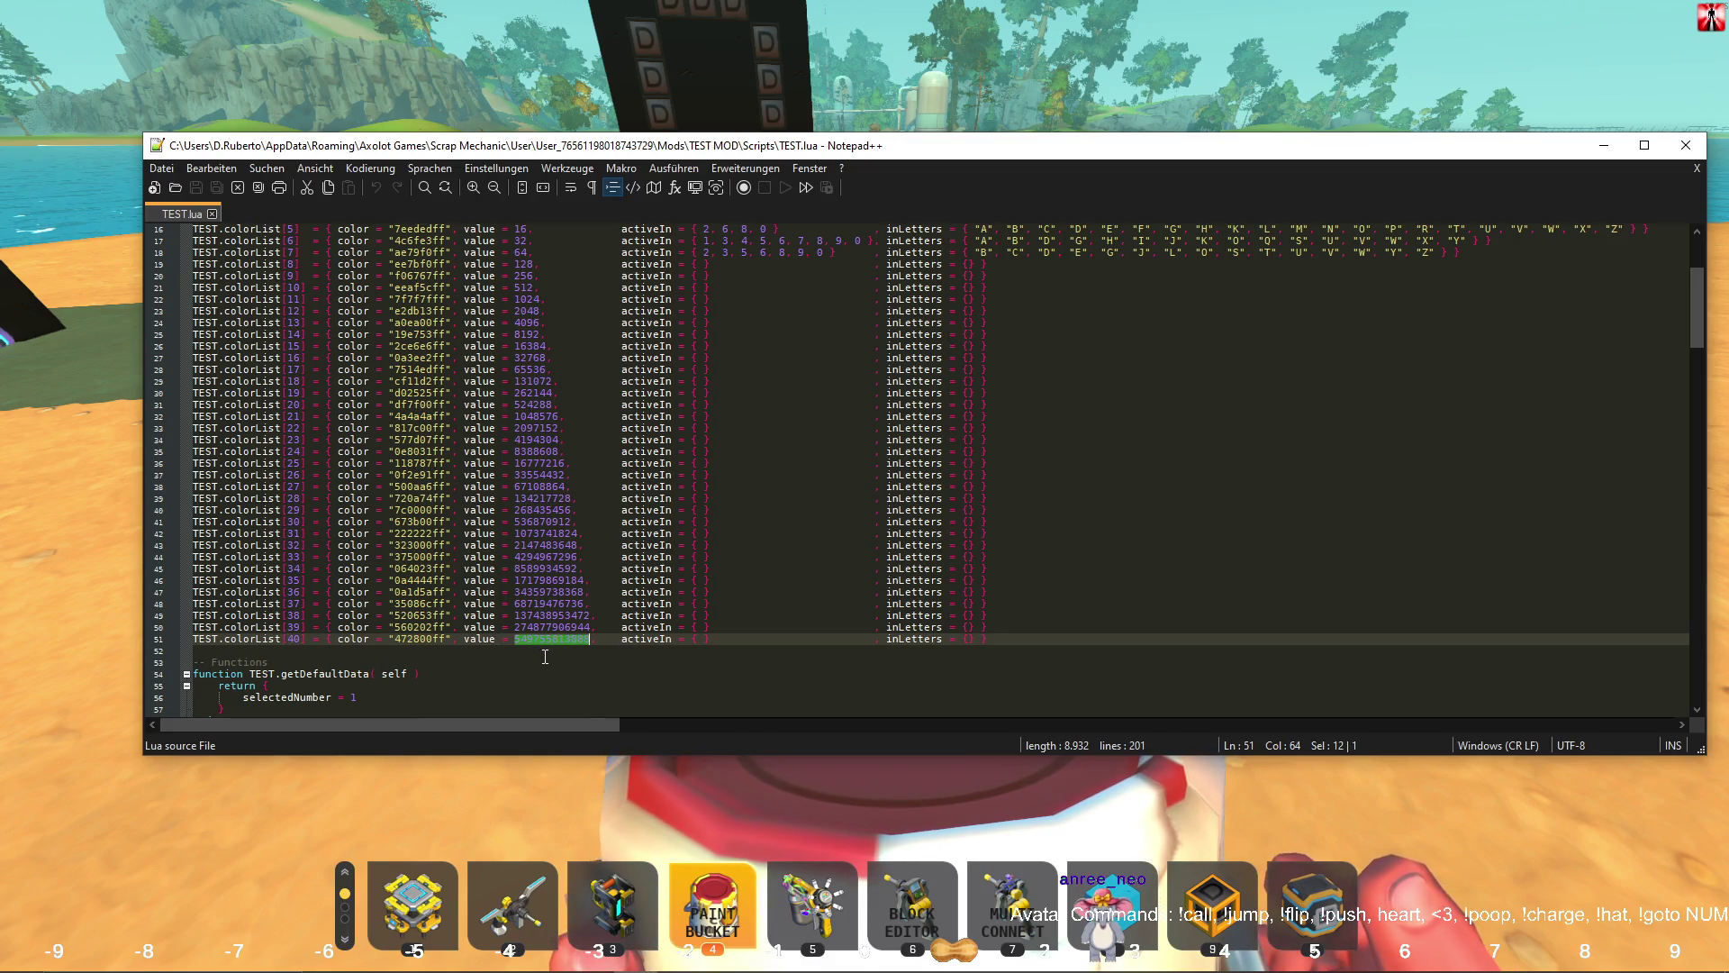
scroll(652, 577, "up", 4, "ctrl")
scroll(652, 577, "down", 5)
scroll(652, 577, "up", 3, "ctrl")
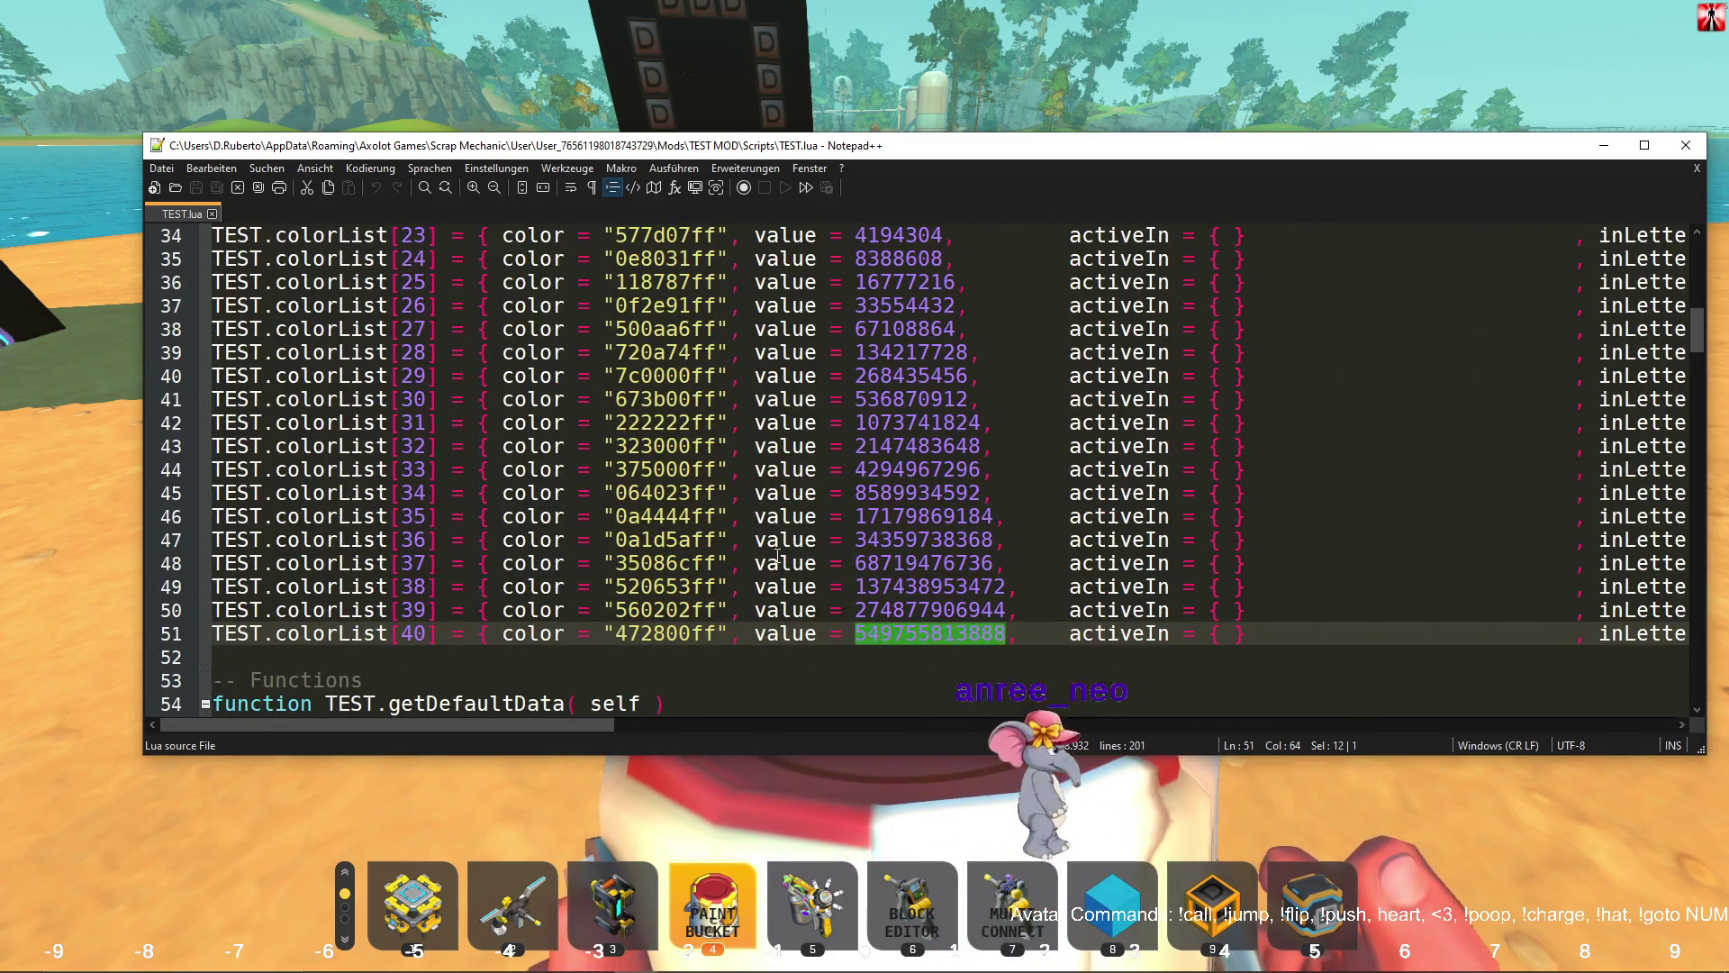
key("Up")
key("Up")
key("End")
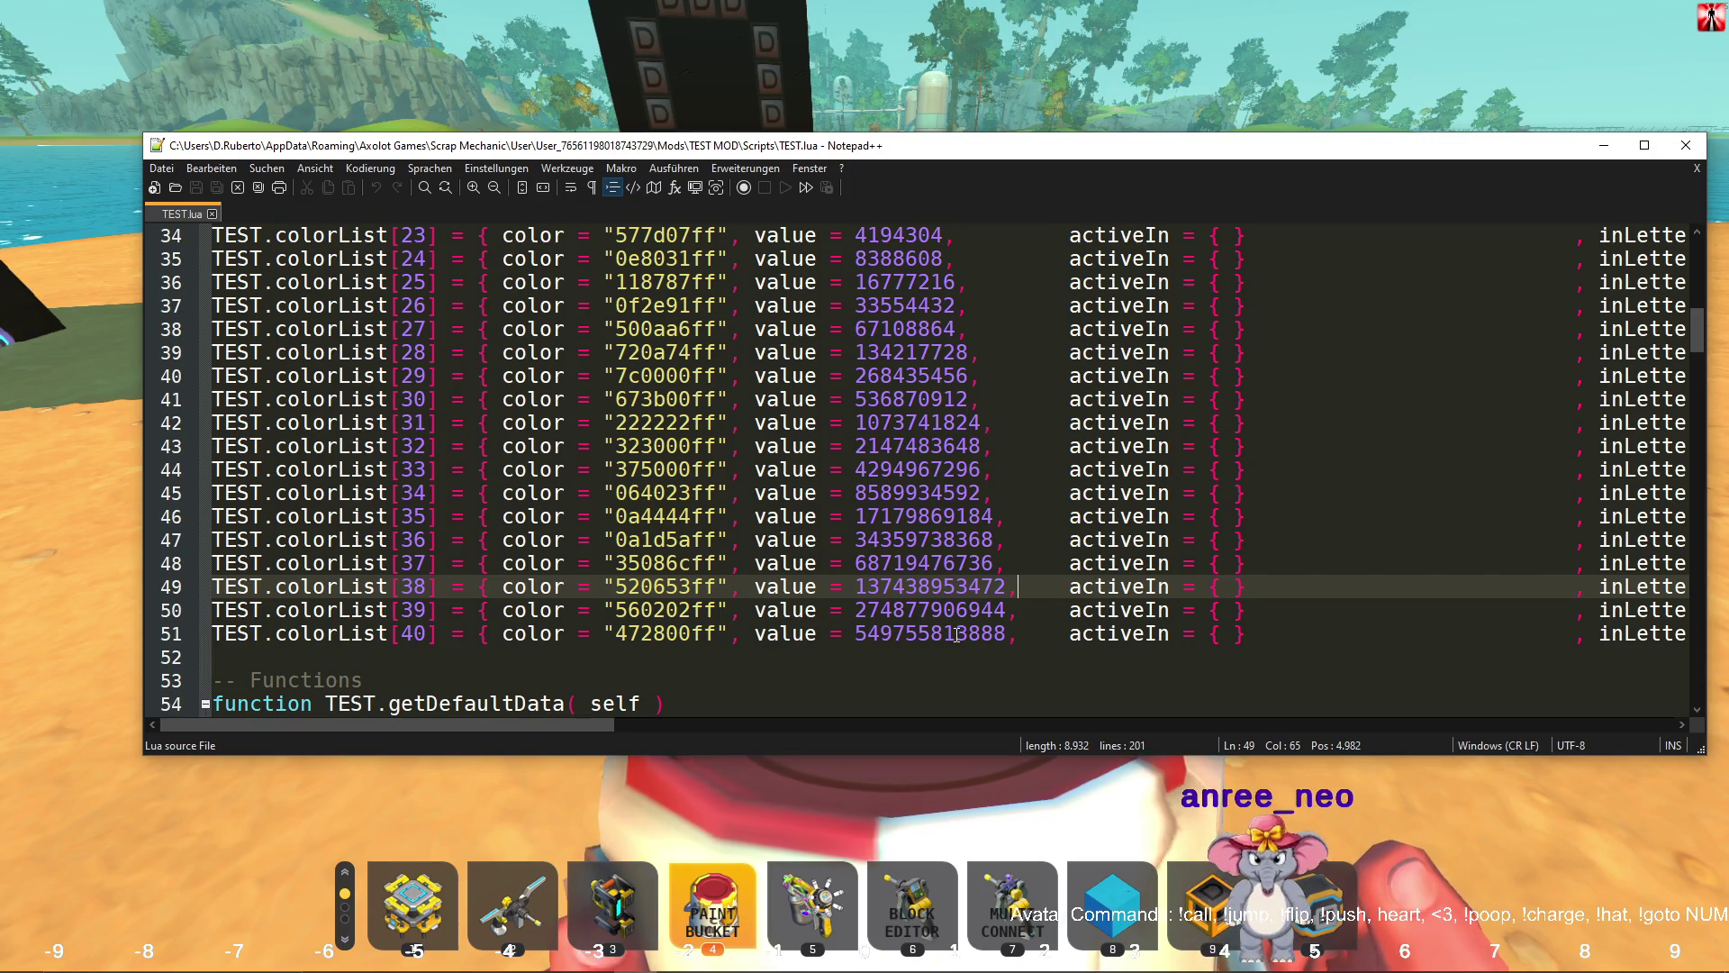
scroll(956, 636, "down", 4, "ctrl")
triple_click(715, 522)
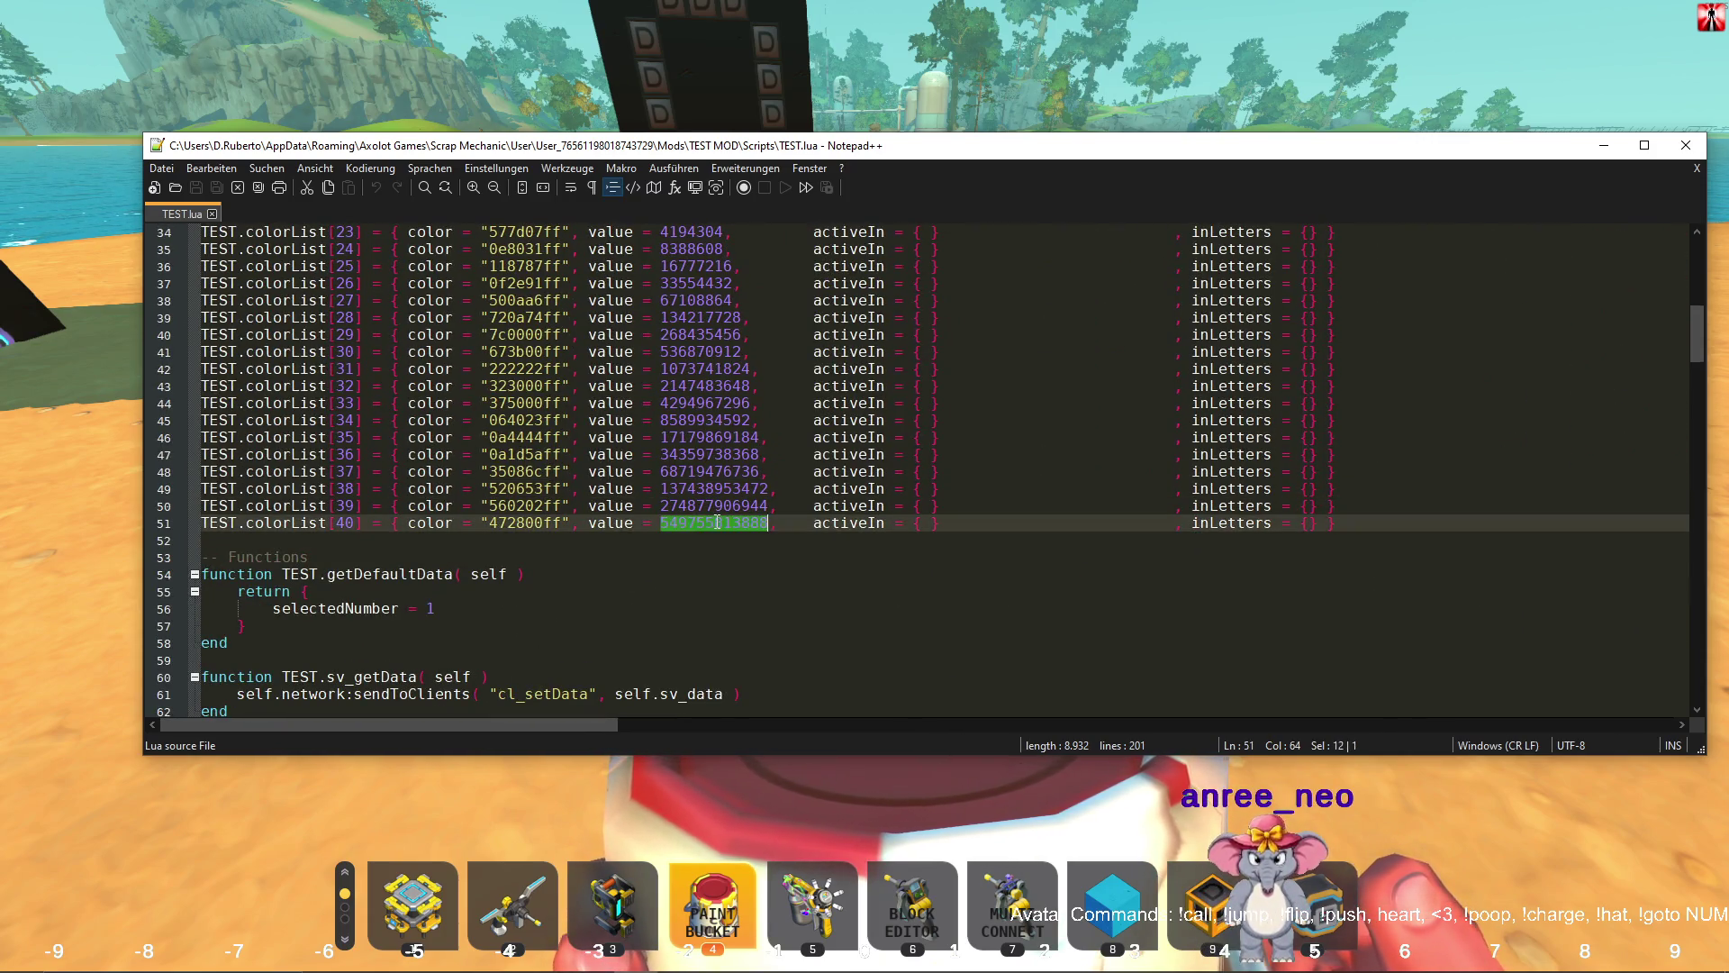
scroll(694, 300, "up", 7)
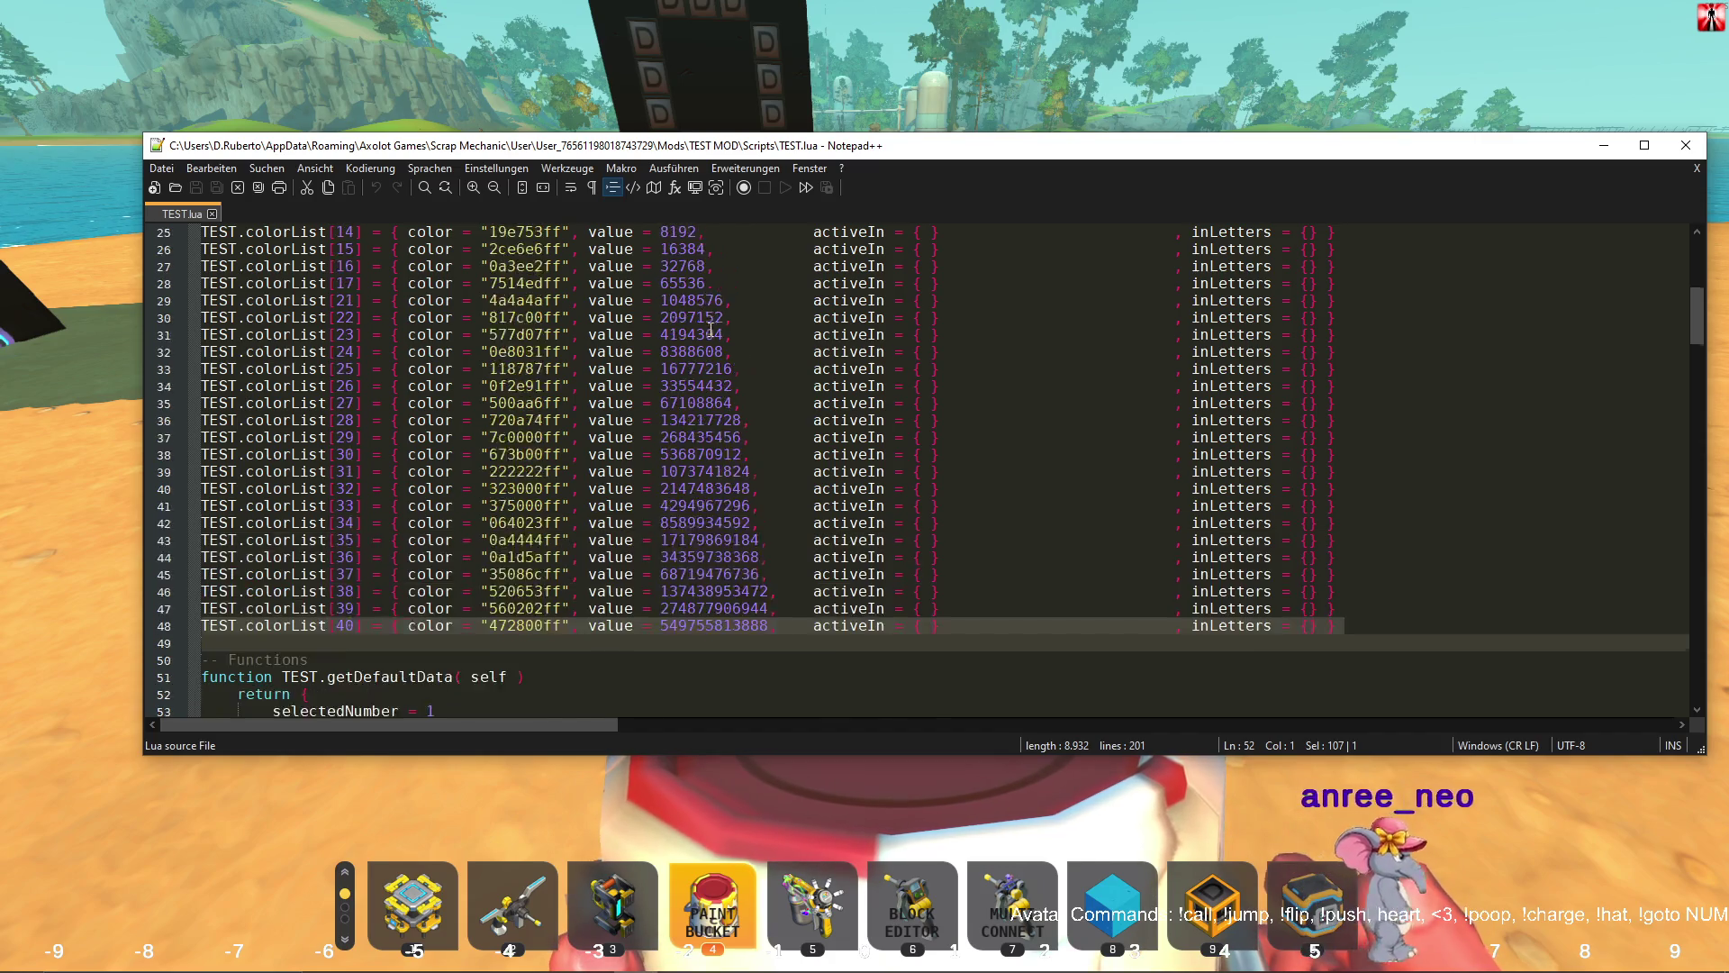
scroll(669, 240, "down", 5)
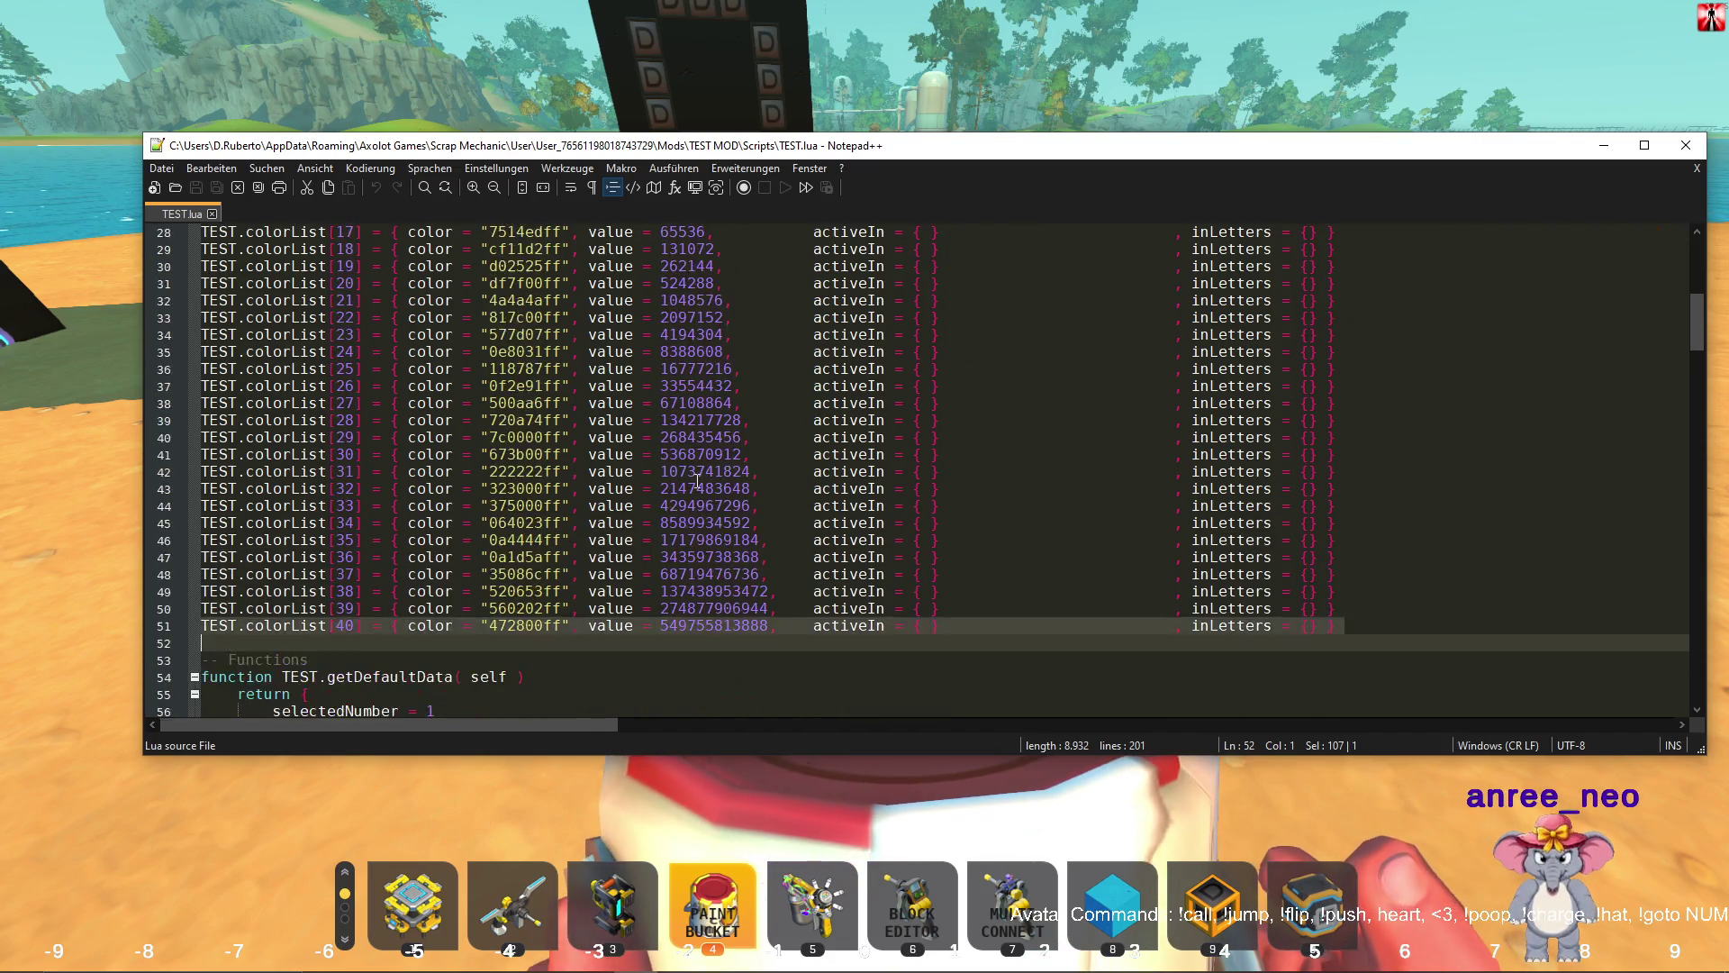
double_click(694, 623)
left_click(640, 646)
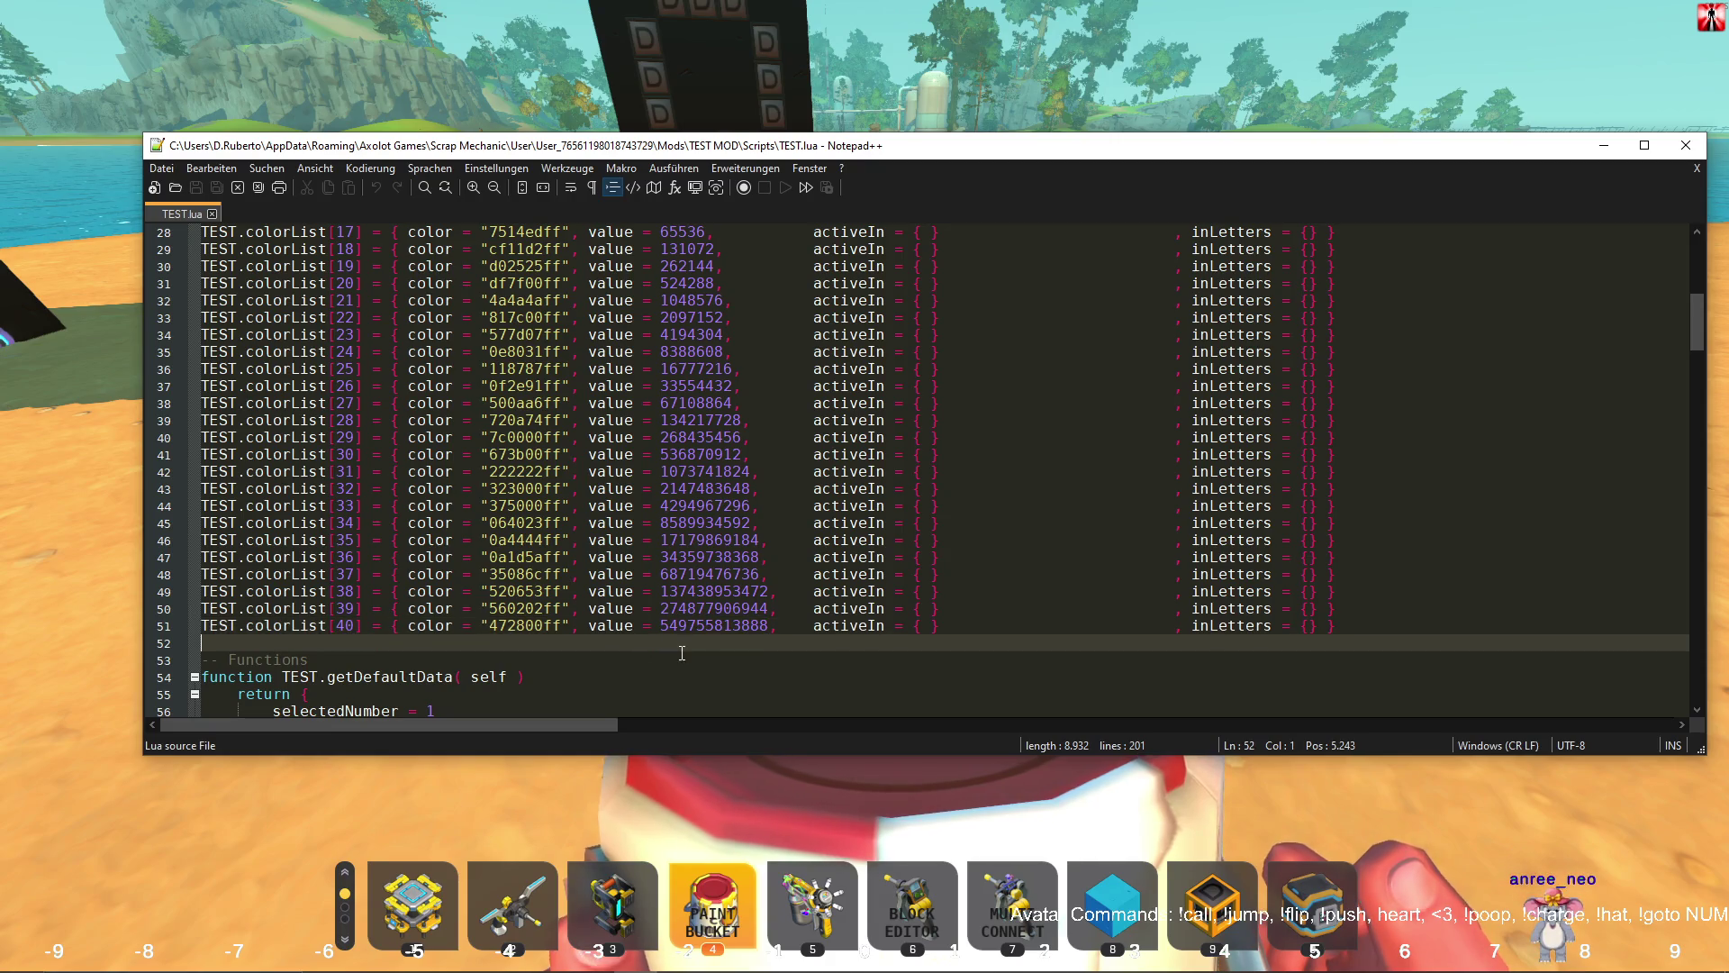
left_click(743, 626)
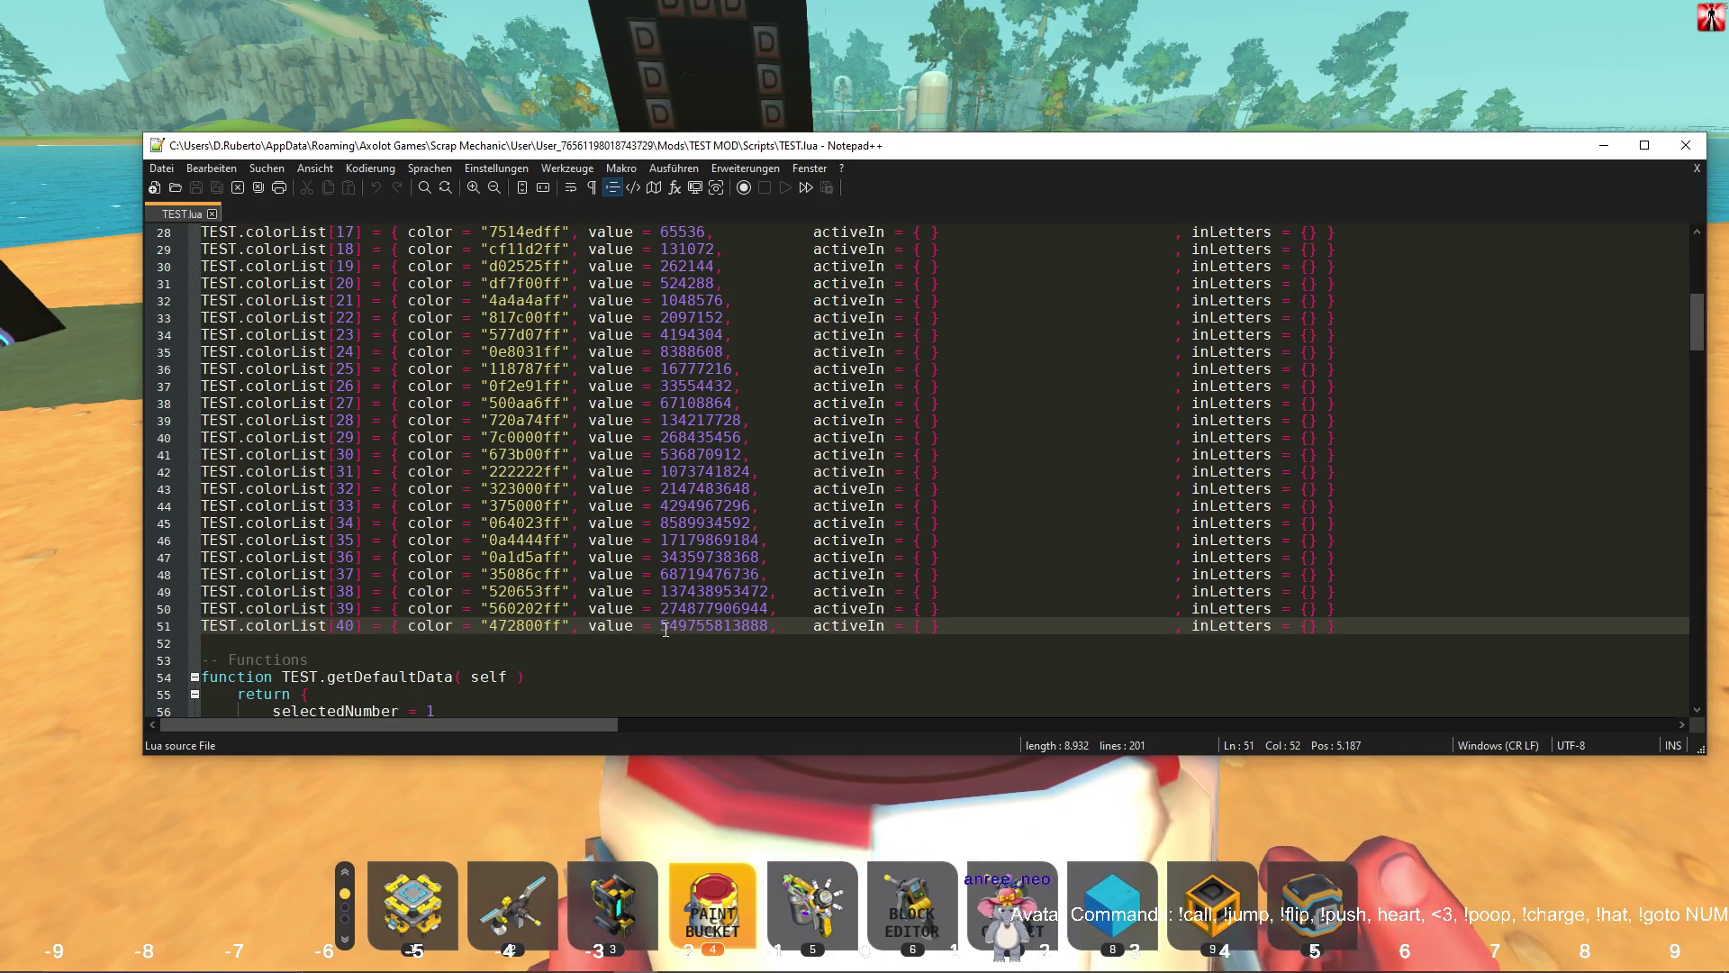
Check the colorList[29] and colorList[39] entries, then close the TEST.lua editor.
left_click(817, 438)
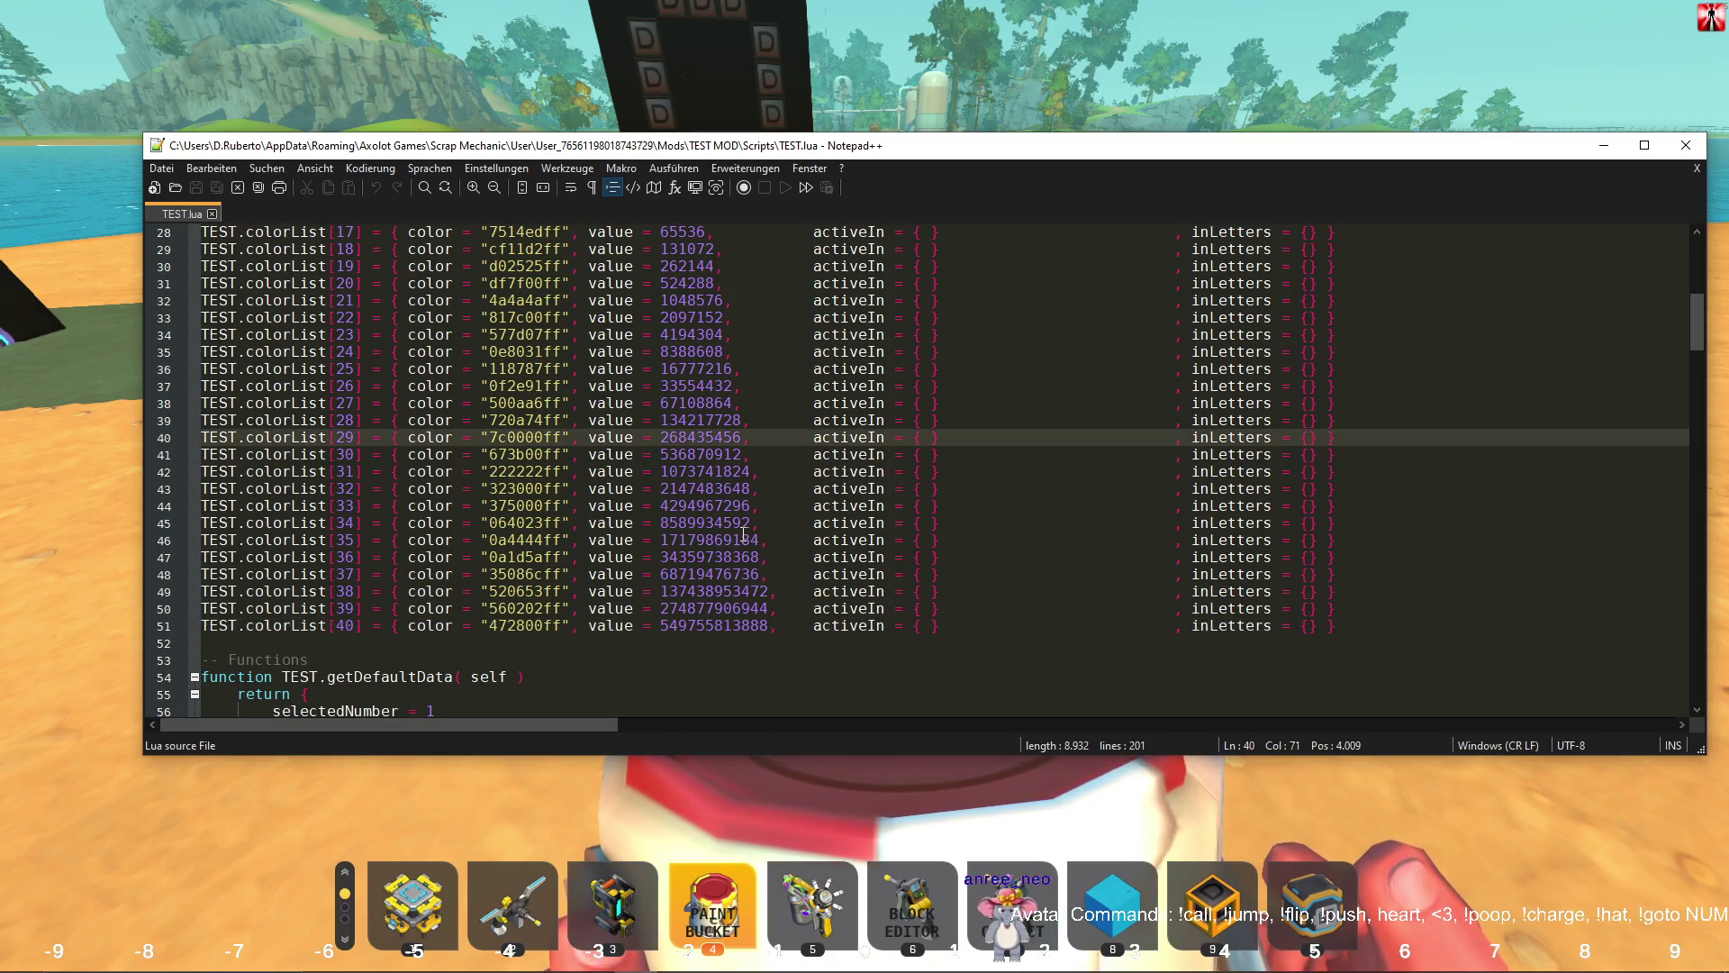
left_click(692, 609)
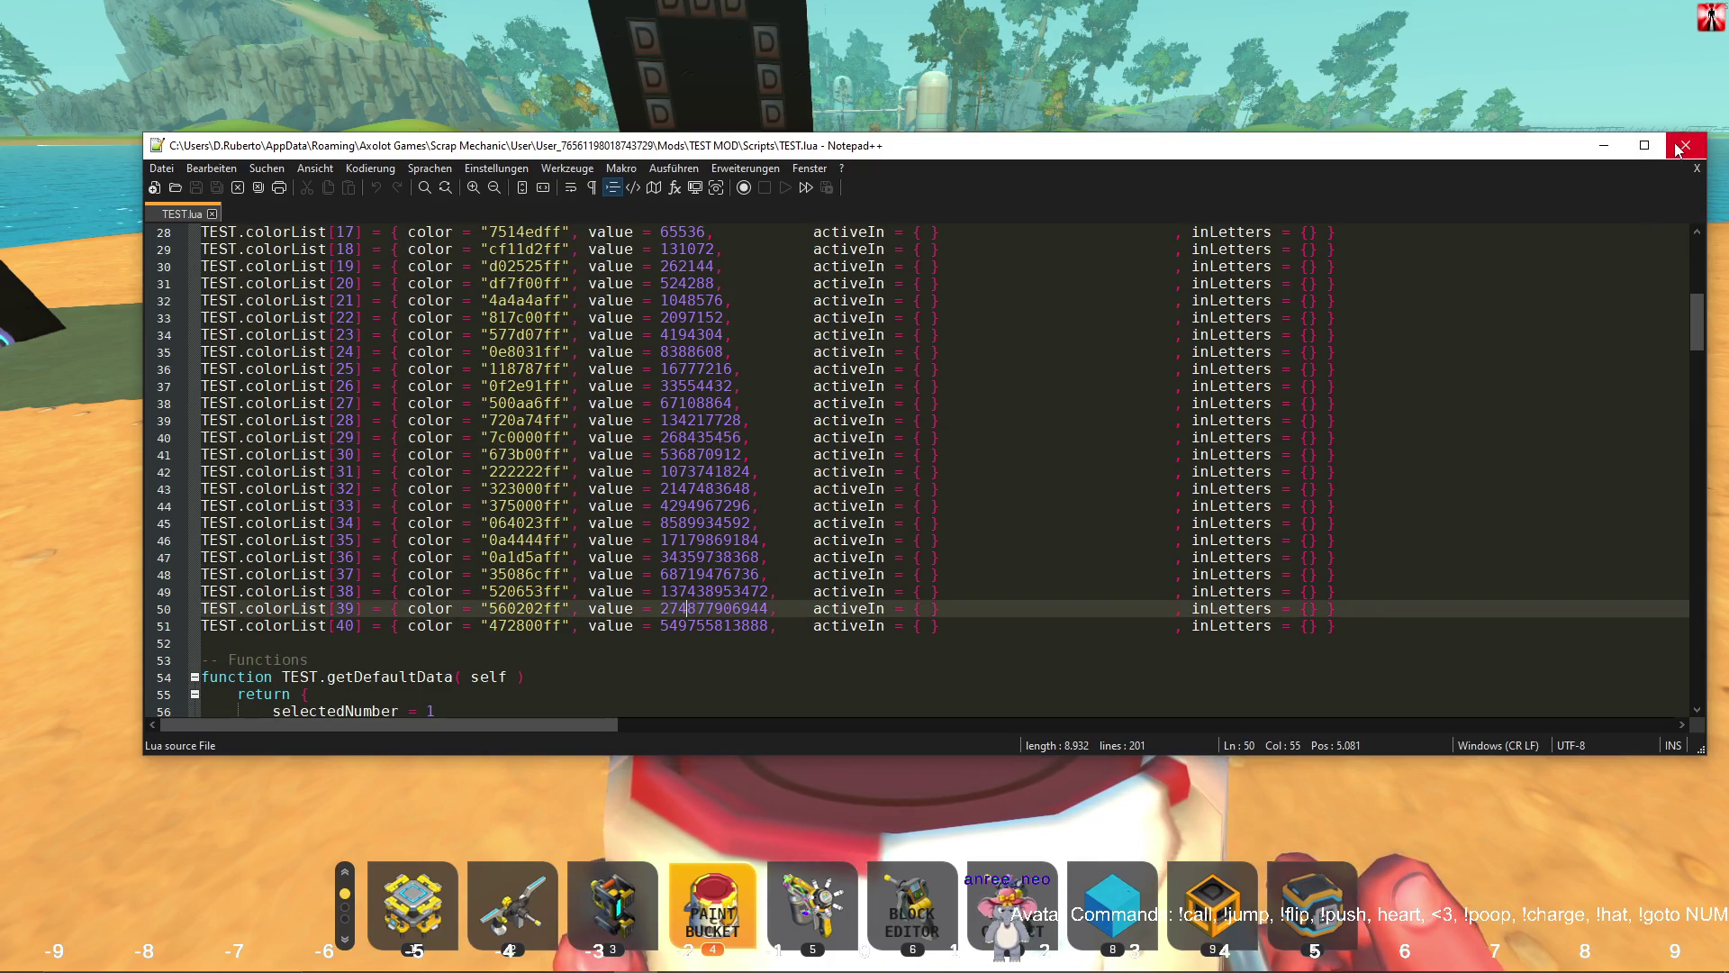
left_click(1685, 145)
Check the pause menu and backpack, then raise the number block's index by one.
key("Escape")
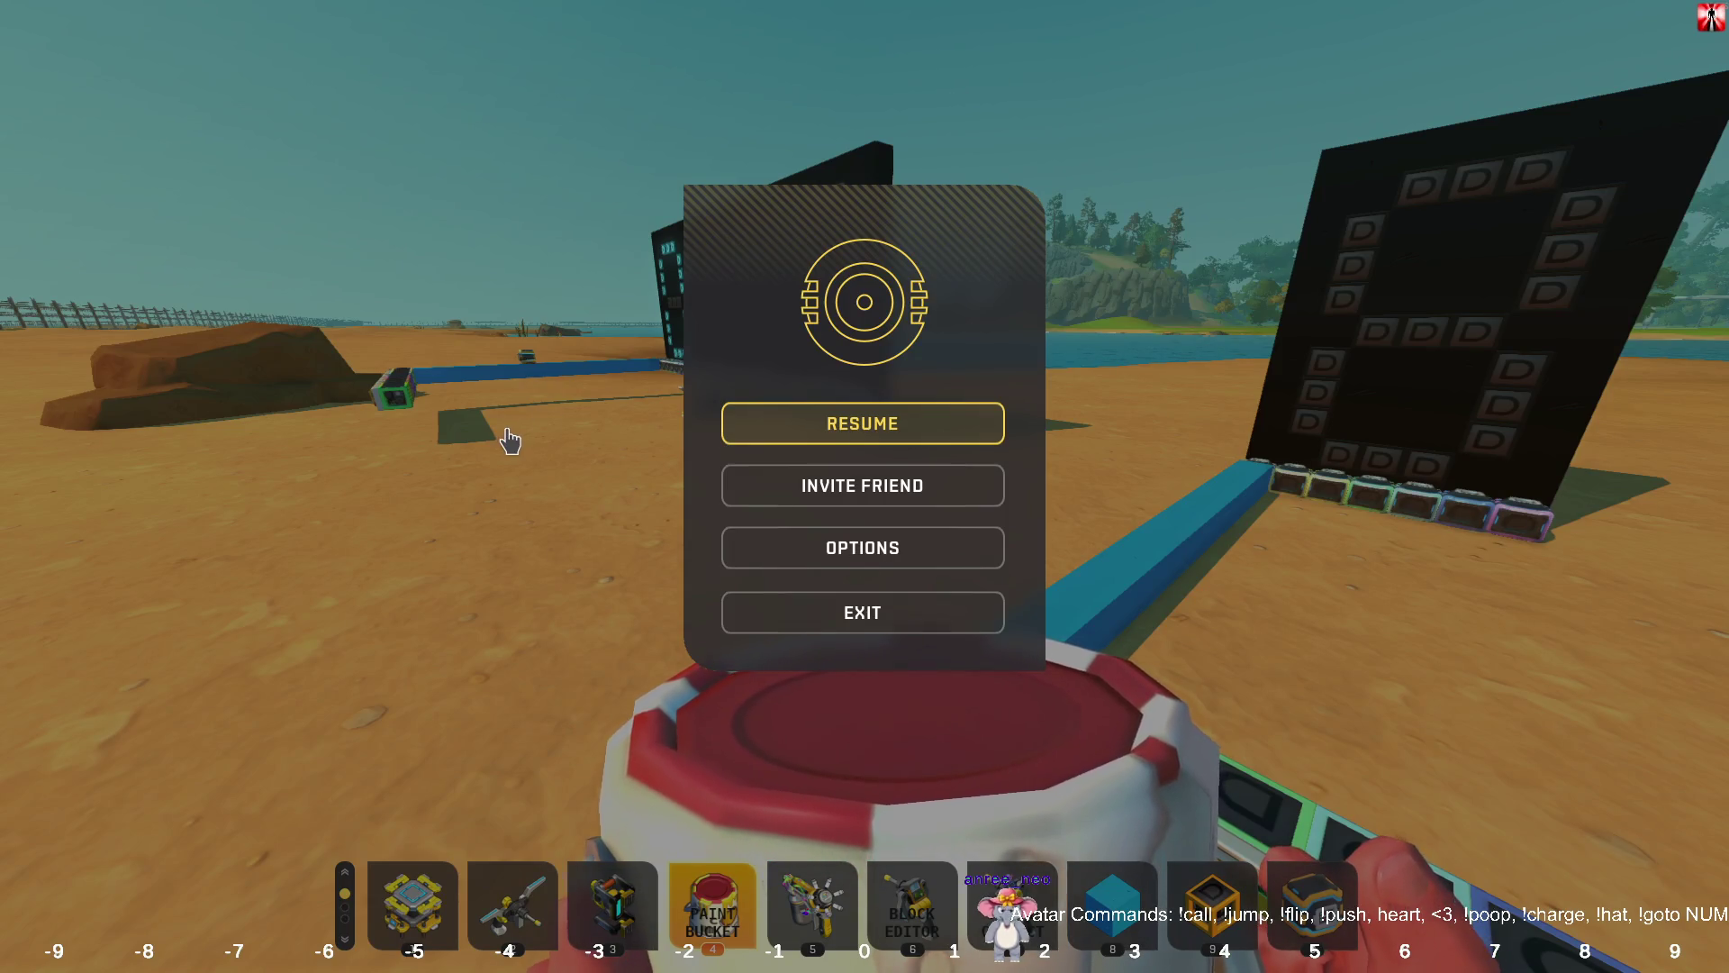
key("Escape")
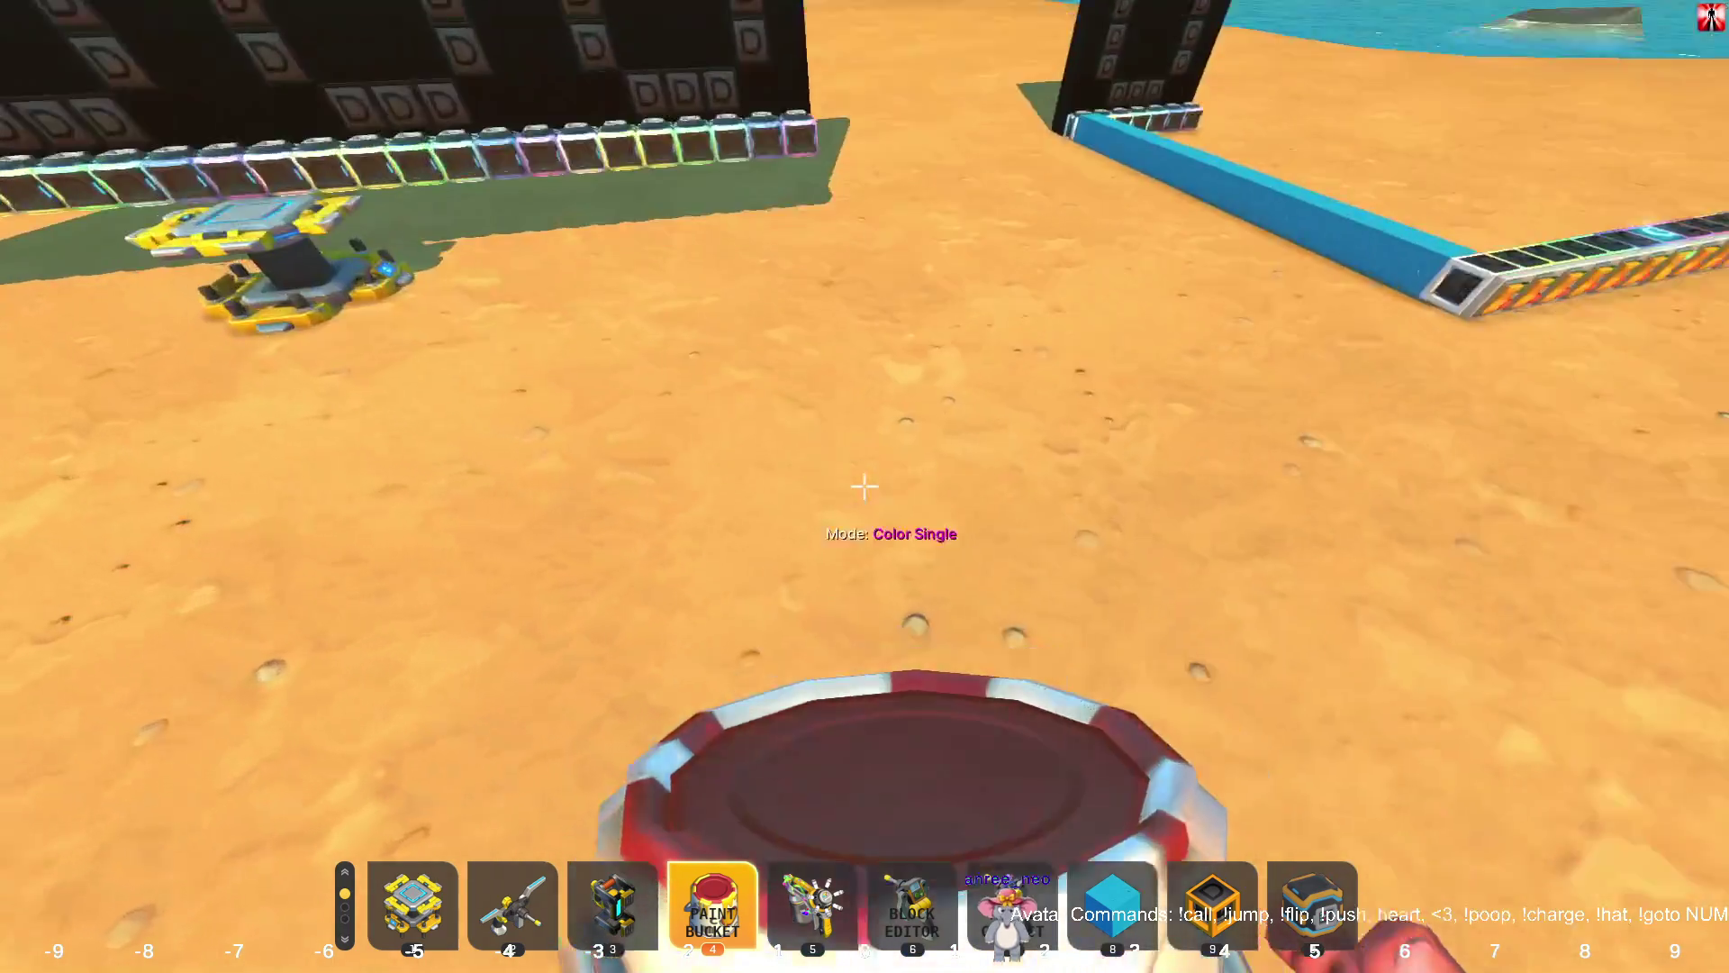
key("Tab")
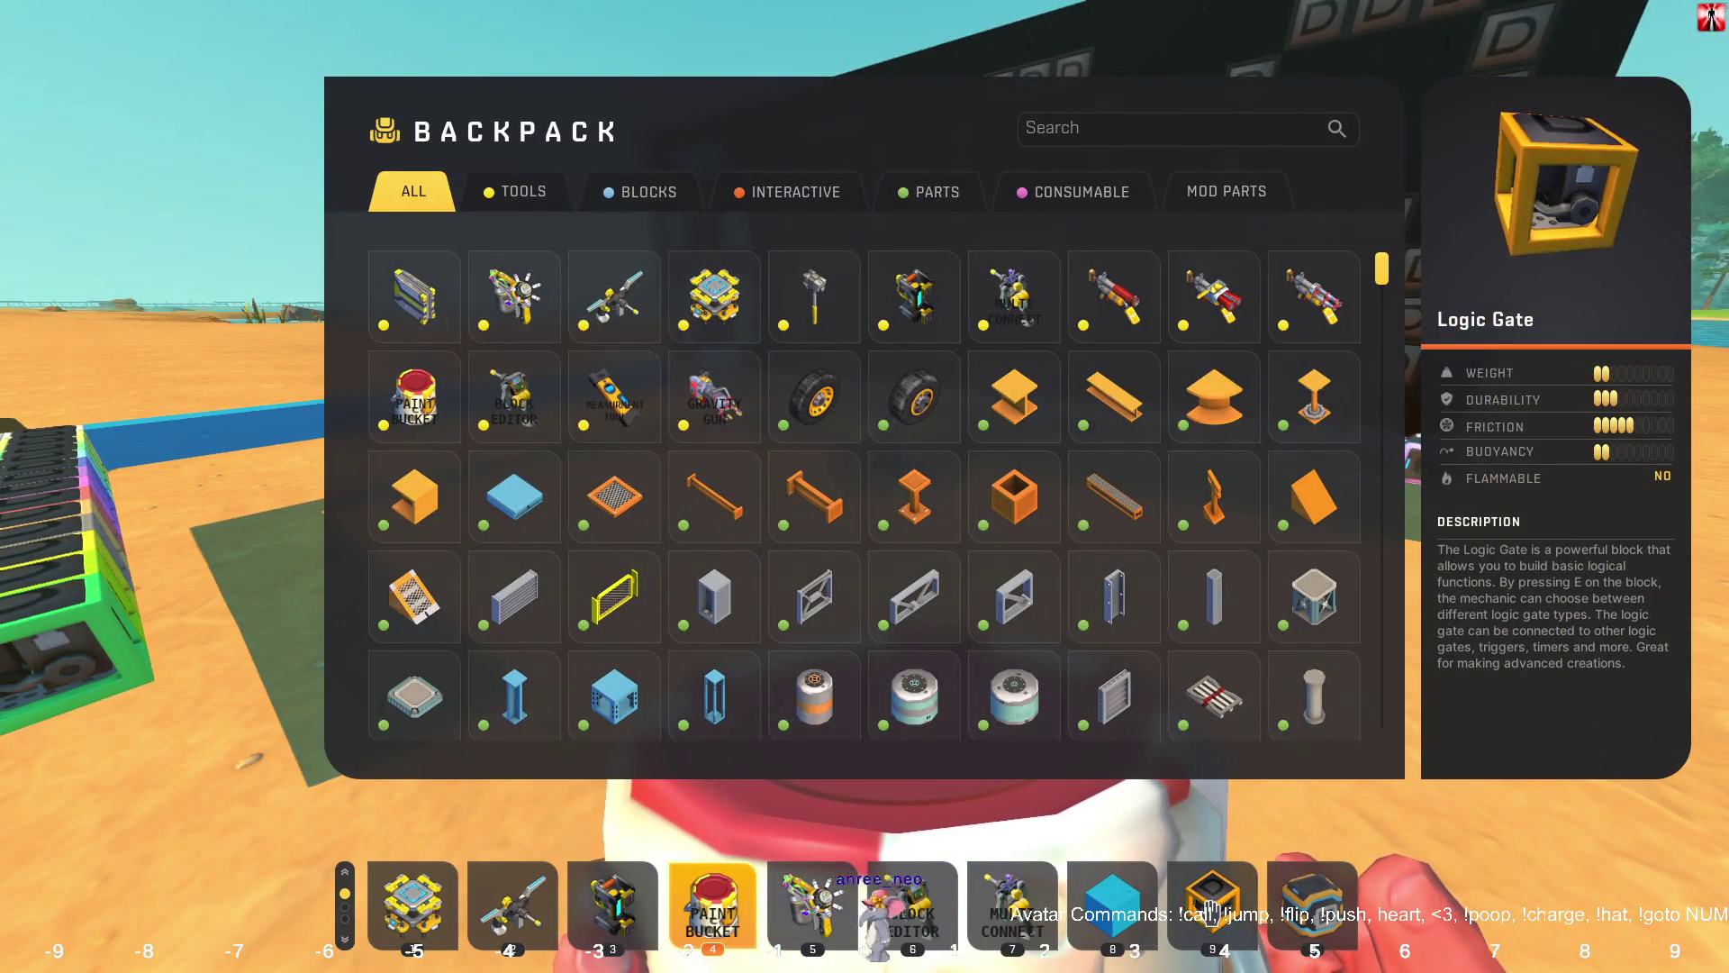
key("Tab")
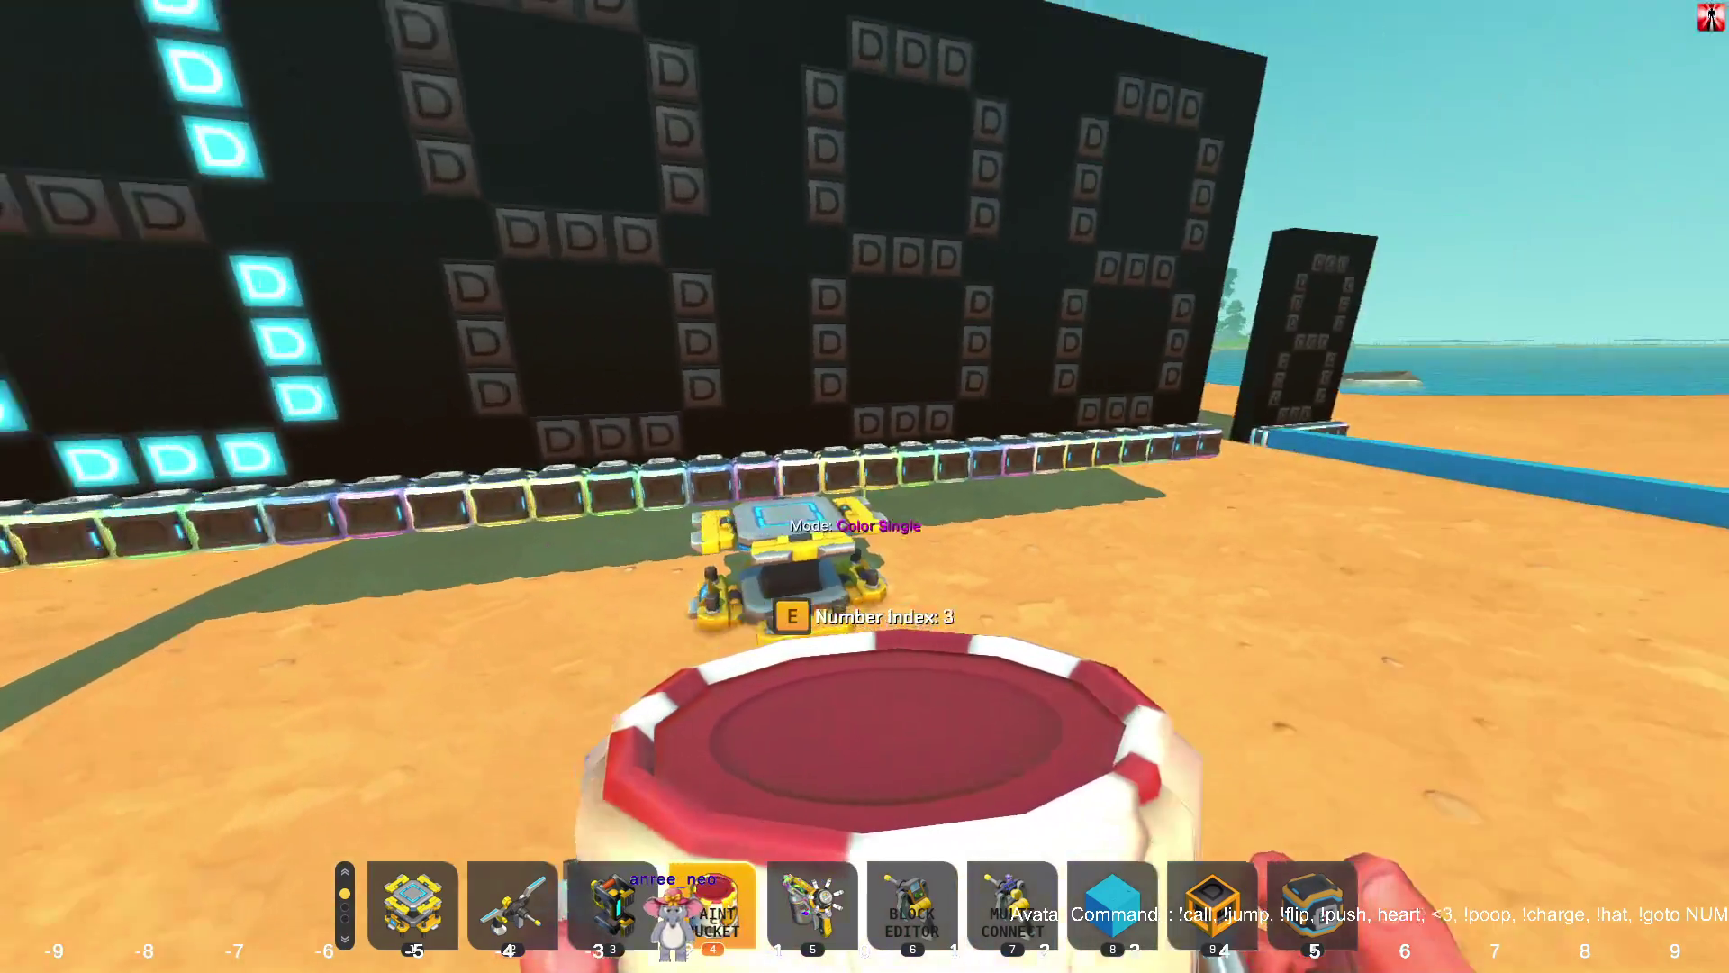
key("e")
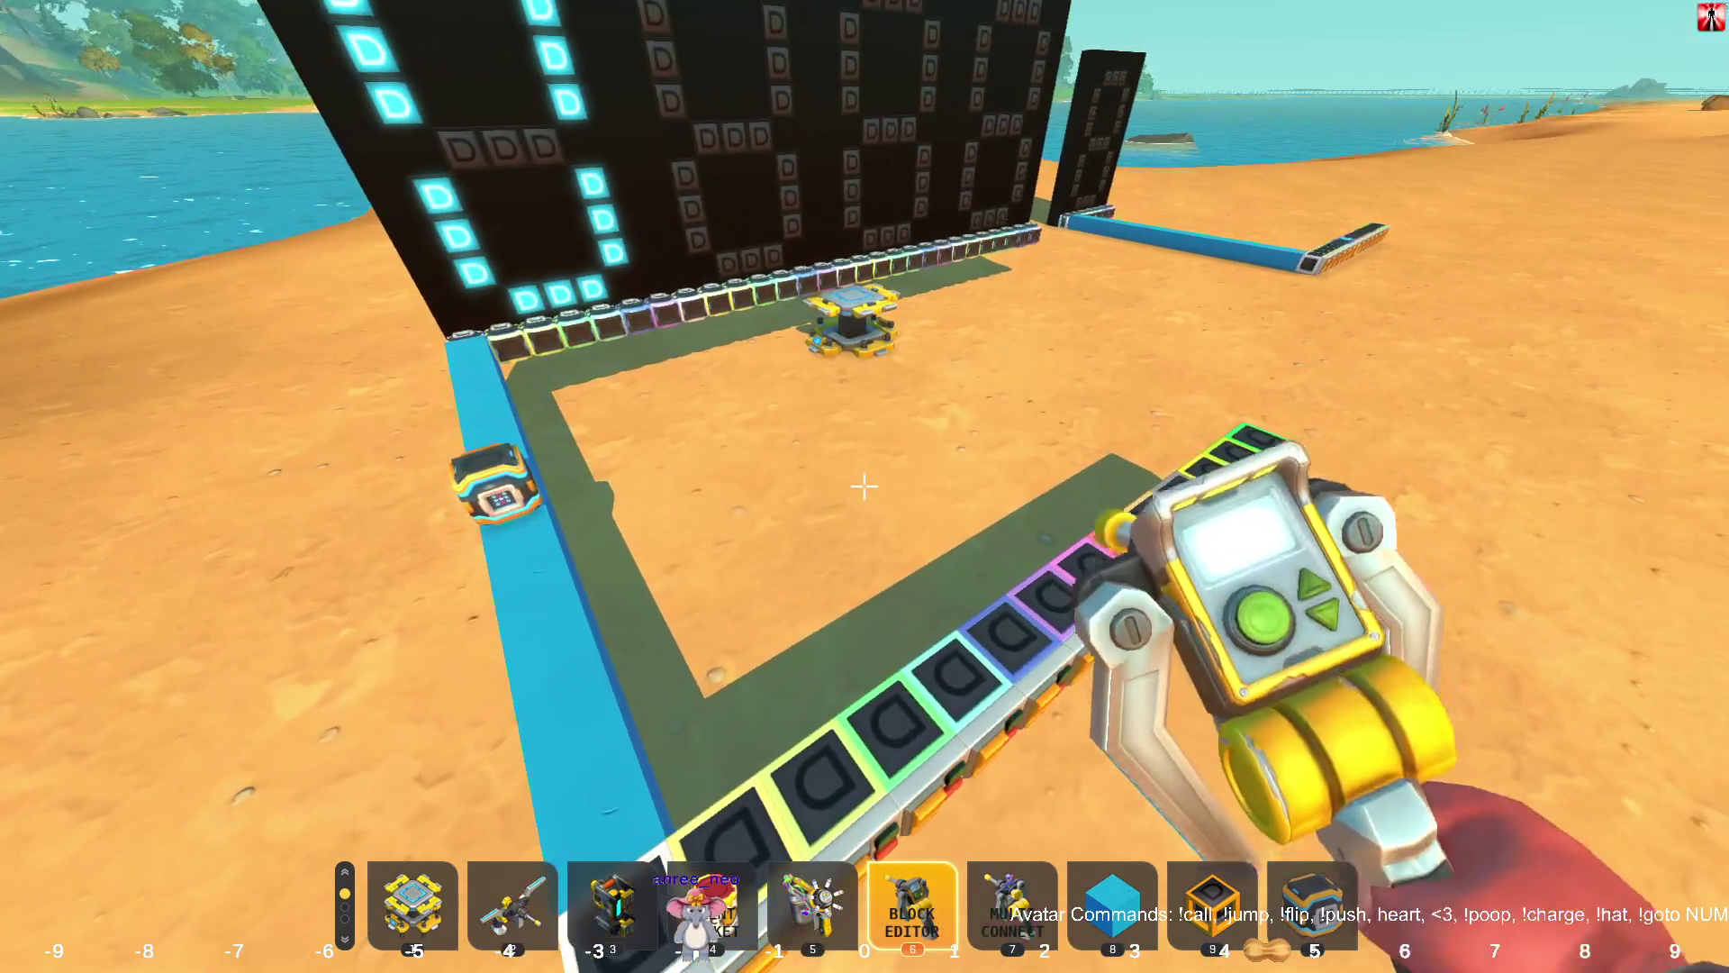
Use the Block Editor on the display board's base parts, view the wiring, then pause.
key("6")
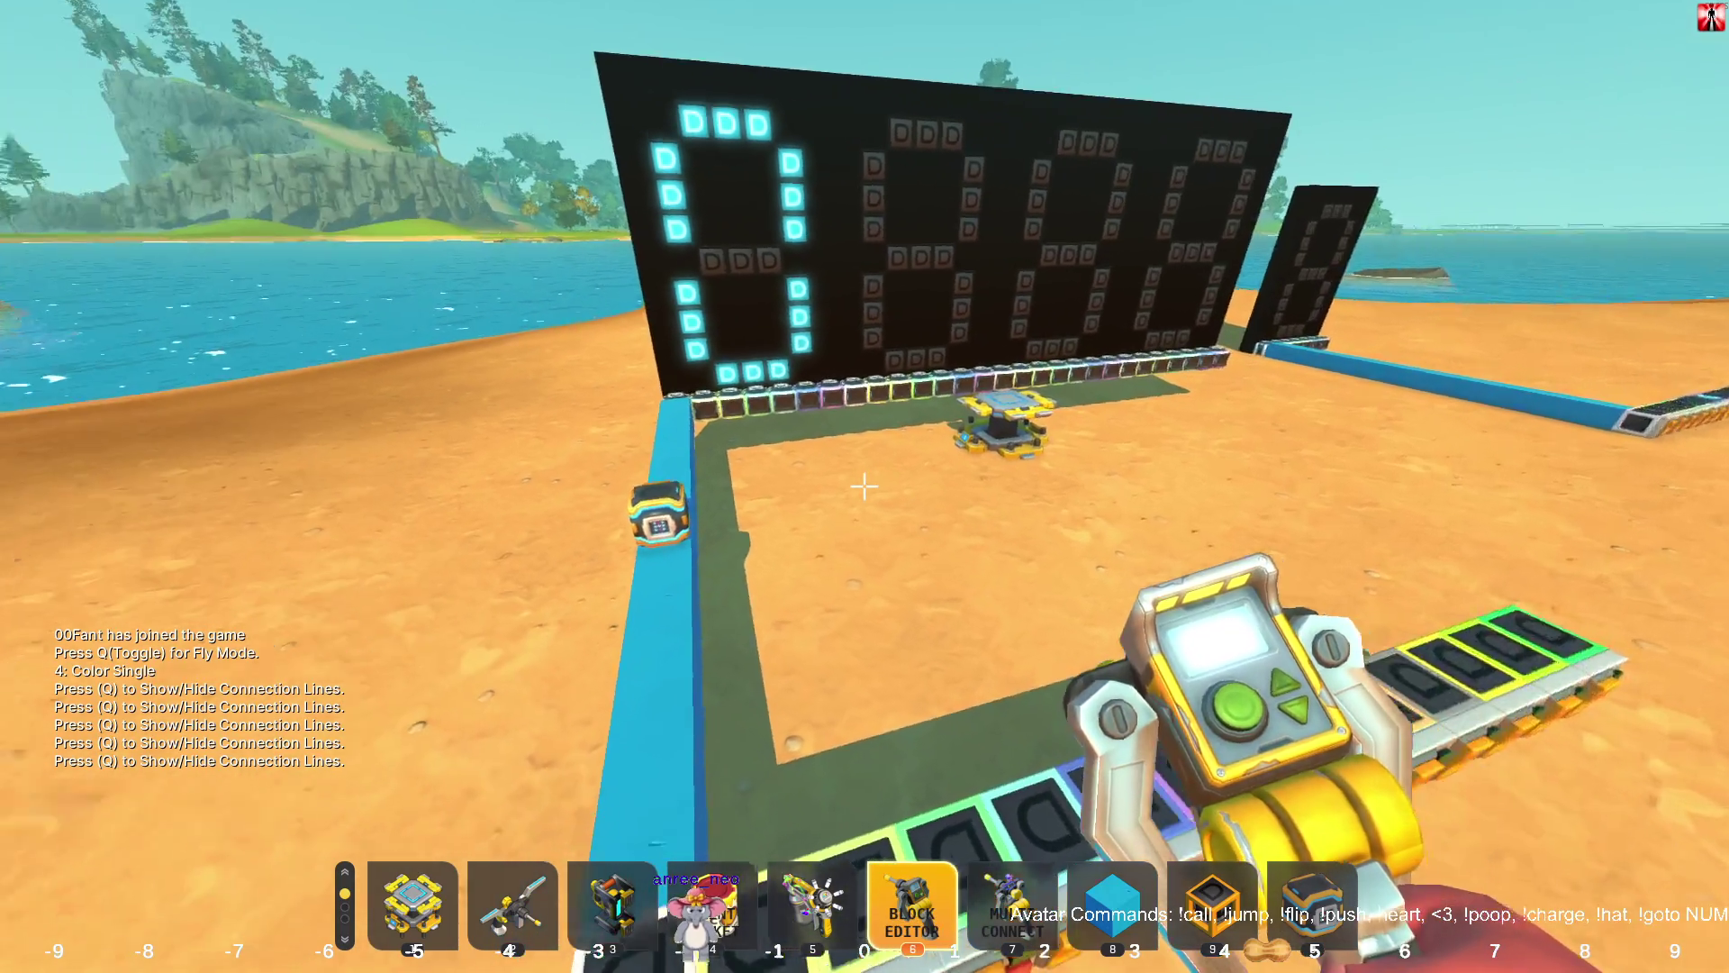
key("w")
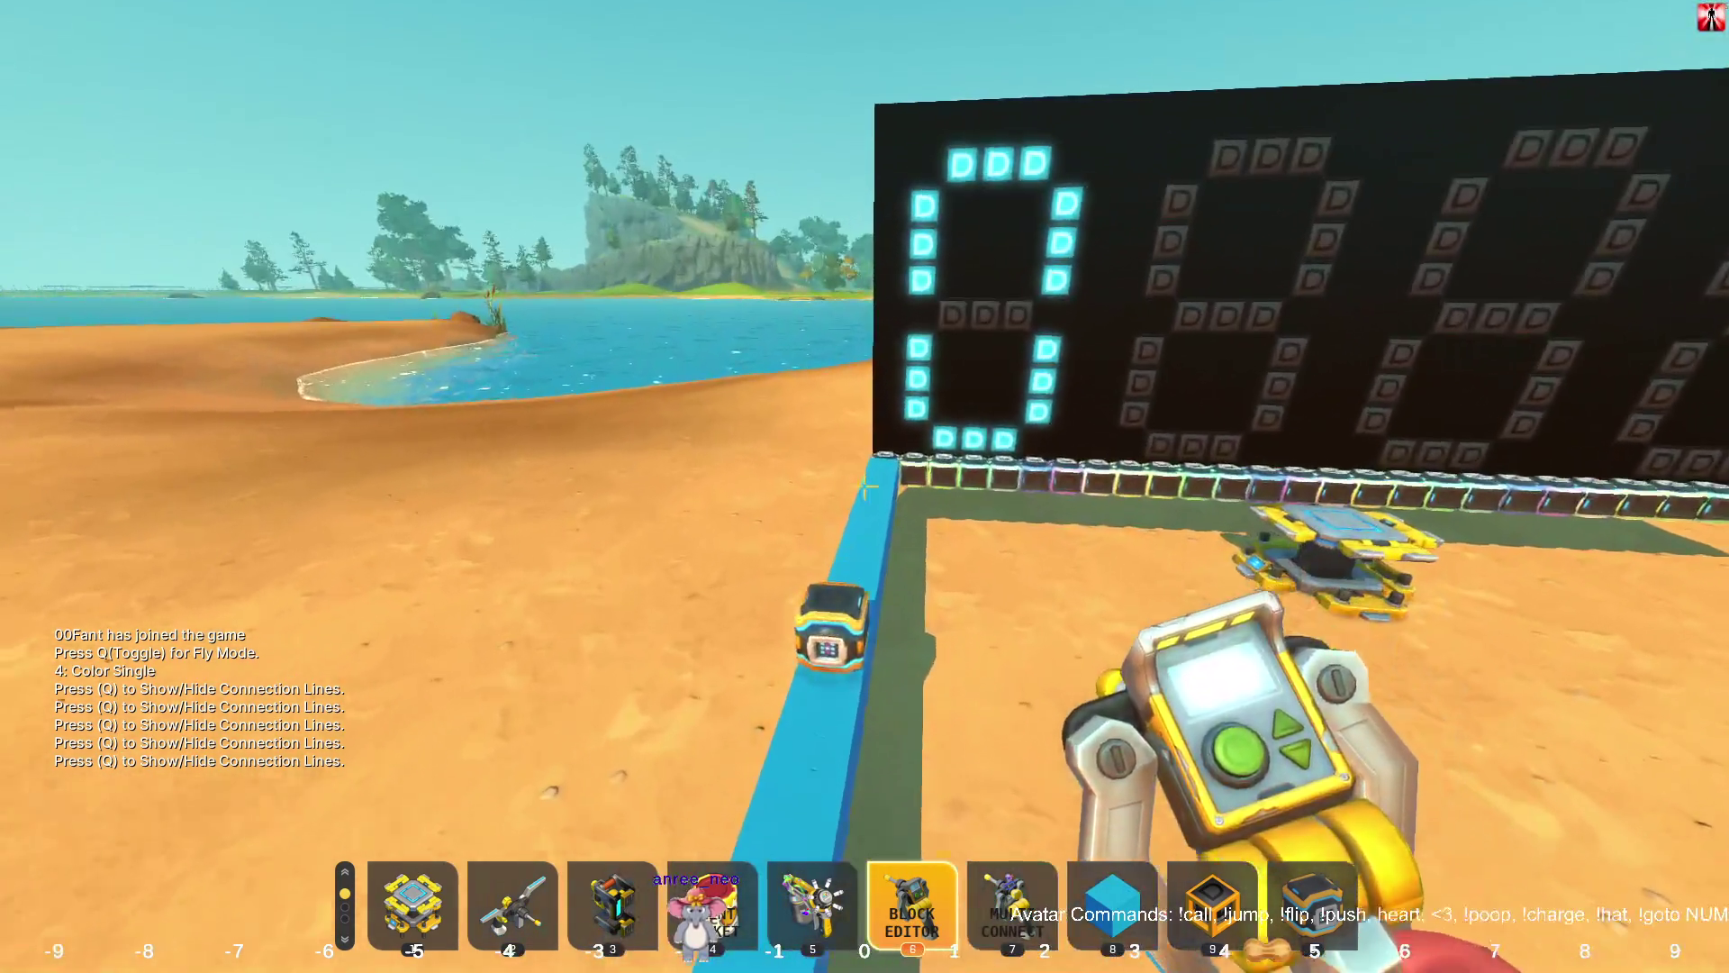
key("w")
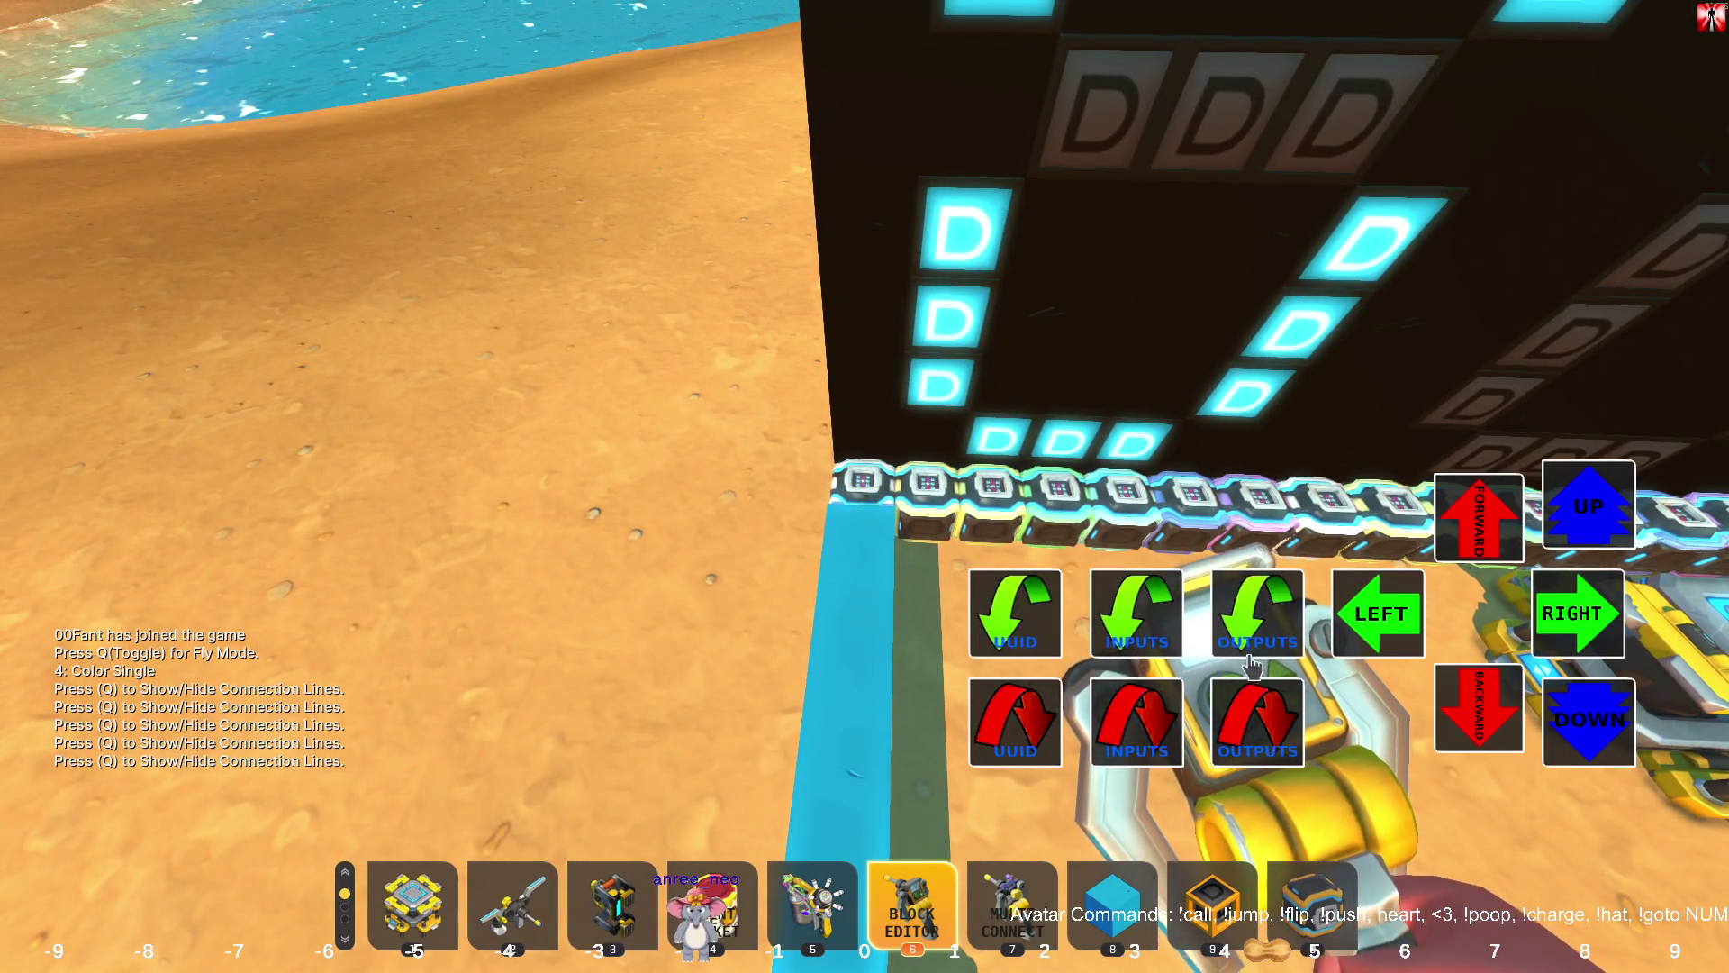
left_click(1160, 619)
key("e")
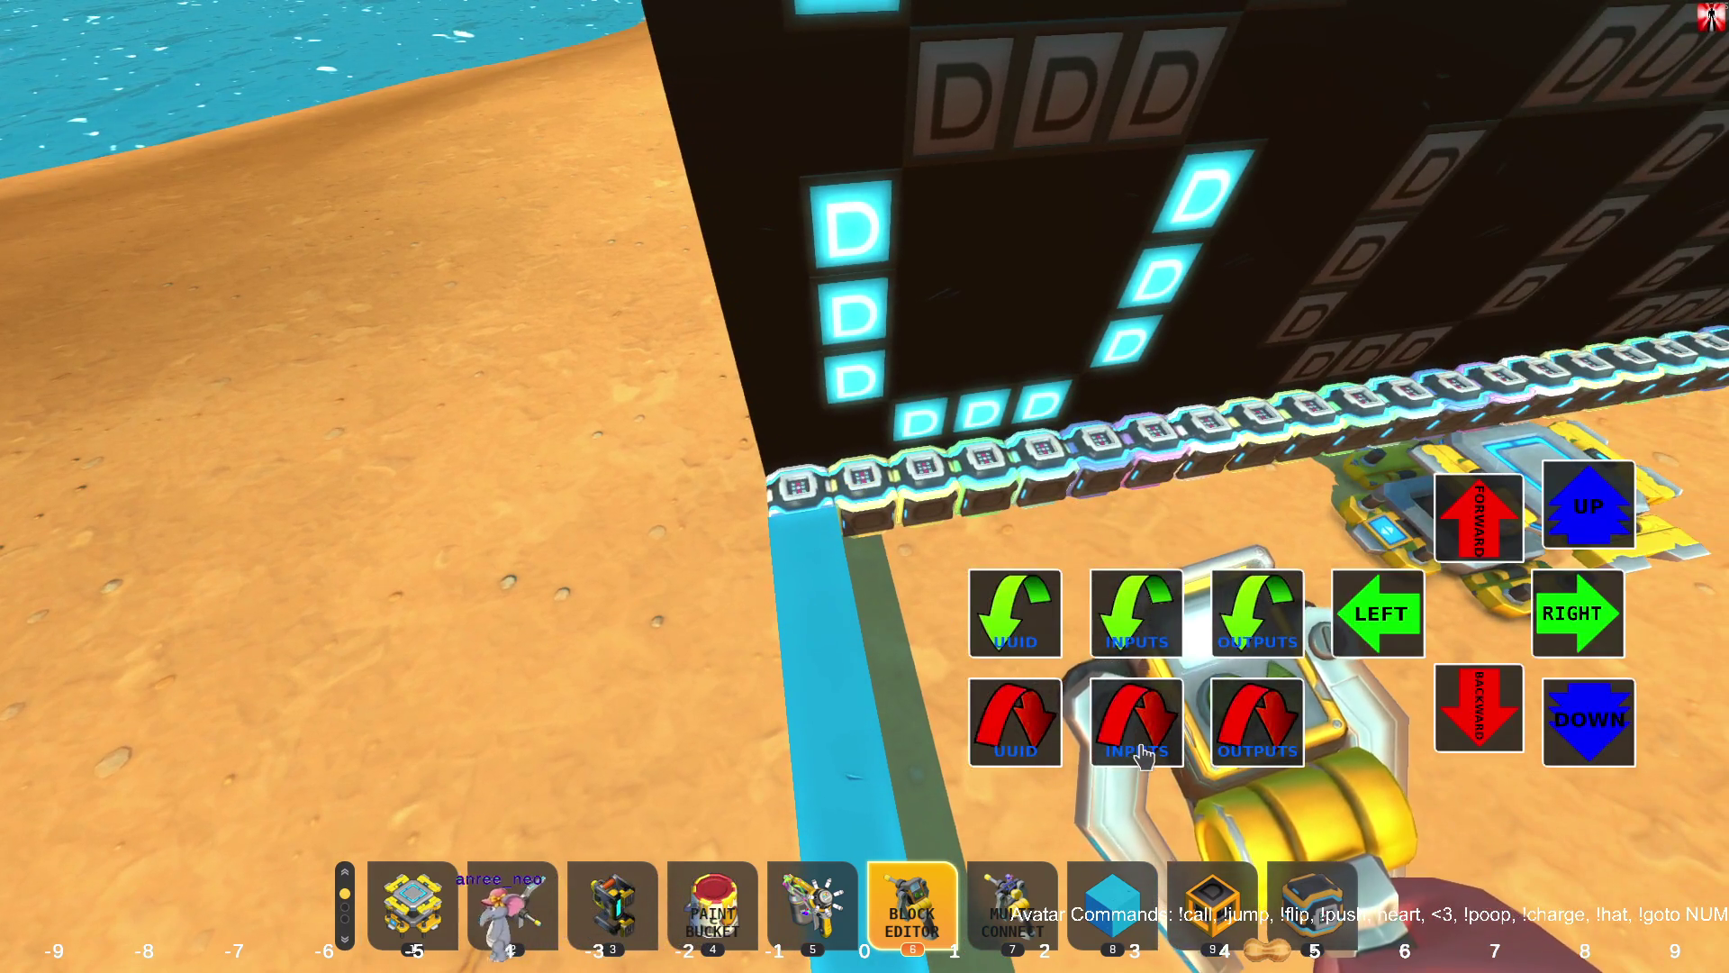
left_click(1142, 755)
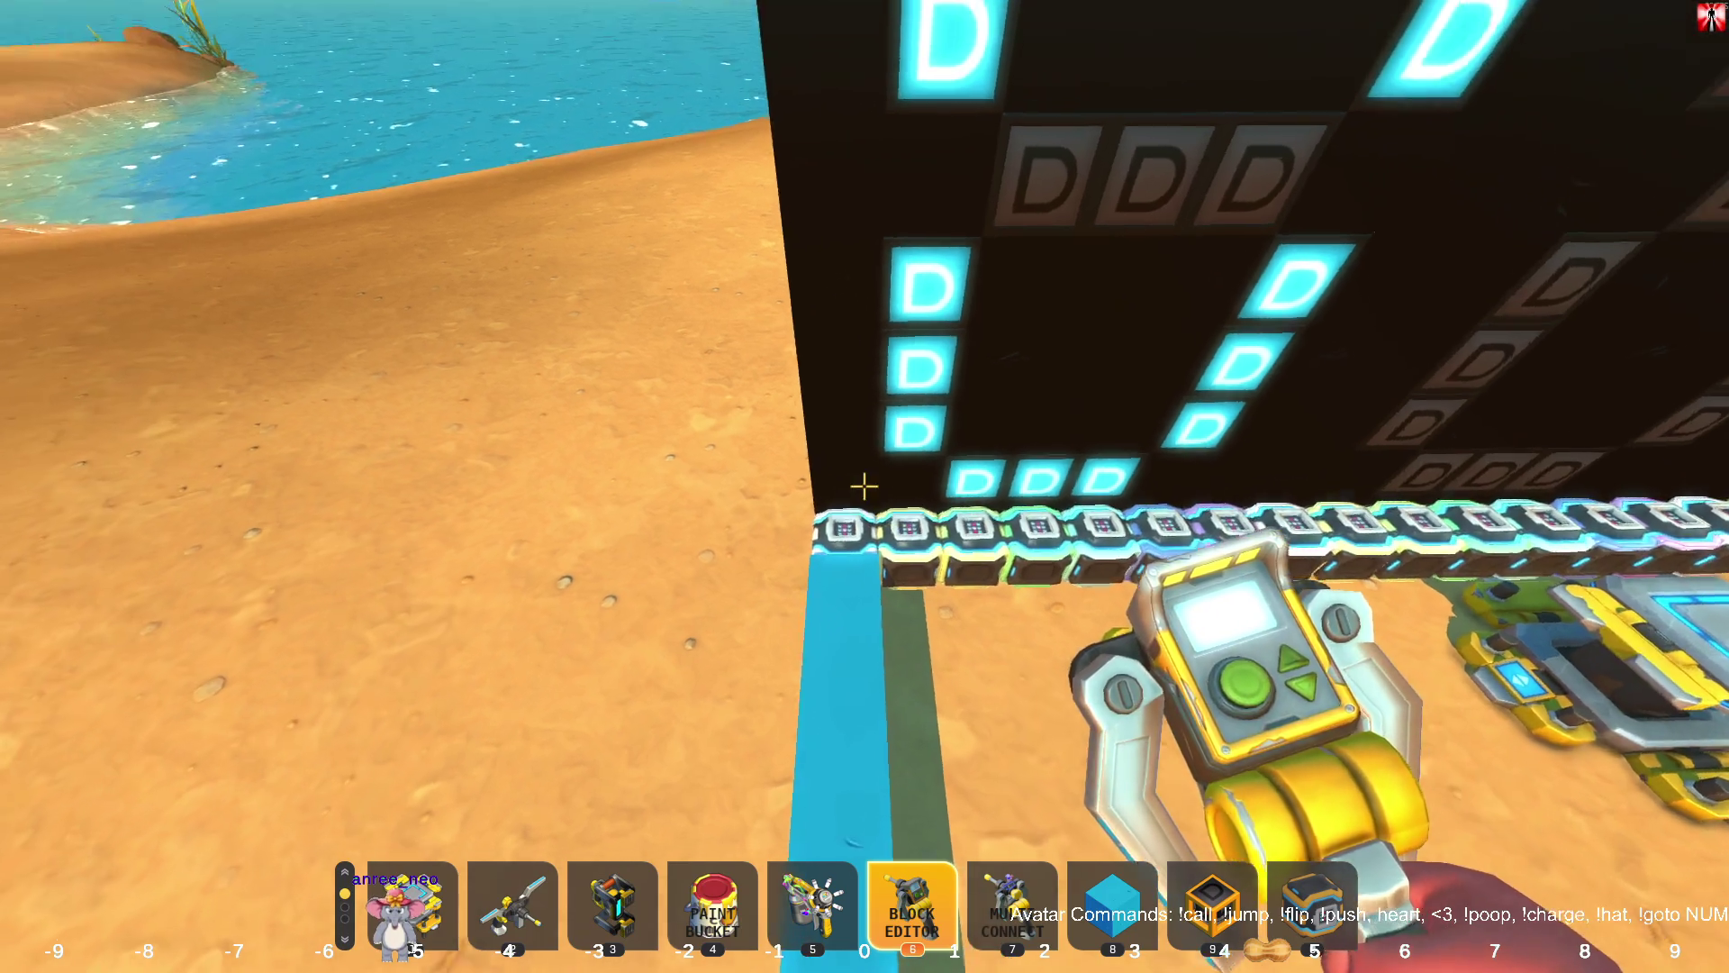
key("s")
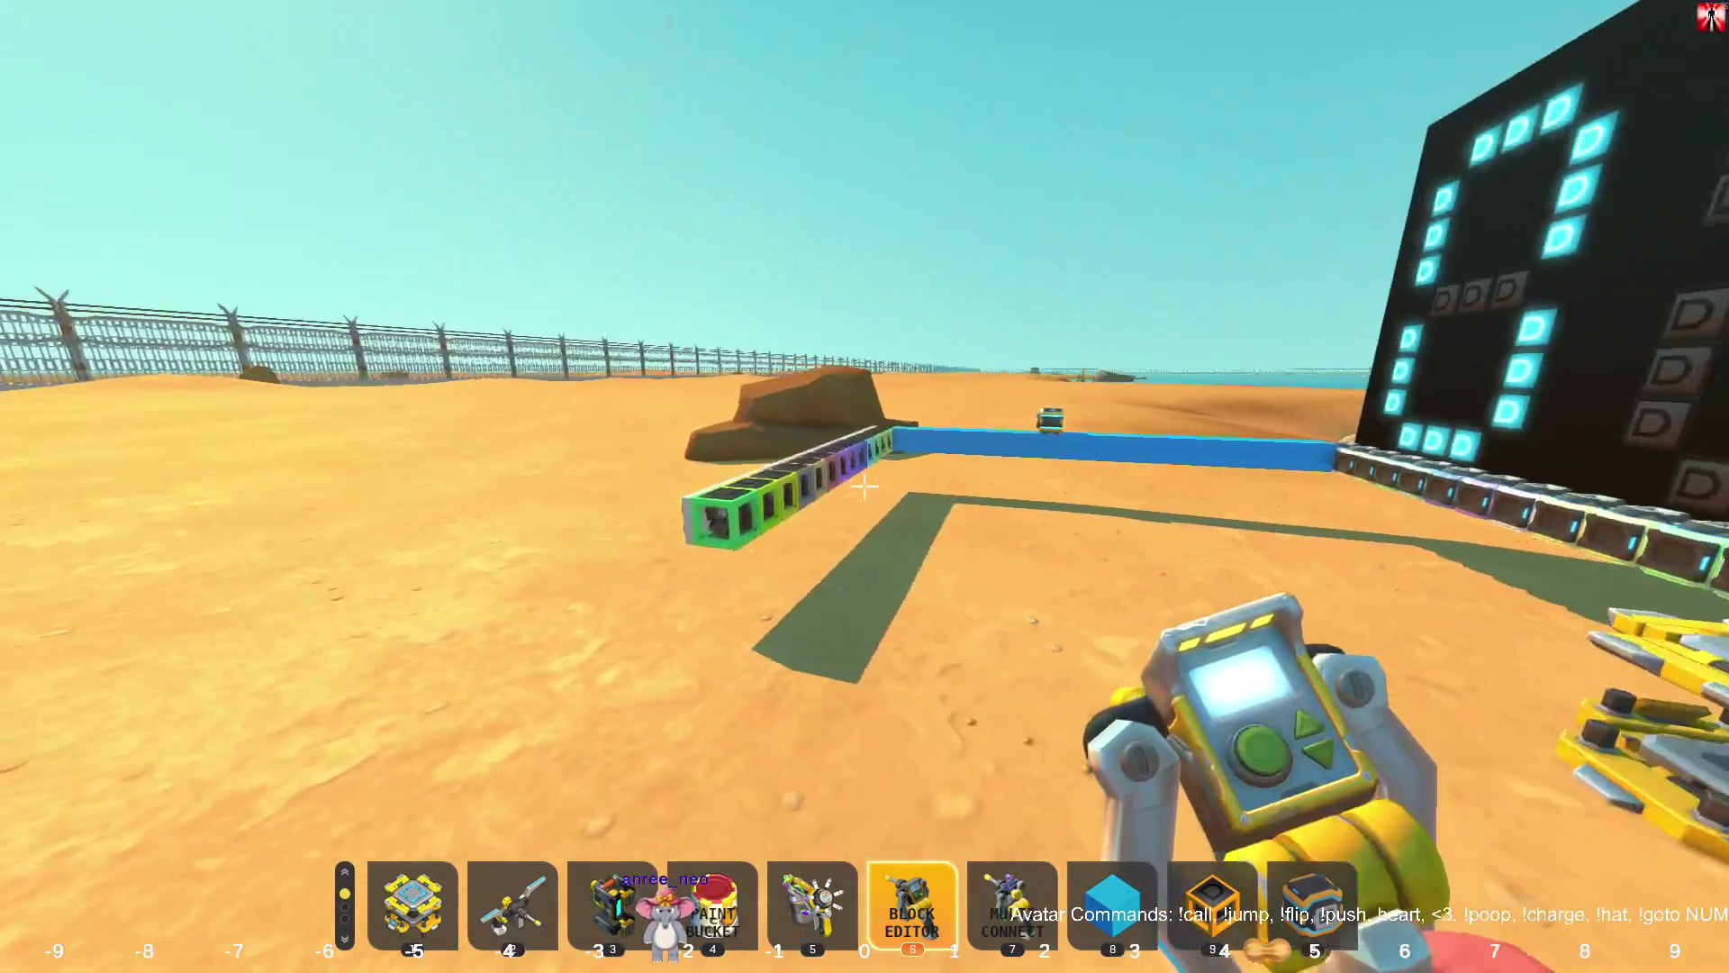
key("2")
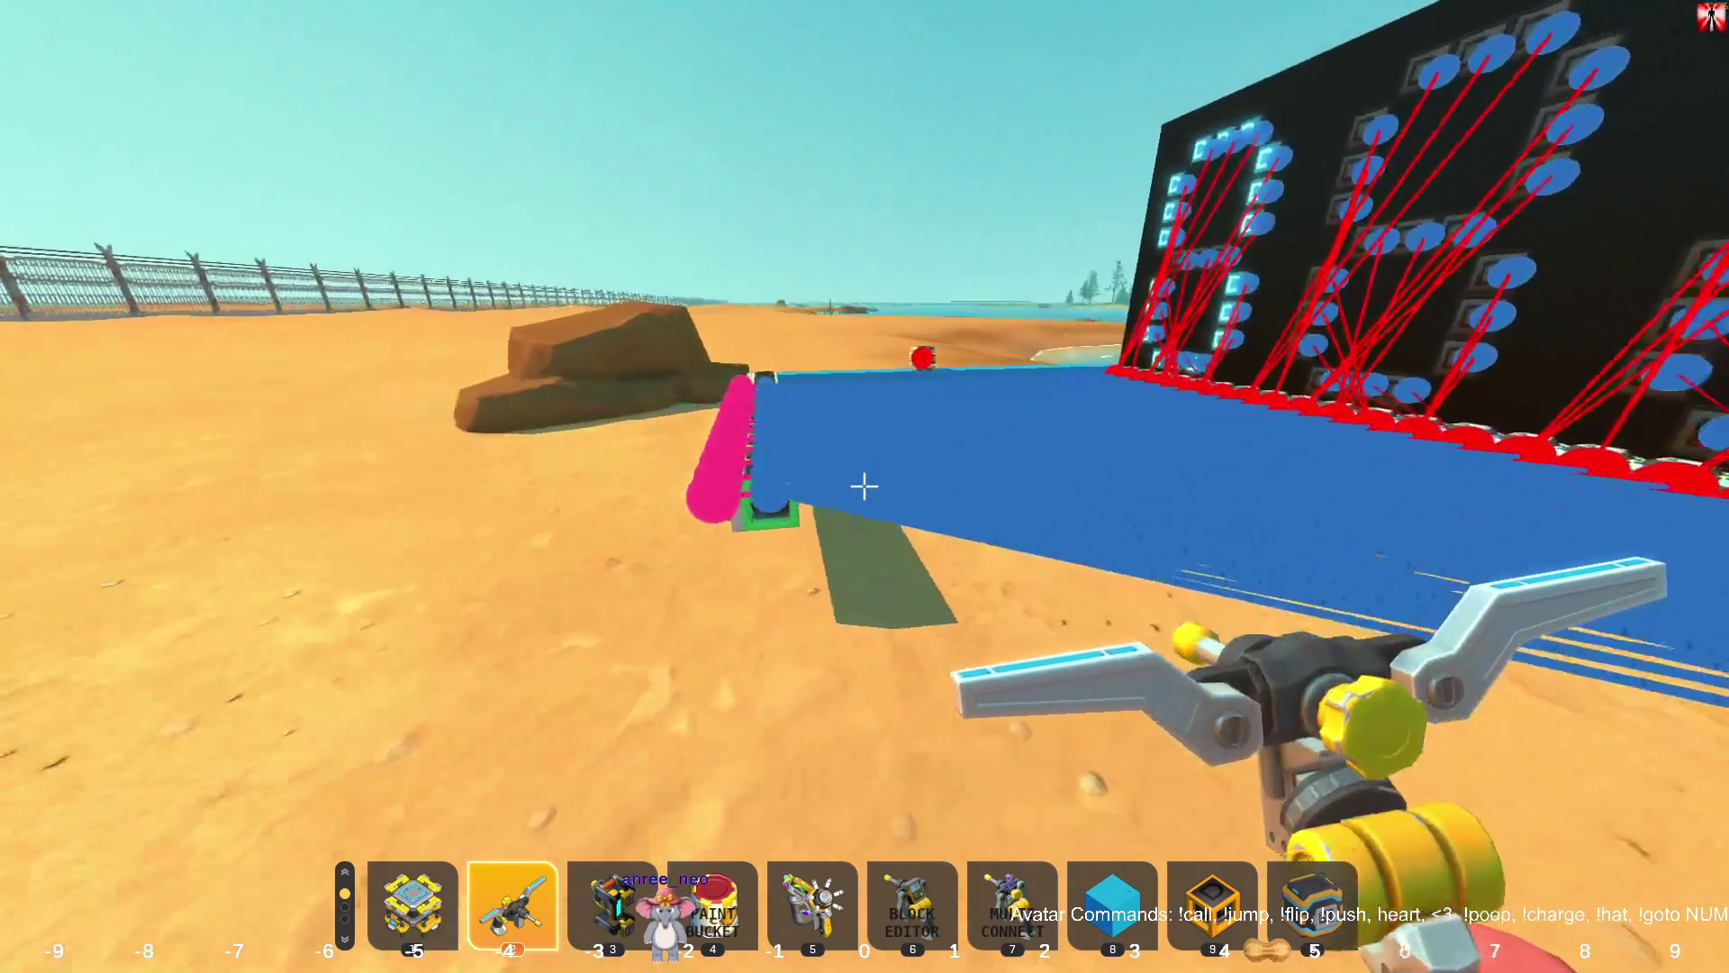
key("Escape")
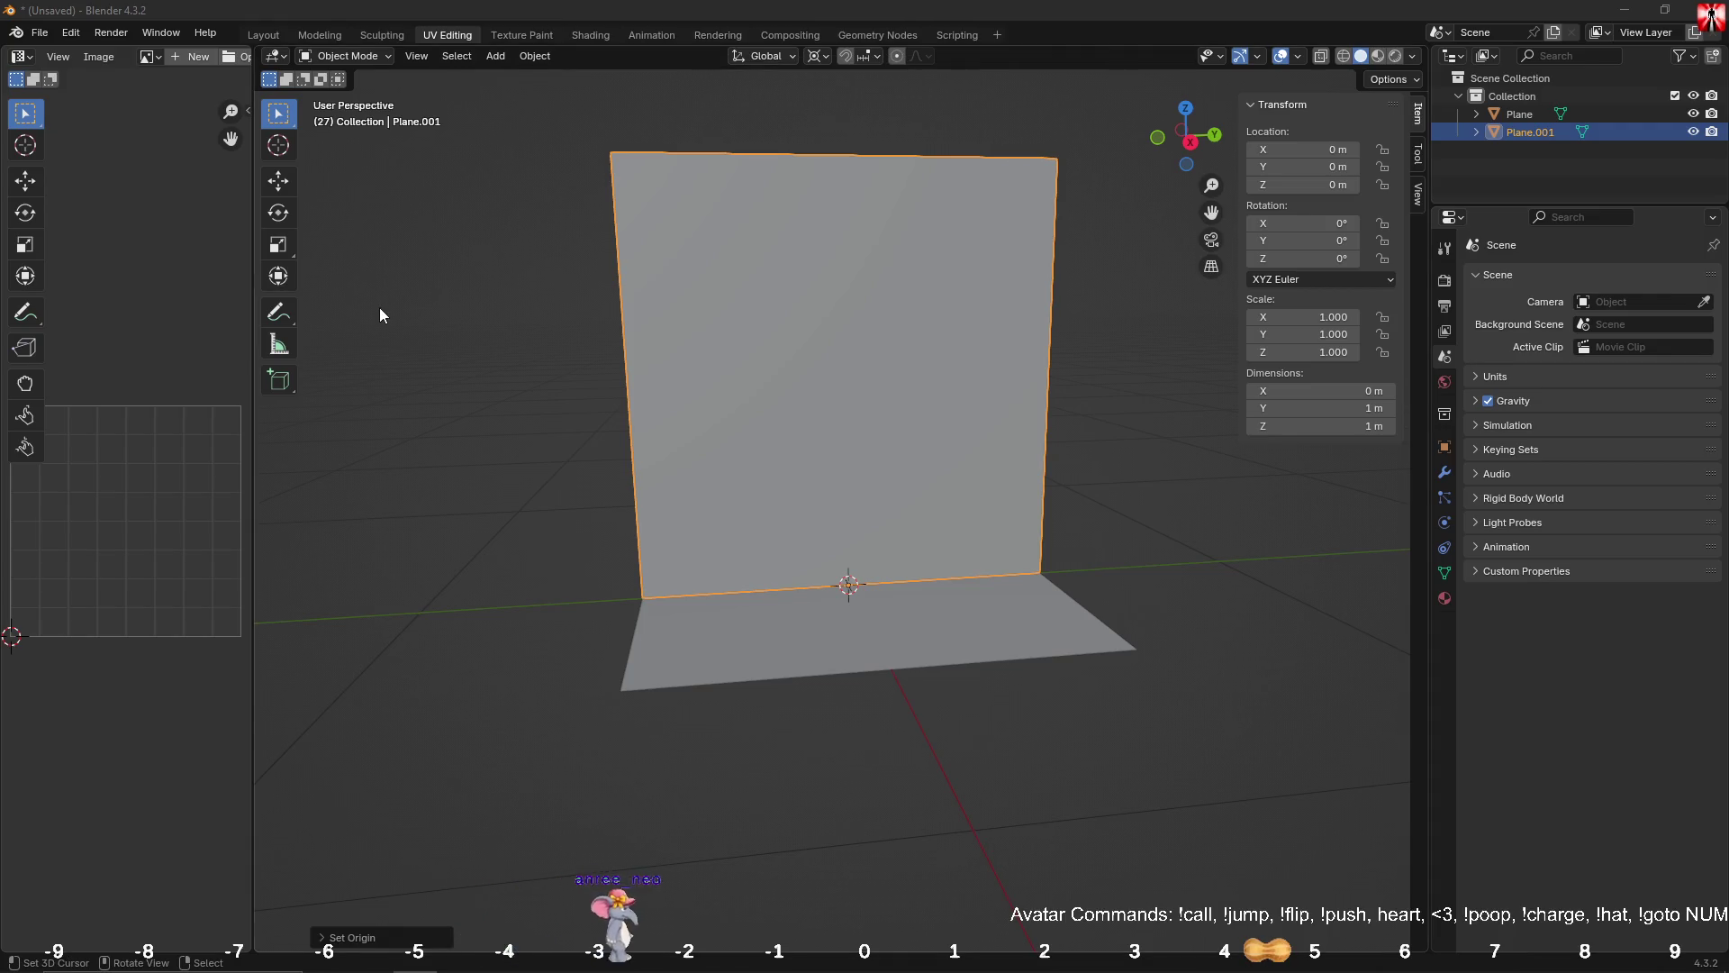
Close Blender with Don't Save, hide Visual Studio, and dismiss Paint's recent-files list.
left_click(1710, 13)
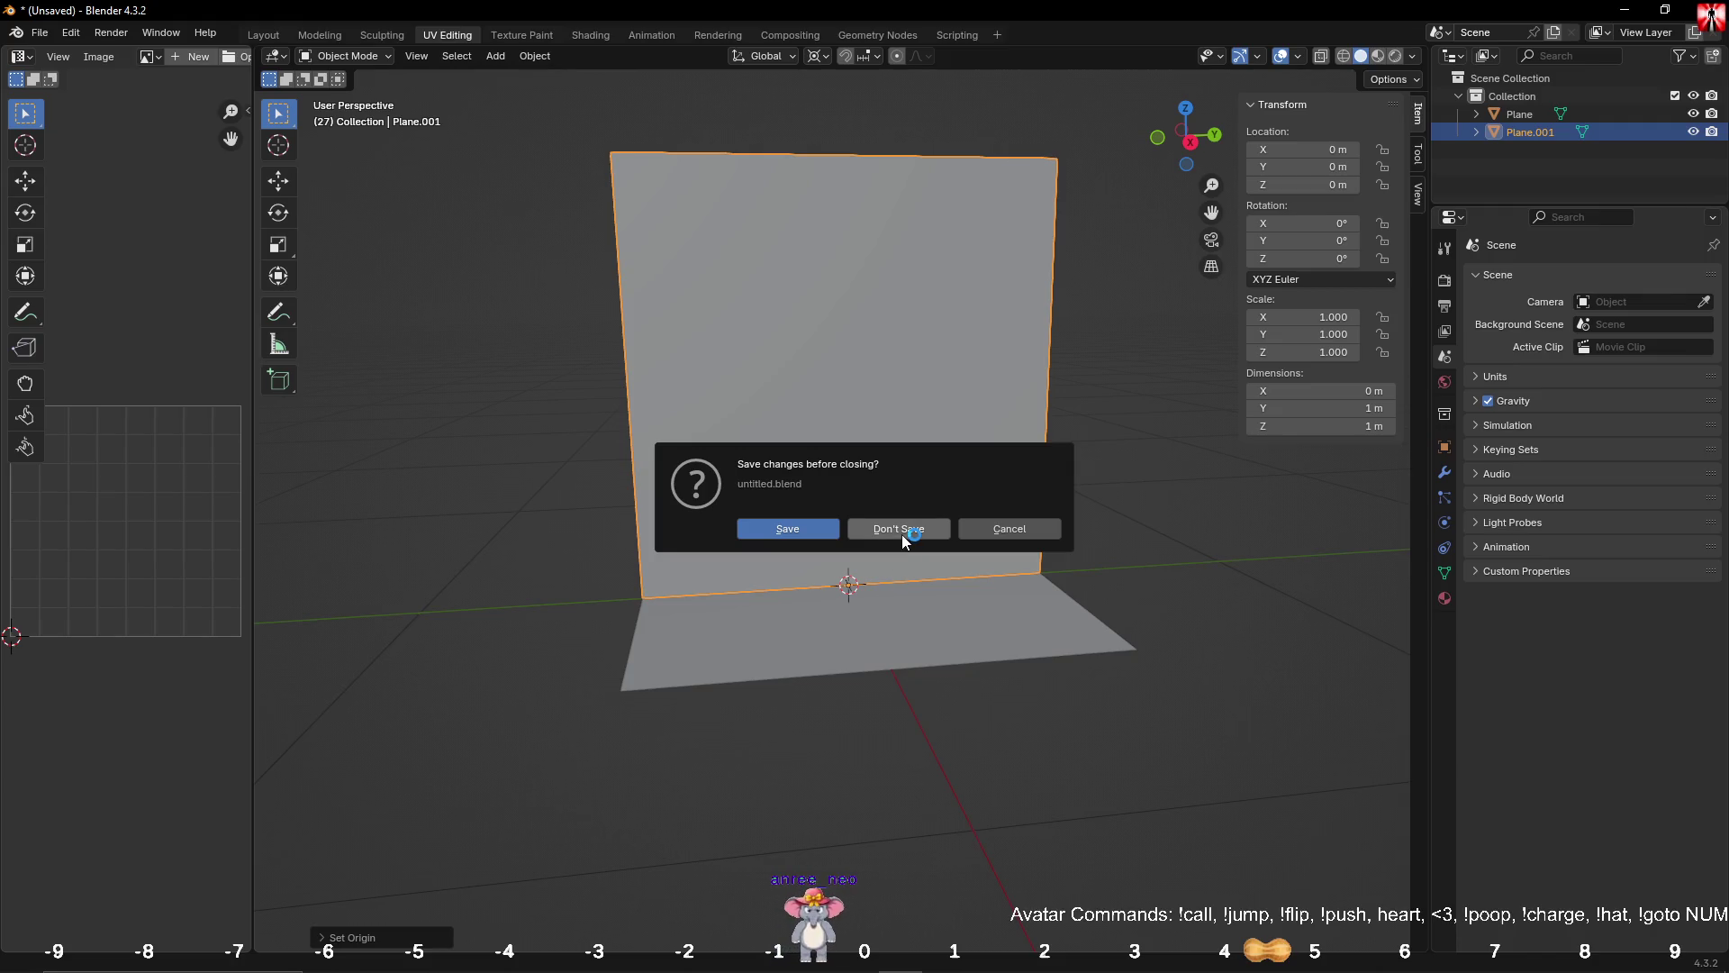
left_click(893, 530)
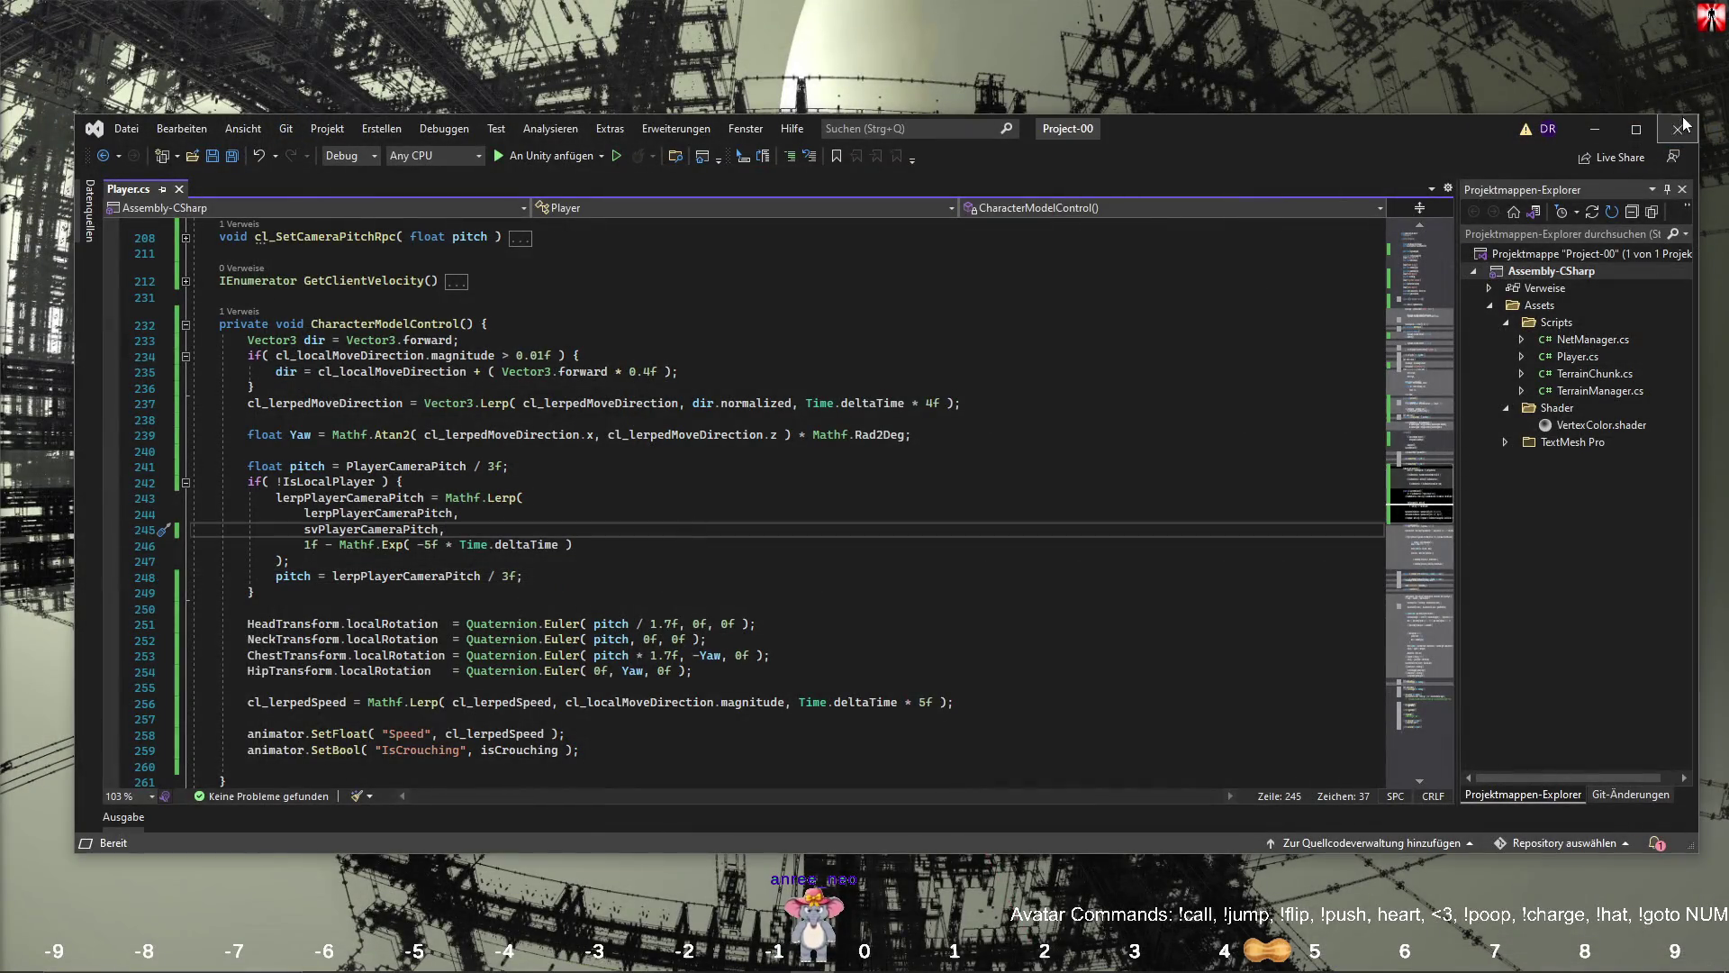
key("super+d")
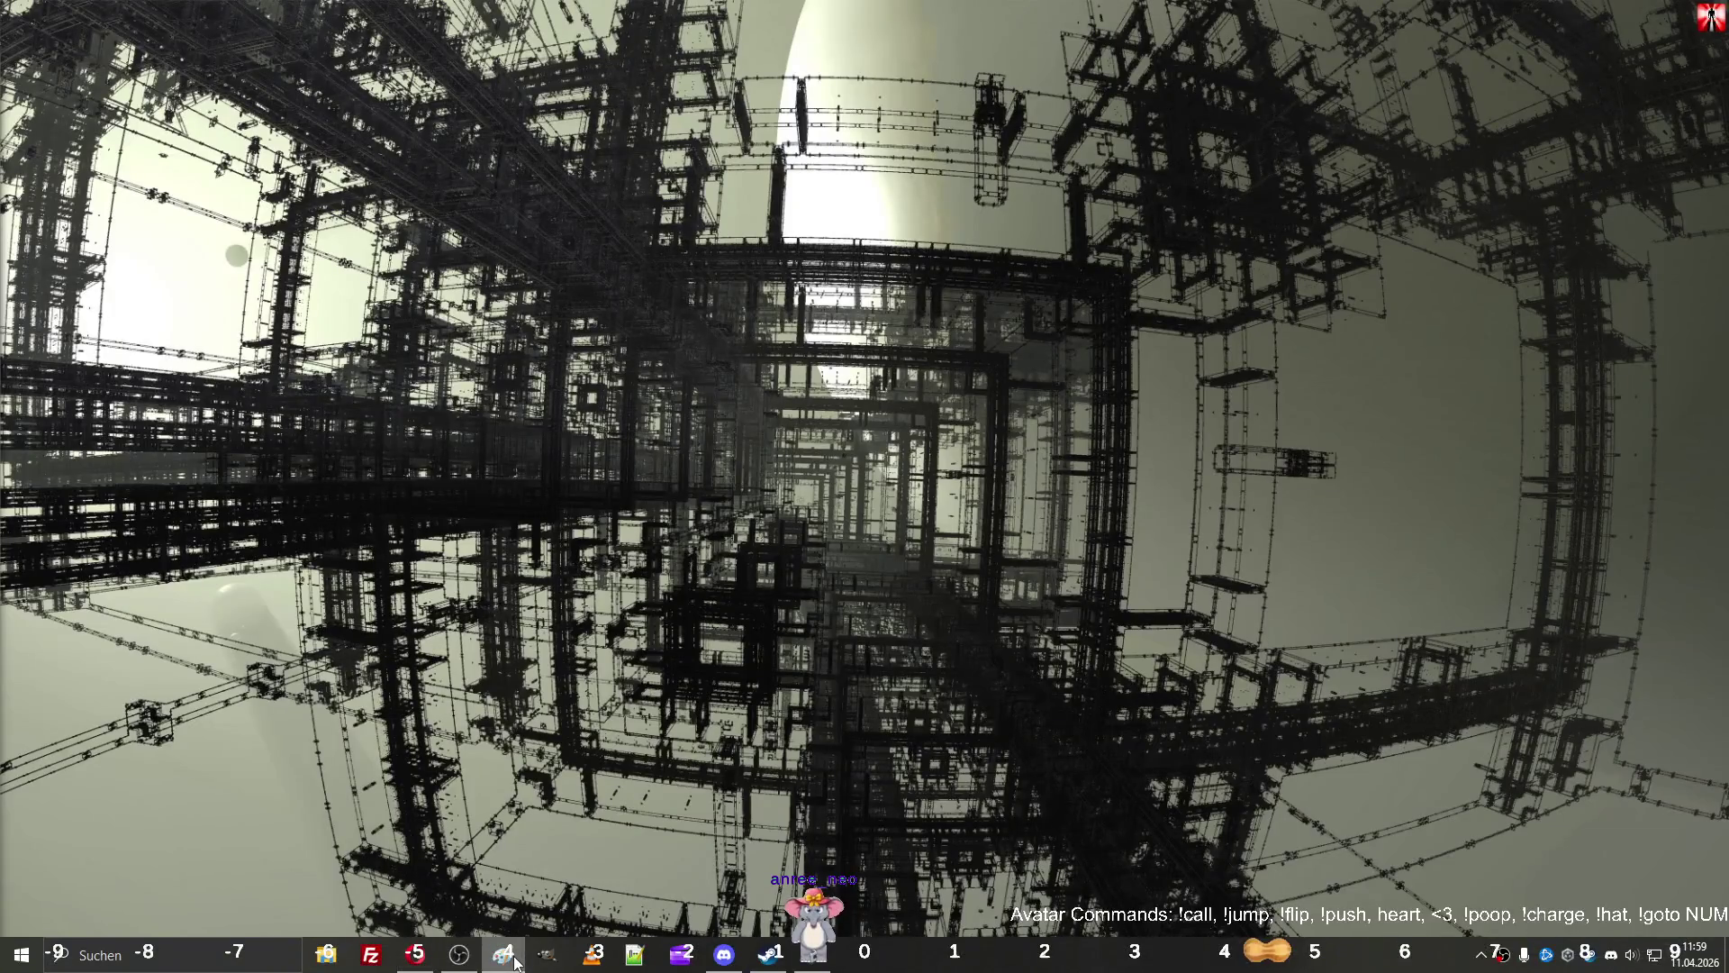
right_click(511, 961)
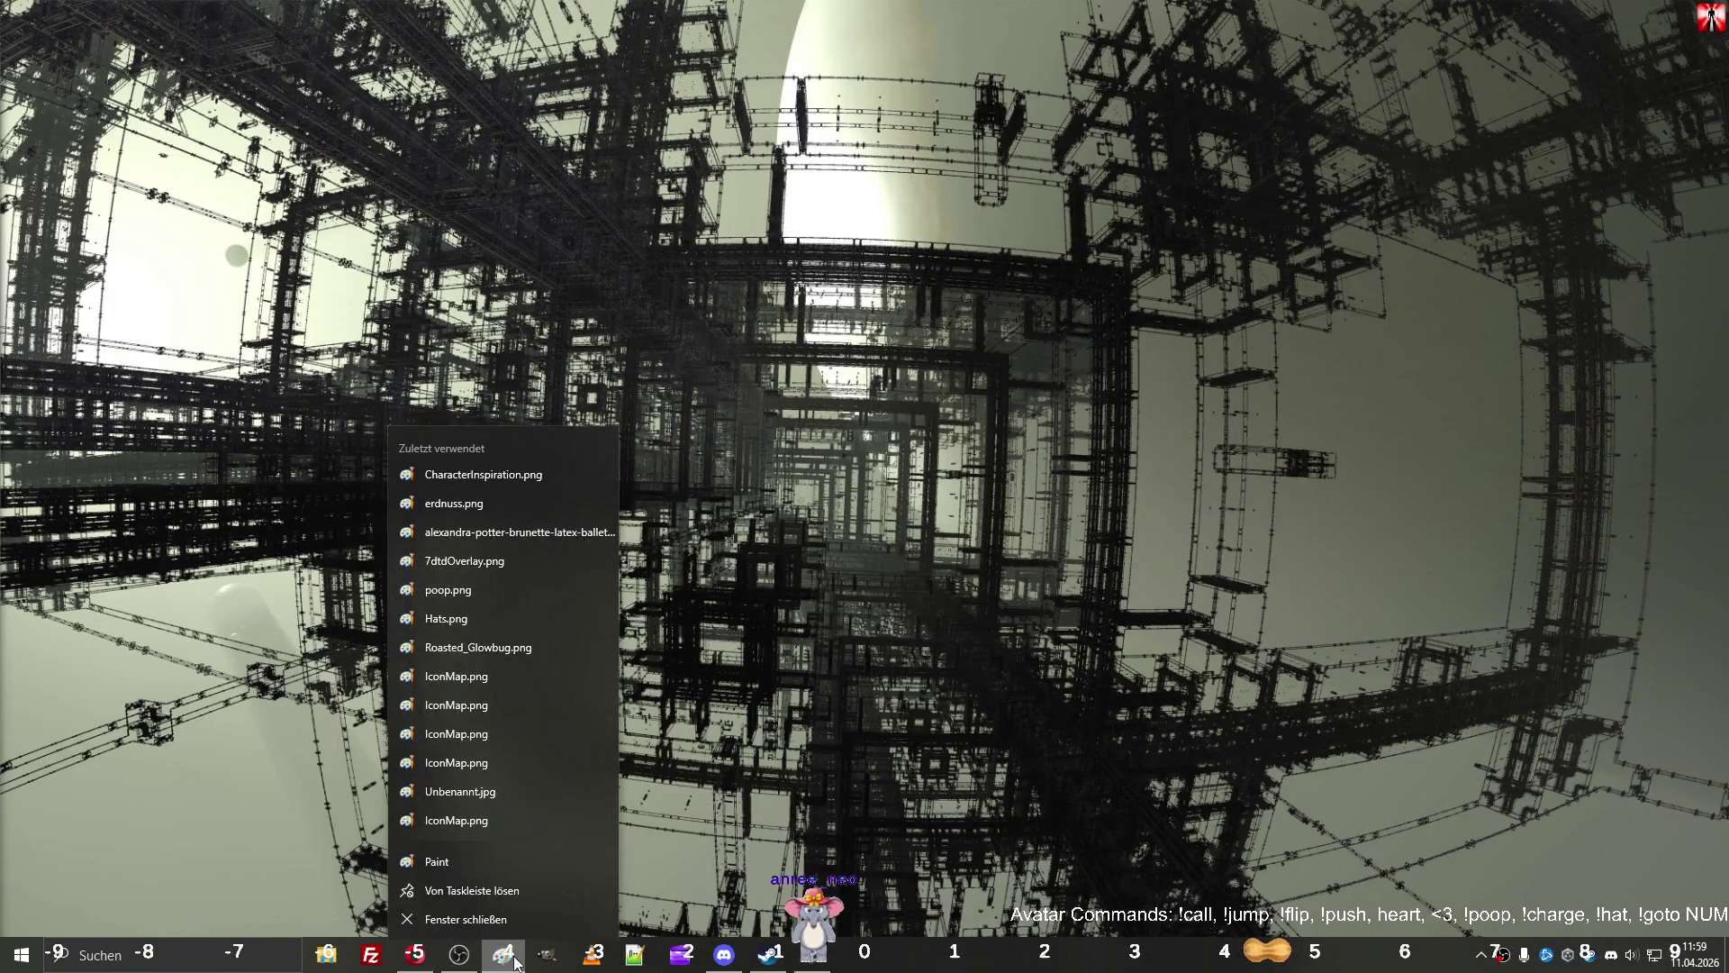
left_click(839, 650)
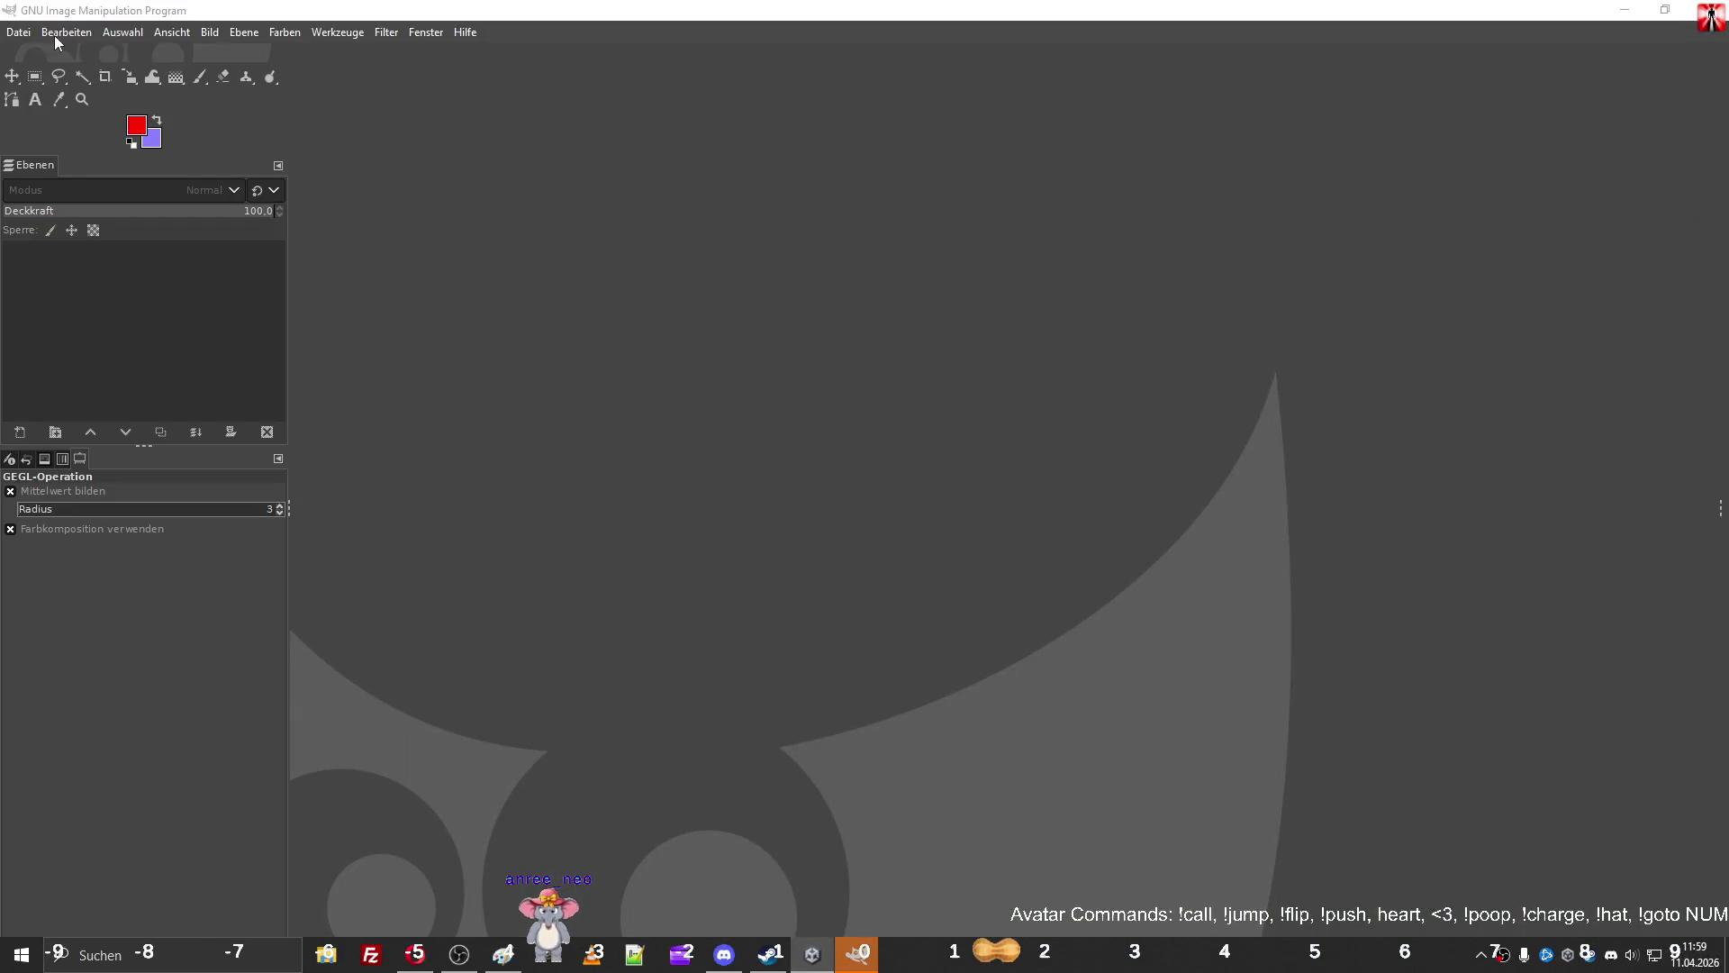
Create a new 32 × 32 pixel image via File > New.
left_click(18, 32)
left_click(57, 56)
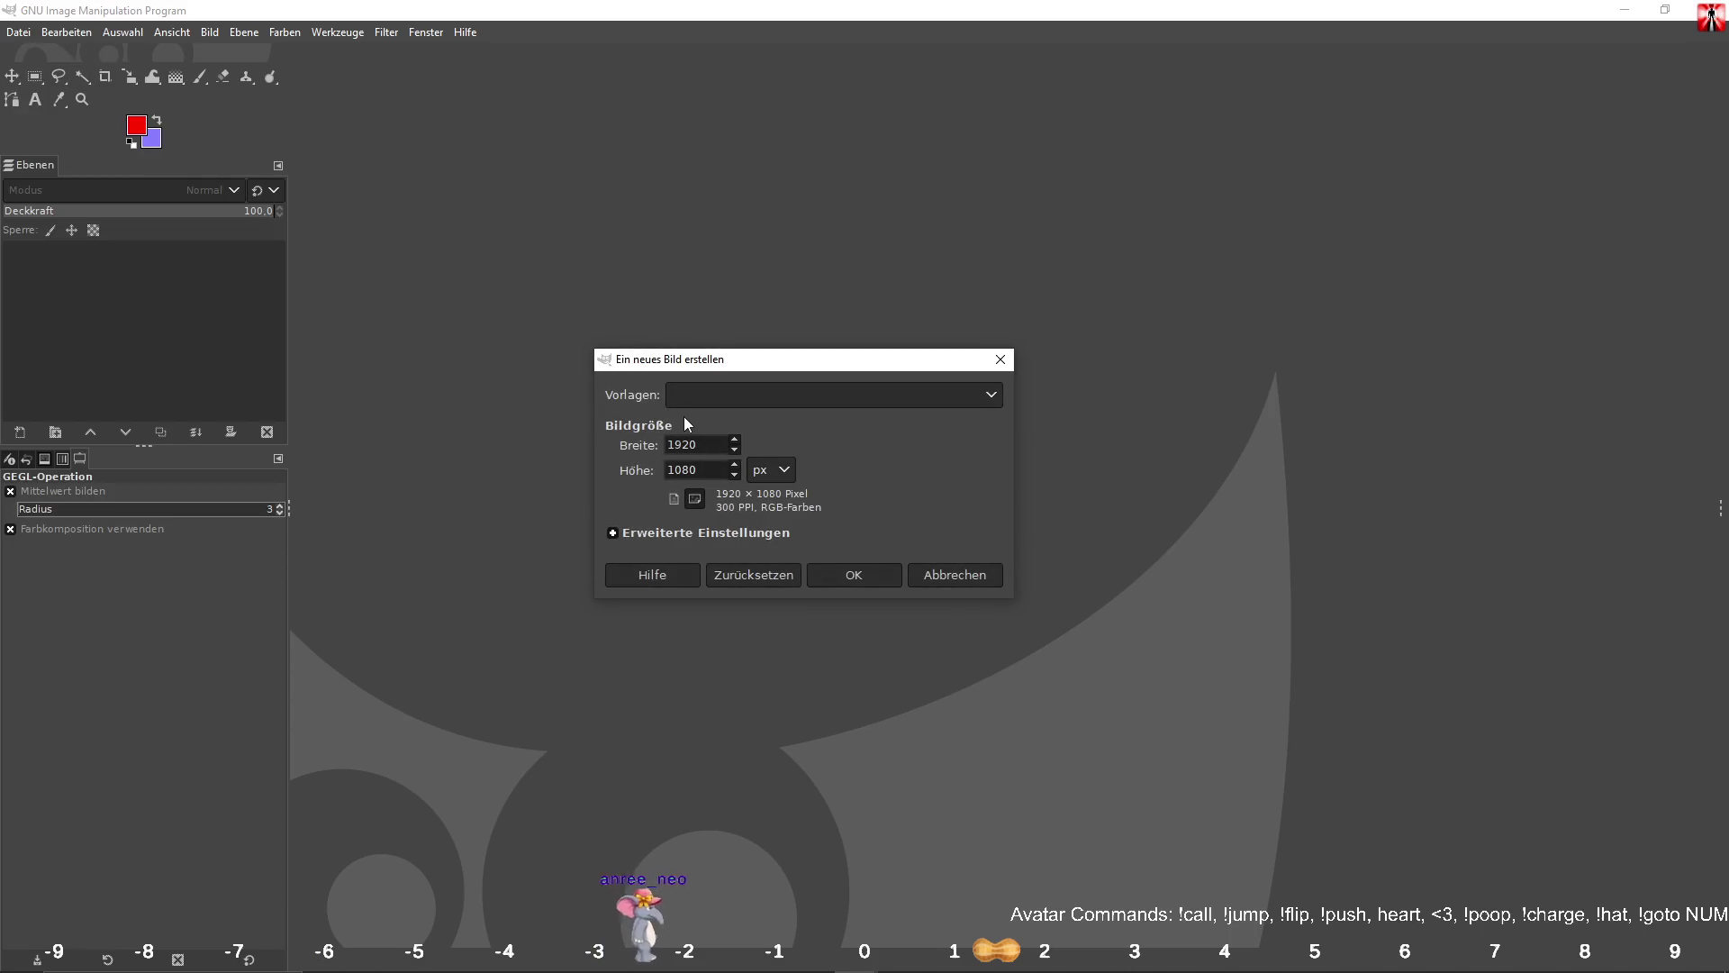
type("32")
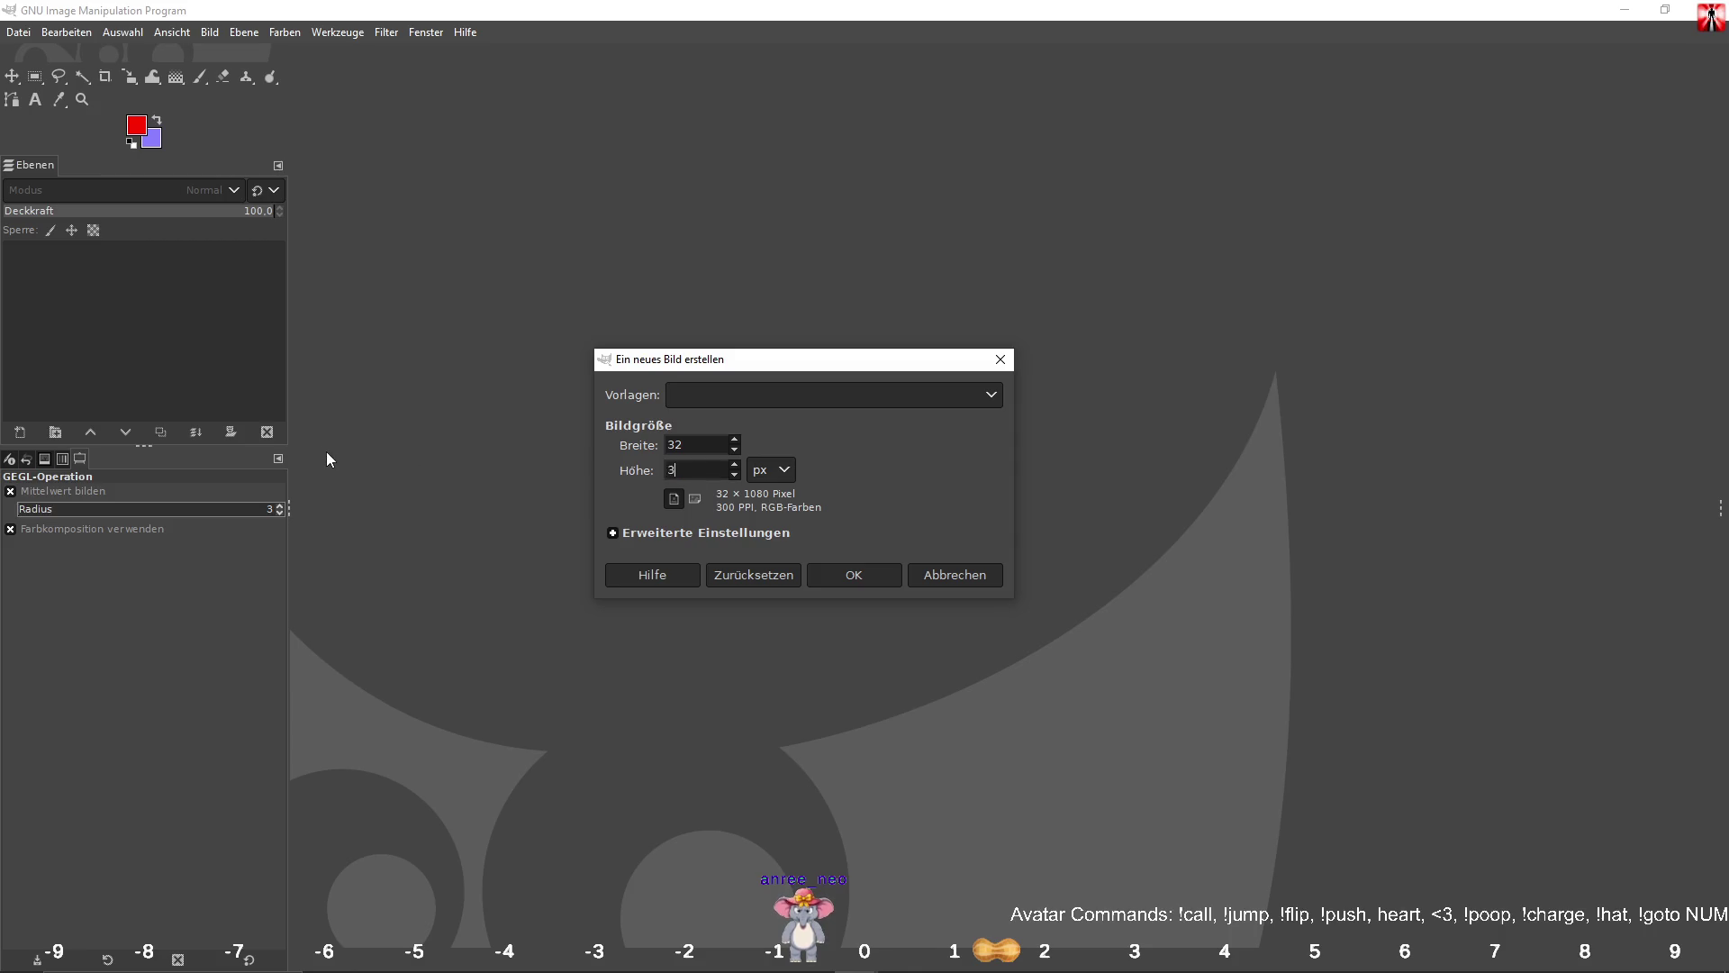
type("2")
key("Return")
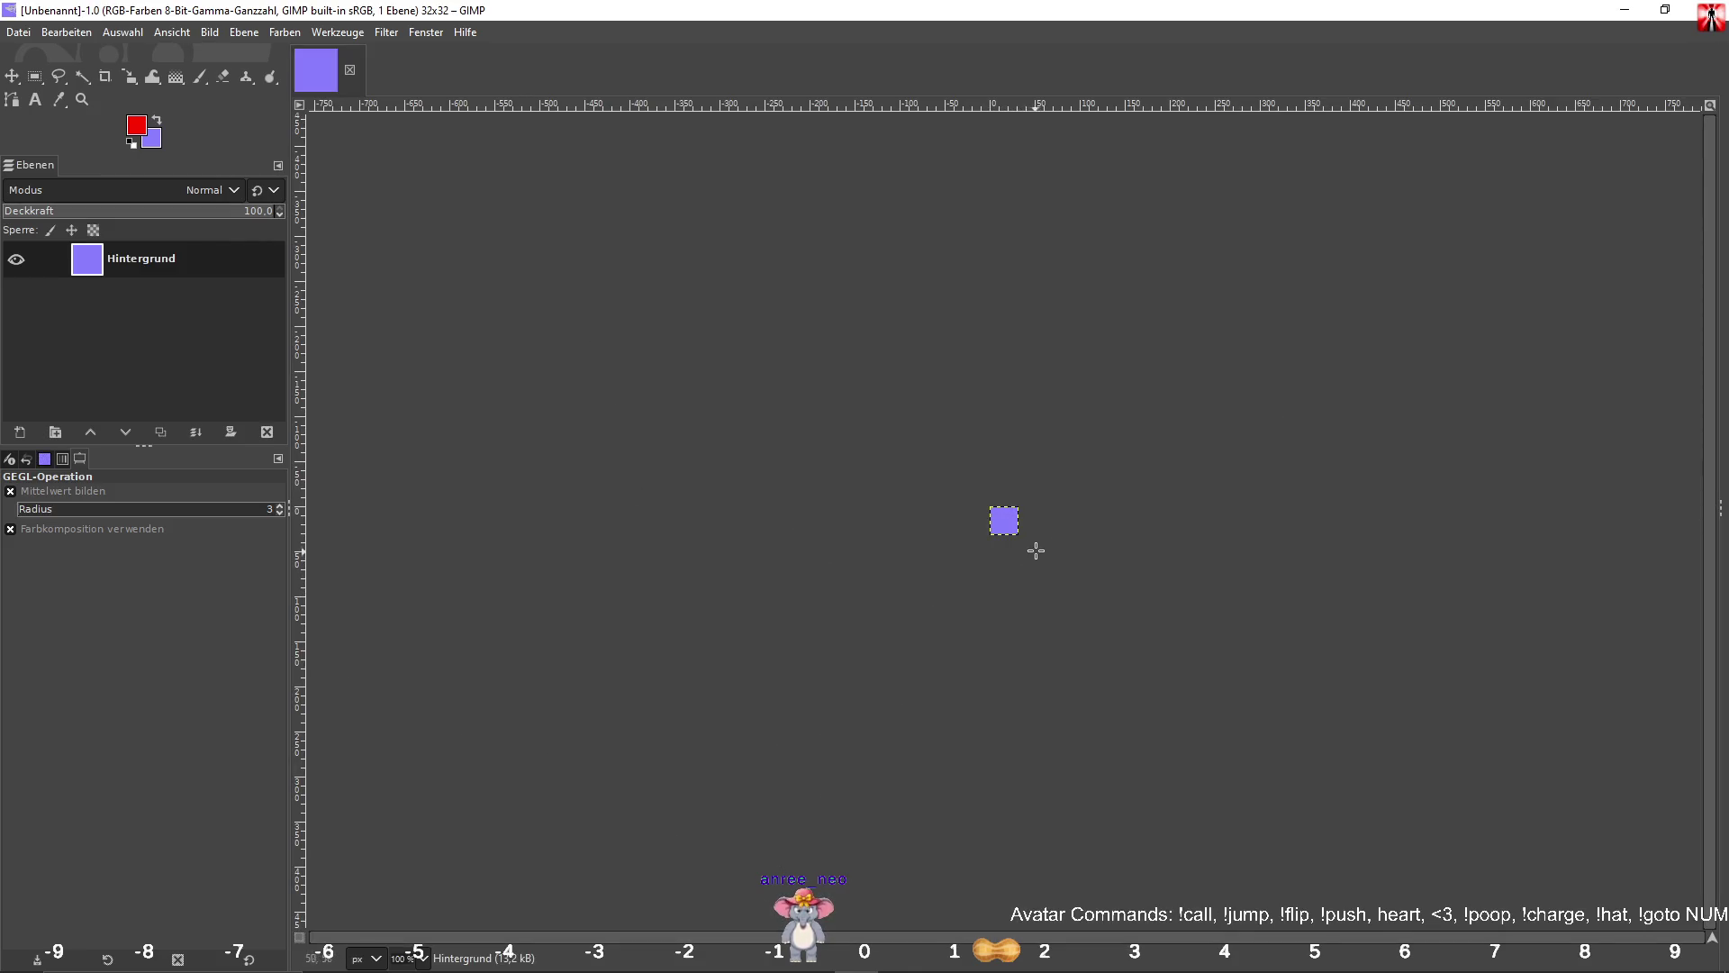
scroll(1036, 550, "up", 5, "ctrl")
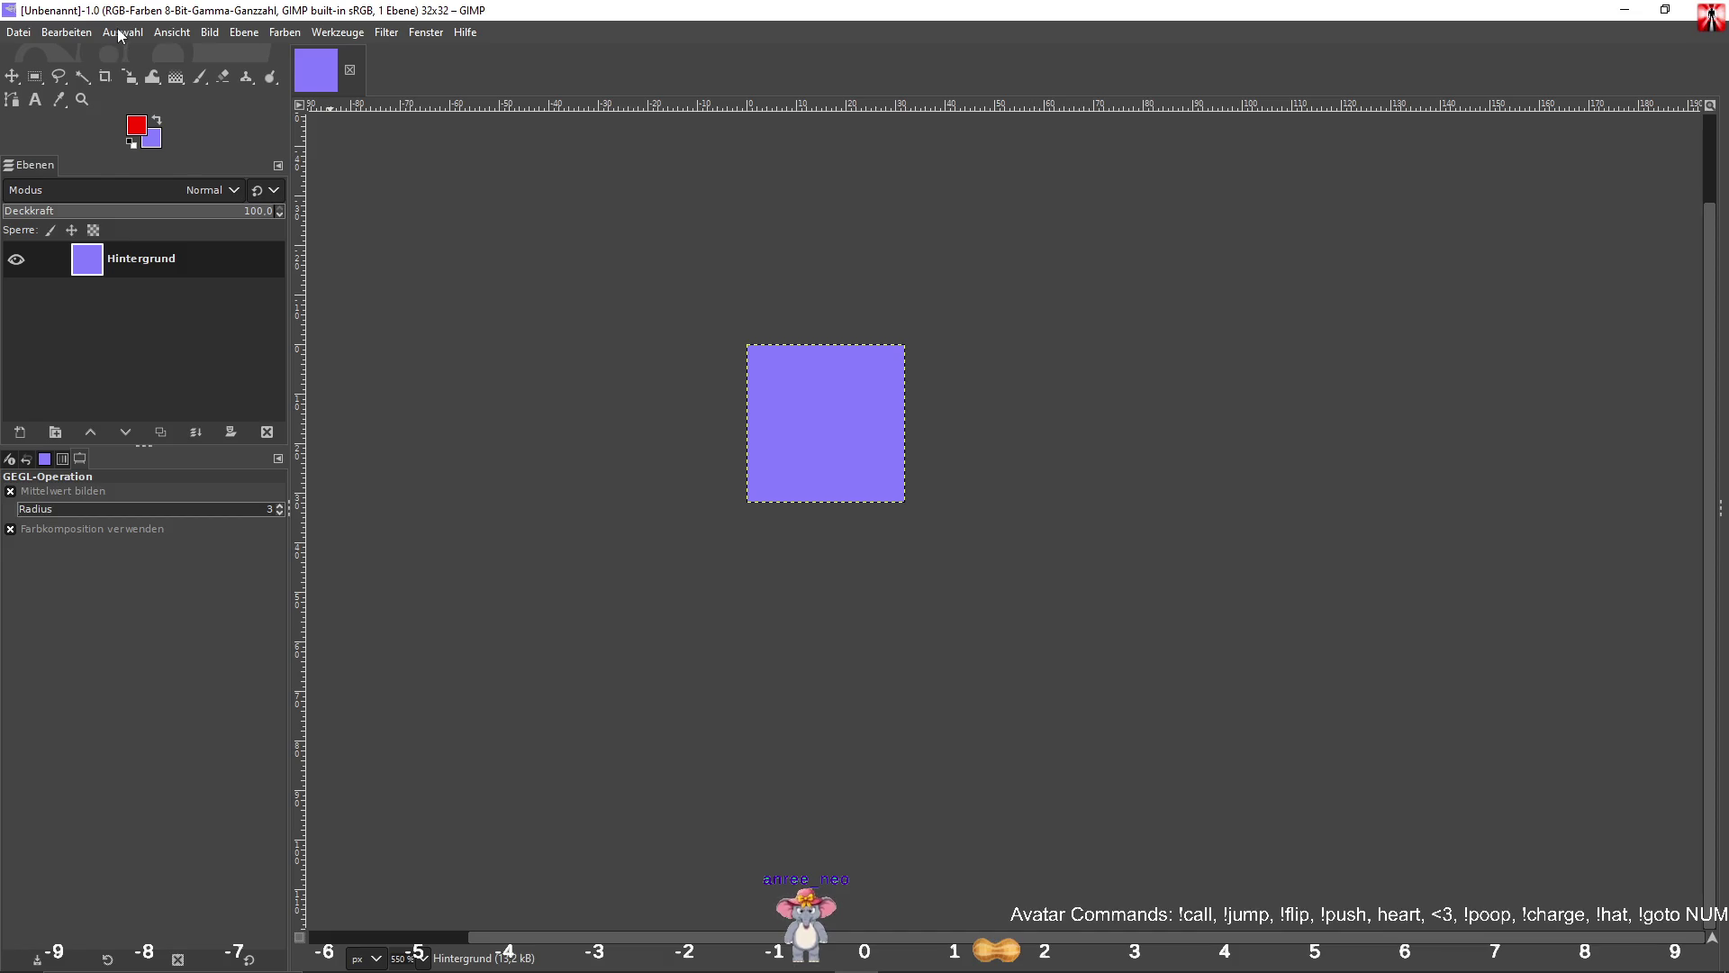
Create a second new image with width 32*7 (224) and height 32 pixels.
left_click(209, 33)
left_click(284, 137)
key("Escape")
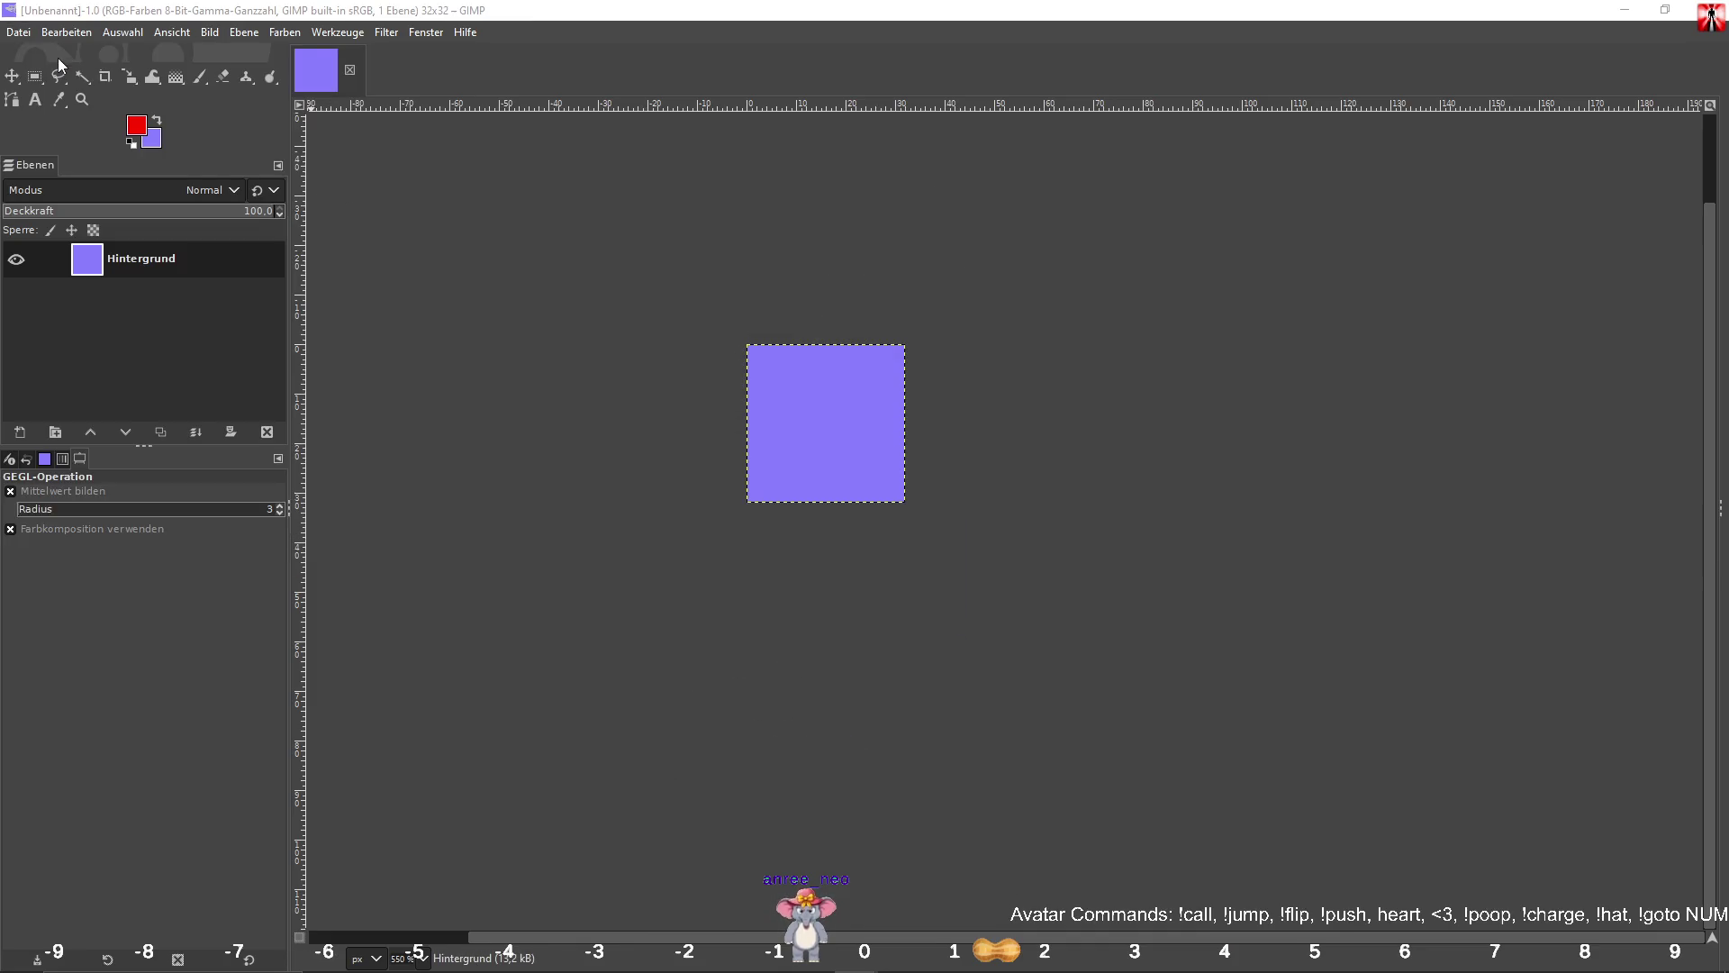
key("ctrl+n")
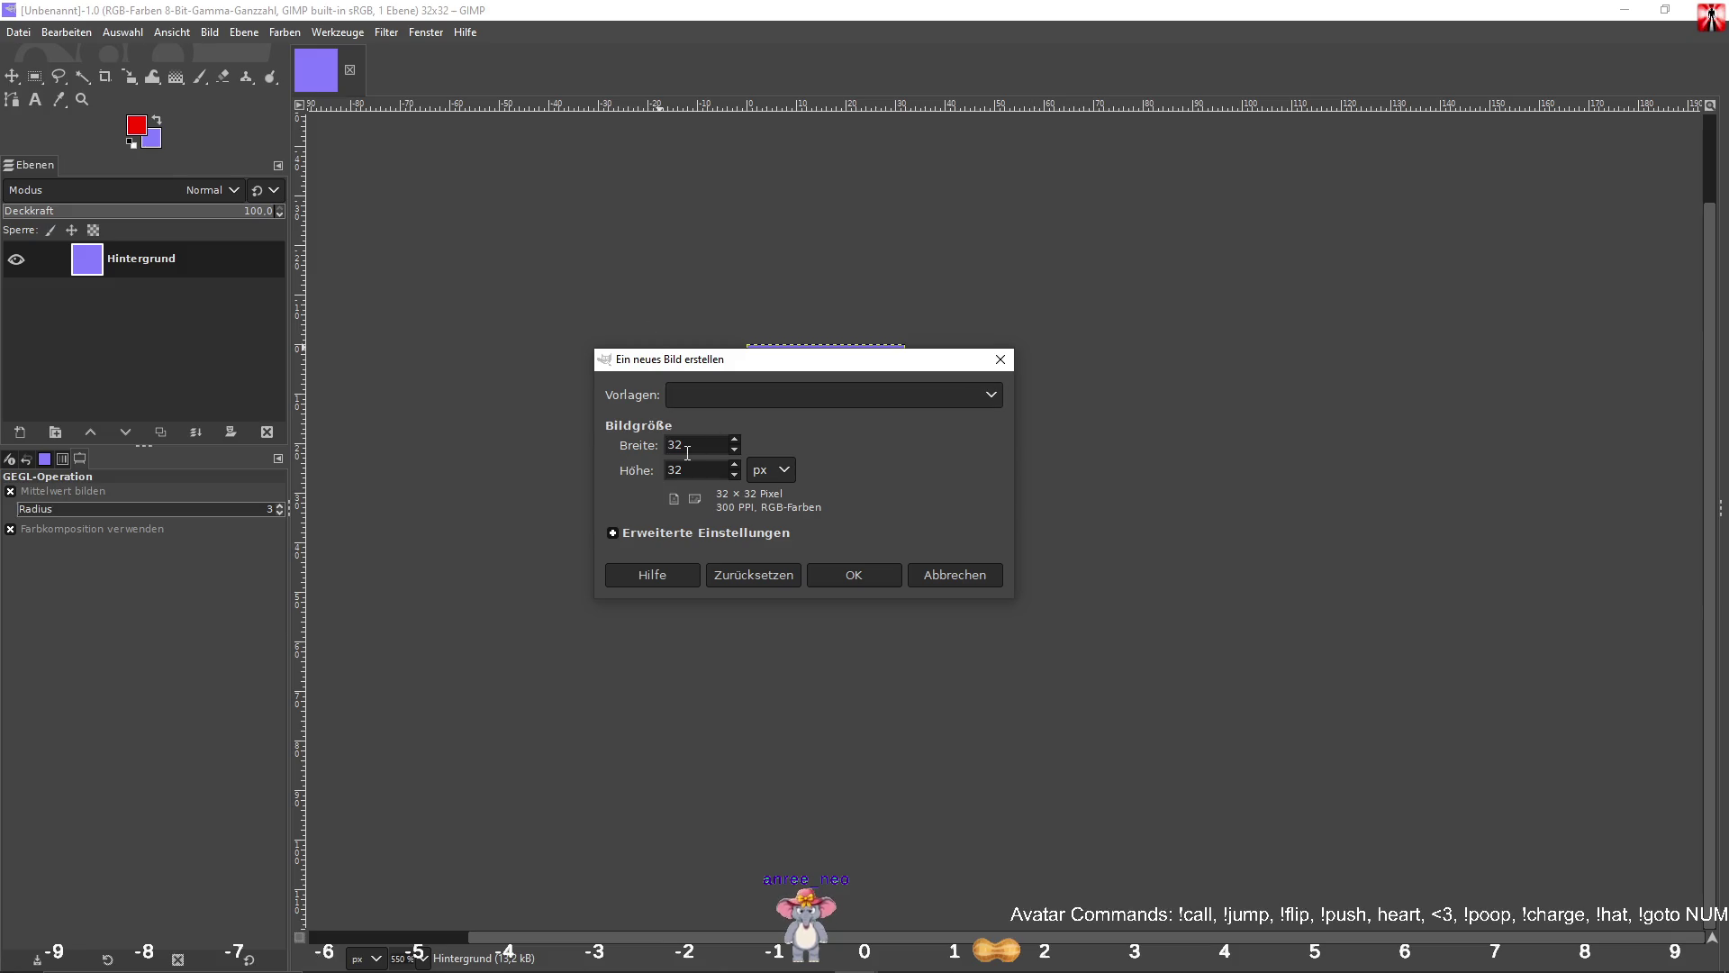
type("32*7")
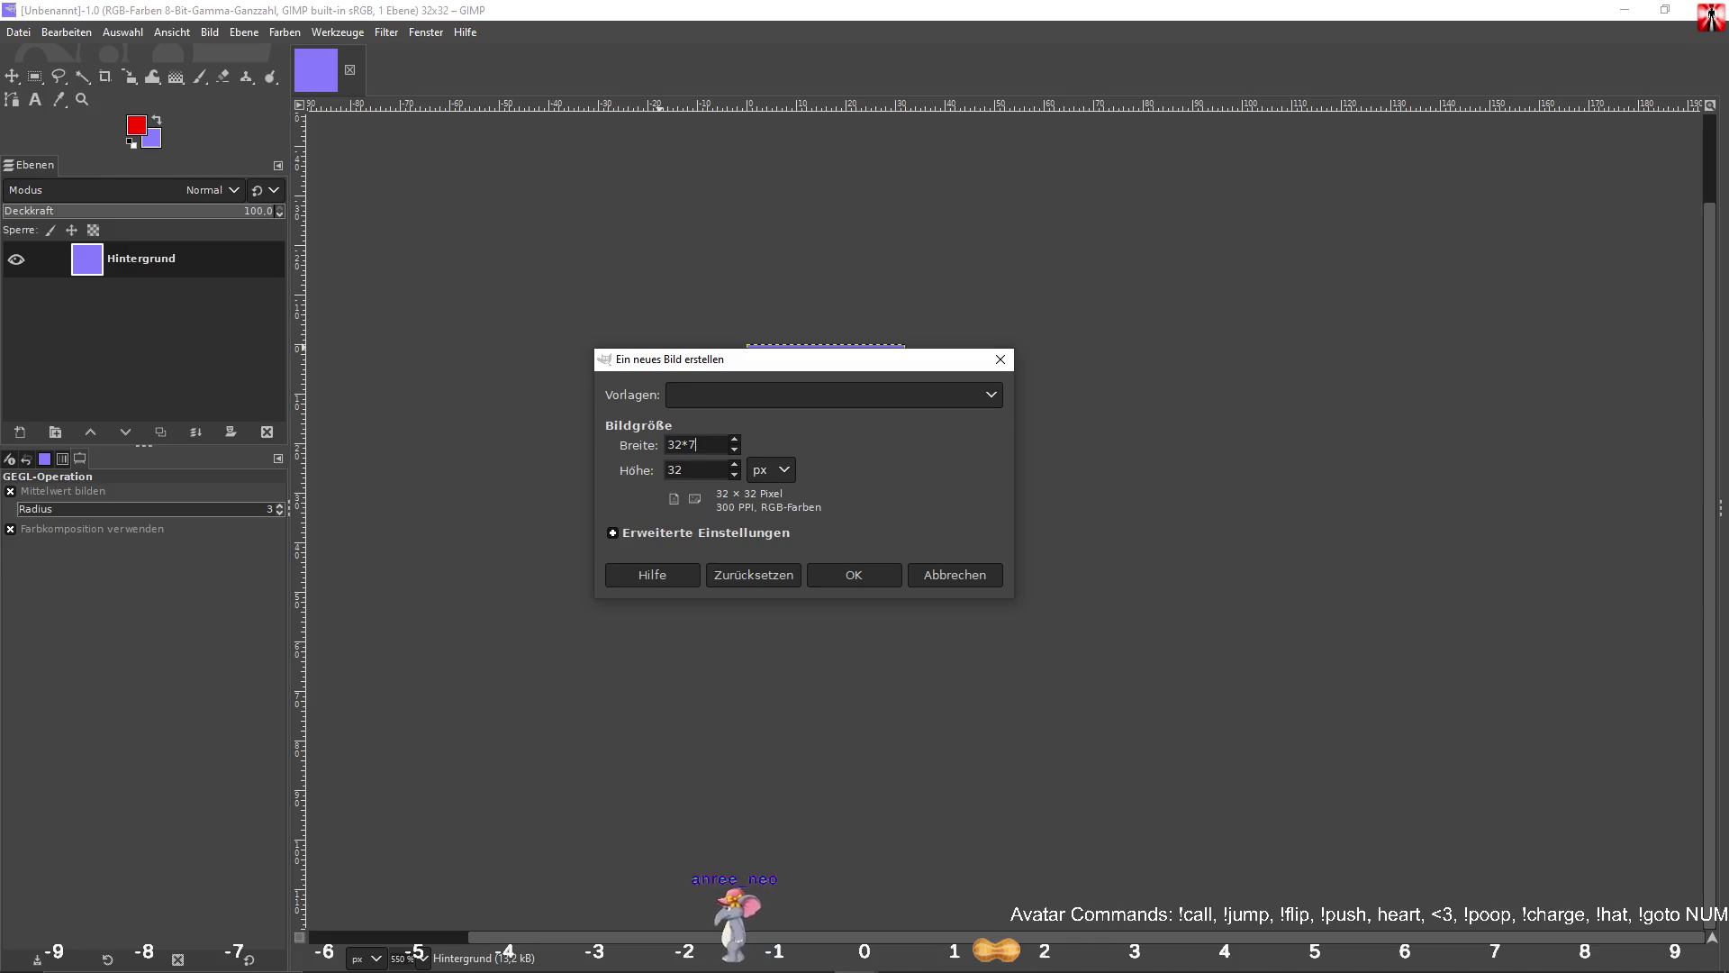
type("224")
key("Return")
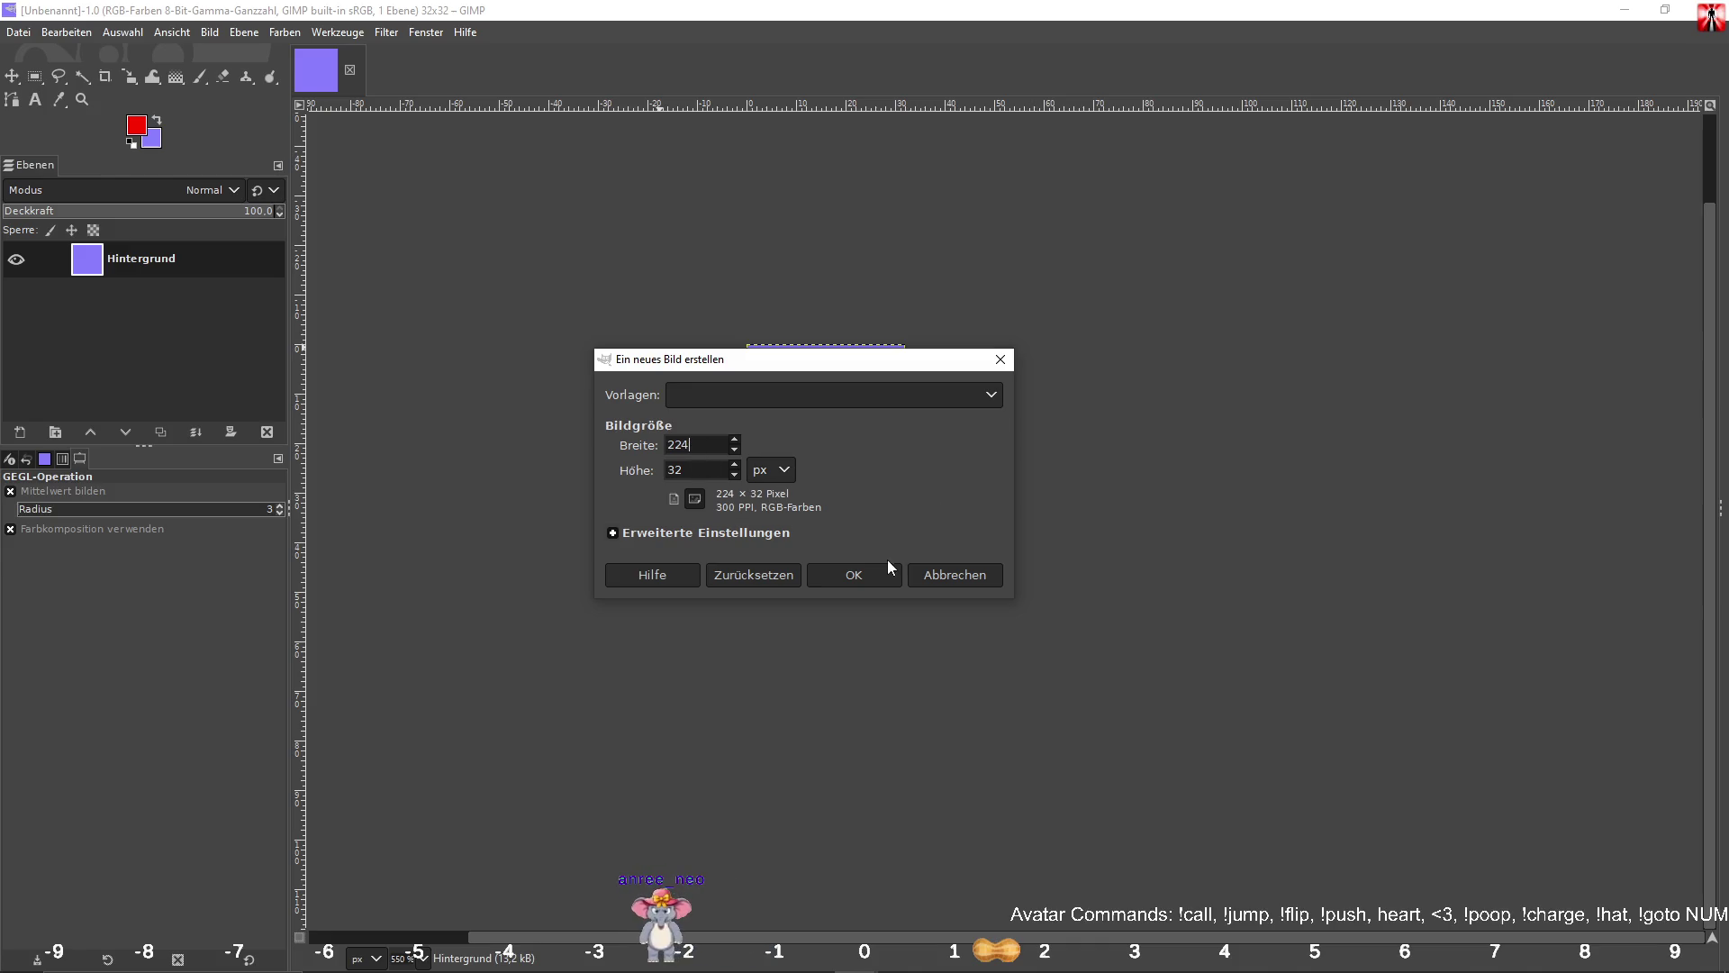
left_click(874, 573)
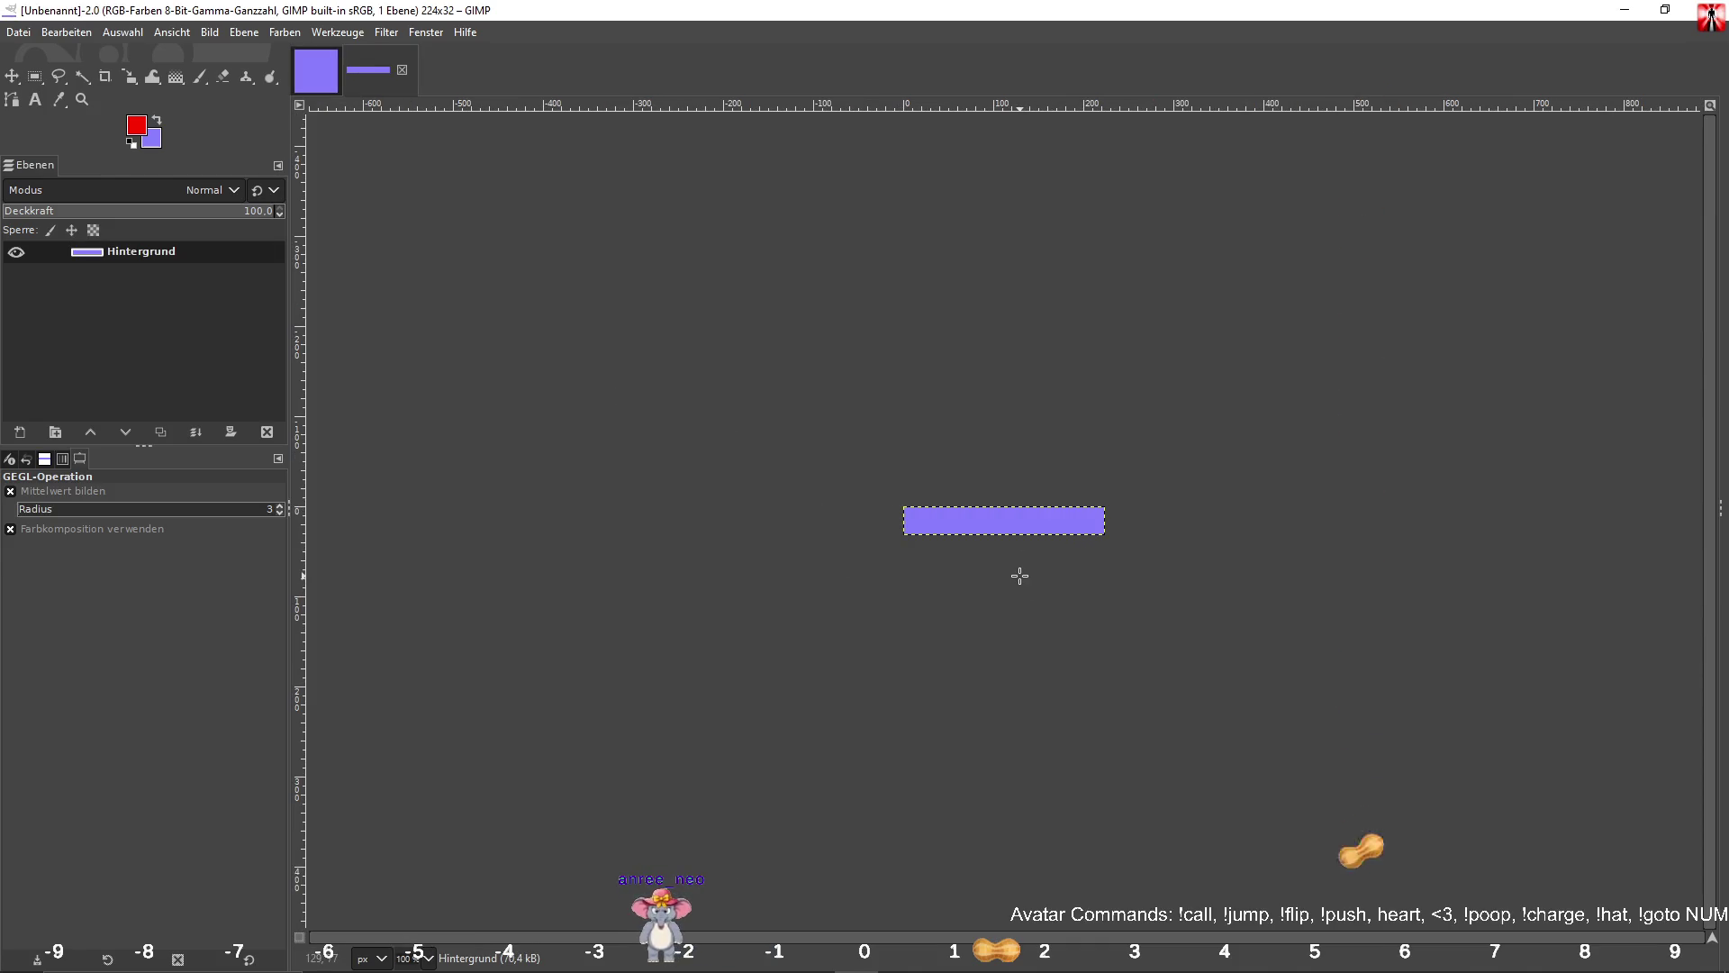
right_click(180, 258)
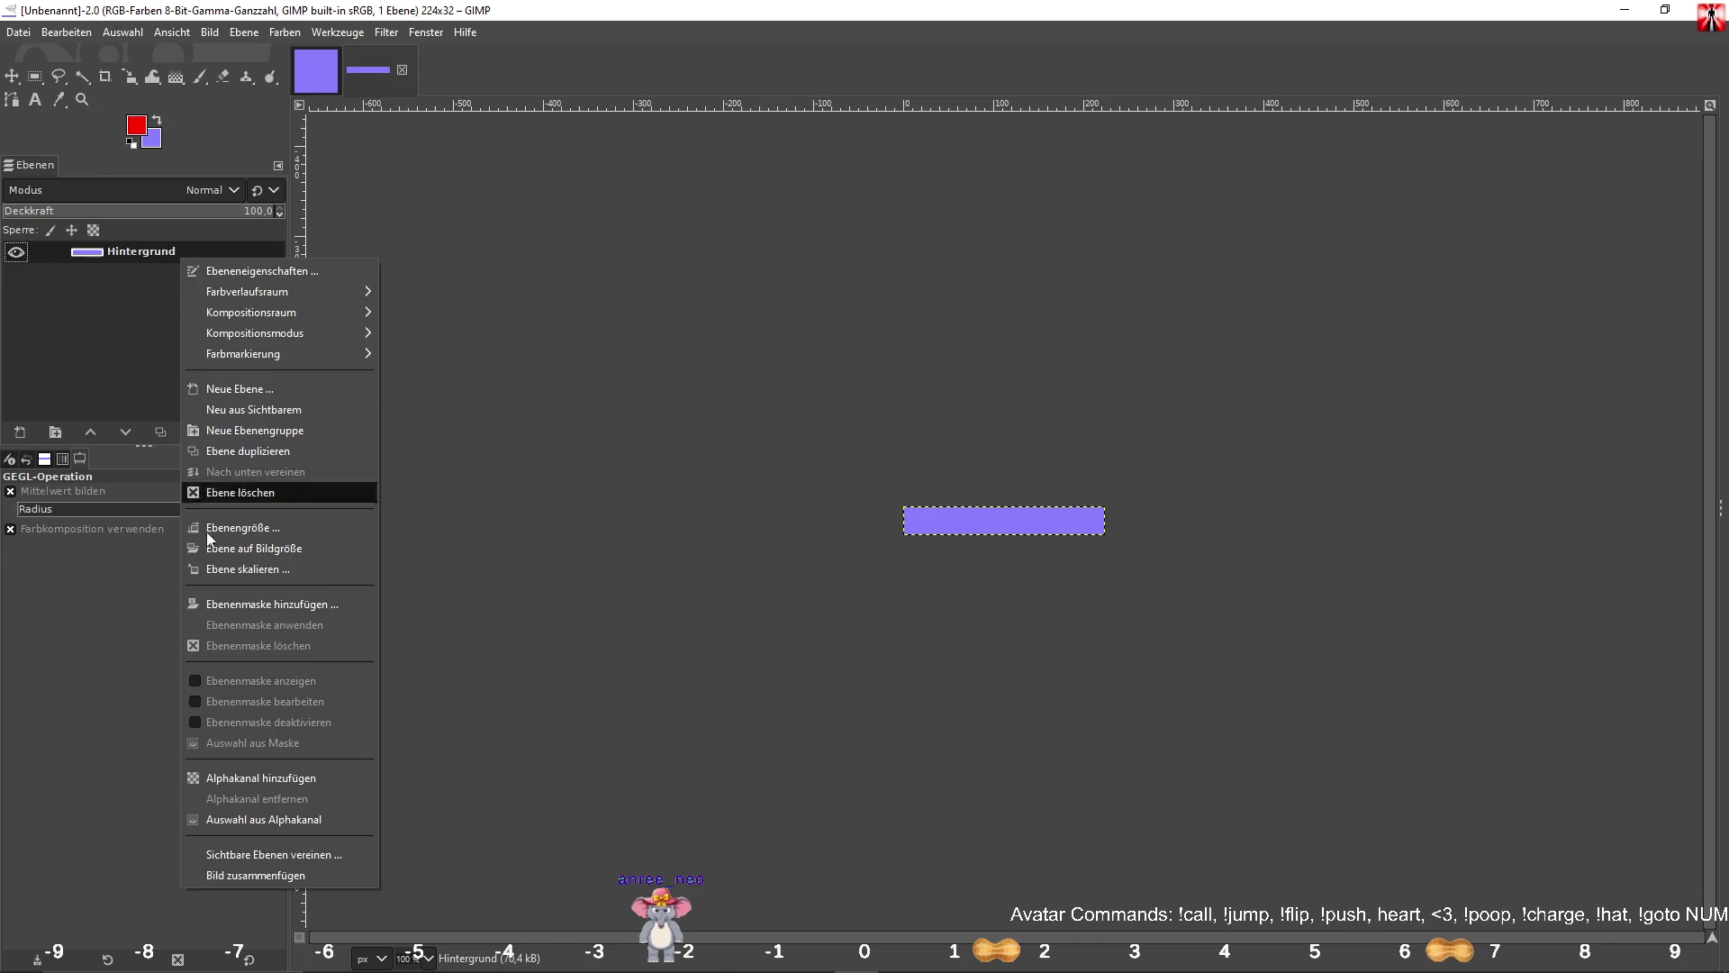
left_click(249, 789)
key("Delete")
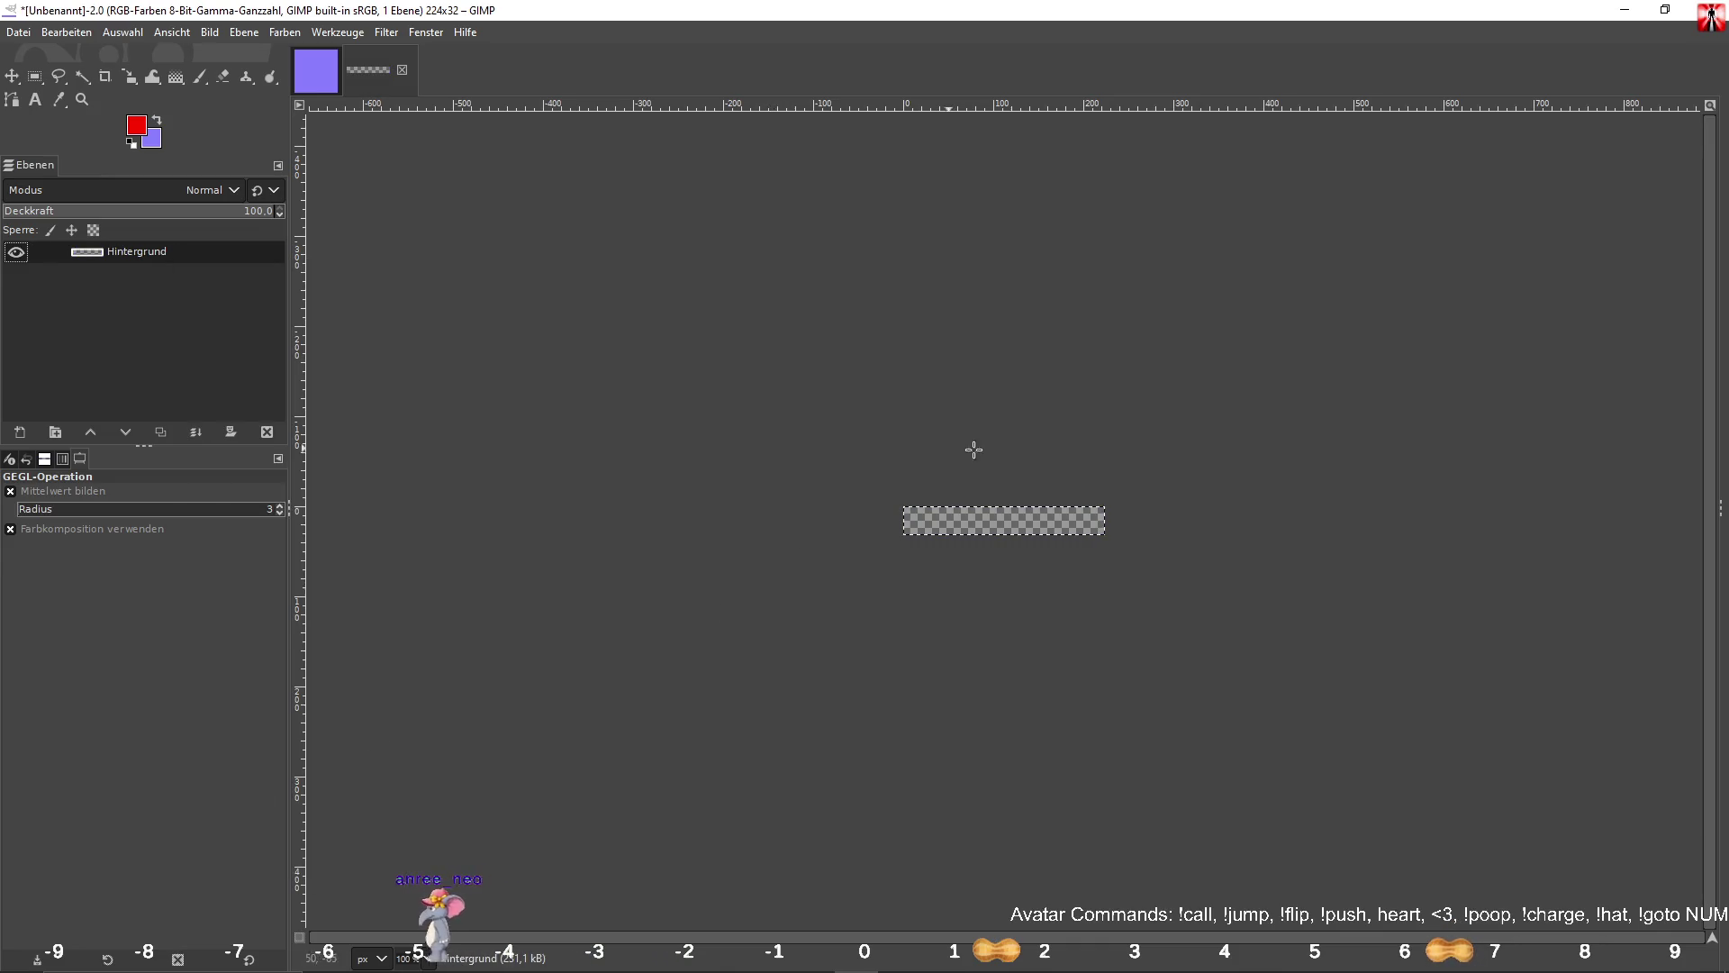
scroll(991, 460, "up", 5)
scroll(861, 494, "down", 1)
left_click_drag(861, 493, 908, 392)
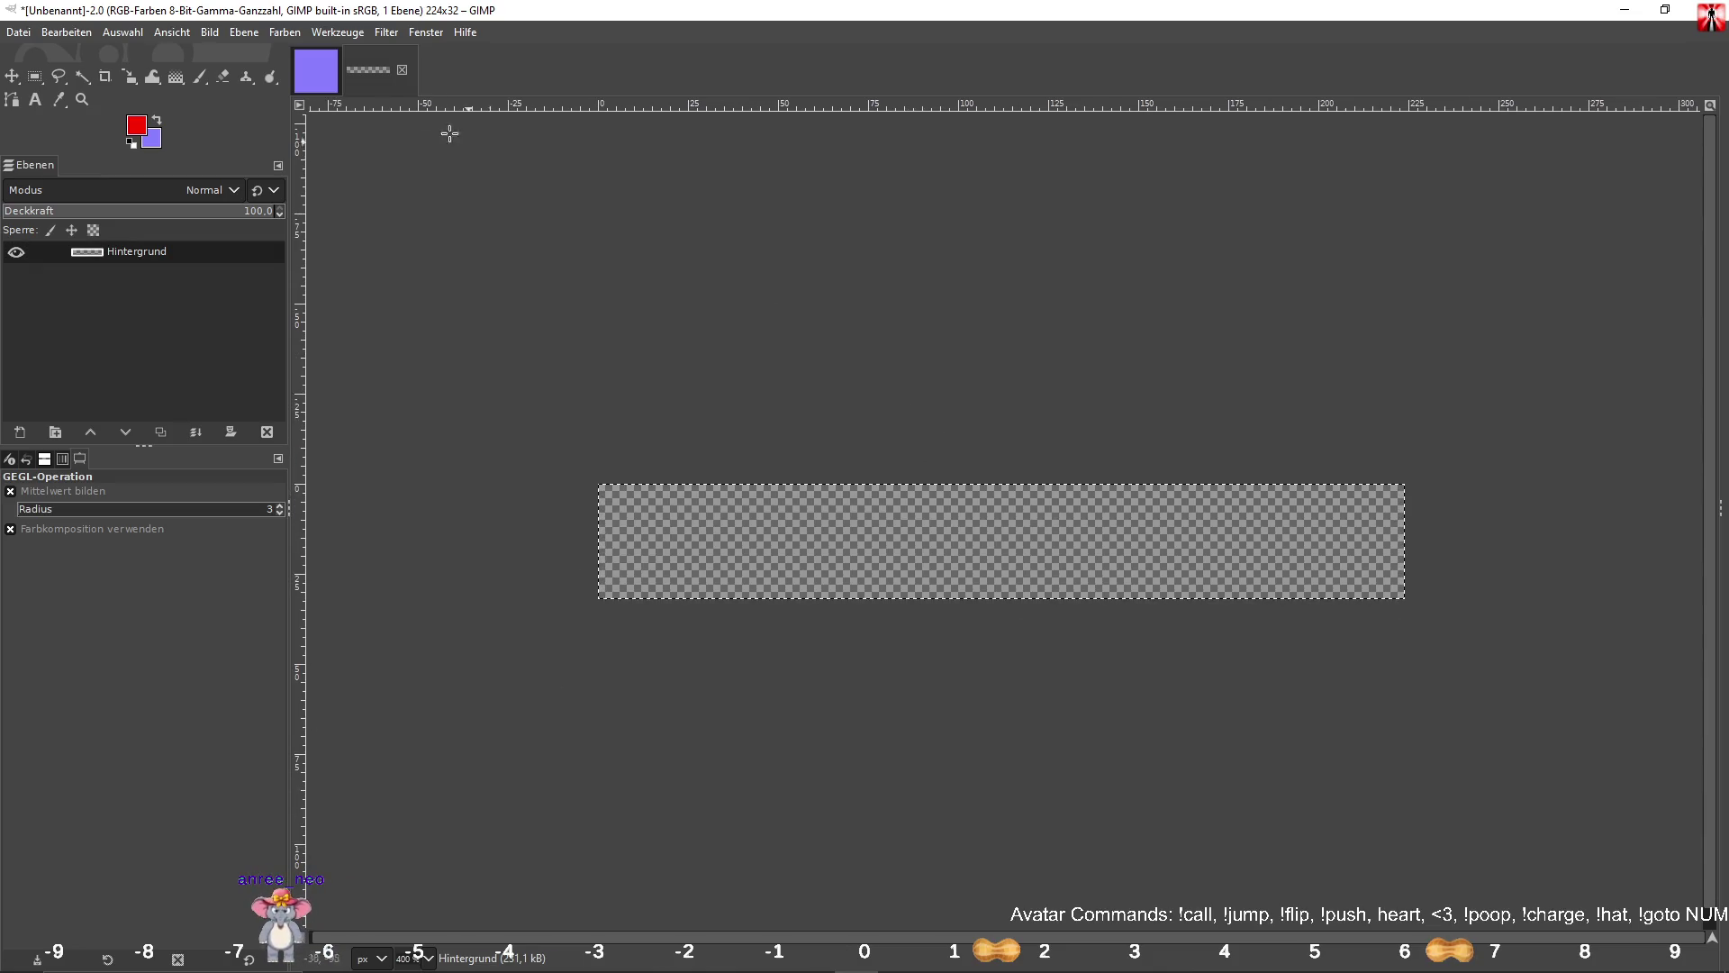
key("r")
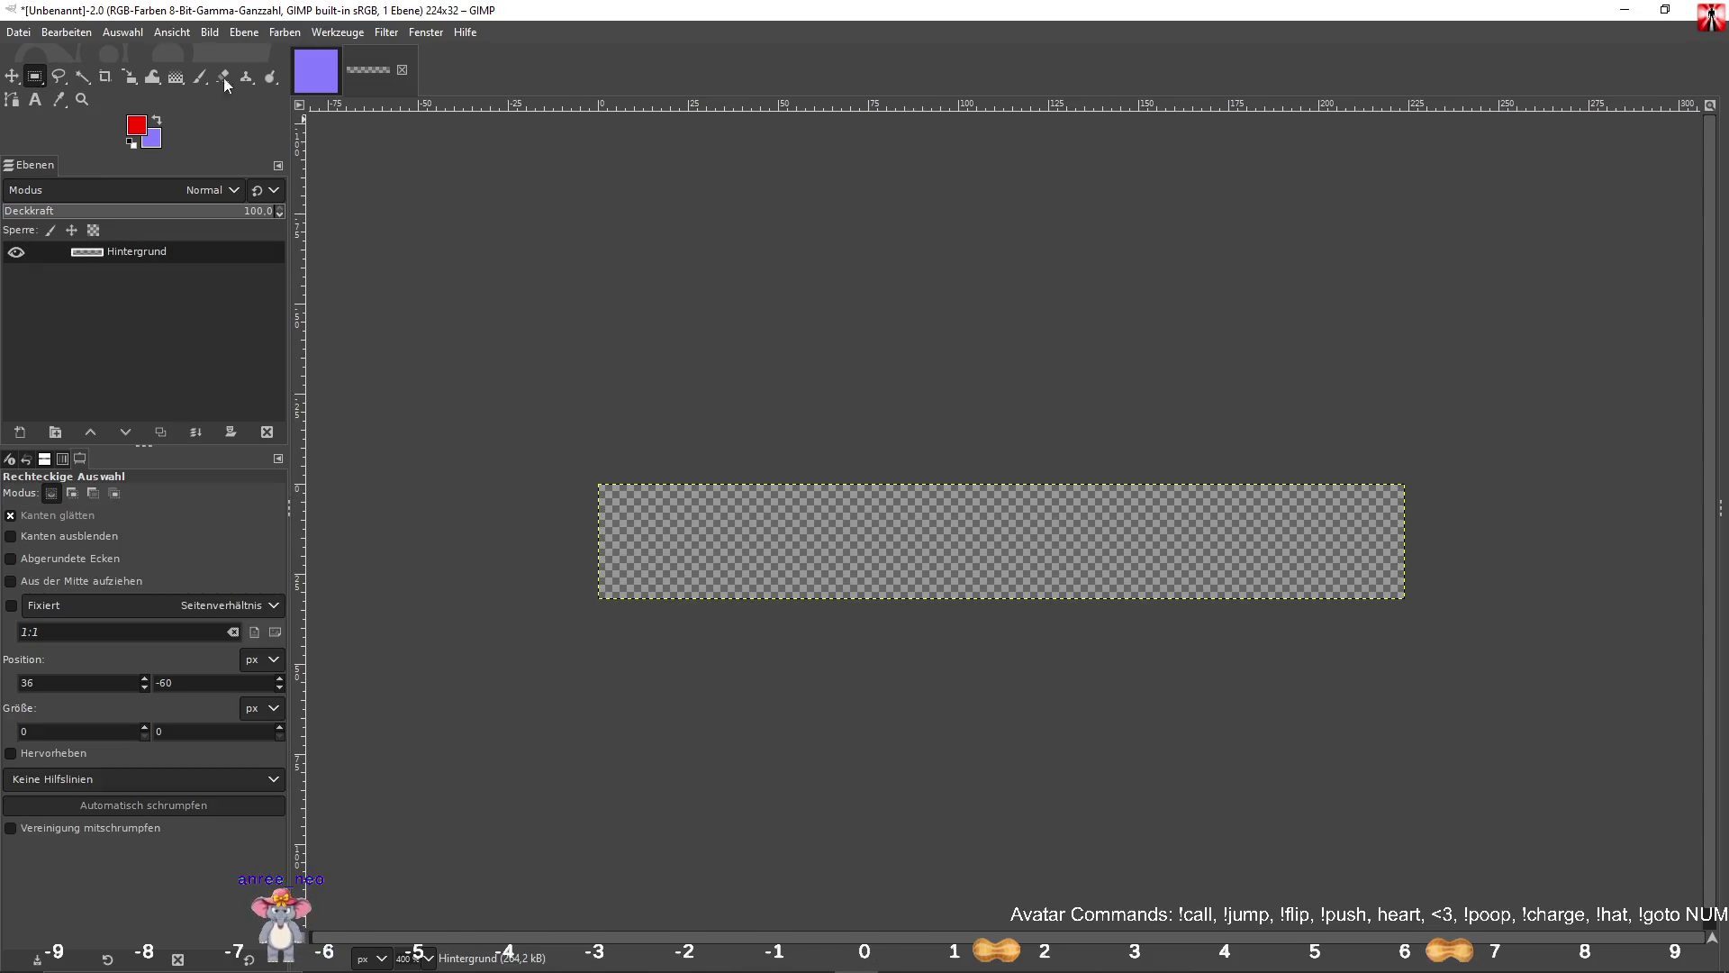
left_click(215, 35)
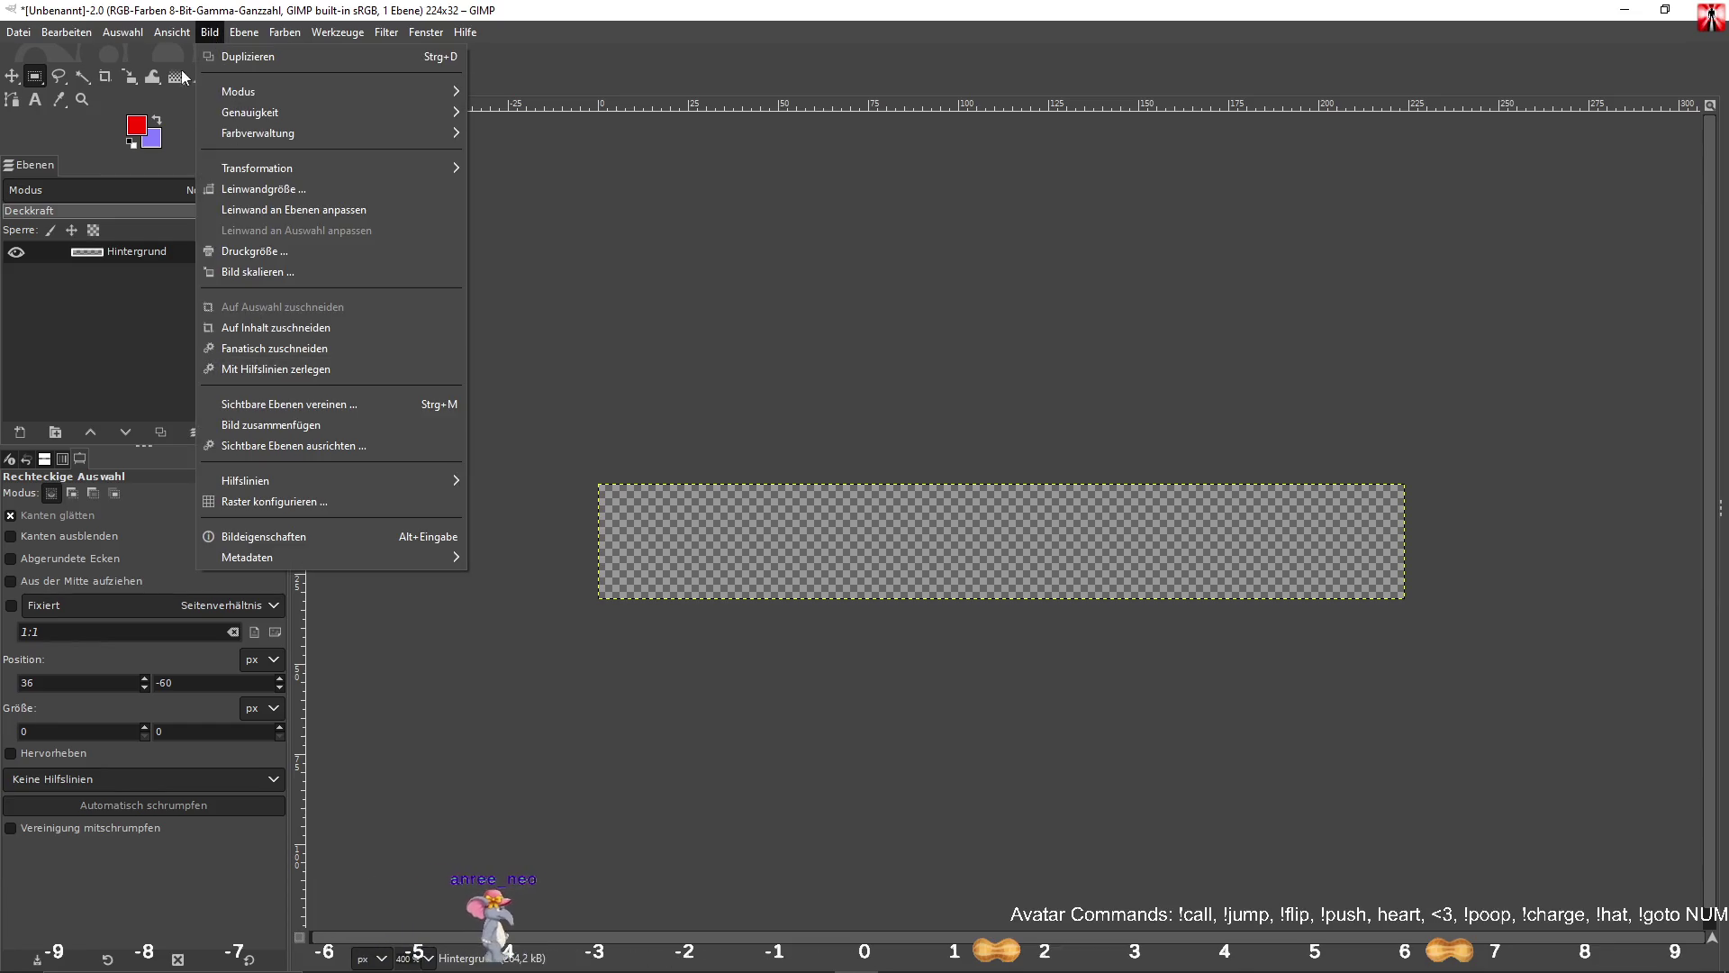
left_click(224, 410)
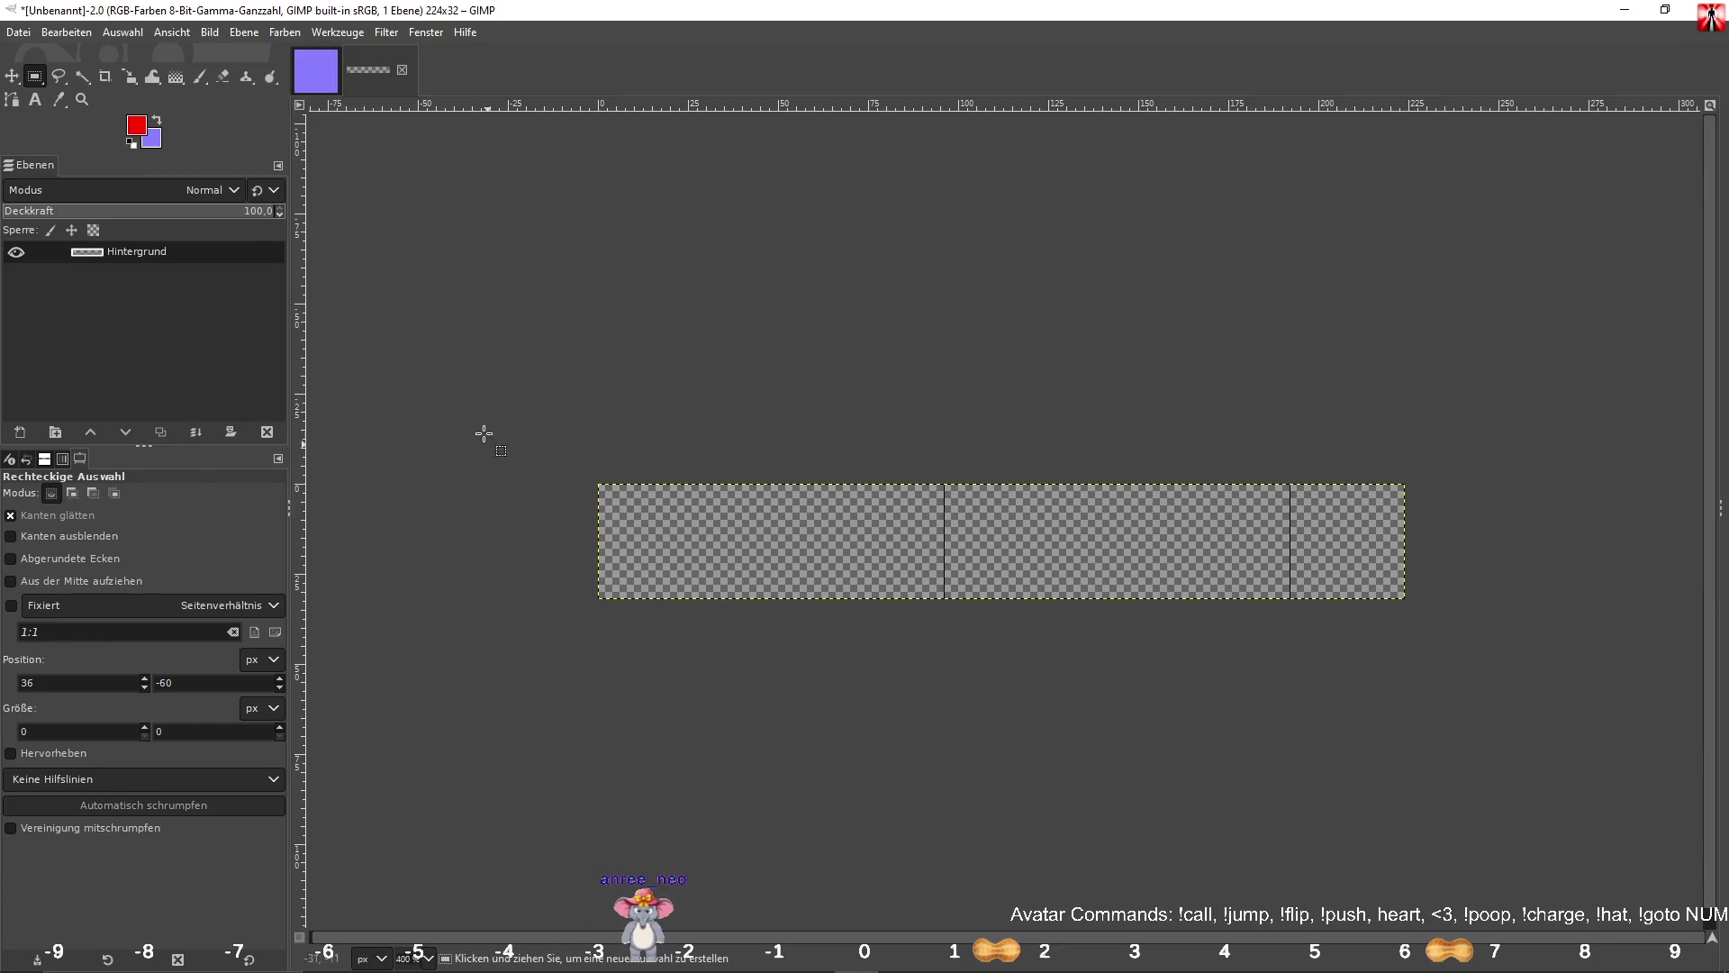
left_click(210, 32)
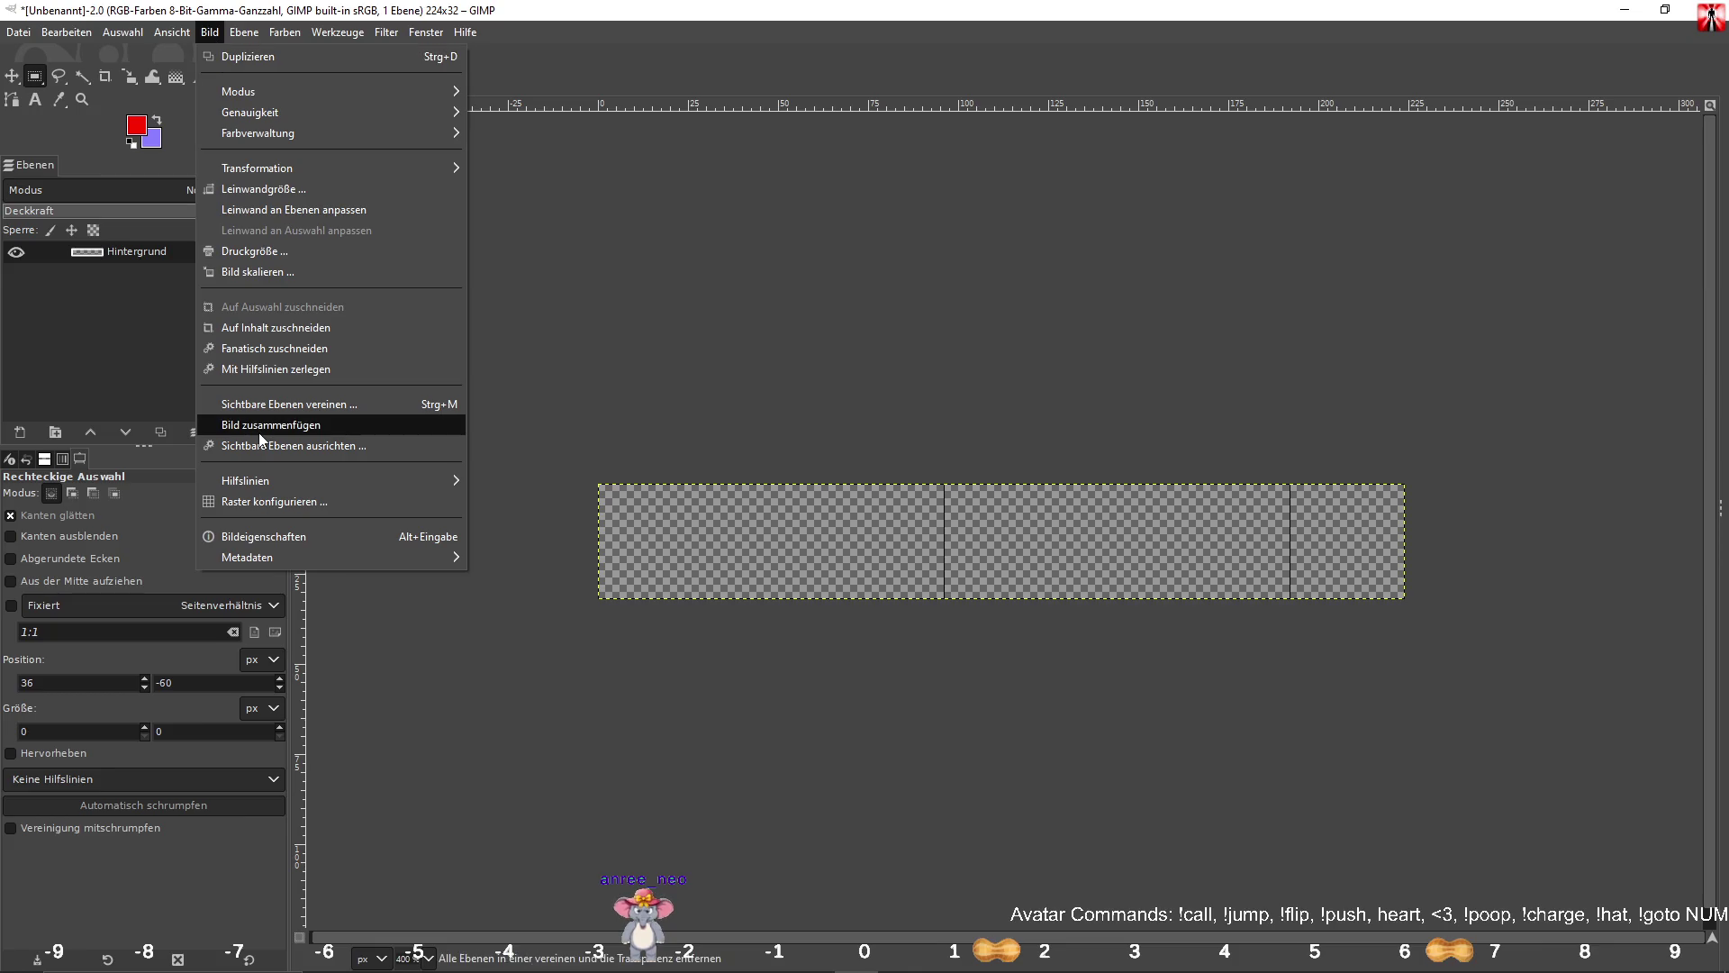
left_click(266, 501)
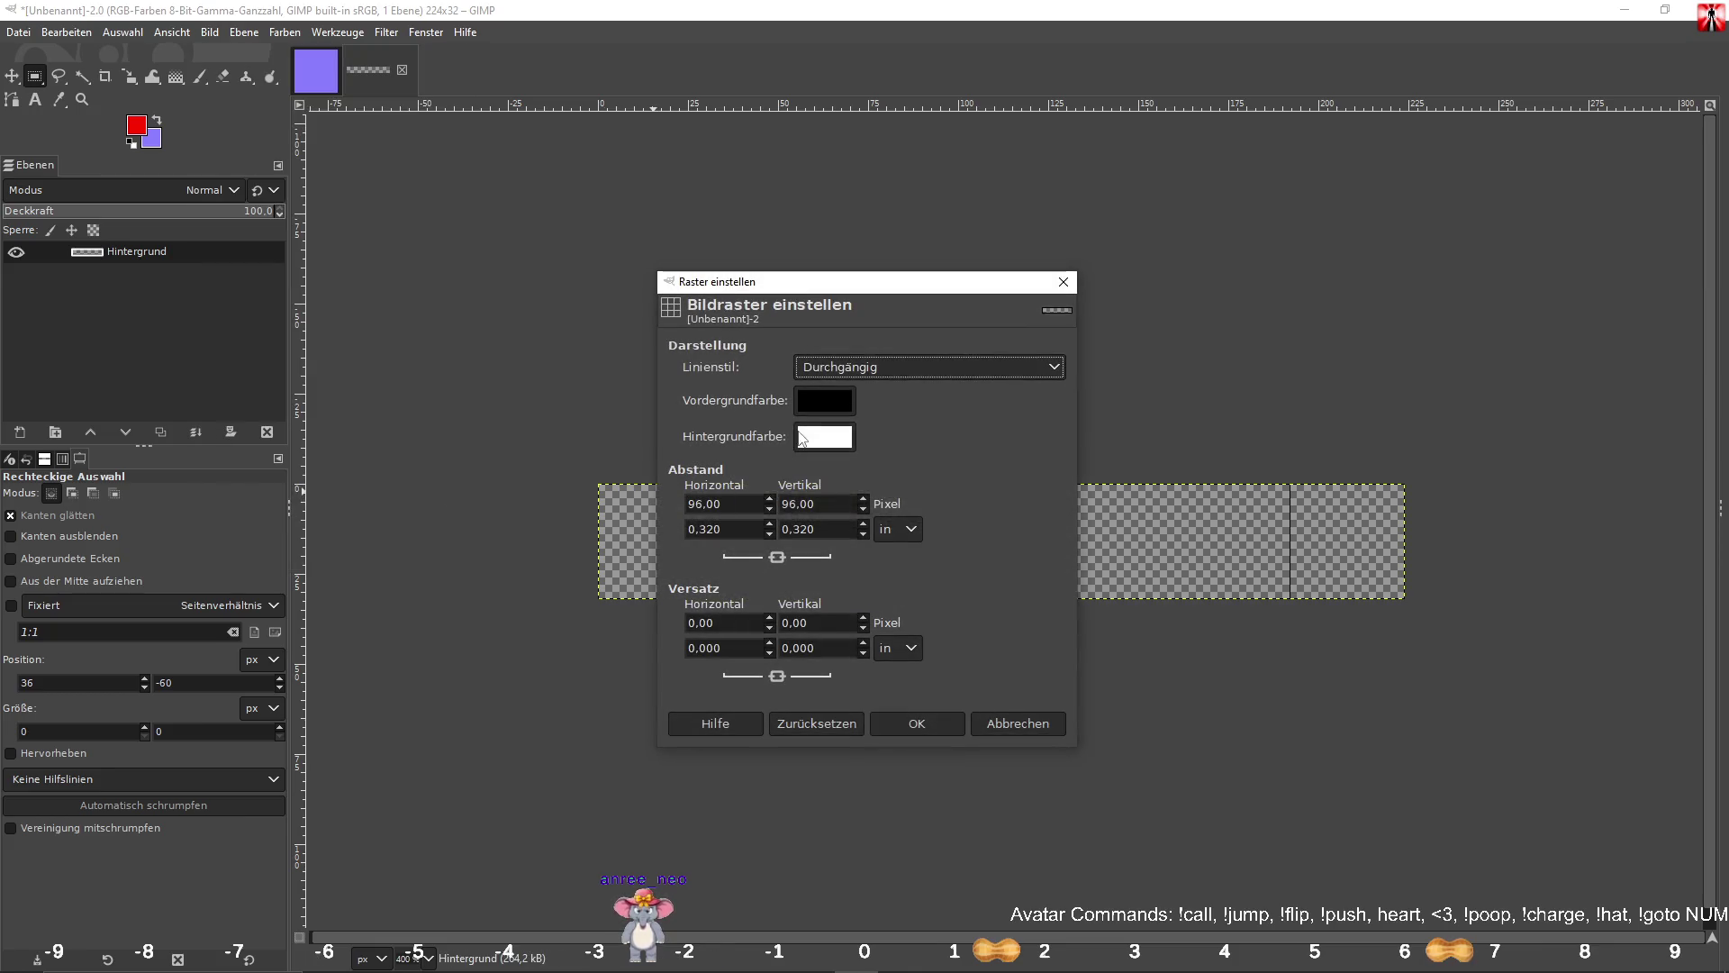
left_click(750, 507)
type("32")
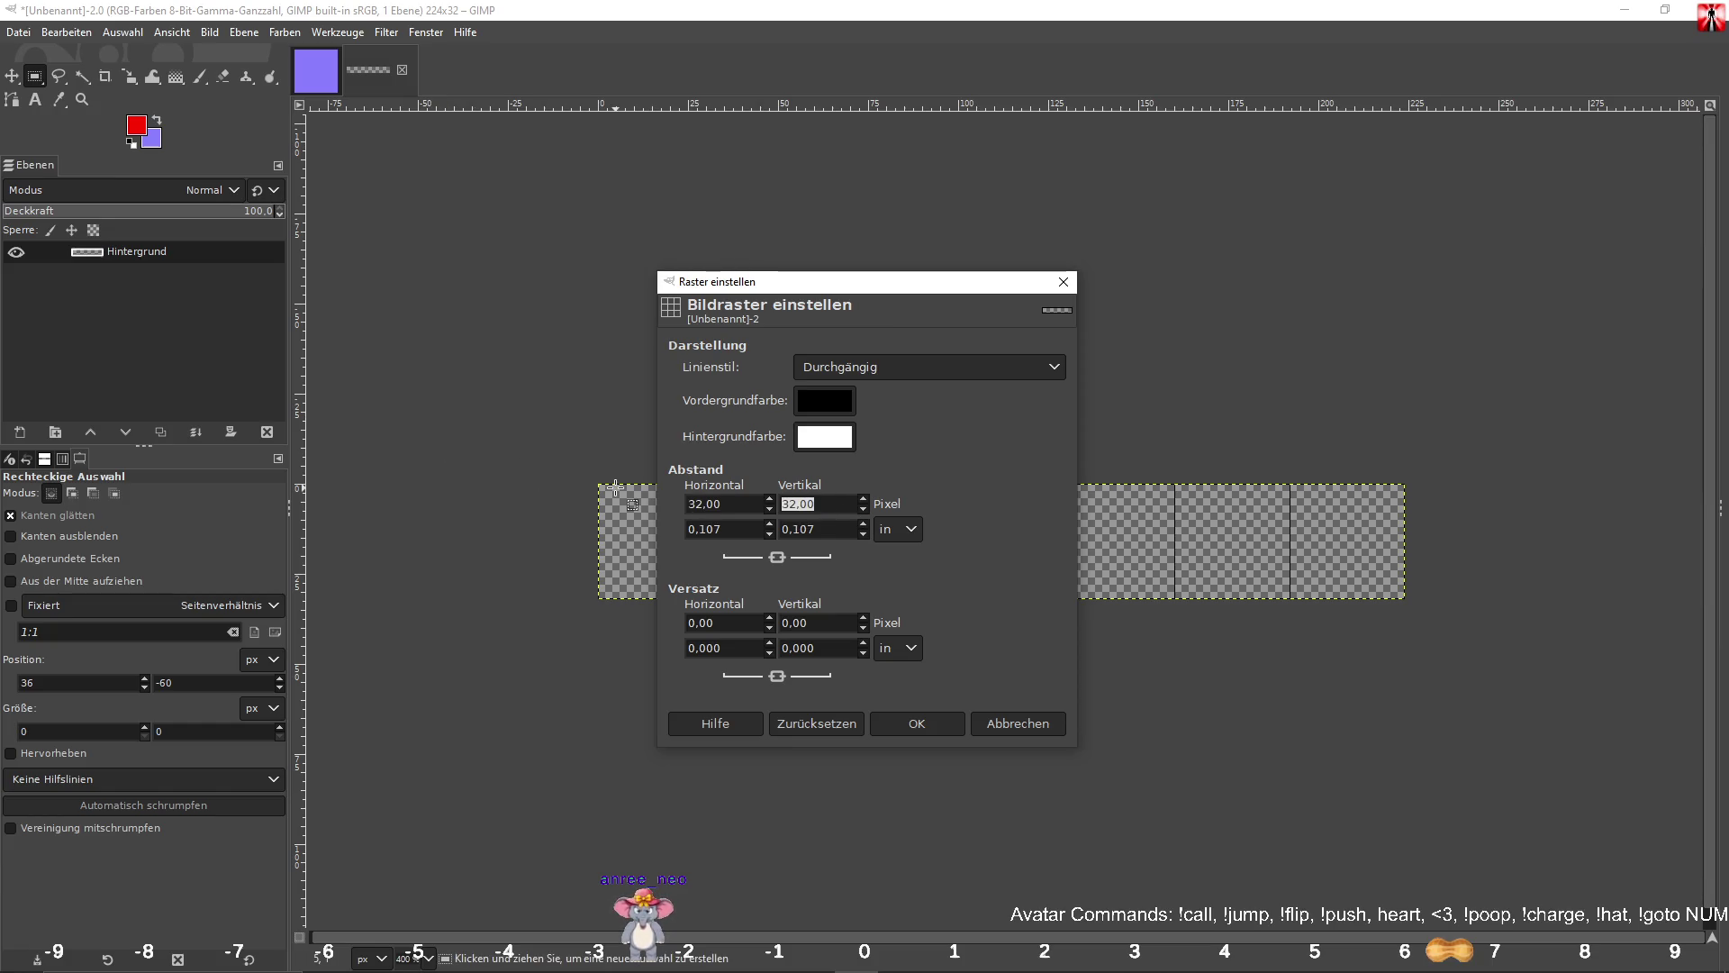
left_click(904, 723)
scroll(838, 568, "up", 3)
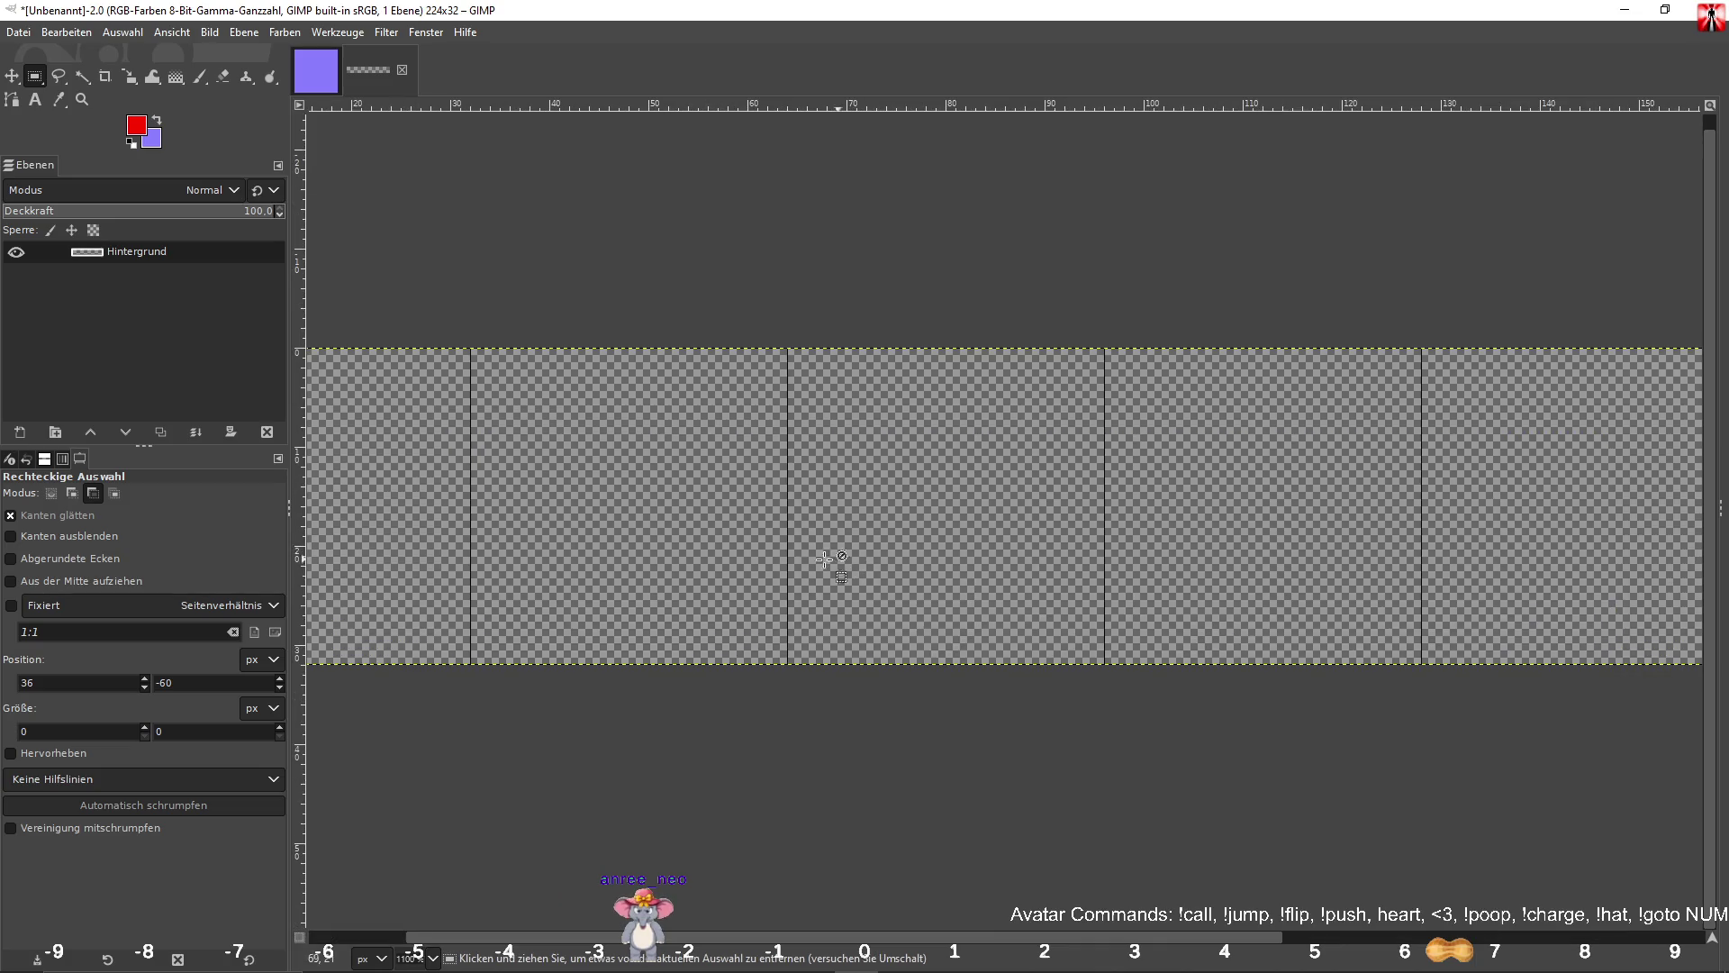
scroll(950, 576, "up", 2)
scroll(1031, 536, "down", 1)
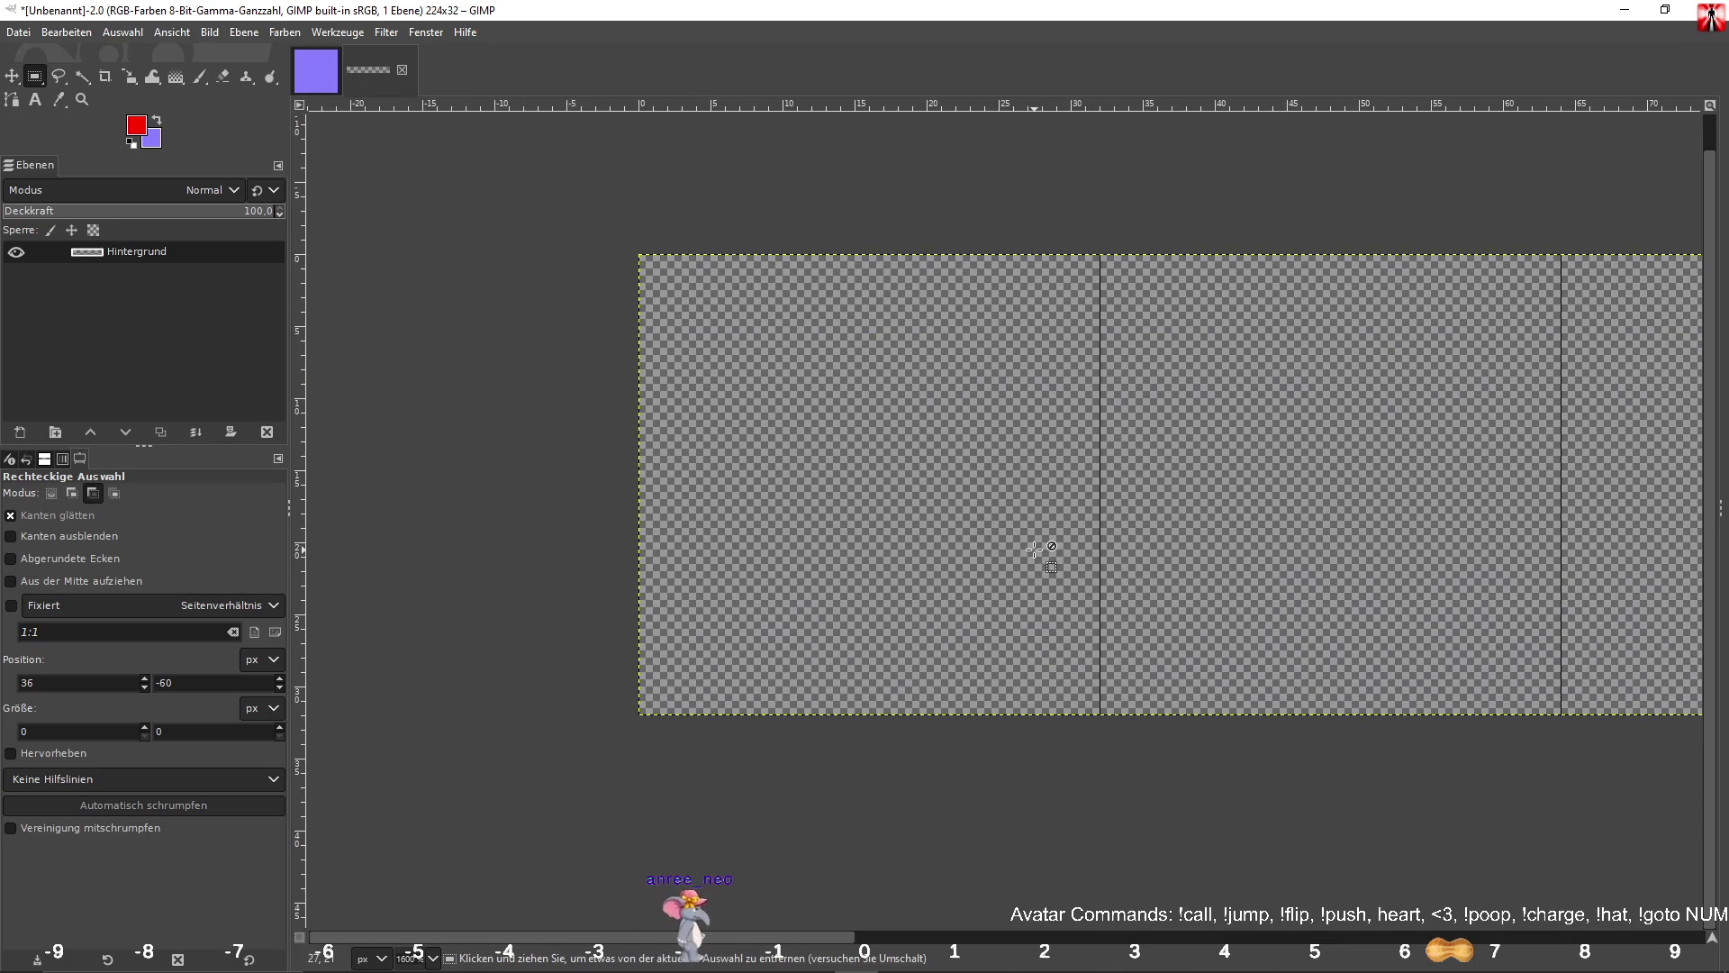
left_click_drag(1031, 533, 949, 591)
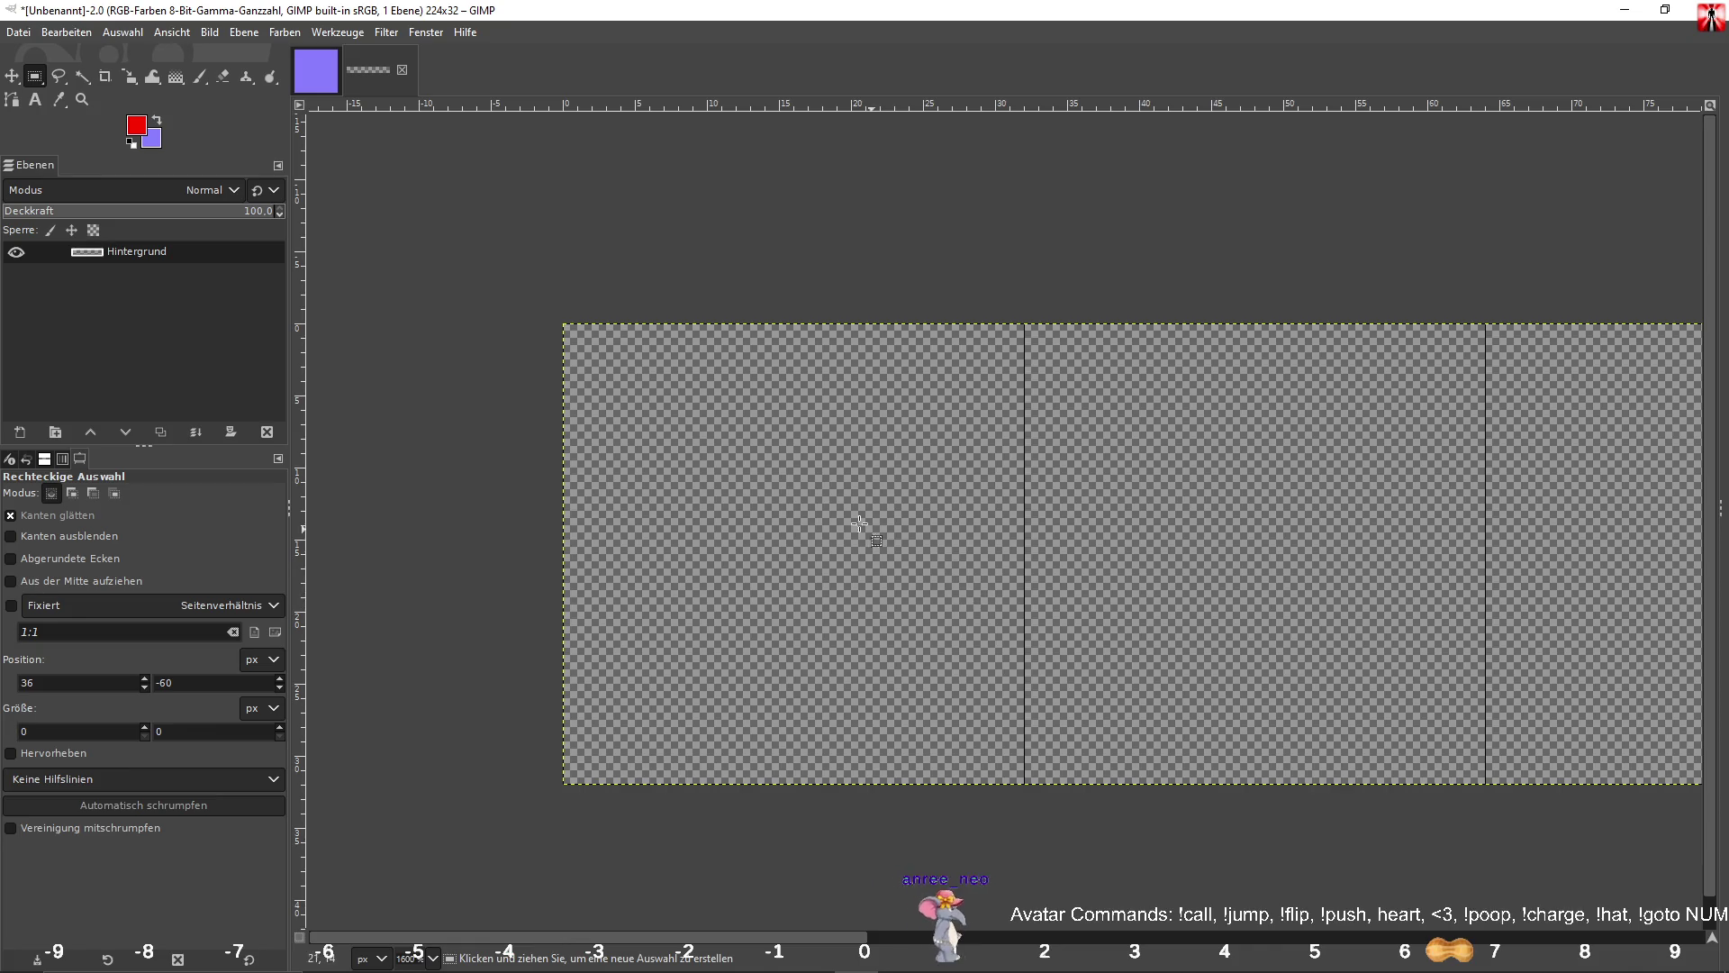
Open TerrainTextureAtlas.xcf from the File menu.
left_click(18, 33)
left_click(48, 96)
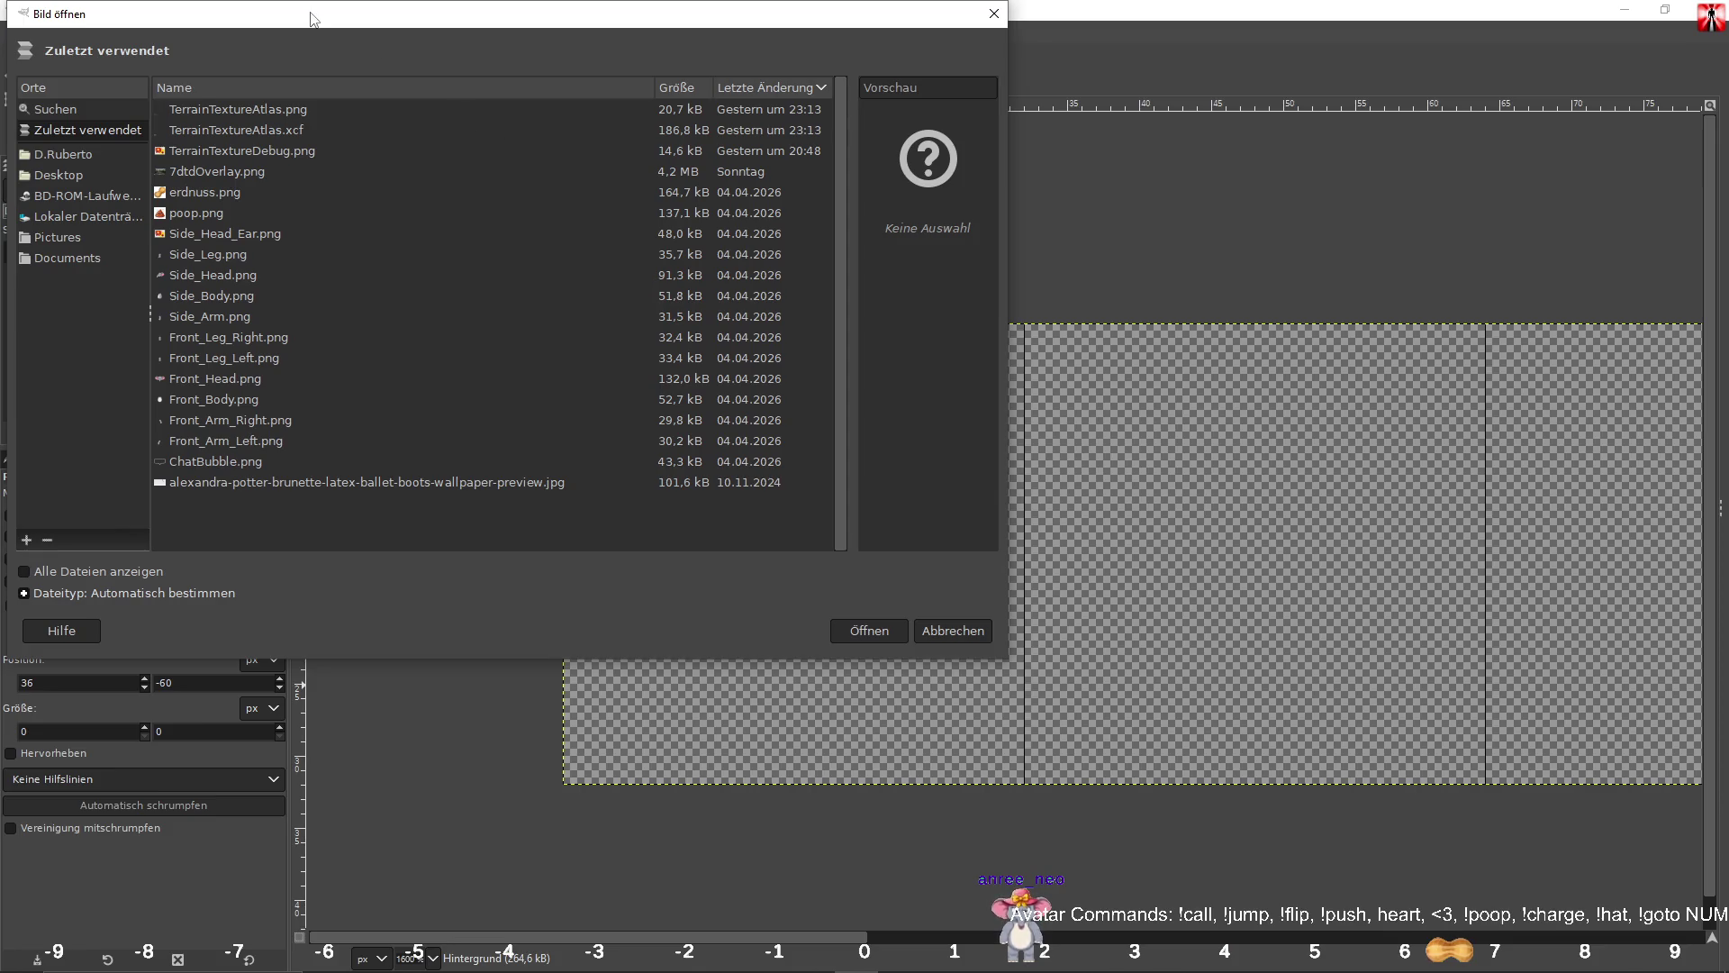
left_click_drag(310, 15, 513, 77)
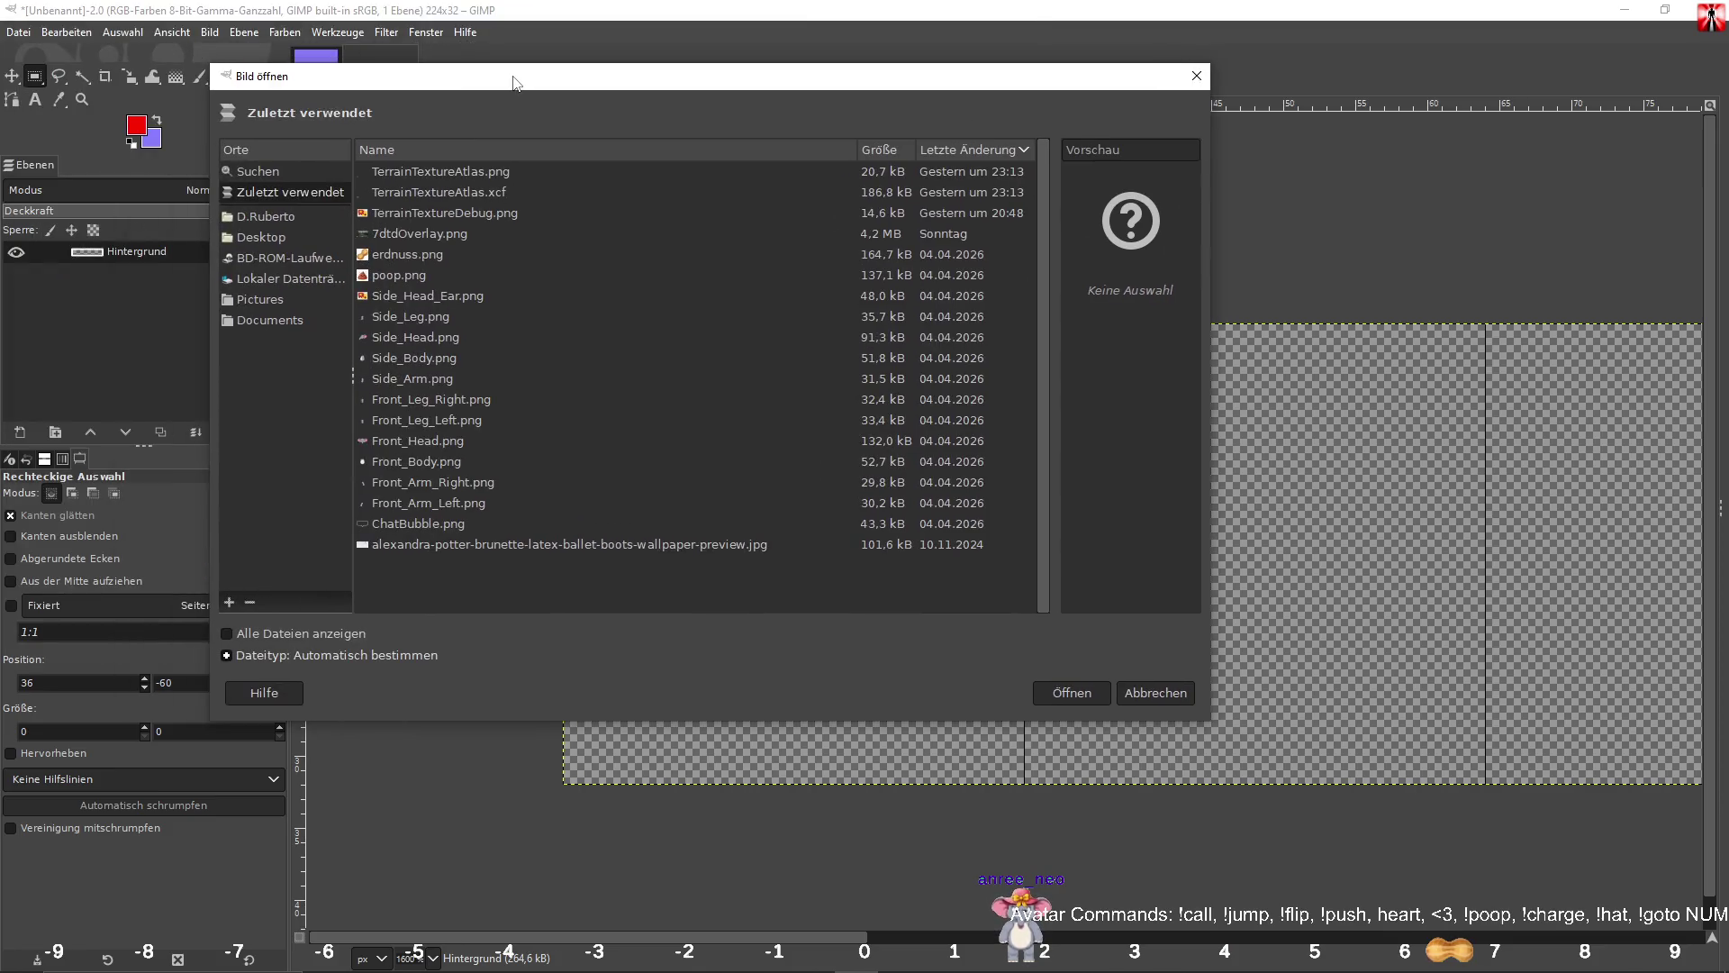
double_click(495, 193)
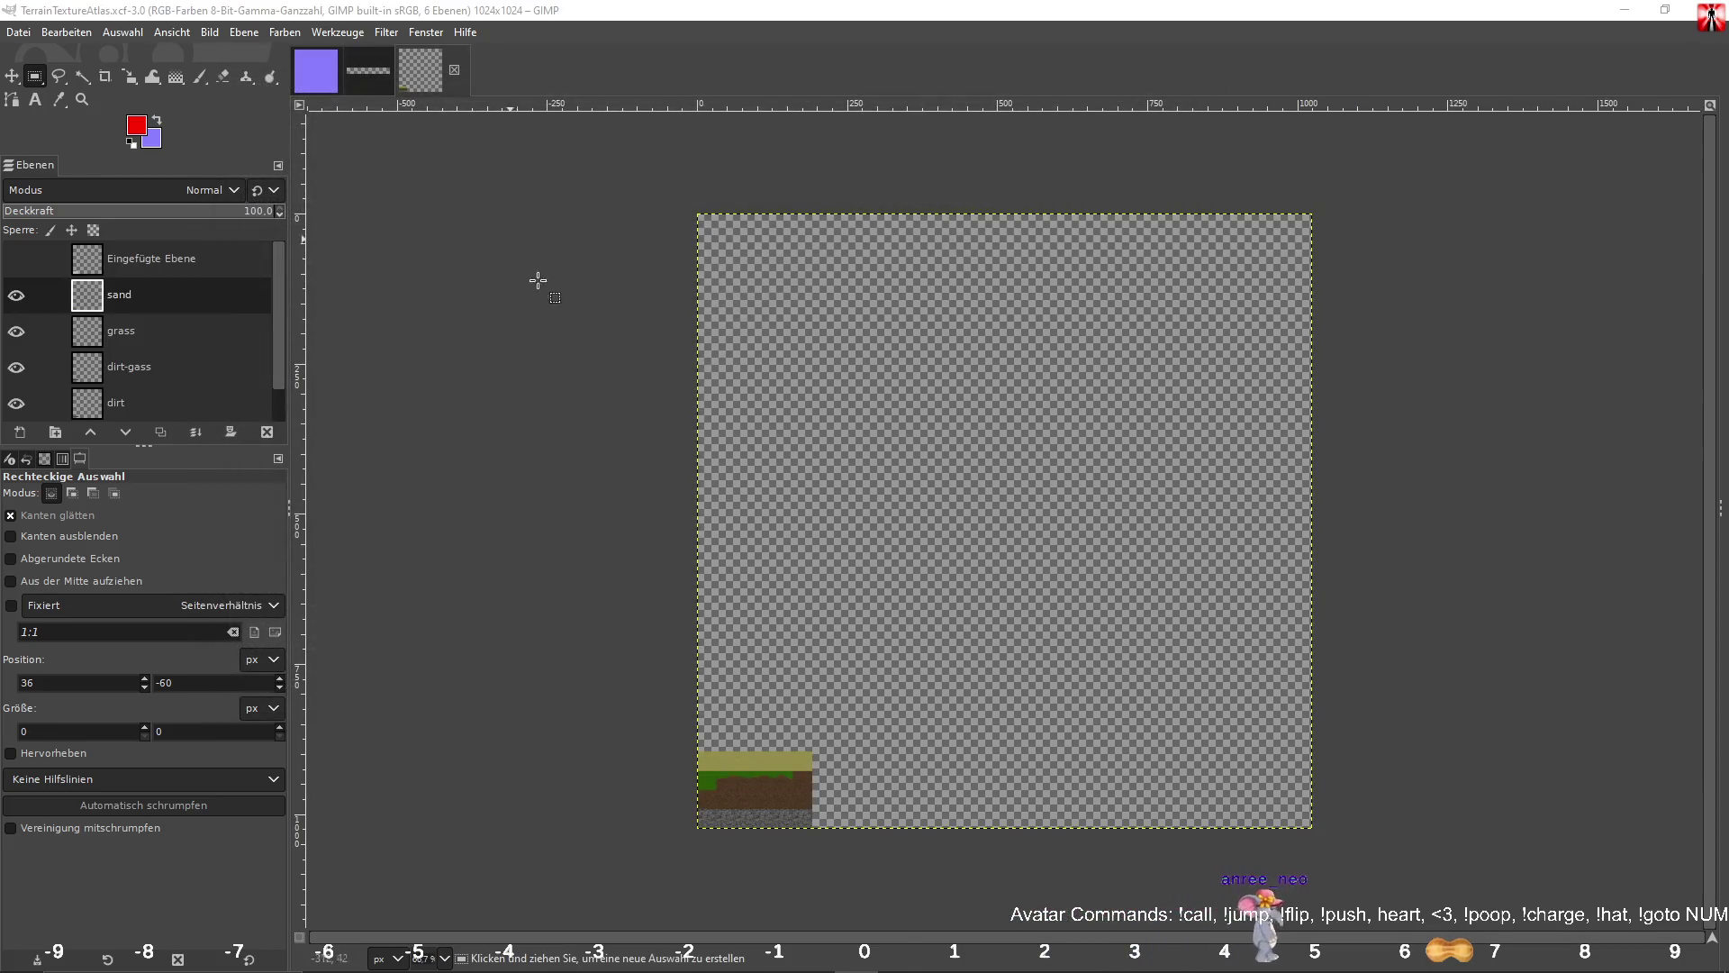
Activate the atlas's grass layer, select its grass tile, and copy it.
scroll(745, 706, "up", 7, "ctrl")
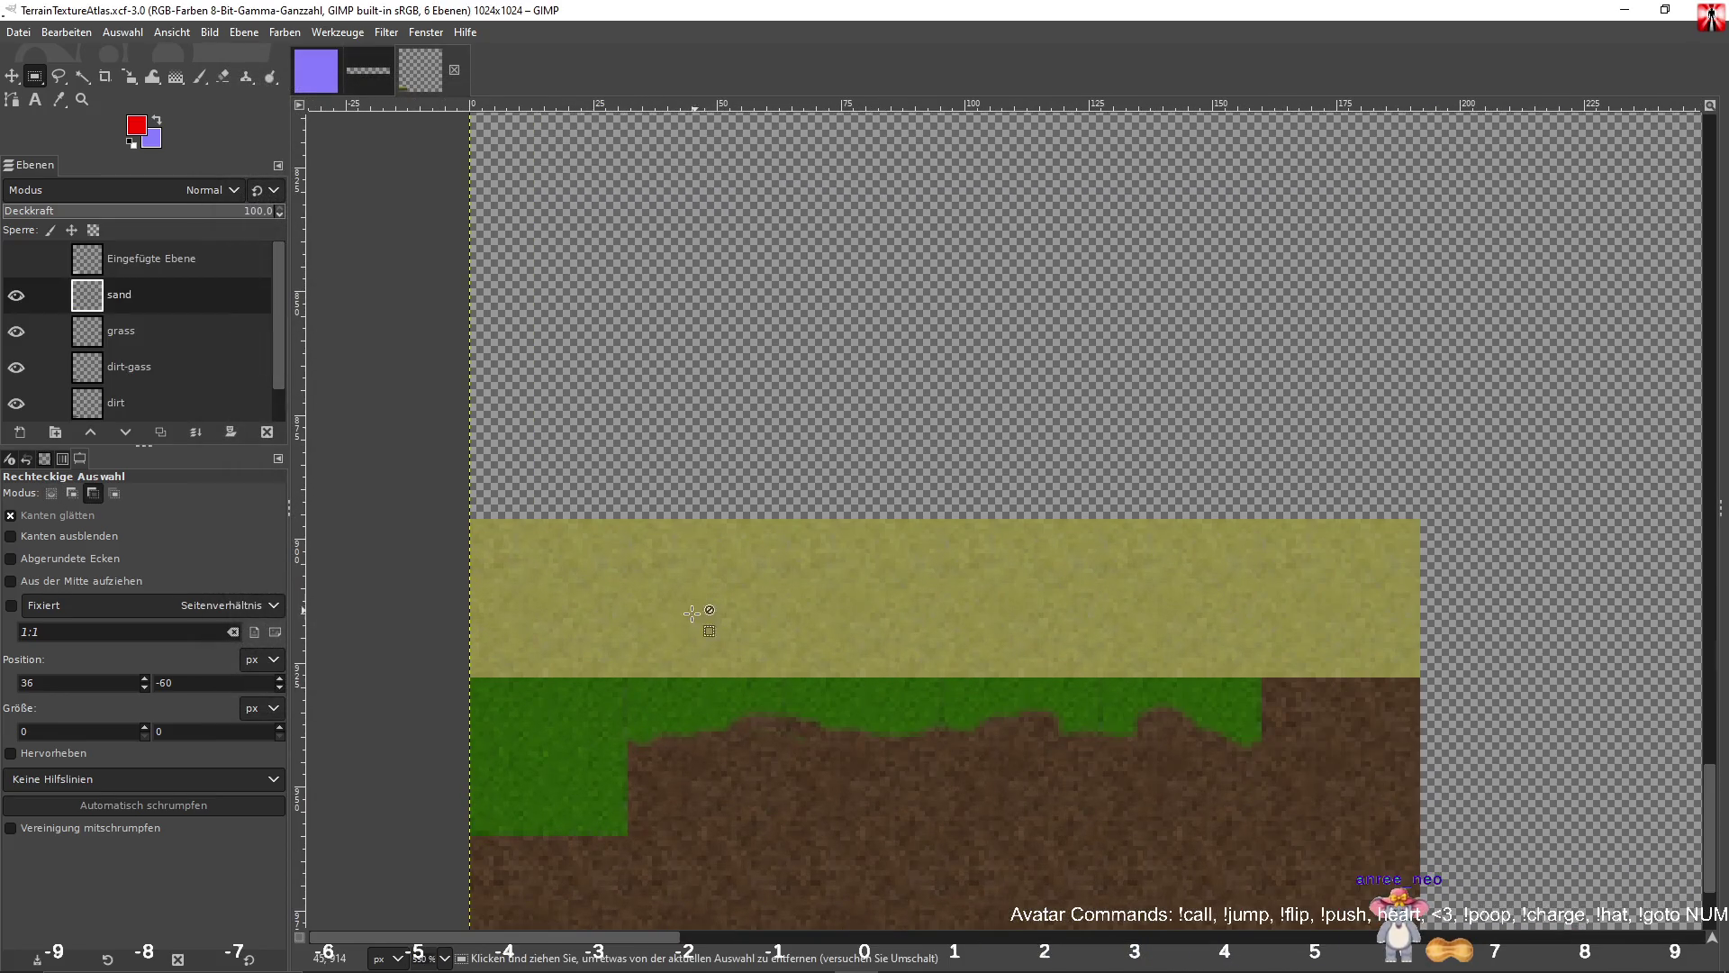
scroll(692, 613, "down", 3)
scroll(745, 340, "up", 2, "ctrl")
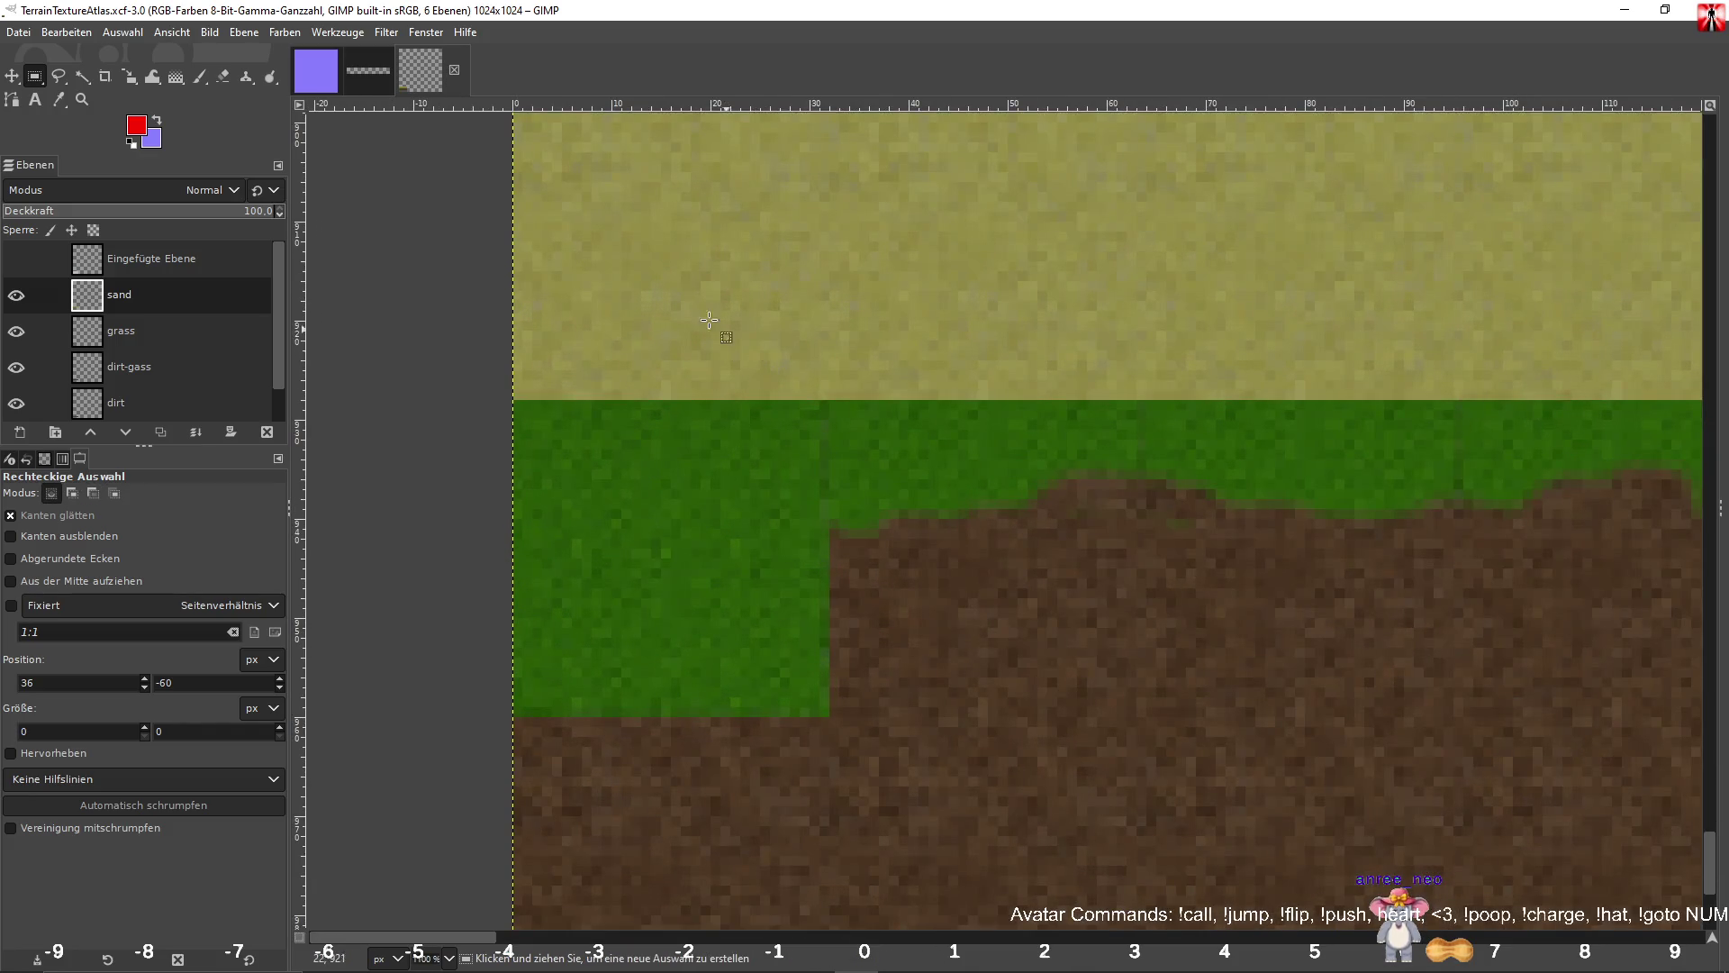
left_click(127, 341)
mouse_move(508, 398)
left_mouse_down()
mouse_move(819, 682)
mouse_move(829, 716)
left_mouse_up()
key("ctrl+c")
Deselect the atlas, then switch to the purple 32×32 image and close it.
left_click(989, 589)
left_click(315, 63)
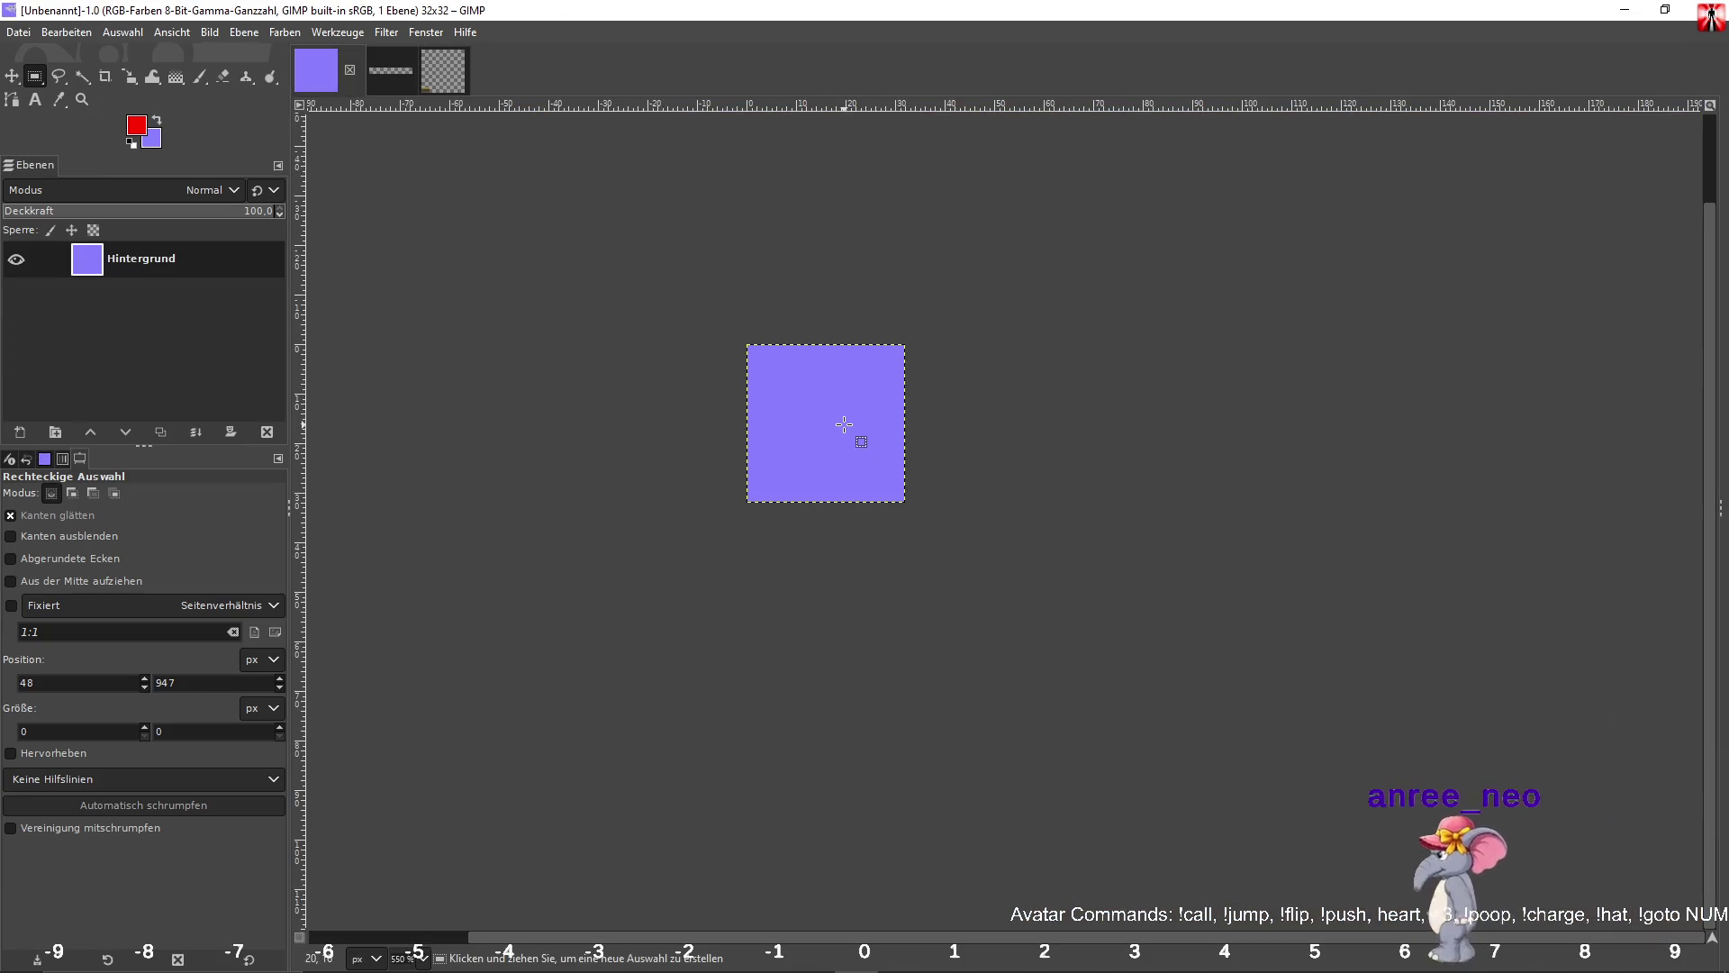
key("ctrl+w")
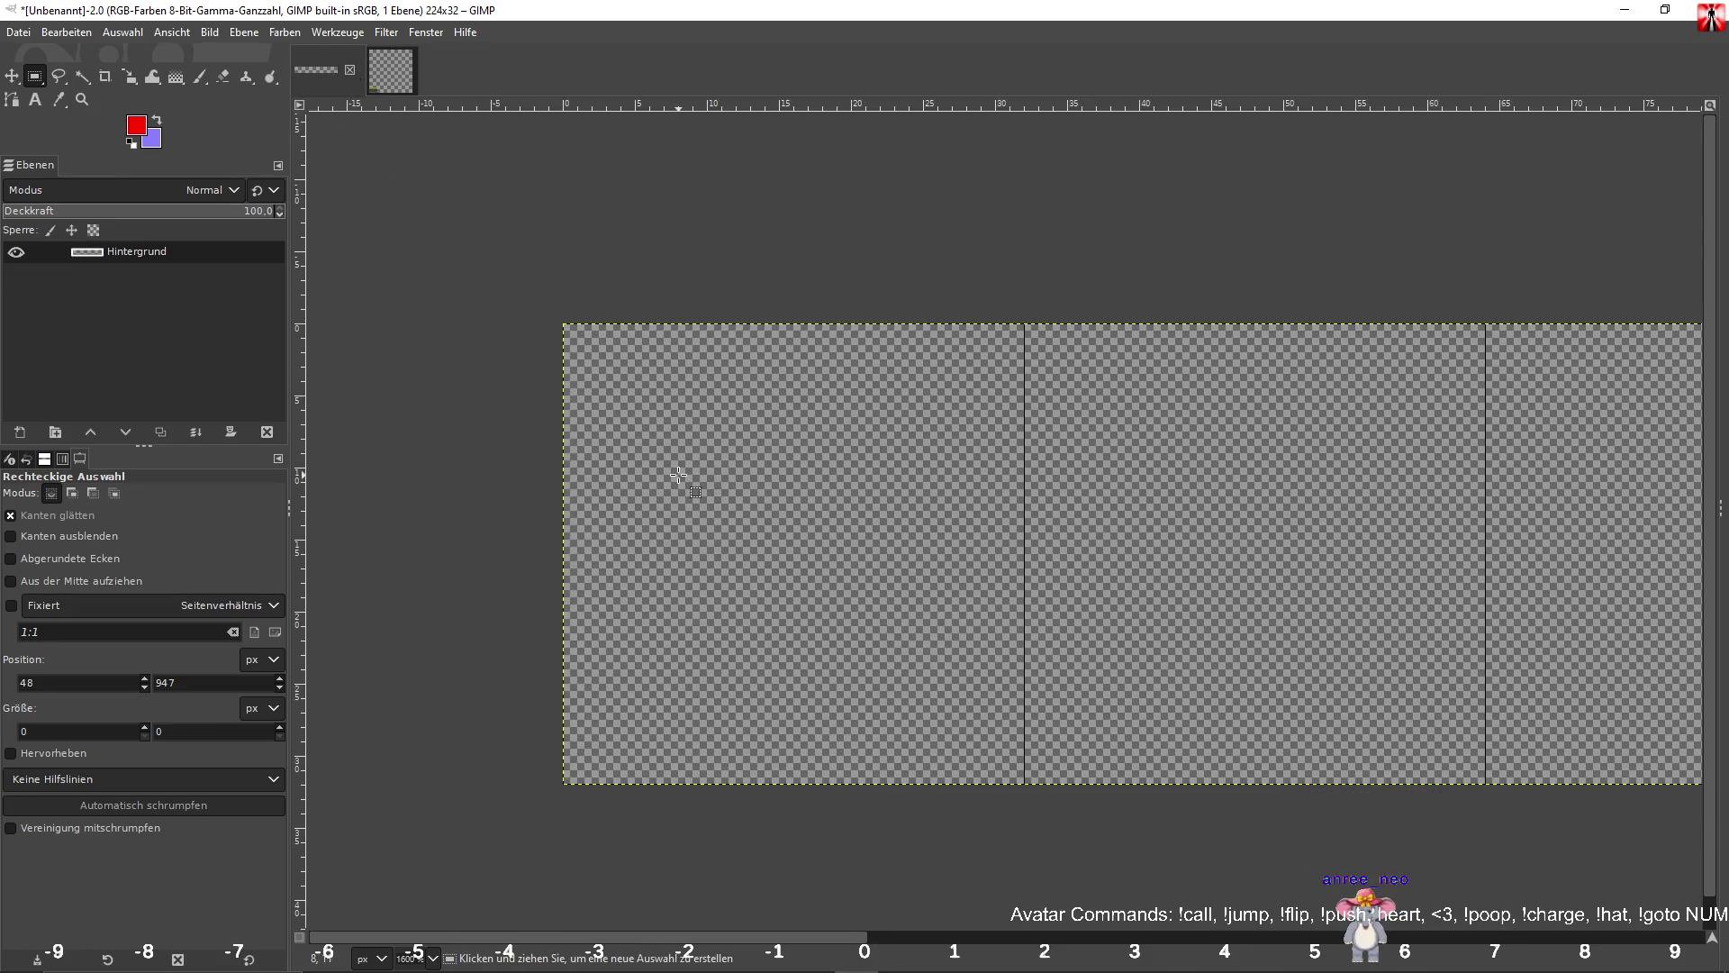
Paste the grass tile at the strip's start and make it a new layer.
key("ctrl+v")
left_click_drag(1129, 470, 787, 480)
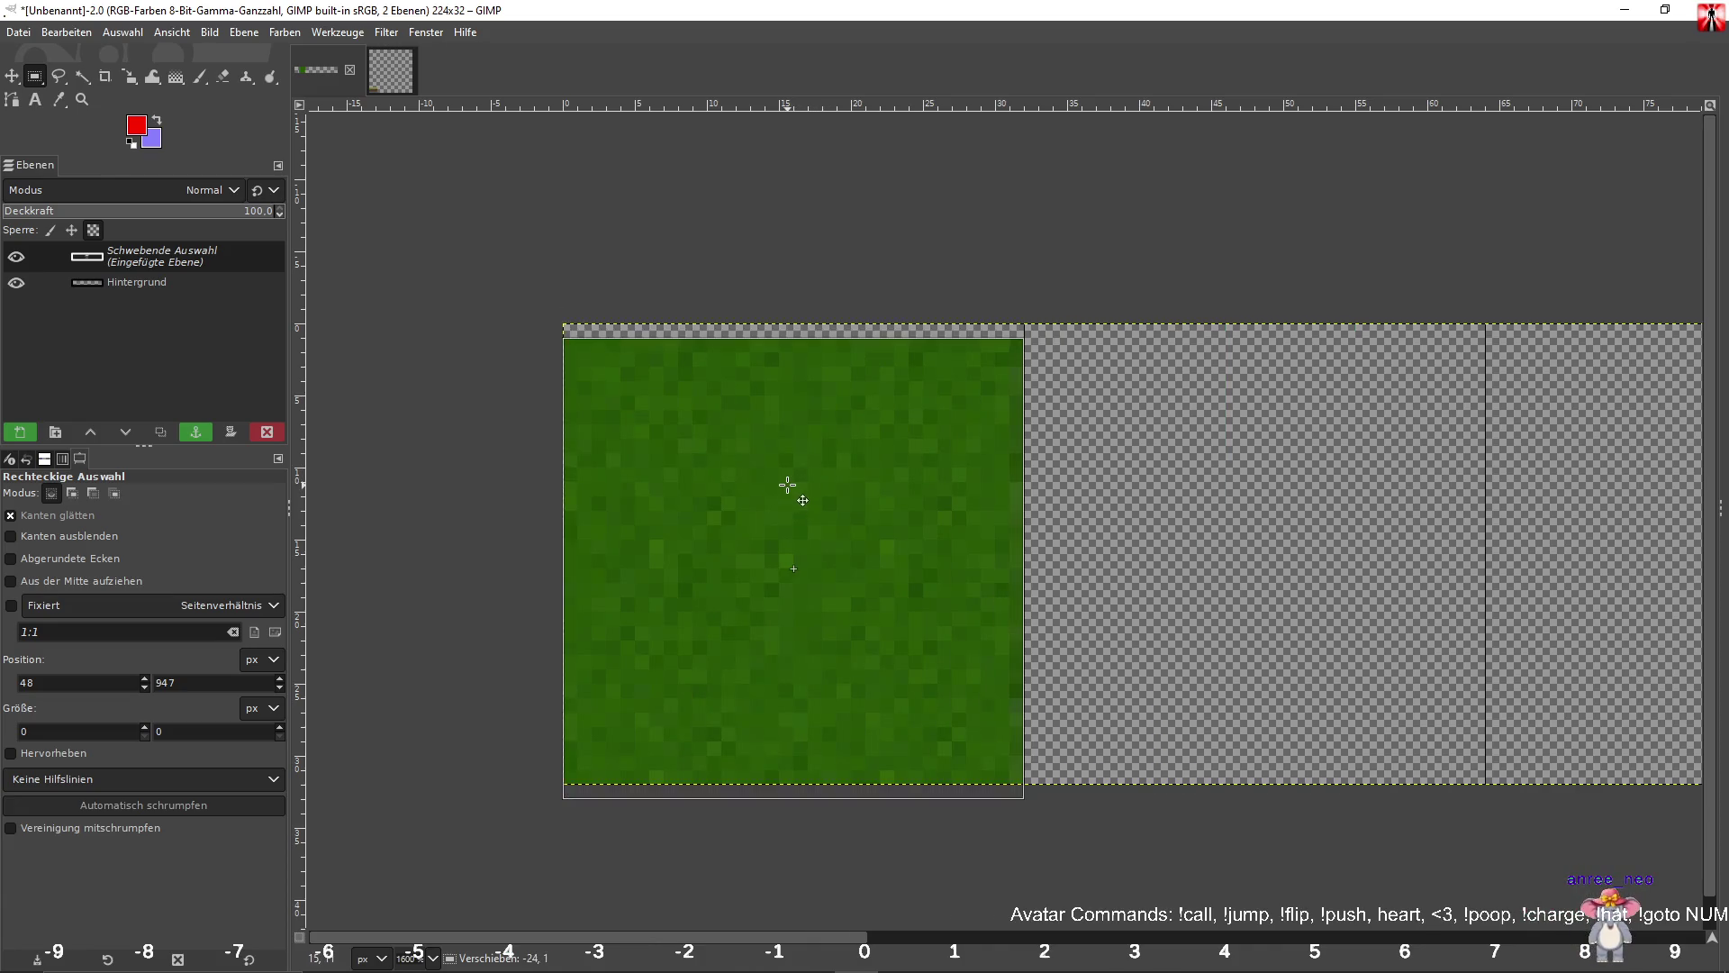
right_click(159, 264)
left_click(346, 398)
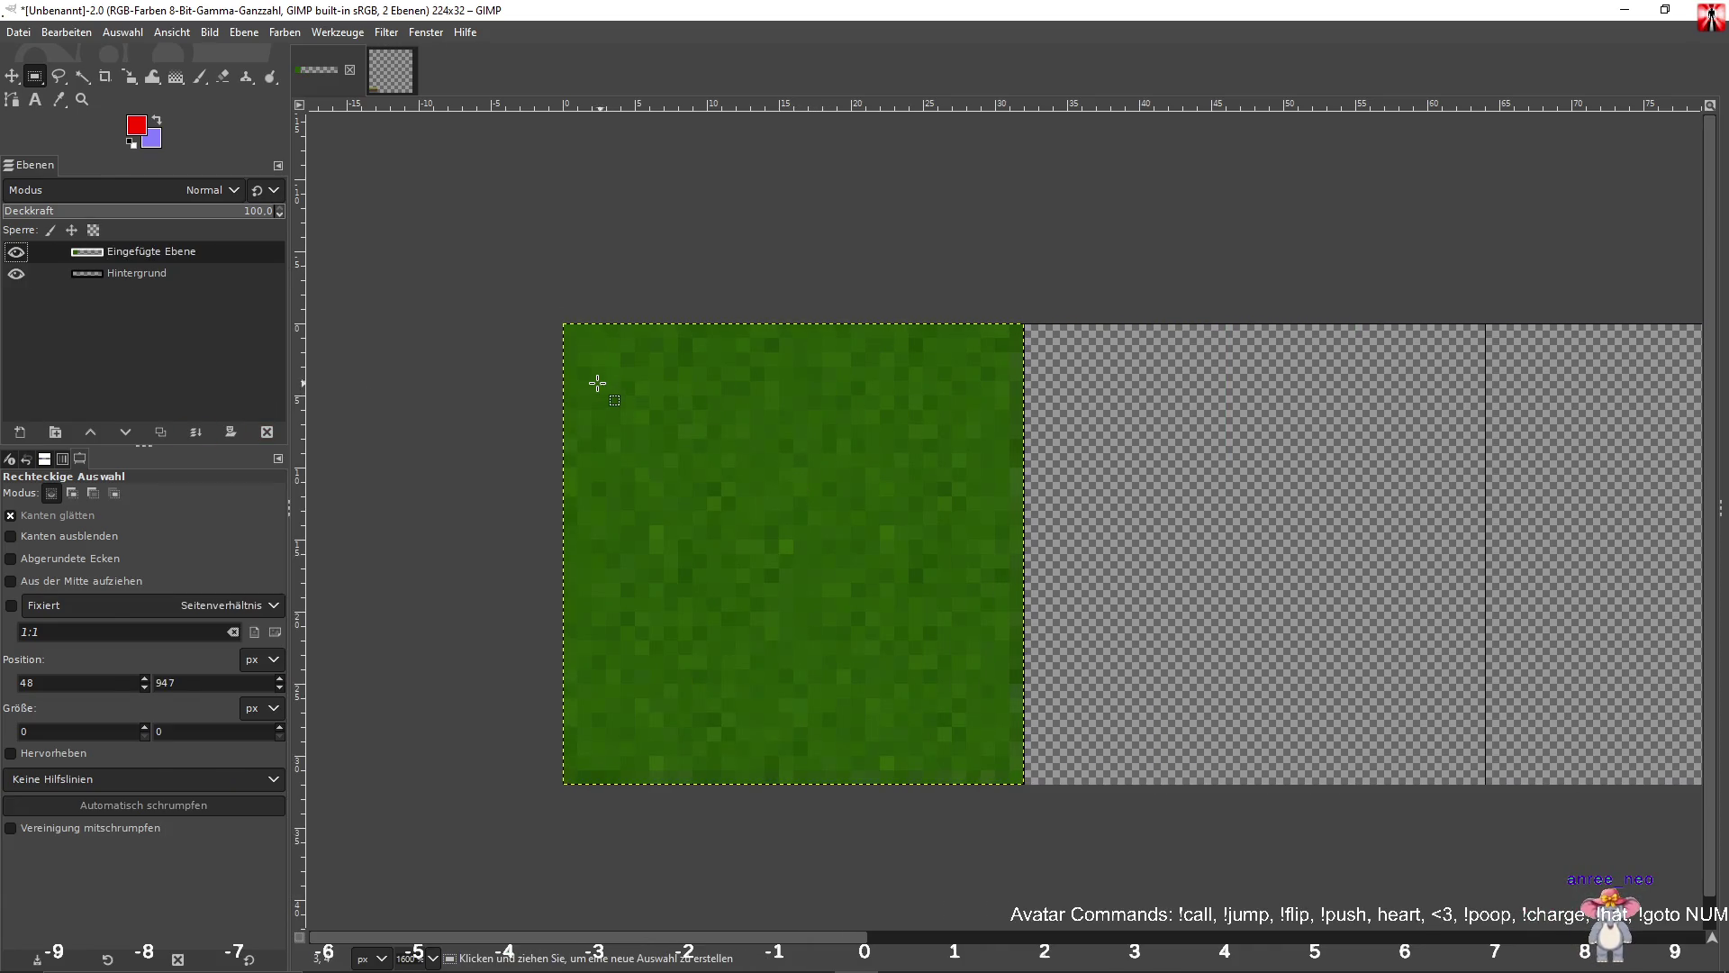
scroll(569, 240, "down", 2)
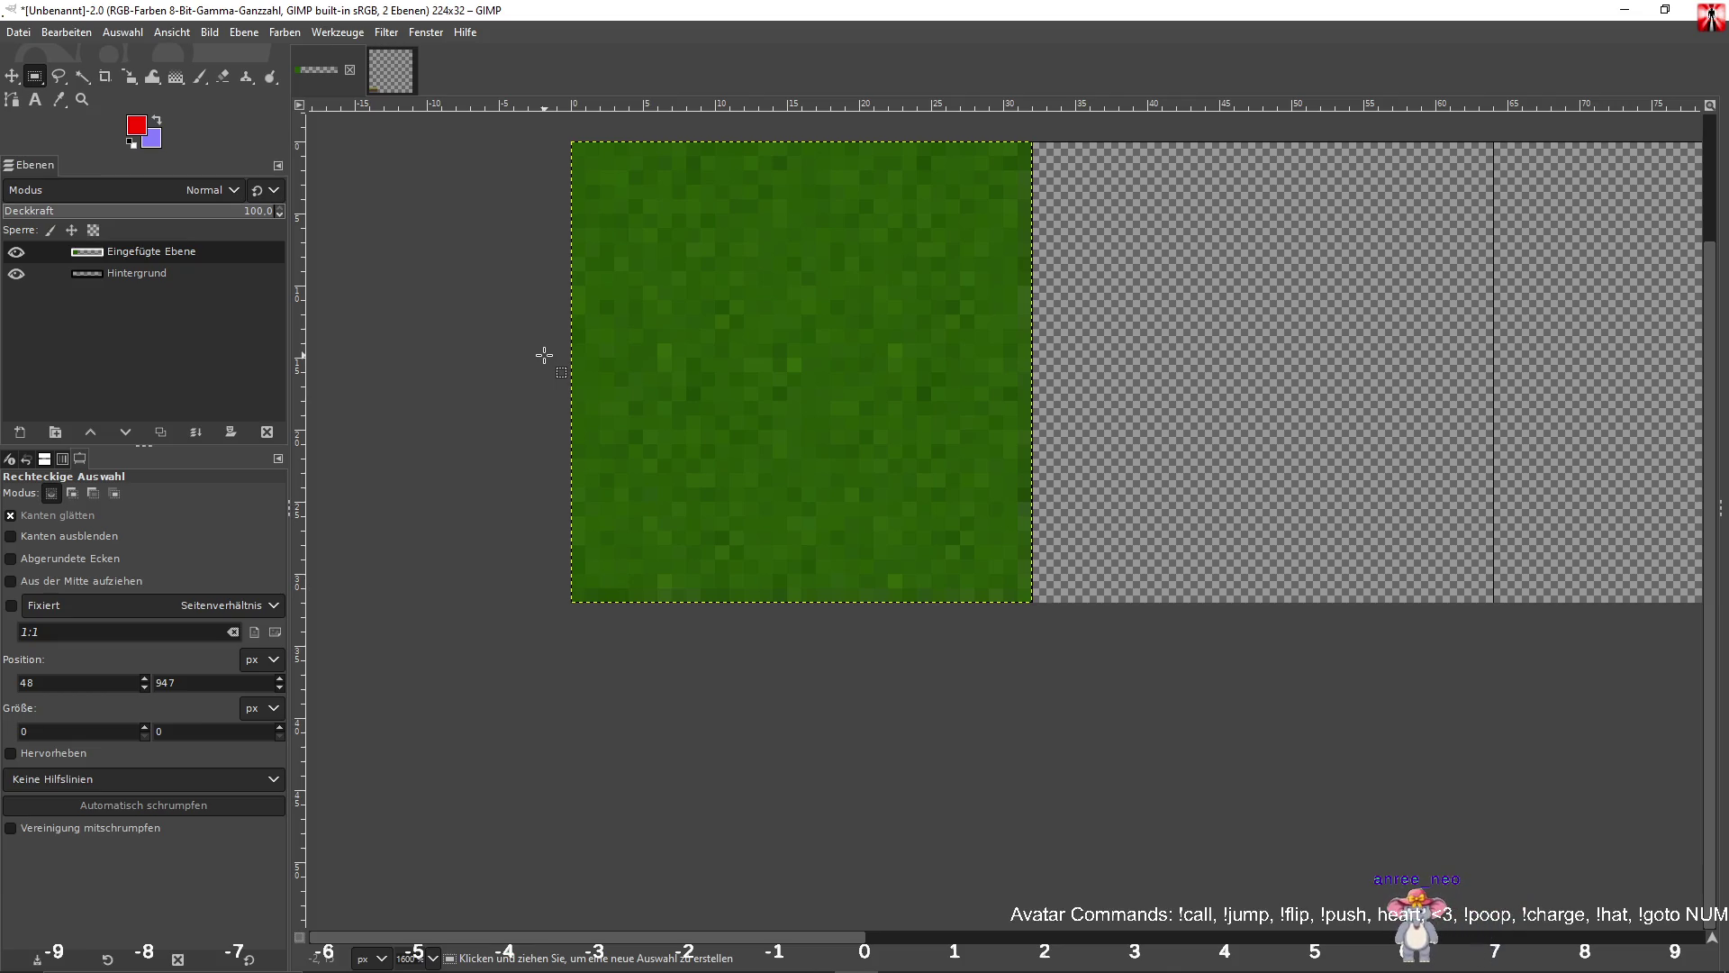
Cut and re-paste the grass, moving it down in the tile and anchoring it.
key("ctrl")
key("ctrl+x")
key("ctrl+v")
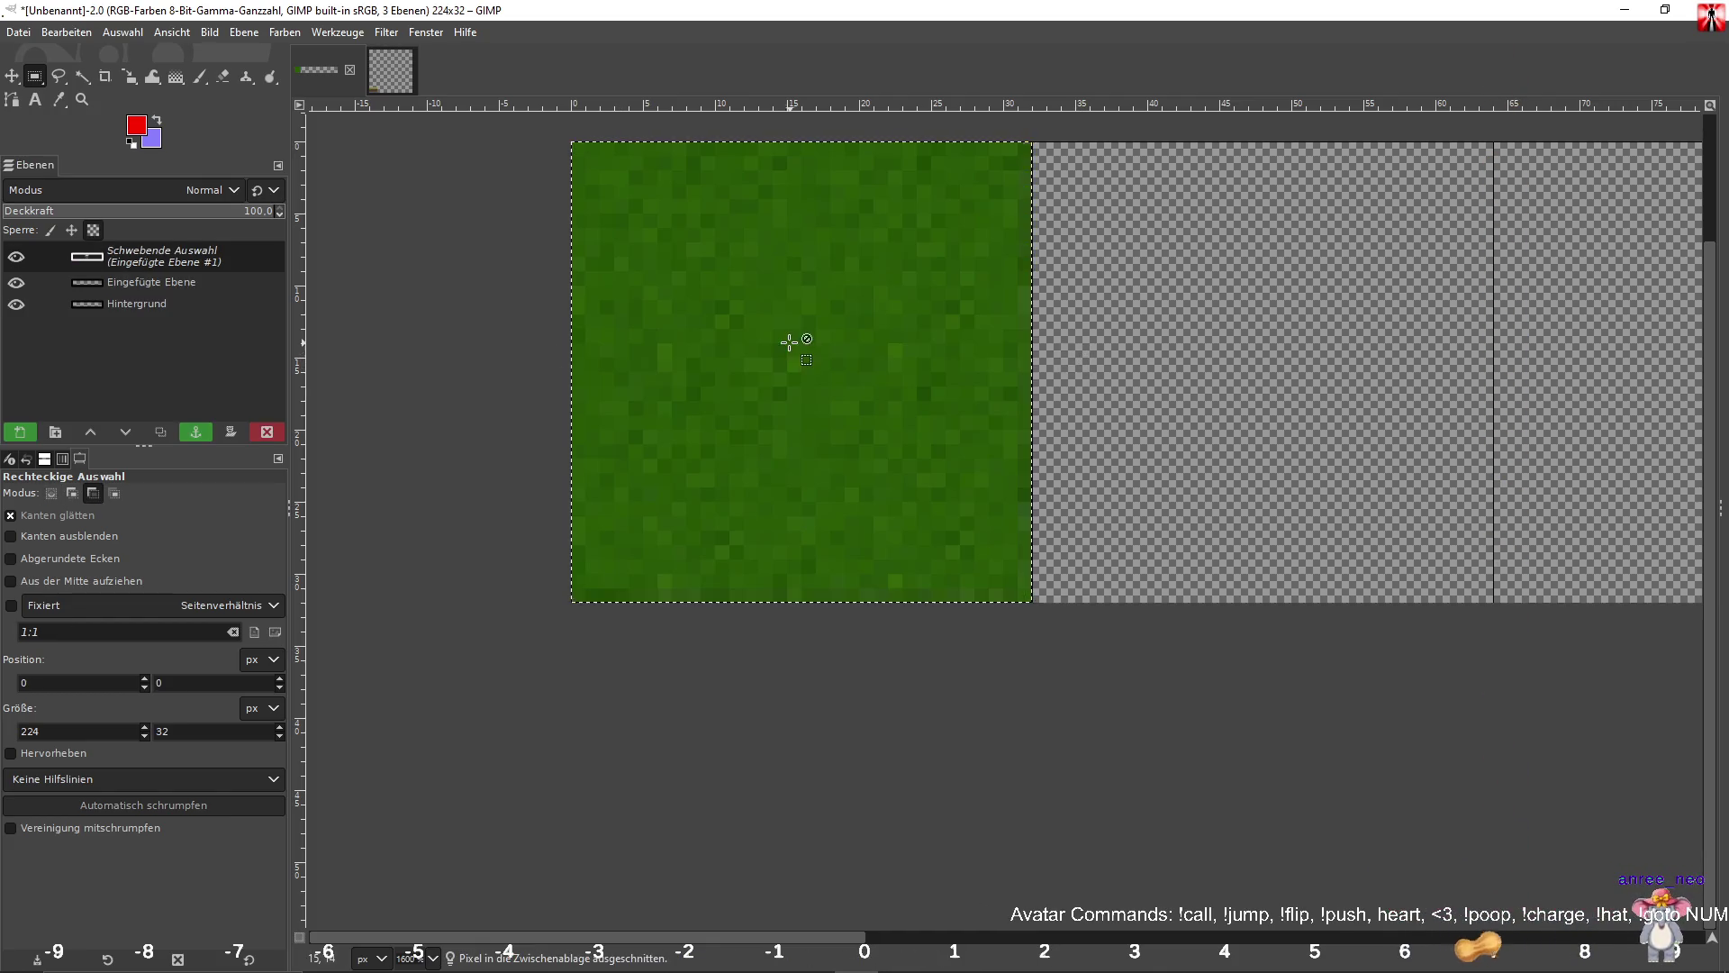
left_click_drag(866, 310, 866, 417)
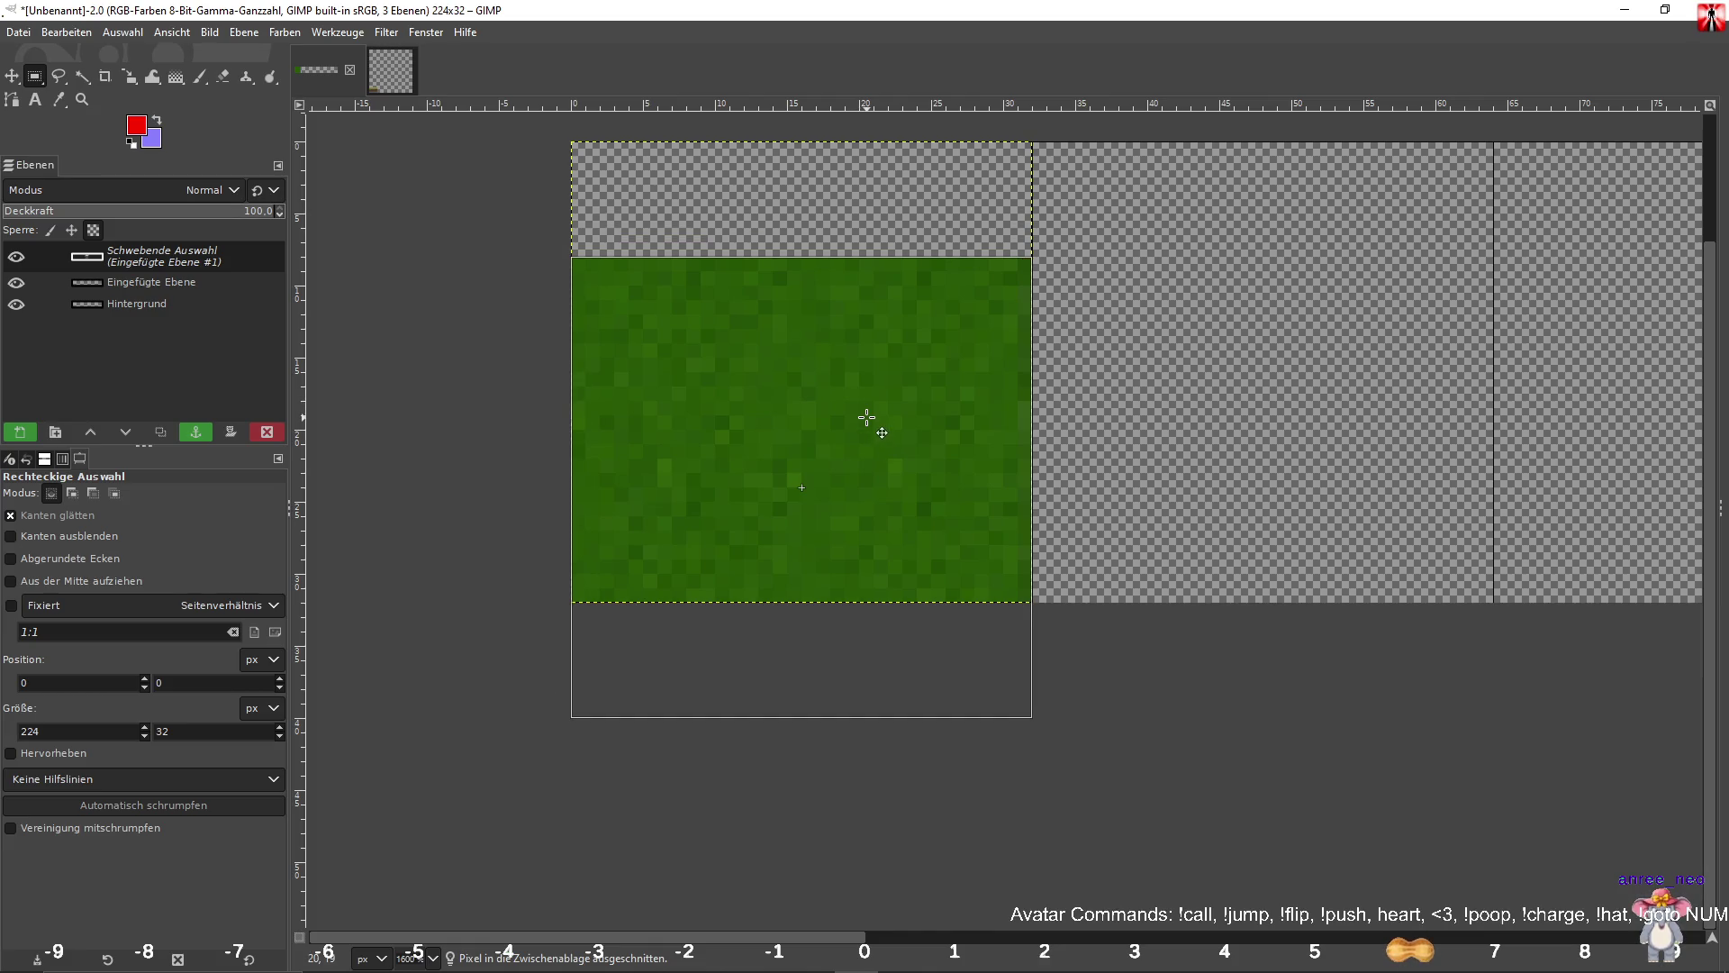
left_click(1264, 360)
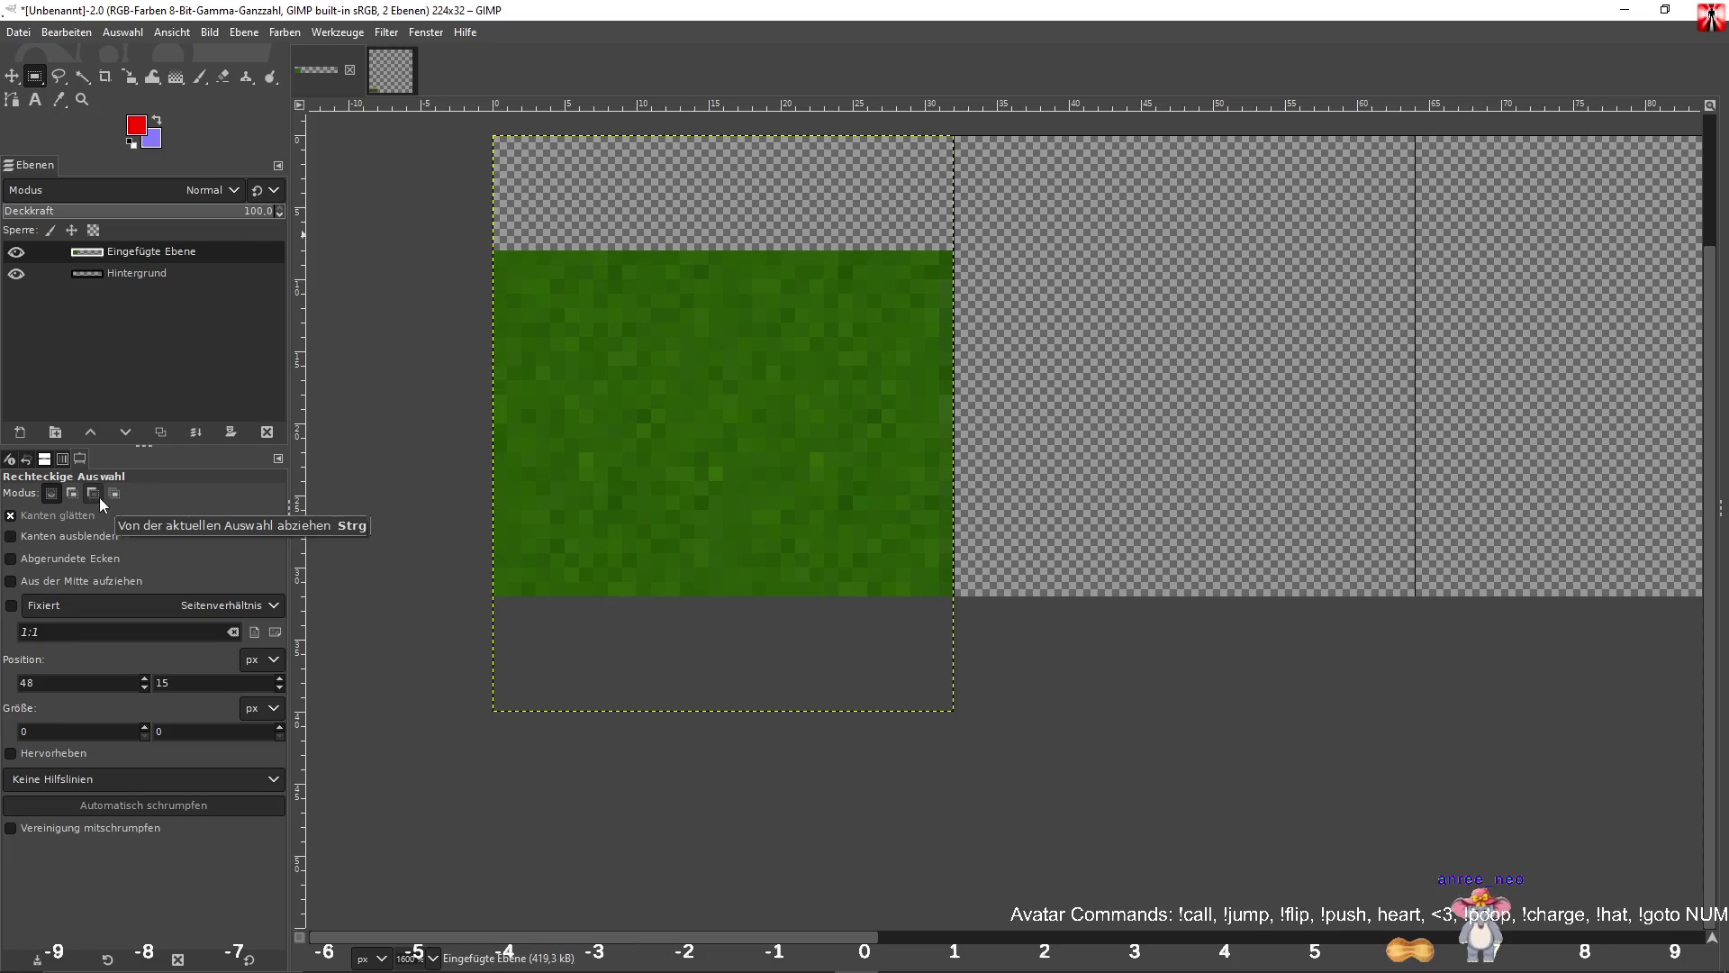
Paste and anchor the grass again, hide the Eingefügte Ebene layer, and deselect.
key("ctrl+v")
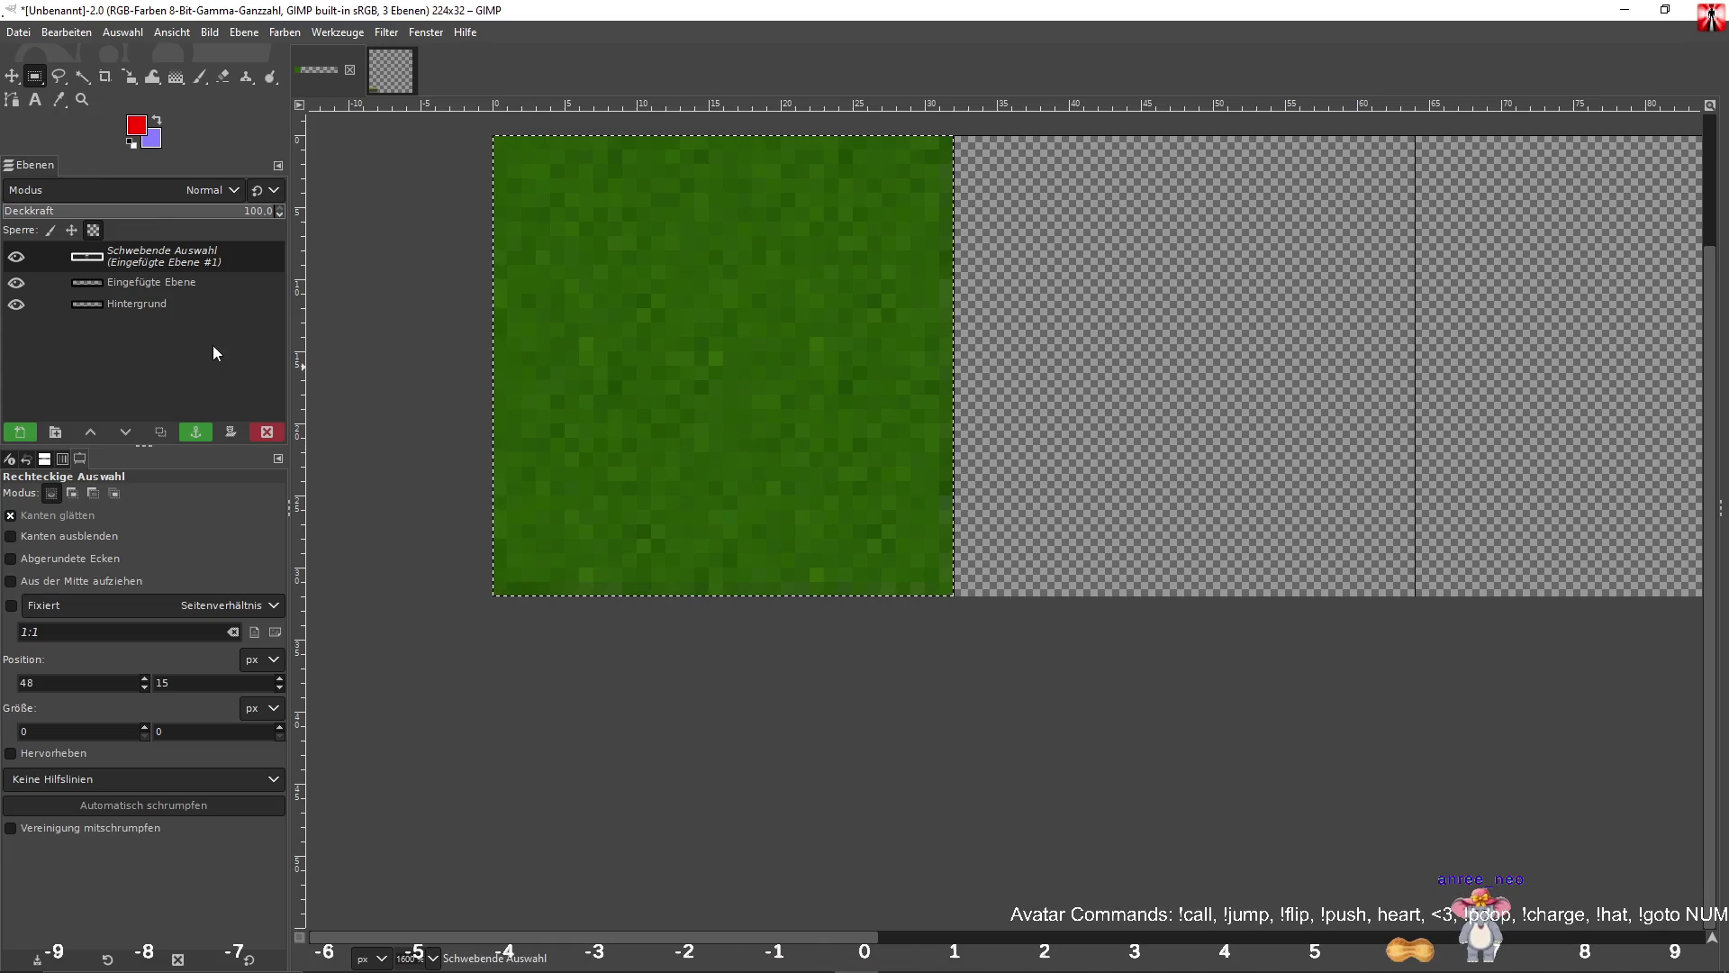
left_click(1202, 389)
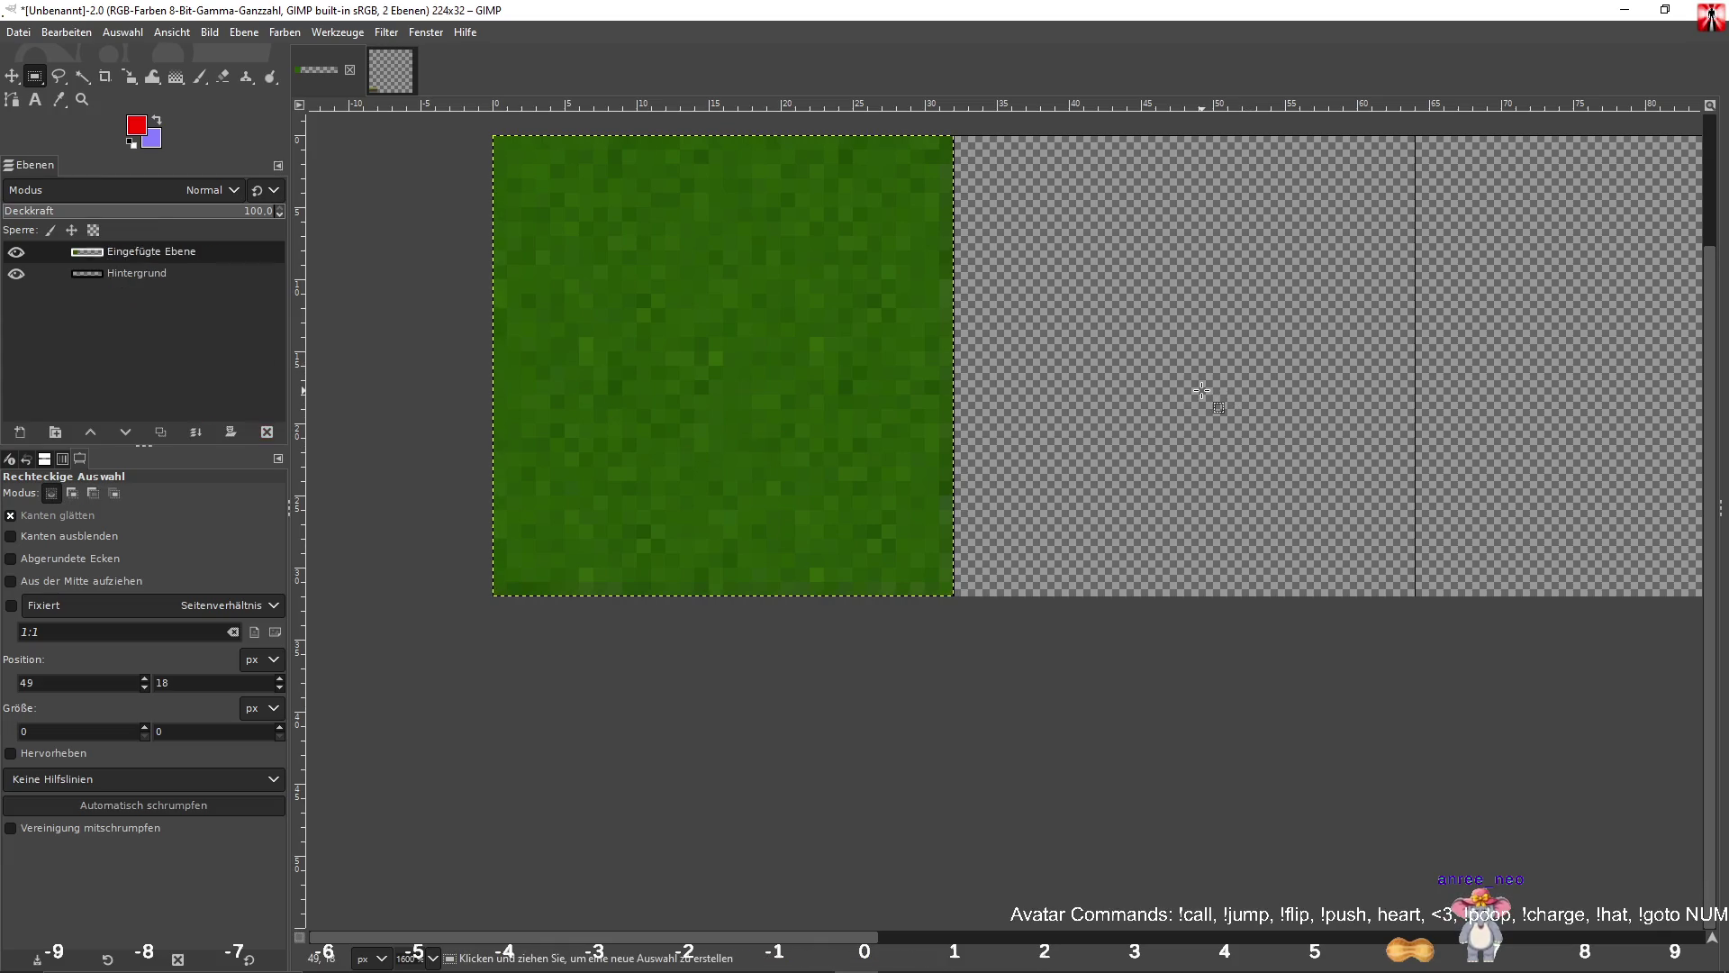
right_click(178, 247)
left_click(117, 257)
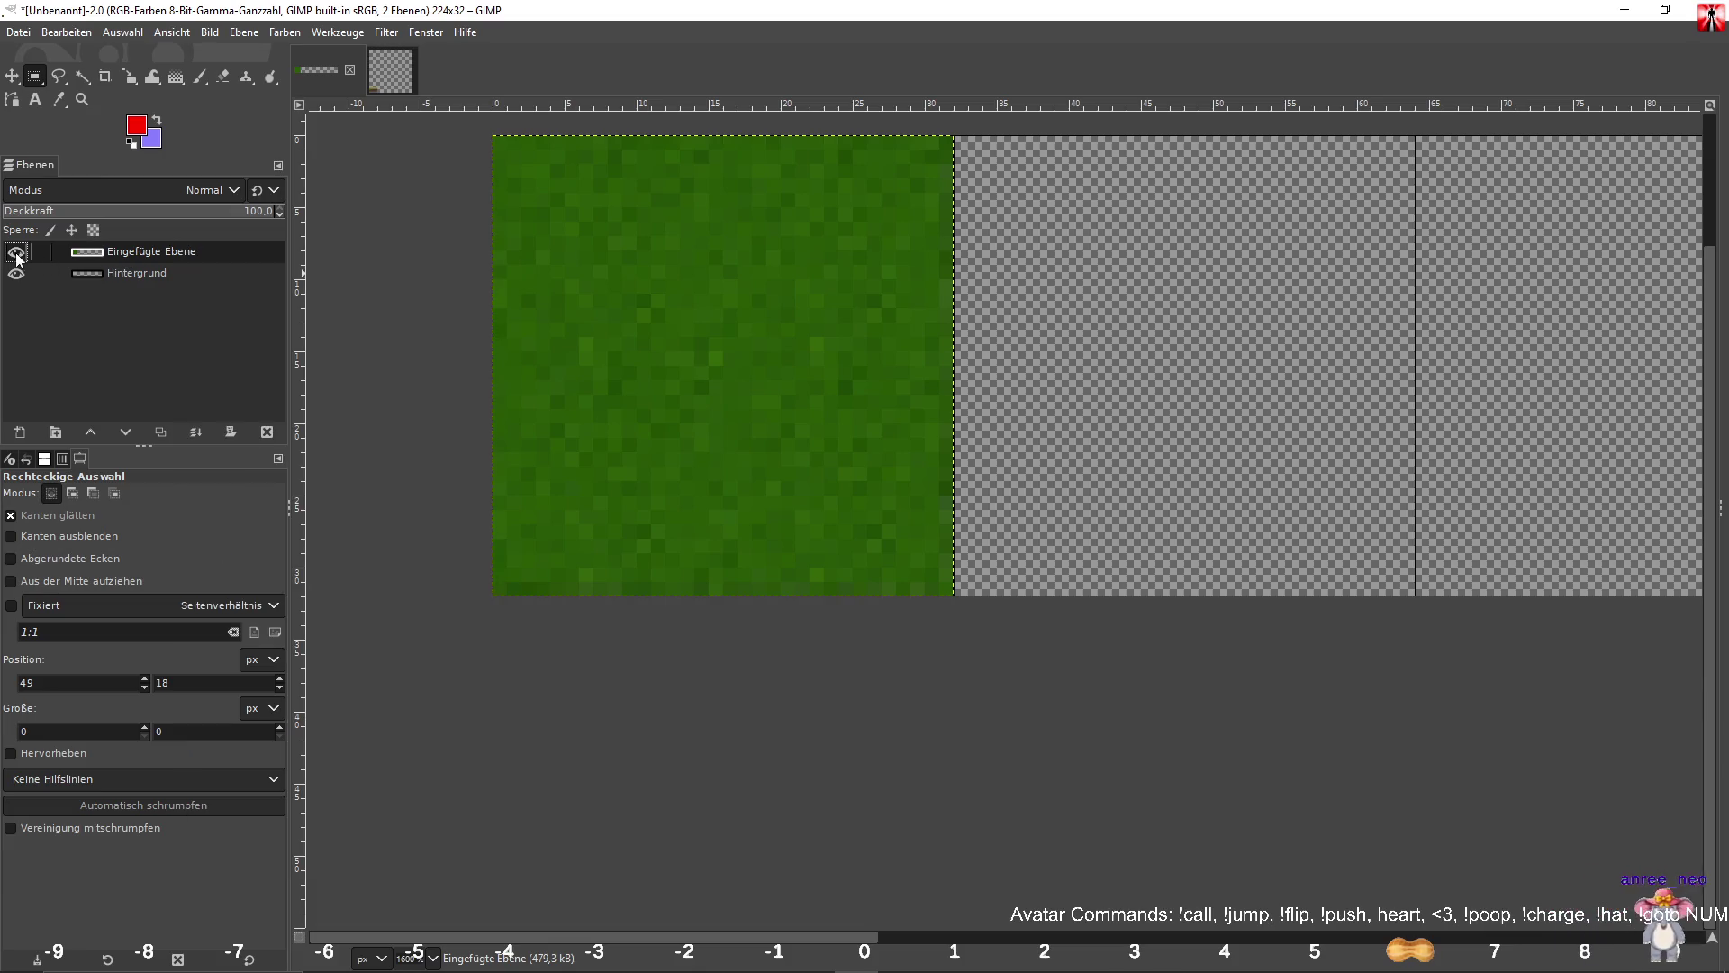
left_click(16, 256)
right_click(192, 315)
left_click(561, 386)
left_click(914, 366)
Paste the grass once more as a new layer and move it down a few pixels.
key("ctrl+v")
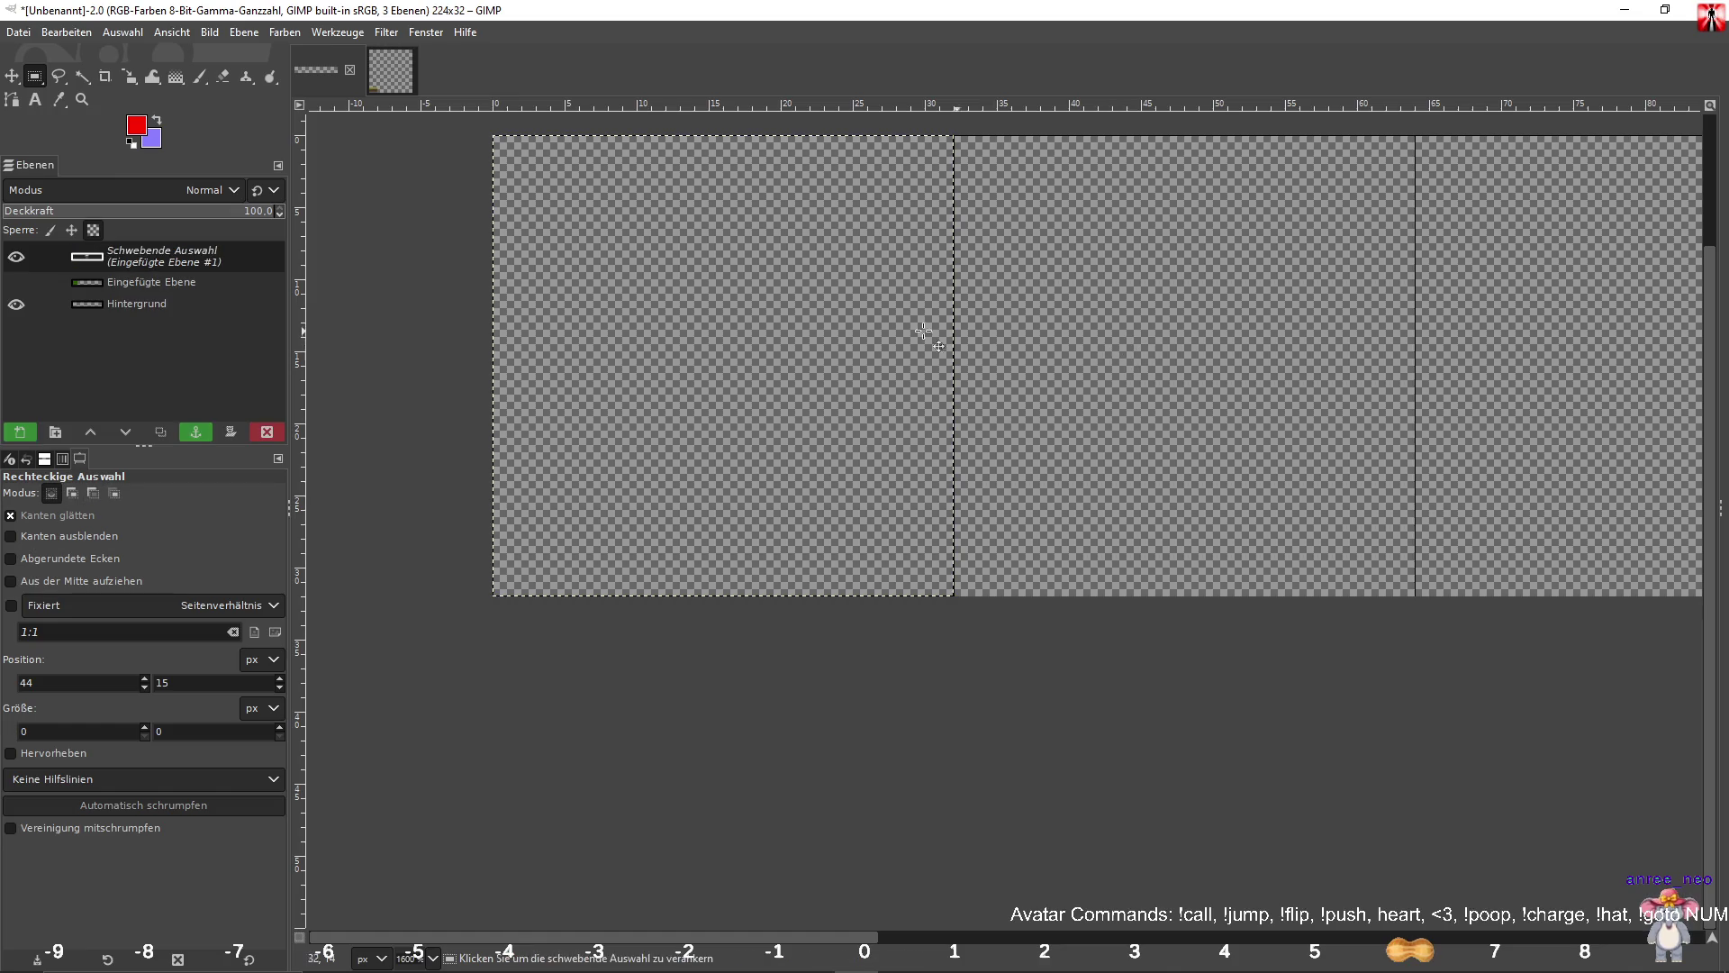
right_click(178, 254)
left_click(254, 393)
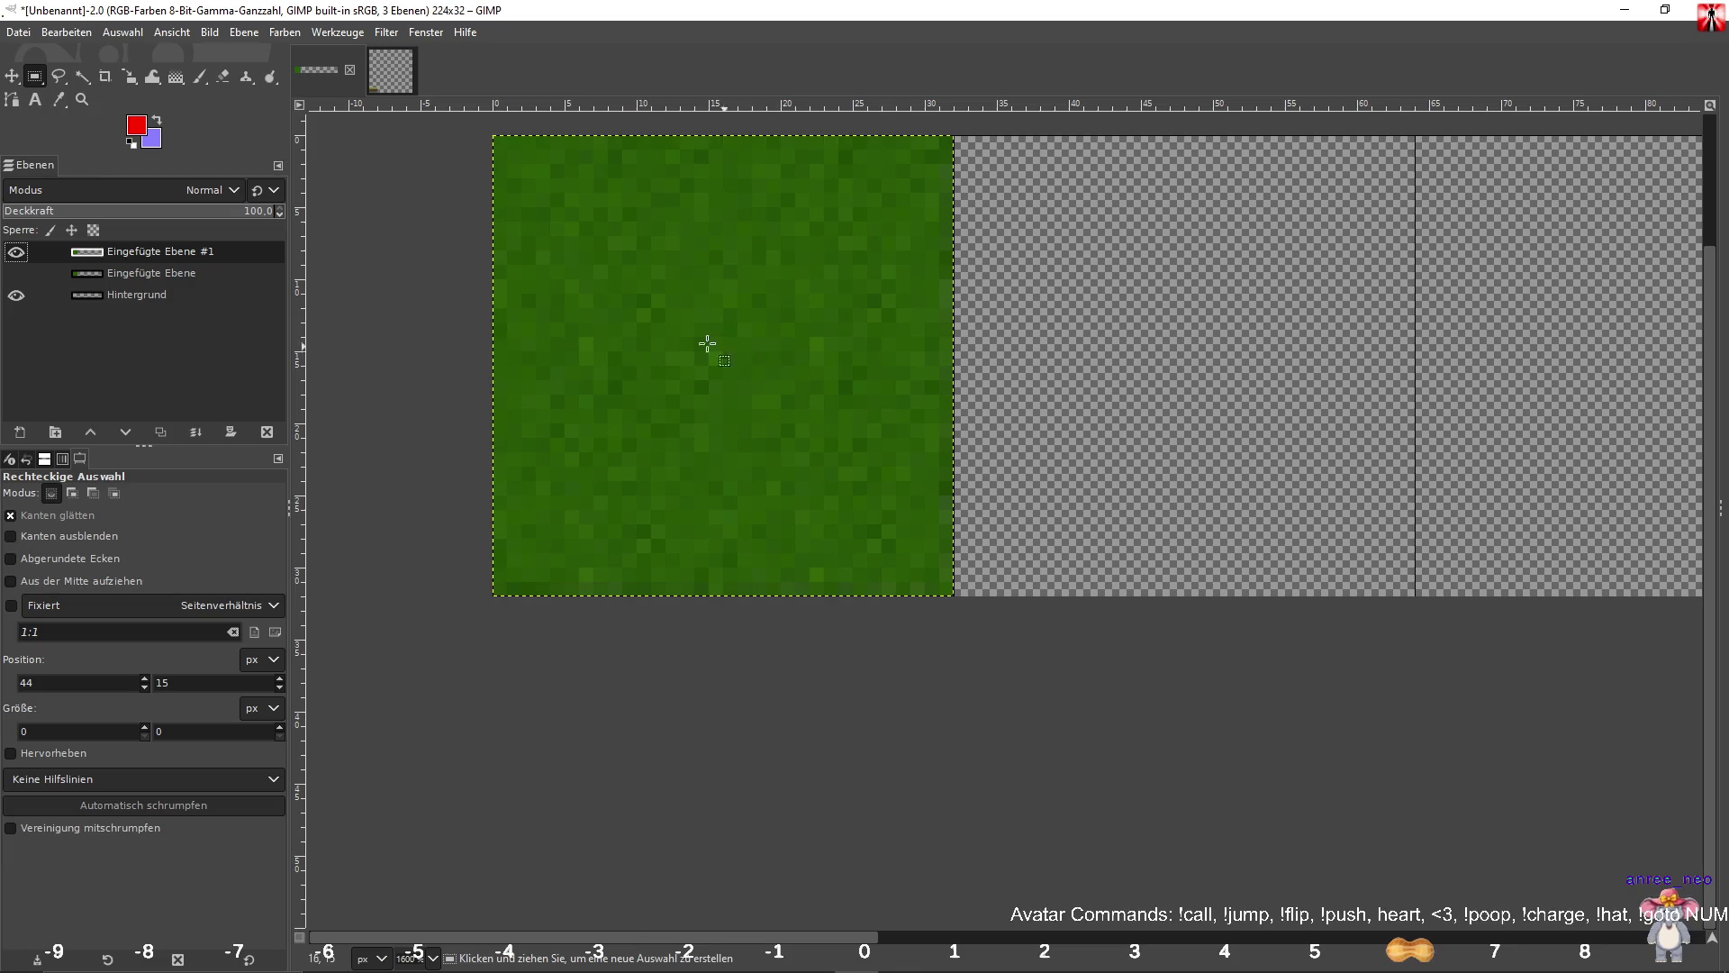
left_click(13, 75)
left_click_drag(676, 282, 667, 387)
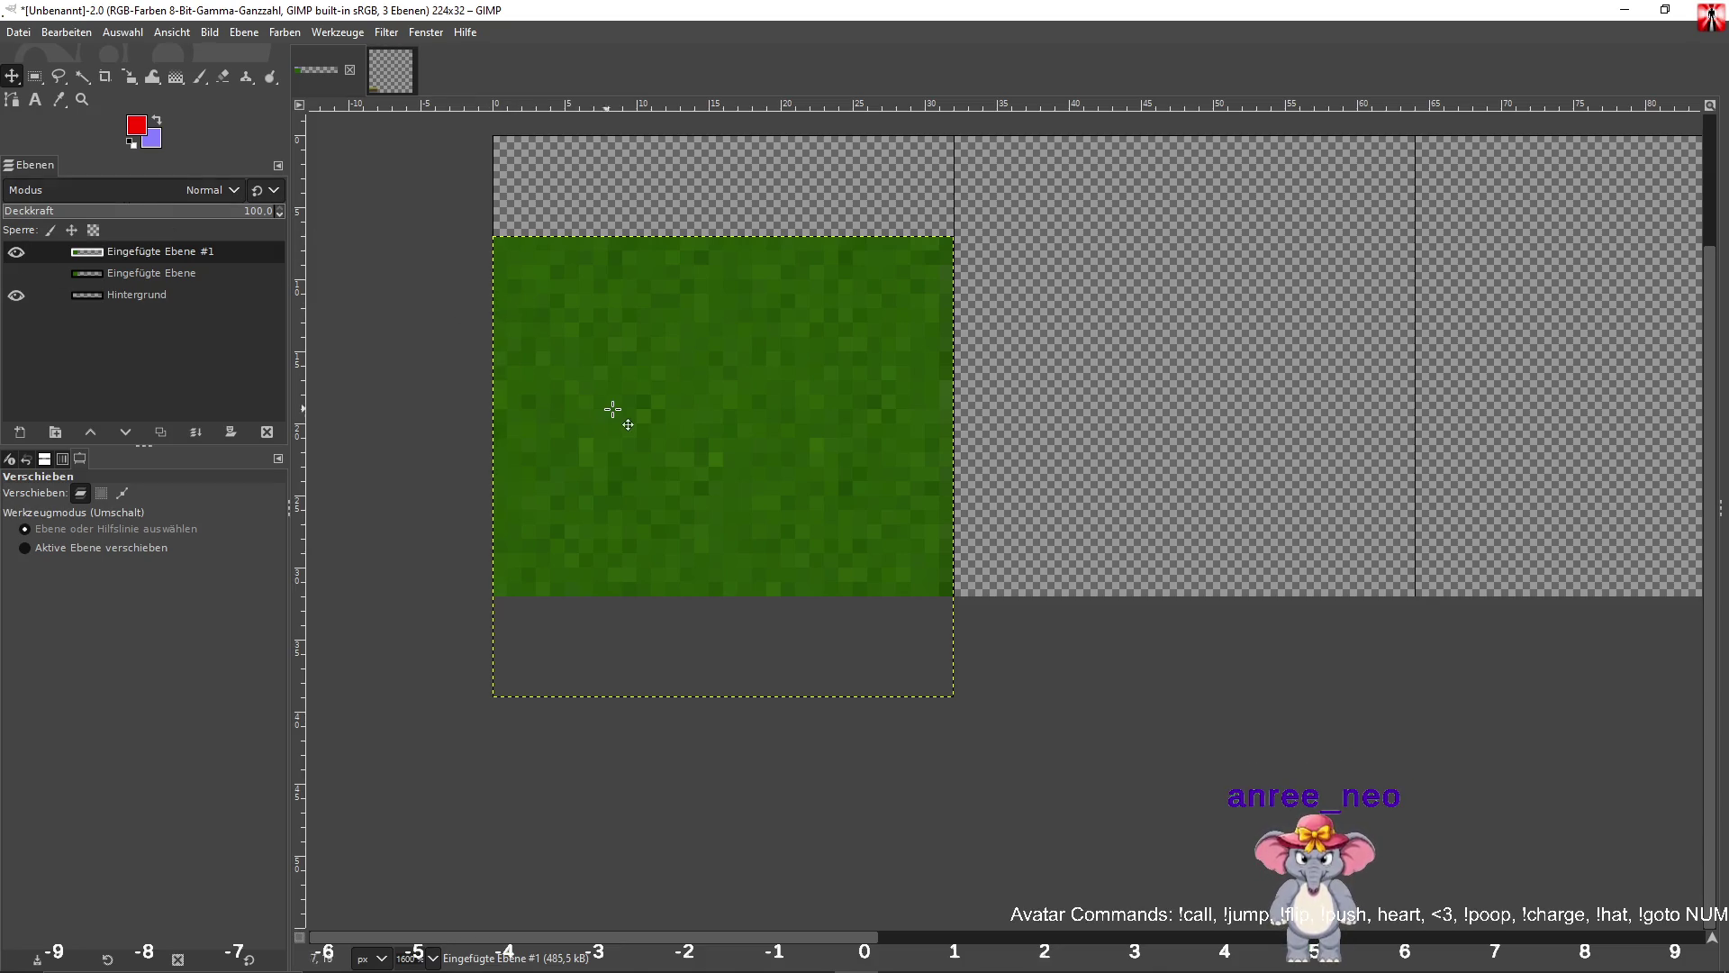
Nudge the grass layer down a pixel and erase its left edge with a size-70 eraser.
left_click_drag(618, 405, 618, 417)
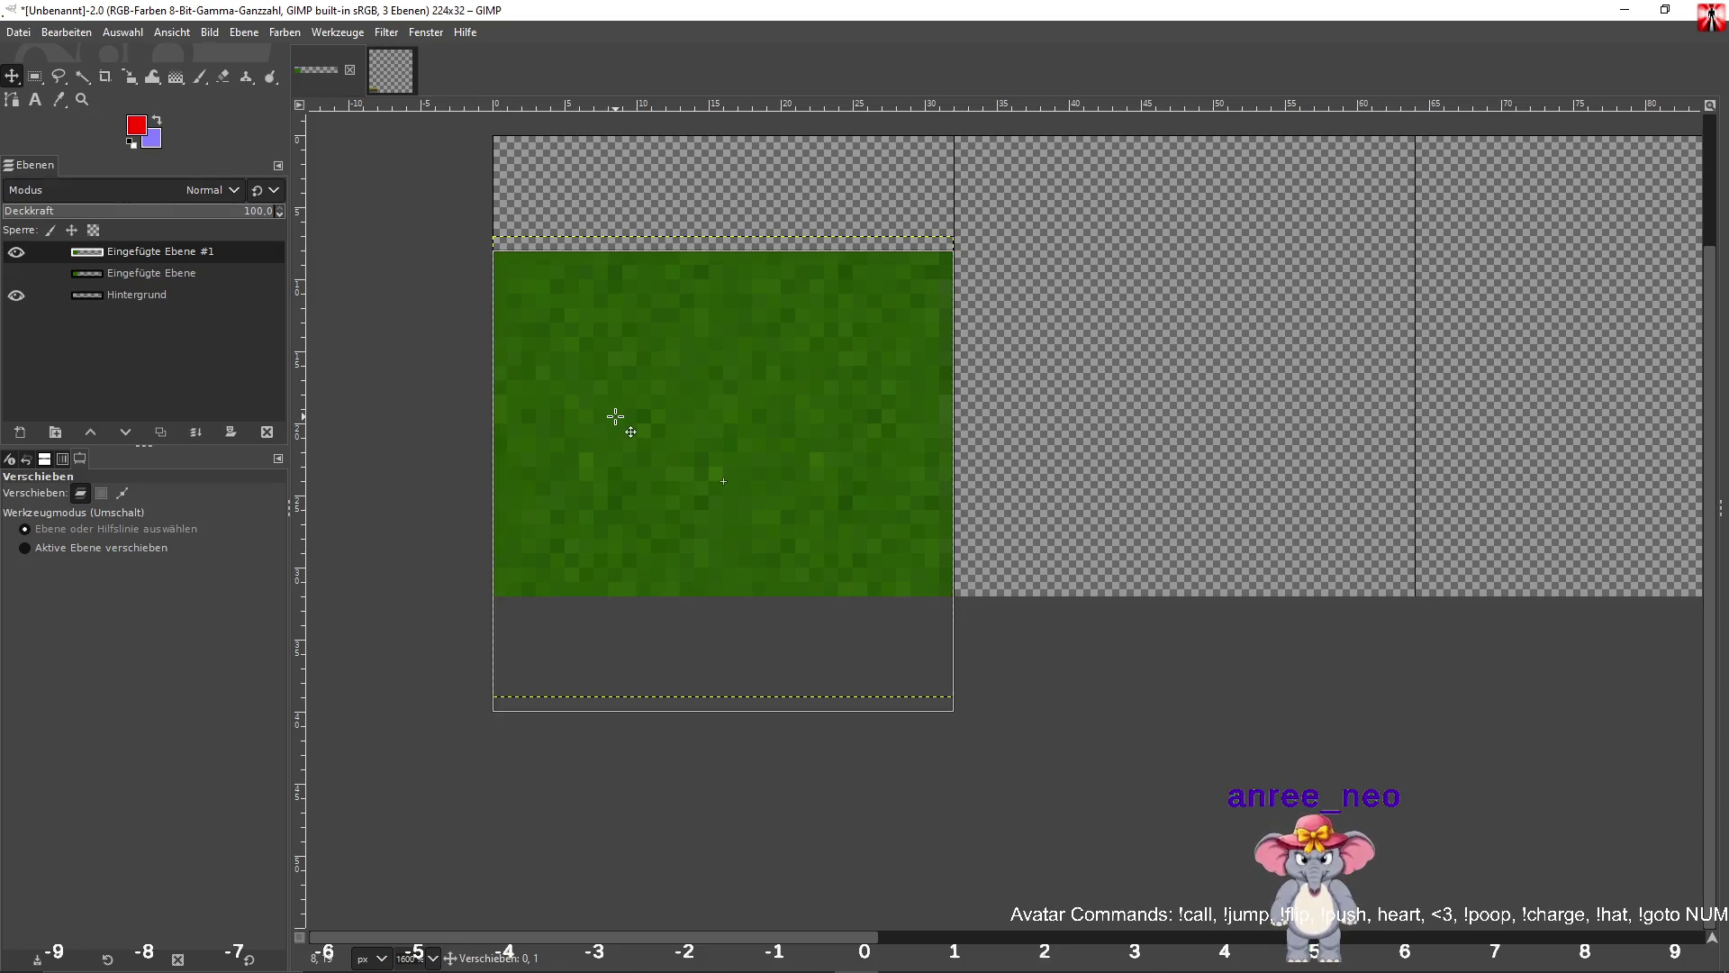
left_click(231, 81)
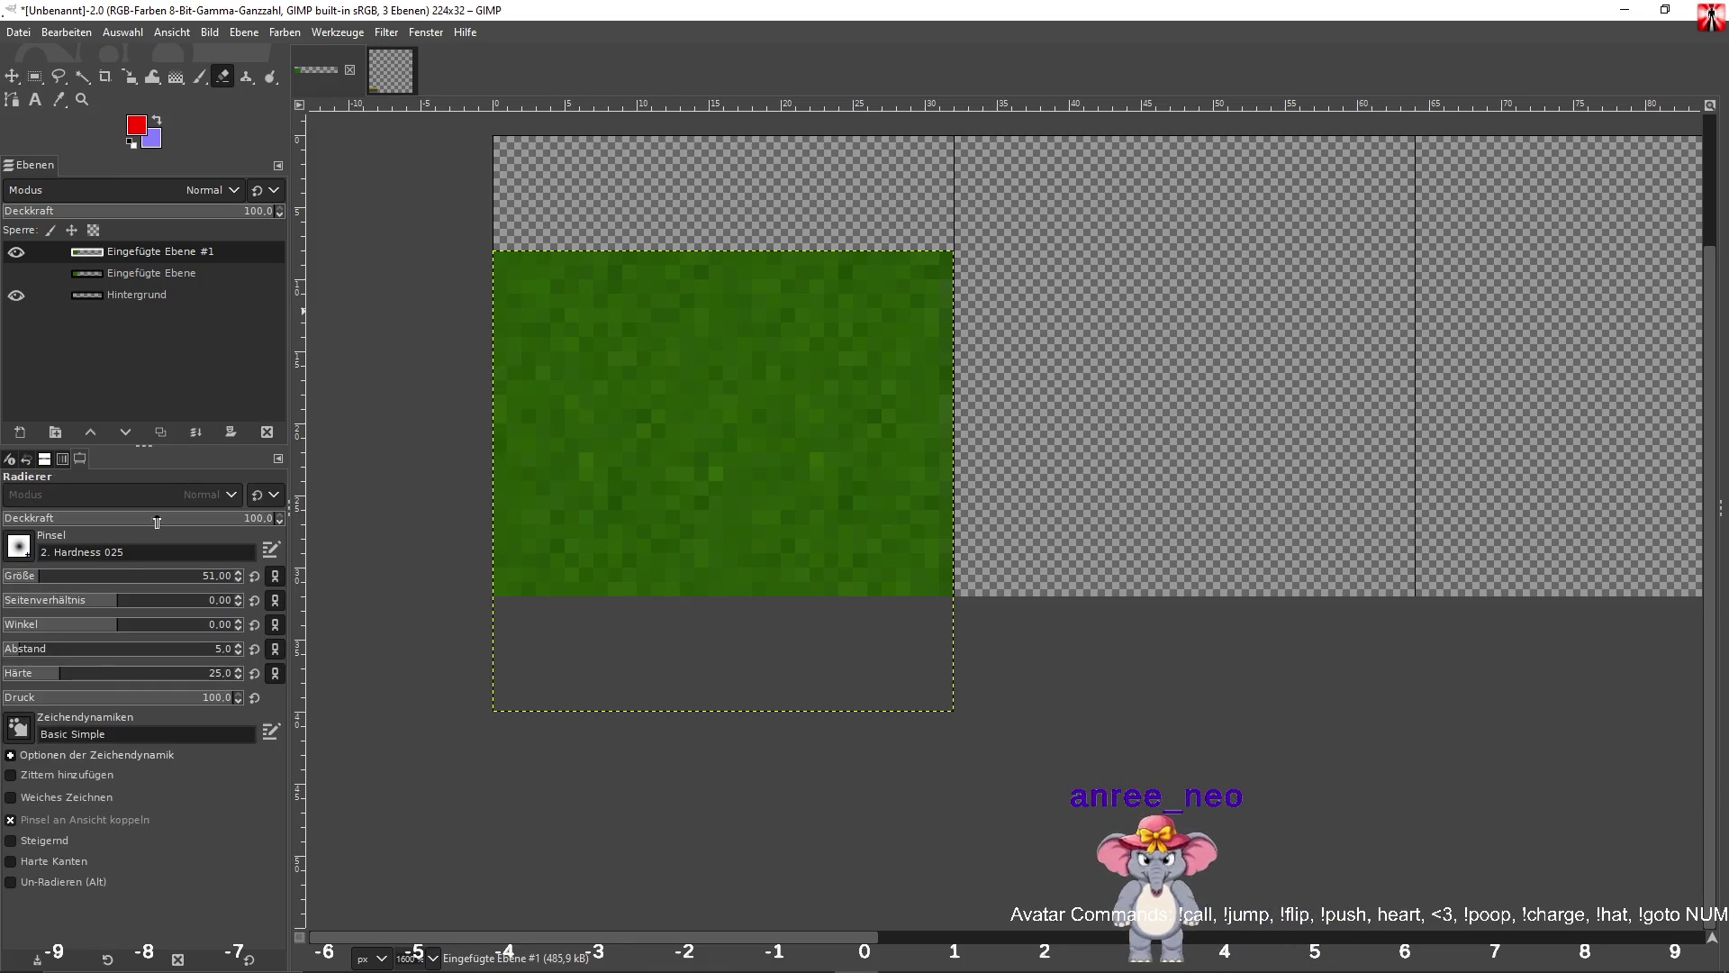
left_click_drag(41, 577, 48, 576)
mouse_move(499, 489)
left_mouse_down()
mouse_move(505, 471)
mouse_move(463, 528)
mouse_move(517, 414)
mouse_move(558, 399)
mouse_move(596, 416)
mouse_move(590, 522)
mouse_move(601, 420)
mouse_move(656, 370)
mouse_move(792, 397)
mouse_move(807, 363)
mouse_move(885, 468)
mouse_move(922, 438)
mouse_move(927, 340)
mouse_move(976, 328)
left_mouse_up()
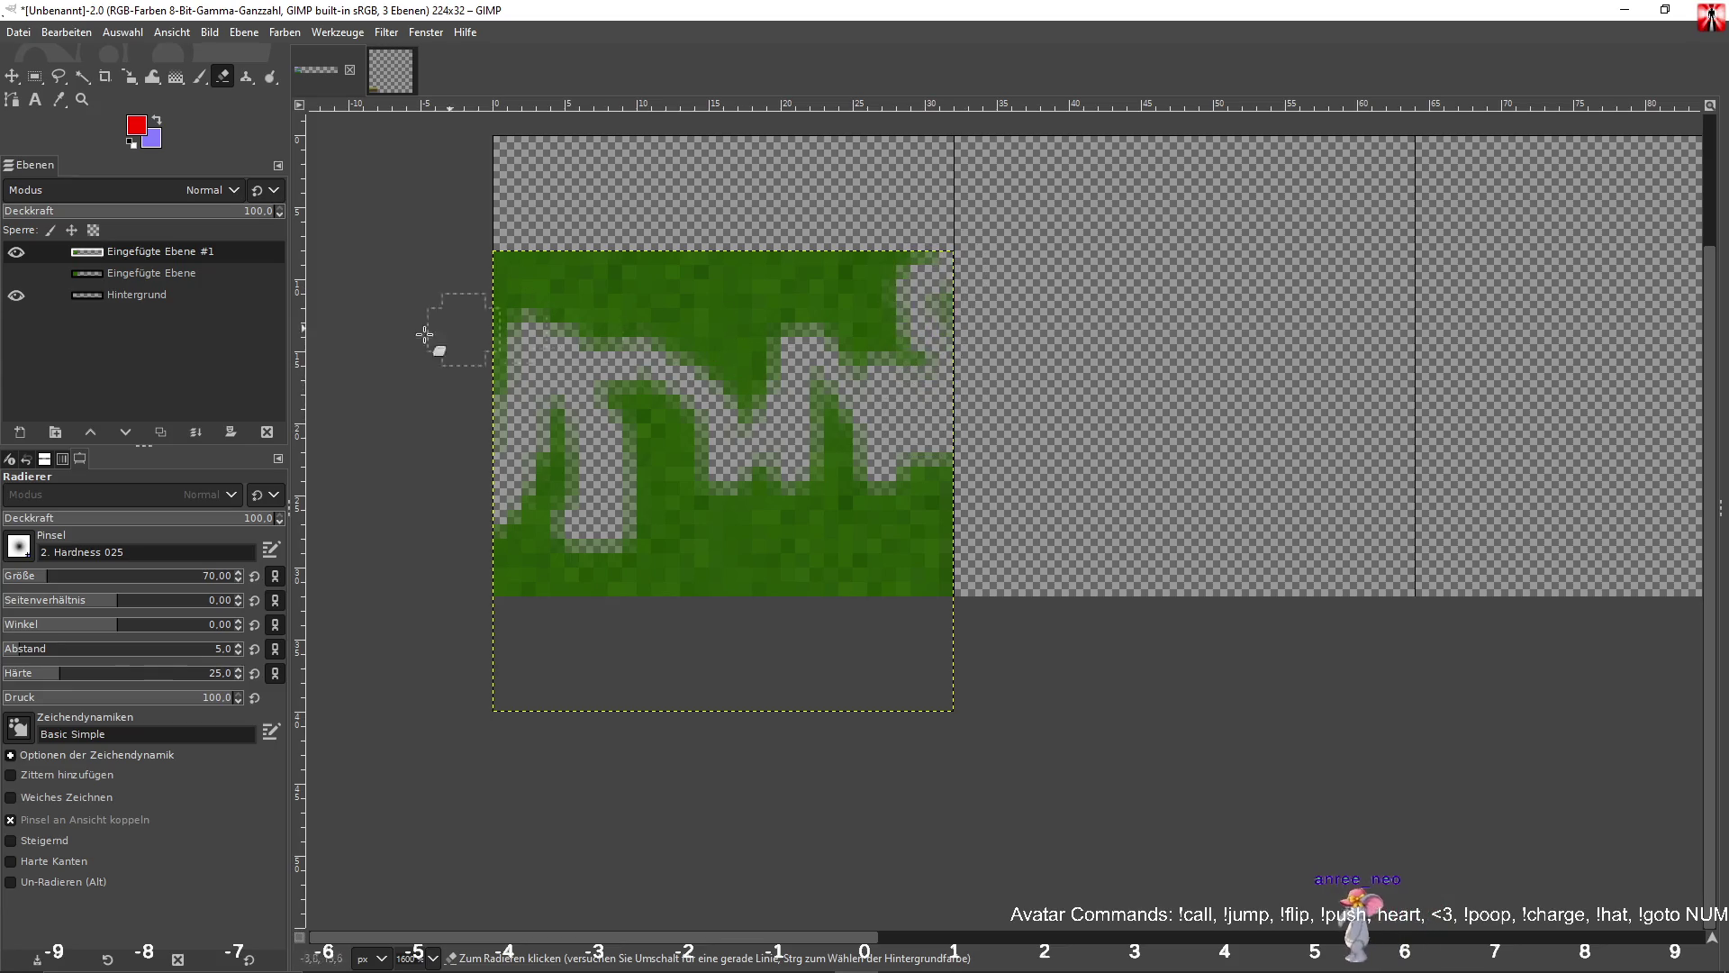
Erase the grass's top-left corner and edges into ragged blades, then set eraser size 14.
left_click(70, 572)
mouse_move(522, 270)
left_mouse_down()
mouse_move(500, 329)
mouse_move(552, 262)
mouse_move(559, 301)
mouse_move(990, 314)
mouse_move(754, 245)
mouse_move(881, 325)
mouse_move(751, 364)
left_mouse_up()
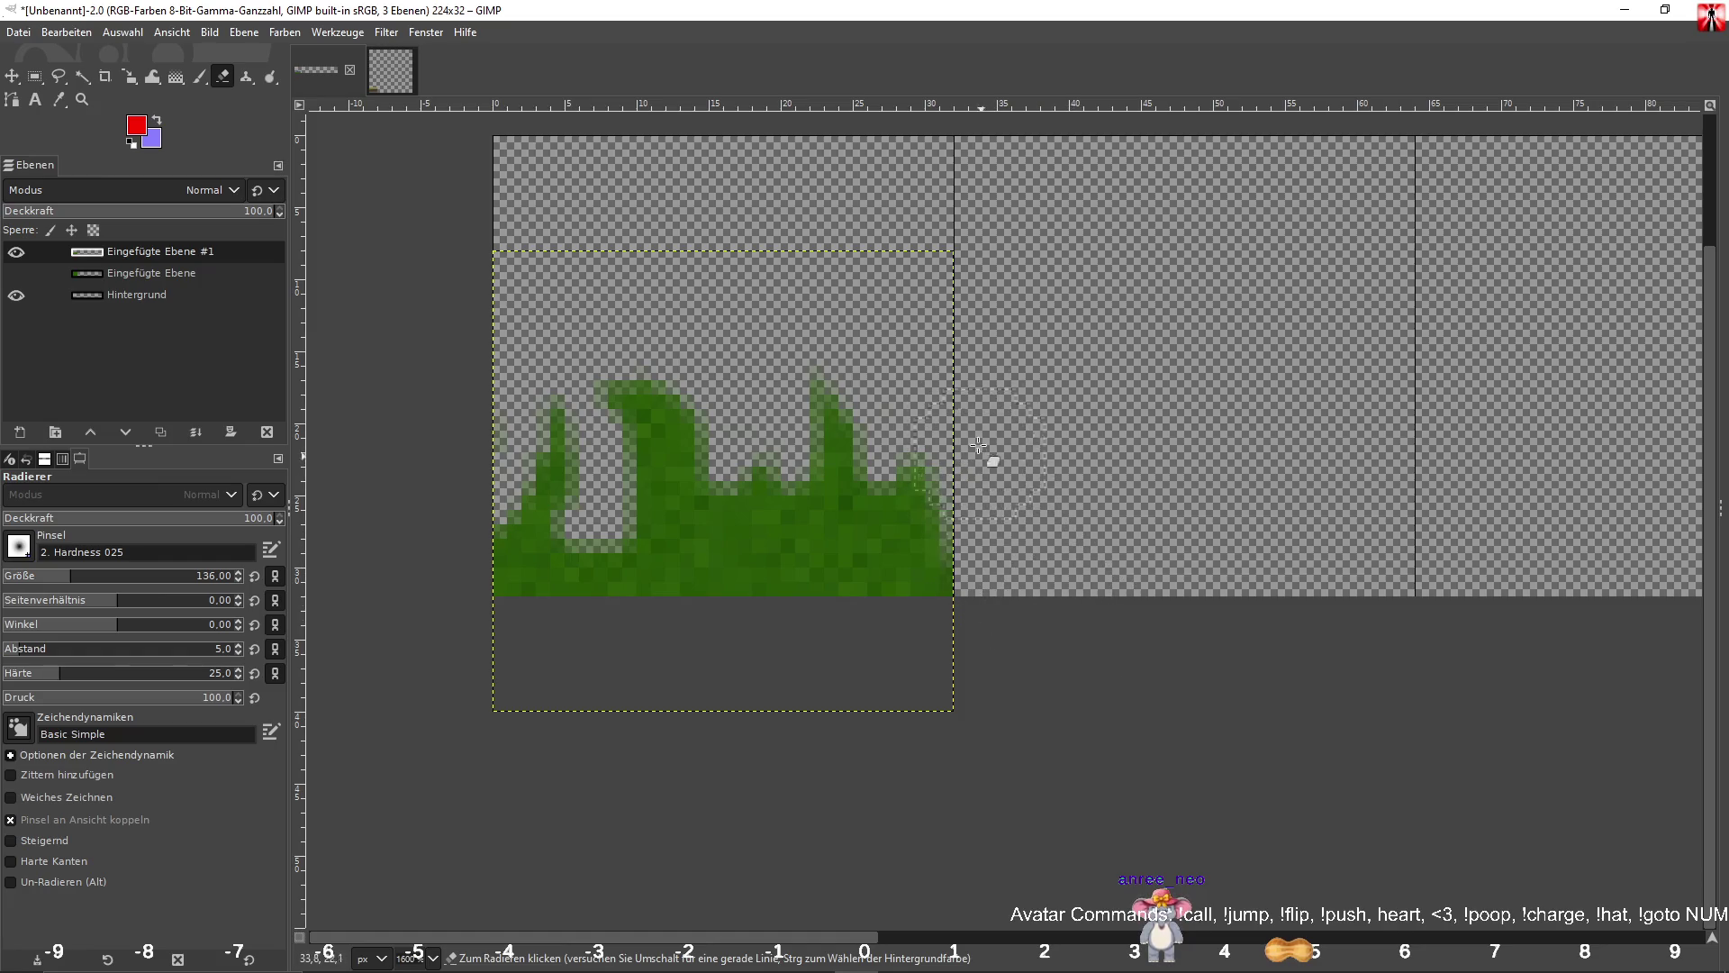
left_click_drag(998, 479, 1004, 604)
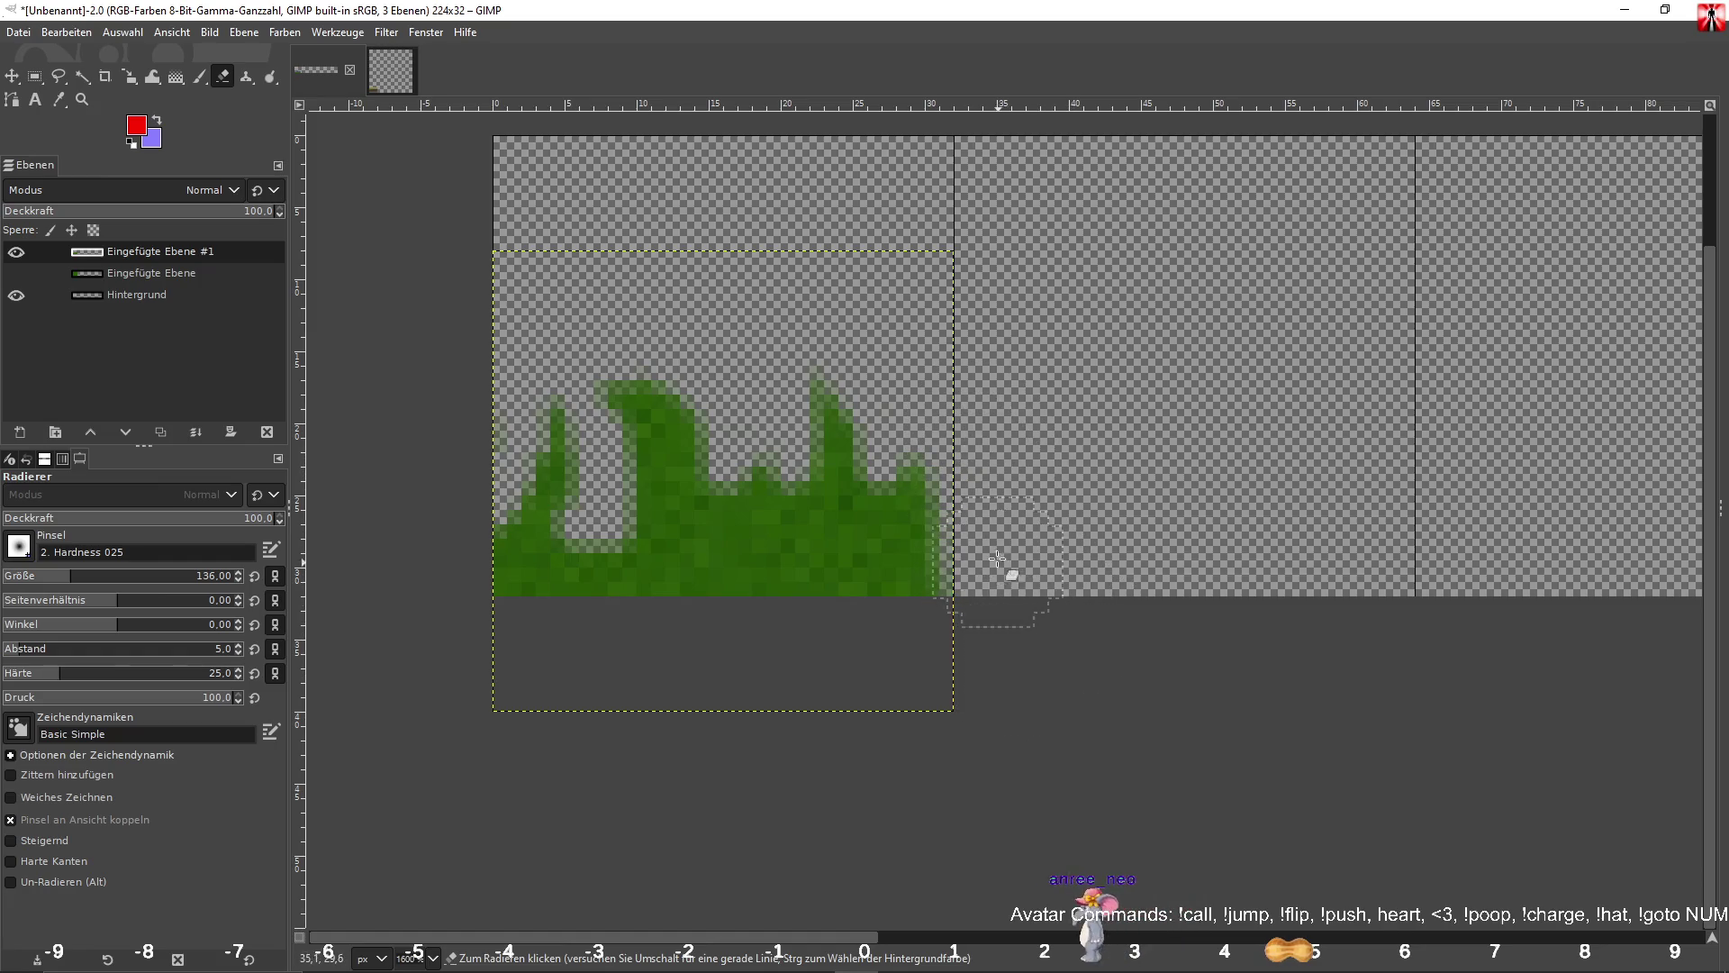
left_click_drag(461, 505, 480, 570)
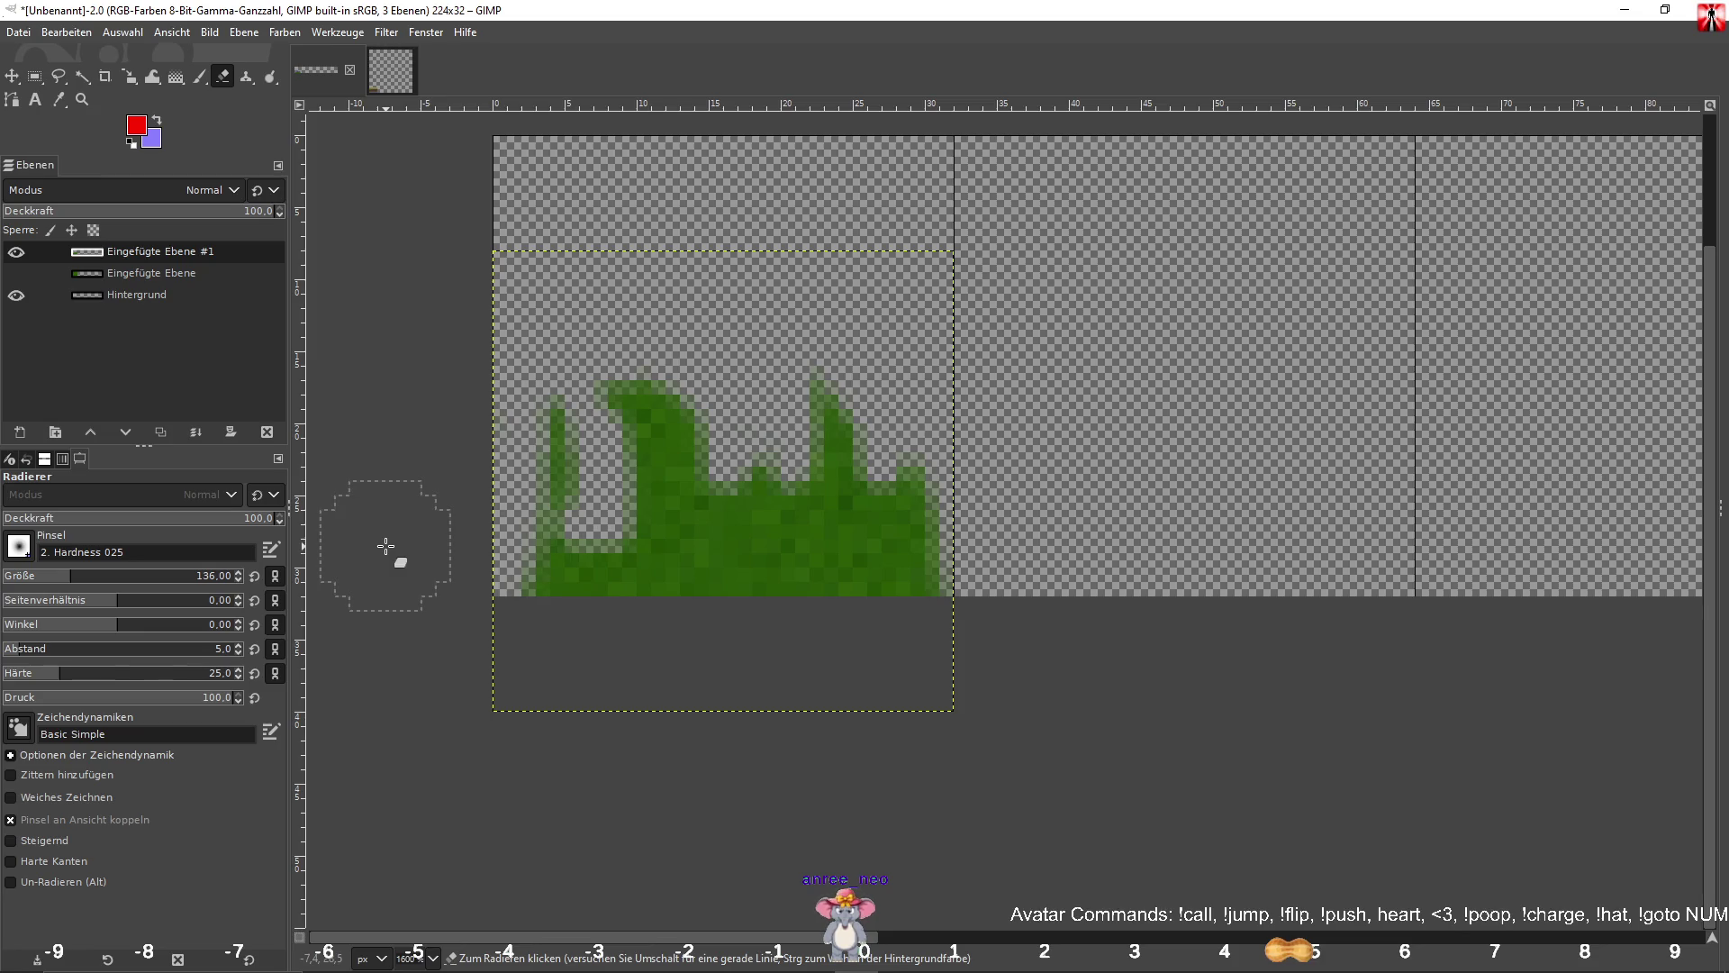
key("ctrl+z")
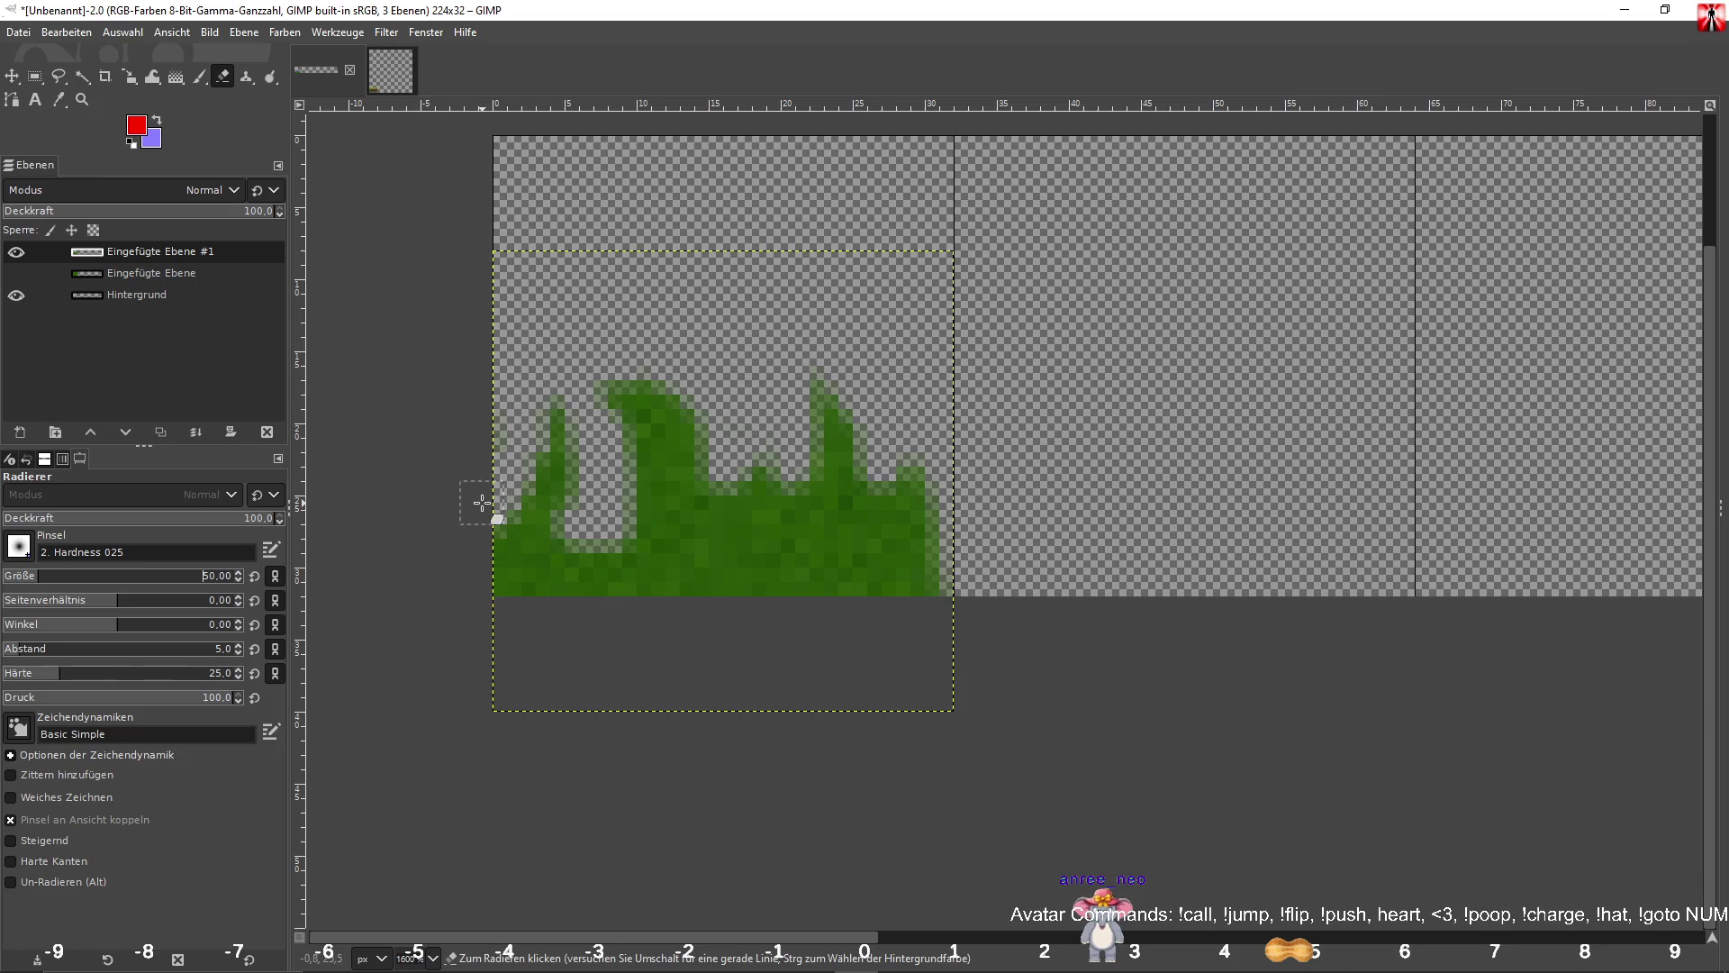
left_click_drag(487, 504, 492, 638)
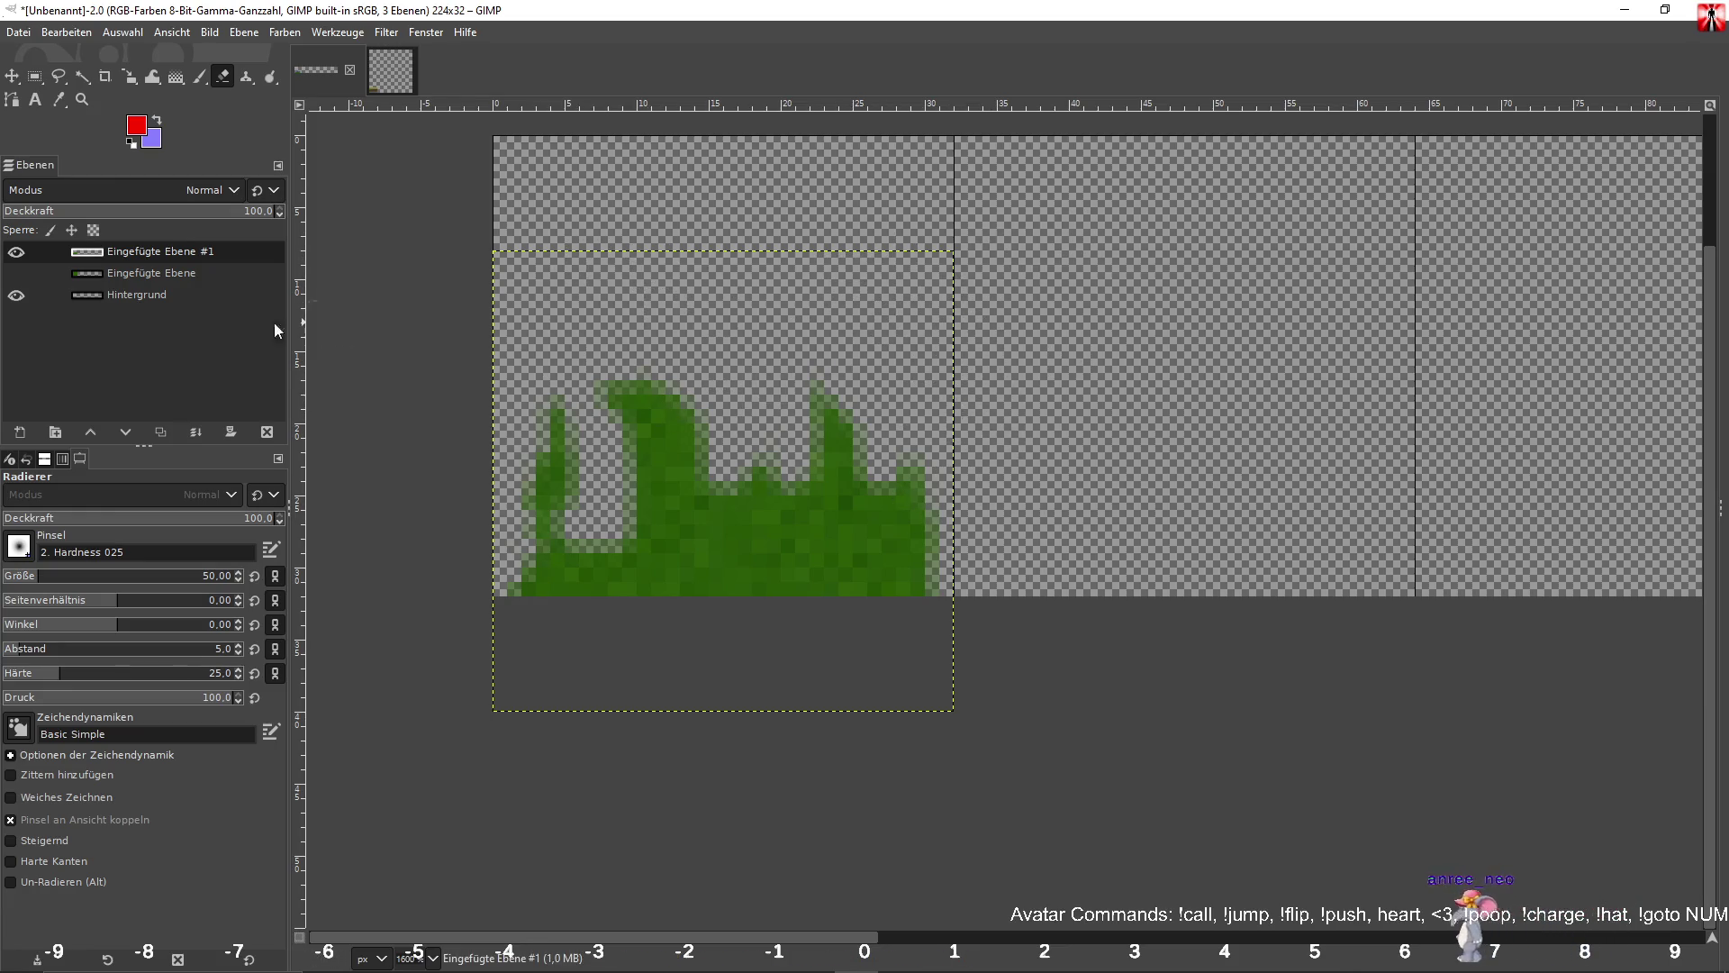
left_click_drag(58, 582, 18, 579)
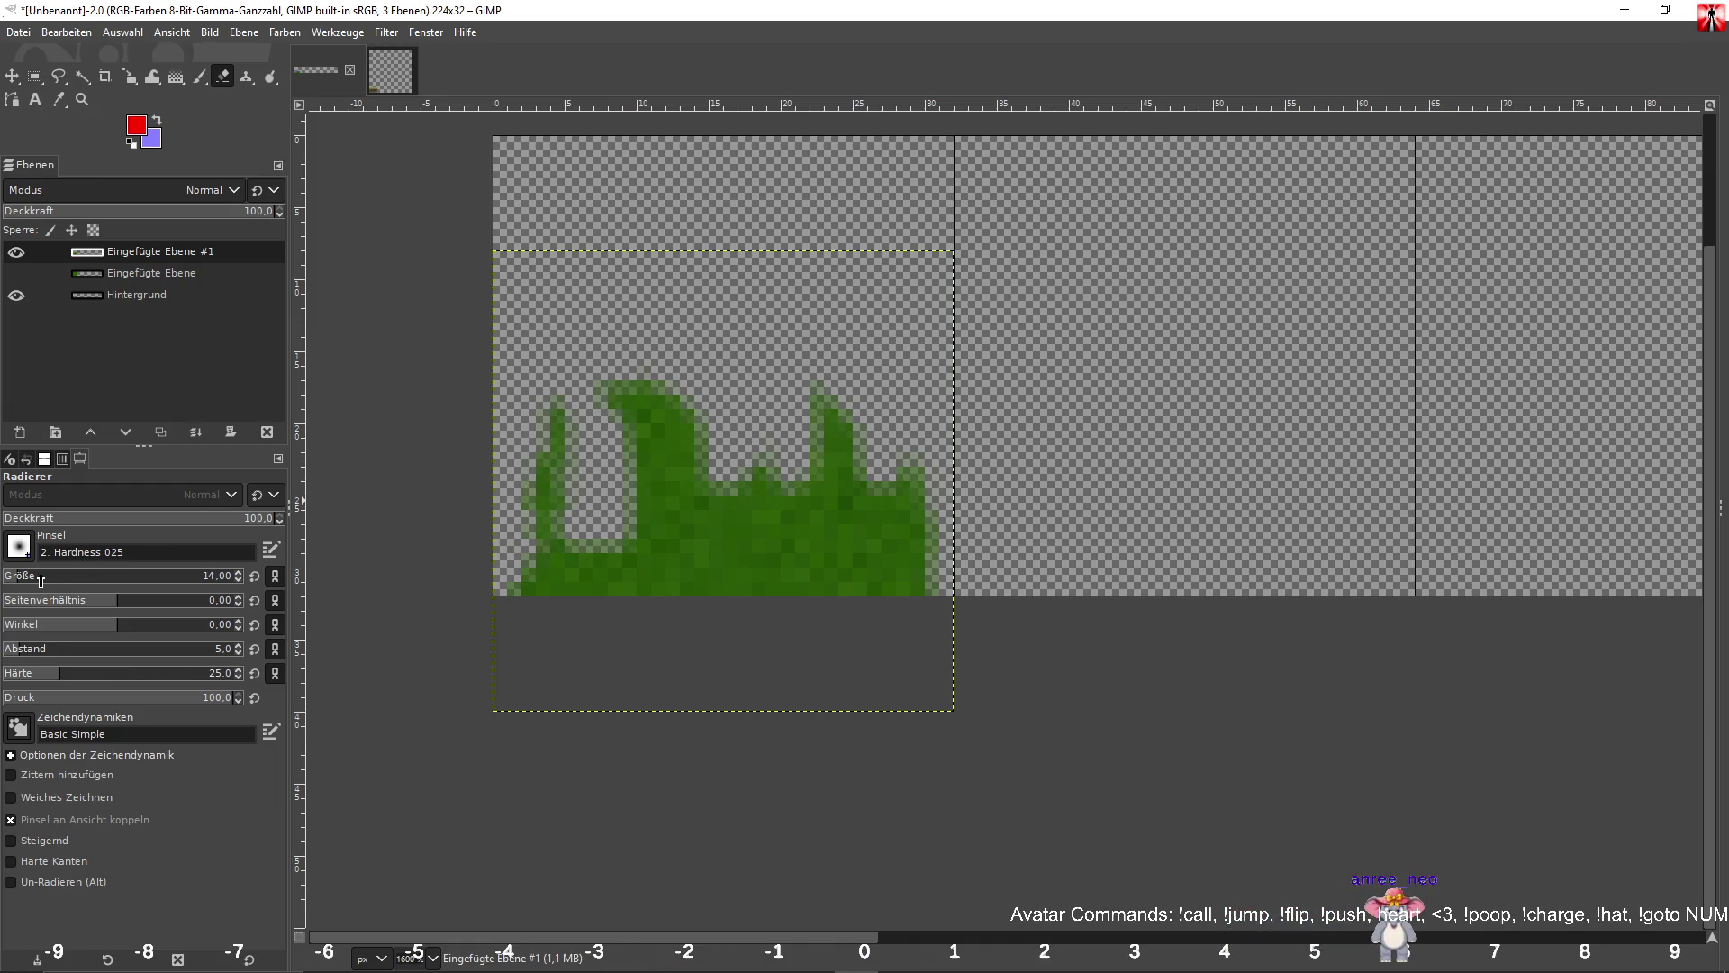
Use the 2. Hardness 075 brush at size 23 to erase gaps between the blades.
left_click(18, 545)
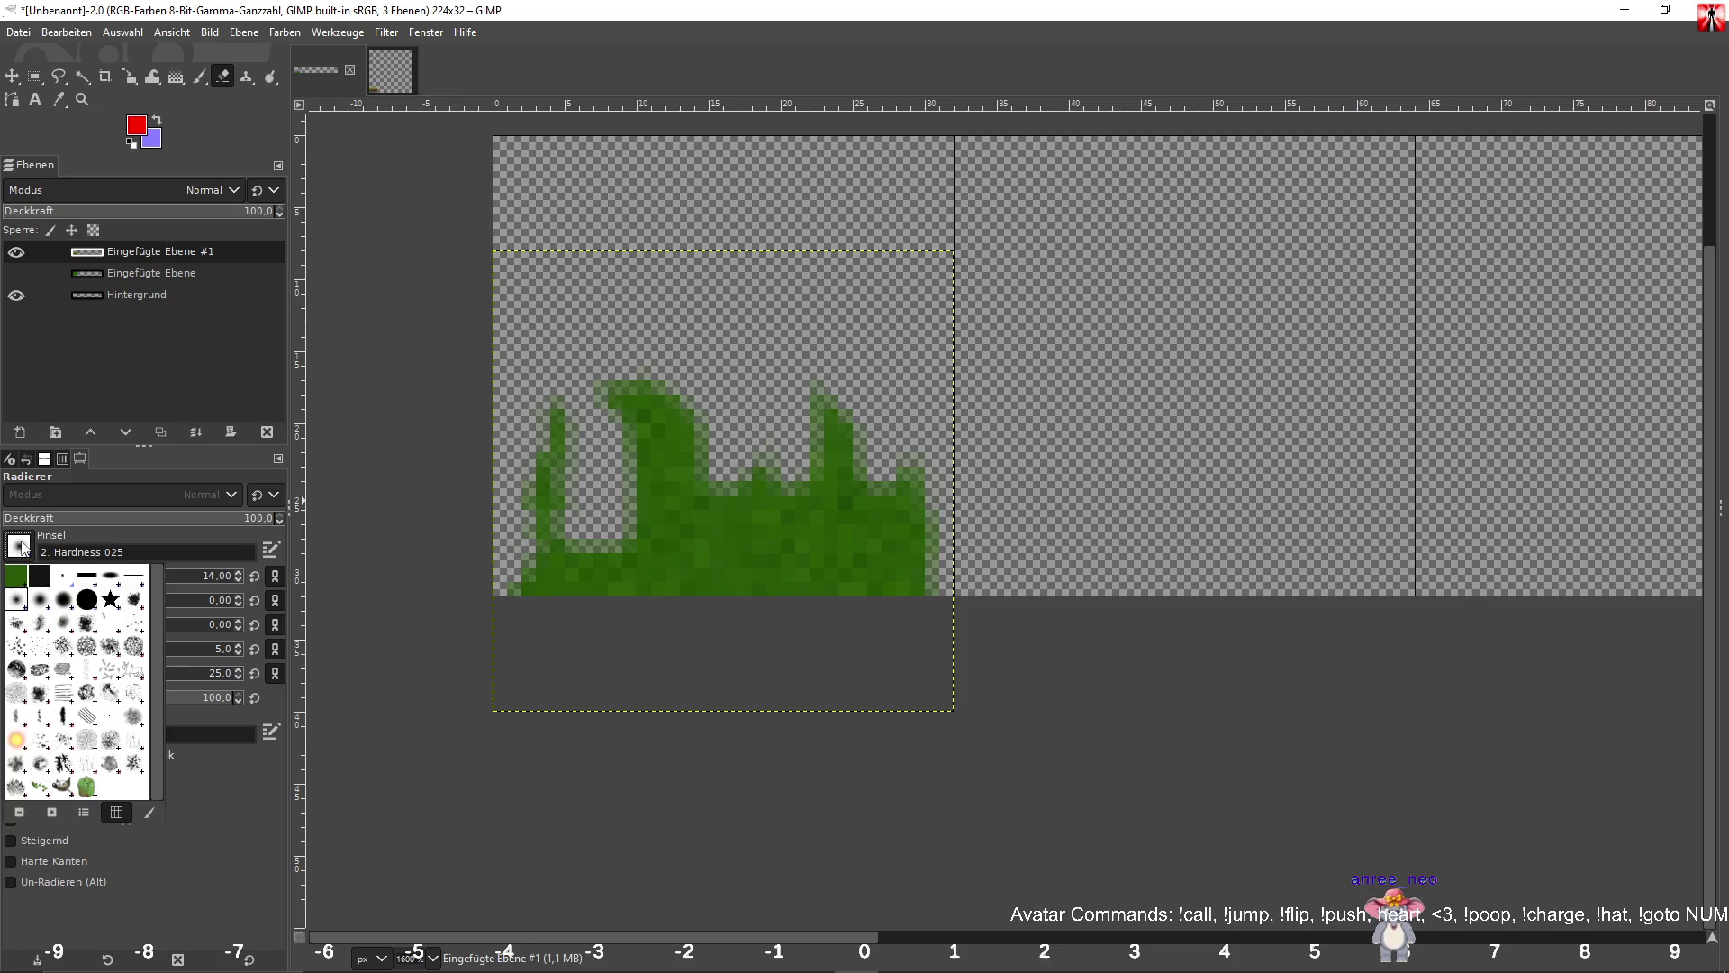
left_click(56, 600)
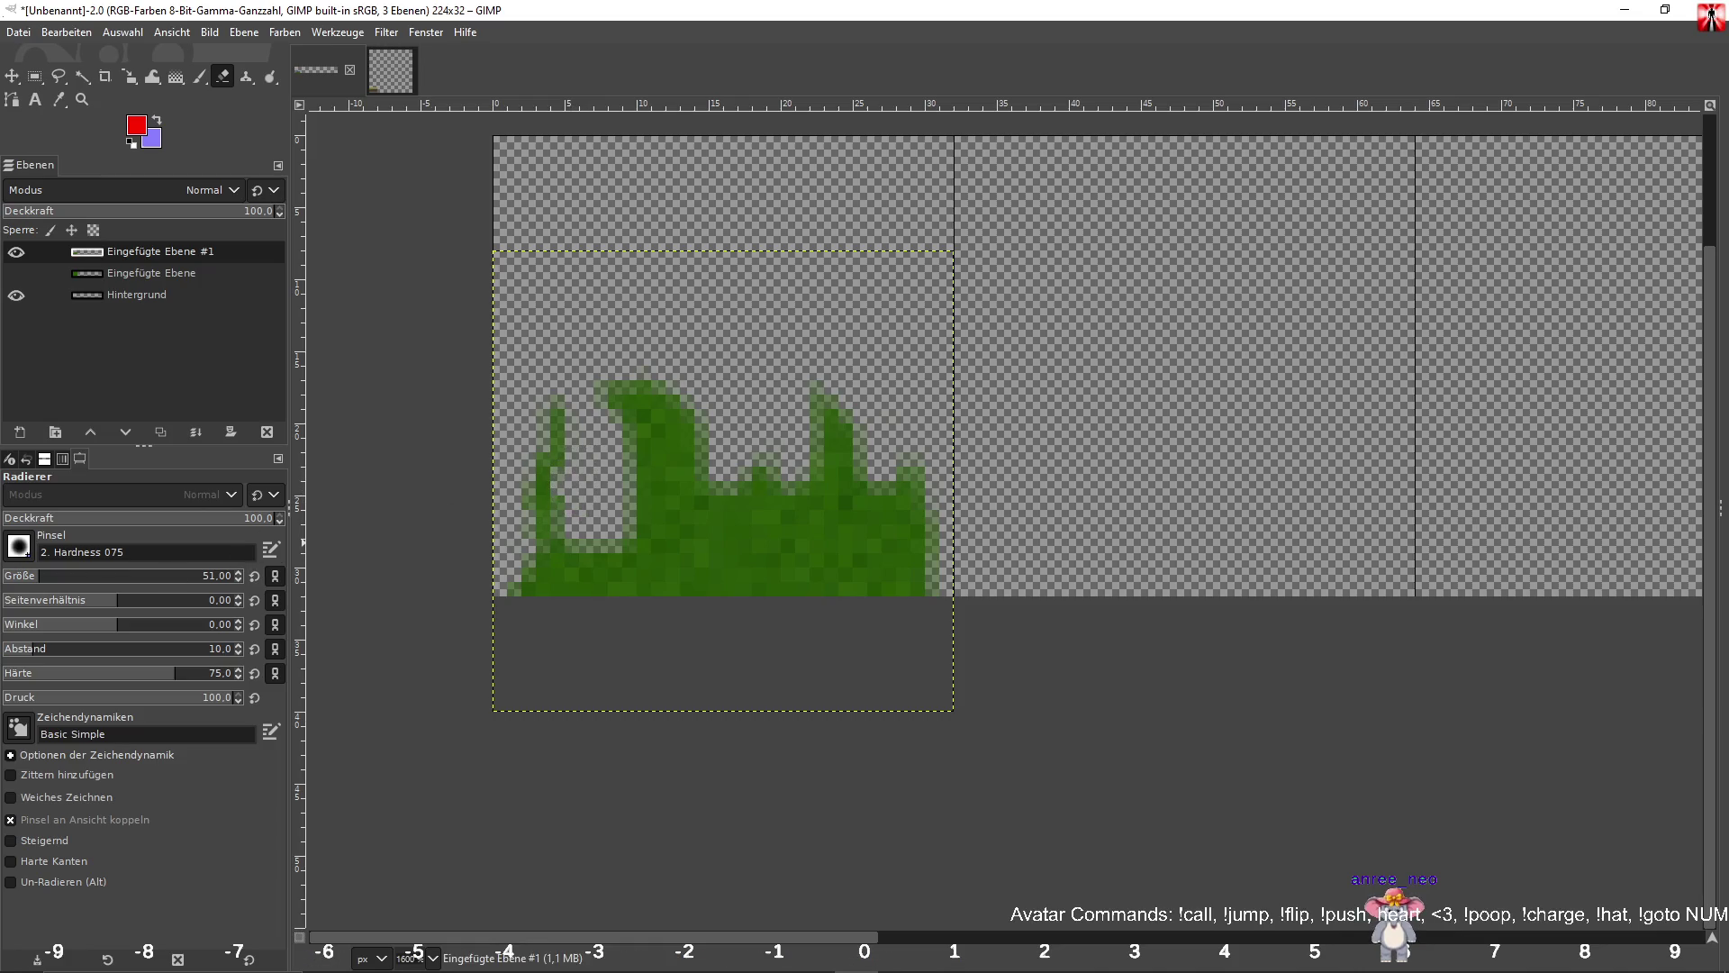
left_click_drag(30, 575, 15, 575)
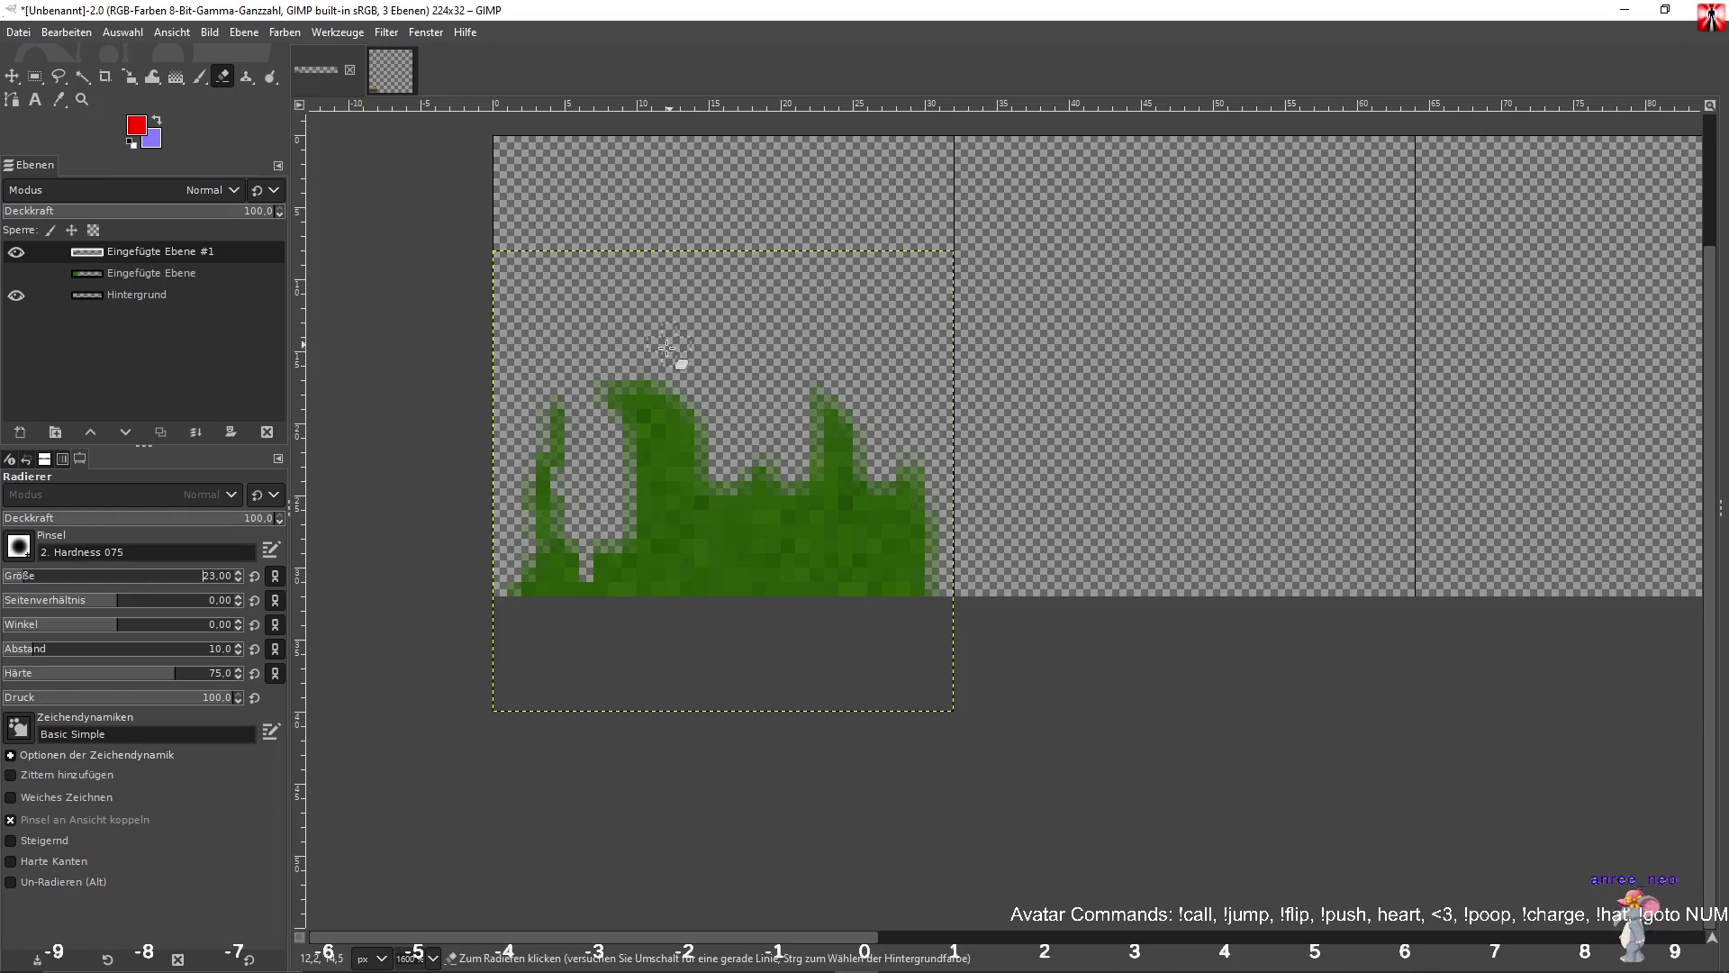
left_click_drag(651, 396, 679, 552)
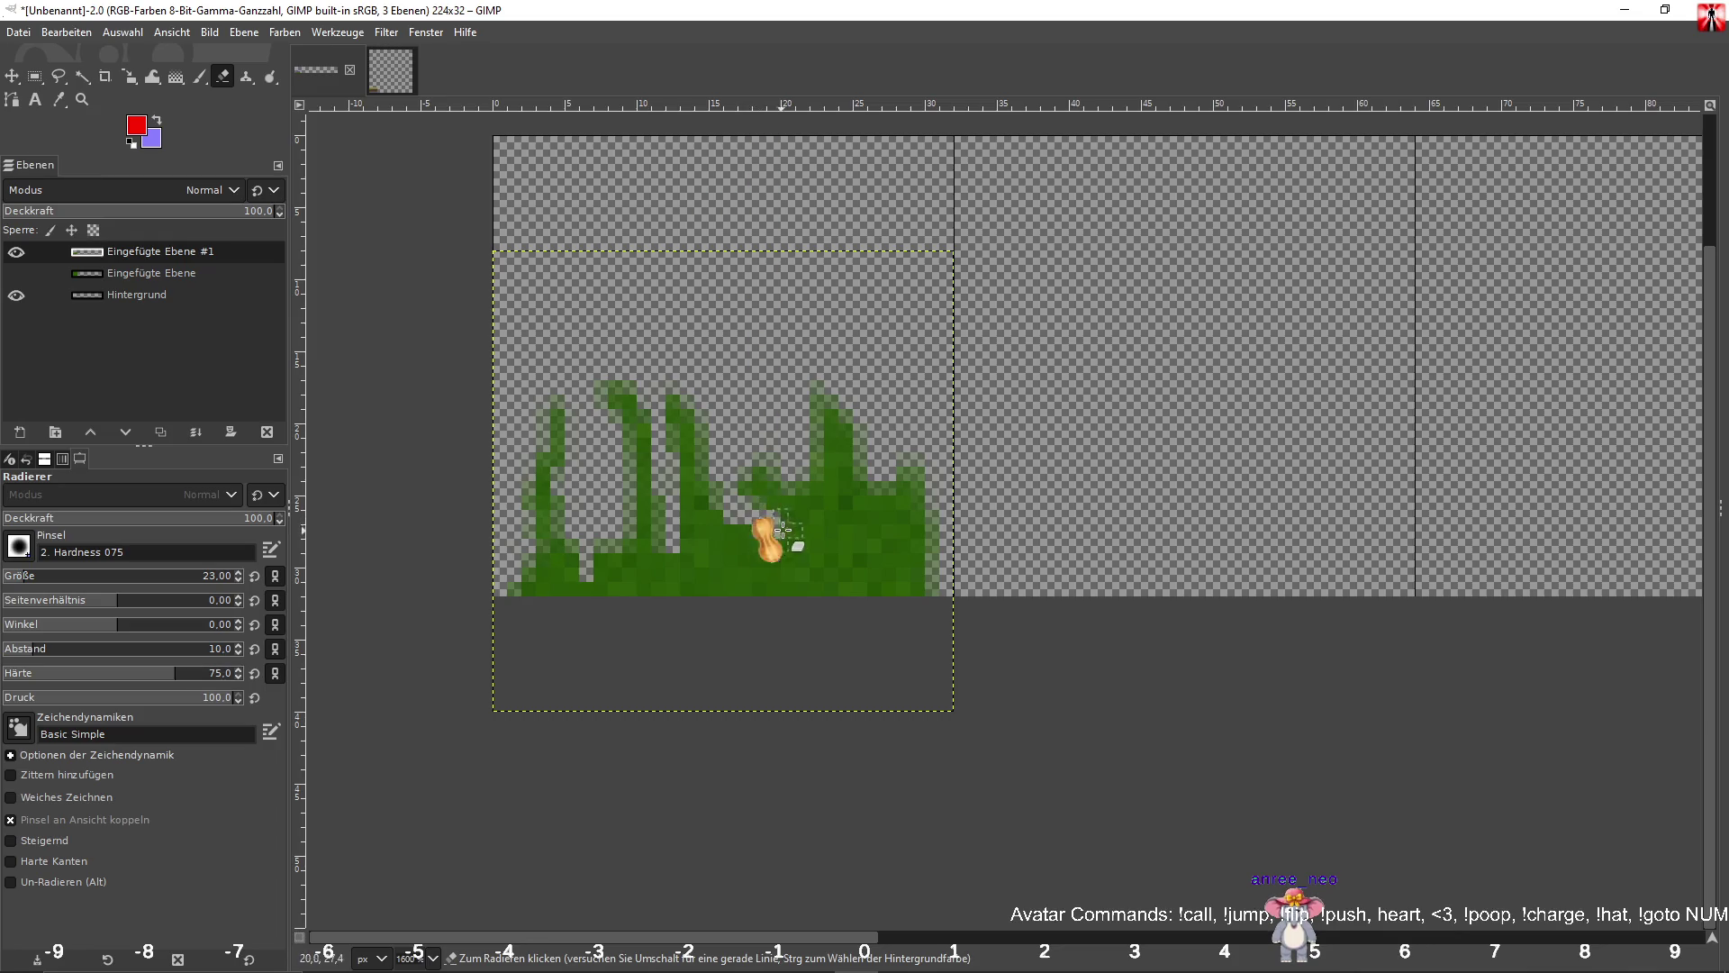
mouse_move(880, 494)
left_mouse_down()
mouse_move(895, 502)
mouse_move(829, 548)
mouse_move(954, 567)
mouse_move(907, 622)
mouse_move(909, 582)
mouse_move(829, 606)
mouse_move(888, 586)
mouse_move(901, 531)
left_mouse_up()
mouse_move(761, 568)
left_mouse_down()
mouse_move(775, 585)
mouse_move(734, 567)
mouse_move(660, 585)
mouse_move(674, 623)
mouse_move(609, 587)
left_mouse_up()
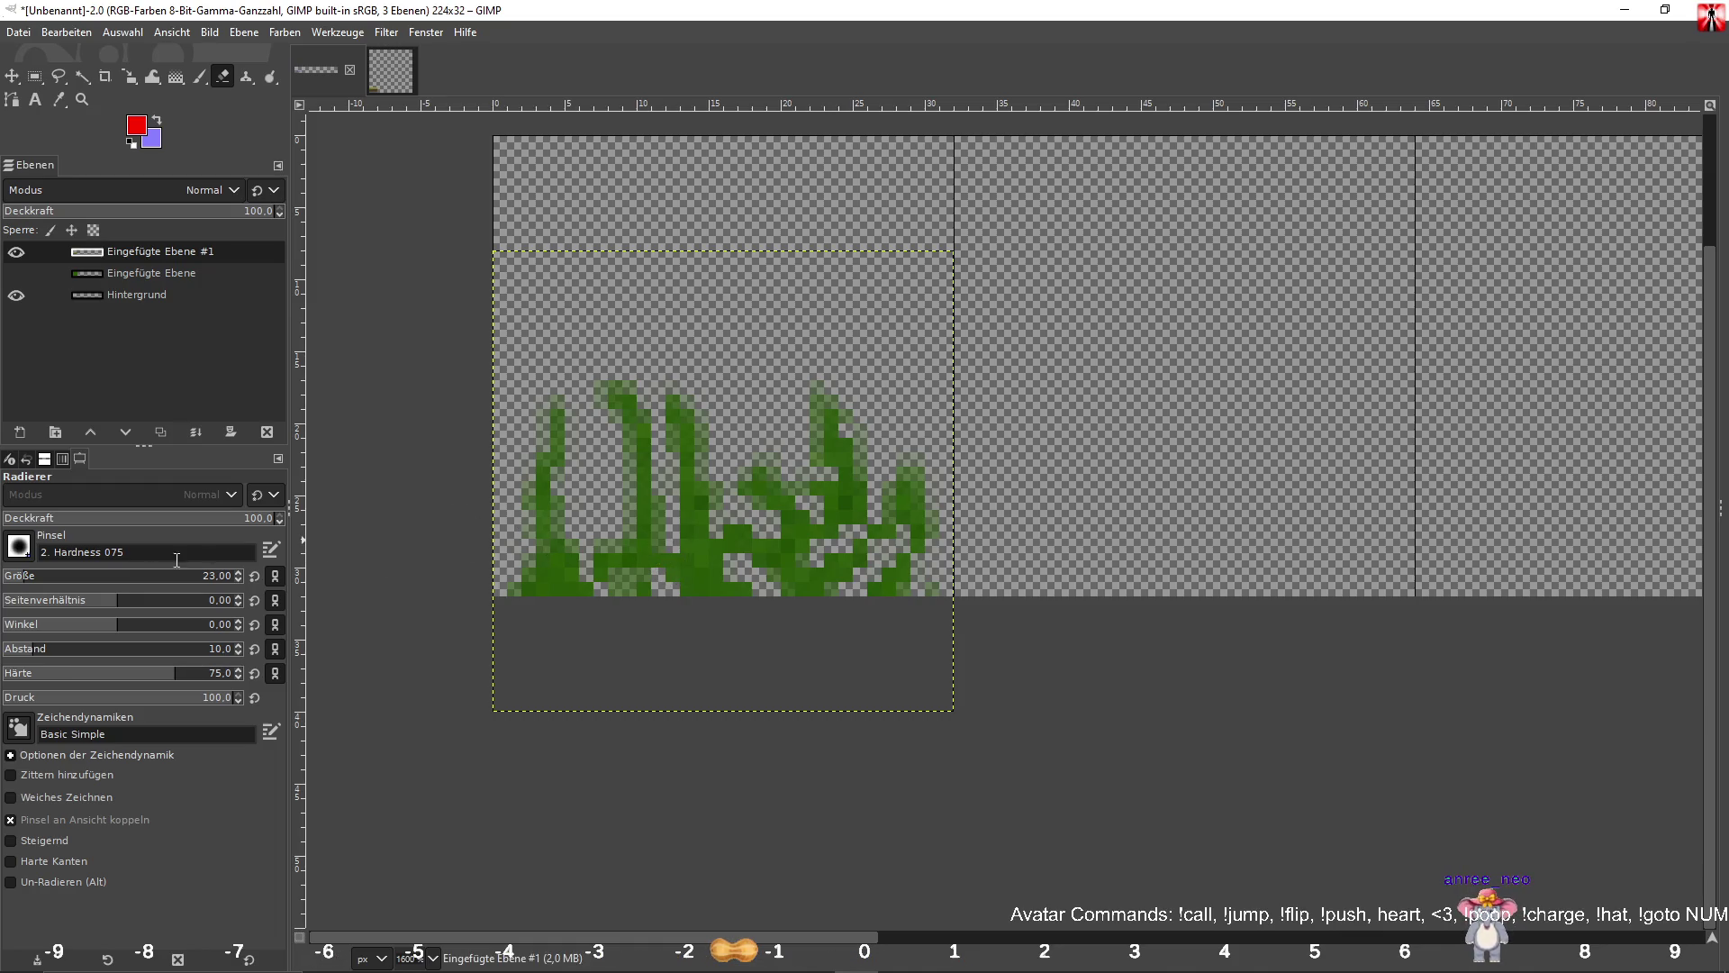
Hide the grass-blade layer and show the green texture layer, undoing an accidental deletion.
left_click(16, 252)
left_click(16, 274)
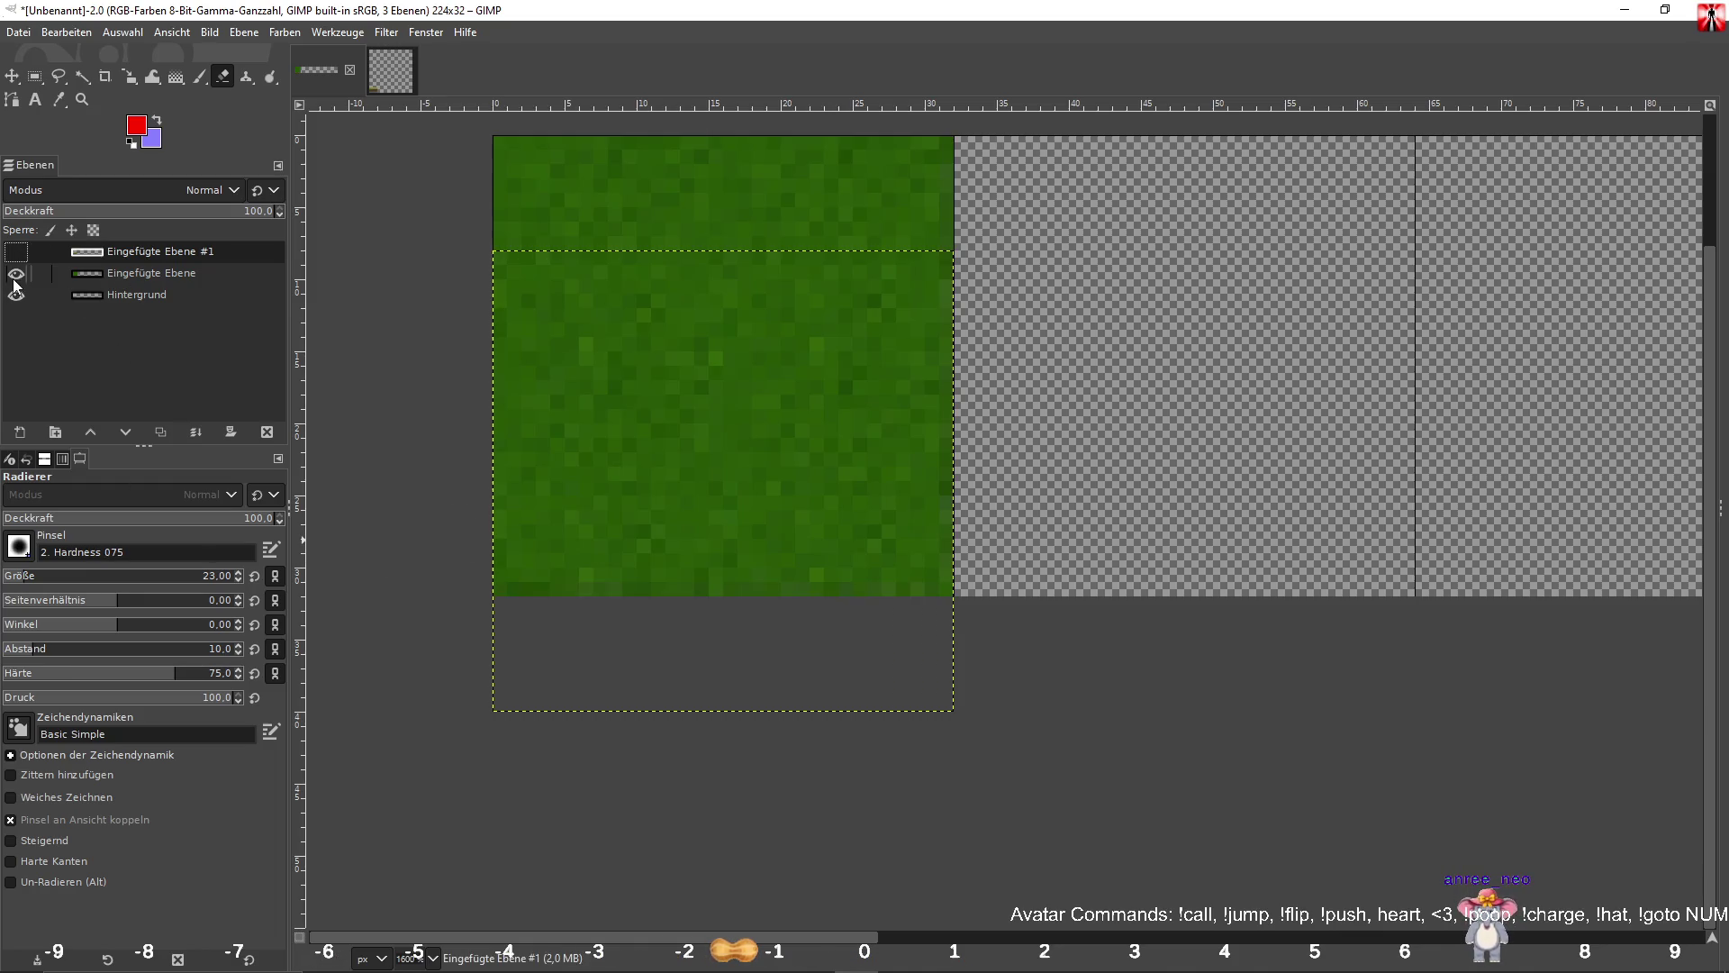
left_click(174, 275)
right_click(166, 279)
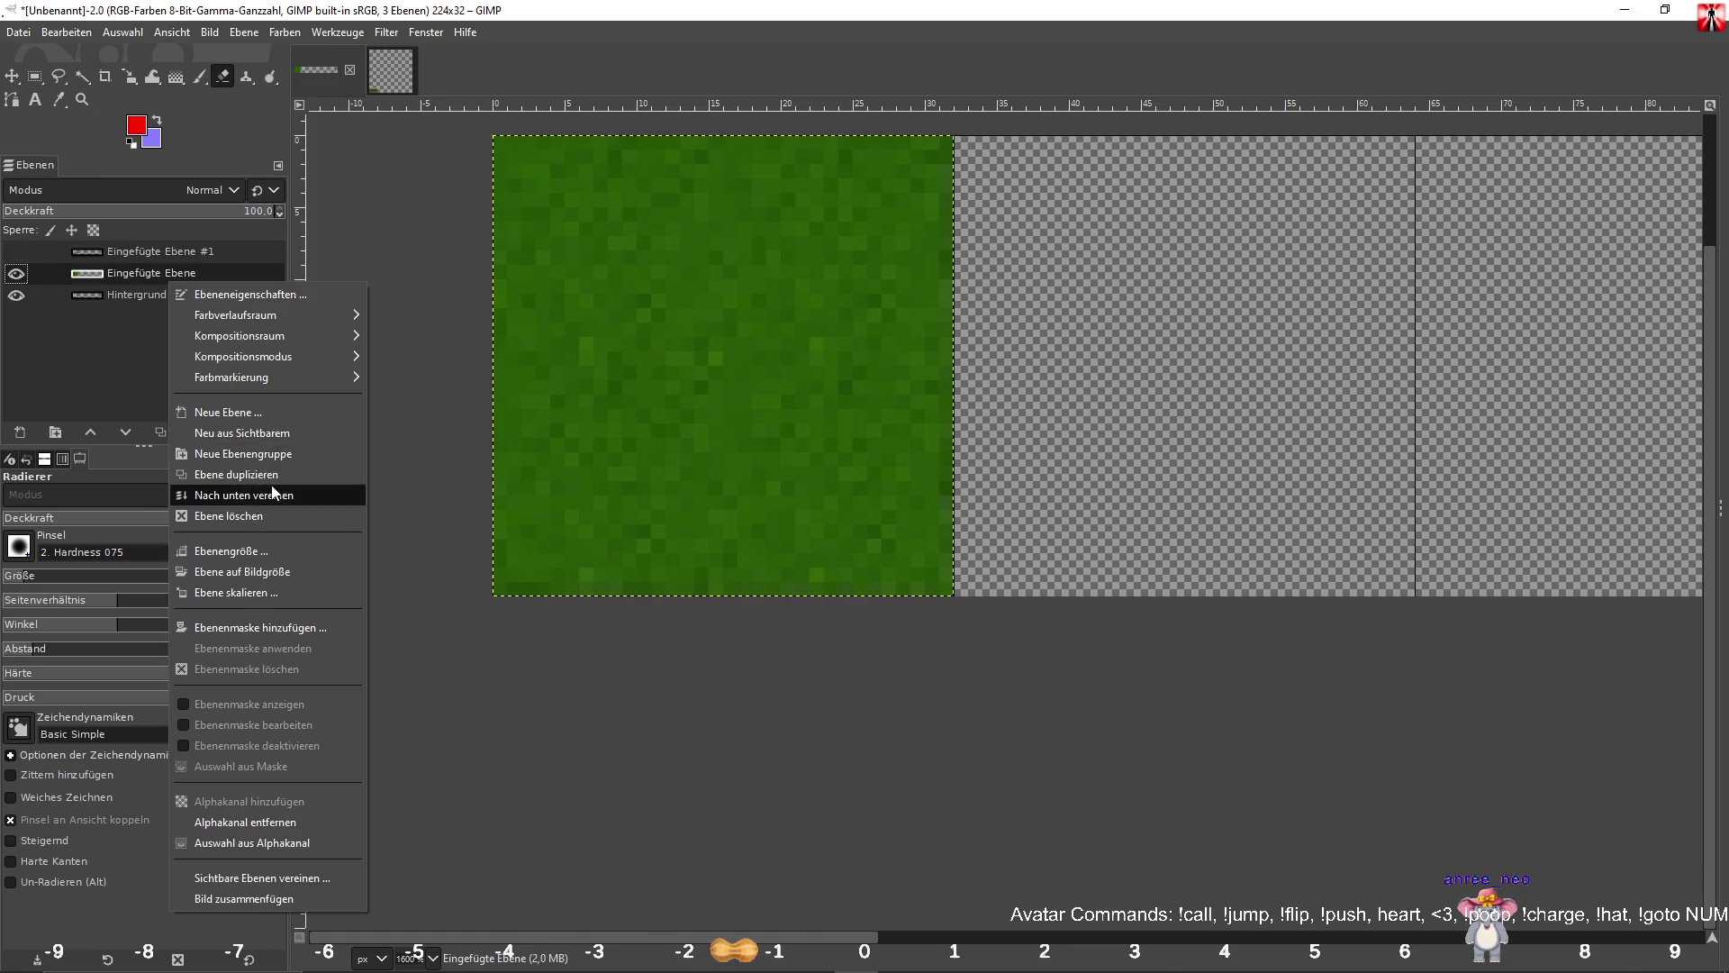
left_click(253, 515)
key("ctrl+z")
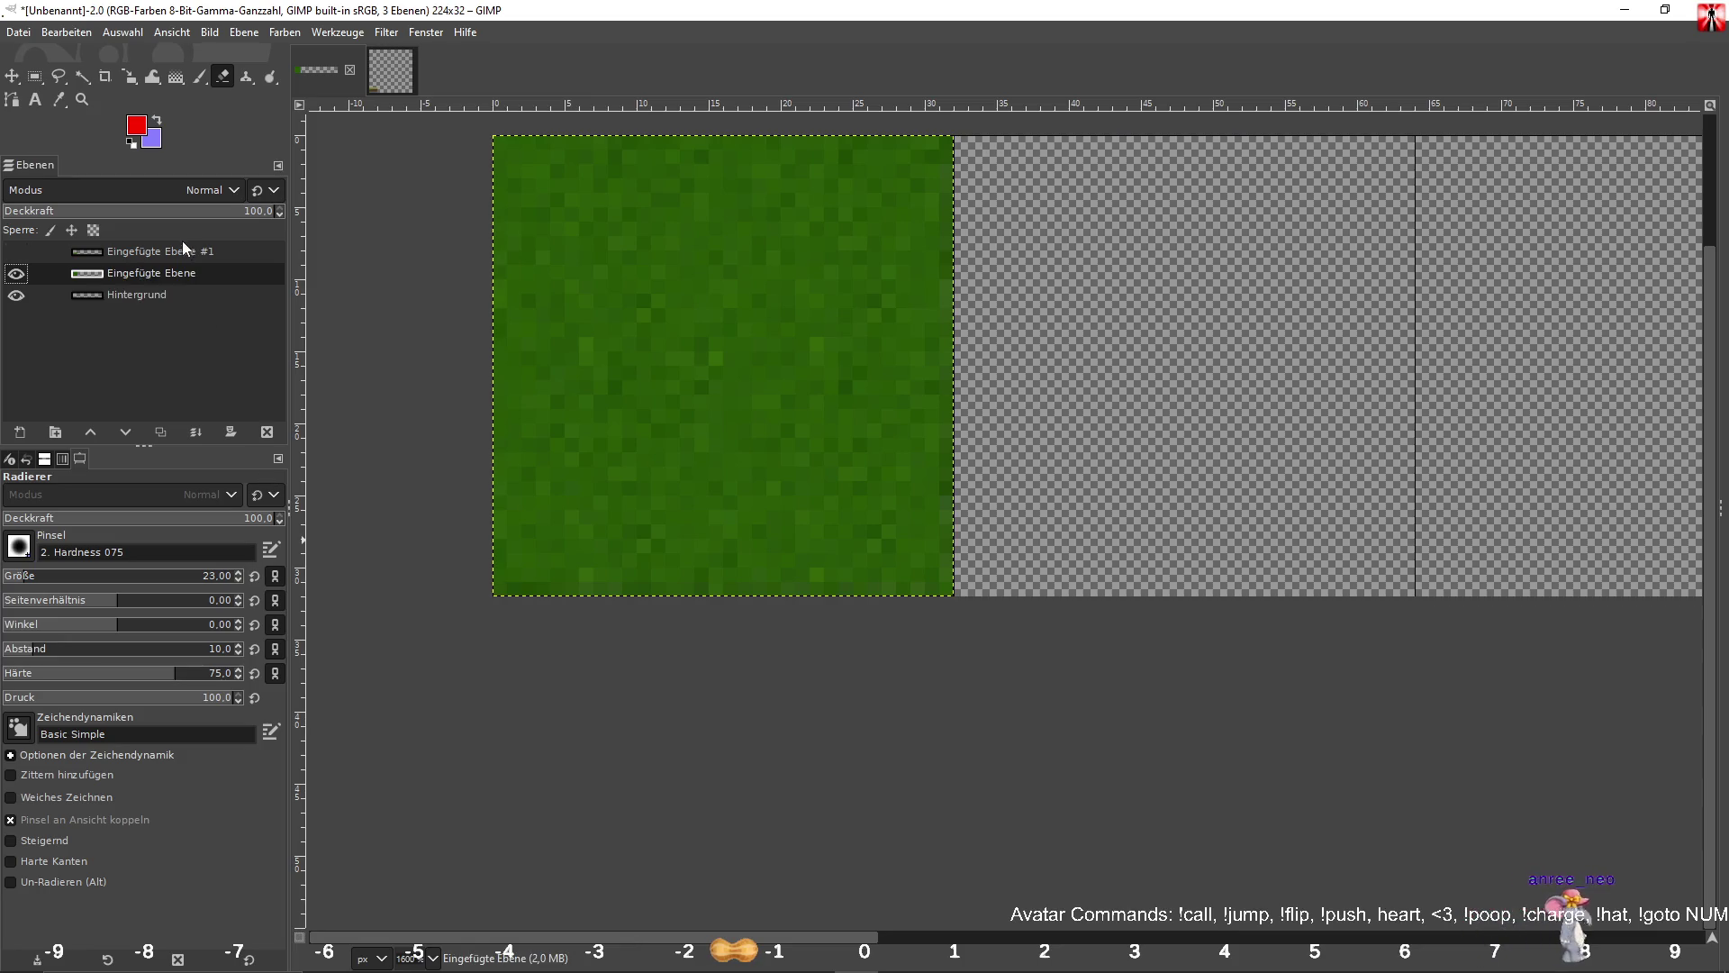
right_click(209, 273)
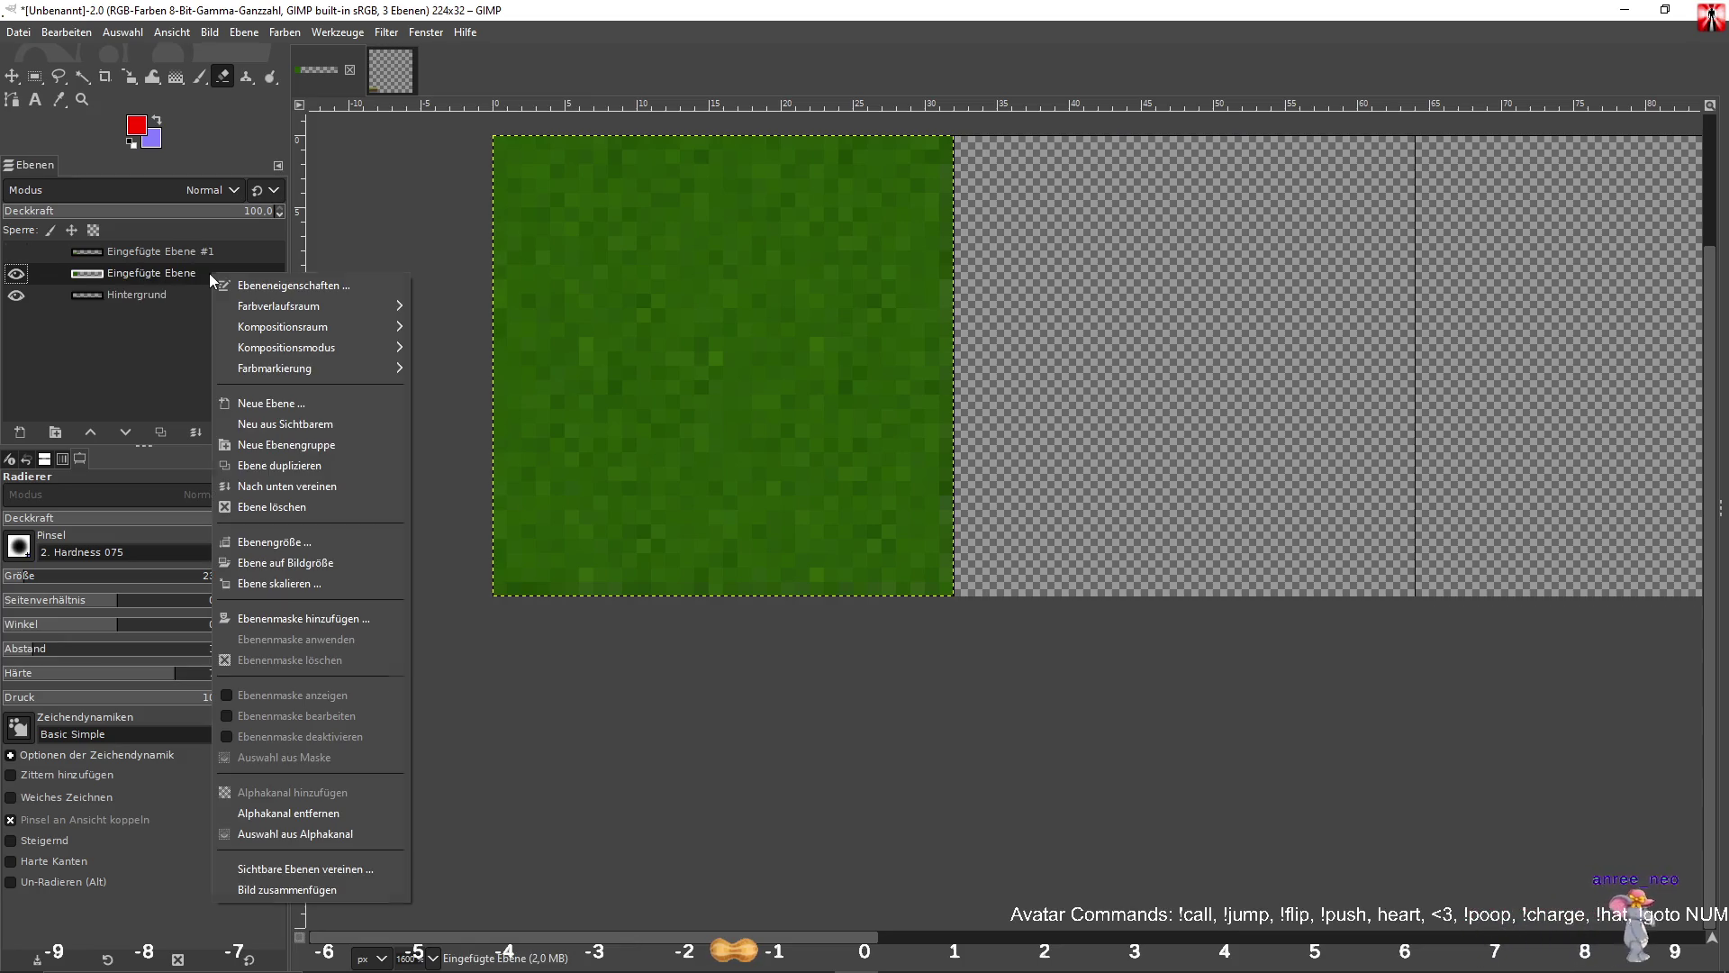
left_click(135, 297)
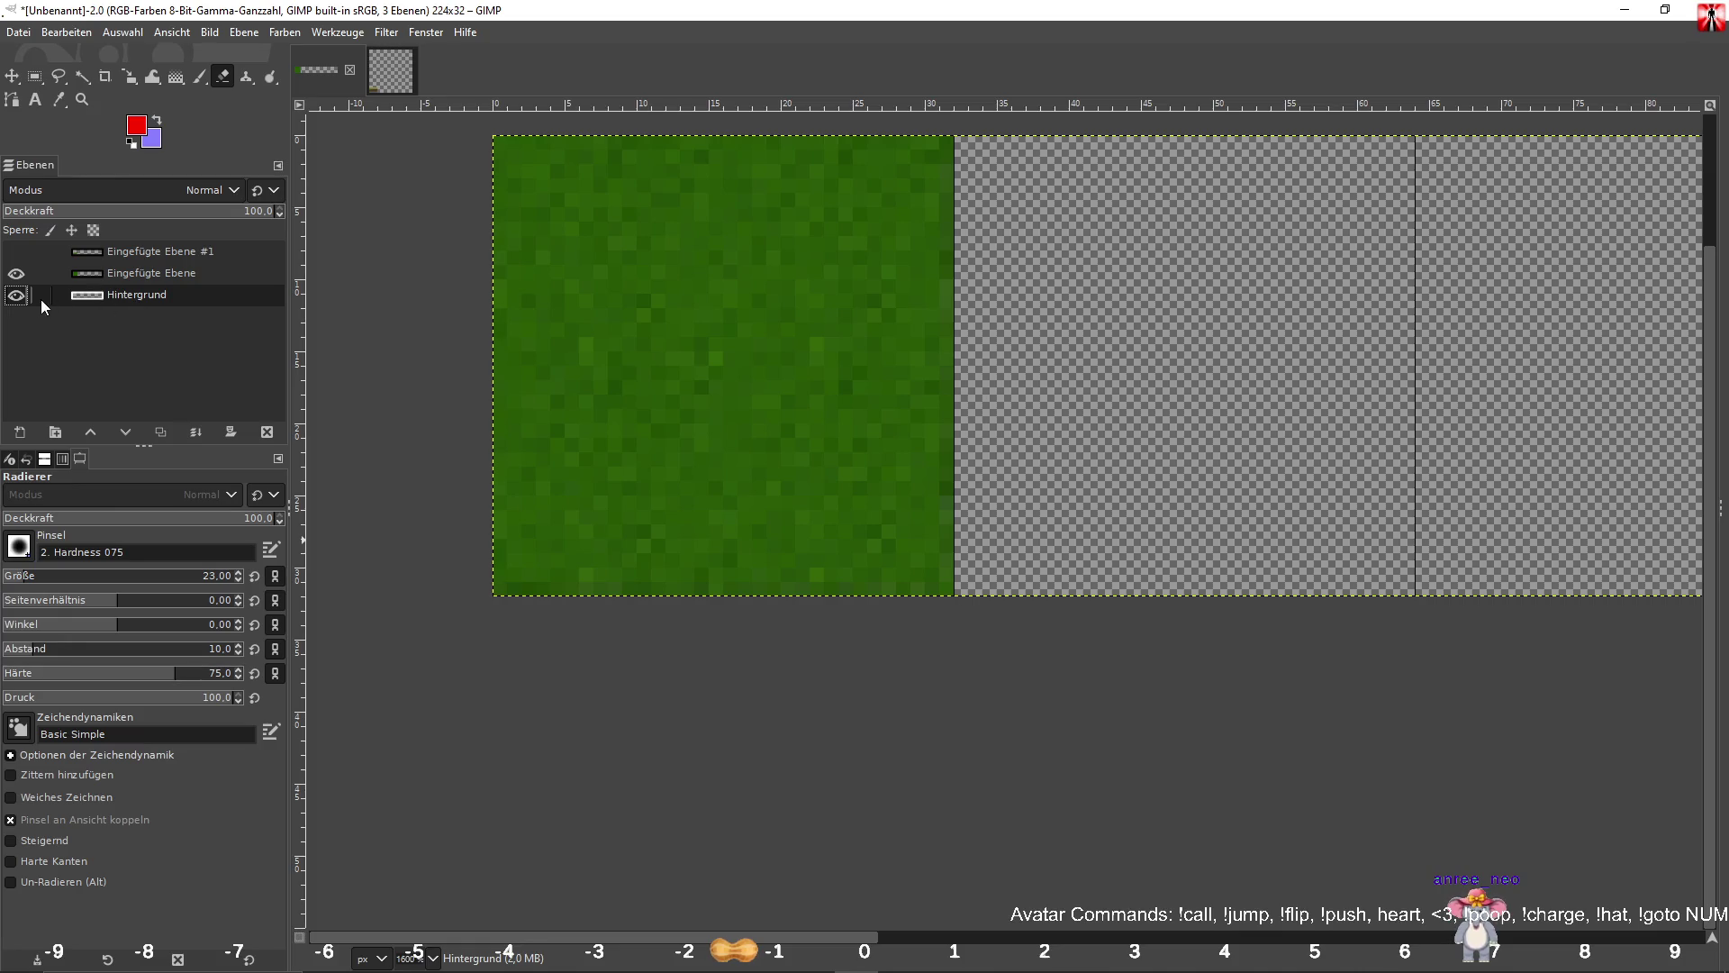
Merge the green texture down into Hintergrund and duplicate it as Hintergrund-Kopie.
right_click(178, 280)
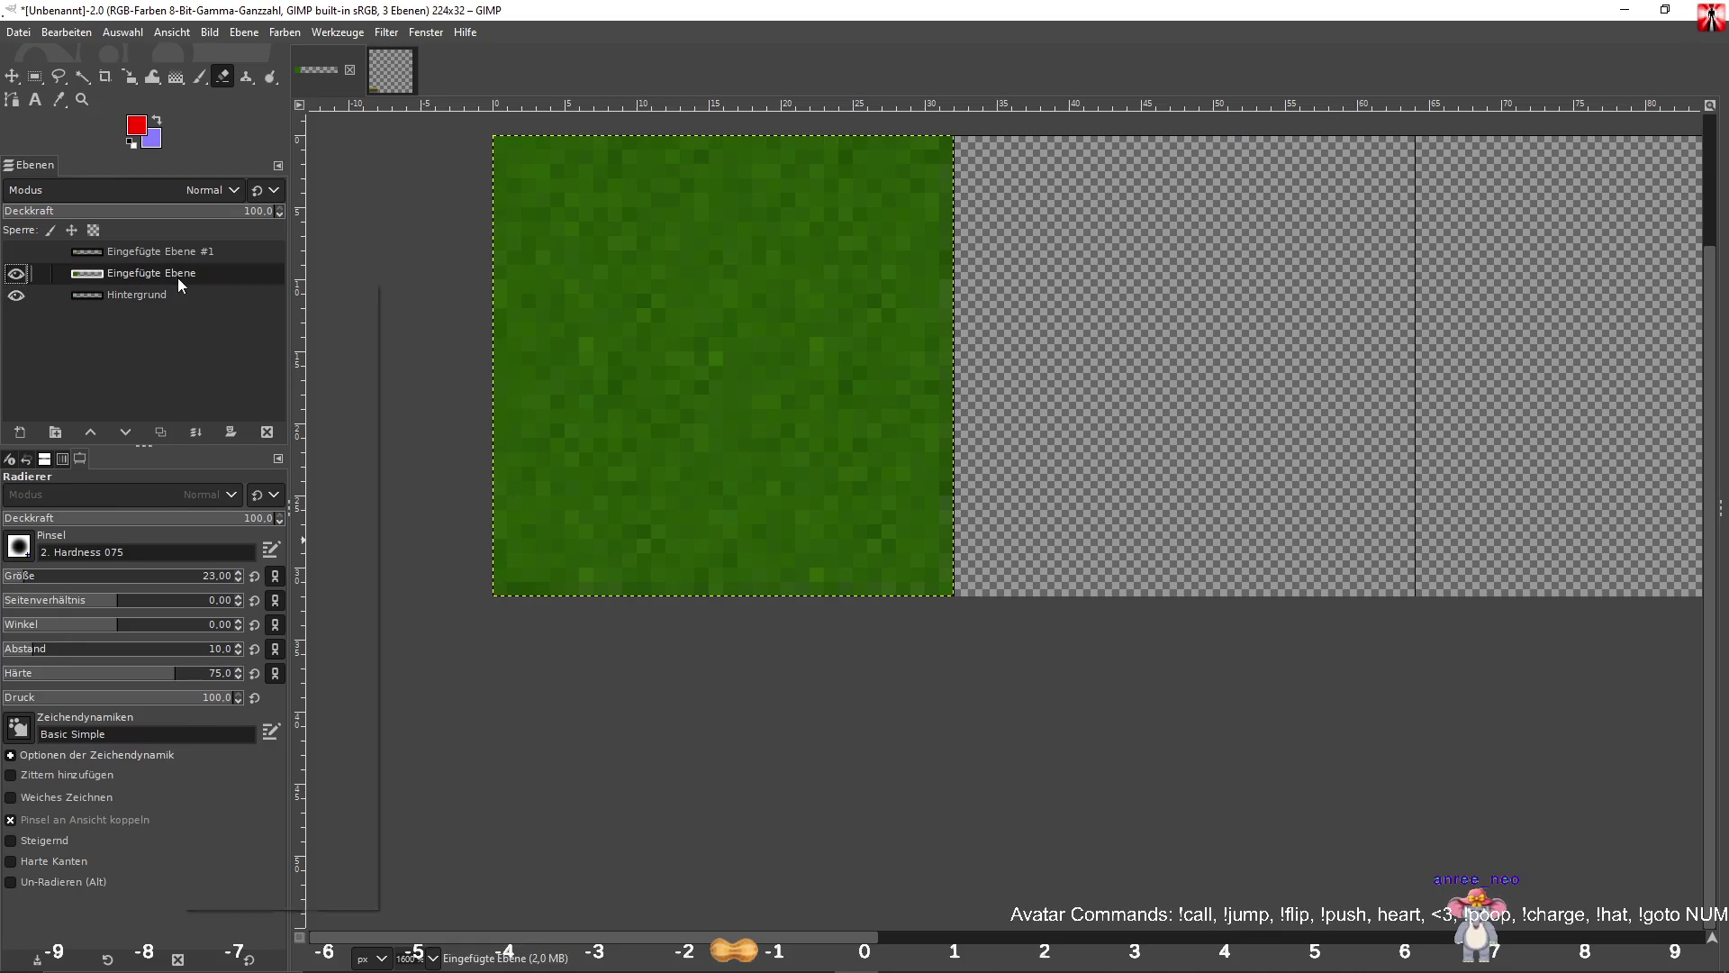
left_click(300, 494)
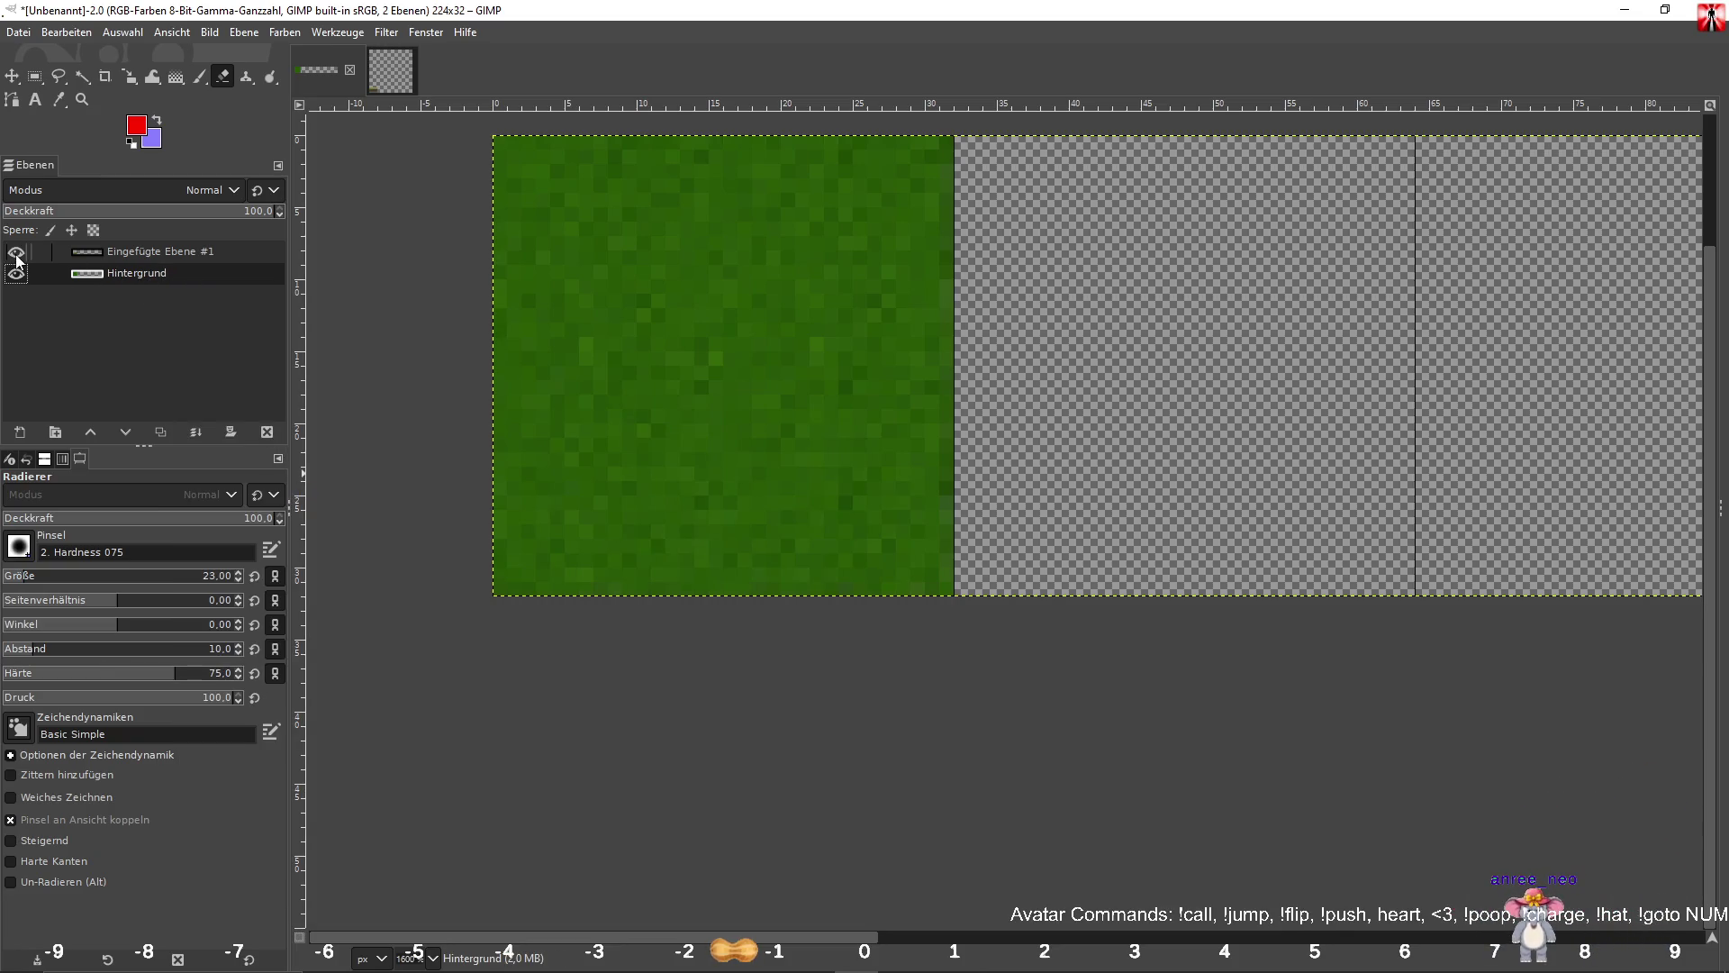
left_click(16, 273)
left_click(16, 273)
right_click(159, 283)
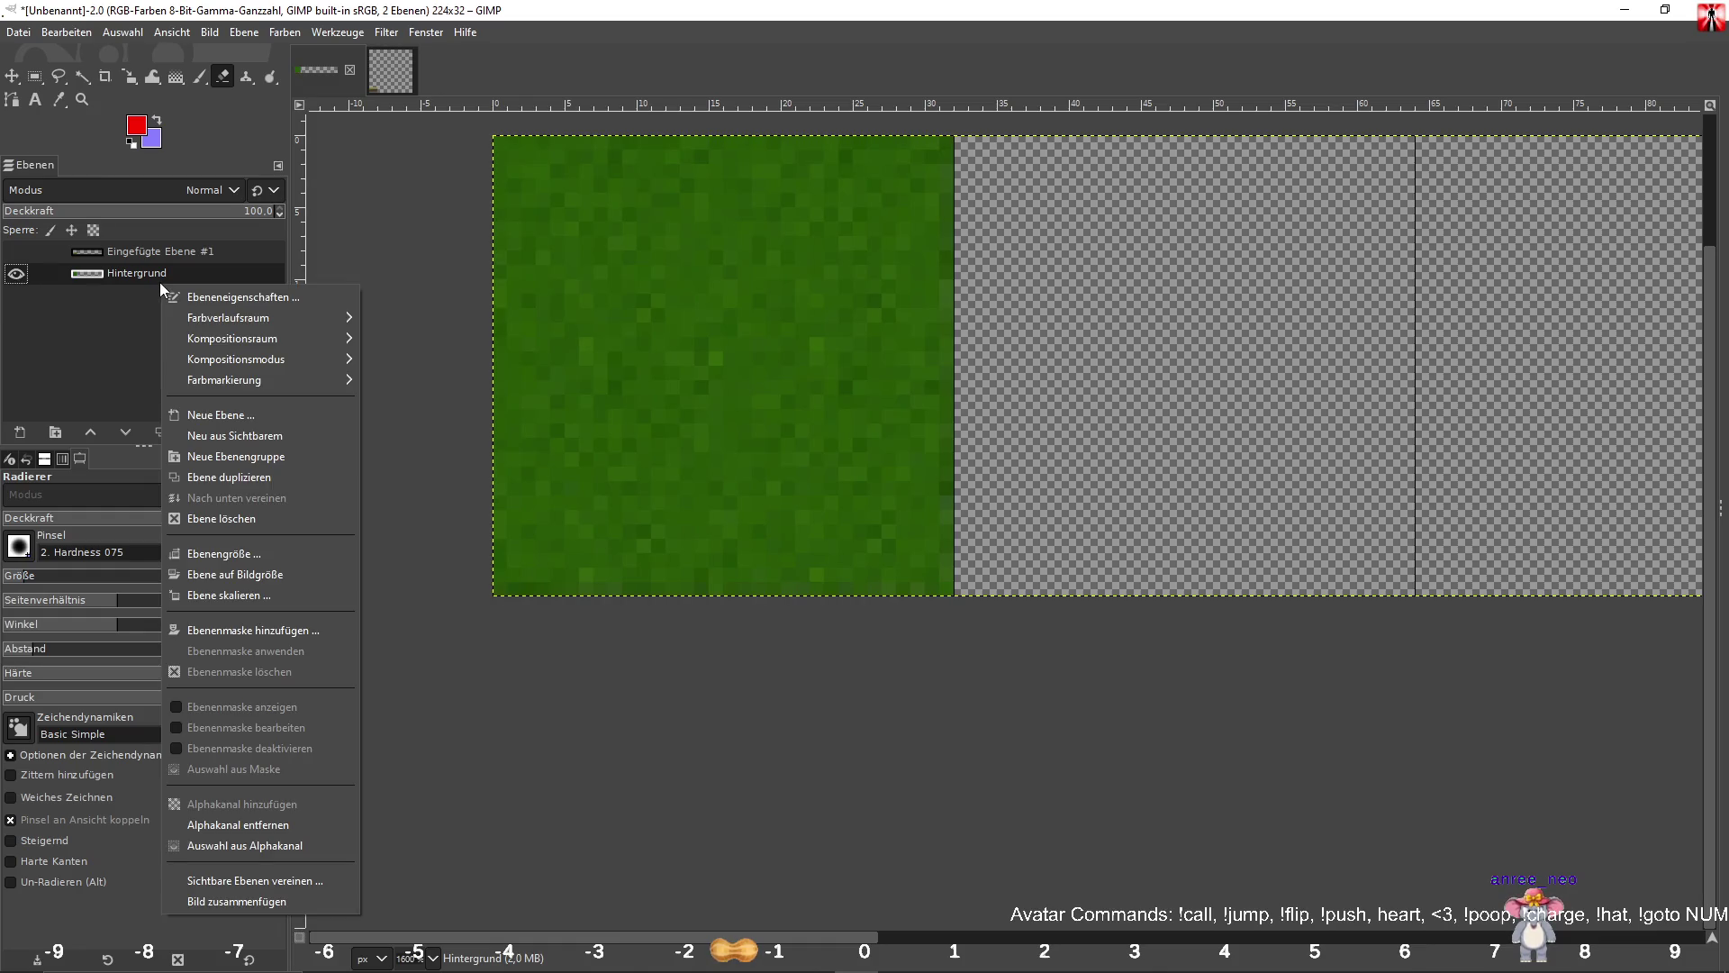
left_click(290, 479)
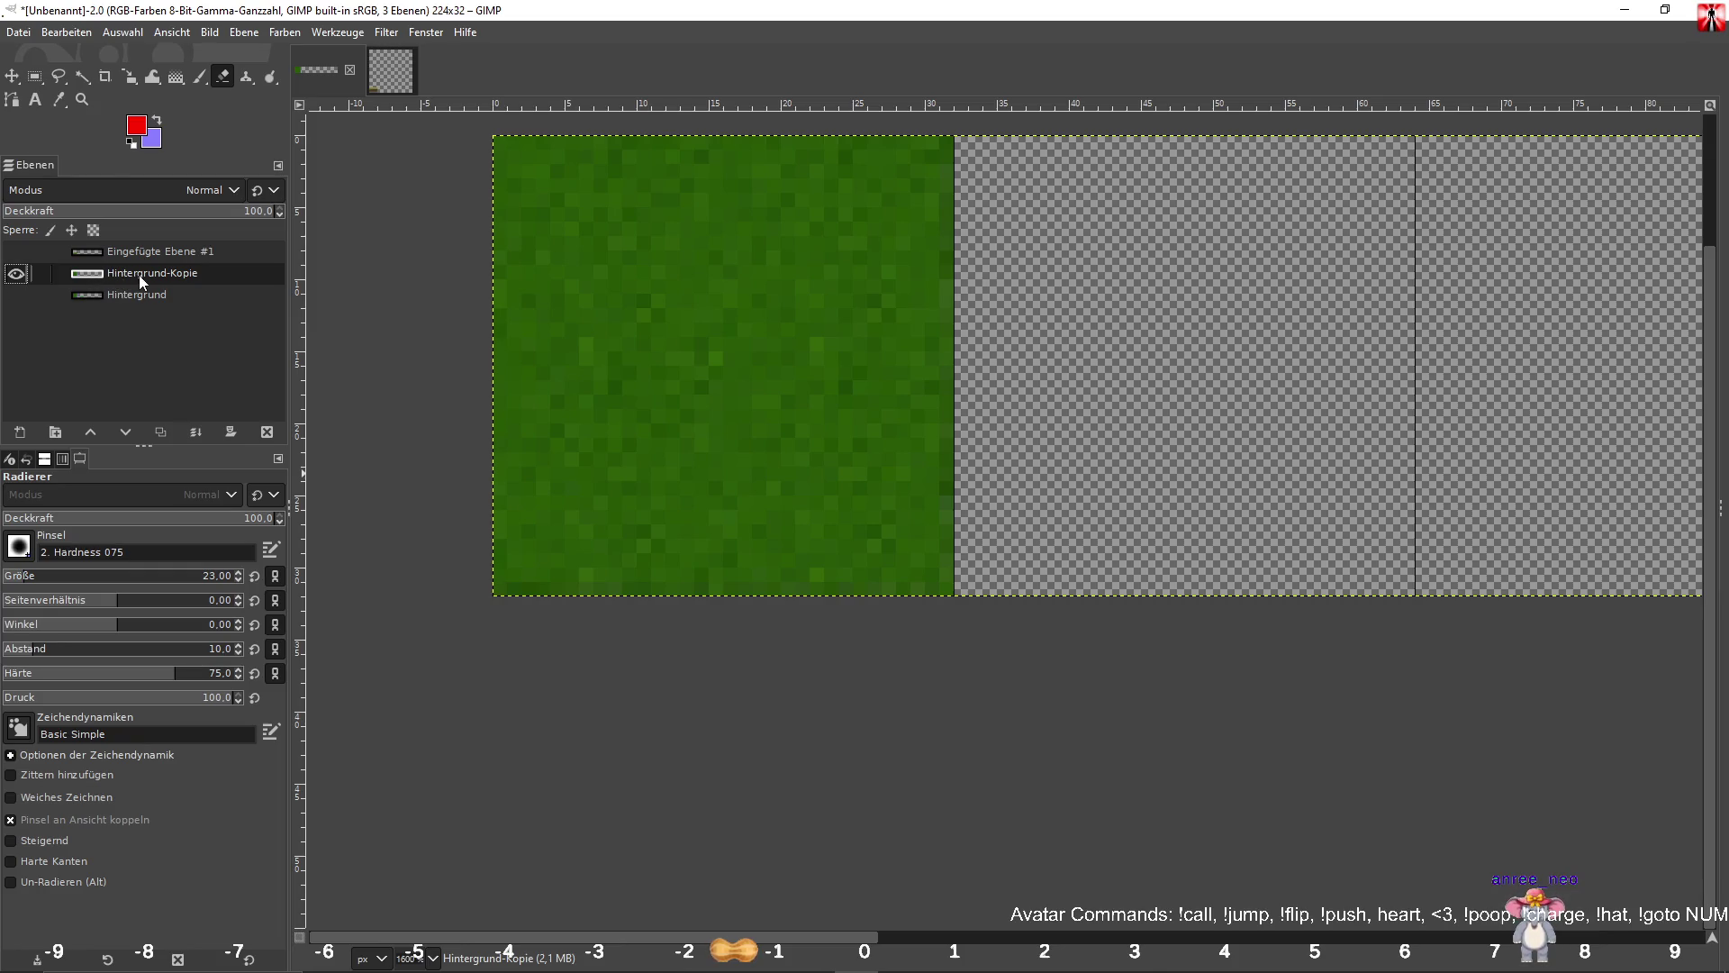
left_click(34, 76)
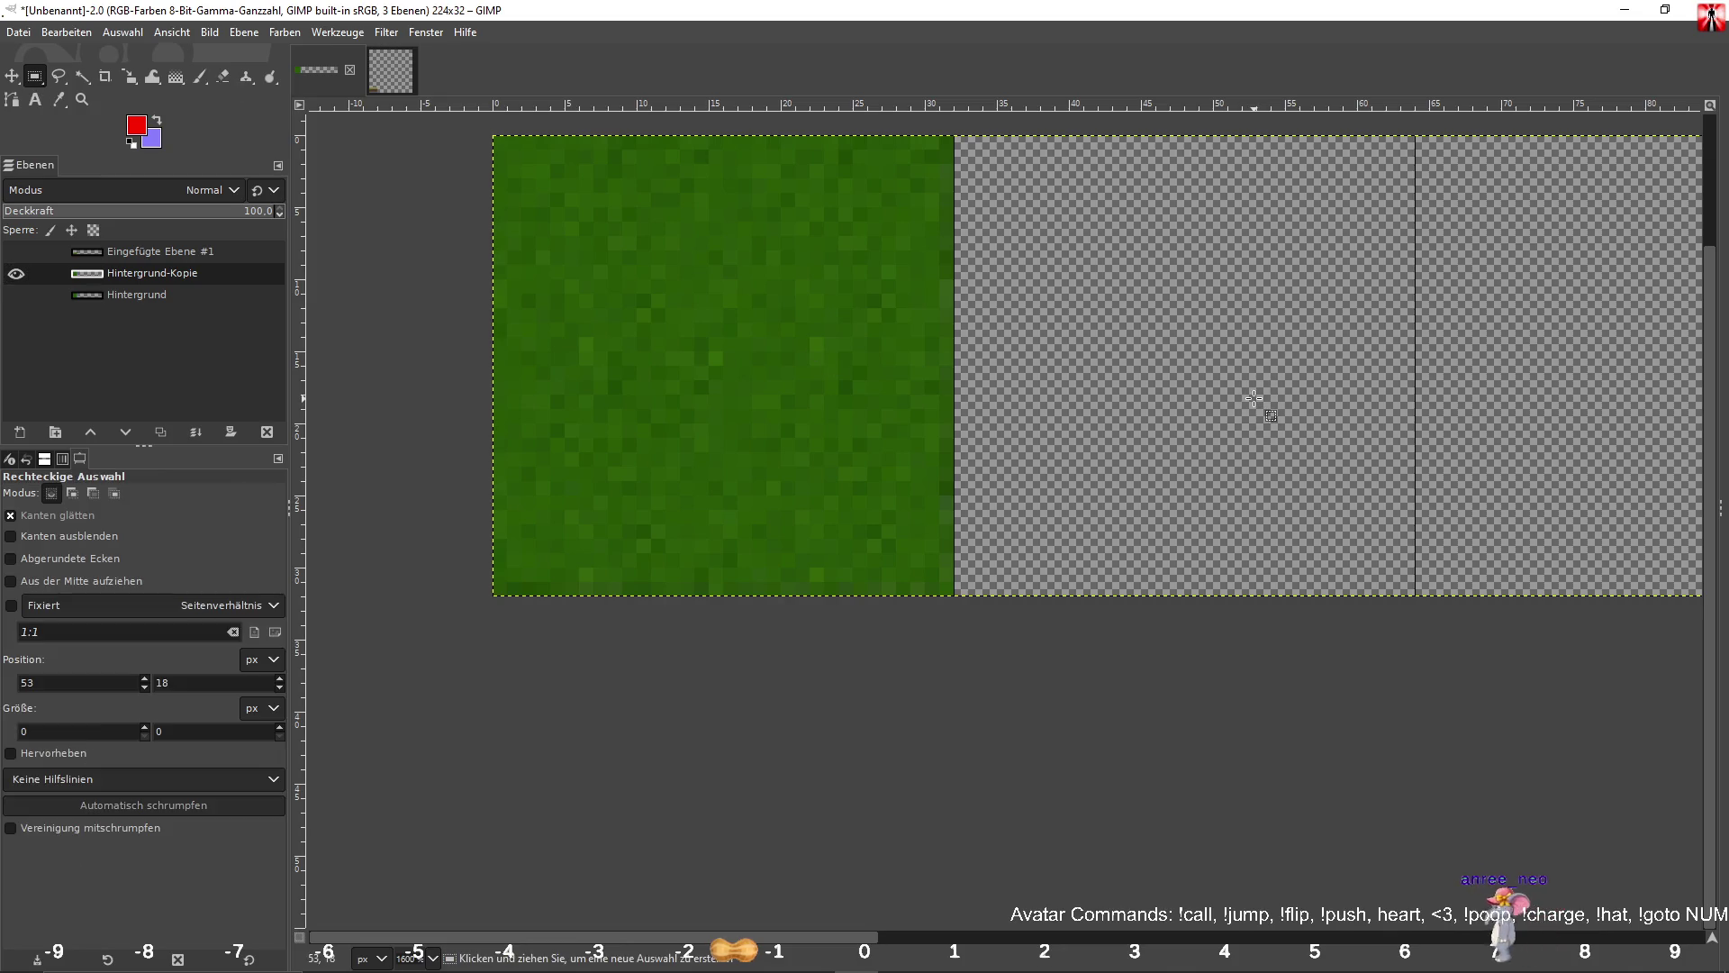
key("ctrl+a")
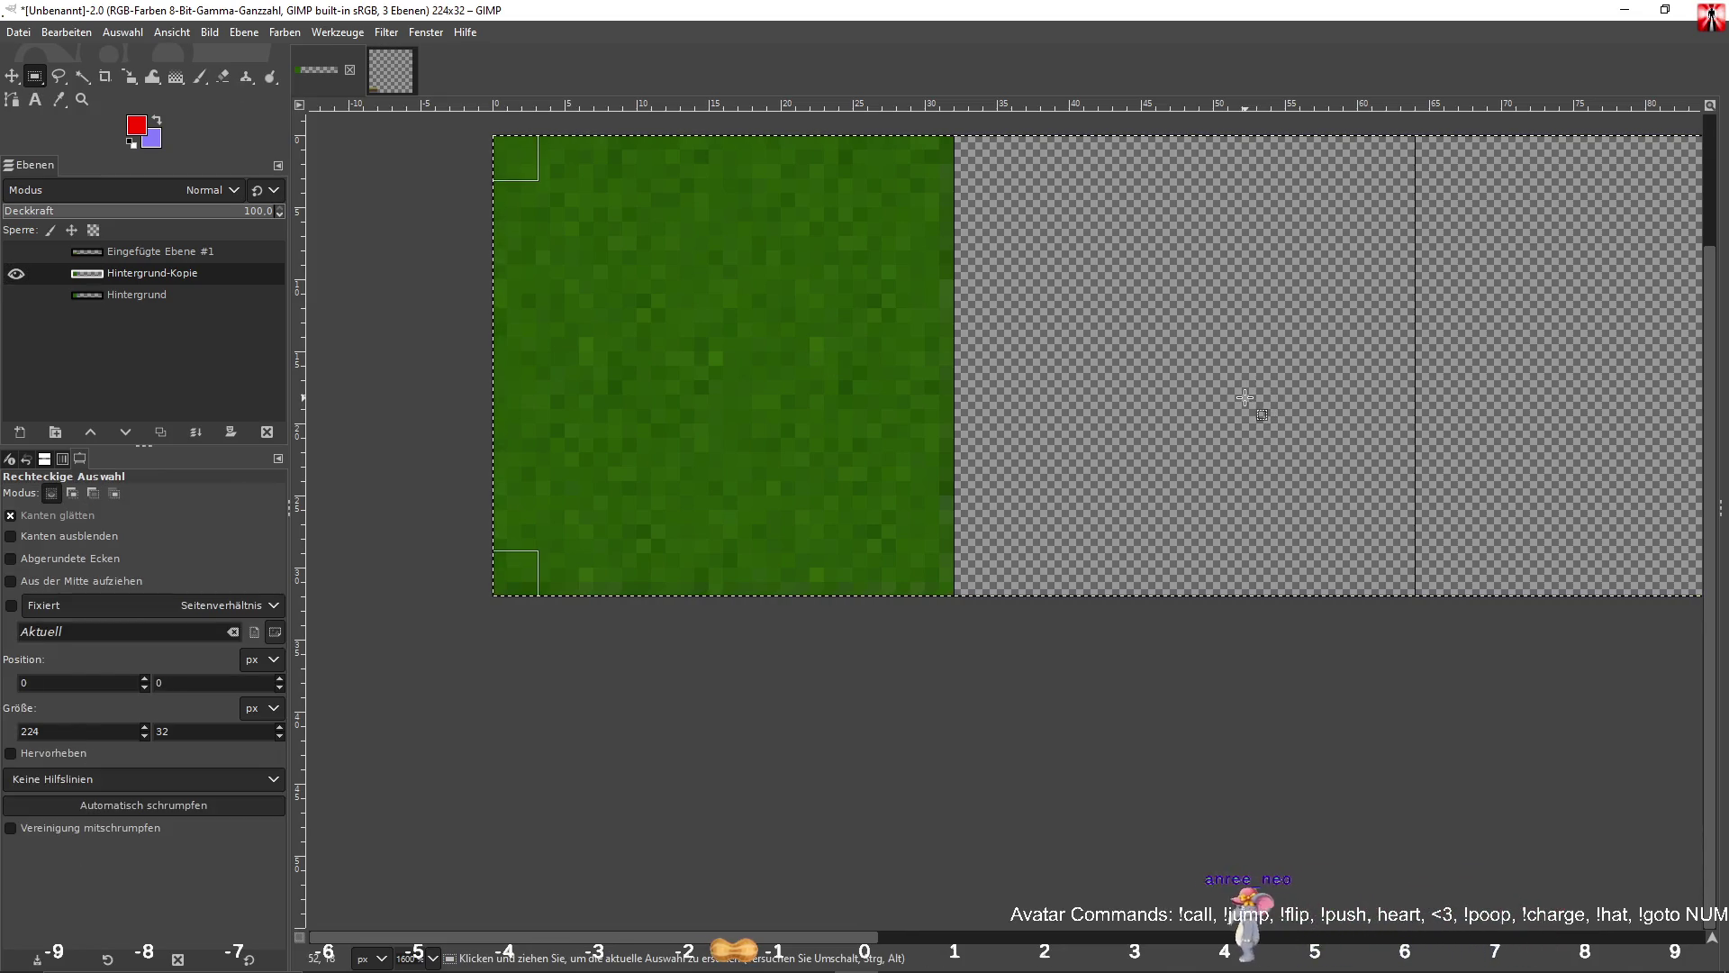
left_click(795, 667)
left_click_drag(494, 136, 955, 594)
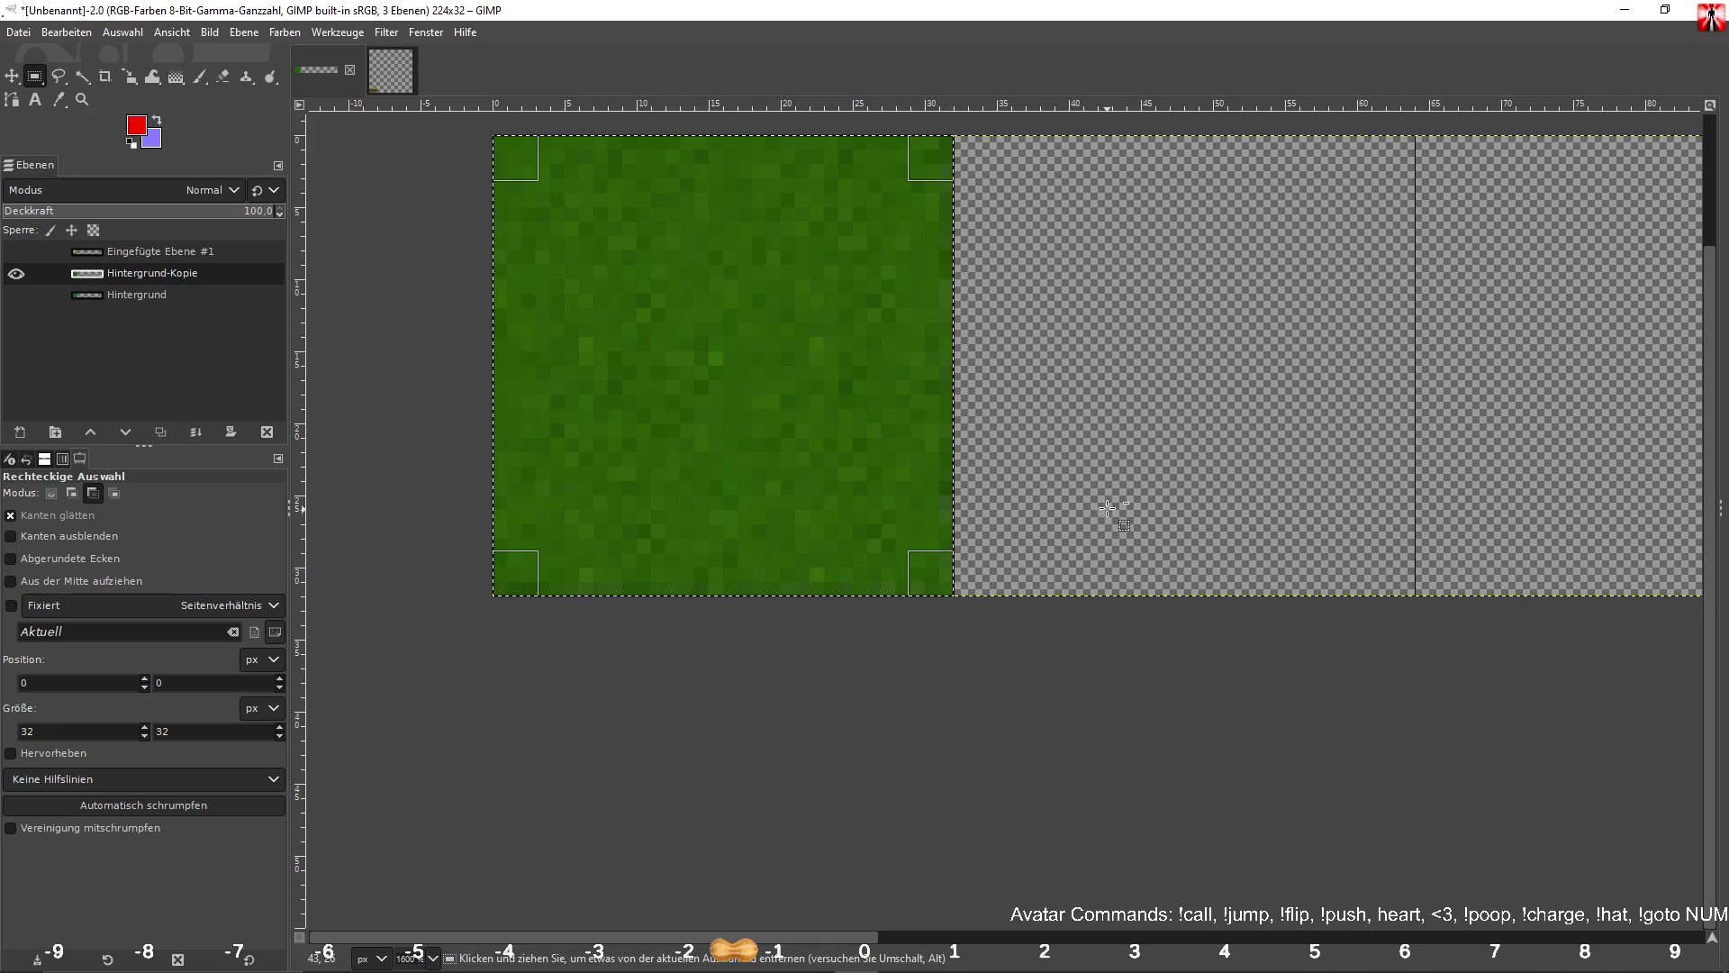
key("ctrl+x")
key("ctrl+v")
mouse_move(1055, 335)
left_mouse_down()
mouse_move(1150, 340)
mouse_move(1154, 548)
left_mouse_up()
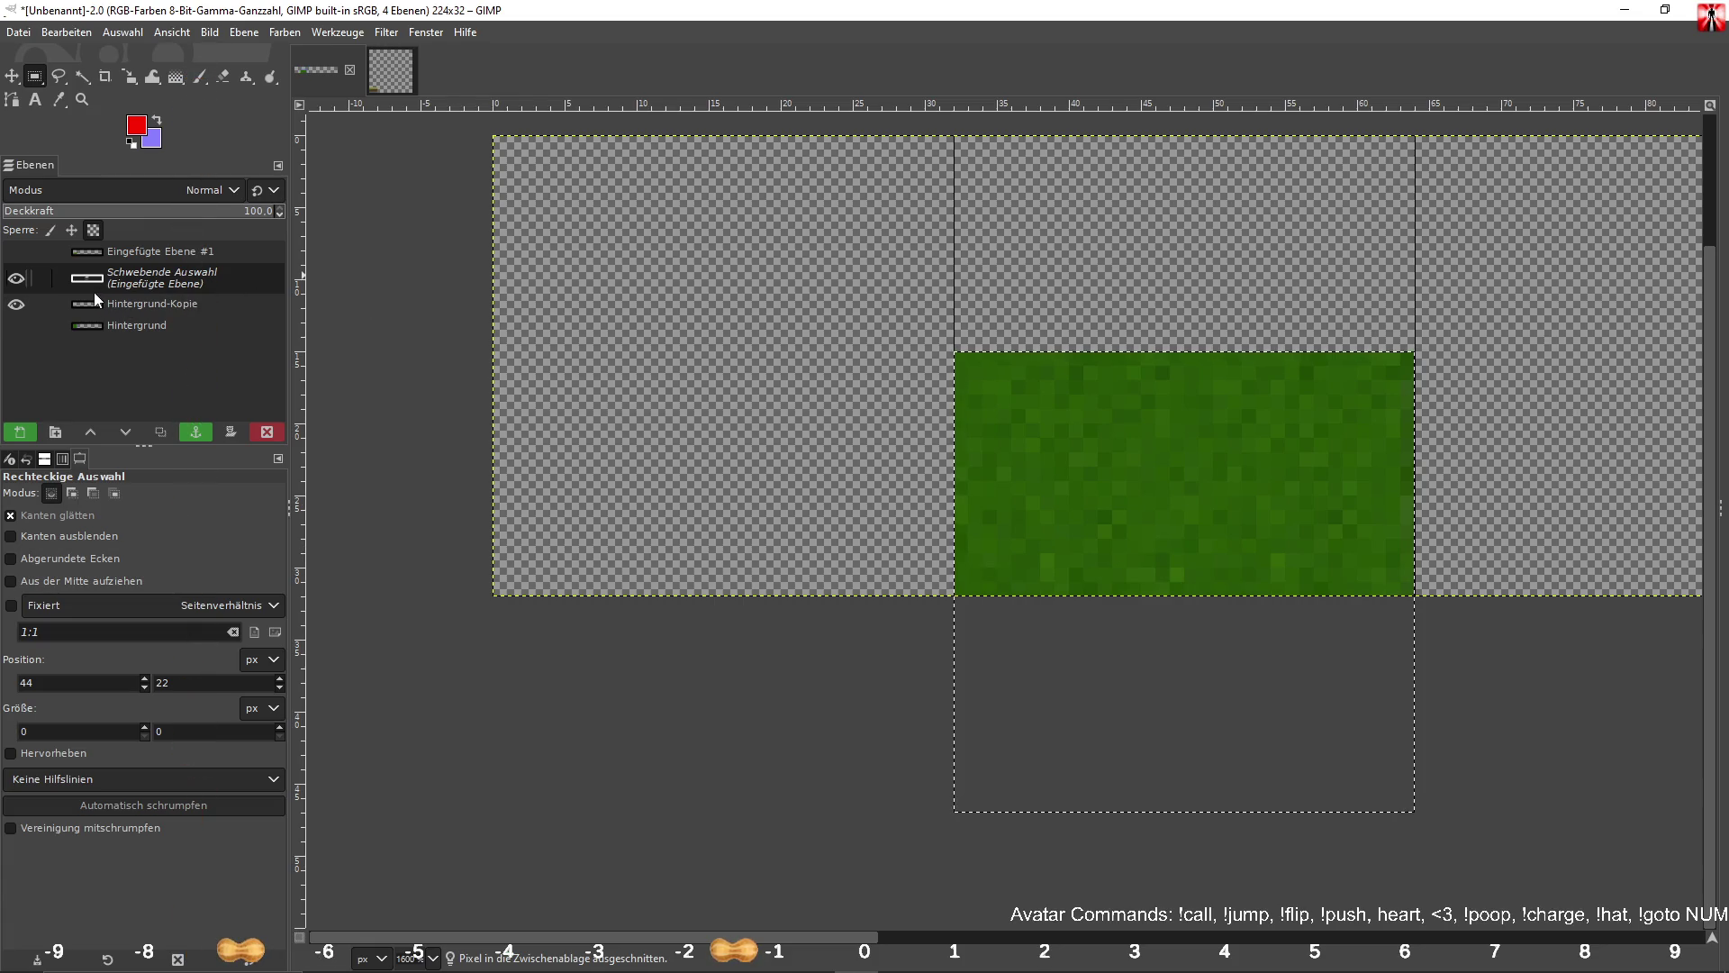
mouse_move(1093, 479)
left_mouse_down()
mouse_move(734, 276)
mouse_move(606, 266)
mouse_move(630, 263)
left_mouse_up()
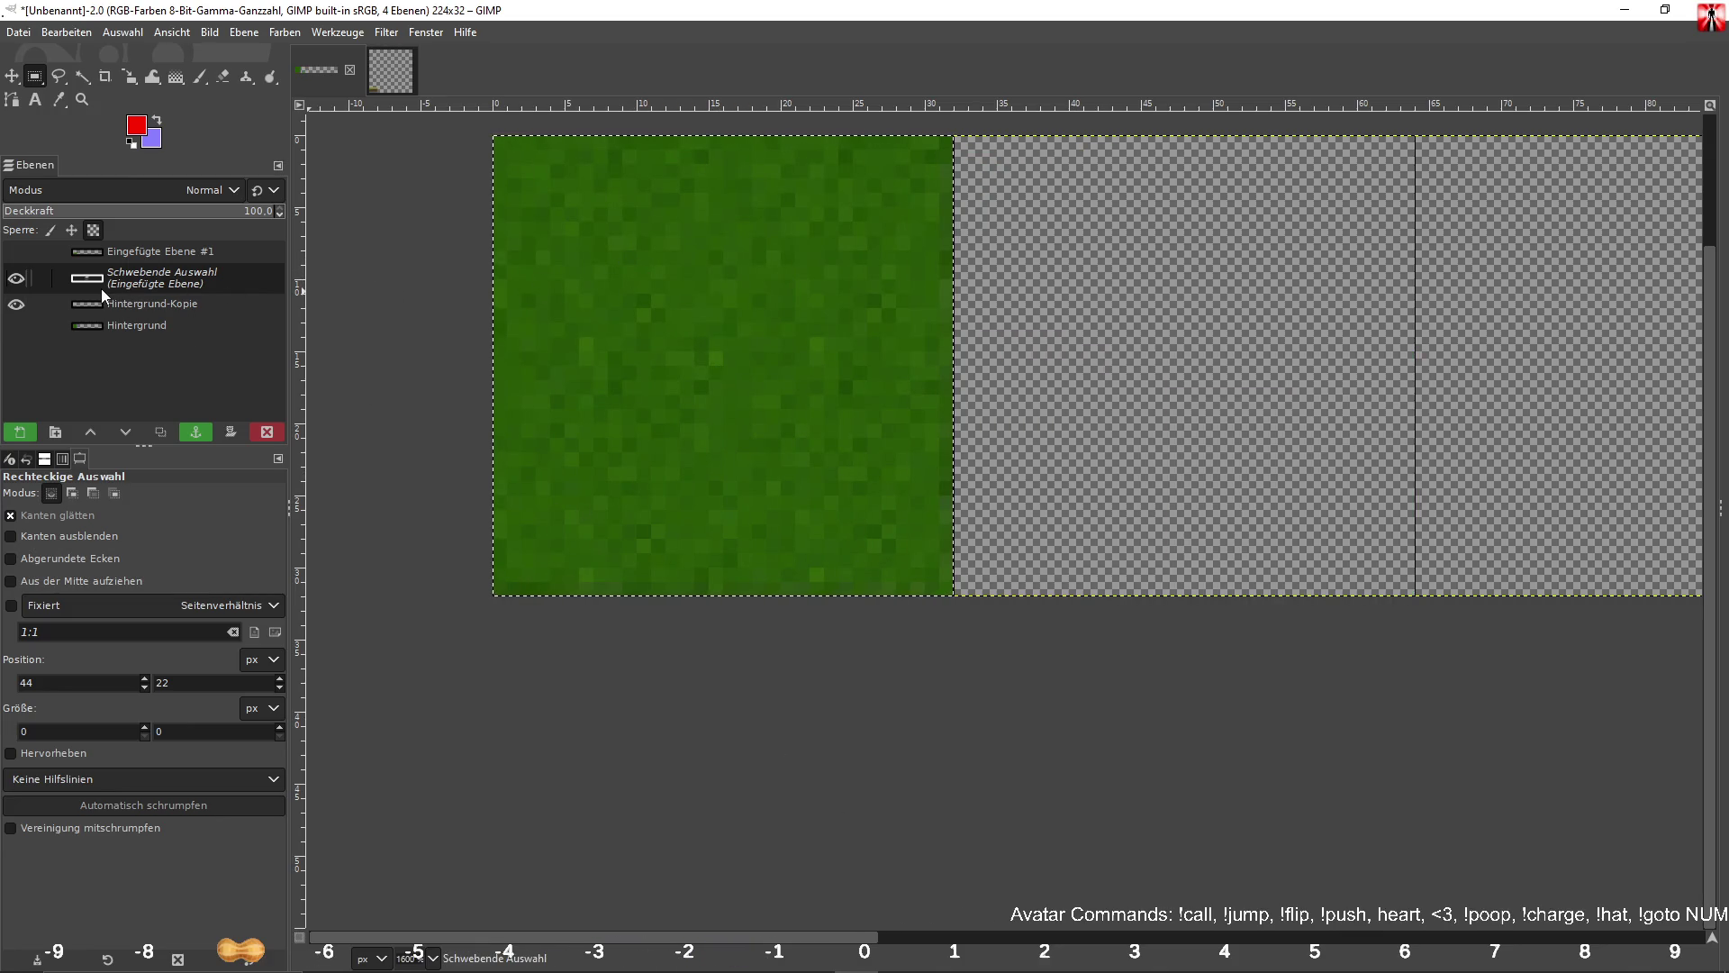
right_click(138, 280)
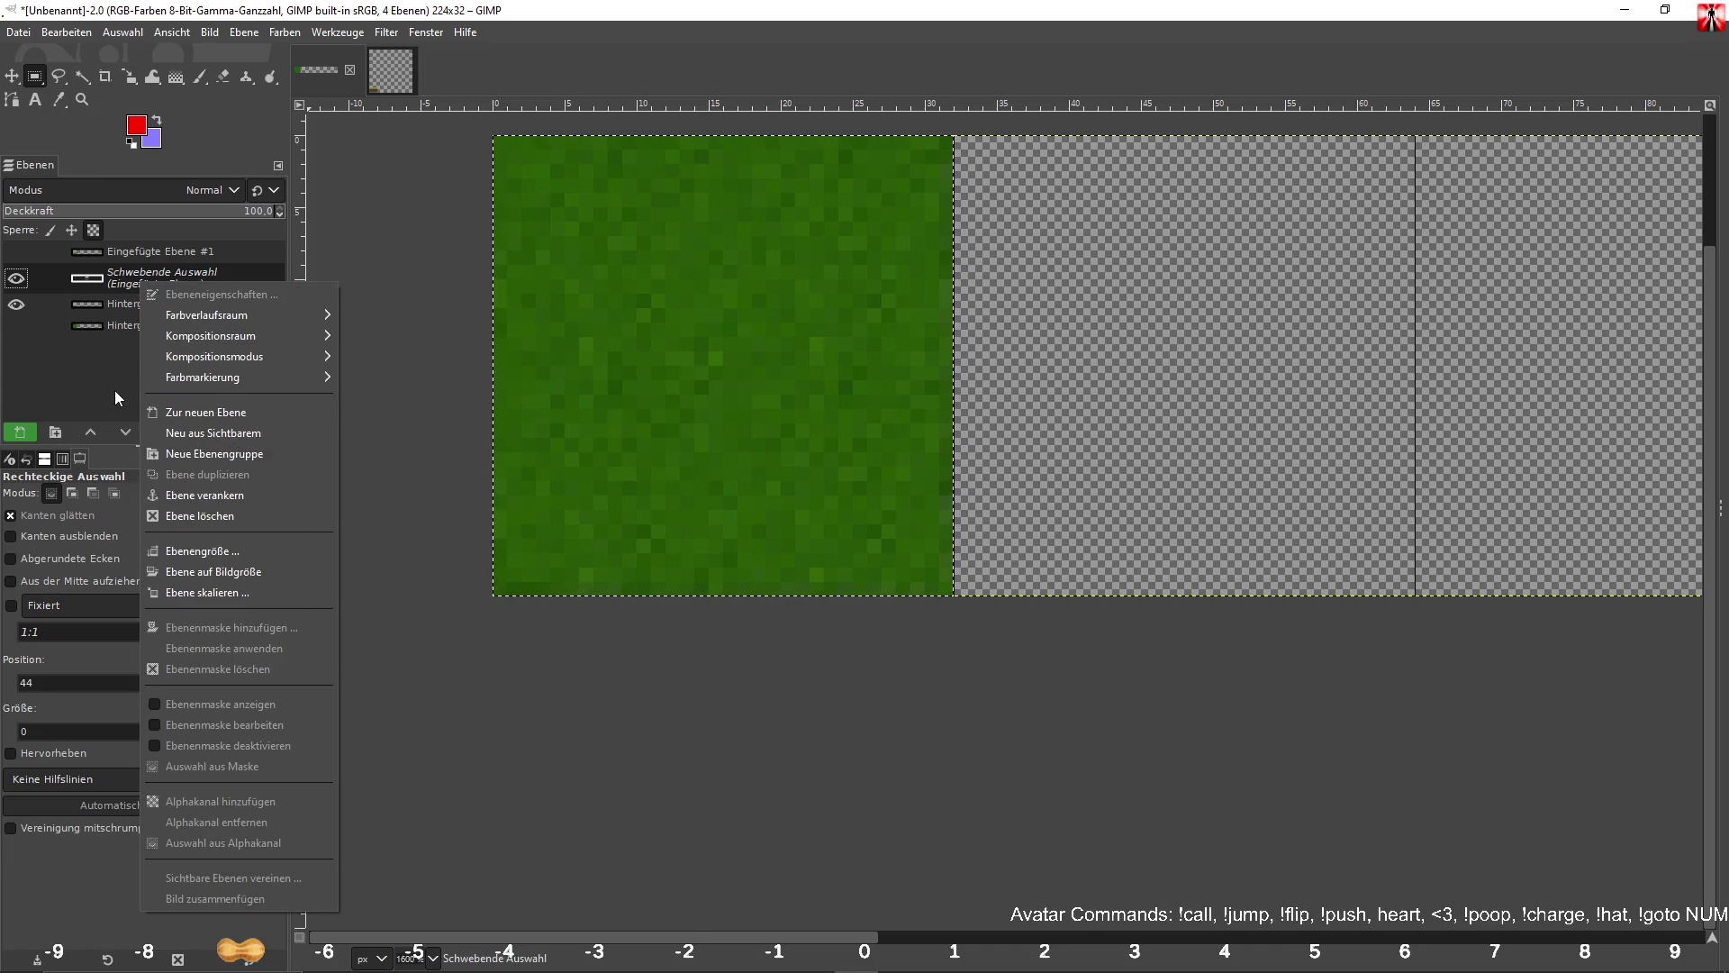
left_click(390, 335)
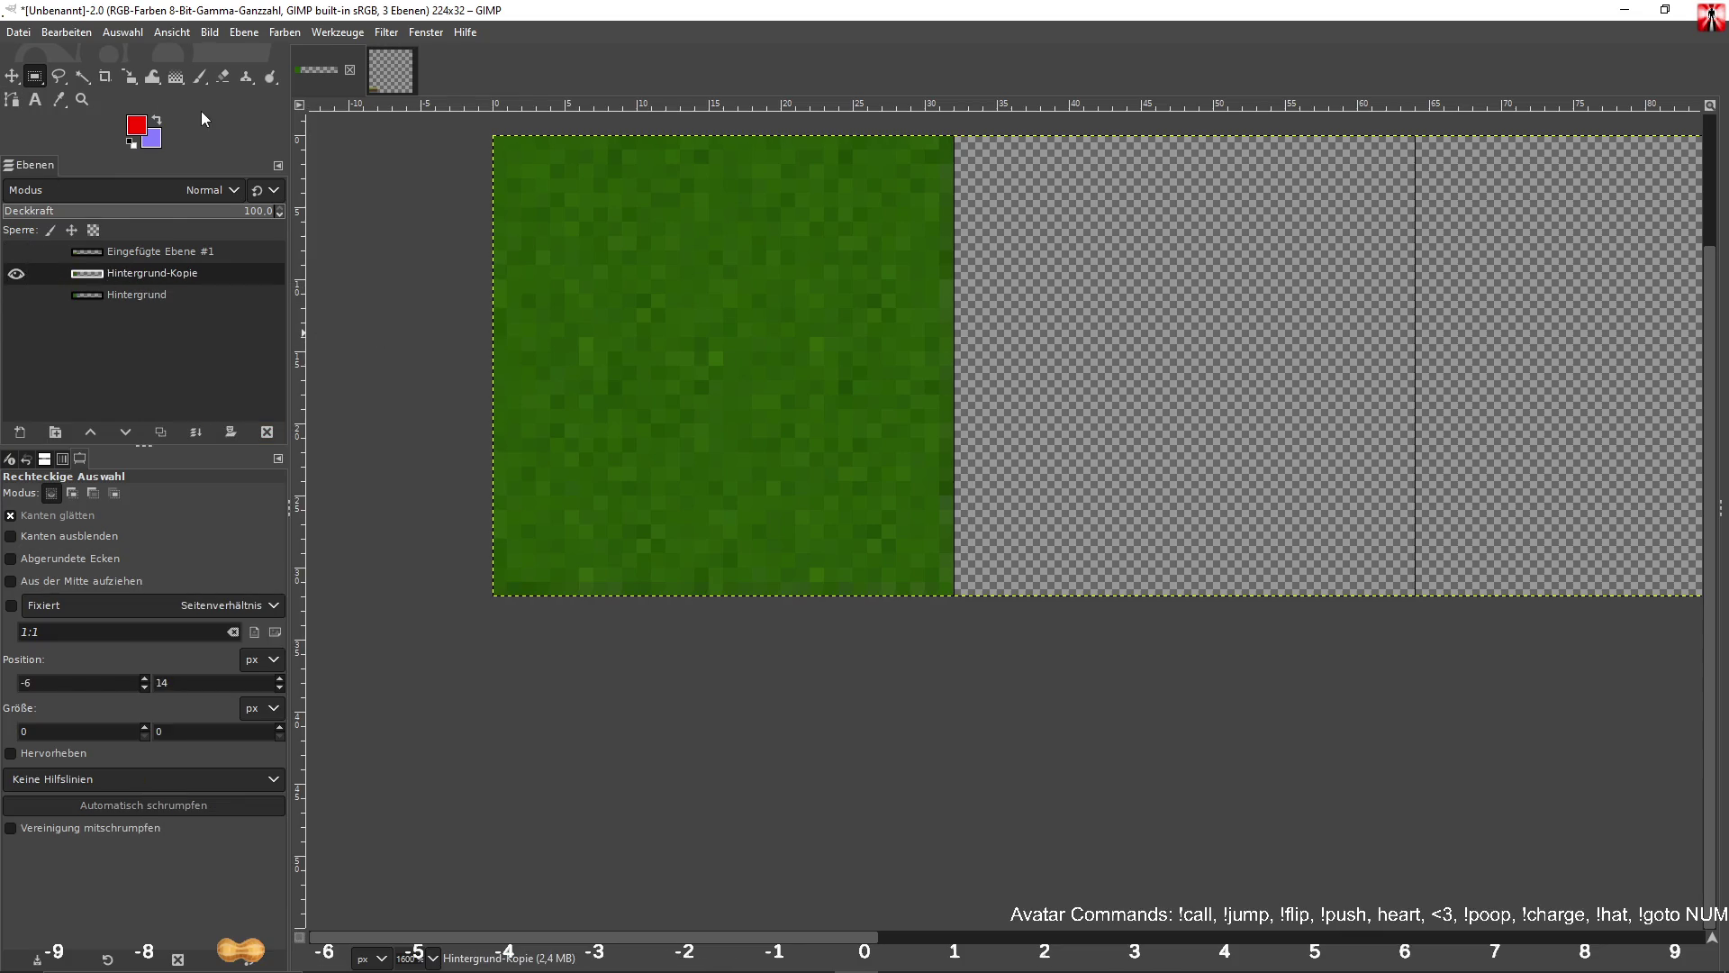
left_click(246, 76)
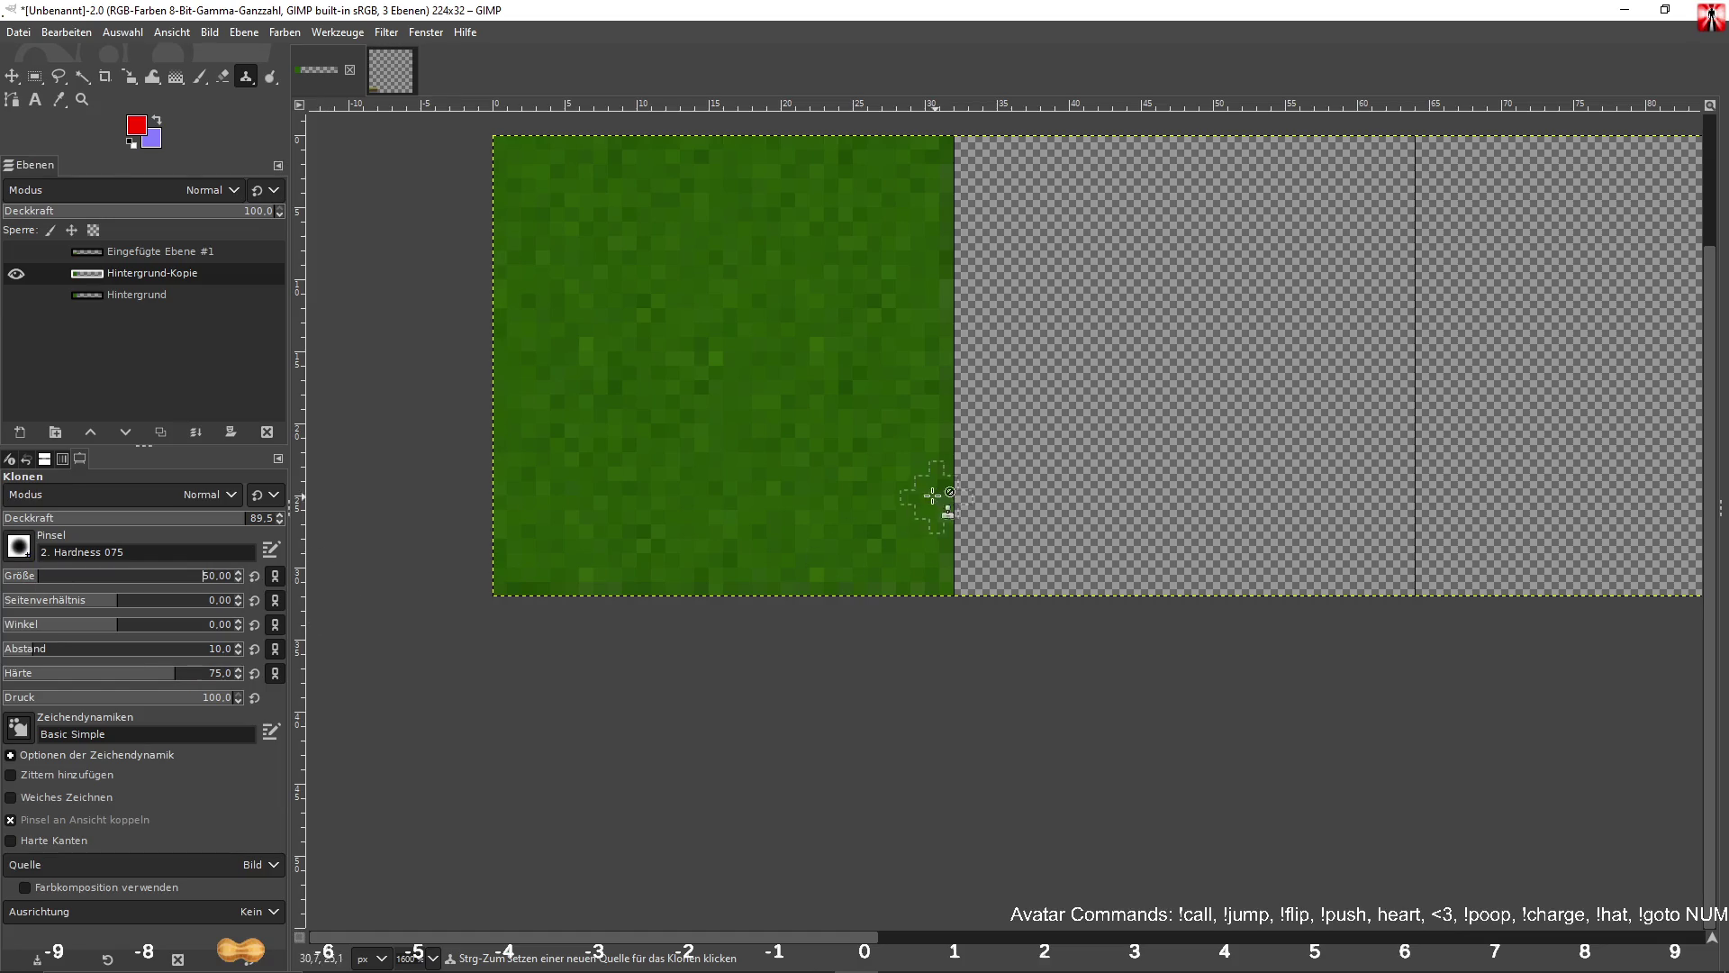
Try a test clone stroke on the strip, undo it, and review the clone brushes.
scroll(734, 379, "right", 5)
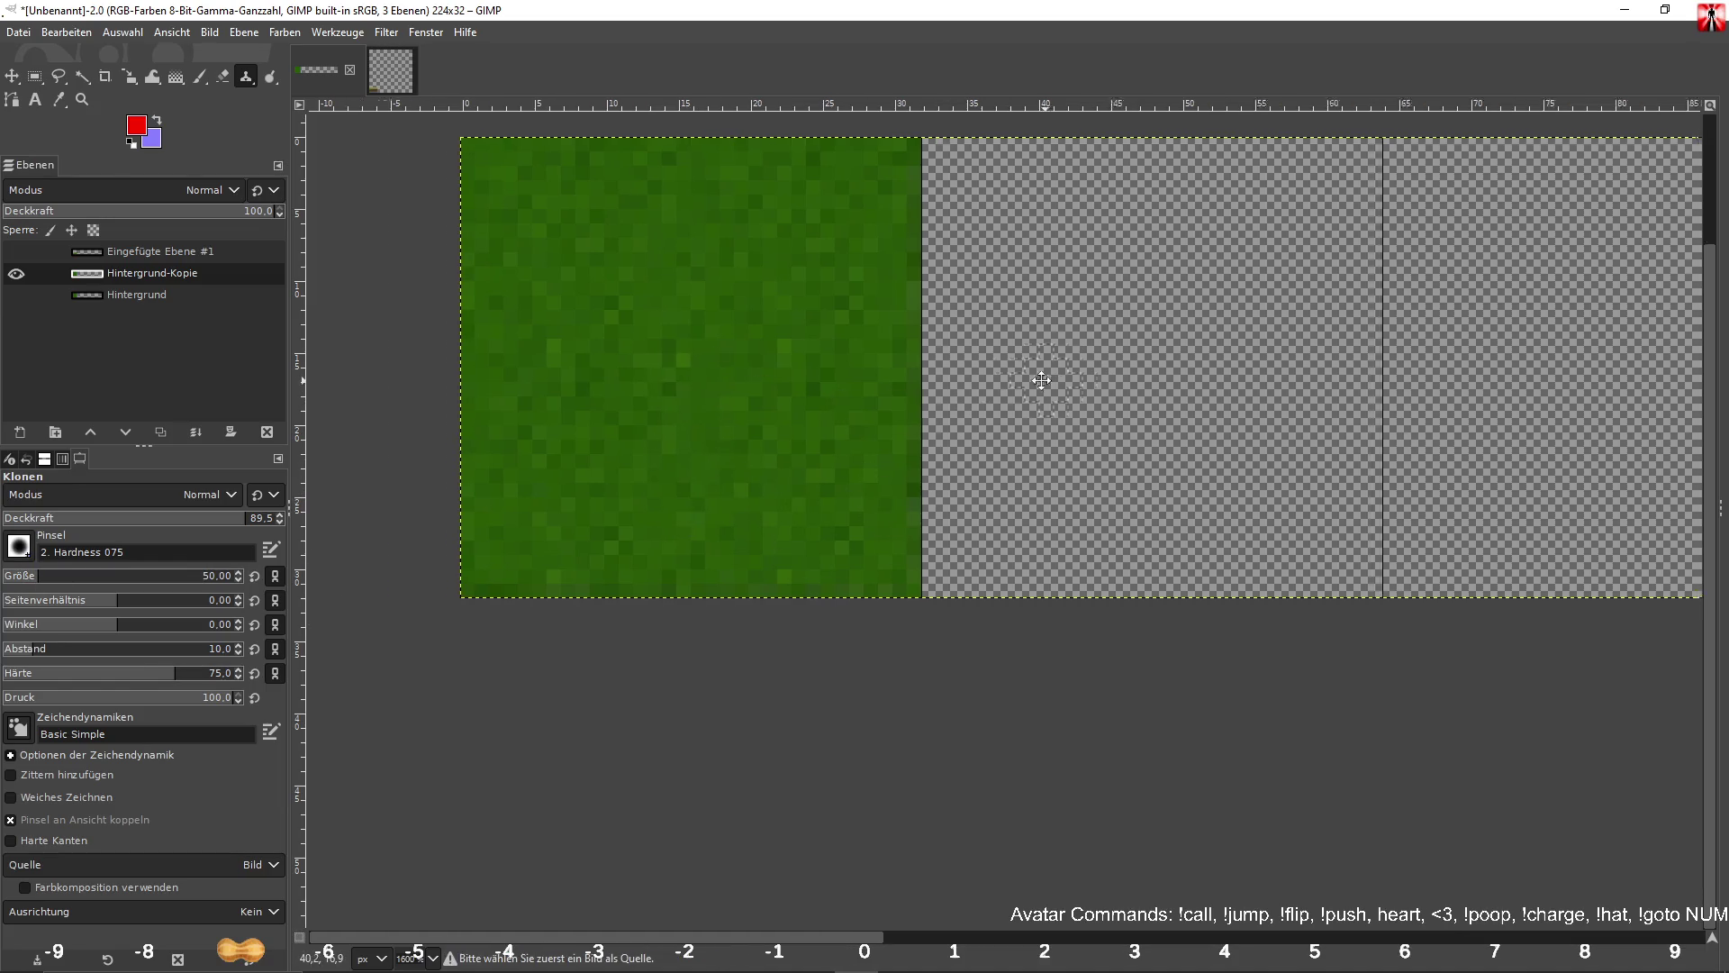
left_click(776, 493)
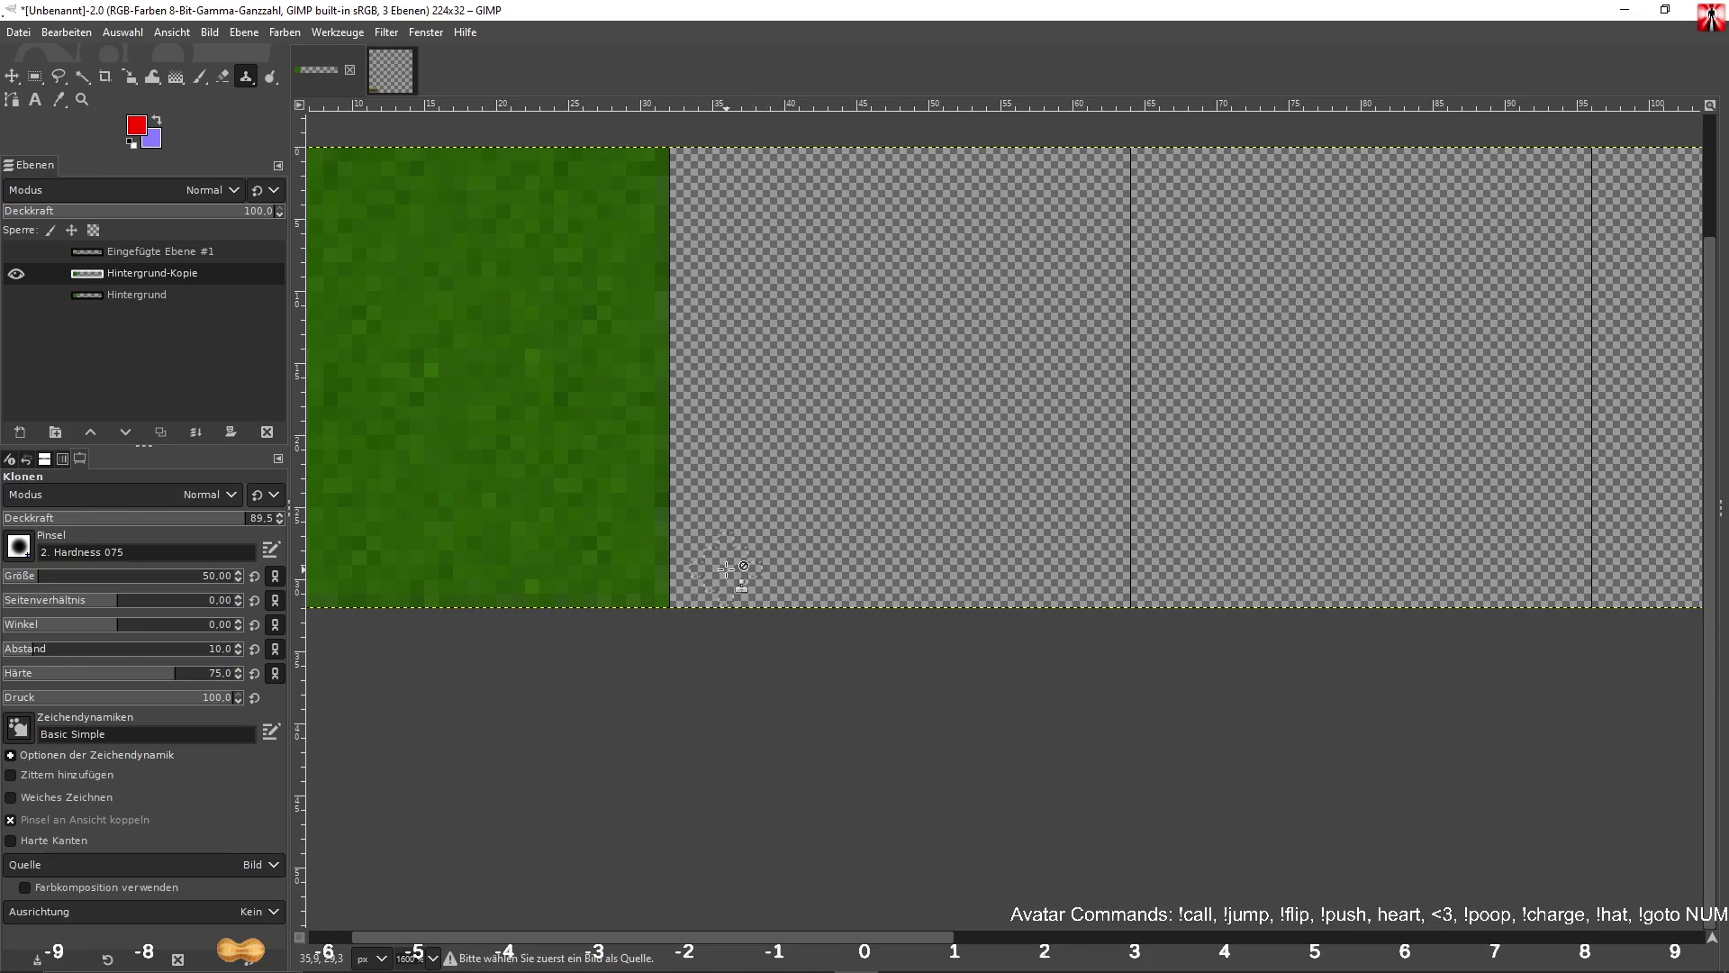
scroll(402, 348, "left", 2)
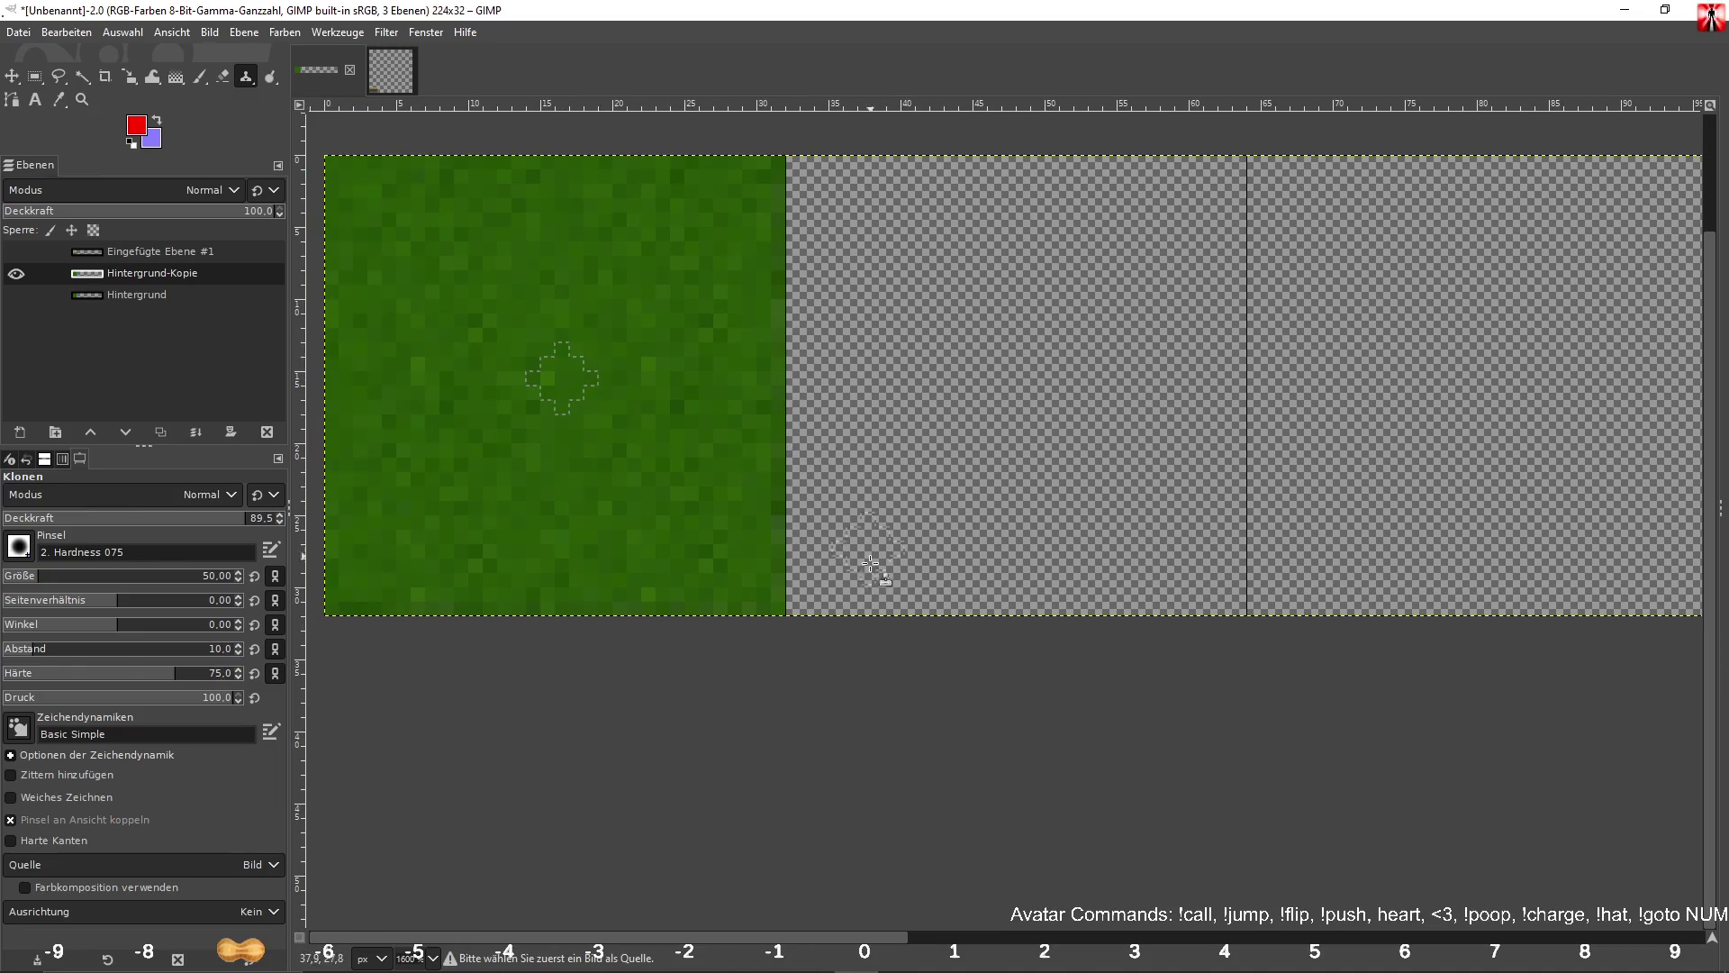
left_click_drag(849, 641, 846, 503)
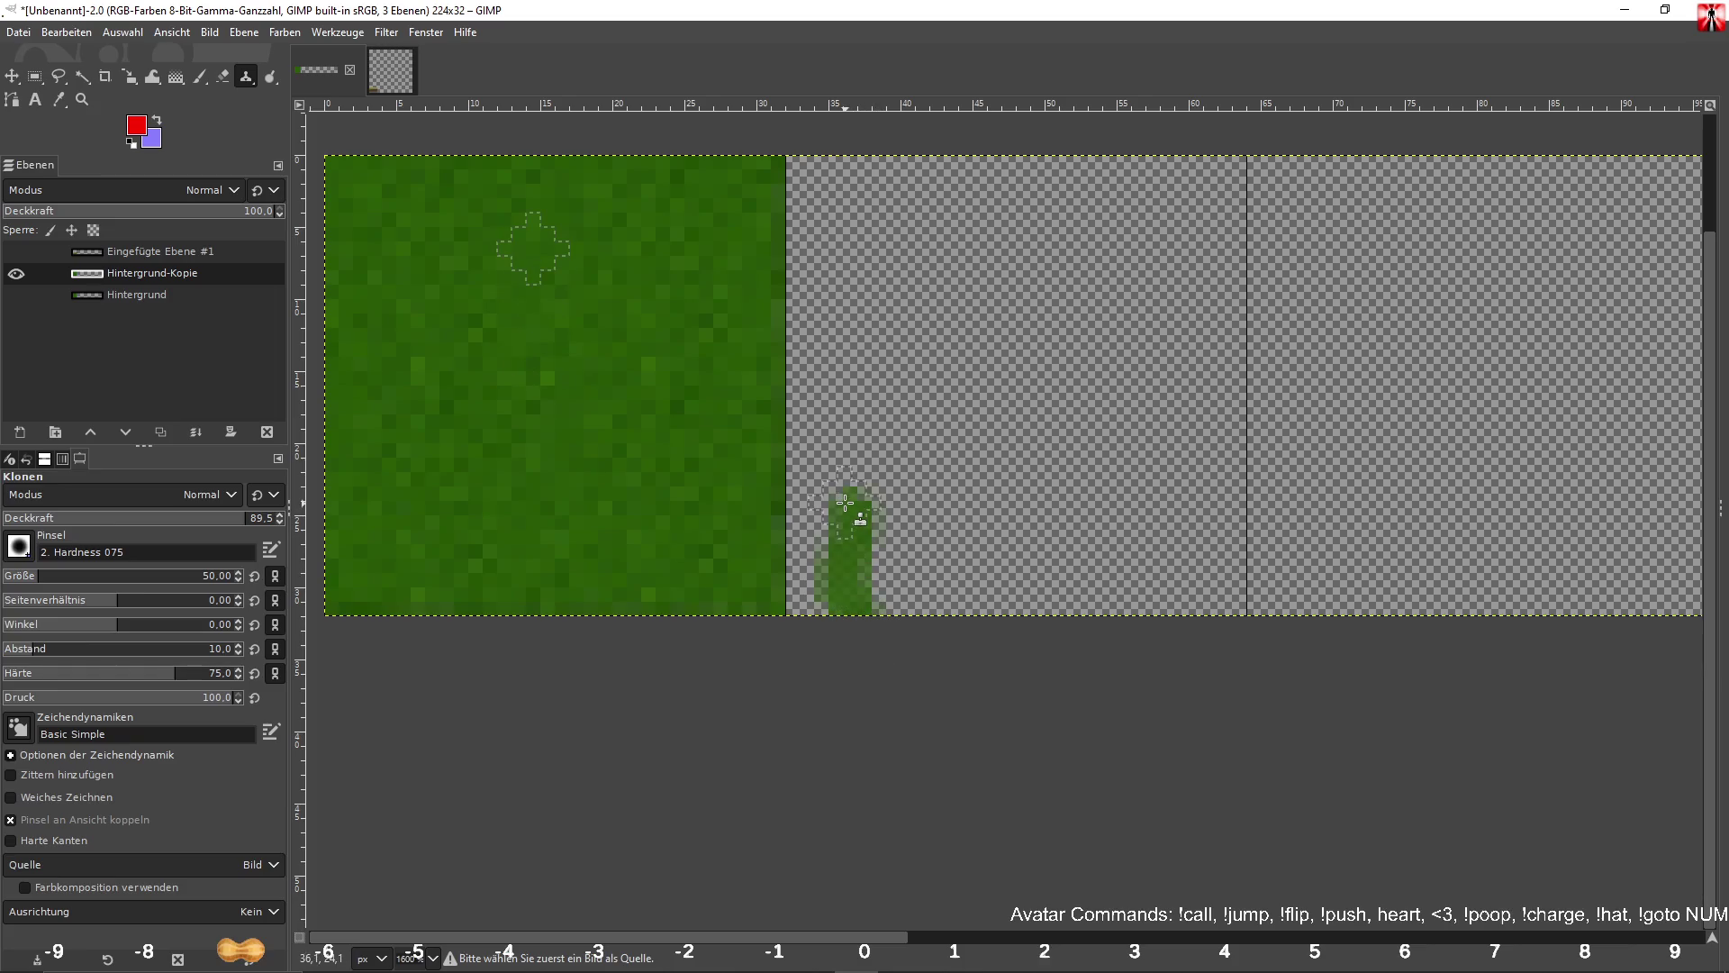
key("ctrl+z")
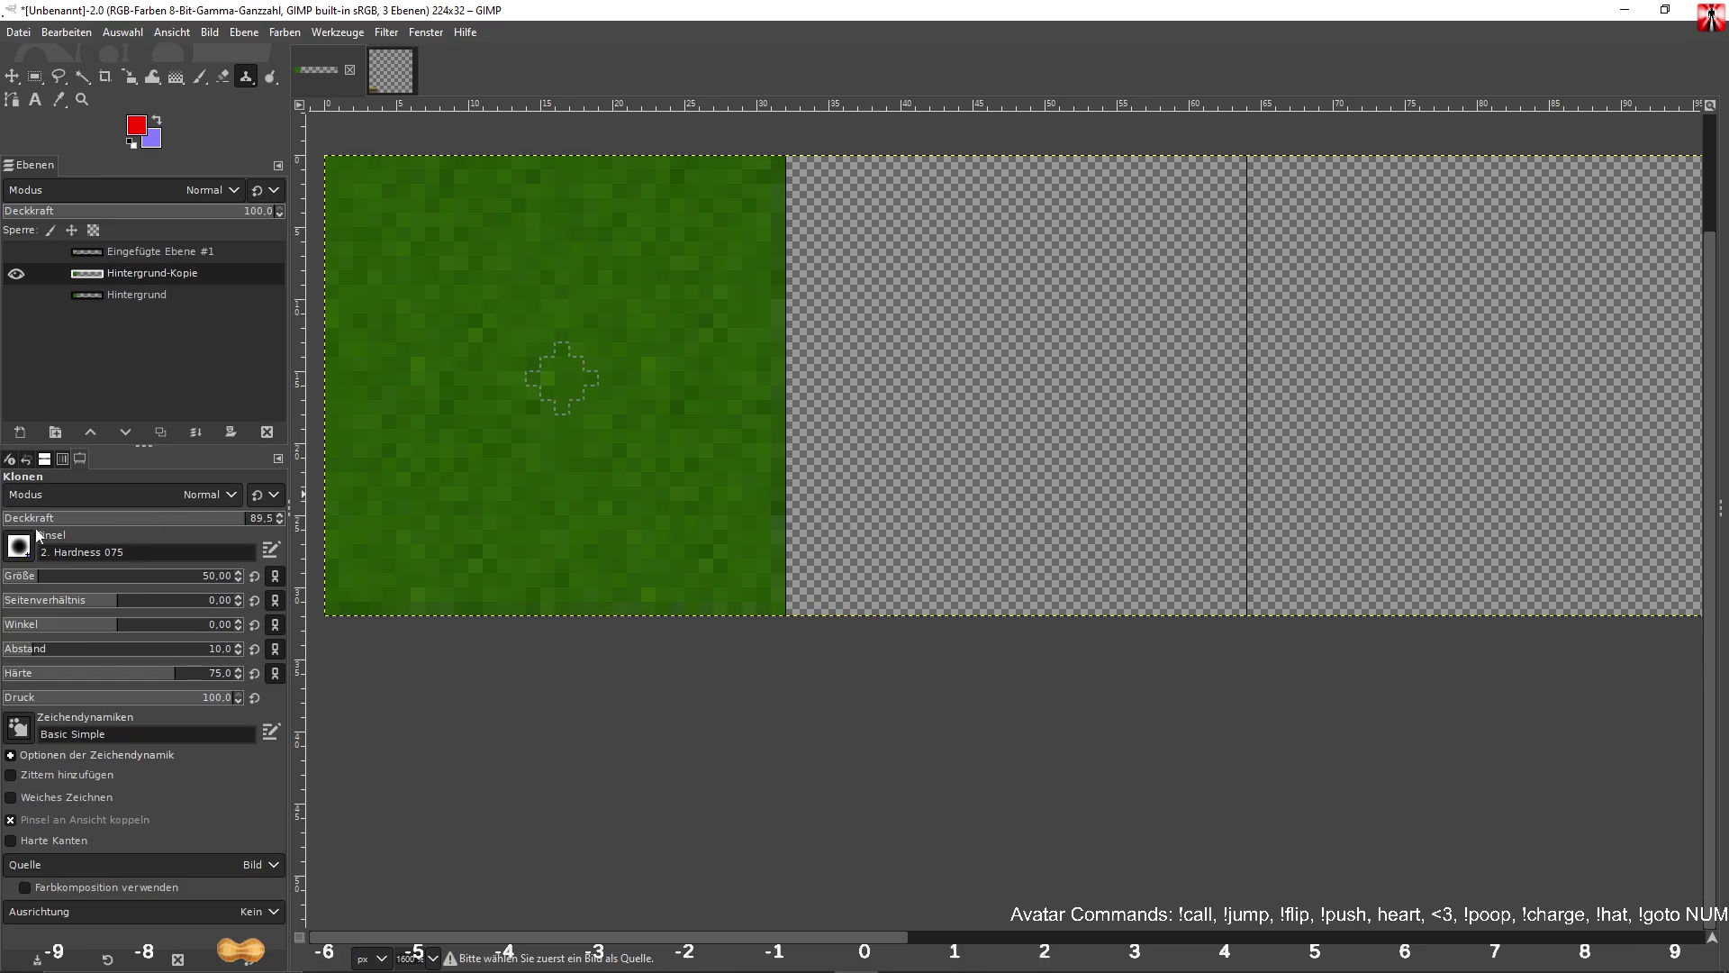
left_click(20, 545)
left_click(32, 553)
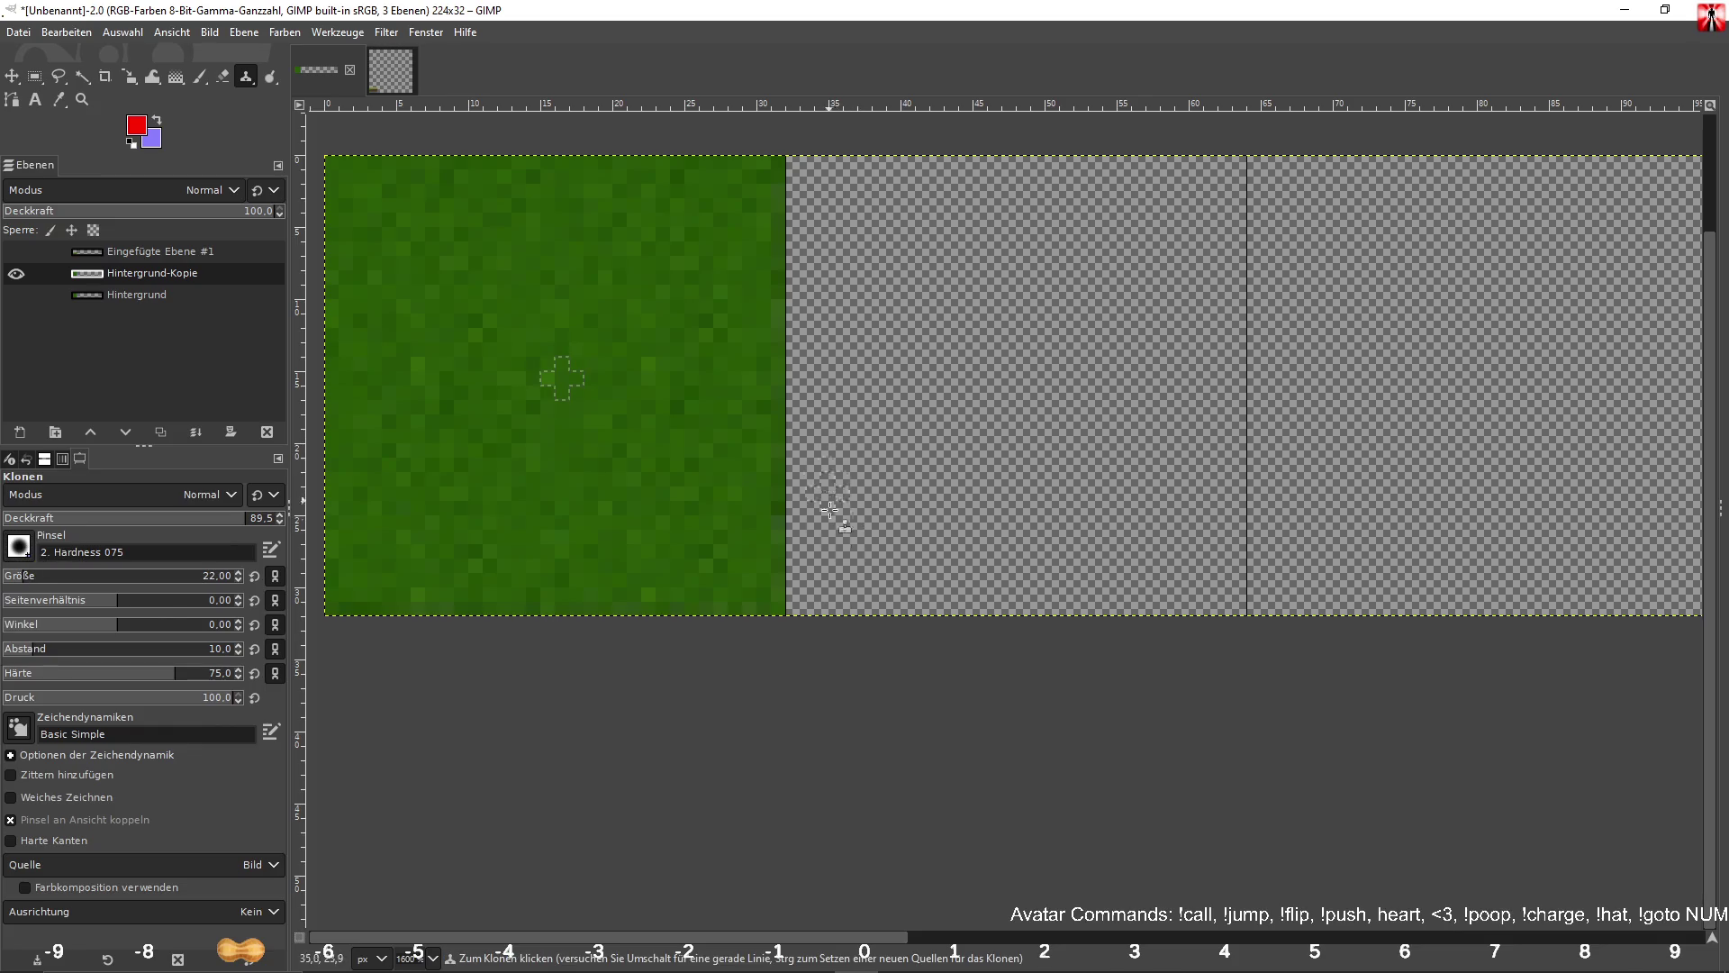
Clone upright and wavy grass blades from the bottom edge, filling green along the base.
left_click_drag(840, 633, 840, 450)
mouse_move(910, 624)
left_mouse_down()
mouse_move(905, 491)
mouse_move(981, 620)
left_mouse_up()
mouse_move(1025, 459)
left_mouse_down()
mouse_move(1053, 648)
mouse_move(1085, 433)
mouse_move(1117, 612)
mouse_move(1170, 419)
mouse_move(1112, 616)
left_mouse_up()
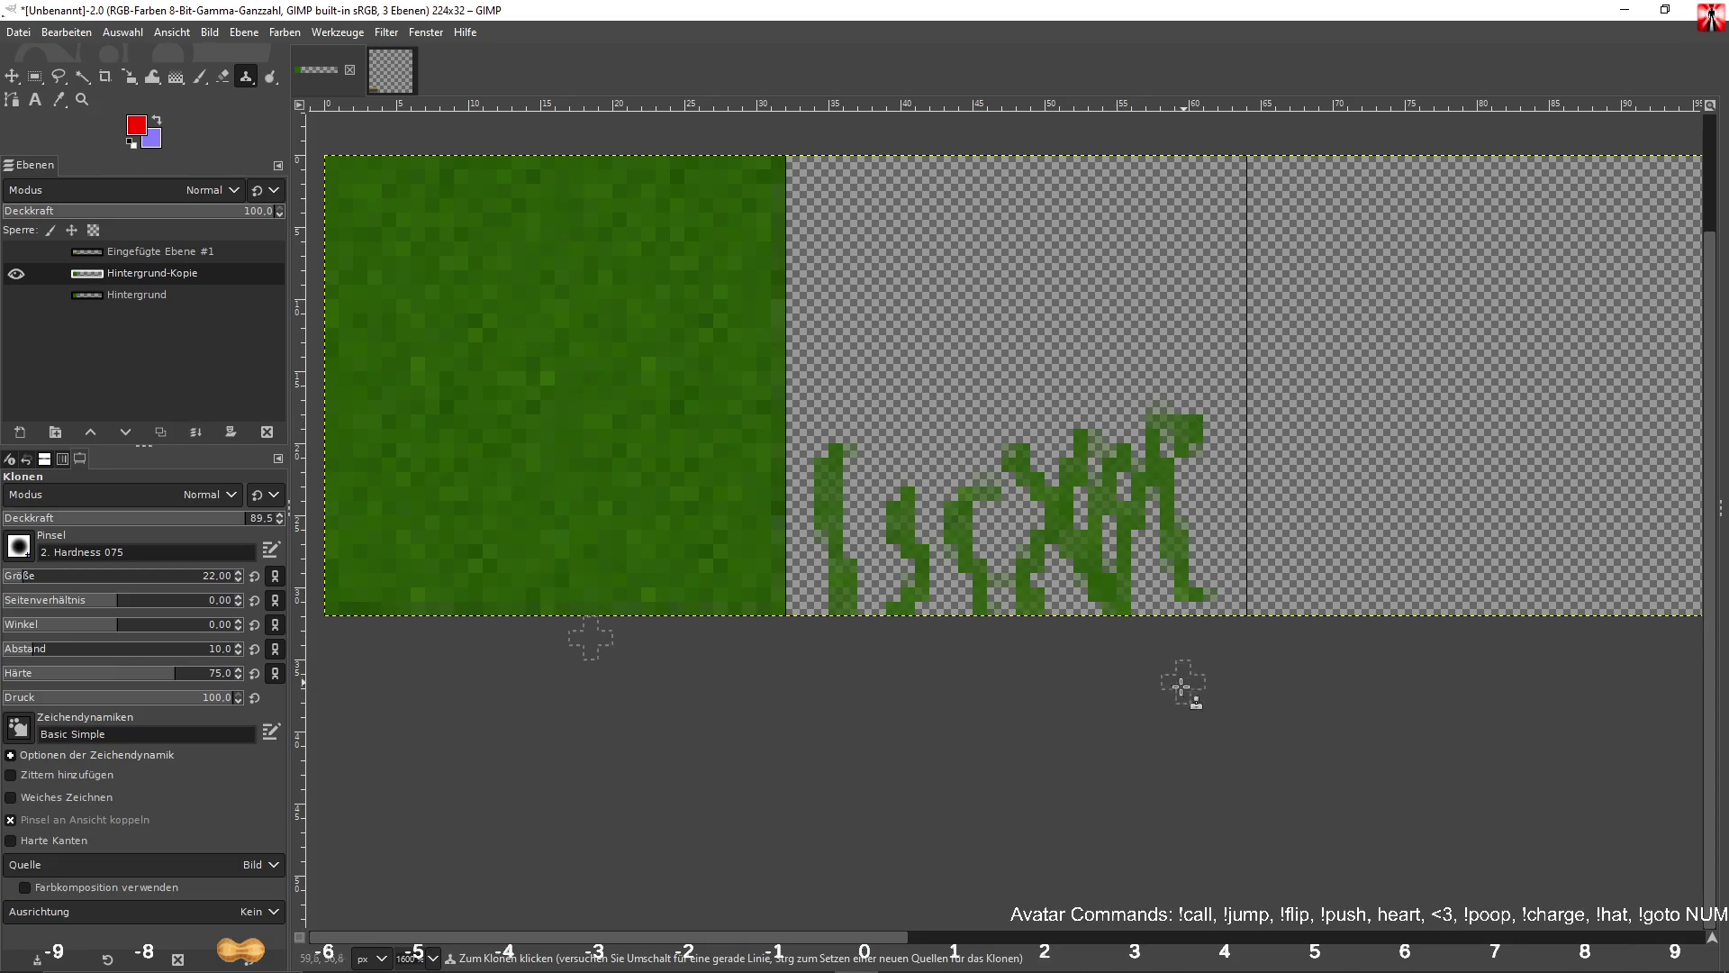
left_click_drag(1196, 579, 1225, 498)
left_click_drag(991, 461, 1004, 673)
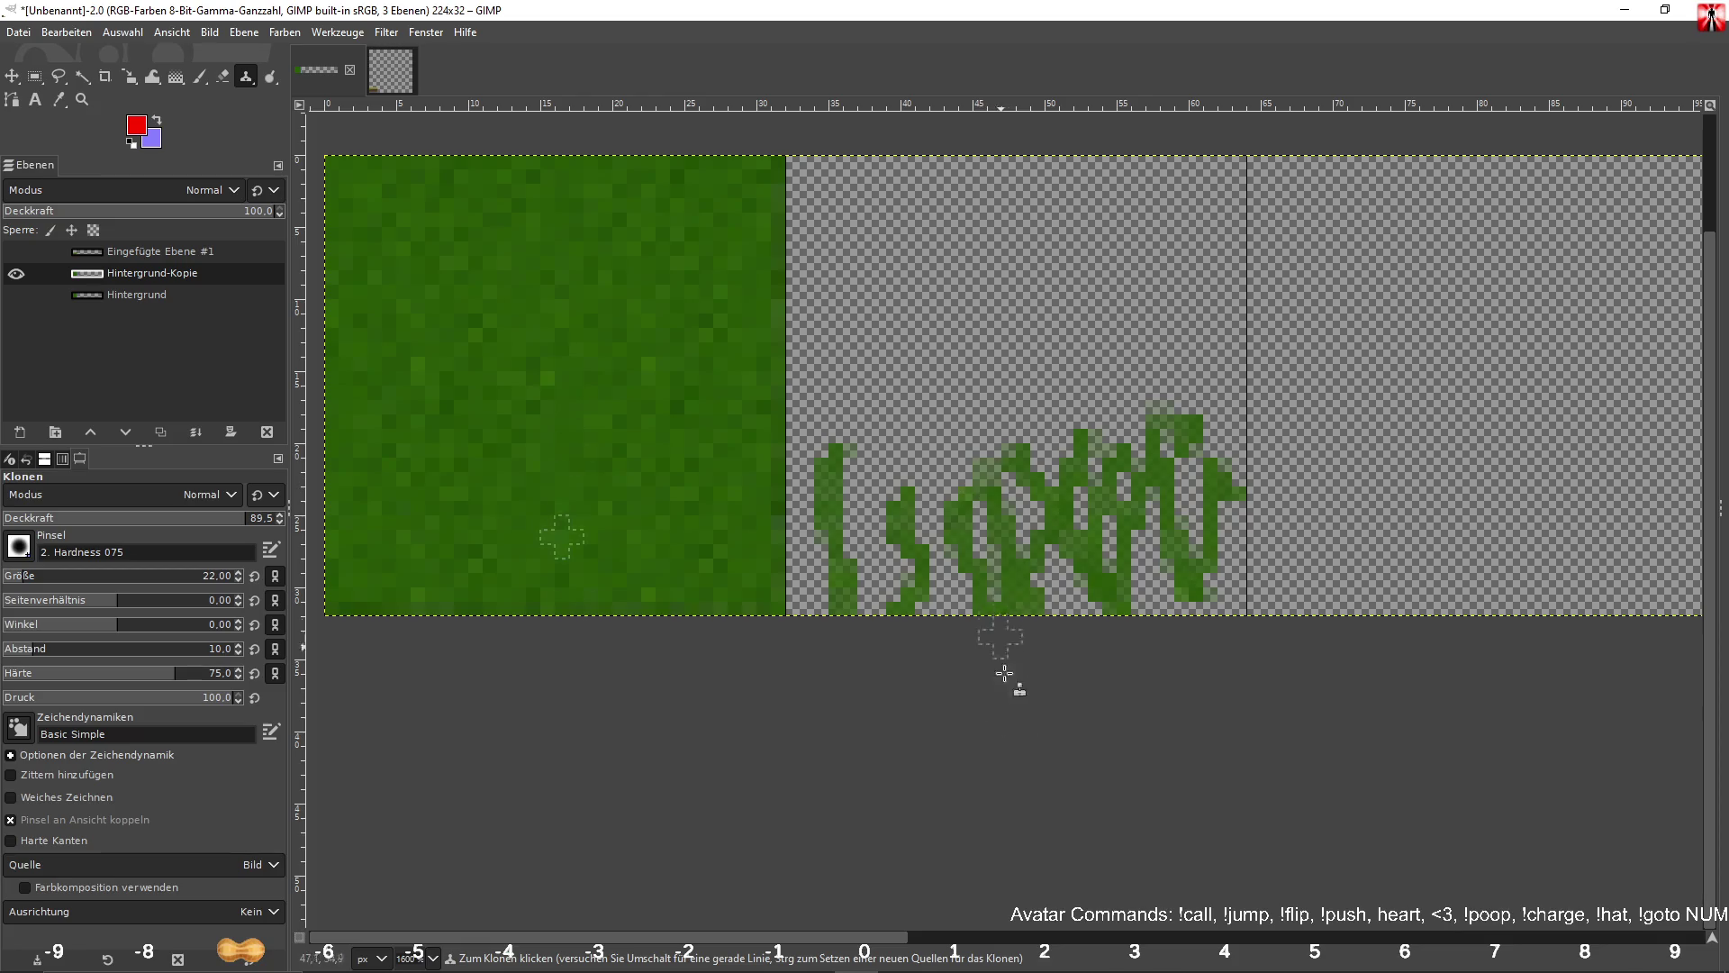
left_click_drag(918, 449, 955, 670)
mouse_move(838, 486)
left_mouse_down()
mouse_move(884, 604)
mouse_move(844, 533)
left_mouse_up()
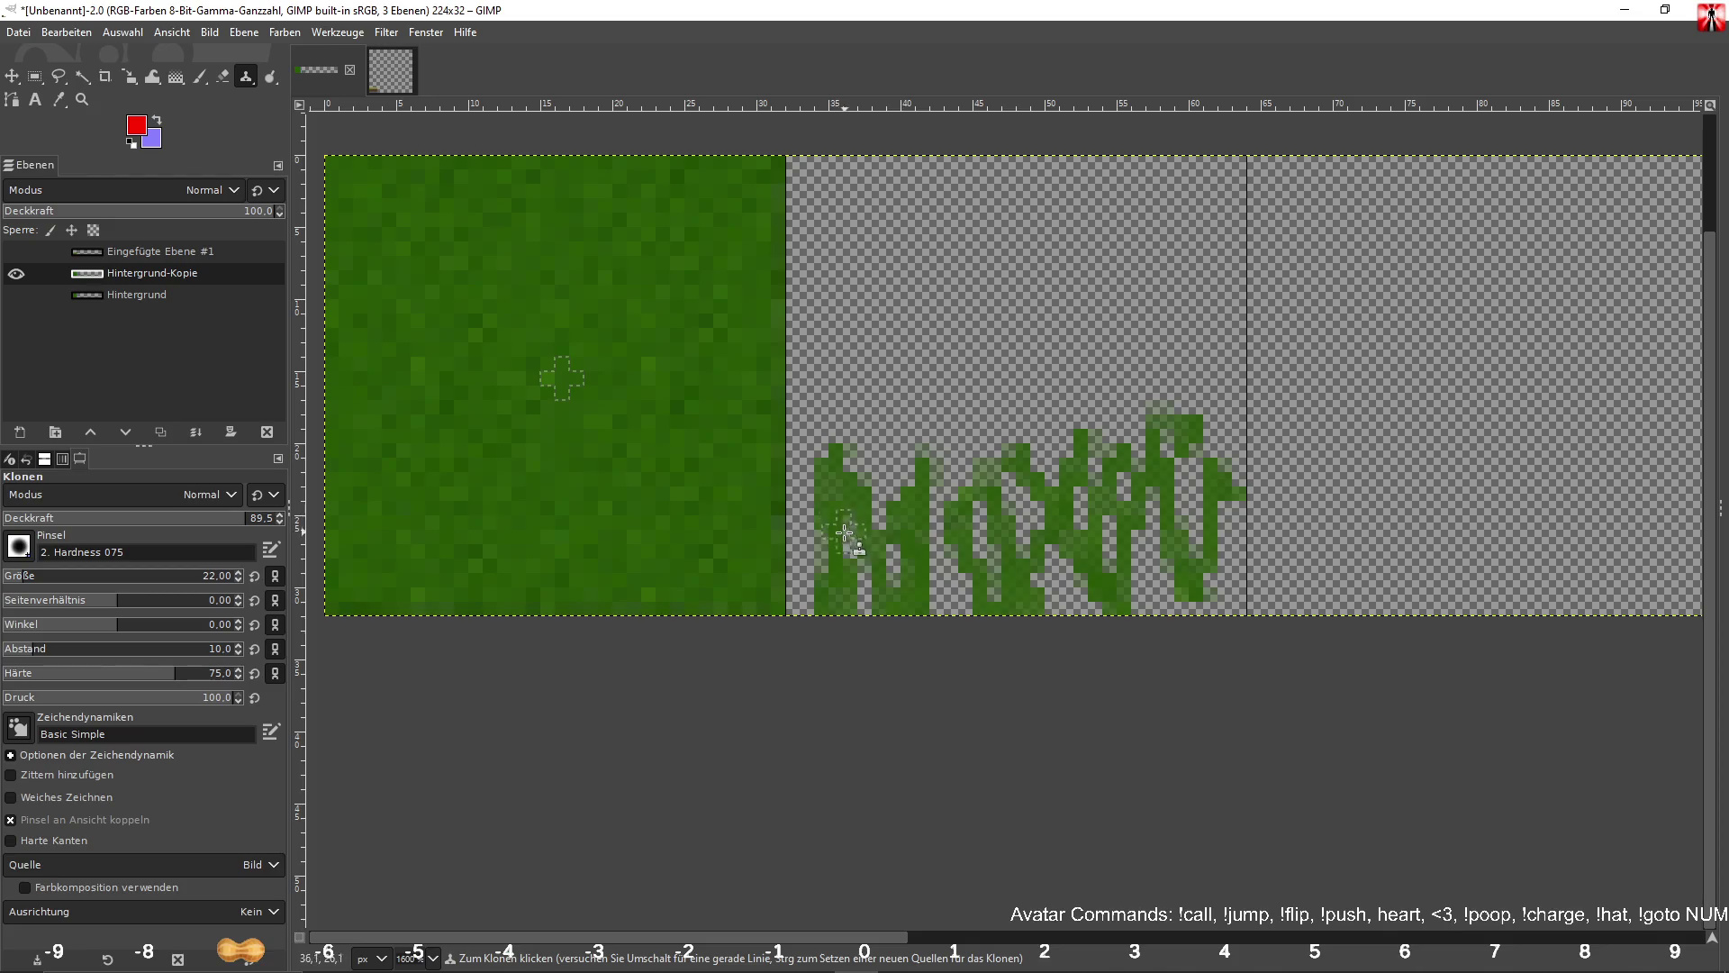
left_click_drag(1191, 573, 1194, 620)
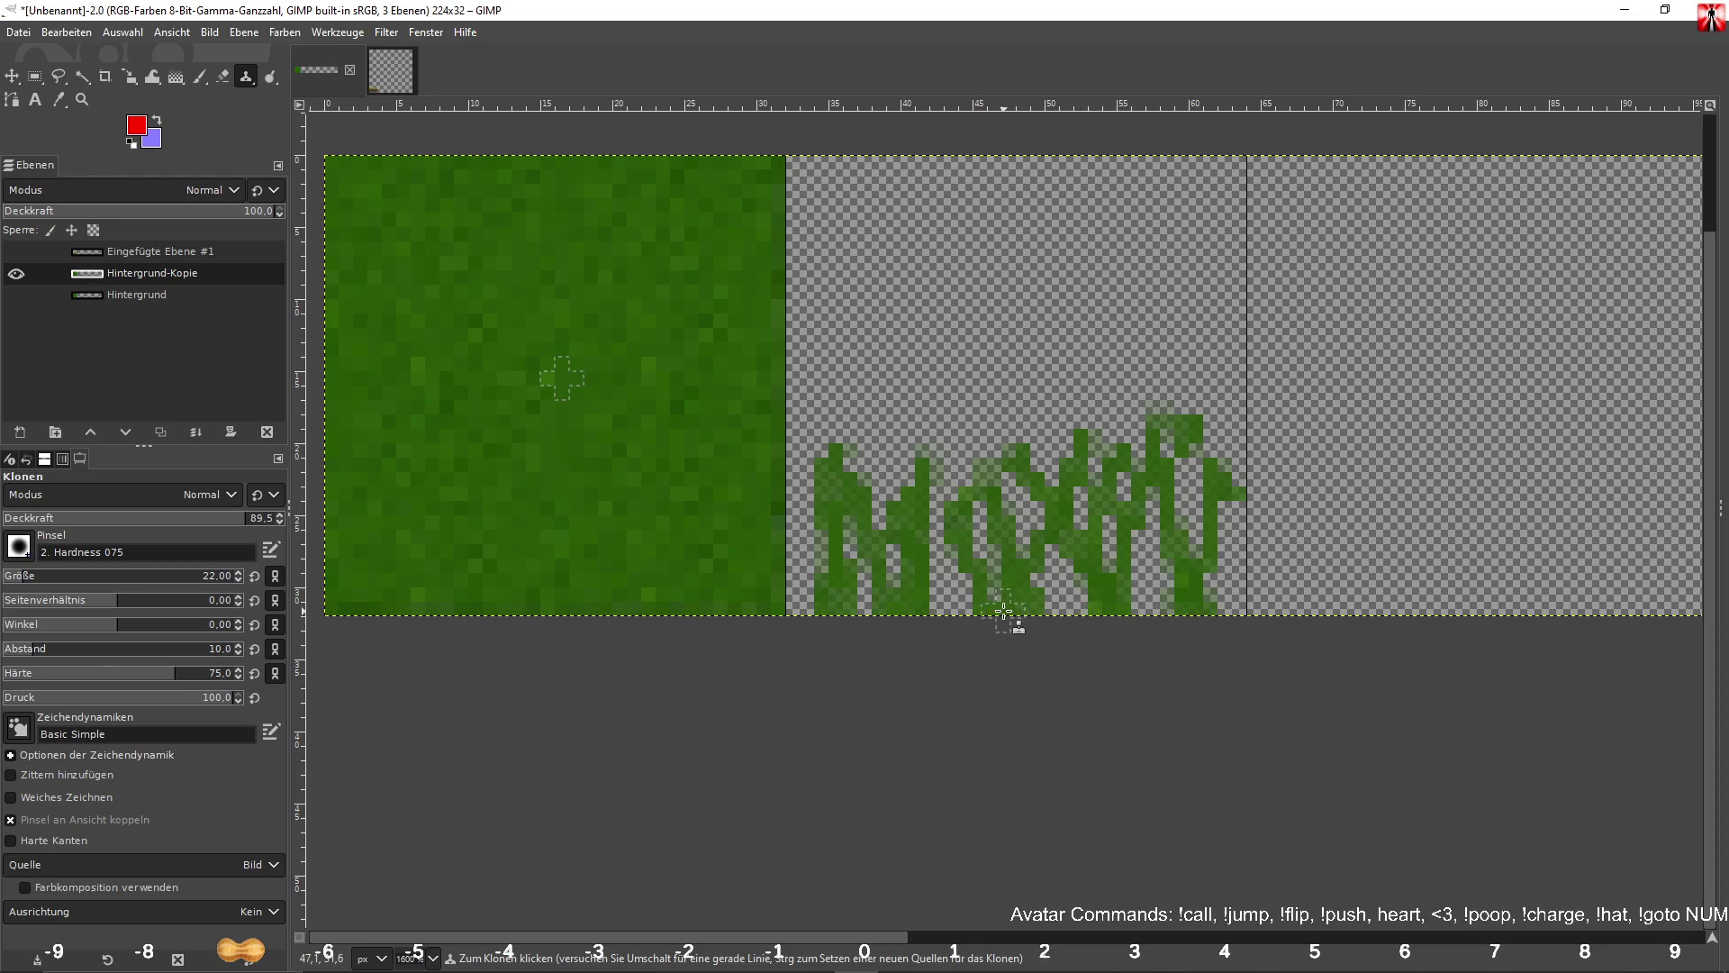
left_click_drag(1178, 612, 892, 623)
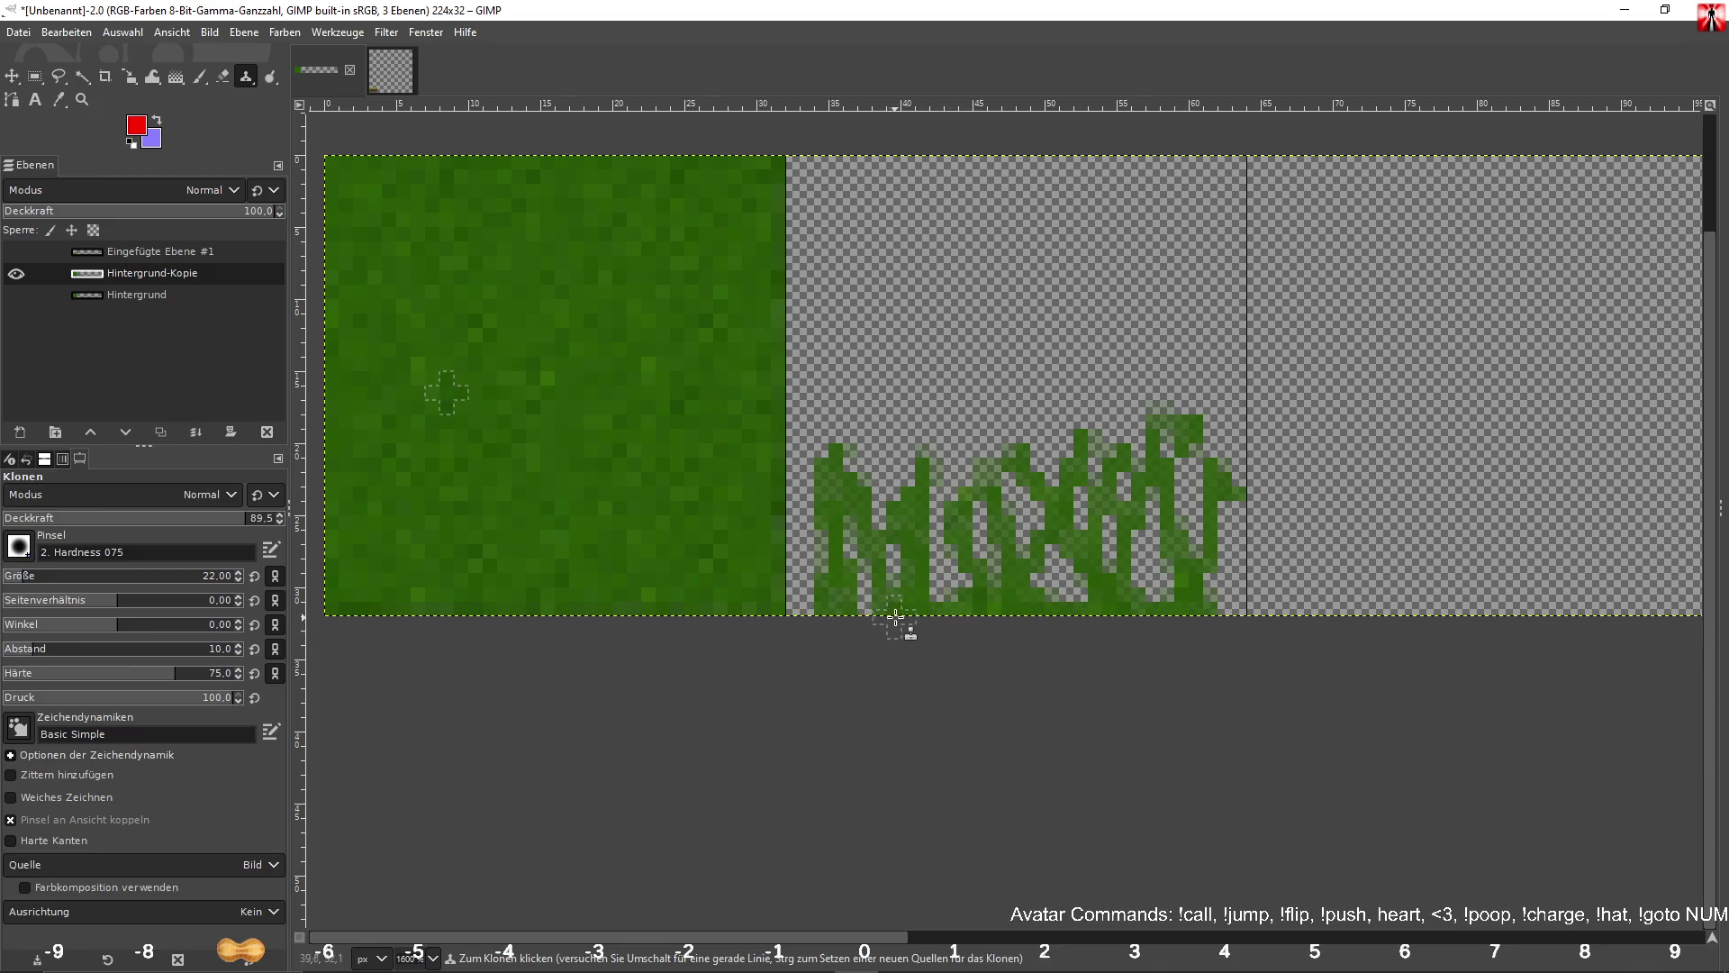
Further right, clone an X-shaped tuft, curled stalk, and branching shape with a filled base.
scroll(932, 646, "right", 5)
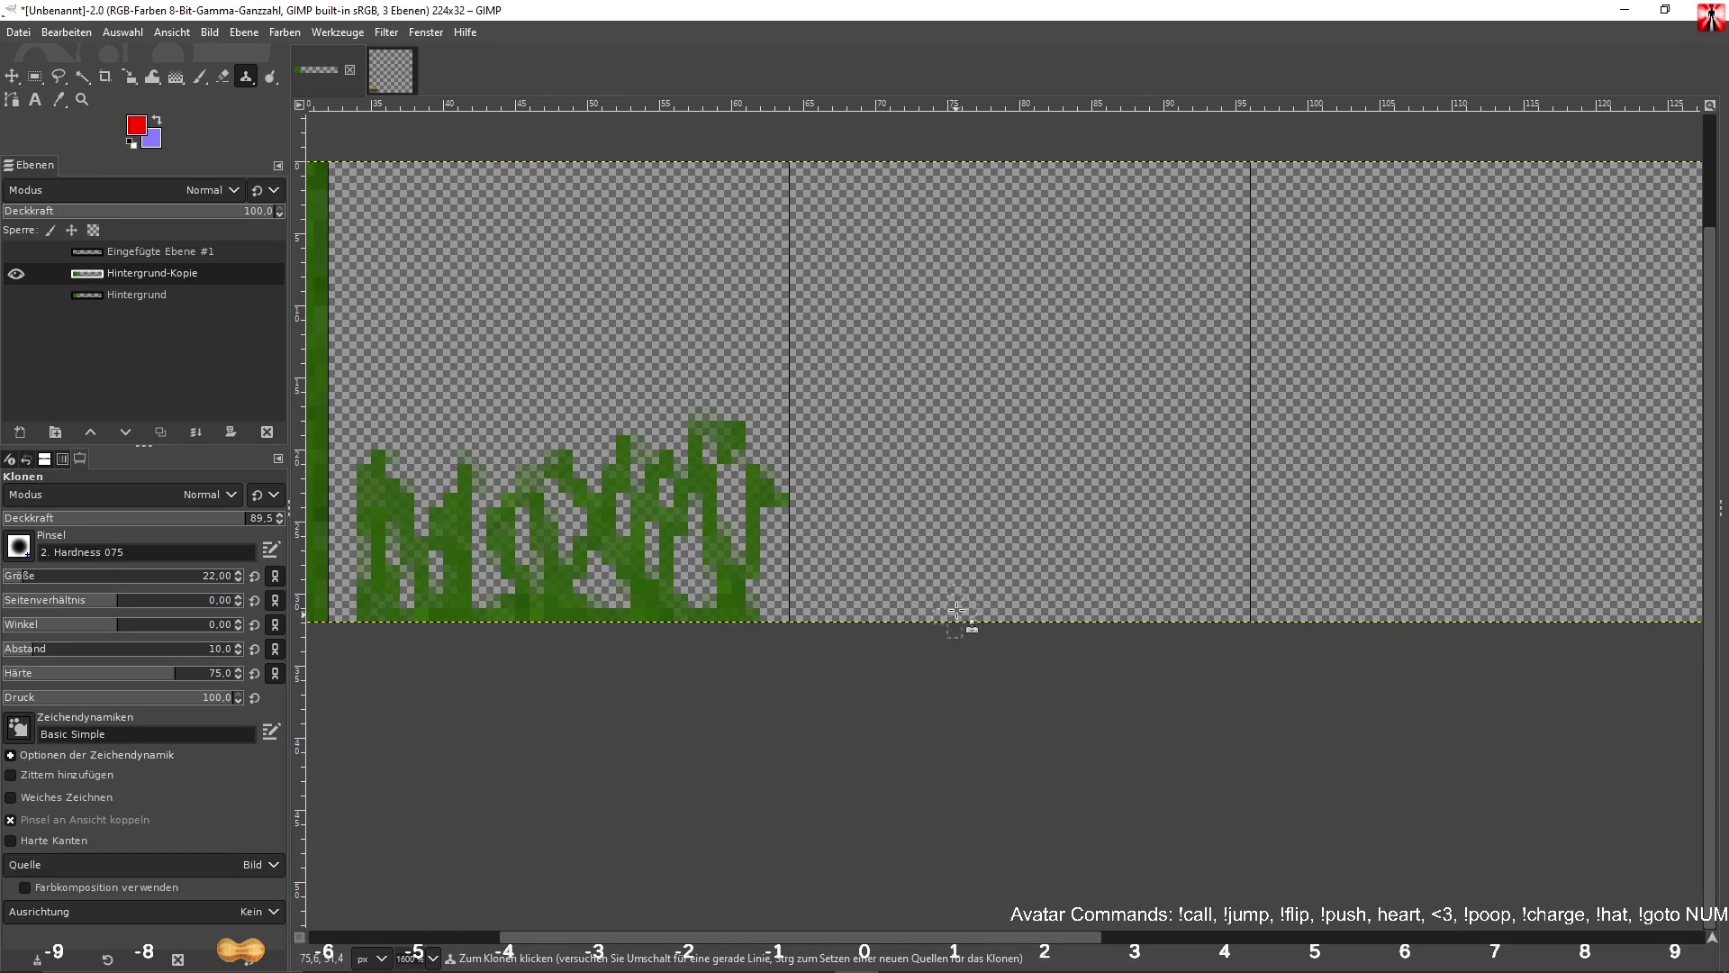
mouse_move(857, 628)
left_mouse_down()
mouse_move(939, 524)
mouse_move(991, 631)
mouse_move(982, 452)
mouse_move(1045, 504)
mouse_move(1099, 644)
mouse_move(1094, 558)
mouse_move(1057, 578)
mouse_move(1111, 676)
mouse_move(1148, 540)
mouse_move(1144, 467)
left_mouse_up()
mouse_move(1118, 637)
left_mouse_down()
mouse_move(1203, 517)
mouse_move(1227, 675)
mouse_move(1113, 554)
mouse_move(905, 552)
left_mouse_up()
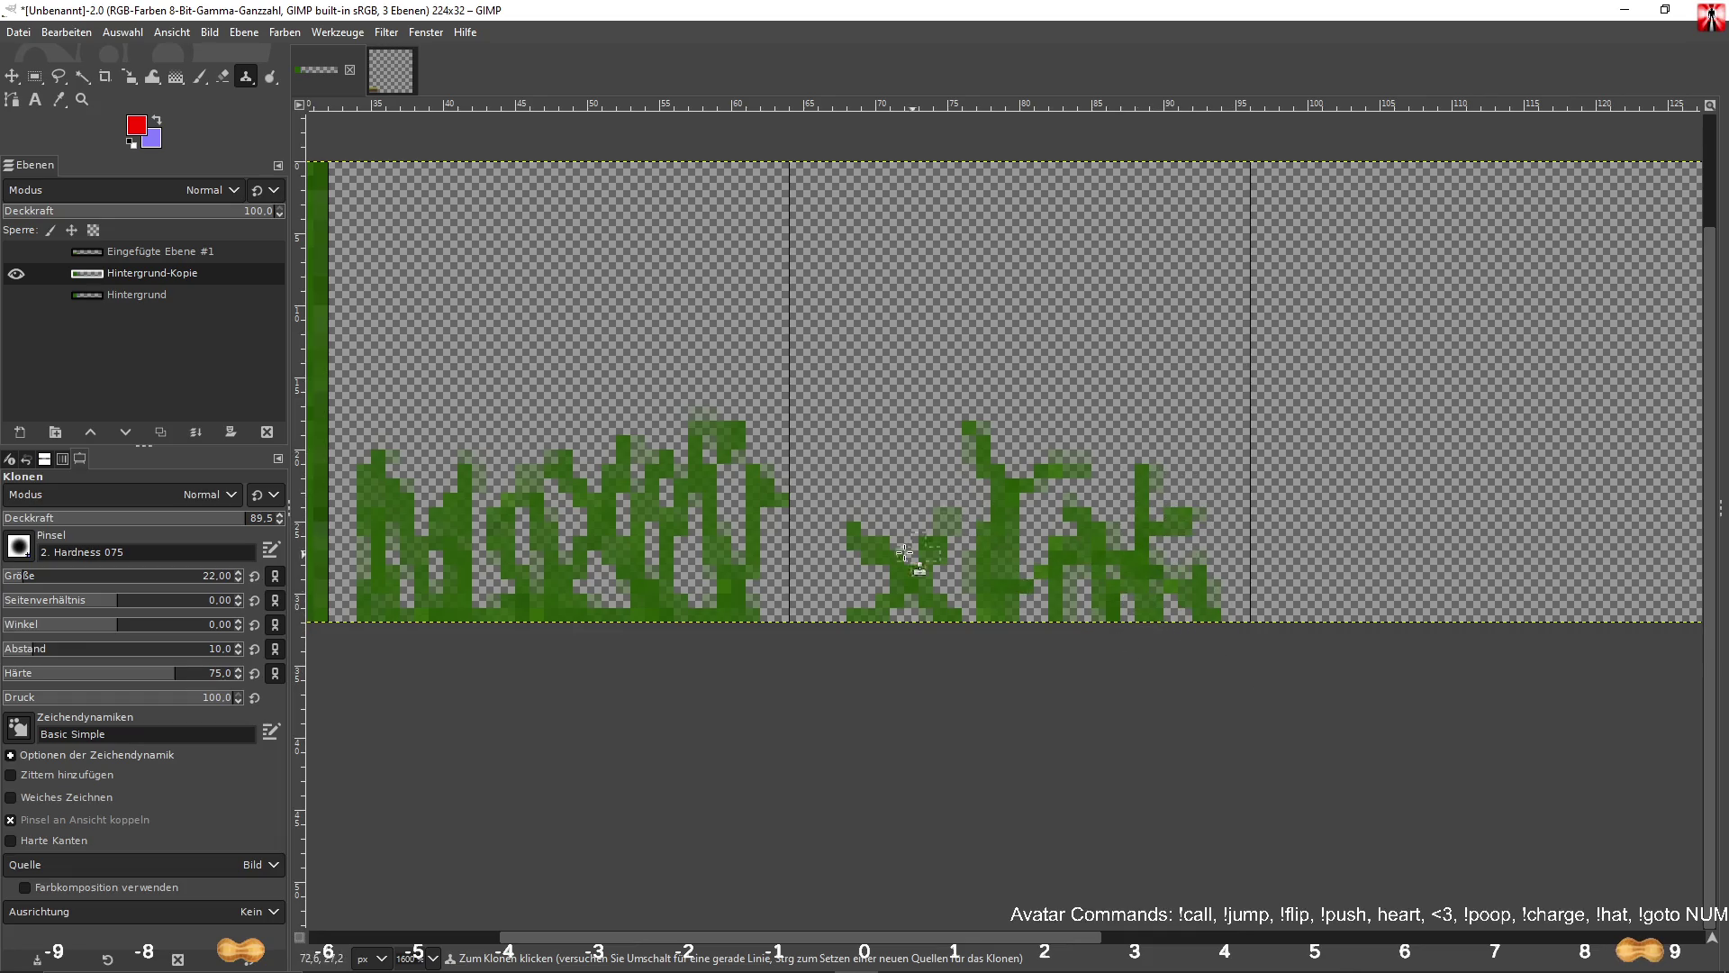
mouse_move(830, 624)
left_mouse_down()
mouse_move(1116, 614)
mouse_move(981, 617)
left_mouse_up()
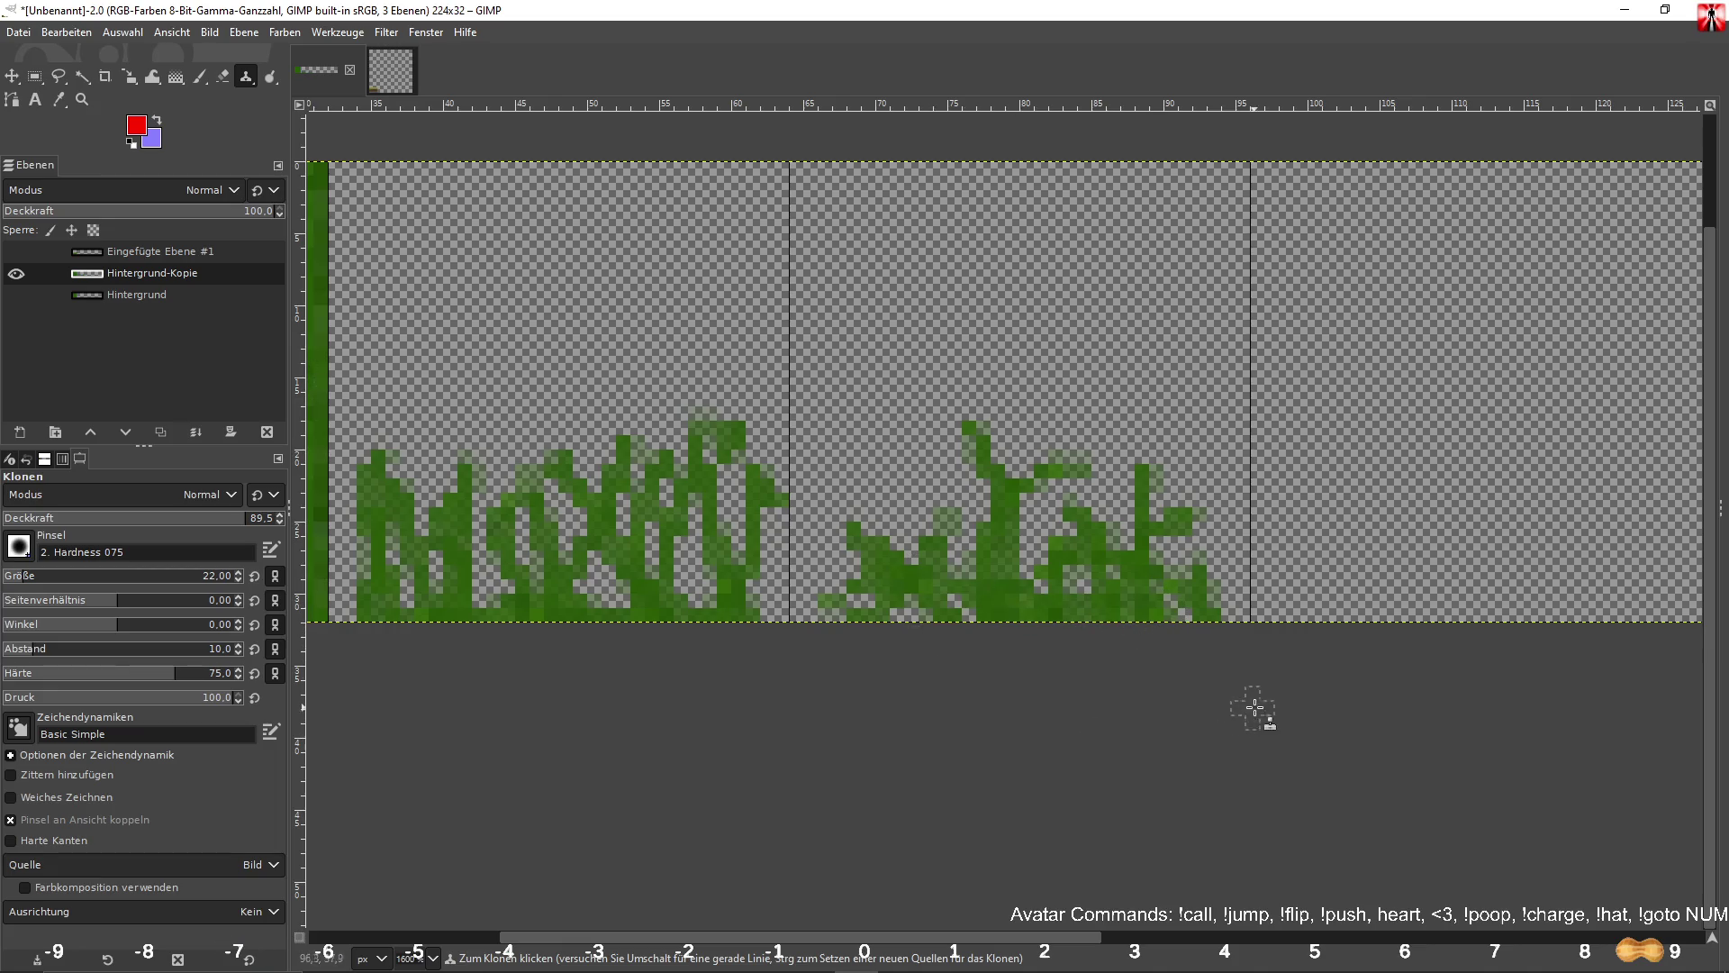
In the next section, clone a tuft of crossing curved and diagonal blades reaching the bottom.
scroll(1107, 647, "right", 5)
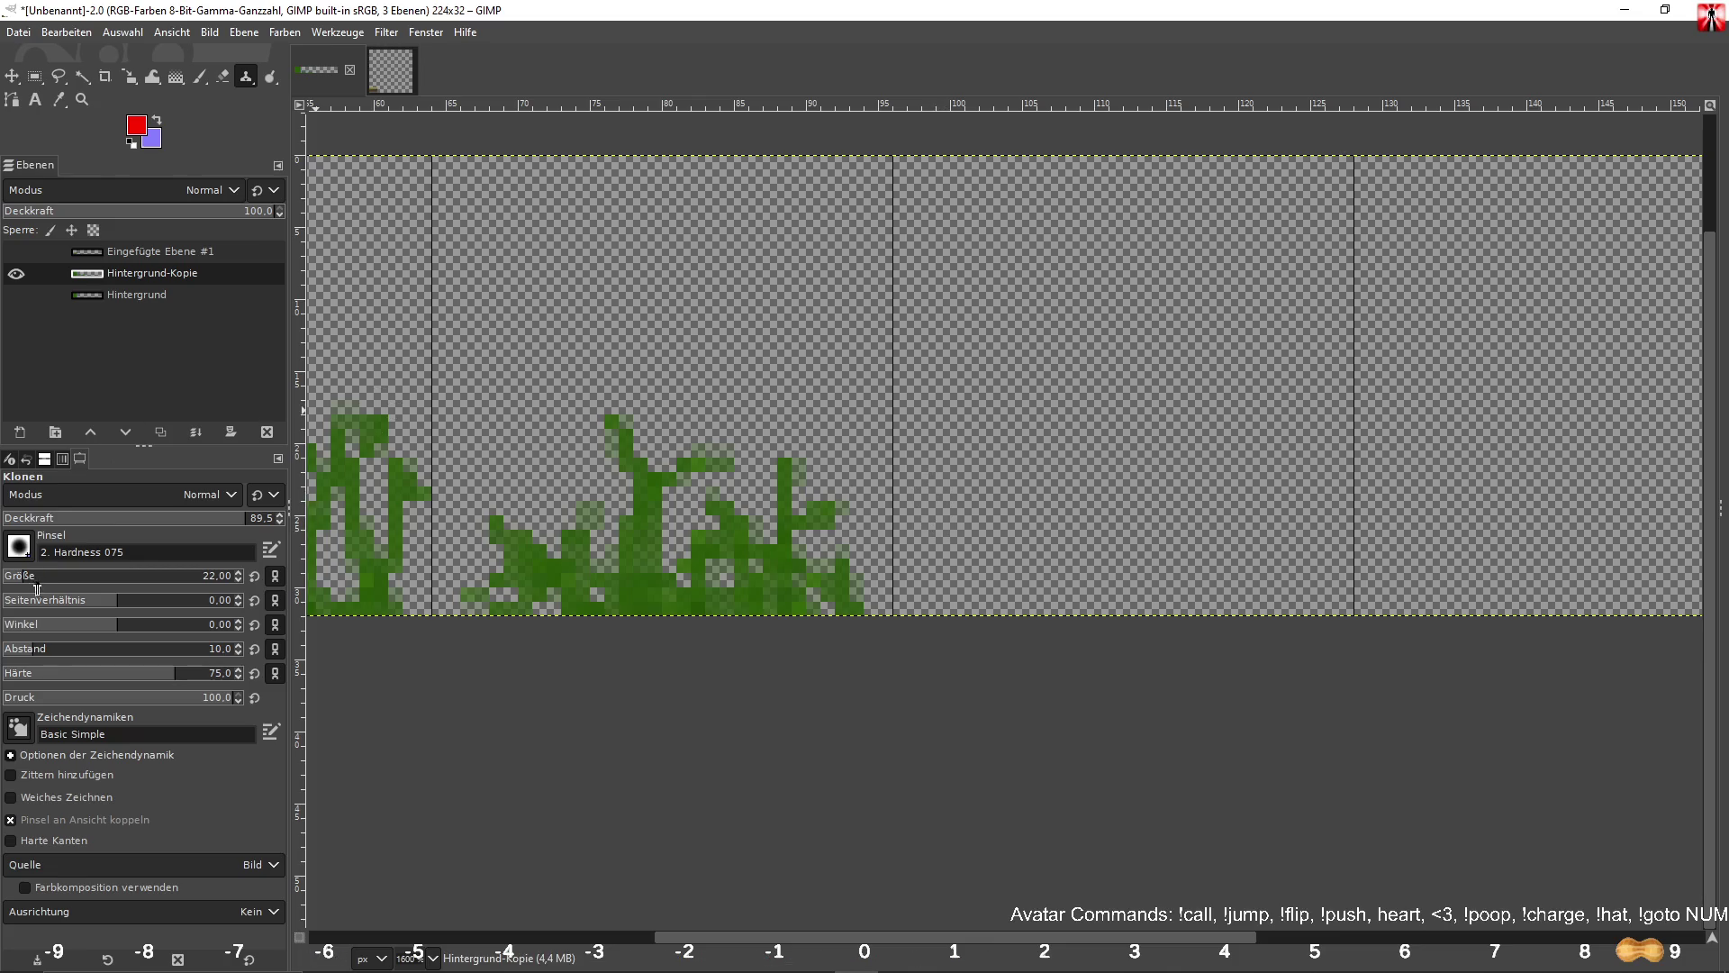
left_click_drag(962, 425, 1047, 629)
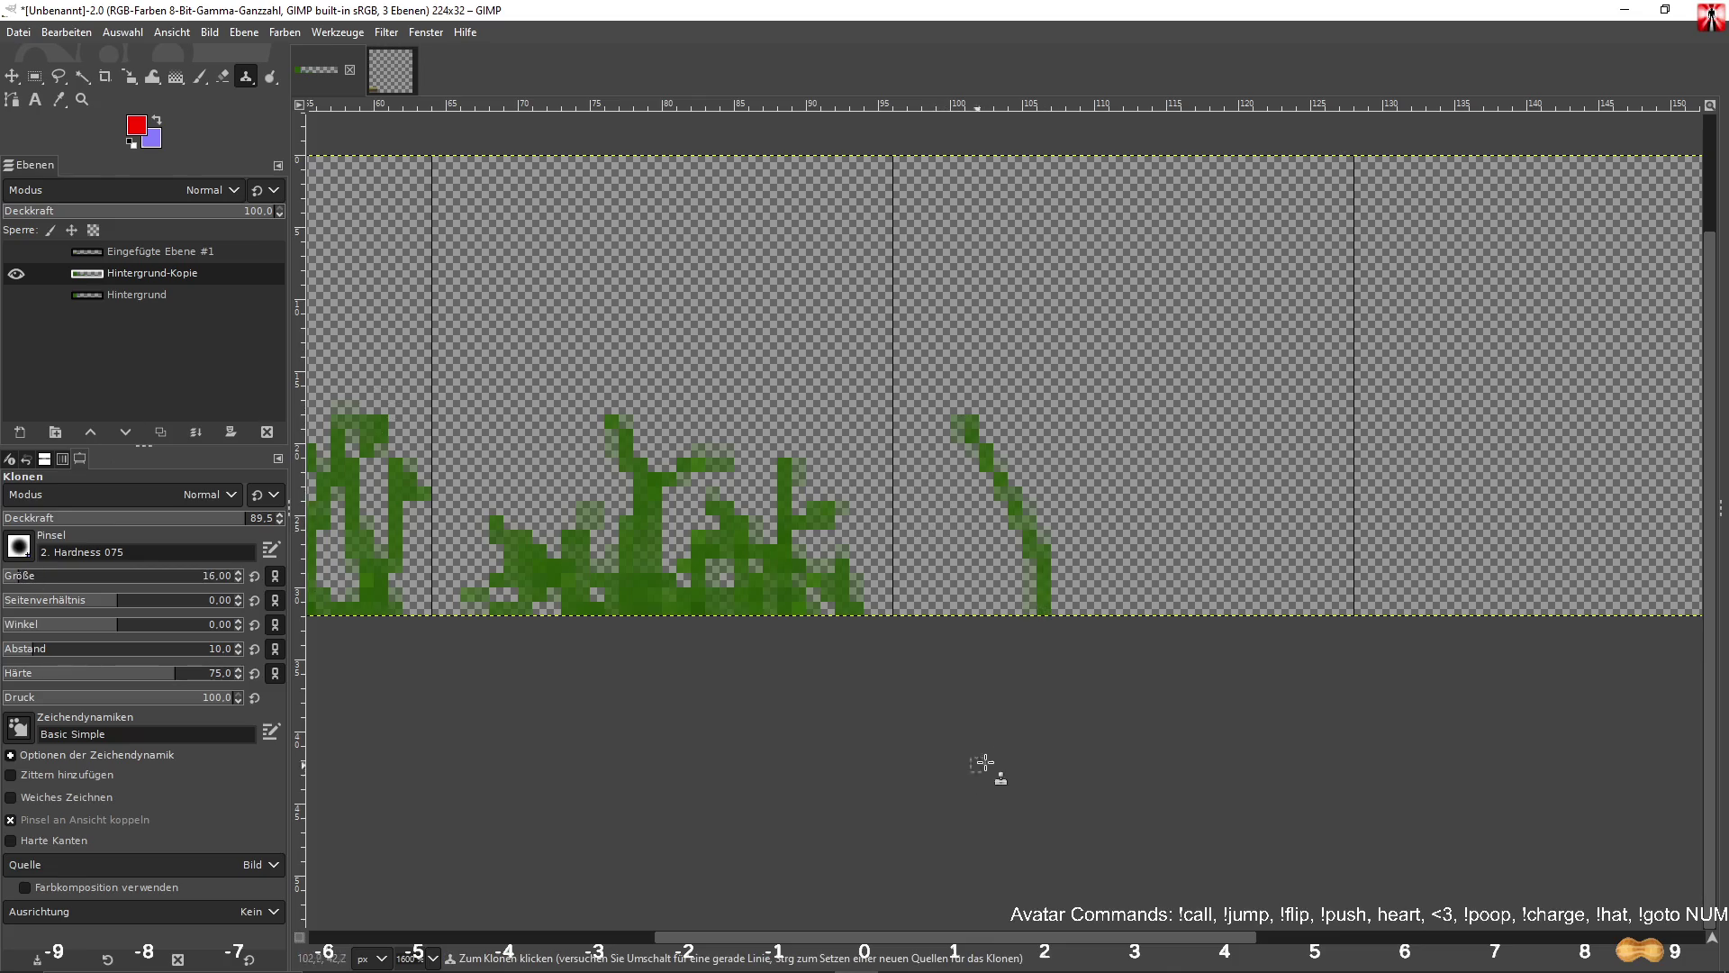
left_click_drag(1042, 430, 1226, 641)
left_click_drag(1203, 416, 1071, 625)
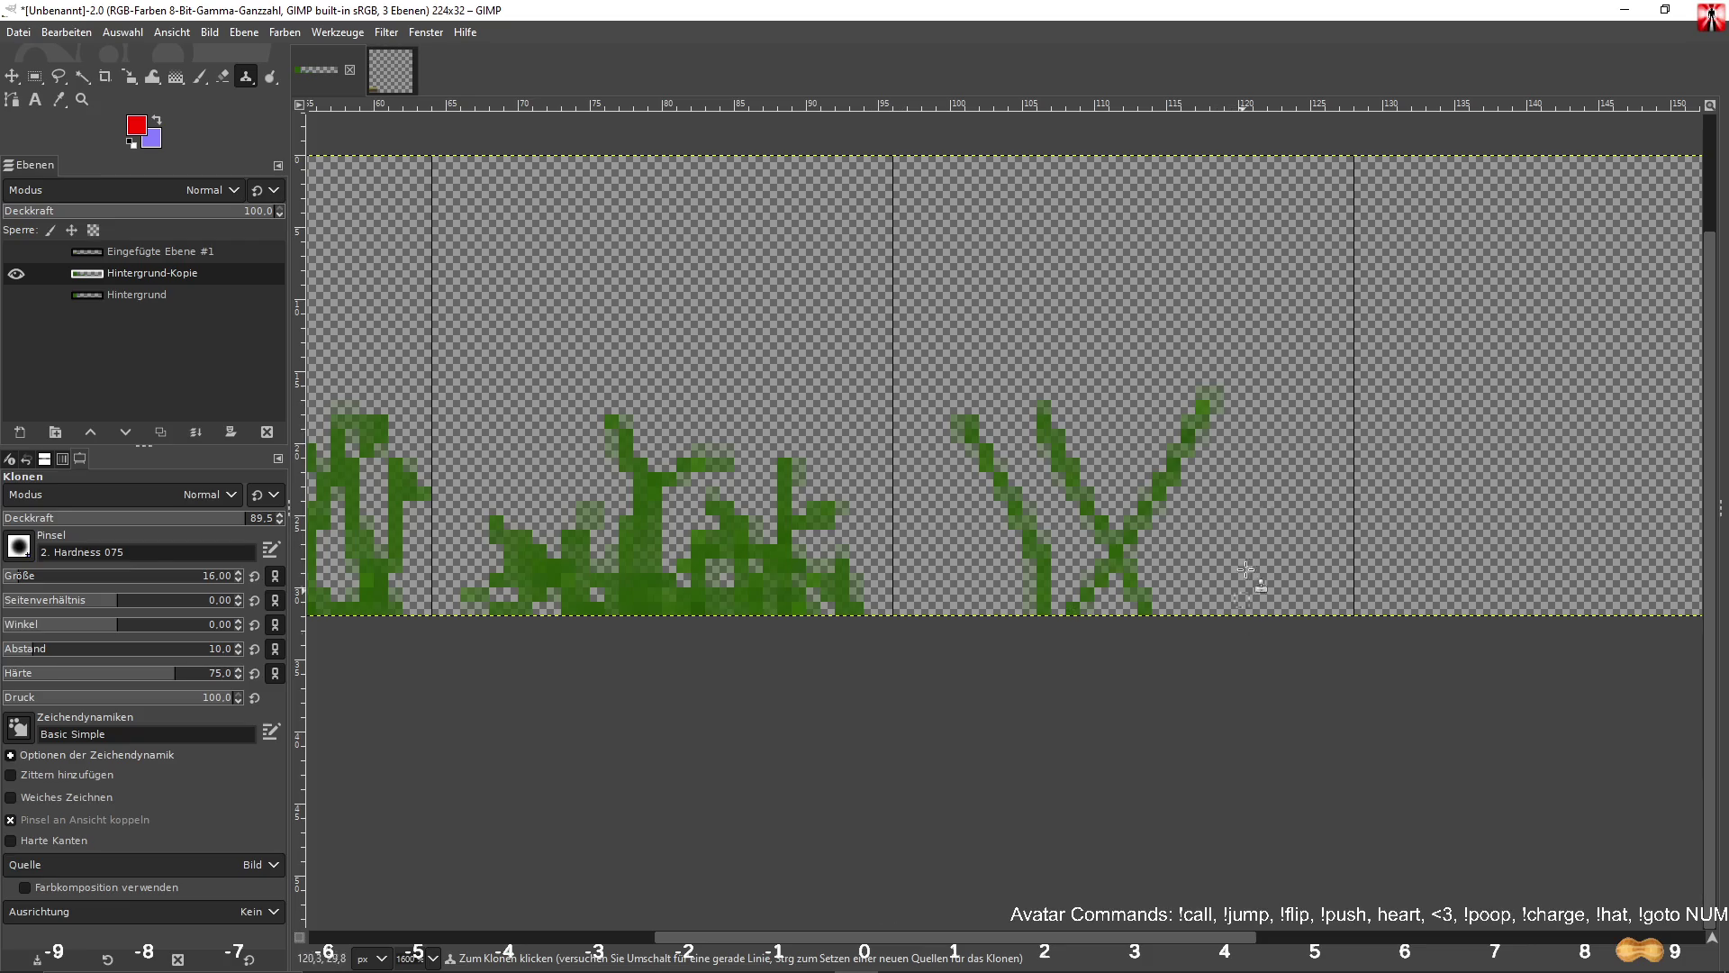
left_click_drag(1306, 430, 1152, 630)
left_click_drag(1124, 417, 1173, 623)
mouse_move(1281, 440)
left_mouse_down()
mouse_move(1360, 728)
mouse_move(1223, 919)
left_mouse_up()
left_click_drag(1207, 423, 1351, 878)
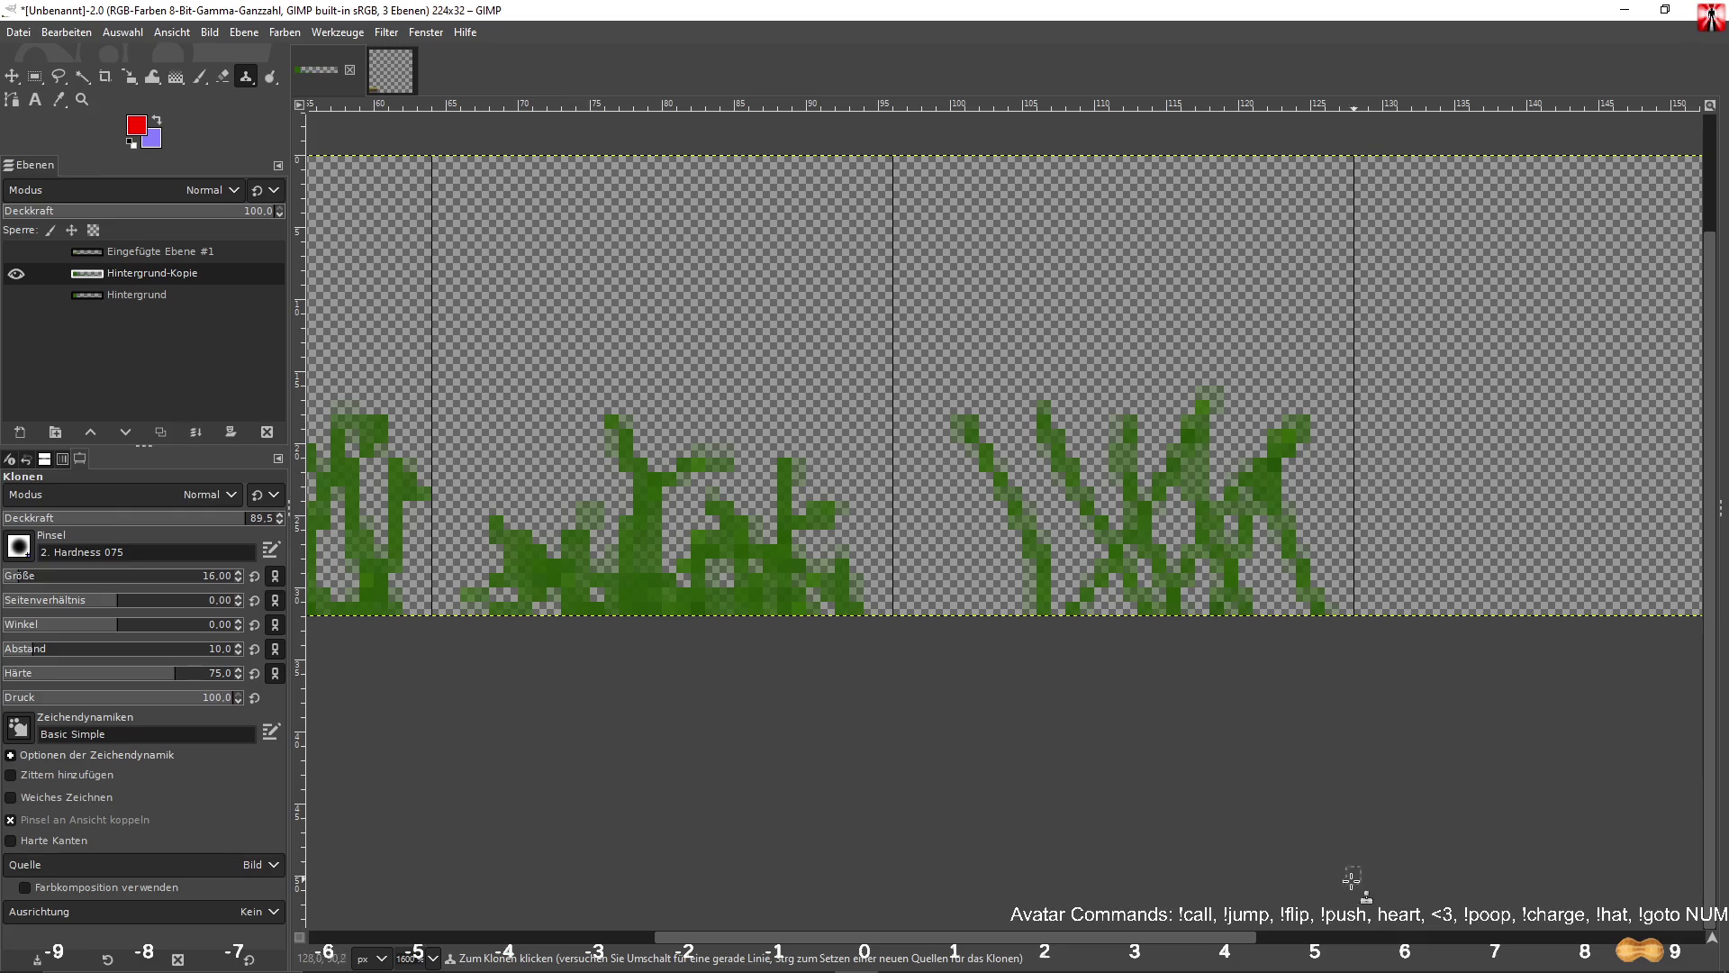
left_click_drag(1101, 445, 1078, 867)
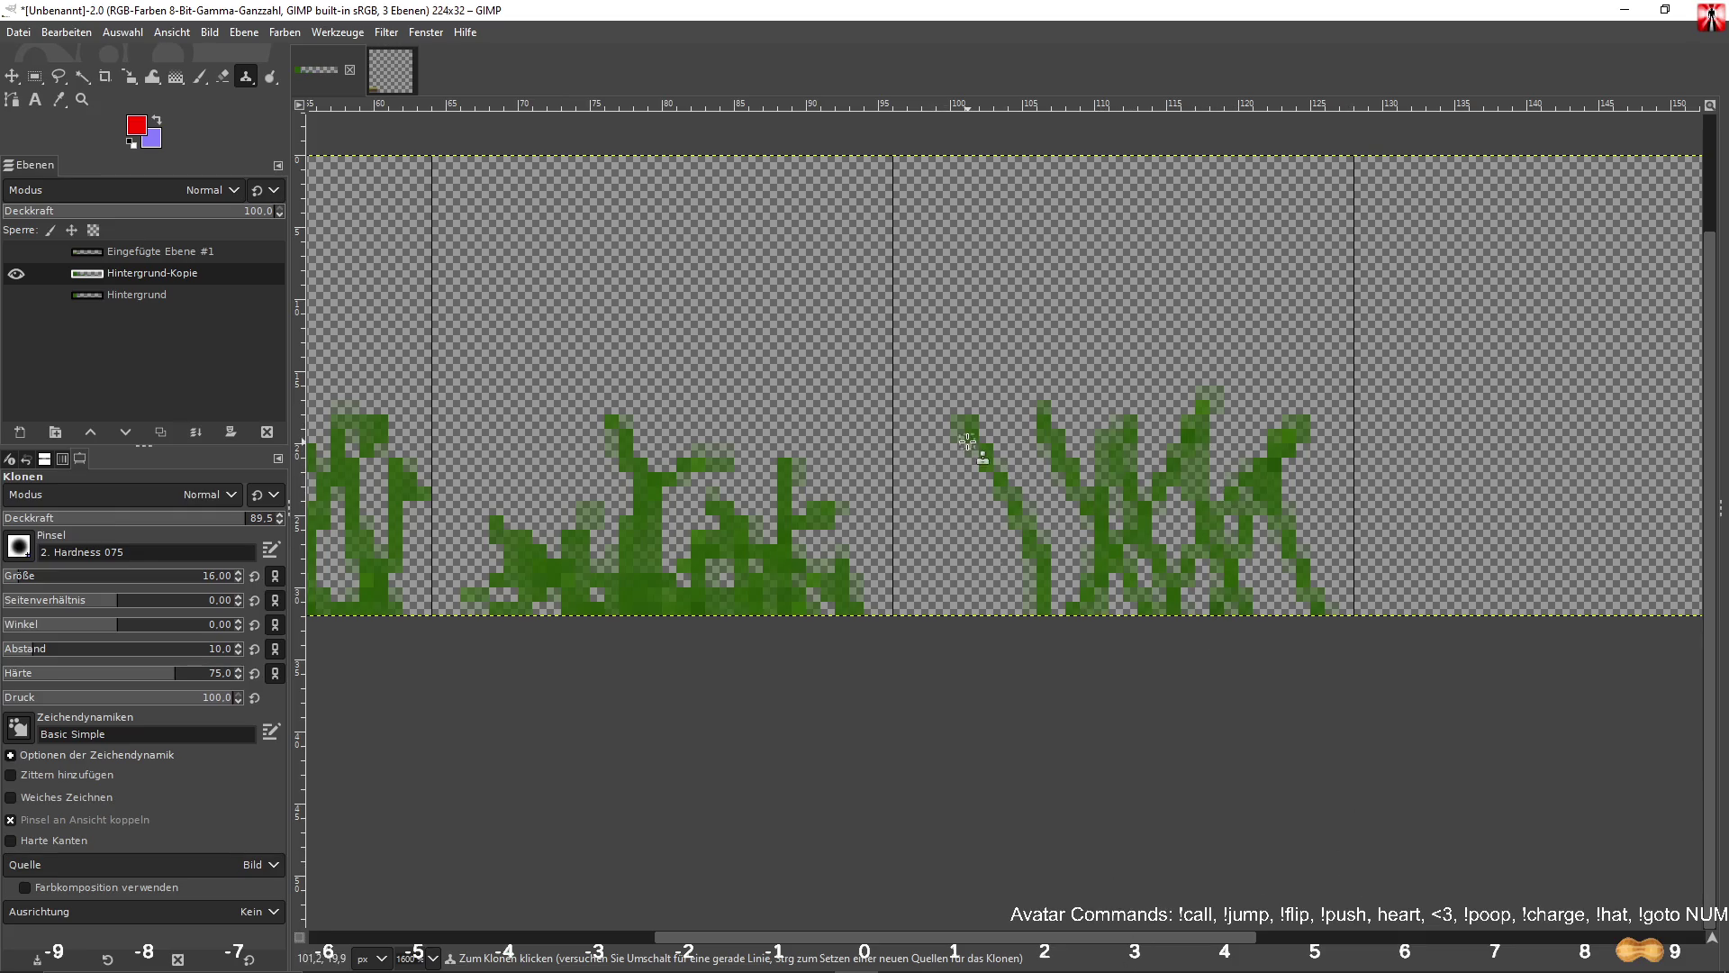
left_click_drag(967, 441, 1012, 651)
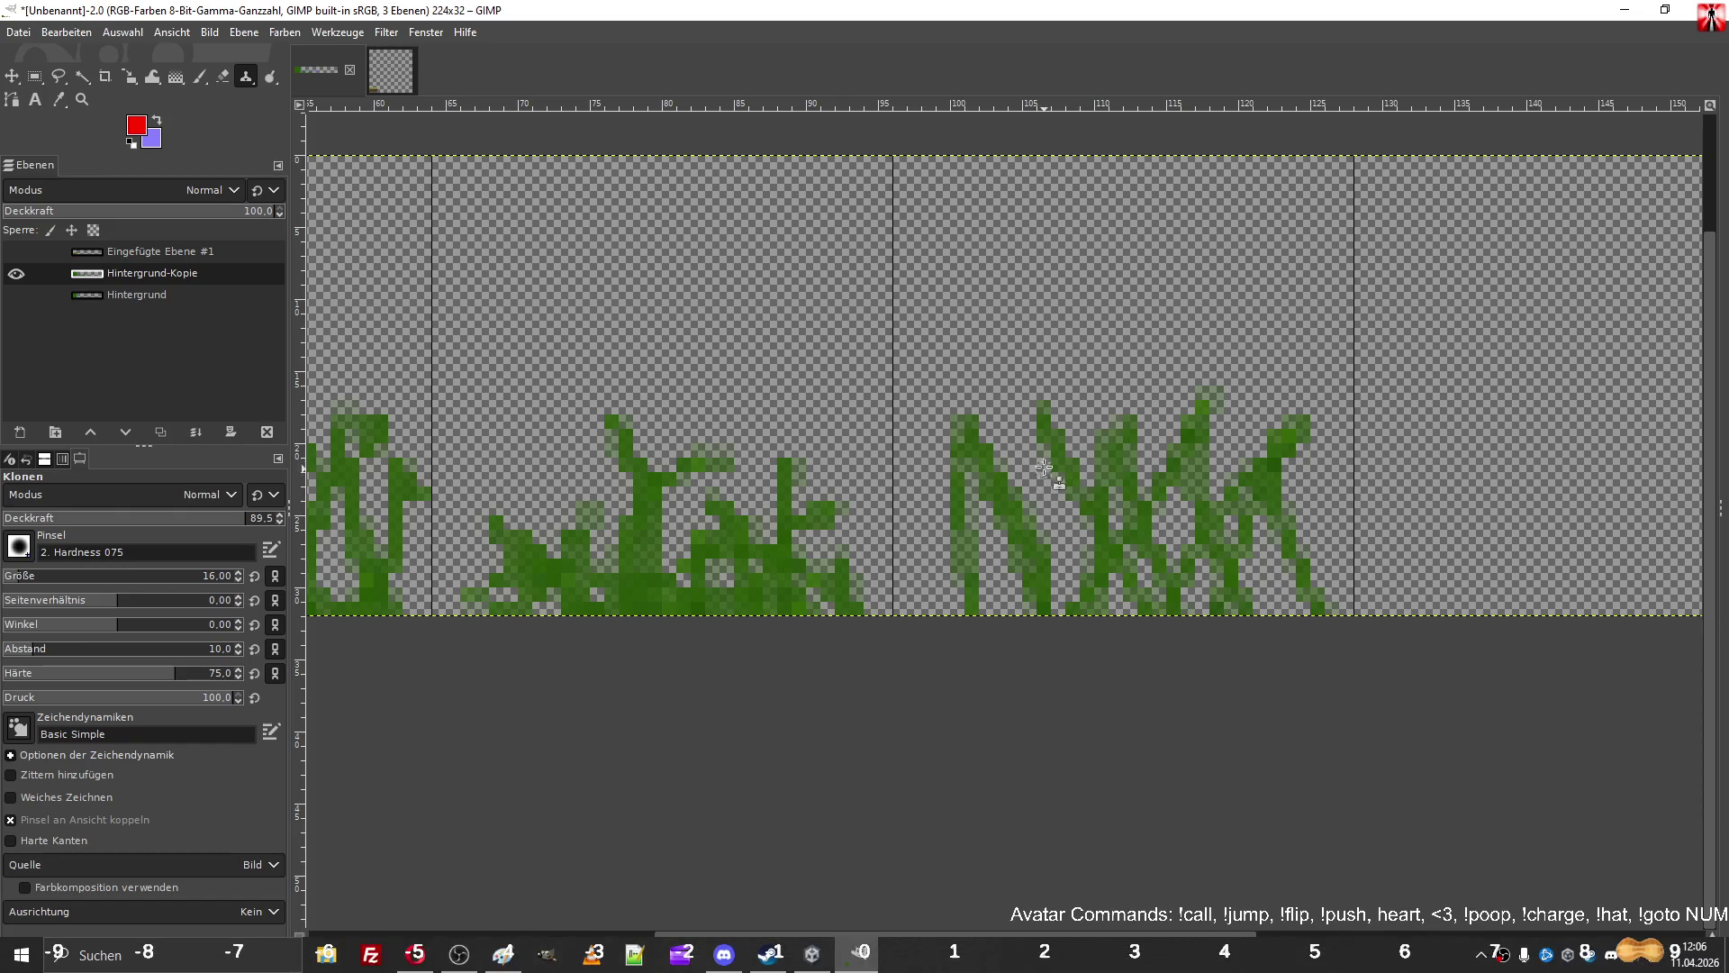
Add a taller stalk above the tuft and patch gaps at its sides and base.
left_click(988, 370)
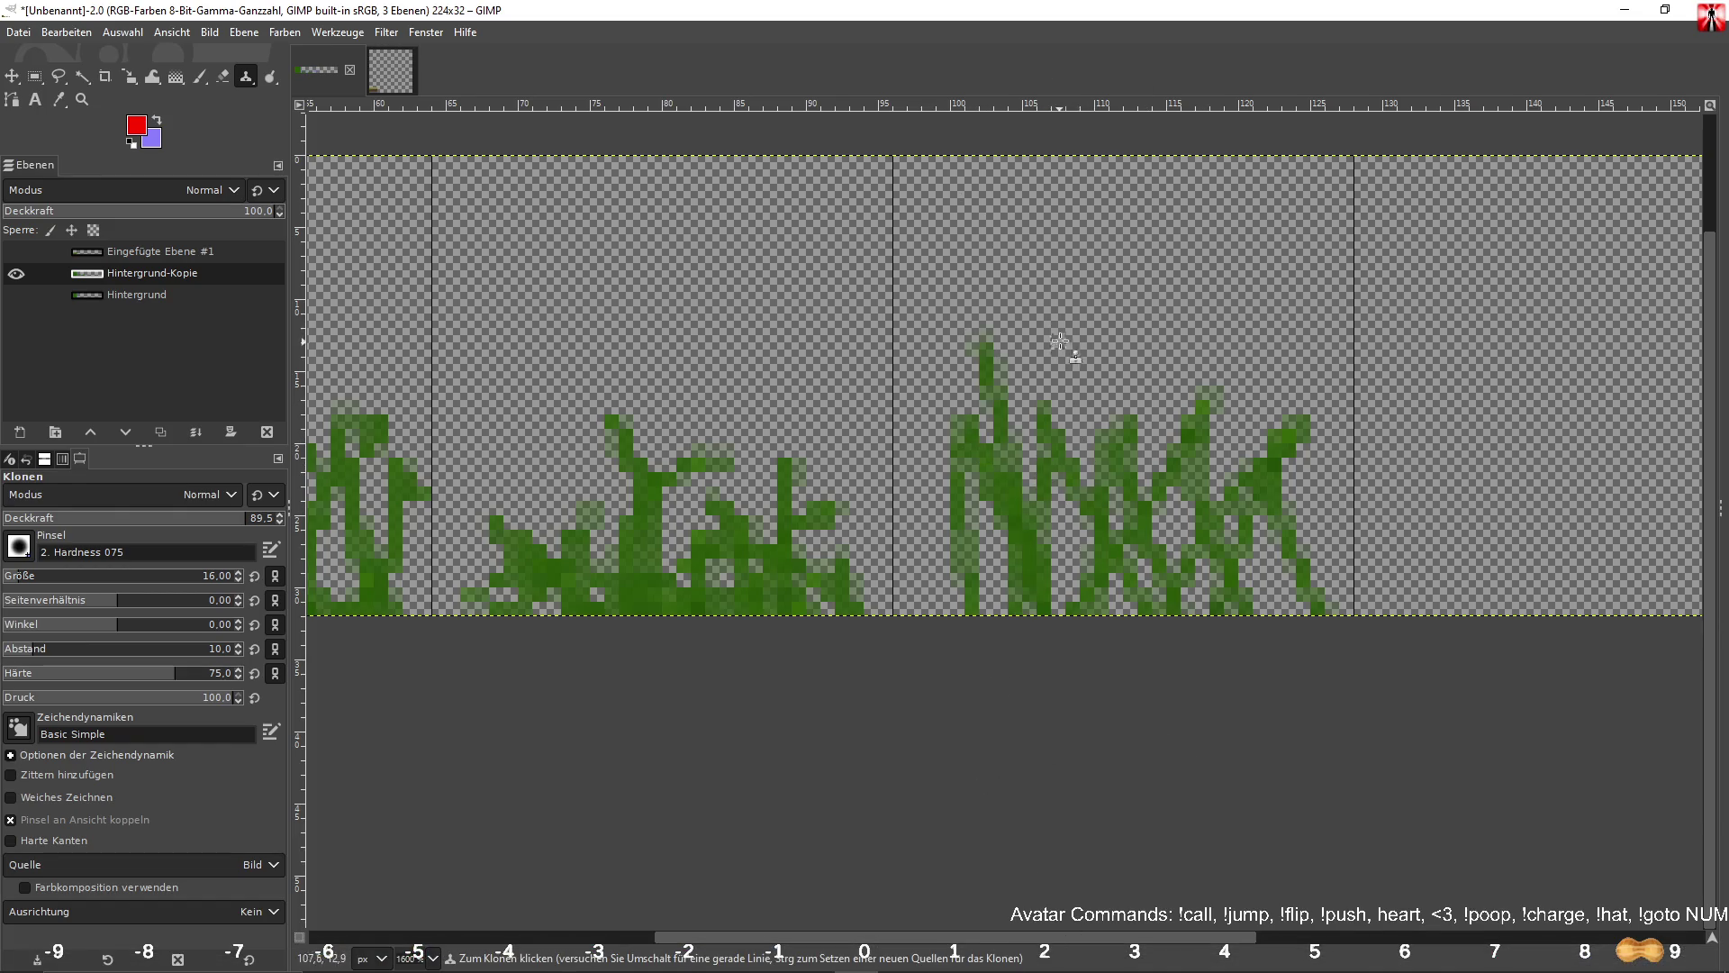
left_click(934, 503)
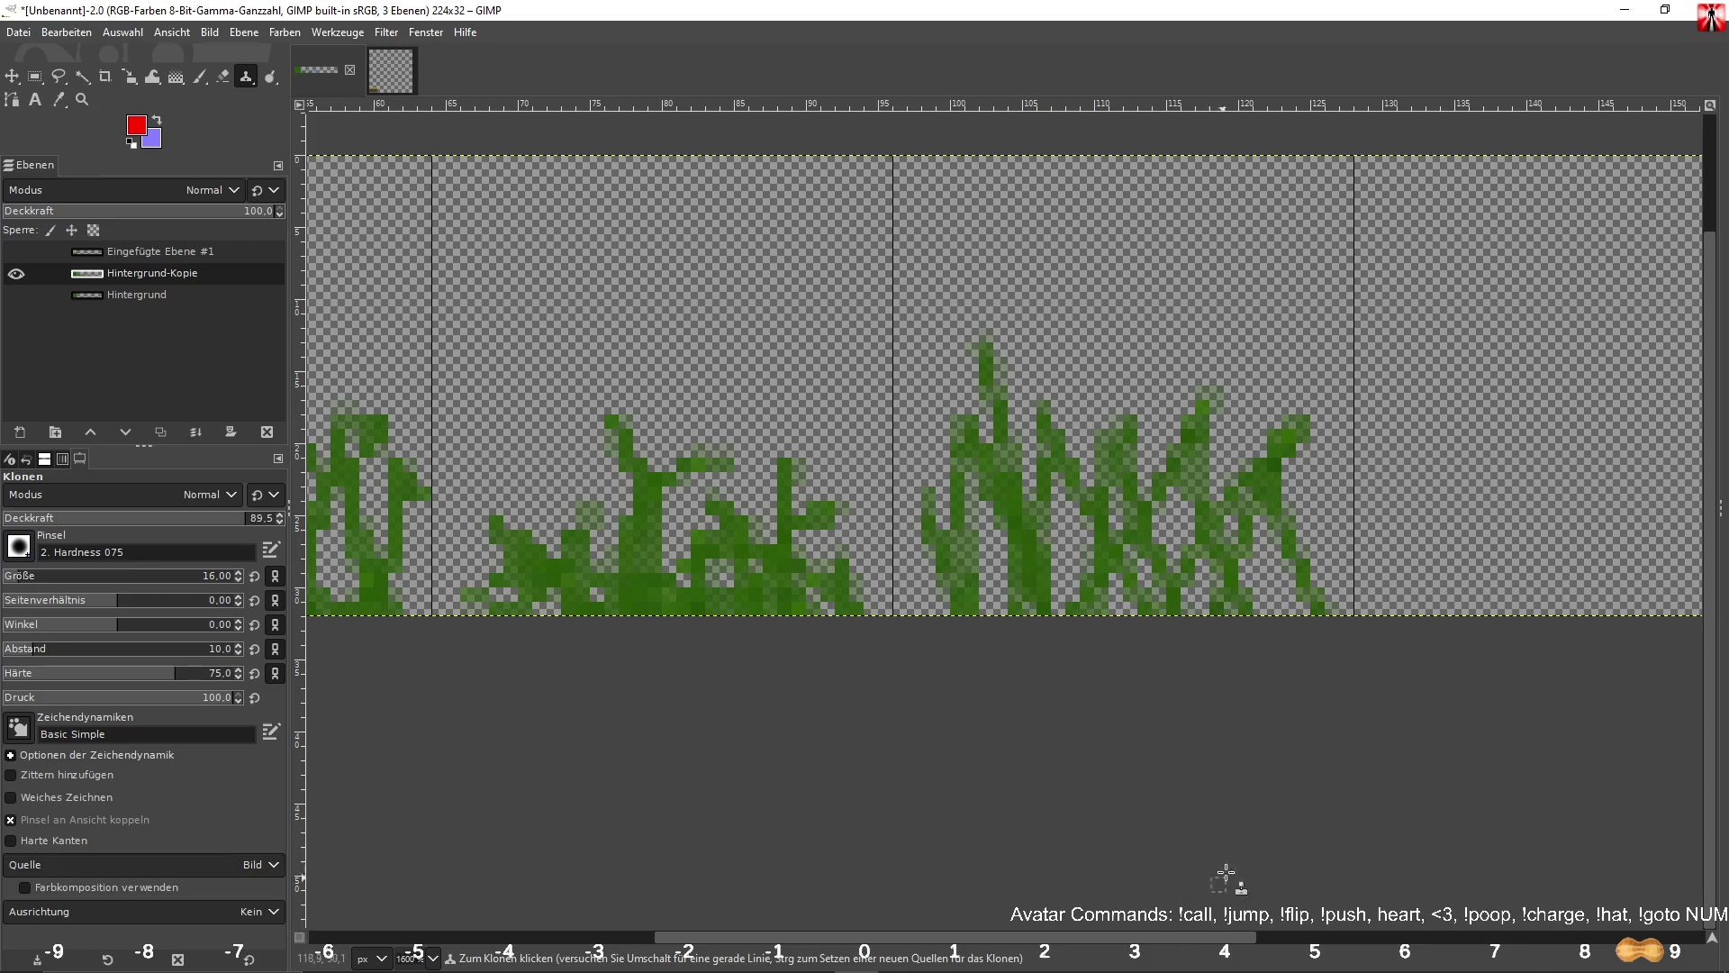
left_click(1324, 504)
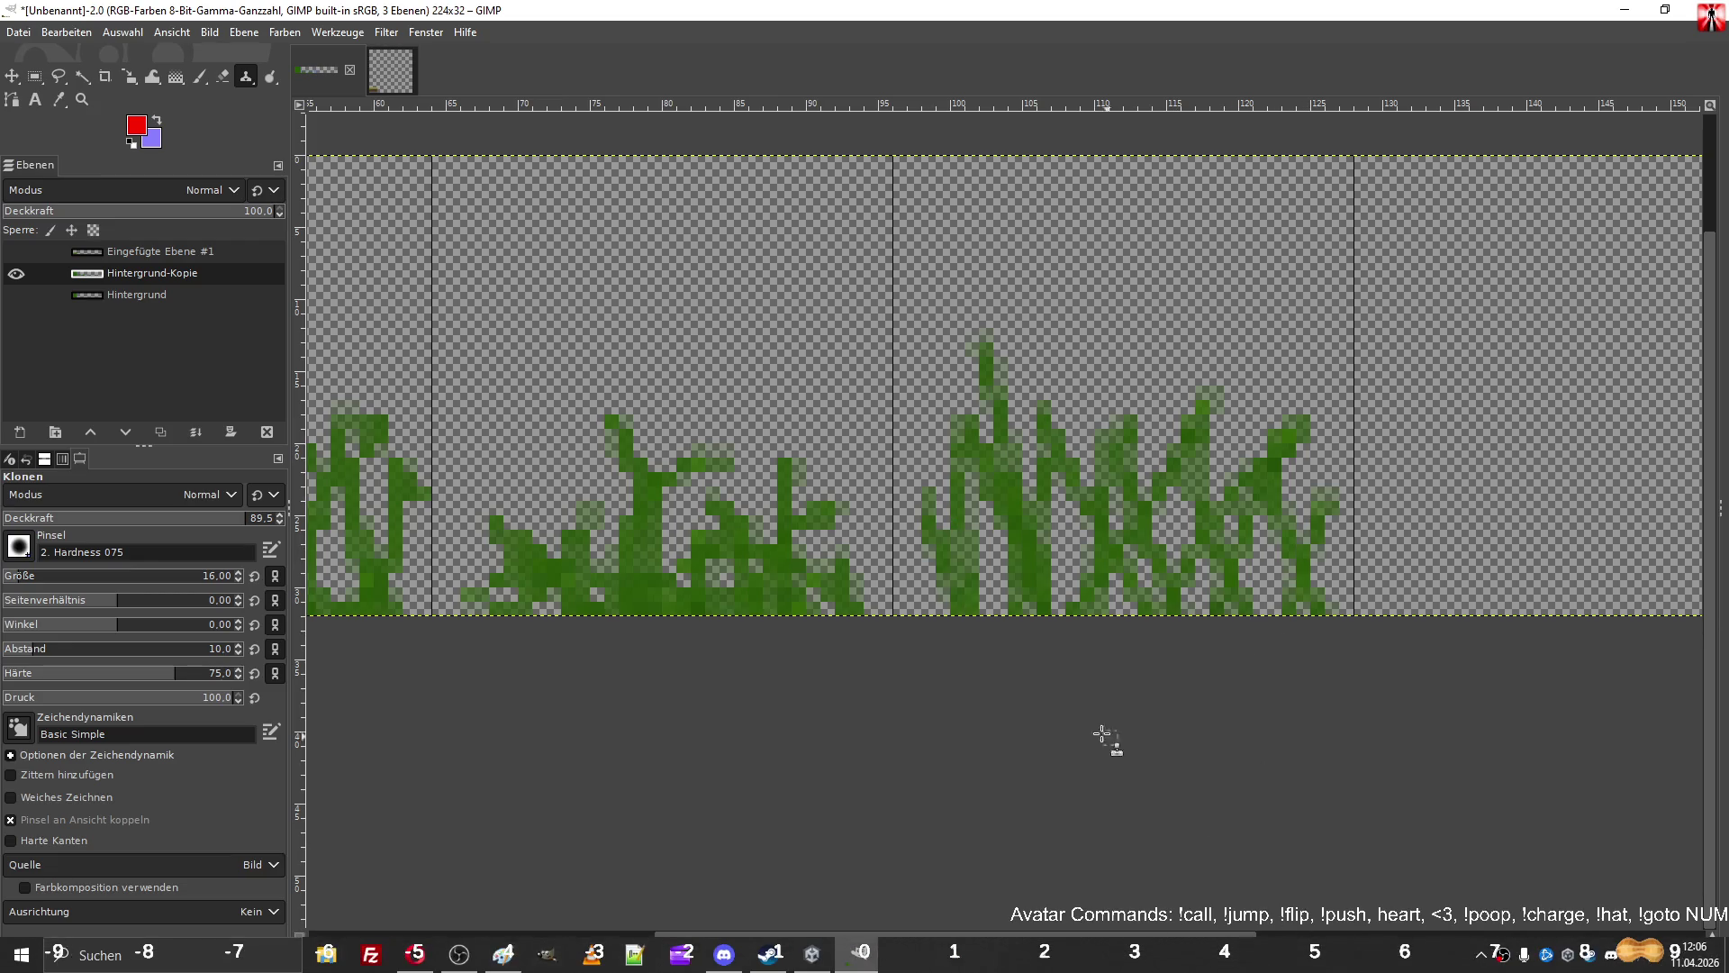
left_click(1211, 600)
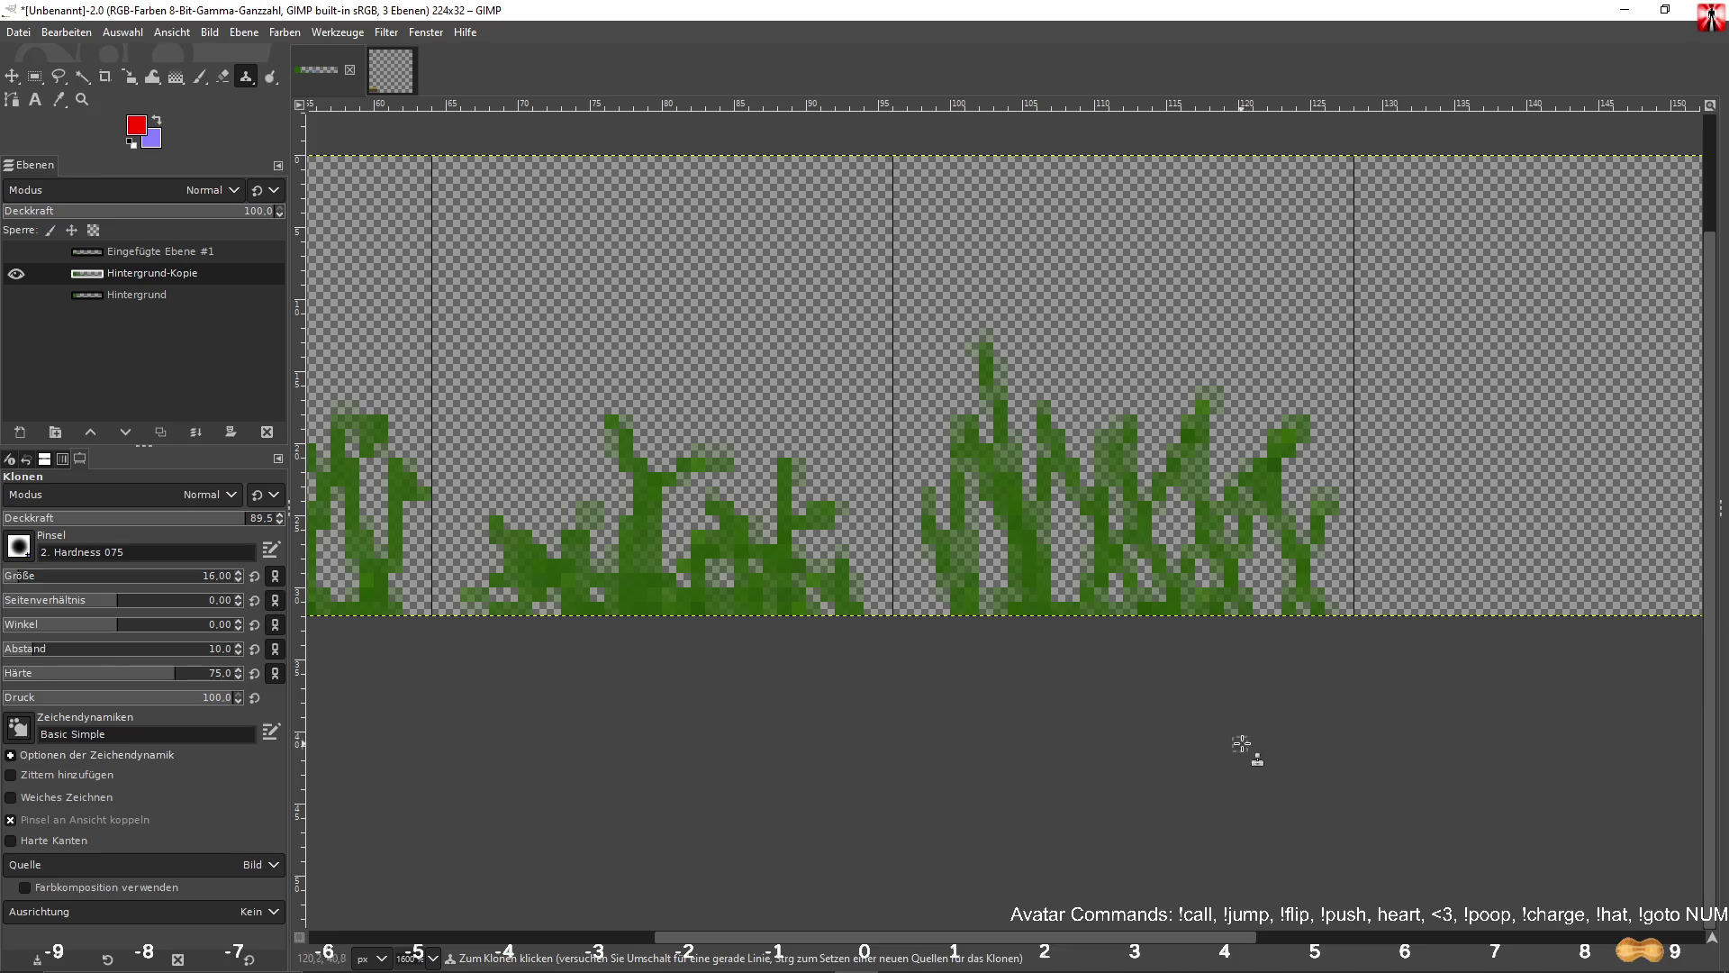
scroll(991, 792, "right", 5)
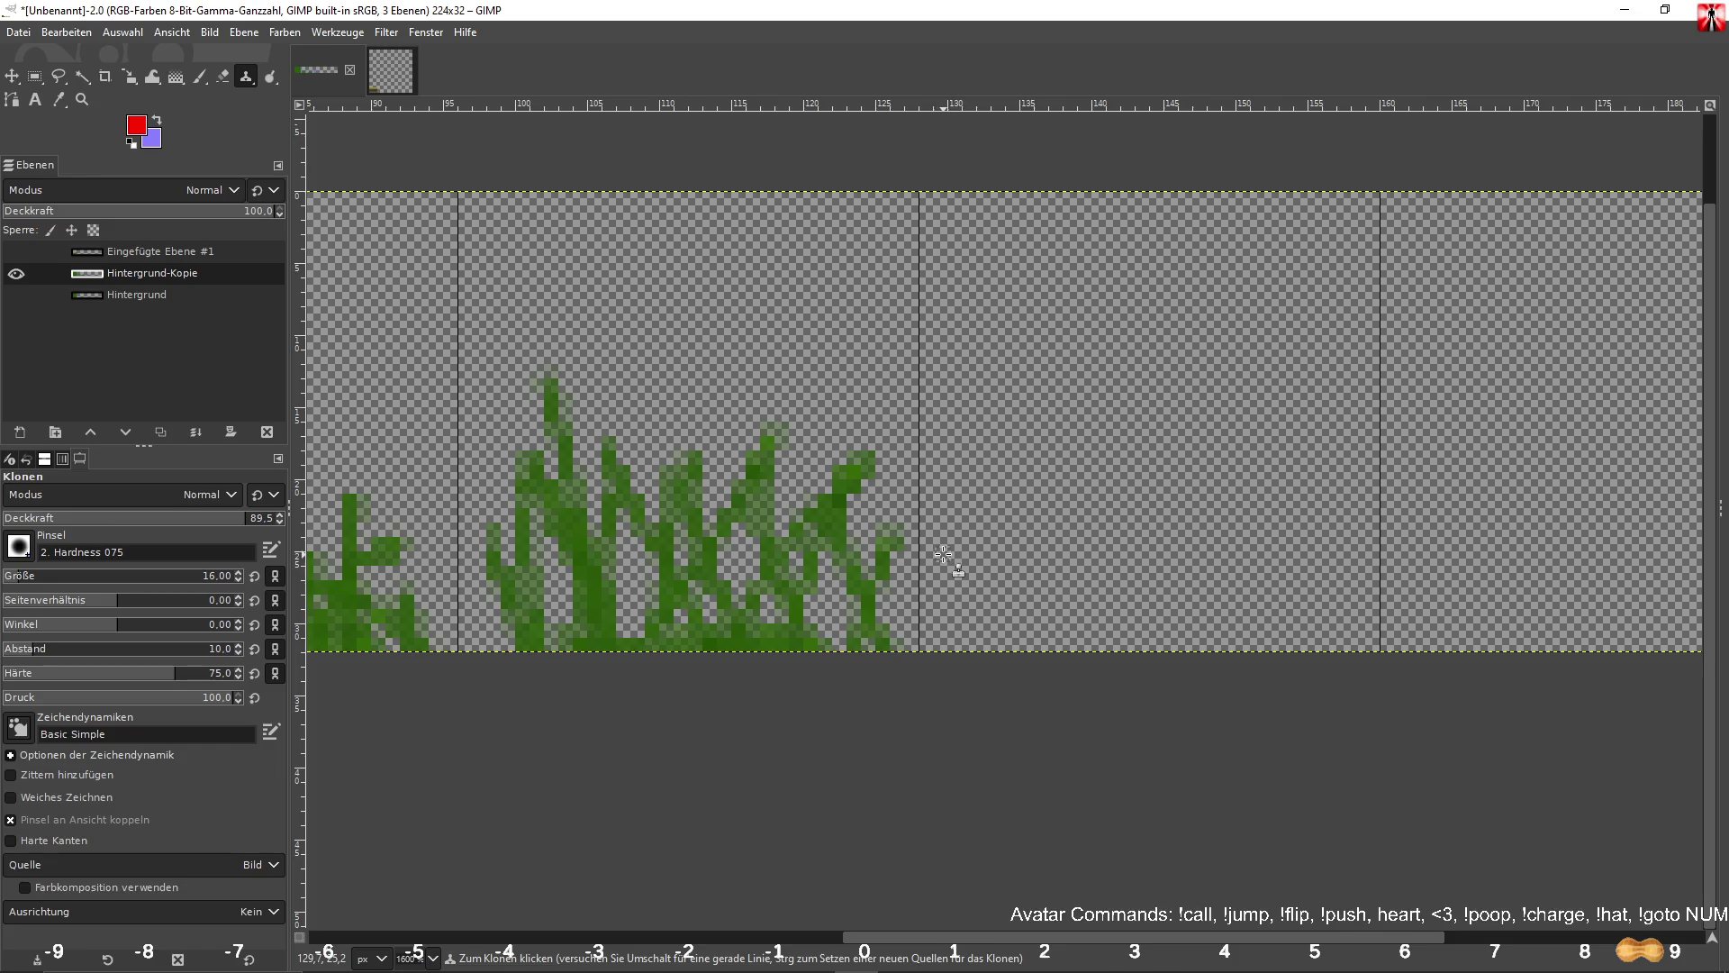
Clone a new row of short grass blades further right along the bottom edge.
left_click_drag(953, 567, 978, 723)
left_click(1057, 568)
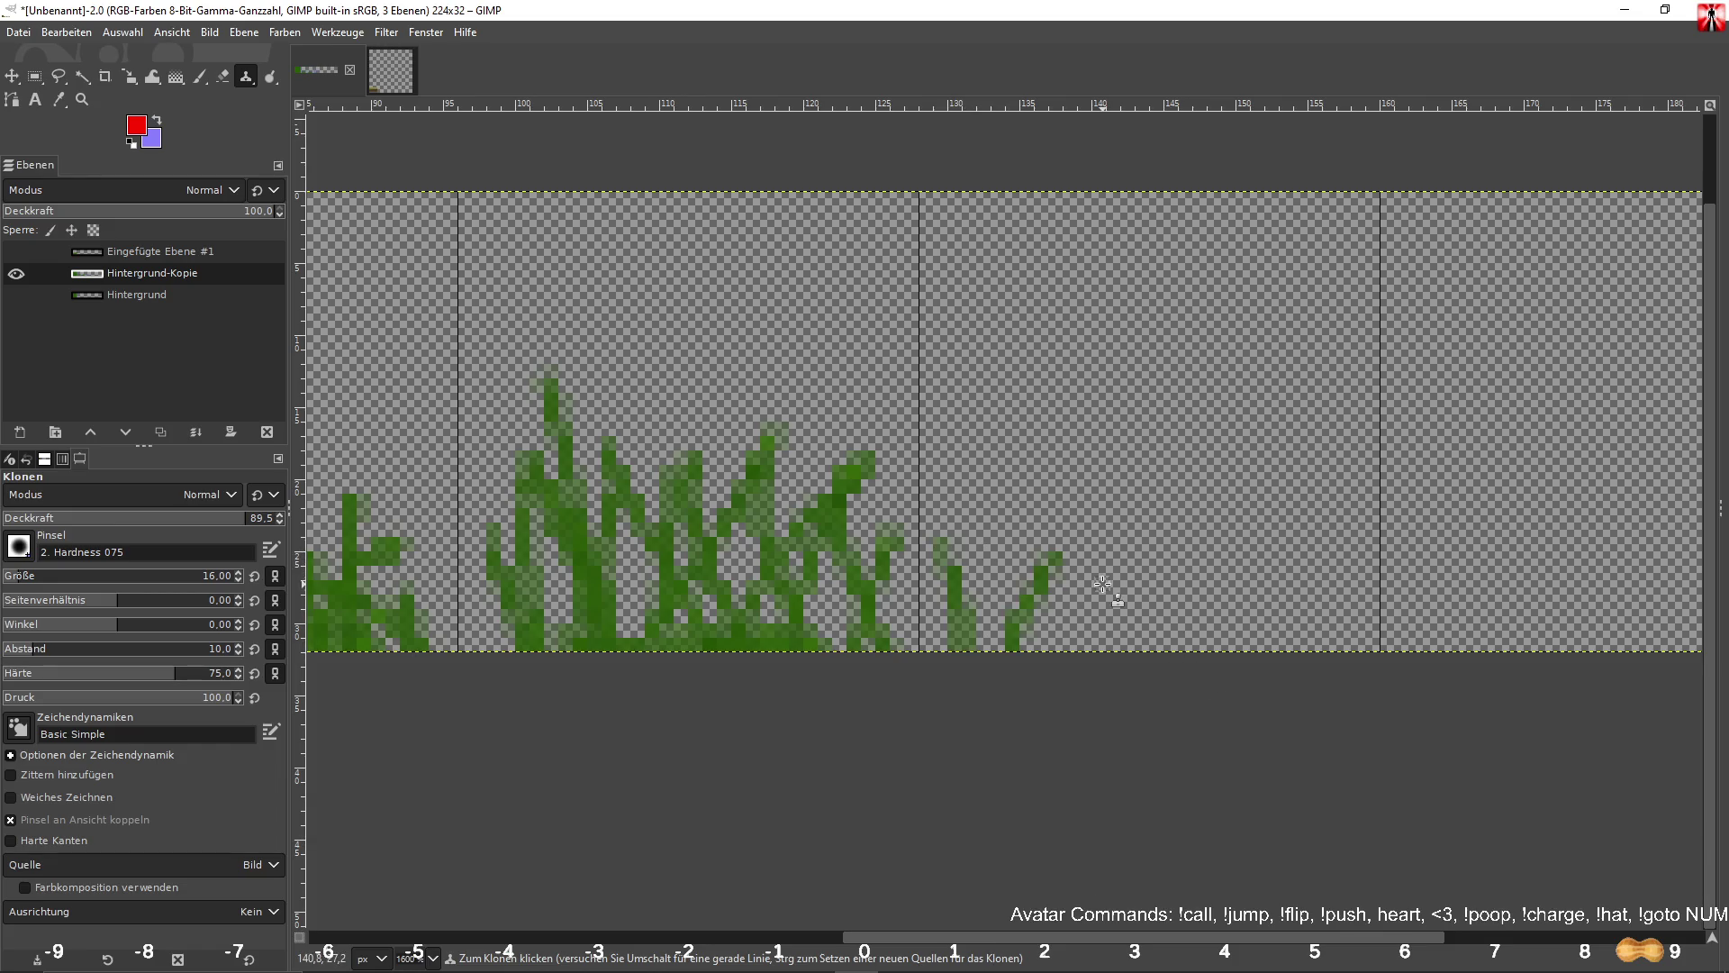
left_click_drag(1063, 587, 1072, 653)
left_click_drag(1130, 600, 1150, 664)
left_click_drag(1168, 547, 1211, 653)
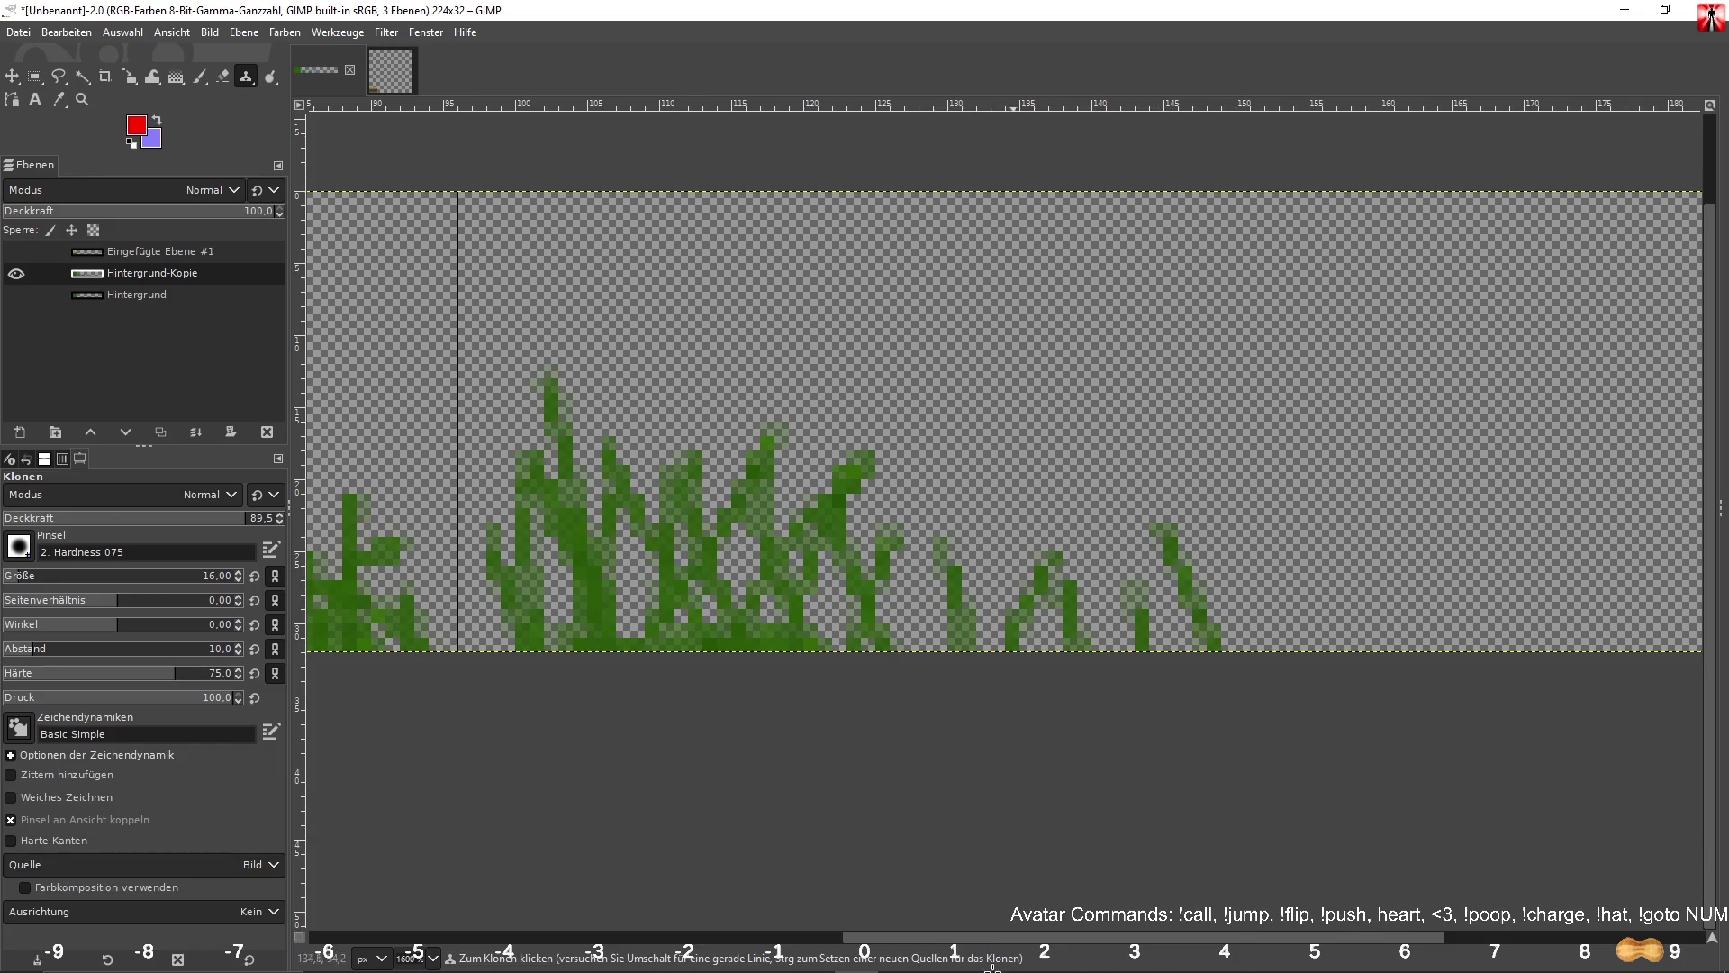
left_click_drag(1261, 529, 1212, 648)
left_click_drag(1274, 599, 1274, 649)
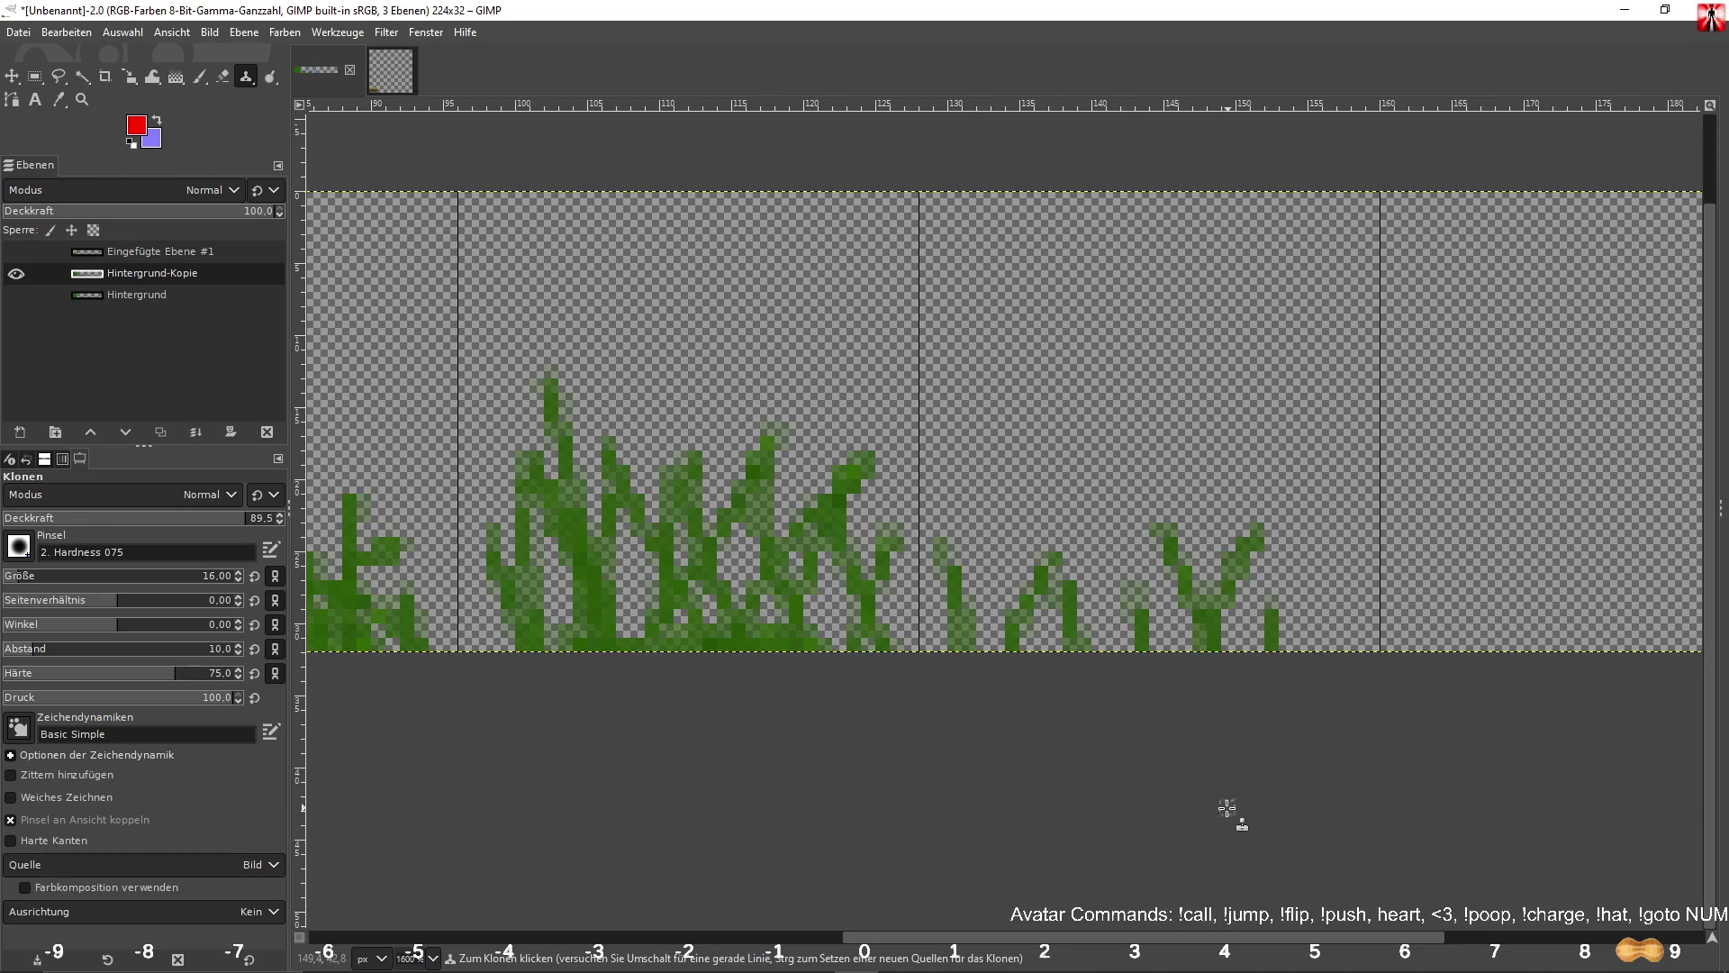
left_click(1312, 612)
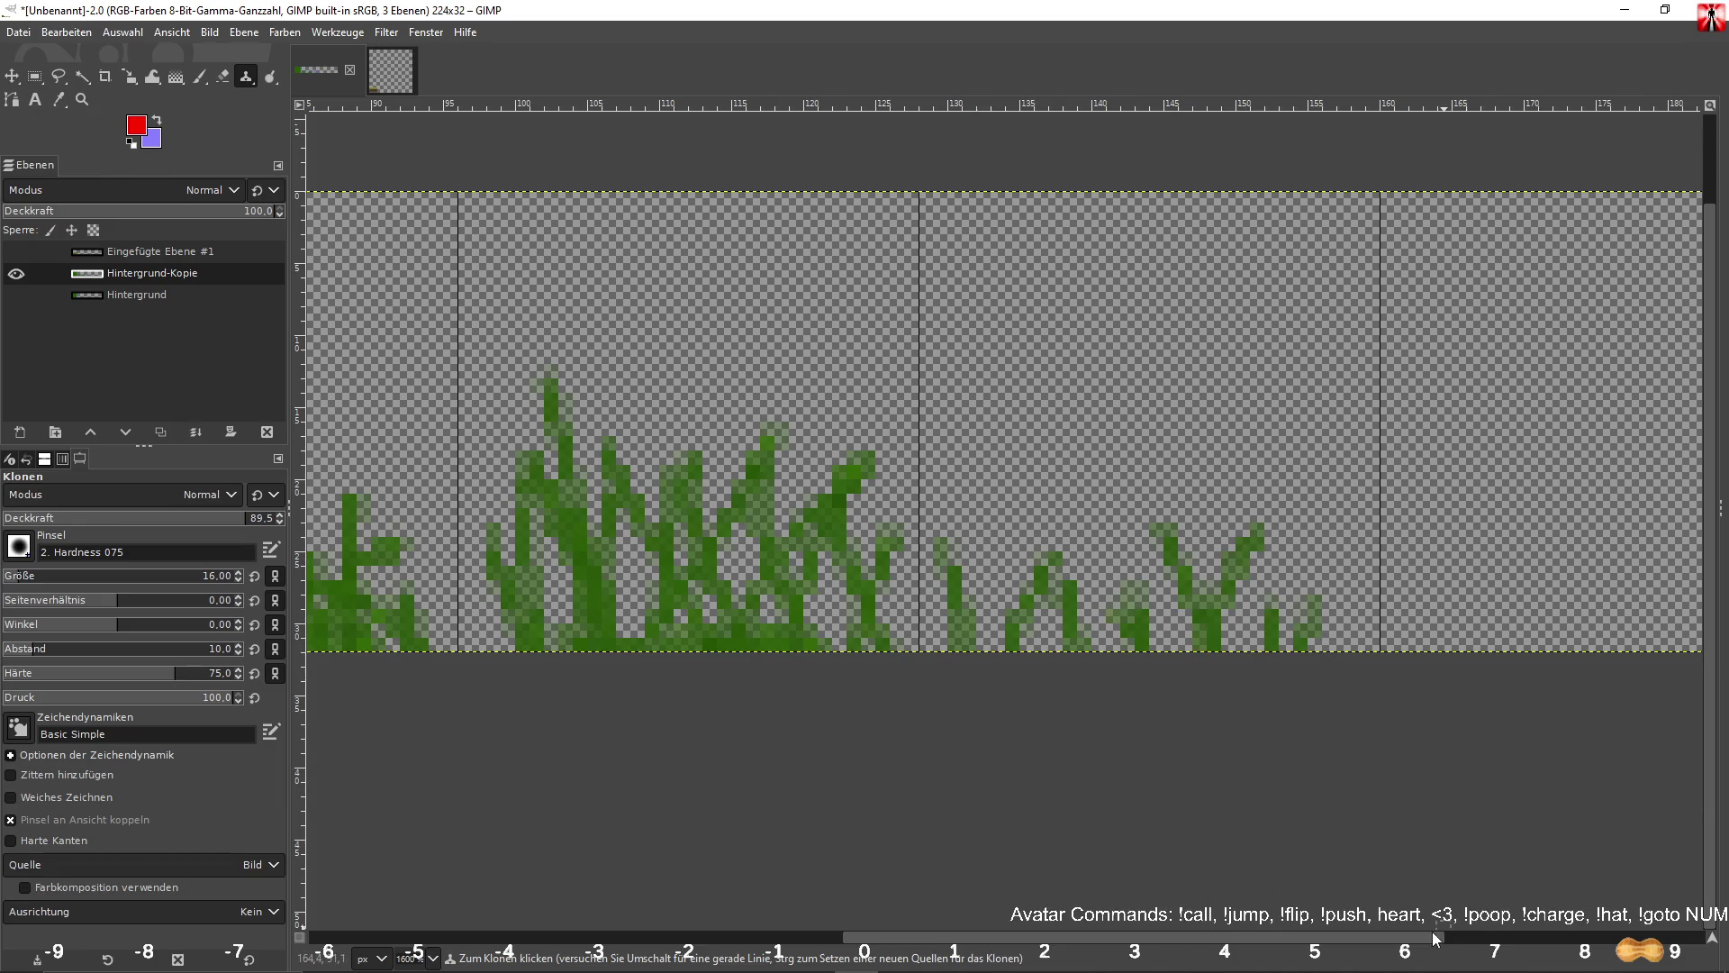
In the middle section, clone tall vertical, diagonal, and V-shaped grass blades.
scroll(1426, 768, "right", 5)
scroll(1426, 768, "up", 1)
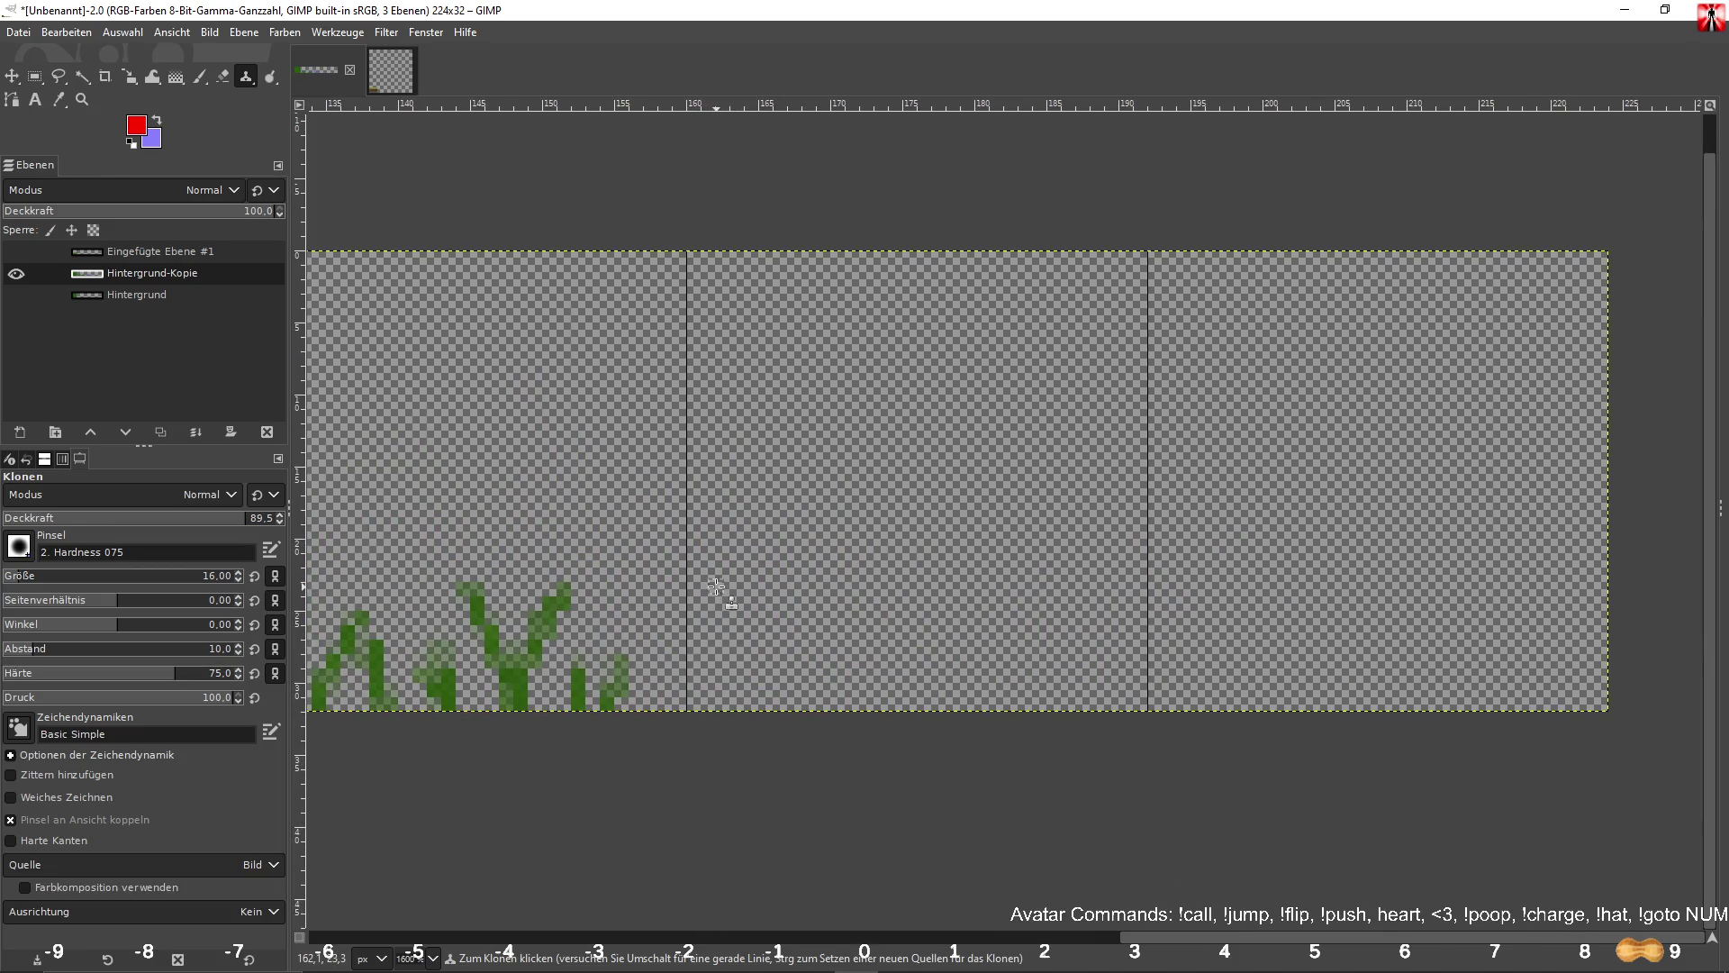
left_click_drag(732, 597, 792, 824)
left_click_drag(785, 415, 772, 670)
left_click(887, 438, "shift")
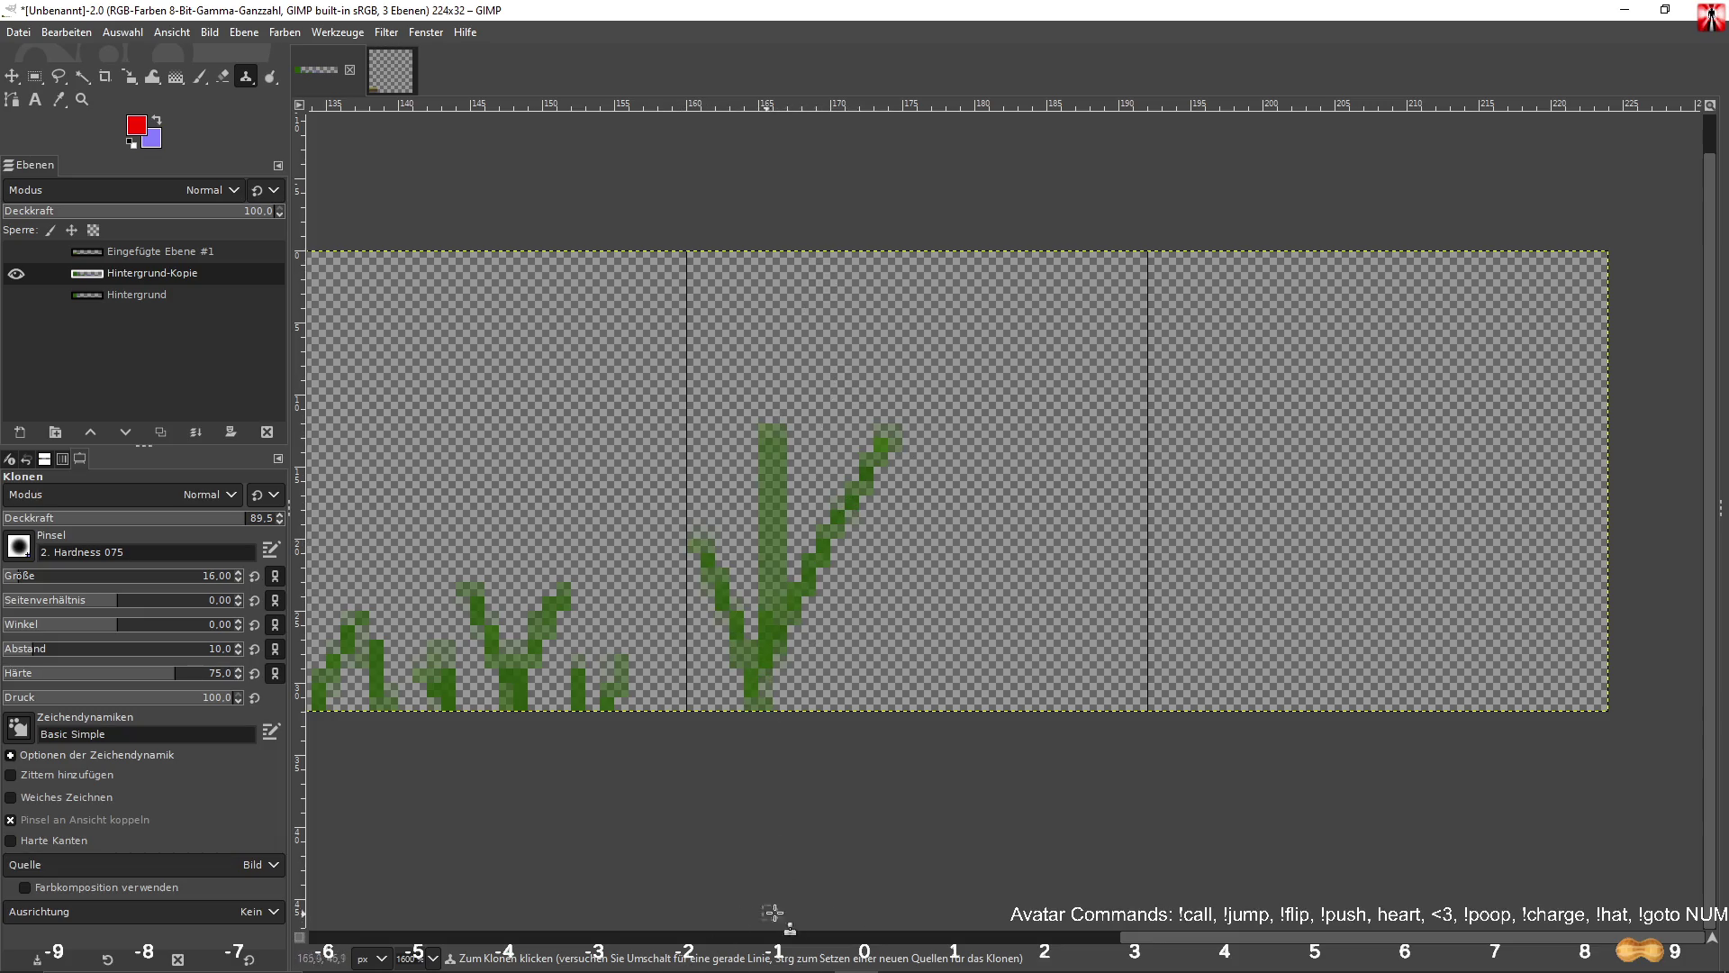
left_click_drag(846, 545, 807, 966)
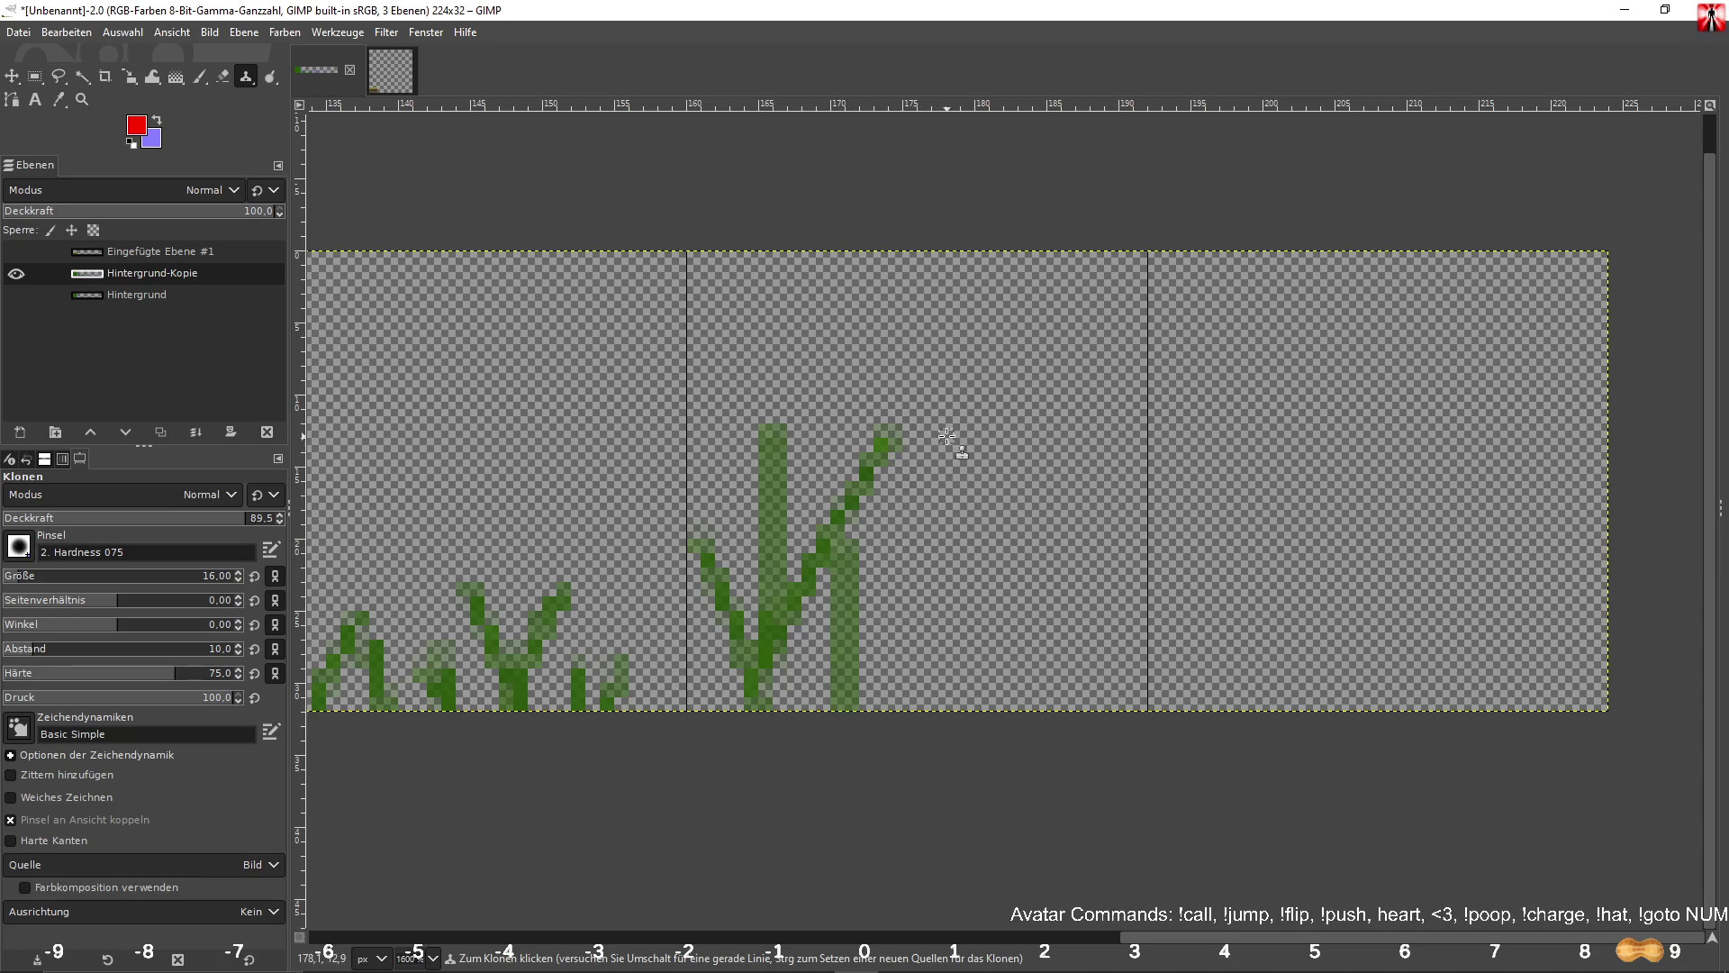
left_click_drag(947, 435, 925, 663)
left_click_drag(956, 551, 785, 896)
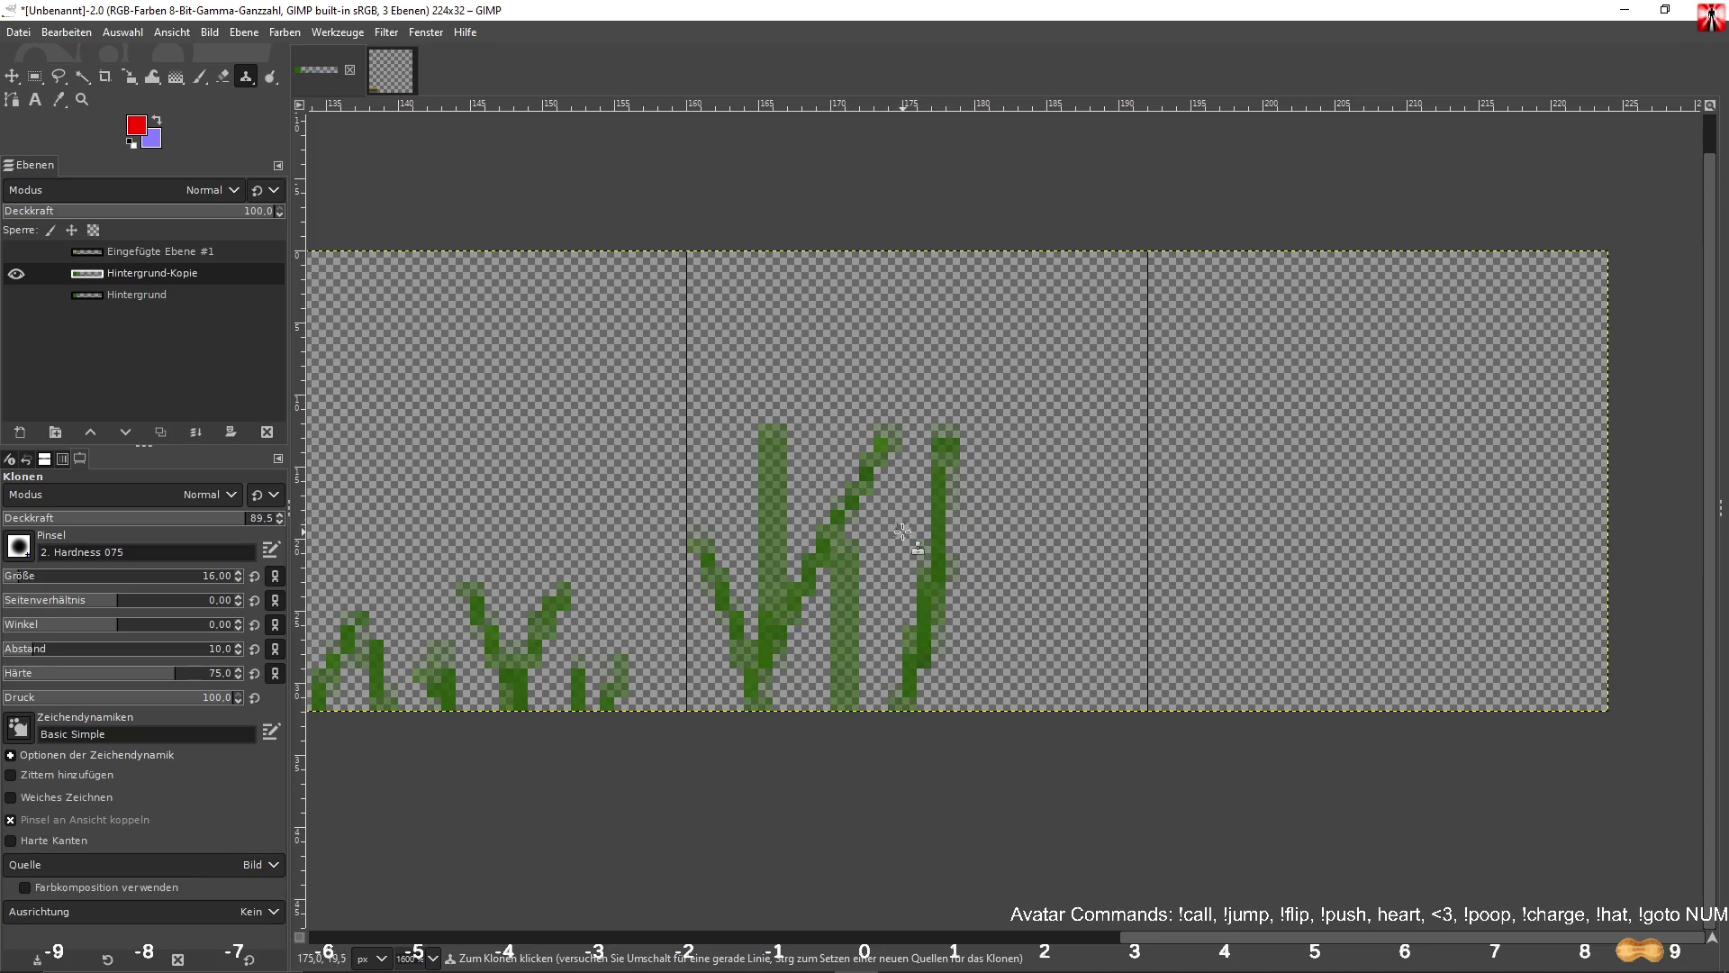
left_click_drag(857, 552, 887, 630)
left_click(1002, 522)
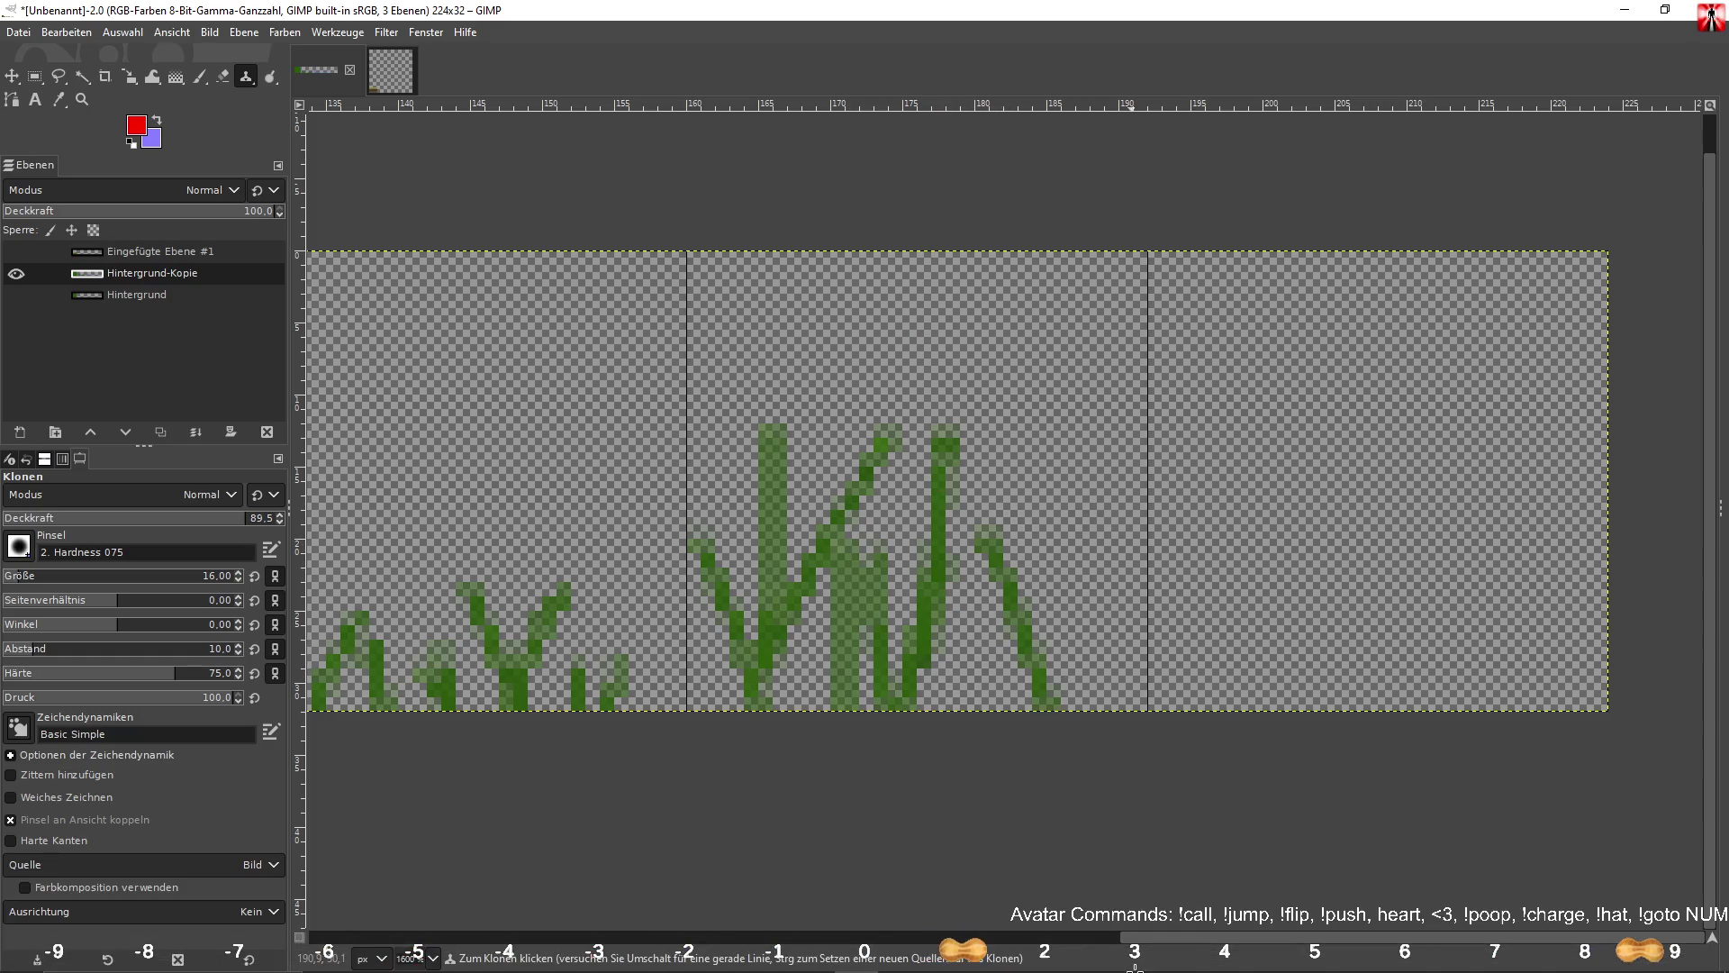
left_click(1116, 571)
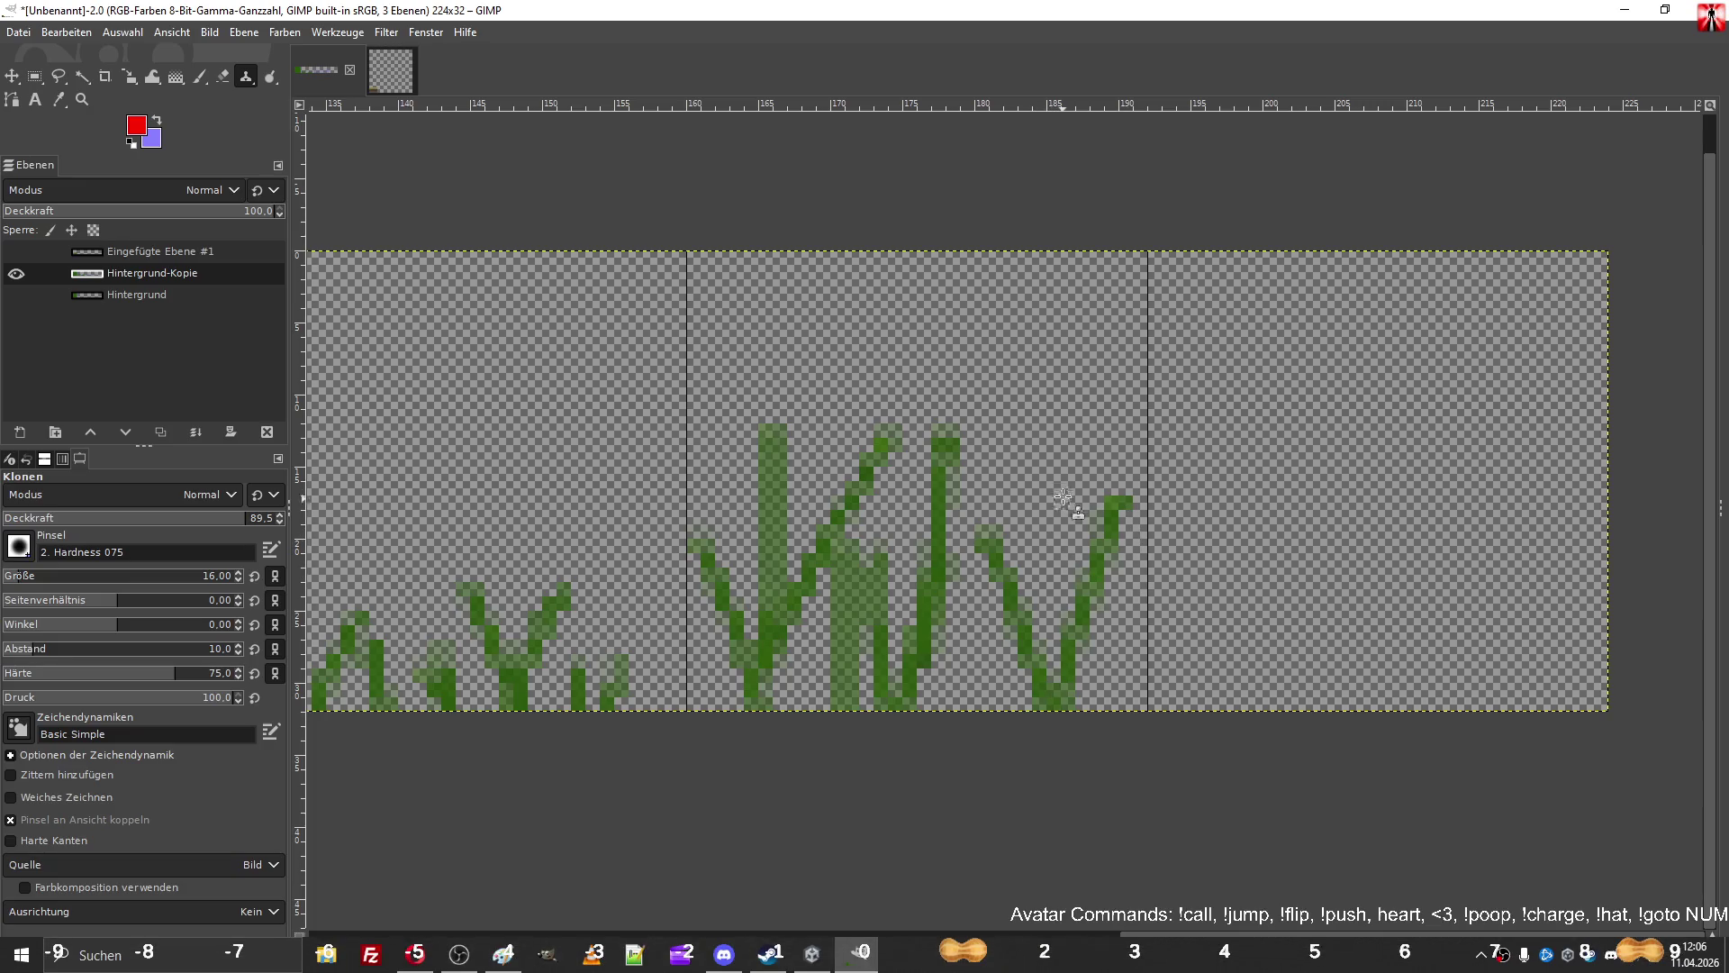
left_click_drag(1044, 416, 1036, 720)
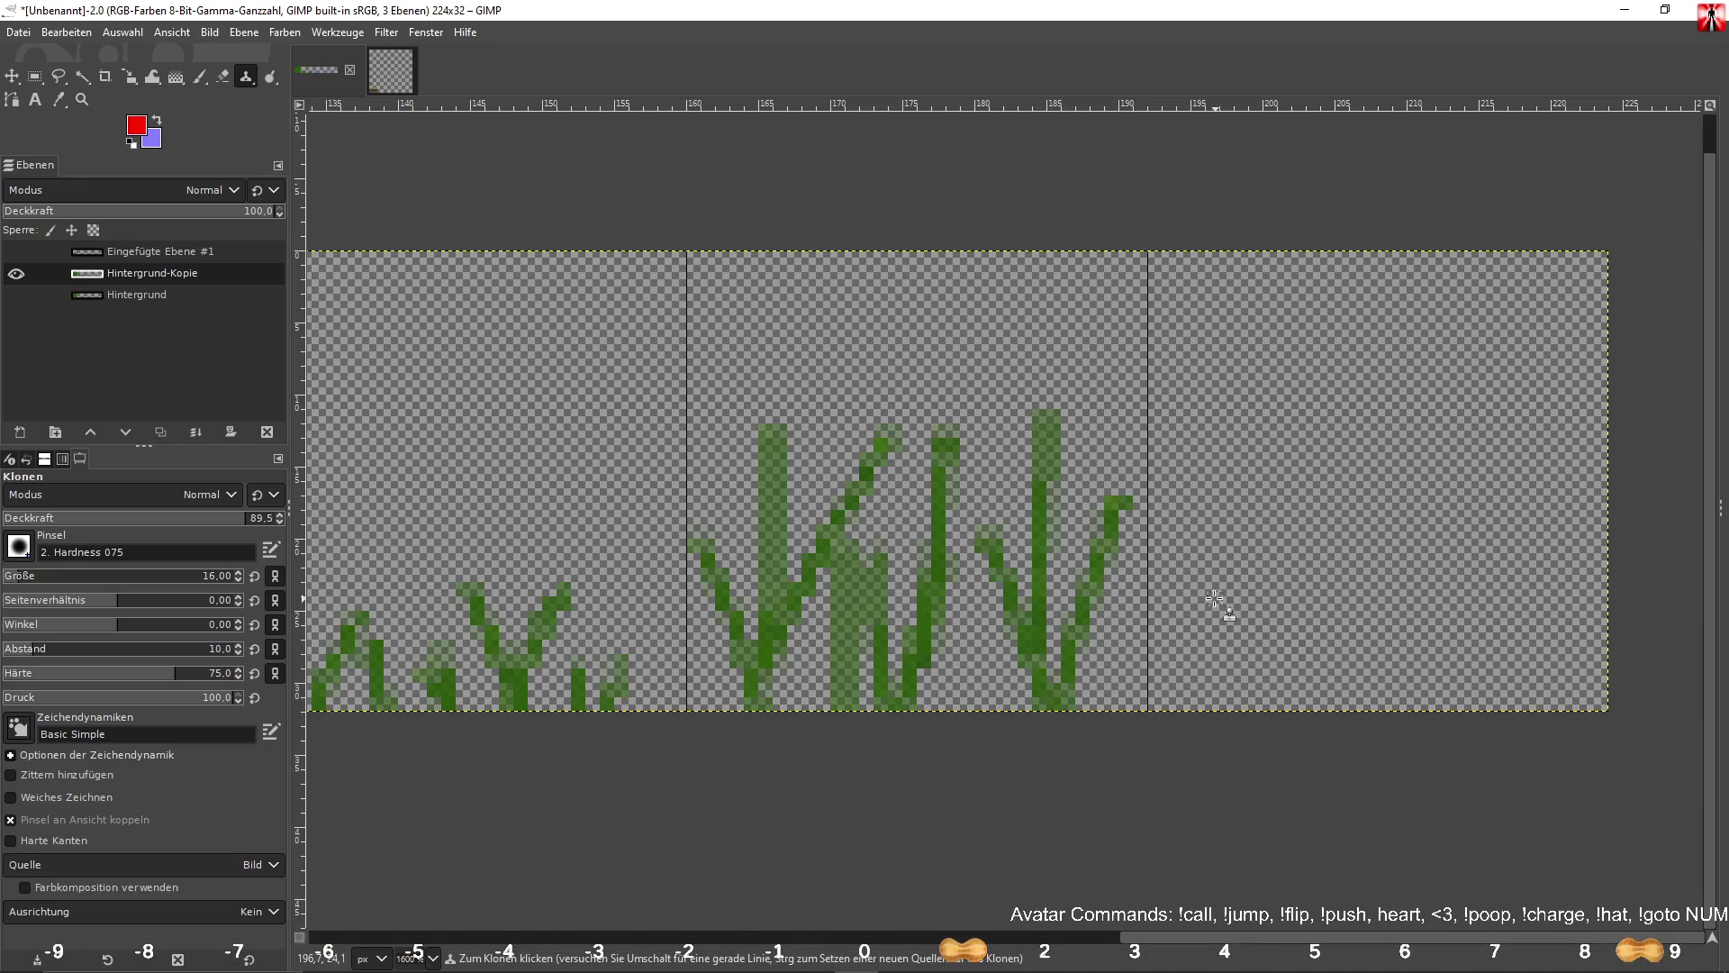
Clone branching and diagonal blades out to the strip's right end, then patch small gaps.
left_click_drag(1214, 599, 1238, 720)
left_click_drag(1254, 610, 1239, 716)
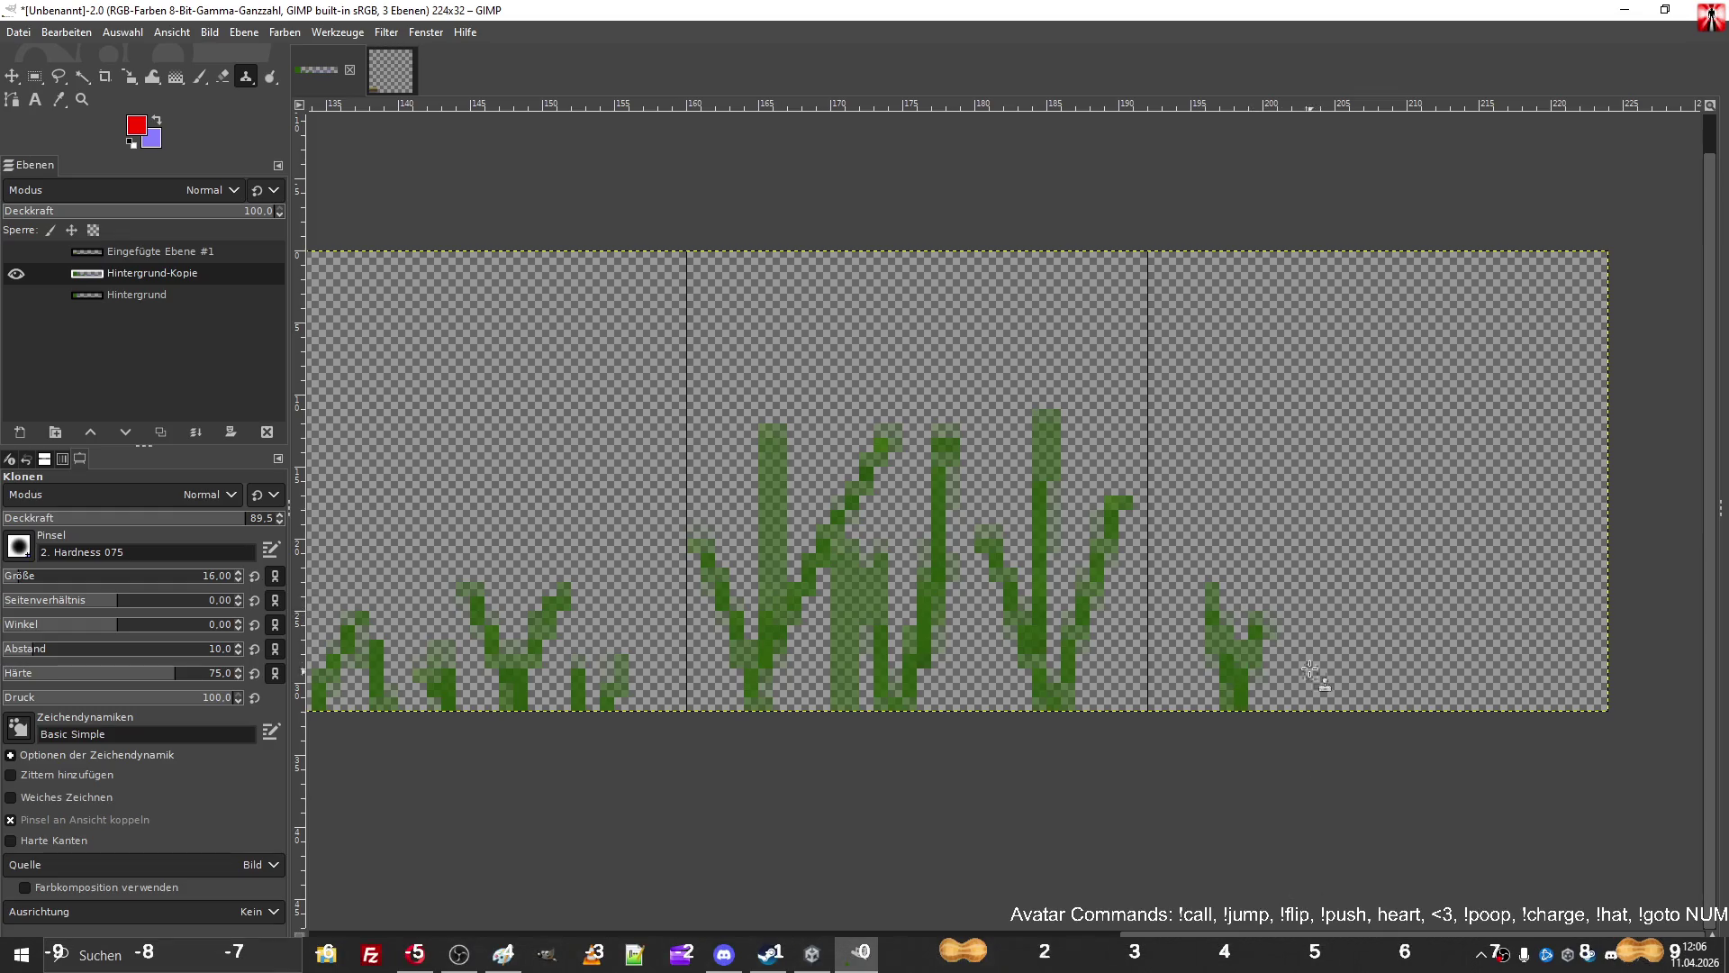
left_click_drag(1296, 573, 1356, 722)
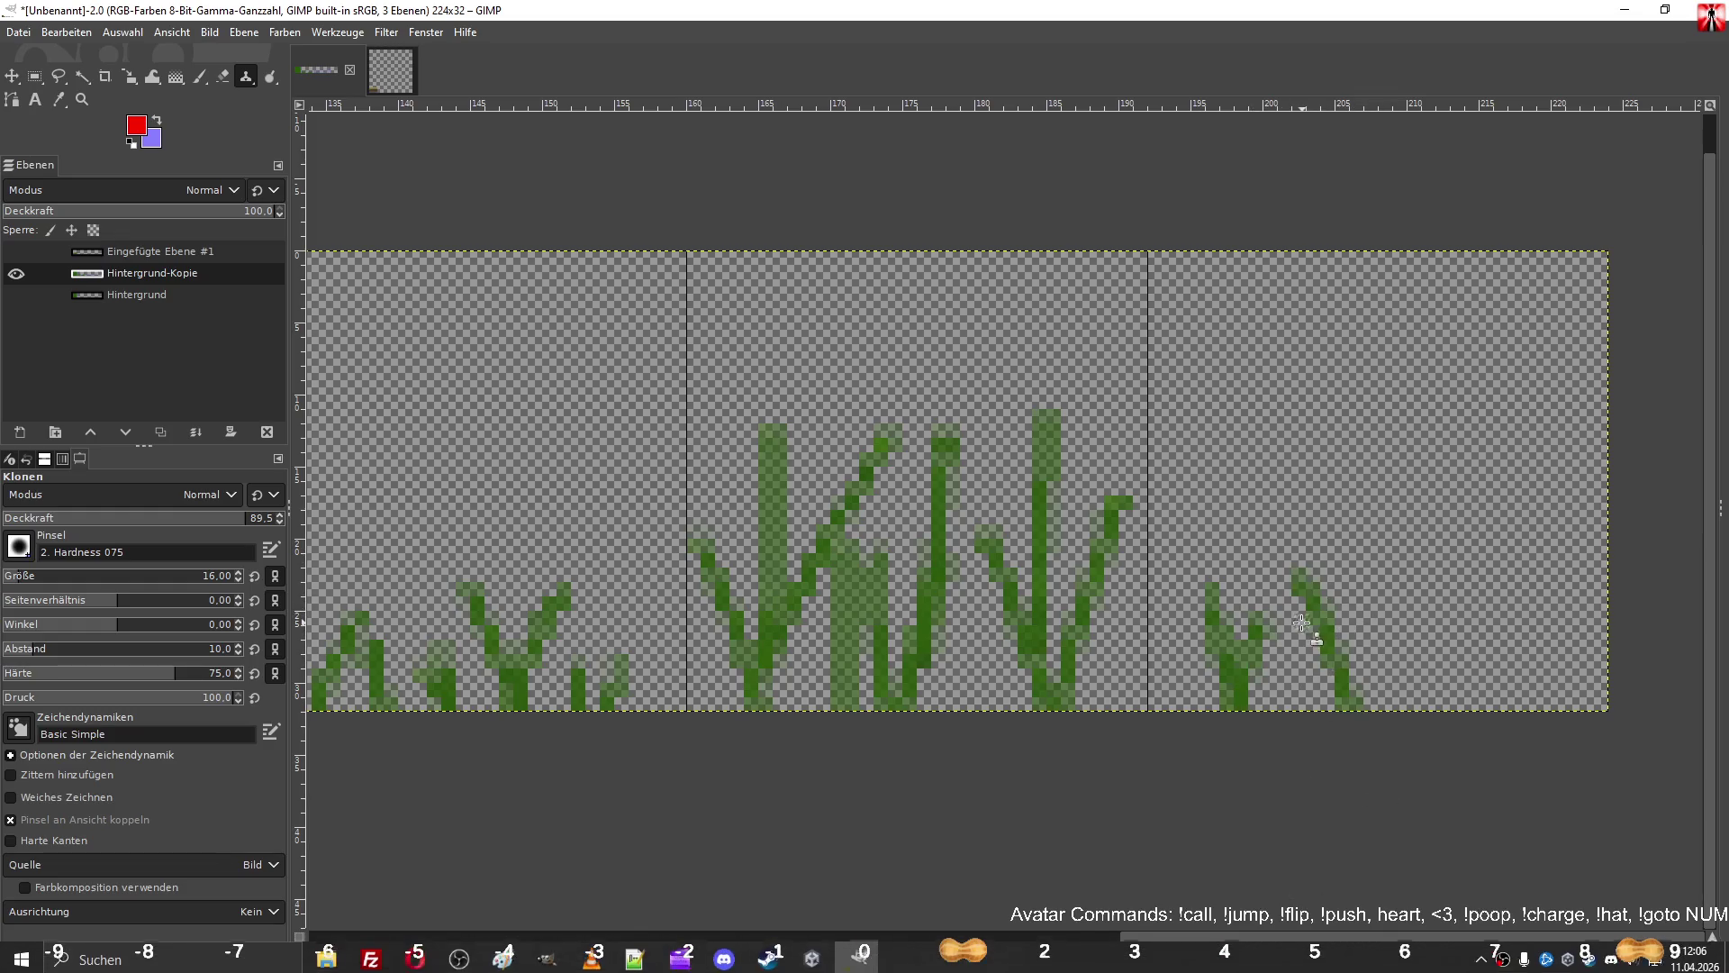
left_click_drag(1294, 654, 1297, 720)
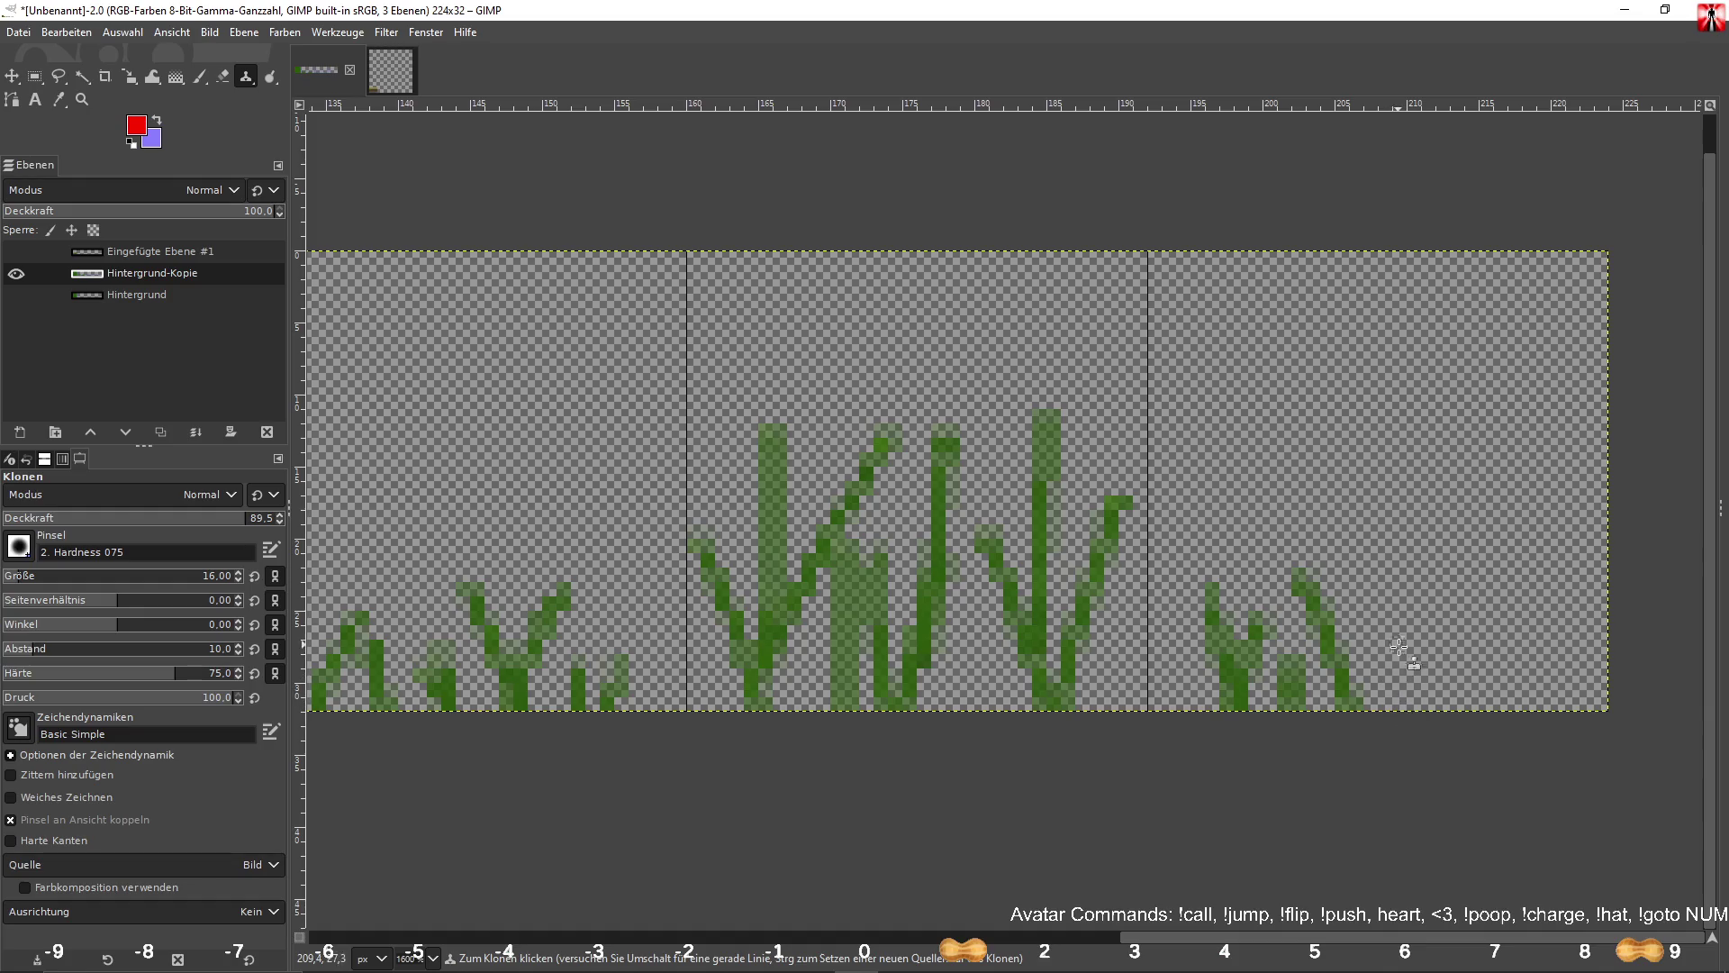
left_click_drag(1398, 646, 1400, 715)
left_click_drag(1389, 574, 1430, 715)
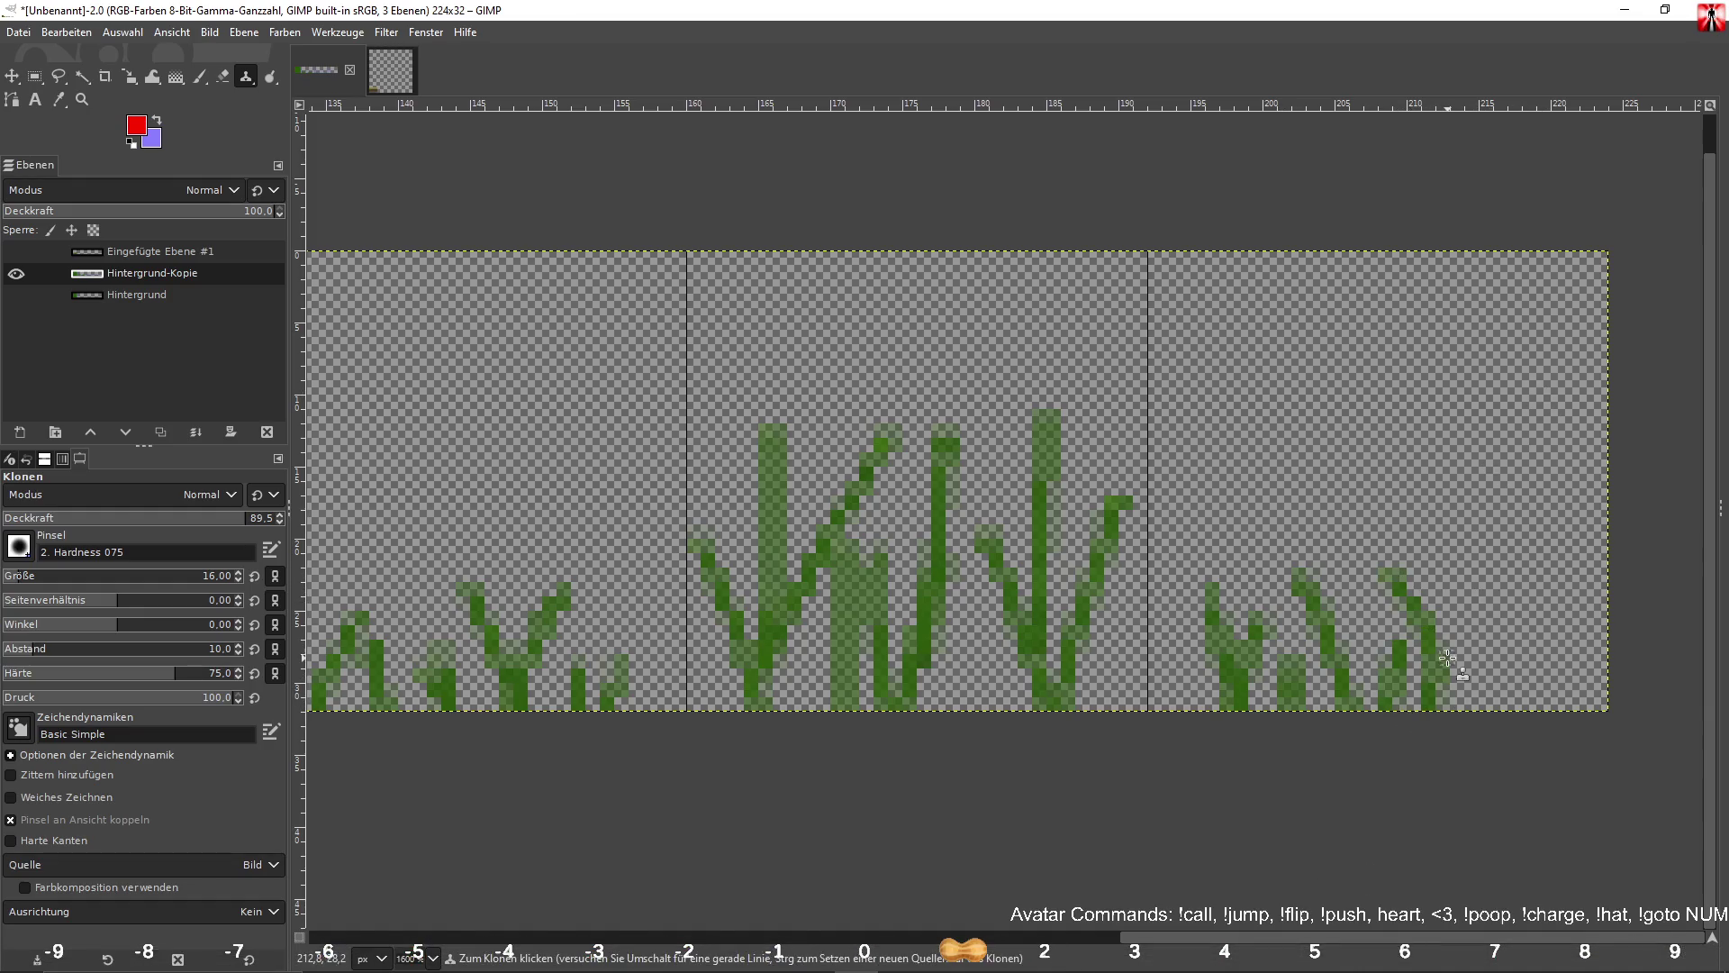
mouse_move(1486, 576)
left_mouse_down()
mouse_move(1445, 647)
mouse_move(1437, 720)
left_mouse_up()
mouse_move(1526, 576)
left_mouse_down()
mouse_move(1509, 727)
mouse_move(1564, 627)
left_mouse_up()
left_click_drag(1347, 648, 1359, 597)
left_click_drag(1209, 673, 1198, 700)
mouse_move(1545, 677)
left_mouse_down()
mouse_move(1555, 695)
mouse_move(1478, 704)
left_mouse_up()
Brush darker green along the grass base at the bottom edge.
left_click_drag(1245, 718, 1437, 720)
left_click_drag(753, 711, 803, 718)
mouse_move(1016, 710)
left_mouse_down()
mouse_move(1030, 714)
mouse_move(995, 760)
left_mouse_up()
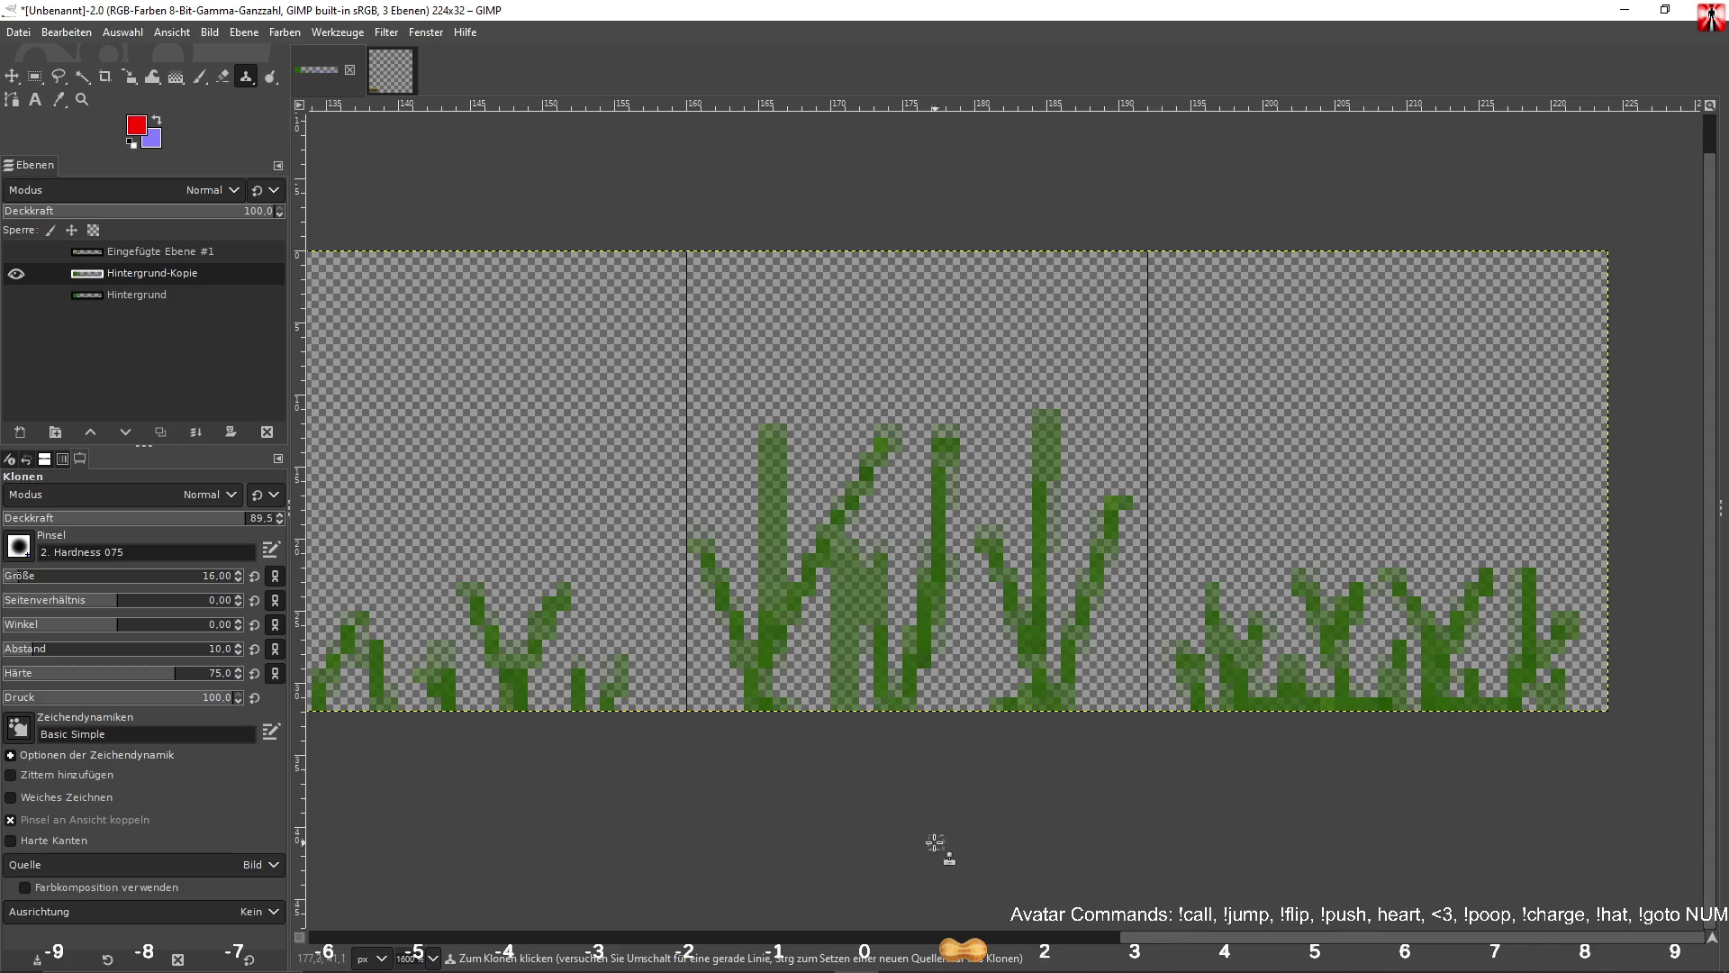
left_click_drag(900, 686, 945, 711)
Clone grass clumps along the bottom edge of the tiles to the right of the first tile.
scroll(792, 813, "down", 1)
scroll(793, 813, "left", 3)
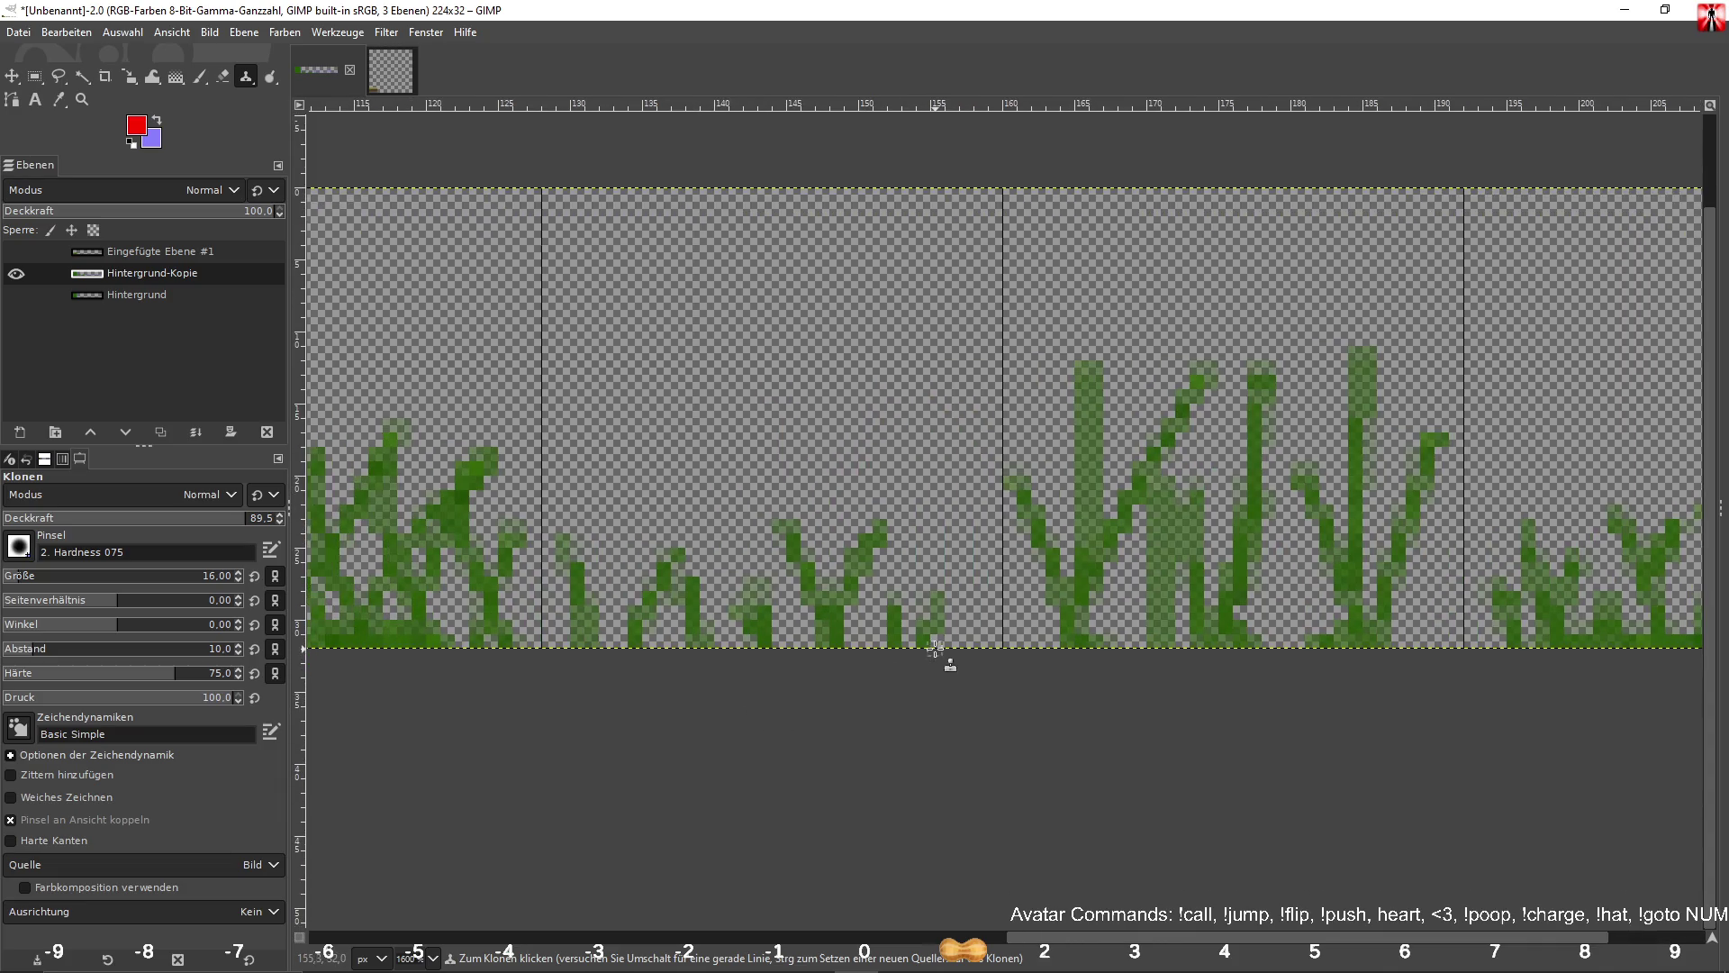
mouse_move(828, 660)
left_mouse_down()
mouse_move(618, 660)
mouse_move(610, 645)
mouse_move(862, 652)
left_mouse_up()
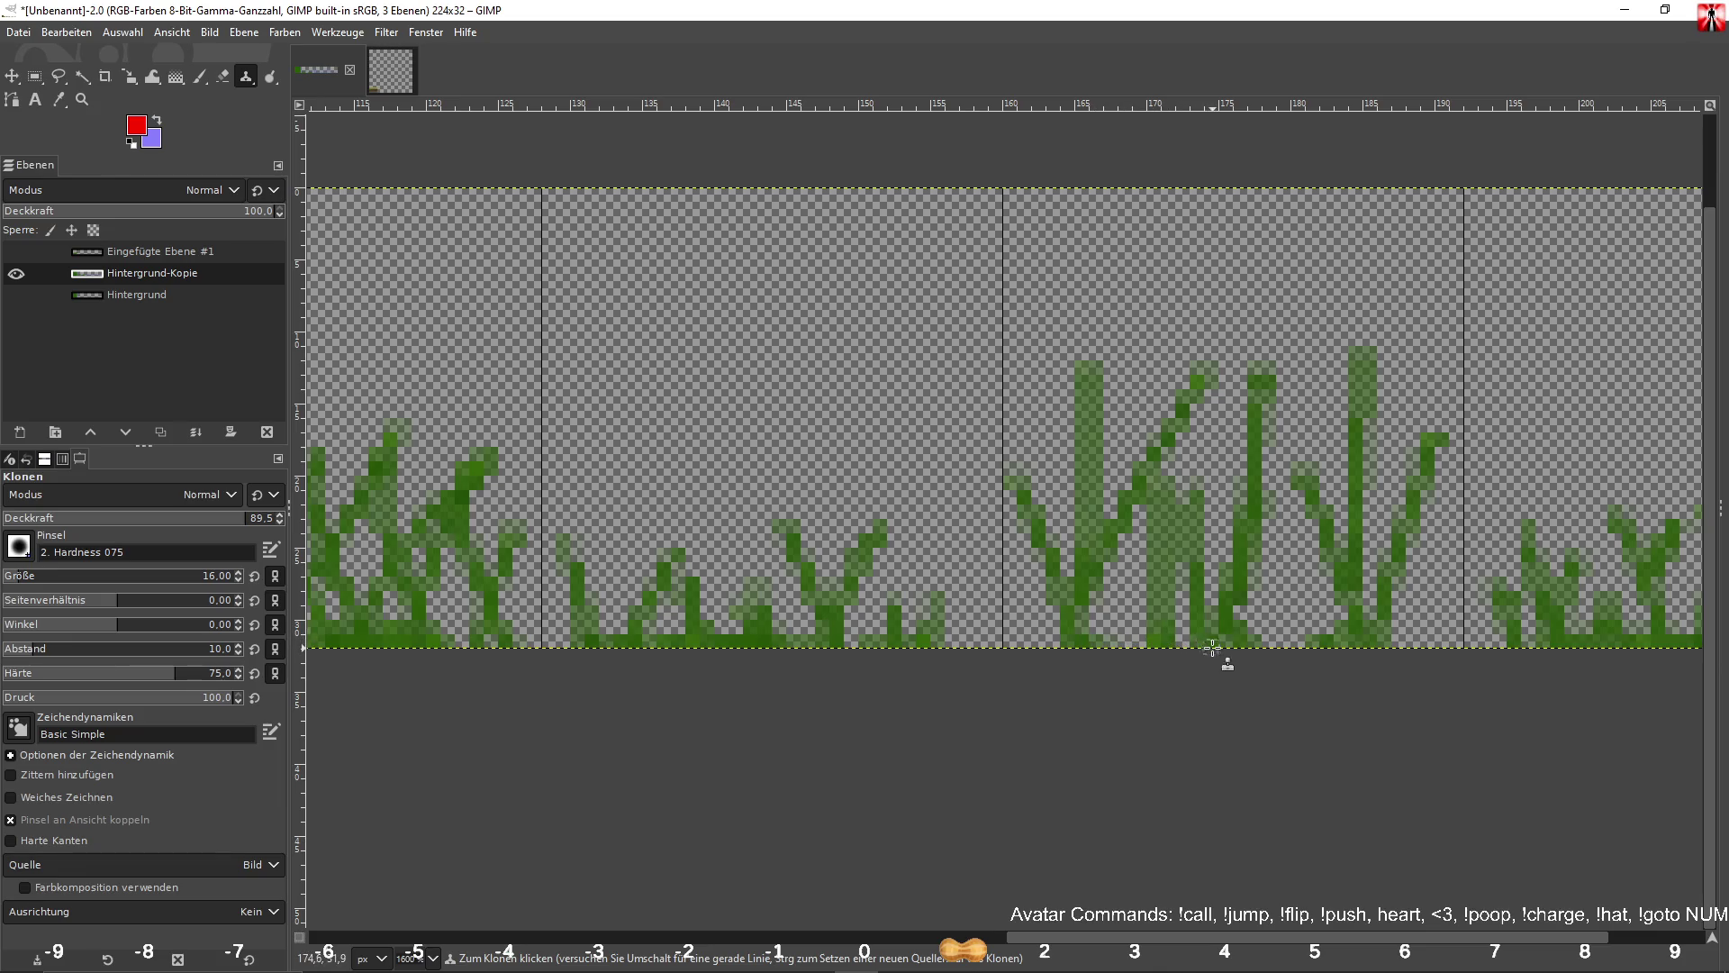
scroll(1369, 649, "right", 3)
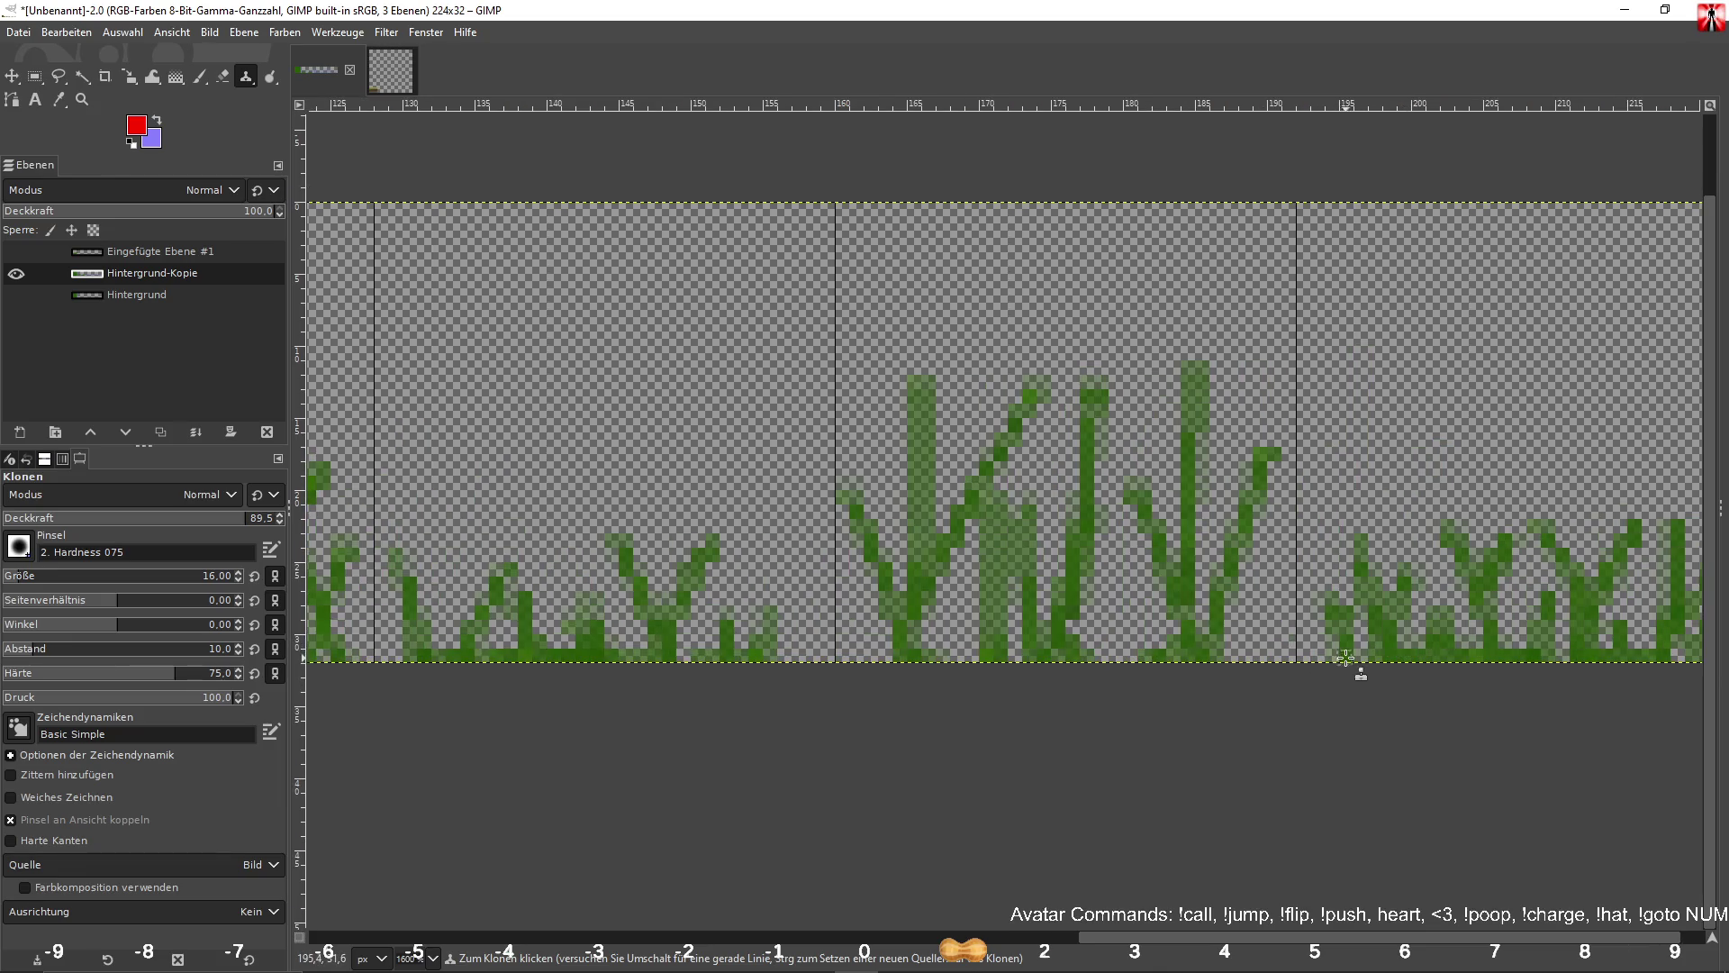
scroll(1345, 658, "left", 8)
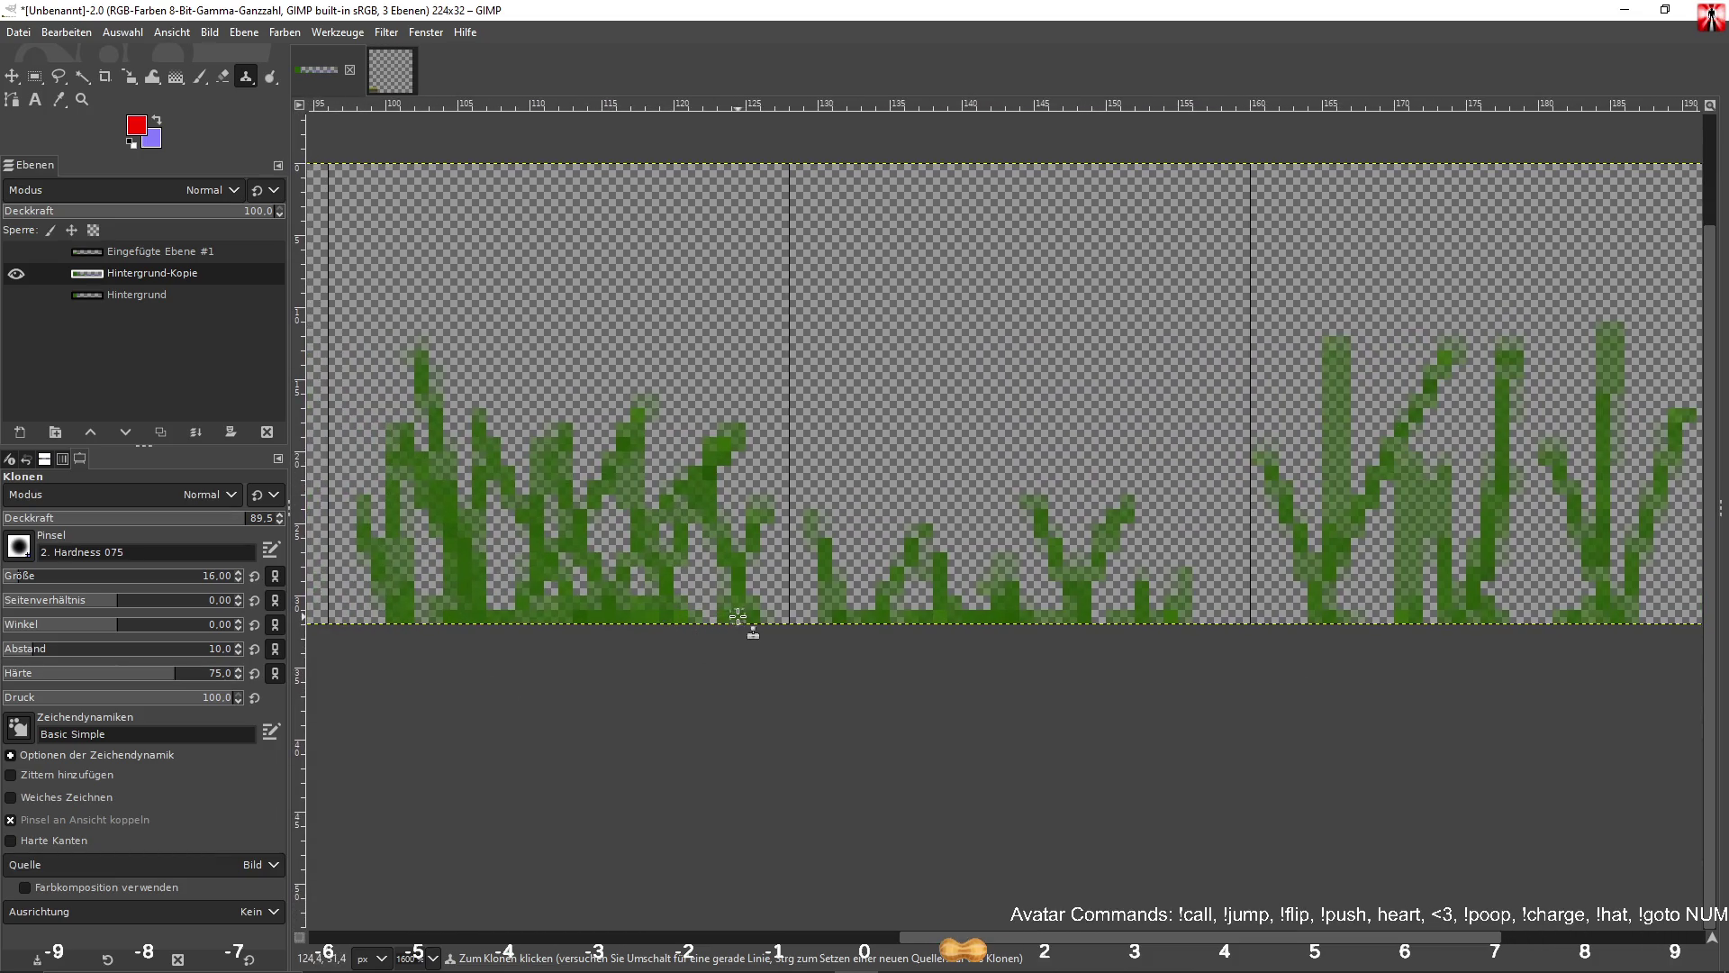
scroll(747, 620, "left", 7)
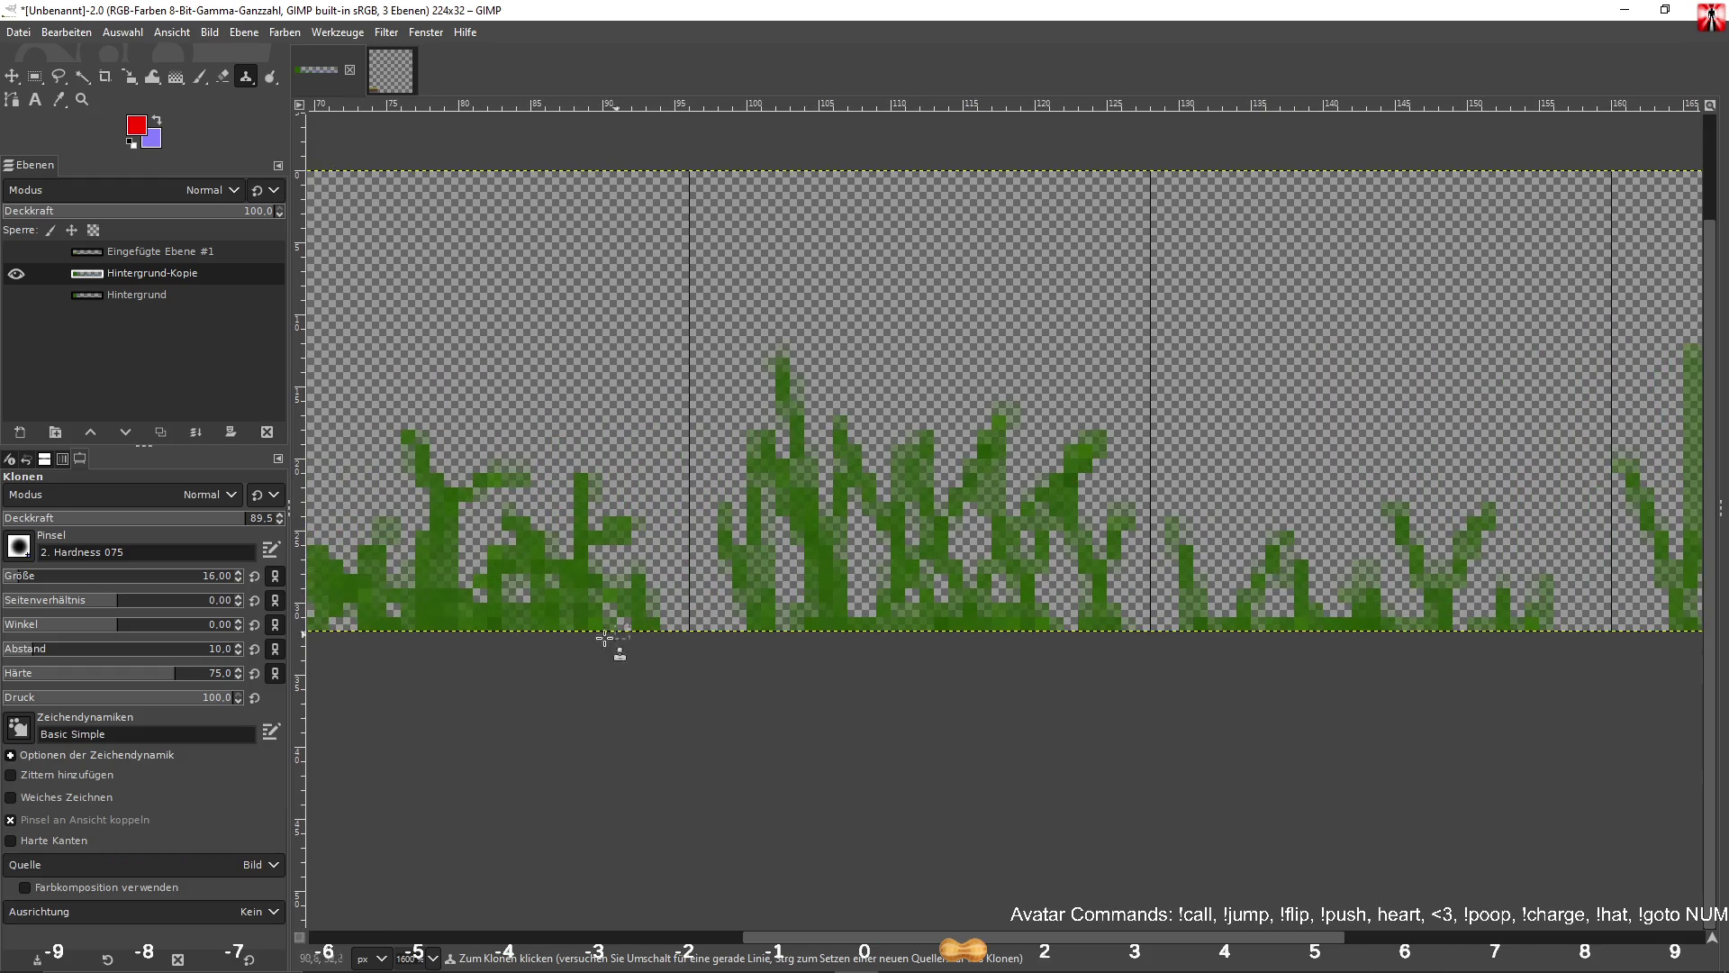
scroll(916, 656, "left", 15)
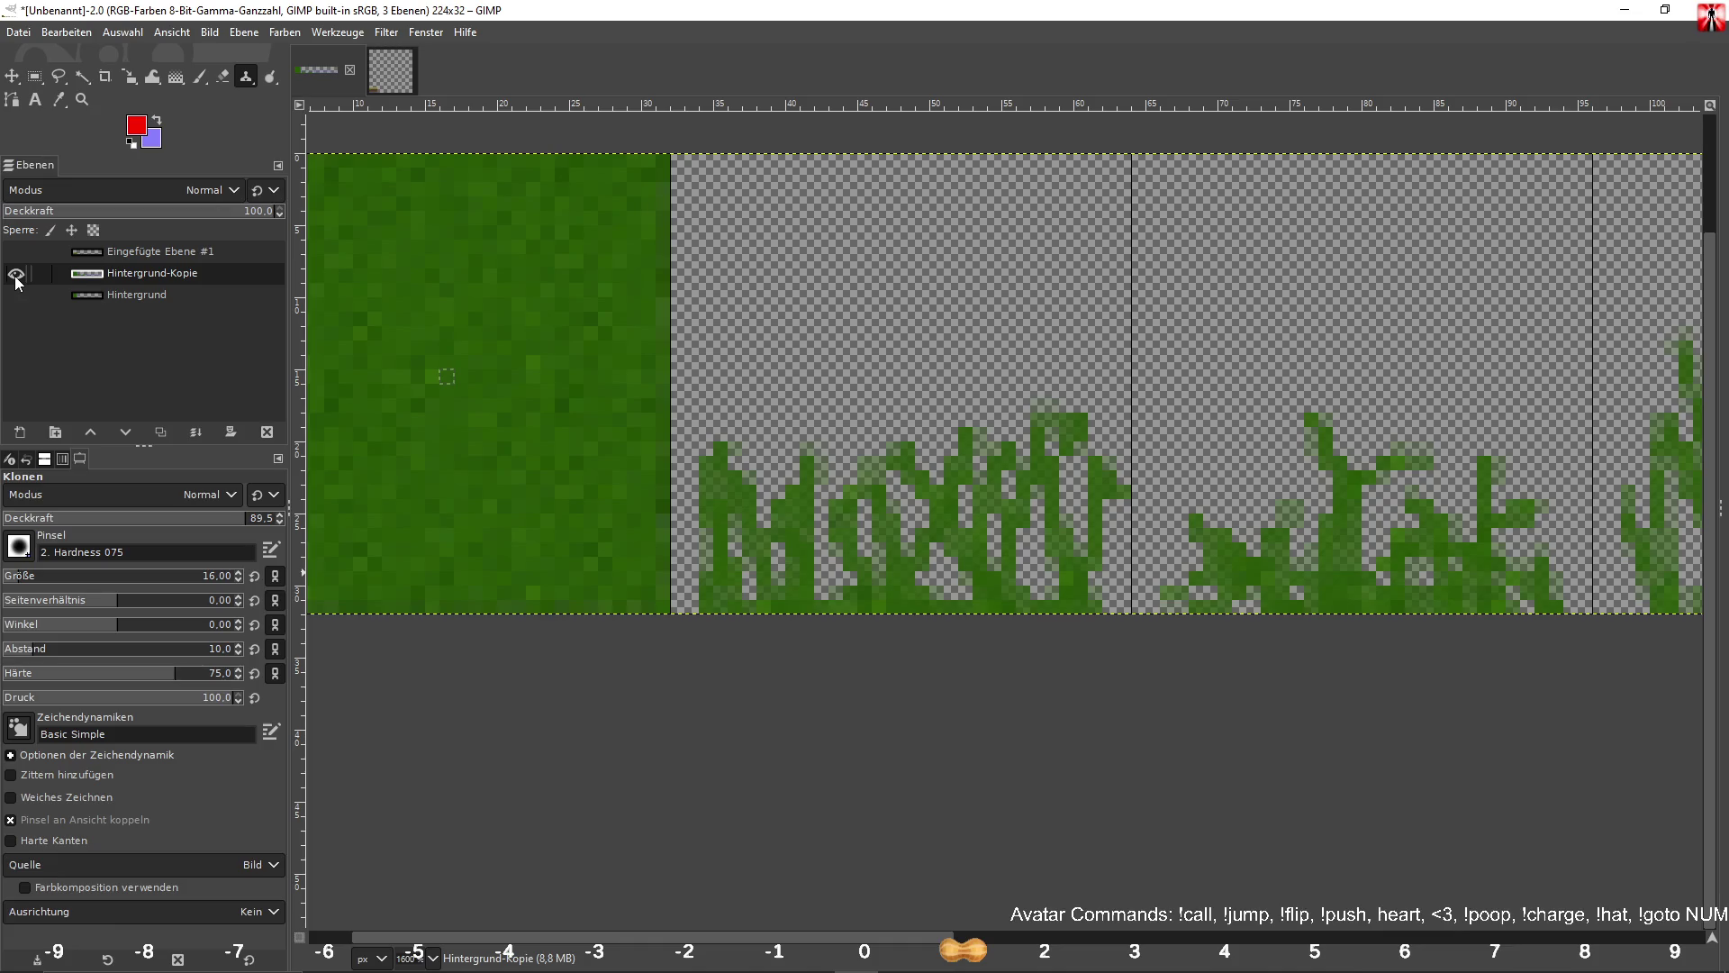
left_click(34, 76)
Clear the solid green 32×32 first tile to transparency and deselect.
scroll(829, 390, "left", 8)
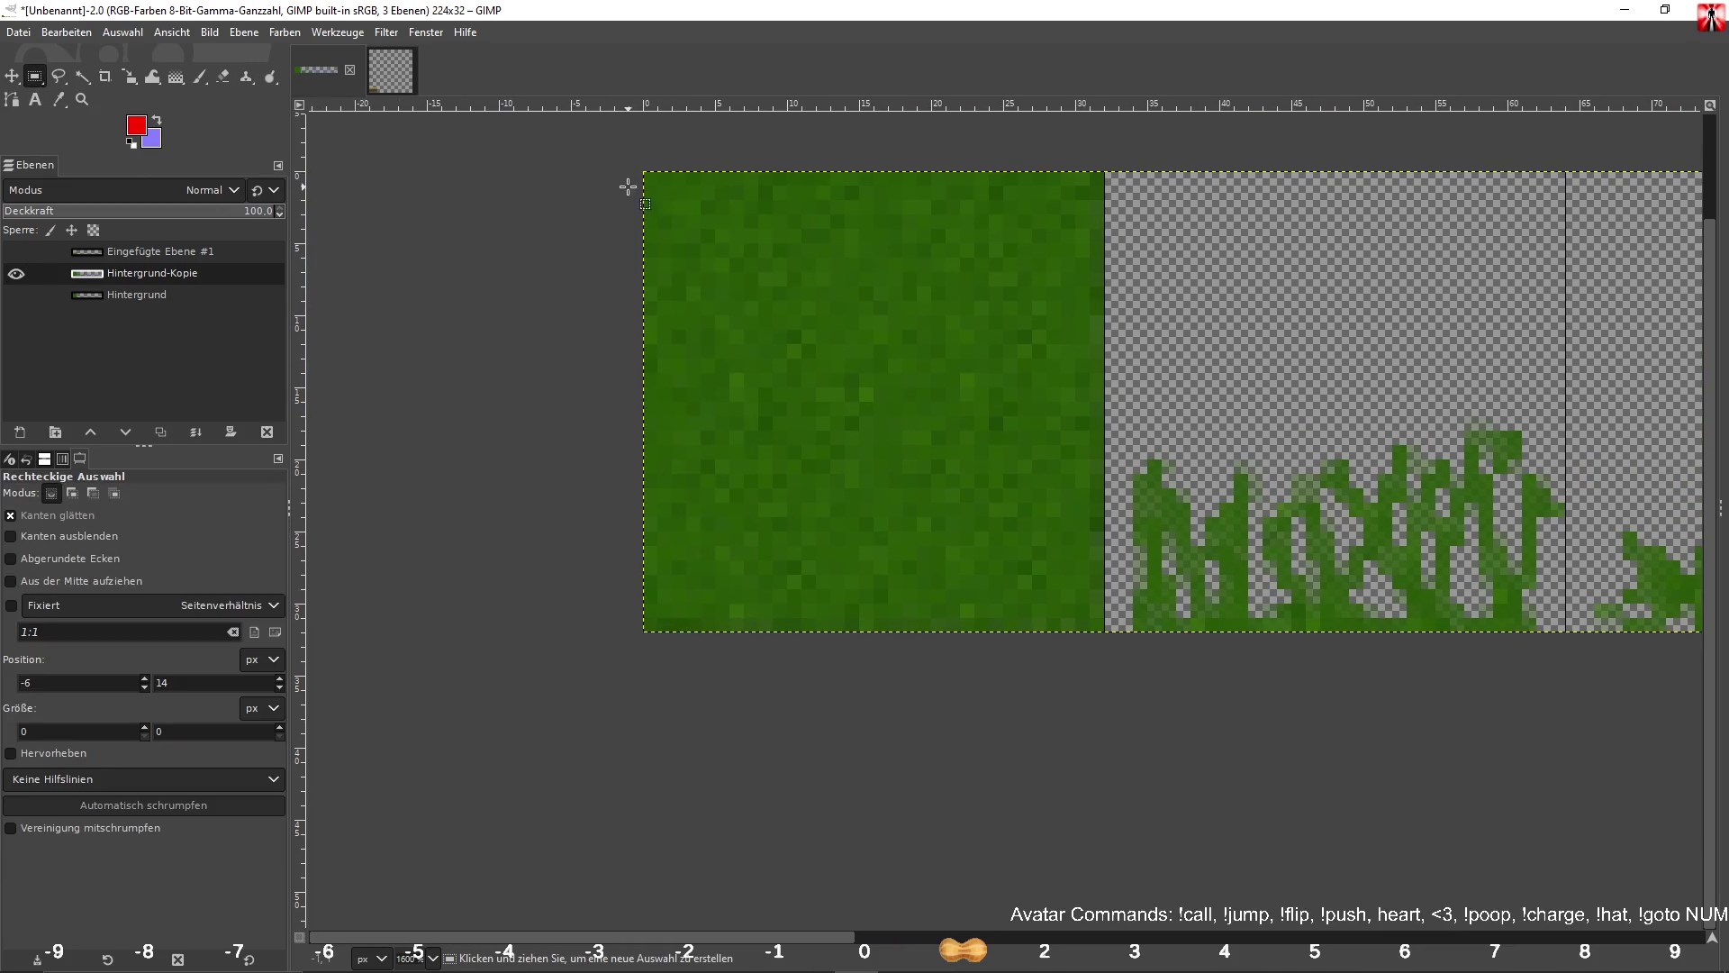
mouse_move(644, 171)
left_mouse_down()
mouse_move(895, 541)
mouse_move(1106, 633)
left_mouse_up()
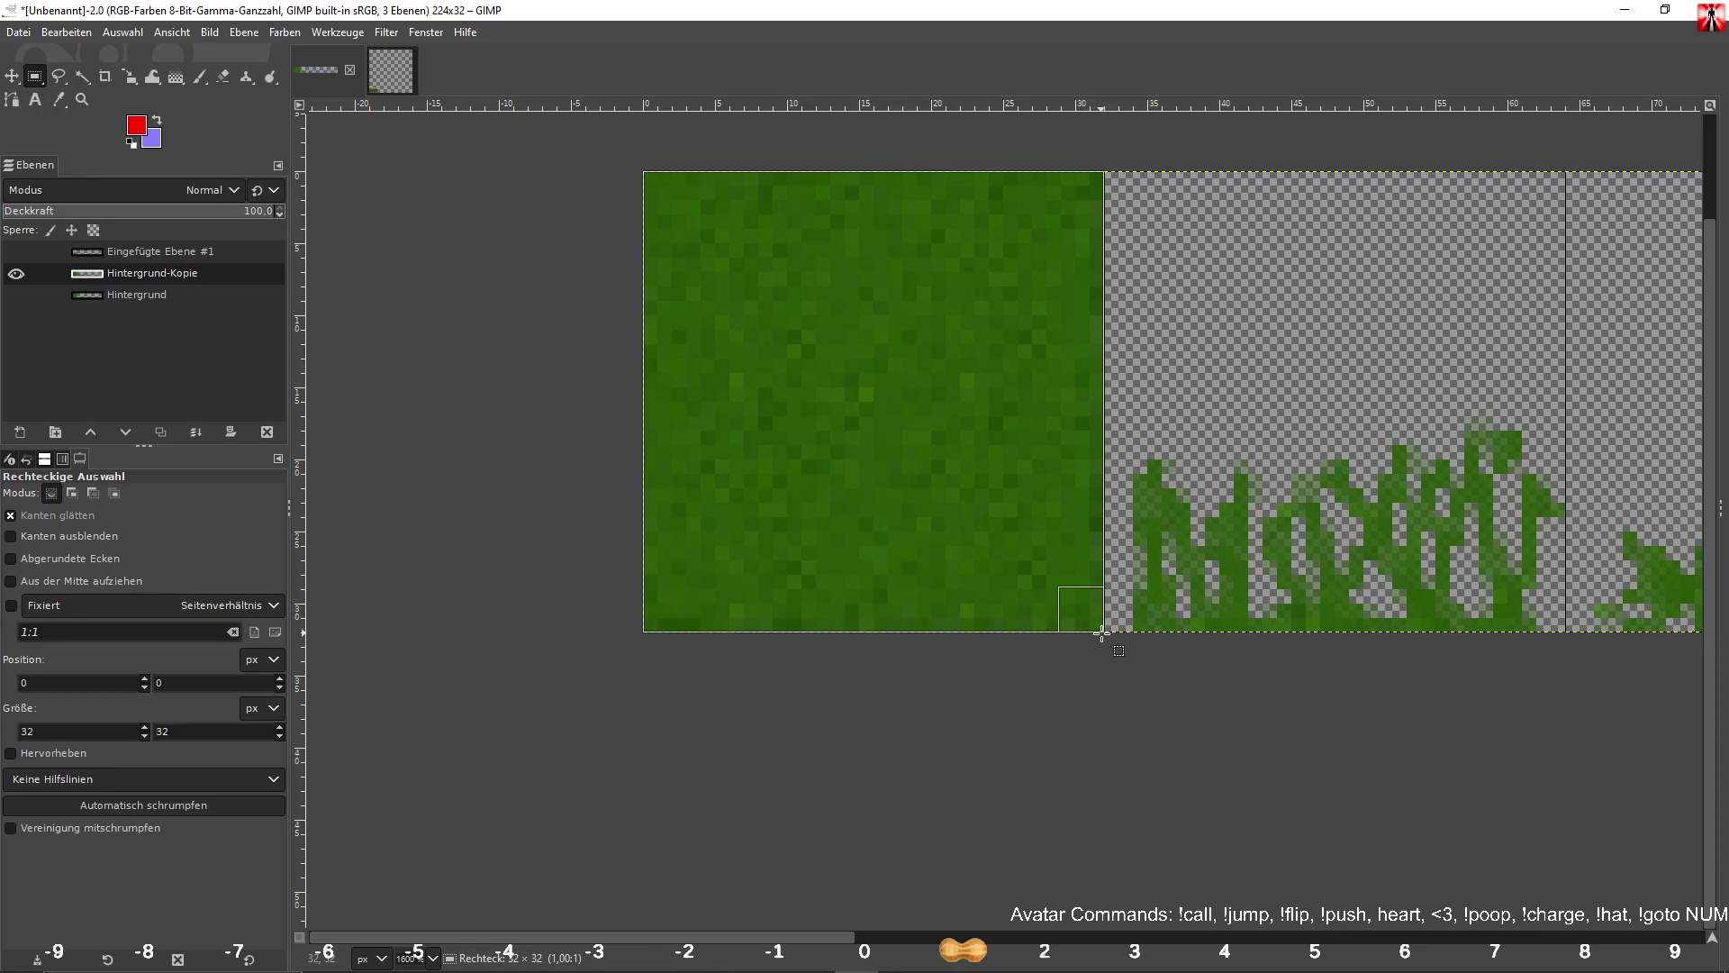
key("Delete")
left_click(1046, 705)
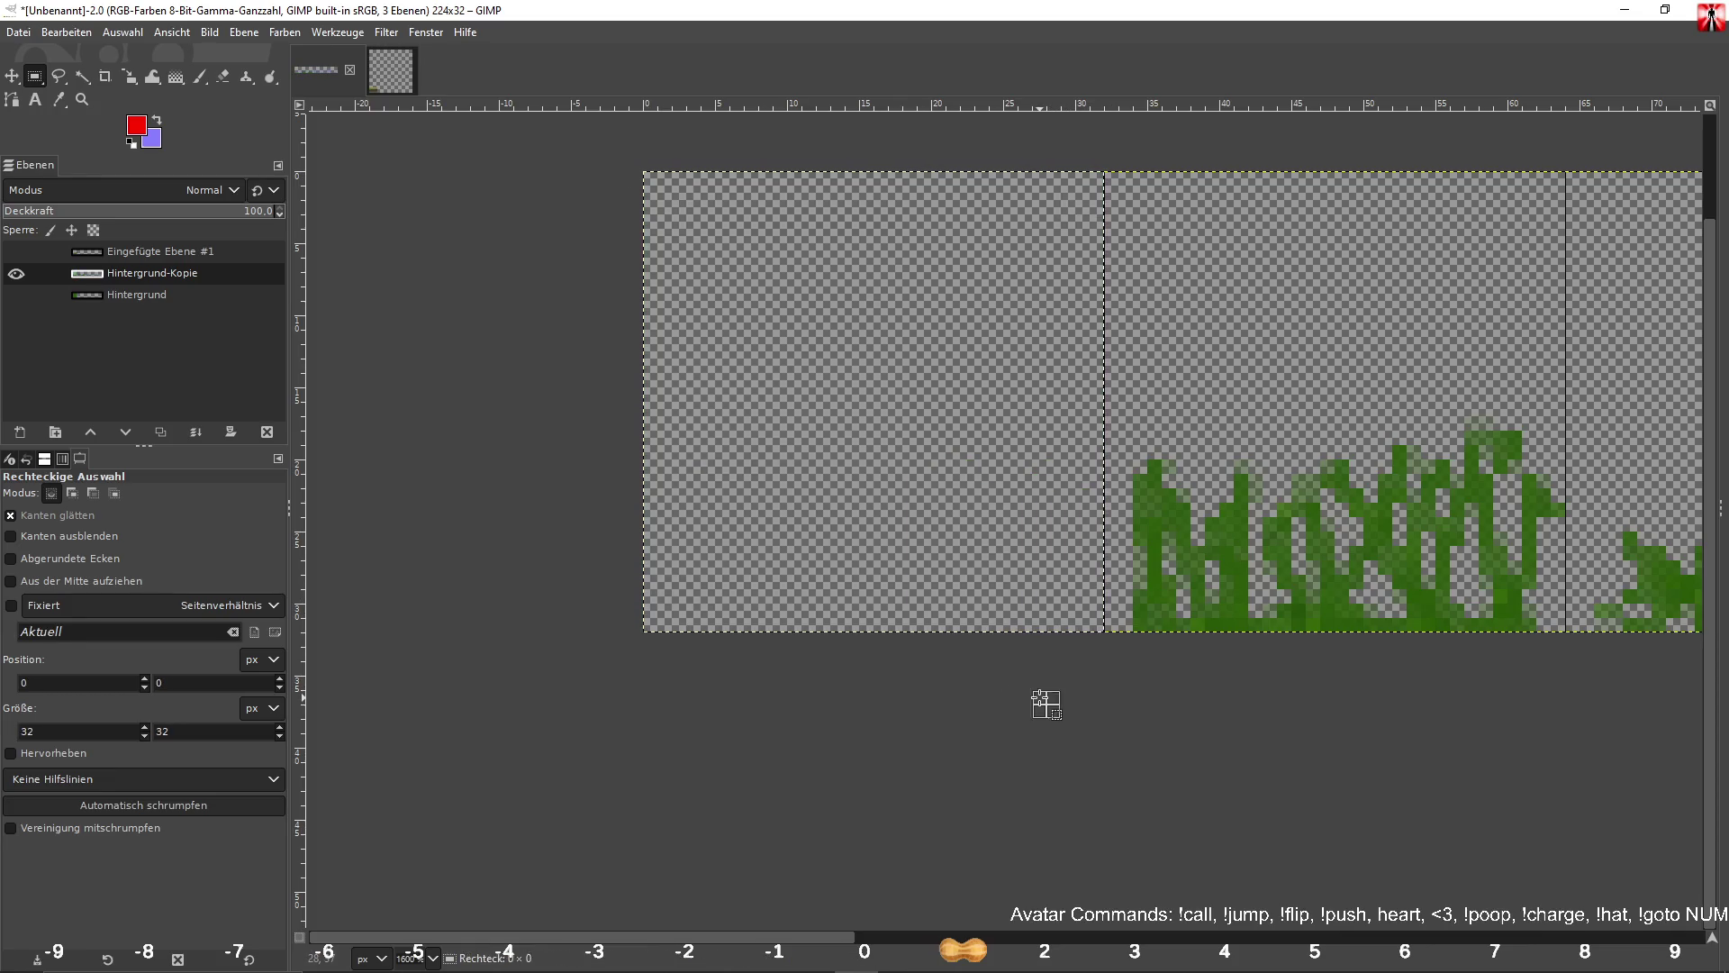
Make the Eingefügte Ebene #1 layer visible so carved grass fills the cleared tile.
left_click(17, 252)
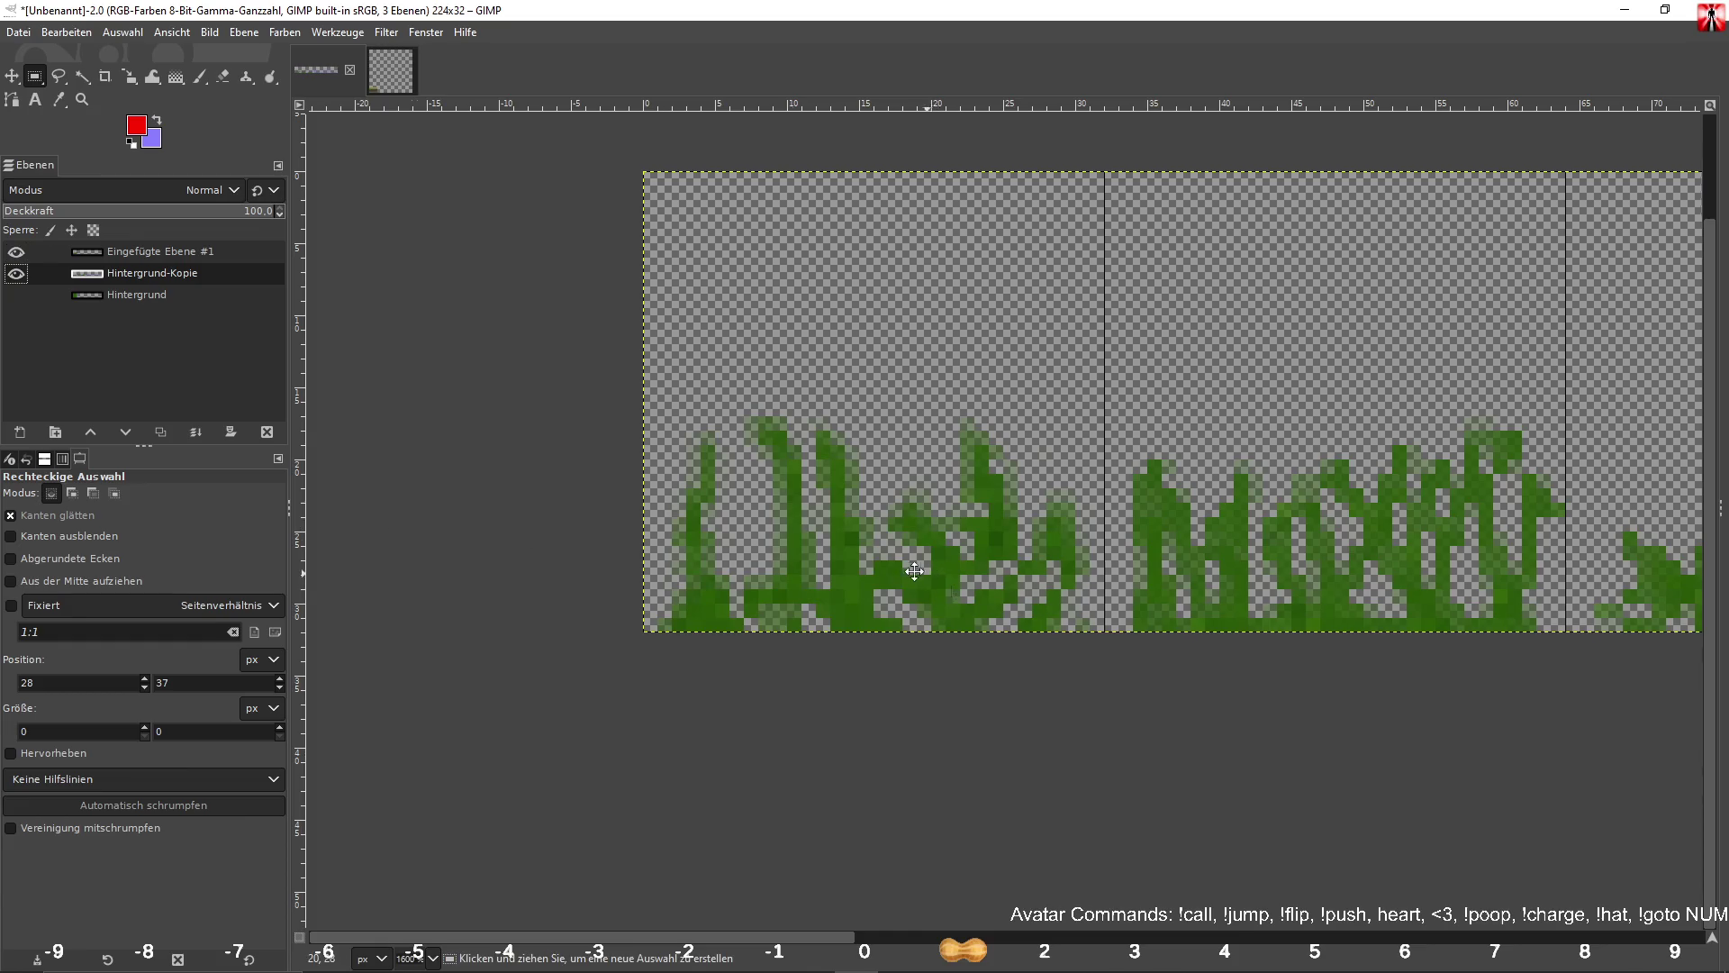
scroll(914, 570, "down", 3)
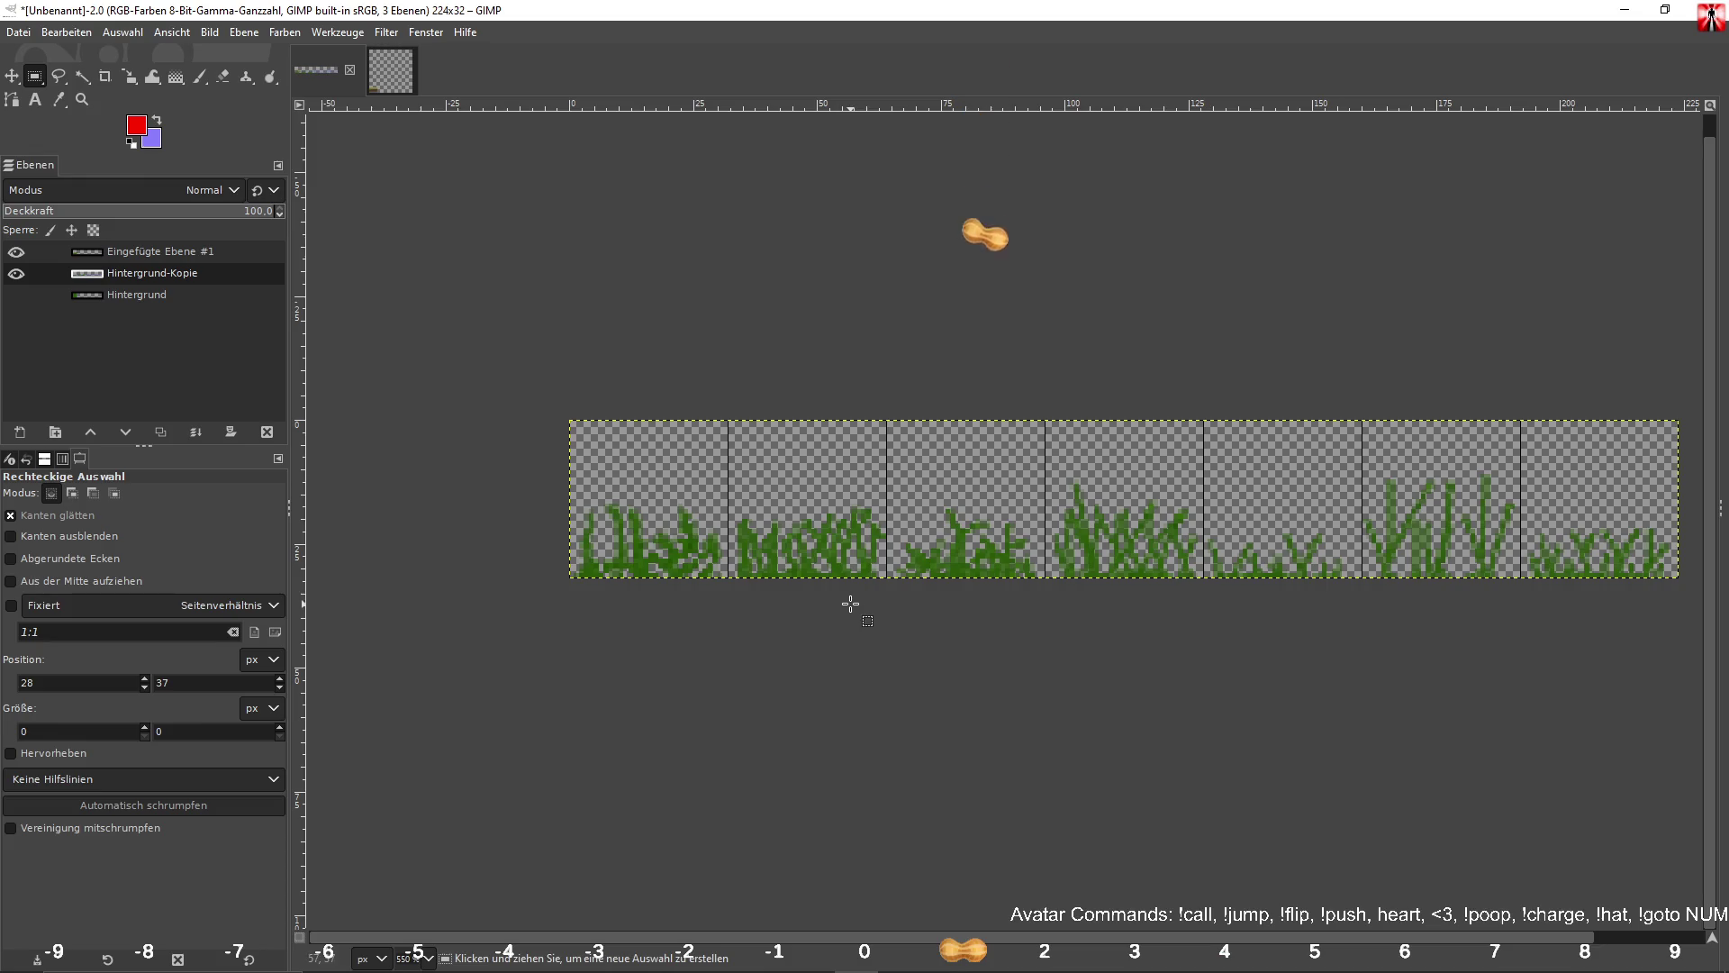
right_click(147, 258)
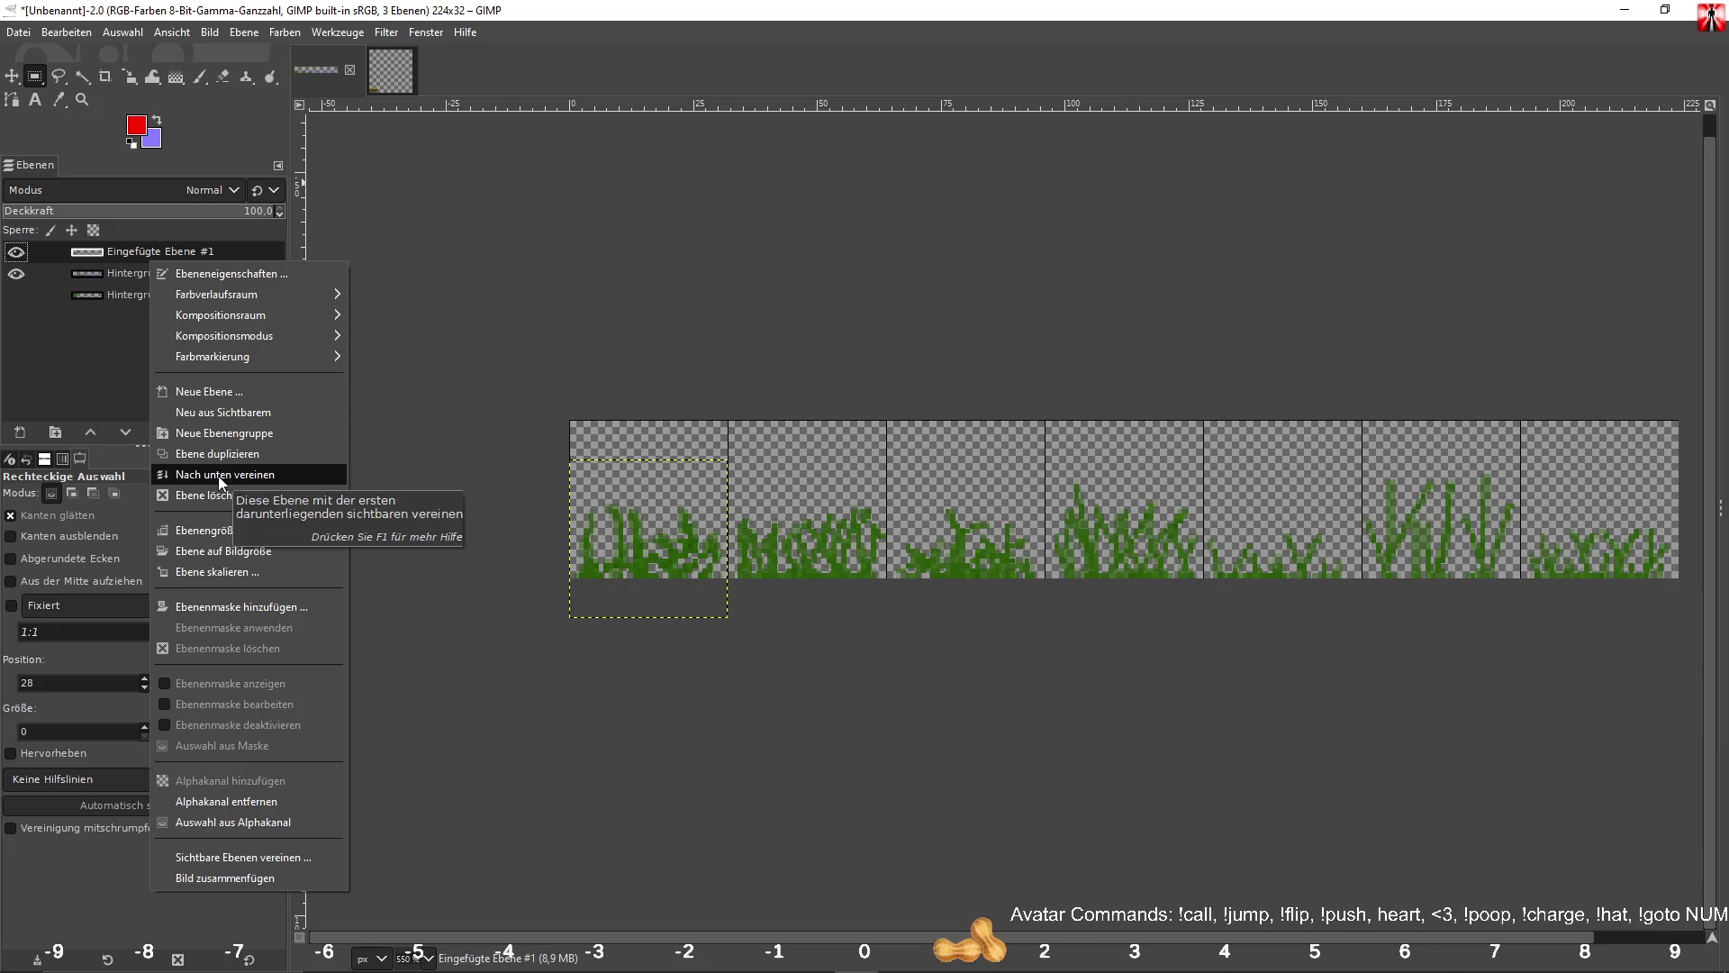
Merge Eingefügte Ebene #1 down into Hintergrund-Kopie, then toggle layer visibility to check the result.
left_click(218, 475)
left_click(15, 274)
left_click(16, 274)
left_click(16, 253)
left_click(15, 253)
scroll(757, 607, "up", 3)
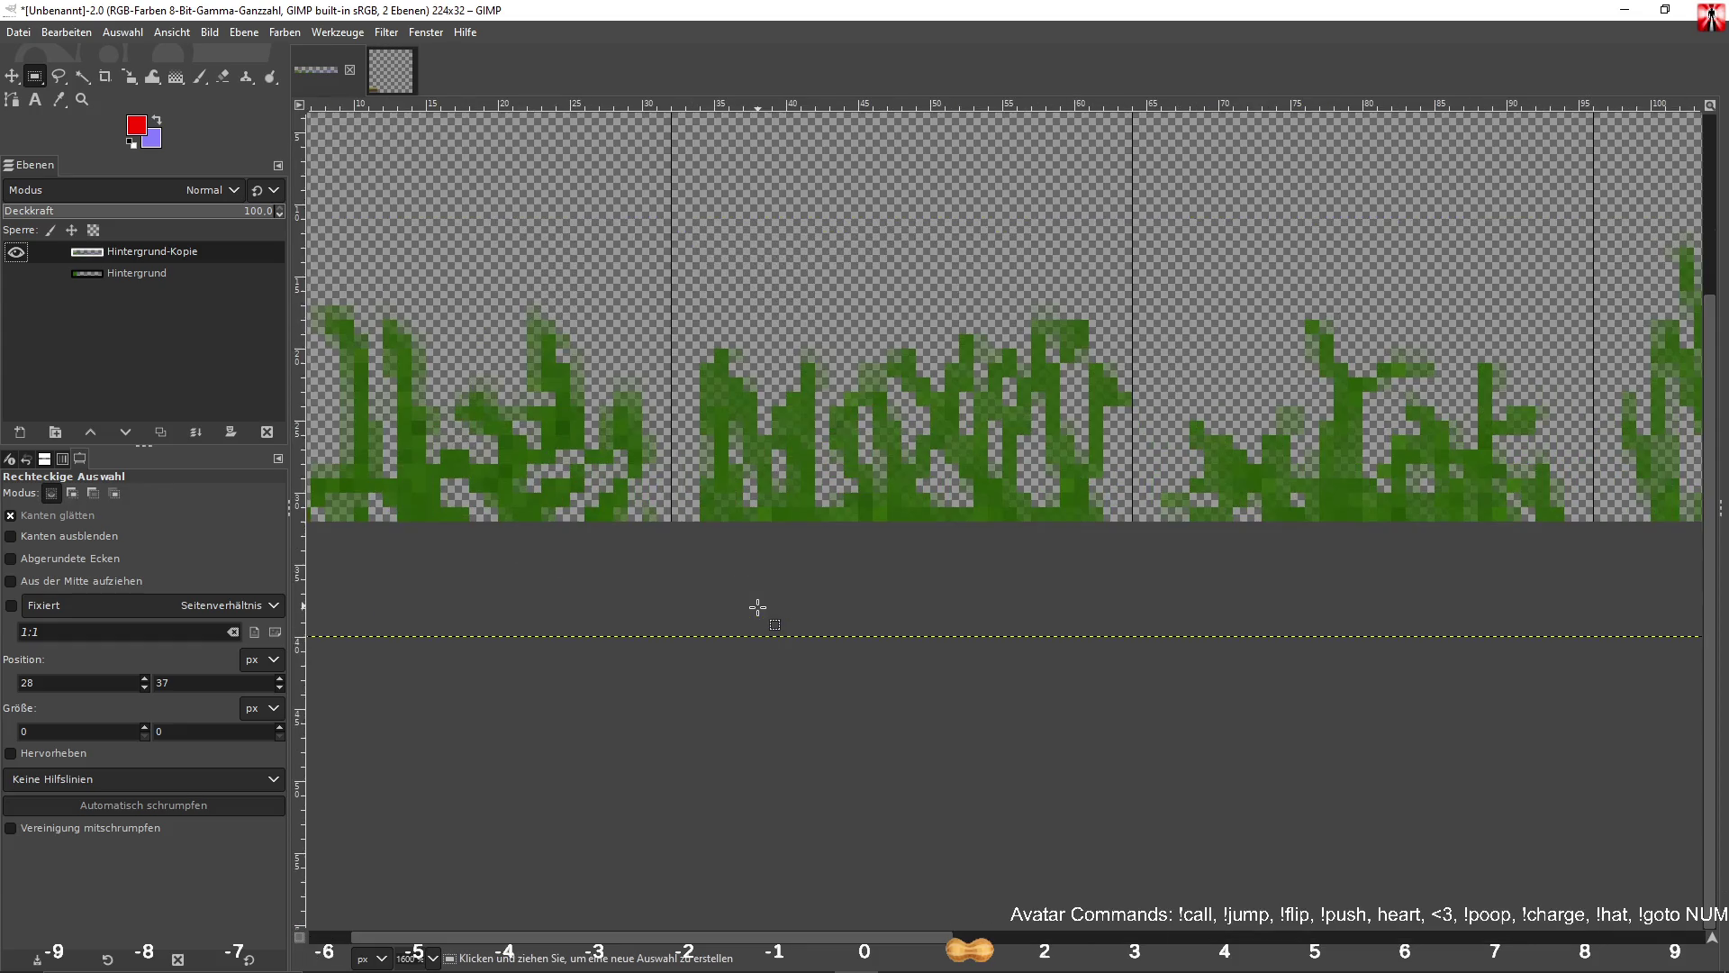
Paint a red flower dot on a left blade tip with the Paintbrush at 73.5 opacity.
left_click_drag(700, 552, 934, 726)
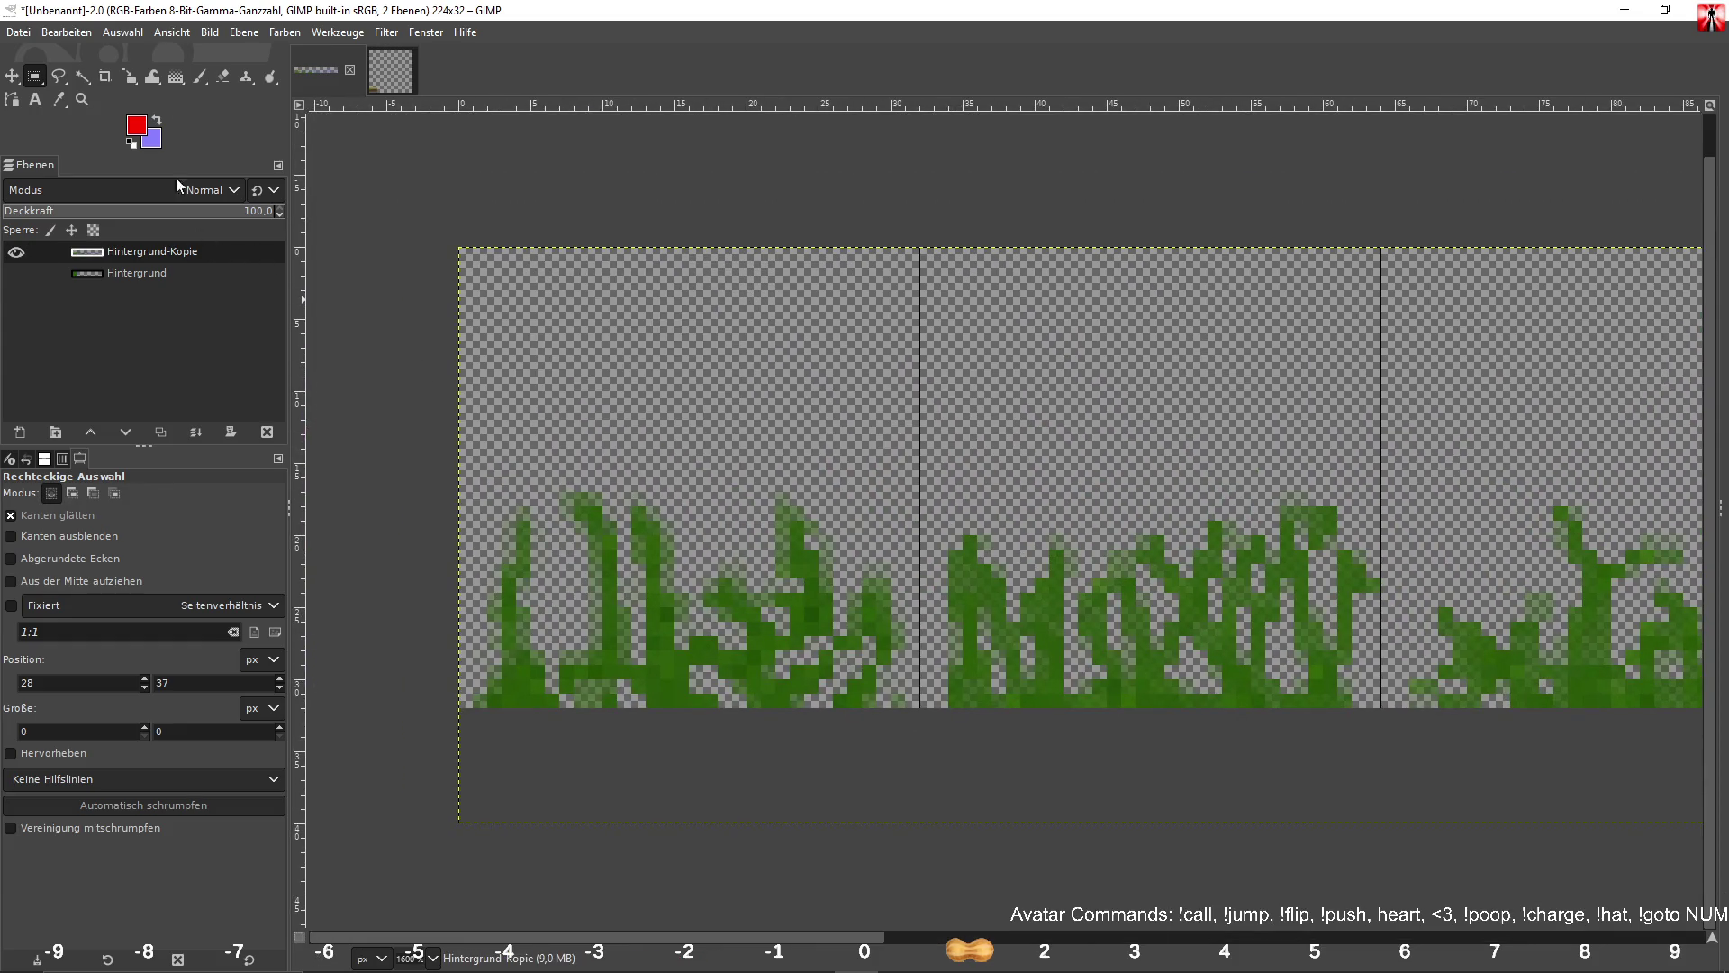
left_click(200, 76)
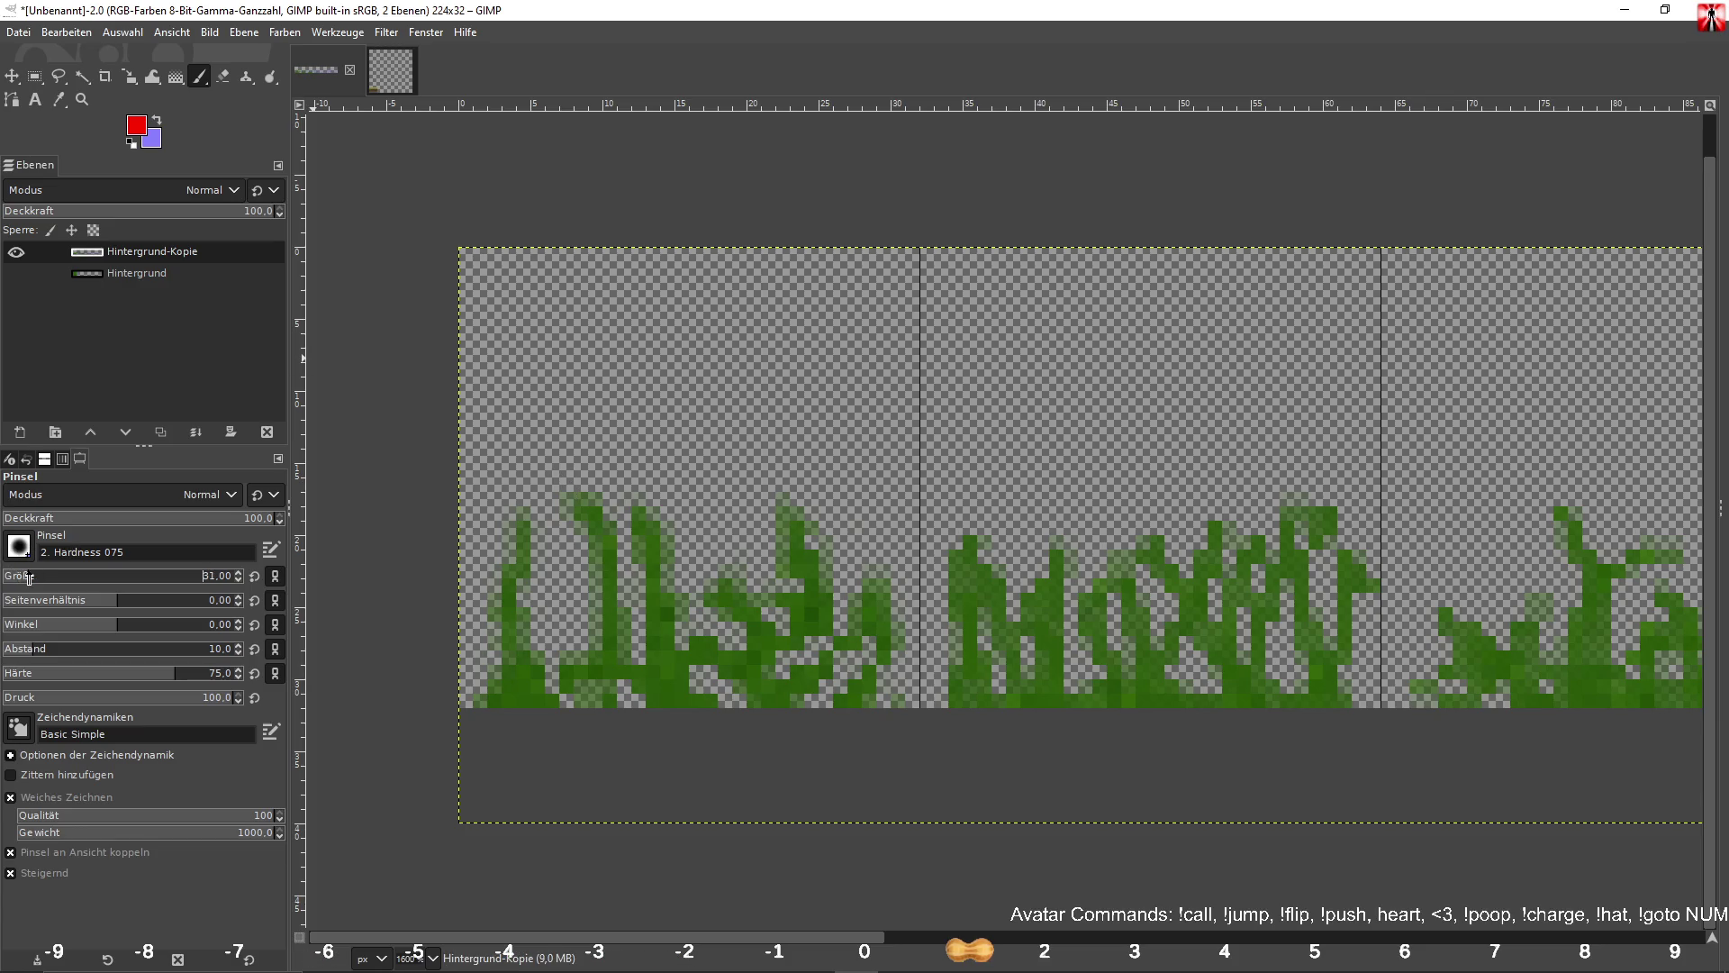
left_click(523, 525)
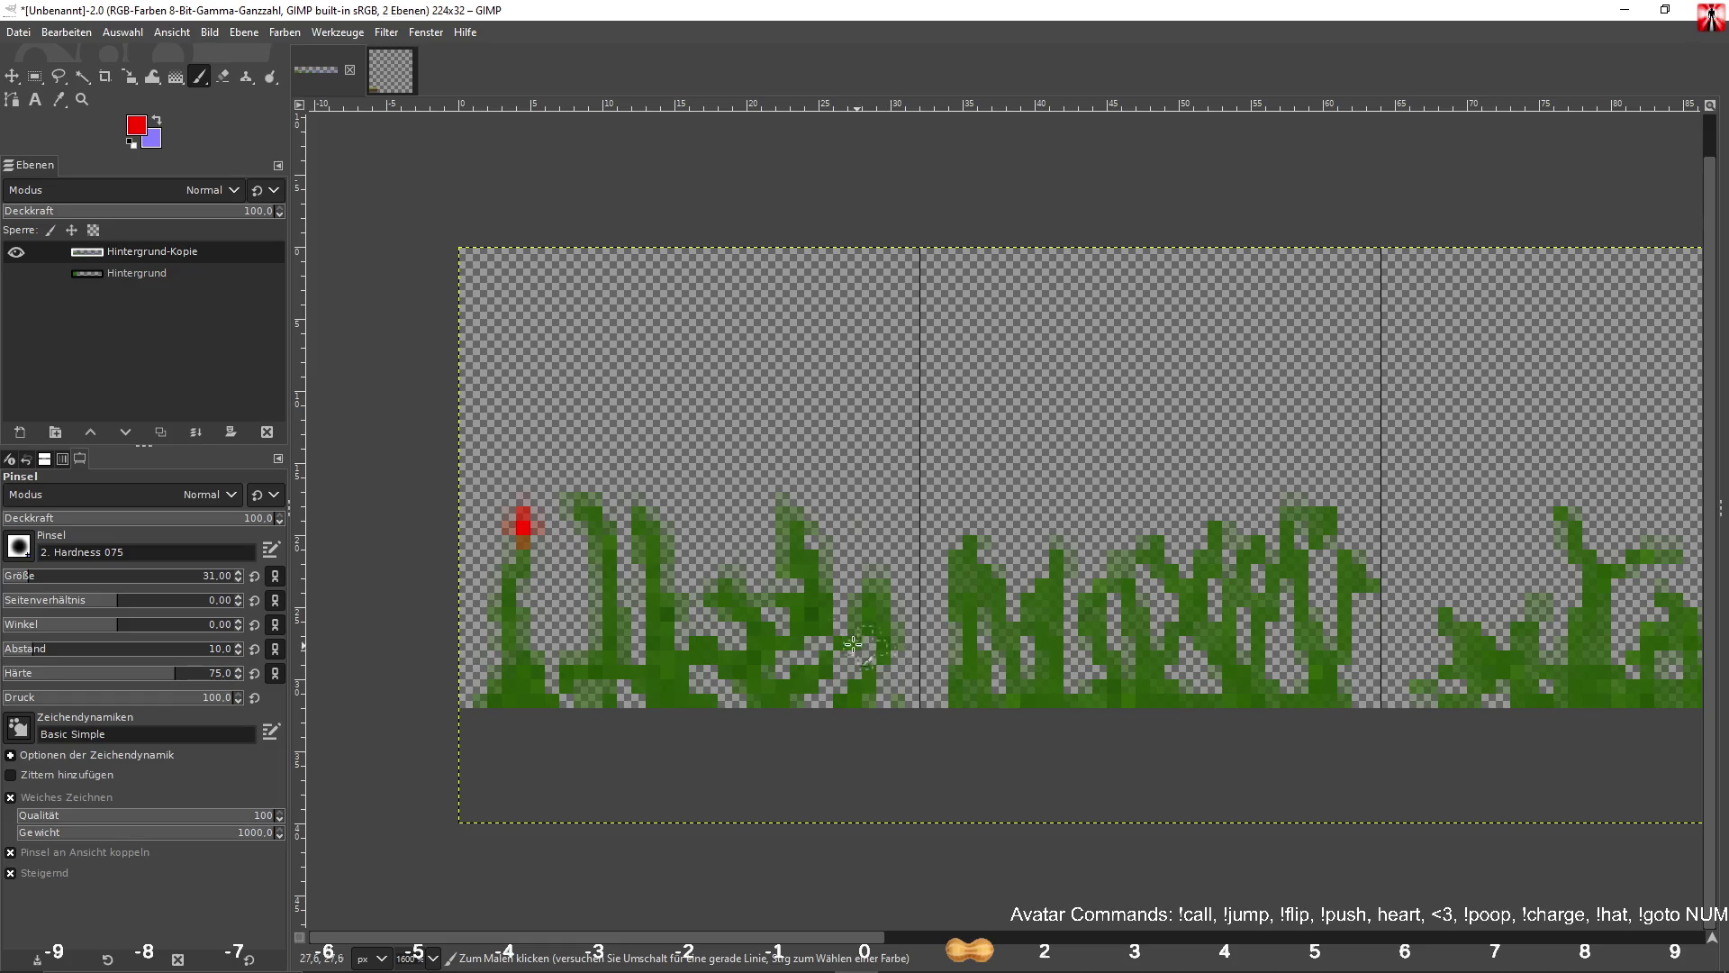
left_click(201, 517)
key("ctrl+z")
left_click(525, 529)
Undo the stray red dabs on the grass and switch the foreground to a darker red.
scroll(1041, 622, "down", 1)
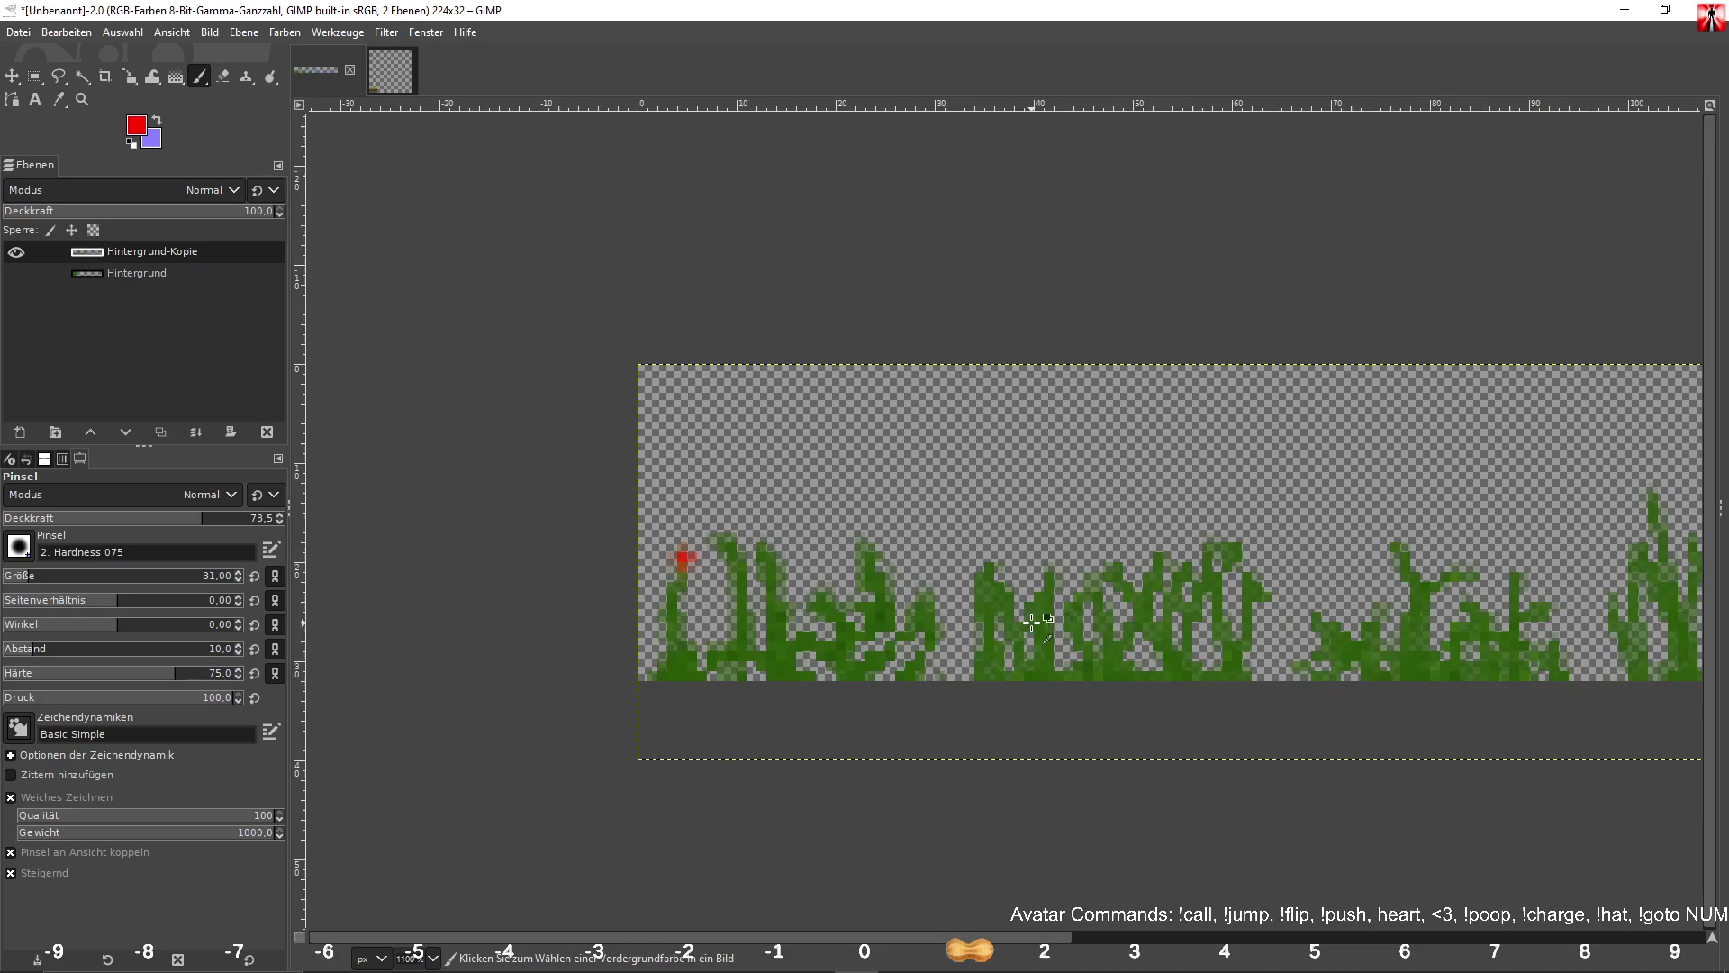
scroll(1058, 590, "right", 5)
left_click(1034, 567)
key("ctrl+z")
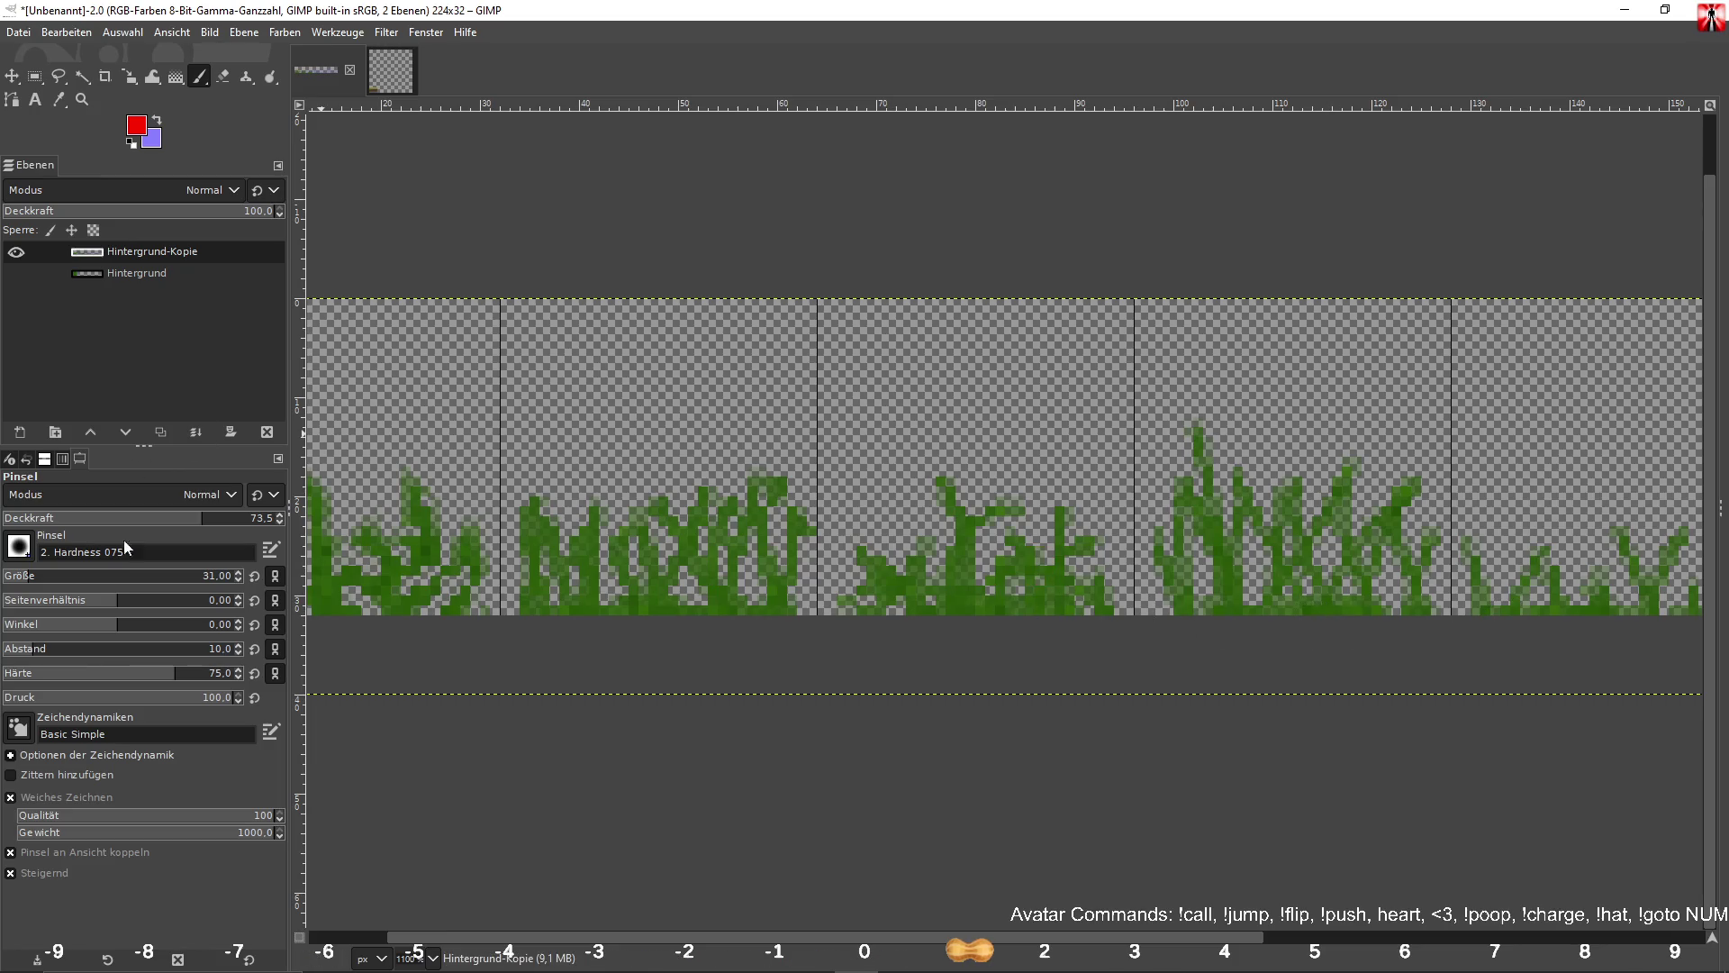
scroll(861, 575, "left", 5)
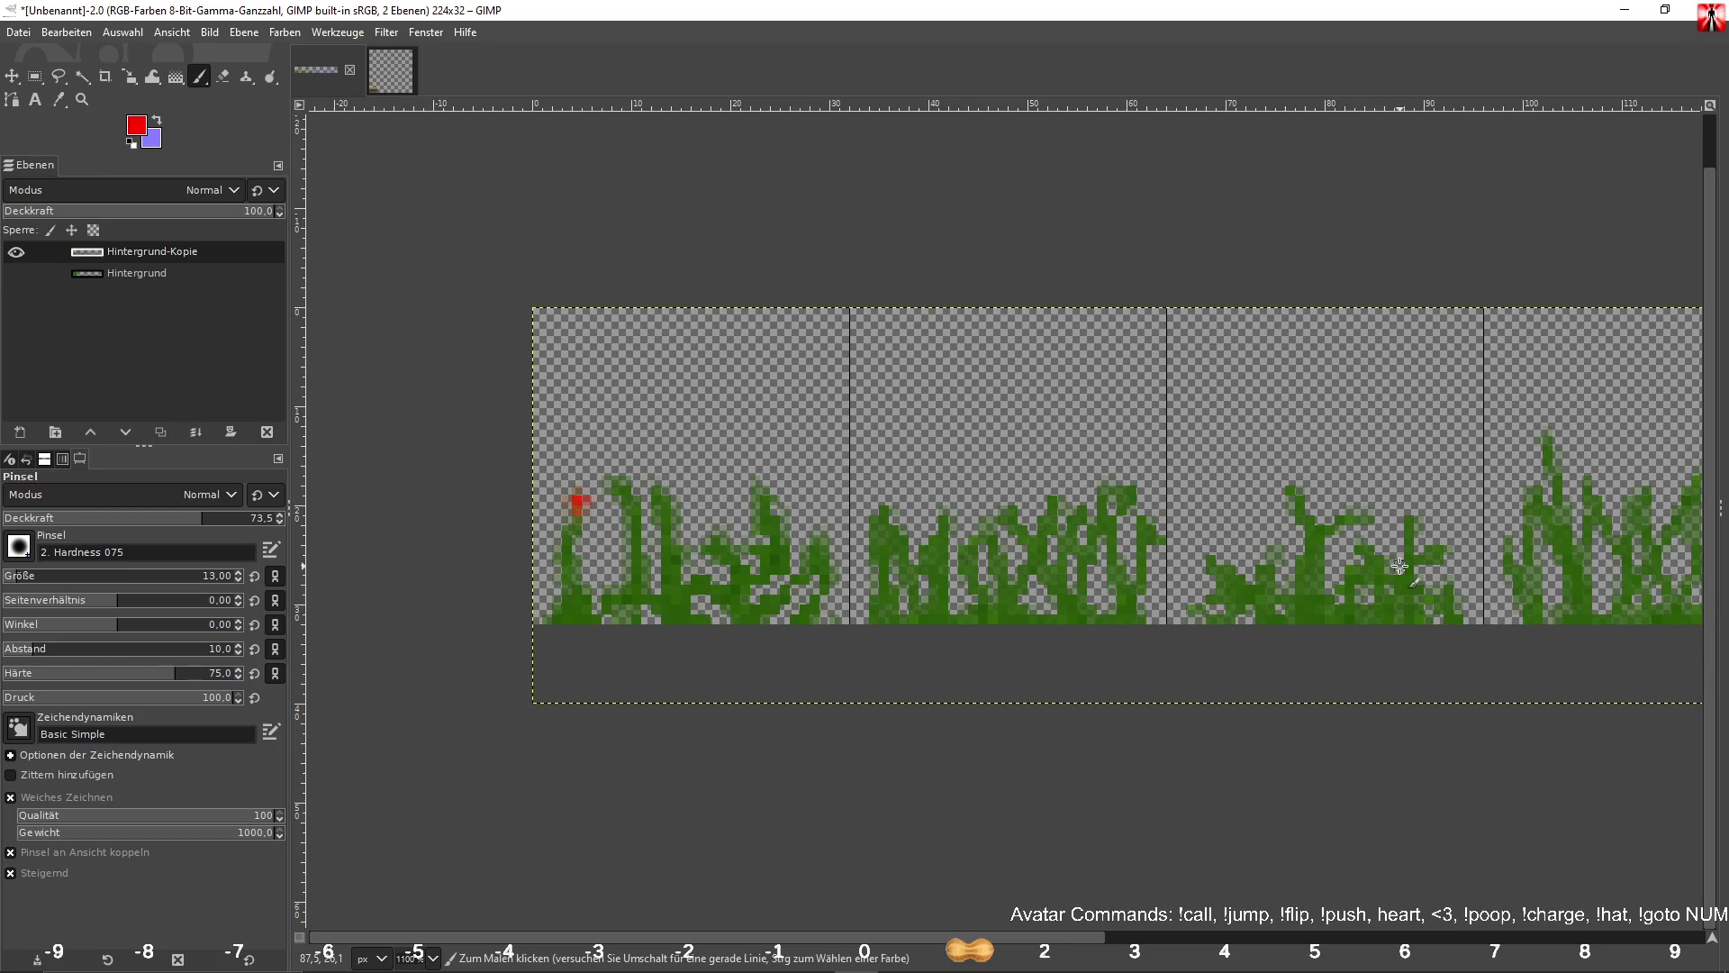
key("ctrl+z")
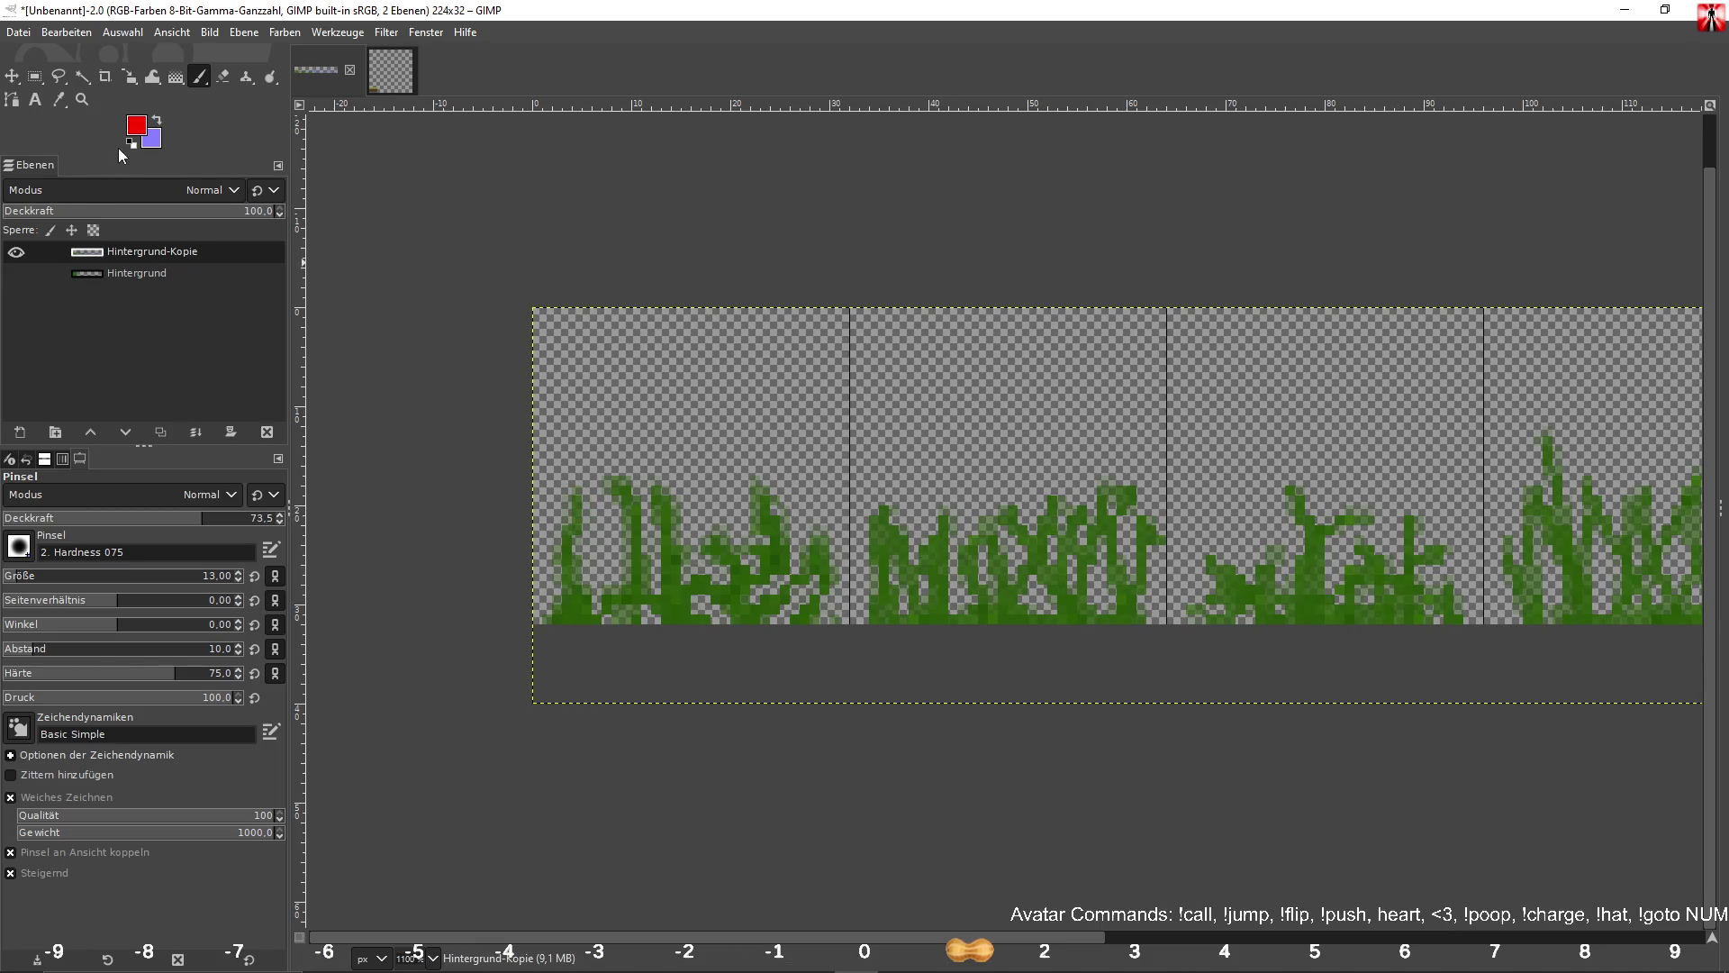
left_click(135, 128)
left_click_drag(732, 171, 766, 193)
left_click(841, 359)
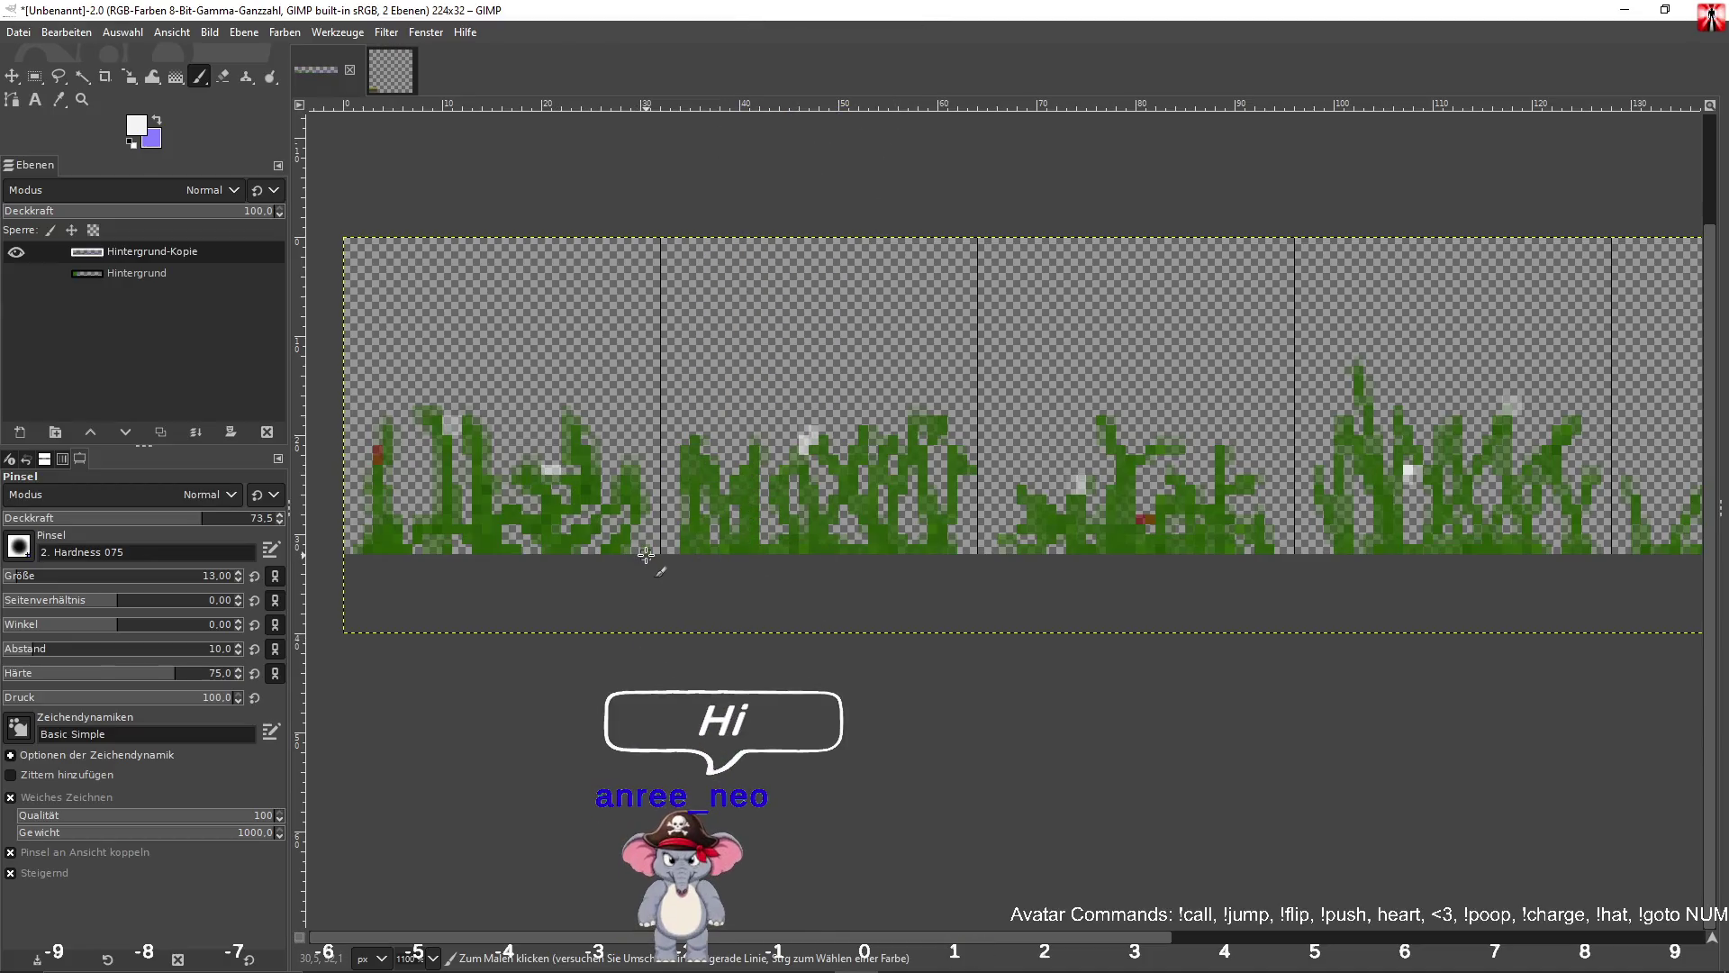
Set the foreground colour to saturated blue 007cf9.
left_click(136, 125)
left_click(759, 184)
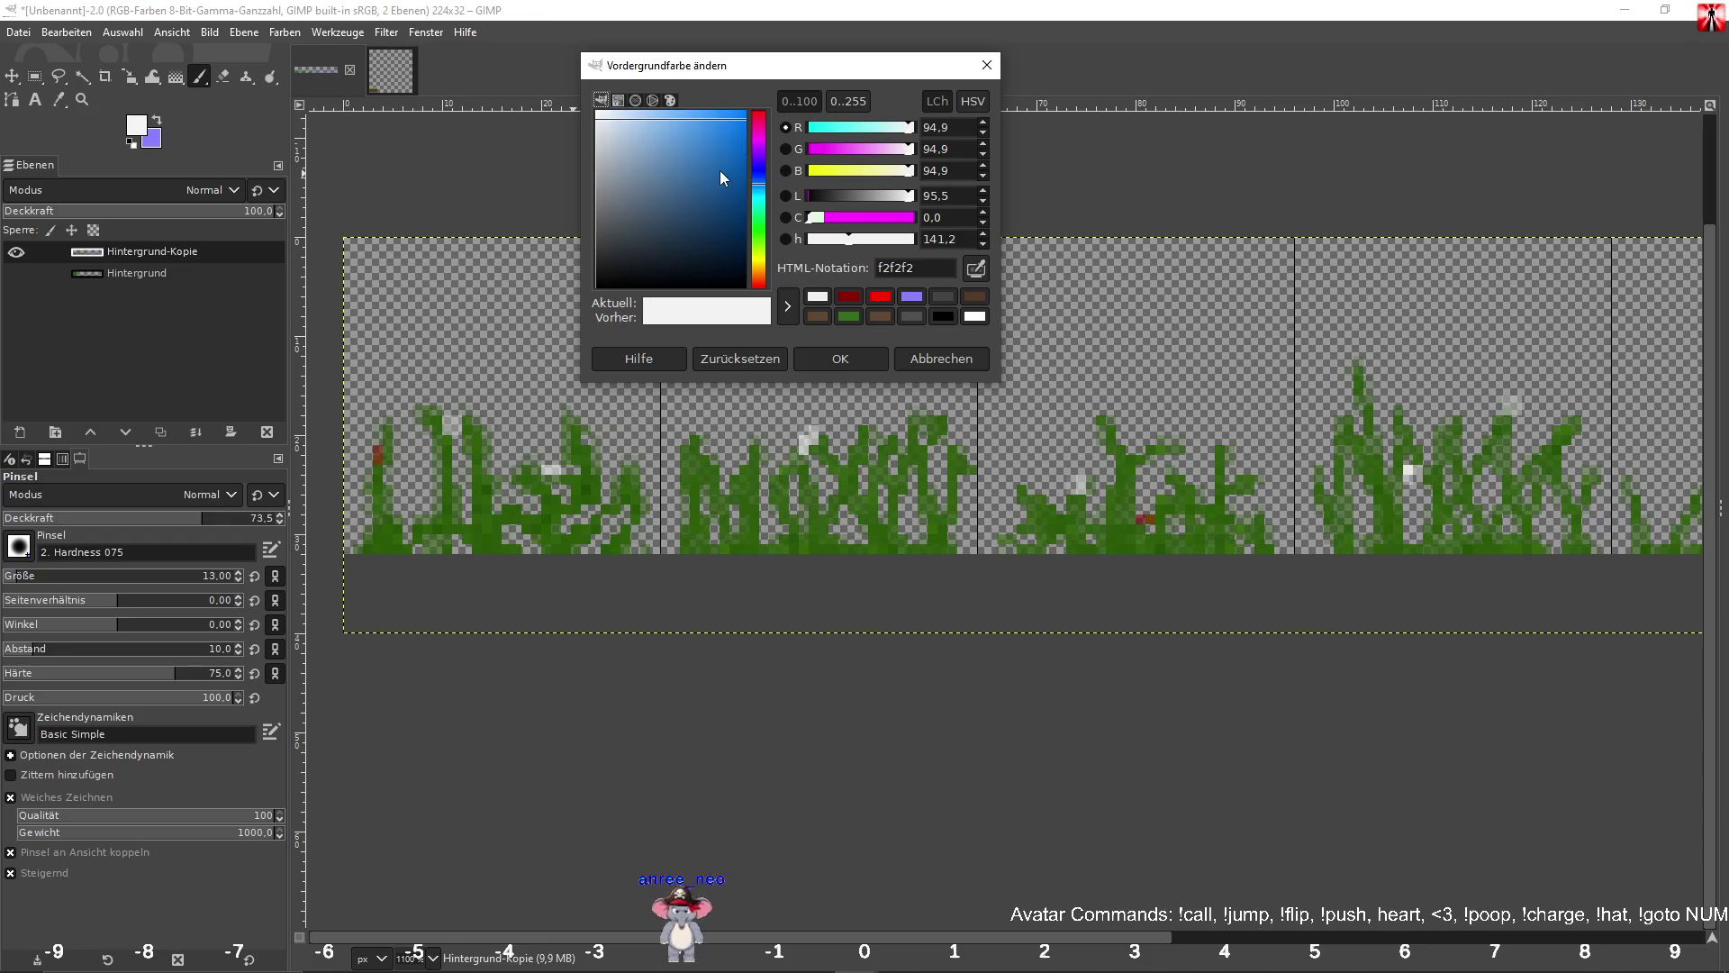
left_click(745, 113)
left_click(864, 358)
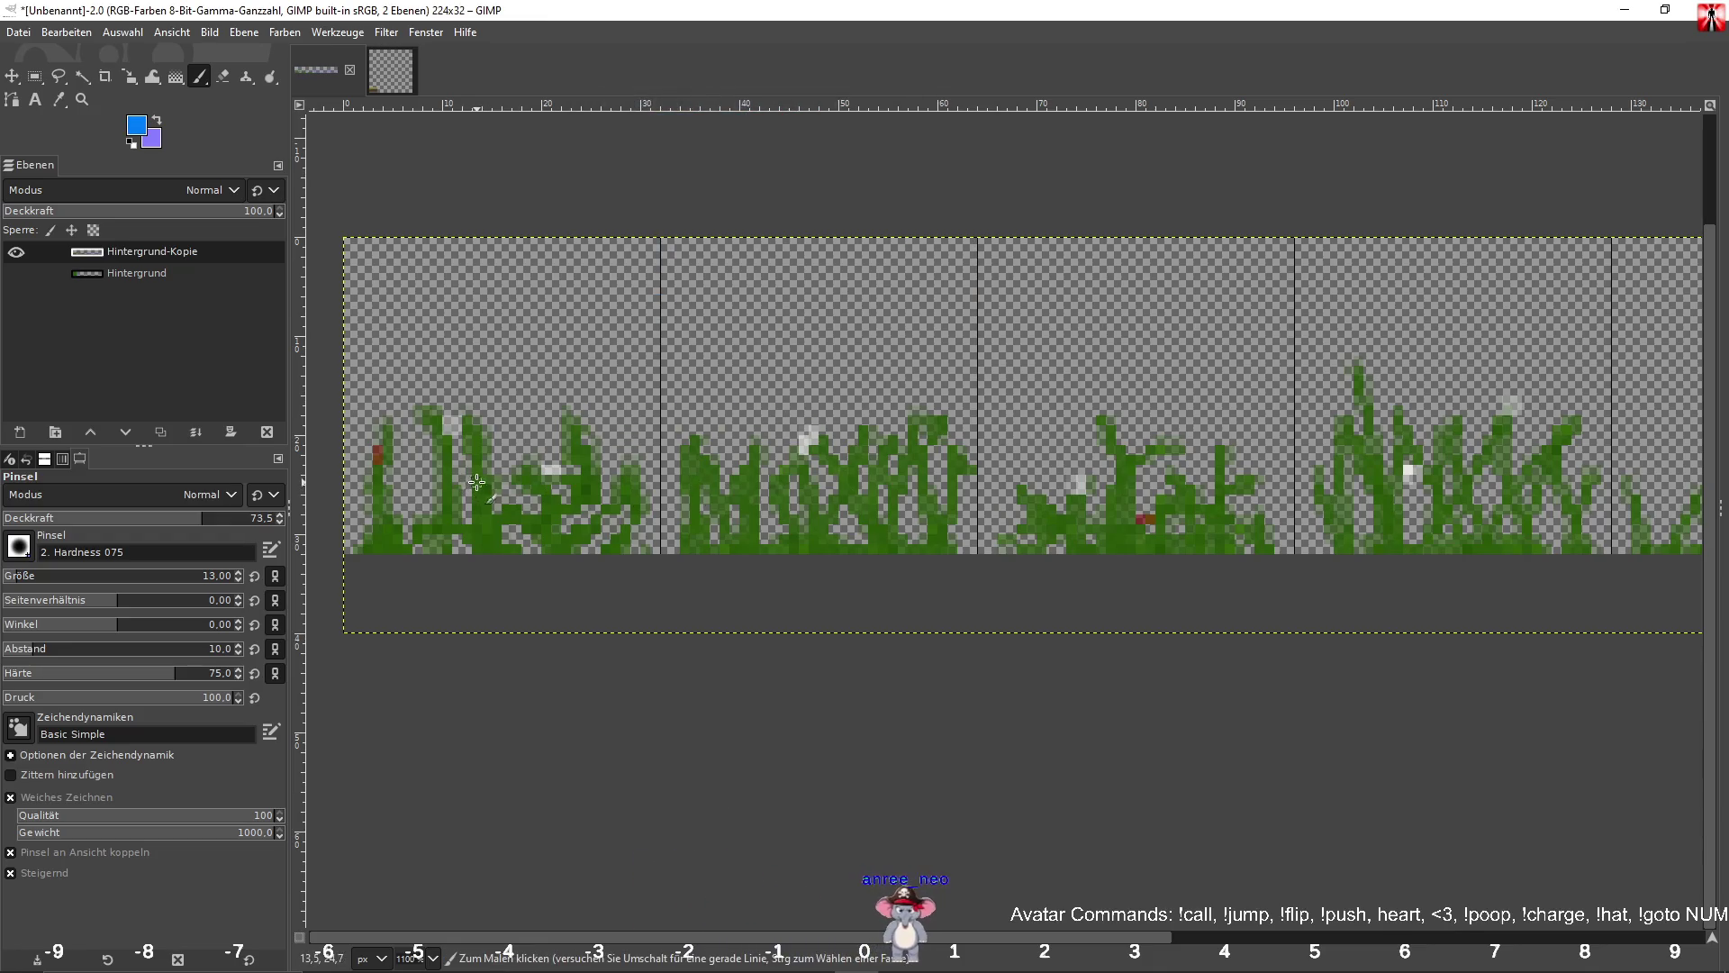
Paint blue flower dots on the second and third grass tiles.
scroll(720, 477, "right", 6)
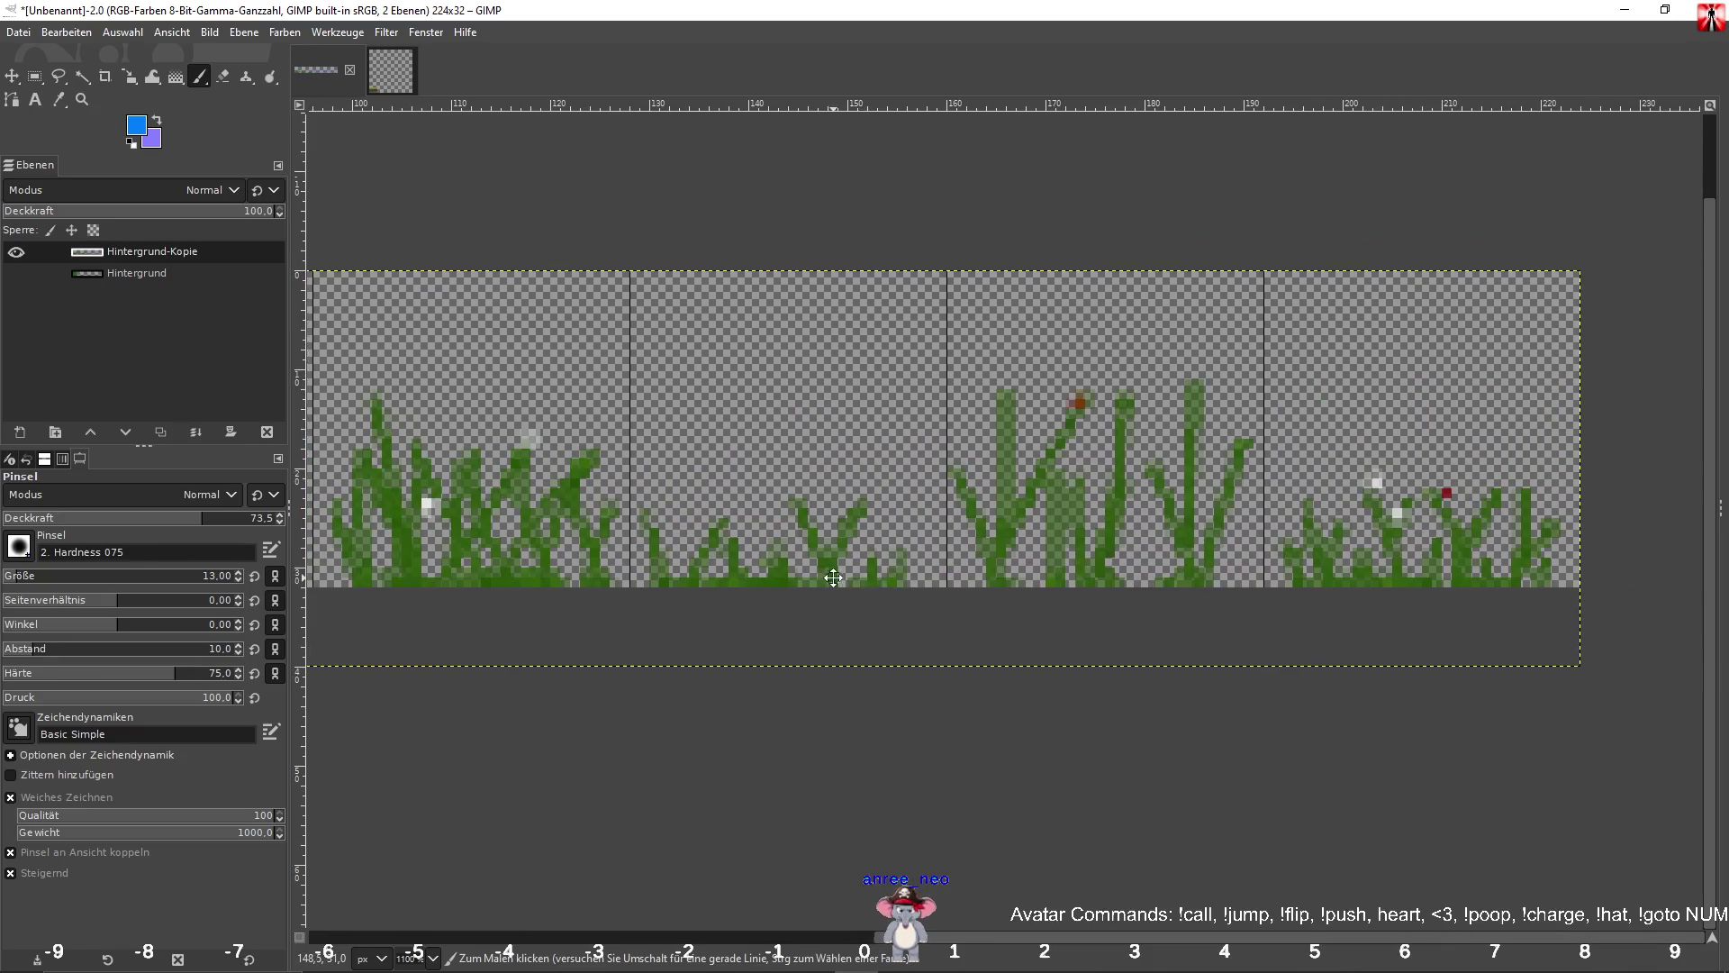
left_click(1149, 461)
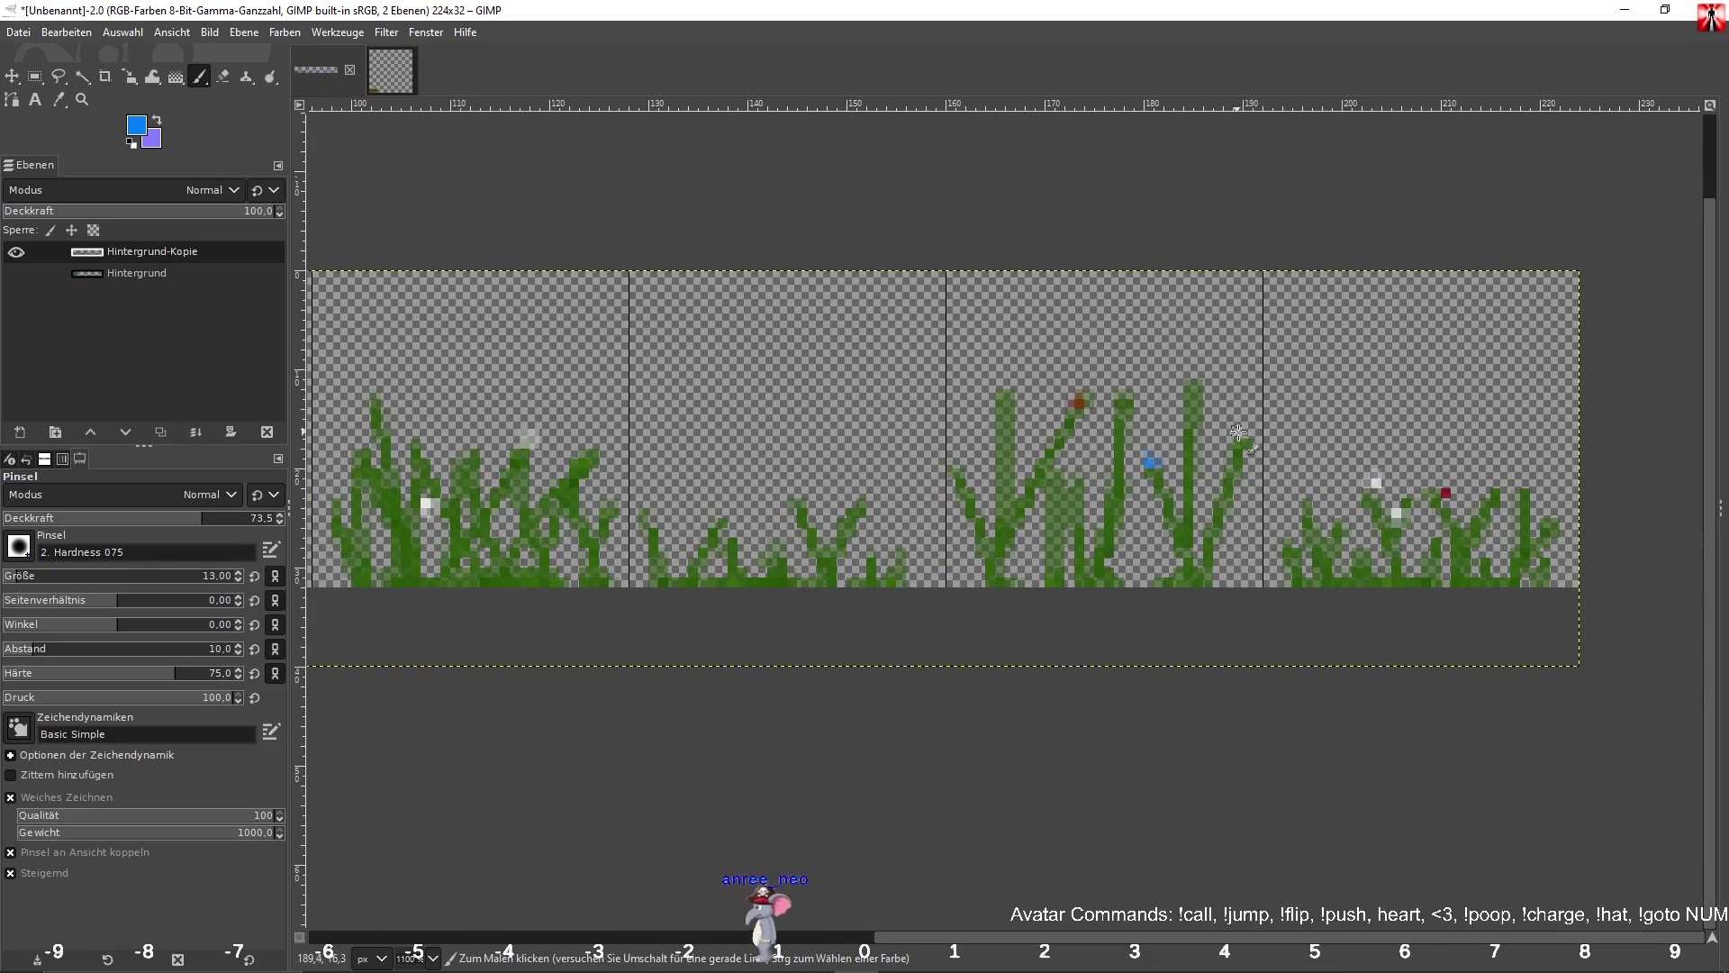
left_click(959, 462)
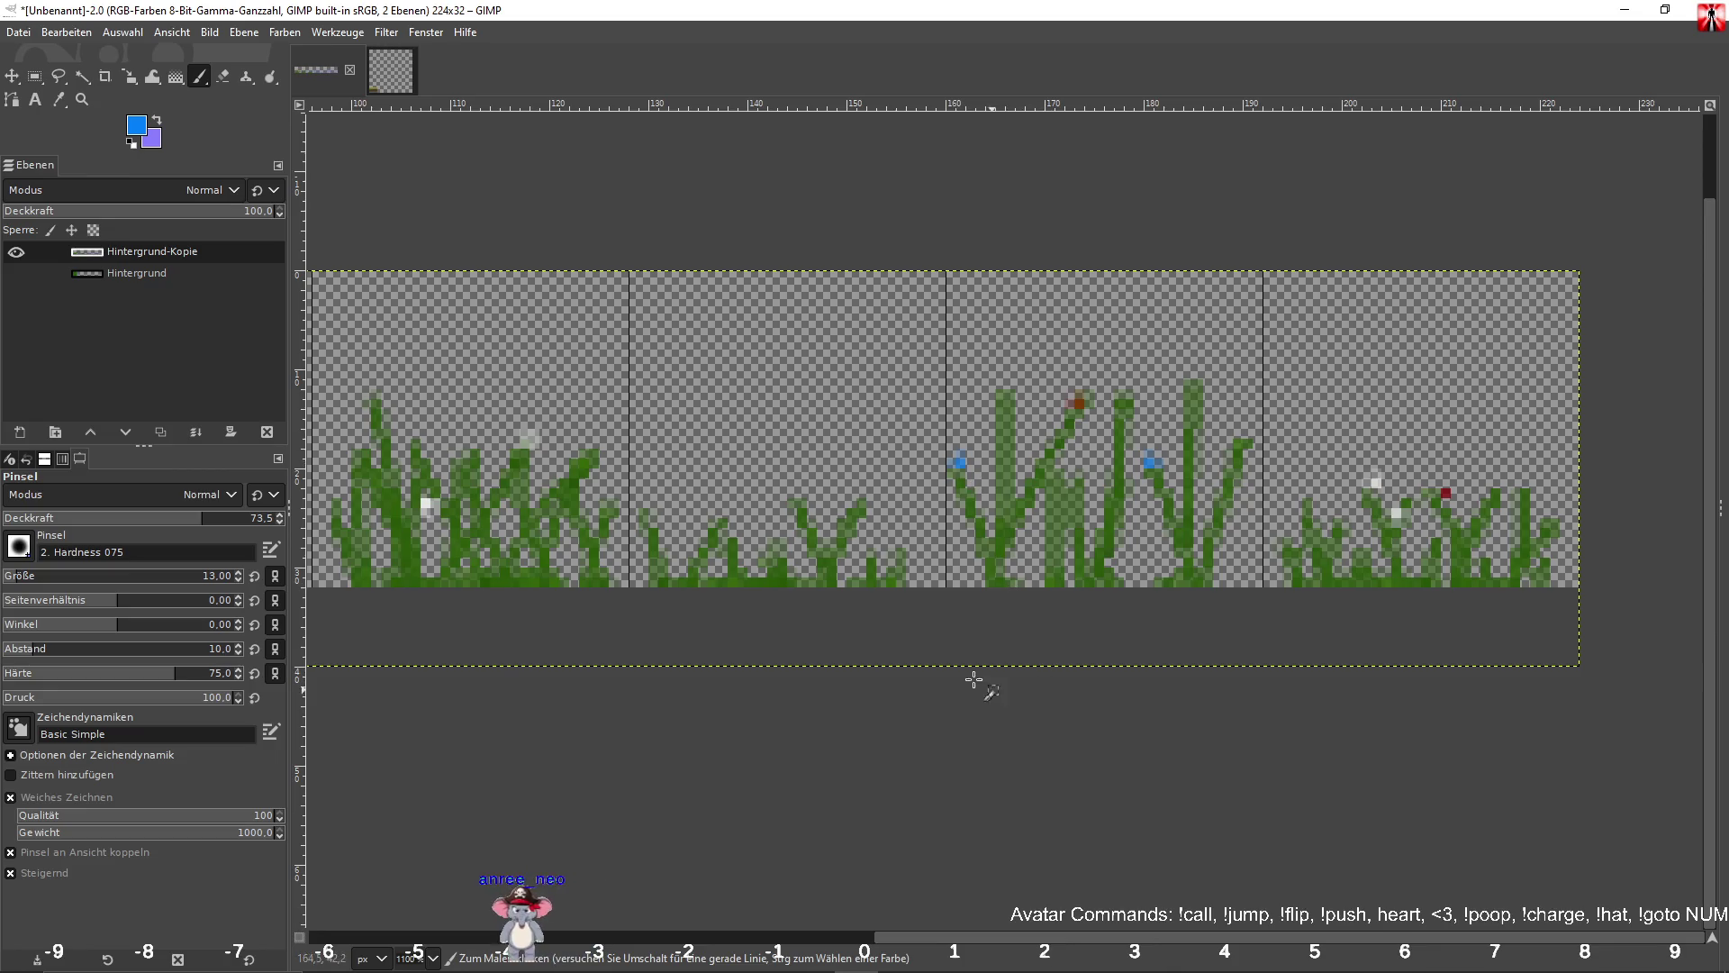
scroll(664, 613, "left", 6)
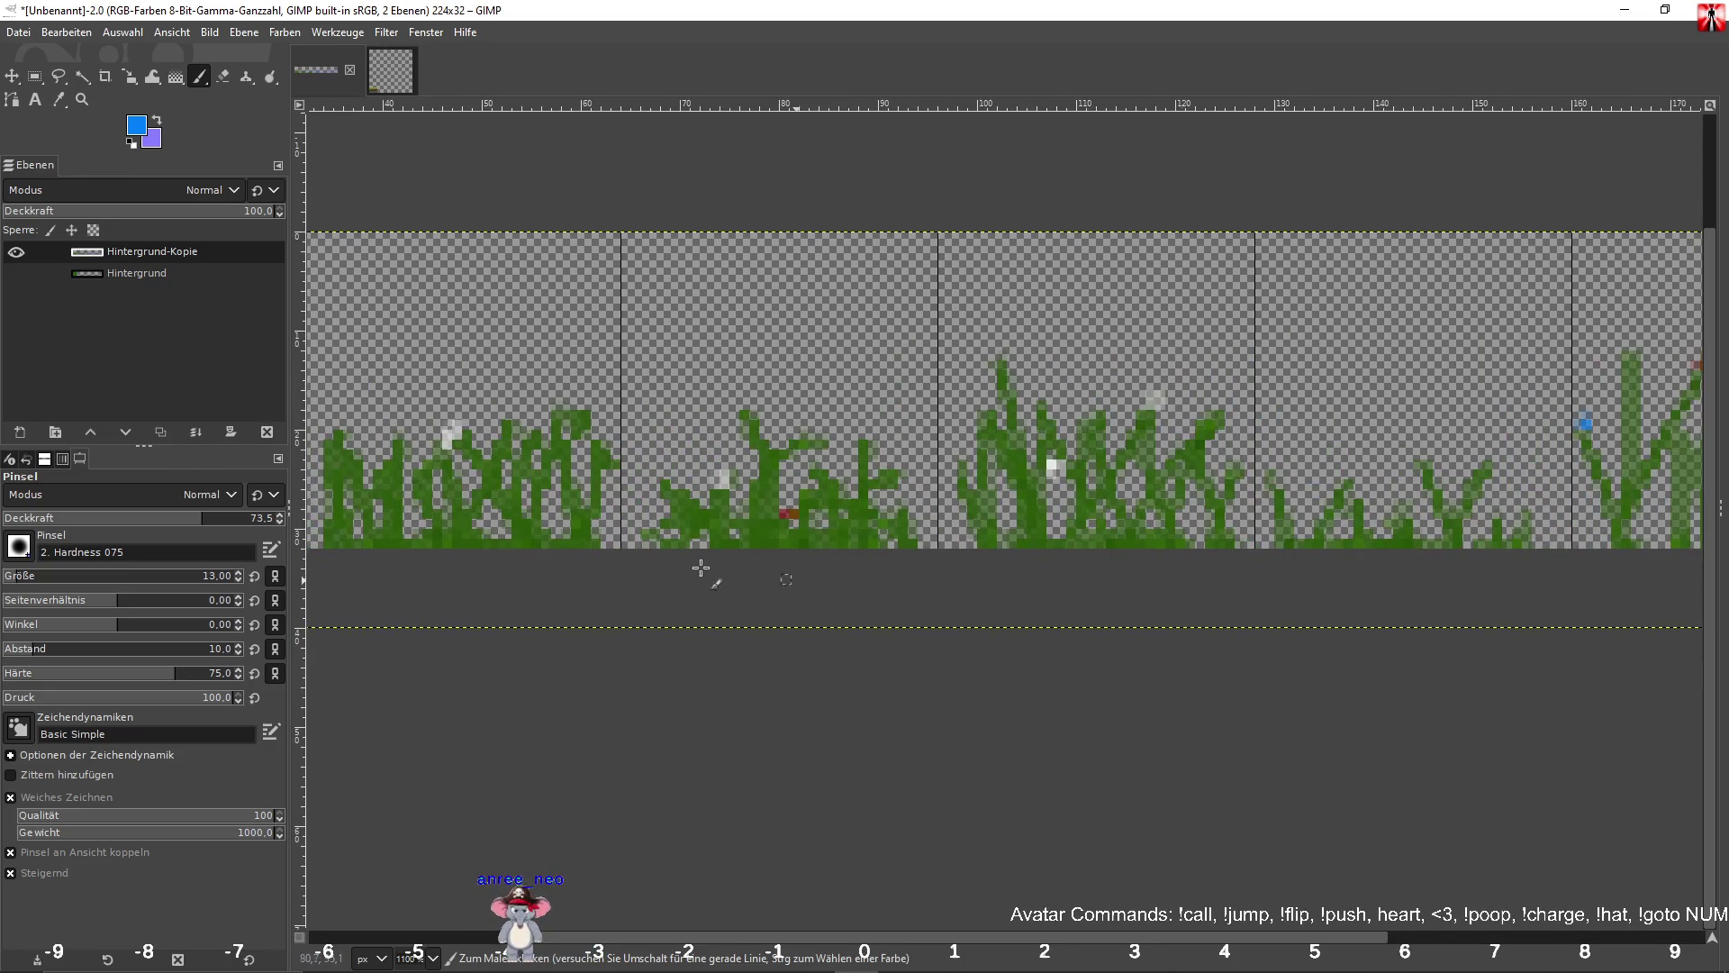
left_click(815, 463)
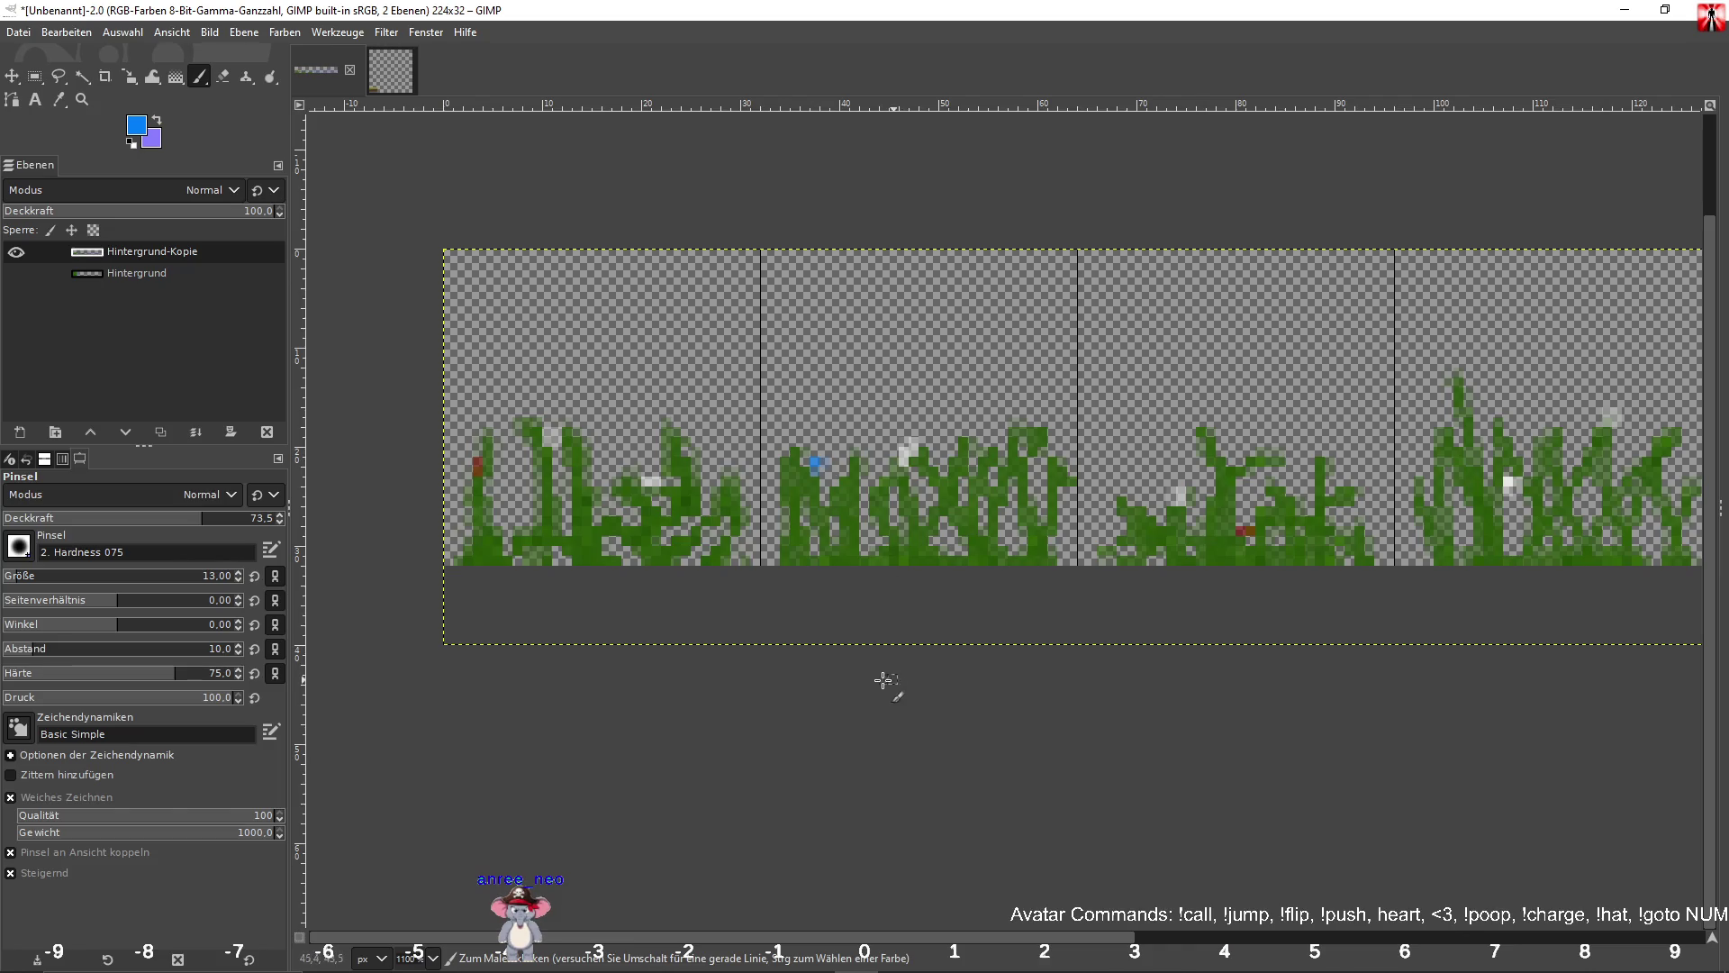
scroll(991, 644, "down", 5)
scroll(1116, 653, "up", 1)
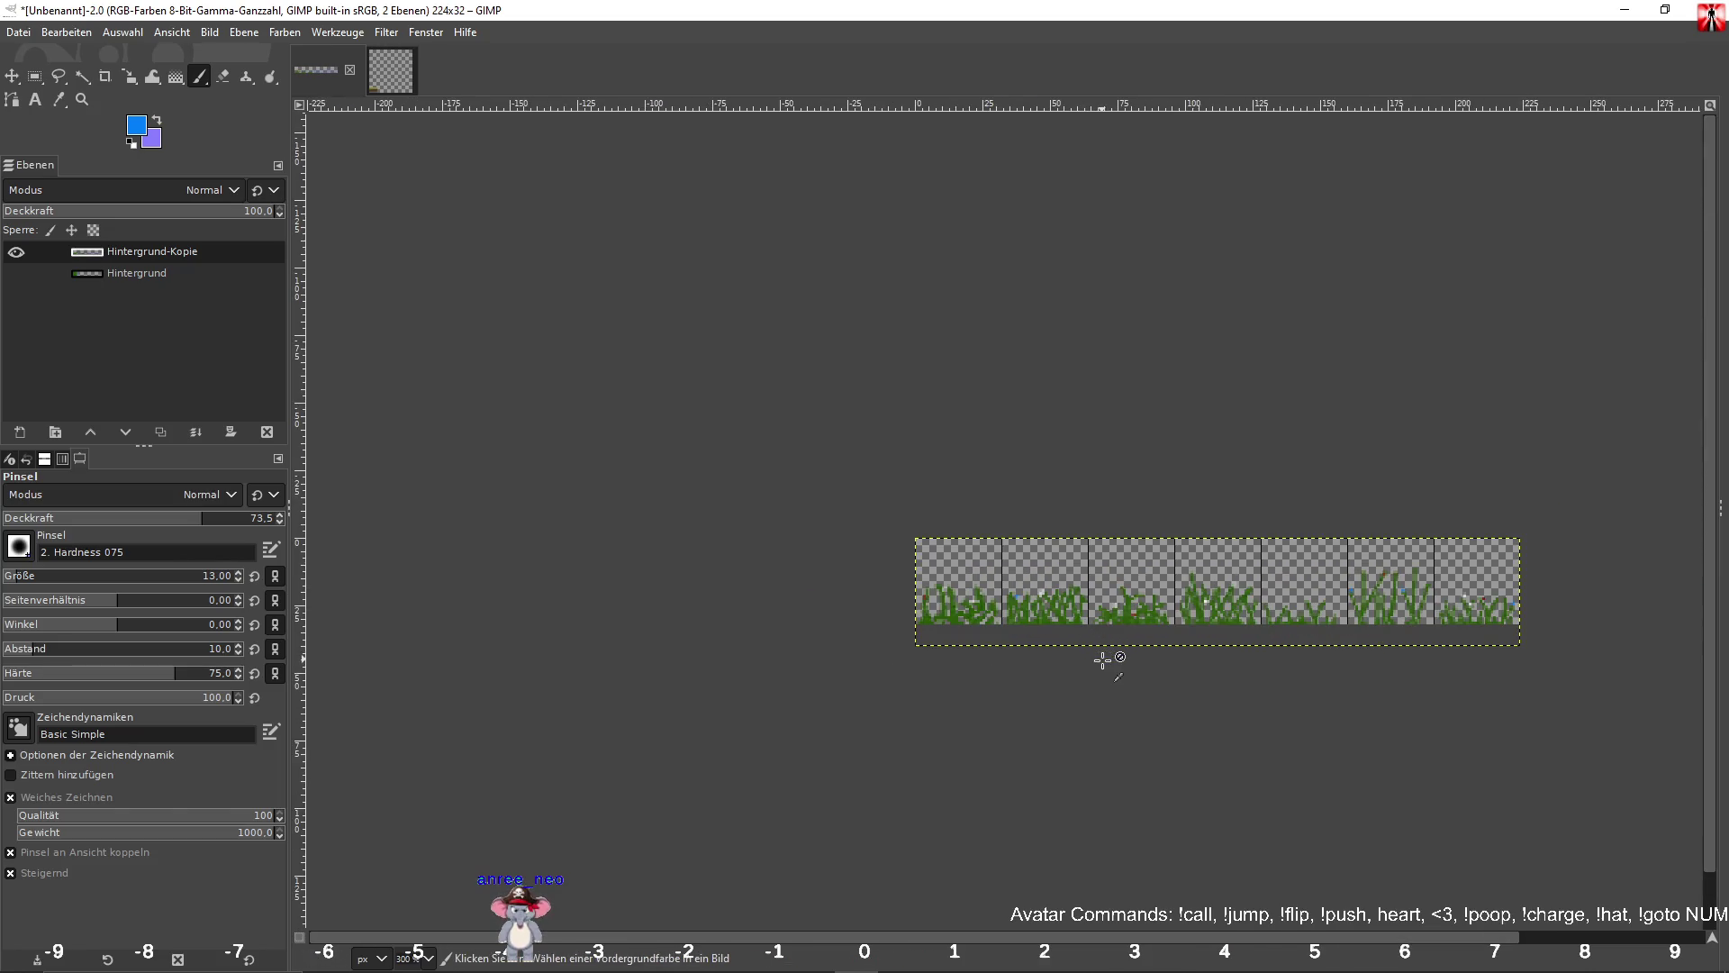
scroll(1149, 659, "up", 2)
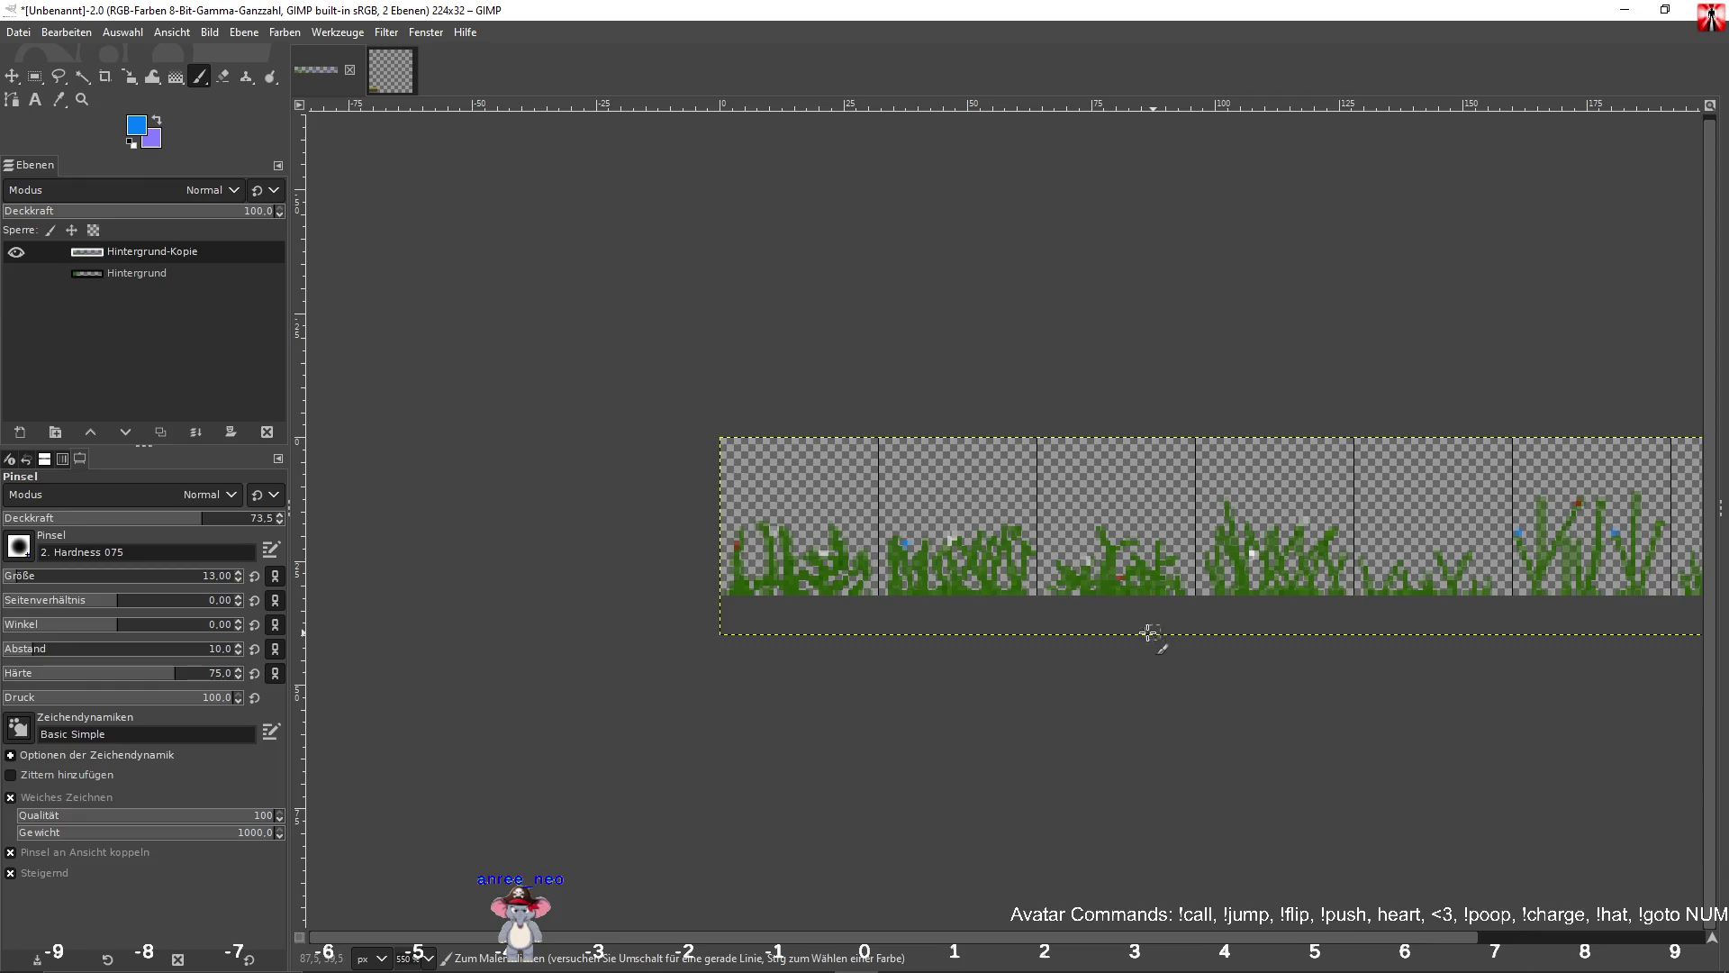
Set the foreground to yellow and dot a yellow flower onto the first grass tile.
left_click(136, 125)
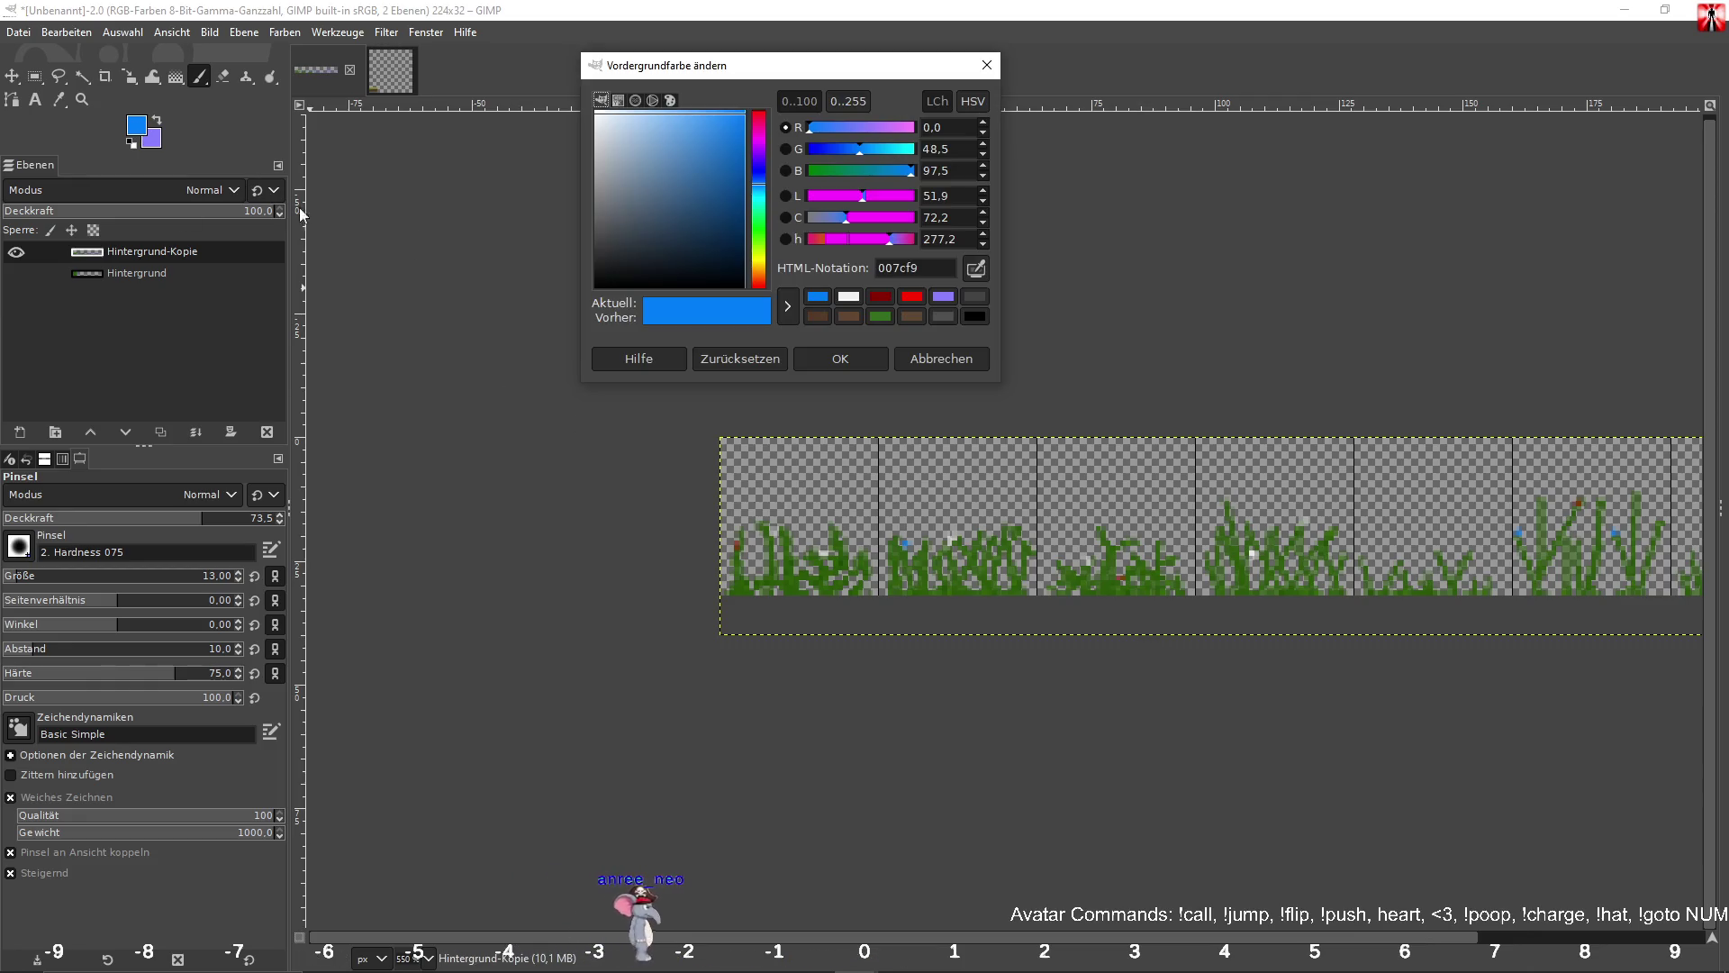
left_click(763, 262)
left_click(843, 360)
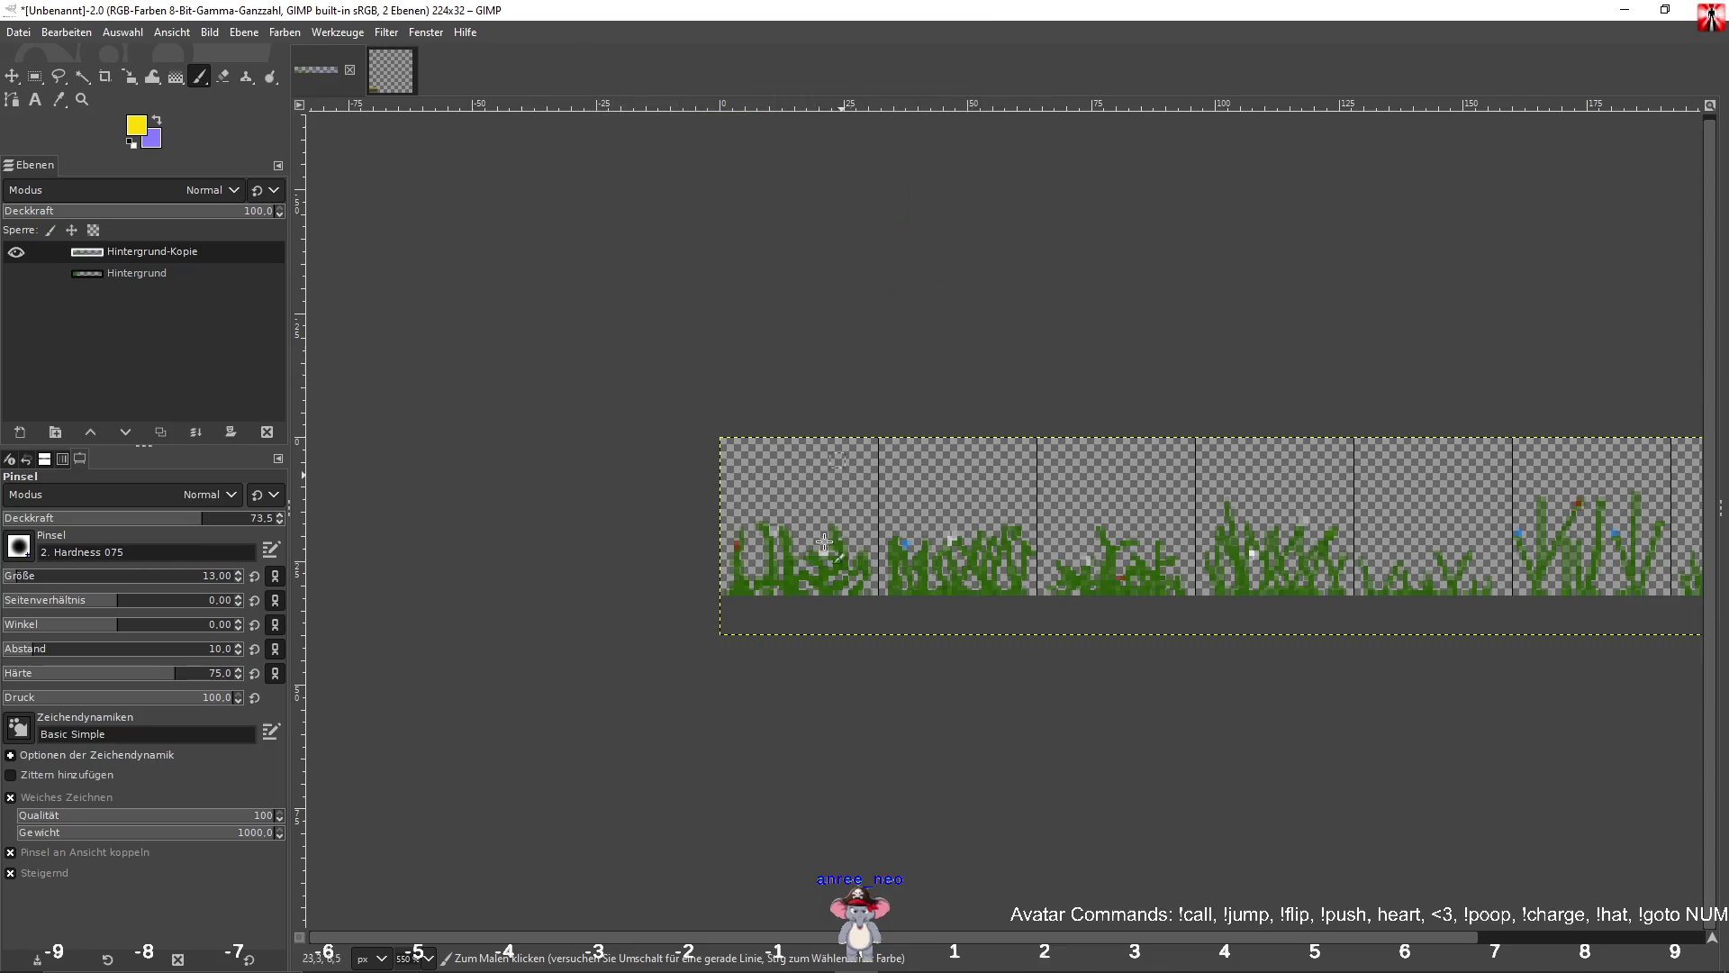
left_click(862, 550)
Add a yellow flower dot on a right-hand tile and review the whole strip.
scroll(1085, 639, "up", 2)
left_click_drag(1194, 624, 725, 571)
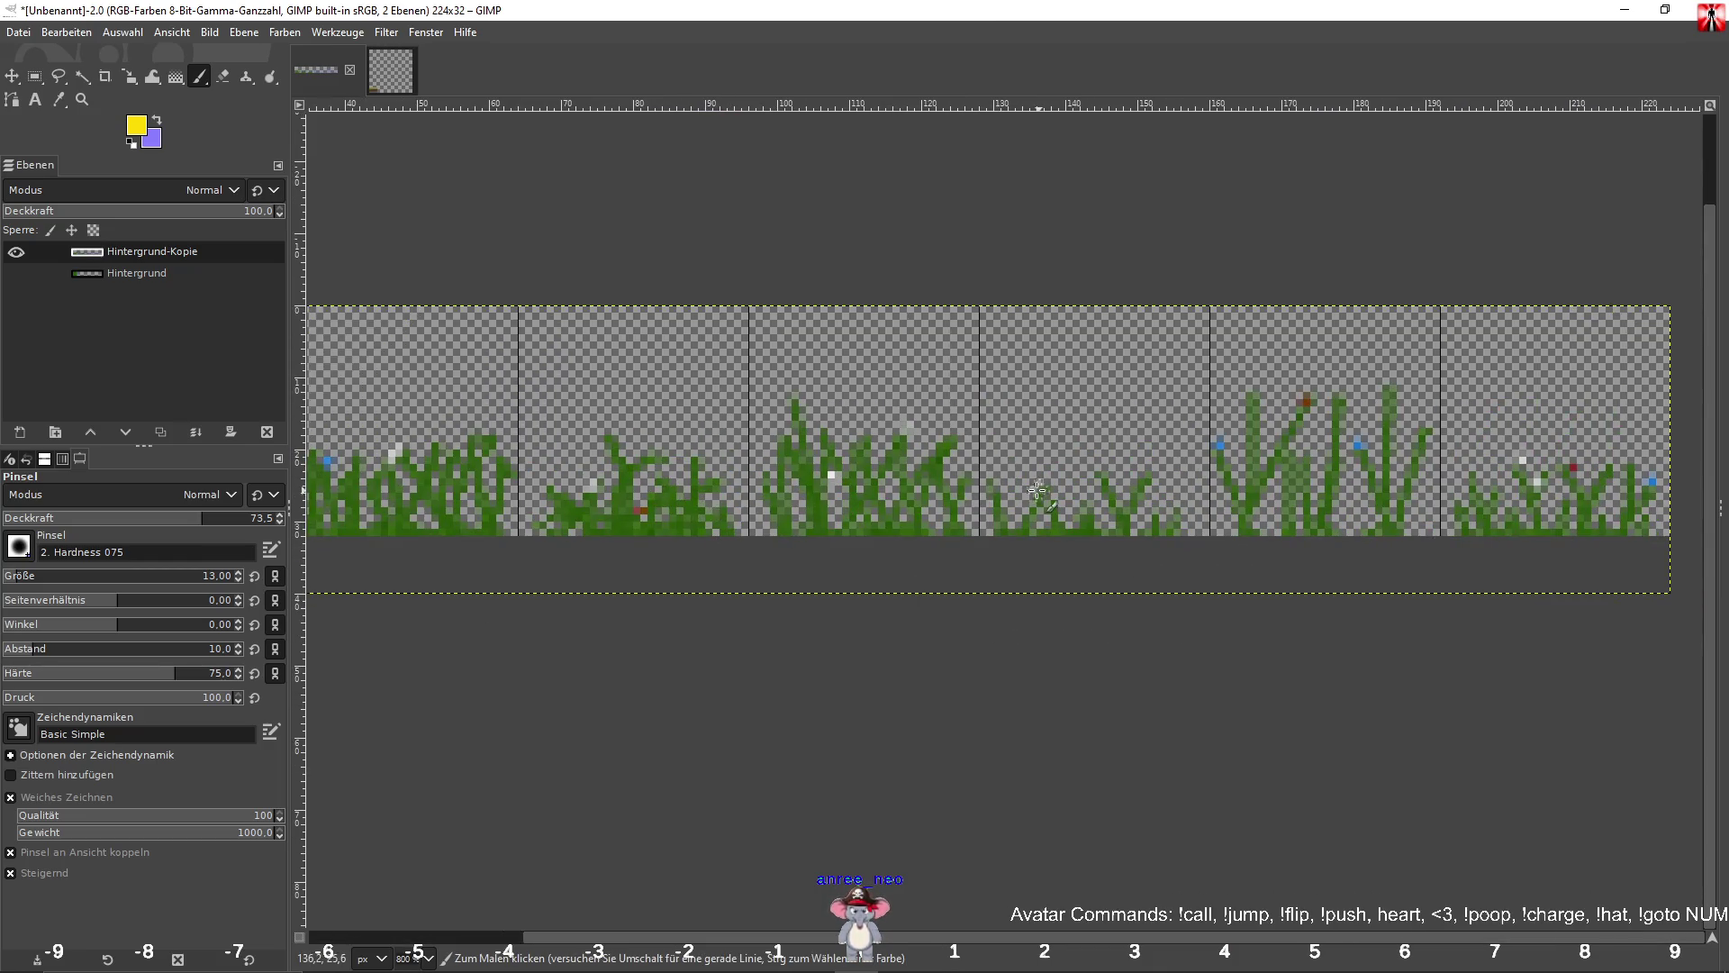
left_click_drag(897, 445, 720, 529)
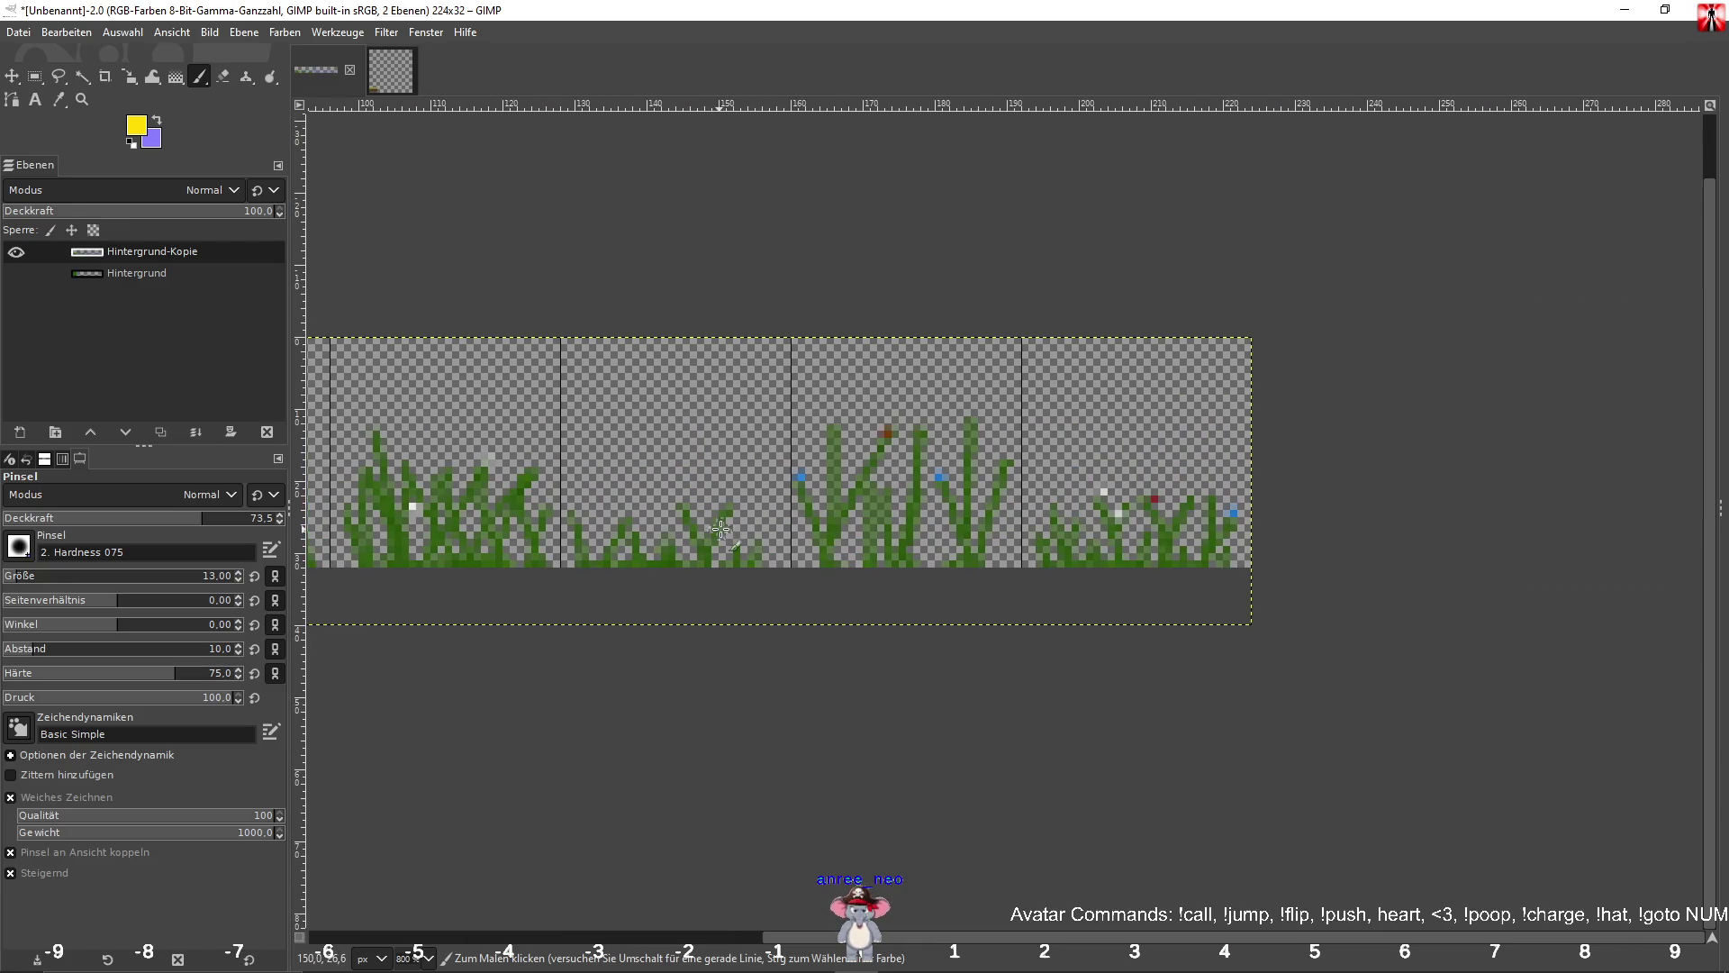
left_click(829, 425)
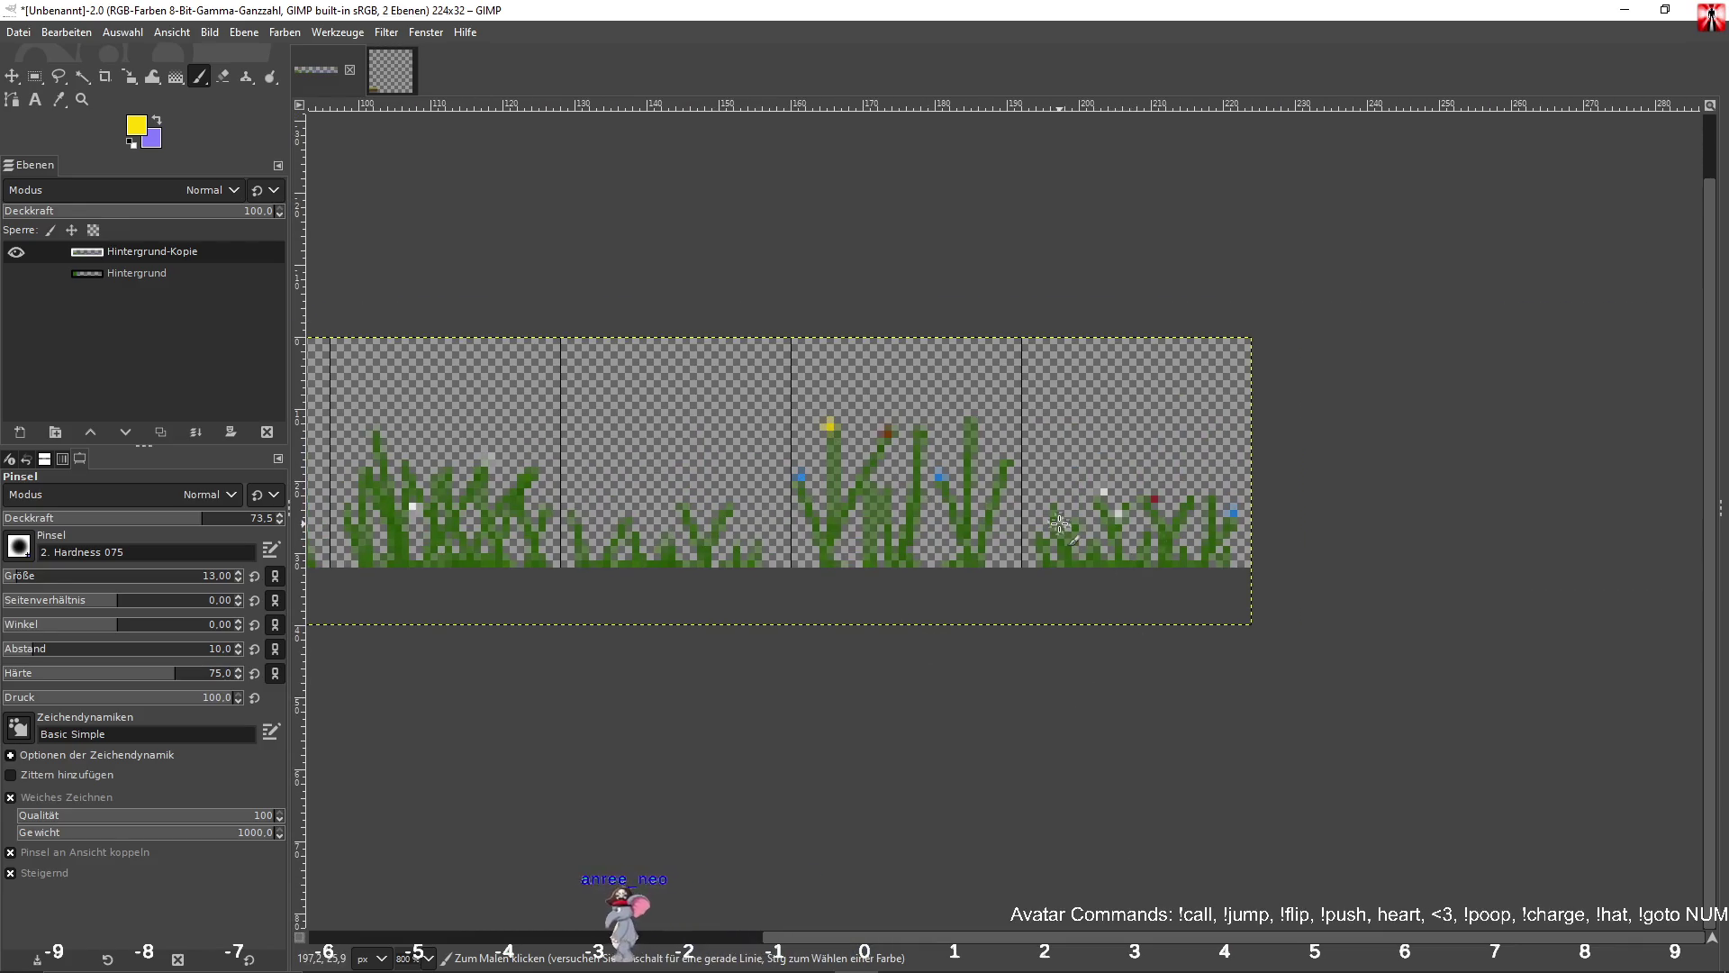
scroll(787, 717, "down", 4)
left_click_drag(734, 657, 859, 602)
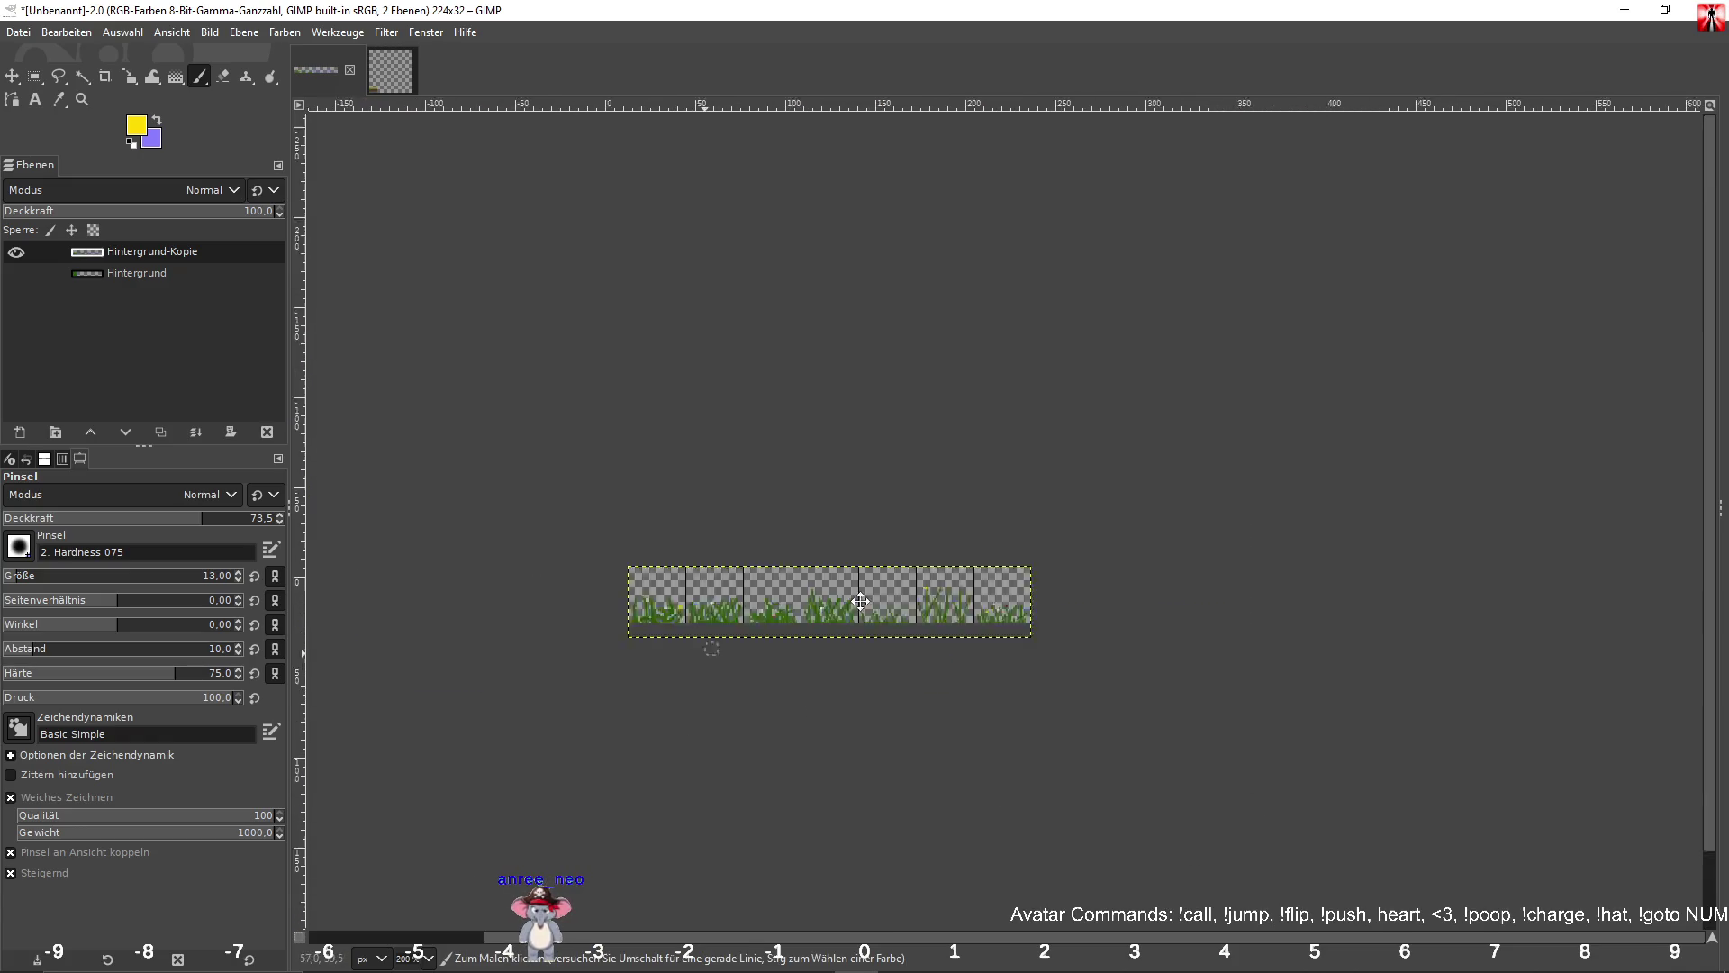
scroll(915, 609, "up", 3)
left_click_drag(981, 579, 846, 599)
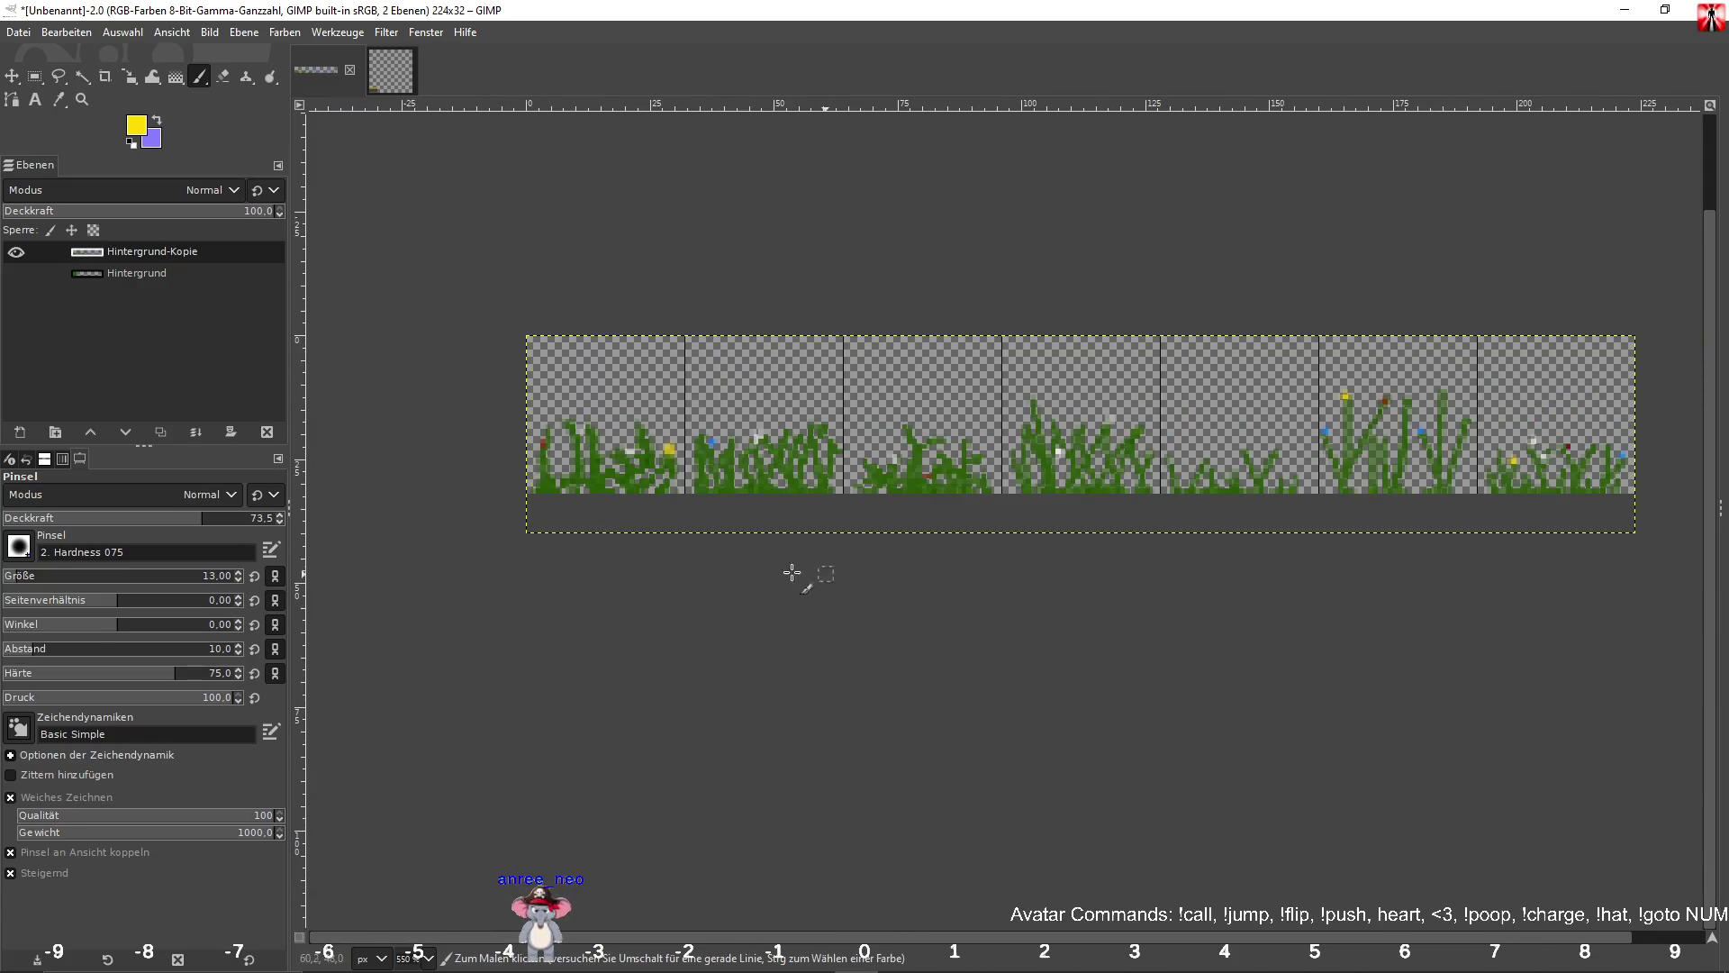
left_click(18, 32)
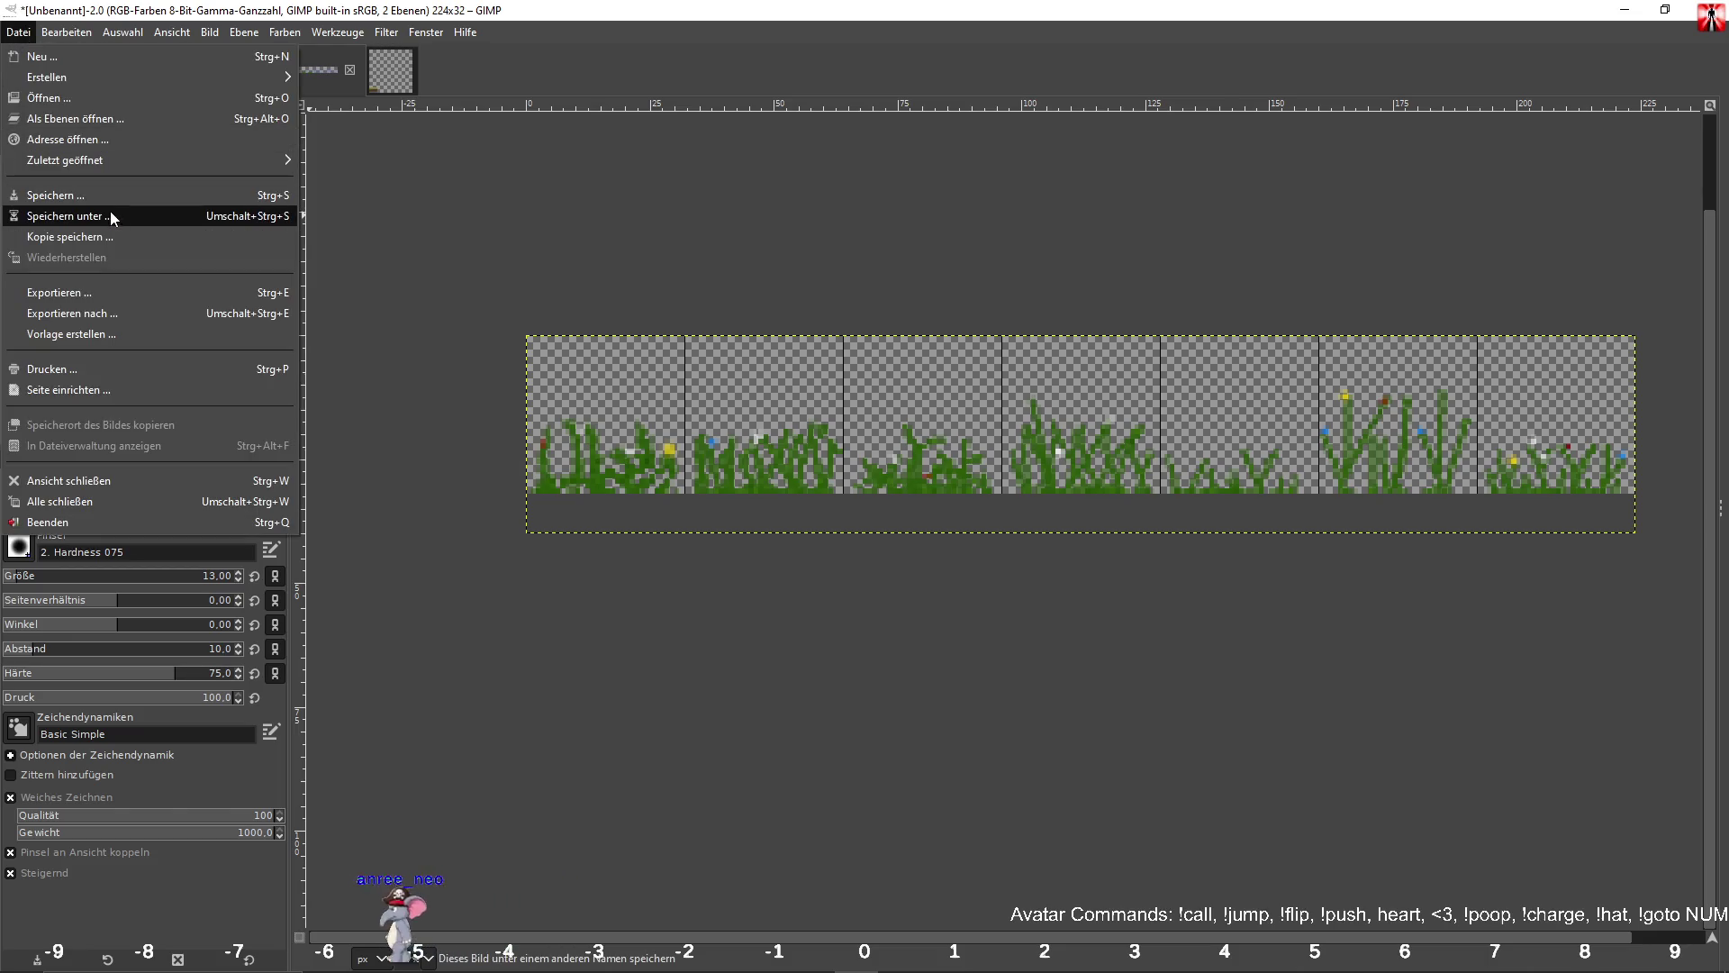
Save the image as grass_0.xcf in Desktop/MyGames/Project-00/Assets/Textures.
left_click(106, 221)
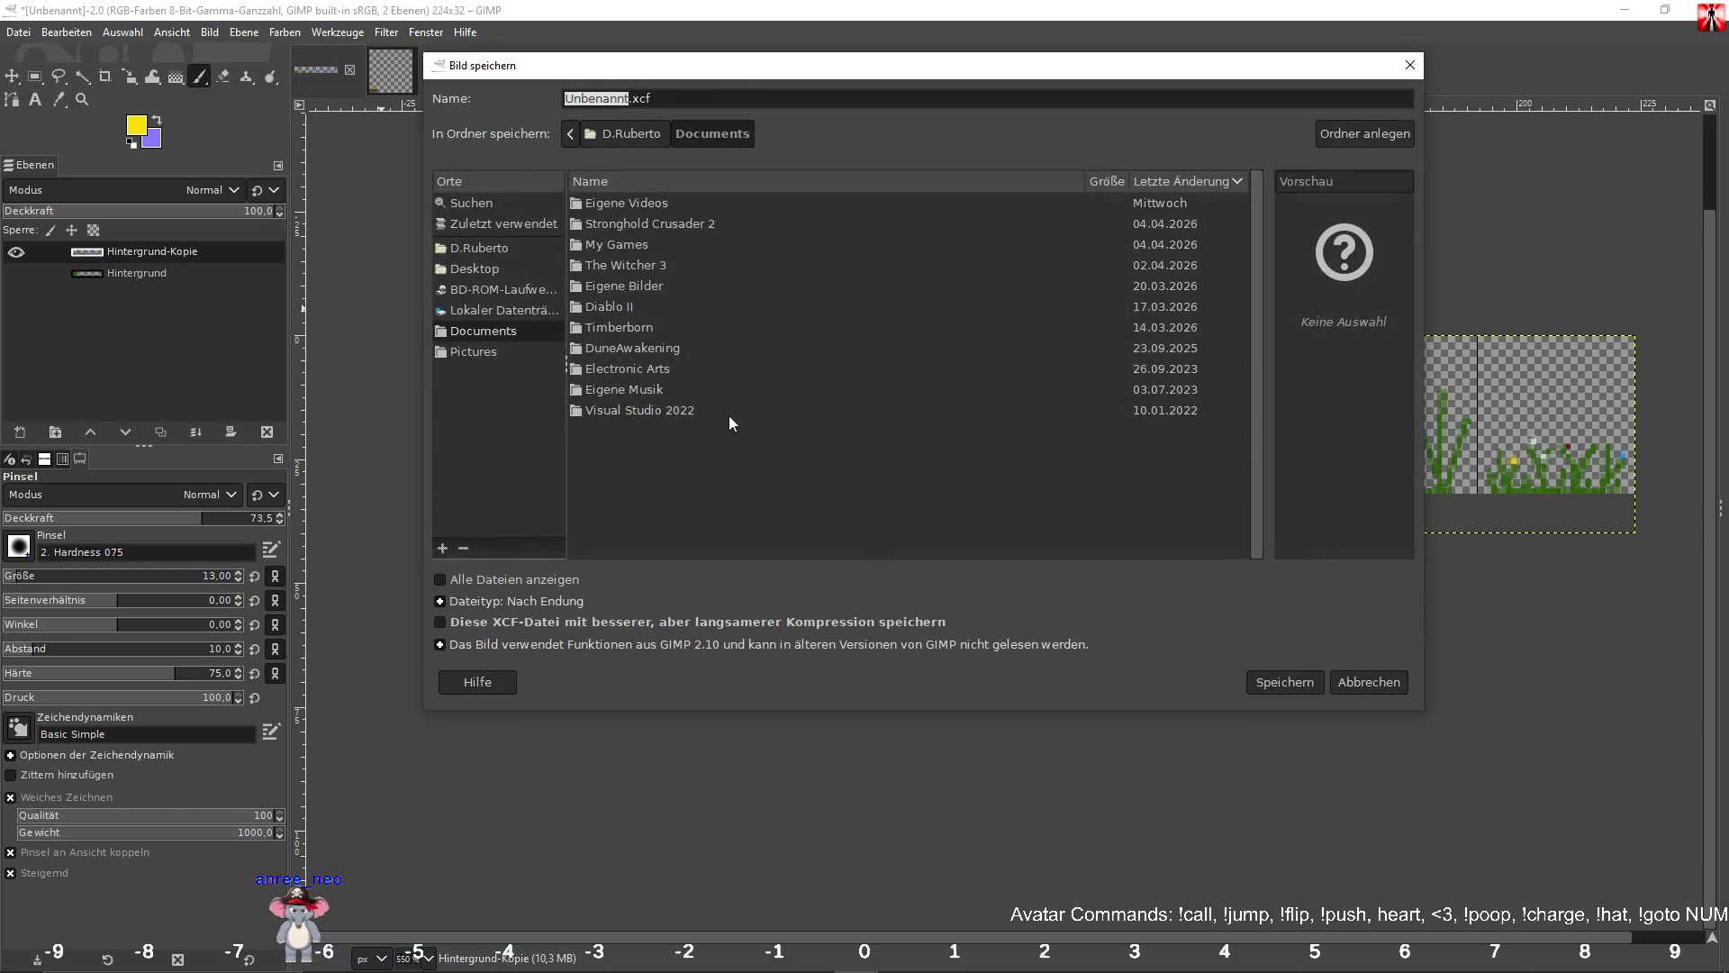
left_click(495, 268)
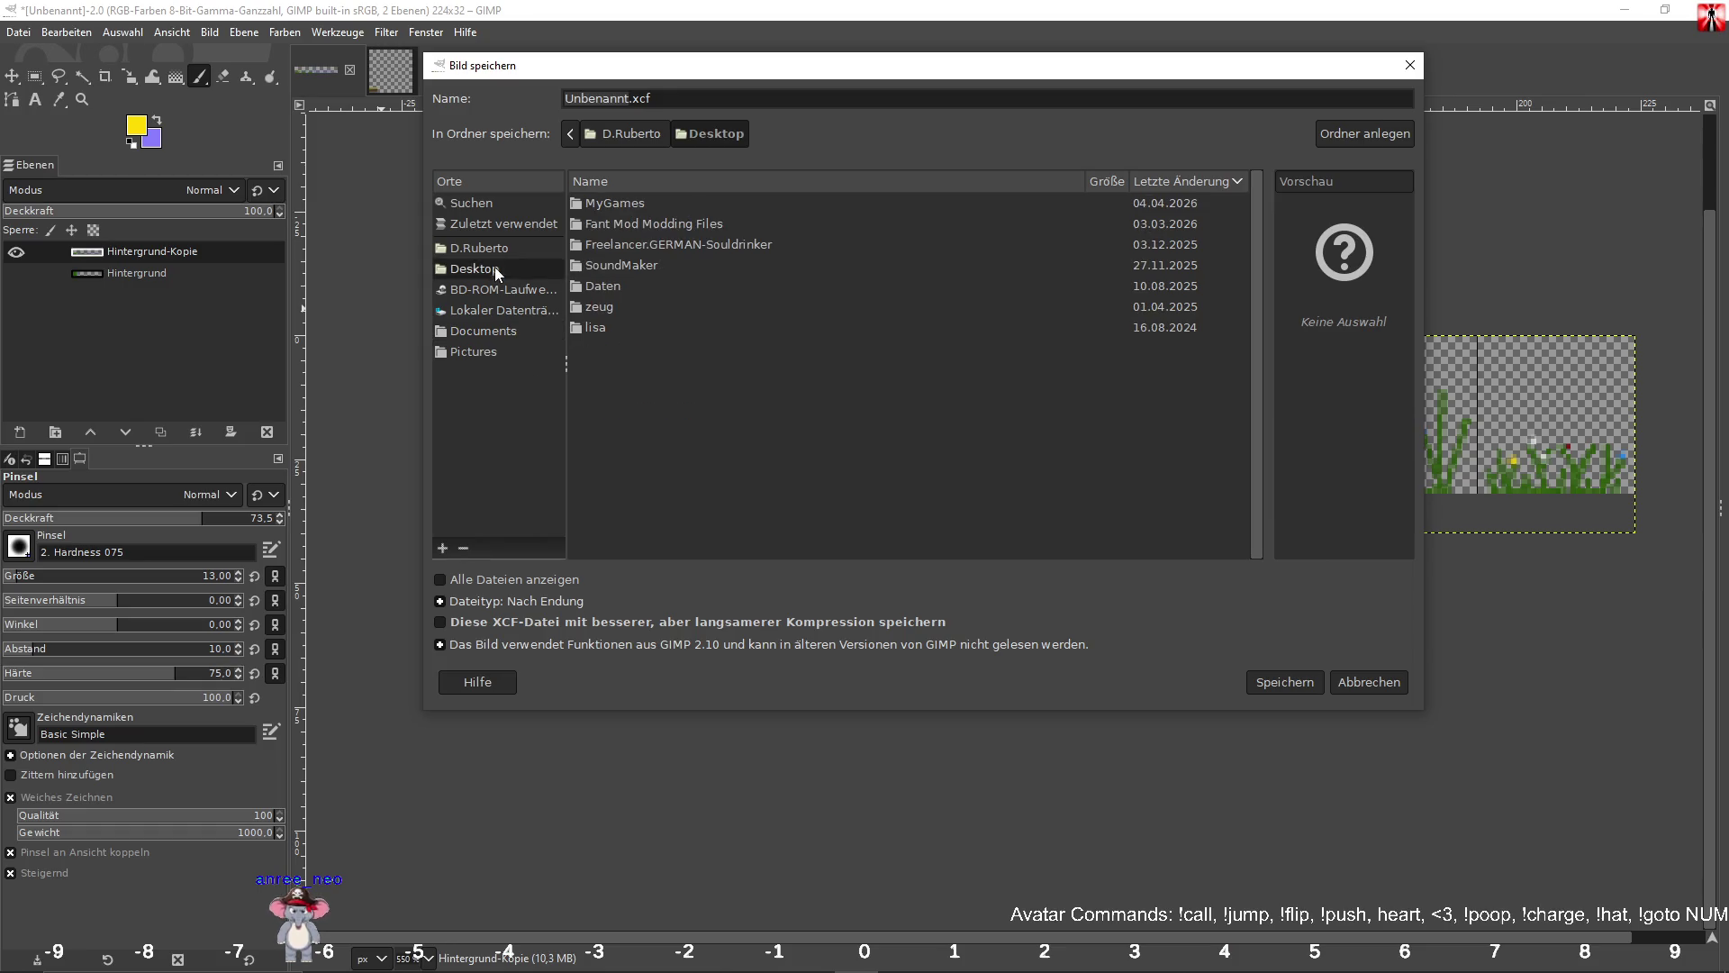
double_click(613, 207)
double_click(613, 207)
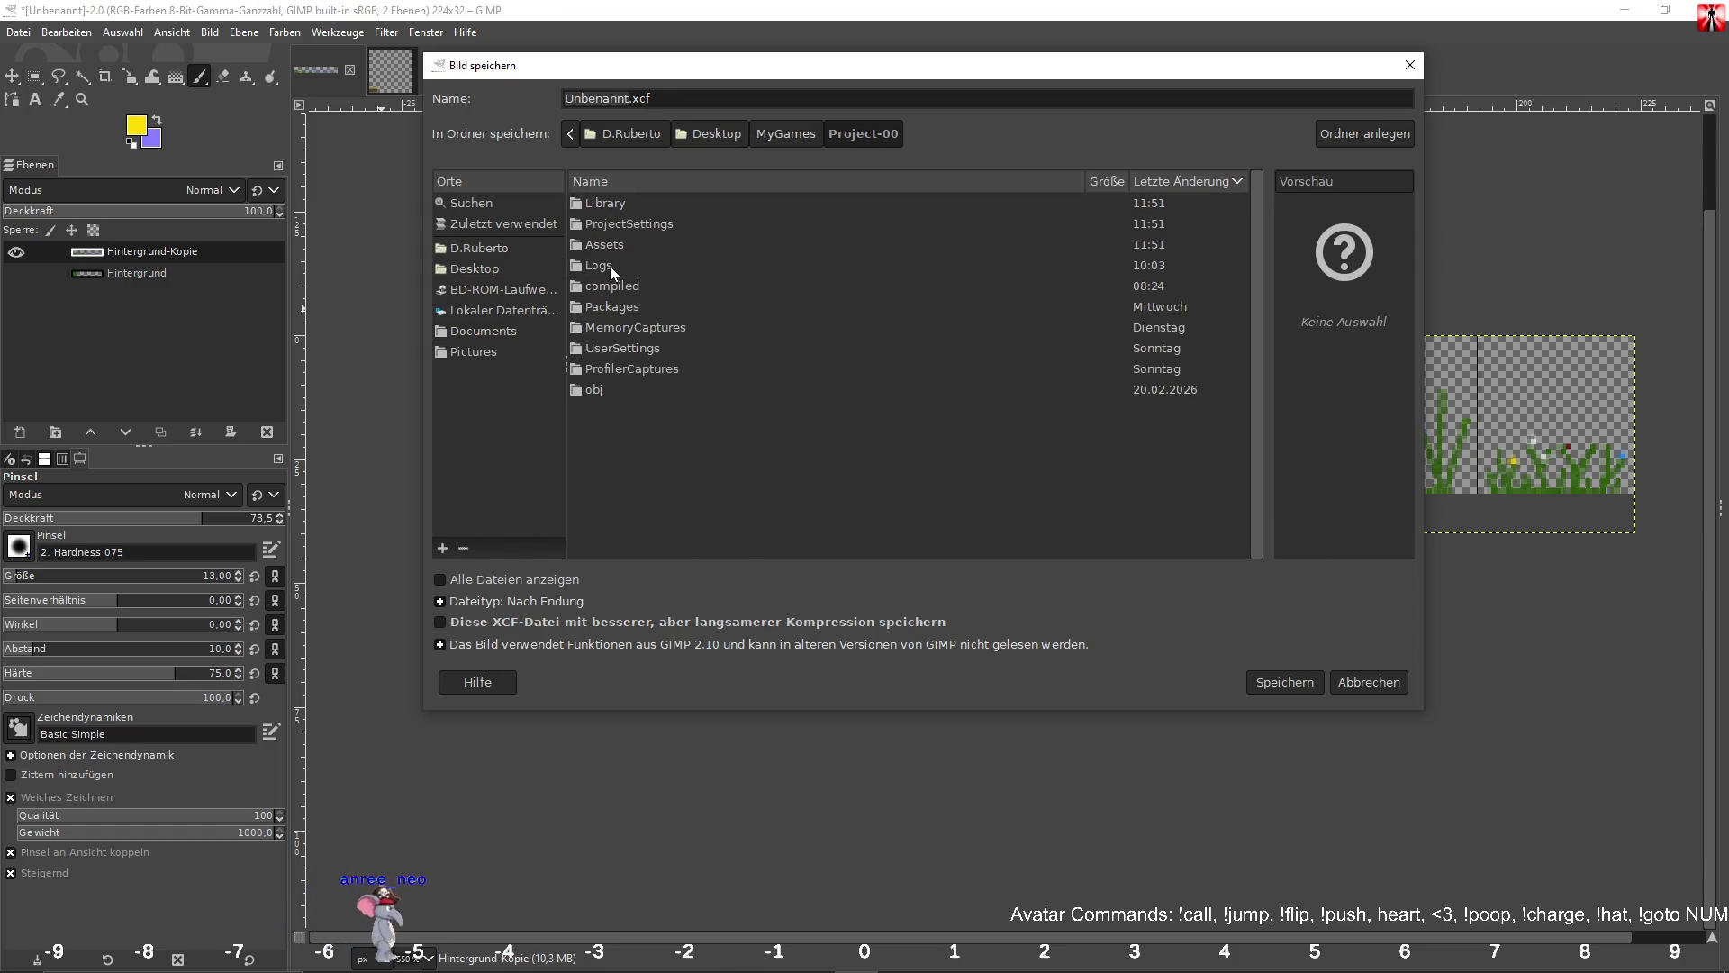
double_click(608, 245)
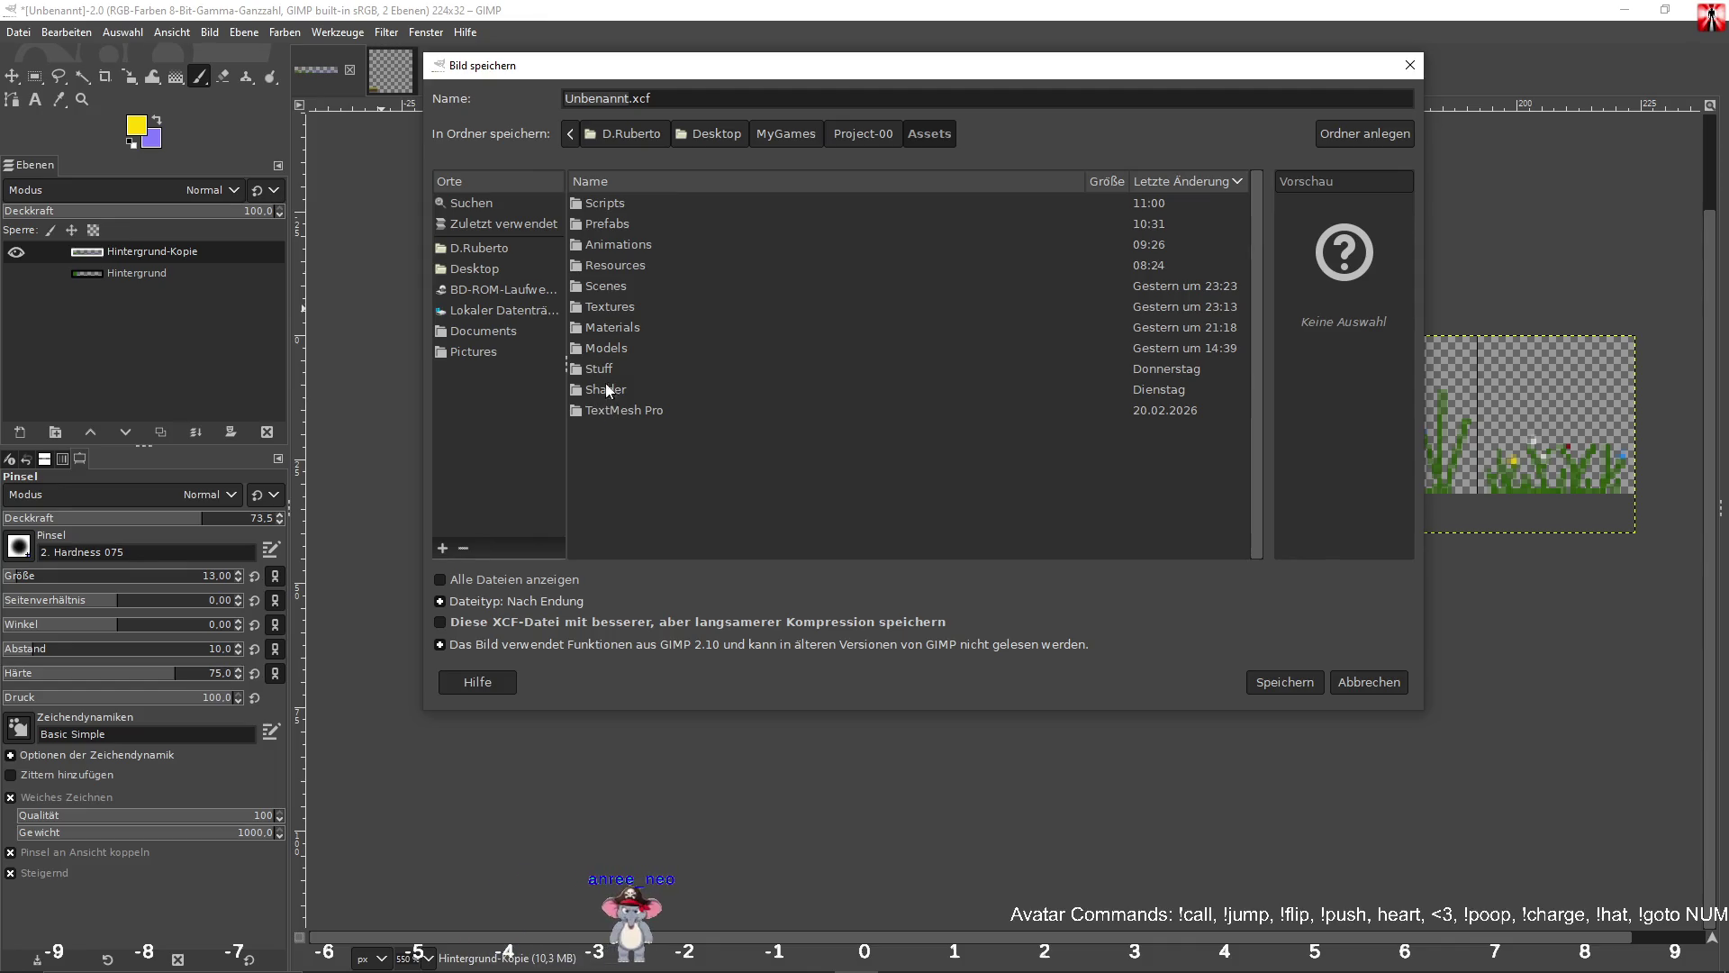
double_click(609, 306)
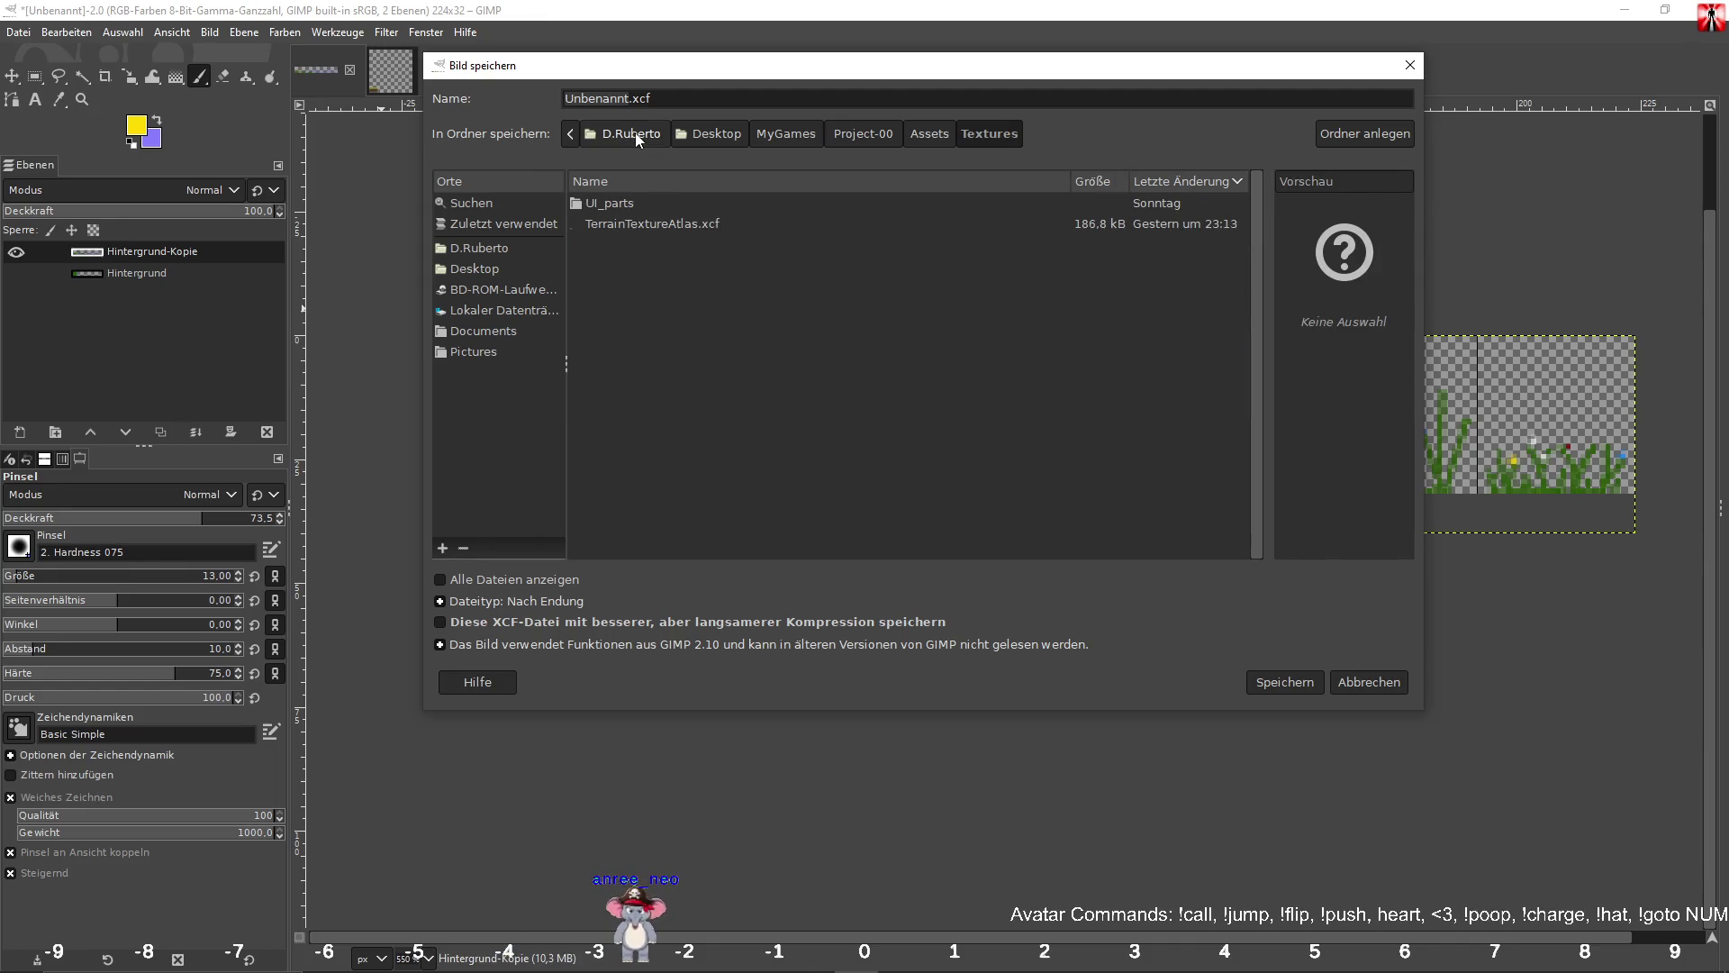
double_click(604, 99)
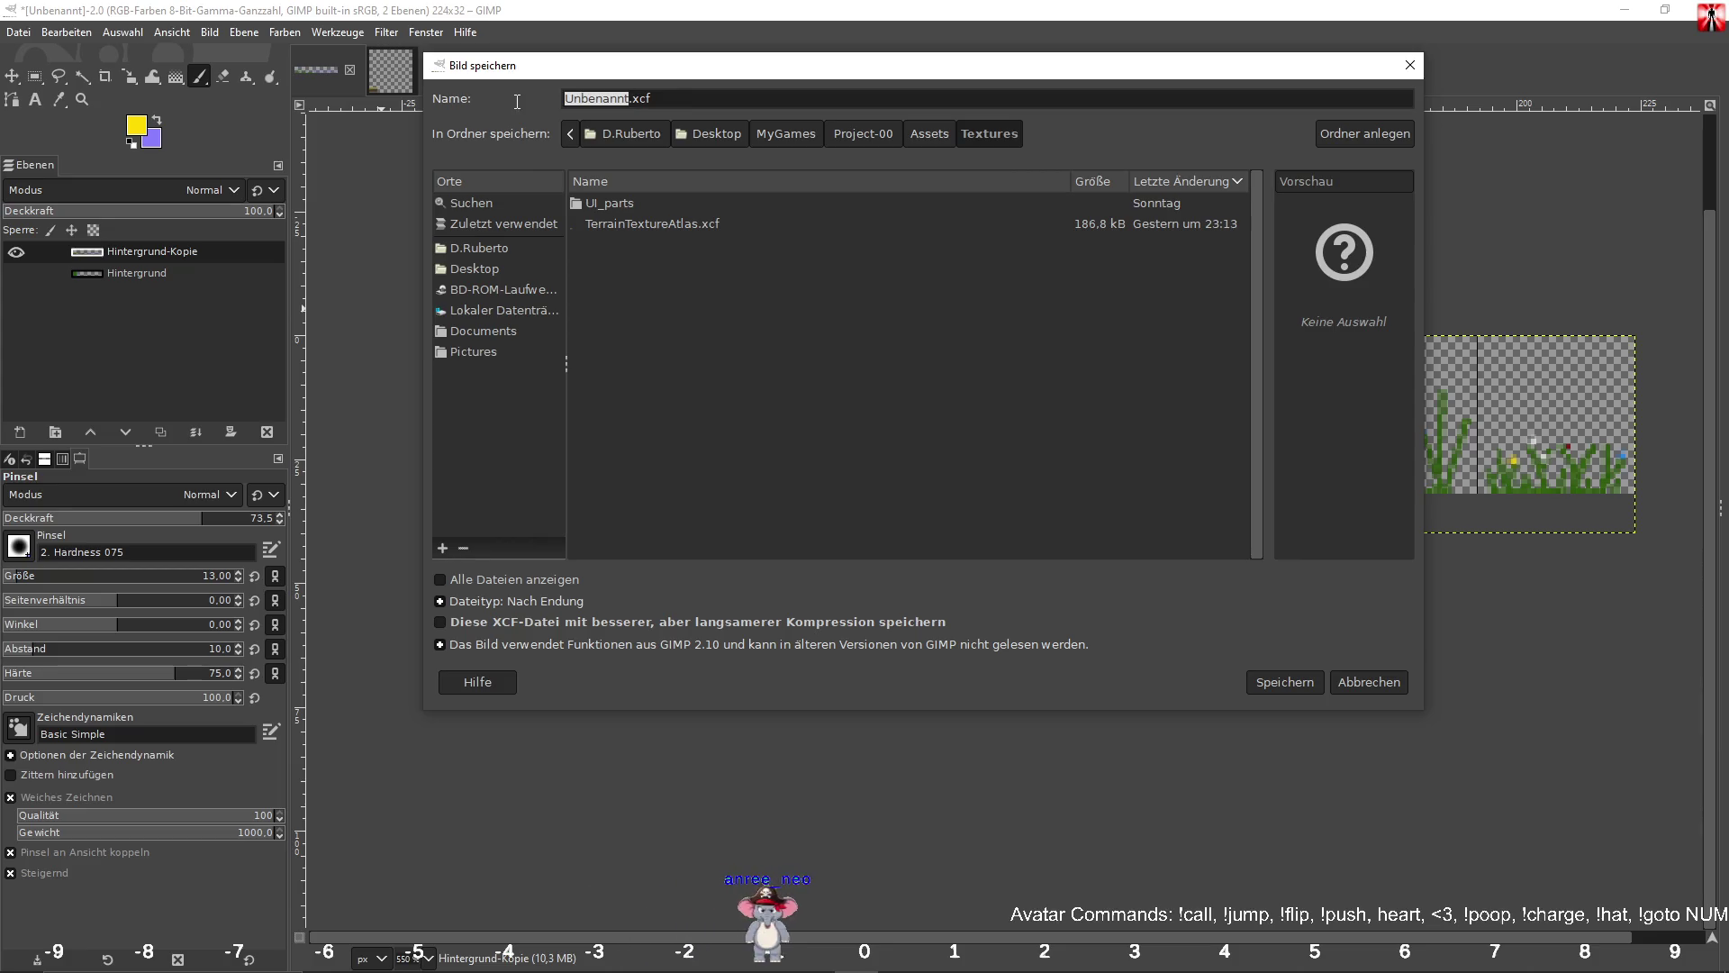
type("grass")
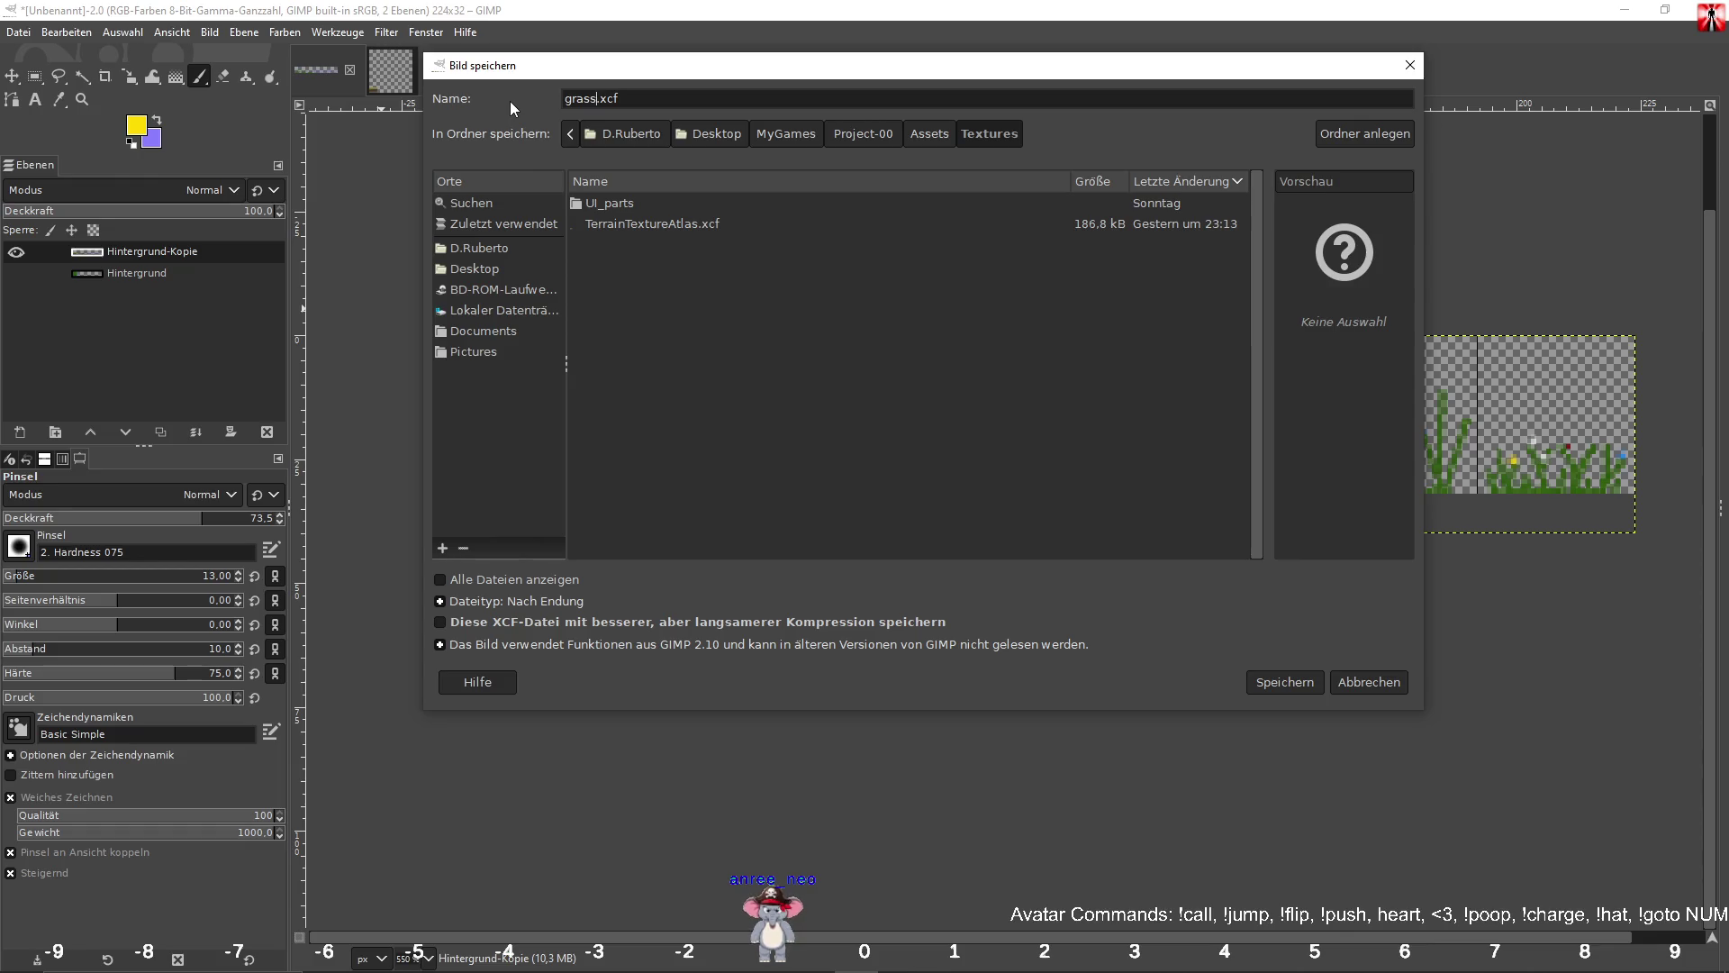
type("_0")
left_click(1283, 686)
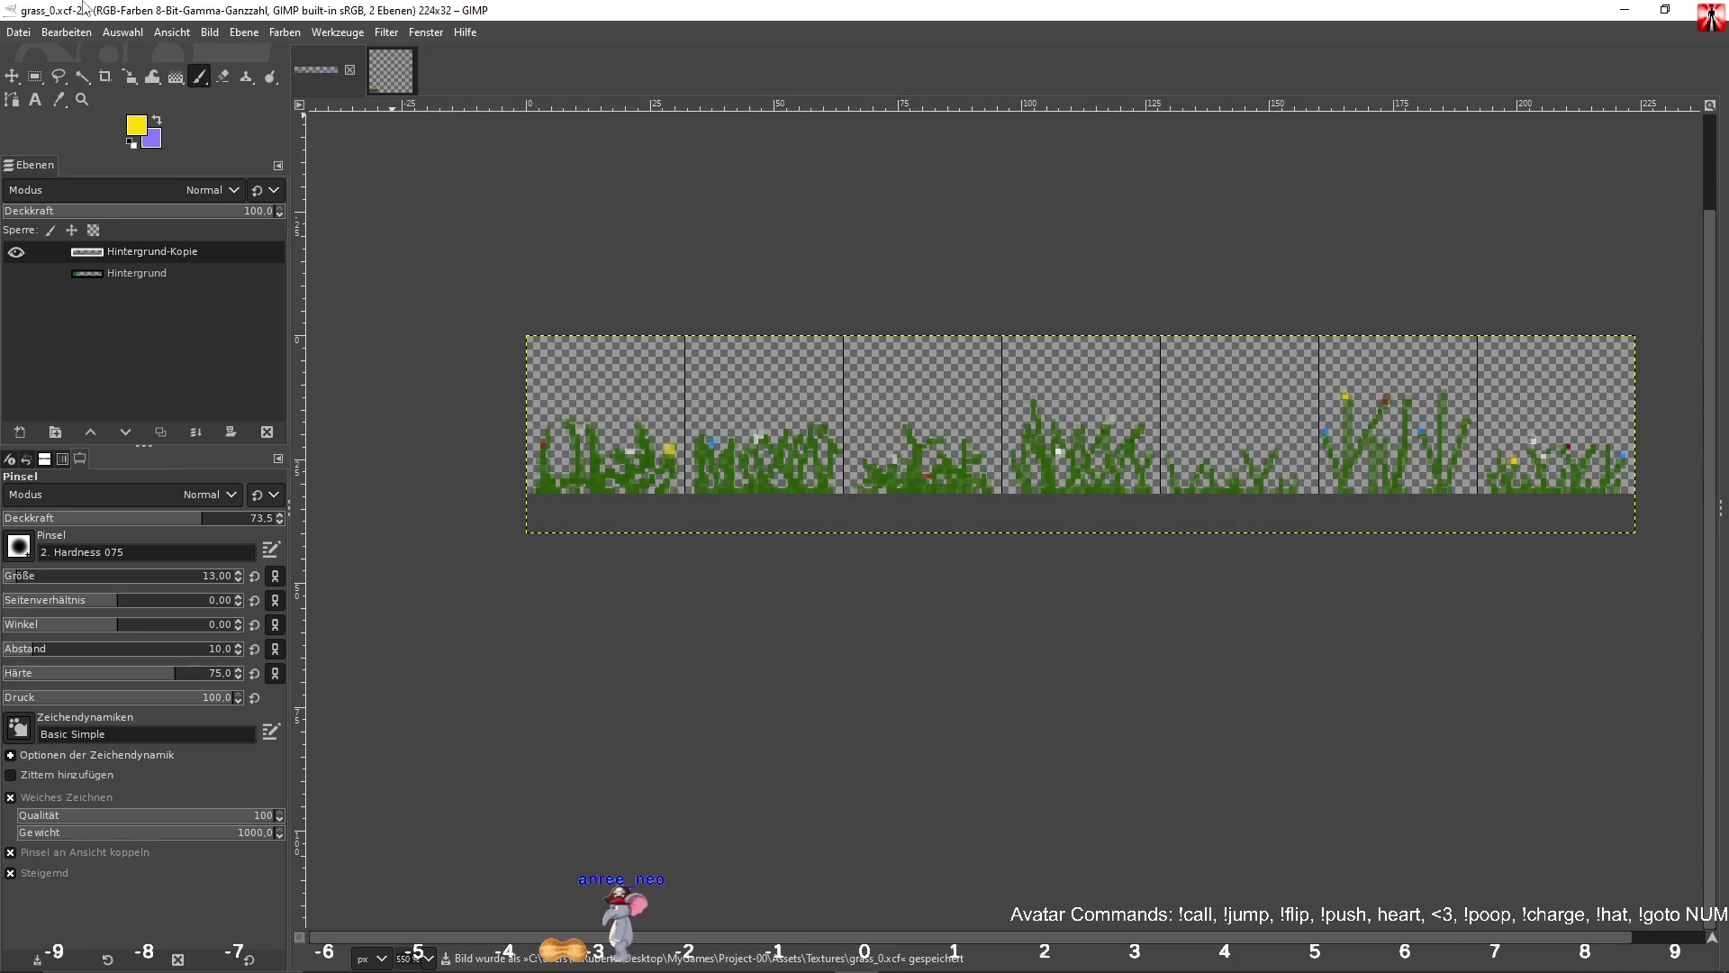
Export grass_0.png to the Textures folder, then quit GIMP without saving further changes.
left_click(18, 31)
left_click(99, 316)
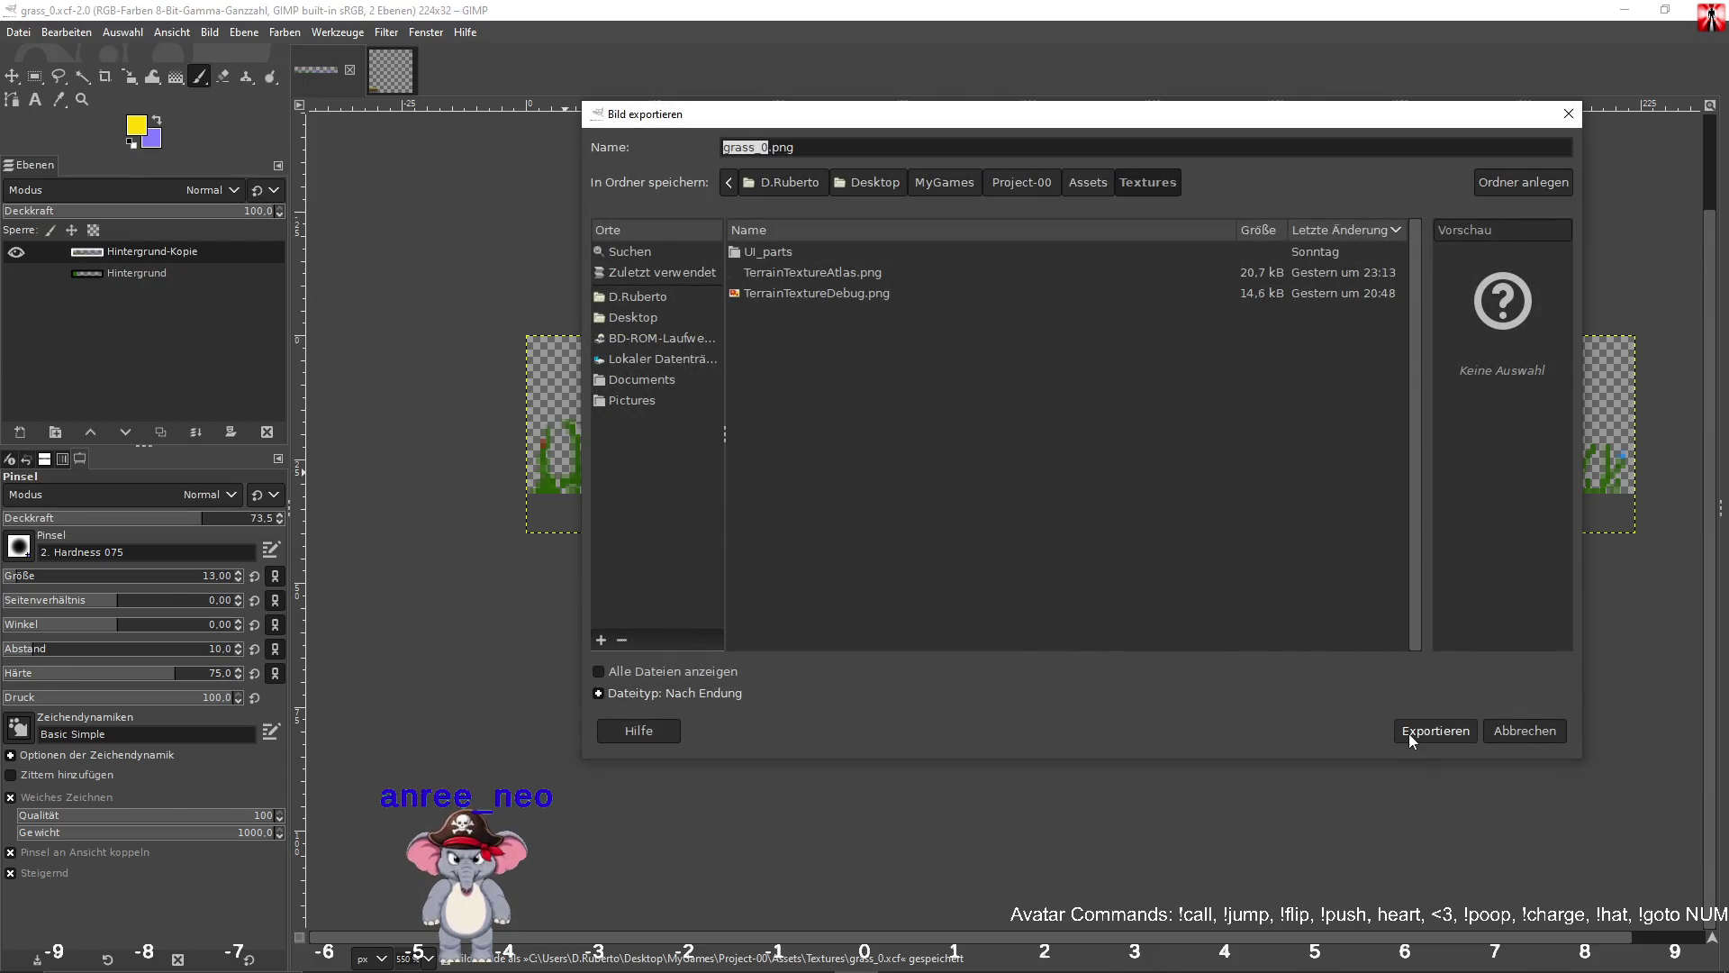
left_click(1421, 735)
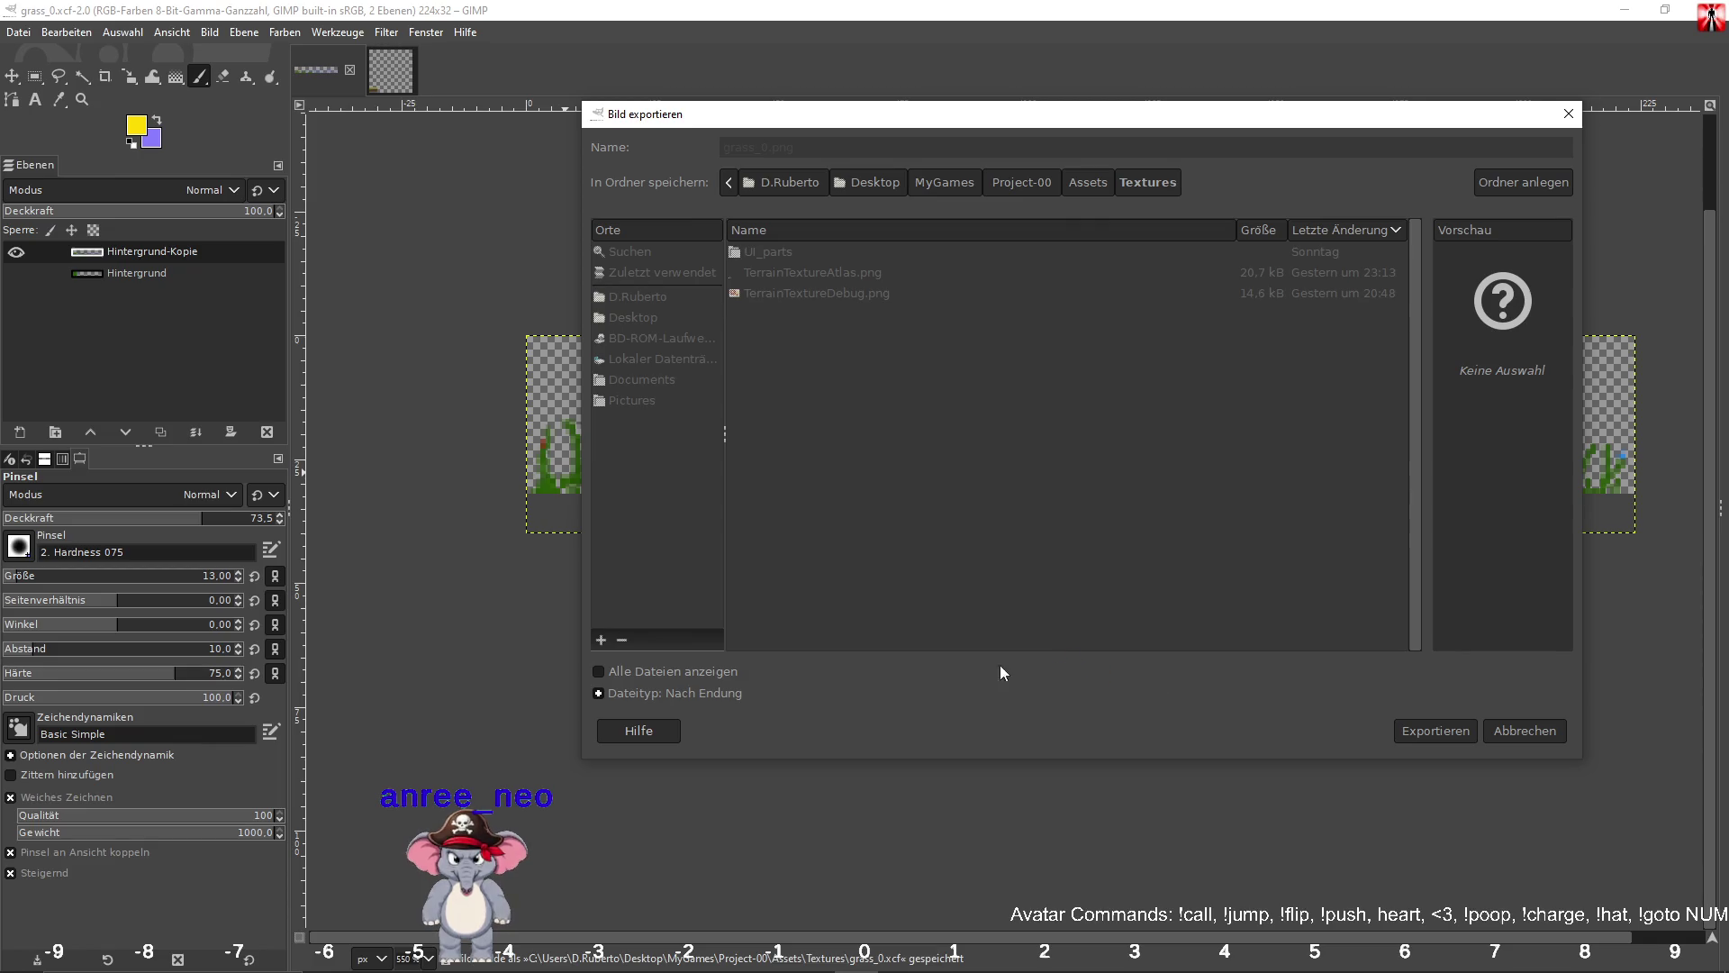
left_click(887, 698)
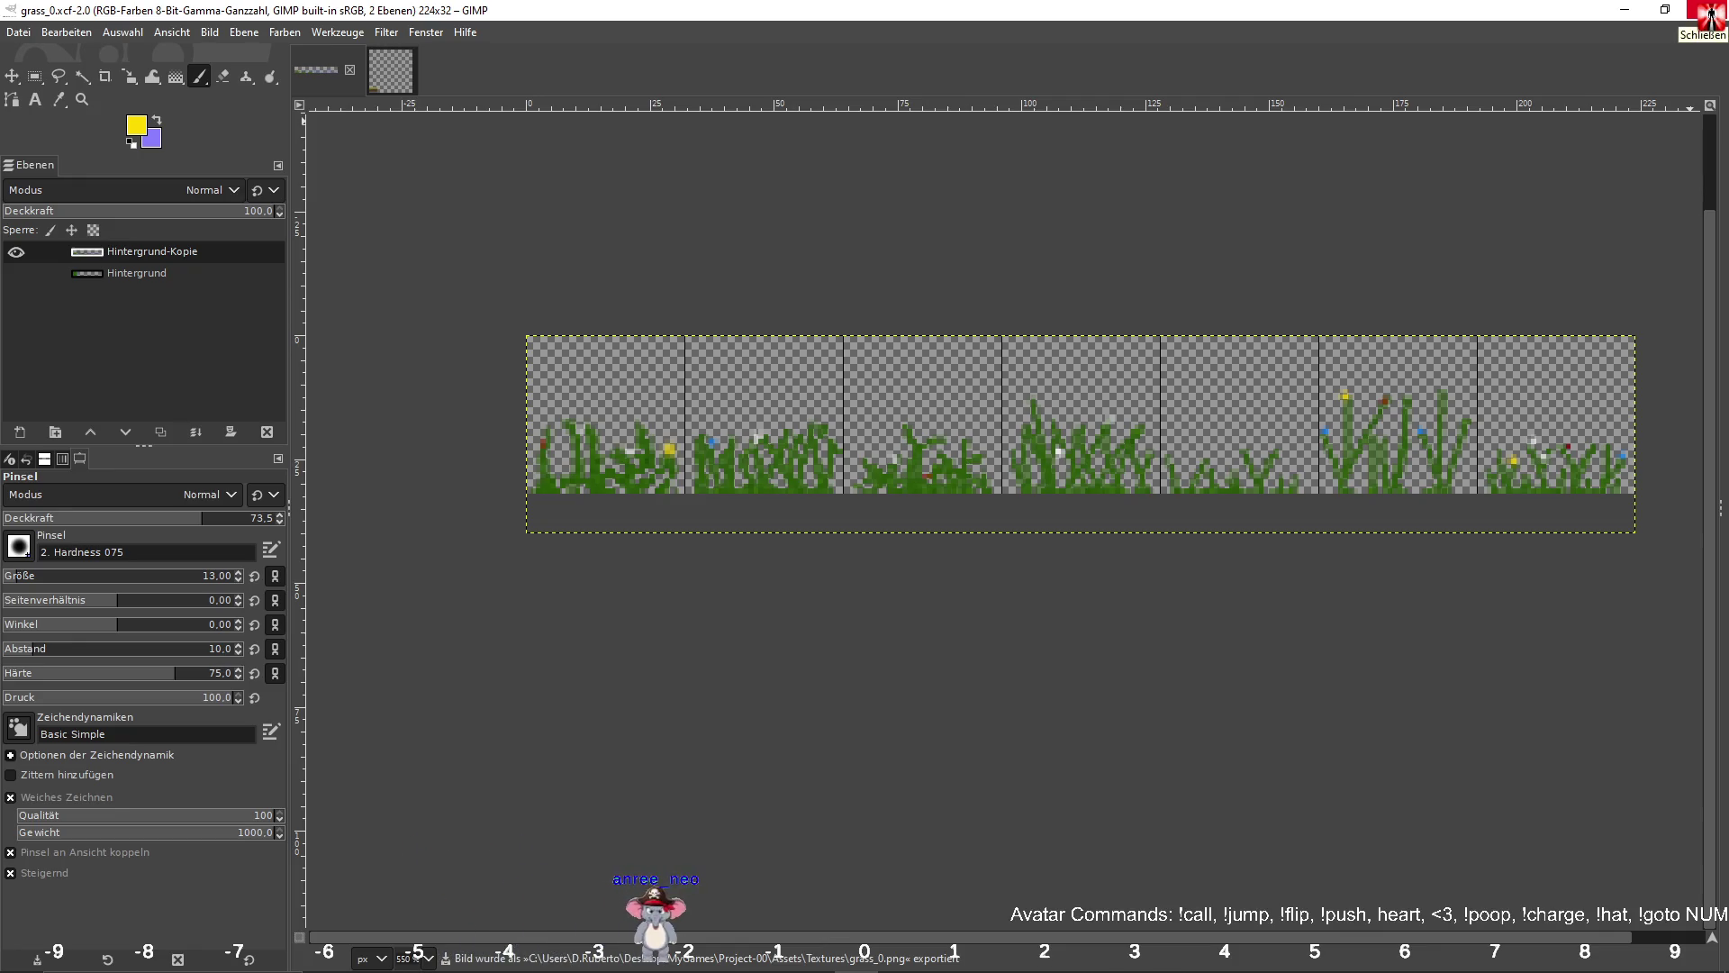
left_click(1710, 14)
left_click(325, 382)
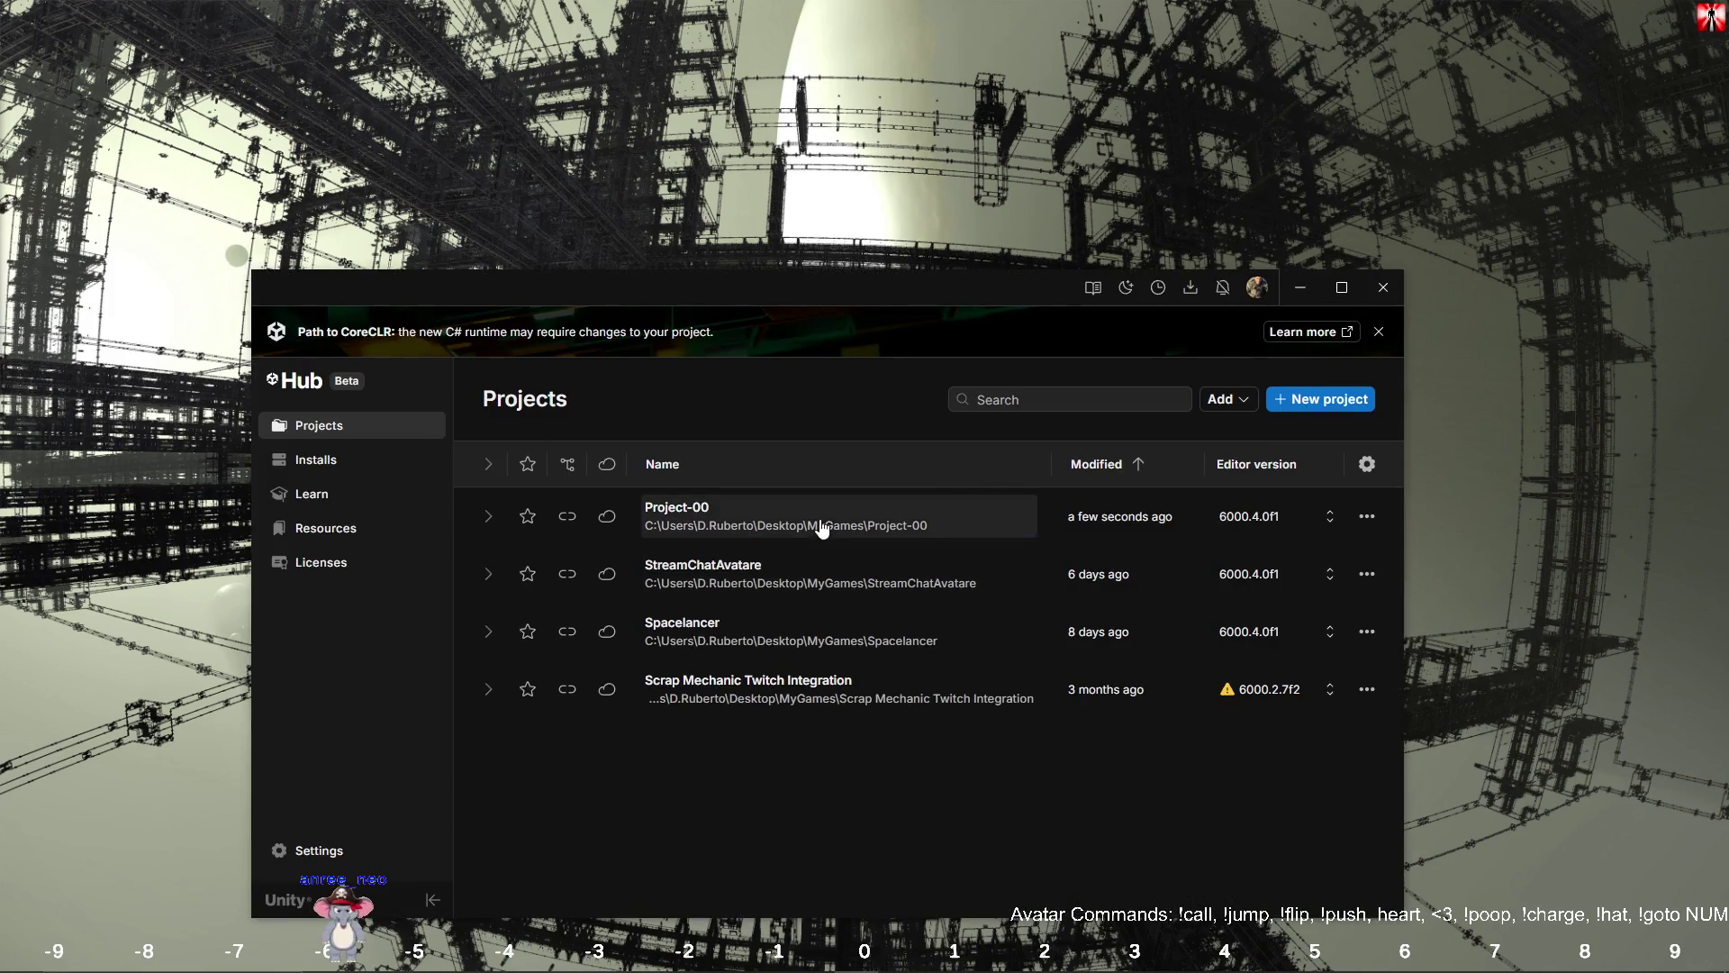
Open Project-00 from Unity Hub and clear the console warnings once the editor loads.
left_click(824, 527)
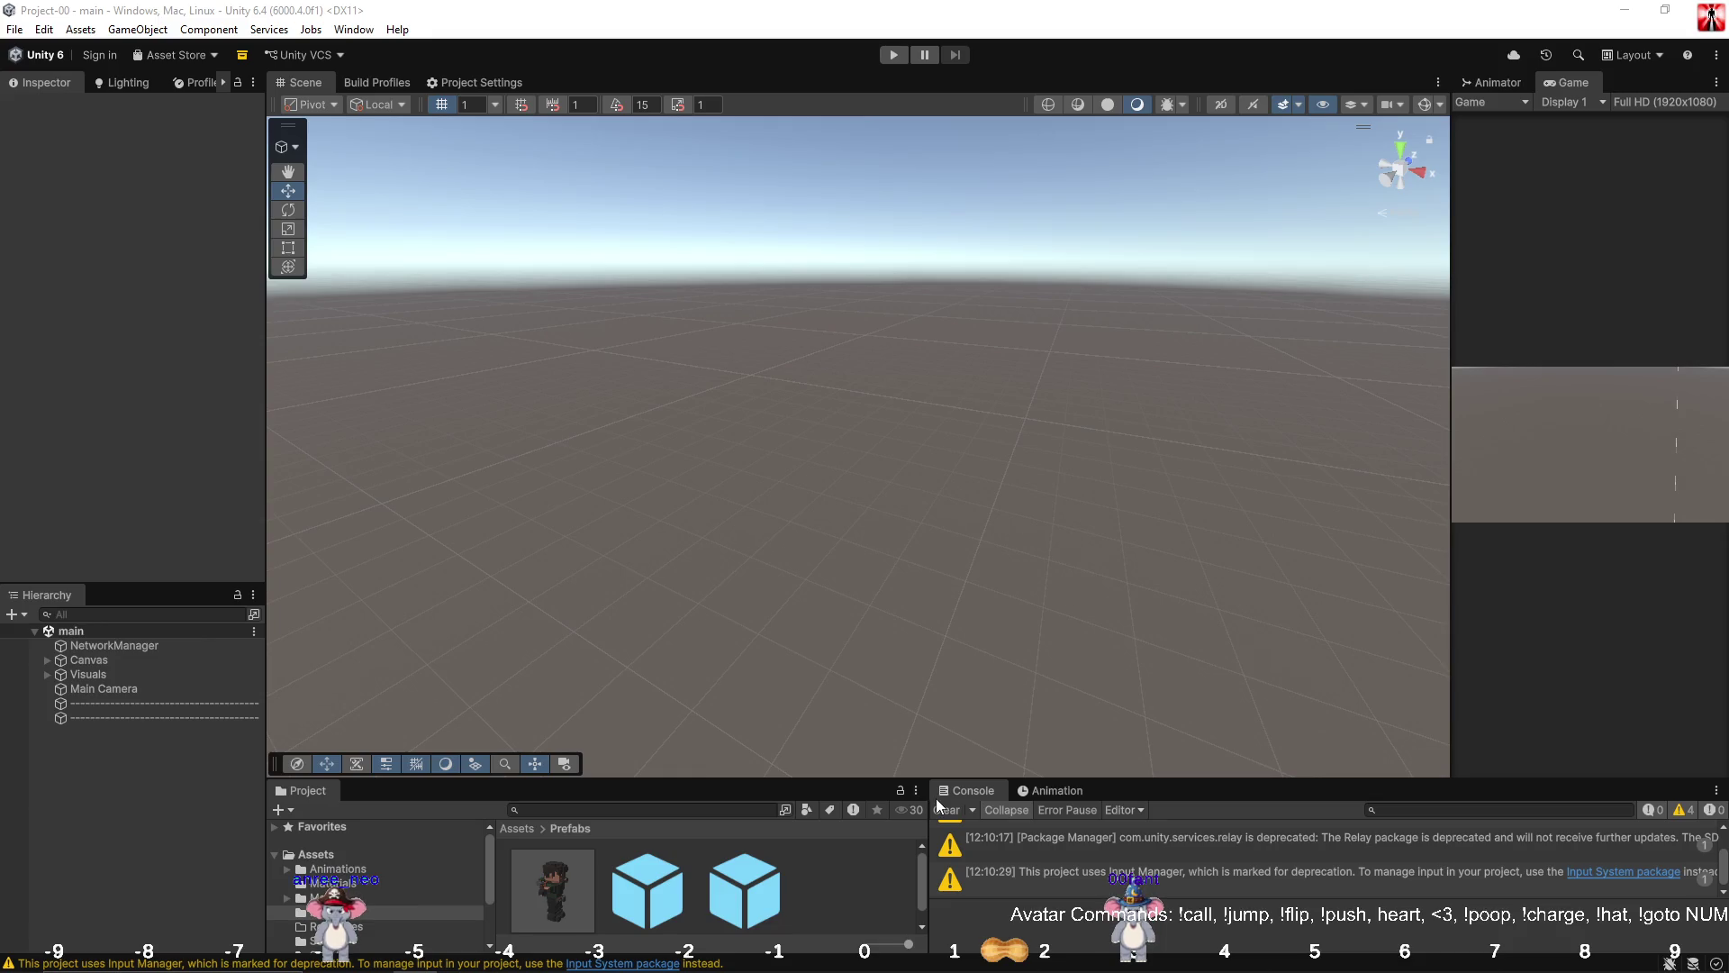
left_click(946, 810)
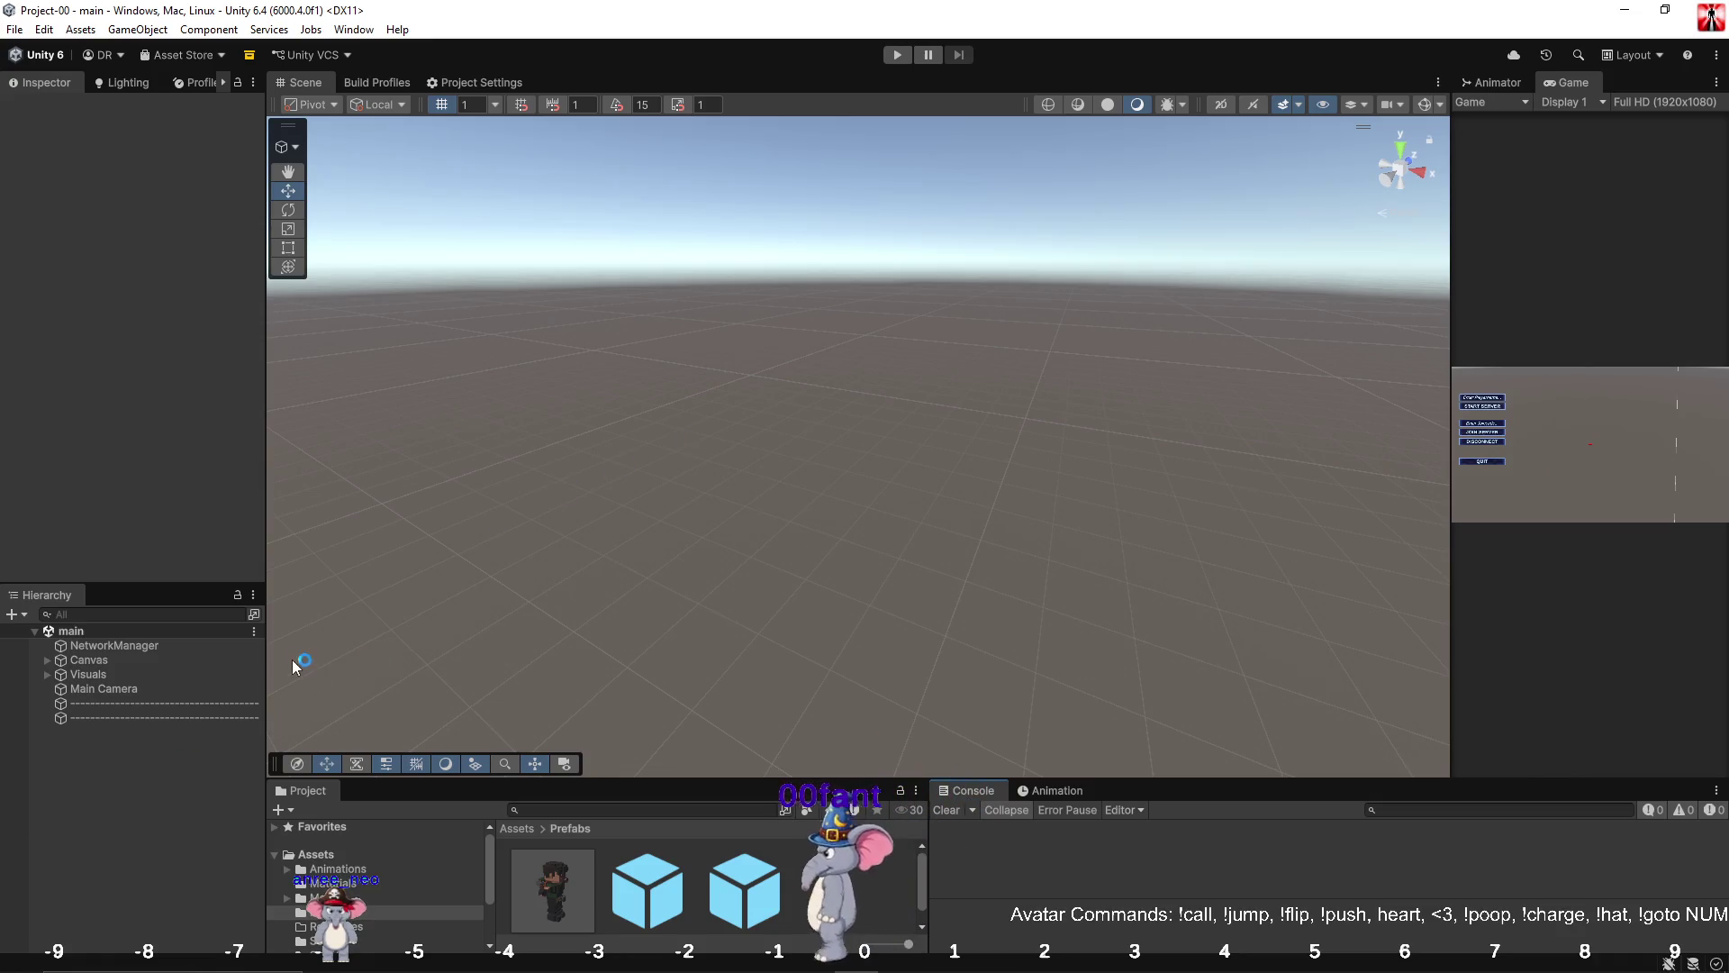
Create an empty object named grass_0, reset its Transform to 0, 0, 0, and frame it.
left_click_drag(266, 666, 340, 667)
right_click(251, 748)
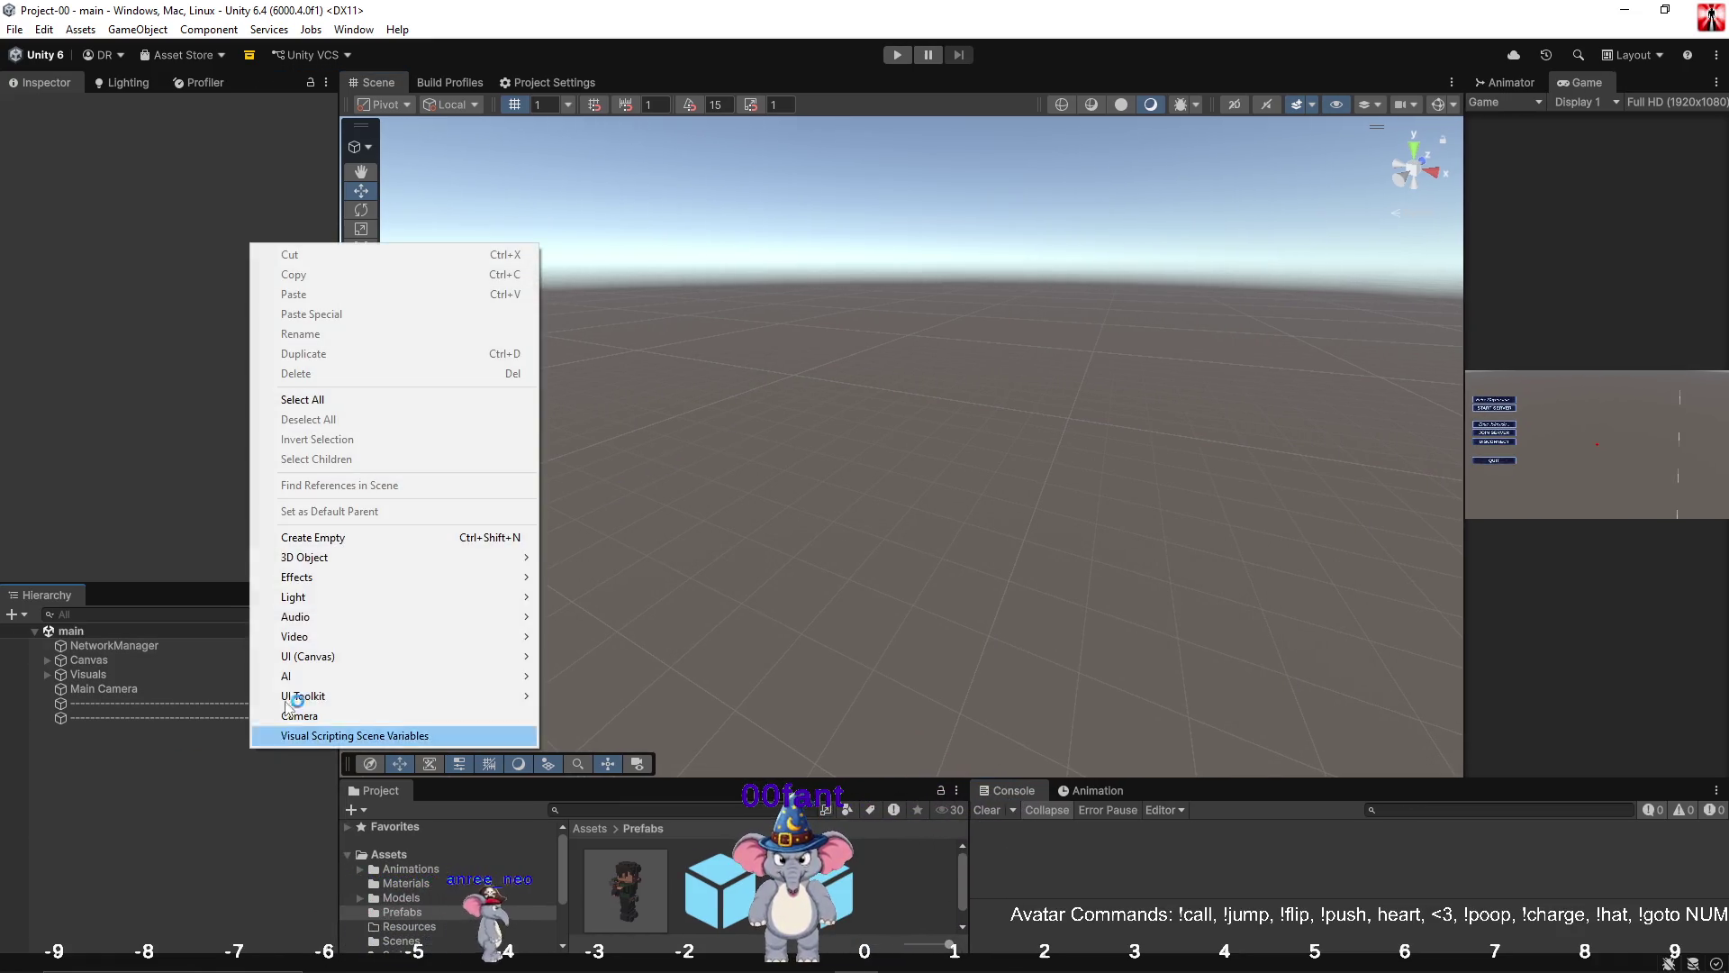
left_click(354, 538)
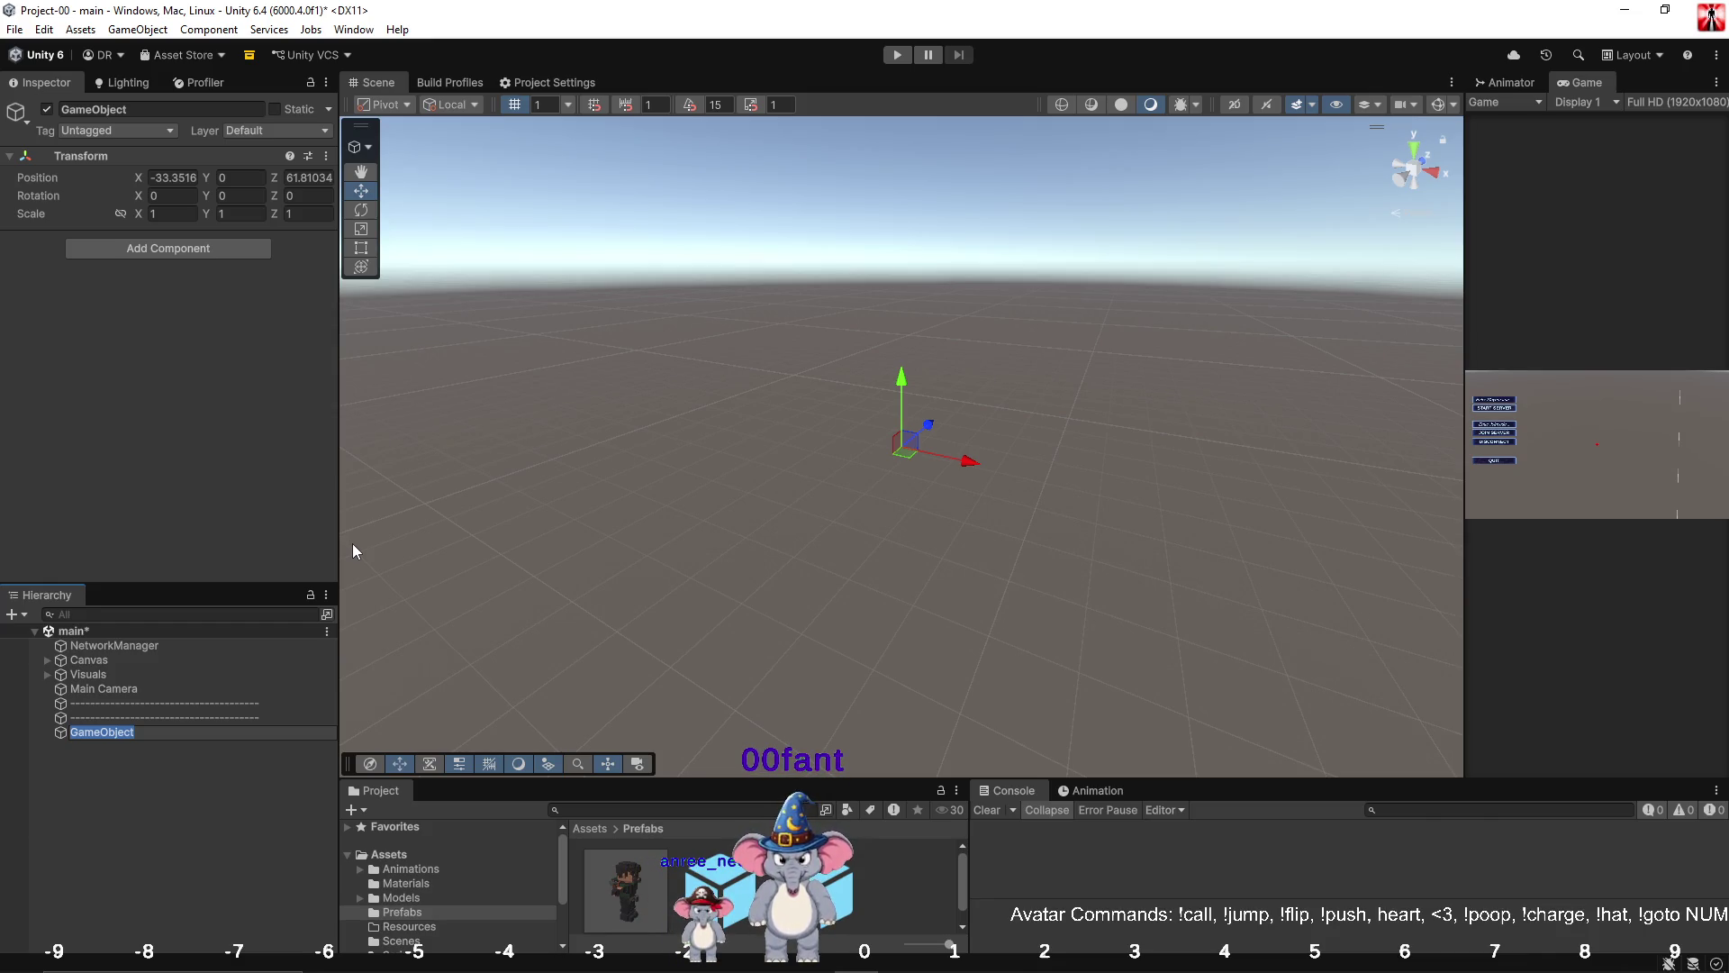
type("gra")
type("ss_0")
key("Return")
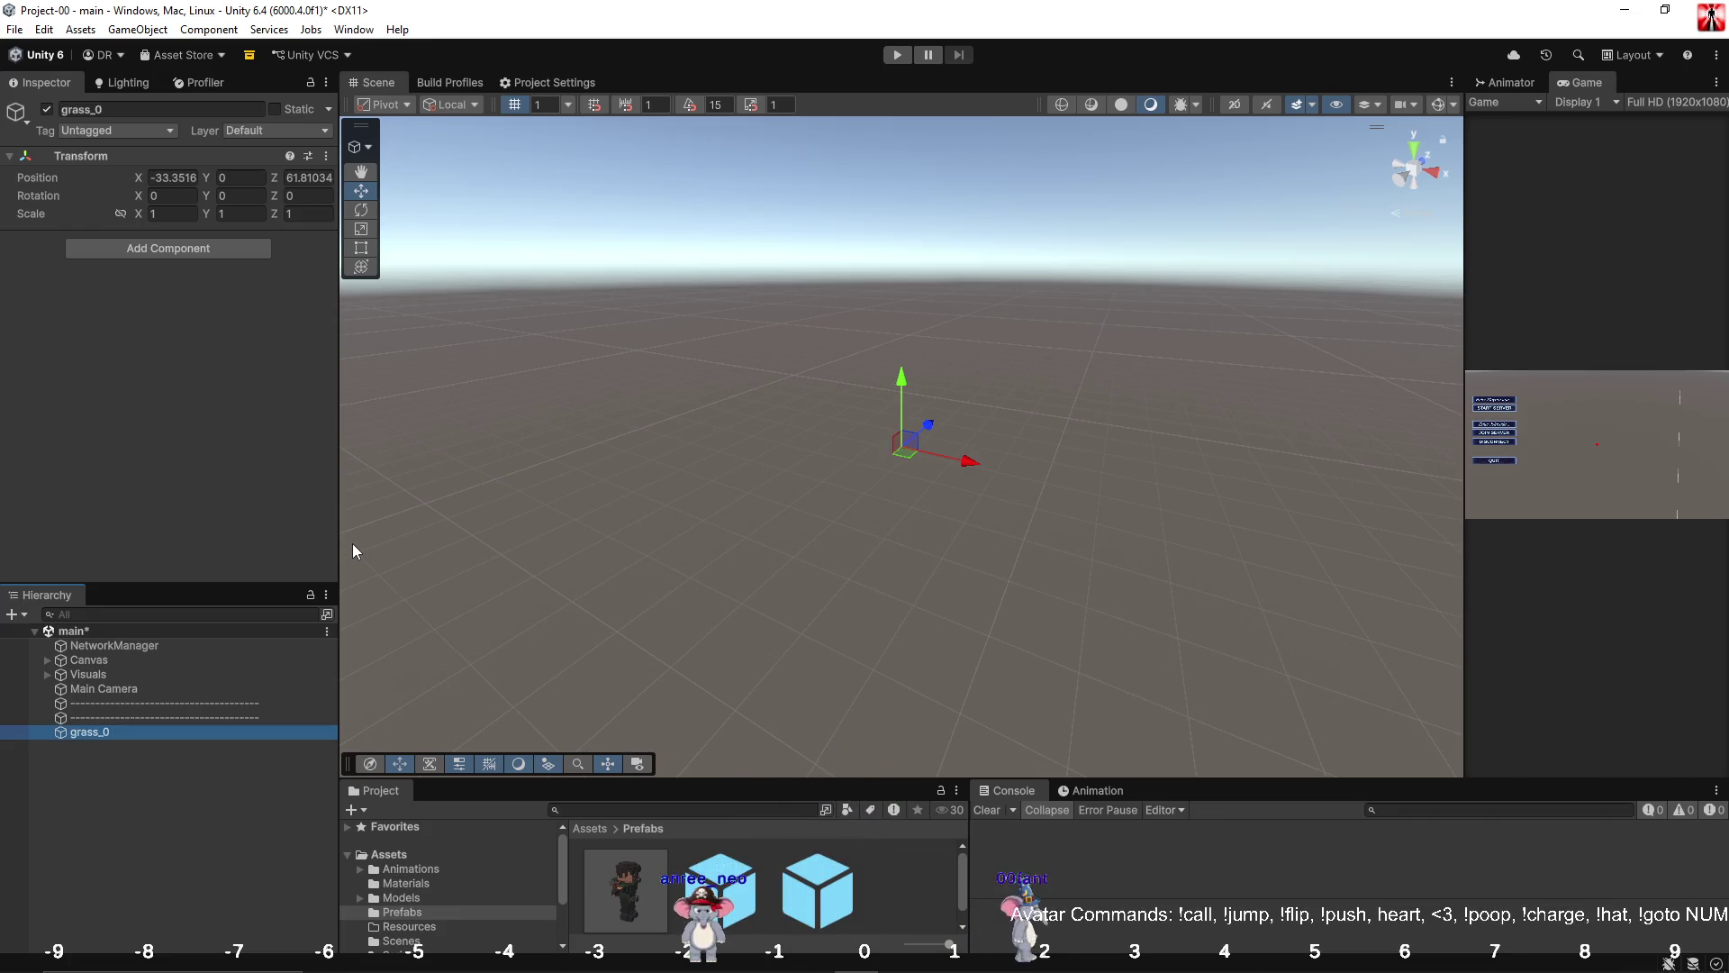
left_click(326, 156)
left_click(347, 173)
double_click(159, 731)
mouse_move(814, 541)
left_mouse_down()
mouse_move(914, 567)
mouse_move(901, 547)
mouse_move(900, 590)
left_mouse_up()
Create a 3D Object > Quad under grass_0 at Position Y 0.5 and delete its Mesh Collider.
right_click(169, 734)
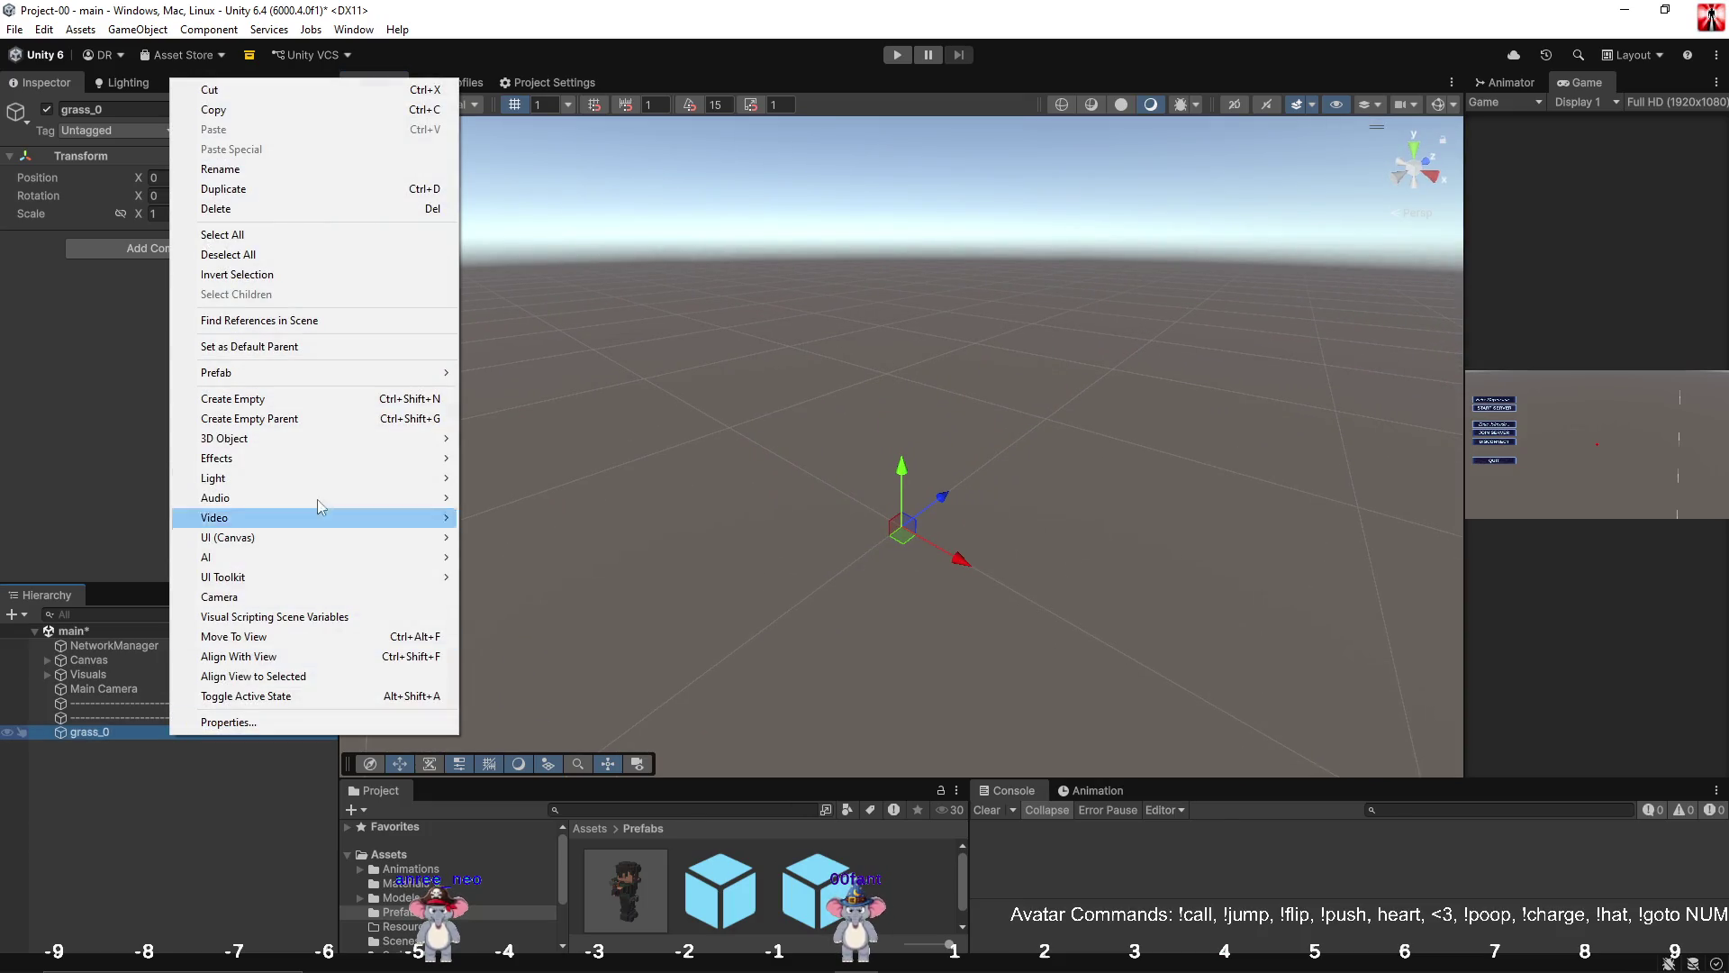
mouse_move(328, 439)
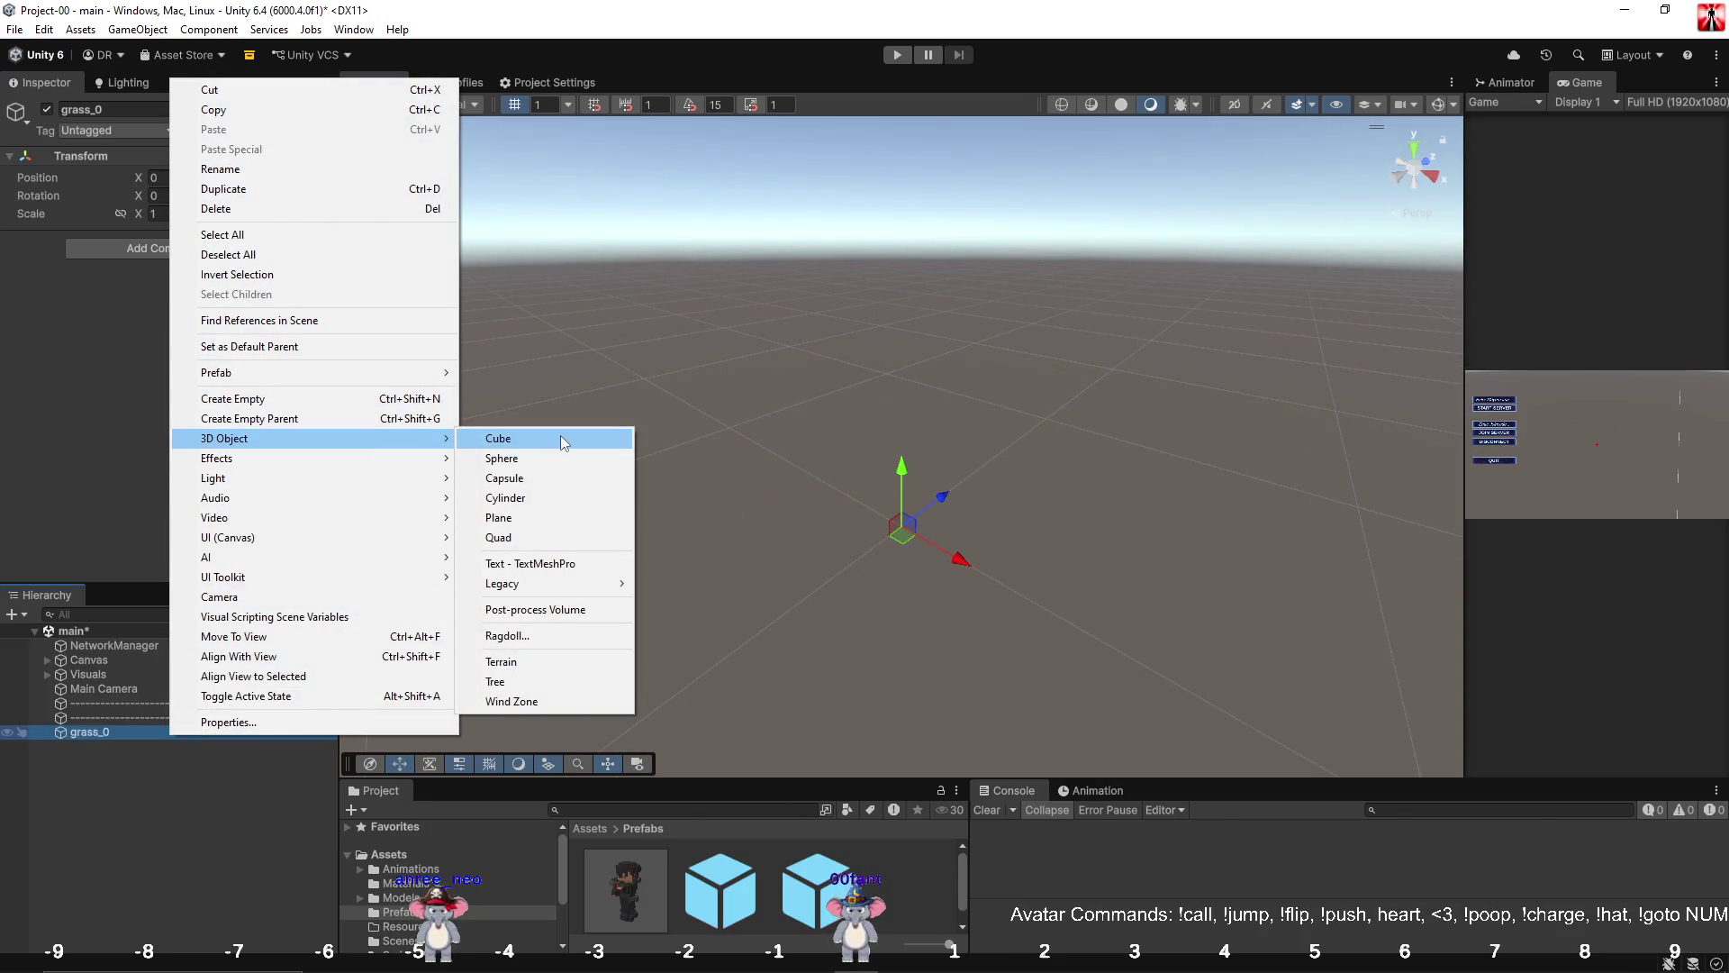
left_click(560, 538)
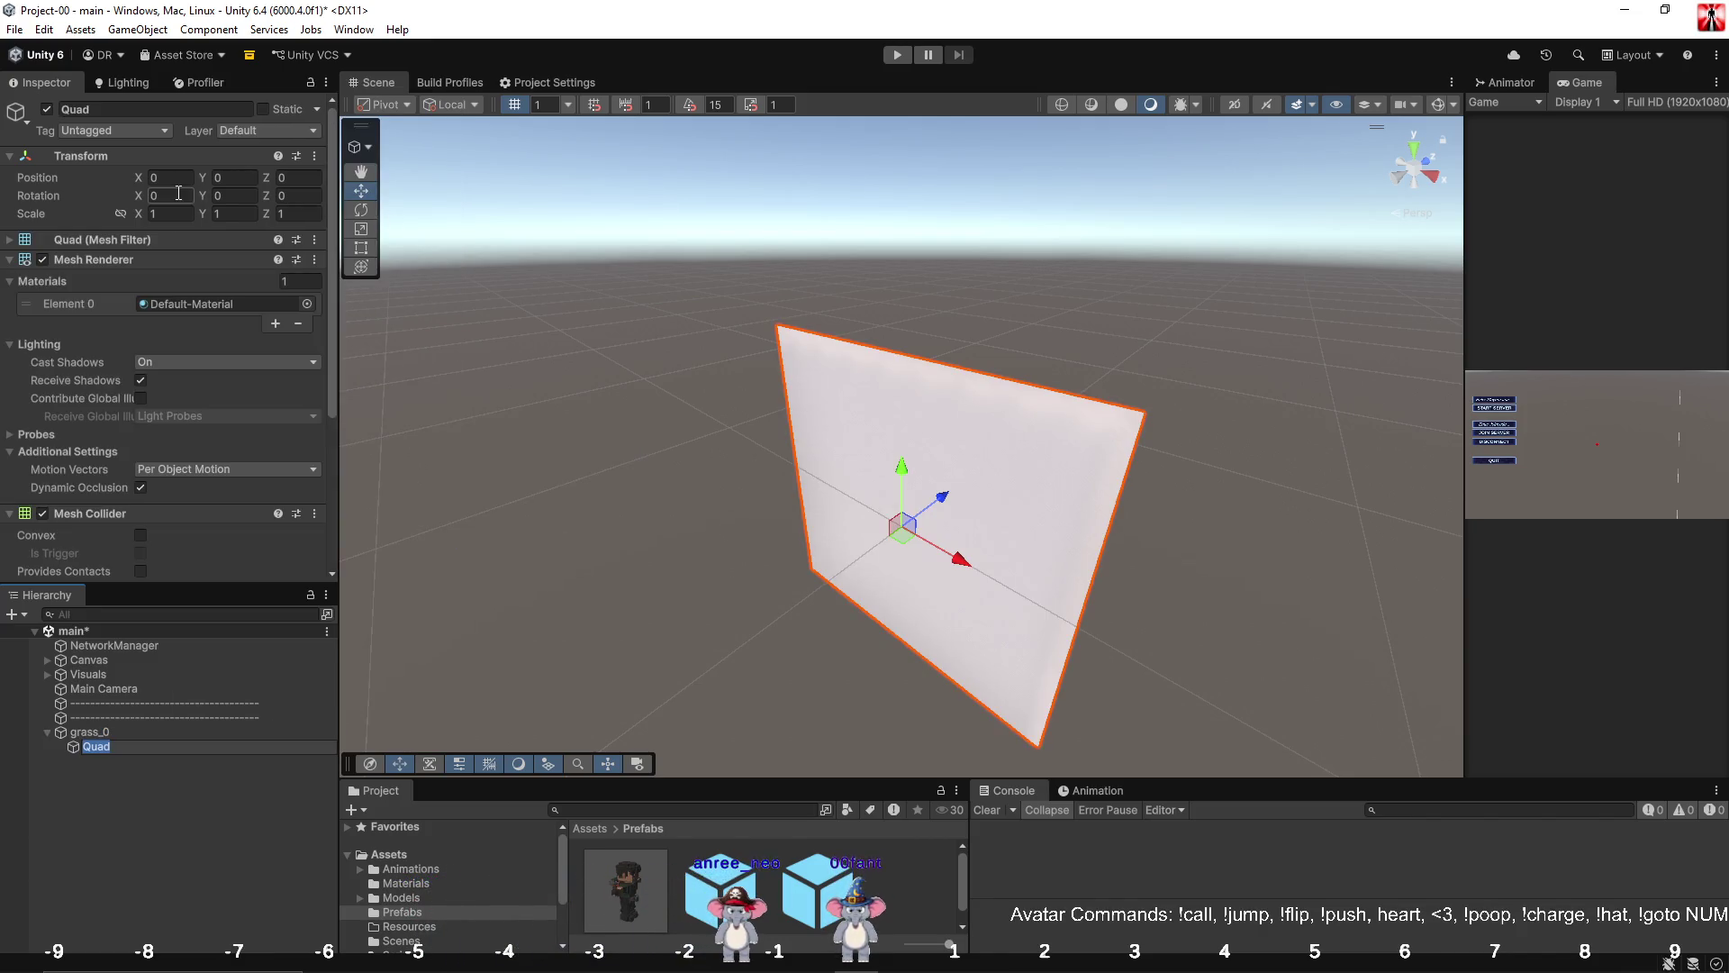
left_click_drag(830, 509, 754, 440)
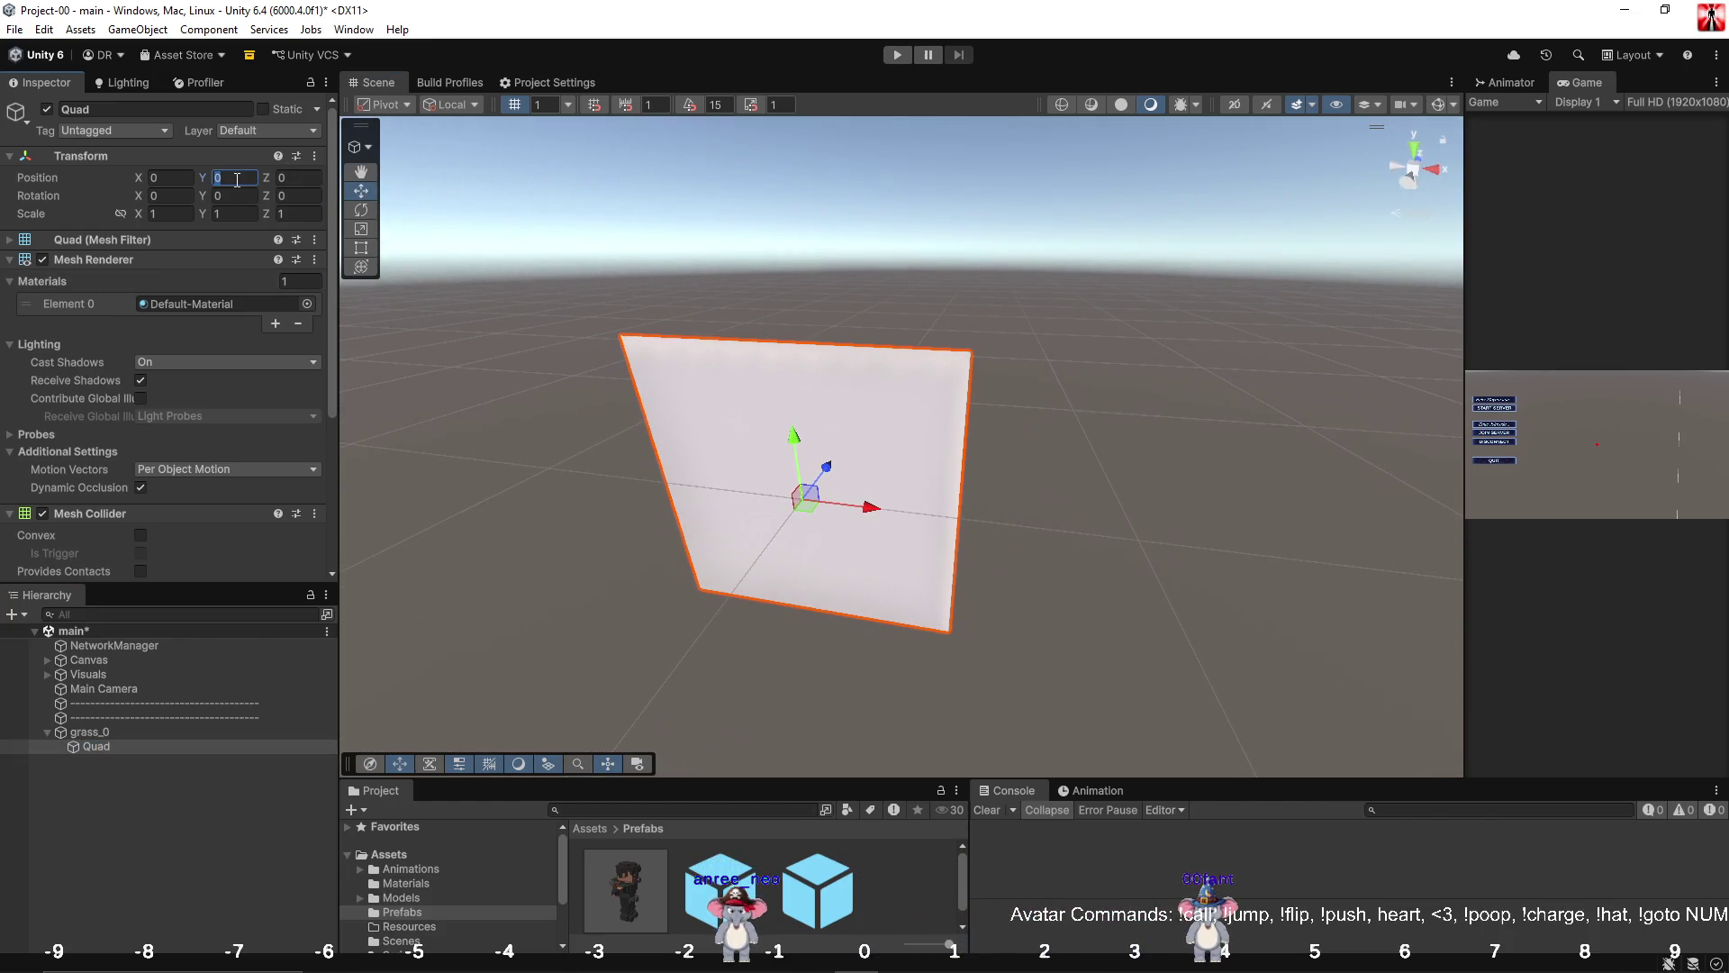
type("0.5")
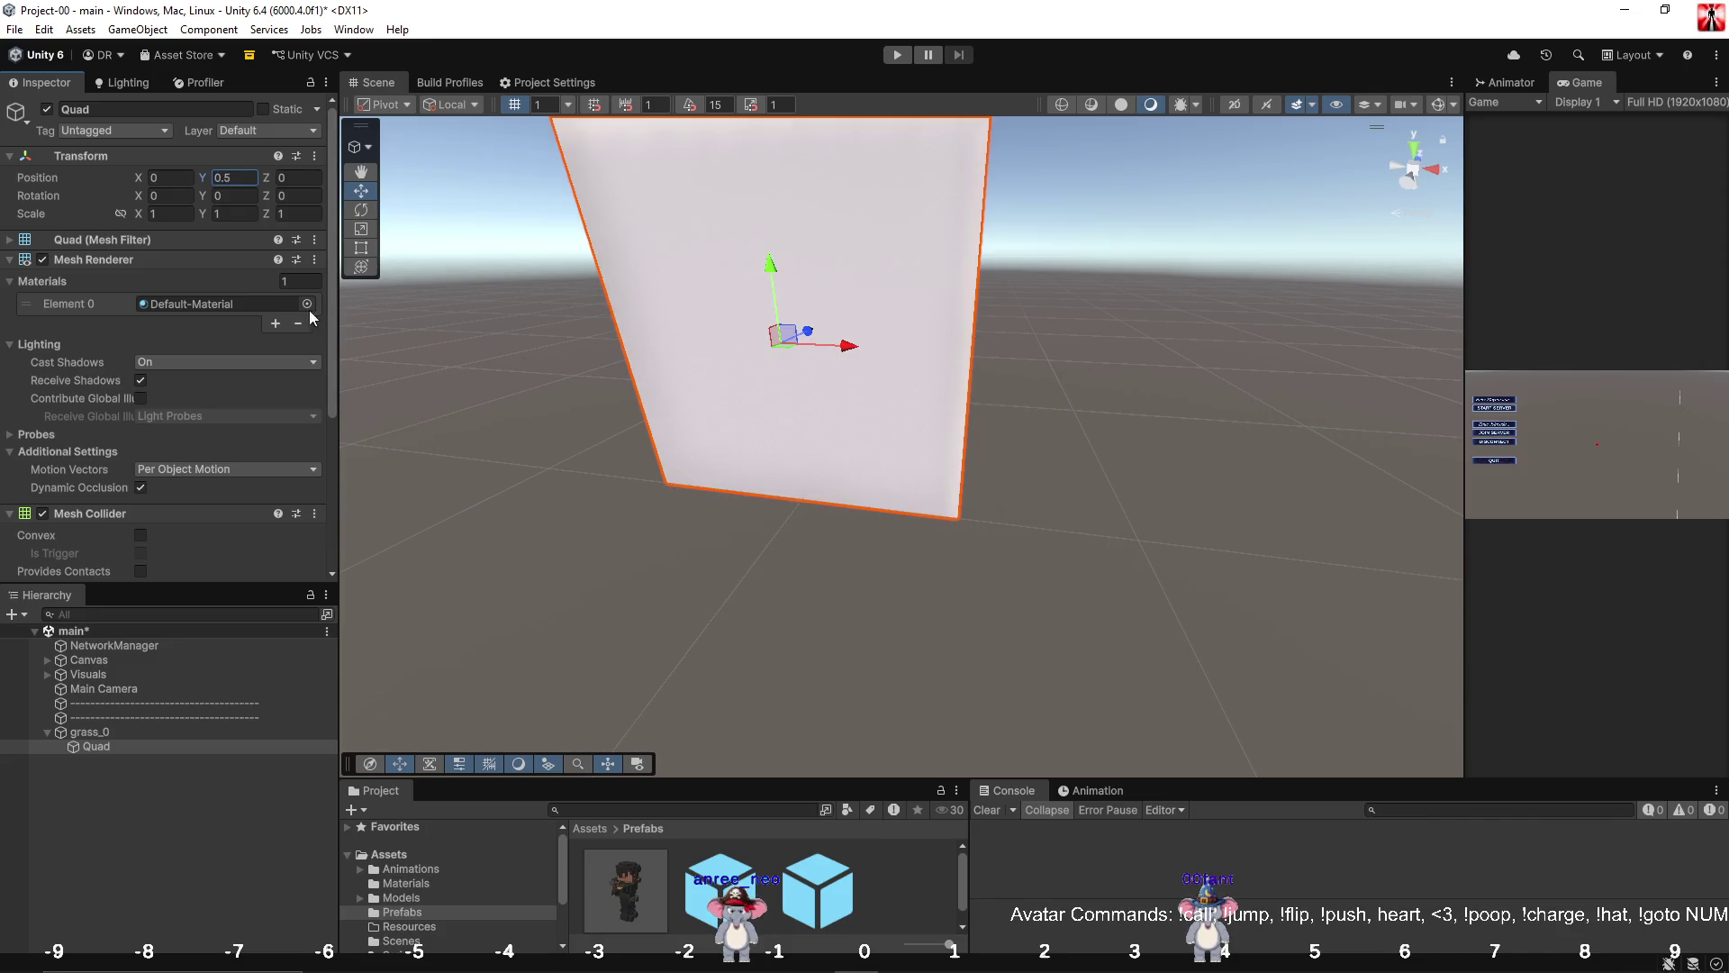
right_click(305, 517)
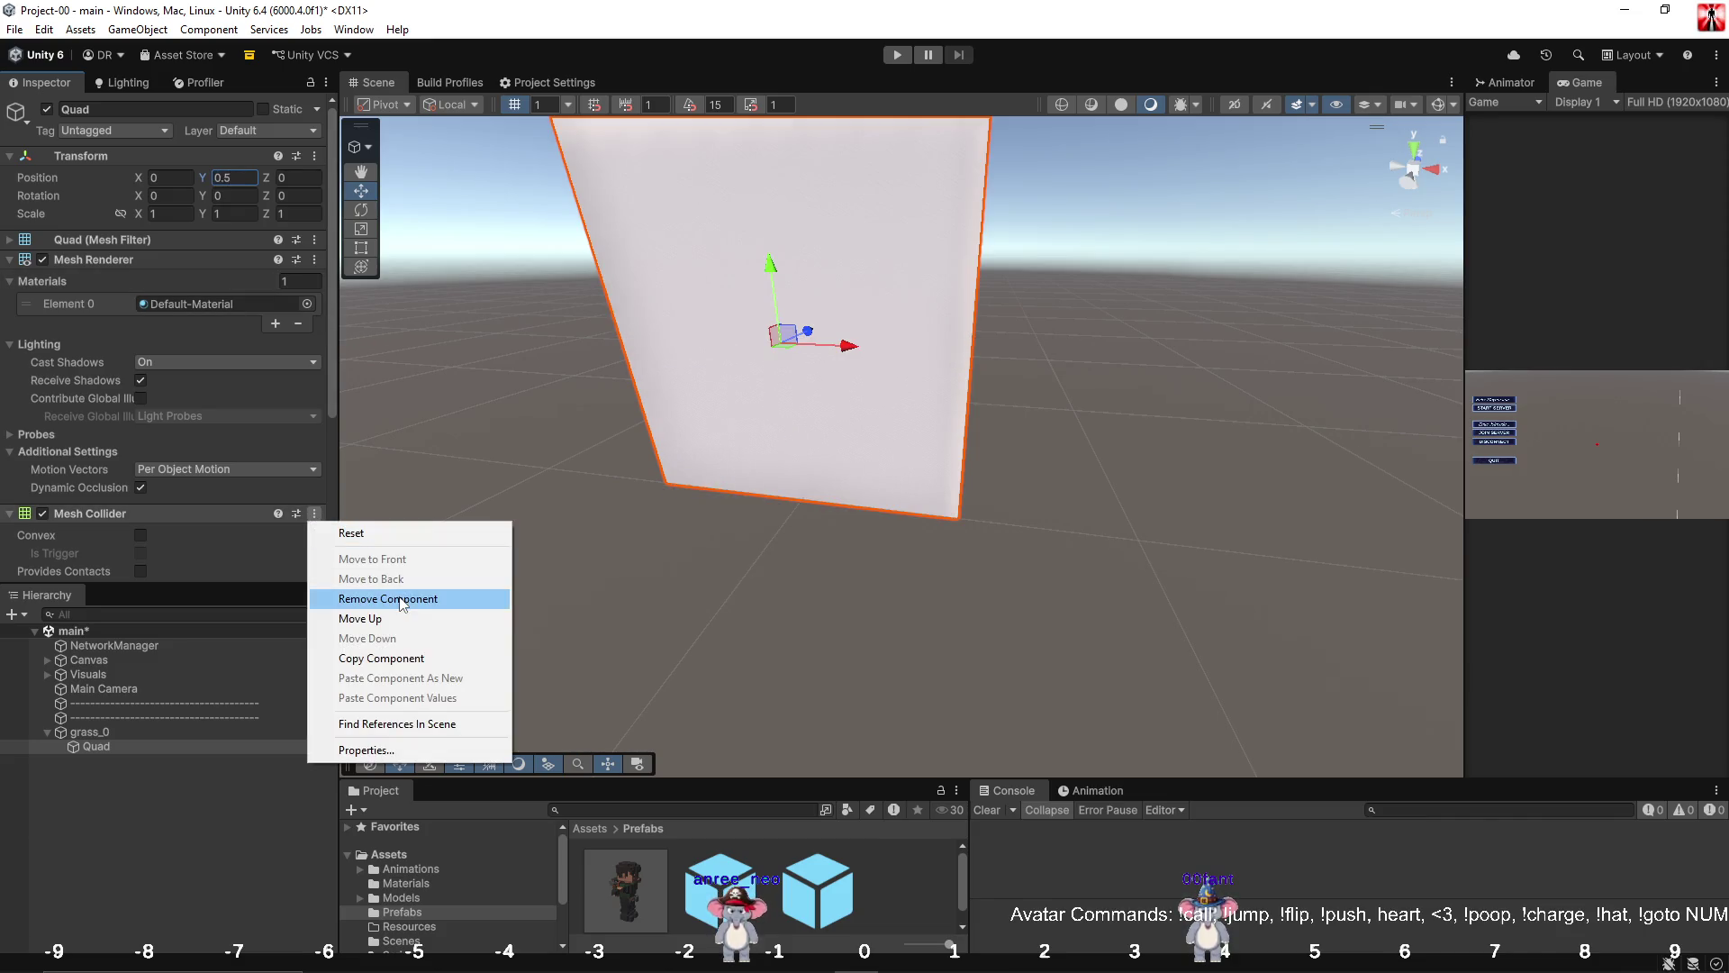
left_click(396, 489)
mouse_move(694, 320)
left_mouse_down()
mouse_move(463, 339)
mouse_move(984, 375)
mouse_move(1005, 325)
mouse_move(969, 324)
mouse_move(960, 336)
mouse_move(1387, 349)
left_mouse_up()
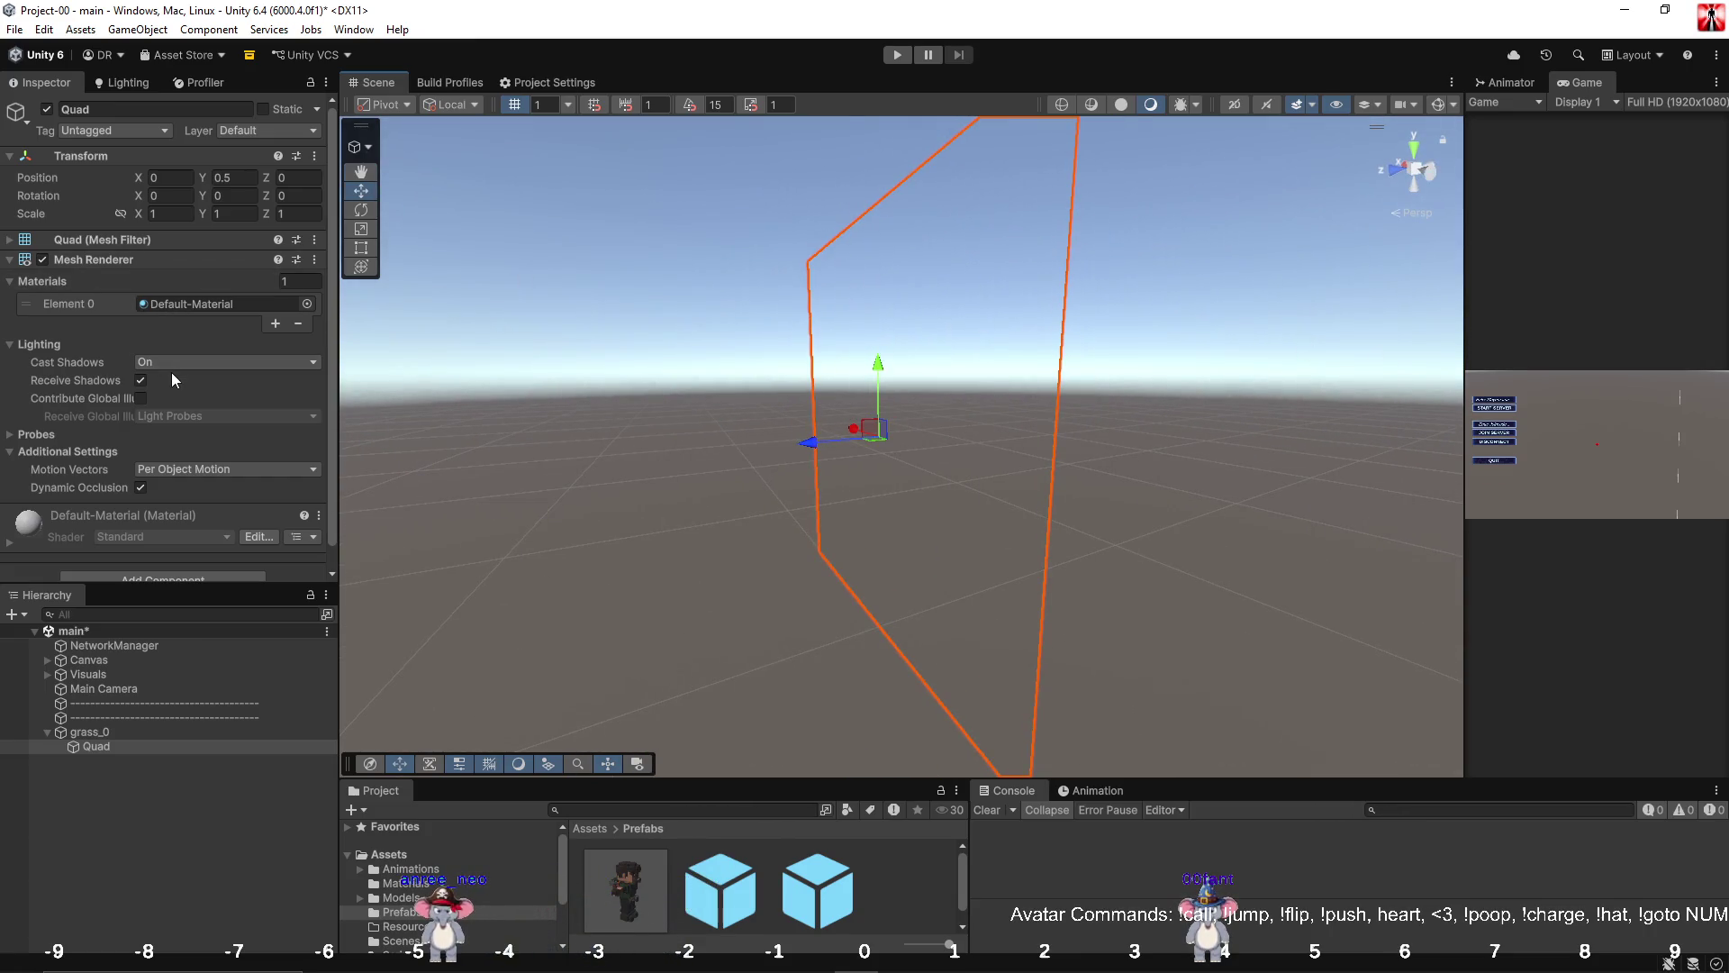
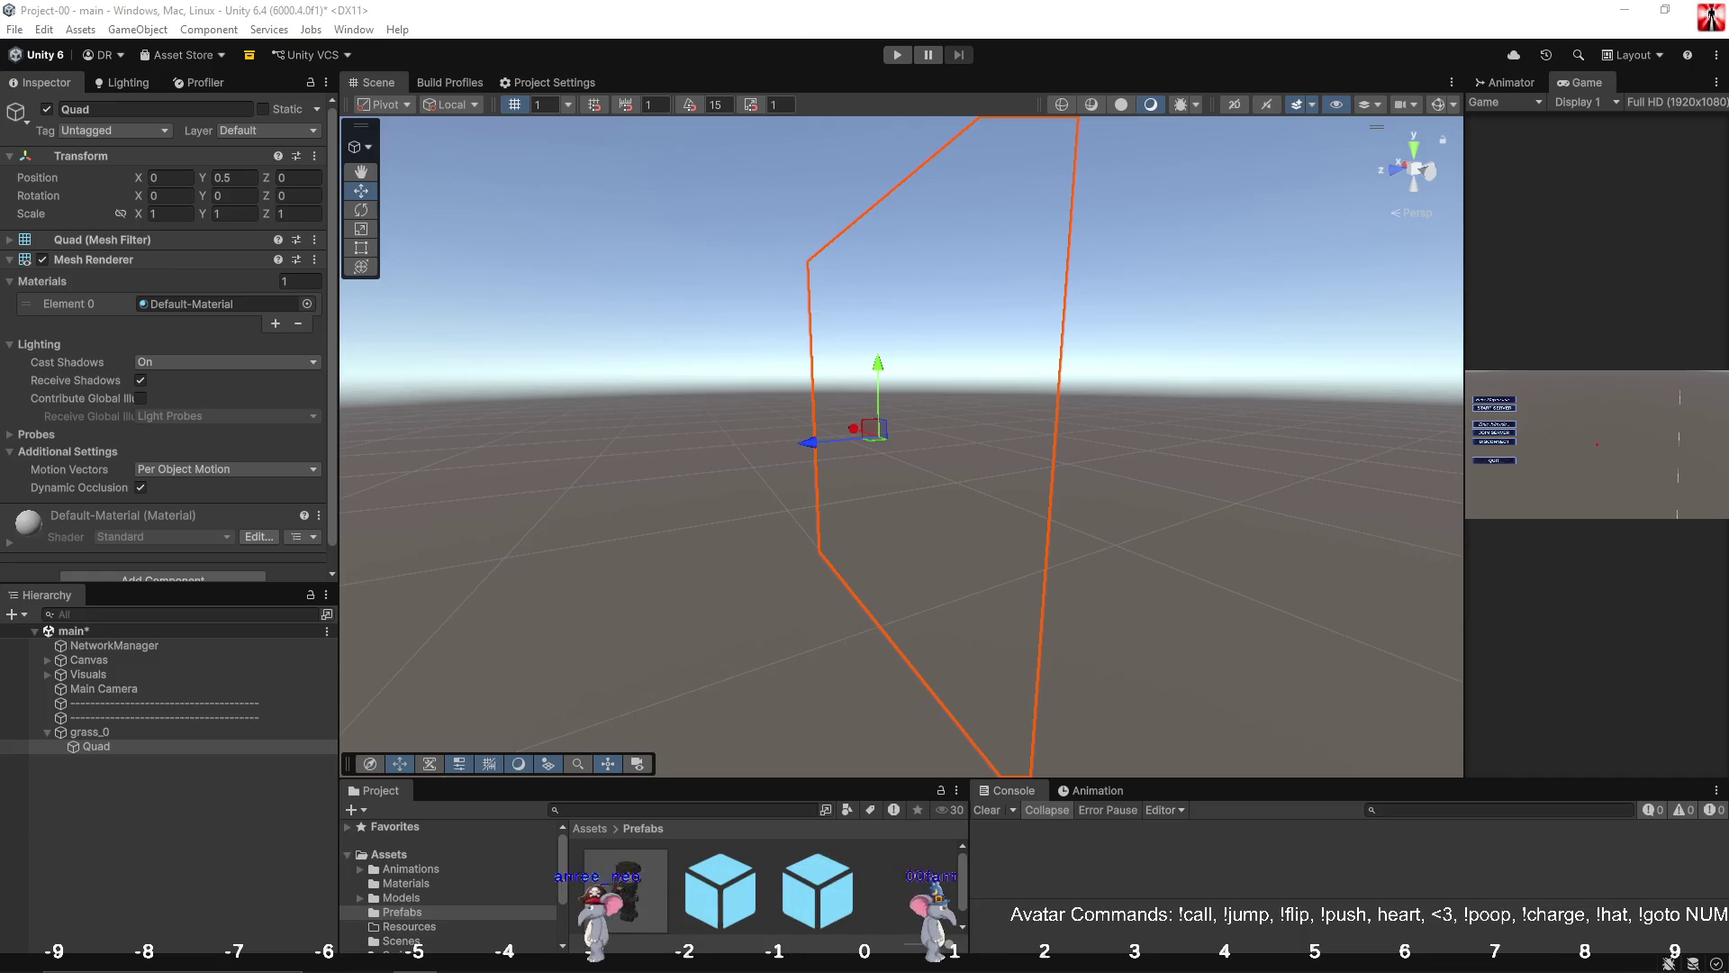
Create a Standard Surface Shader in the Shader folder, misnamed DoubleSidedSahder.
left_click_drag(738, 783, 684, 593)
left_click(473, 783)
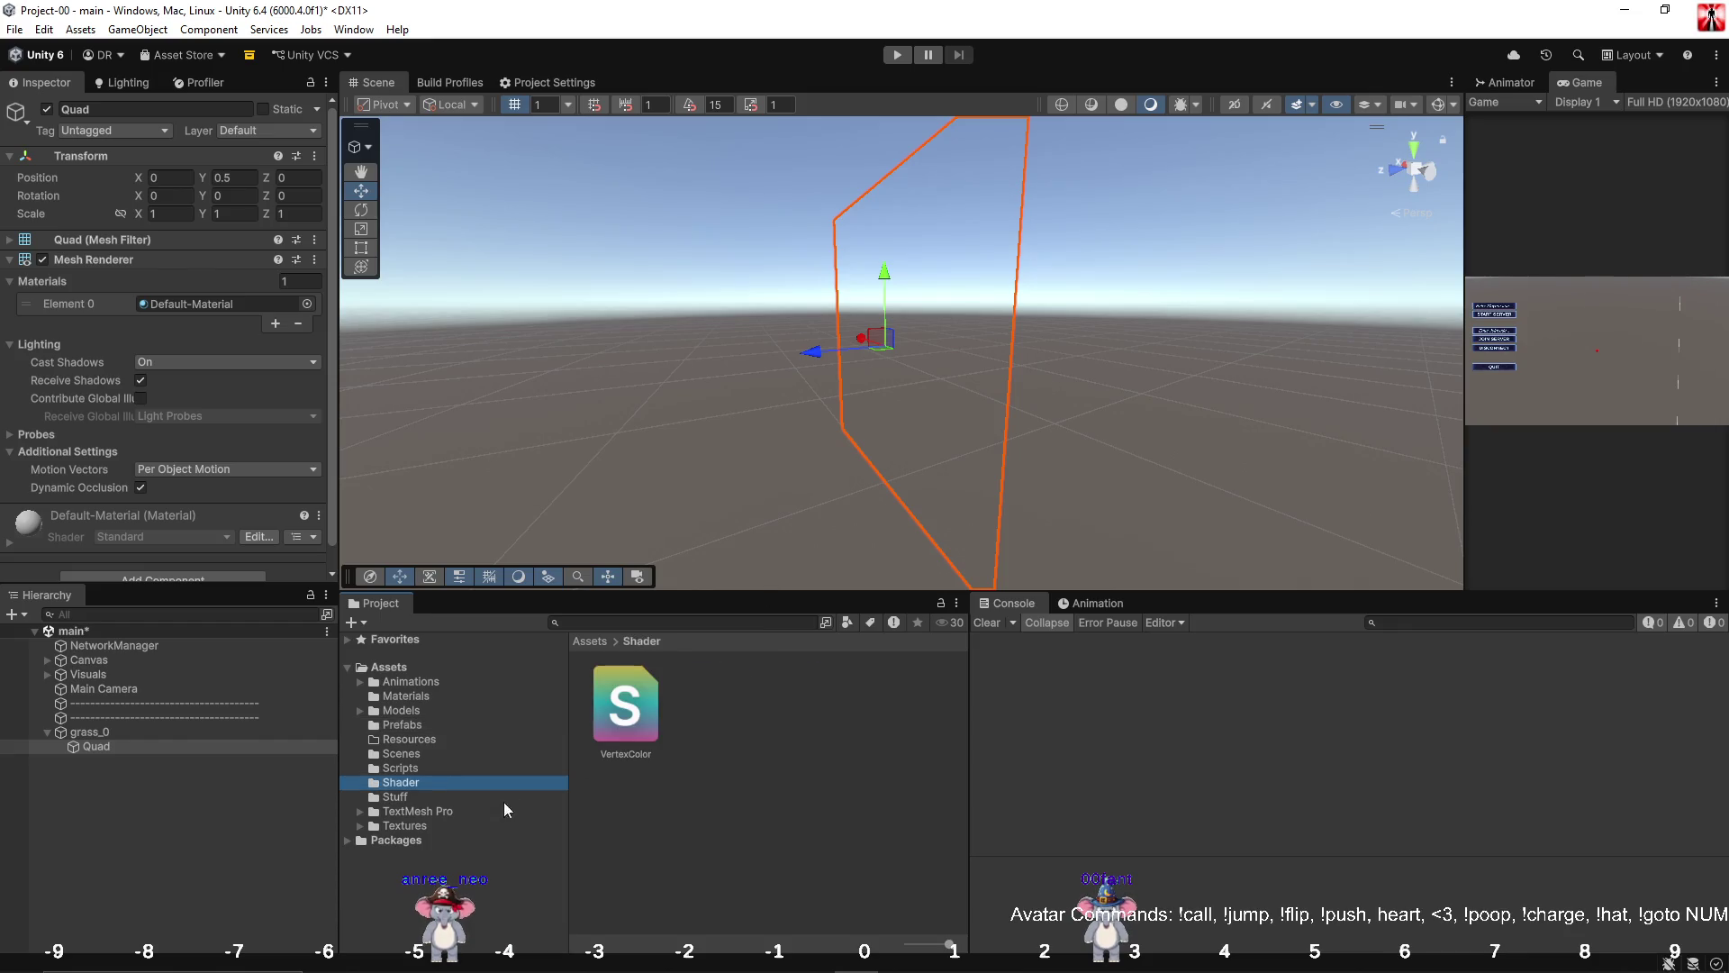
right_click(755, 798)
mouse_move(888, 304)
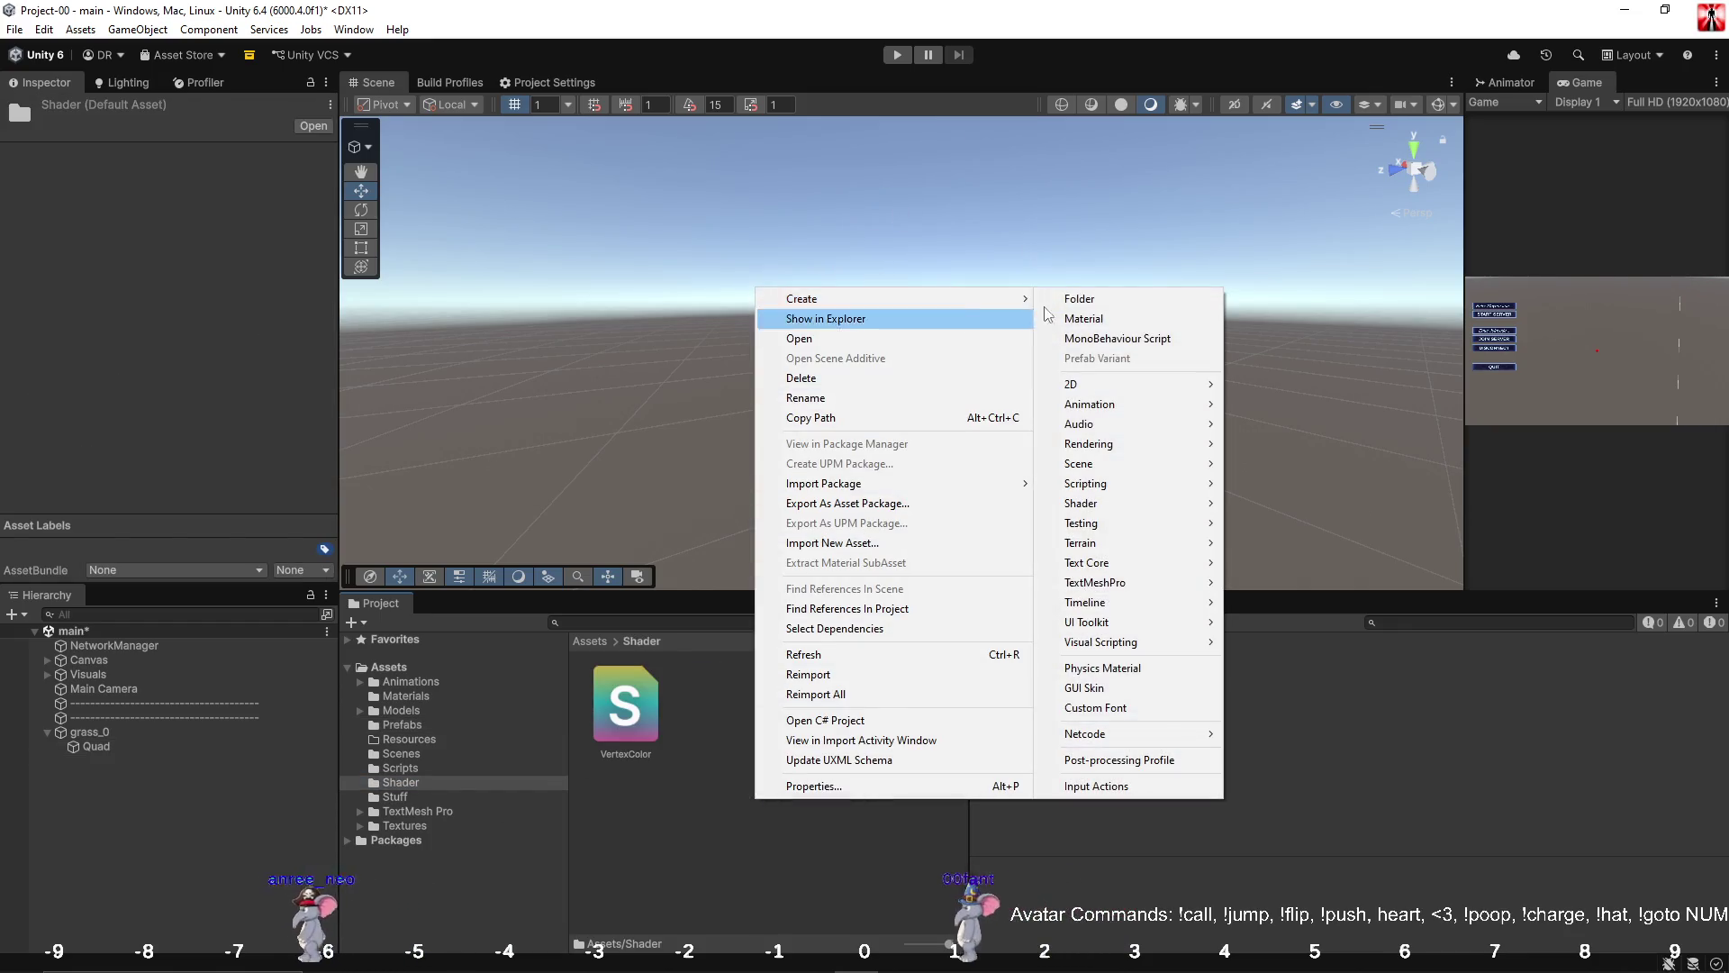
mouse_move(1121, 510)
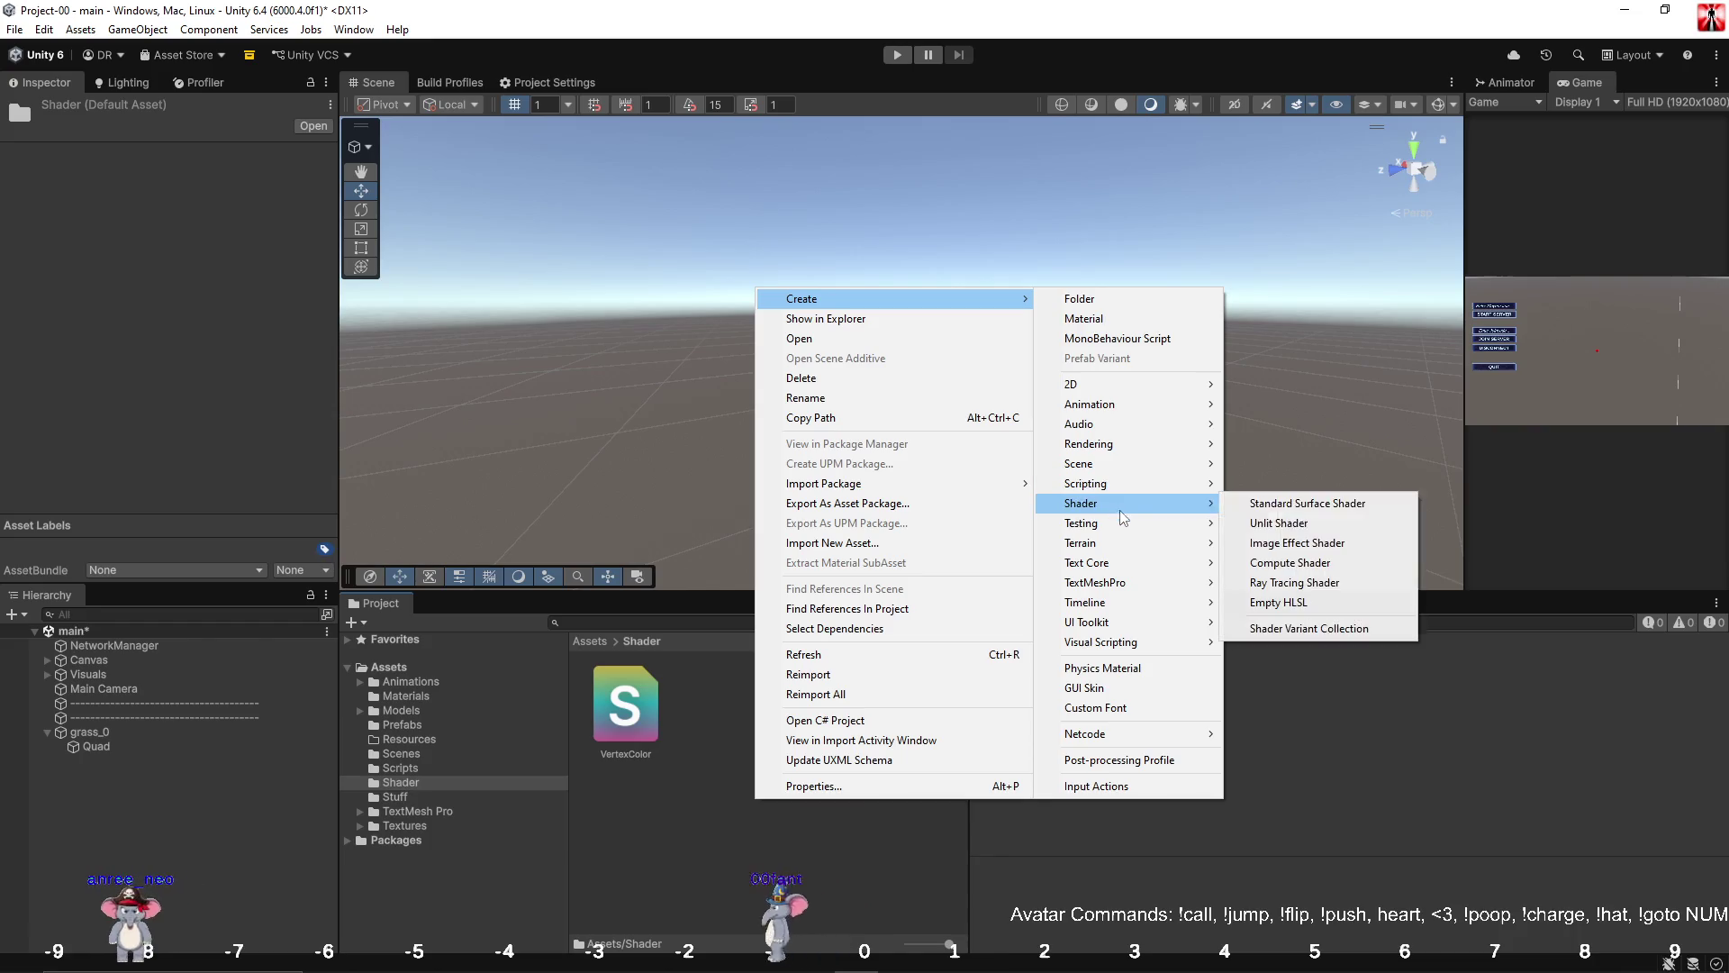
left_click(1320, 509)
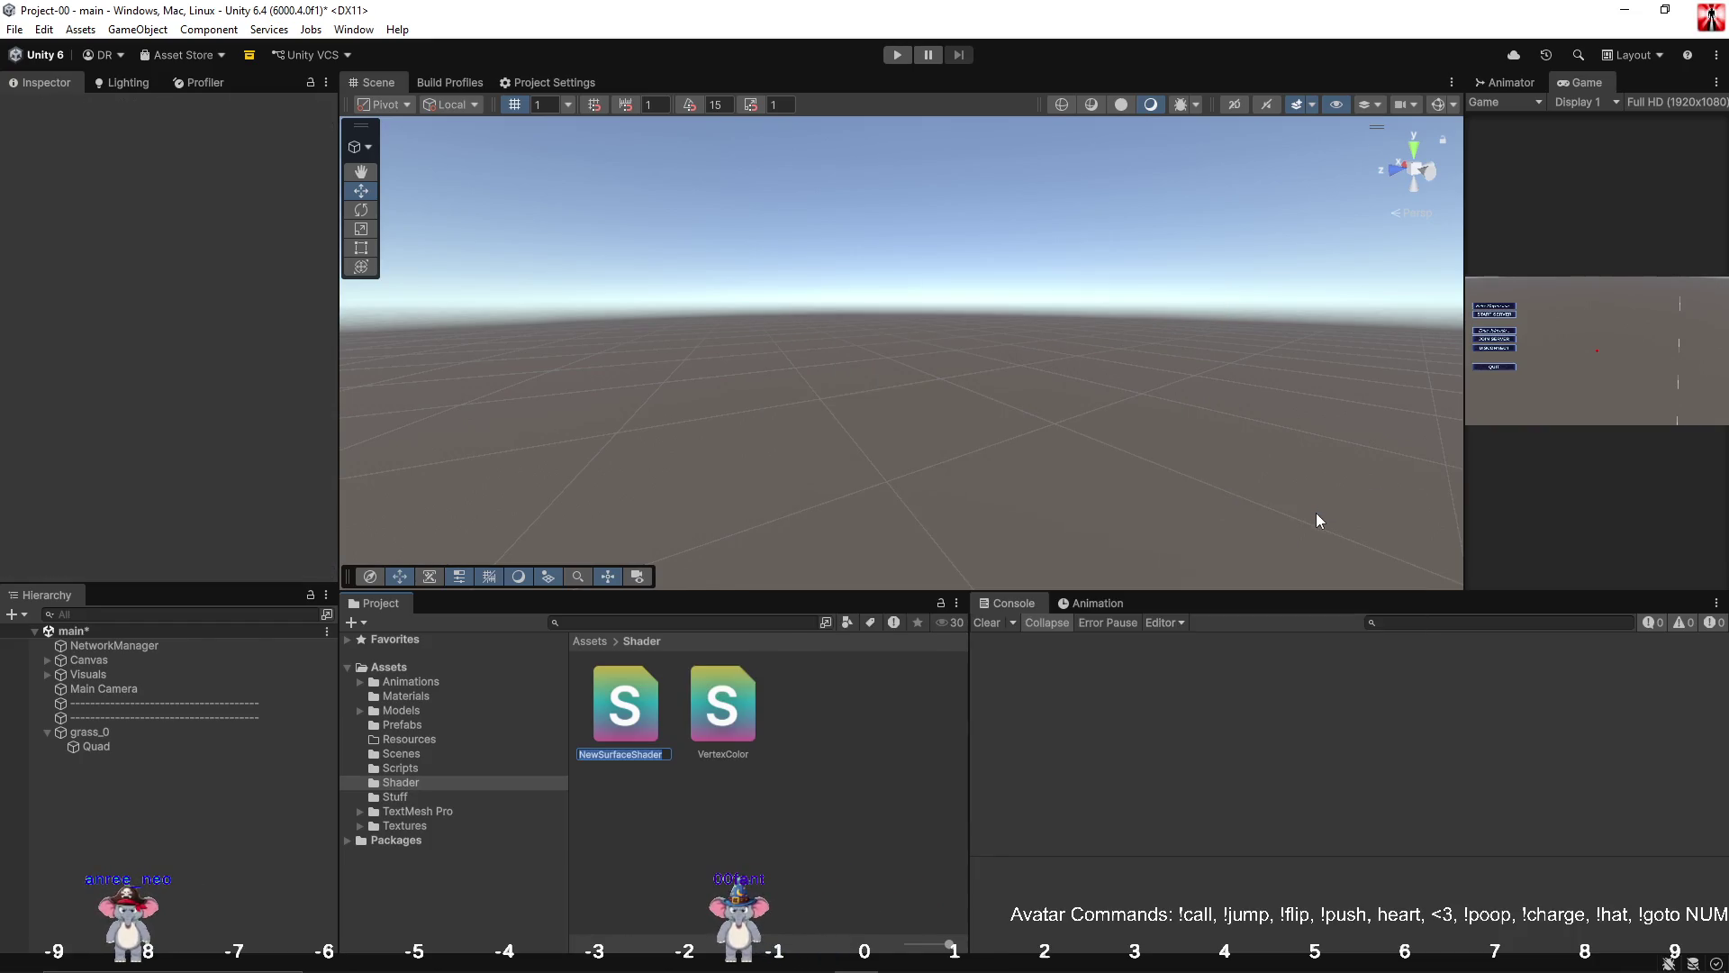
type("DoubleSided")
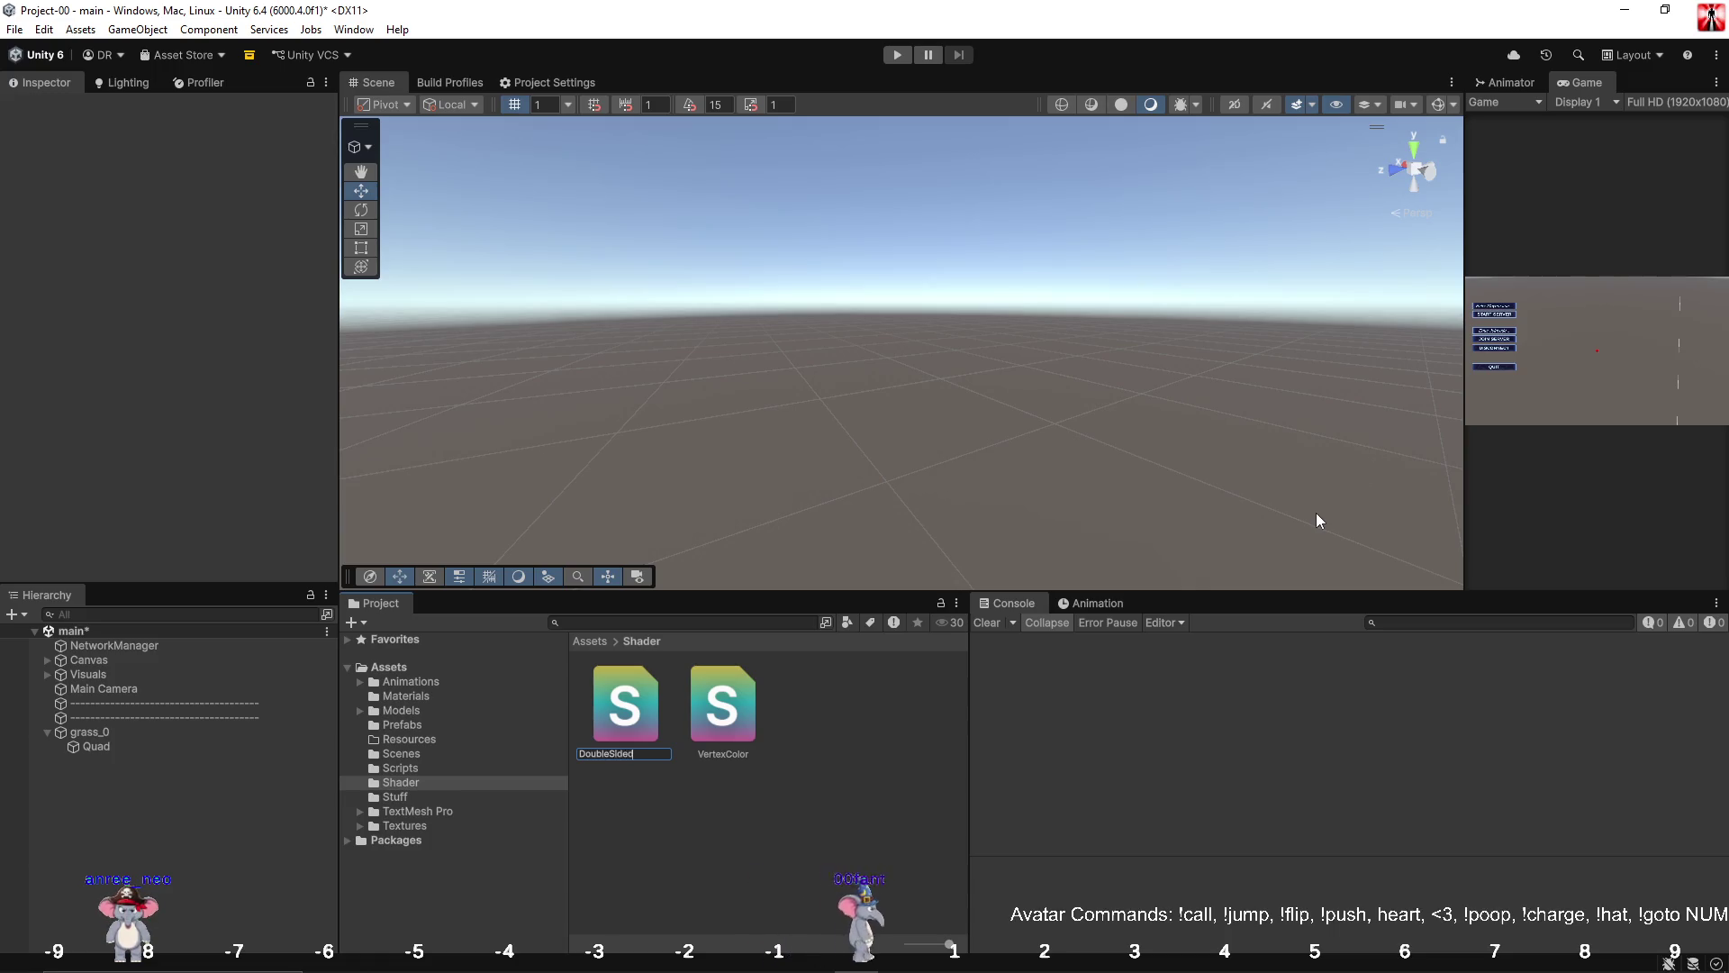
type("Sahder")
key("Return")
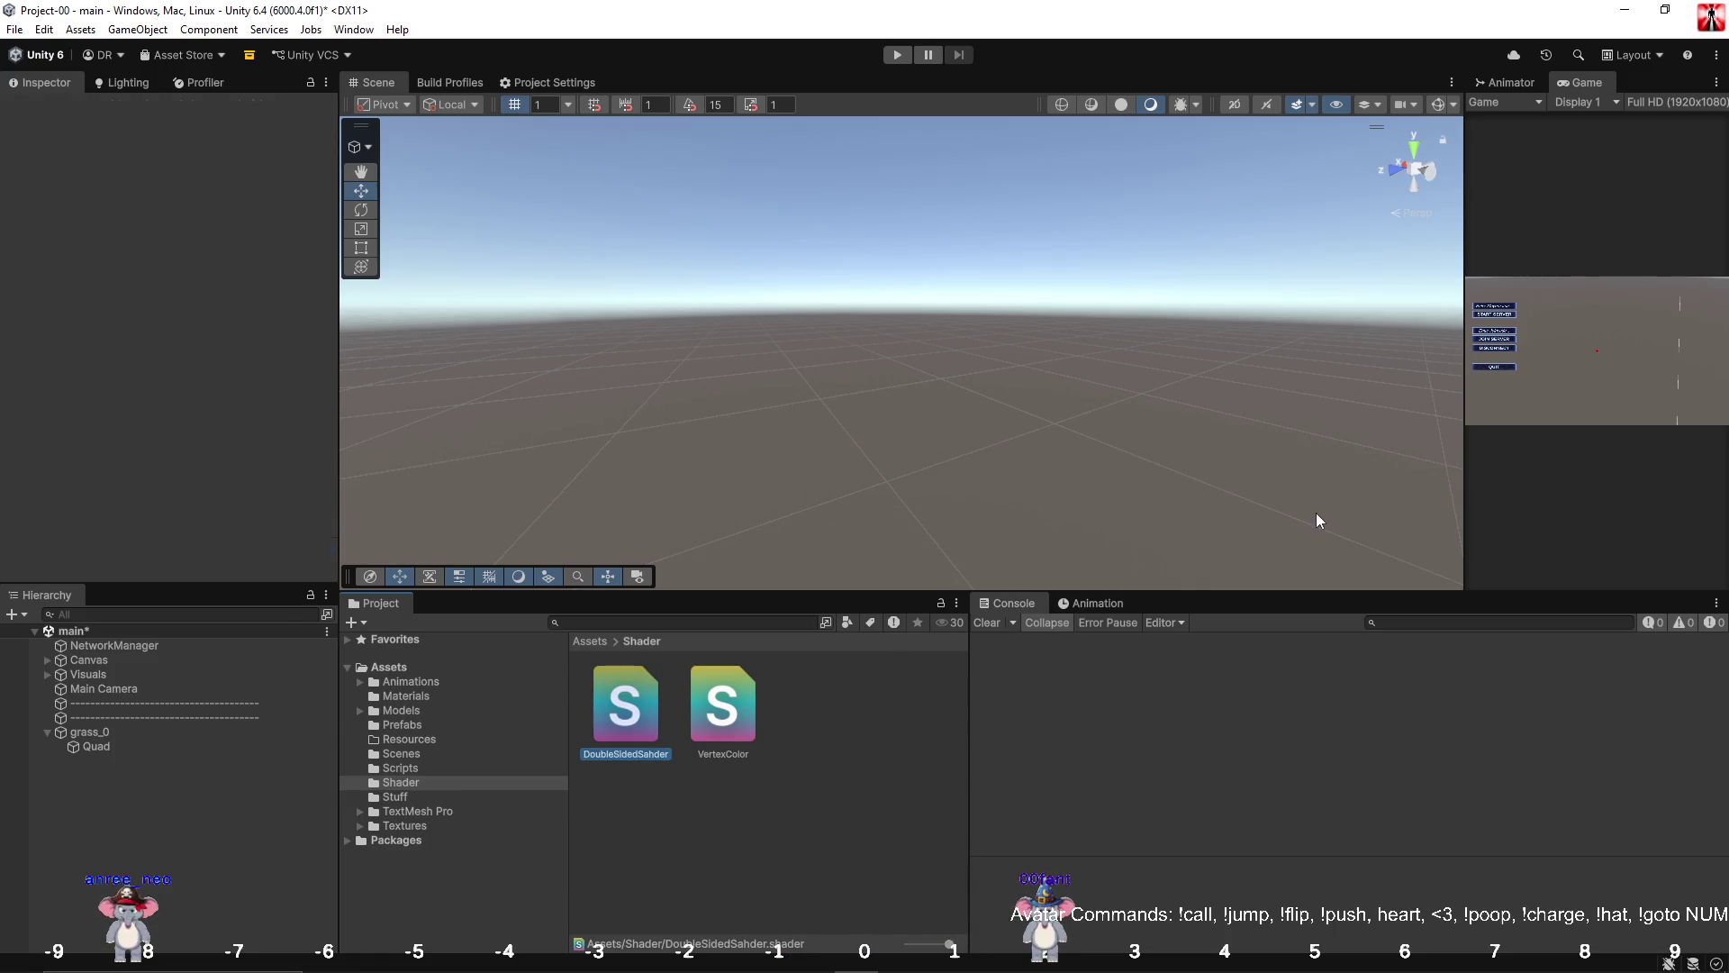
Delete the misspelled shader and create a new Standard Surface Shader named DoubleSidedShaader.
right_click(620, 706)
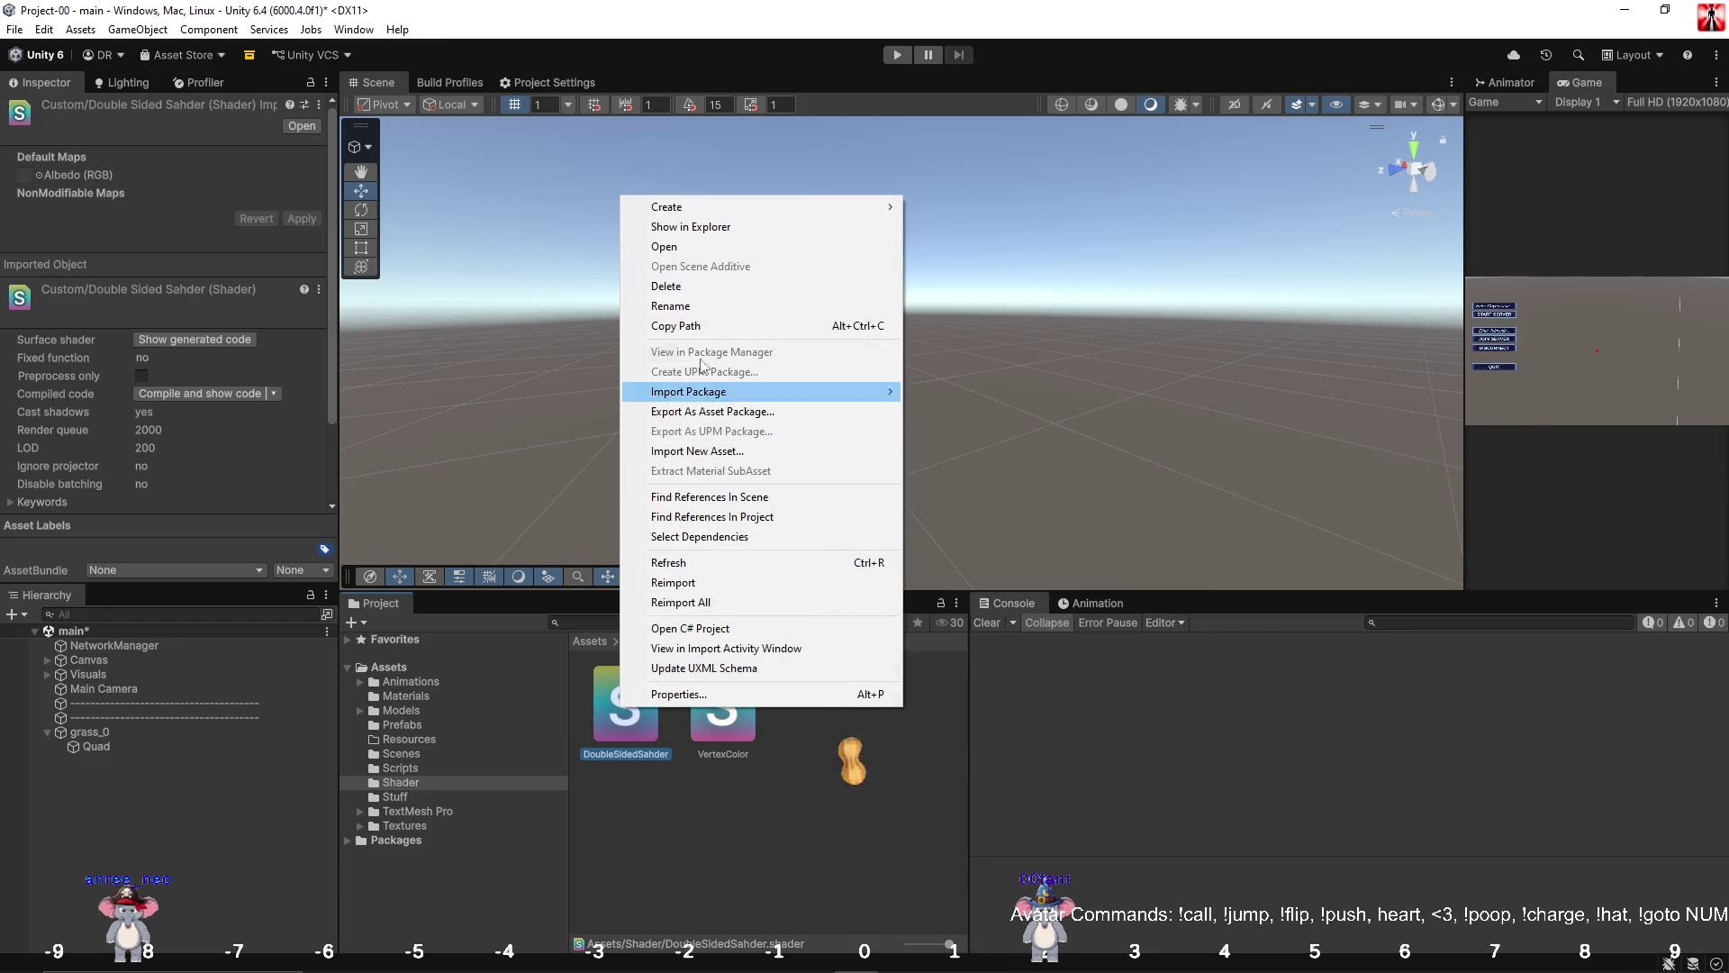
left_click(707, 293)
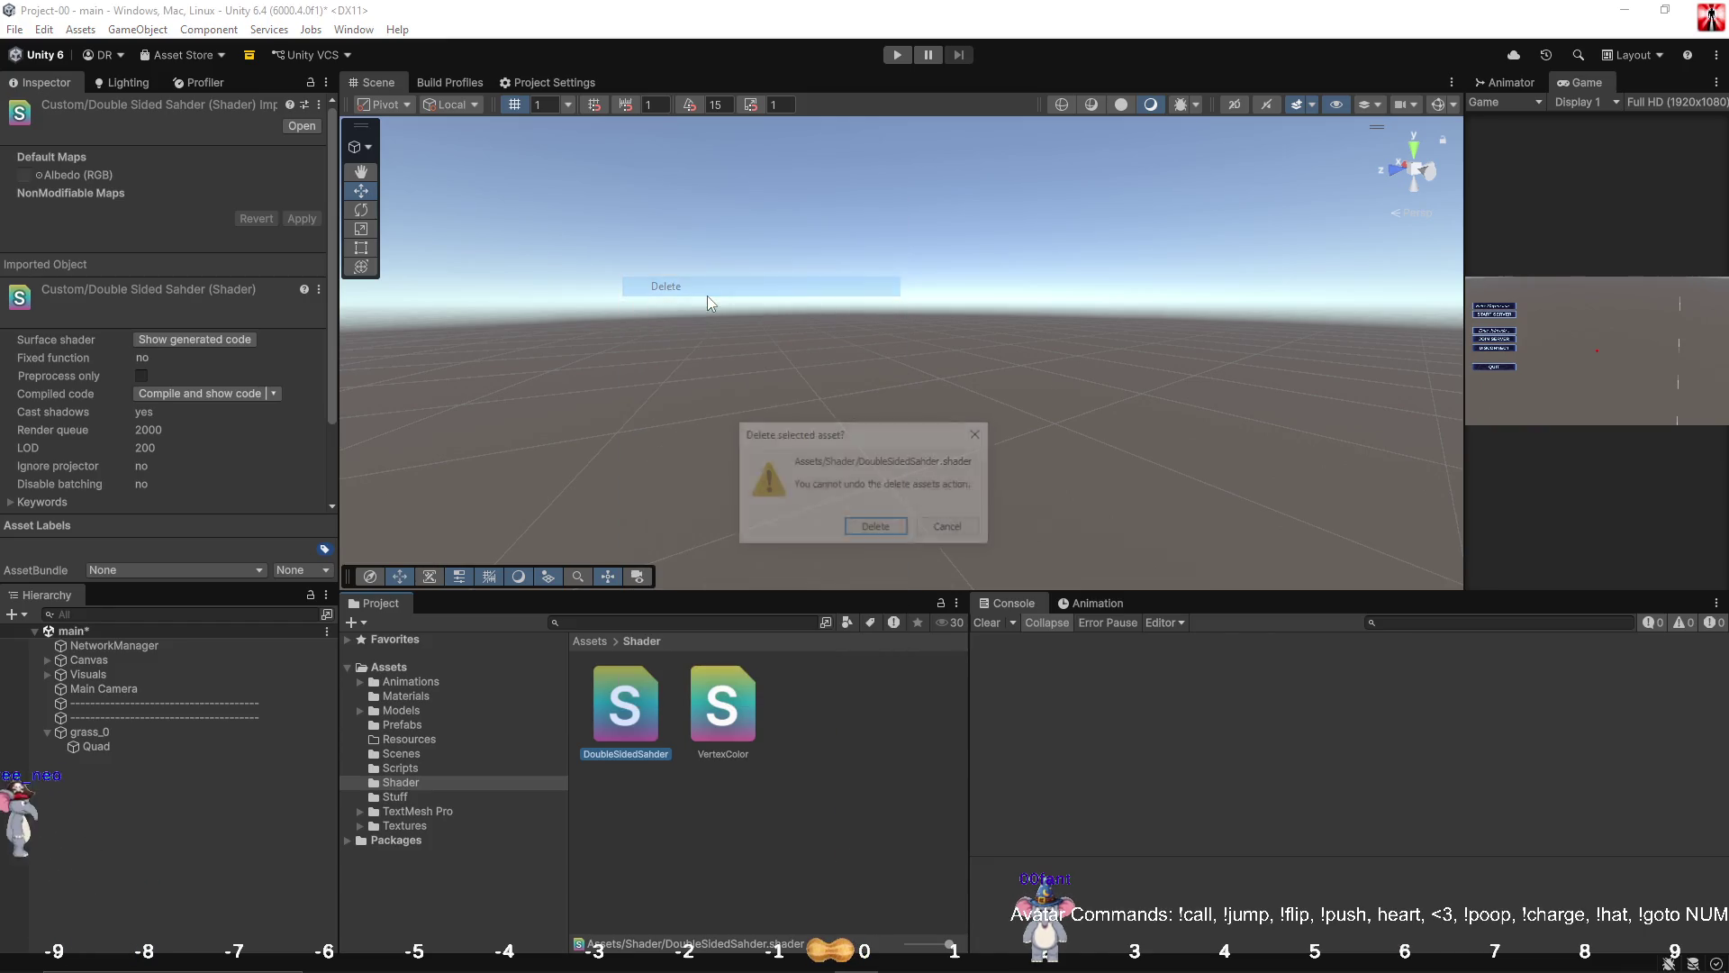
left_click(875, 526)
right_click(816, 756)
mouse_move(1054, 255)
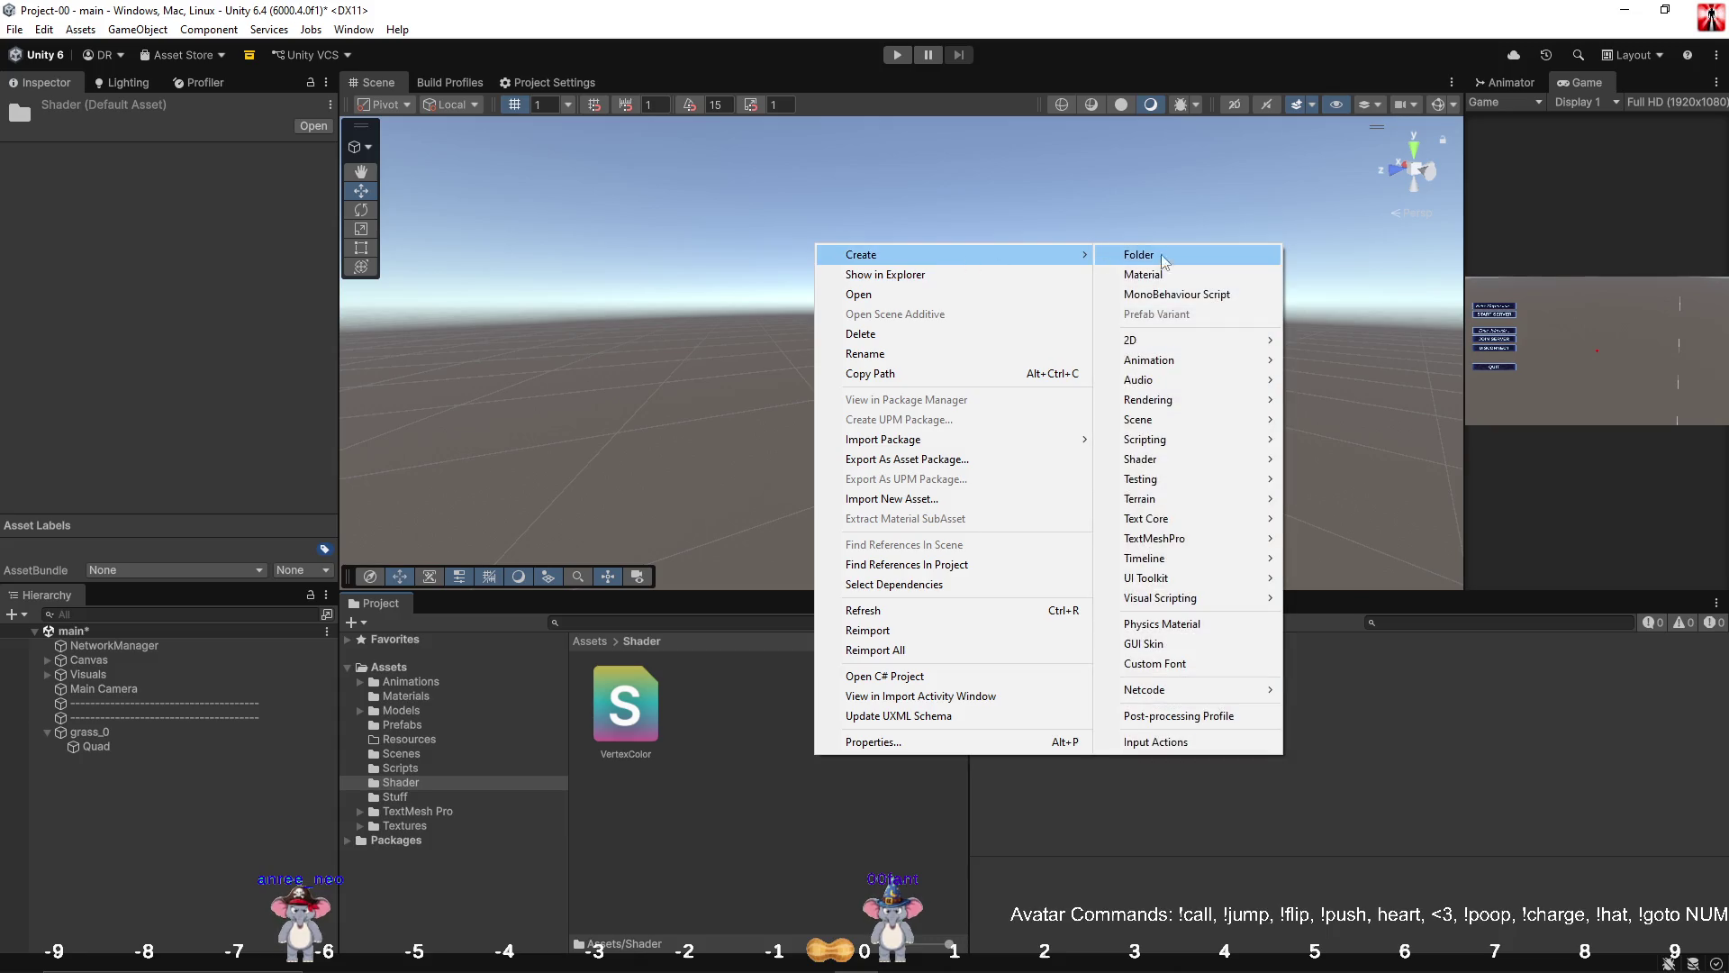
mouse_move(1183, 457)
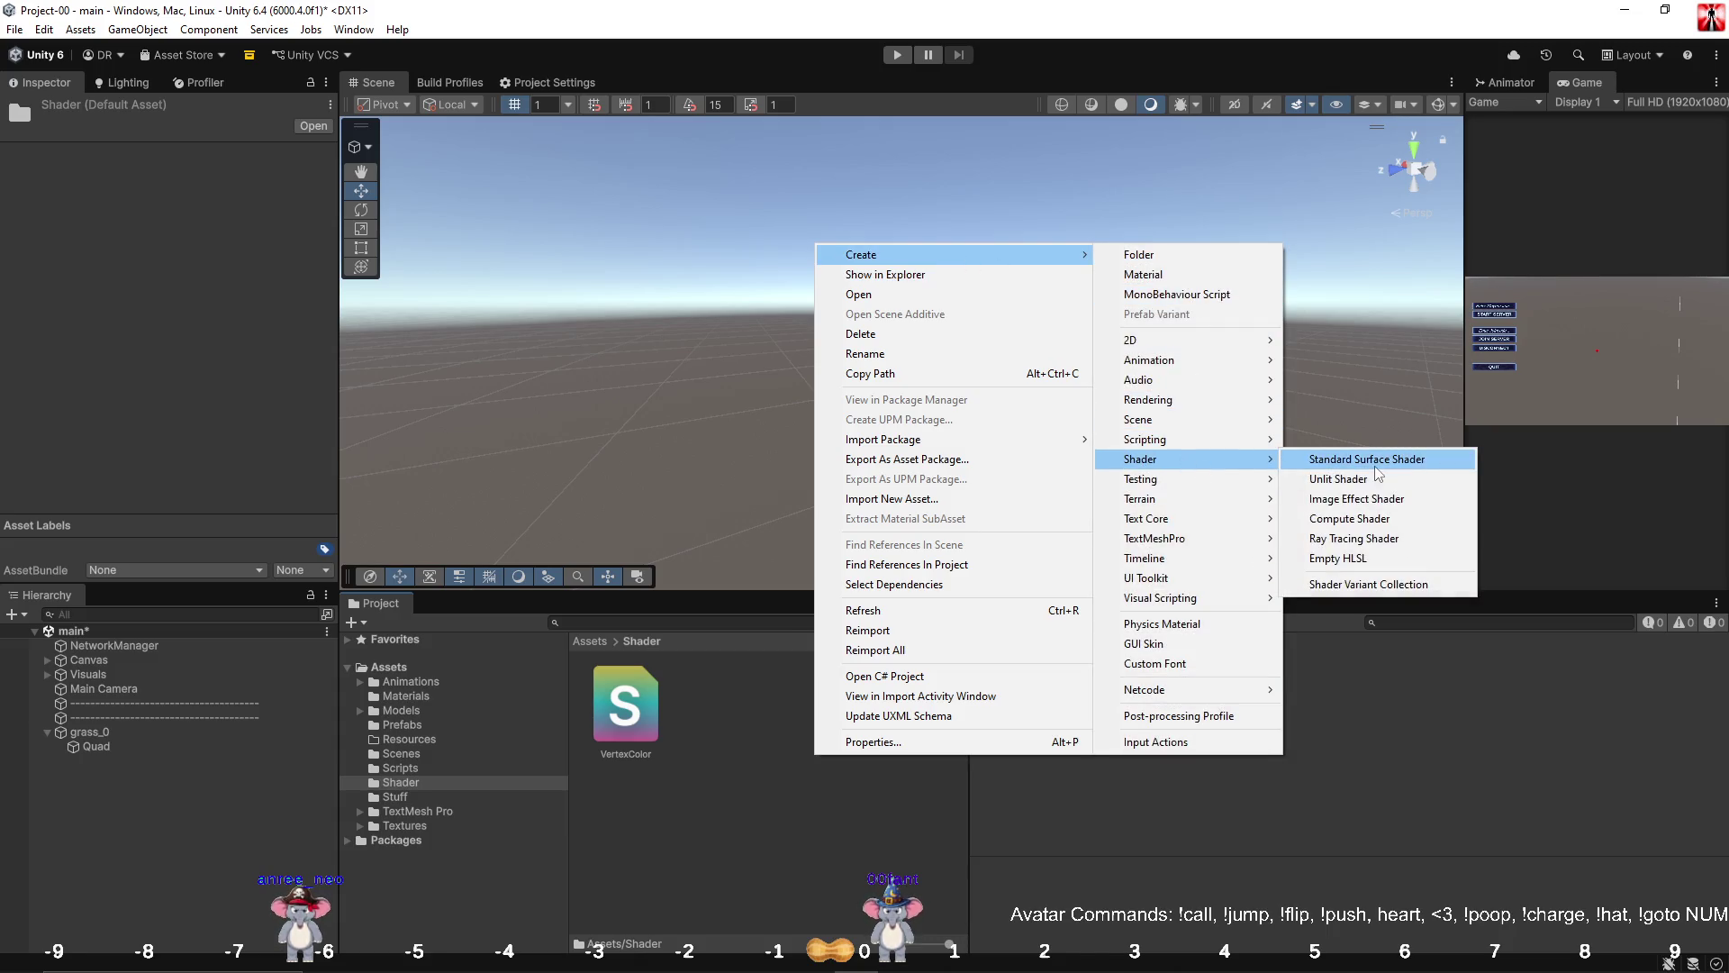
left_click(1342, 459)
type("oub")
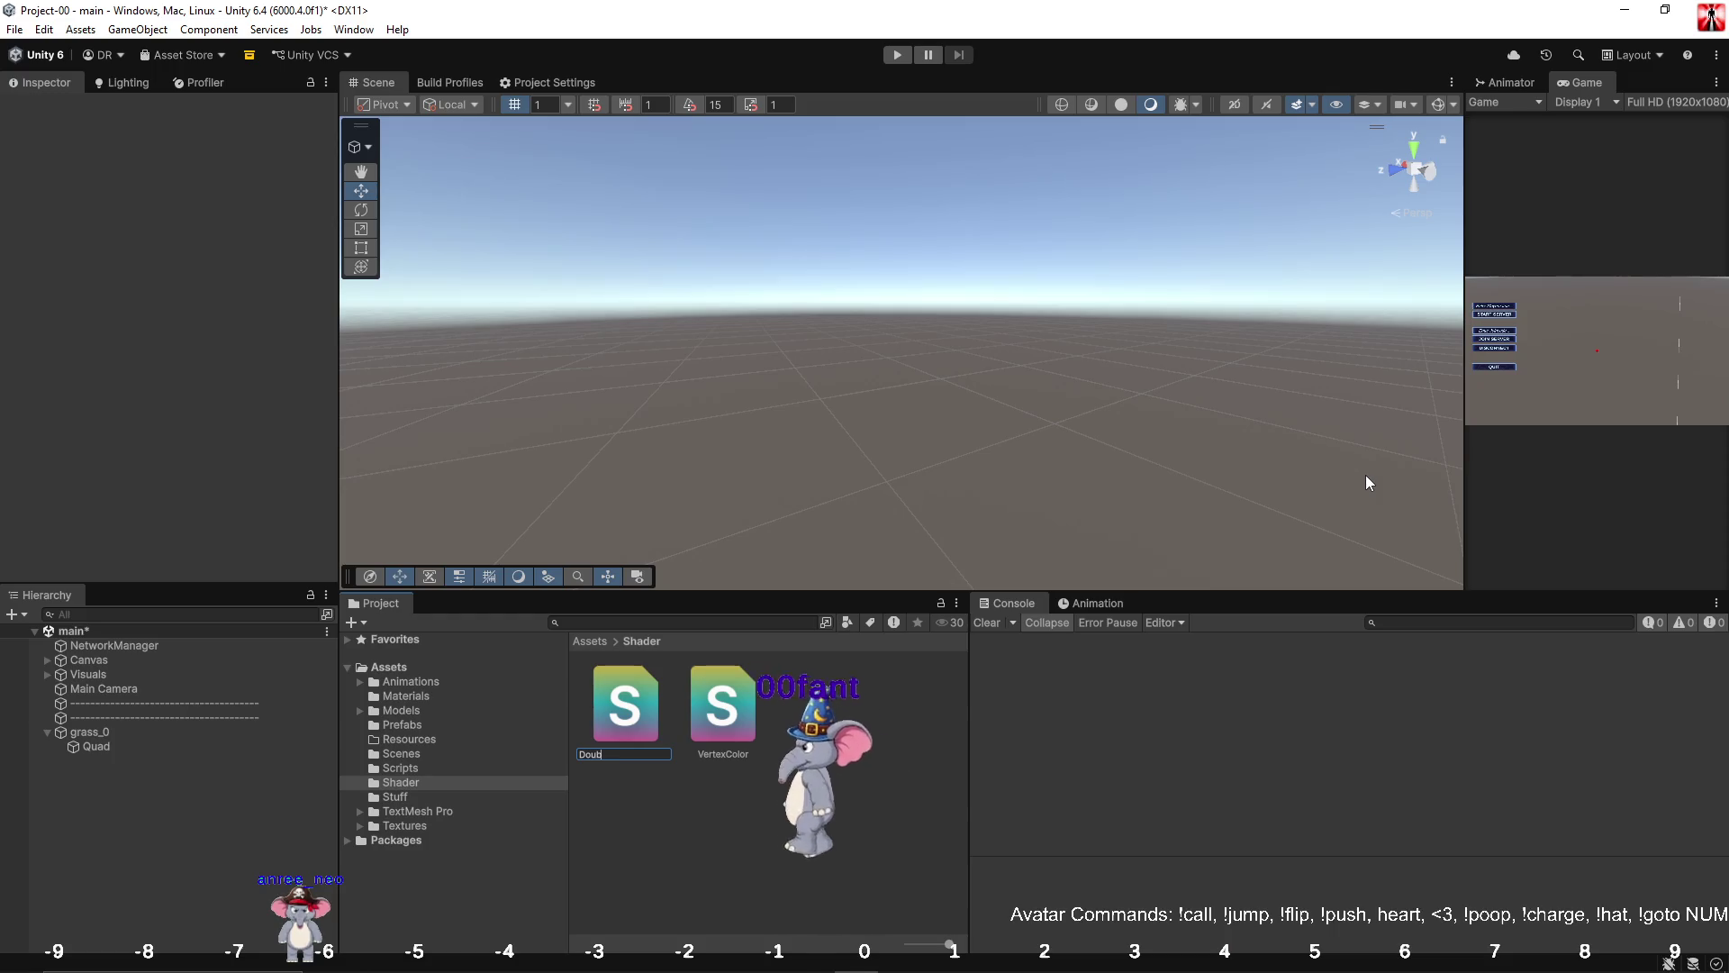
type("leSided")
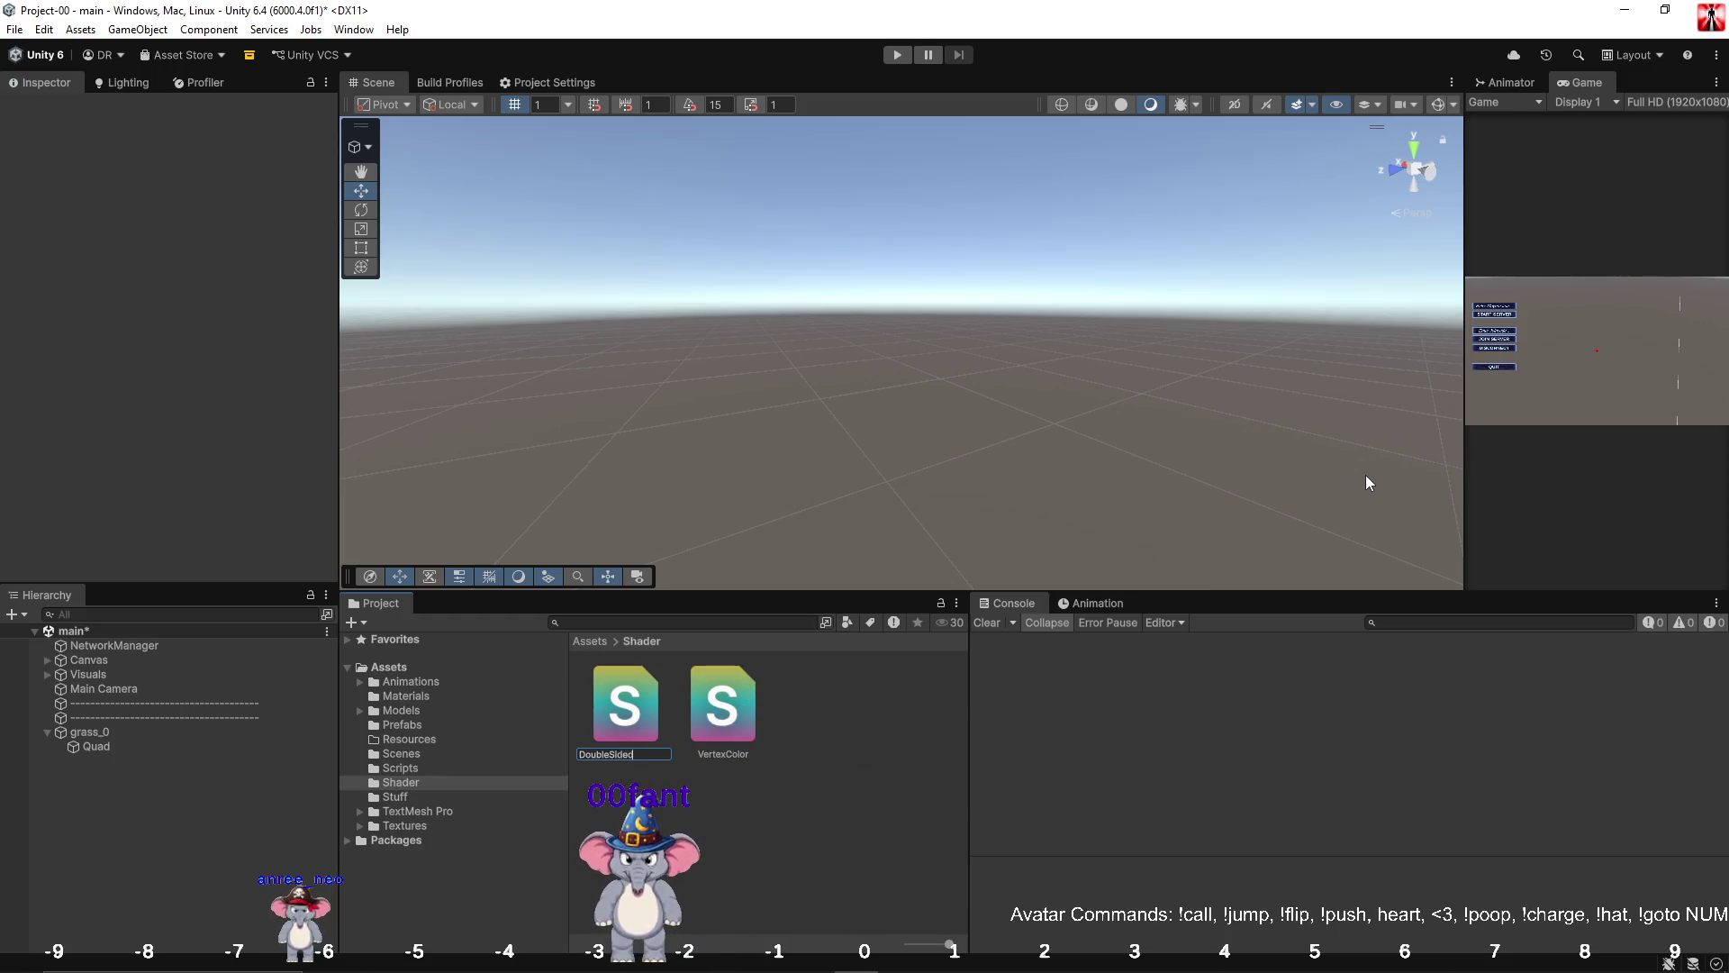
type("Shaader")
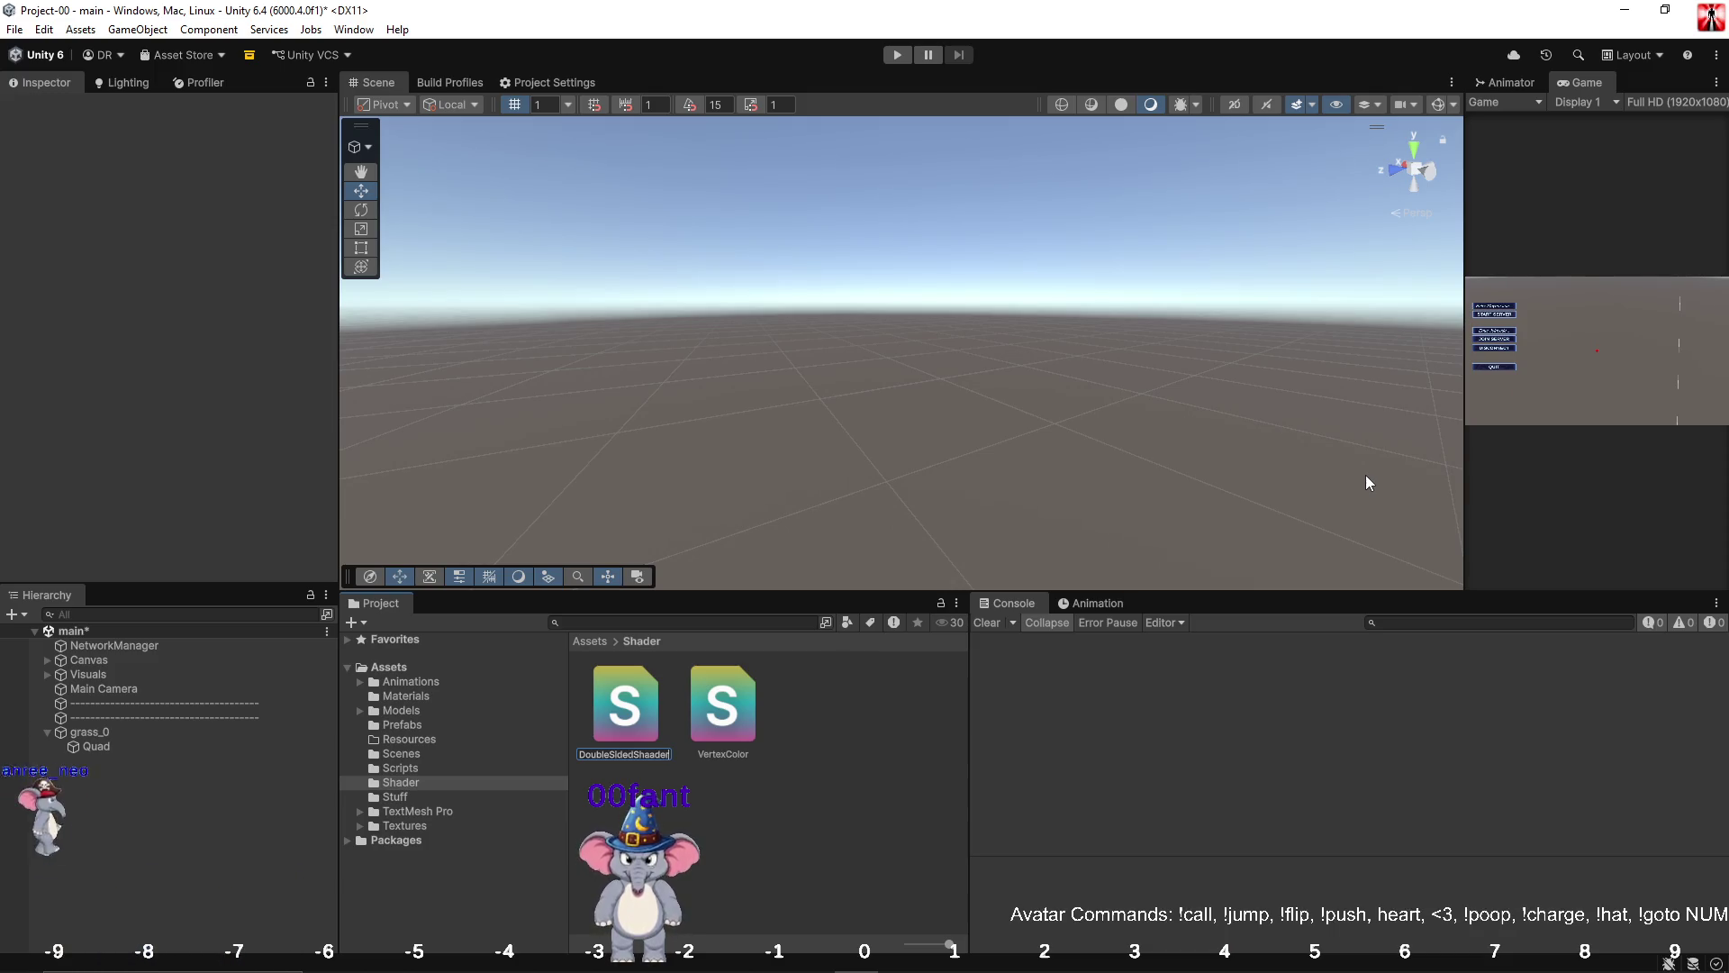
key("Return")
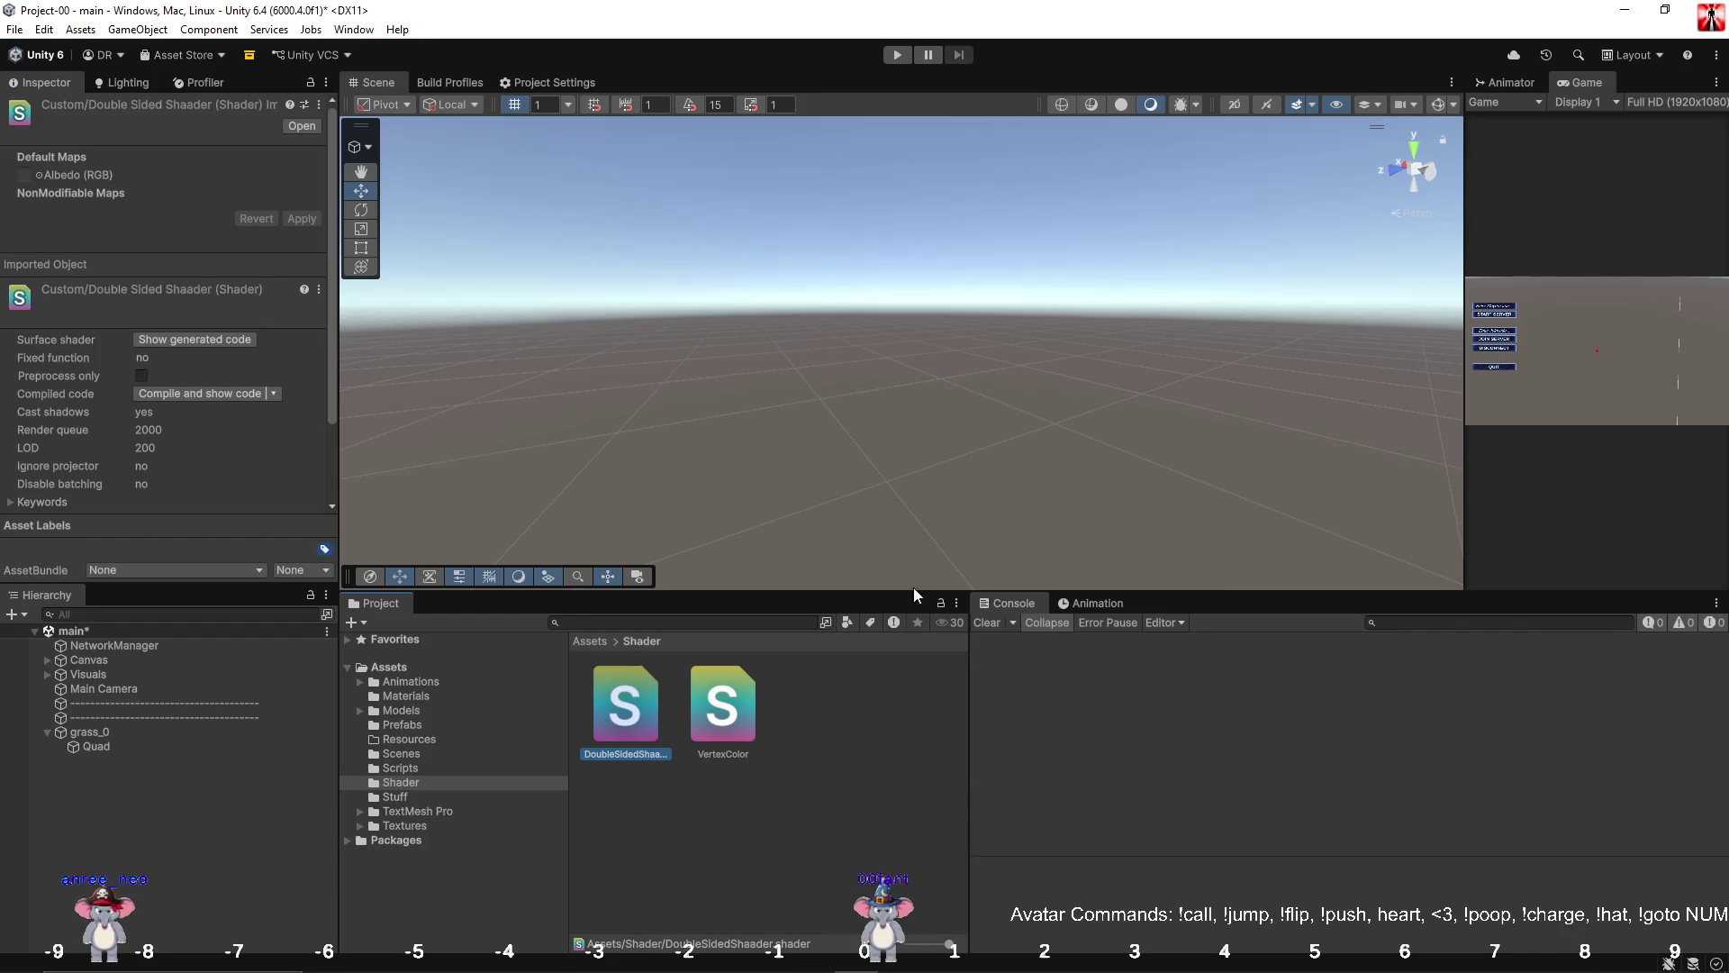
Correct the name to DoubleSidedShader and open it in Visual Studio.
left_click(636, 758)
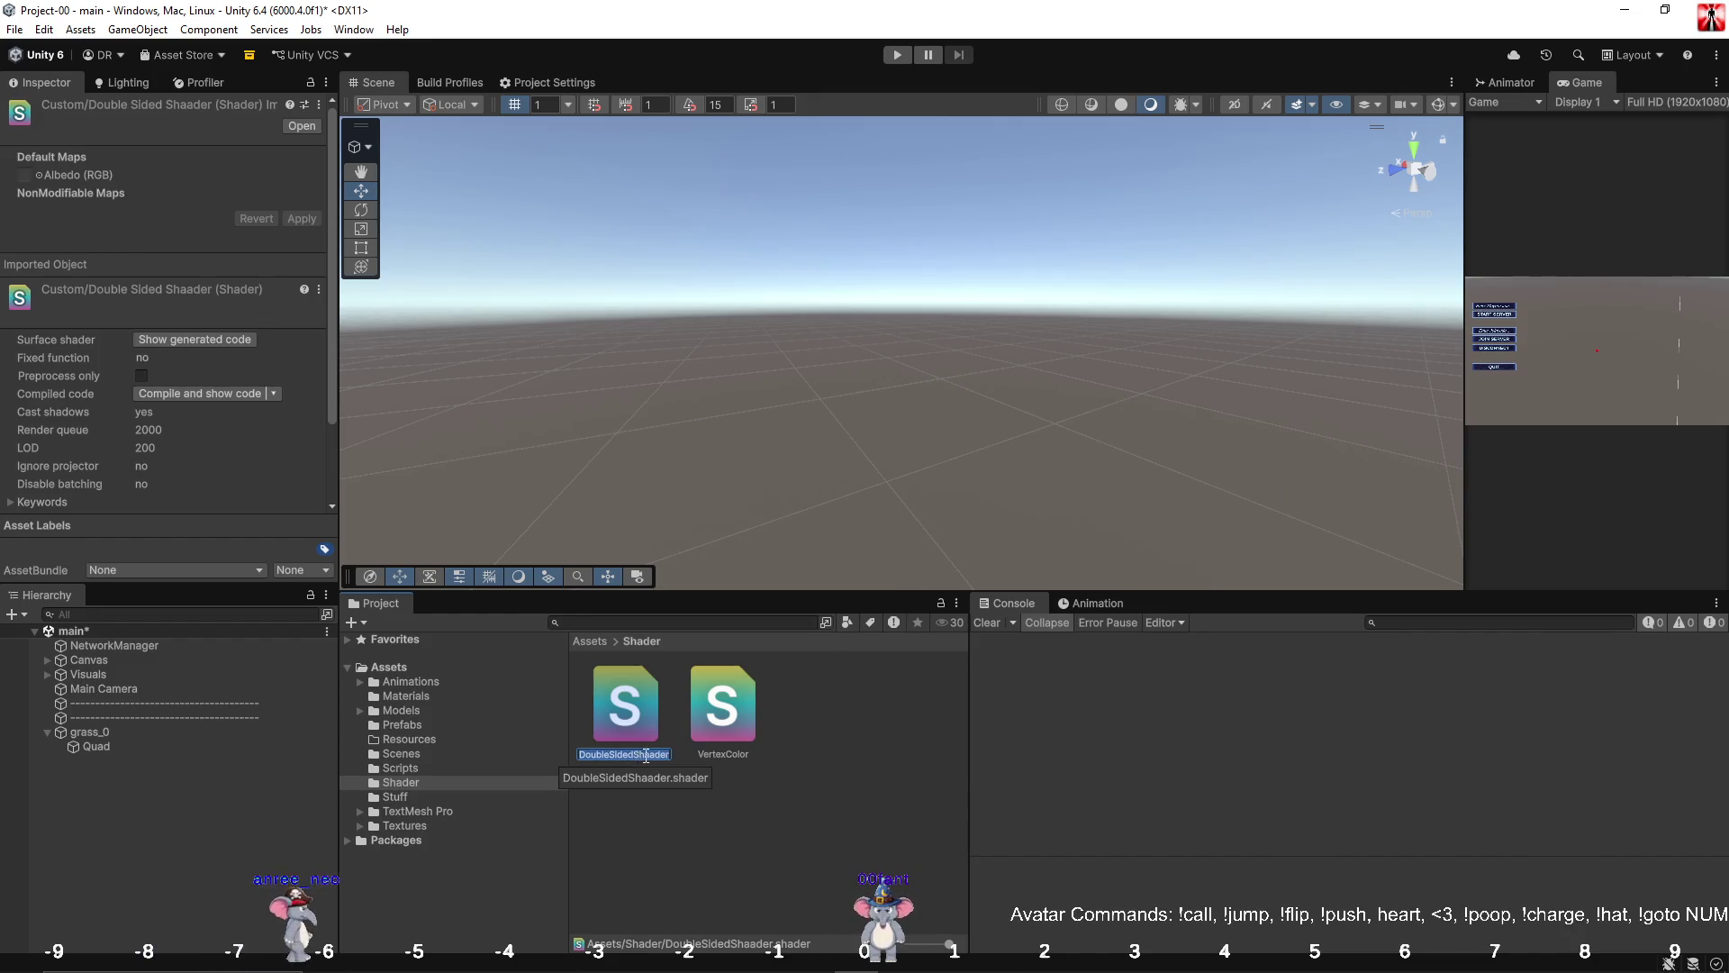
left_click(653, 755)
key("BackSpace")
key("Return")
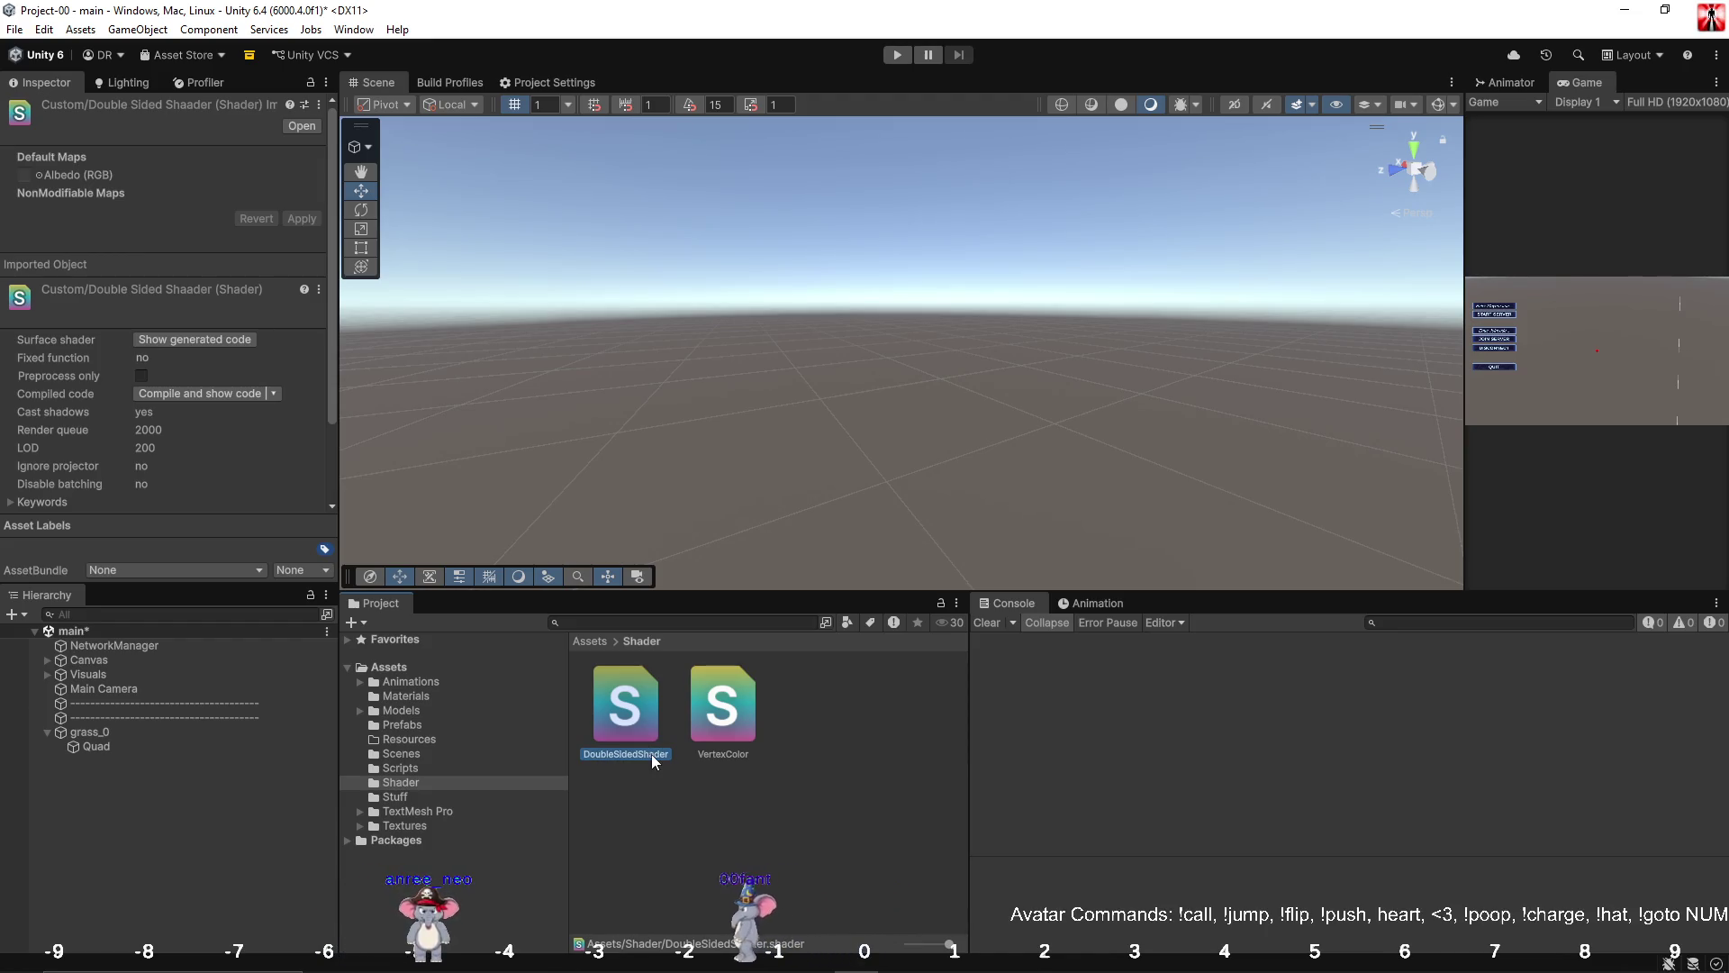
double_click(635, 733)
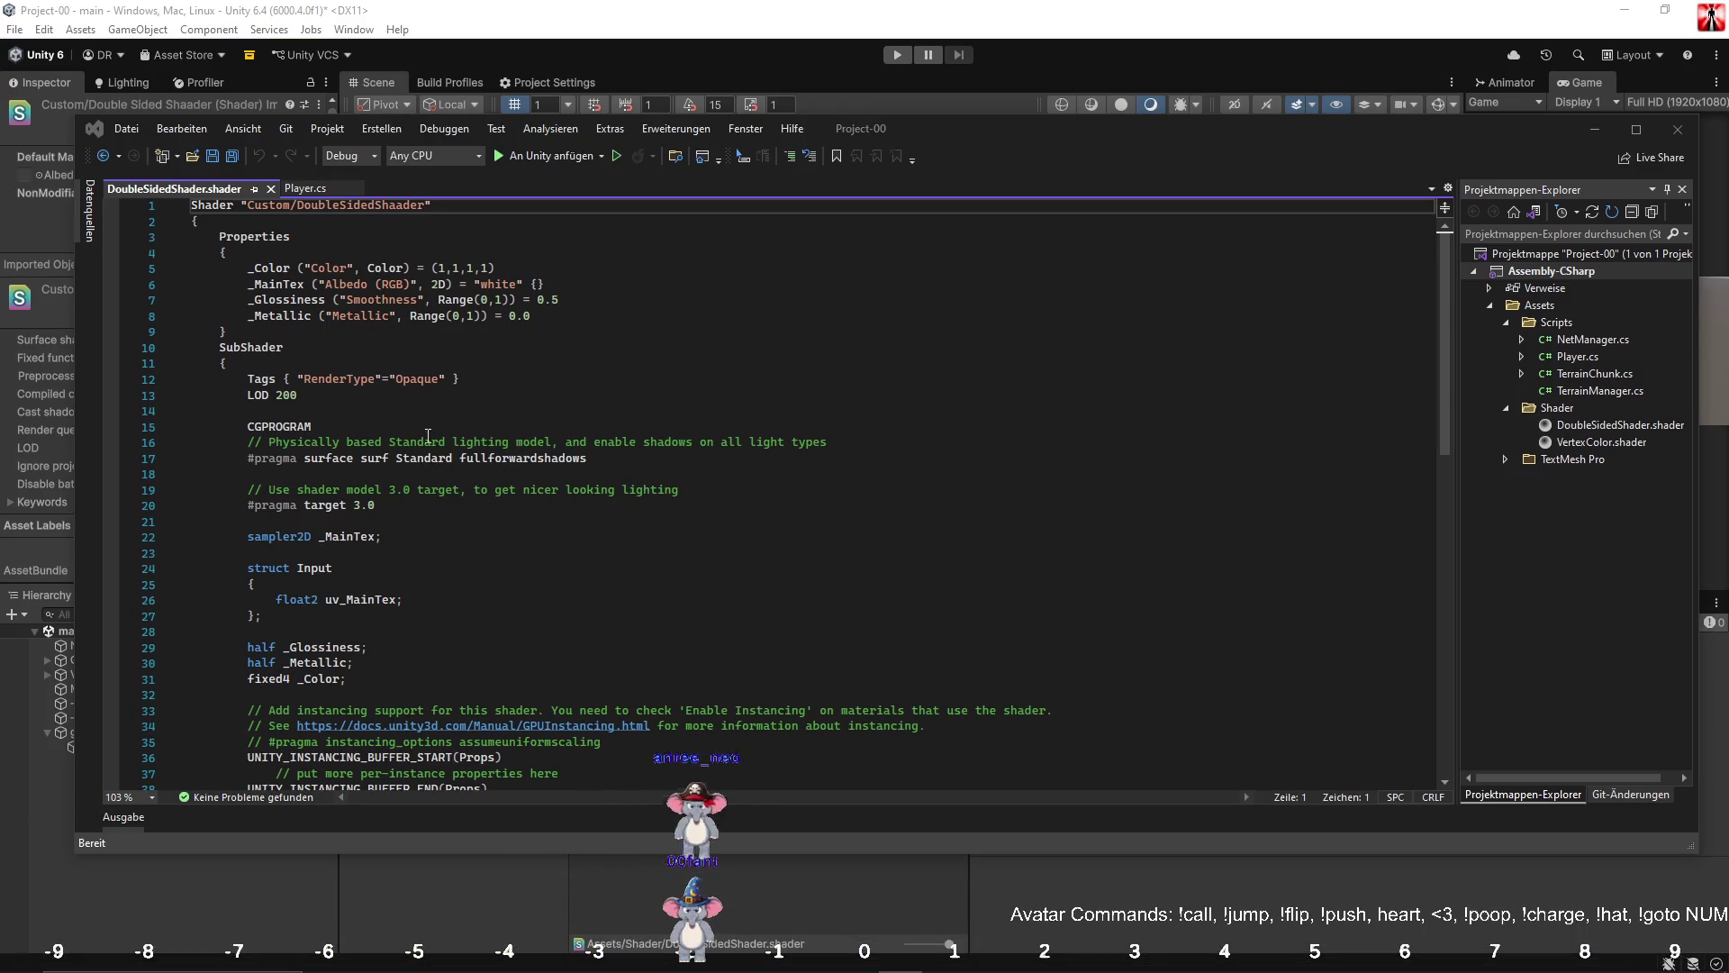
Fix the shader name on line 1 to DoubleSidedShader and save the file.
left_click(432, 471)
left_click(405, 216)
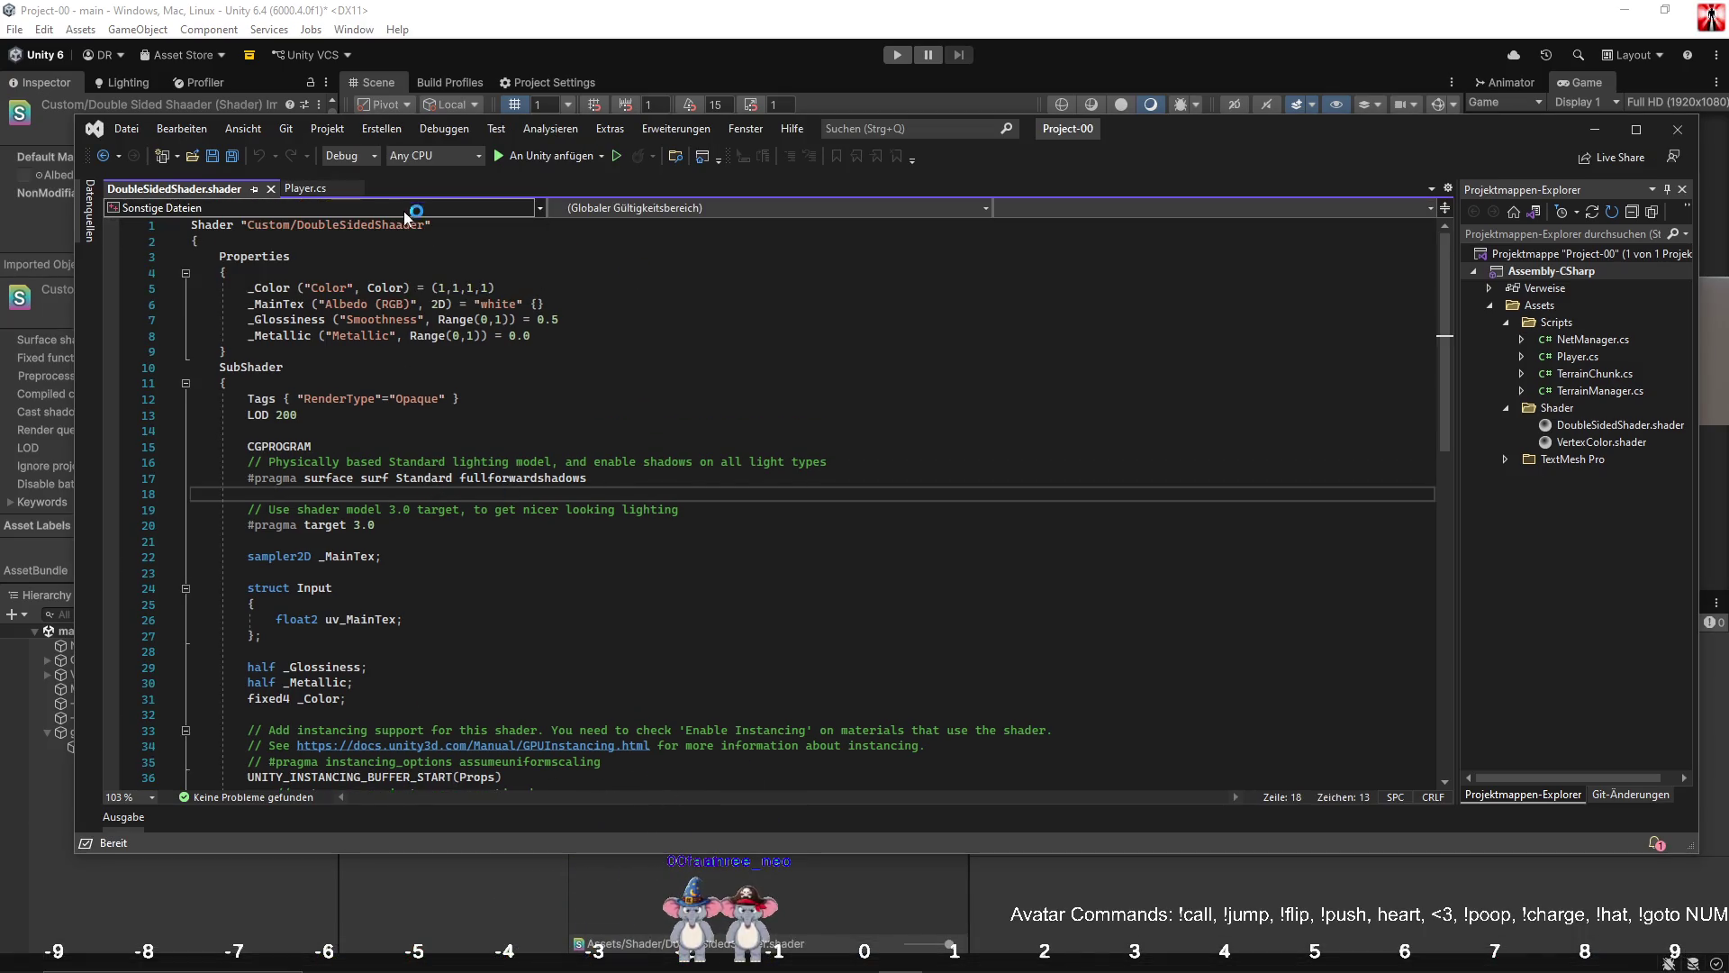
left_click(401, 225)
key("BackSpace")
left_click(418, 288)
key("ctrl+s")
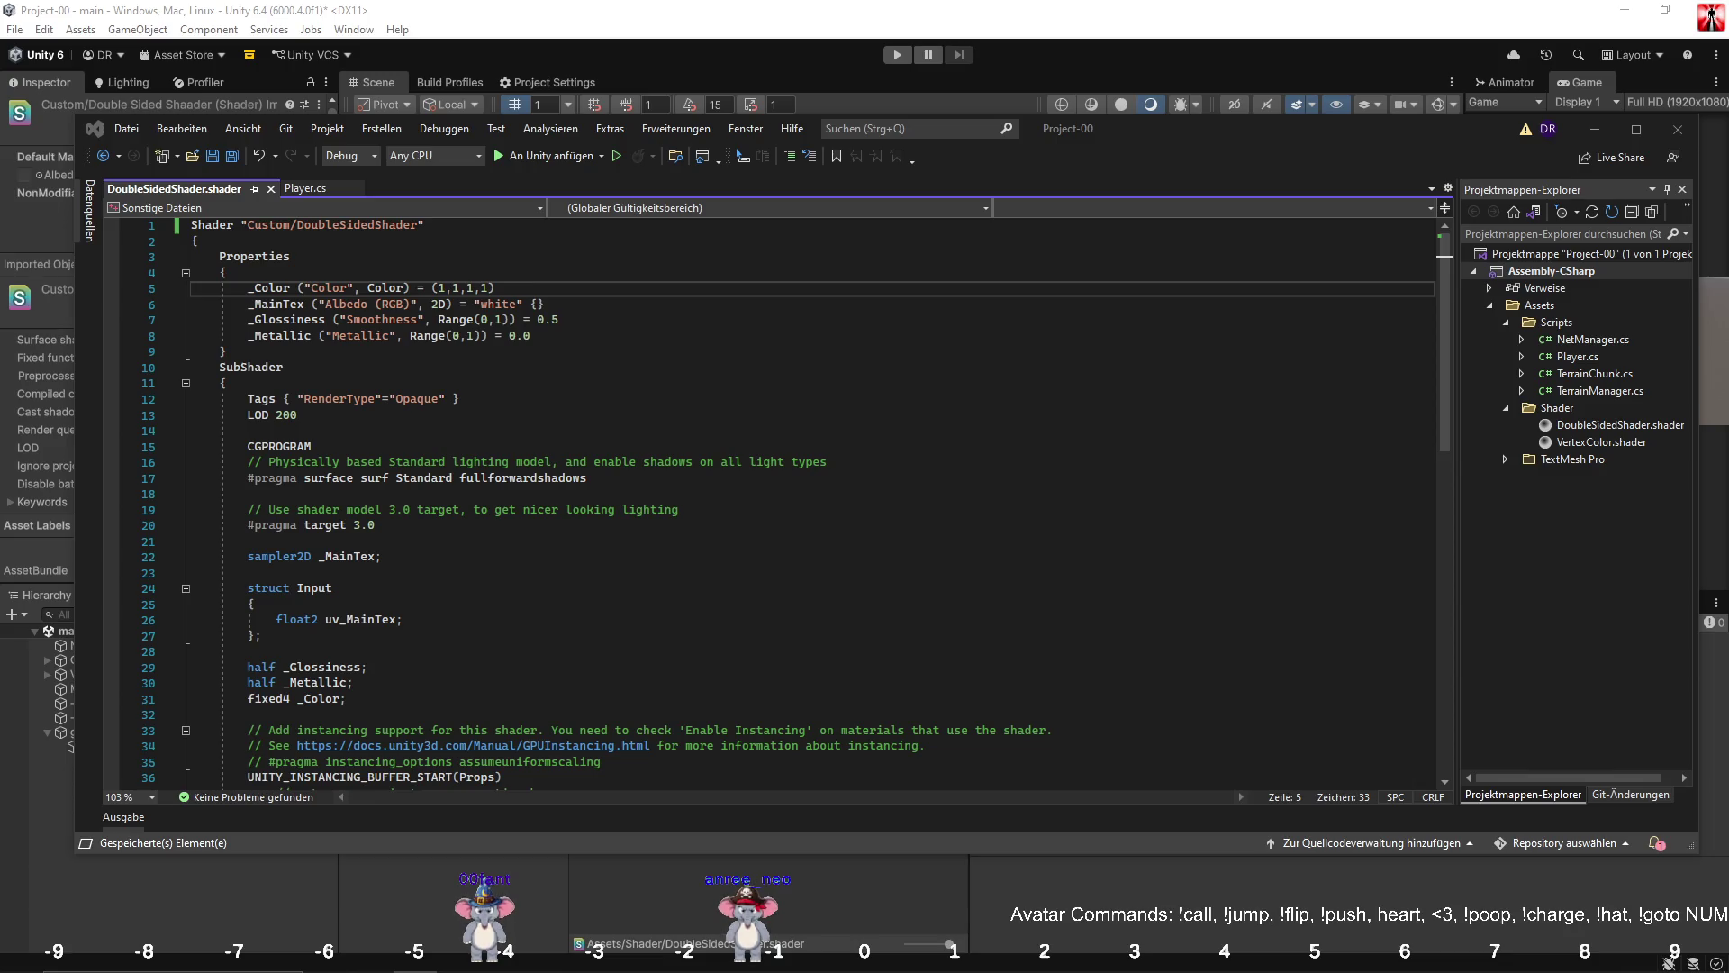
Replace all the code with the Cull Off Lambert shader, save despite the encoding warning, and return to Unity.
left_click(440, 496)
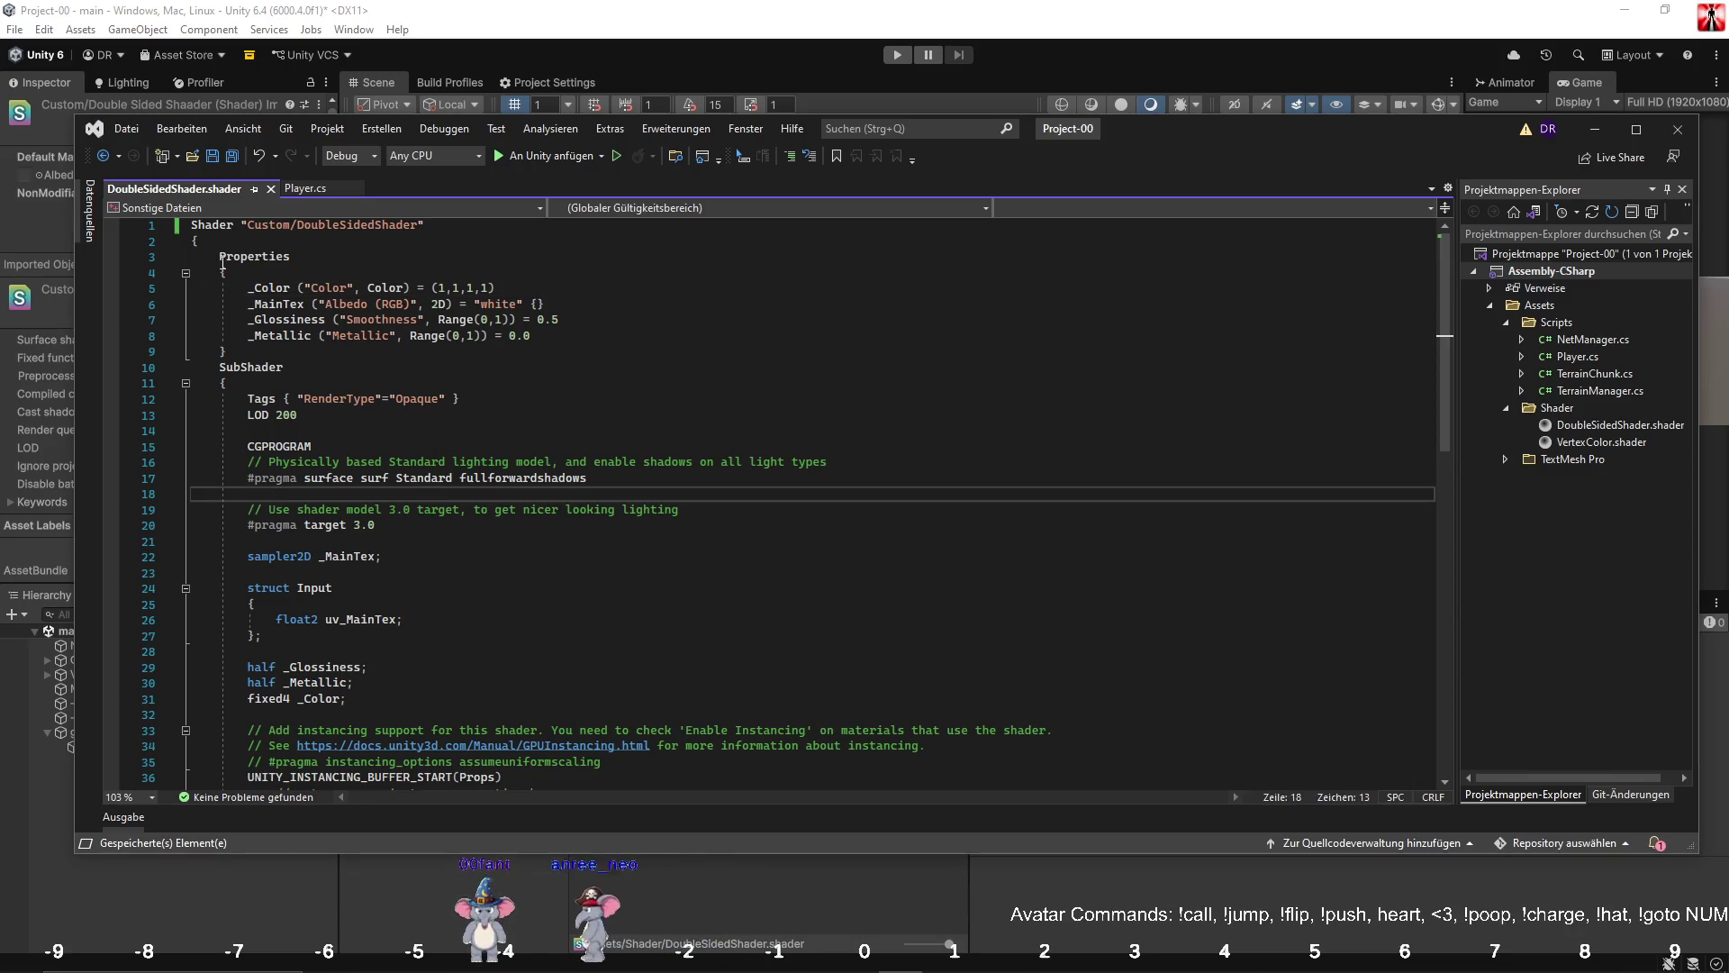
left_click(219, 256)
scroll(238, 548, "down", 9)
key("ctrl+a")
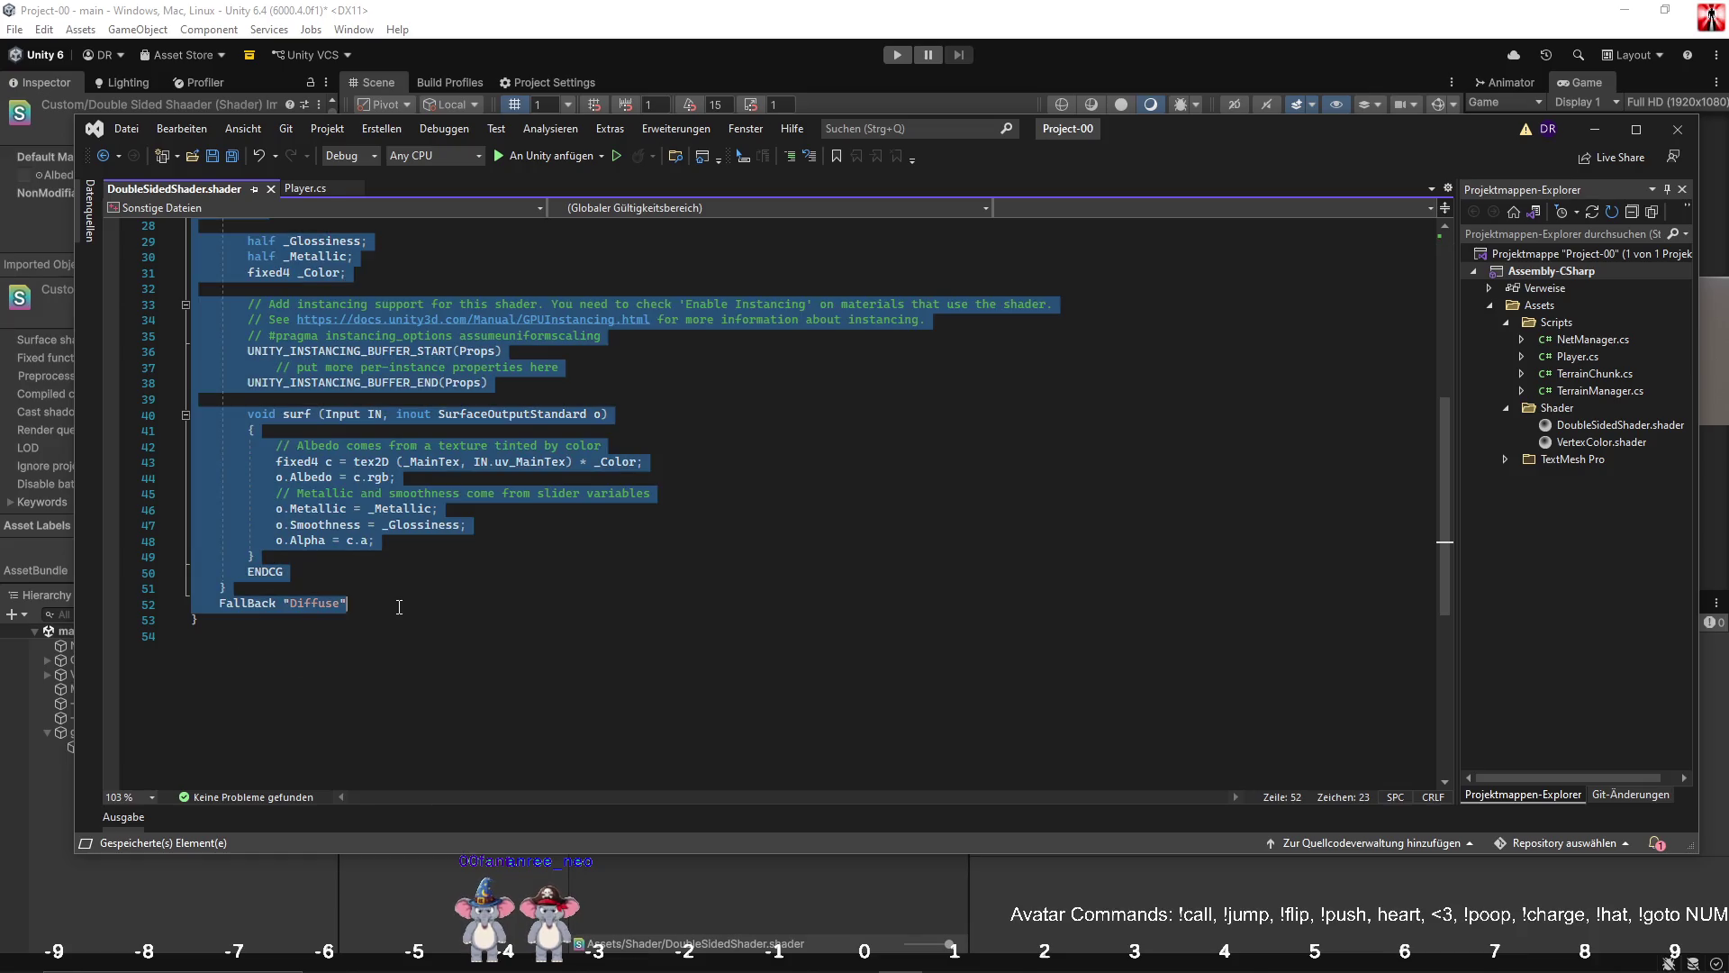
key("ctrl+v")
left_click(585, 620)
key("ctrl+s")
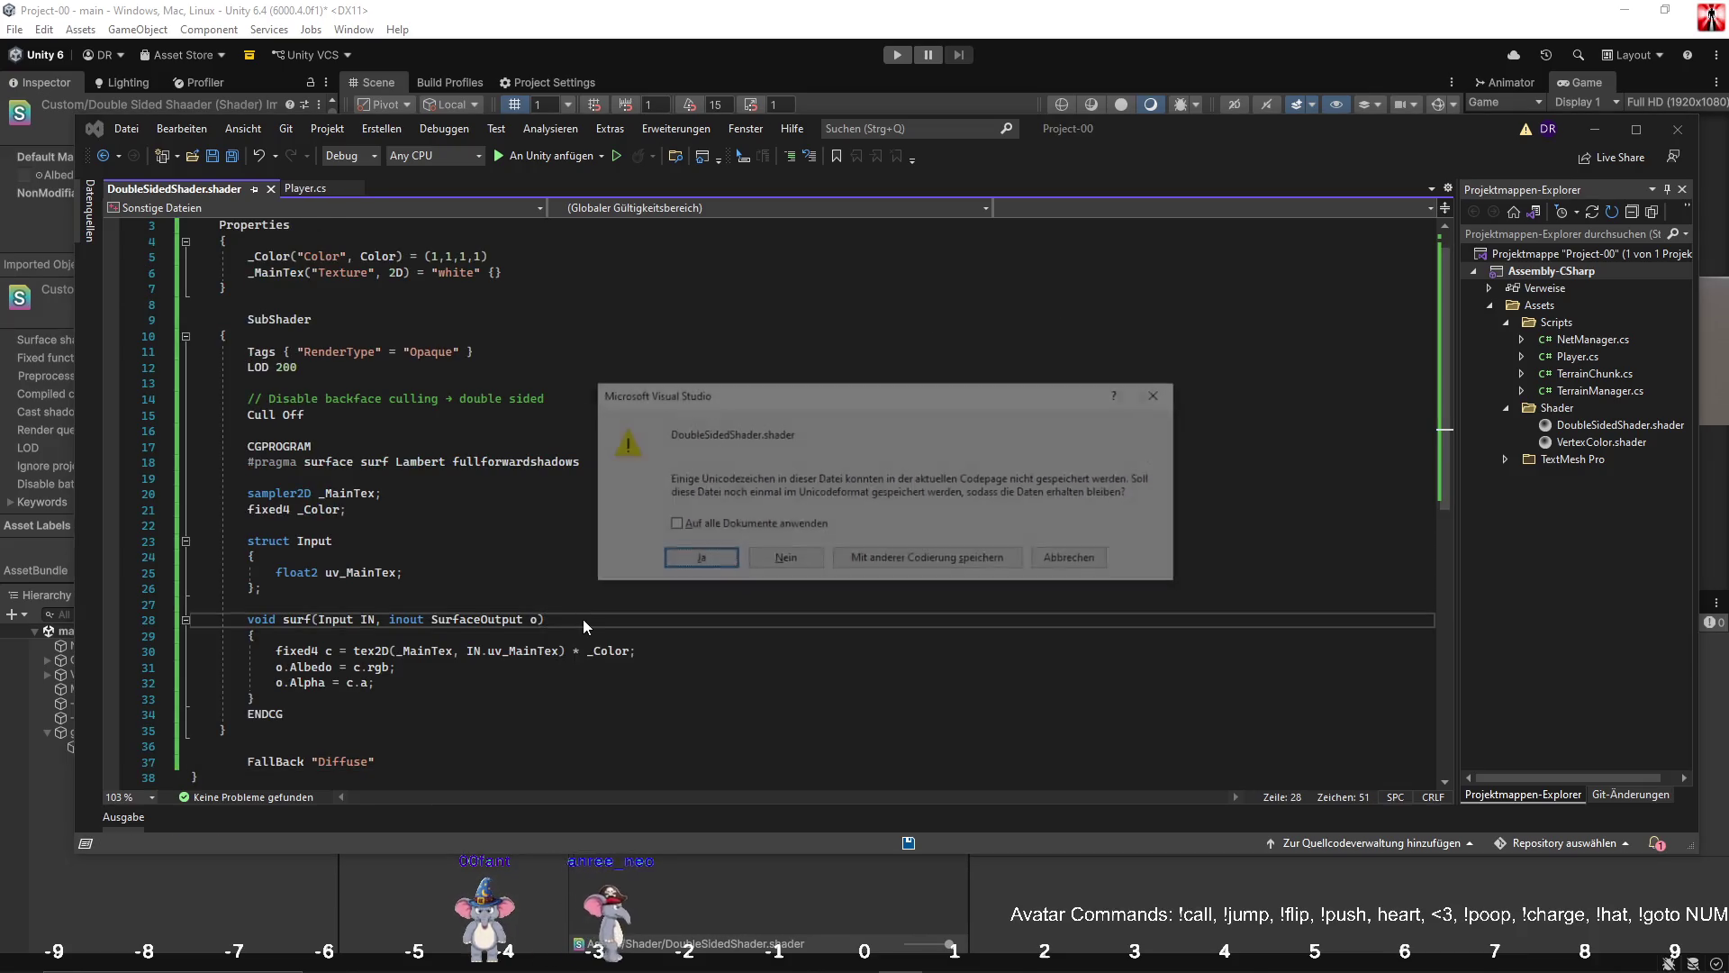
left_click(783, 560)
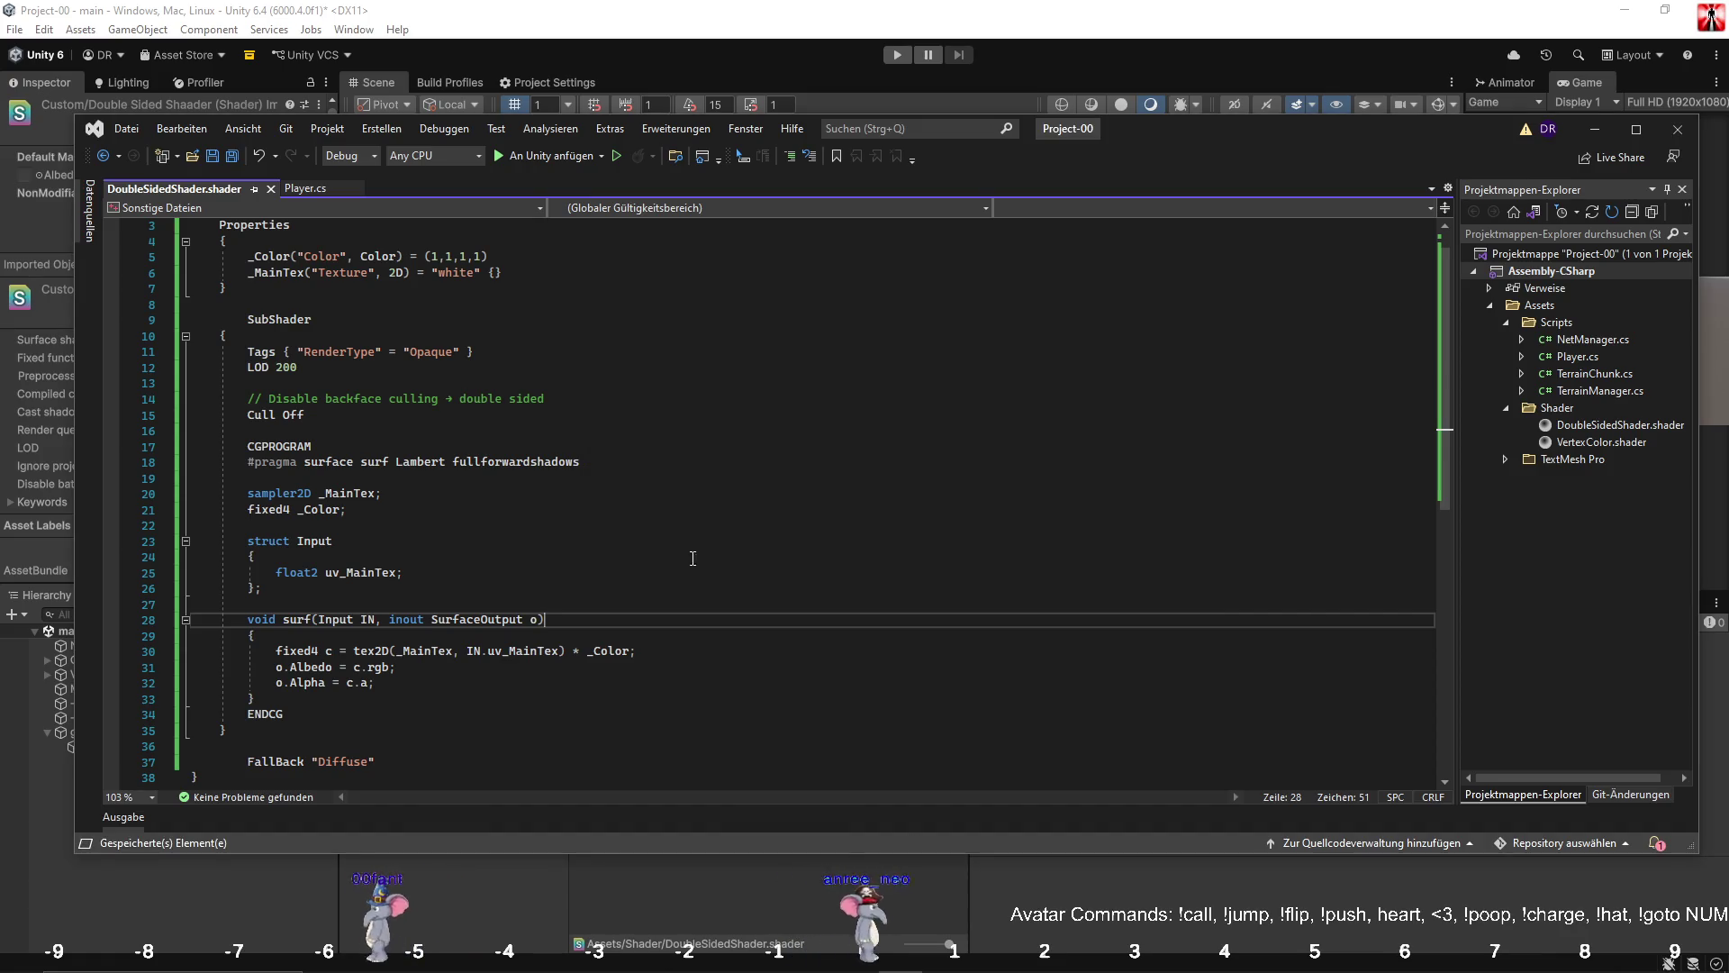
left_click(613, 466)
left_click(732, 893)
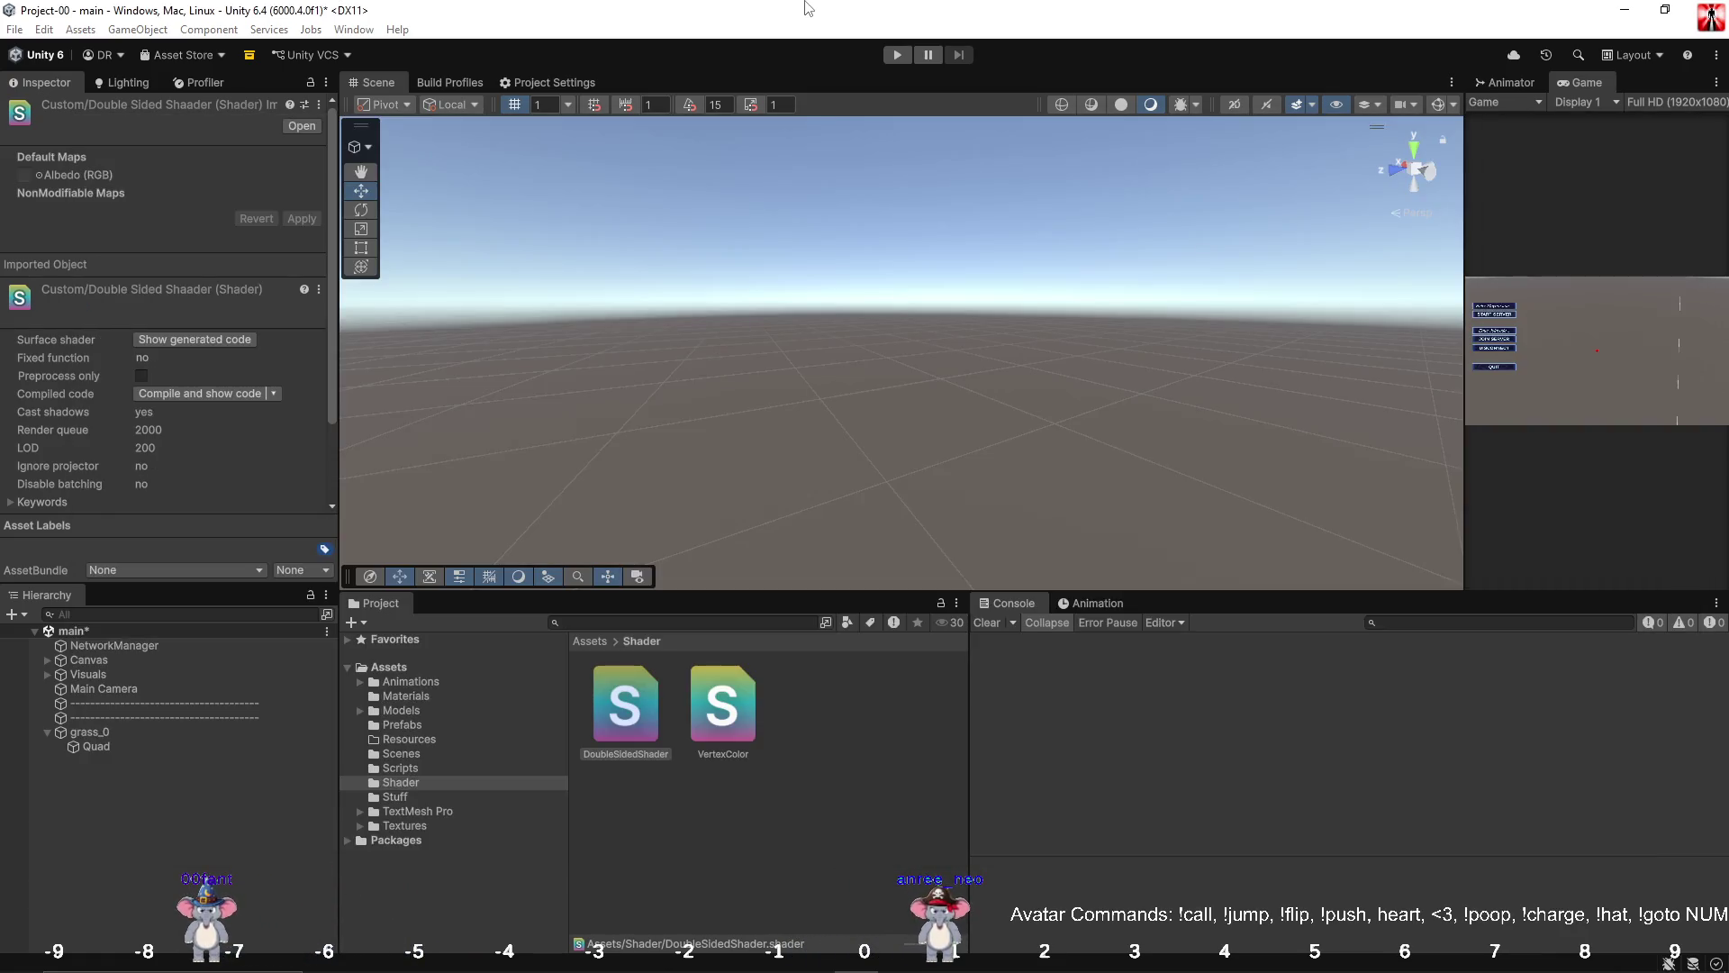
Select the DoubleSidedShader asset, then the Quad inside the grass_0 object.
left_click(732, 894)
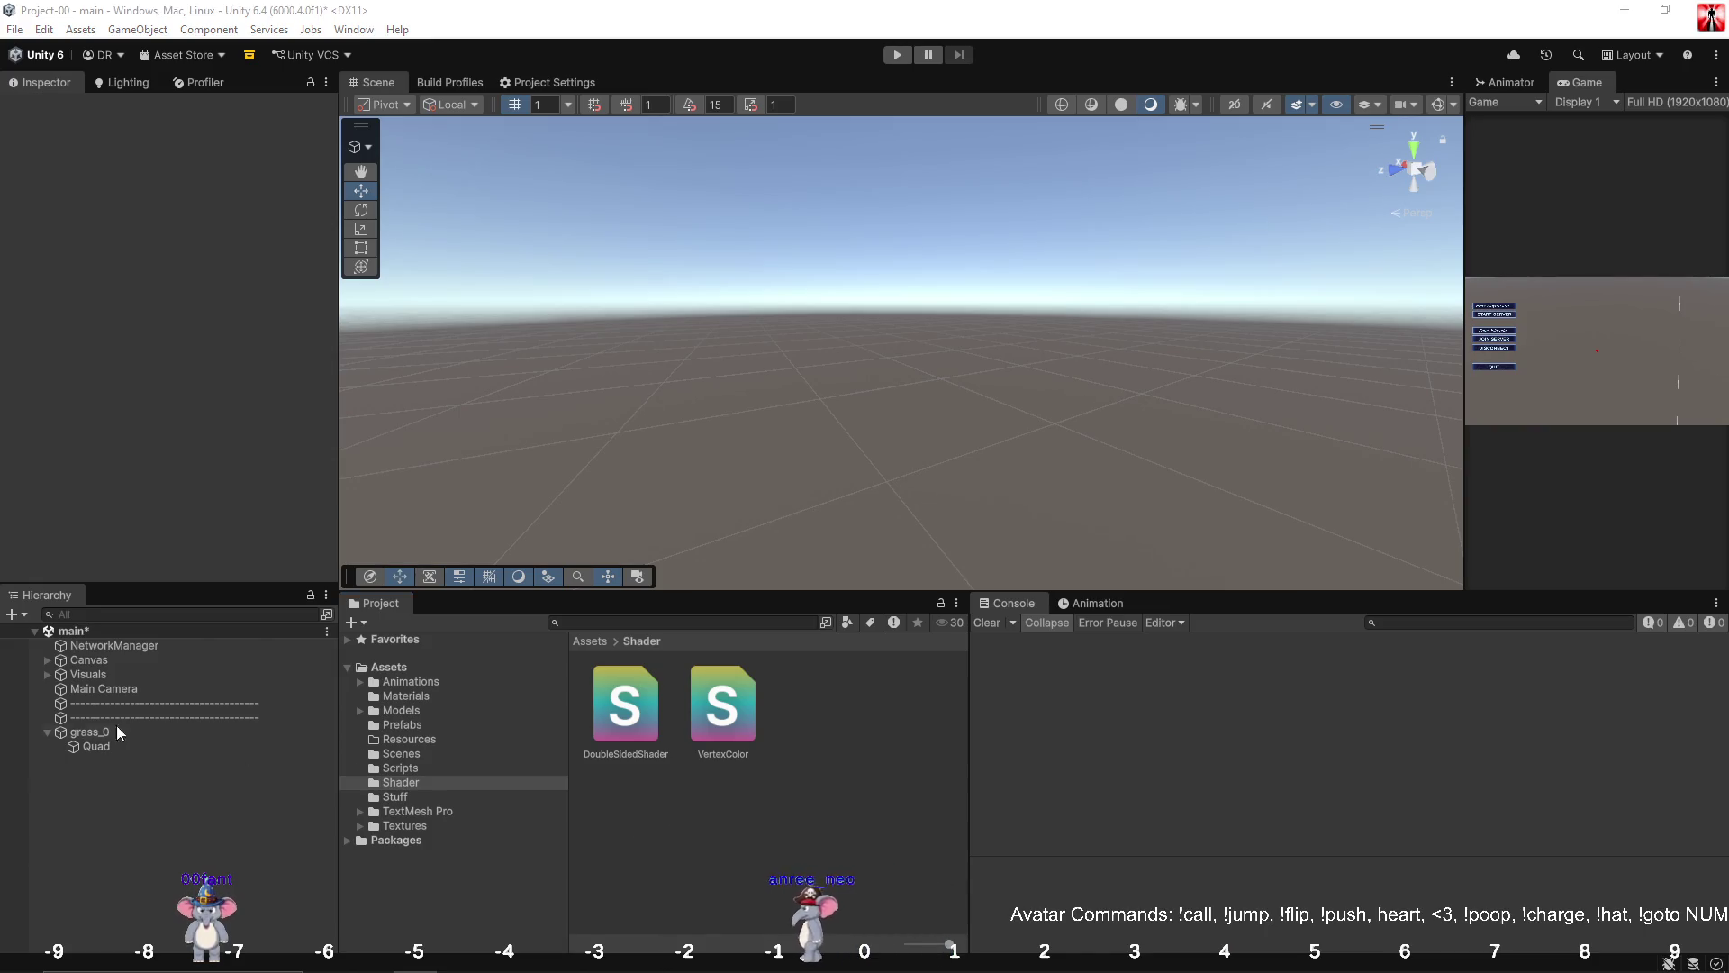
left_click(645, 731)
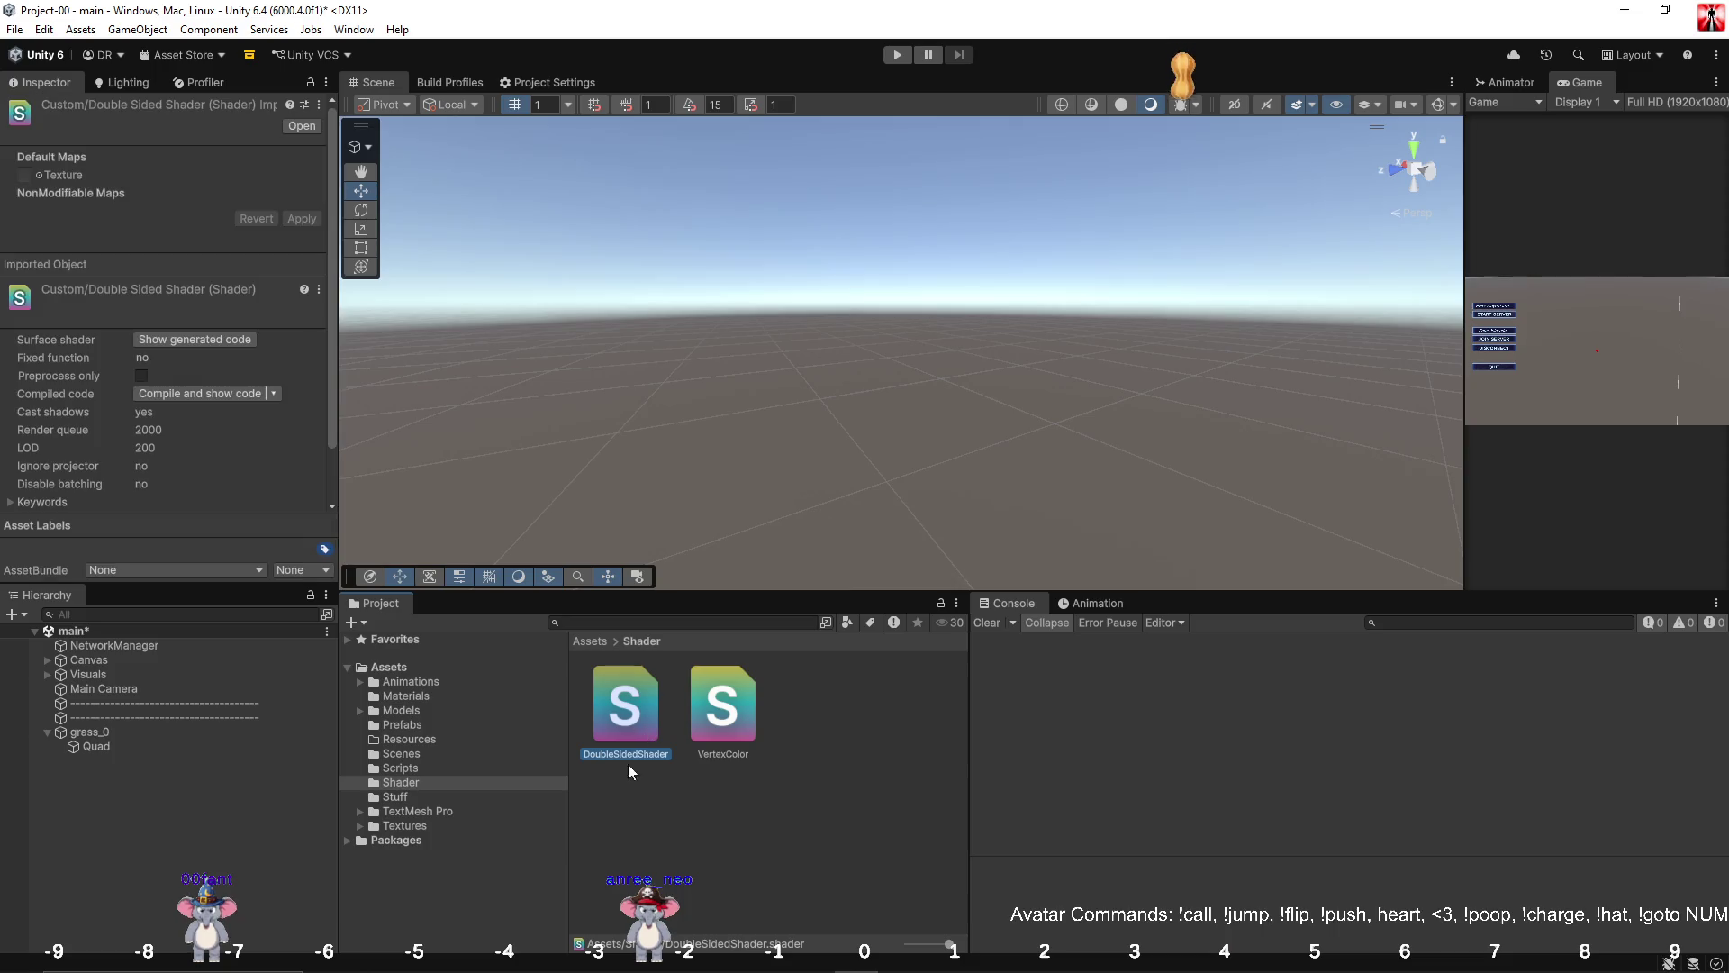
left_click(223, 732)
left_click(137, 743)
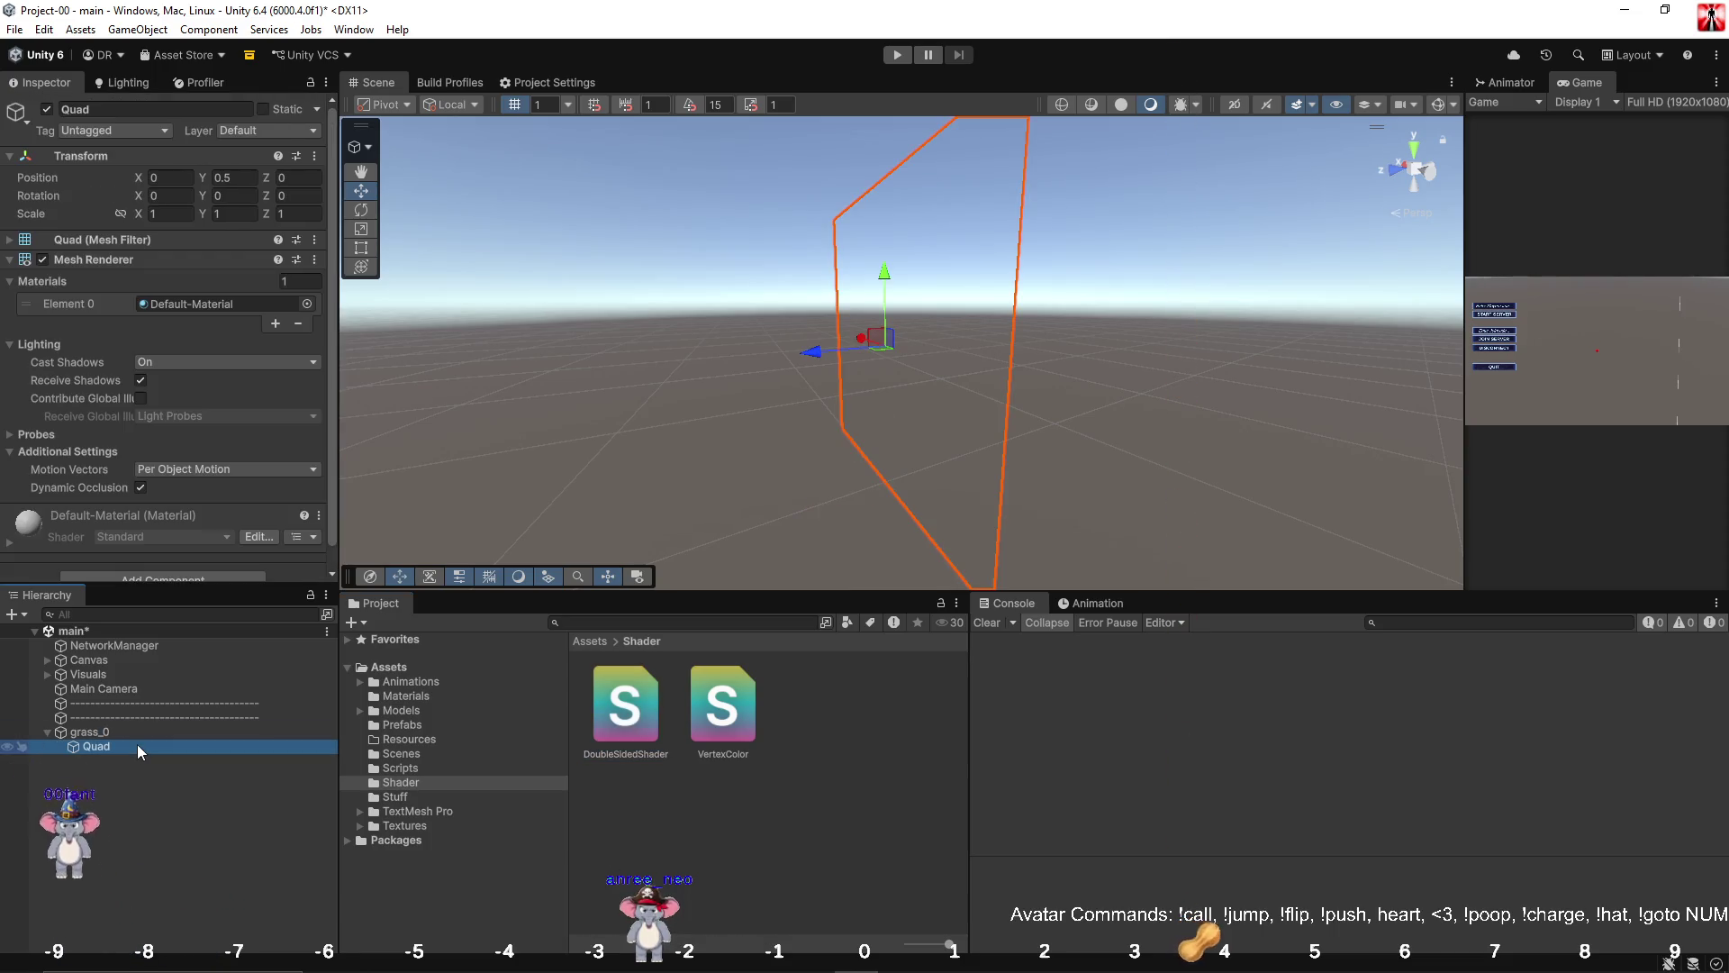
scroll(200, 446, "down", 1)
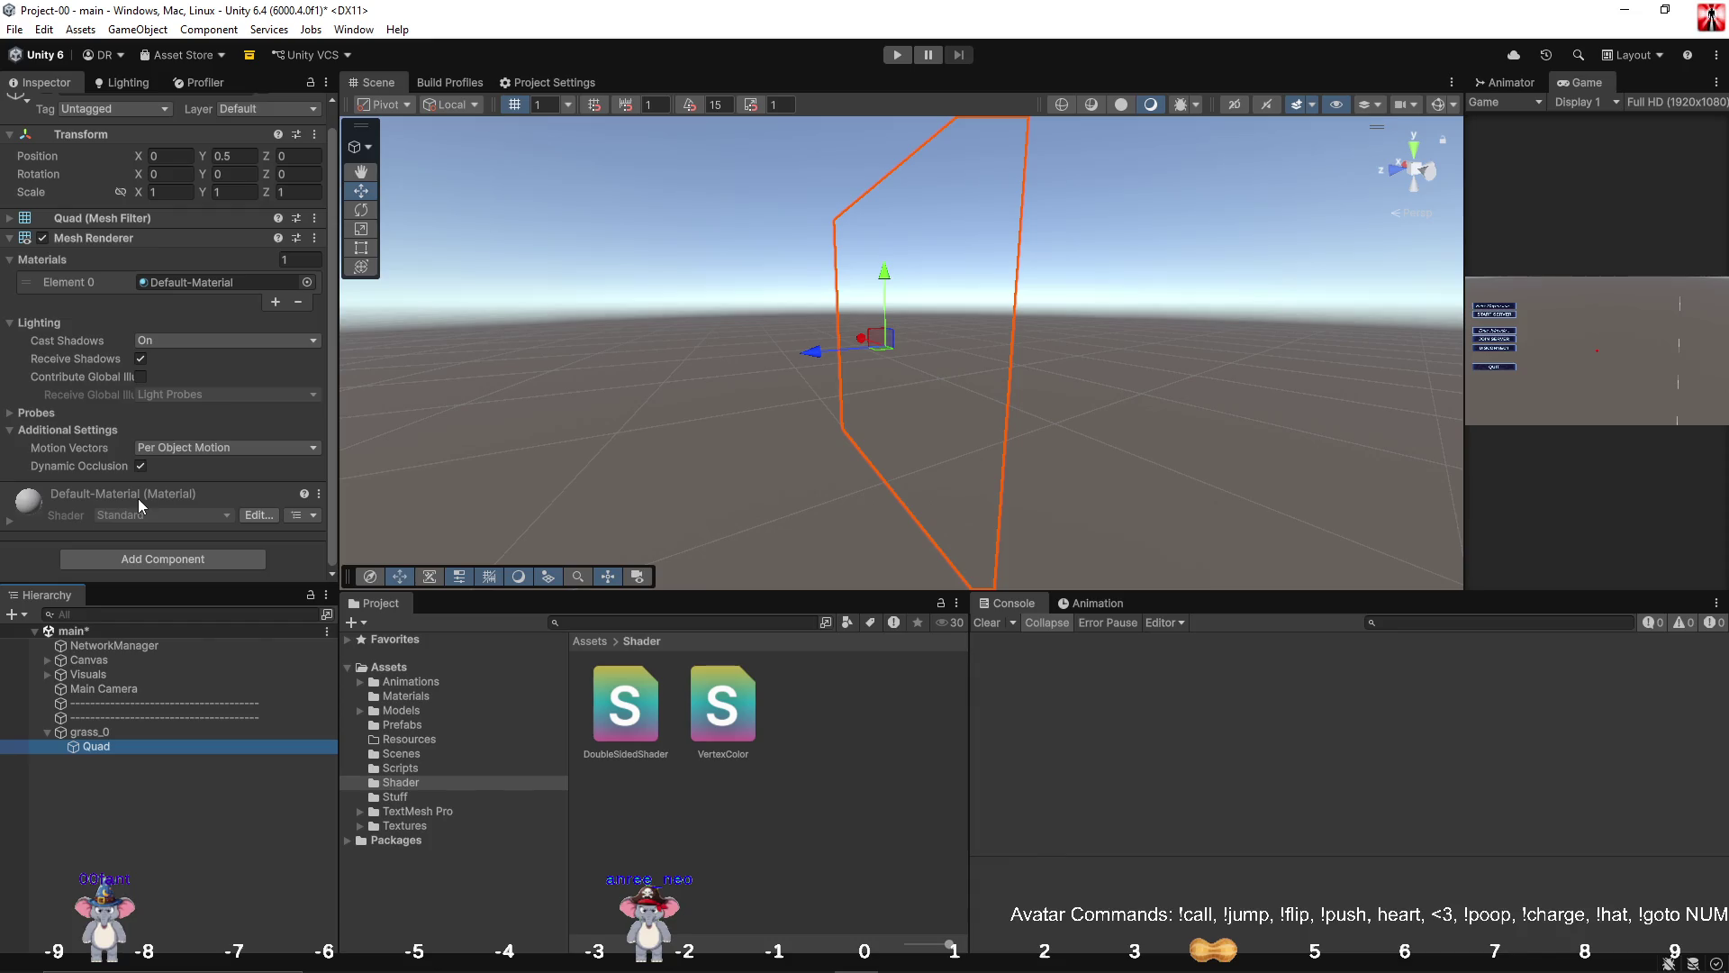
Create a folder named Folige inside Assets/Materials.
left_click(418, 696)
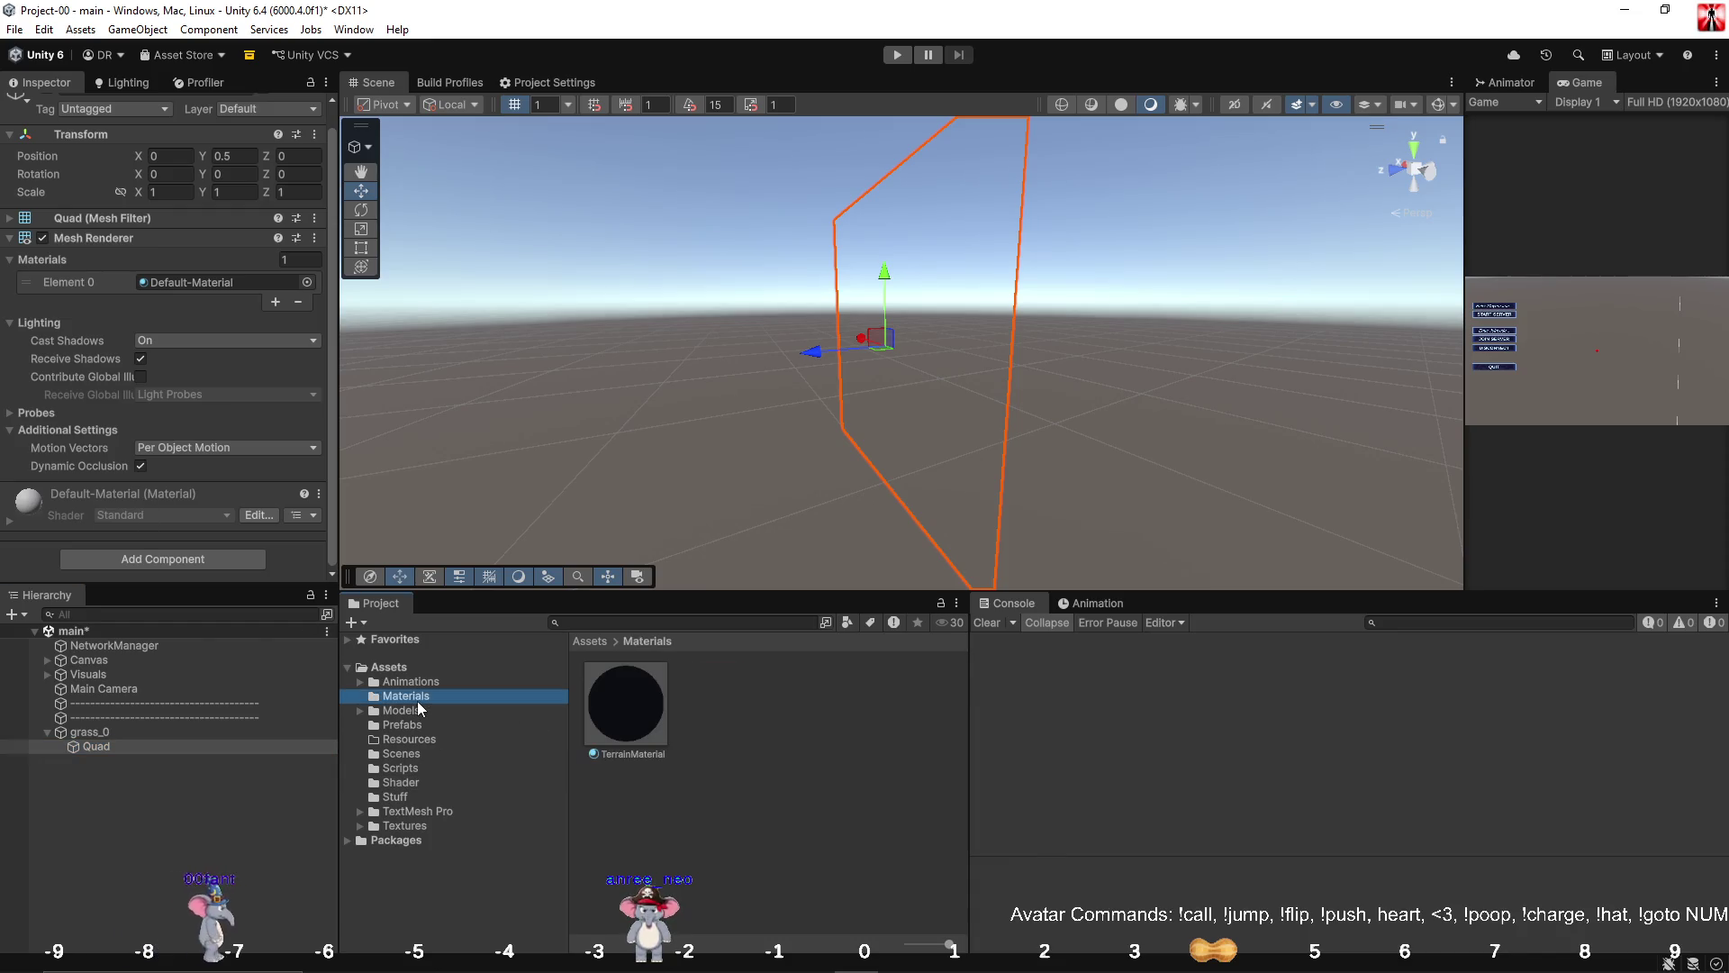
left_click(644, 797)
right_click(643, 793)
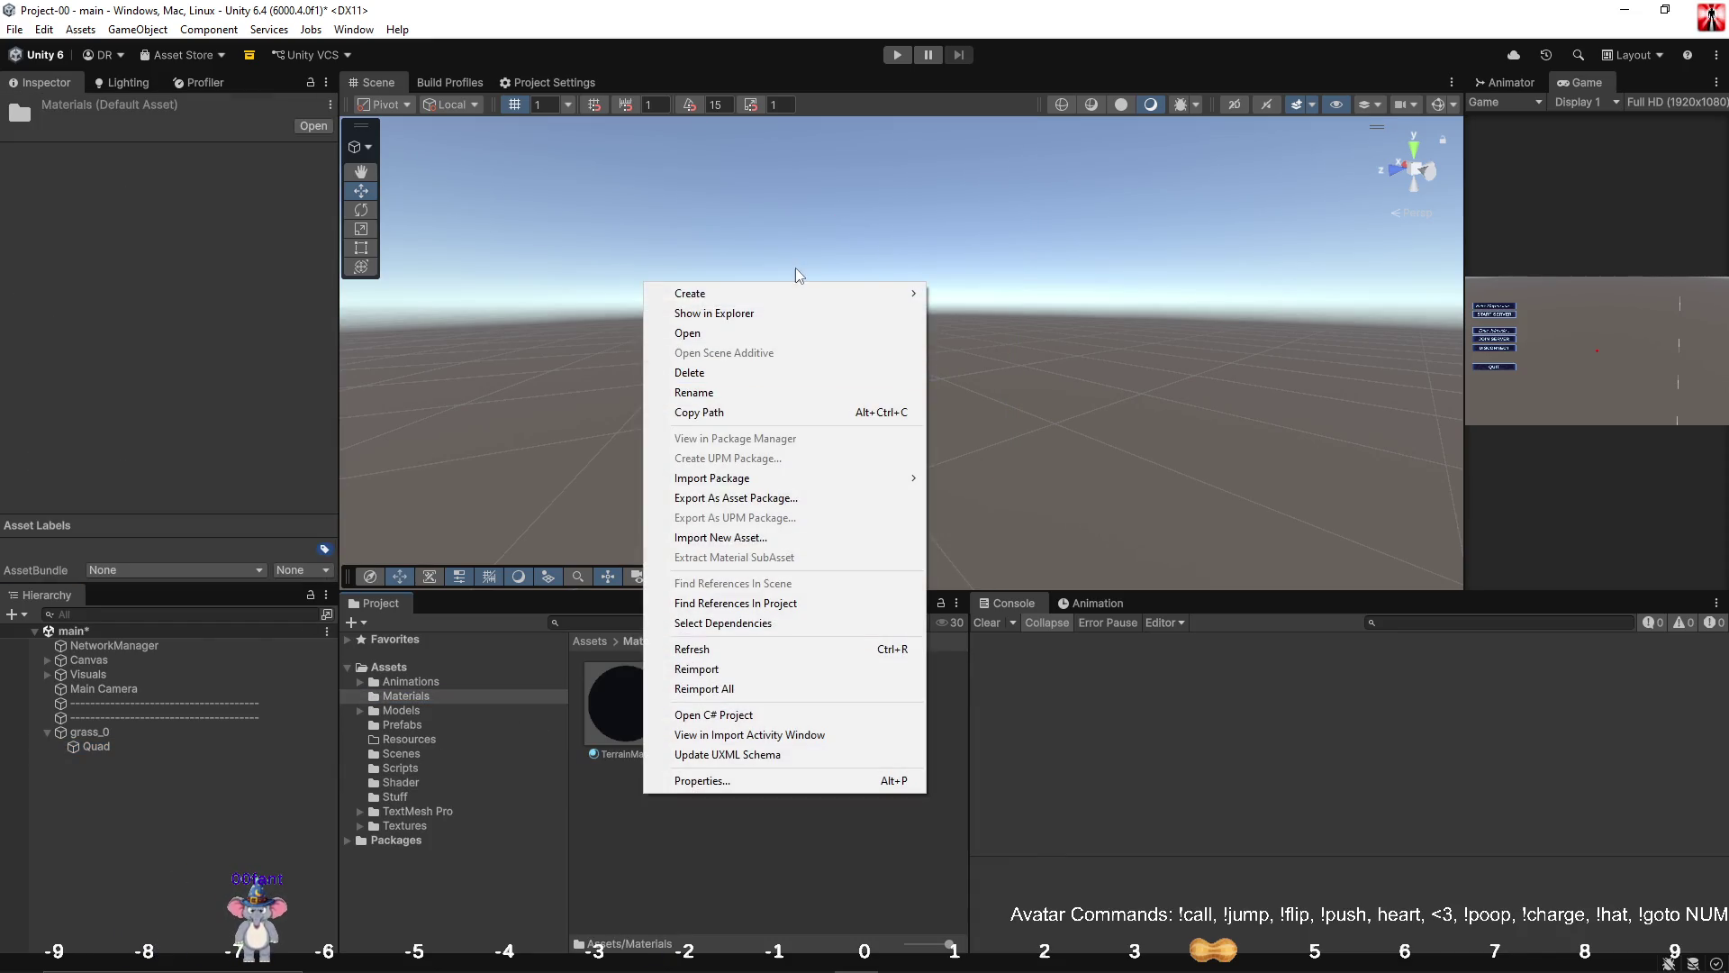
mouse_move(802, 290)
left_click(980, 295)
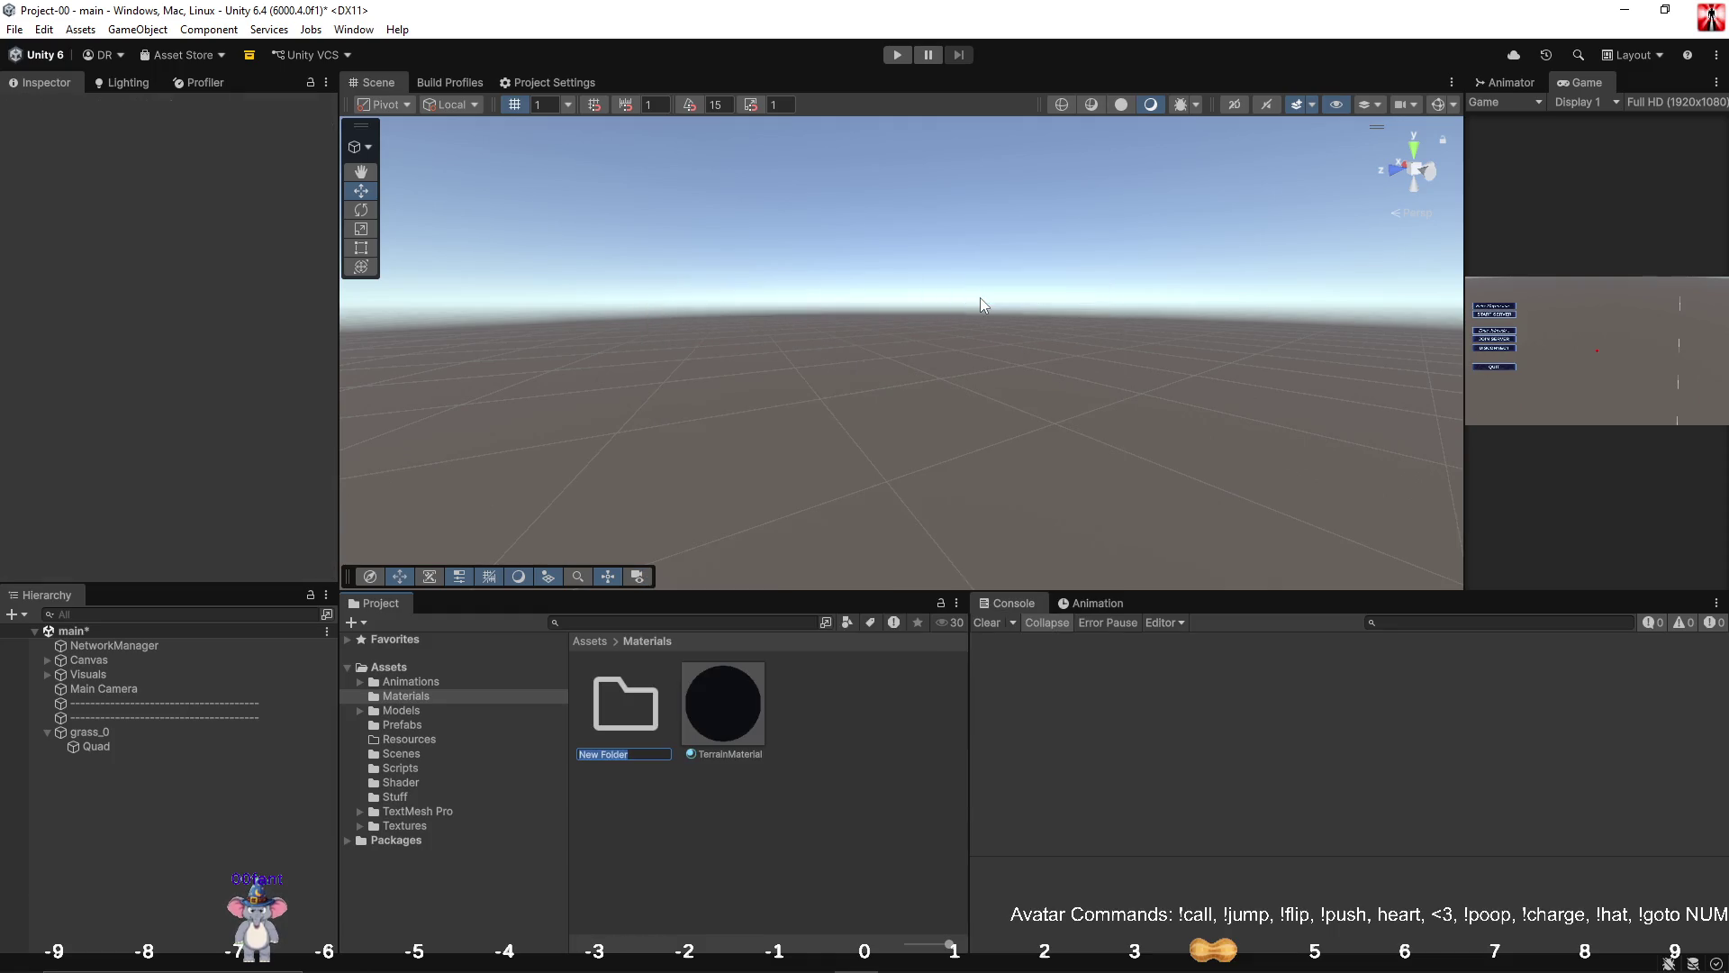
type("Folige")
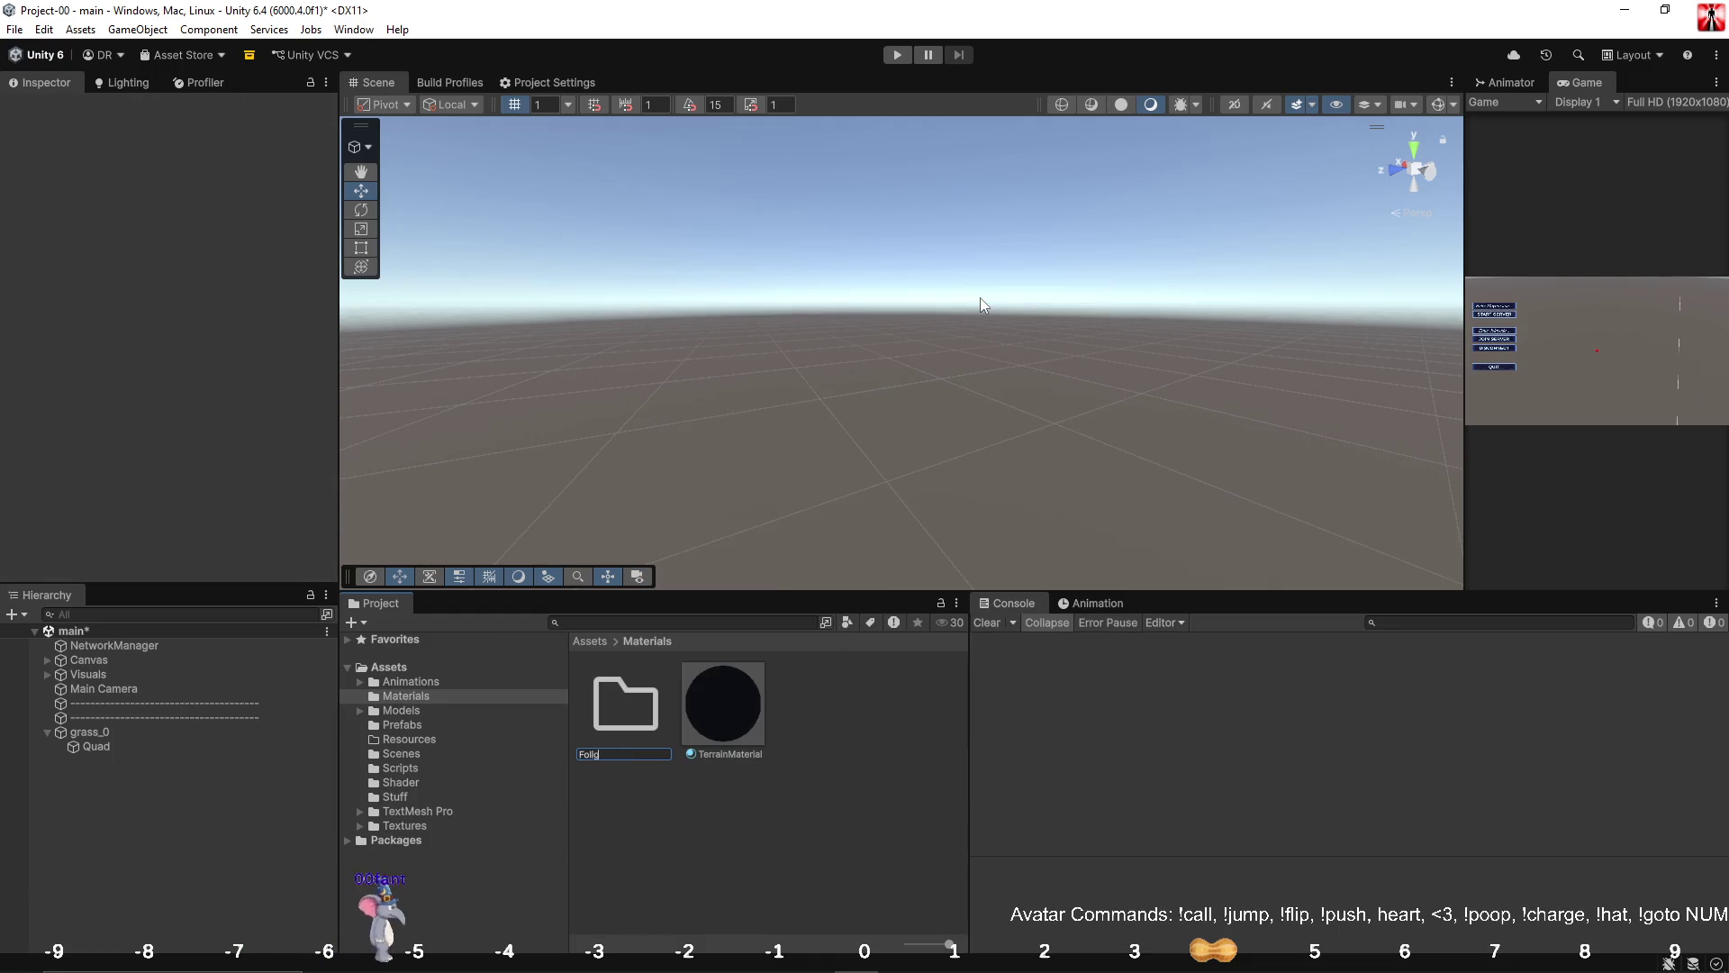
key("Return")
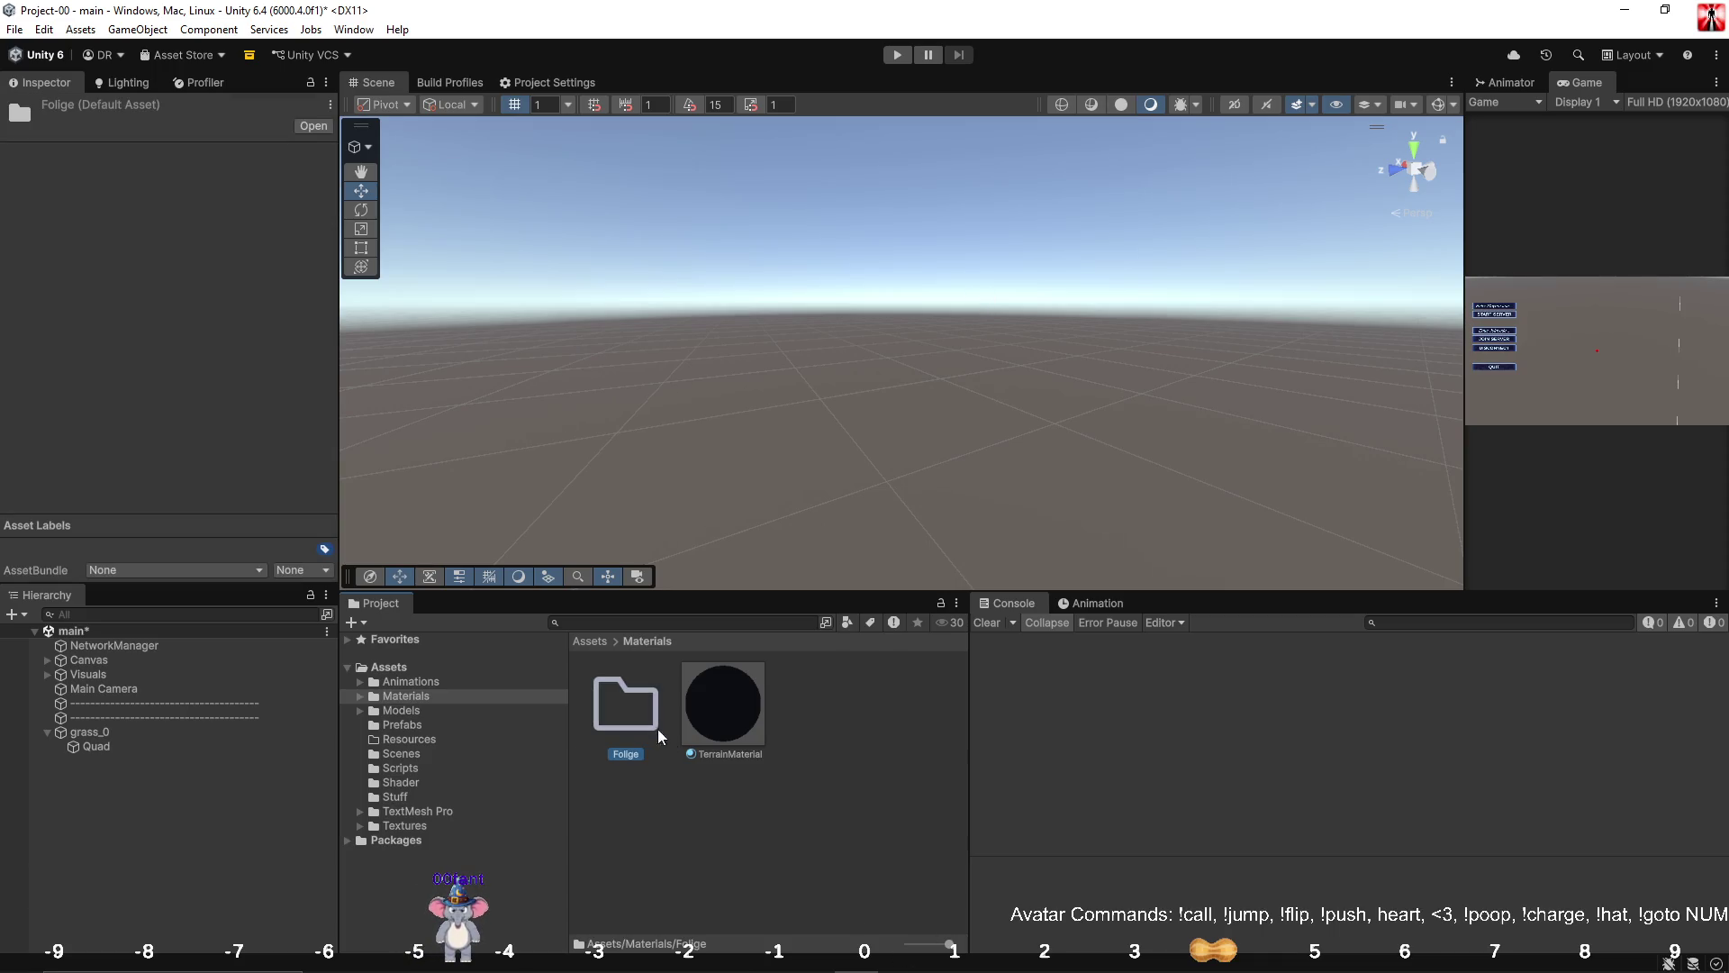
Inside Folige, create a new material named grass_0.
double_click(646, 717)
right_click(648, 717)
mouse_move(837, 217)
left_click(1010, 242)
type("grass_0")
key("Return")
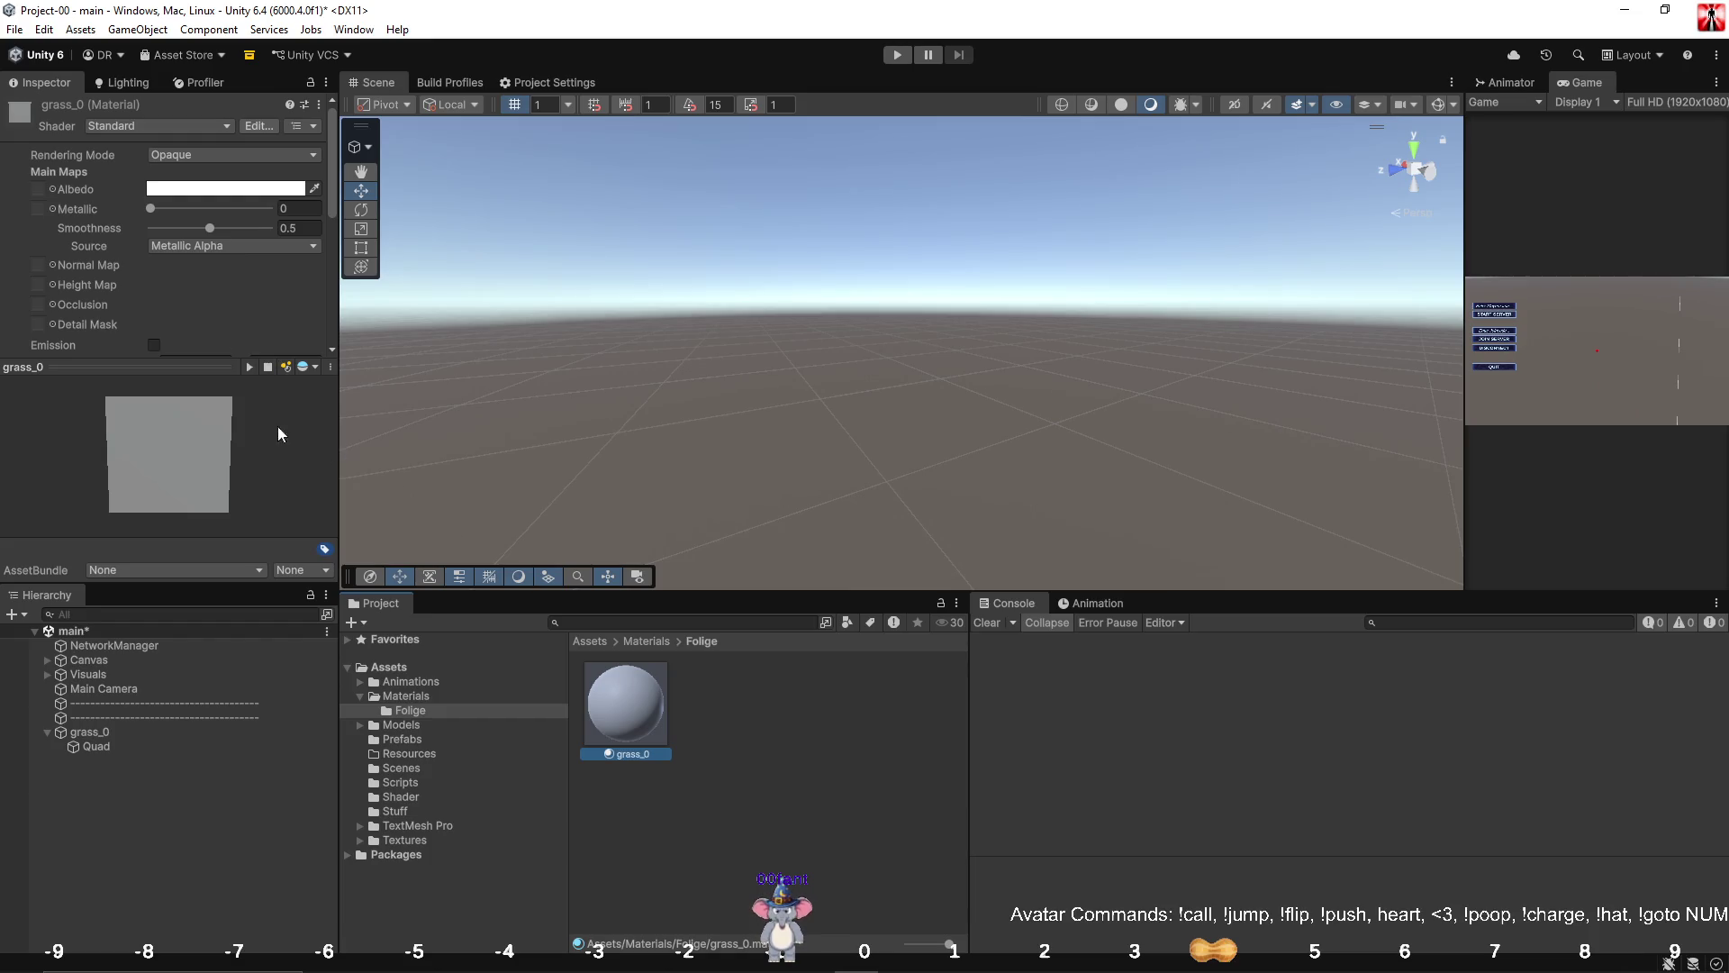
Widen the Inspector, change grass_0's smoothness source and turn off Reflections.
left_click_drag(339, 537, 451, 538)
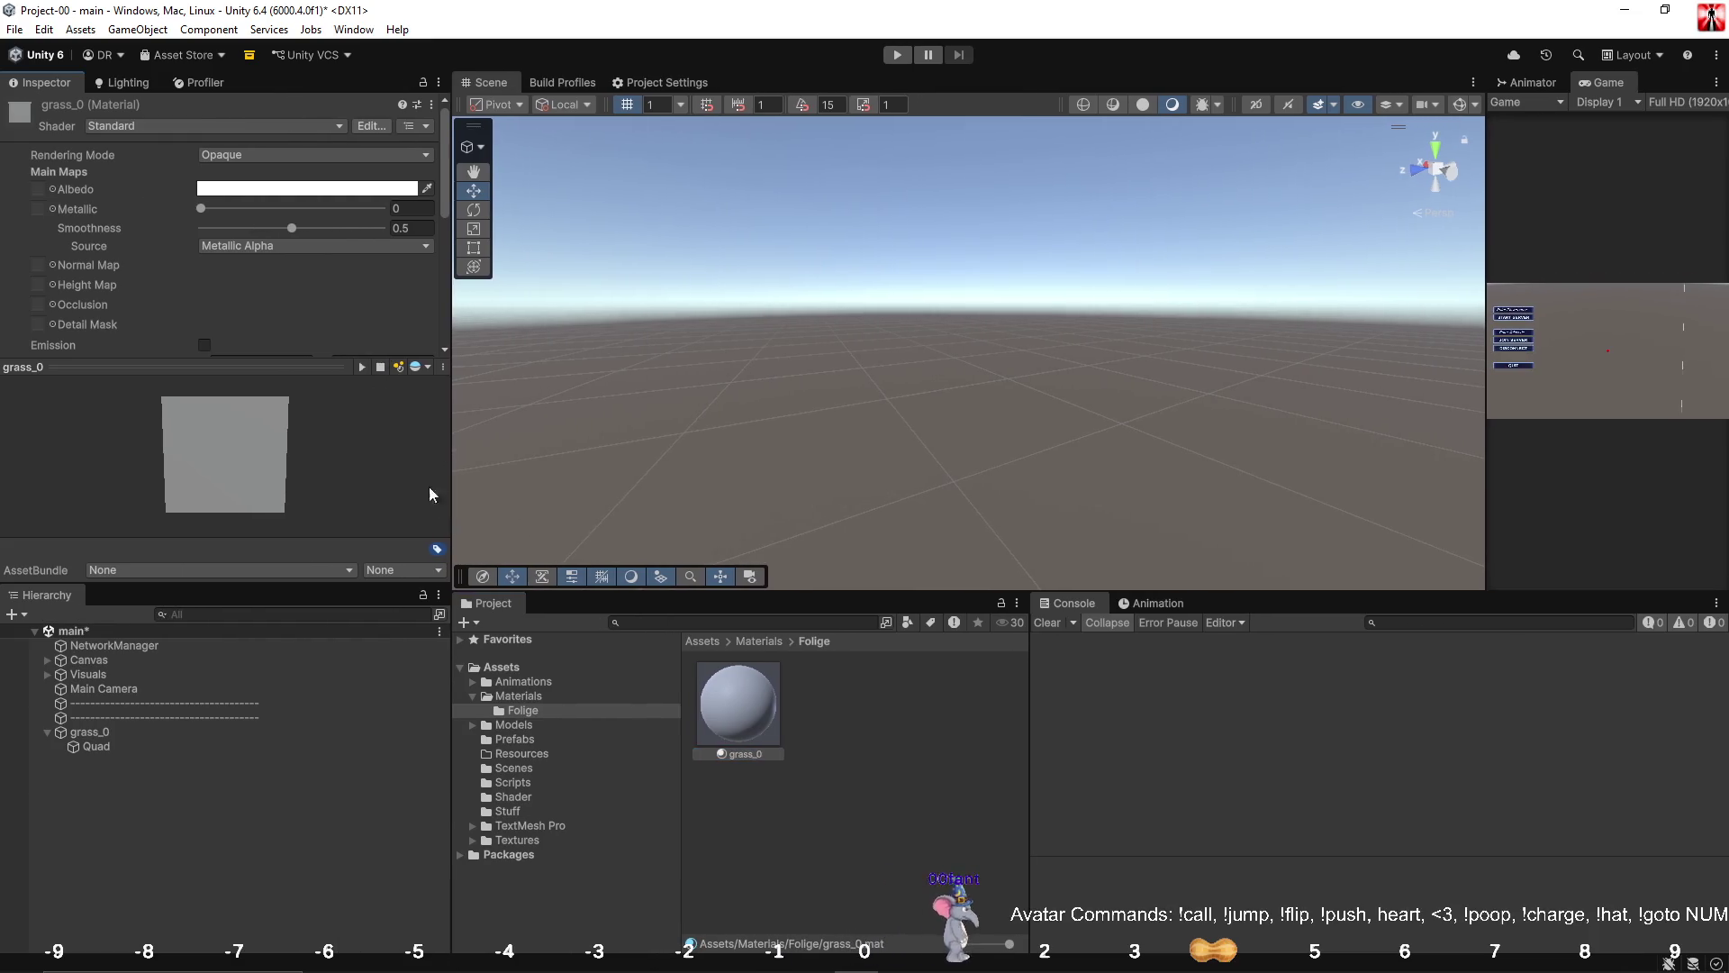
left_click(253, 248)
left_click(269, 279)
scroll(215, 295, "down", 5)
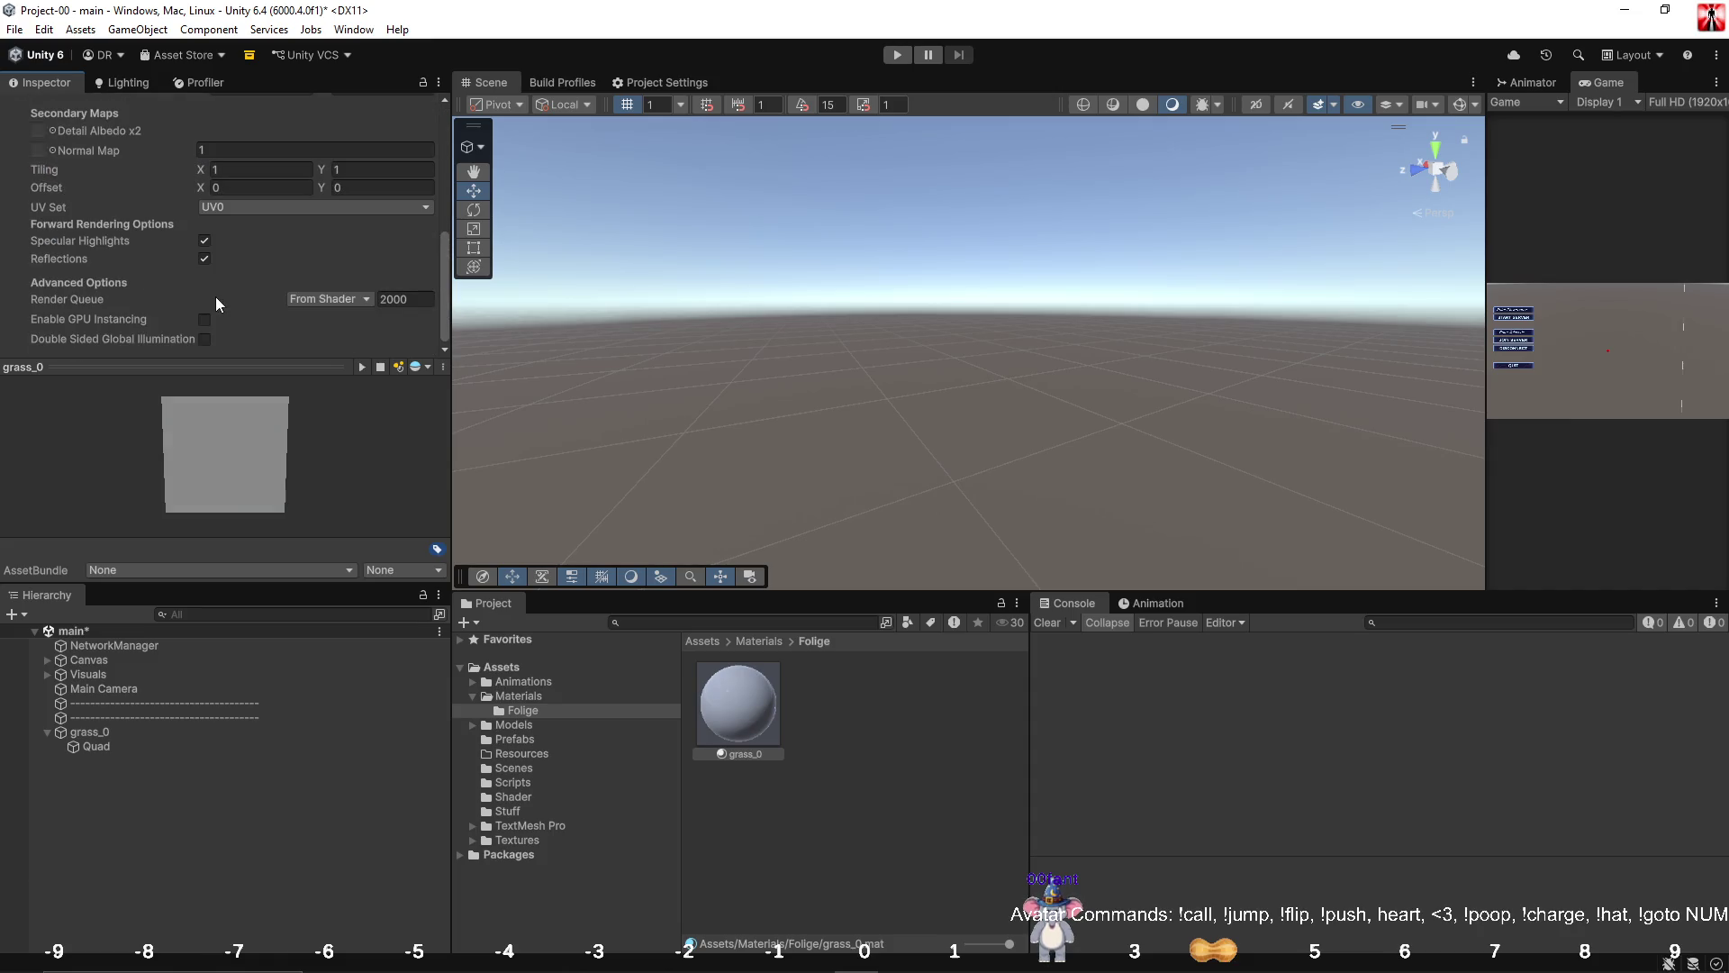
left_click(205, 259)
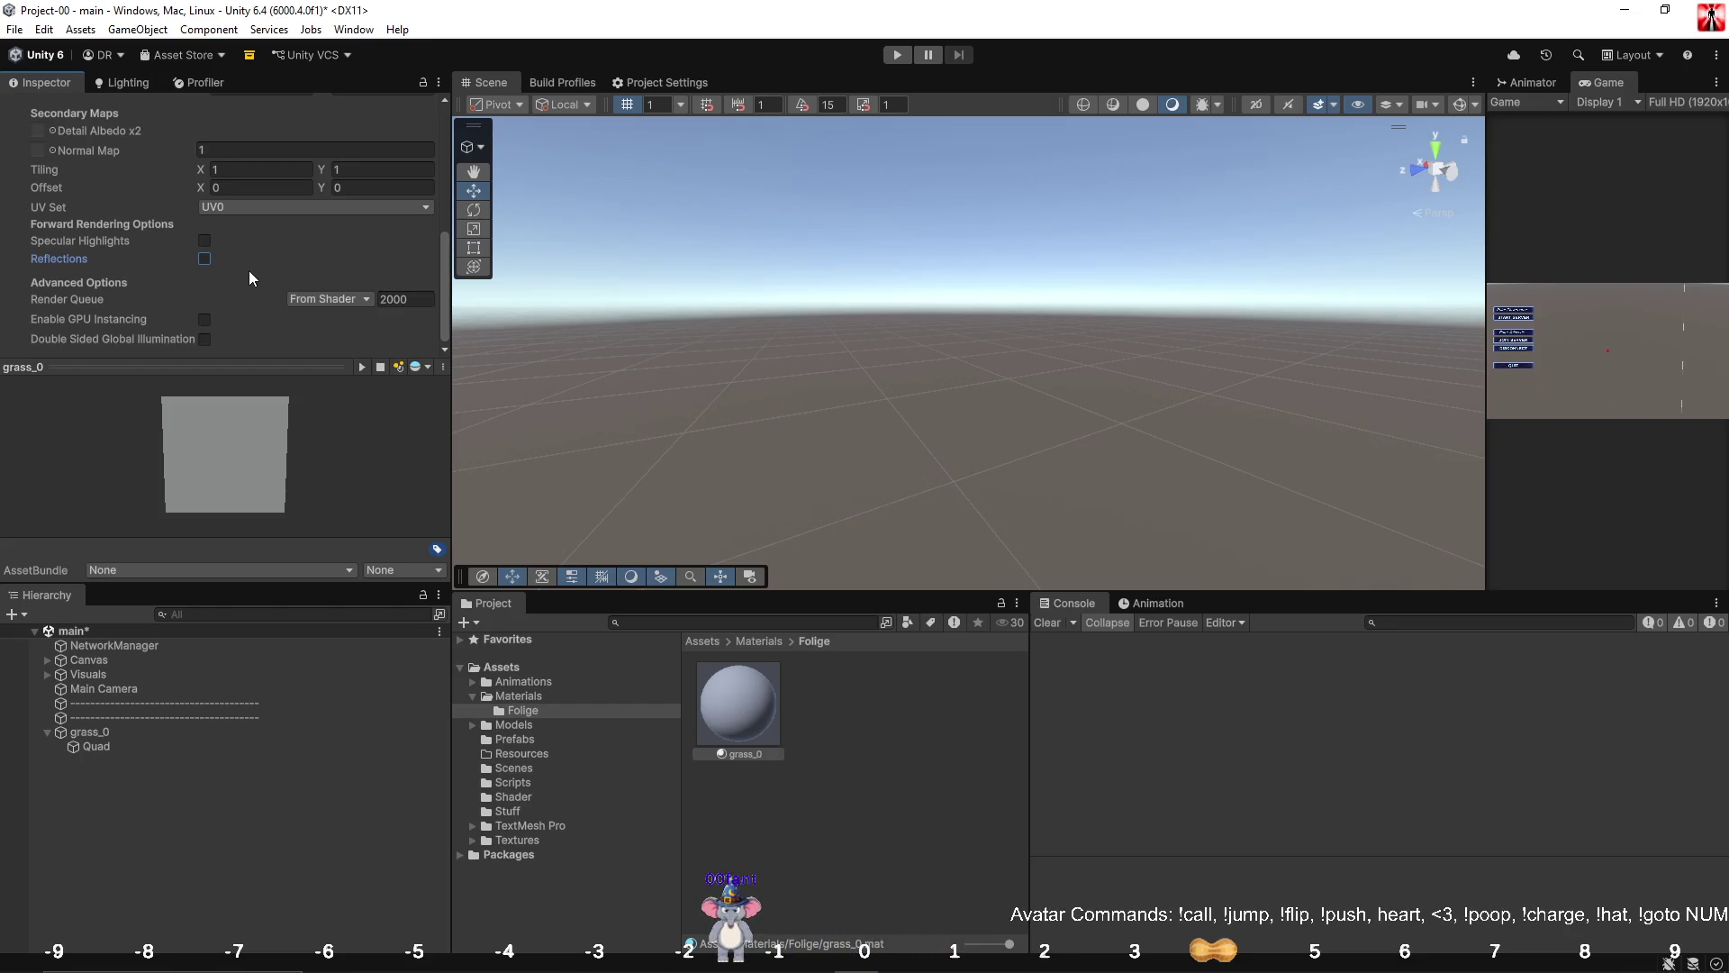
scroll(249, 270, "up", 6)
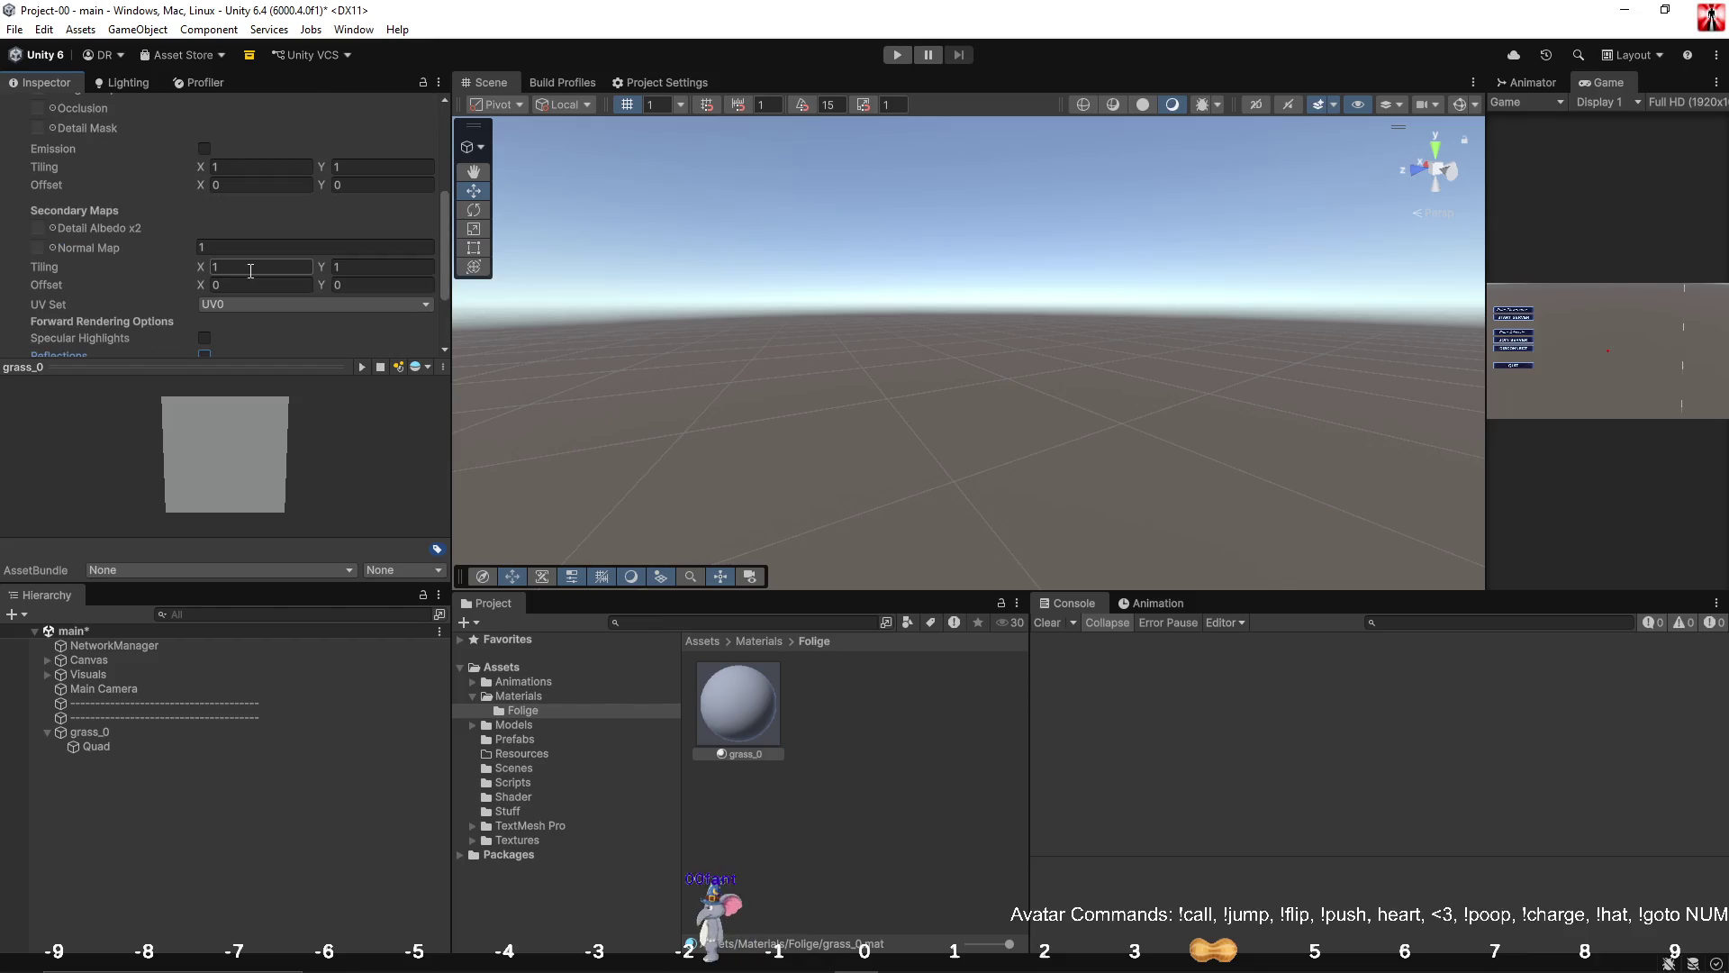
Set grass_0's shader to Custom/DoubleSidedShader and select the Quad.
left_click(195, 125)
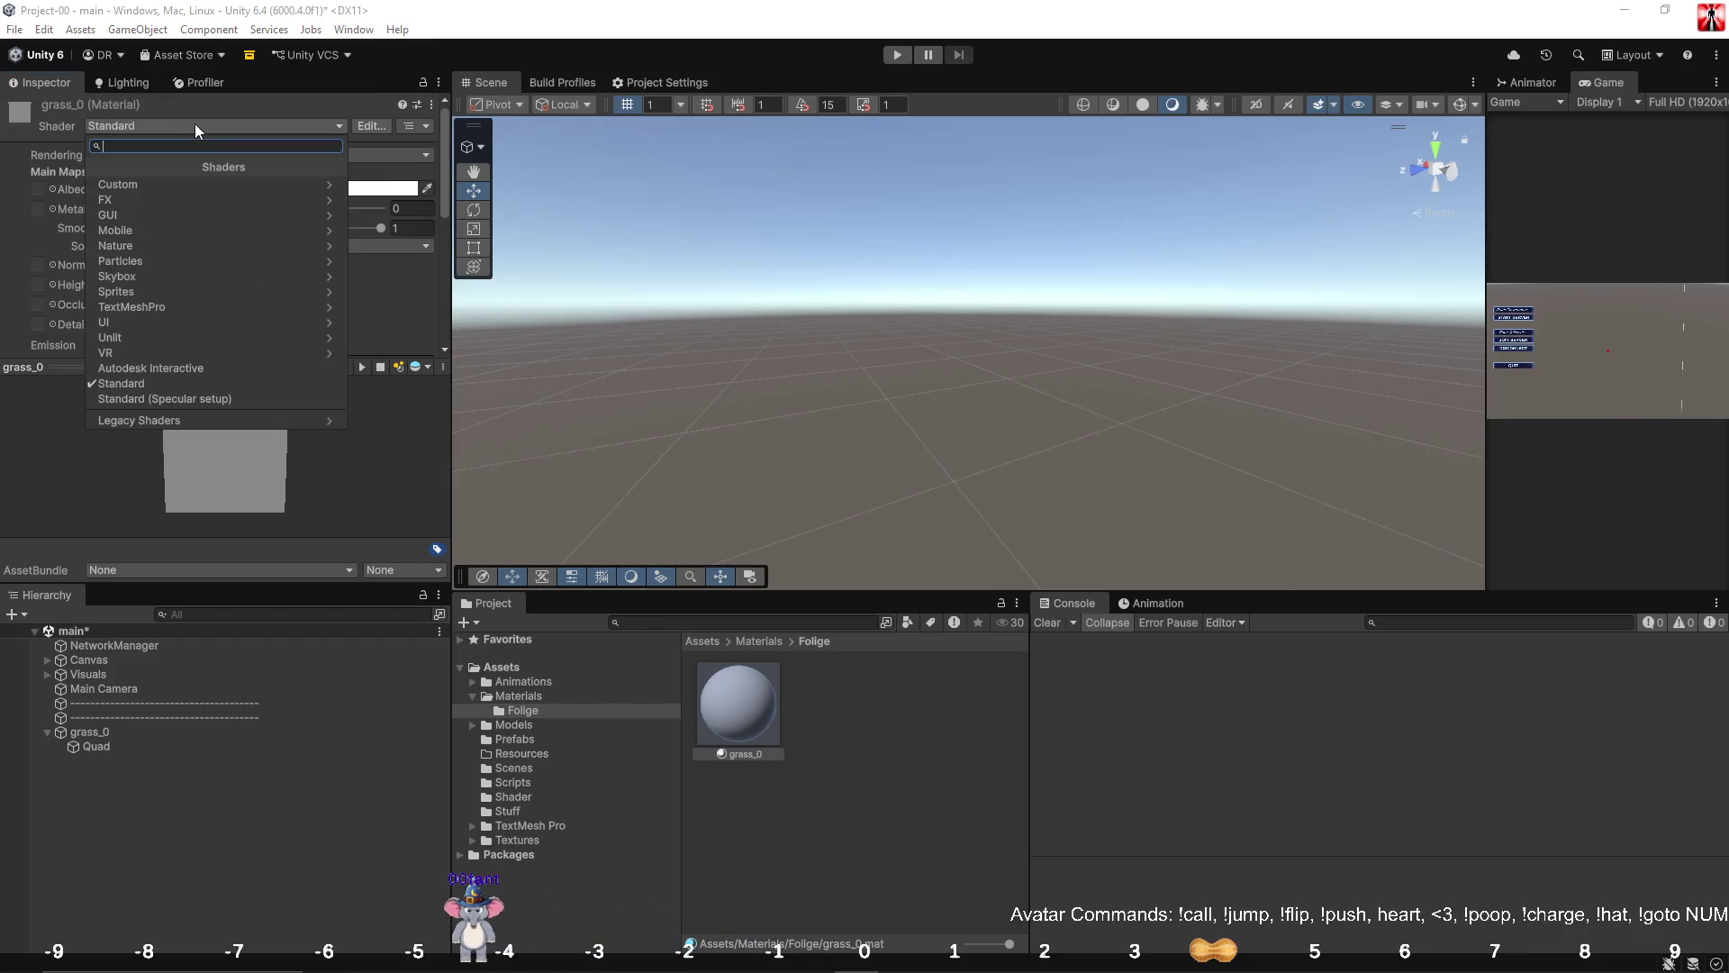
left_click(193, 181)
left_click(192, 184)
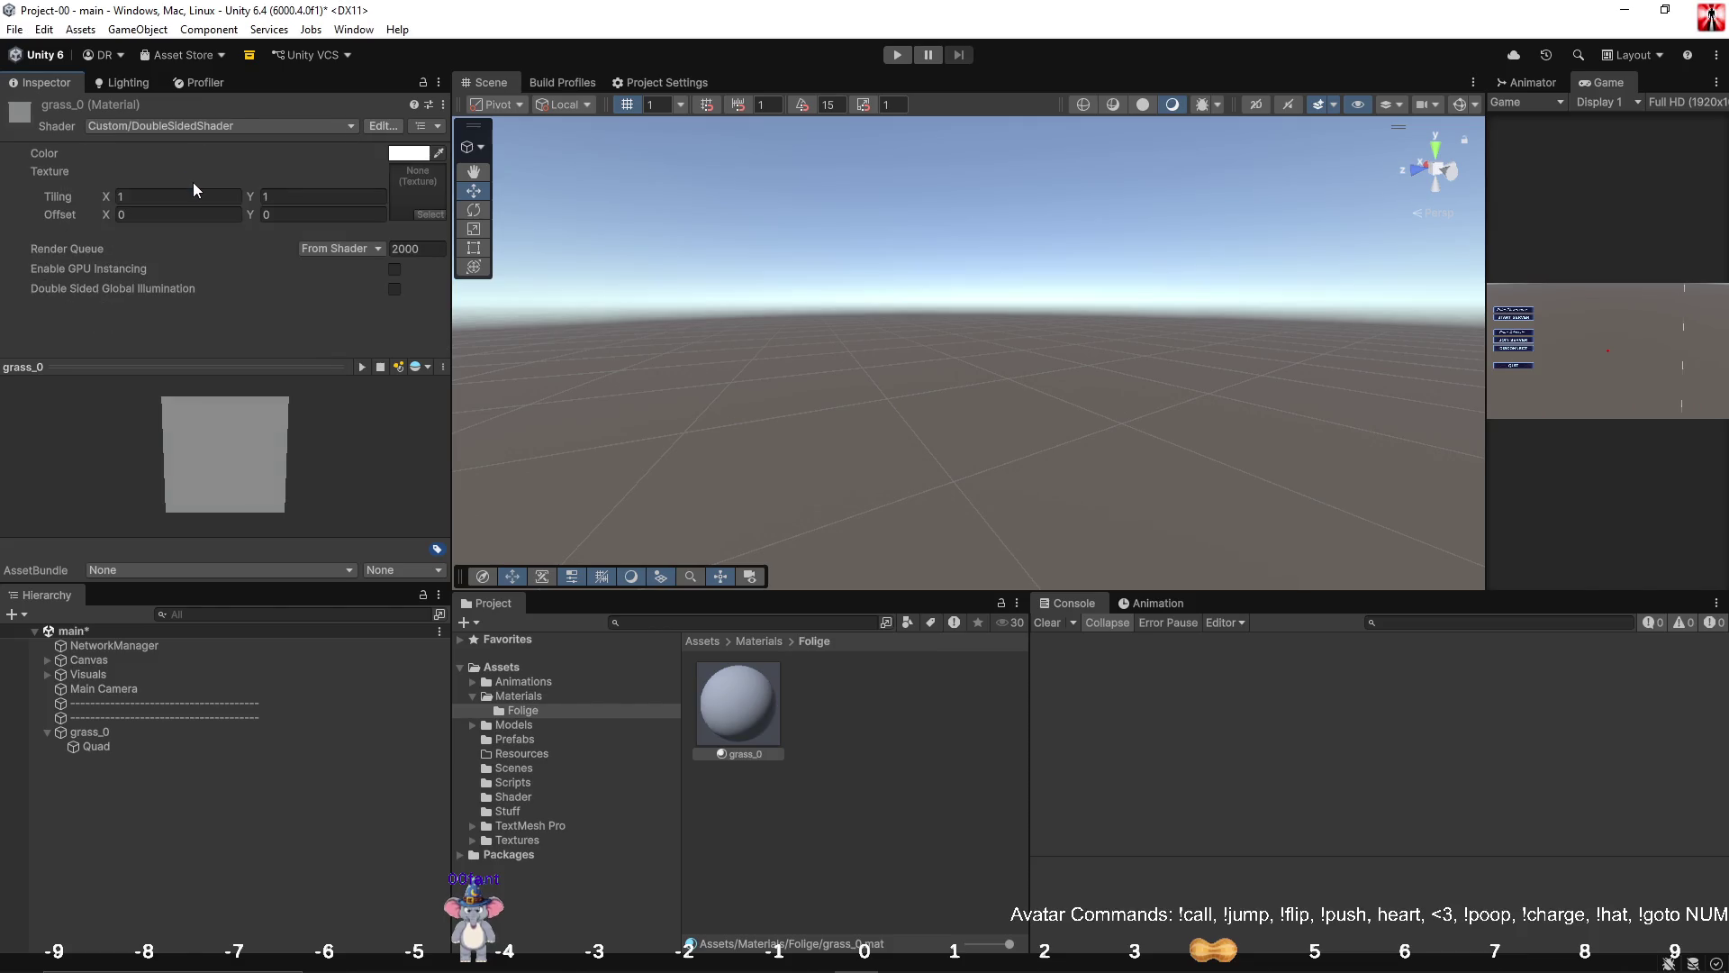
left_click(126, 747)
mouse_move(721, 715)
left_mouse_down()
mouse_move(1020, 384)
mouse_move(355, 627)
left_mouse_up()
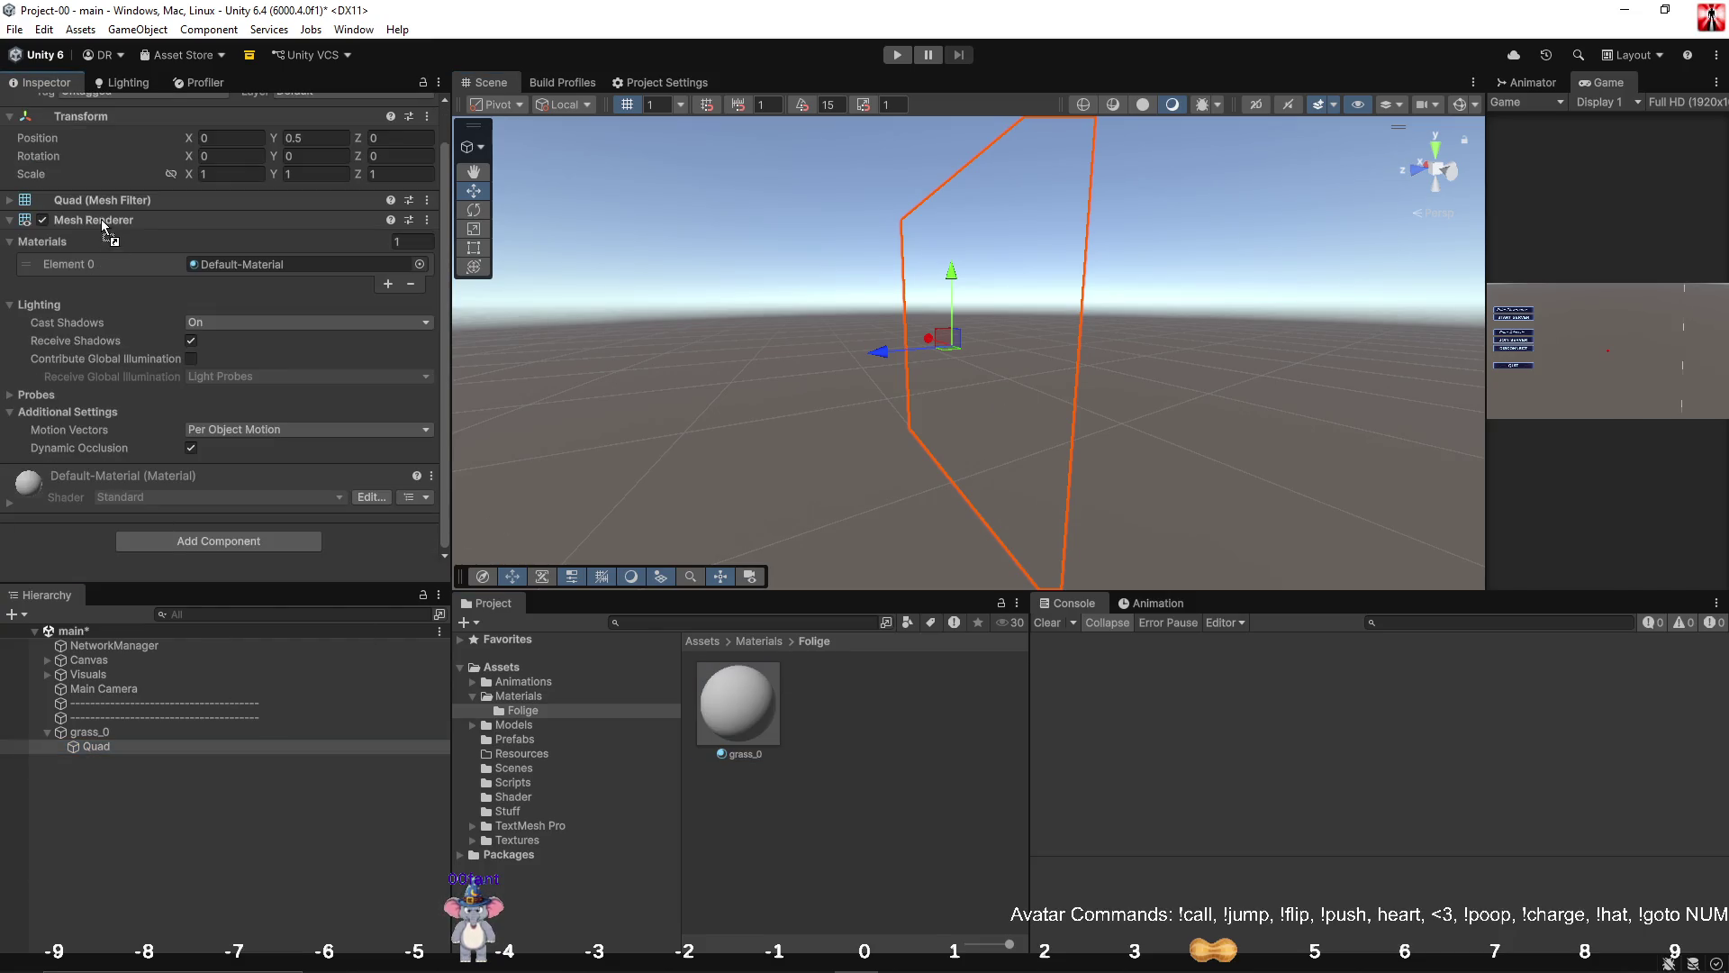
Assign grass_0 to the Quad's Mesh Renderer Element 0 and select the material.
left_click_drag(253, 253, 256, 256)
mouse_move(1225, 363)
left_mouse_down()
mouse_move(1347, 329)
mouse_move(1327, 297)
mouse_move(1380, 317)
mouse_move(1351, 310)
left_mouse_up()
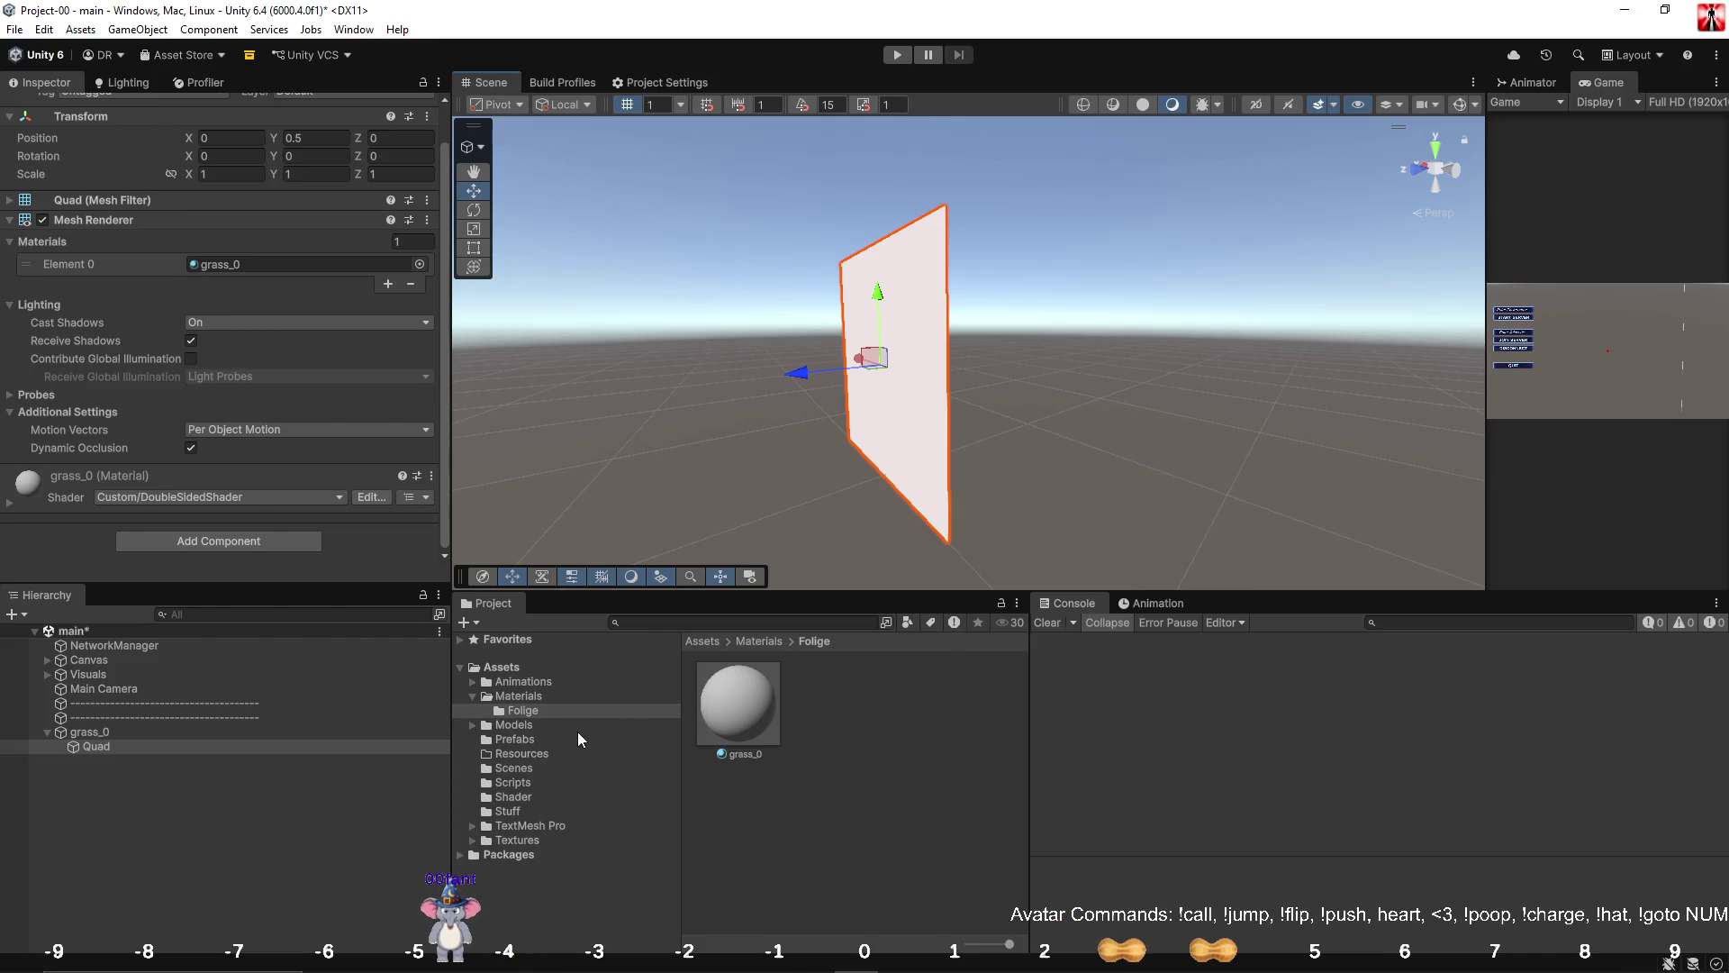
left_click(754, 706)
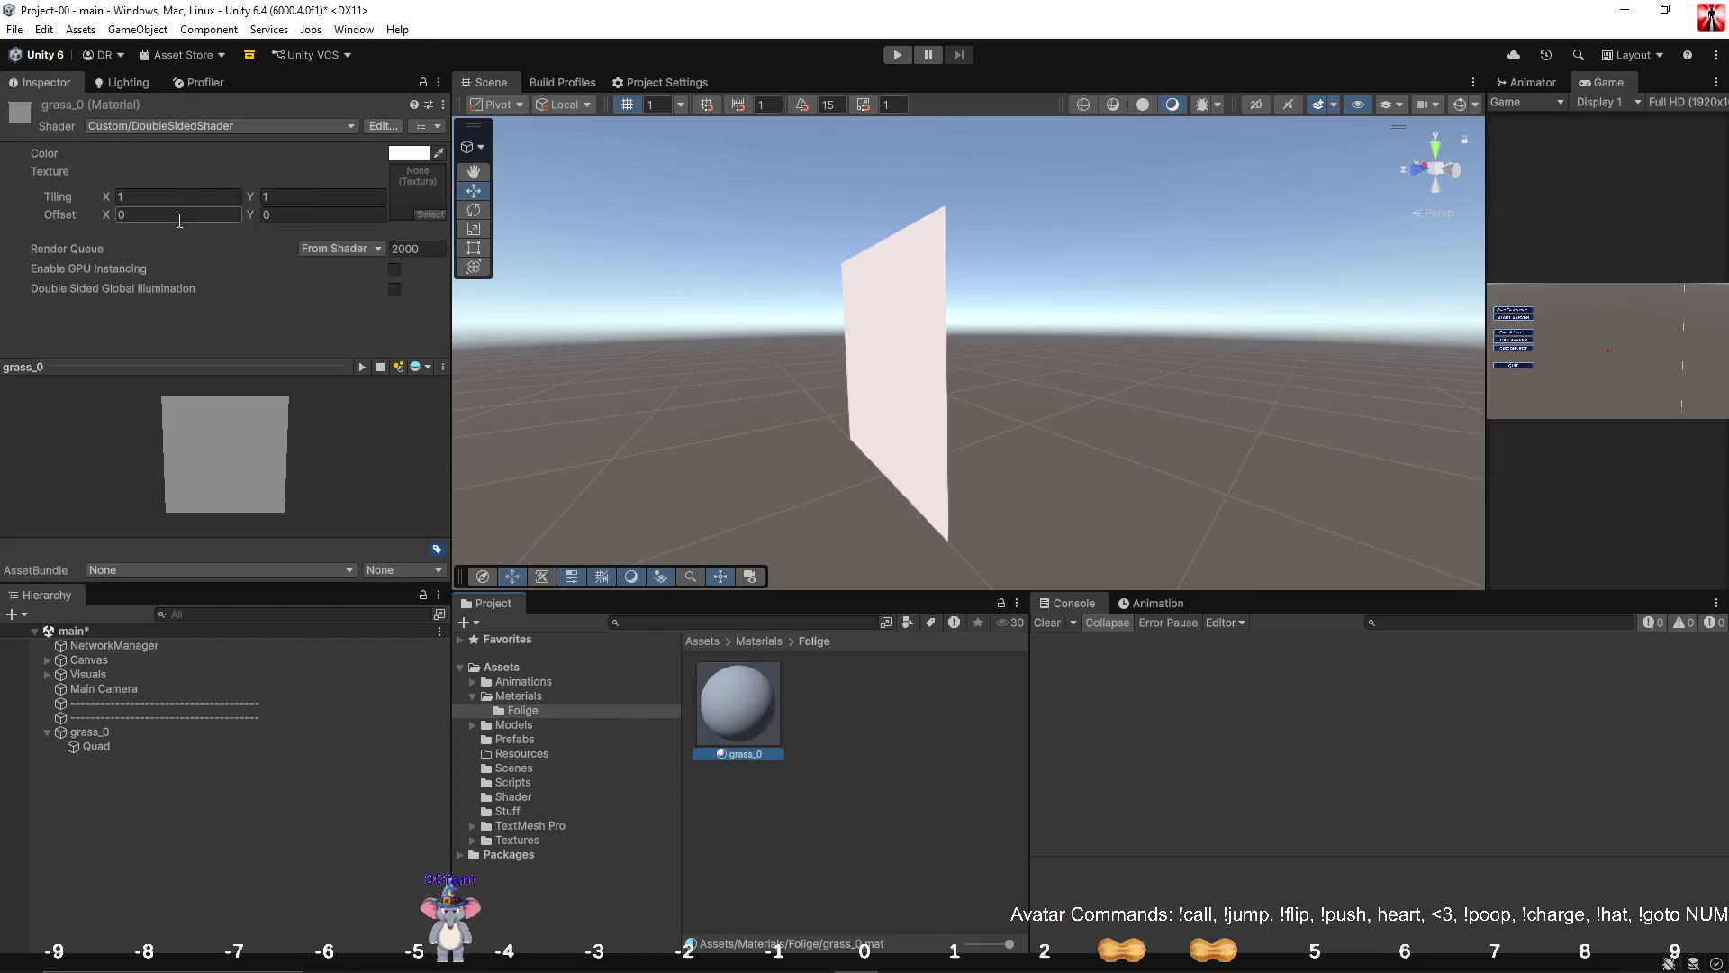
Give the material the grass_0 texture and show that texture's import settings.
left_click(431, 214)
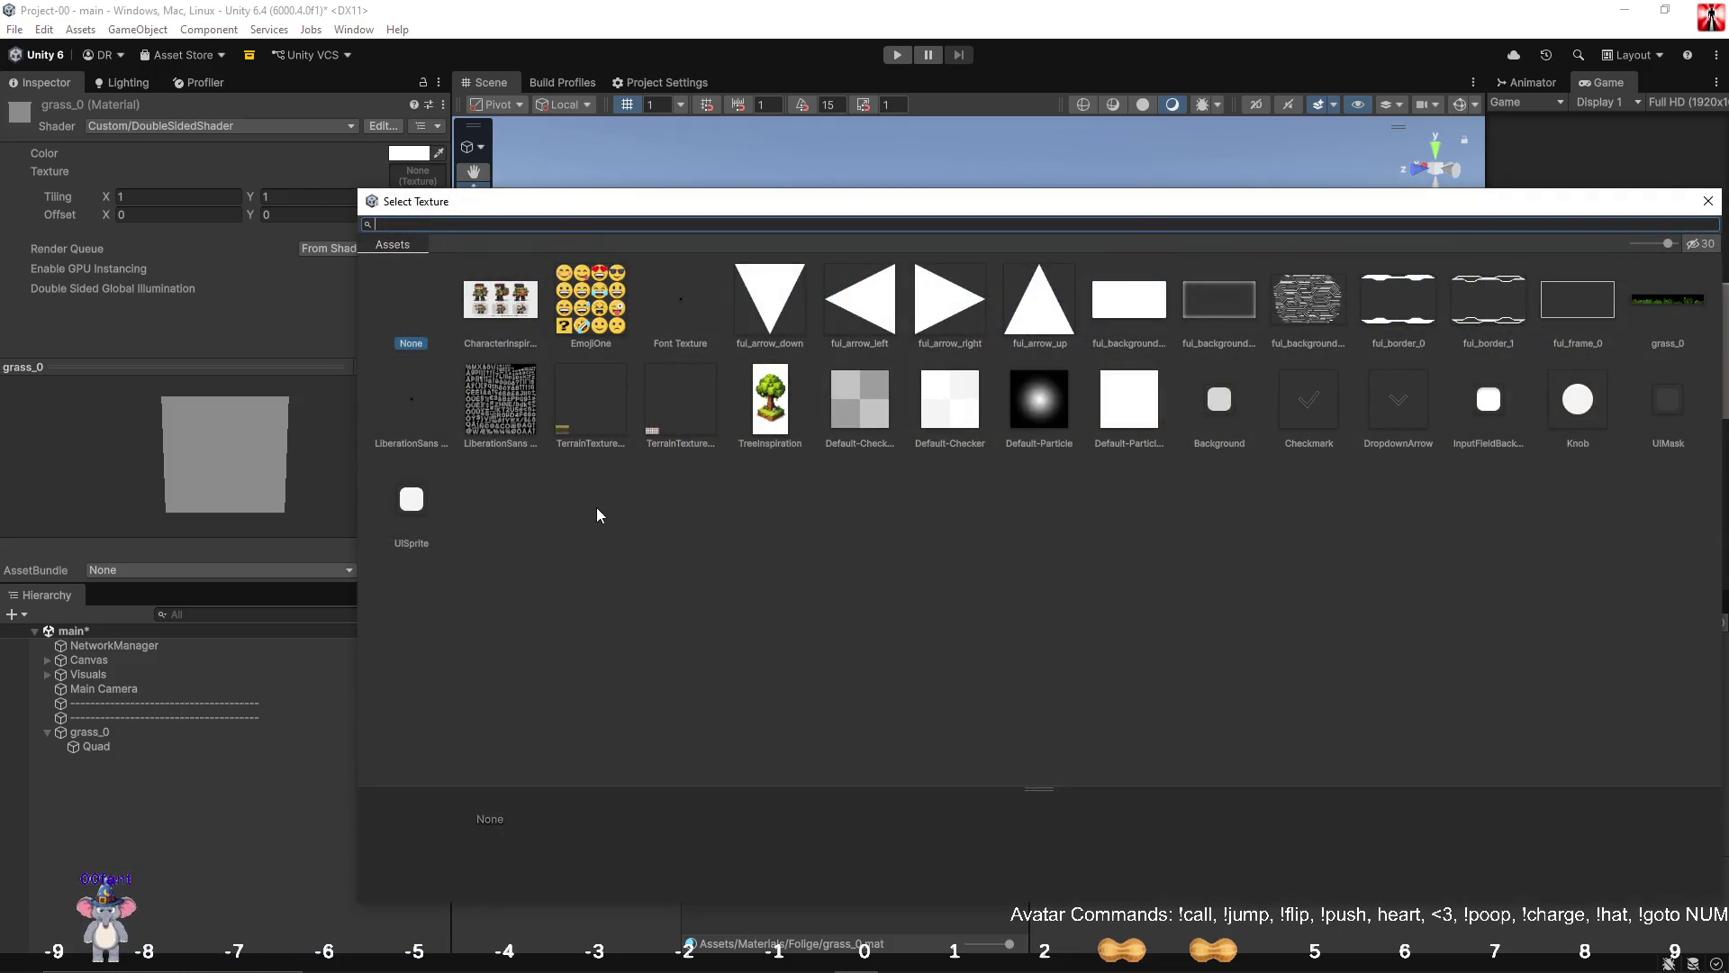
double_click(1666, 293)
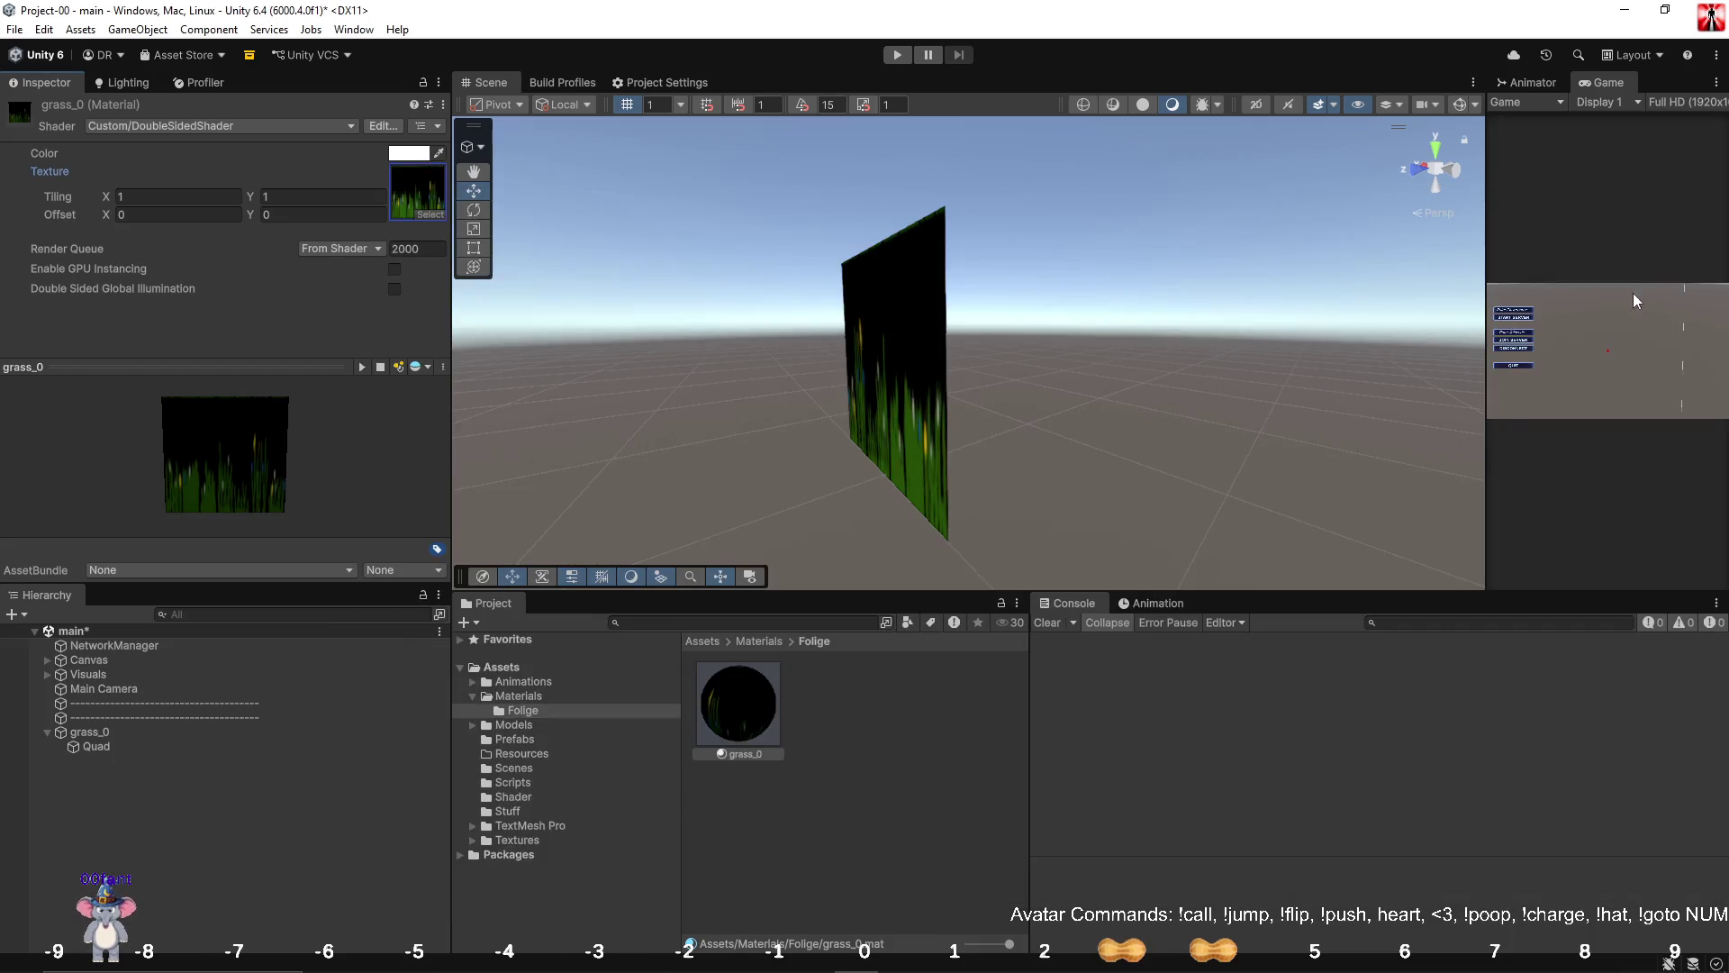
left_click(527, 837)
left_click(860, 716)
Set the grass_0 texture's Filter Mode to Point (no filter) and apply.
left_click(191, 244)
scroll(267, 504, "down", 5)
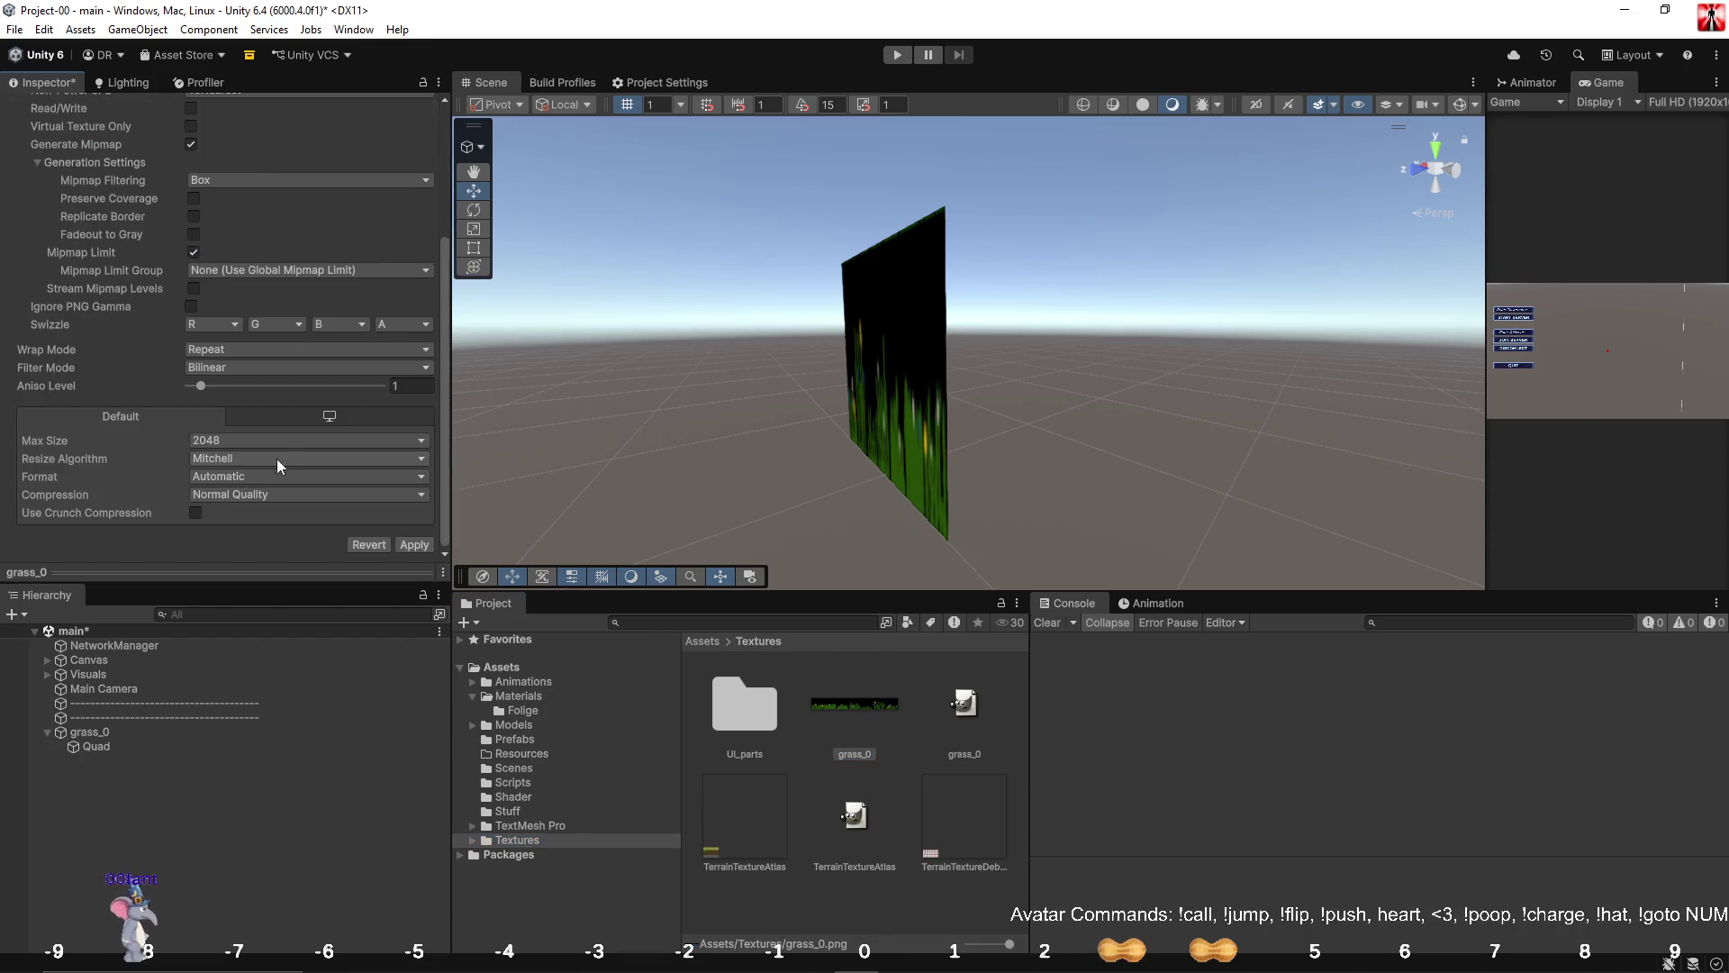
left_click(230, 367)
left_click(248, 387)
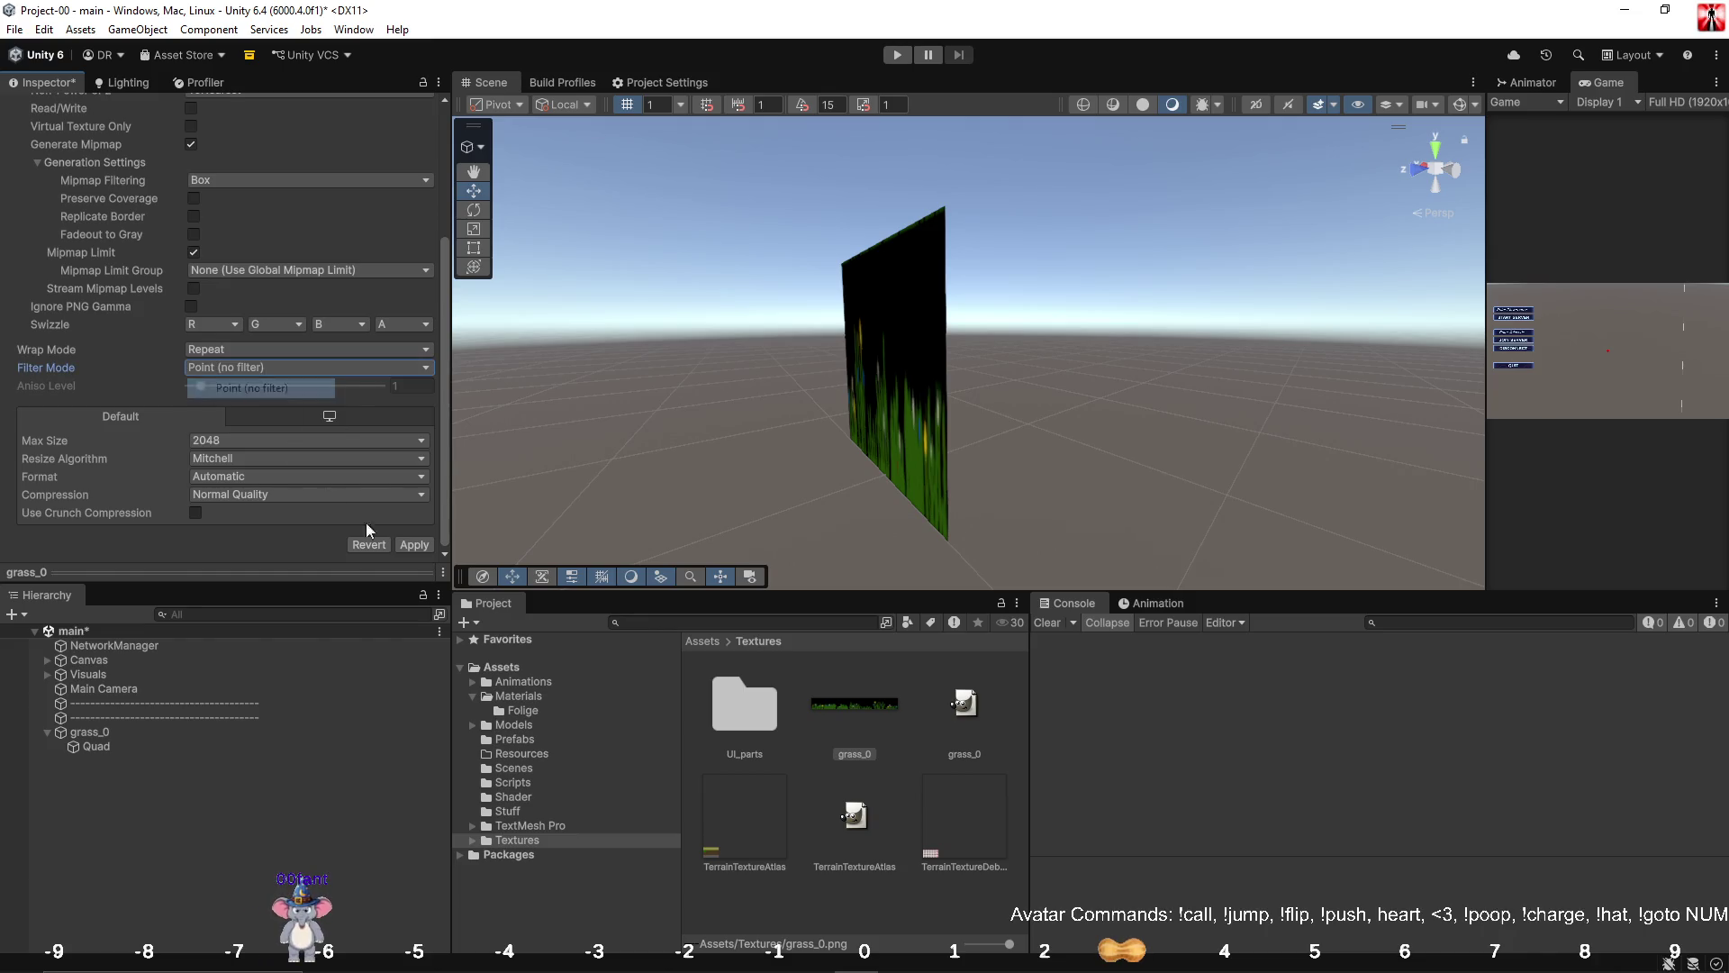
left_click(409, 546)
Zoom the Scene view in on the grass quad and select the Quad.
left_click_drag(693, 443, 962, 423)
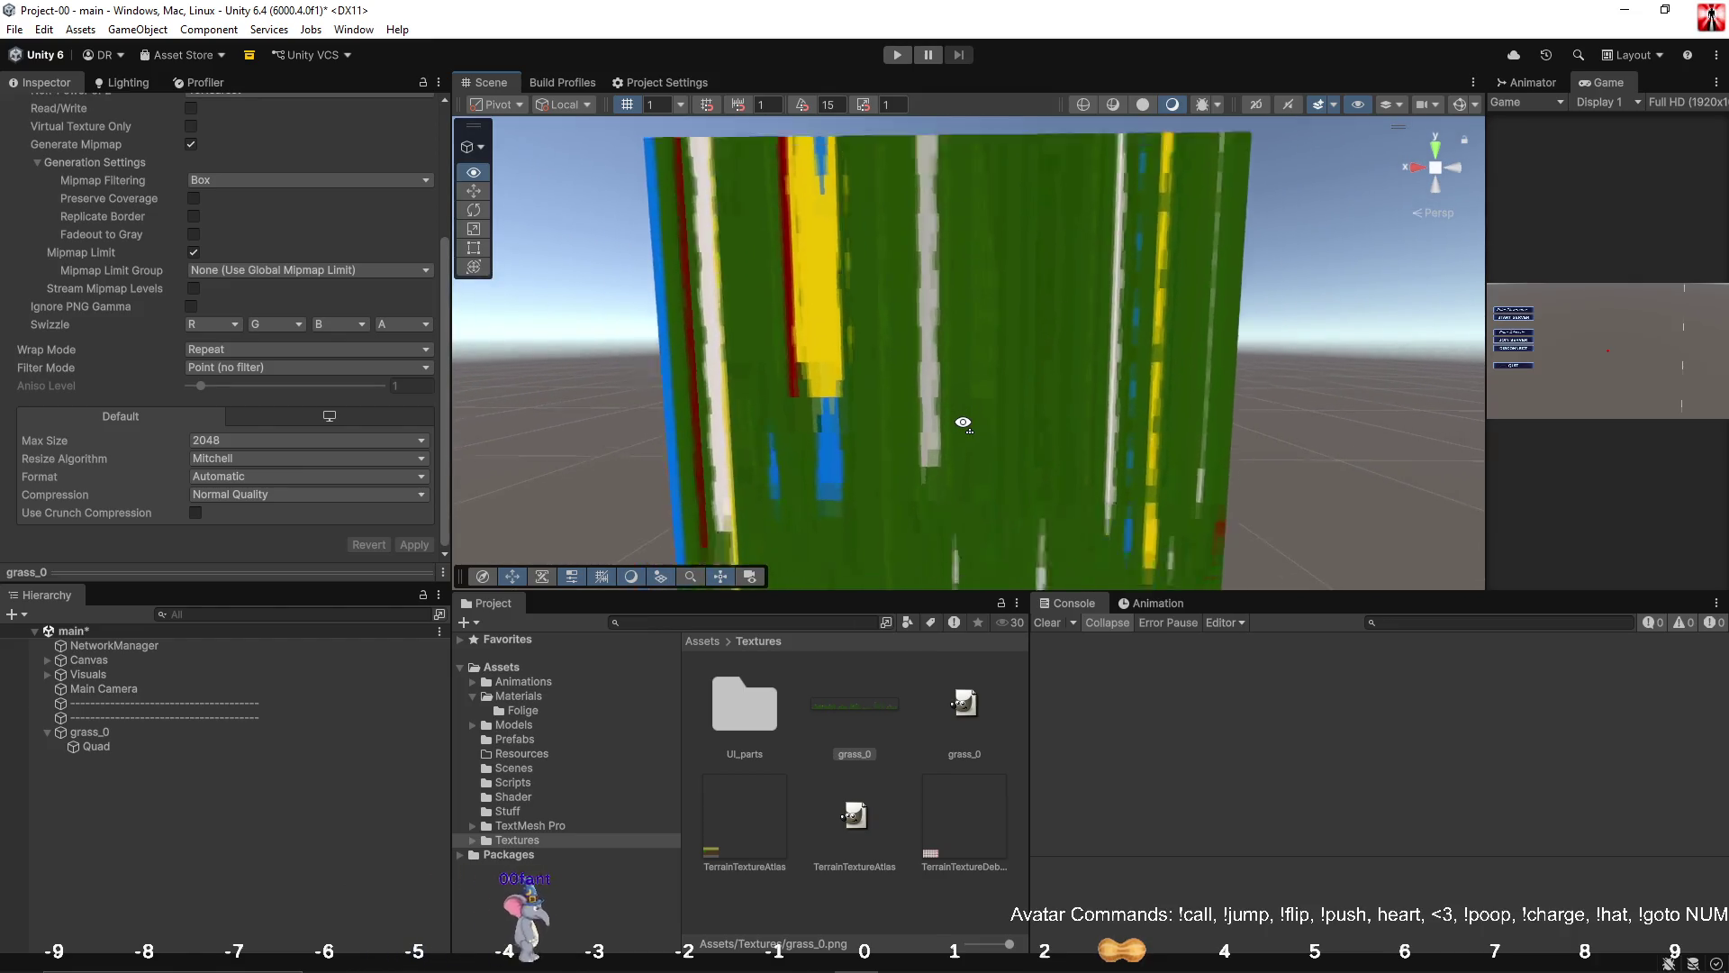
scroll(963, 424, "down", 5)
scroll(963, 423, "up", 5)
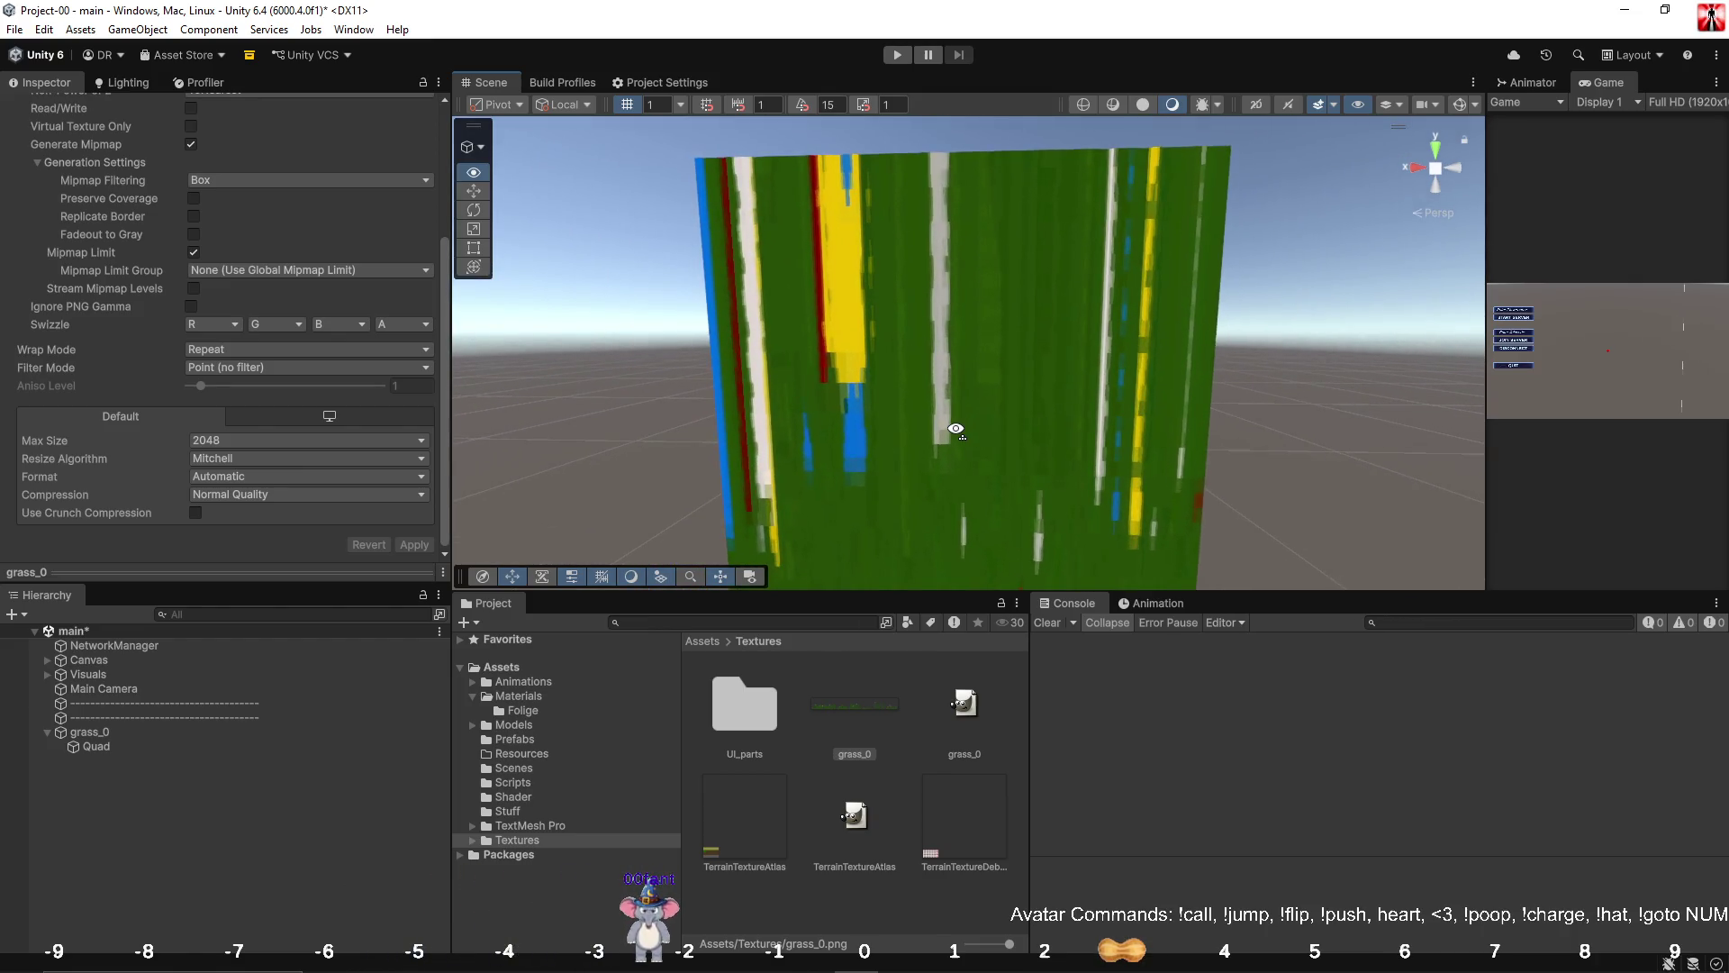
left_click(218, 748)
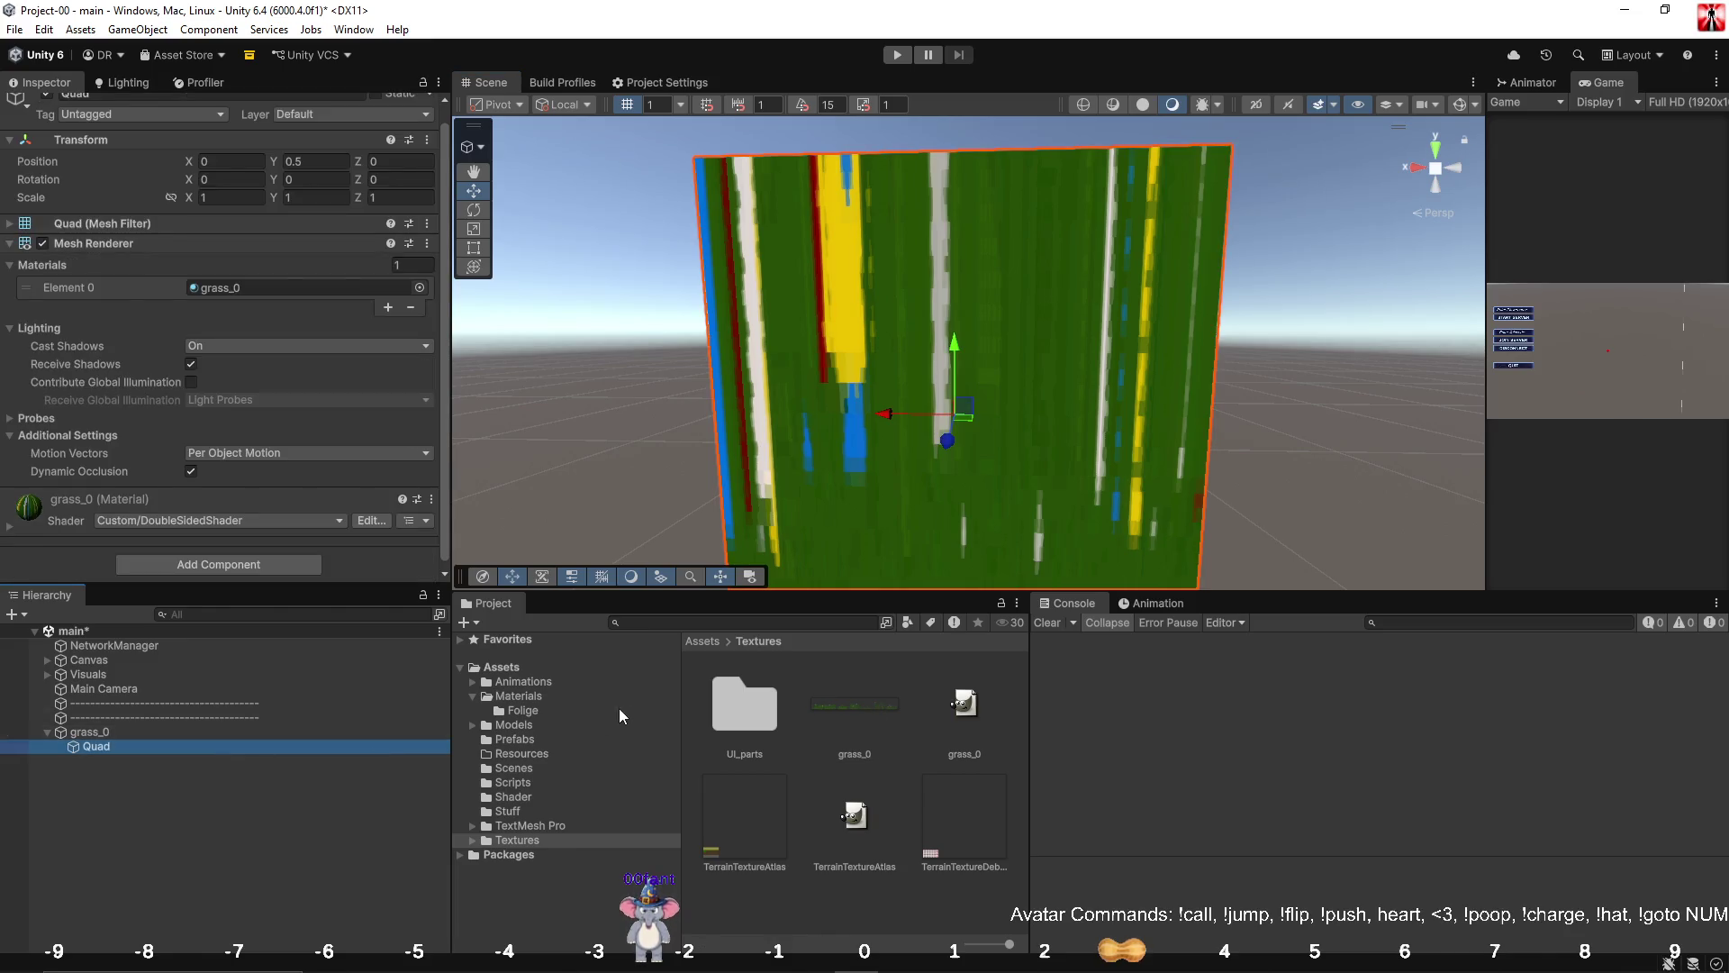
Set grass_0's Tiling X to 1/7 (0.1428571), then return to Visual Studio.
left_click(536, 711)
left_click(759, 683)
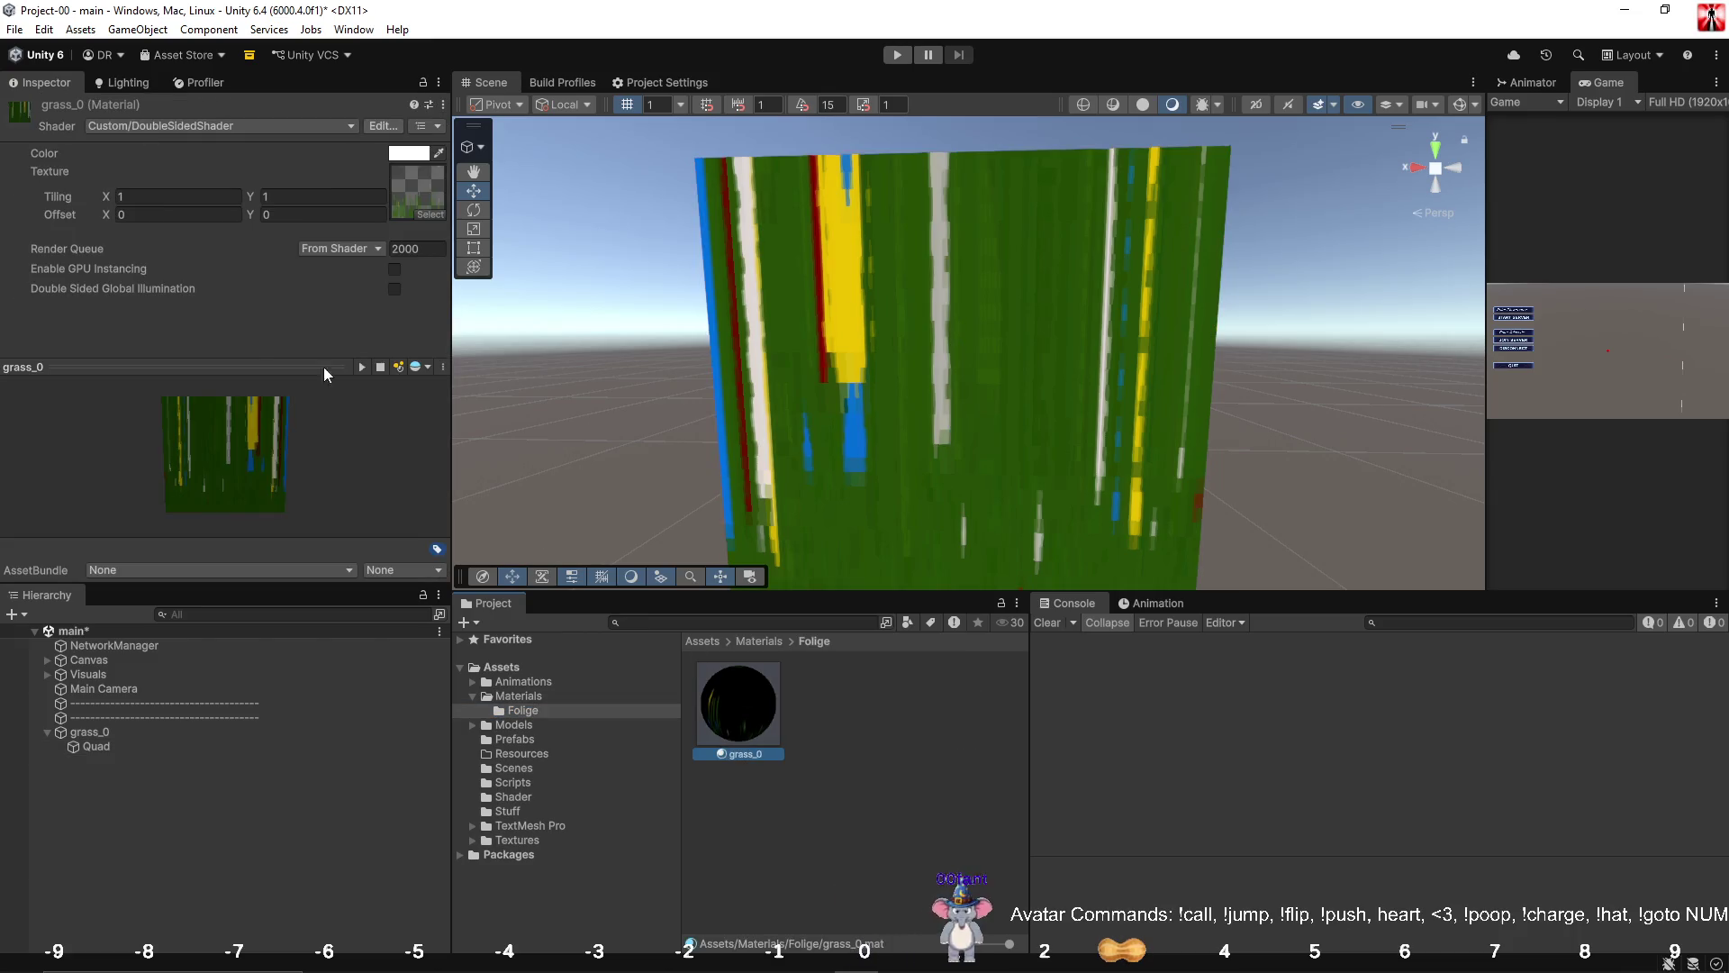
left_click(189, 197)
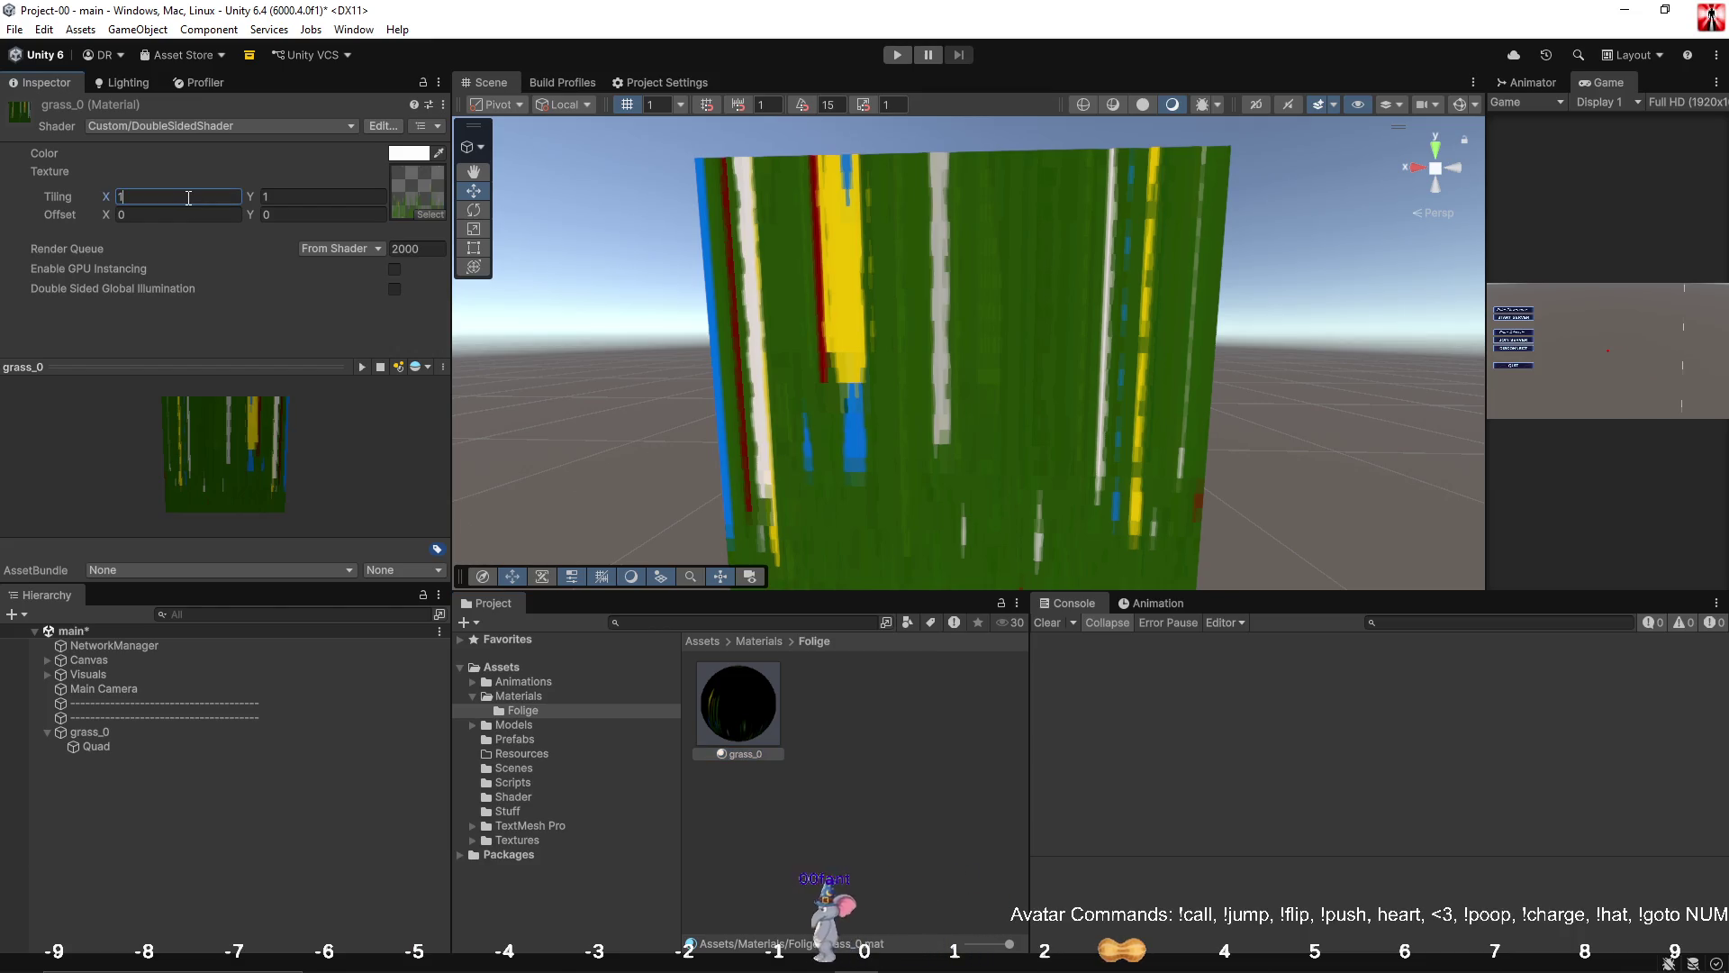
type("/7")
key("Return")
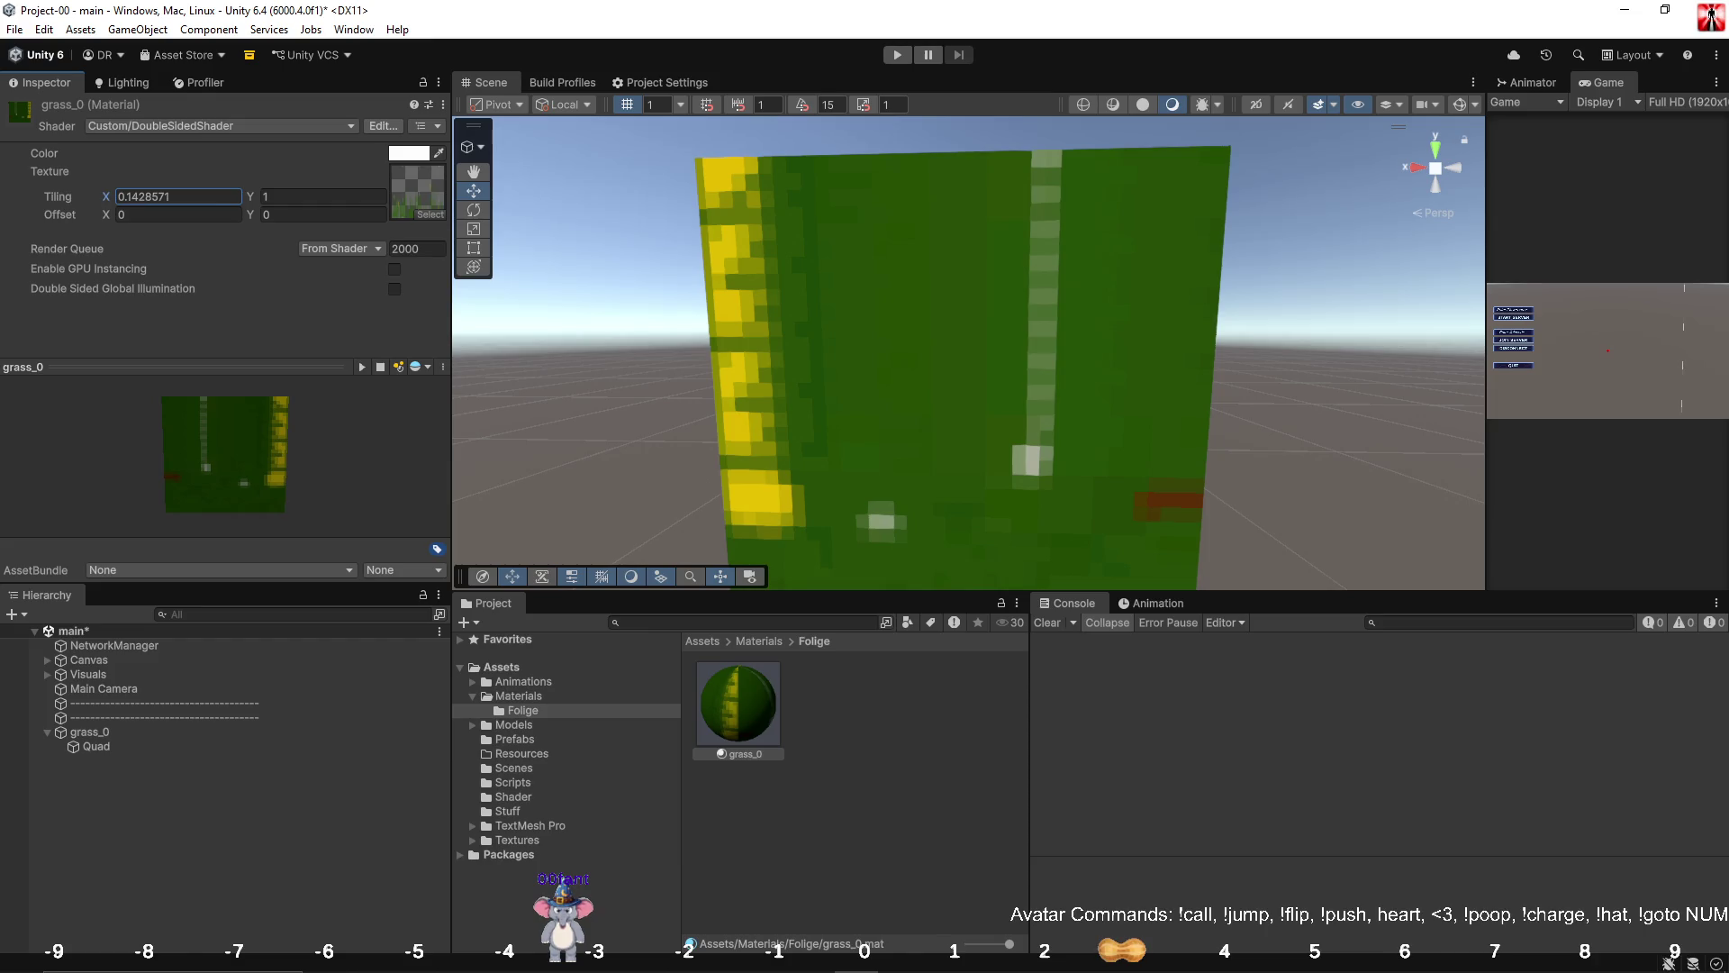
key("alt+Tab")
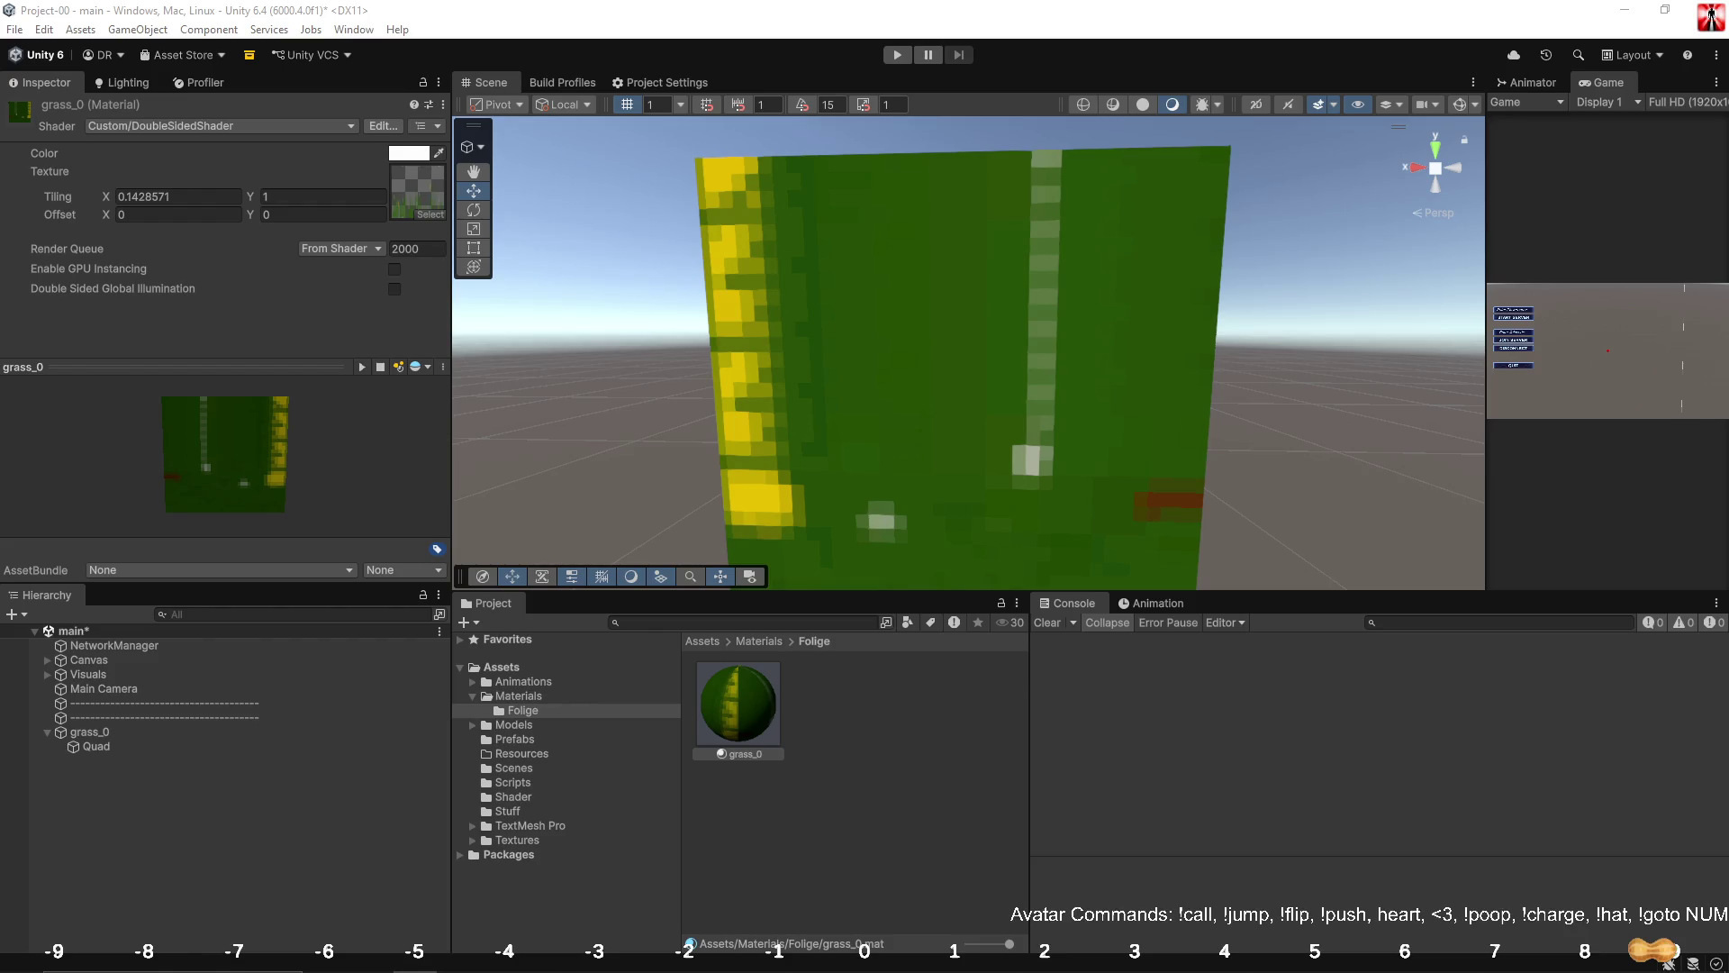
key("alt+Tab")
key("alt+Tab")
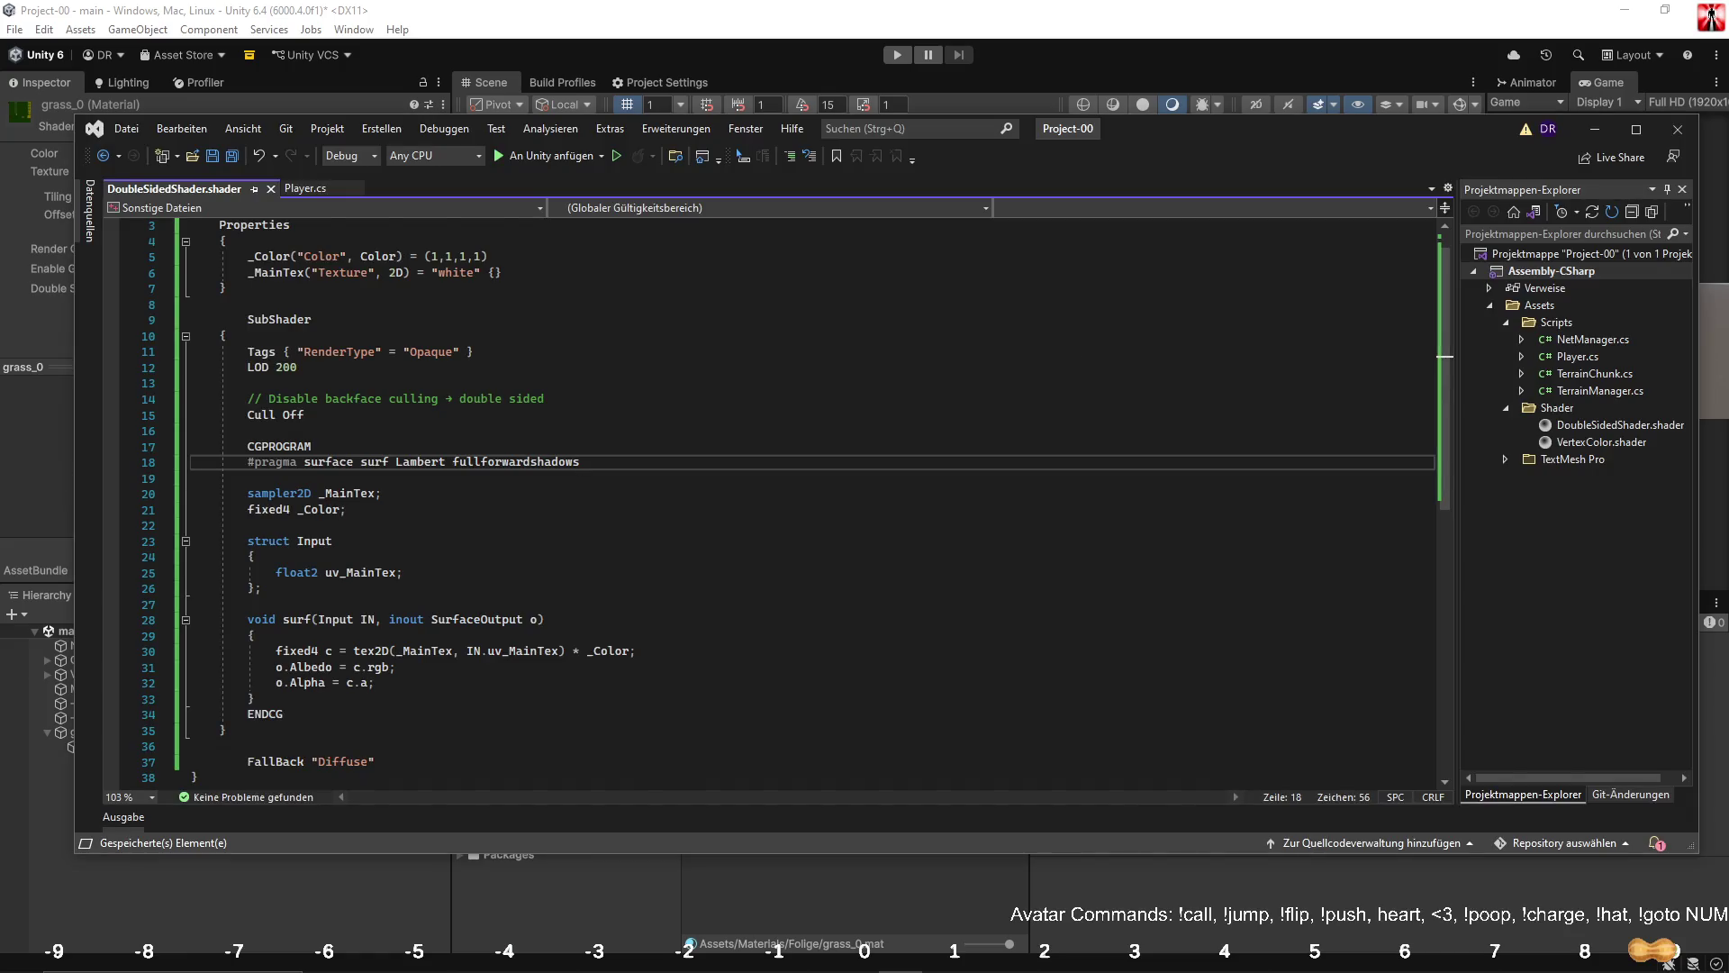
Paste the alpha-cutout VFACE shader over lines 2–38, delete the duplicate Shader name line, and save.
key("alt+Tab")
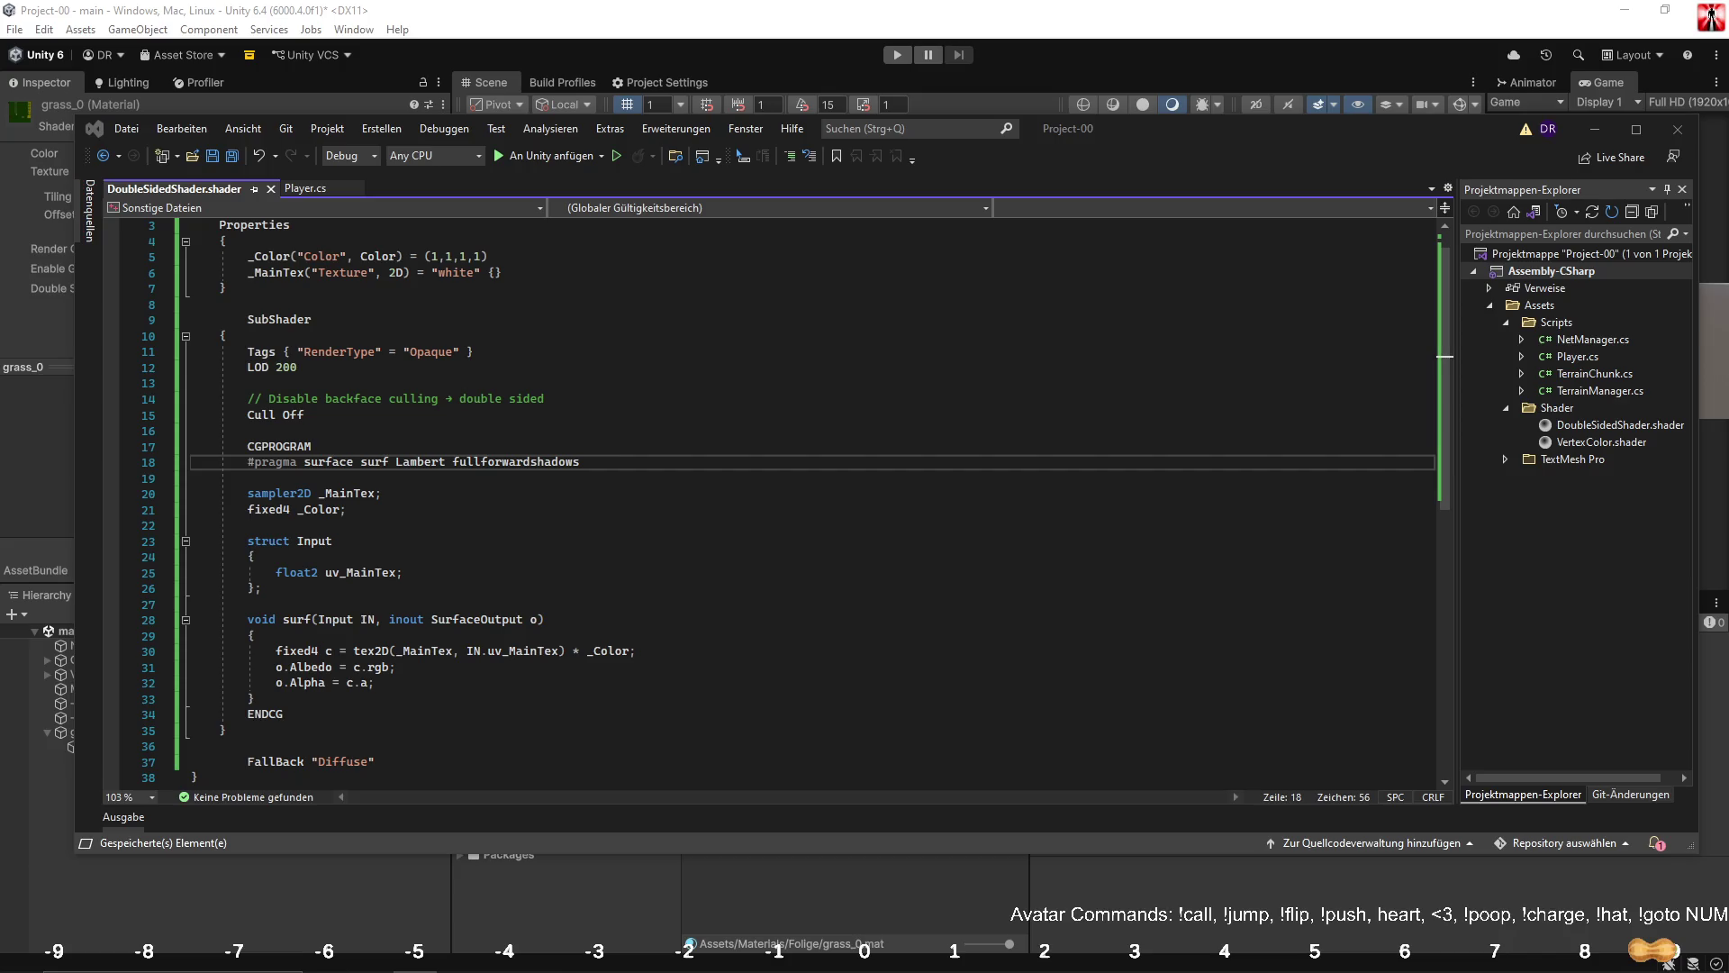
left_click(466, 589)
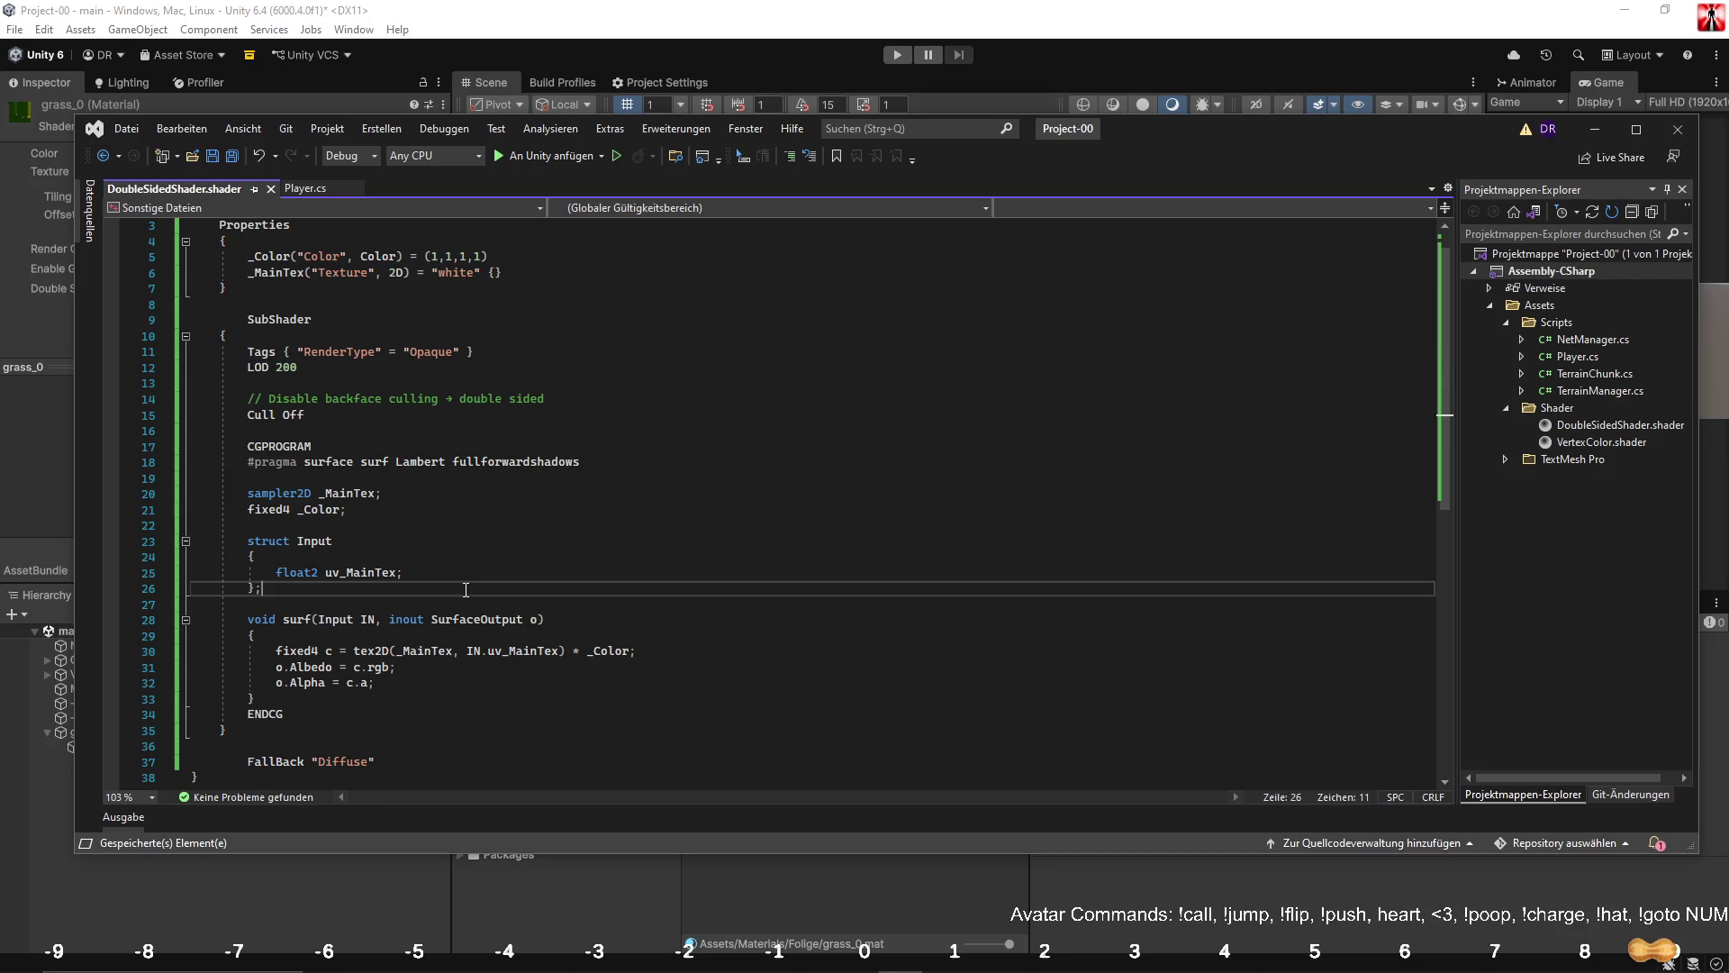
left_click(379, 775)
scroll(368, 765, "up", 1)
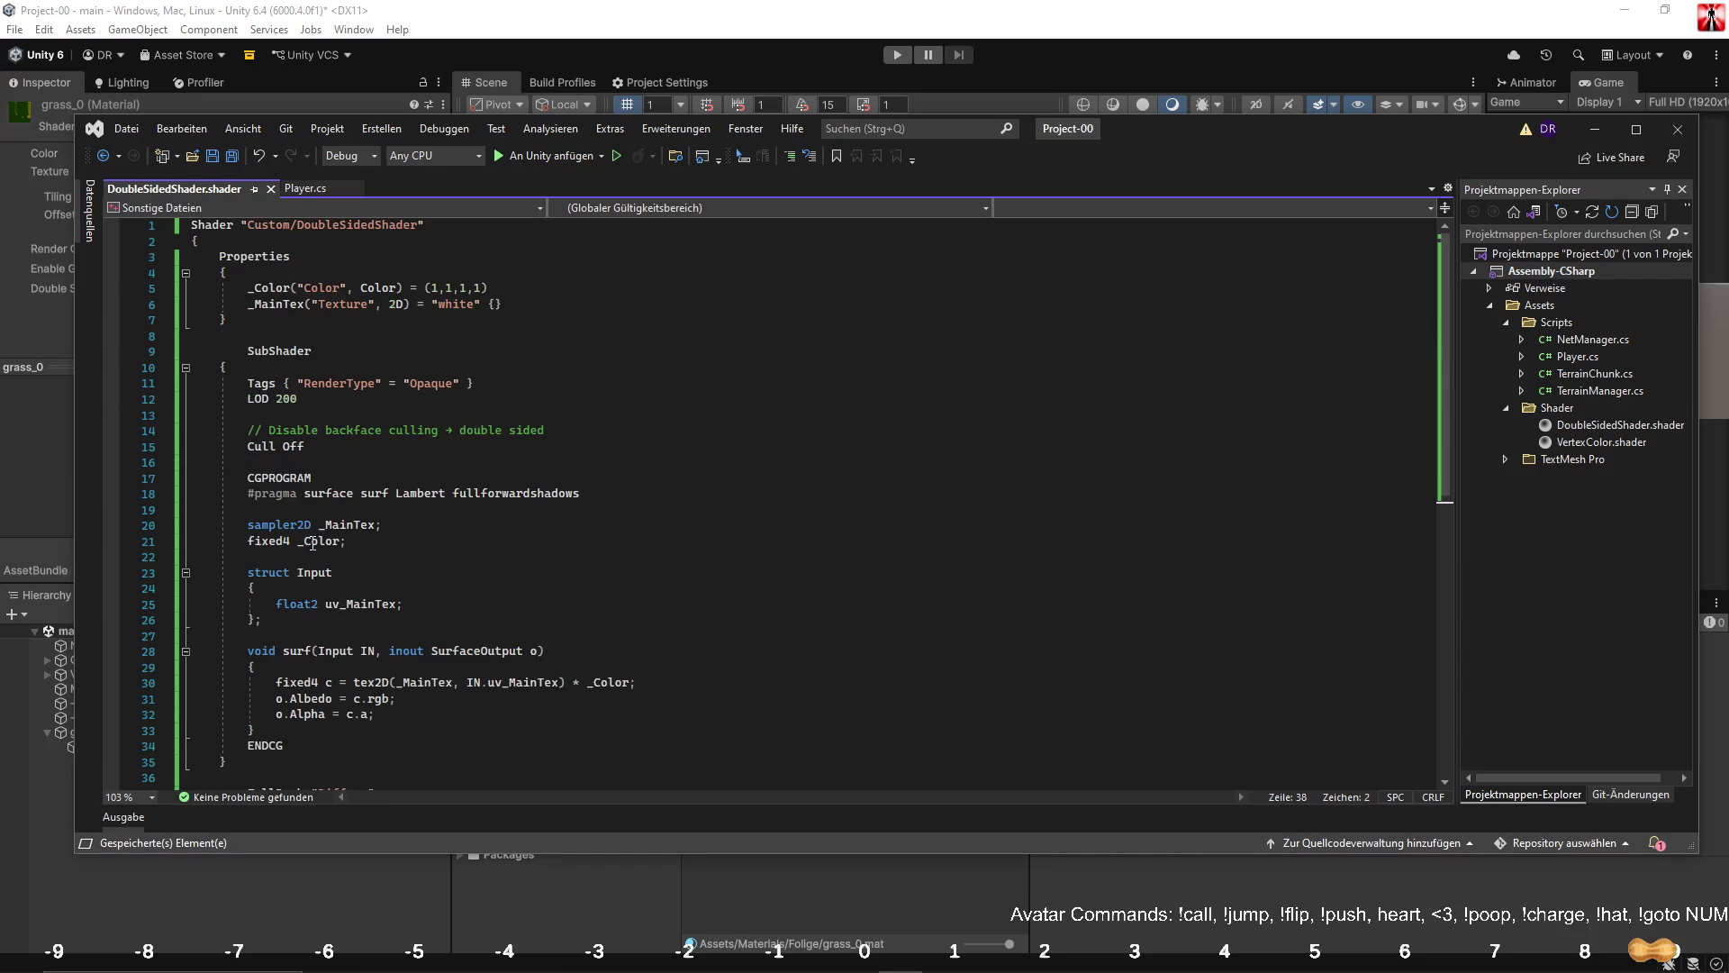
left_click(195, 243, "shift")
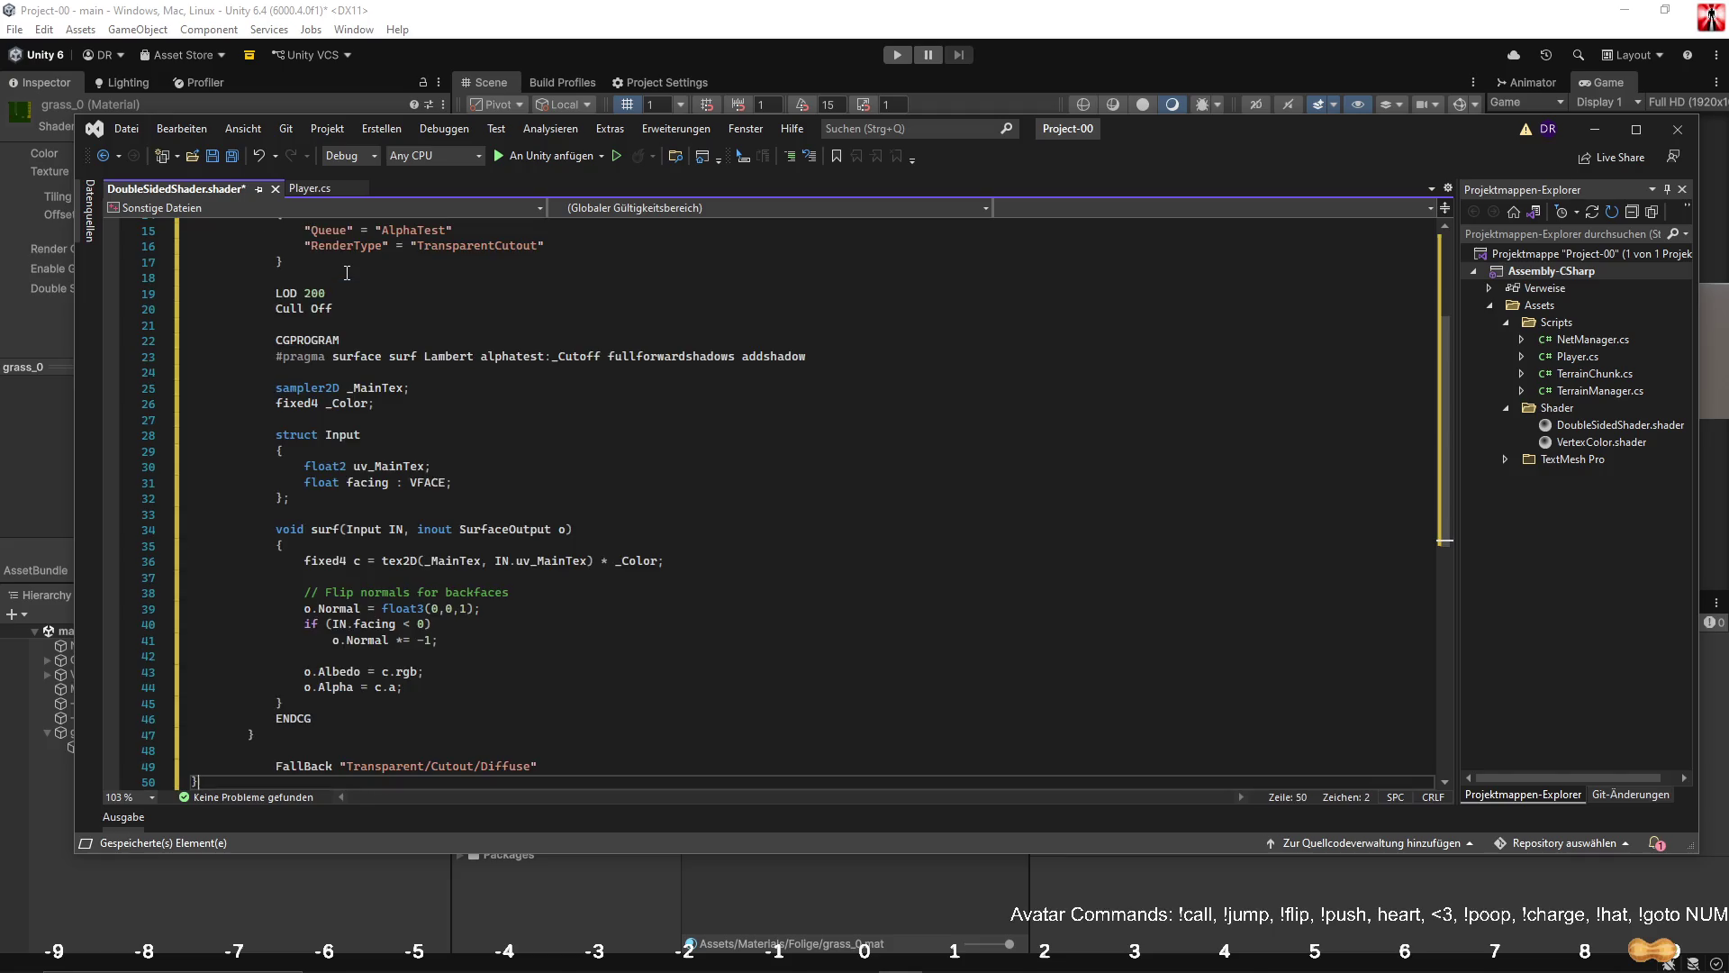
key("ctrl+v")
left_click(464, 241)
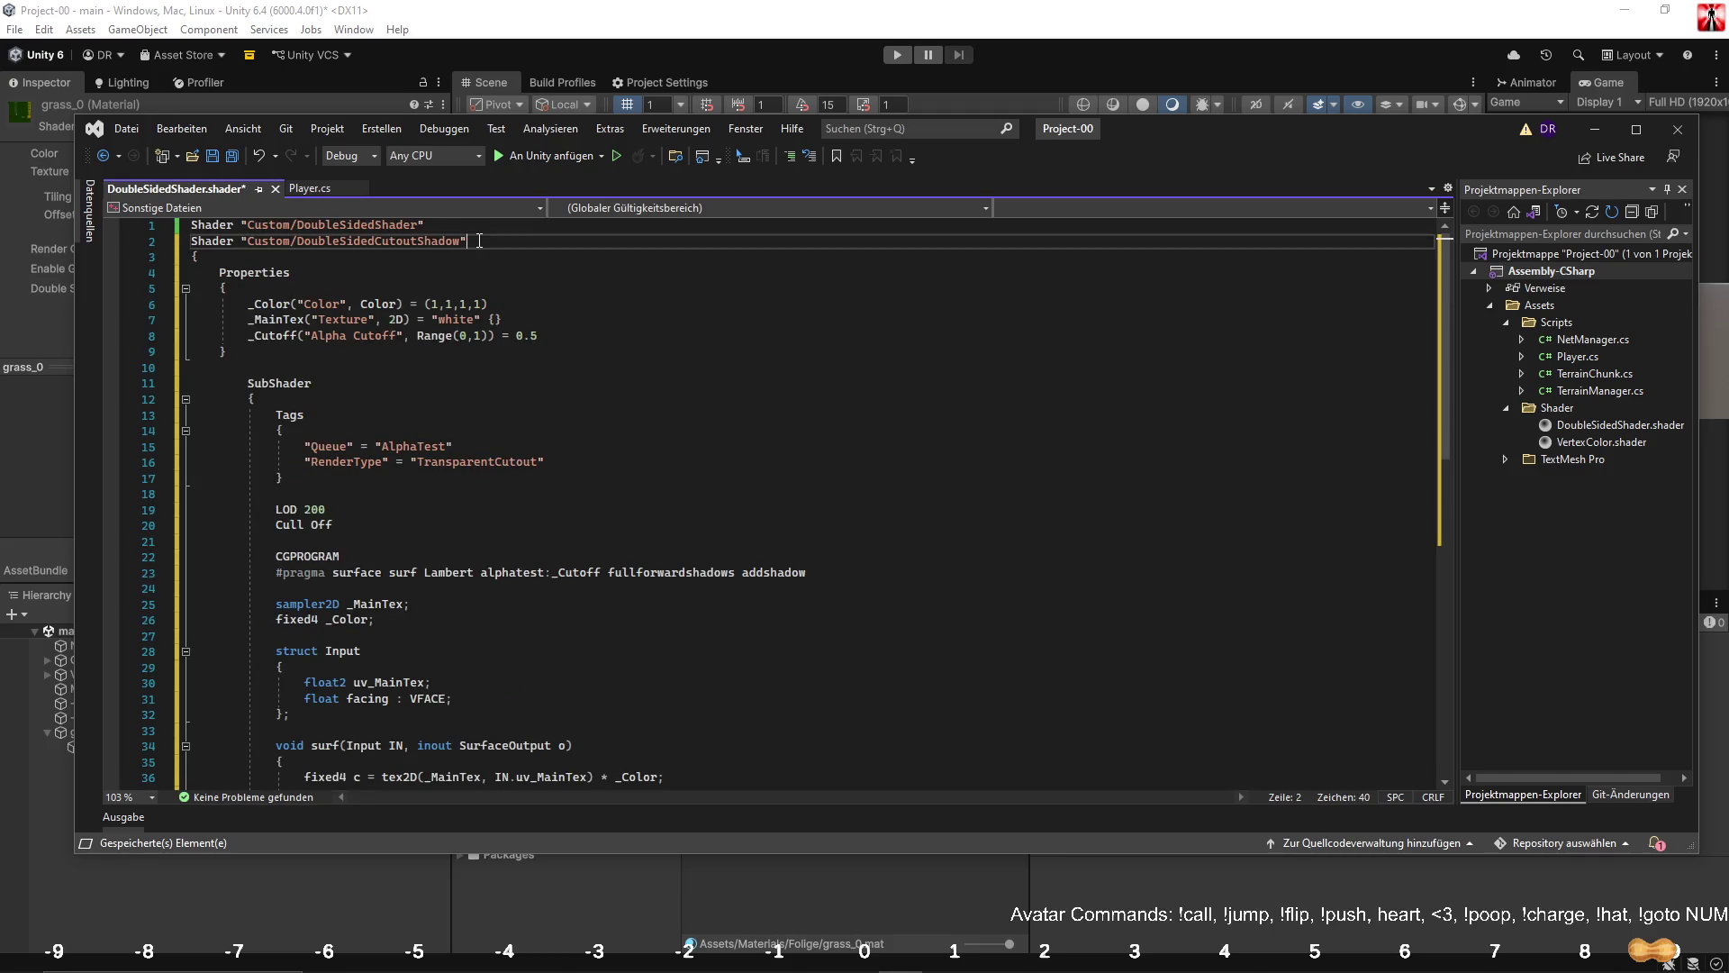
key("shift+Home")
key("BackSpace")
key("BackSpace")
left_click(231, 158)
Undo the line deletion and paste the alpha-cutout shader code again.
left_click(687, 5)
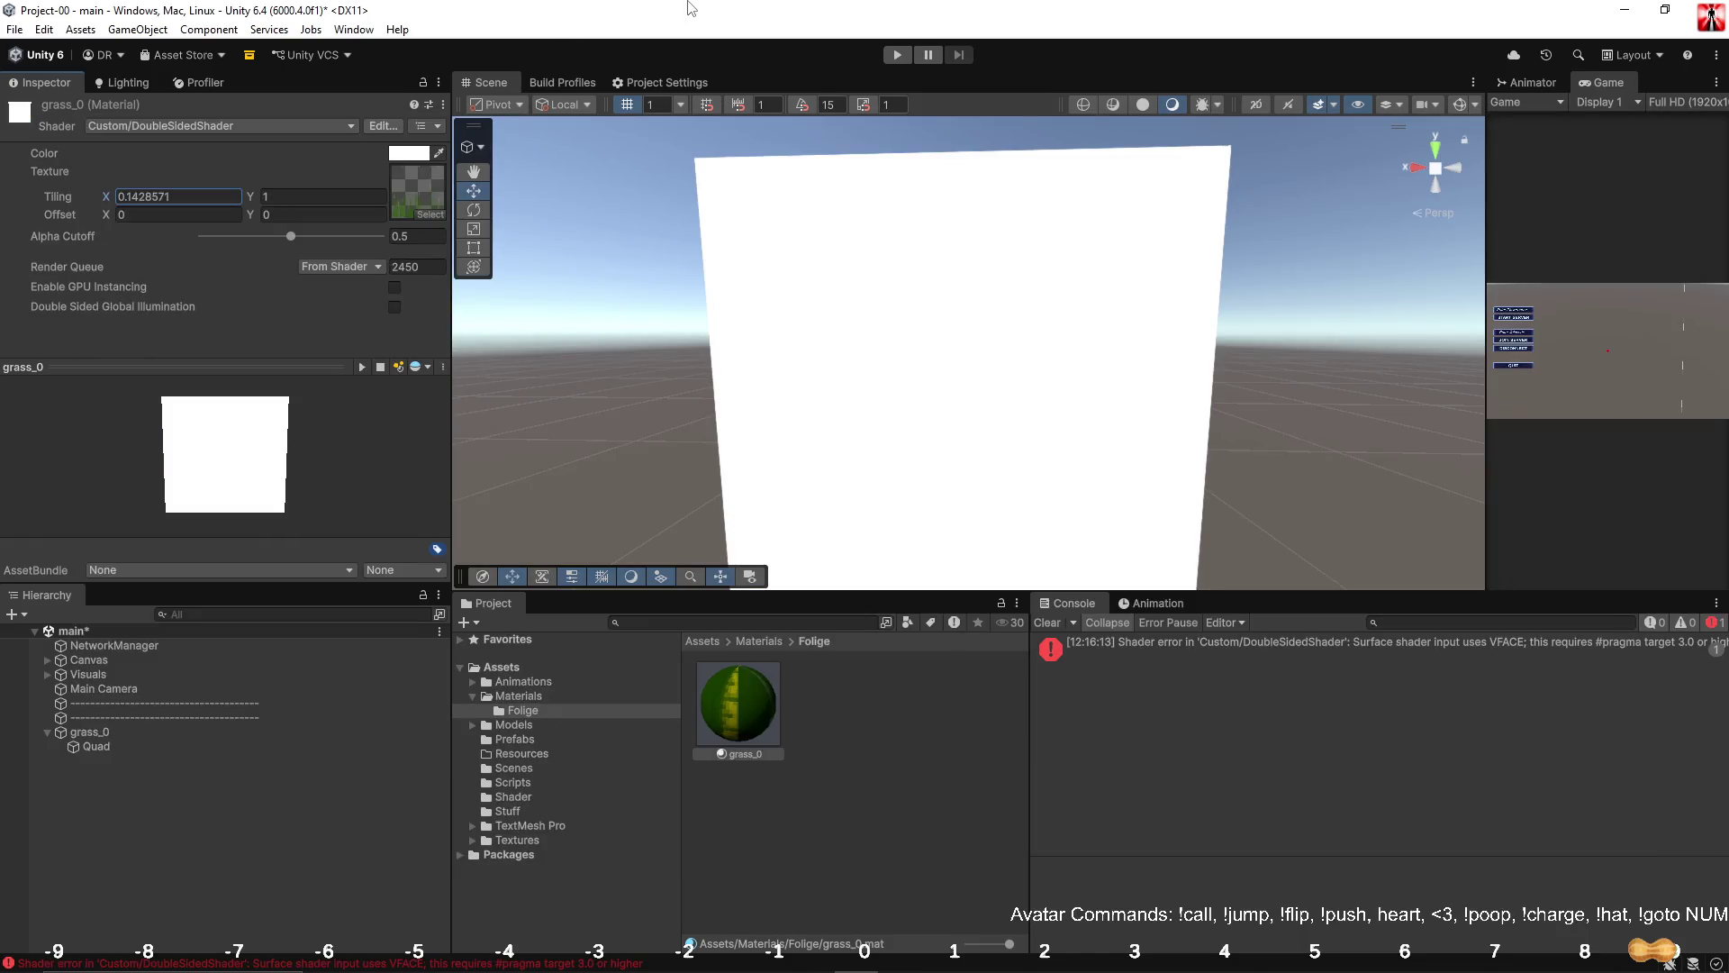
key("alt+Tab")
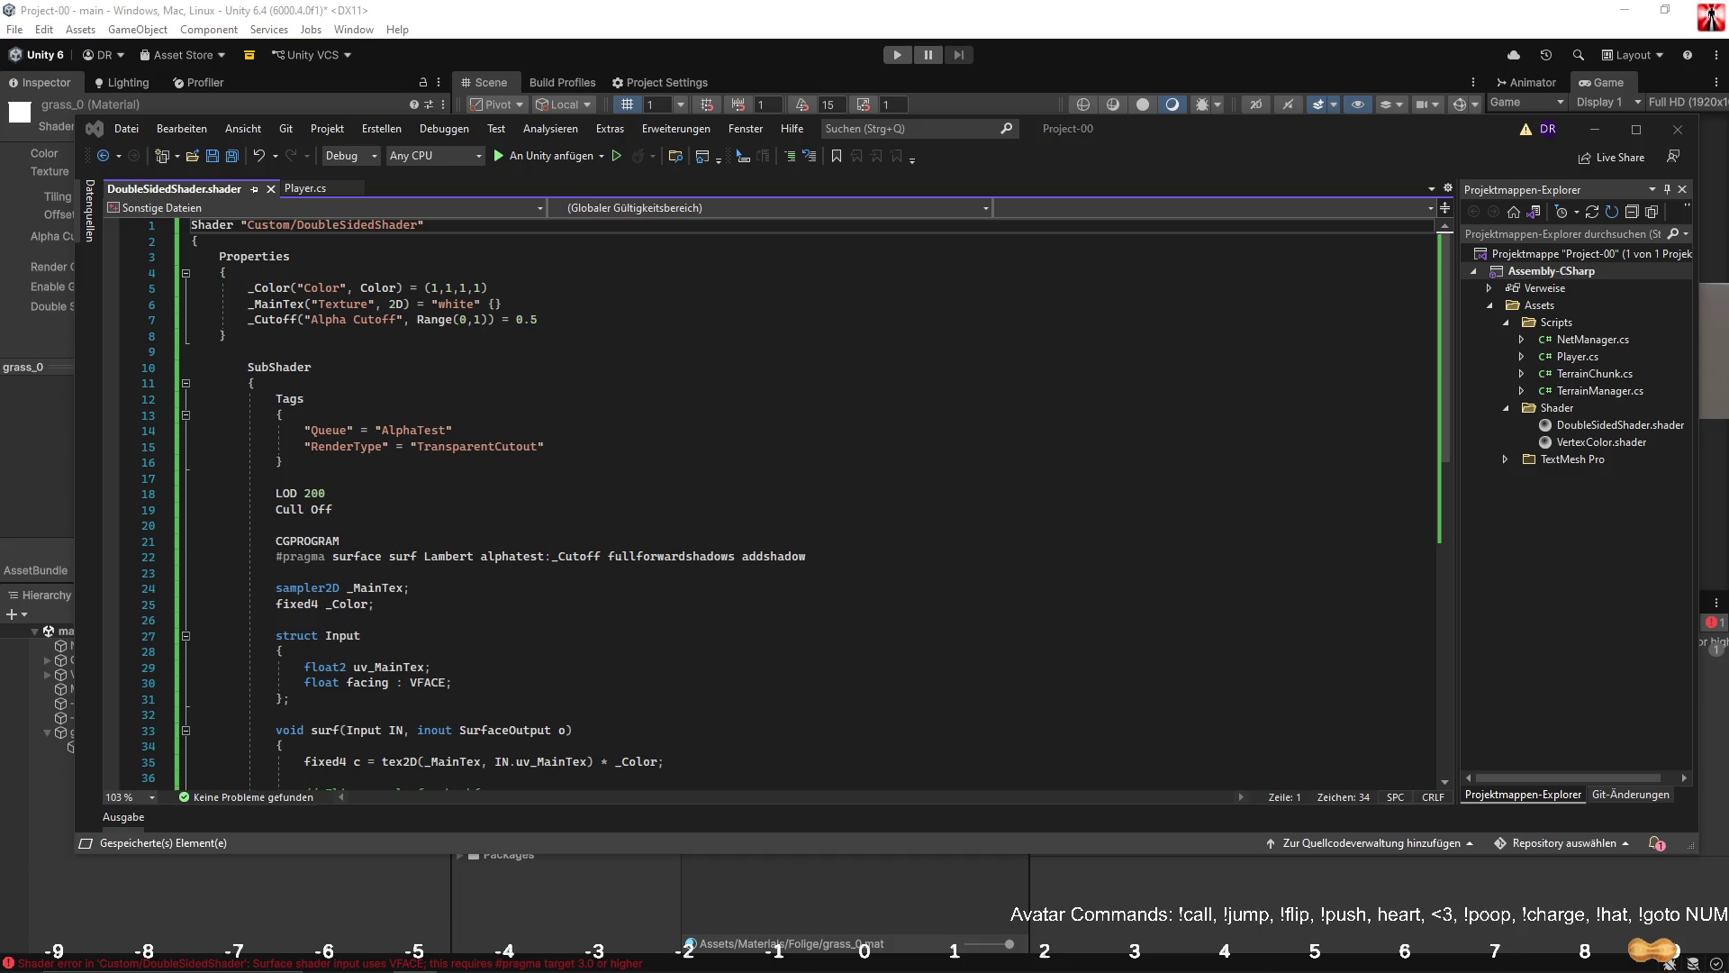
left_click(749, 429)
key("ctrl+z")
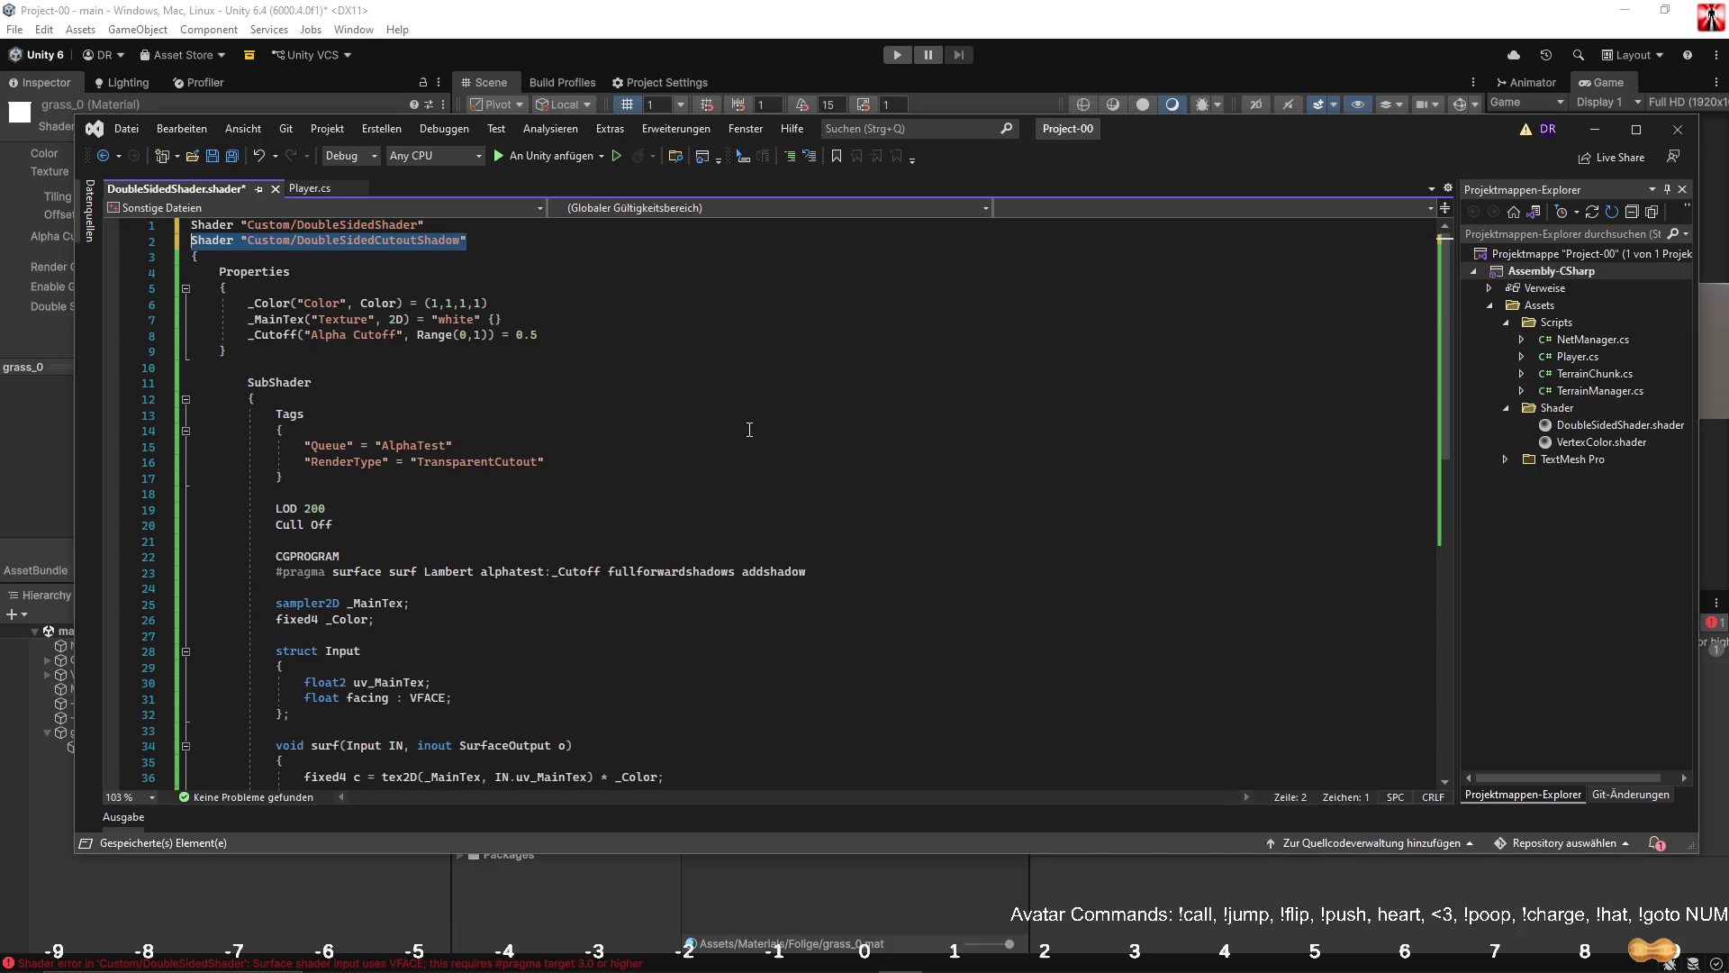
key("ctrl+v")
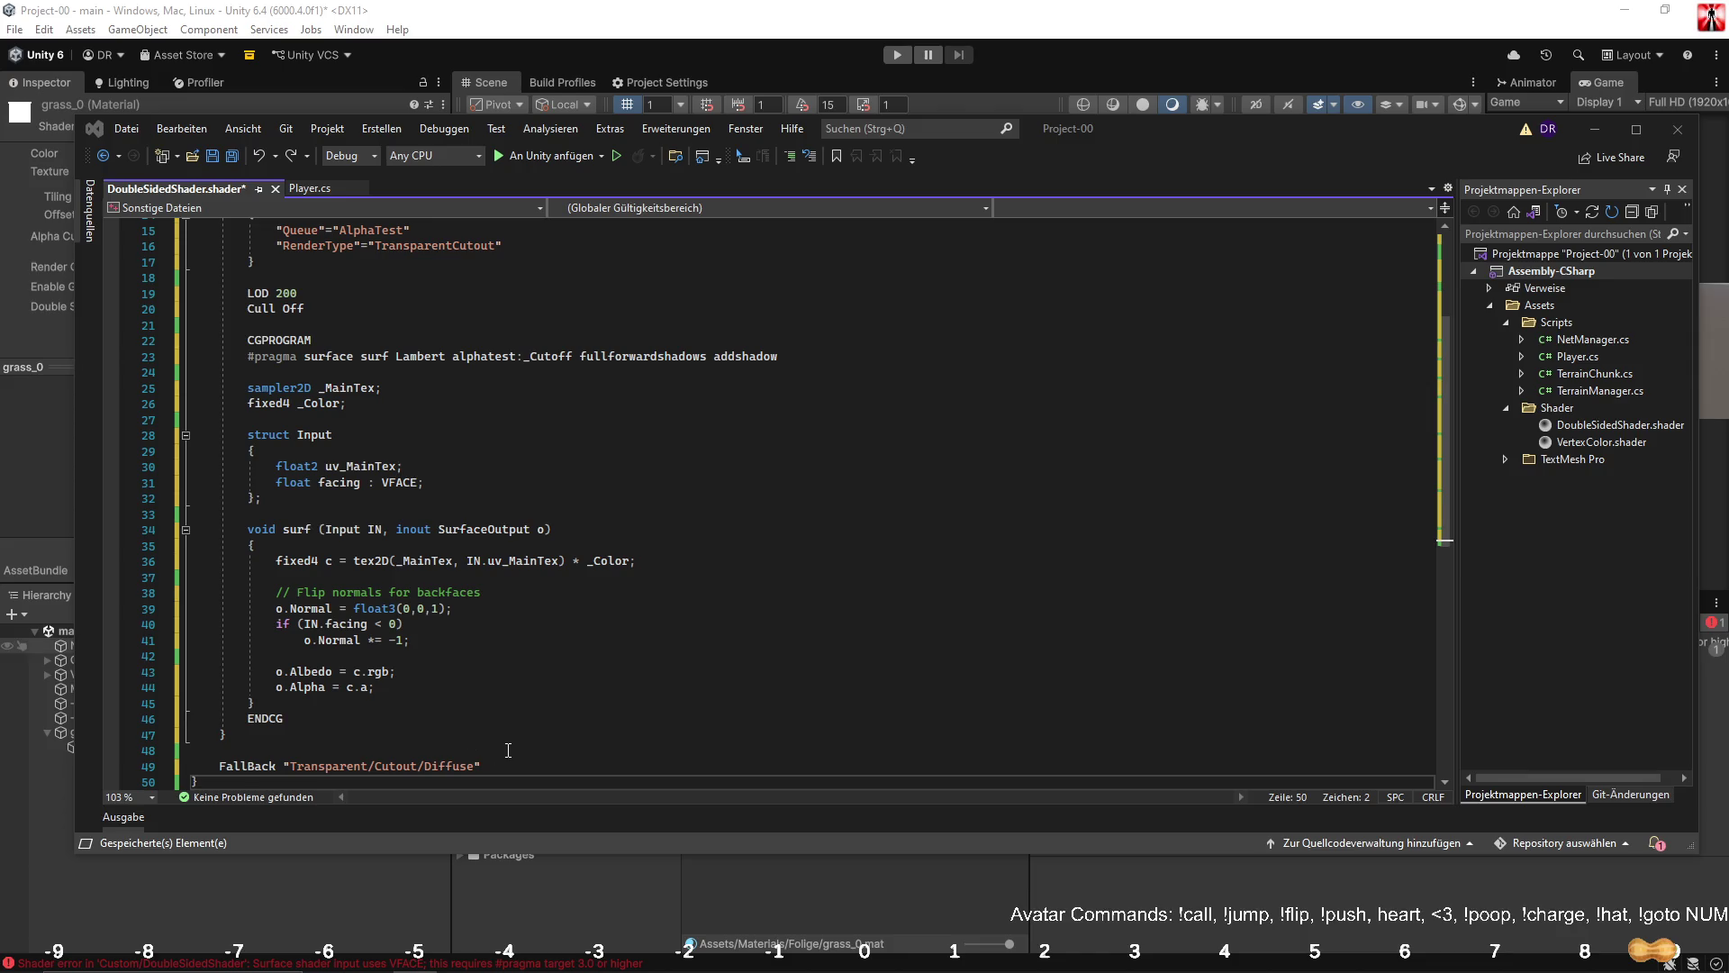
Reformat the whole document, delete the duplicate shader name on line 2, and save.
scroll(509, 702, "down", 3)
left_click(514, 638)
scroll(515, 639, "up", 7)
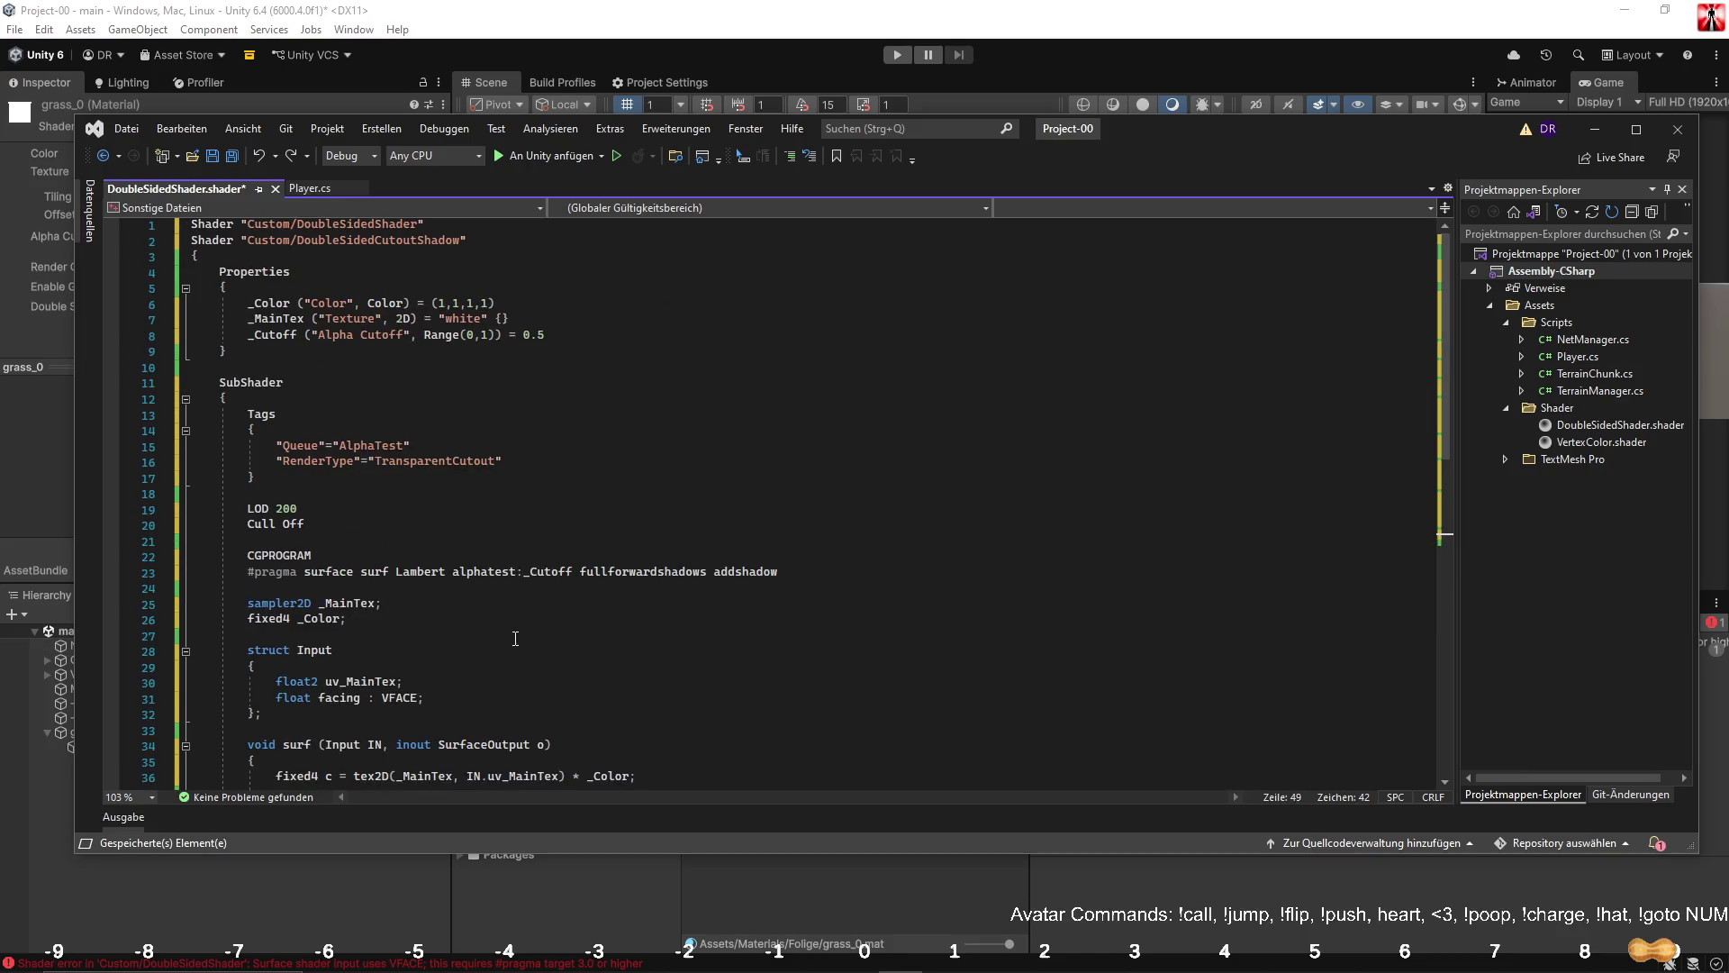
key("ctrl+a")
key("ctrl+k")
key("ctrl+f")
scroll(369, 306, "up", 5)
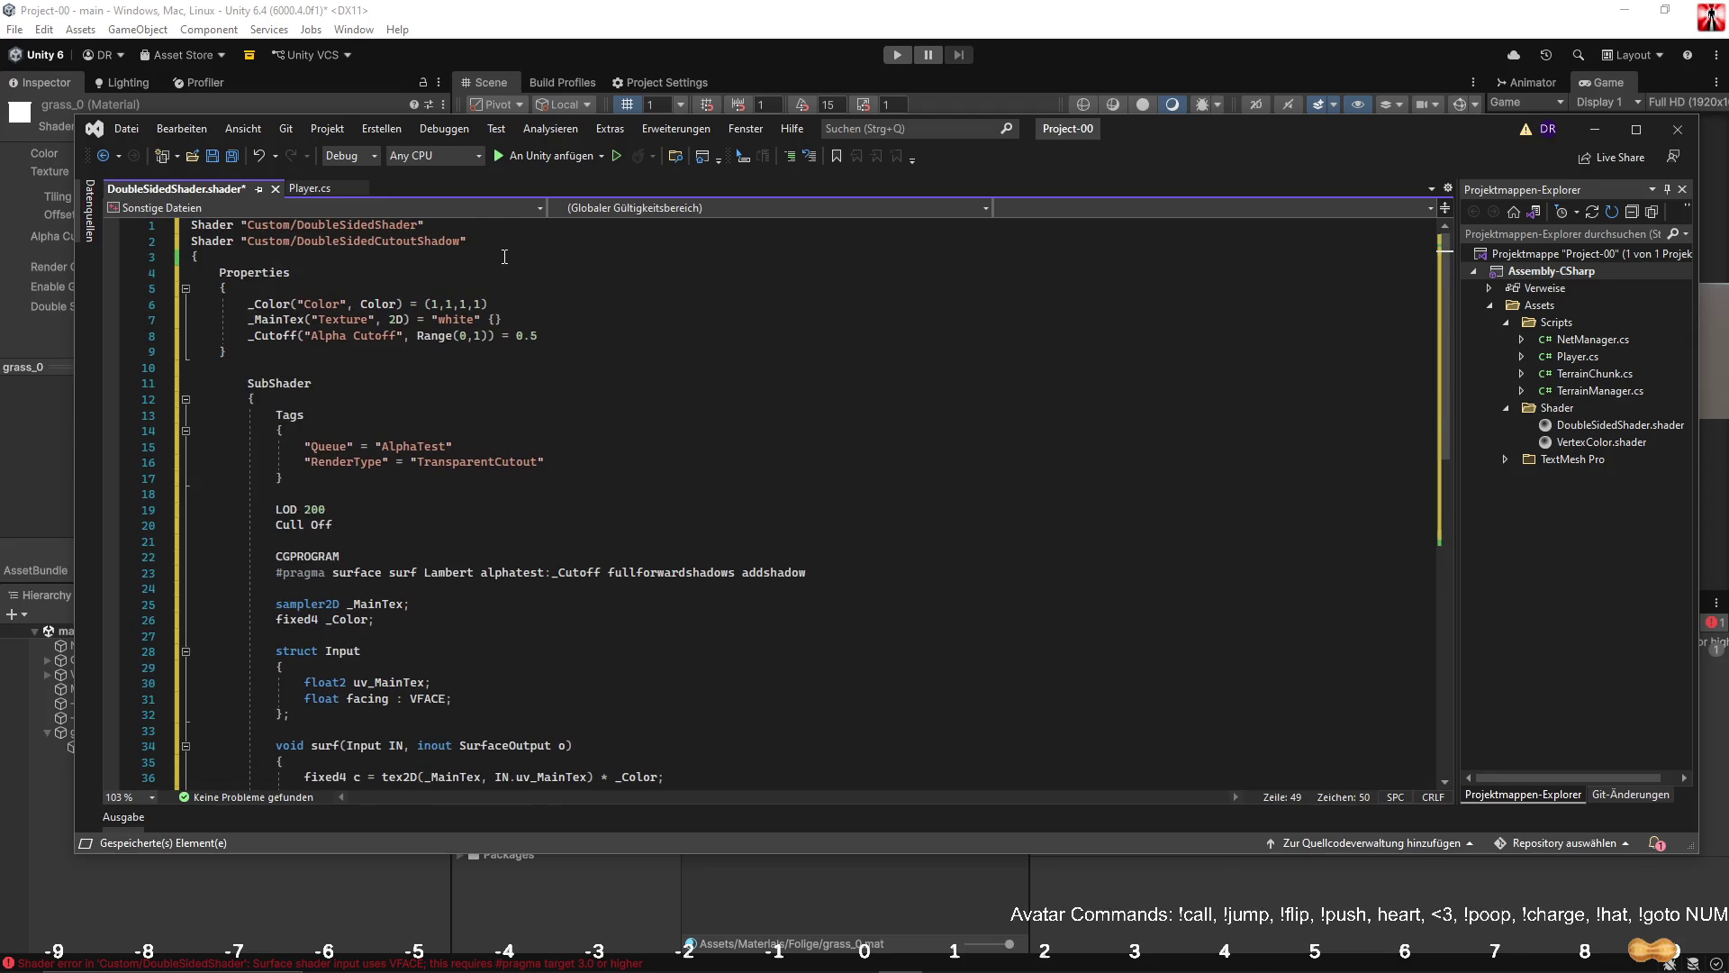
left_click_drag(503, 241, 425, 225)
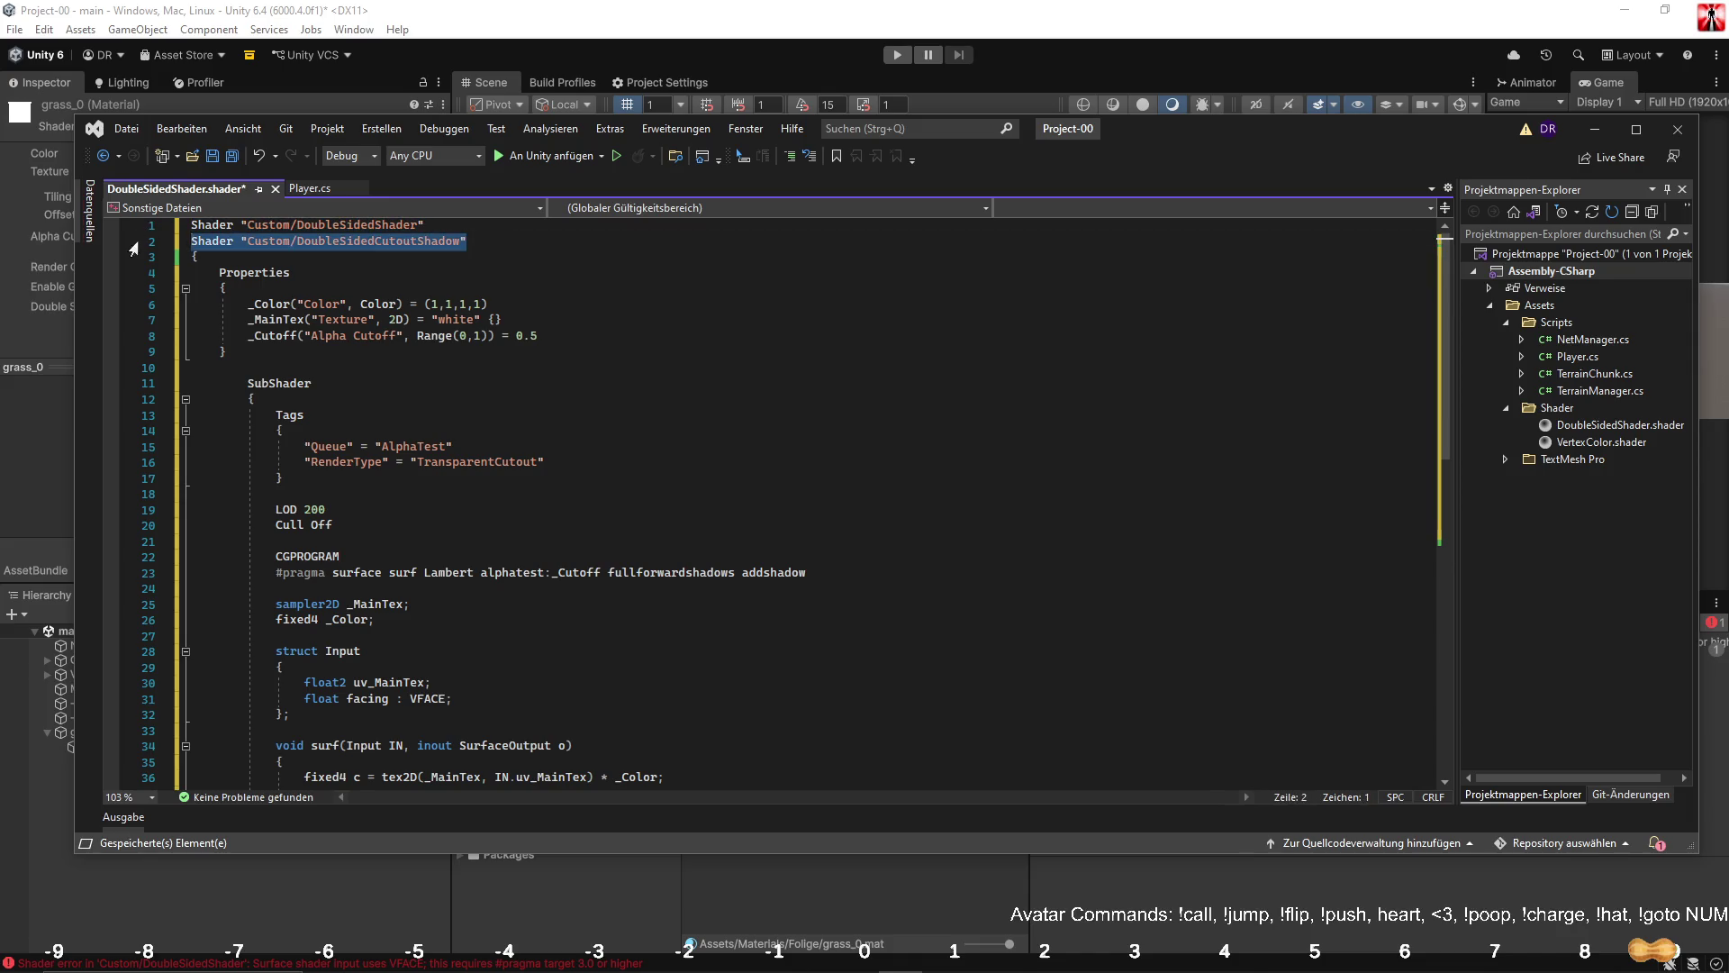
key("BackSpace")
key("ctrl+s")
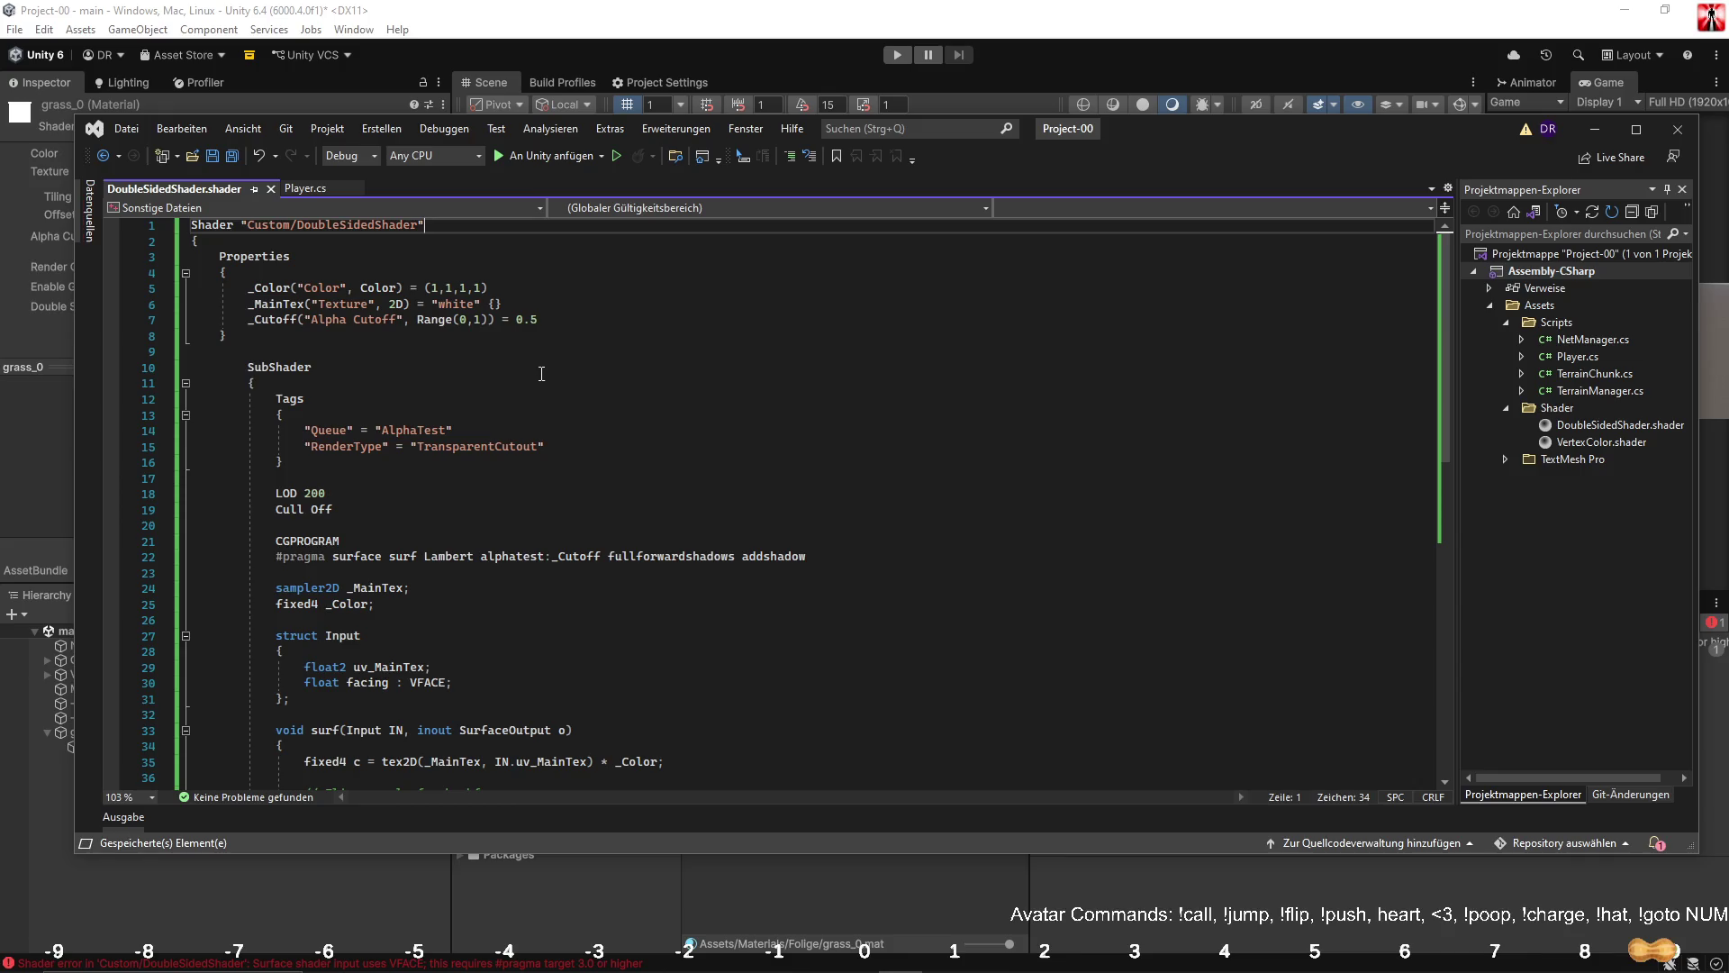
Open the #pragma target 3.0 shader error from Unity's console in the code editor.
key("alt+Tab")
double_click(1176, 654)
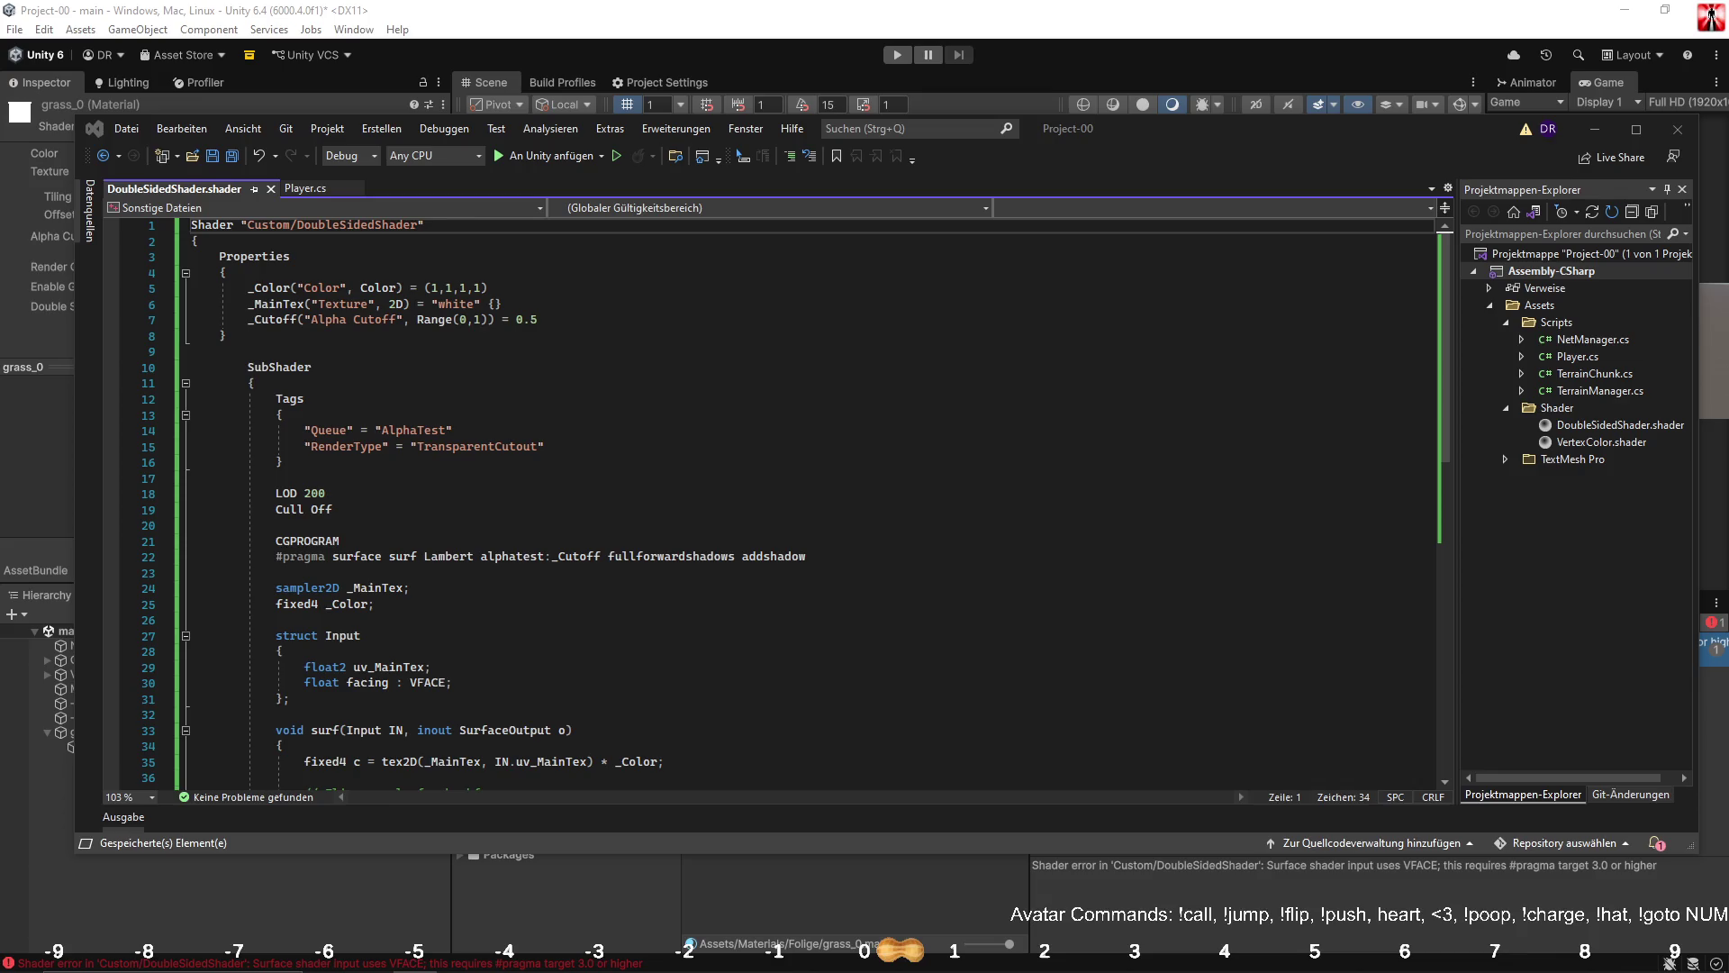
left_click(355, 571)
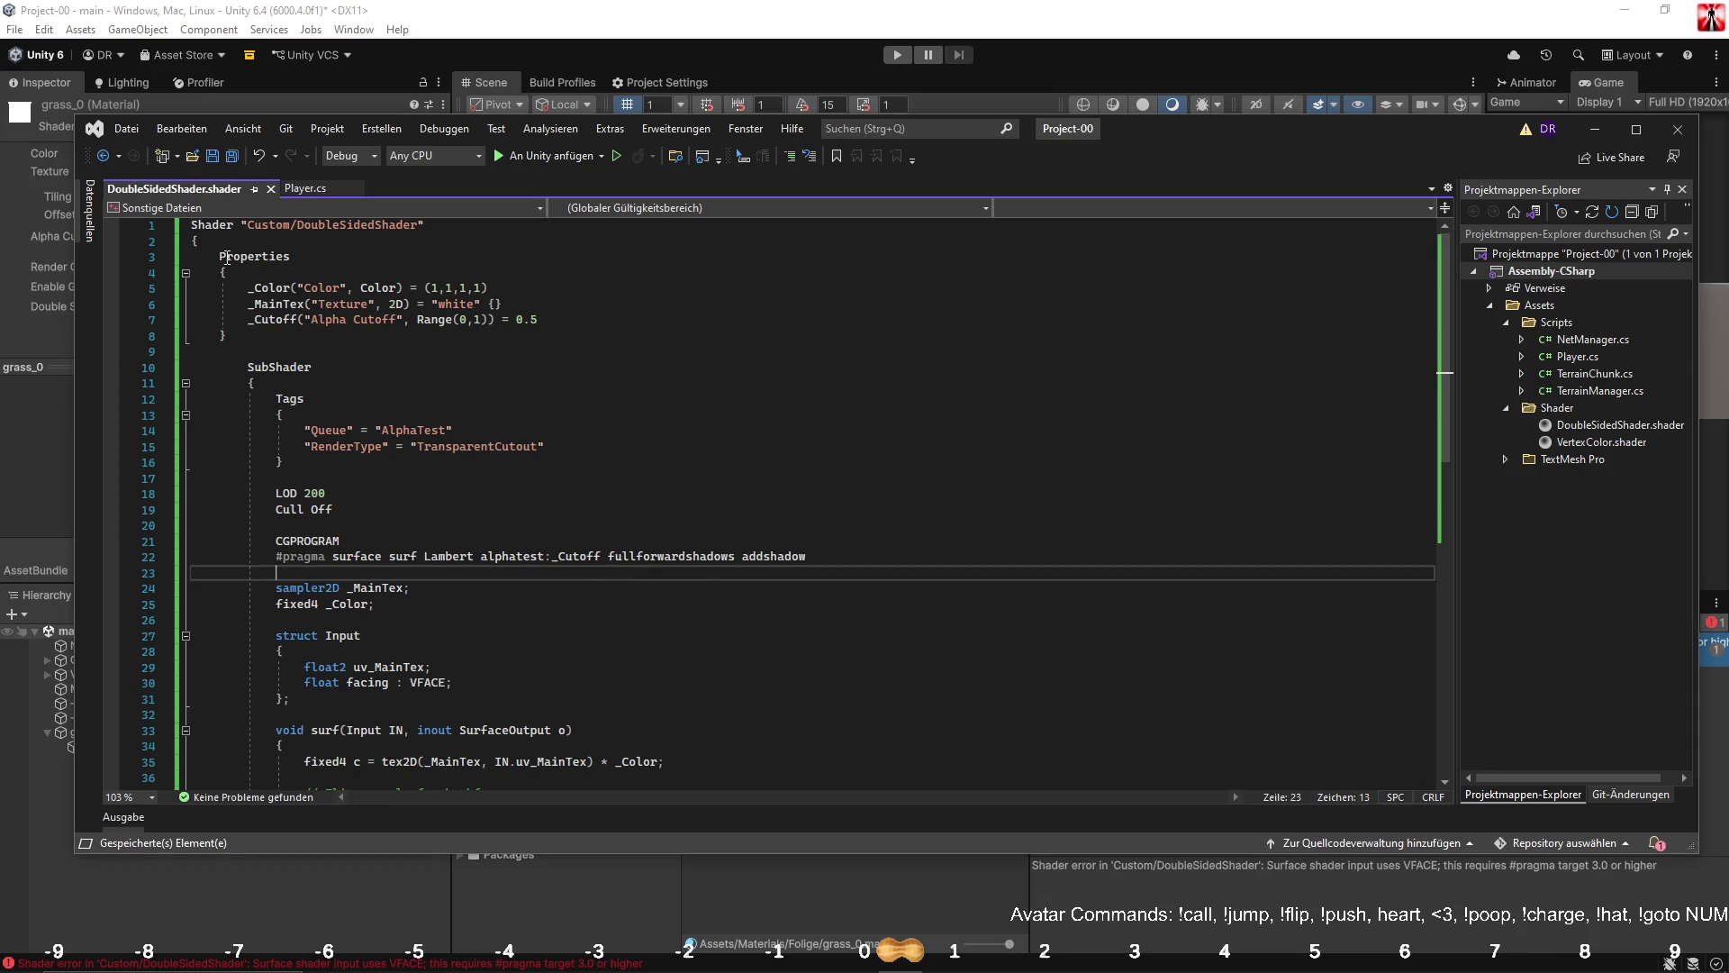
Paste the transparent alpha-fade shader code, then undo and redo to compare with the original.
mouse_move(220, 257)
left_mouse_down()
mouse_move(270, 261)
mouse_move(298, 396)
mouse_move(616, 640)
left_mouse_up()
key("ctrl+v")
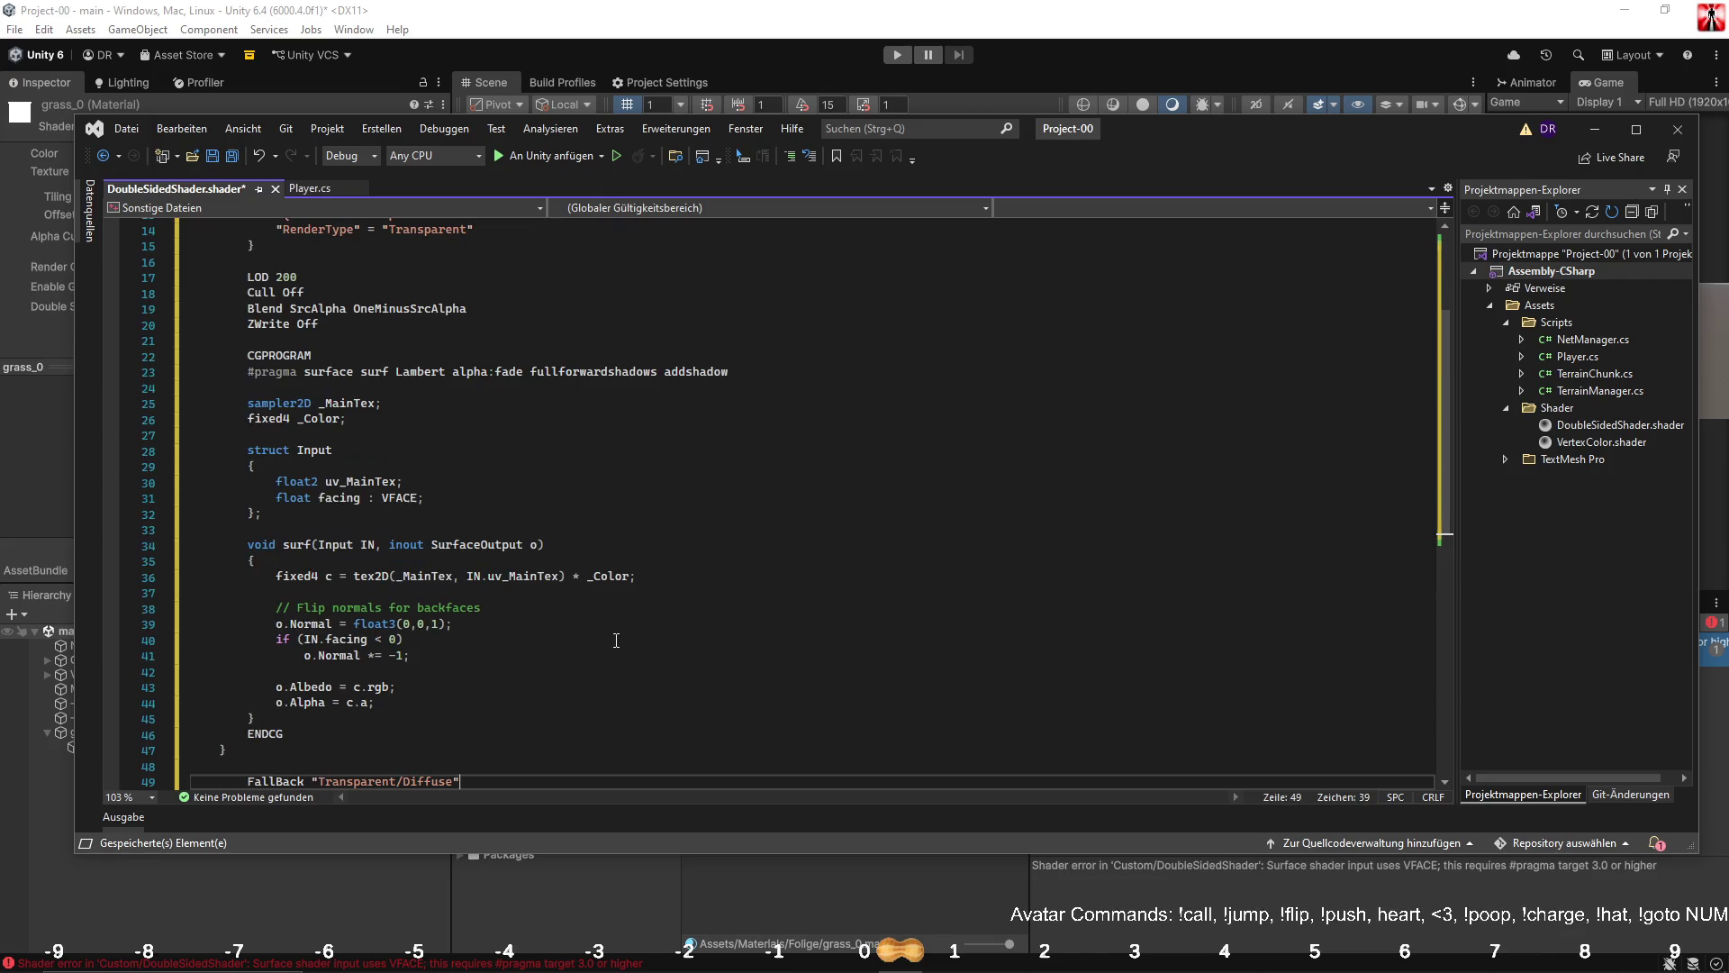
scroll(518, 608, "up", 5)
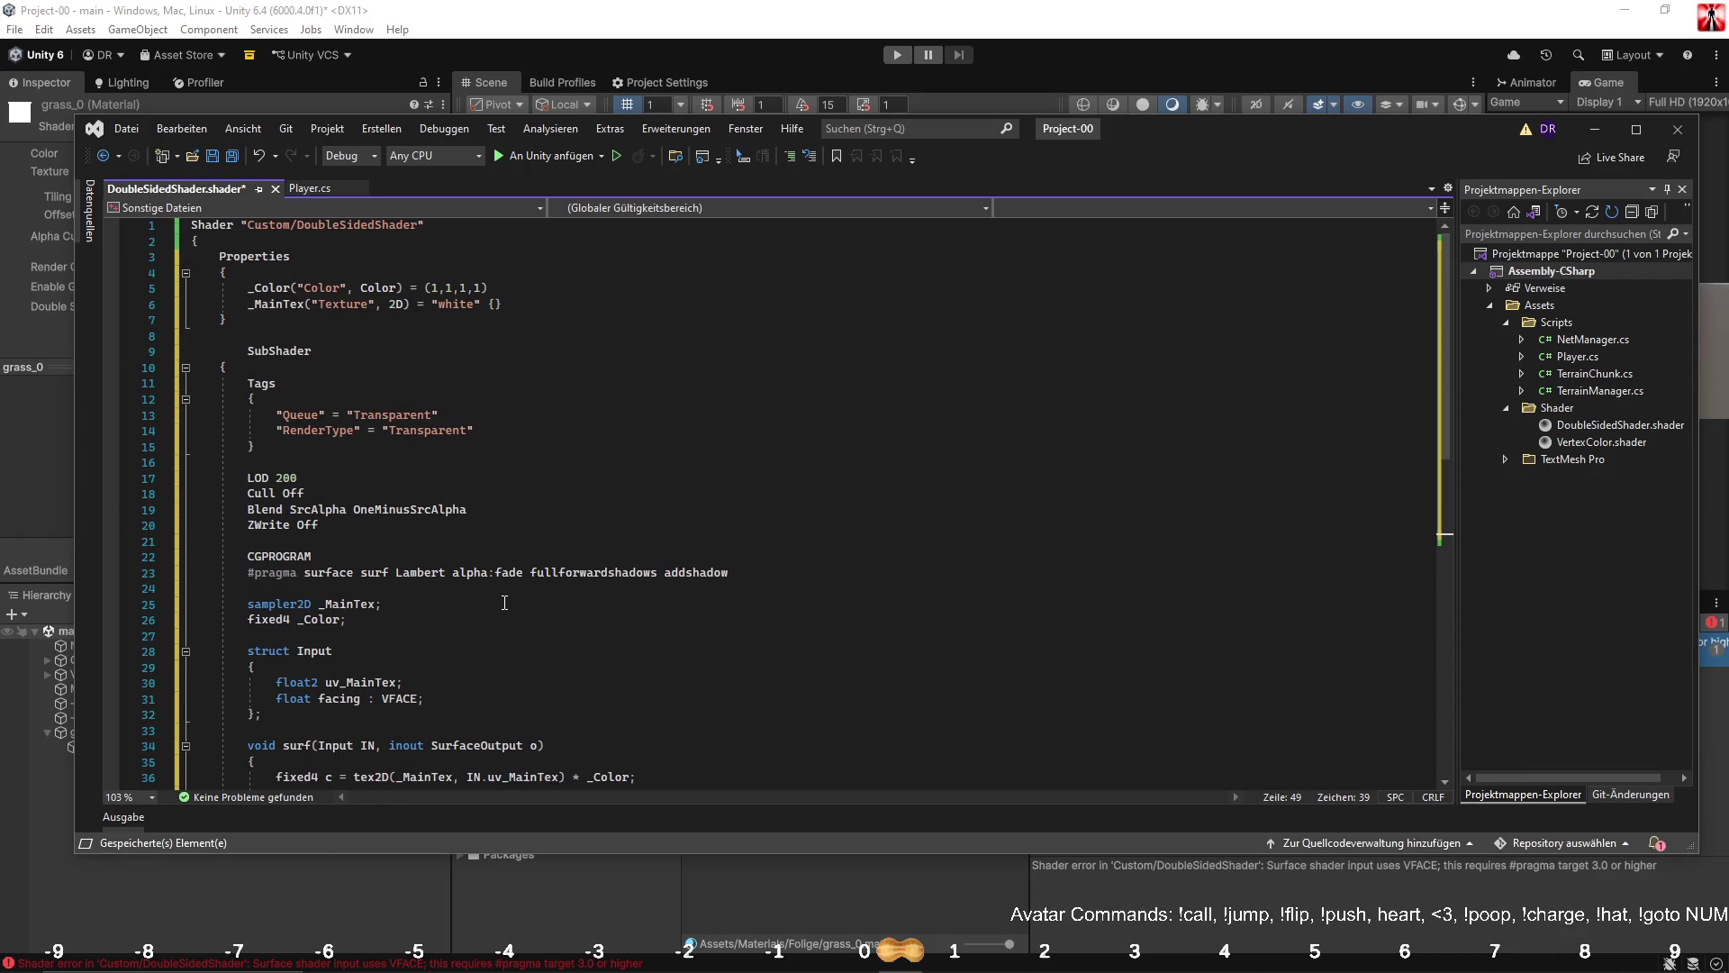
key("ctrl+z")
key("ctrl+z")
key("ctrl+z")
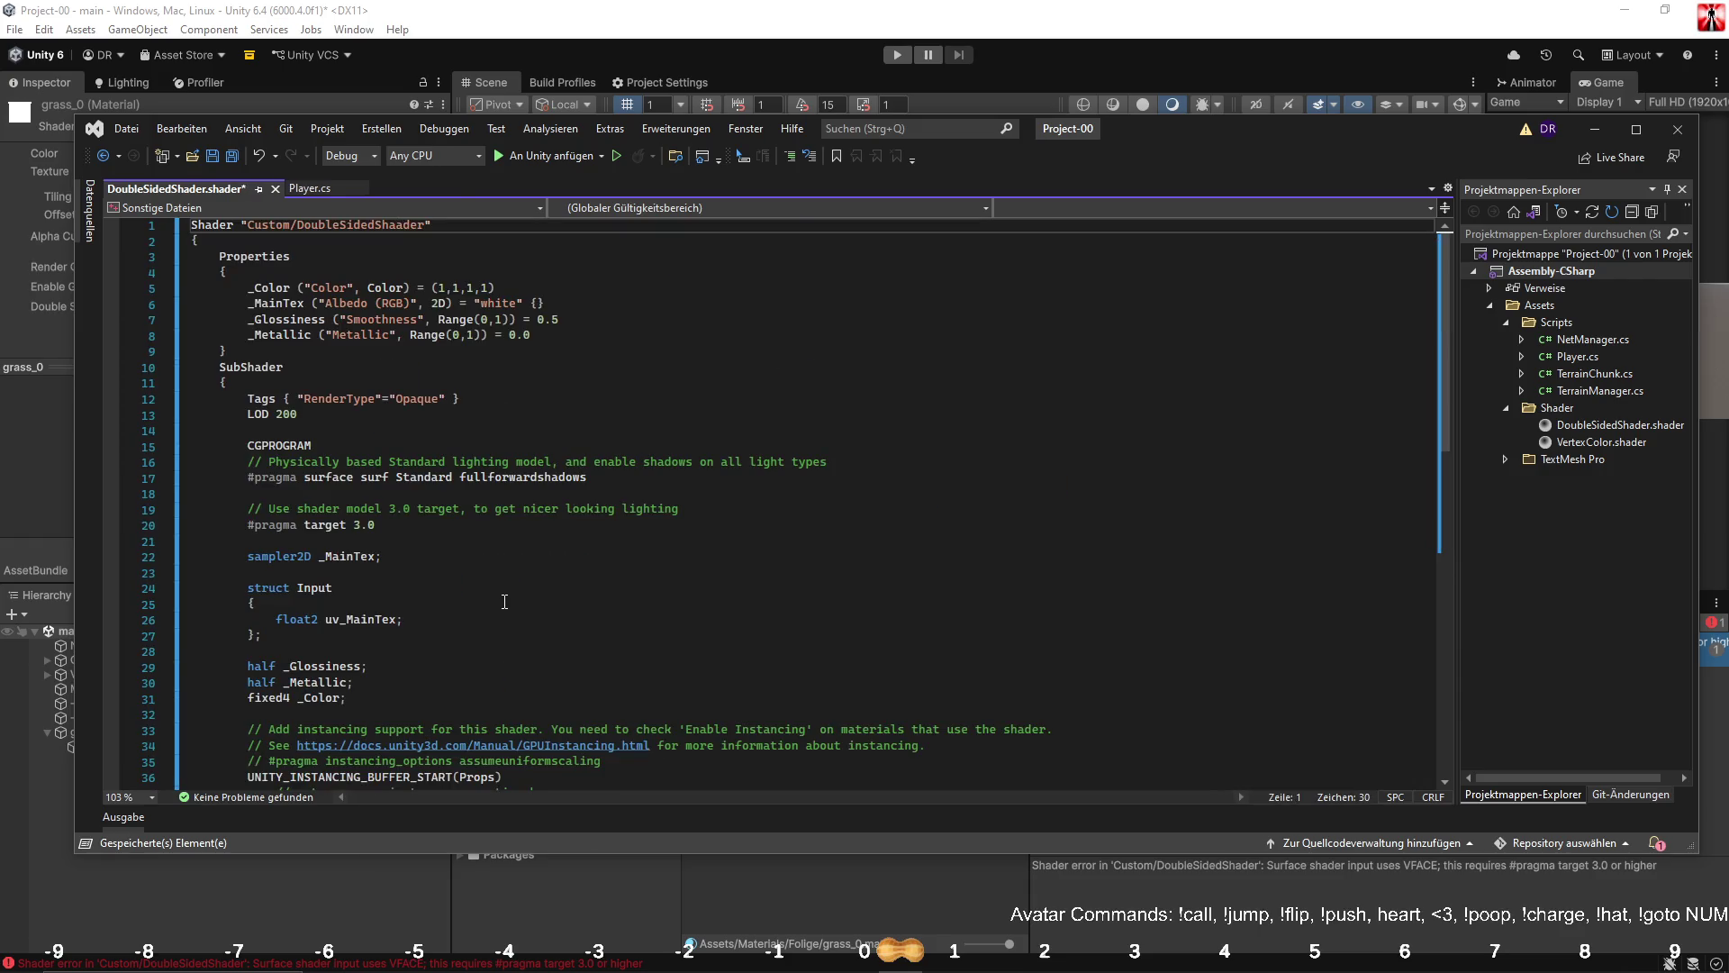
key("ctrl+z")
key("ctrl+y")
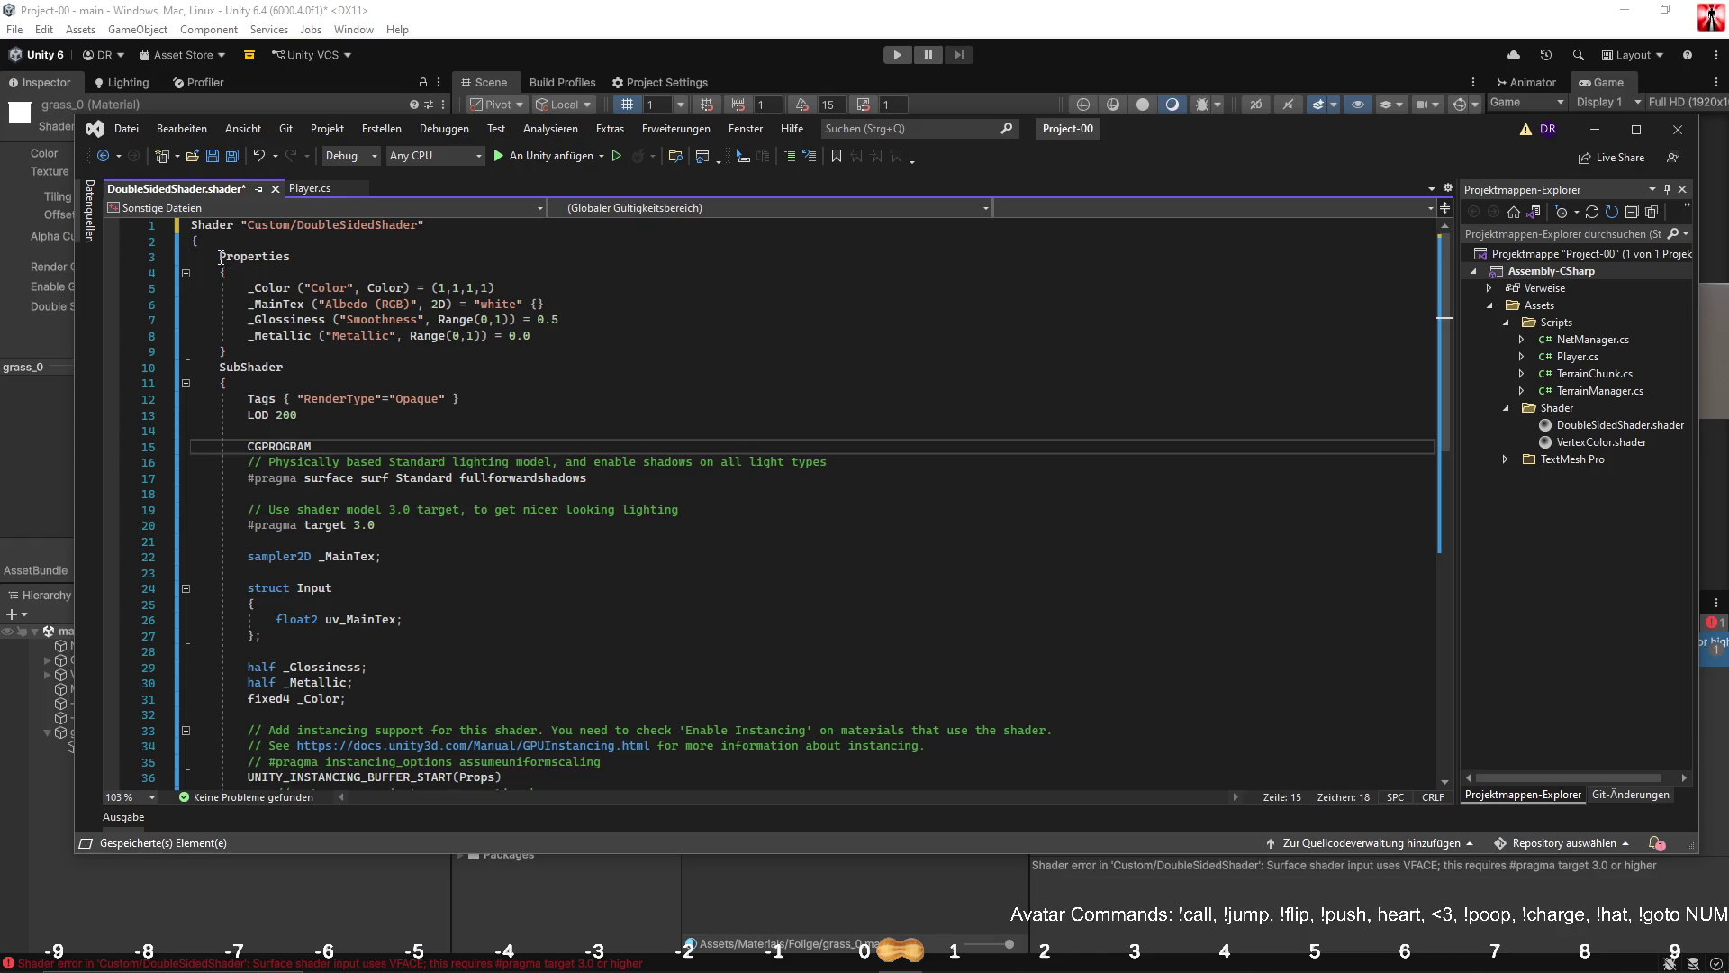
Replace all the code with the transparent alpha-fade shader, save, and return to Unity.
left_click(220, 256)
scroll(286, 370, "down", 7)
key("ctrl+a")
key("ctrl+v")
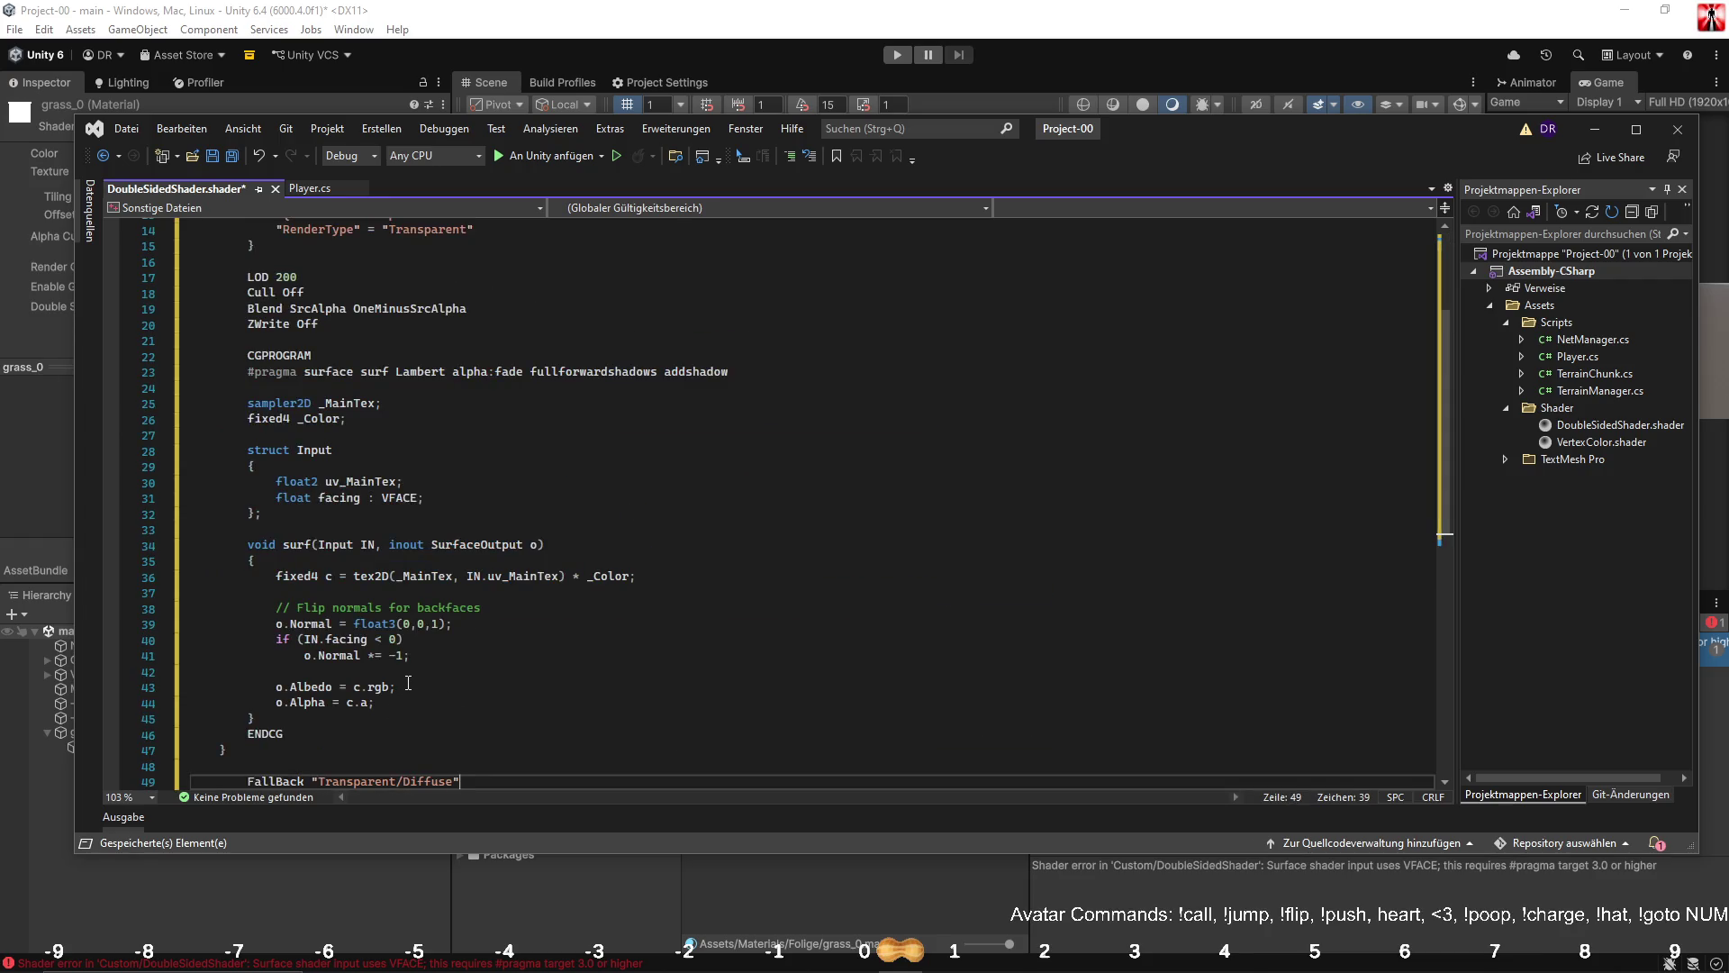
scroll(408, 683, "up", 5)
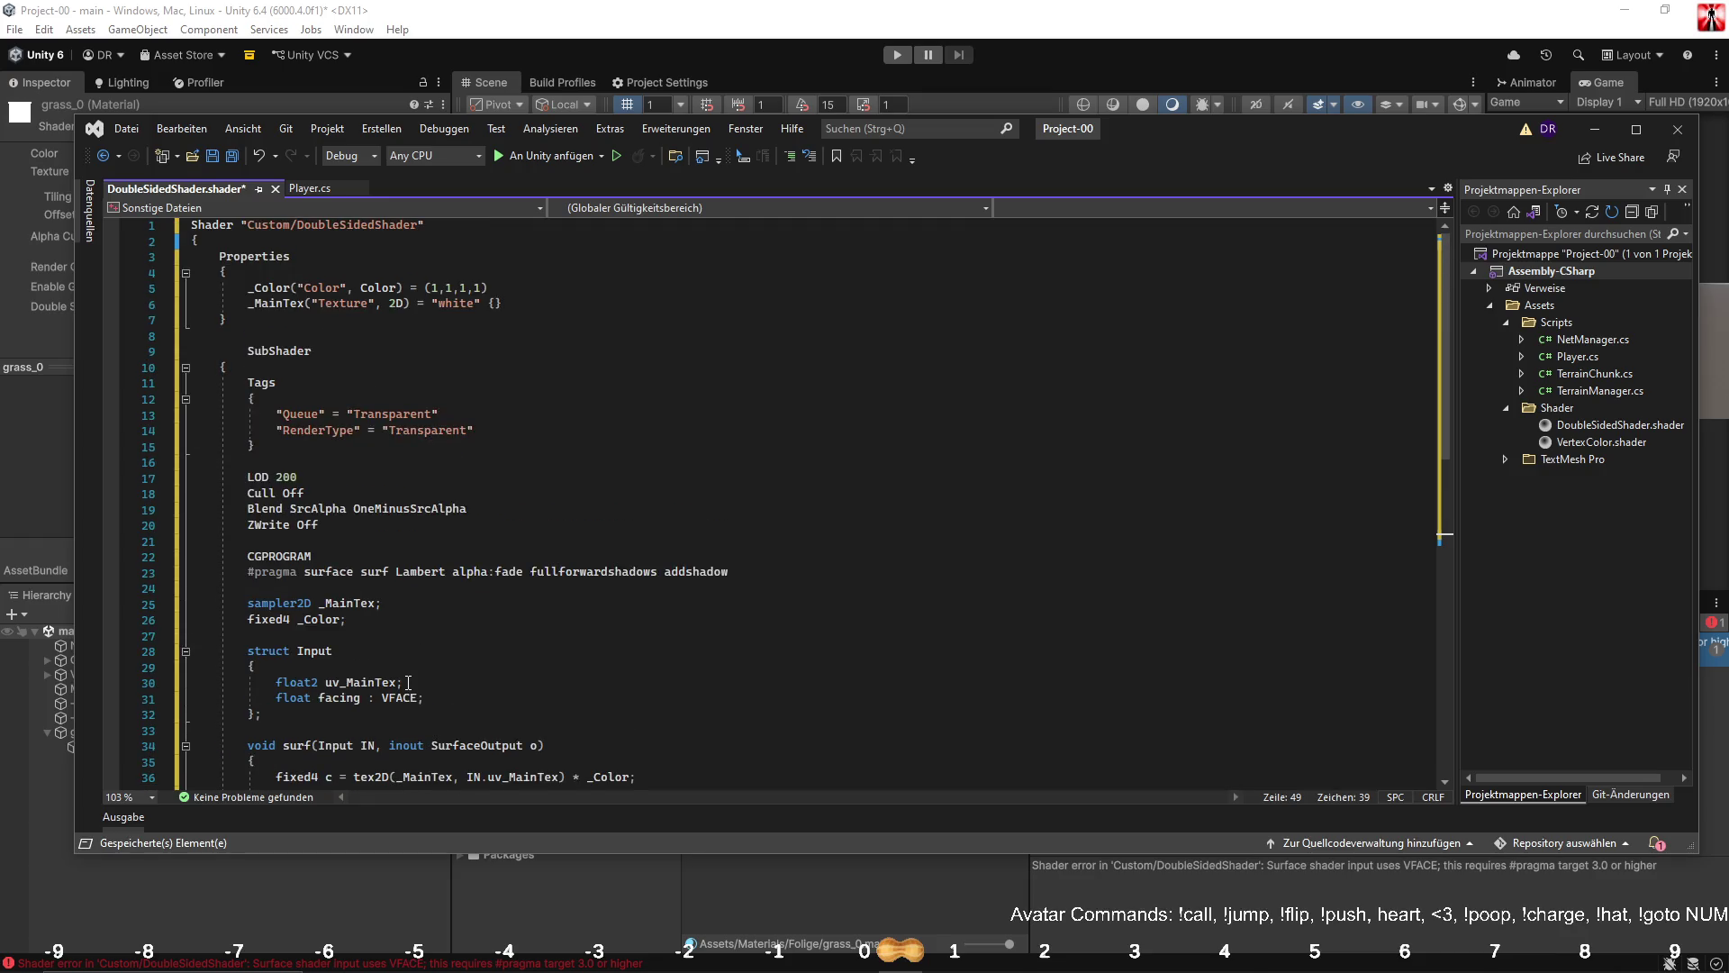
key("ctrl+s")
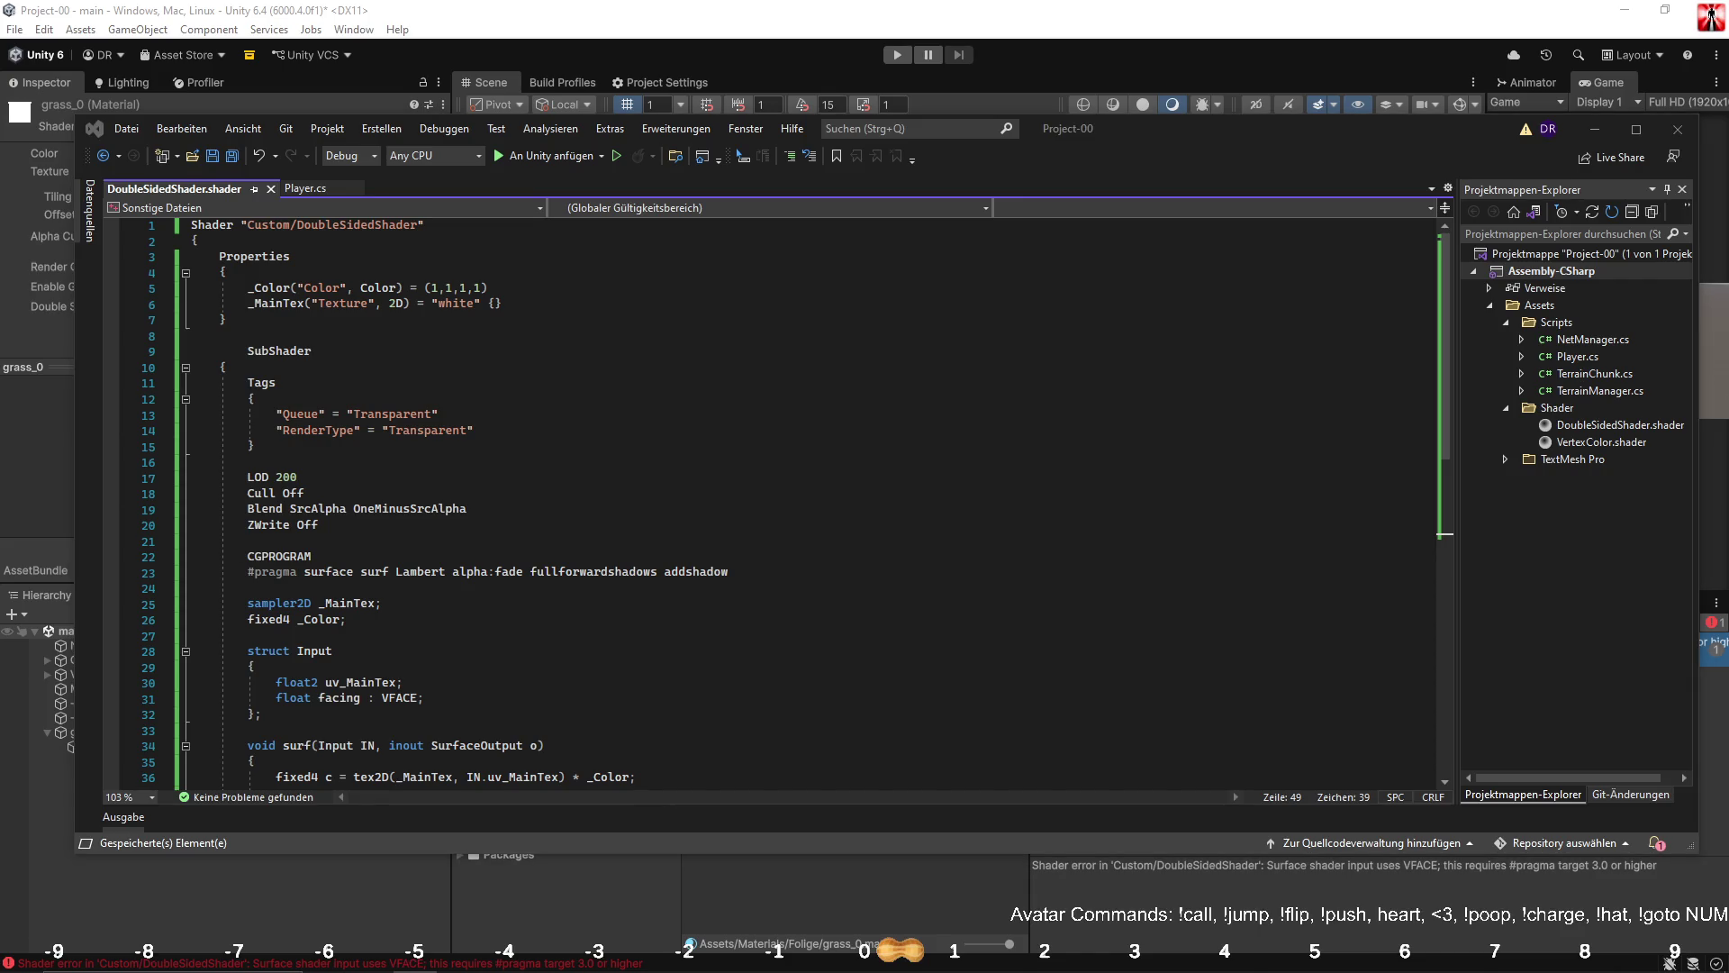
key("alt+Tab")
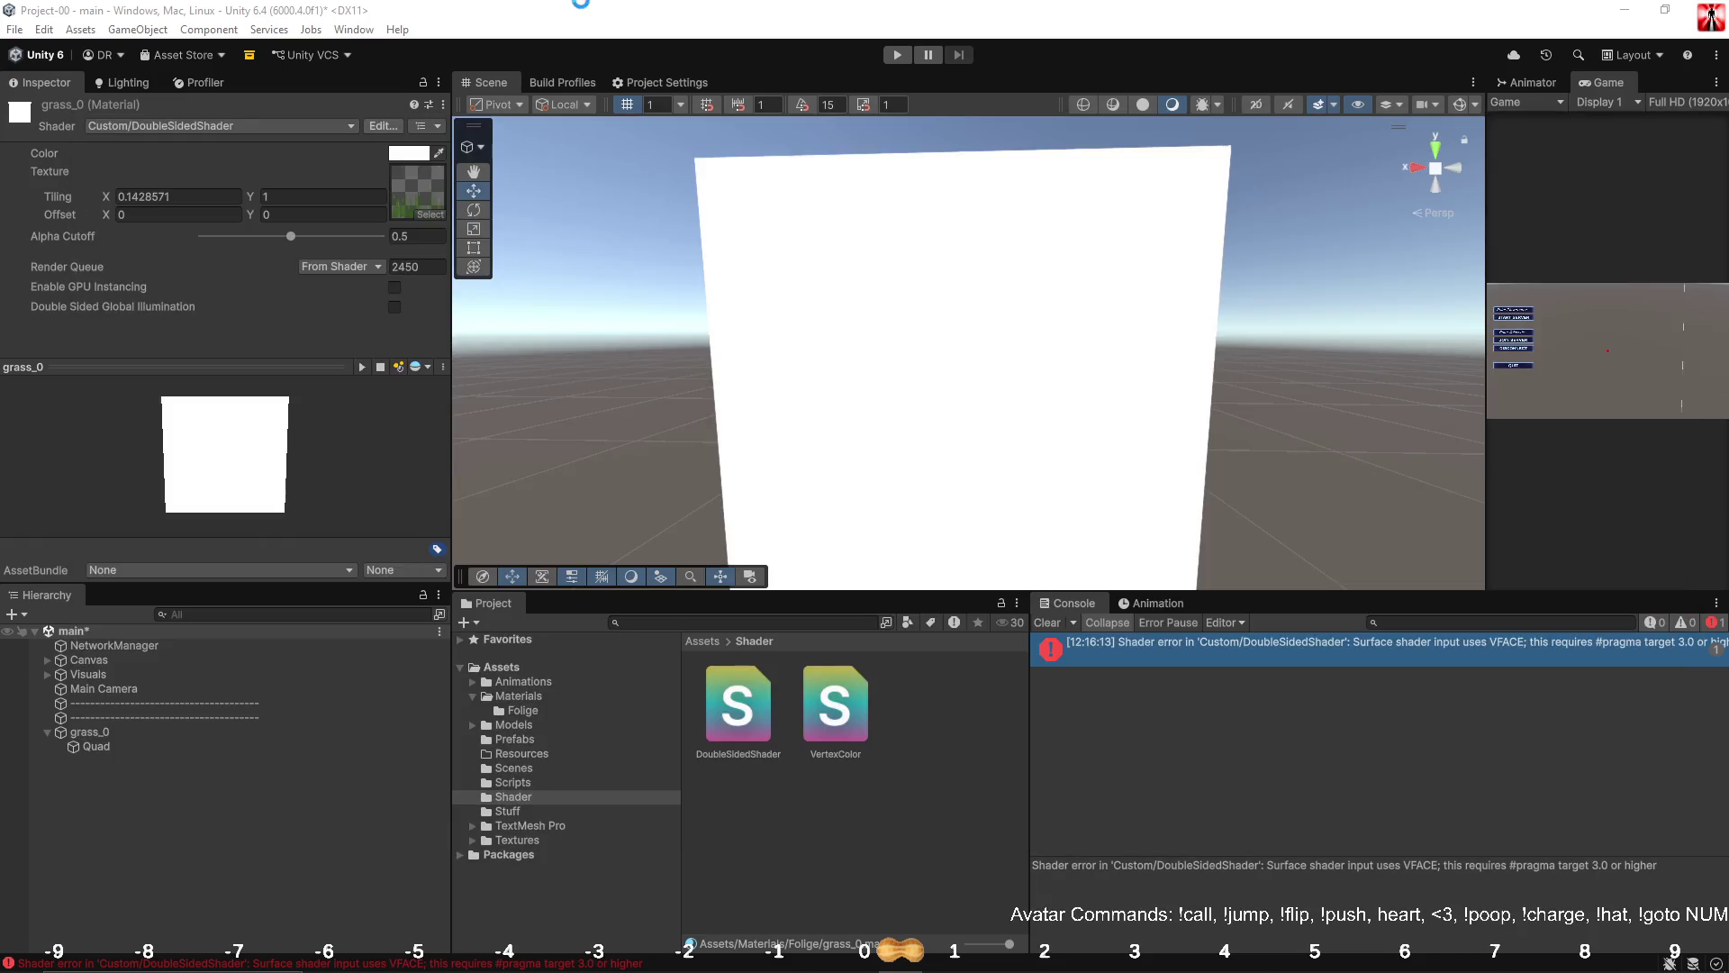
Clear the console error and test grass_0's colour alpha, restoring it to opaque white.
left_click(1057, 623)
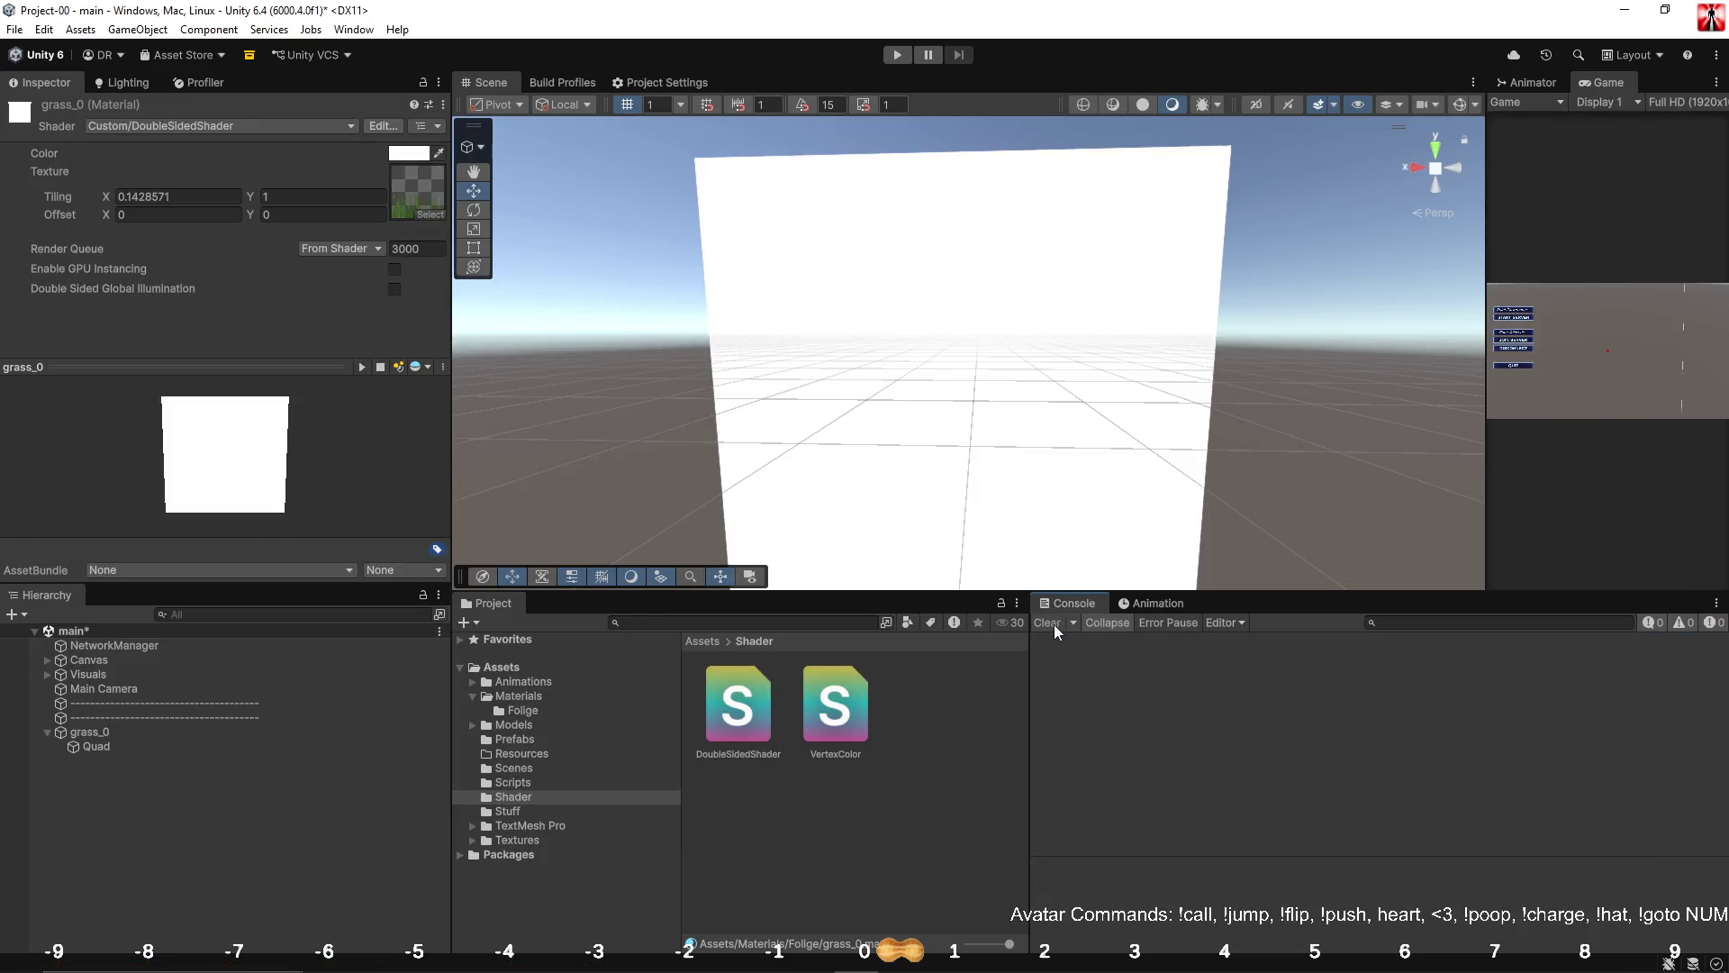
mouse_move(1077, 393)
left_mouse_down()
mouse_move(943, 416)
mouse_move(791, 282)
mouse_move(837, 375)
mouse_move(857, 375)
left_mouse_up()
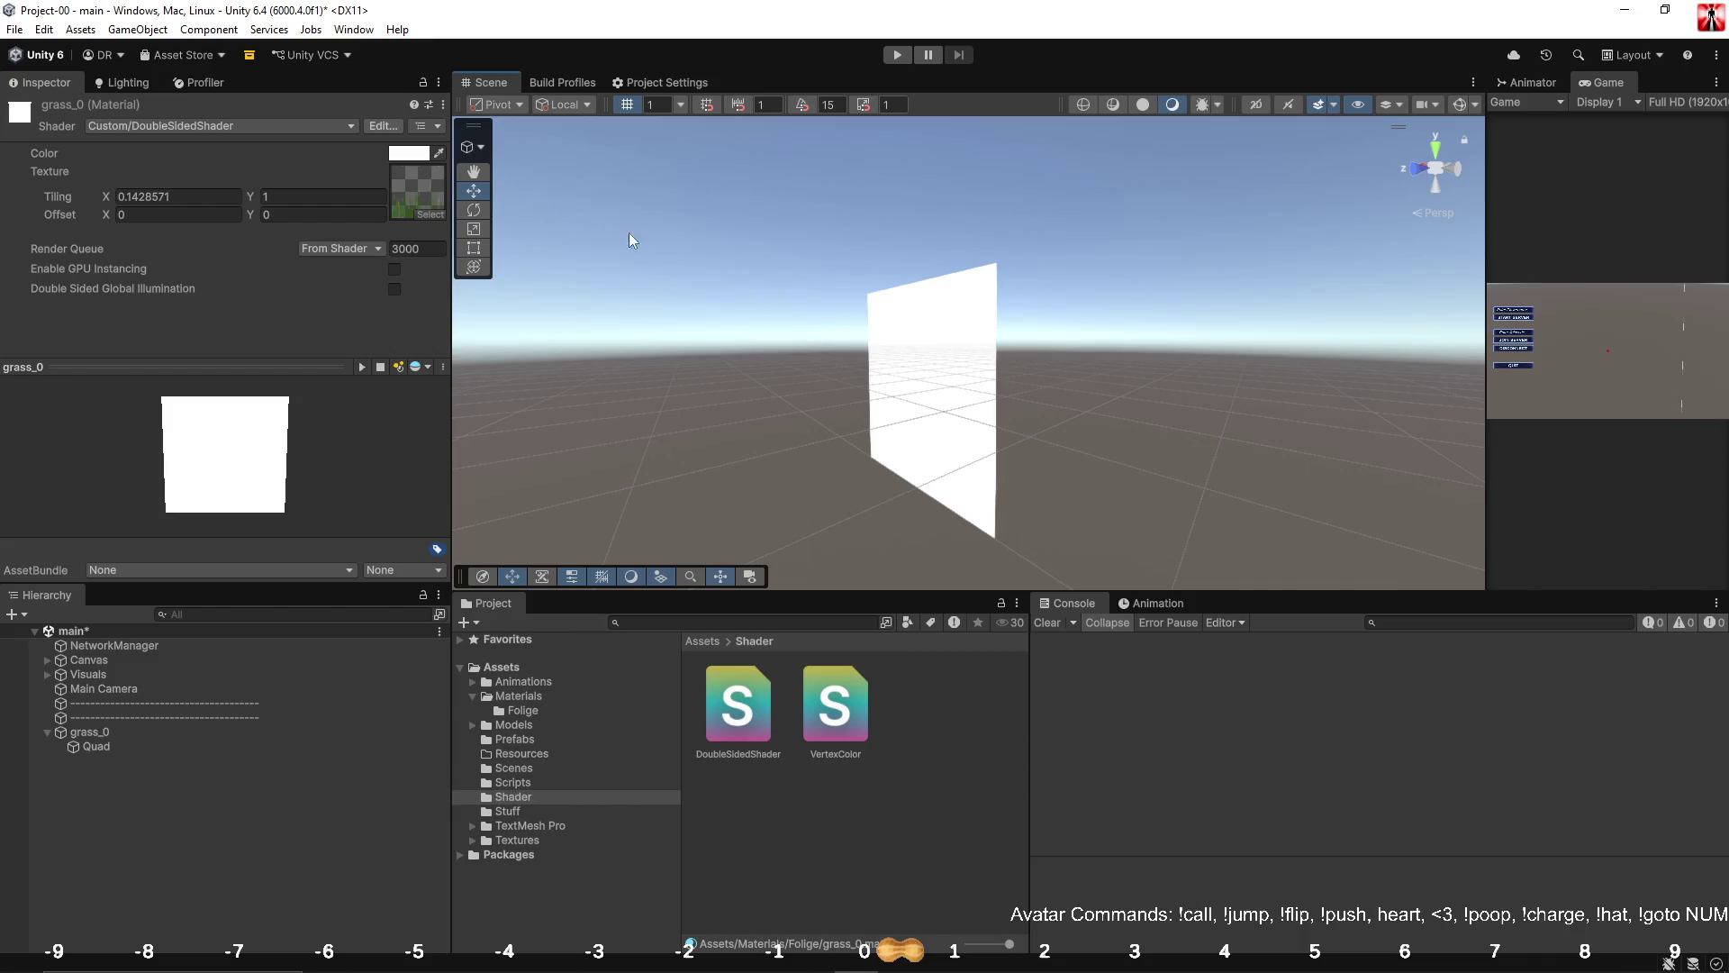
left_click(407, 153)
mouse_move(517, 501)
left_mouse_down()
mouse_move(322, 495)
mouse_move(809, 485)
left_mouse_up()
left_click_drag(520, 285, 349, 198)
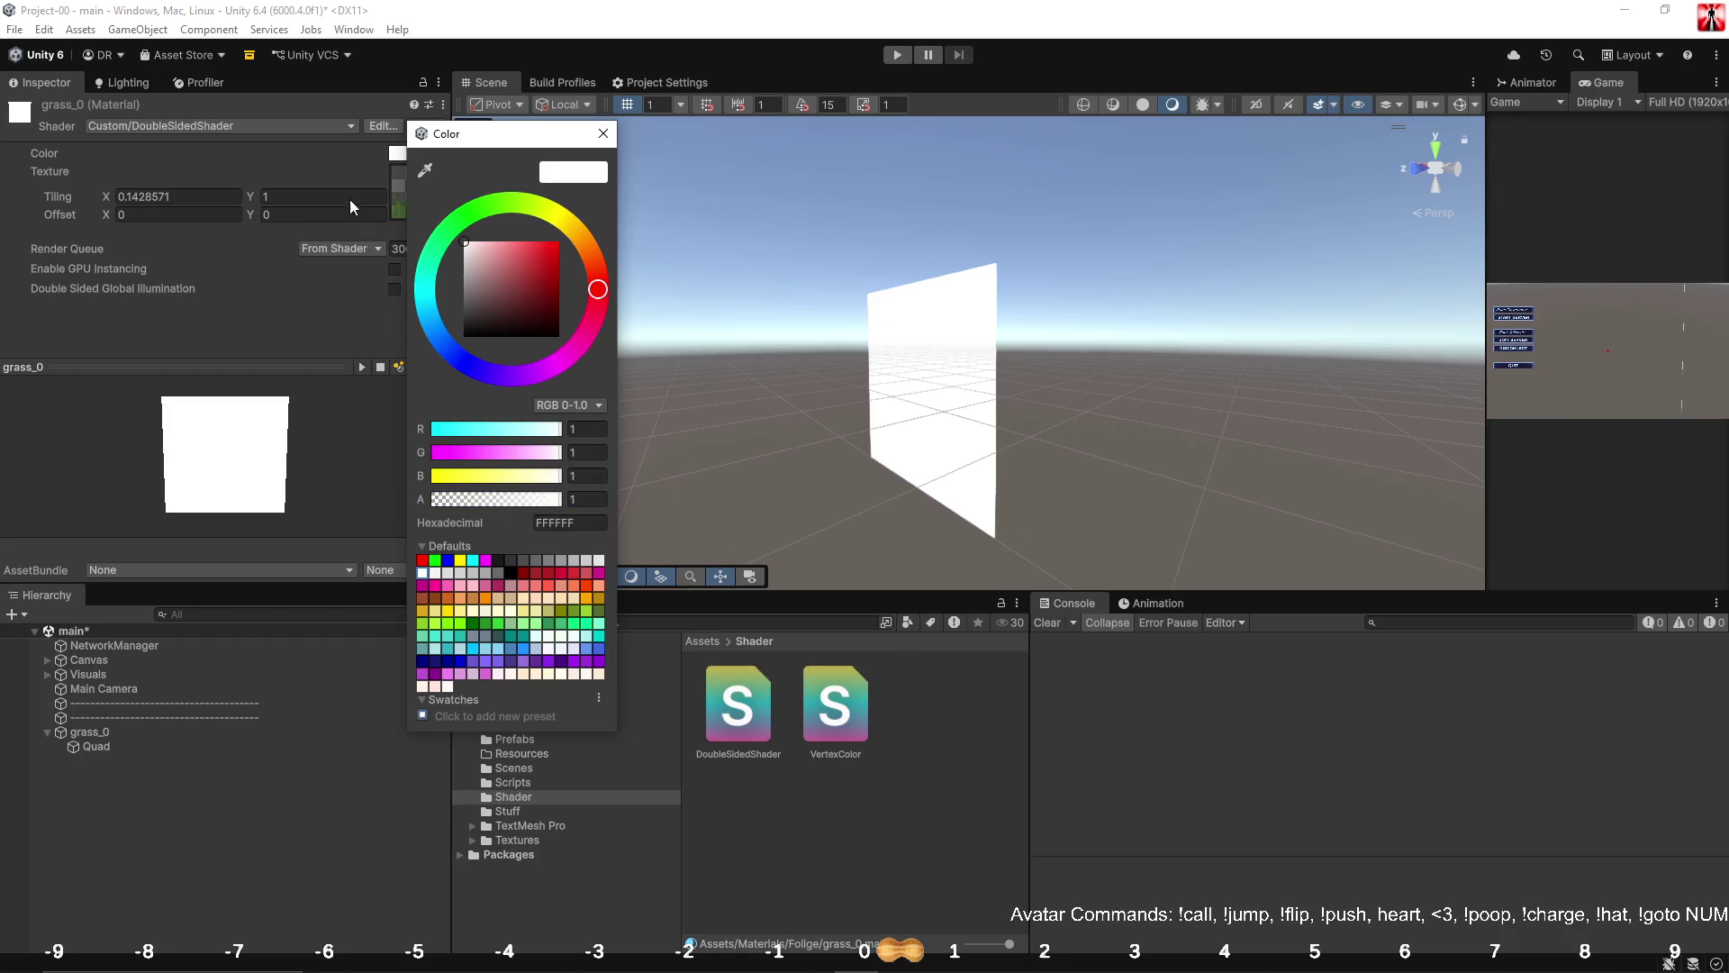
left_click(604, 133)
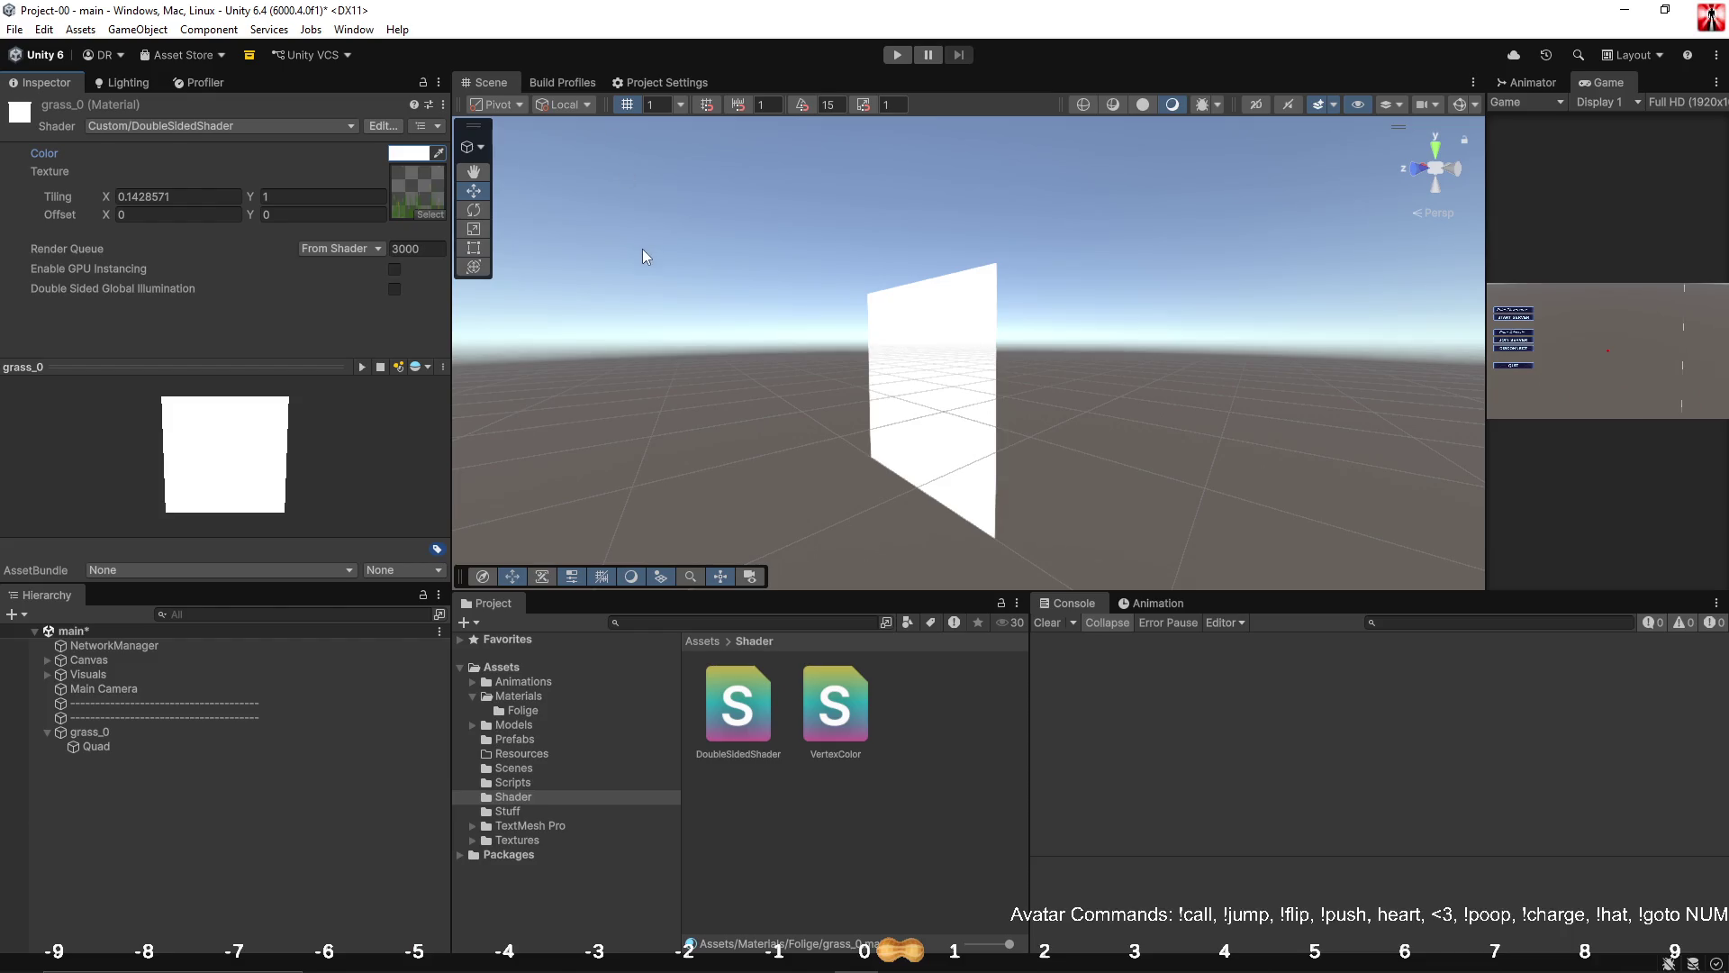
key("alt+Tab")
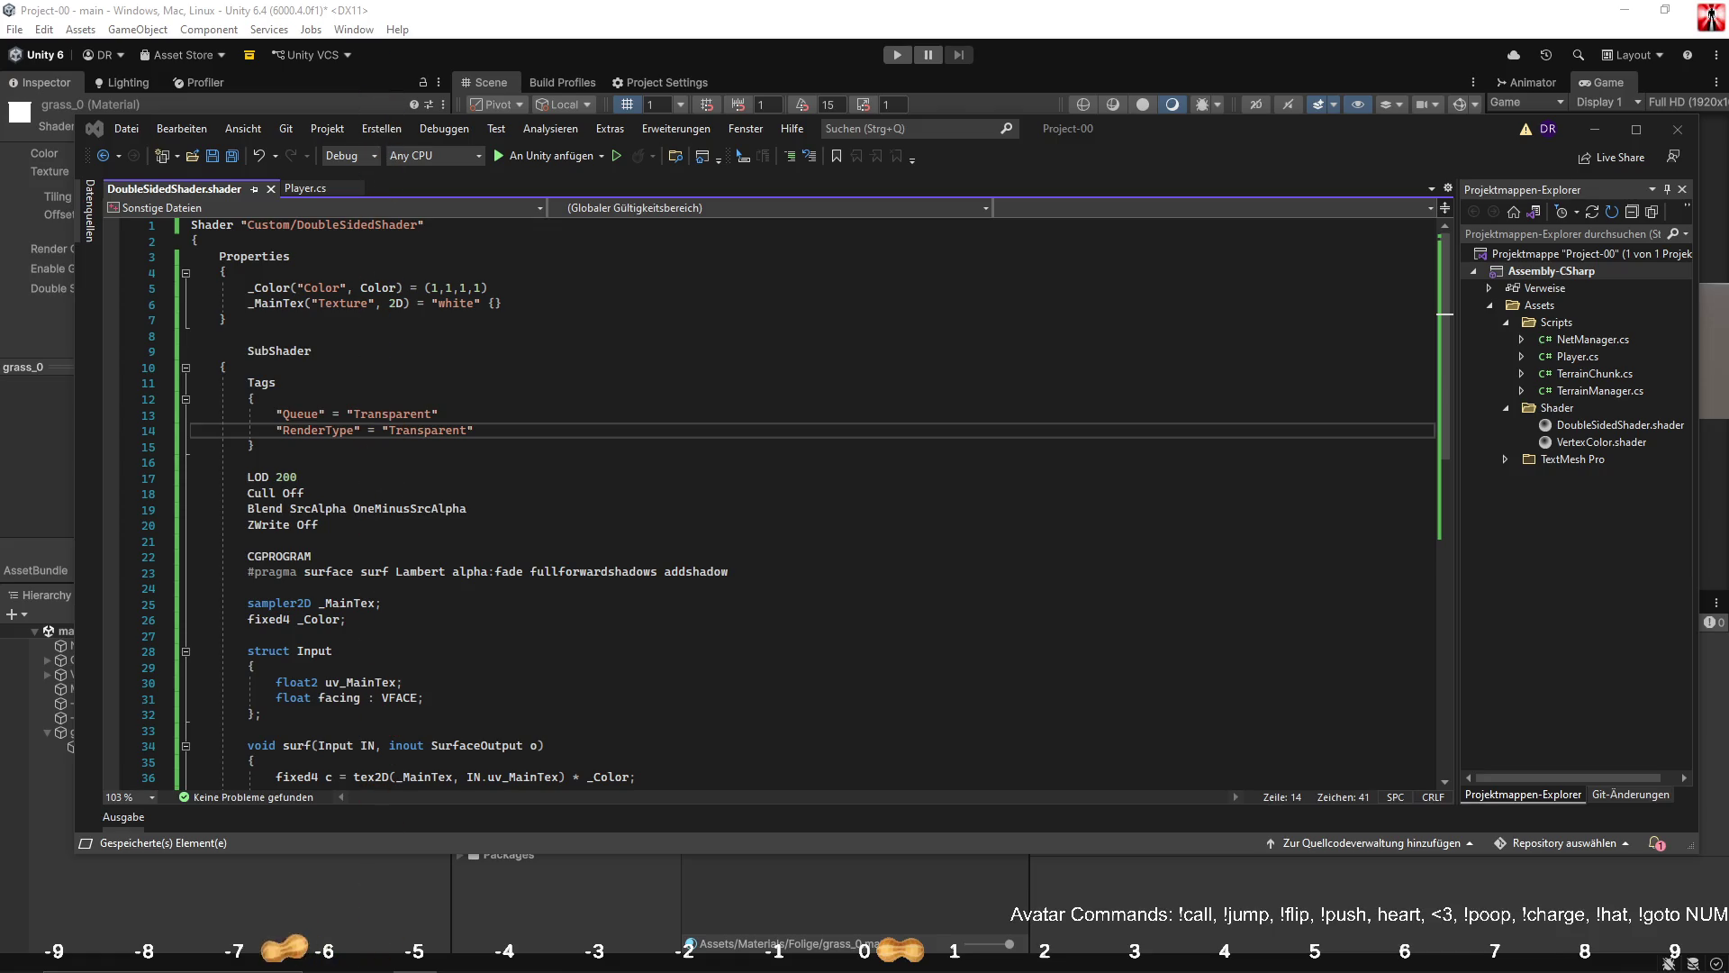
Replace the shader code from line 10 onward with the opaque Cull Off Lambert version.
left_click(448, 461)
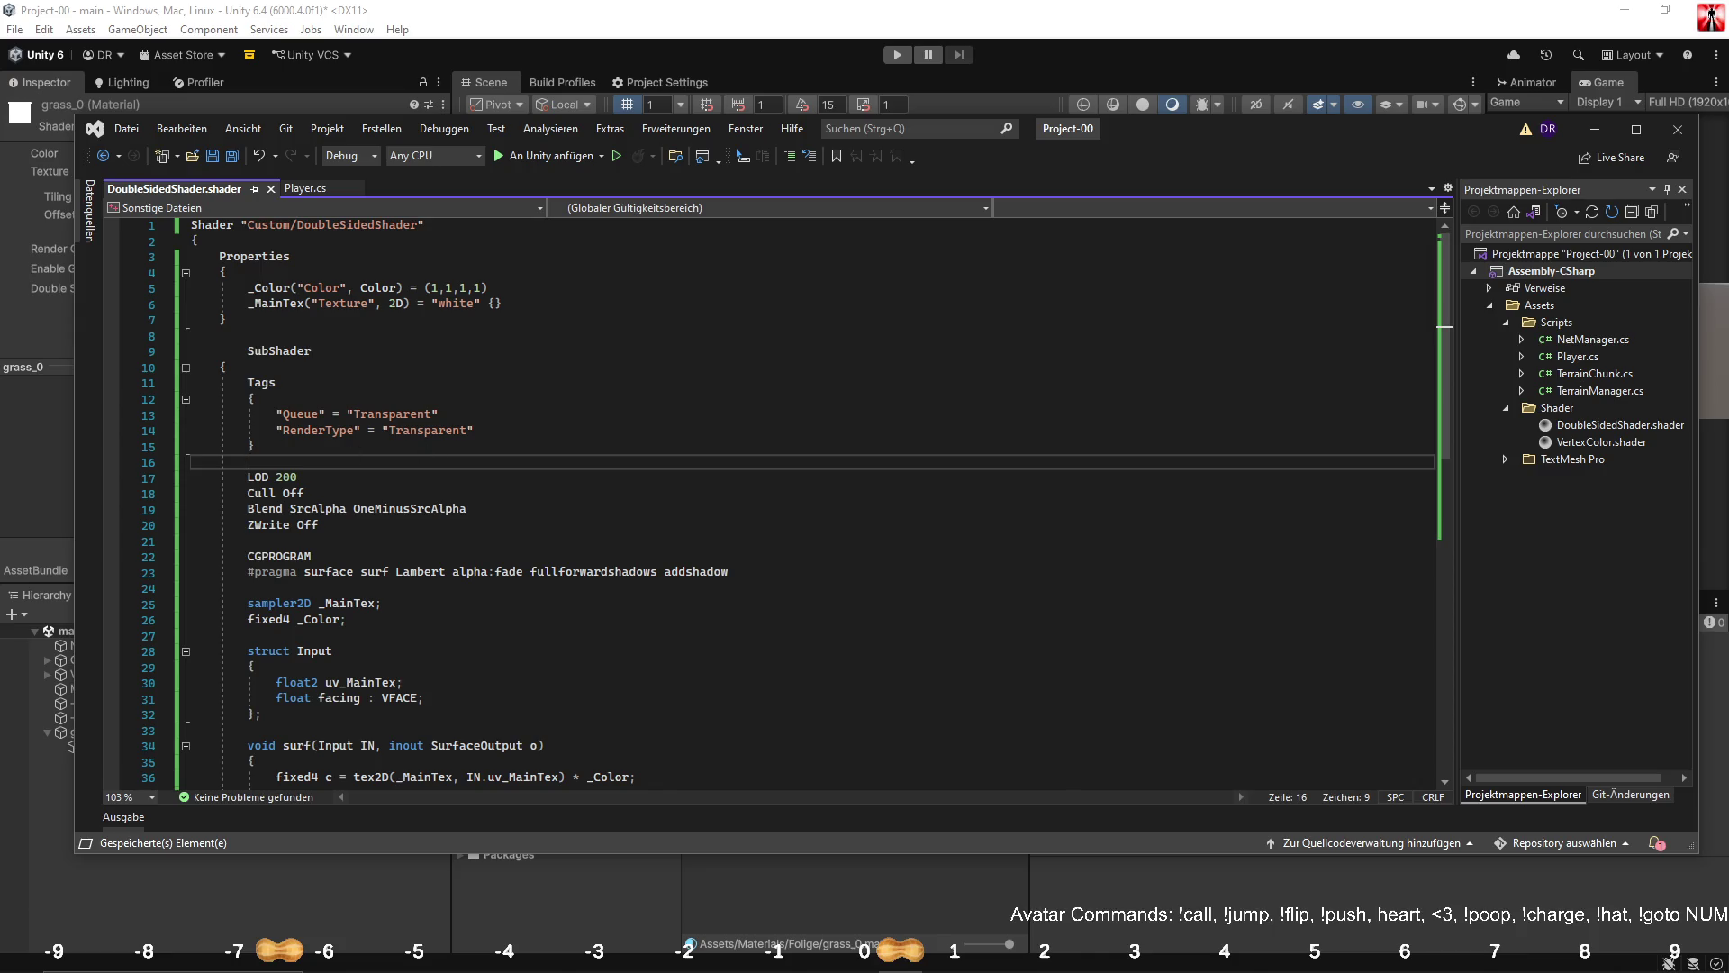
key("alt+Tab")
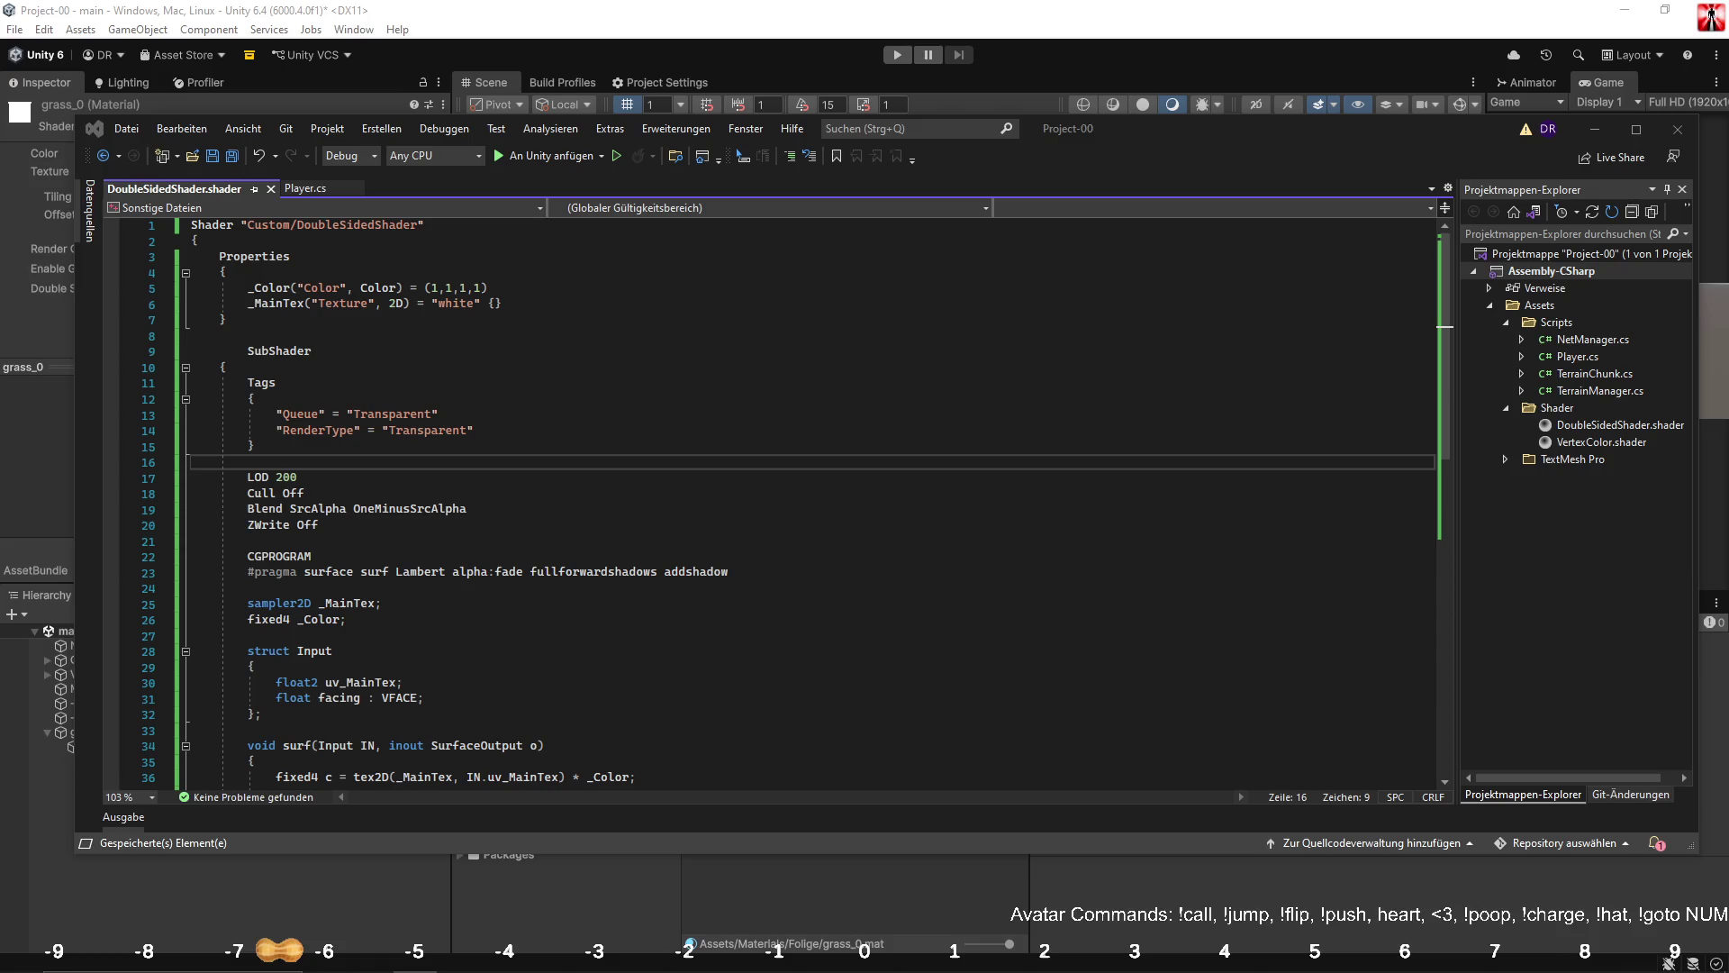
mouse_move(192, 367)
left_mouse_down()
mouse_move(342, 417)
mouse_move(506, 602)
left_mouse_up()
key("ctrl+v")
Un-indent the FallBack and SubShader lines.
left_click(515, 573)
scroll(515, 574, "down", 4)
left_click(250, 595)
key("BackSpace")
key("BackSpace")
key("BackSpace")
scroll(313, 562, "up", 7)
left_click(247, 351)
key("BackSpace")
key("BackSpace")
key("BackSpace")
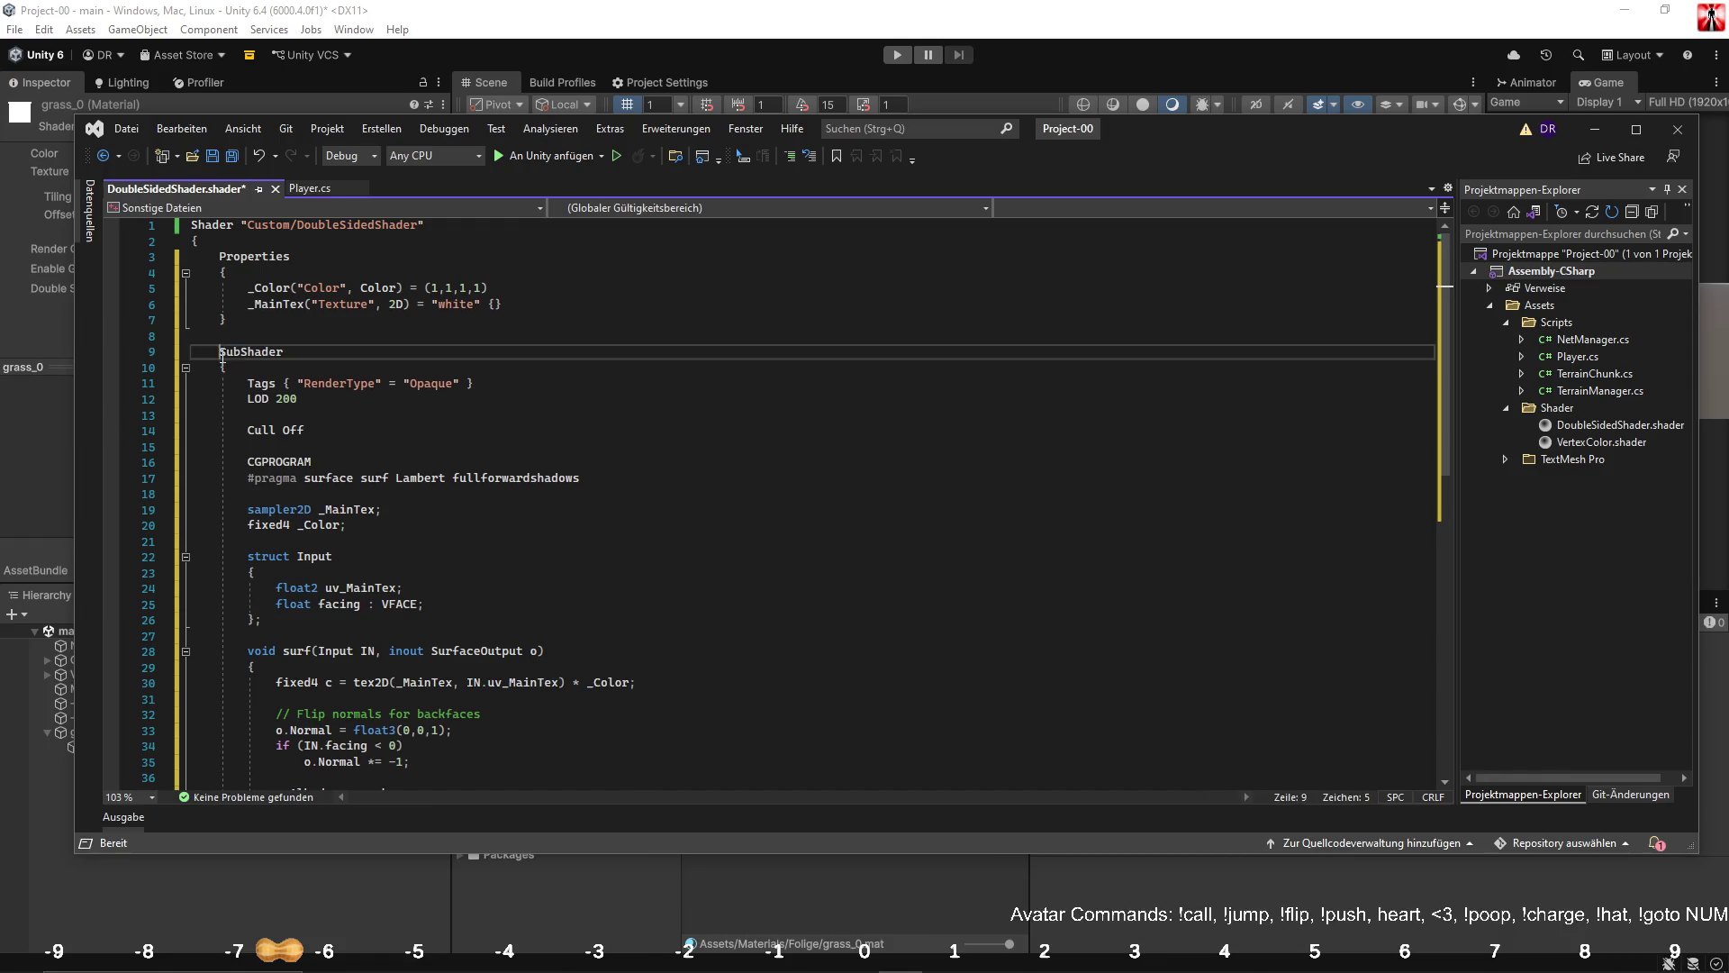
Open the shader from the VFACE error in Unity's console.
left_click(241, 153)
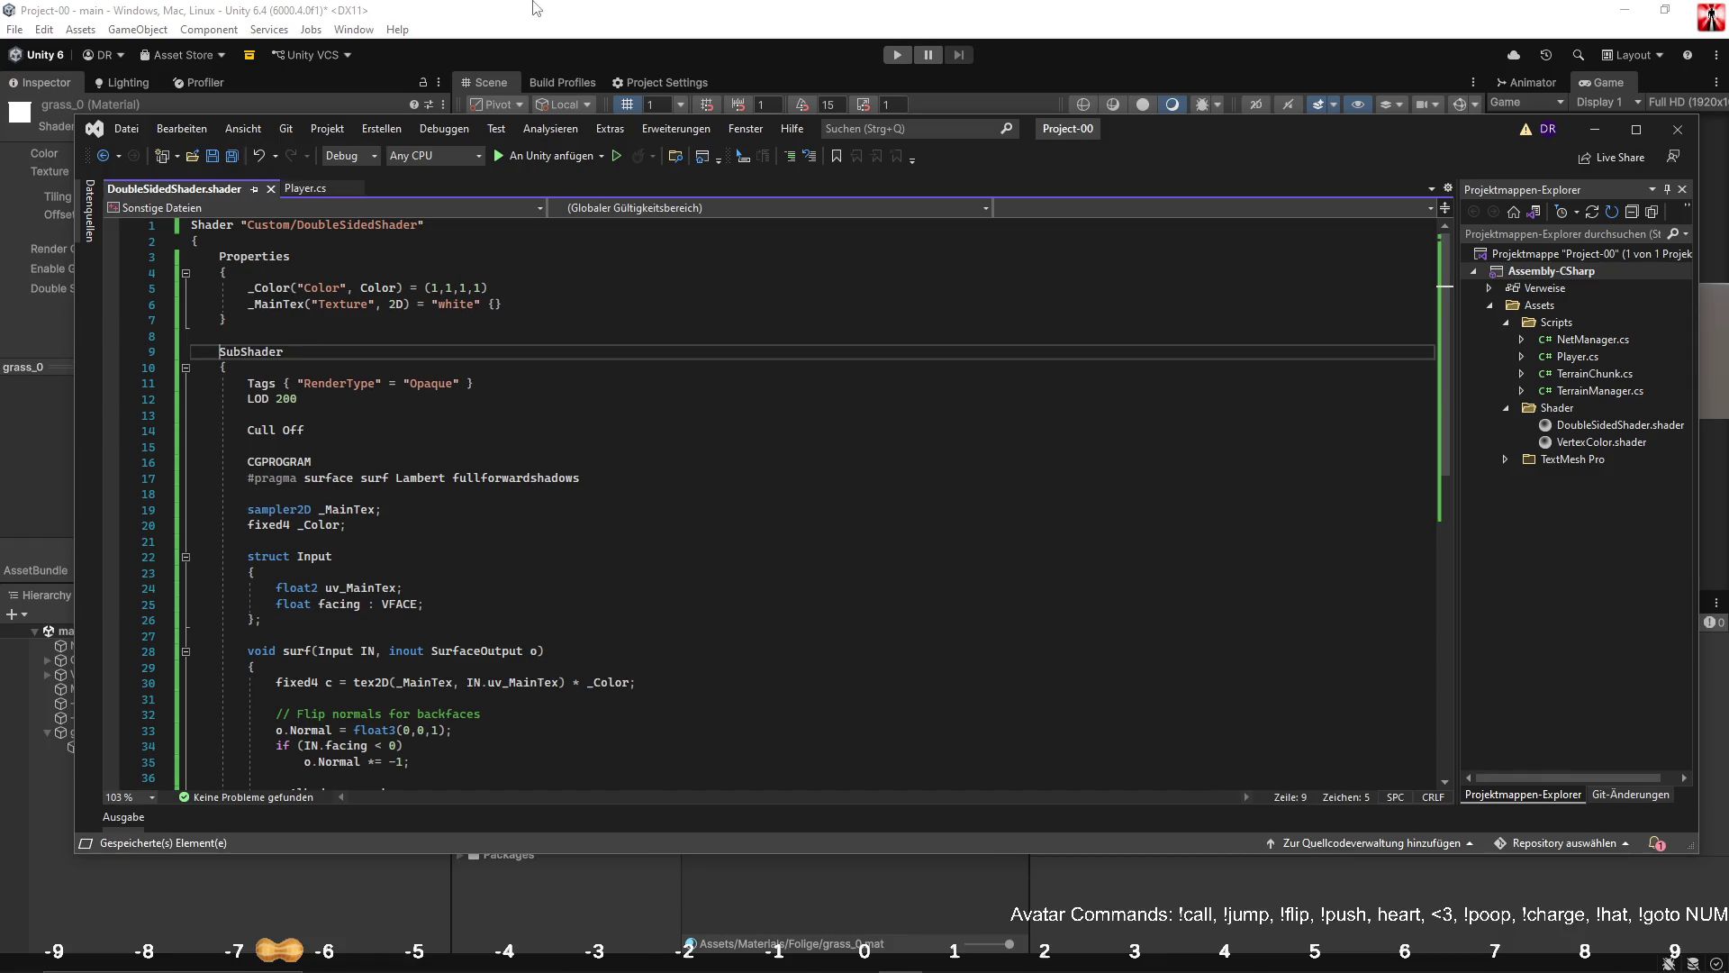
left_click(589, 69)
double_click(1224, 648)
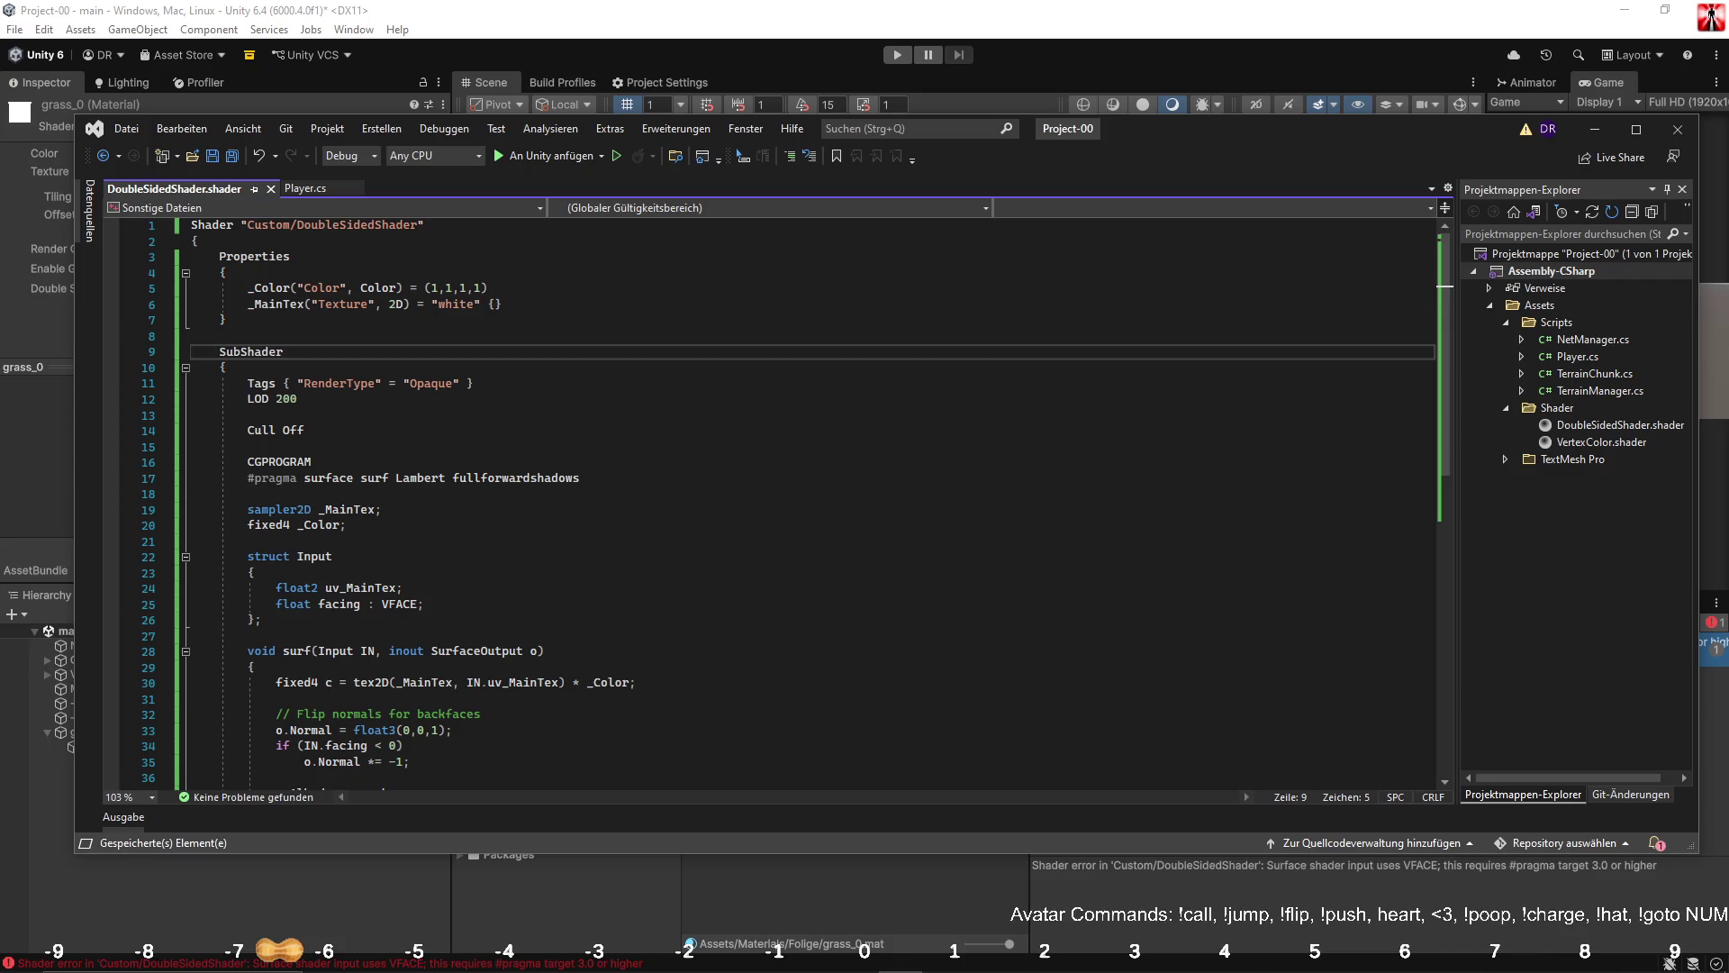
Paste the VFACE-free Cull Off shader over all the code, remove the duplicate Shader line, and save.
left_click(410, 447)
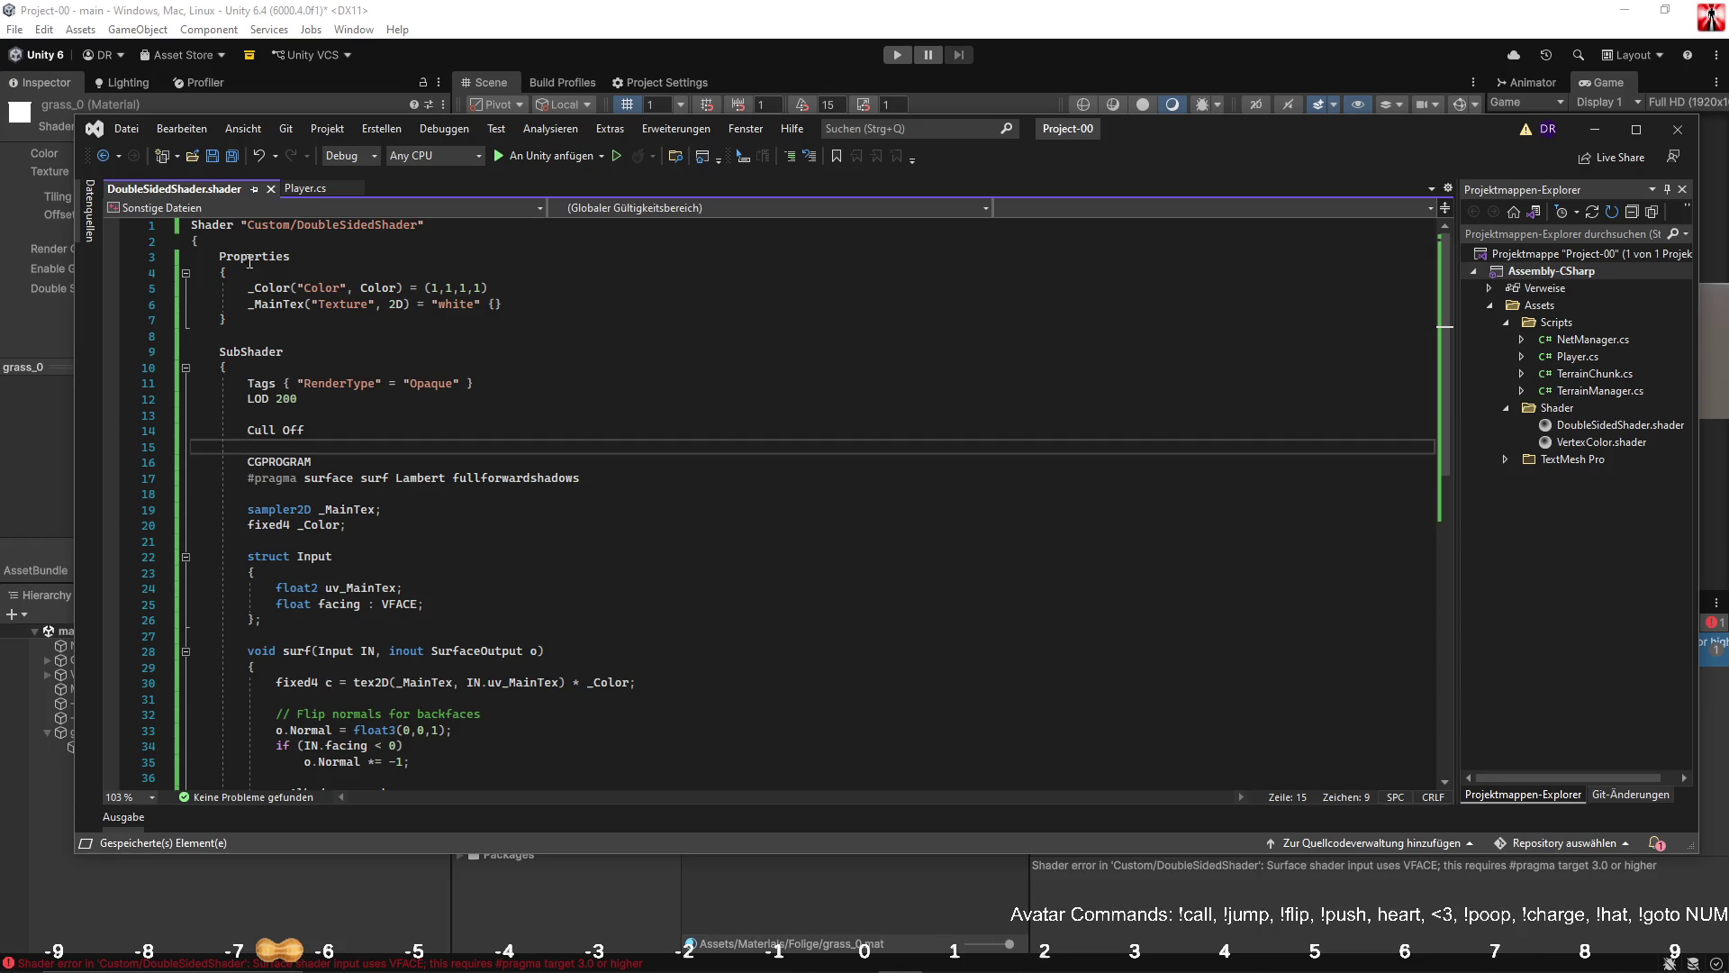
mouse_move(190, 226)
left_mouse_down()
mouse_move(378, 711)
mouse_move(427, 678)
left_mouse_up()
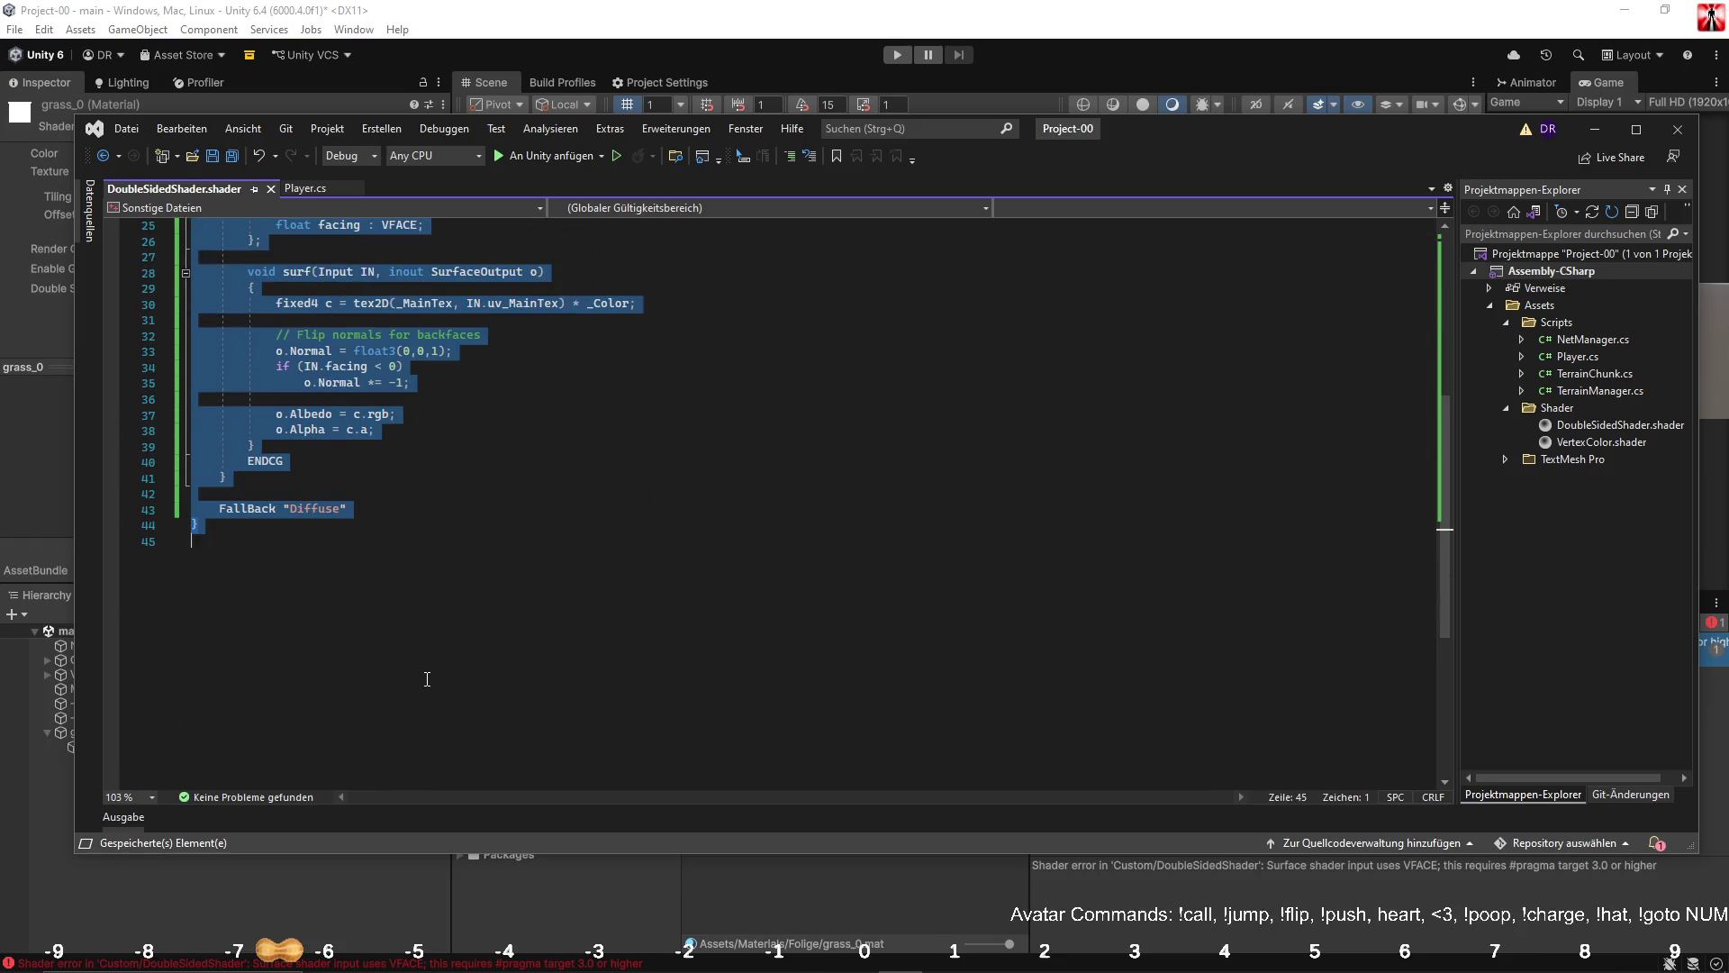
key("ctrl+v")
left_click(439, 239)
key("shift+Up")
key("Delete")
left_click(461, 274)
key("ctrl+s")
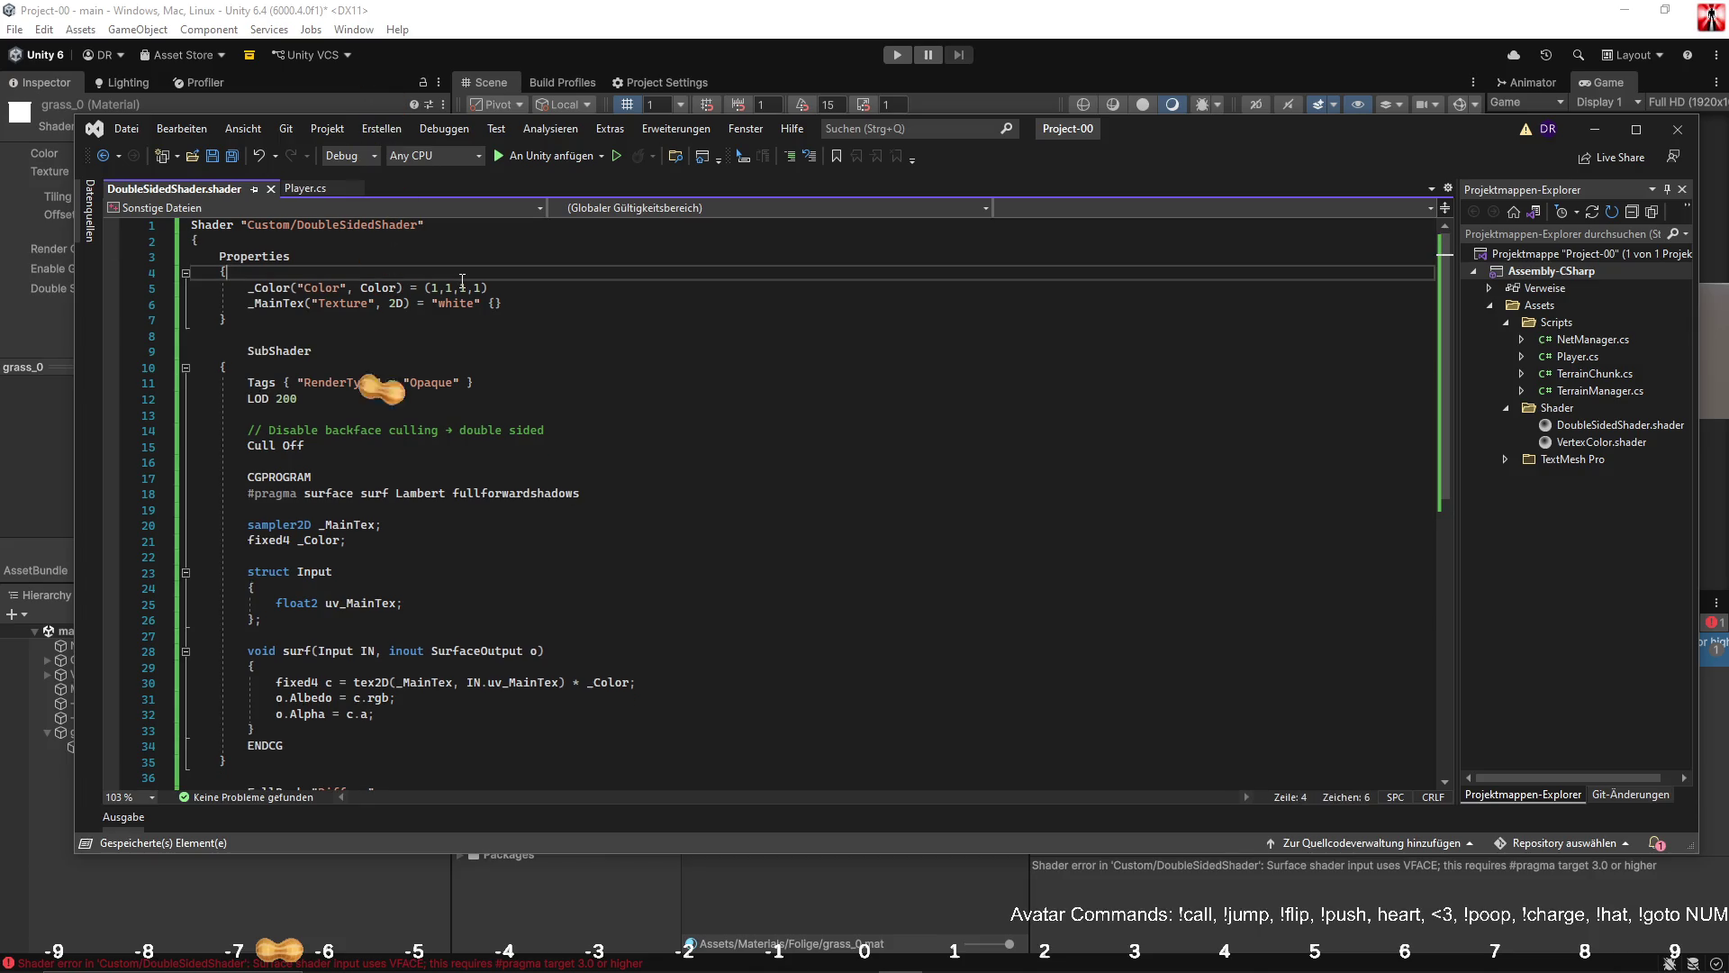
left_click(695, 115)
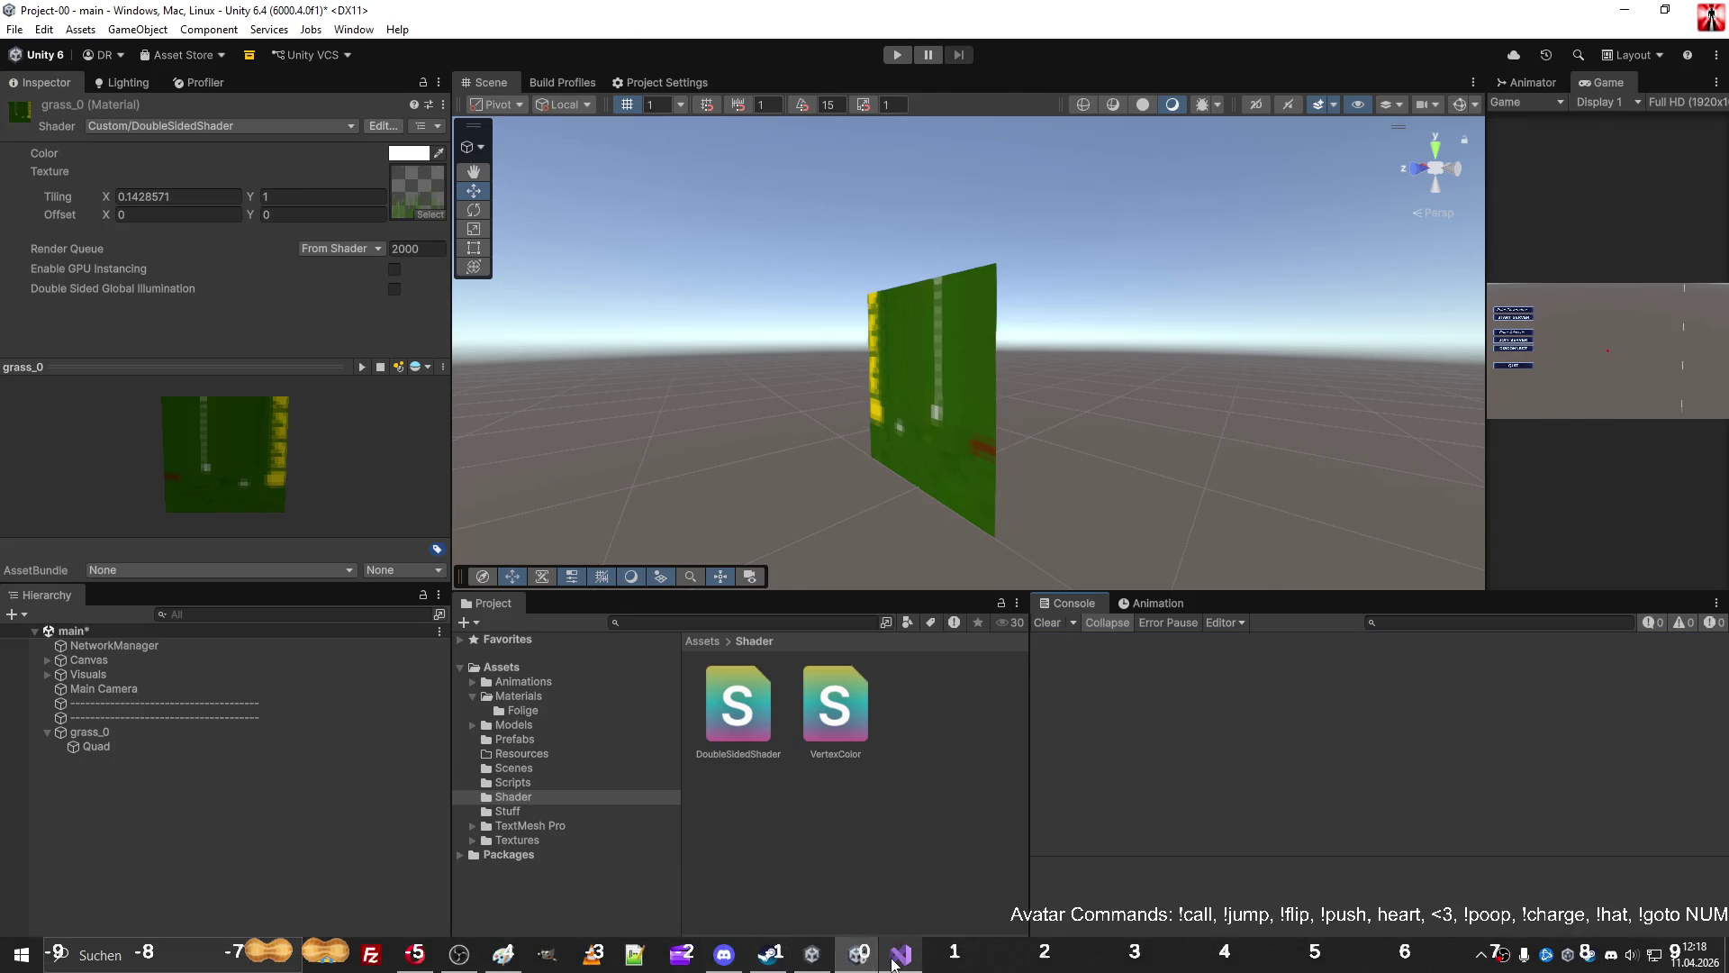
left_click(895, 957)
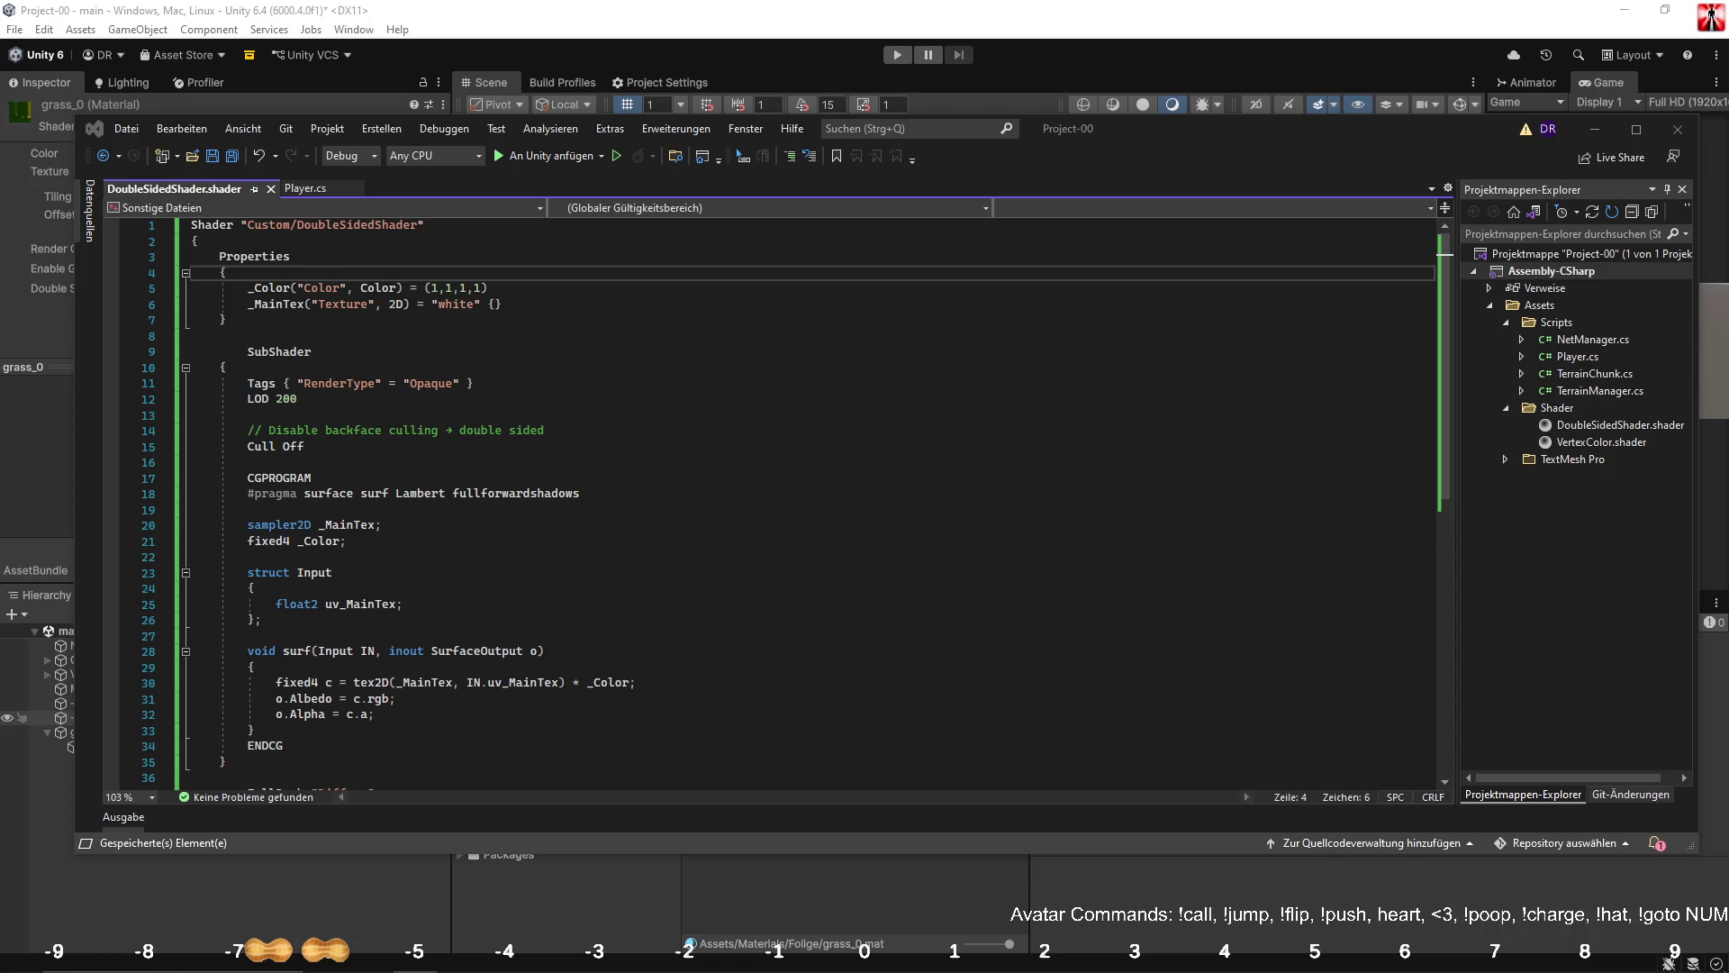
scroll(576, 526, "down", 6)
scroll(516, 527, "up", 1)
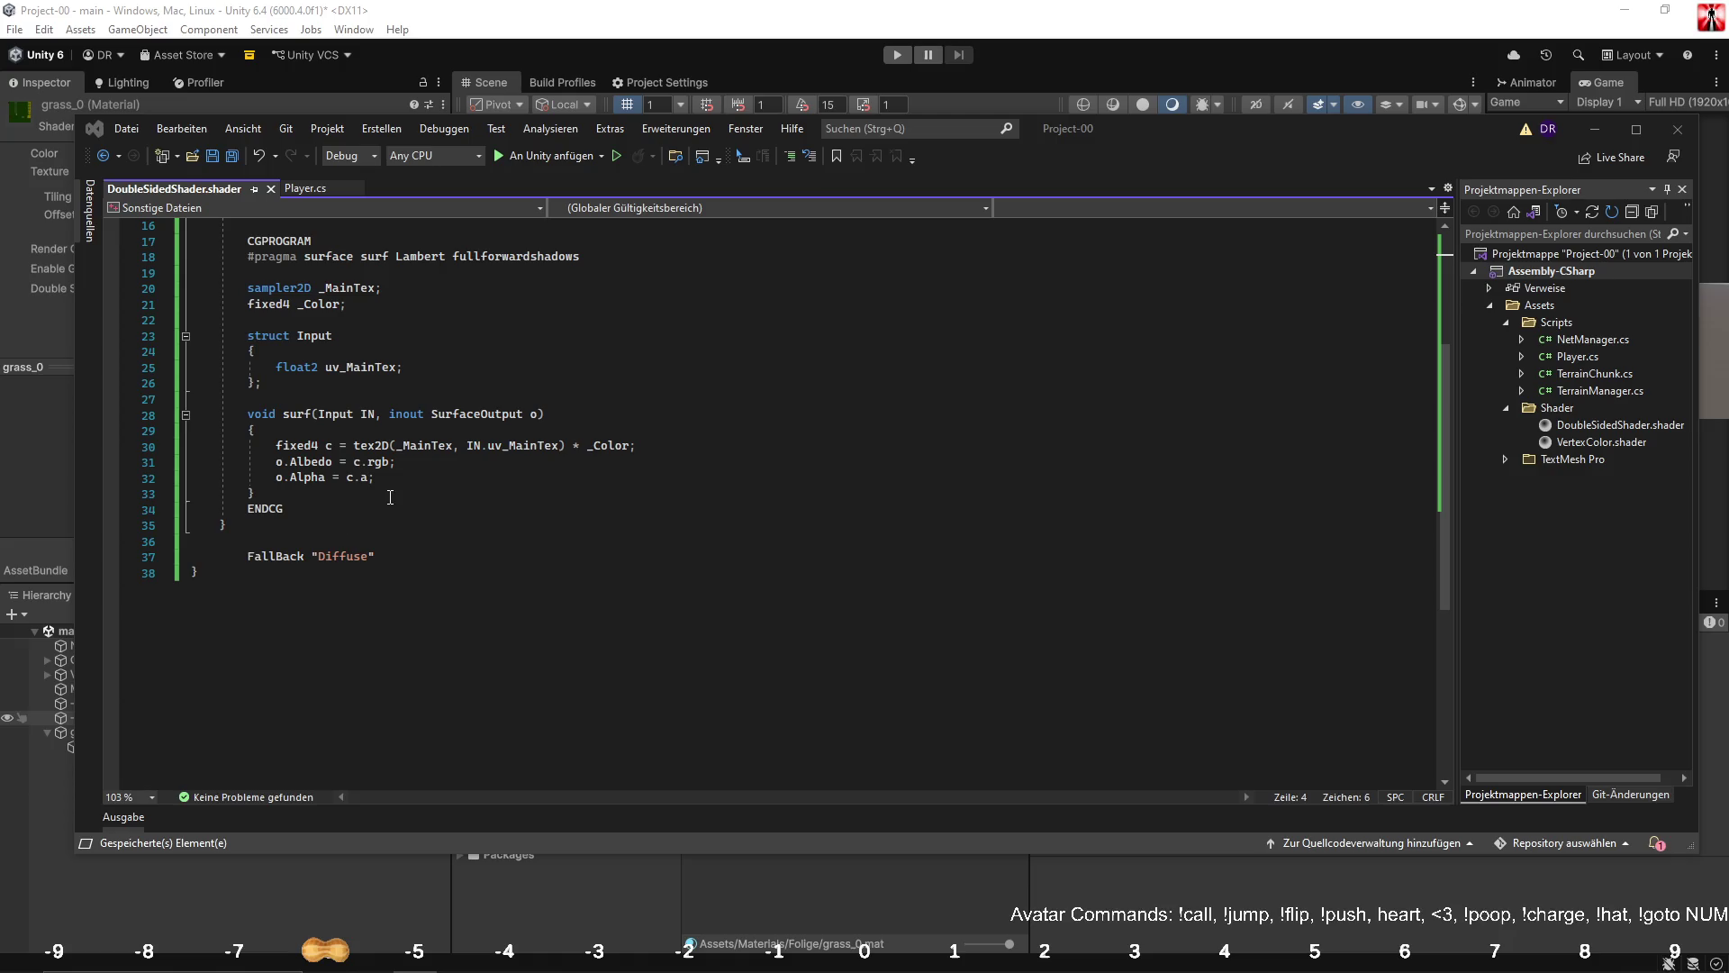
scroll(389, 497, "up", 2)
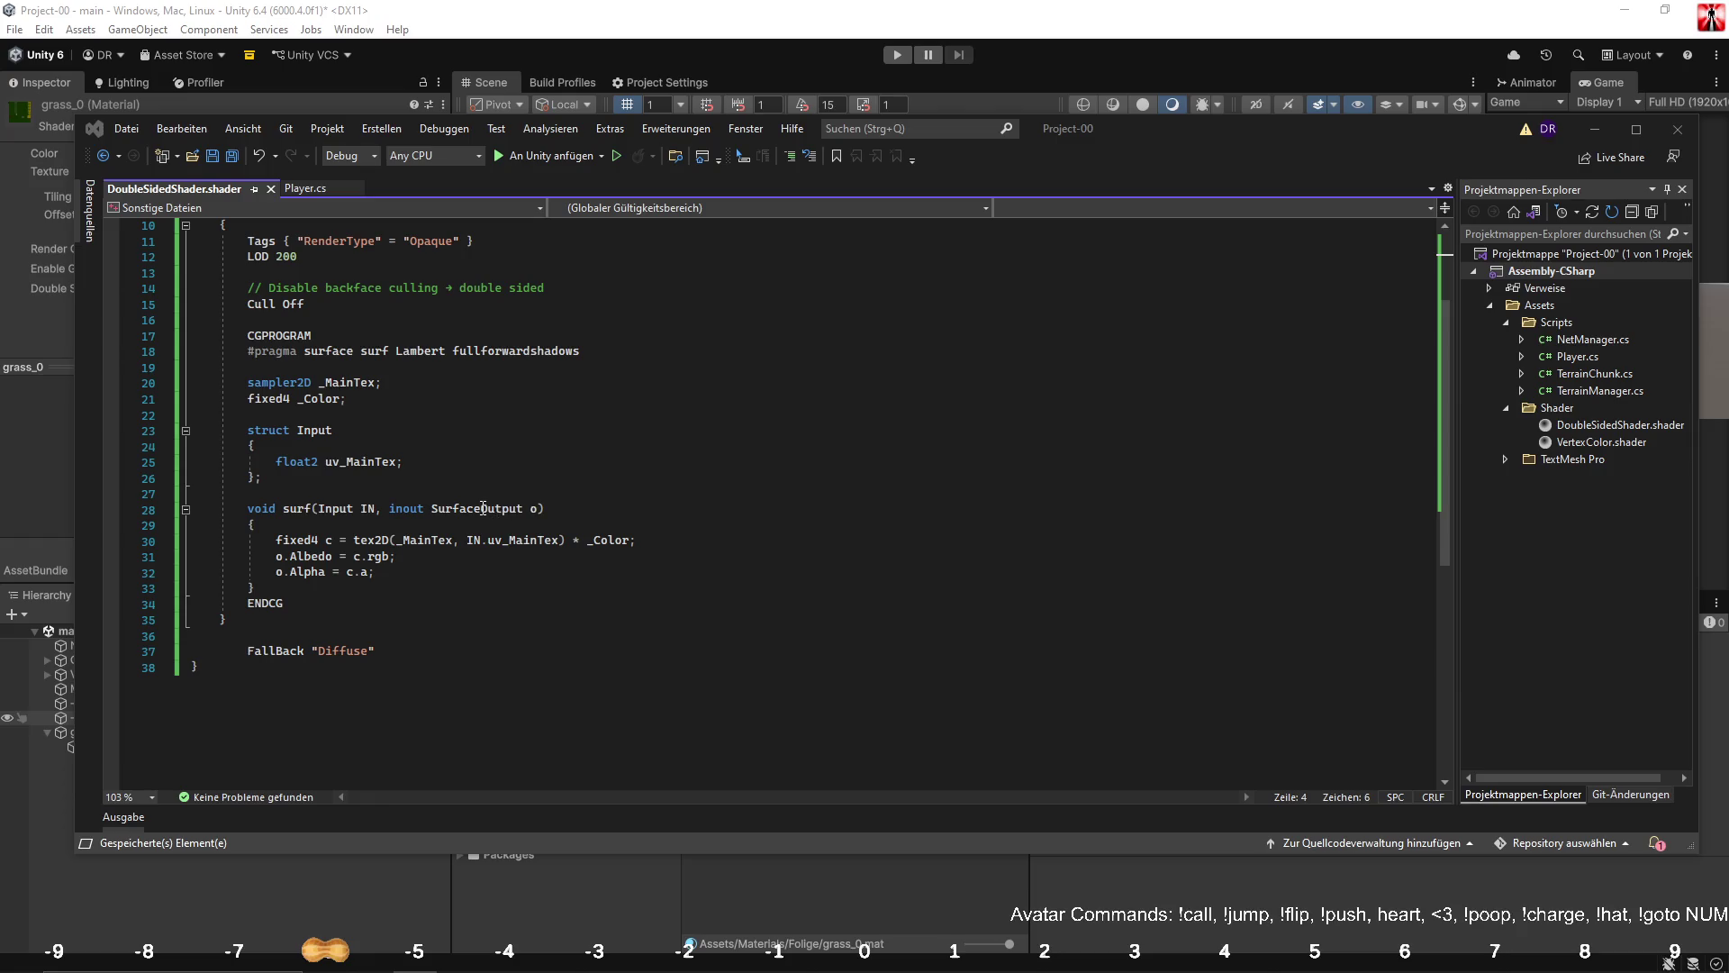
scroll(483, 507, "up", 3)
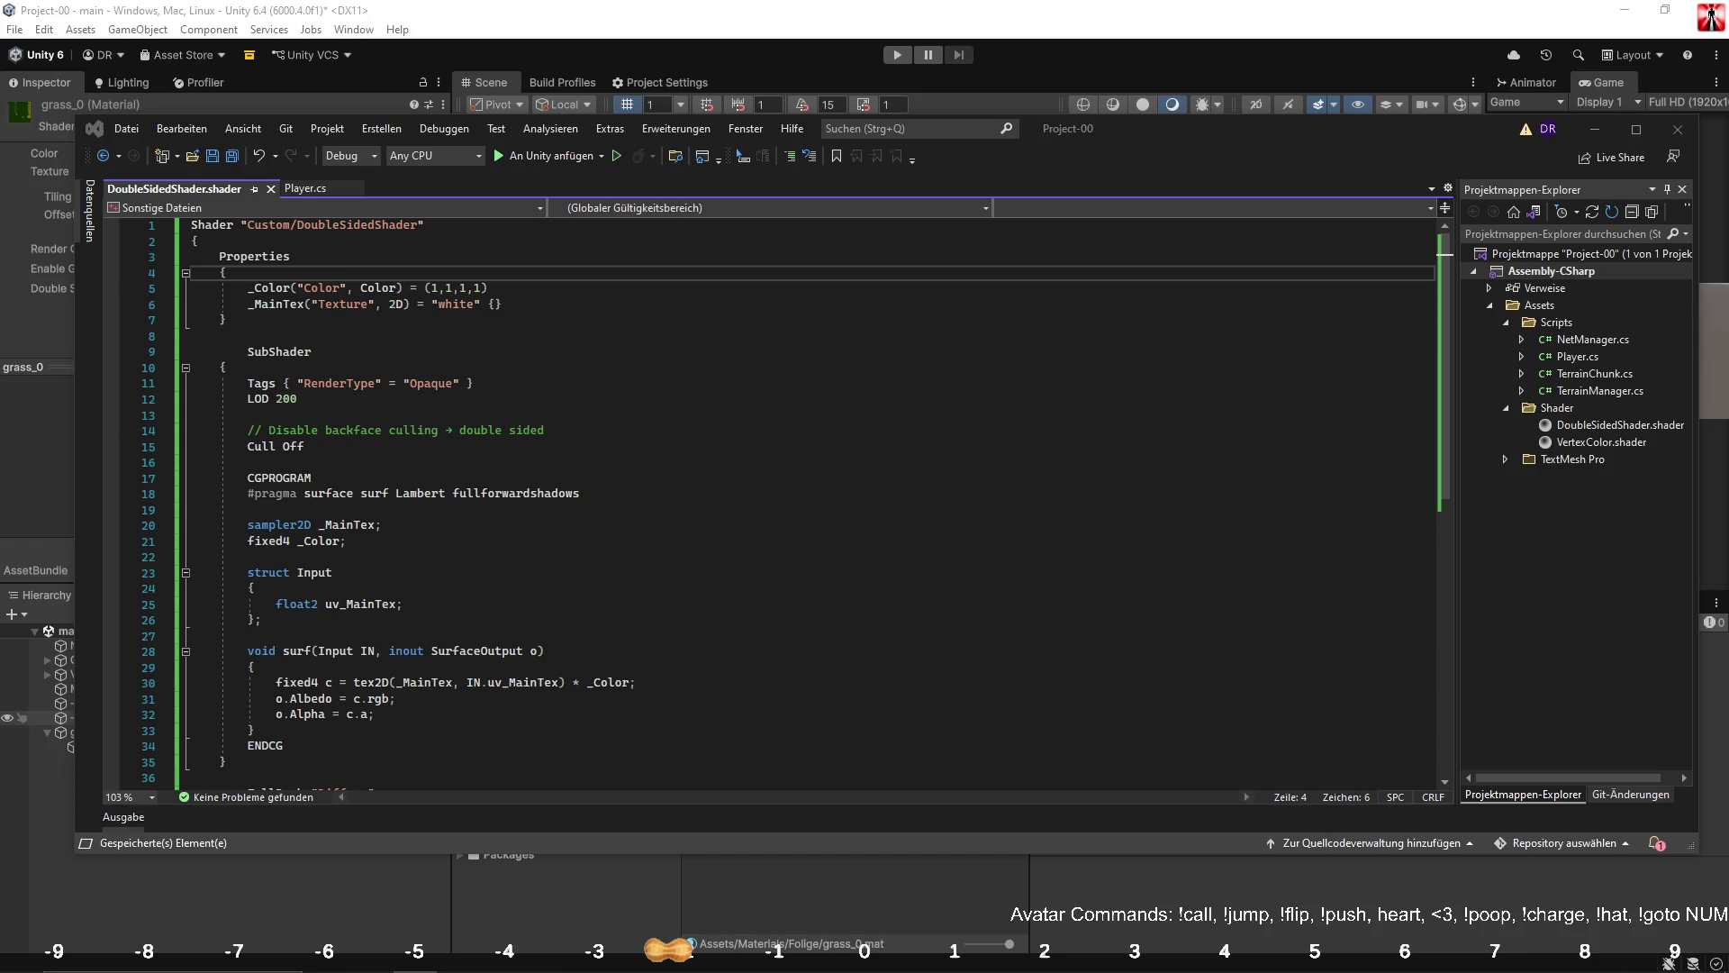
Replace the one-line Tags entry with Queue and RenderType set to Transparent.
triple_click(648, 383)
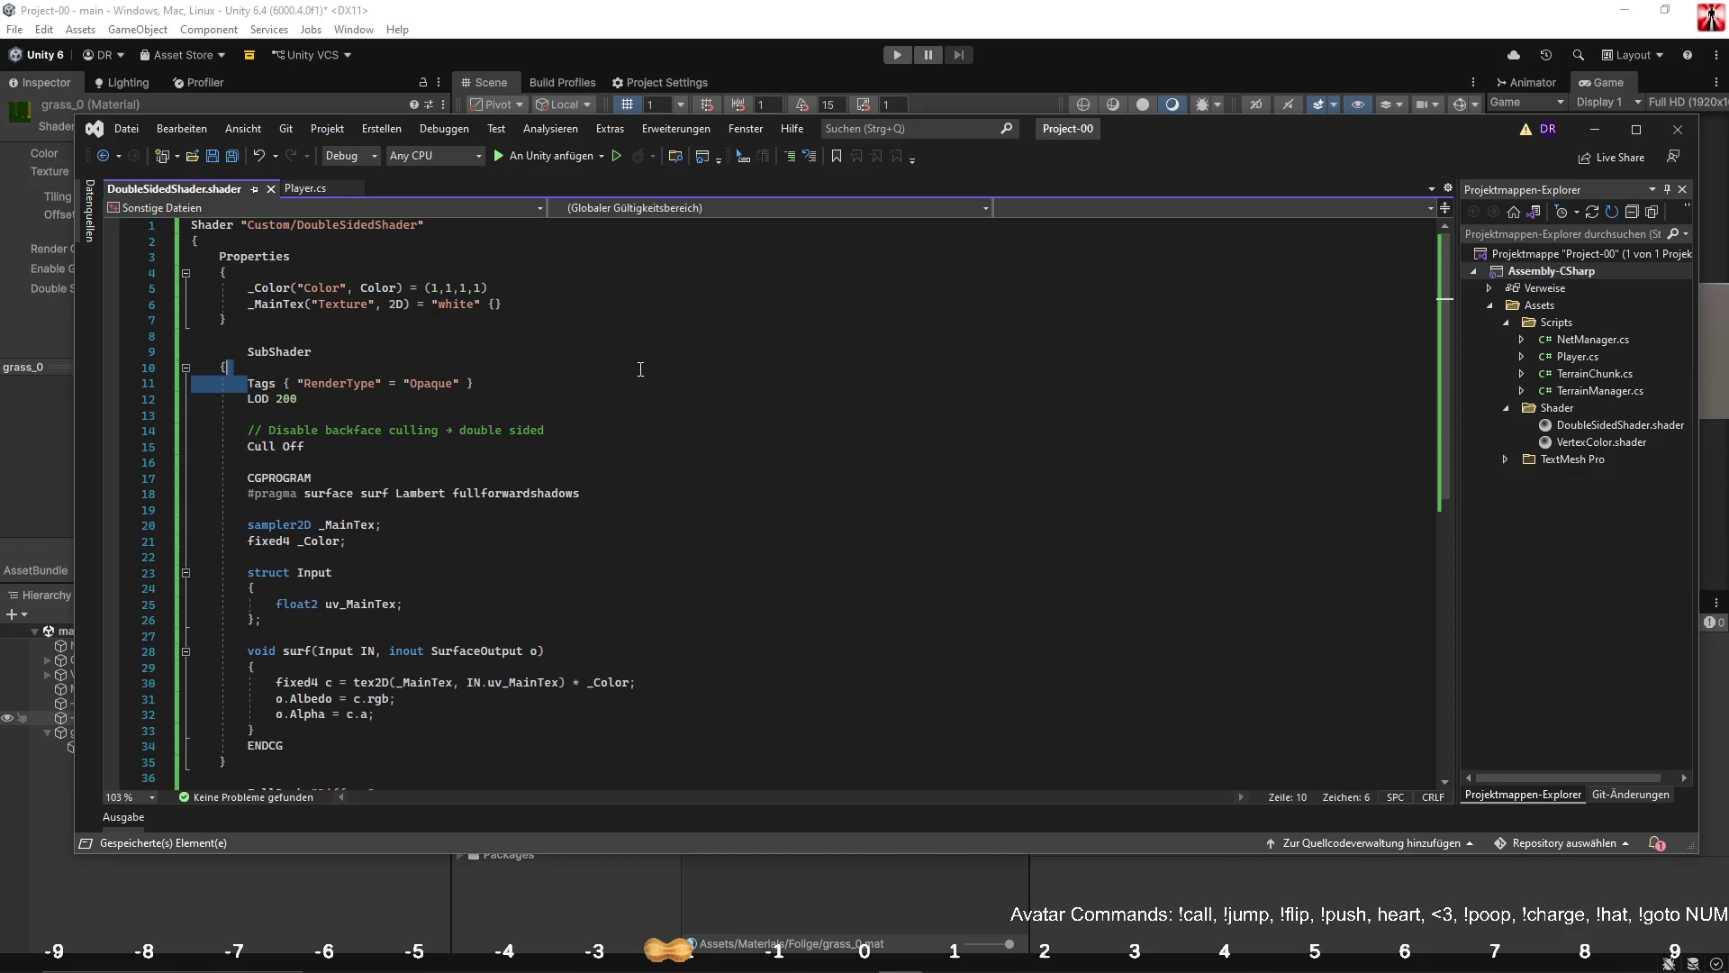
key("ctrl+v")
left_click(660, 410)
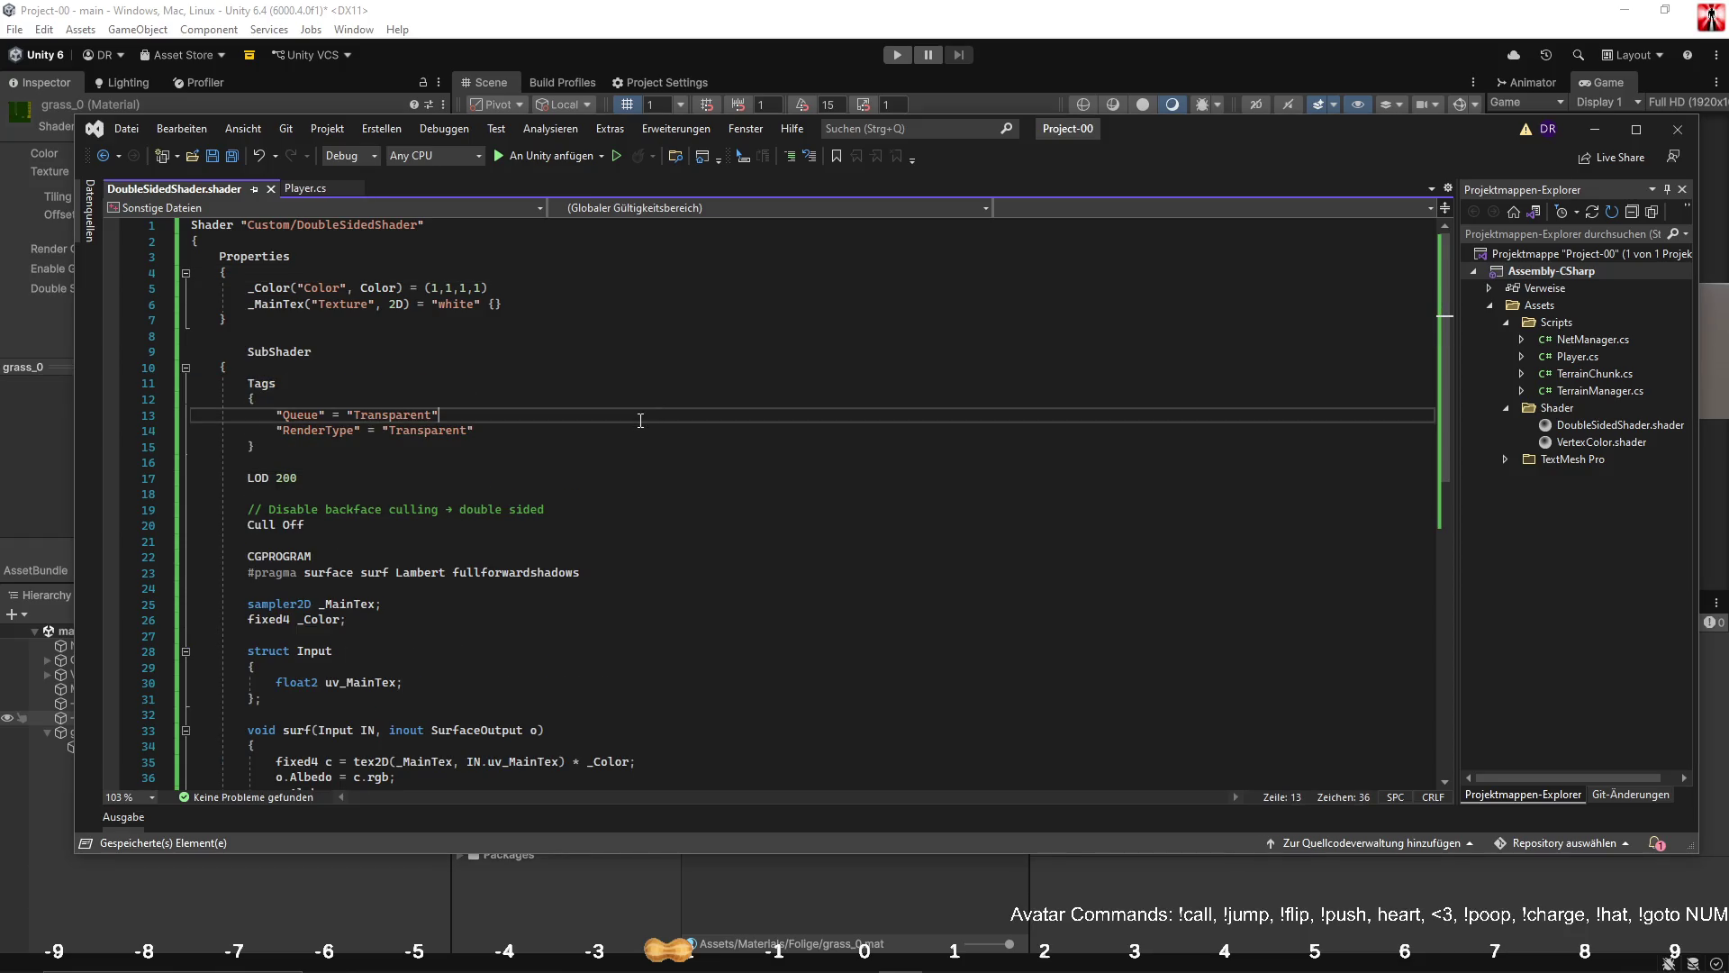
In Unity, clear the console error and orbit around the grass quad.
left_click(1070, 12)
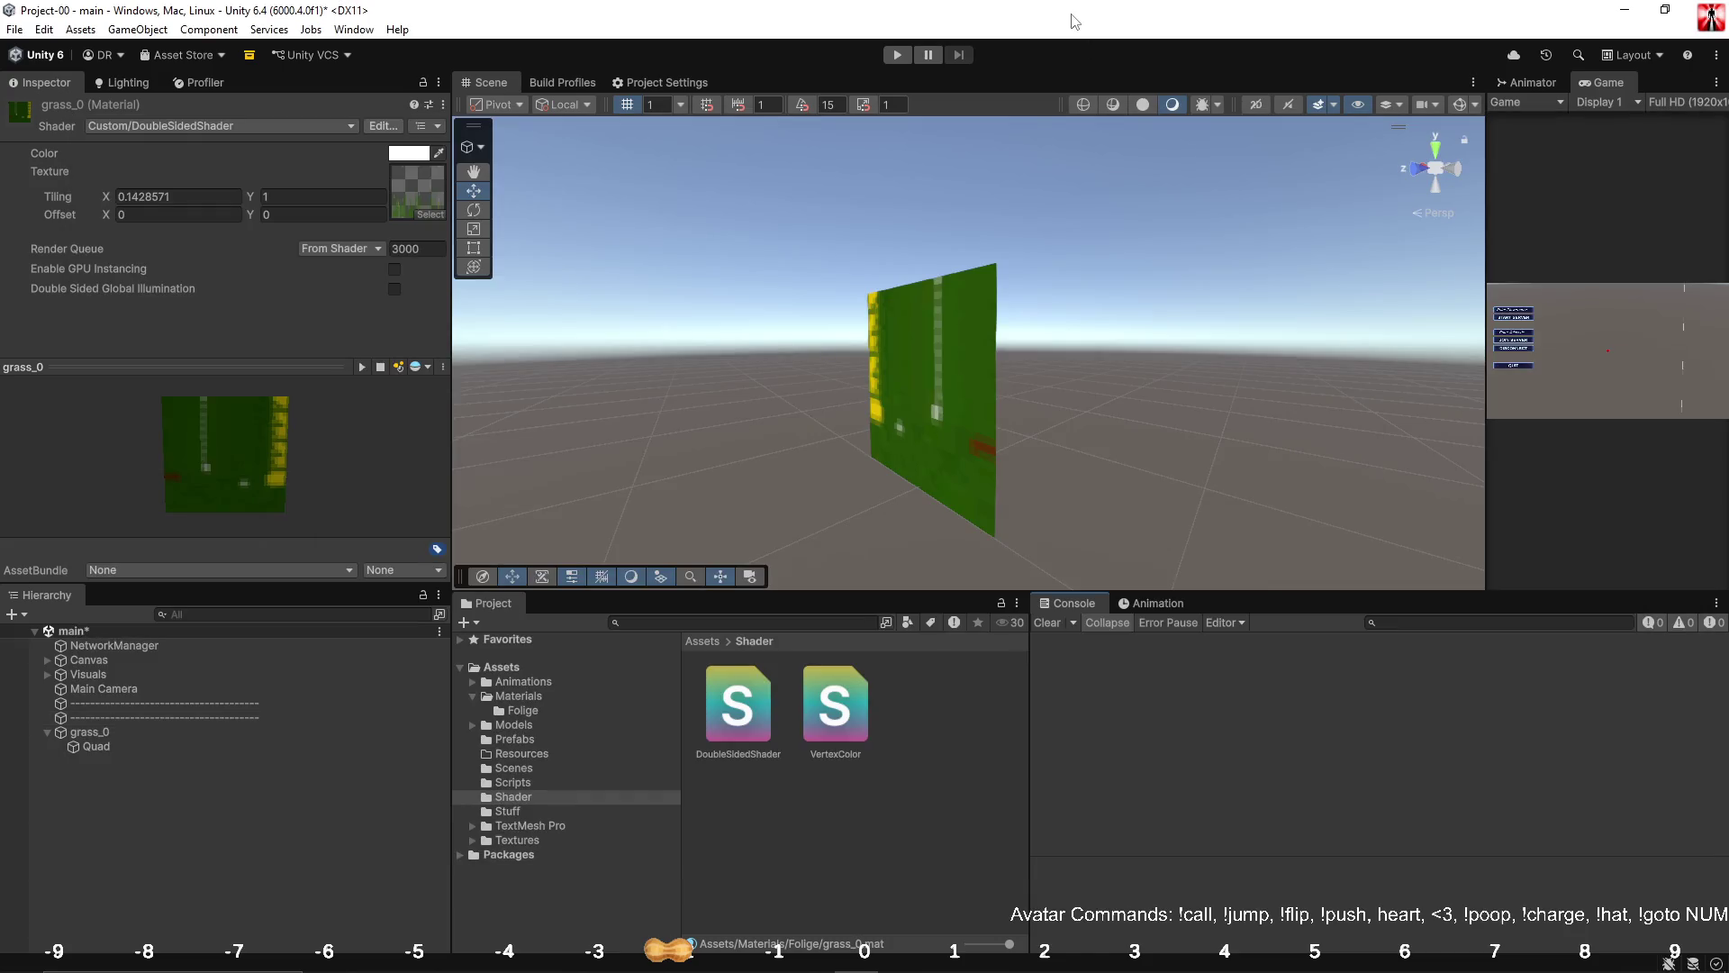
key("alt+Tab")
key("alt+Tab")
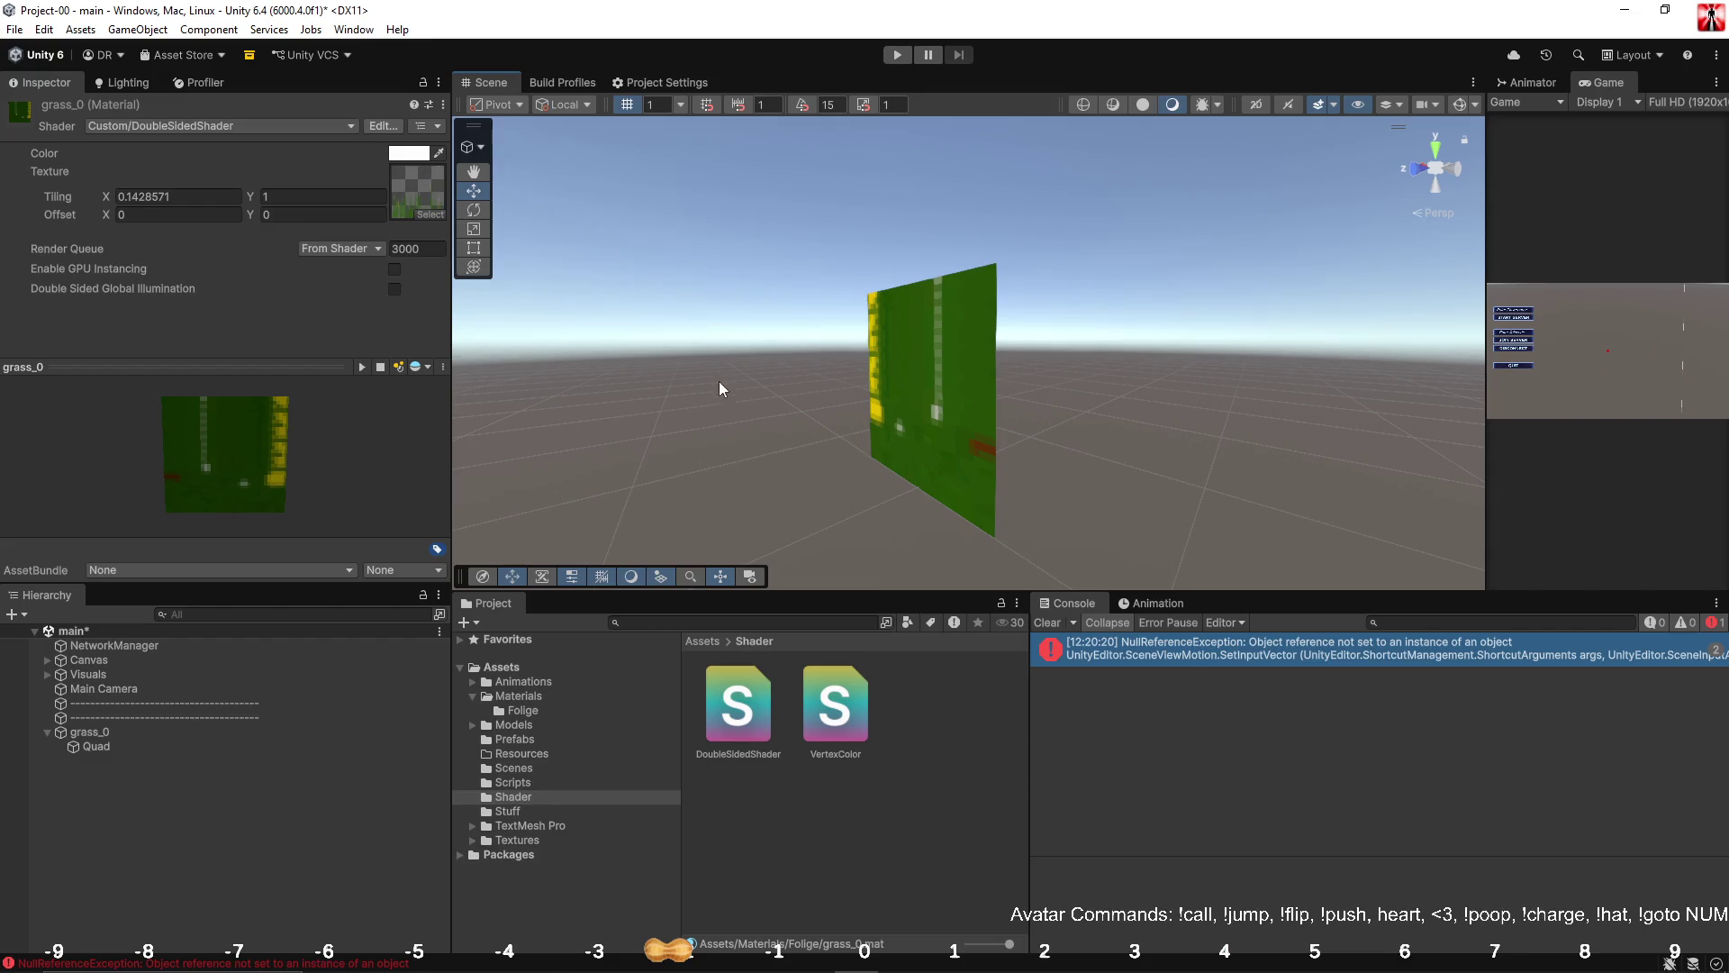
left_click(1182, 700)
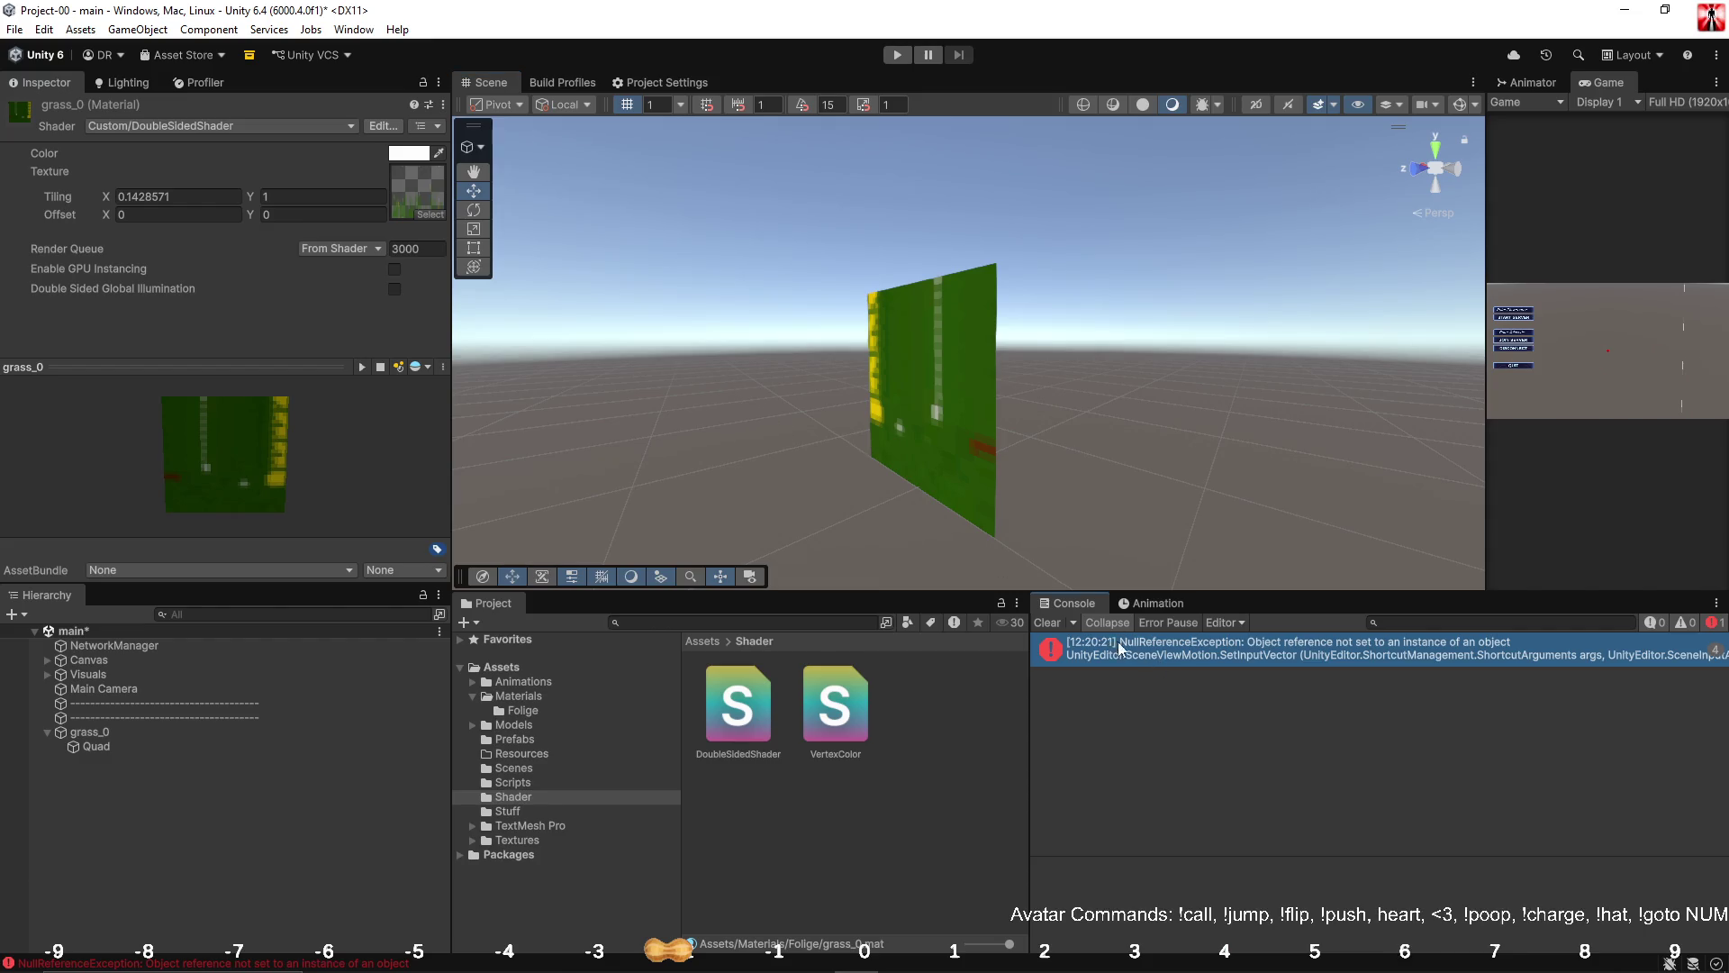
left_click(1055, 623)
left_click(1095, 483)
mouse_move(1095, 483)
left_mouse_down()
mouse_move(1072, 482)
mouse_move(1270, 474)
mouse_move(1339, 514)
left_mouse_up()
scroll(1339, 513, "up", 6)
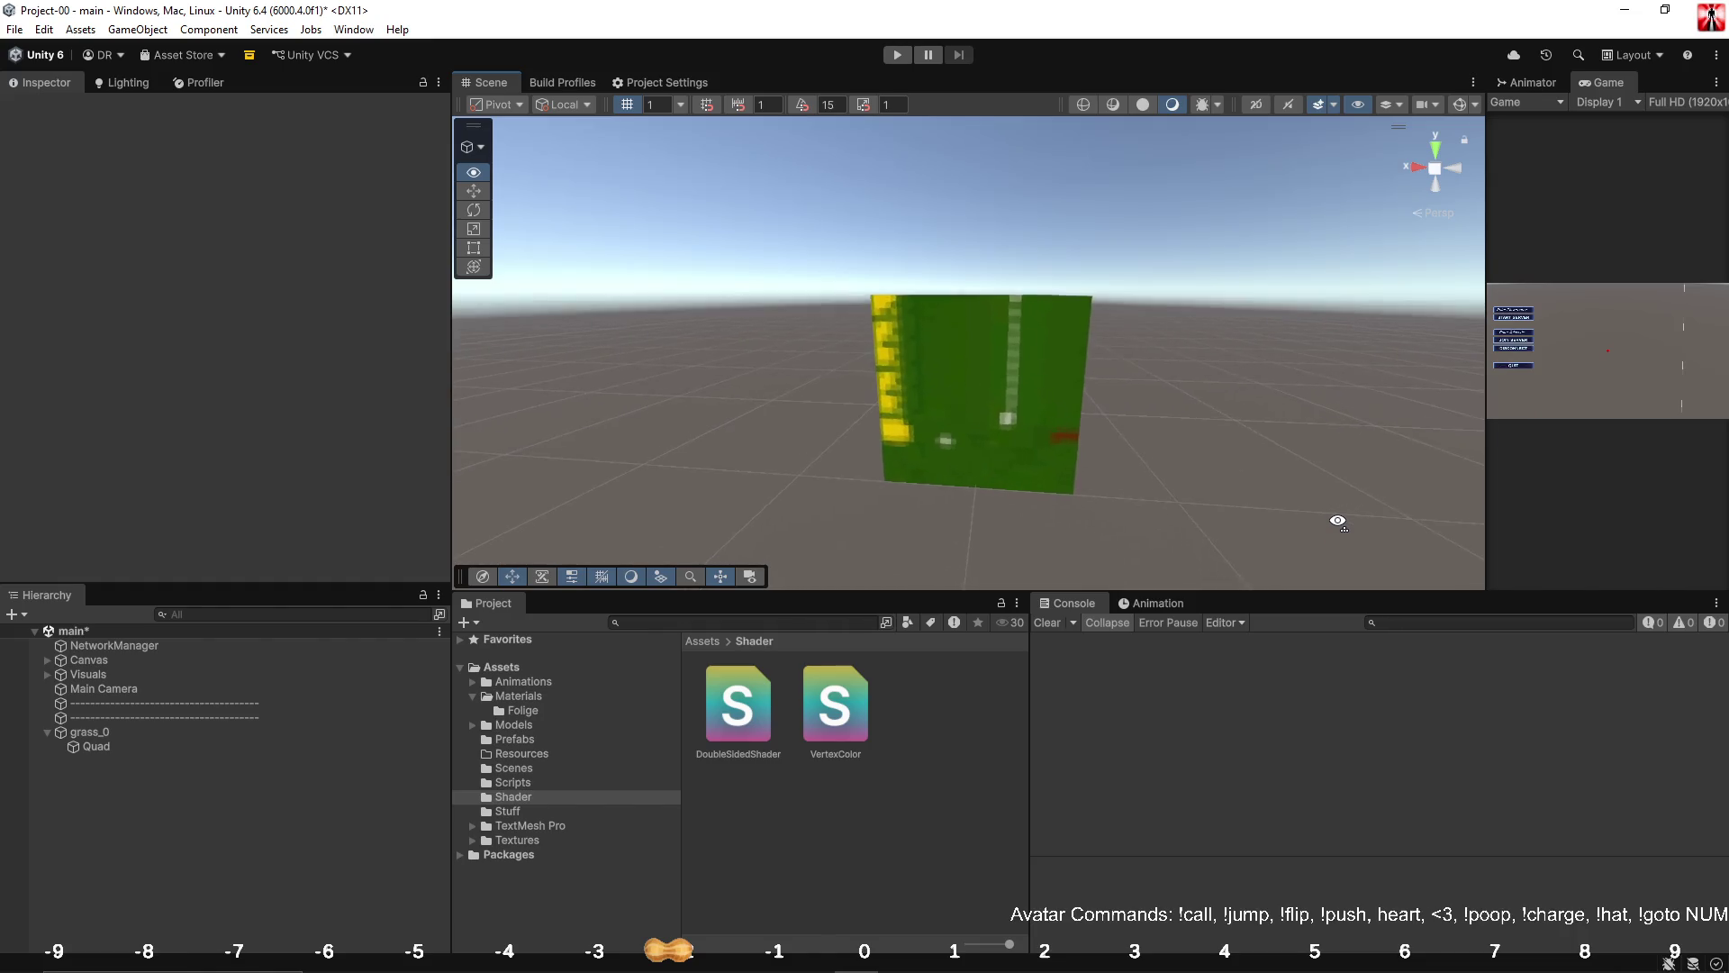
Back in the shader, locate the c.a alpha assignment and empty line 27.
key("alt+Tab")
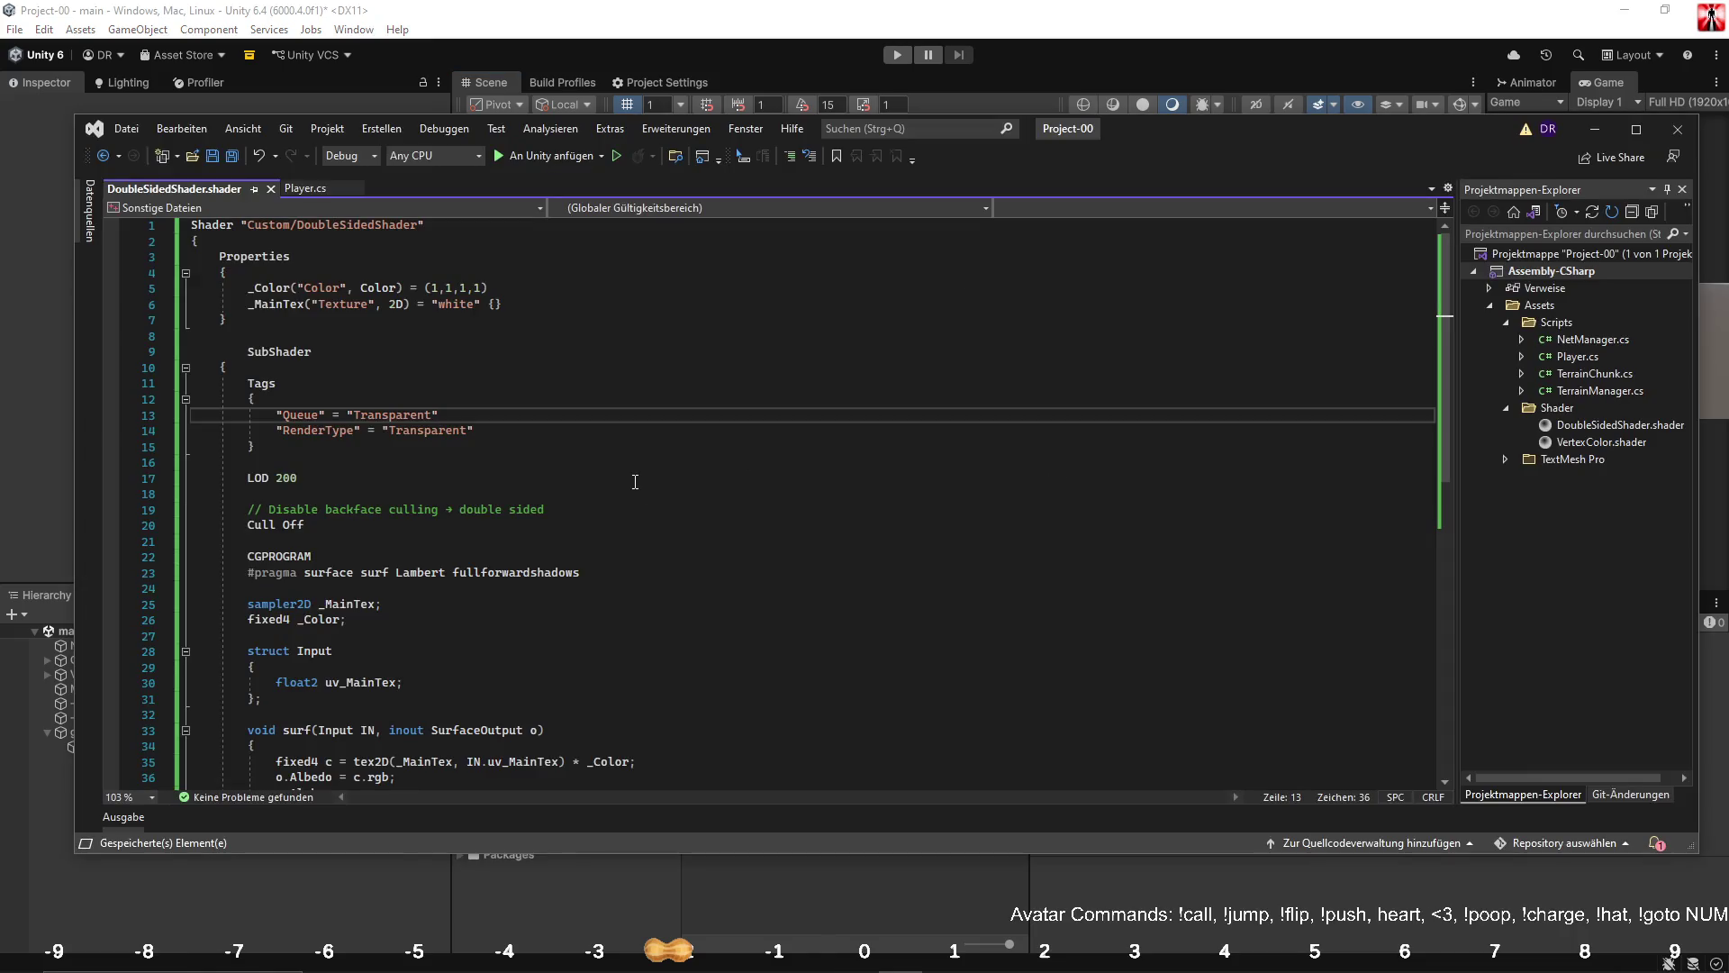
scroll(491, 472, "down", 5)
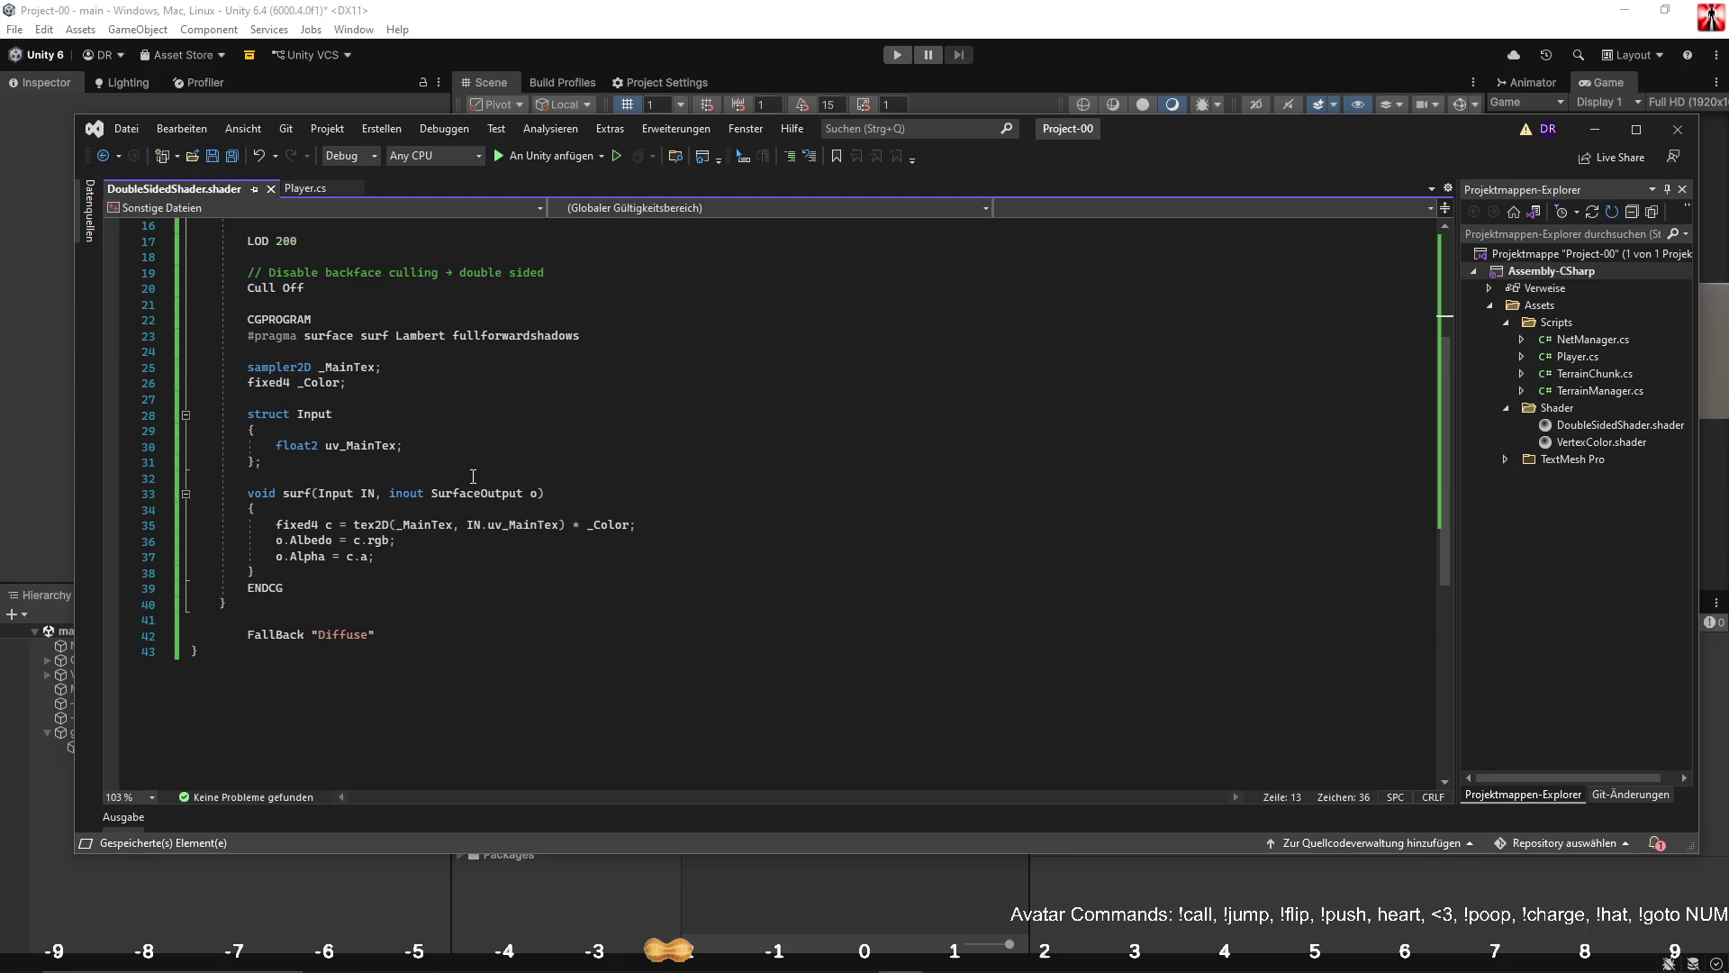
left_click_drag(347, 564, 367, 564)
scroll(238, 533, "up", 3)
left_click(425, 547)
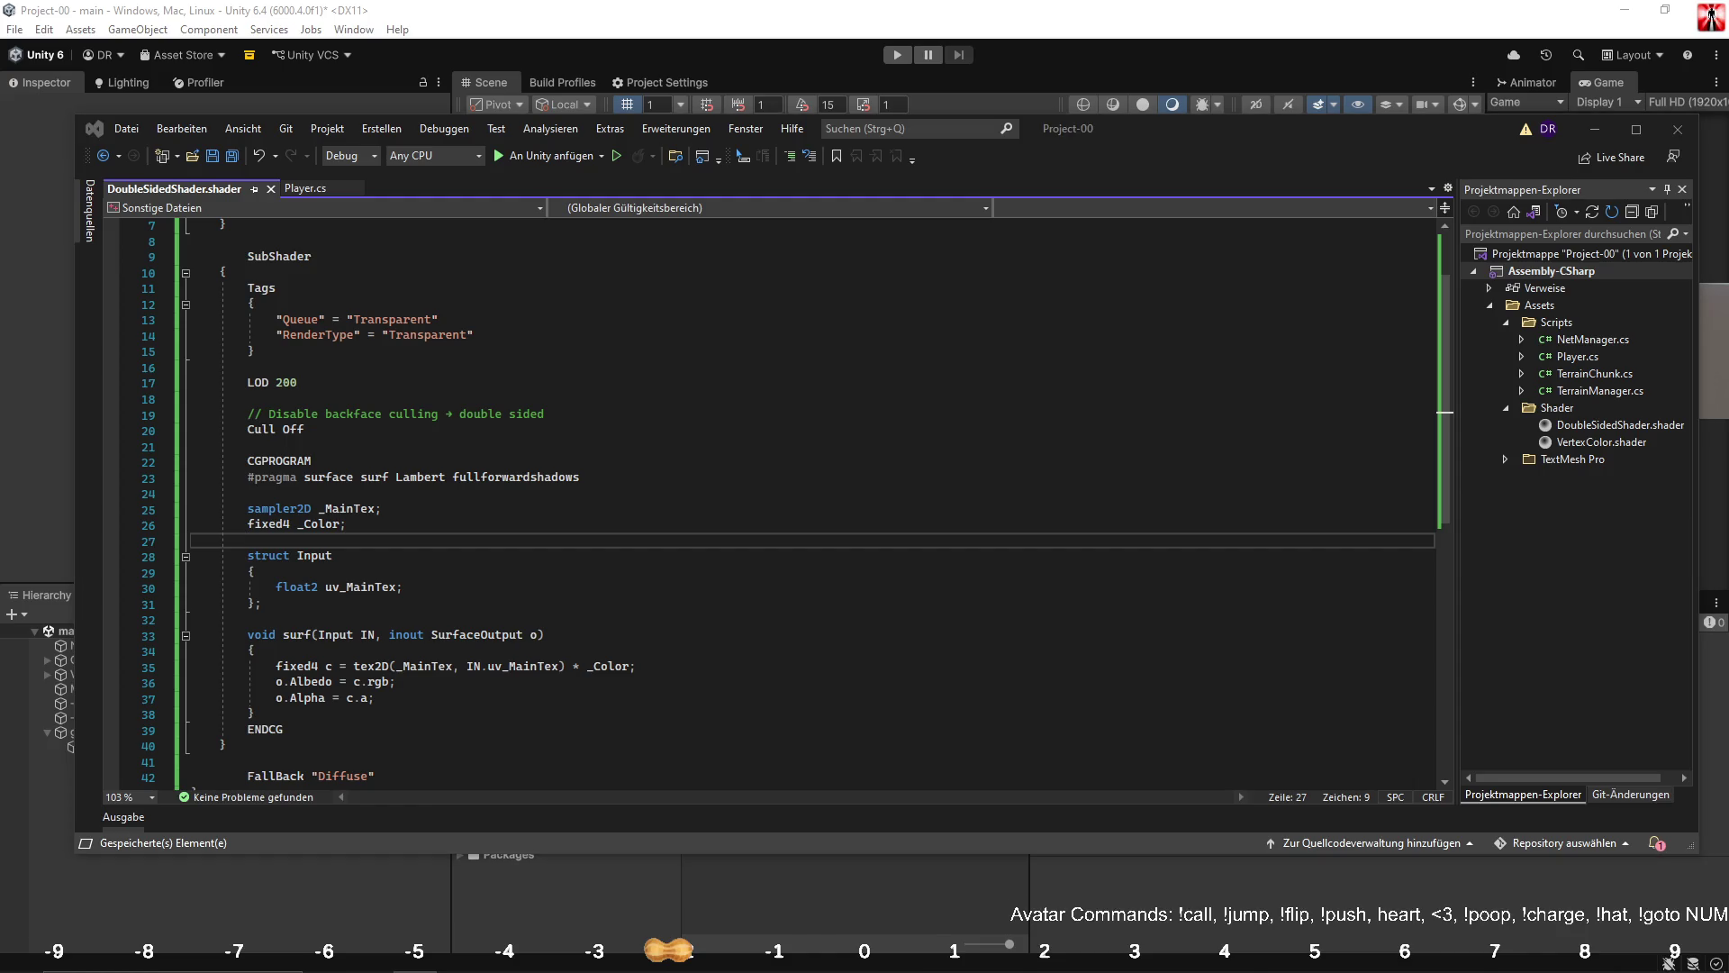
left_click(392, 429)
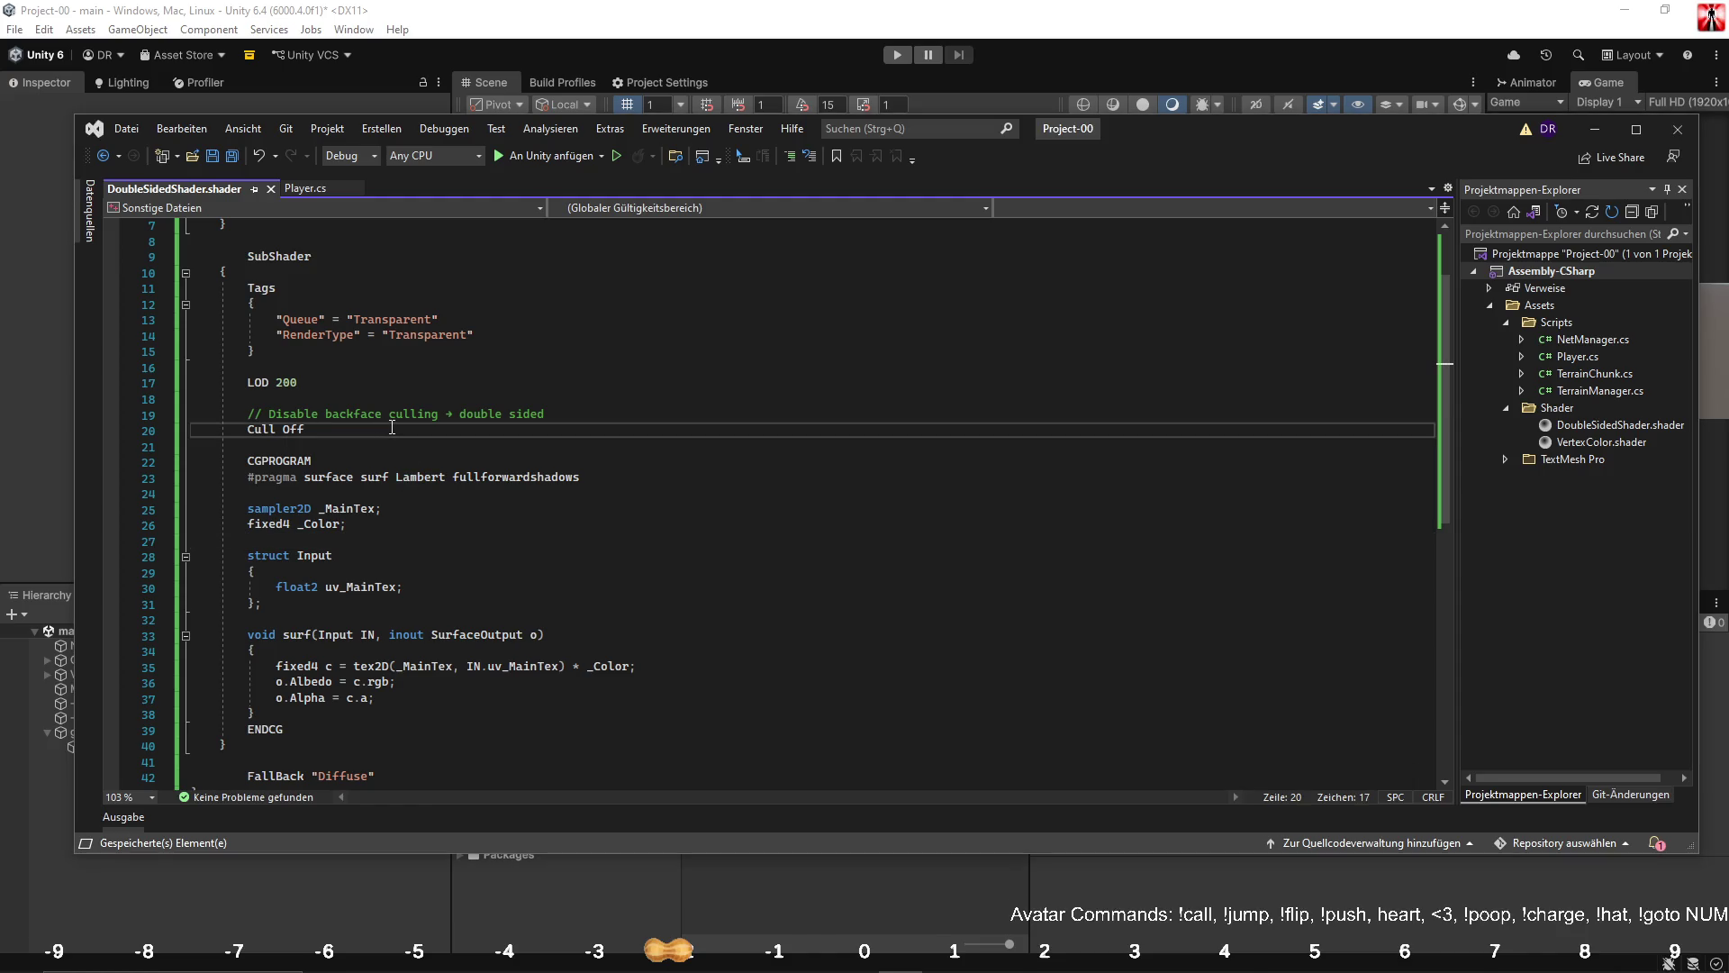
key("Return")
type("Blend SrcAlpha OneMinusSrcAlpha ZWrite Off")
key("ctrl+s")
key("alt+Tab")
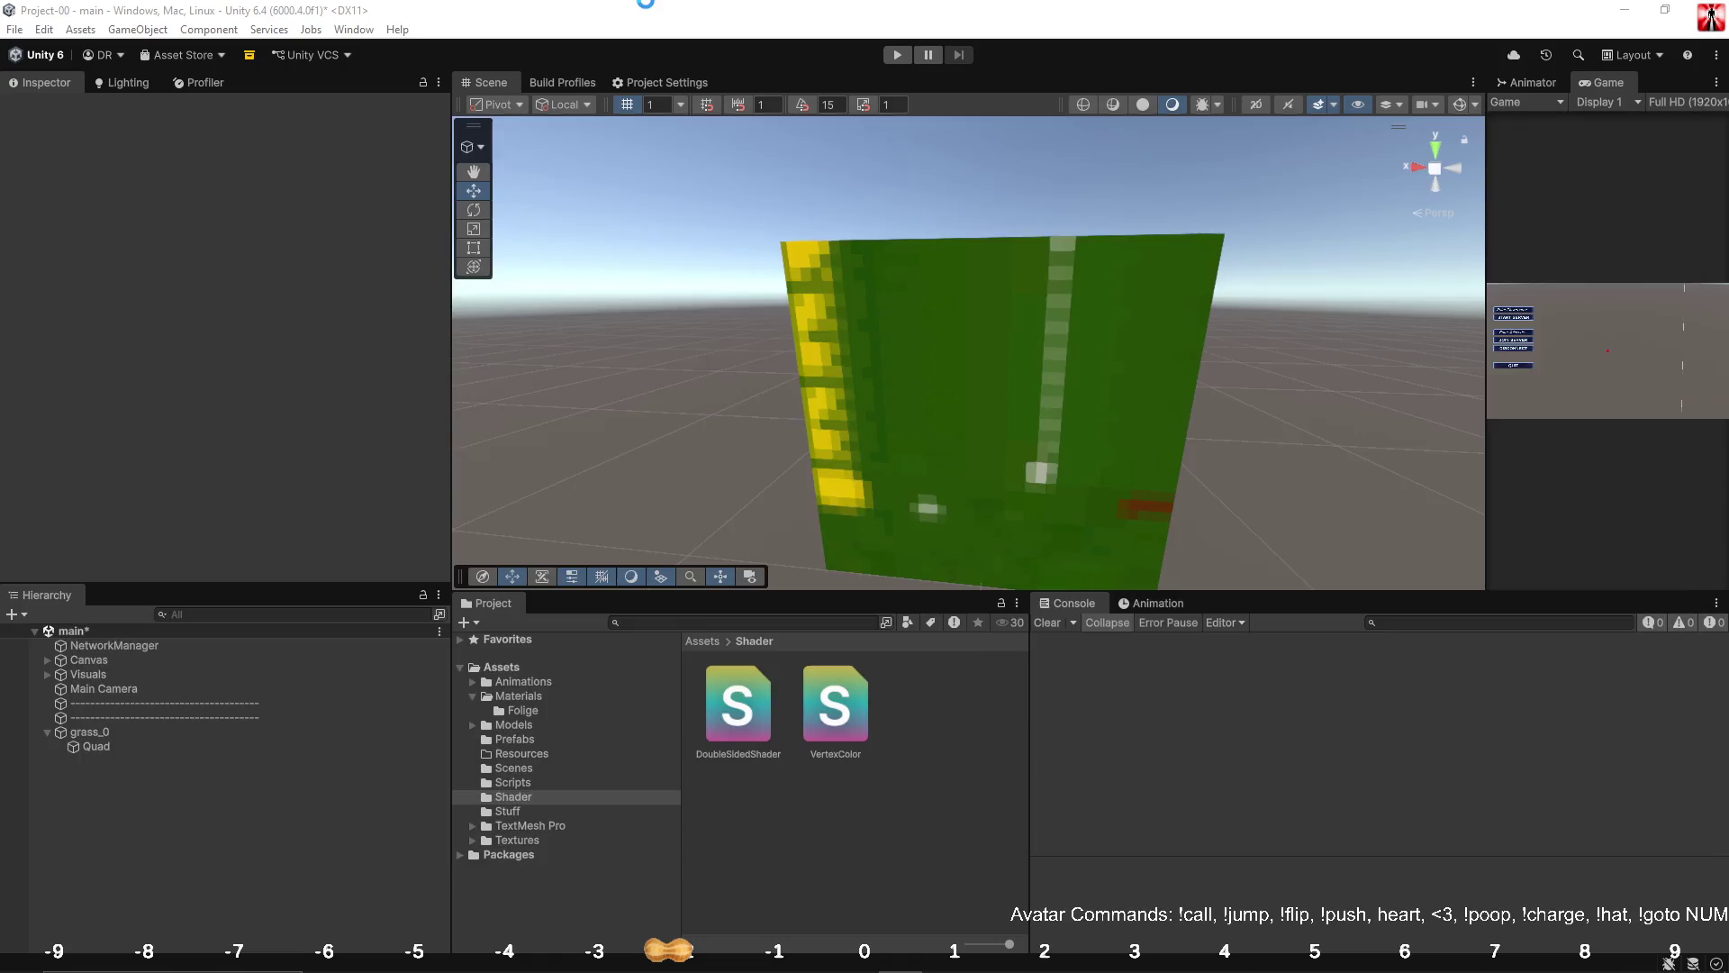
mouse_move(824, 238)
left_mouse_down()
mouse_move(694, 239)
mouse_move(977, 255)
mouse_move(894, 256)
left_mouse_up()
key("alt+Tab")
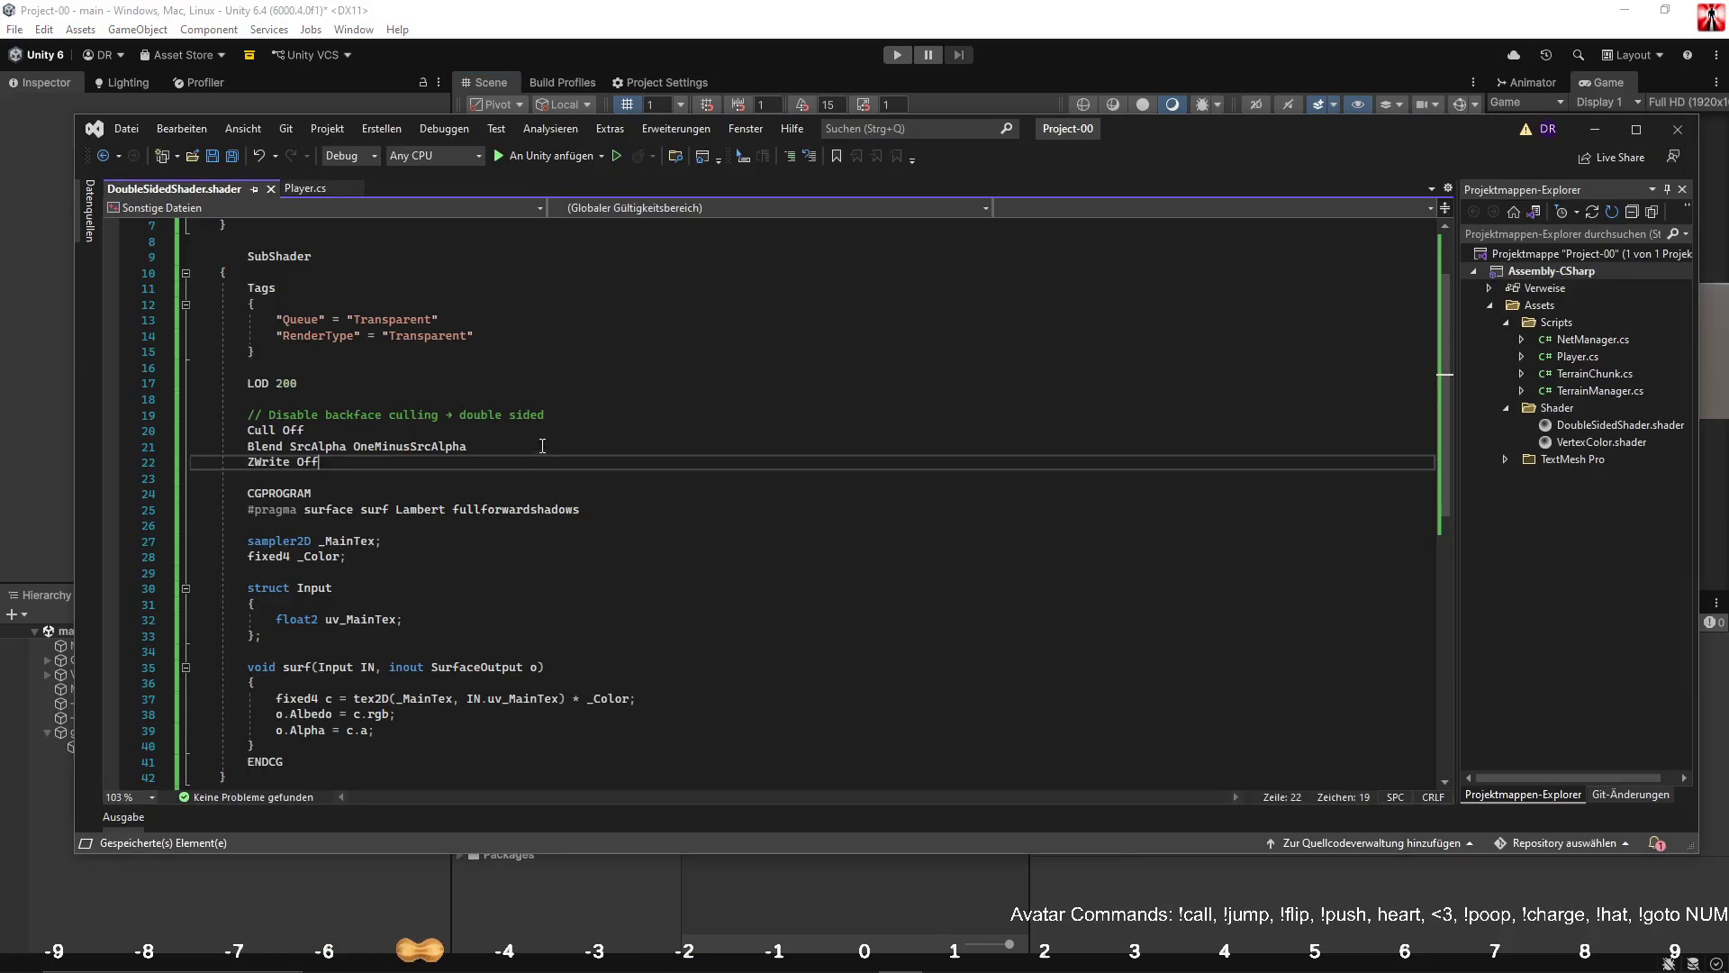
key("shift+Home")
key("shift+Home")
key("Delete")
key("Delete")
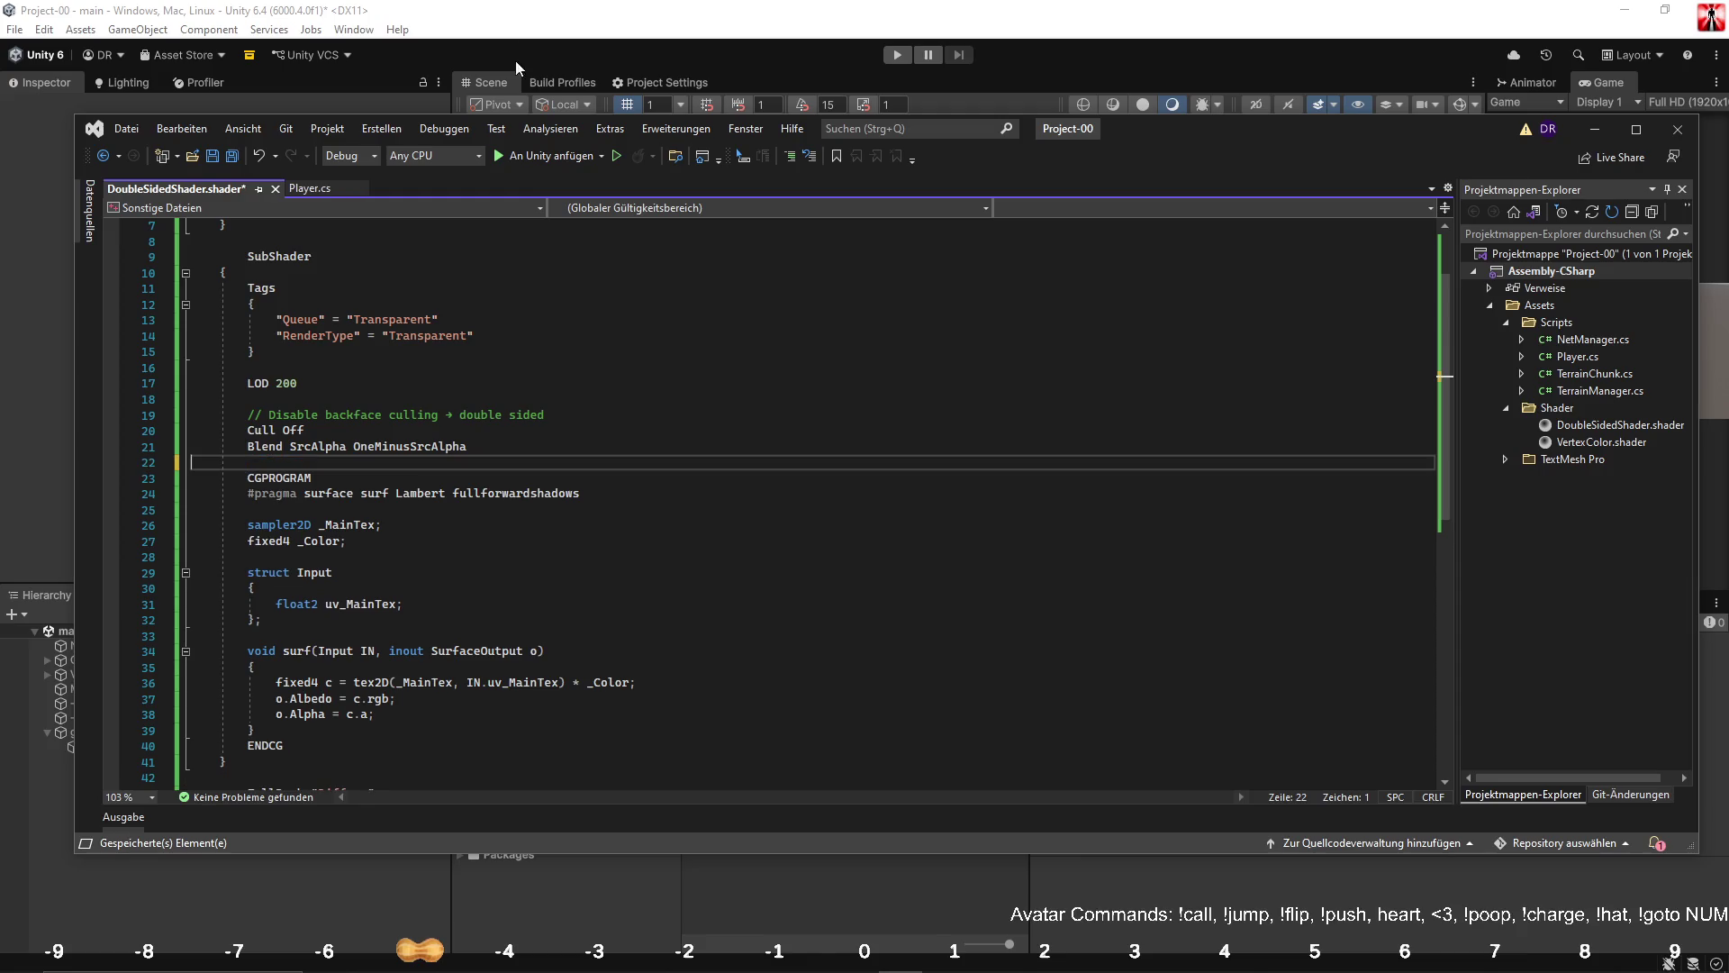
left_click(641, 8)
left_click_drag(769, 235, 578, 218)
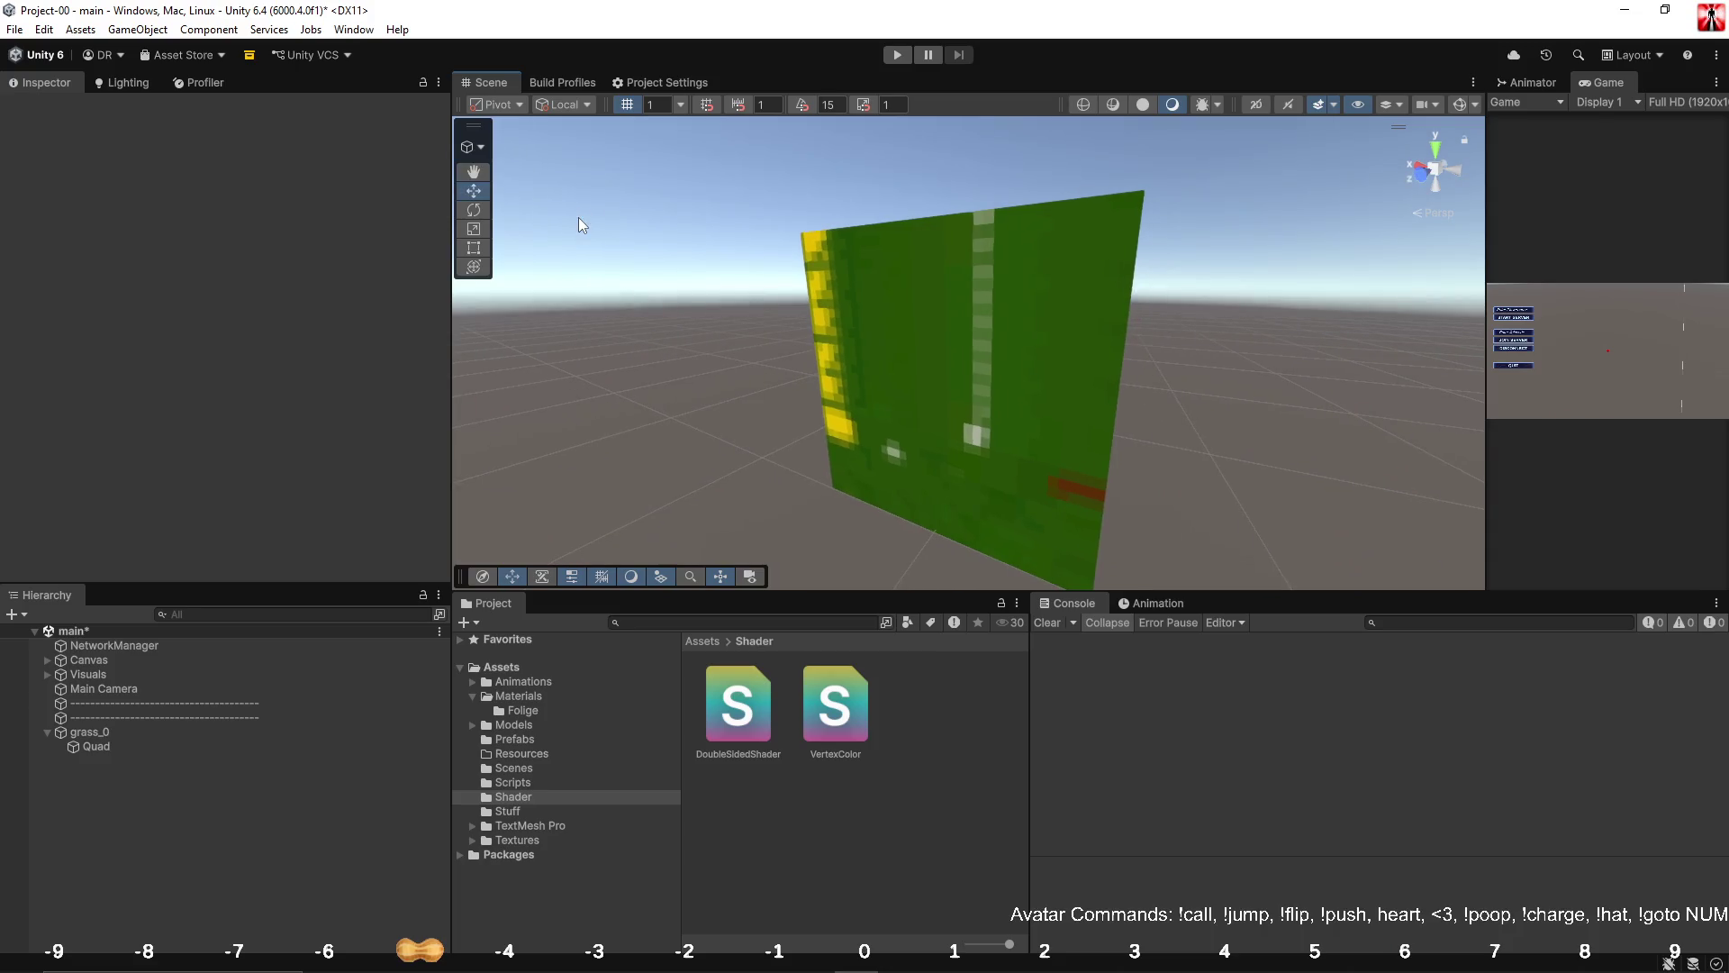
key("alt+Tab")
left_click(176, 447)
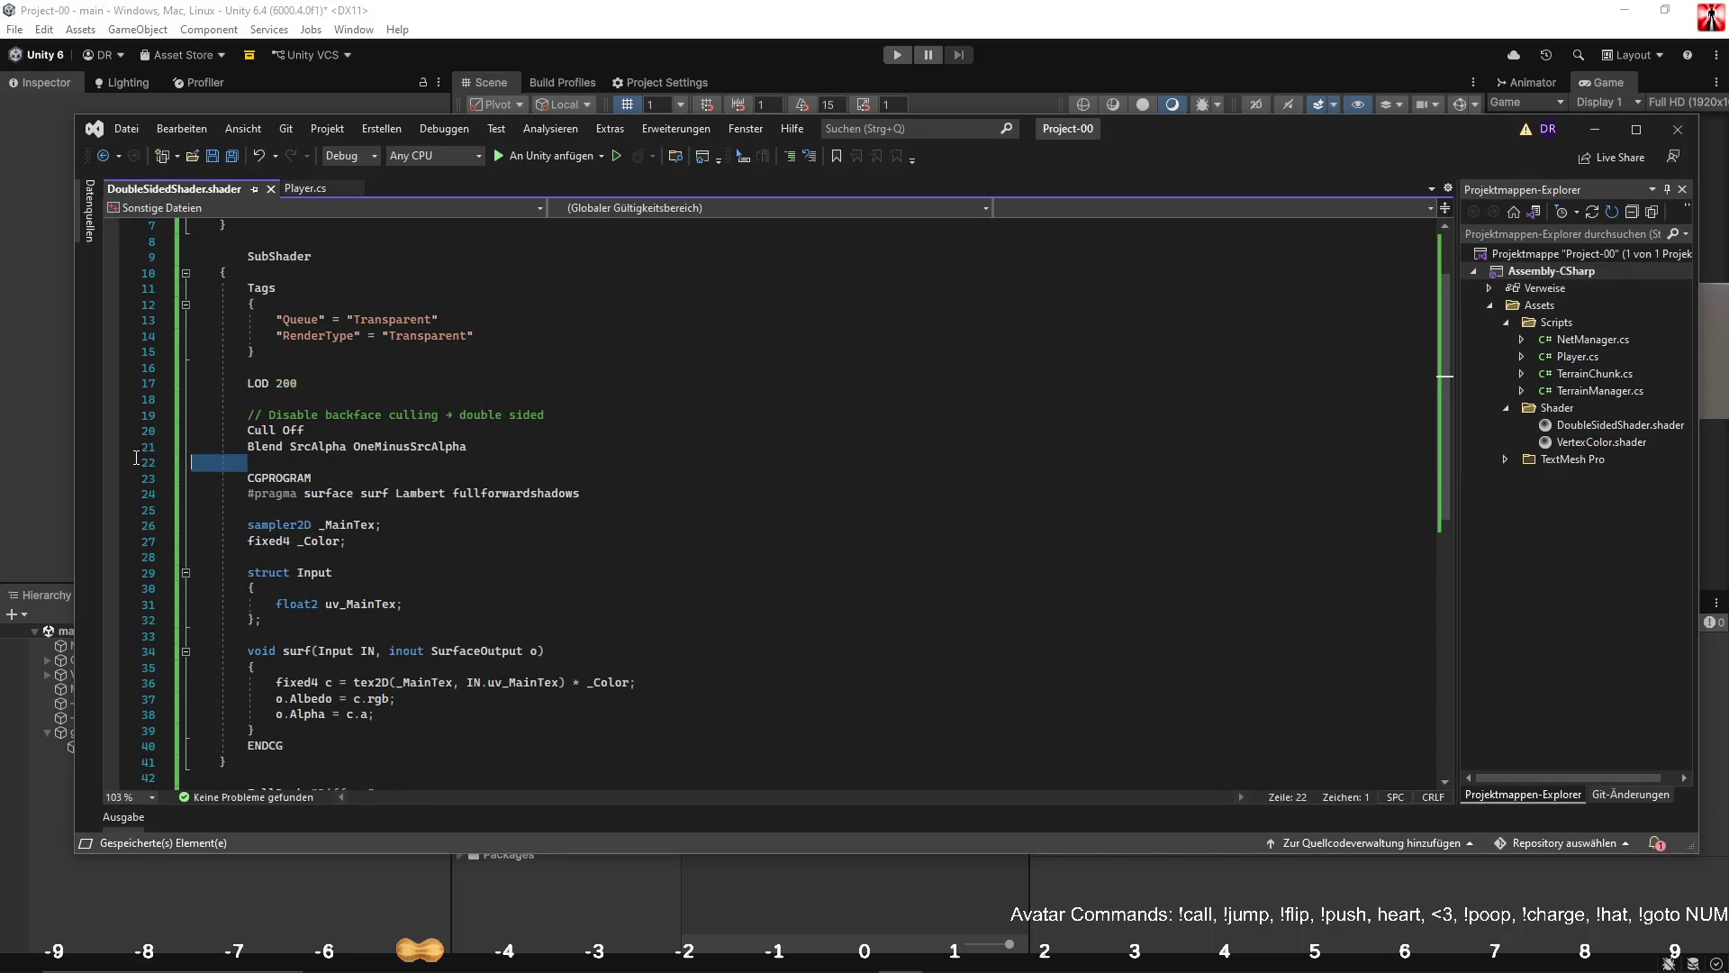
key("Delete")
key("ctrl+s")
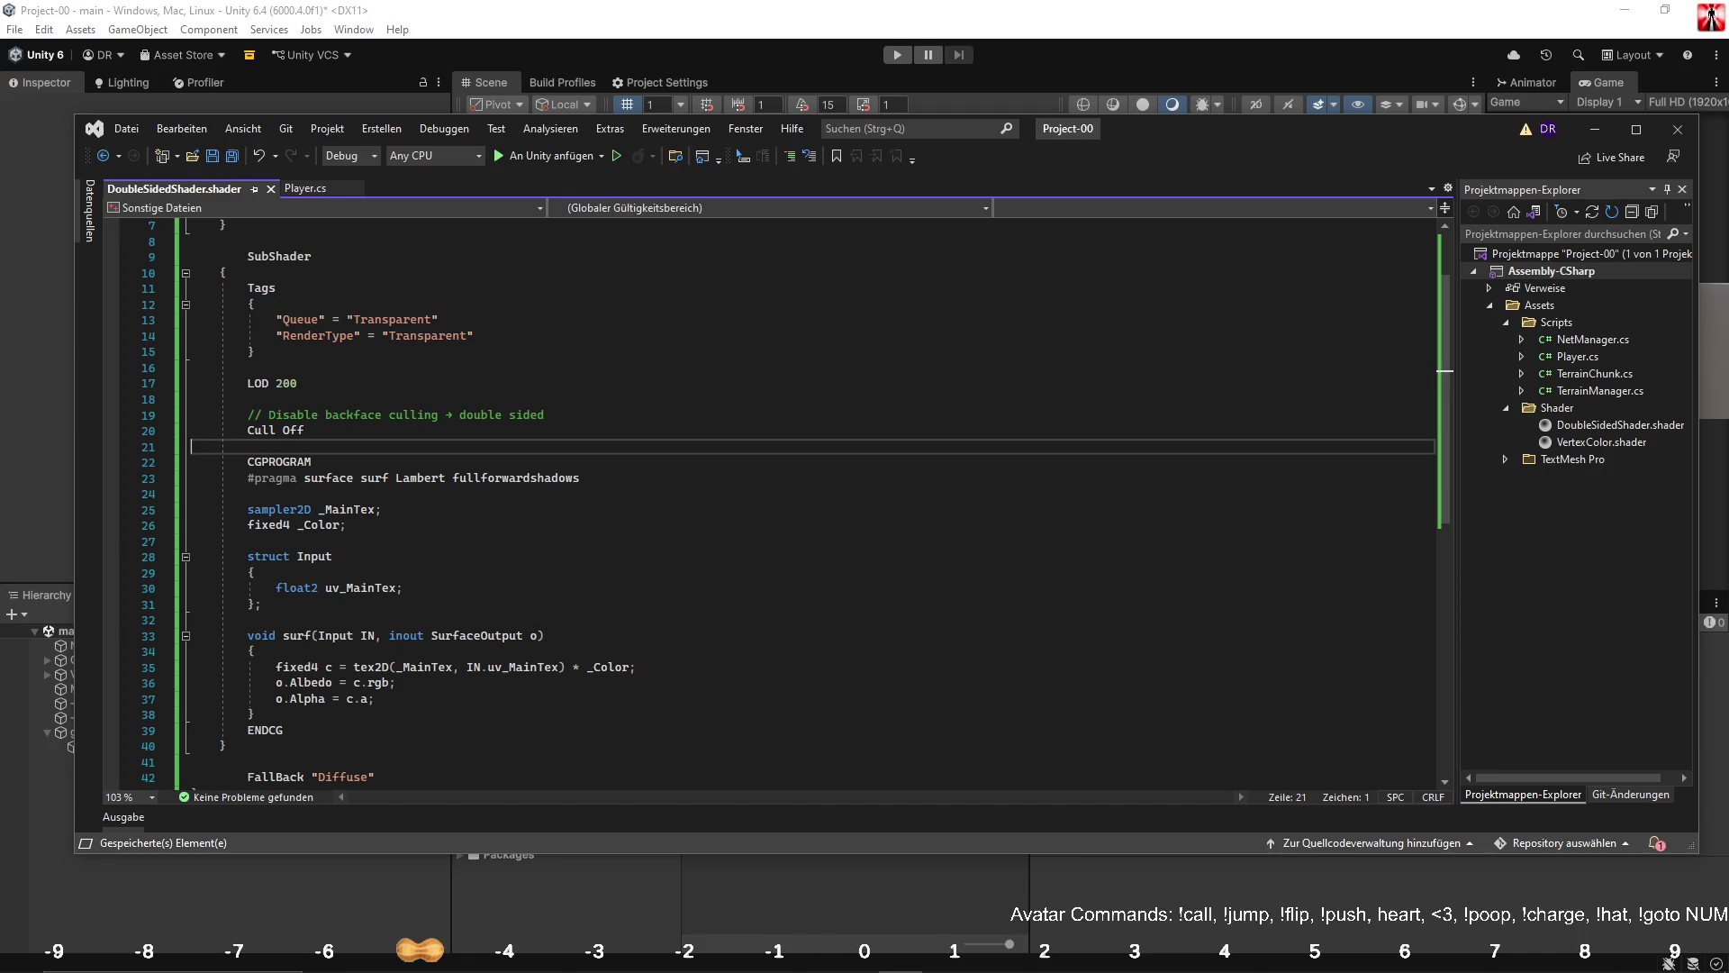
scroll(433, 625, "down", 2)
Add an if( c.a < 0.1) { block after the Albedo assignment.
left_click(433, 621)
left_click(415, 592)
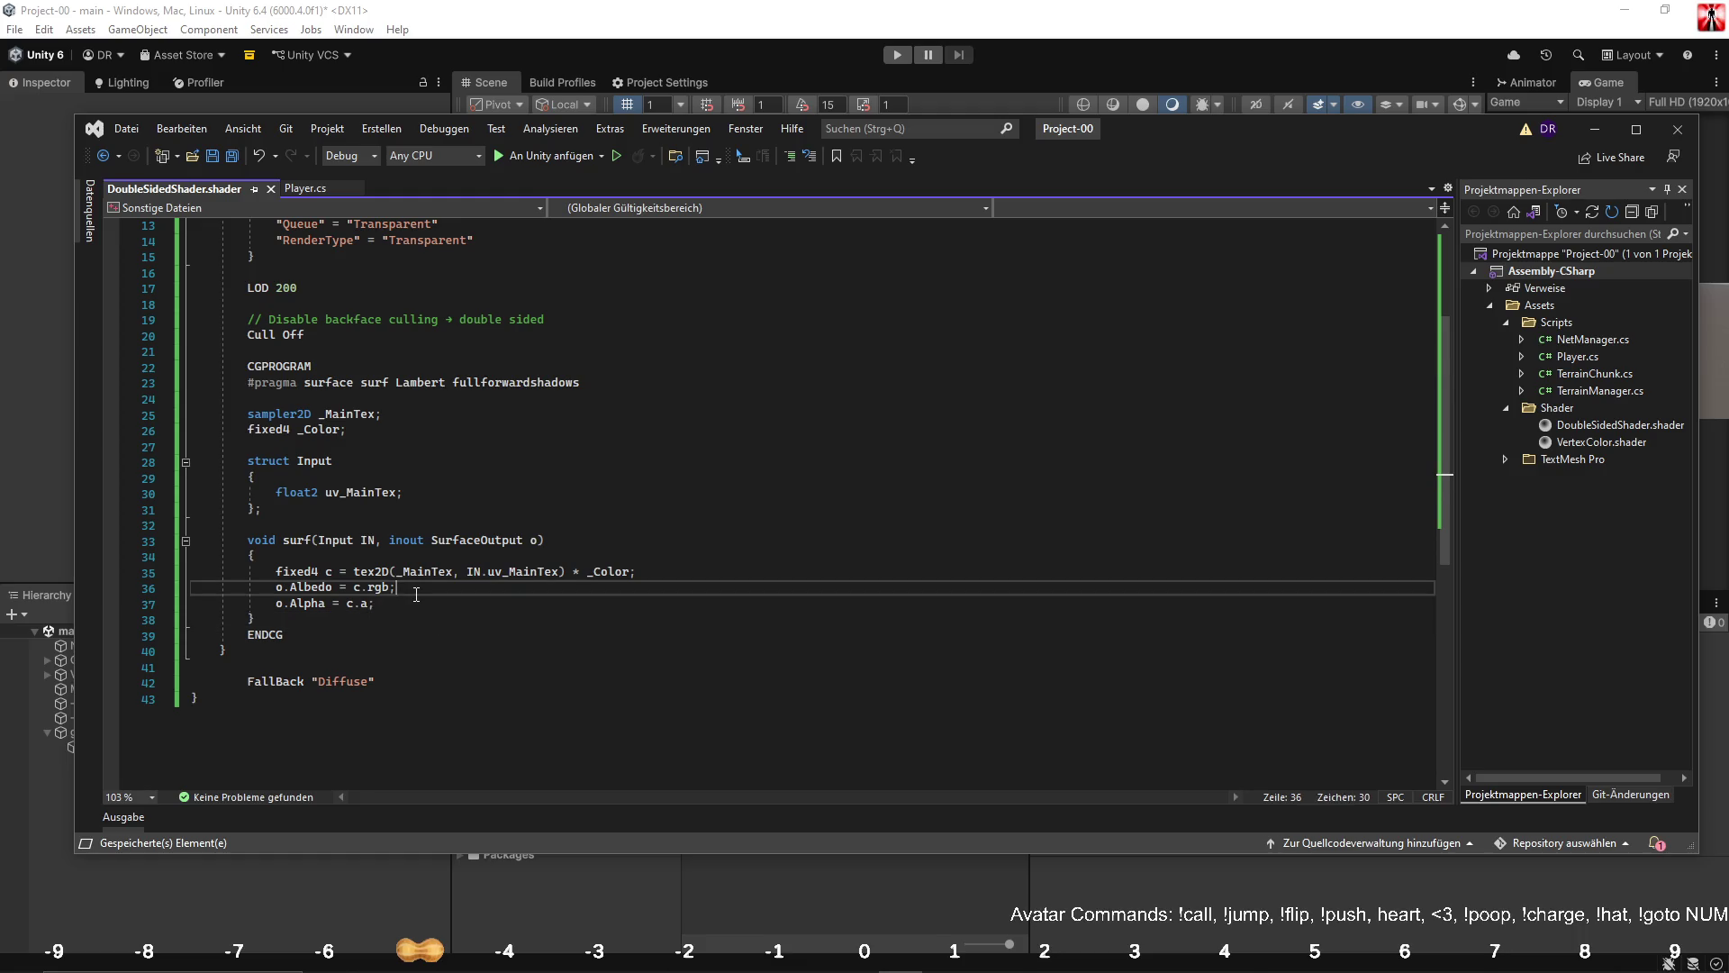
key("Return")
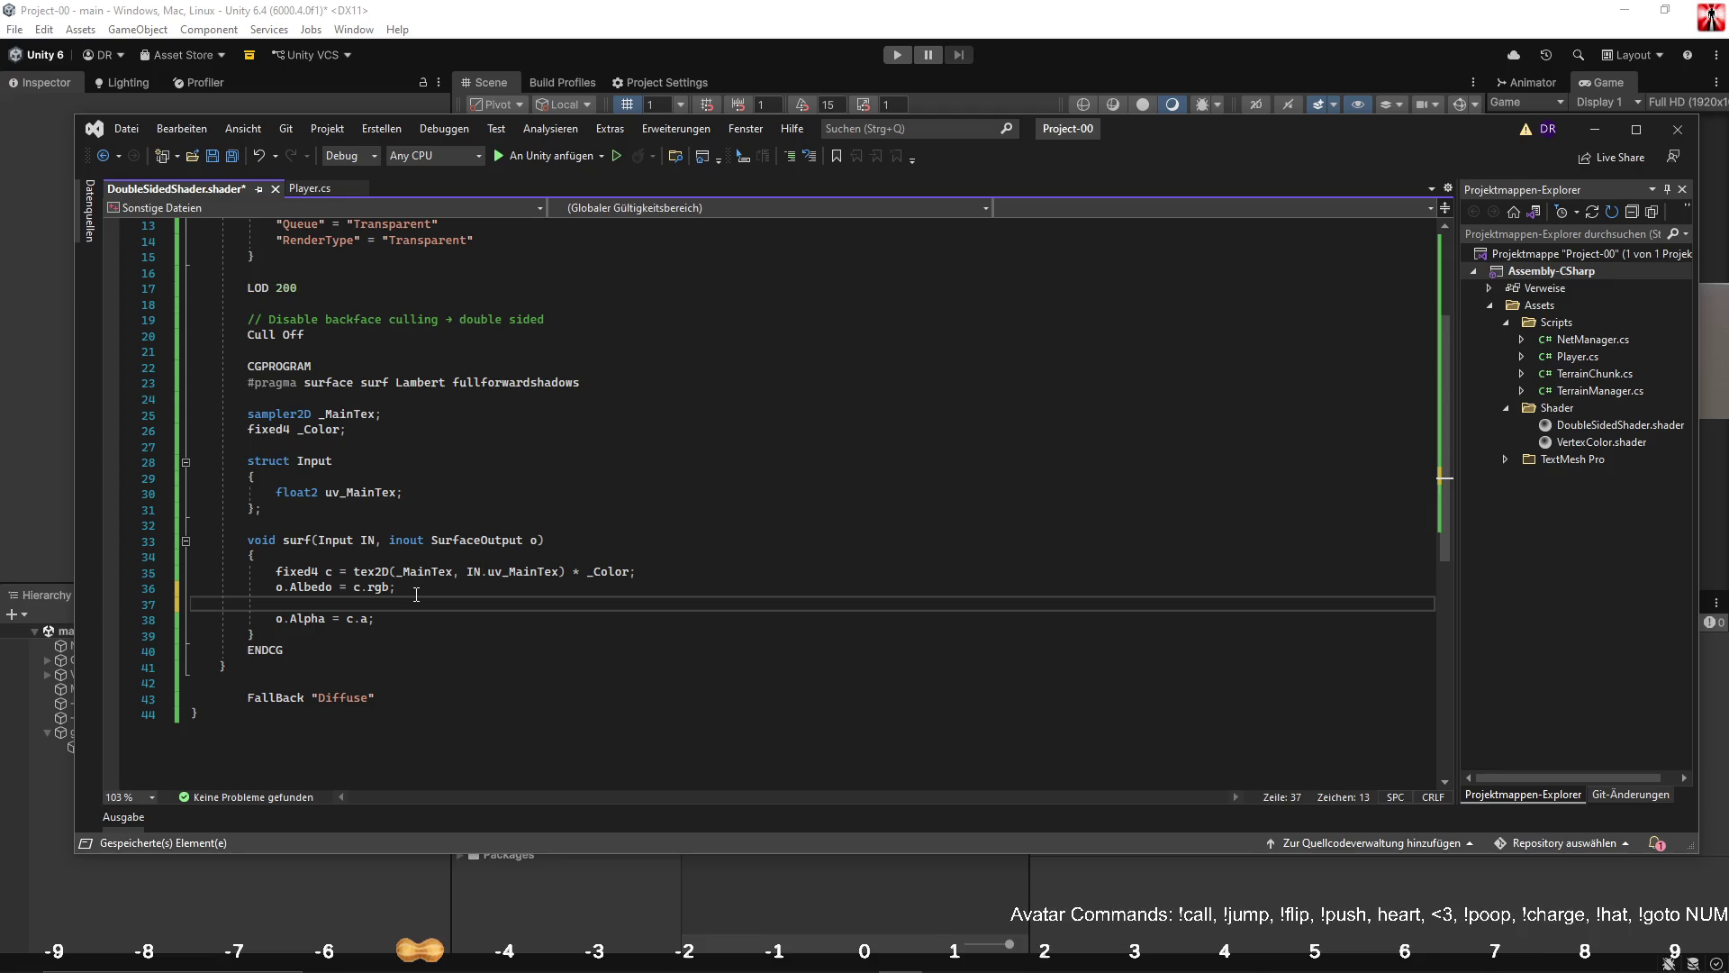
type("if")
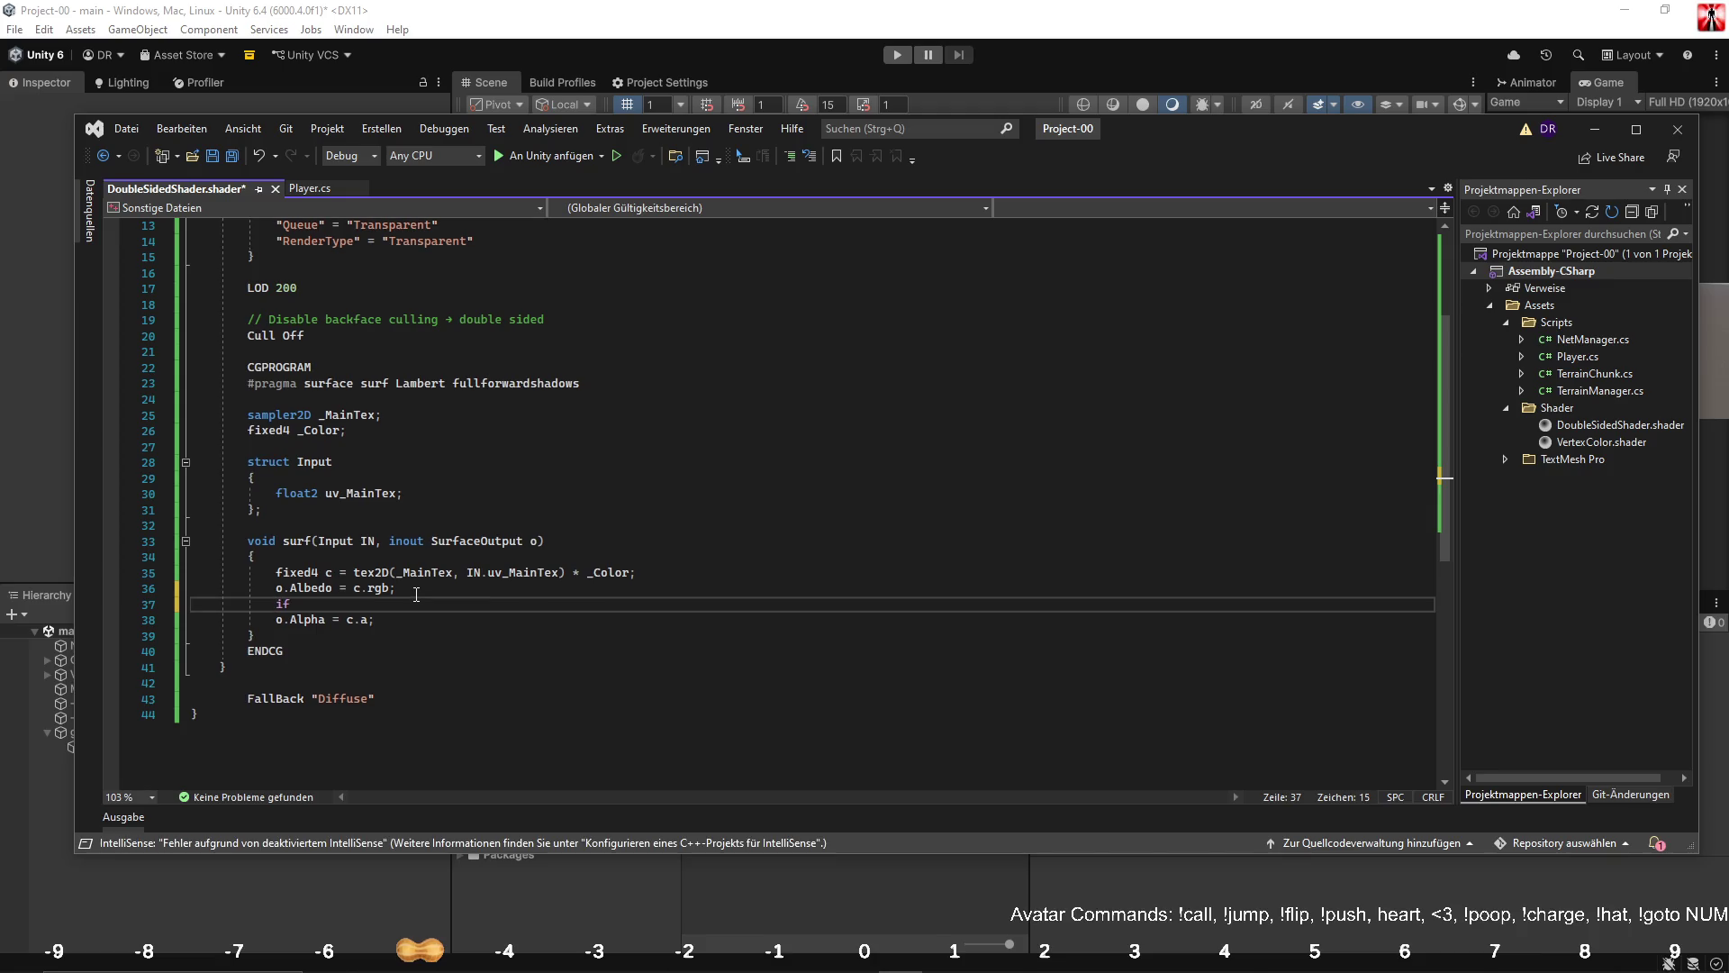
type("( c.a < 0.")
type("1")
key("End")
type("{")
key("Return")
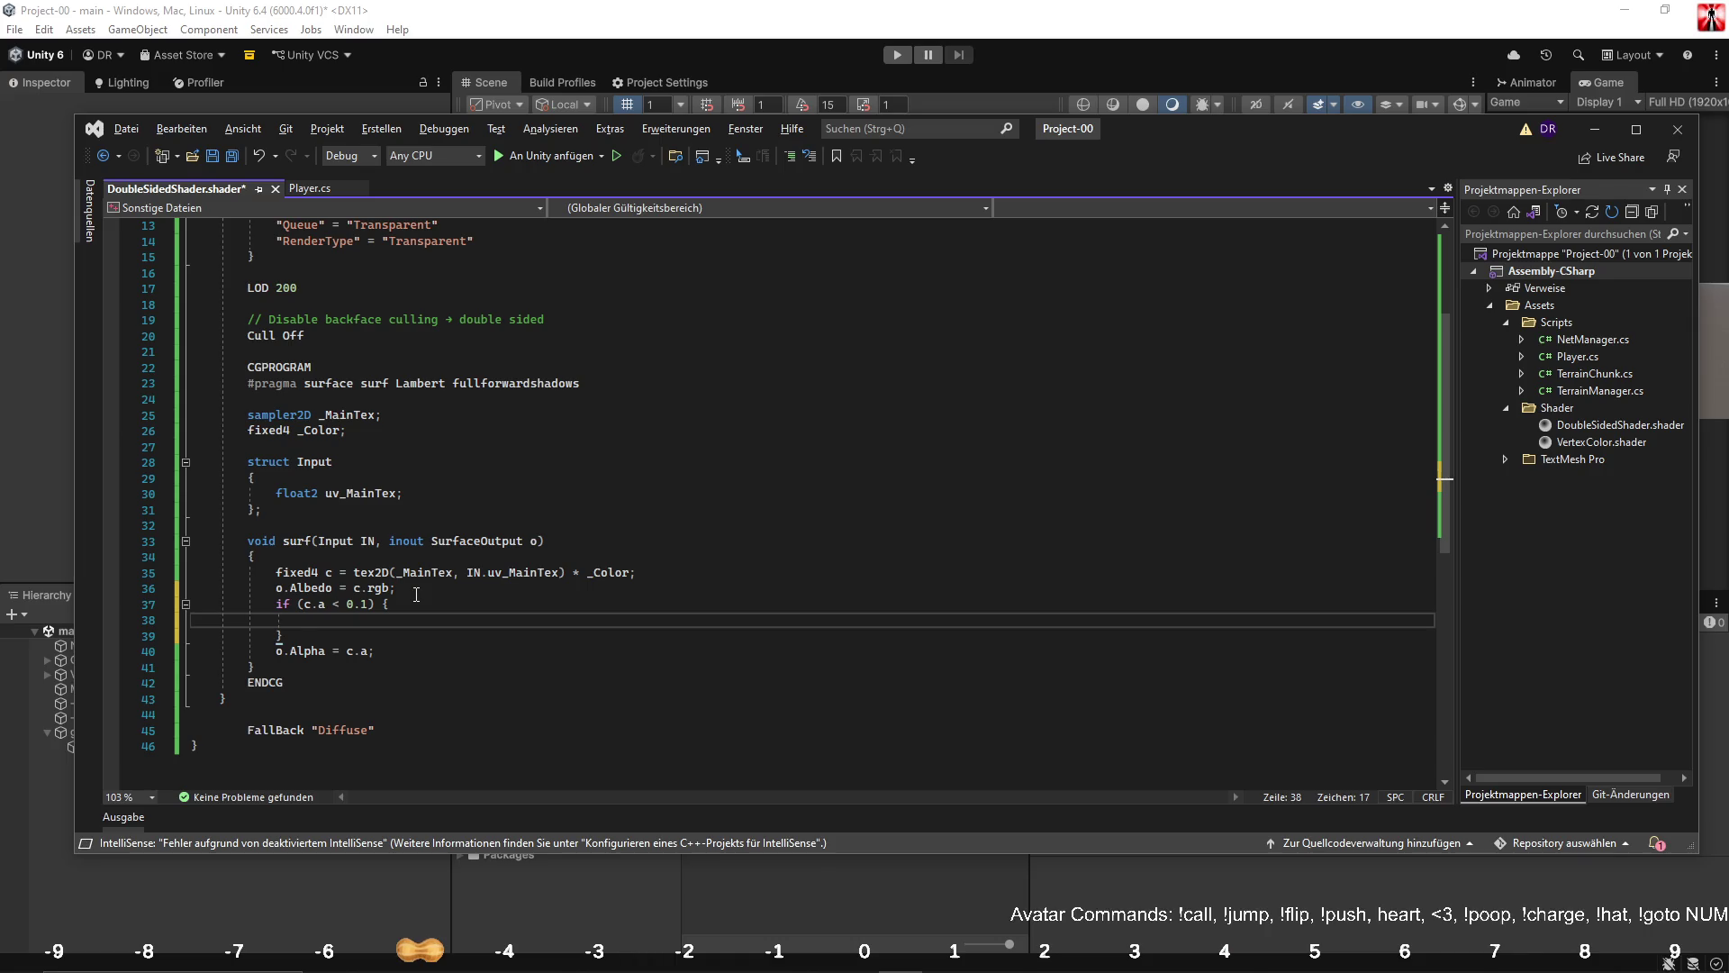
Copy the alpha assignment into the if block and set it to o.Alpha = 0.
left_click_drag(275, 650, 374, 650)
key("ctrl+c")
left_click(378, 621)
key("ctrl+v")
left_click_drag(376, 621, 397, 621)
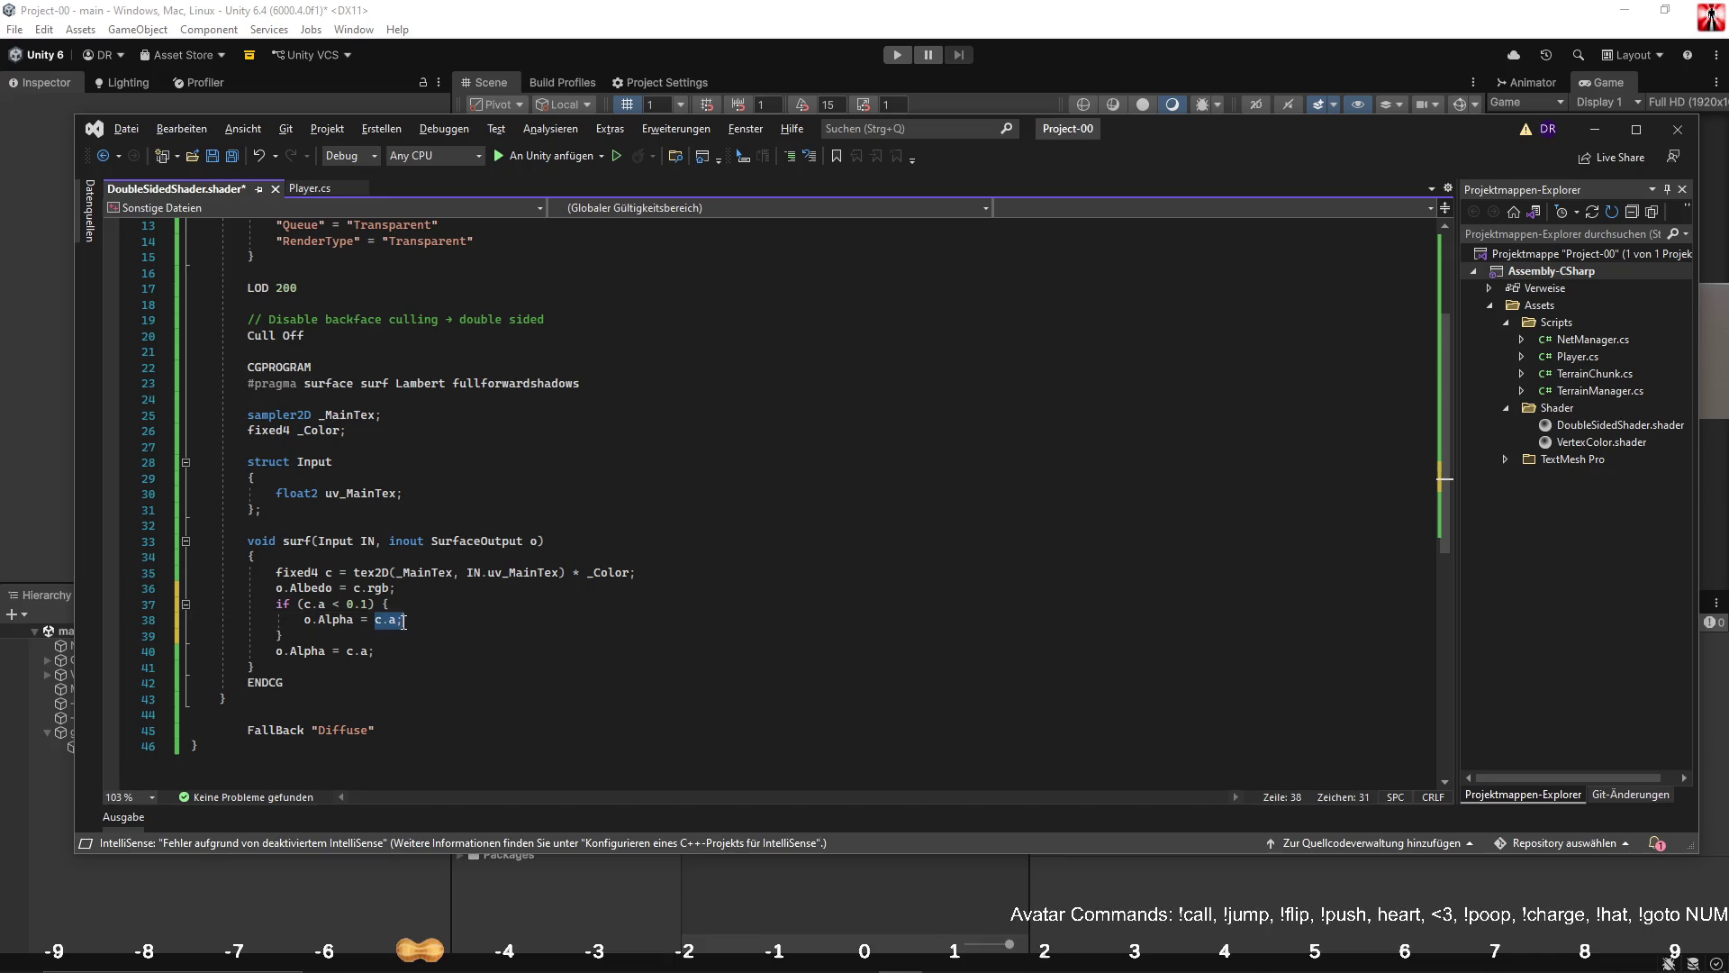
type("0")
Wrap the original o.Alpha = c.a in an else block, remove the leftover line, and save.
left_click(371, 636)
type("else {")
key("Return")
key("Tab")
left_click(531, 701)
key("shift+Home")
key("shift+Home")
key("BackSpace")
key("BackSpace")
left_click(530, 701)
key("ctrl+s")
Raise the alpha threshold from 0.1 to 0.4 and save.
left_click(778, 8)
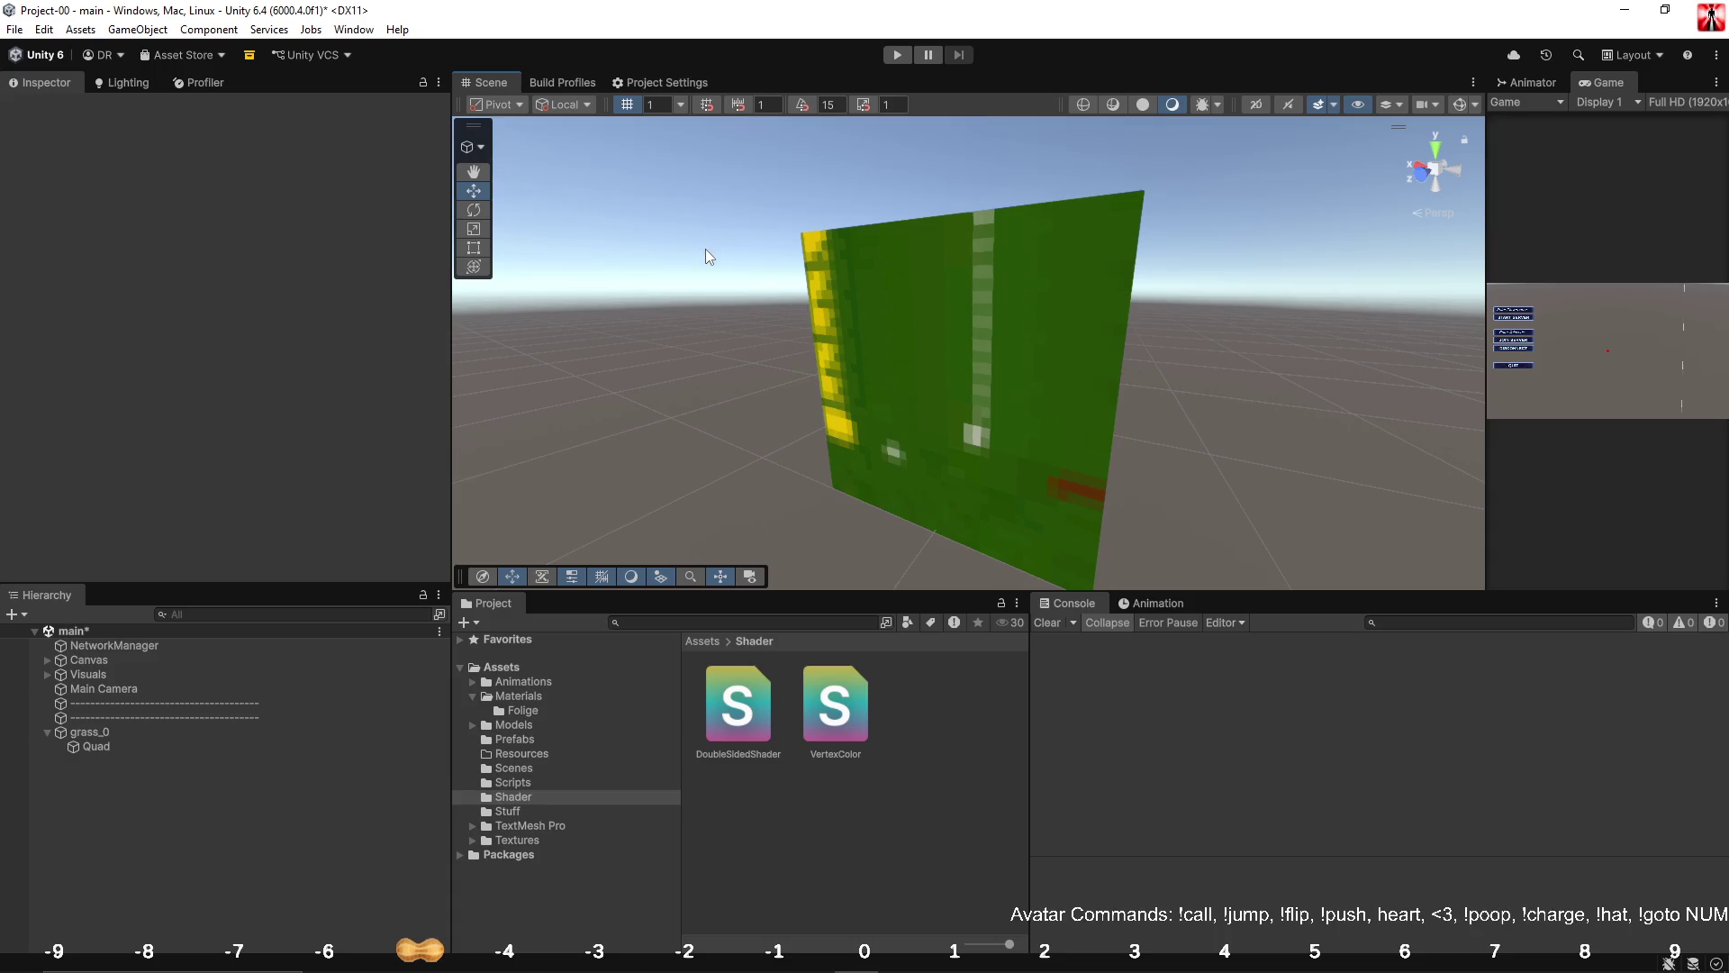
key("alt+Tab")
left_click(357, 604)
double_click(366, 605)
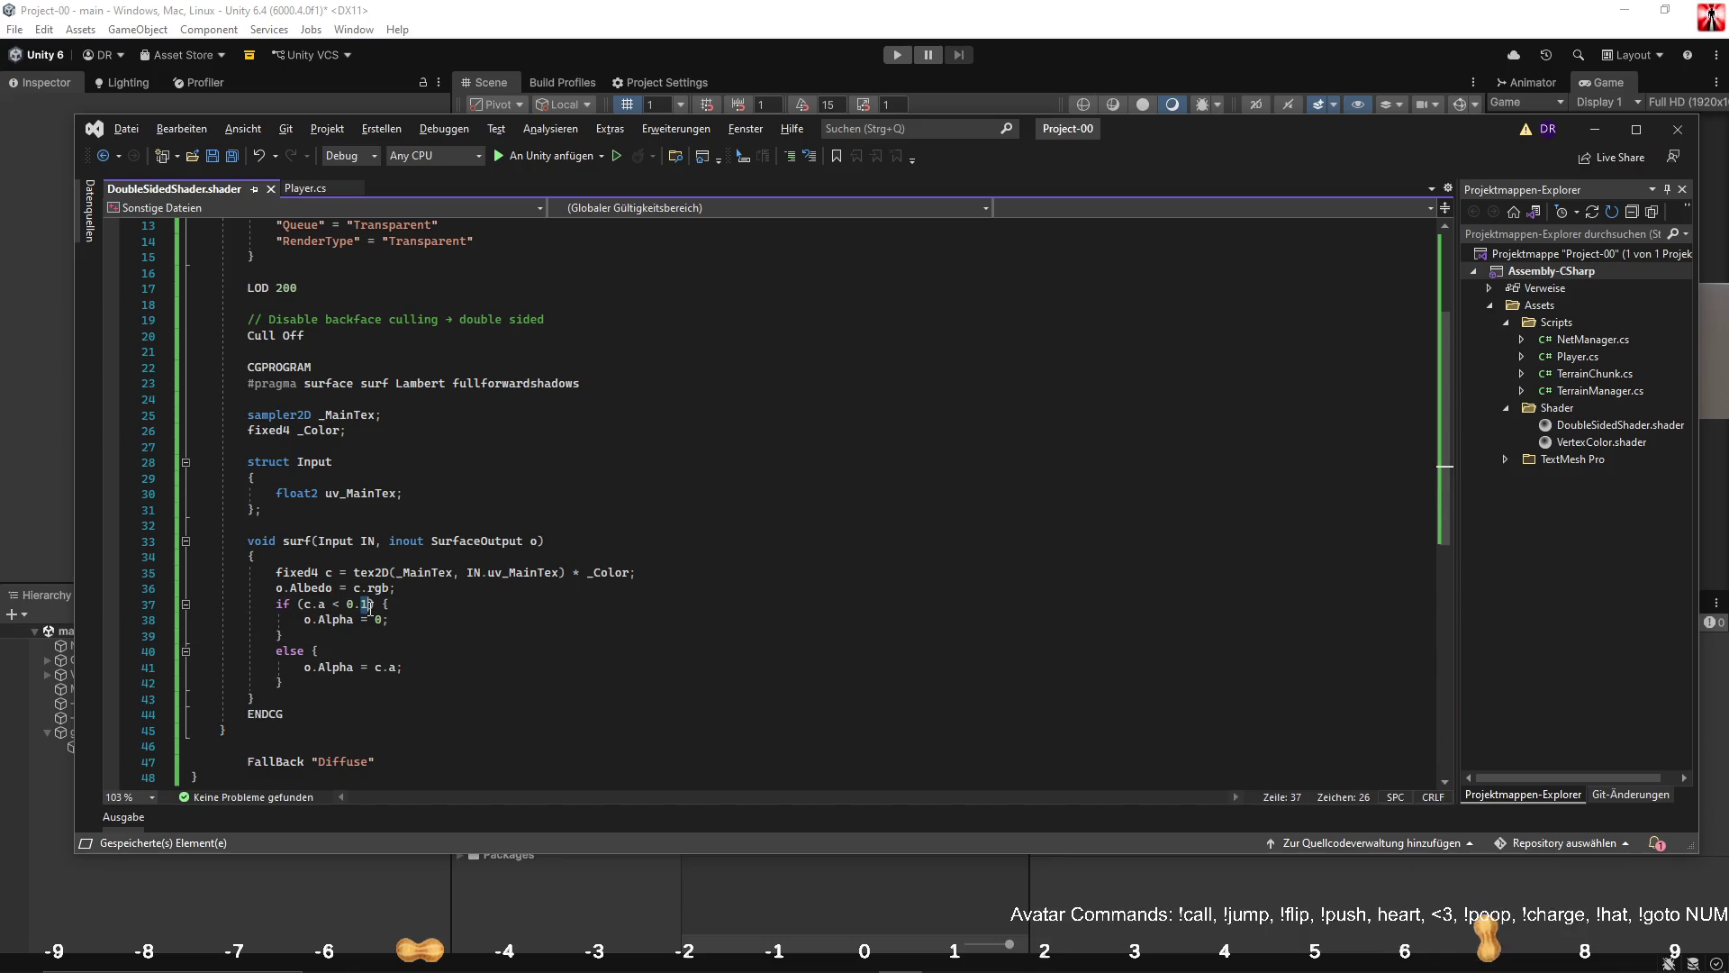
type("4")
key("ctrl+s")
Check the grass quad in Unity's Scene view with the 0.4 threshold.
mouse_move(1210, 135)
left_mouse_down()
mouse_move(1234, 490)
mouse_move(1245, 444)
left_mouse_up()
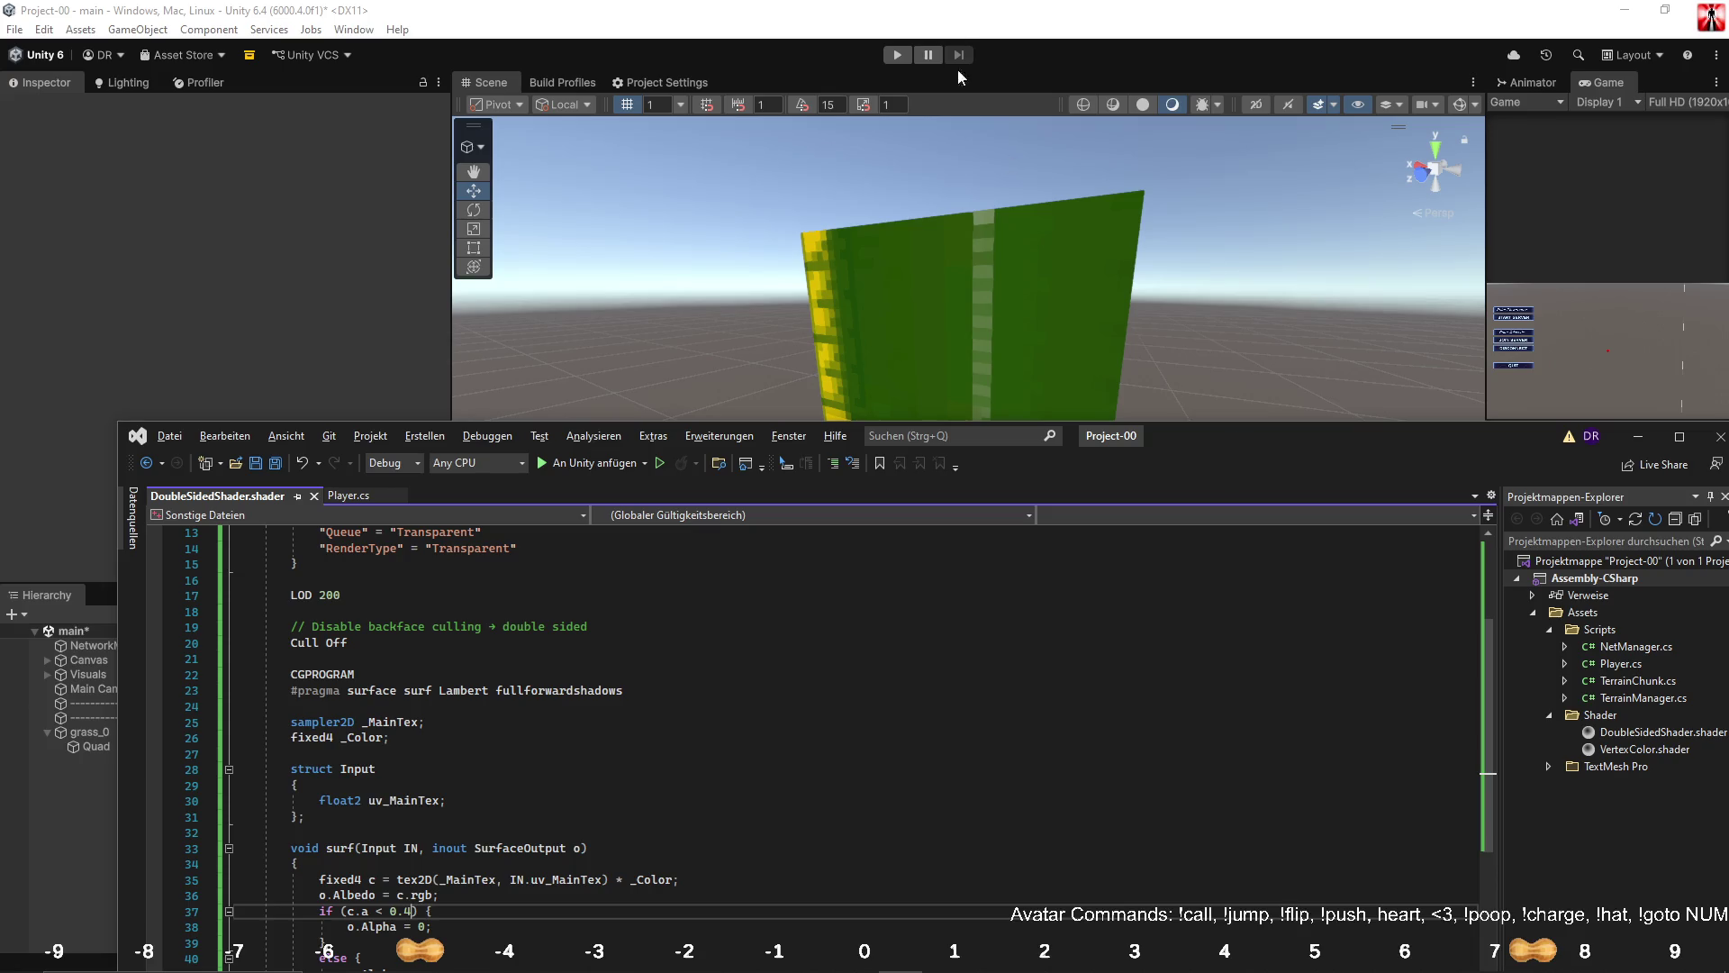
left_click(999, 49)
mouse_move(867, 248)
left_mouse_down()
mouse_move(1420, 262)
mouse_move(925, 222)
mouse_move(1007, 226)
left_mouse_up()
key("alt+Tab")
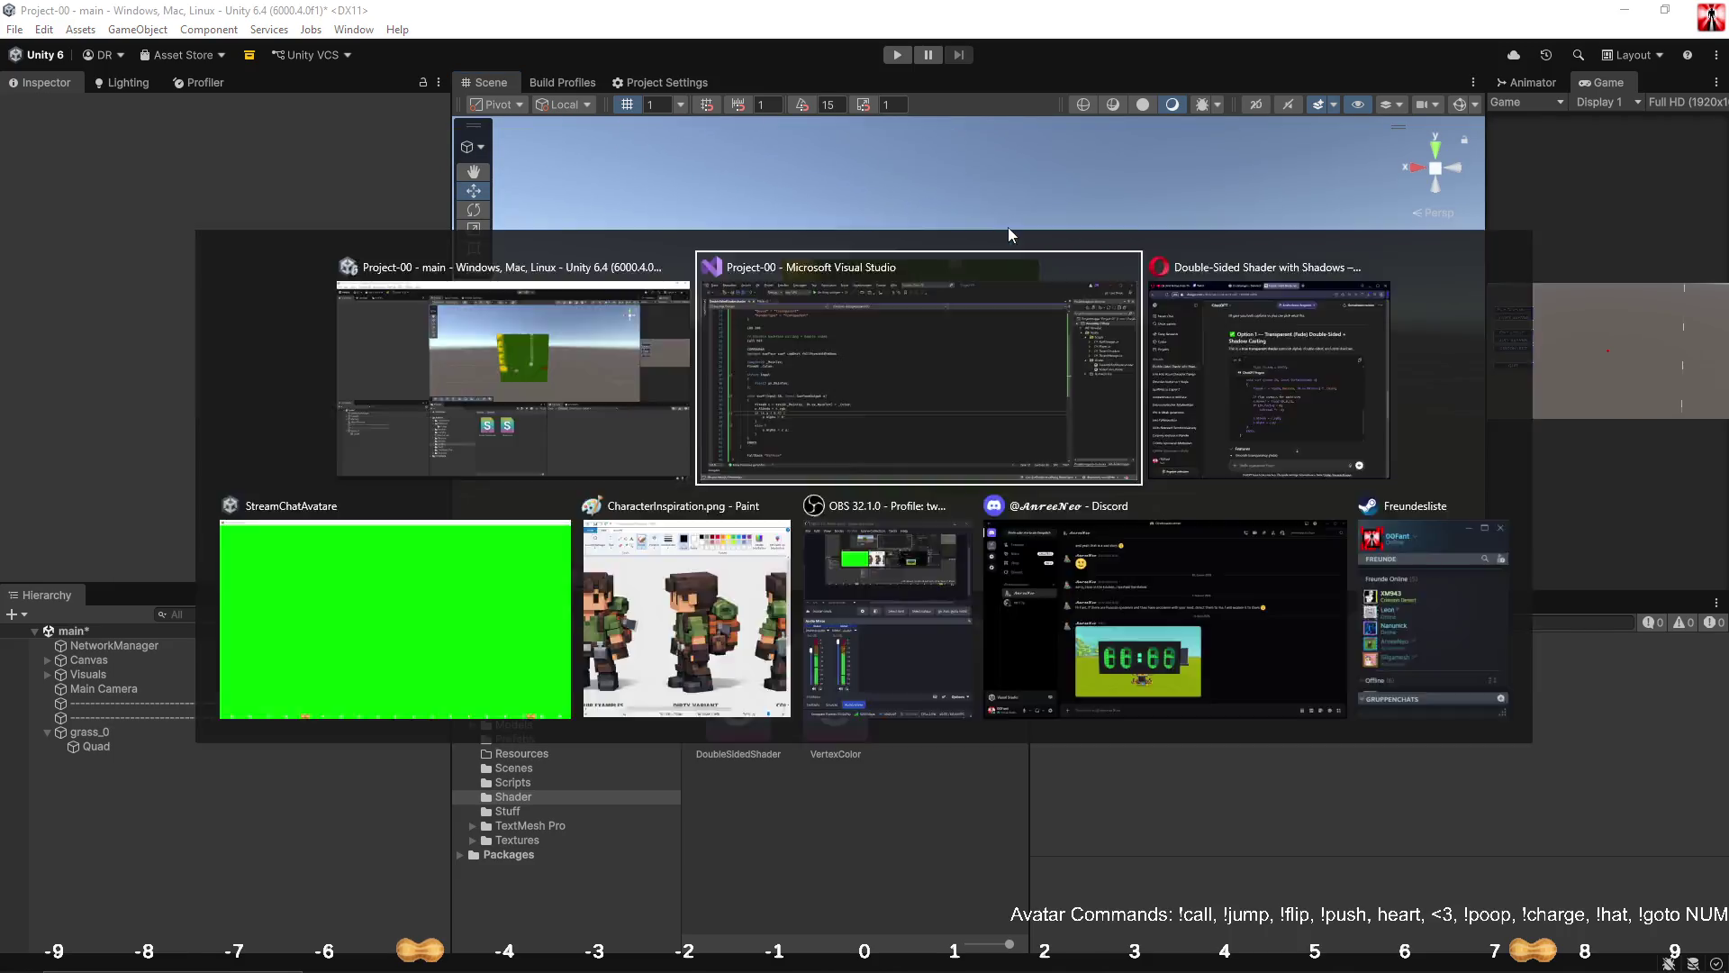
left_click_drag(1243, 487, 1219, 198)
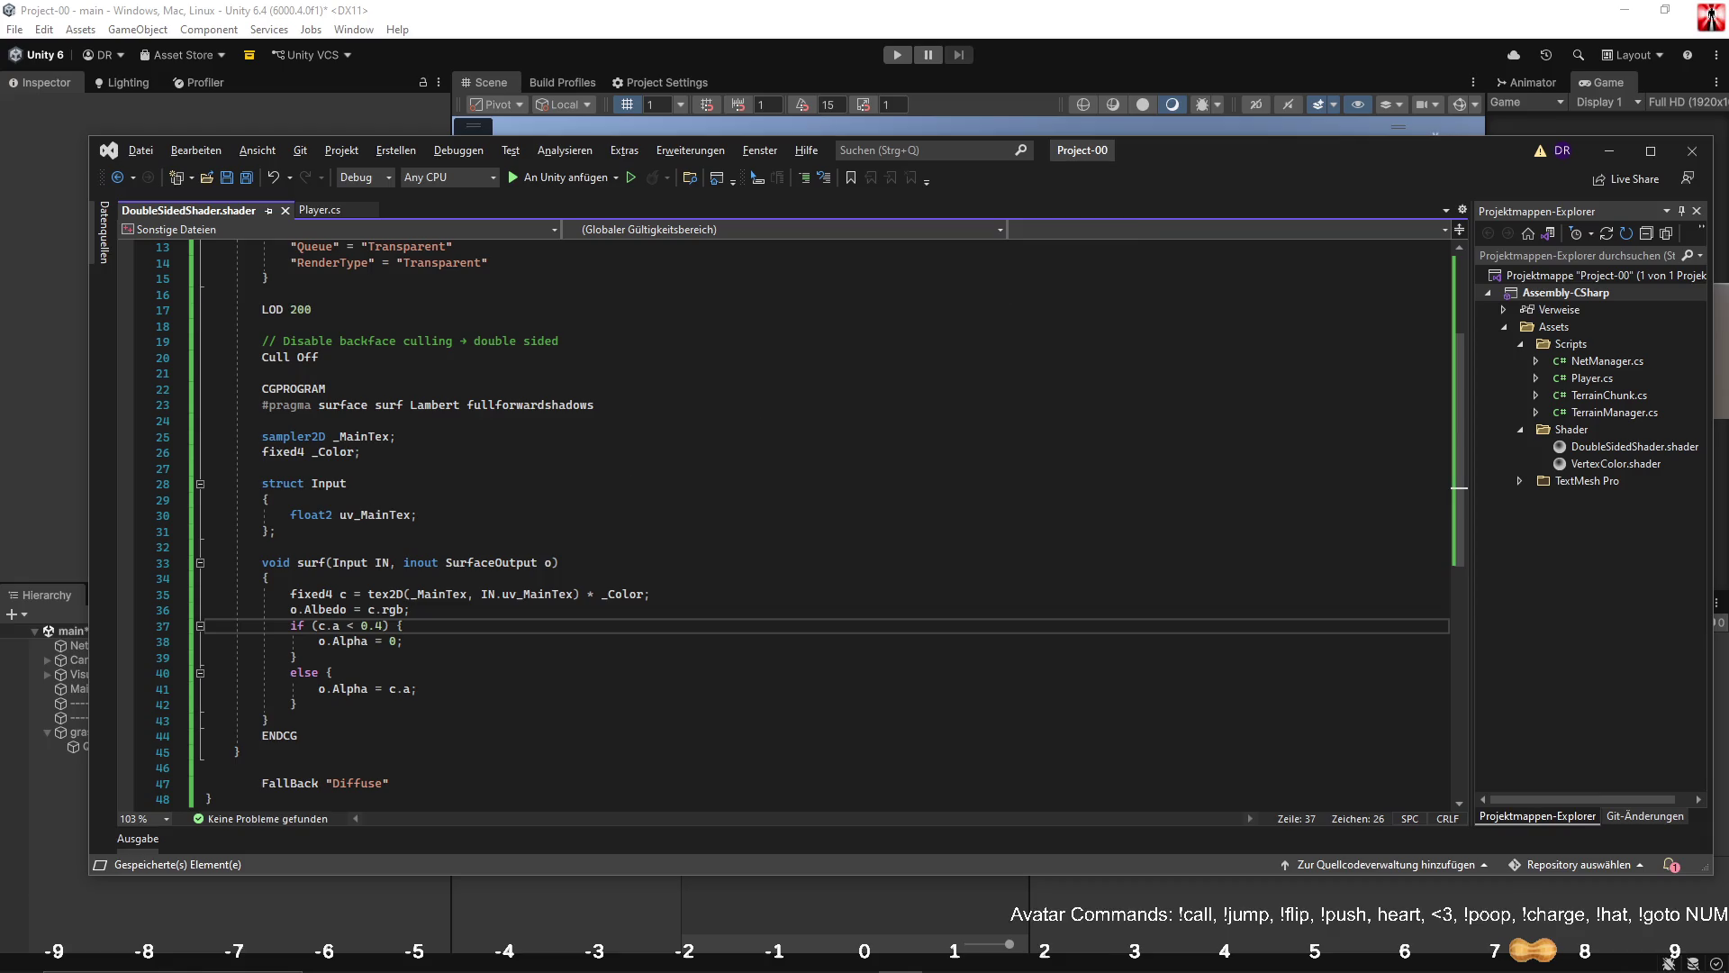
Change line 23 to '#pragma surface surf Lambert alpha:fade fullforwardshadows' and save.
left_click(434, 677)
key("ctrl+a")
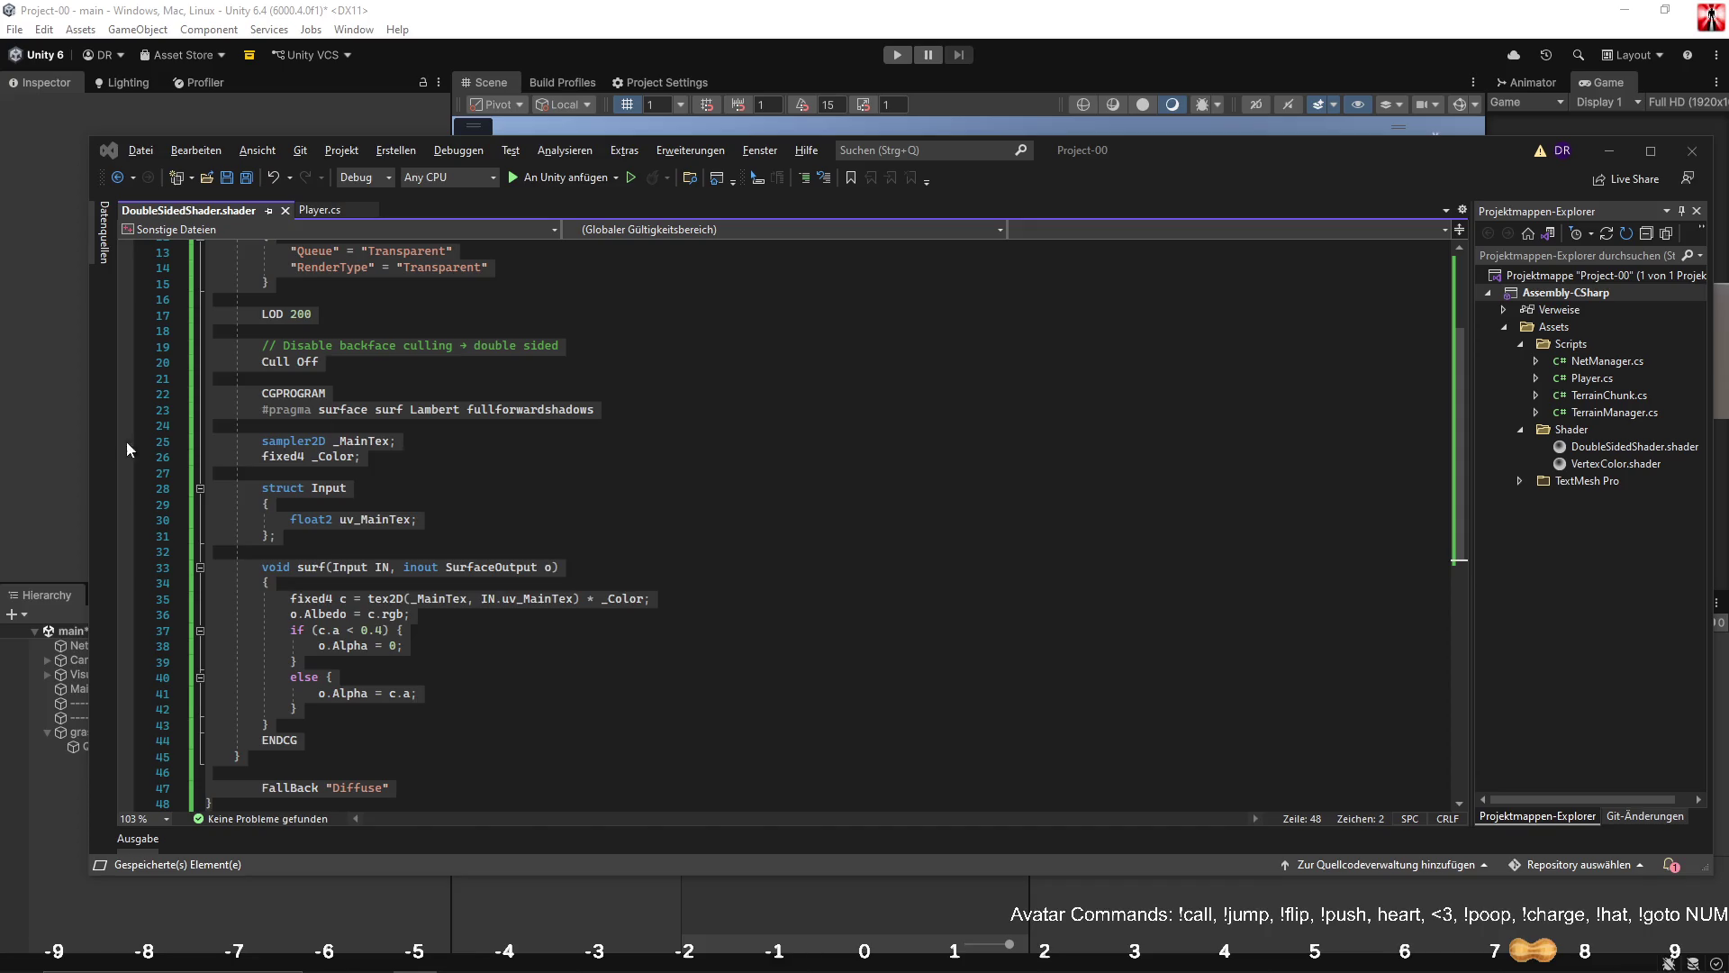
left_click(361, 394)
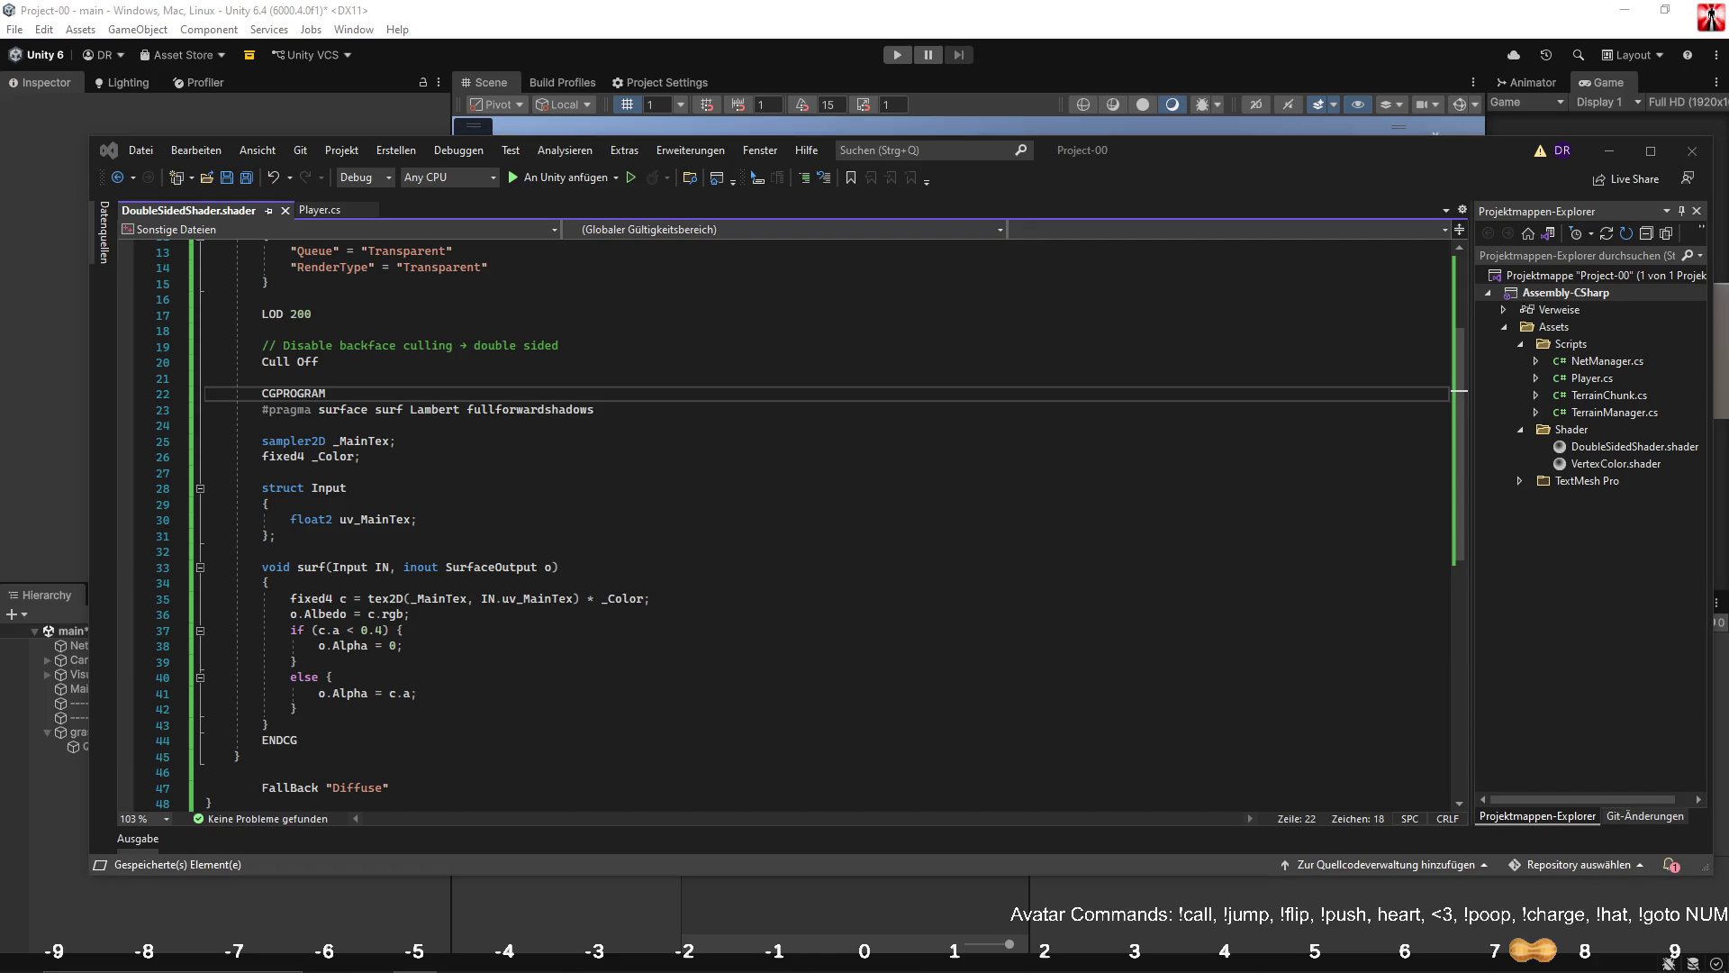
left_click(270, 411)
key("shift+End")
type("#pragma surface surf Lambert alpha:fade fullforwardshadows")
key("ctrl+s")
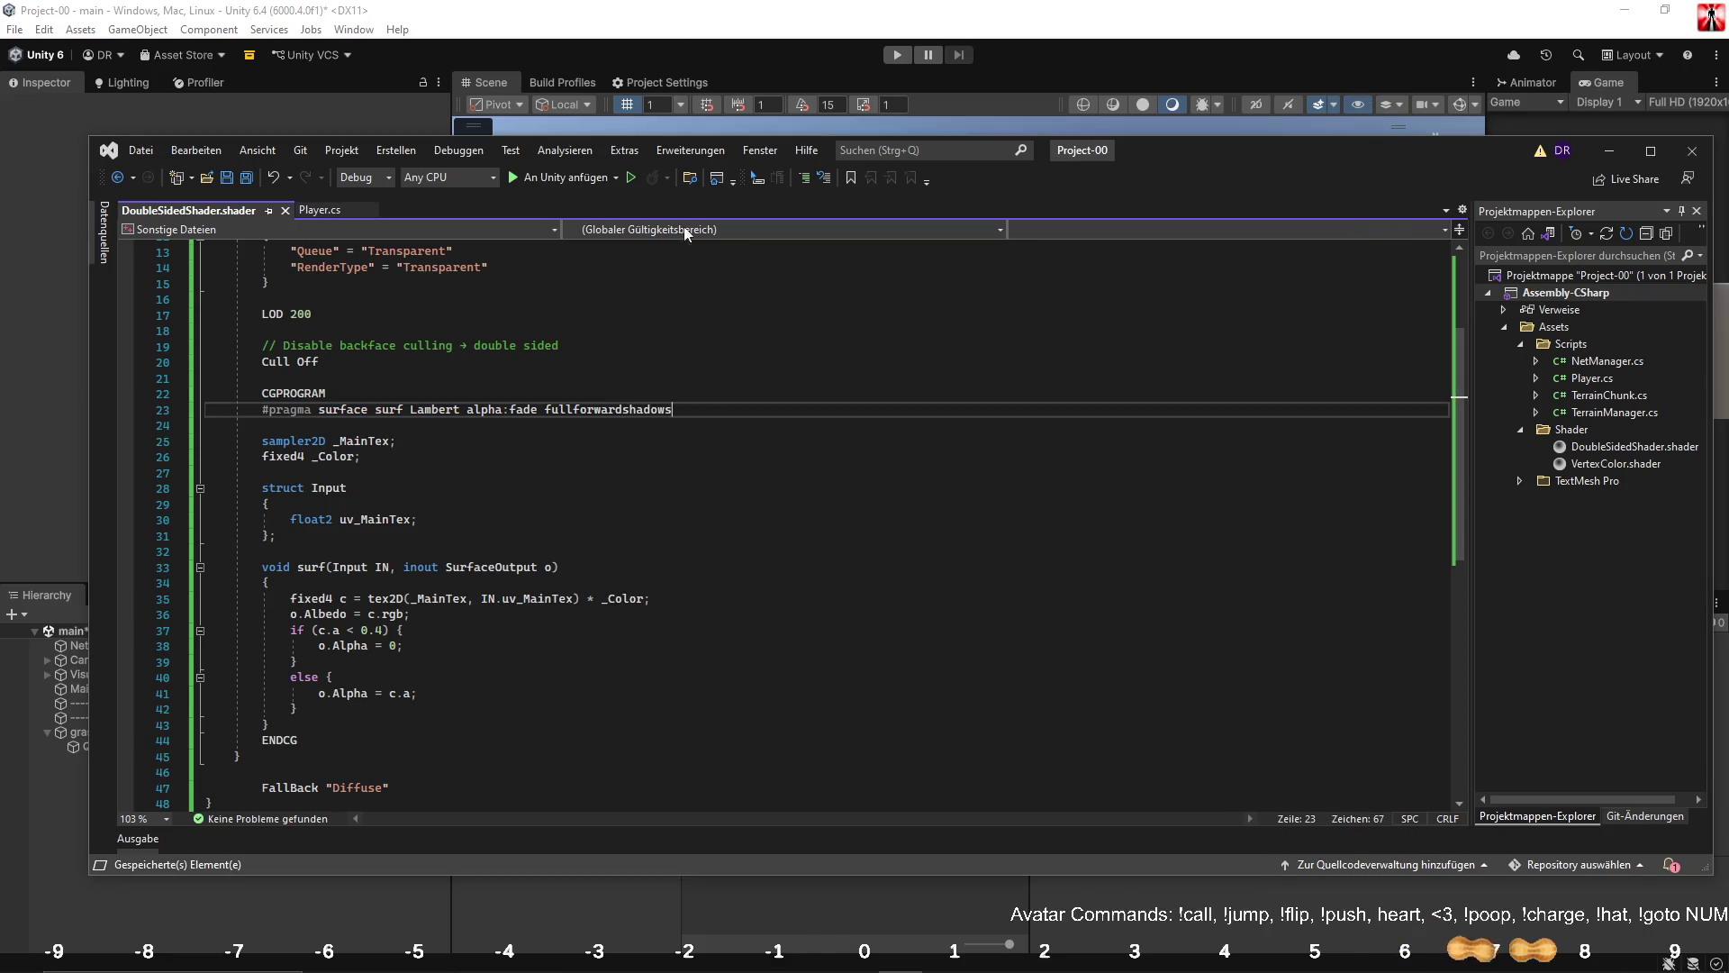
Inspect the see-through grass quad in the Scene view, then select c.a in the else branch.
key("alt+Tab")
mouse_move(997, 149)
left_mouse_down()
mouse_move(956, 376)
mouse_move(810, 417)
mouse_move(837, 414)
mouse_move(964, 544)
mouse_move(987, 423)
mouse_move(964, 270)
mouse_move(981, 292)
left_mouse_up()
scroll(982, 293, "down", 5)
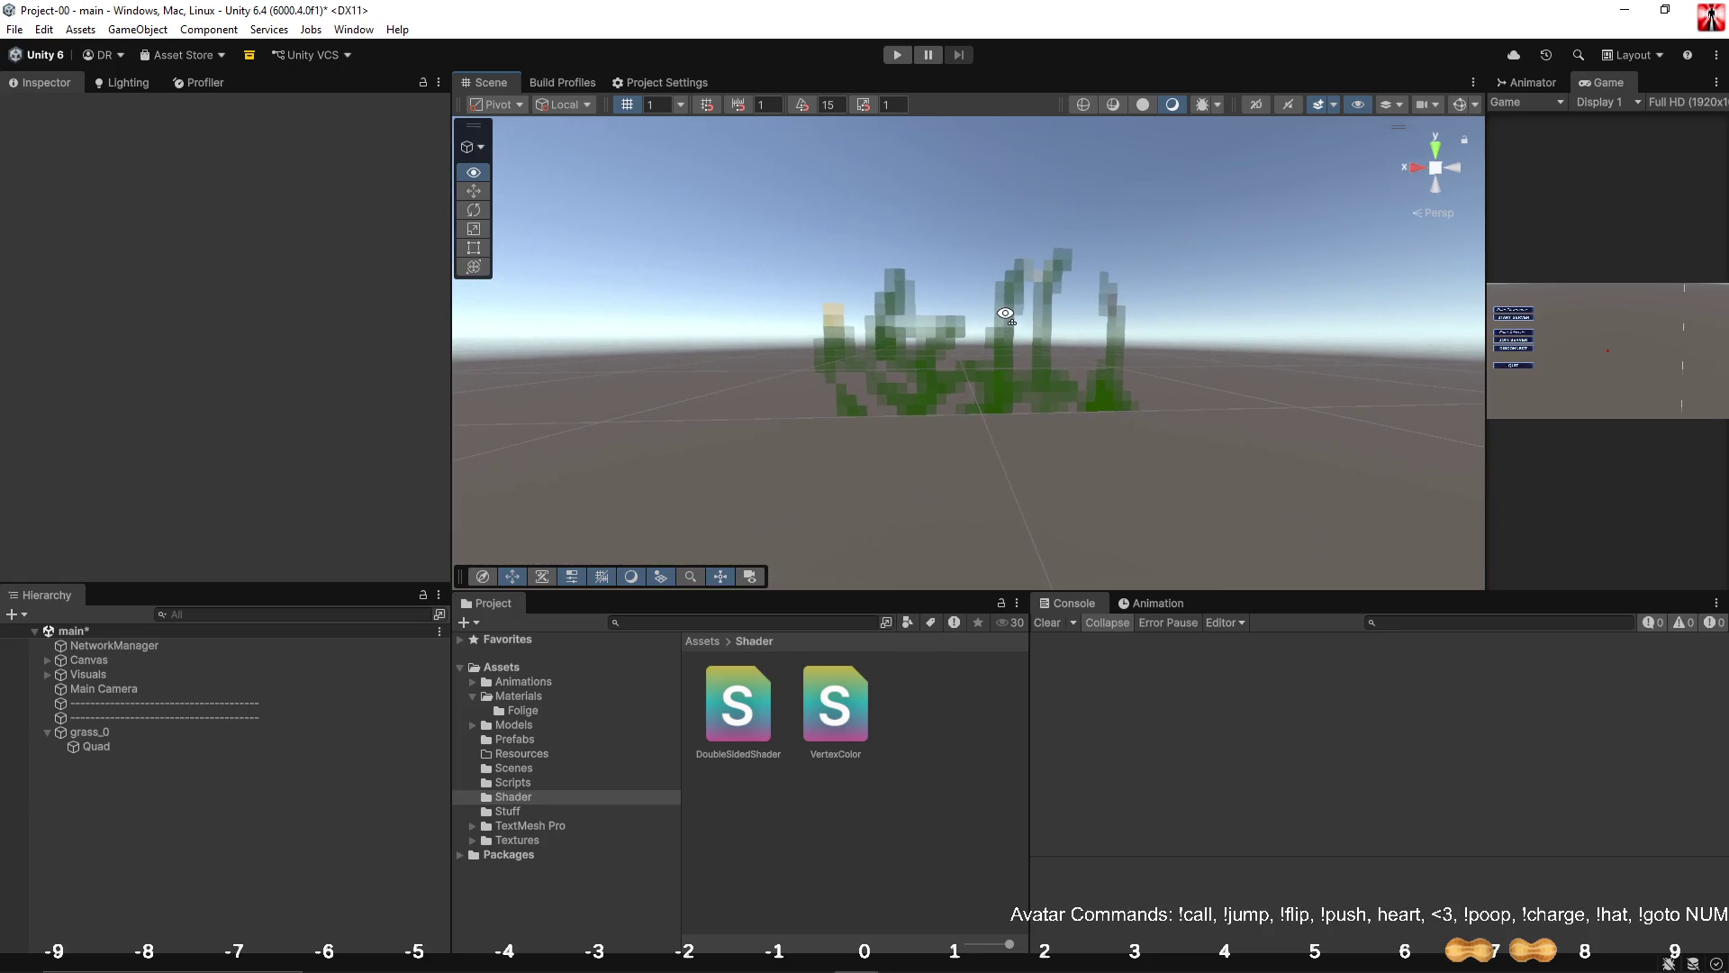
key("alt+Tab")
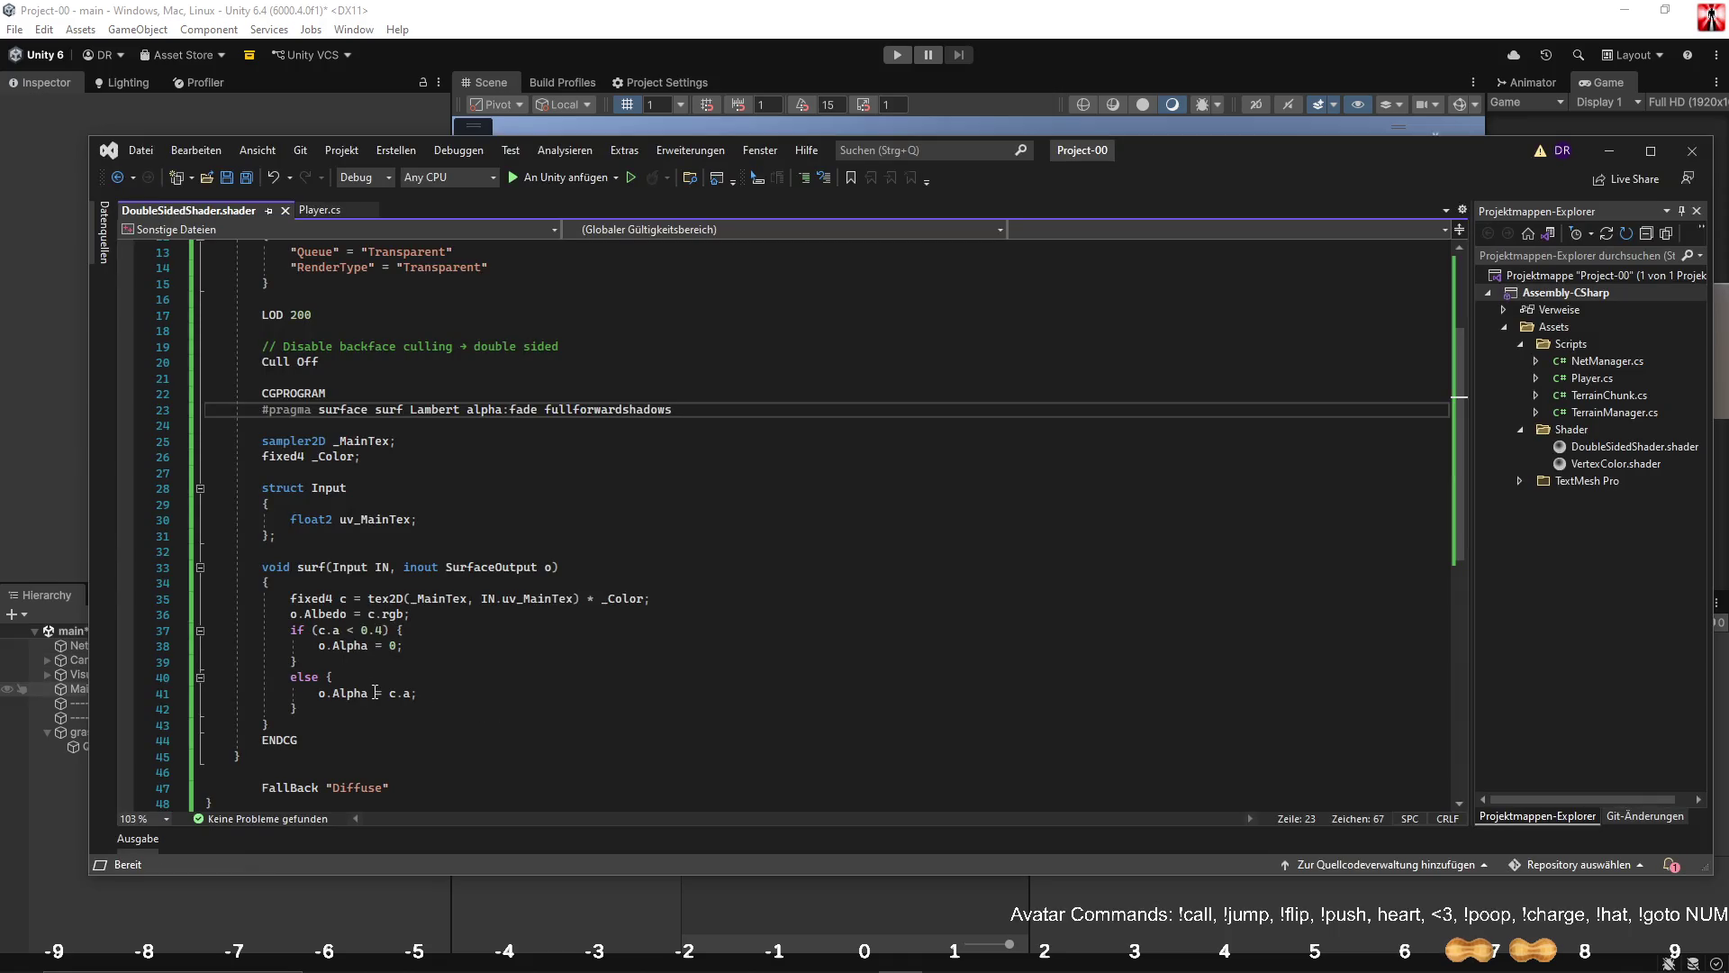
left_click_drag(390, 694, 408, 697)
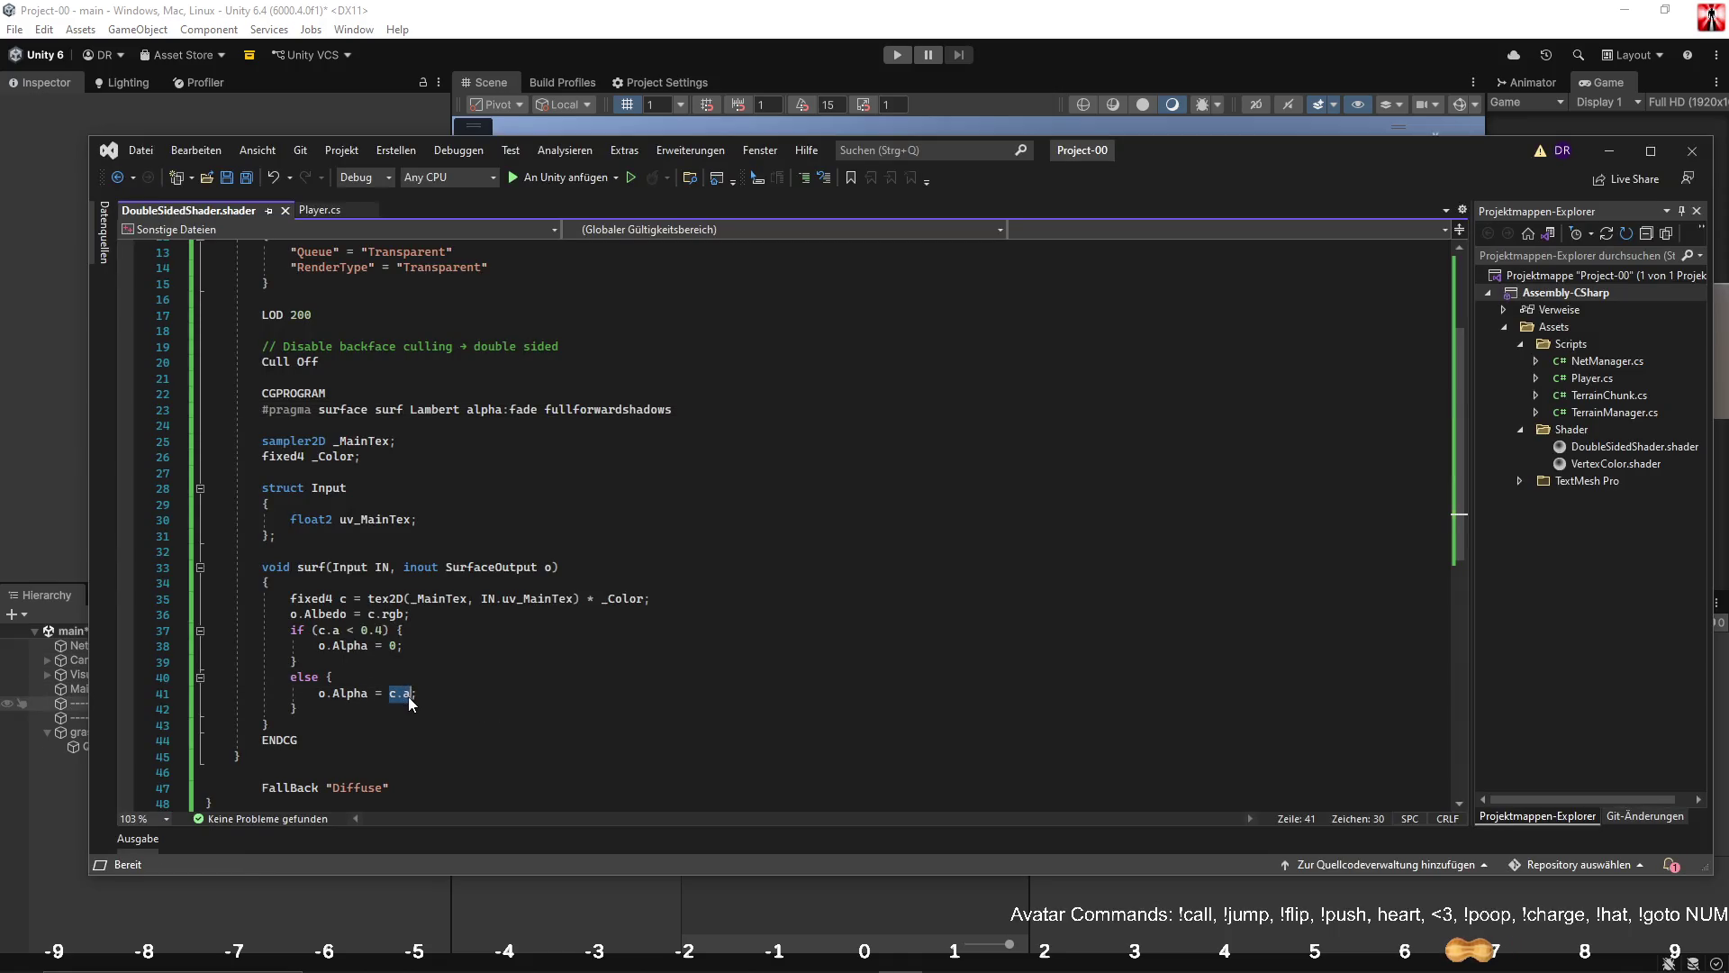
left_click_drag(1227, 143, 1234, 504)
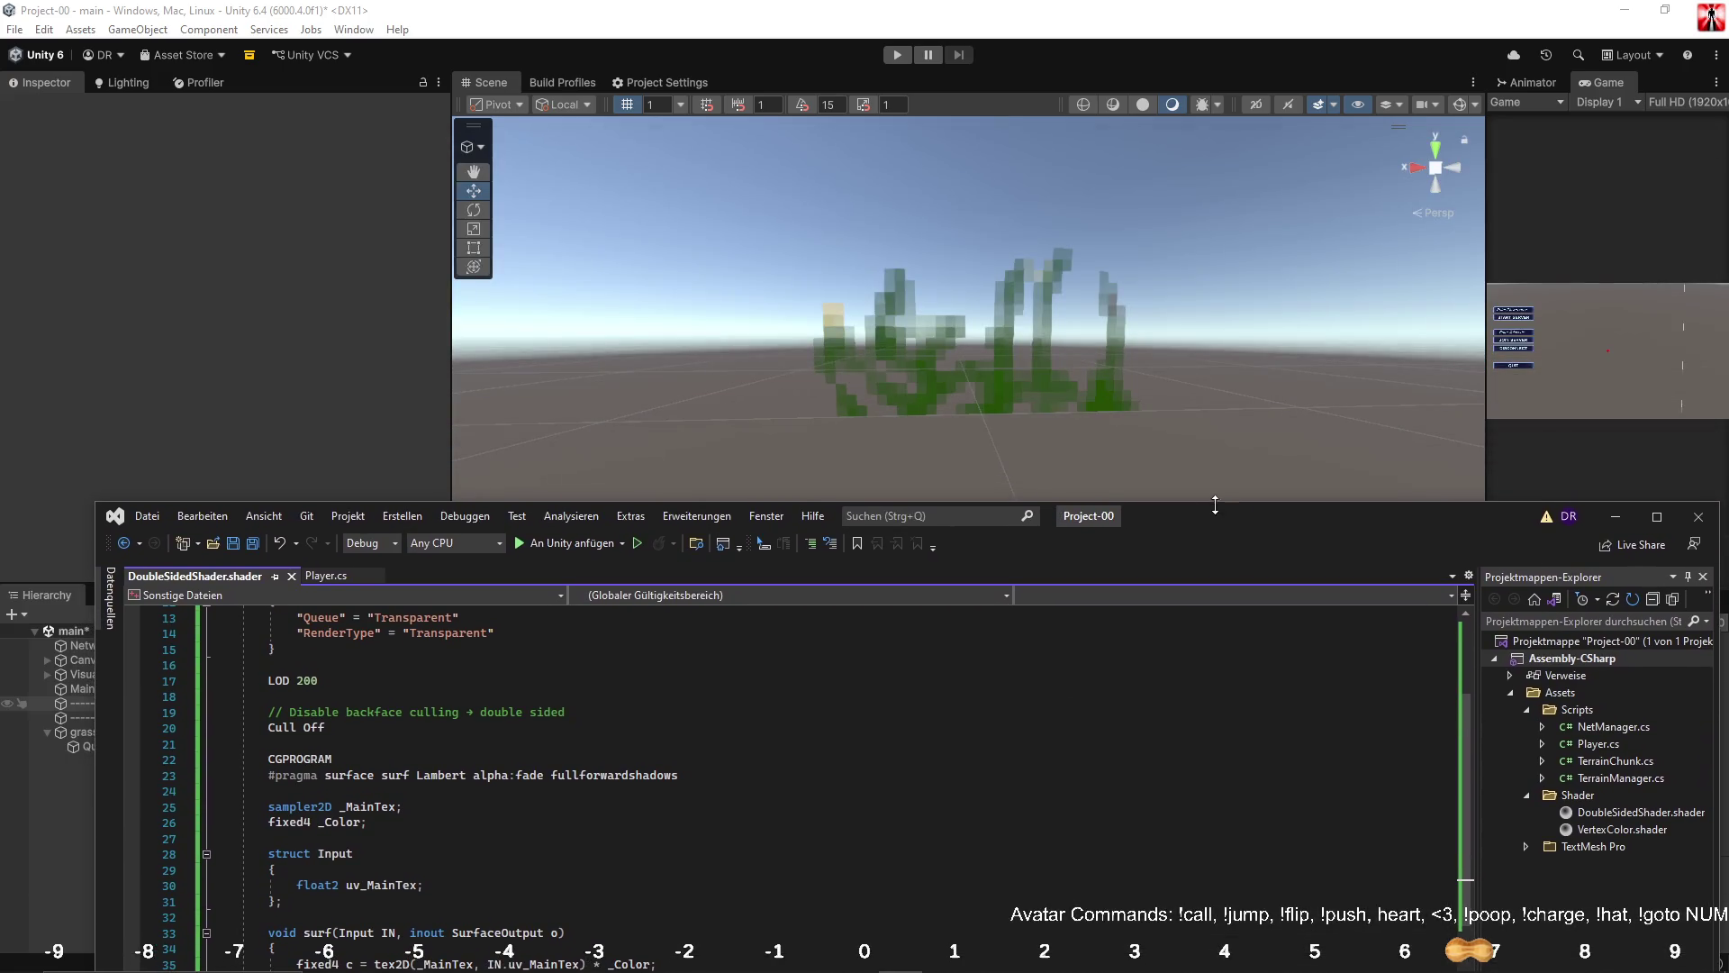
Set the else branch alpha to 1 - (o.Alpha / 2) and save.
left_click(303, 341)
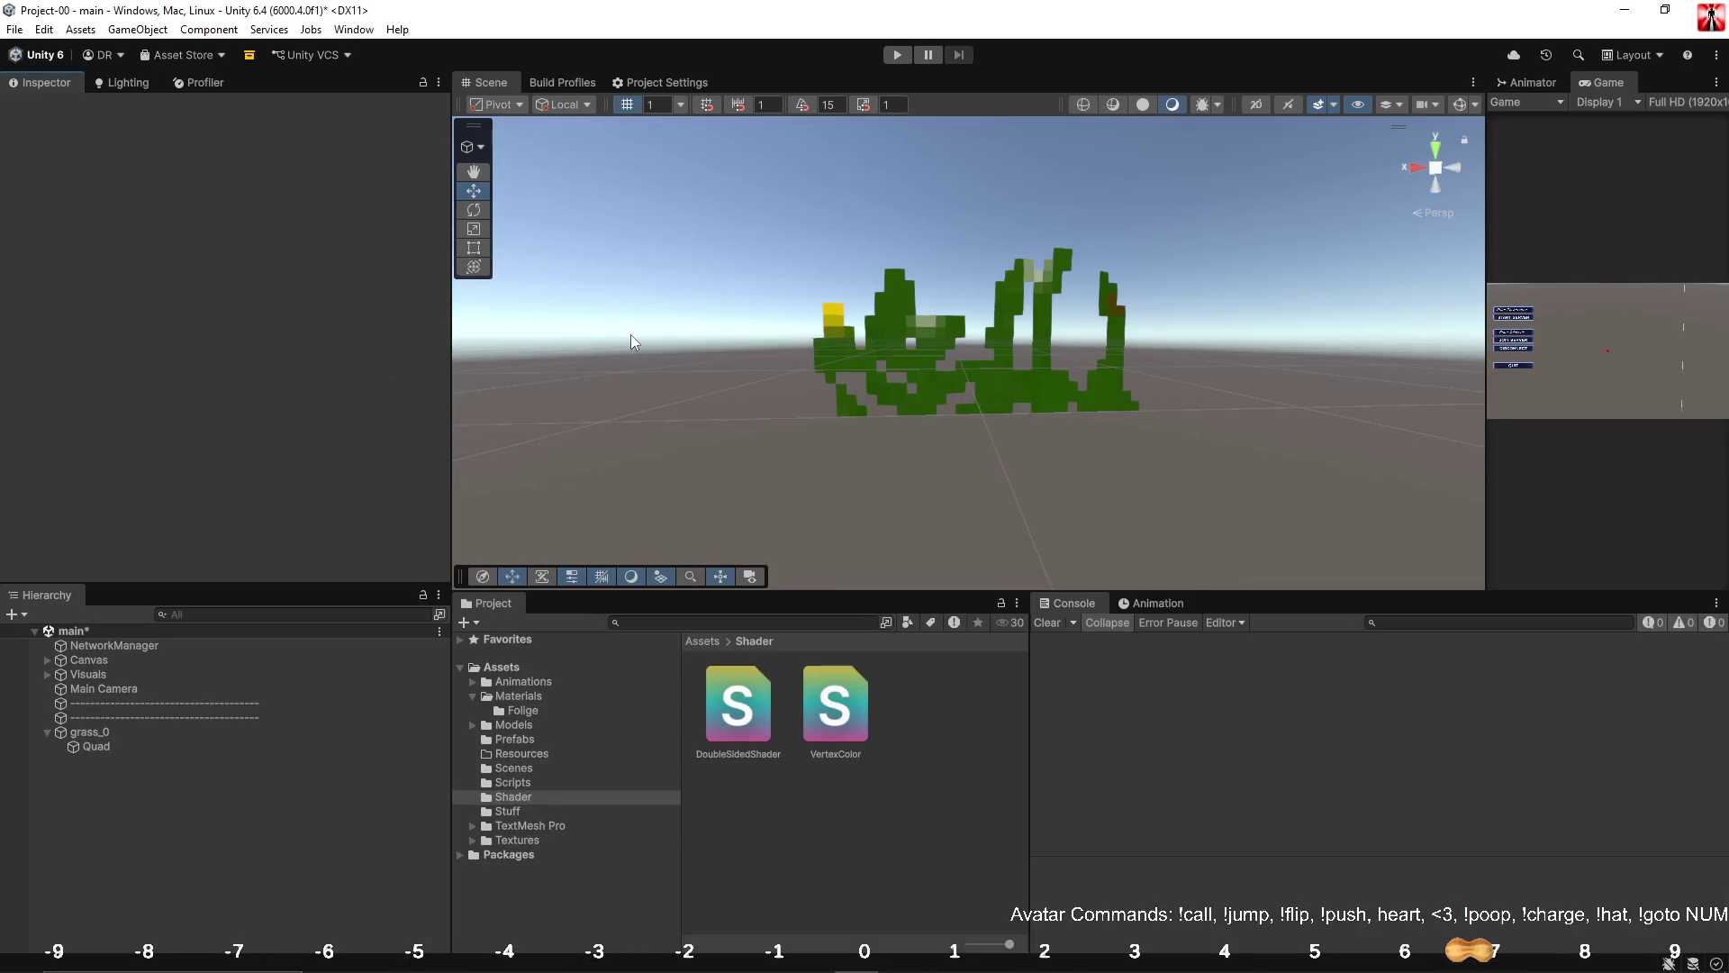
key("alt+Tab")
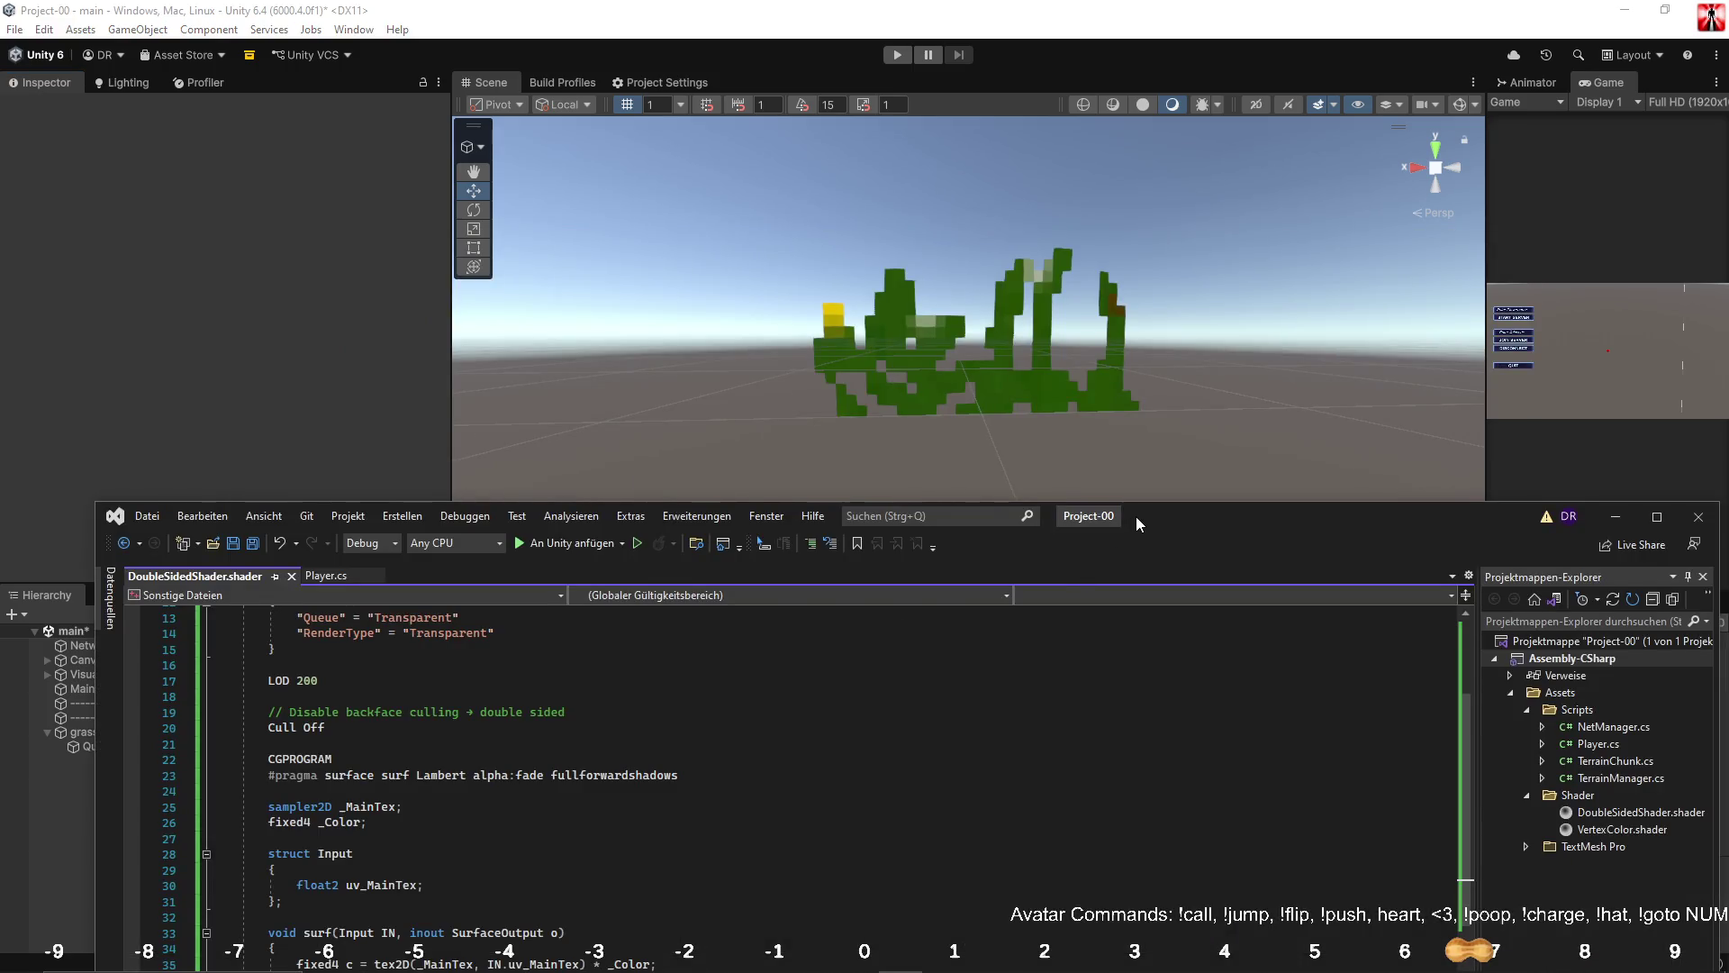
left_click_drag(1136, 516, 1151, 384)
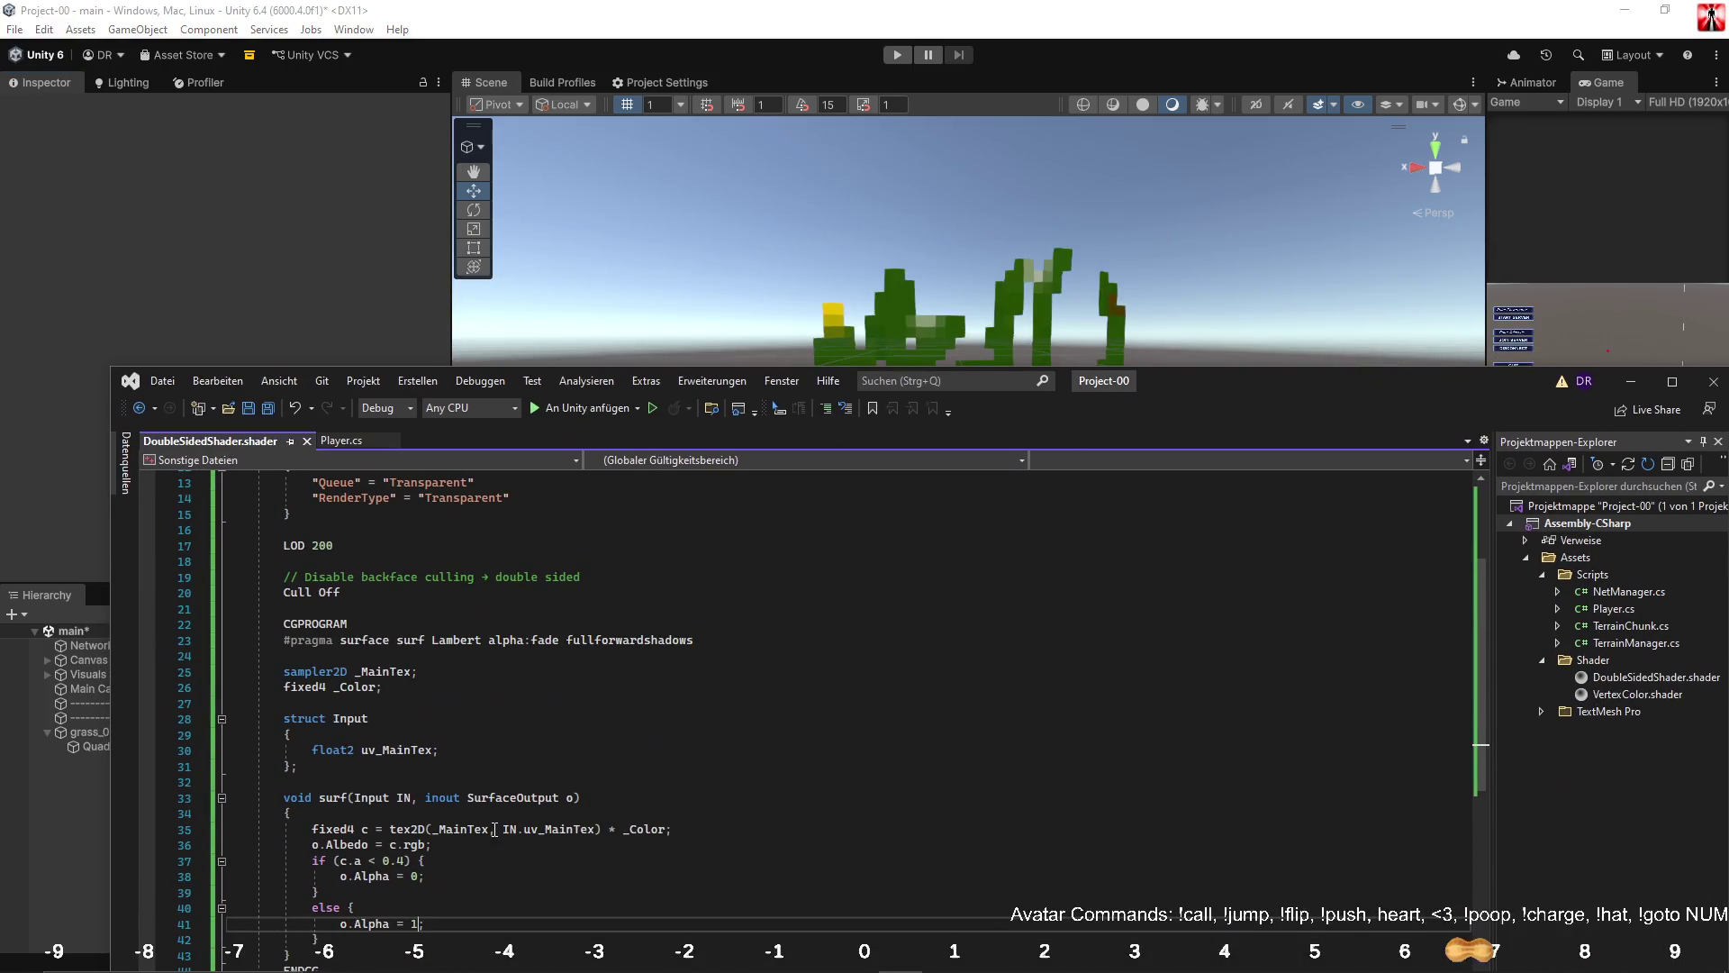
left_click_drag(341, 923, 390, 926)
left_click(419, 925)
type("- (")
type("o.Alpha")
type("/ ")
type("2")
key("ctrl+s")
Check the grass in Unity, then lower the alpha threshold from 0.4 to 0.2.
key("alt+Tab")
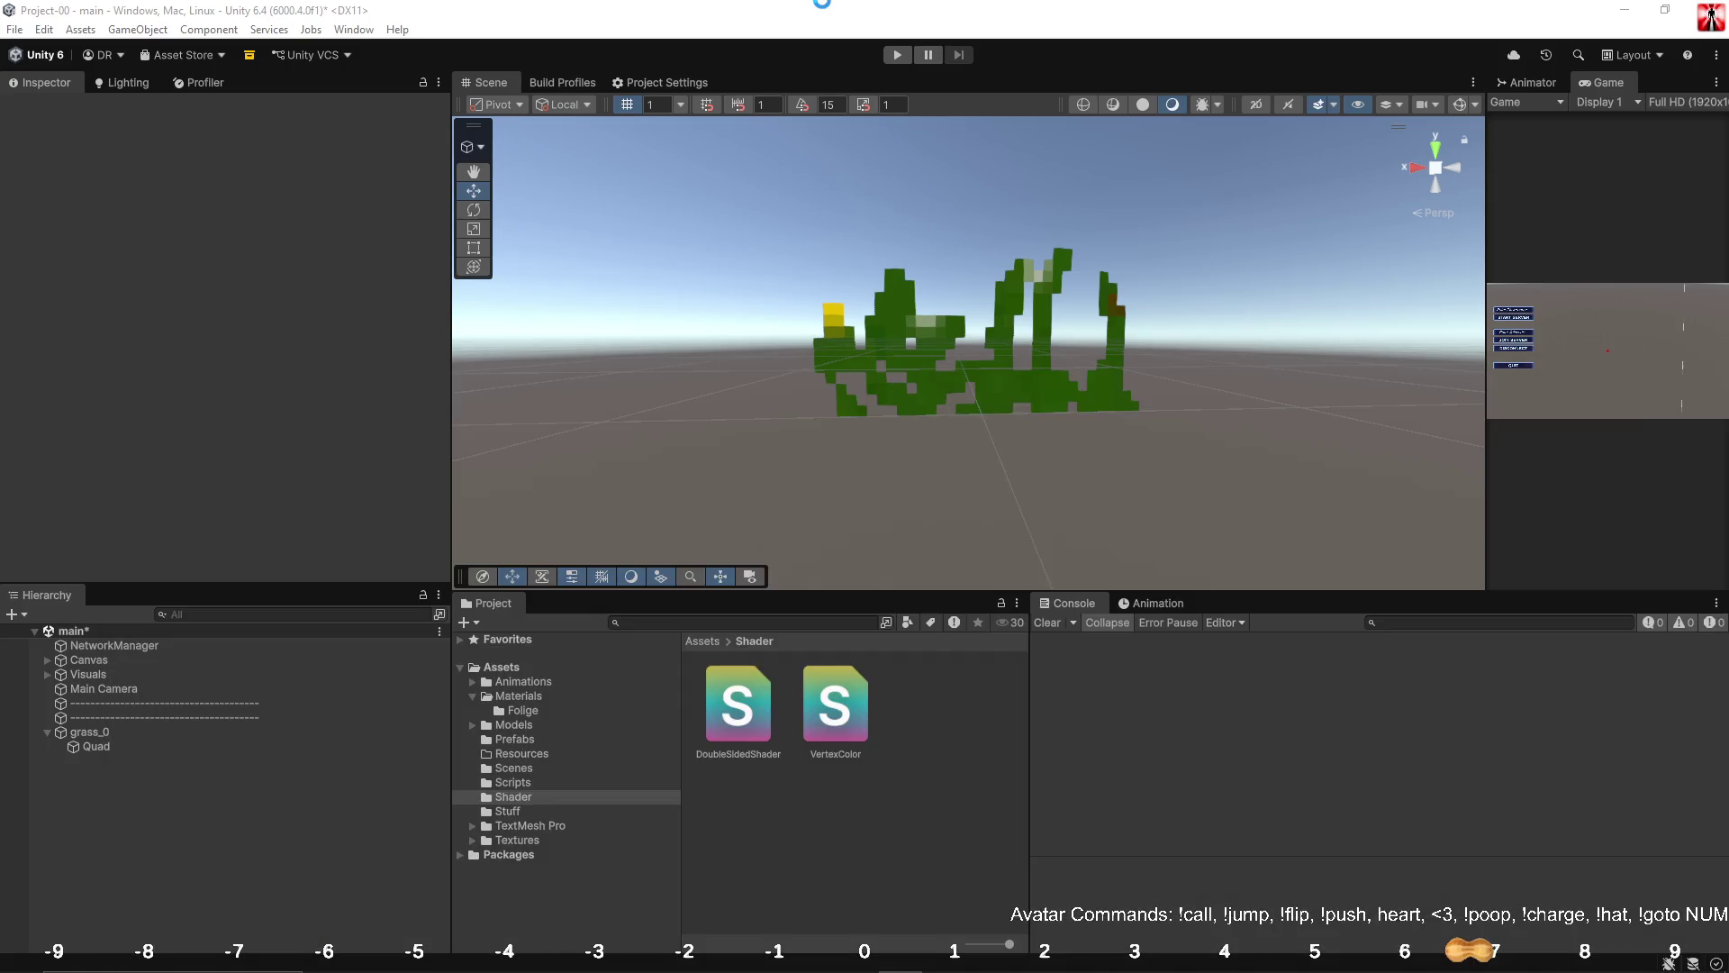
left_click_drag(789, 199, 810, 212)
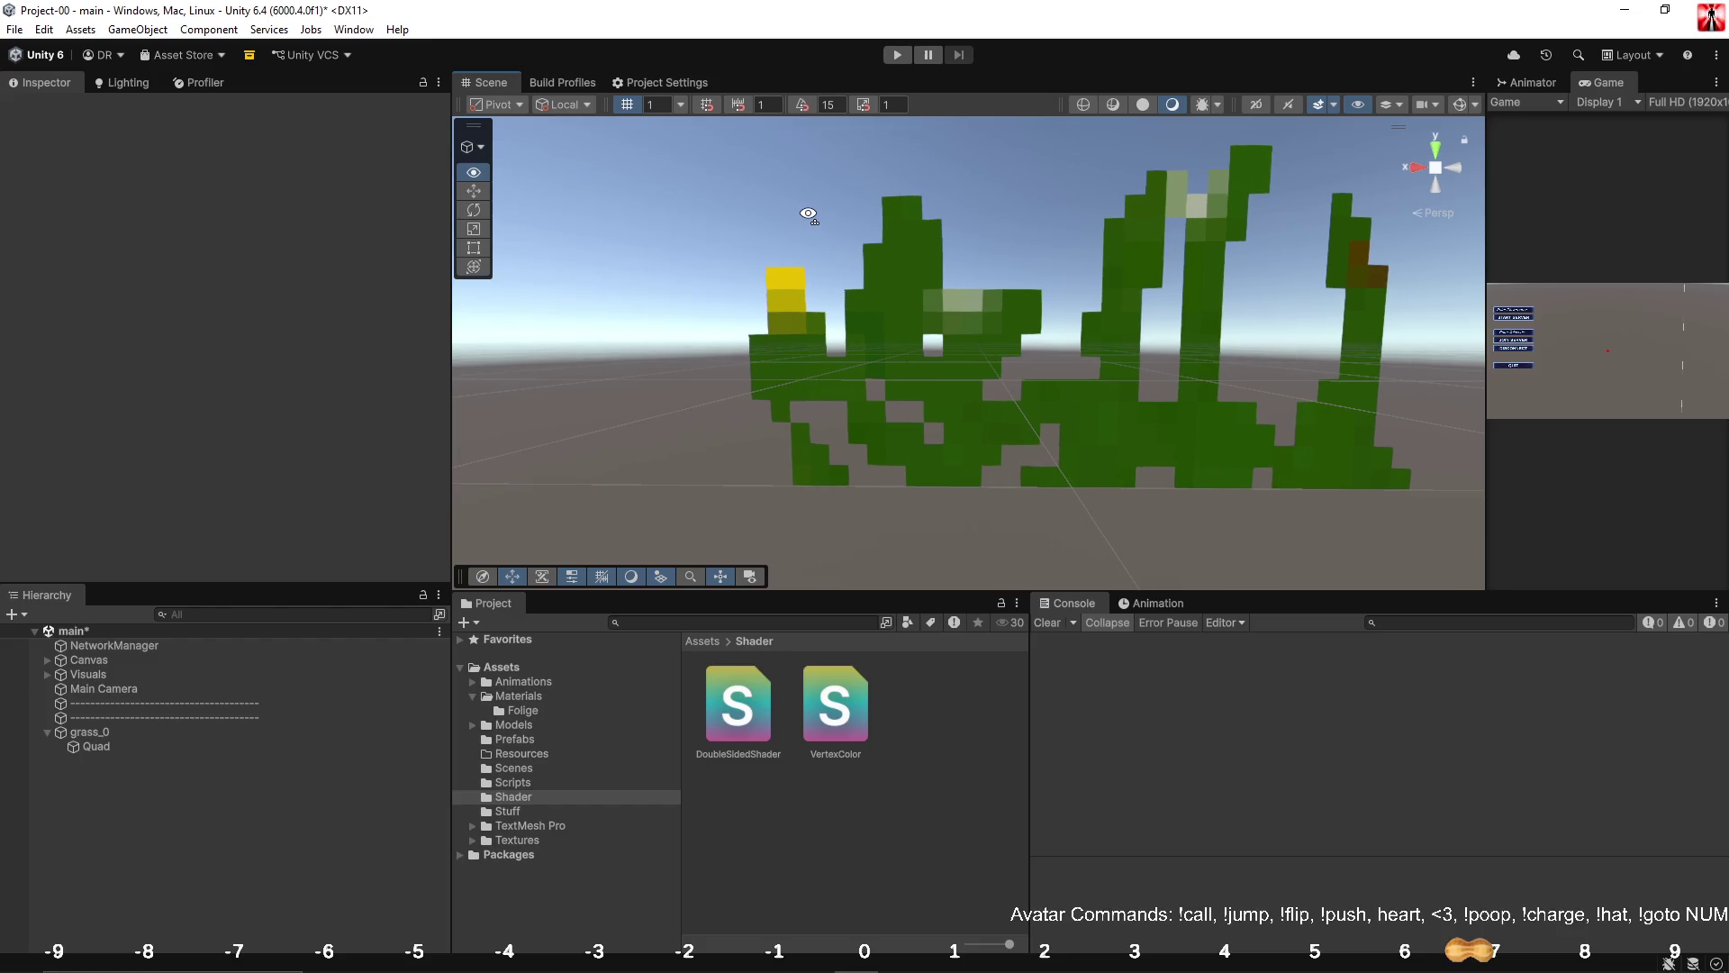
key("alt+Tab")
left_click_drag(383, 861, 406, 861)
type("0.2")
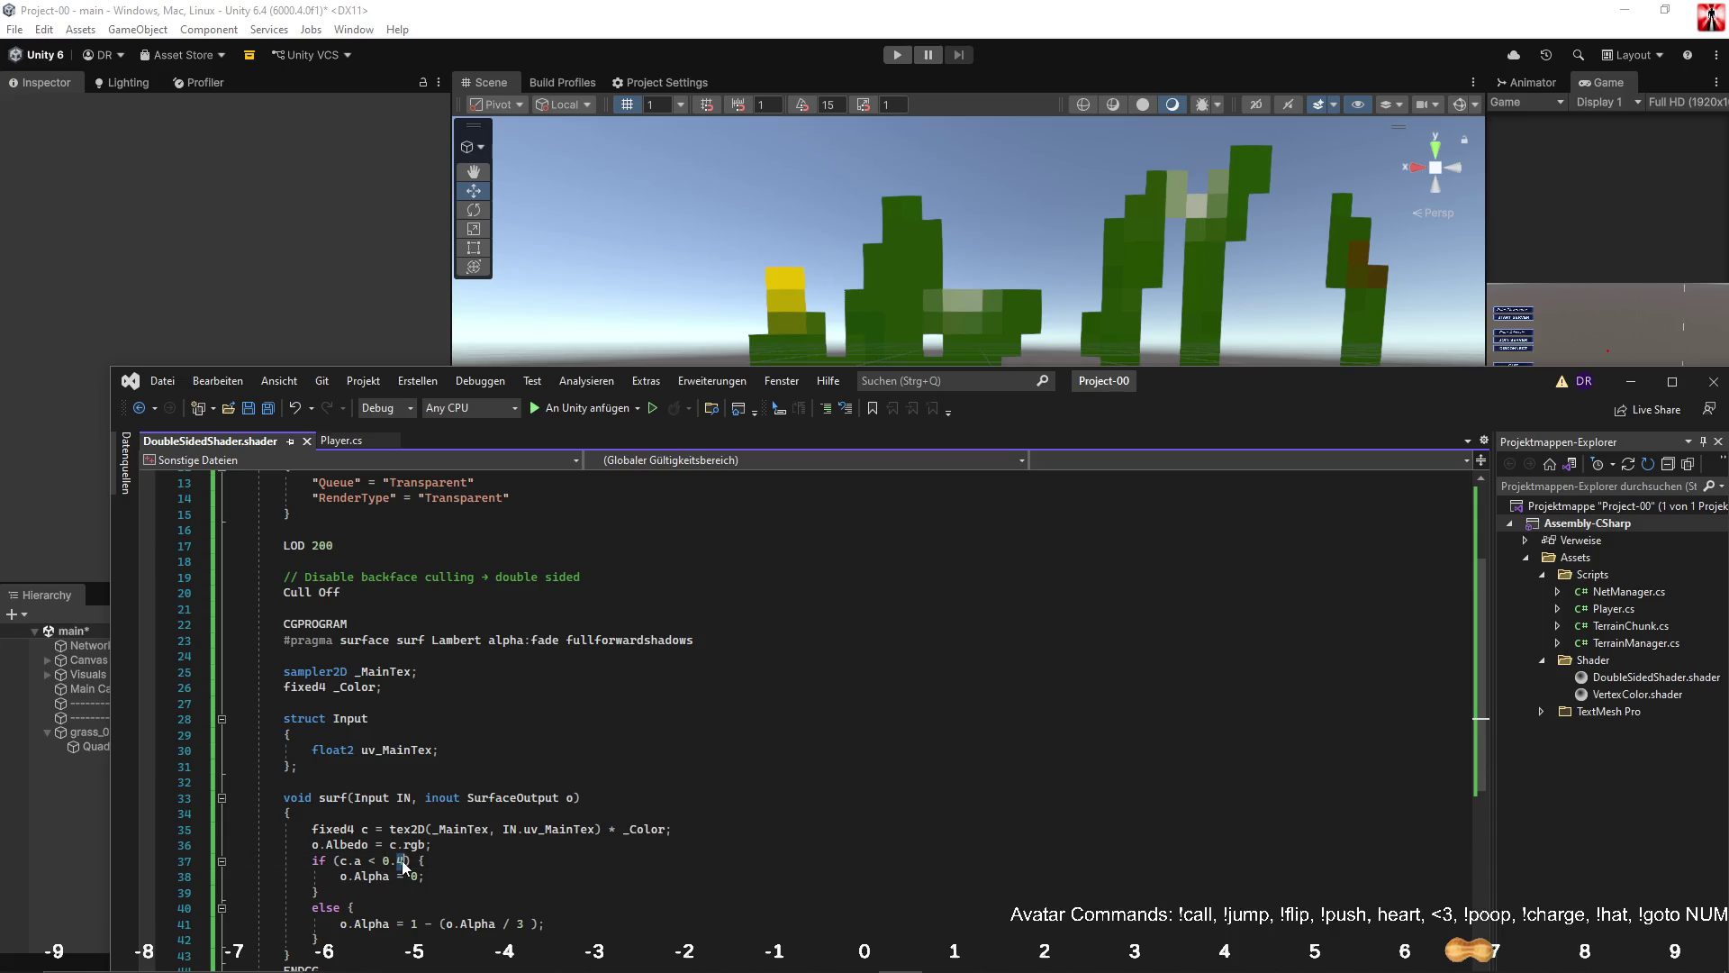
left_click(407, 273)
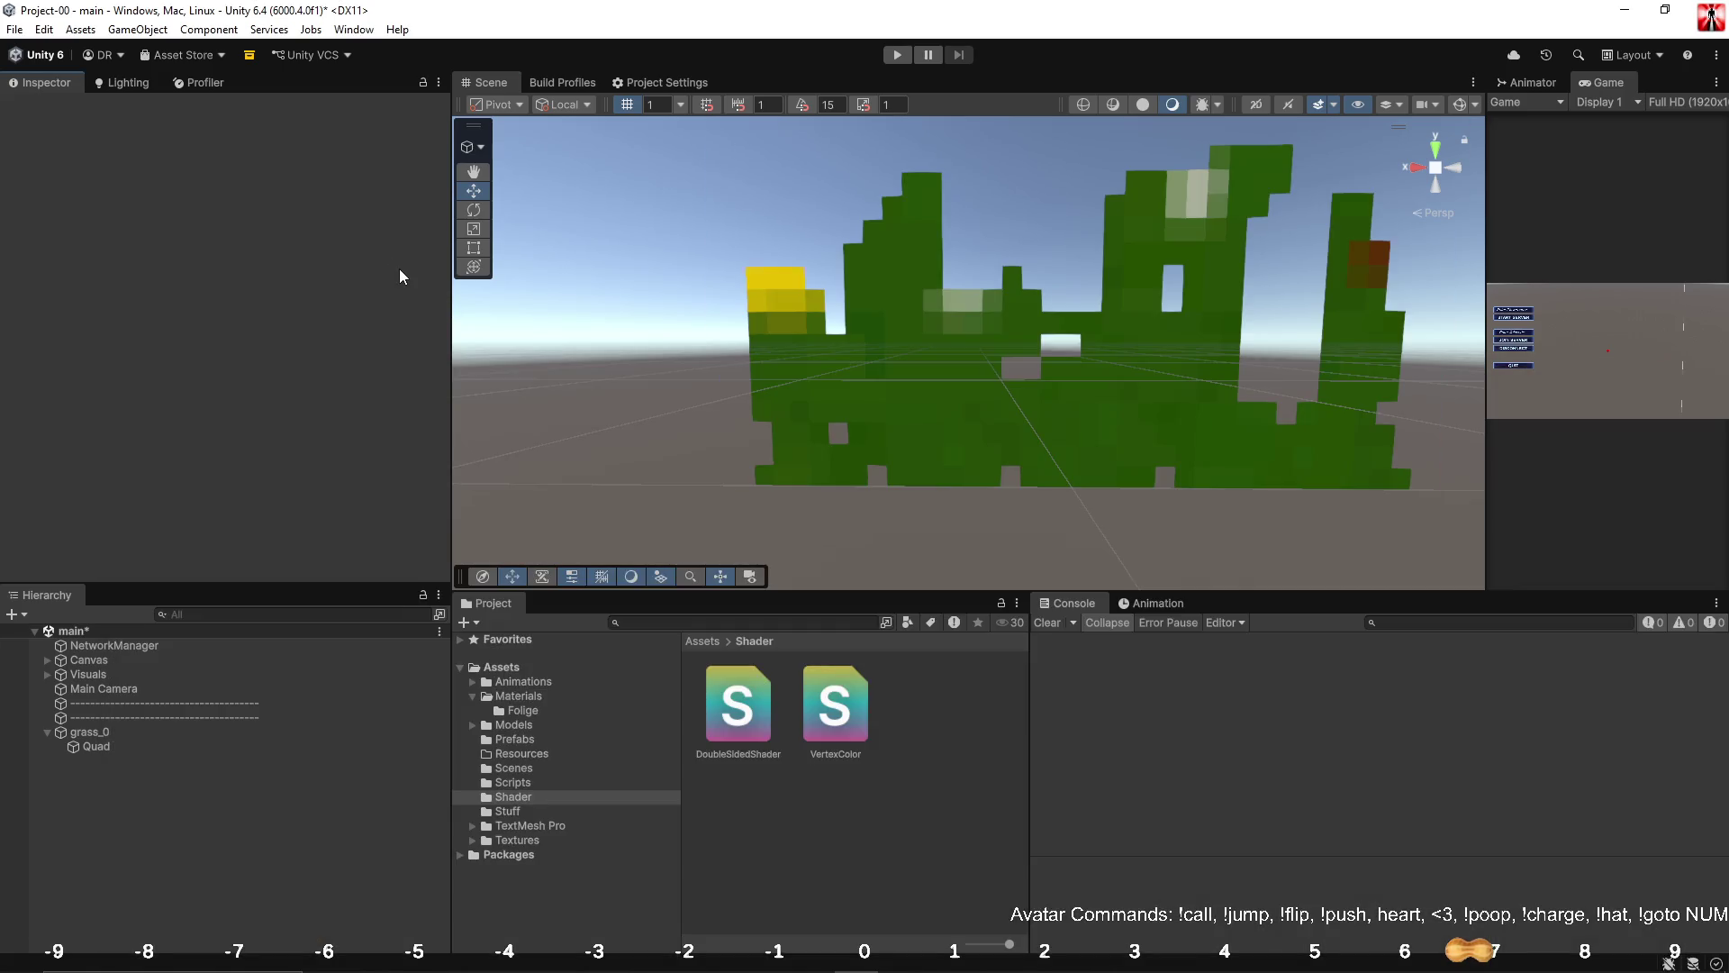
key("alt+Tab")
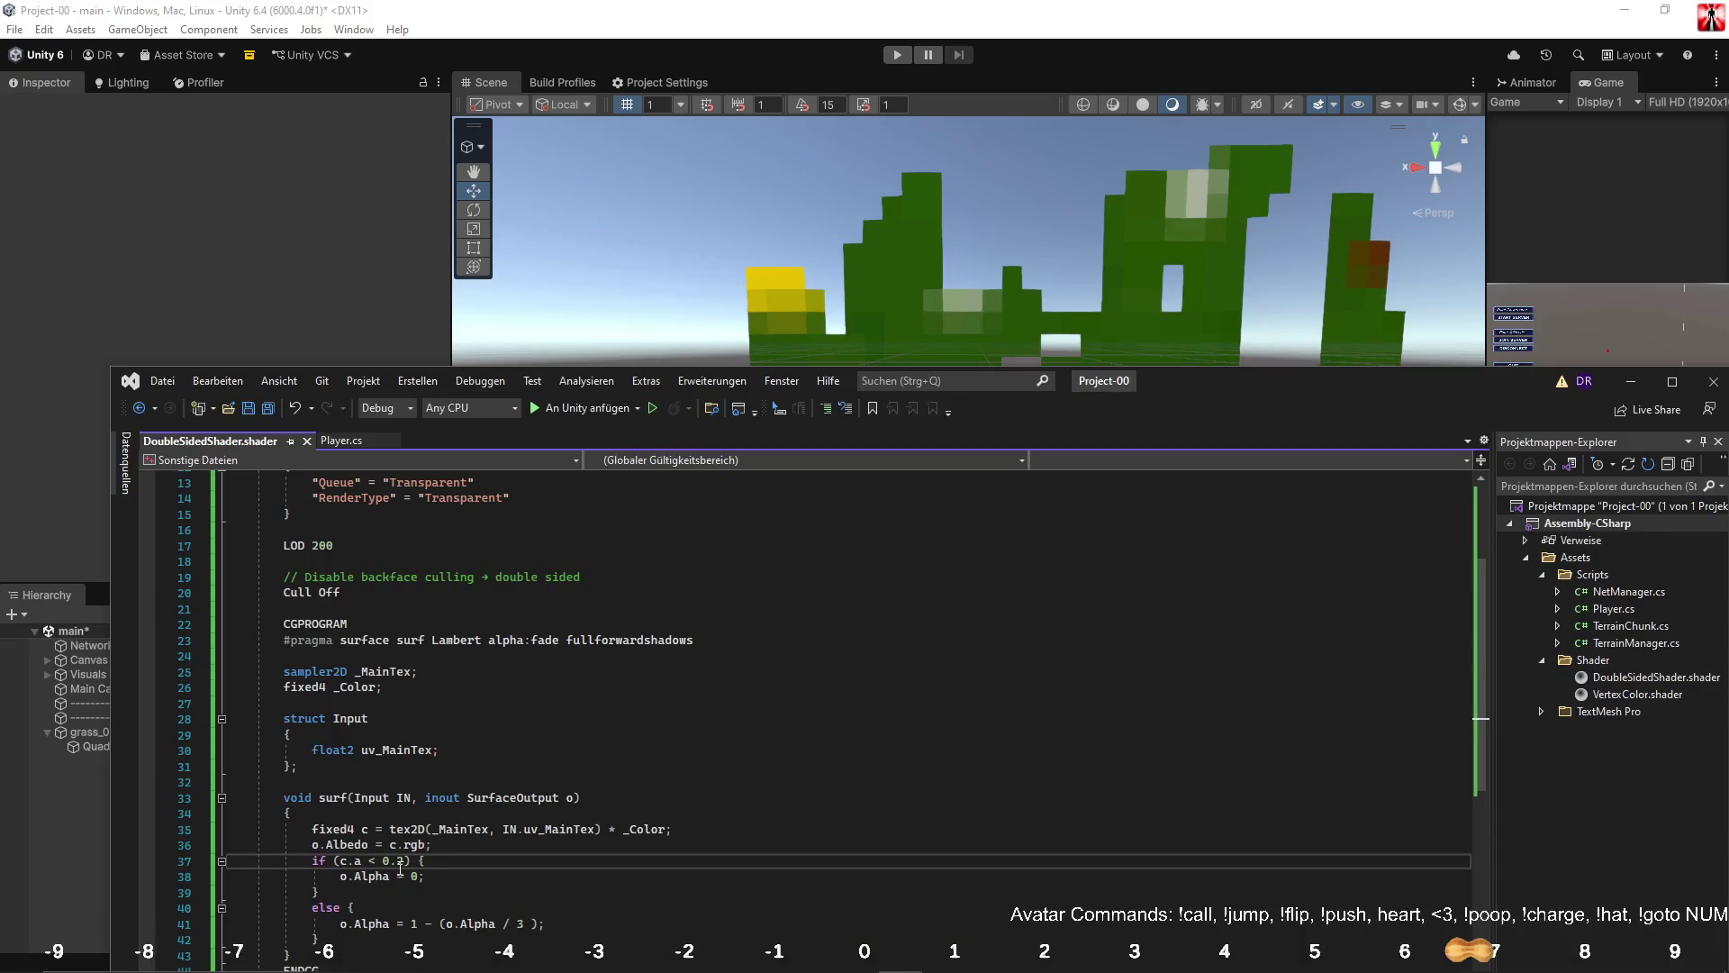
Fine-tune the threshold digit (5, then 3), saving and checking the grass in Unity each time.
double_click(403, 863)
type("5")
key("ctrl+s")
left_click(302, 270)
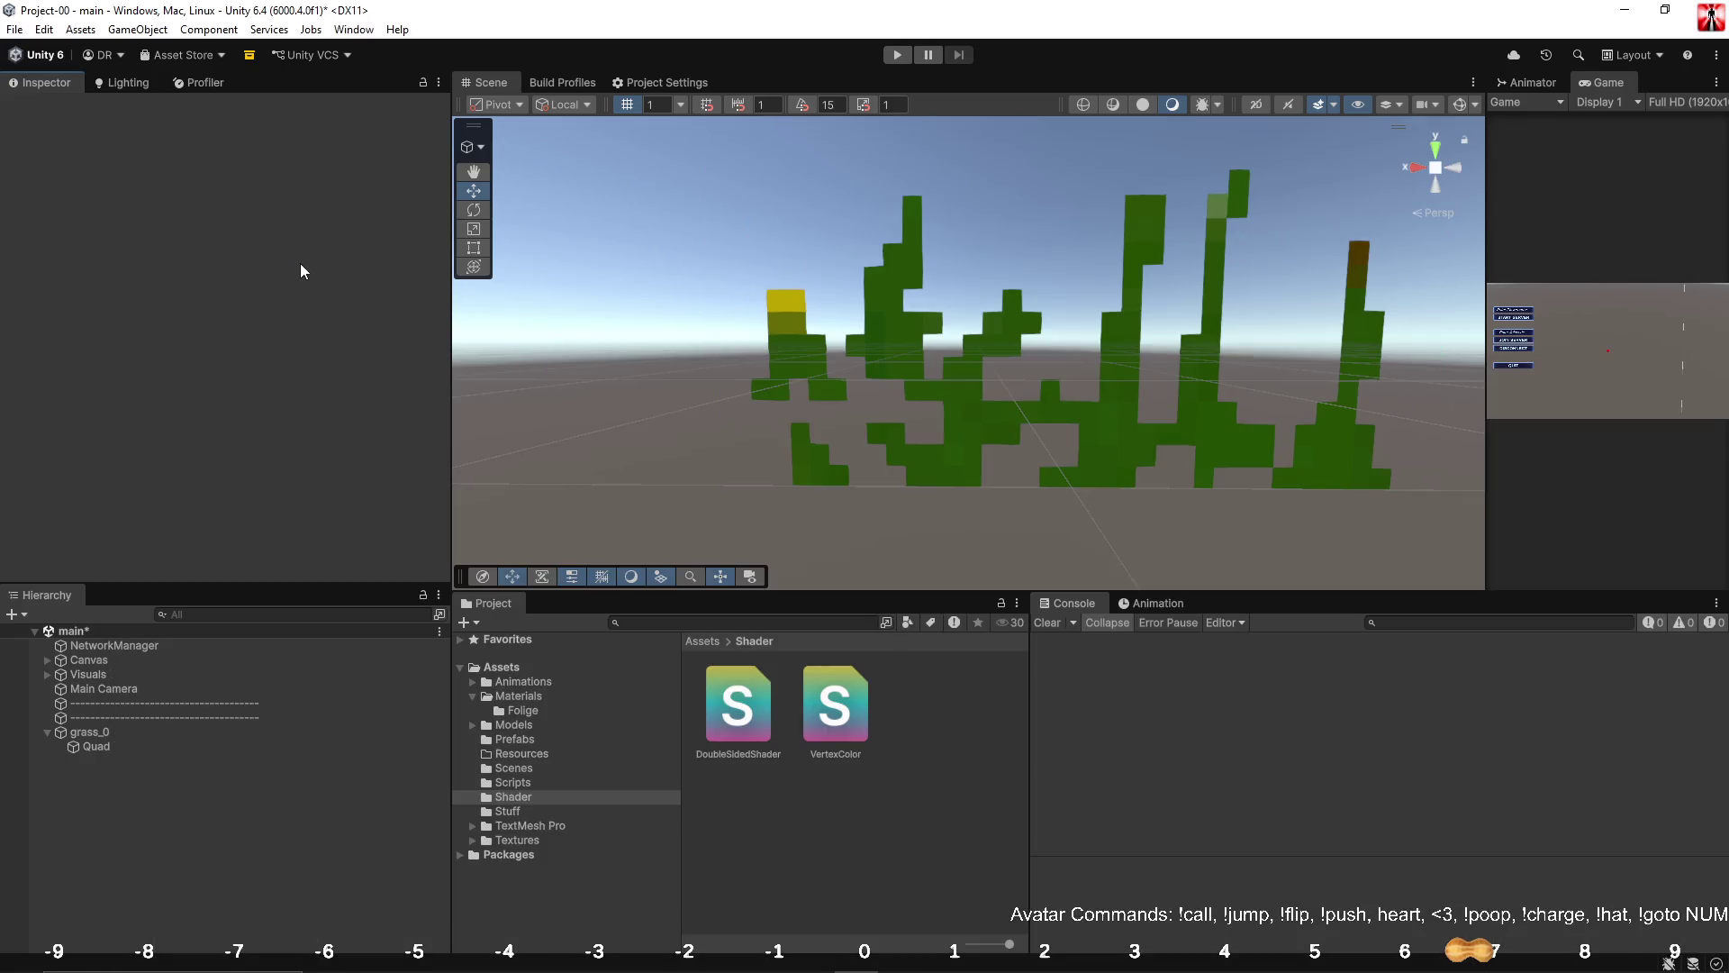
key("alt+Tab")
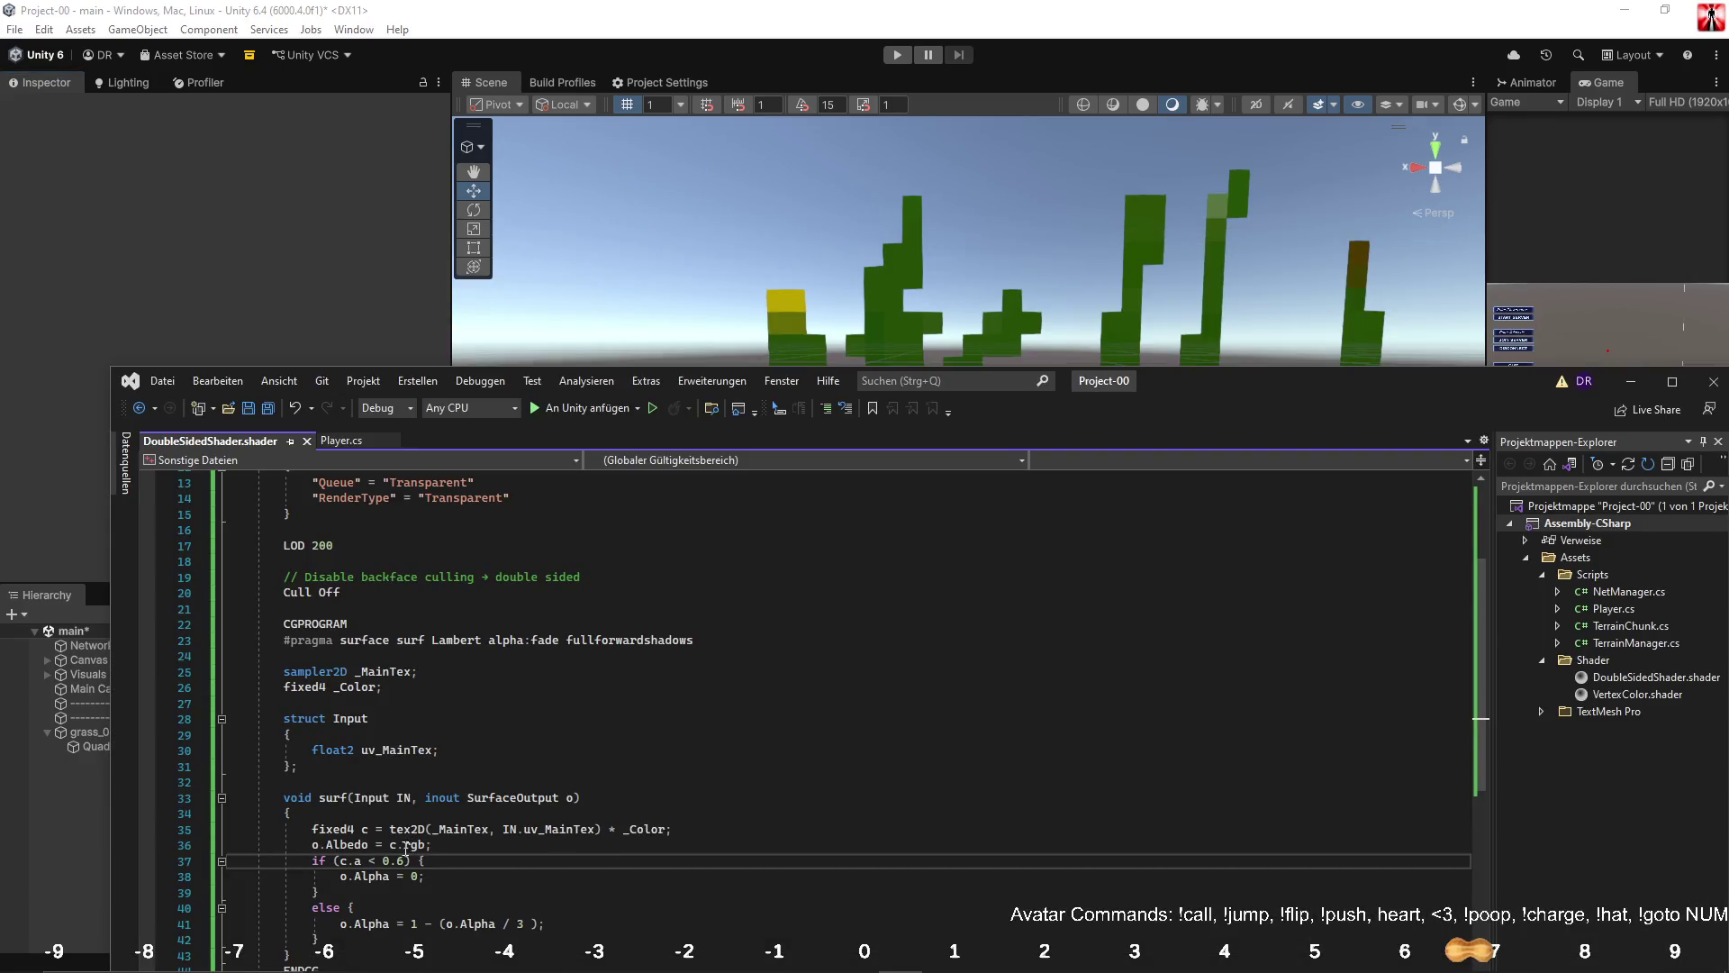
double_click(402, 861)
type("3")
key("ctrl+s")
left_click(327, 296)
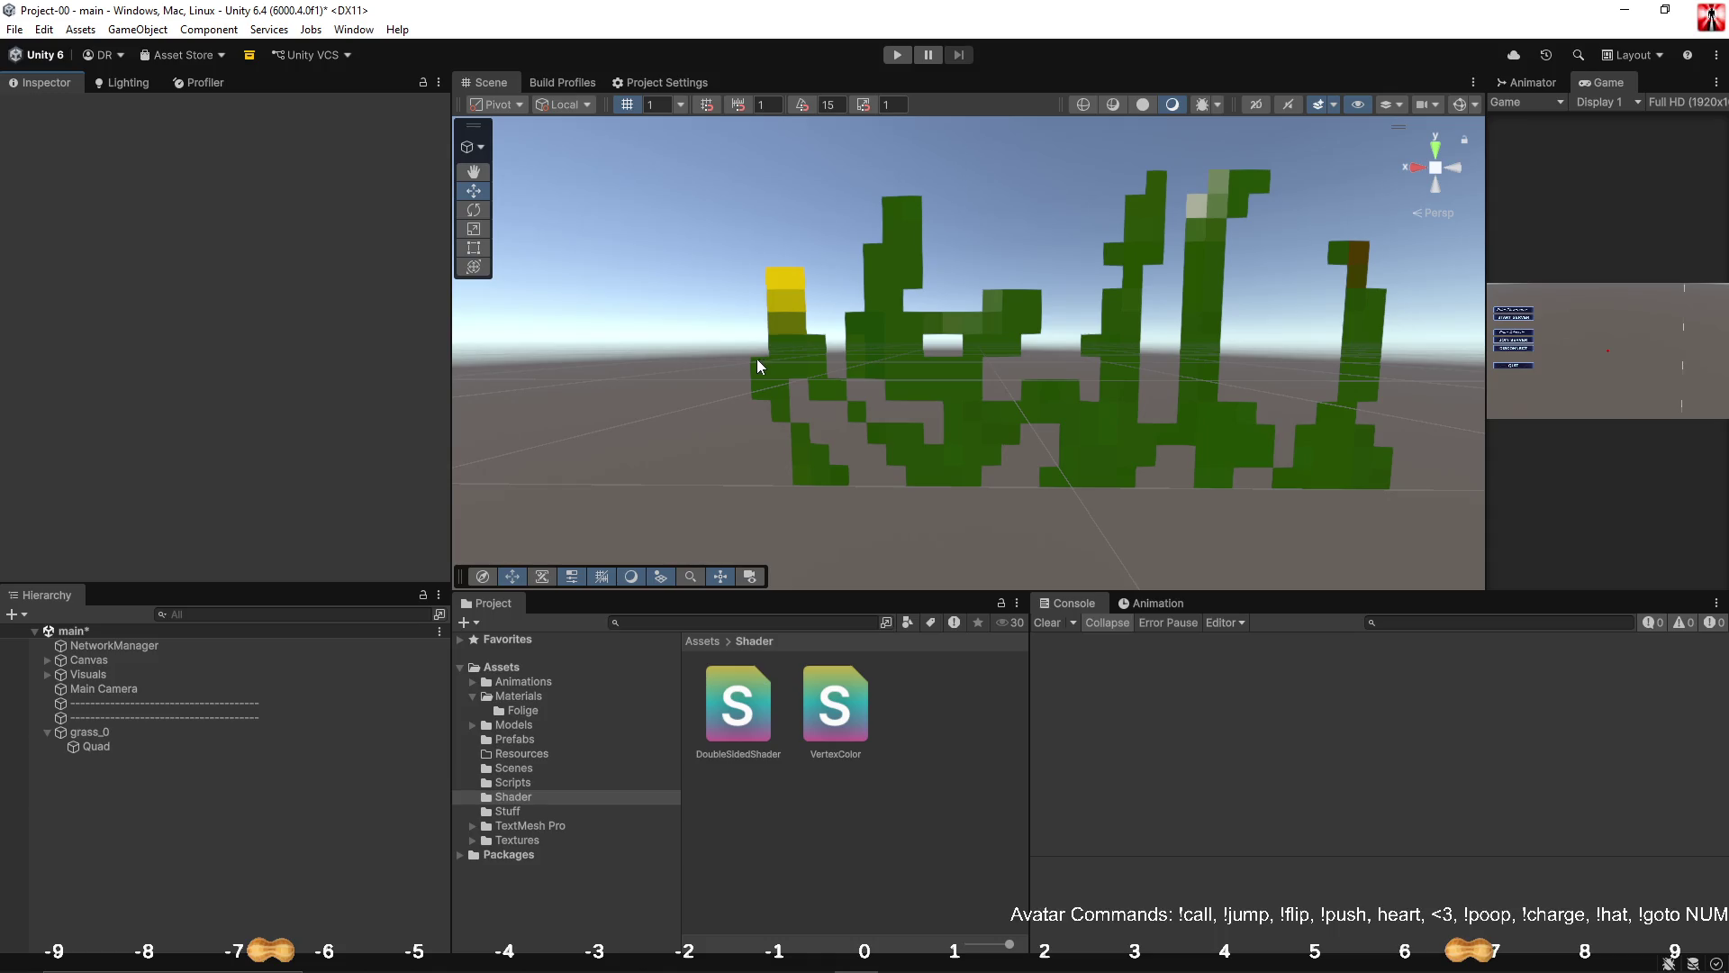
key("alt+Tab")
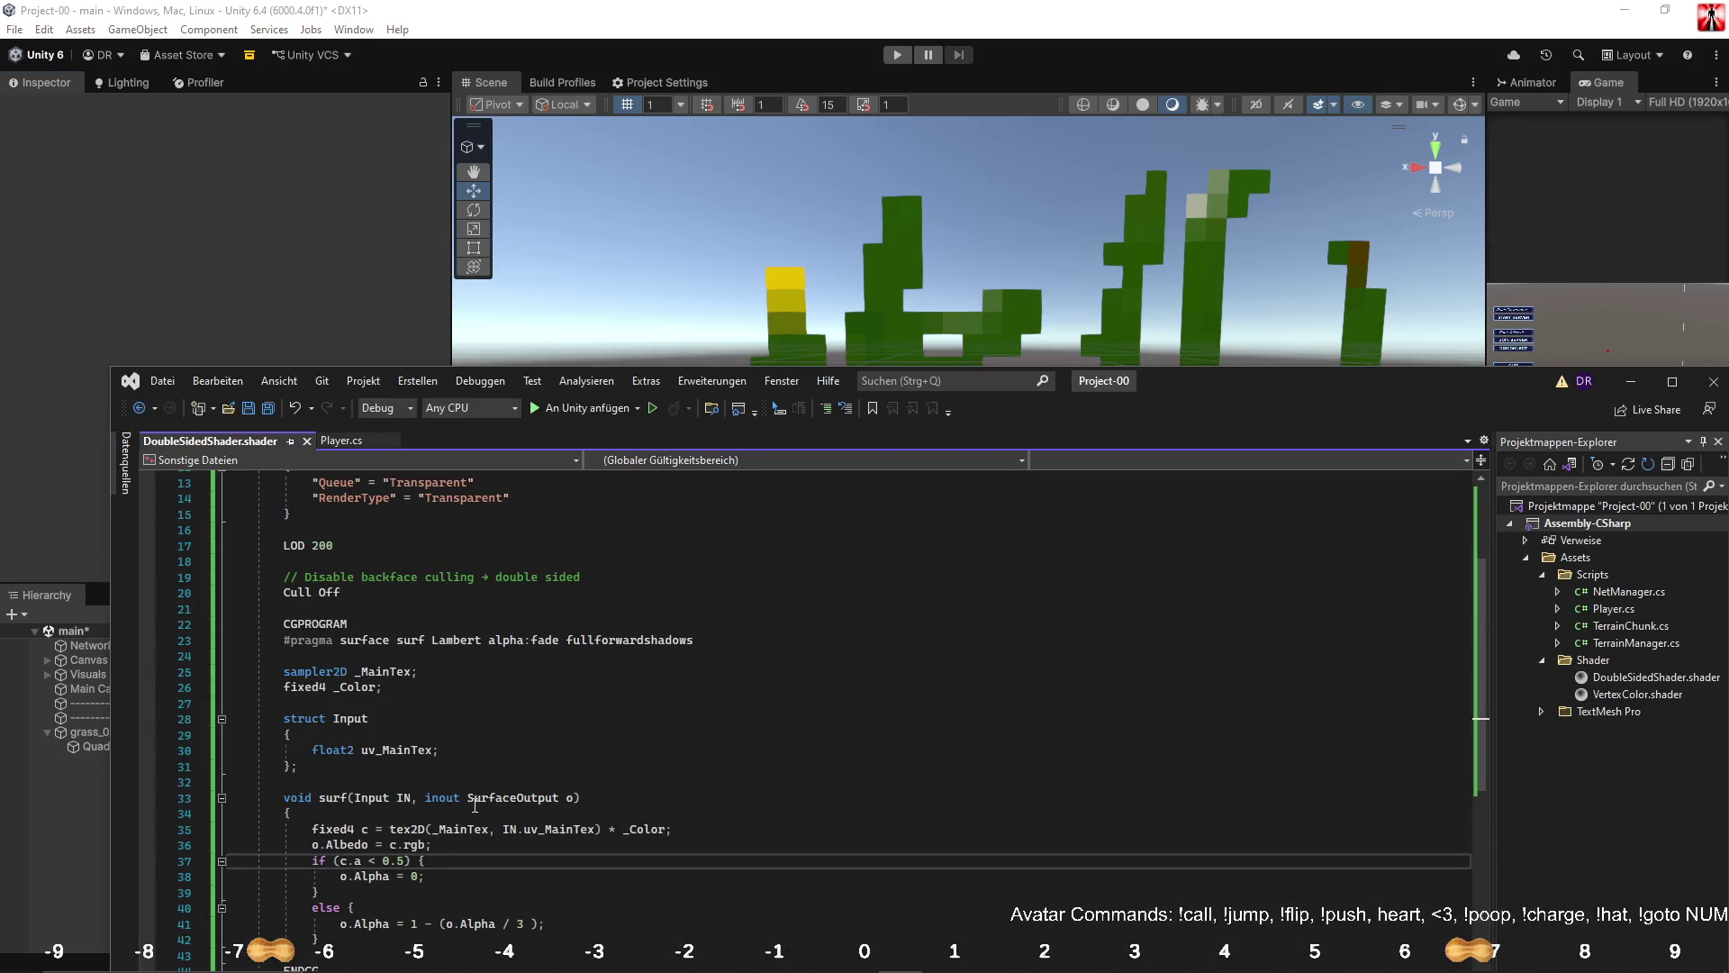
scroll(474, 810, "up", 4)
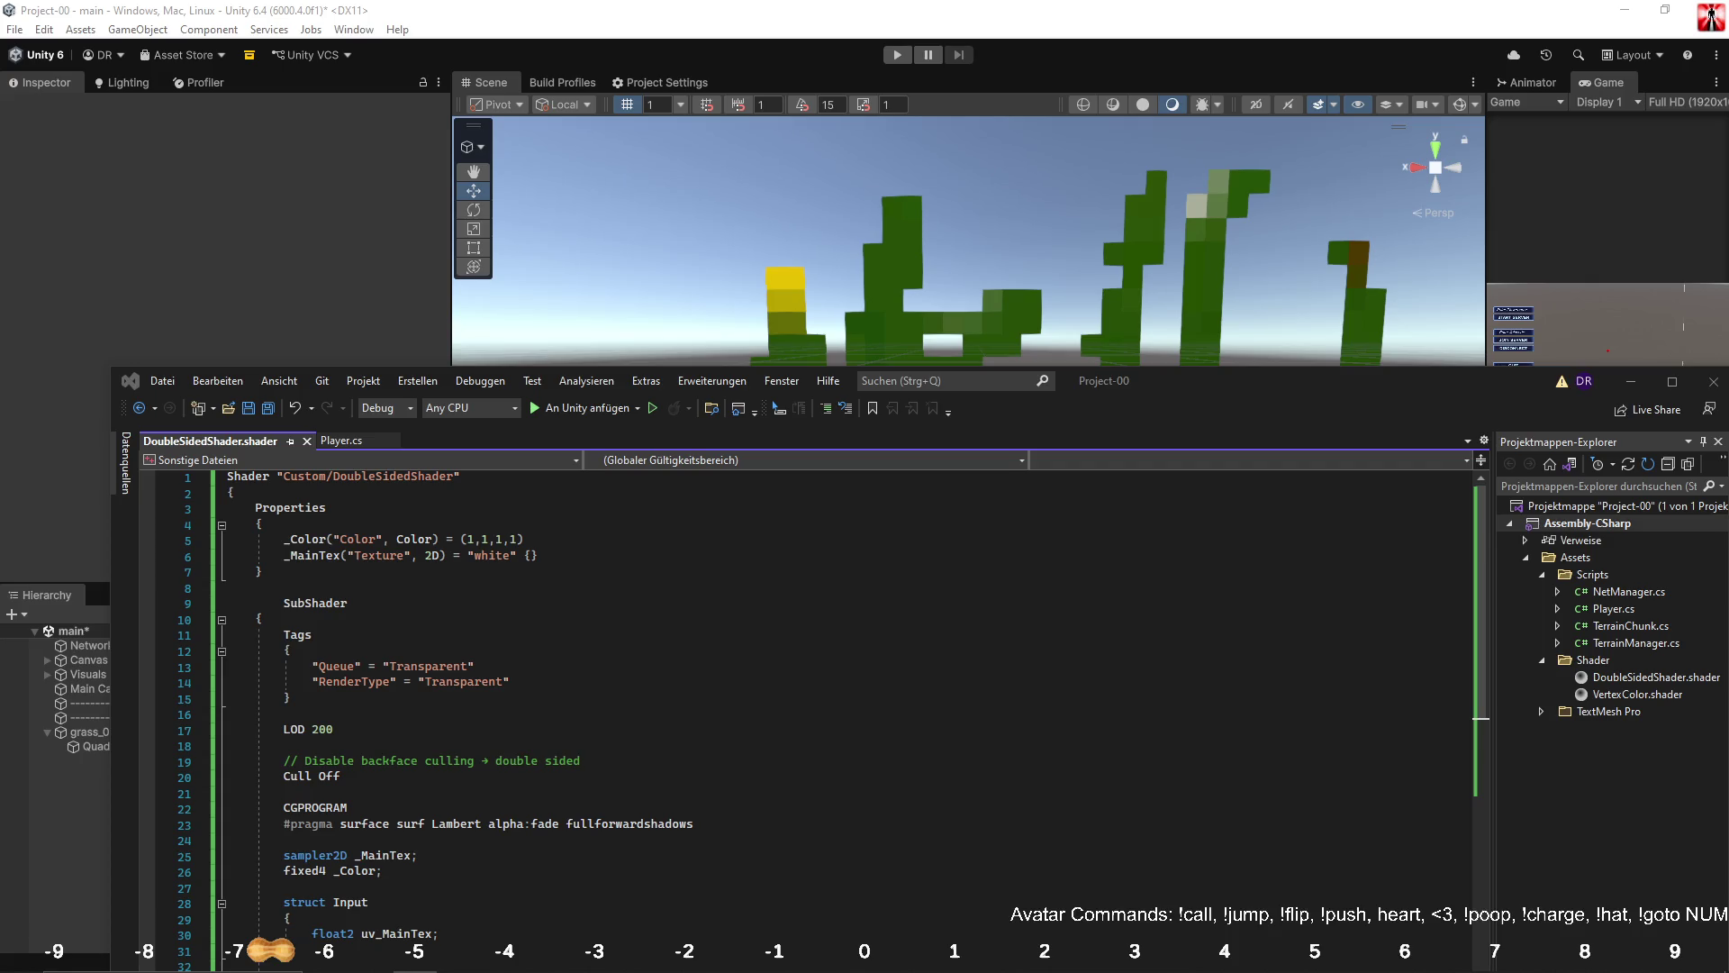
Add an AlphaBlend property named "Alpha Blend" with Range( 0, 1) to the Properties block.
left_click(376, 570)
left_click(594, 538)
left_click(584, 528)
key("Return")
type("_")
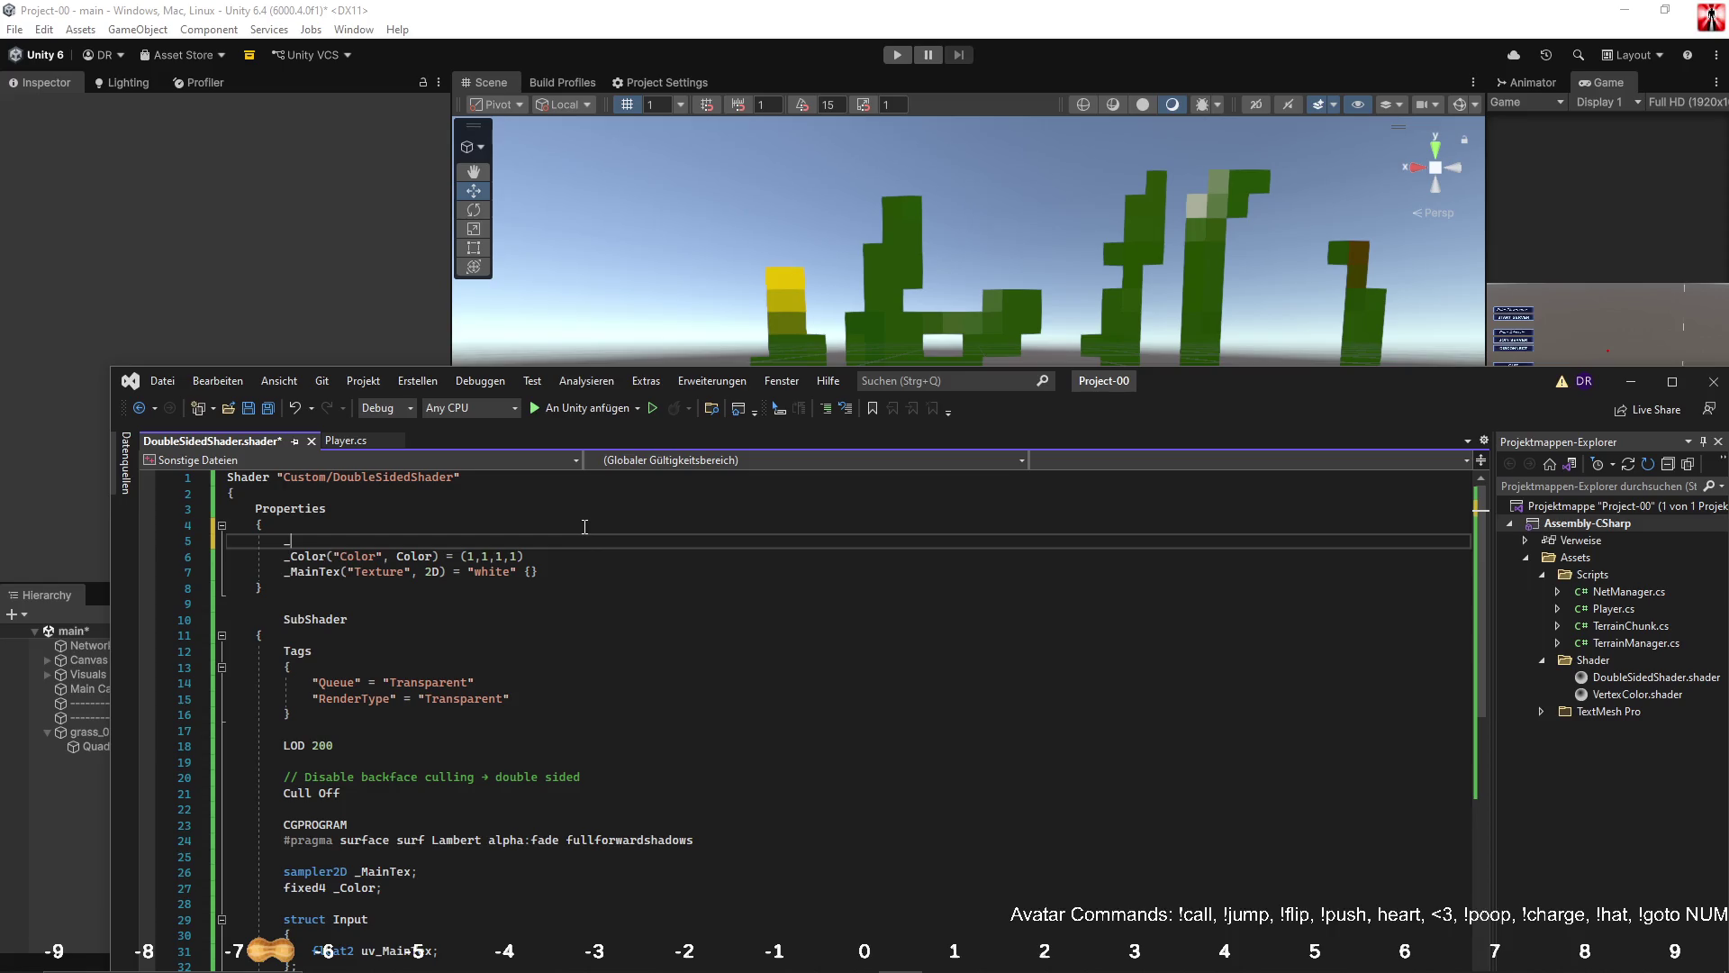
type("AlphaBlend")
type("( \"")
type("Alp")
type("ha B")
type("lend")
key("Right")
type(", ")
type("Ran")
type("ge( 0,")
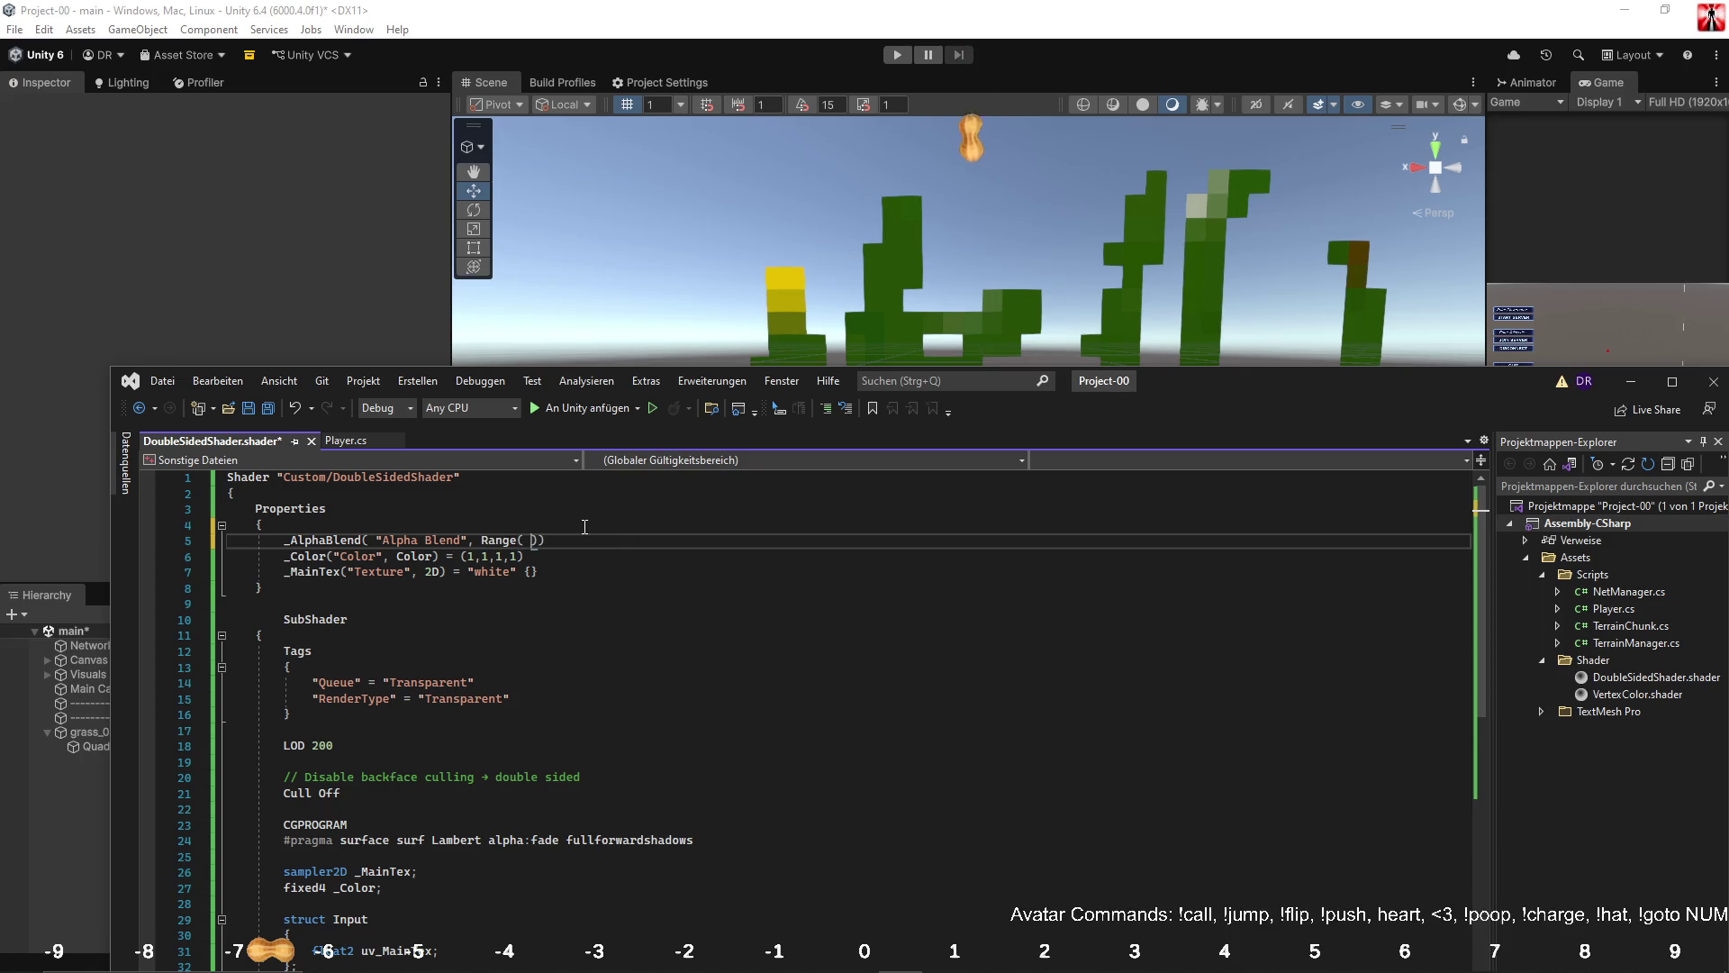
type(" 1")
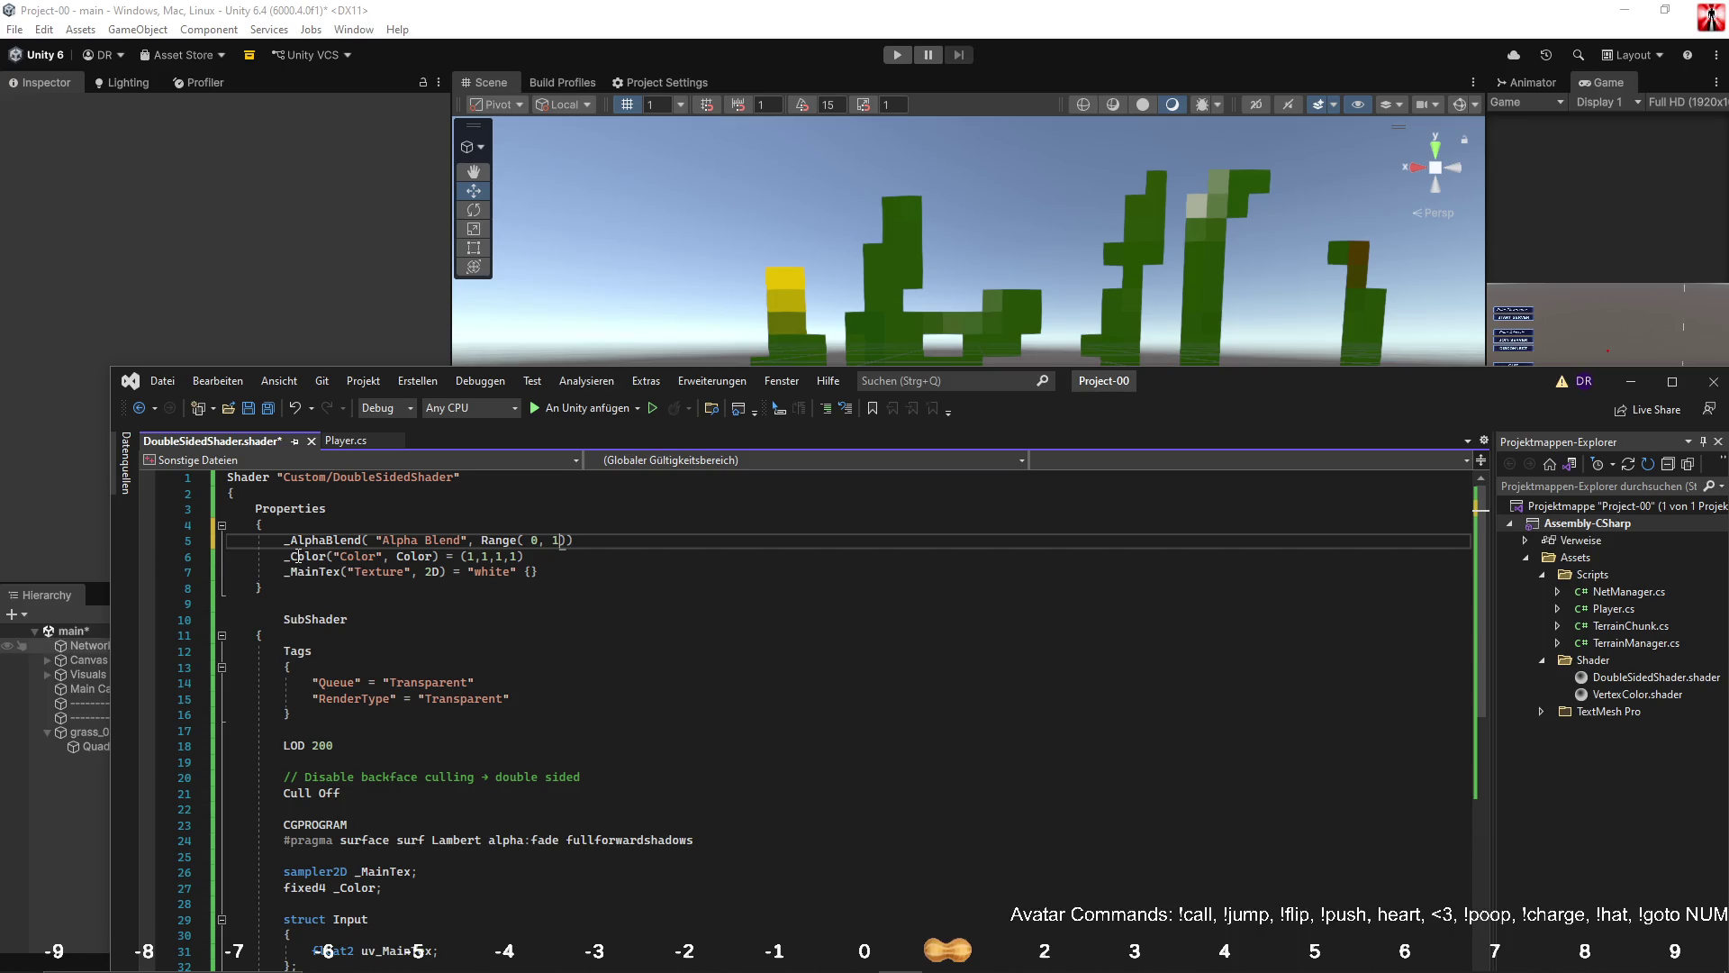
Declare float _AlphaBlend; below the _Color declaration.
scroll(297, 556, "down", 4)
left_click(400, 704)
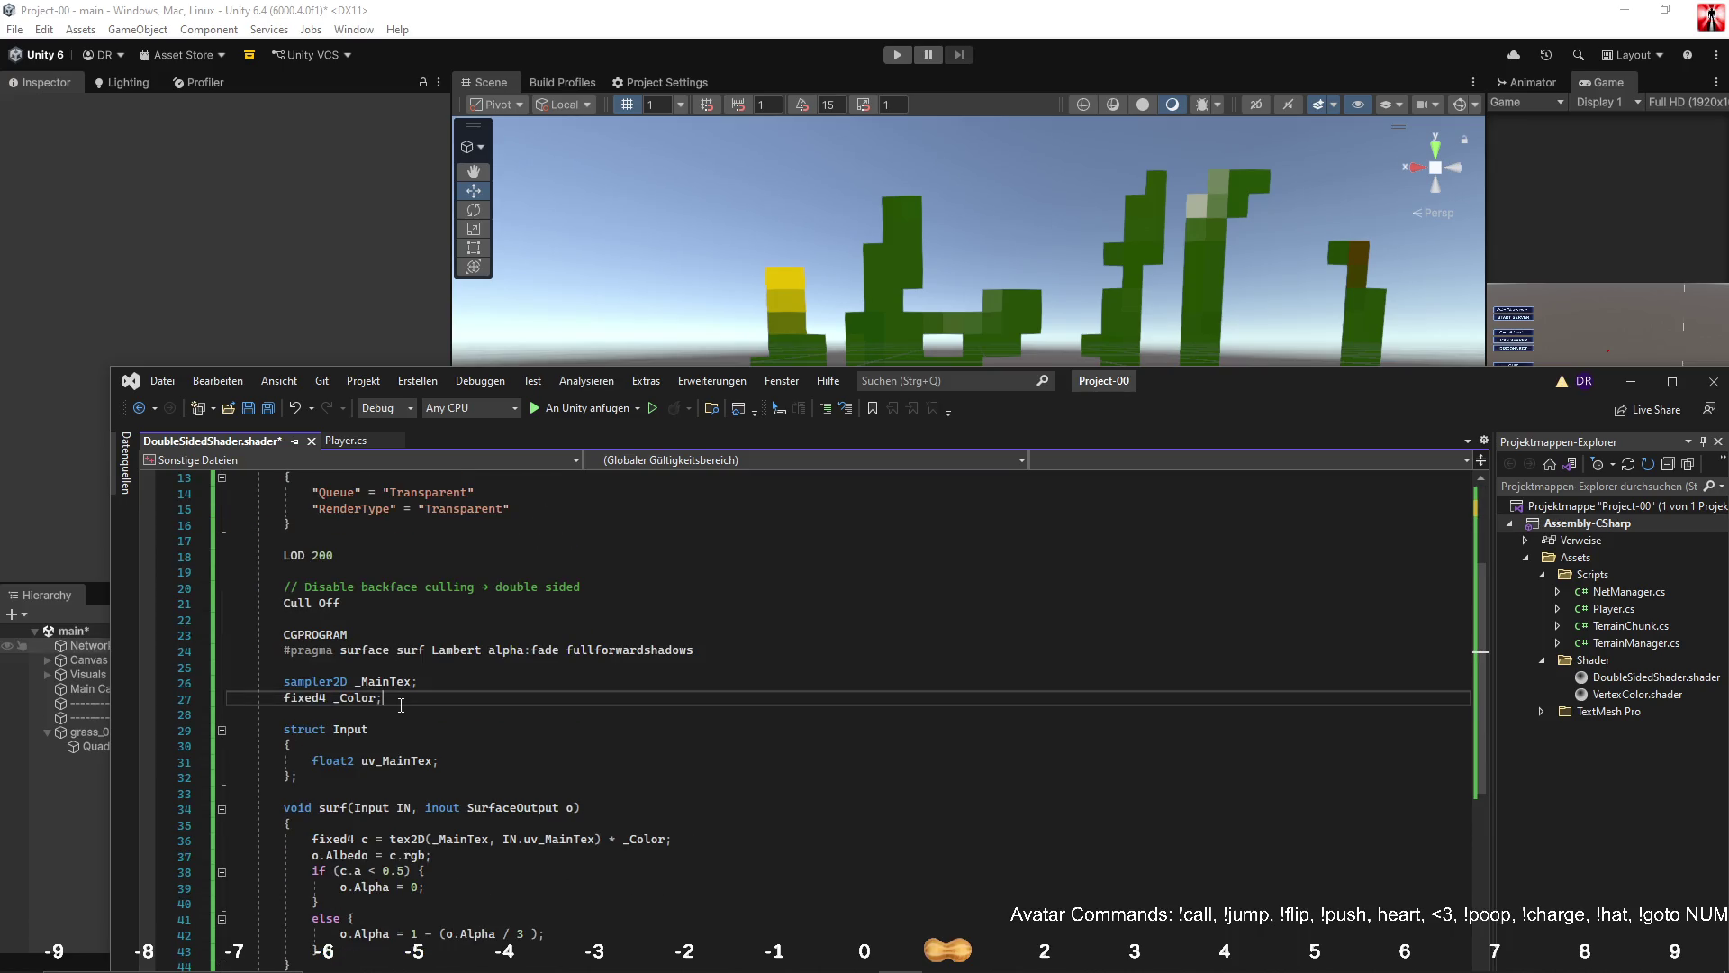
key("Return")
type("f")
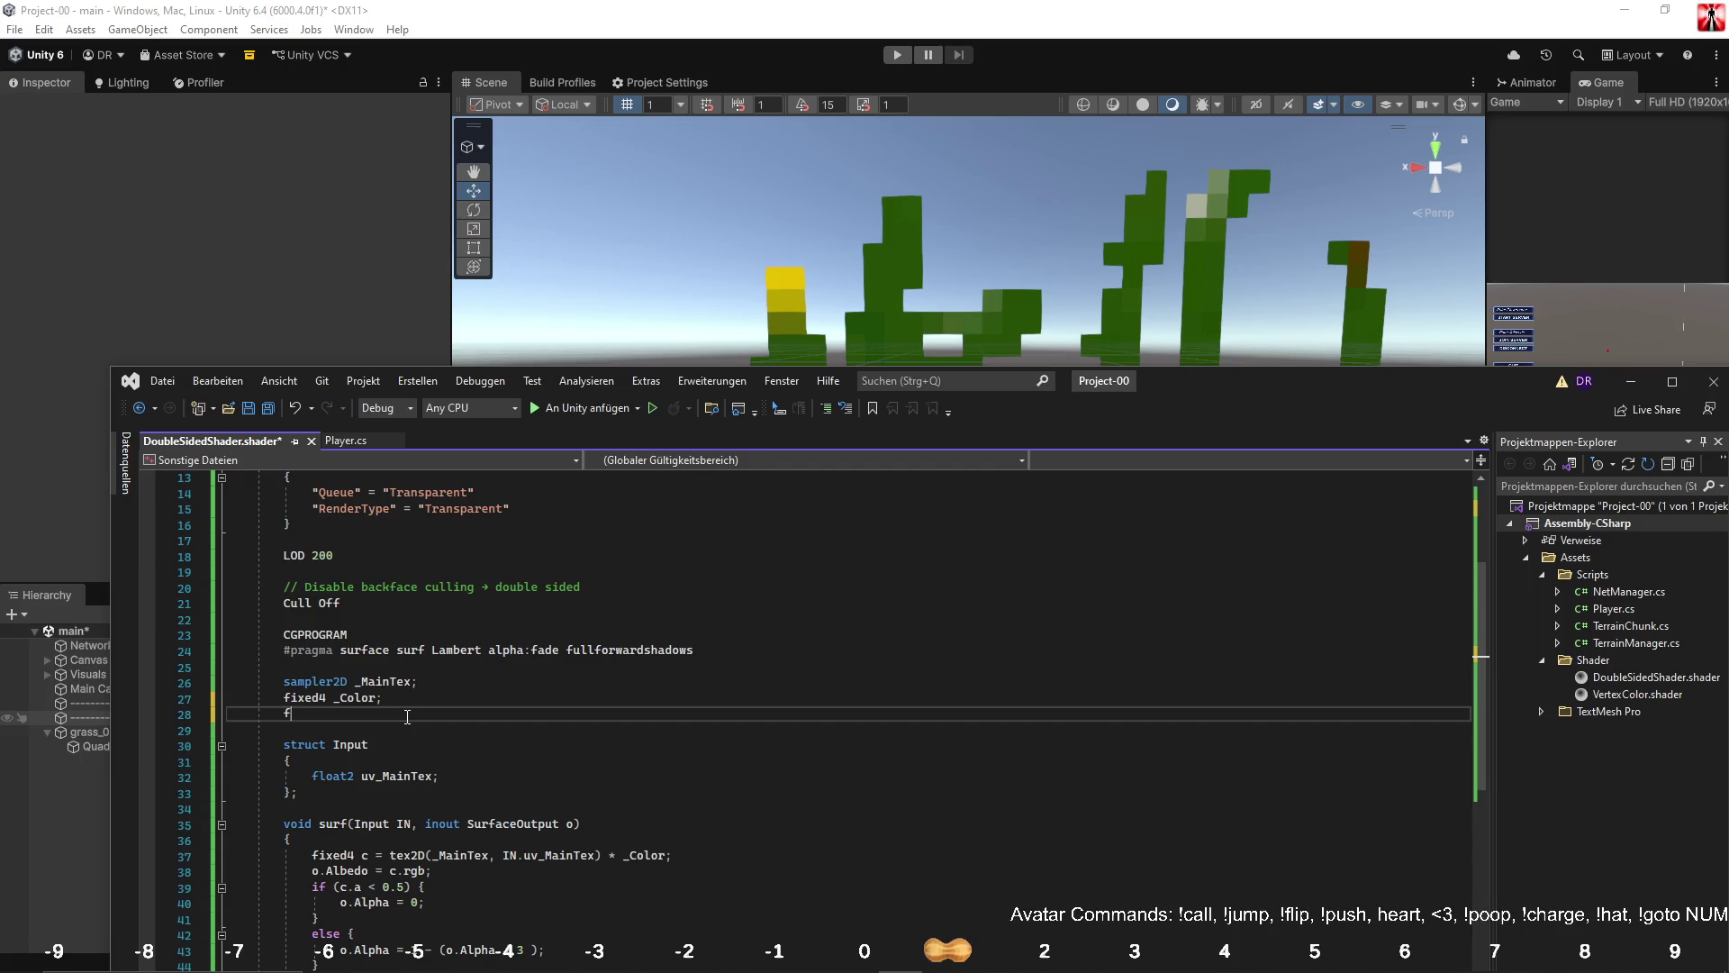
type("loat _Color;")
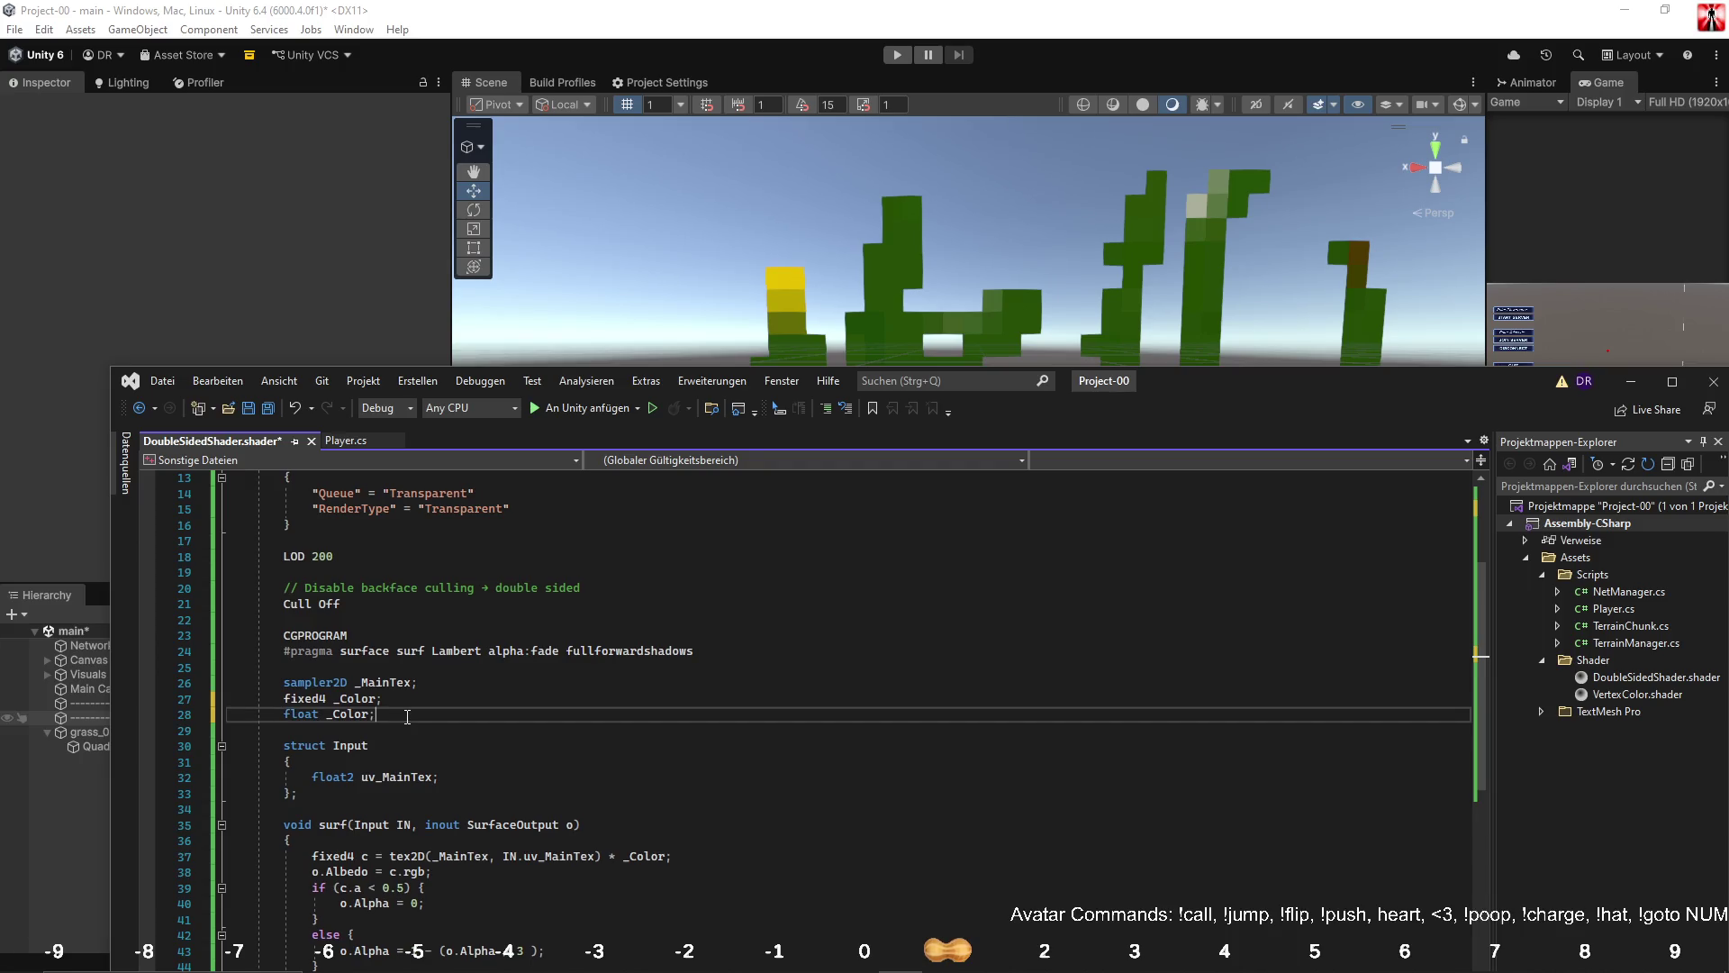
scroll(301, 571, "up", 4)
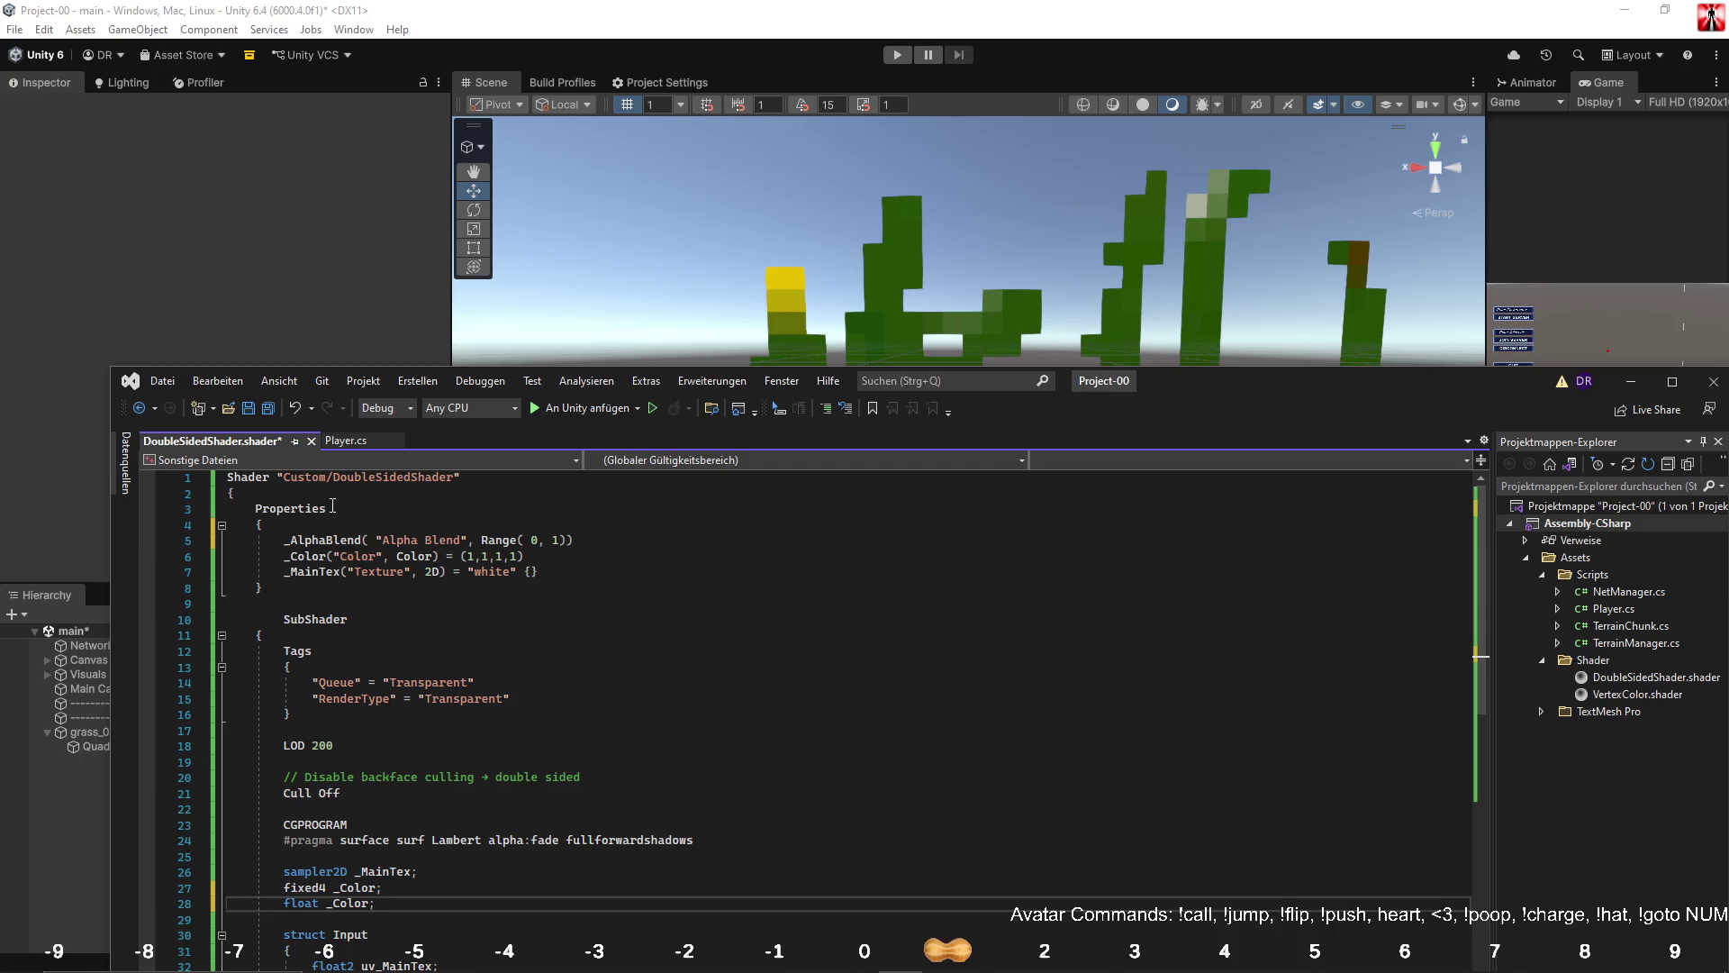
left_click(317, 551)
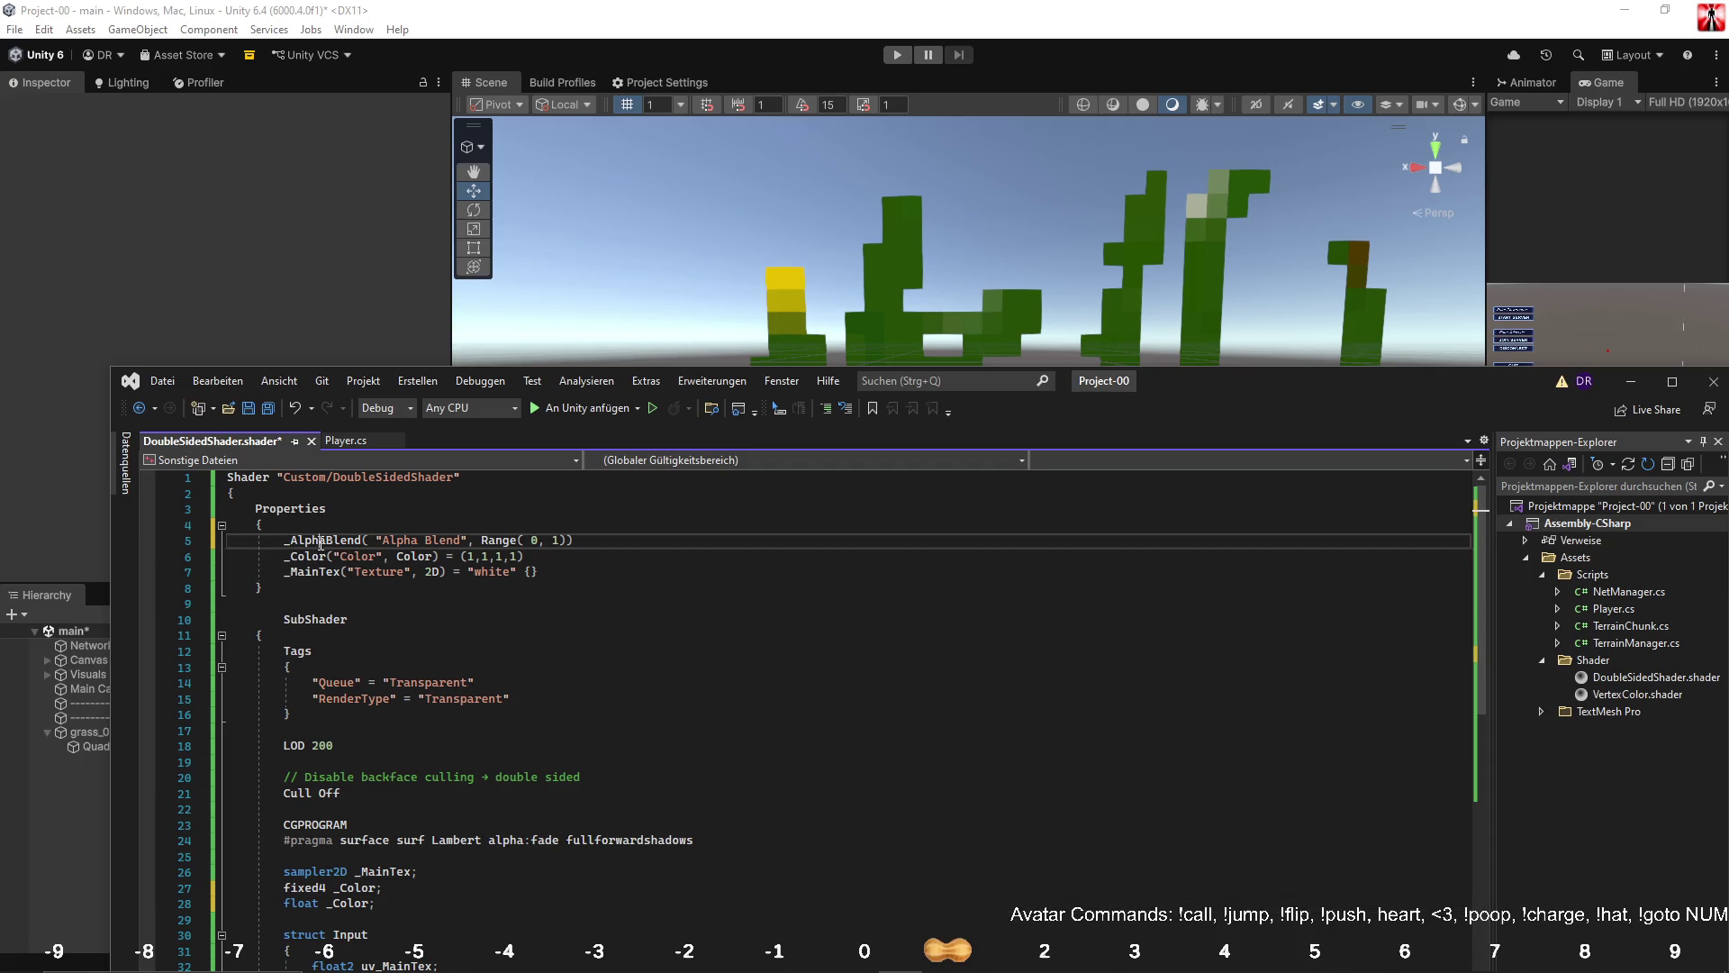
scroll(358, 742, "down", 5)
double_click(349, 666)
type("_AlphaBlend")
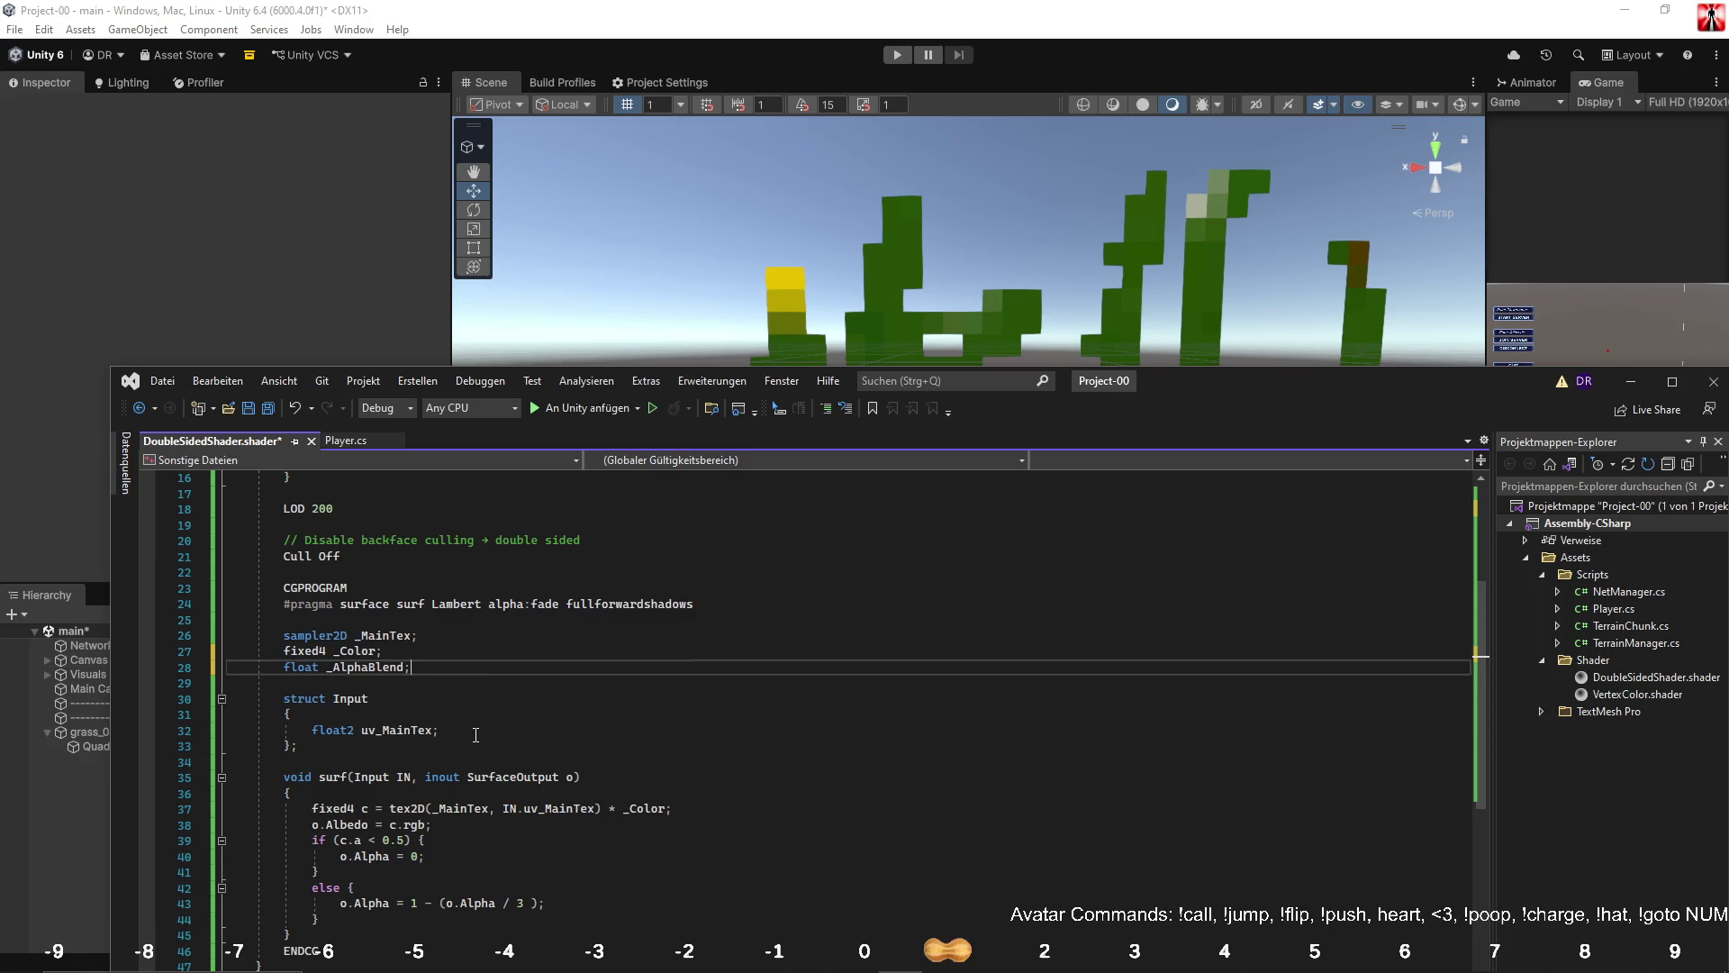
Replace the 0.5 cutoff in the if condition with _AlphaBlend.
double_click(389, 839)
type("_AlphaBlend")
left_click(492, 764)
Save the shader and open Unity's DoubleSidedShader parse error in the code editor.
key("ctrl+s")
left_click(372, 330)
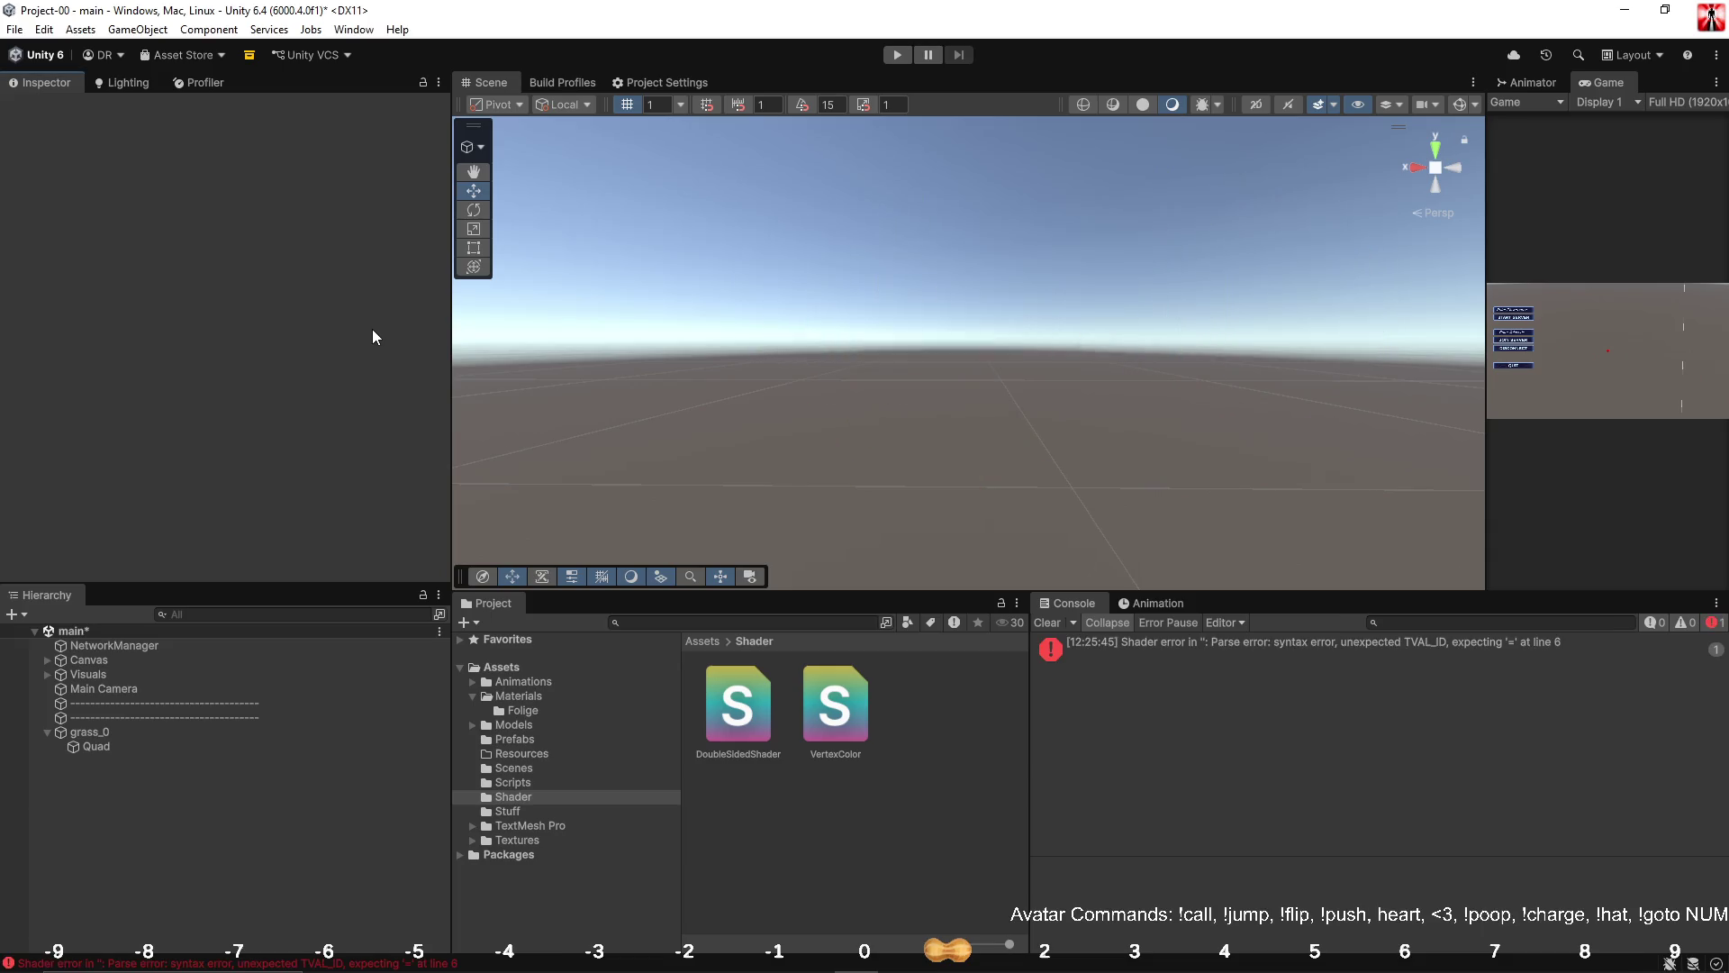
double_click(1234, 643)
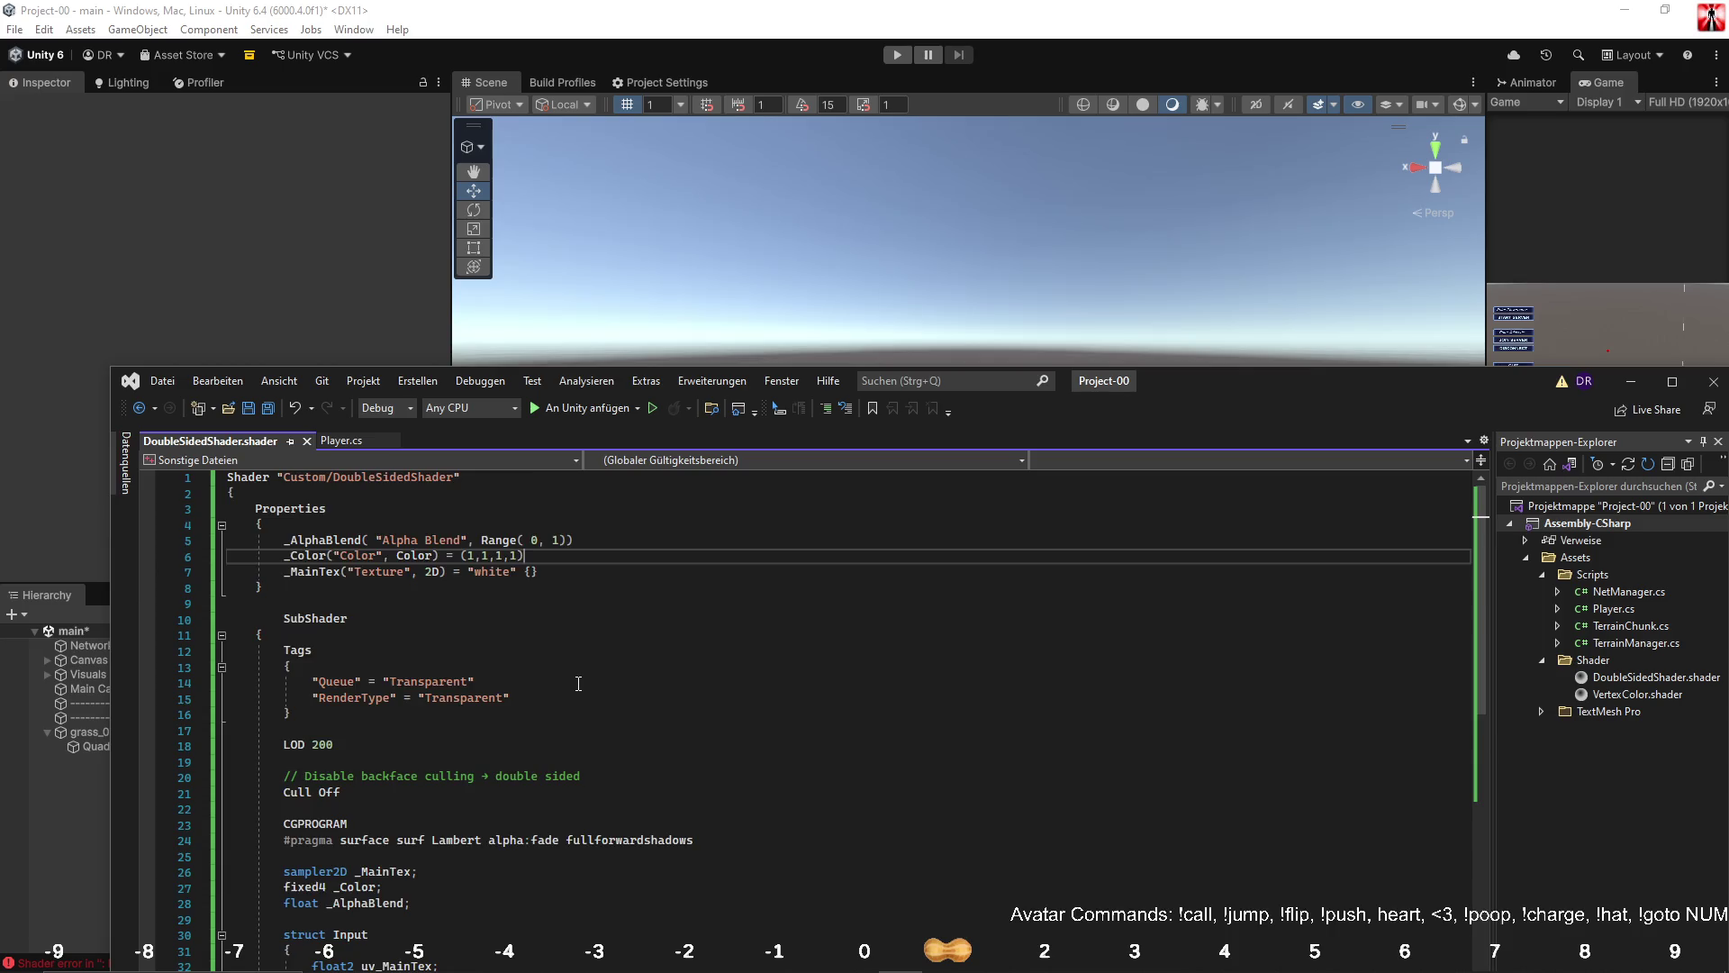
scroll(578, 683, "down", 2)
scroll(389, 845, "up", 2)
Give the _AlphaBlend property a default of 0.5, save, and reselect the grass Quad.
left_click(587, 542)
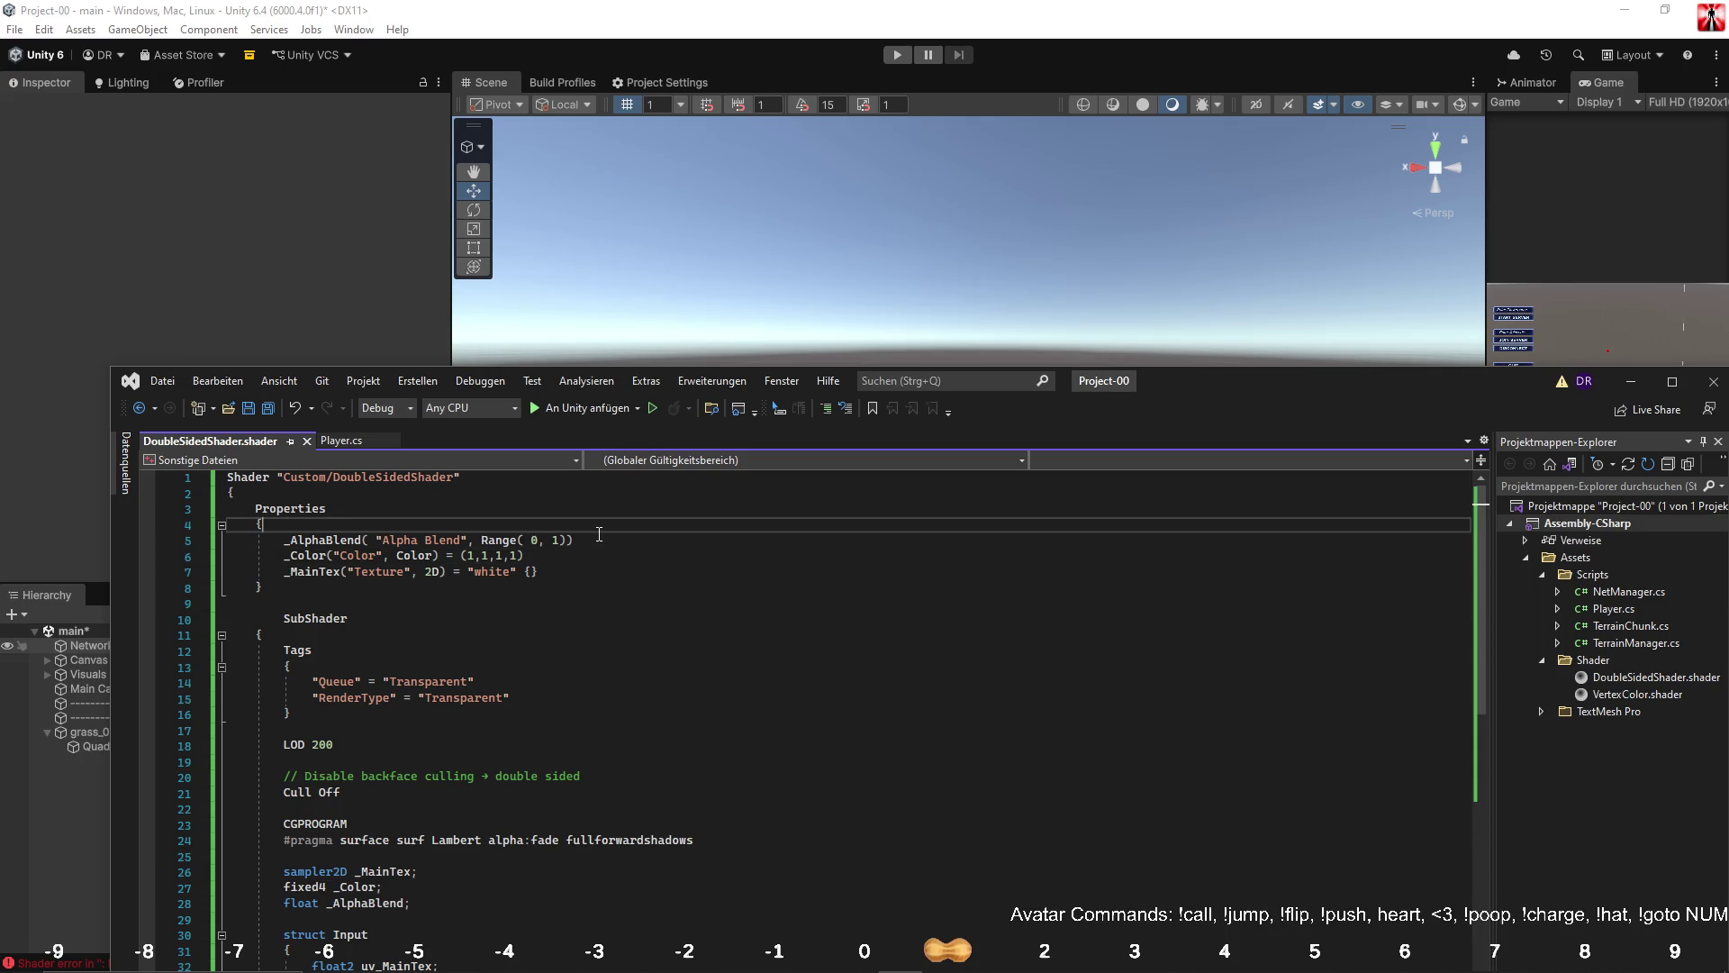
type(" = ")
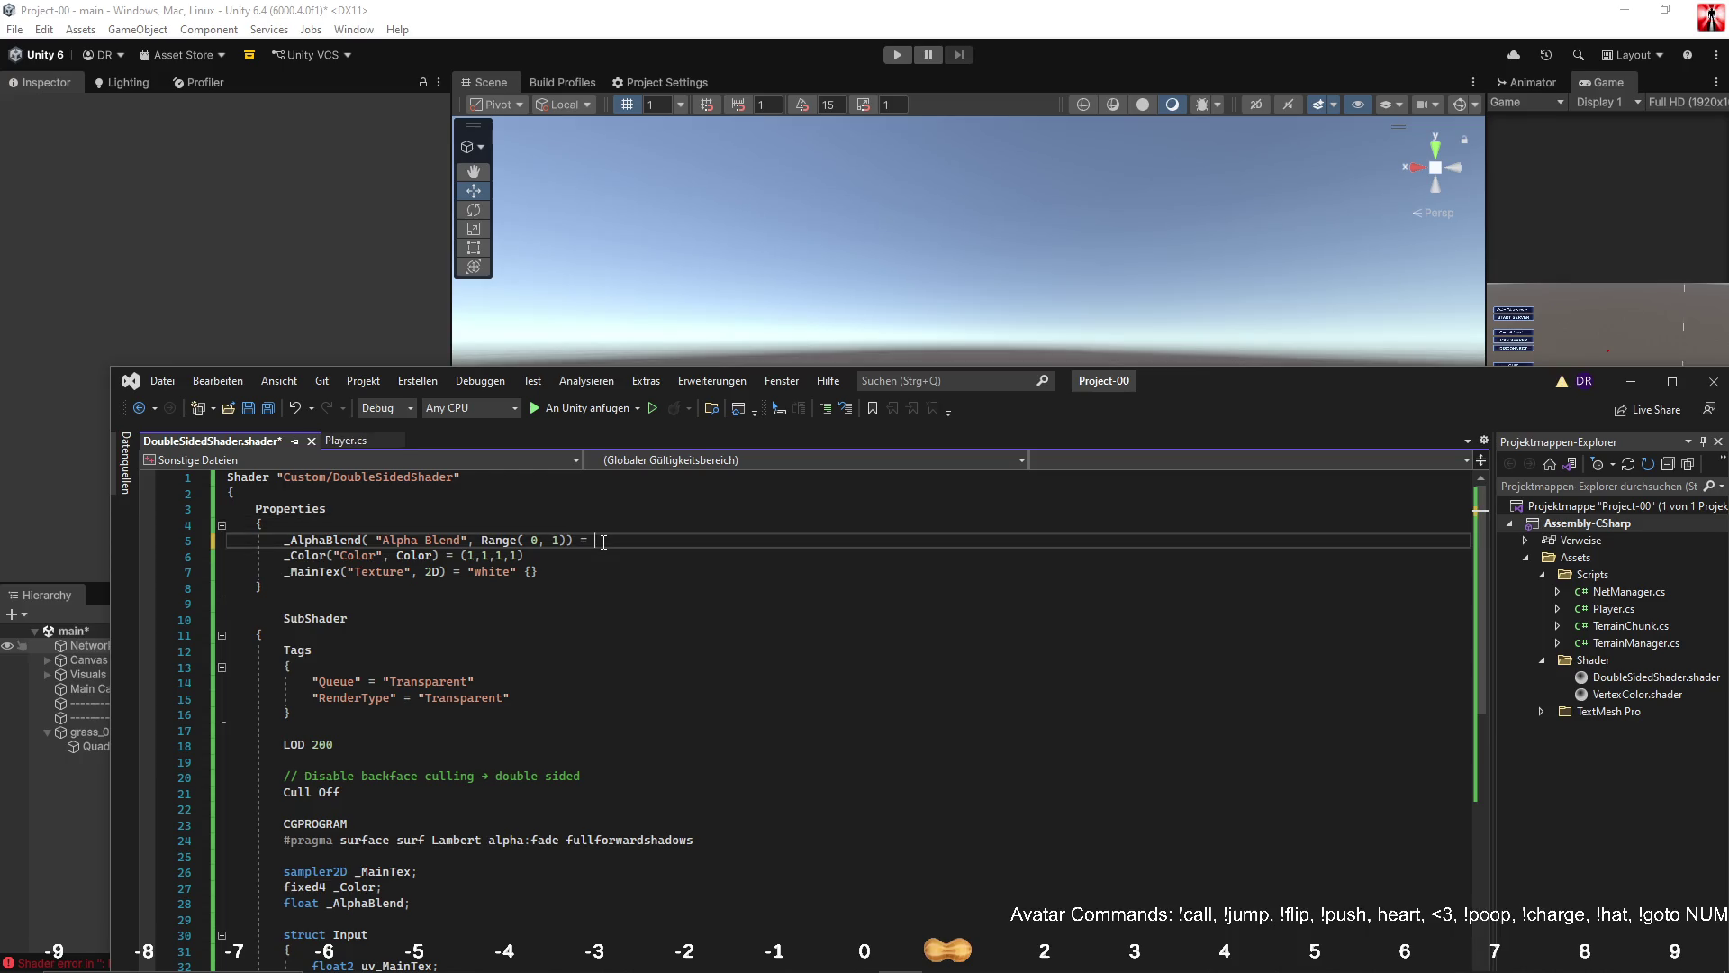
type("0.5")
key("ctrl+s")
left_click(339, 218)
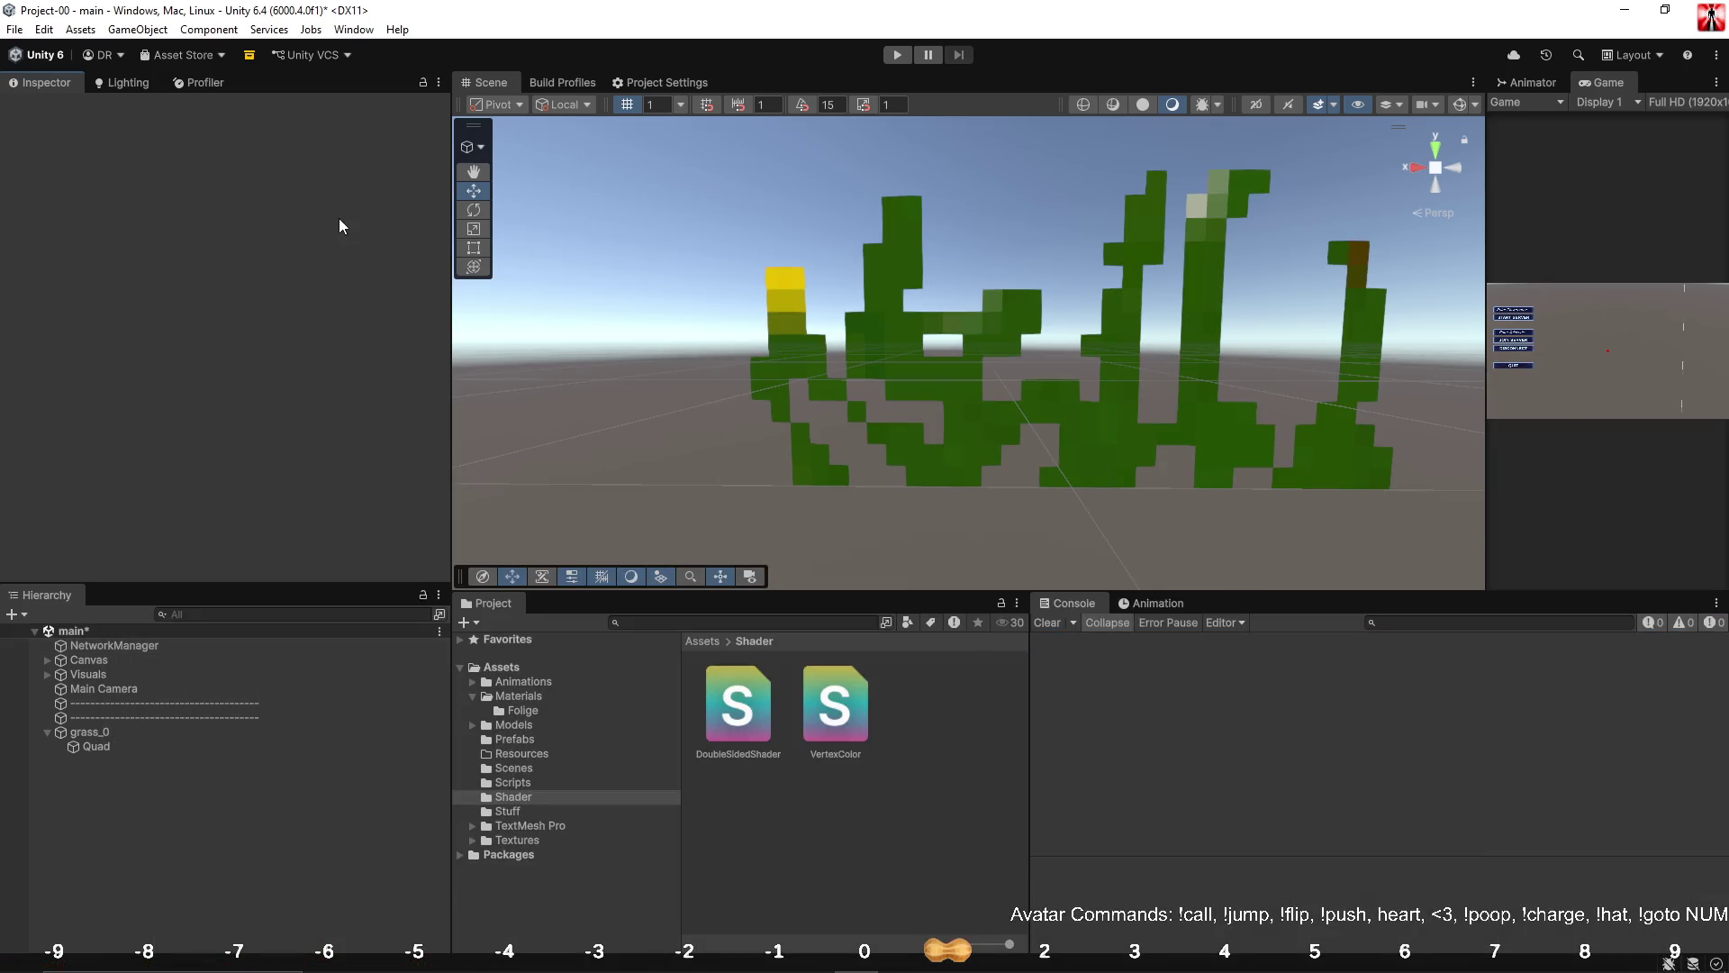
left_click(150, 747)
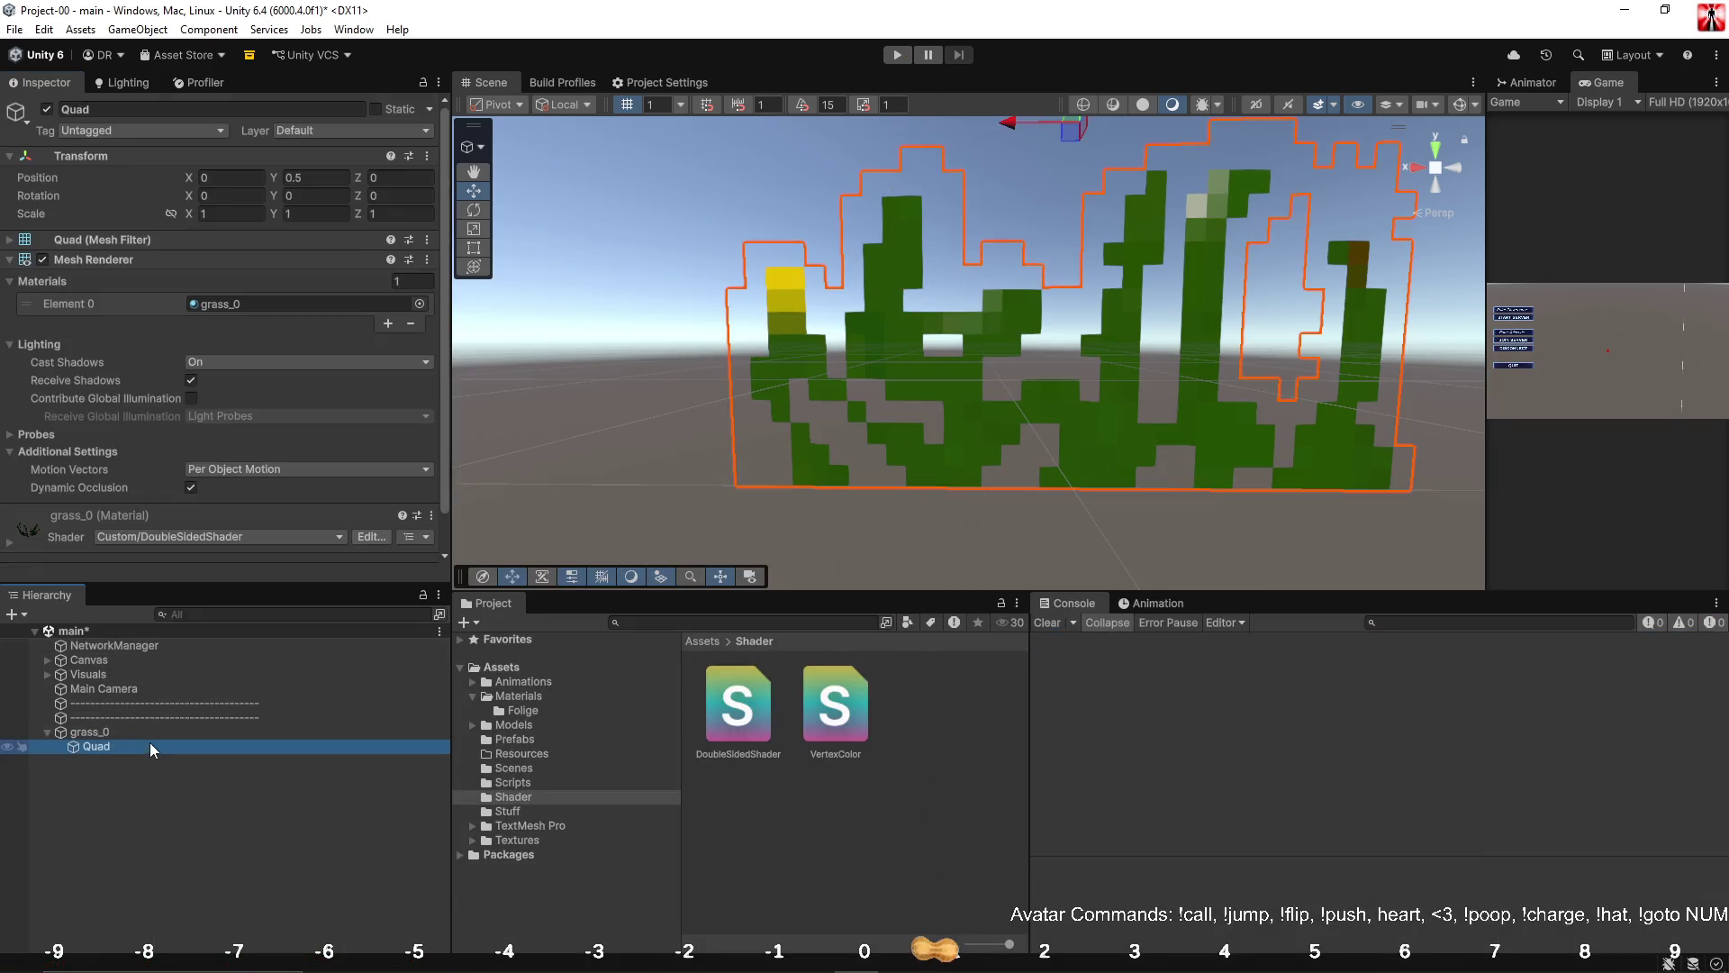
Raise Alpha Blend to about 0.87, then duplicate the _AlphaBlend property line as _AlphaCull Range(0,100)=3.
scroll(221, 470, "down", 5)
mouse_move(285, 373)
left_mouse_down()
mouse_move(347, 378)
mouse_move(293, 383)
left_mouse_up()
key("alt+Tab")
left_click(491, 615)
left_click(289, 540)
key("shift+End")
left_click(659, 540)
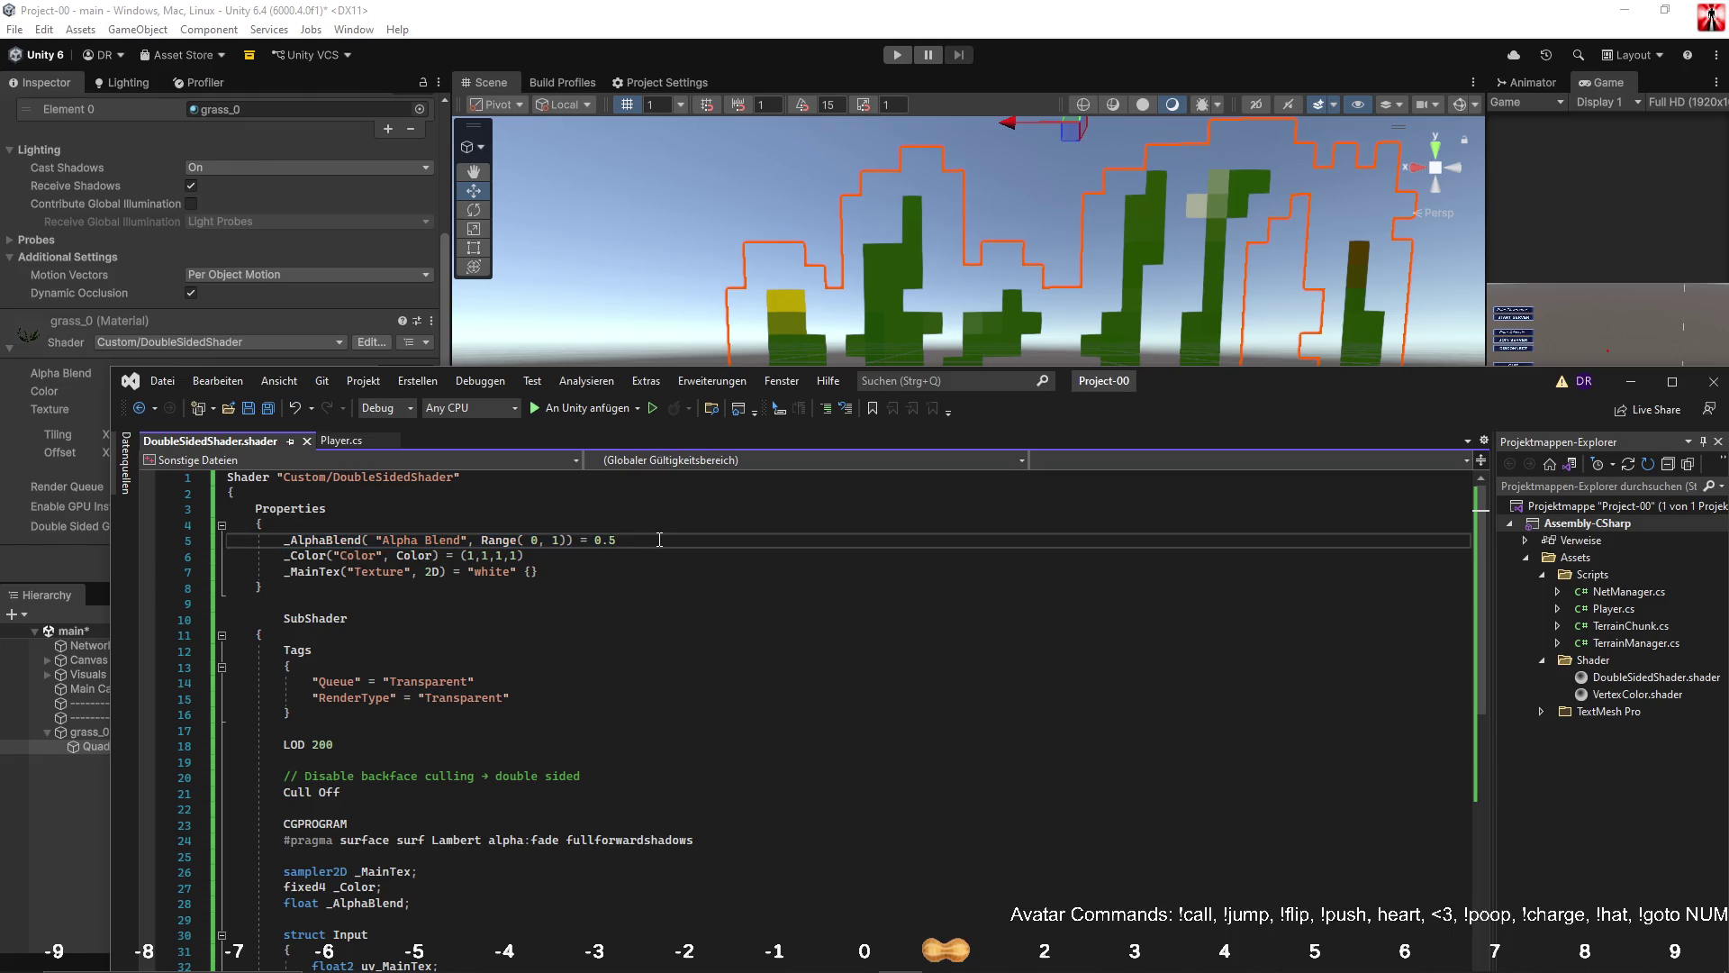
key("Return")
type("_AlphaBlend(\"Alpha Blend\", Range(0, 1)) = 0.5")
Declare a float _AlphaCull variable by copying the _AlphaBlend declaration.
scroll(640, 585, "down", 6)
scroll(621, 642, "up", 5)
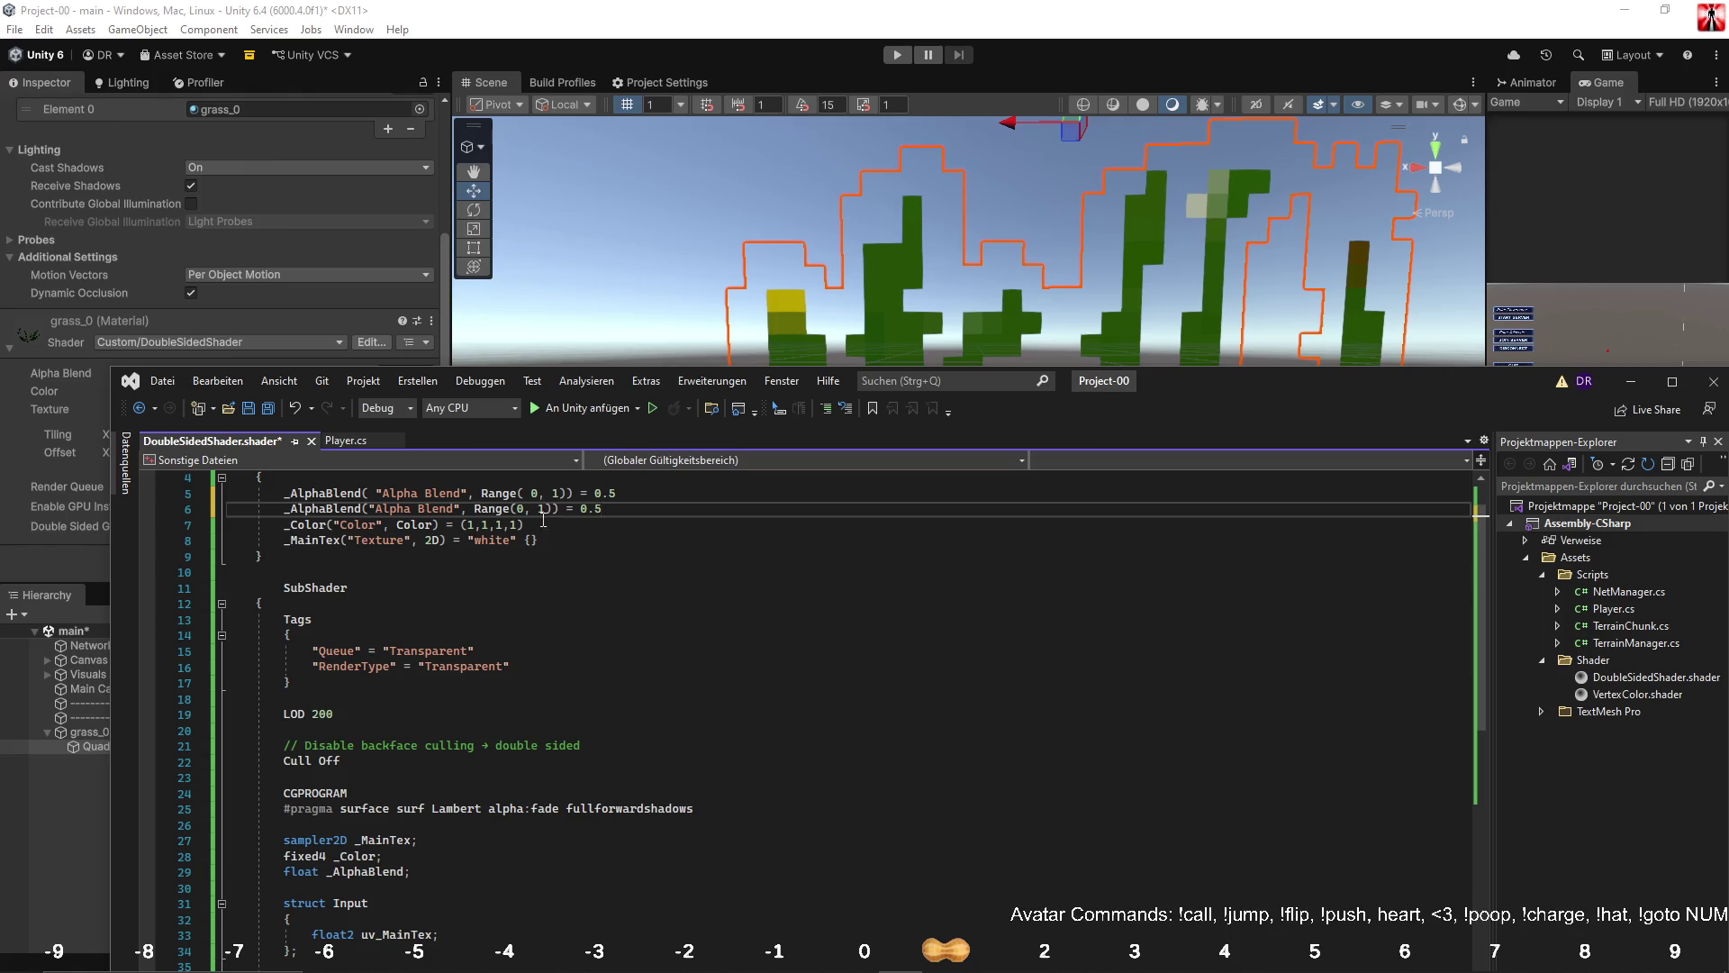
scroll(544, 540, "down", 5)
left_click(409, 634)
key("ctrl+d")
key("Left")
key("BackSpace")
key("BackSpace")
key("BackSpace")
type("Cull")
left_click(511, 672)
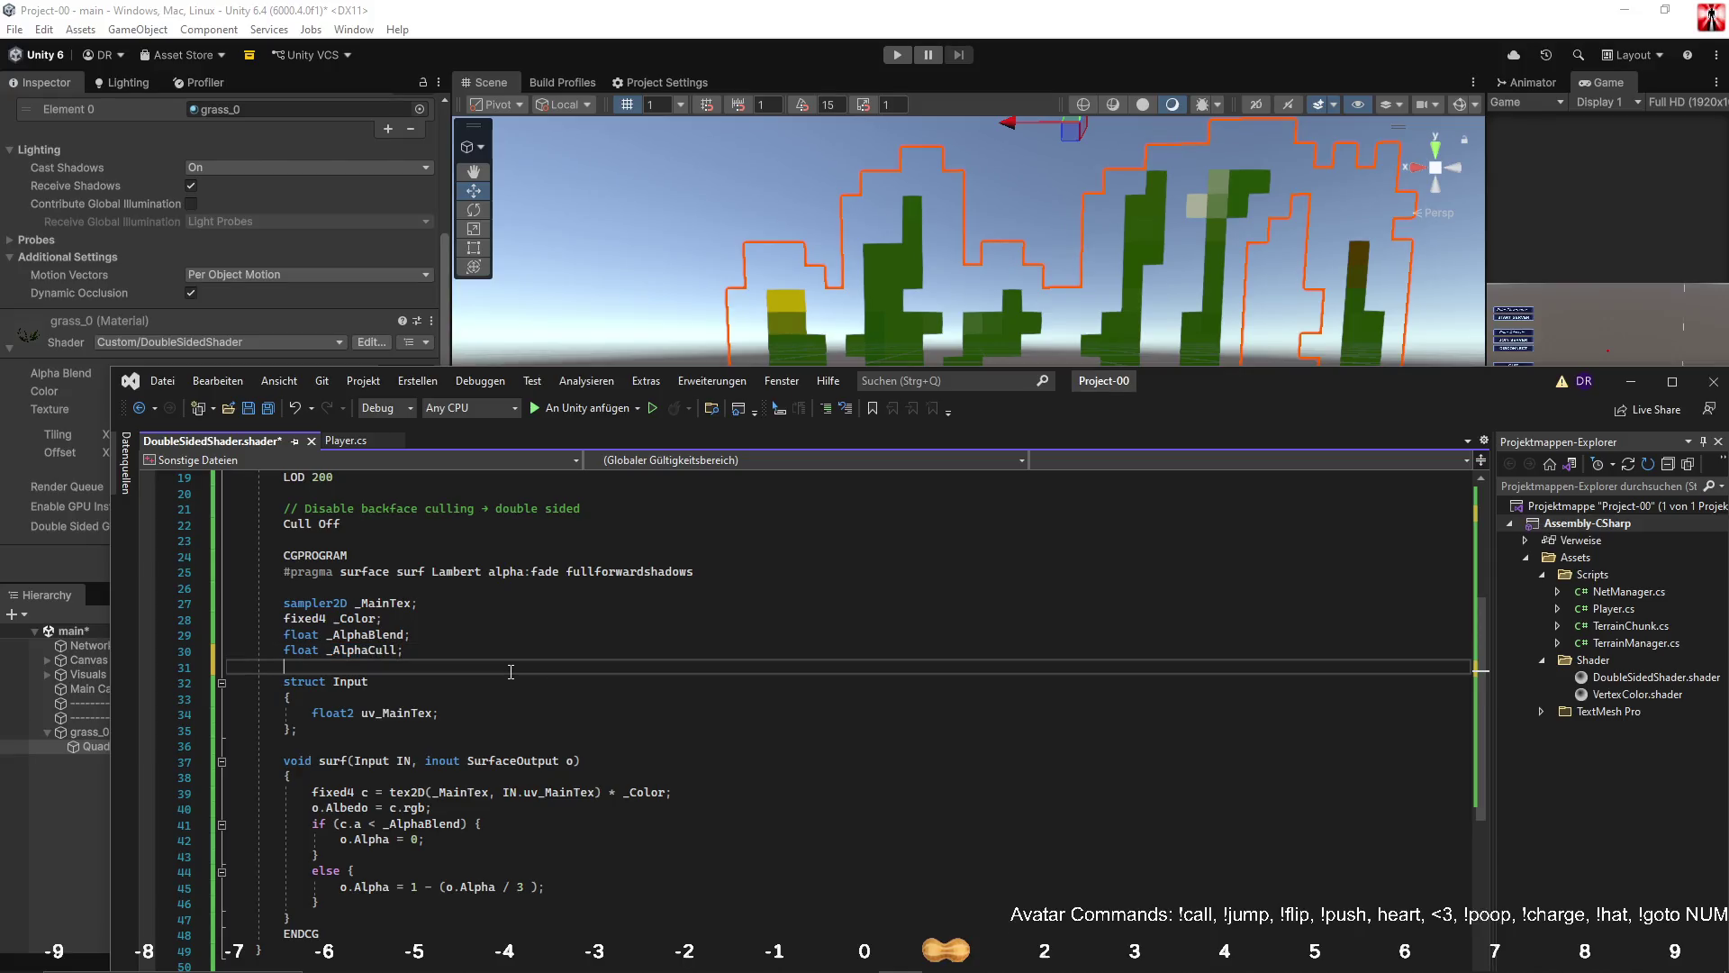
Replace the constant 3 in the alpha formula with _AlphaCull and save the shader.
double_click(369, 650)
key("ctrl+c")
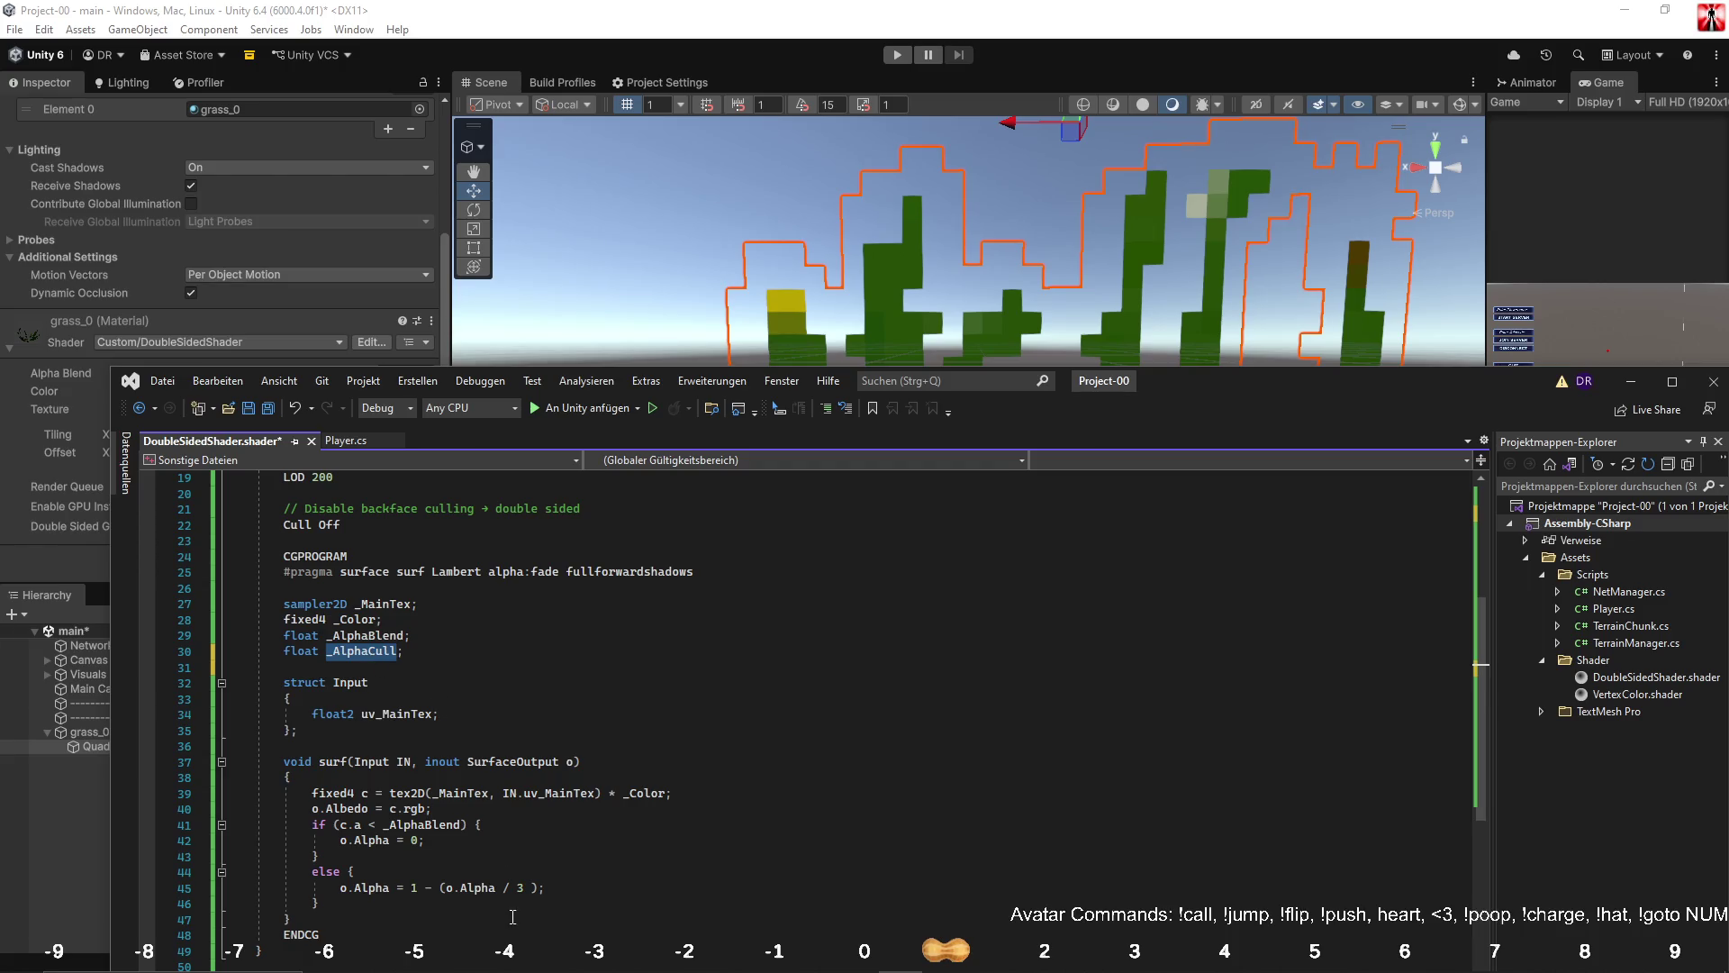
double_click(520, 887)
key("ctrl+v")
left_click(573, 779)
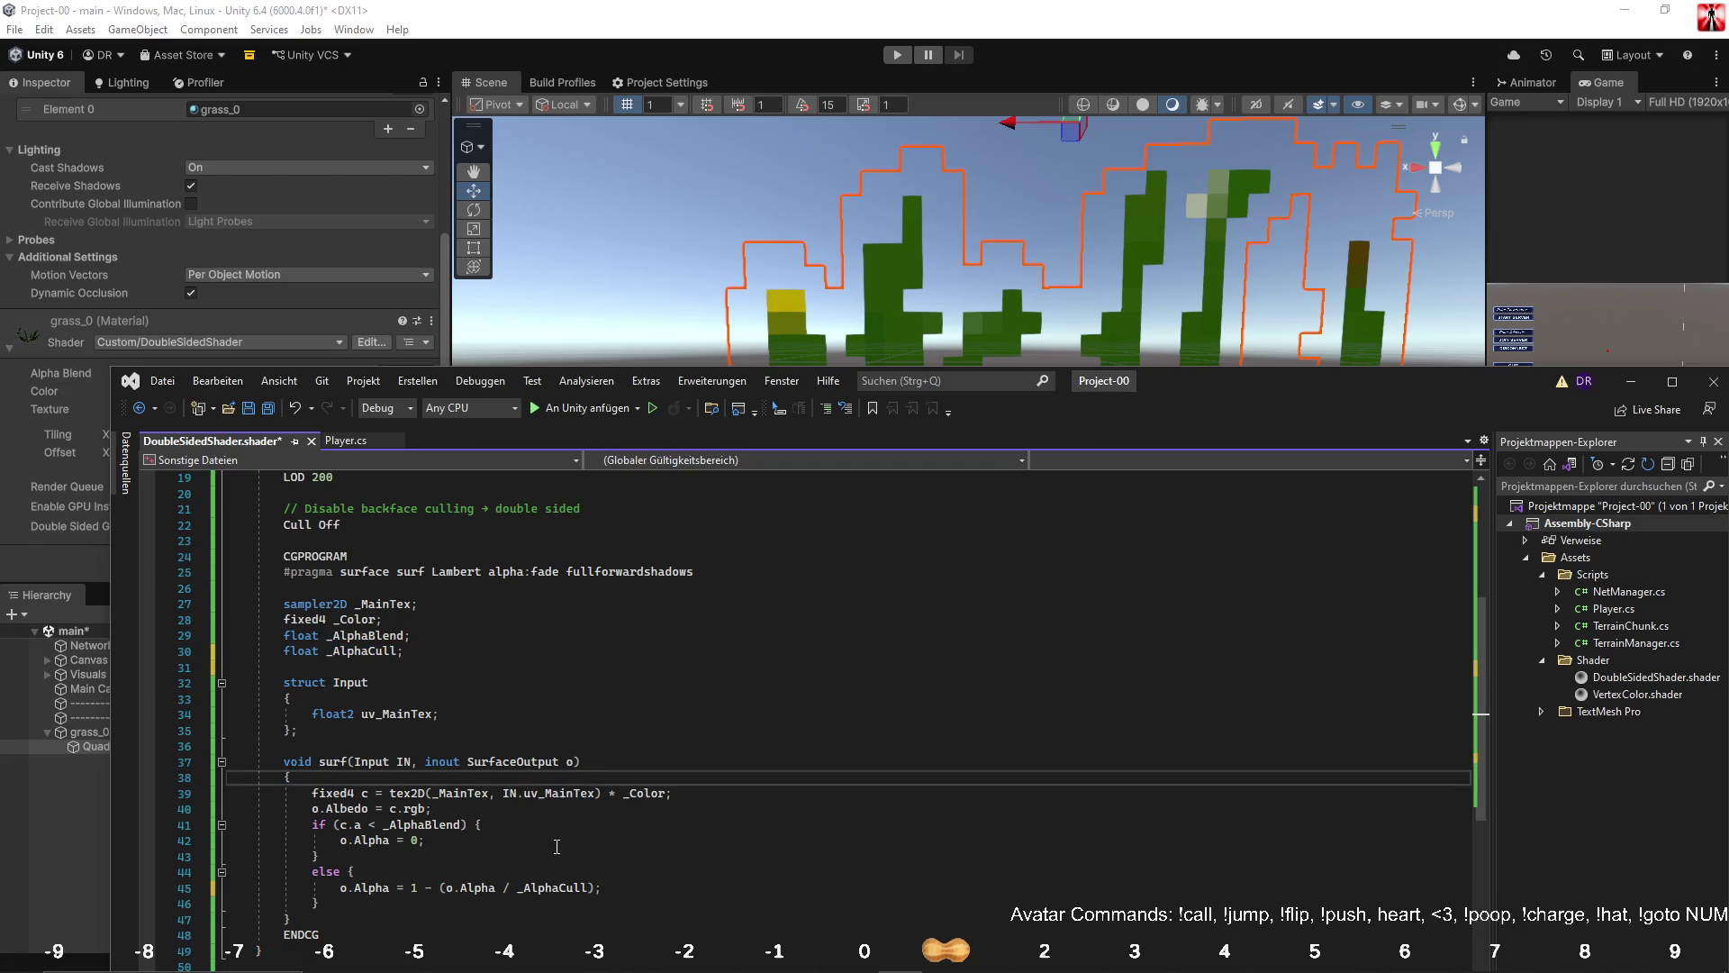
left_click(590, 887)
left_click(585, 806)
scroll(585, 806, "up", 4)
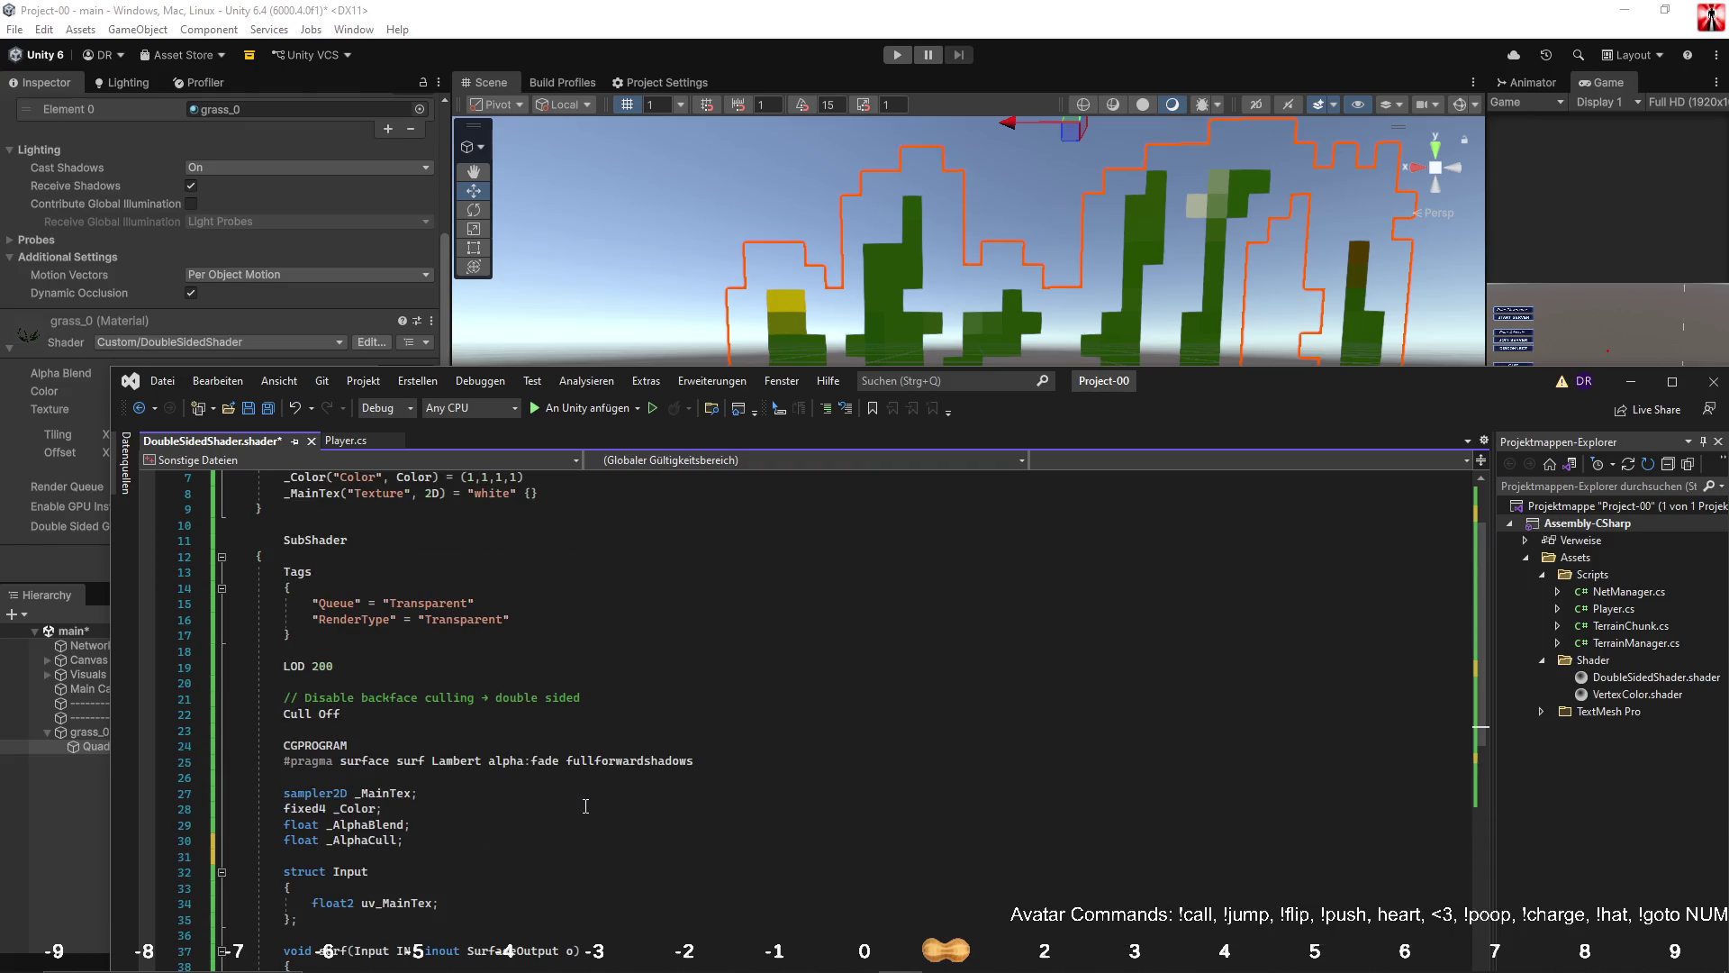
scroll(585, 807, "up", 2)
key("ctrl+s")
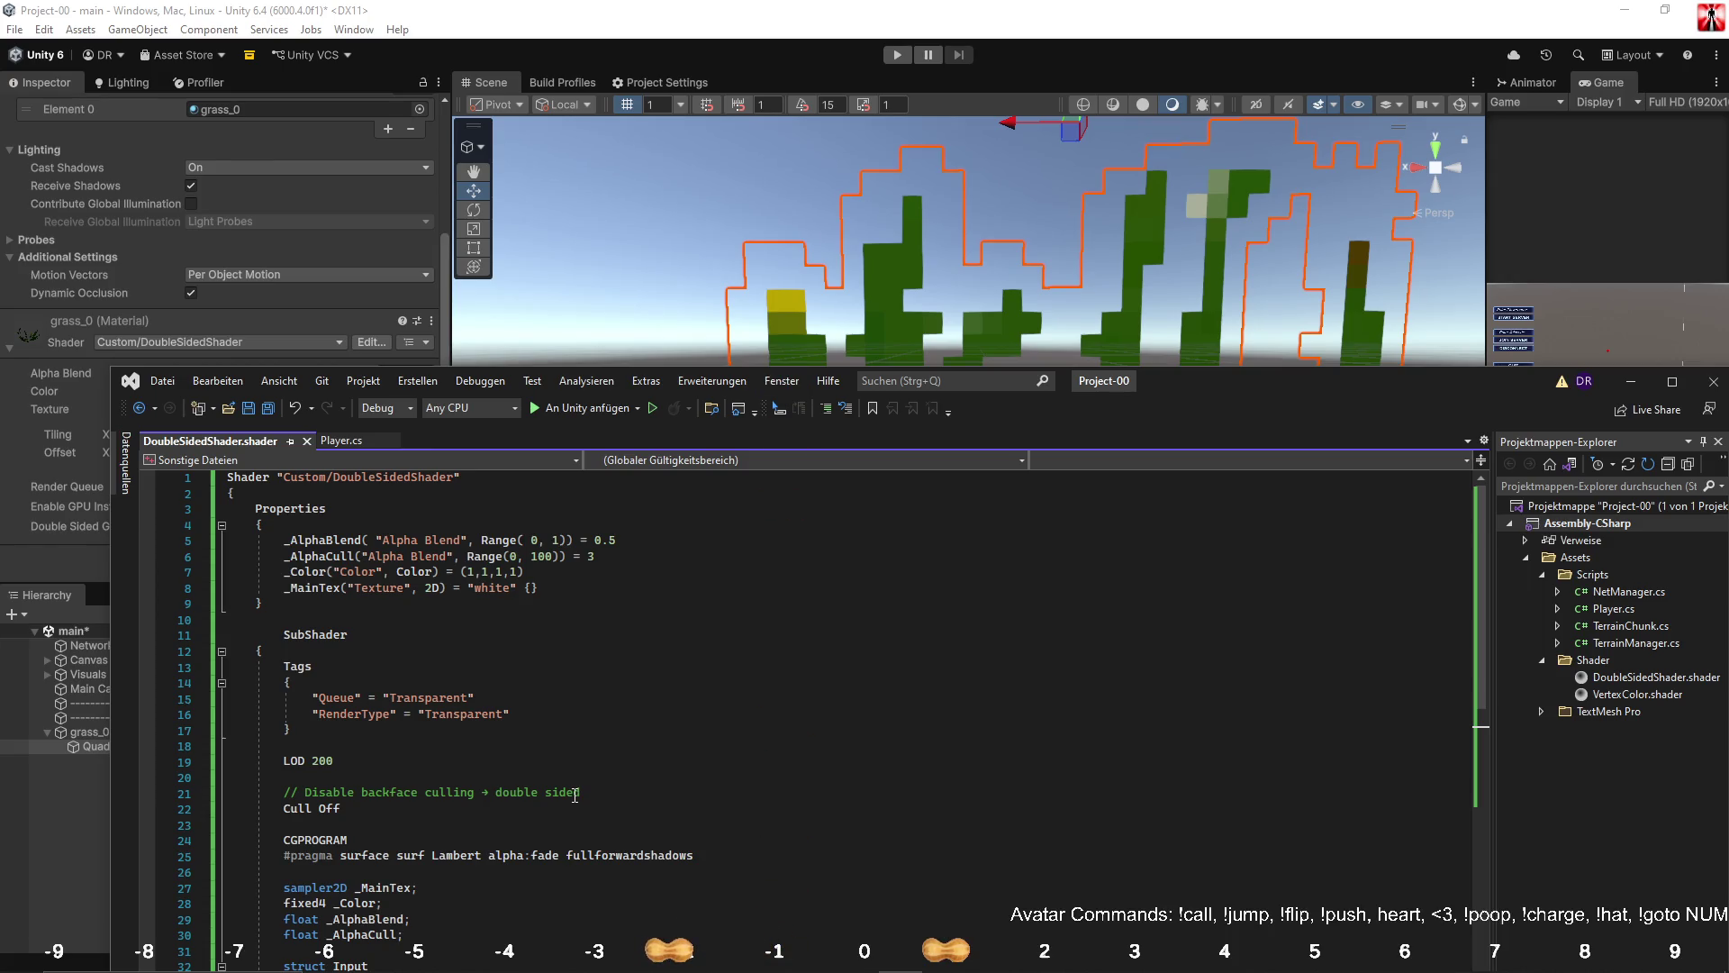
left_click(82, 835)
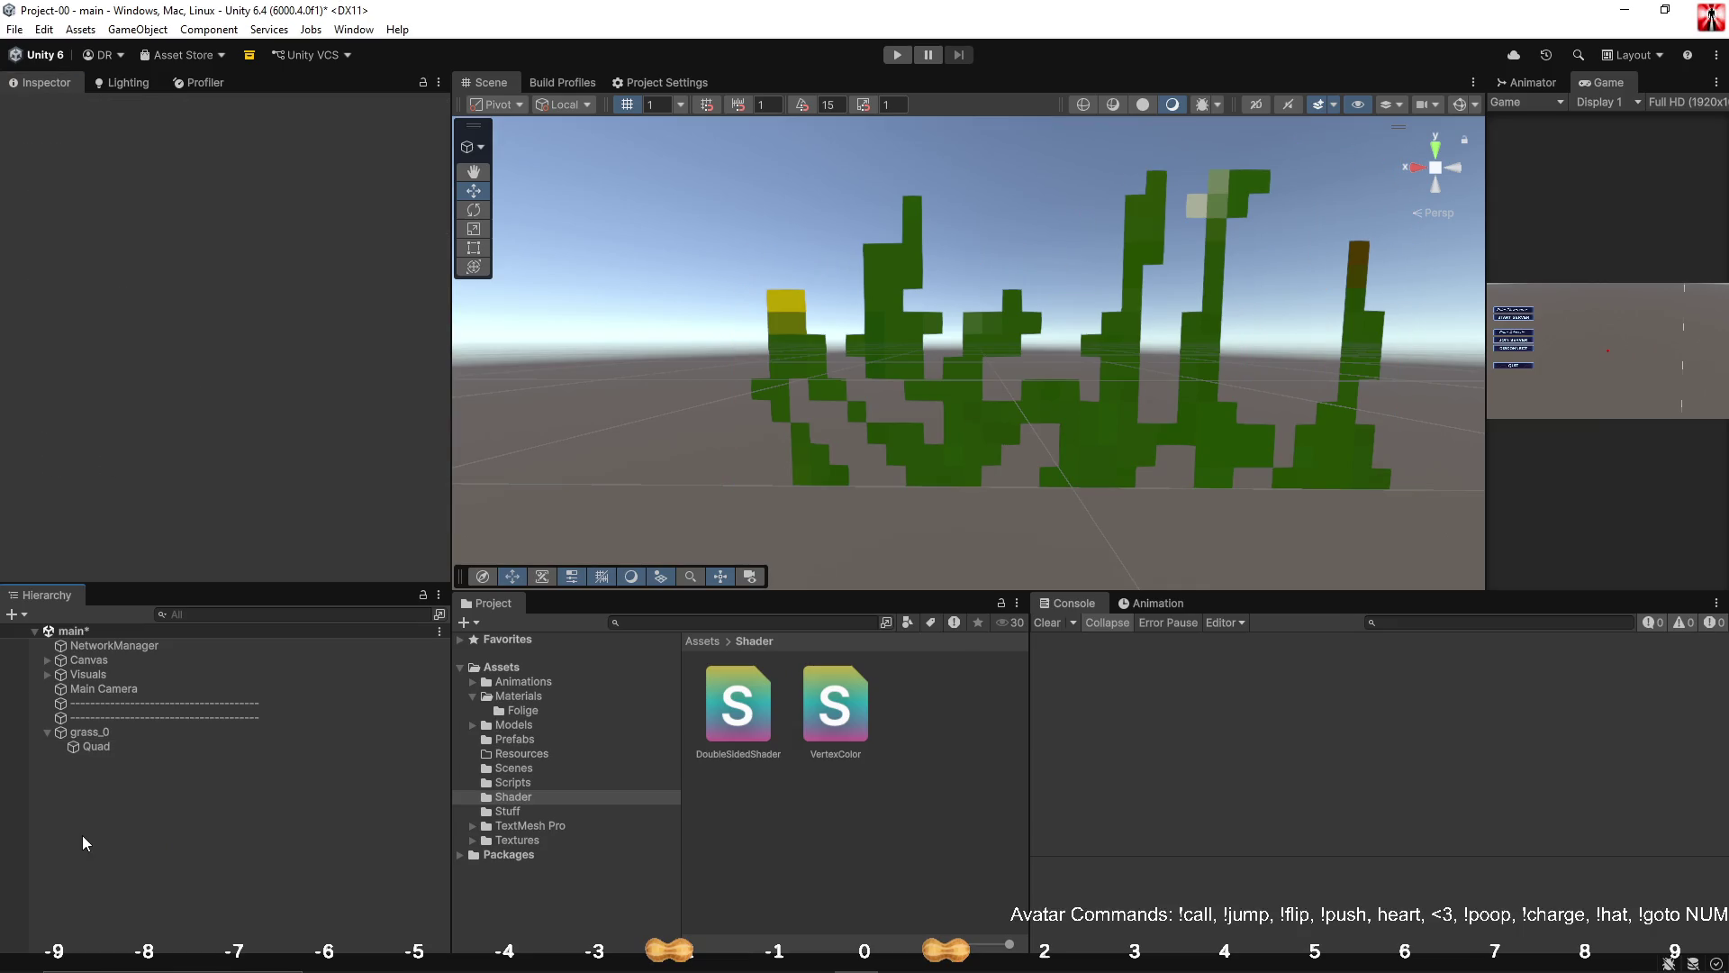
On the grass Quad's material, leave Alpha Blend at 0.902 and _AlphaCull at 2.7.
left_click(106, 749)
scroll(182, 446, "down", 5)
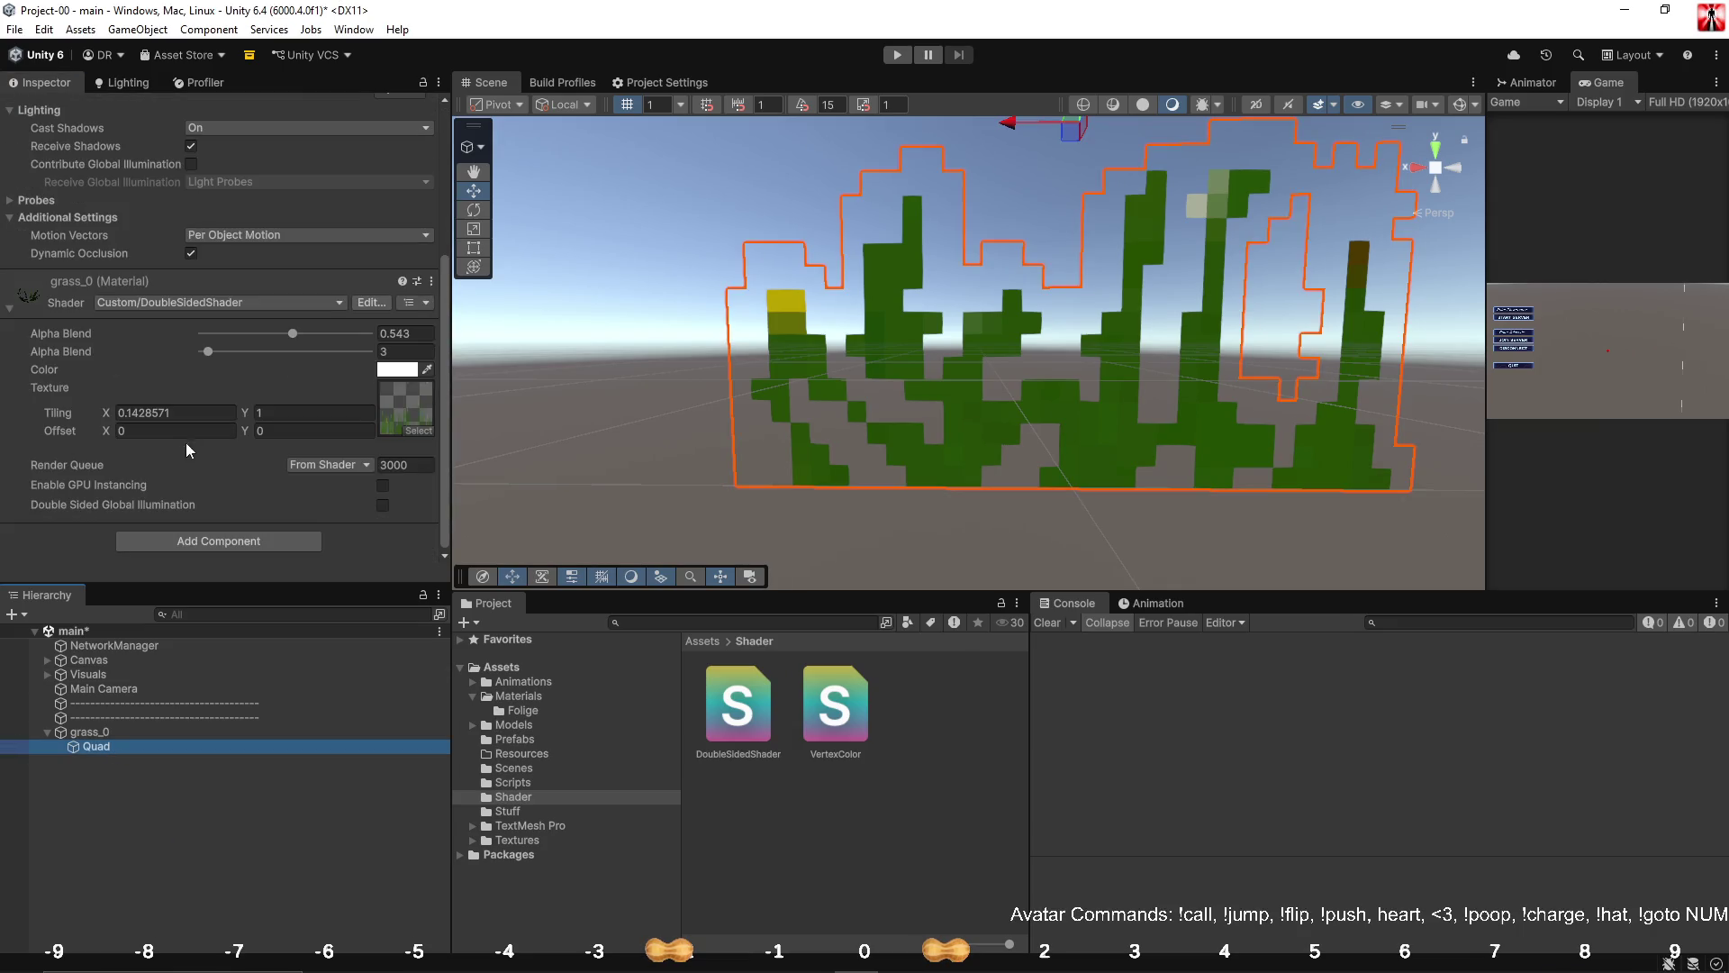
mouse_move(209, 352)
left_mouse_down()
mouse_move(338, 354)
mouse_move(229, 339)
mouse_move(216, 352)
mouse_move(250, 351)
mouse_move(190, 355)
mouse_move(353, 333)
left_mouse_up()
mouse_move(206, 351)
left_mouse_down()
mouse_move(324, 356)
mouse_move(187, 363)
mouse_move(209, 362)
left_mouse_up()
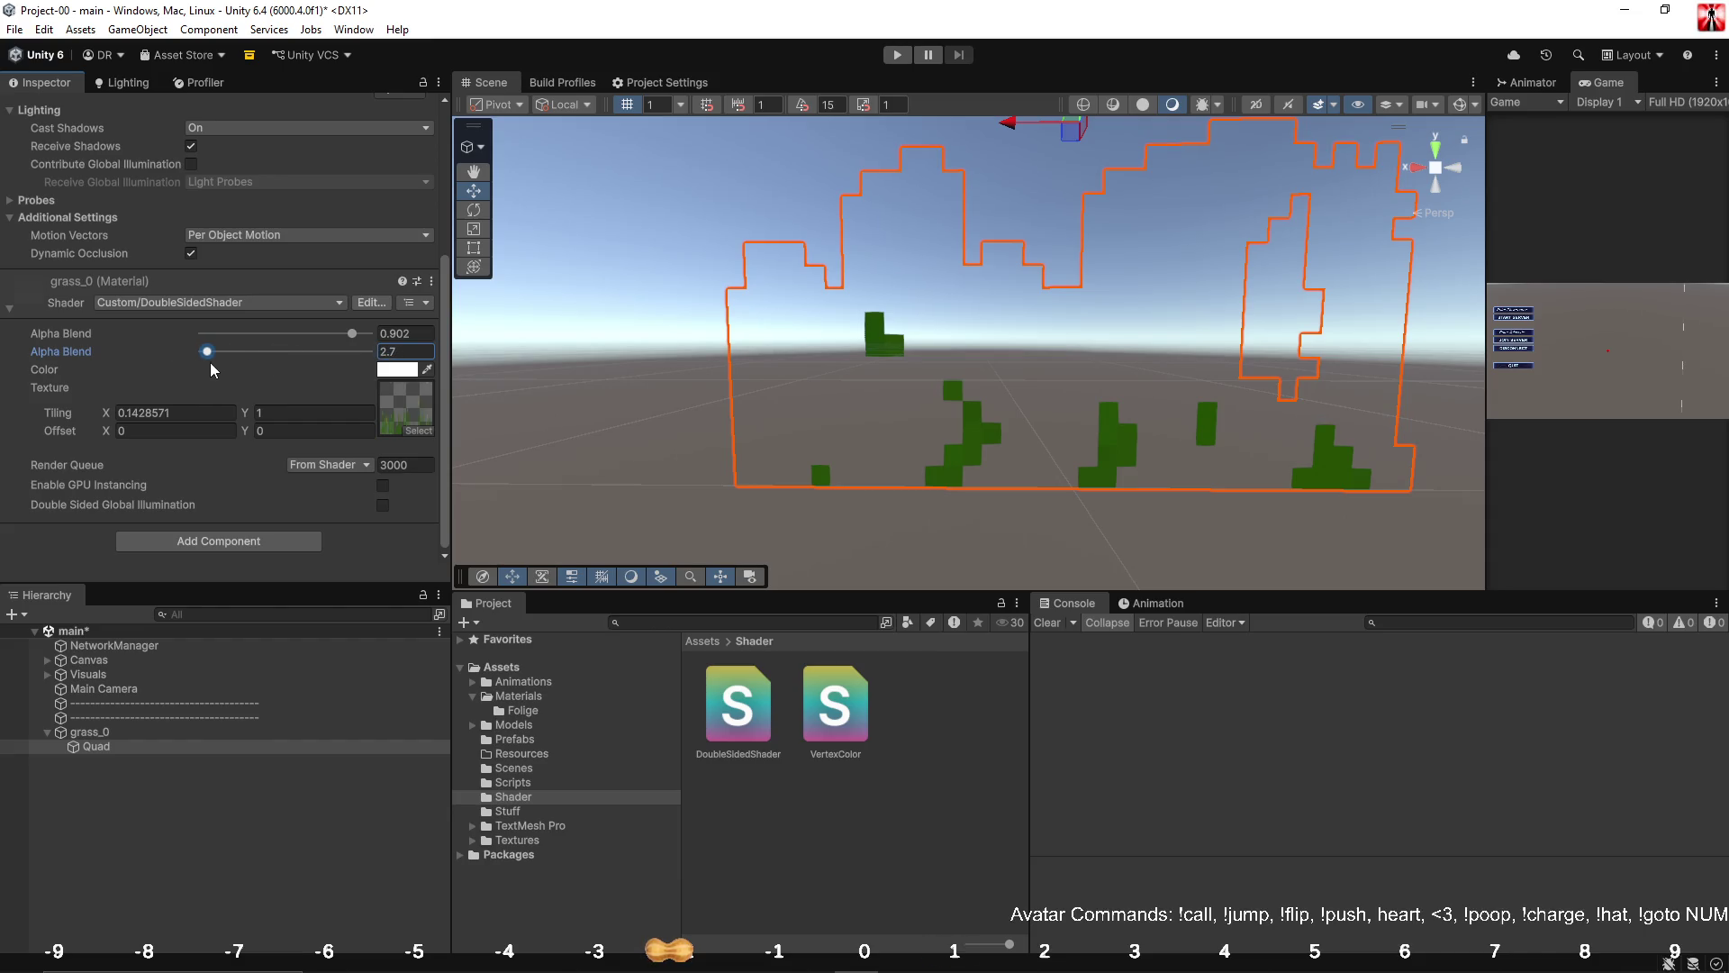
key("alt+Tab")
scroll(574, 725, "down", 5)
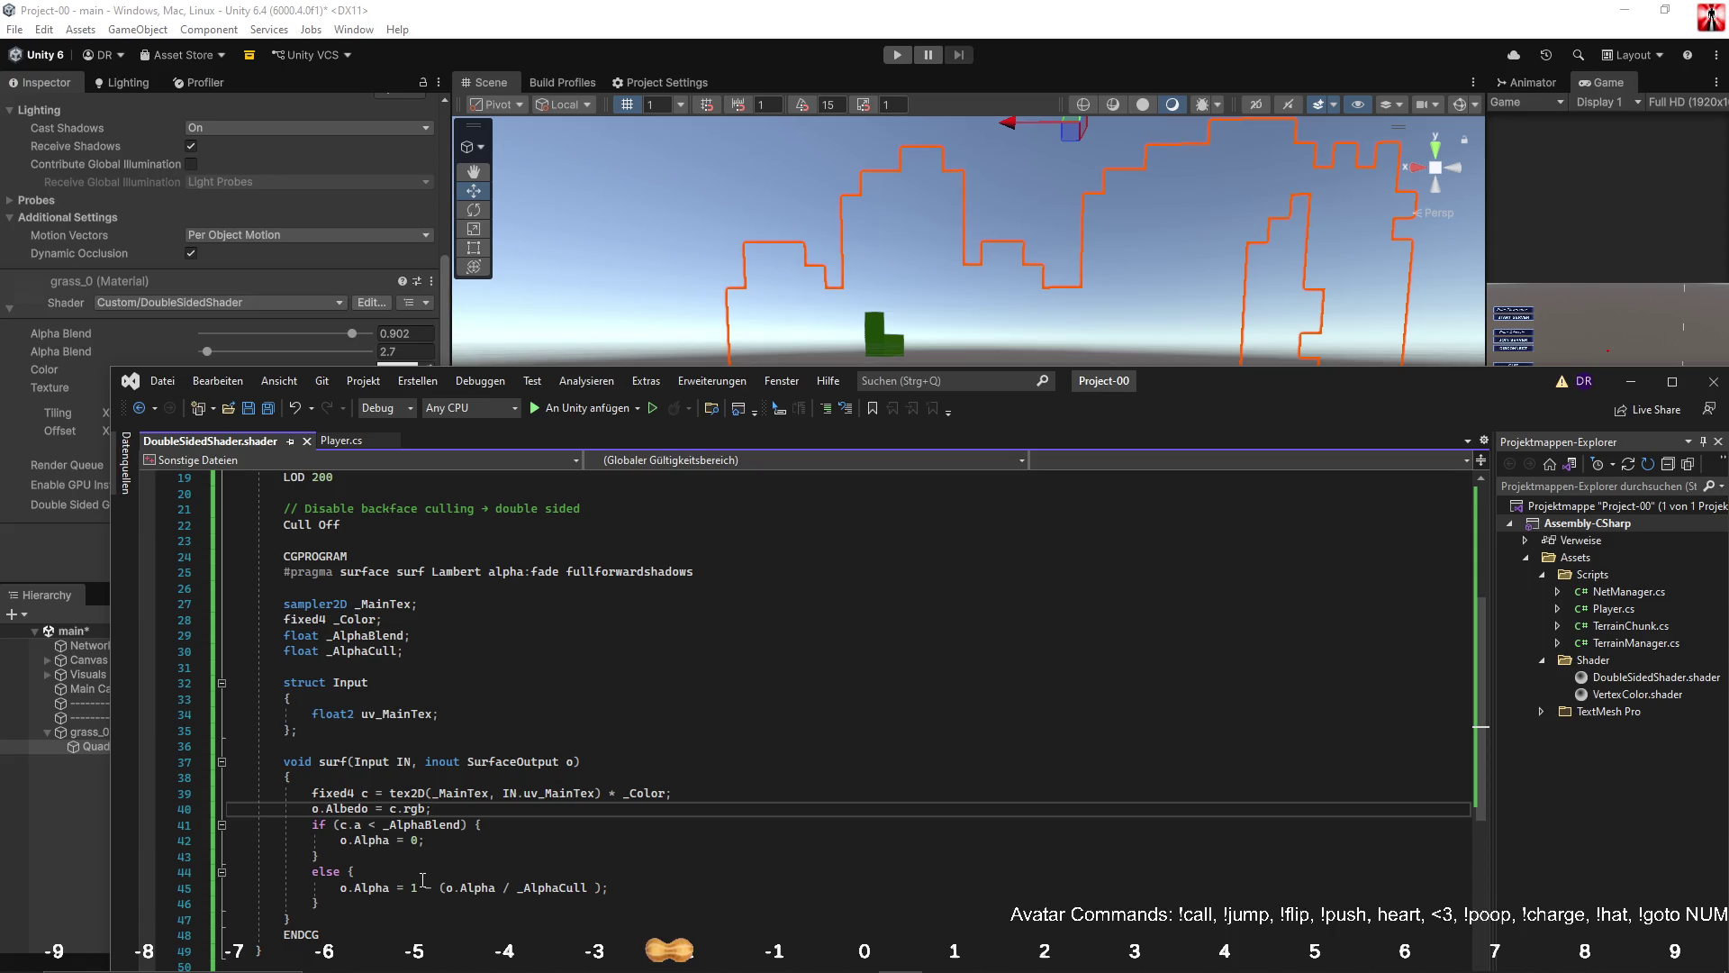
Replace o.Alpha with _AlphaBlend in the else-branch alpha formula.
double_click(435, 827)
key("ctrl+c")
left_click(454, 871)
left_click_drag(447, 889, 499, 889)
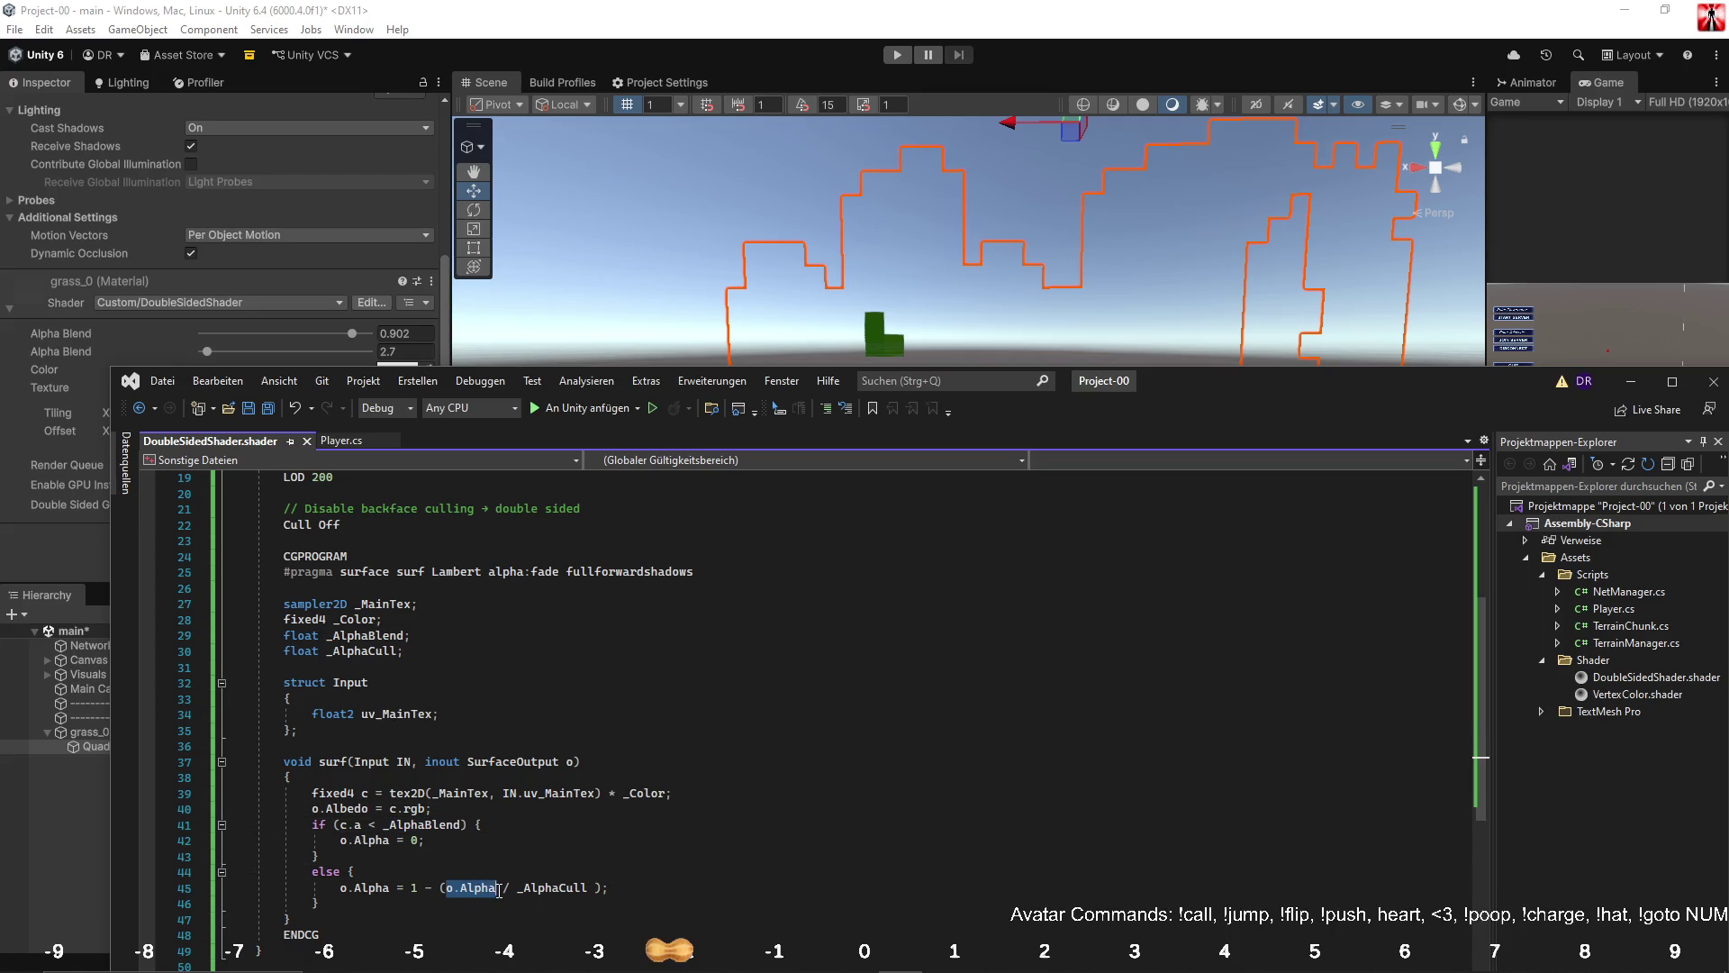
key("ctrl+v")
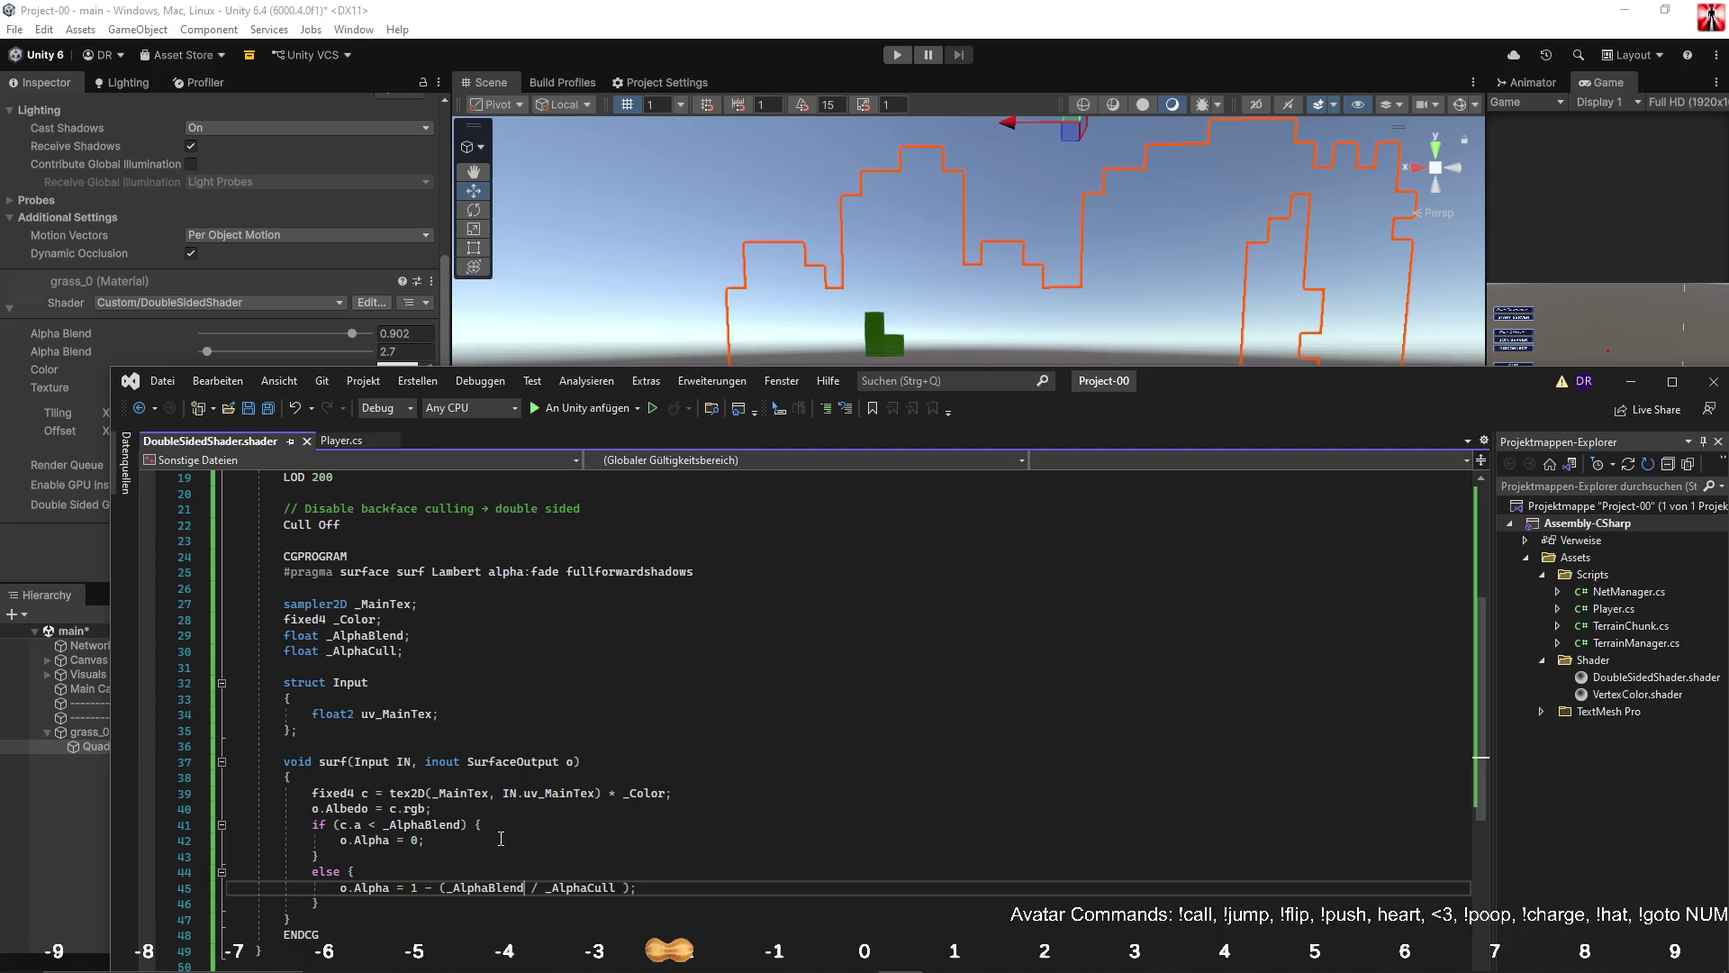
Set grass_0's Alpha Blend to 0.478 and the second alpha value to 100, and shift the texture offset.
left_click(573, 52)
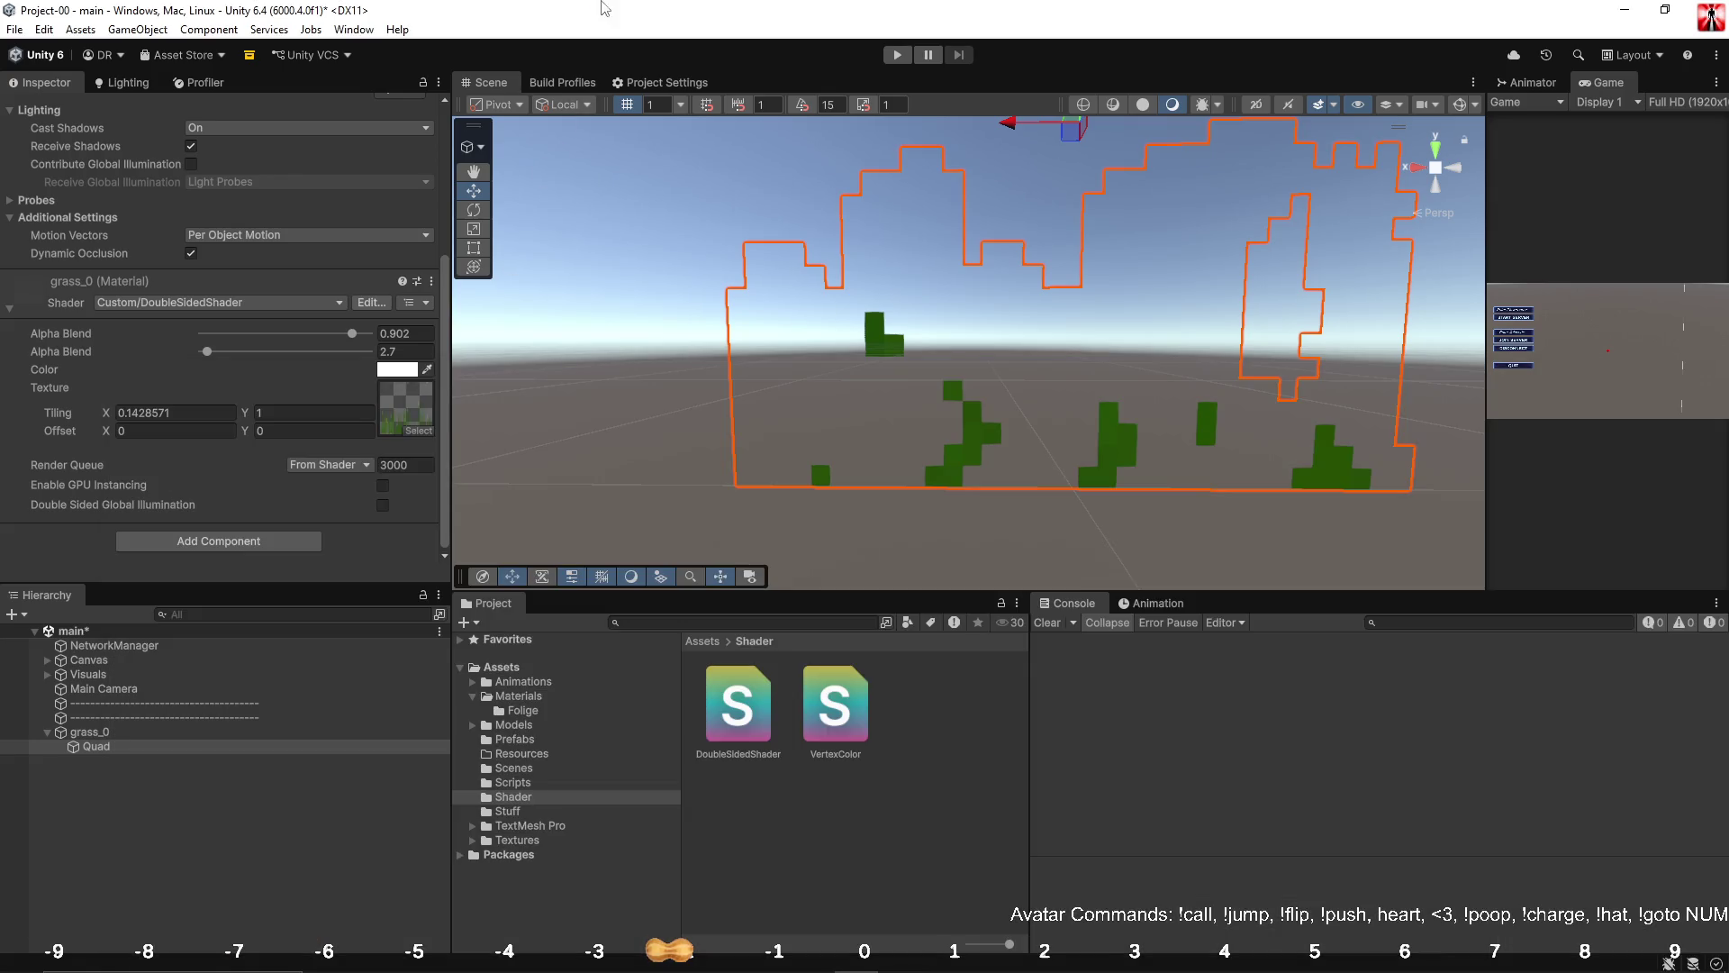
mouse_move(207, 352)
left_mouse_down()
mouse_move(330, 351)
mouse_move(202, 370)
mouse_move(234, 367)
left_mouse_up()
mouse_move(358, 337)
left_mouse_down()
mouse_move(253, 344)
mouse_move(328, 353)
mouse_move(187, 350)
mouse_move(425, 360)
left_mouse_up()
mouse_move(317, 332)
left_mouse_down()
mouse_move(347, 336)
mouse_move(286, 340)
left_mouse_up()
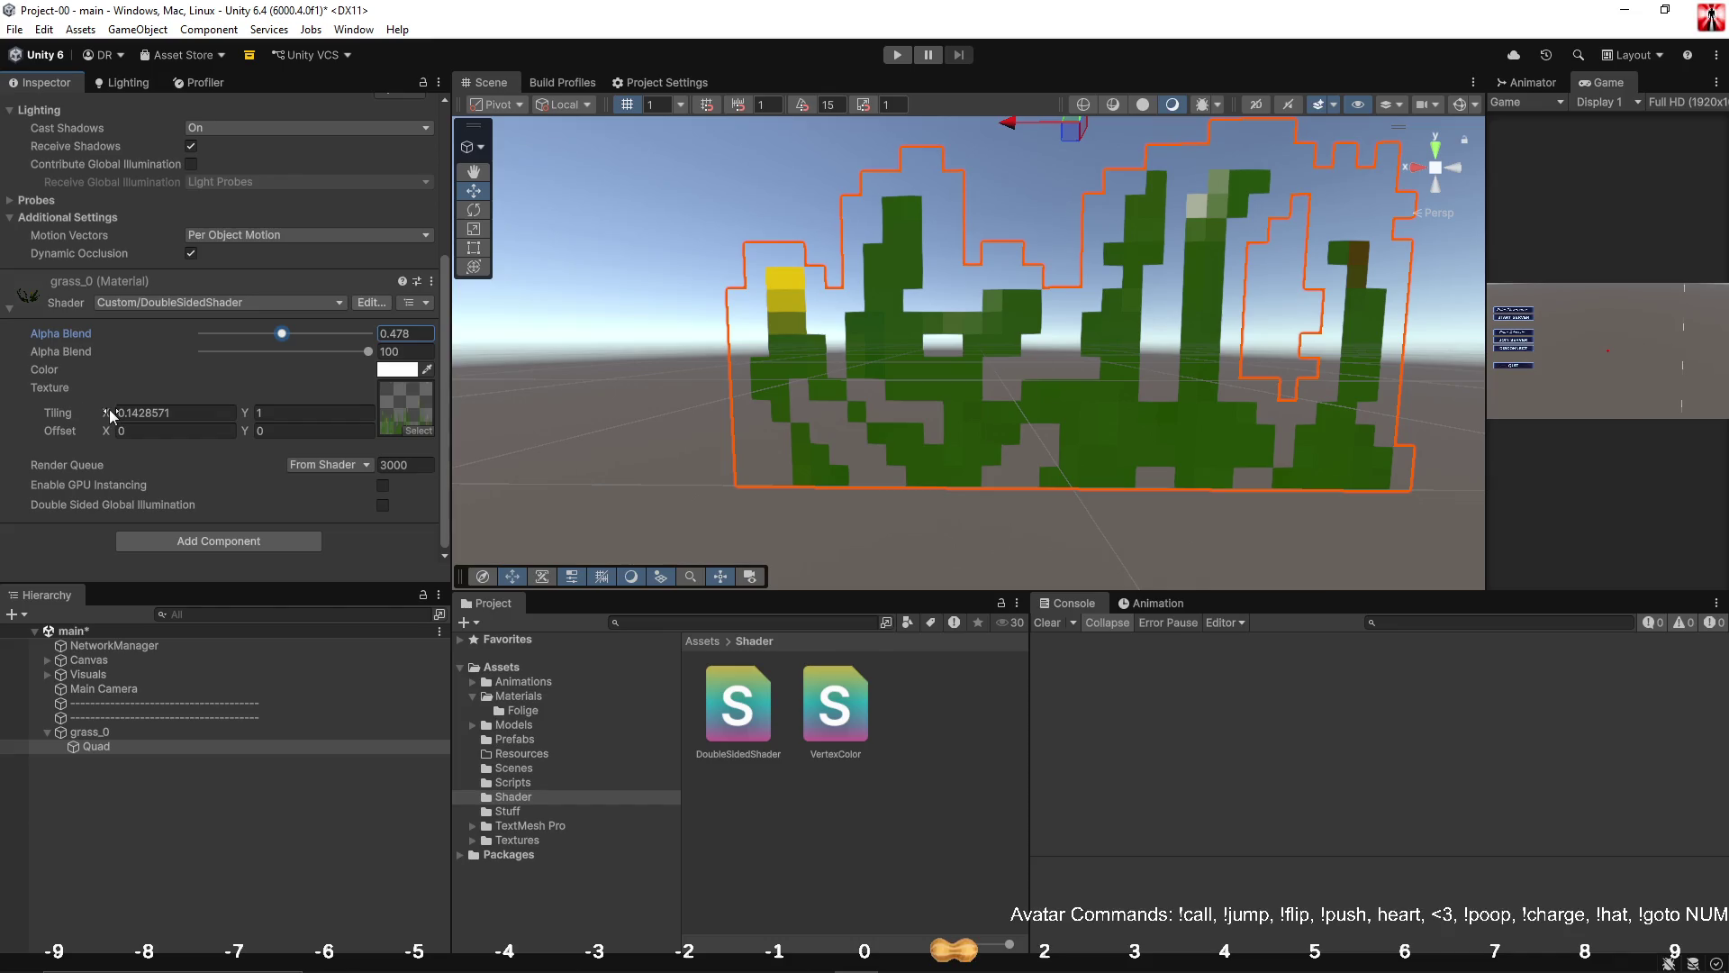
left_click_drag(121, 430, 176, 428)
Set Offset X to 1 and test doubling Tiling X, keeping it at 0.1428571.
key("BackSpace")
type("1")
left_click(111, 415)
left_click(190, 412)
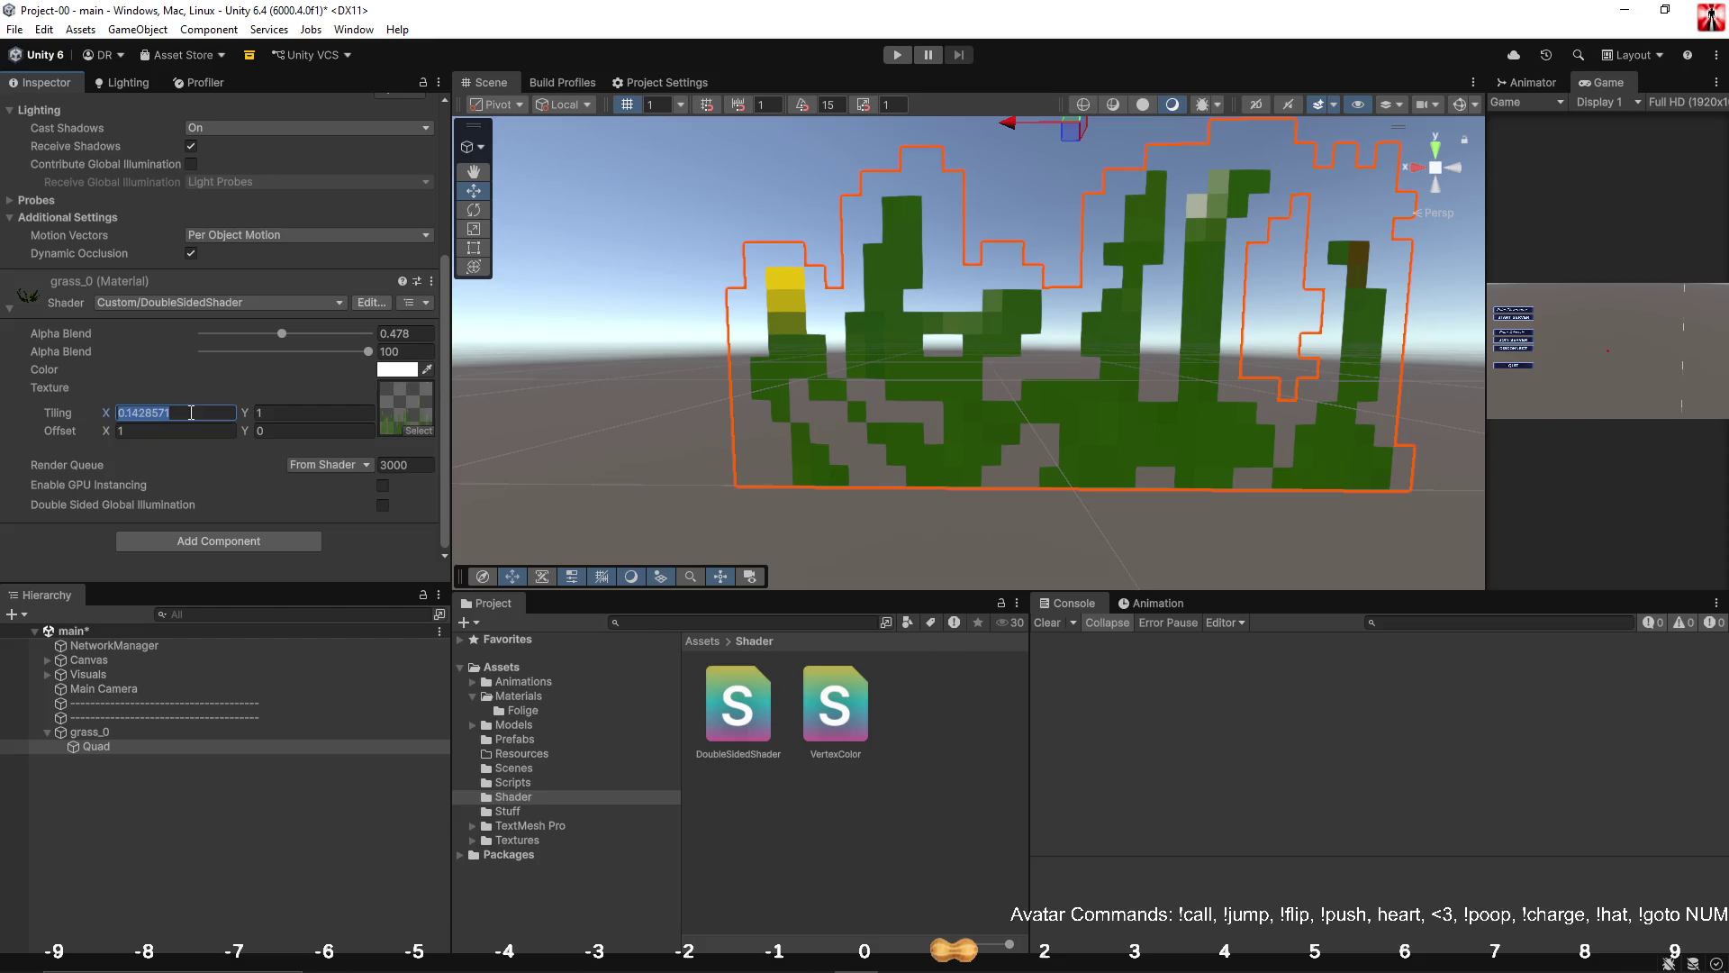
left_click(207, 425)
left_click(209, 415)
key("End")
type("*")
type("2")
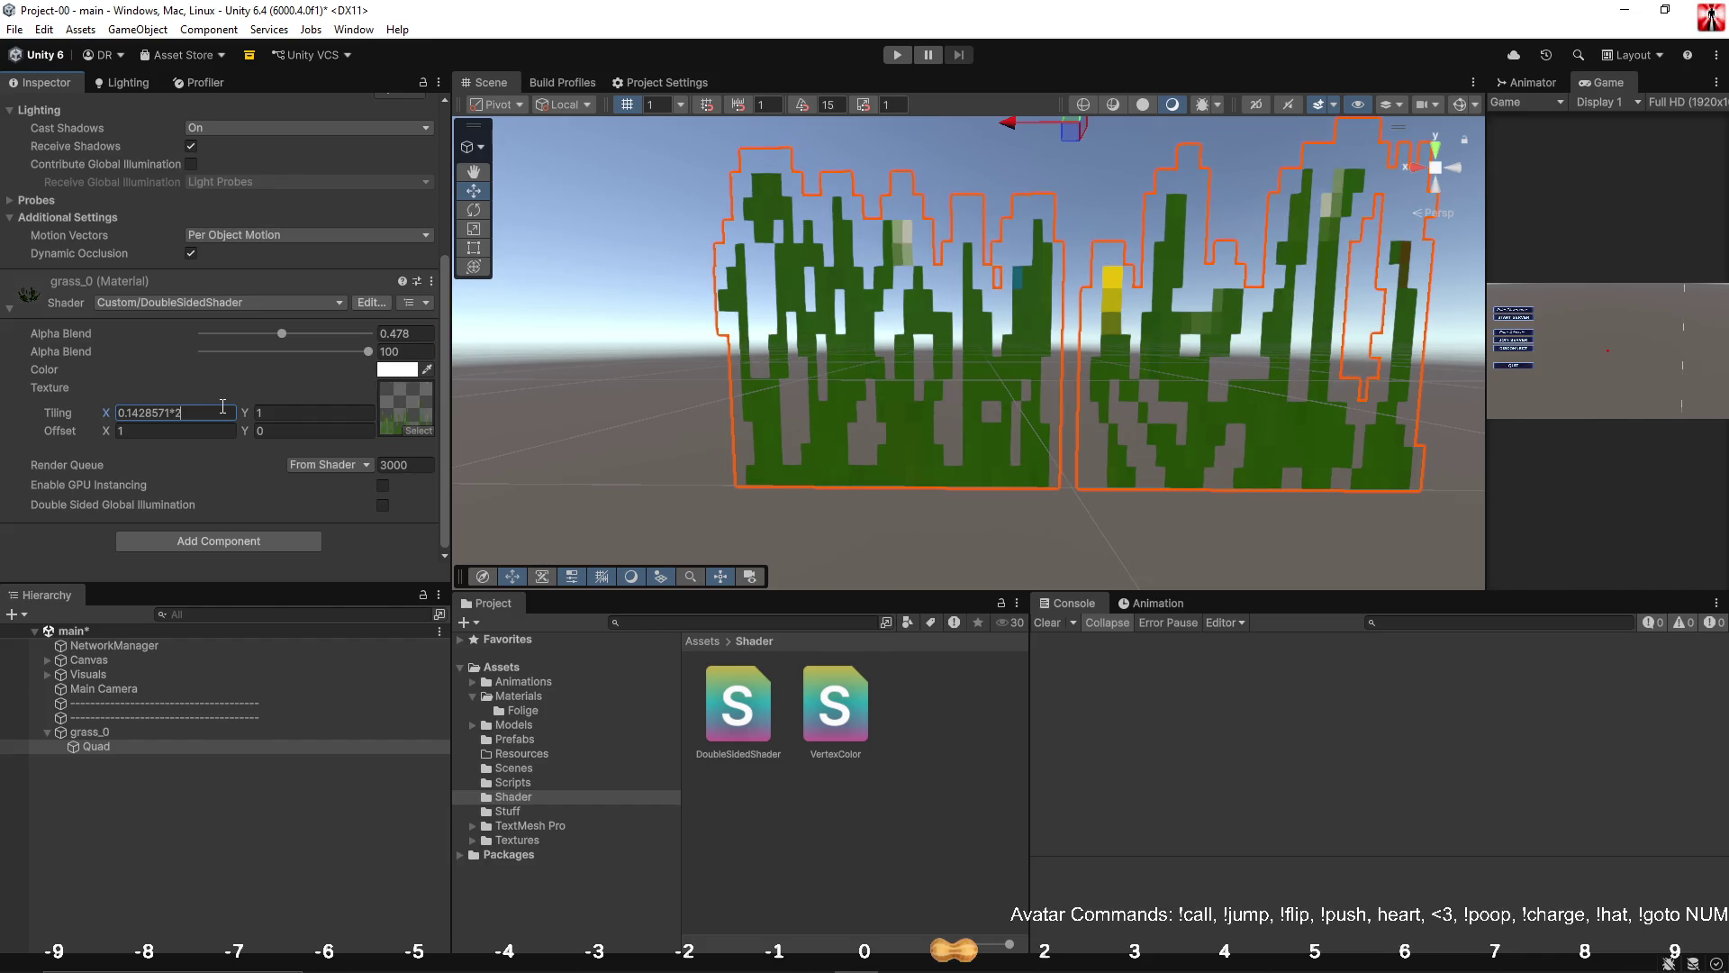
key("BackSpace")
key("BackSpace")
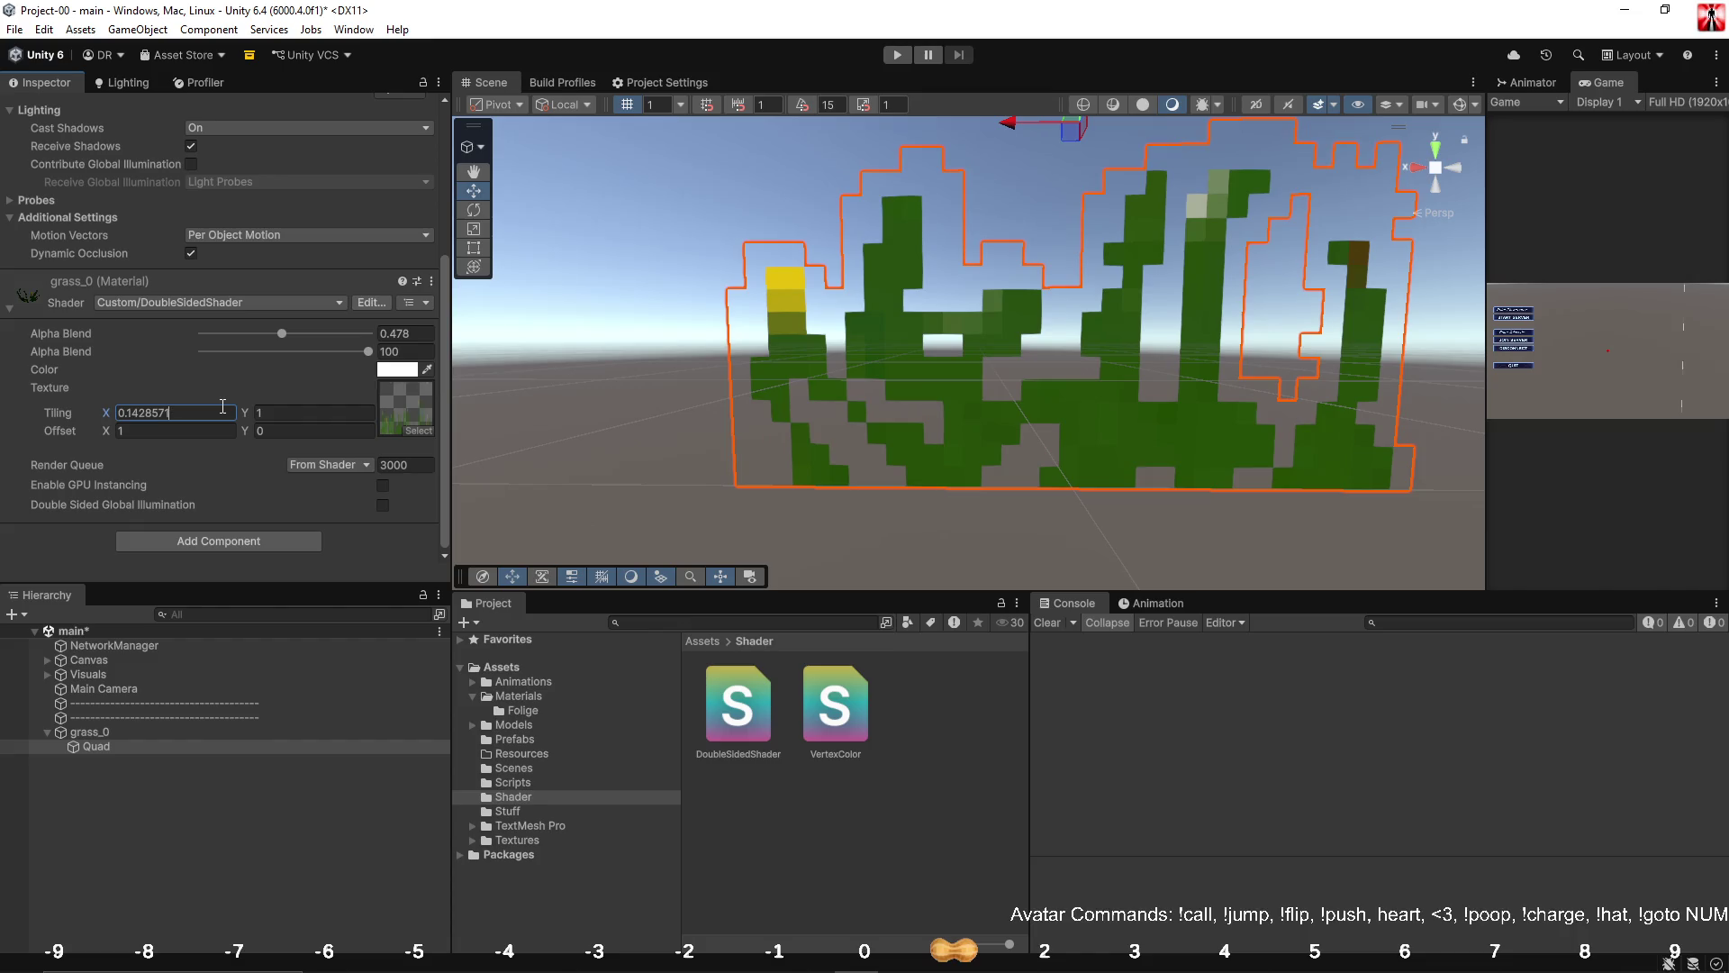
Set the texture Offset X to one seventh, 0.1428571.
left_click(209, 424)
left_click_drag(243, 431, 287, 434)
type("1")
left_click_drag(105, 437, 119, 432)
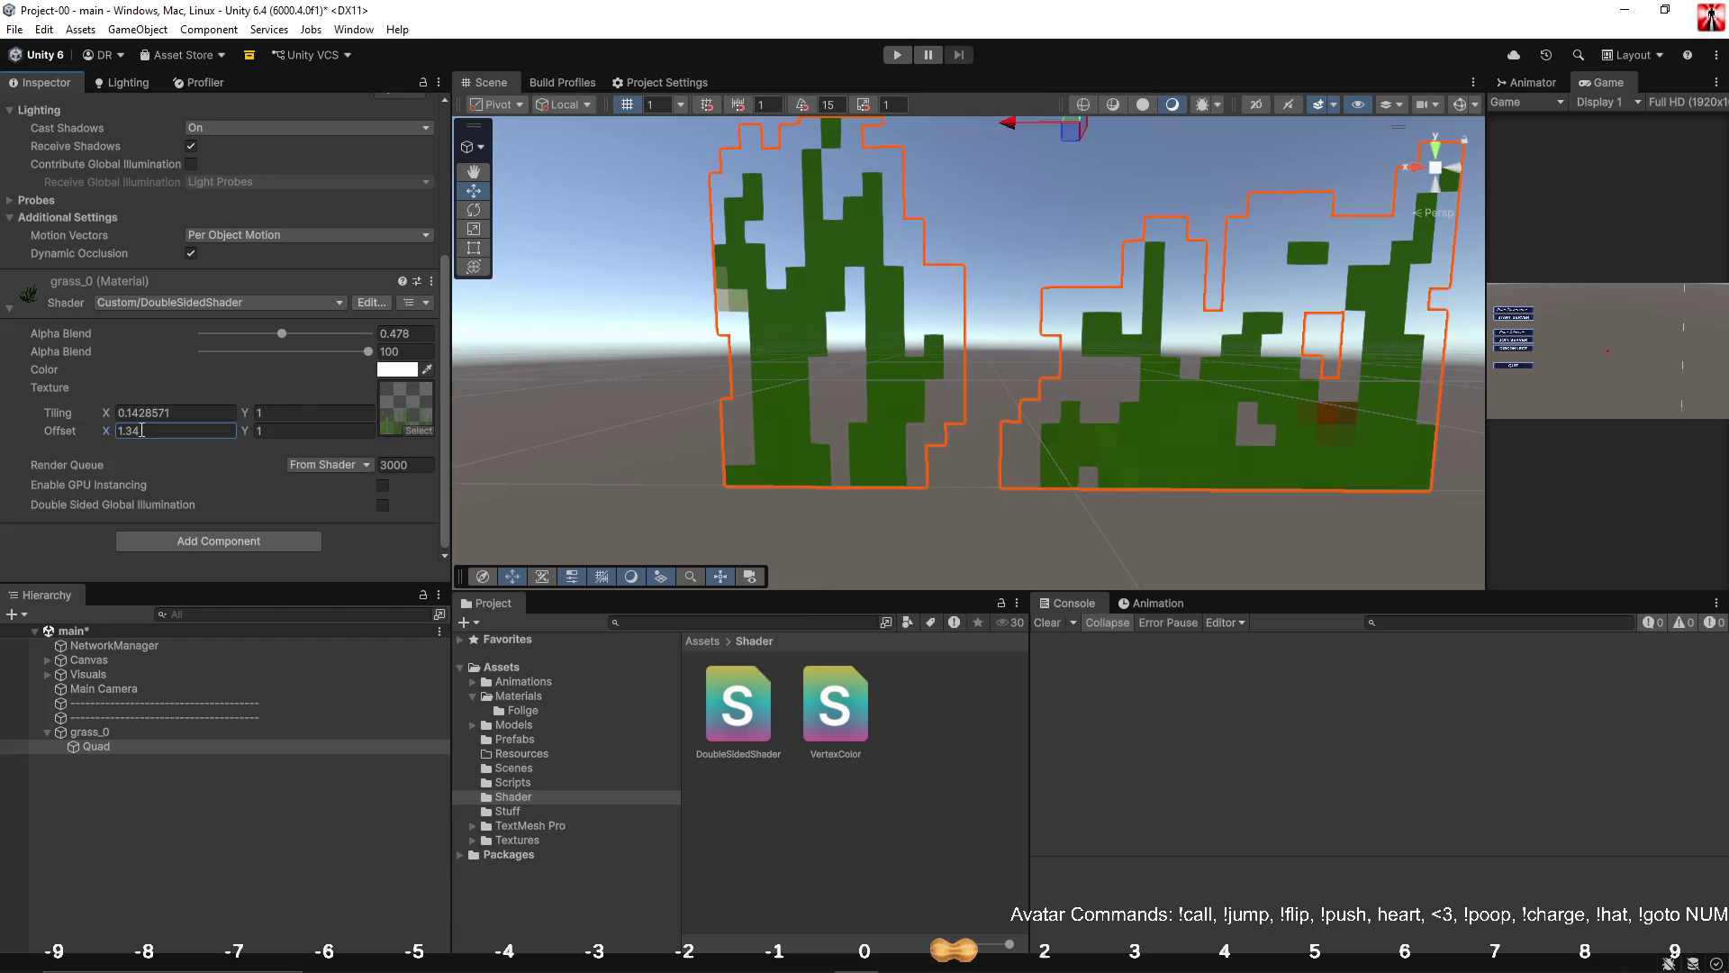
double_click(141, 431)
type("14285")
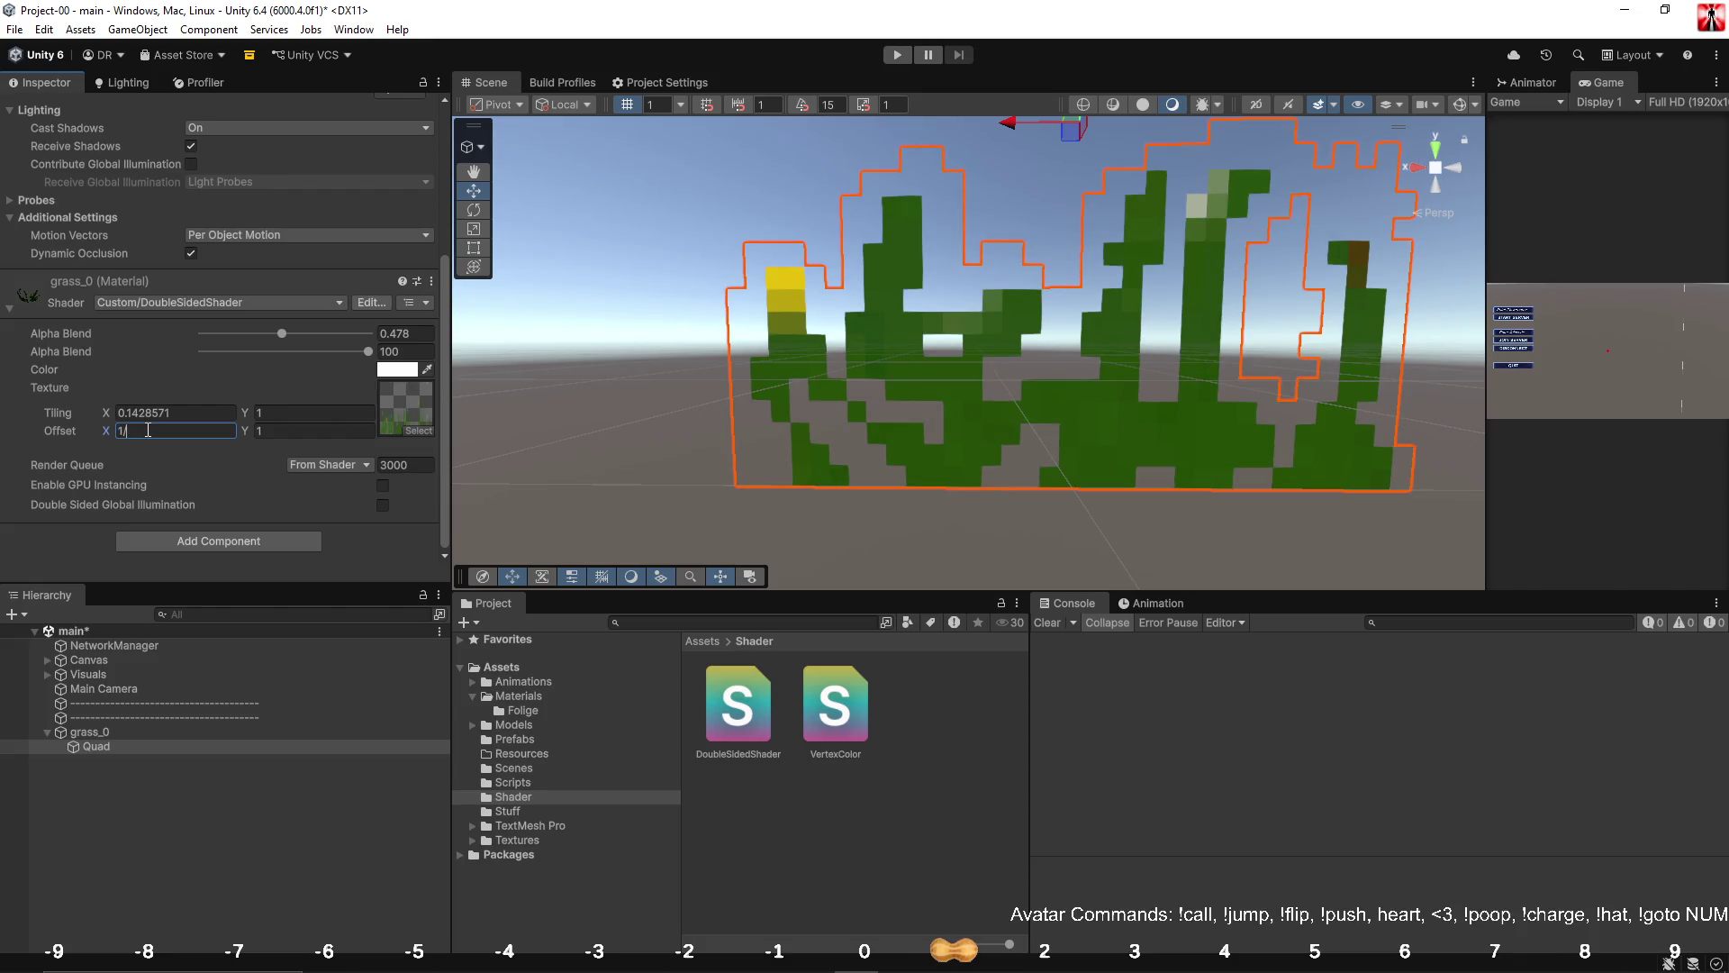
type("7")
key("Return")
Try Offset X multiples 0.2857142 and 0.5714284, then undo back to 0.1428571.
left_click(188, 429)
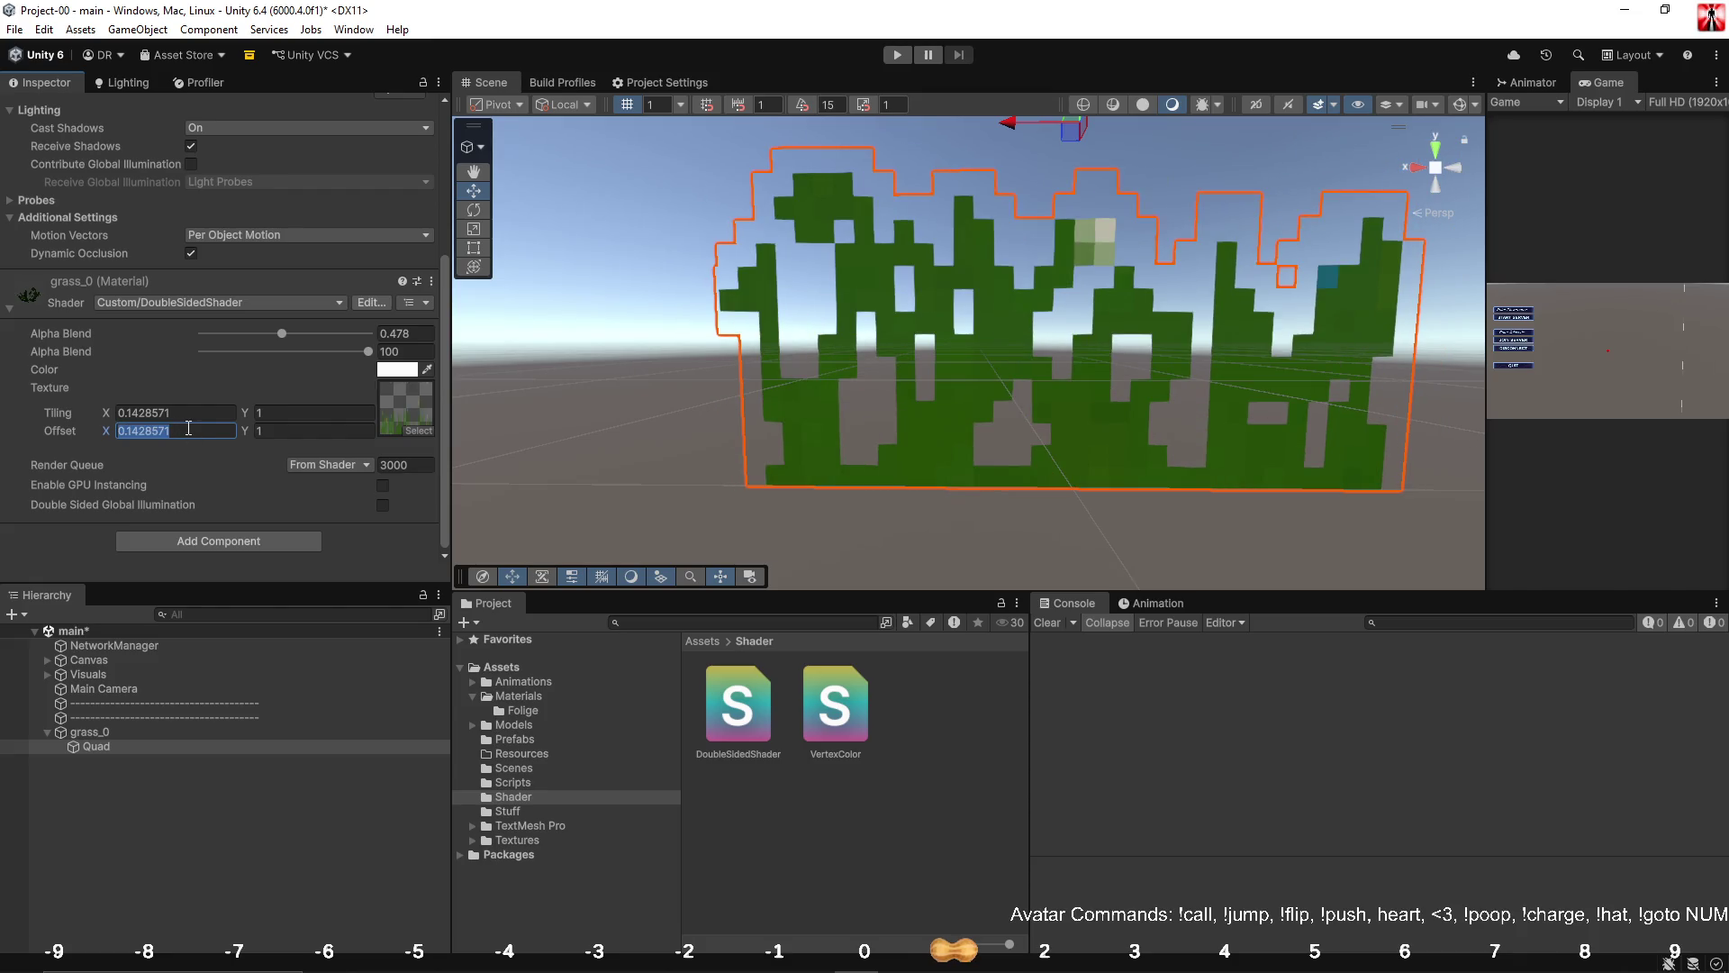
key("Right")
type("*2")
key("Return")
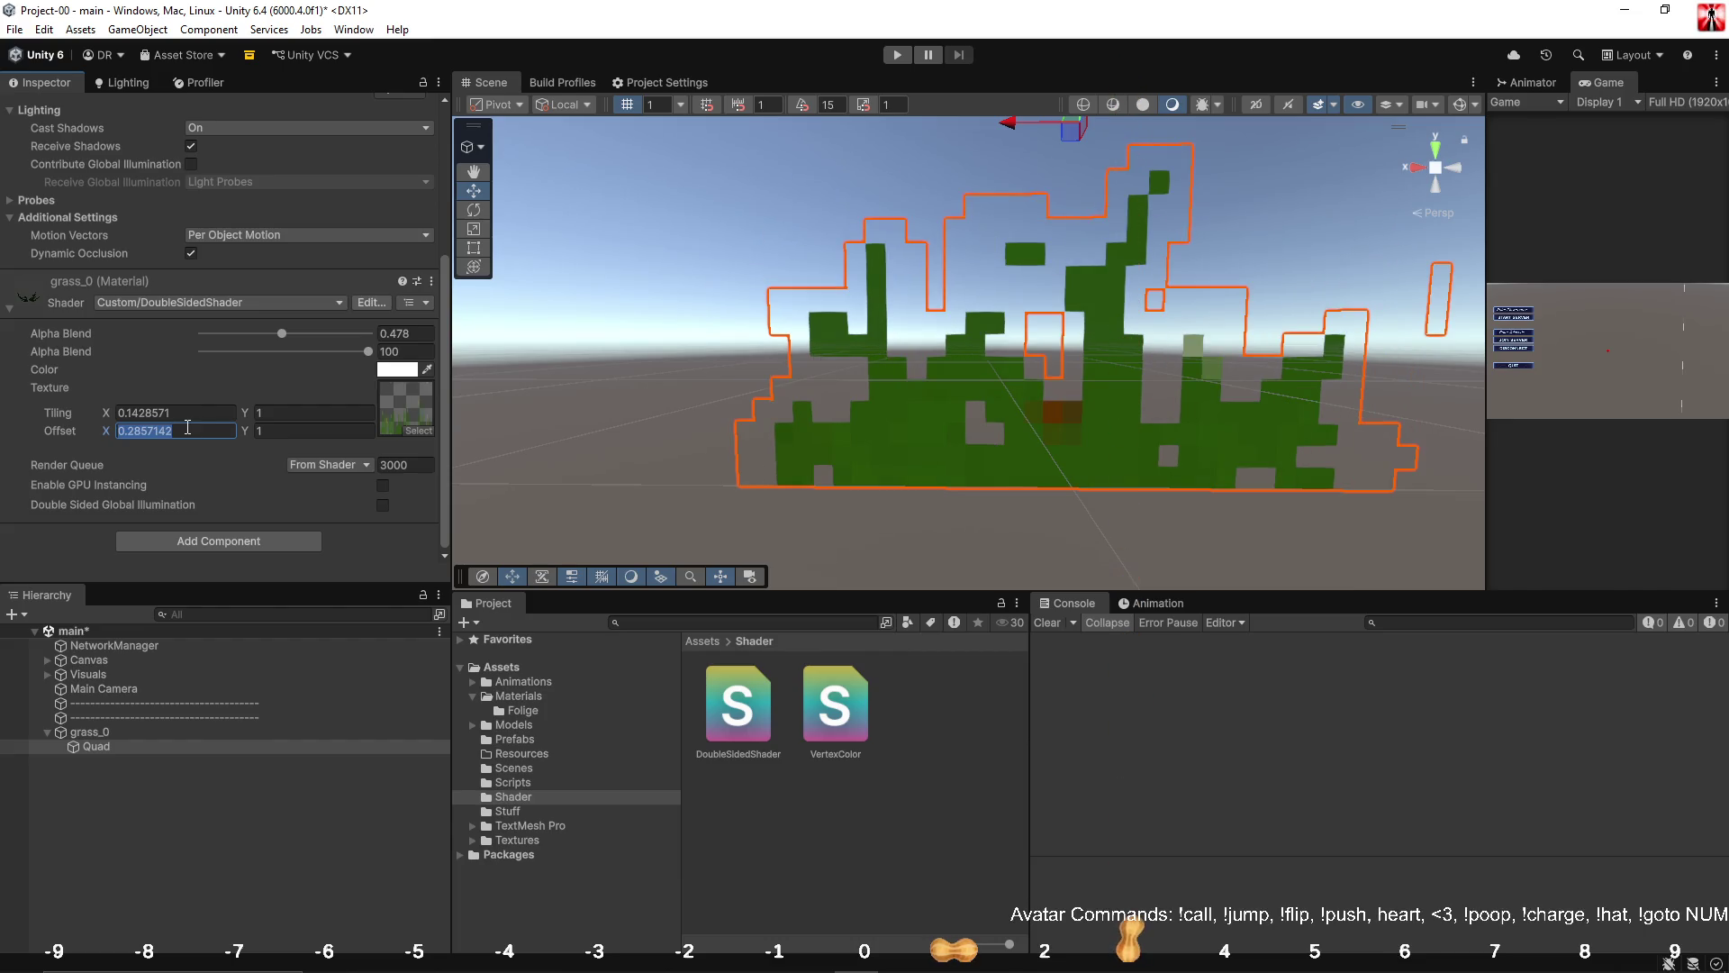
key("Right")
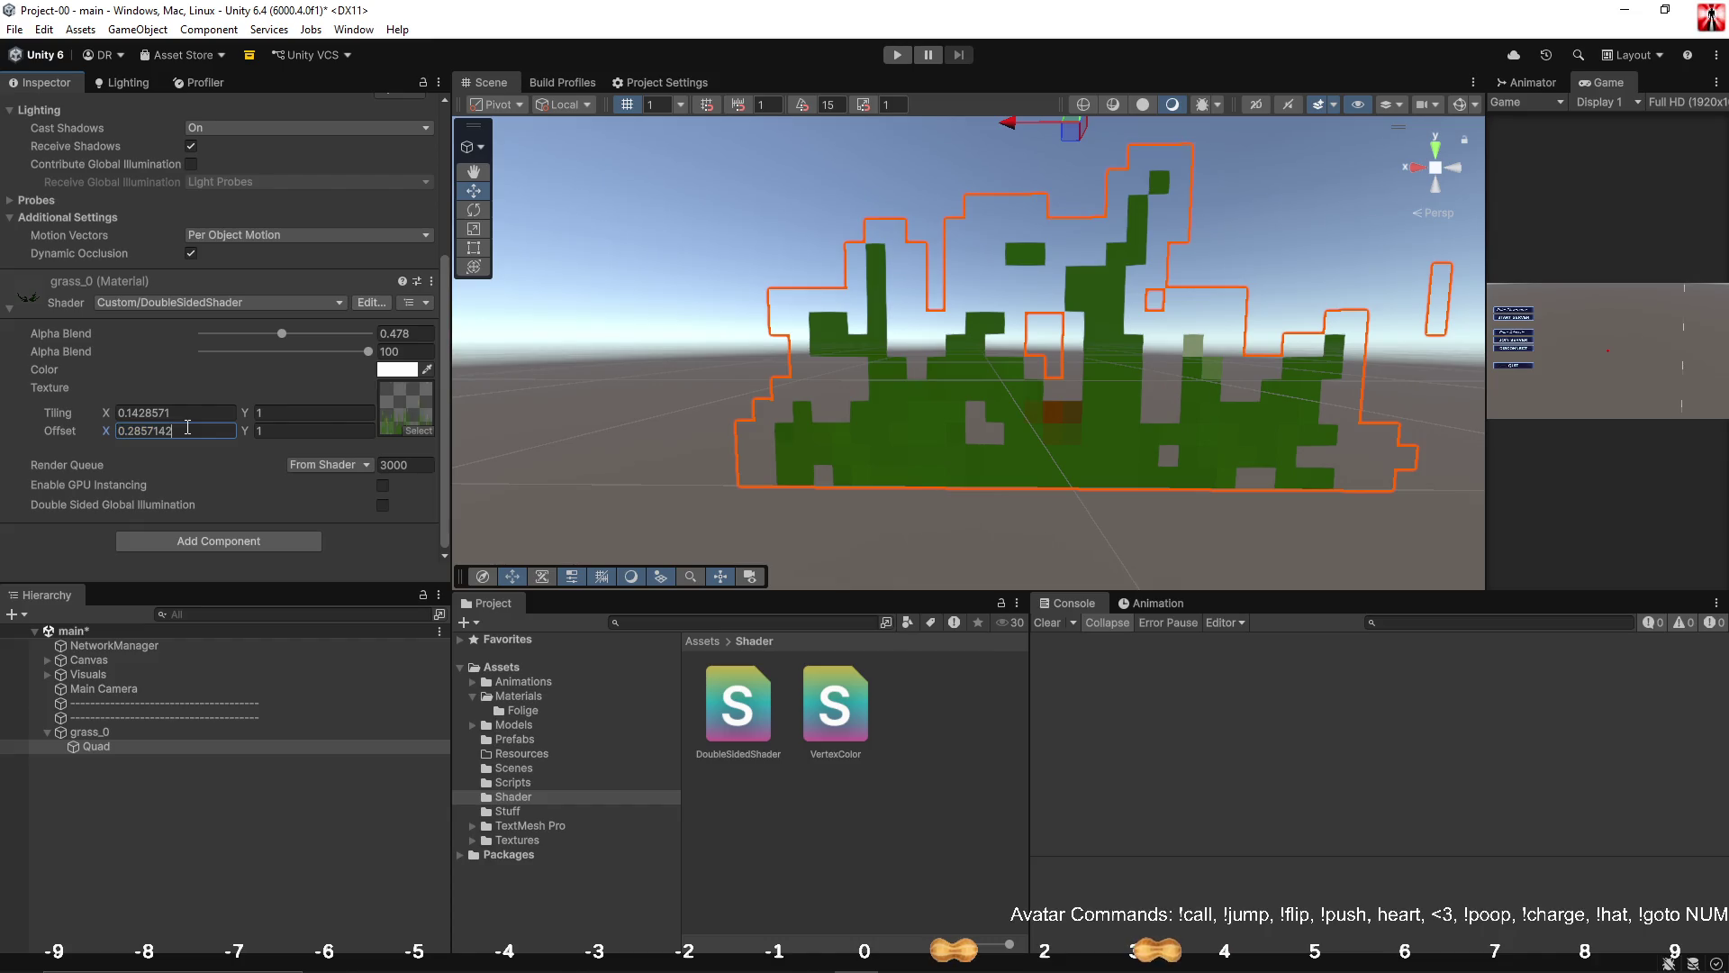
type("*2")
key("Return")
left_click_drag(874, 416, 893, 380)
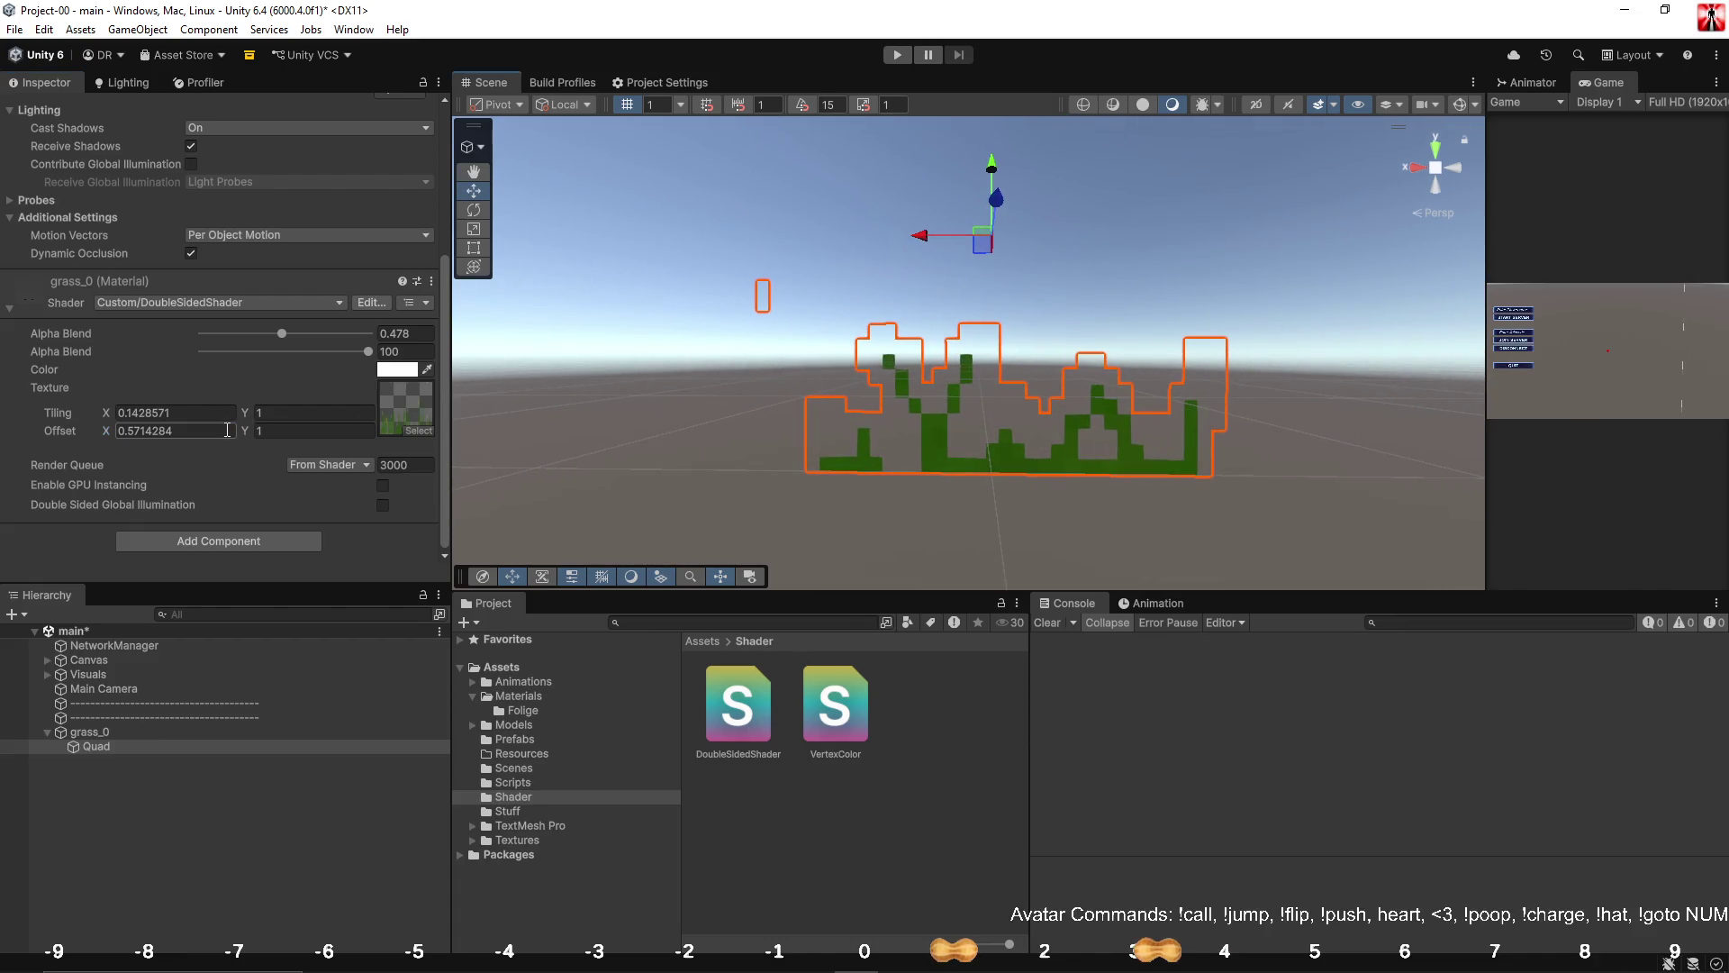
key("ctrl+z")
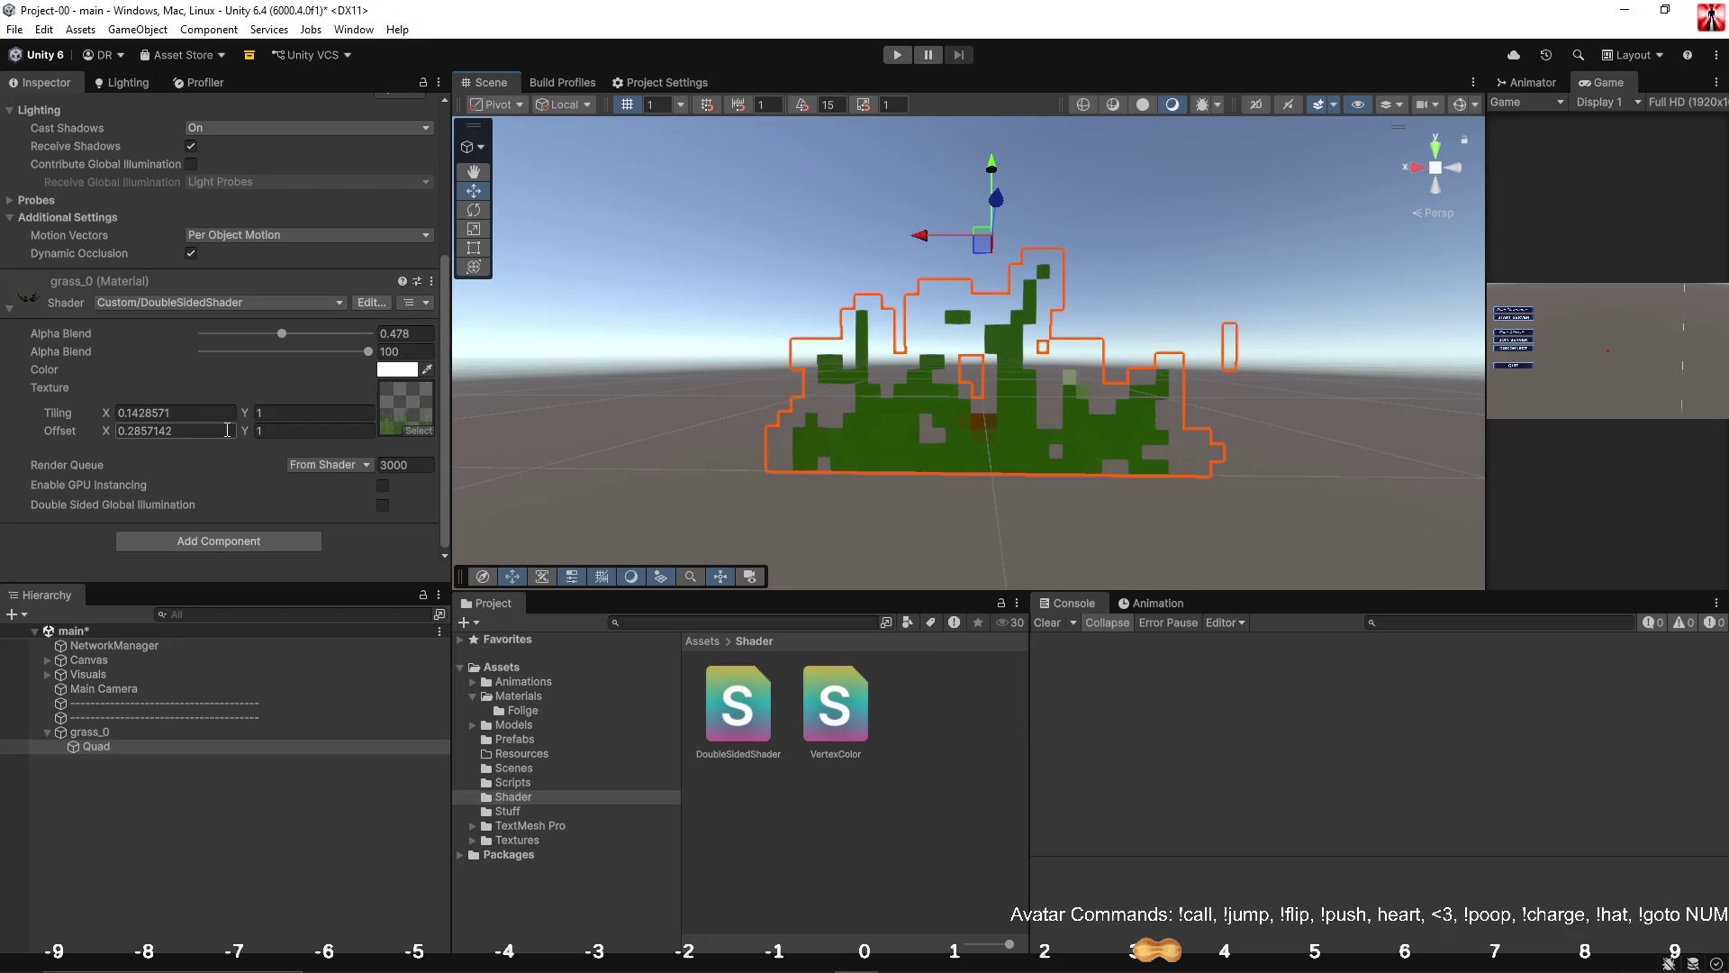
key("ctrl+z")
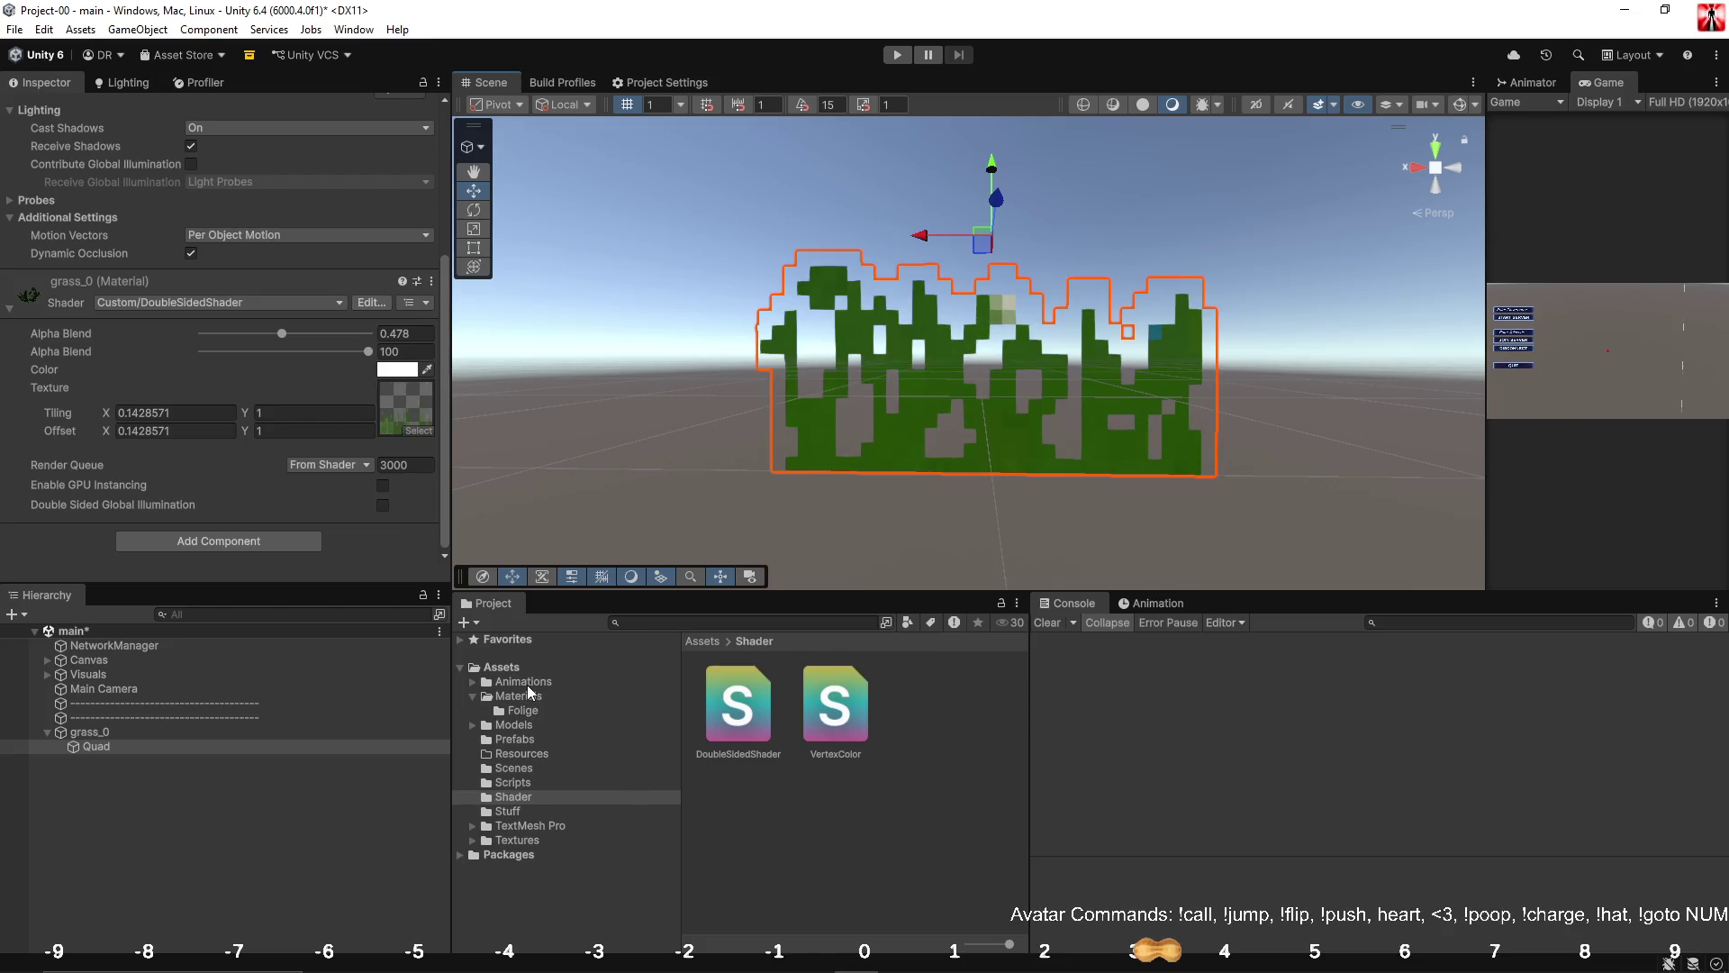
left_click(526, 695)
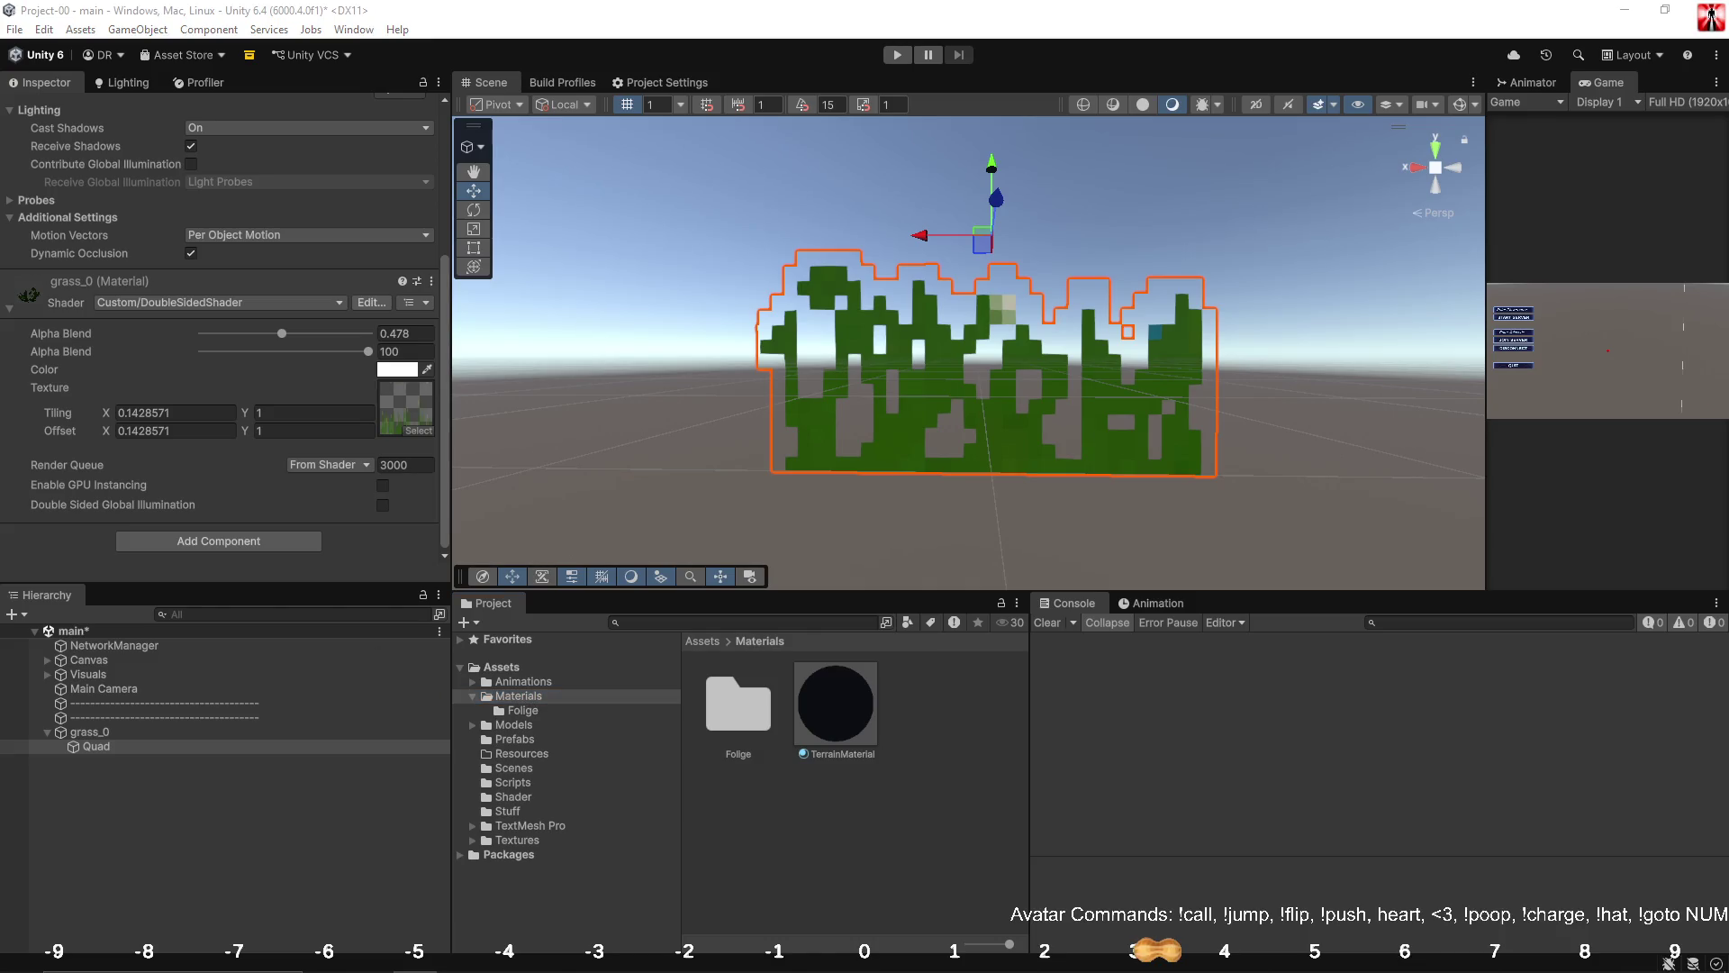
Open the Folige materials folder, select grass_0, and preview it on a tilted flat plane.
left_click(872, 882)
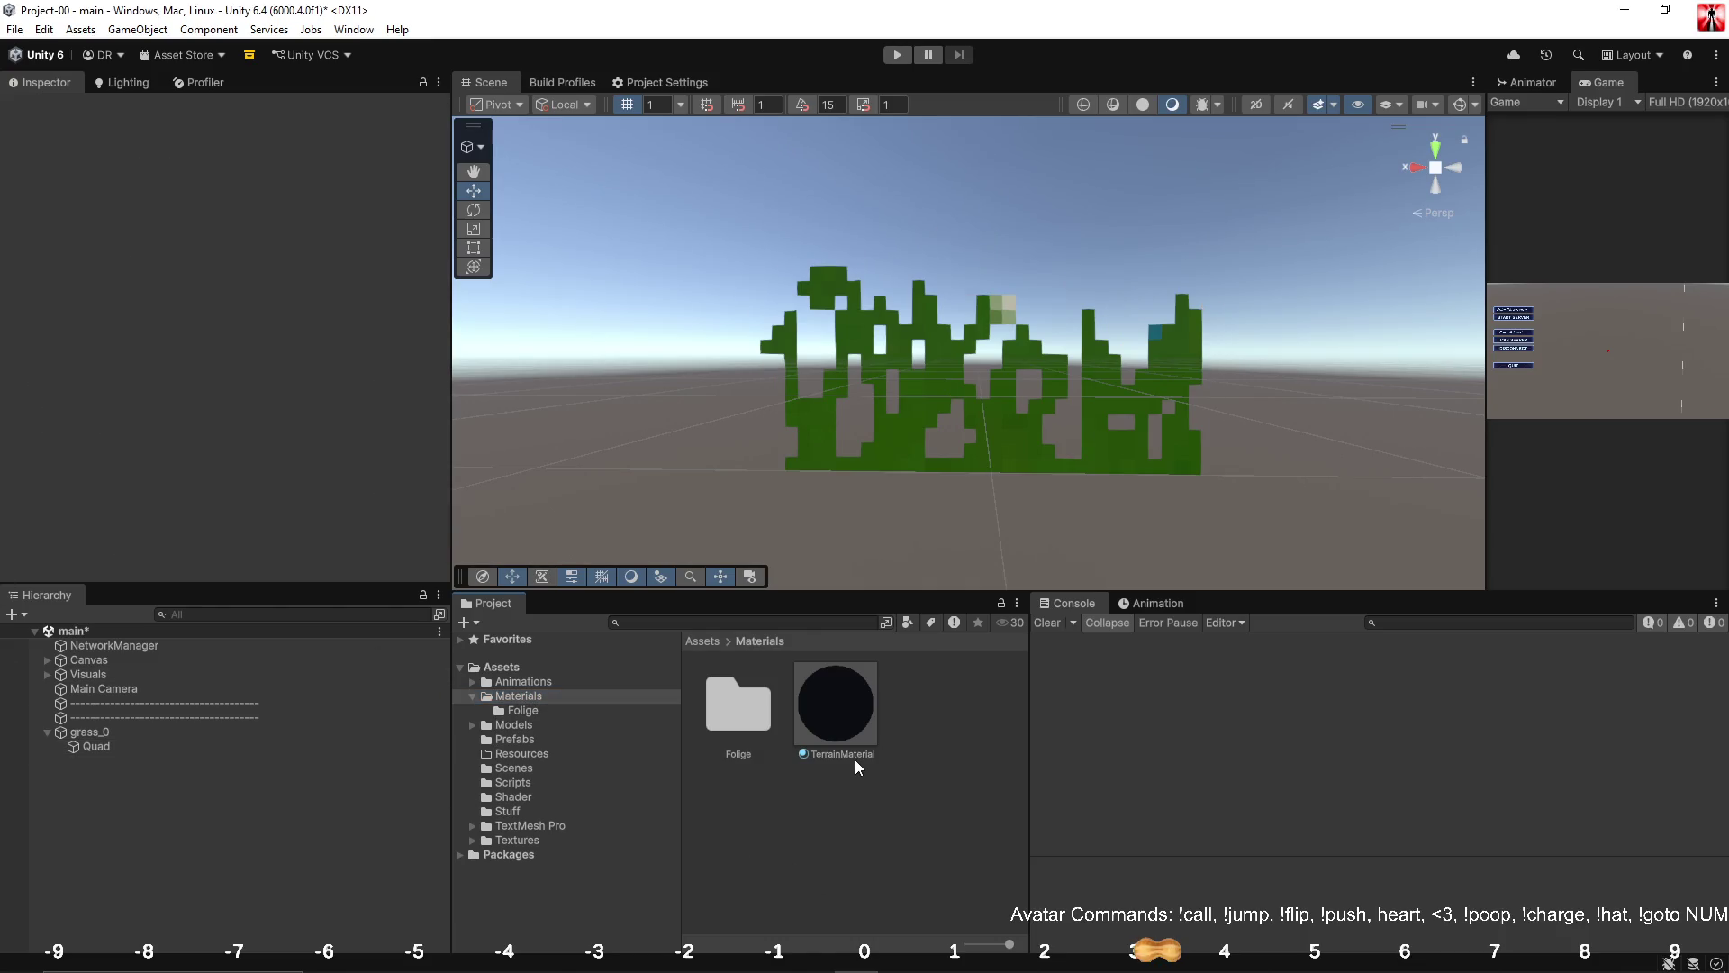
double_click(726, 717)
left_click(740, 726)
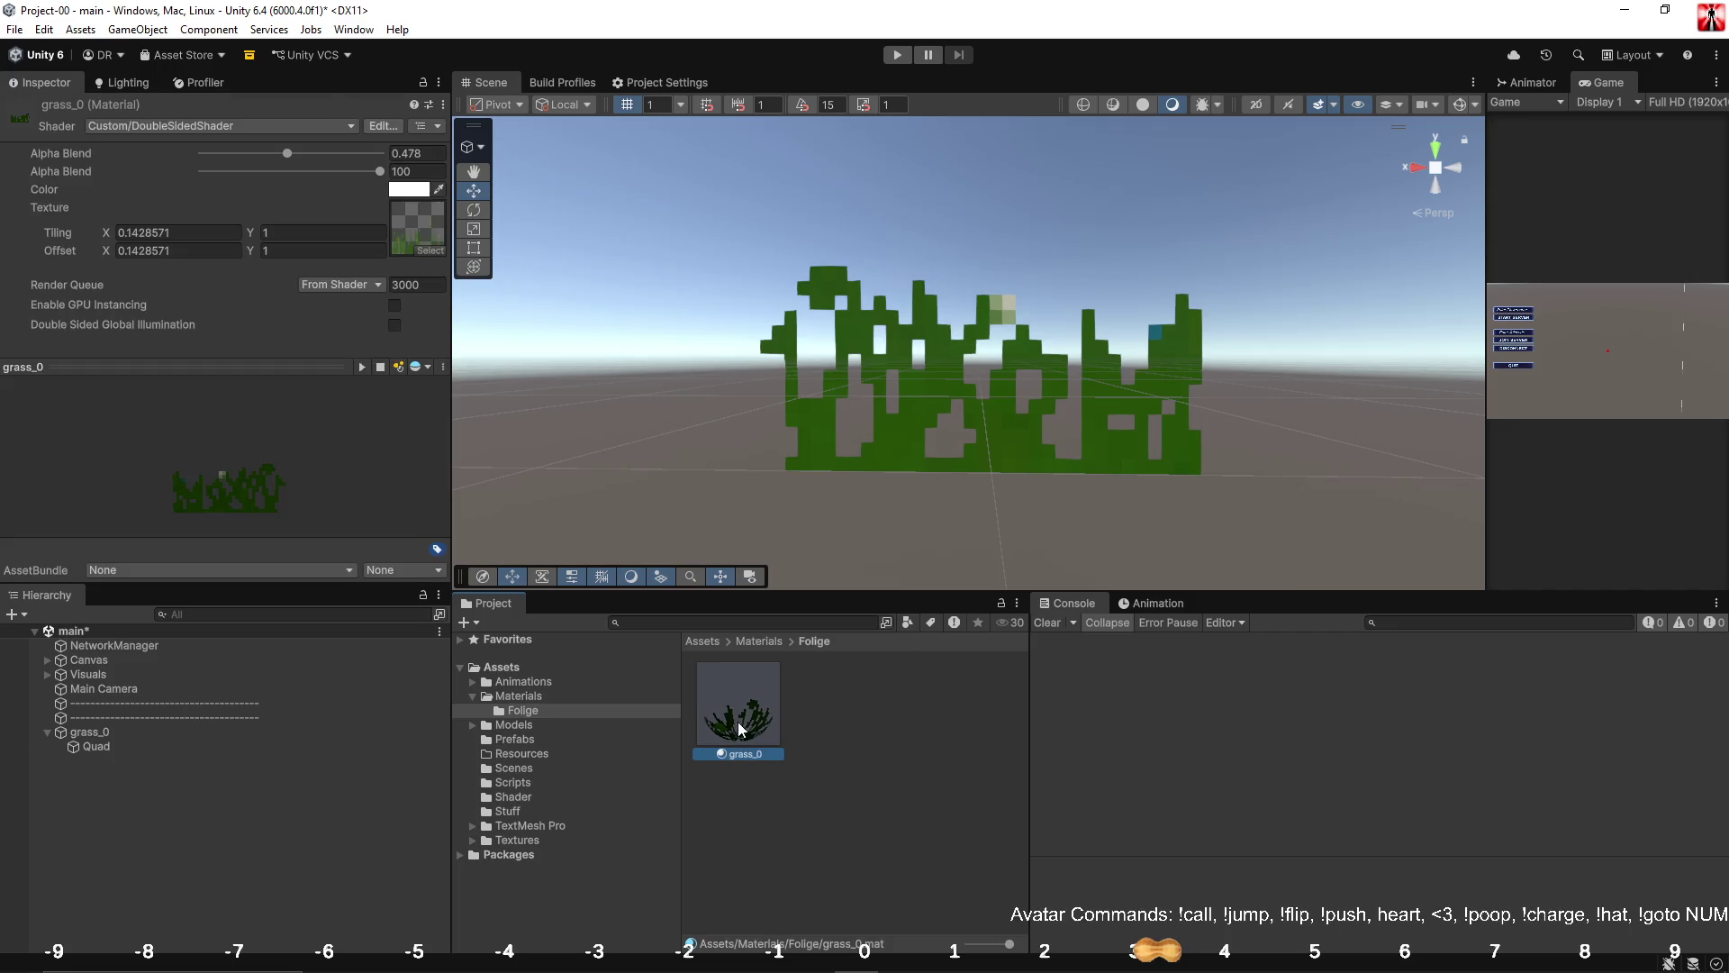
left_click(382, 369)
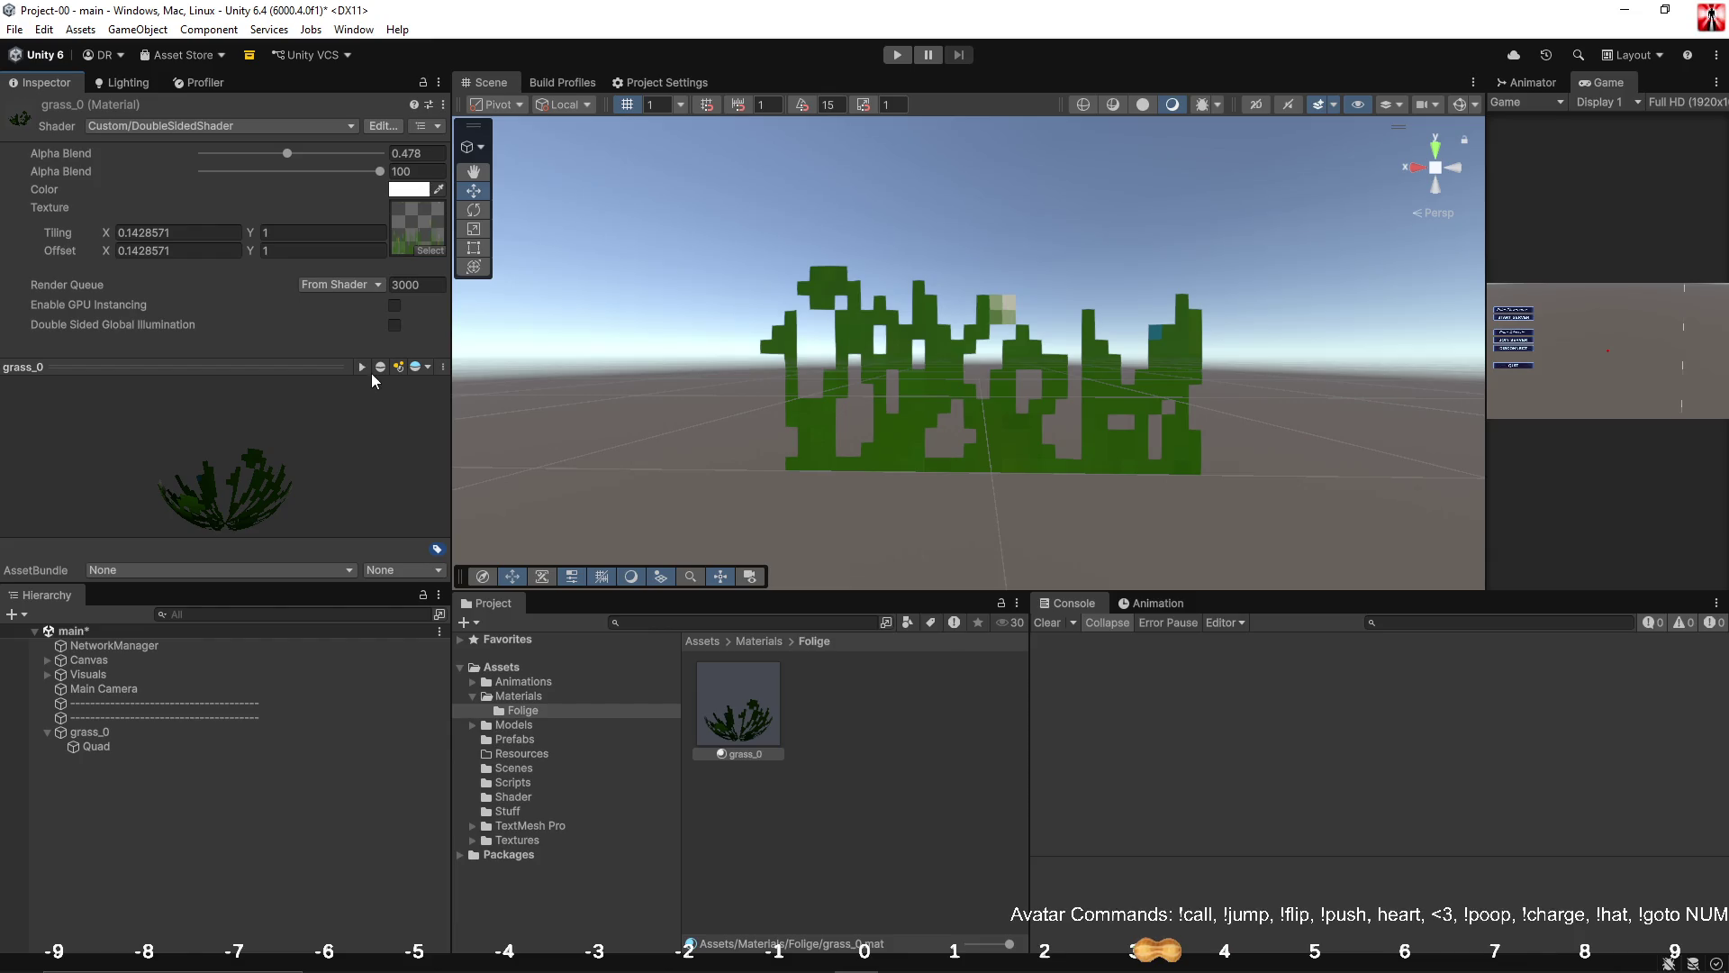
left_click(378, 369)
left_click(378, 369)
left_click(379, 369)
left_click(378, 369)
mouse_move(375, 423)
left_mouse_down()
mouse_move(369, 472)
mouse_move(316, 495)
left_mouse_up()
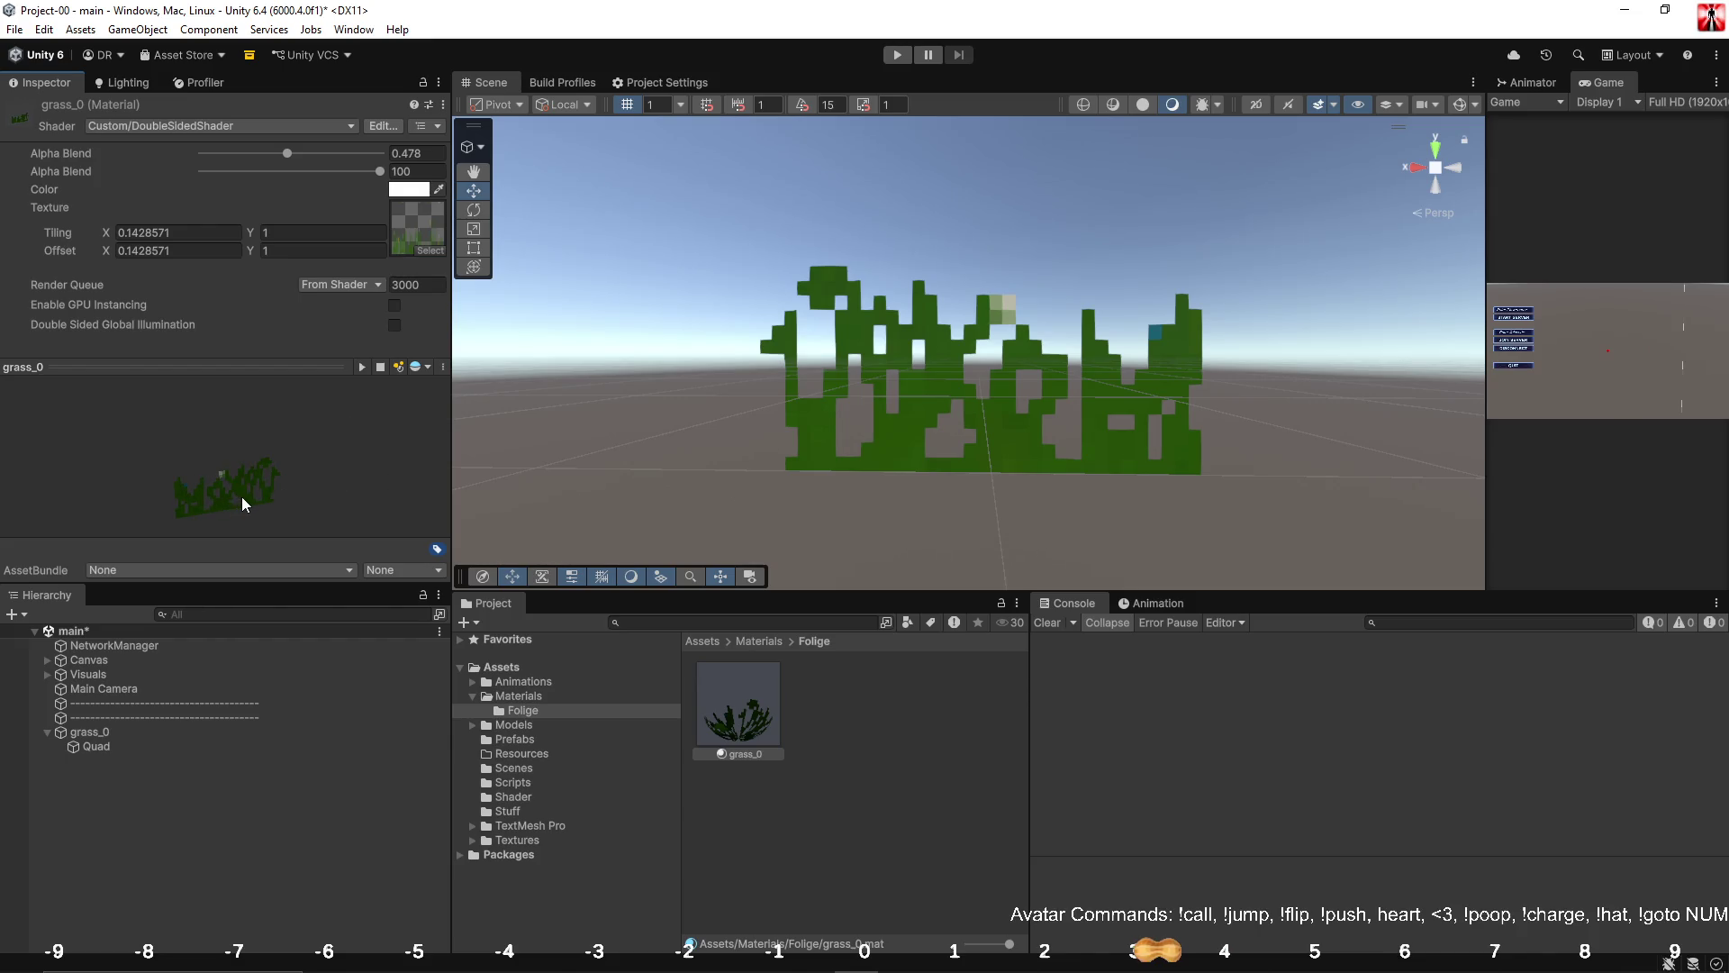
Reveal the grass_0 material in File Explorer with Show in Explorer.
left_click(185, 251)
right_click(801, 795)
right_click(755, 712)
left_click(824, 232)
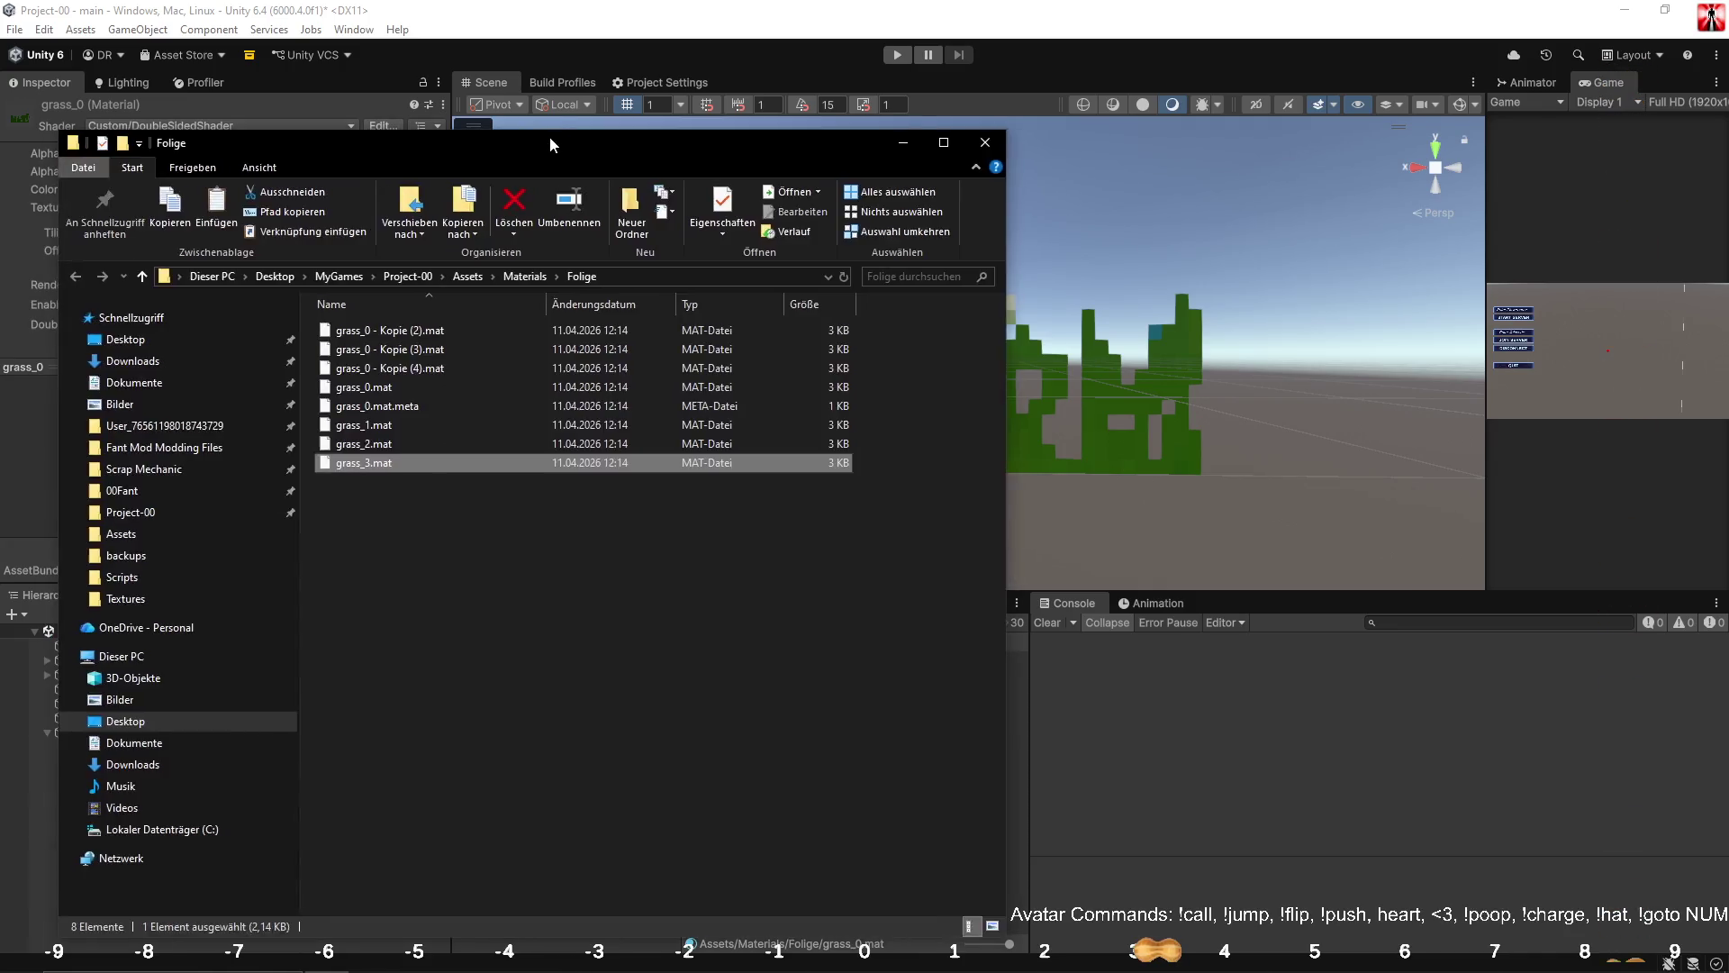
Rename 'grass_0 - Kopie (4)' to grass_4 and 'grass_0 - Kopie (3)' to grass_5.
left_click_drag(549, 137, 759, 115)
left_click(562, 349)
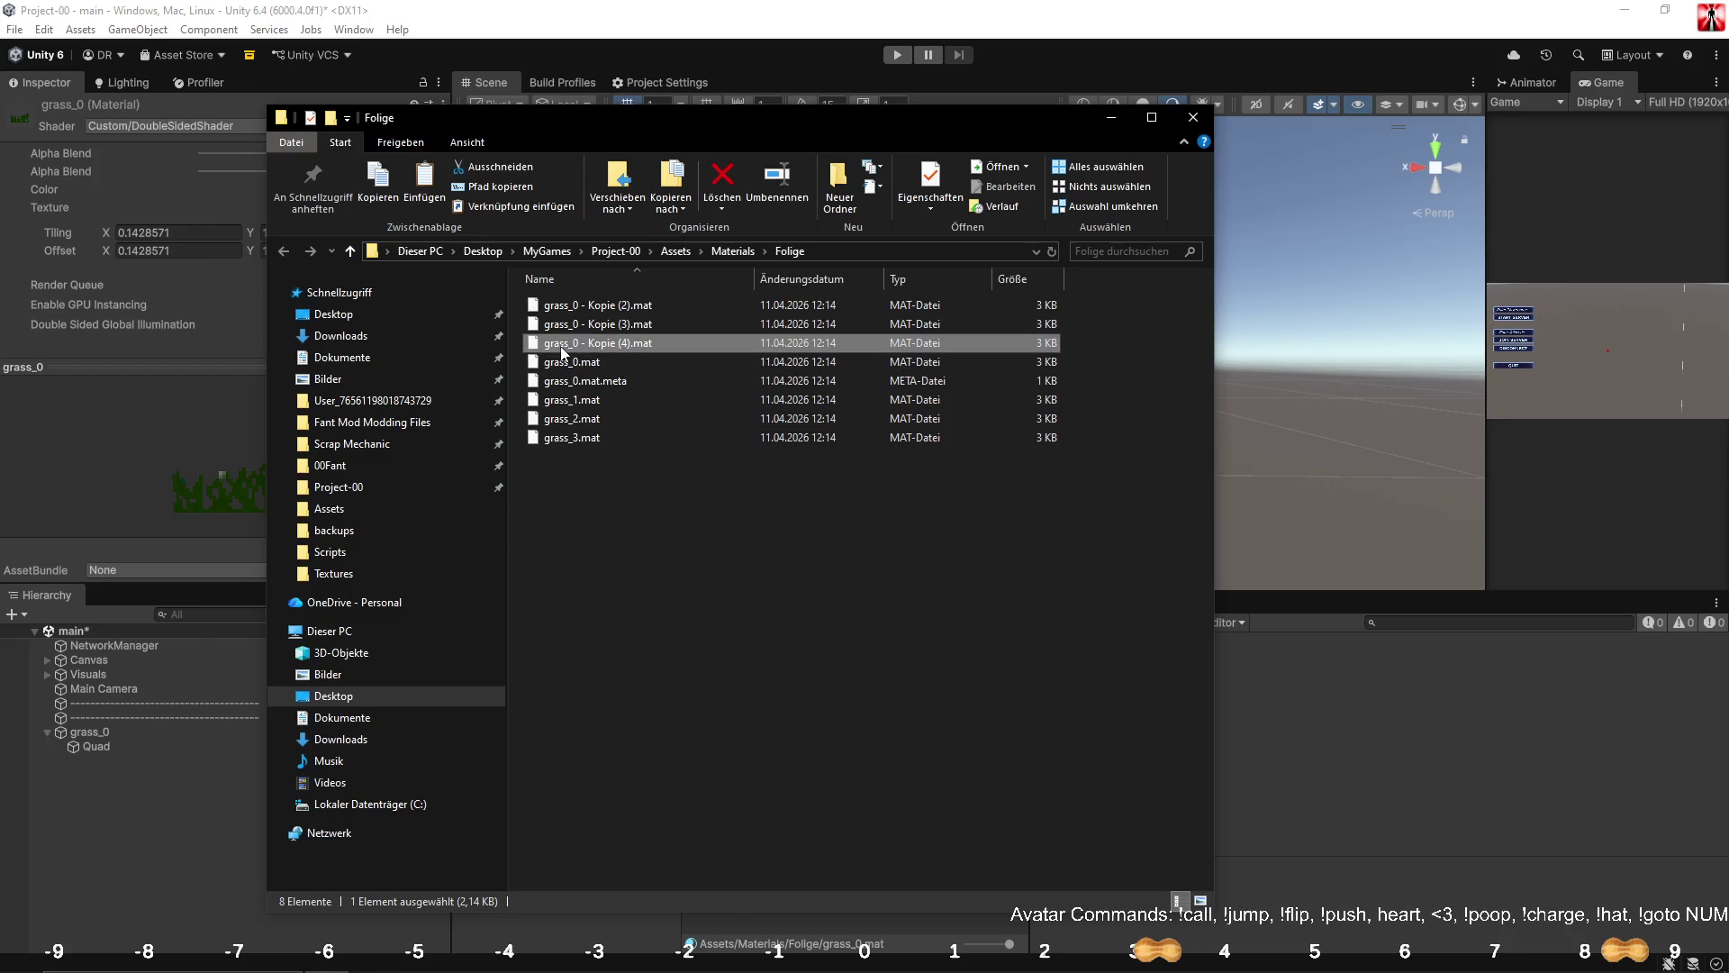
left_click(577, 350)
type("grass_4")
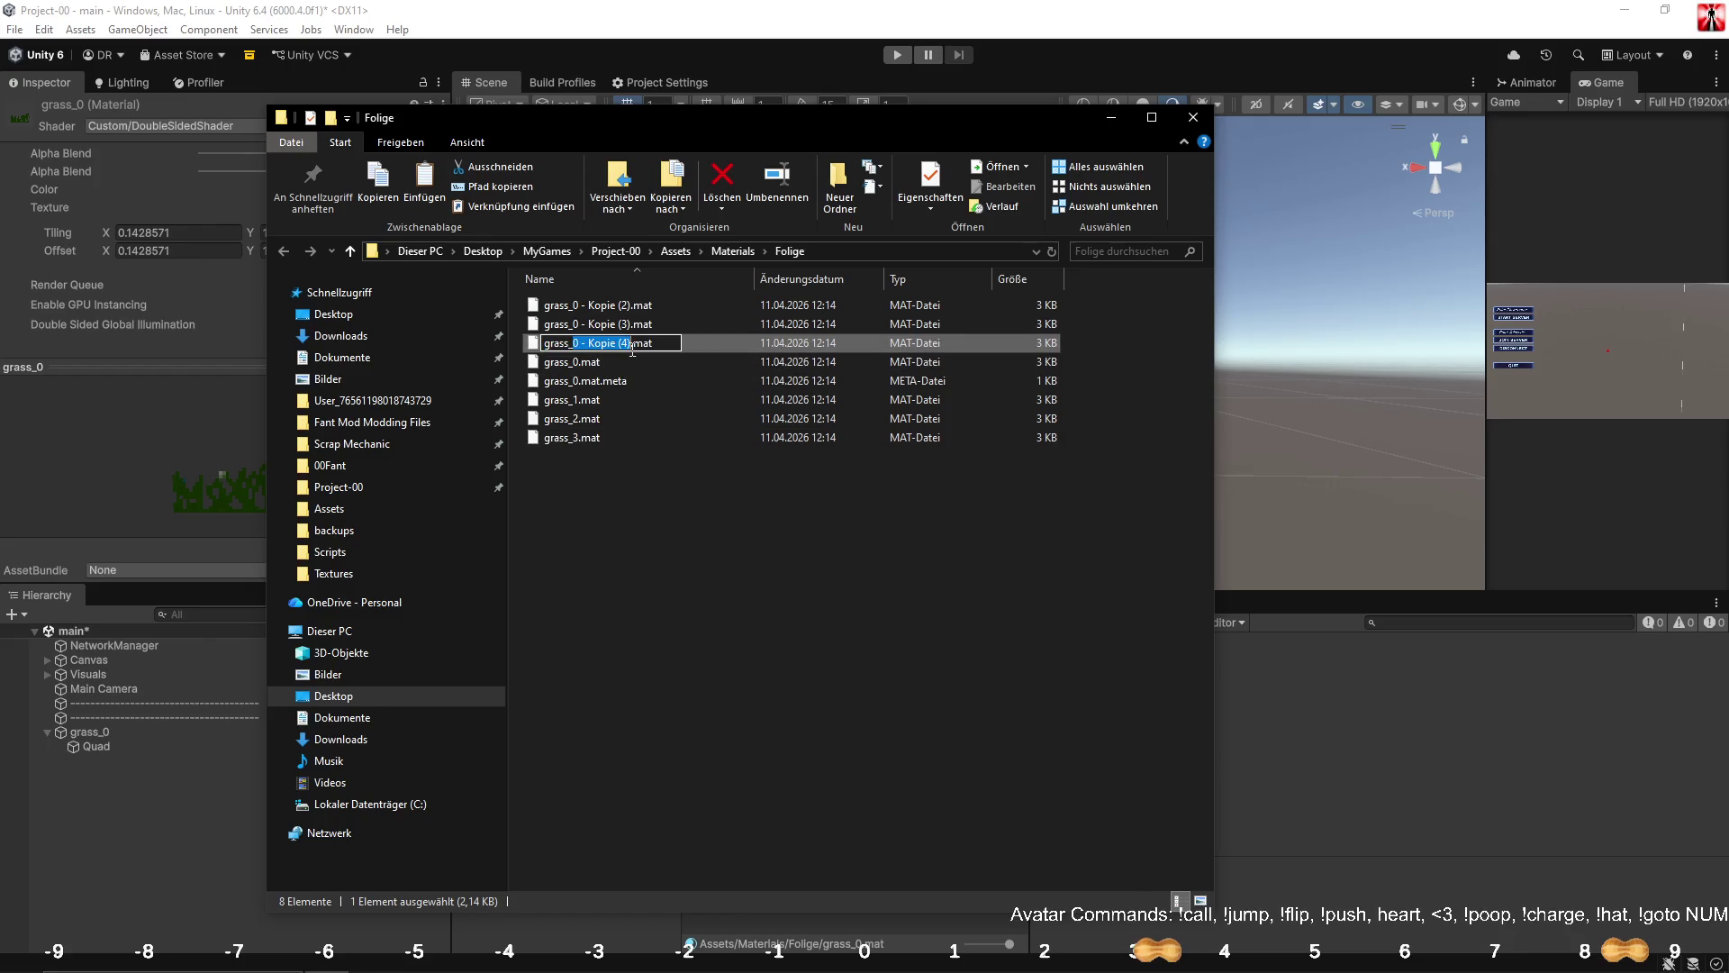
key("Return")
left_click(575, 329)
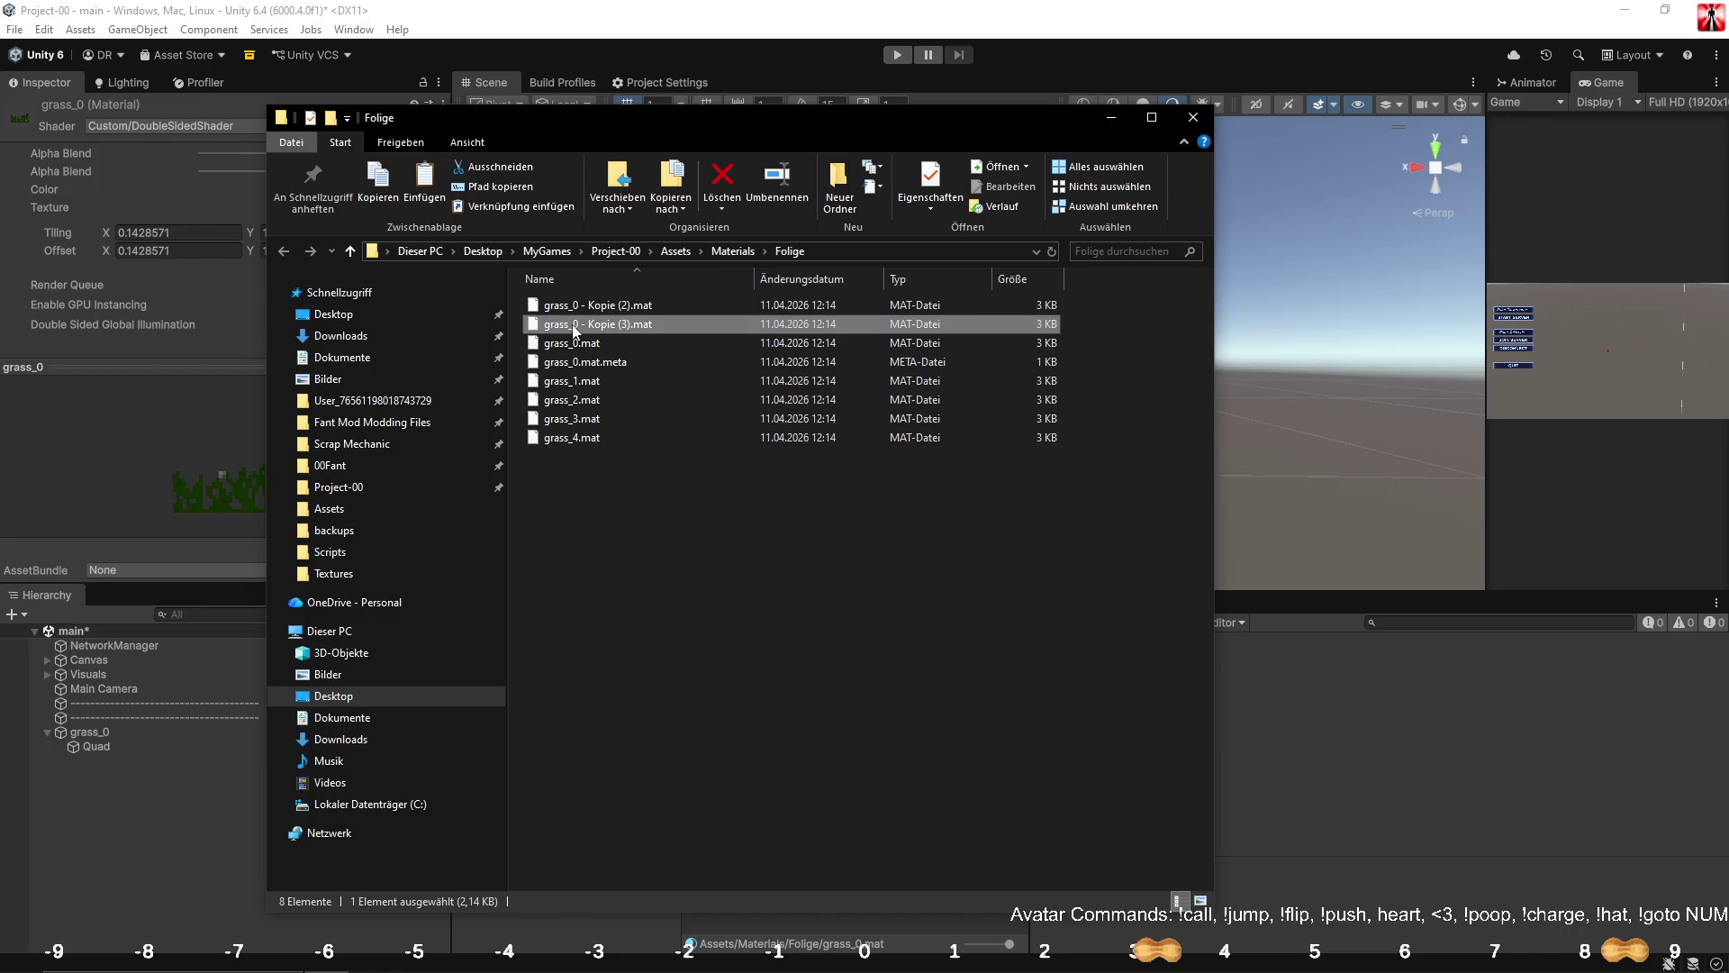
left_click(575, 330)
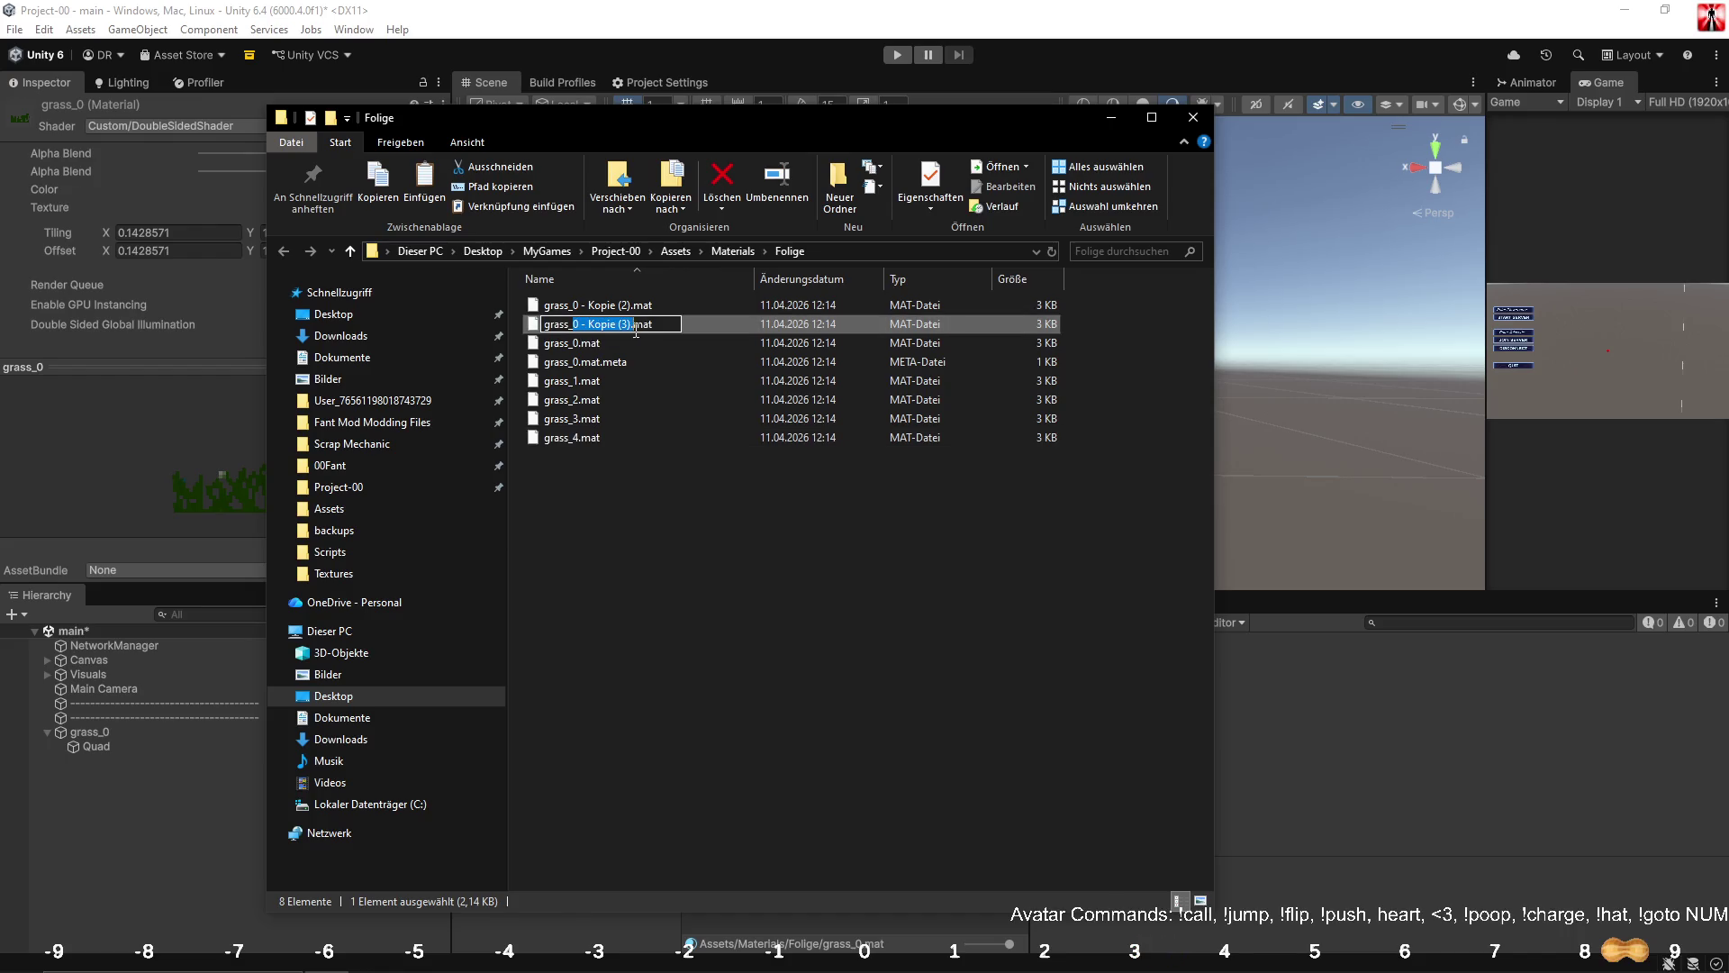
type("grass_5")
key("Return")
Rename 'grass_0 - Kopie (2)' to grass_6 and close the Folige folder window.
left_click(574, 309)
left_click(574, 309)
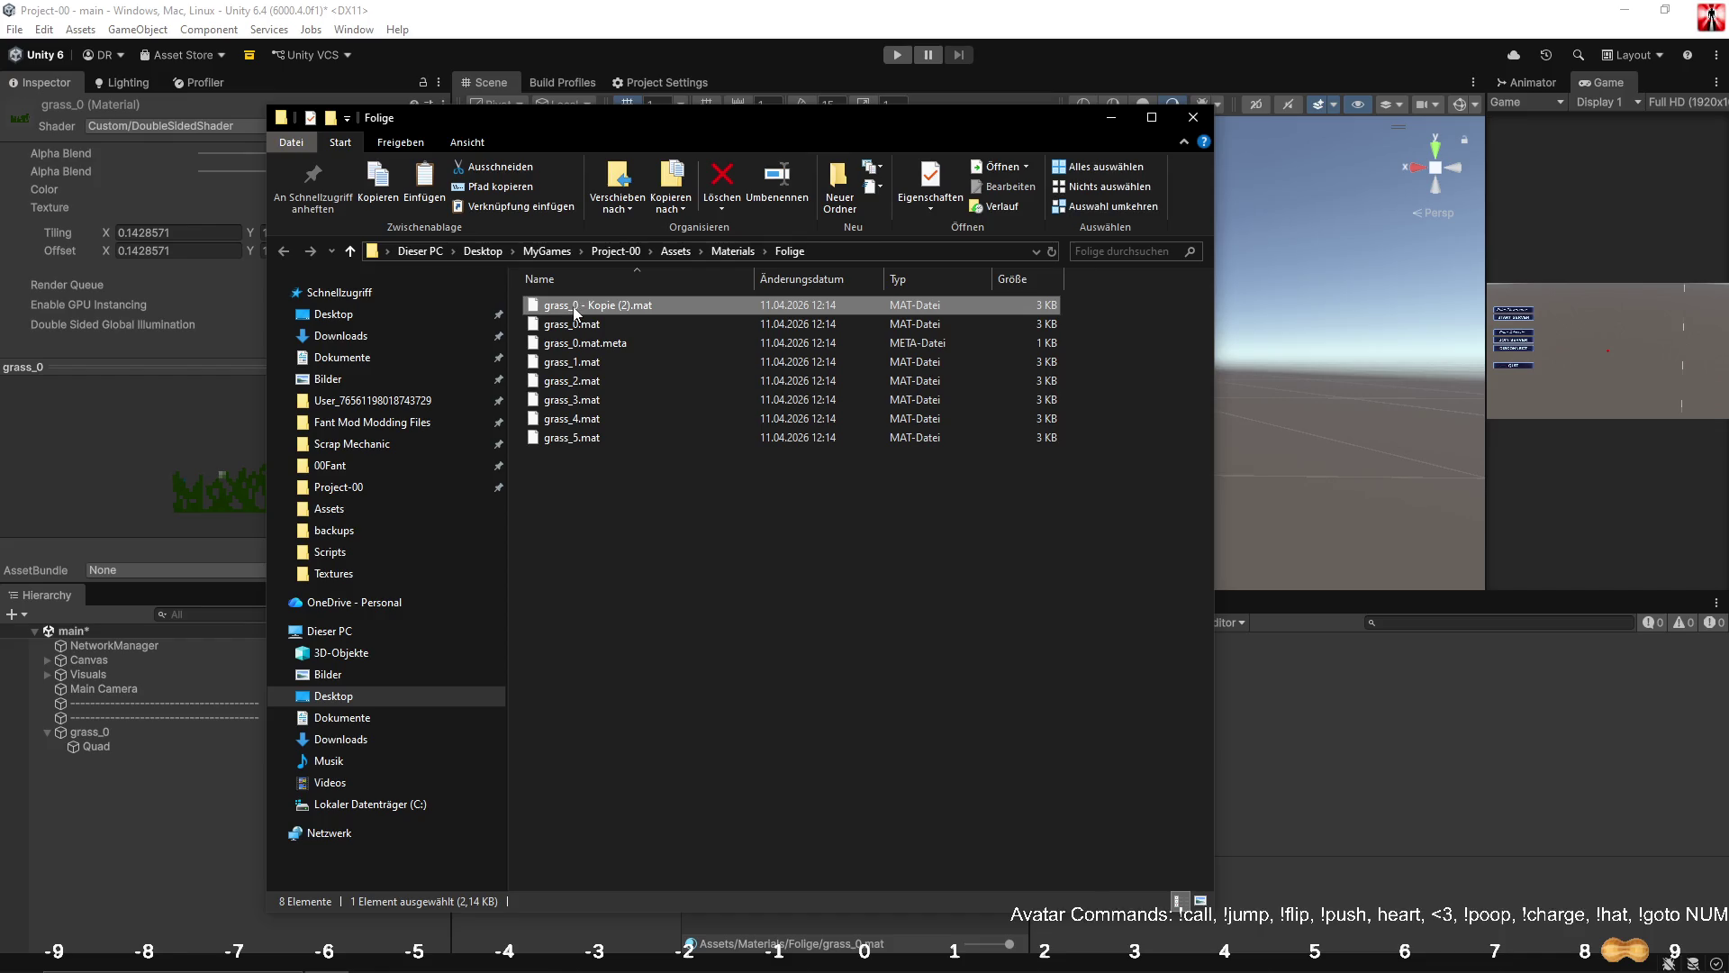
left_click_drag(575, 309, 622, 316)
type("6")
key("Return")
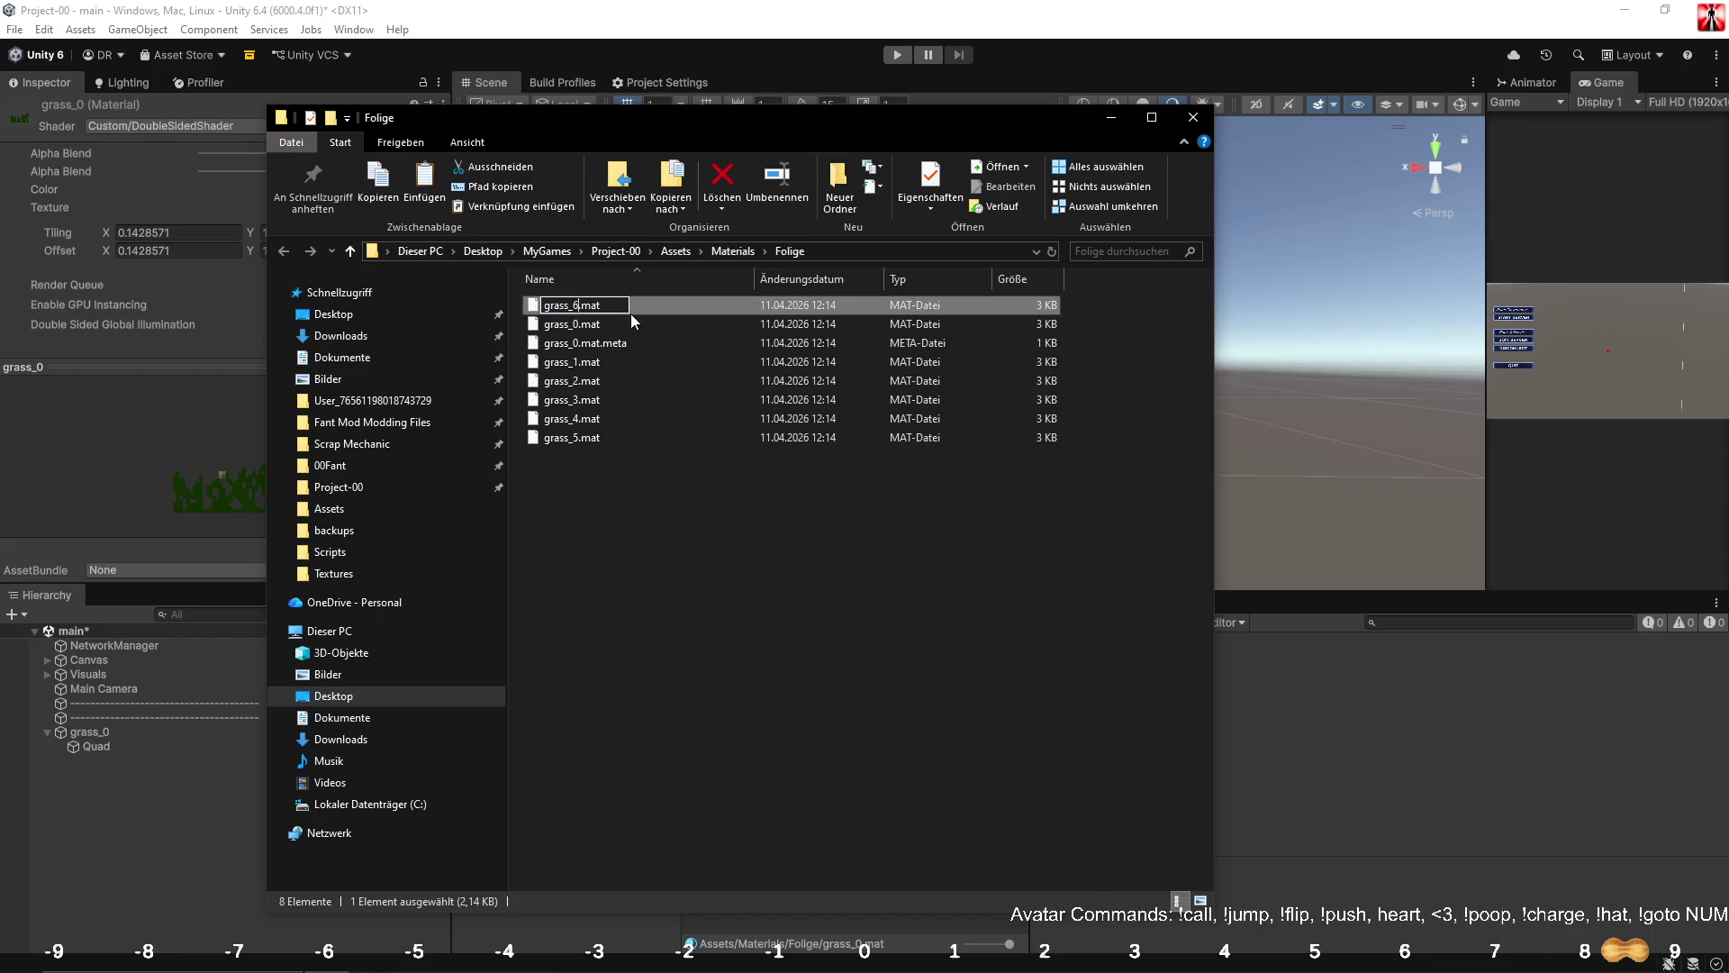
left_click(641, 326)
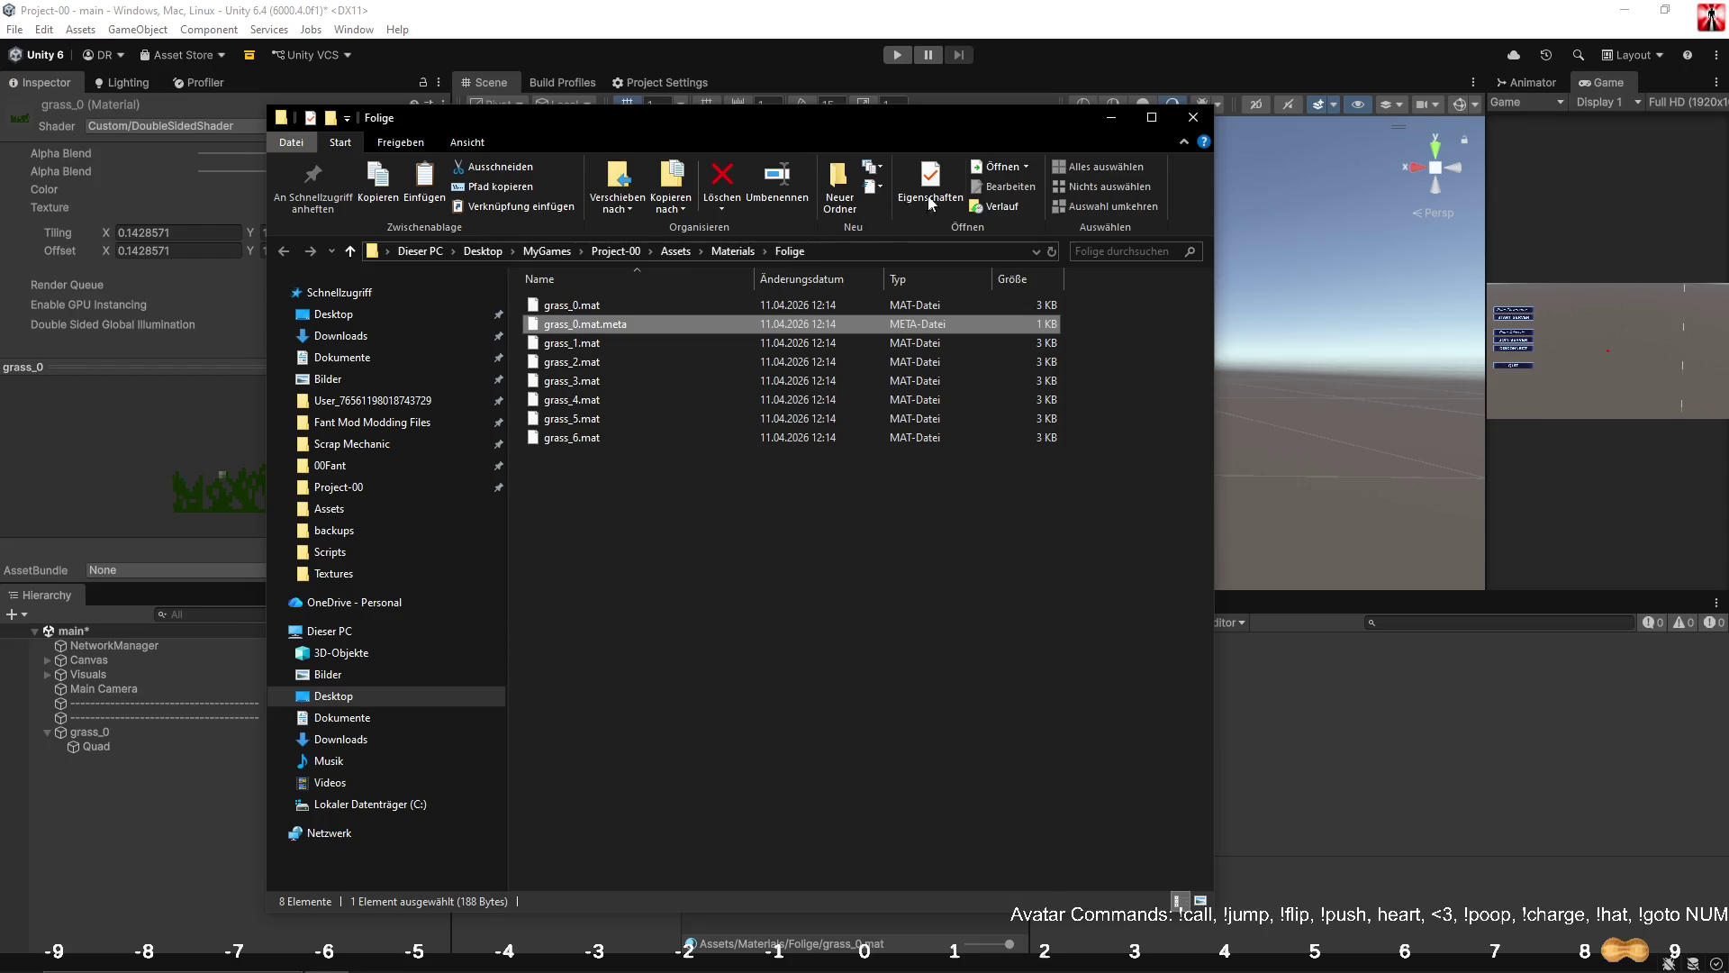
left_click(1193, 117)
left_click(842, 725)
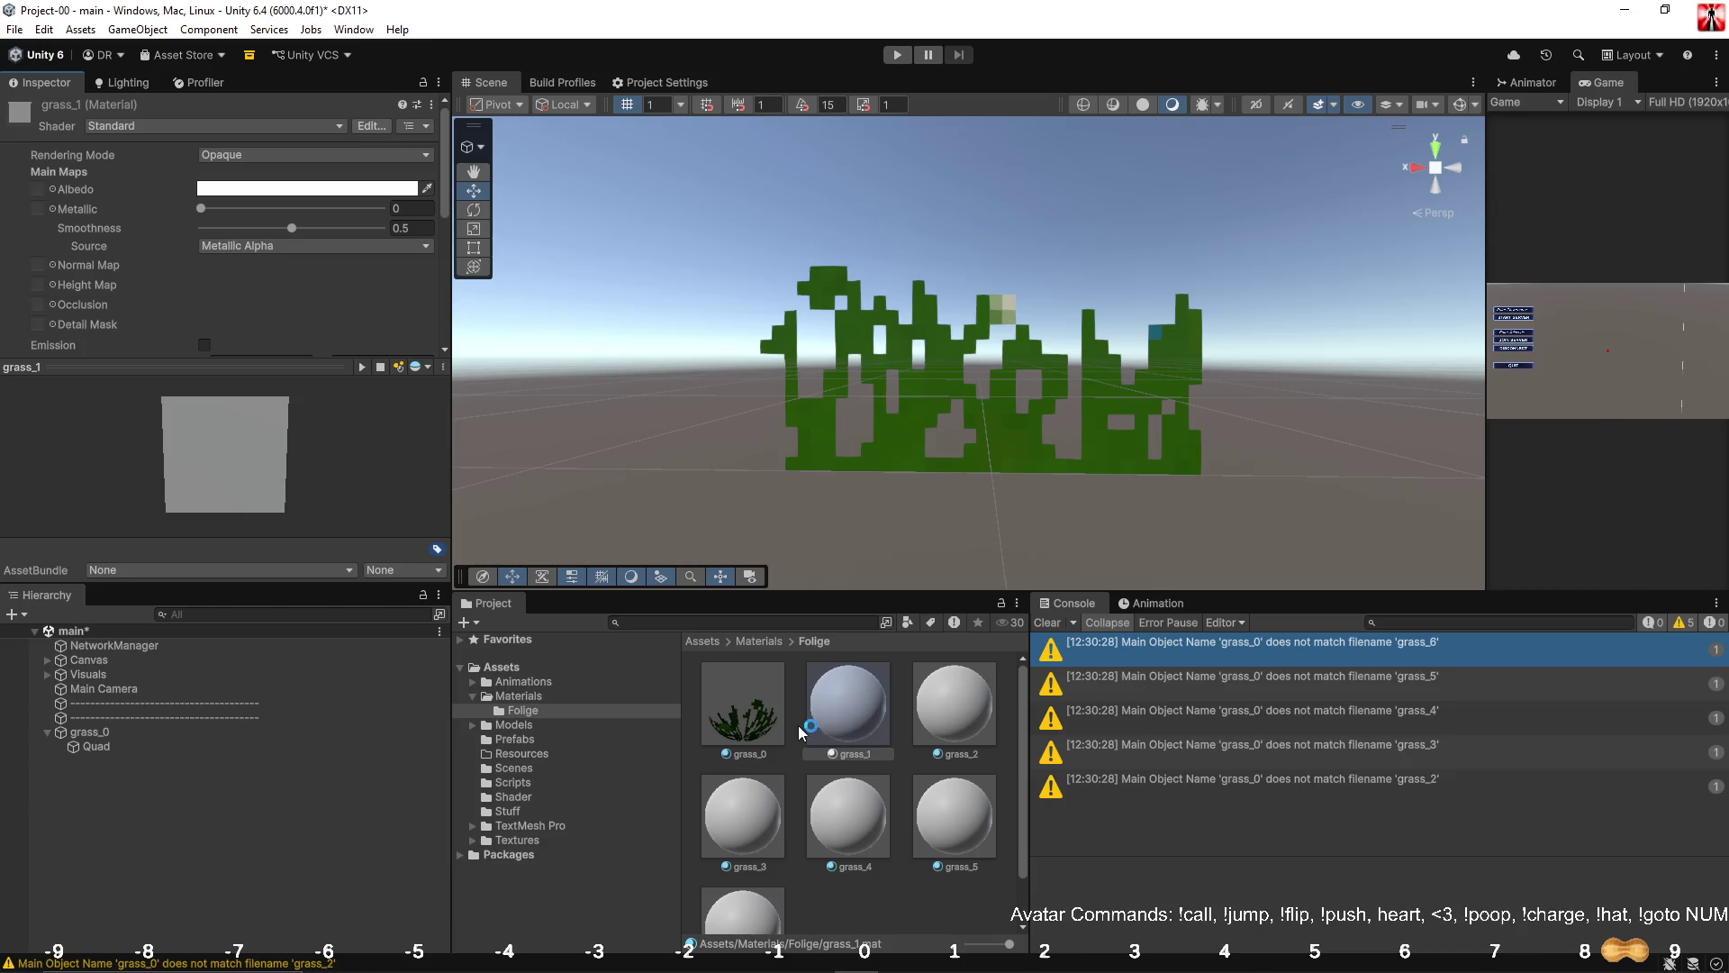
Fix the object names of grass_2 and grass_3 to match their files.
left_click(749, 718)
left_click(846, 725)
left_click(956, 717)
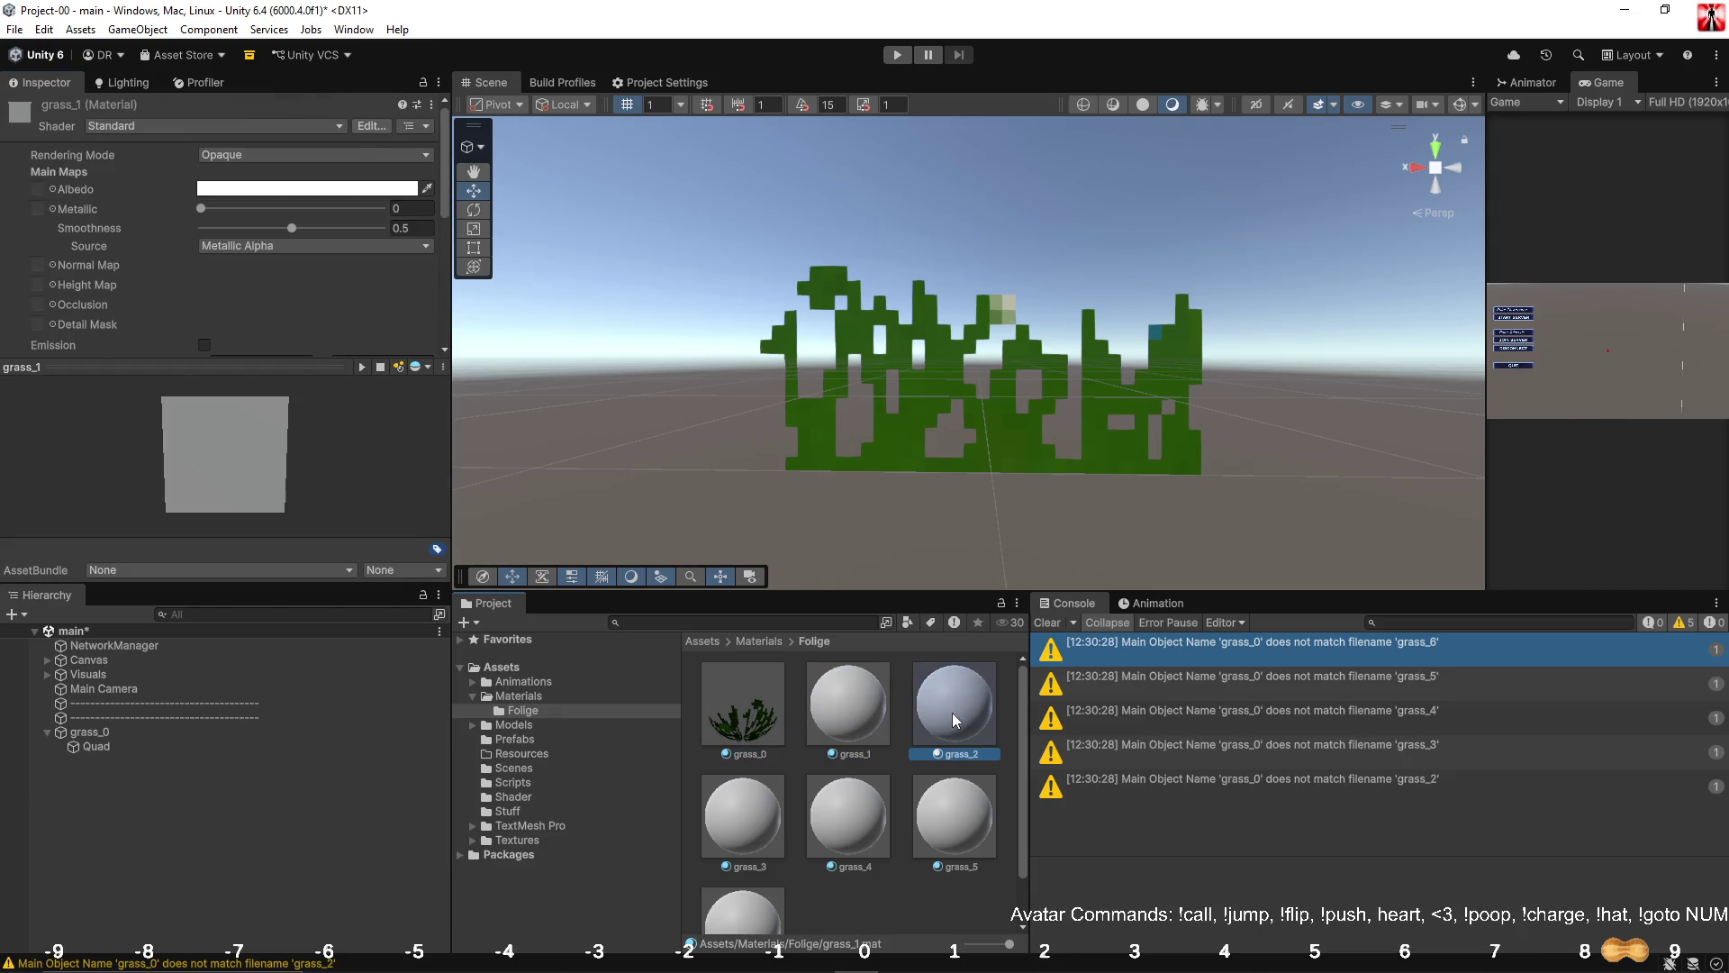
left_click(393, 160)
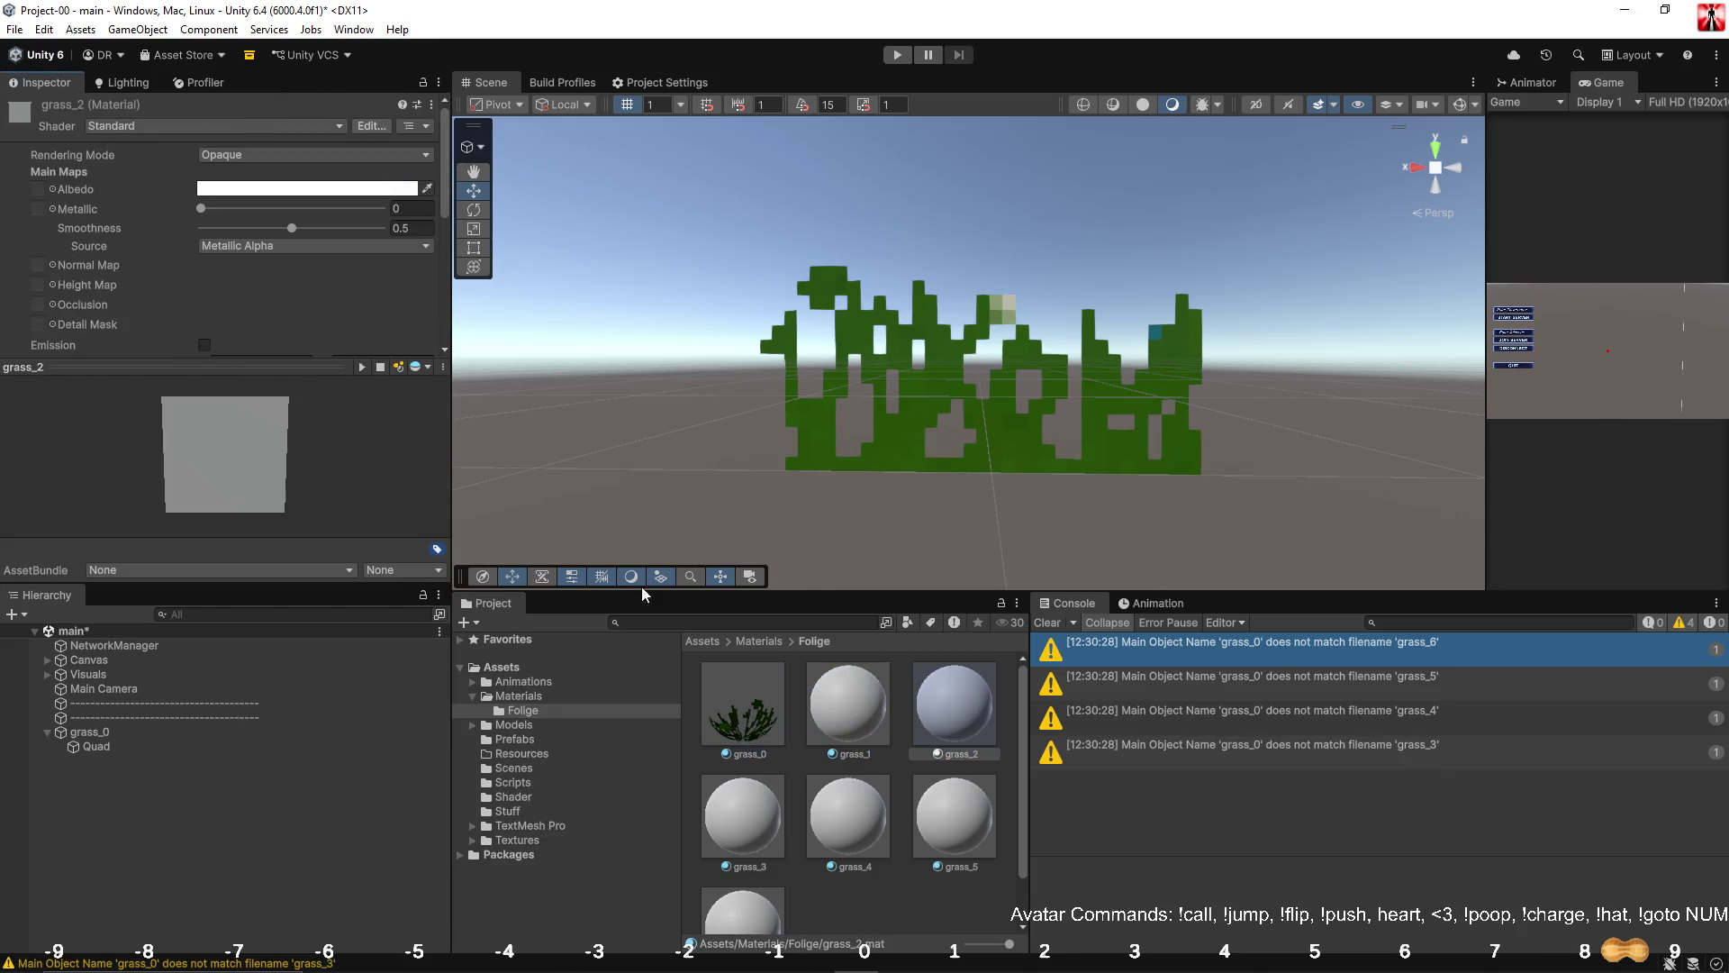
left_click(724, 798)
left_click(382, 171)
Fix the object names of grass_4, grass_5 and grass_6, then bring up grass_0's settings.
left_click(824, 823)
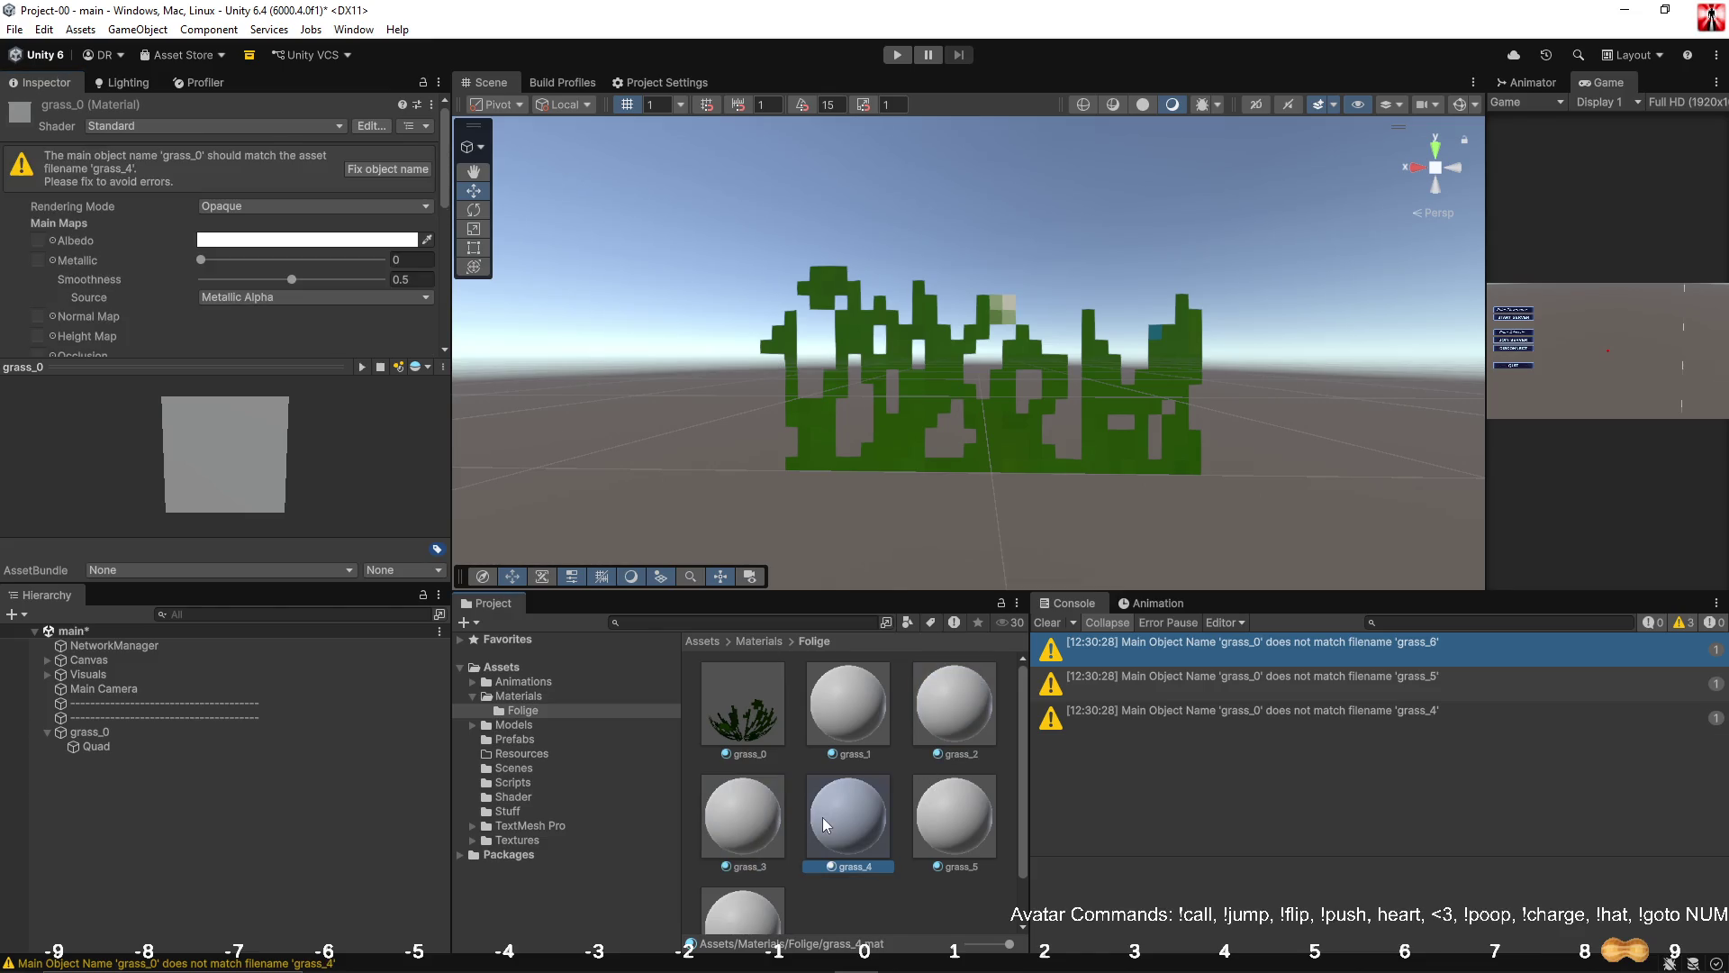
left_click(401, 169)
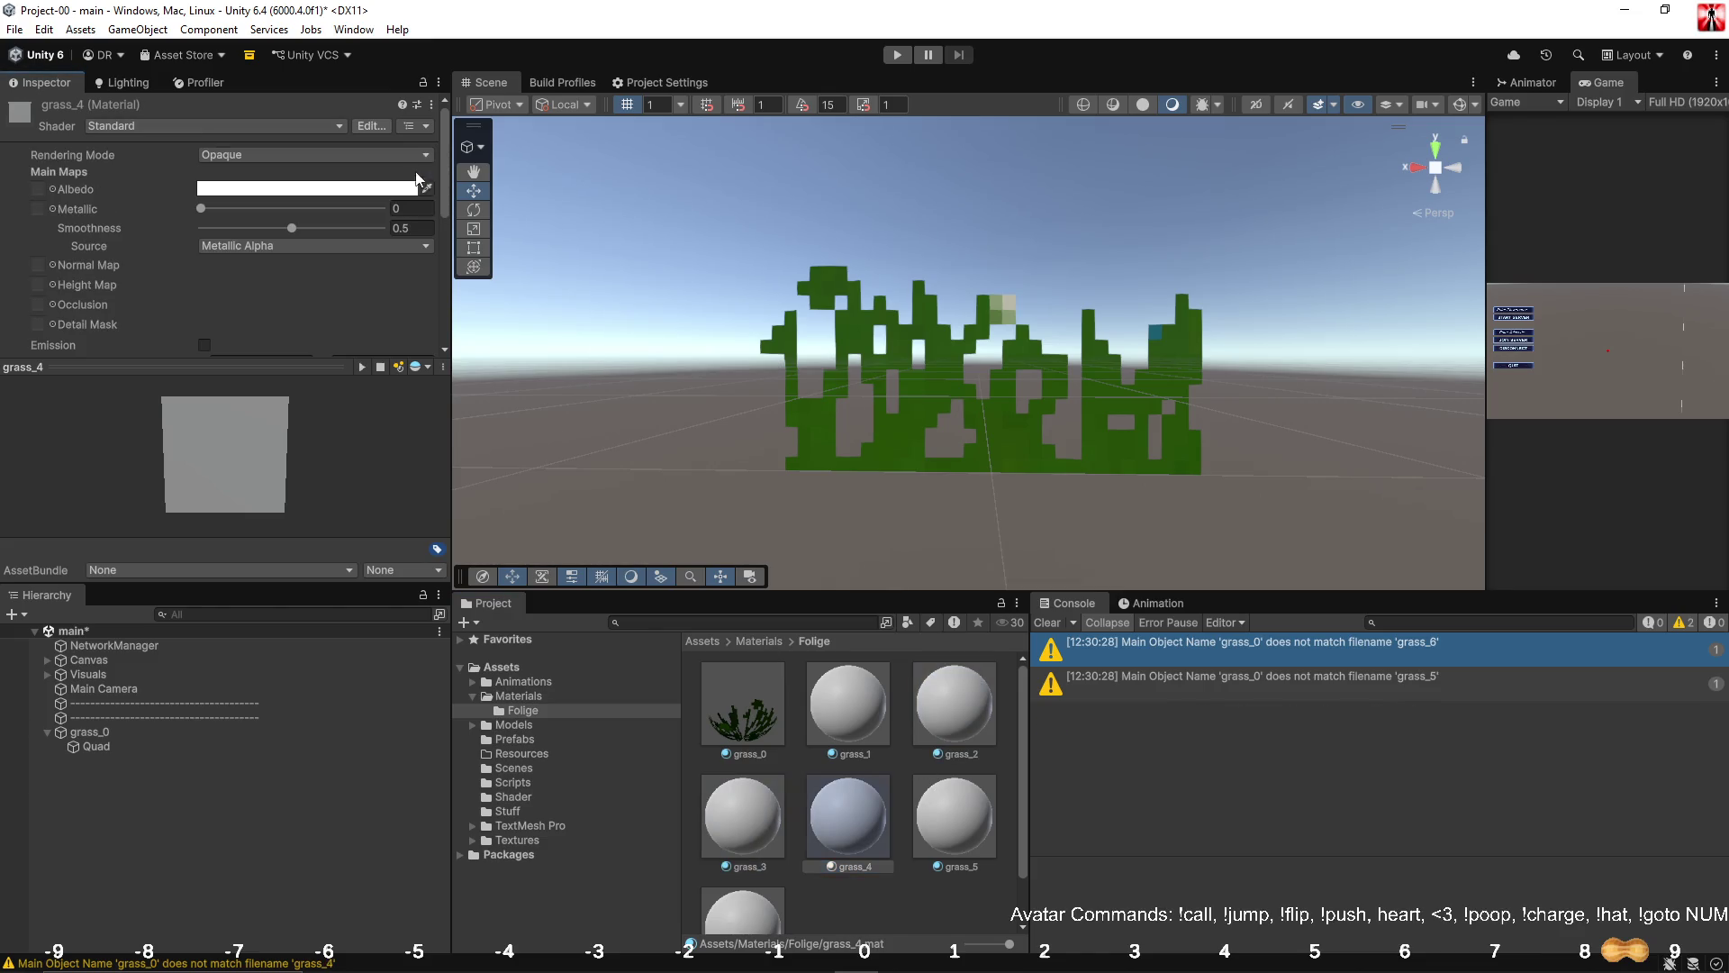
left_click(958, 826)
left_click(390, 175)
left_click(749, 895)
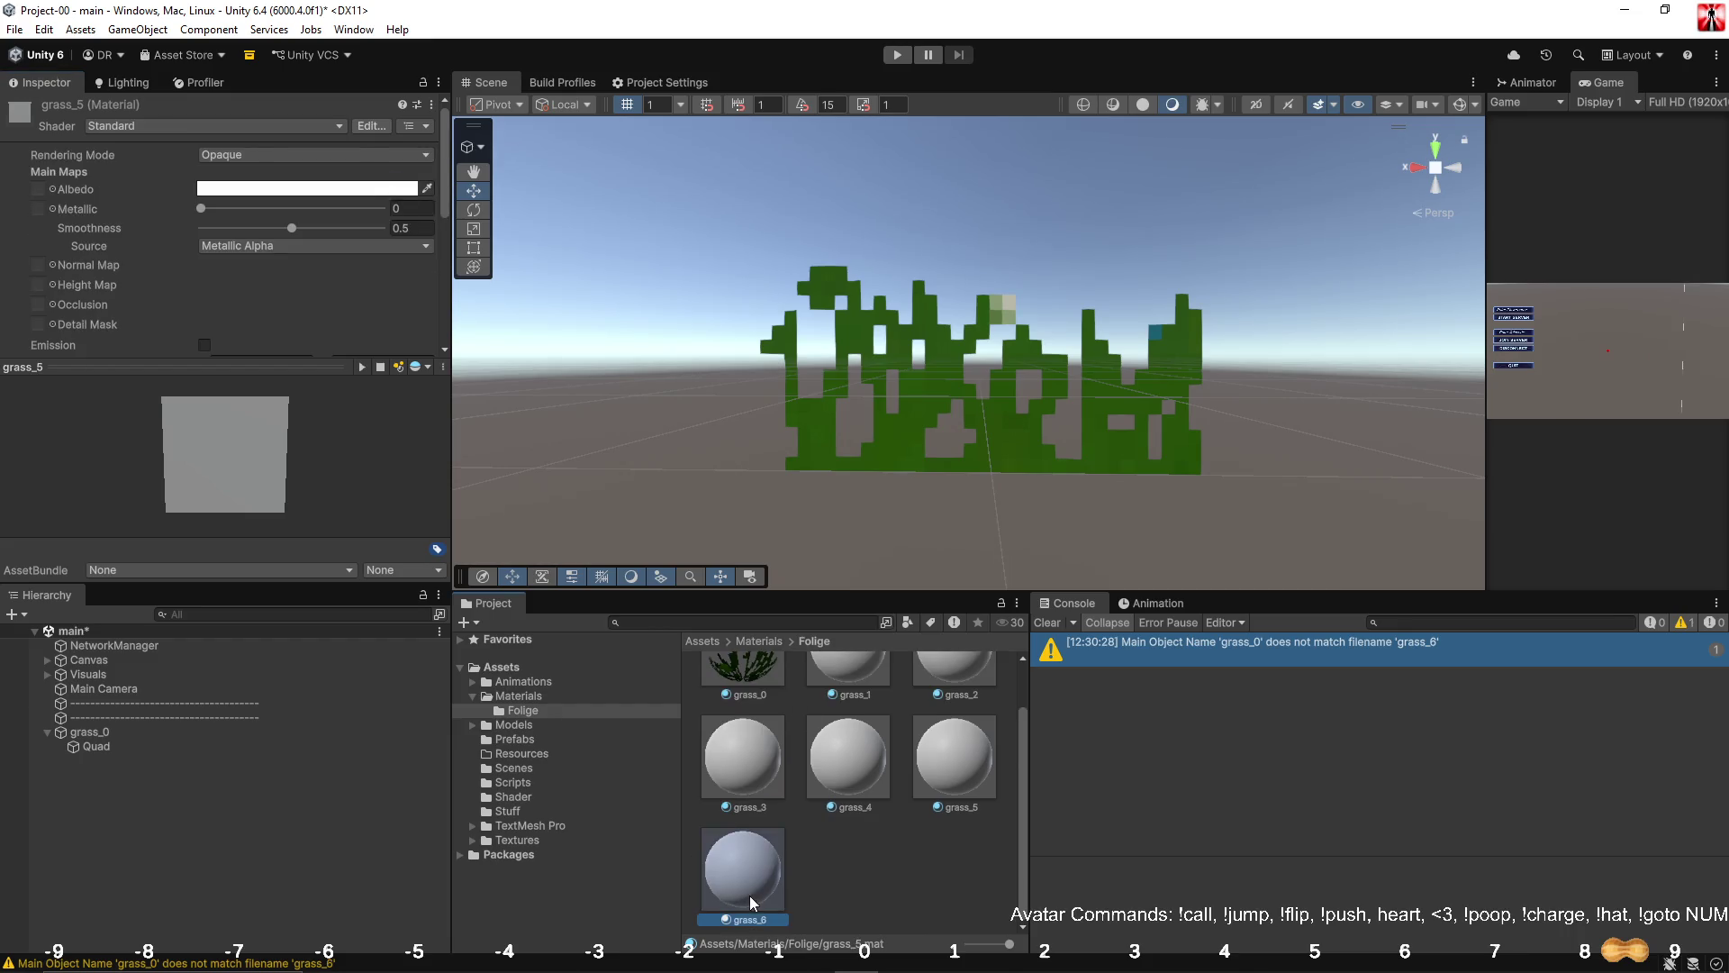
left_click(392, 175)
left_click(924, 836)
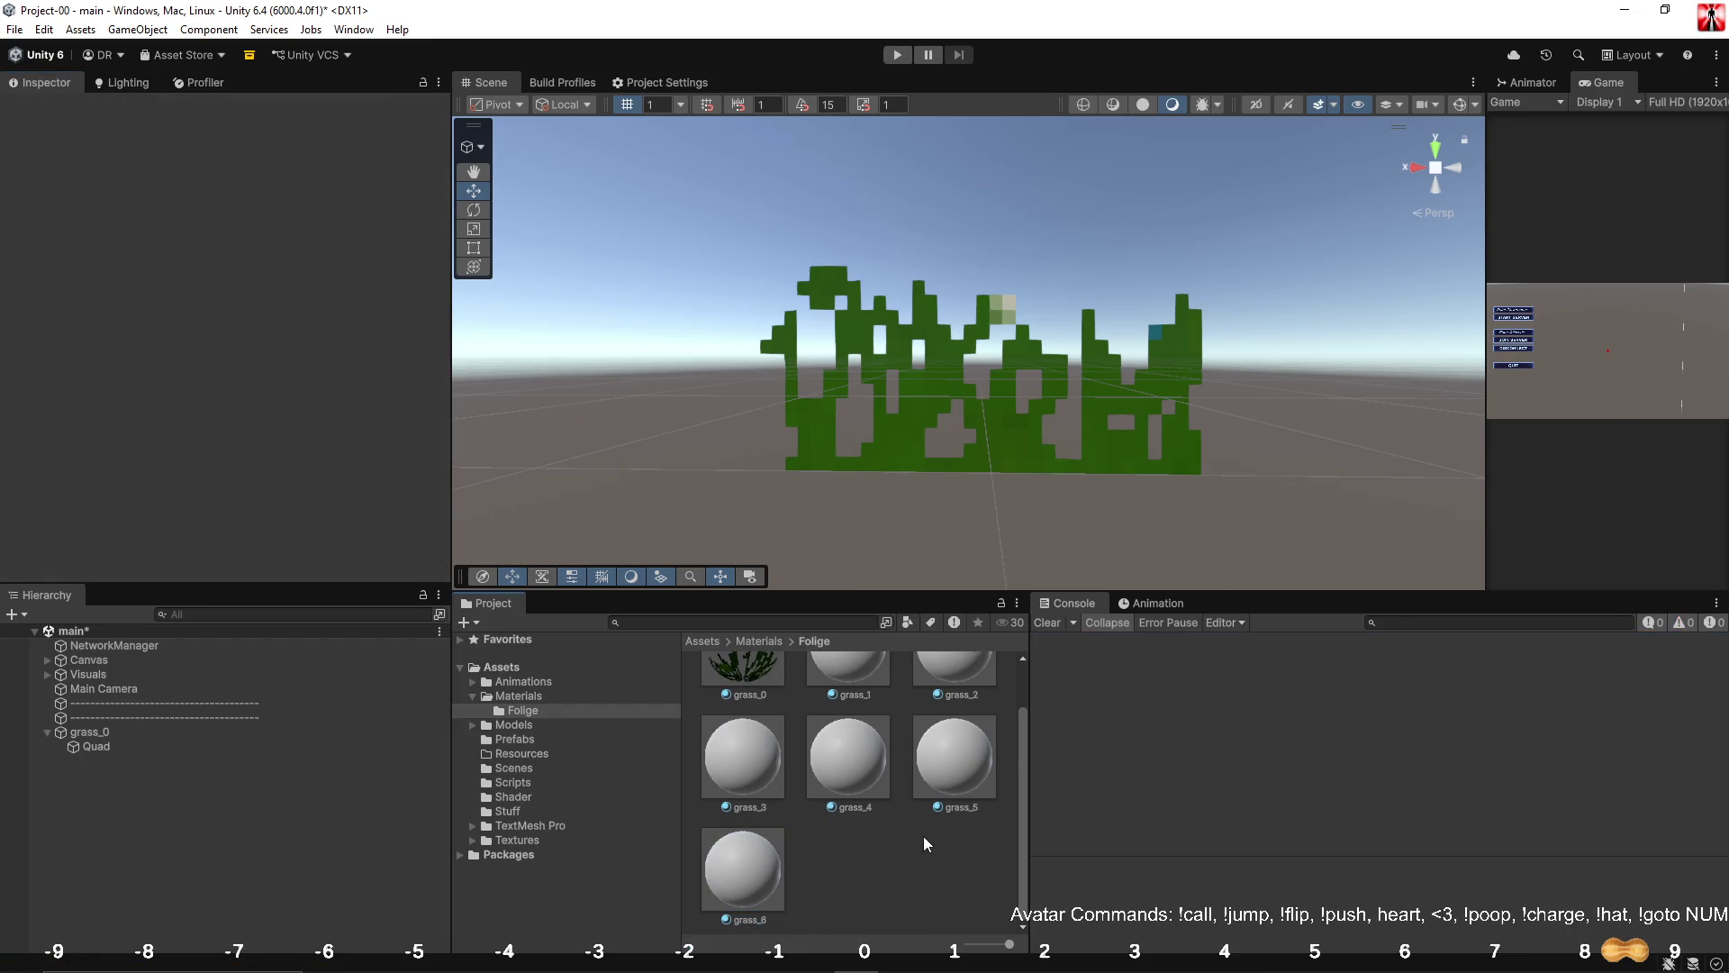
left_click(732, 662)
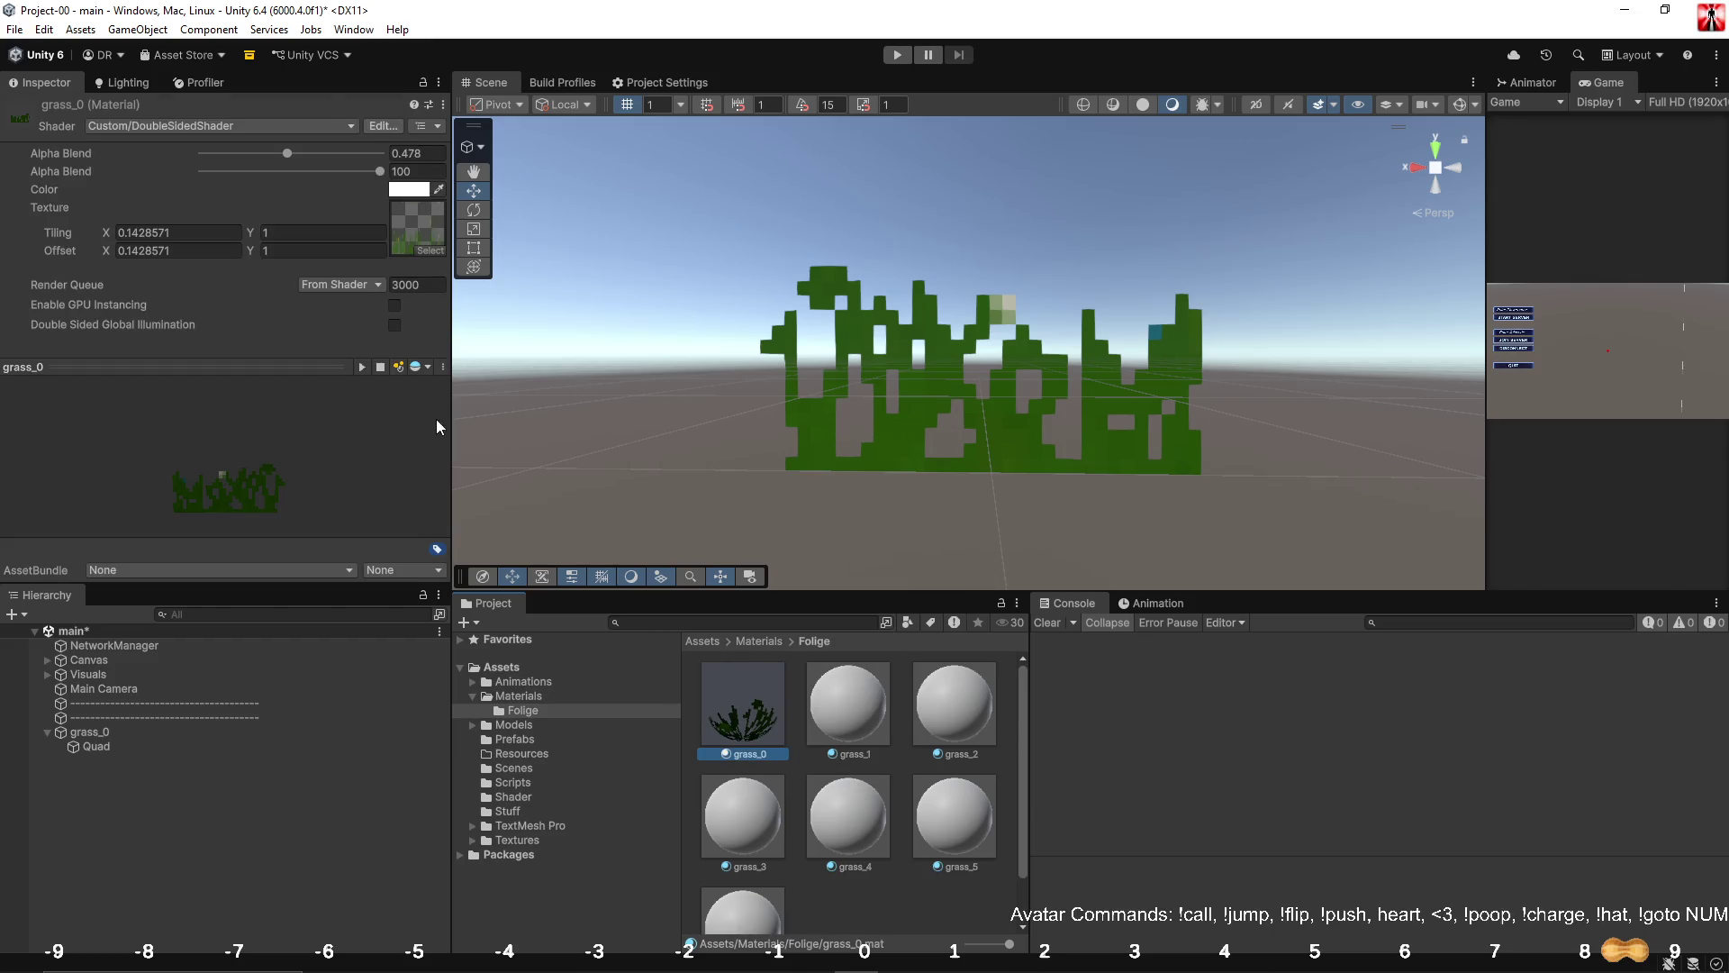
left_click(855, 705)
Switch grass_1 through grass_6 to the Custom/DoubleSidedShader.
left_click(773, 917, "shift")
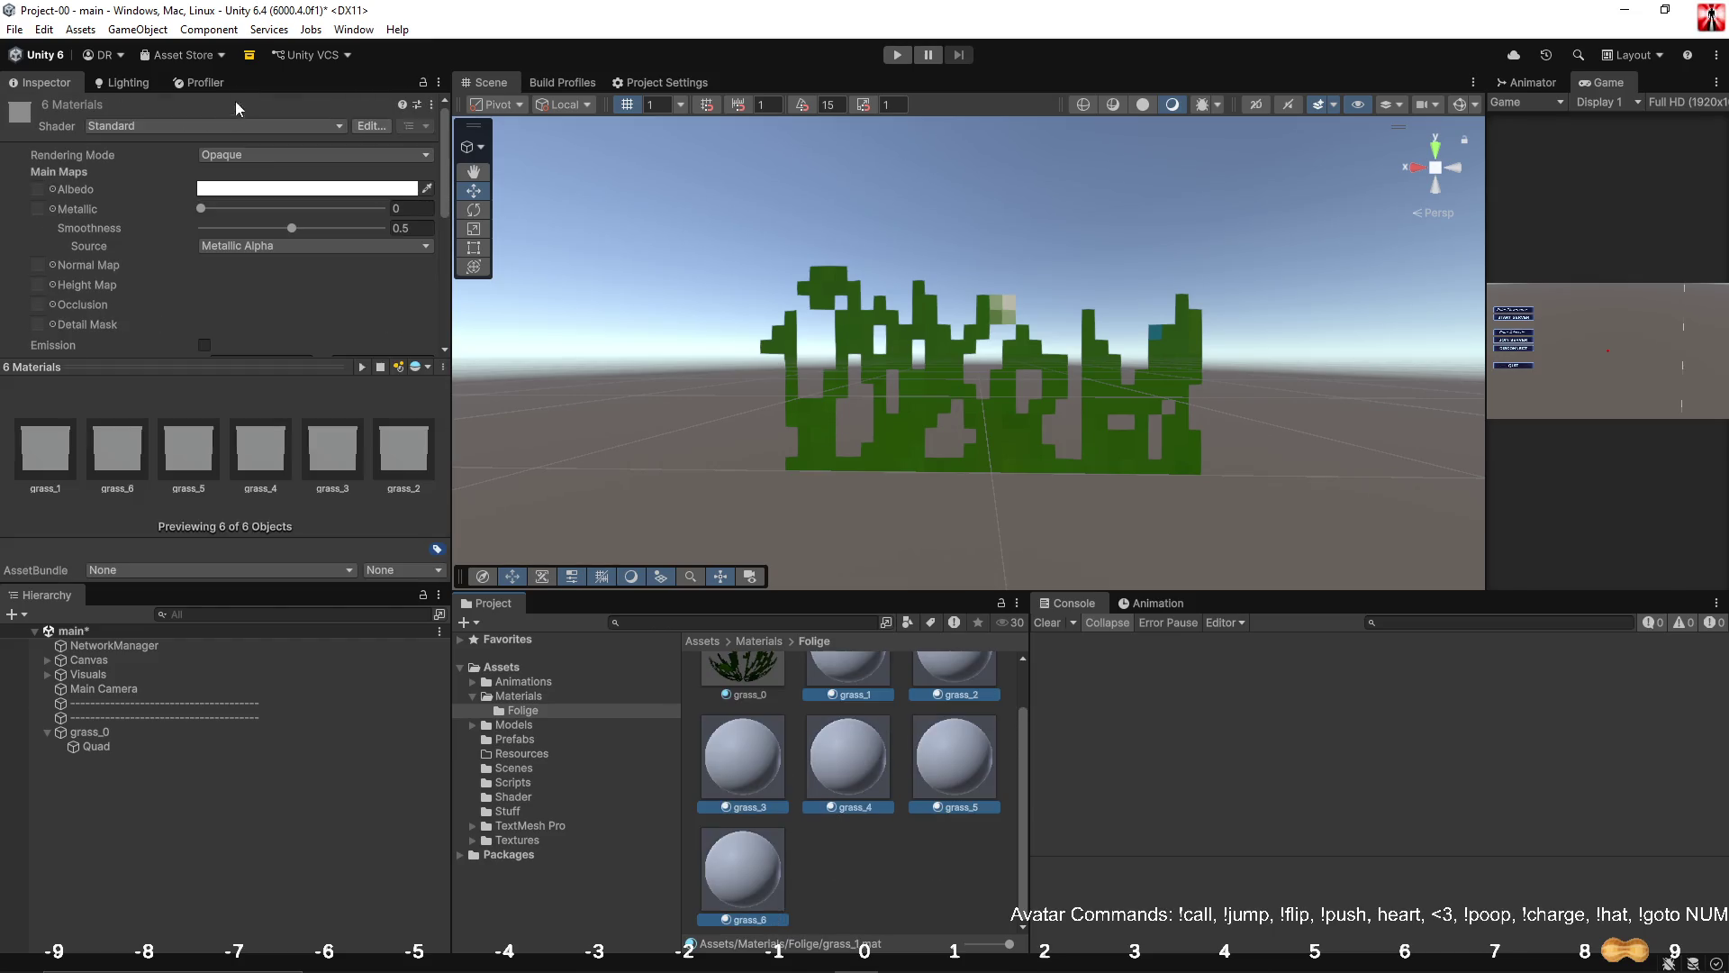
left_click(218, 127)
left_click(204, 182)
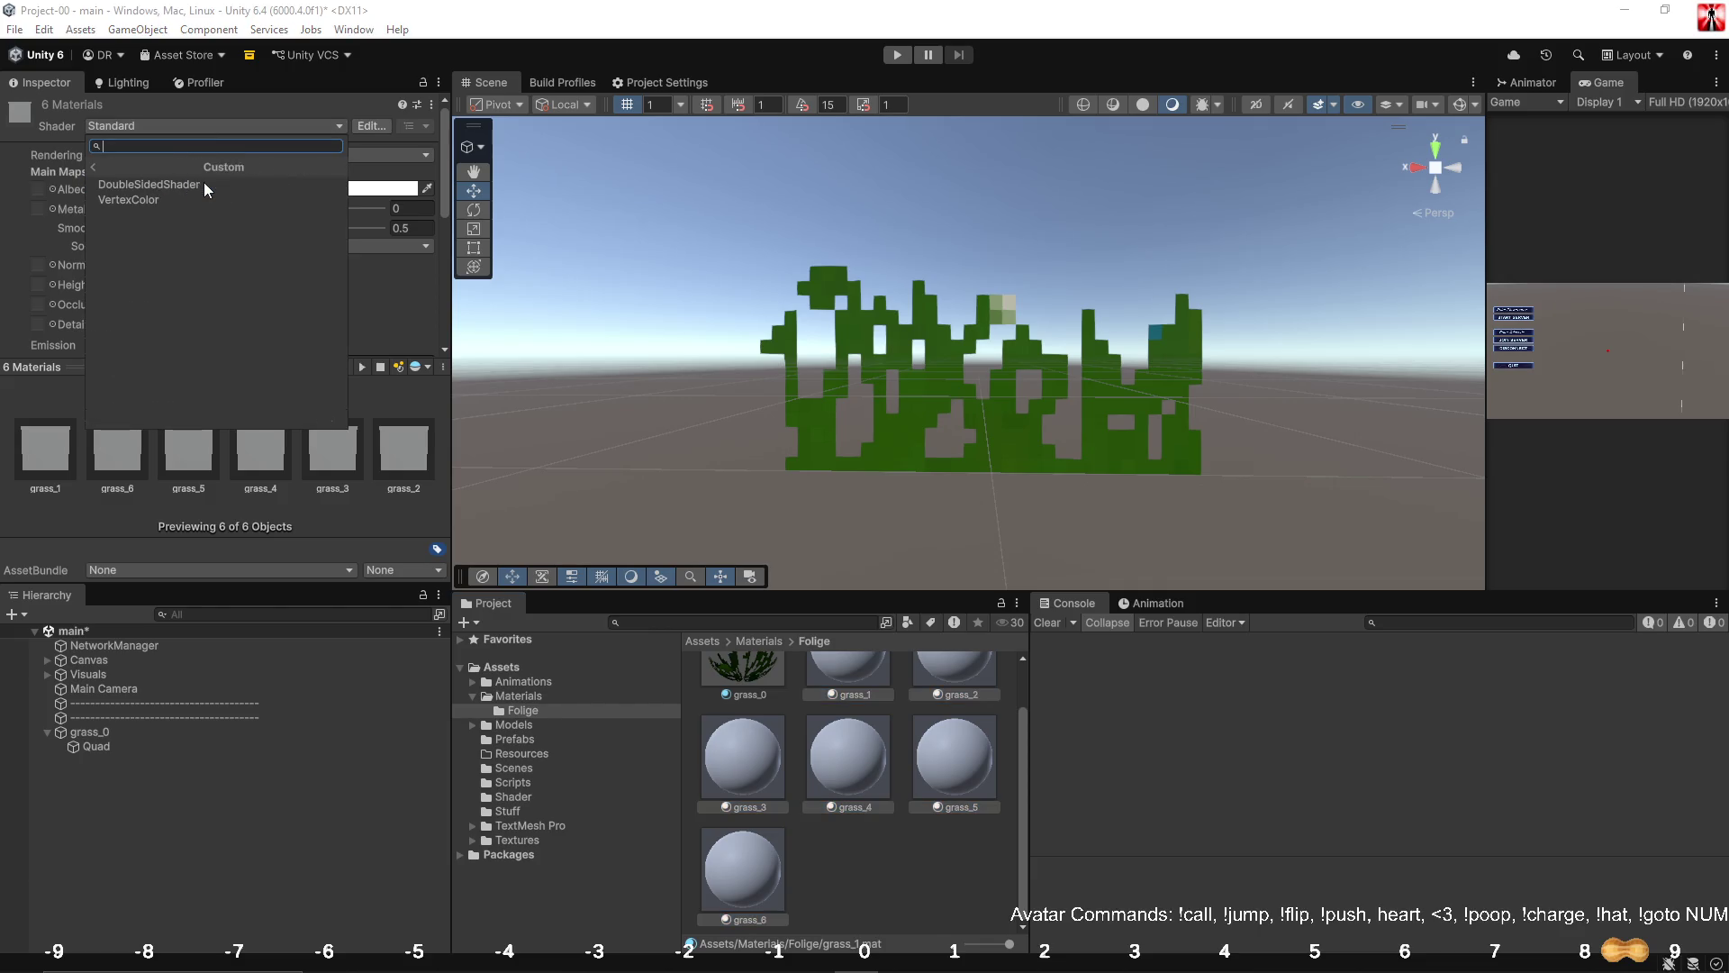
left_click(203, 186)
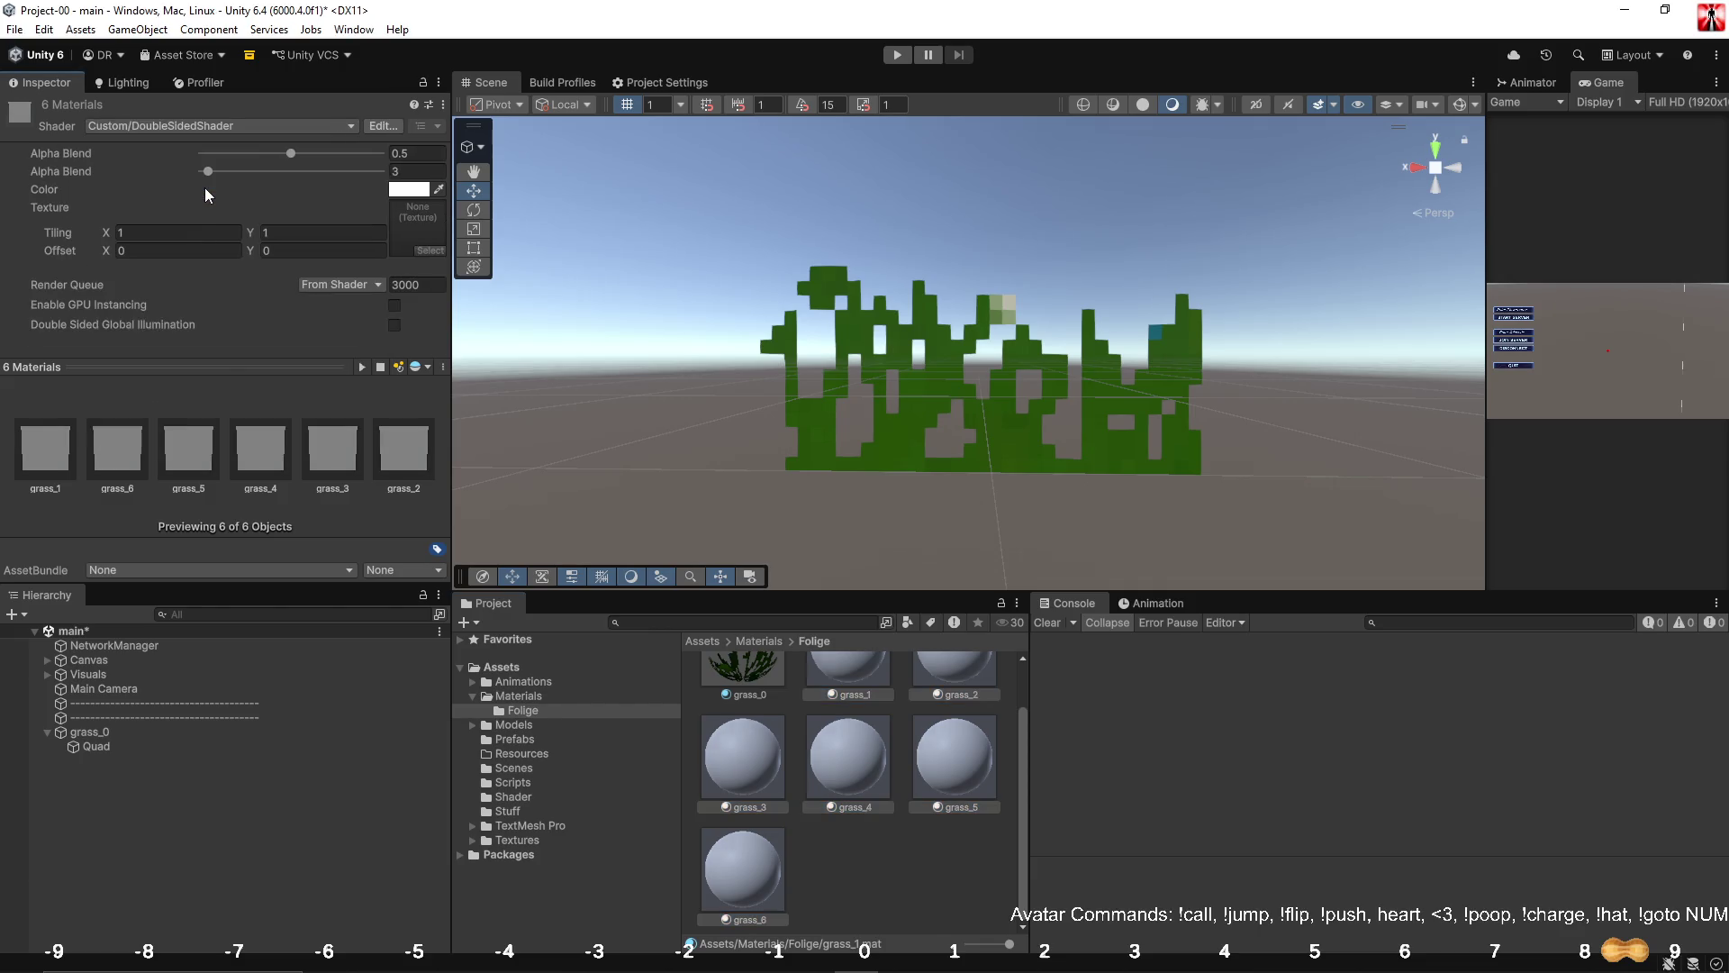
Set grass_0's Alpha Blend to 0.5.
left_click(760, 681)
left_click(833, 725)
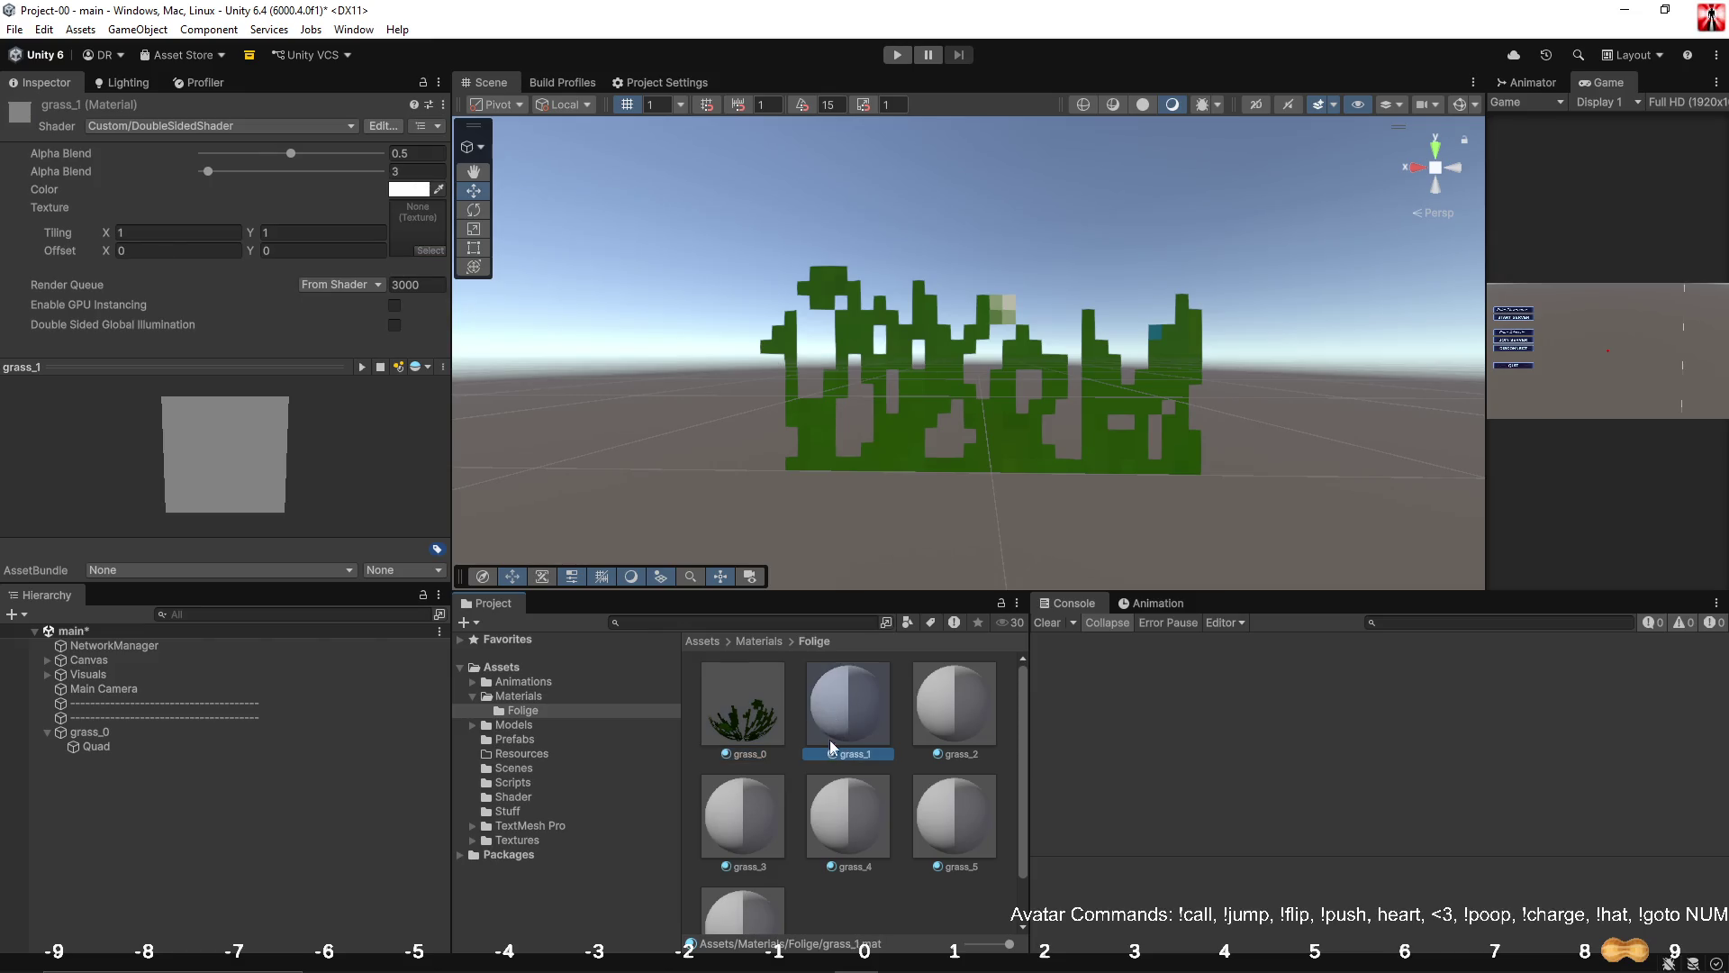
left_click(731, 701)
left_click(425, 153)
type("0.5")
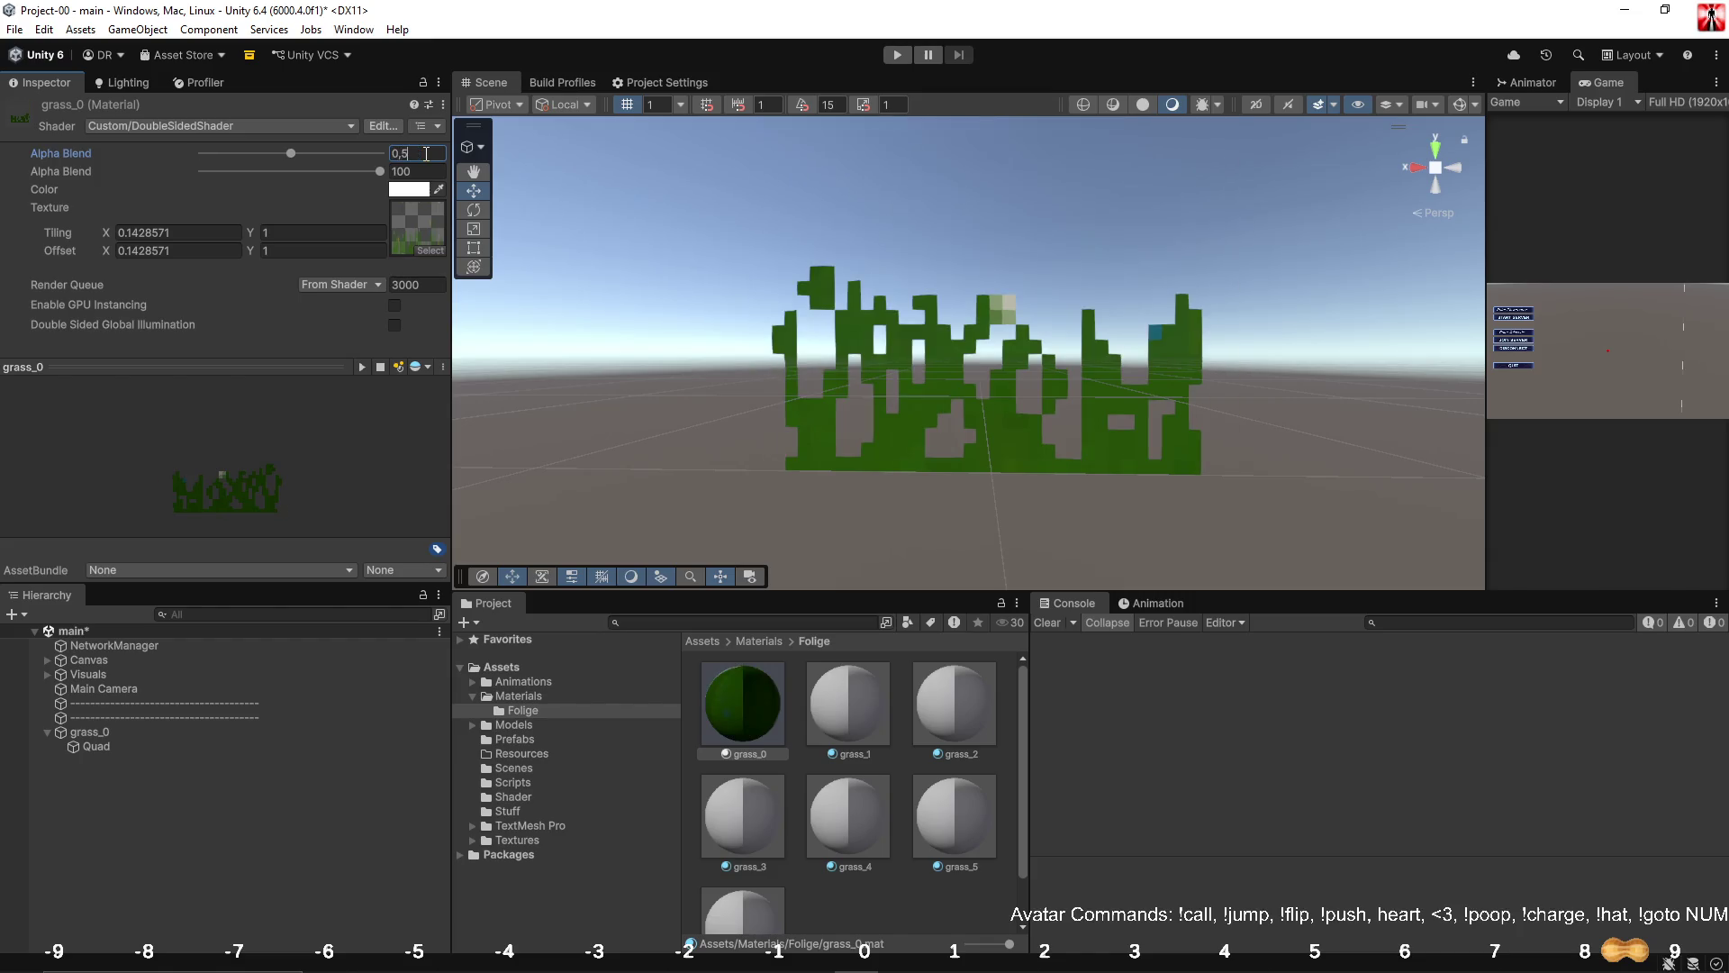
Assign the grass_0 texture to all six materials grass_1 through grass_6.
left_click(842, 725)
left_click(748, 906, "shift")
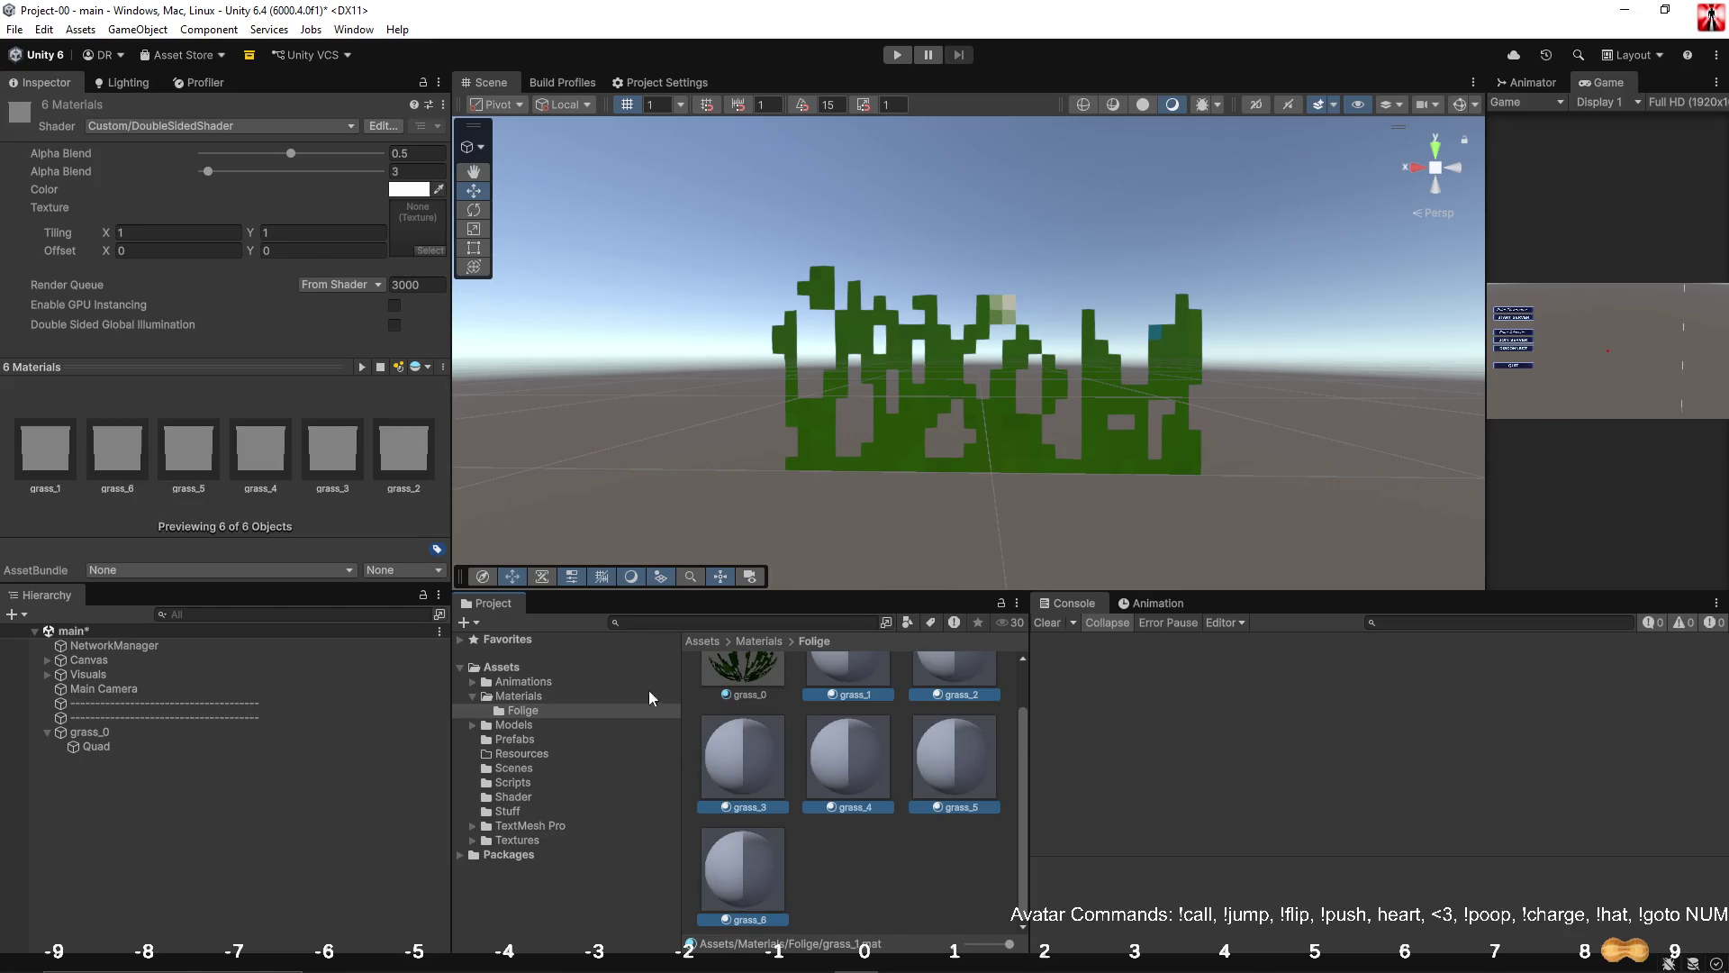
left_click(432, 250)
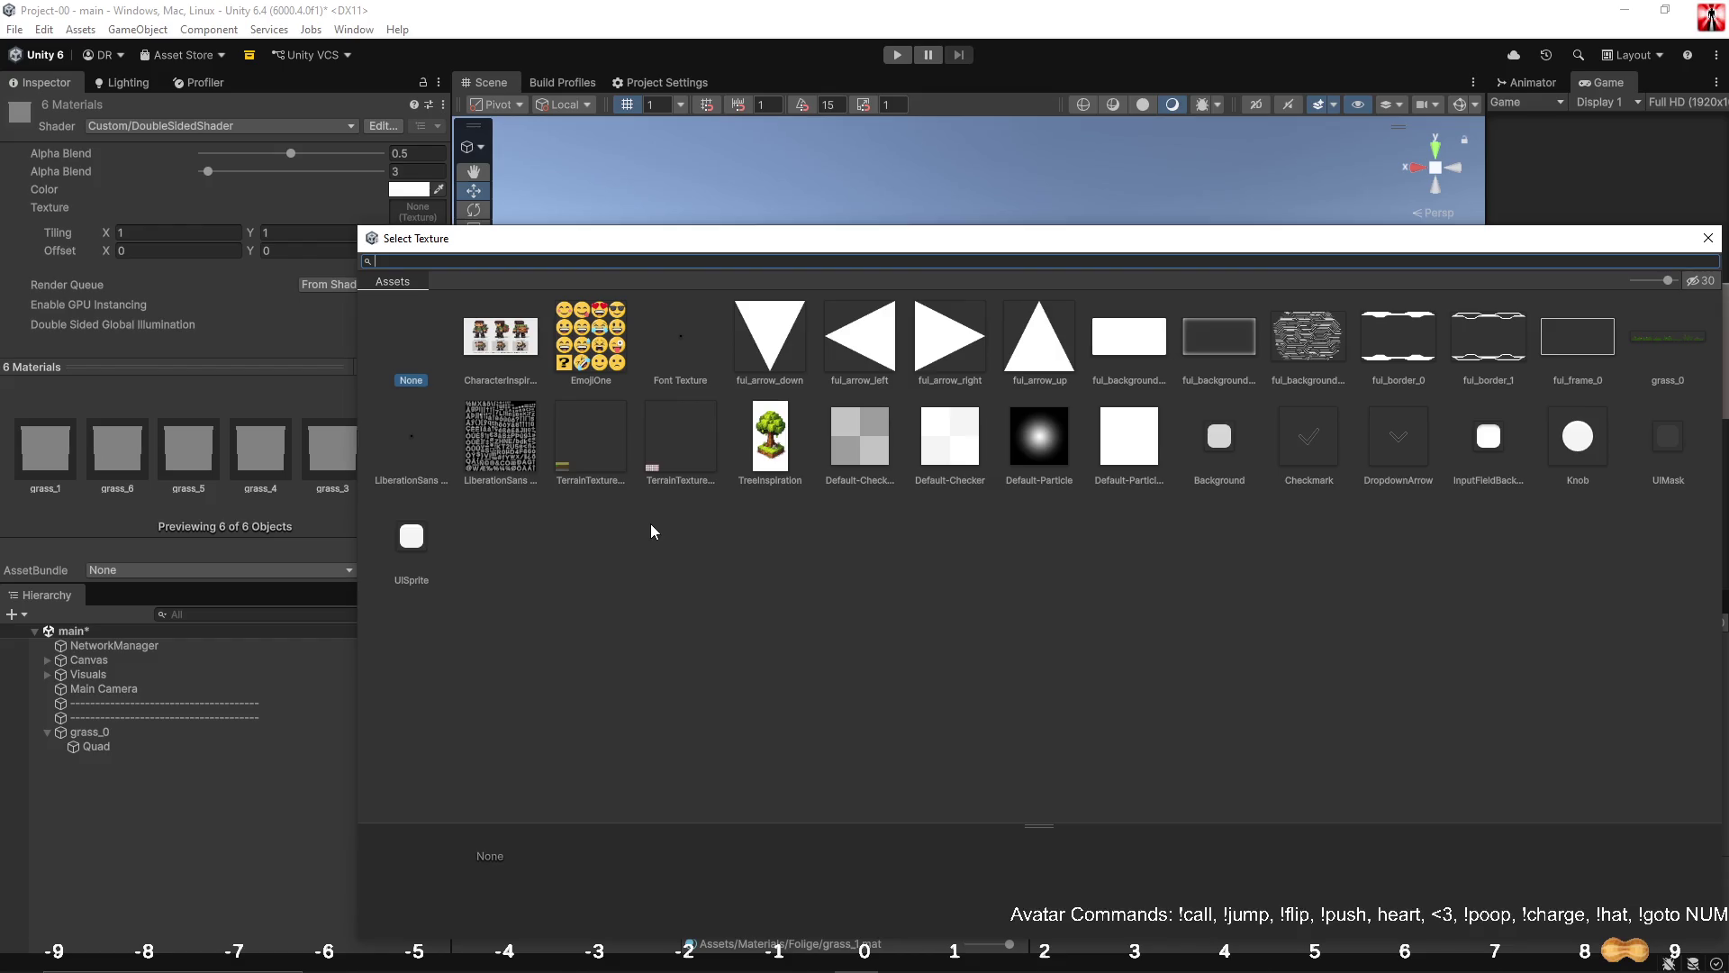
double_click(1693, 353)
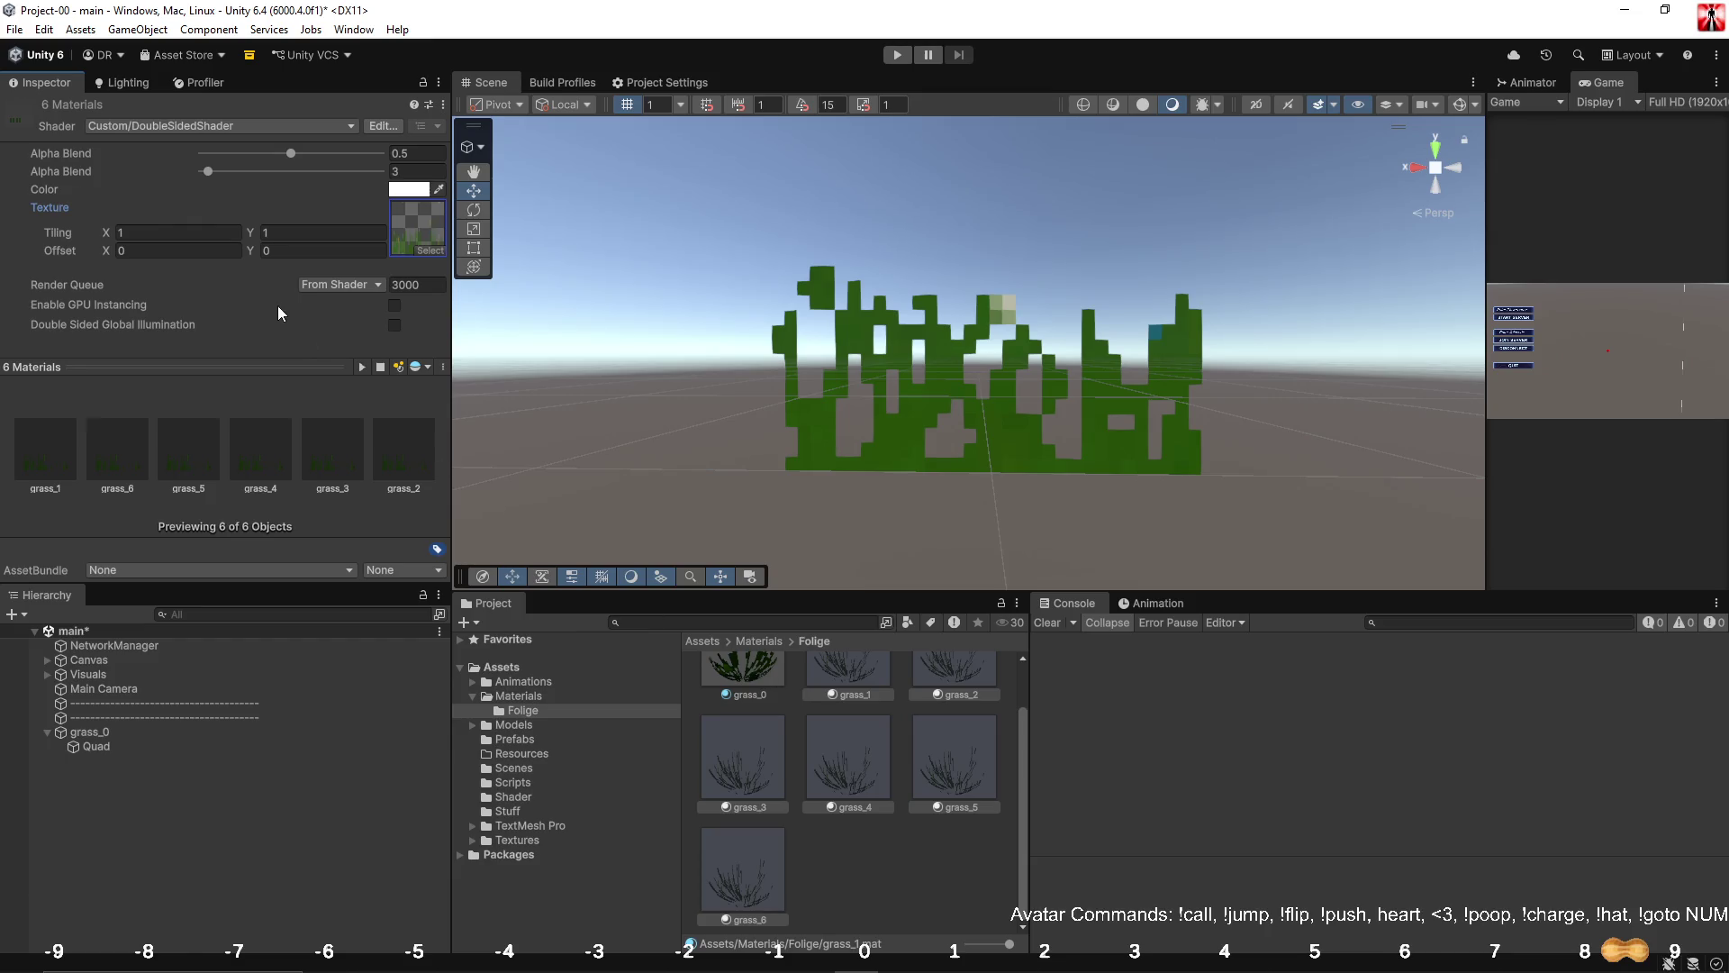
left_click(277, 361)
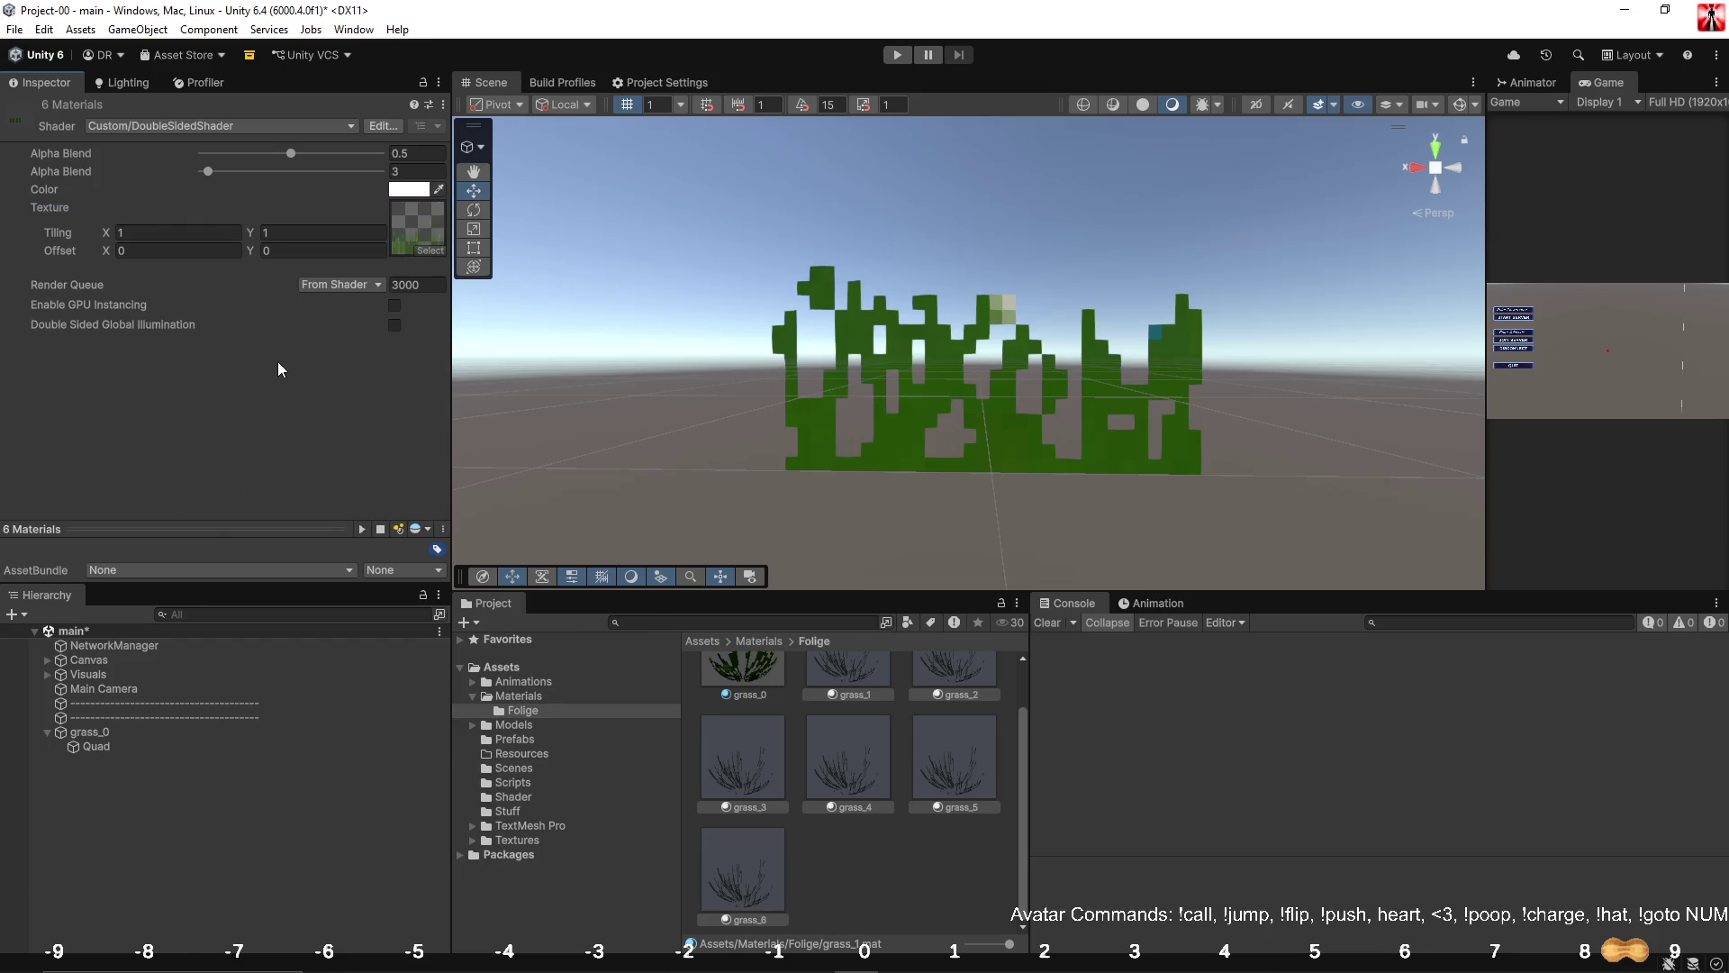
Look over the grass materials, then set grass_0's Offset X to 0.
left_click(754, 673)
left_click(808, 713)
scroll(747, 894, "down", 1)
left_click(746, 894, "shift")
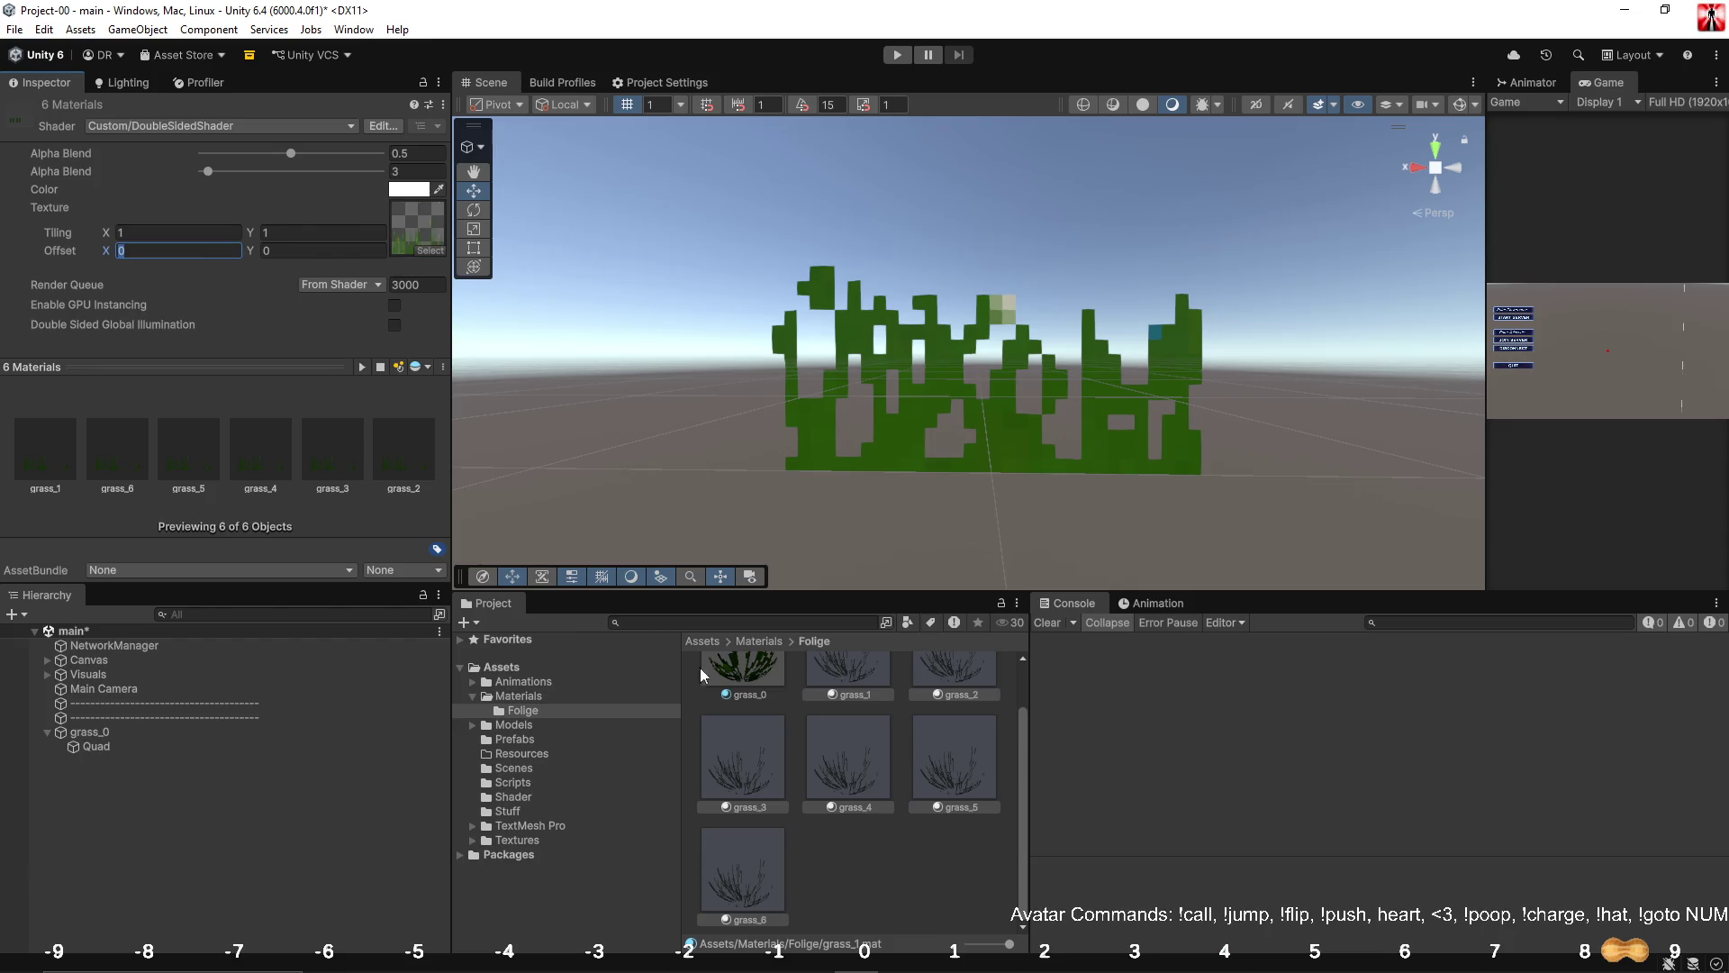
left_click(767, 668)
left_click(757, 817)
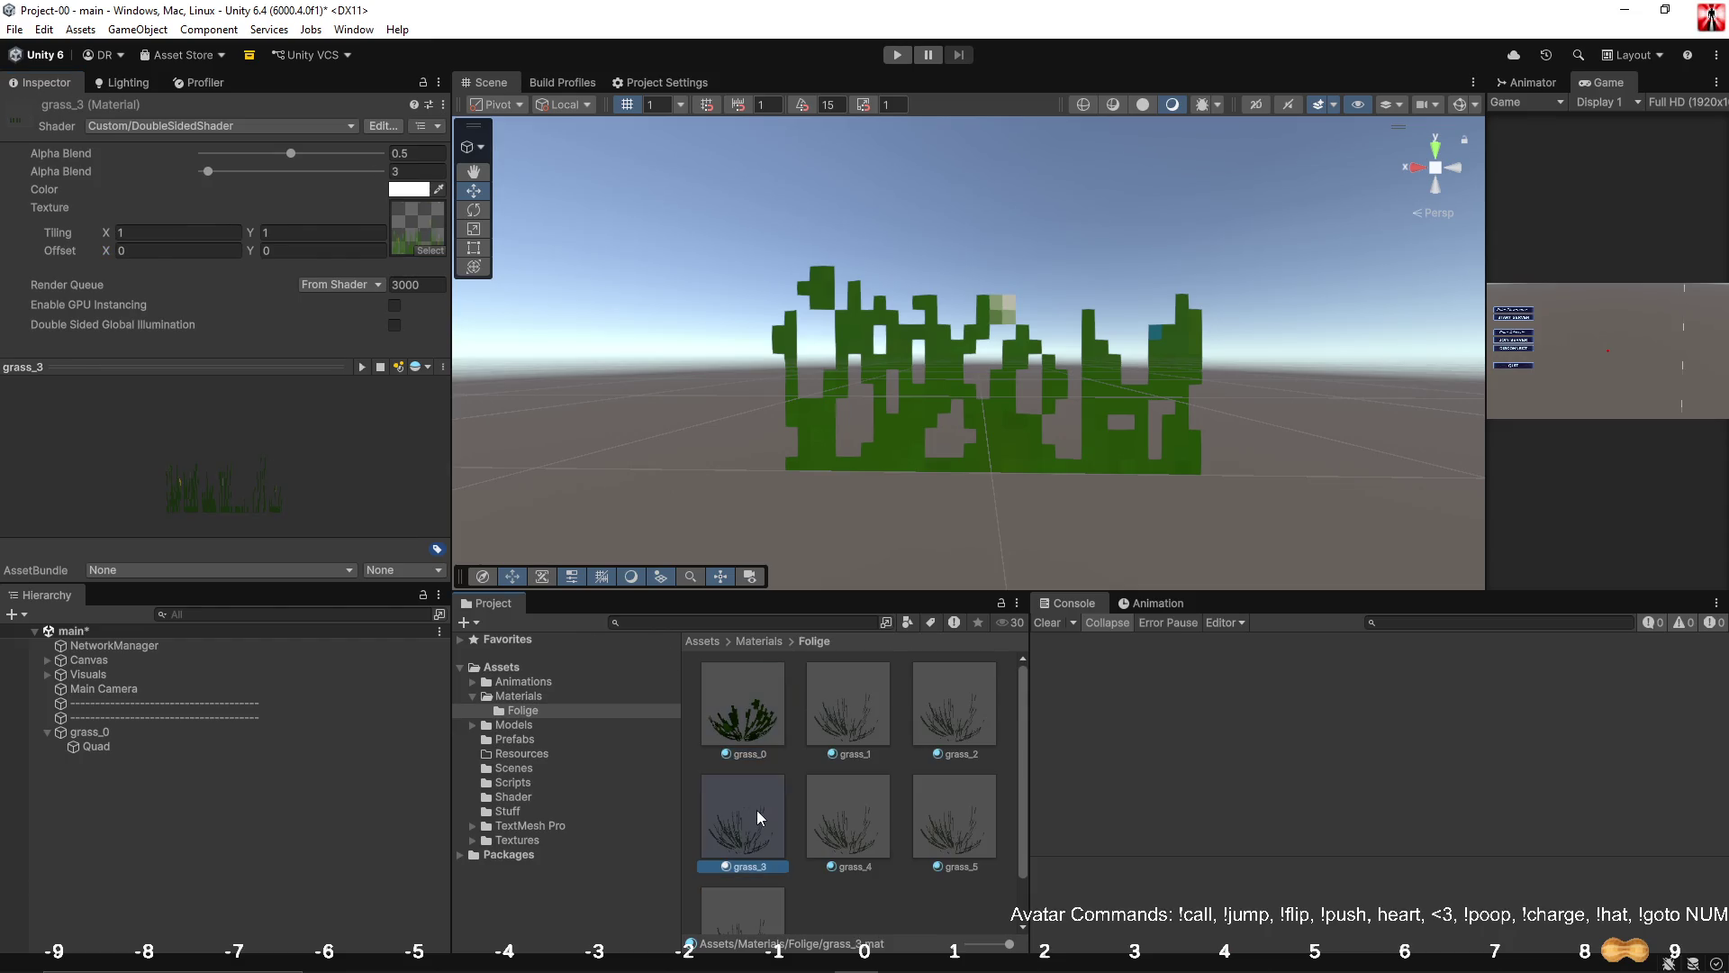
left_click(711, 688)
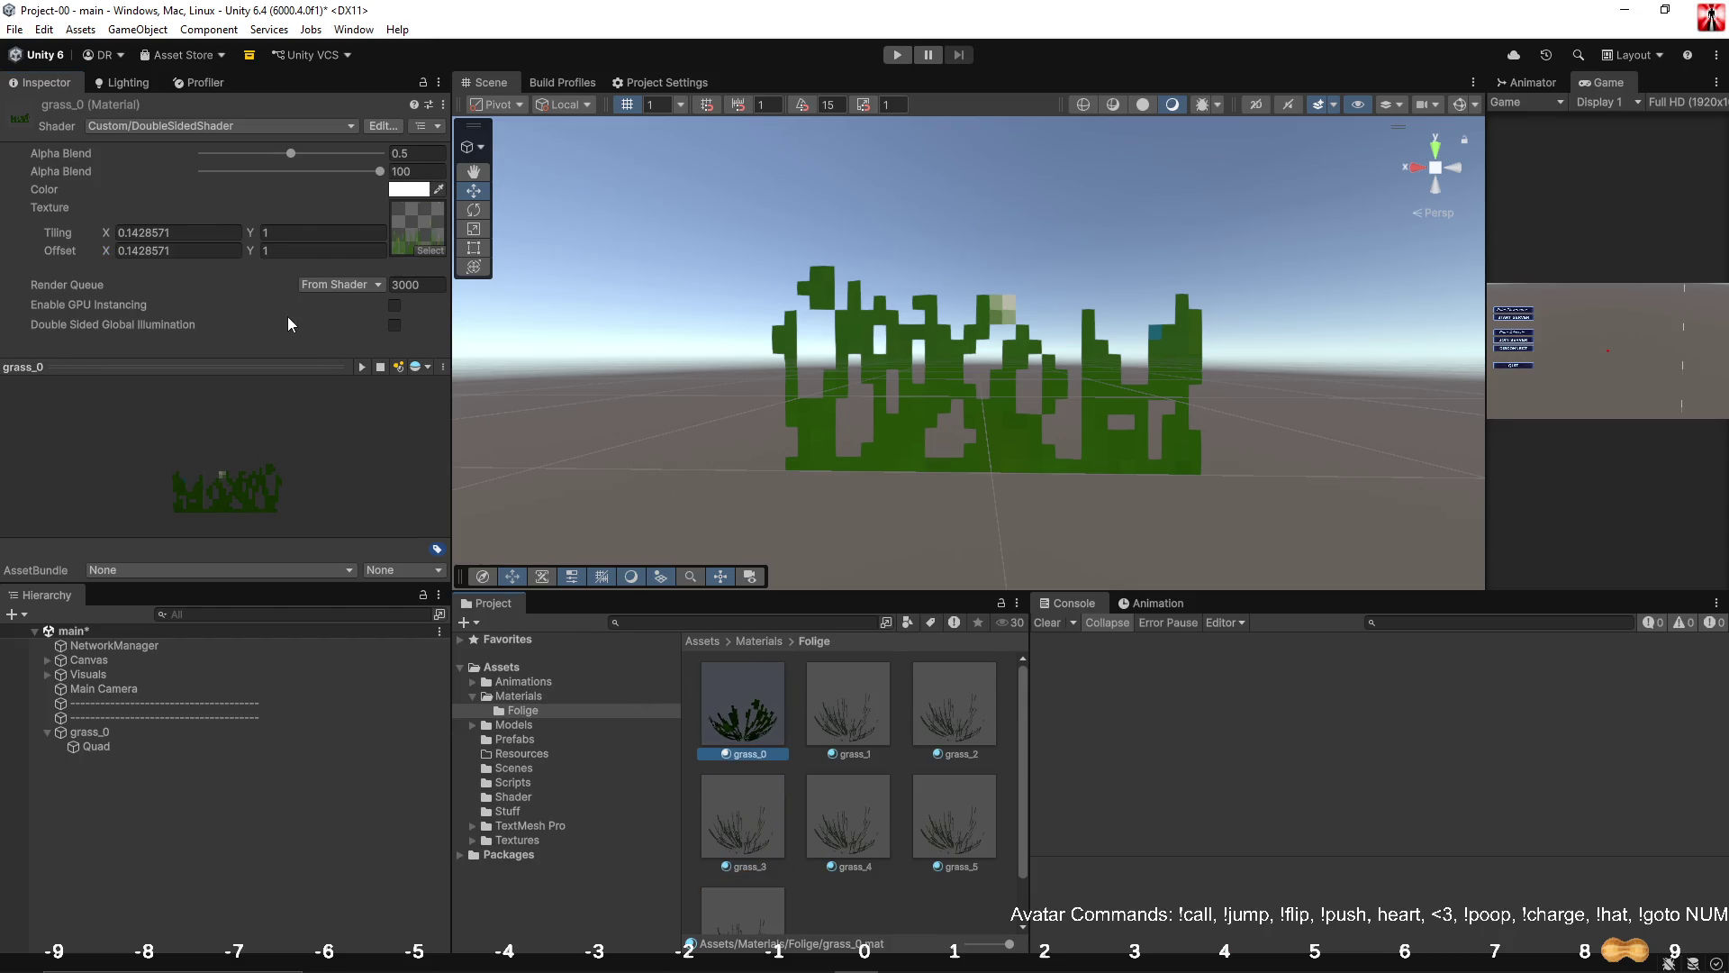
left_click(204, 251)
type("0")
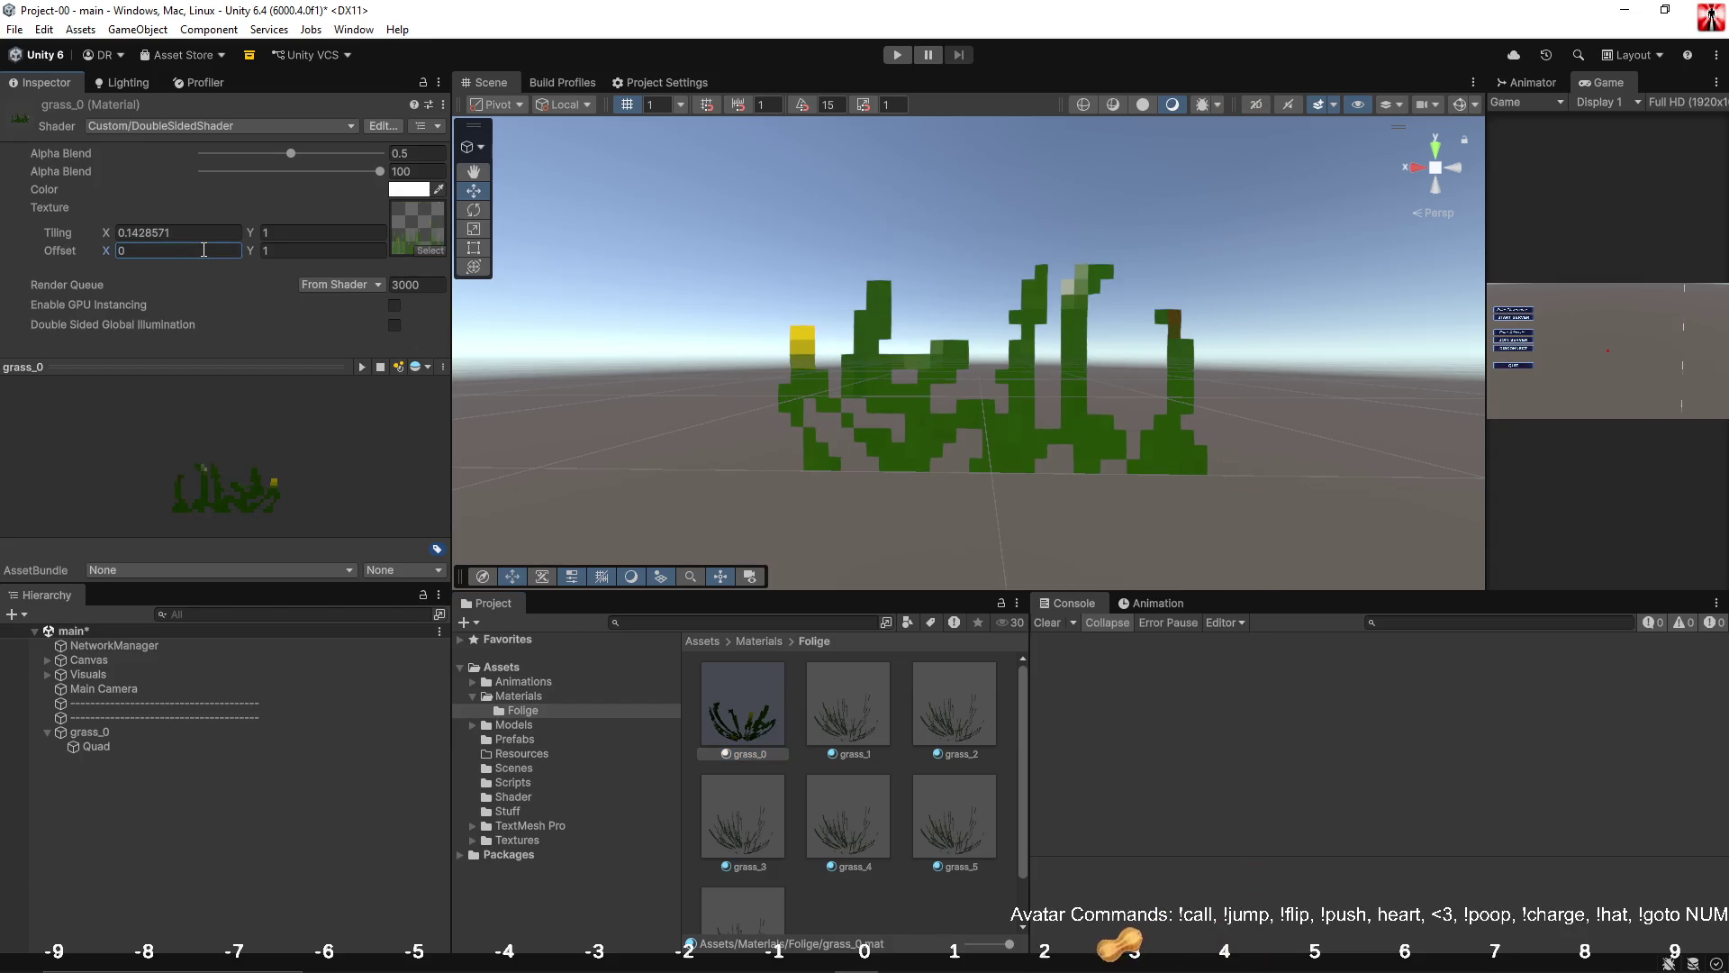
Give grass_1 through grass_6 together a Tiling X of 0.1428571.
left_click(862, 737)
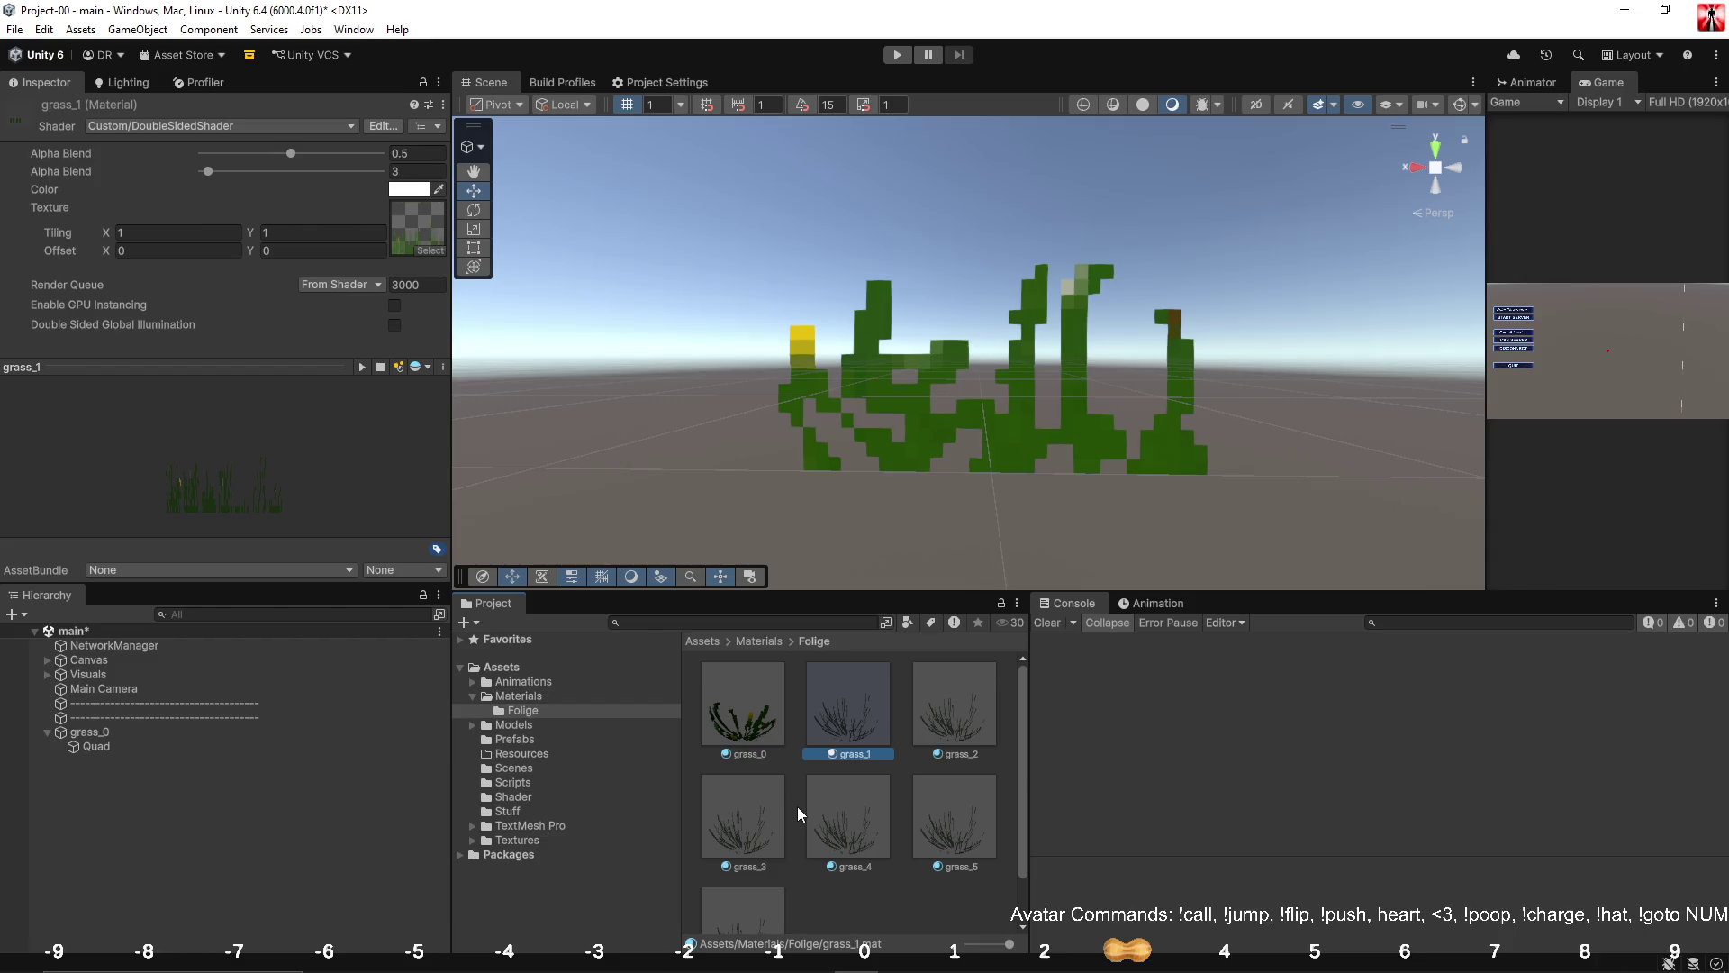
left_click(731, 728)
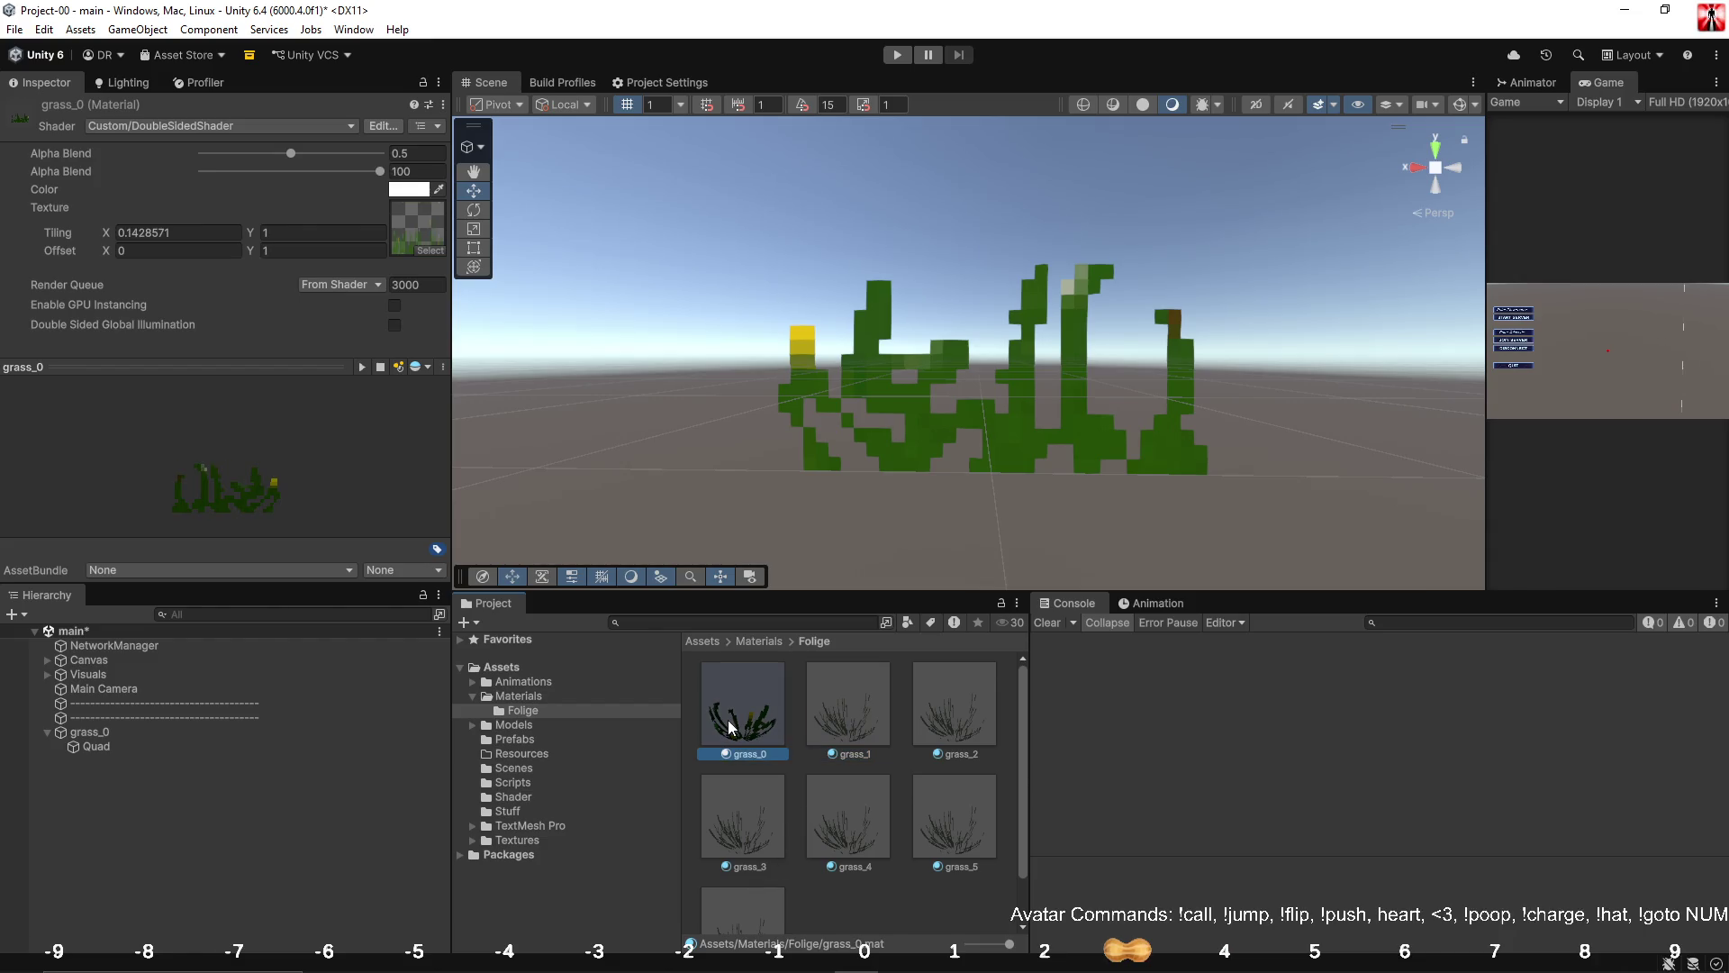
key("ctrl+z")
left_click(762, 905, "shift")
left_click(178, 233)
key("ctrl+v")
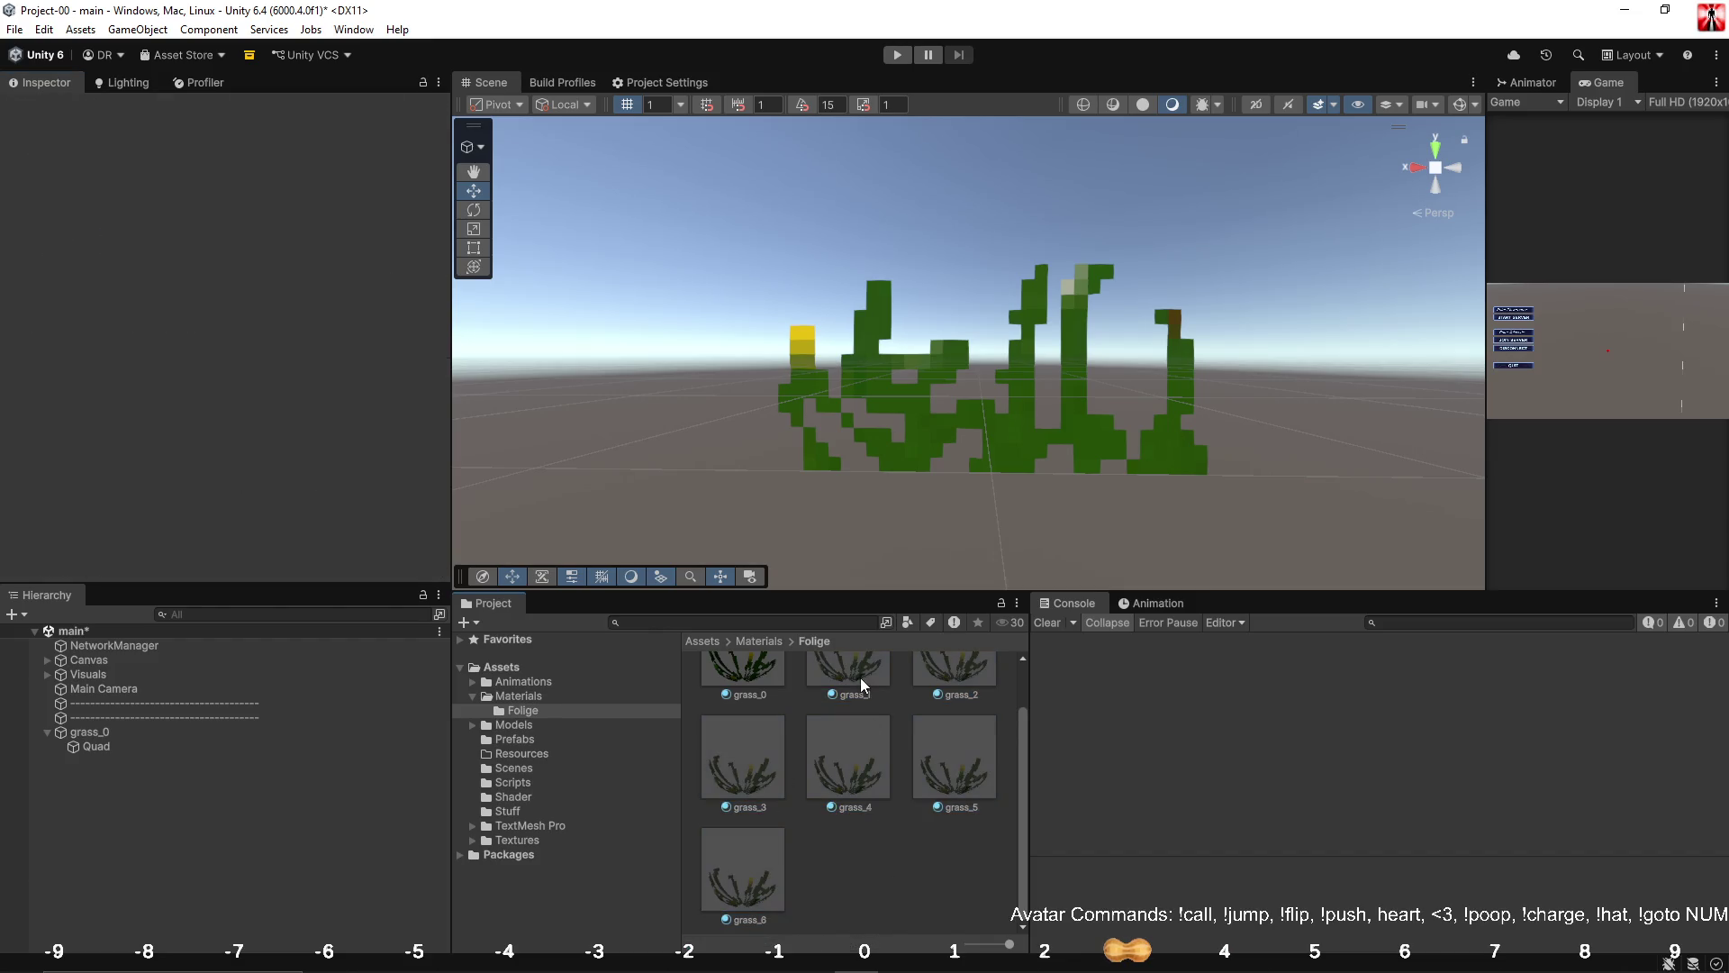
Set Offset X to 0.1428571 on grass_1 and 0.2857142 on grass_2.
left_click(860, 677)
left_click(122, 254)
type("0.1428571")
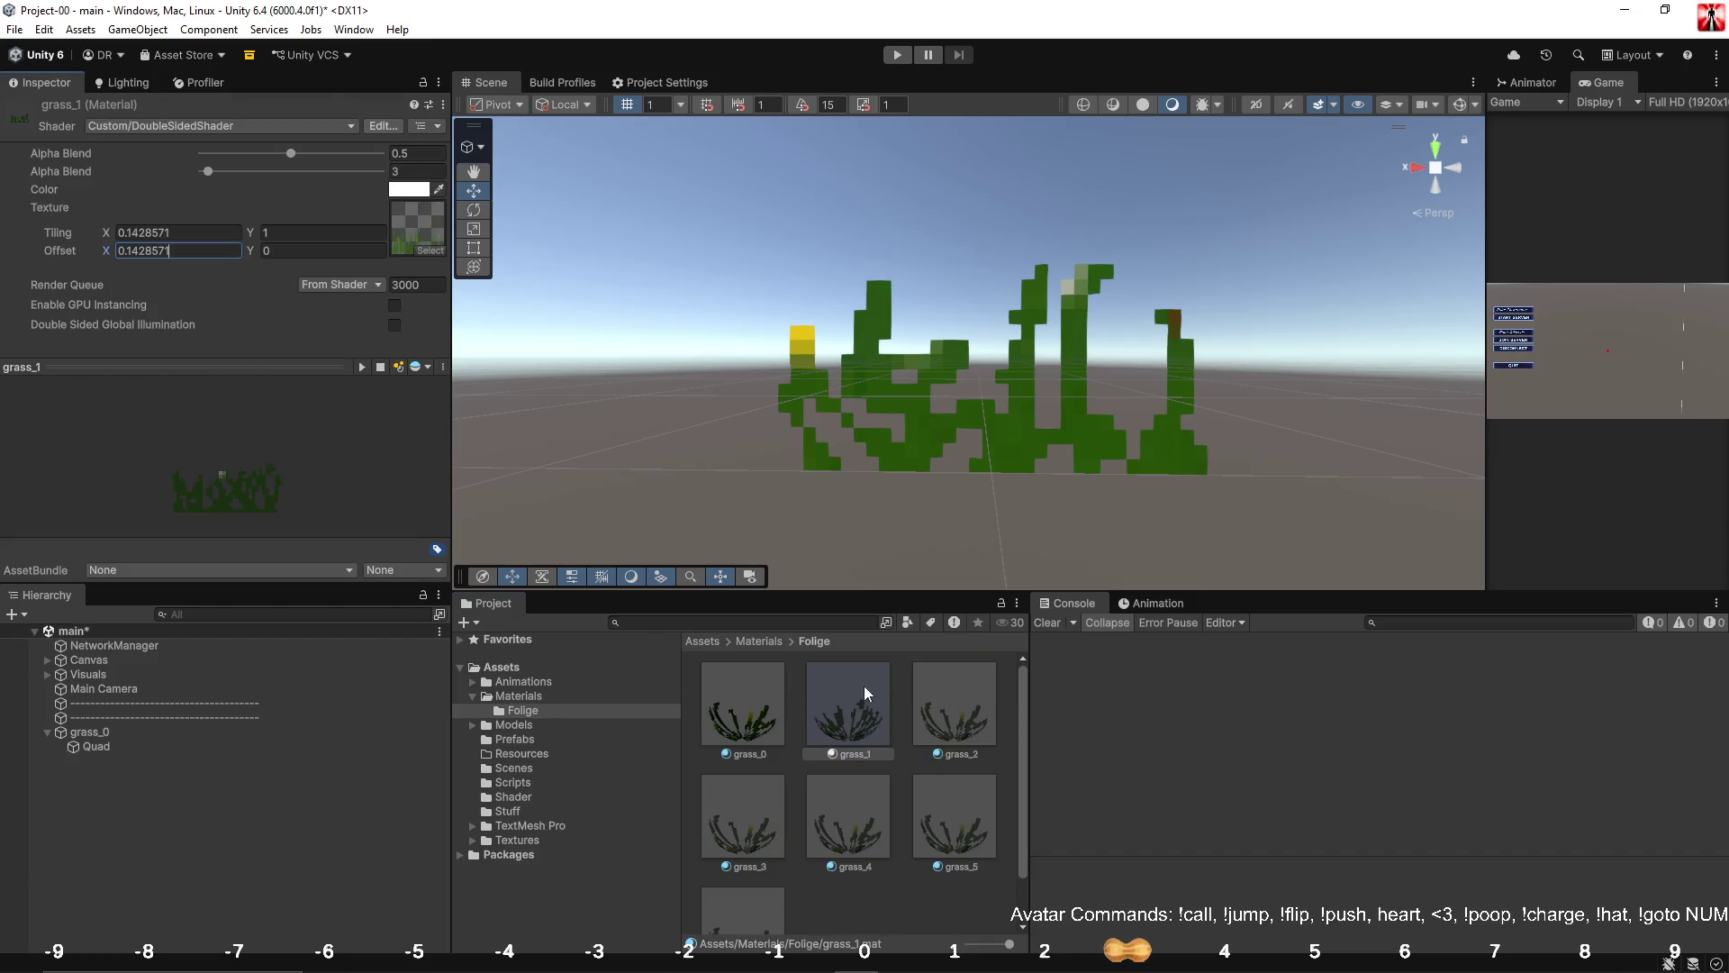
left_click(936, 702)
left_click(140, 249)
type("0.1428571")
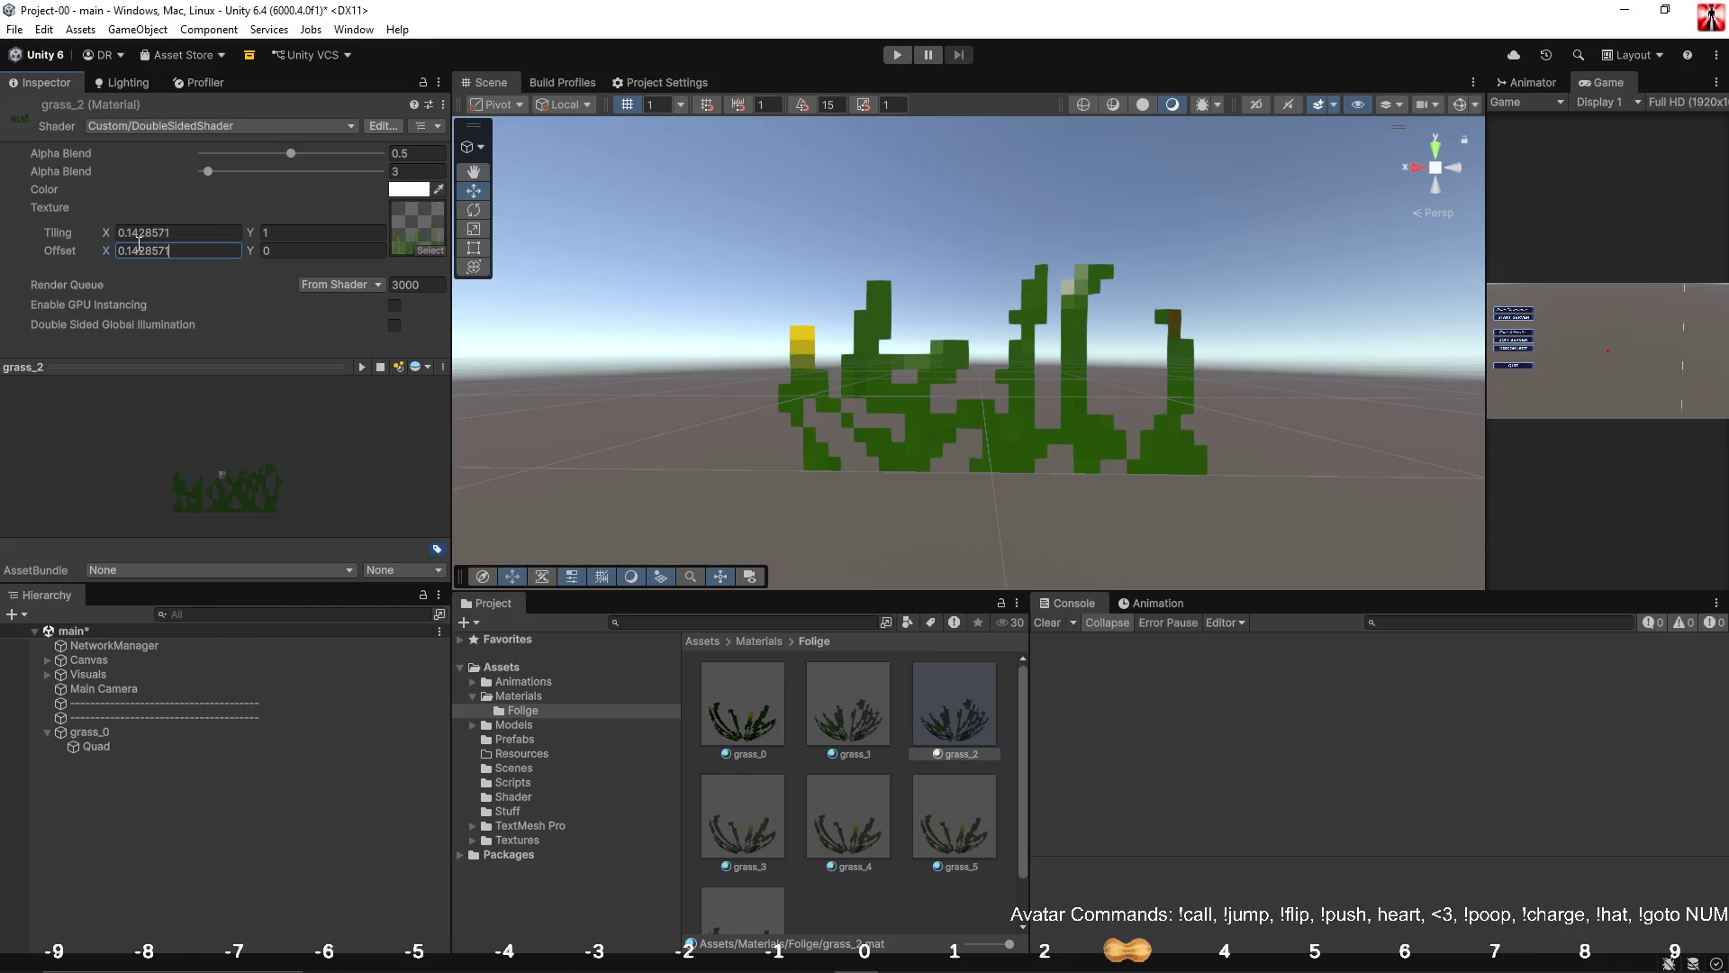
type("2")
key("Return")
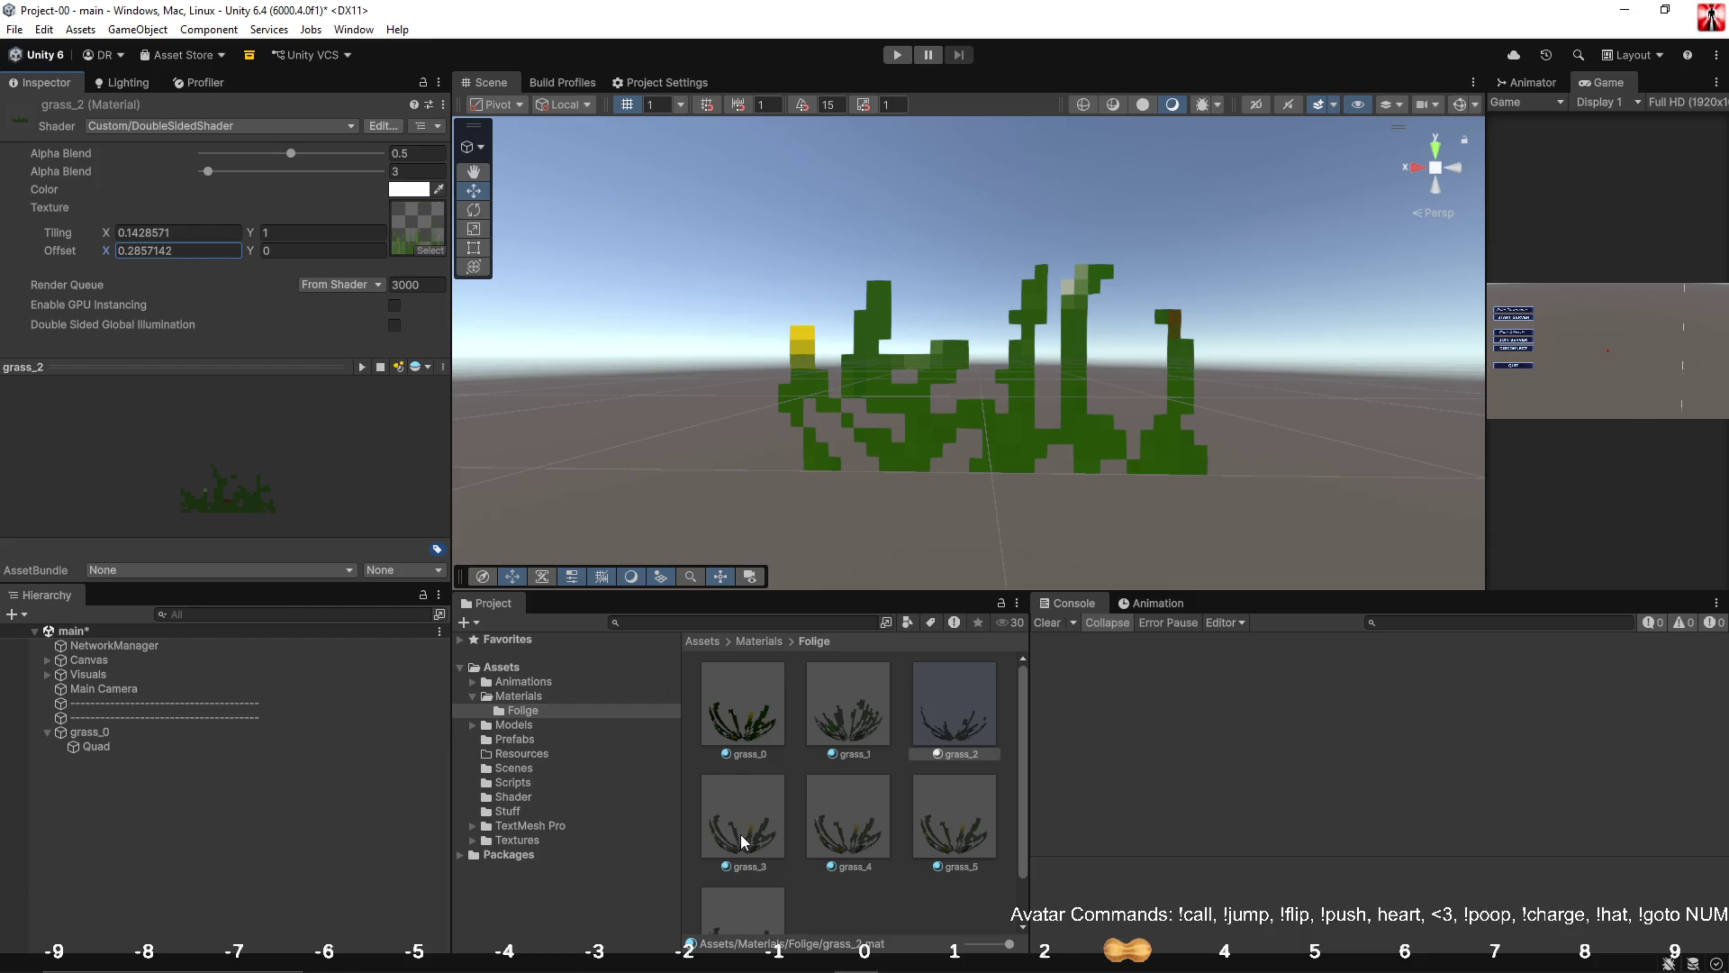
Offset grass_3 and grass_4 by three and four sevenths (0.1428571*3, *4).
left_click(742, 838)
left_click(192, 252)
type("0.1428571")
type("3")
key("Return")
left_click(847, 815)
left_click(198, 251)
type("0.1428571")
type("*4")
key("Return")
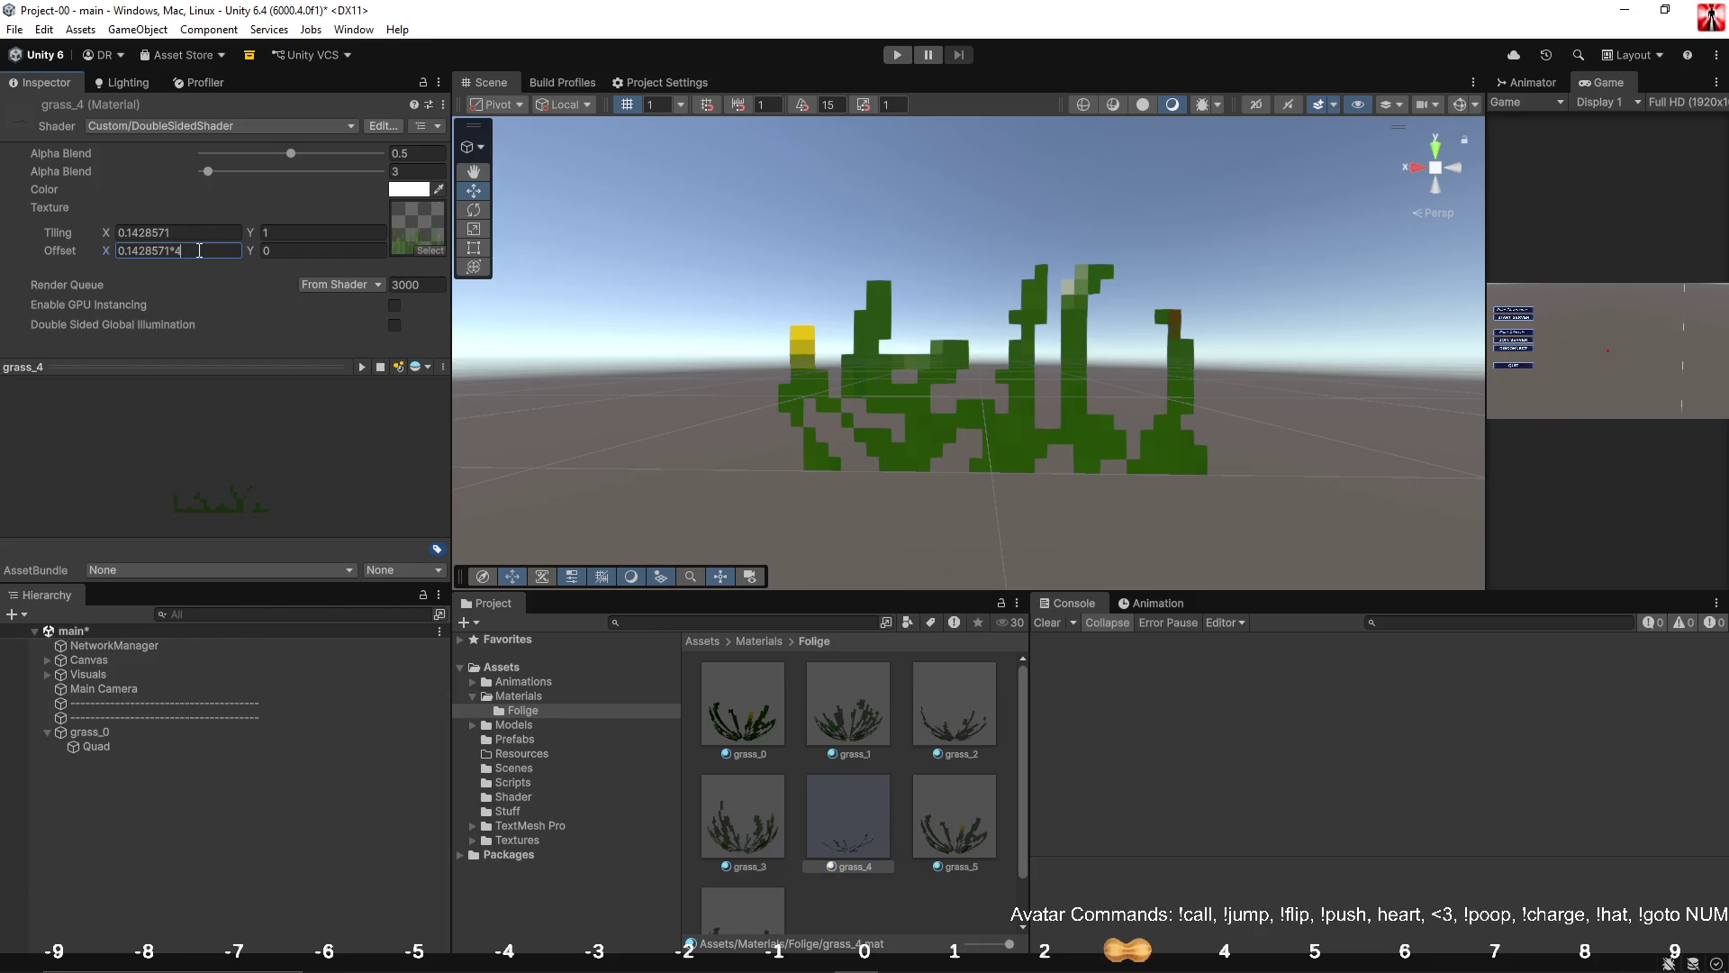
Set Offset X to 0.7142855 on grass_5 and 0.8571426 on grass_6.
left_click(955, 815)
left_click(190, 250)
type("0.1428571")
type("*5")
key("Return")
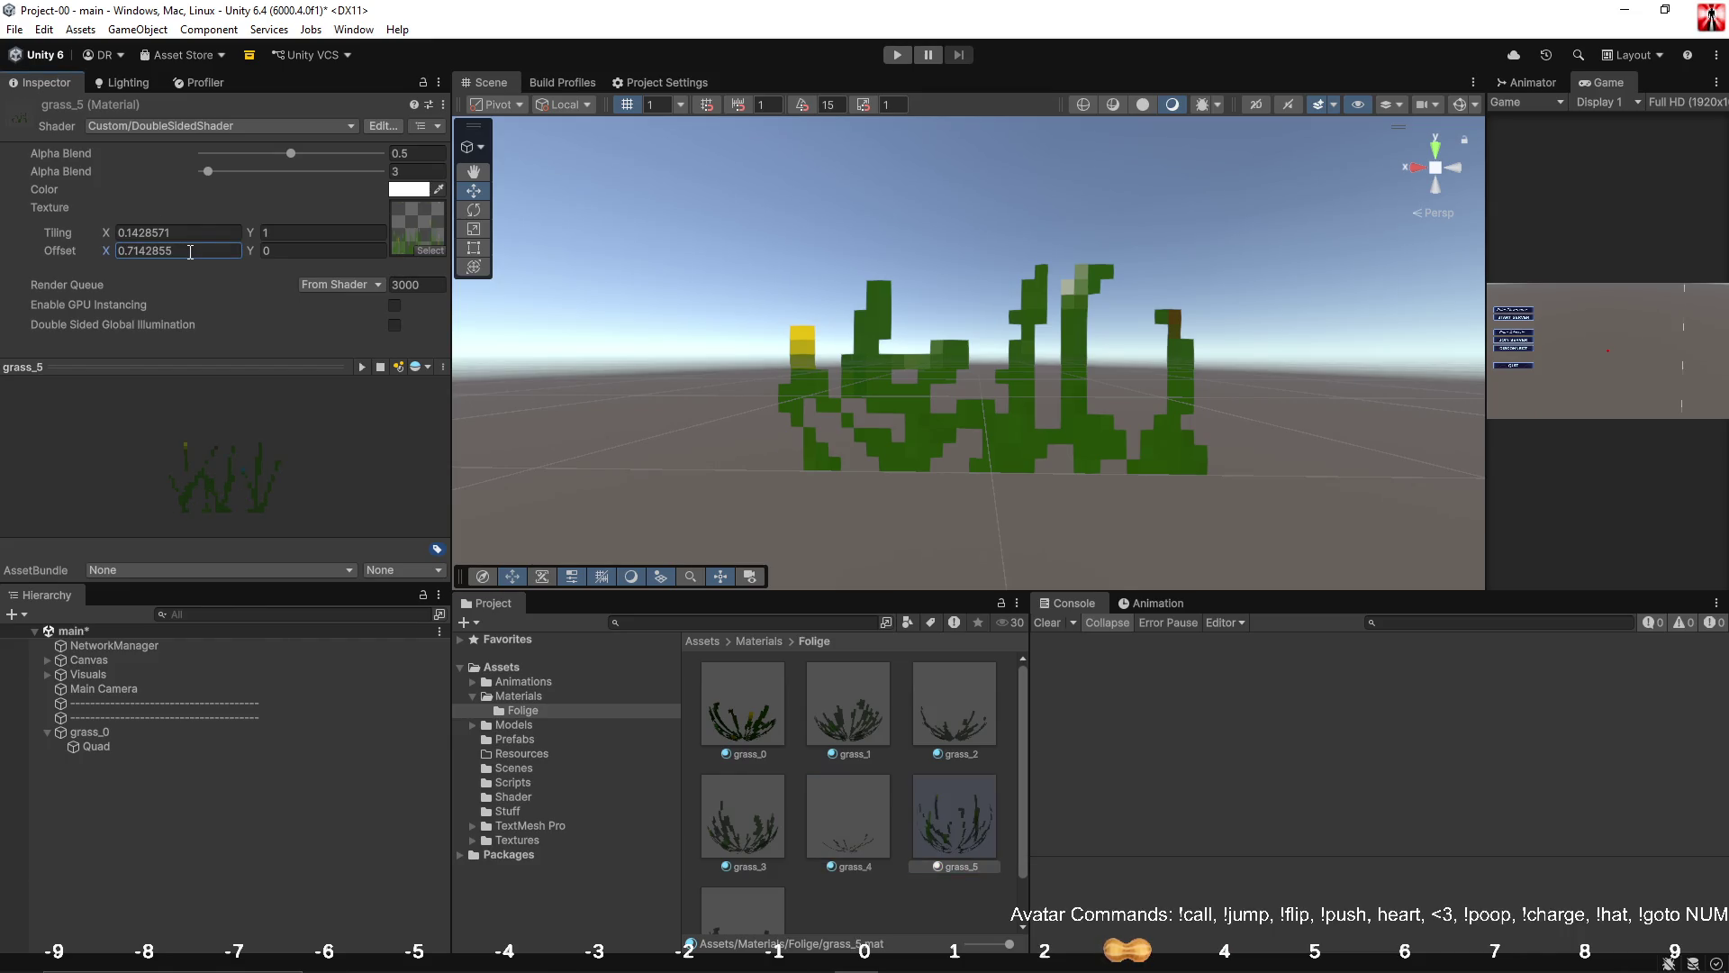
left_click(747, 907)
left_click(174, 252)
type("0.1428571")
key("Return")
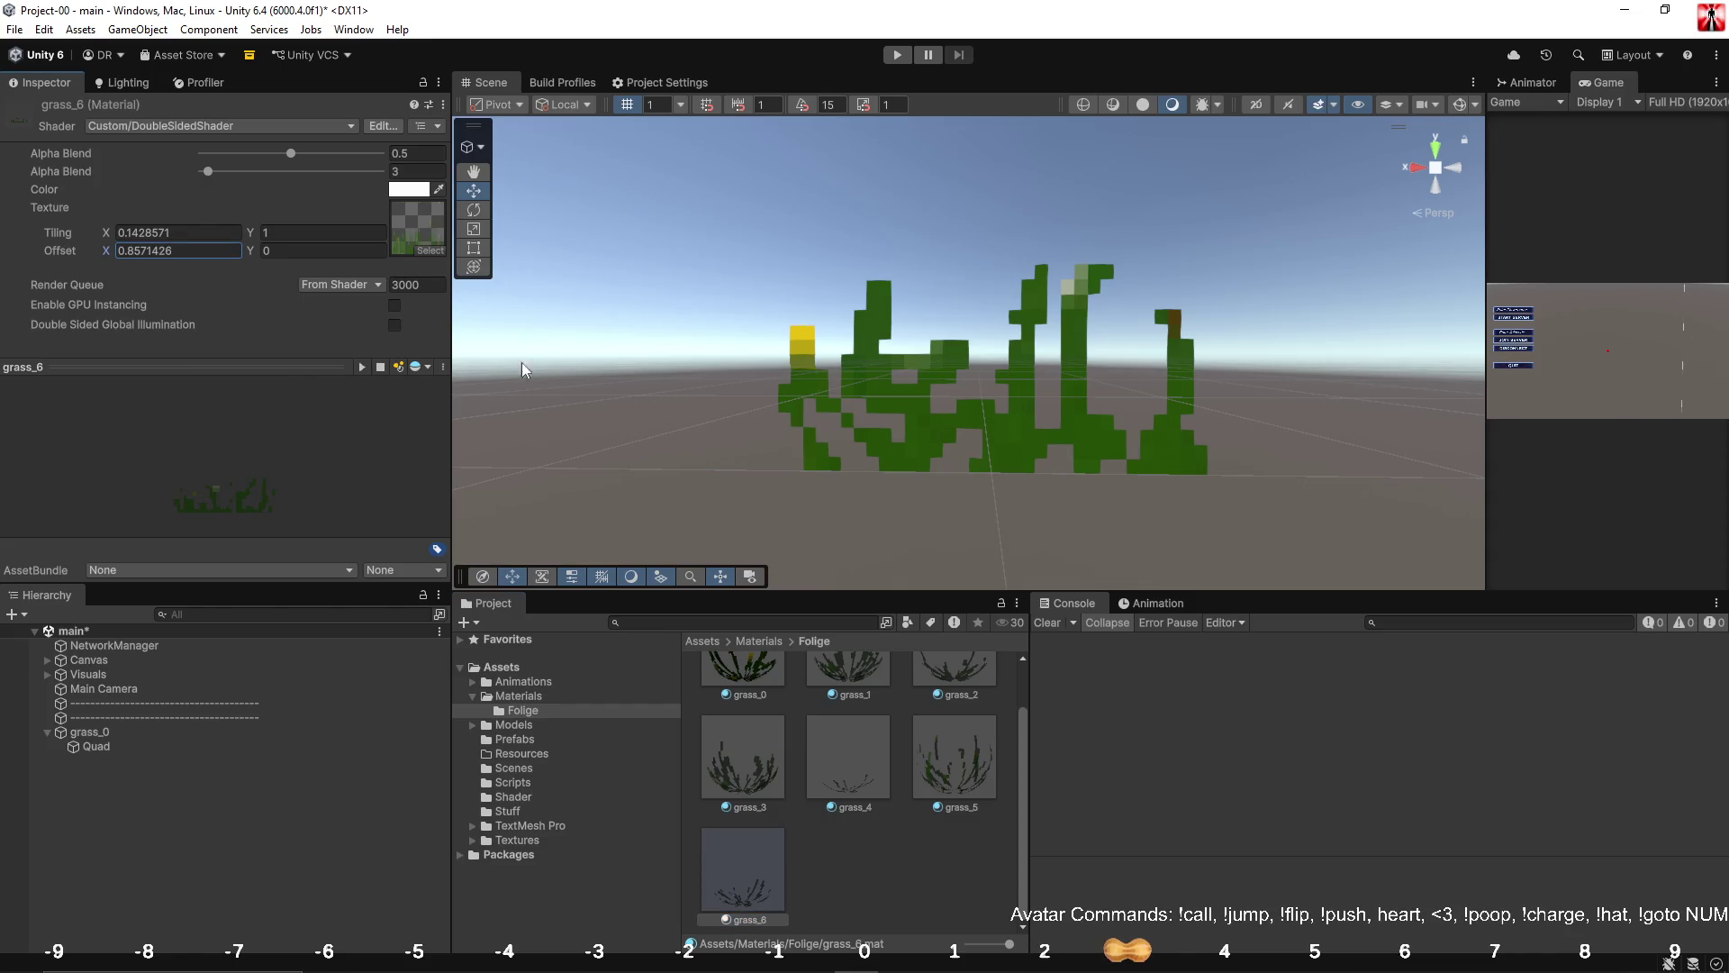
Select the Quad under grass_0 in the Hierarchy and put its name into edit mode.
left_click(143, 733)
mouse_move(784, 378)
left_mouse_down()
mouse_move(810, 365)
mouse_move(774, 370)
mouse_move(791, 356)
mouse_move(1421, 445)
mouse_move(946, 432)
mouse_move(726, 494)
mouse_move(770, 396)
left_mouse_up()
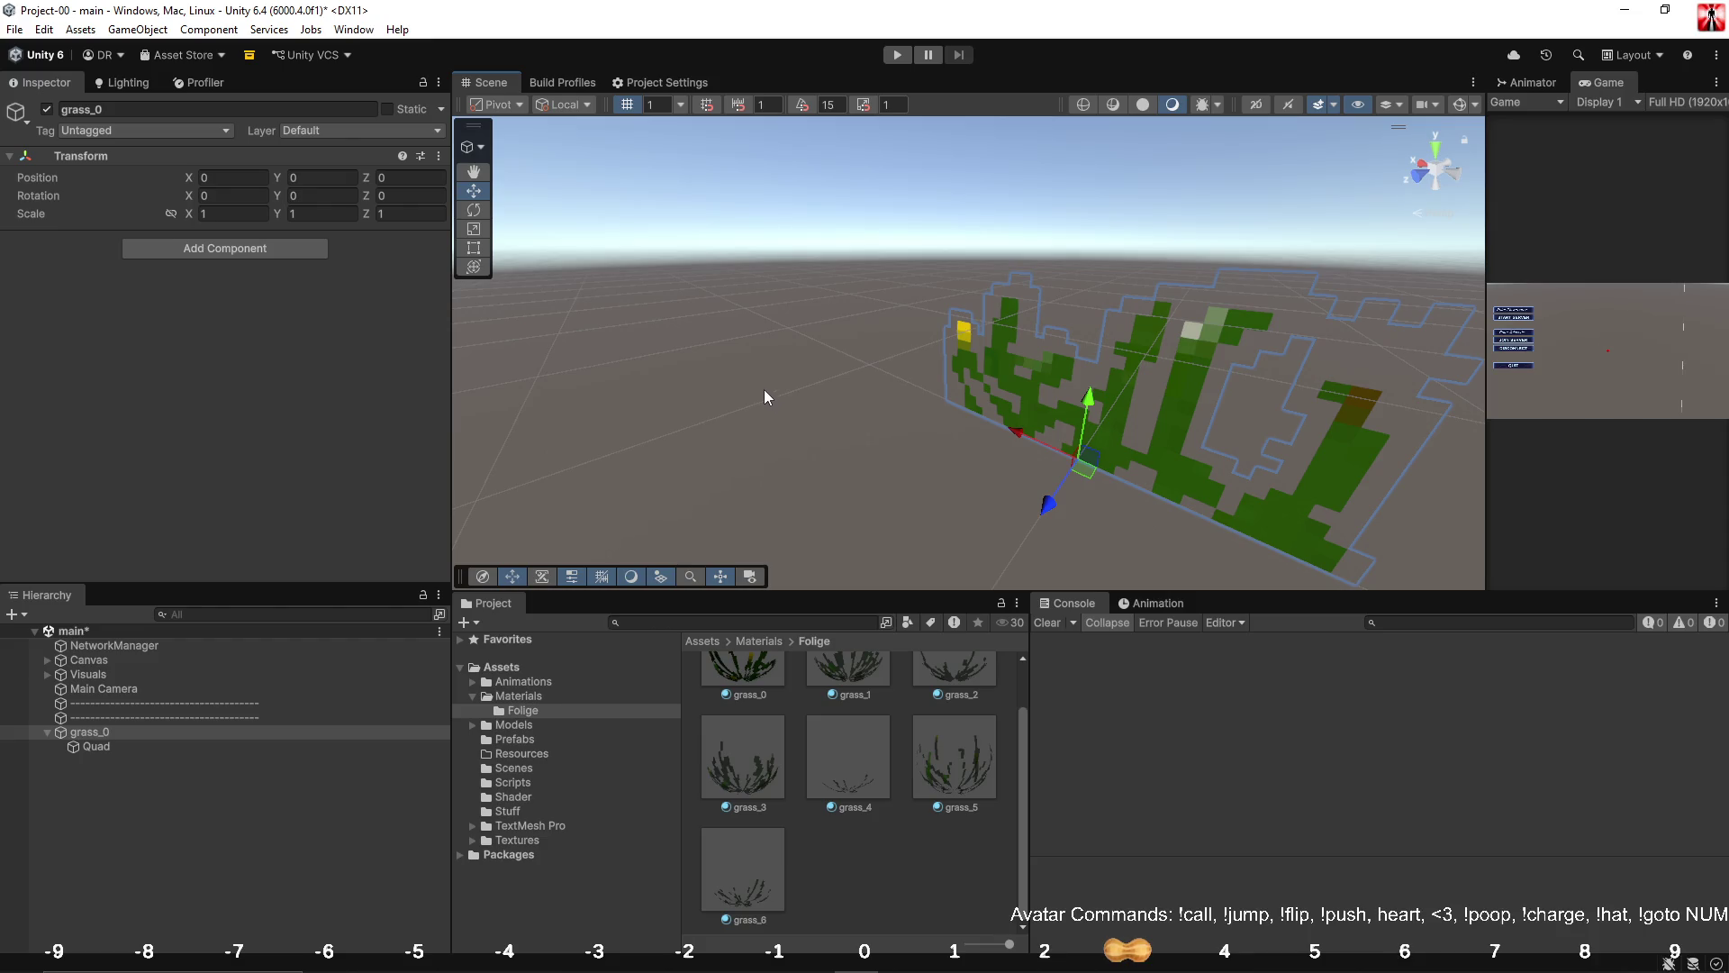
left_click(123, 744)
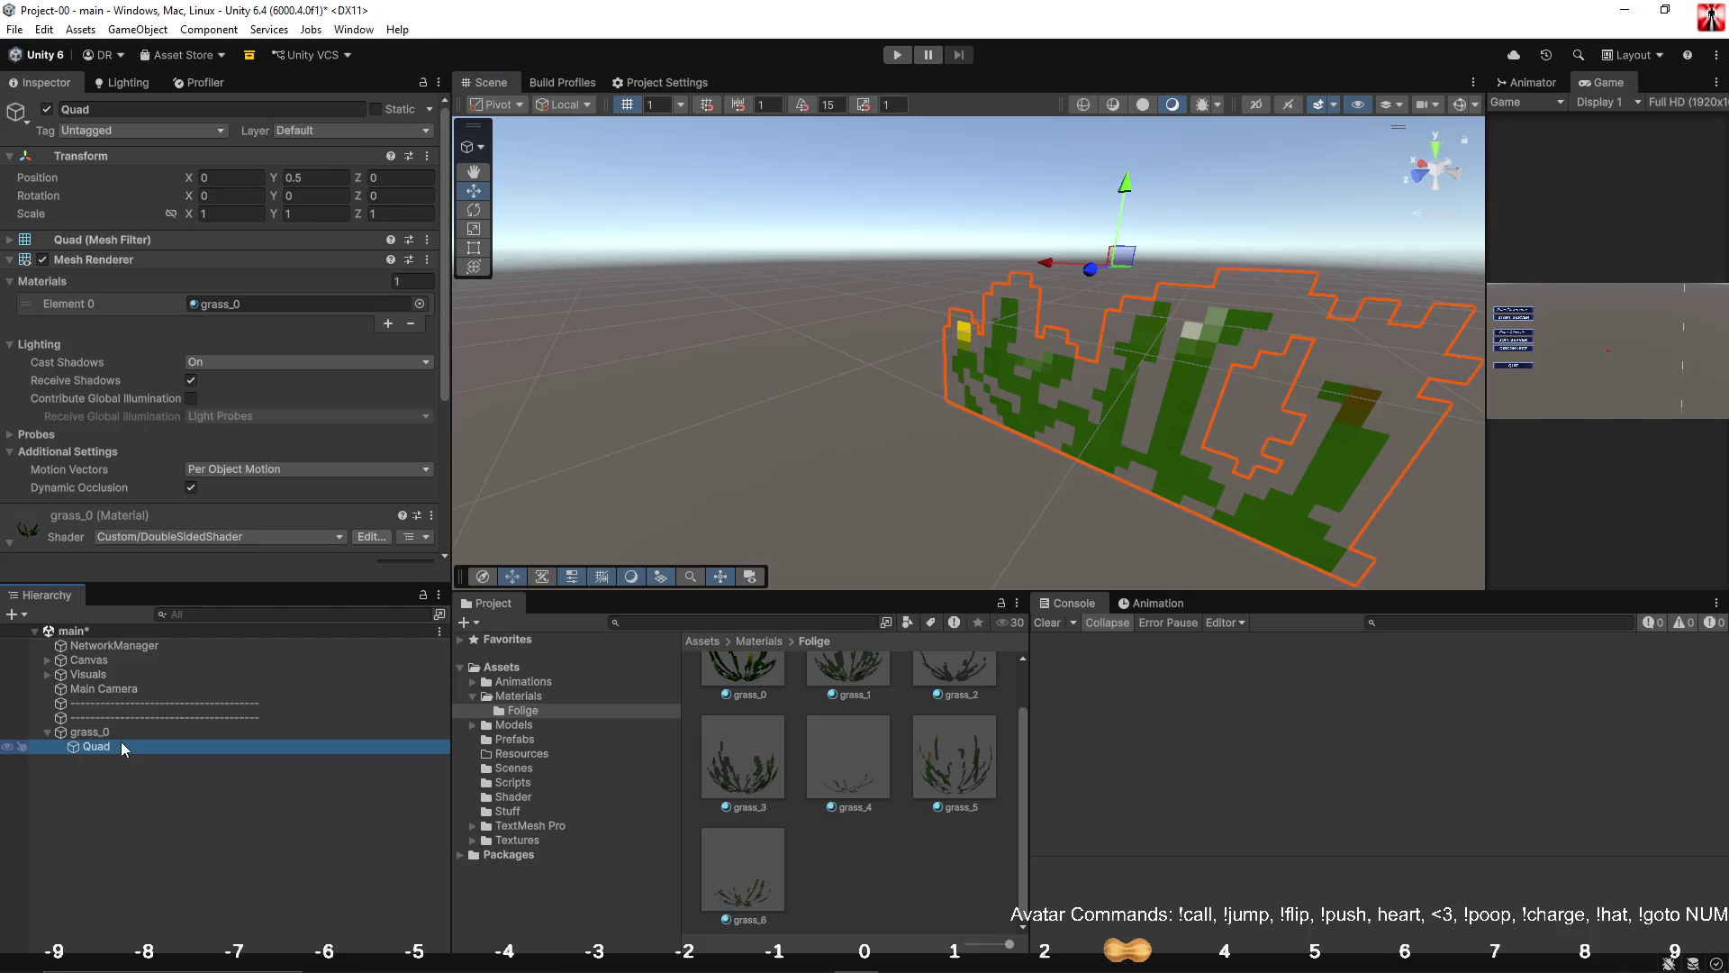
left_click(123, 744)
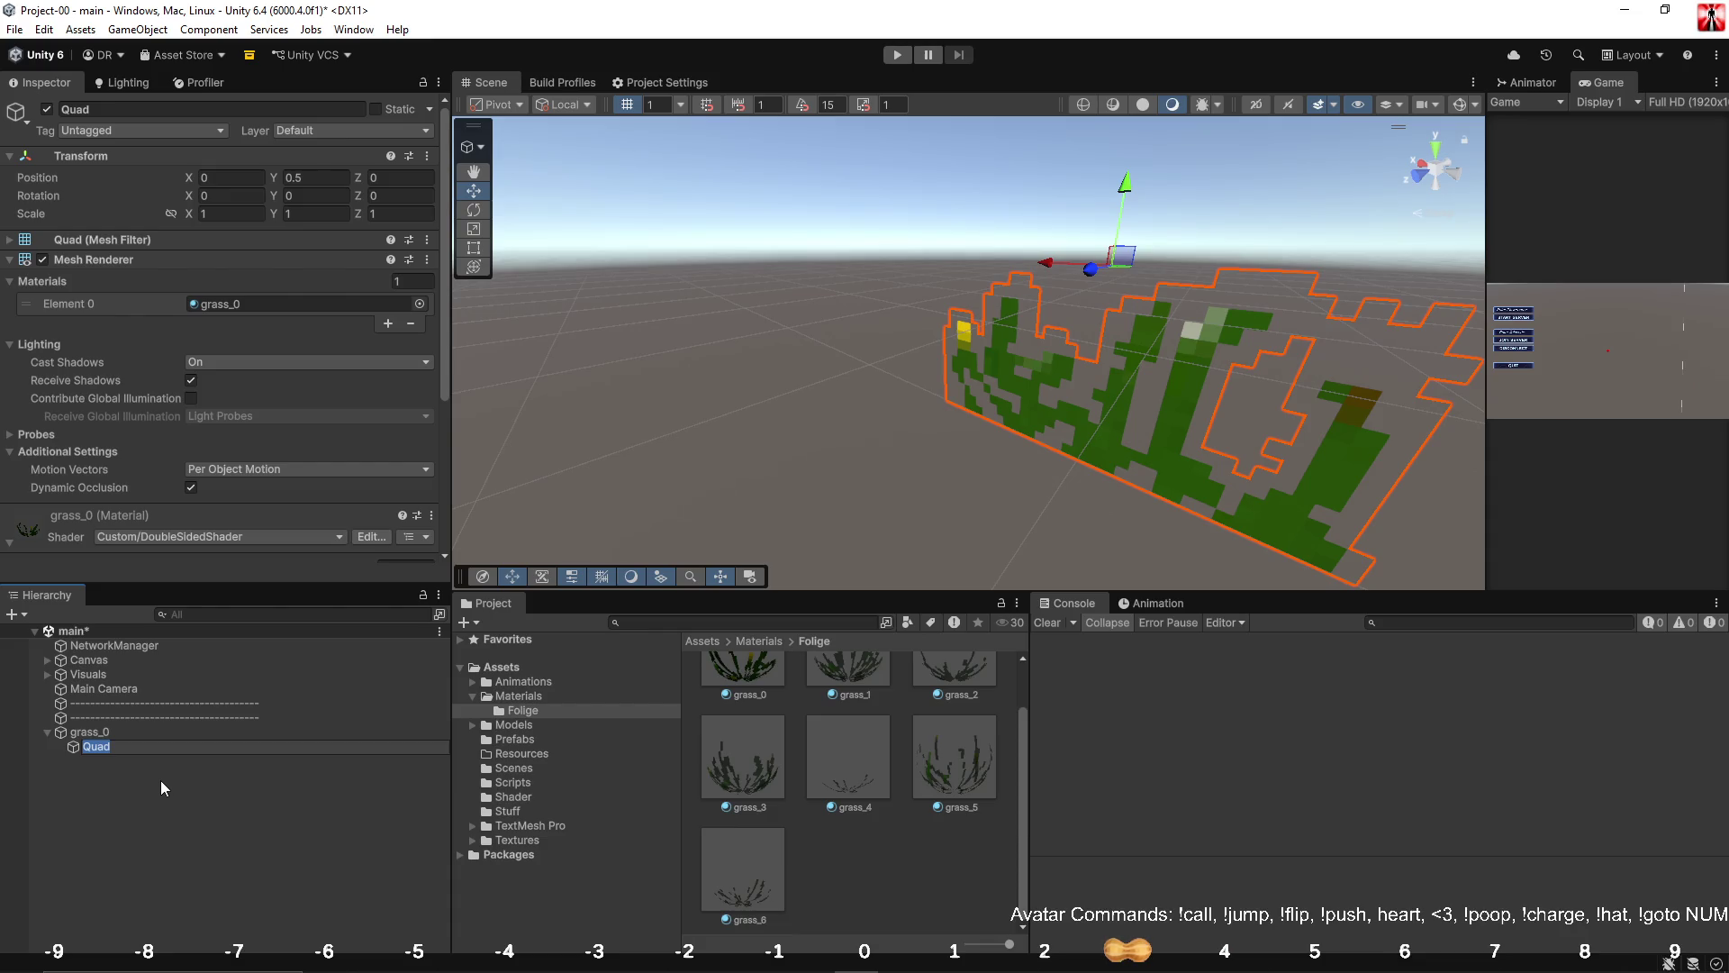
Duplicate the Quad under grass_0 six times, keeping the original inside grass_0.
left_click(161, 780)
left_click(157, 749)
key("ctrl+d")
key("ctrl+d")
key("ctrl+d")
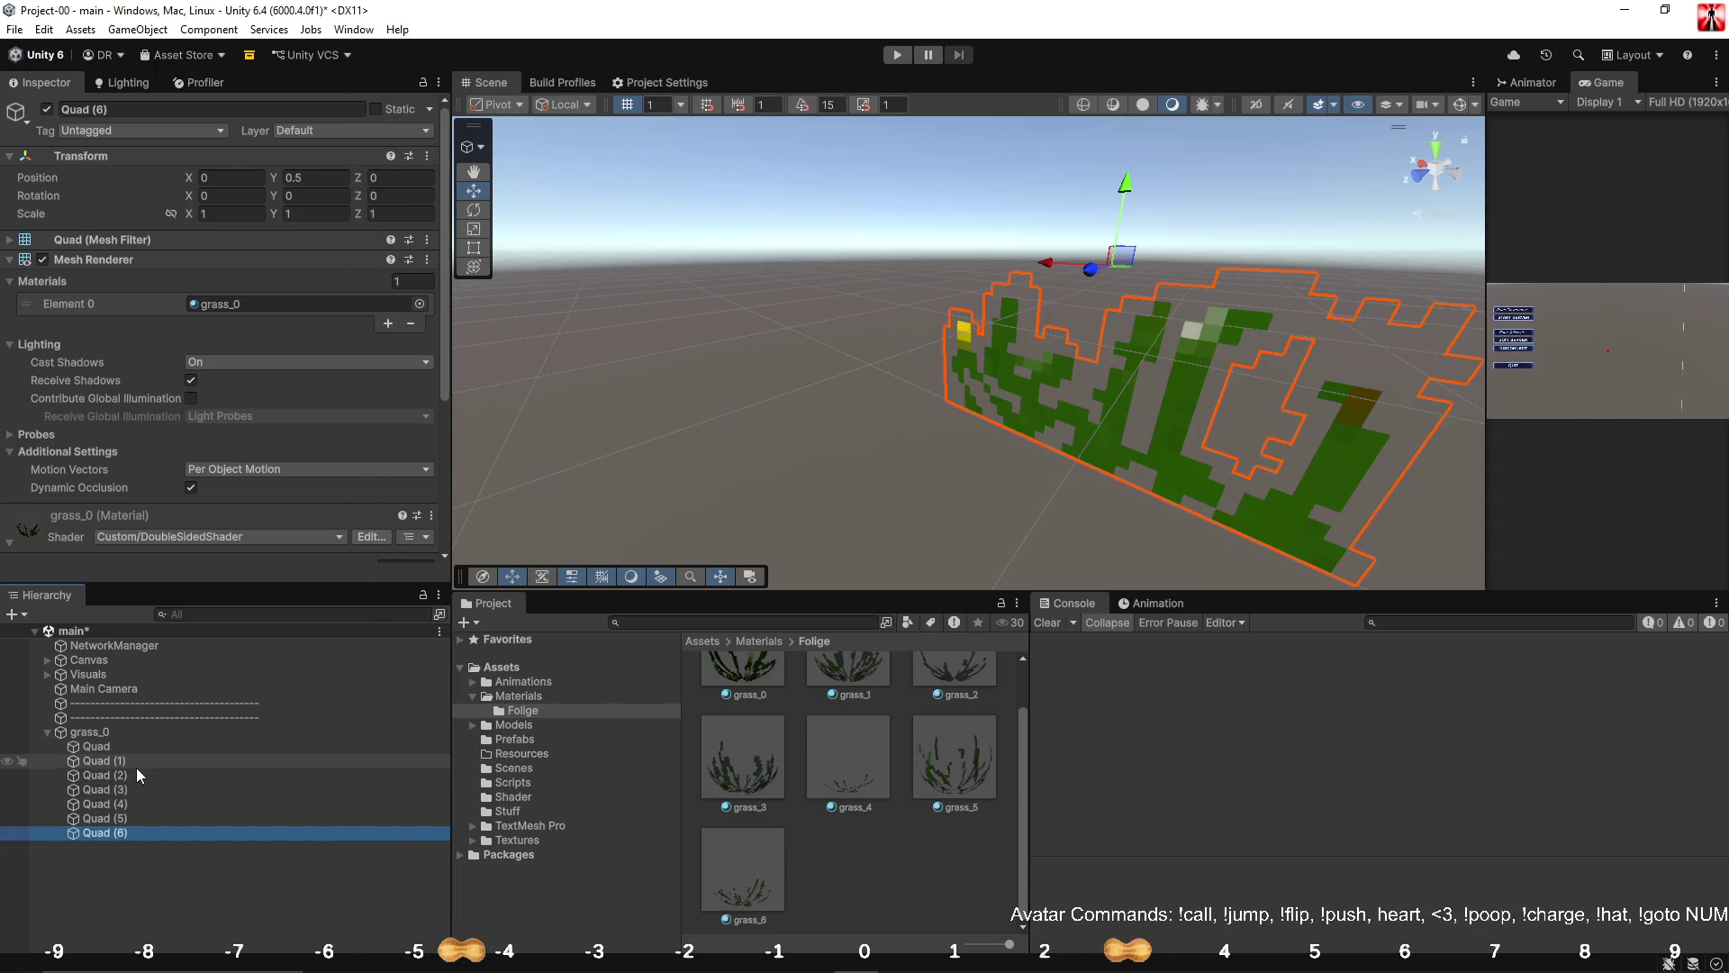
left_click(136, 748)
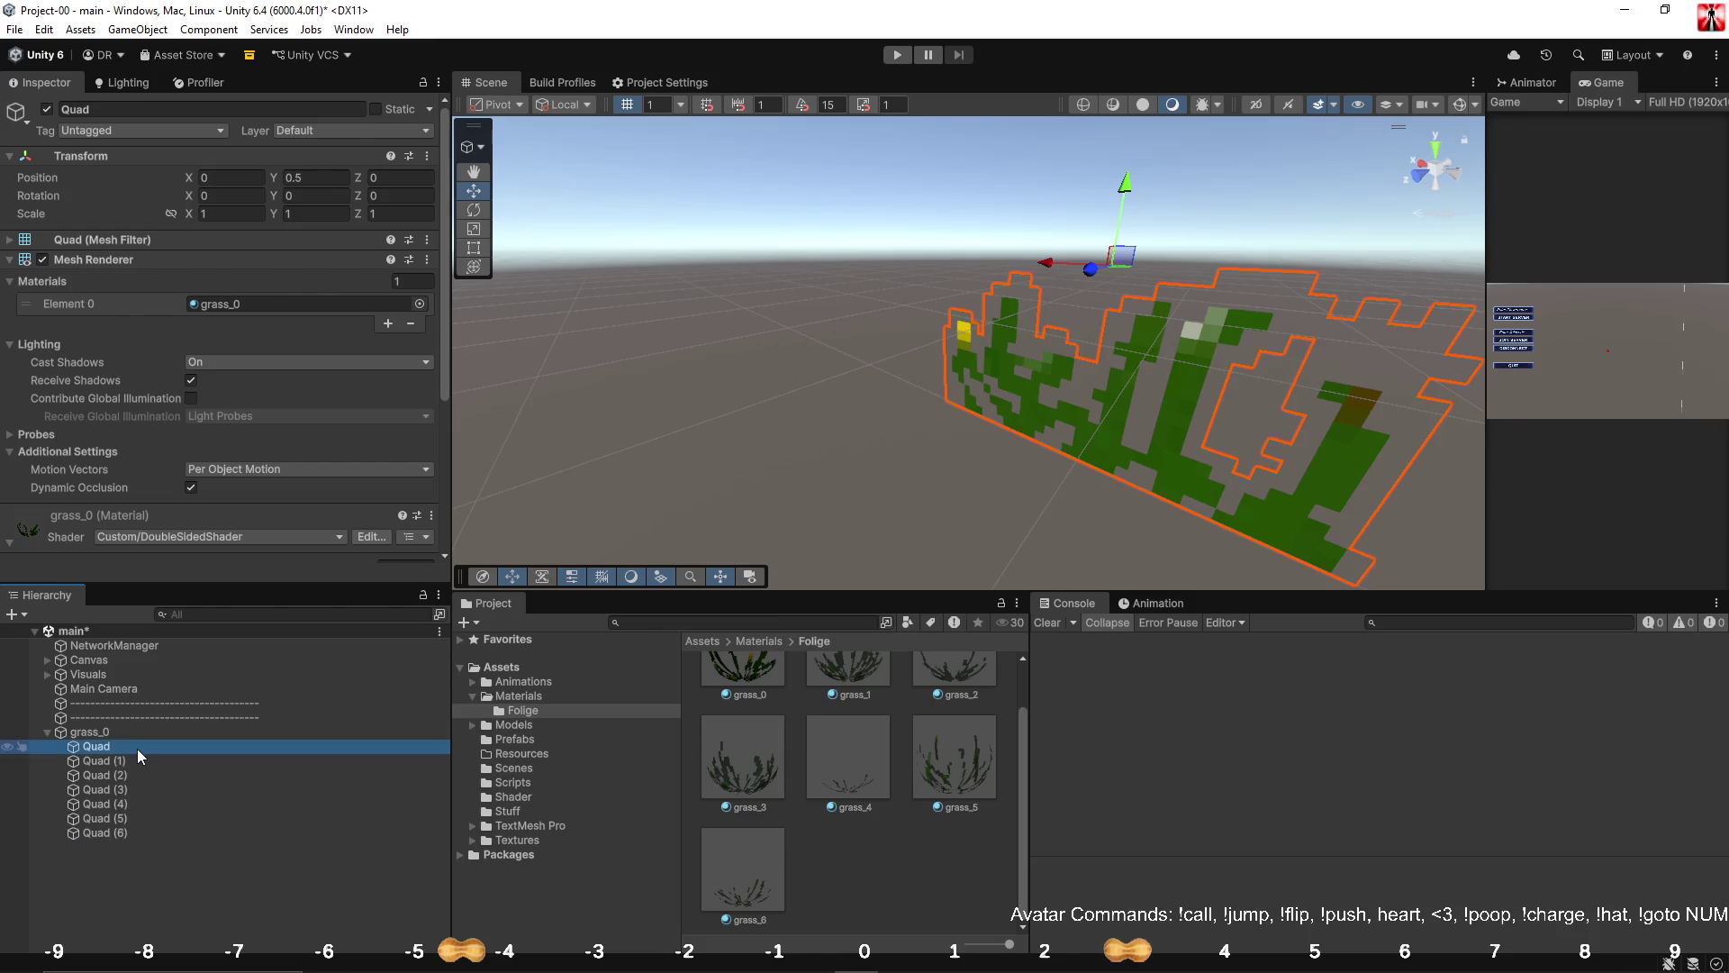
key("Delete")
key("ctrl+v")
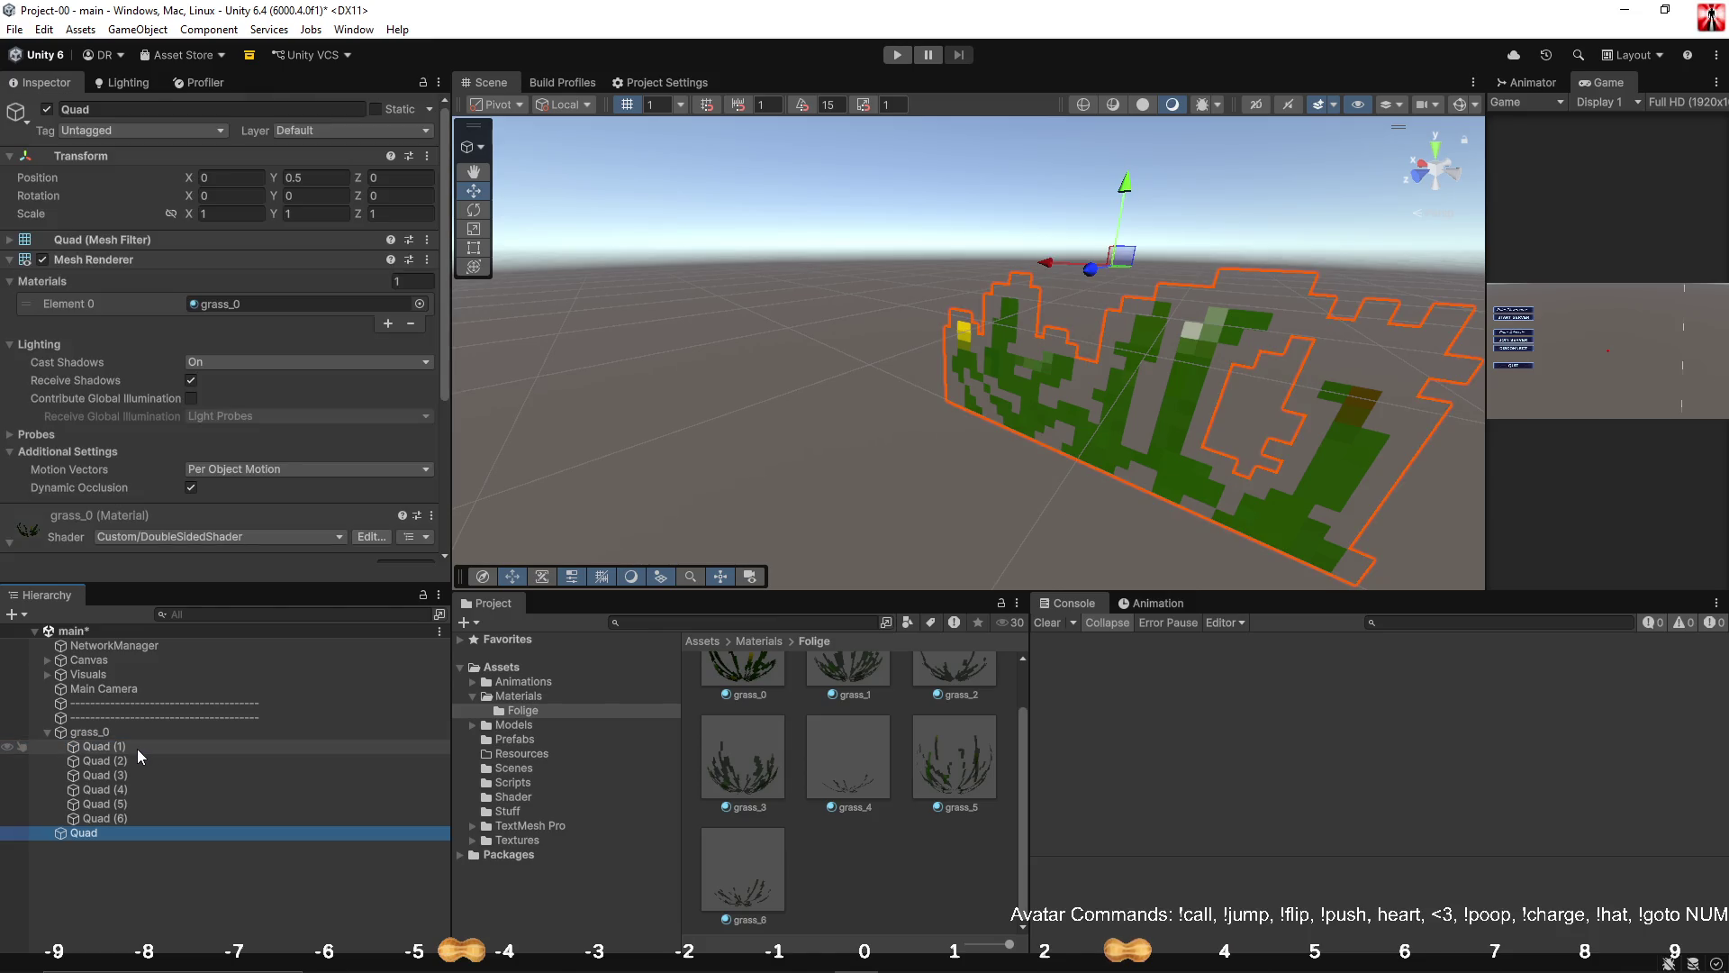
key("ctrl+z")
key("ctrl+z")
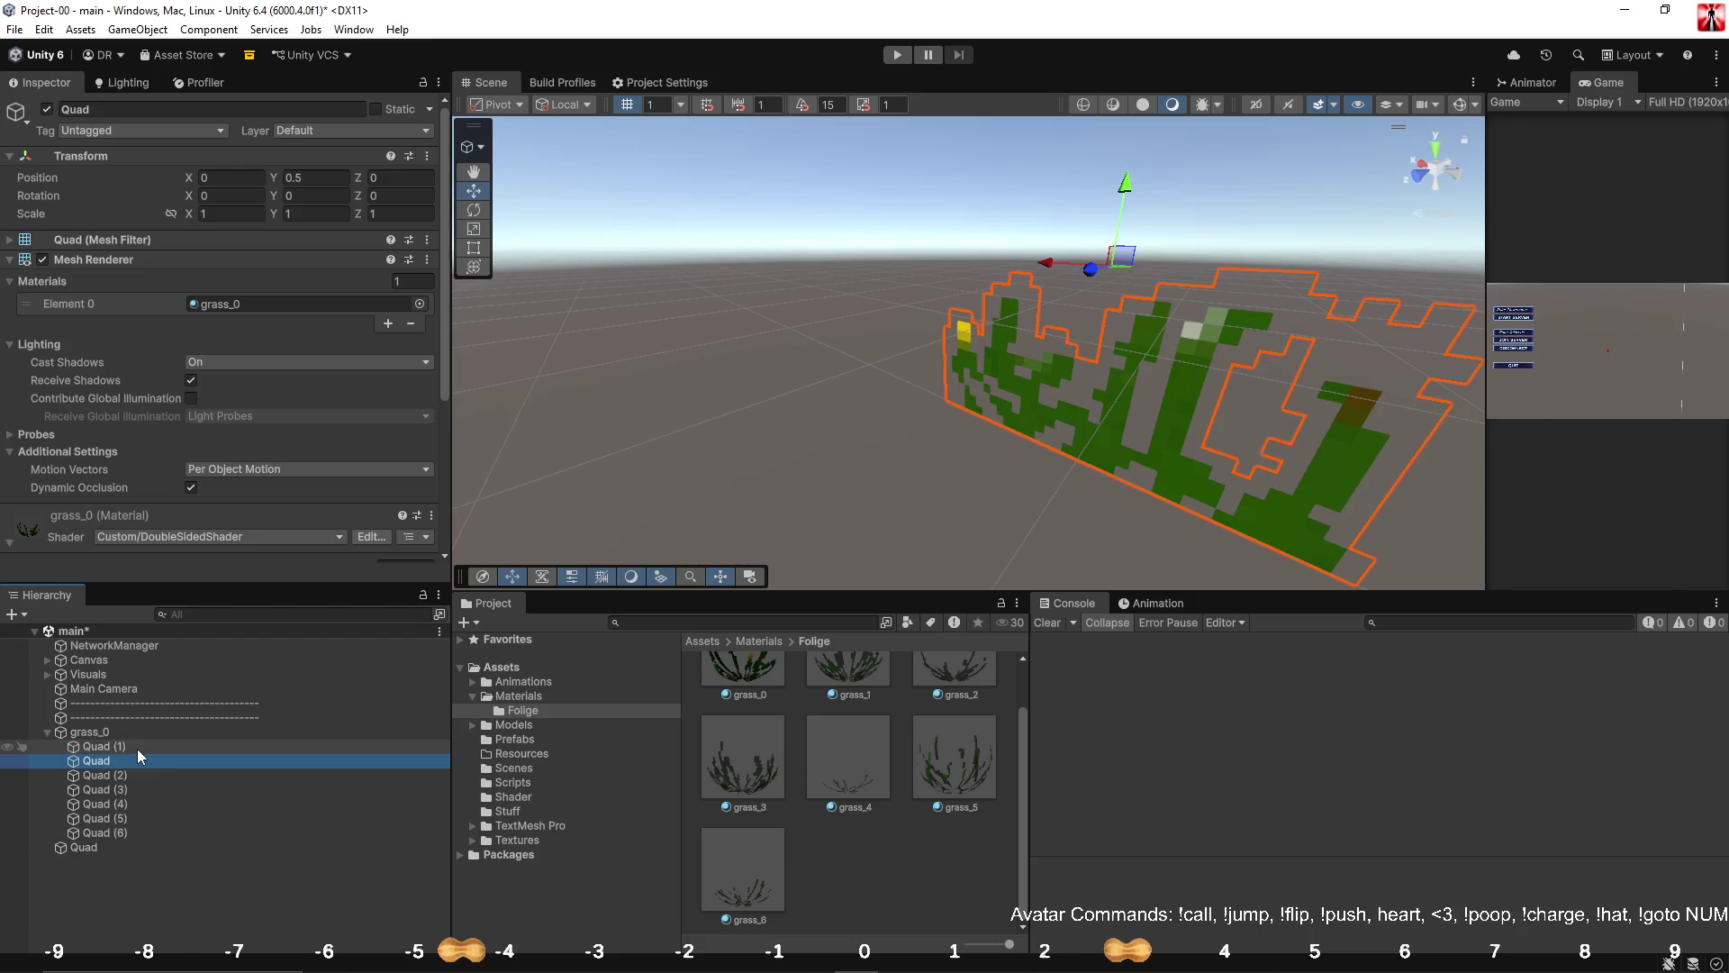
key("ctrl+d")
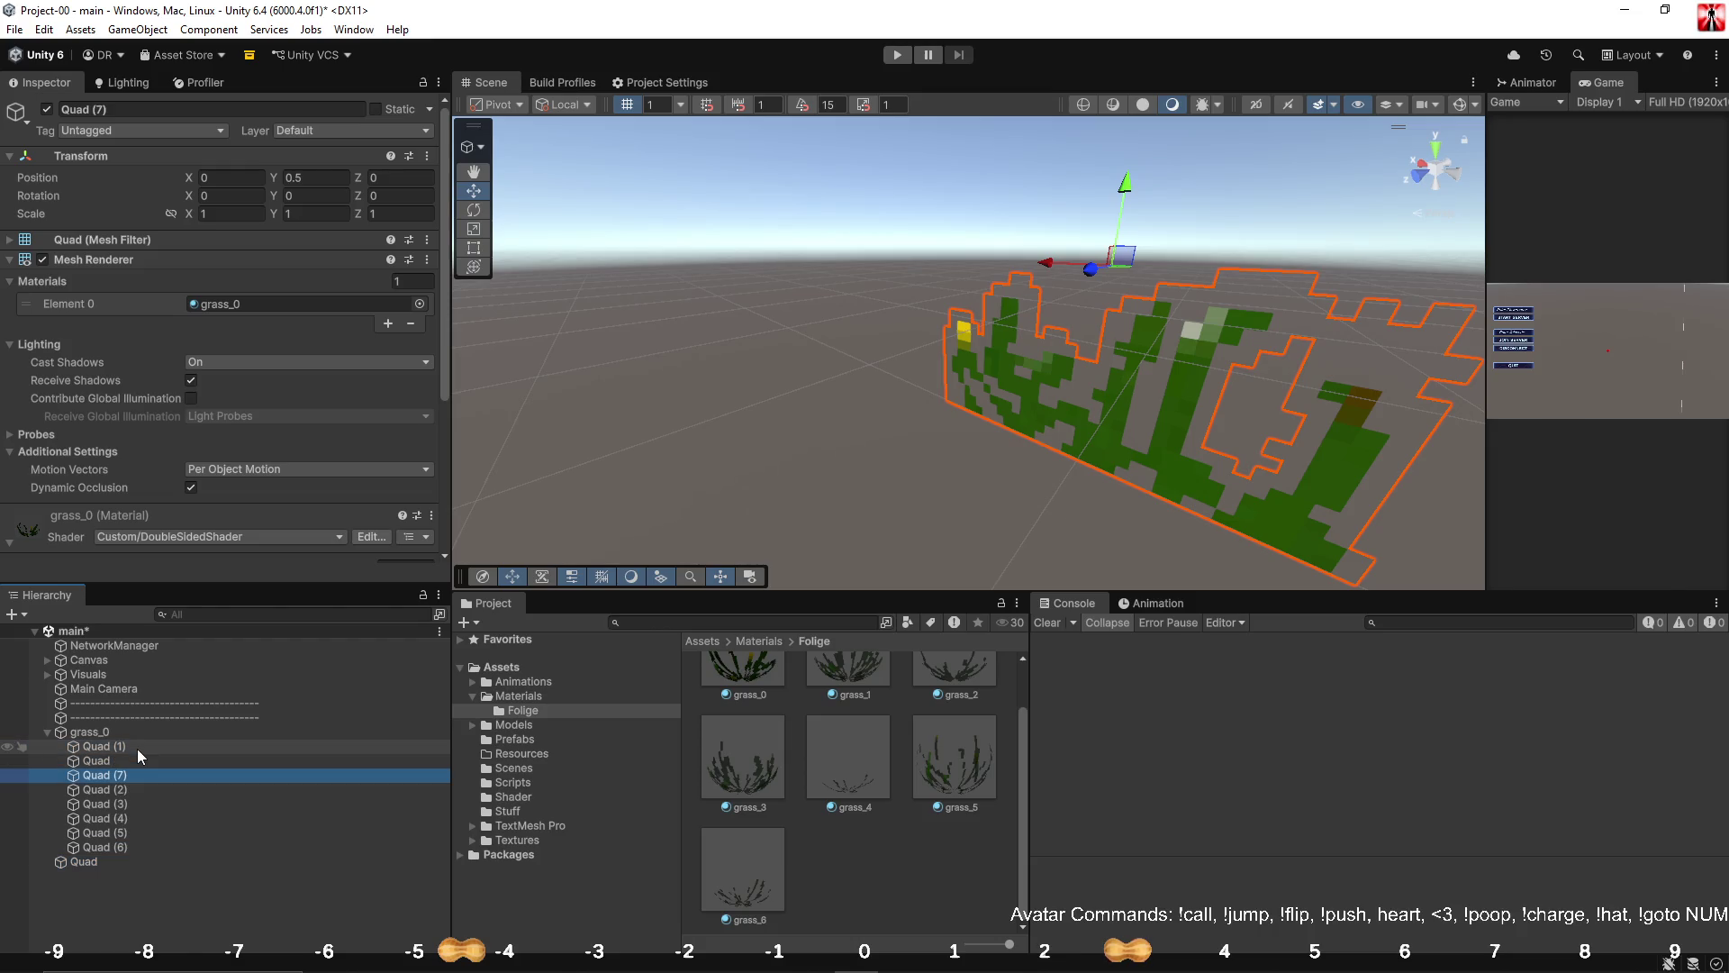
key("ctrl+z")
left_click(102, 843)
left_click_drag(102, 829, 111, 759)
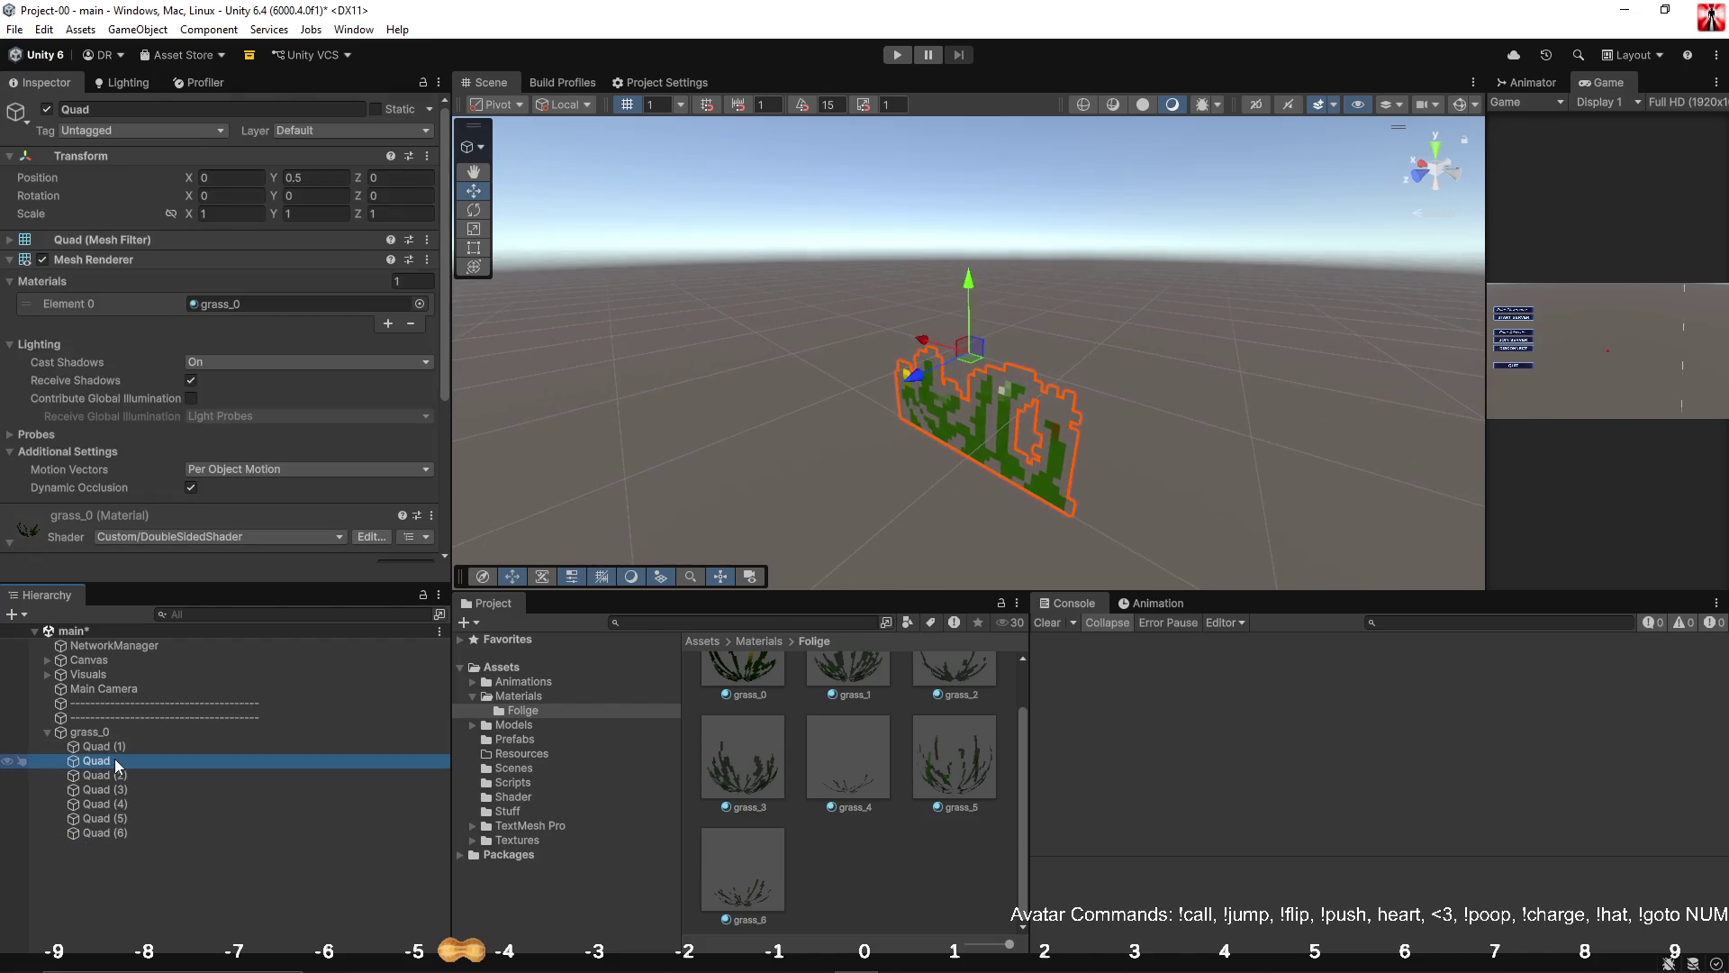
Rename the original Quad to Quad (0) and move it above Quad (1).
left_click(115, 759)
left_click(118, 763)
type("(")
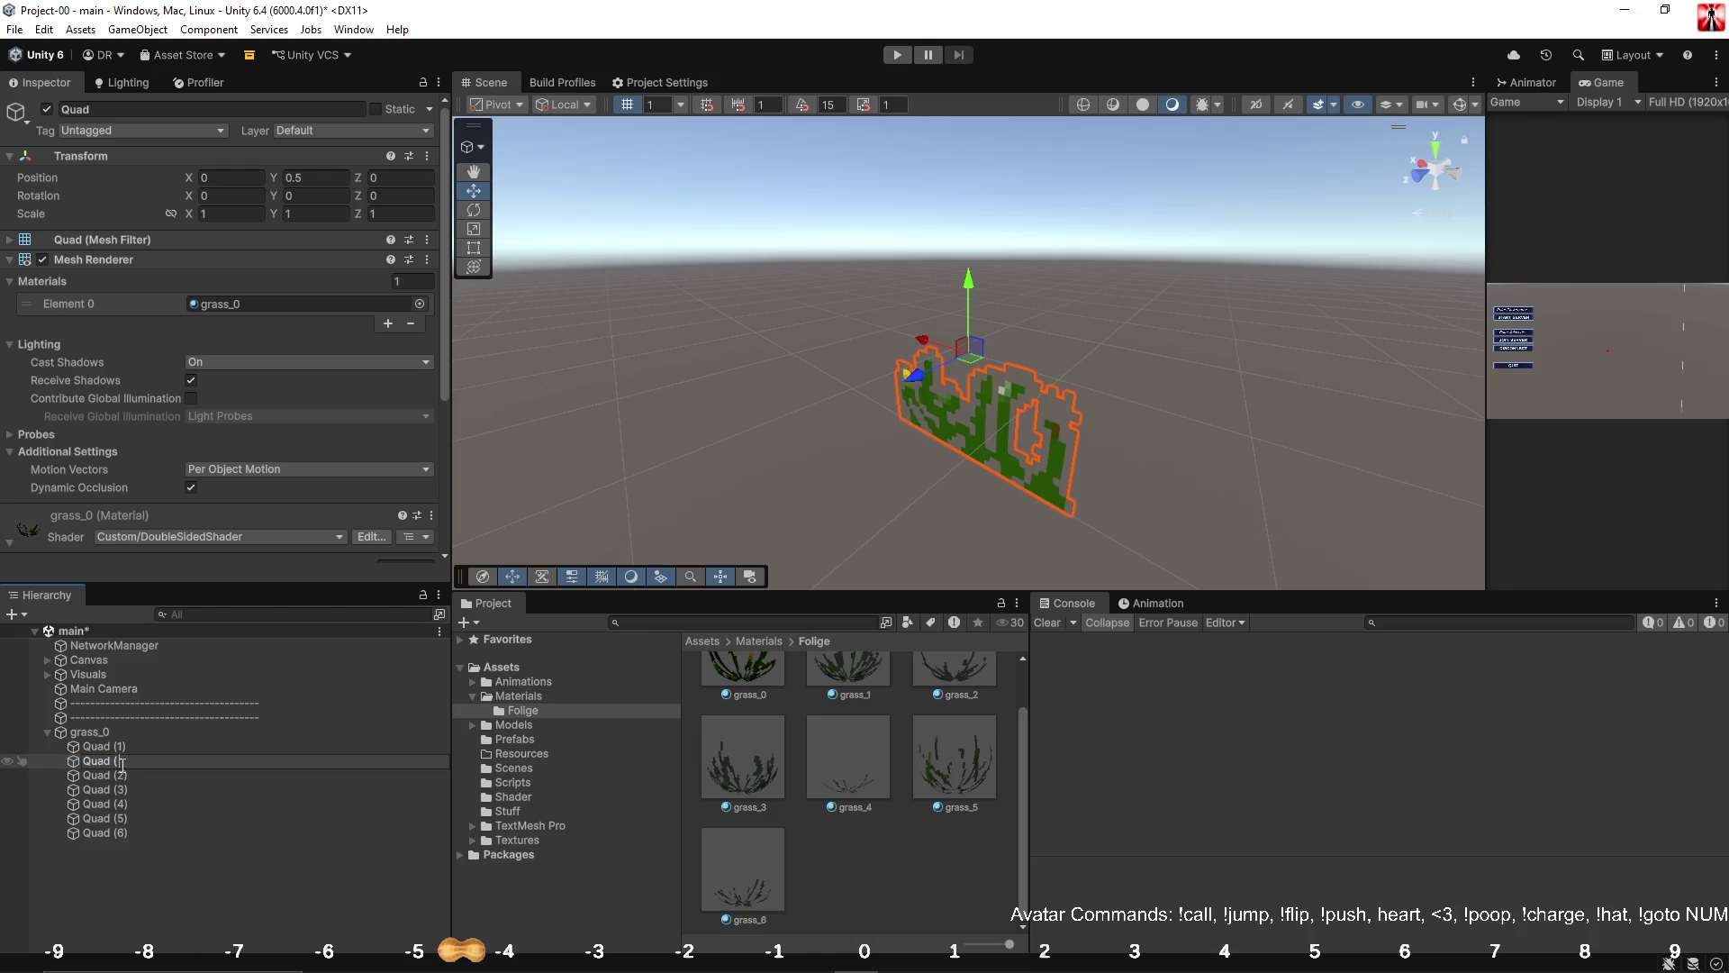
type("0)")
key("Return")
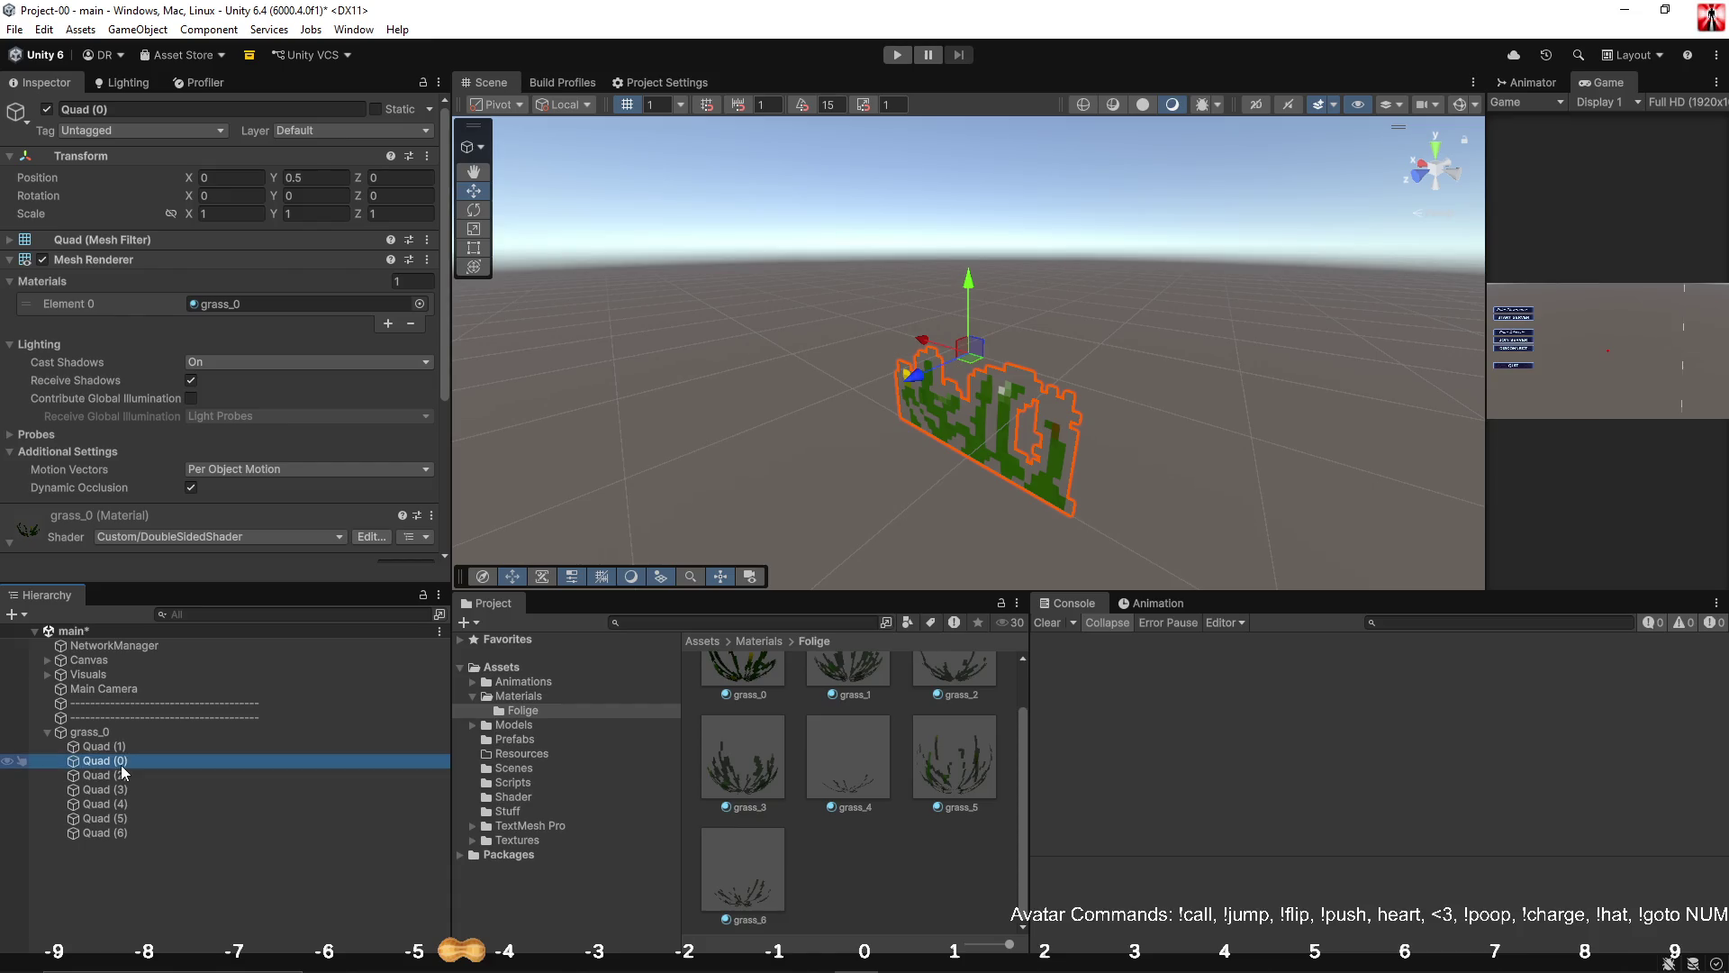
left_click_drag(123, 766, 131, 740)
Assign the grass_1 and grass_2 materials to Quad (1) and Quad (2).
left_click(131, 764)
scroll(300, 457, "down", 5)
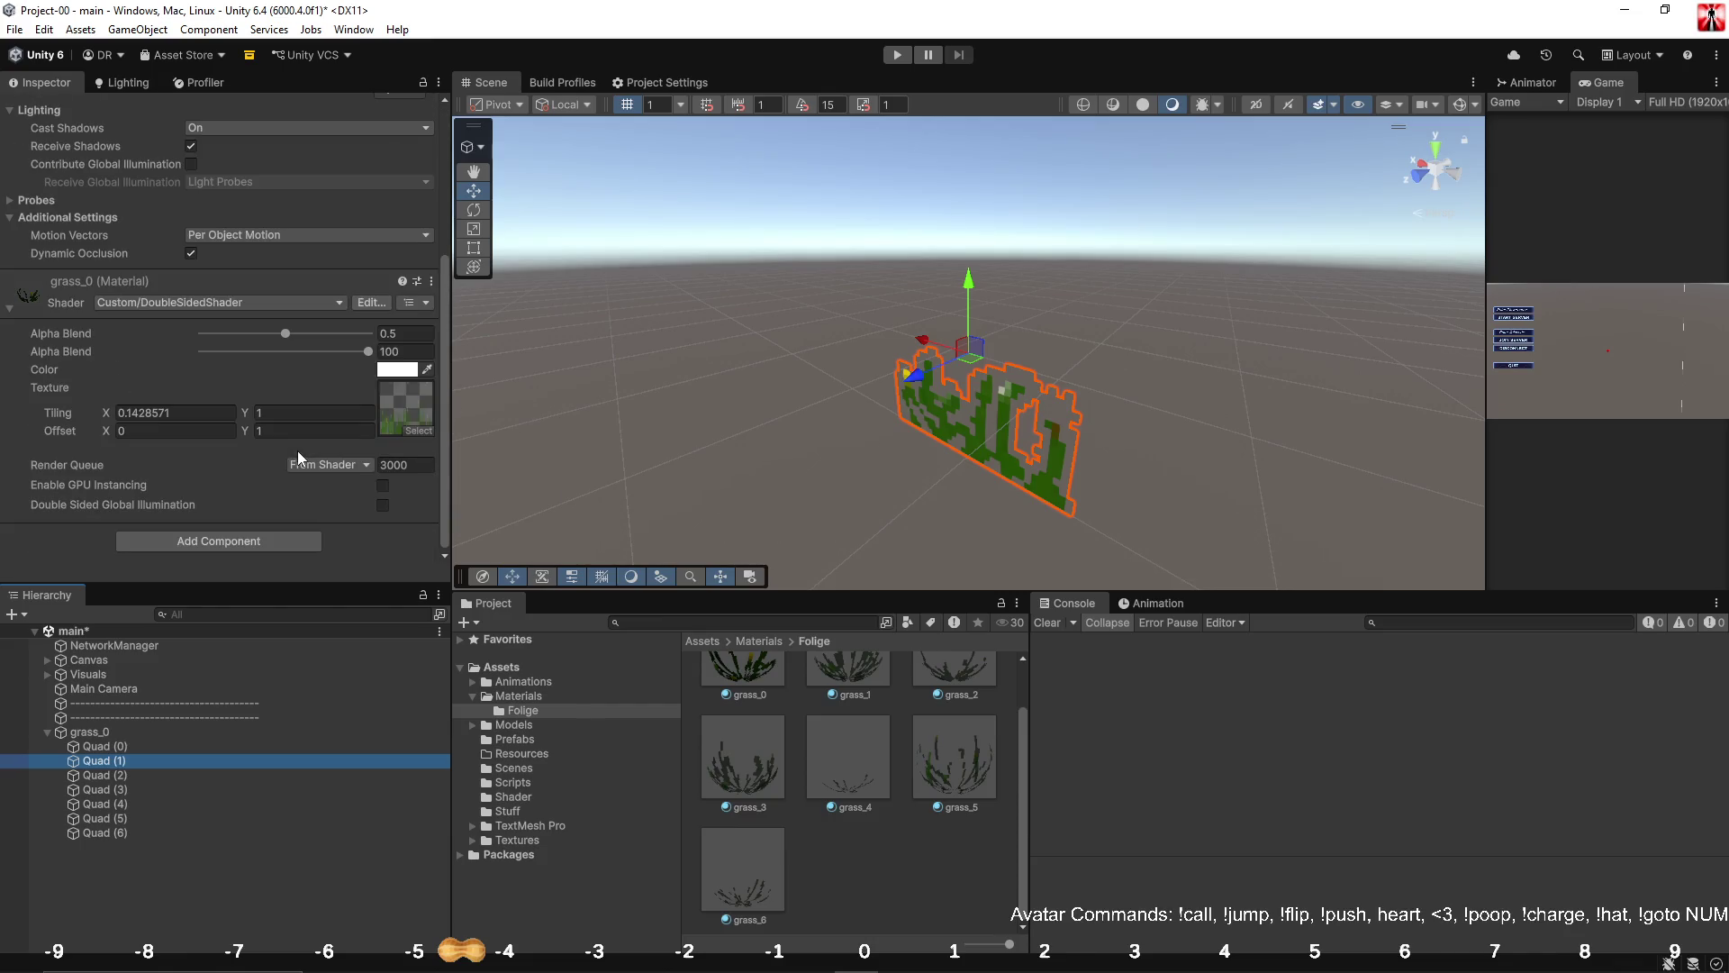
left_click(158, 279)
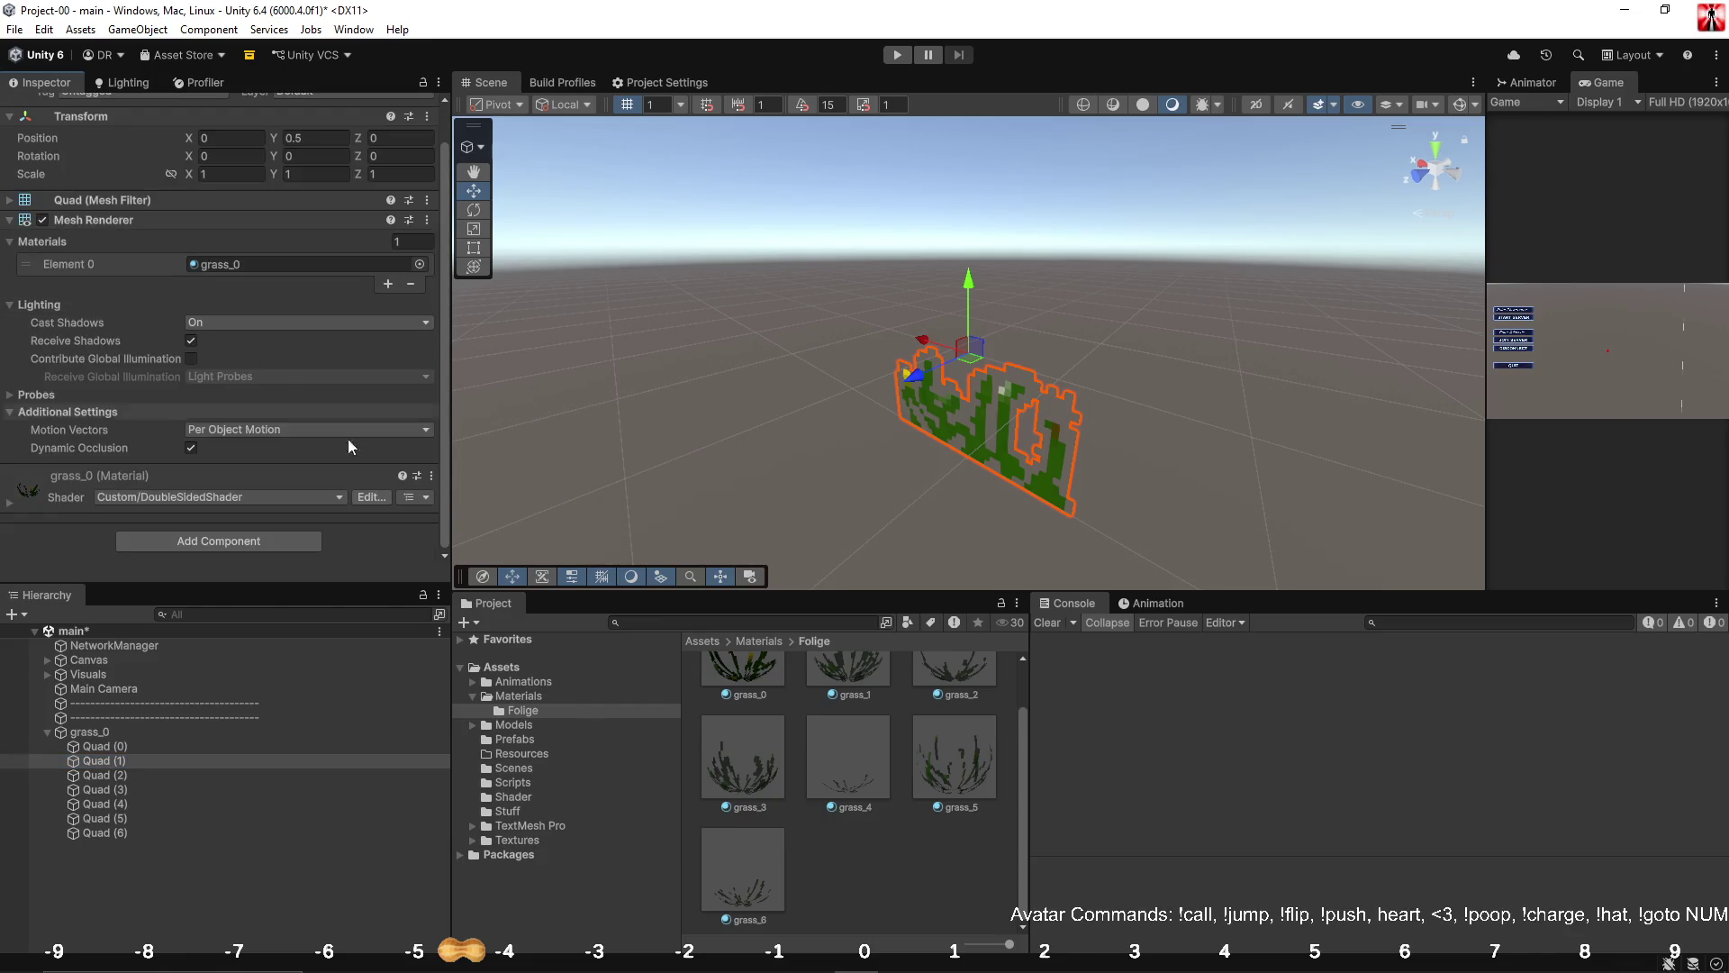
scroll(863, 671, "up", 2)
mouse_move(863, 672)
left_mouse_down()
mouse_move(286, 243)
mouse_move(278, 263)
left_mouse_up()
left_click(250, 773)
left_click_drag(925, 715, 234, 270)
Assign the grass_3 and grass_4 materials to Quad (3) and Quad (4).
left_click(744, 803)
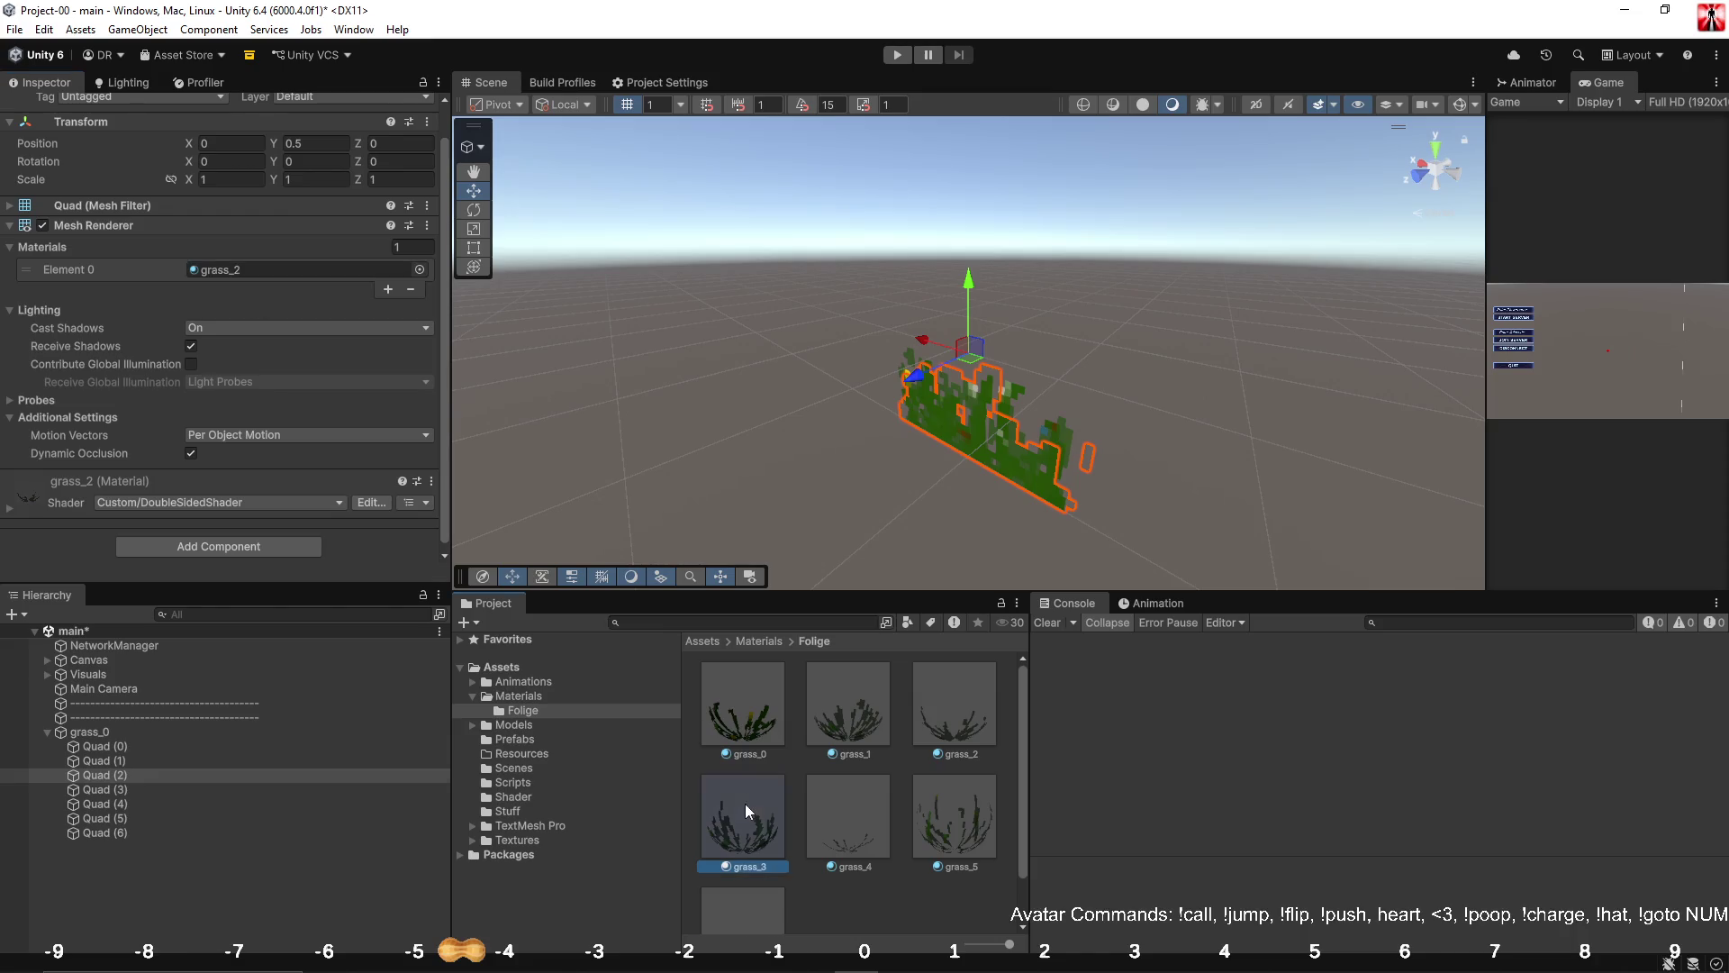
left_click(212, 746)
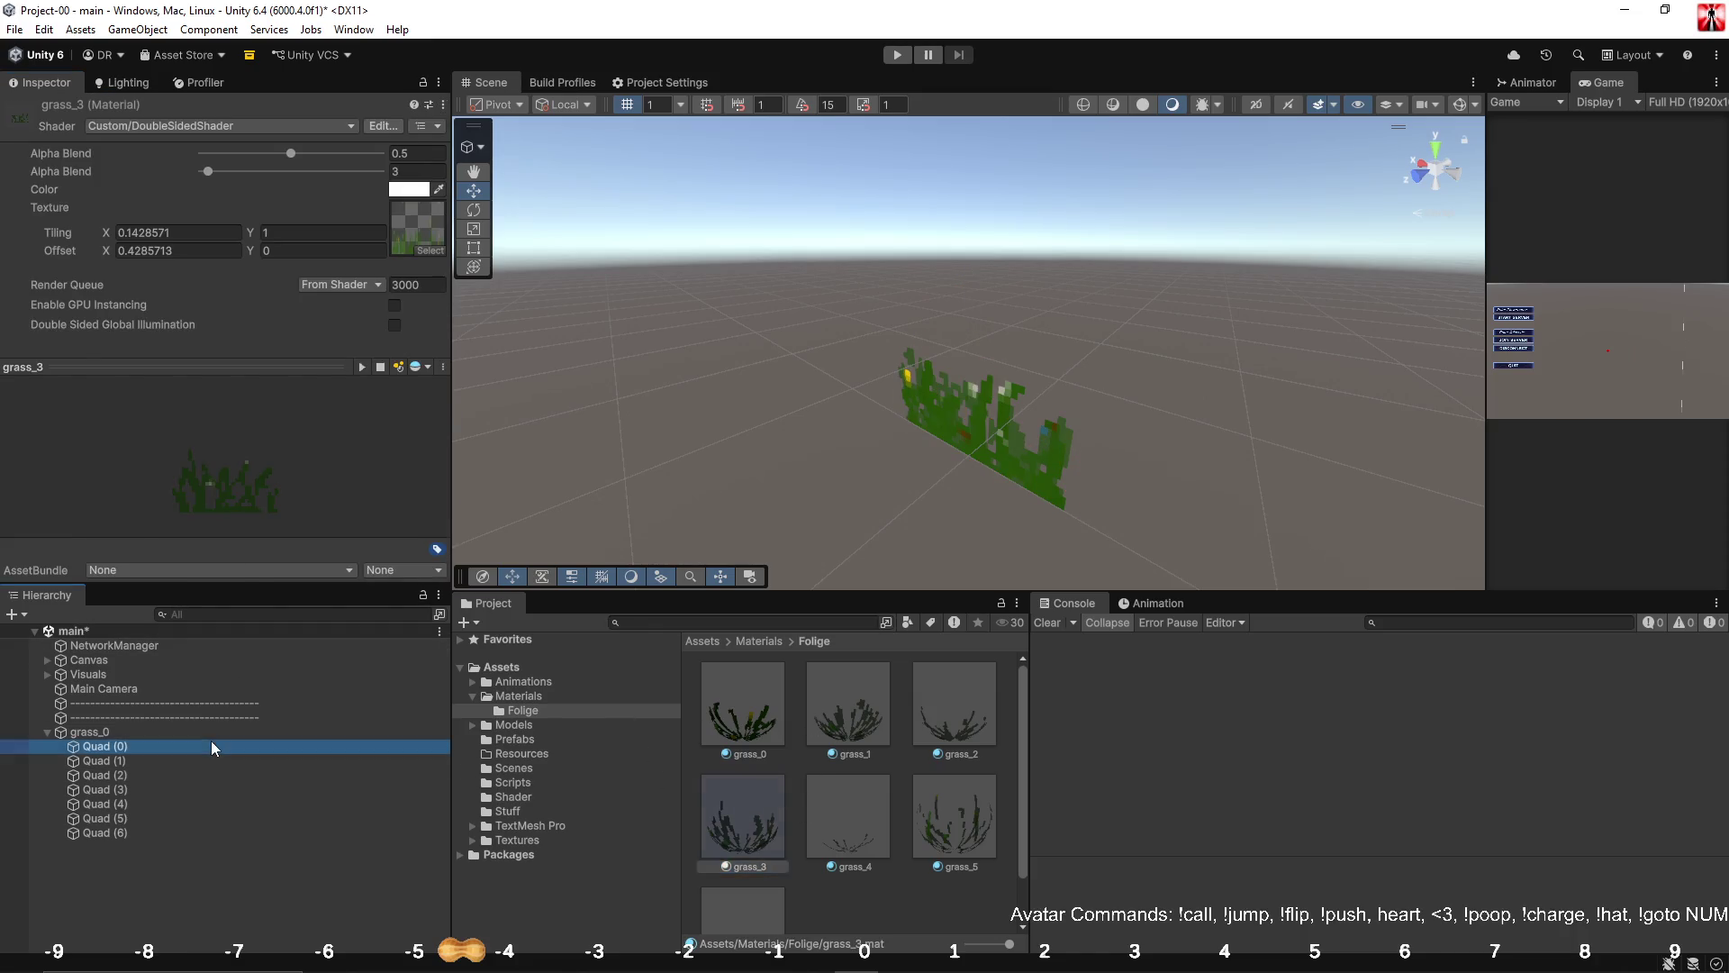
left_click(147, 763)
left_click(144, 775)
left_click(146, 788)
mouse_move(731, 815)
left_mouse_down()
mouse_move(229, 279)
mouse_move(229, 307)
left_mouse_up()
left_click(144, 804)
left_click_drag(837, 828, 243, 306)
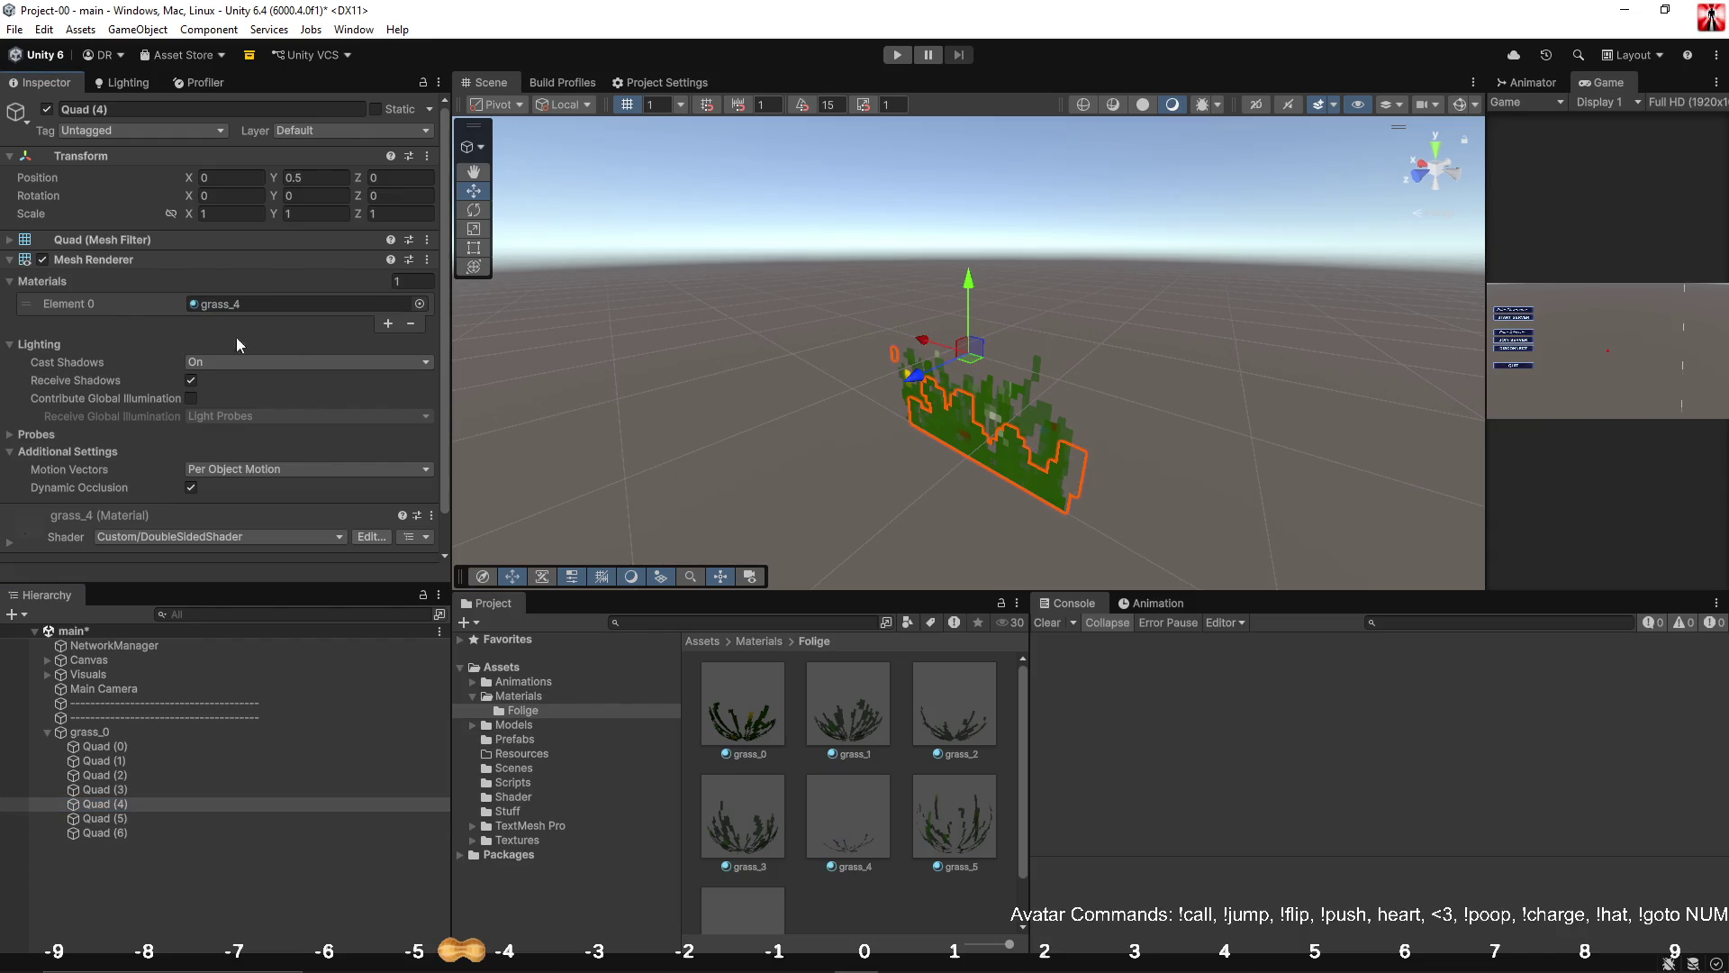
Assign grass_5 and grass_6 to Quad (5) and Quad (6), then inspect the clump.
left_click(106, 817)
left_click_drag(942, 798, 349, 306)
left_click(189, 832)
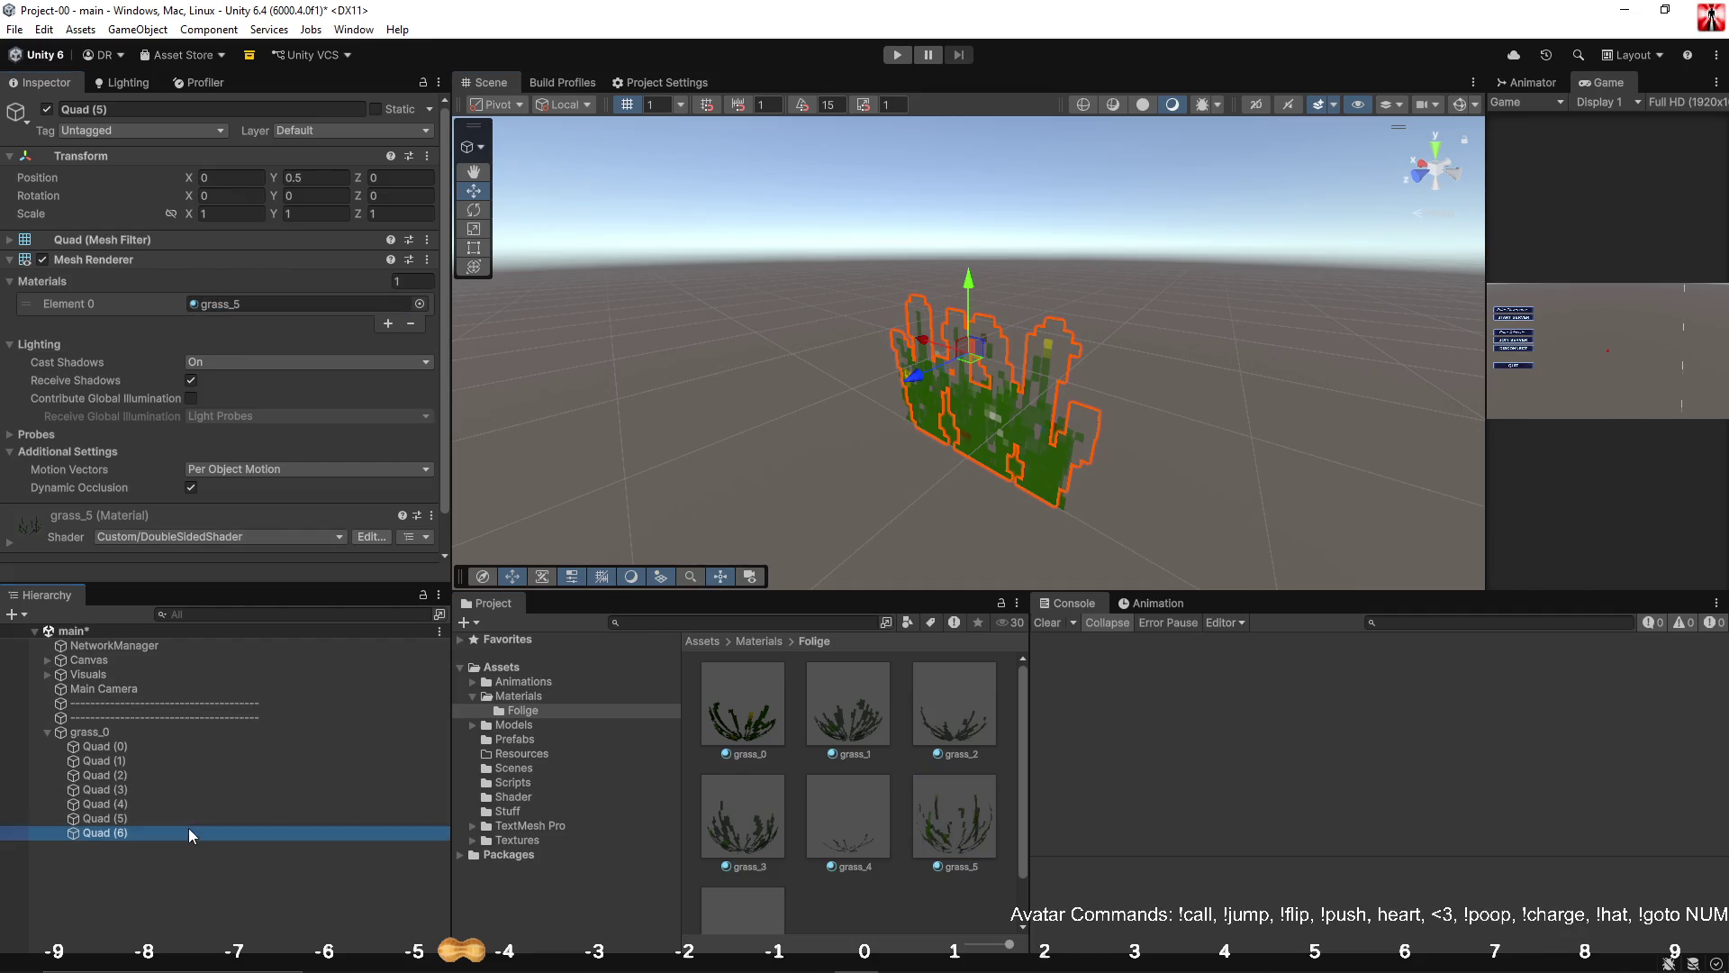
scroll(846, 793, "down", 1)
left_click_drag(743, 869, 208, 304)
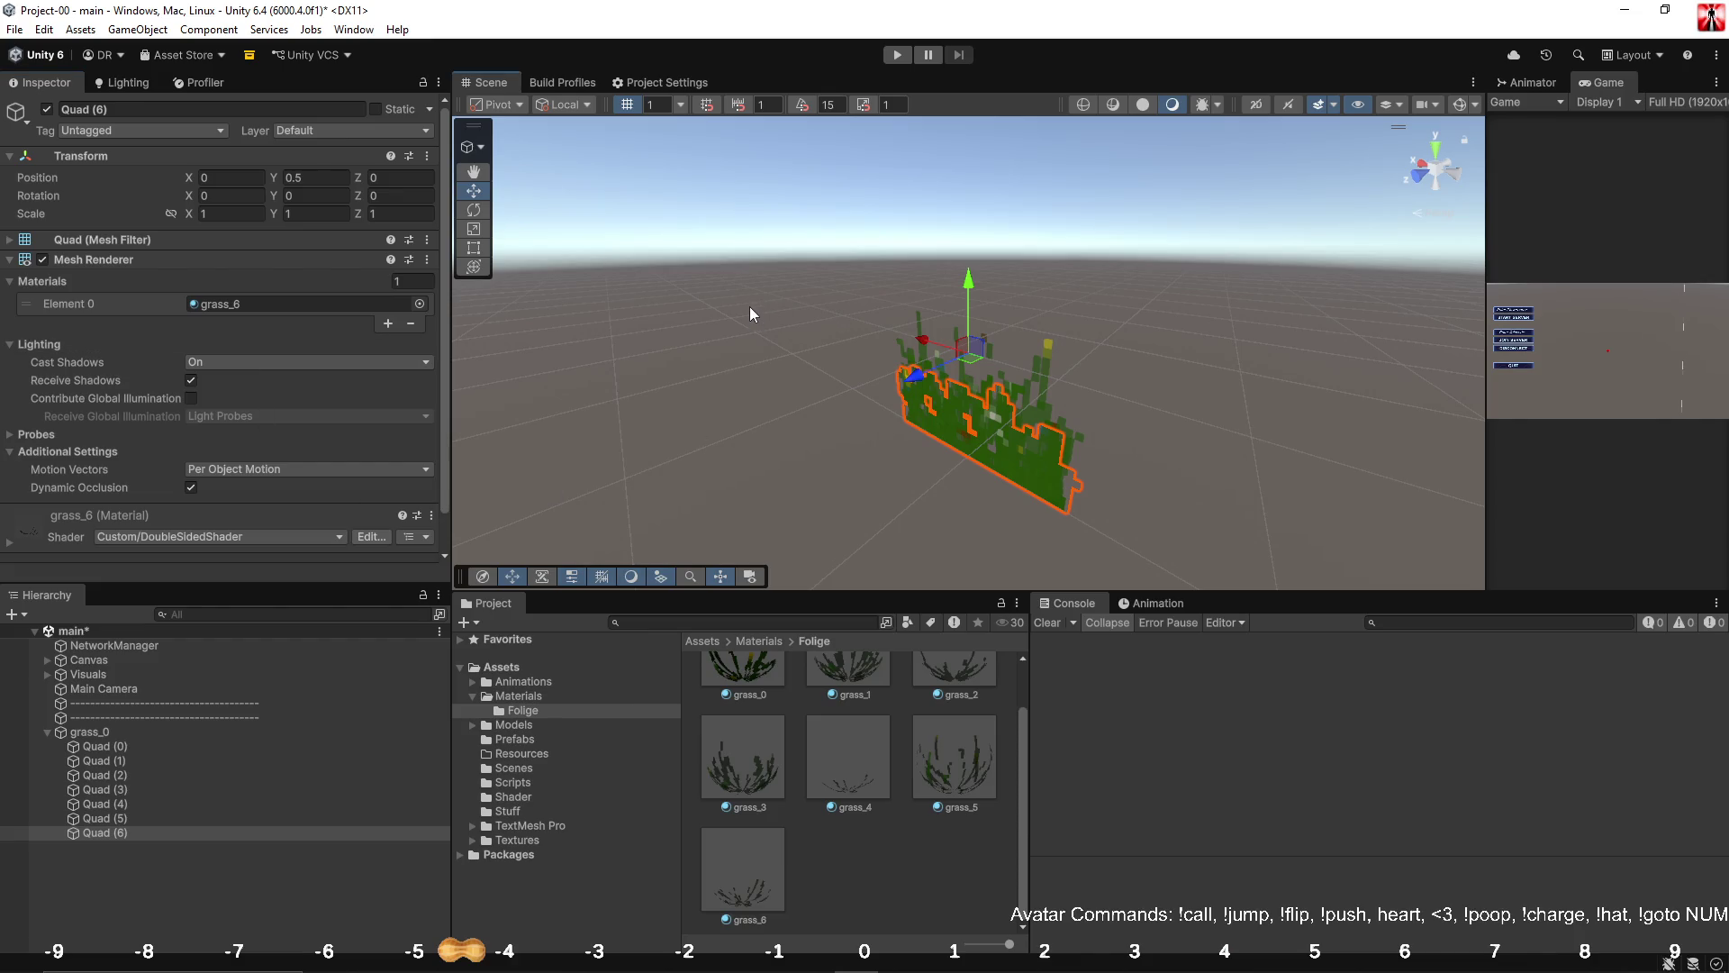
key("f")
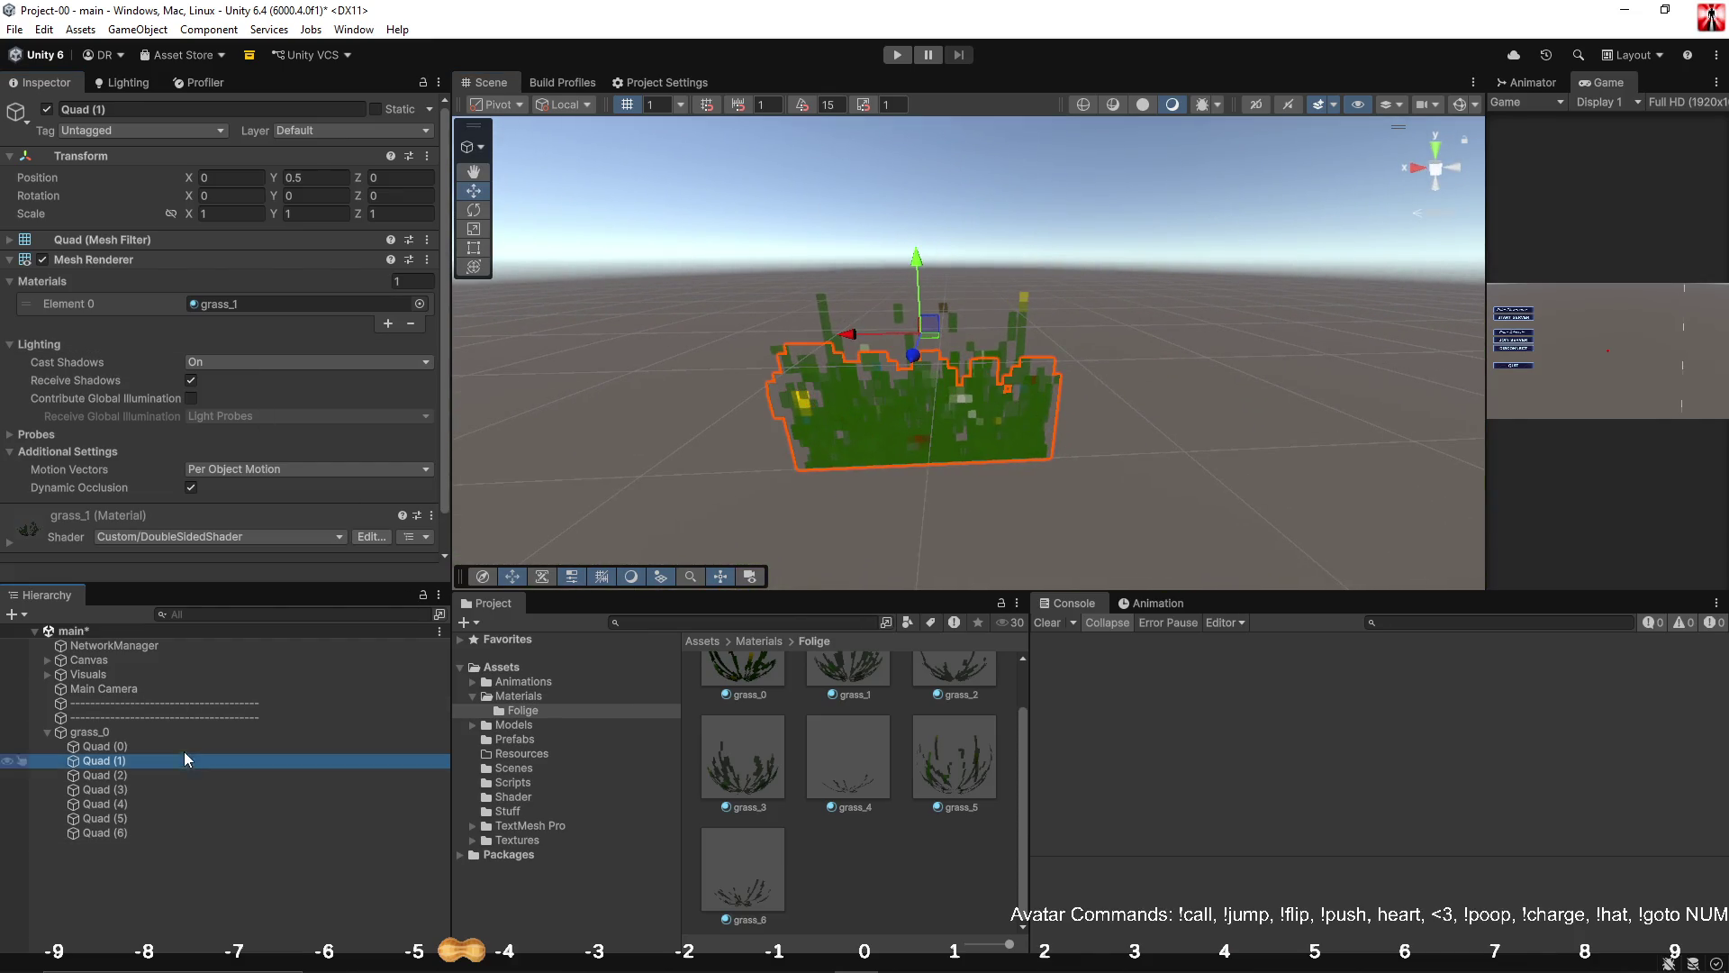
left_click(176, 732)
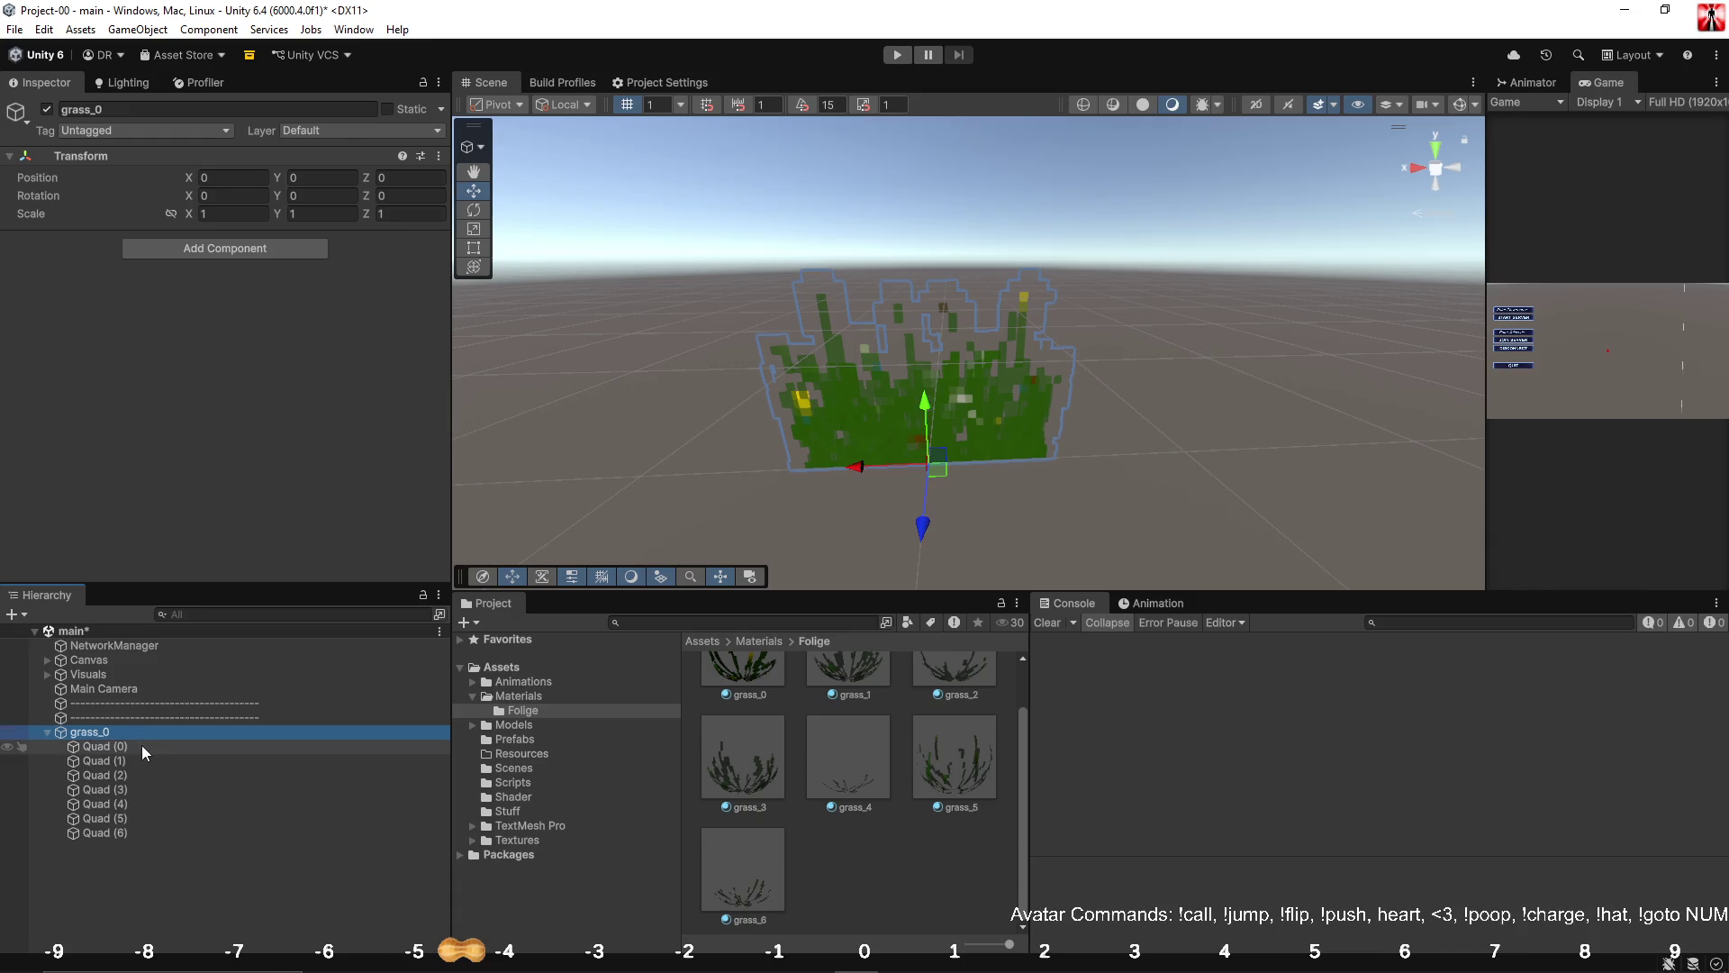
left_click_drag(783, 475, 838, 495)
Collapse the grass_0 group and rename it grass_X.
left_click(42, 733)
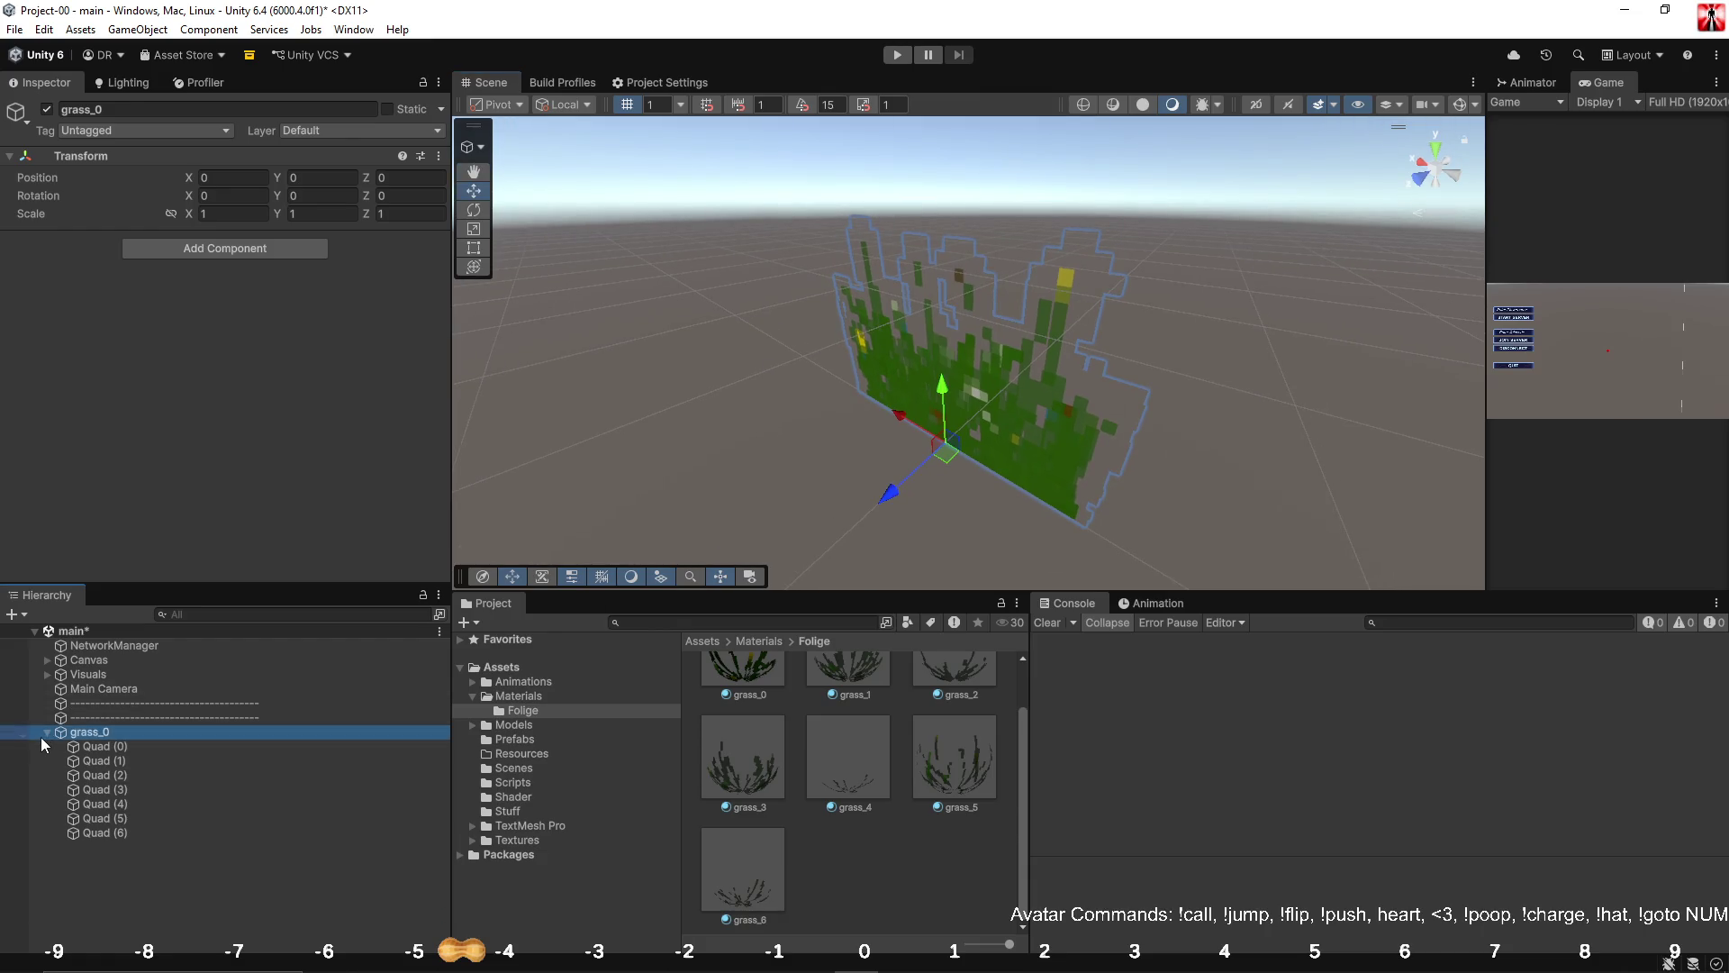
left_click(45, 734)
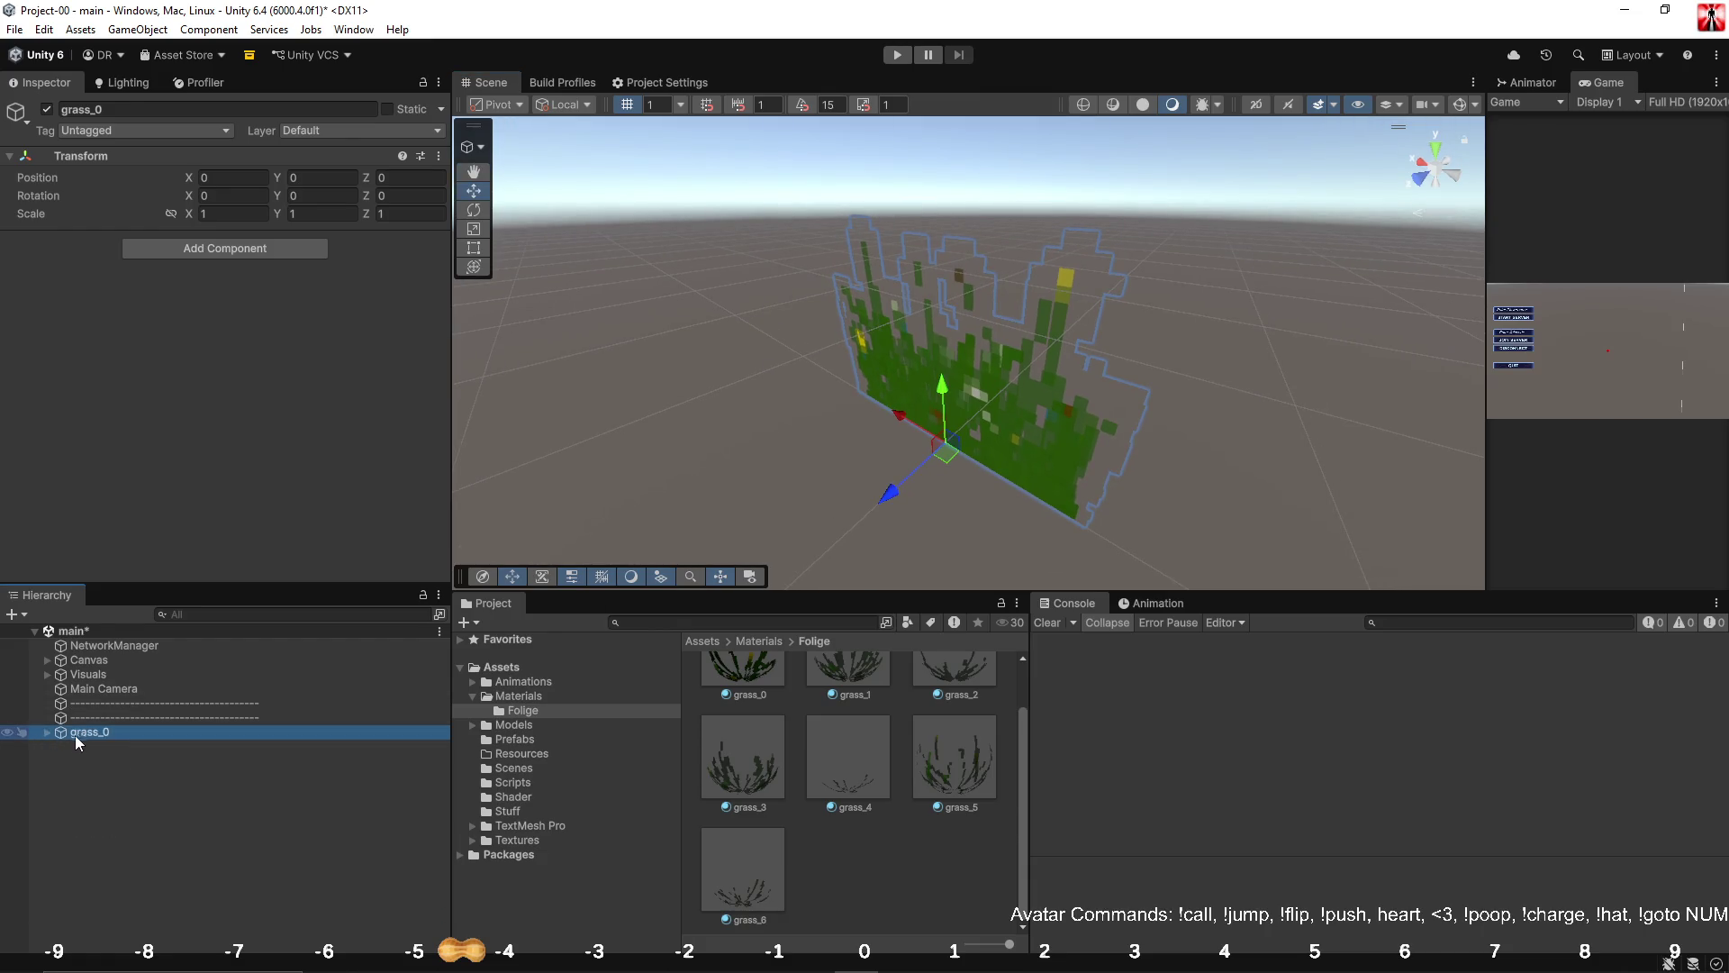
left_click(84, 733)
key("End")
key("BackSpace")
type("X")
key("Return")
Make copies of grass_X, naming the last one grass_X (0) and moving it below grass_X.
key("ctrl+d")
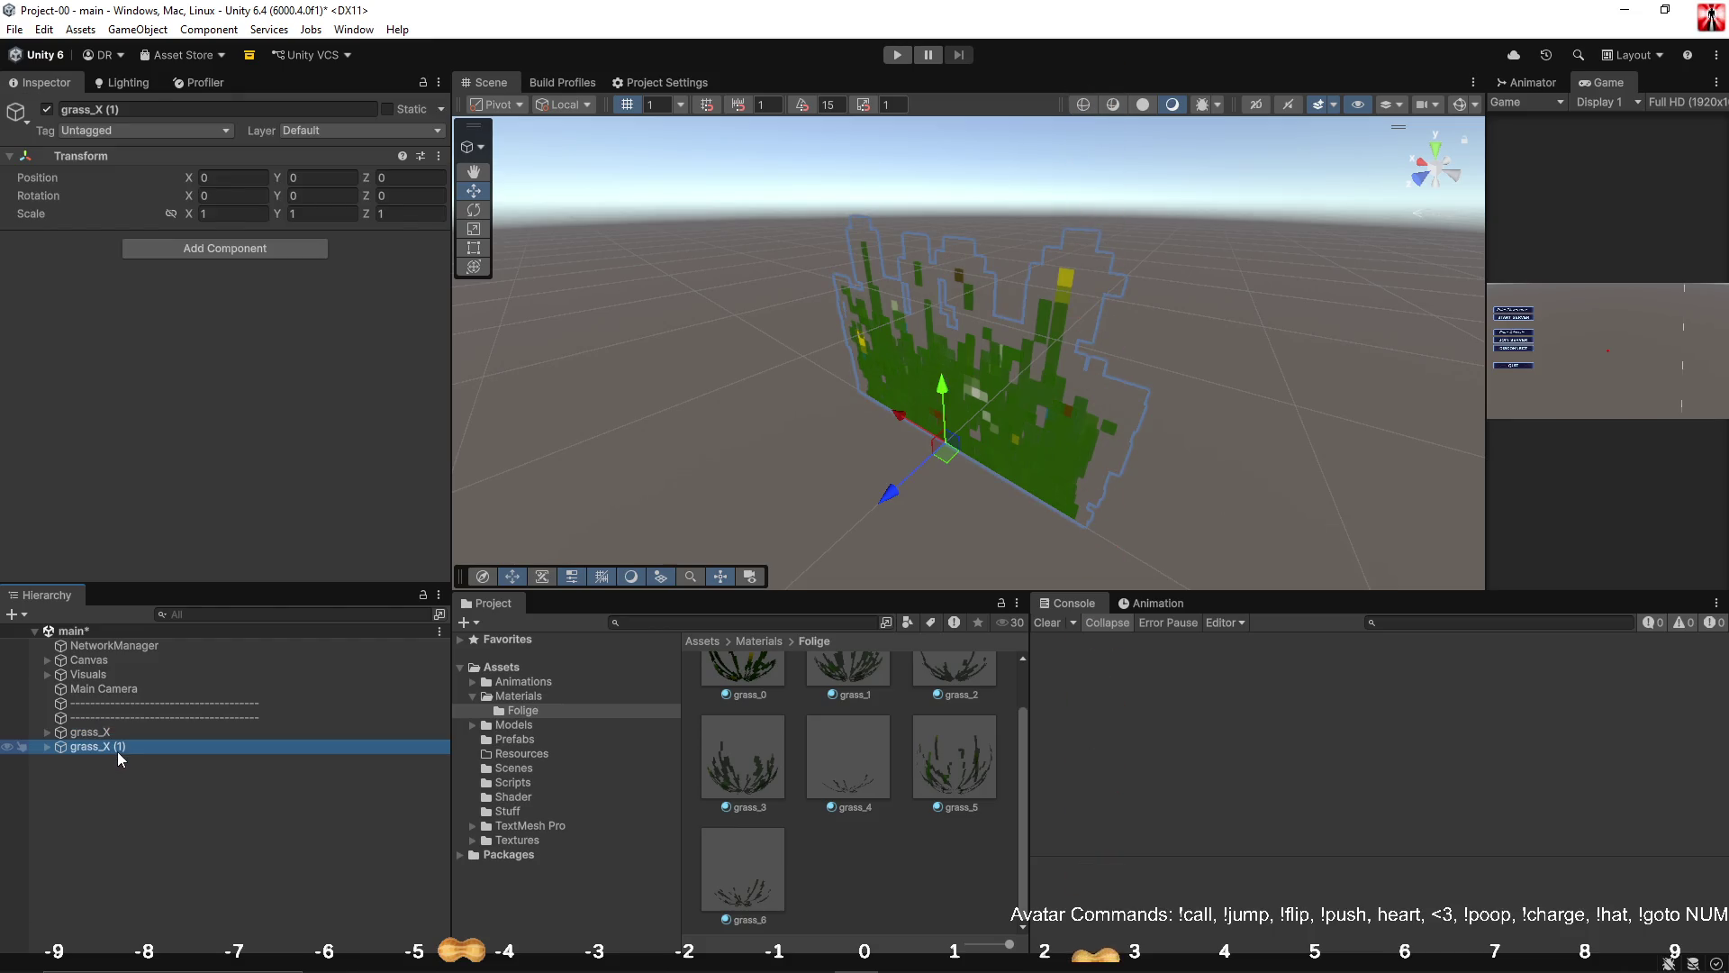
key("ctrl+d")
key("ctrl+d")
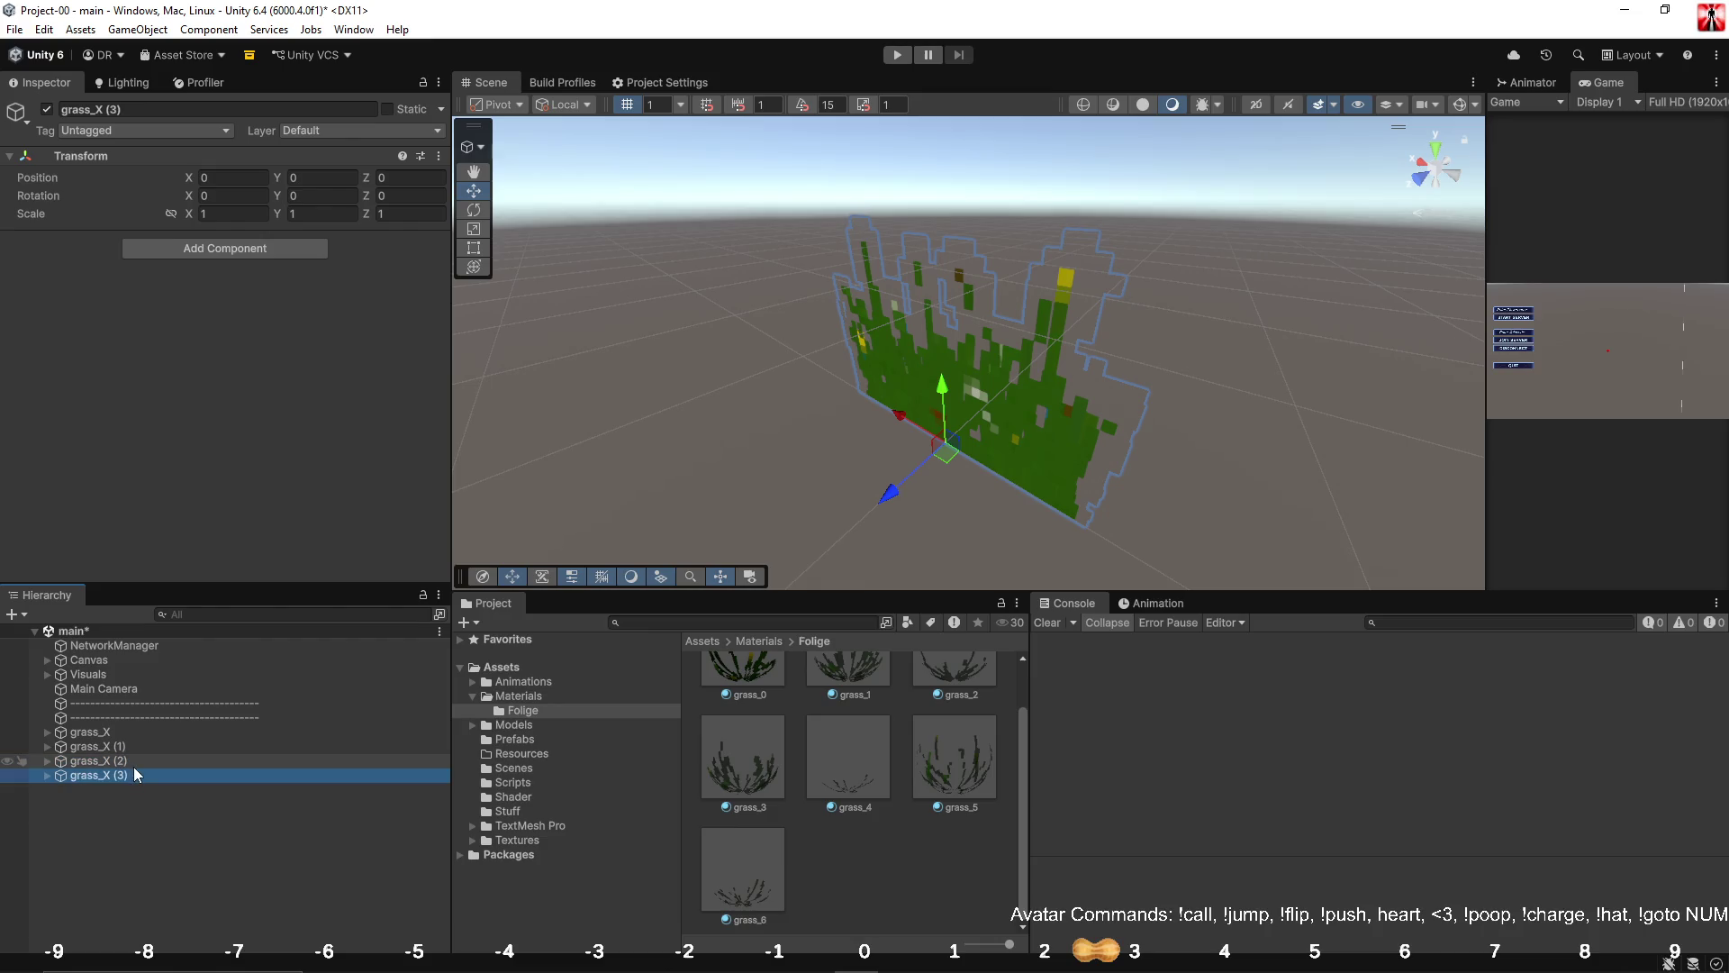
key("ctrl+d")
key("ctrl+d")
key("ctrl+d")
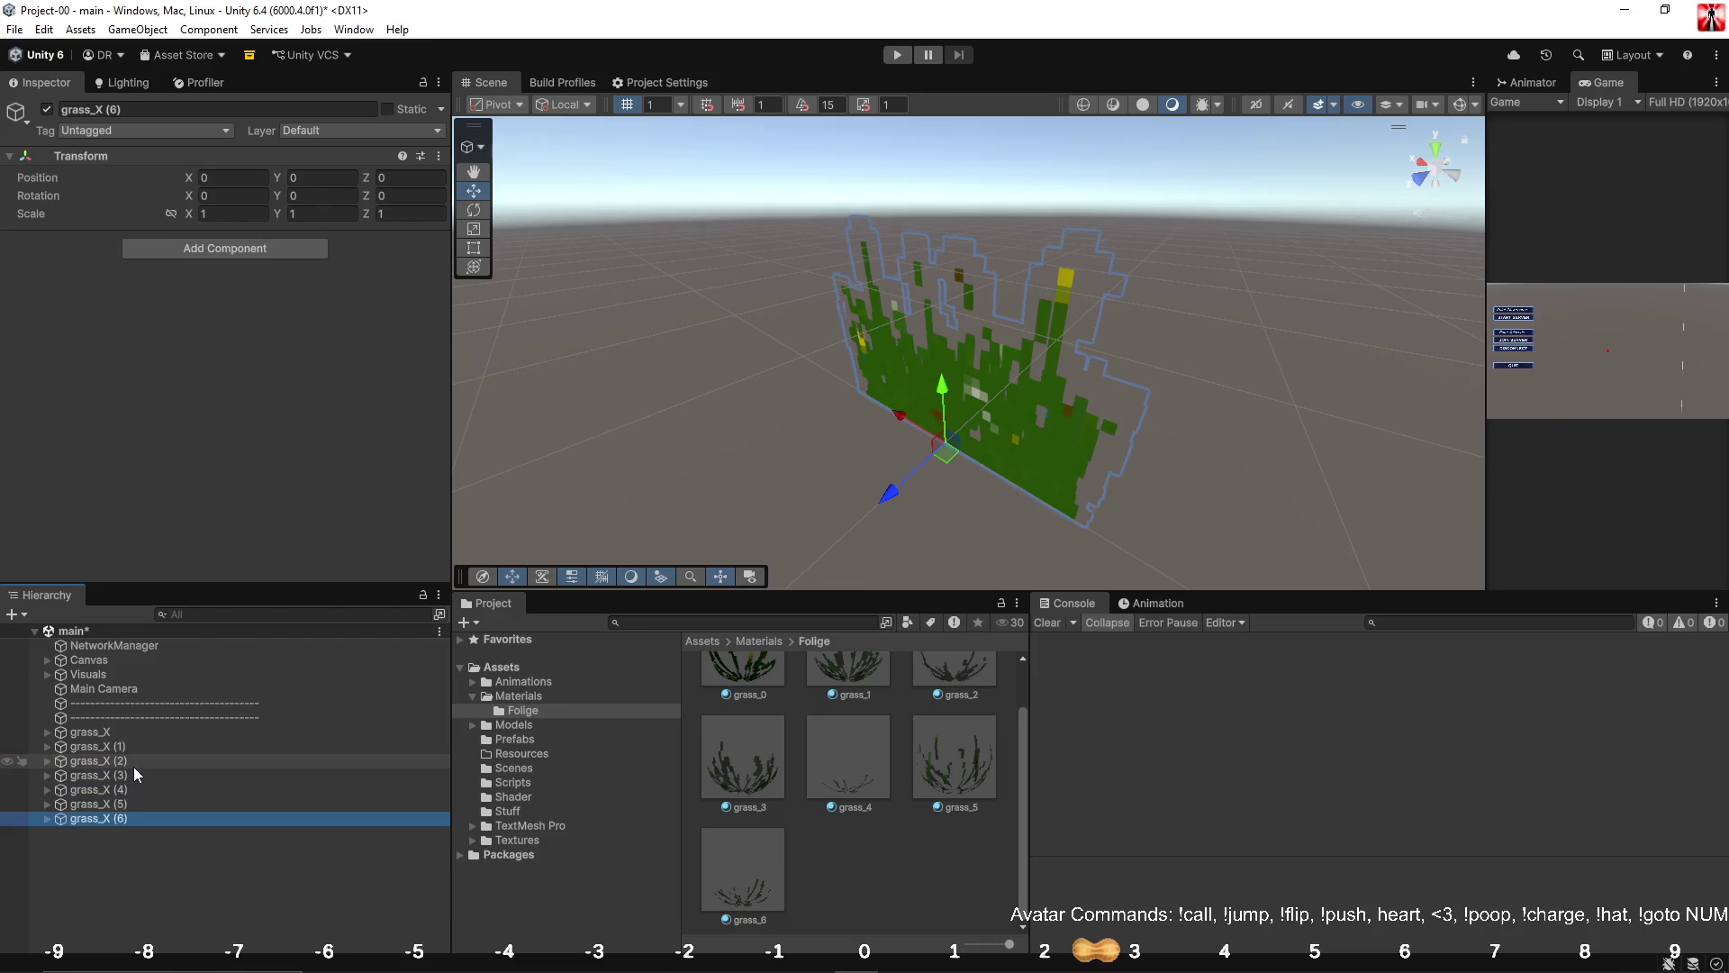
key("ctrl+d")
left_click(121, 835)
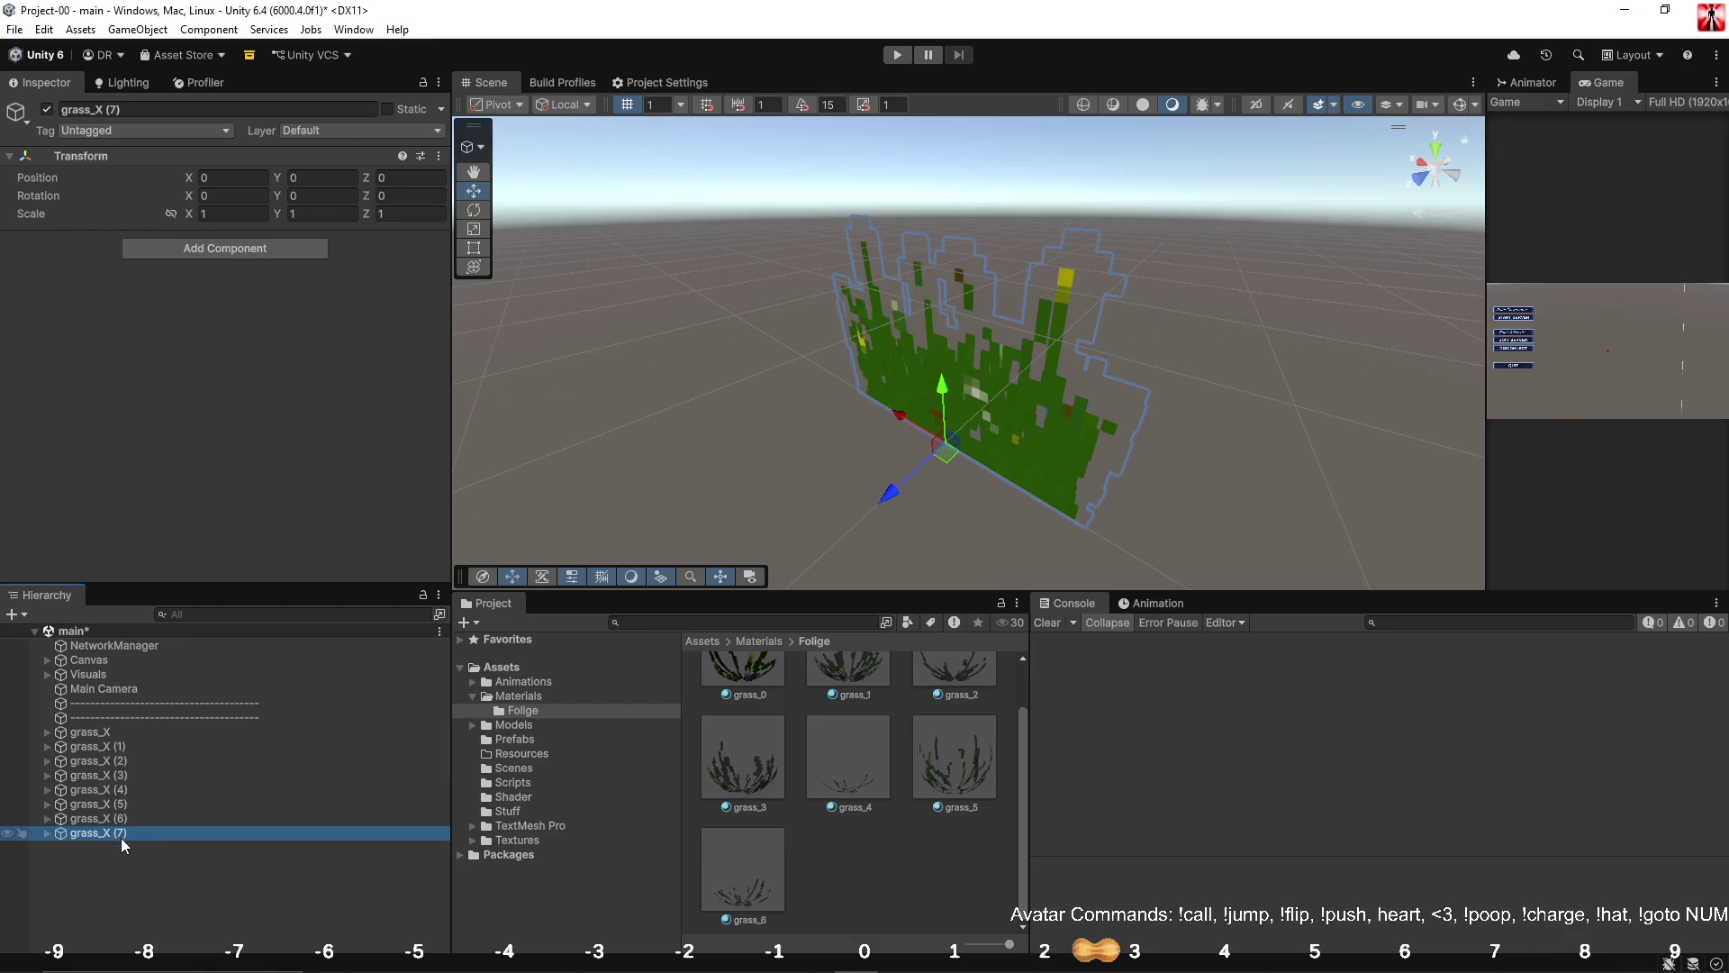
type("0")
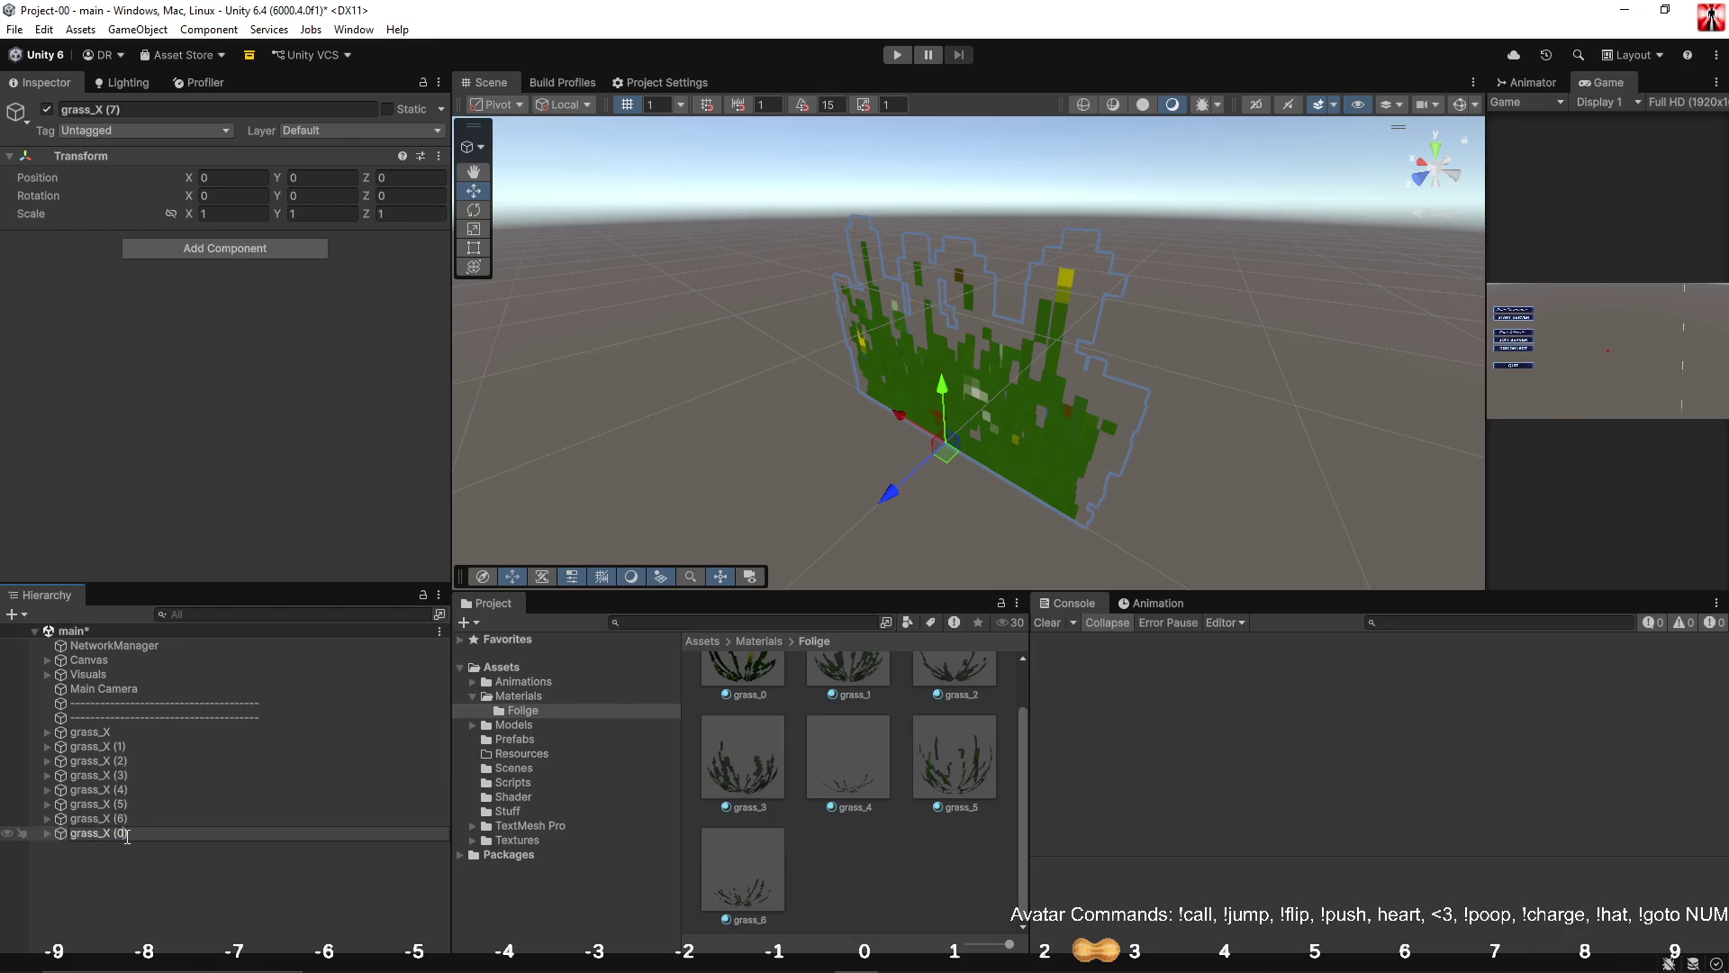
key("Return")
left_click(115, 834)
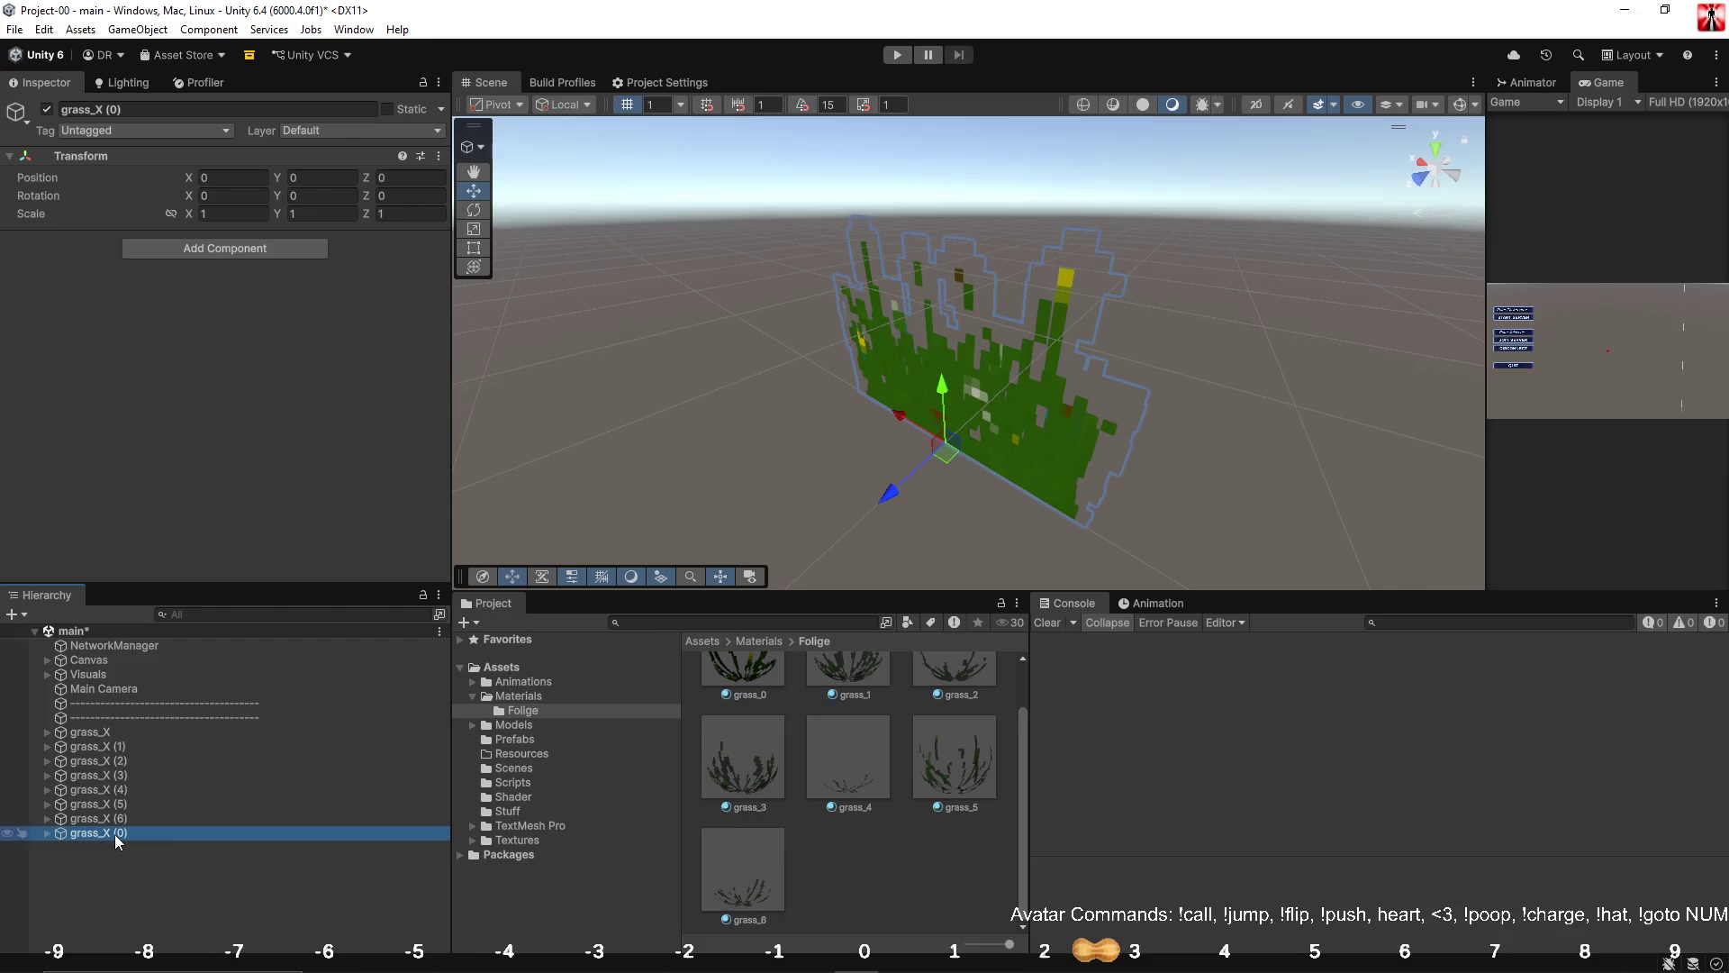
left_click(164, 855)
mouse_move(137, 837)
left_mouse_down()
mouse_move(139, 737)
mouse_move(127, 746)
mouse_move(194, 744)
left_mouse_up()
Rename the first four copies grass_0, grass_1, grass_2 and grass_3.
left_click(118, 750)
type("0")
left_click(104, 761)
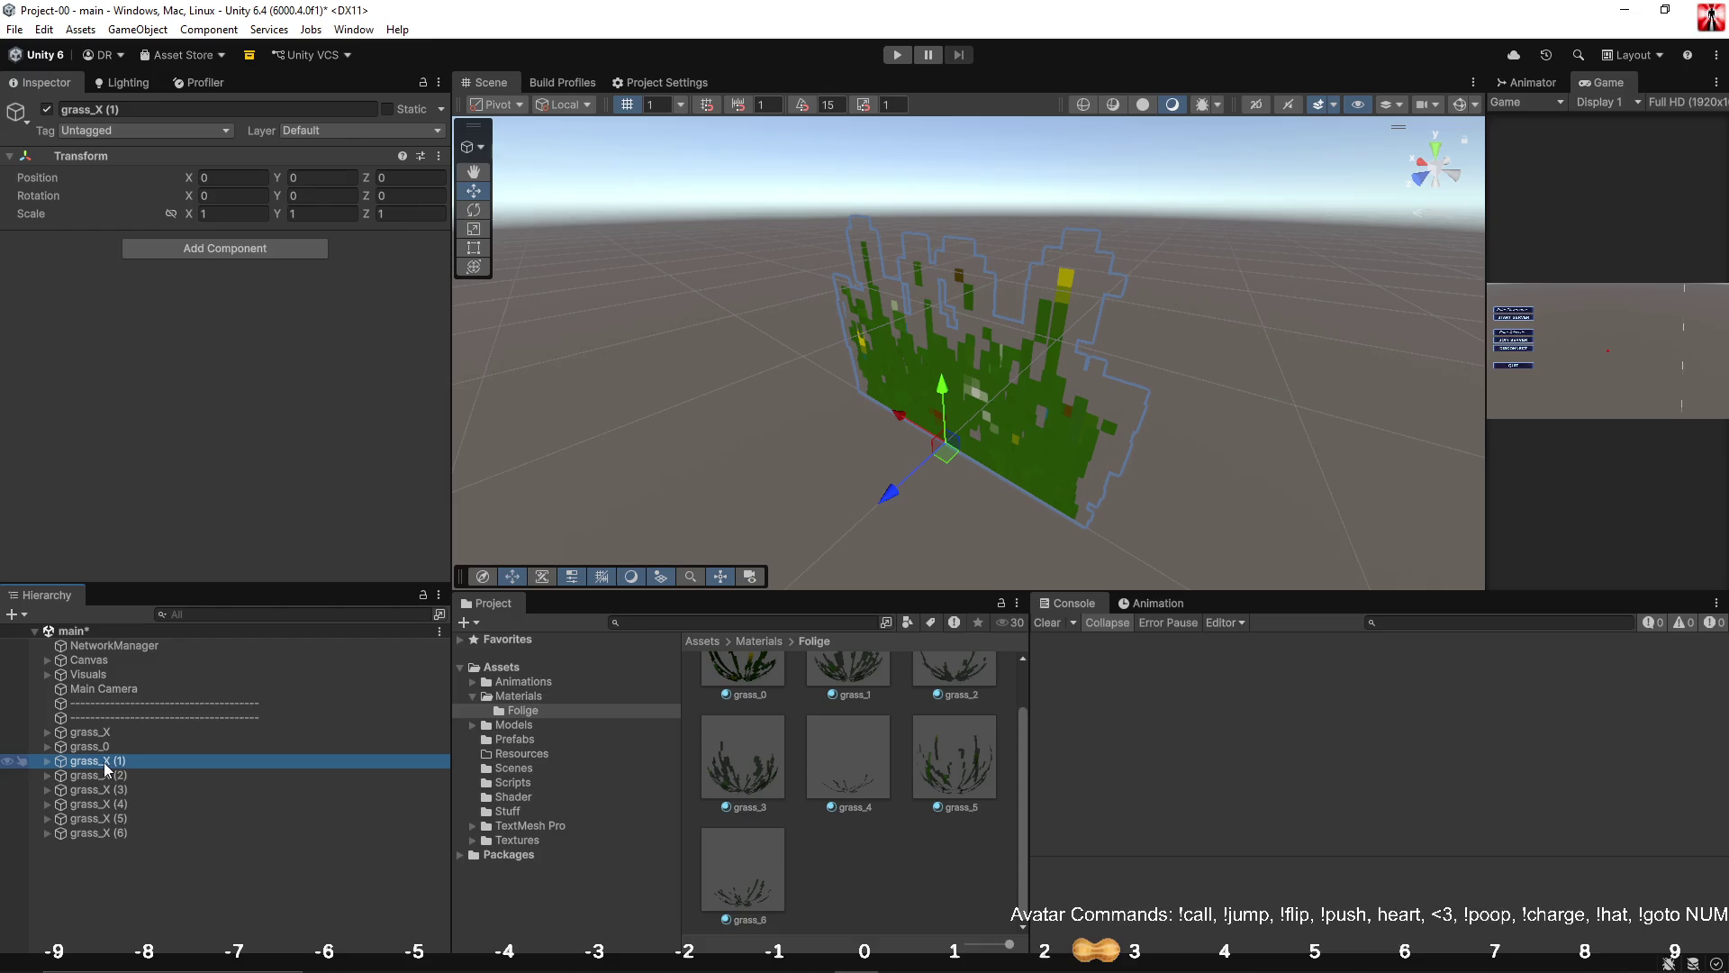
left_click(104, 762)
type("1")
left_click(108, 776)
left_click(105, 776)
mouse_move(102, 777)
left_mouse_down()
mouse_move(133, 775)
mouse_move(127, 820)
left_mouse_up()
type("2")
left_click(108, 790)
left_click(108, 793)
type("3")
Rename the remaining copies grass_4, grass_5 and grass_6, and delete the grass_X template.
left_click(105, 806)
left_click(105, 806)
type("4")
left_click(106, 819)
left_click(105, 821)
type("5")
left_click(103, 832)
left_click(103, 833)
type("6")
left_click(122, 807)
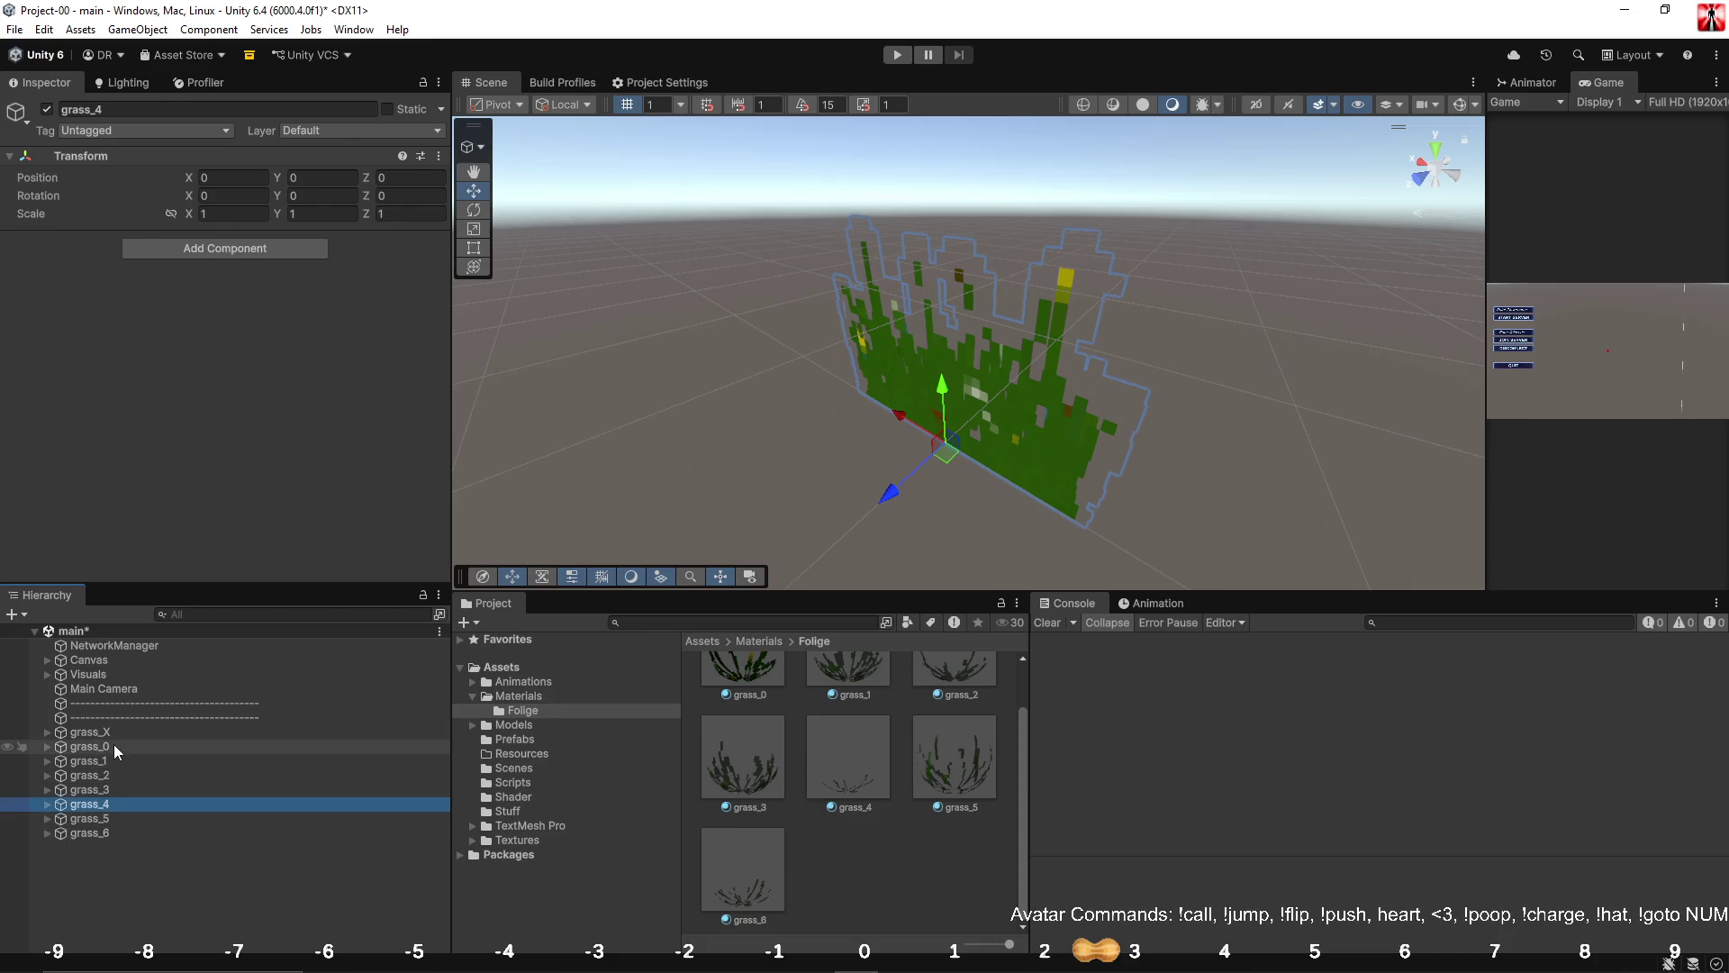
left_click(114, 743)
left_click(108, 731)
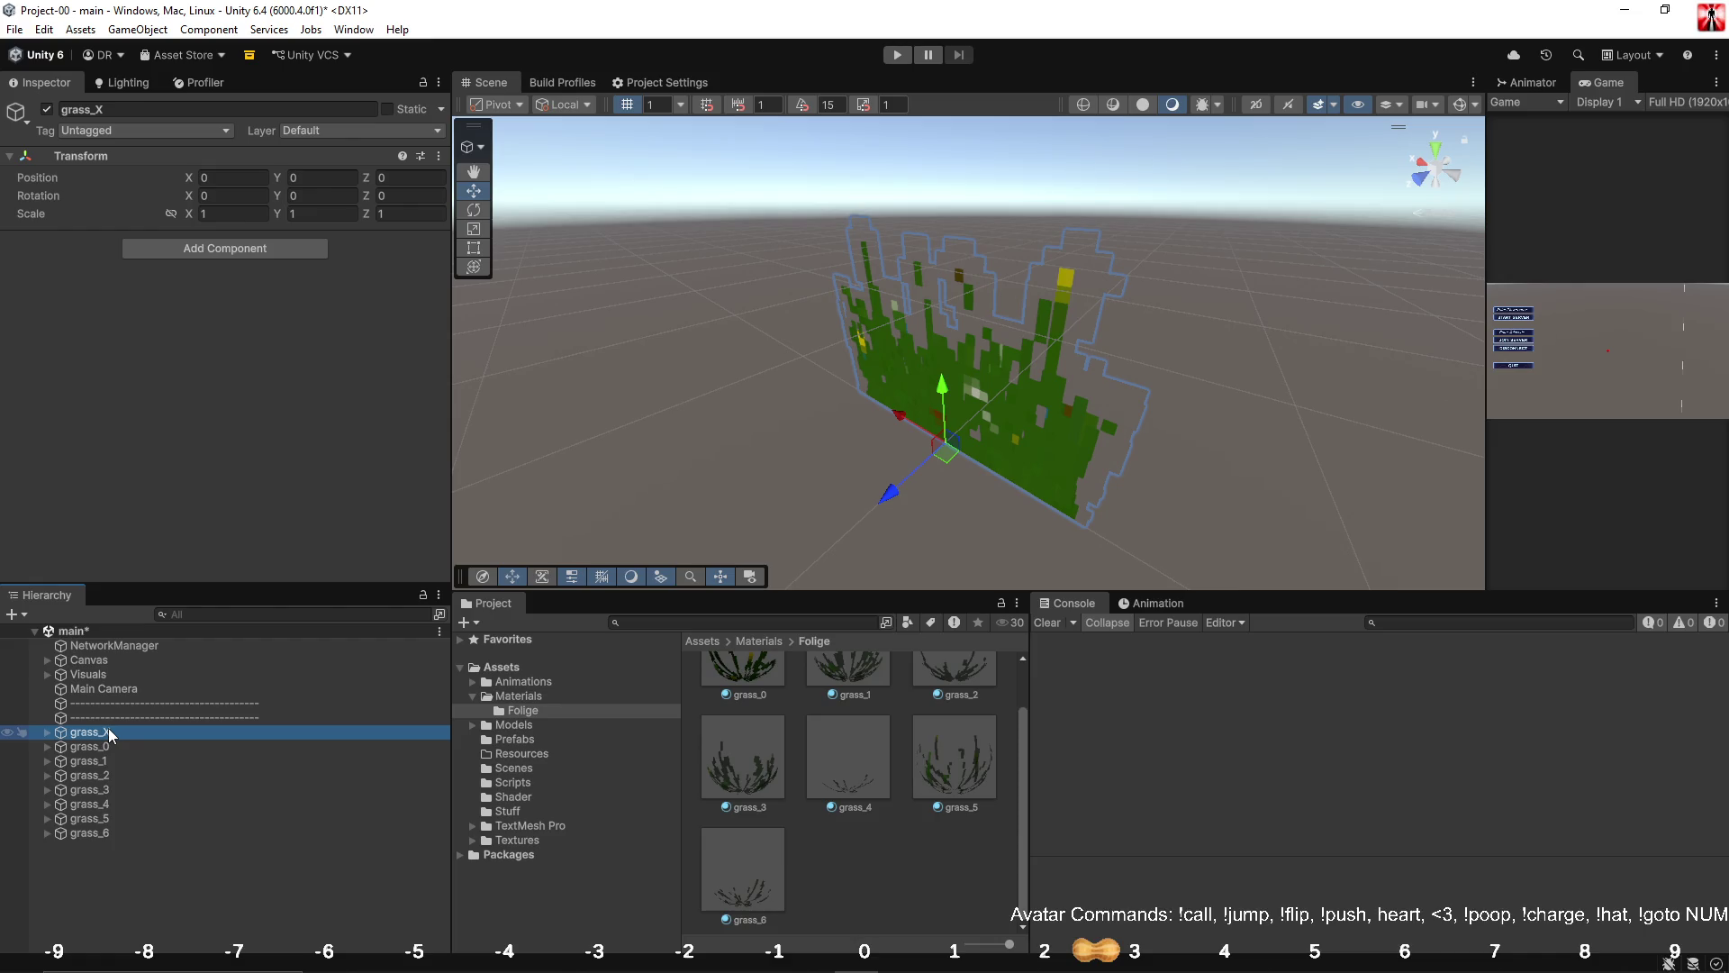
key("Delete")
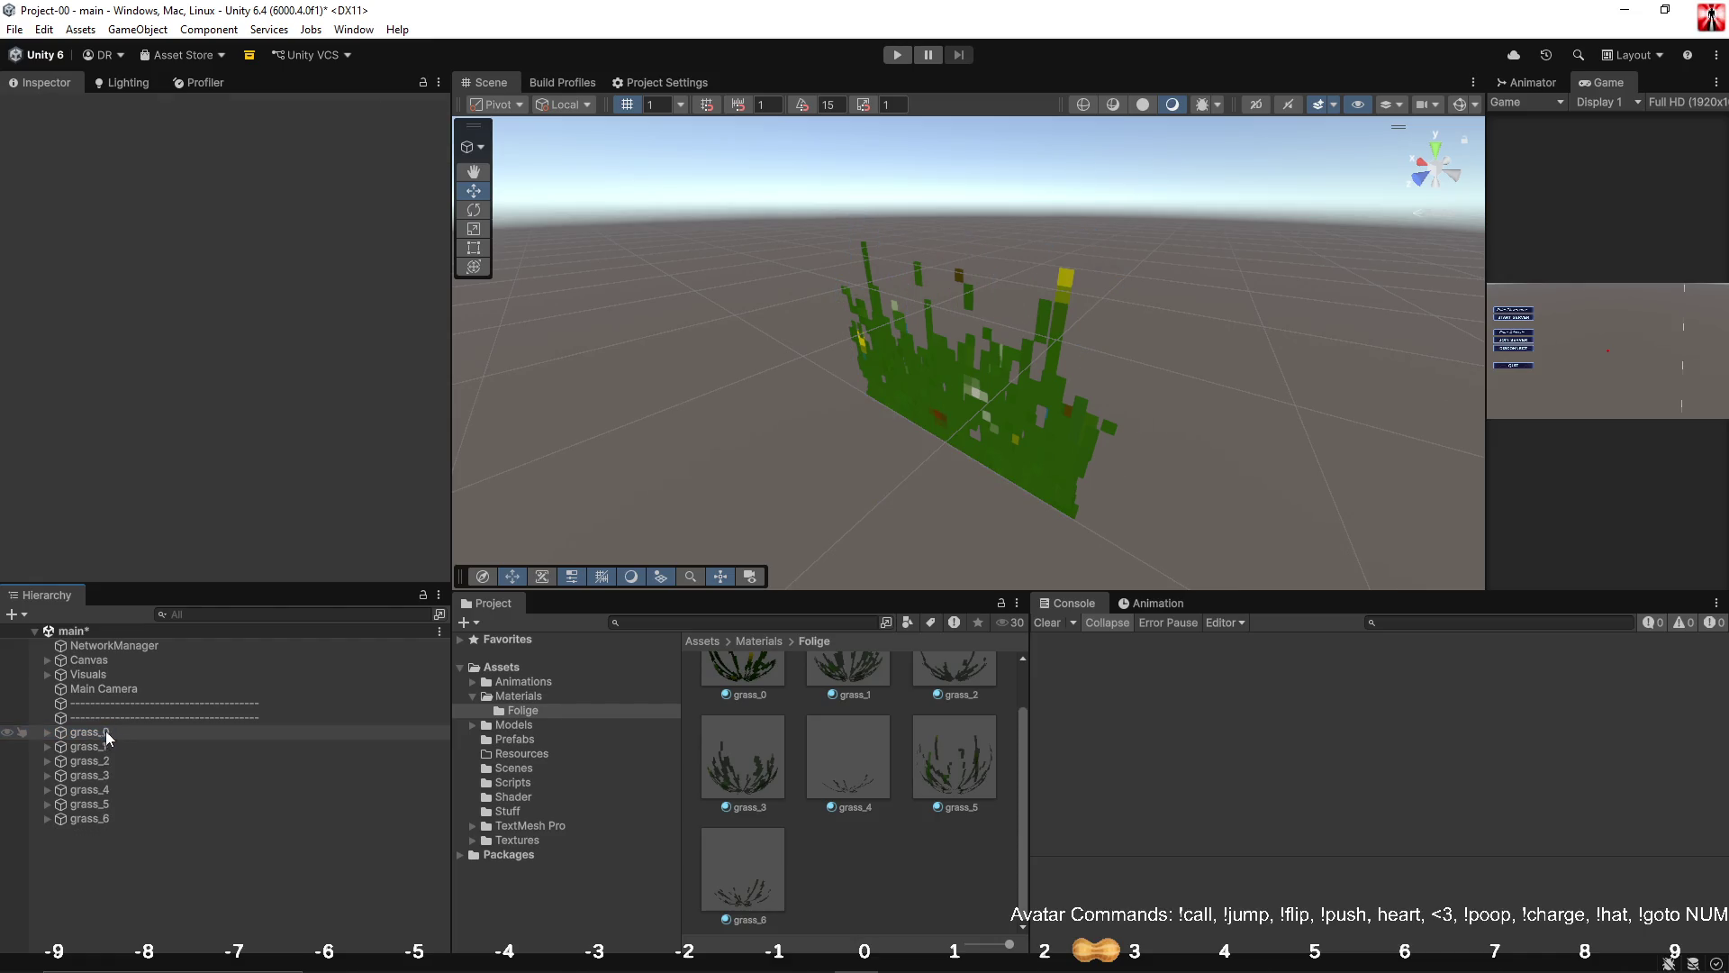
Expand grass_0 through grass_6 to show their quads.
left_click(47, 820)
left_click(46, 803)
left_click(46, 790)
left_click(47, 776)
left_click(47, 762)
left_click(47, 746)
left_click(48, 732)
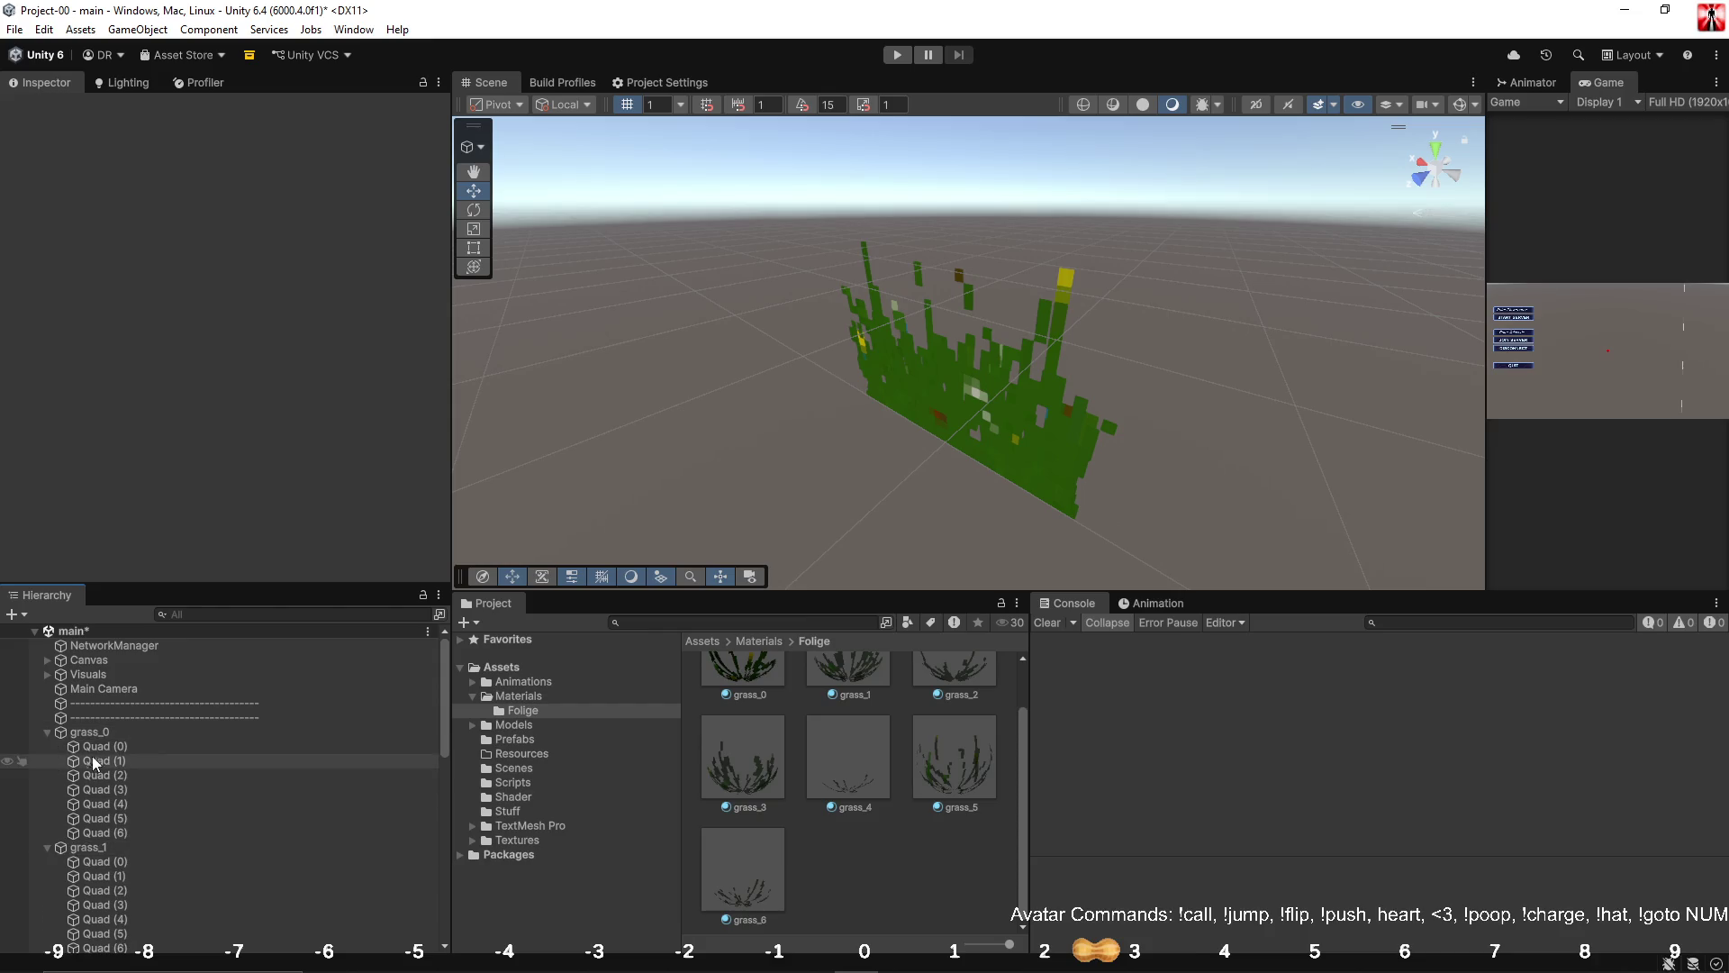
Try Y rotations on Quad (0), Quad (2) and Quad (3) of grass_0, then undo them.
left_click(93, 747)
left_click_drag(813, 494, 942, 486)
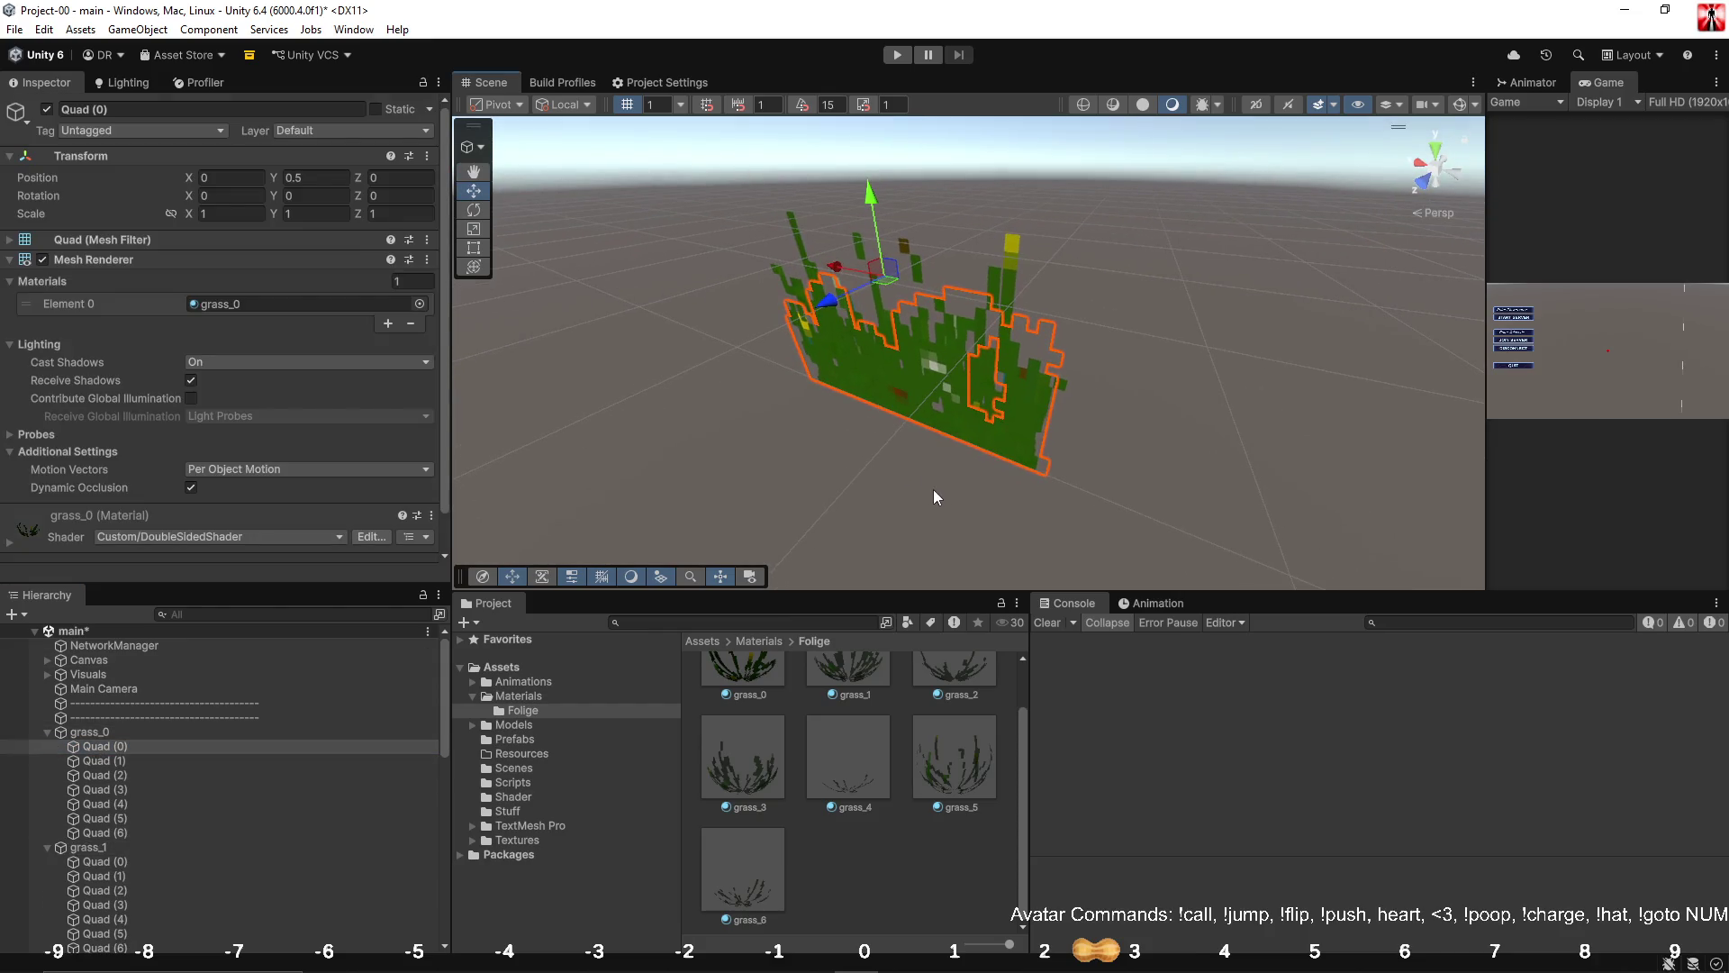
key("e")
mouse_move(887, 308)
left_mouse_down()
mouse_move(1054, 259)
mouse_move(830, 177)
mouse_move(1151, 235)
left_mouse_up()
left_click(167, 773)
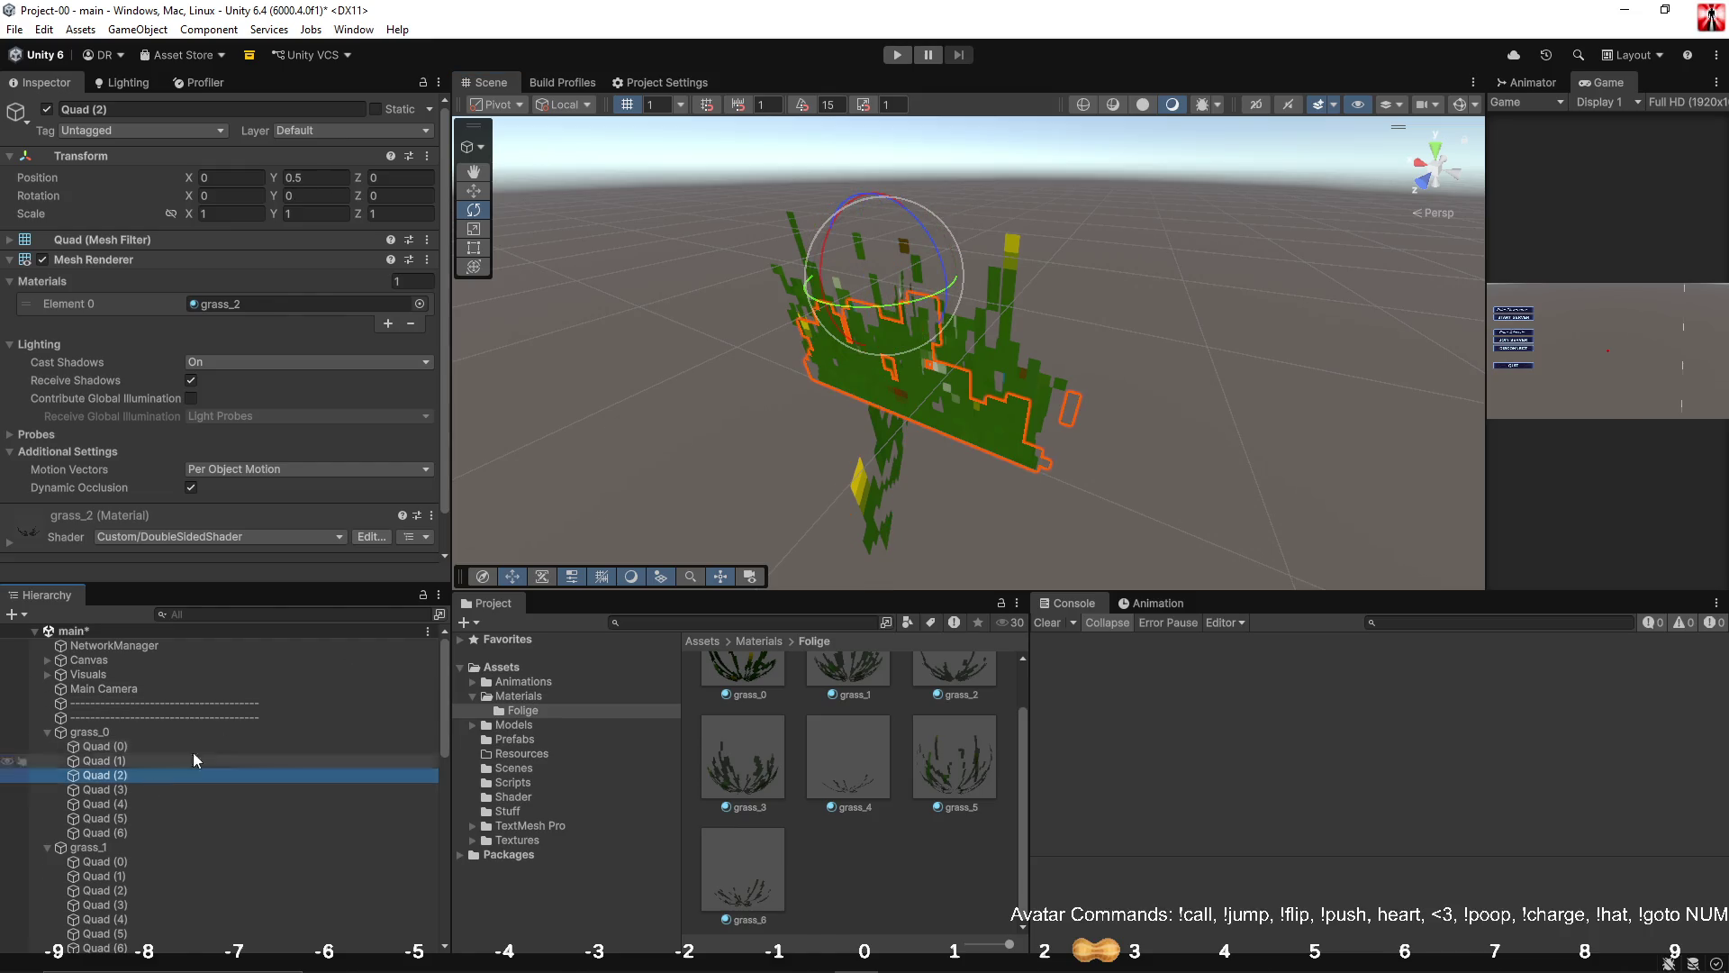
left_click_drag(925, 304, 736, 296)
left_click(144, 789)
left_click_drag(889, 306, 1009, 279)
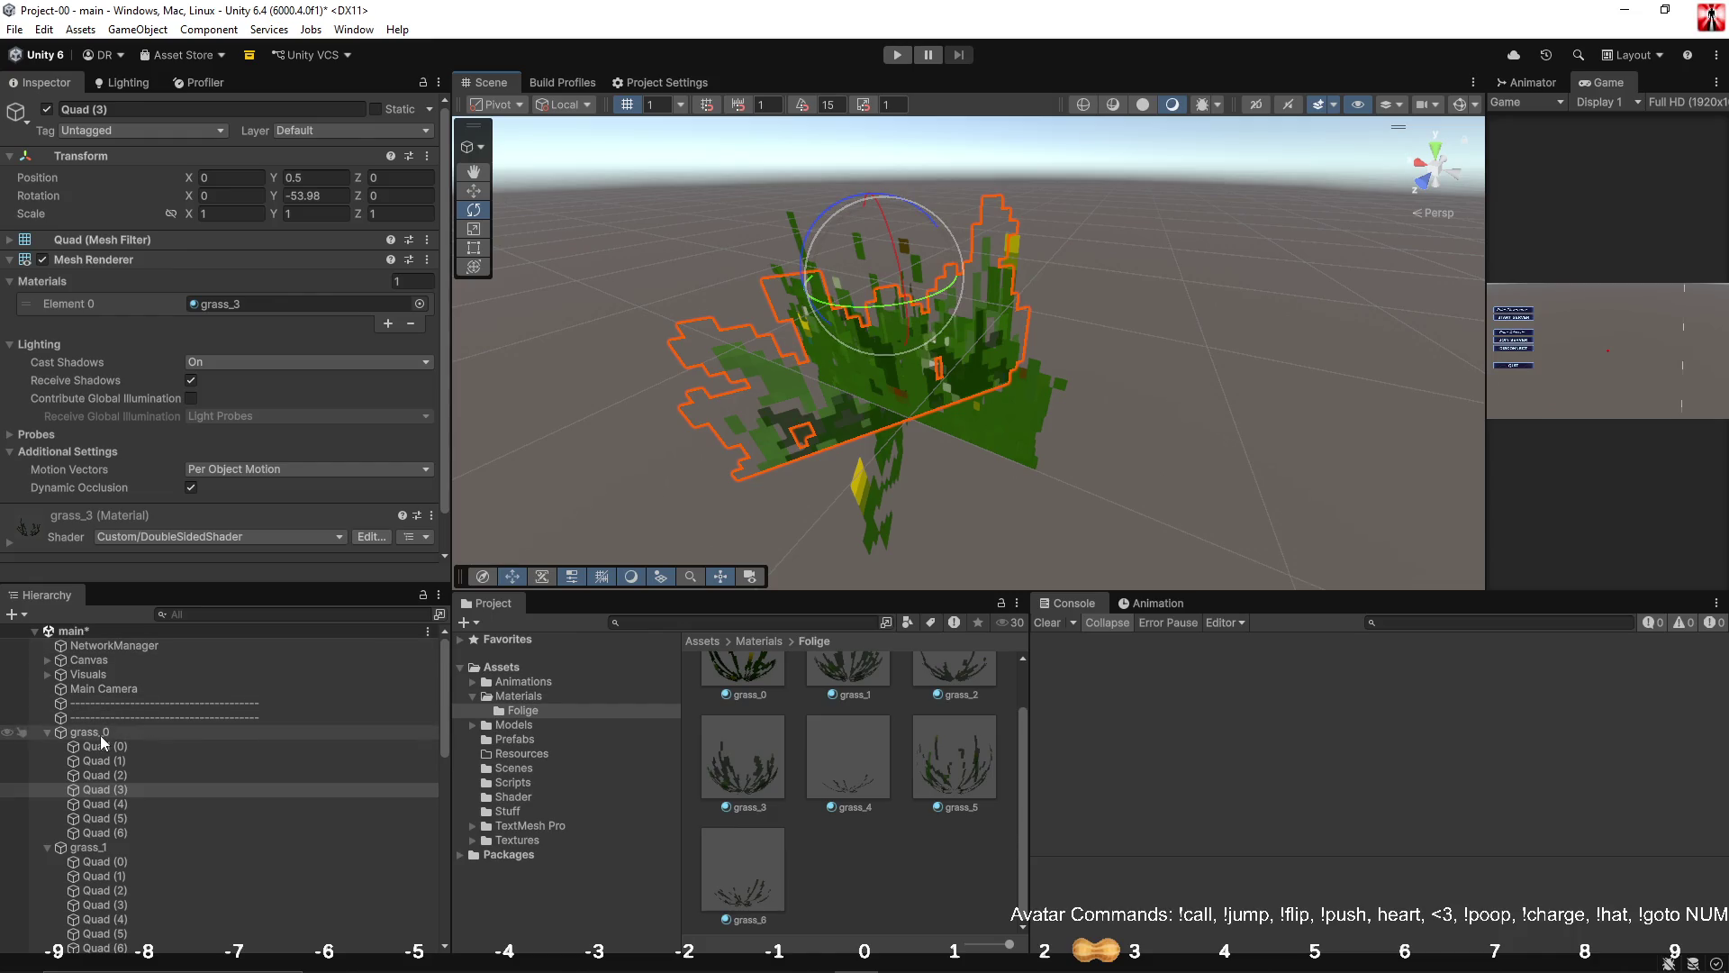
key("Up")
key("Up")
key("Up")
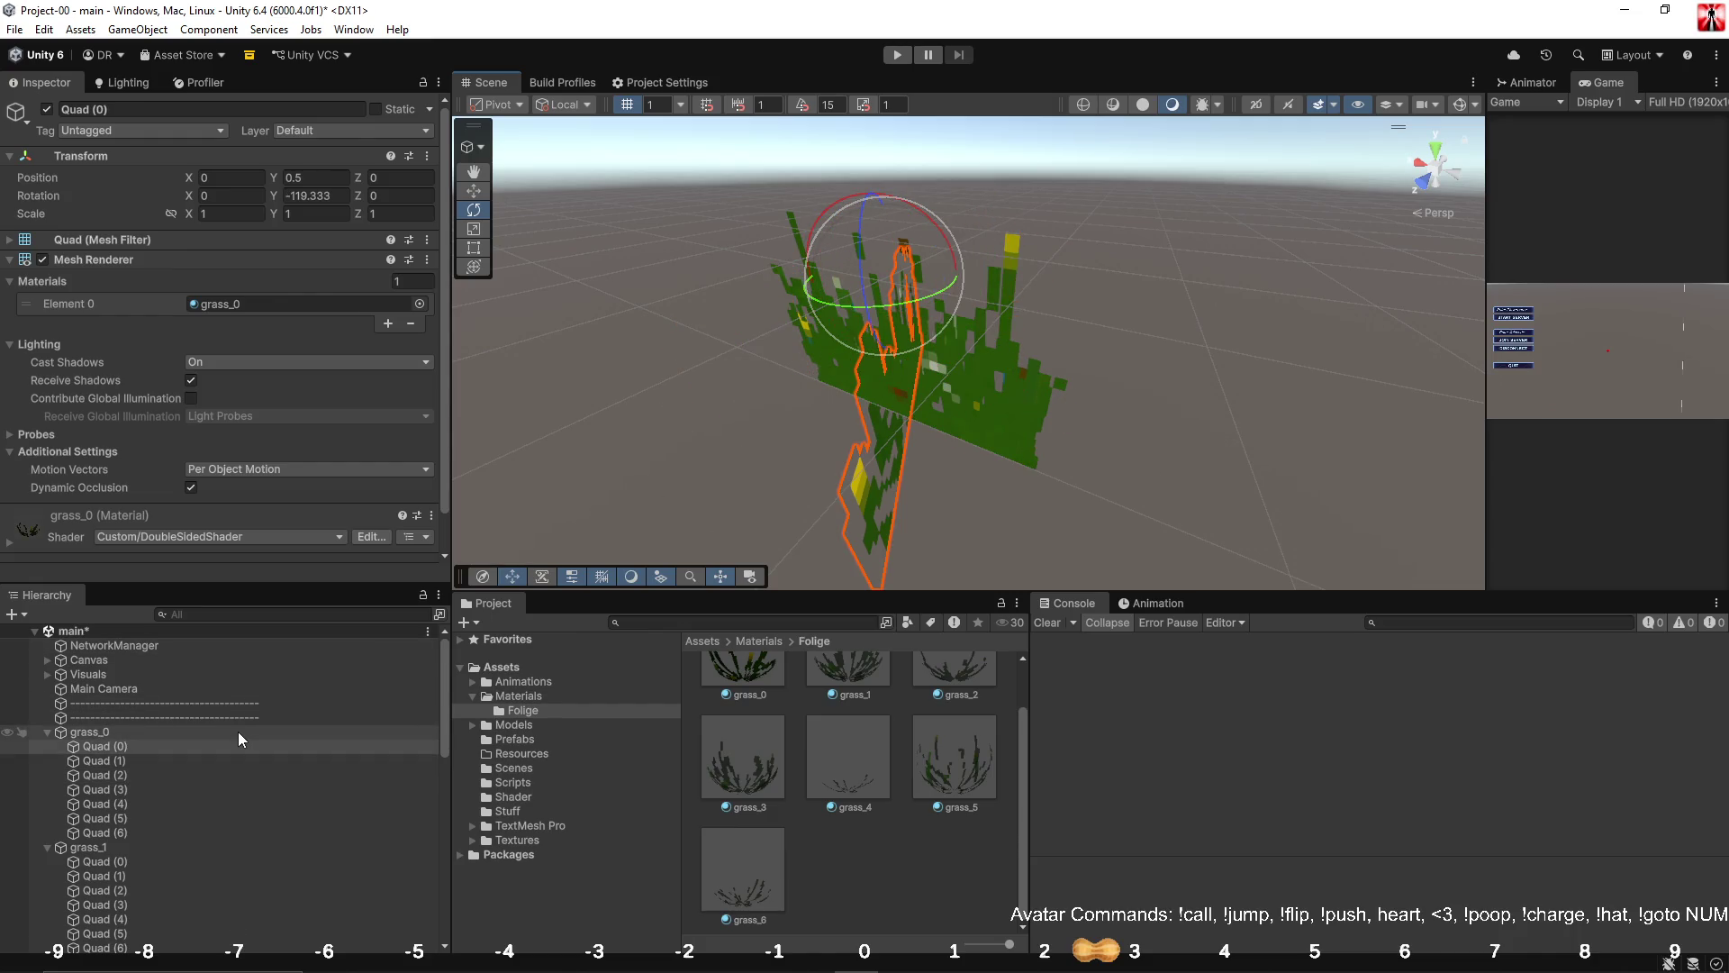
Collapse grass_0 through grass_6 in the Hierarchy and clear the selection.
left_click(52, 733)
left_click(47, 732)
left_click(47, 745)
left_click(46, 760)
left_click(47, 774)
left_click(47, 789)
left_click(47, 803)
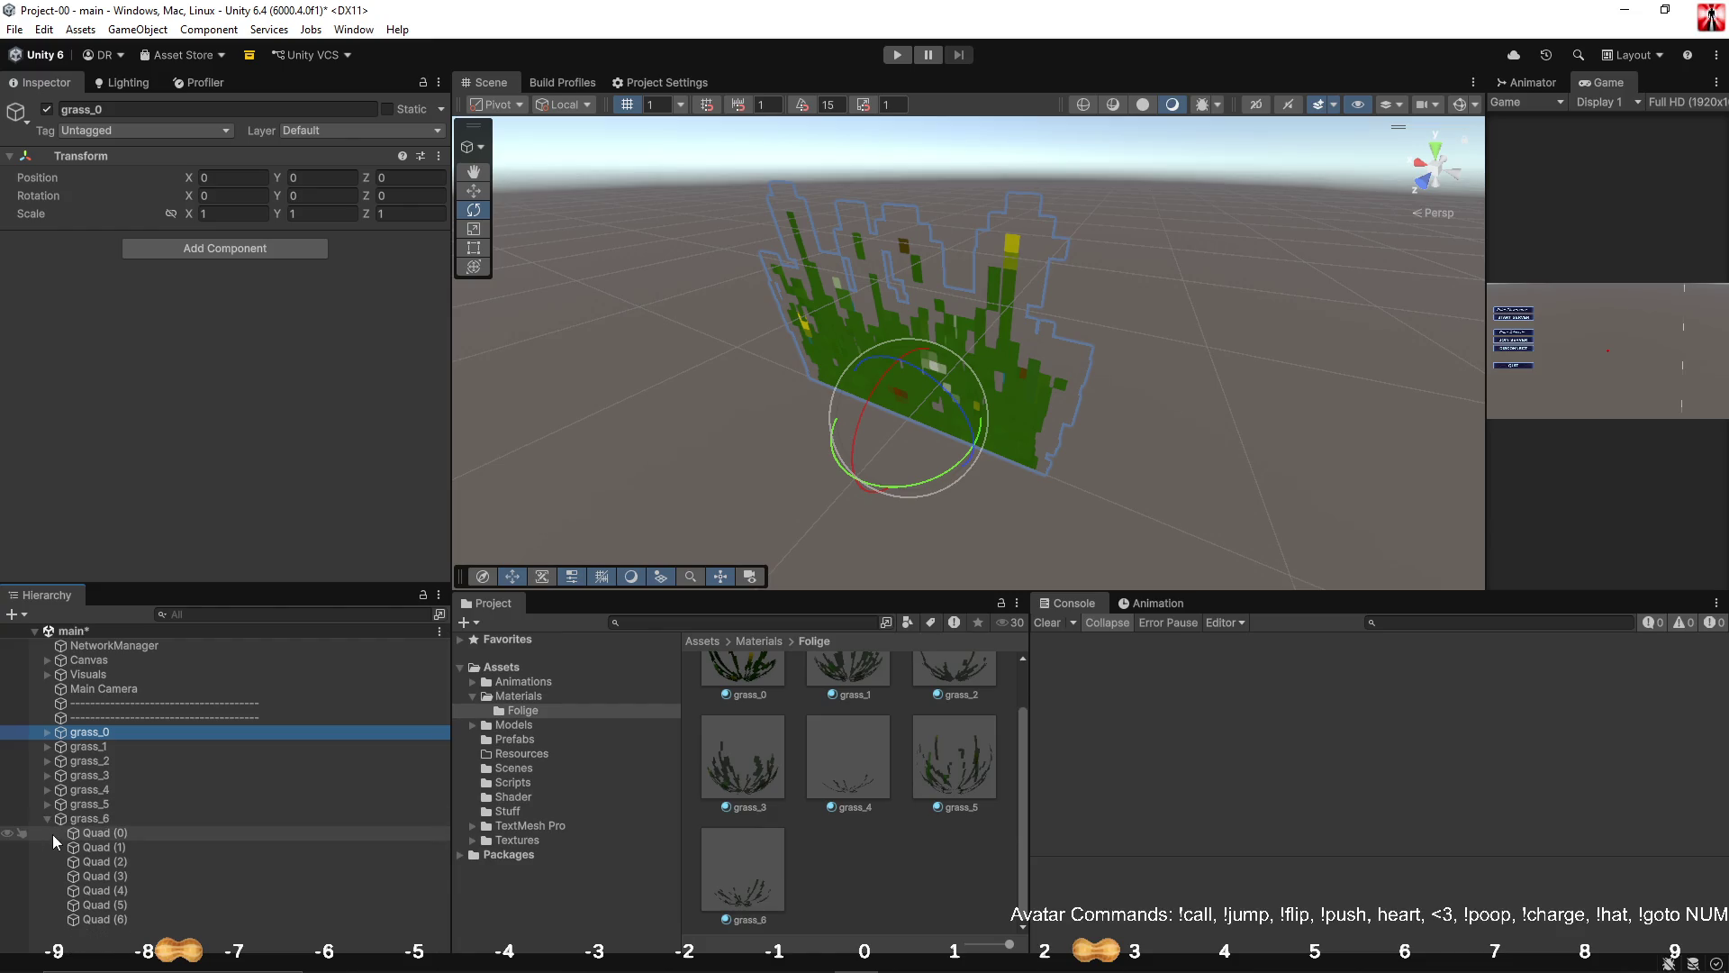
left_click(46, 821)
left_click(90, 870)
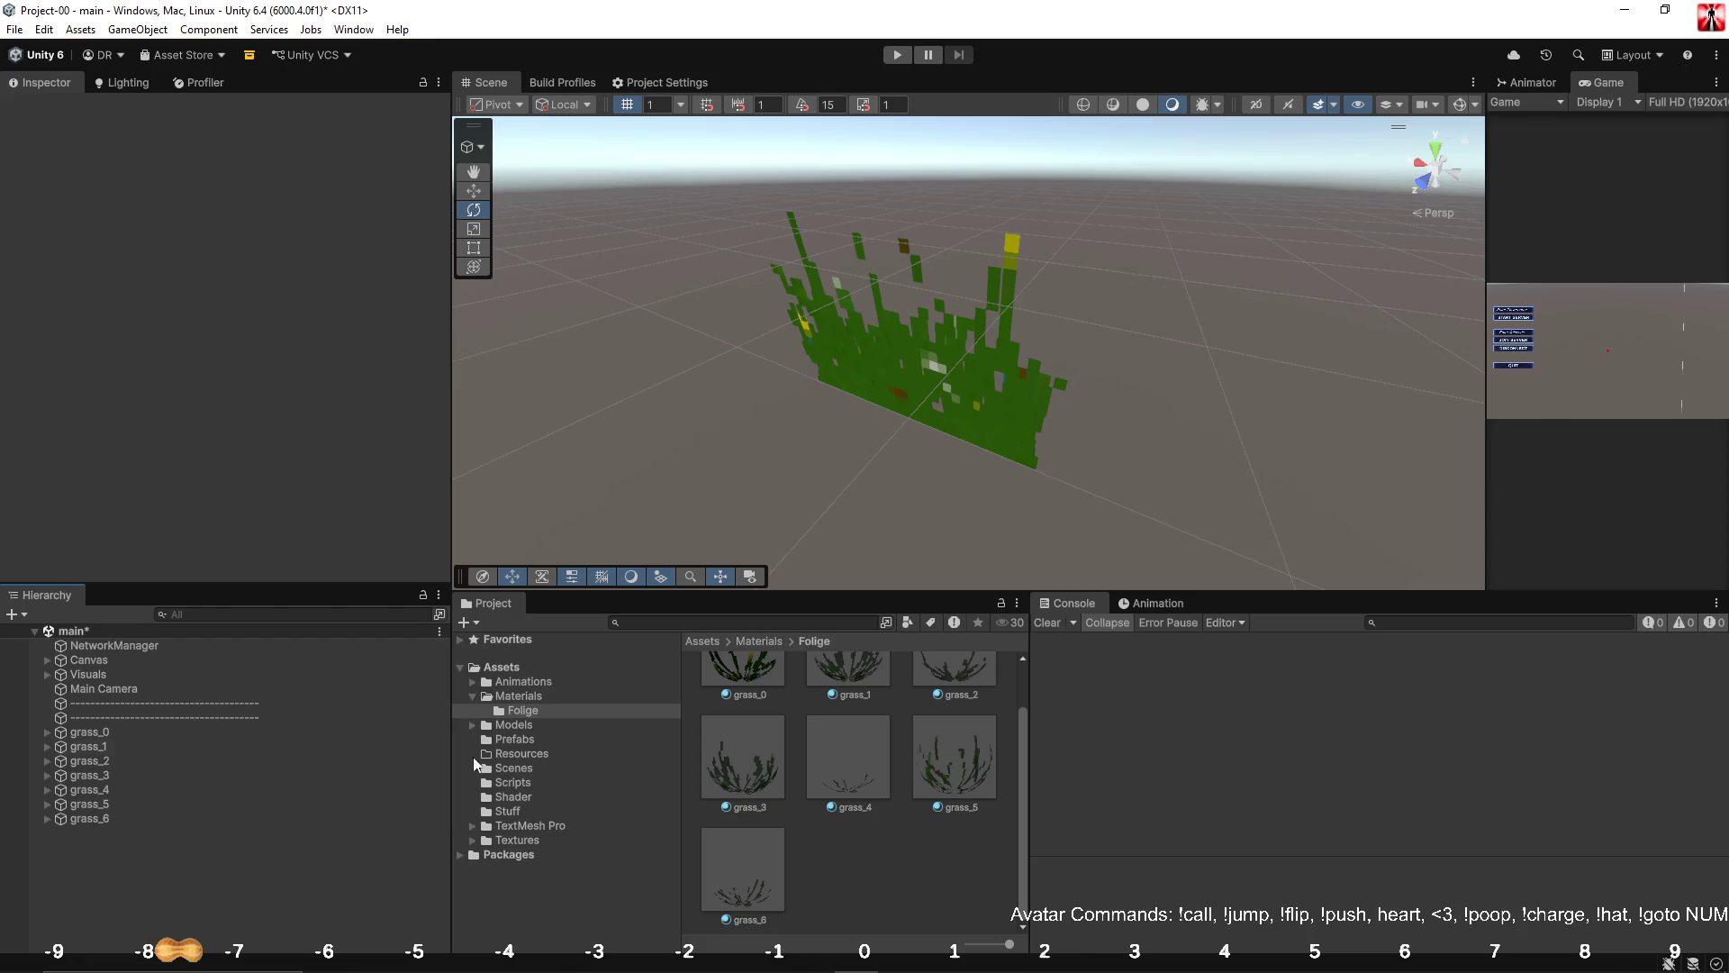
Create a material named GrassGenerator in the Scripts folder.
left_click(510, 783)
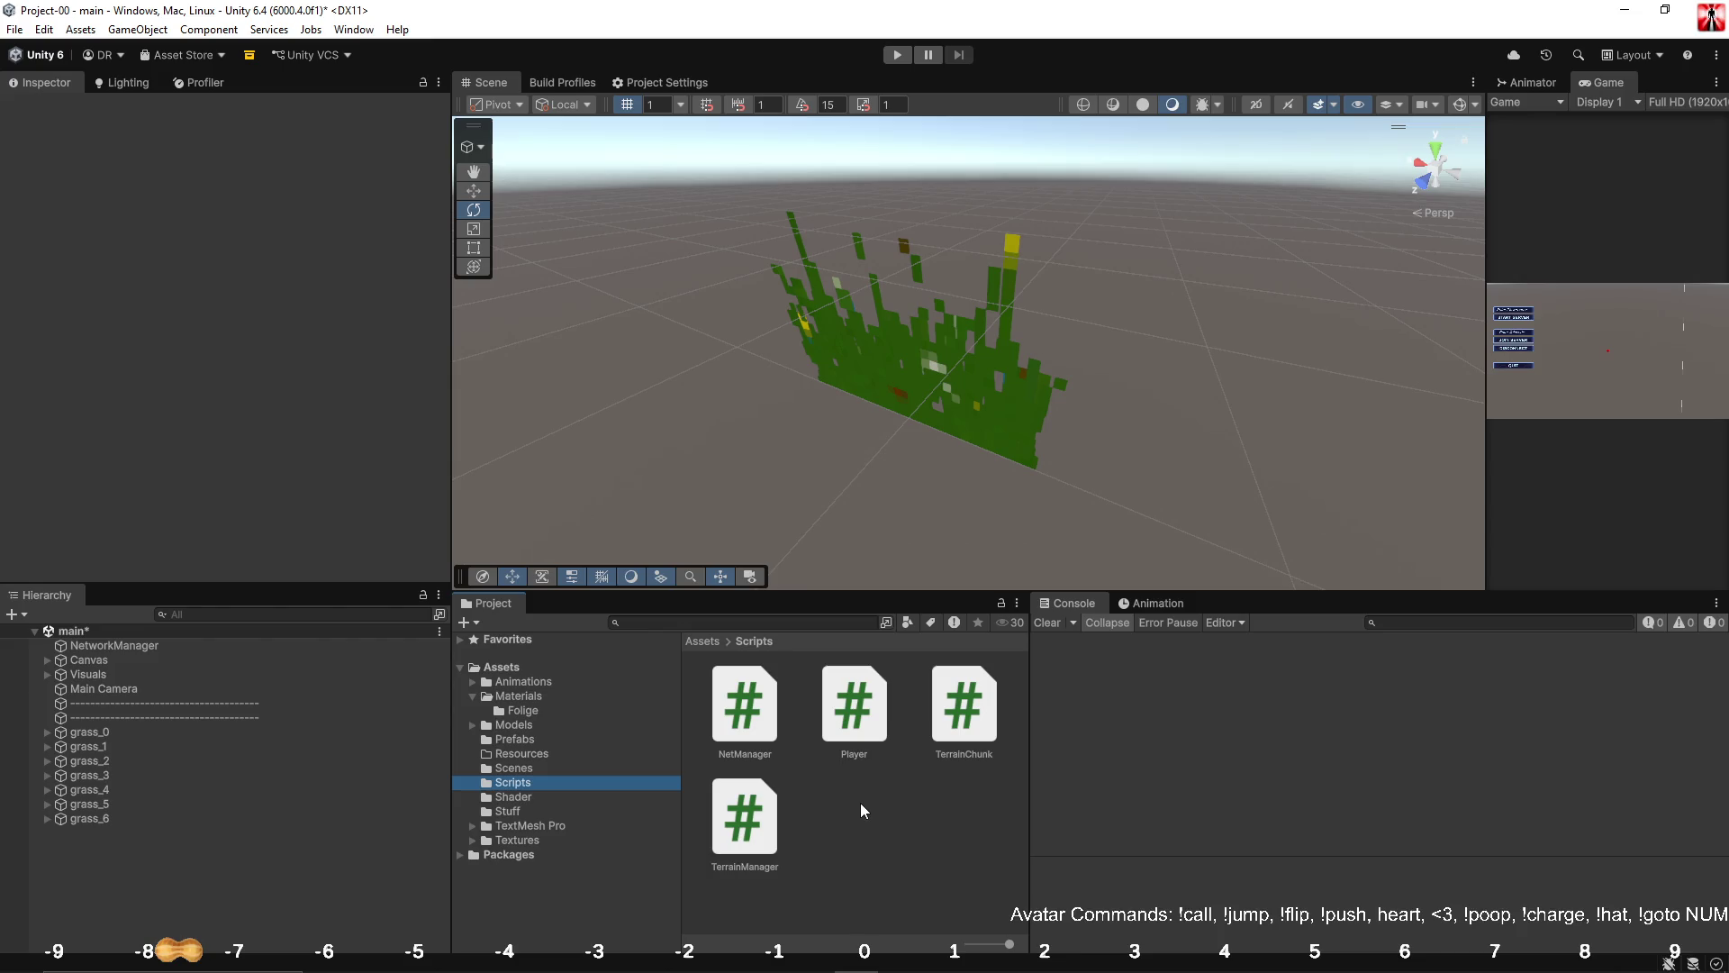
right_click(861, 825)
mouse_move(960, 322)
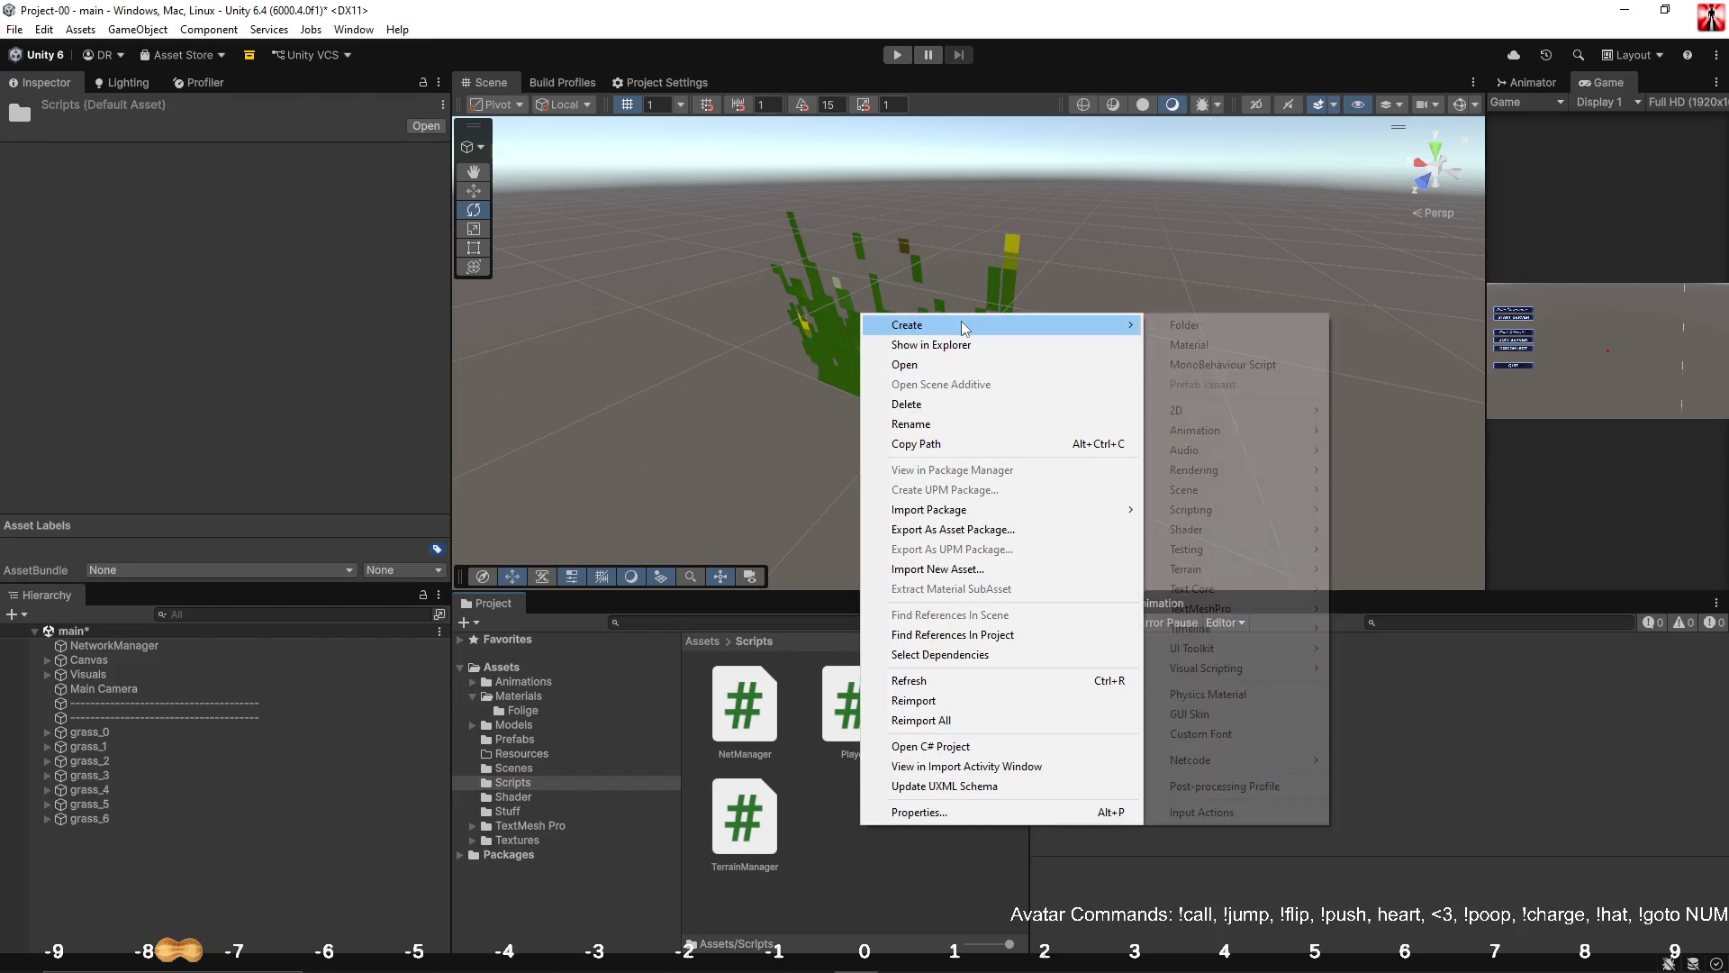
left_click(1218, 345)
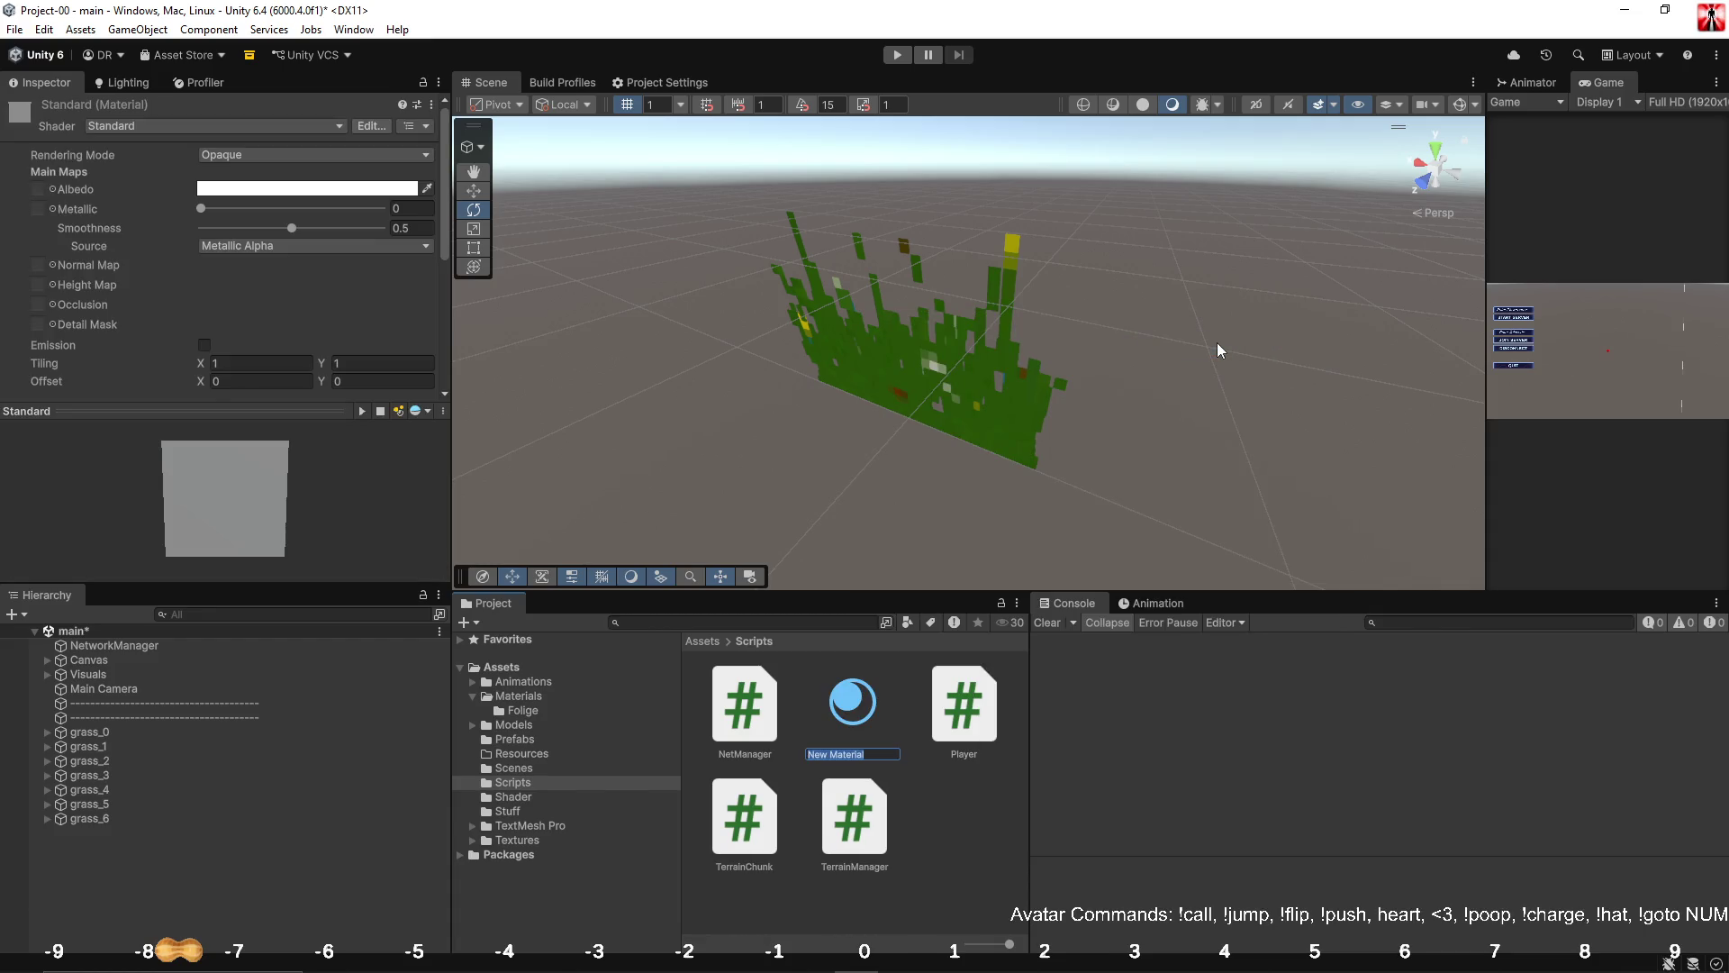
type("Grass")
type("Generator")
key("Return")
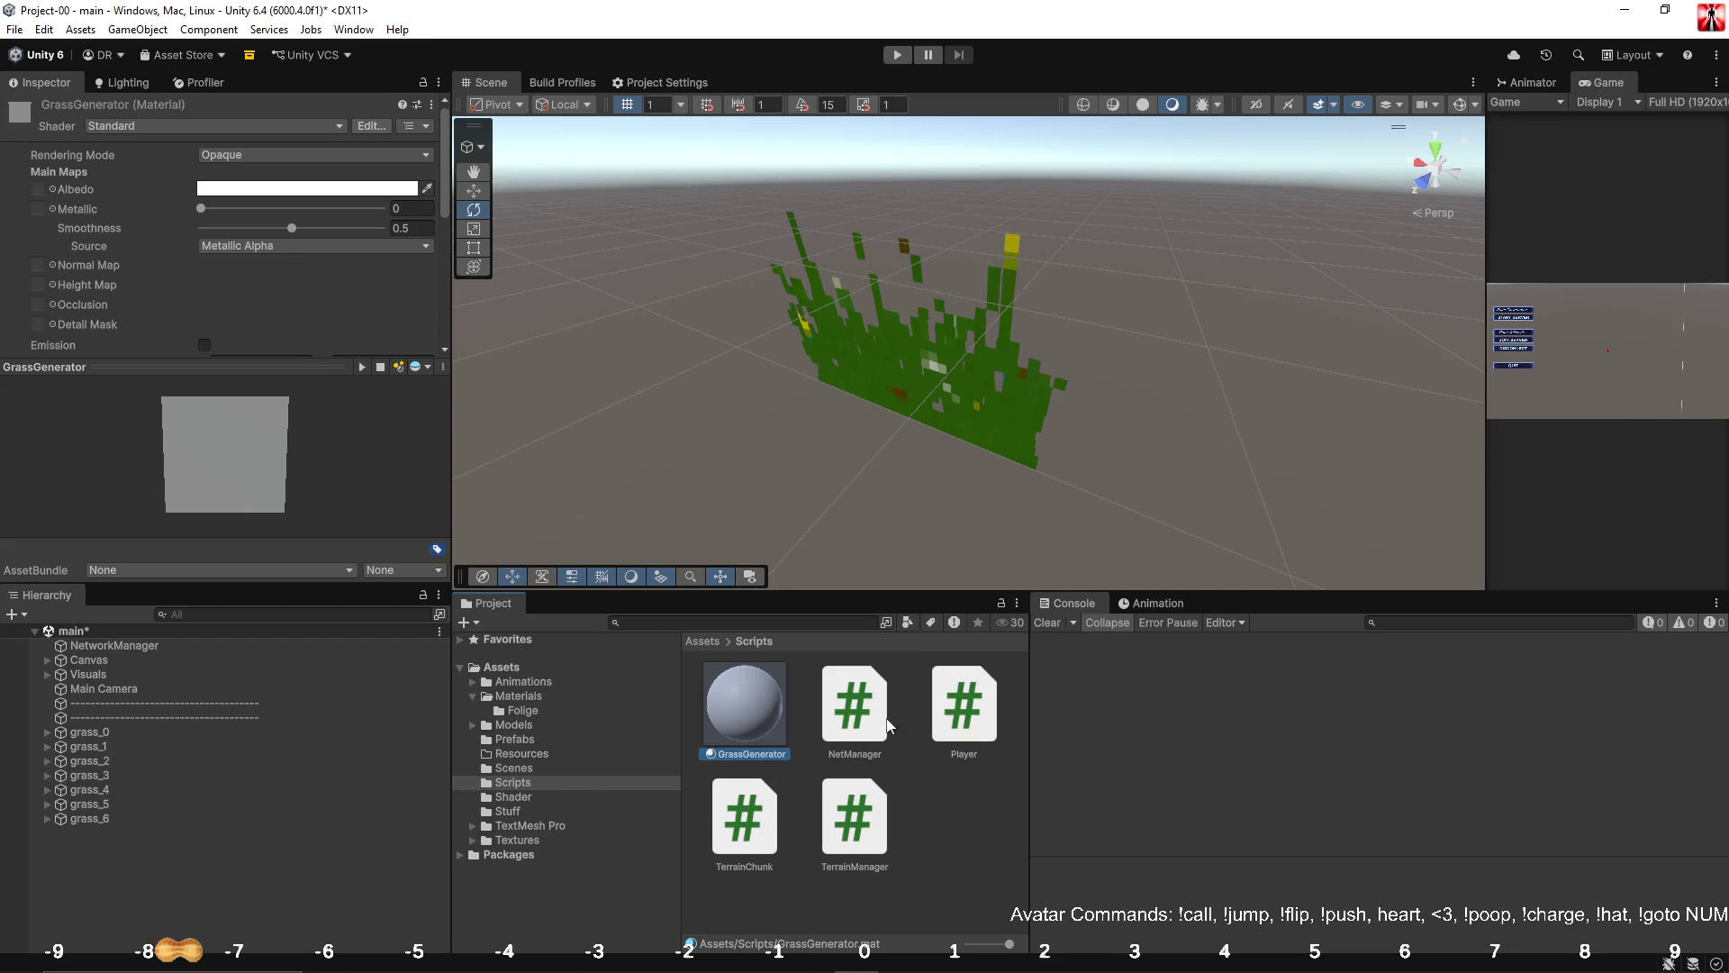
Delete the mistaken GrassGenerator material from Scripts.
key("Delete")
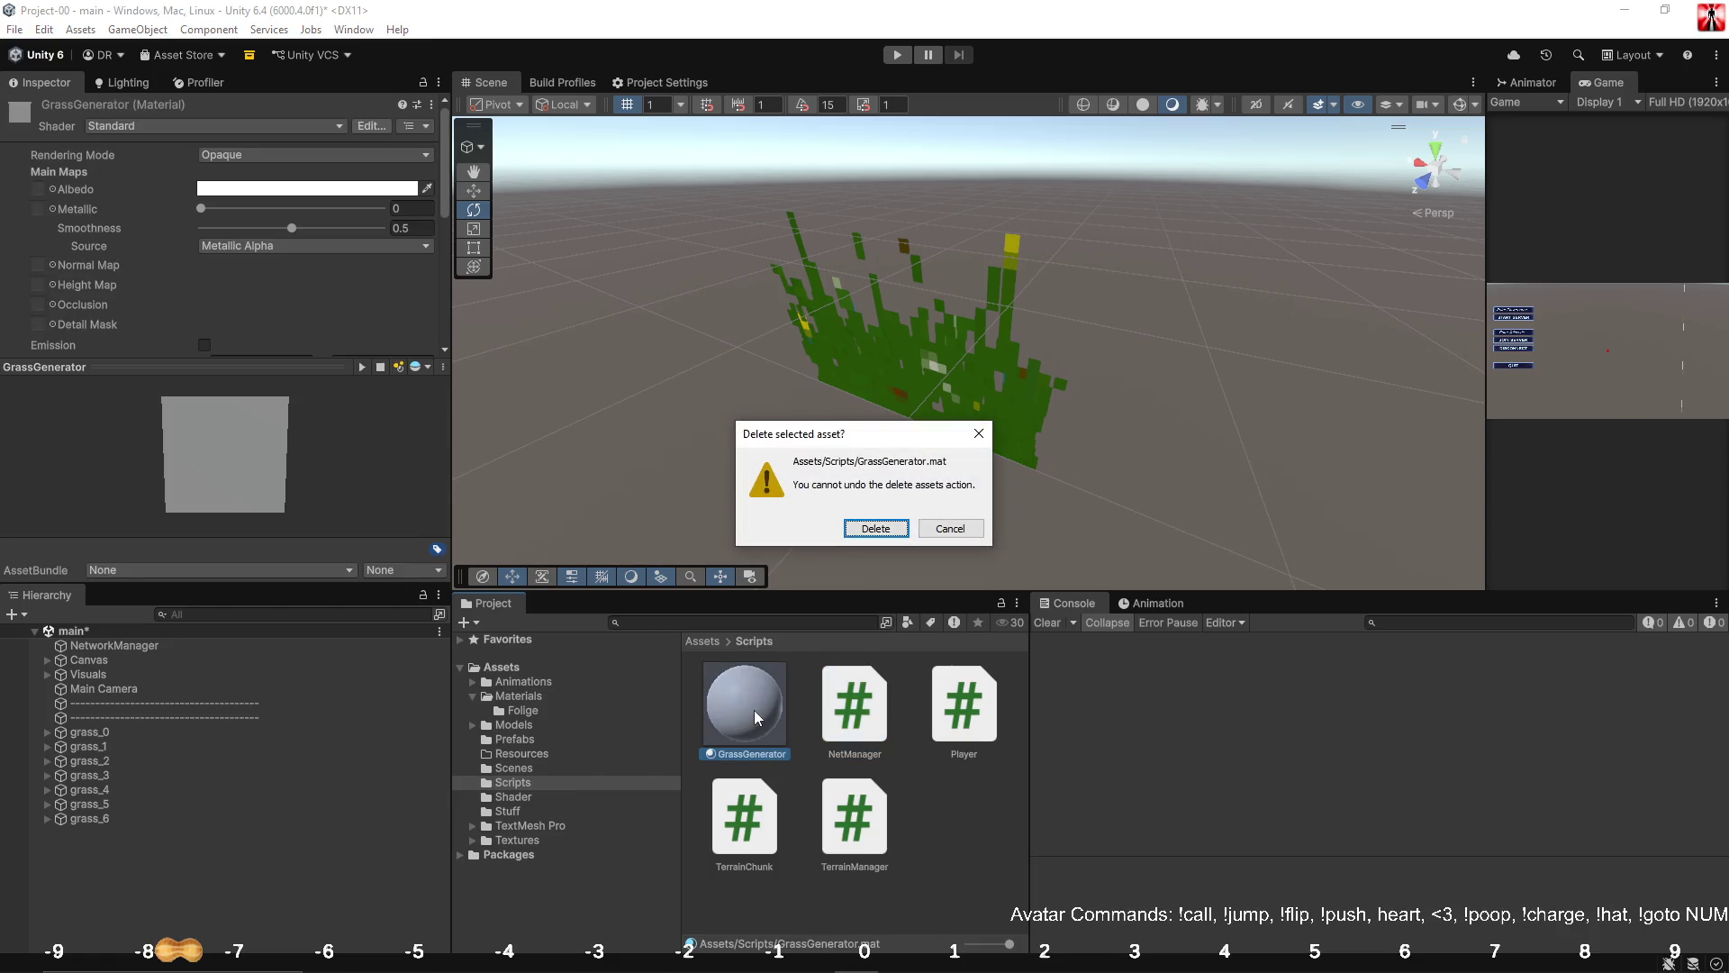
key("Return")
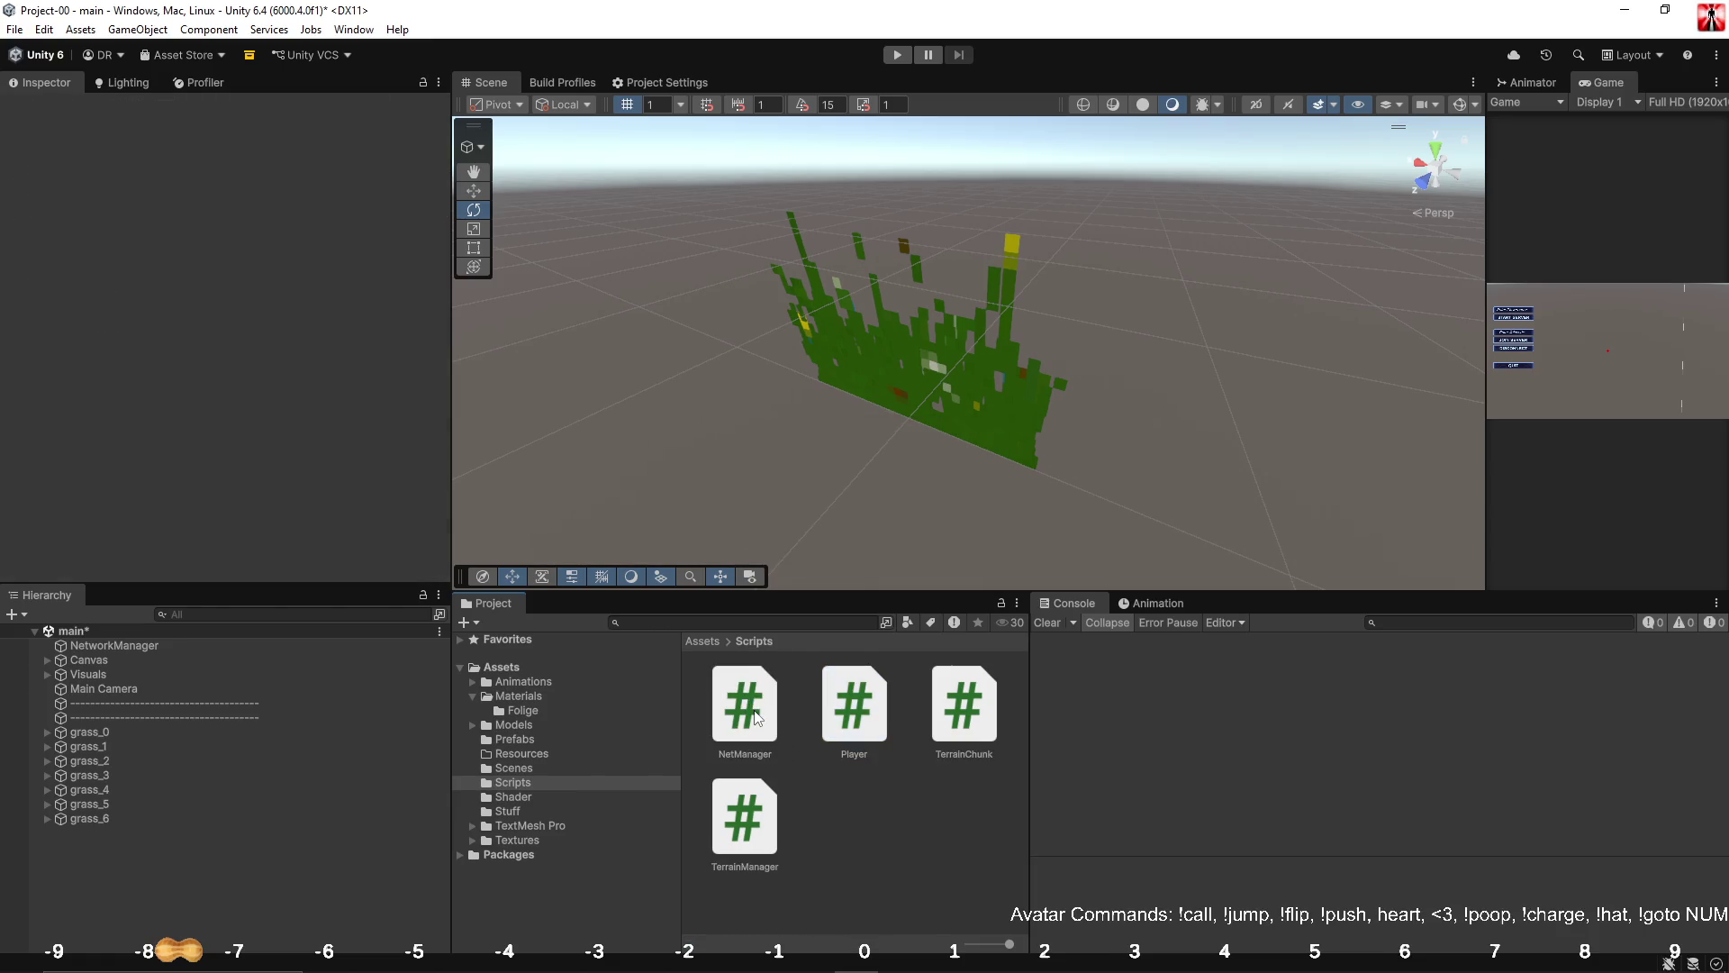
right_click(846, 808)
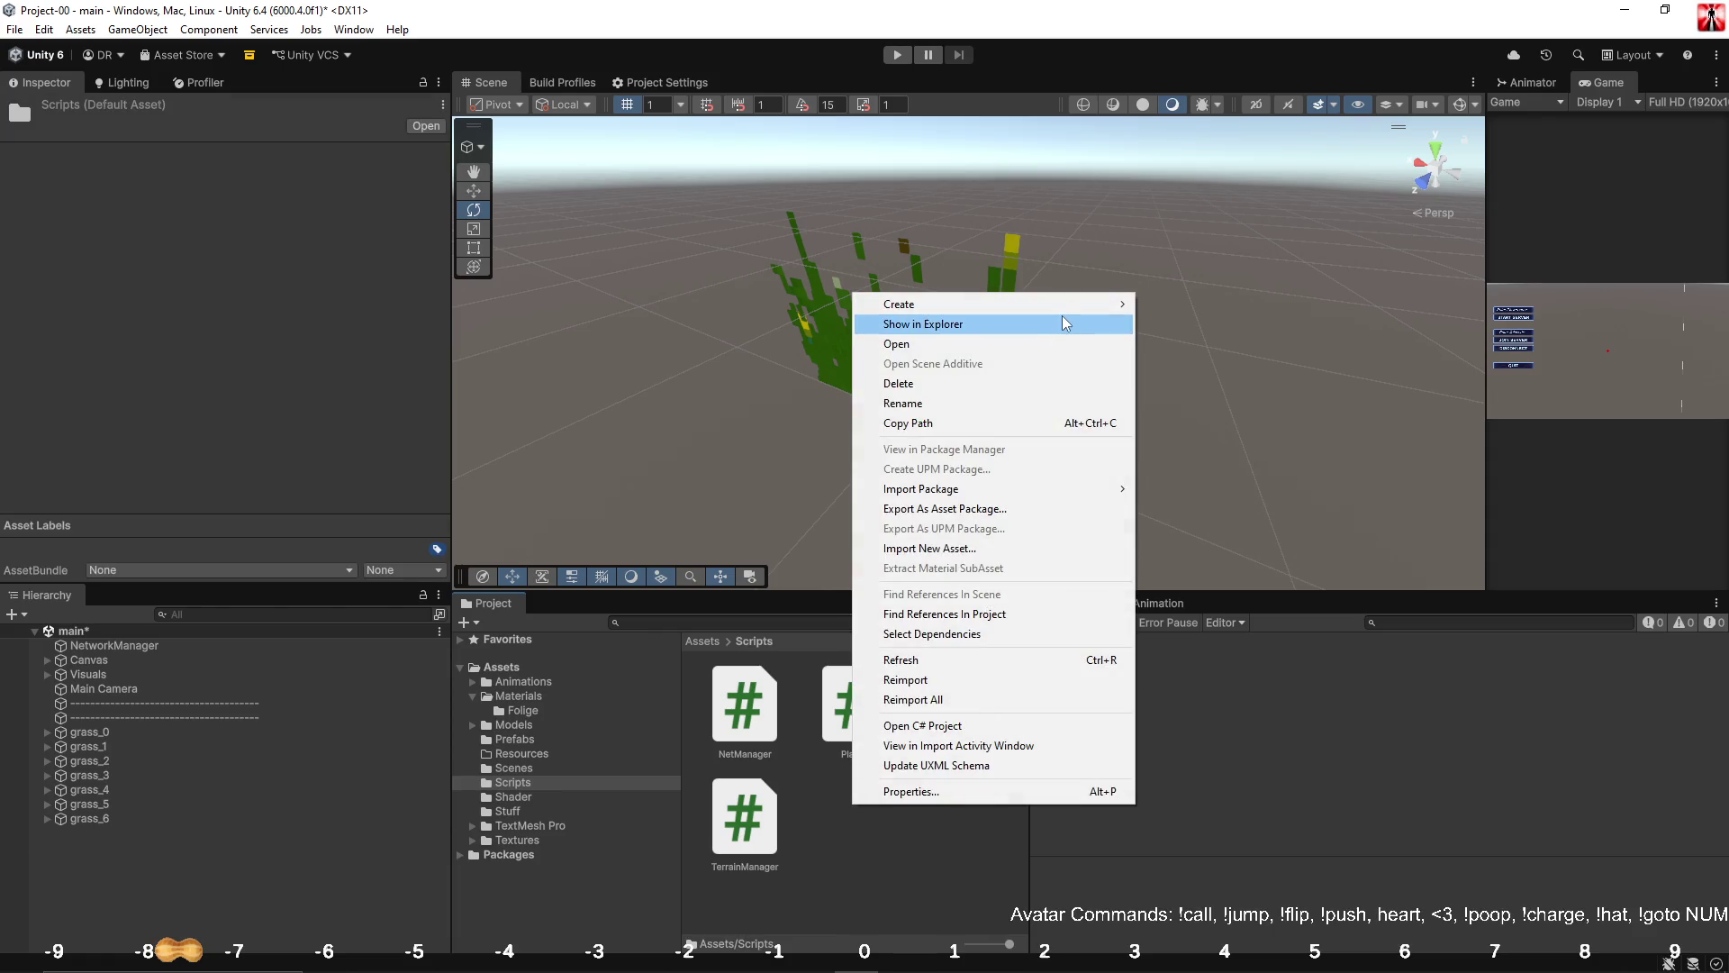
Create a GrassGenerator MonoBehaviour script in Scripts and open it in Visual Studio.
mouse_move(1081, 305)
left_click(1213, 344)
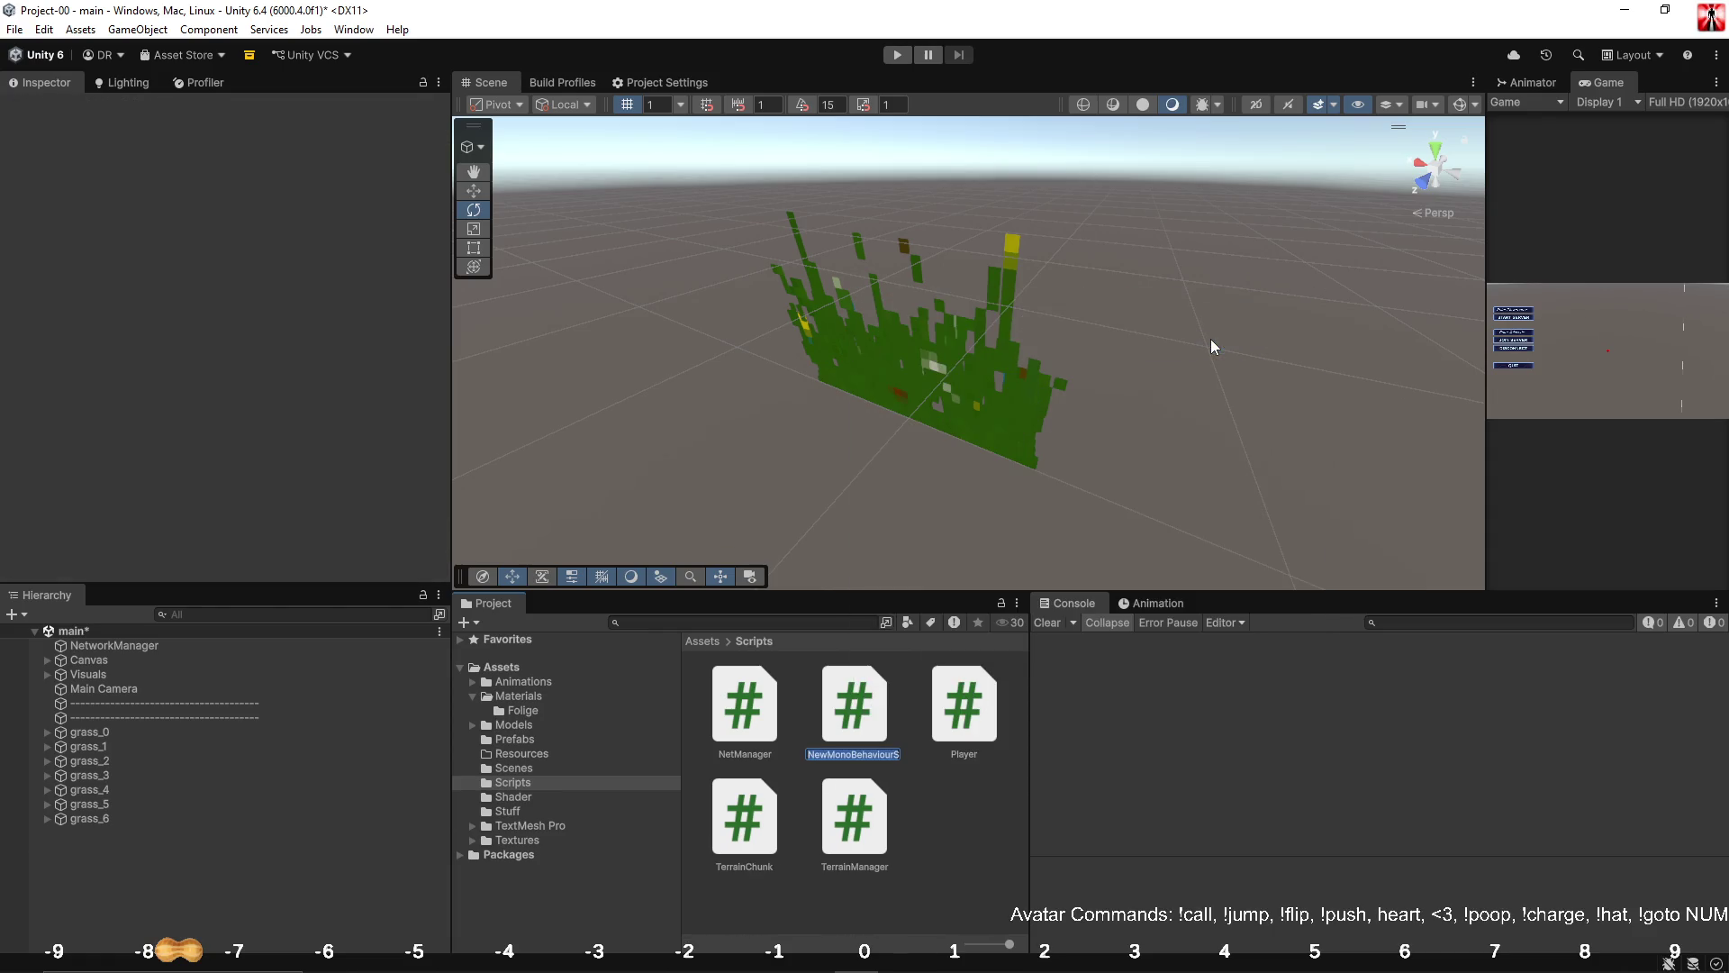
type("GrassGener")
type("ator")
key("Return")
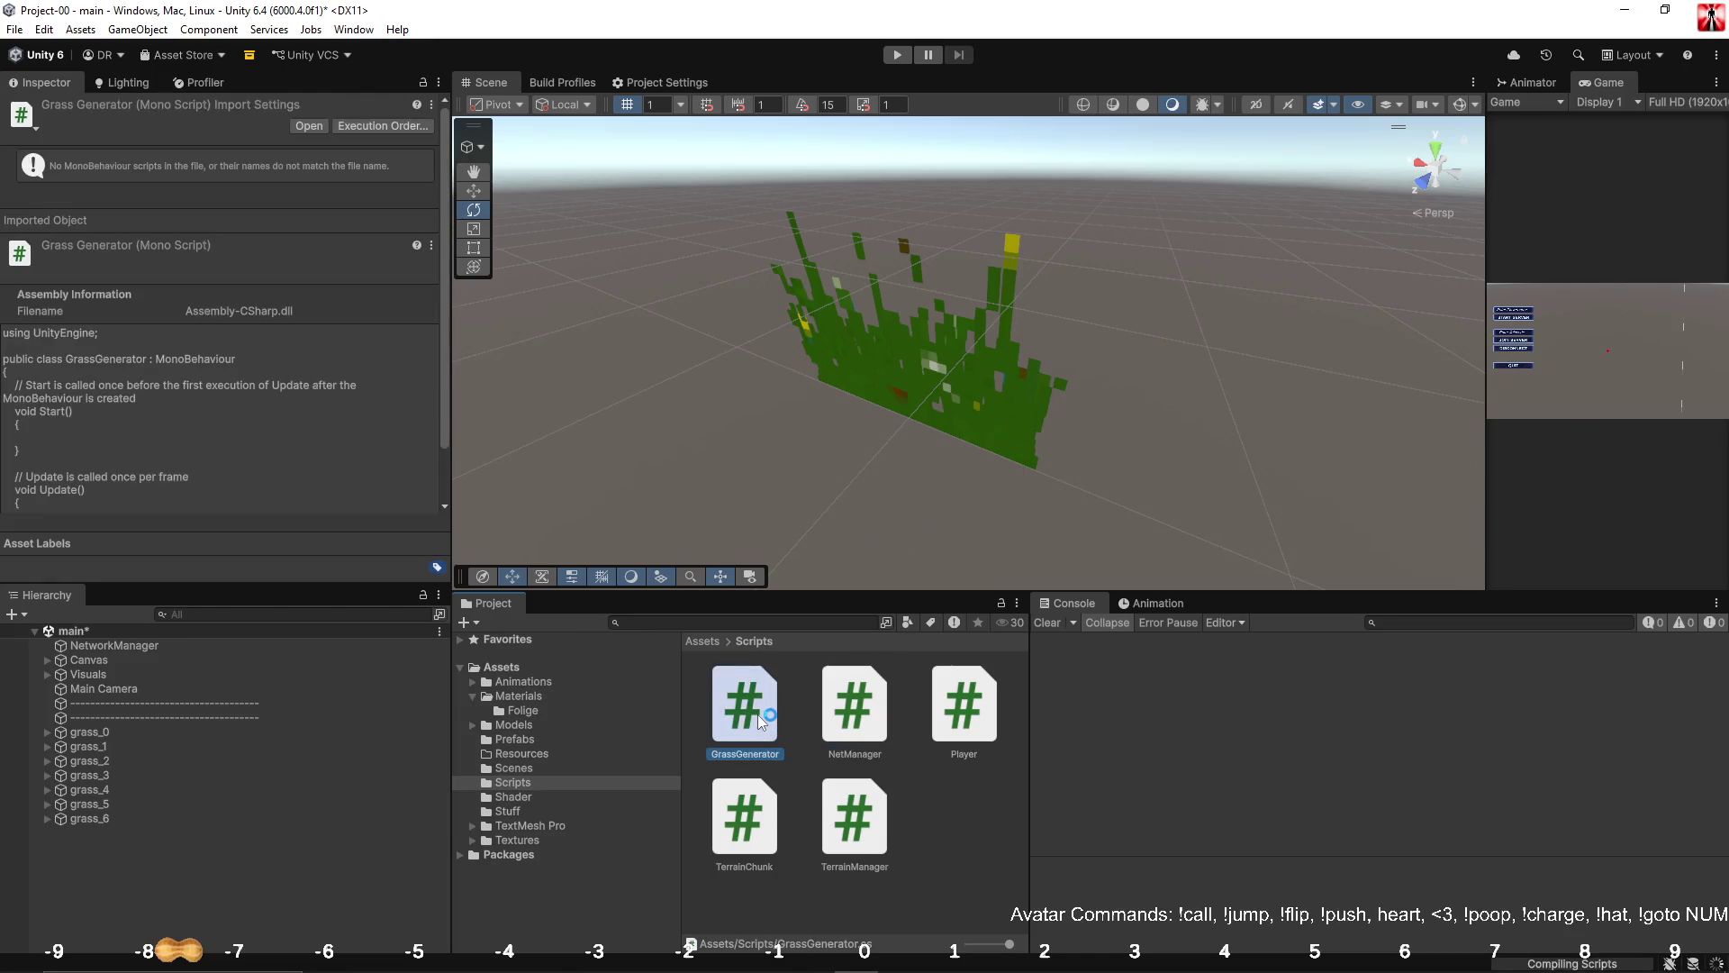
double_click(758, 715)
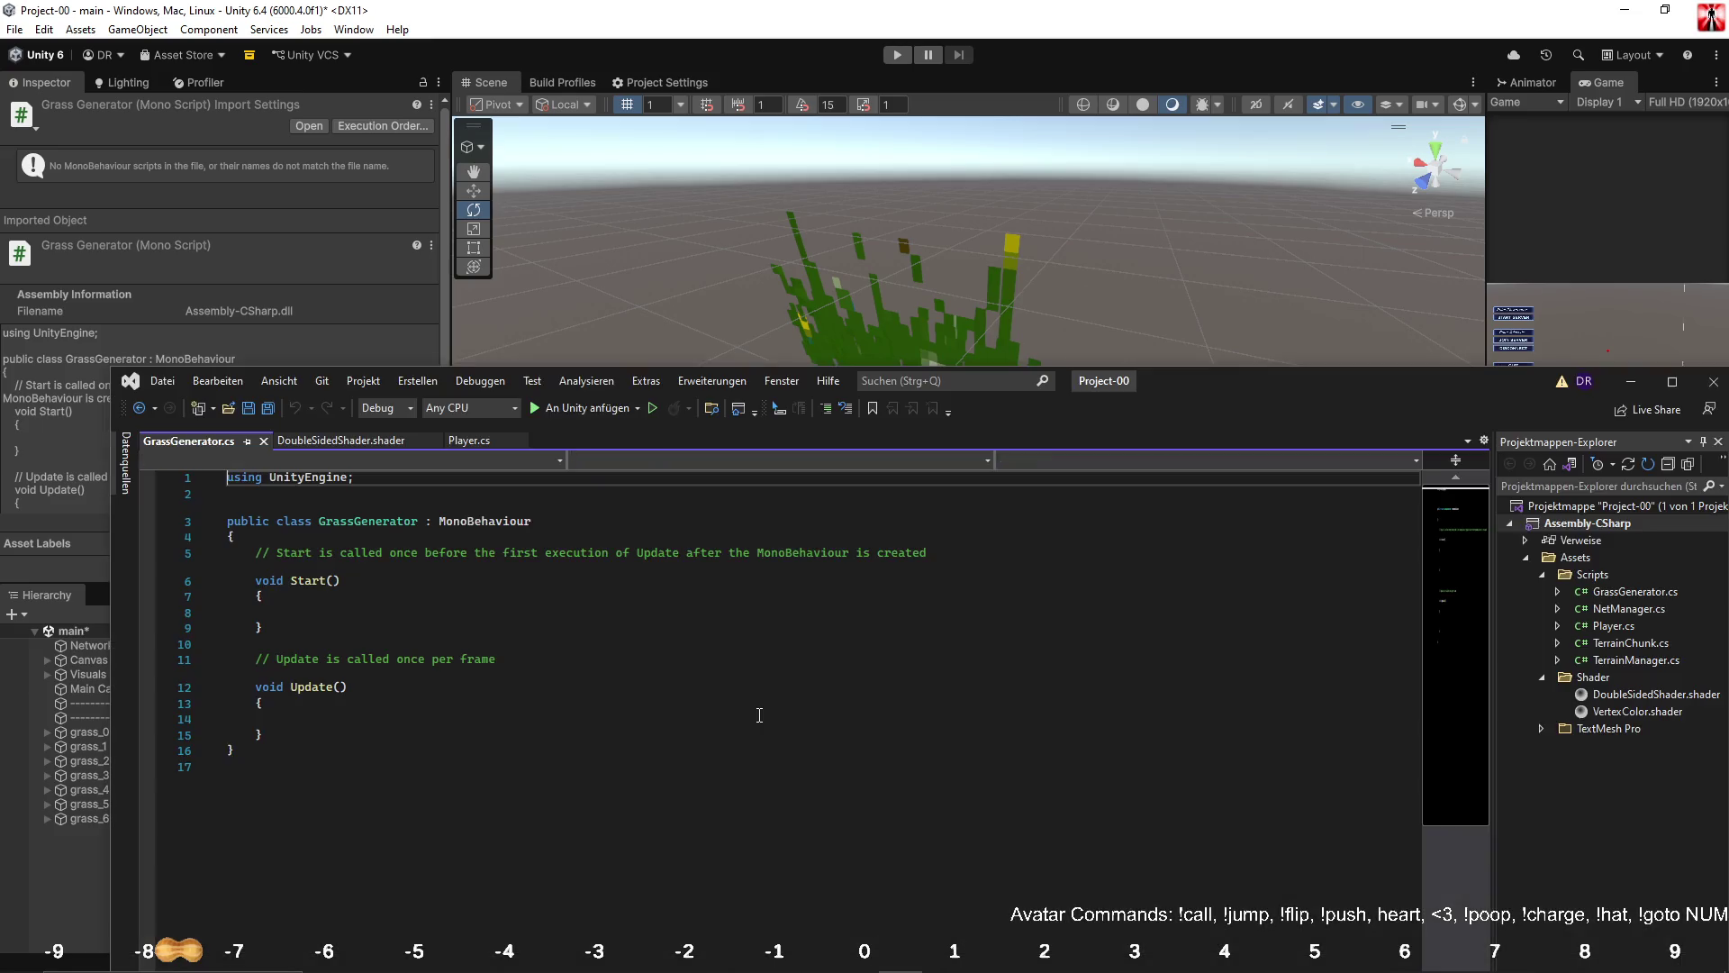
left_click(72, 773)
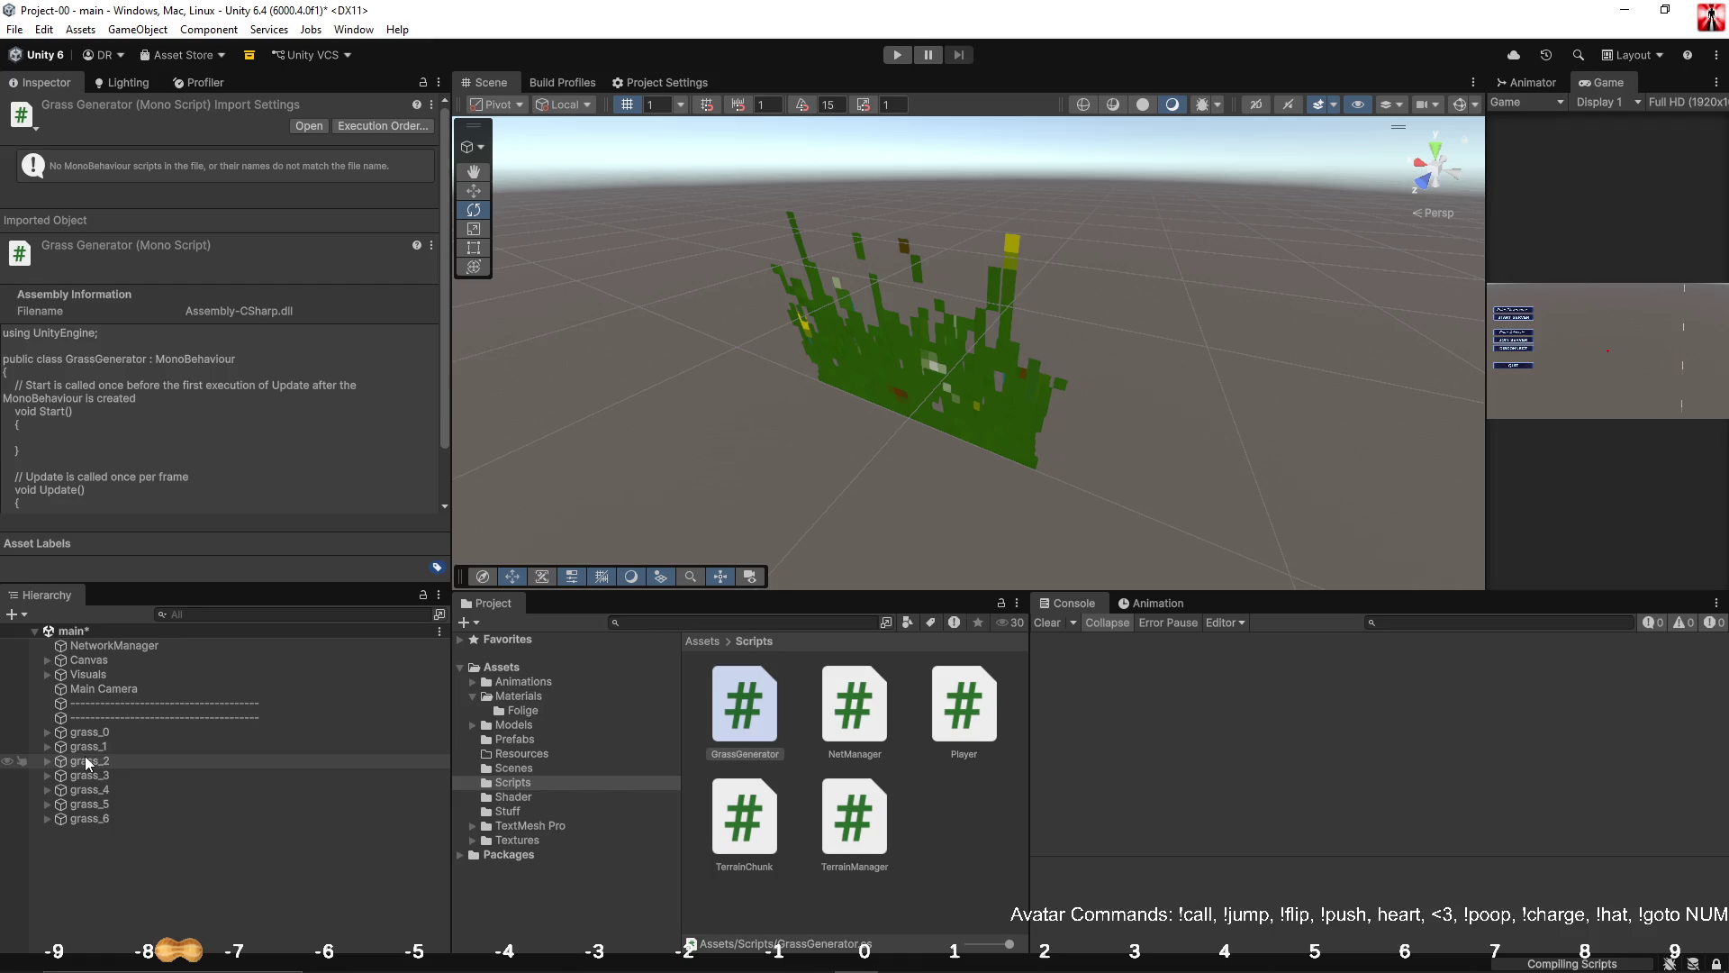
Delete the grass_1 through grass_6 groups.
left_click(85, 759)
left_click(90, 745)
left_click(90, 818, "shift")
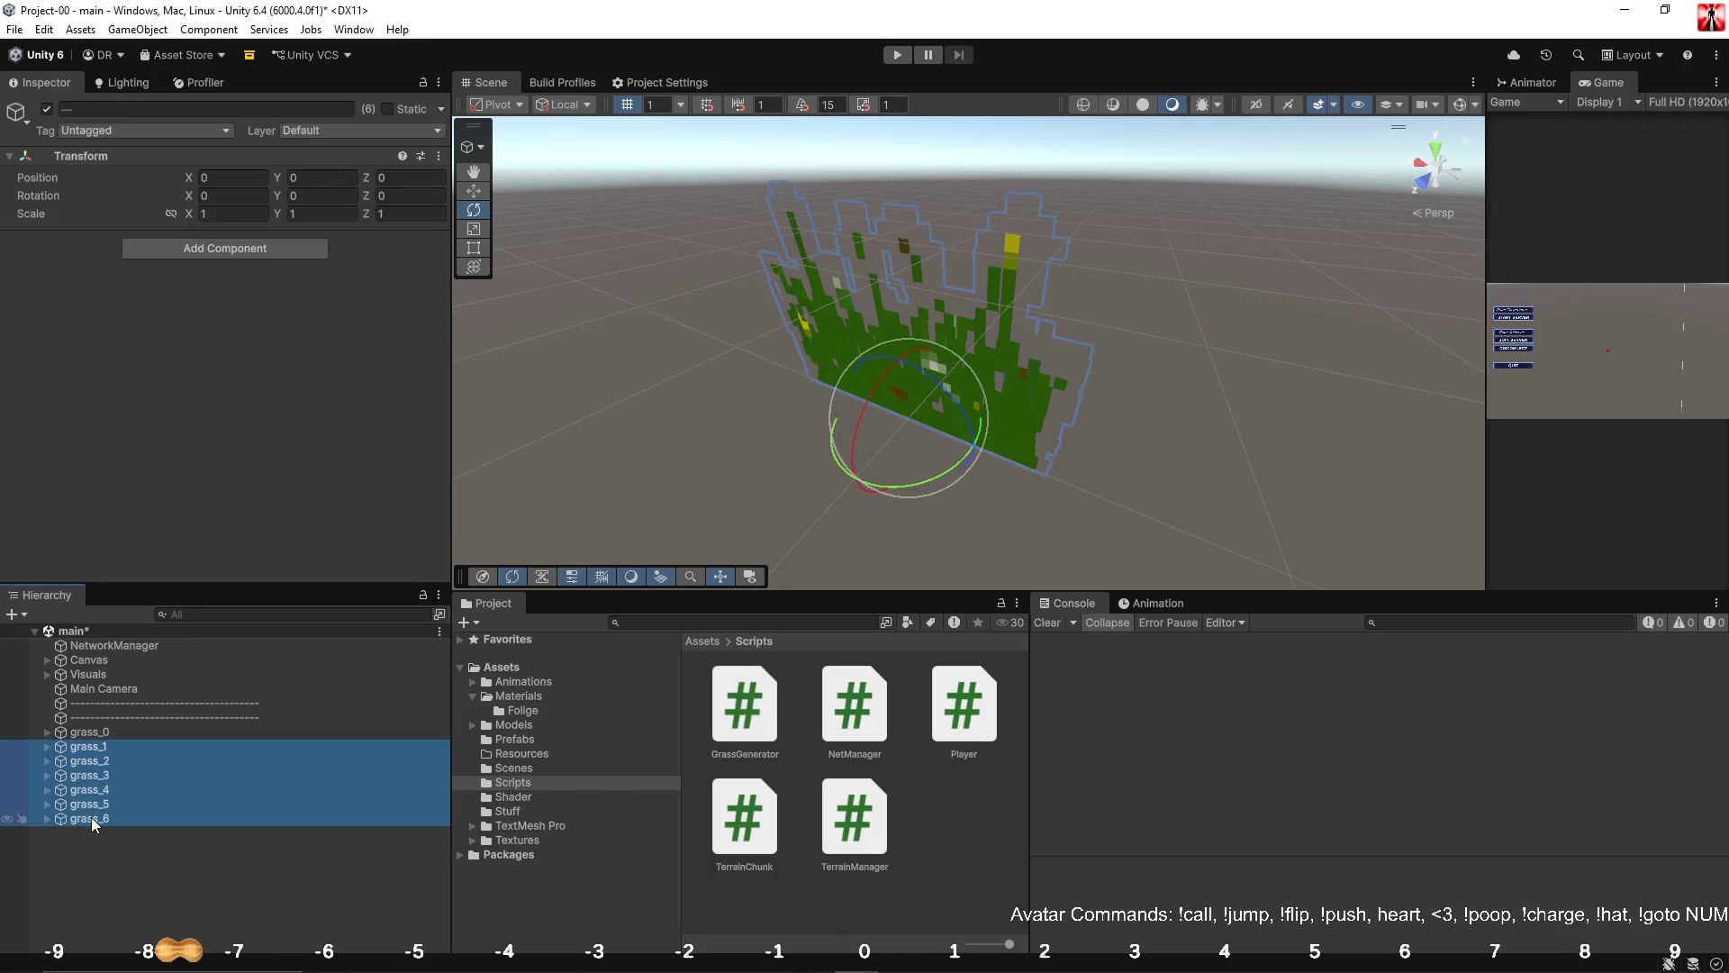
key("Delete")
Rename grass_0 to dynamic_grass.
left_click(112, 732)
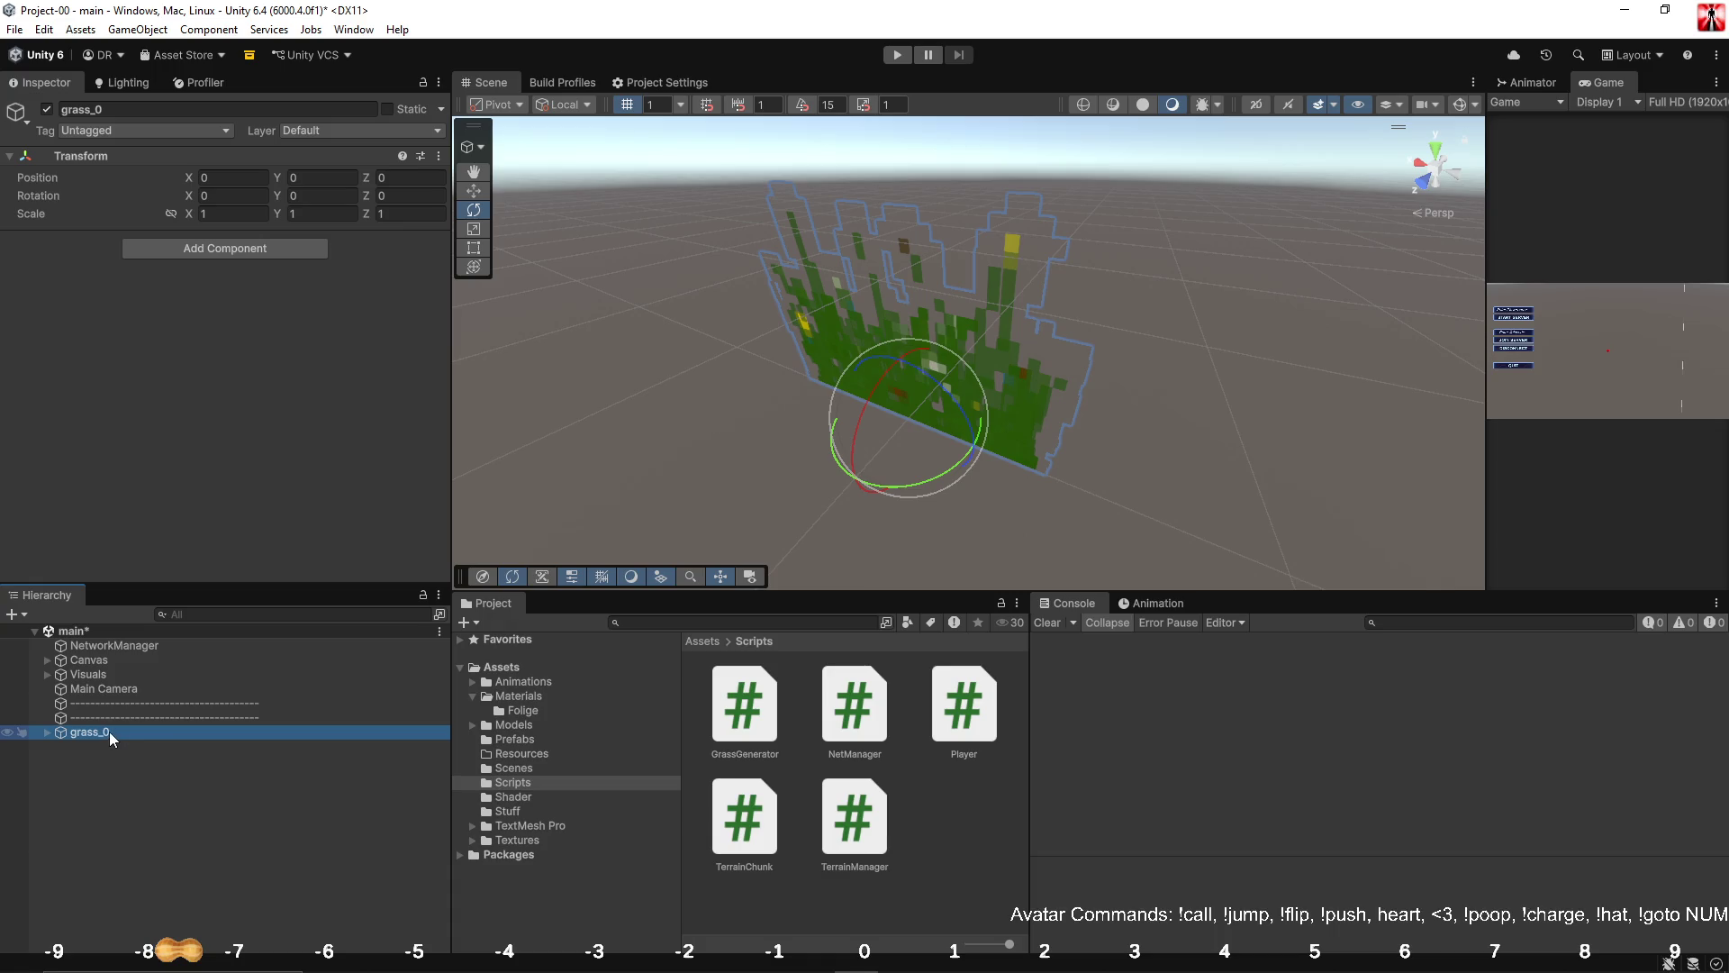
left_click(106, 731)
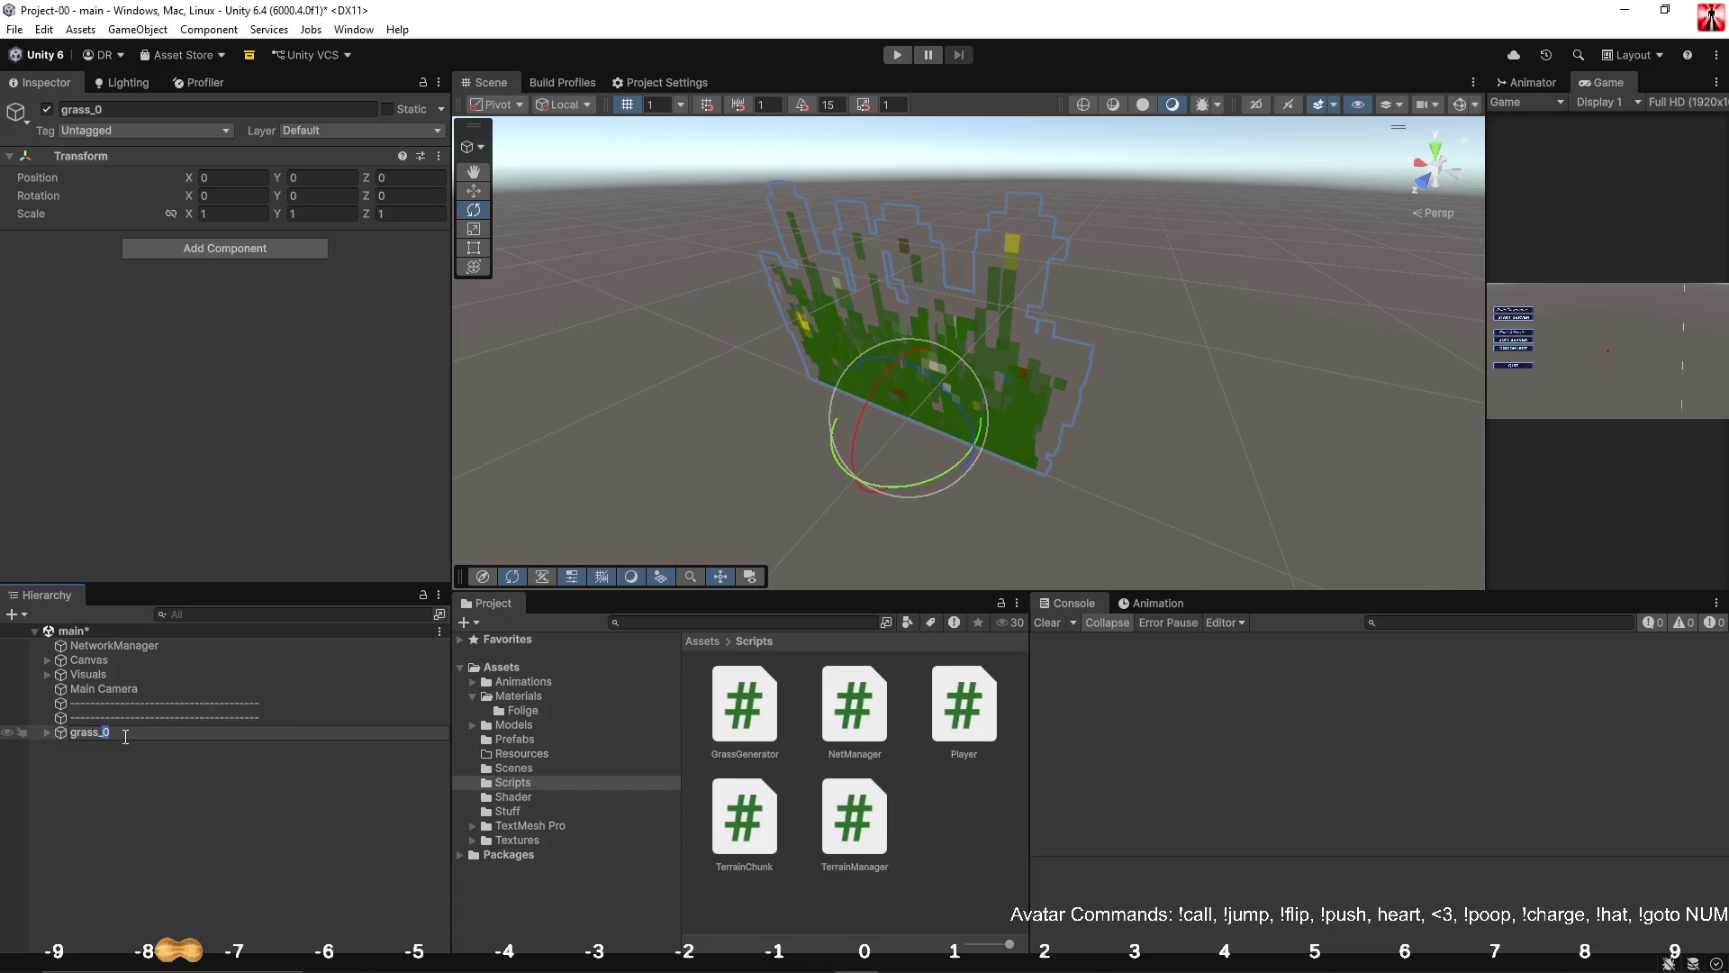
key("BackSpace")
key("Home")
type("dynamic")
type("_")
key("Return")
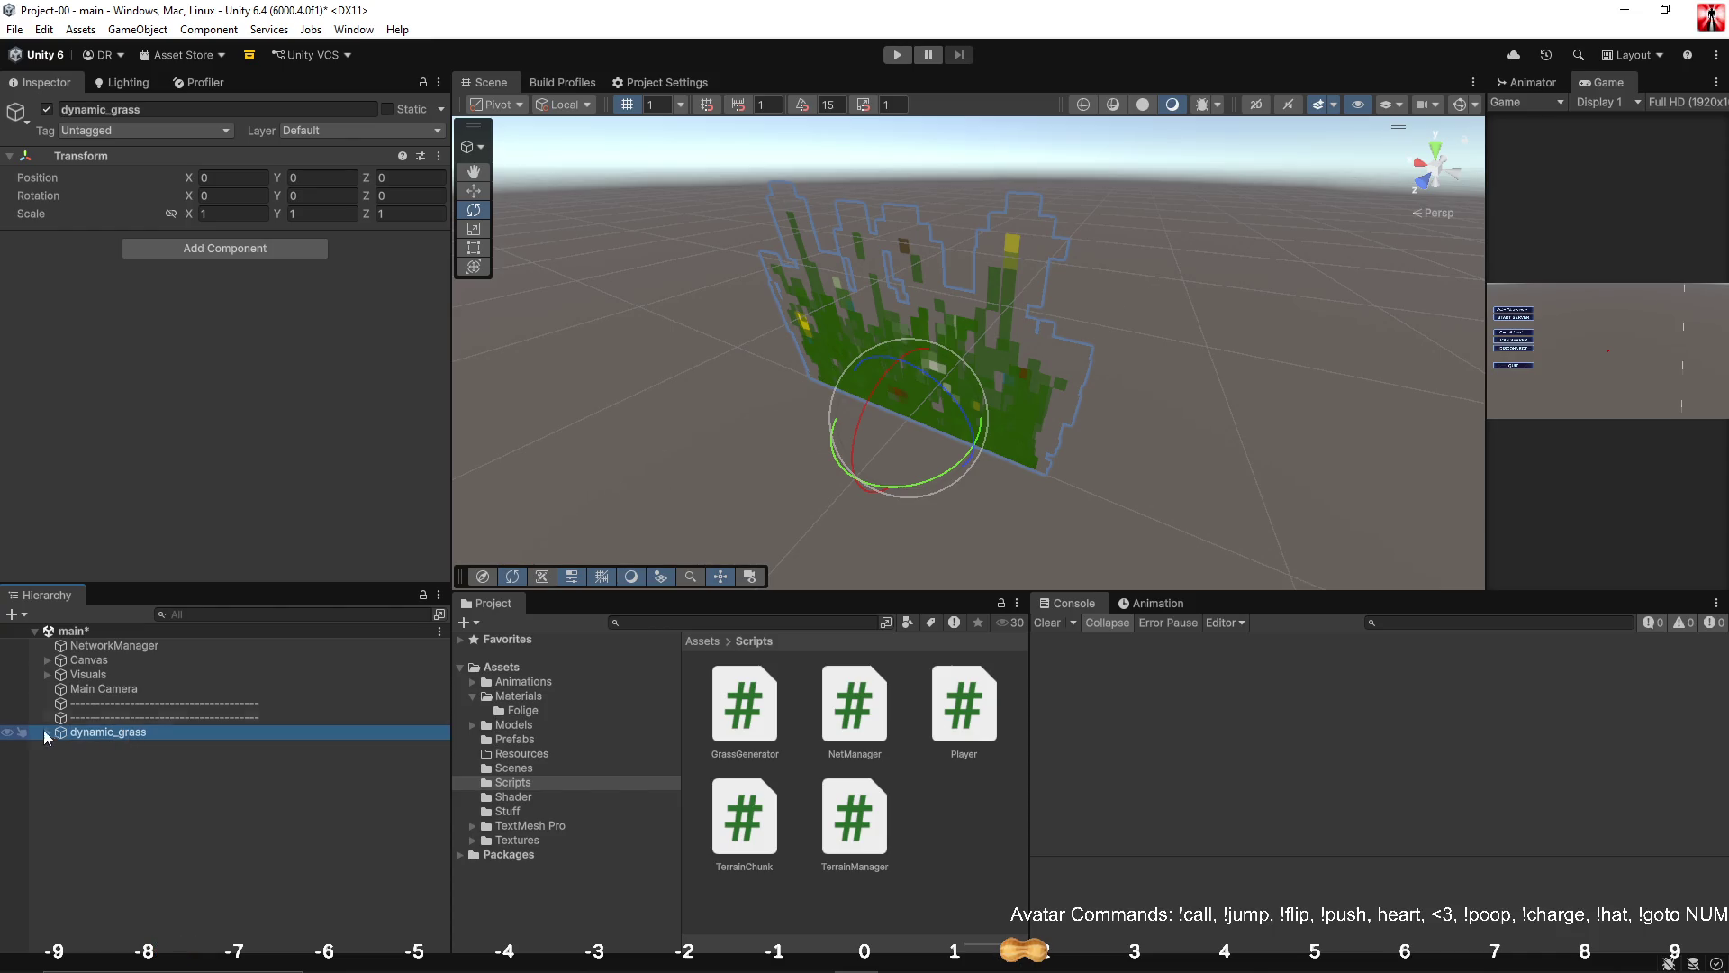
Attach the GrassGenerator script to dynamic_grass and select its Quad (0).
mouse_move(745, 711)
left_mouse_down()
mouse_move(270, 451)
mouse_move(73, 371)
left_mouse_up()
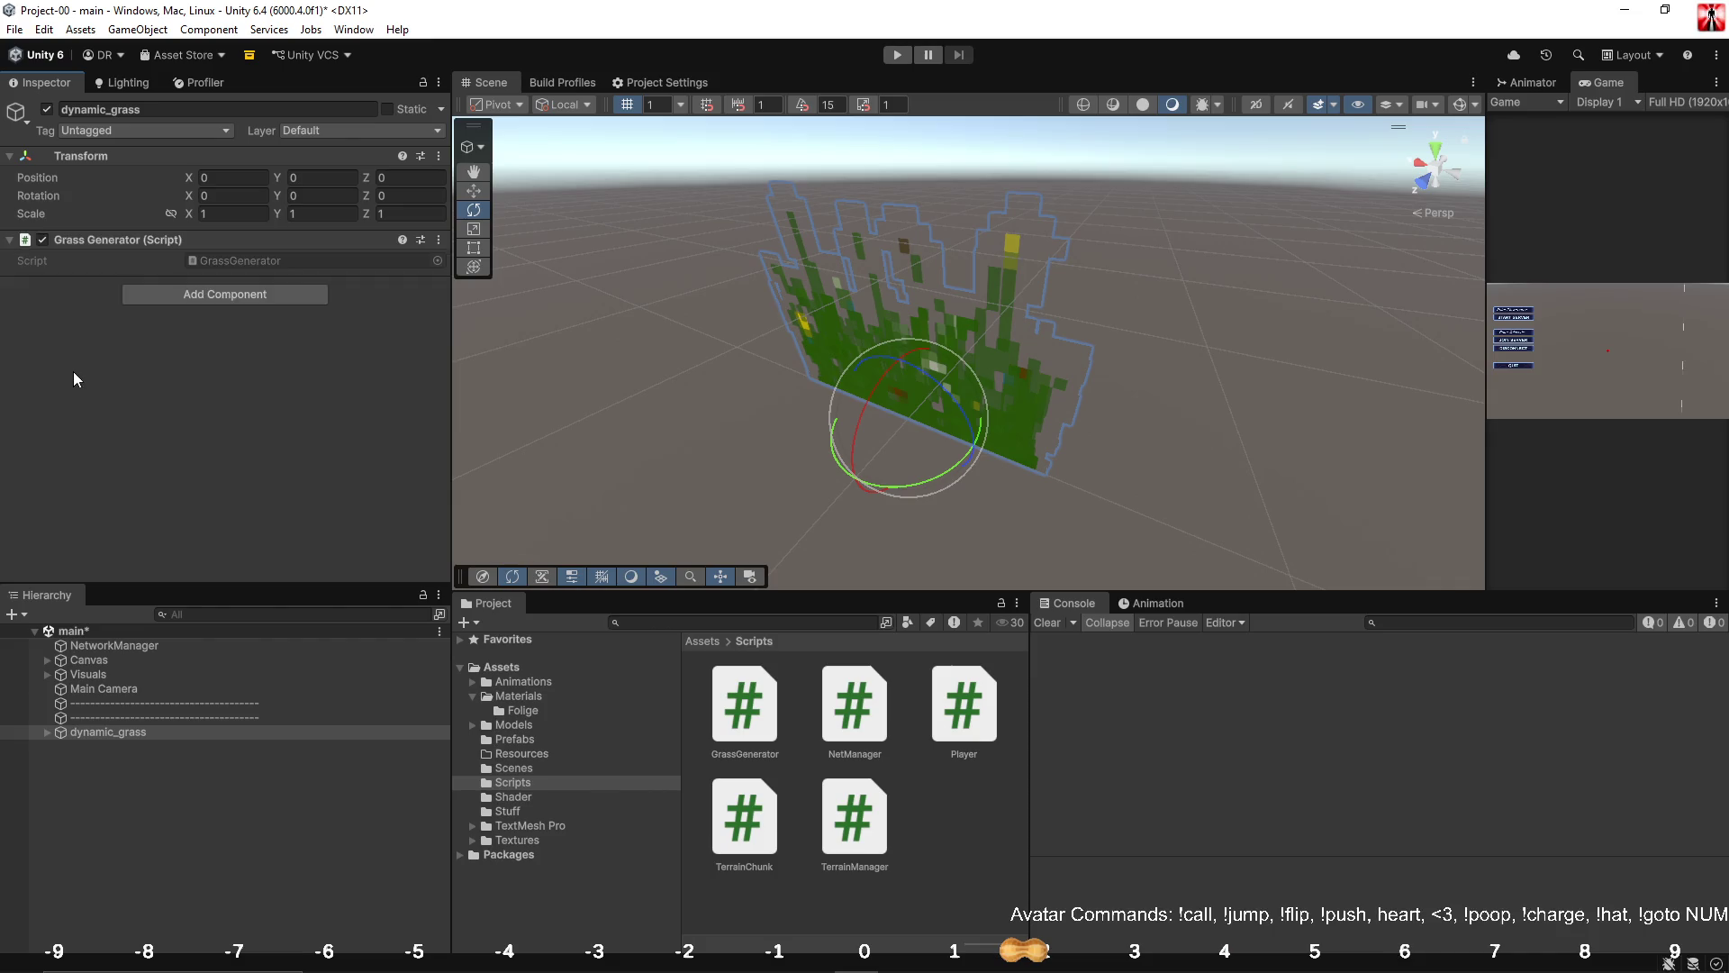
left_click(47, 731)
left_click(105, 747)
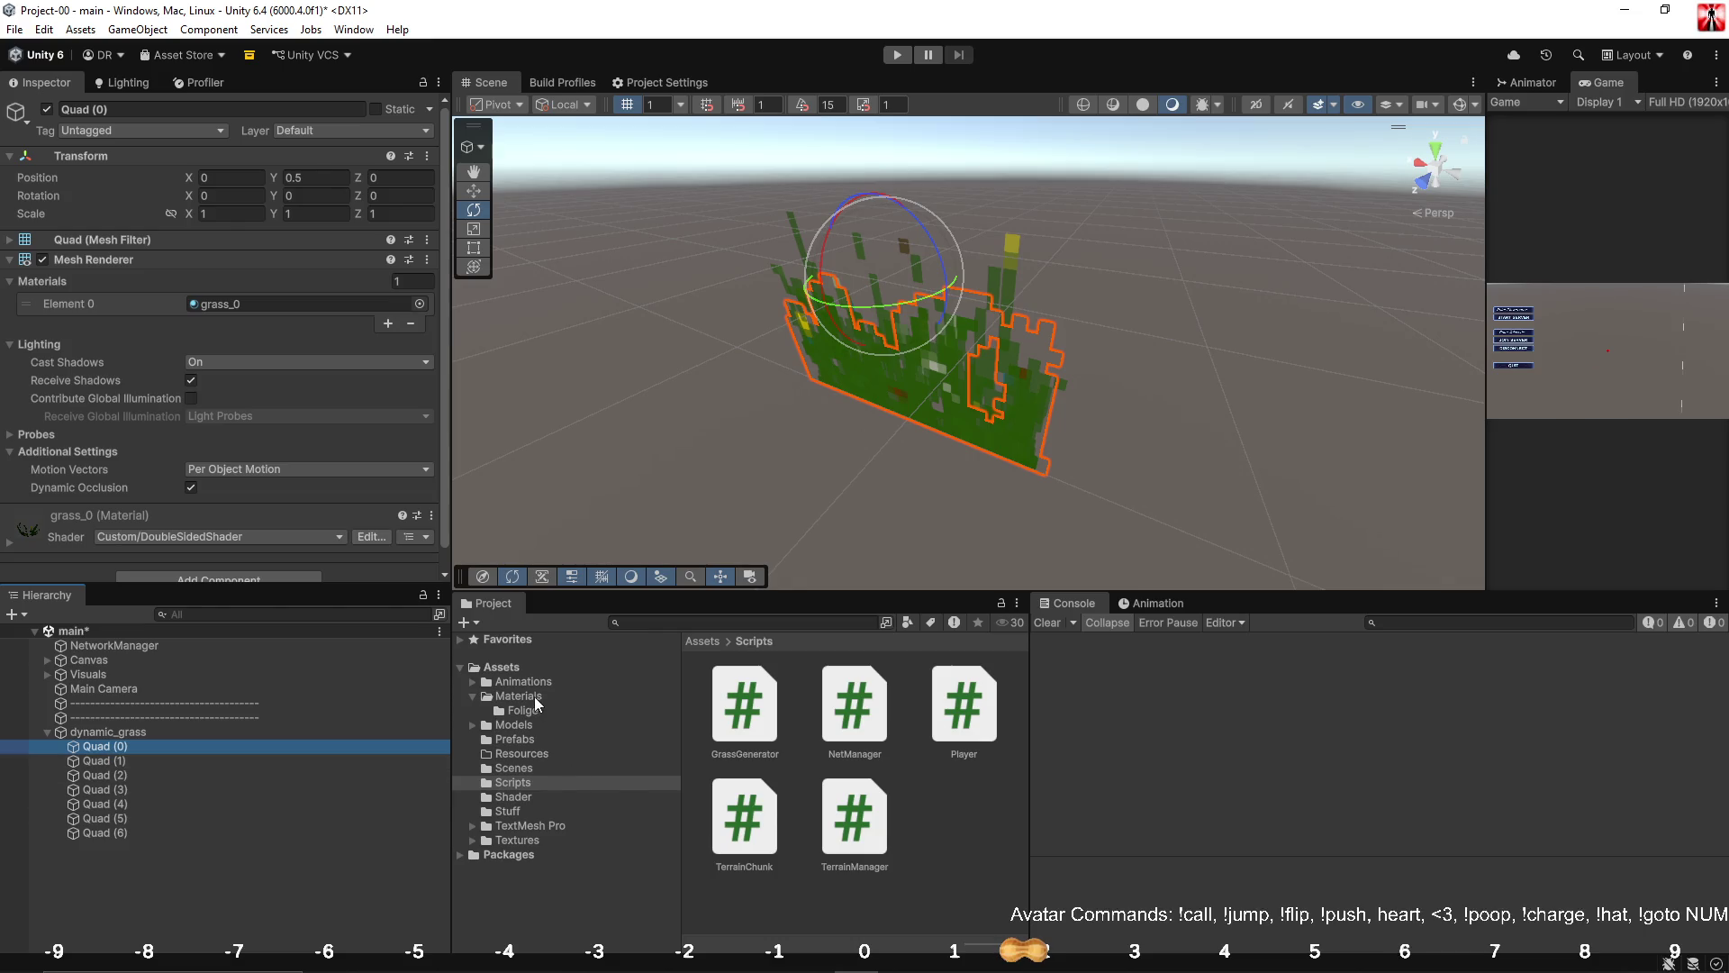
Create a Player folder in Prefabs and move the Player prefab into it.
left_click(522, 740)
right_click(726, 796)
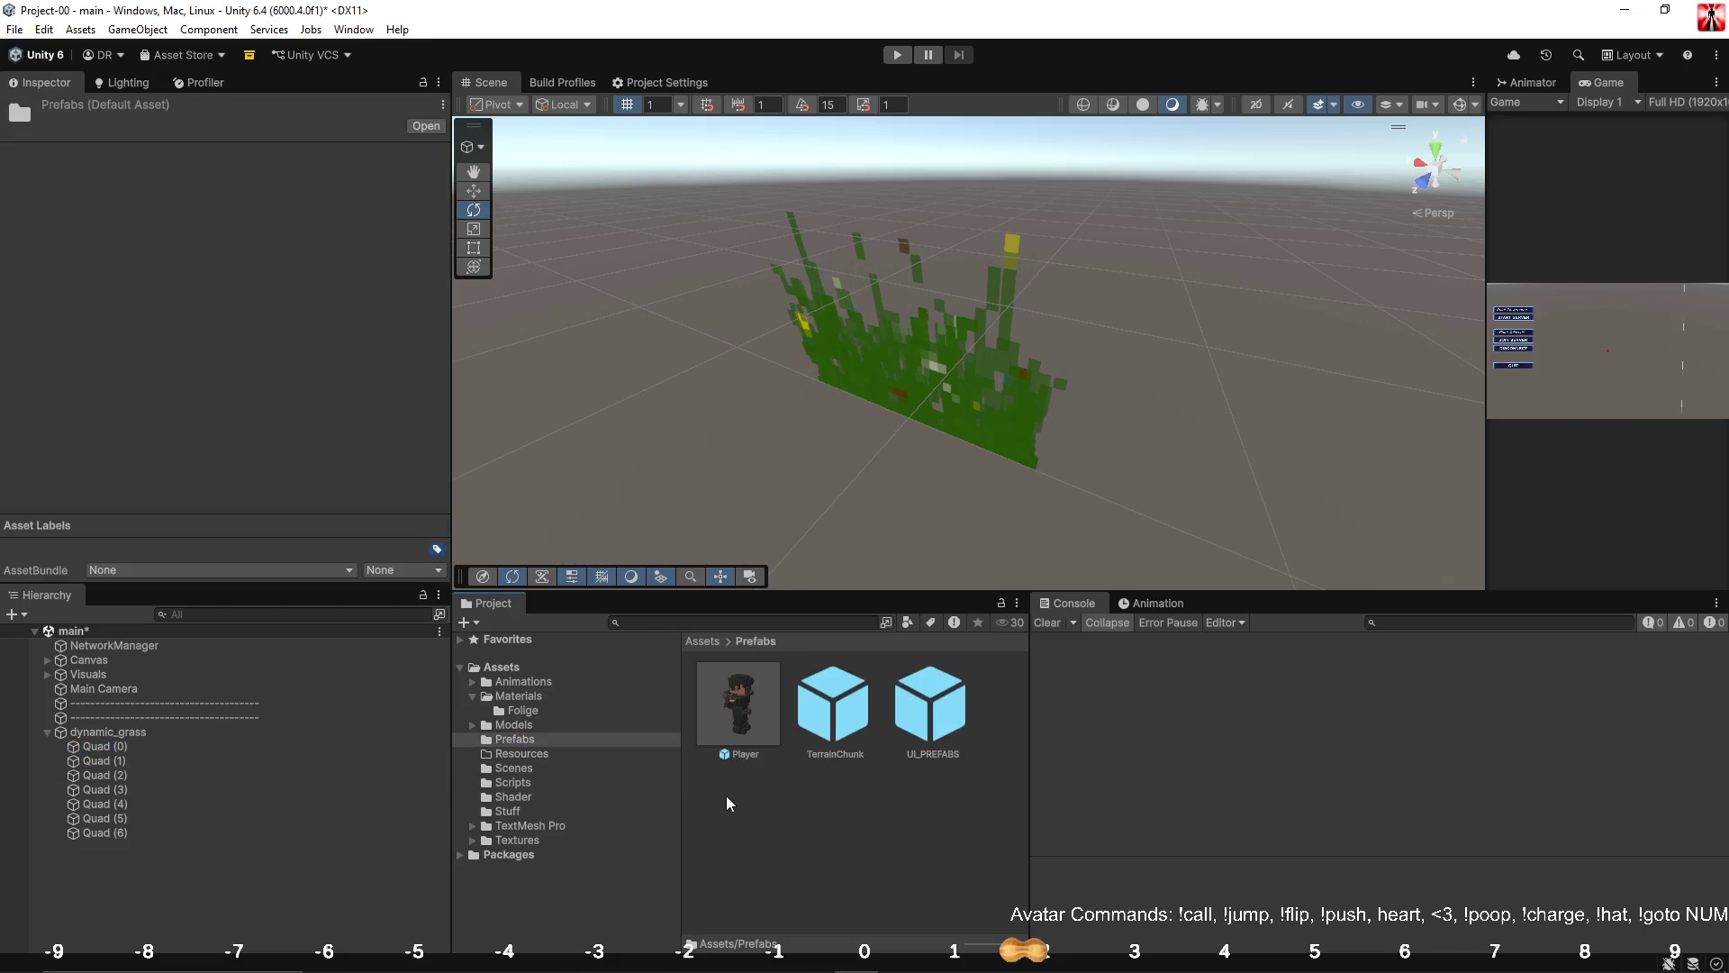
mouse_move(844, 299)
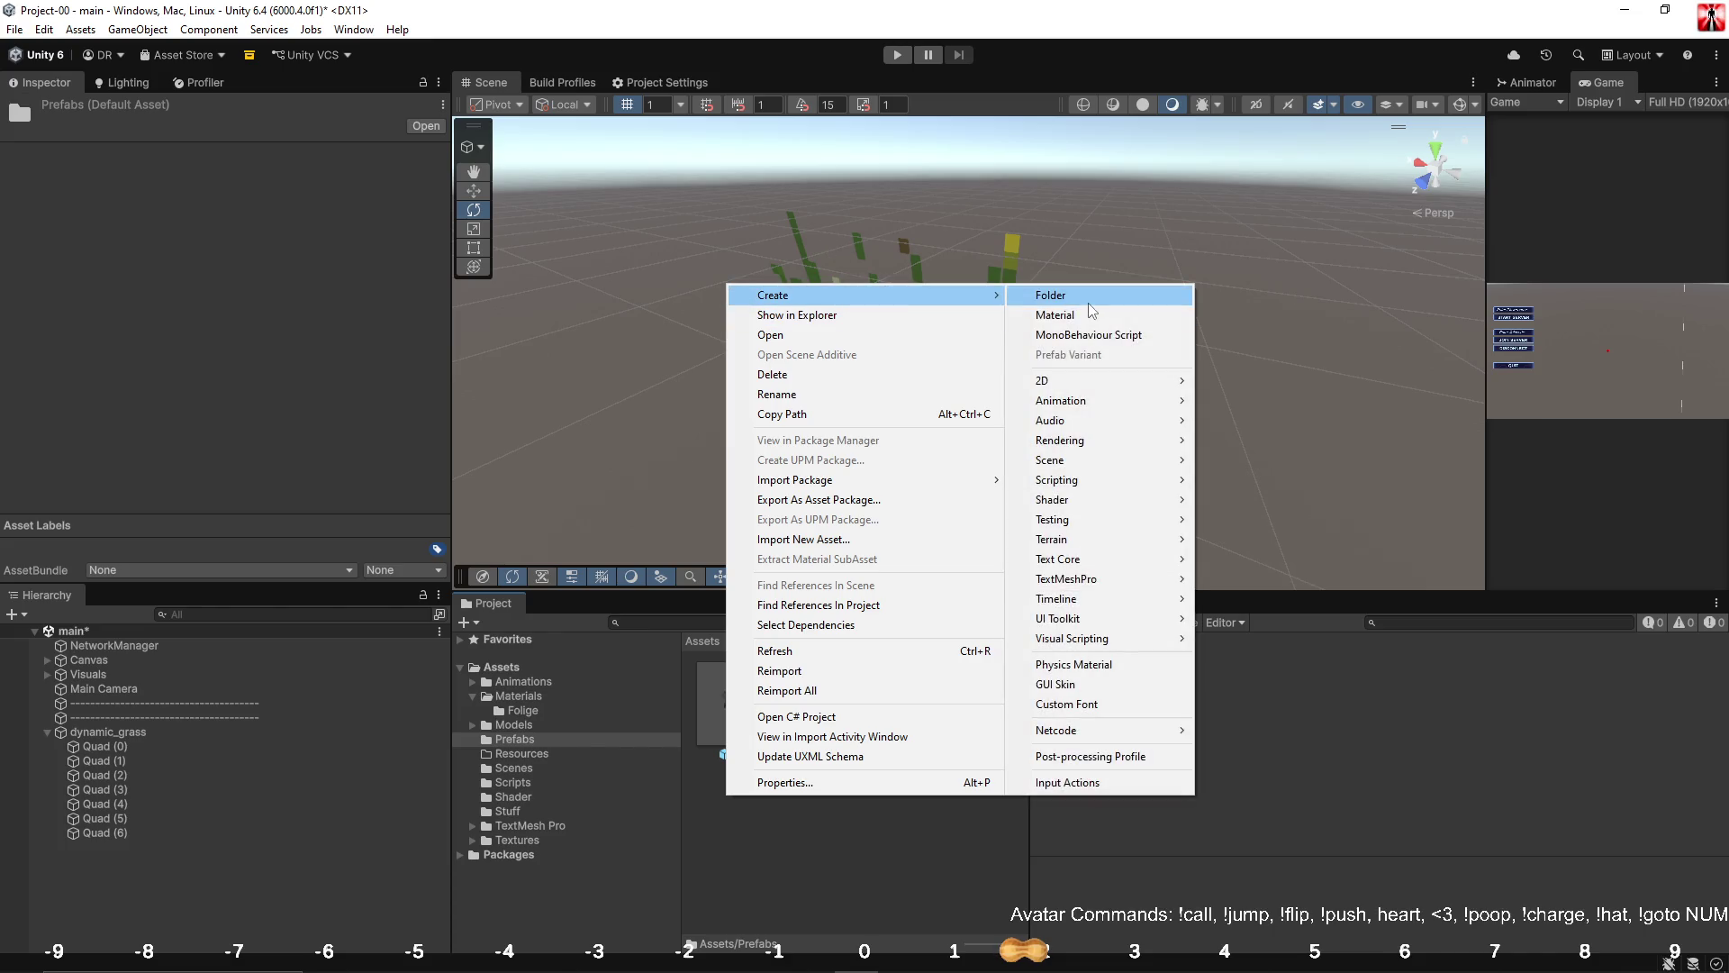
left_click(1089, 303)
type("Pla")
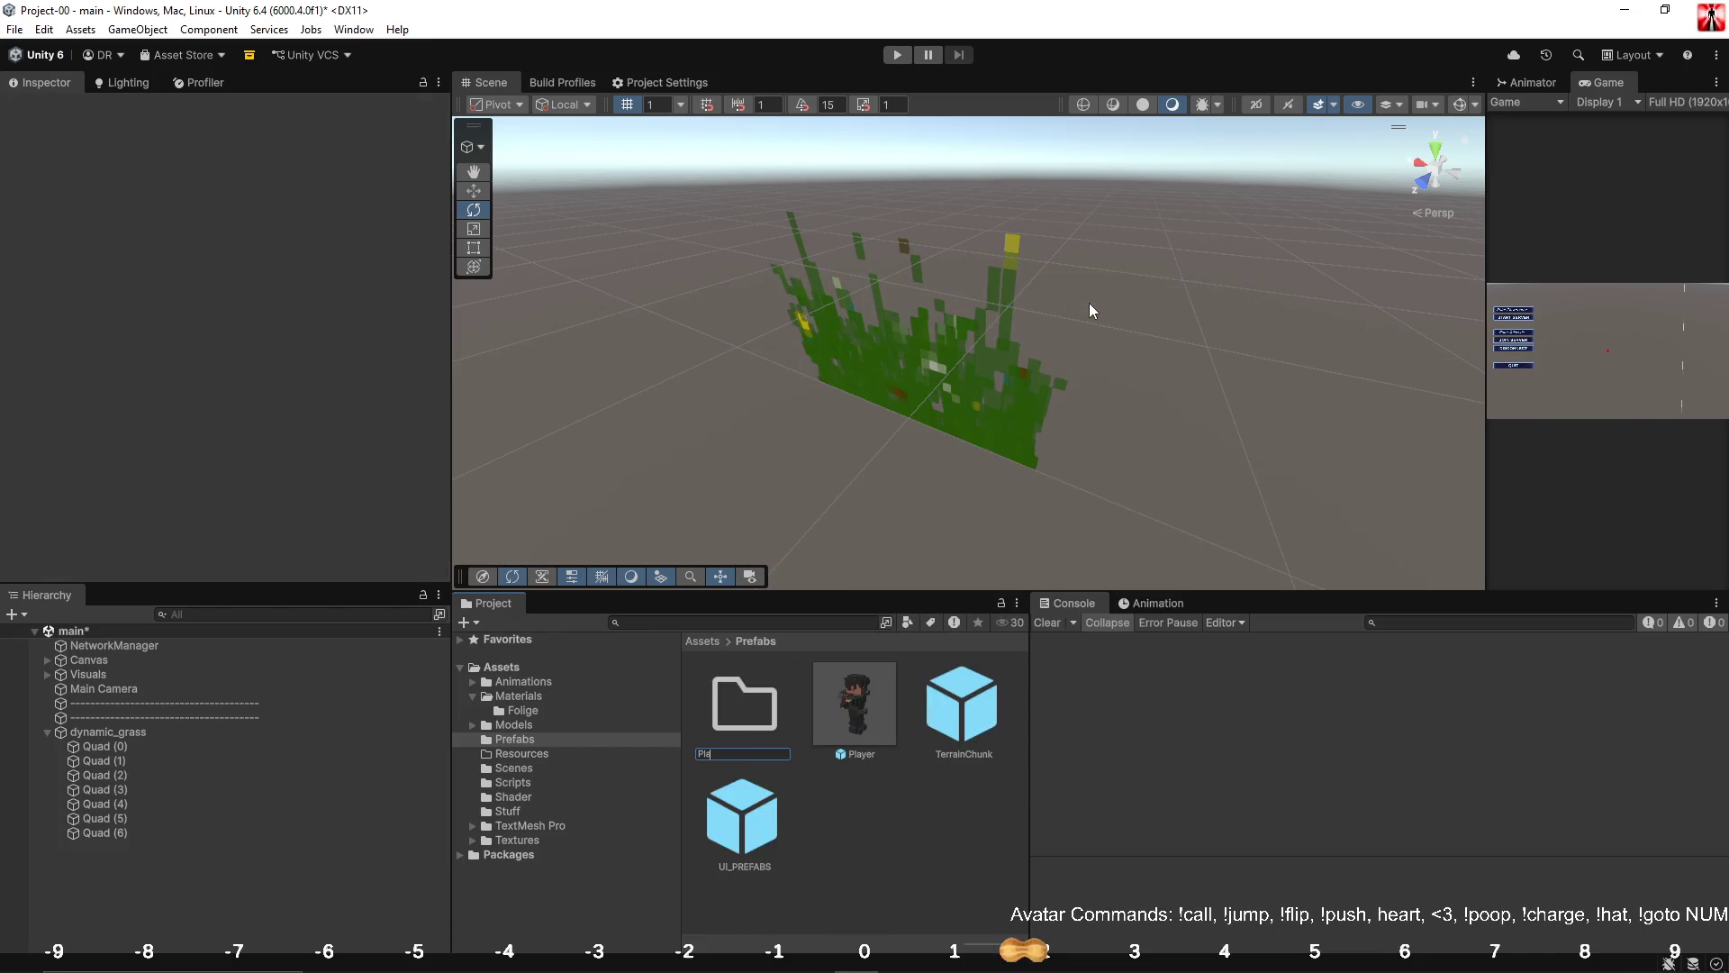
type("yer")
key("Return")
left_click_drag(859, 725, 744, 711)
Create a Stuff folder in Prefabs and move UI_PREFABS into it.
right_click(823, 850)
left_click(751, 845)
right_click(751, 846)
mouse_move(888, 349)
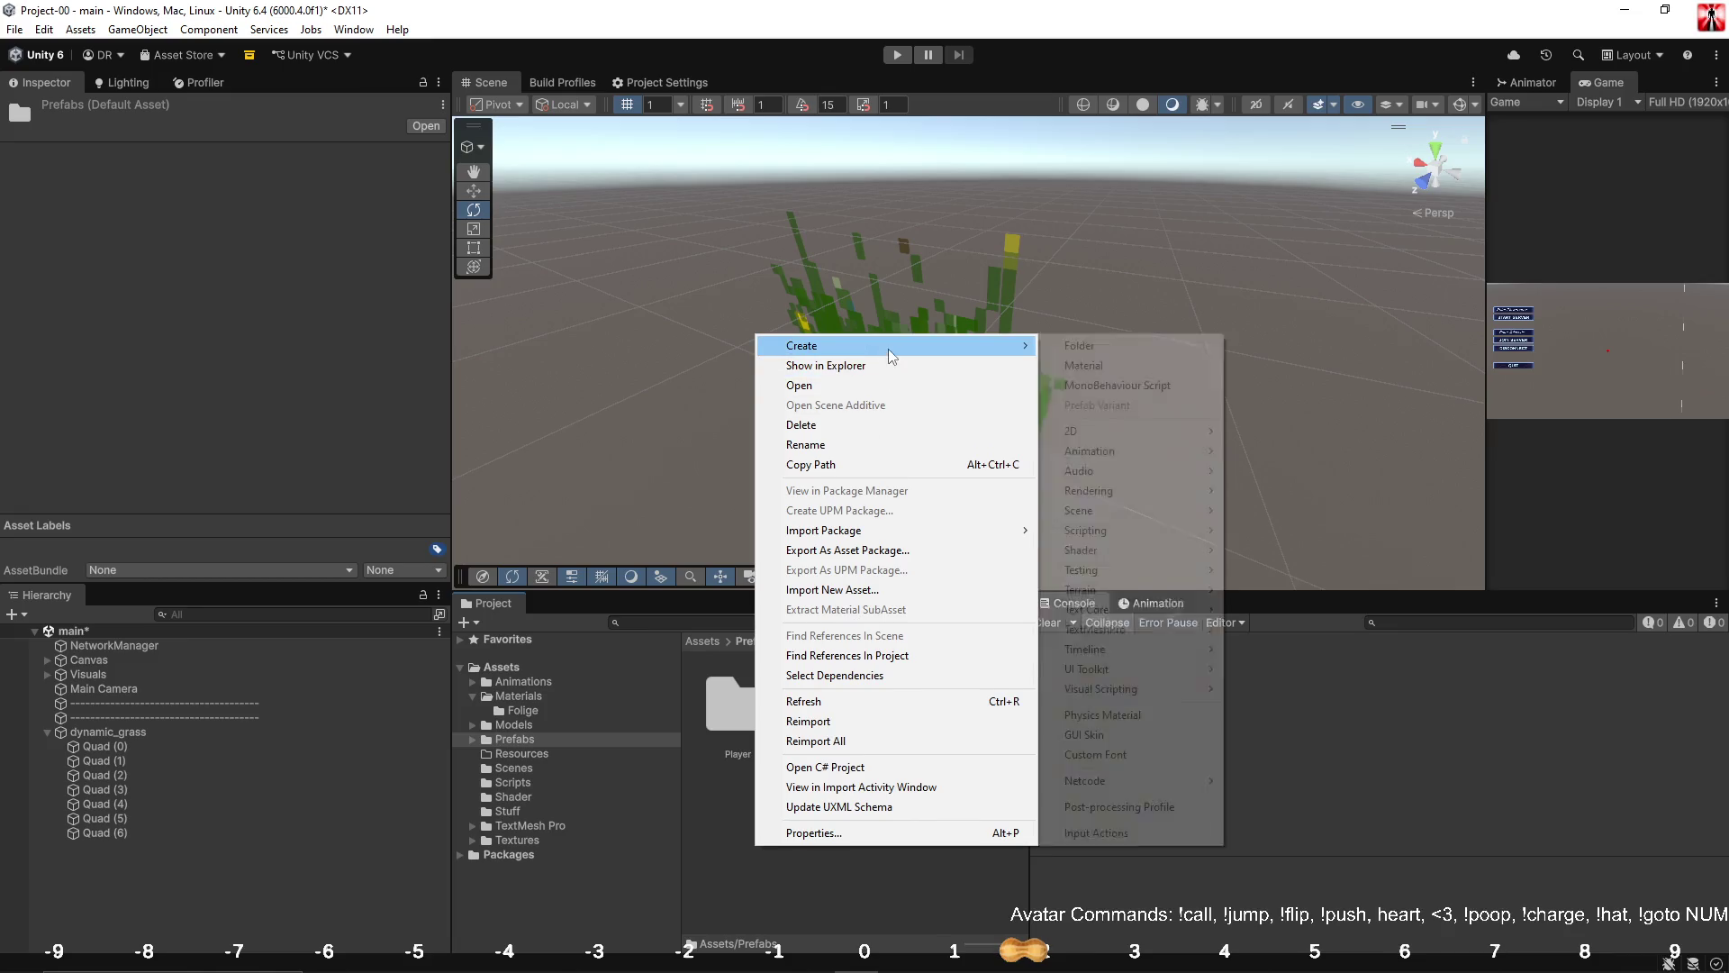
left_click(1124, 352)
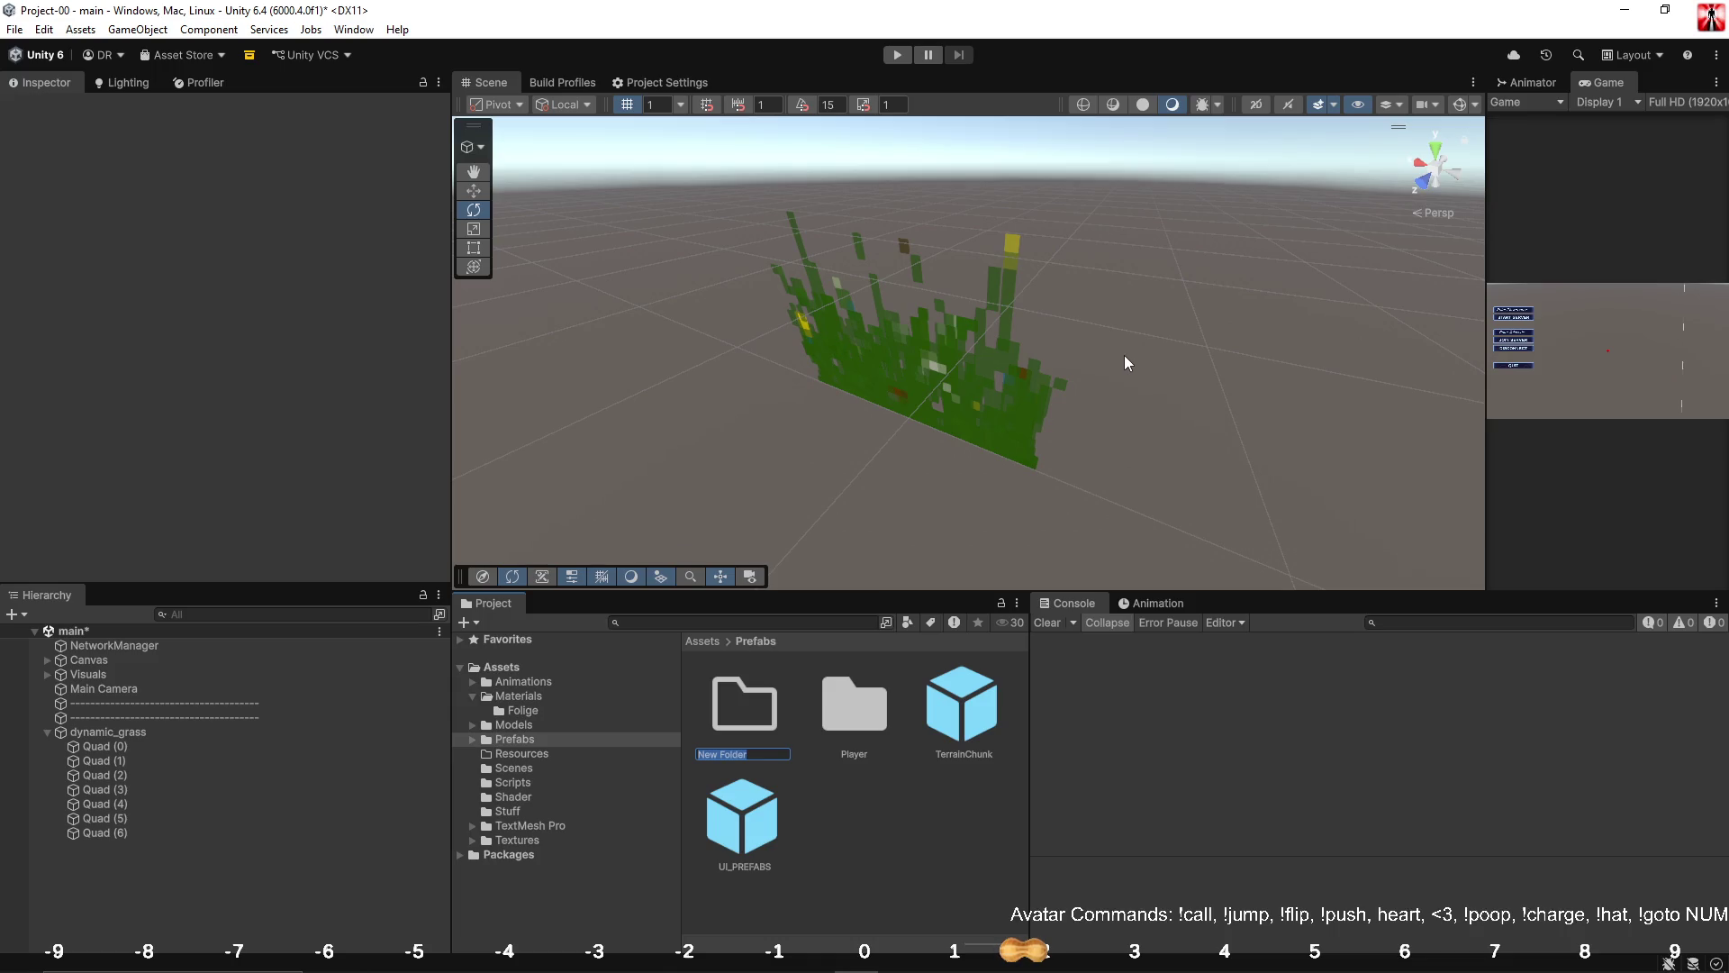
type("Stuff")
key("Return")
left_click_drag(755, 821, 857, 711)
Create a new folder named Chunk inside Prefabs.
right_click(825, 796)
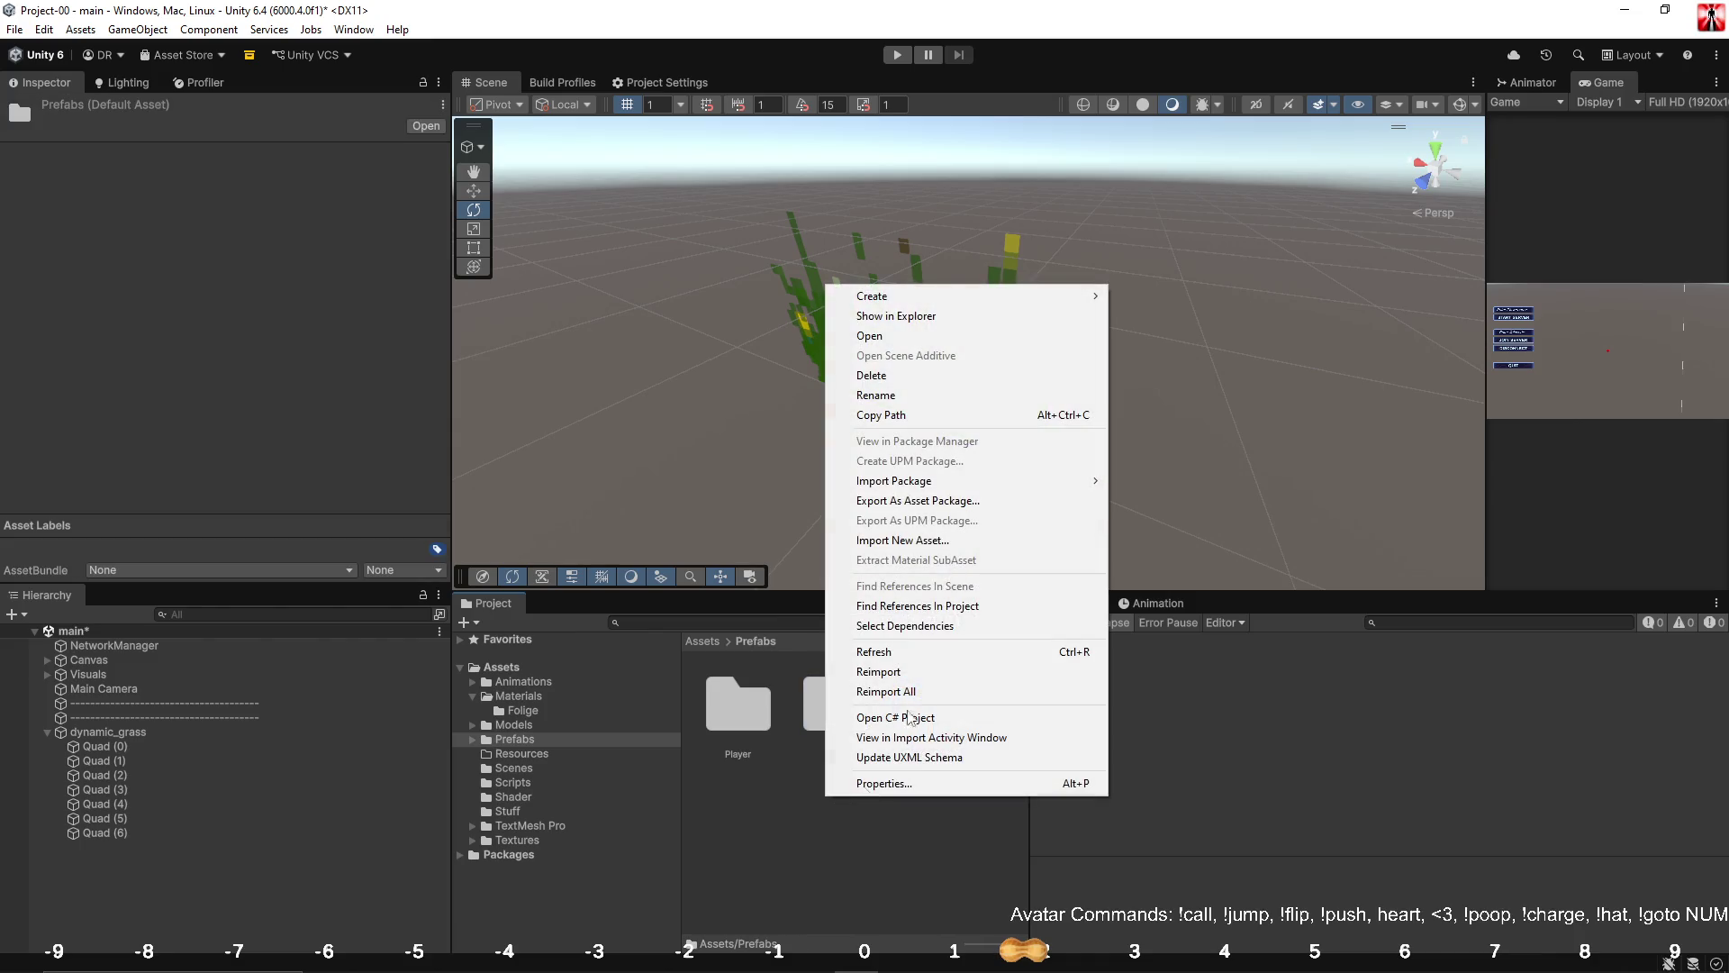
mouse_move(1034, 295)
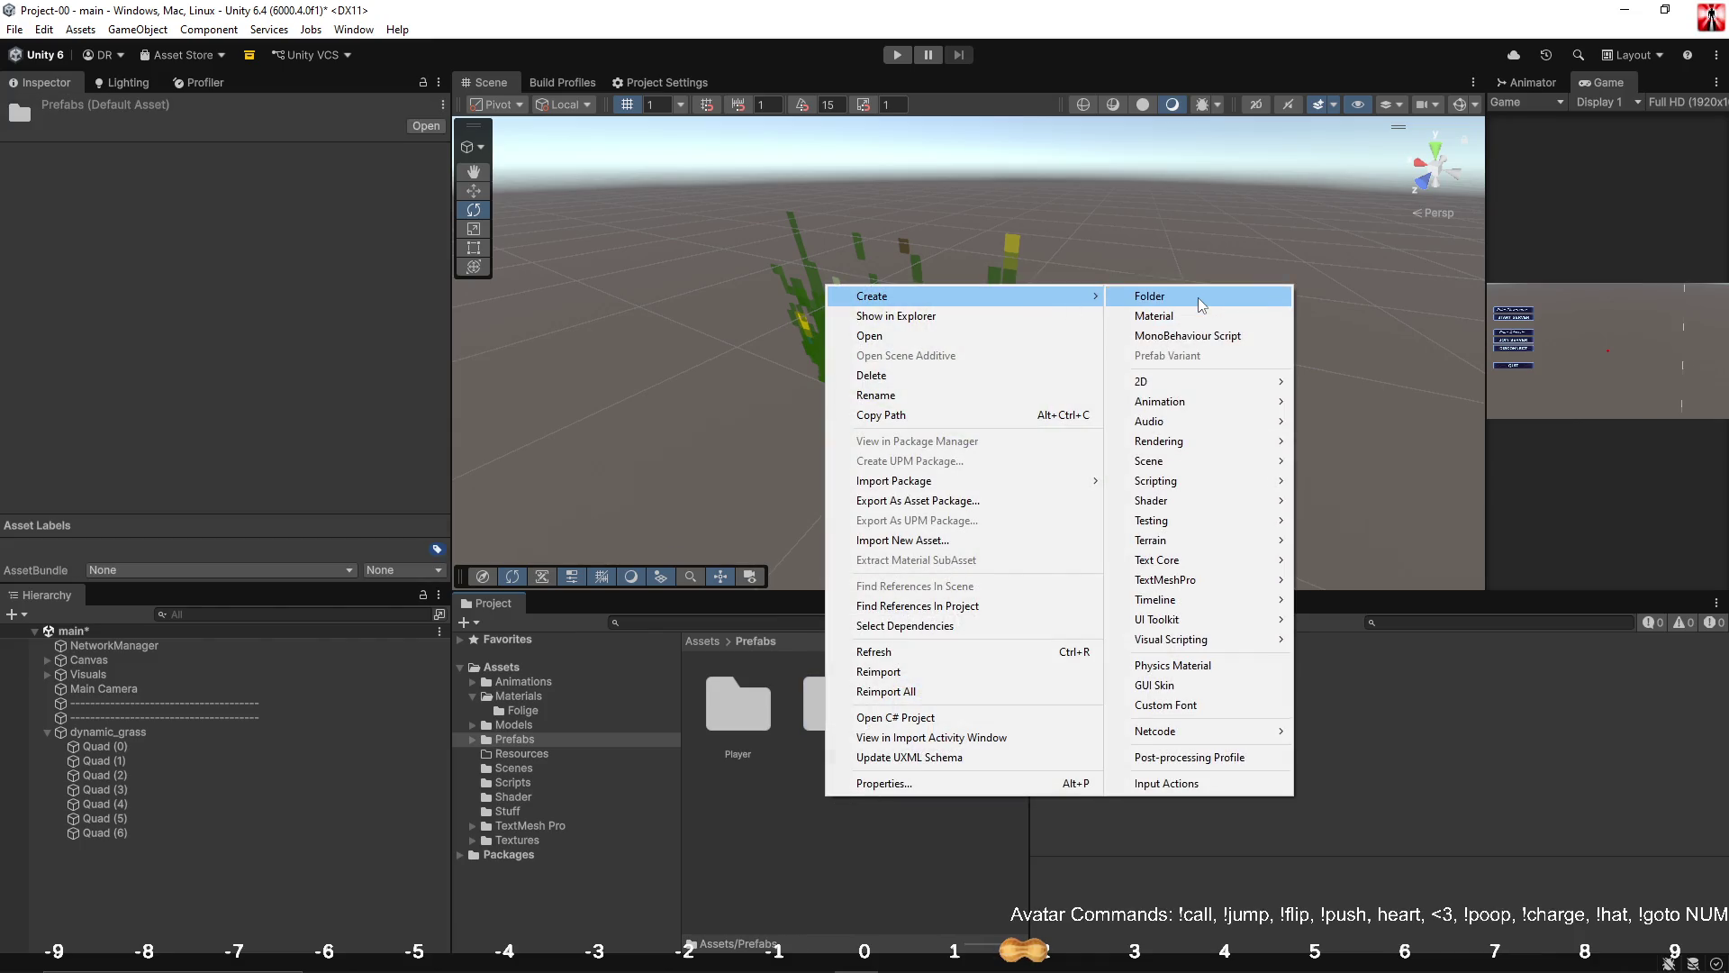
left_click(1198, 296)
type("Chunk")
key("Return")
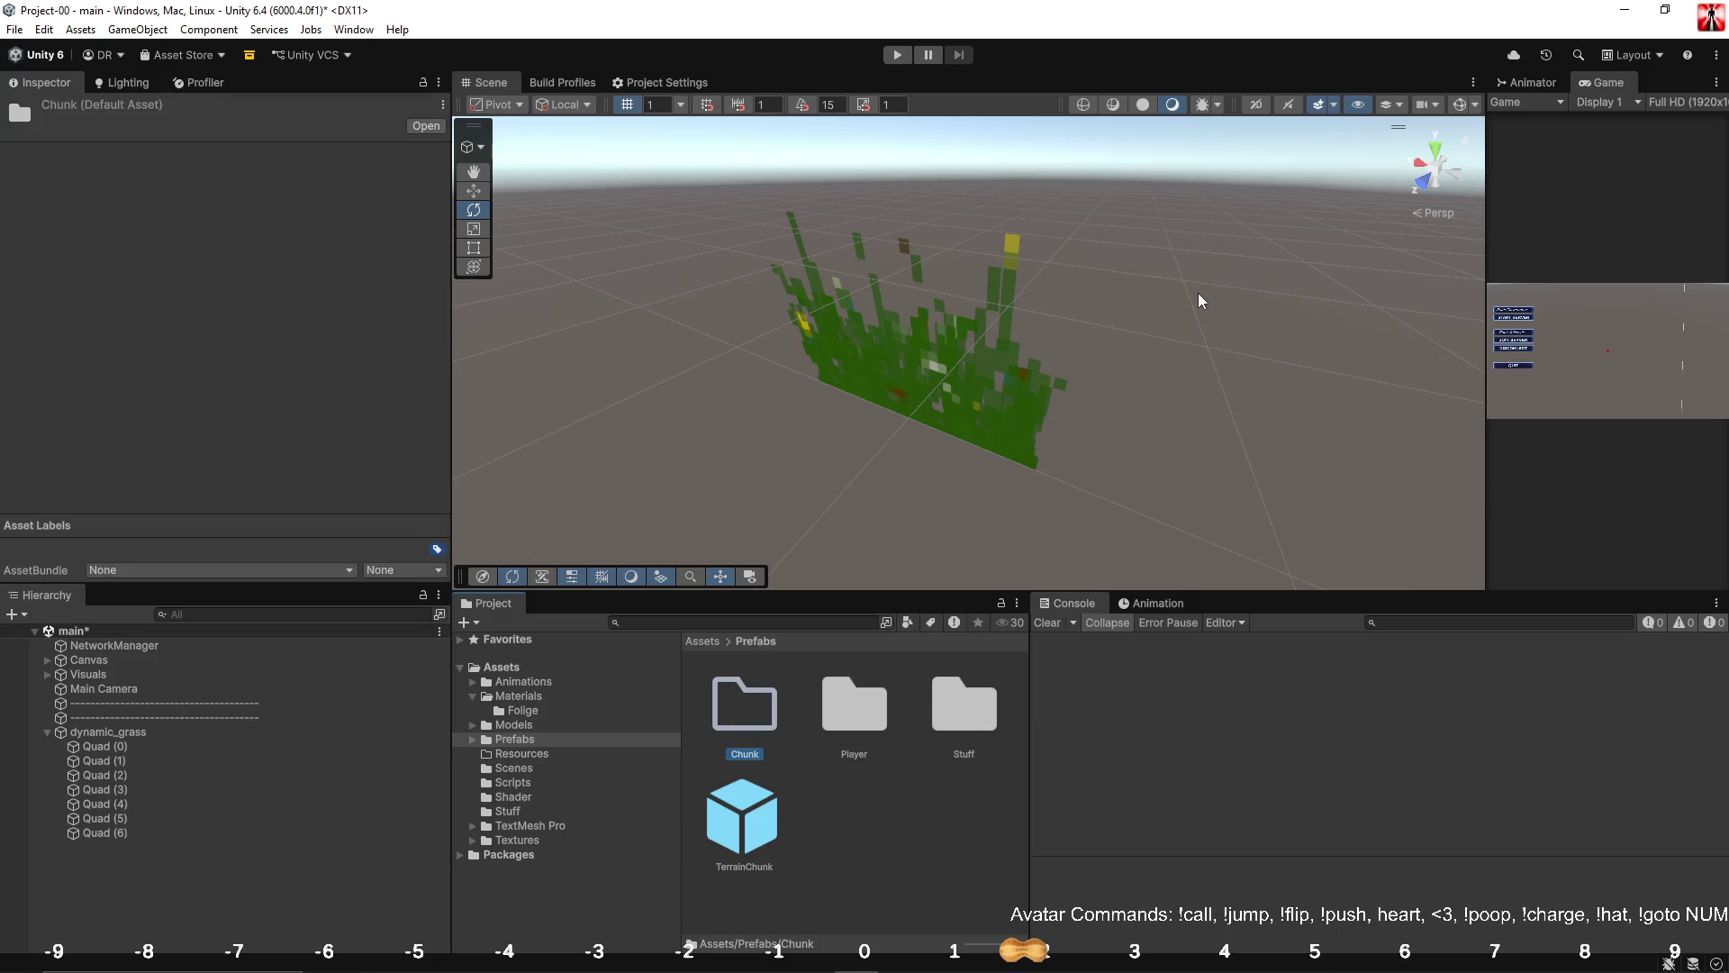
Create a Folige folder in Prefabs, open it, and select Quad (0) in the Hierarchy.
right_click(805, 840)
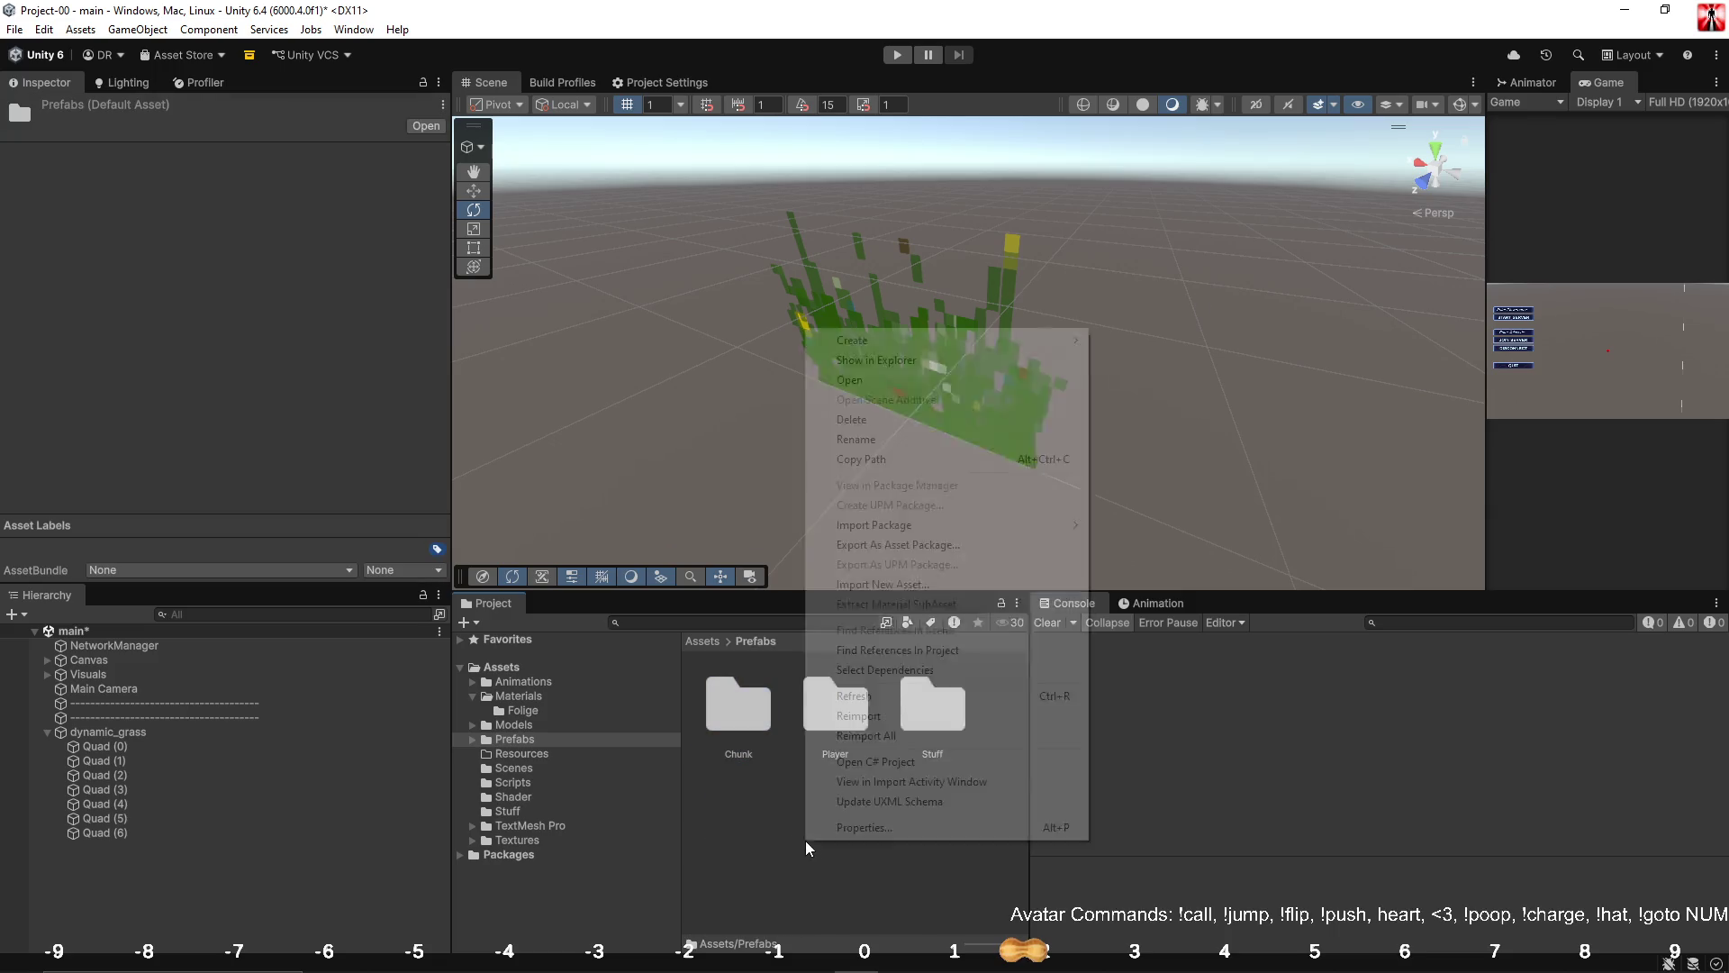
mouse_move(1009, 339)
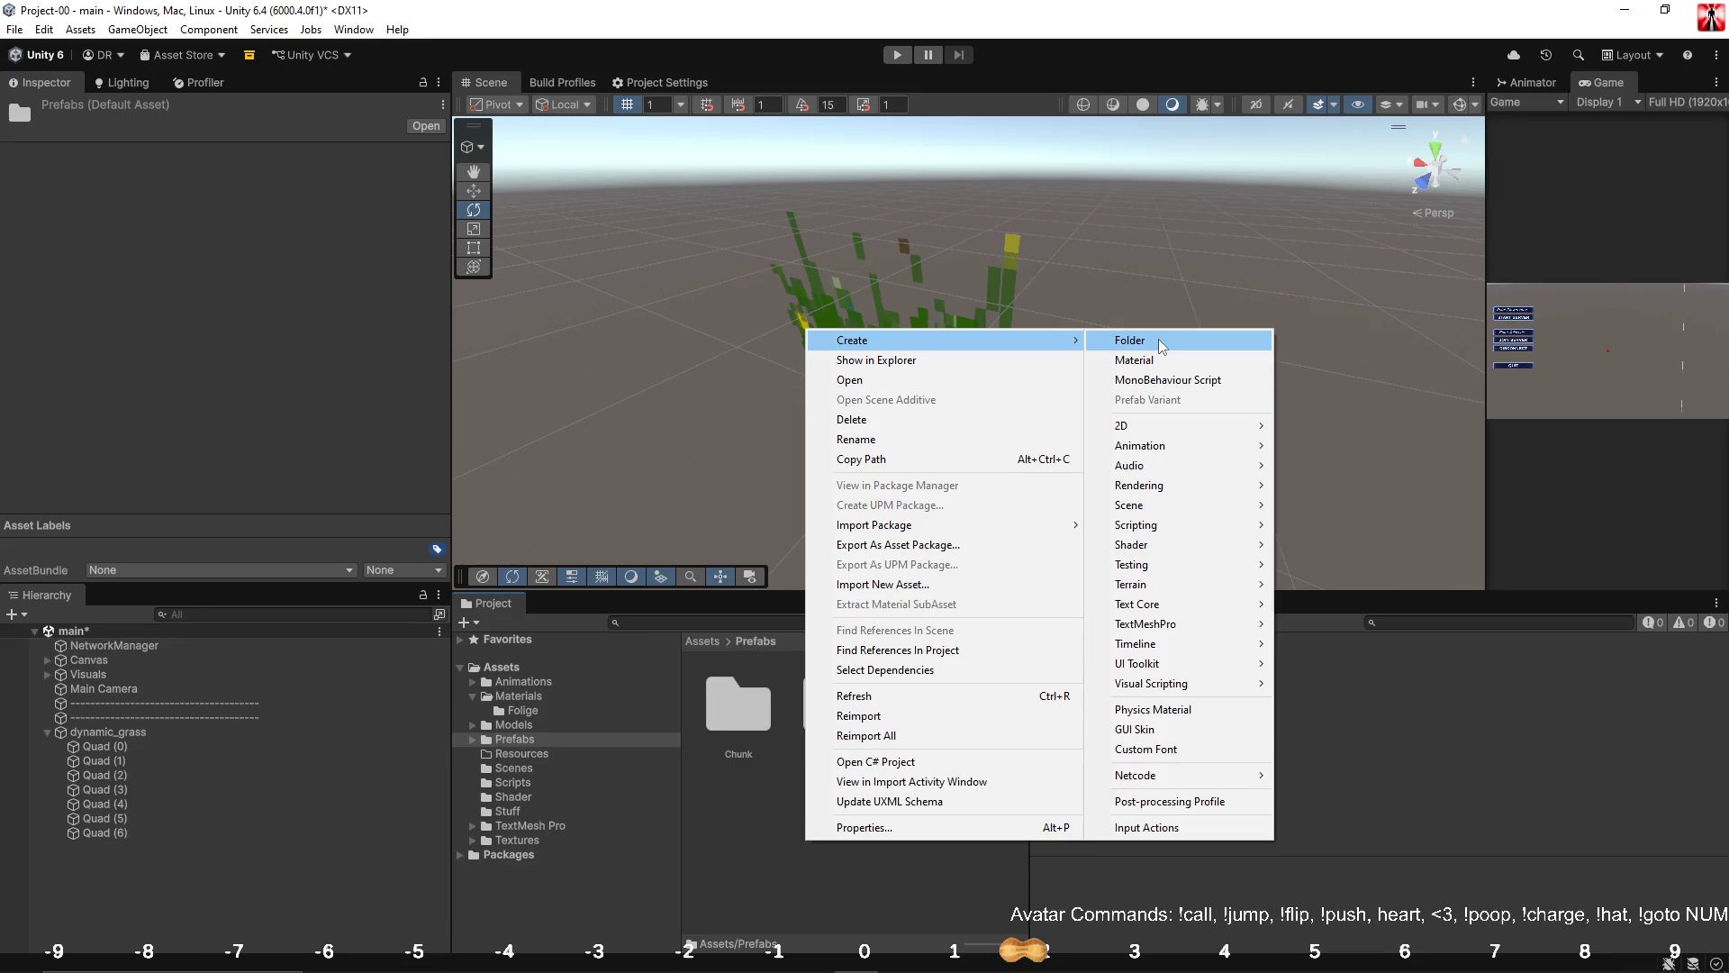
left_click(1158, 341)
type("Fo")
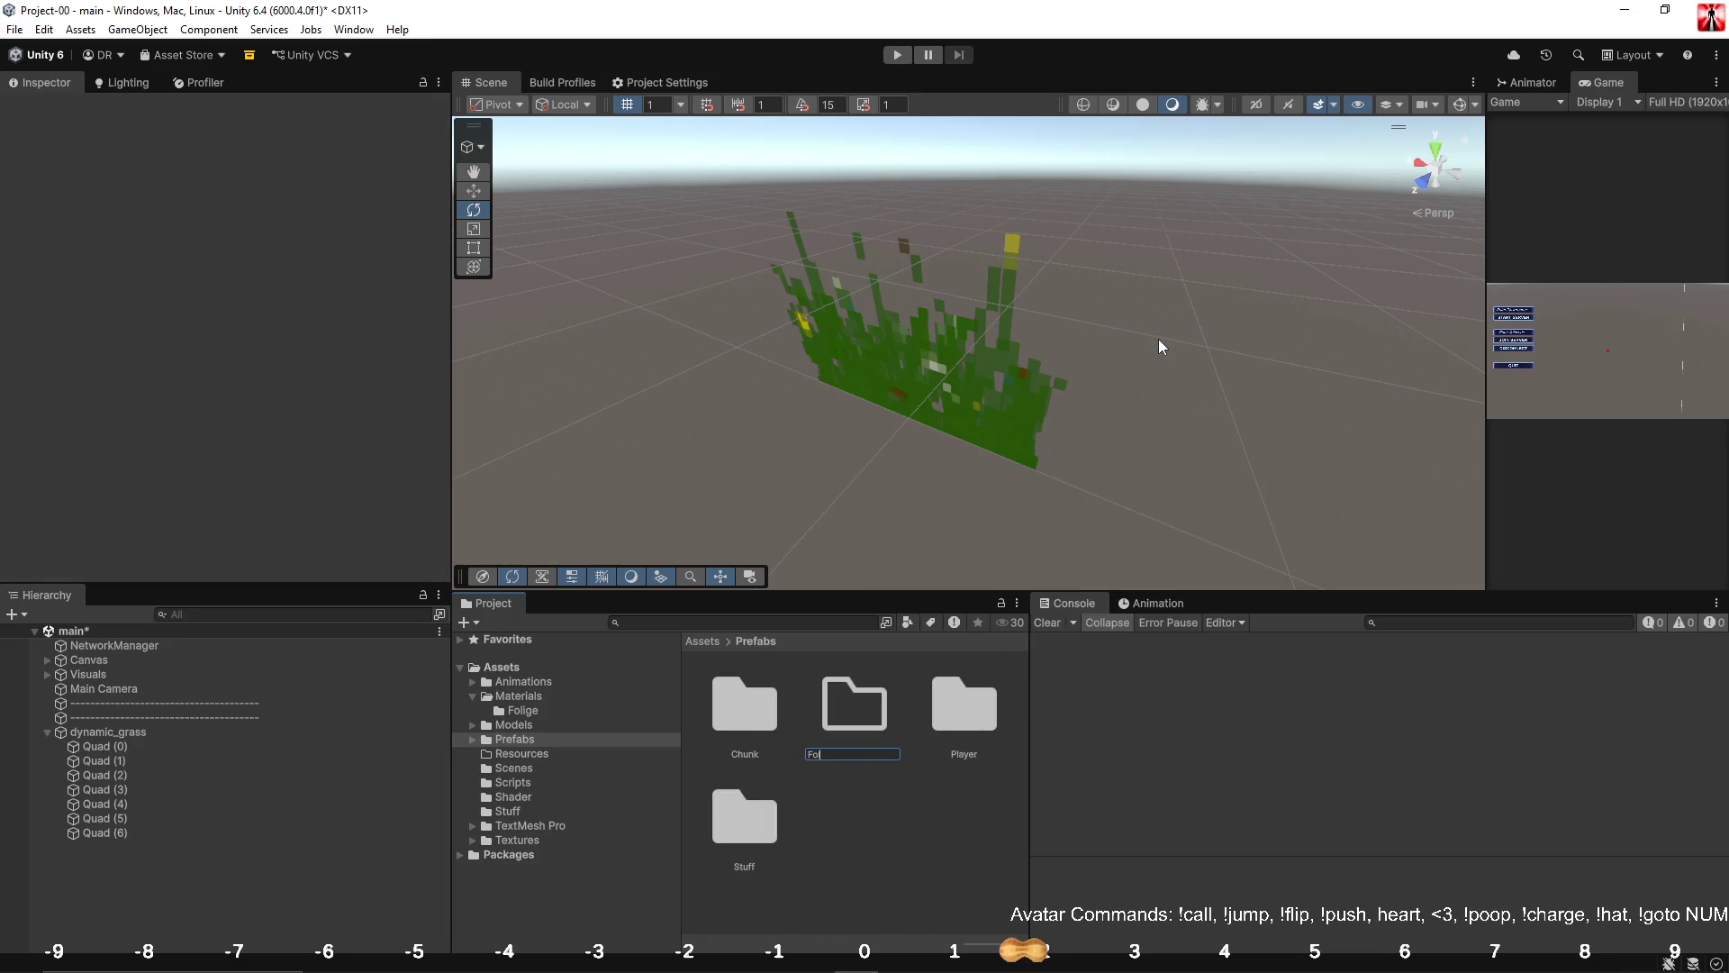
type("lige")
key("Return")
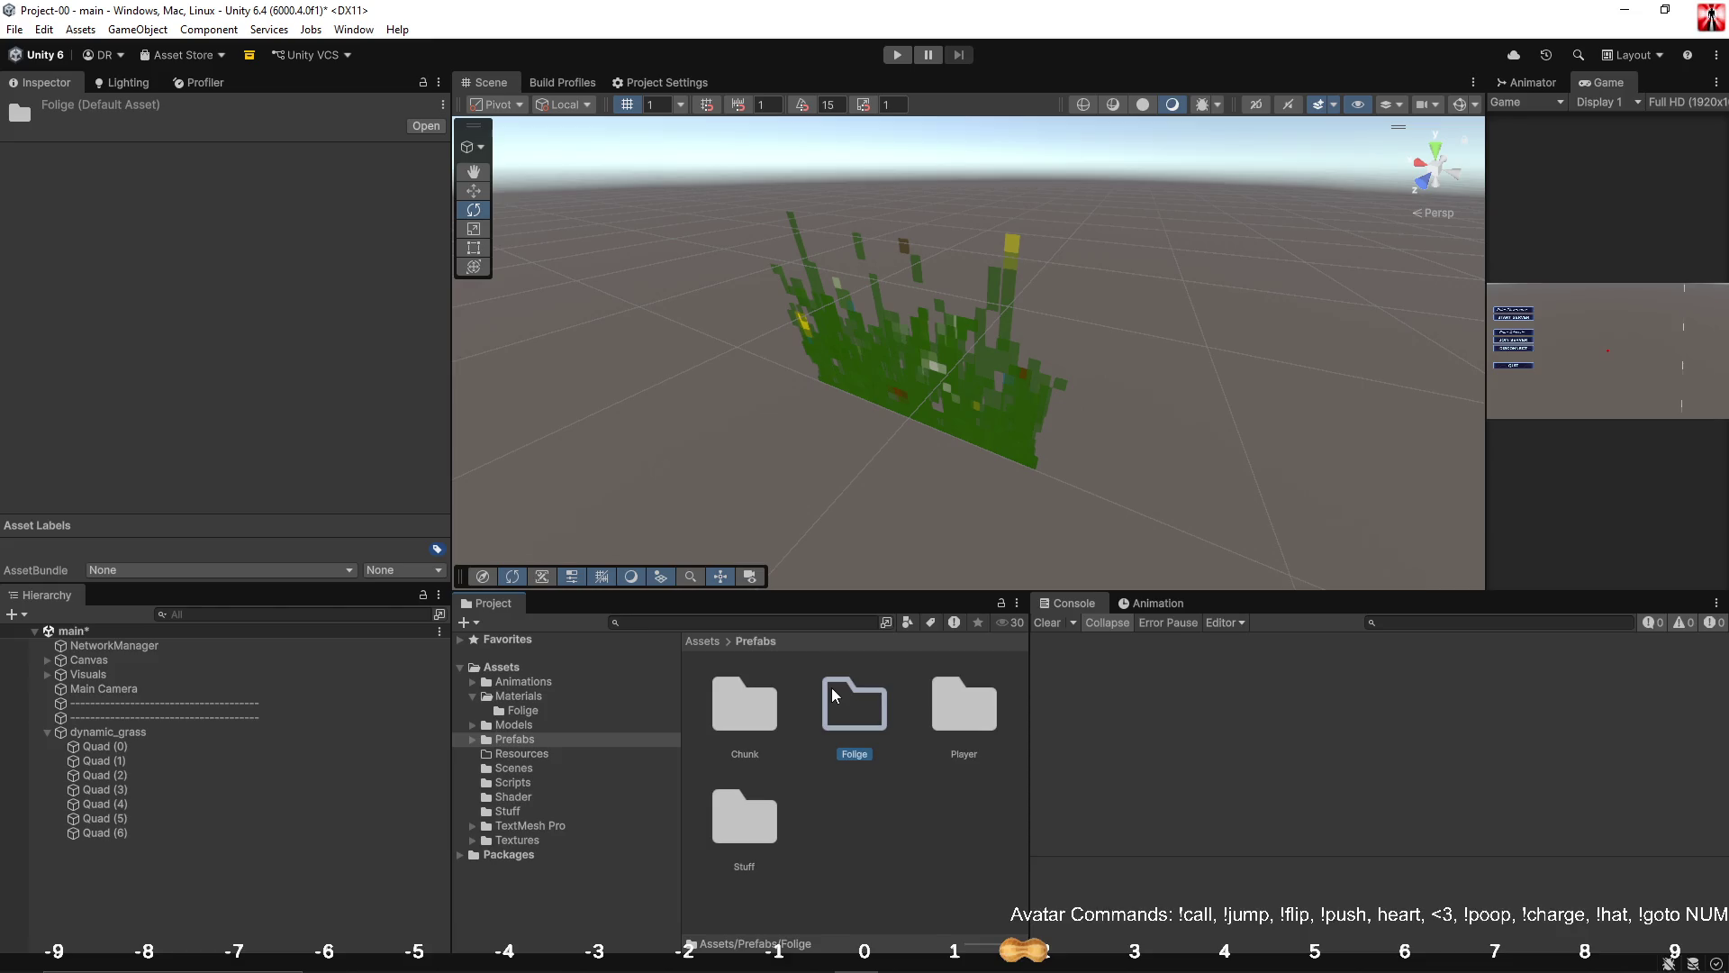
double_click(830, 688)
left_click(128, 748)
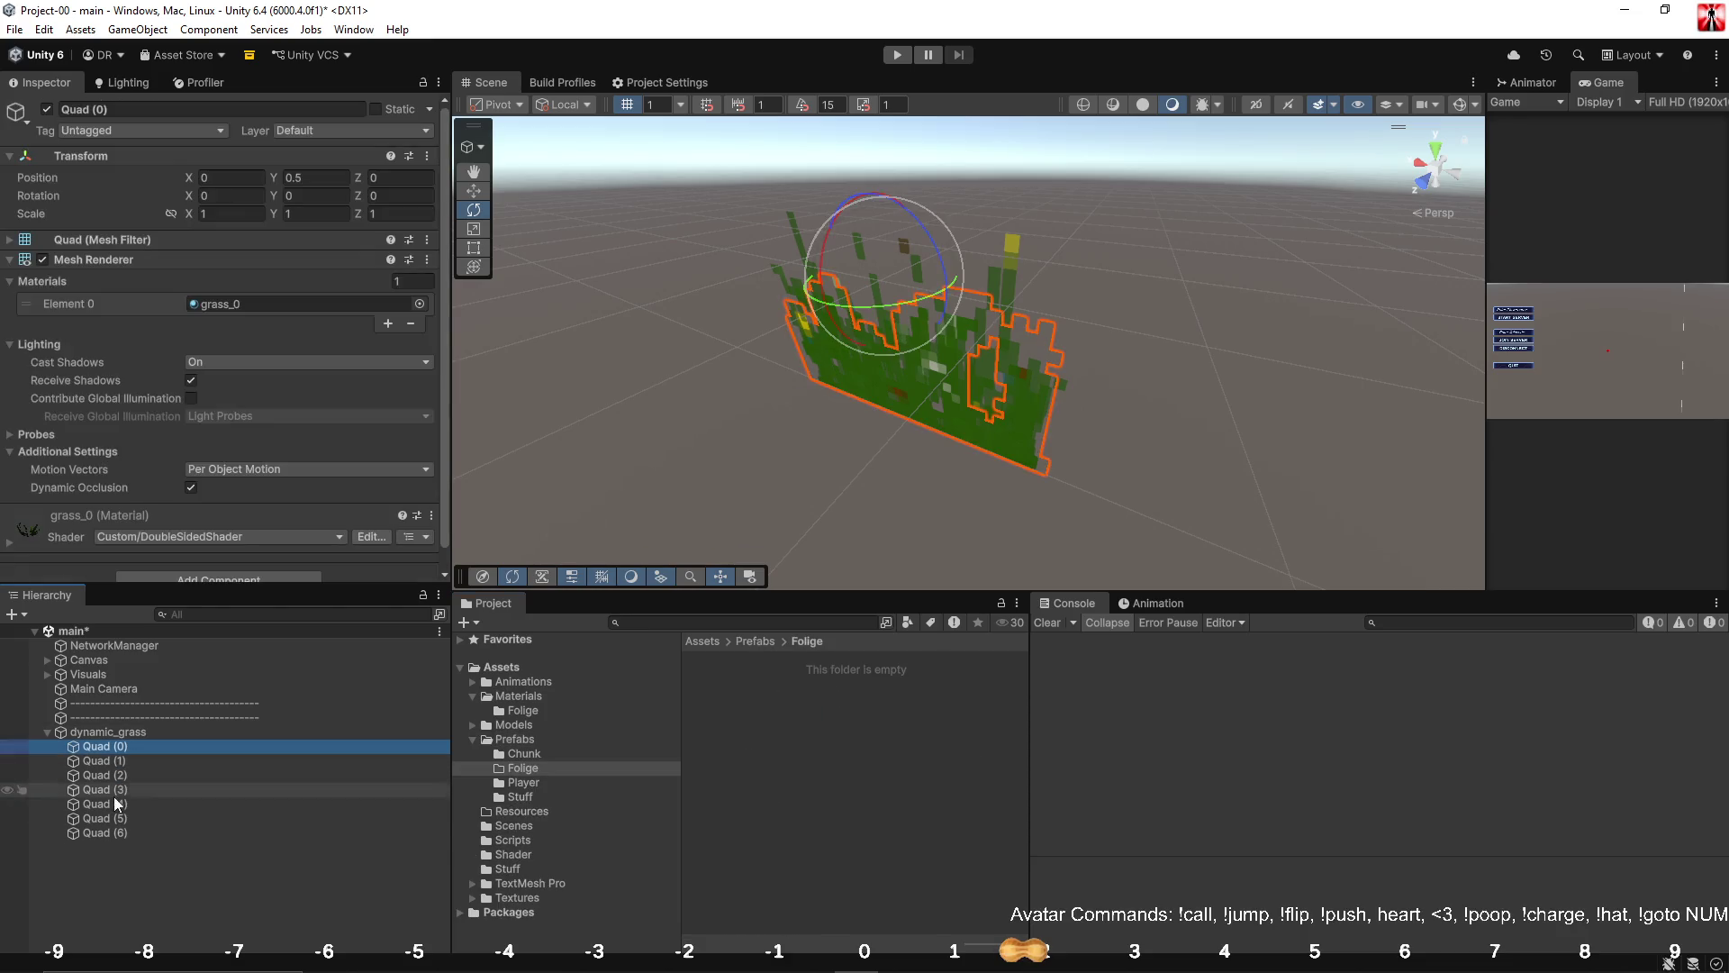
Move Quad (0)–(6) out of dynamic_grass and rename all seven to grass_.
left_click(115, 831, "shift")
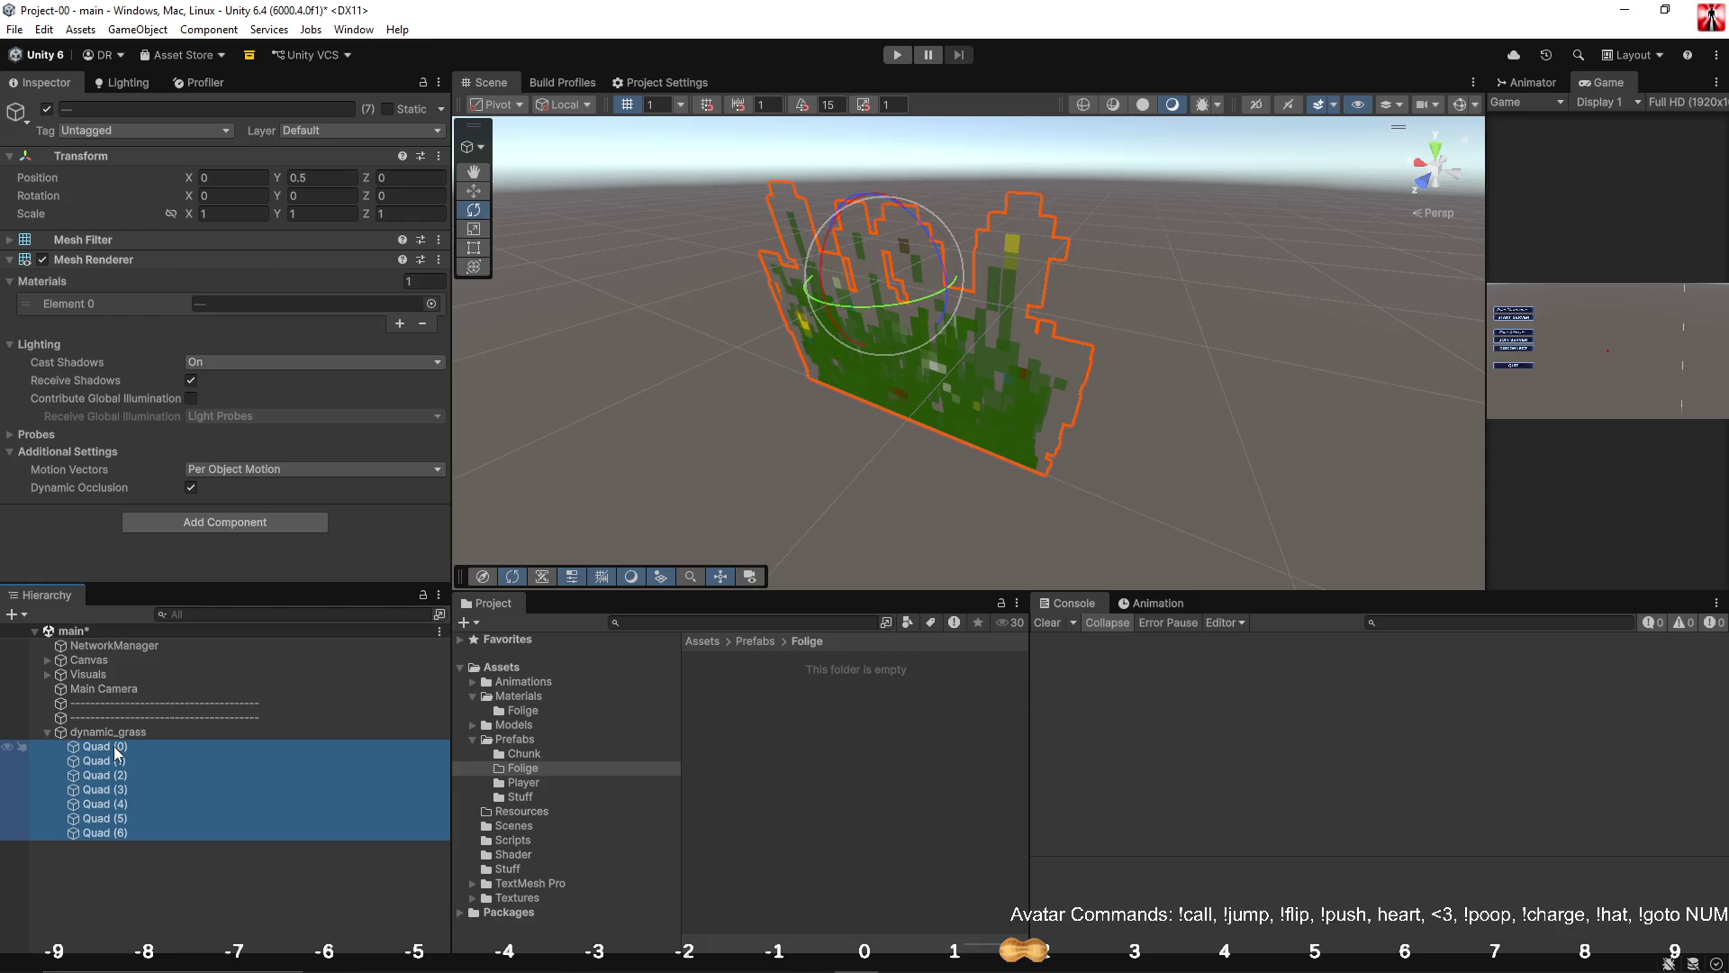
left_click_drag(116, 753, 114, 730)
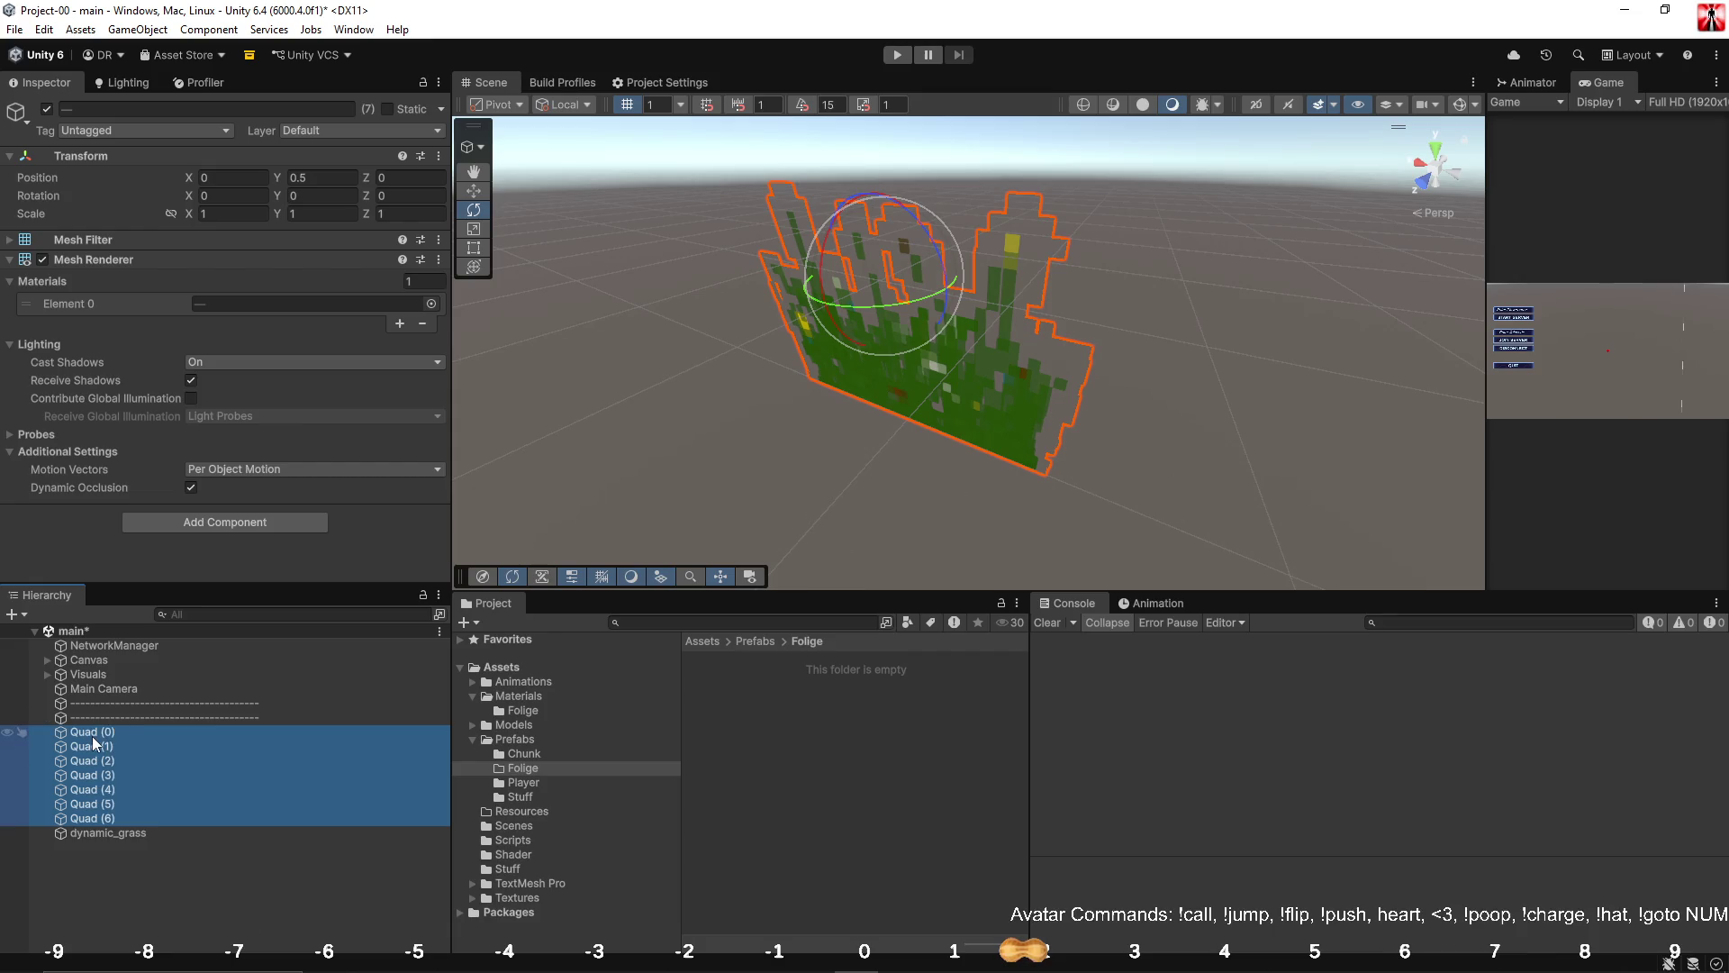
left_click(134, 111)
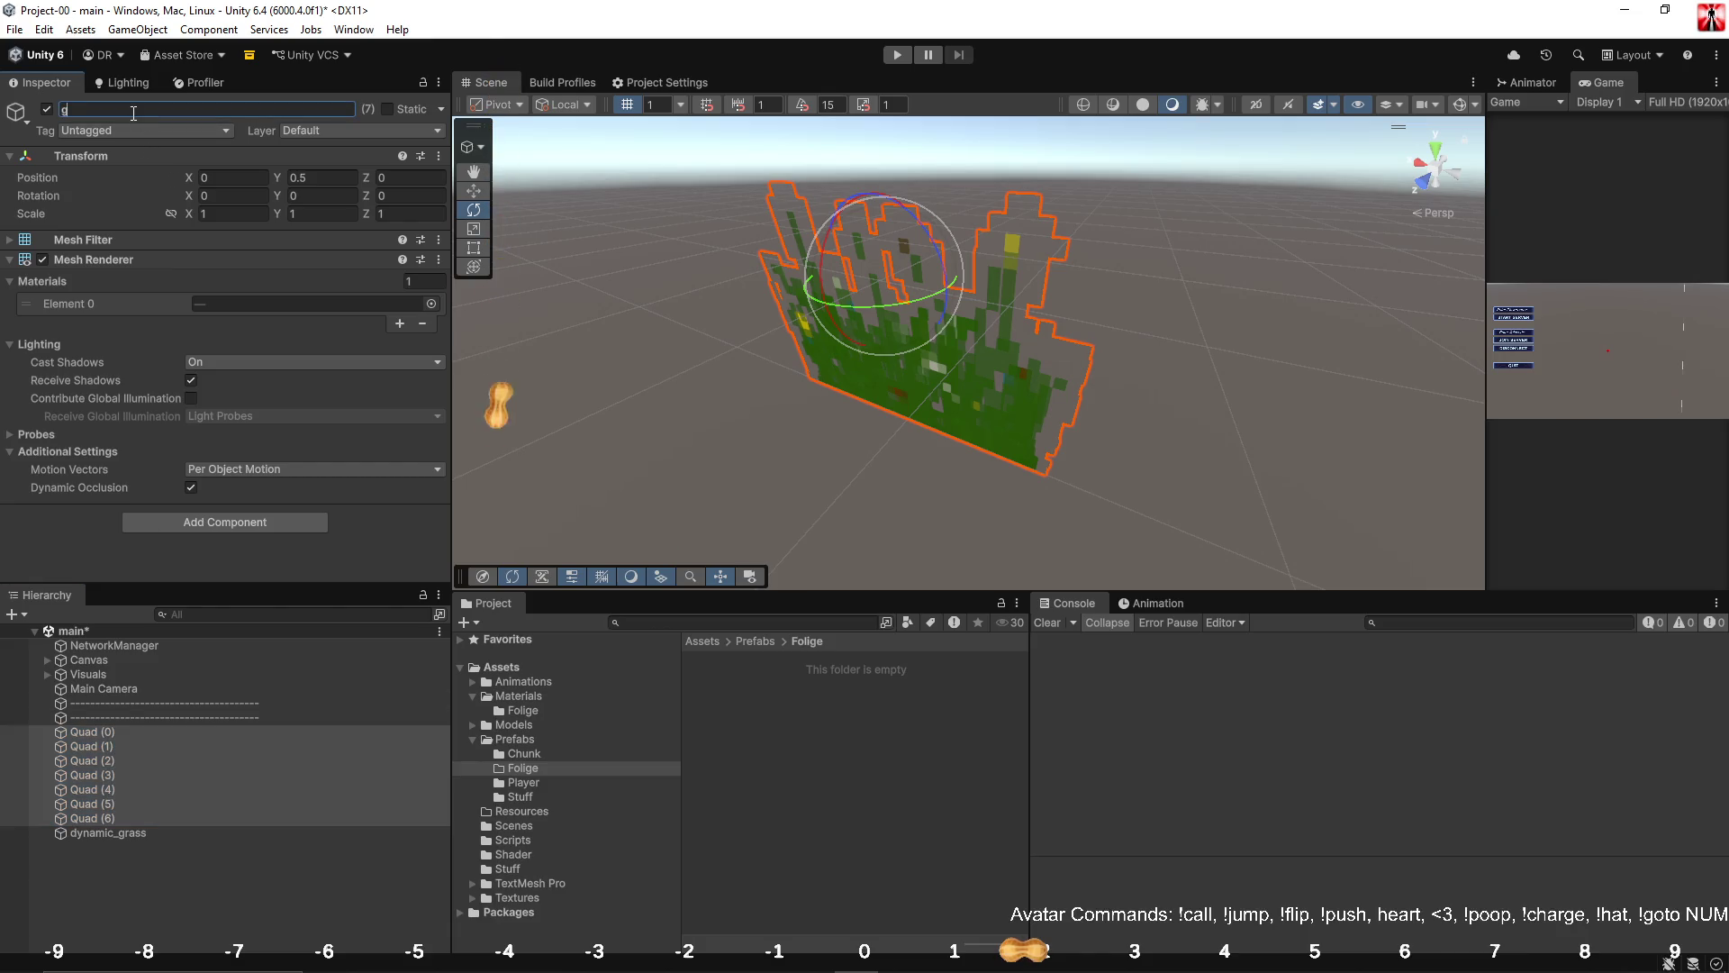
type("grass_")
key("Return")
Number the first three objects grass_0, grass_1 and grass_2.
left_click(143, 731)
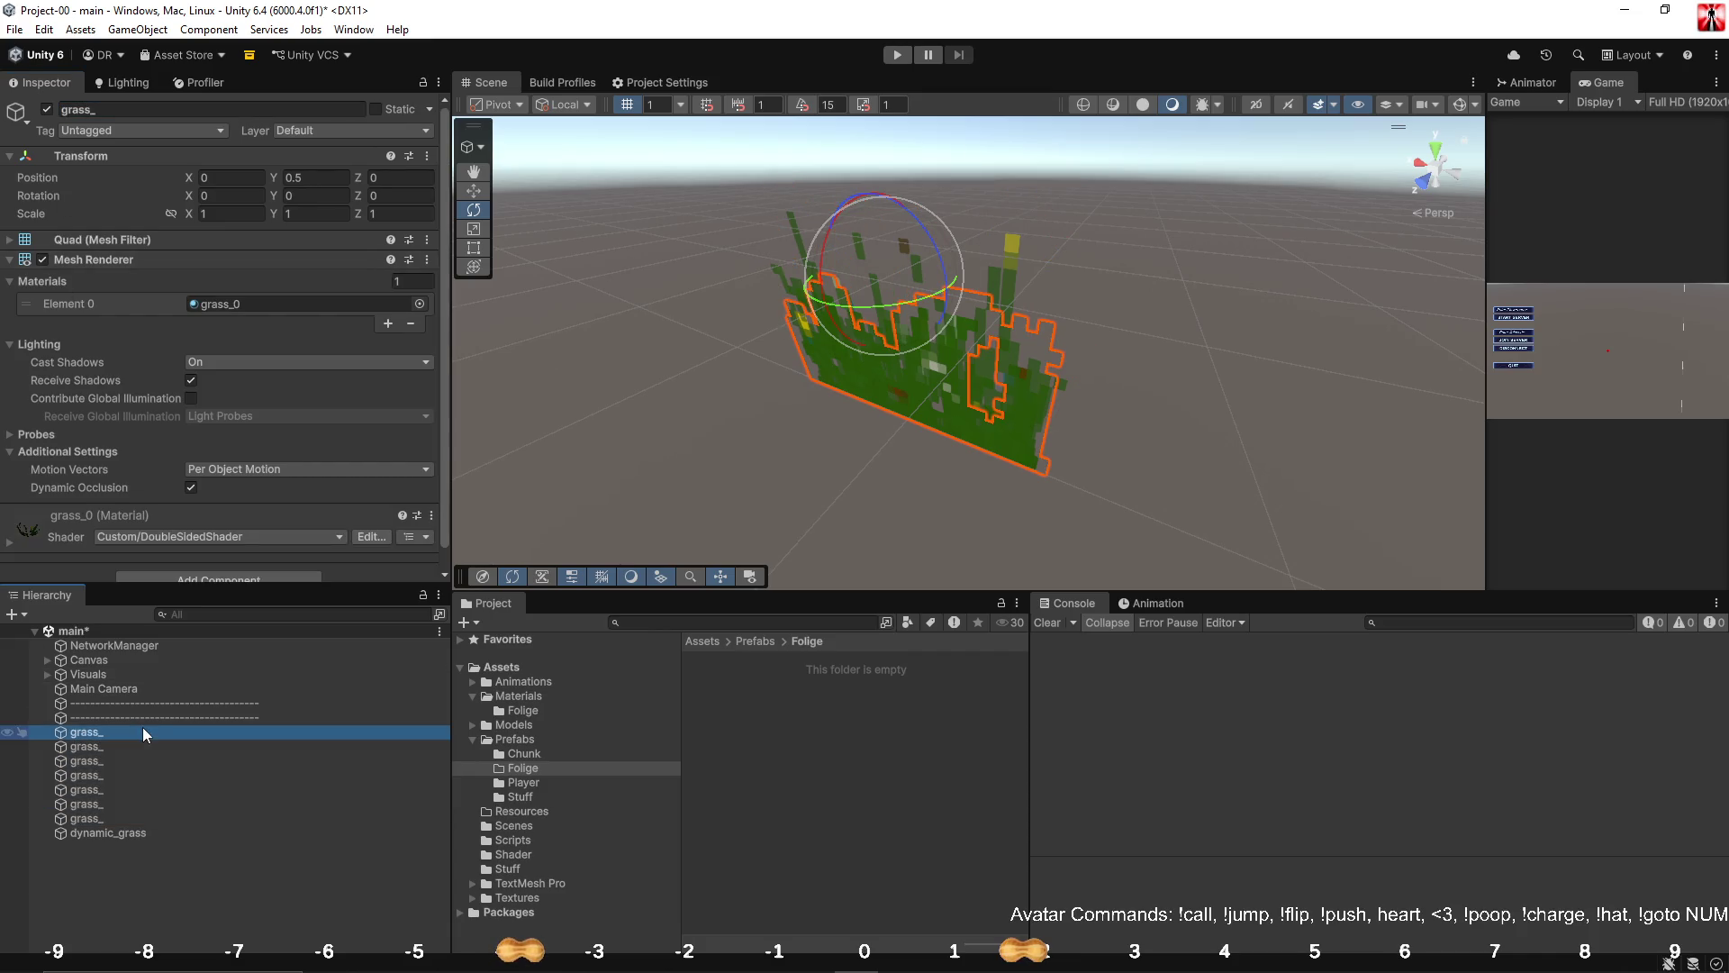
left_click(167, 112)
left_click(167, 112)
left_click(138, 752)
left_click(157, 113)
type("grass1")
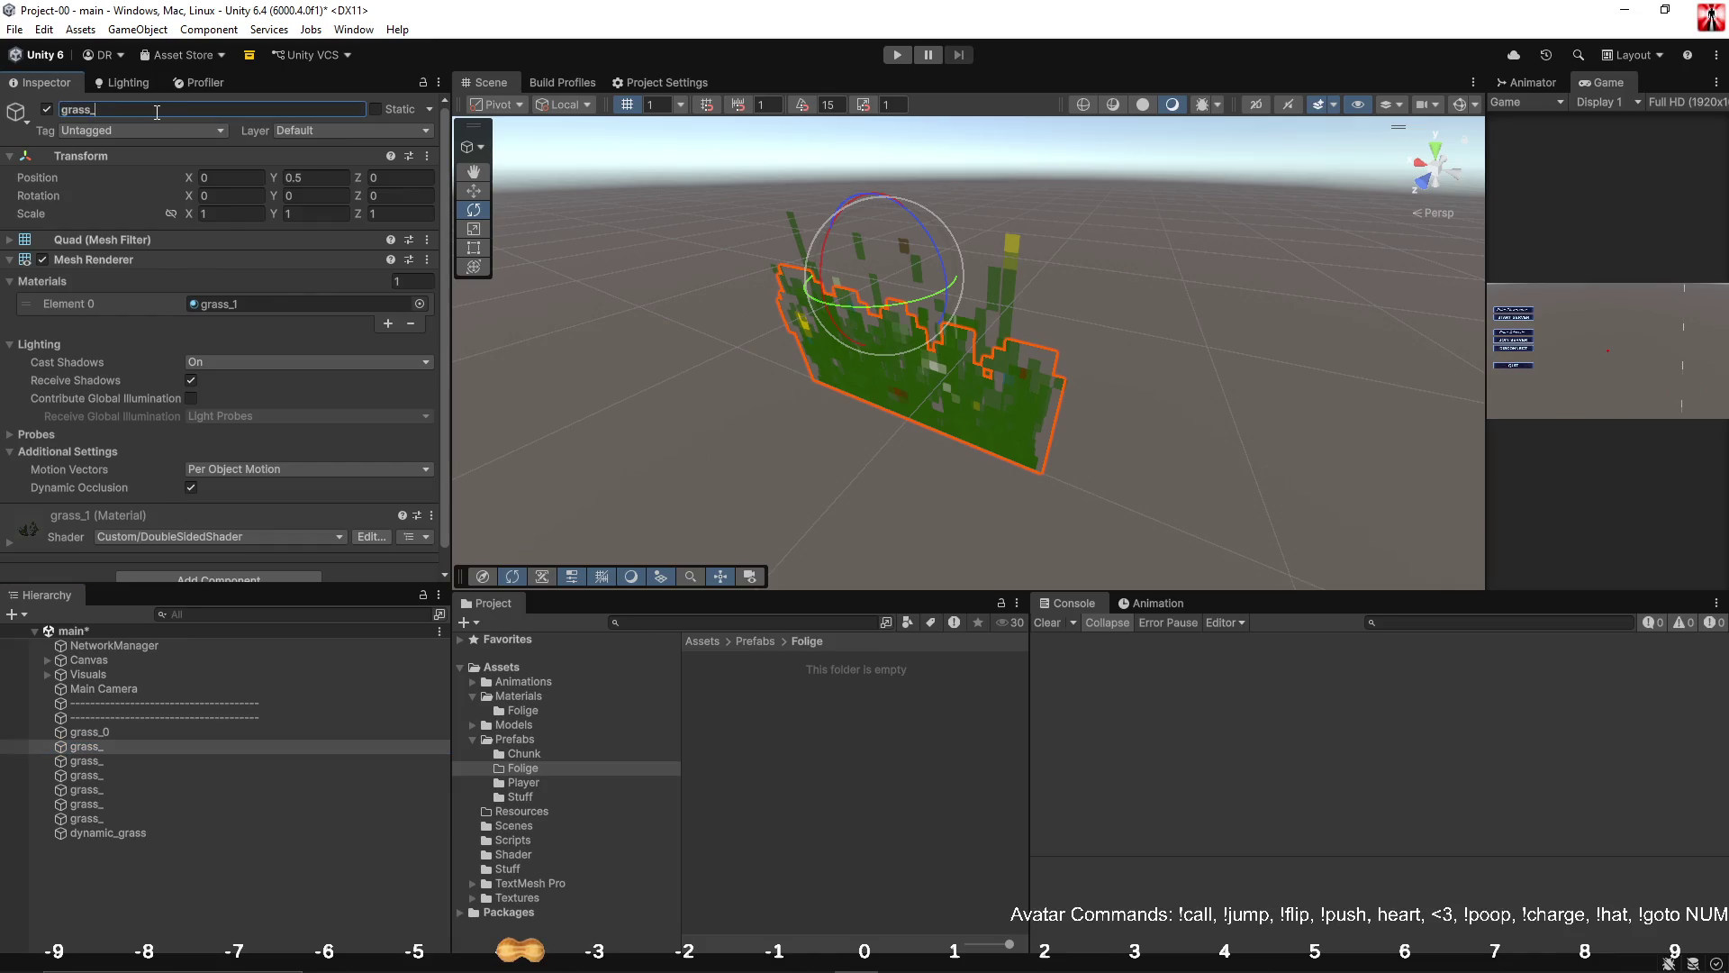
left_click(115, 764)
left_click(115, 763)
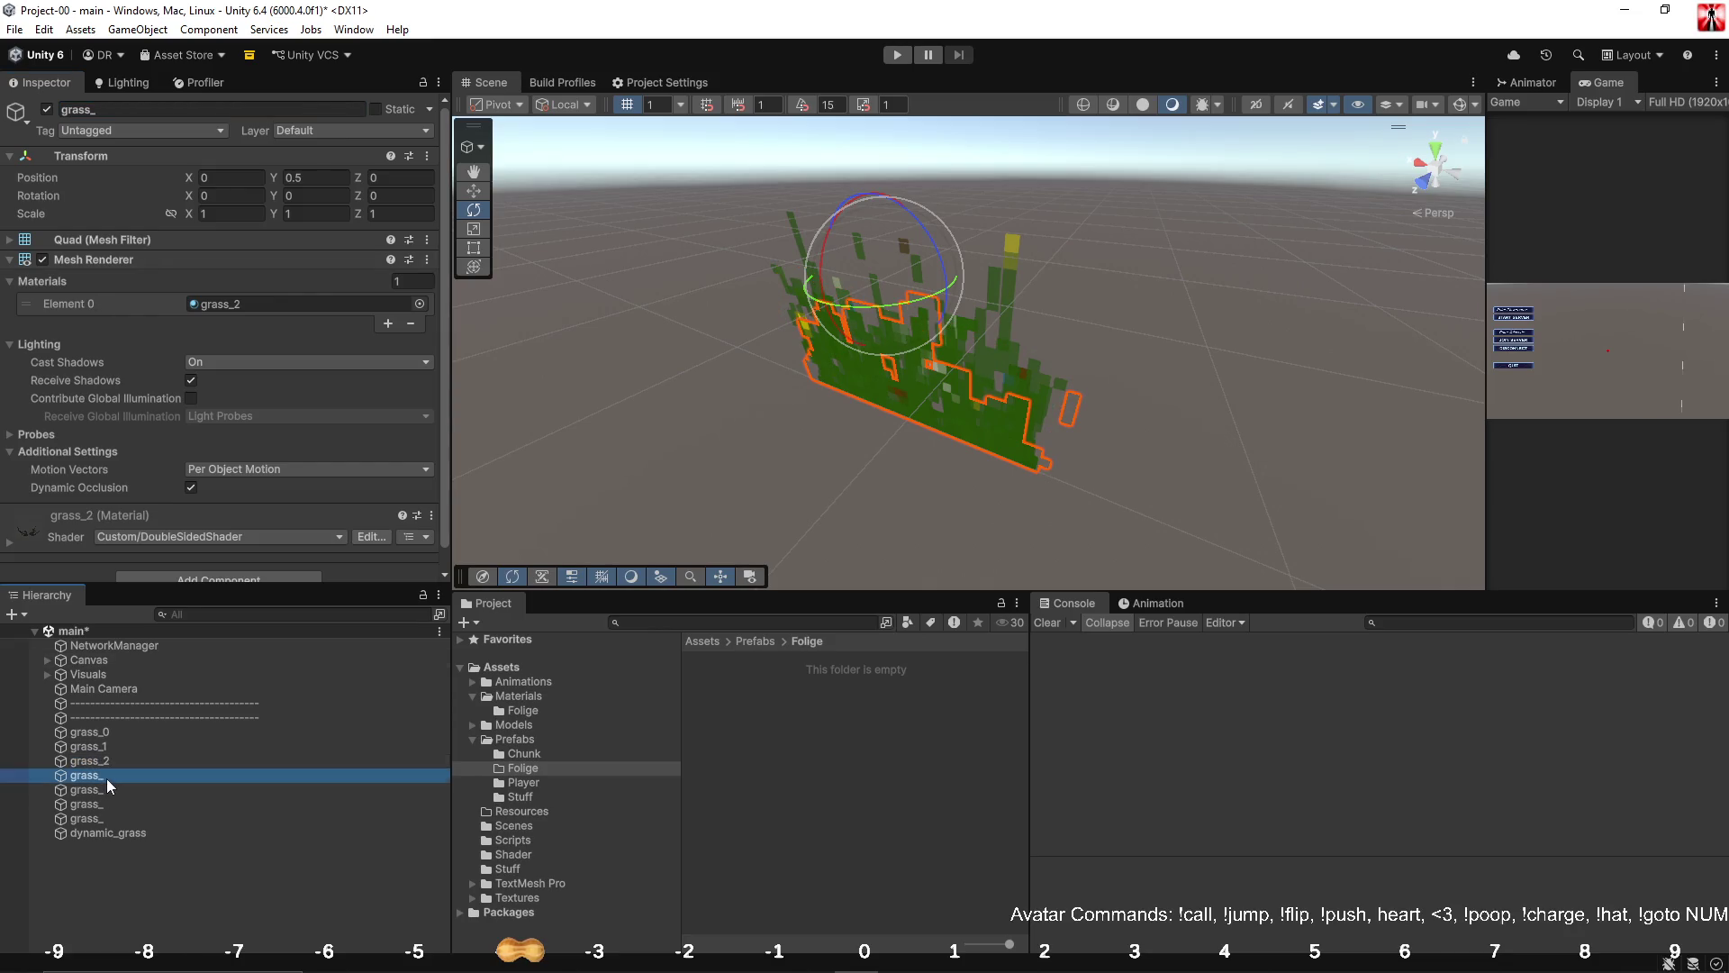
type("2")
left_click(106, 778)
Rename the remaining objects grass_3, grass_4, grass_5 and grass_6.
left_click(106, 776)
type("3")
left_click(104, 791)
left_click(105, 793)
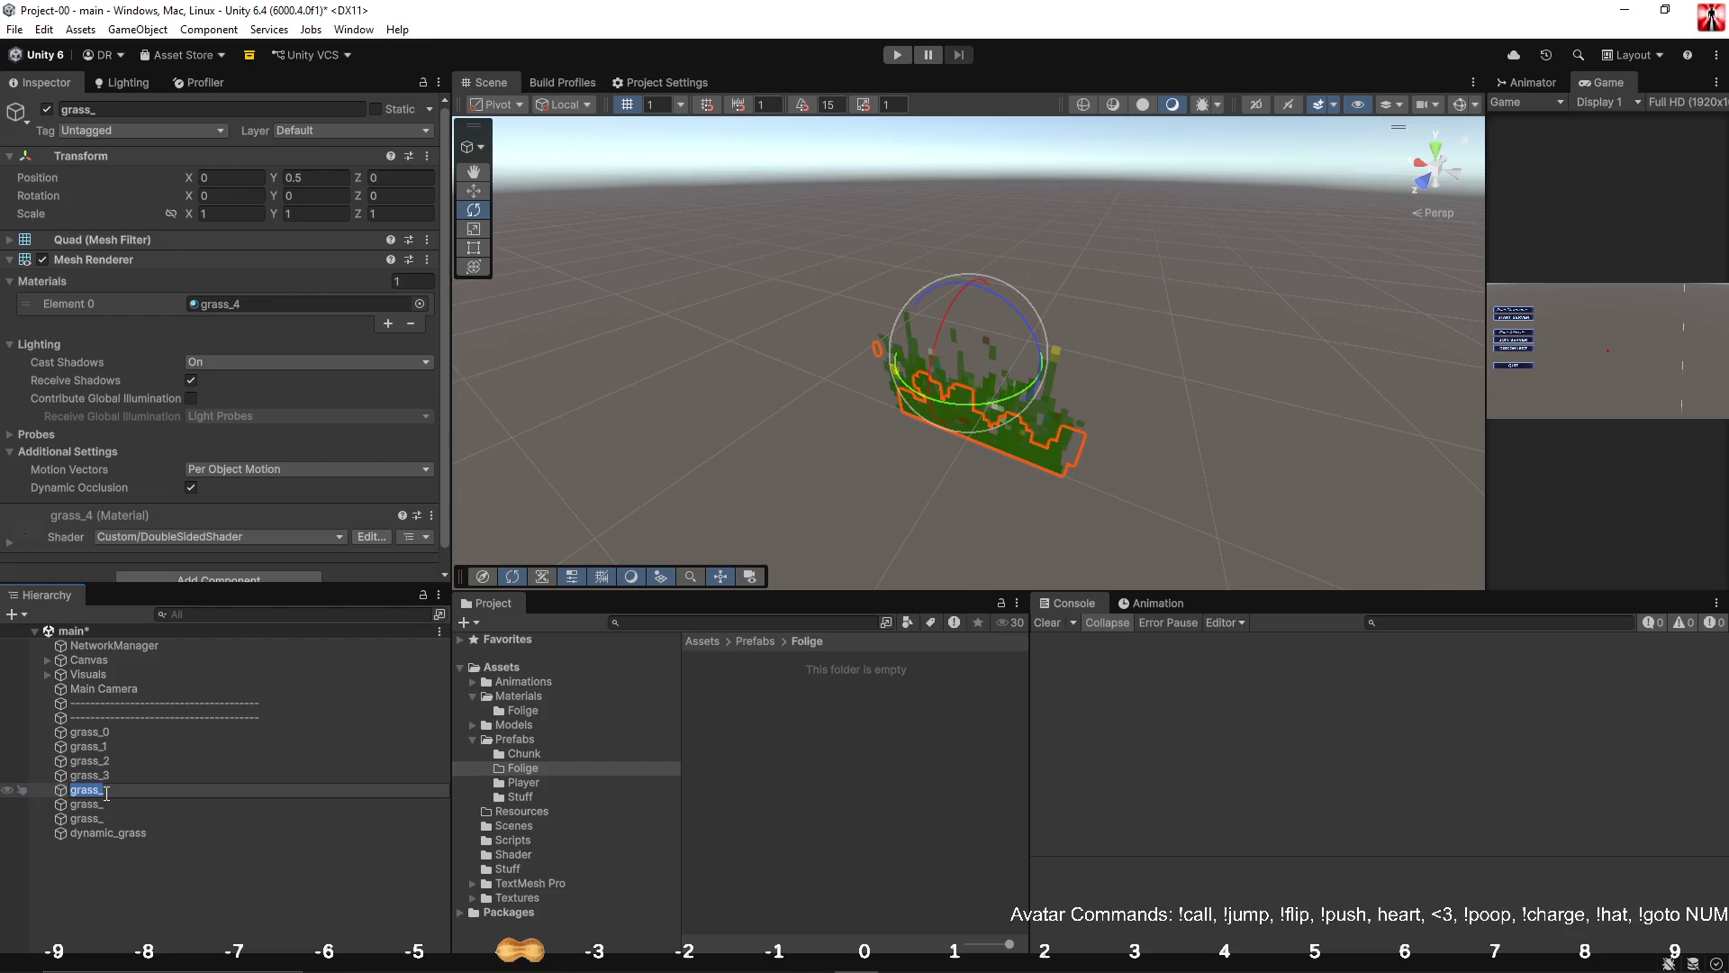
type("4")
left_click(106, 802)
left_click(106, 805)
type("5")
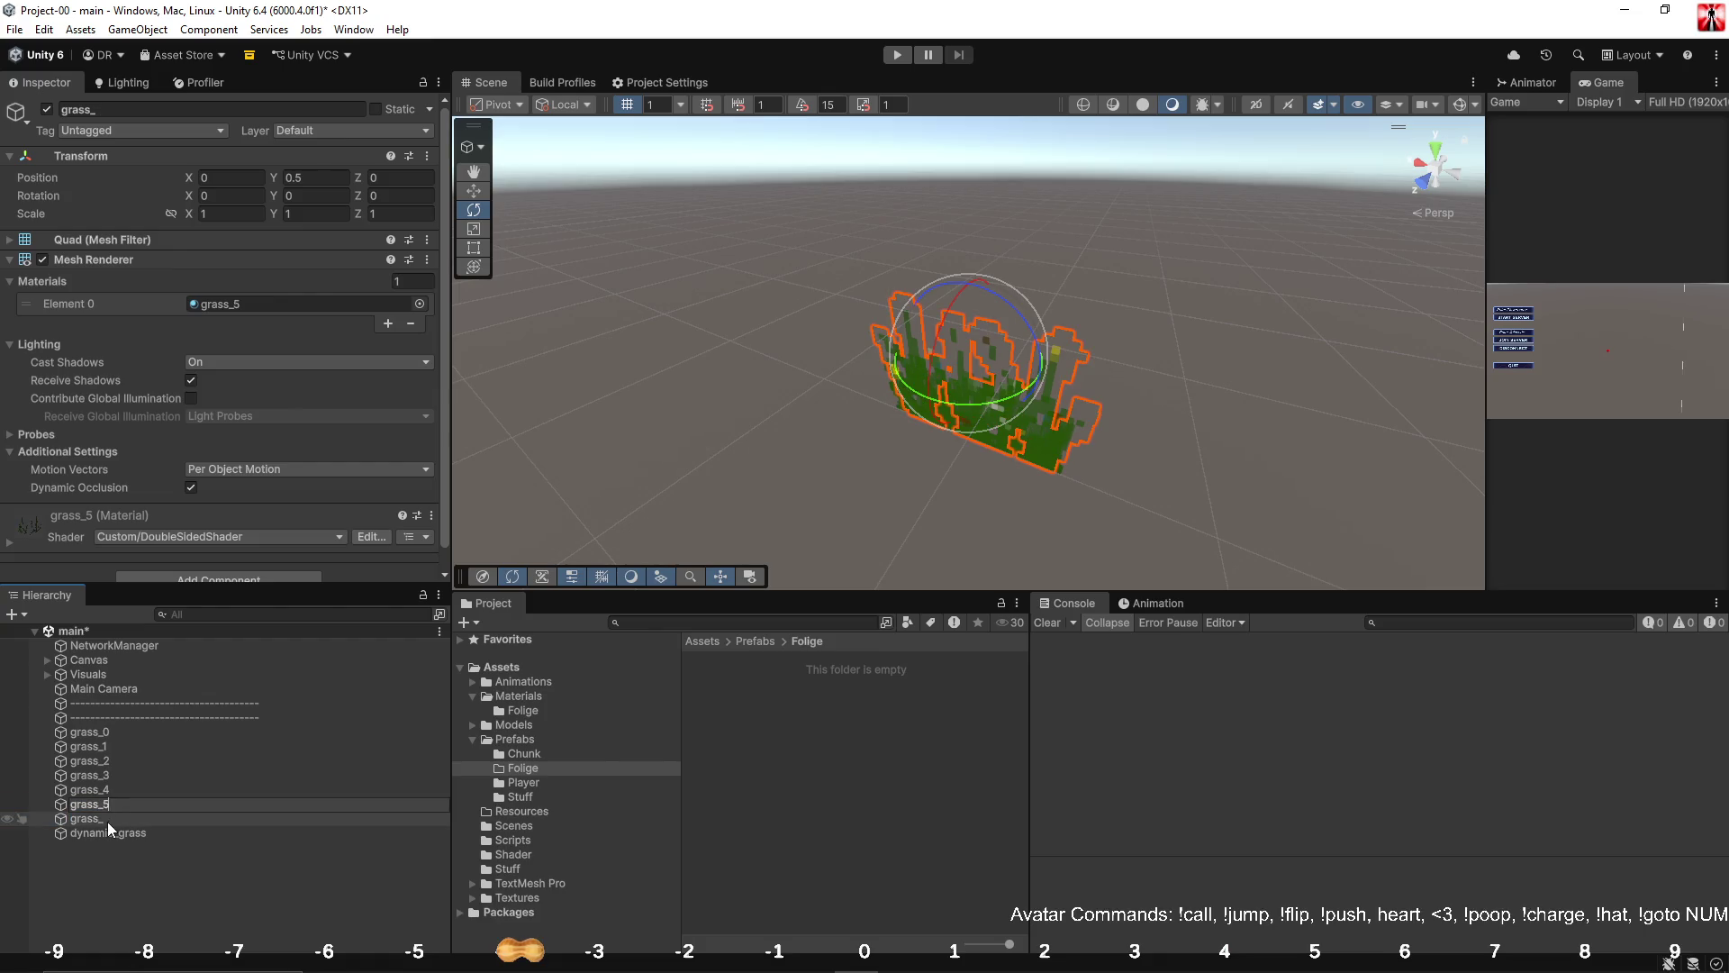
left_click(106, 819)
left_click(104, 819)
type("6")
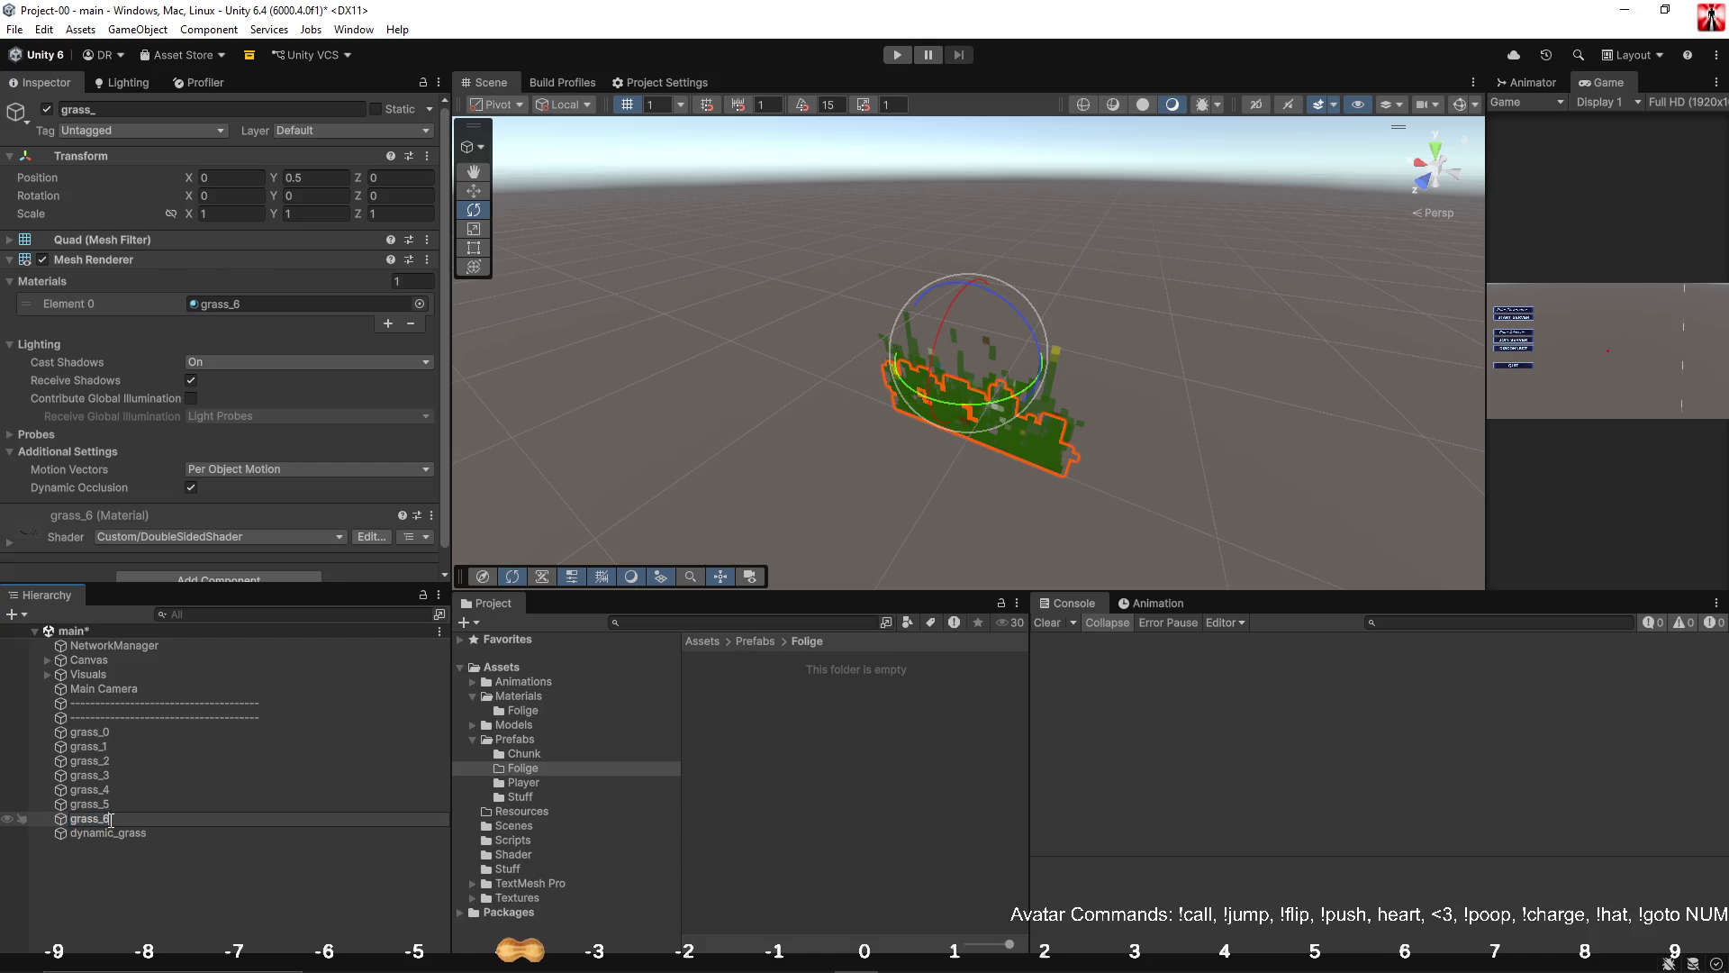
Select grass_0 through grass_6 and drag them toward the Folige folder.
left_click(132, 805)
left_click(106, 733)
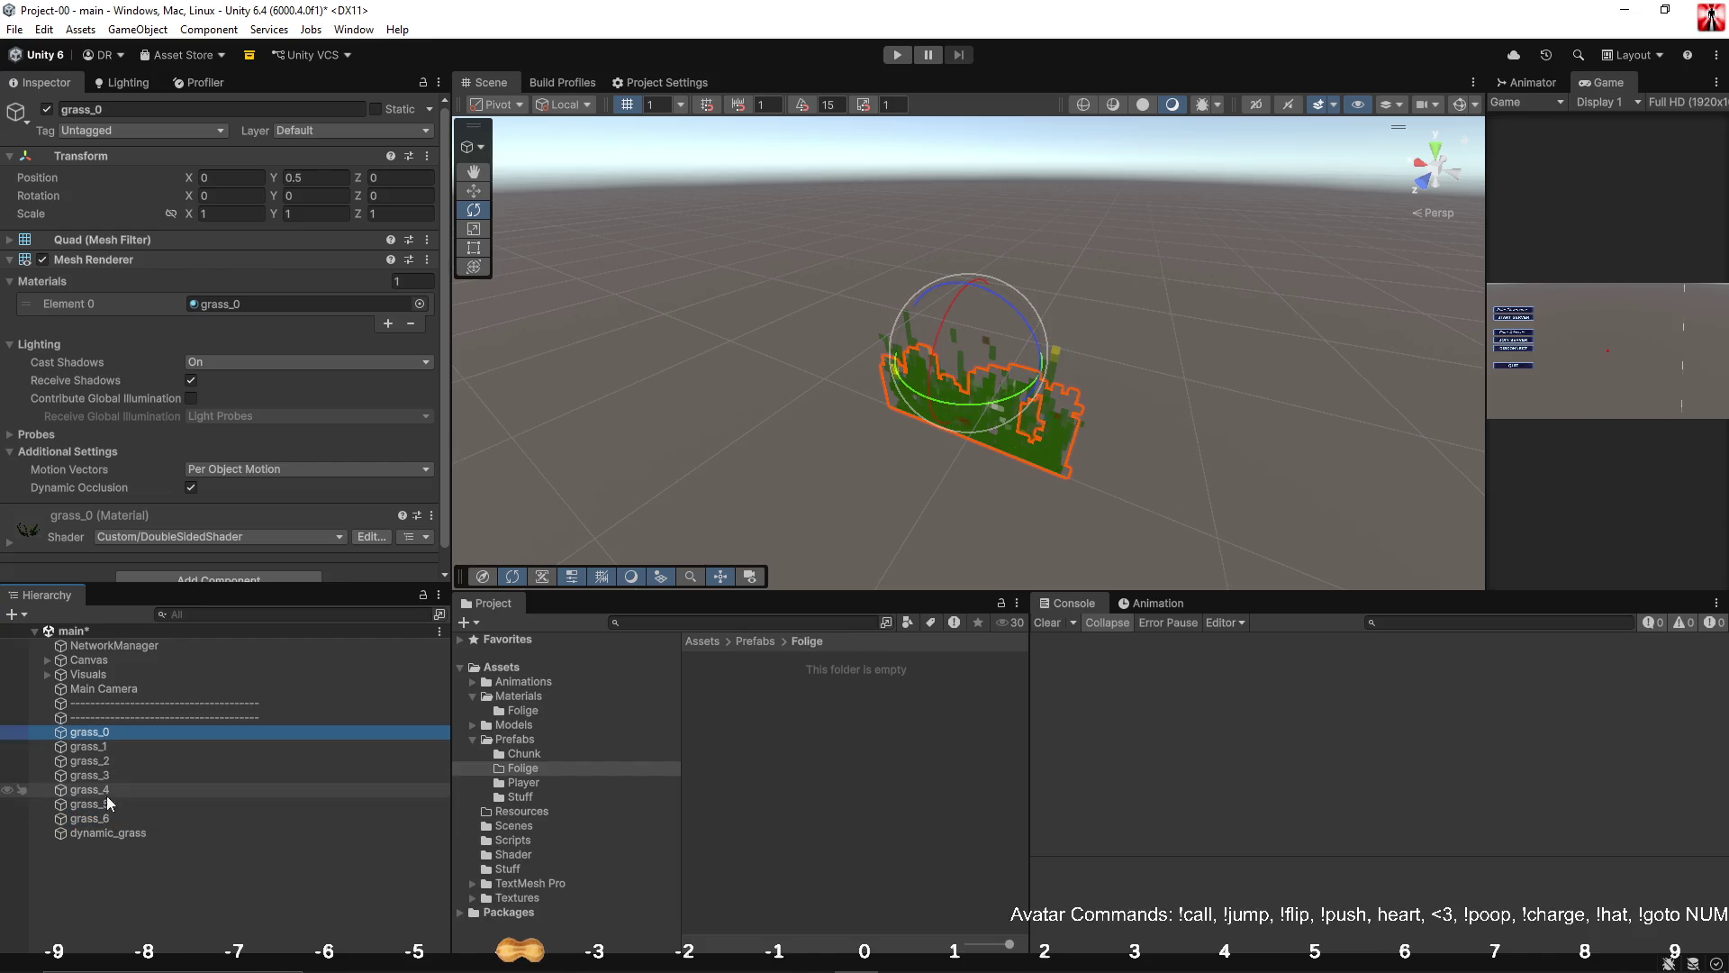
left_click(101, 819, "shift")
left_click_drag(99, 747, 713, 804)
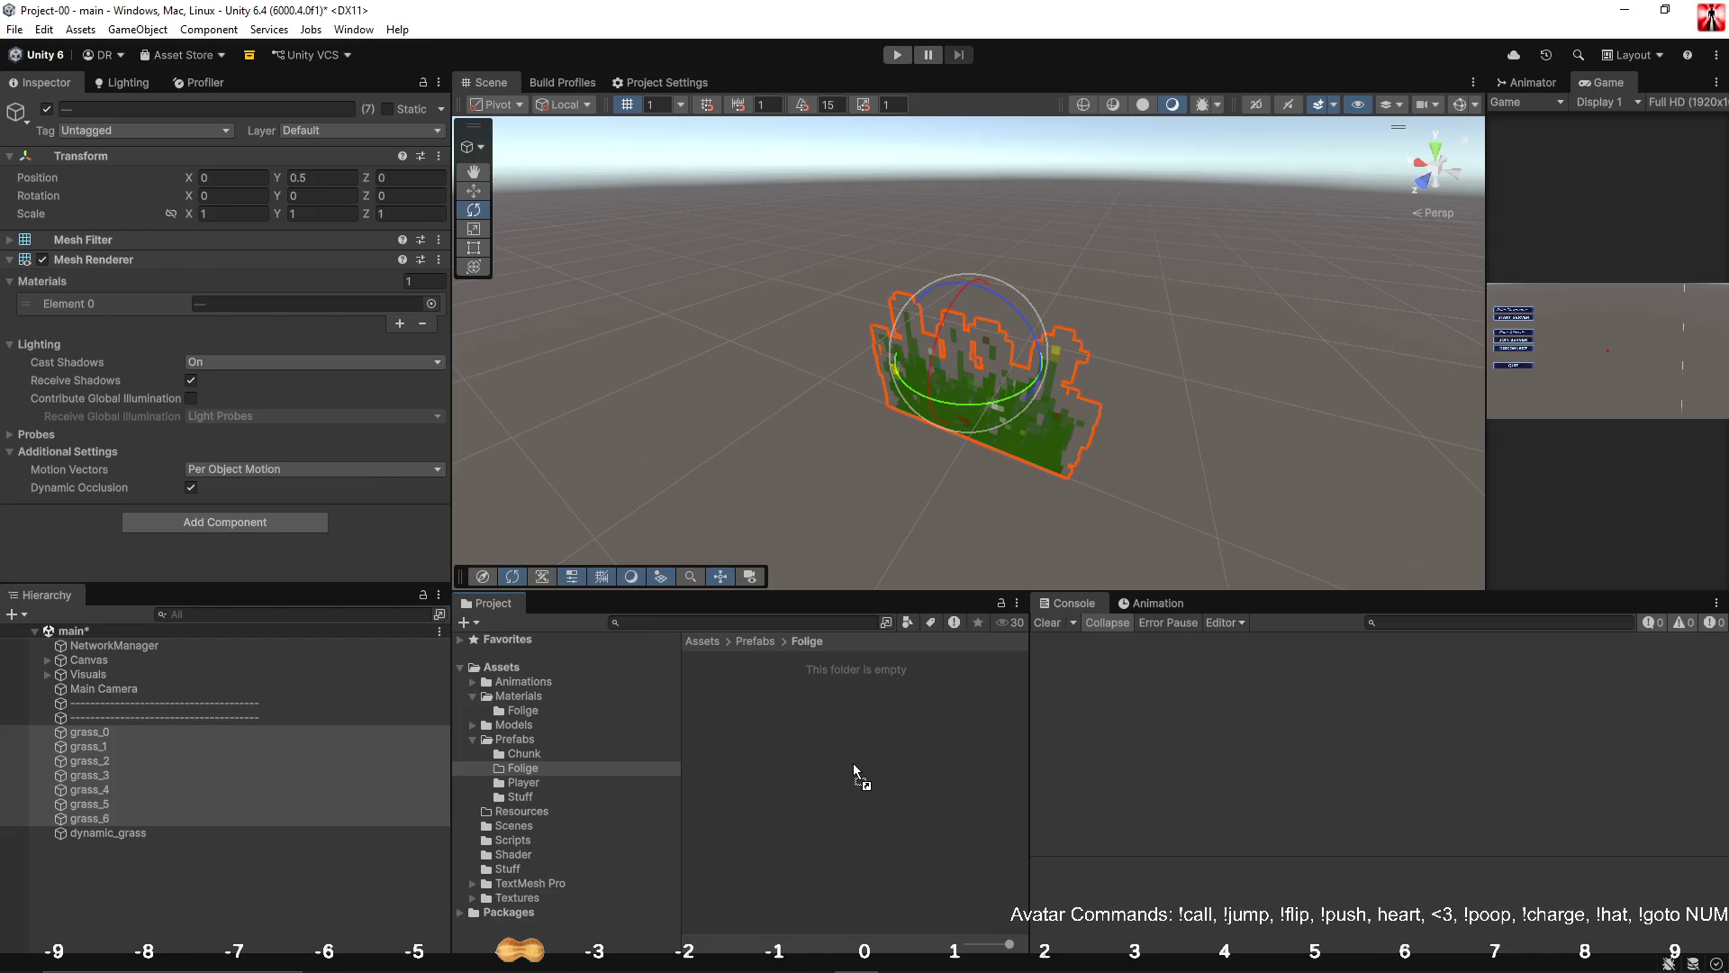
Drop the seven grass objects into Folige as prefabs and delete the scene instances.
left_click_drag(852, 763, 851, 765)
left_click(104, 732)
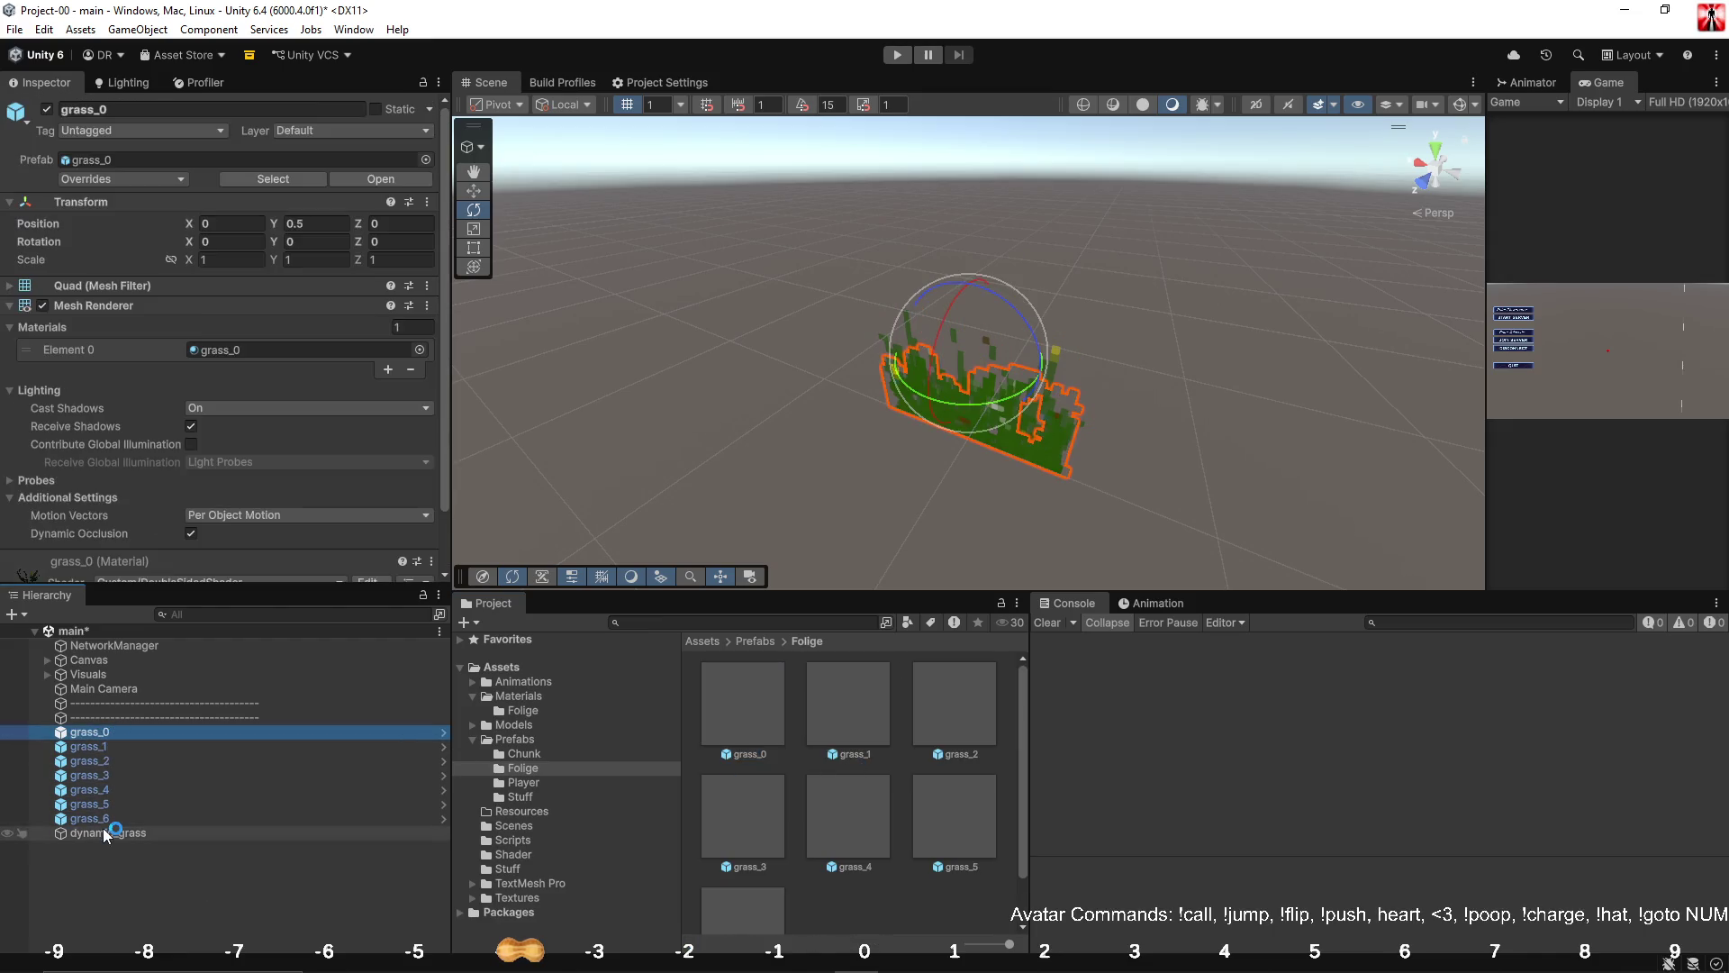
left_click(105, 820, "shift")
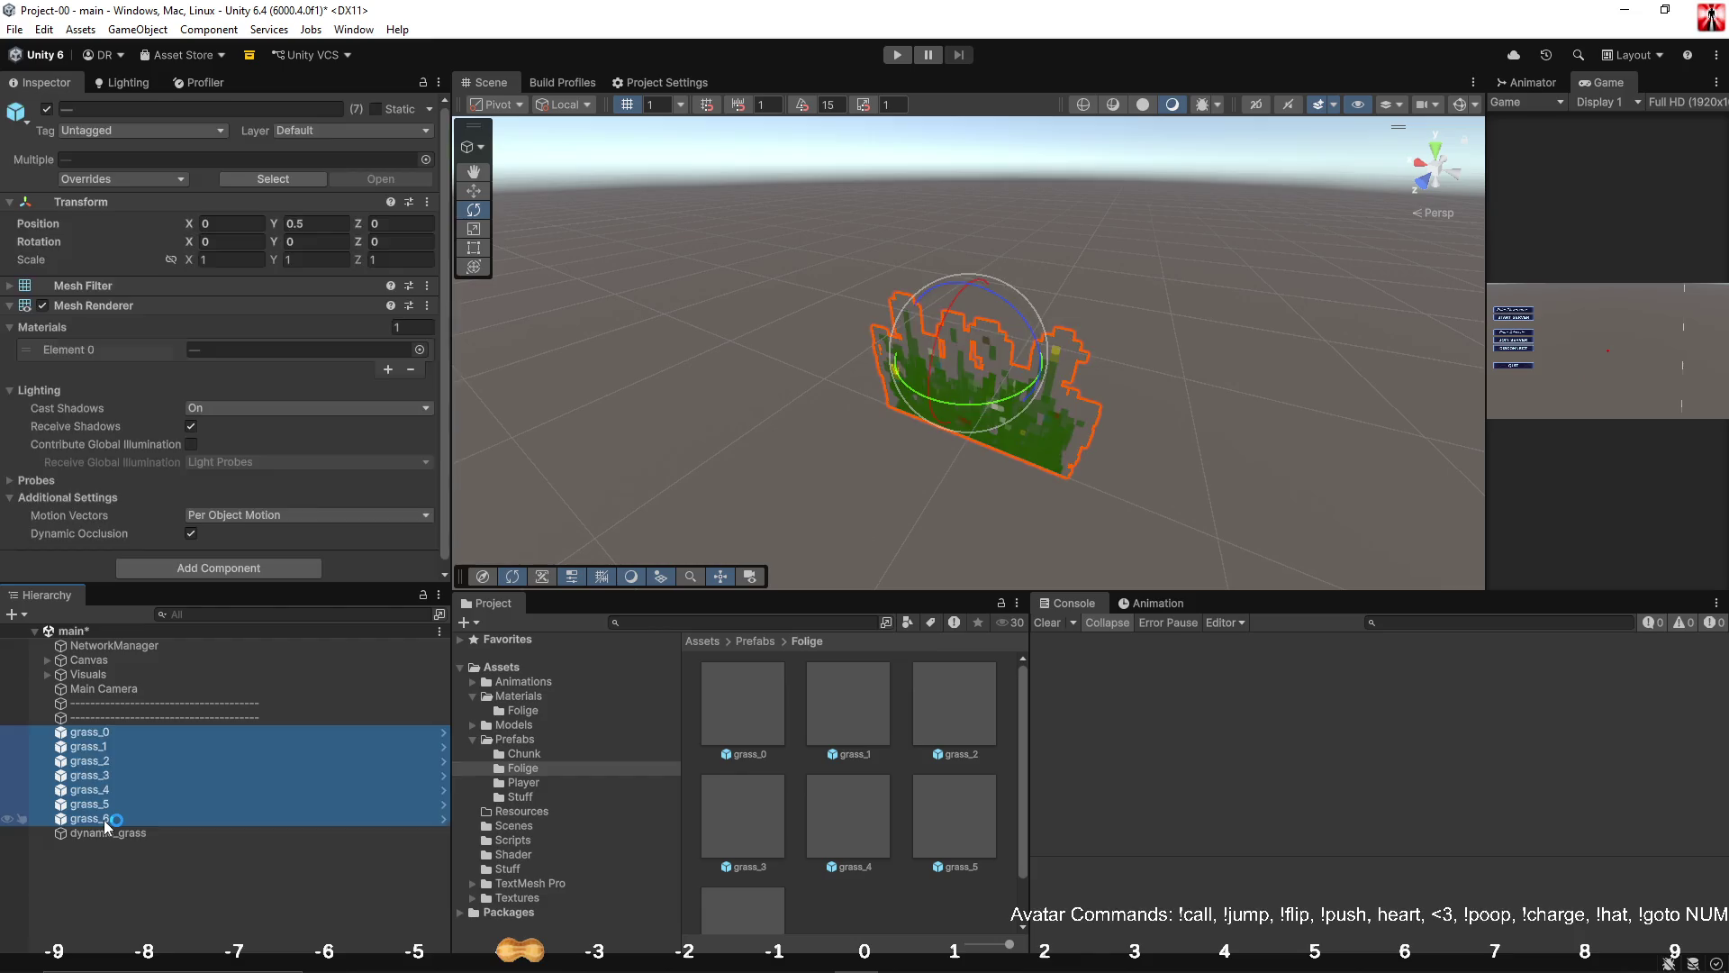
key("Delete")
Inspect the new grass_0–grass_6 prefabs, then select the dynamic_grass object.
left_click(777, 705)
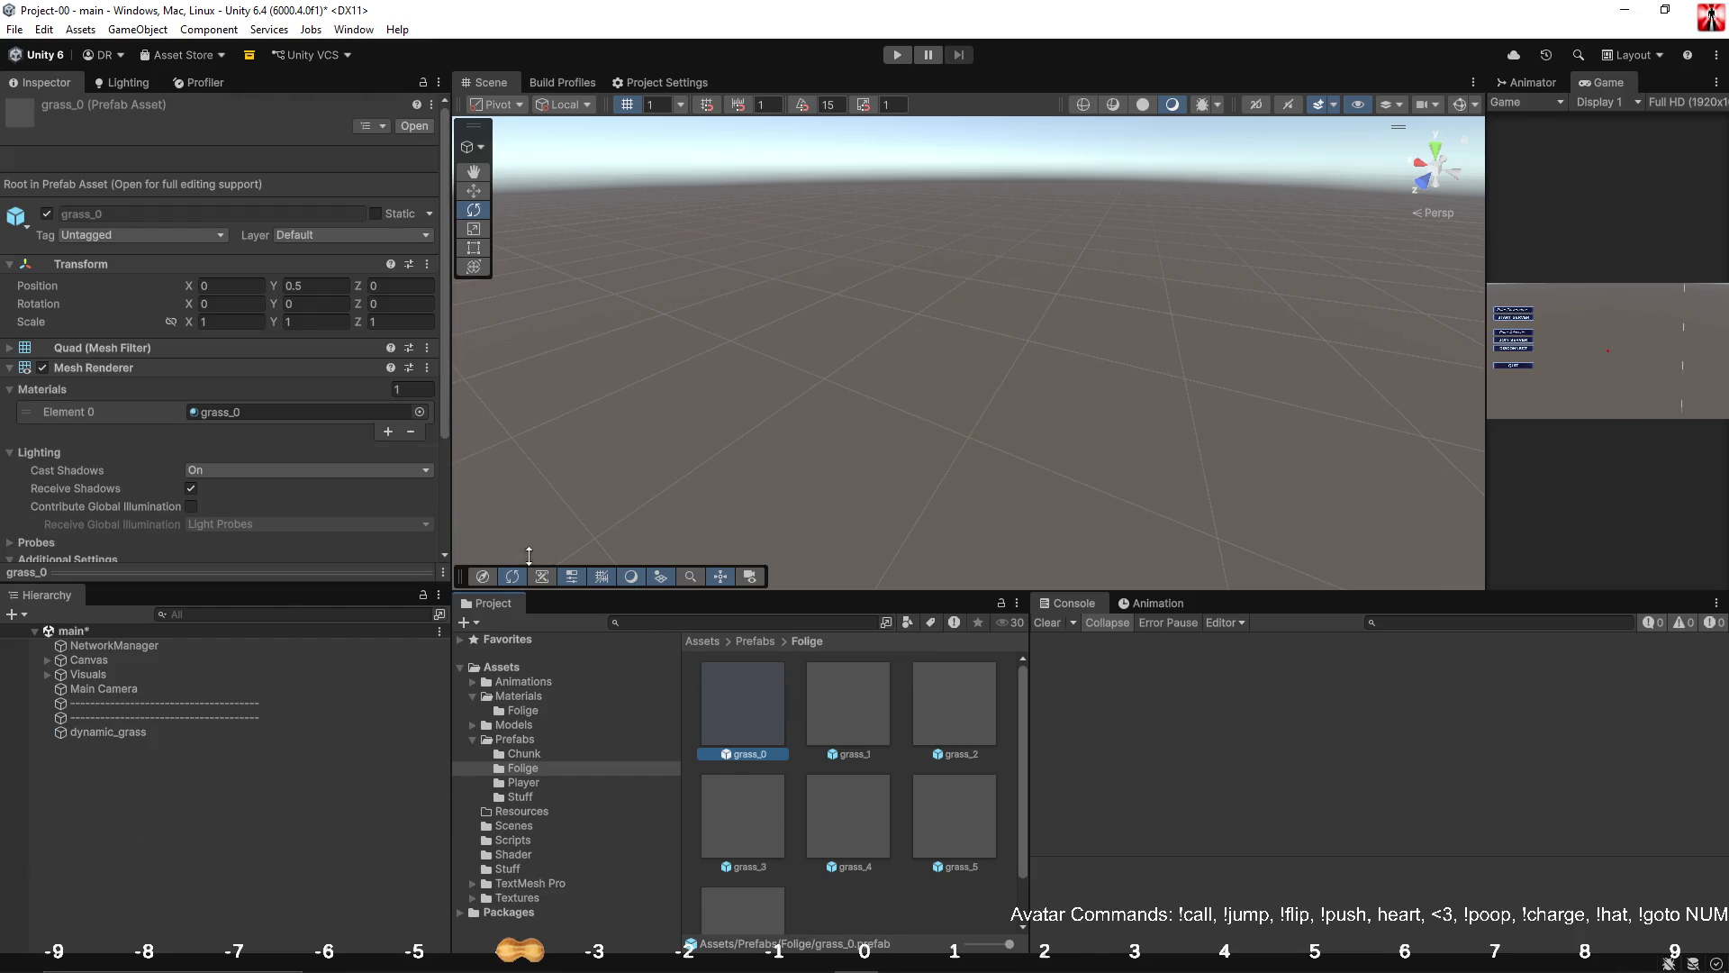
scroll(193, 373, "down", 3)
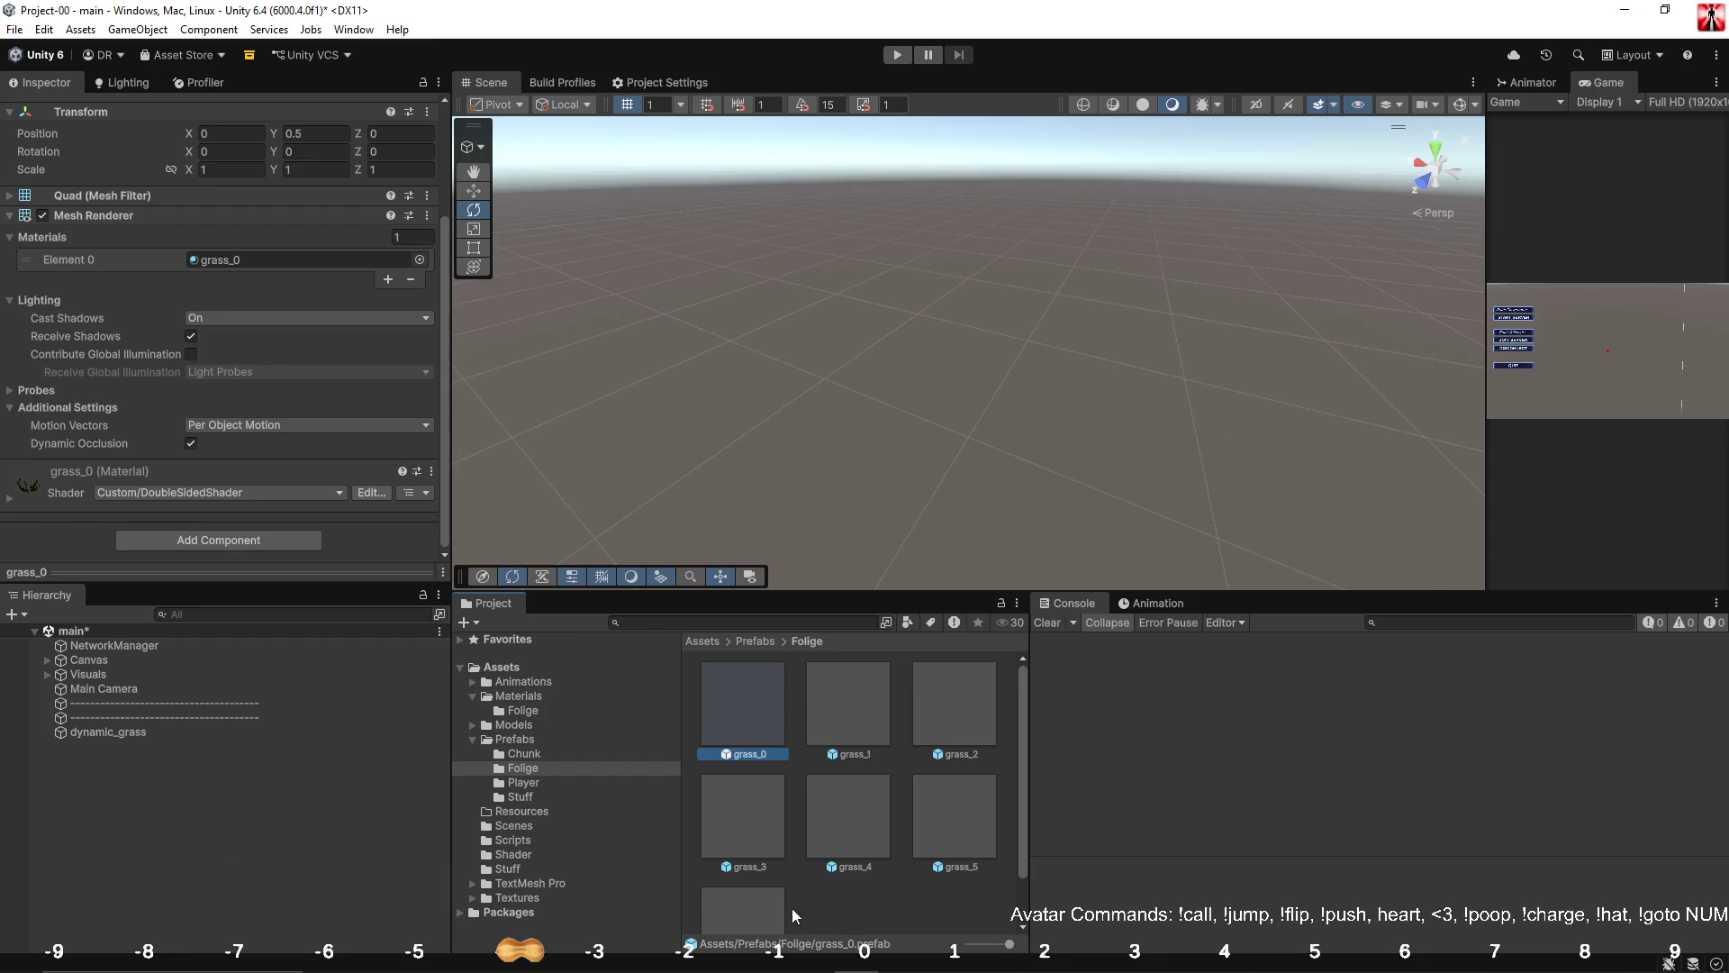
scroll(782, 906, "down", 2)
scroll(780, 899, "up", 2)
left_click(749, 677)
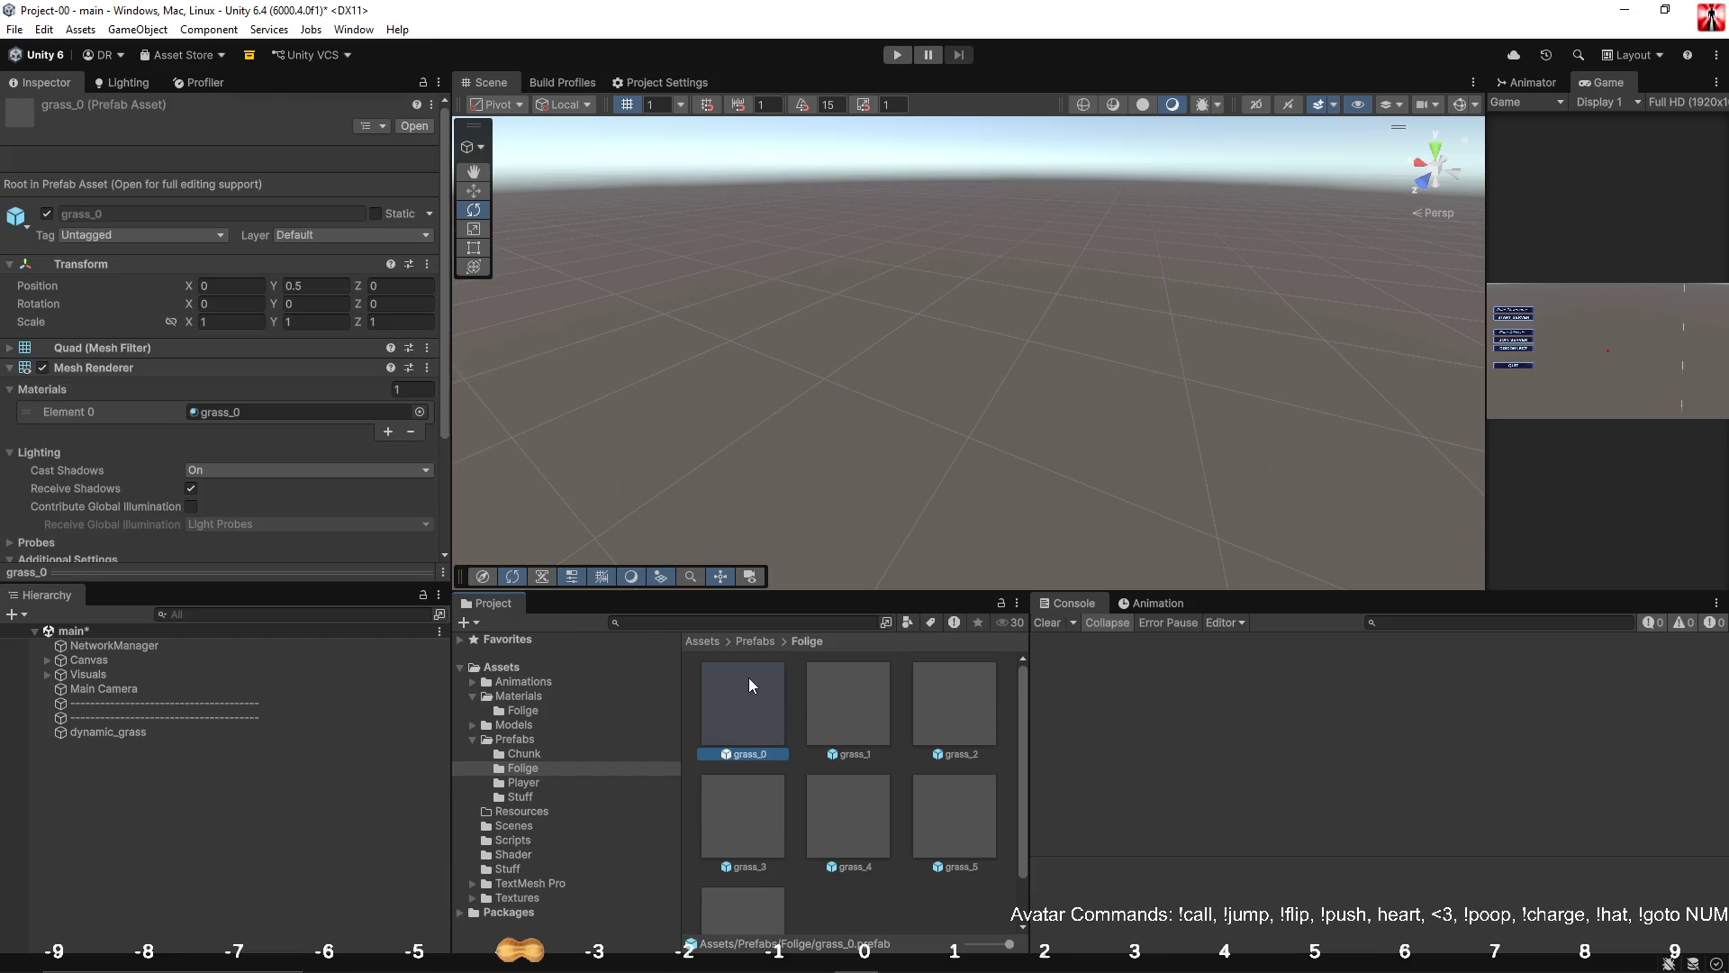
left_click(754, 911, "shift")
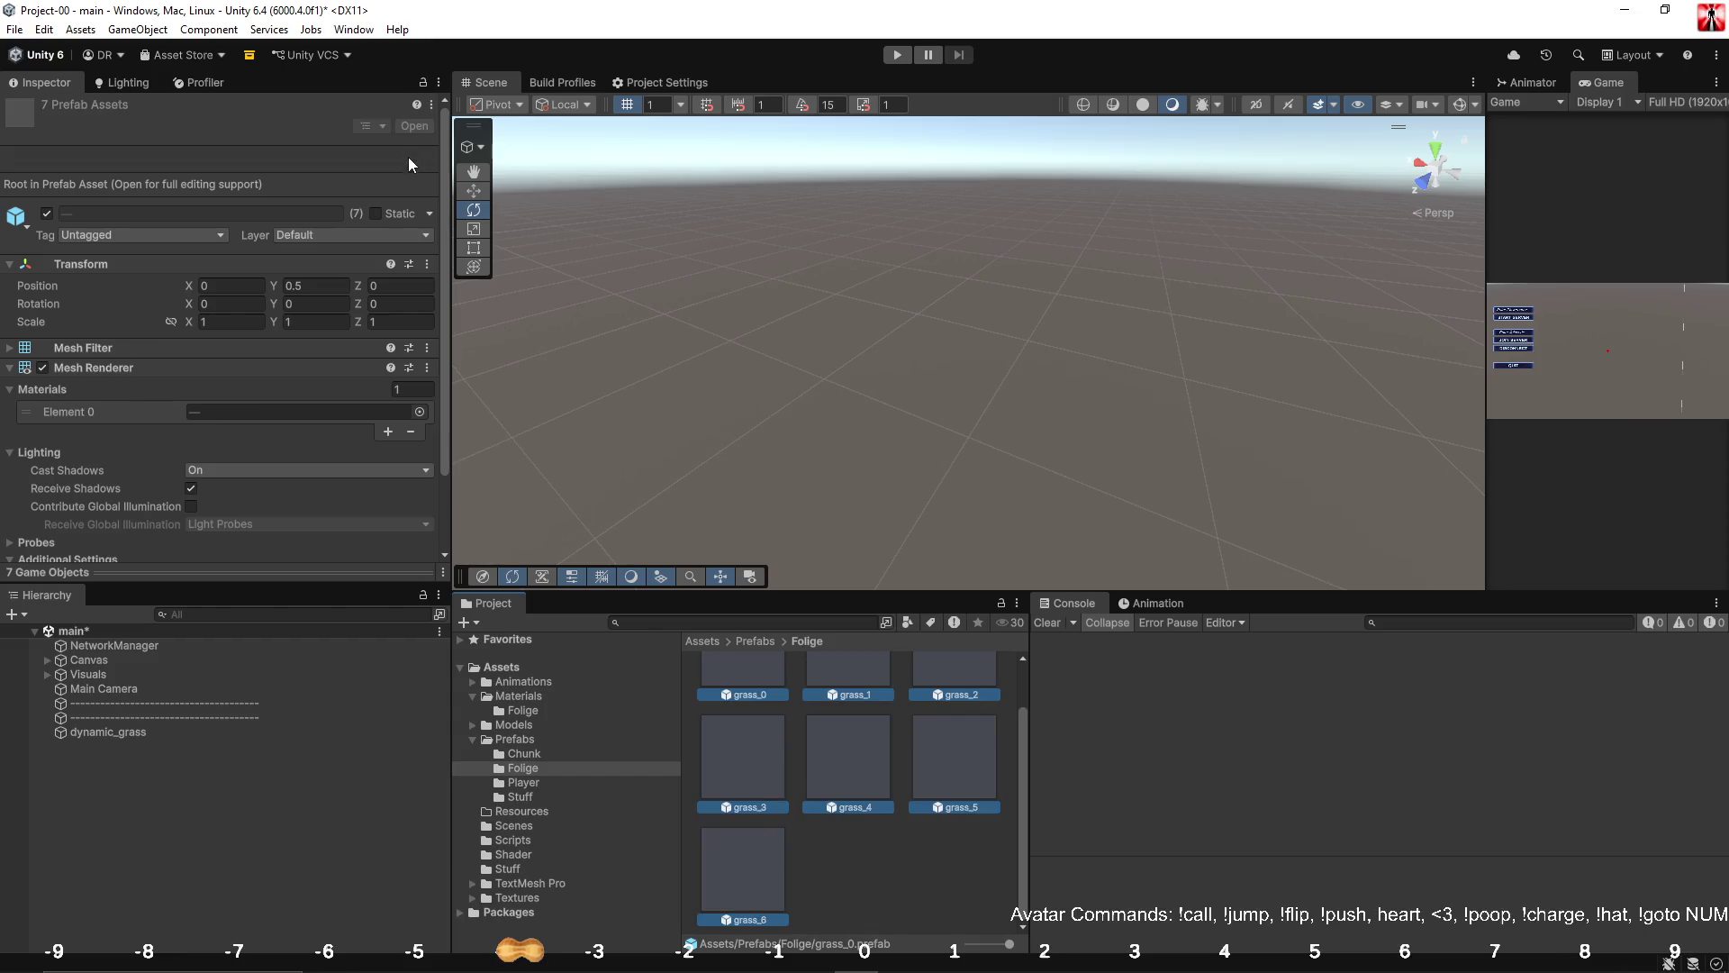
left_click(873, 862)
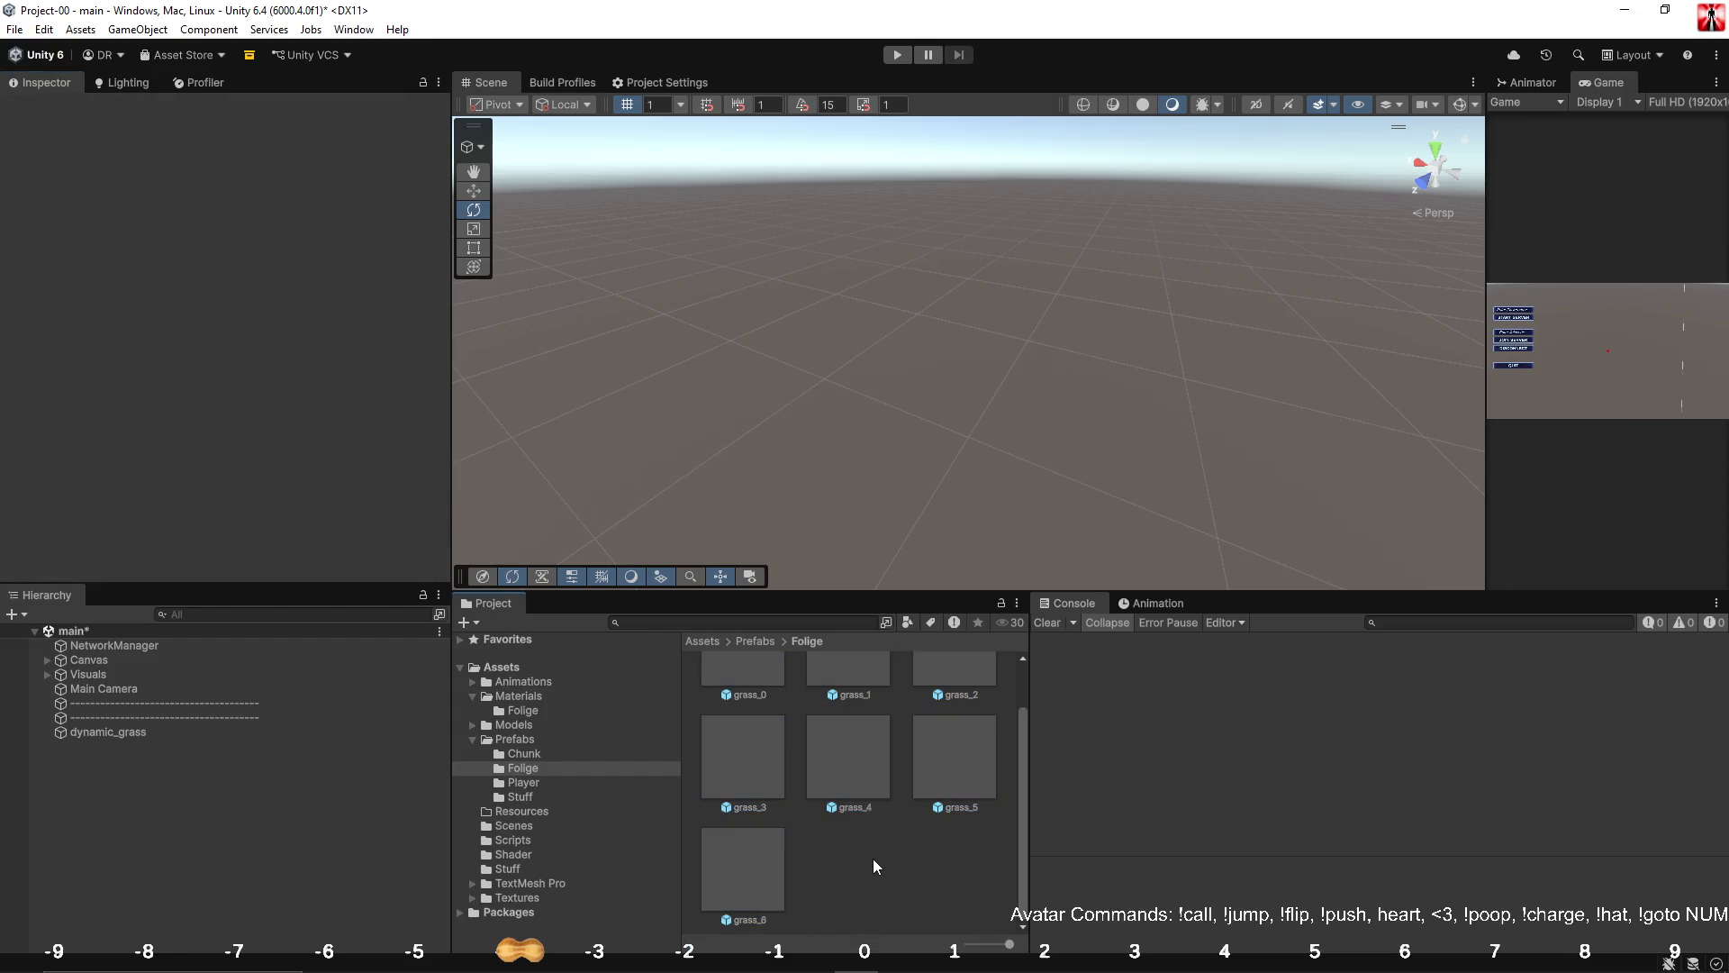
left_click(140, 732)
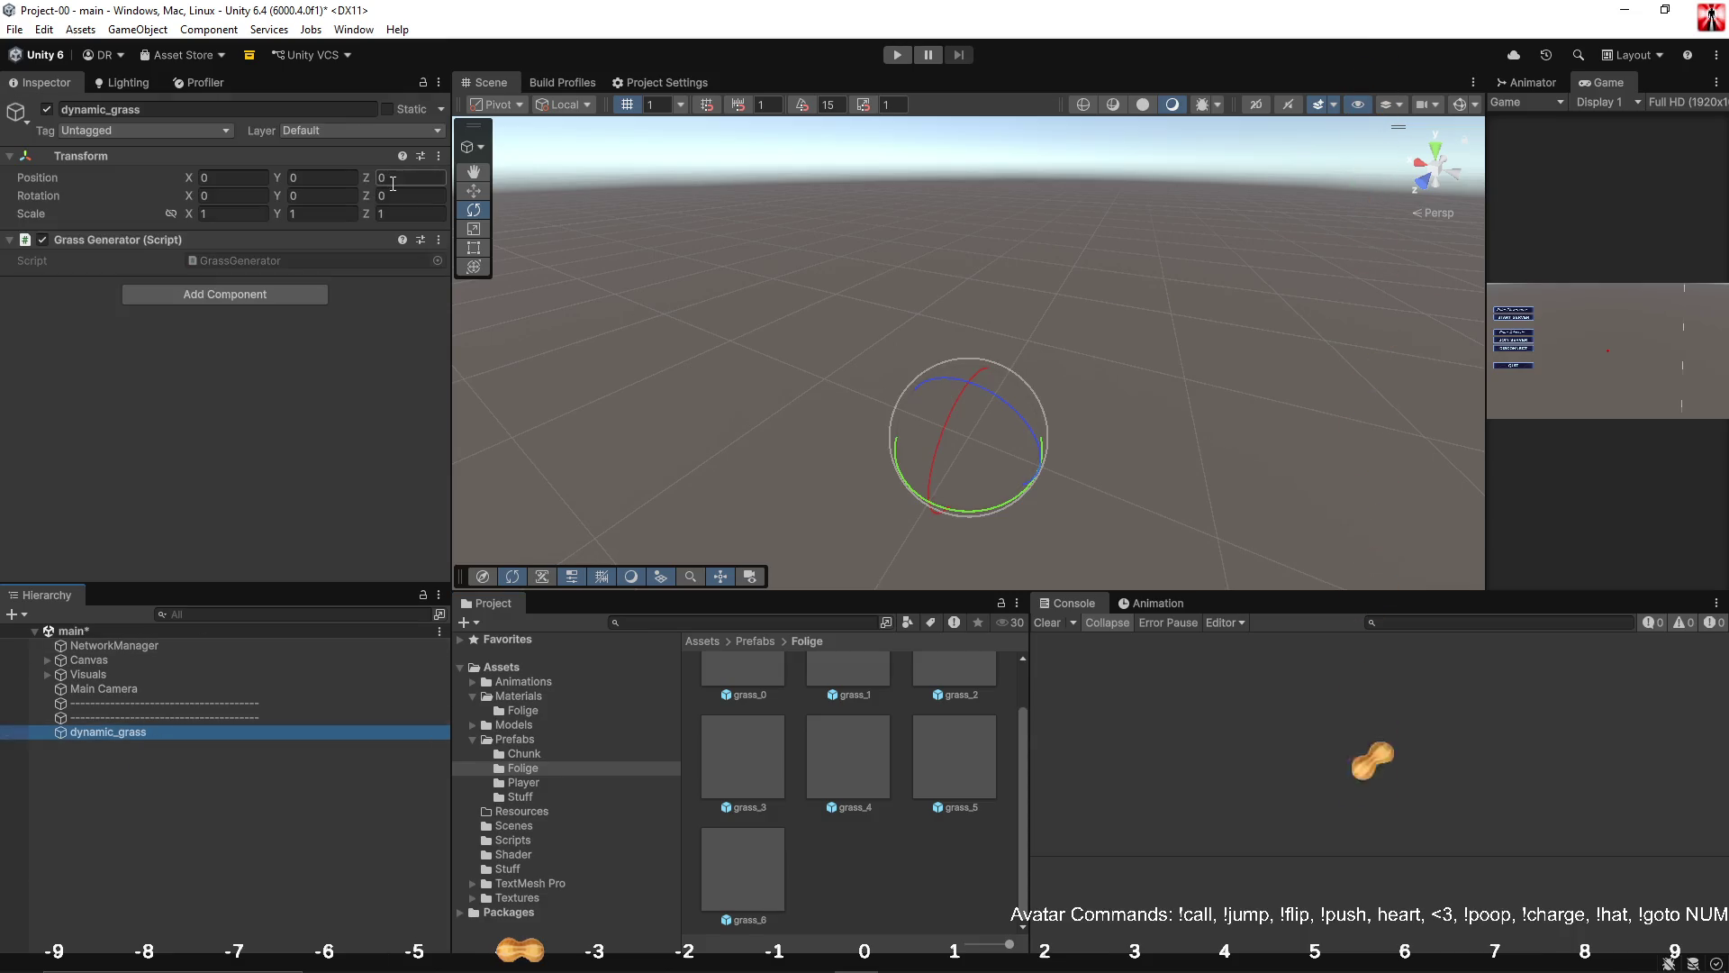
Open the GrassGenerator script from dynamic_grass and resize the code editor window.
left_click(393, 110)
left_click(199, 832)
left_click(127, 737)
double_click(279, 260)
mouse_move(1254, 369)
left_mouse_down()
mouse_move(1255, 502)
mouse_move(1255, 173)
mouse_move(1255, 221)
left_mouse_up()
left_click_drag(878, 804, 881, 900)
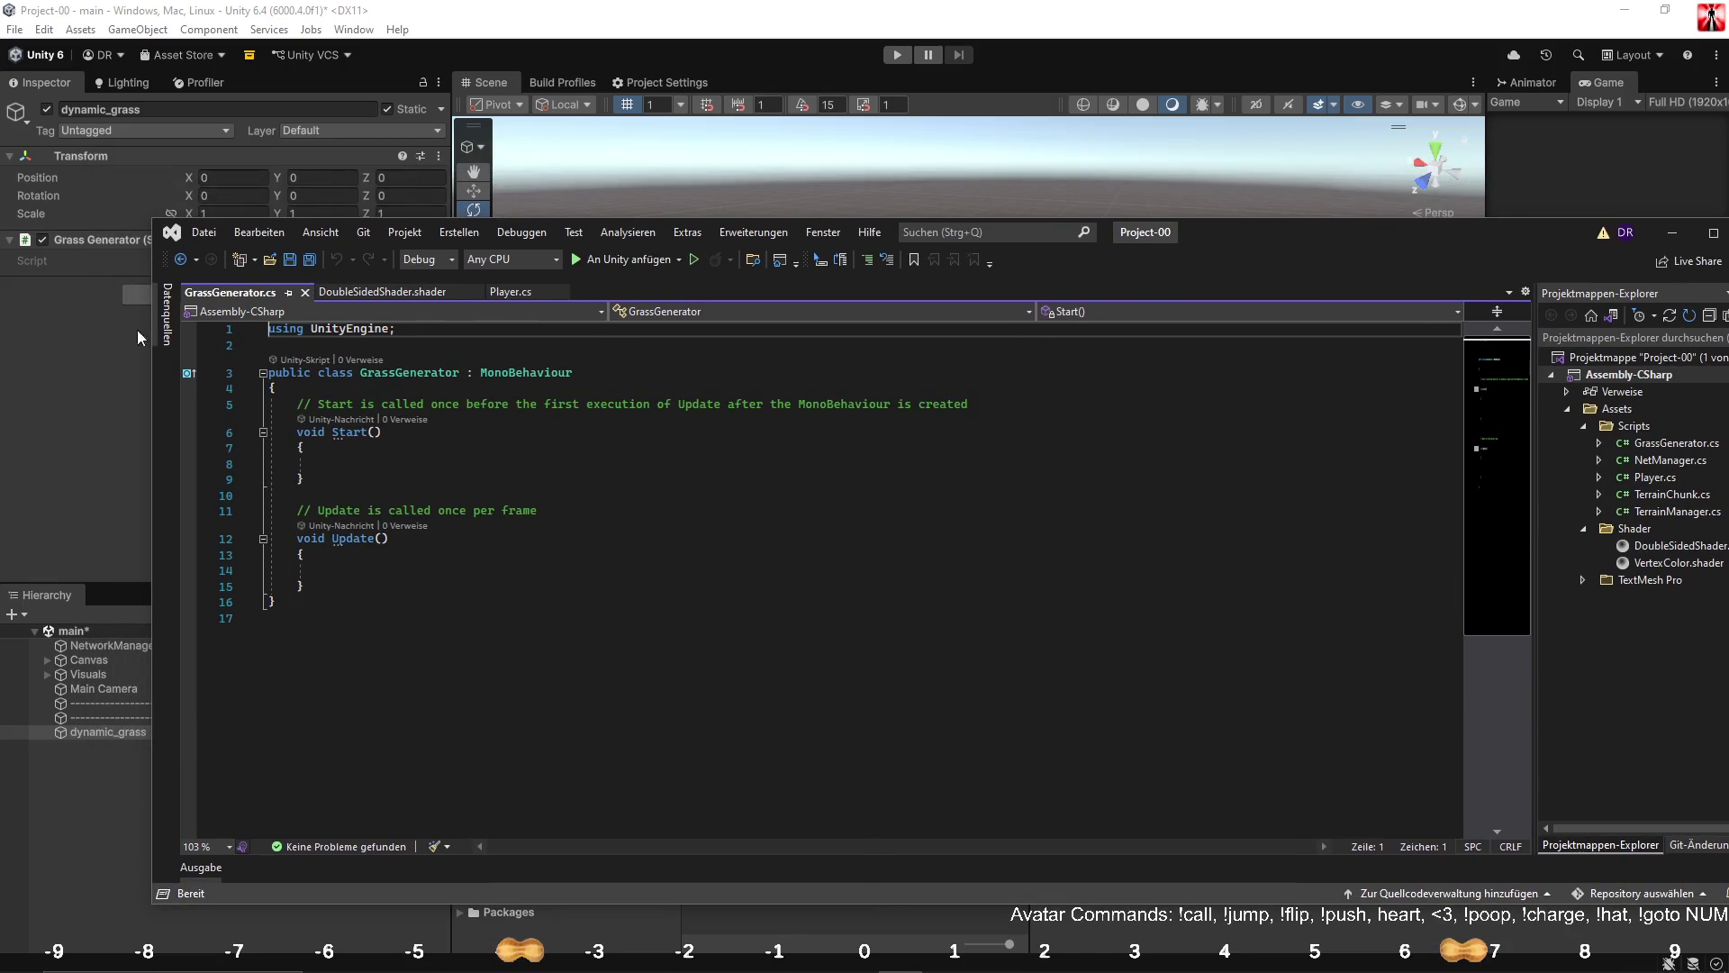
left_click_drag(149, 377, 537, 388)
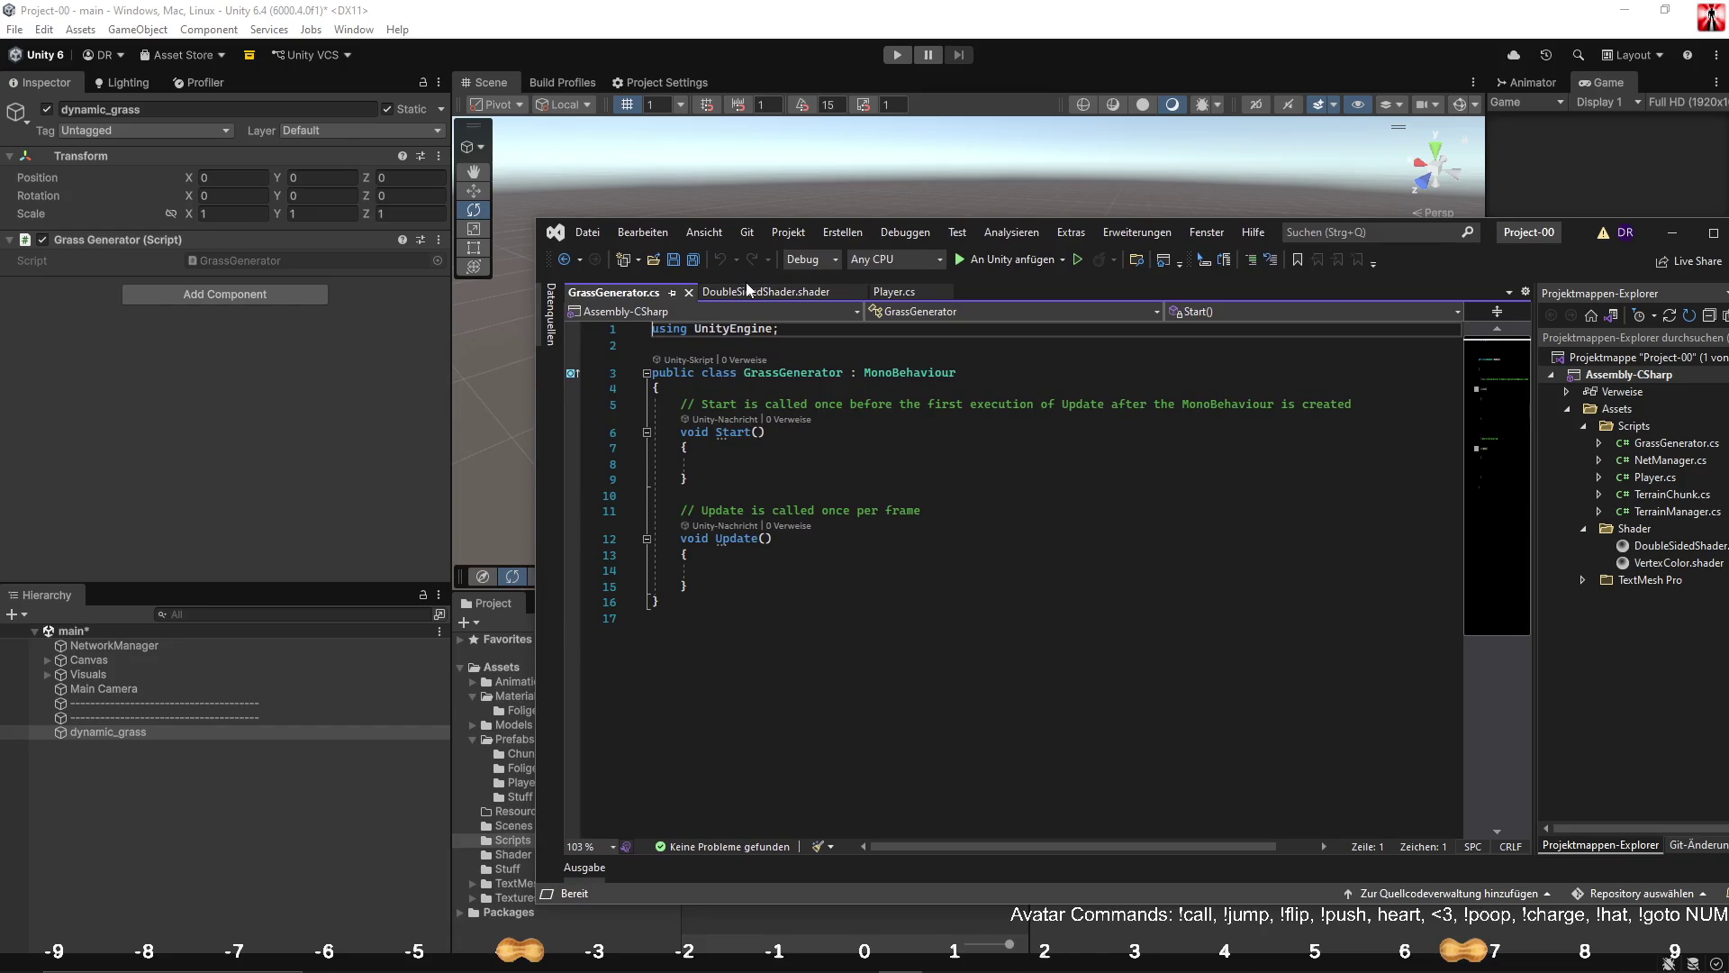
Copy the eight using statements from Player.cs into GrassGenerator.cs.
left_click(865, 291)
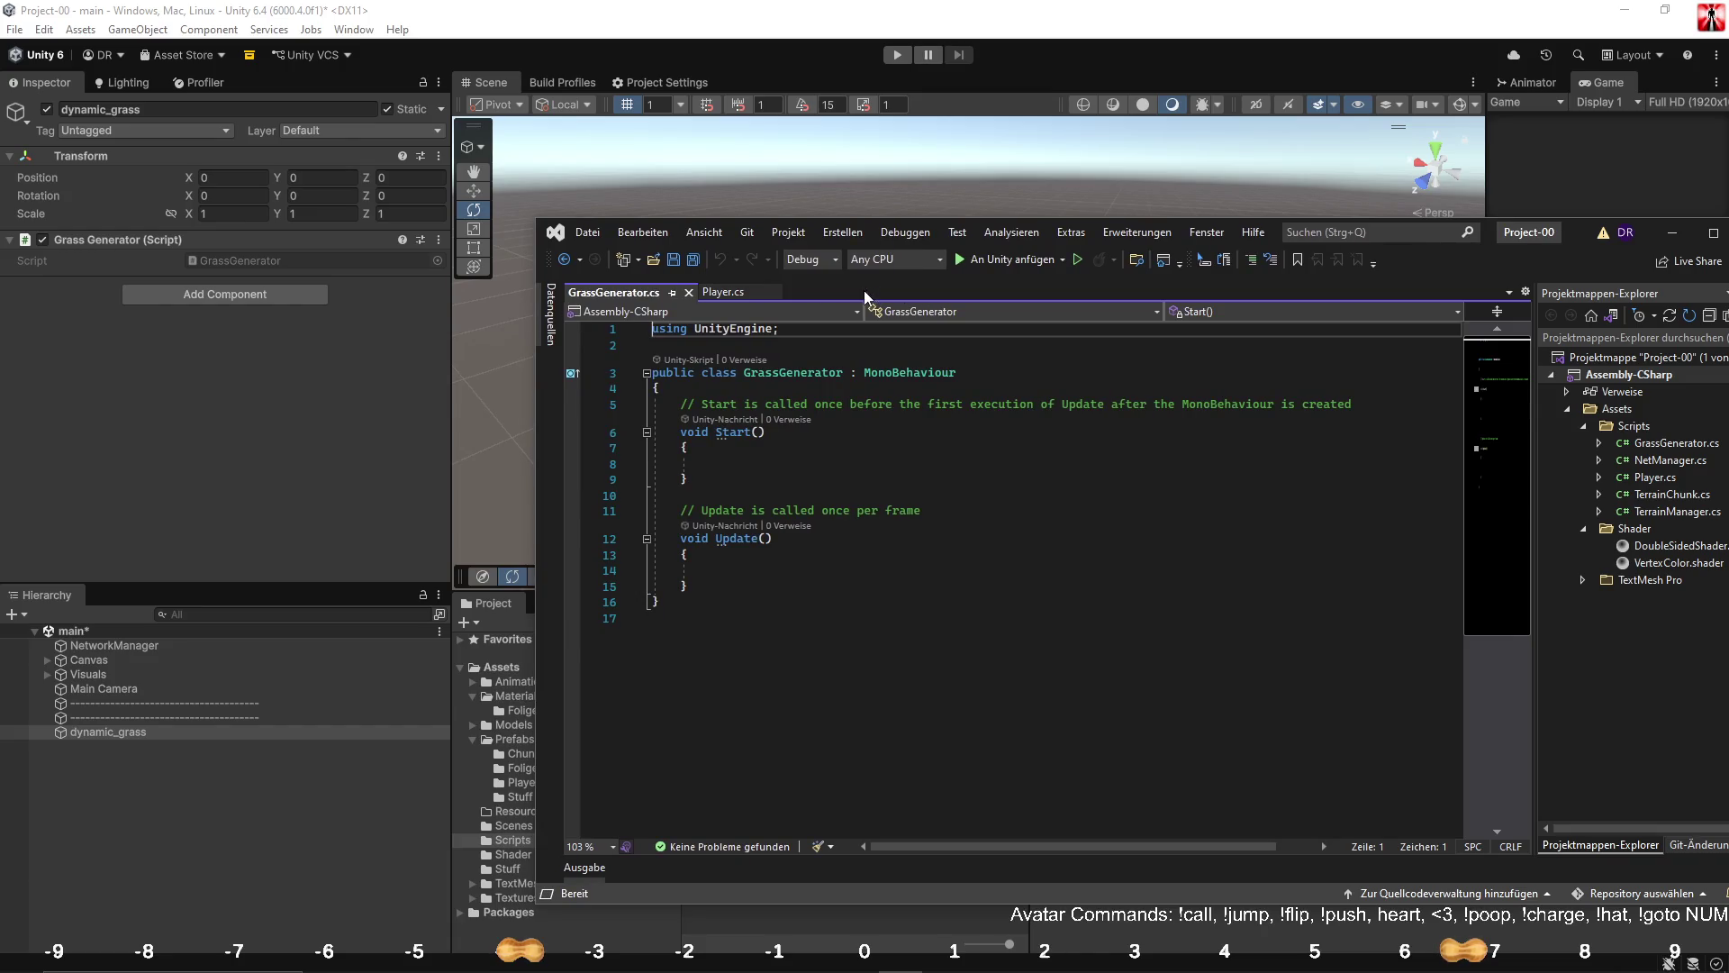
left_click(721, 293)
scroll(734, 478, "up", 20)
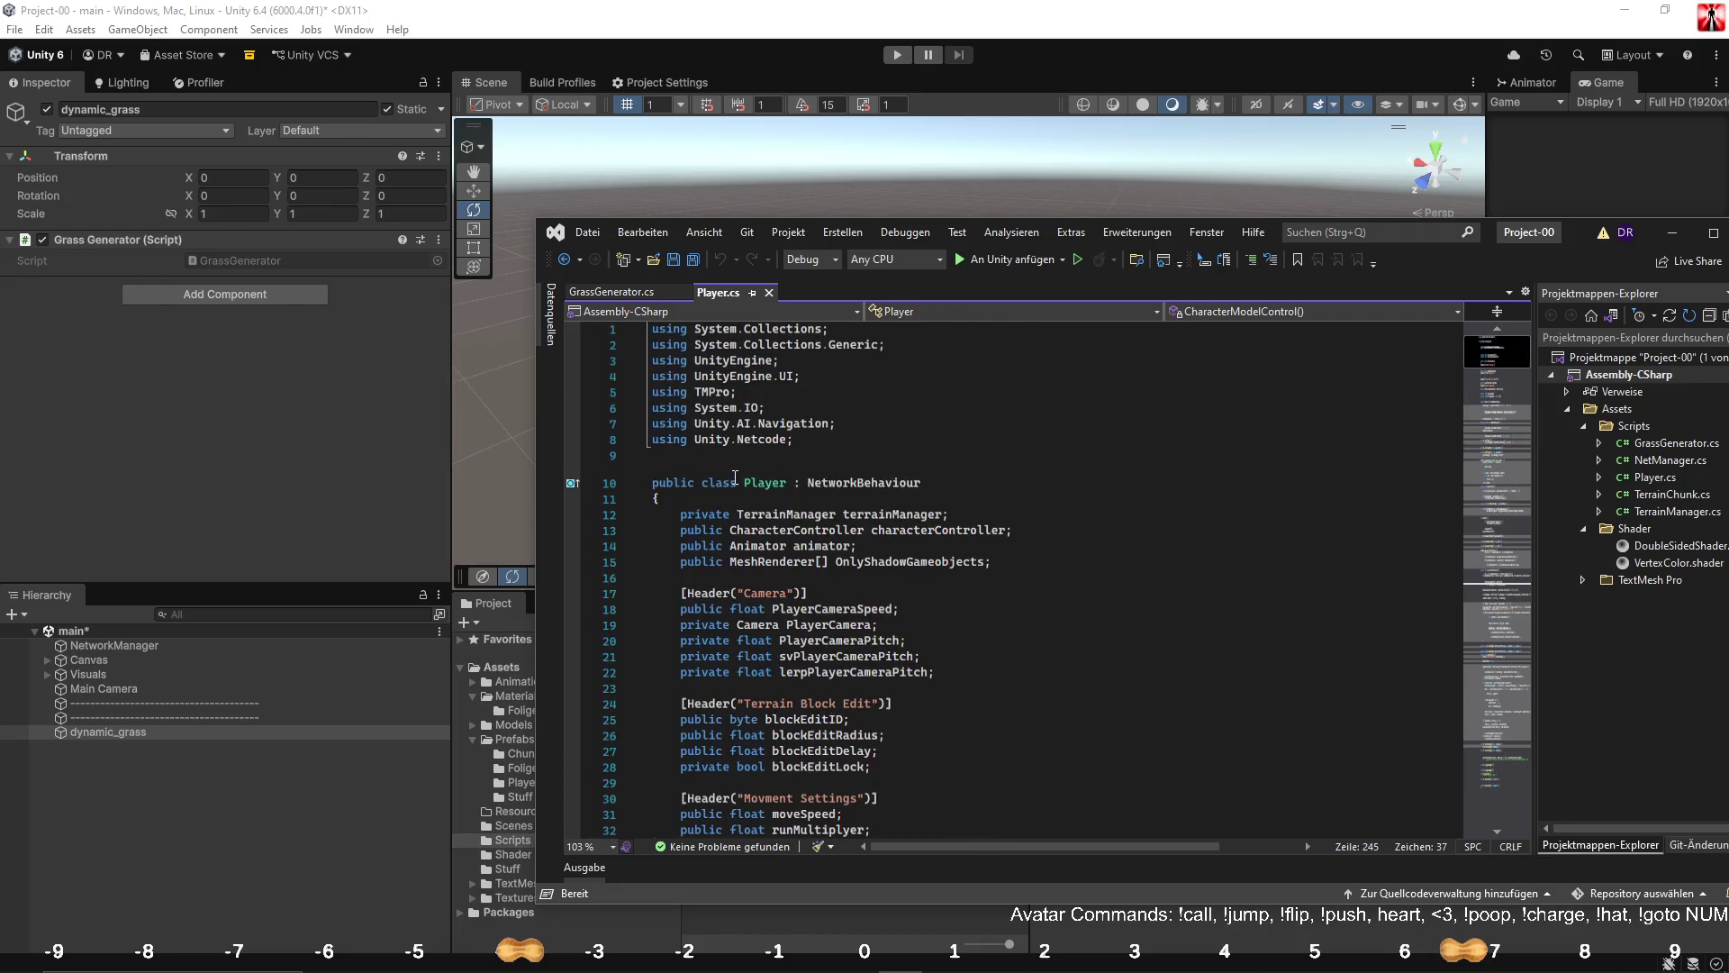
left_click_drag(652, 455, 652, 327)
key("ctrl+c")
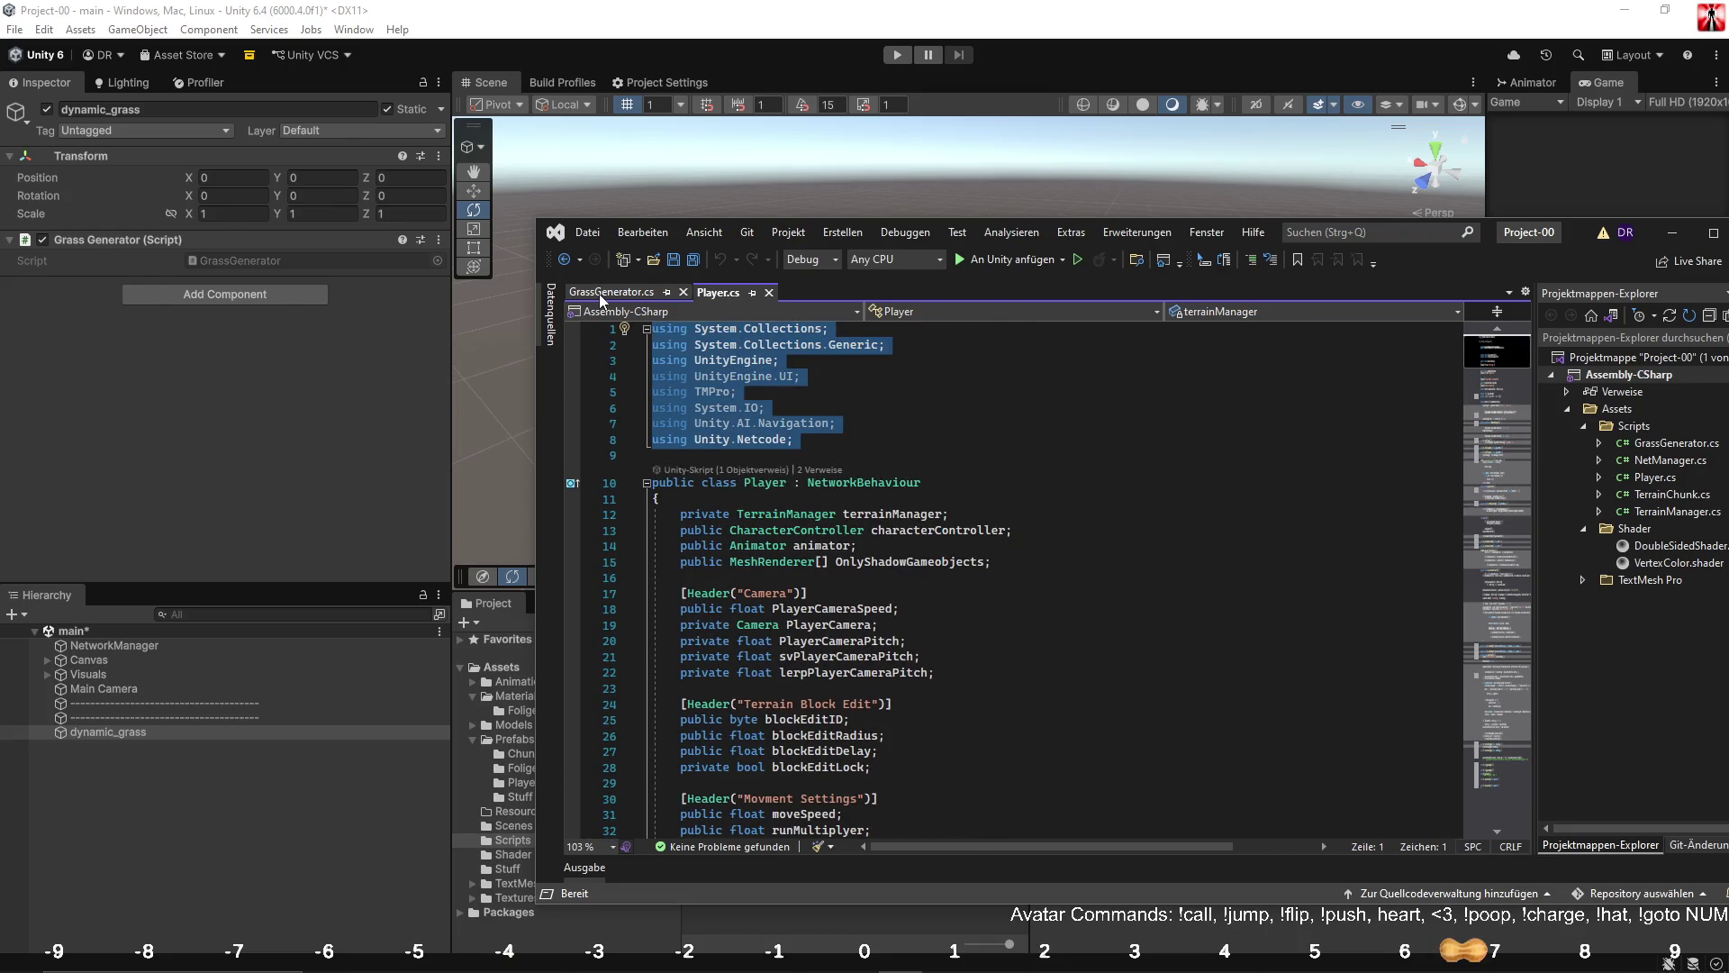
left_click(601, 292)
key("shift+Down")
key("ctrl+v")
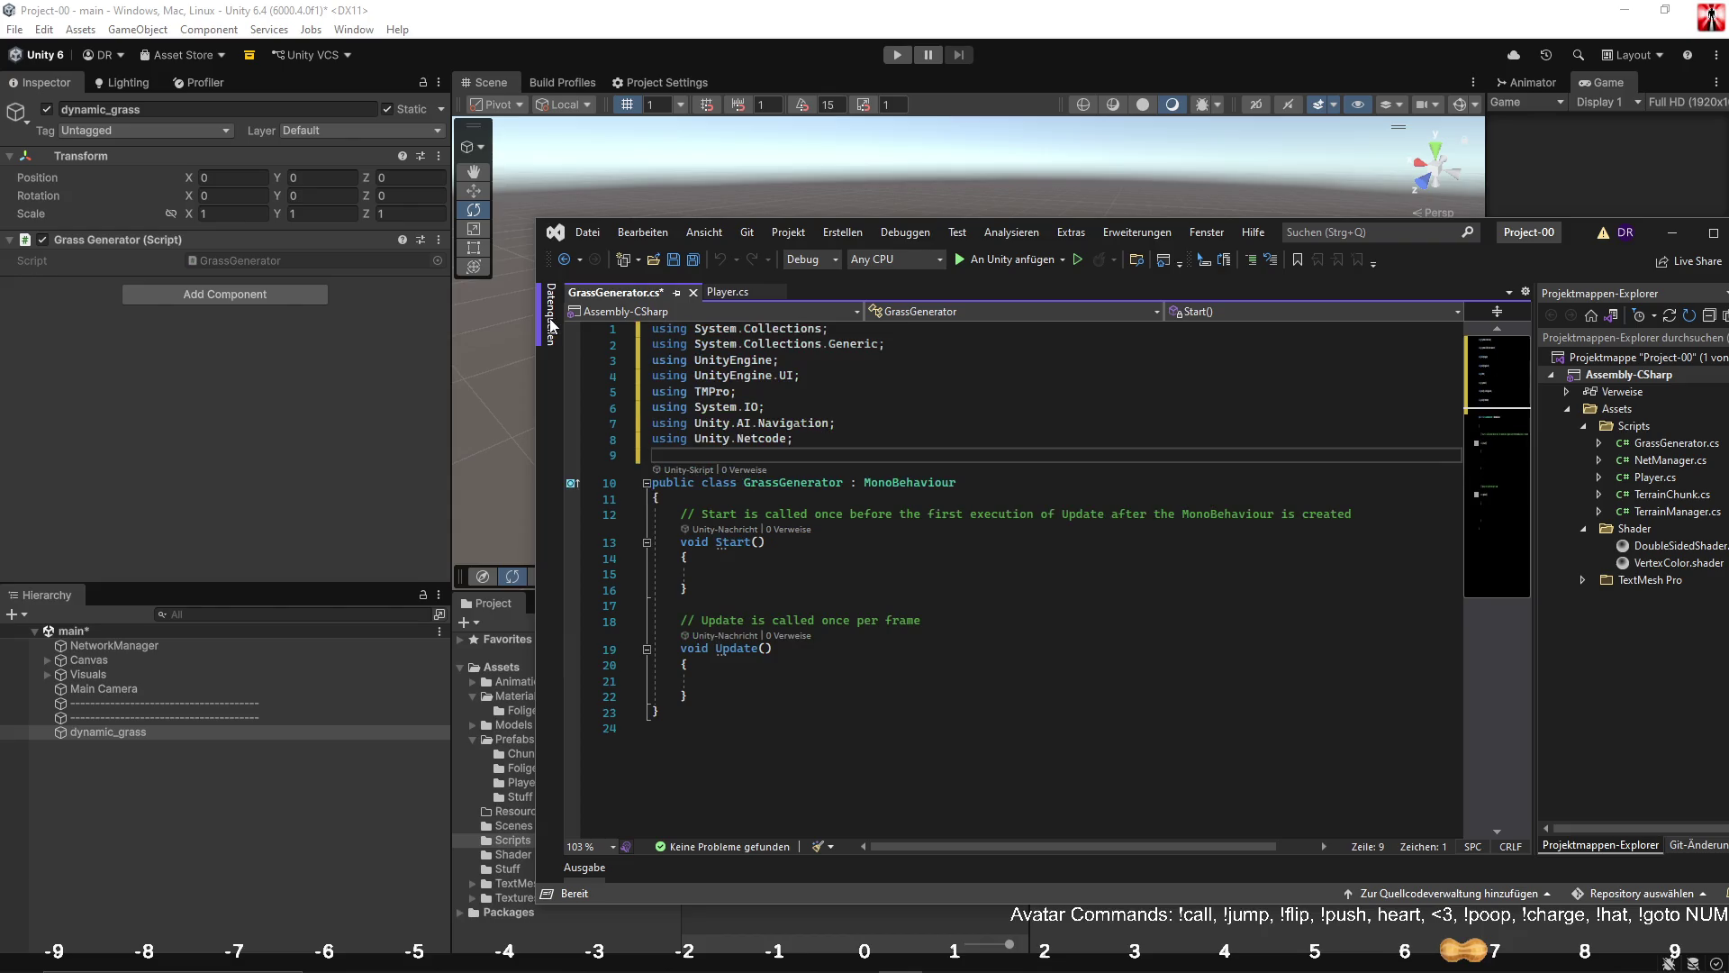
Delete the comment above Start and the Update method with its comment.
left_click_drag(681, 513, 1480, 512)
key("Delete")
left_click(977, 630)
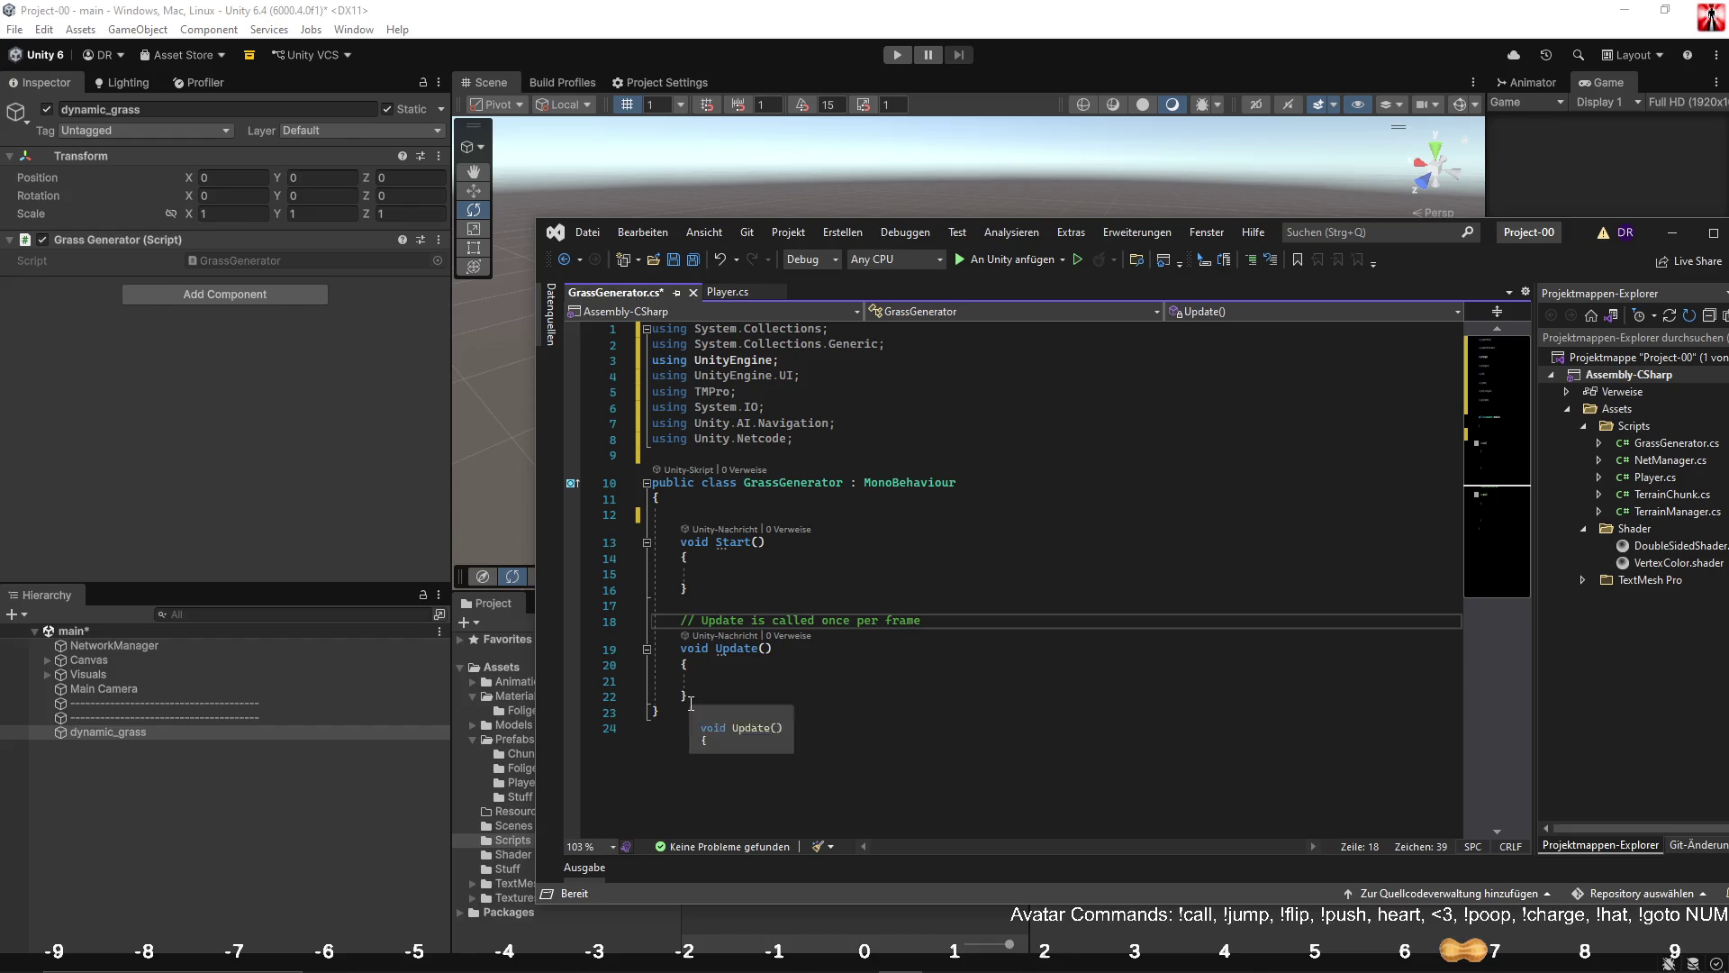
left_click_drag(689, 695, 580, 616)
key("Delete")
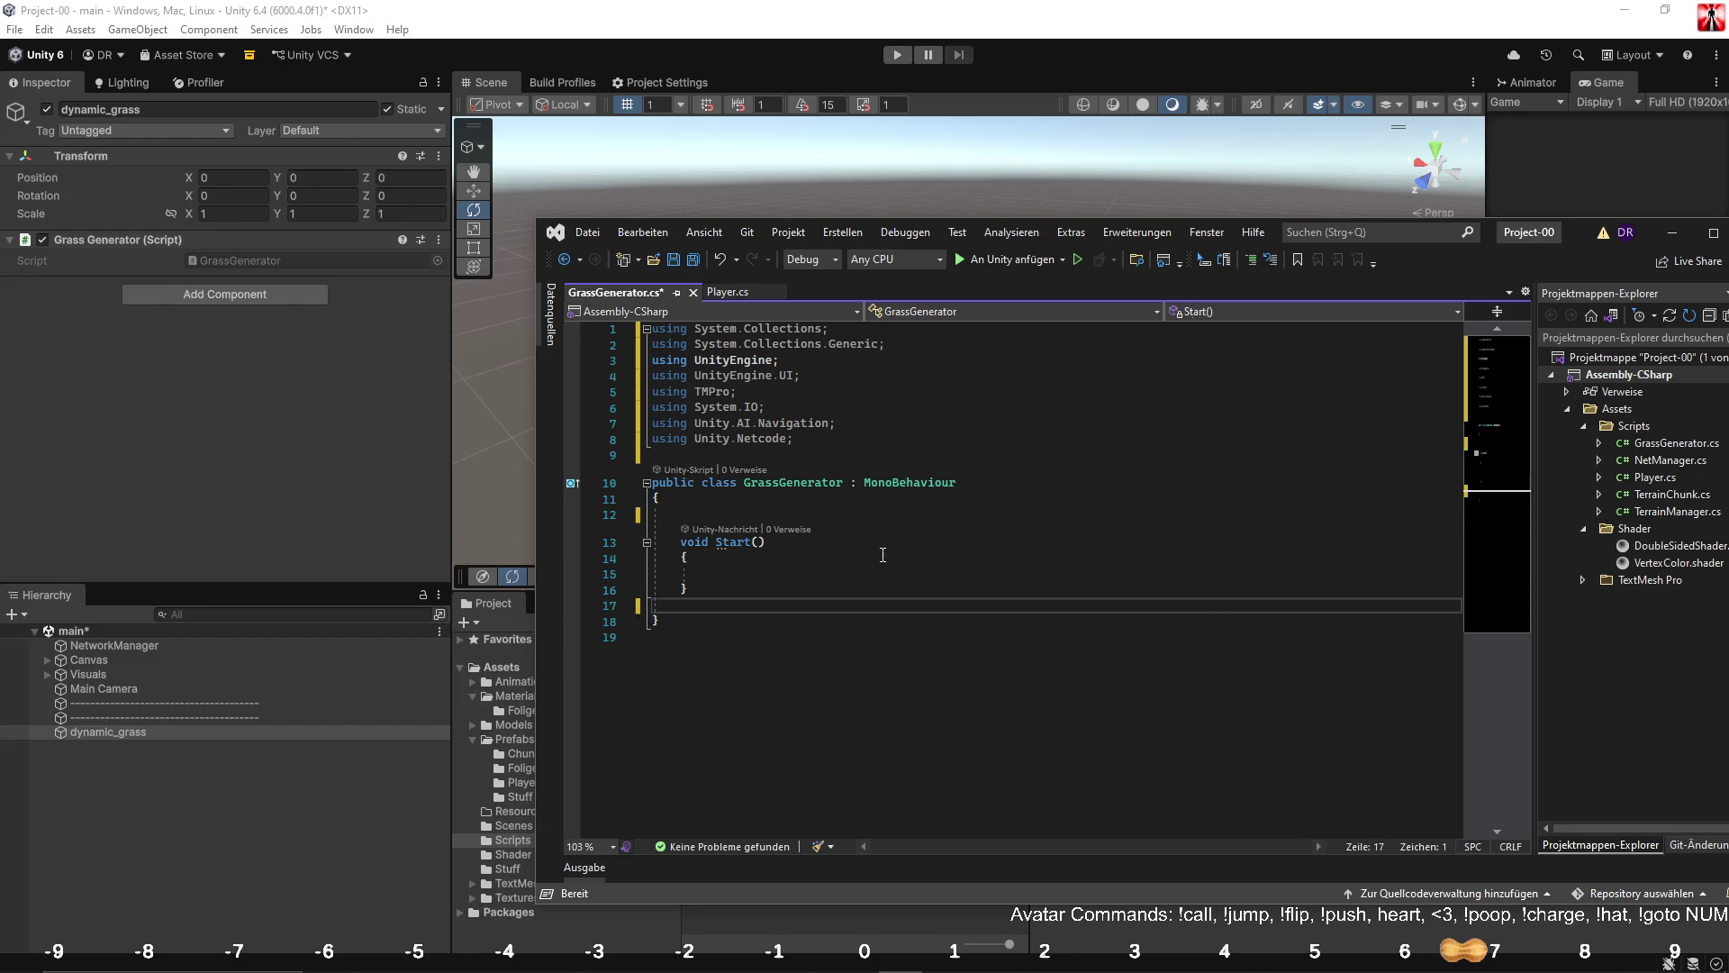
Add a 'public GameObject[] Prefabs;' field followed by blank spacing lines.
left_click(784, 516)
type("public GameObject[]")
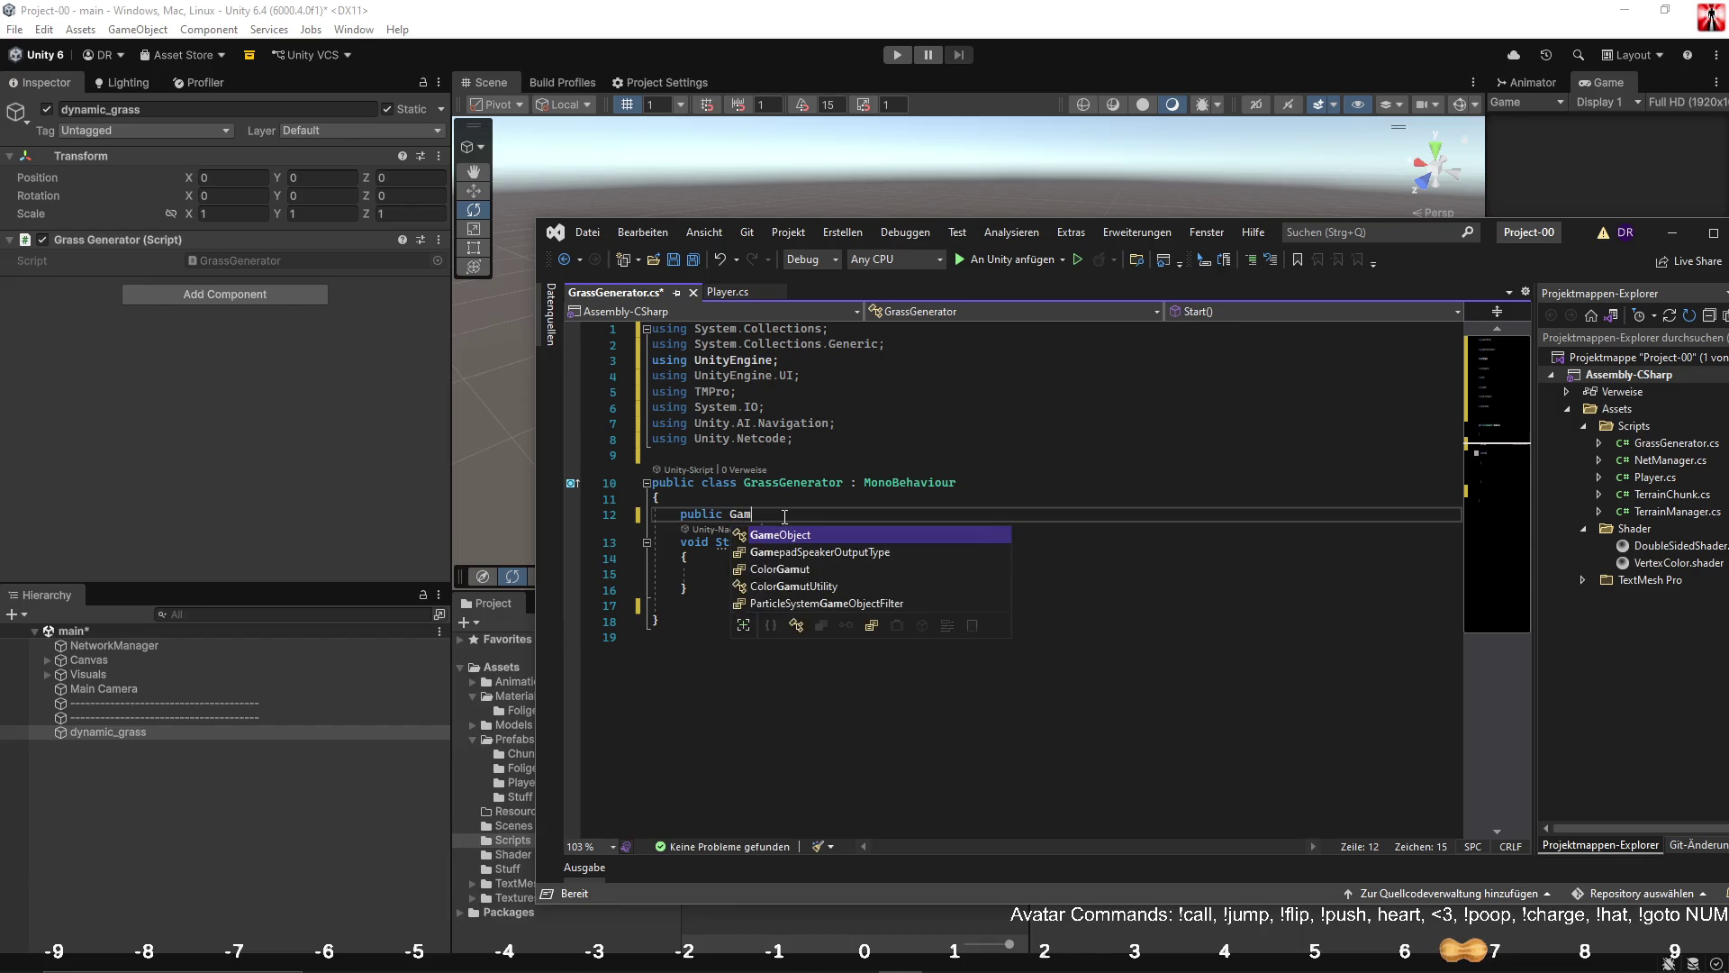
type(" Prefabs;")
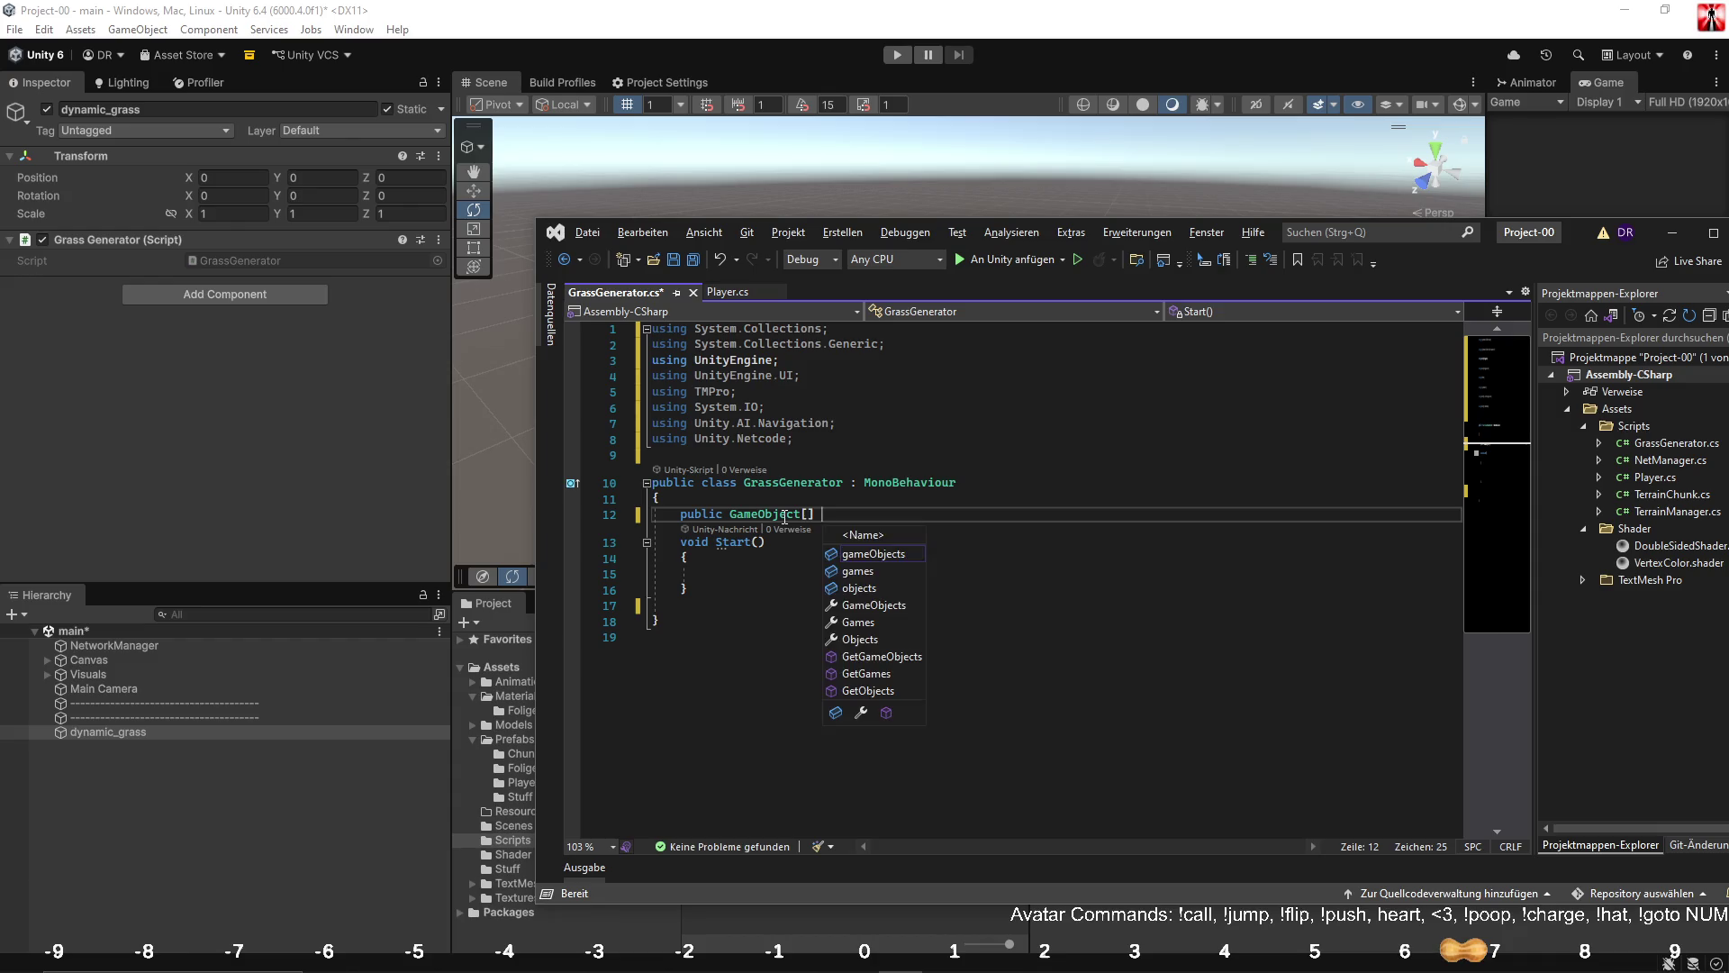
key("Return")
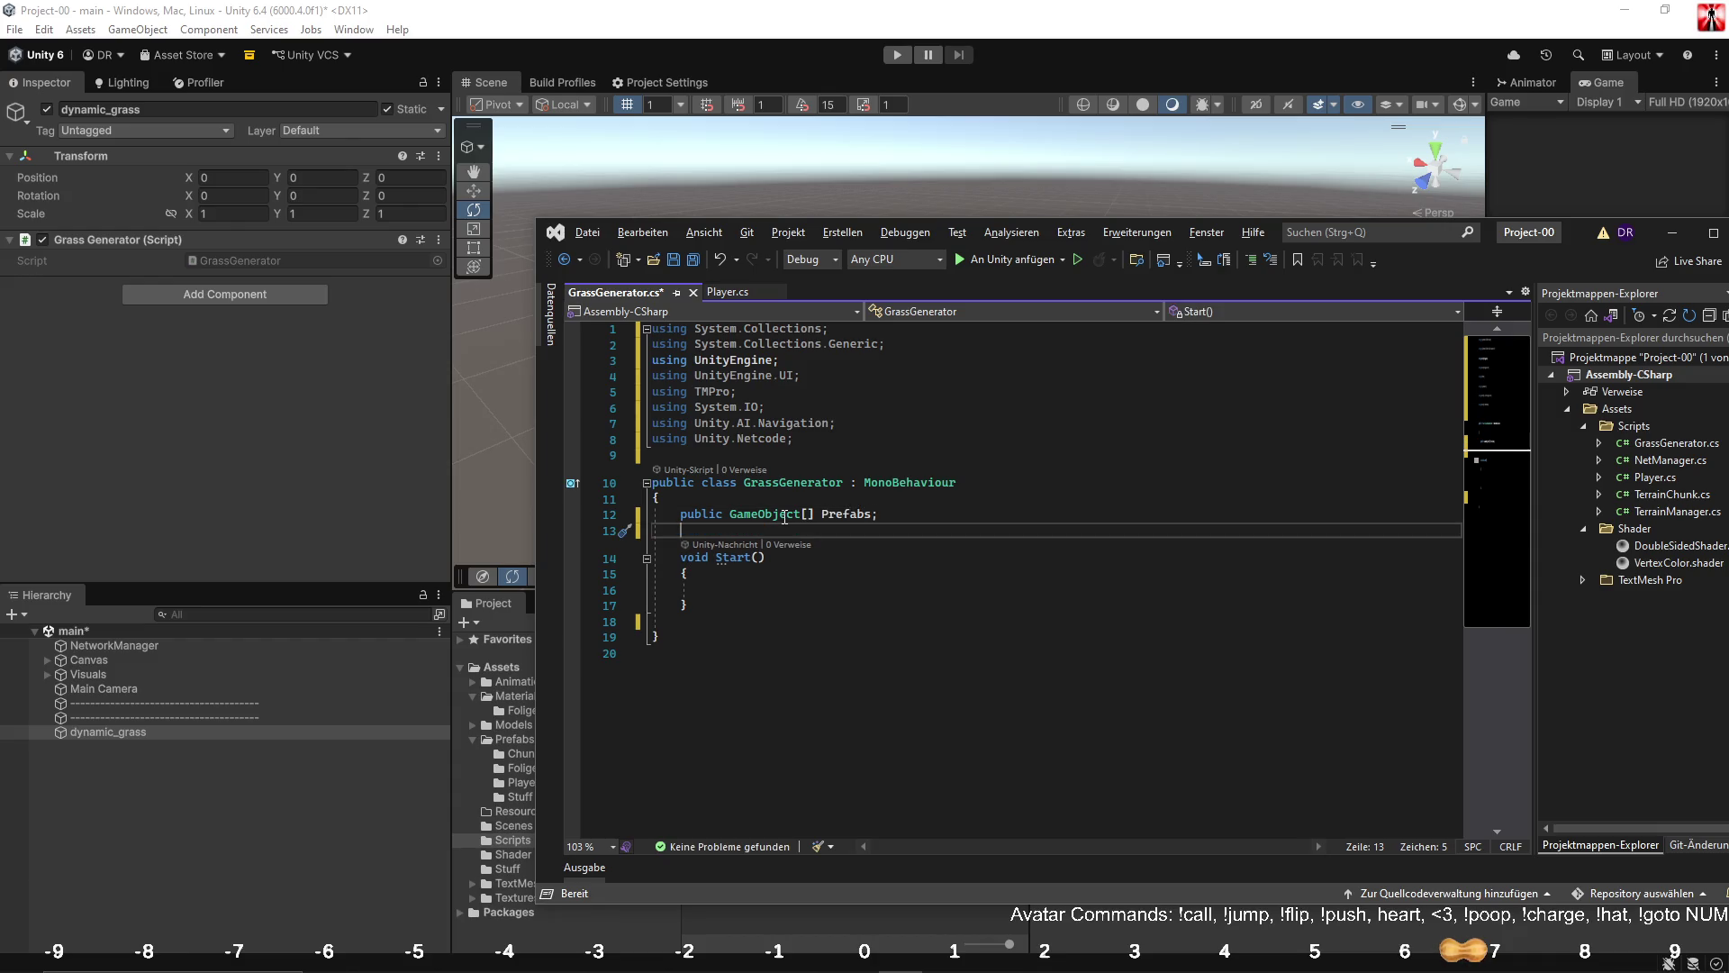
key("Return")
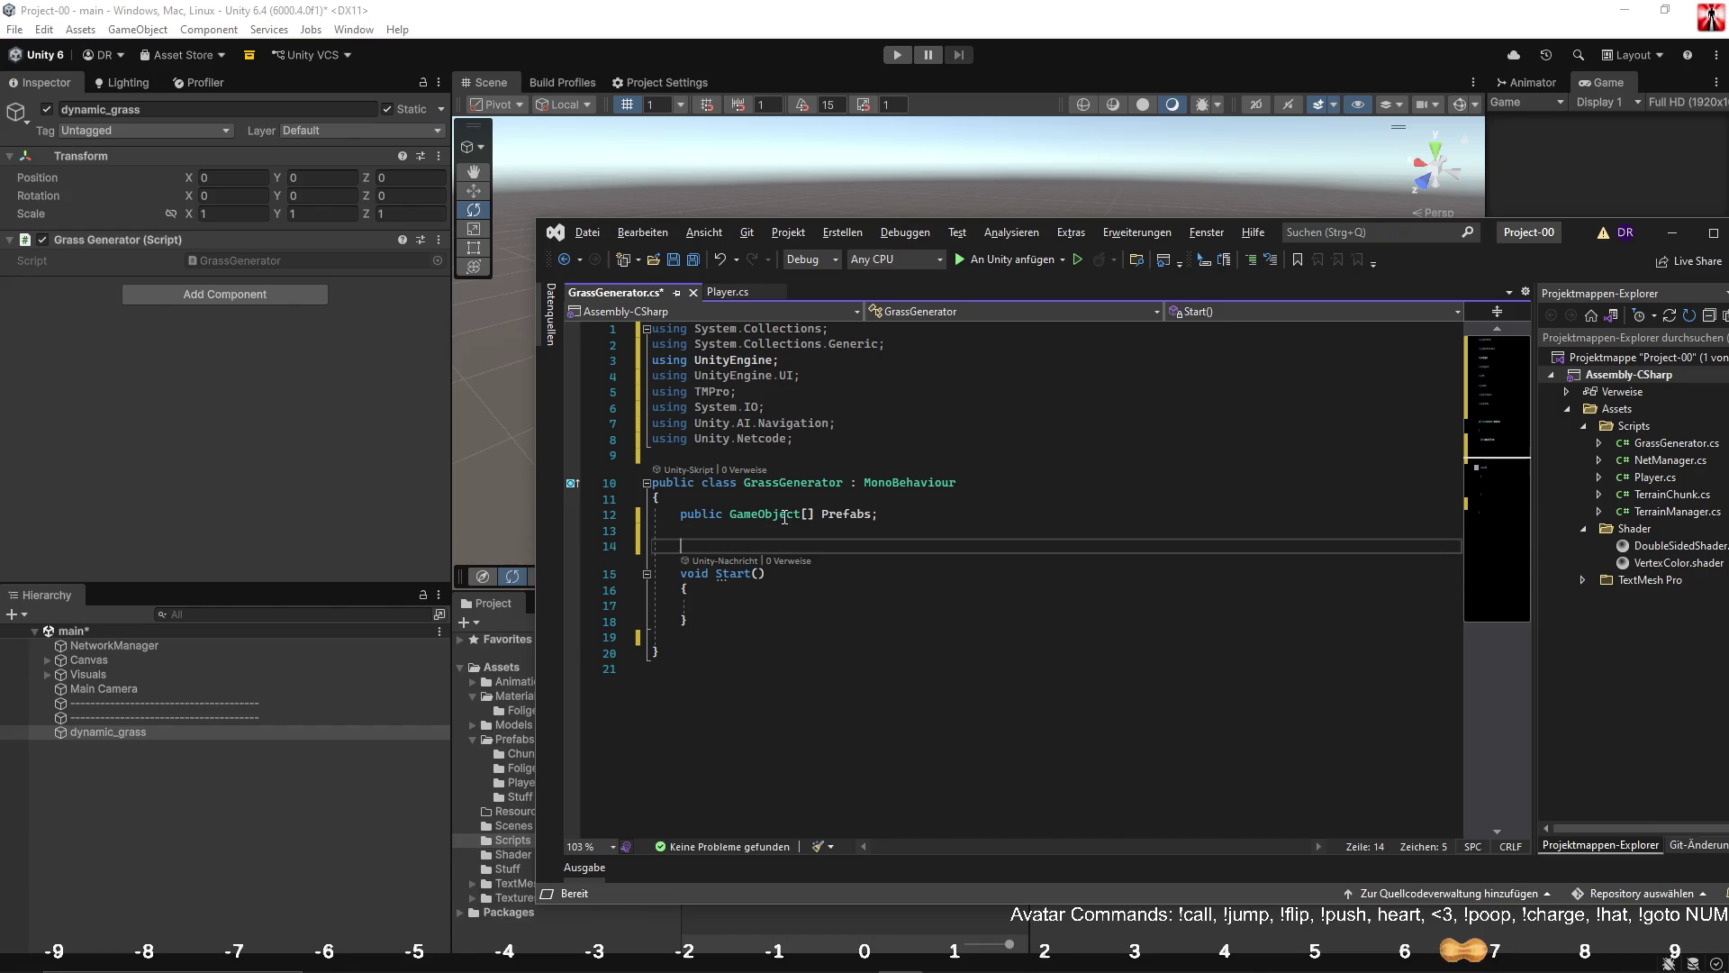
key("Up")
key("Return")
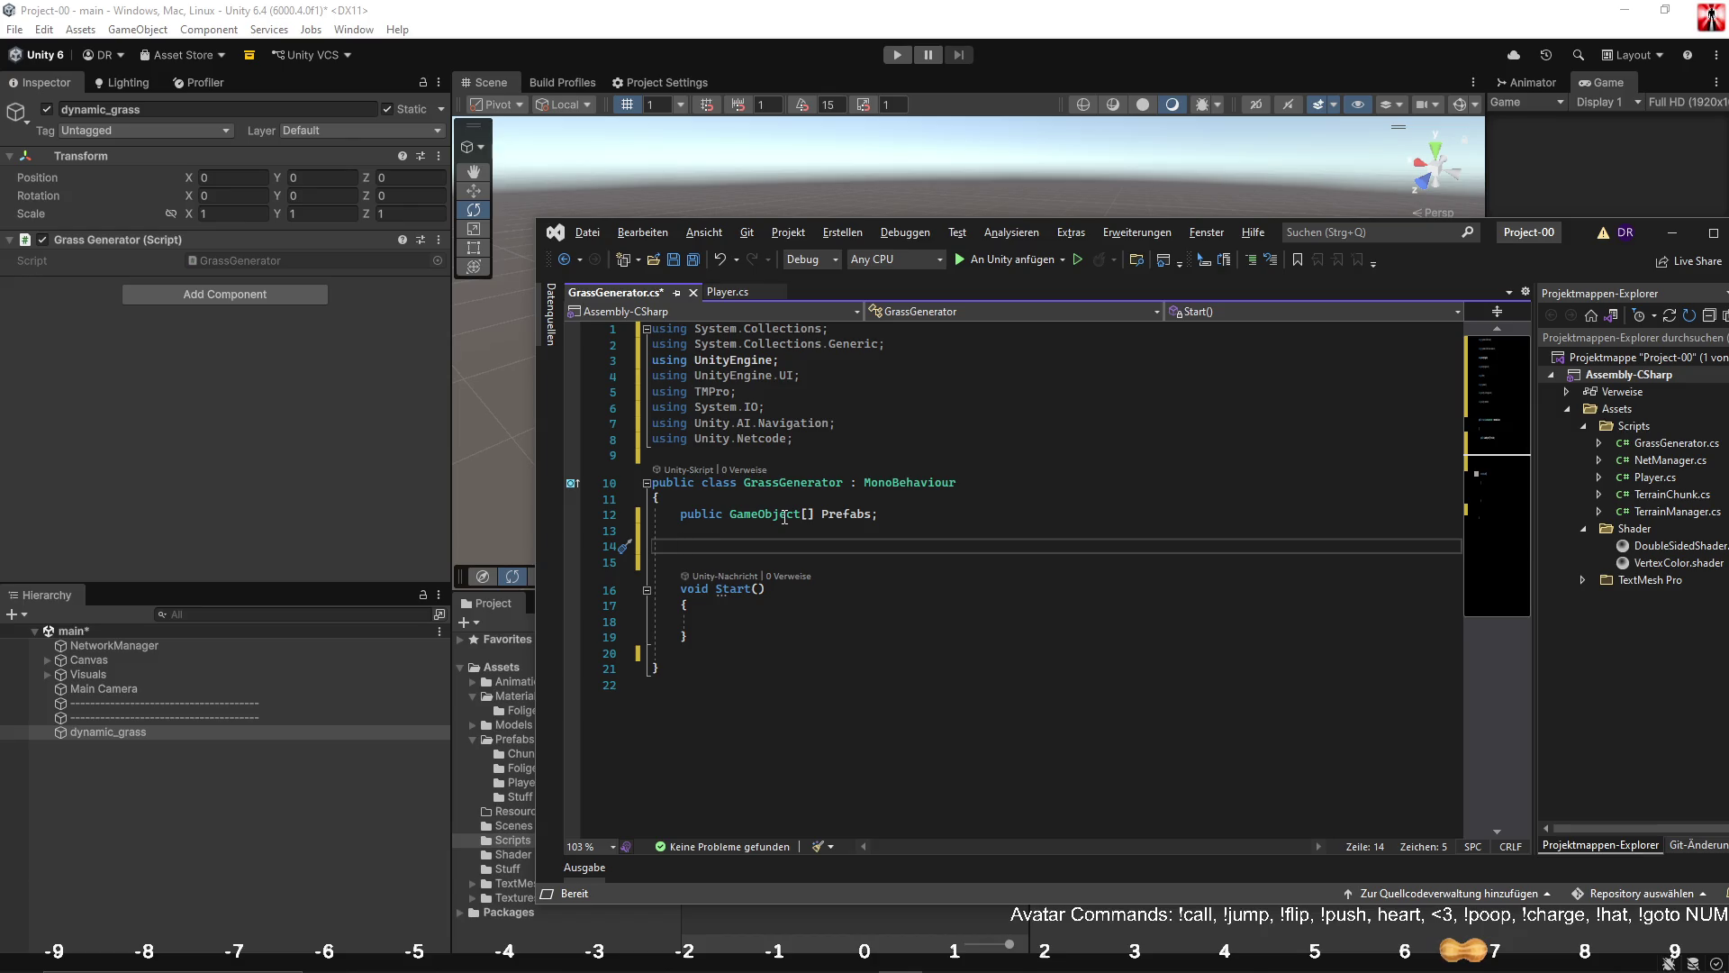
type("public")
key("BackSpace")
key("BackSpace")
key("BackSpace")
key("Return")
key("Return")
key("Up")
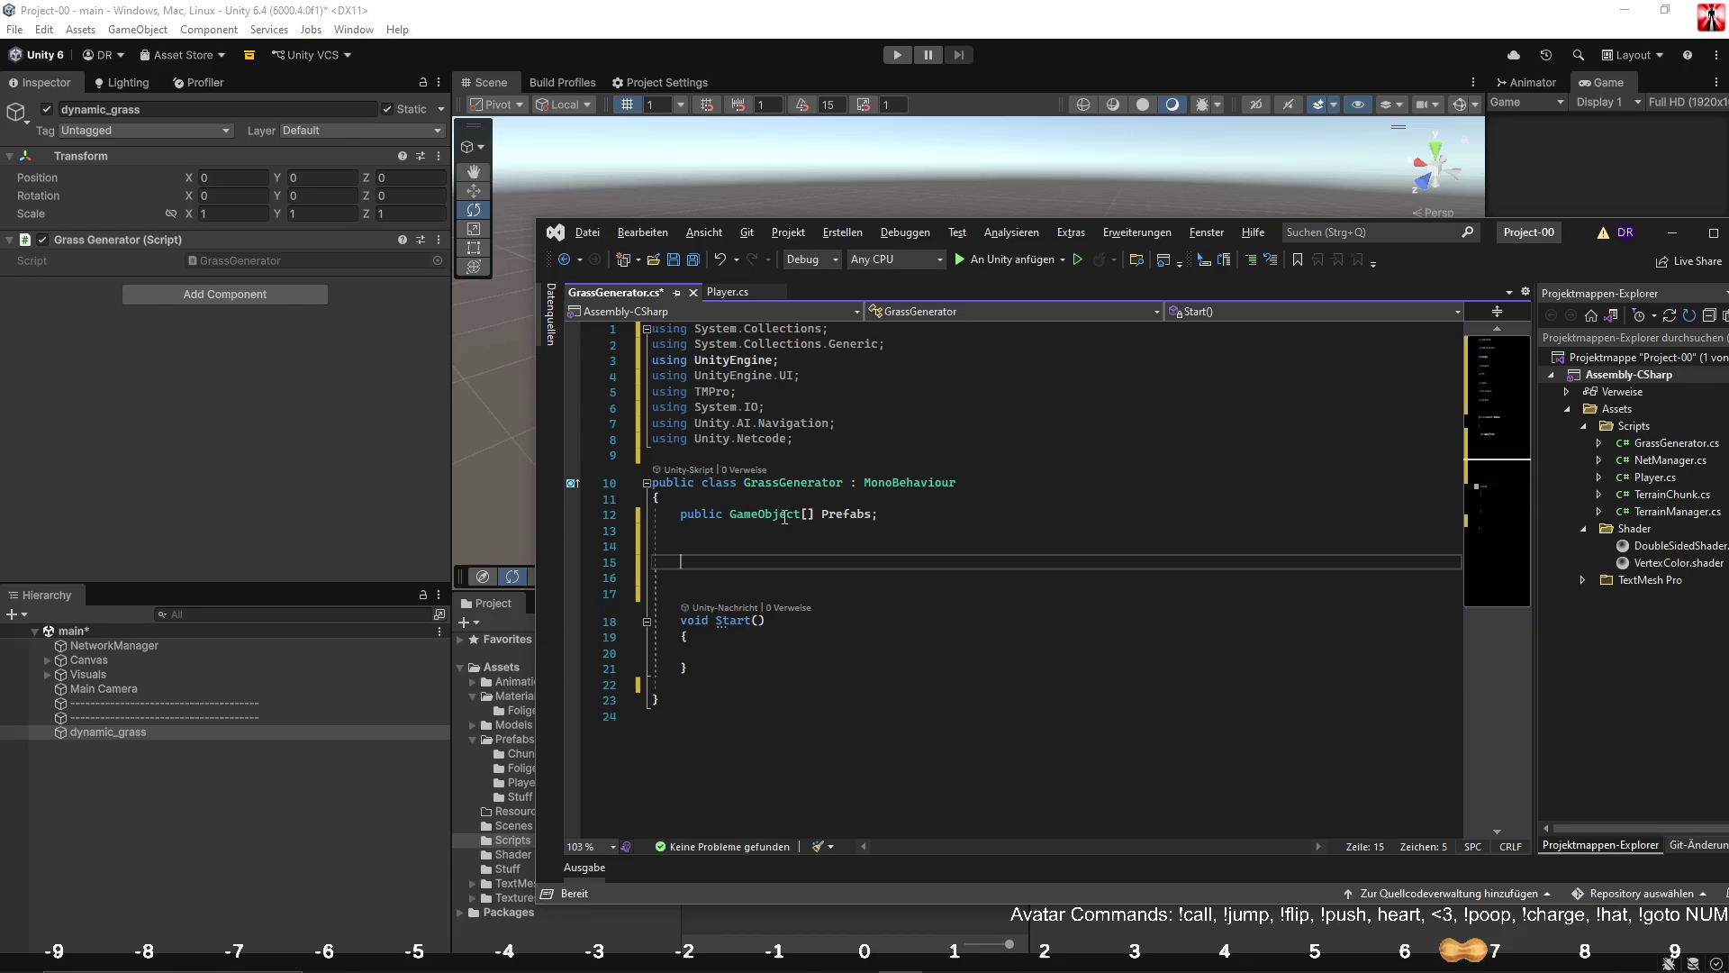
Add '[Header("DEBUG")]' and 'public bool GenerateGrass;' below the Prefabs field.
type("[Header()")
key("Left")
type("\"DEBUG")
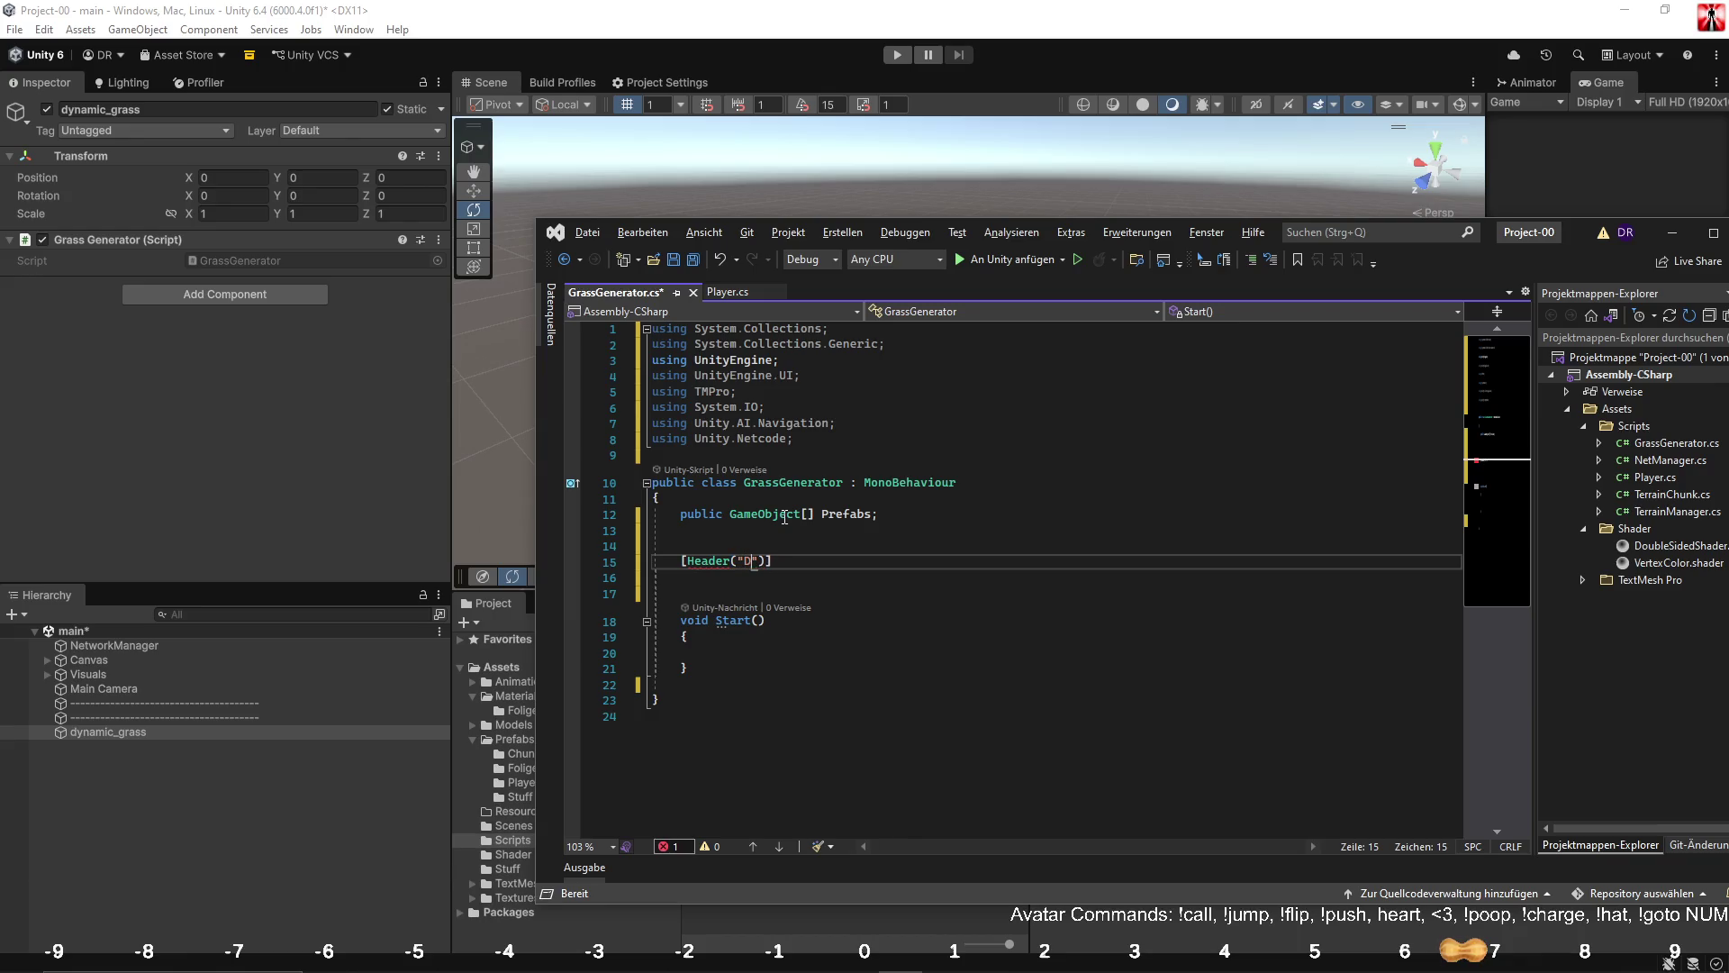
key("End")
key("Return")
type("p")
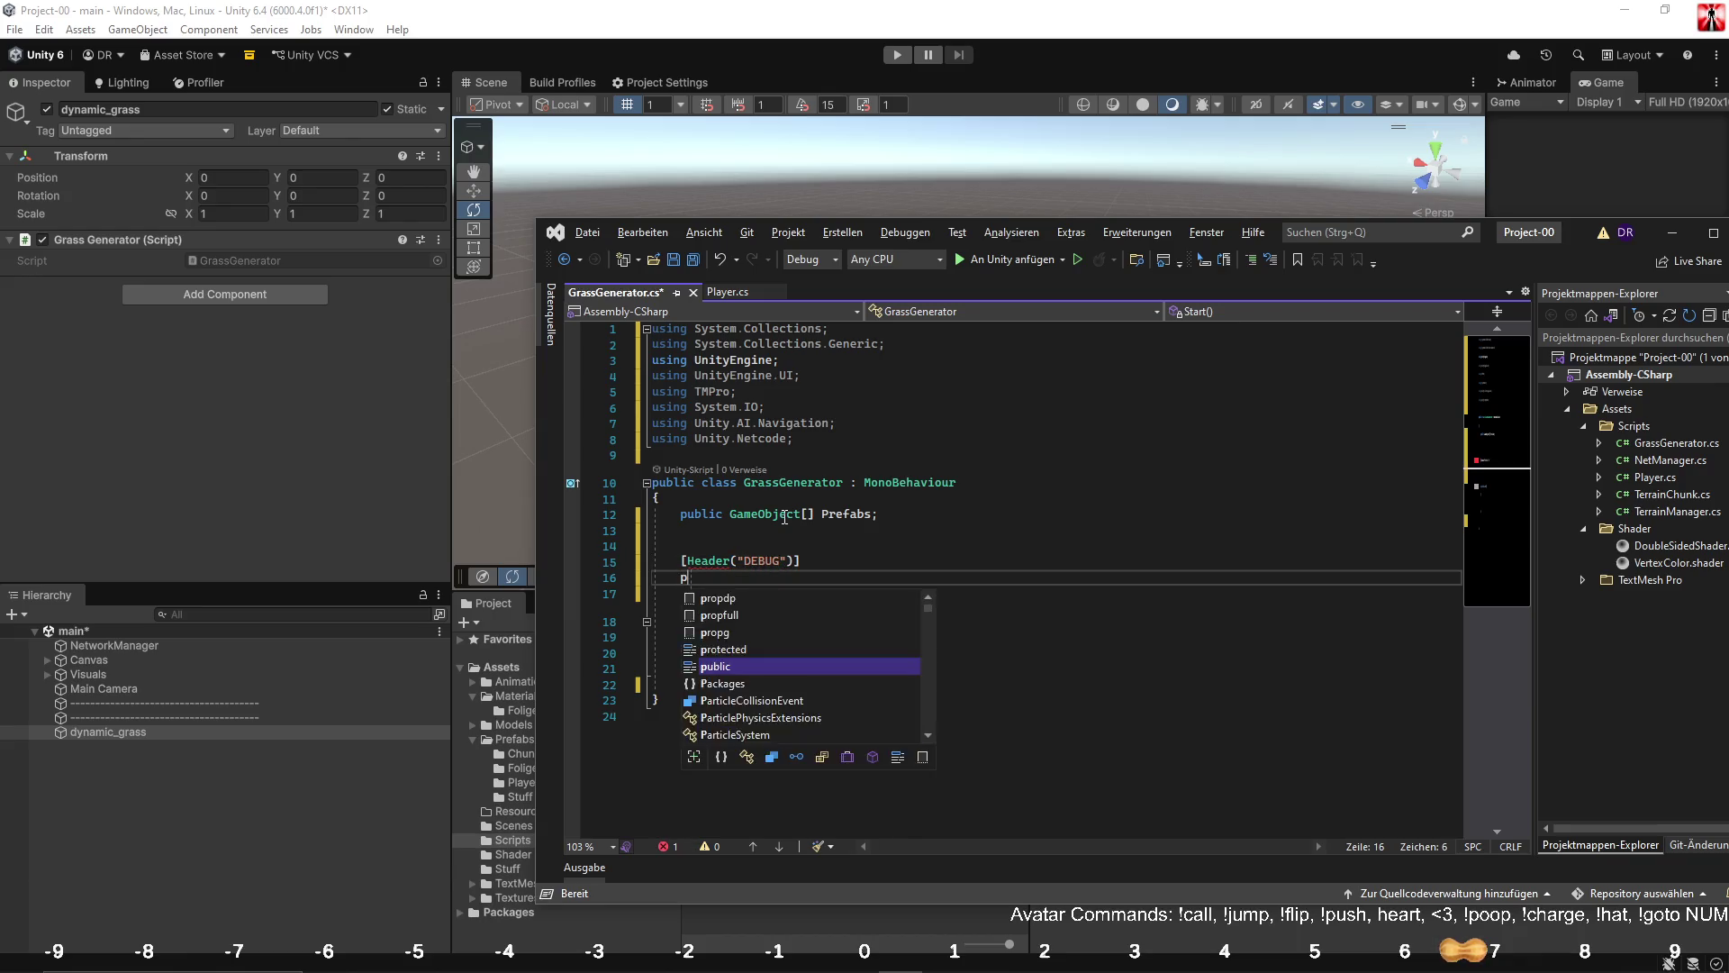
type("ublic bool Gen")
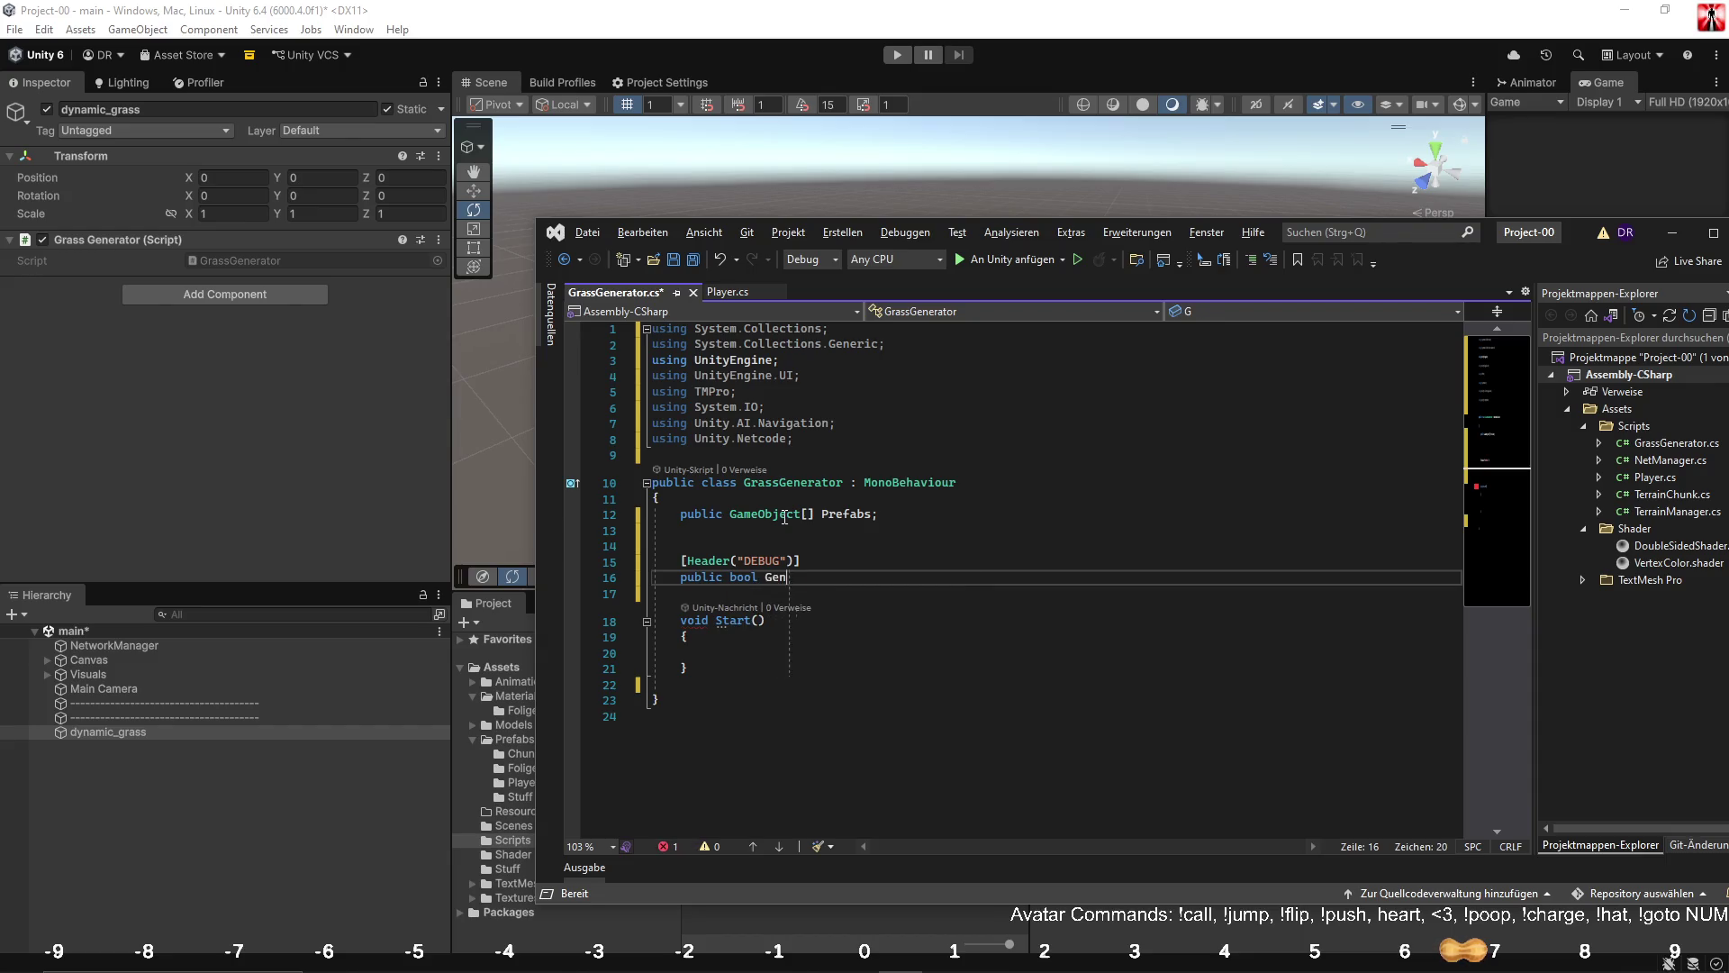
type("erate")
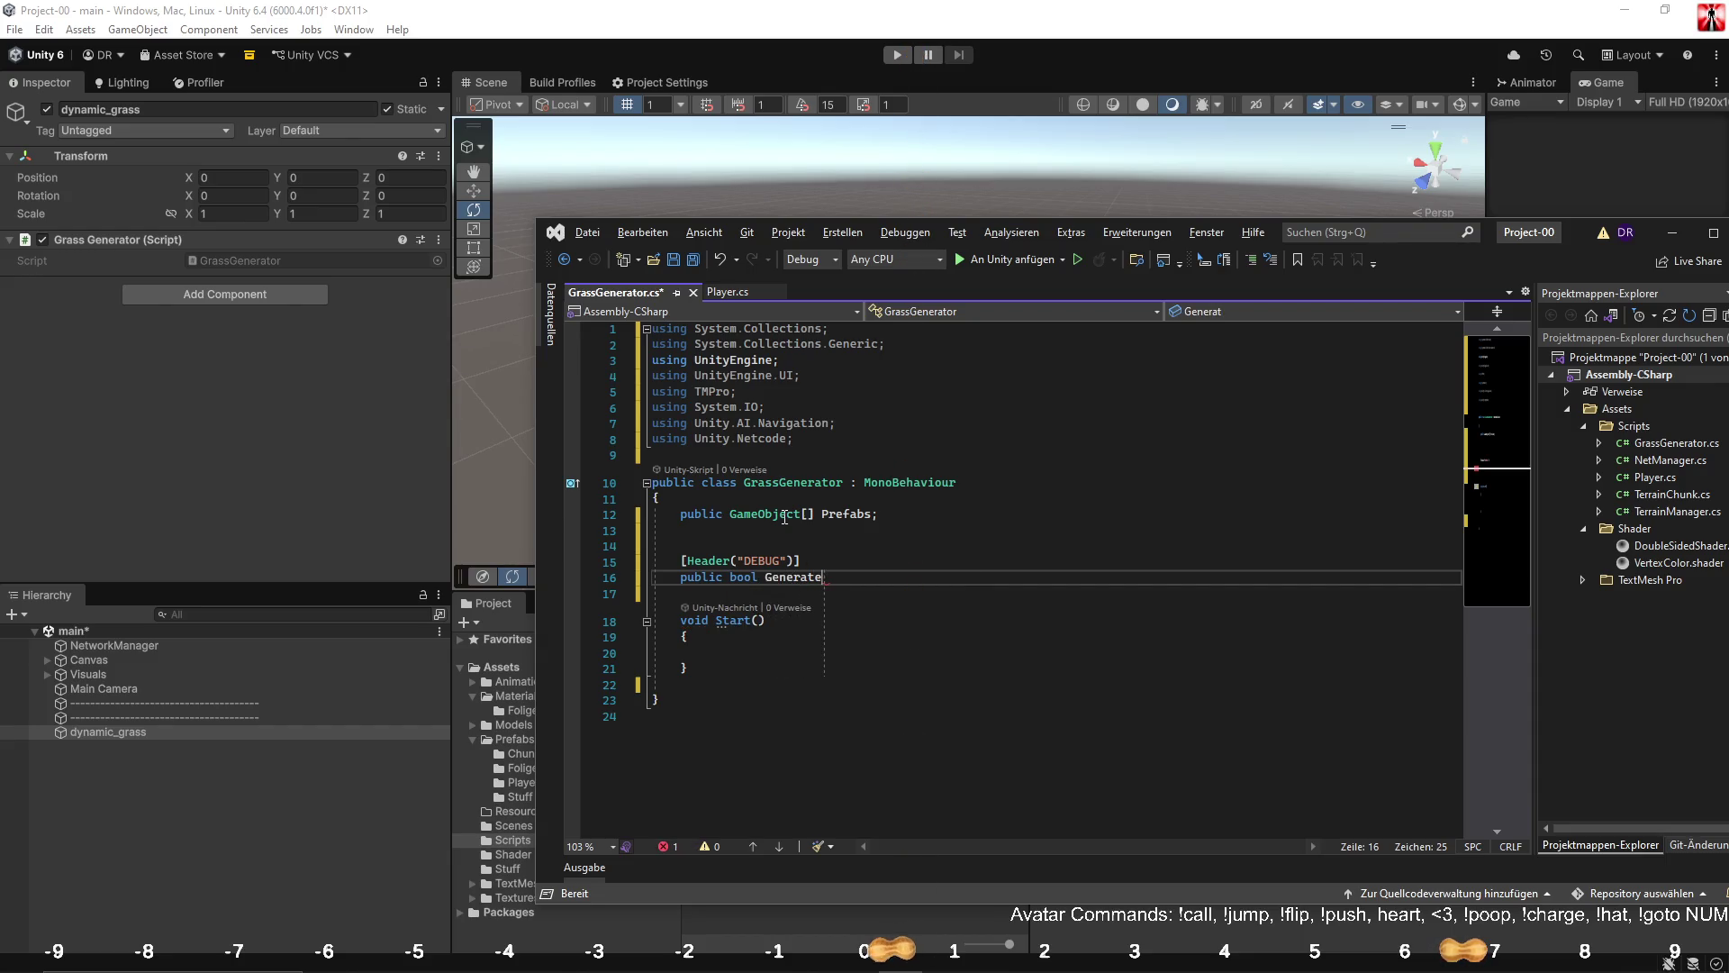
type("Grass;")
left_click(709, 670)
Add a //DEBUG comment and an Update method below Start.
key("Return")
key("Return")
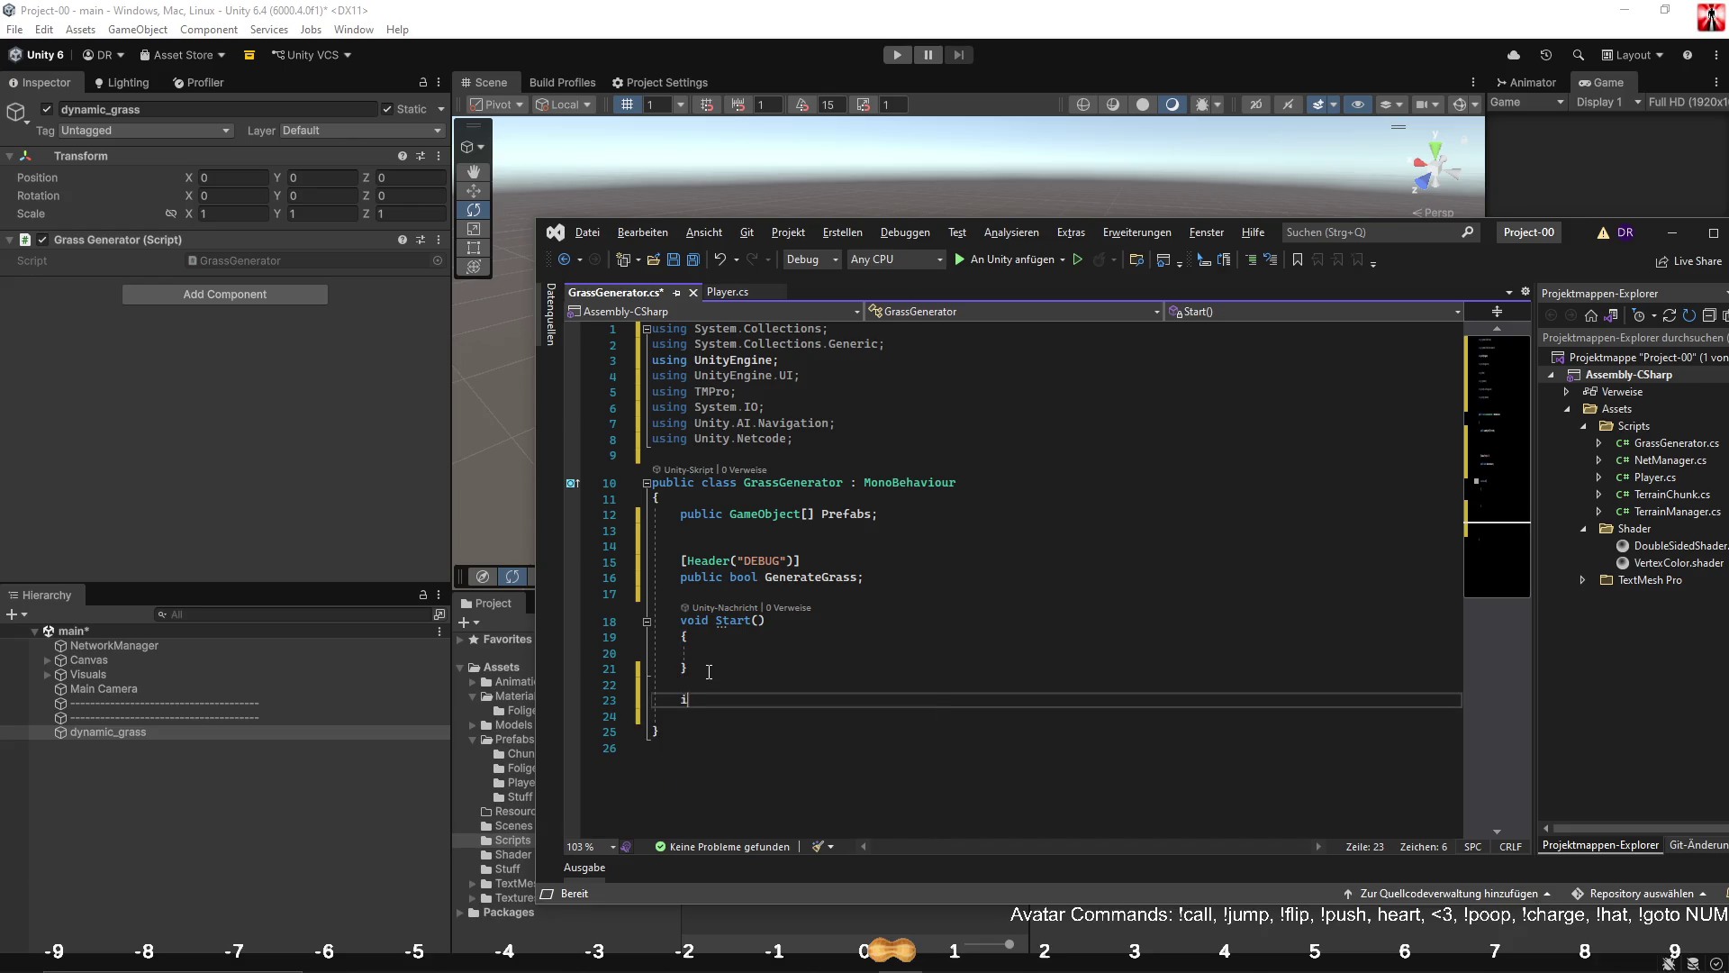
type("voi")
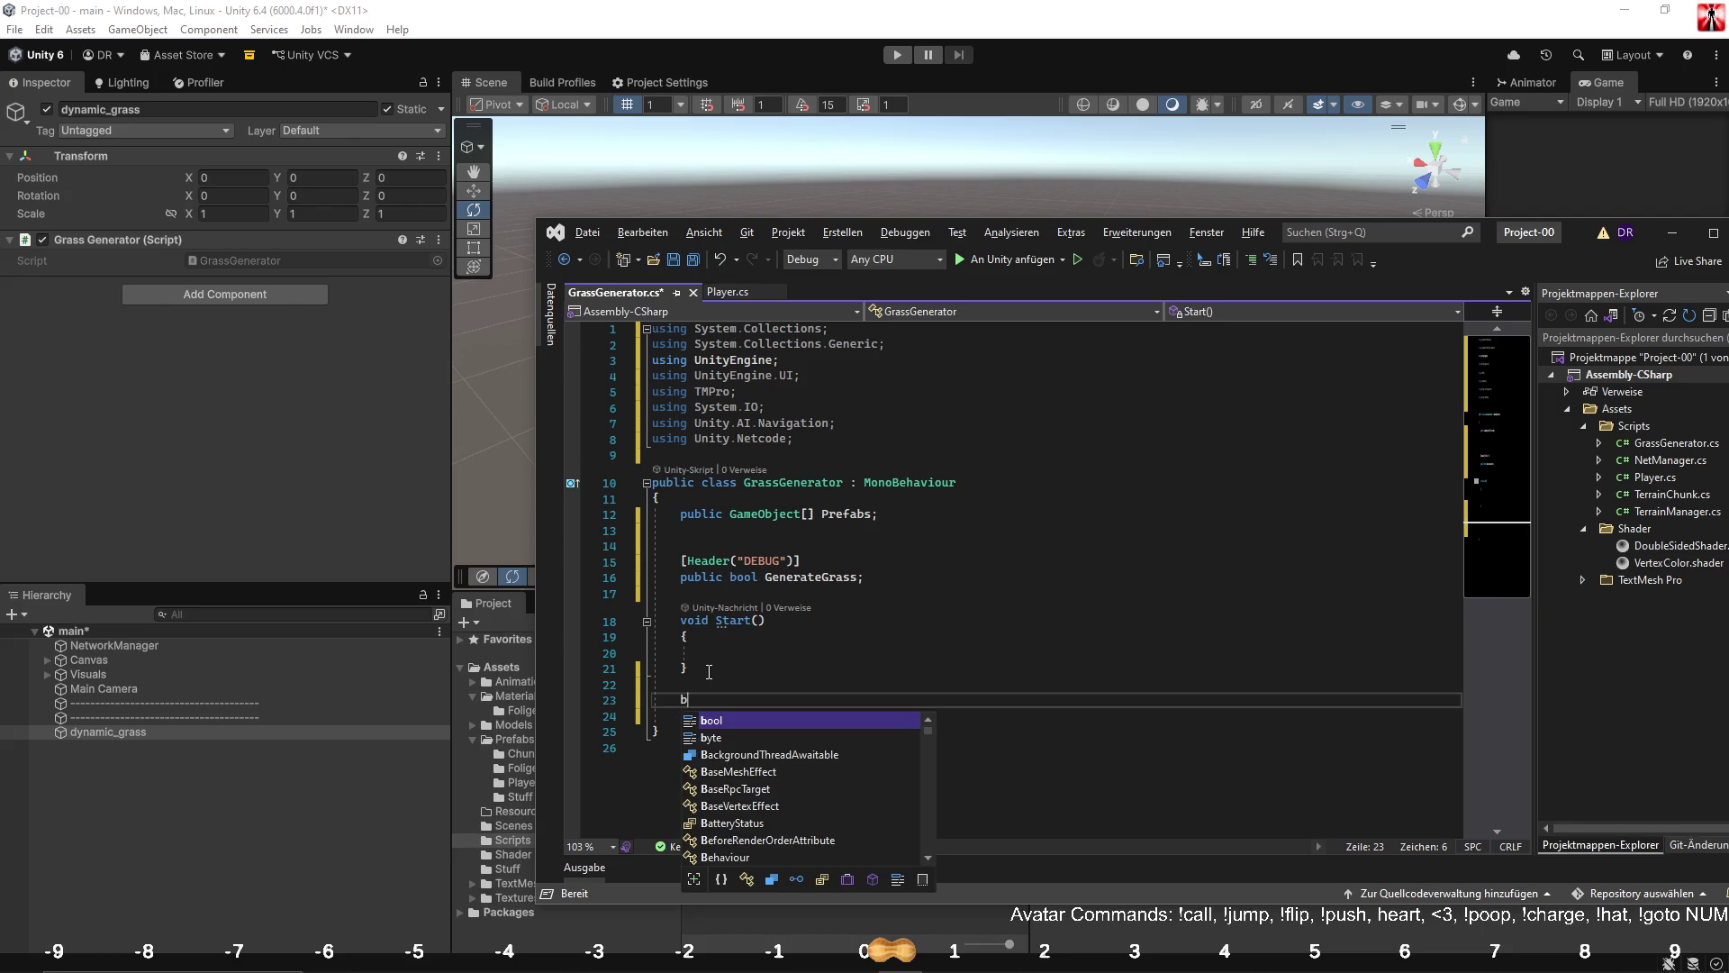
key("BackSpace")
key("BackSpace")
key("BackSpace")
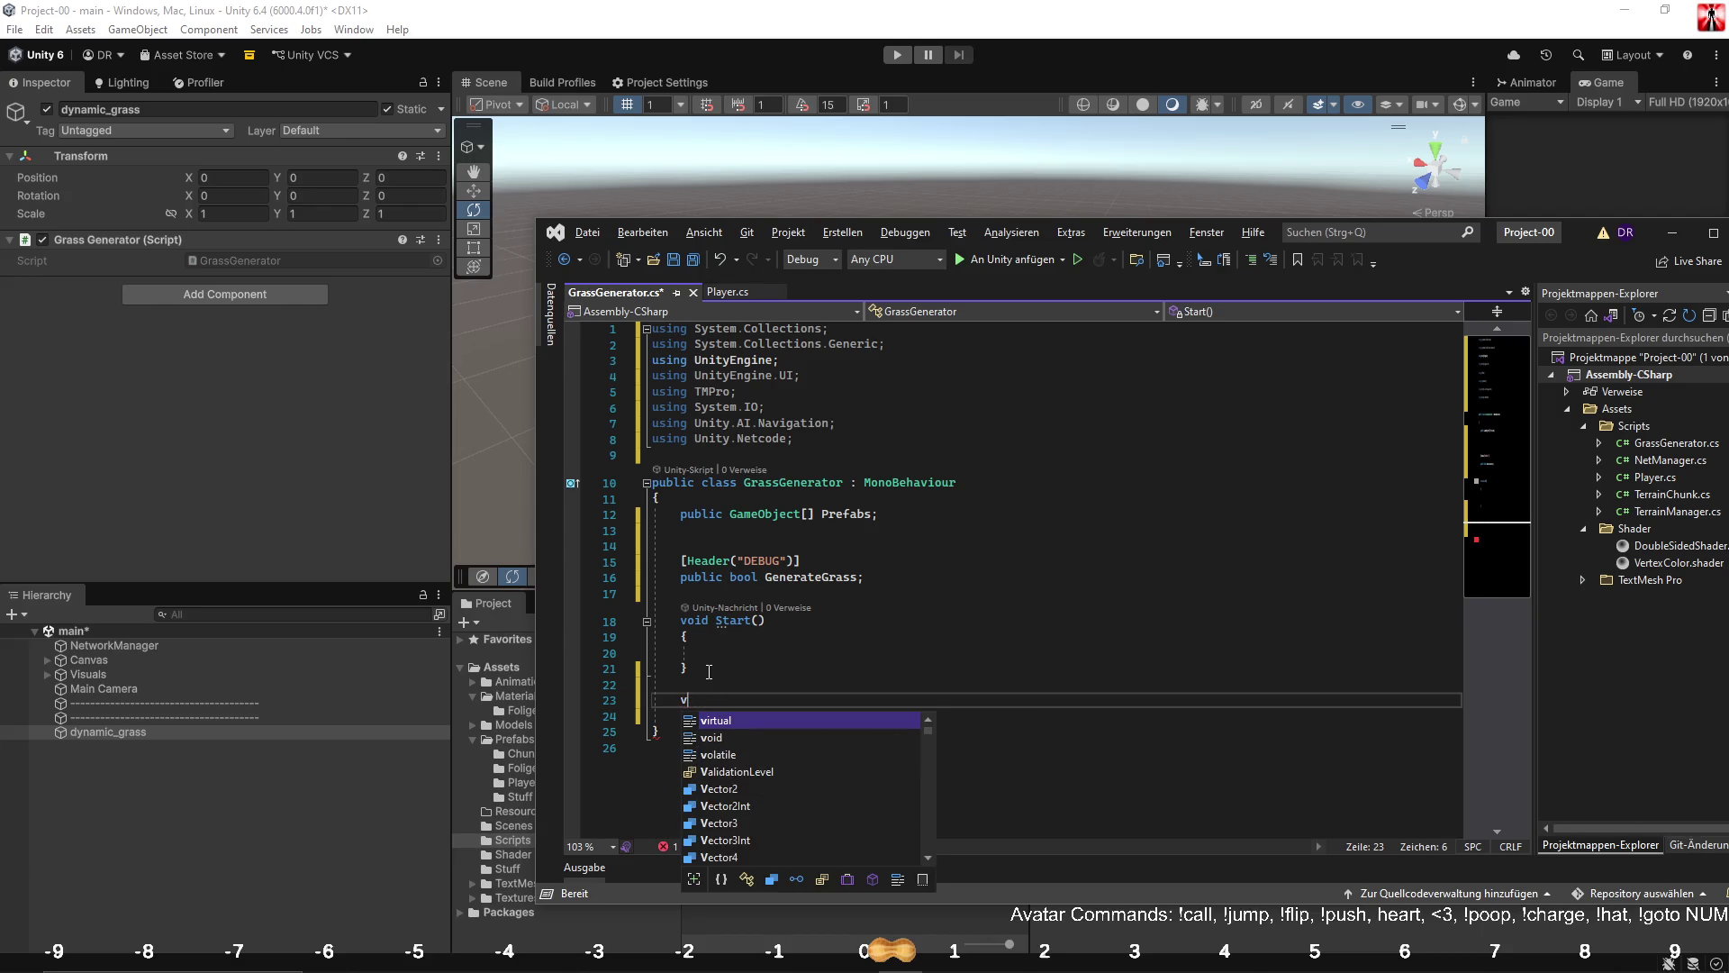
type("//DEBUG")
key("Return")
type("Upd")
key("Tab")
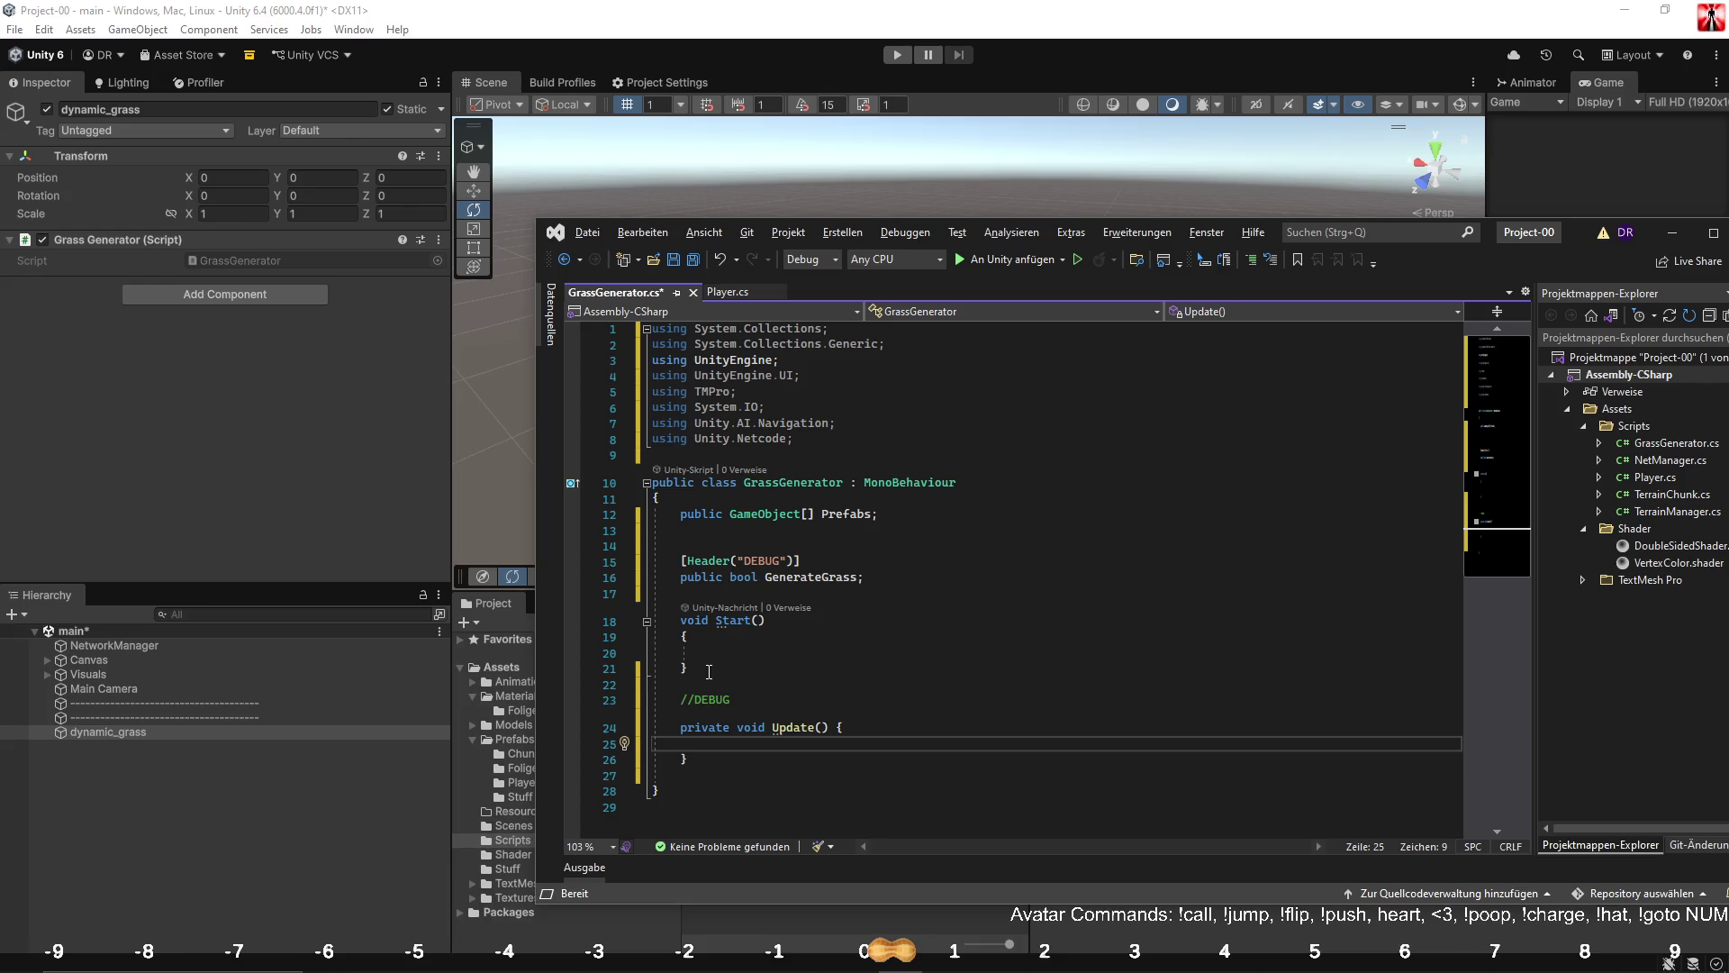
Inside Update, add an if (GenerateGrass) block that sets GenerateGrass = false.
type("if(")
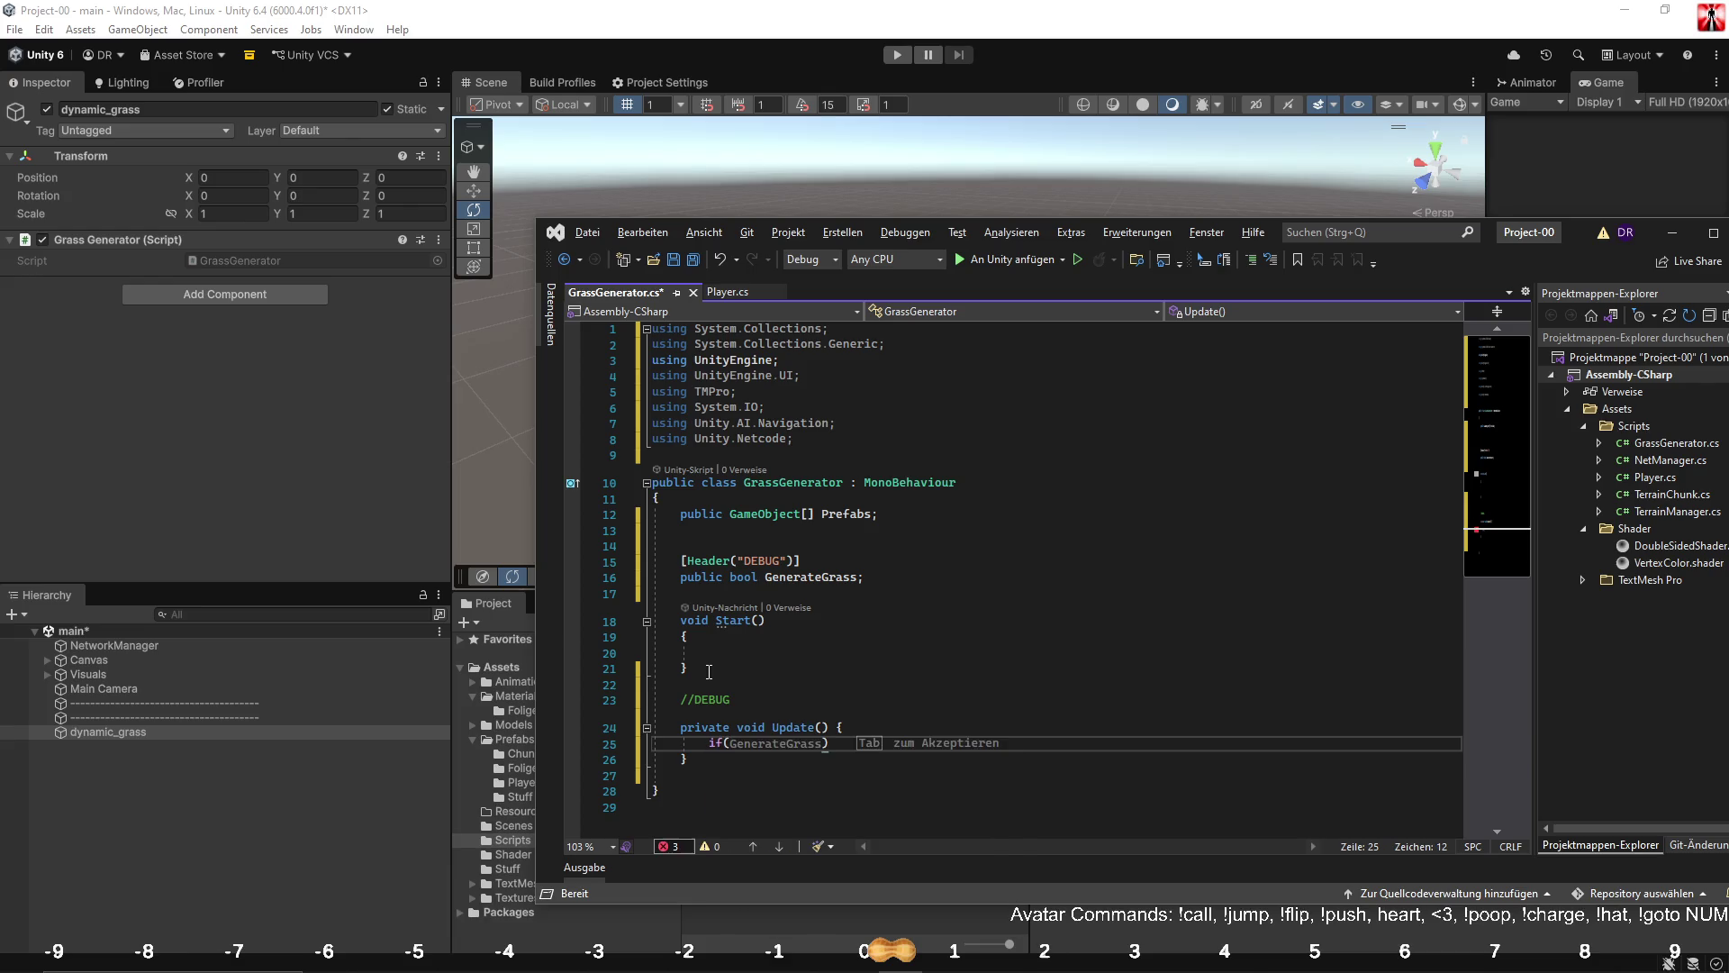
key("Tab")
type("{")
key("Return")
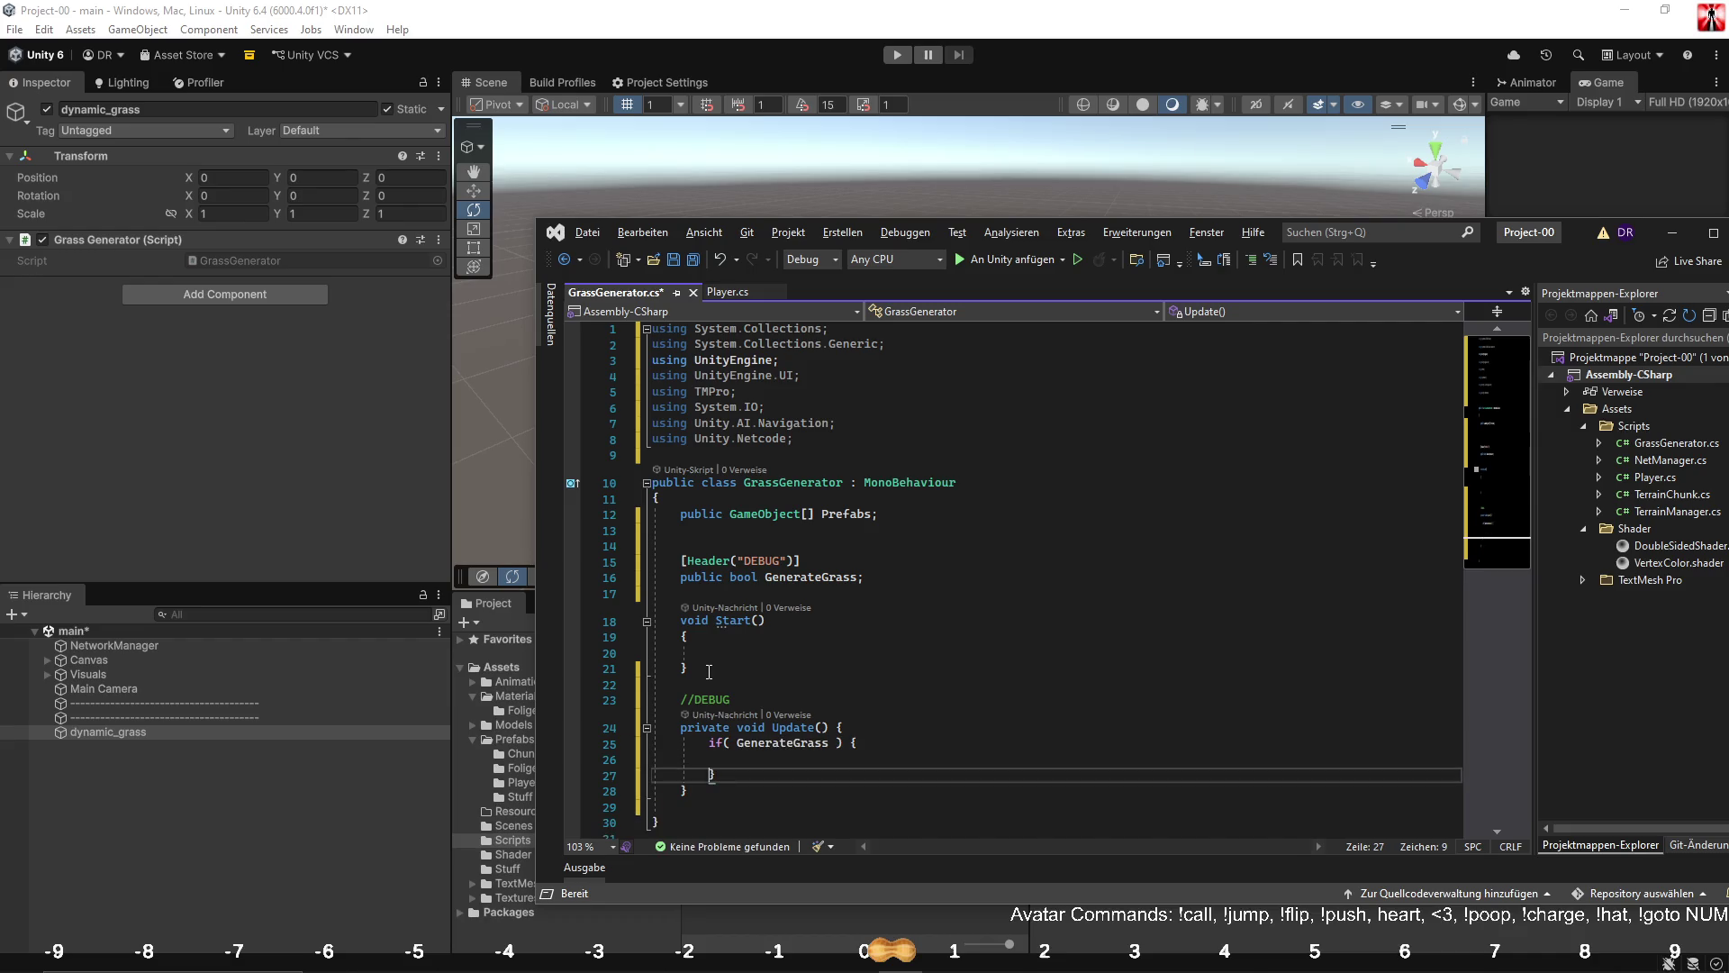
key("Up")
type("Ge")
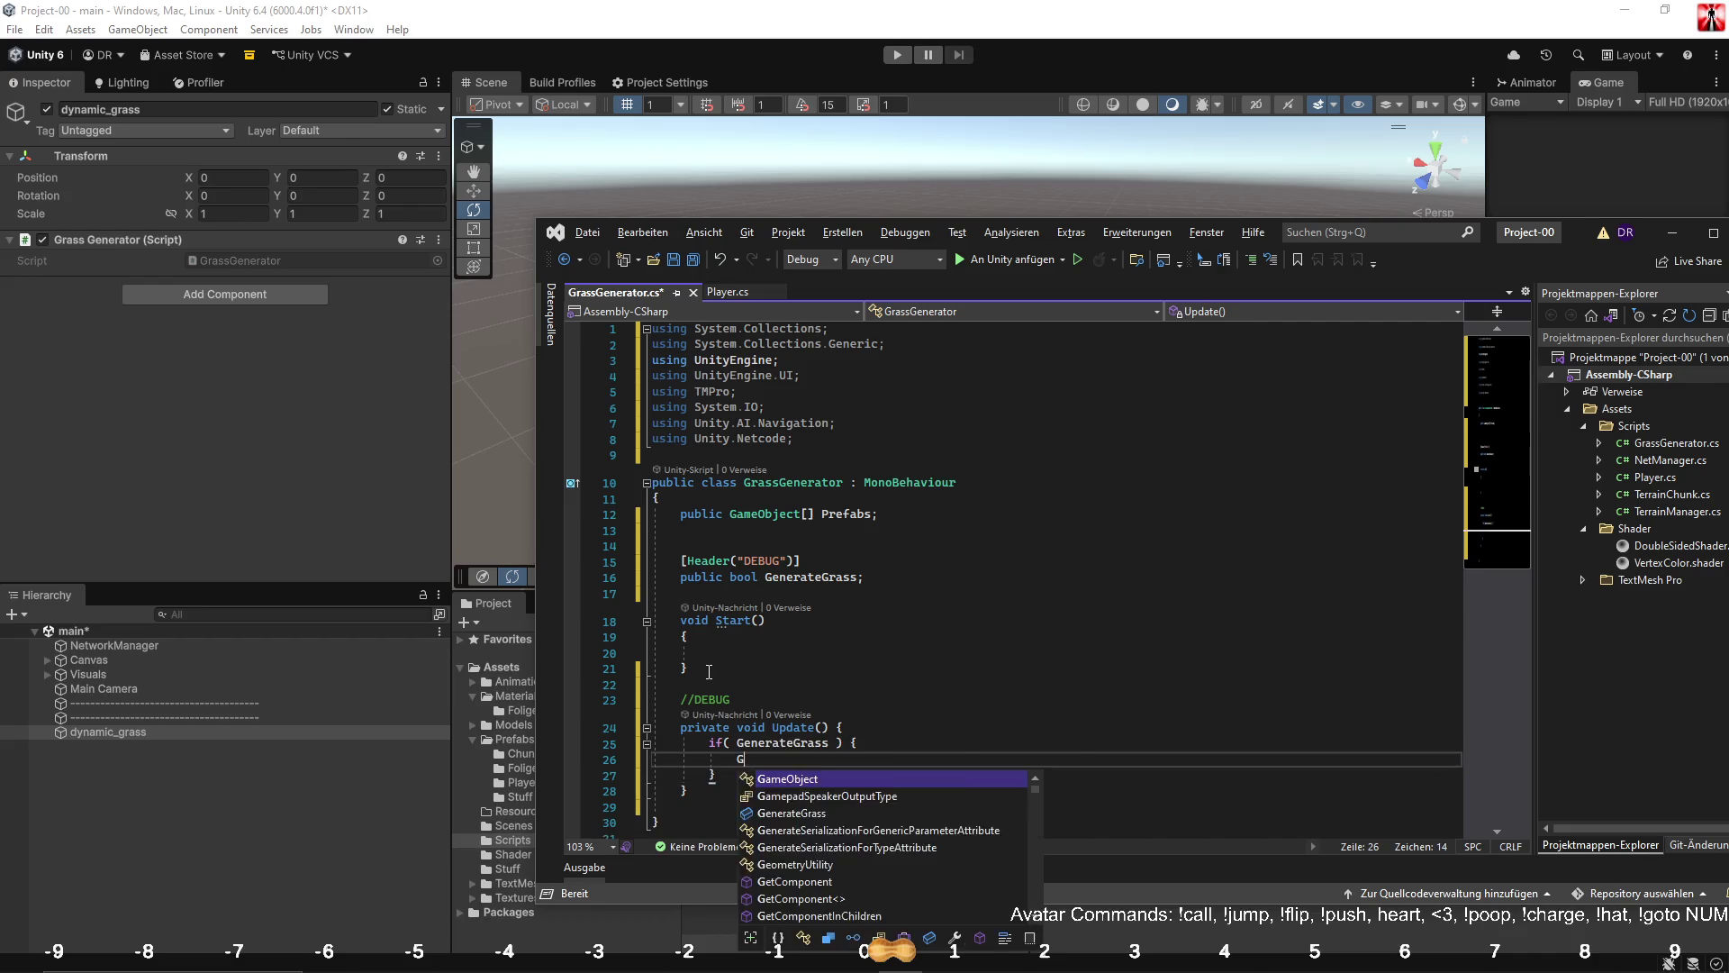
key("Tab")
key("Tab")
key("Return")
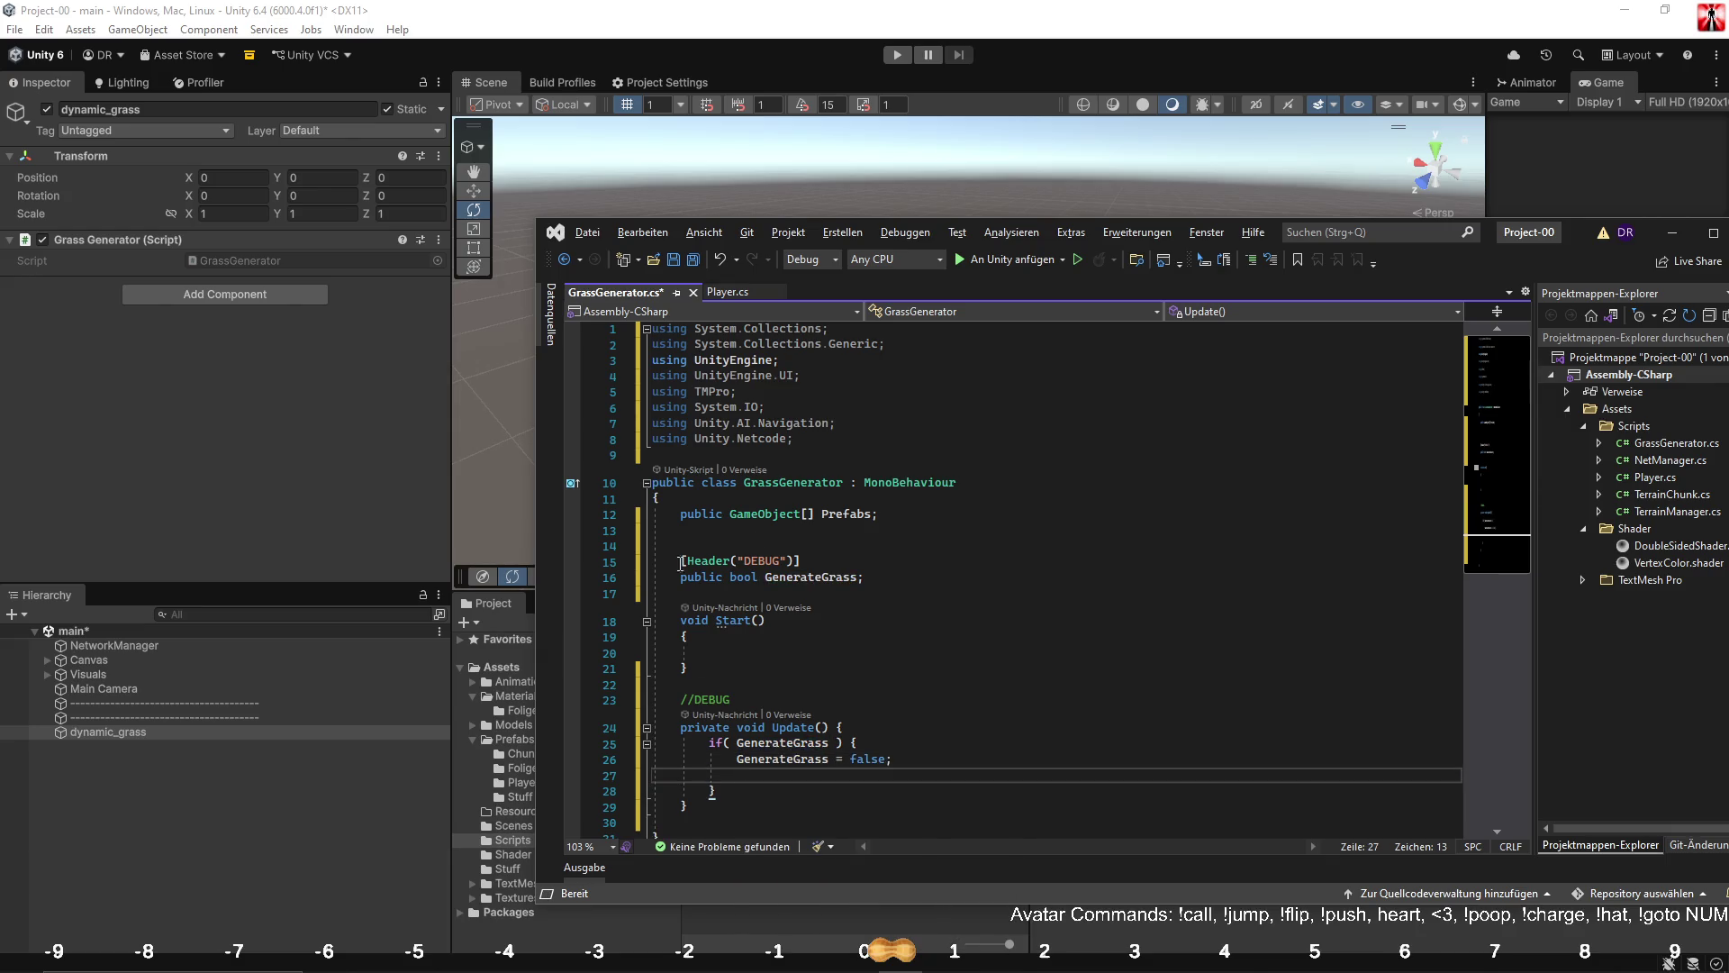
Begin a 'public void' declaration below the Update method.
scroll(662, 574, "down", 4)
left_click(714, 634)
key("Return")
key("Return")
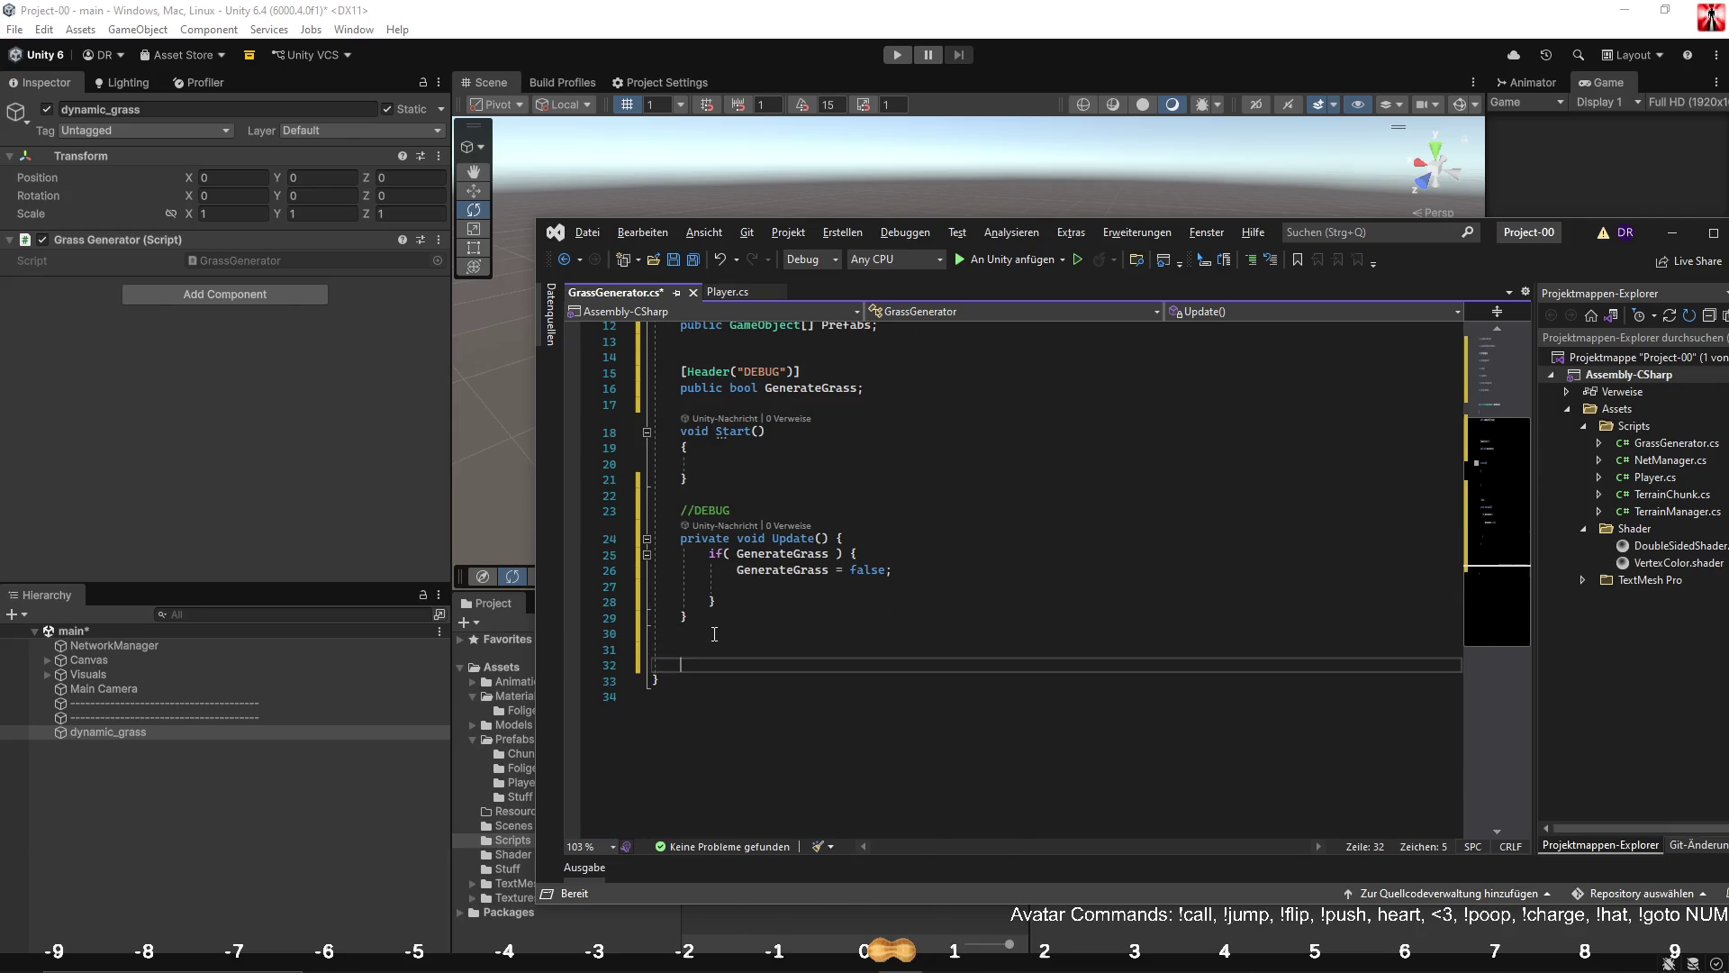
type("public void")
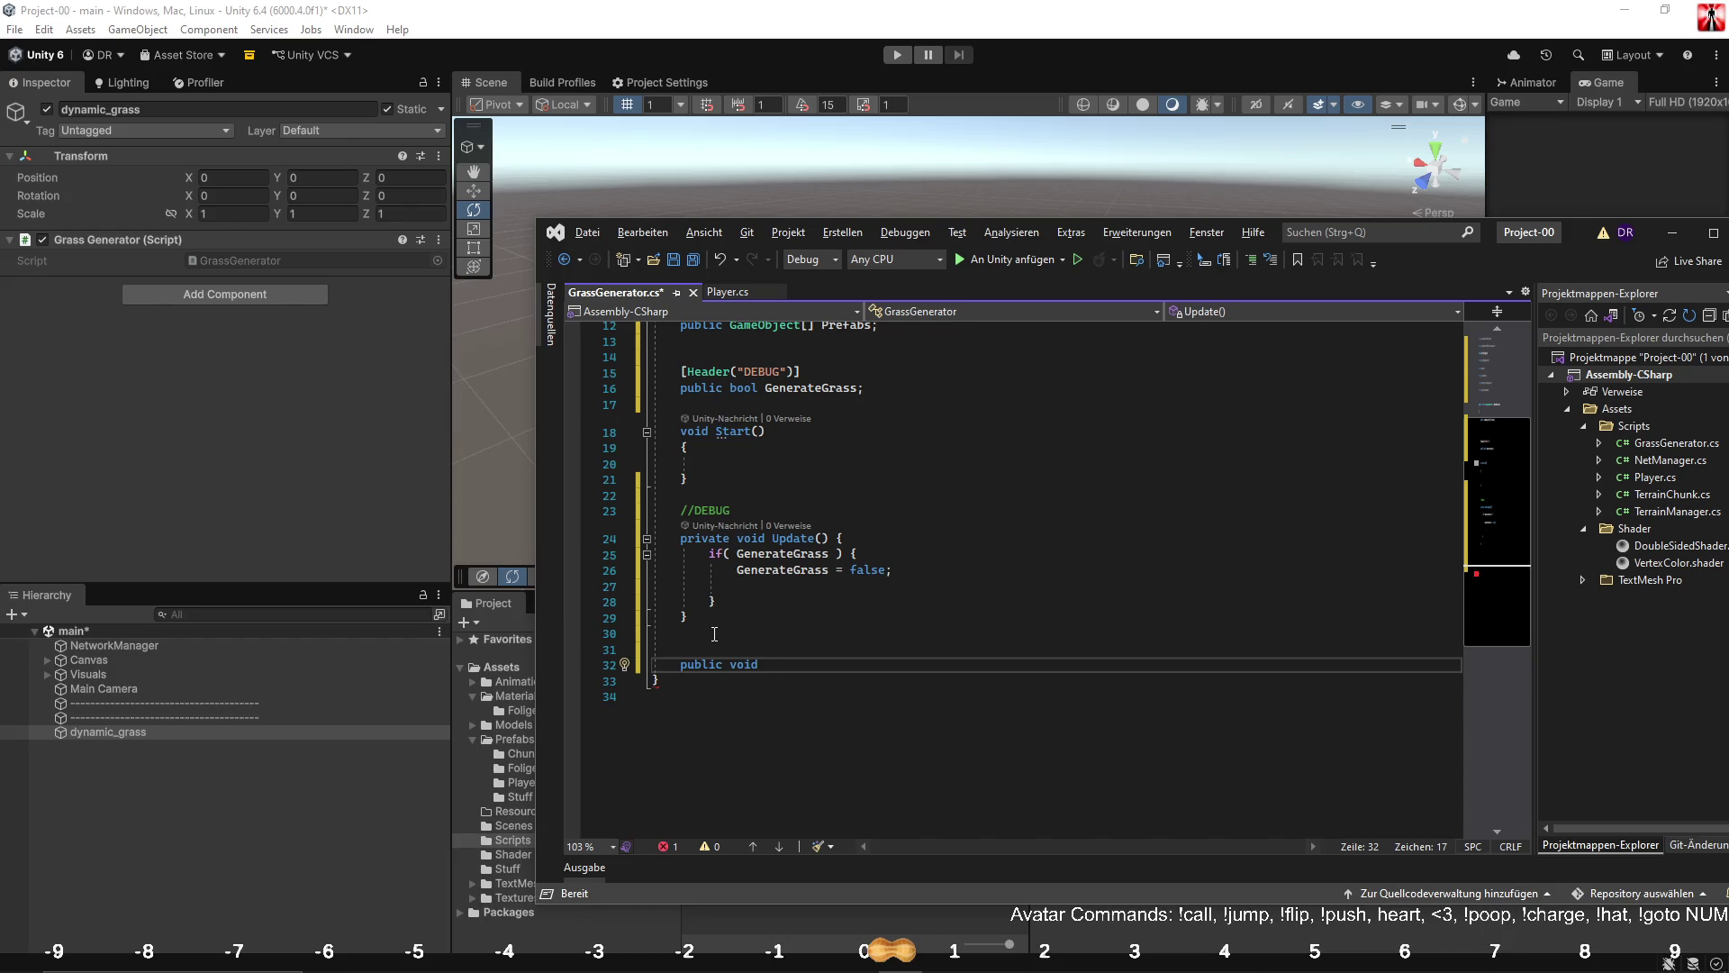
Rename the bool field to DEBUGGenerateGrass, updating all its references.
scroll(769, 499, "up", 4)
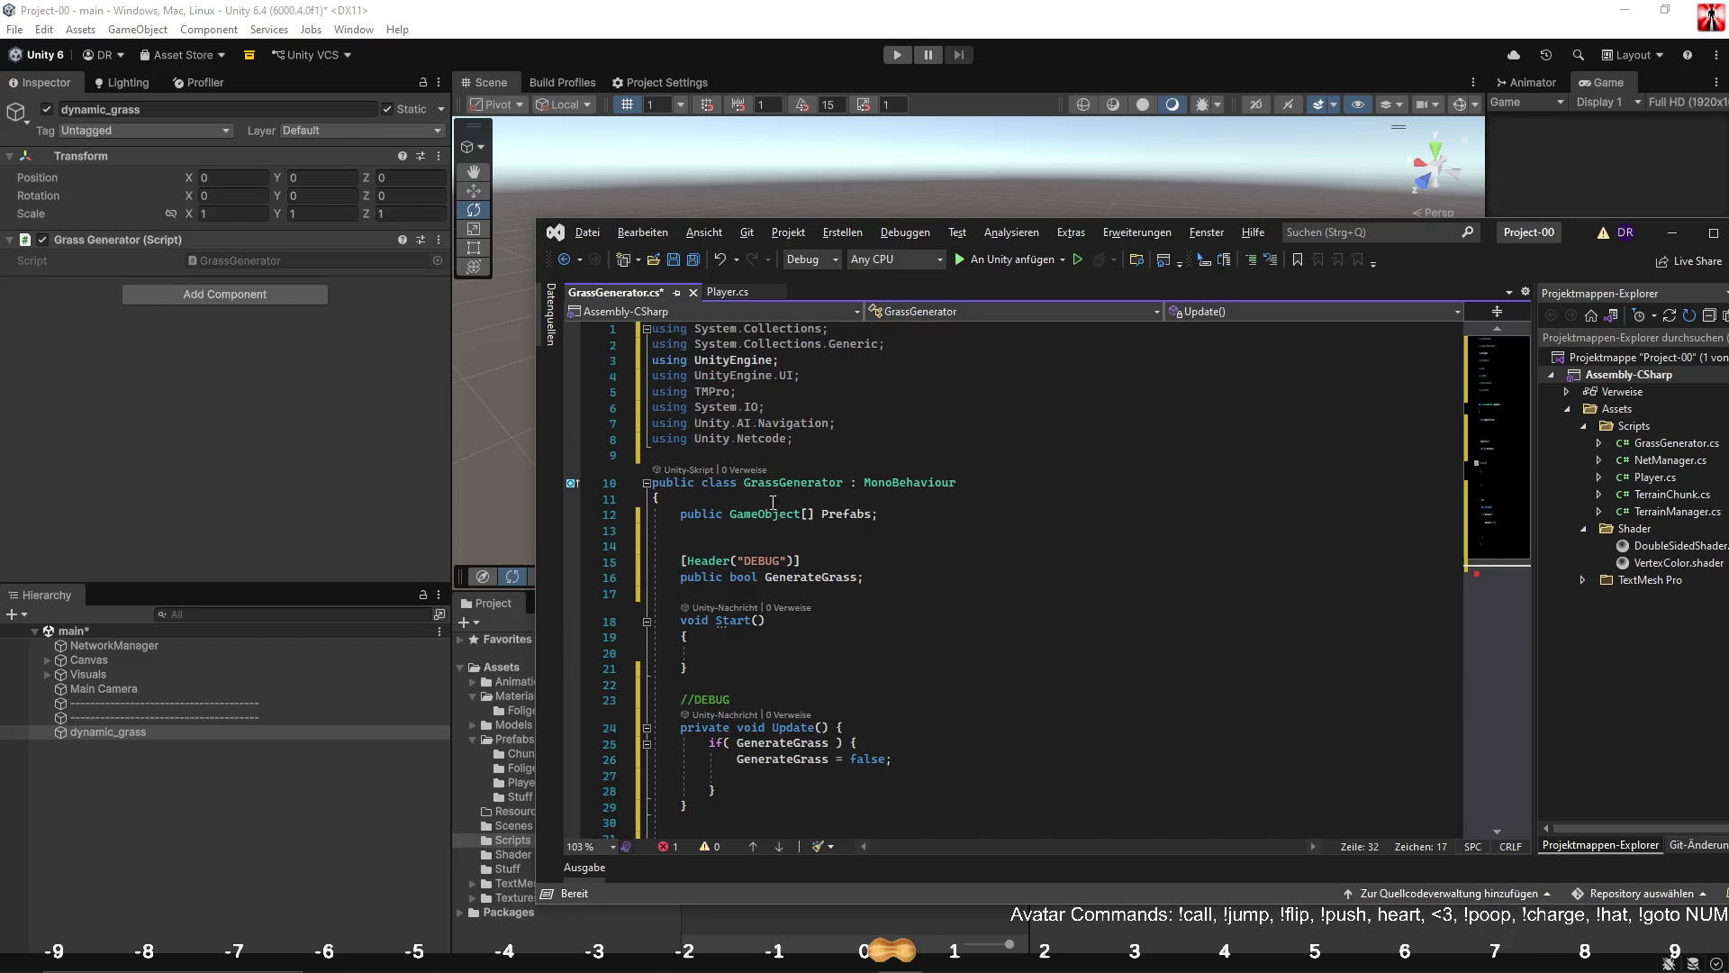
left_click(767, 577)
type("DEBUG")
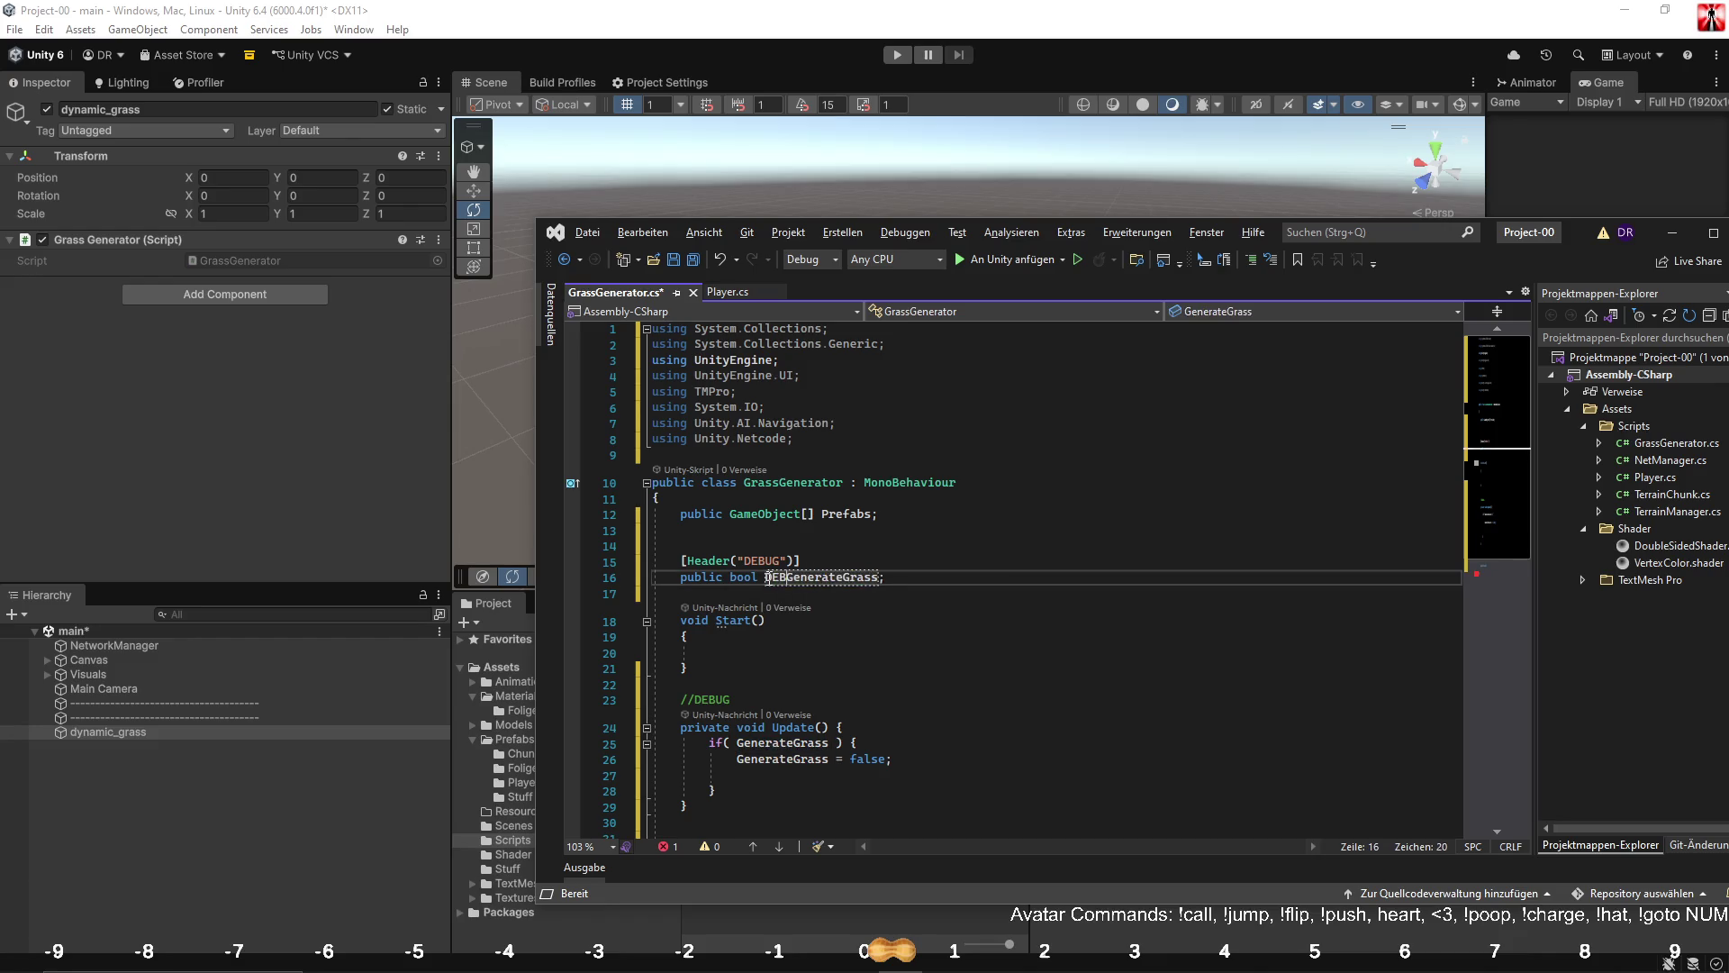
left_click(829, 743)
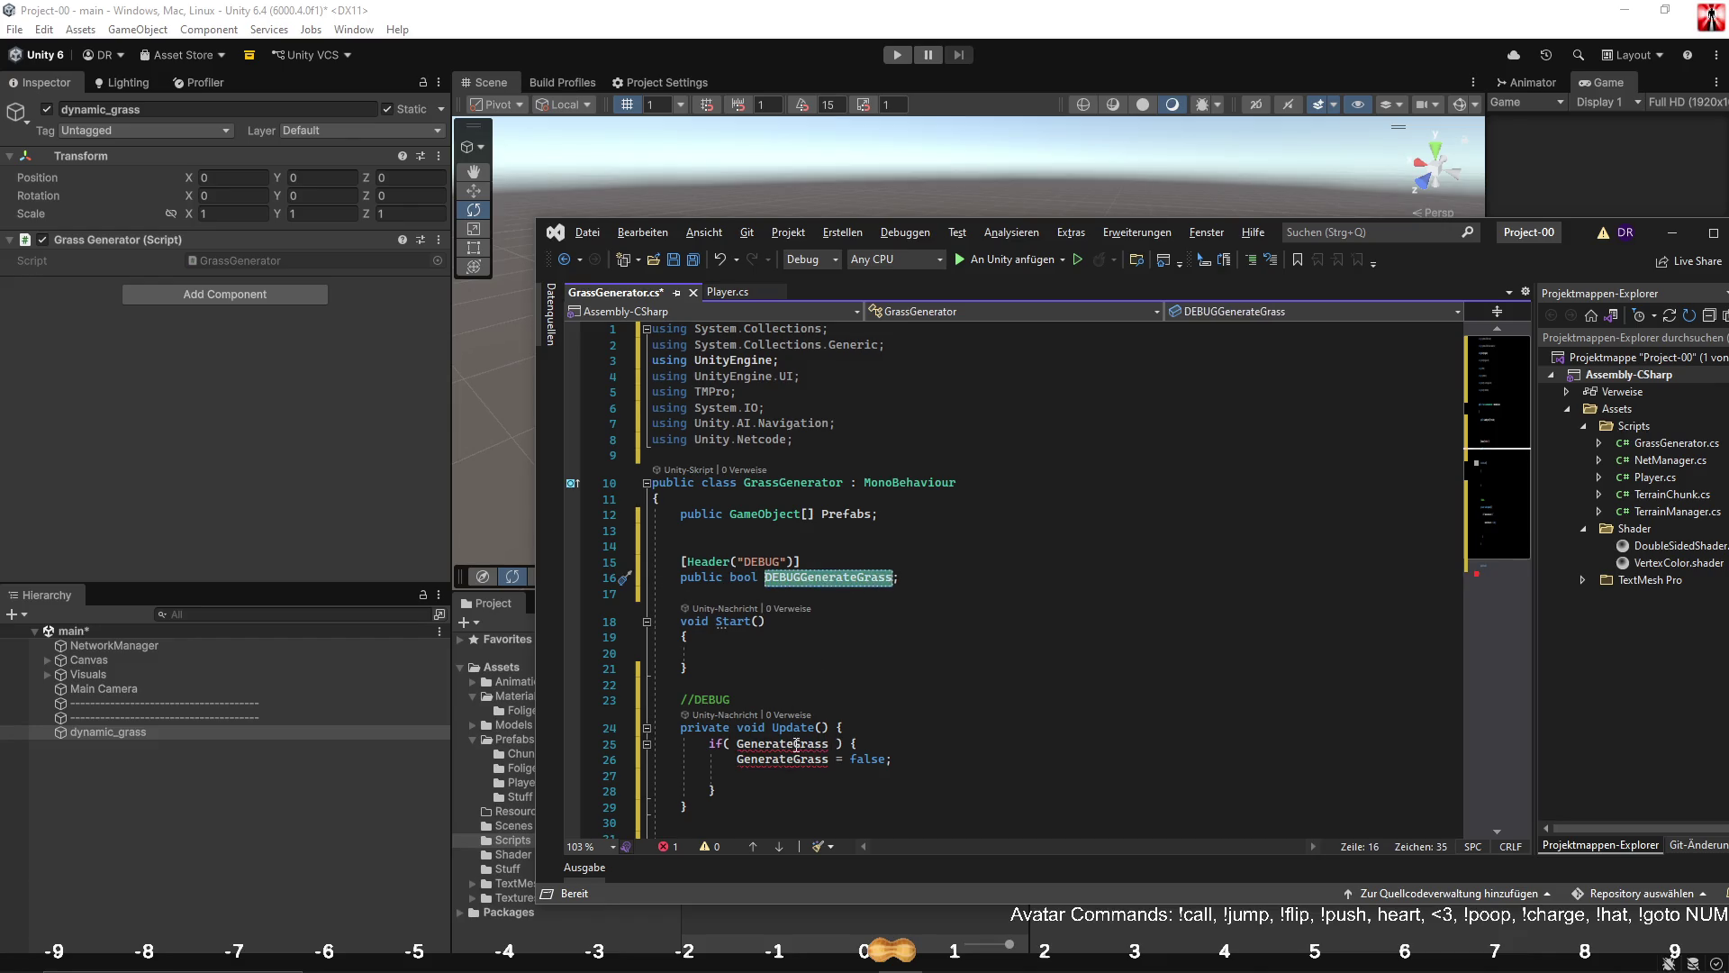
key("ctrl+period")
key("Return")
left_click(701, 700)
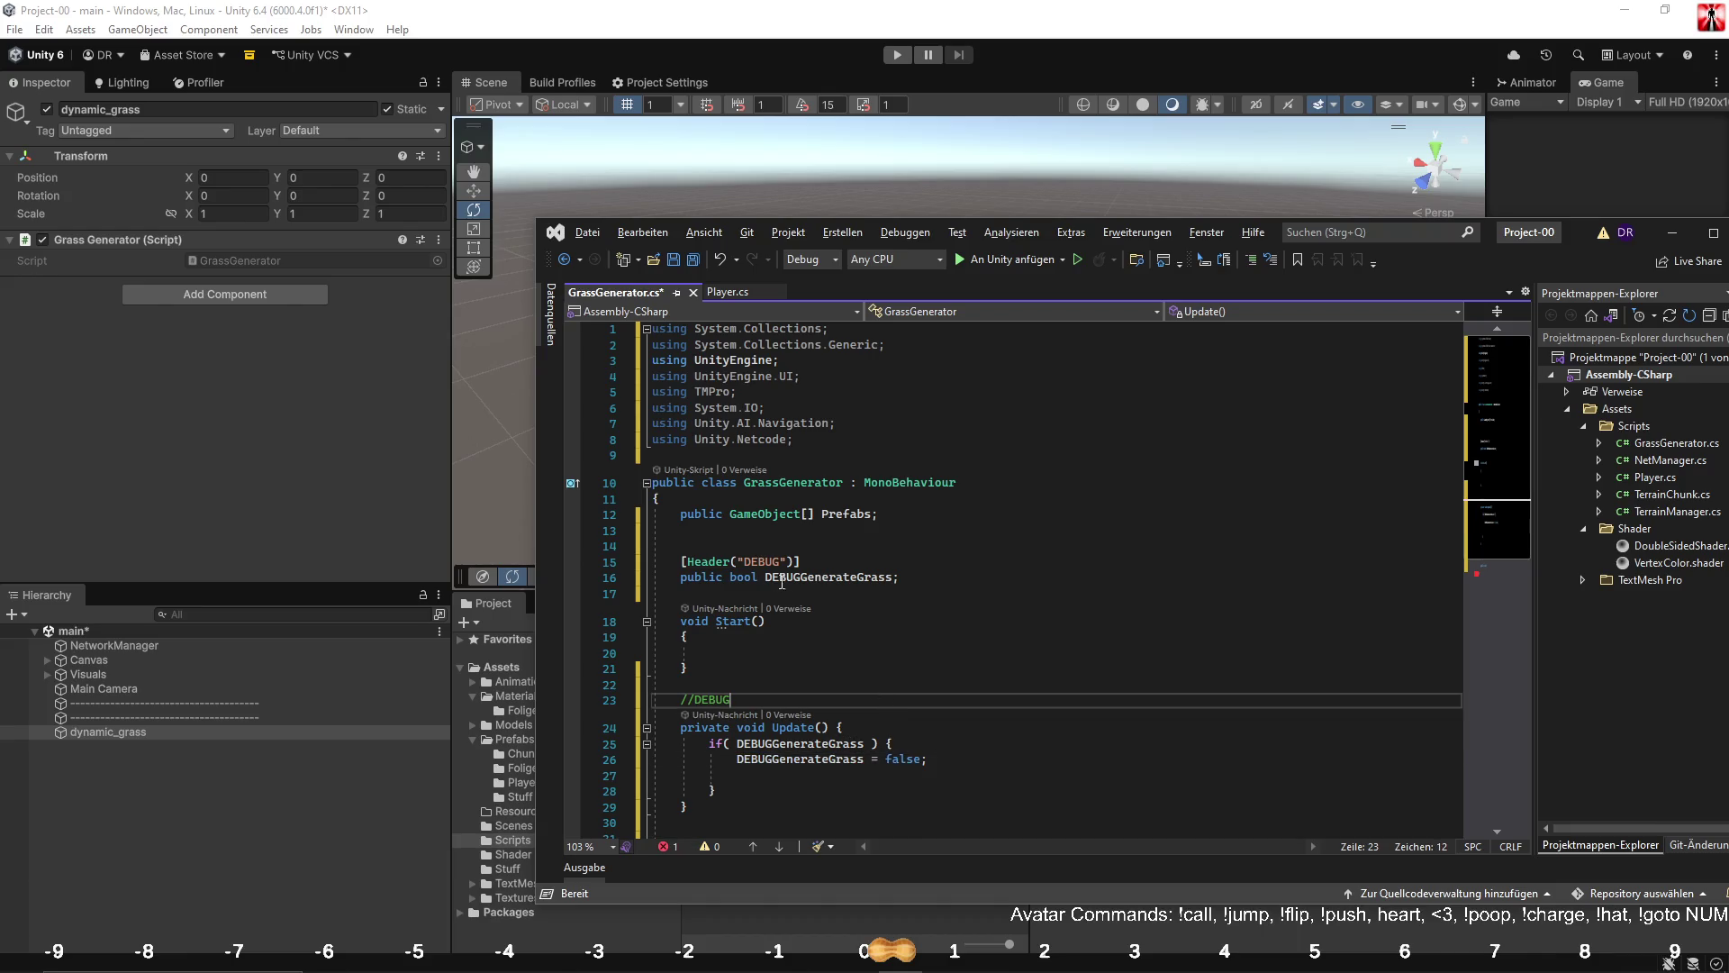
double_click(800, 577)
scroll(766, 549, "down", 6)
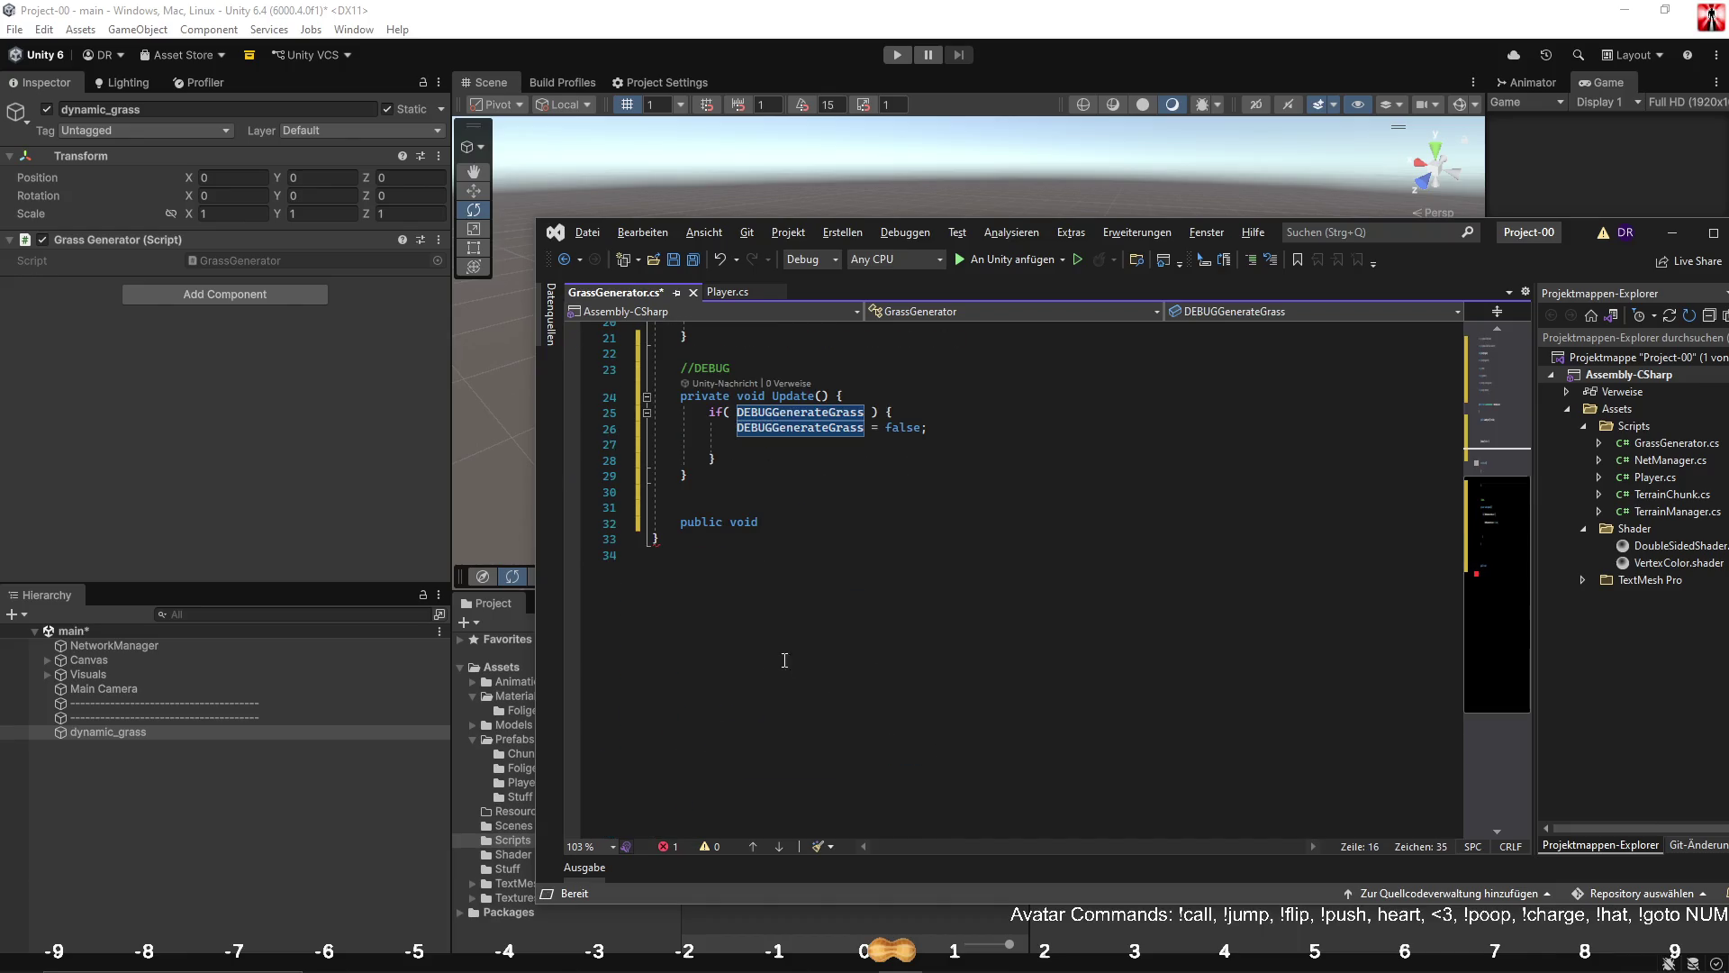
Complete the empty 'public void GenerateGrass() { }' method at the class end.
left_click(888, 523)
type("GenerateGrass() {")
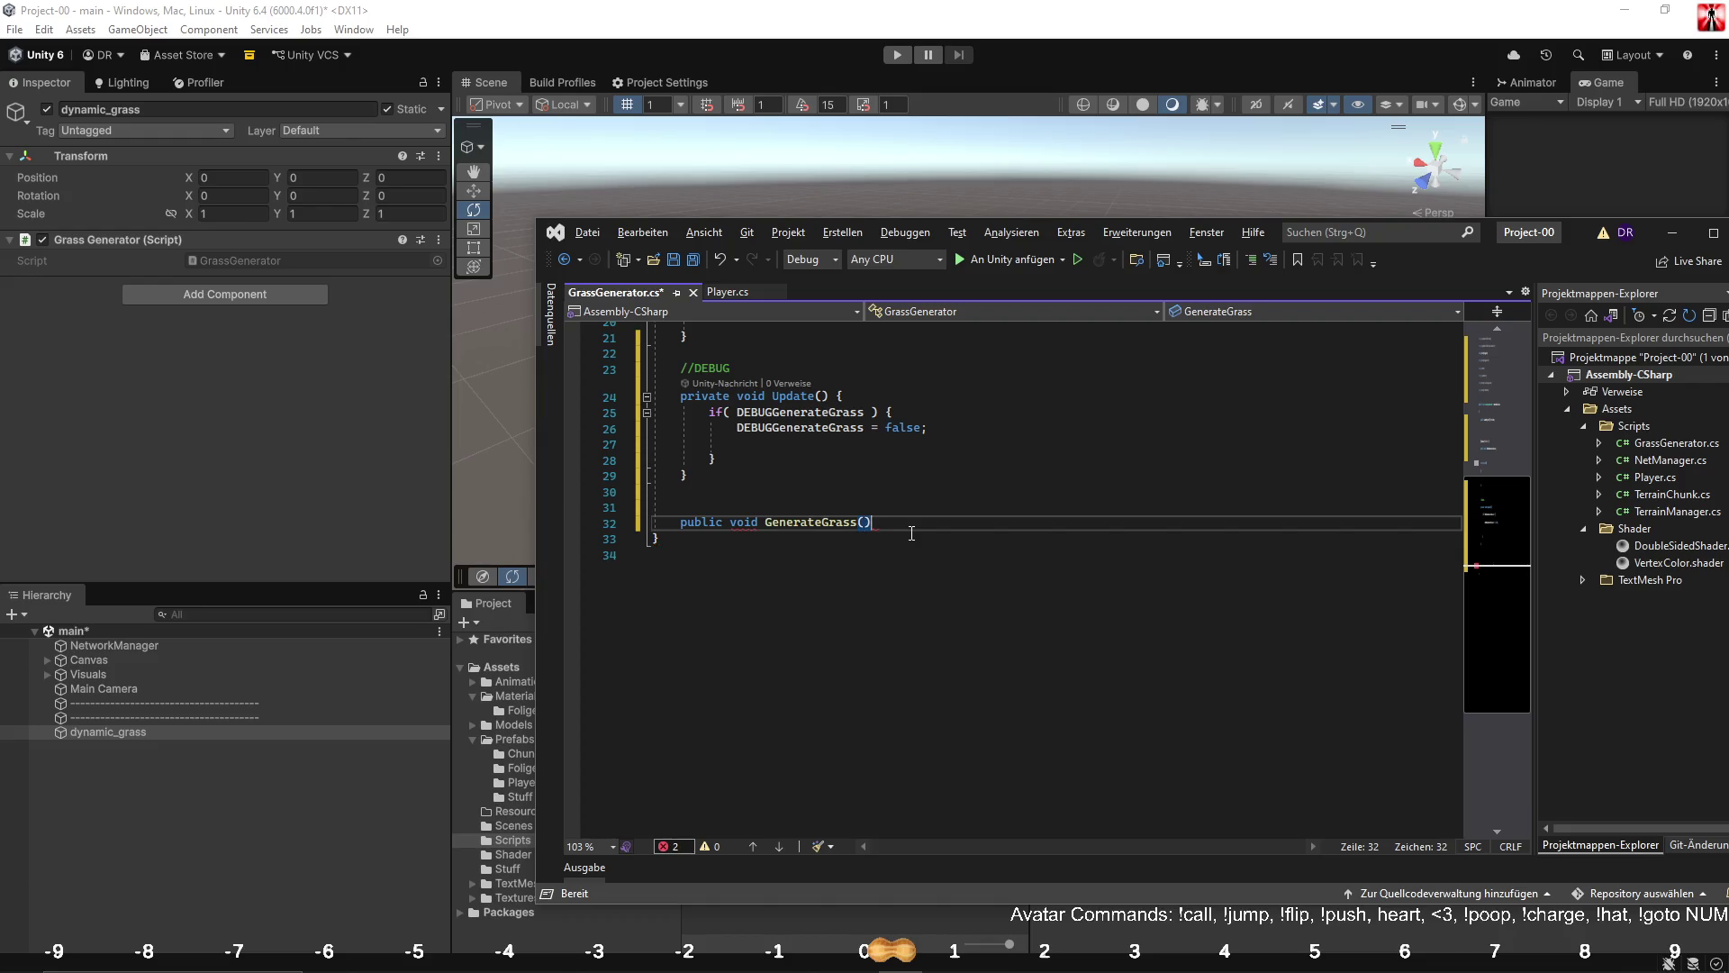
key("Return")
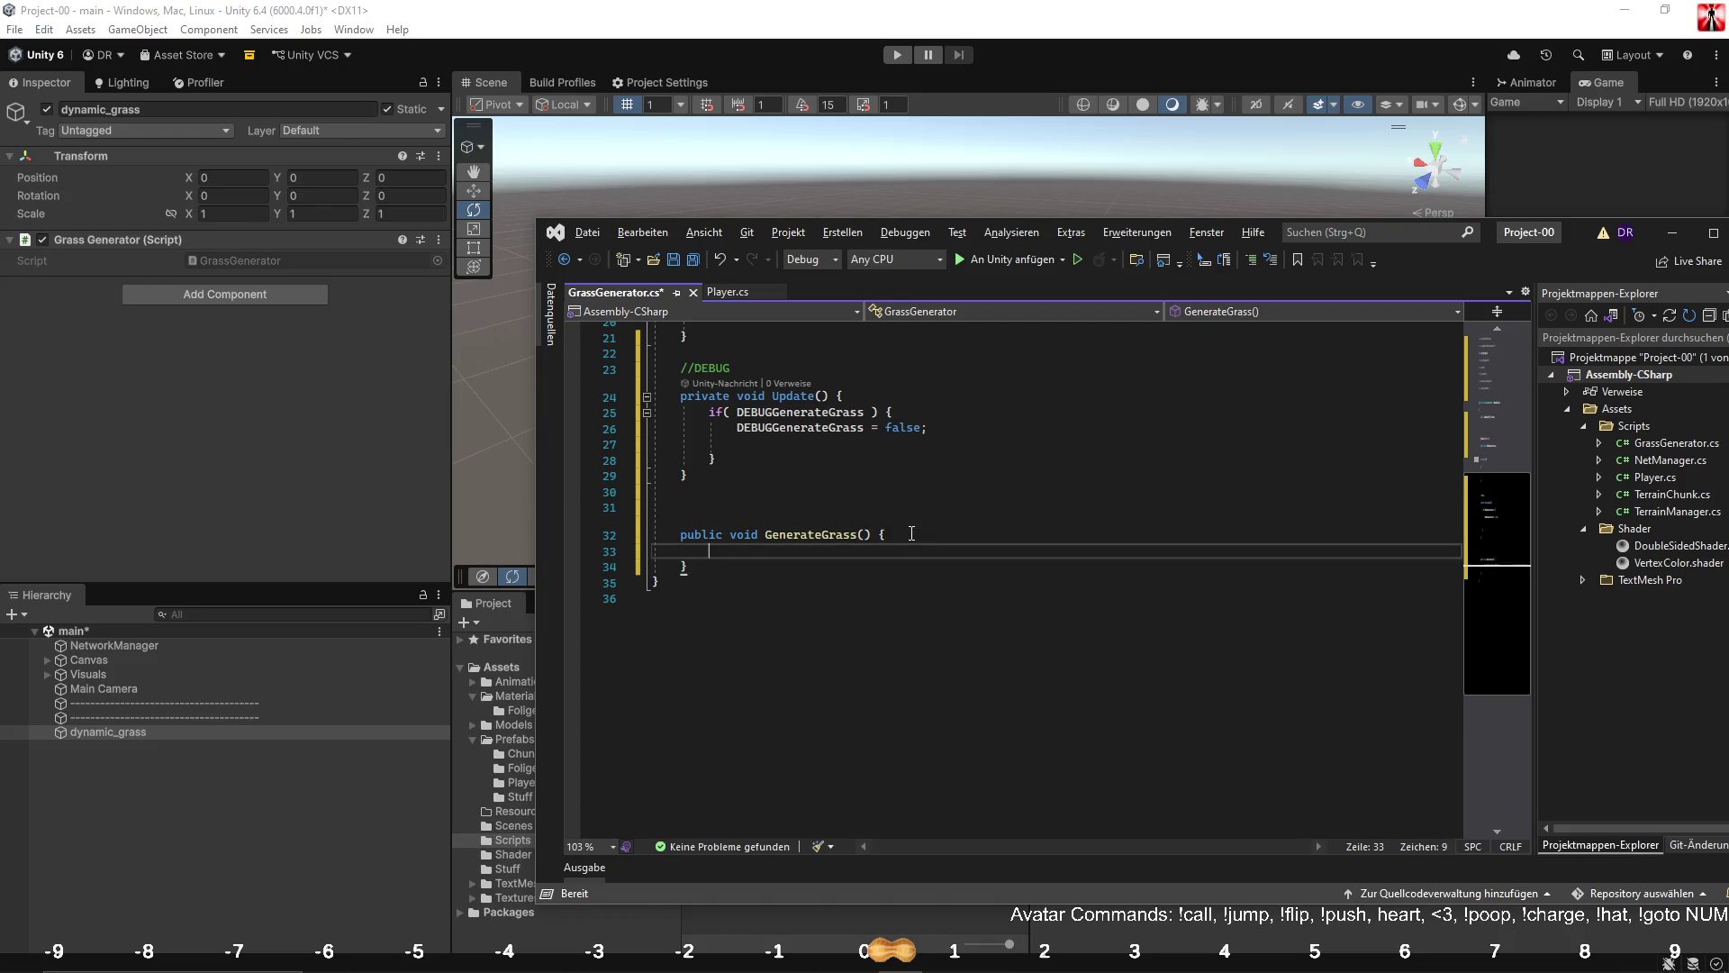
scroll(911, 534, "up", 4)
left_click(900, 387)
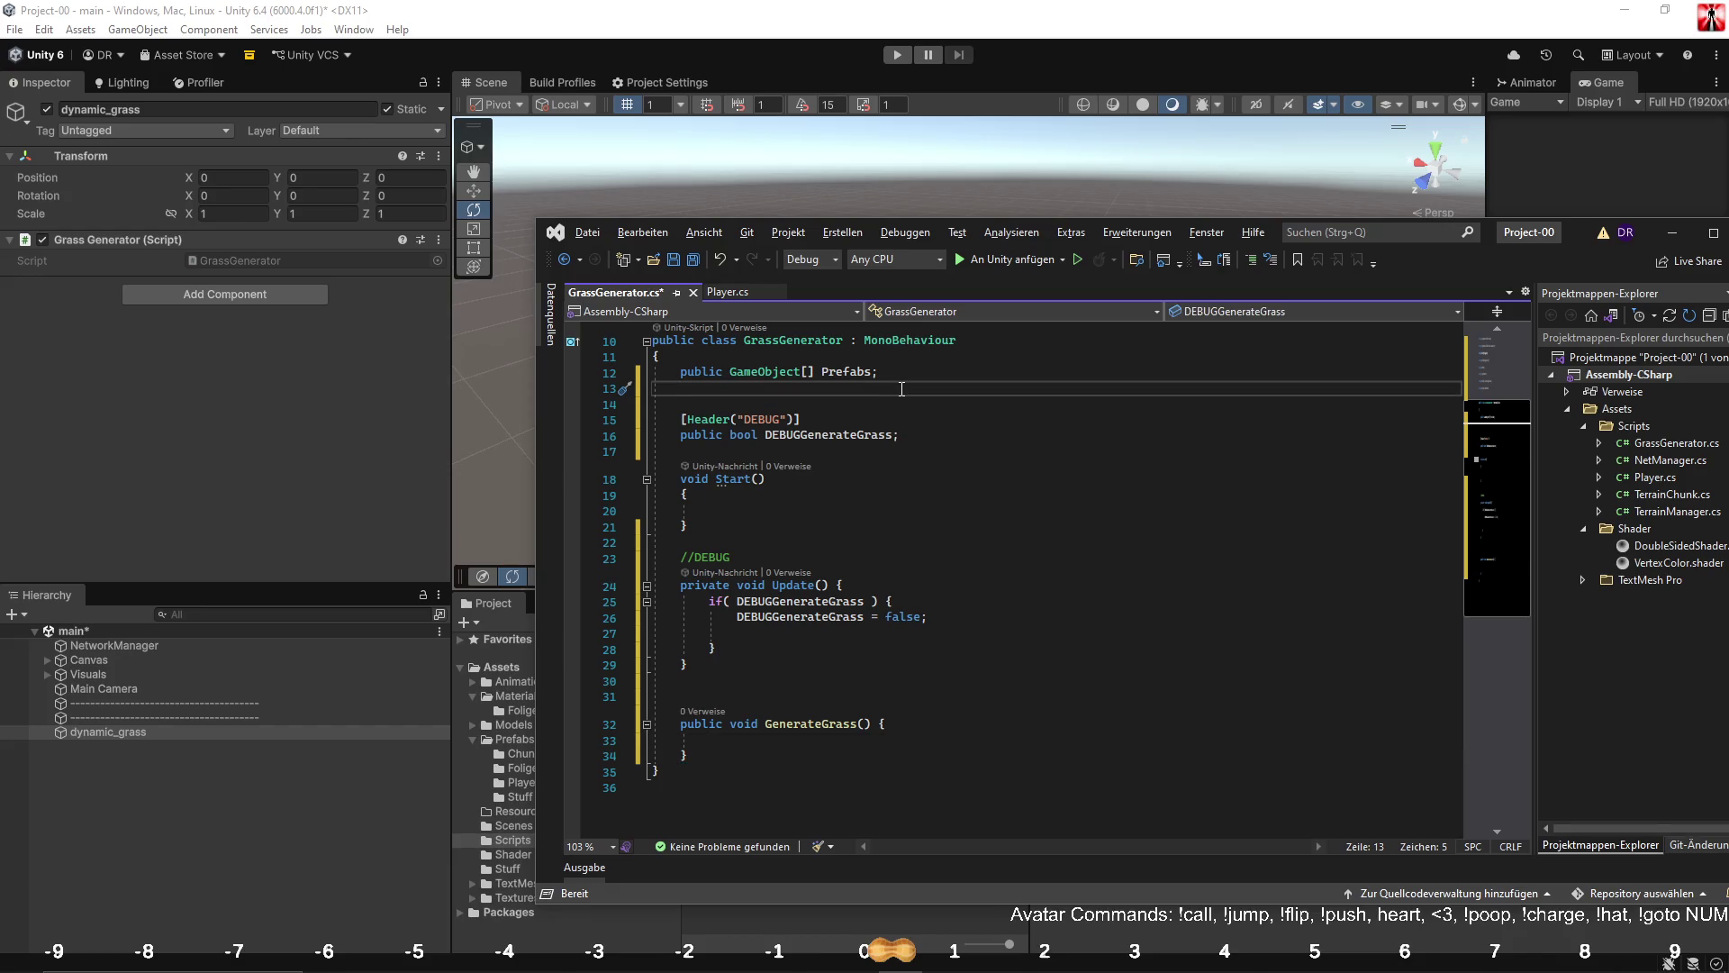
Add public int MaximumObjects = 1 and public float MaximumOffset = 0.25f fields, then save the script.
type("public int ")
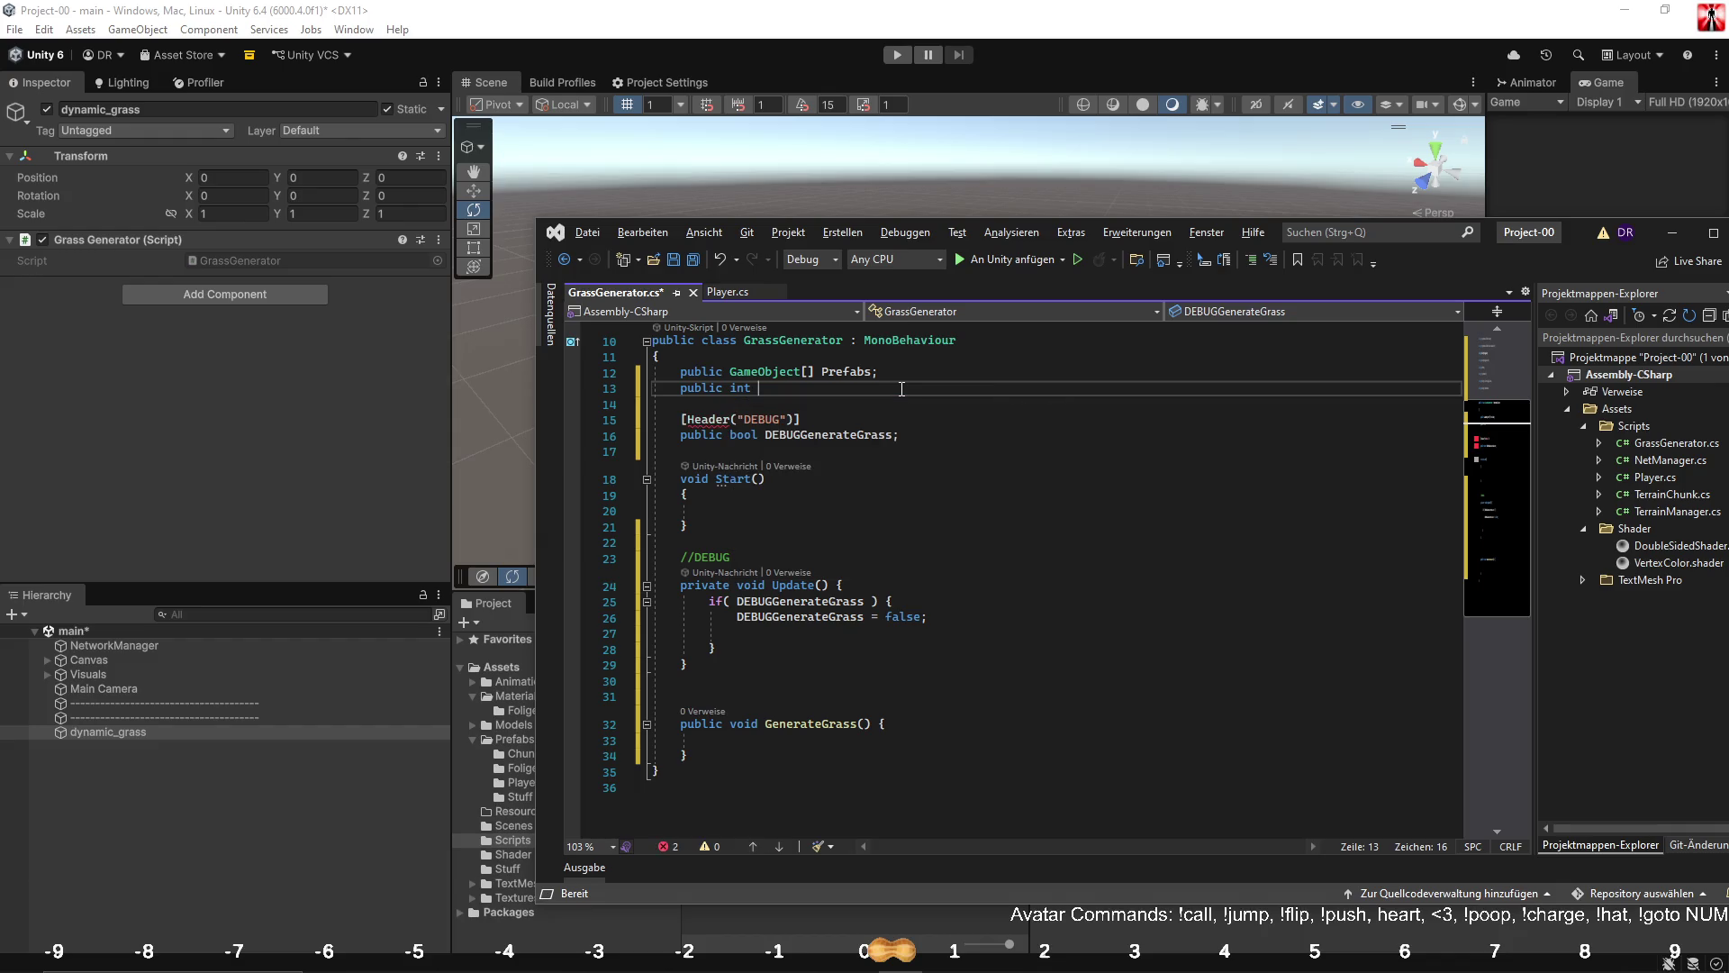
type("Max")
type("imum")
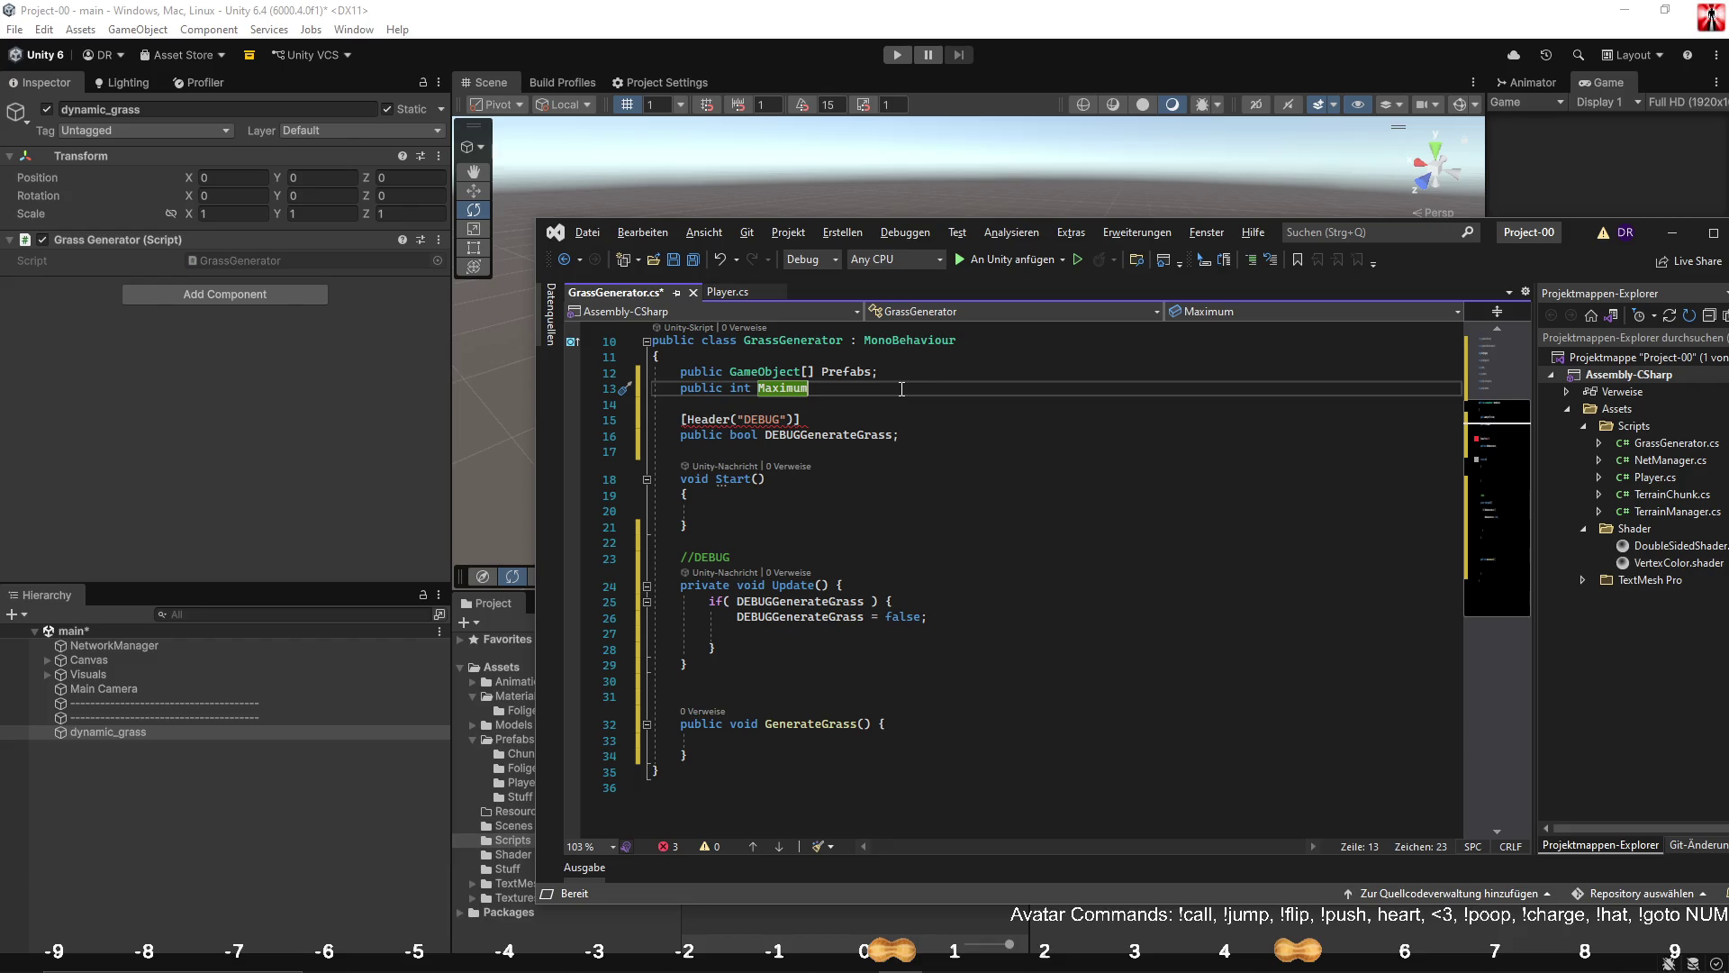
type("Ob")
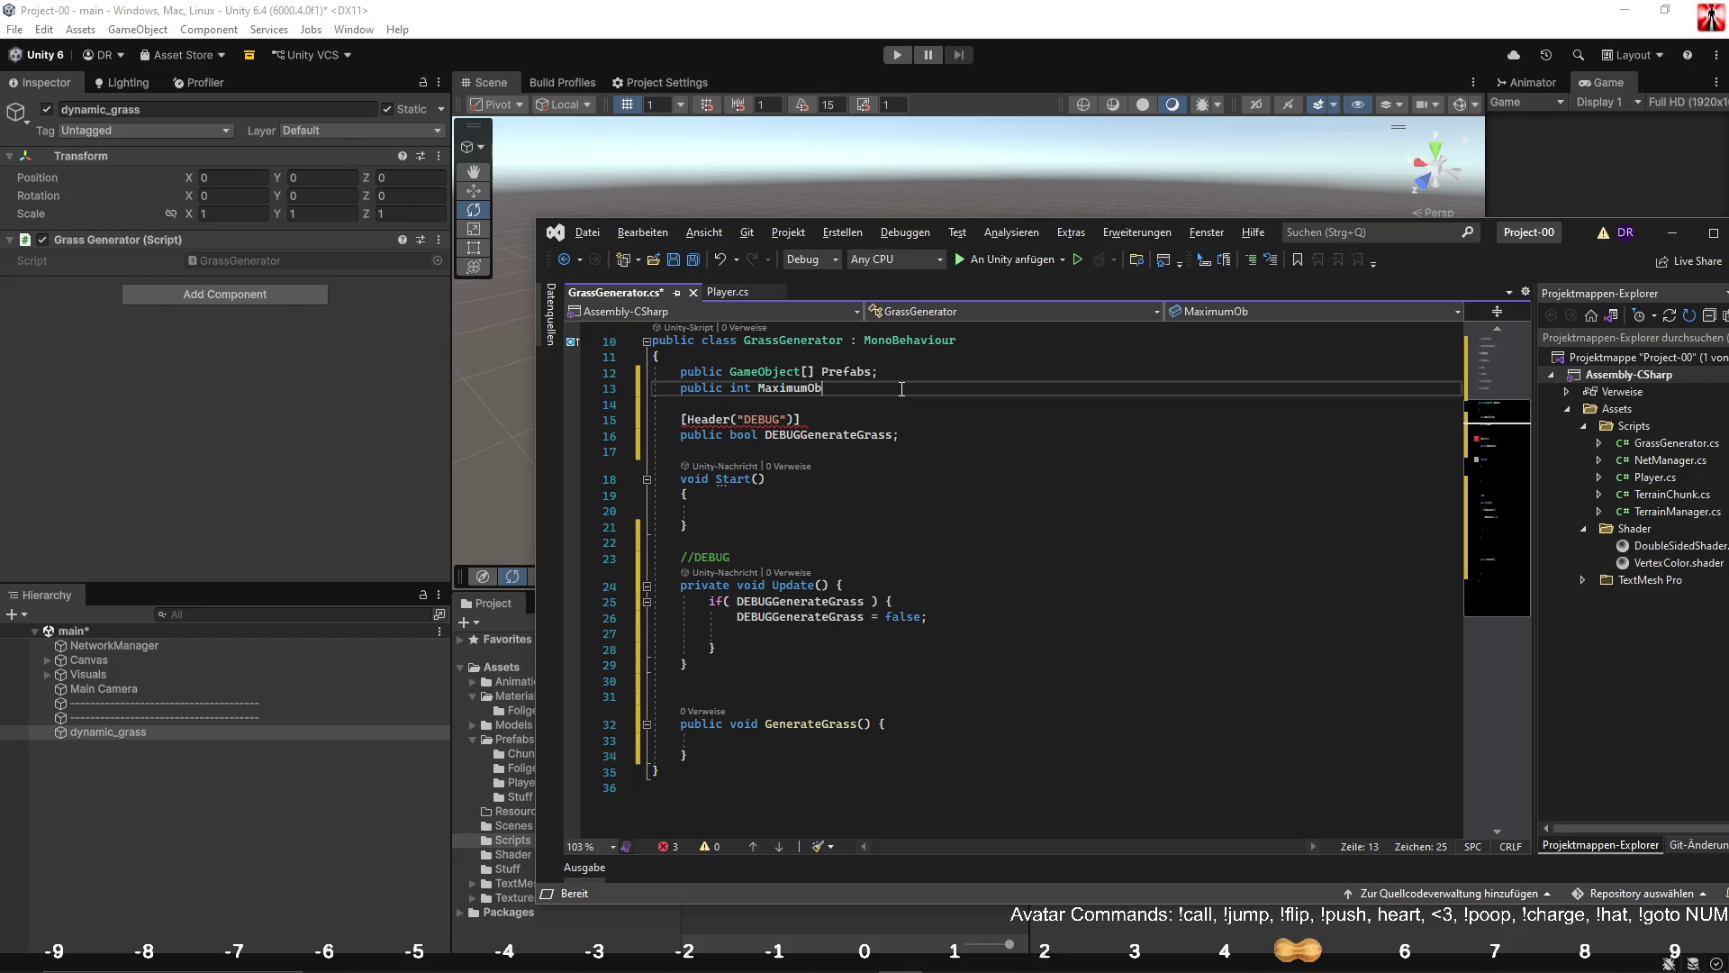
type("jects = 1;")
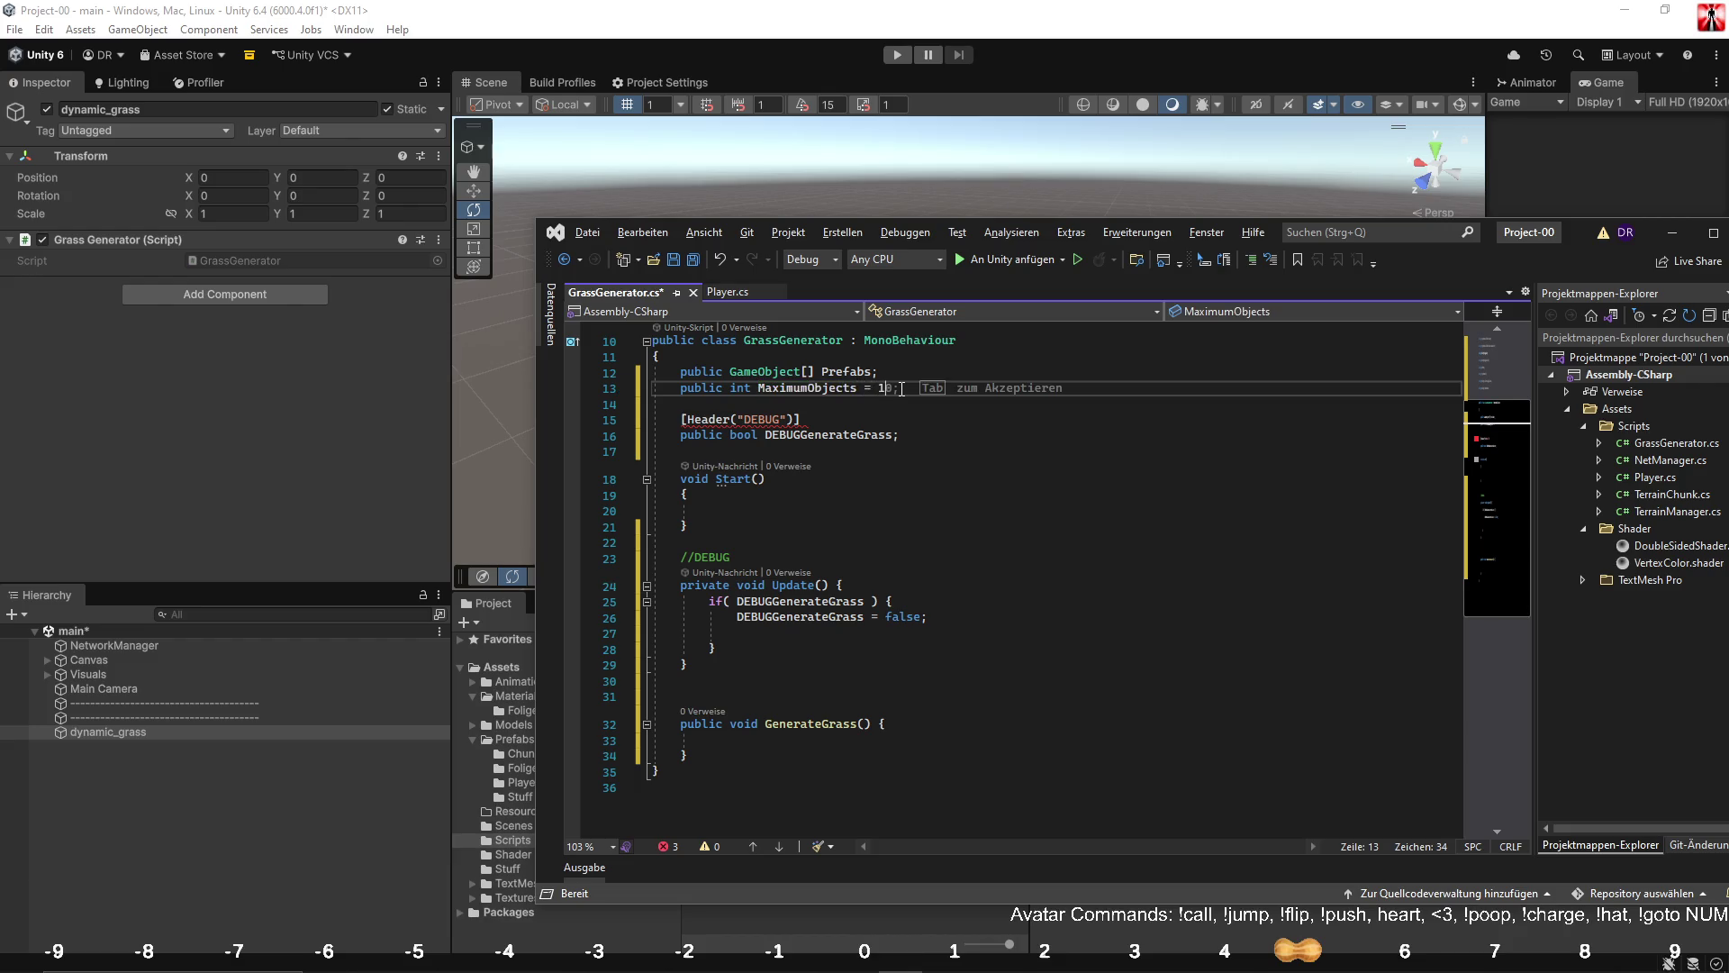
key("Return")
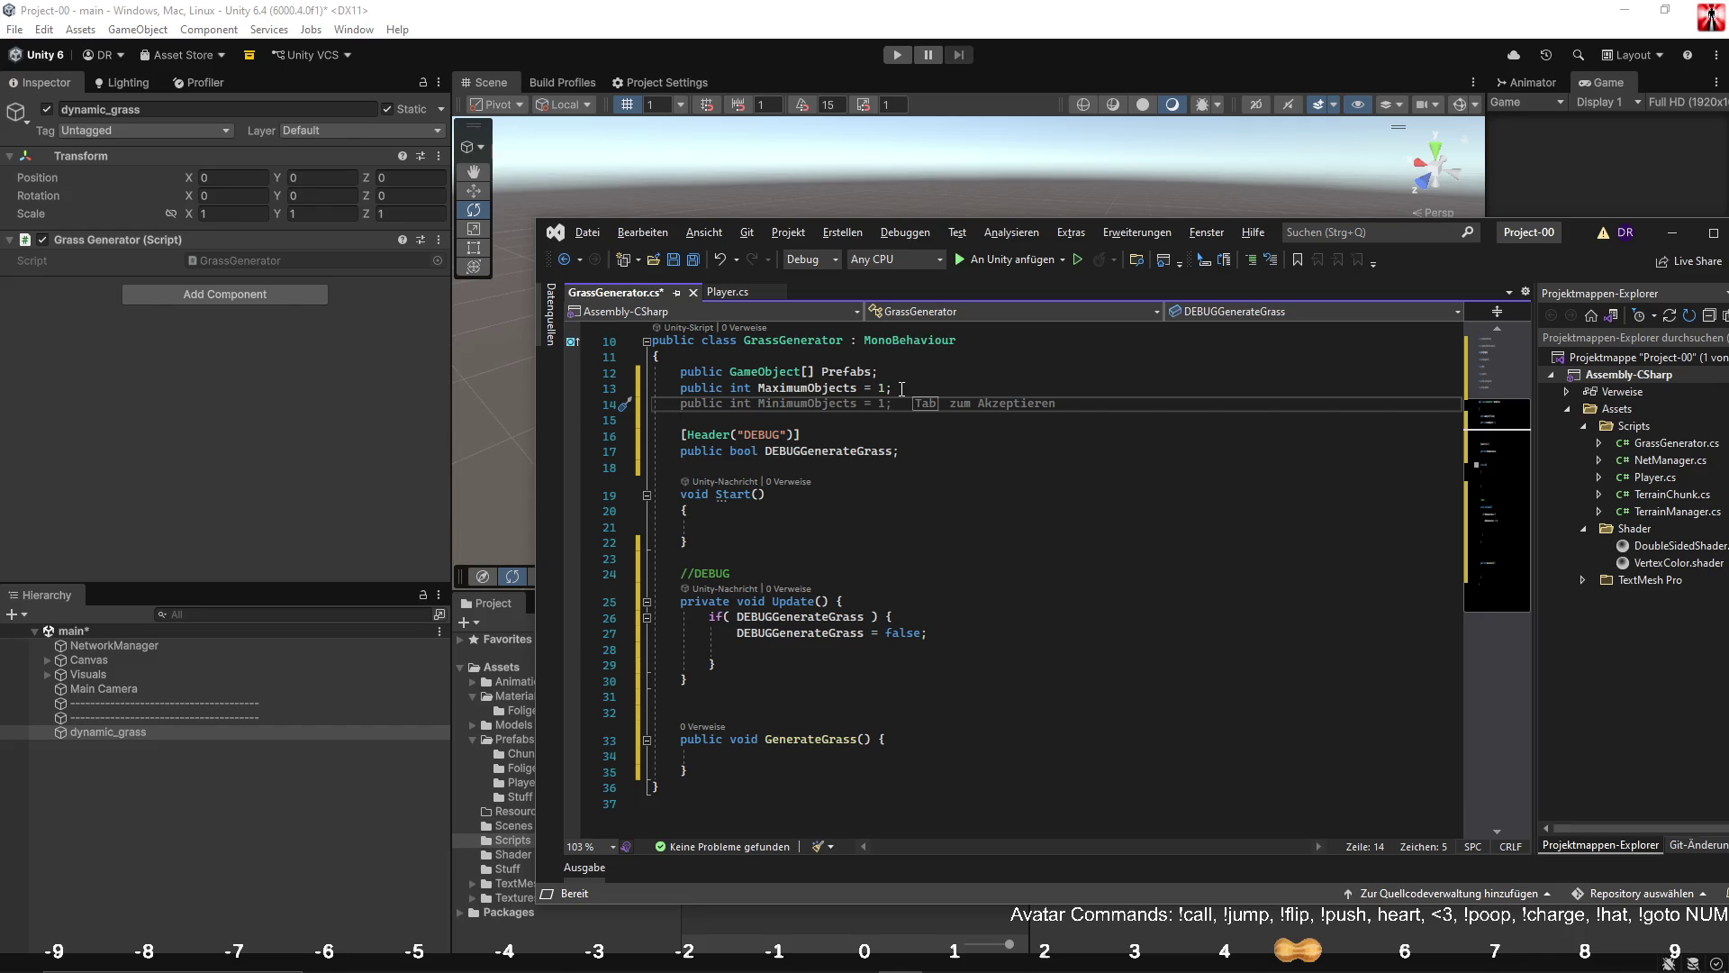
type("public float MaximumOffset")
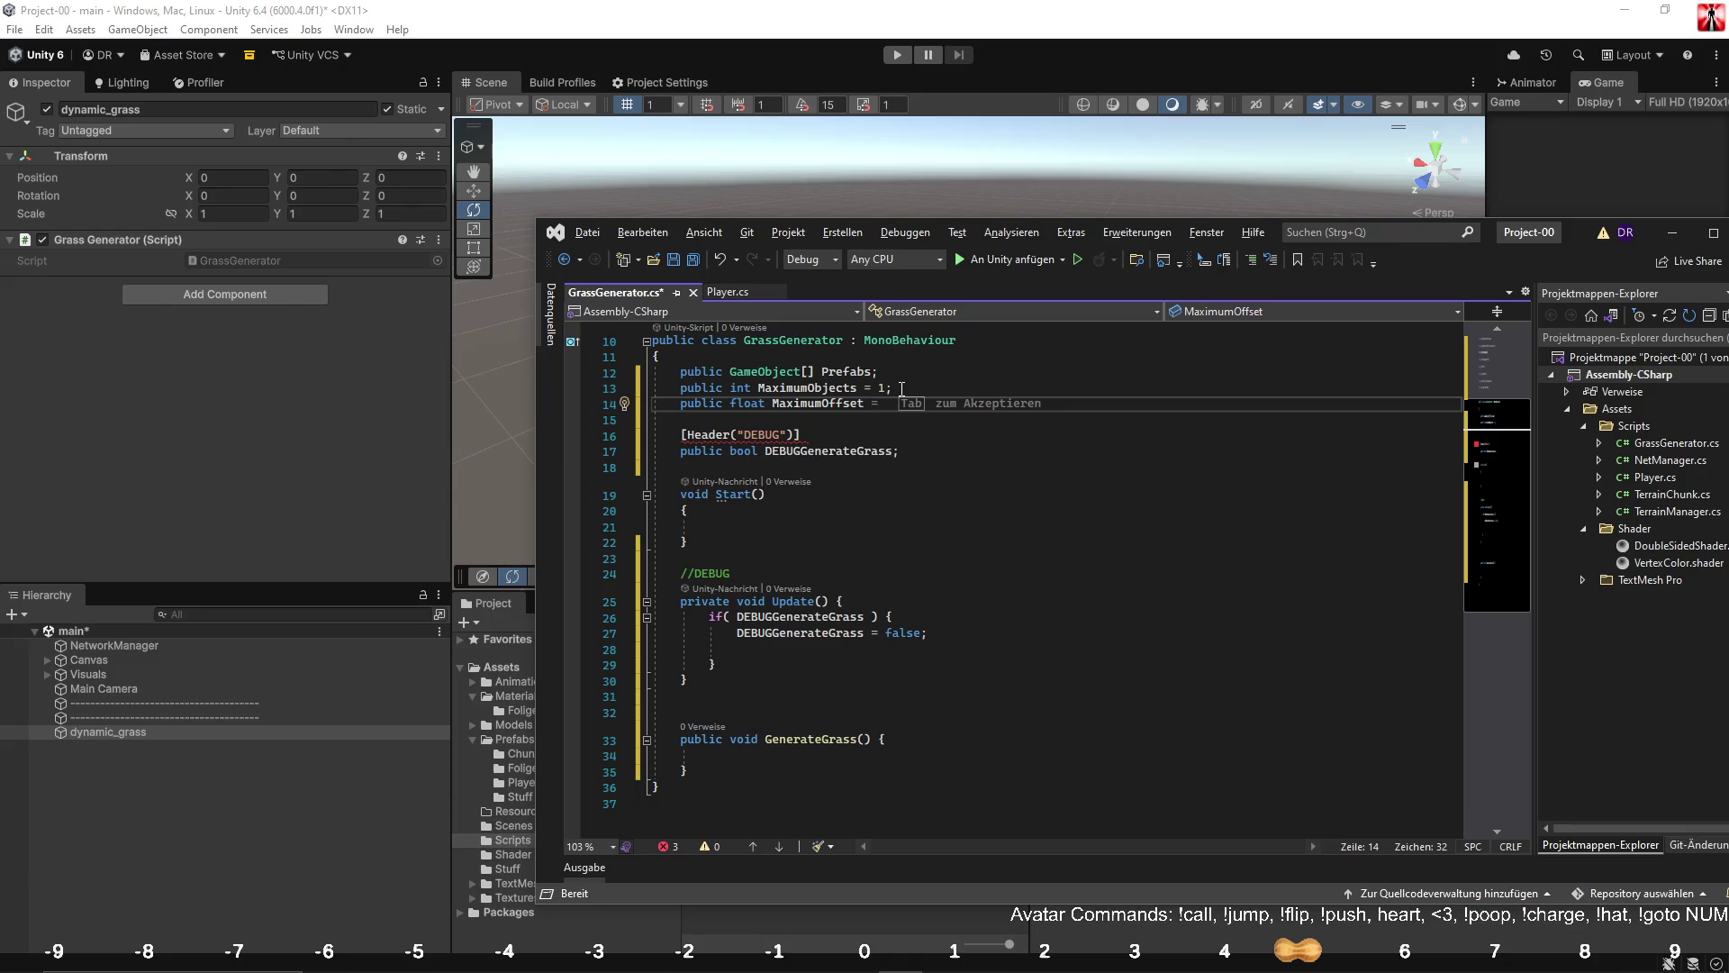
type("= ")
type("0")
type(".25f;")
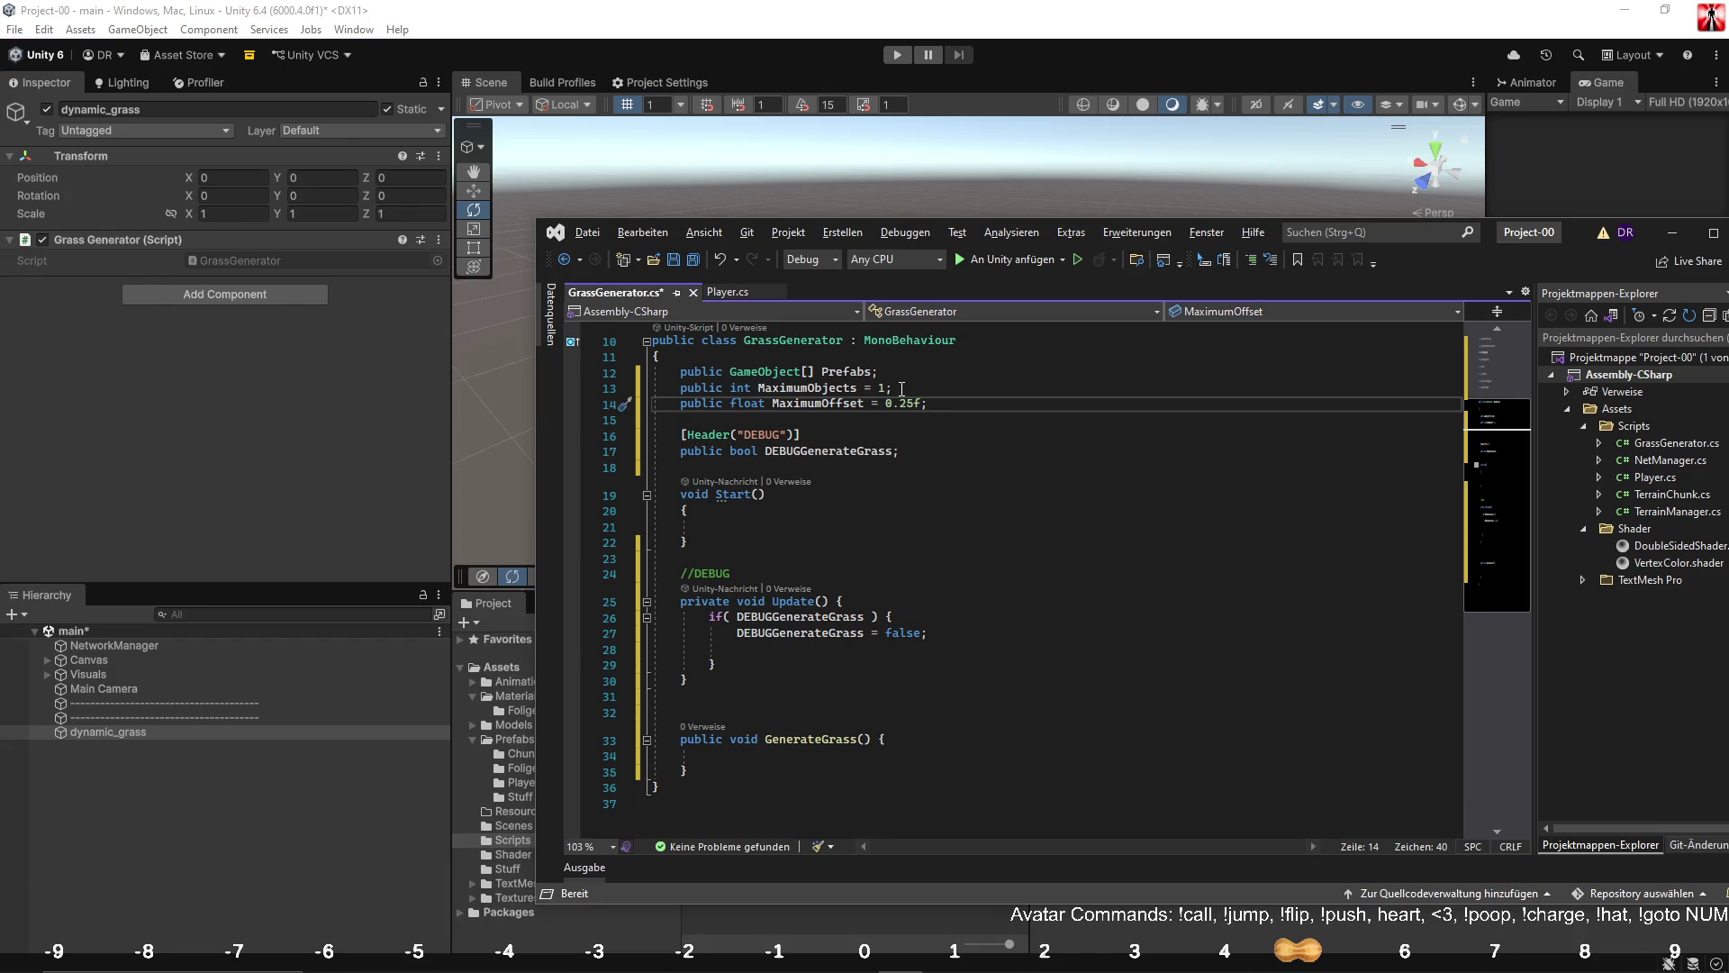
left_click(909, 511)
key("ctrl+s")
scroll(901, 540, "down", 3)
left_click(869, 614)
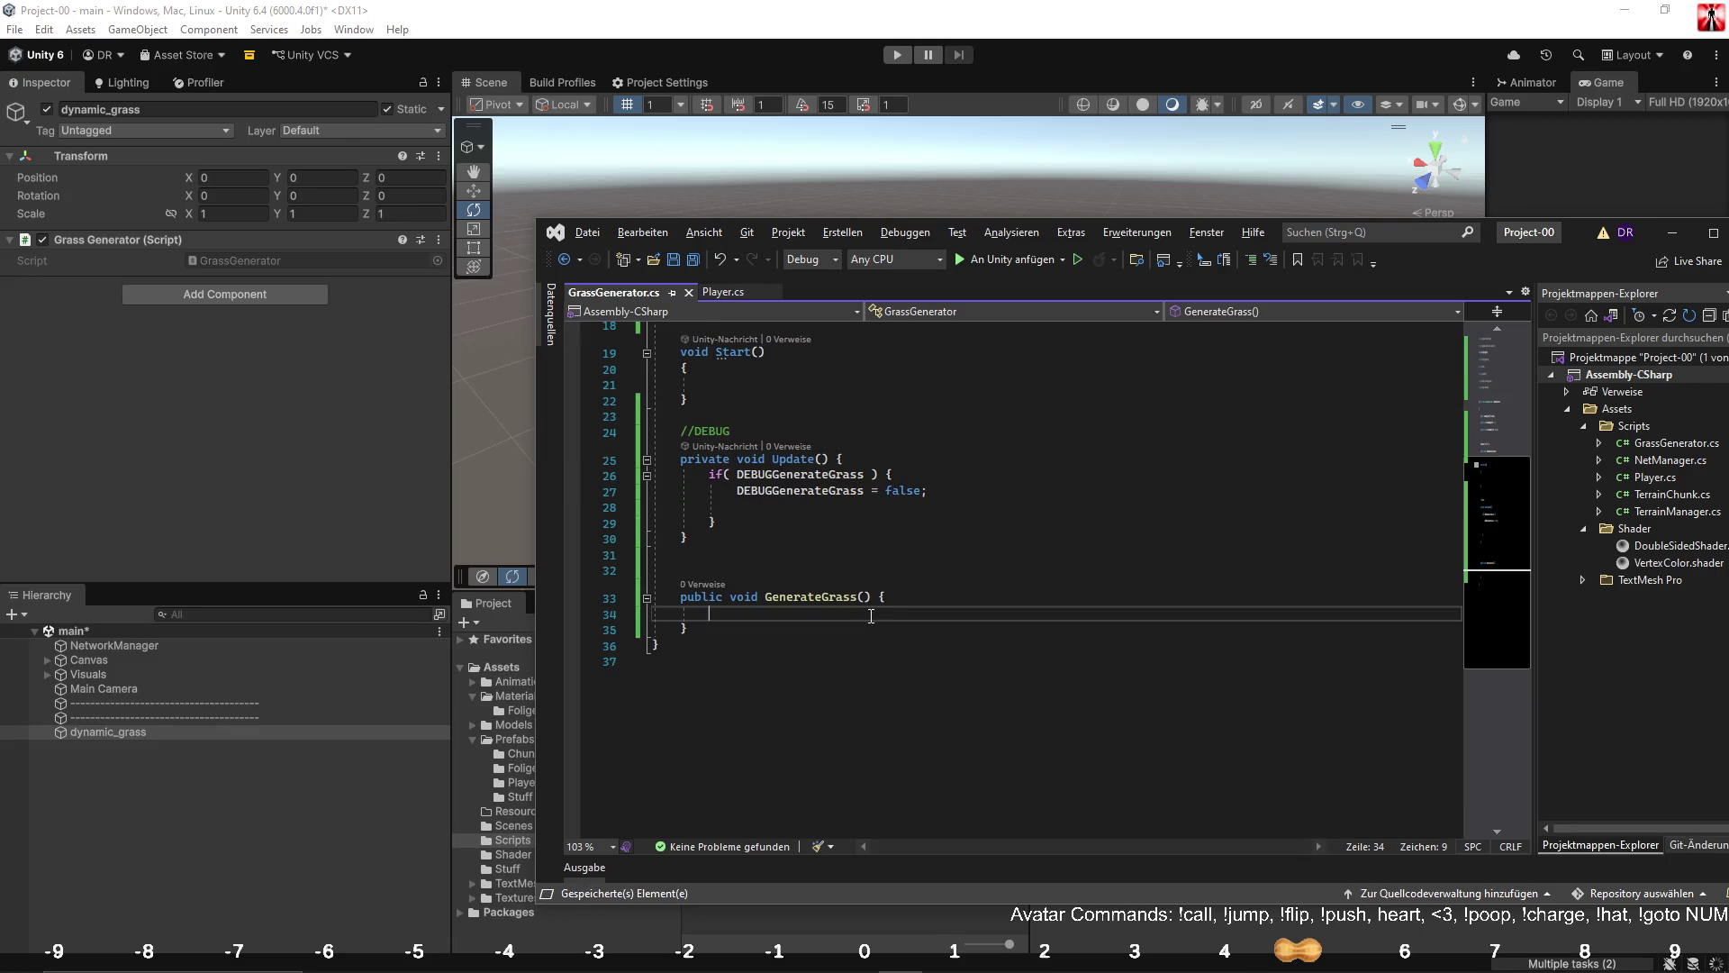
With the Inspector locked, drag grass_0–grass_6 from Folige into dynamic_grass's Prefabs list, then save the scene.
scroll(959, 606, "up", 3)
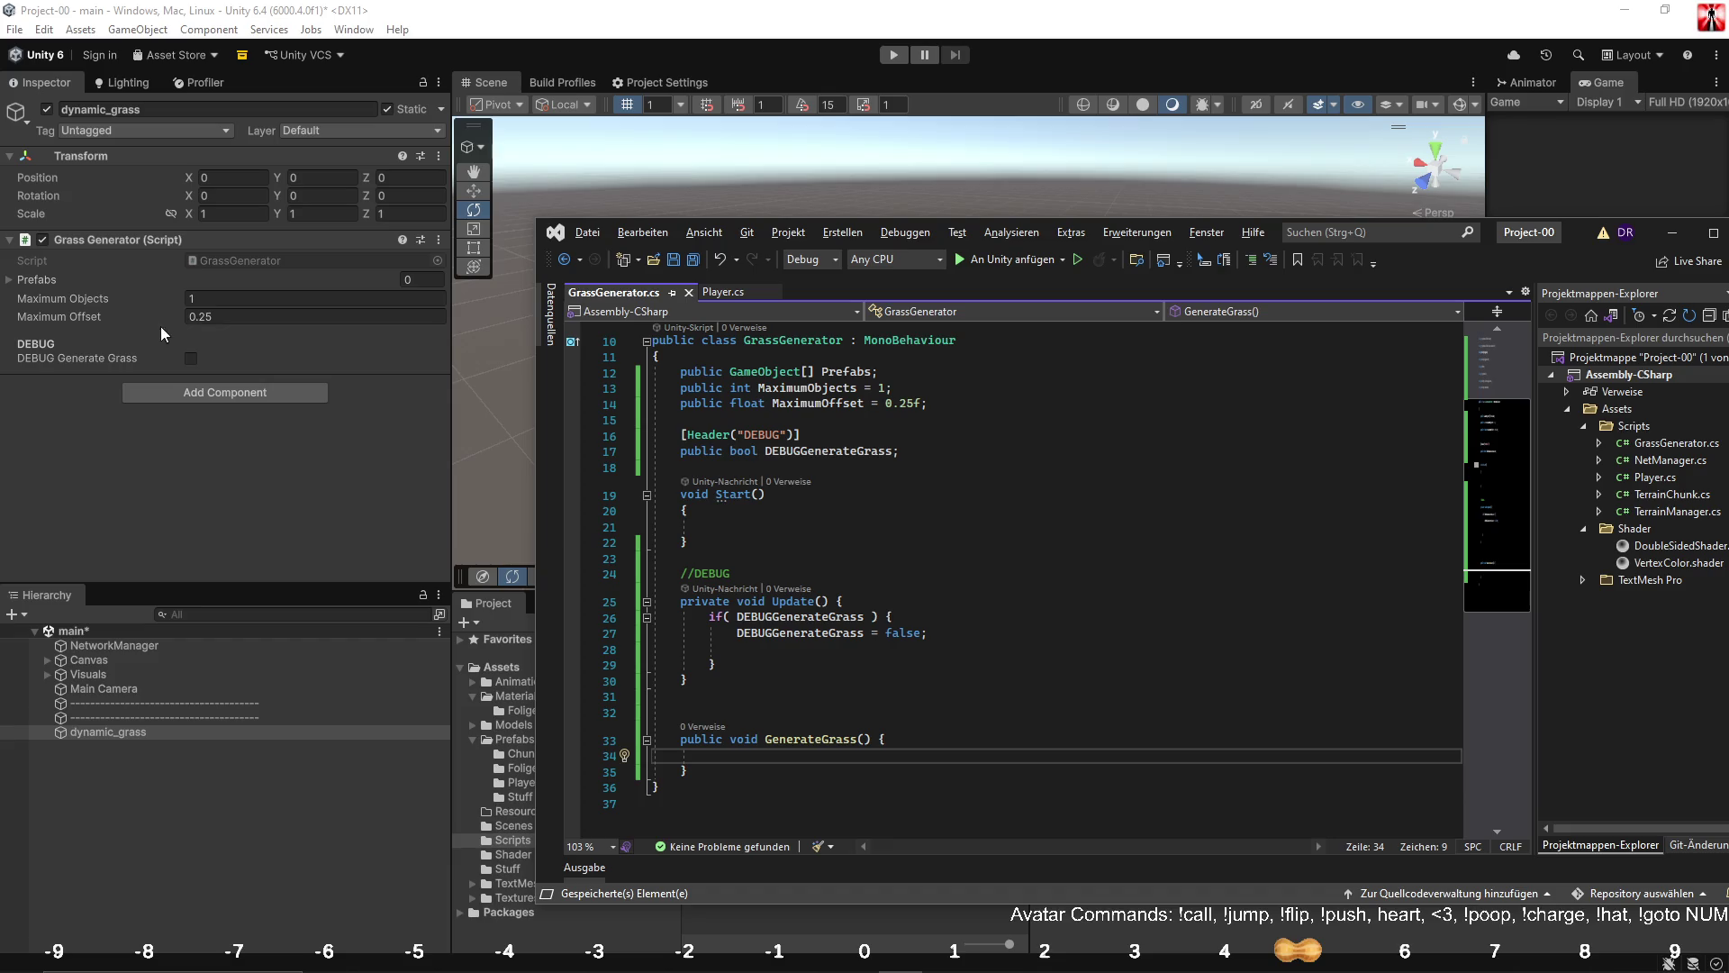
left_click(13, 282)
left_click(423, 83)
left_click(533, 766)
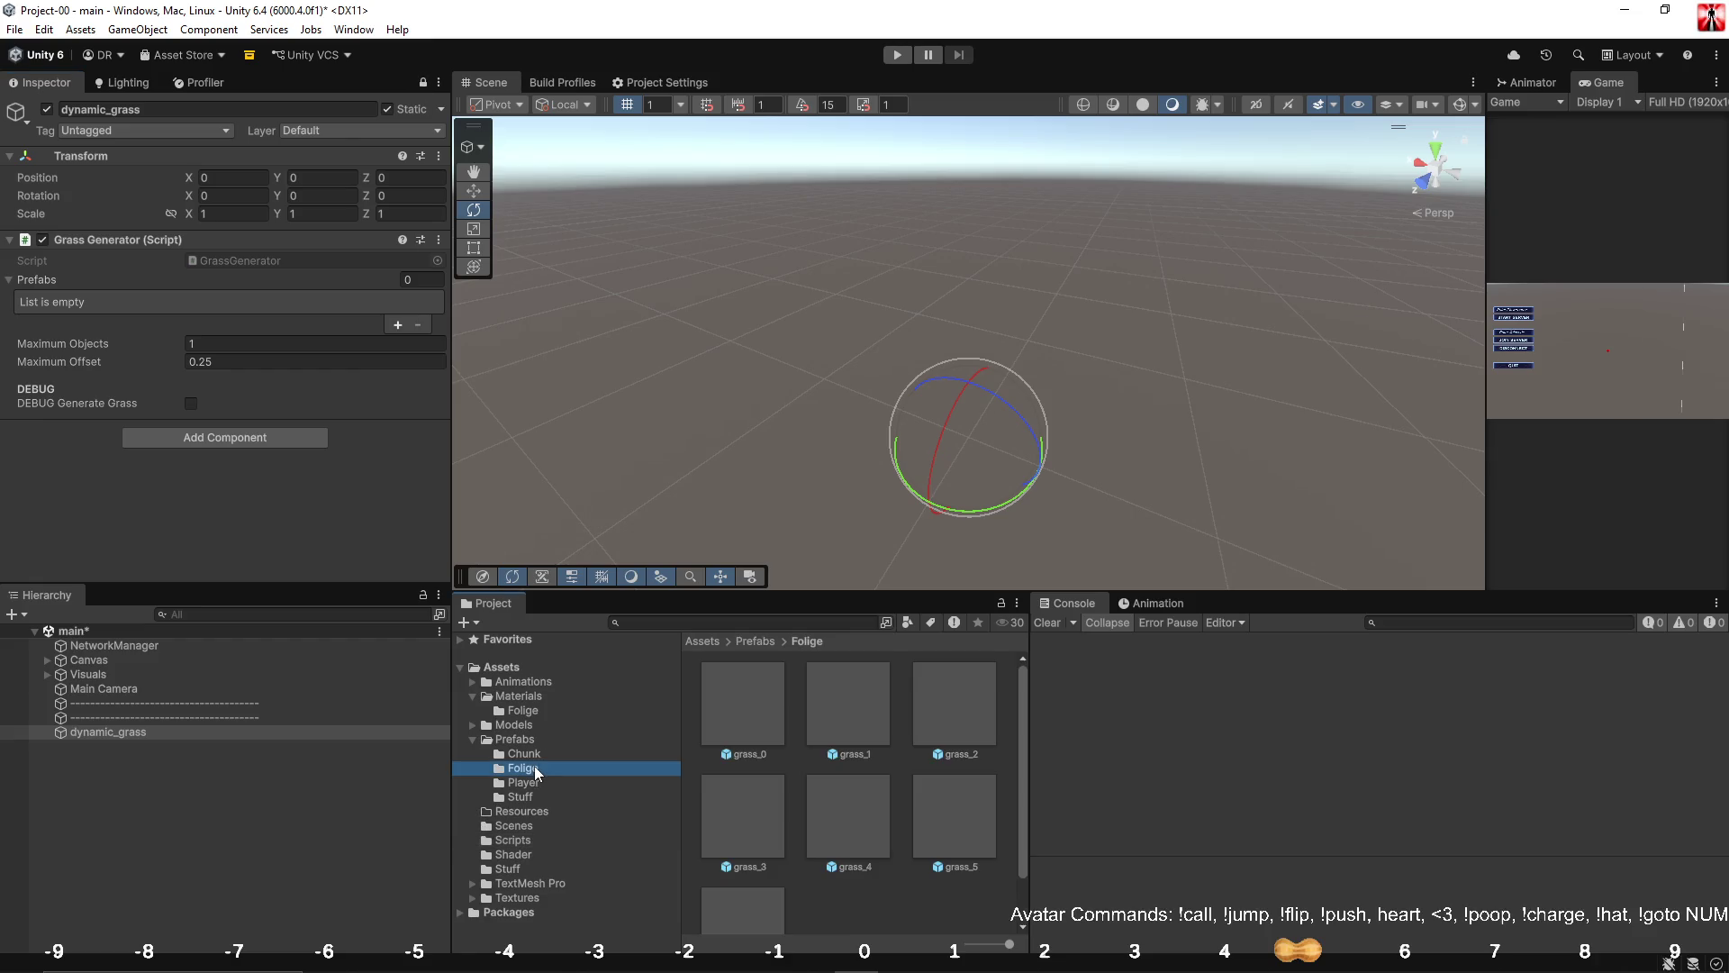
left_click(727, 717)
left_click(742, 886, "shift")
mouse_move(744, 680)
left_mouse_down()
mouse_move(59, 354)
mouse_move(49, 295)
left_mouse_up()
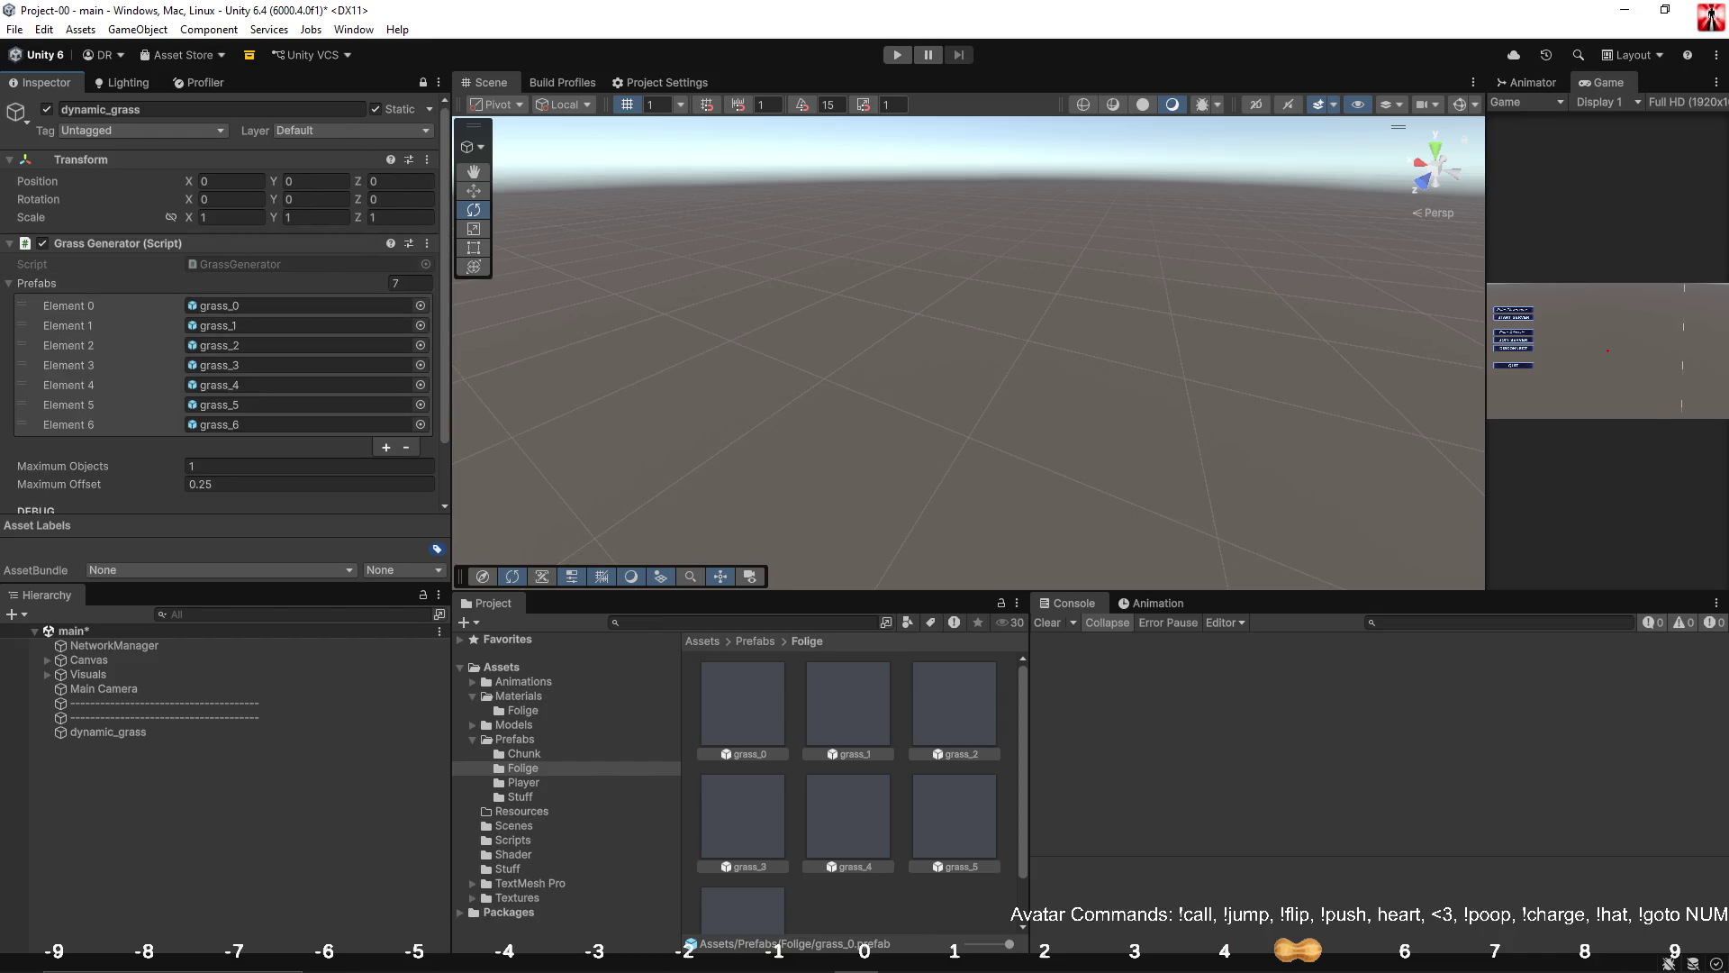
left_click(422, 82)
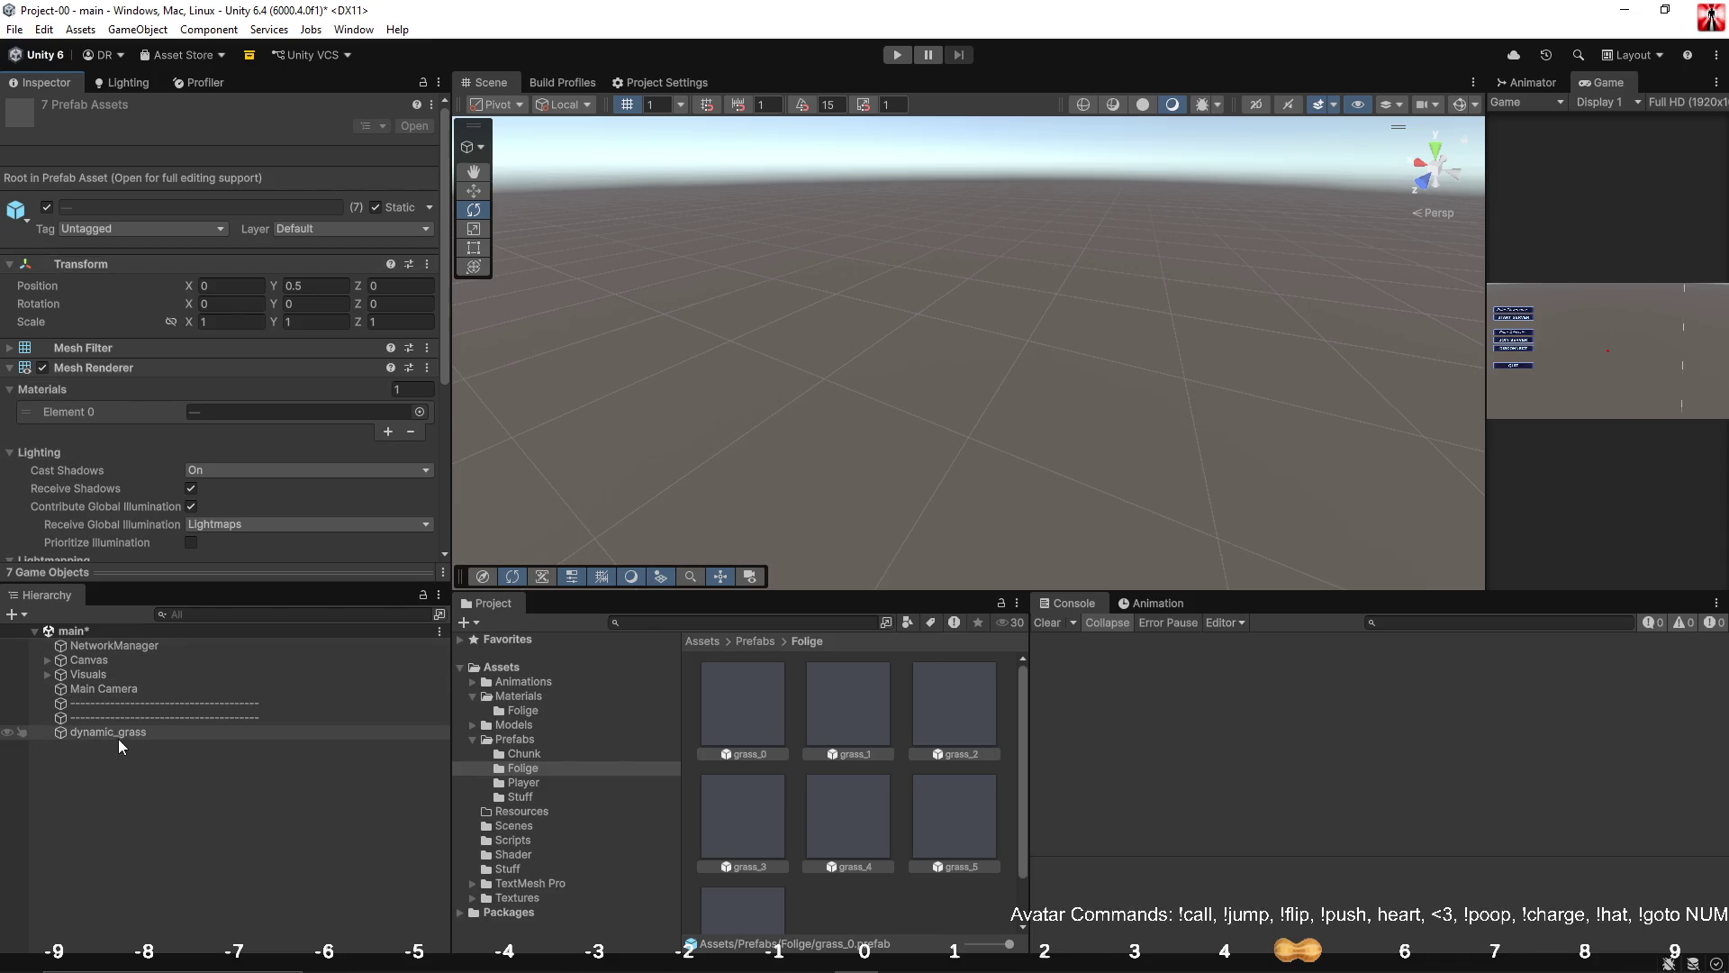
left_click(119, 732)
key("ctrl+s")
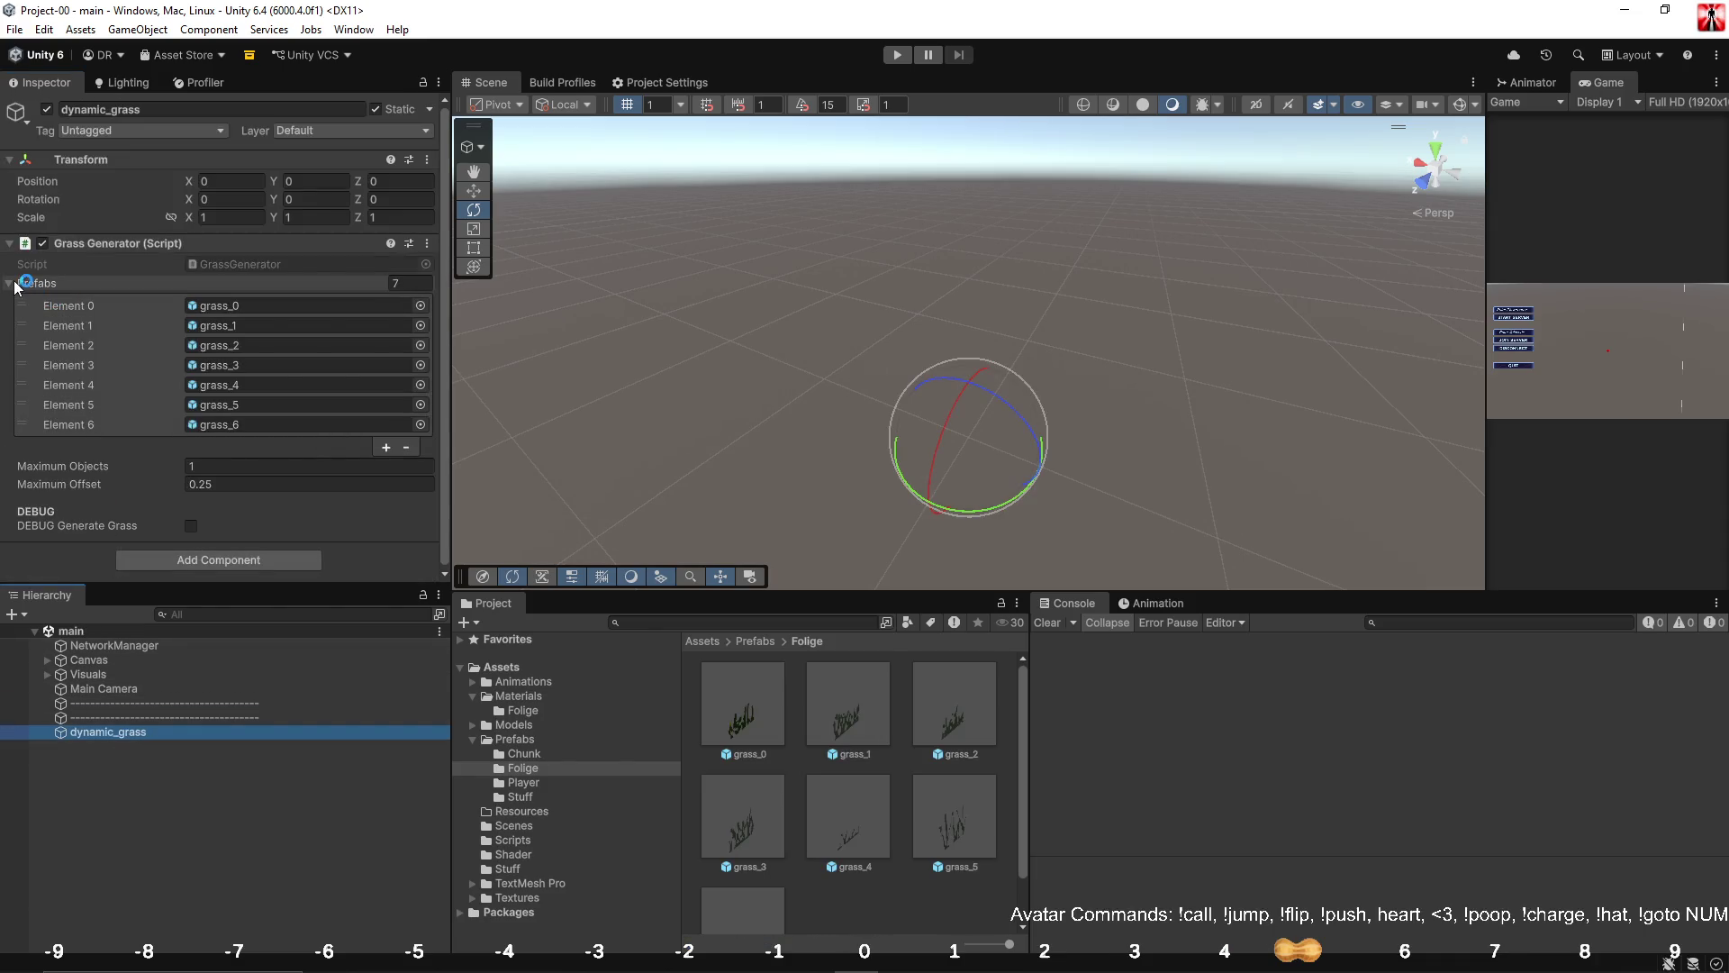
left_click(36, 283)
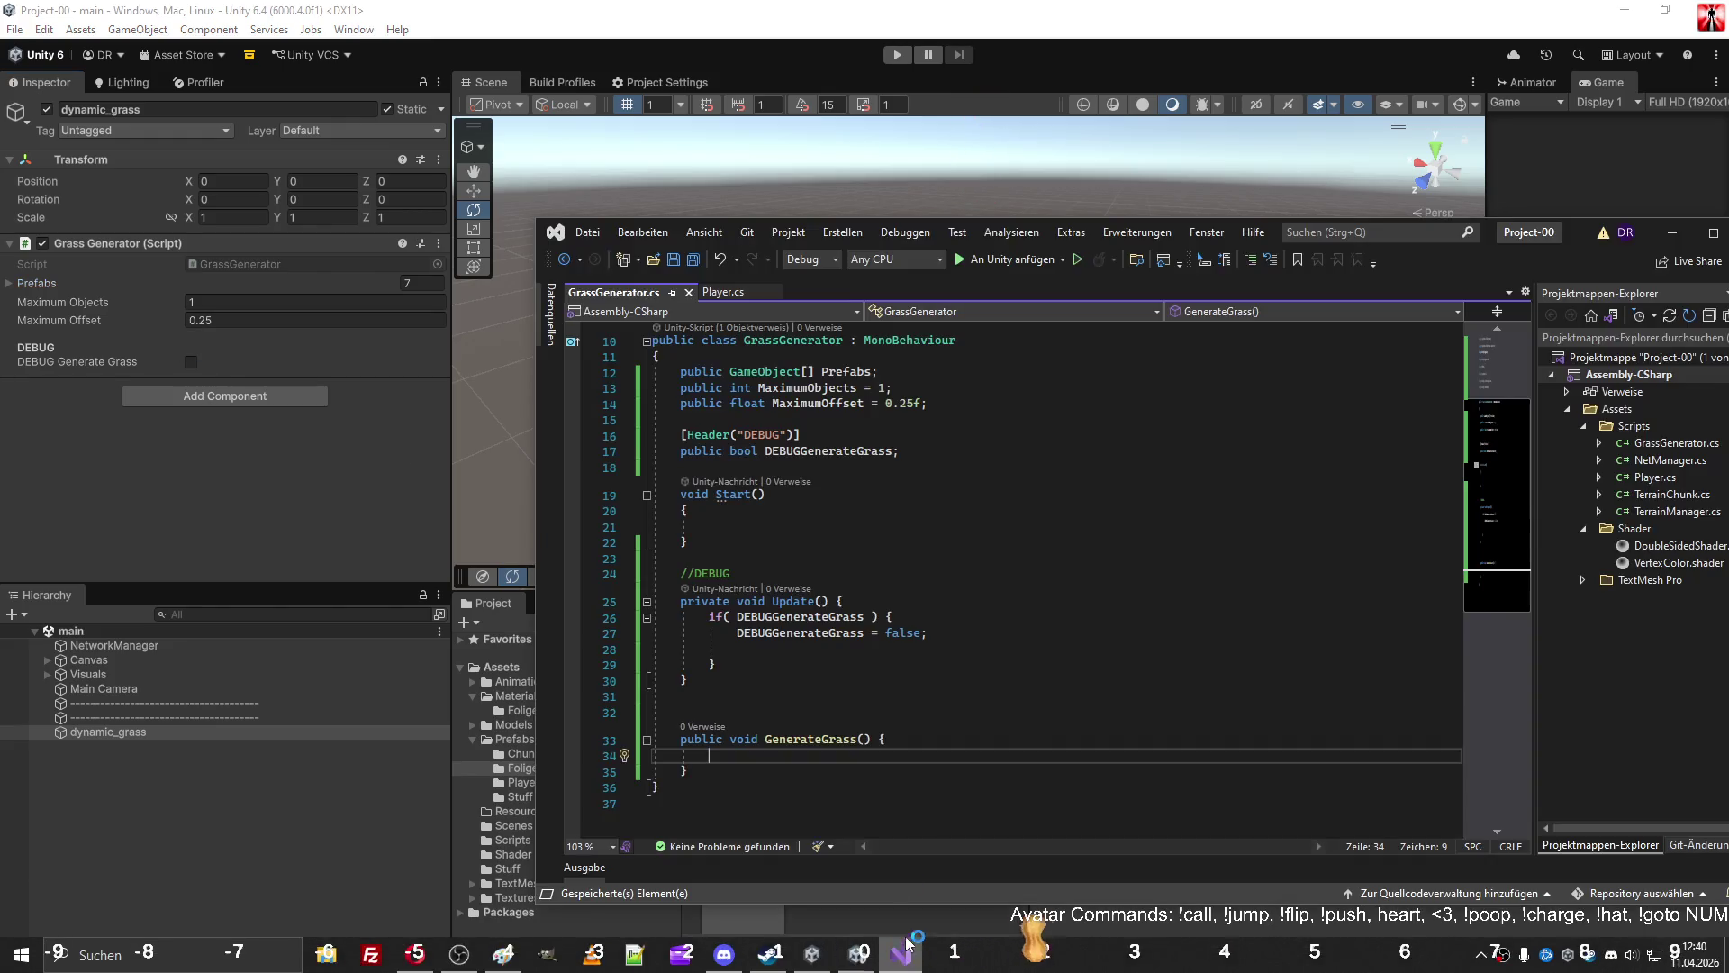
Call GenerateGrass(); from inside the debug if block.
left_click(902, 956)
left_click_drag(766, 740, 873, 740)
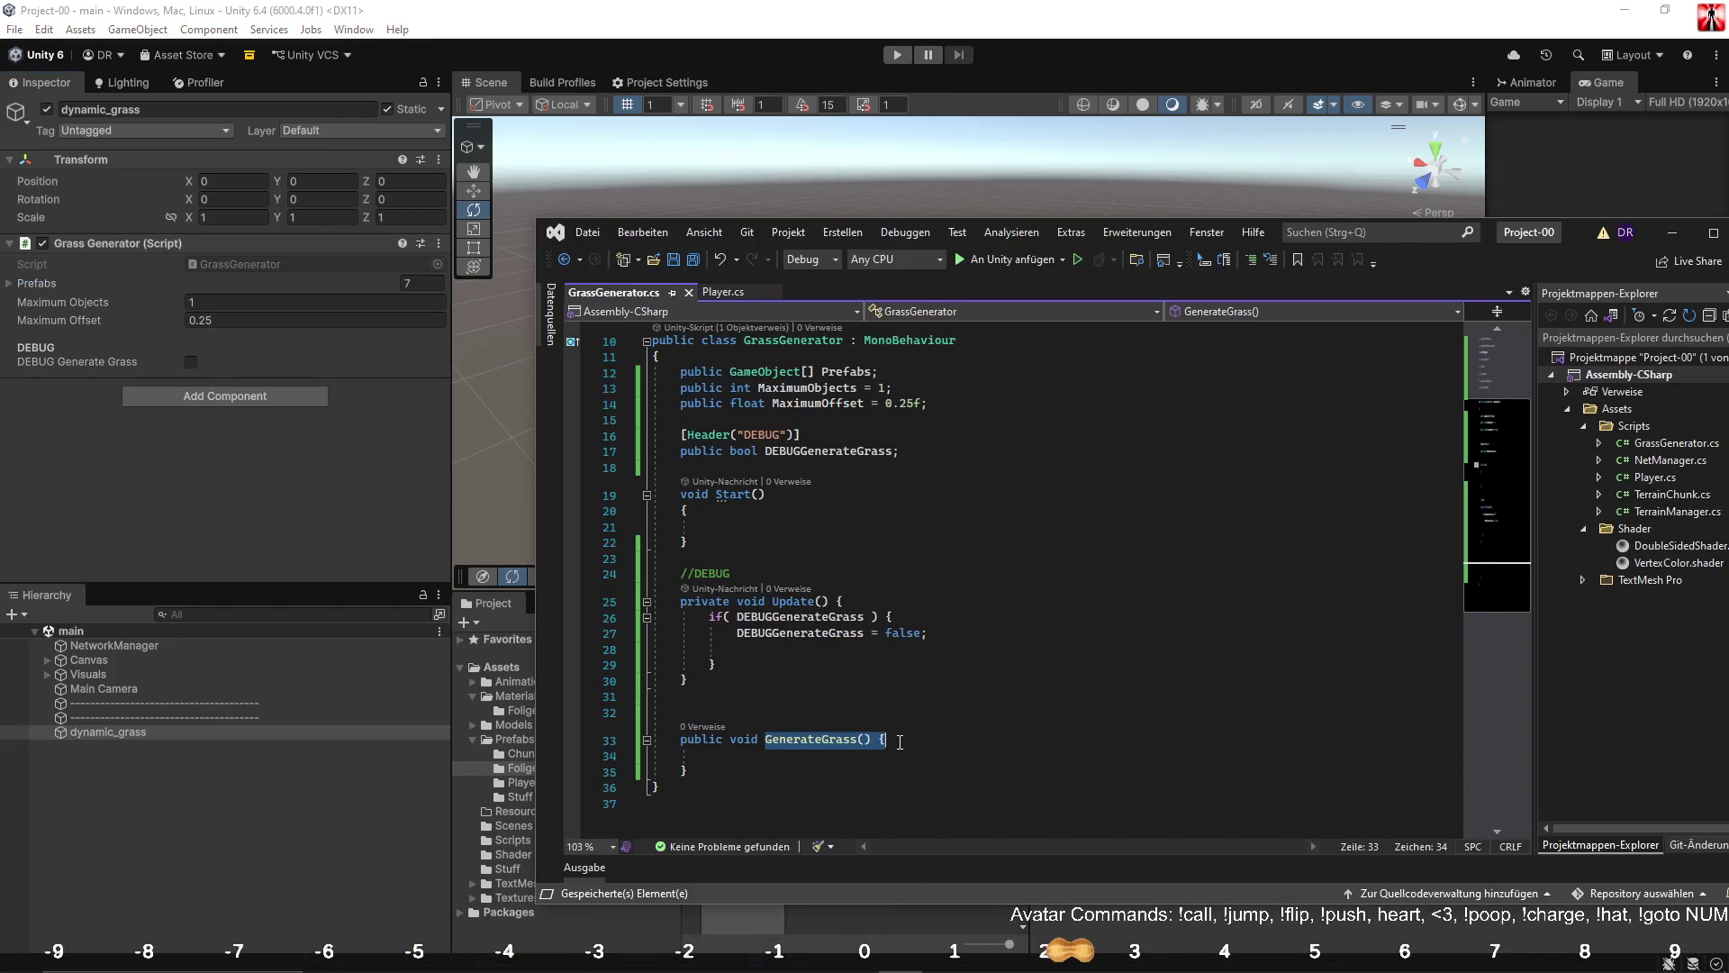
key("ctrl+c")
left_click(1003, 653)
key("ctrl+v")
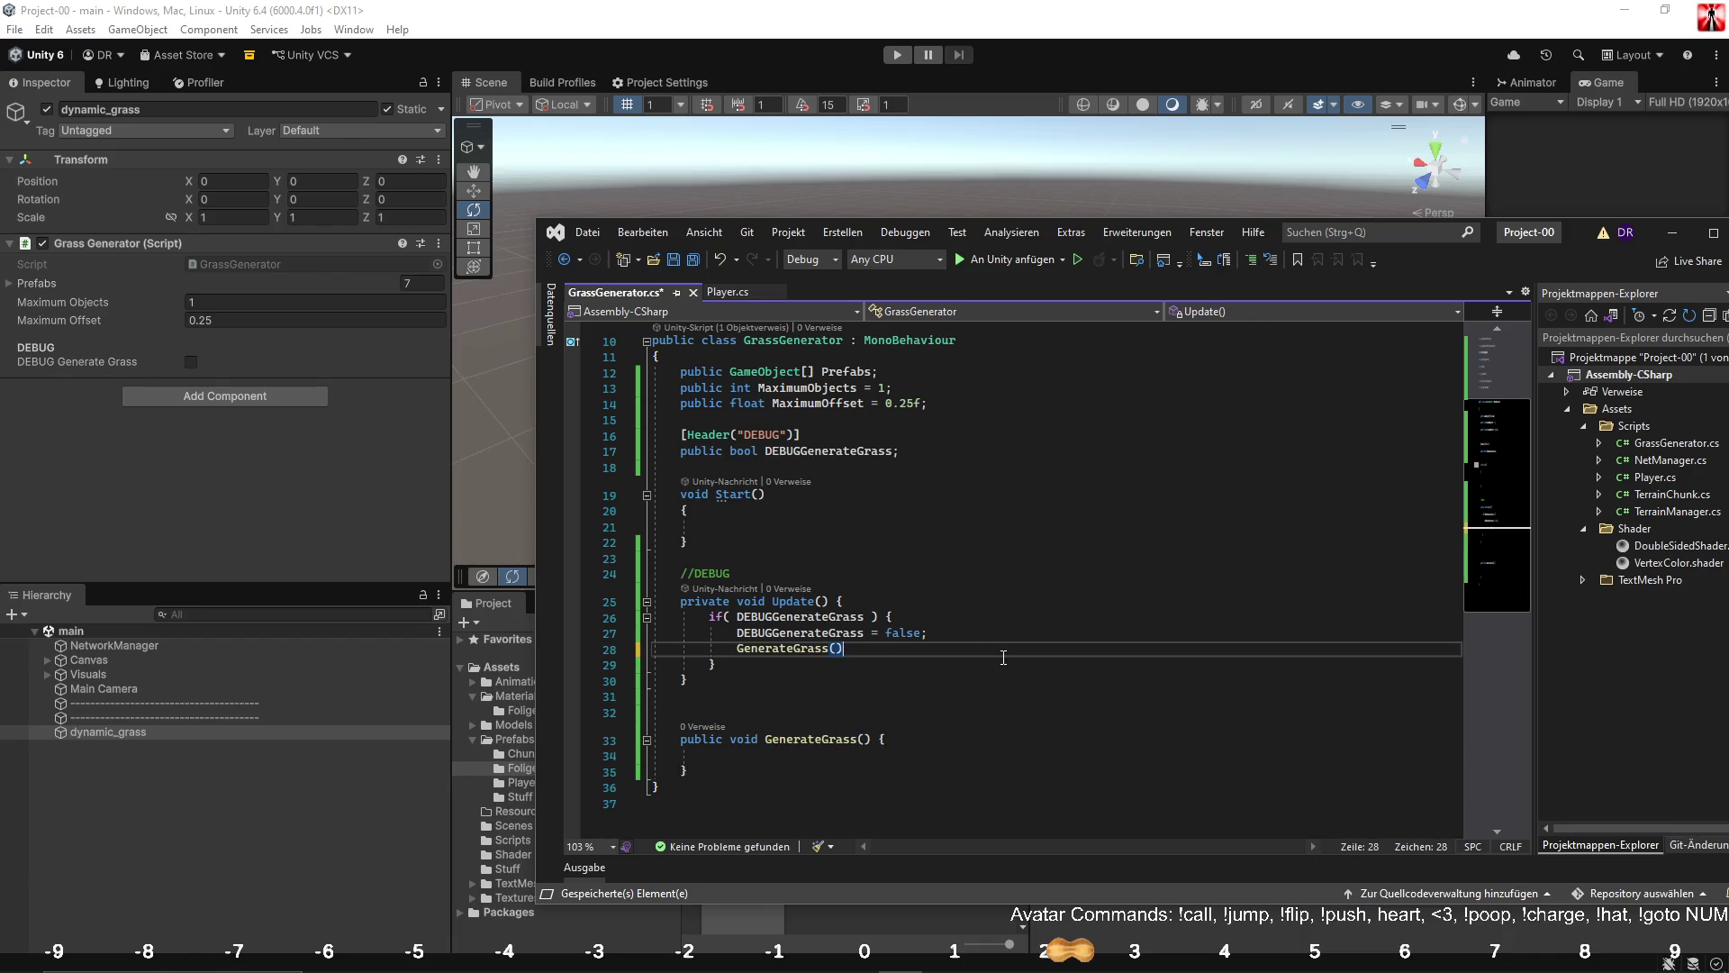
type(";")
Start a foreach loop over Transform foundTransform inside GenerateGrass.
scroll(945, 658, "up", 1)
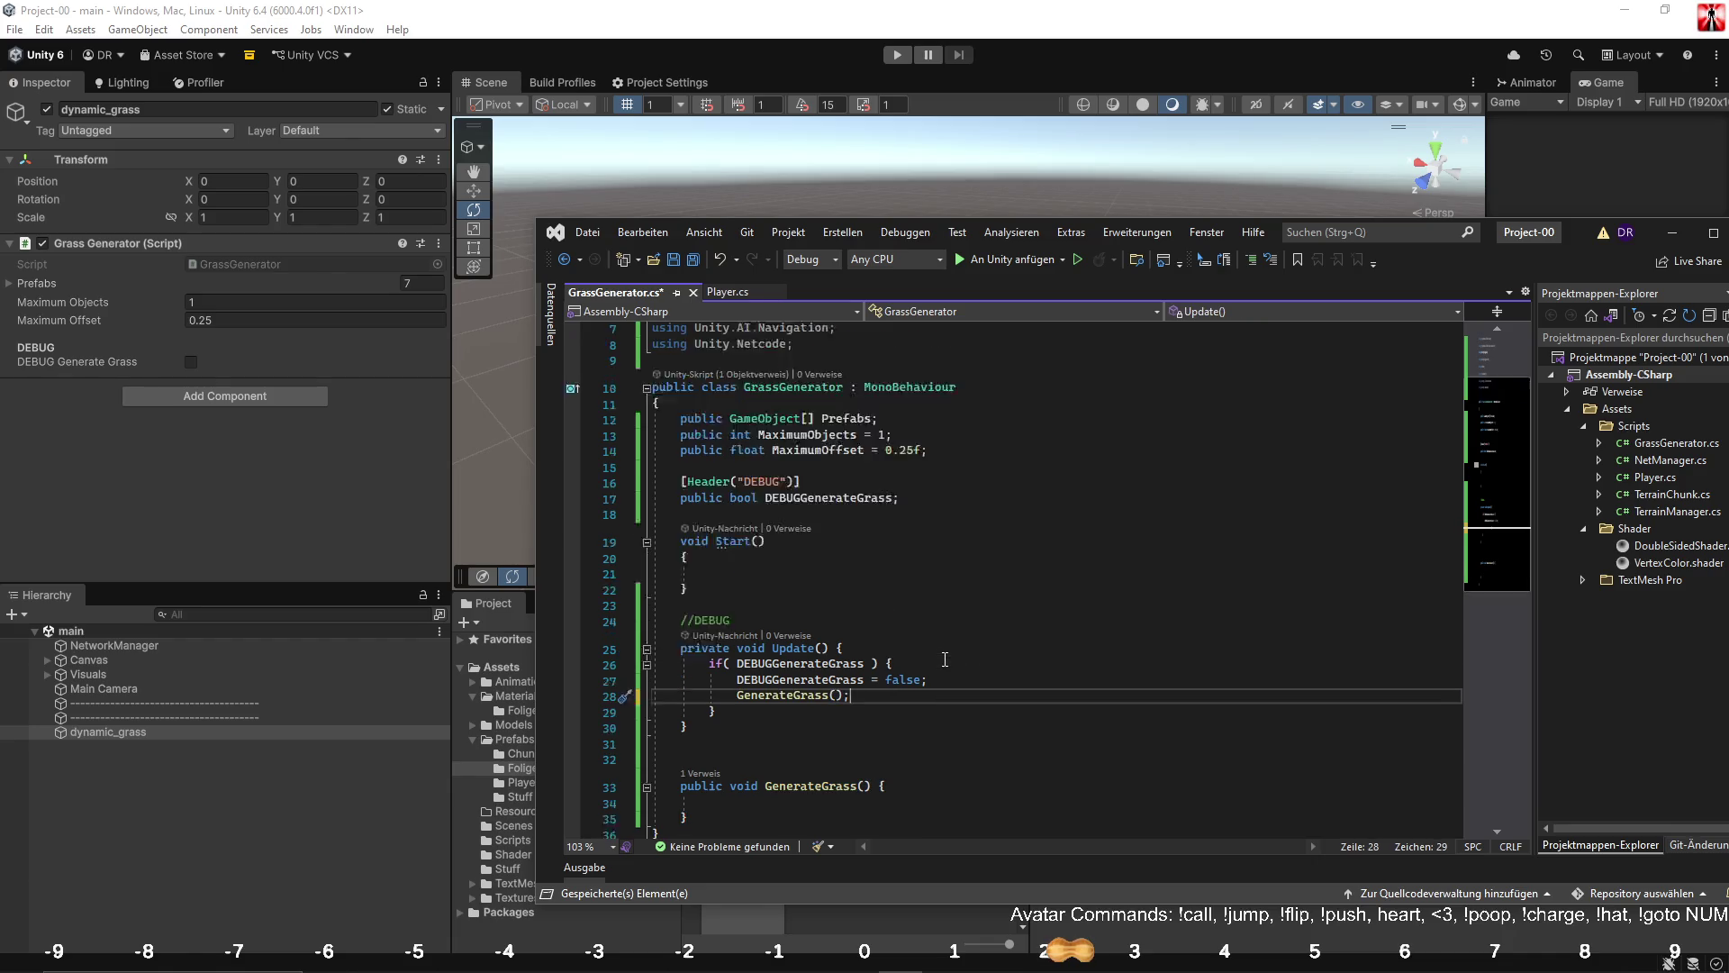
scroll(944, 660, "down", 2)
left_click(908, 710)
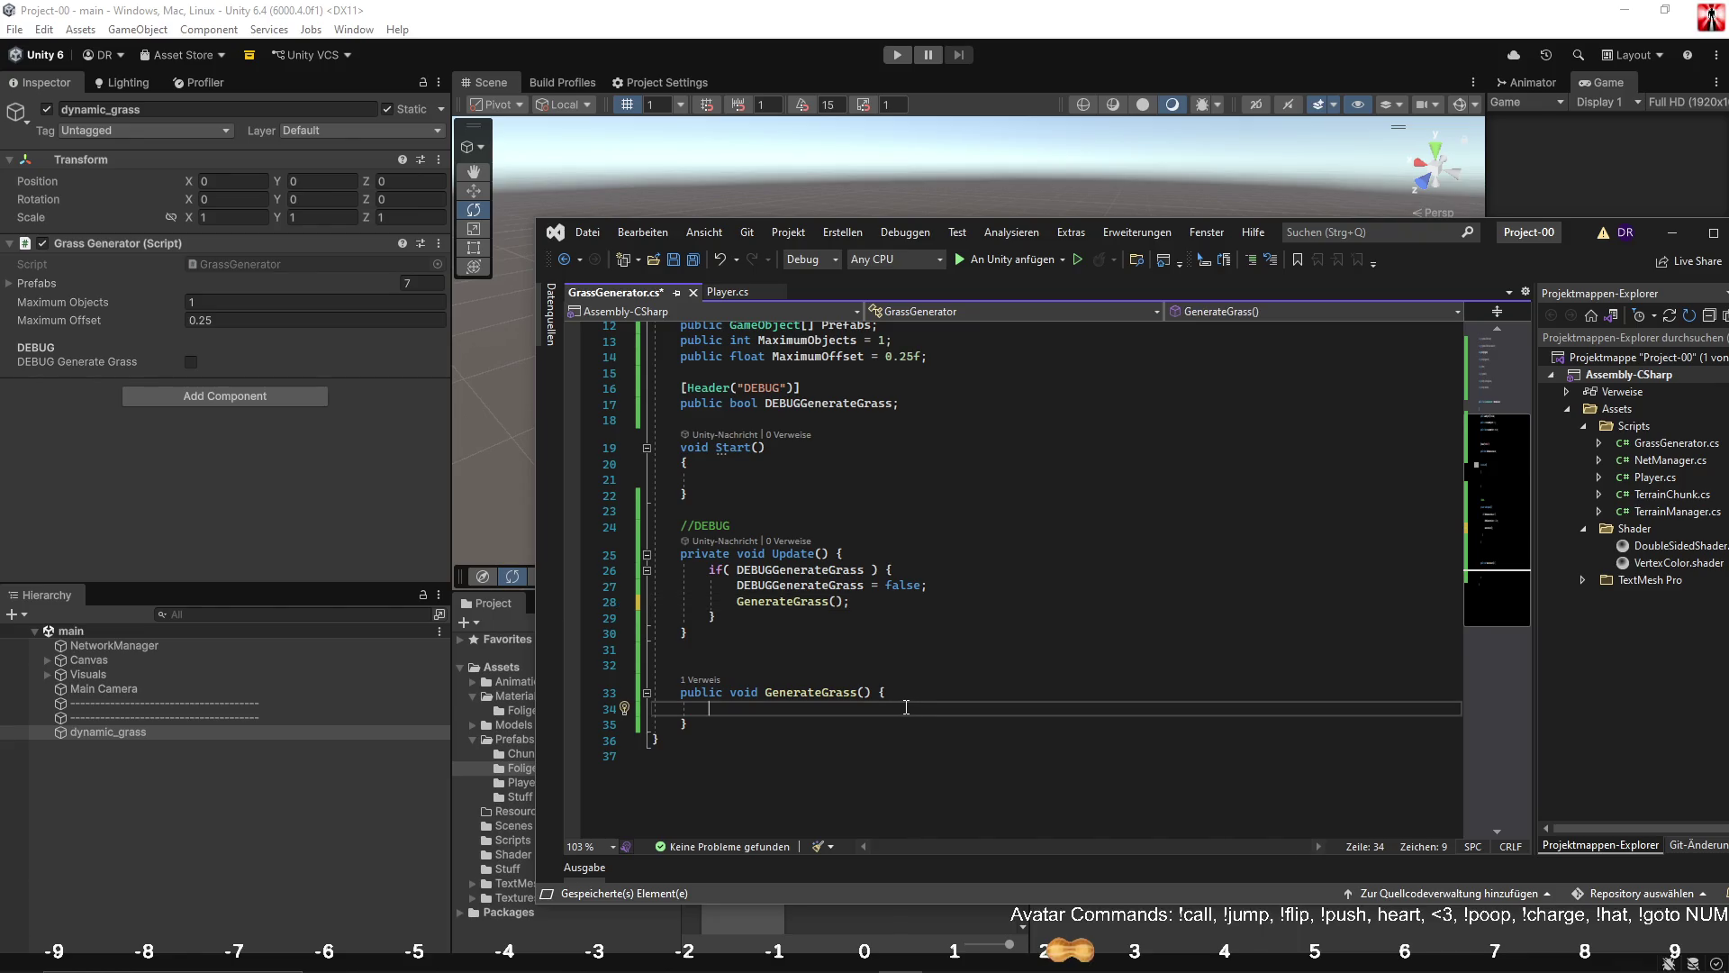
type("foreach")
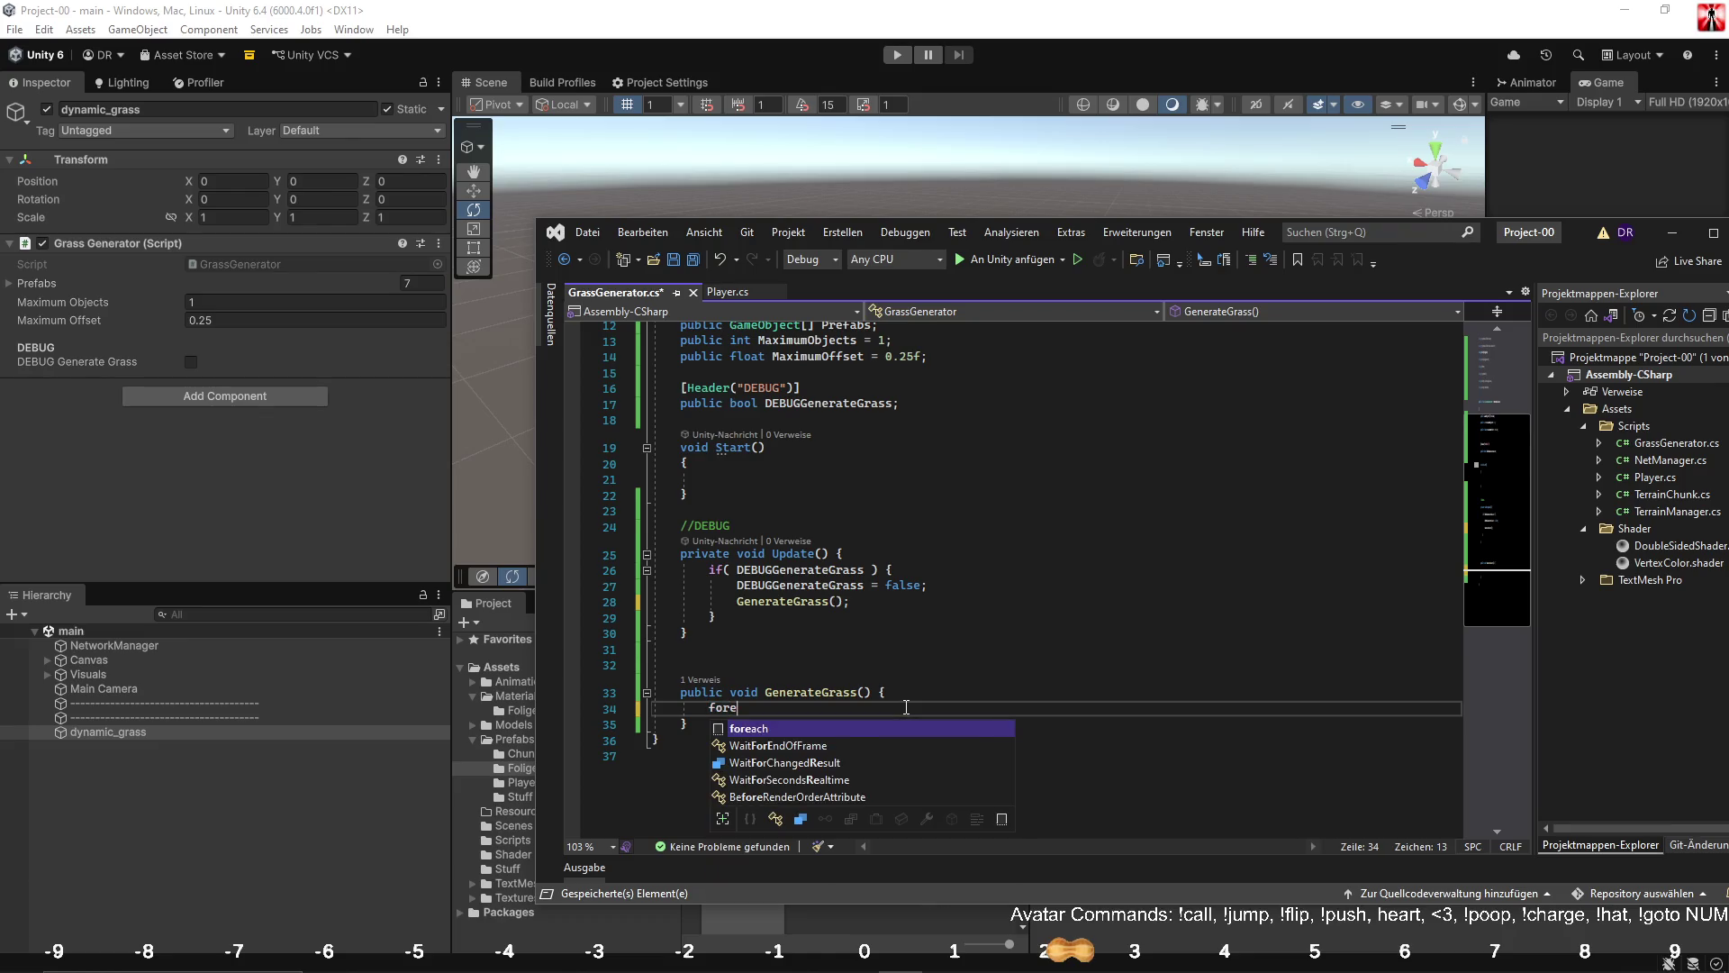
key("Tab")
key("Tab")
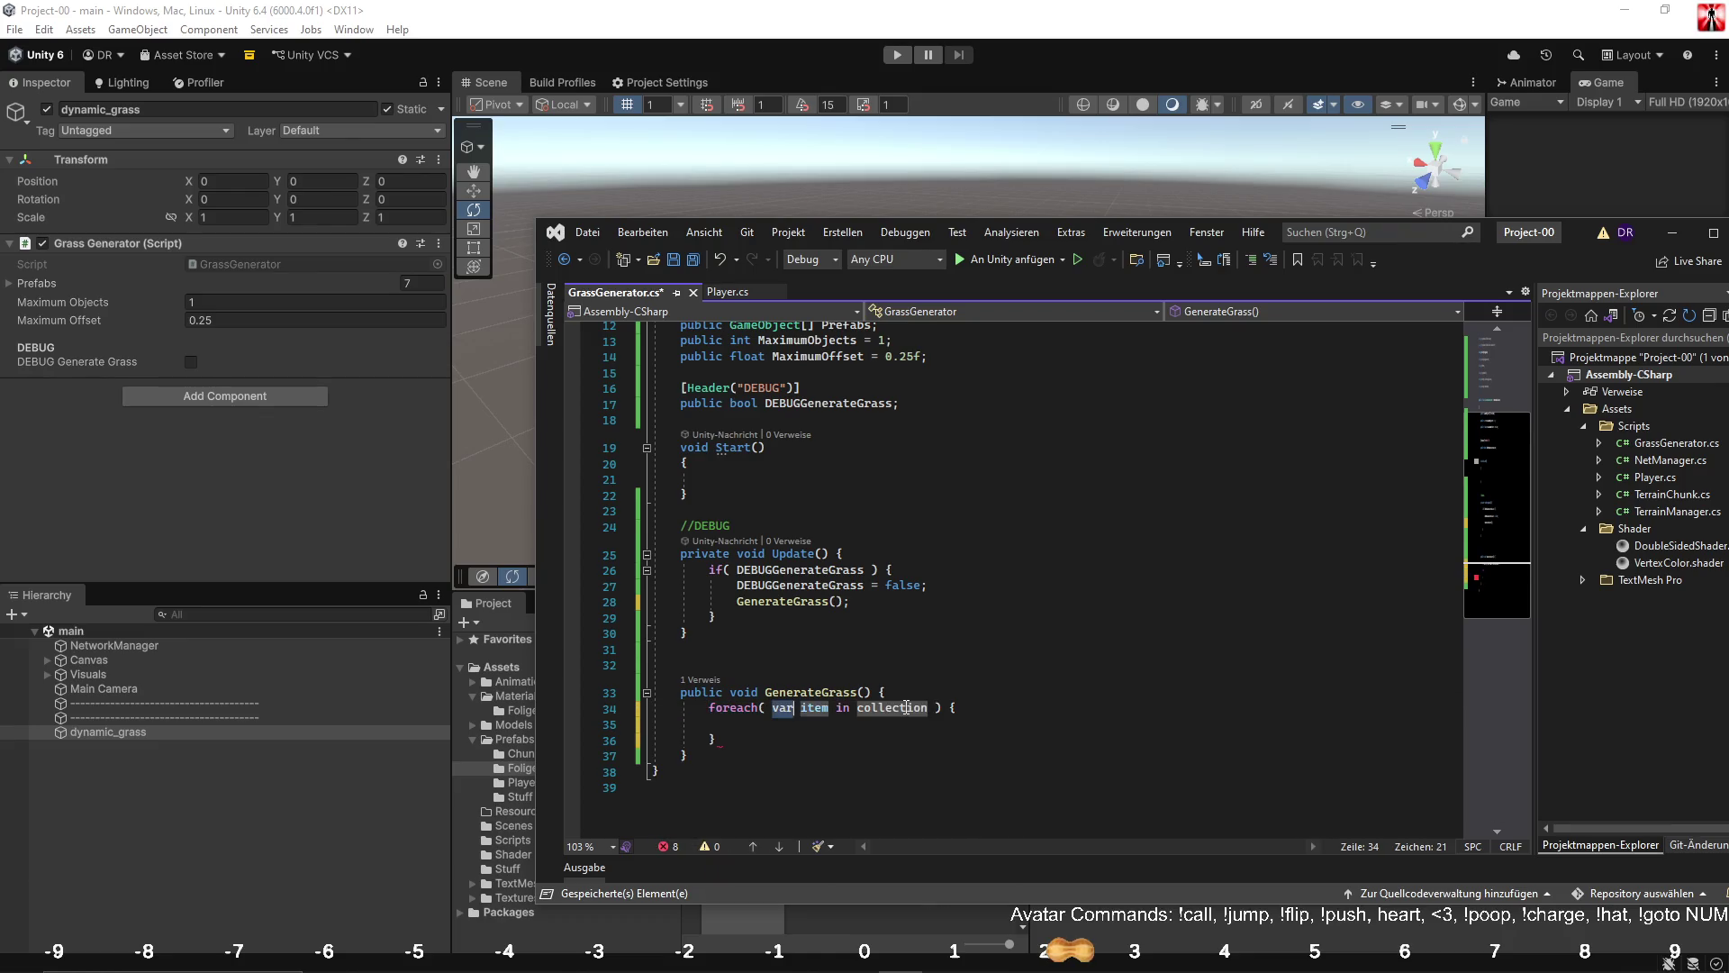
type("Transf")
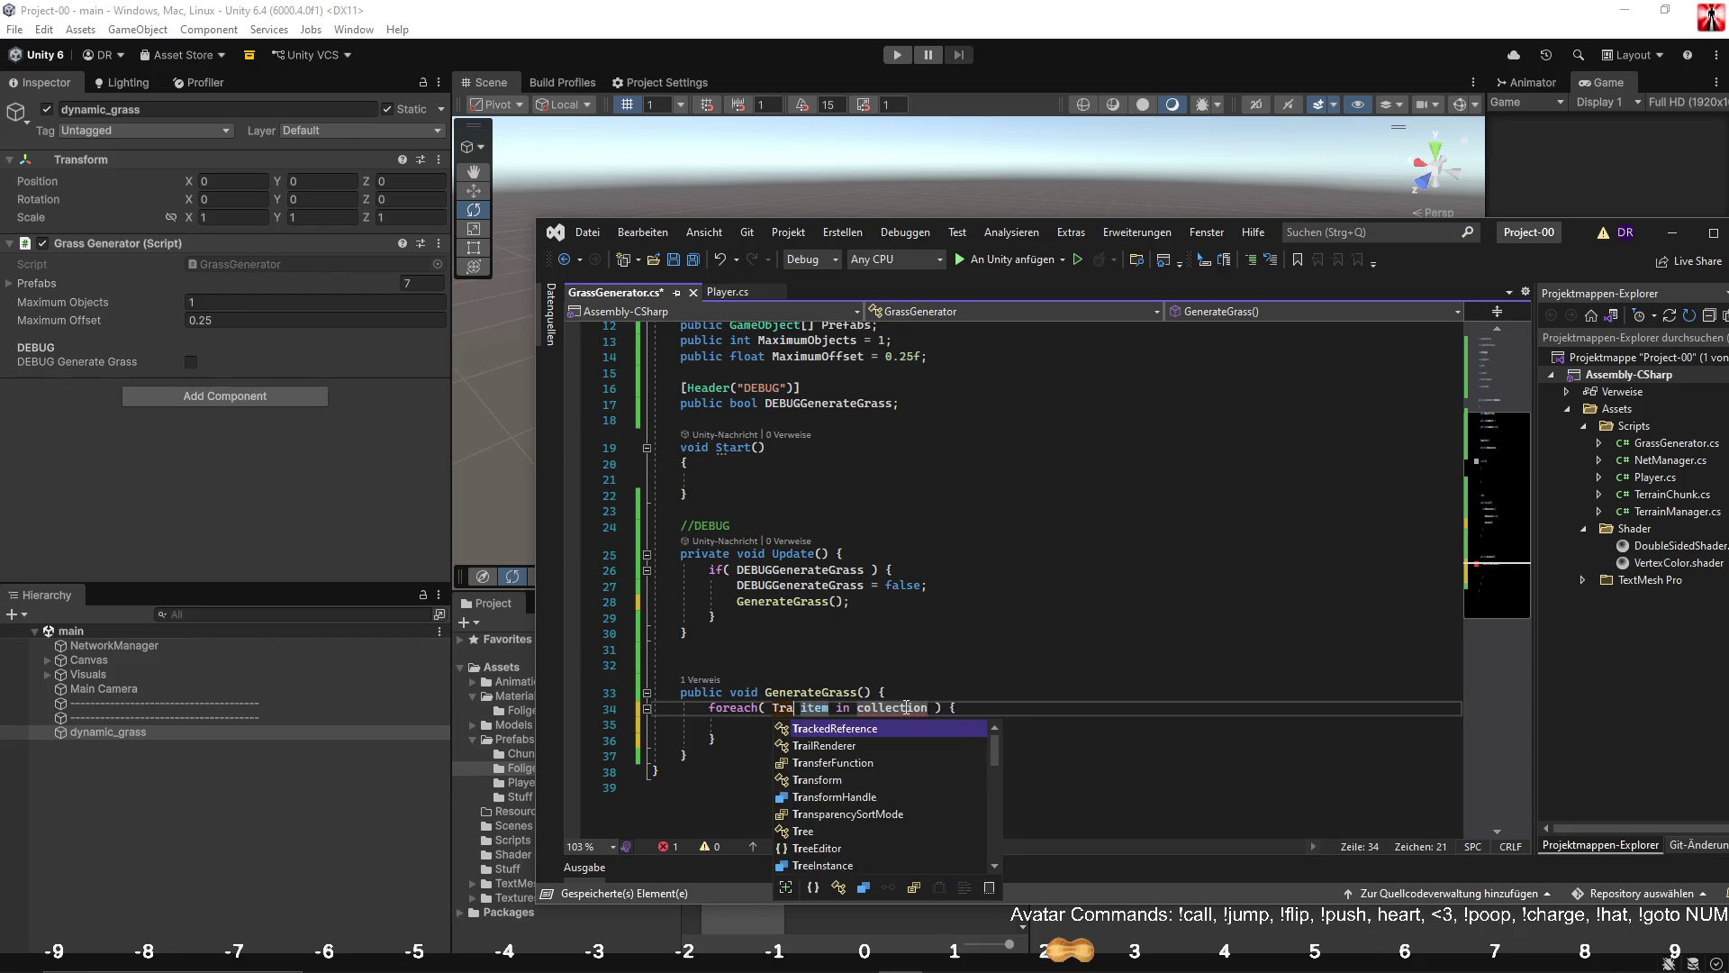
key("Tab")
key("Tab")
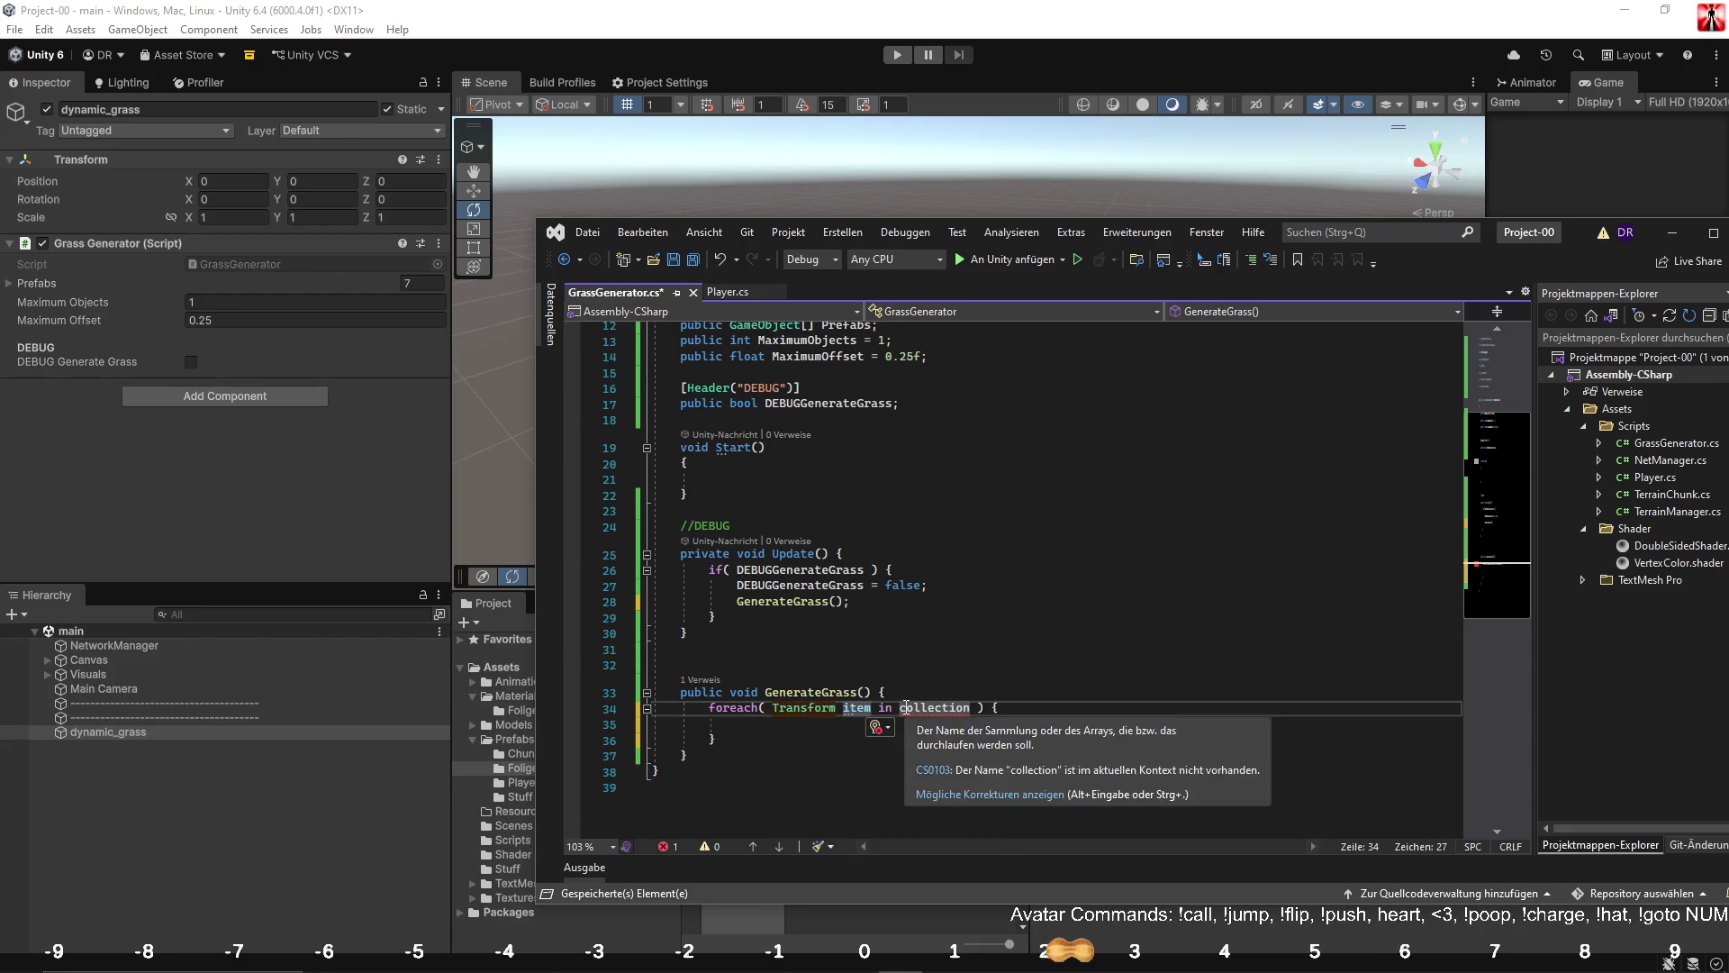
type("tr")
key("BackSpace")
key("BackSpace")
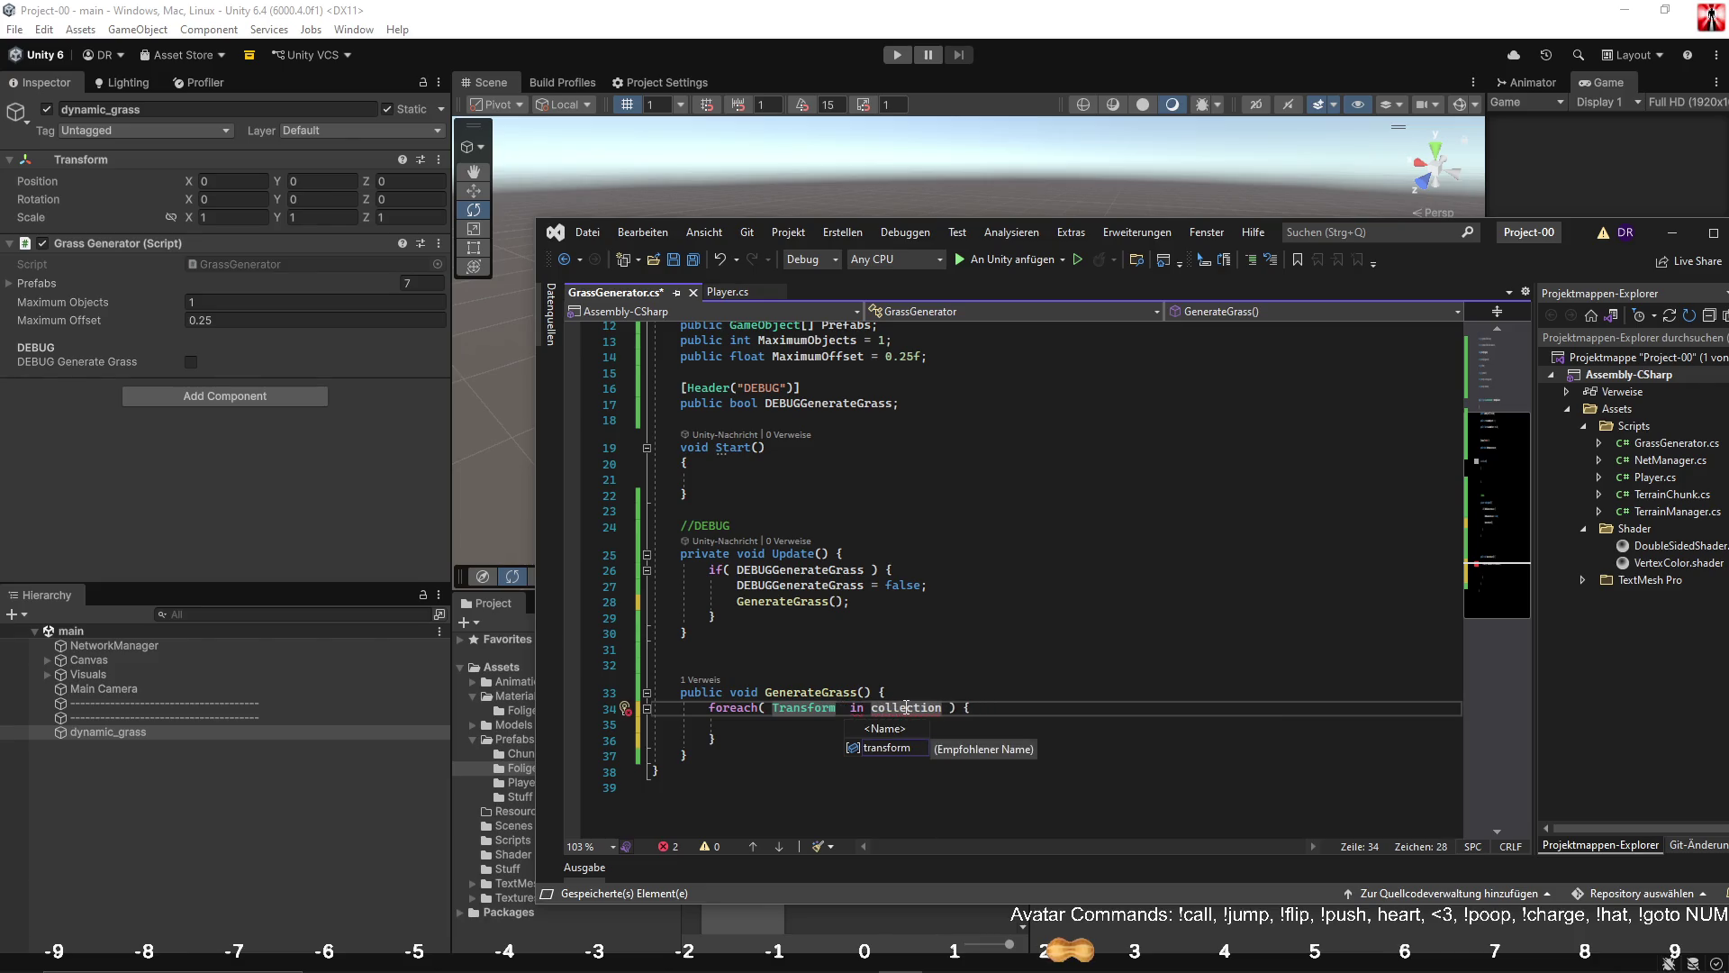
type("foundTransfo")
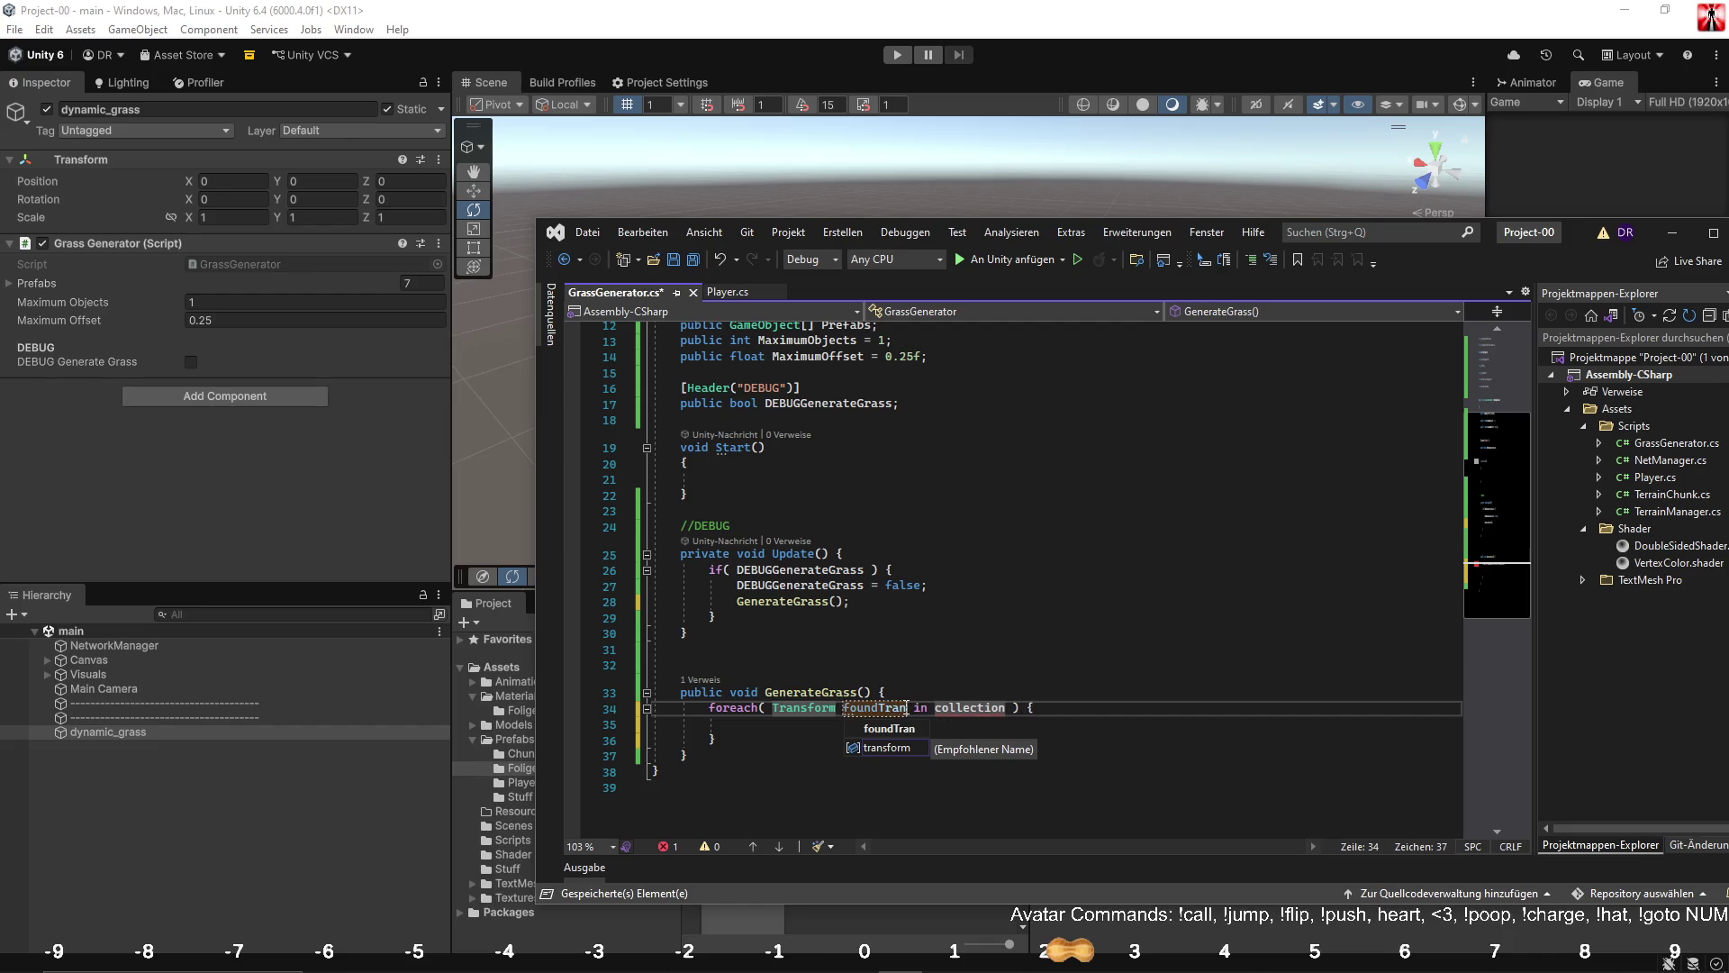
type("rm")
key("Tab")
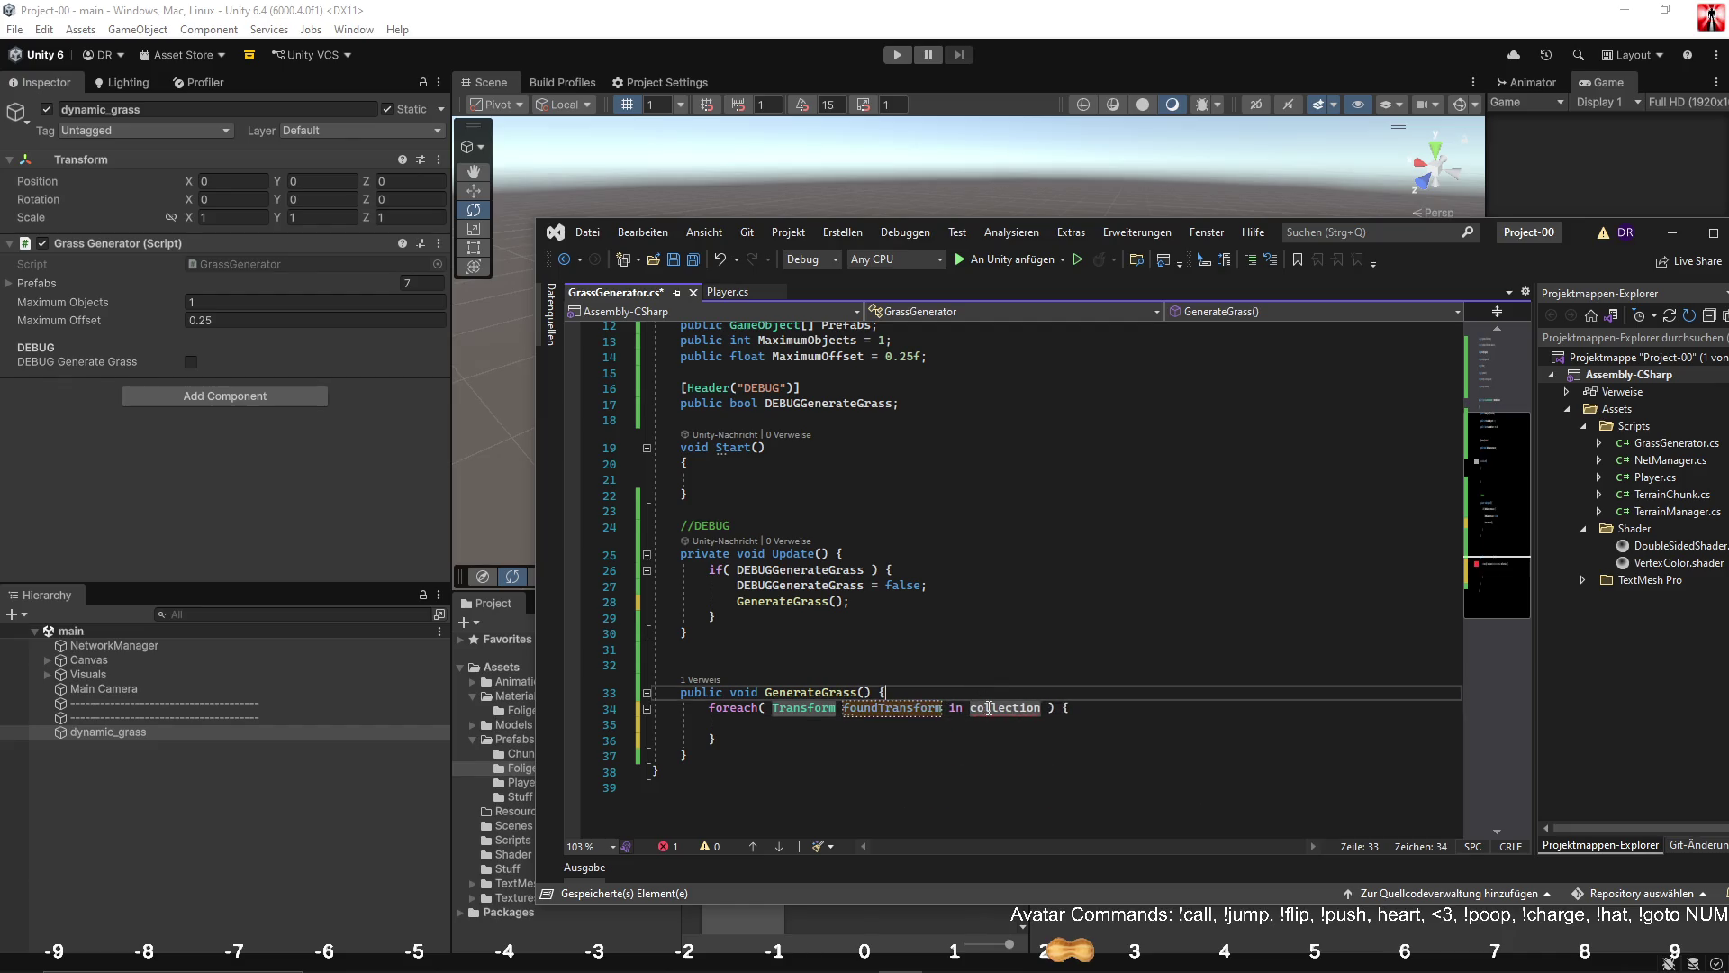
Make the loop iterate over GetComponentsInChildren<Transform>().
type("getco")
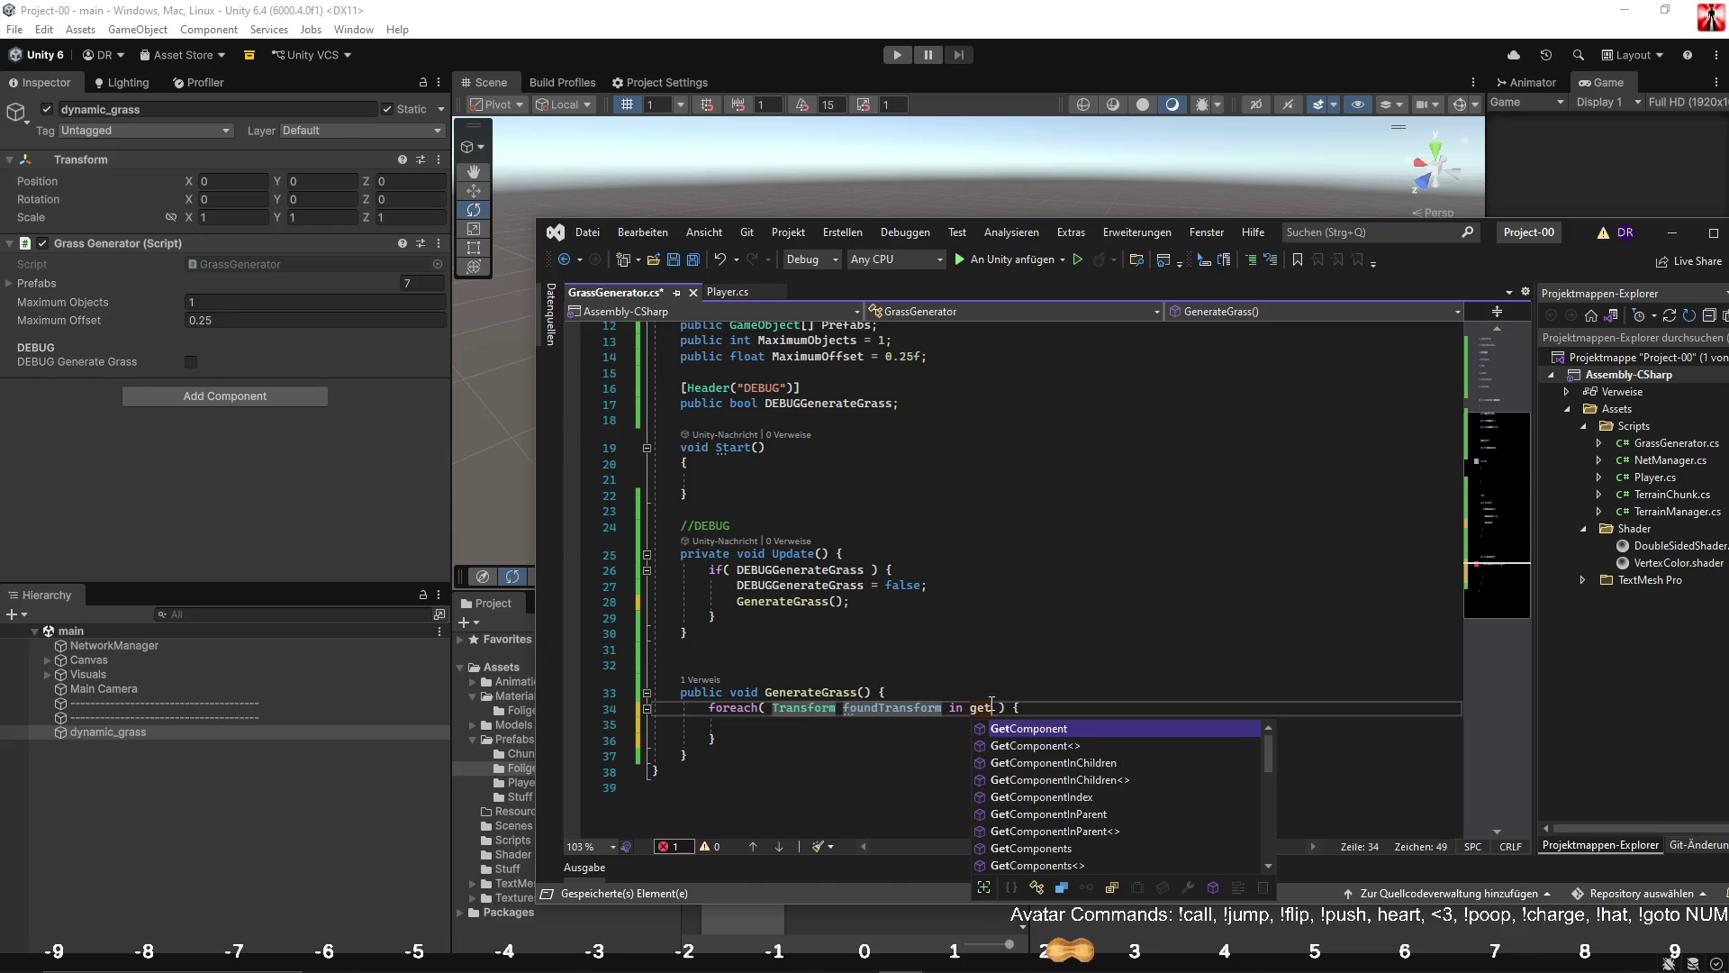
type("m")
key("Down")
key("Down")
key("Down")
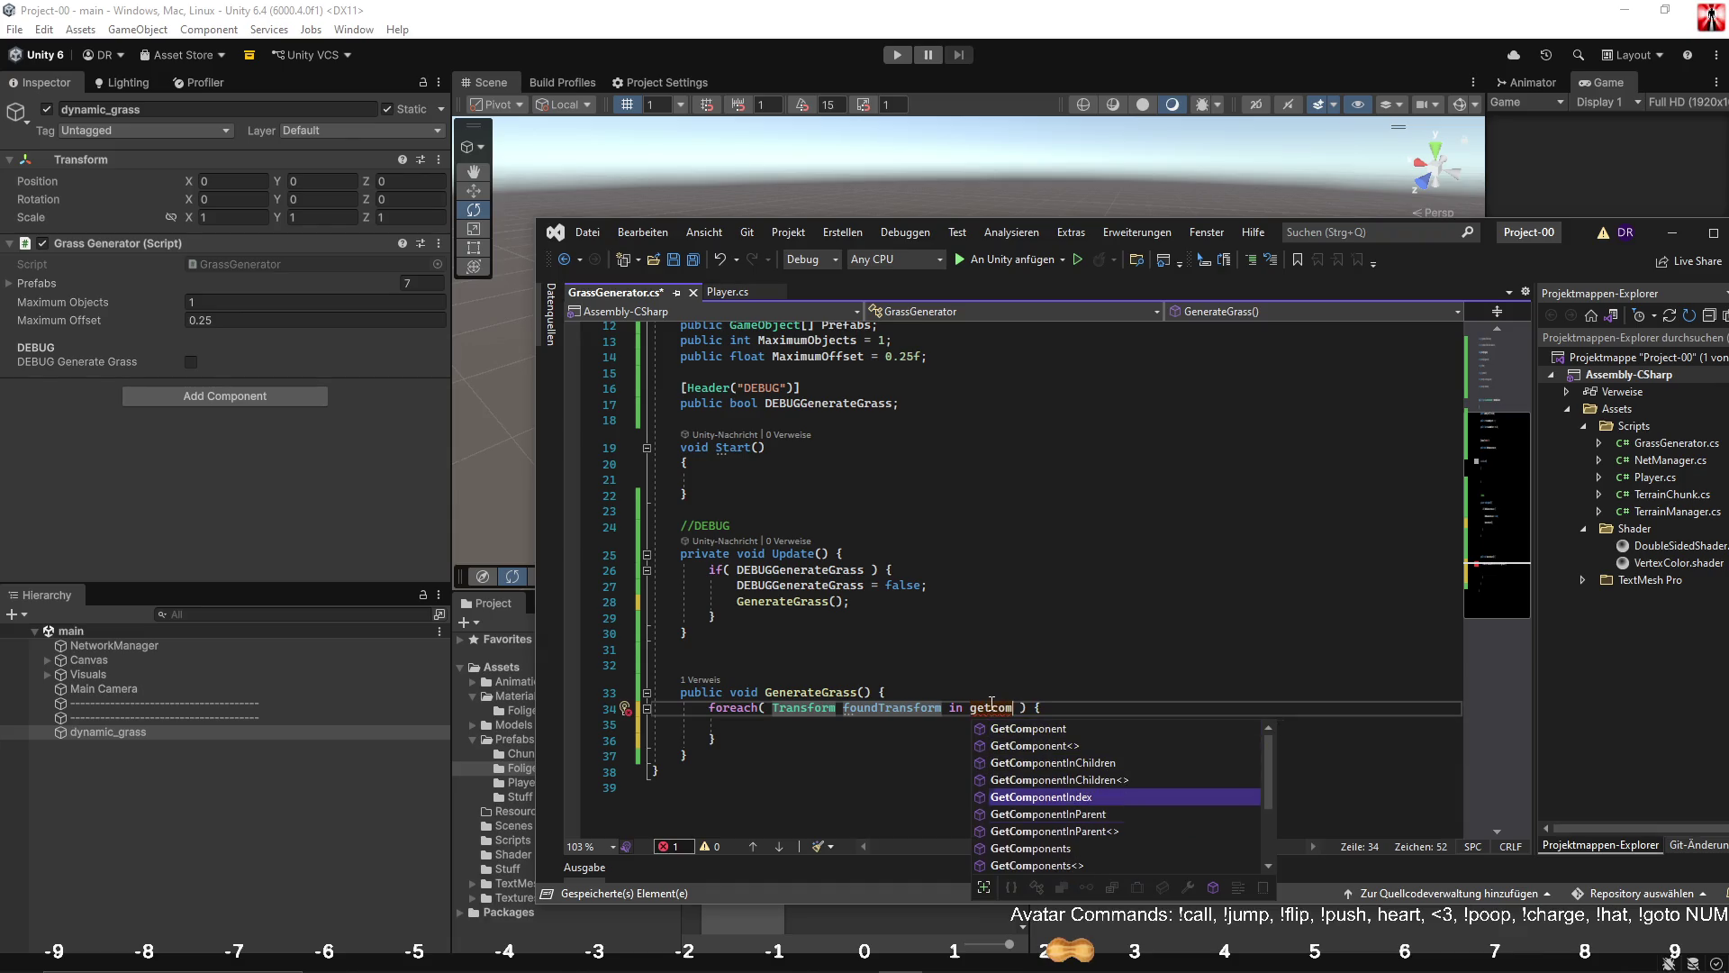
key("Tab")
type("y")
key("BackSpace")
type("<")
type("Tran")
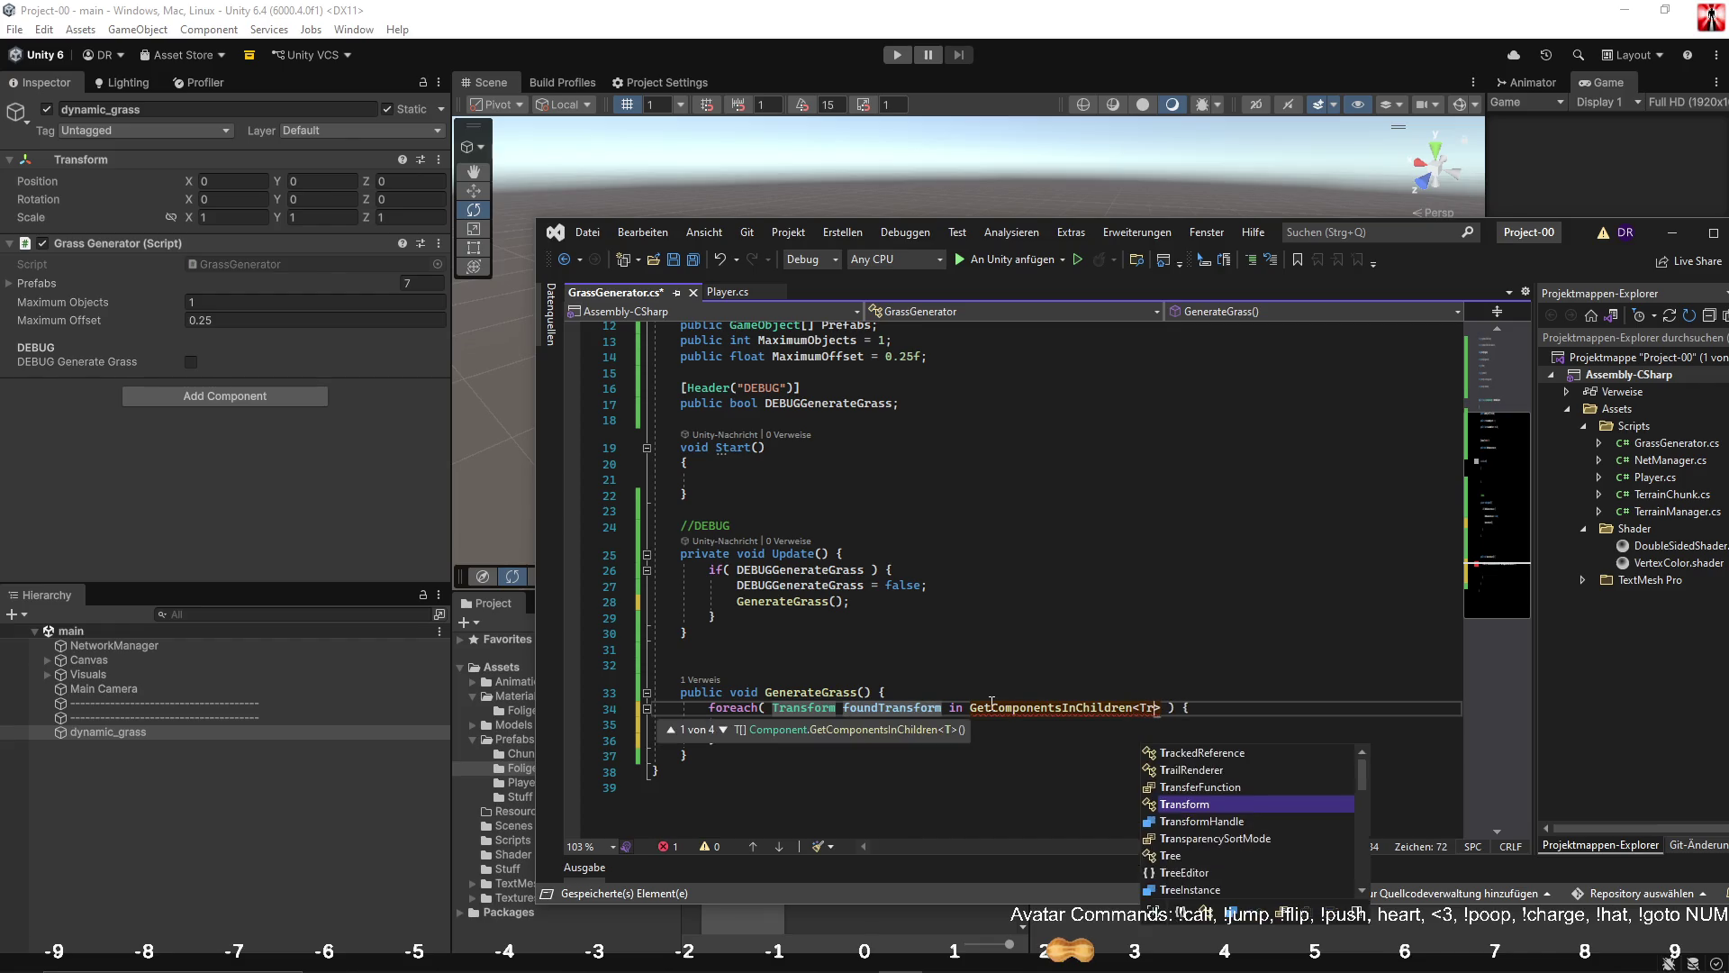
key("Tab")
type(">")
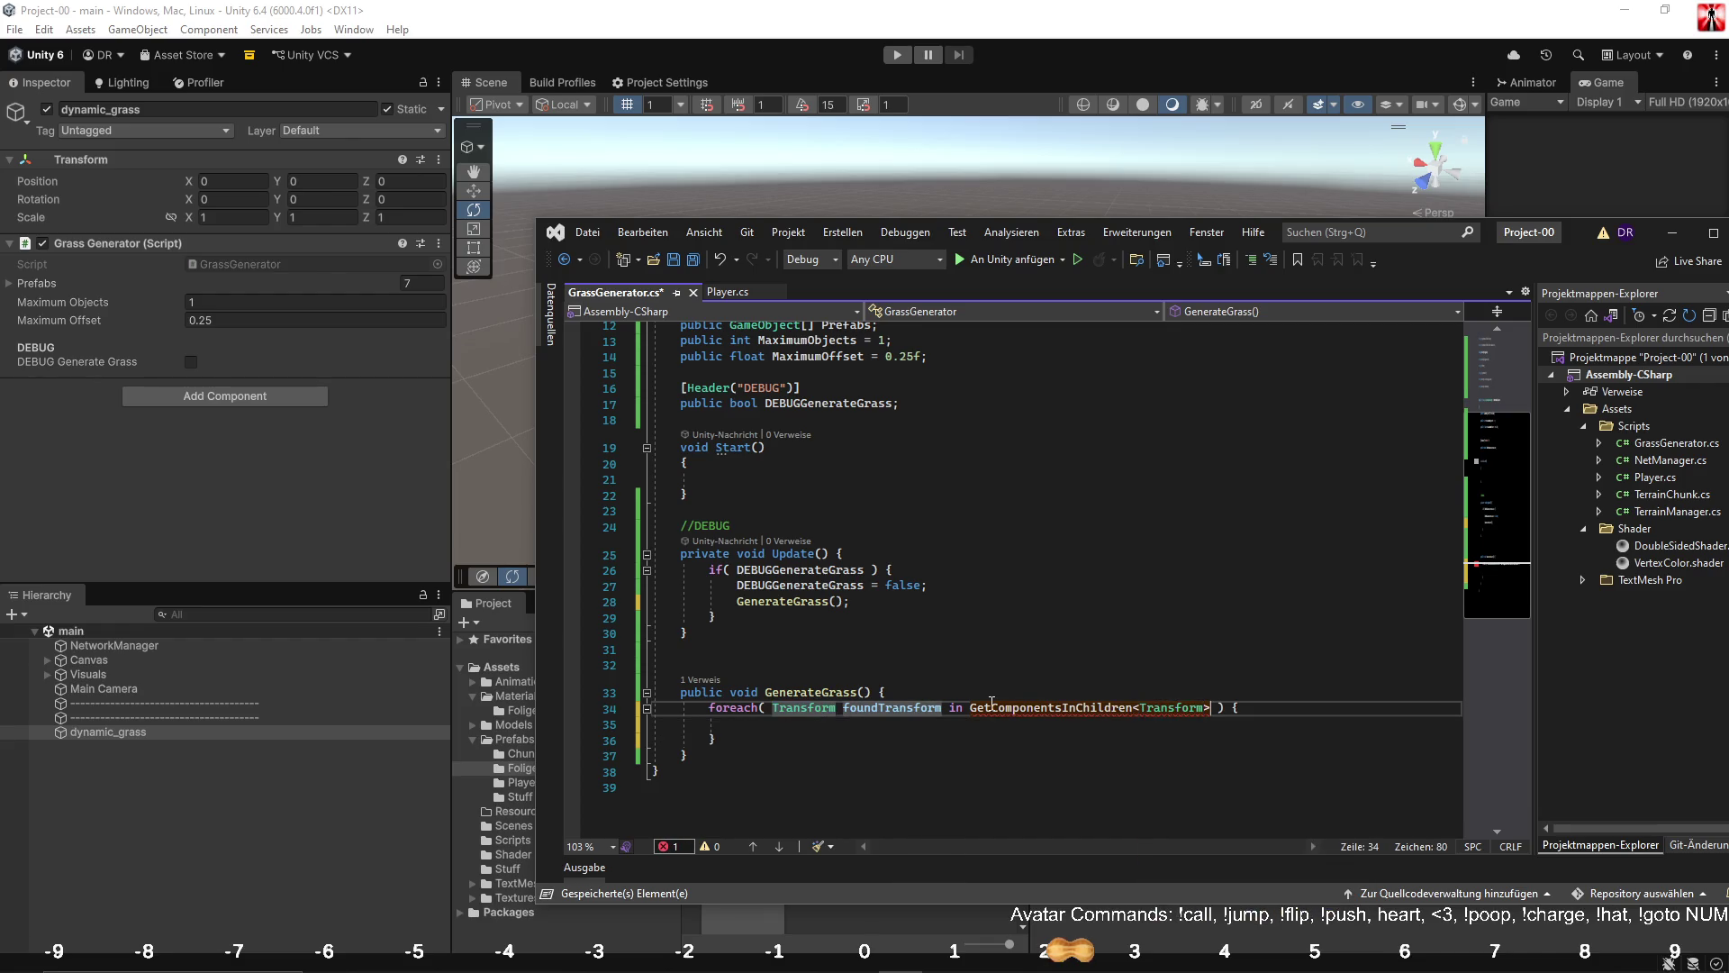
type("()")
key("Down")
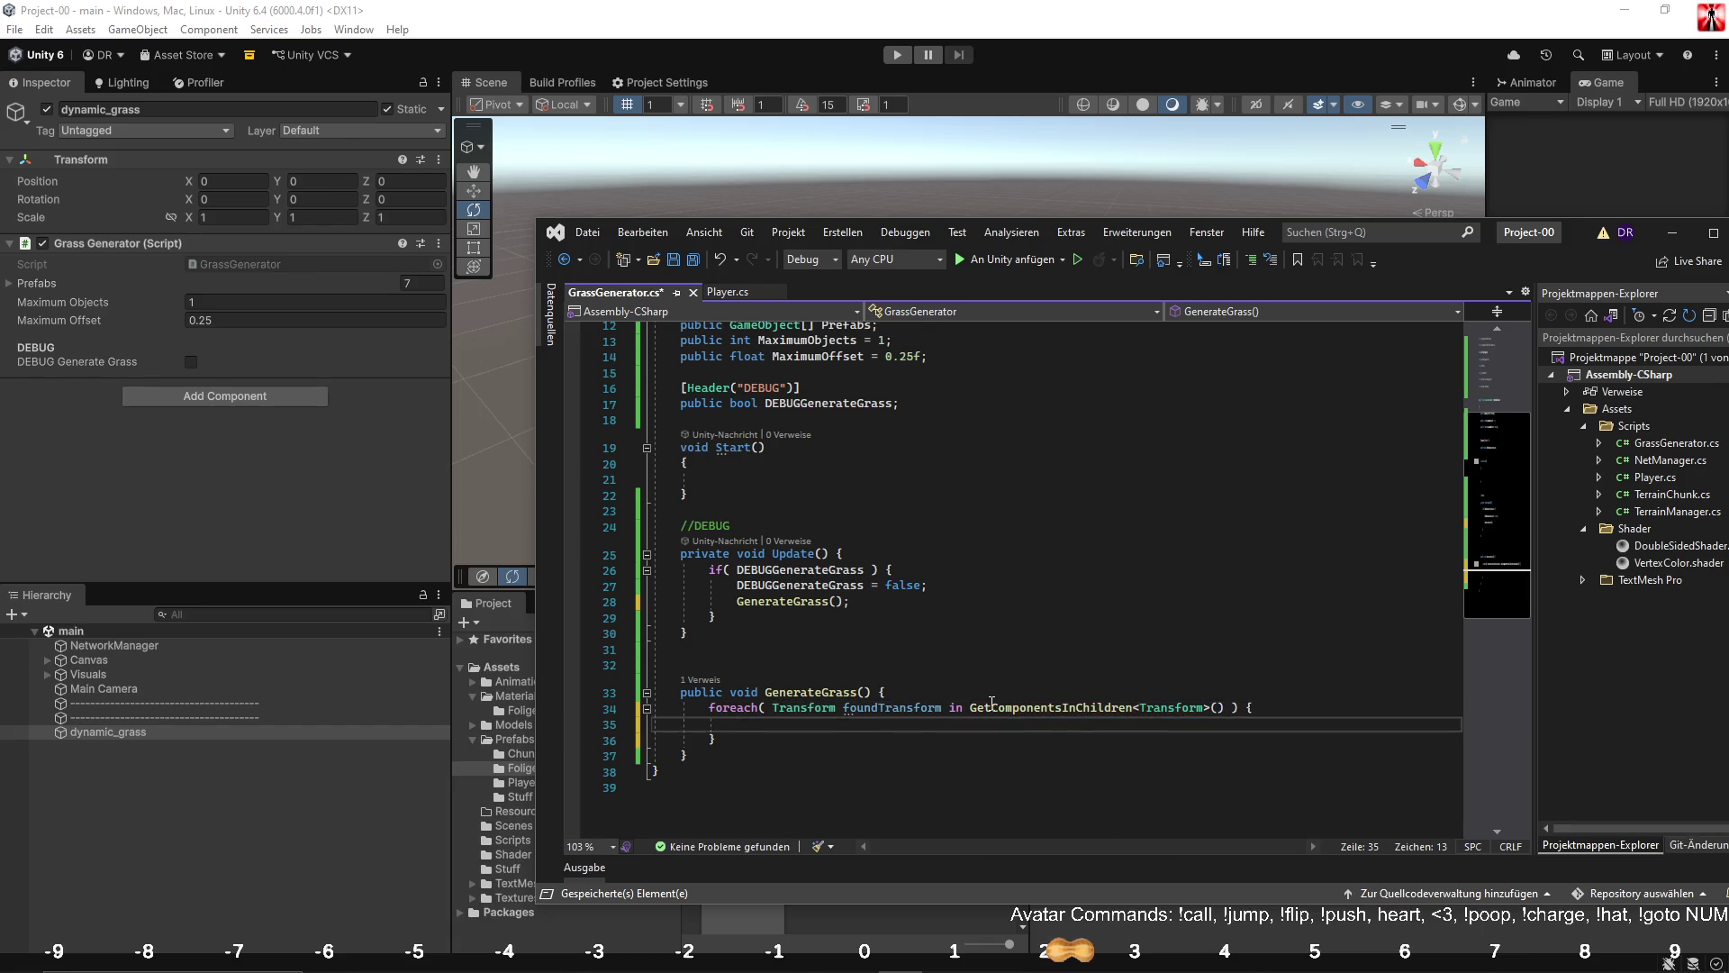
Add an if check that continues when foundTransform is null.
type("if(")
key("Tab")
key("Return")
key("Return")
type("}")
left_click(880, 723)
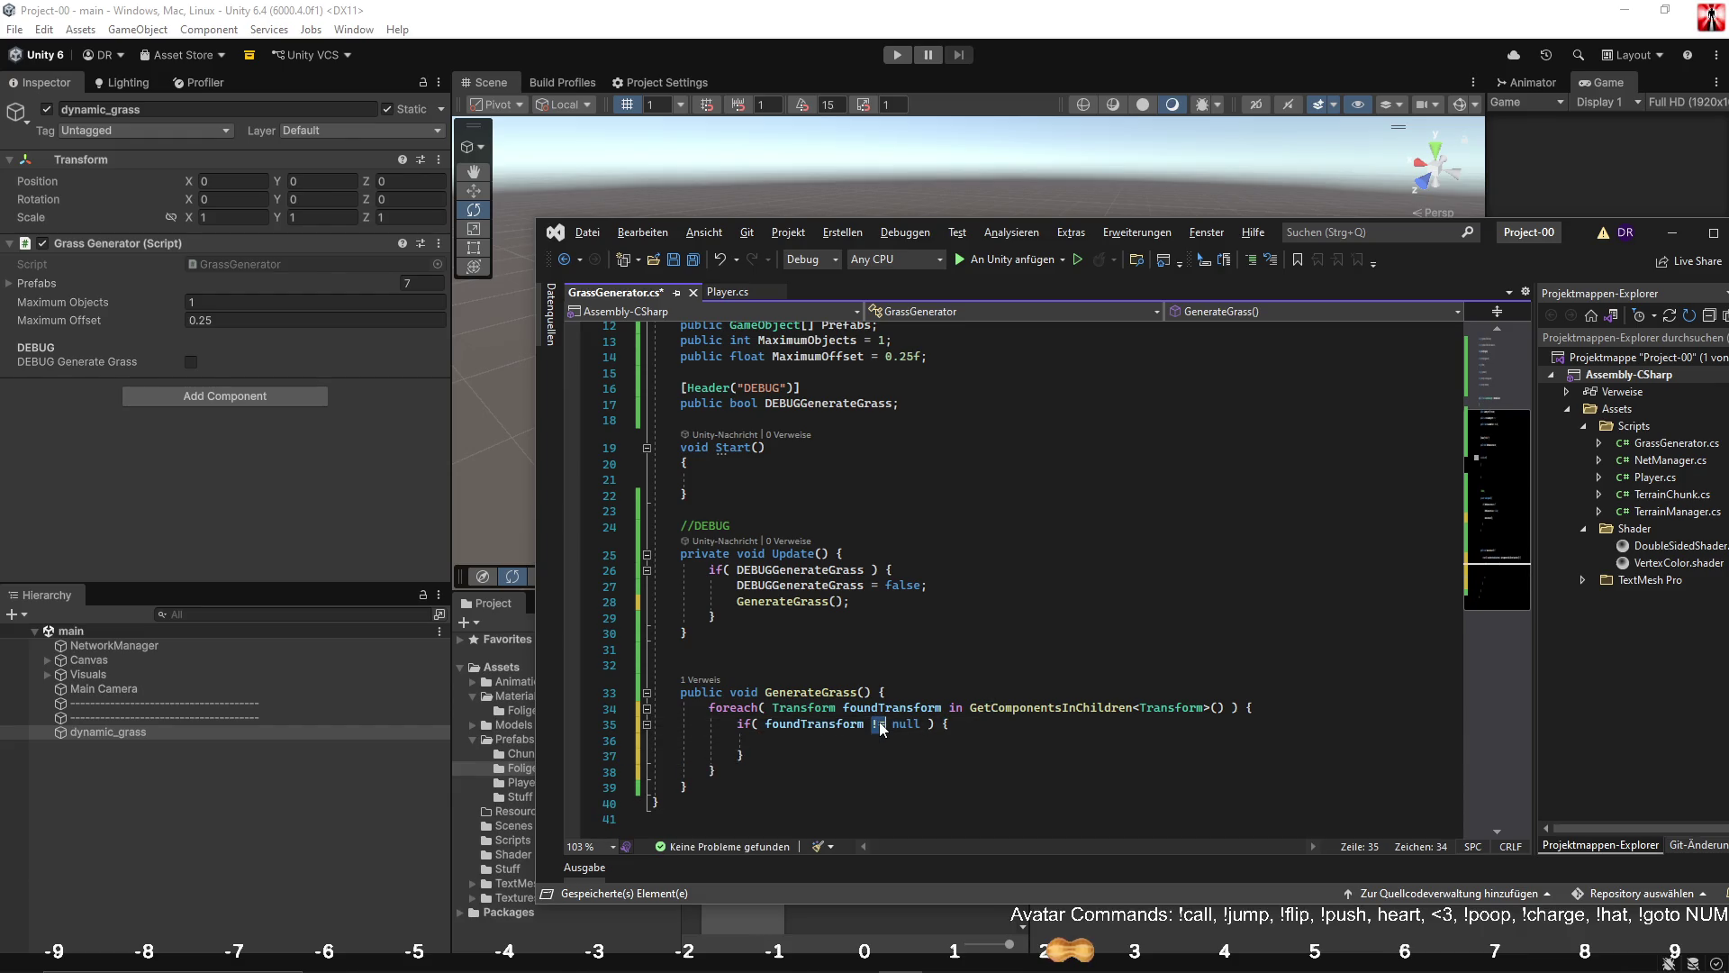
key("Down")
type("Co")
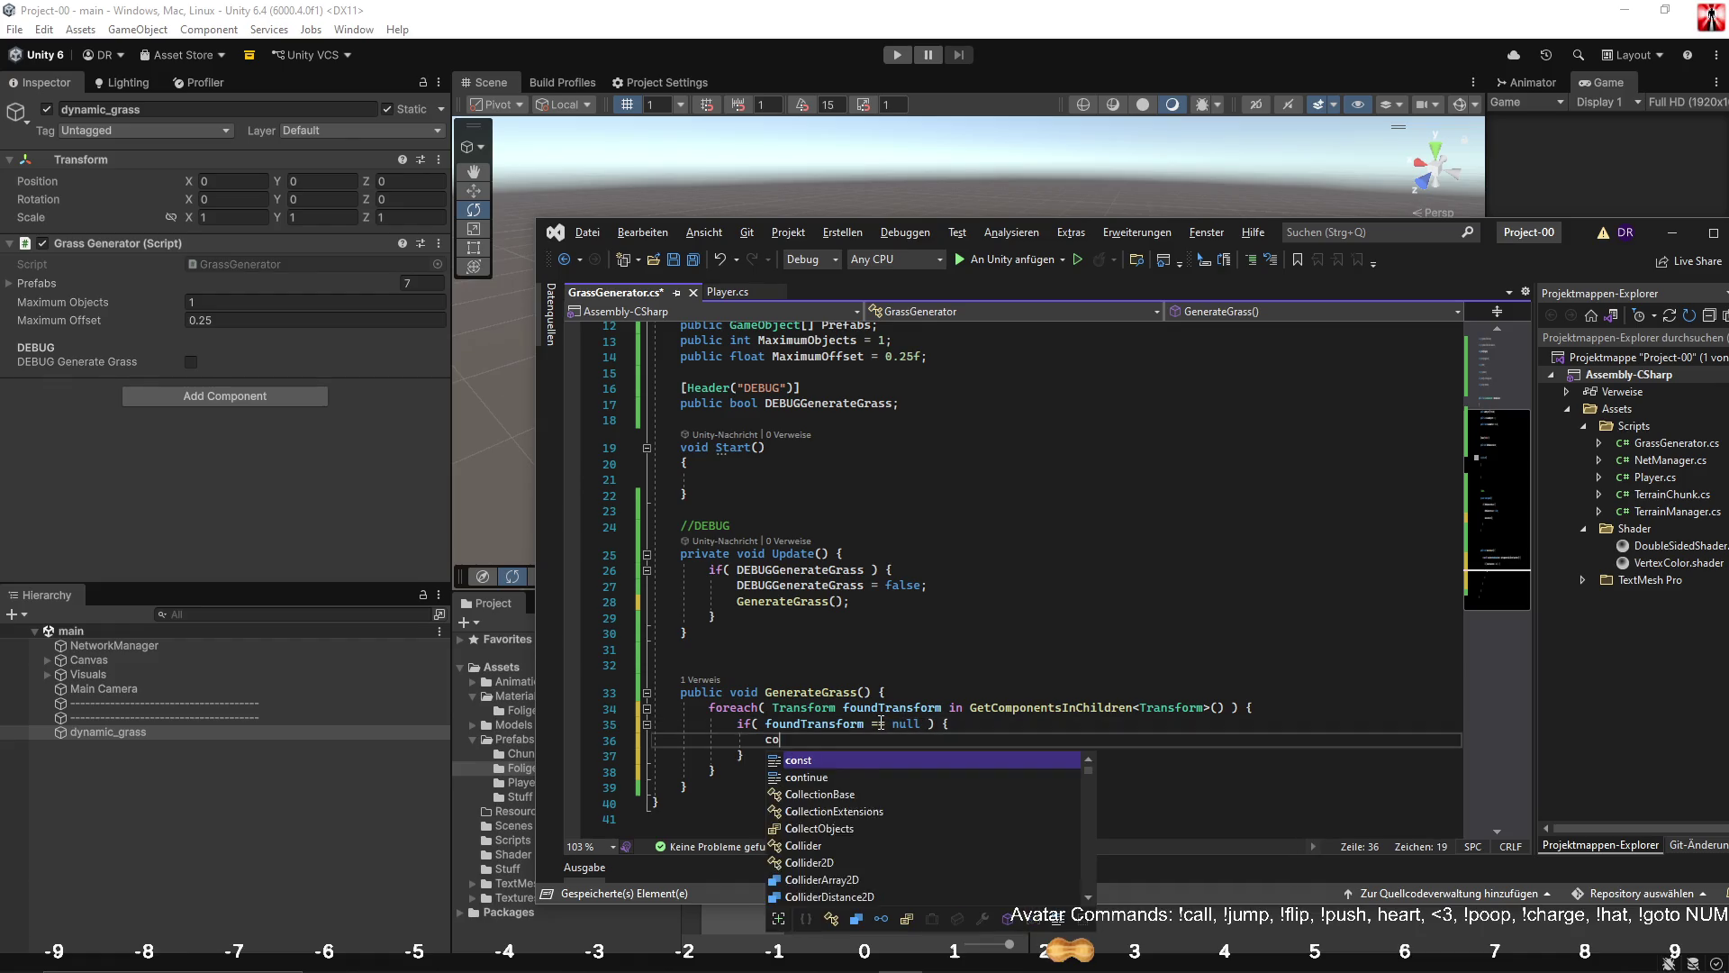
key("Tab")
key("BackSpace")
key("BackSpace")
key("BackSpace")
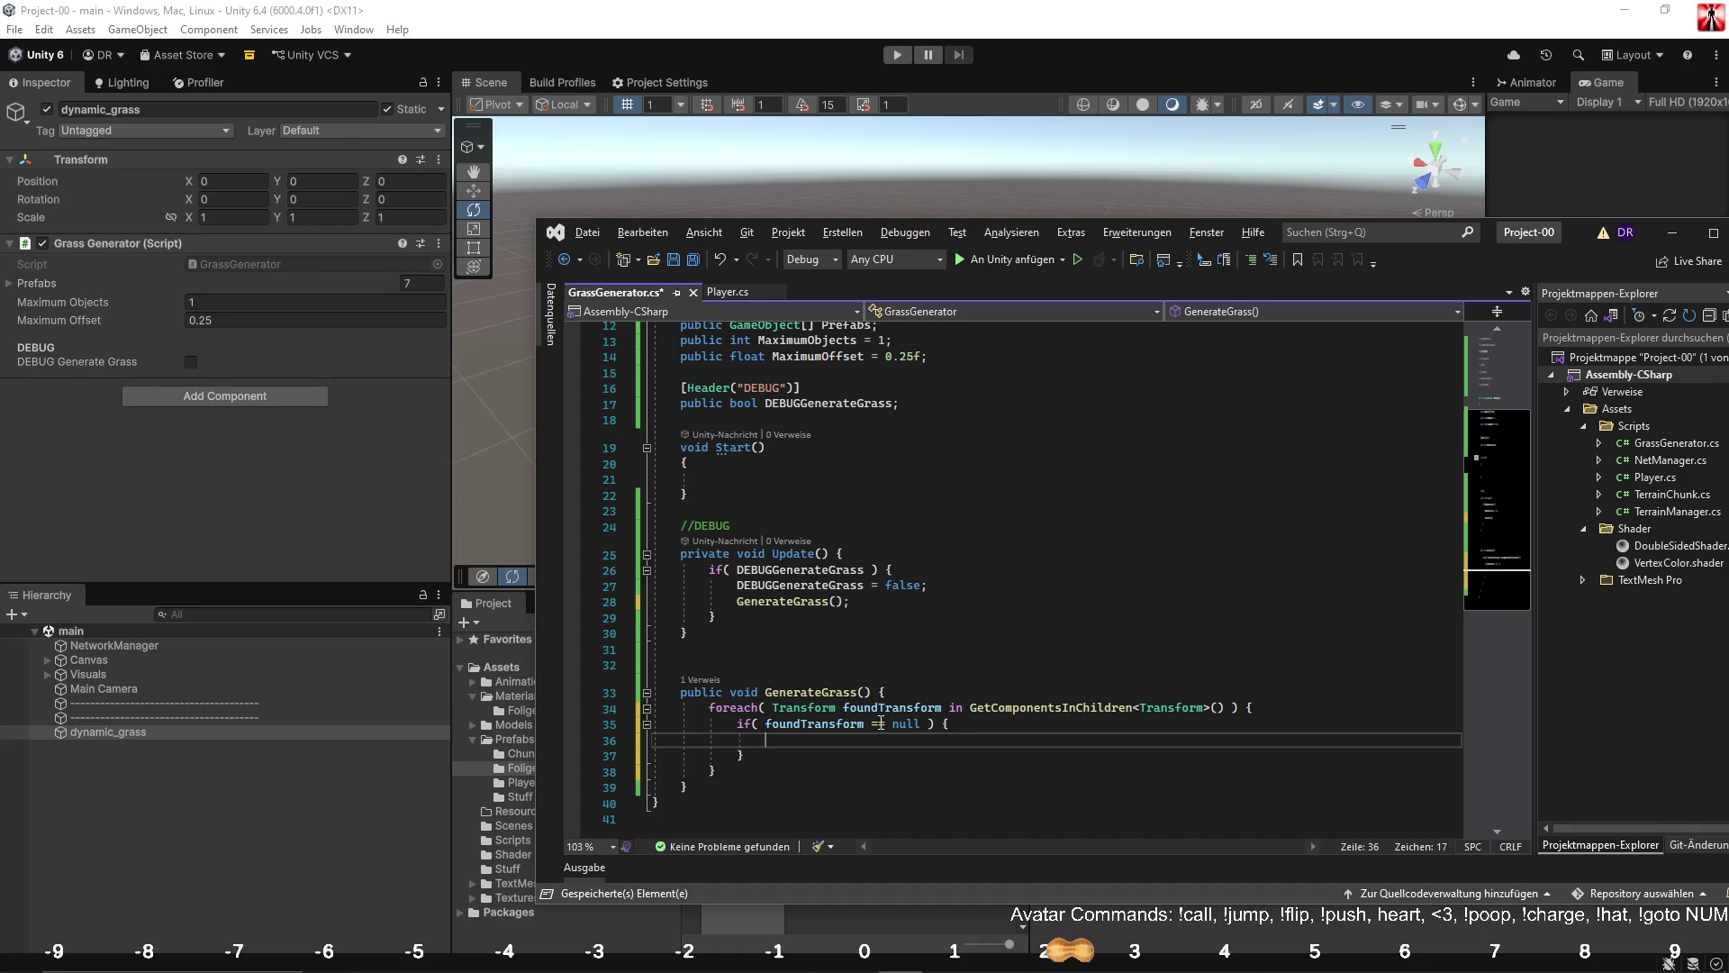
type("cont")
key("Tab")
type(";")
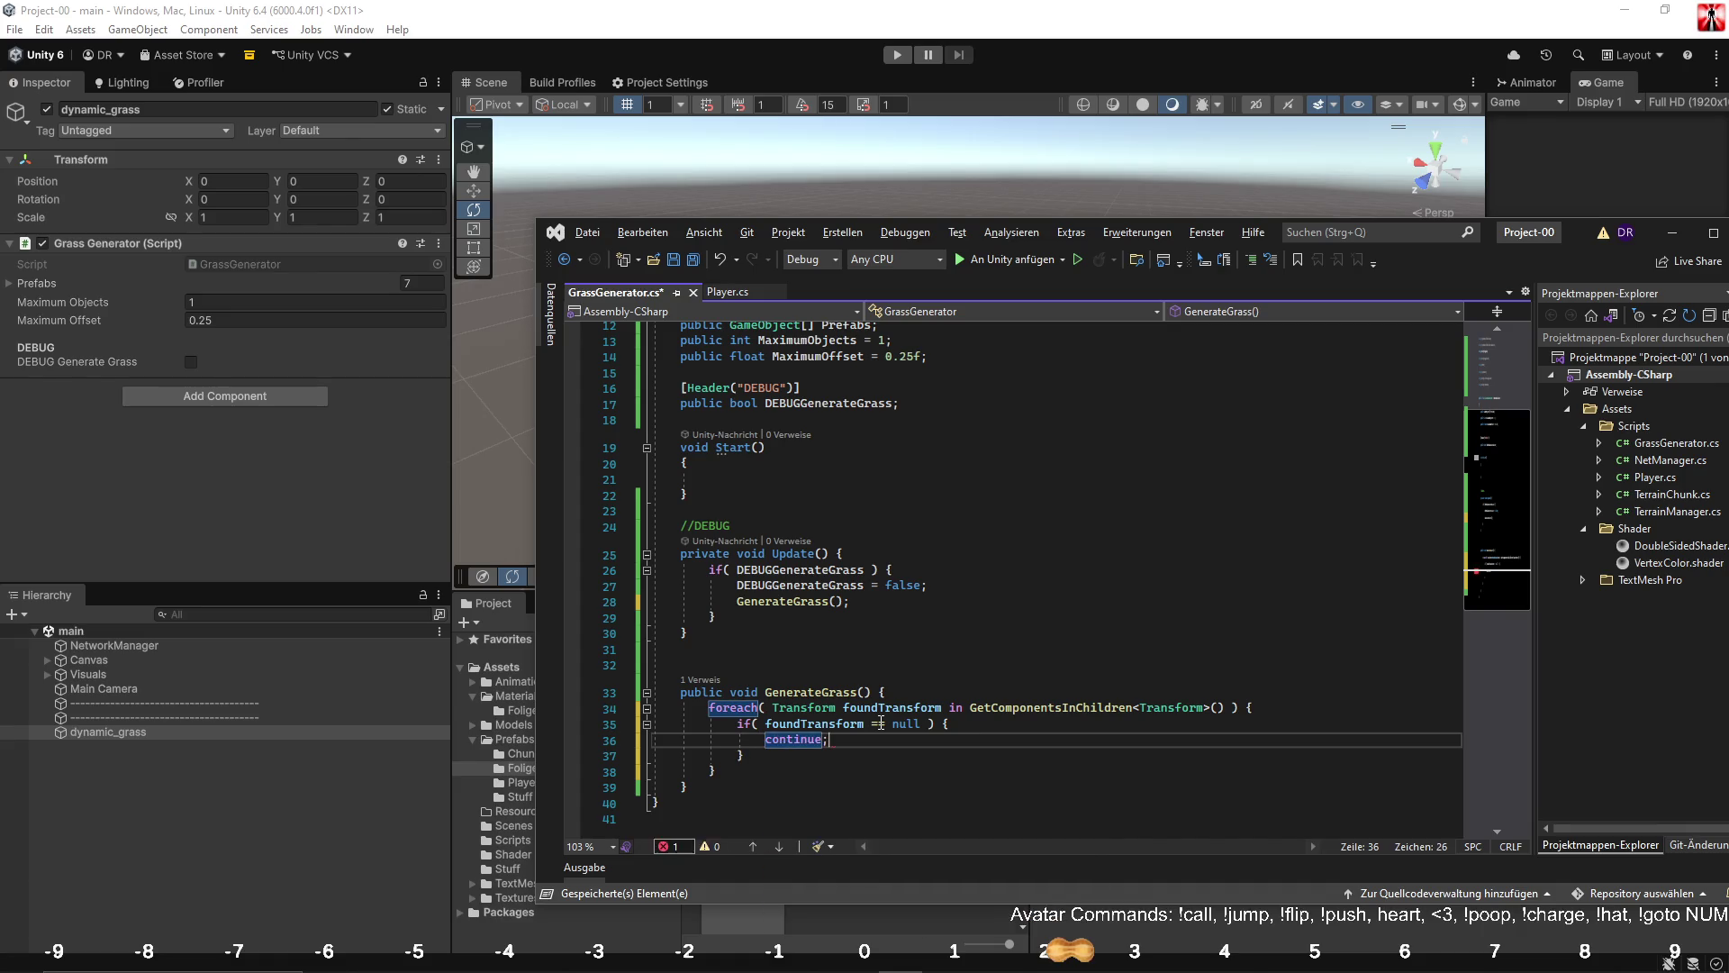
key("Down")
Duplicate the check so it also continues when foundTransform equals transform.
mouse_move(736, 720)
left_mouse_down()
mouse_move(748, 747)
mouse_move(803, 759)
left_mouse_up()
key("ctrl+c")
left_click(804, 759)
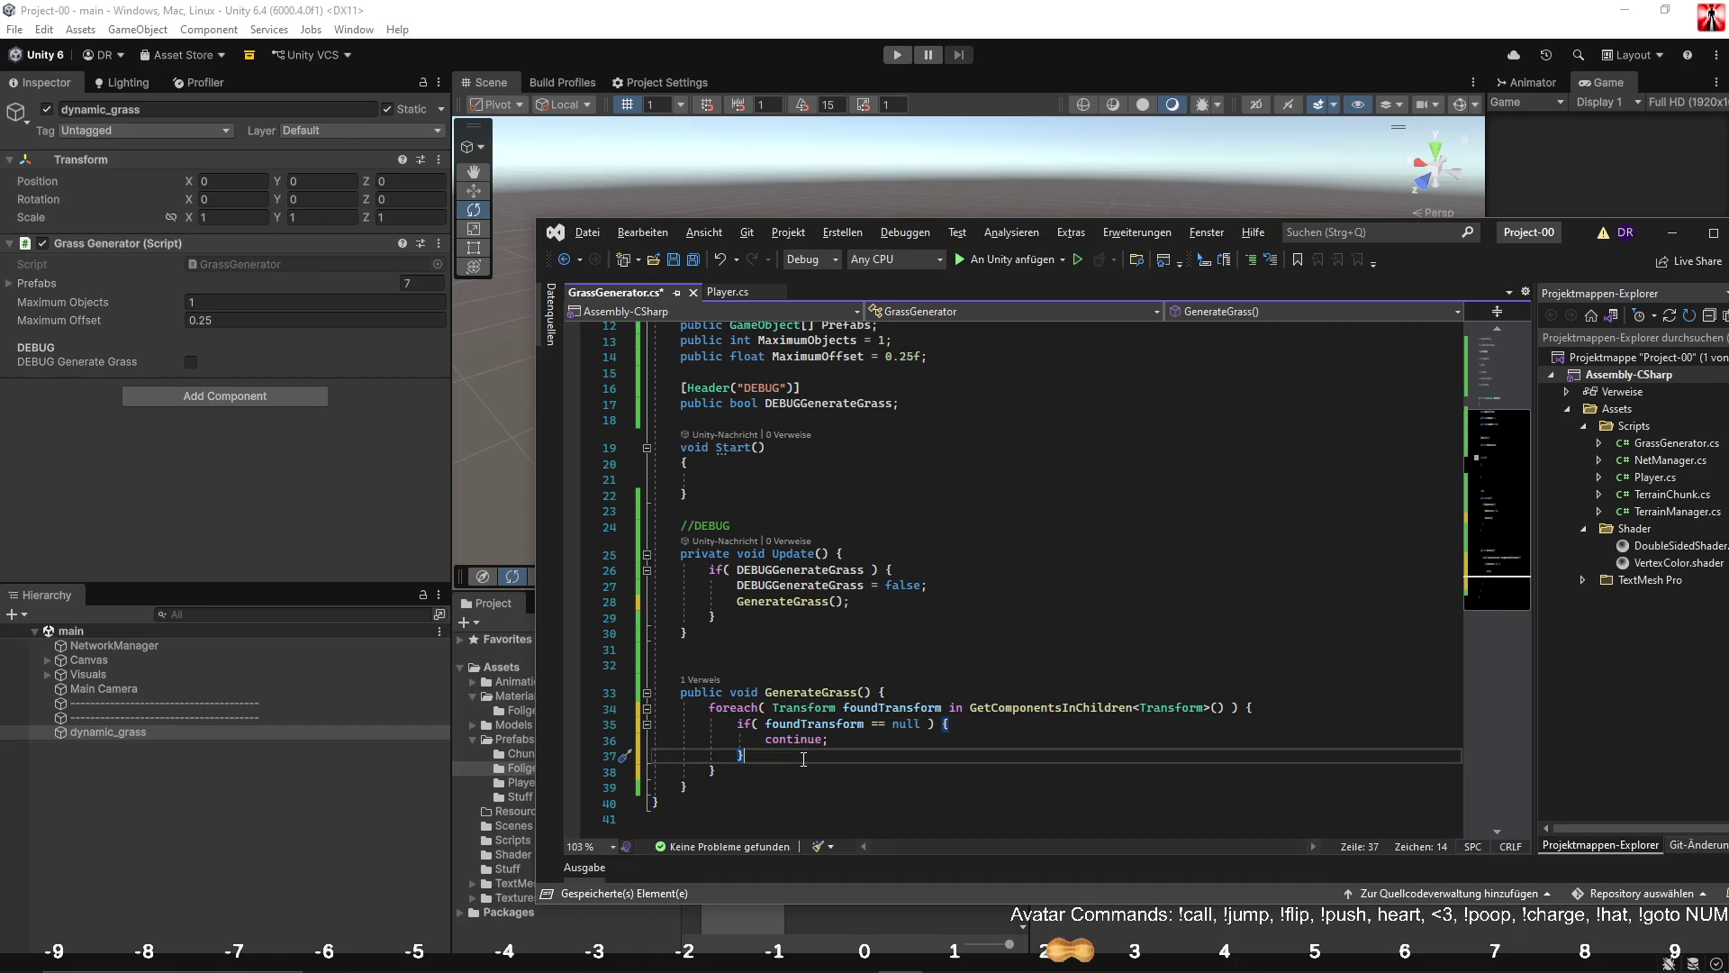
key("Return")
key("ctrl+v")
double_click(904, 771)
type("transform")
scroll(903, 771, "down", 2)
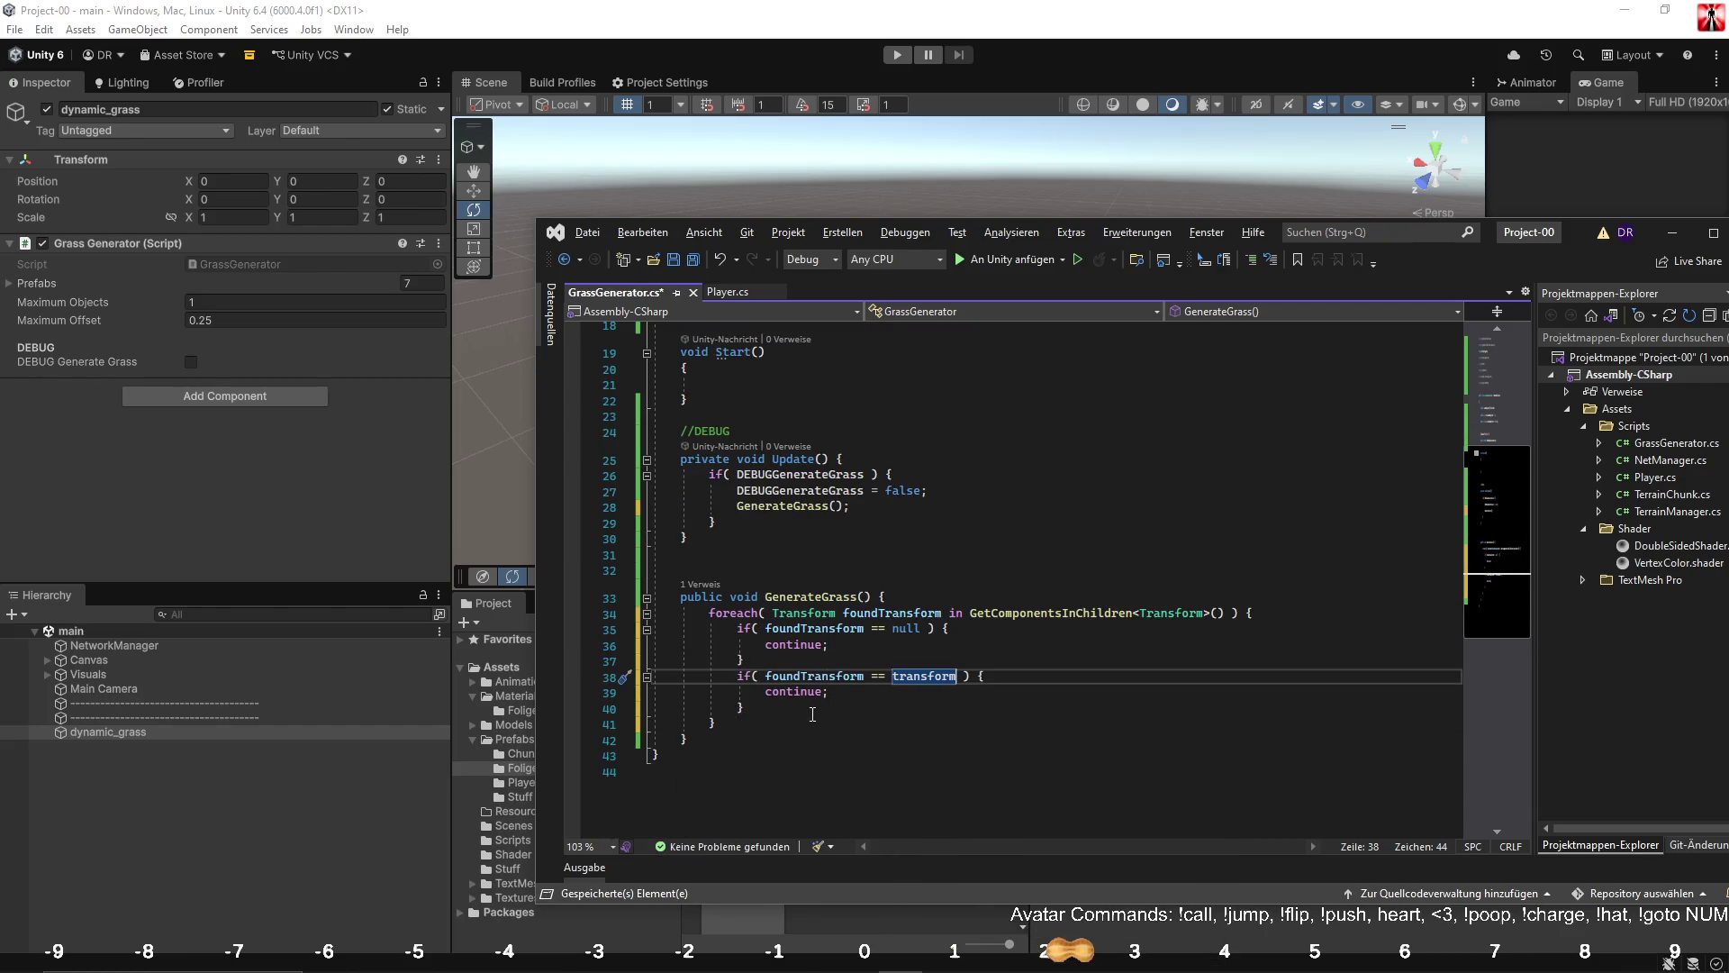
left_click(821, 707)
Add an if (Application.isPlaying) block with an empty else block inside the loop.
key("Return")
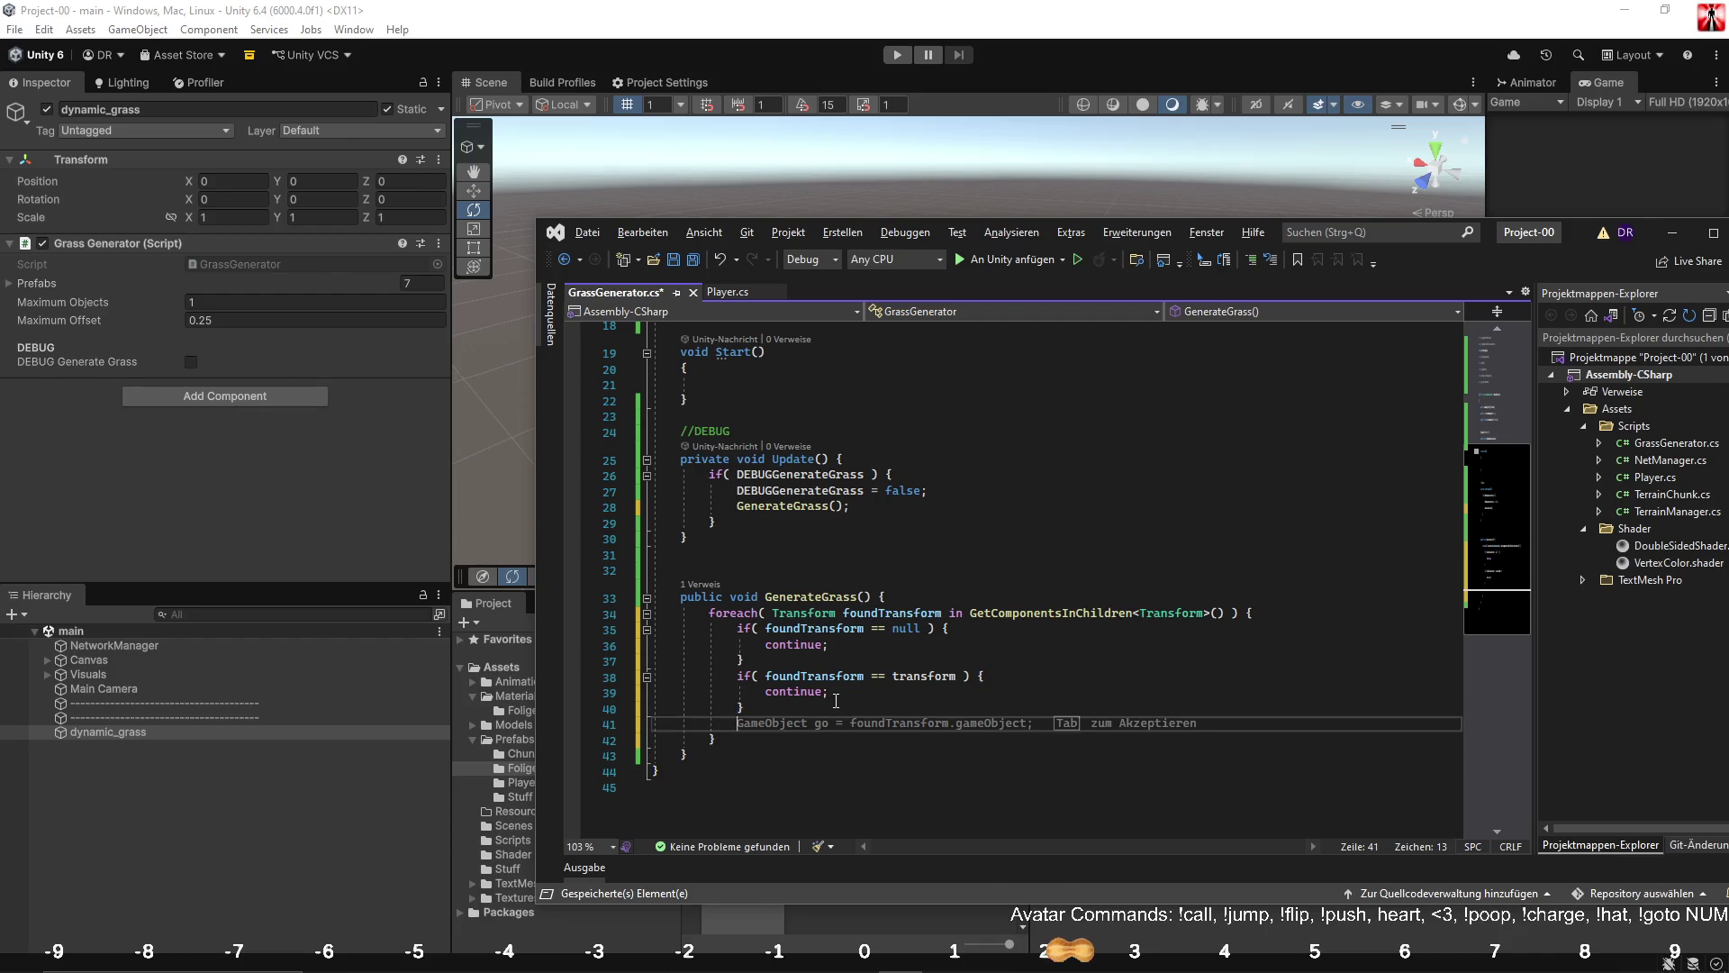
type("Dest")
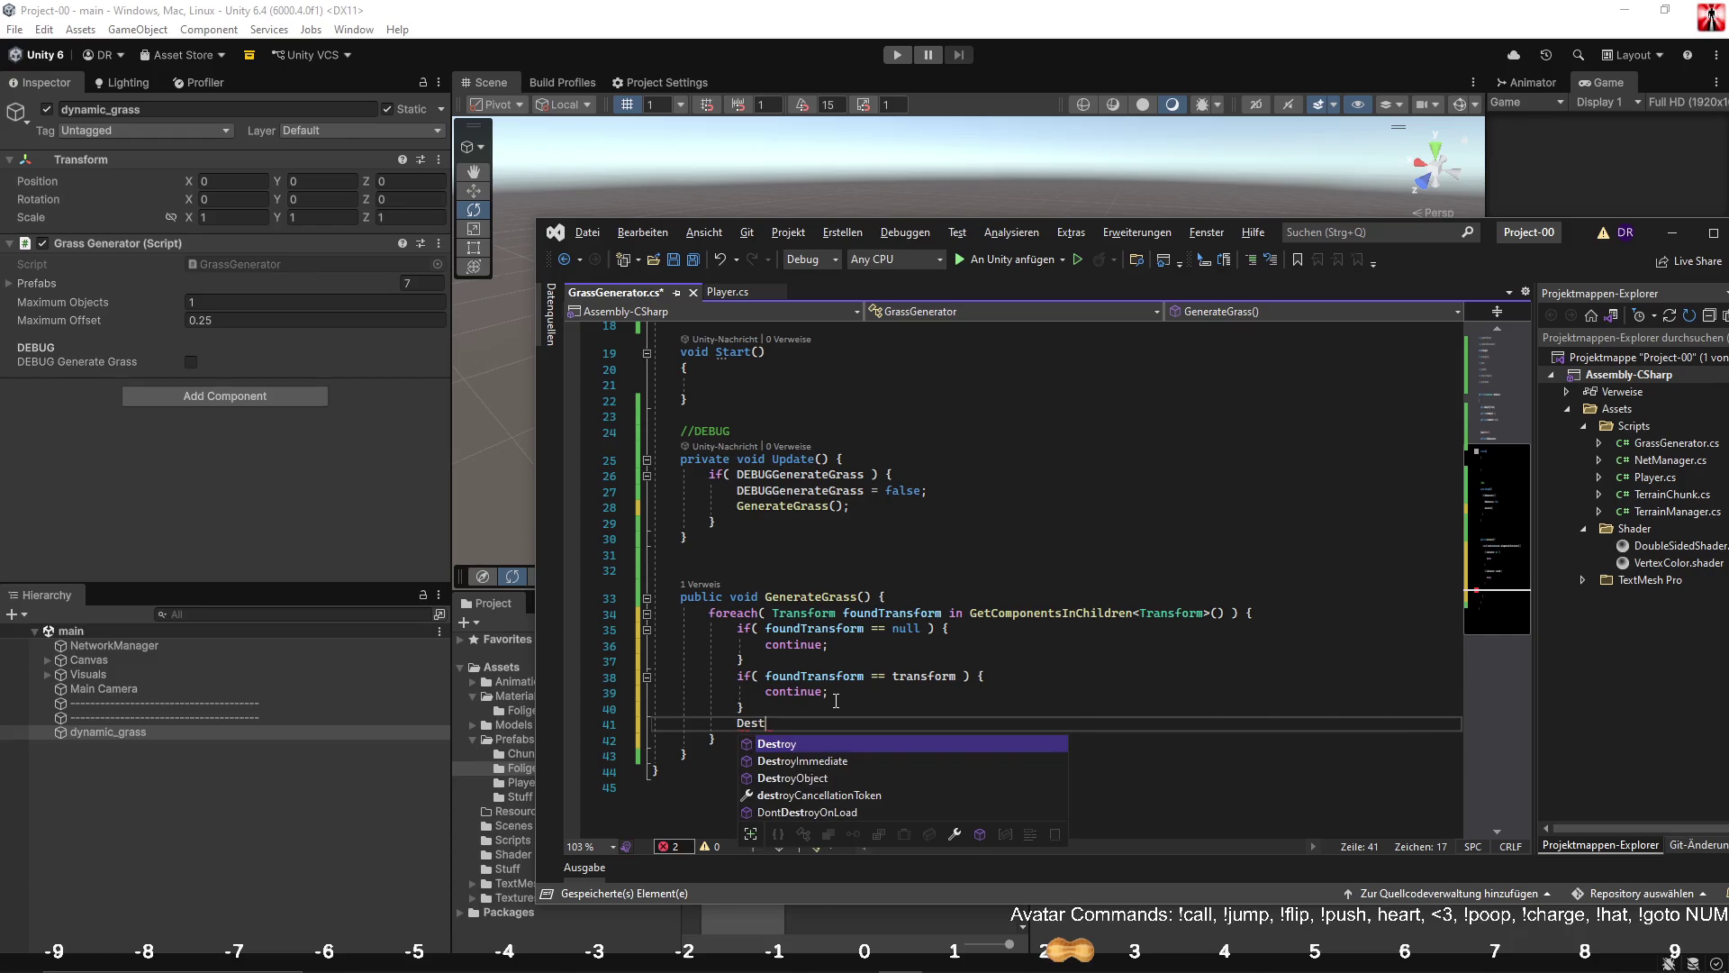
key("BackSpace")
key("BackSpace")
key("BackSpace")
type("if( Application.isPlaying ) {")
key("Return")
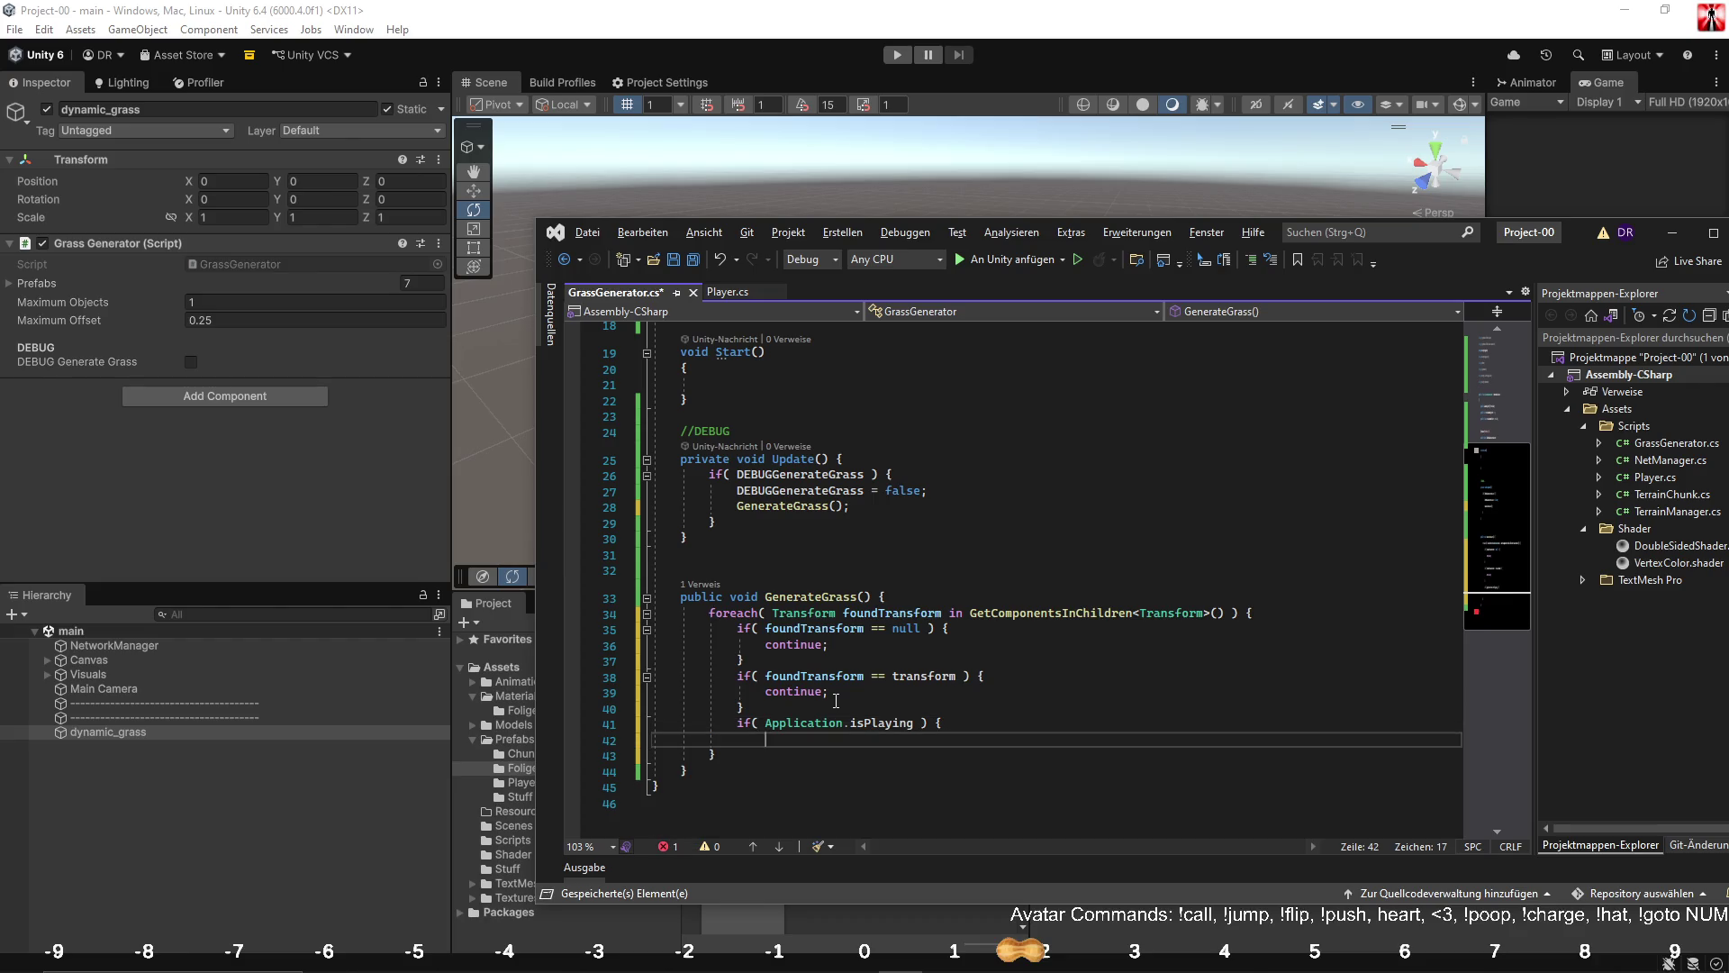
key("Left")
key("Return")
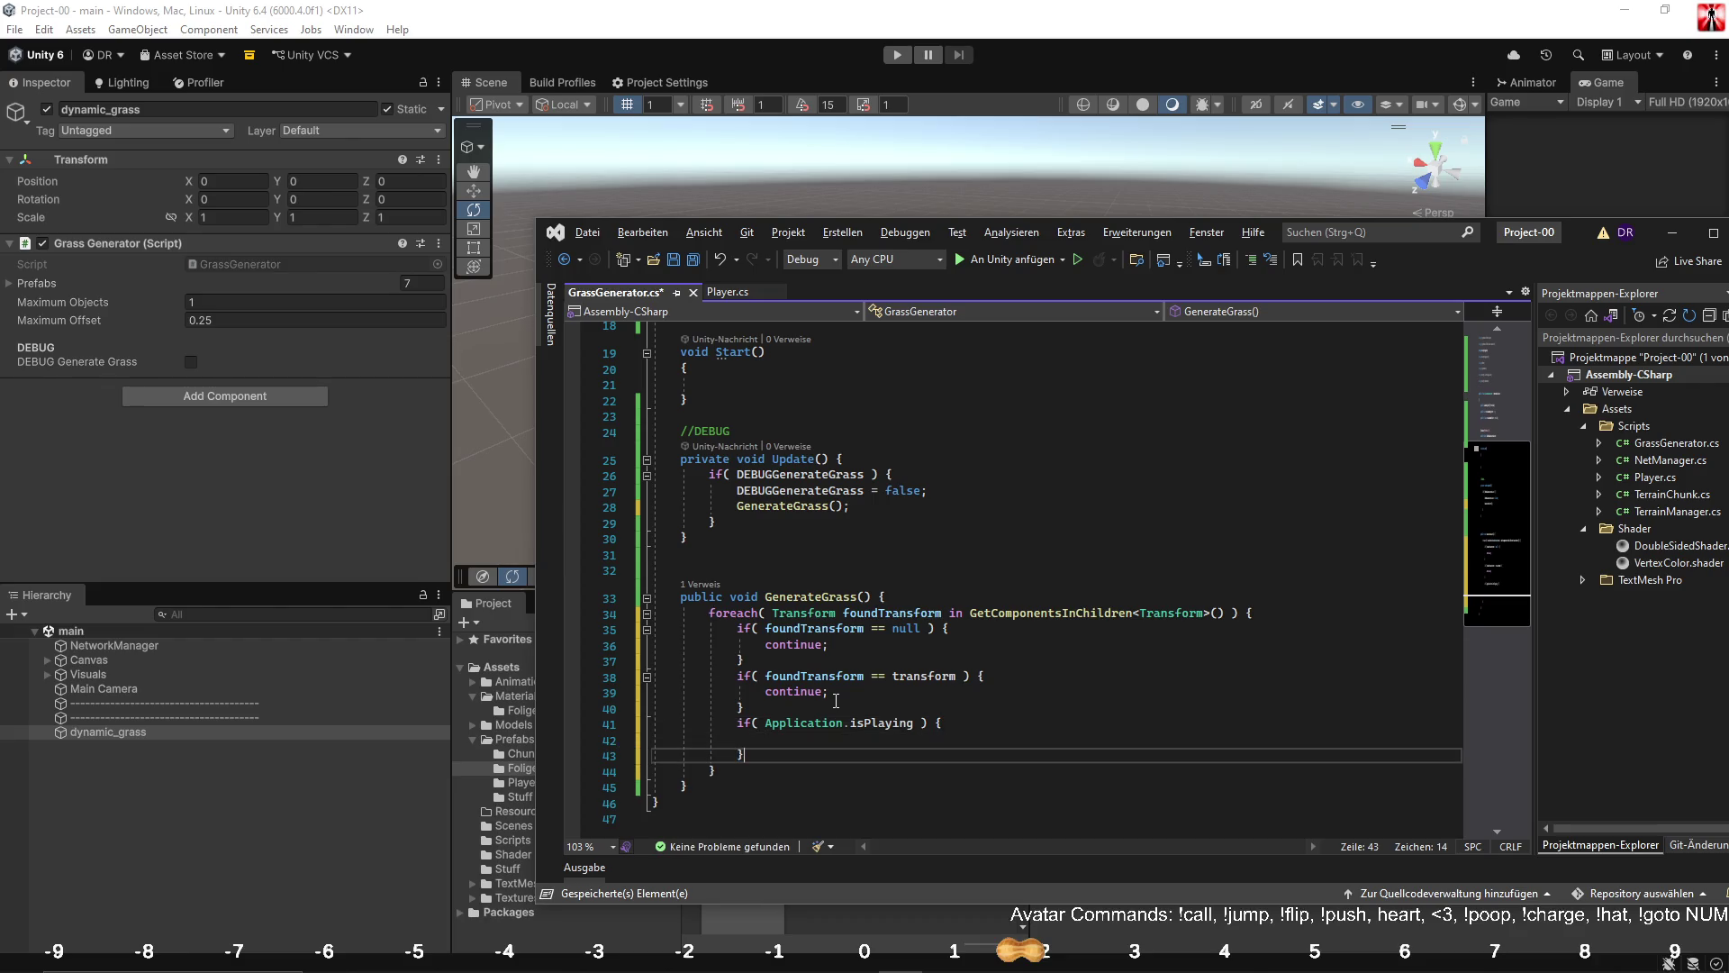
type(" else {")
key("Return")
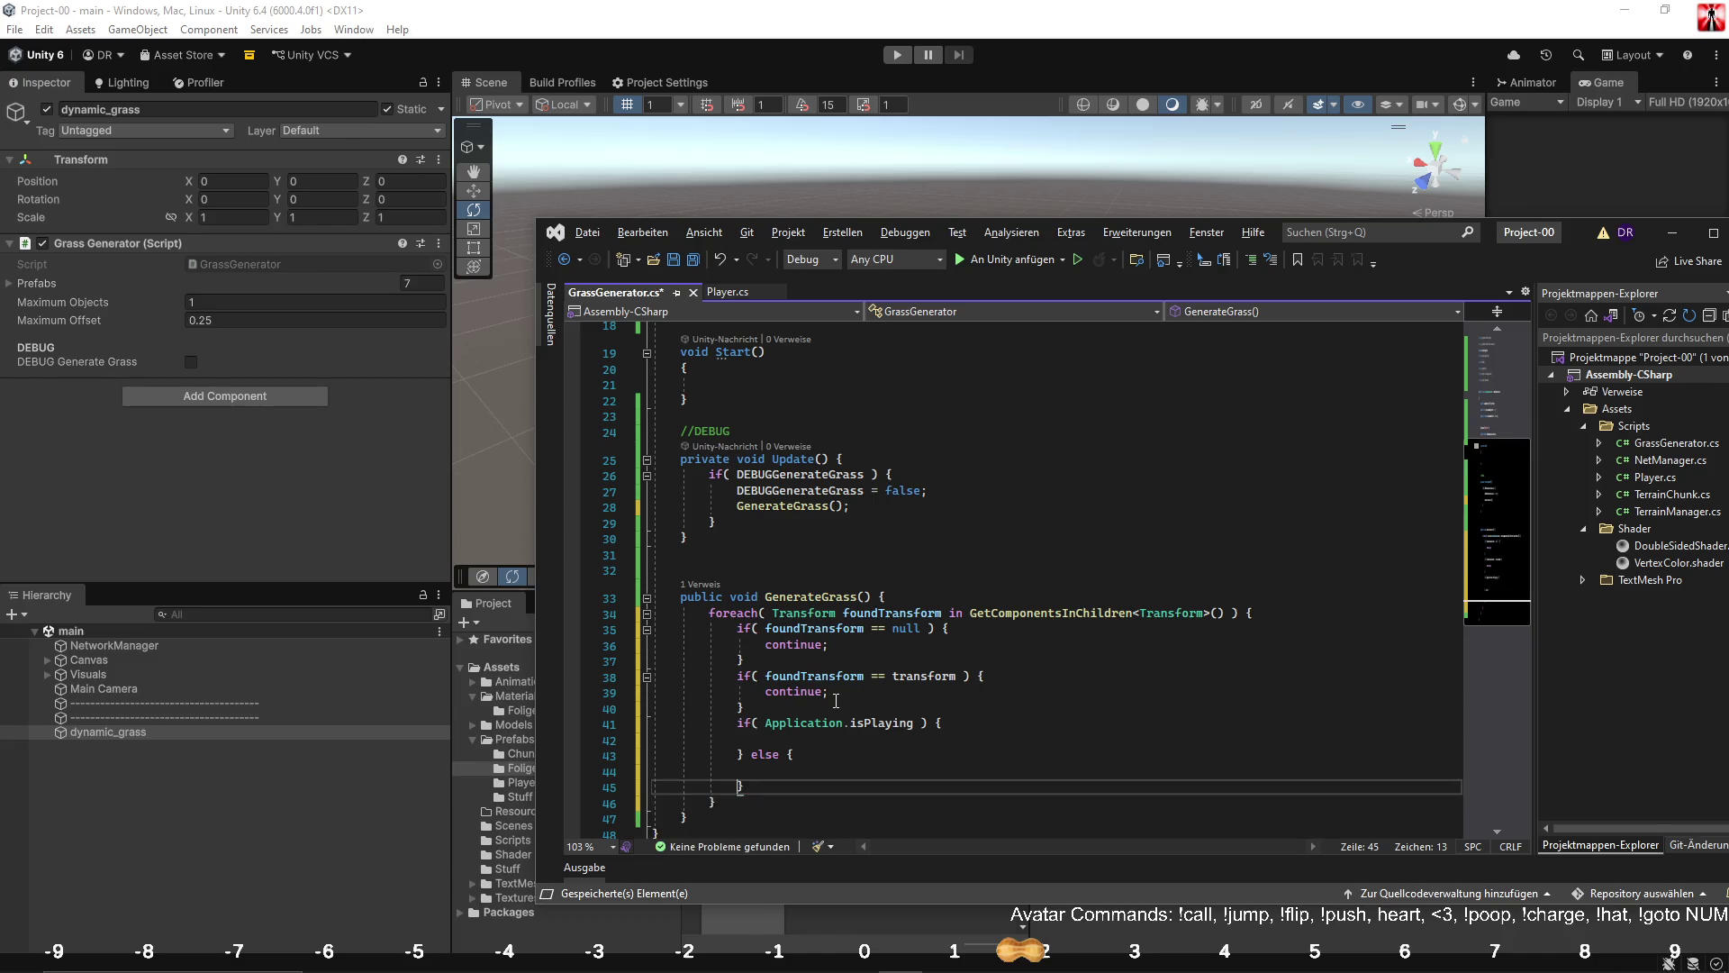
Call Destroy(foundTransform.gameObject) in the isPlaying branch.
left_click(800, 739)
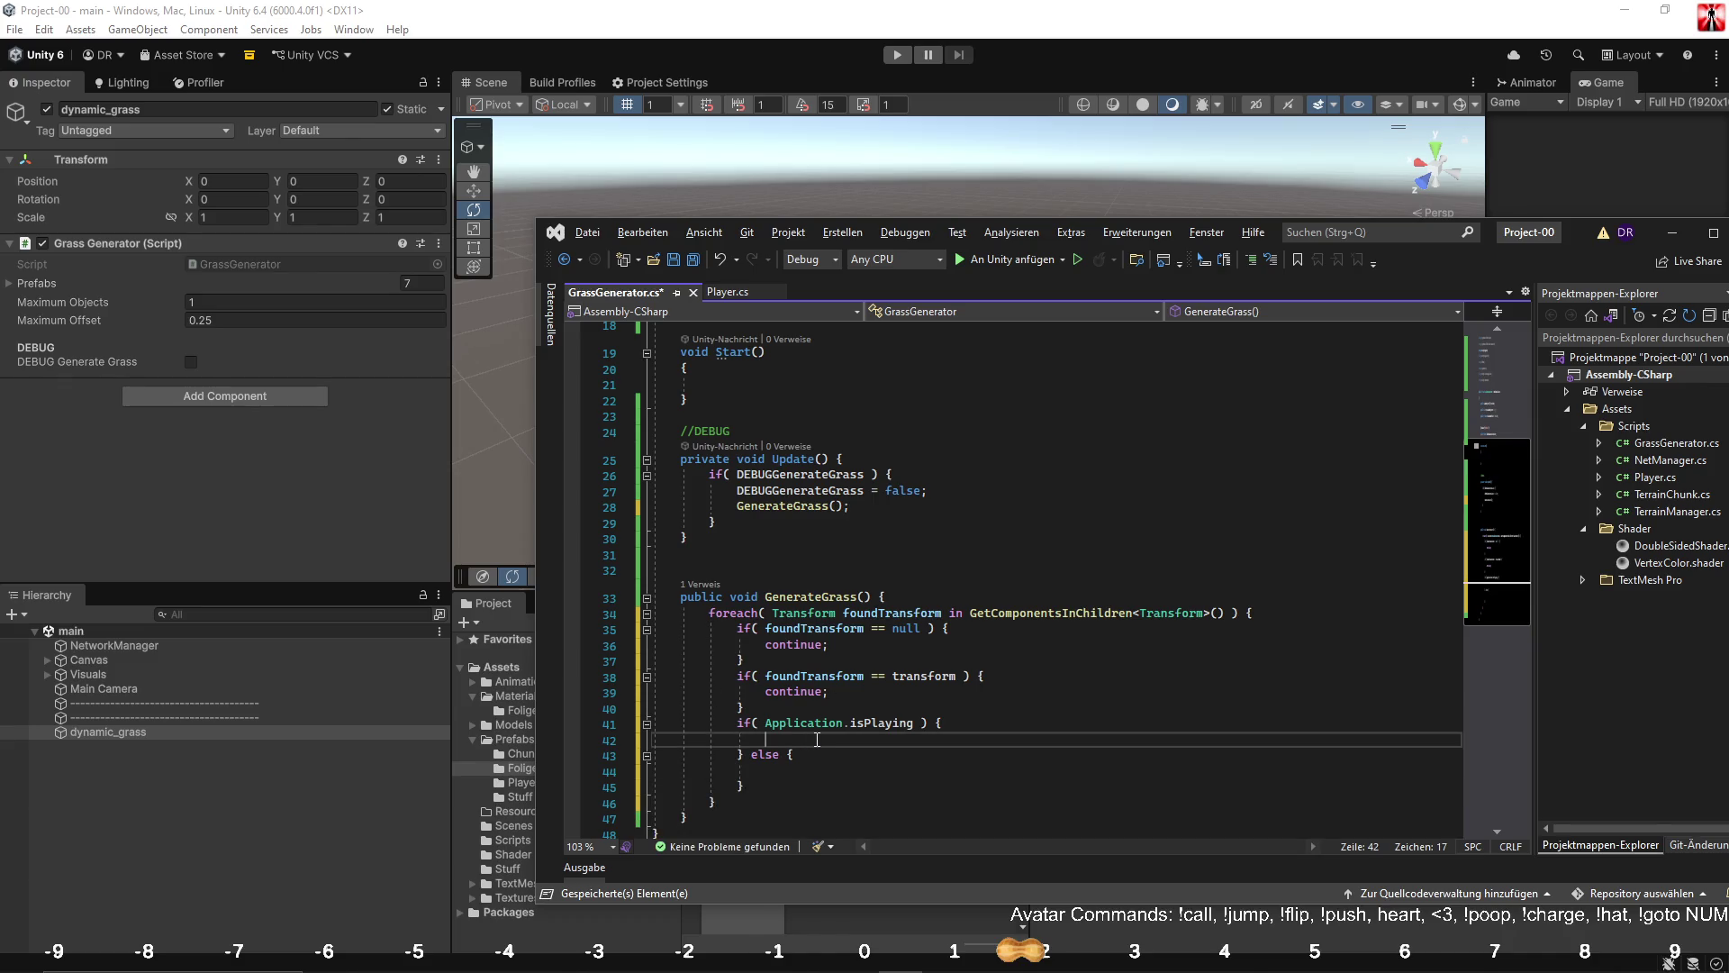
type("Dele")
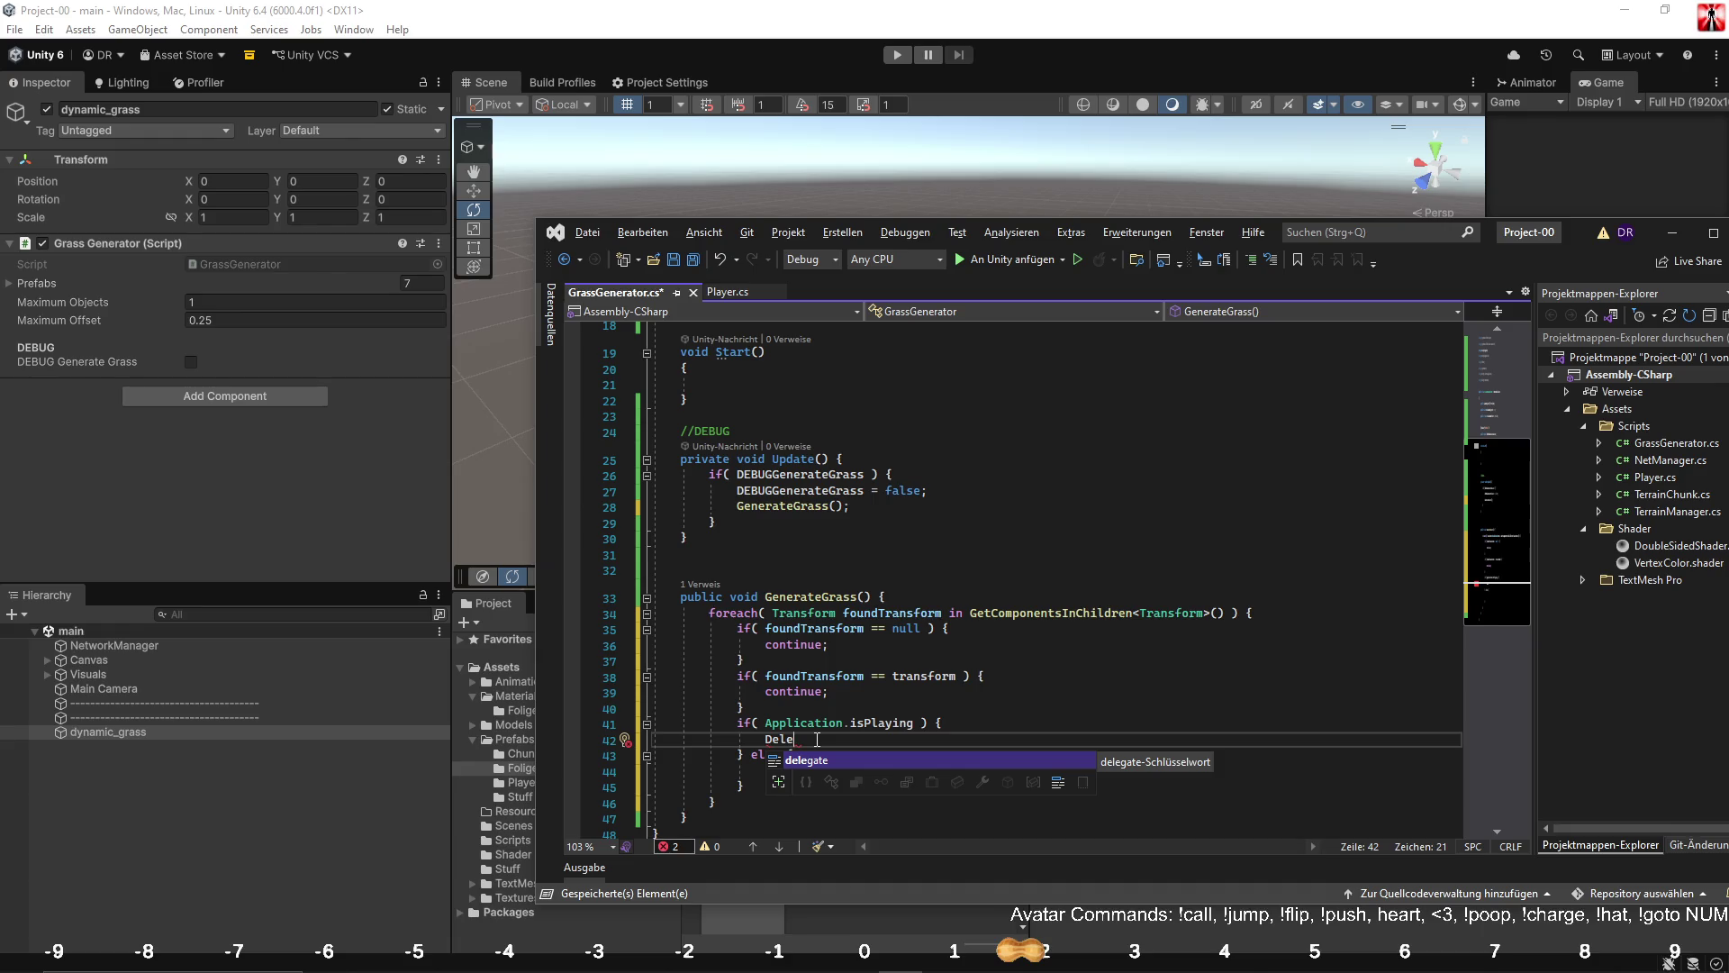
key("BackSpace")
key("BackSpace")
type("str")
key("Tab")
type("(")
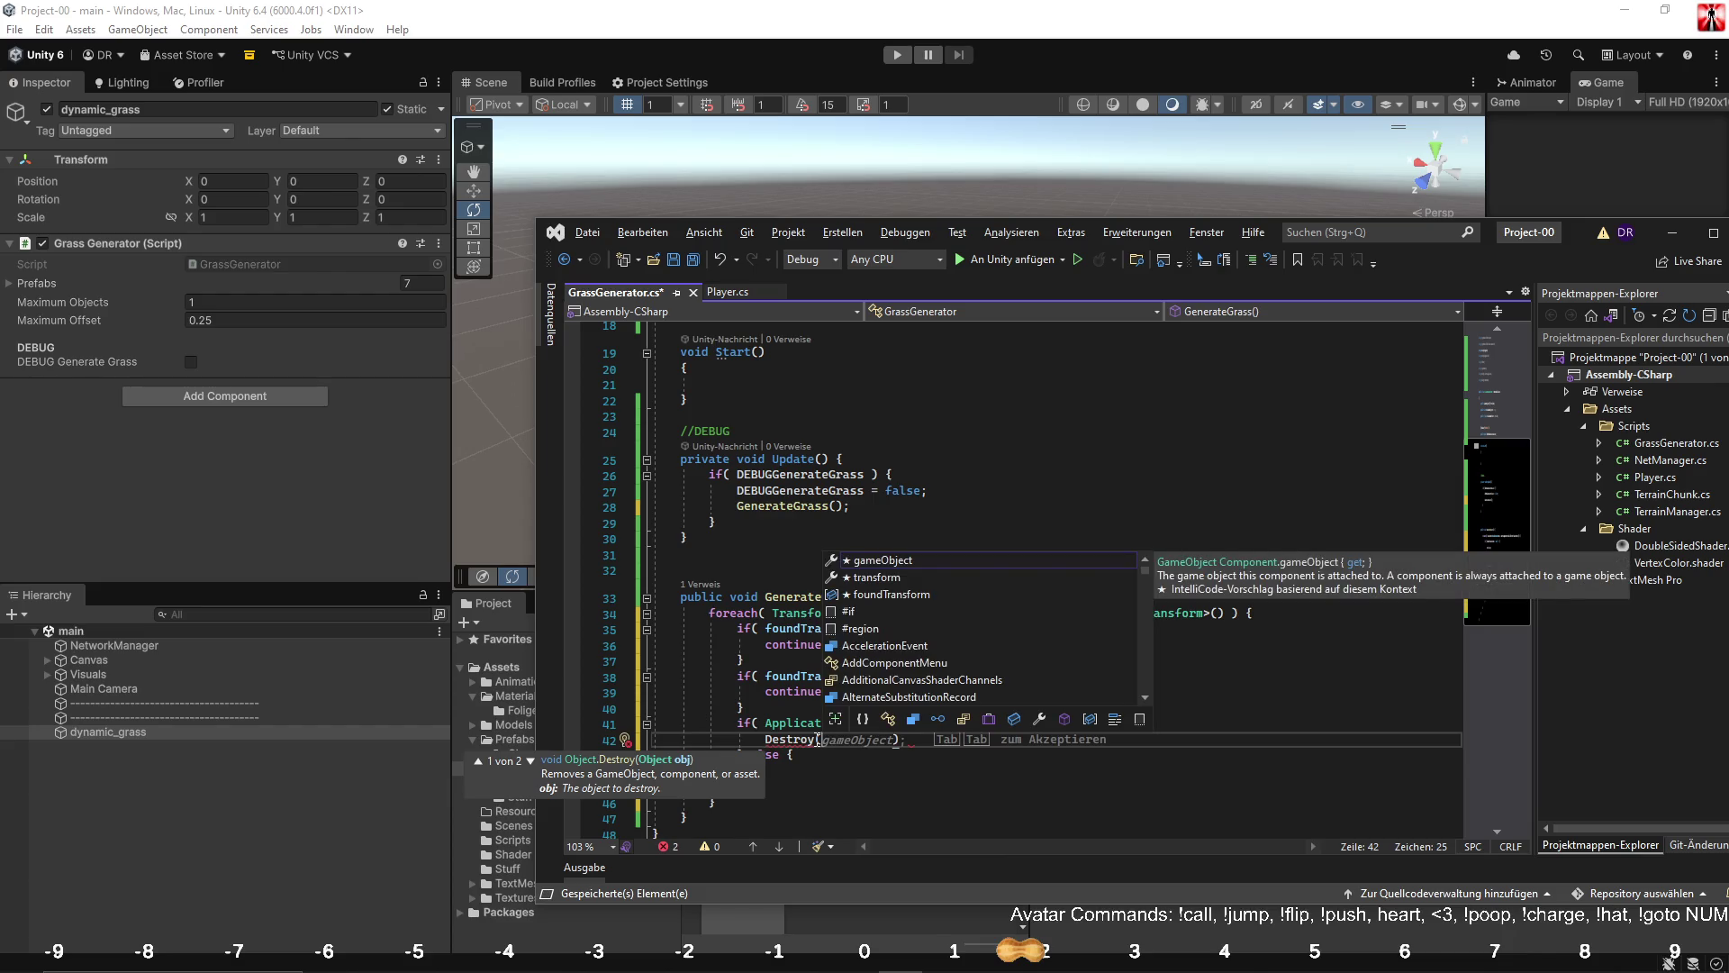
type(" fou")
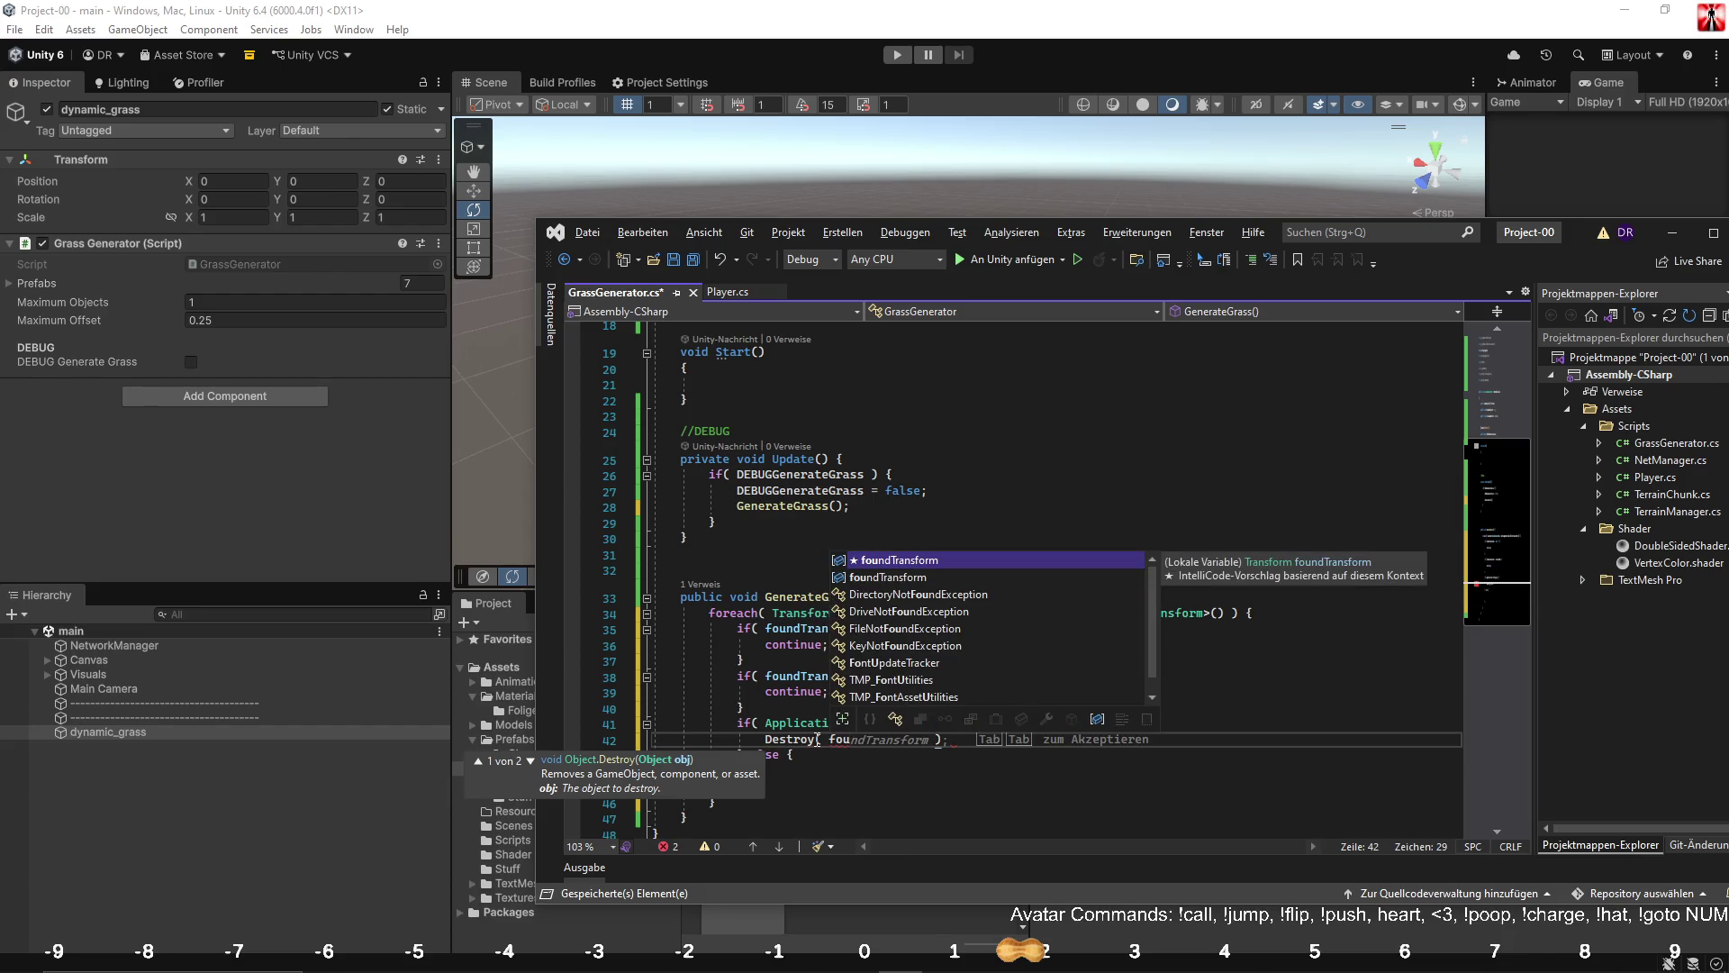
type("ndTransform.gameObject")
key("End")
Put the same call as DestroyImmediate in the else branch and save GrassGenerator.cs.
left_click_drag(767, 738, 1079, 742)
key("ctrl+c")
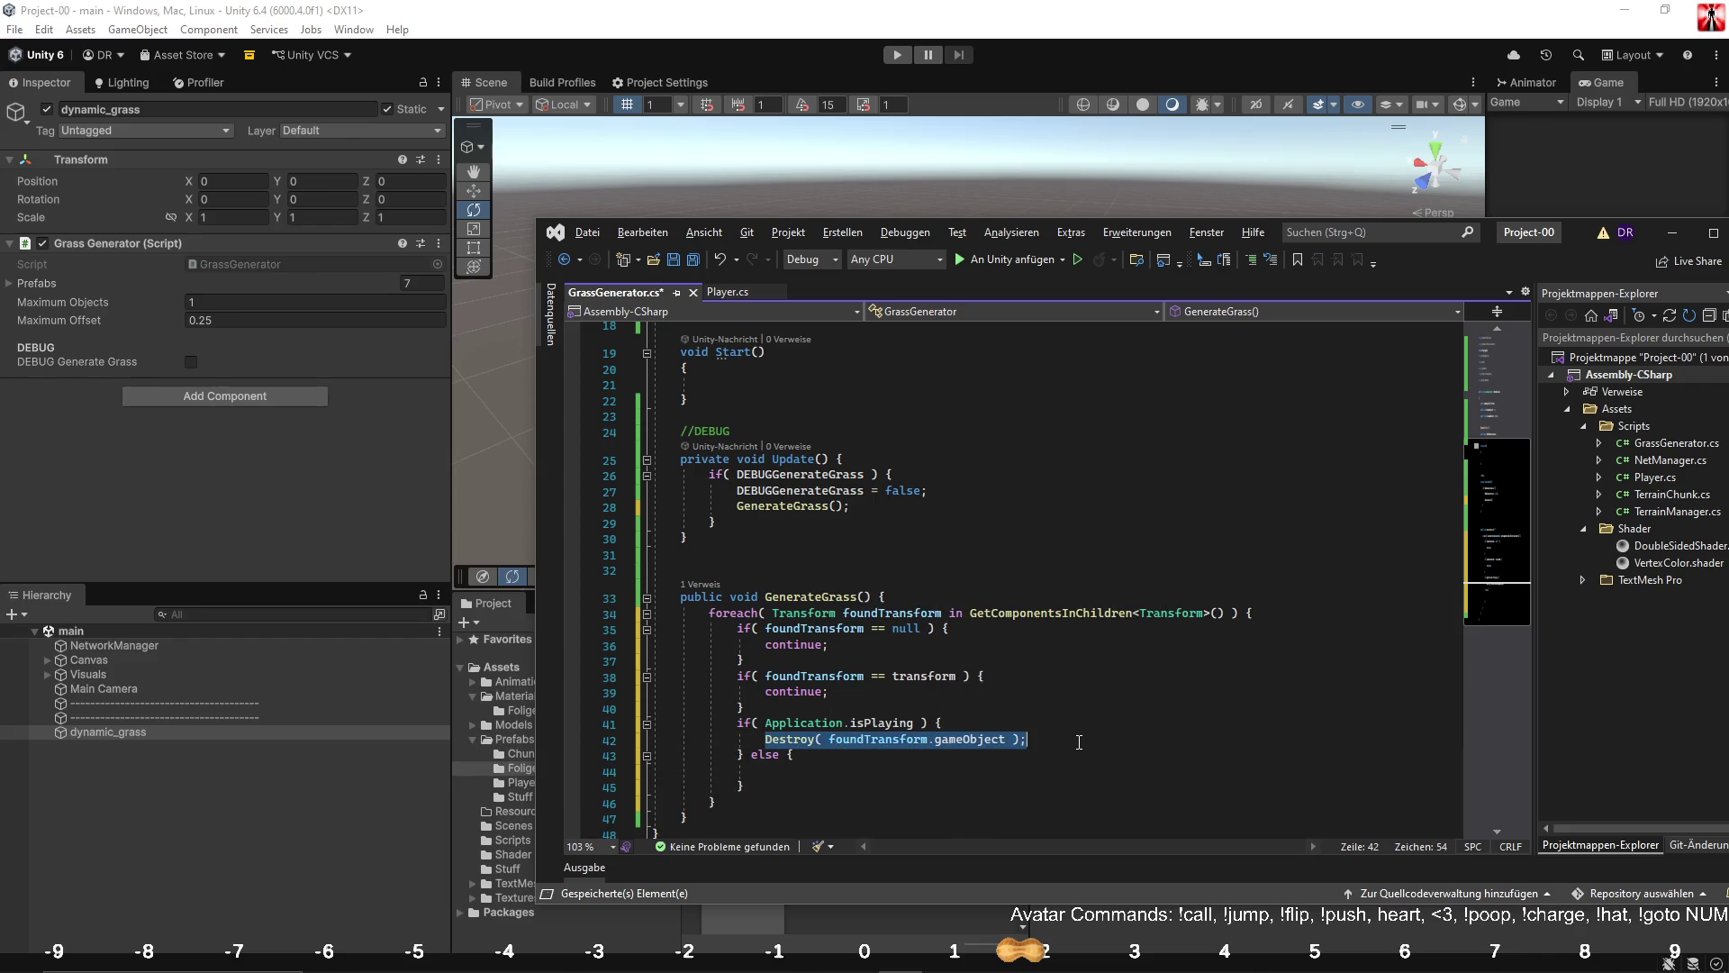
left_click(950, 774)
key("ctrl+v")
double_click(772, 771)
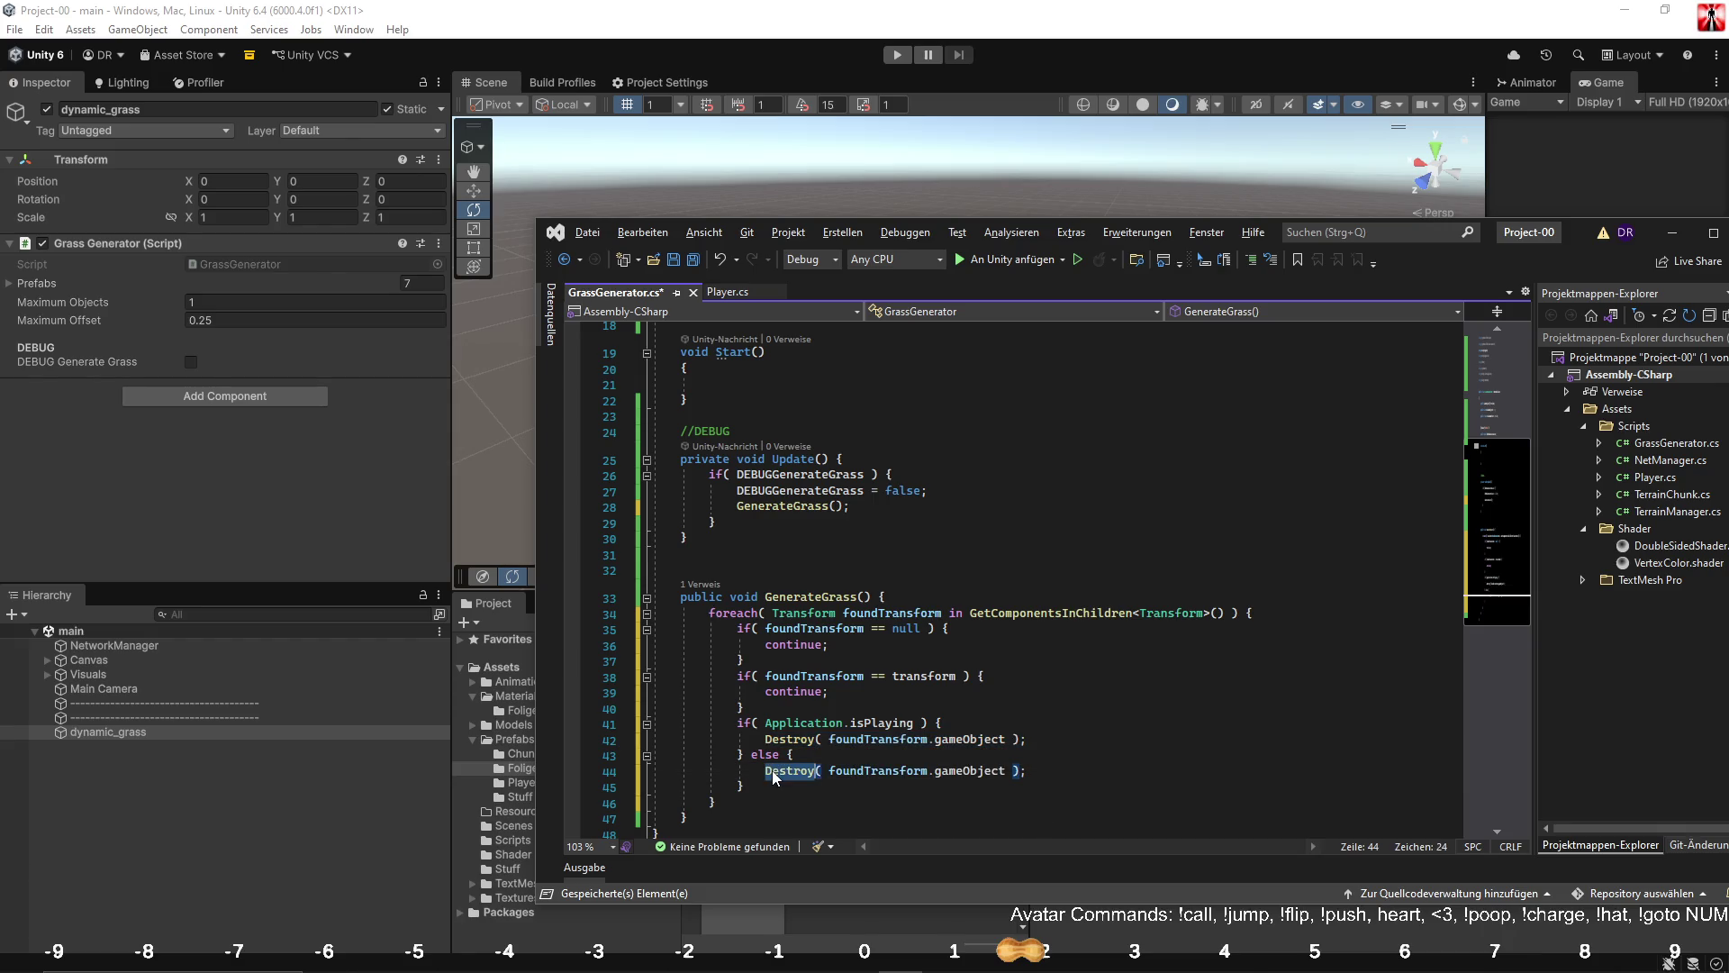
type("DestroyI")
key("Tab")
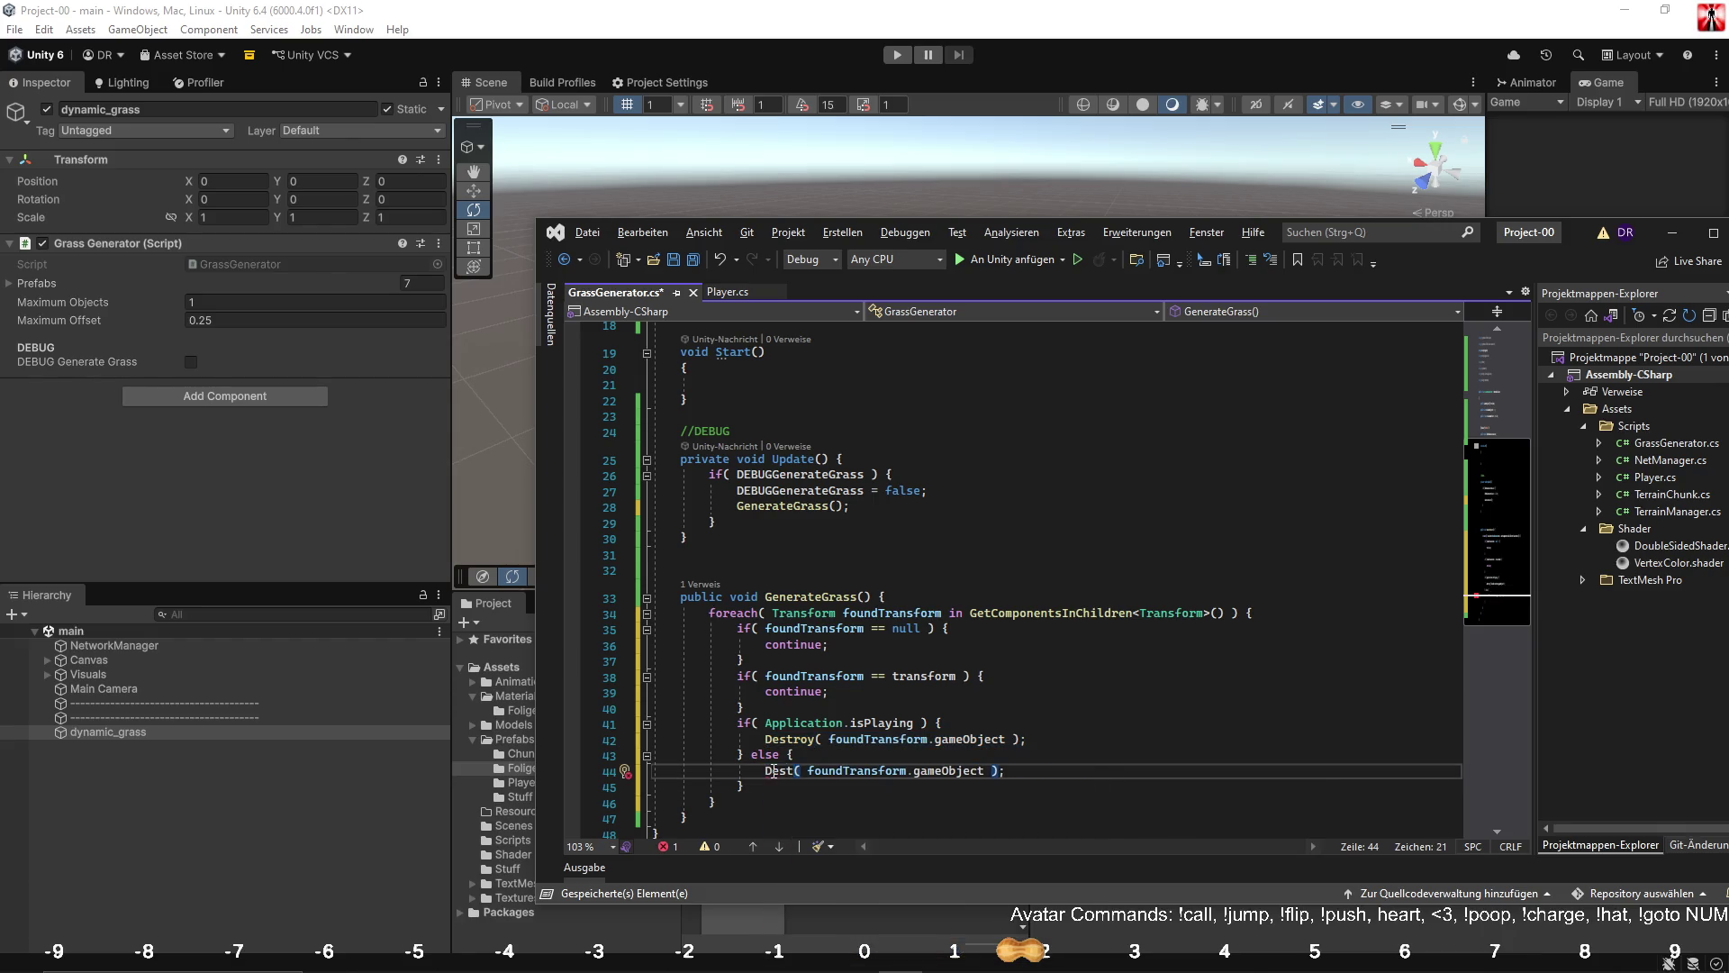
scroll(825, 714, "down", 2)
left_click(826, 710)
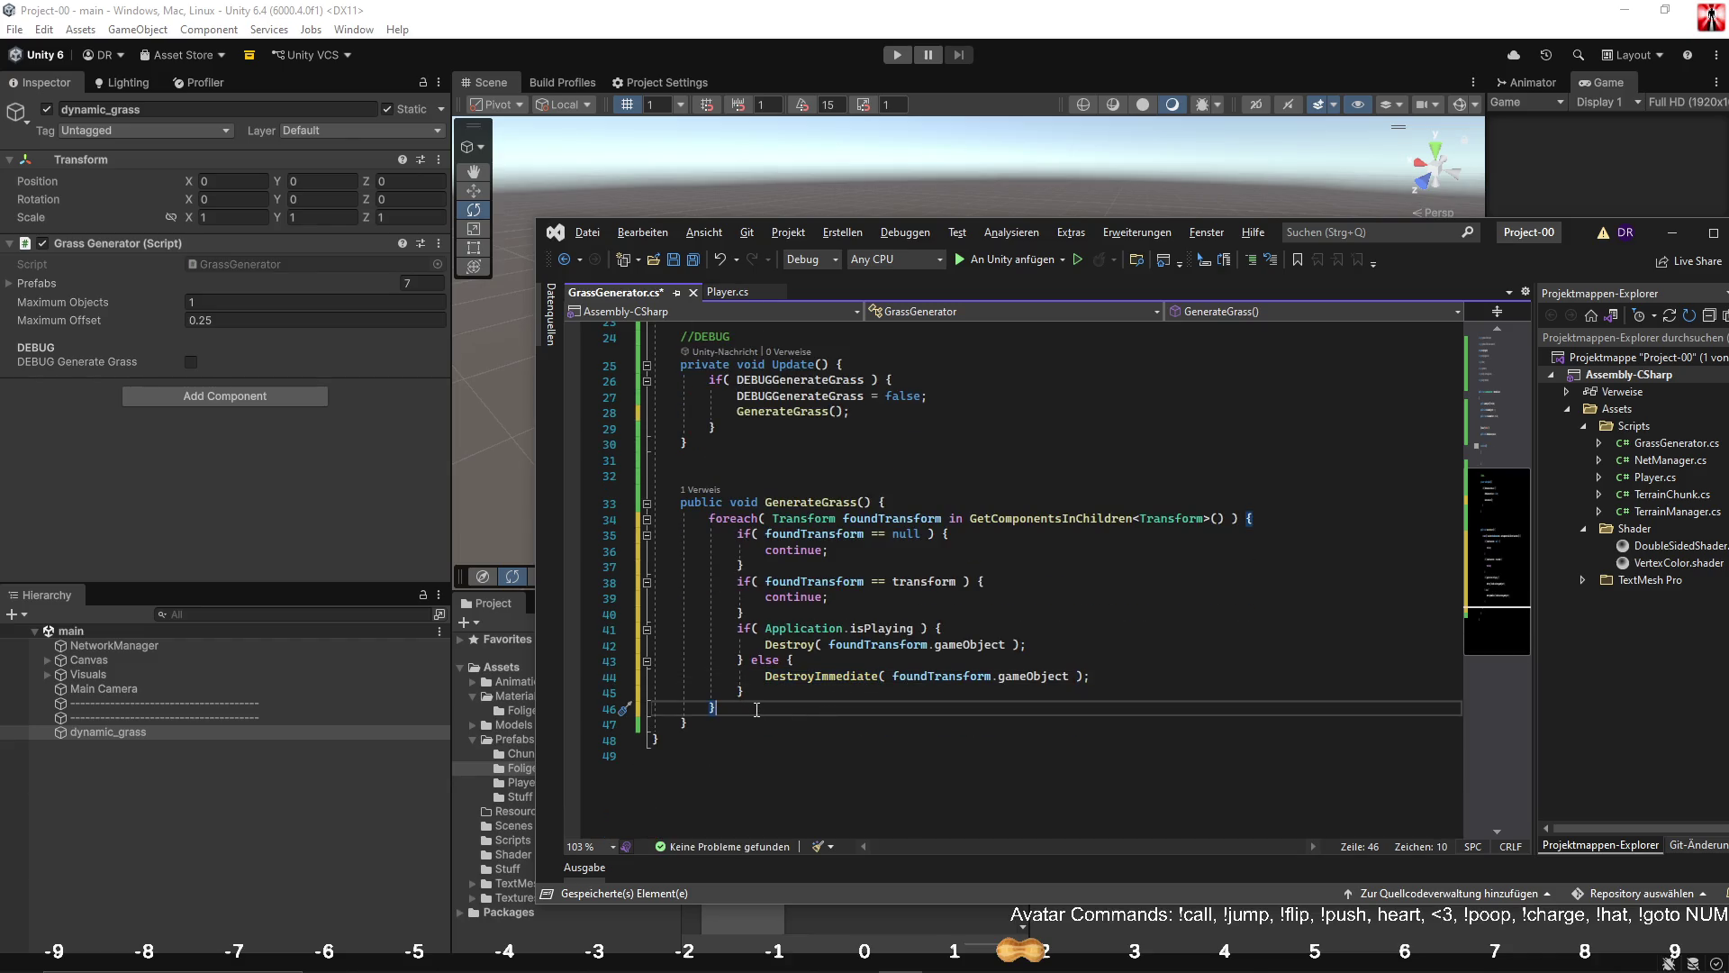
key("Return")
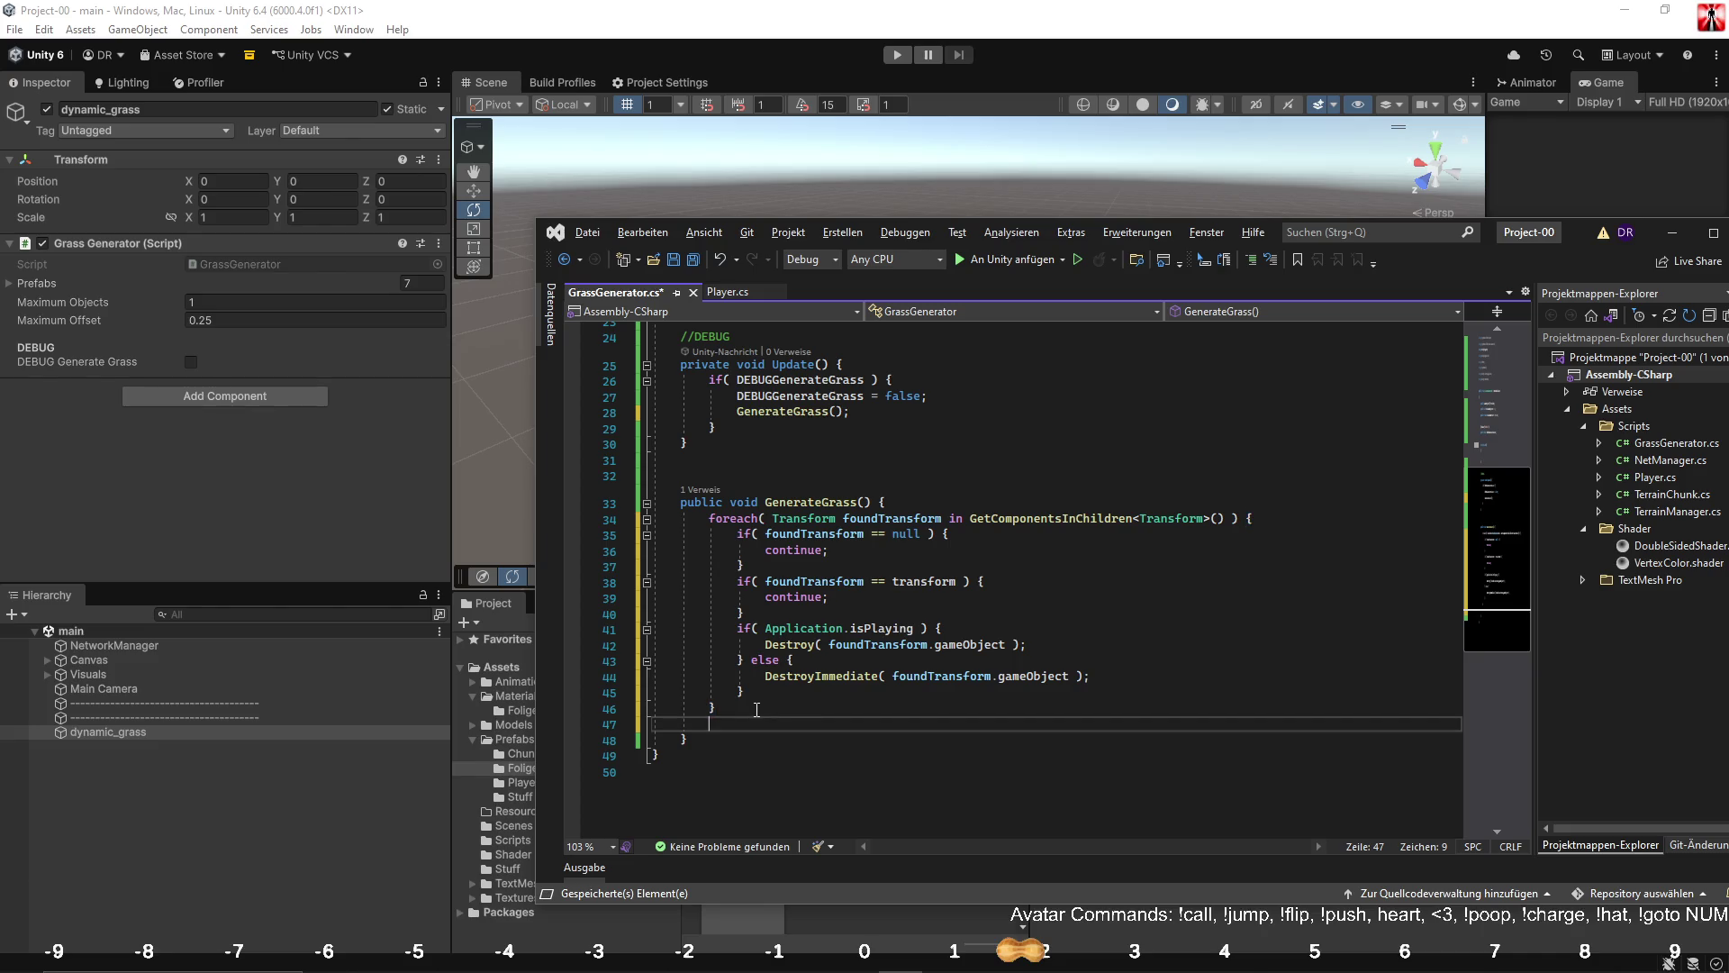
key("ctrl+s")
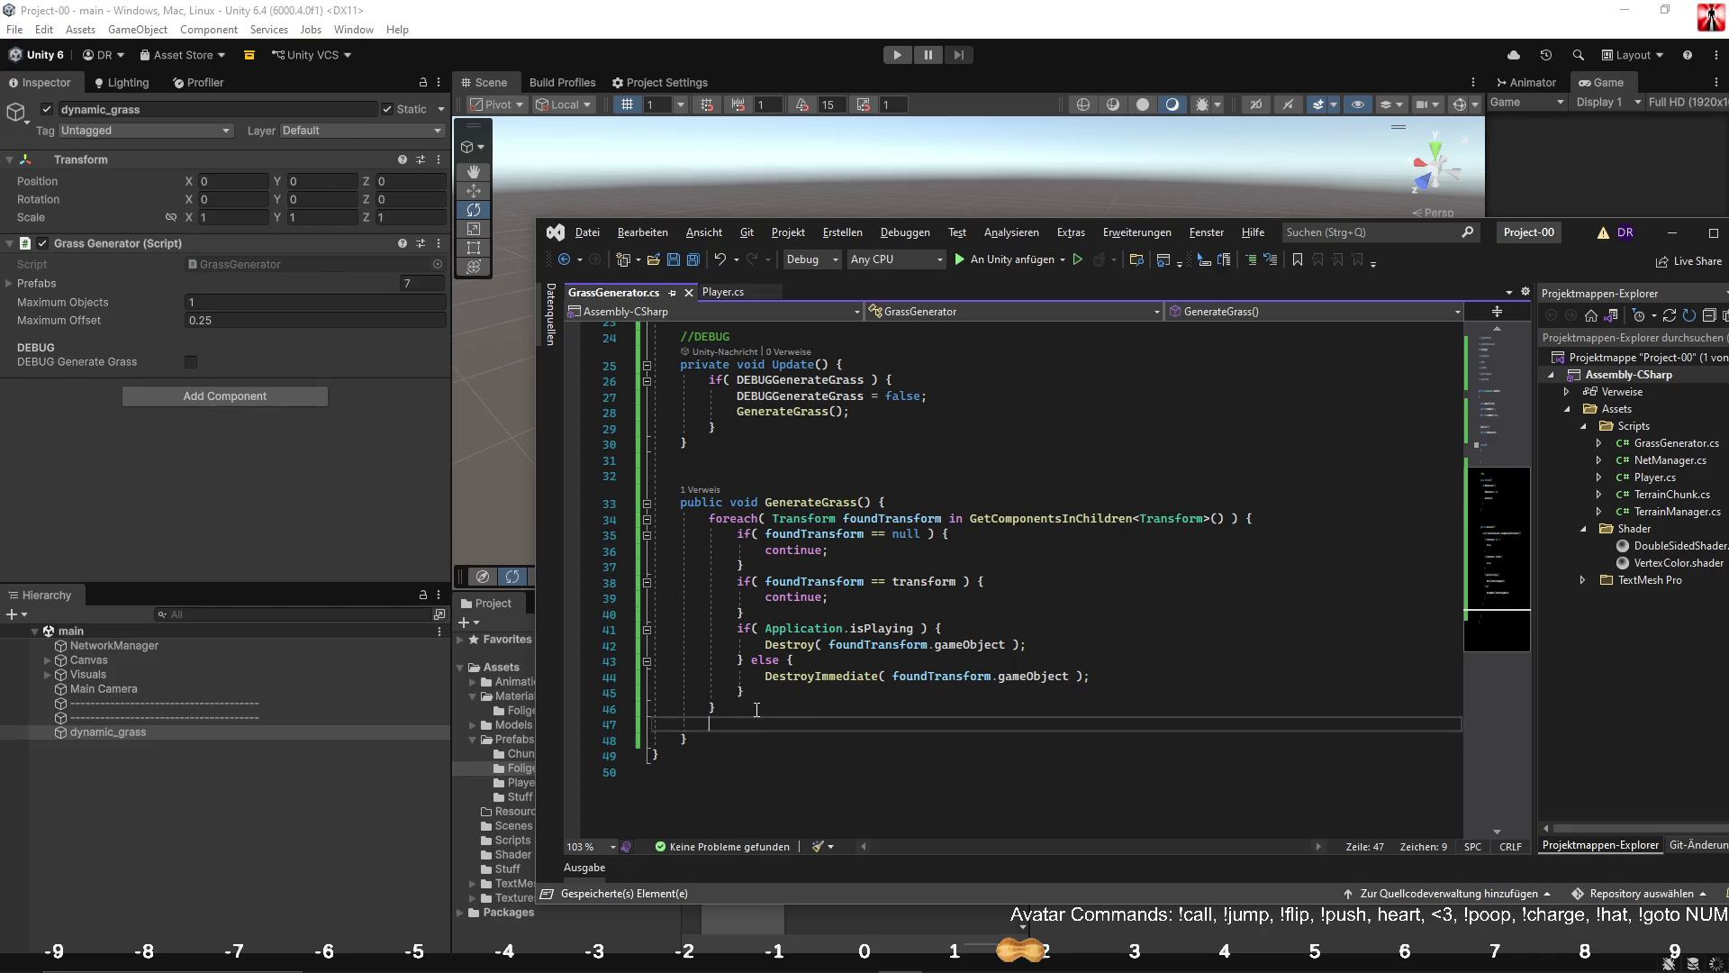
Start an int MaxSpawns line assigned from Random.Range after the loop.
type("if")
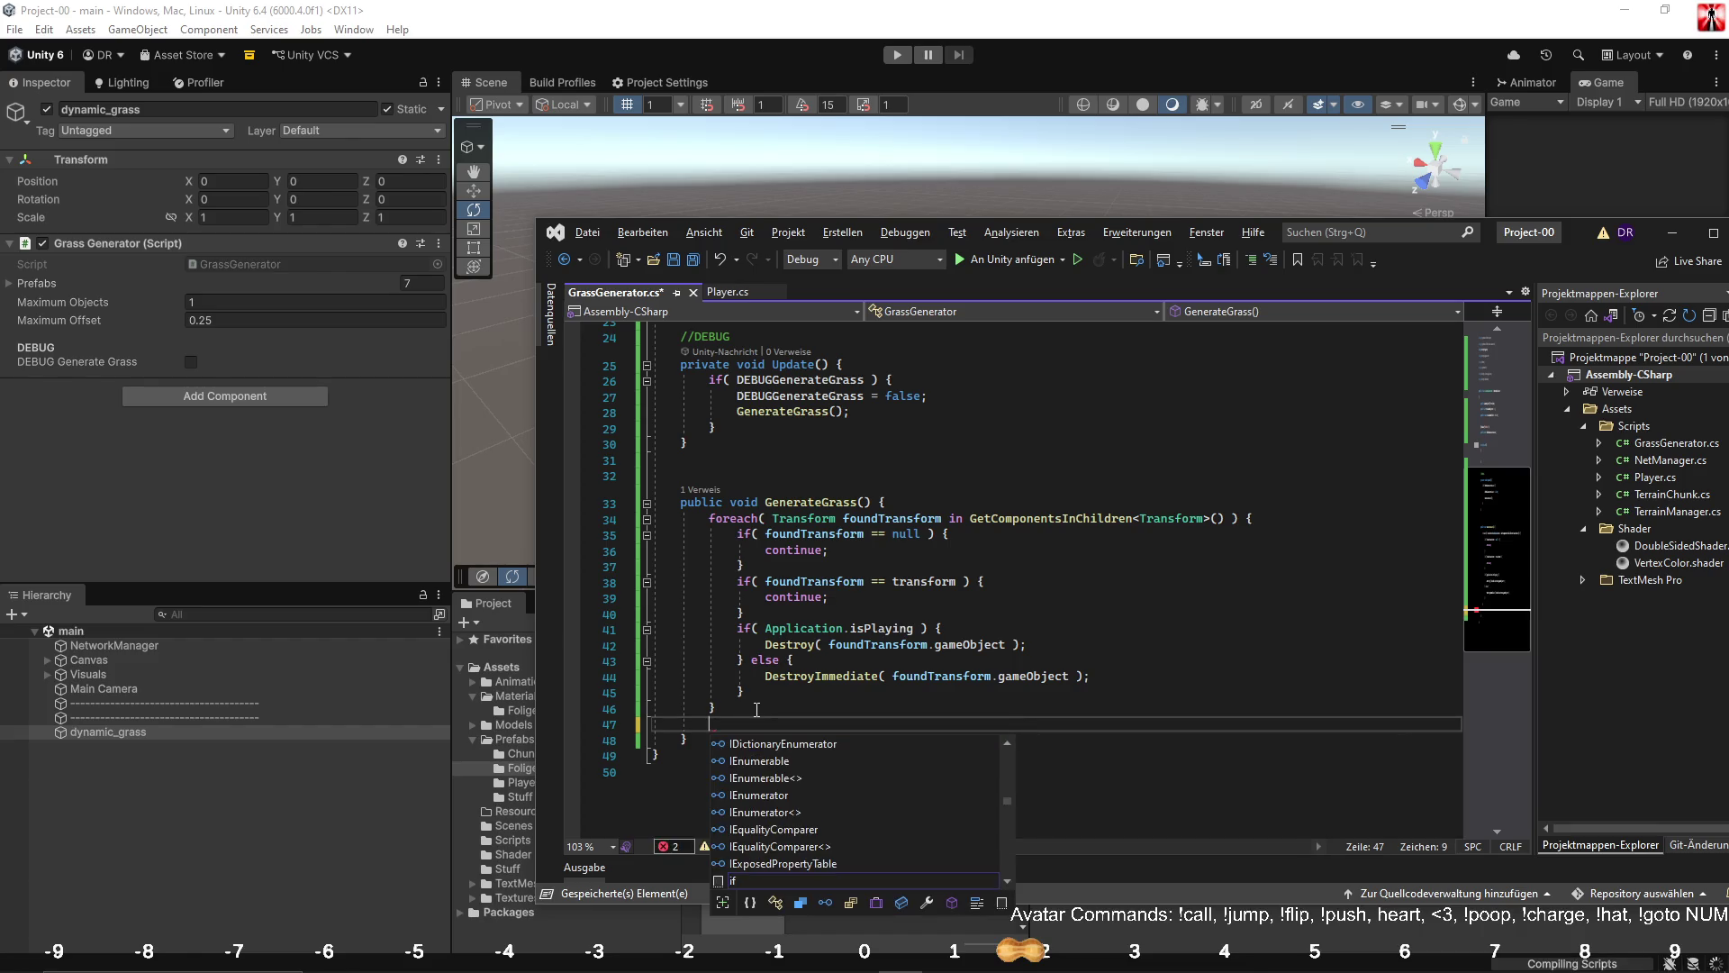
type("int ")
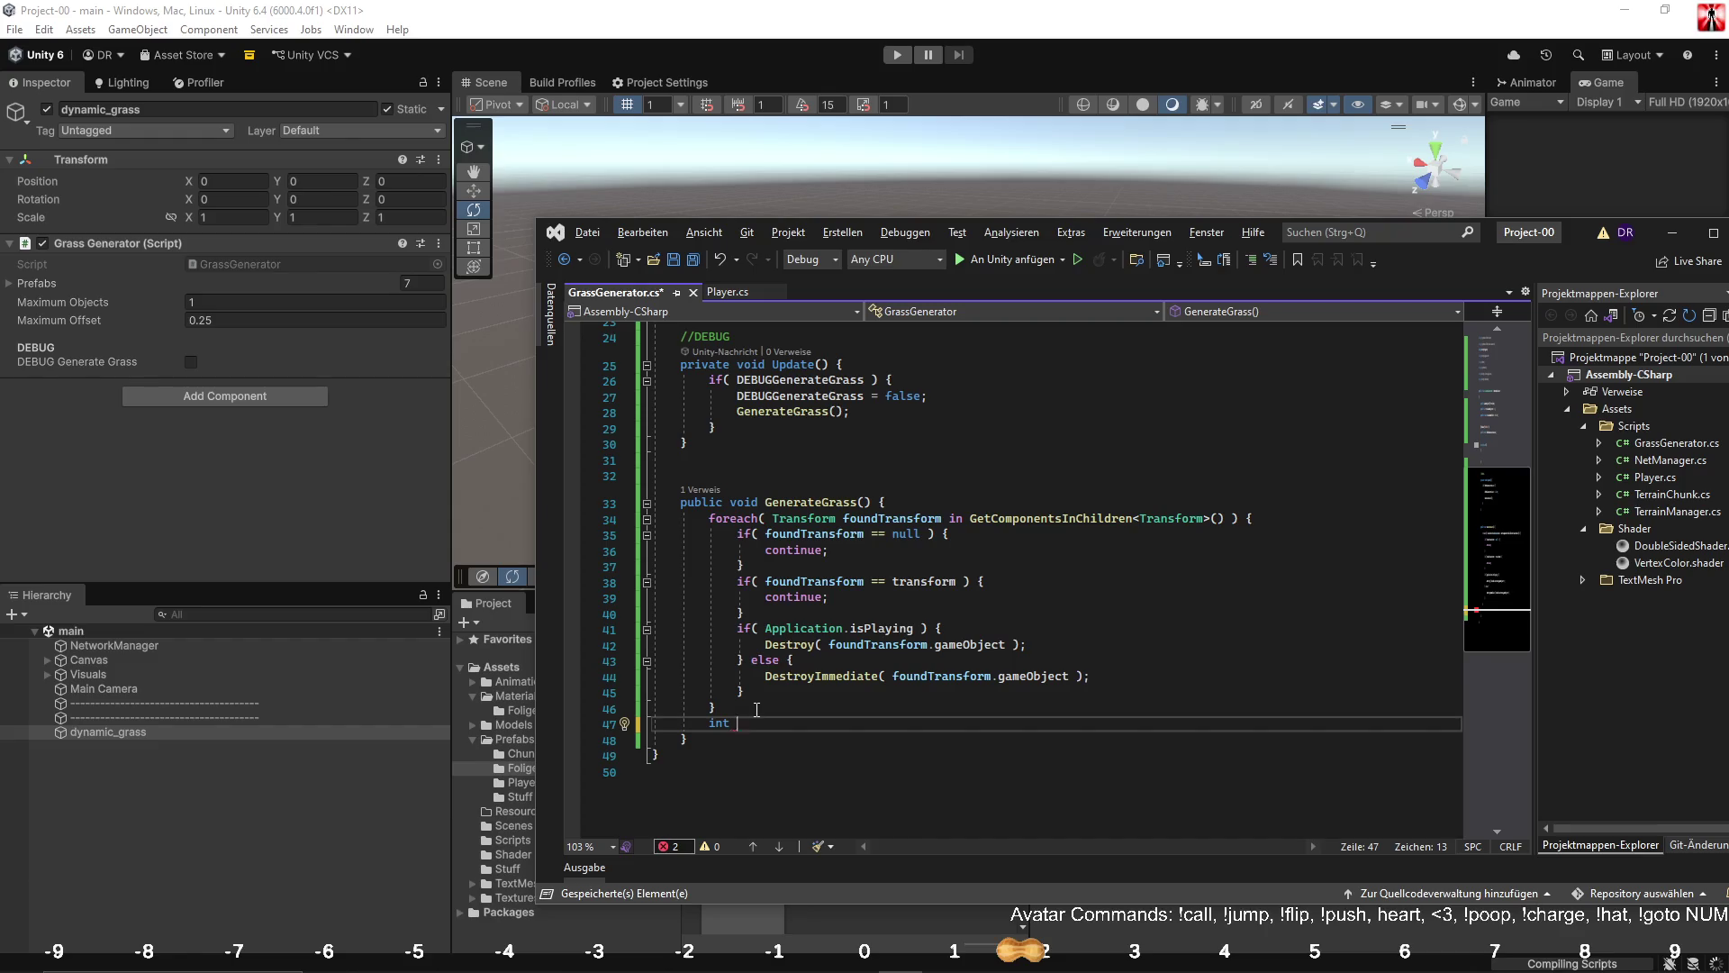
type("MaxSpaw")
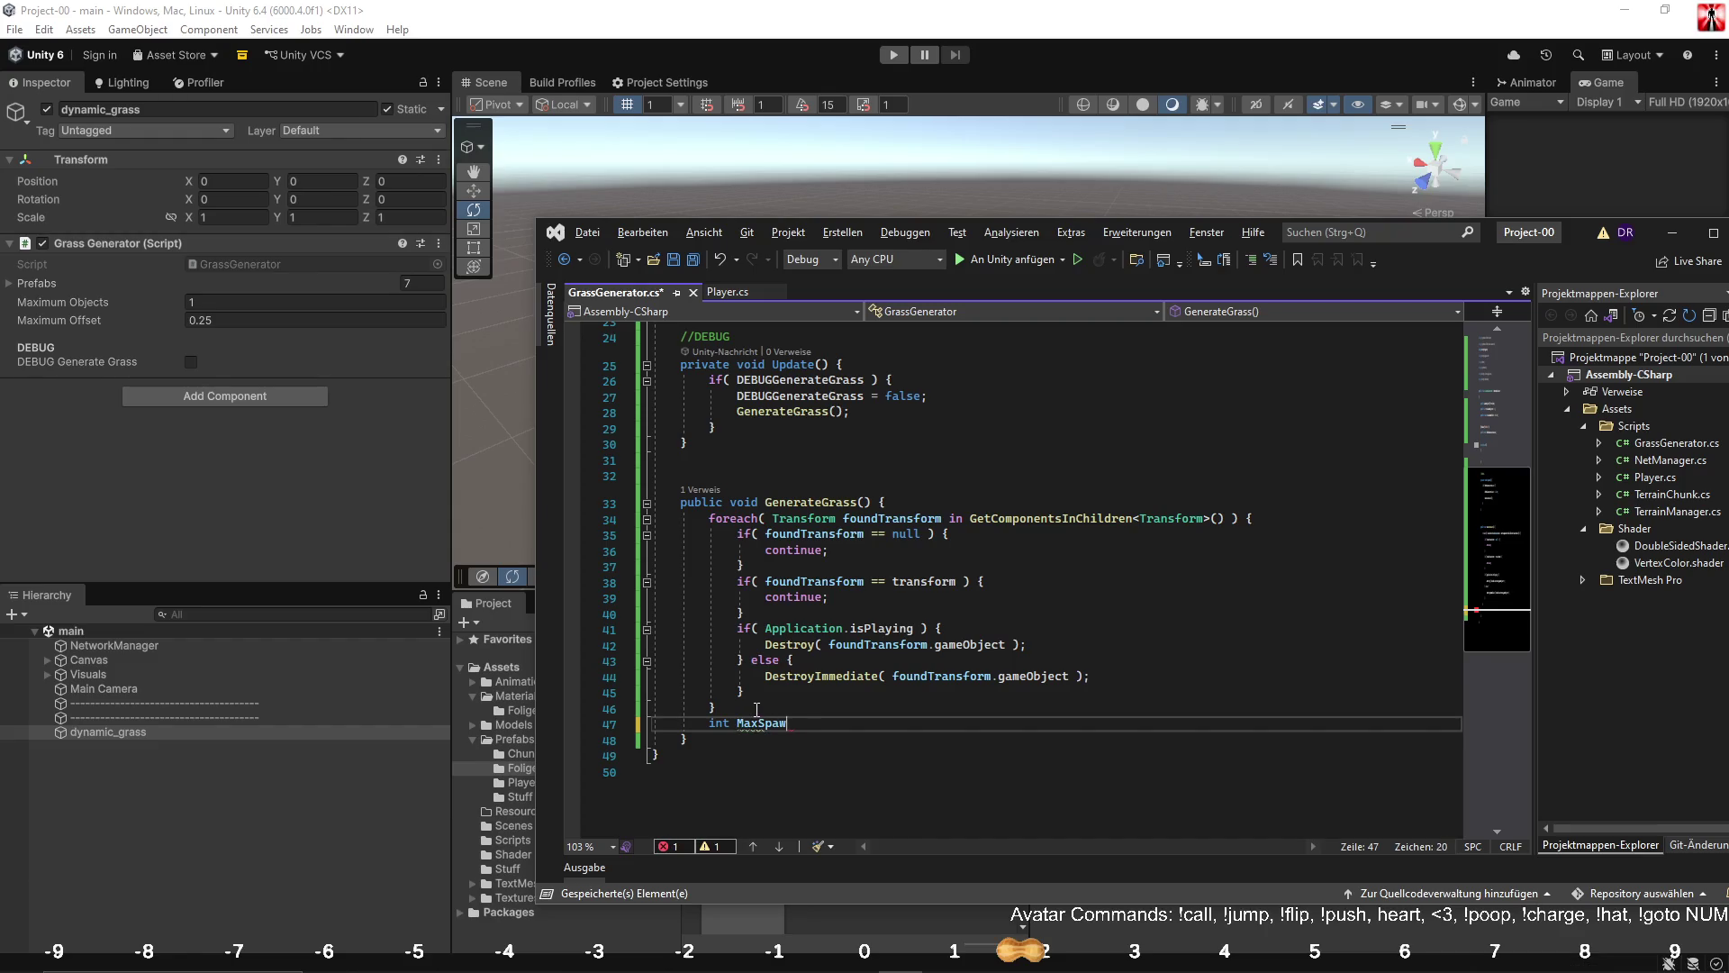
type(" = ma")
key("BackSpace")
key("BackSpace")
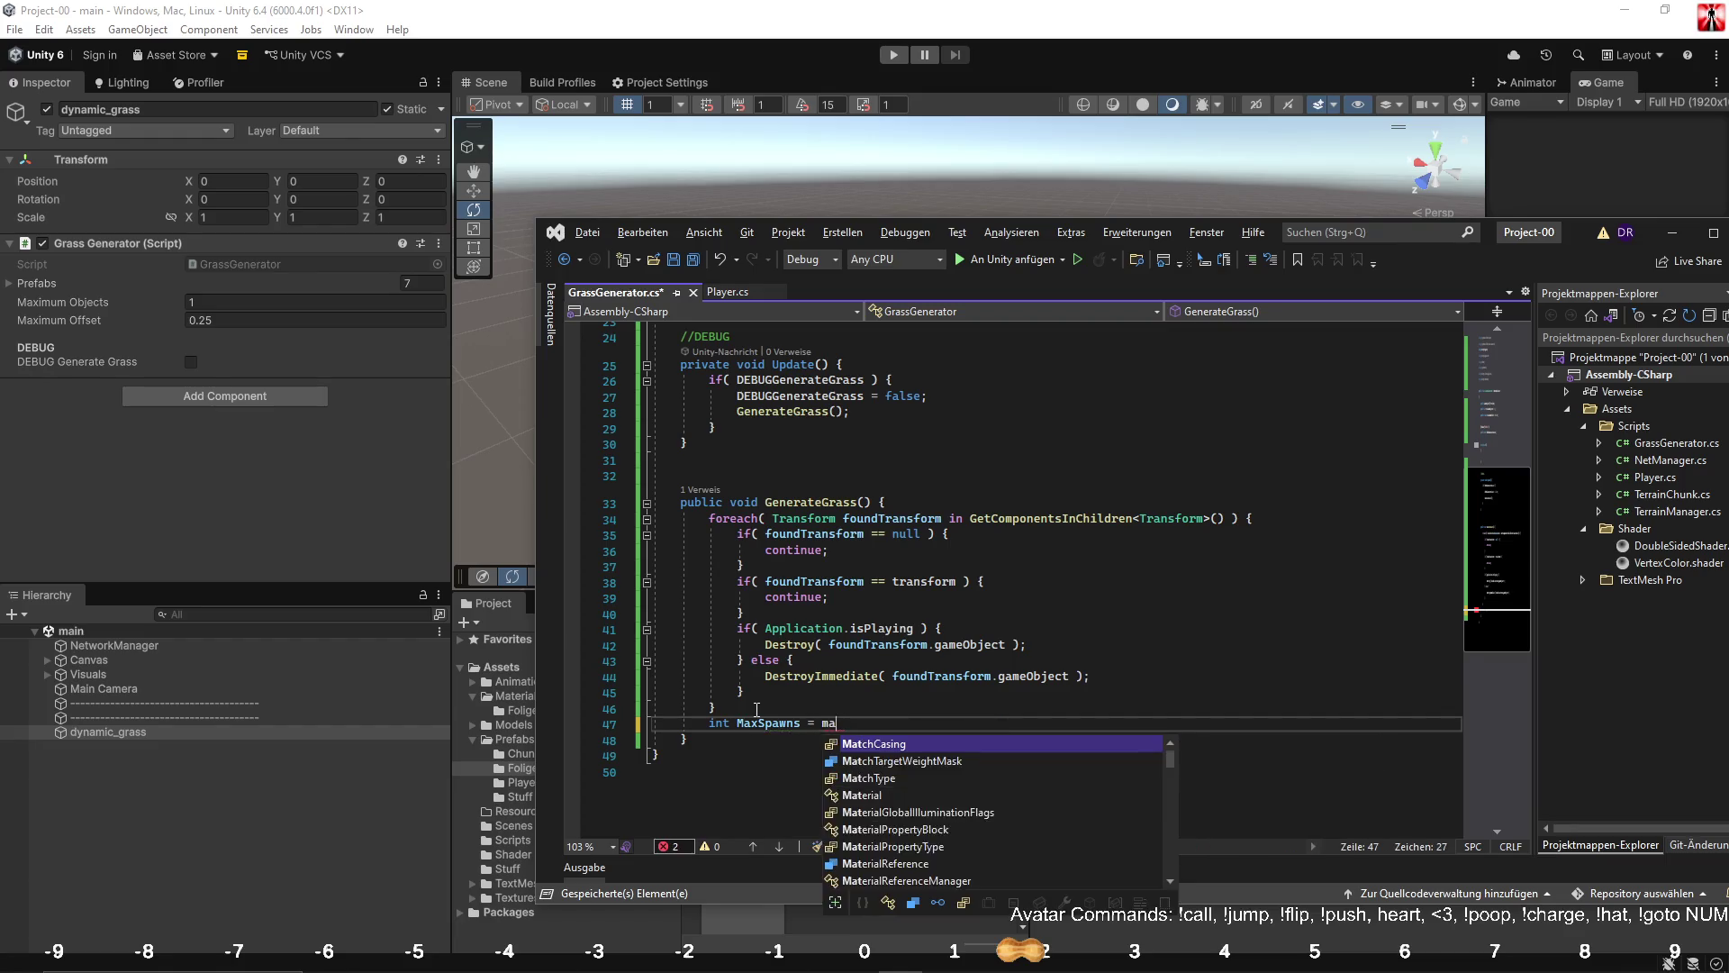
type("Random.")
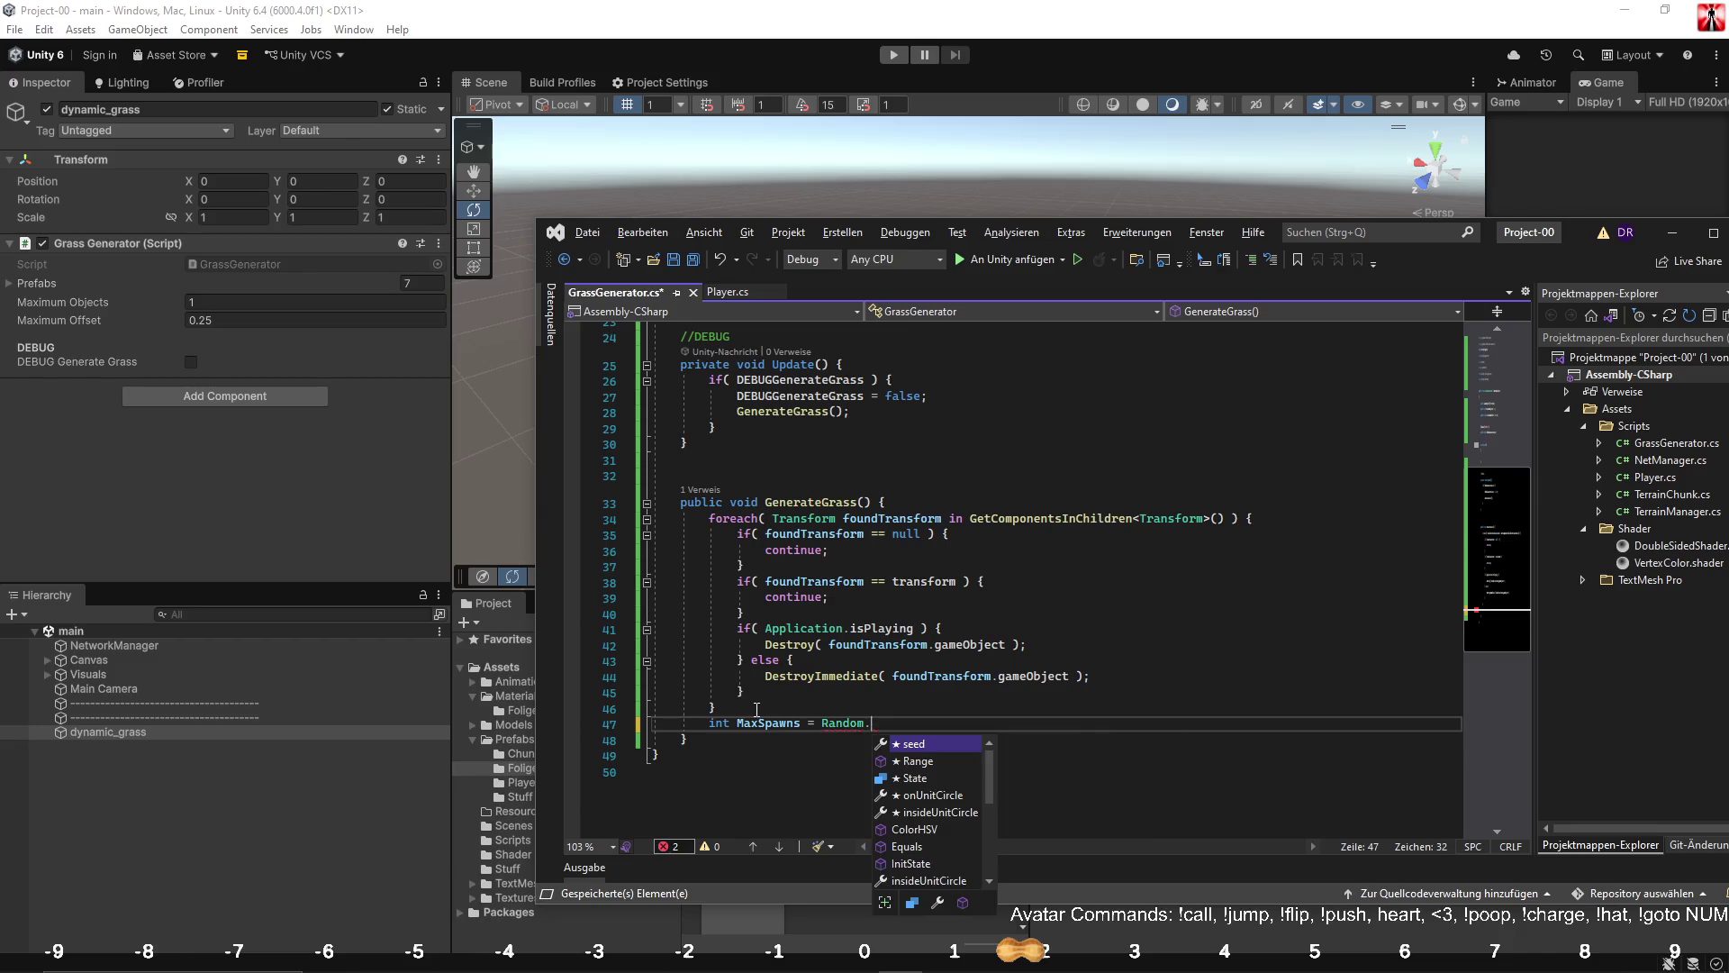
type("Ran")
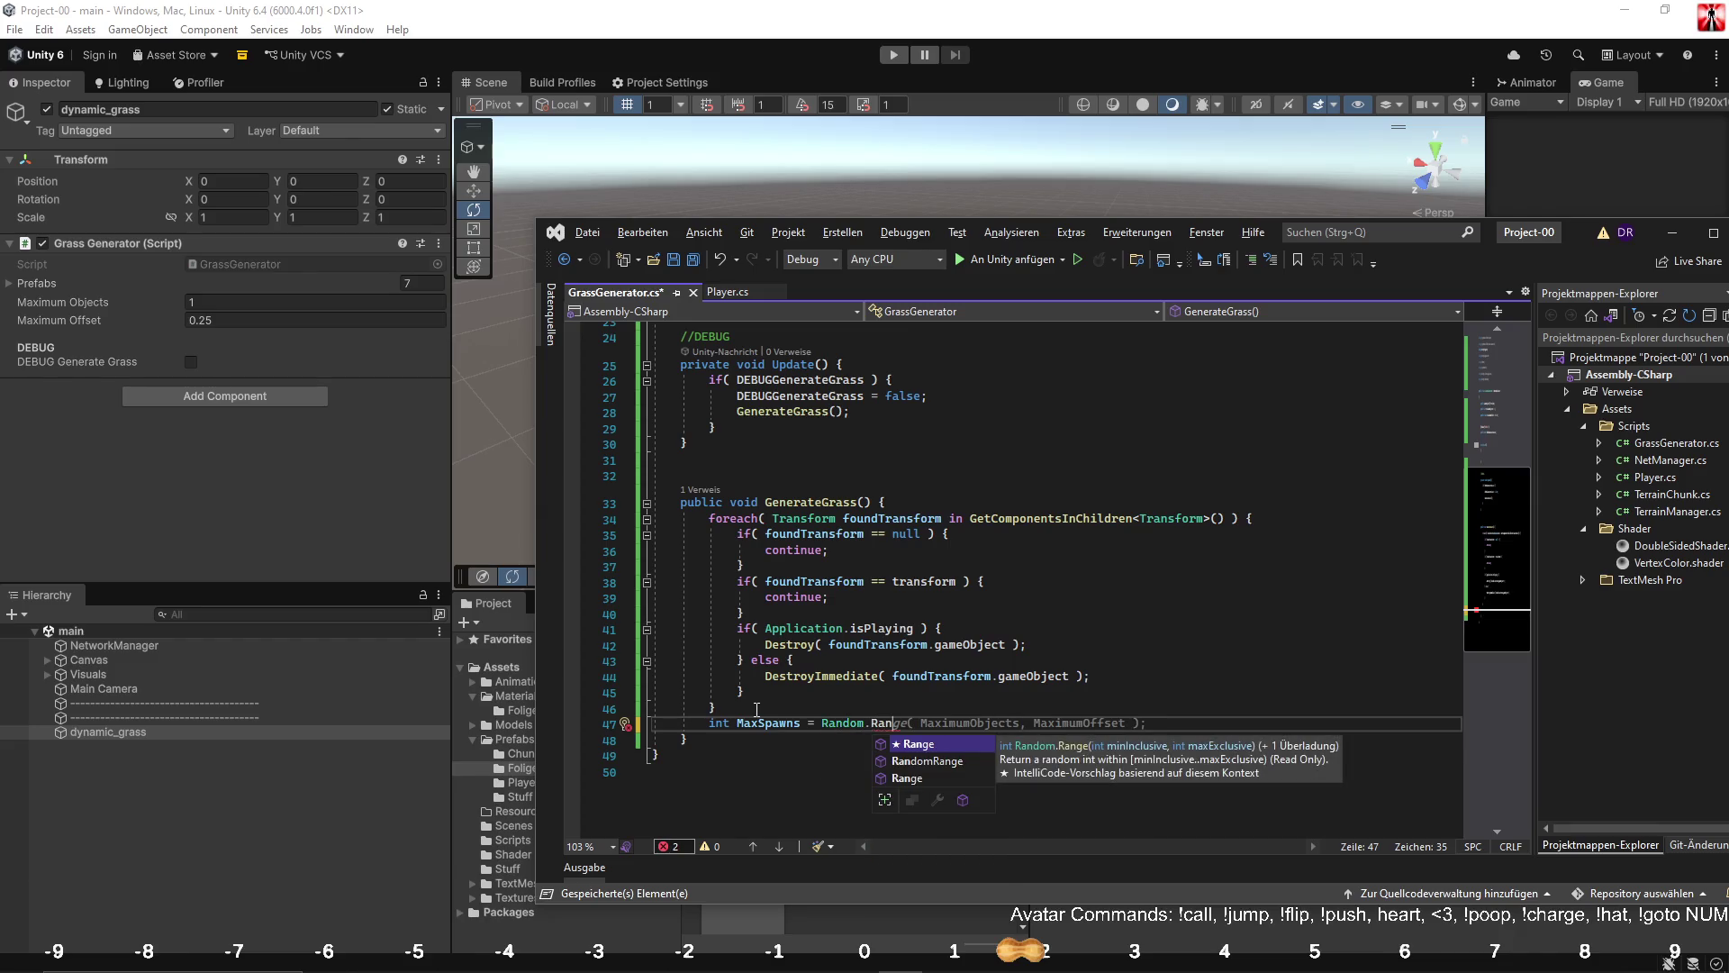
key("Tab")
key("Tab")
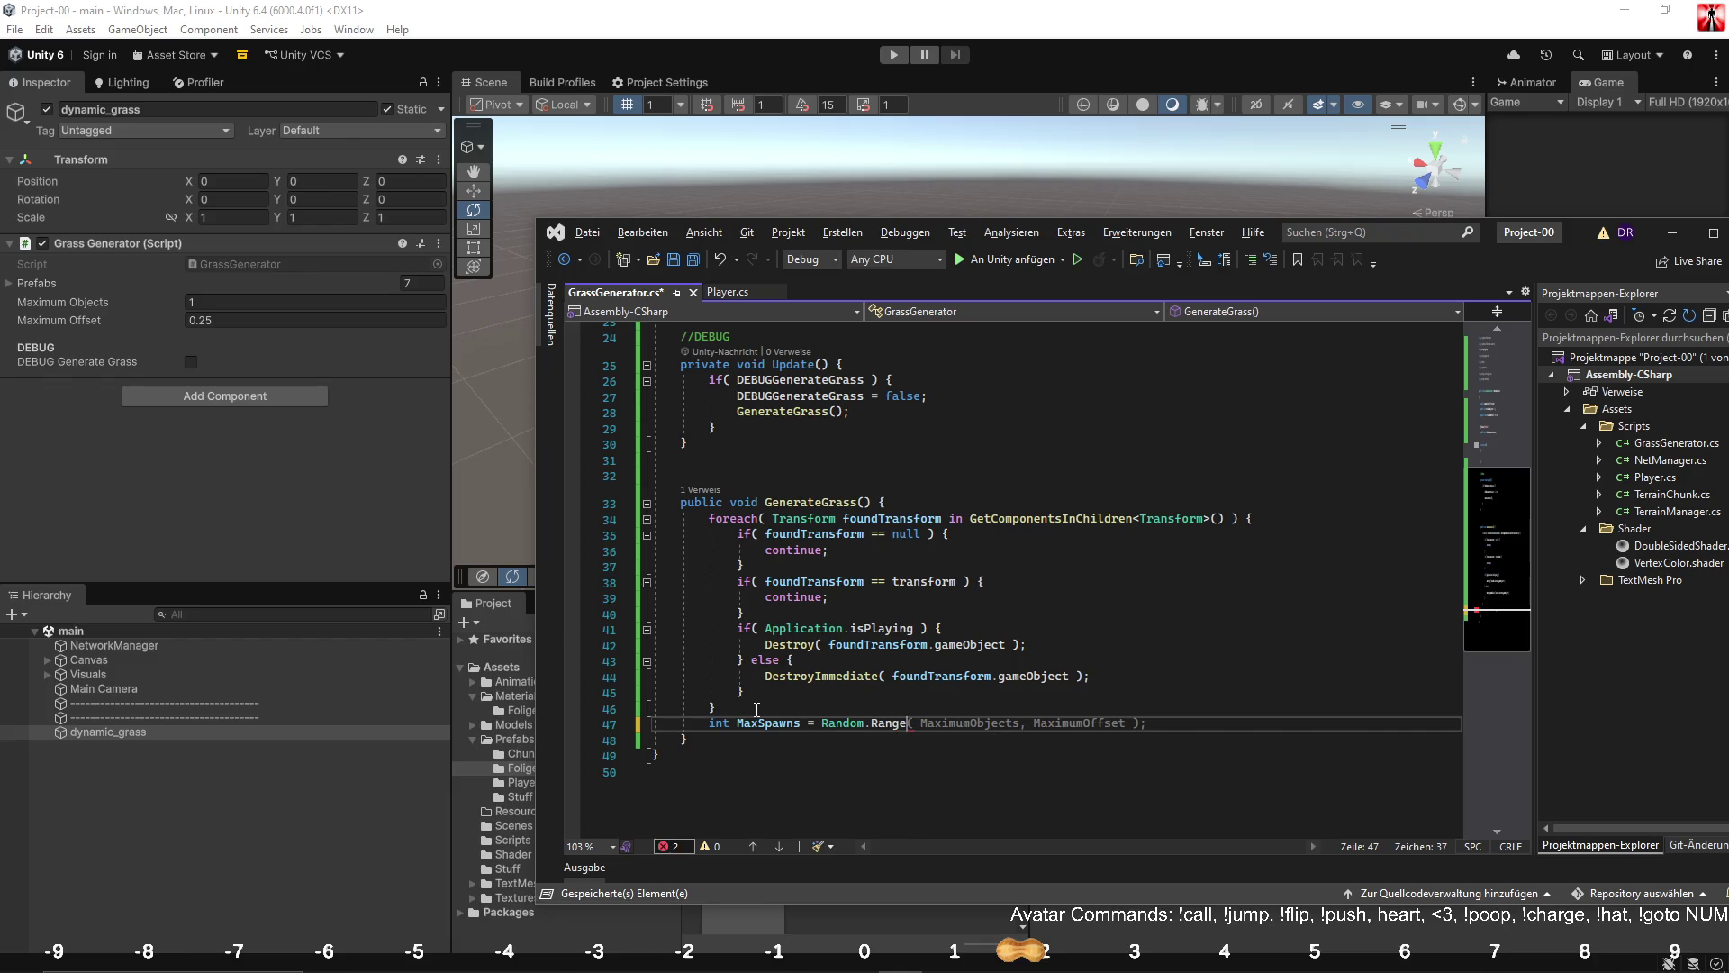
Delete MaximumOffset from the MaxSpawns Random.Range arguments.
scroll(762, 566, "up", 5)
left_click(793, 435)
scroll(901, 559, "down", 6)
double_click(1083, 676)
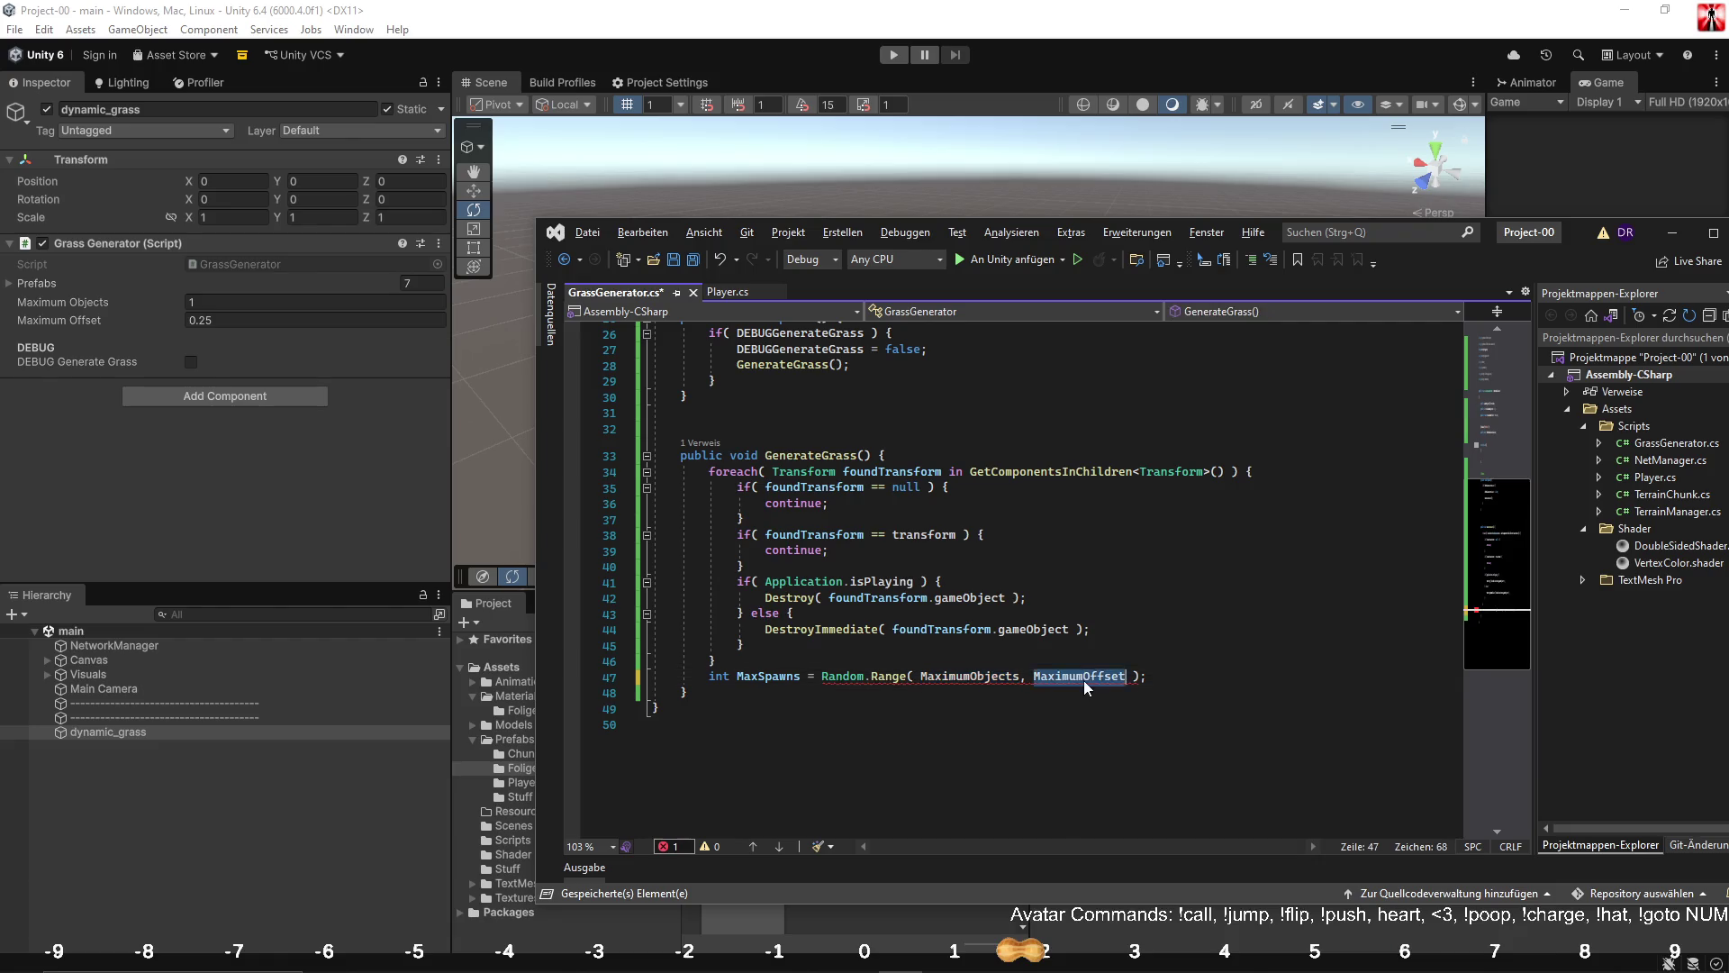
key("BackSpace")
scroll(862, 657, "up", 5)
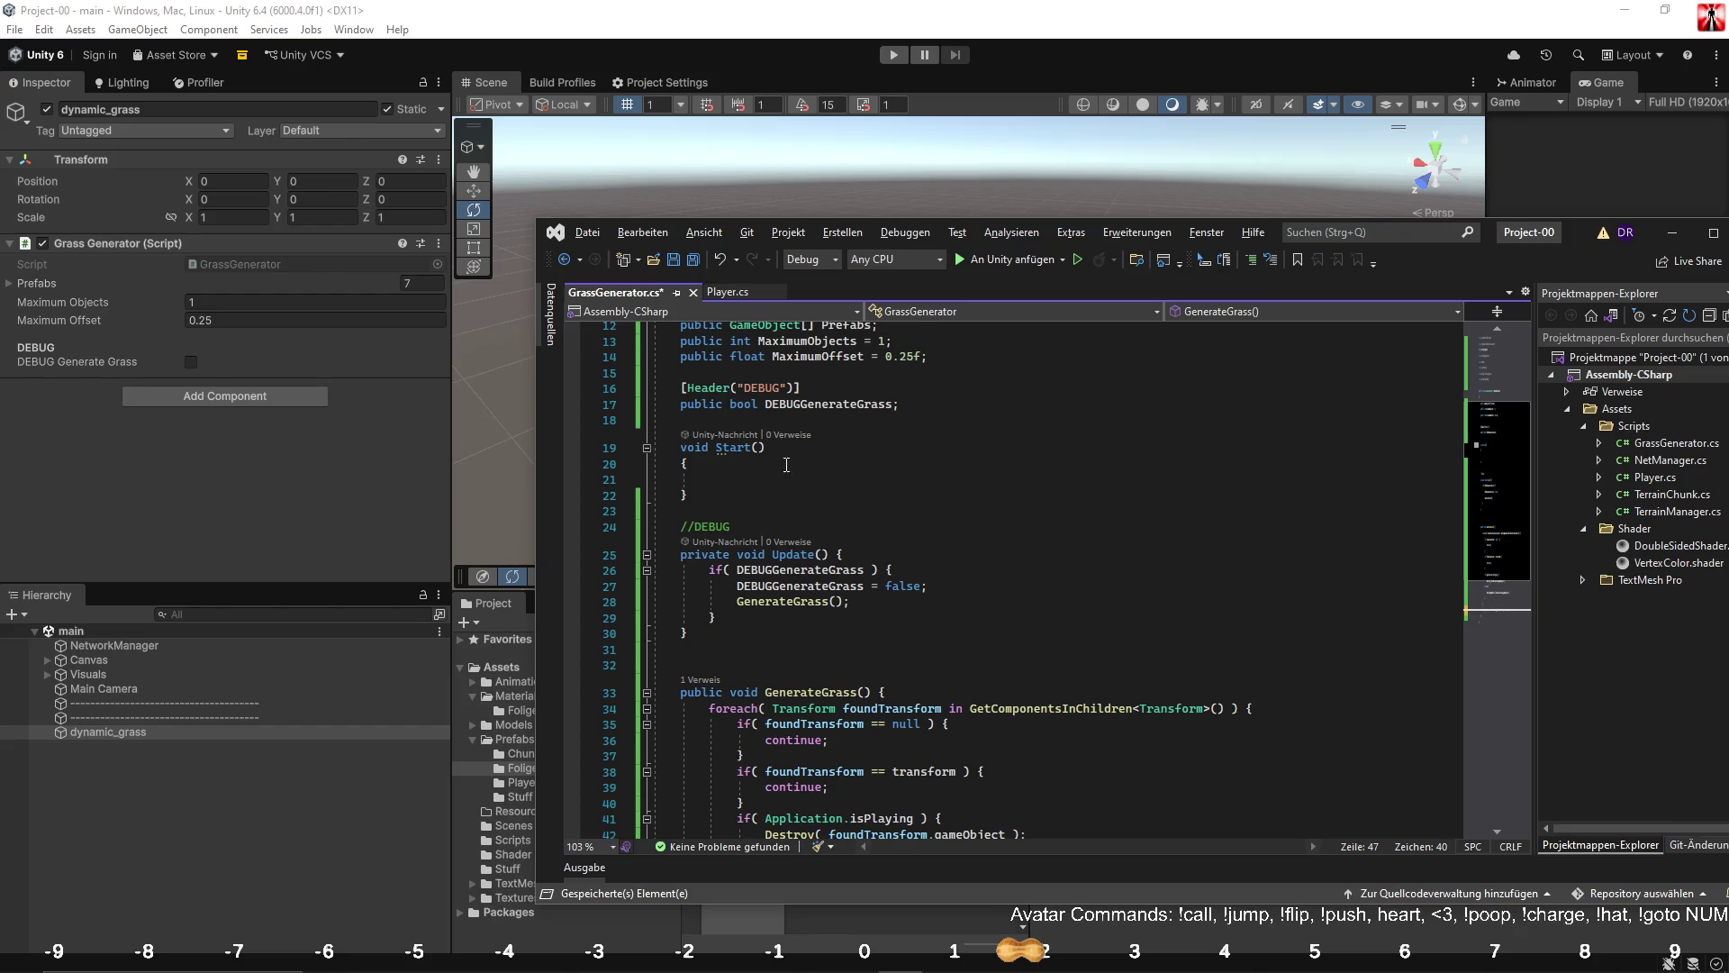
double_click(819, 342)
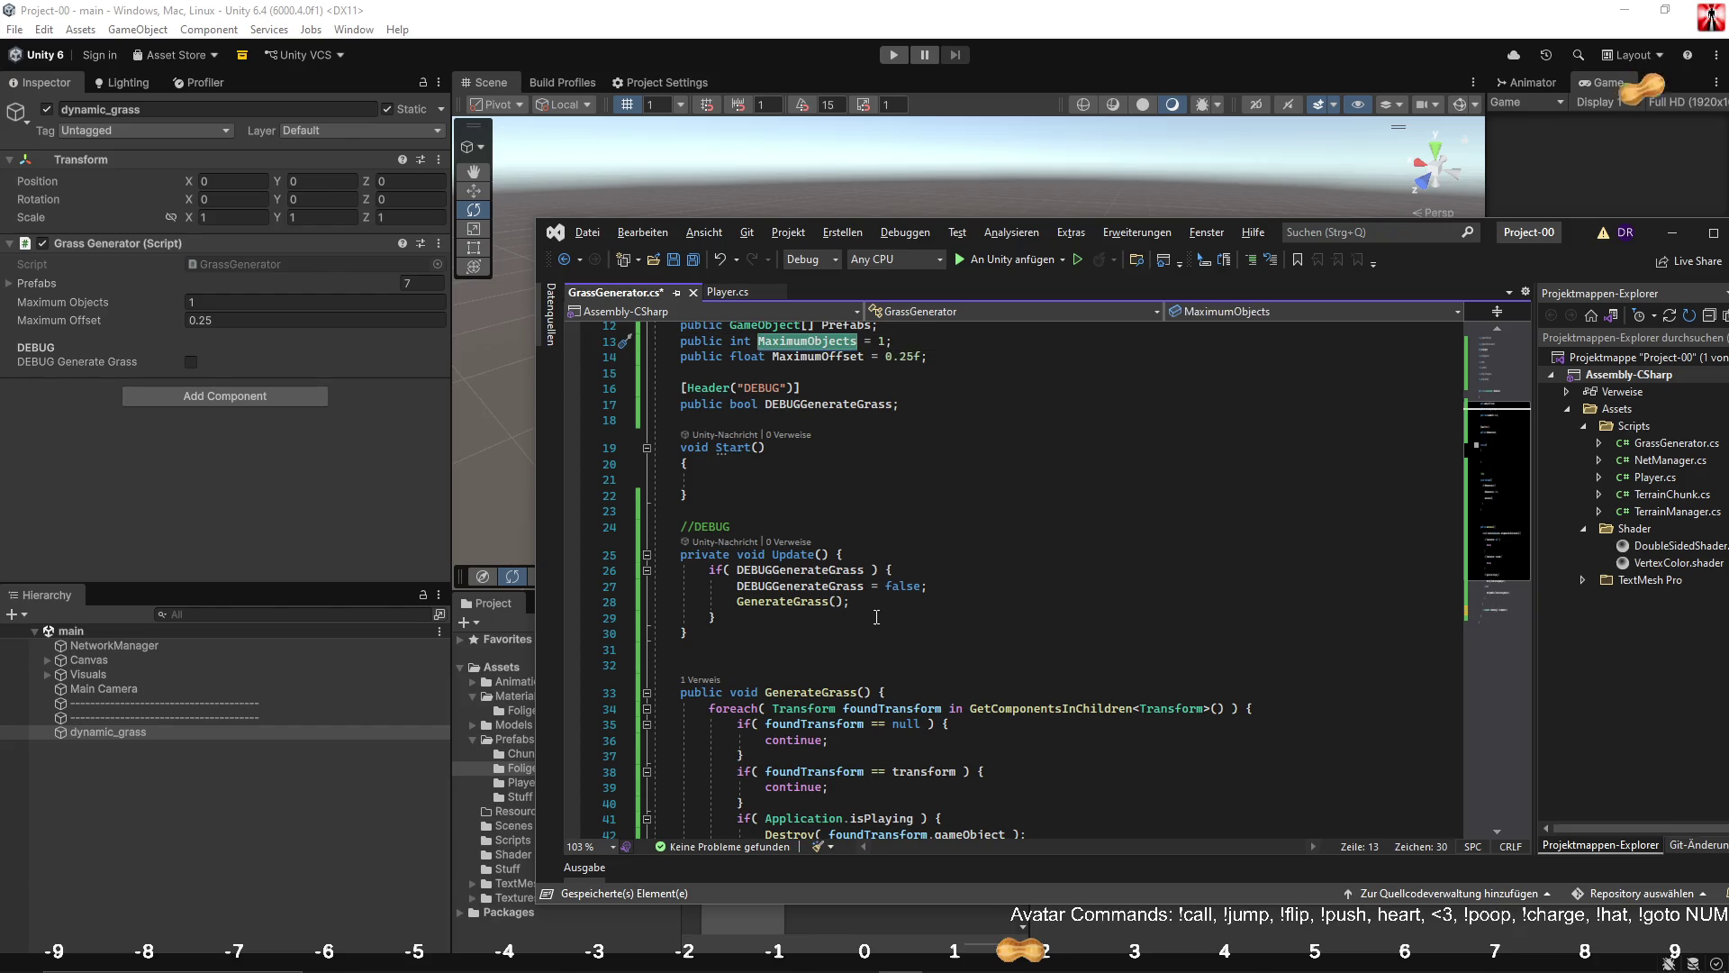
Add a [Range(1,10)] attribute above the MaximumObjects field.
scroll(845, 628, "up", 2)
left_click(847, 590)
left_click(894, 419)
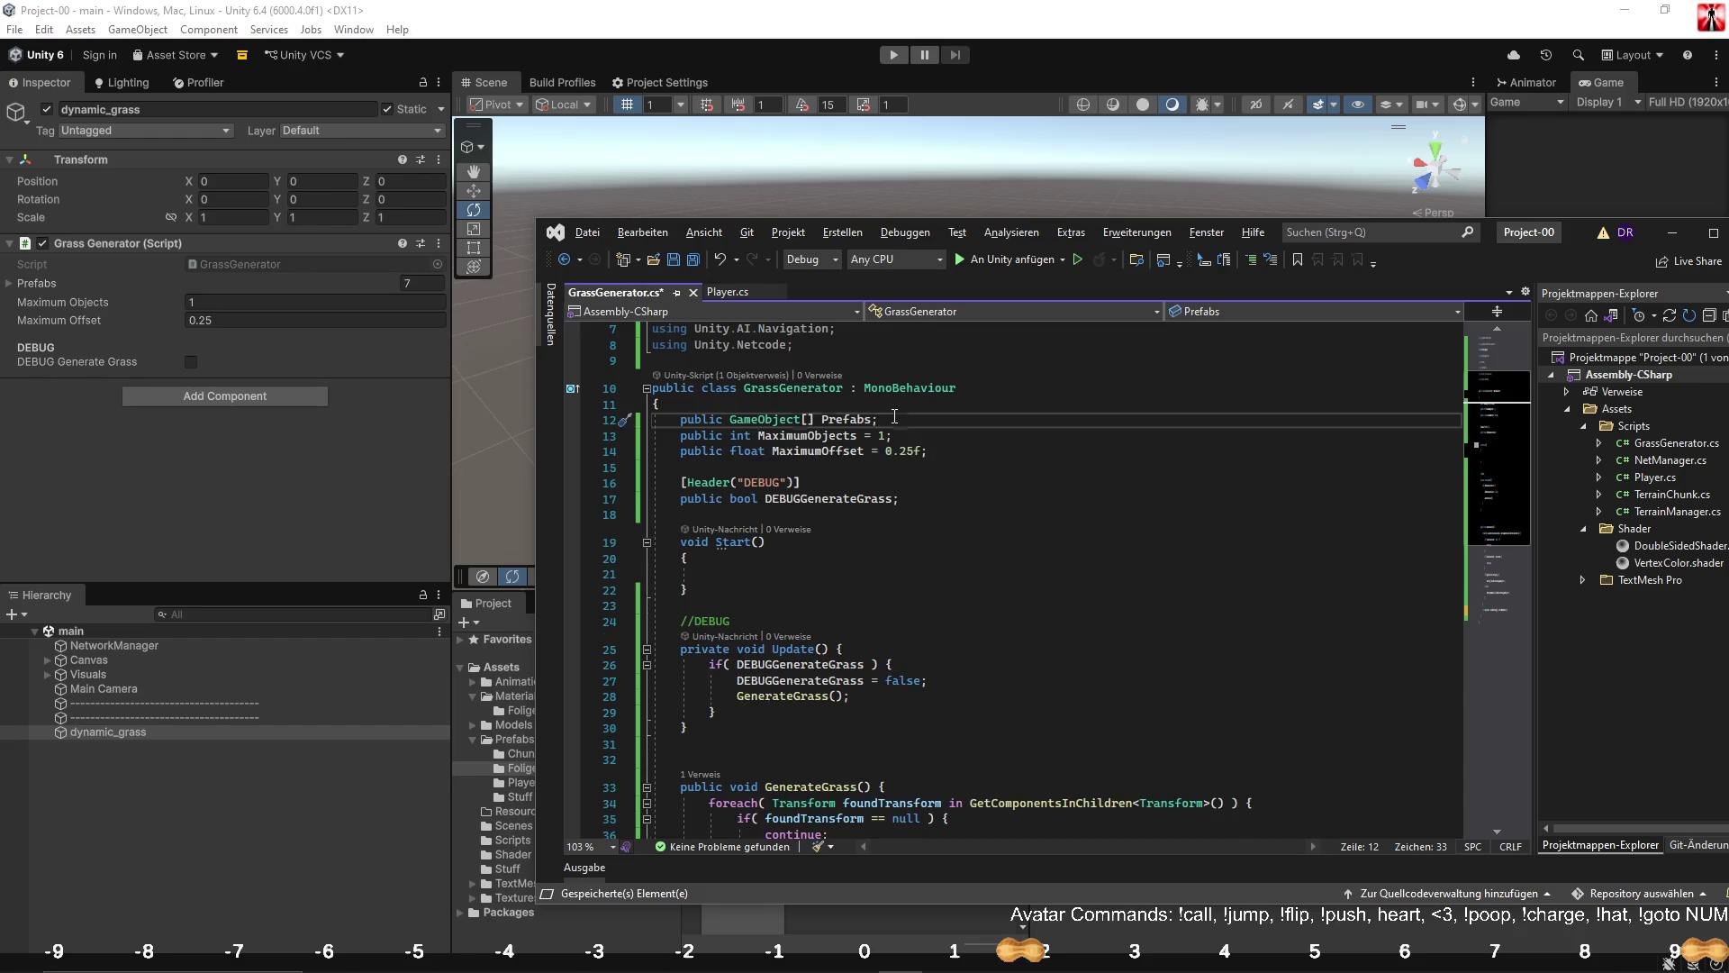
key("Return")
type("[")
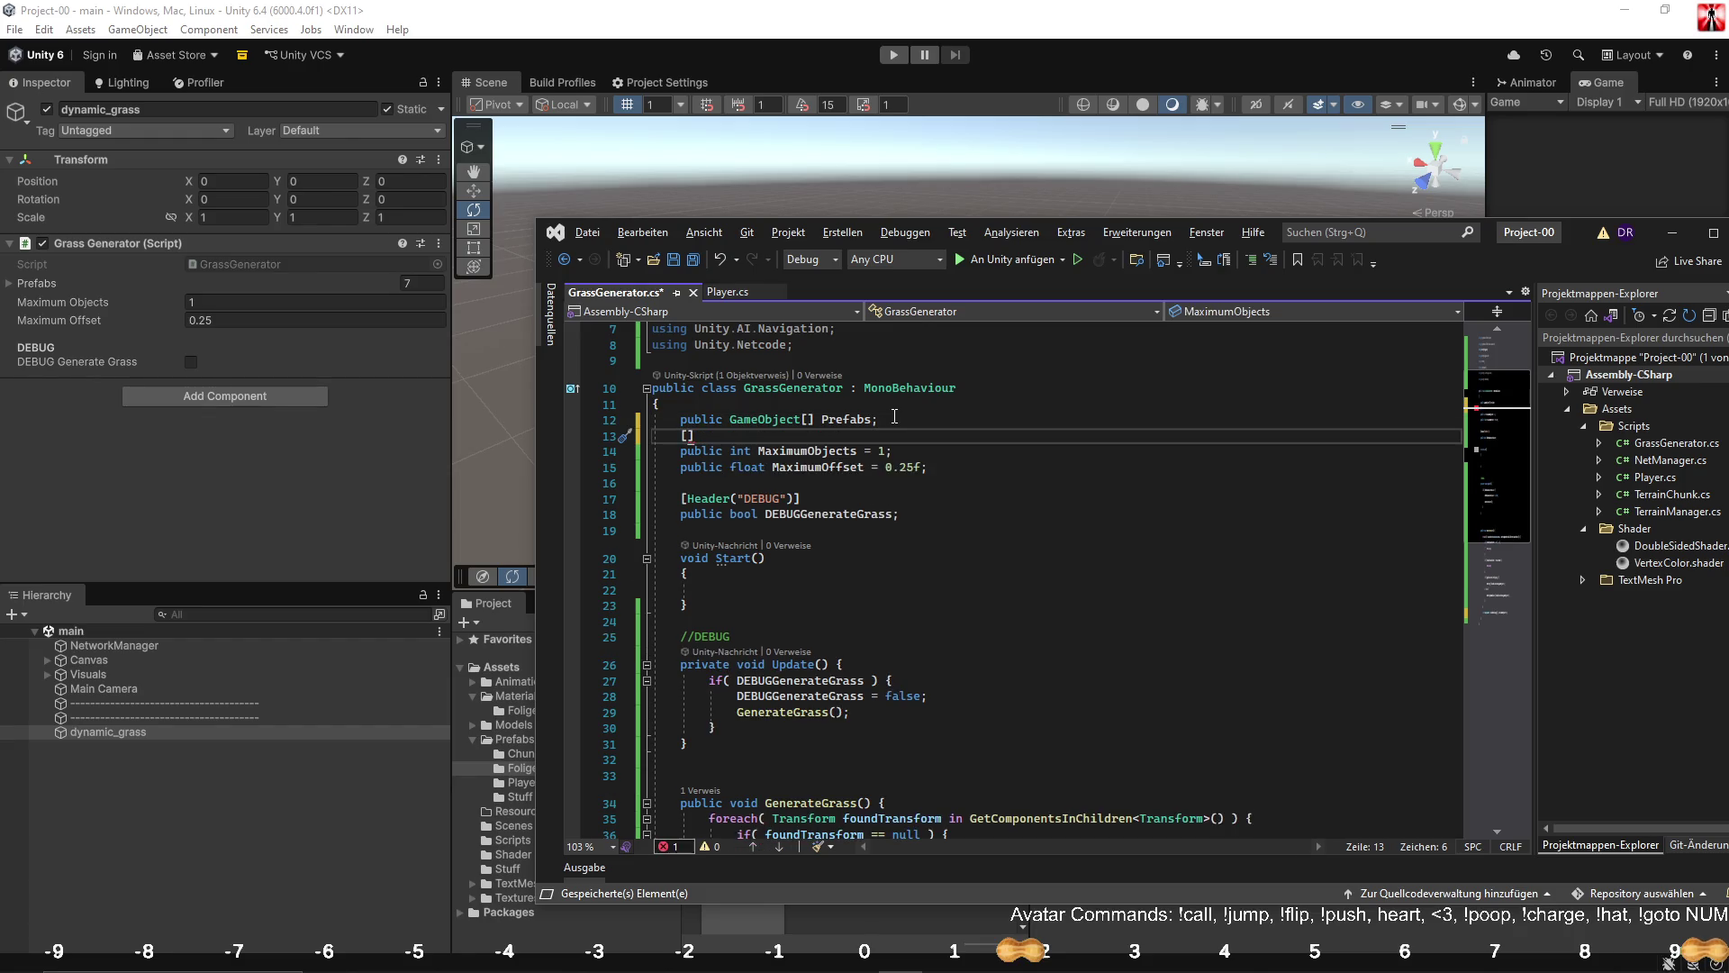
type("Range(")
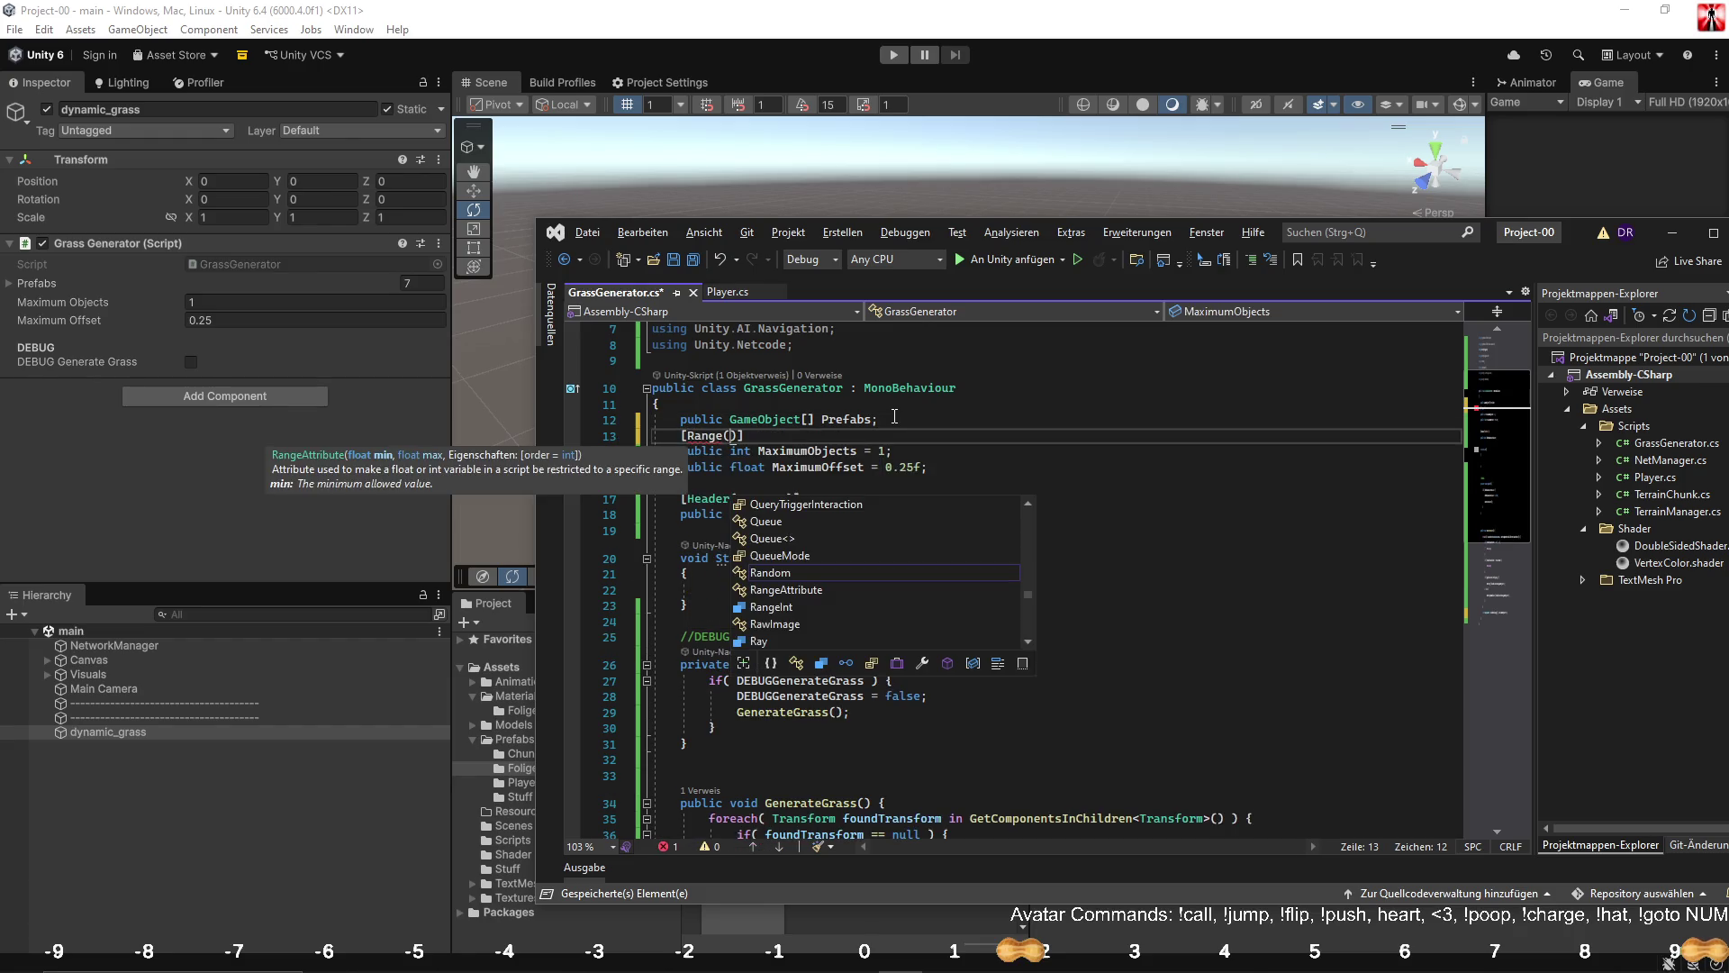
type("1,")
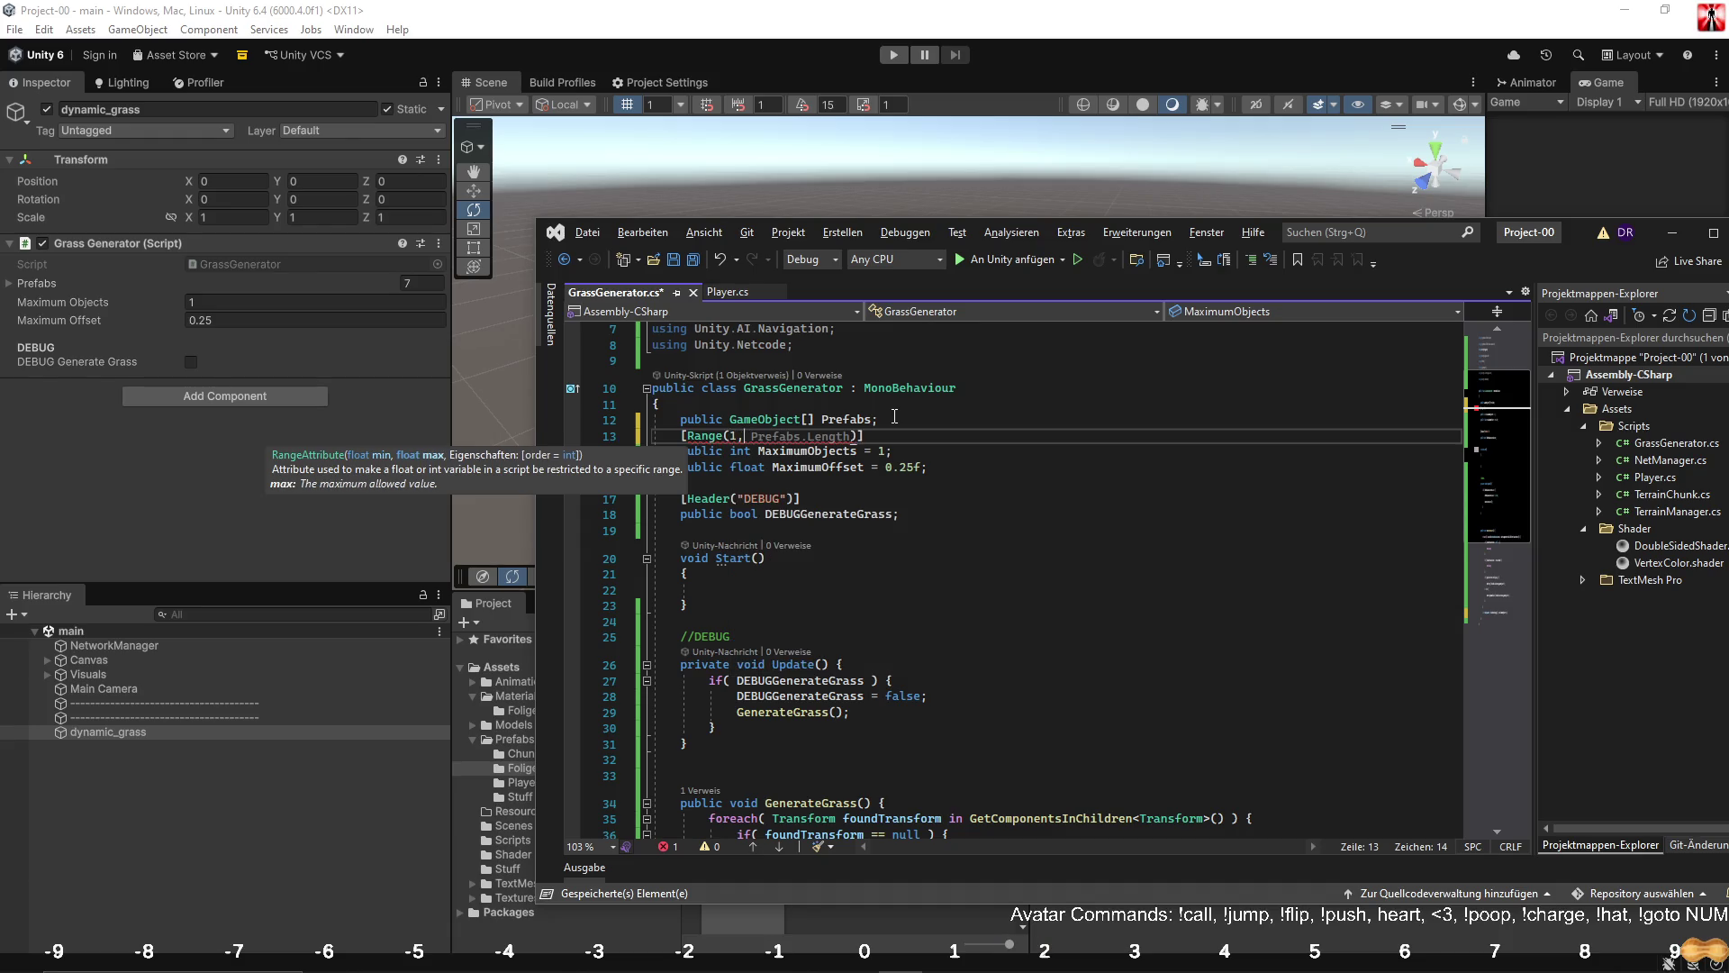
type("10")
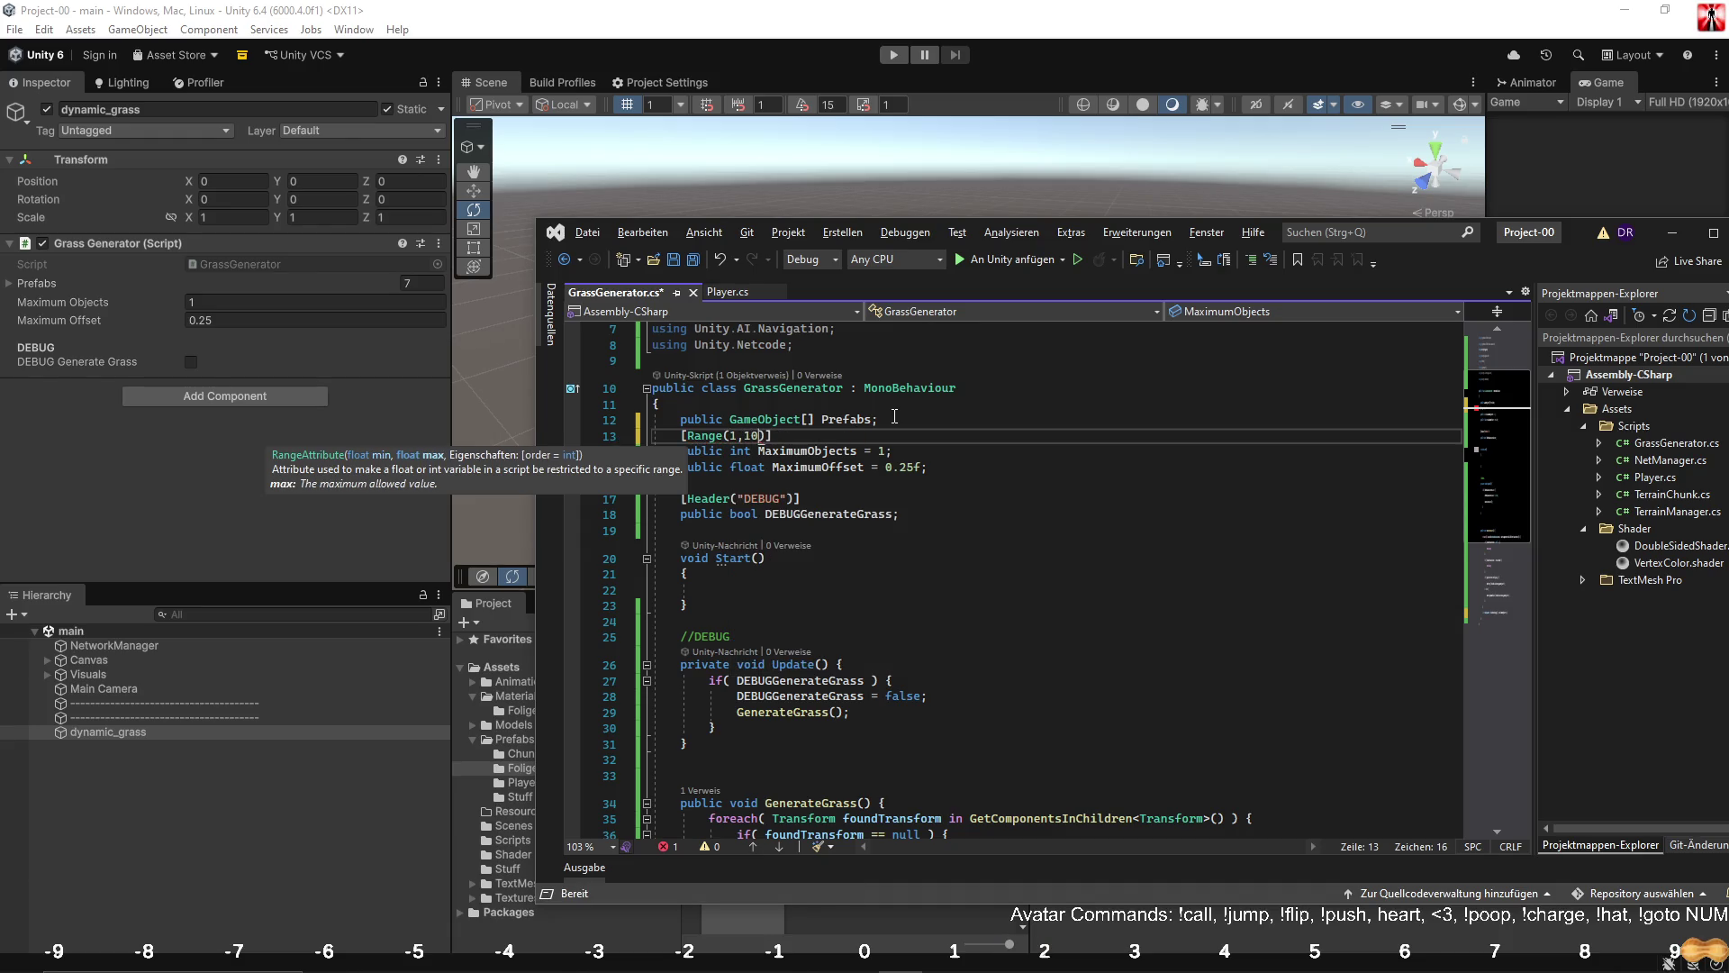
key("Escape")
scroll(972, 453, "down", 6)
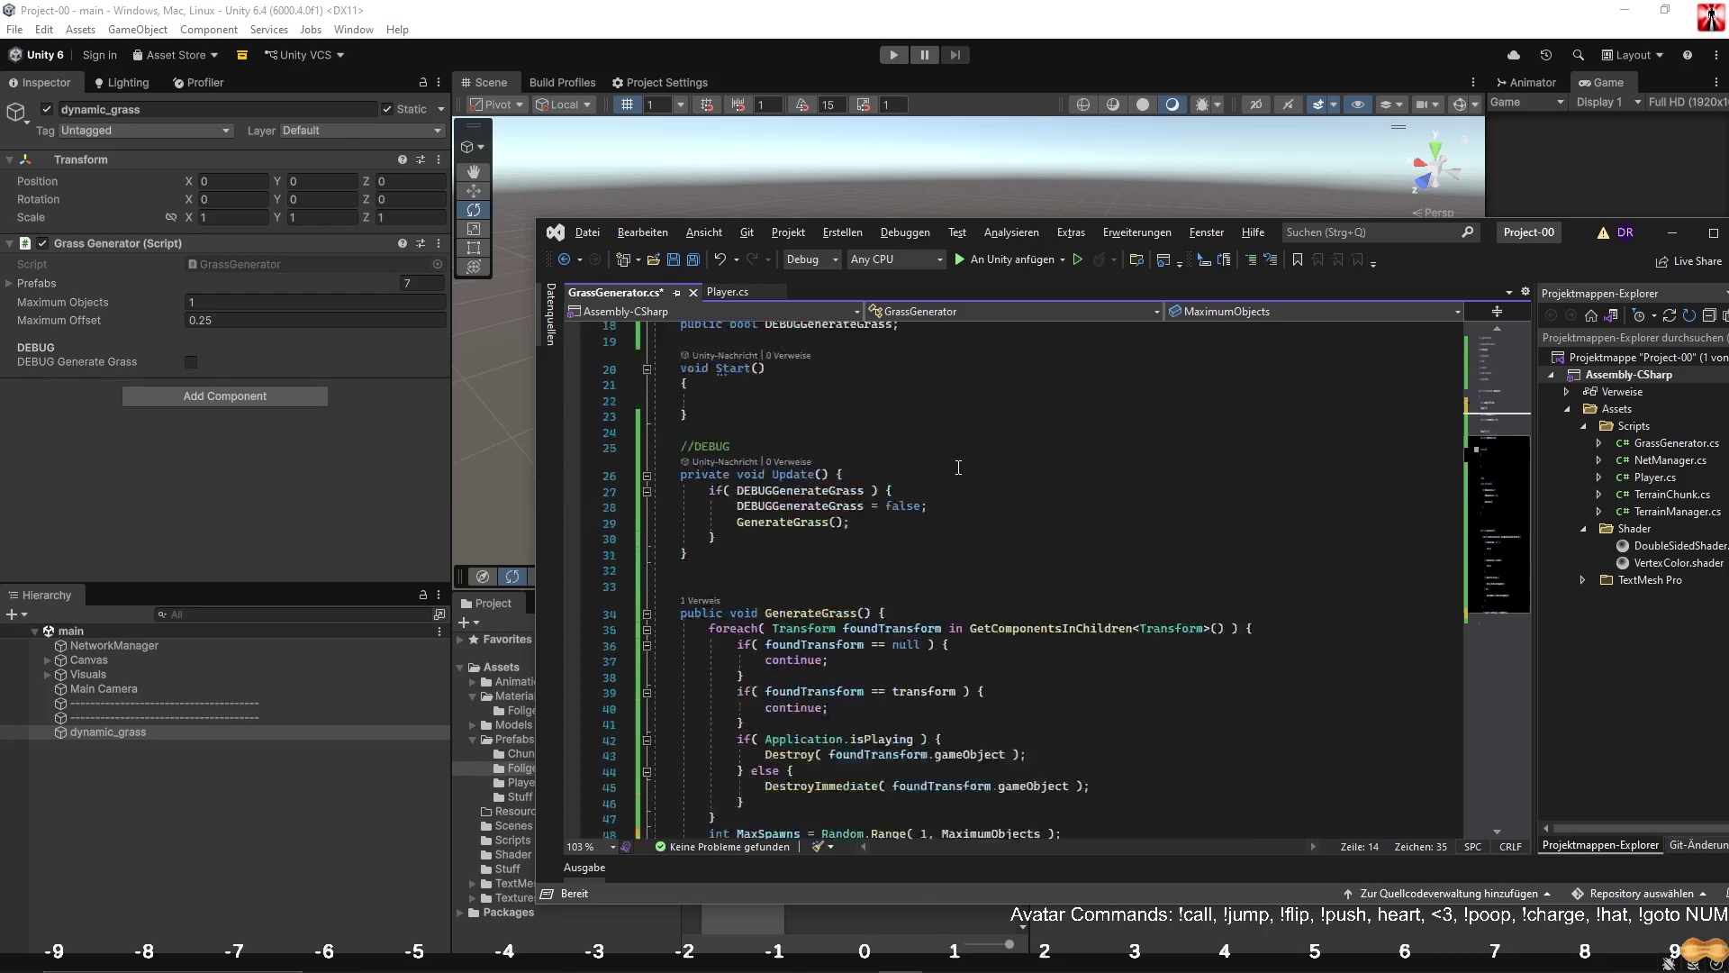
Save the script and add a for loop that runs MaxSpawns times.
left_click(967, 504)
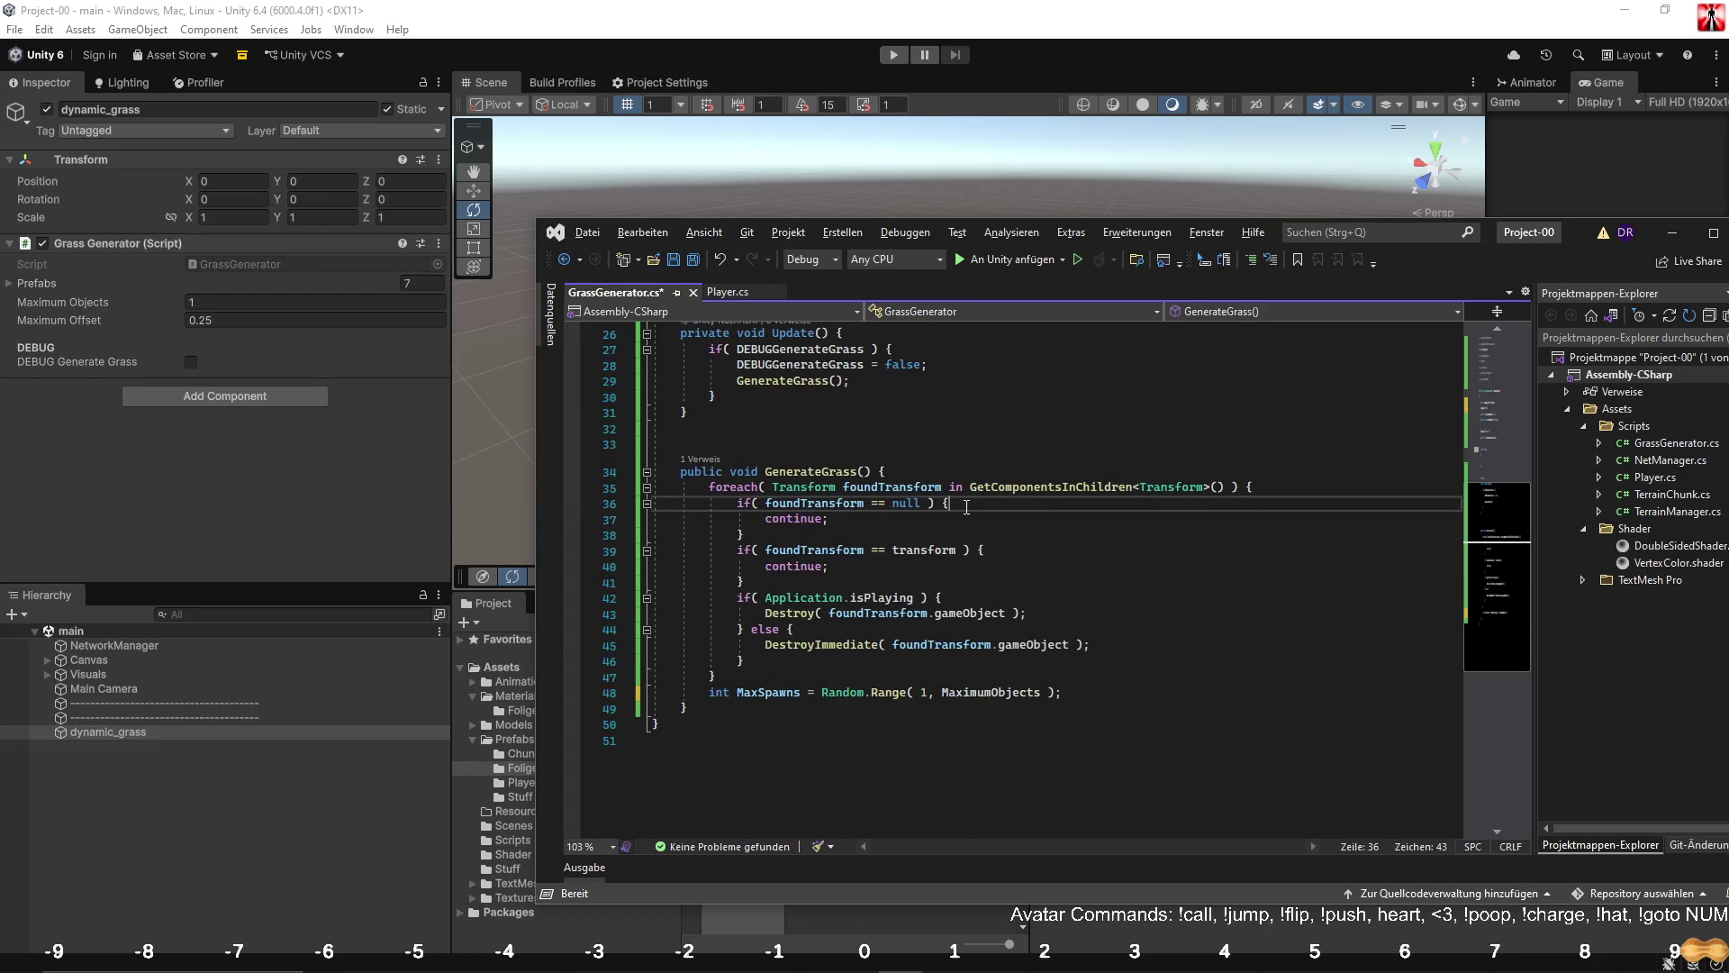
double_click(764, 694)
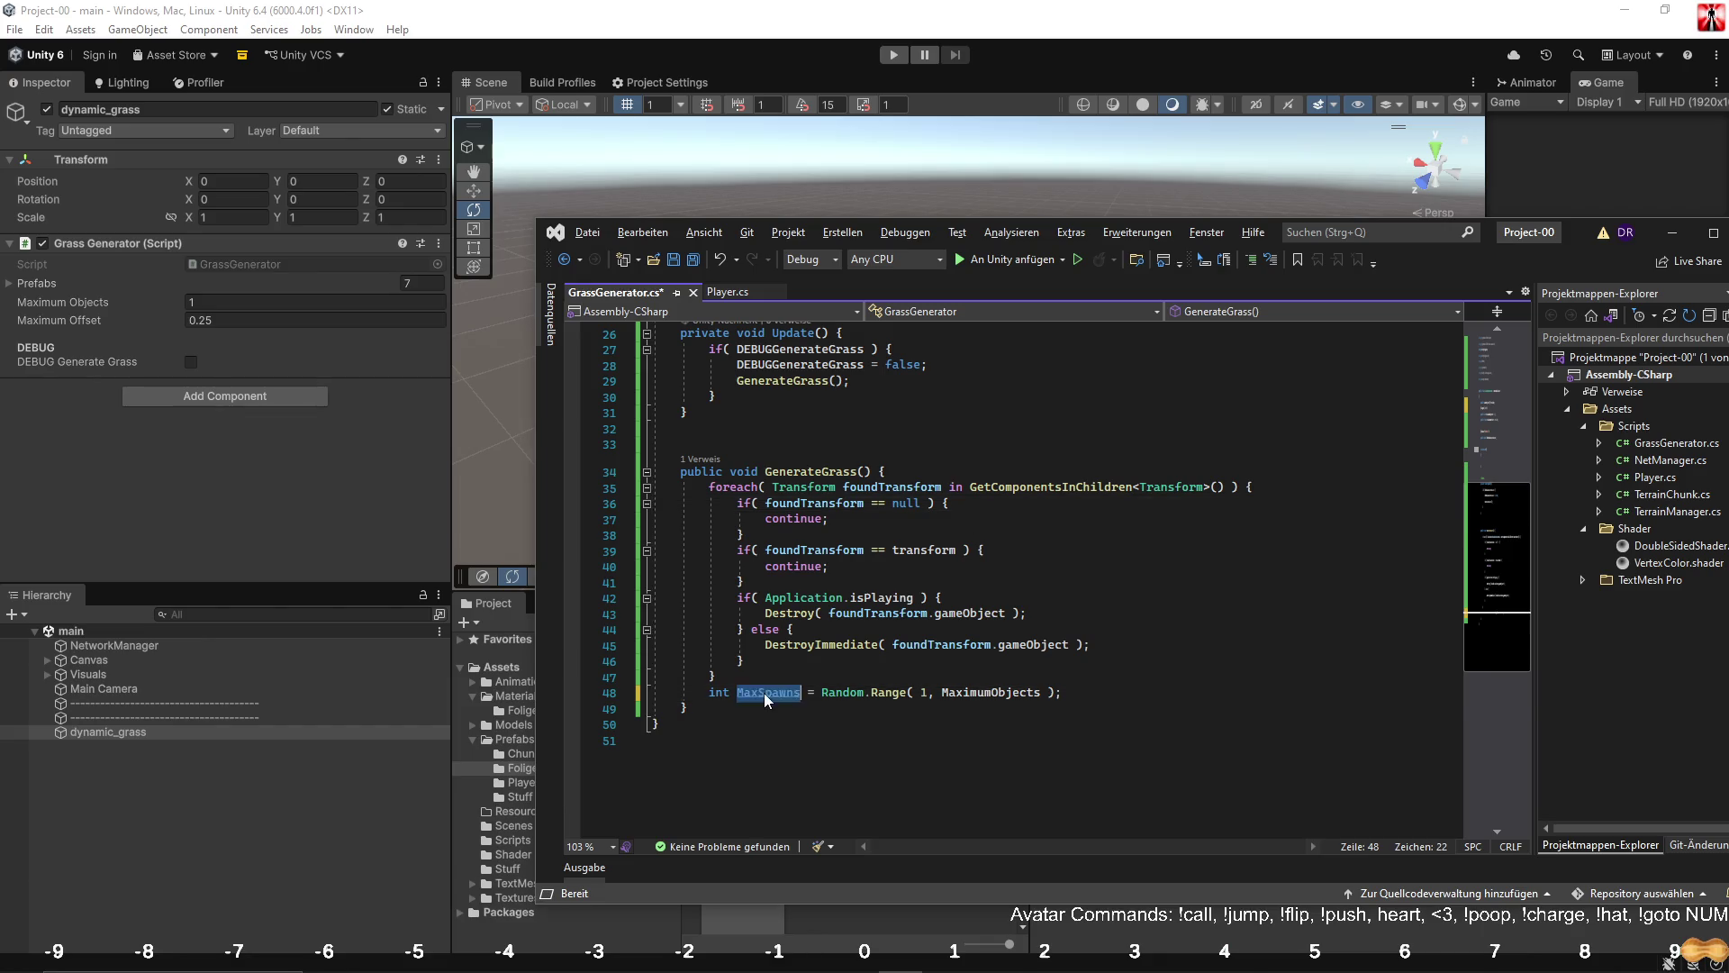
scroll(1116, 708, "down", 2)
key("ctrl+s")
double_click(767, 579)
left_click(1111, 585)
key("Return")
type("for")
key("Tab")
key("Tab")
key("Tab")
type("MaxSpawns")
key("Return")
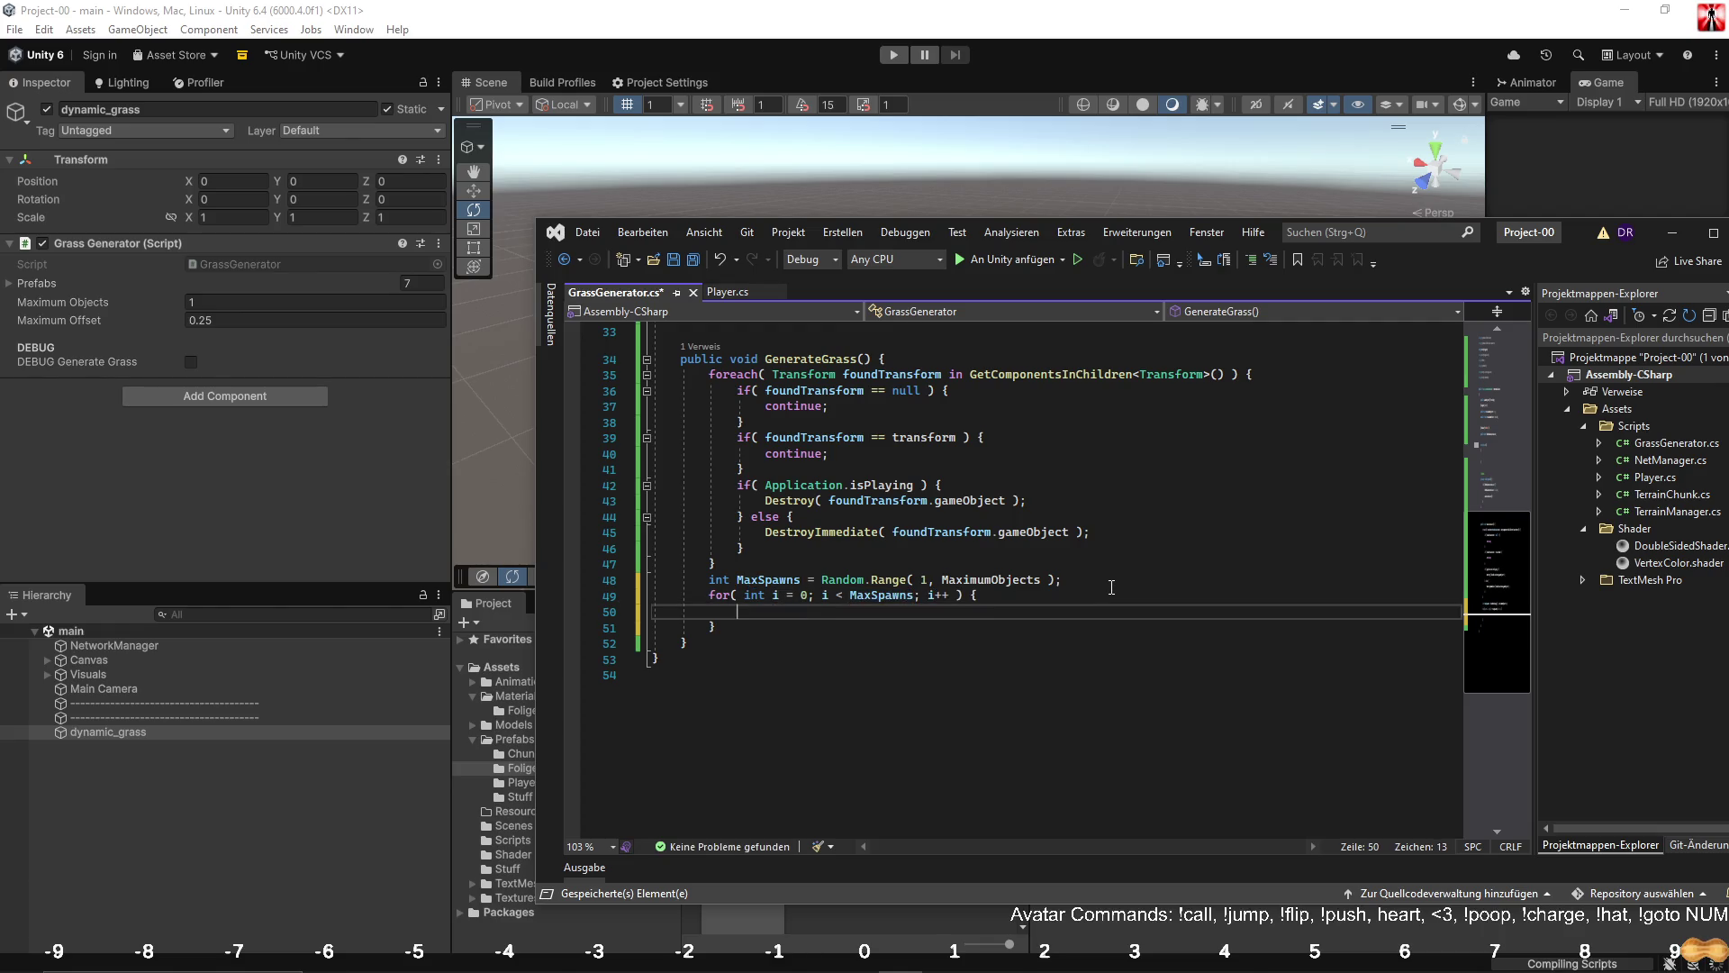
Instantiate a random prefab using Prefabs[Random.Range(0, Prefabs.Length)] in the loop.
key("Tab")
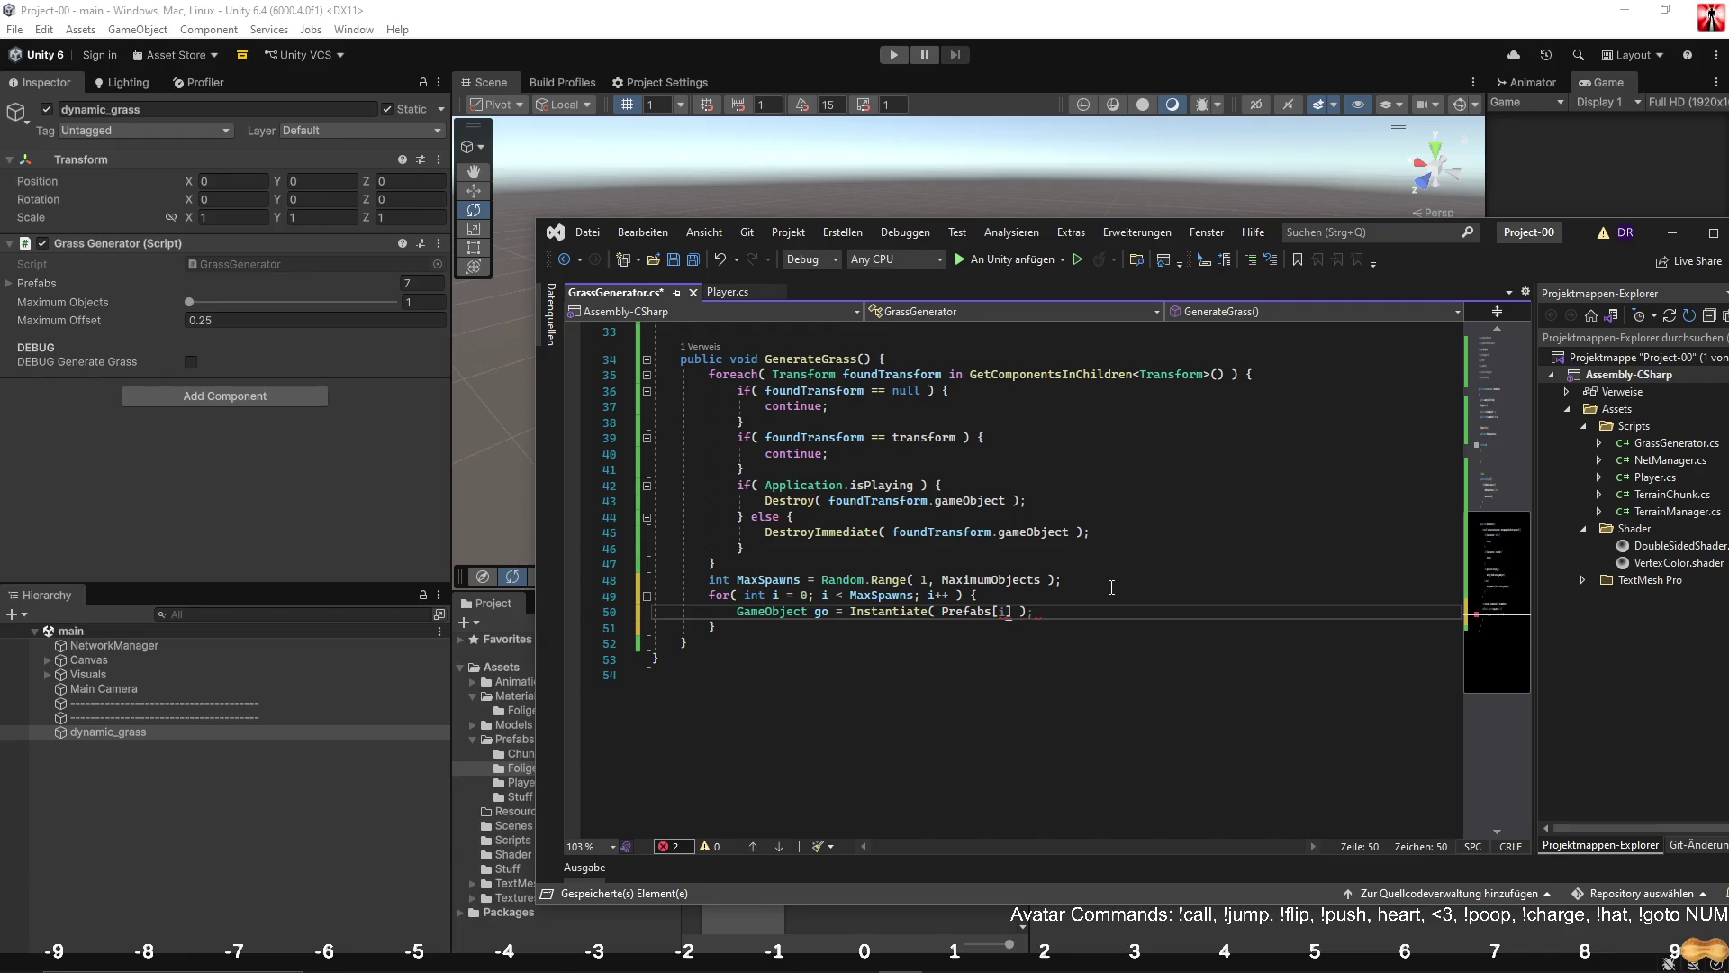
type("Random.Range( 0, MaximumObjects )")
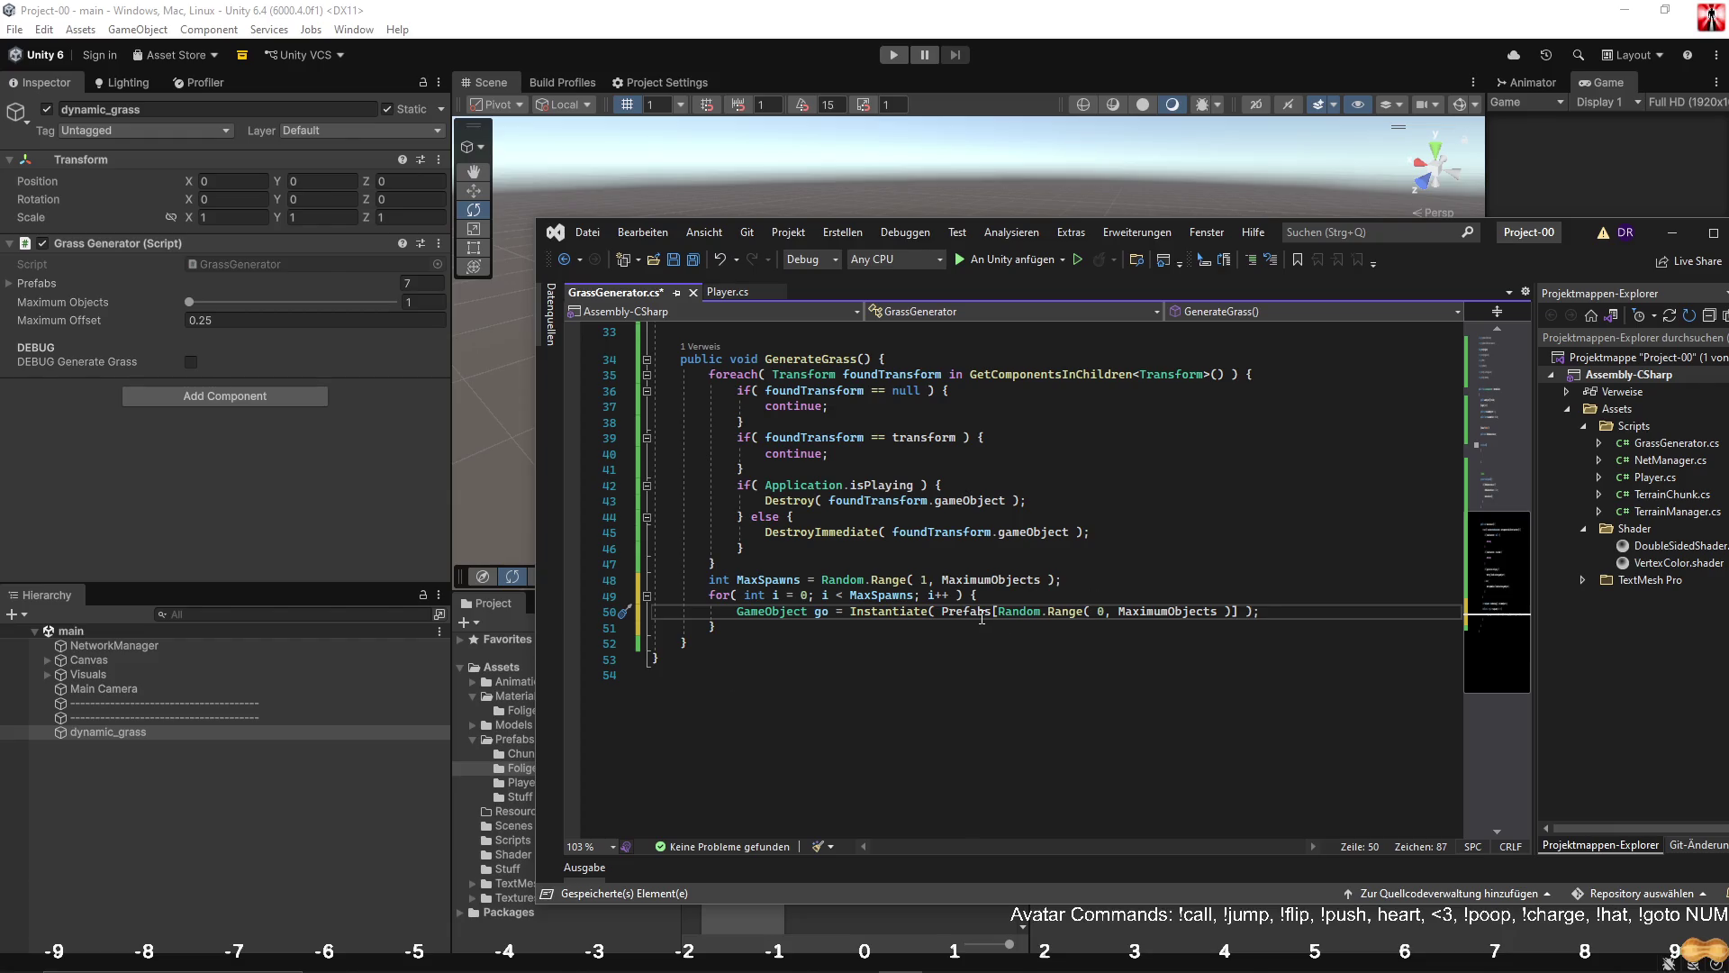
double_click(1138, 610)
type("Prefabs.l")
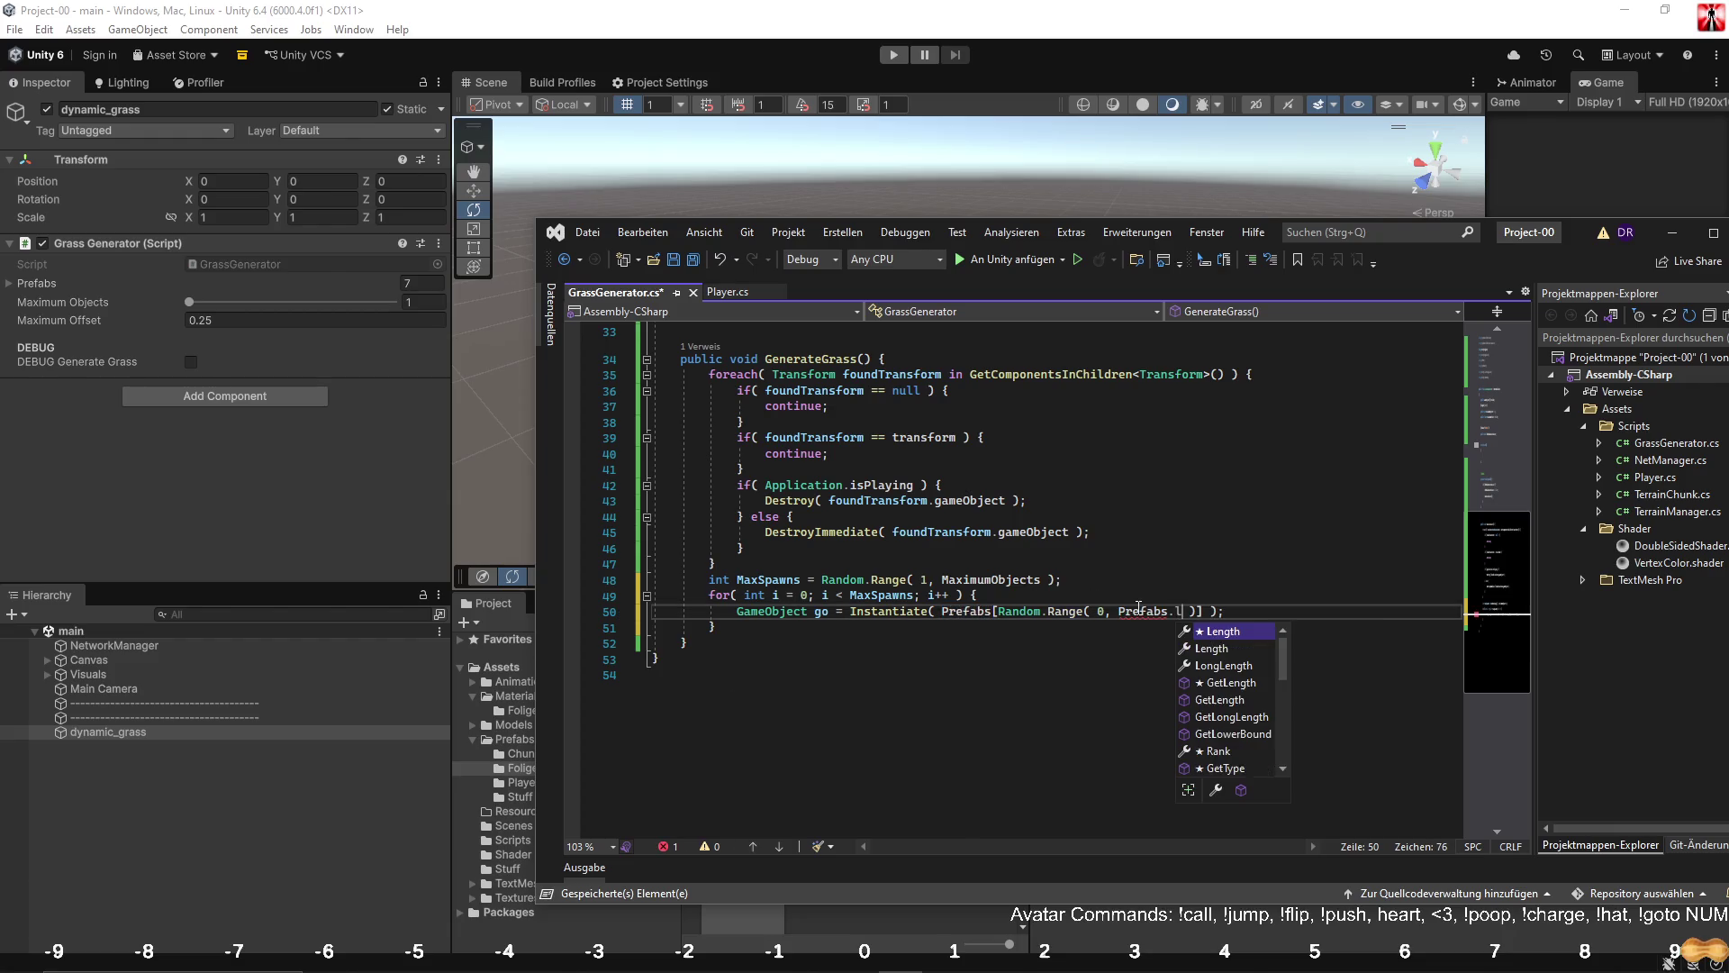
key("Tab")
Rename the go variable to NewGrass and begin a NewGrass.transform.position assignment.
left_click(1112, 644)
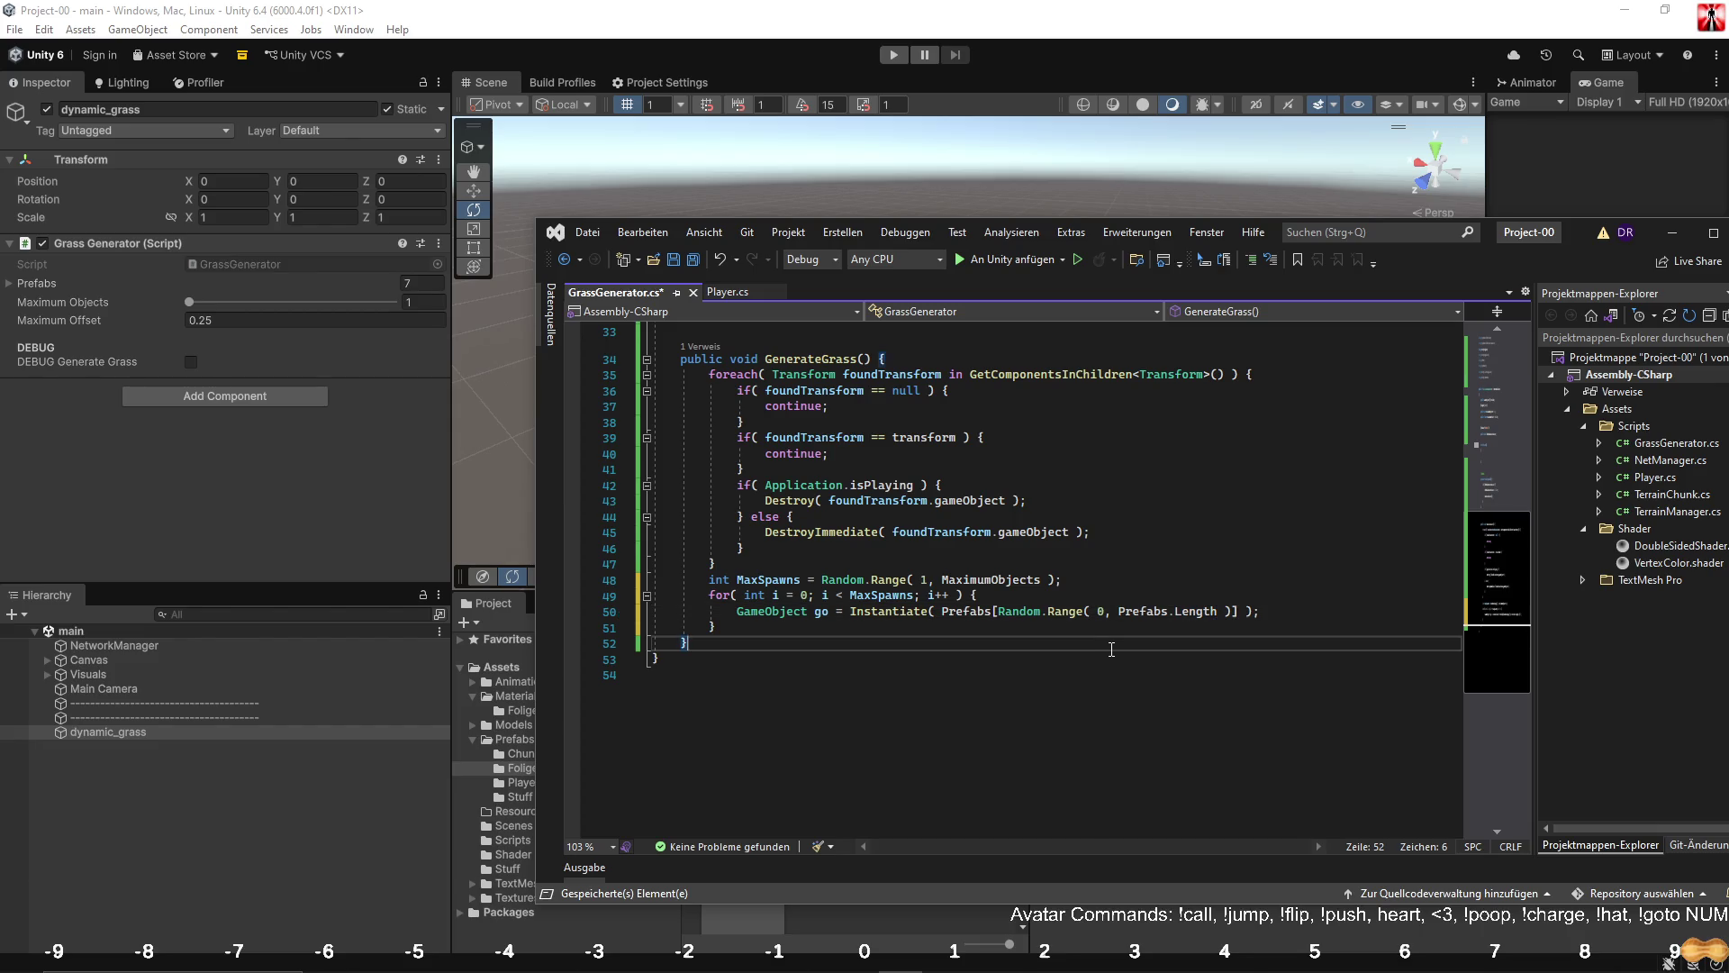
left_click(819, 616)
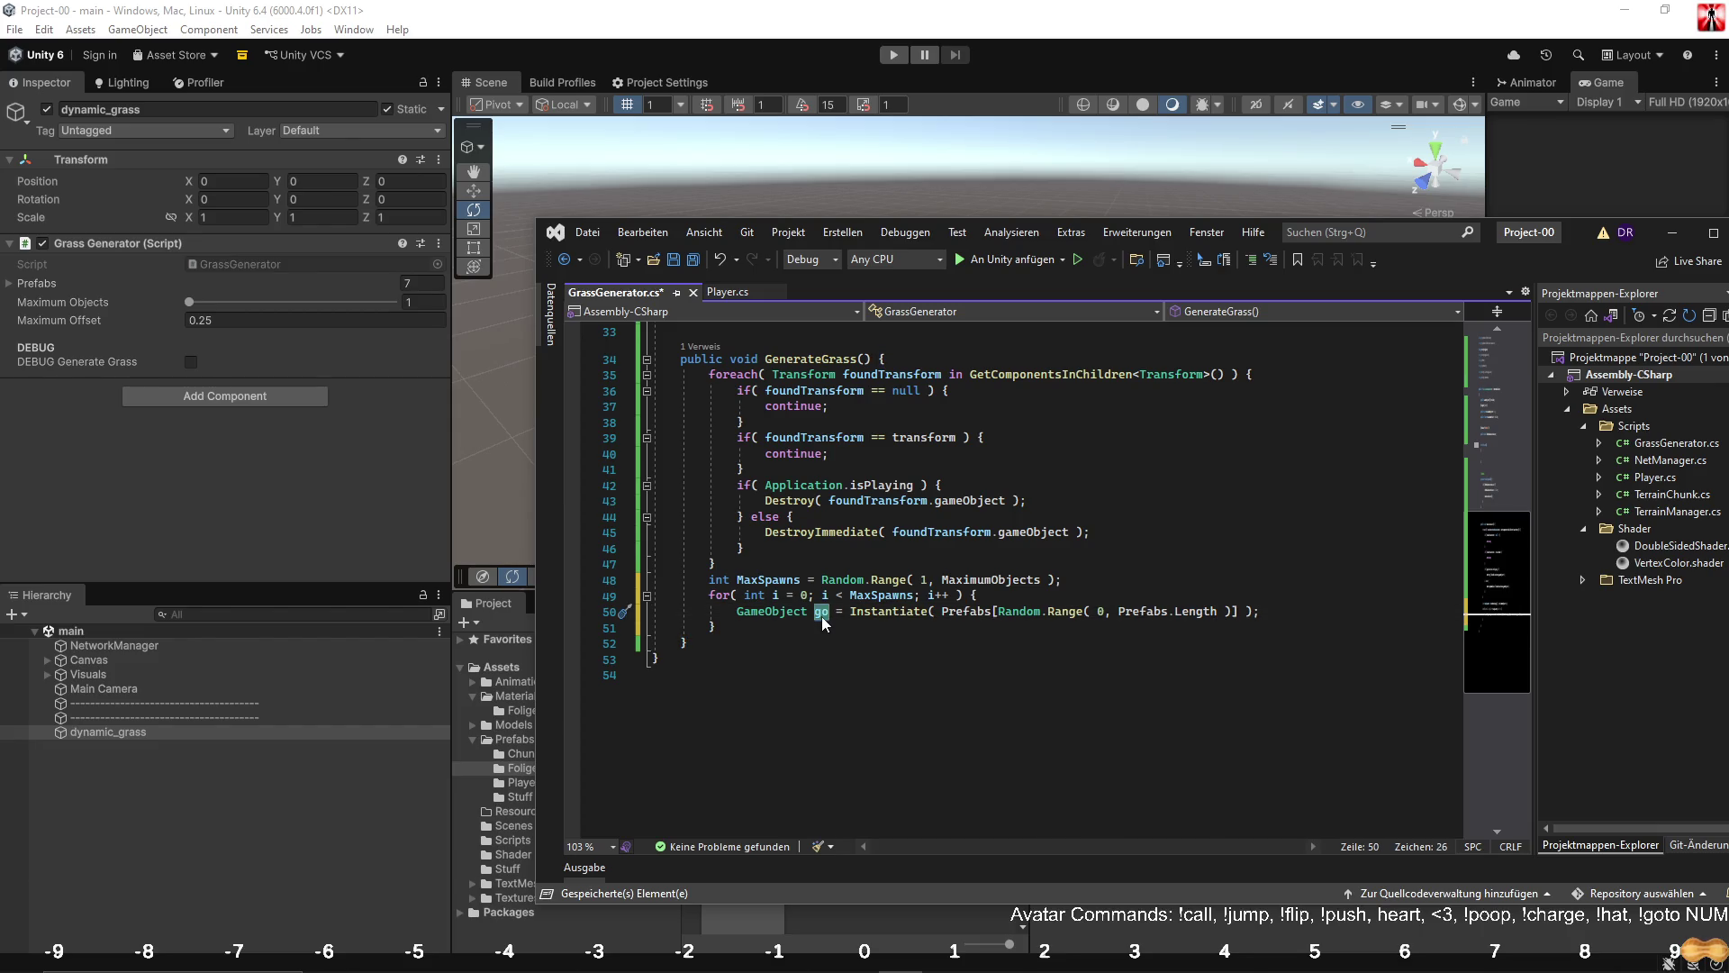
key("ctrl+r")
key("ctrl+r")
type("NewGrass")
key("Return")
left_click(1339, 611)
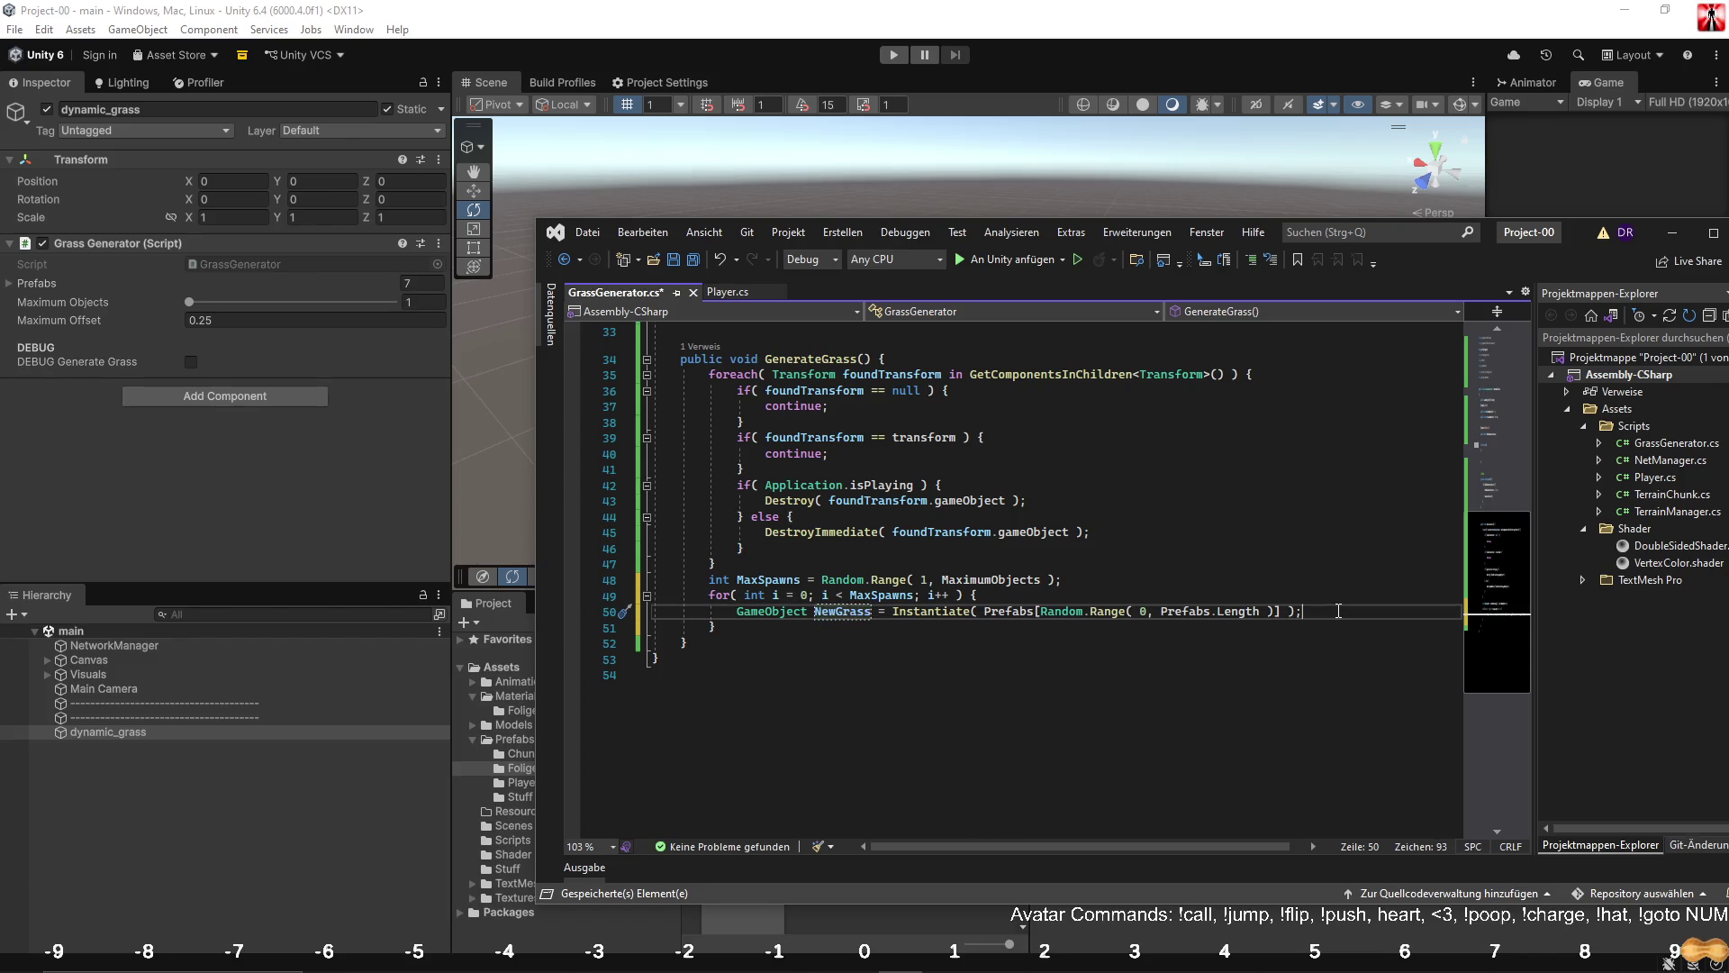
key("Return")
type("NewGrass.transform")
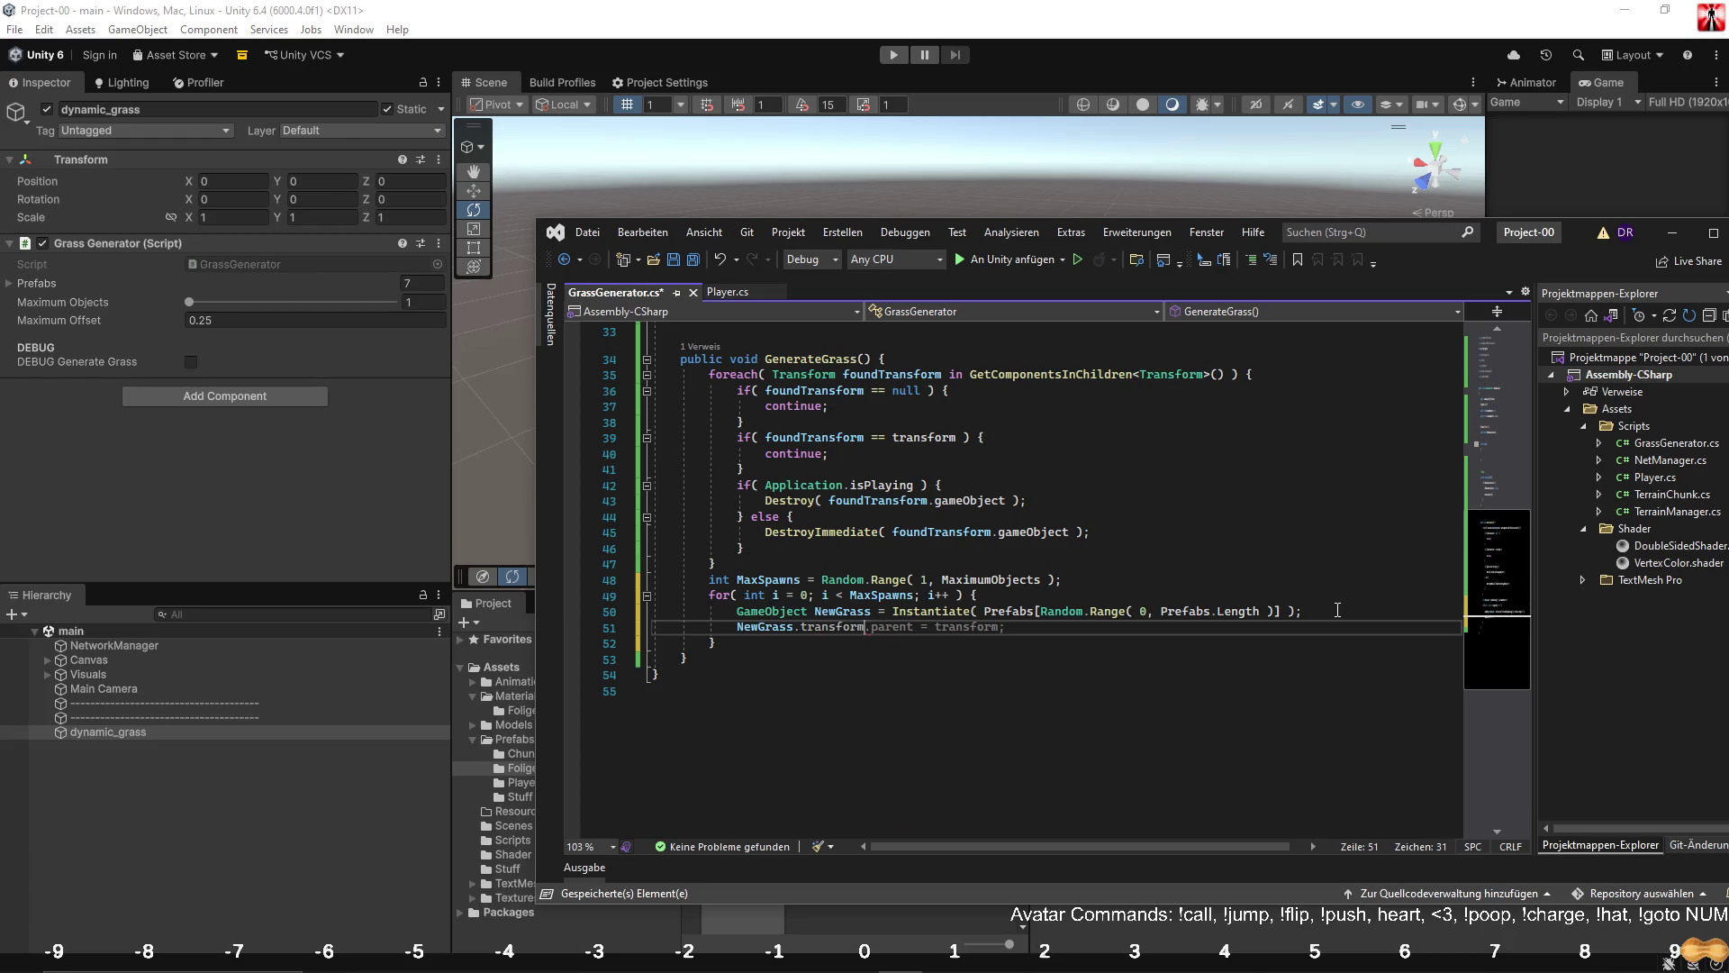
type(".position")
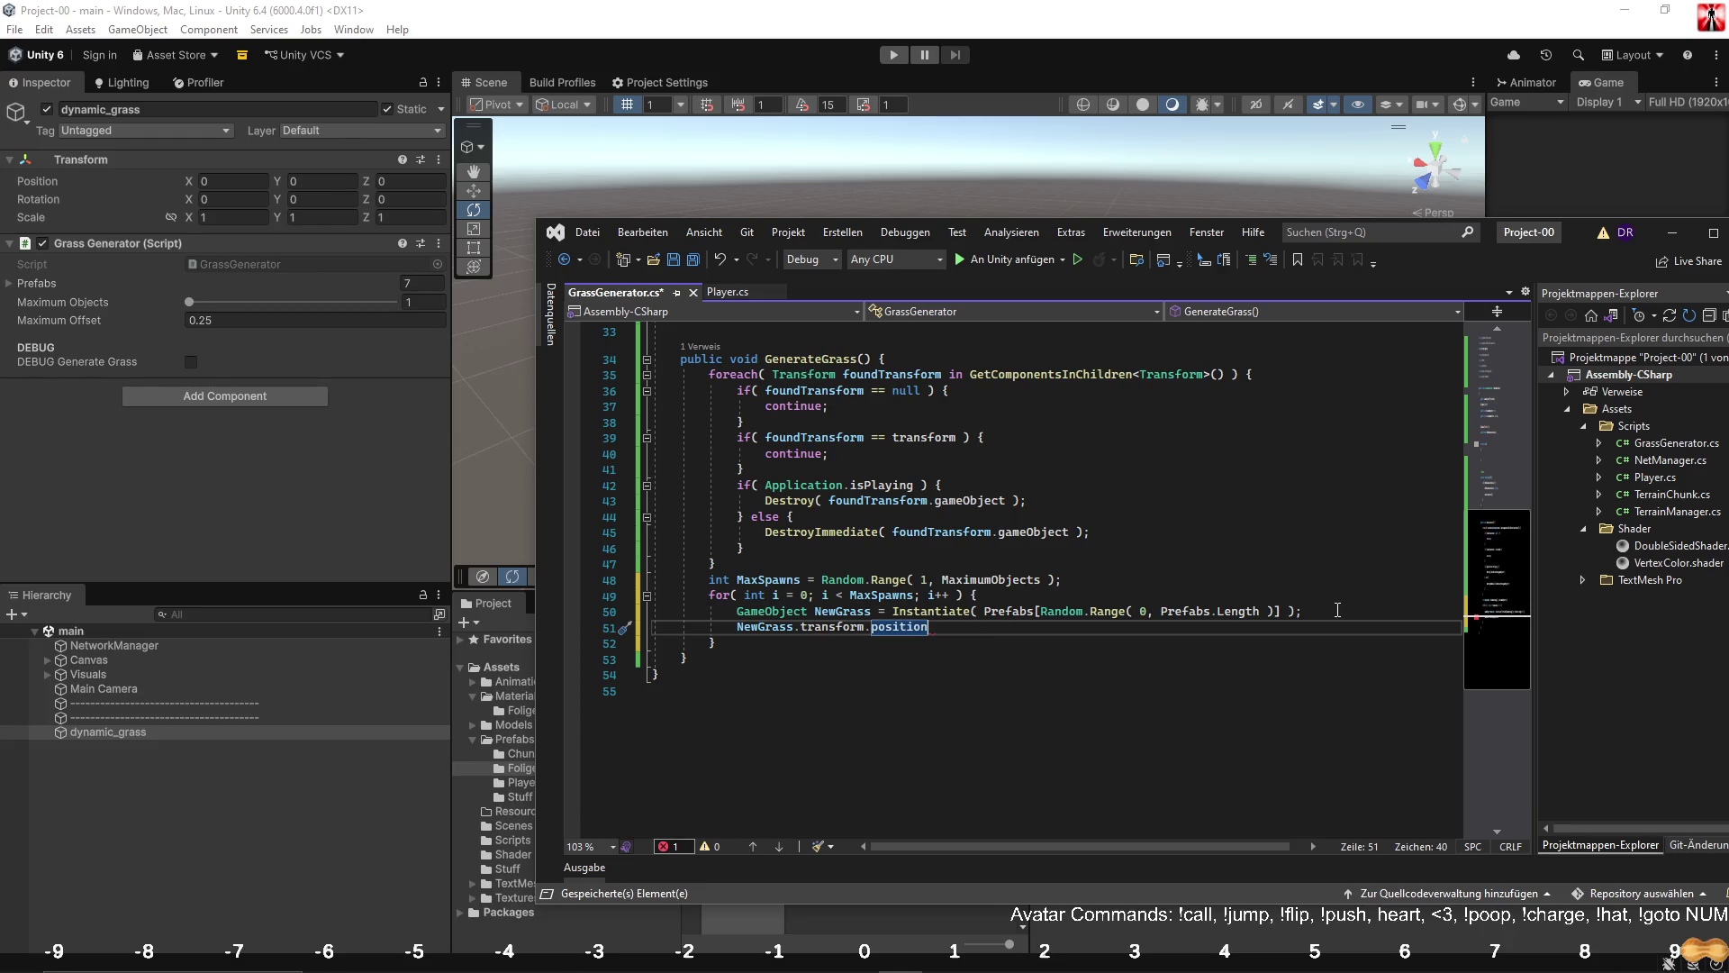
type(" =")
Write 'NewGrass.transform.localPosition = Vector3.zero + ( Quaternion.Euler( 0f, 0f, 0f ) * ( Vector3.forward' below Instantiate.
key("BackSpace")
key("BackSpace")
key("BackSpace")
type("lo")
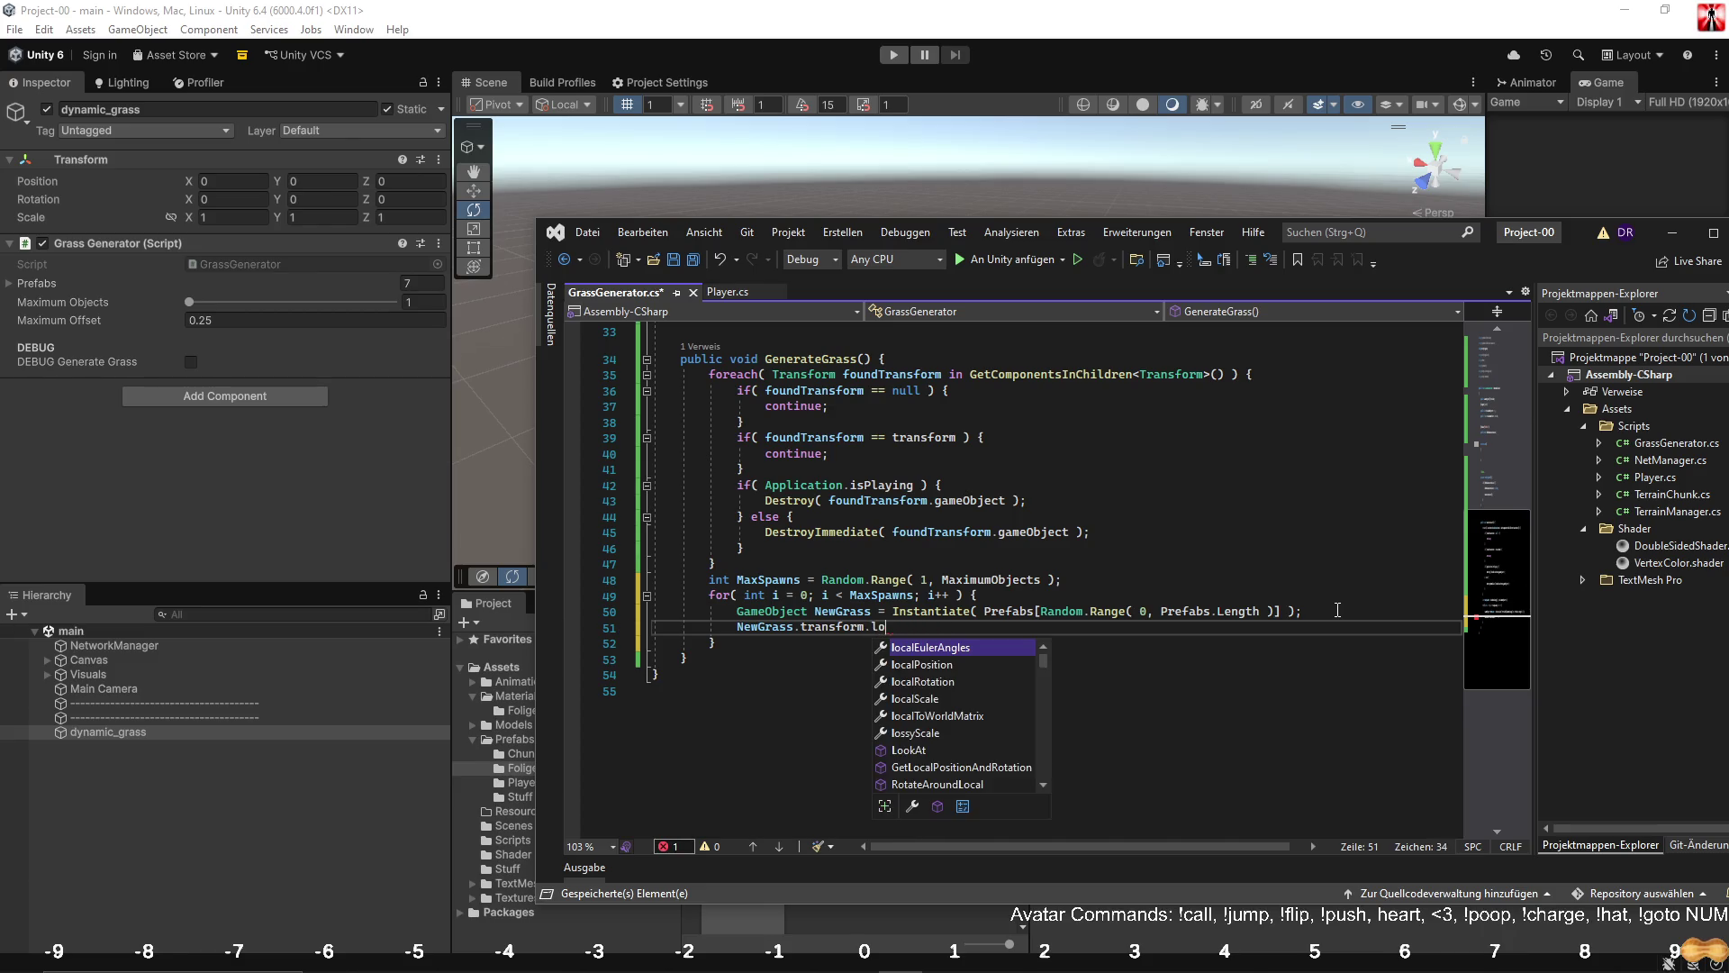
key("Down")
key("Tab")
type("= ")
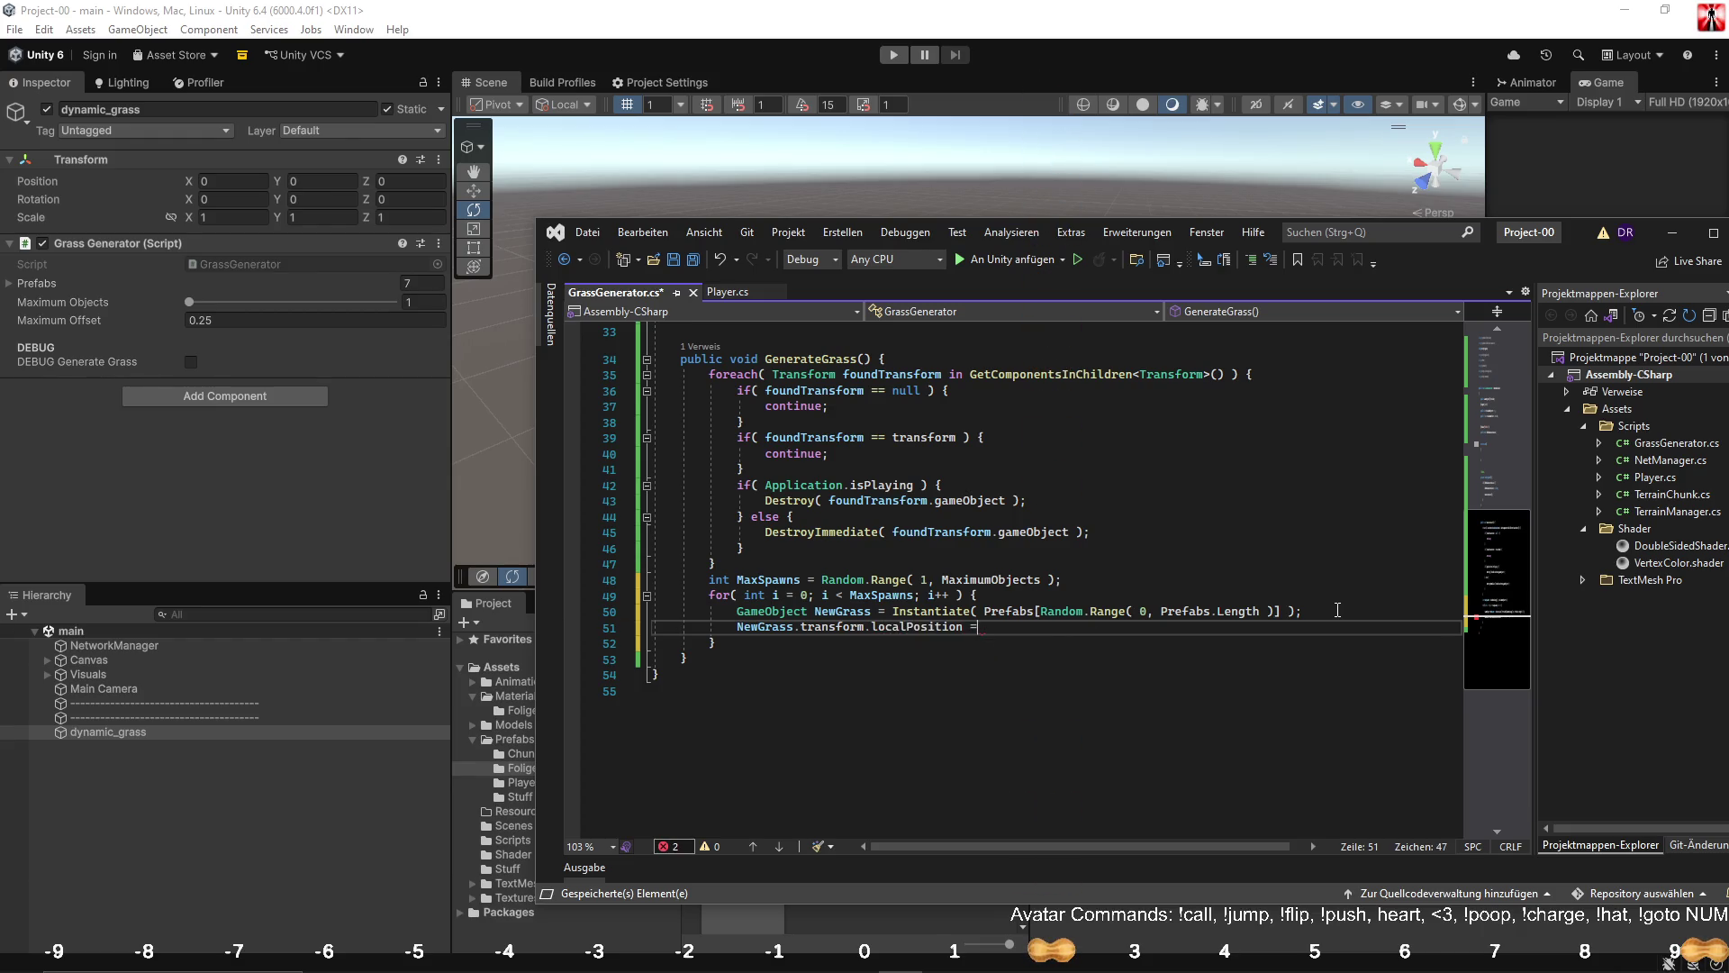
type("Vector3.zero + (")
scroll(1061, 585, "down", 1)
type("Quaternion")
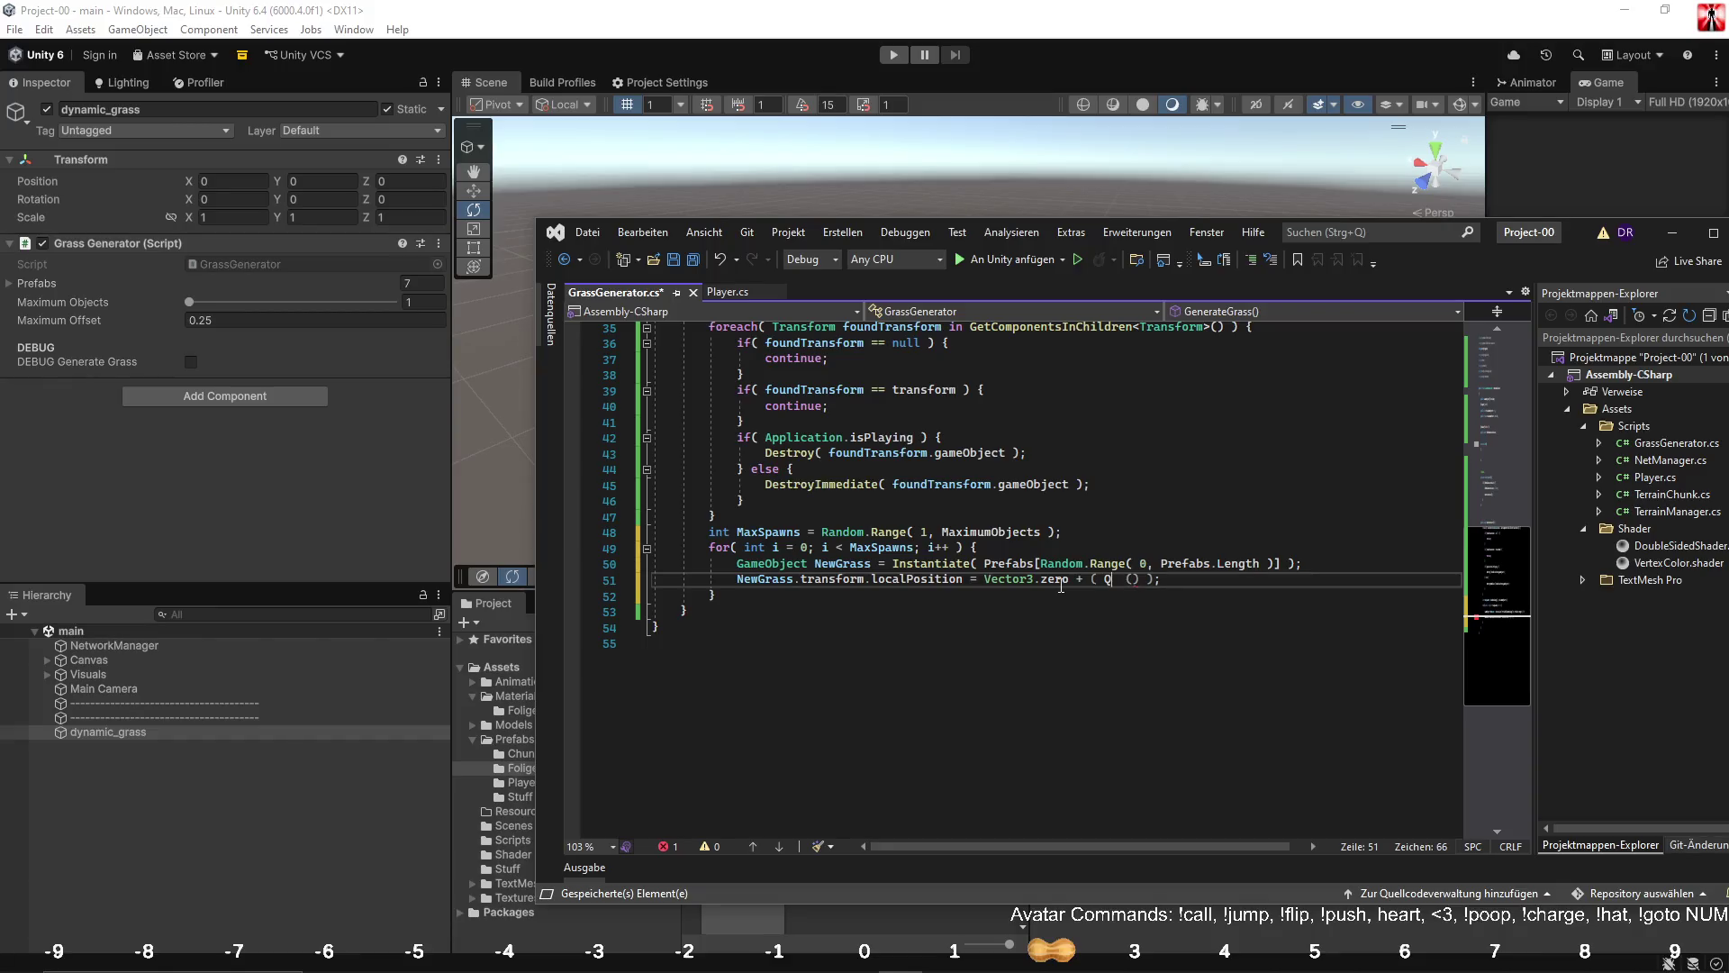
type(".Euler(")
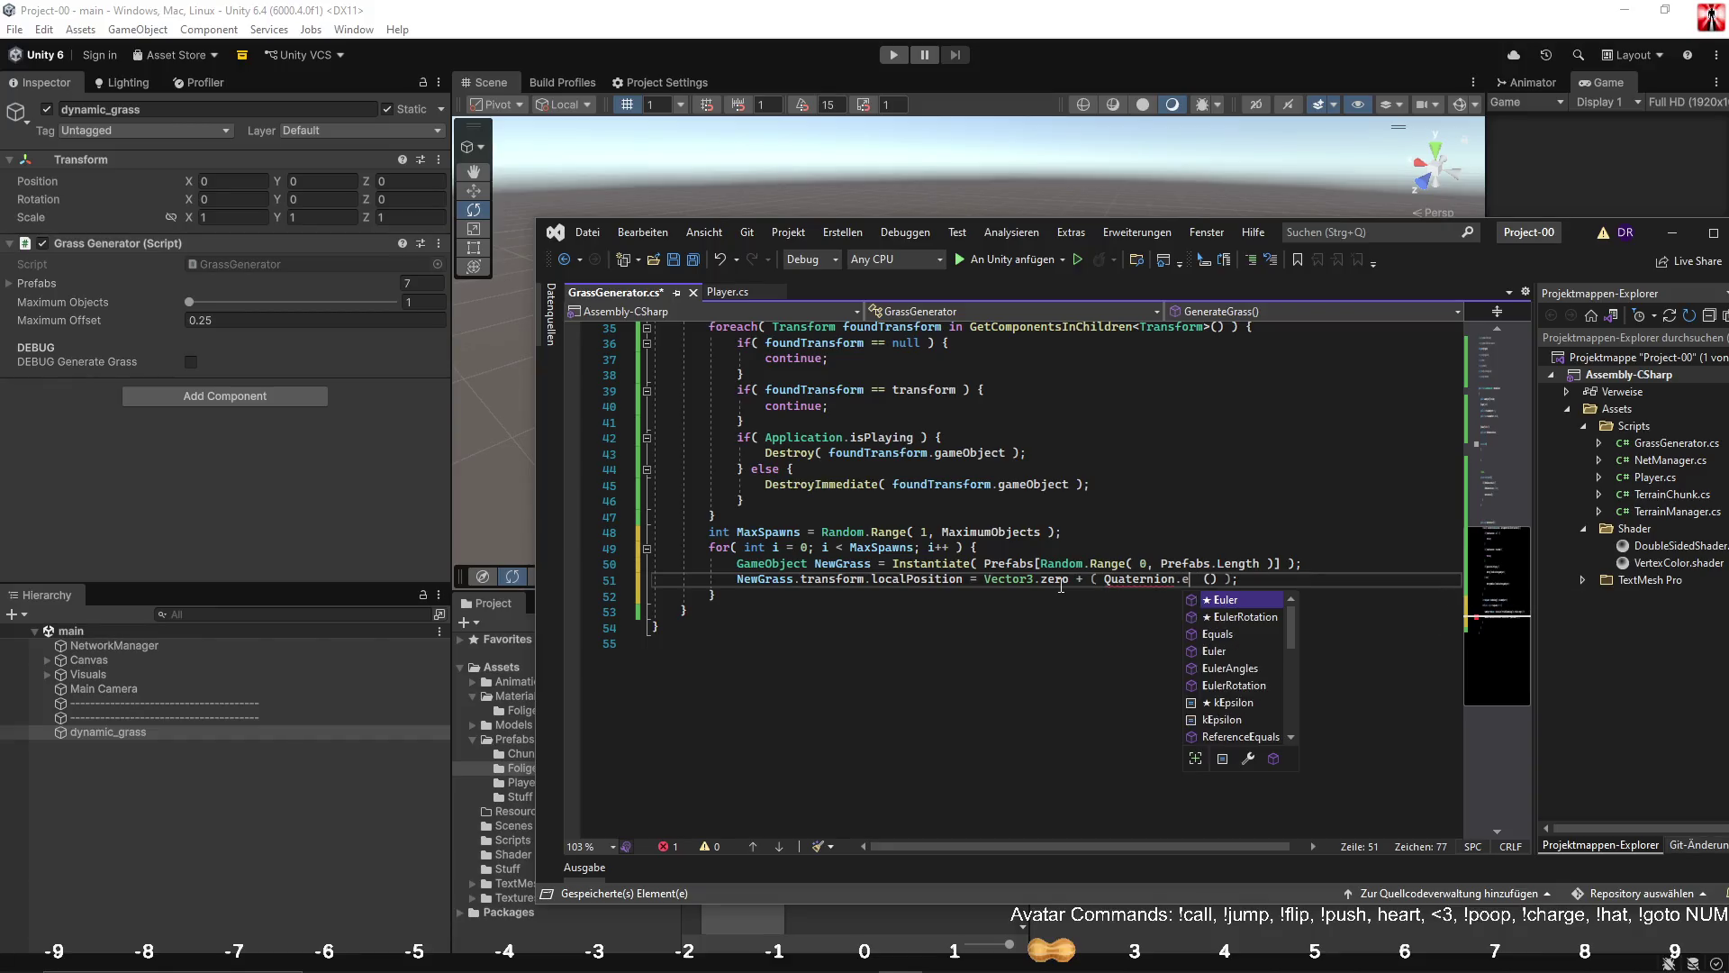
type(" 0f, 0f, ")
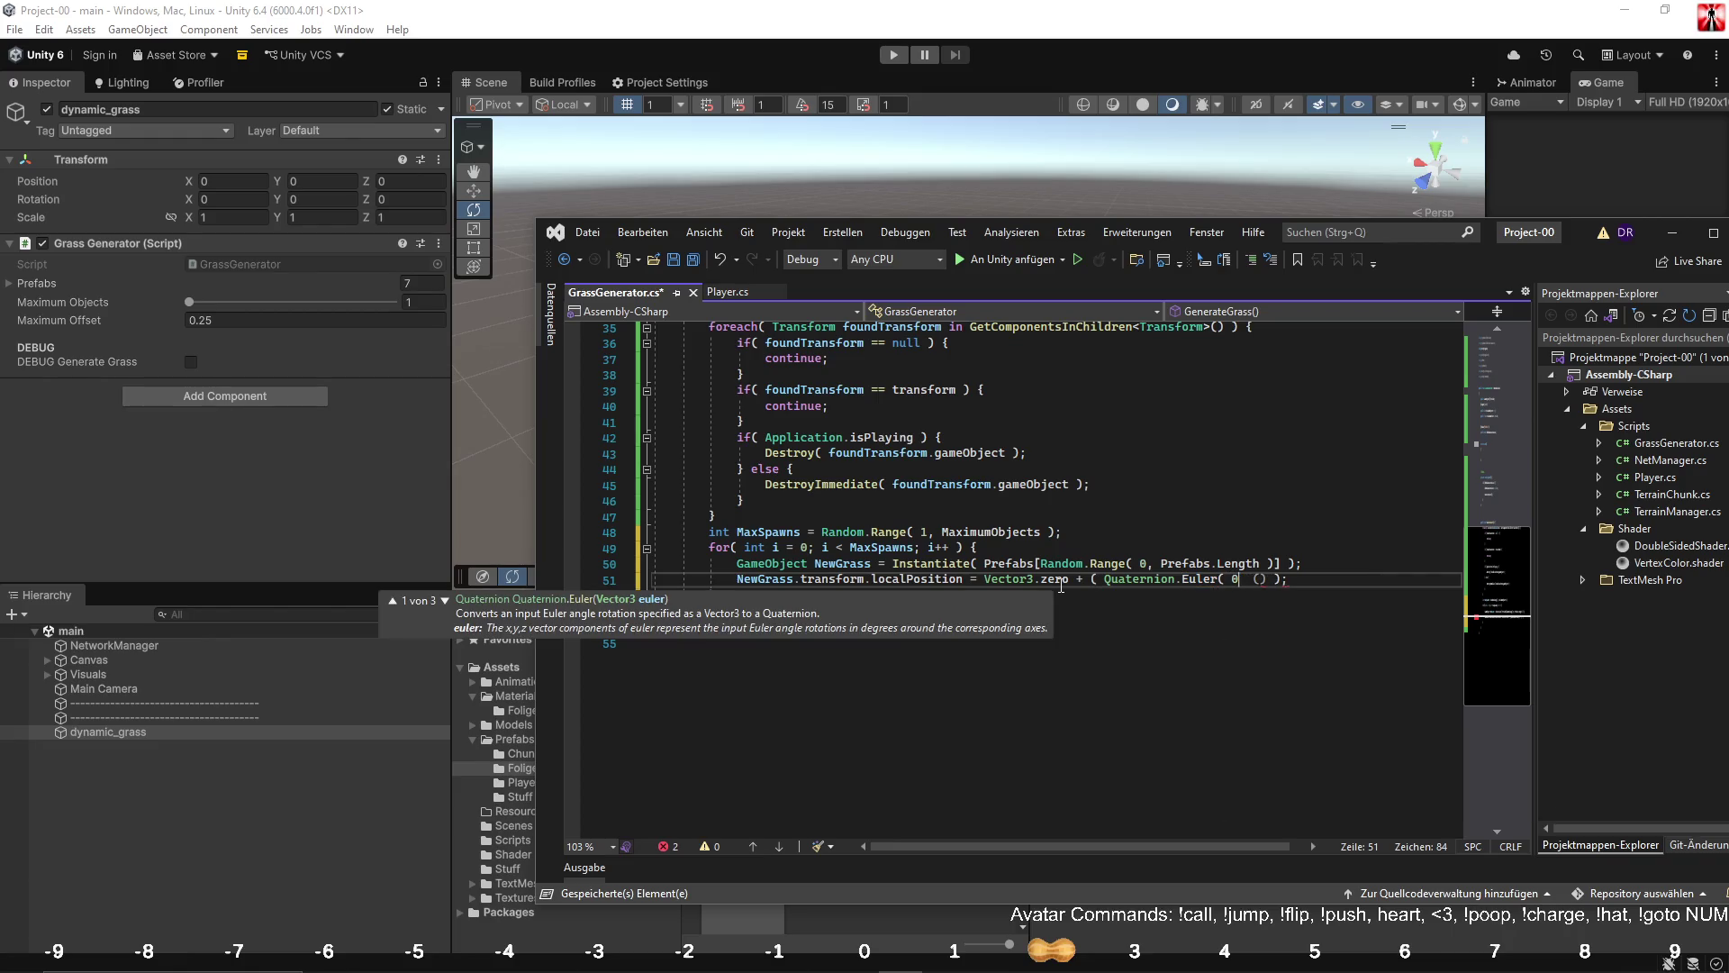
type("0f")
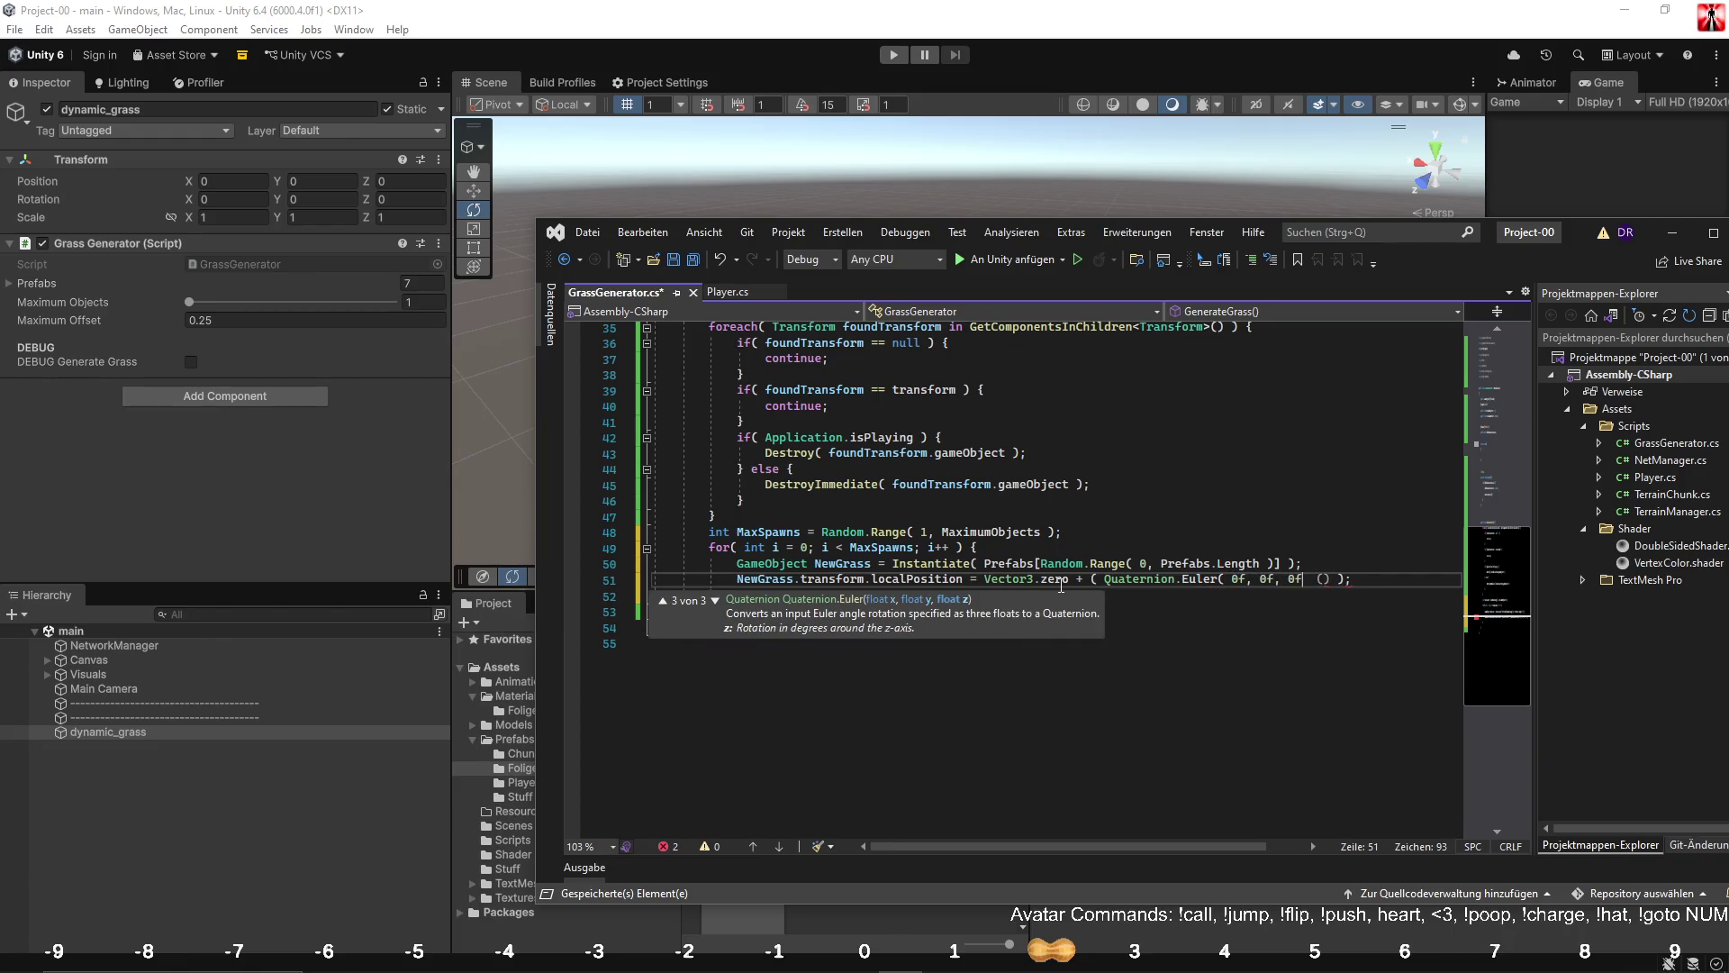
type(" ) *")
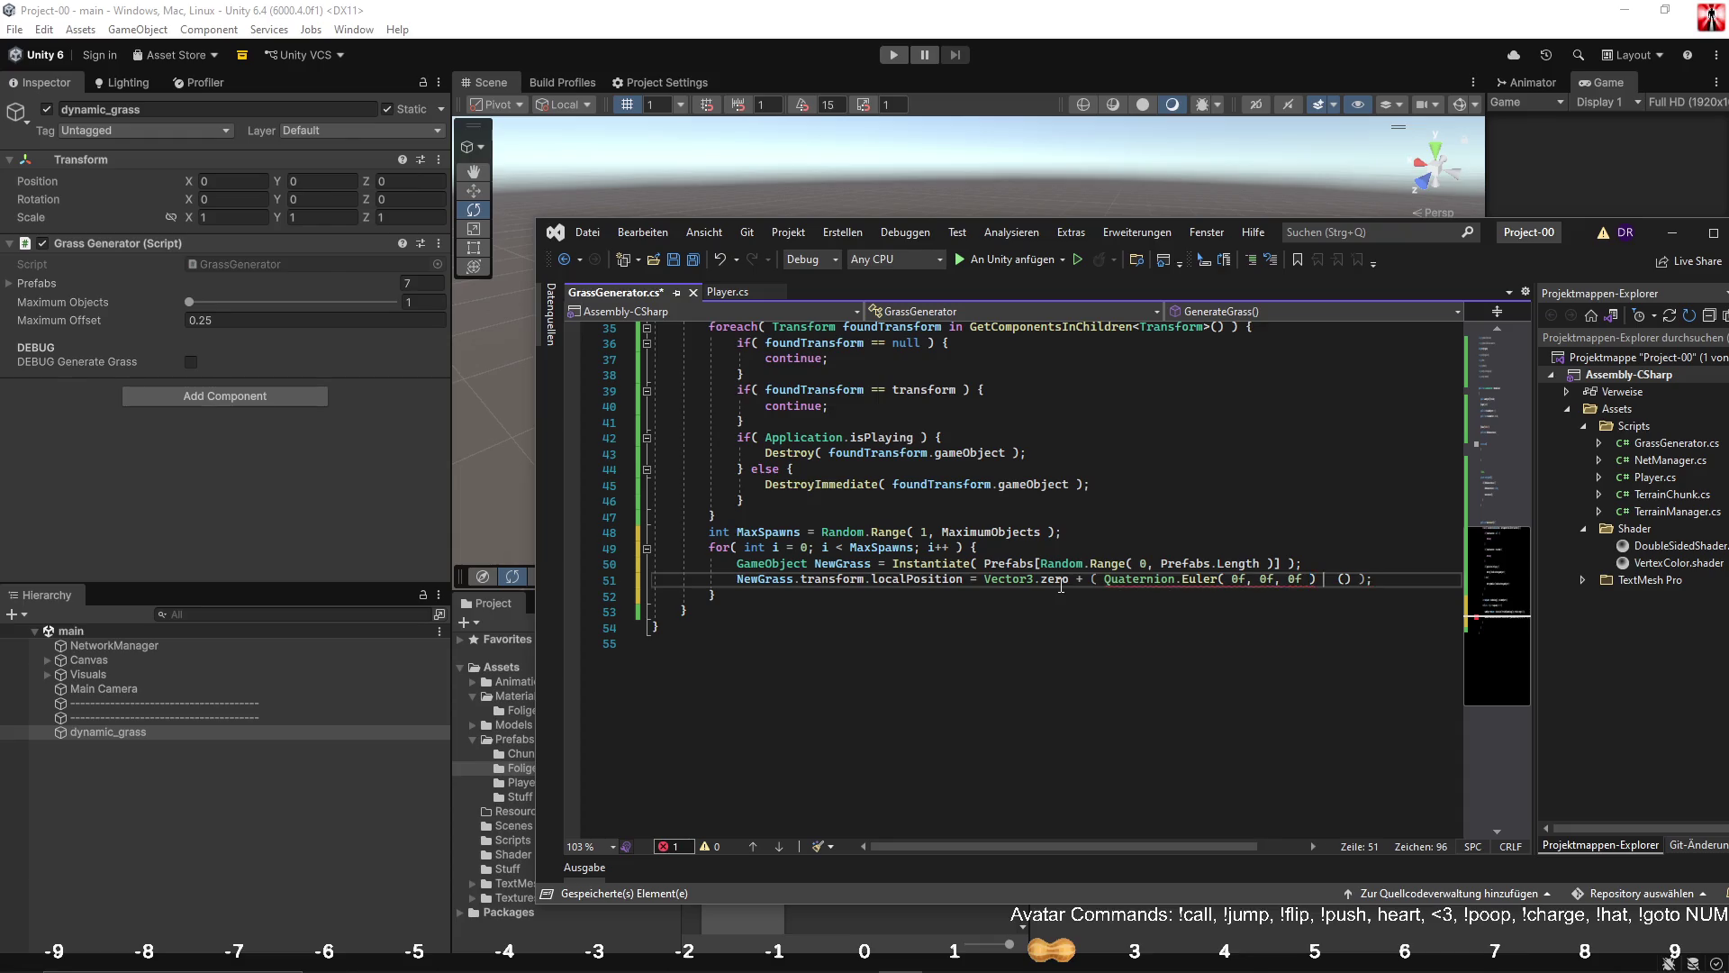
type(" ( ")
type("Vector3.for")
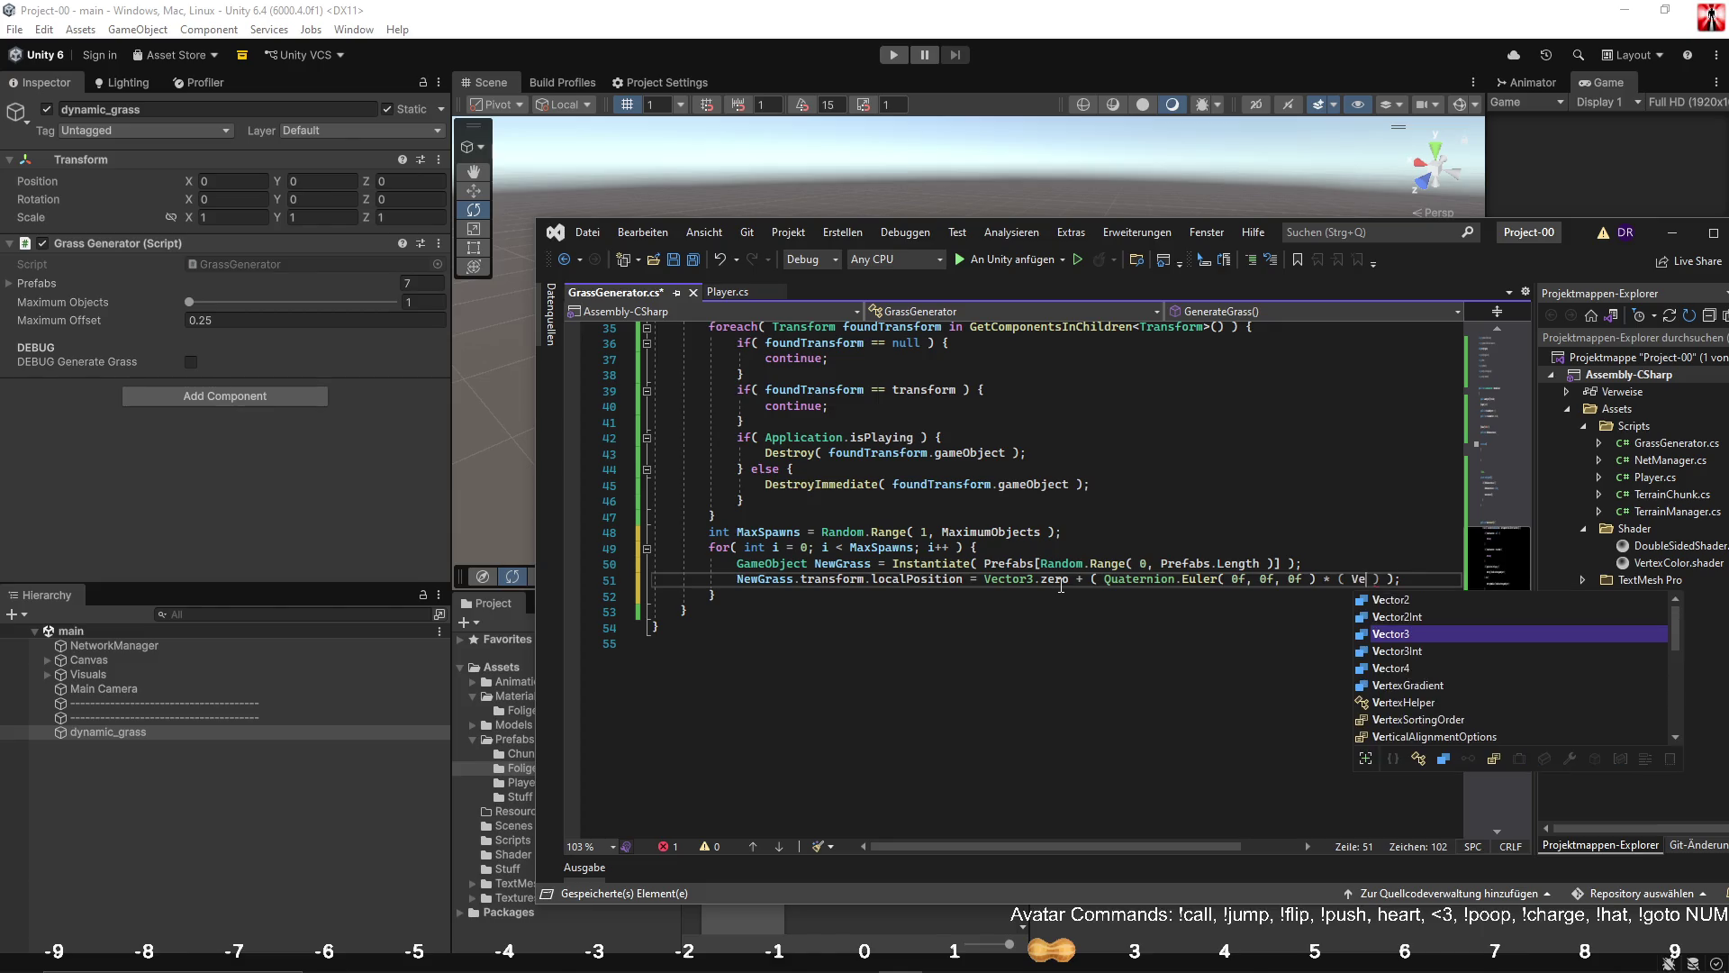
key("Tab")
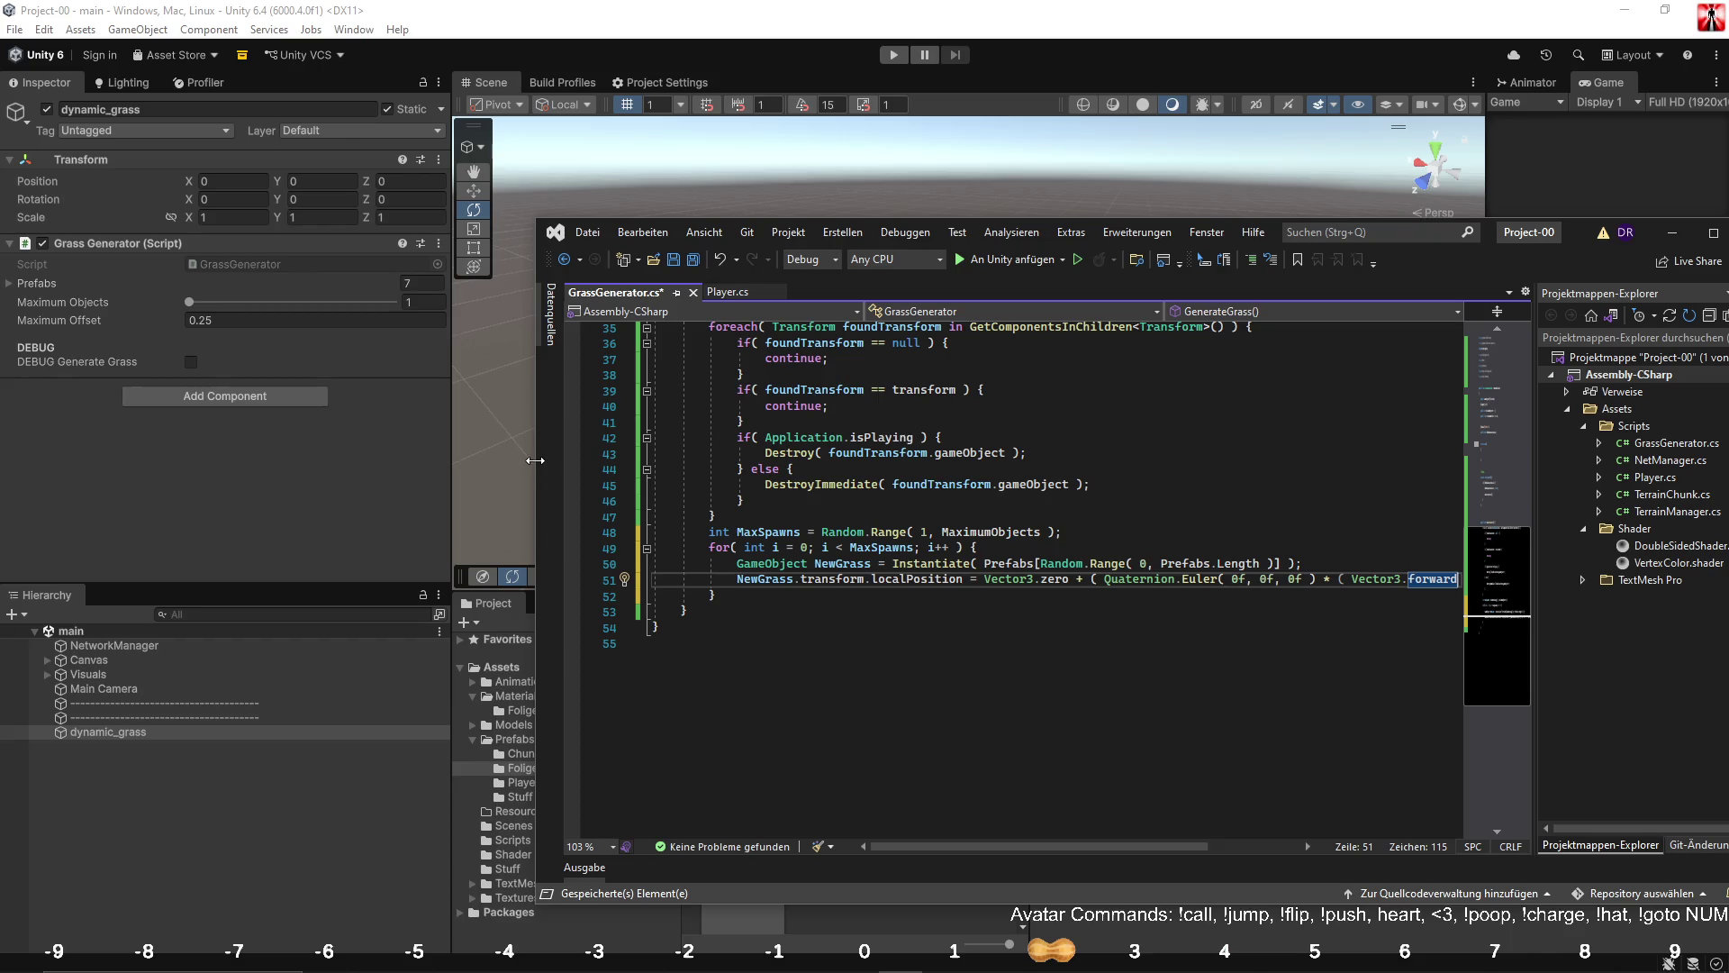
Widen the code editor and add spaces inside the random prefab index brackets.
left_click_drag(541, 457, 213, 458)
scroll(863, 650, "up", 2, "ctrl")
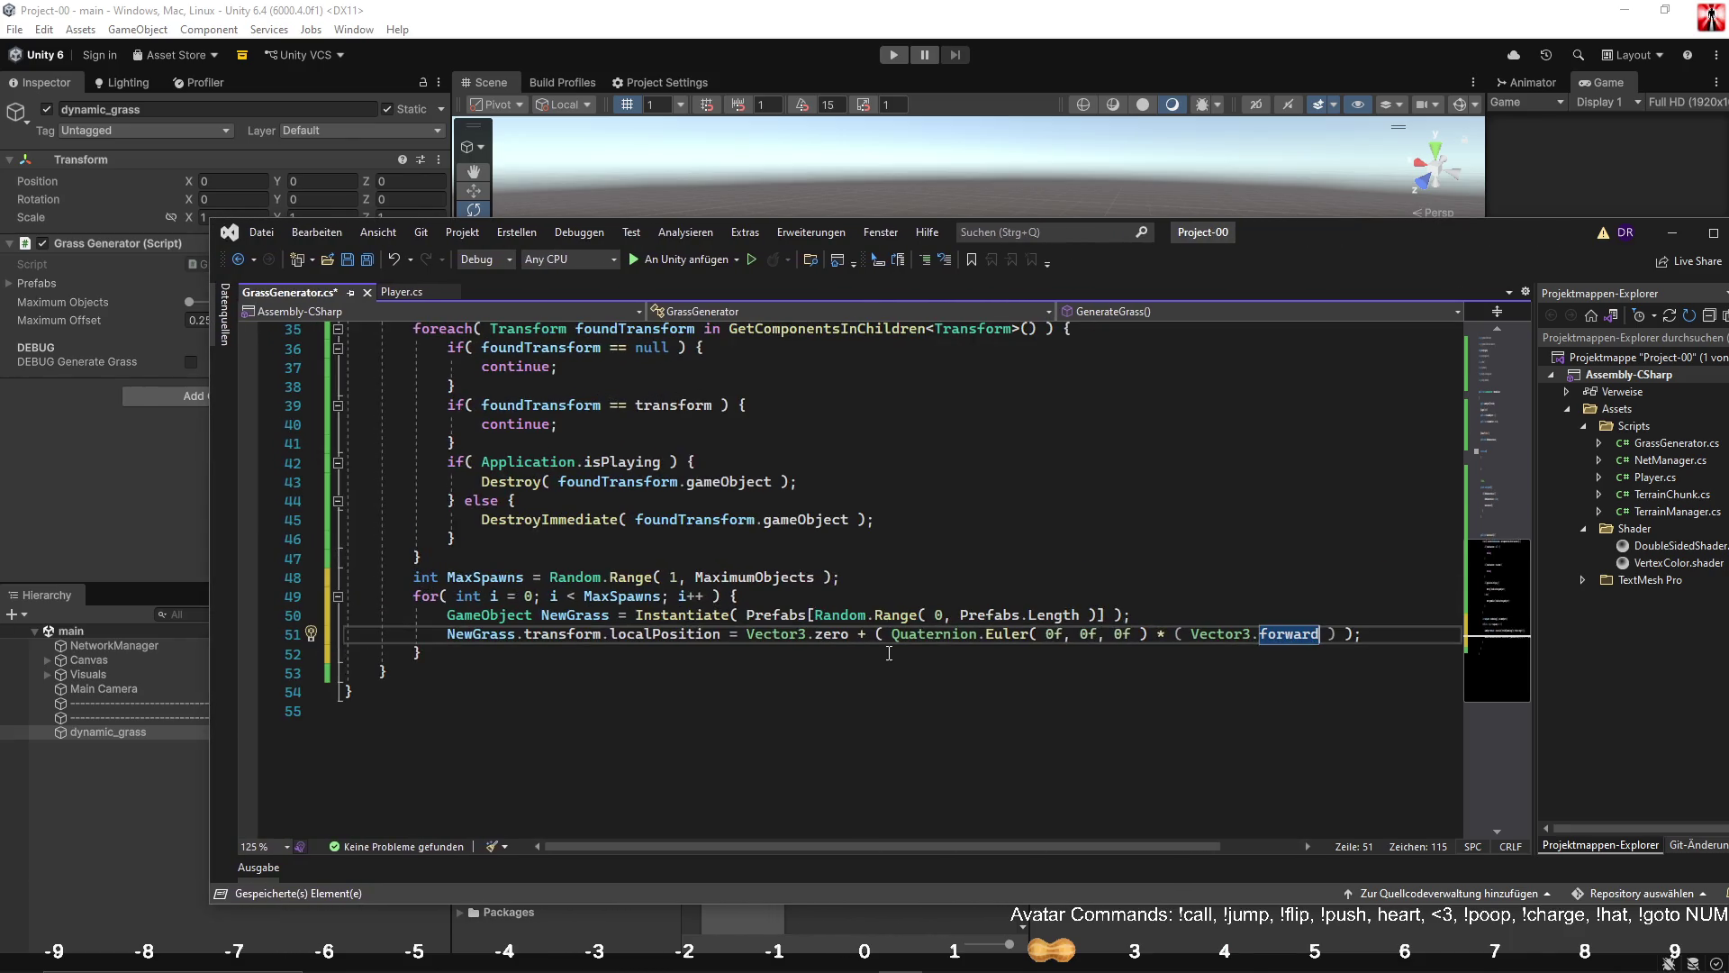
scroll(888, 652, "down", 1, "ctrl")
scroll(811, 585, "up", 11)
scroll(665, 498, "down", 7)
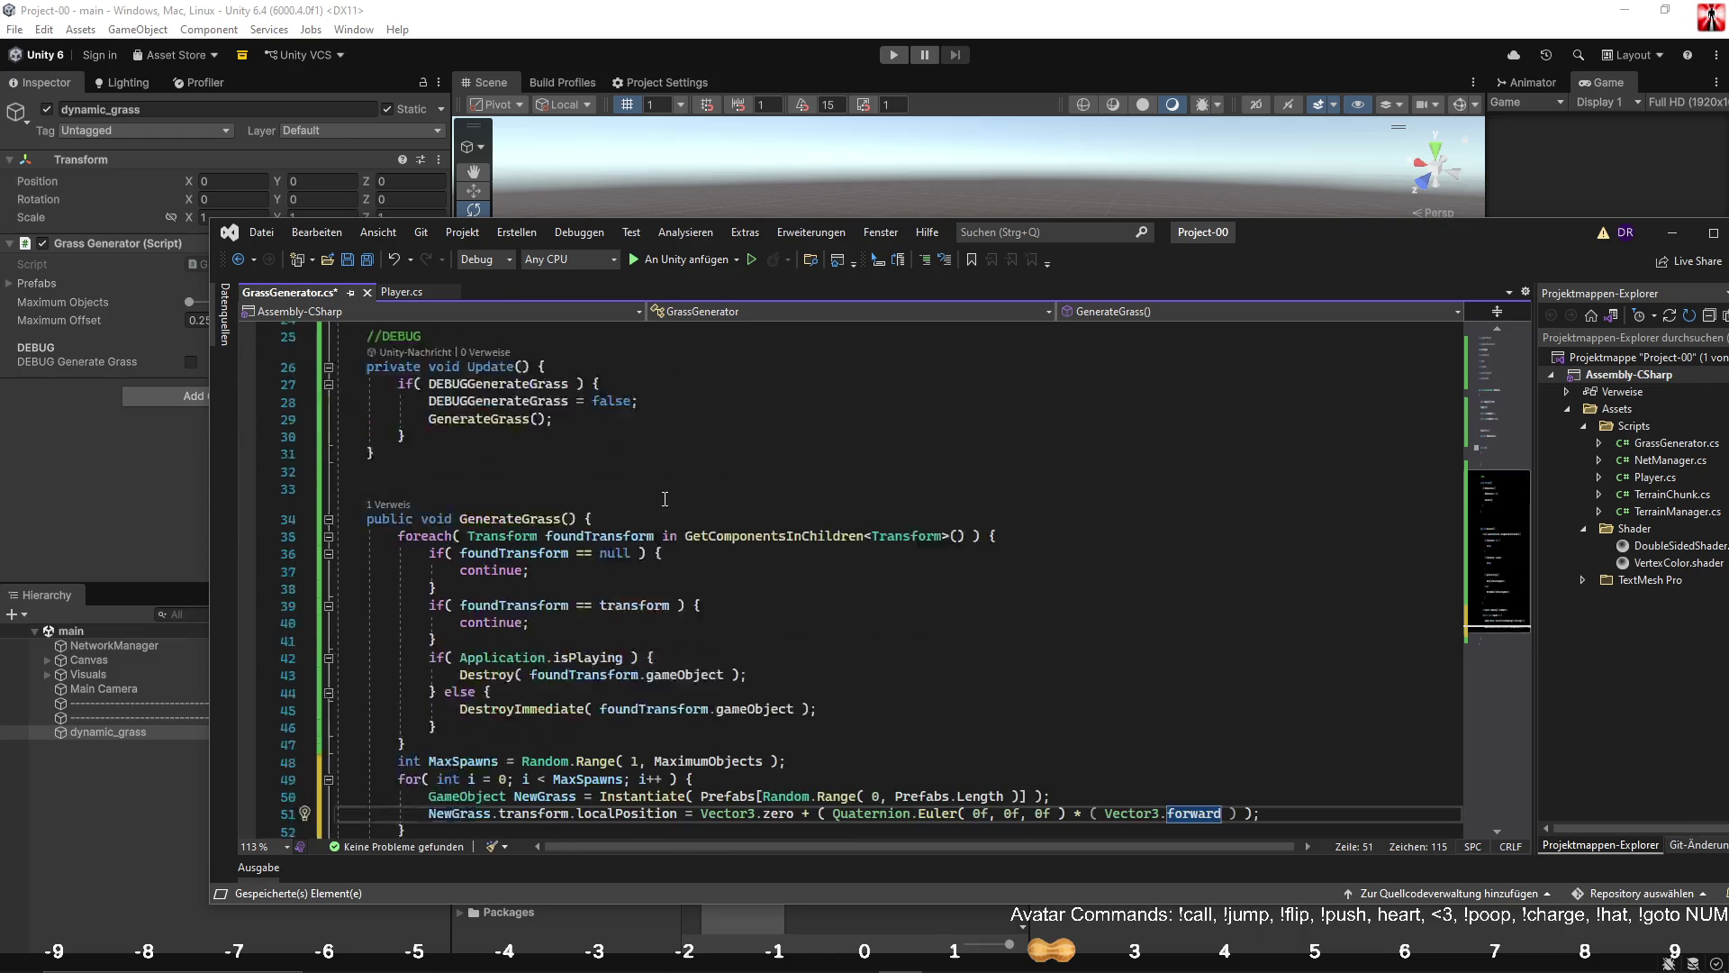
scroll(664, 499, "down", 4)
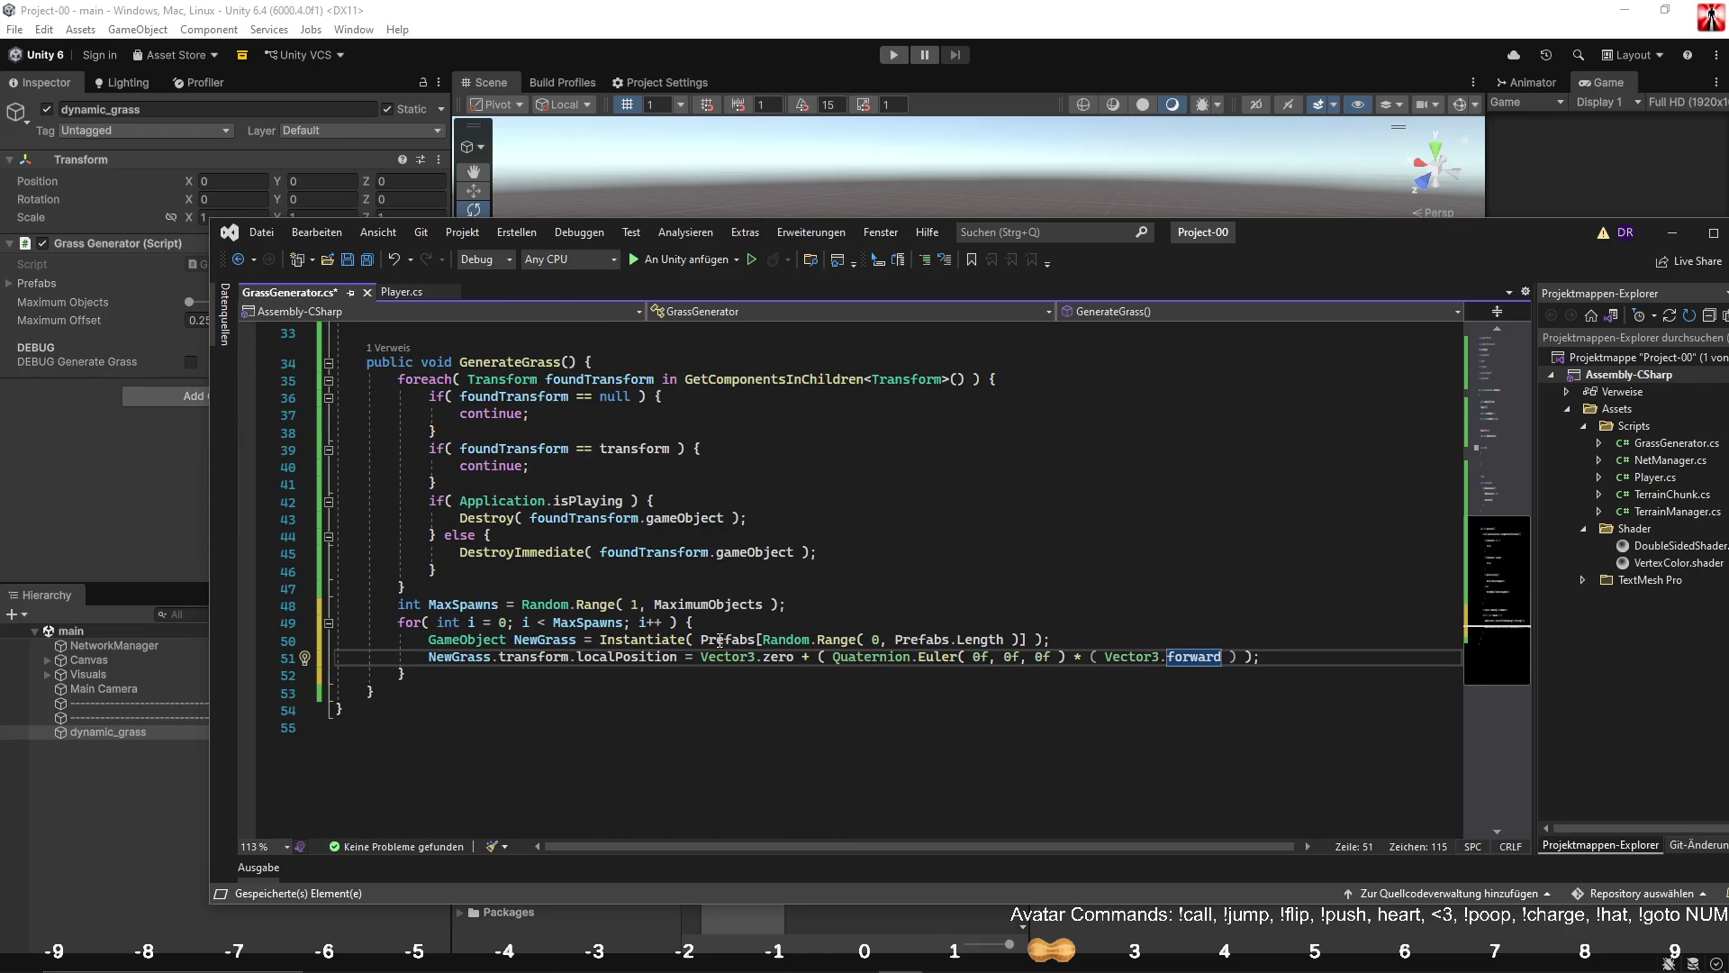
left_click_drag(764, 638, 1018, 638)
key("ctrl+c")
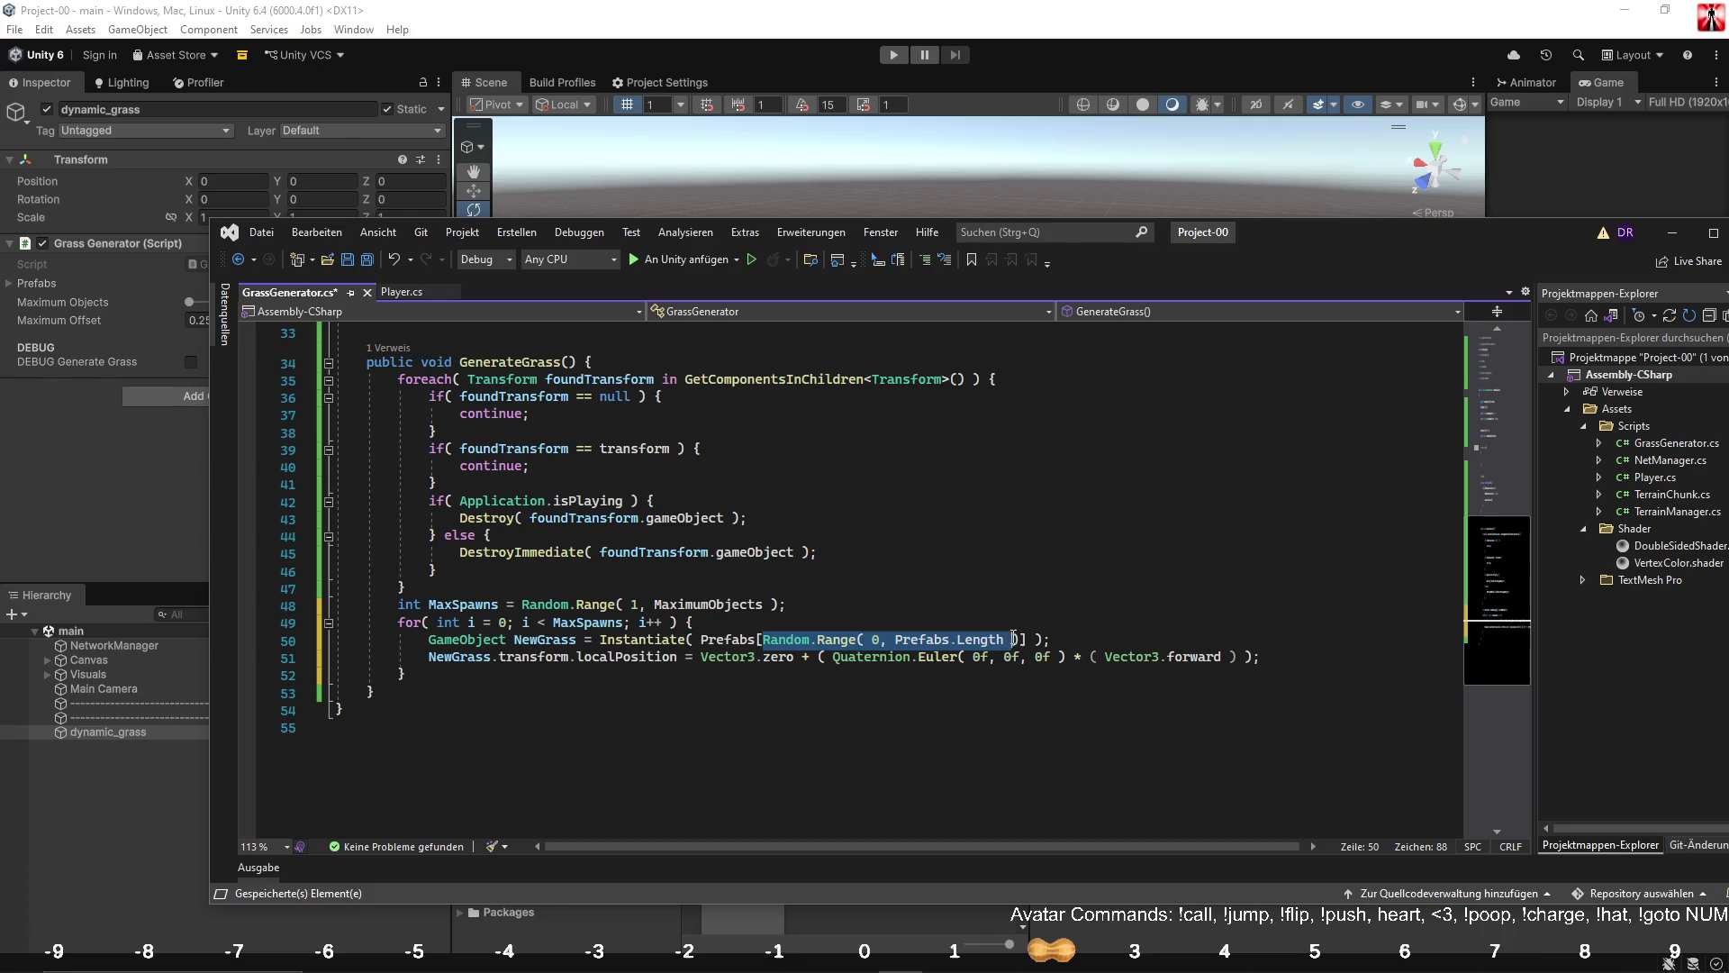
left_click(1035, 618)
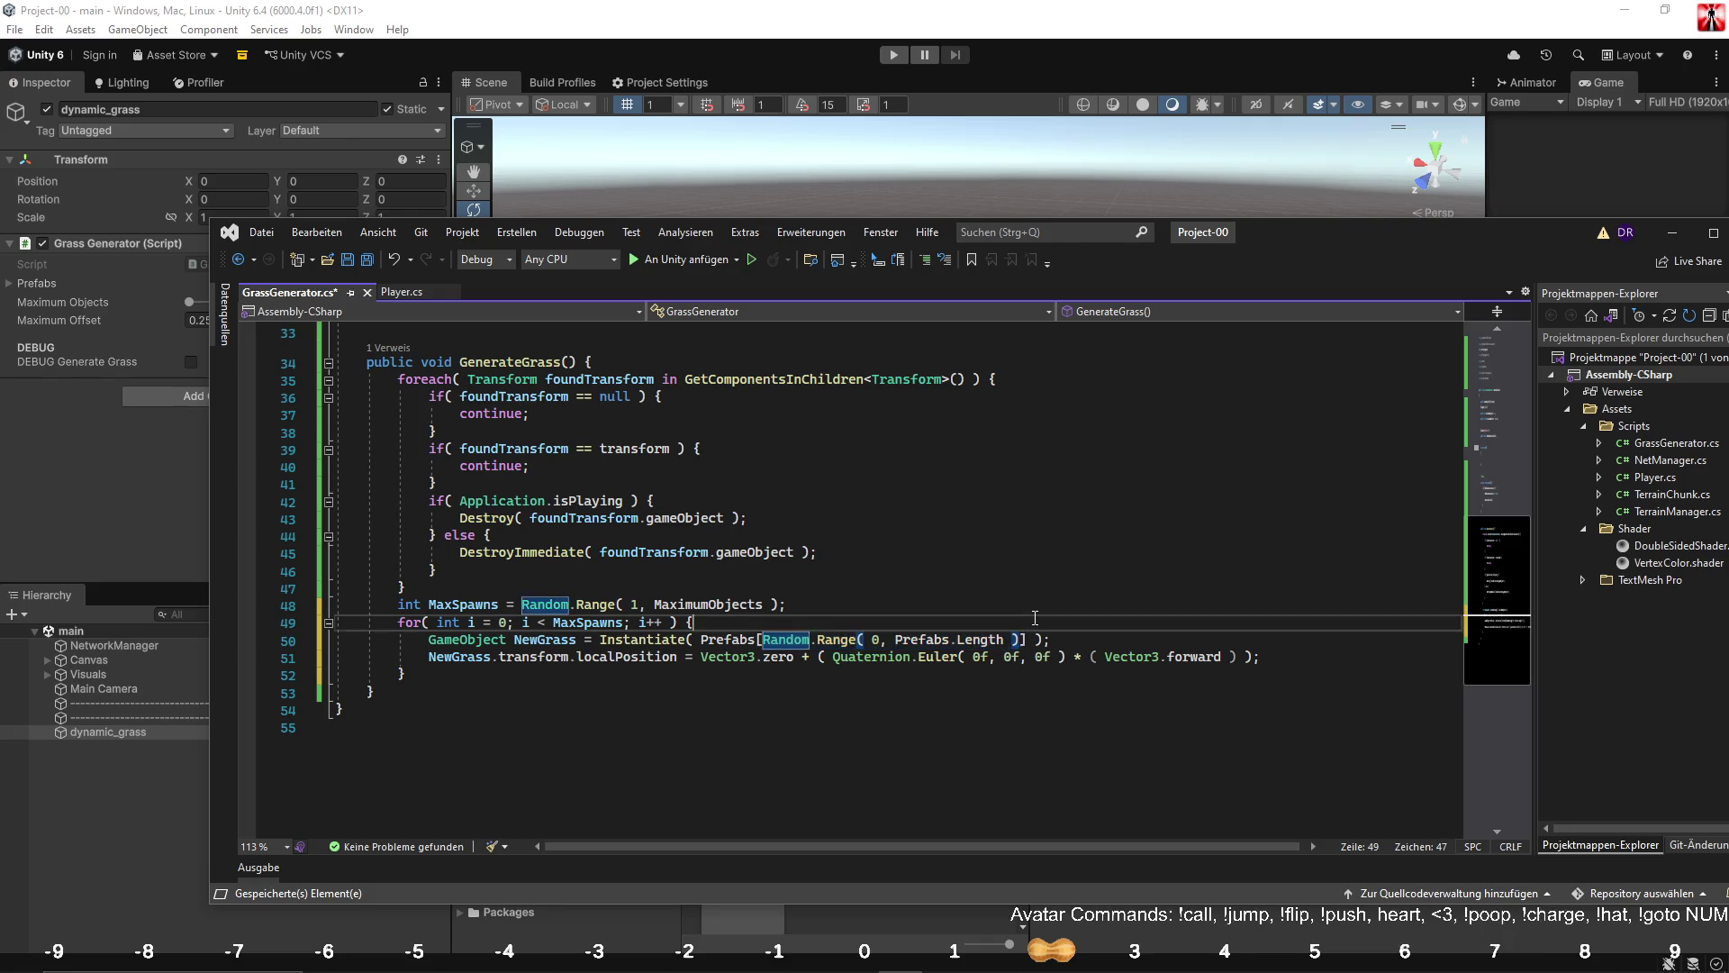
left_click(767, 638)
key("Escape")
left_click(1026, 639)
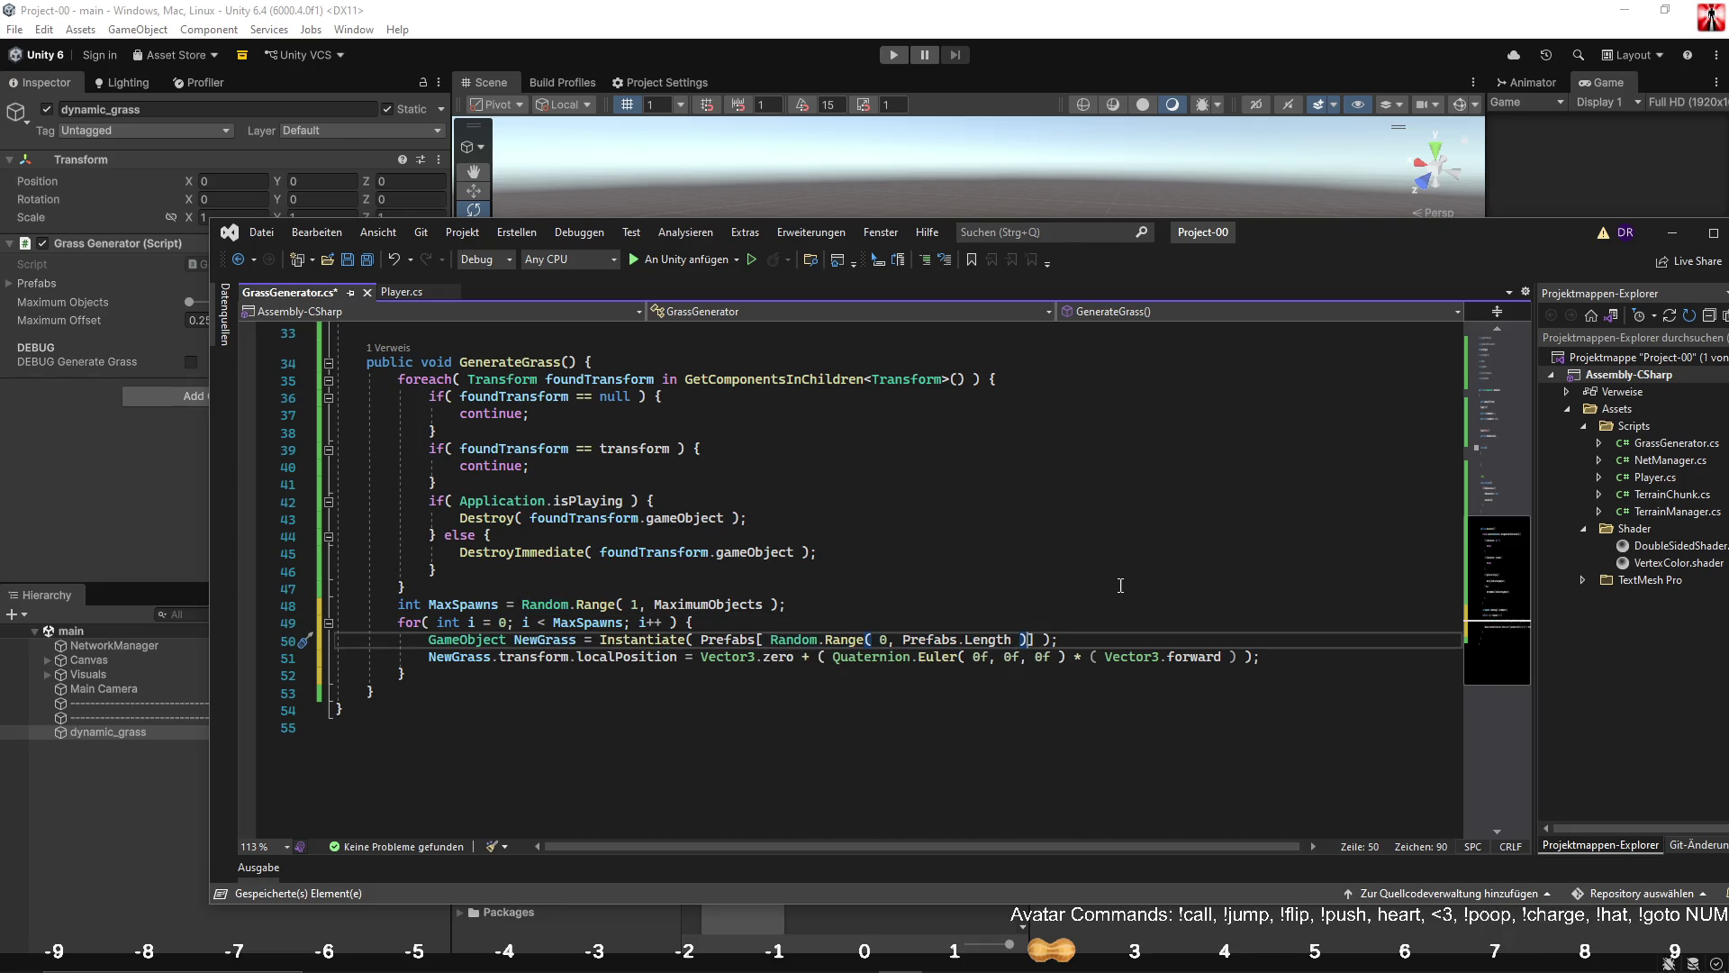
key("Up")
key("Up")
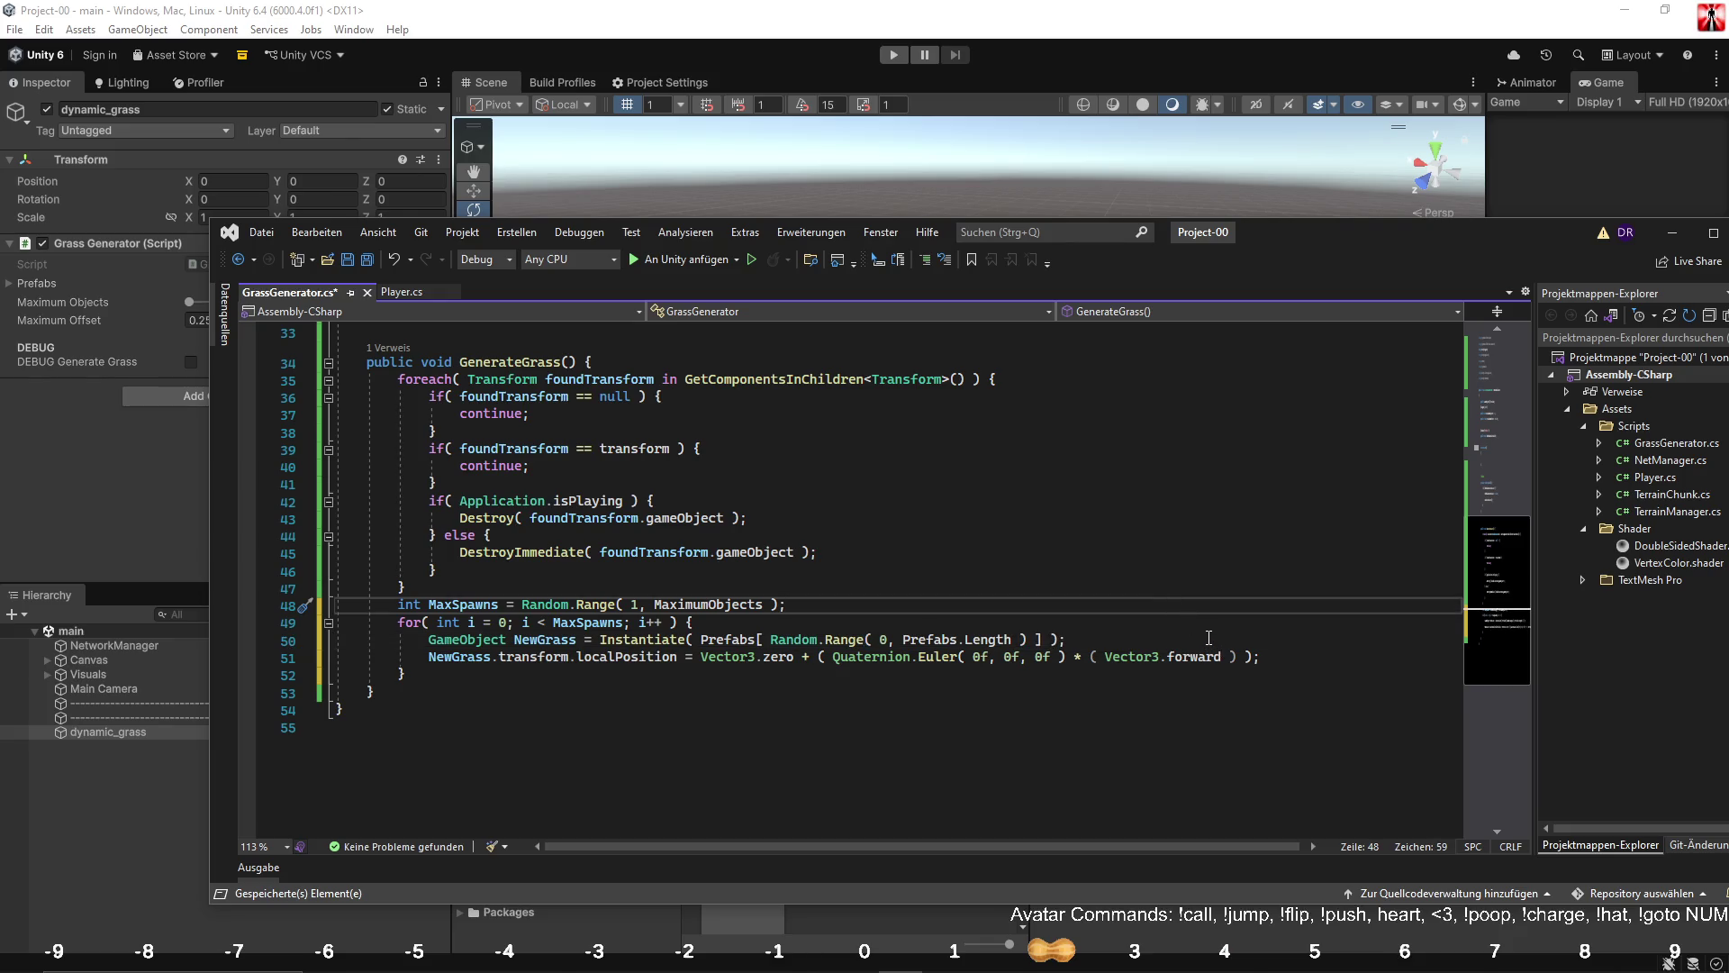
Multiply Vector3.forward by Random.Range( 0, MaximumOffset ) on line 51.
left_click(1226, 657)
key("ctrl+v")
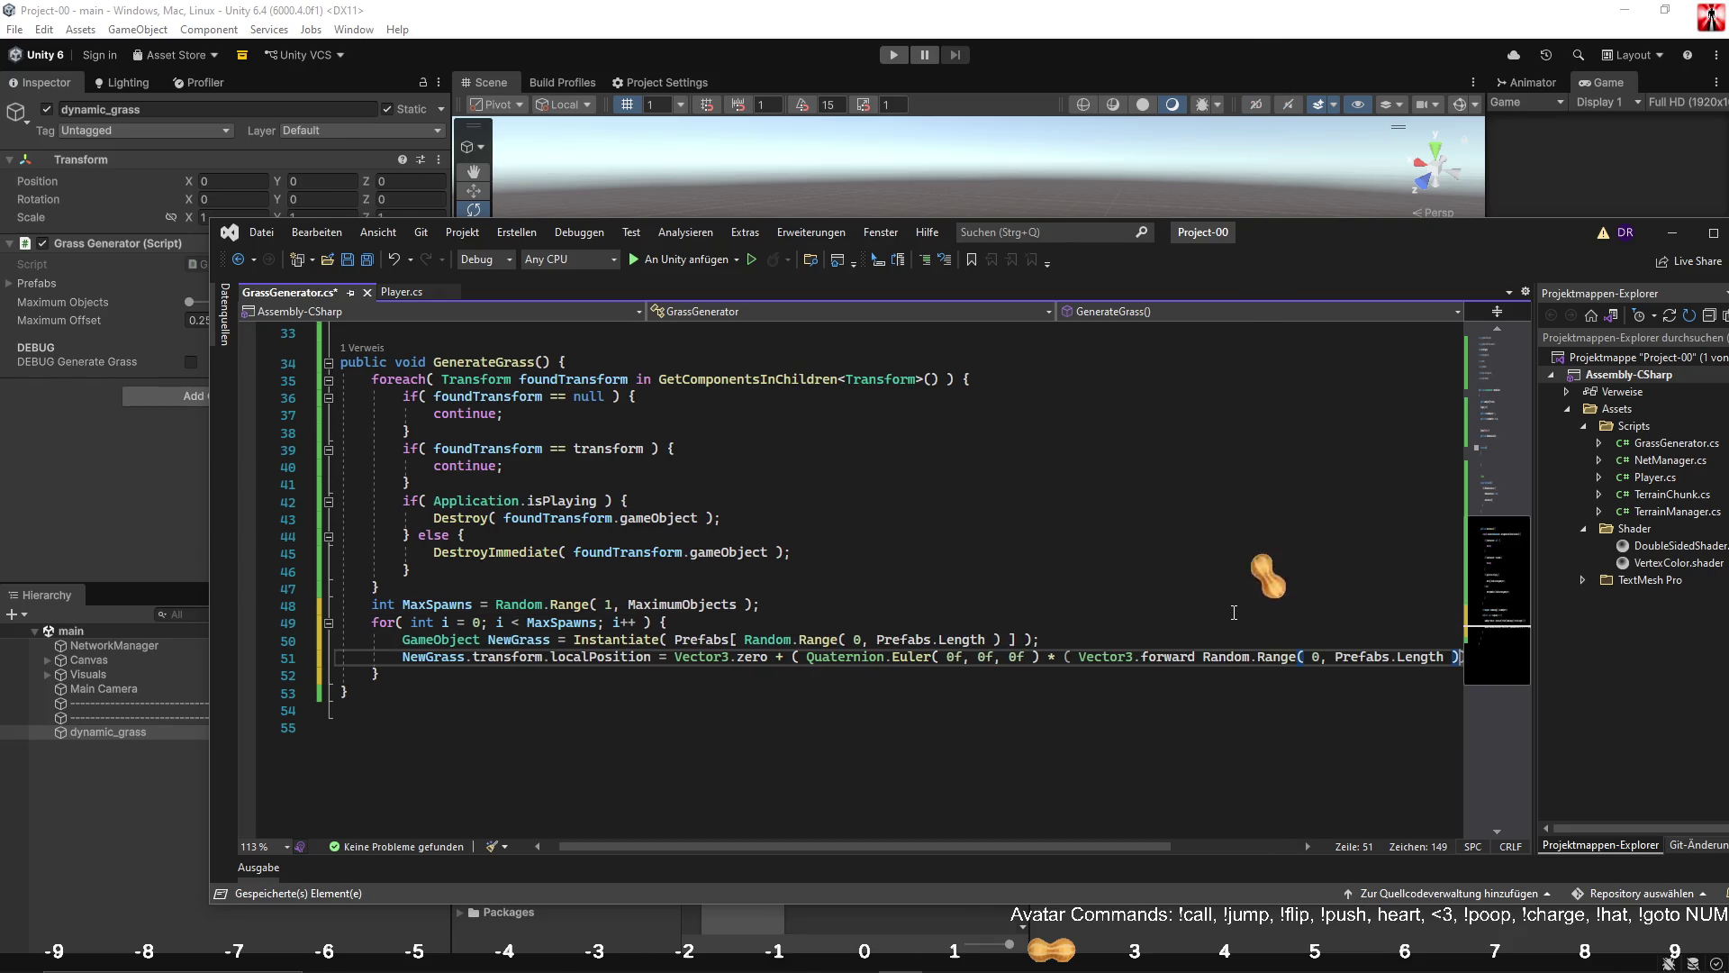
left_click(1196, 657)
type("*")
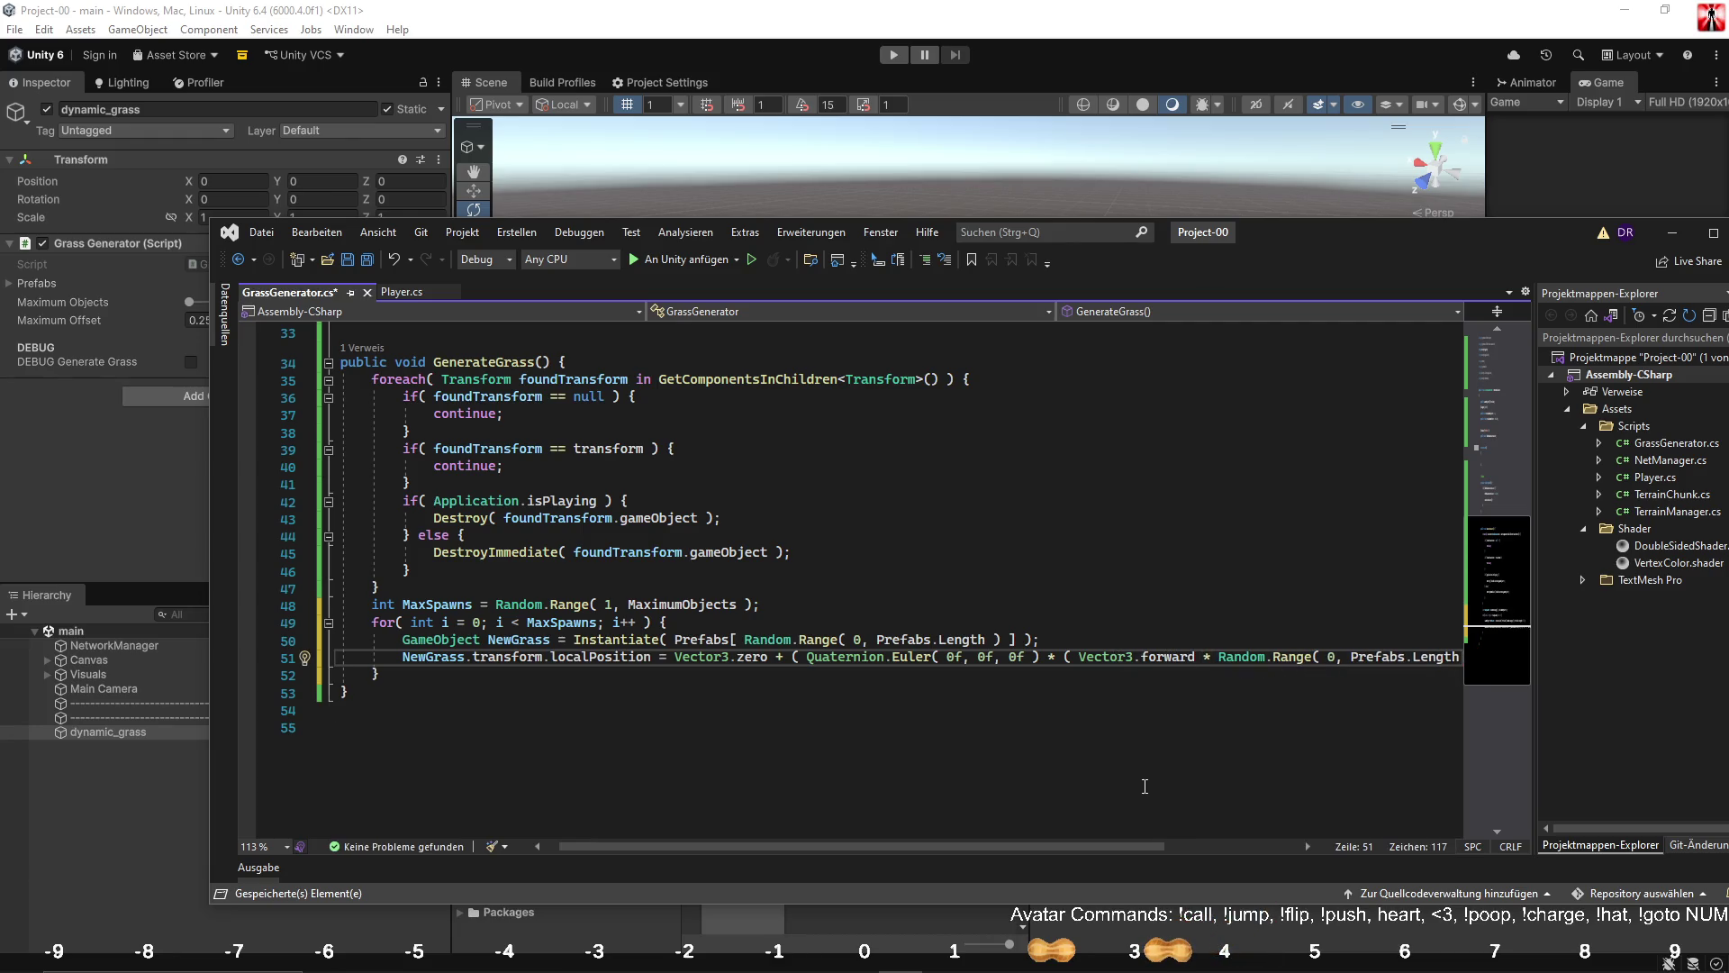
scroll(993, 824, "left", 1)
scroll(751, 585, "up", 10)
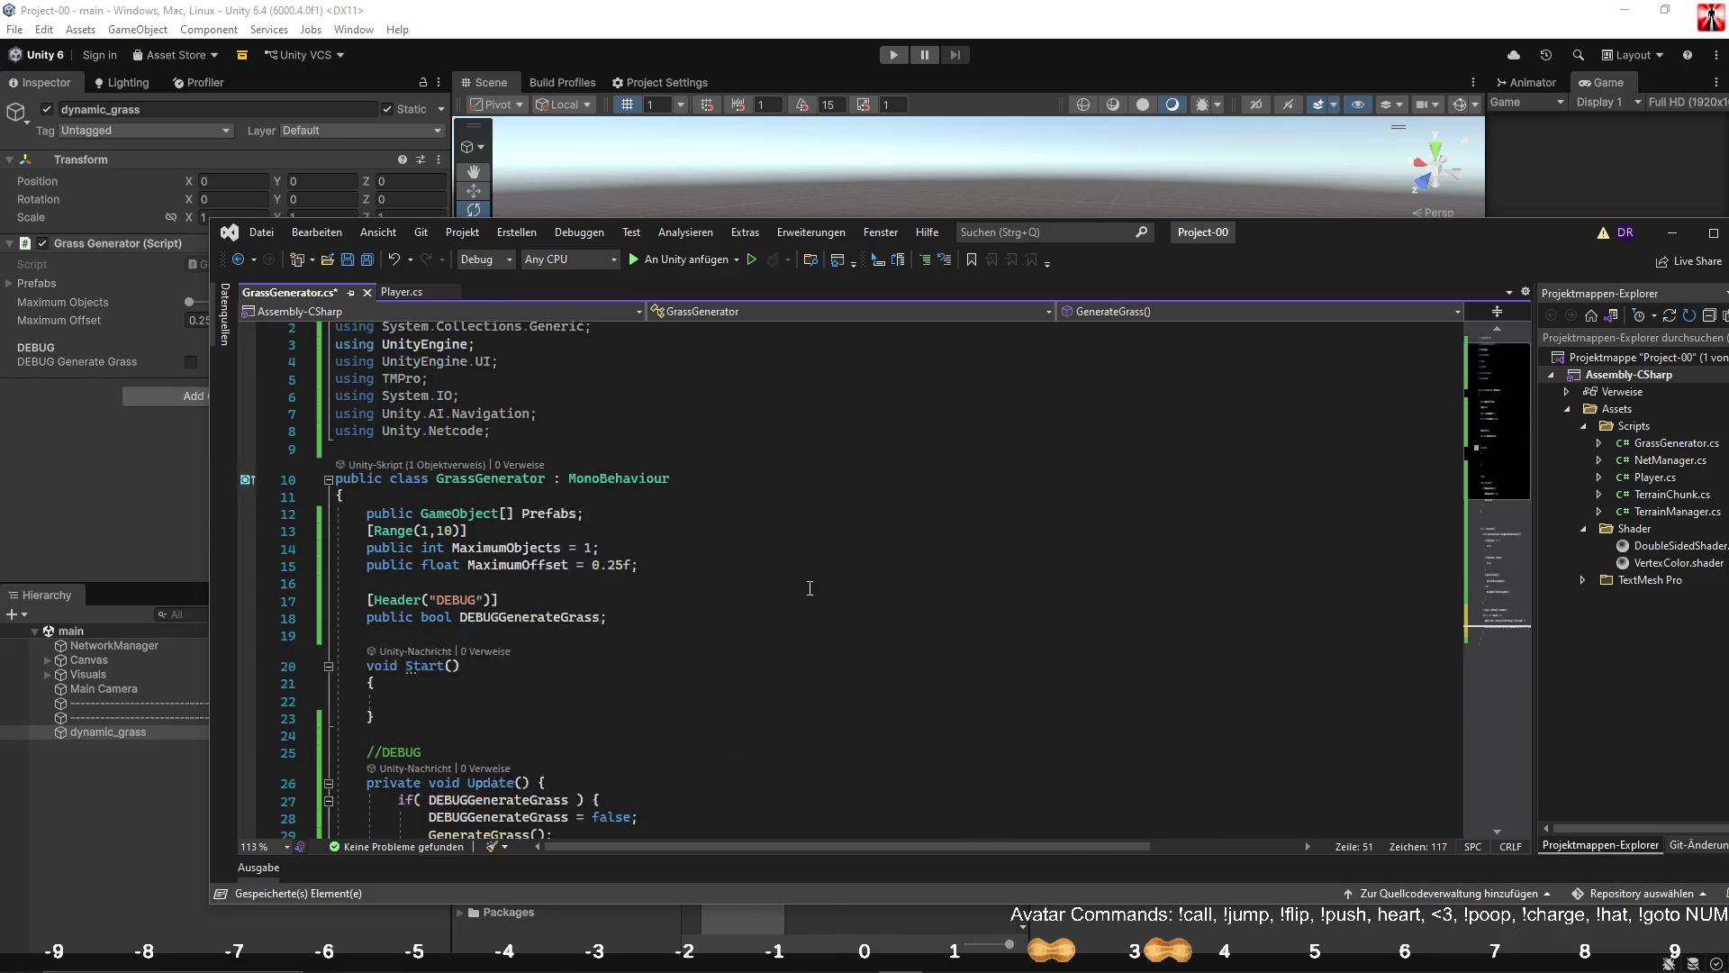
left_click(581, 585)
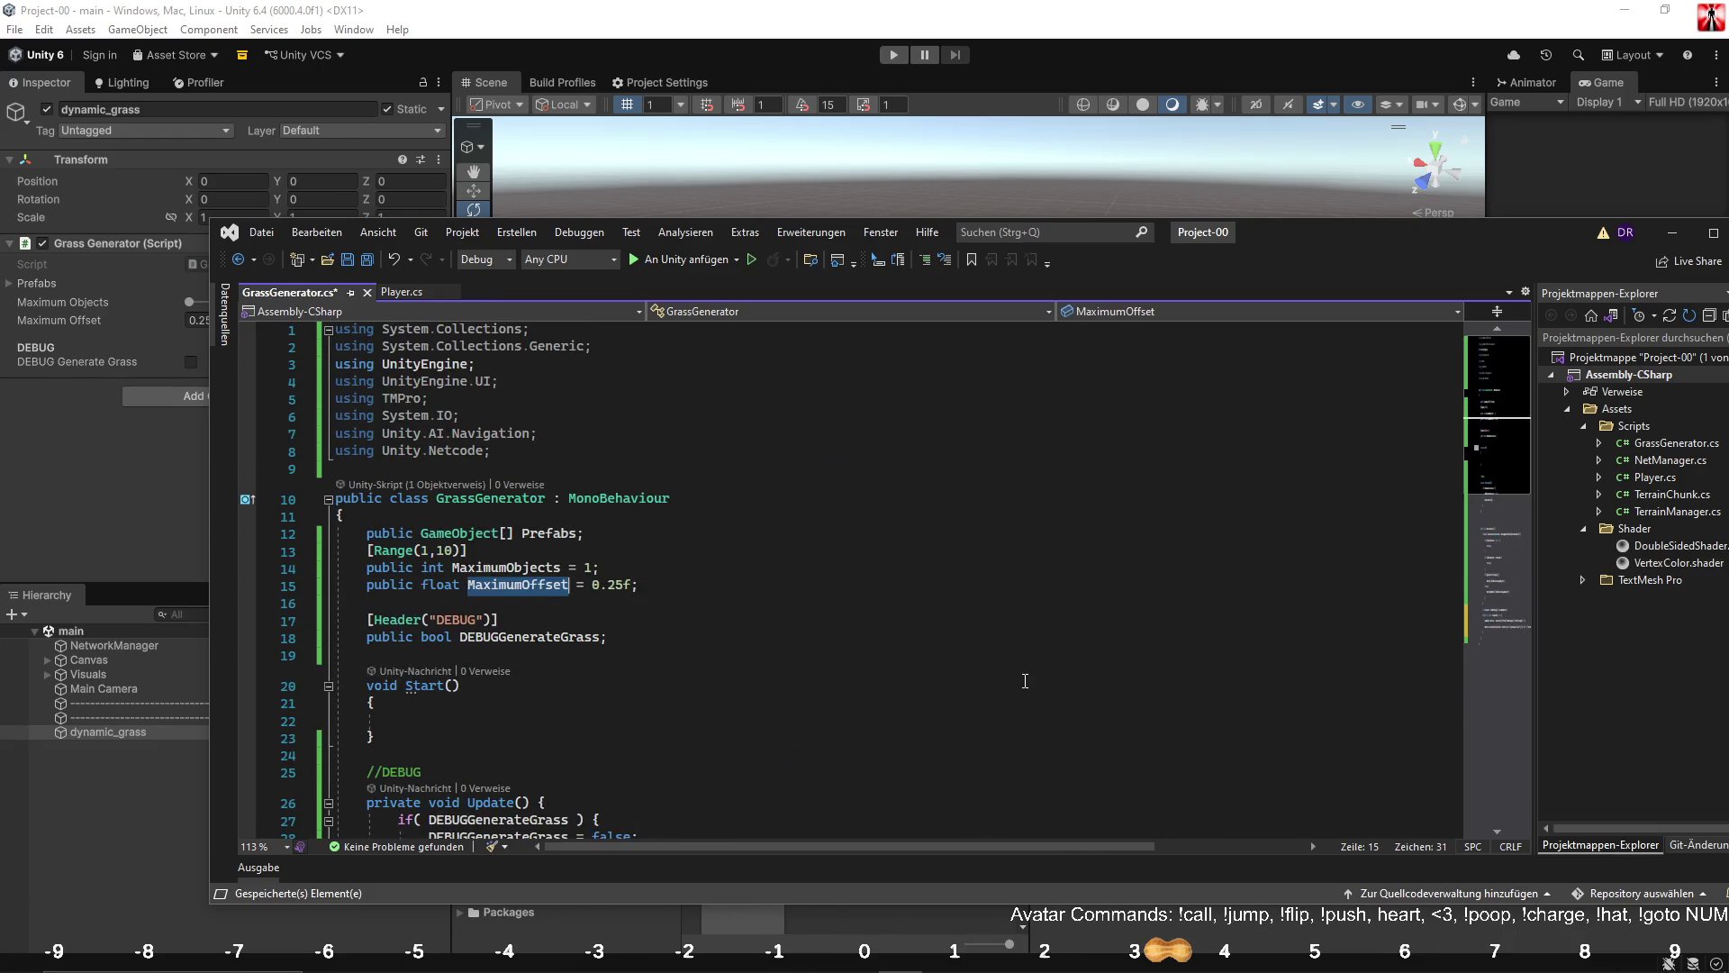
scroll(1002, 788, "down", 6)
scroll(1008, 843, "down", 7)
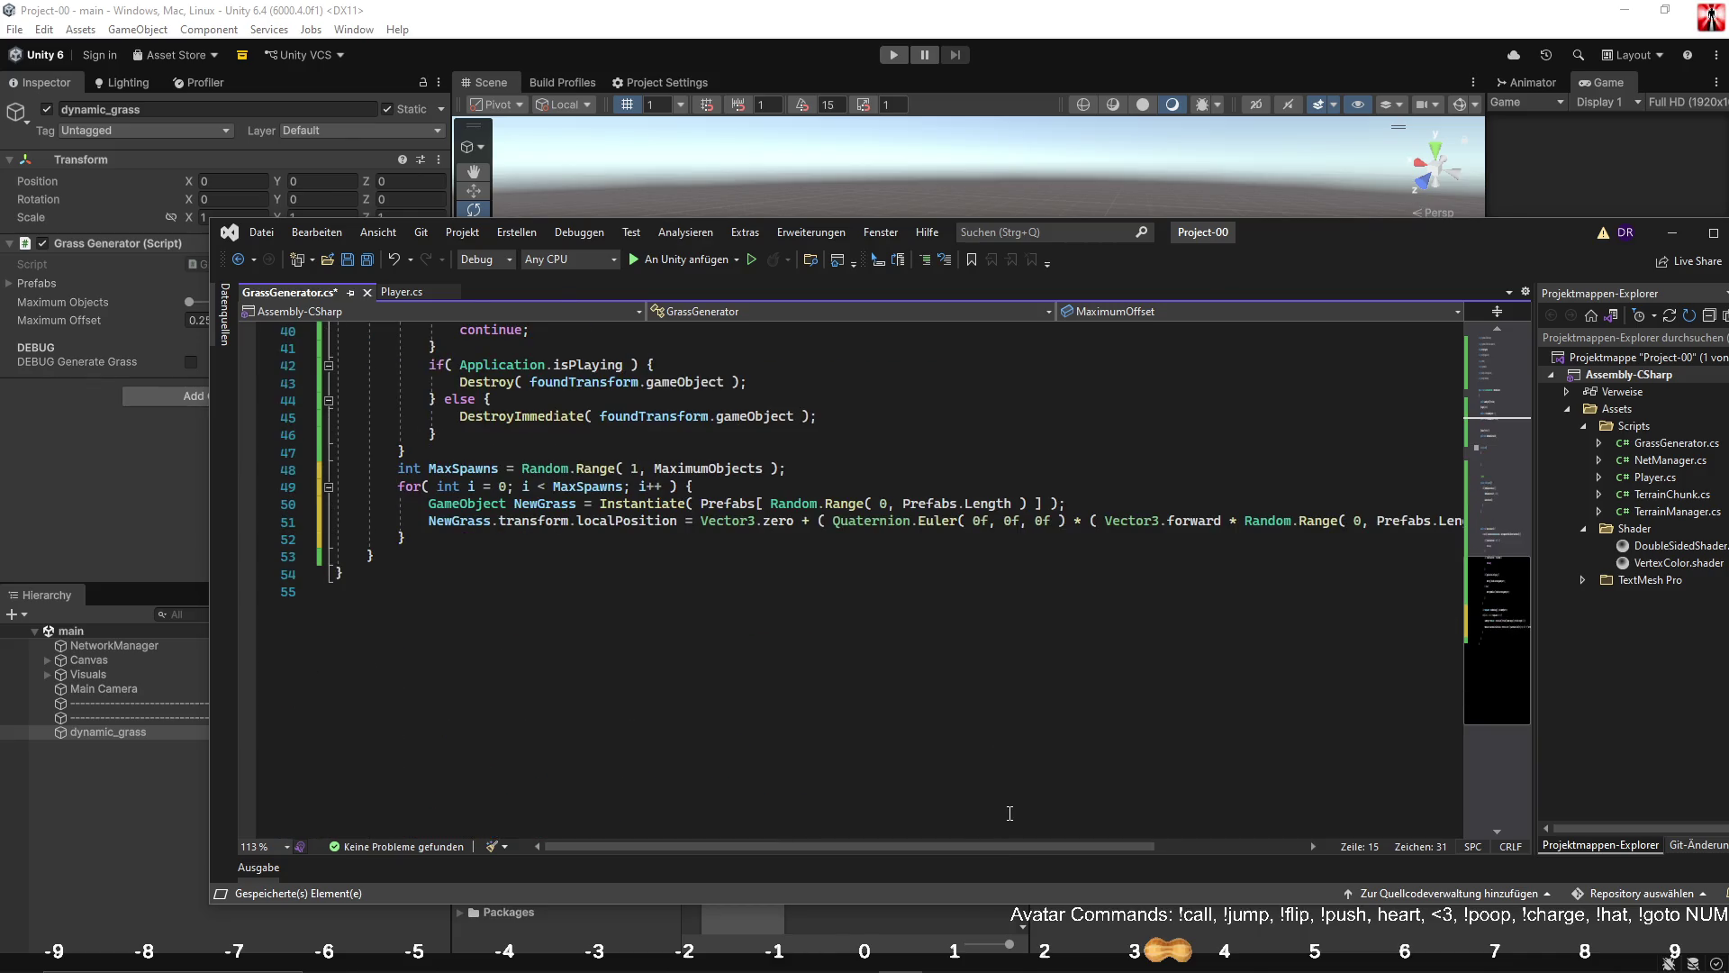
left_click_drag(1018, 847, 1153, 842)
left_click_drag(1117, 523, 1231, 521)
type("MaximumOffset")
left_click(1131, 452)
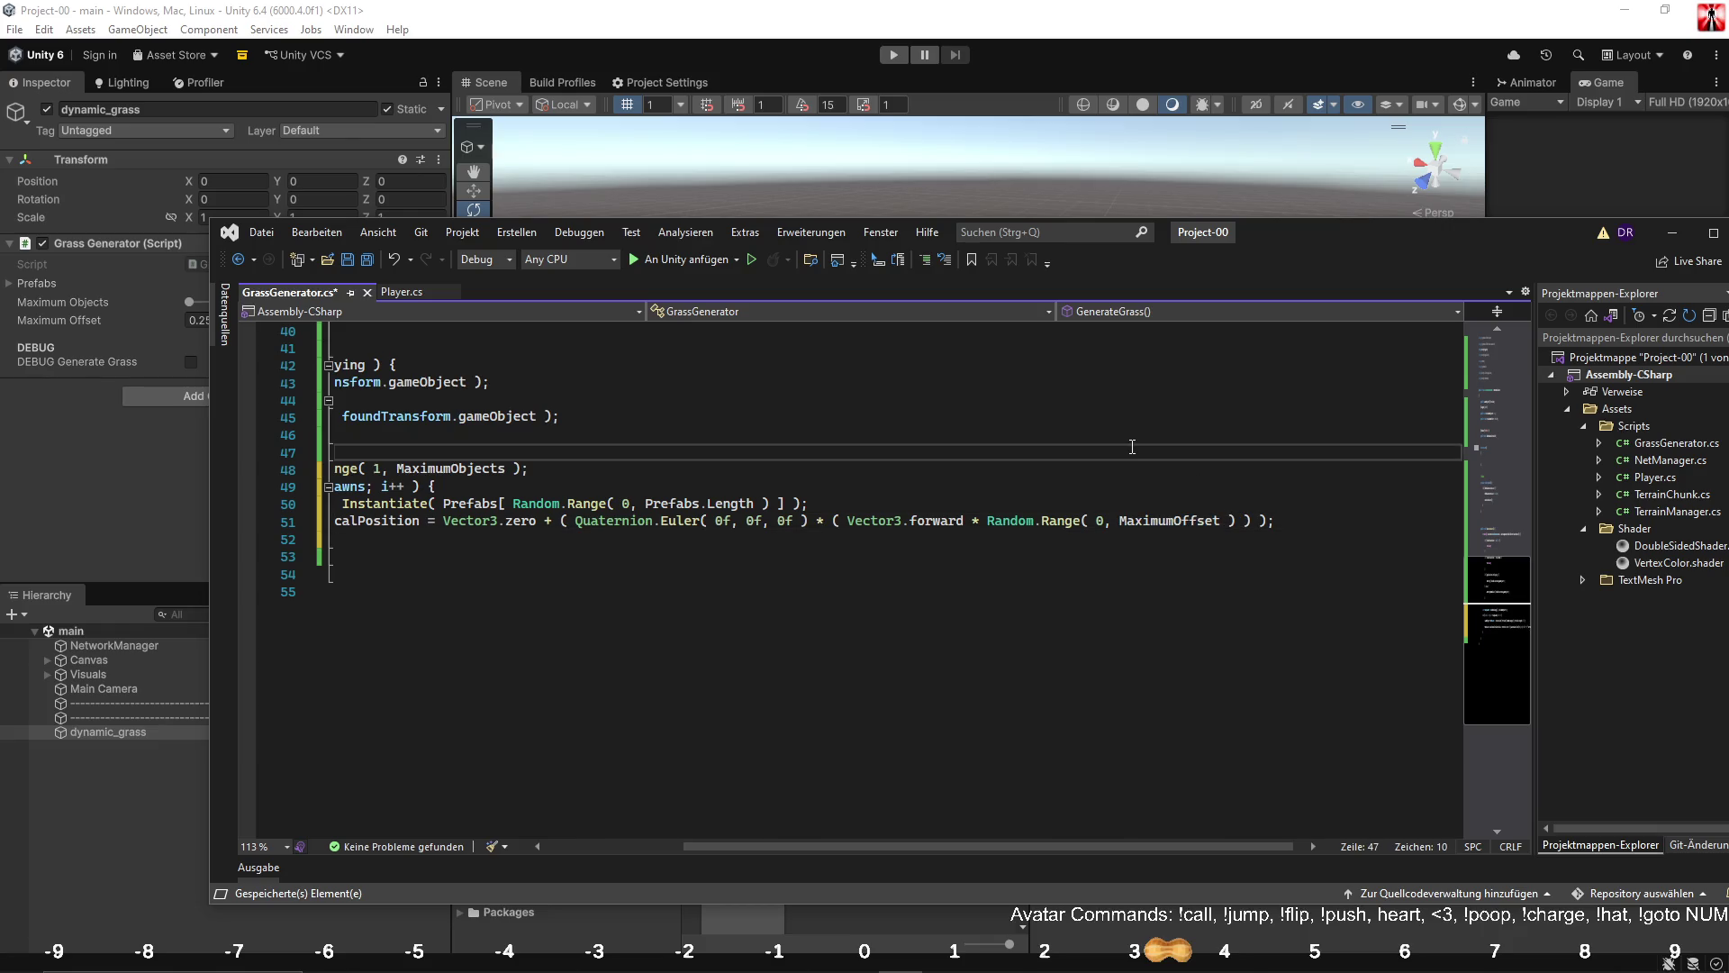
Make the Euler Y angle Random.Range( 0f, 360f ).
left_click_drag(989, 520, 1241, 520)
key("ctrl+c")
double_click(755, 520)
key("ctrl+v")
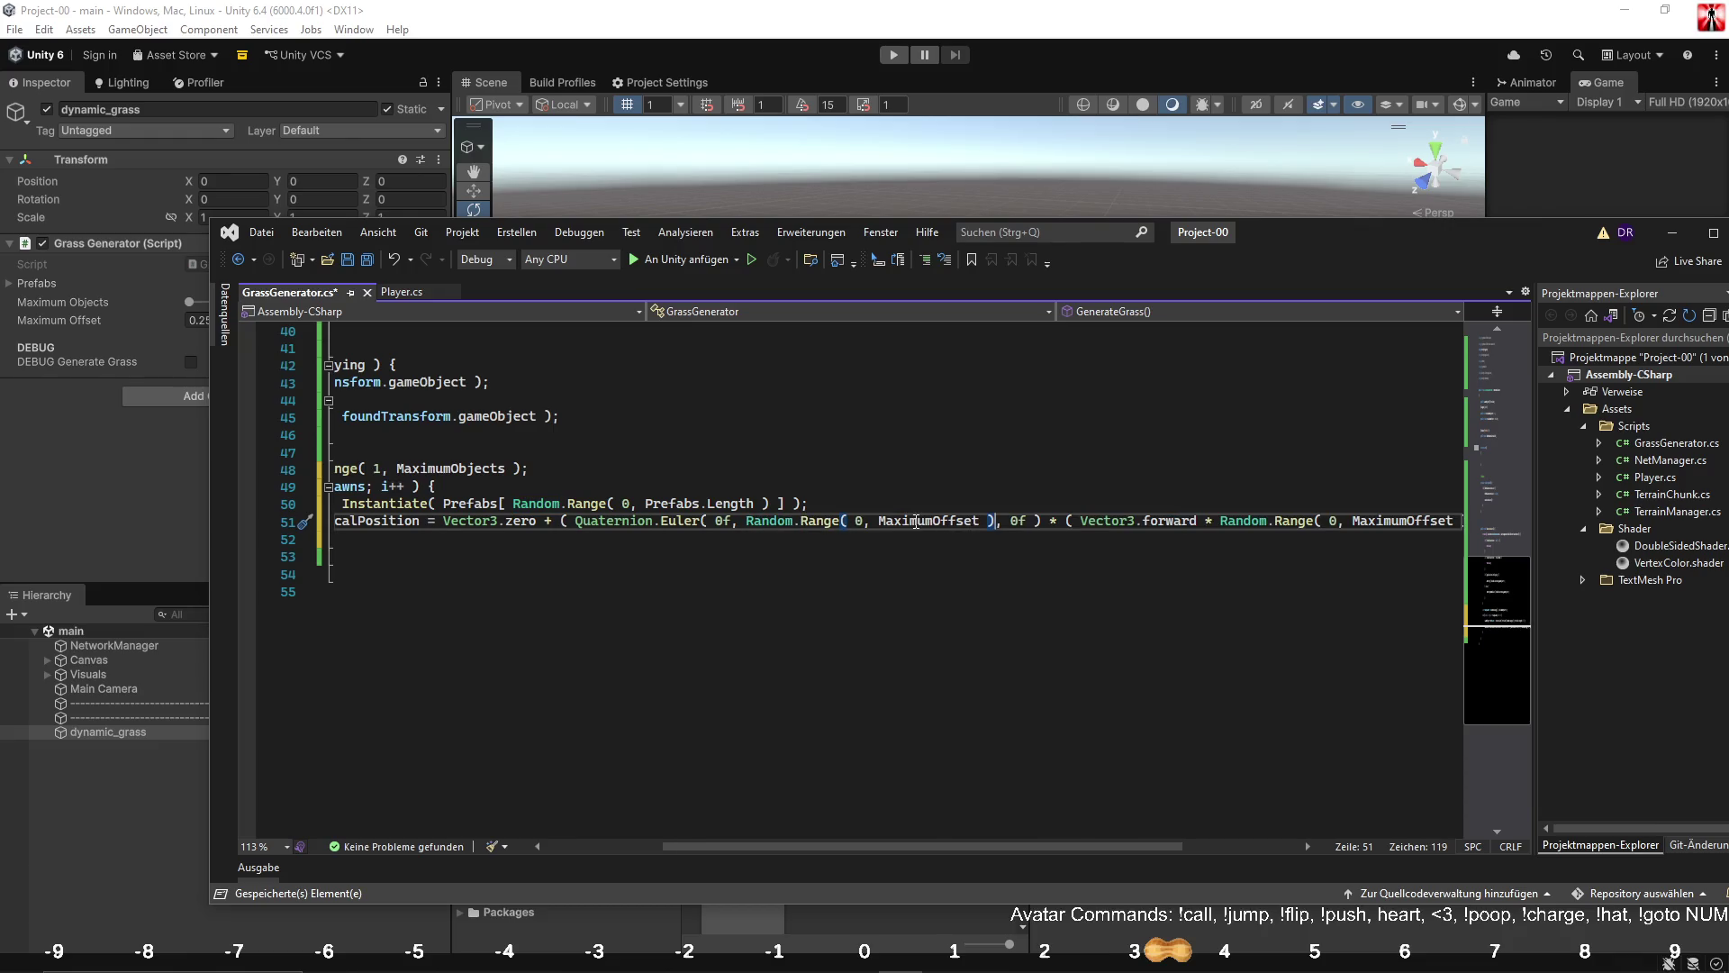
left_click(863, 520)
type("f")
double_click(959, 522)
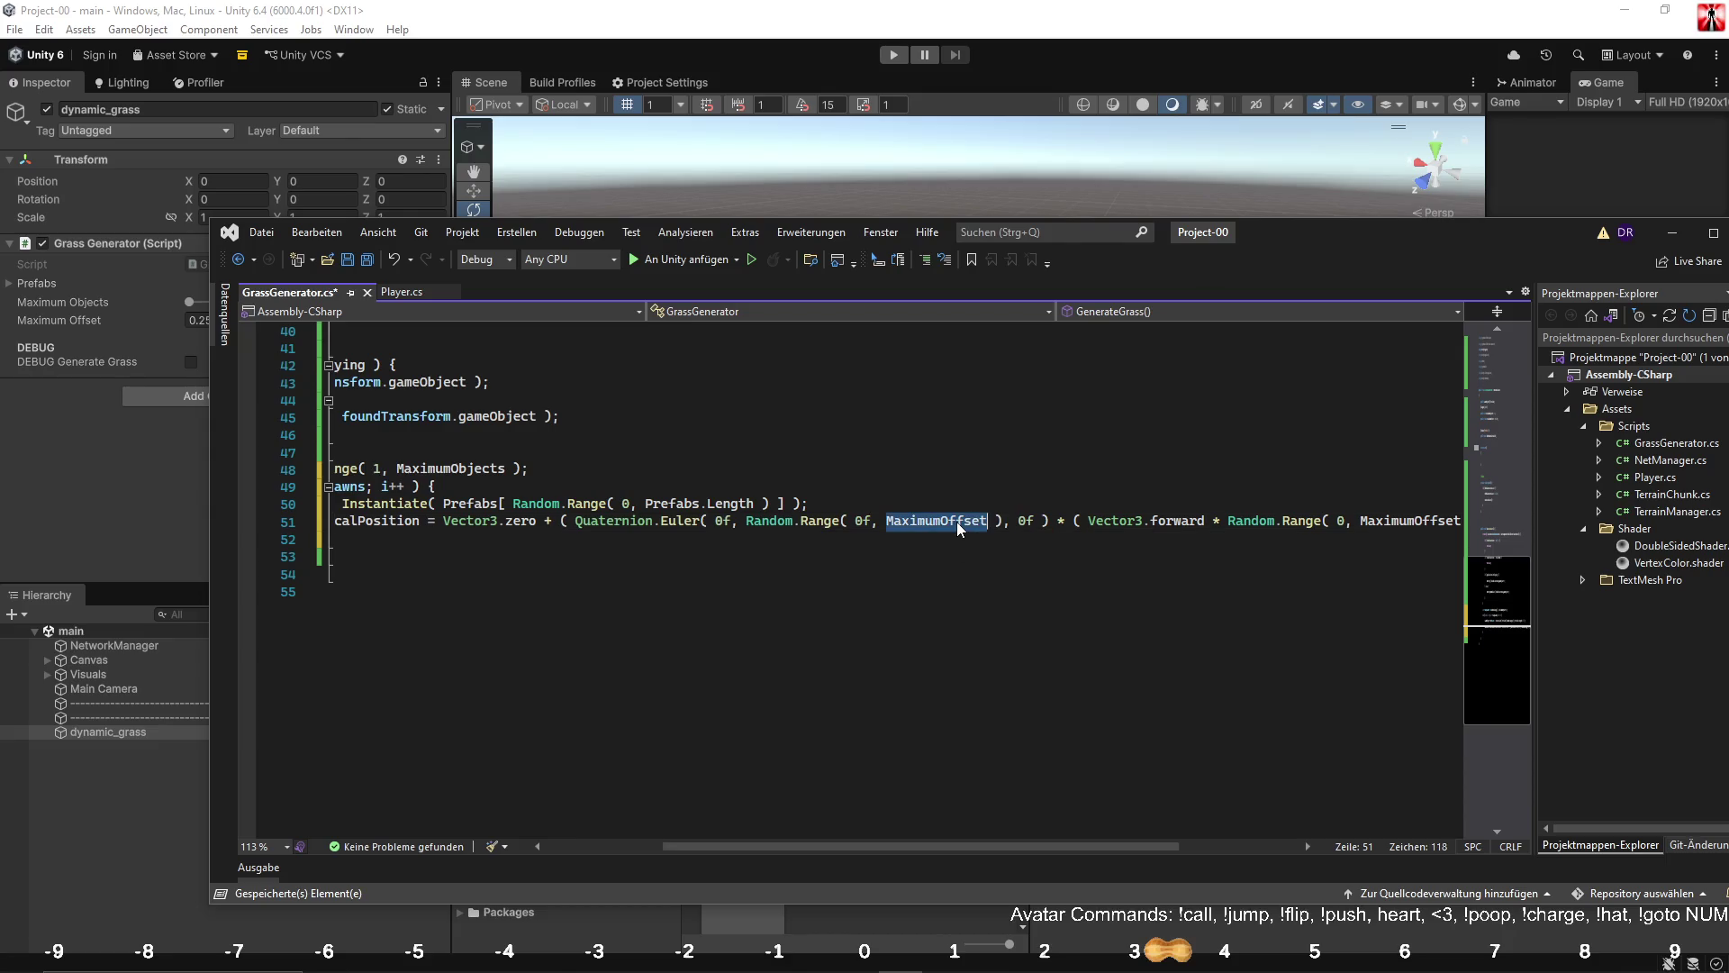
type("360f")
left_click(652, 470)
mouse_move(959, 847)
left_mouse_down()
mouse_move(1002, 851)
mouse_move(705, 848)
left_mouse_up()
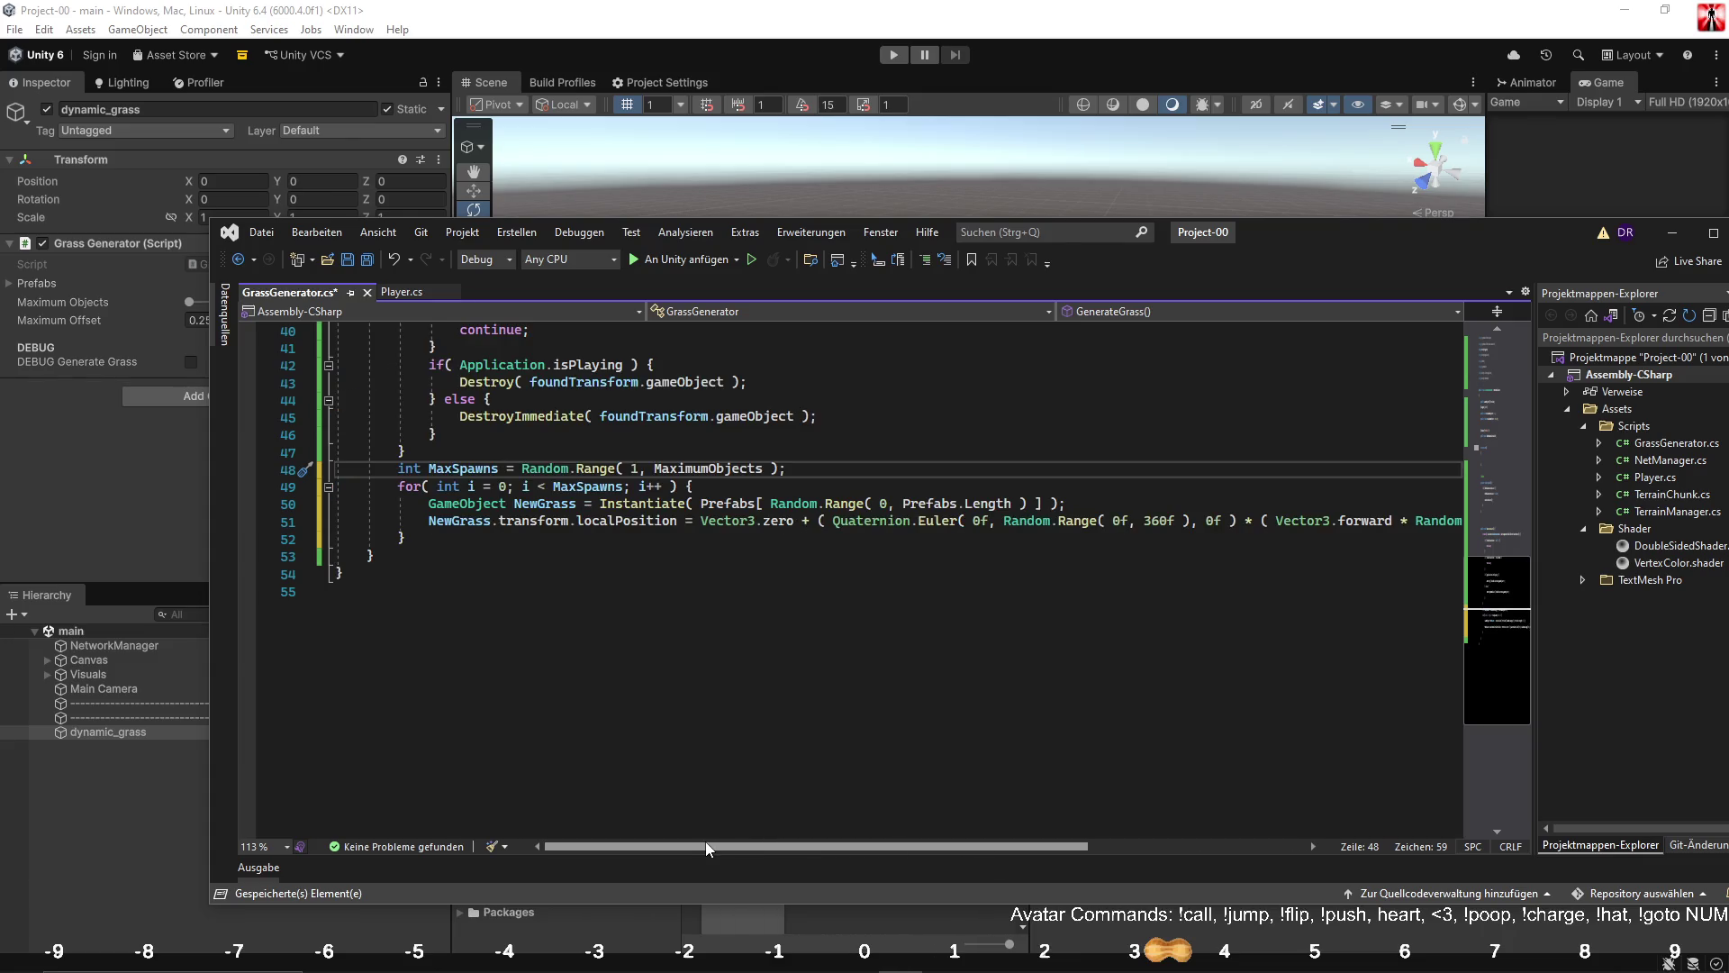
mouse_move(819, 849)
left_mouse_down()
mouse_move(911, 824)
mouse_move(1034, 834)
mouse_move(794, 842)
left_mouse_up()
Save the GrassGenerator script and start a new empty line after line 51.
key("ctrl+s")
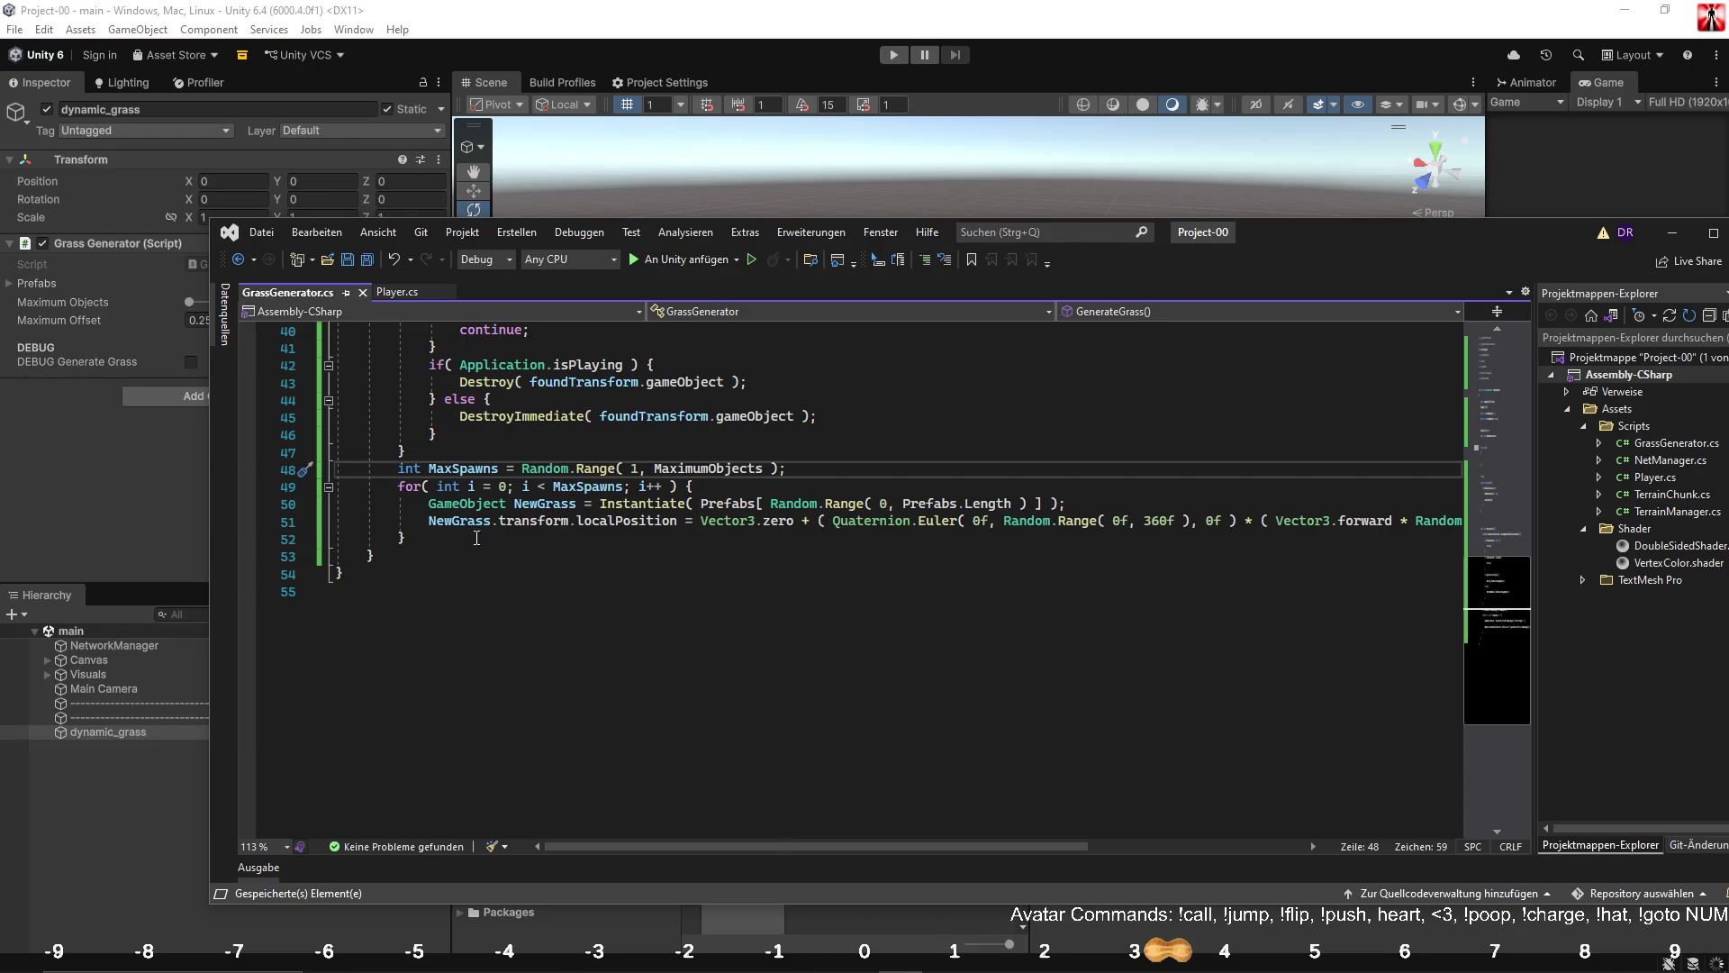
left_click(401, 539)
key("Return")
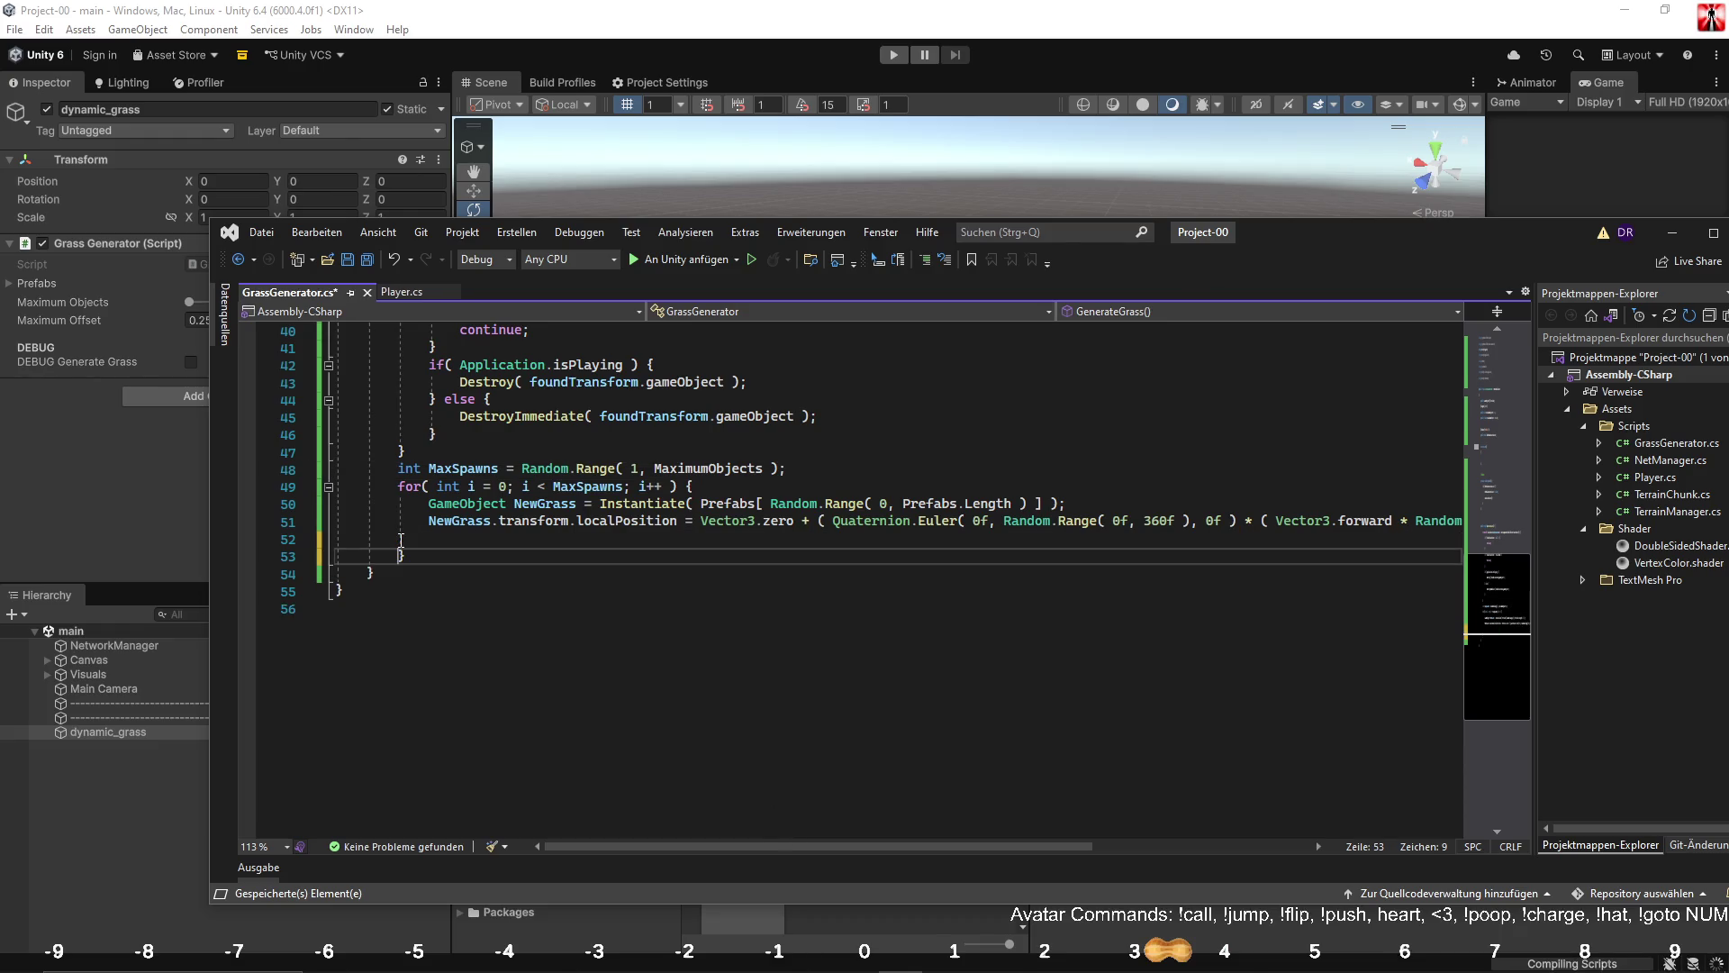
Add line 52: NewGrass.transform.localRotation = Quaternion.Euler( 0f, Random.Range( 0f, 360f ), 0f );.
left_click_drag(429, 522, 584, 524)
left_click(561, 541)
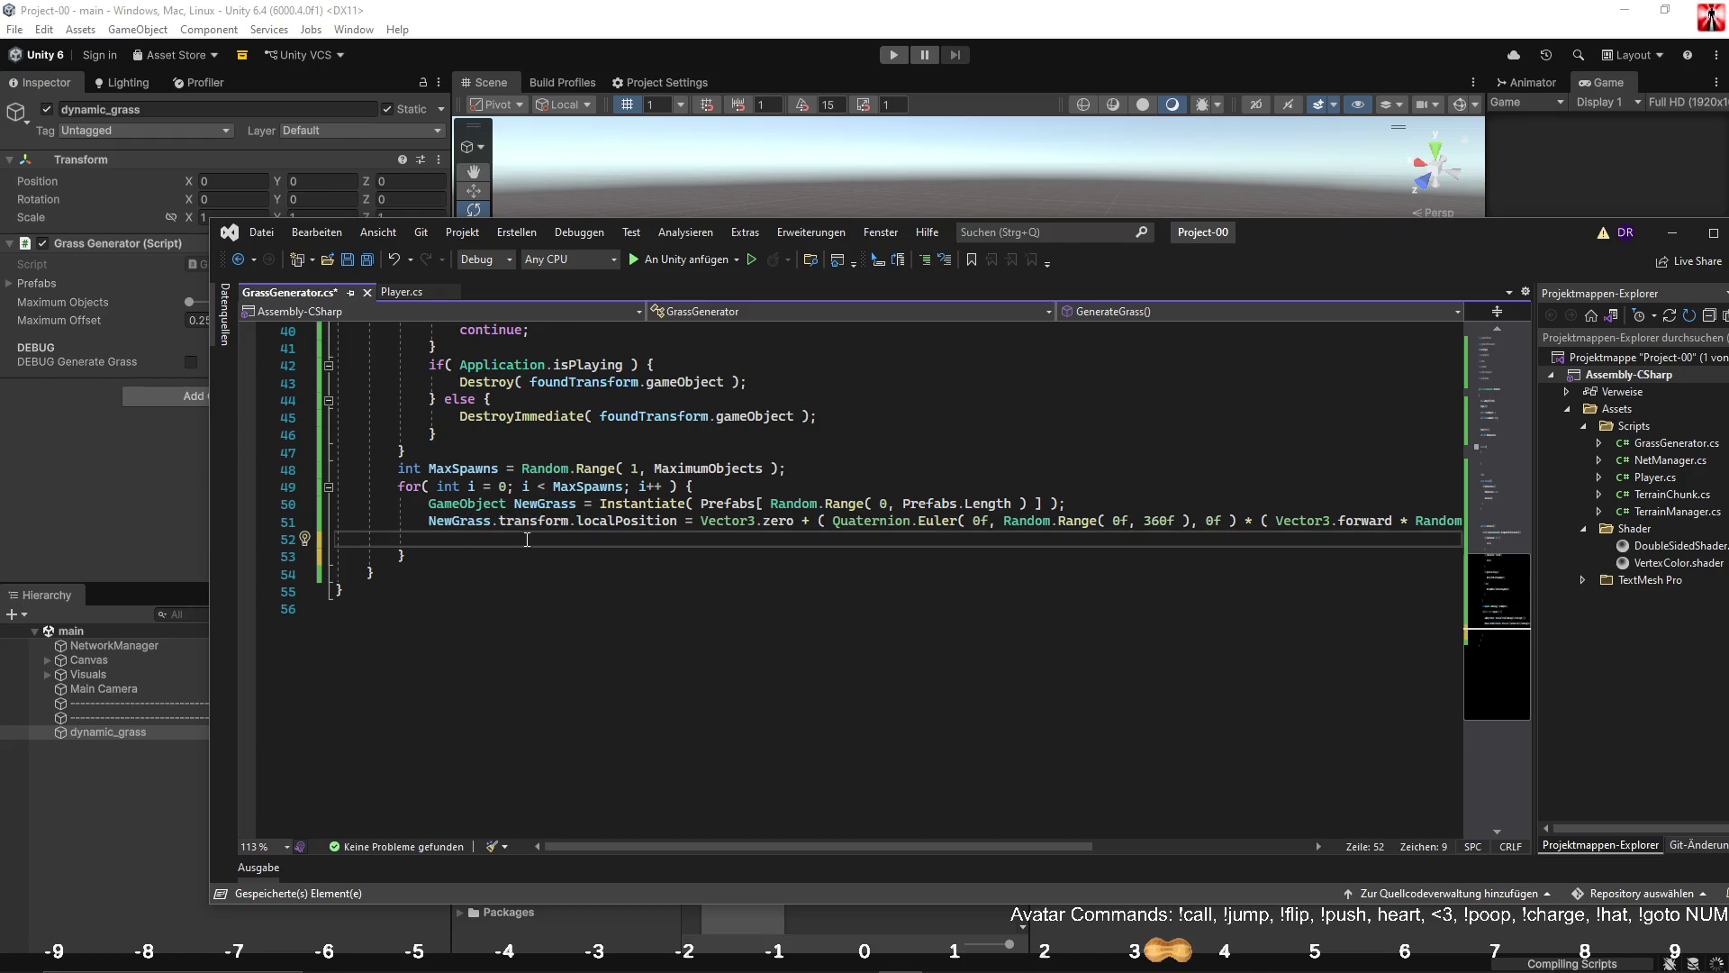
key("ctrl+v")
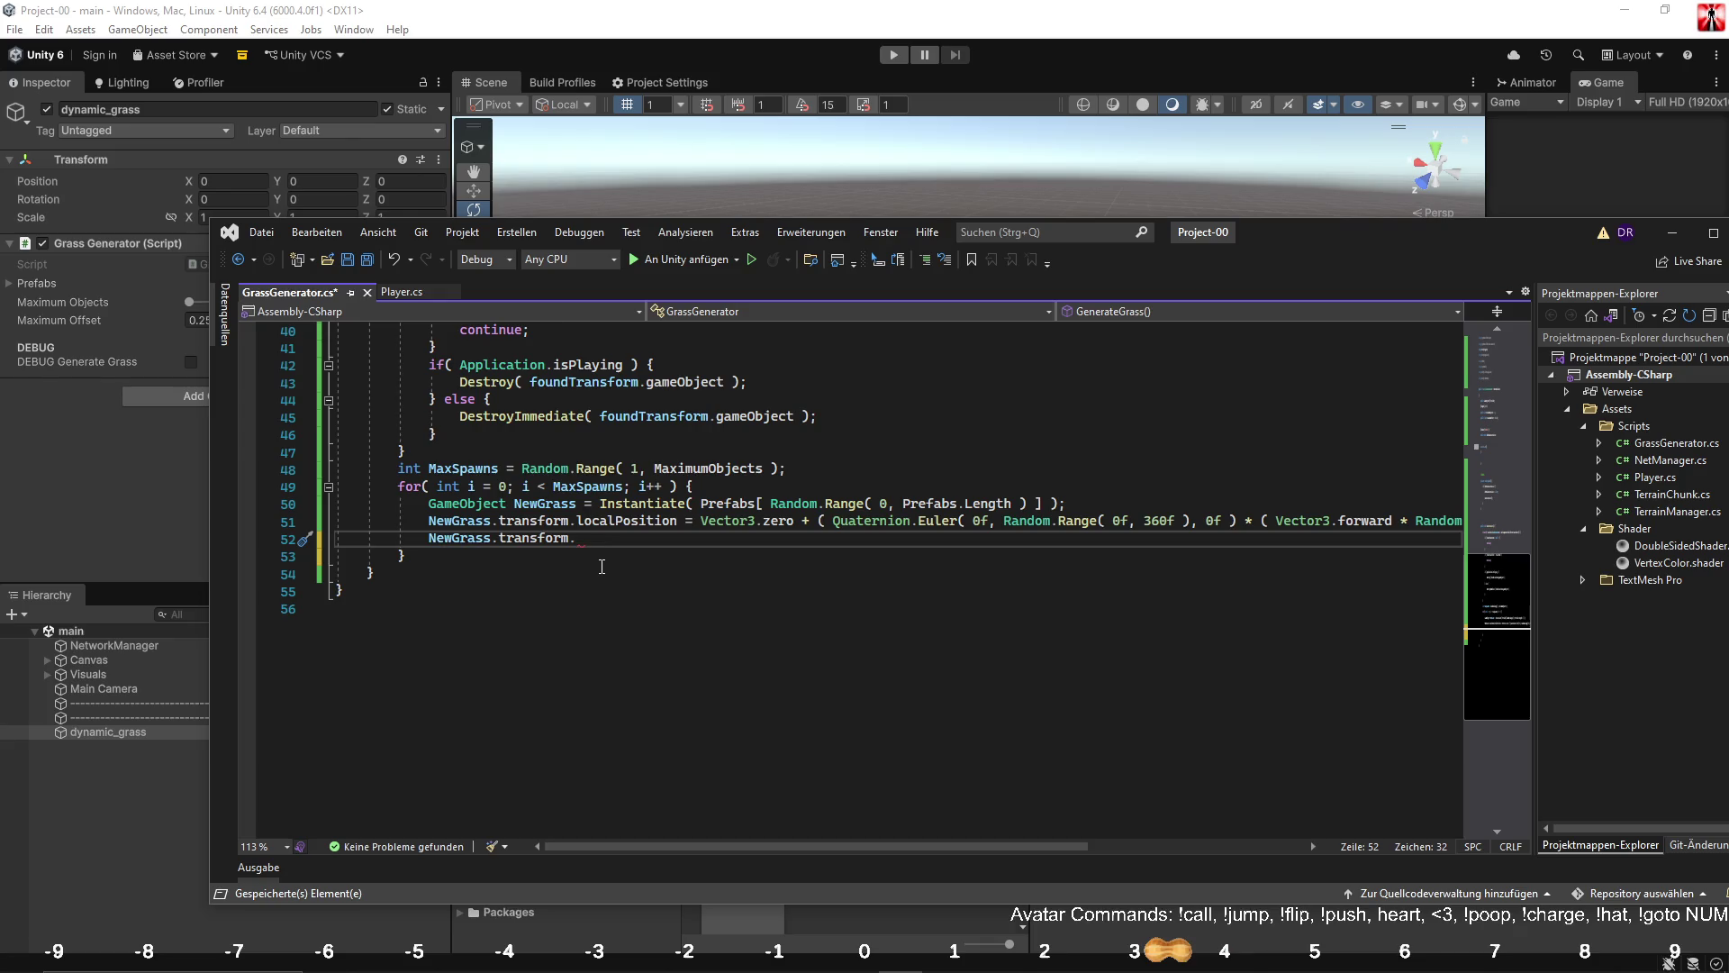
type("local")
key("Tab")
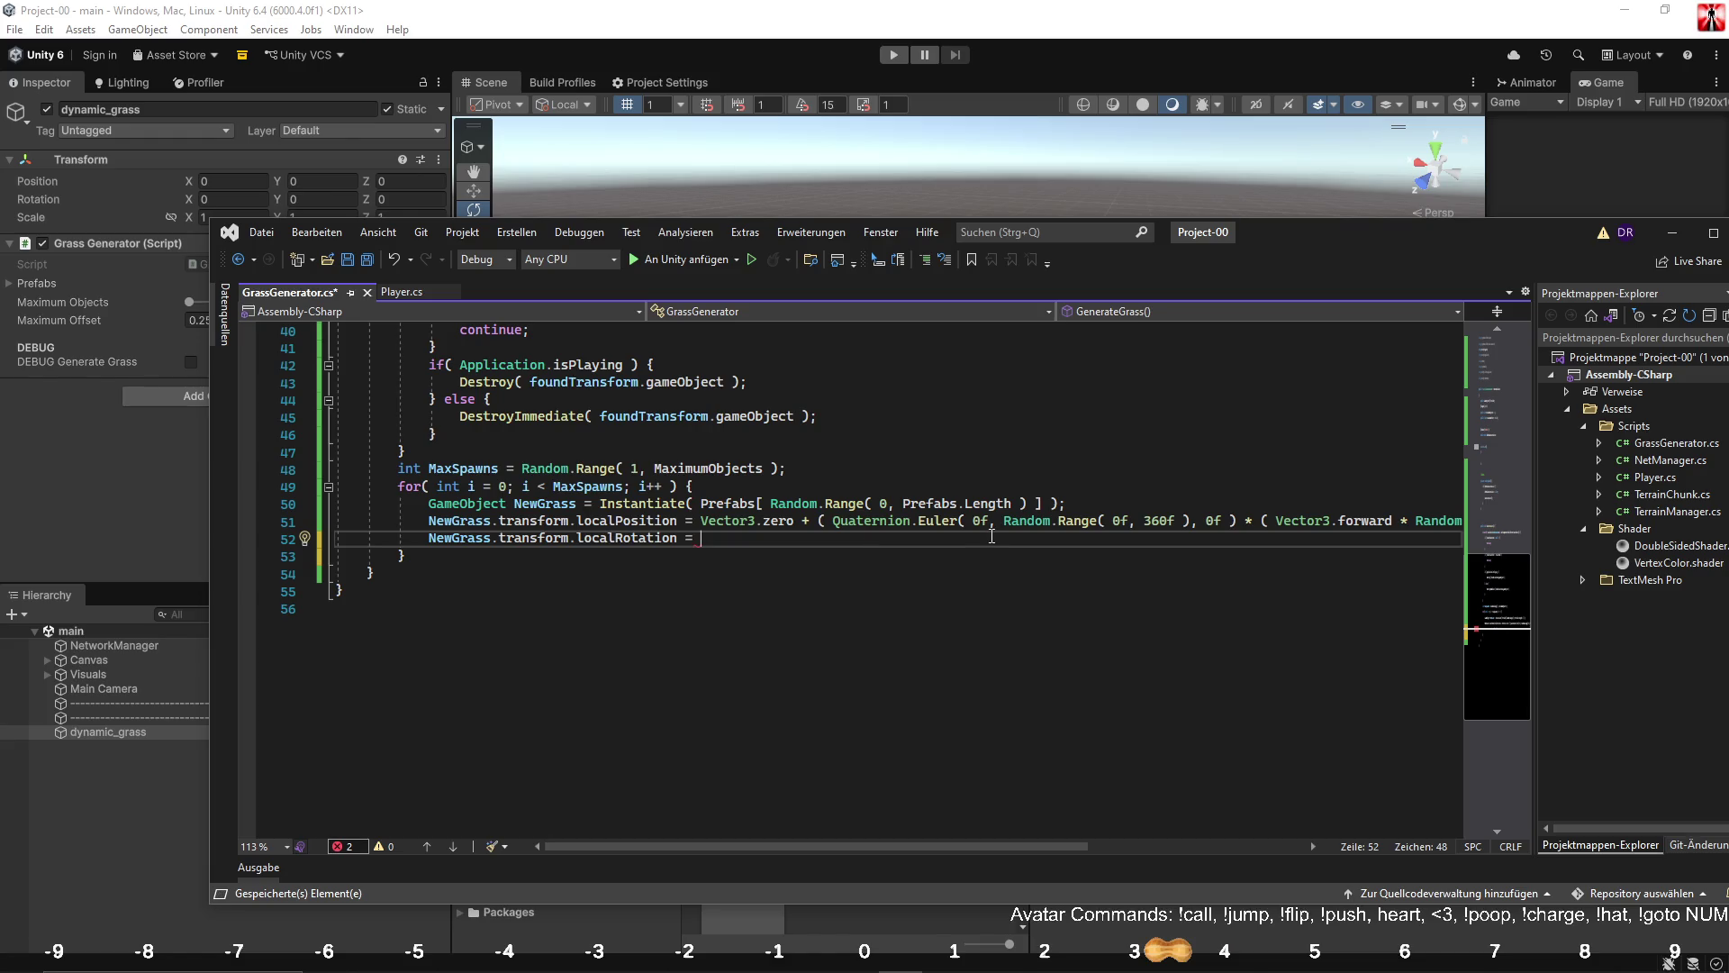
left_click_drag(1004, 523, 1183, 522)
left_click_drag(834, 522, 1223, 522)
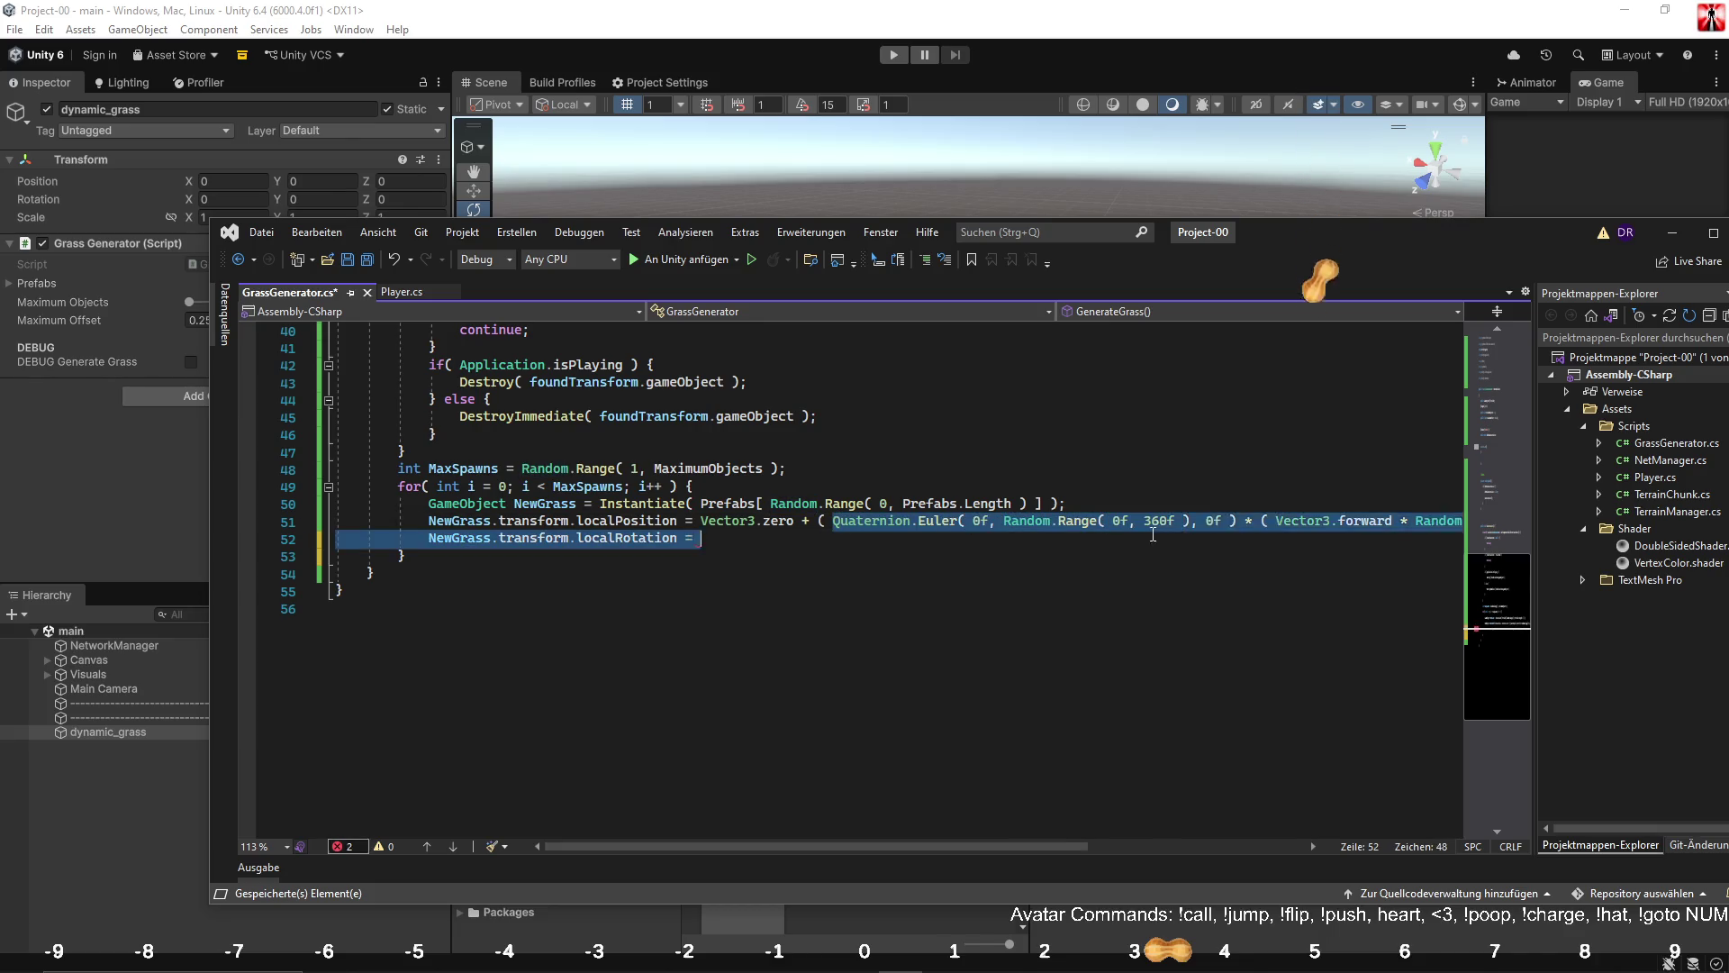
key("ctrl+c")
key("Down")
key("ctrl+v")
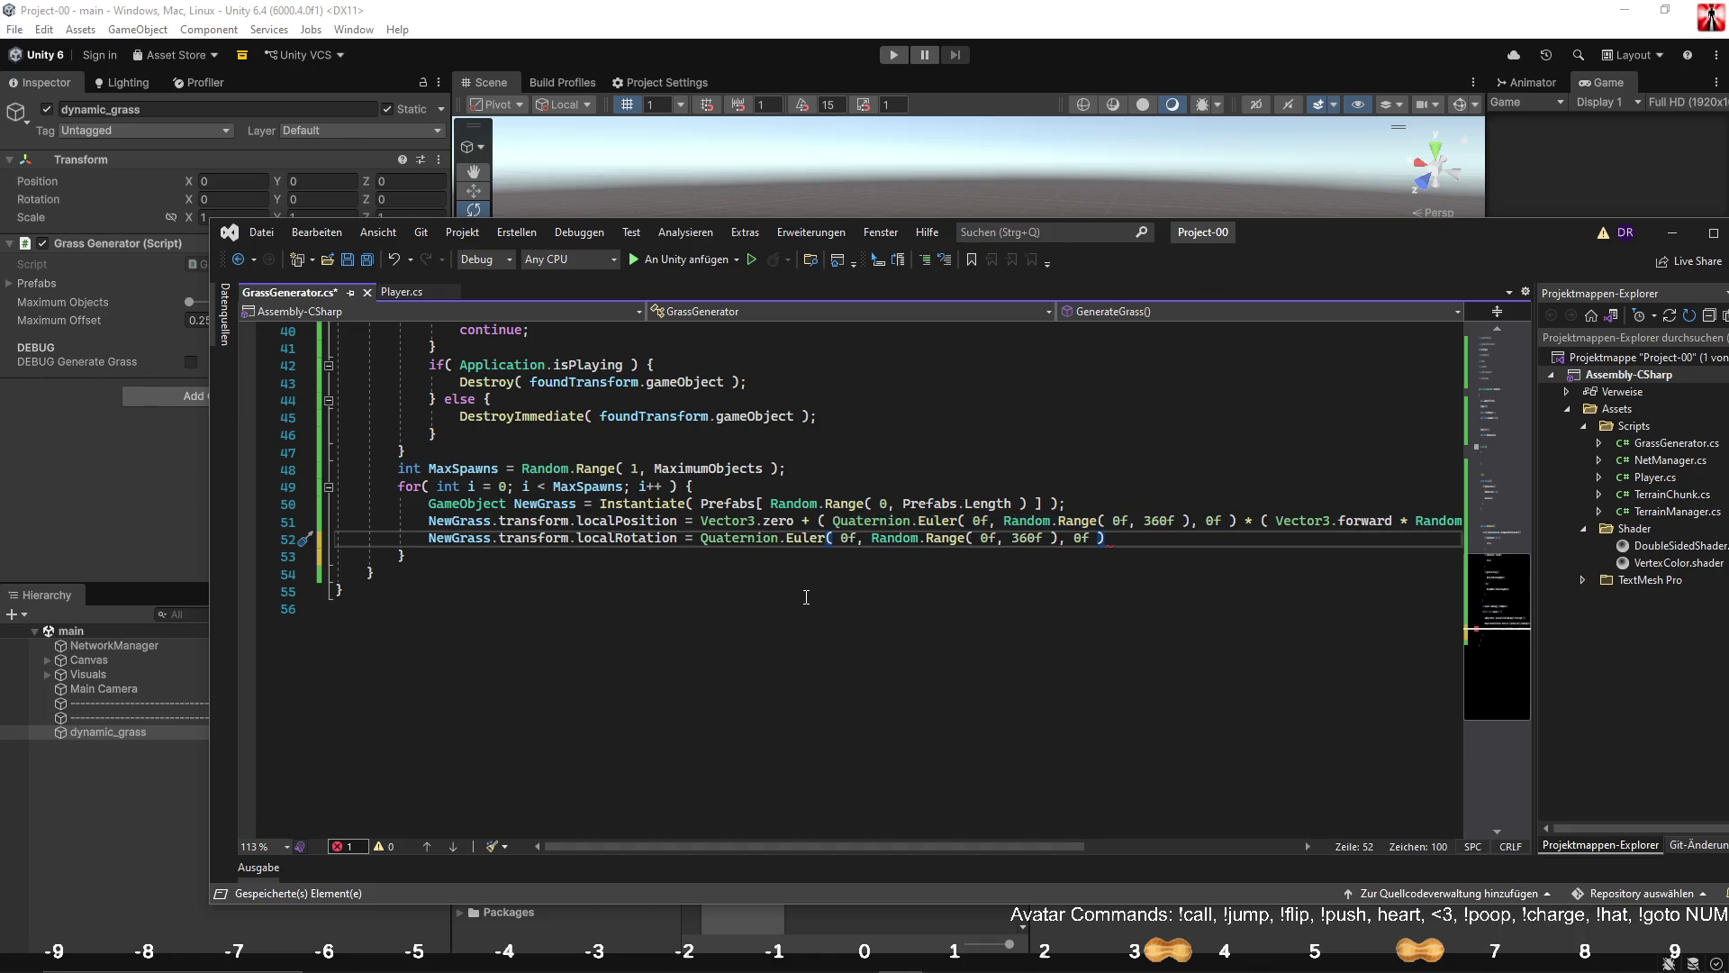
type(";")
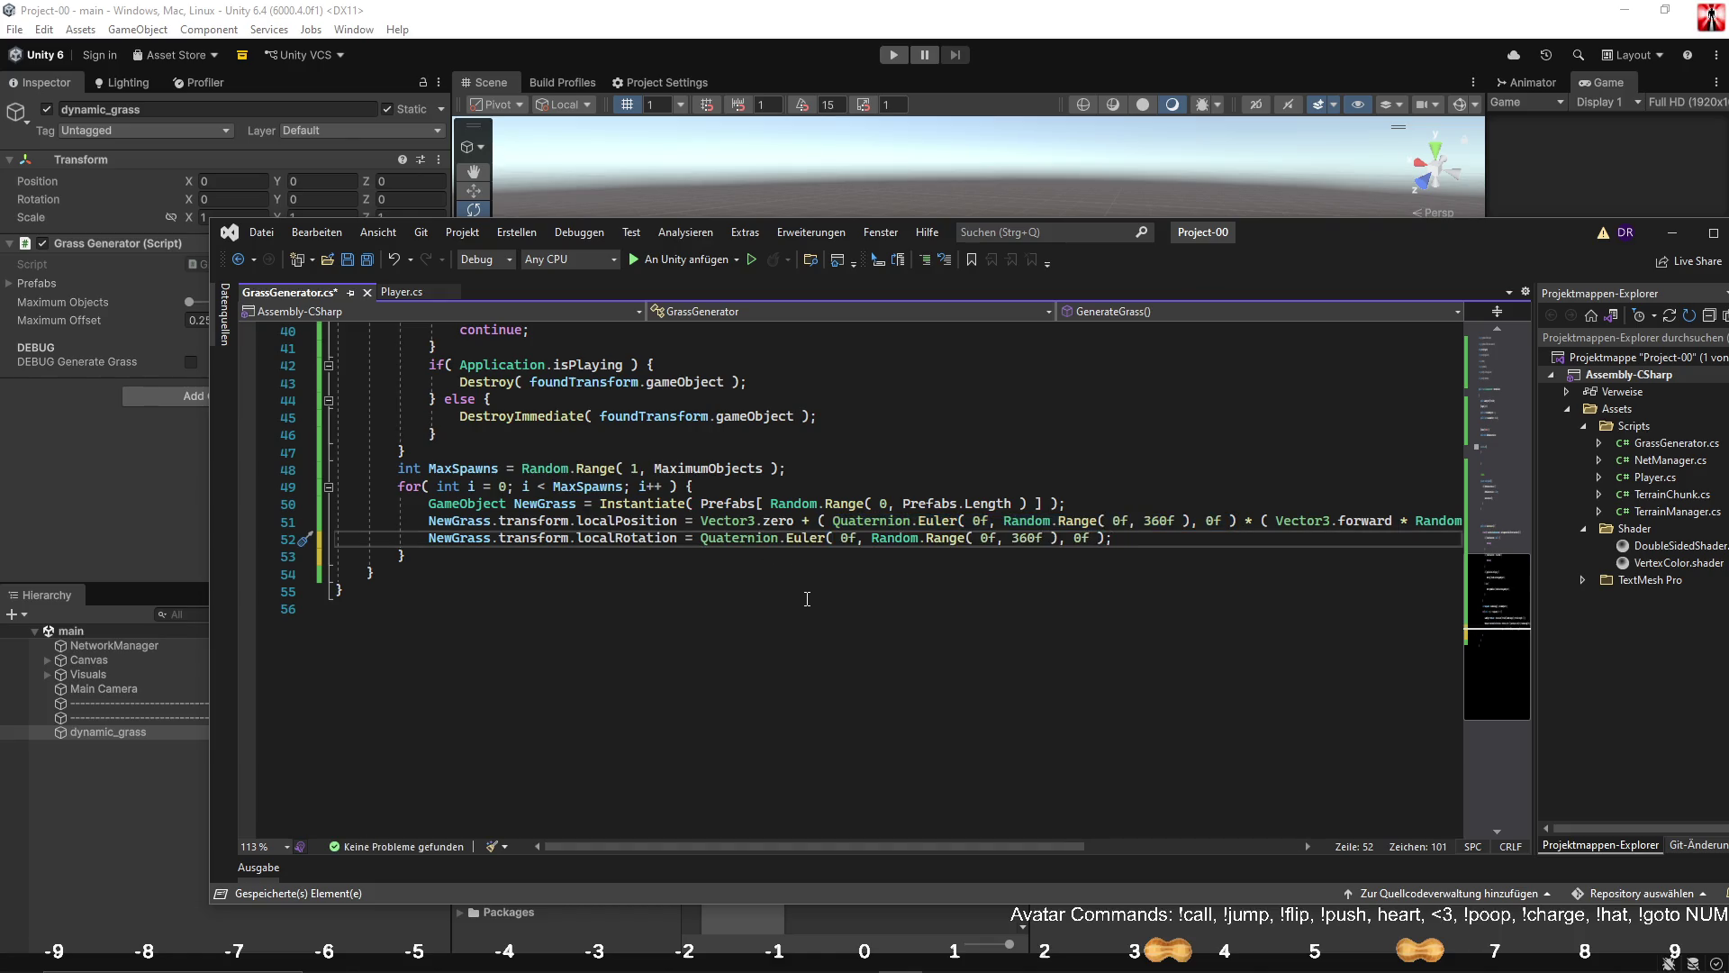
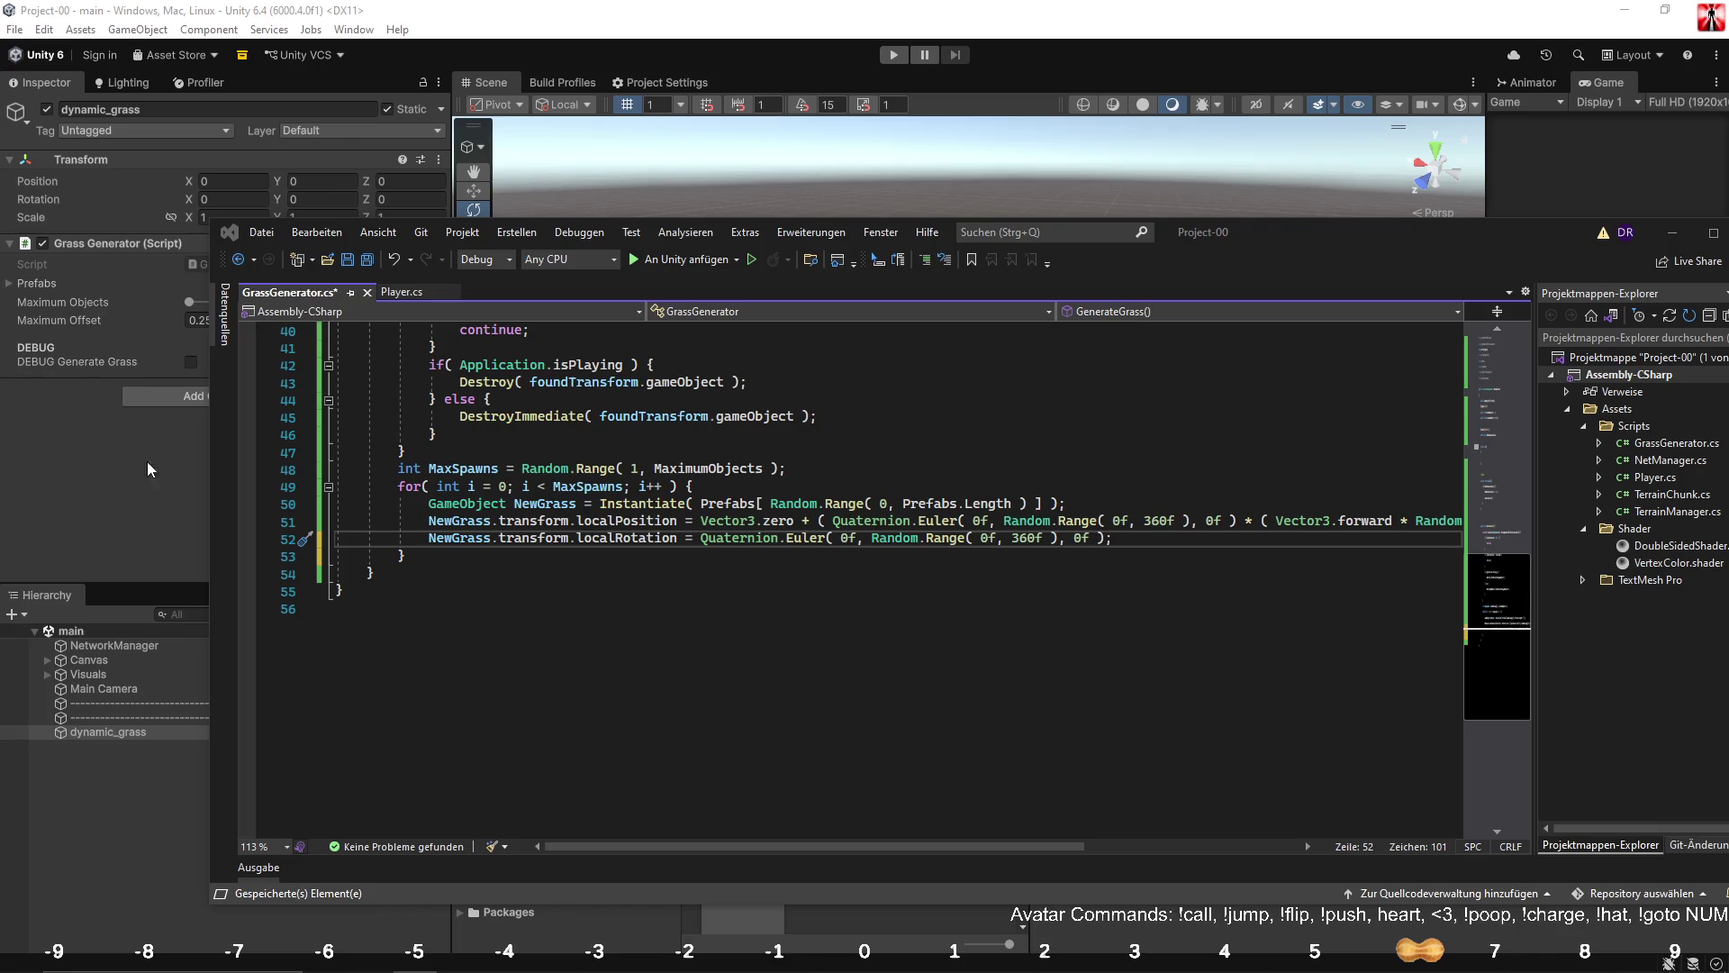
Paste a GetSeed(Vector3 pos) position-hash method after GenerateGrass and remove its static keyword.
left_click(436, 582)
key("Return")
type("private static int GetSeed( Vector3 pos ) {     pos = new Vector3(         Mathf.Floor( pos.x * 1000f ),         Mathf.Floor( pos.y * 1000f ),         Mathf.Floor( pos.z * 1000f )     );      unchecked {         int hash = 17;         hash = hash * 31 + pos.x.GetHashCode();         hash = hash * 31 + pos.y.GetHashCode();         hash = hash * 31 + pos.z.GetHashCode();         return hash;     } }")
double_click(446, 565)
key("Delete")
left_click(566, 514)
key("shift+Up")
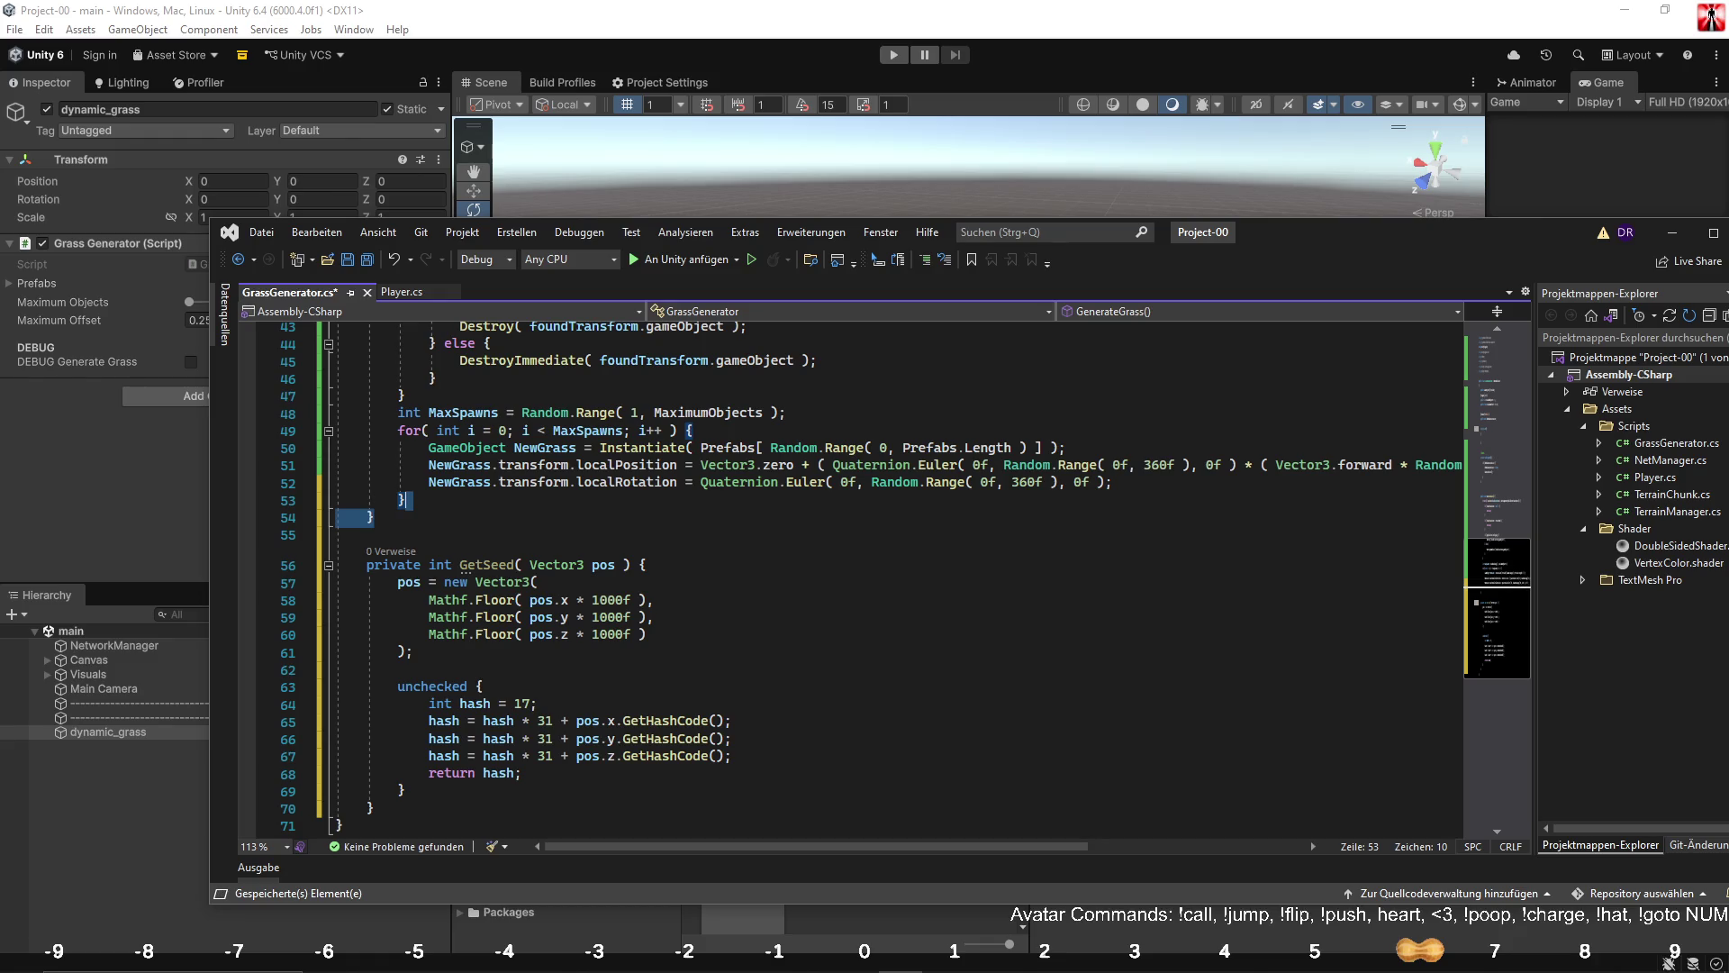
key("alt+Tab")
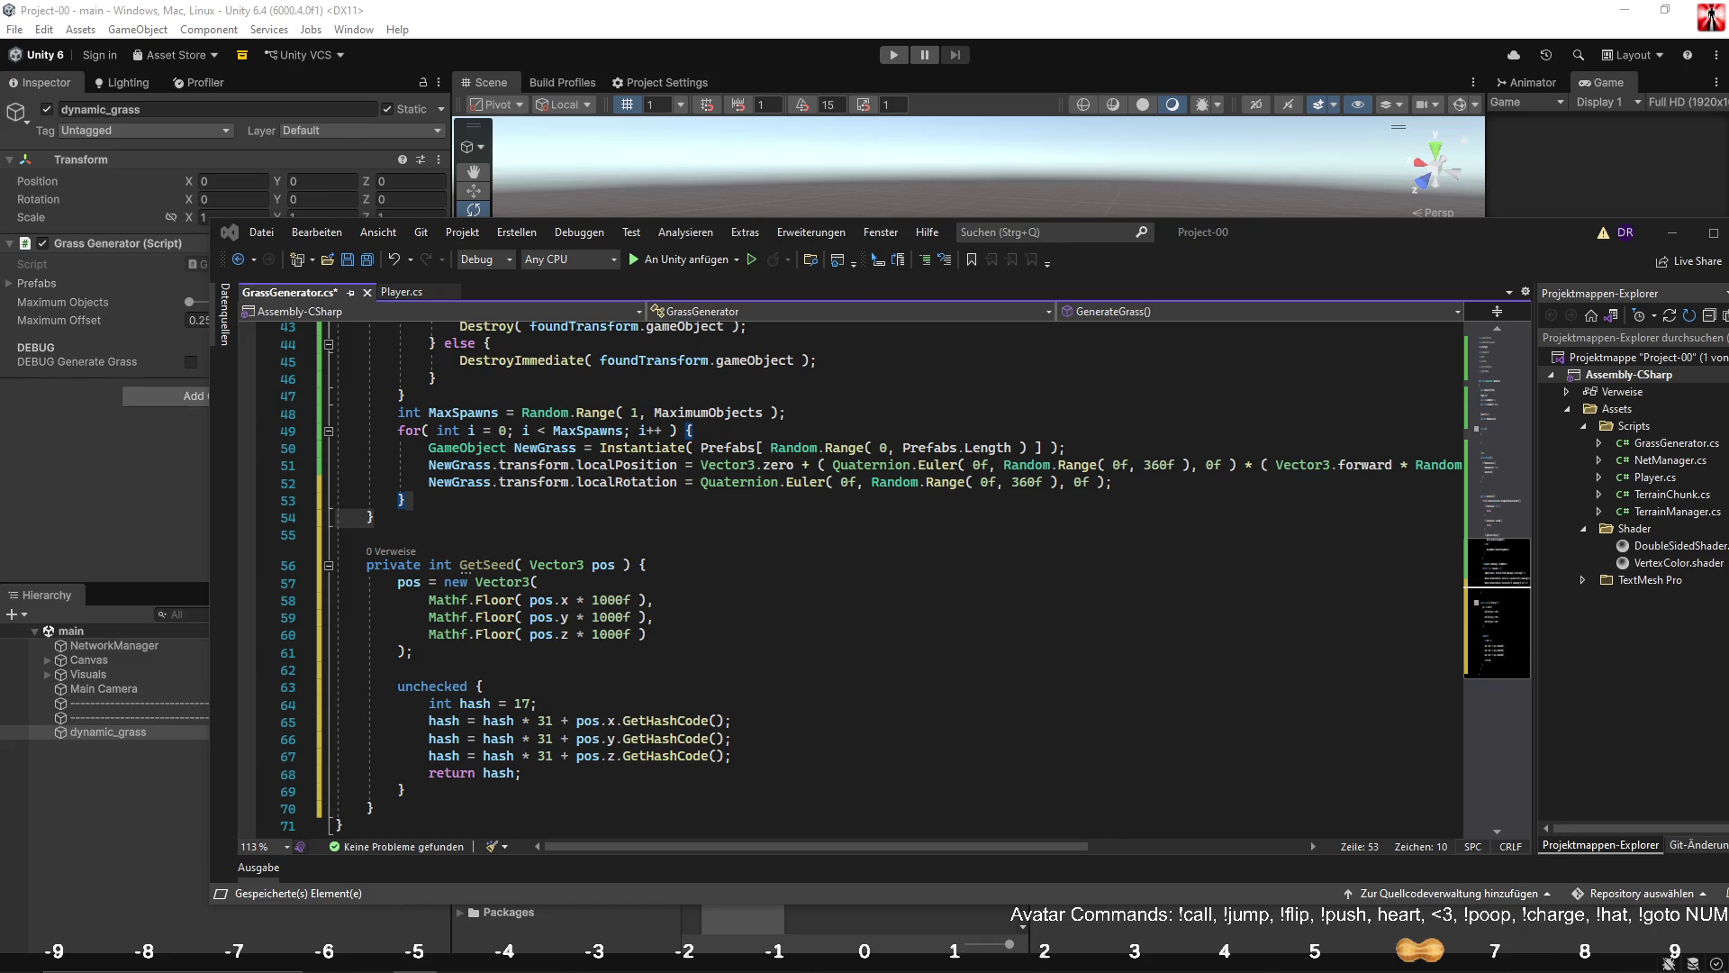
Type a private float random-number method signature with a Vector3 parameter after GenerateGrass.
left_click(462, 522)
key("Return")
key("Return")
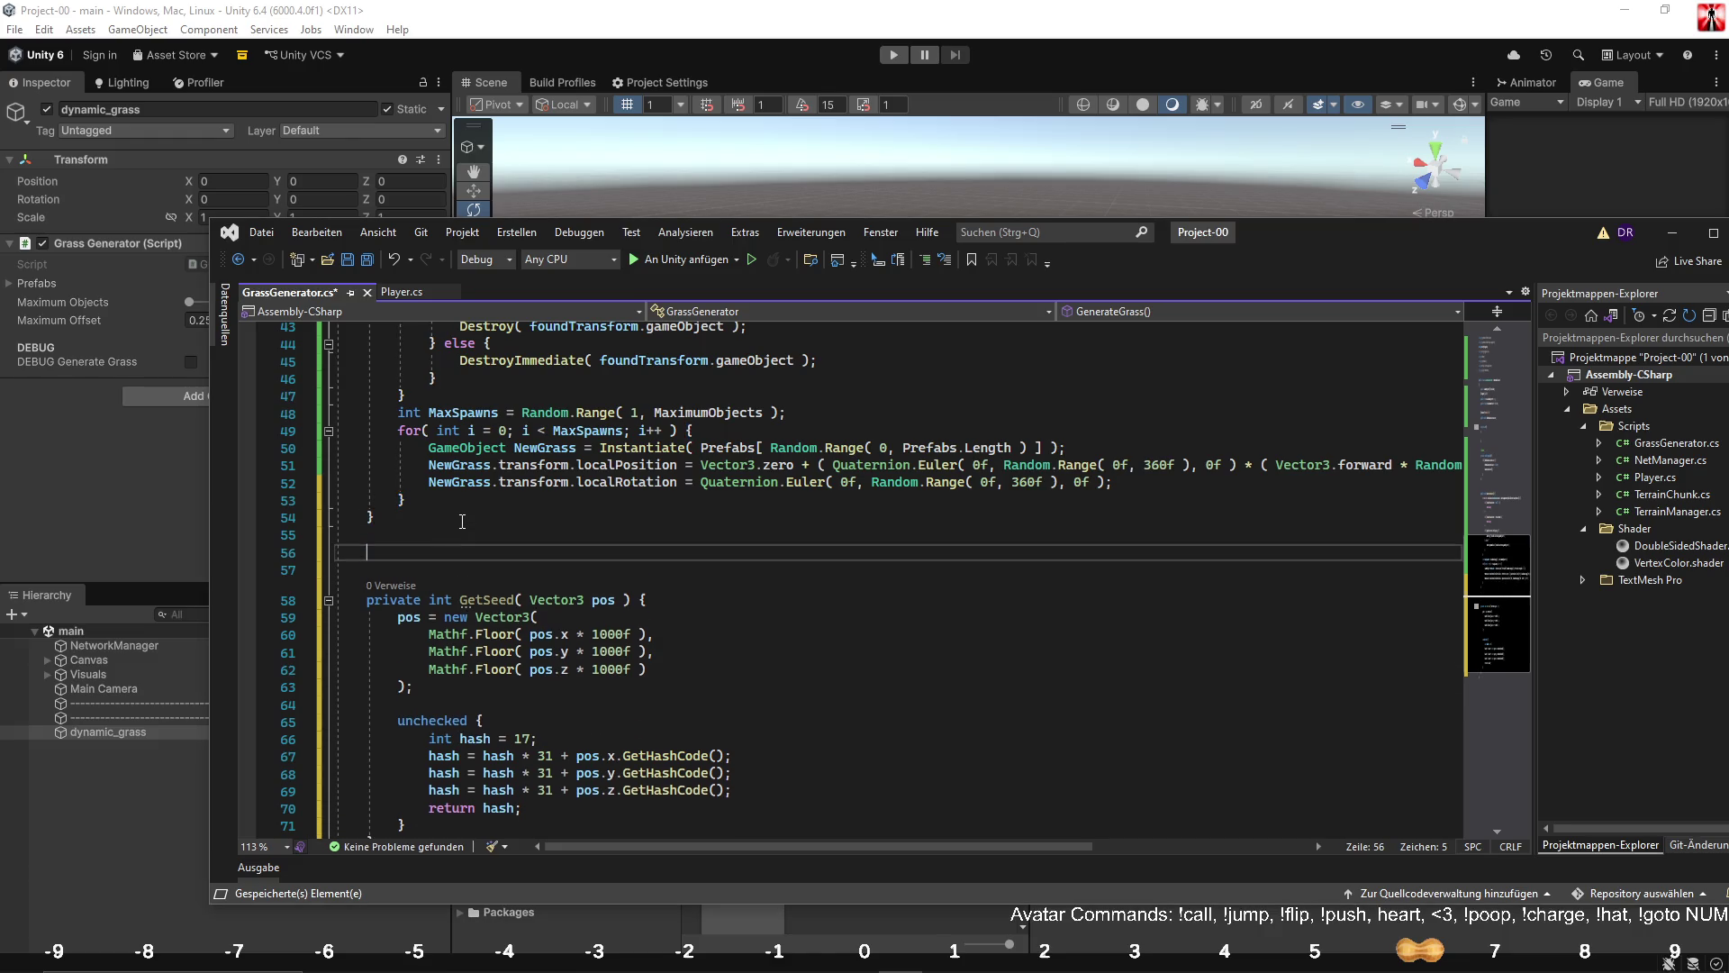
type("private vo")
key("BackSpace")
key("BackSpace")
type("f")
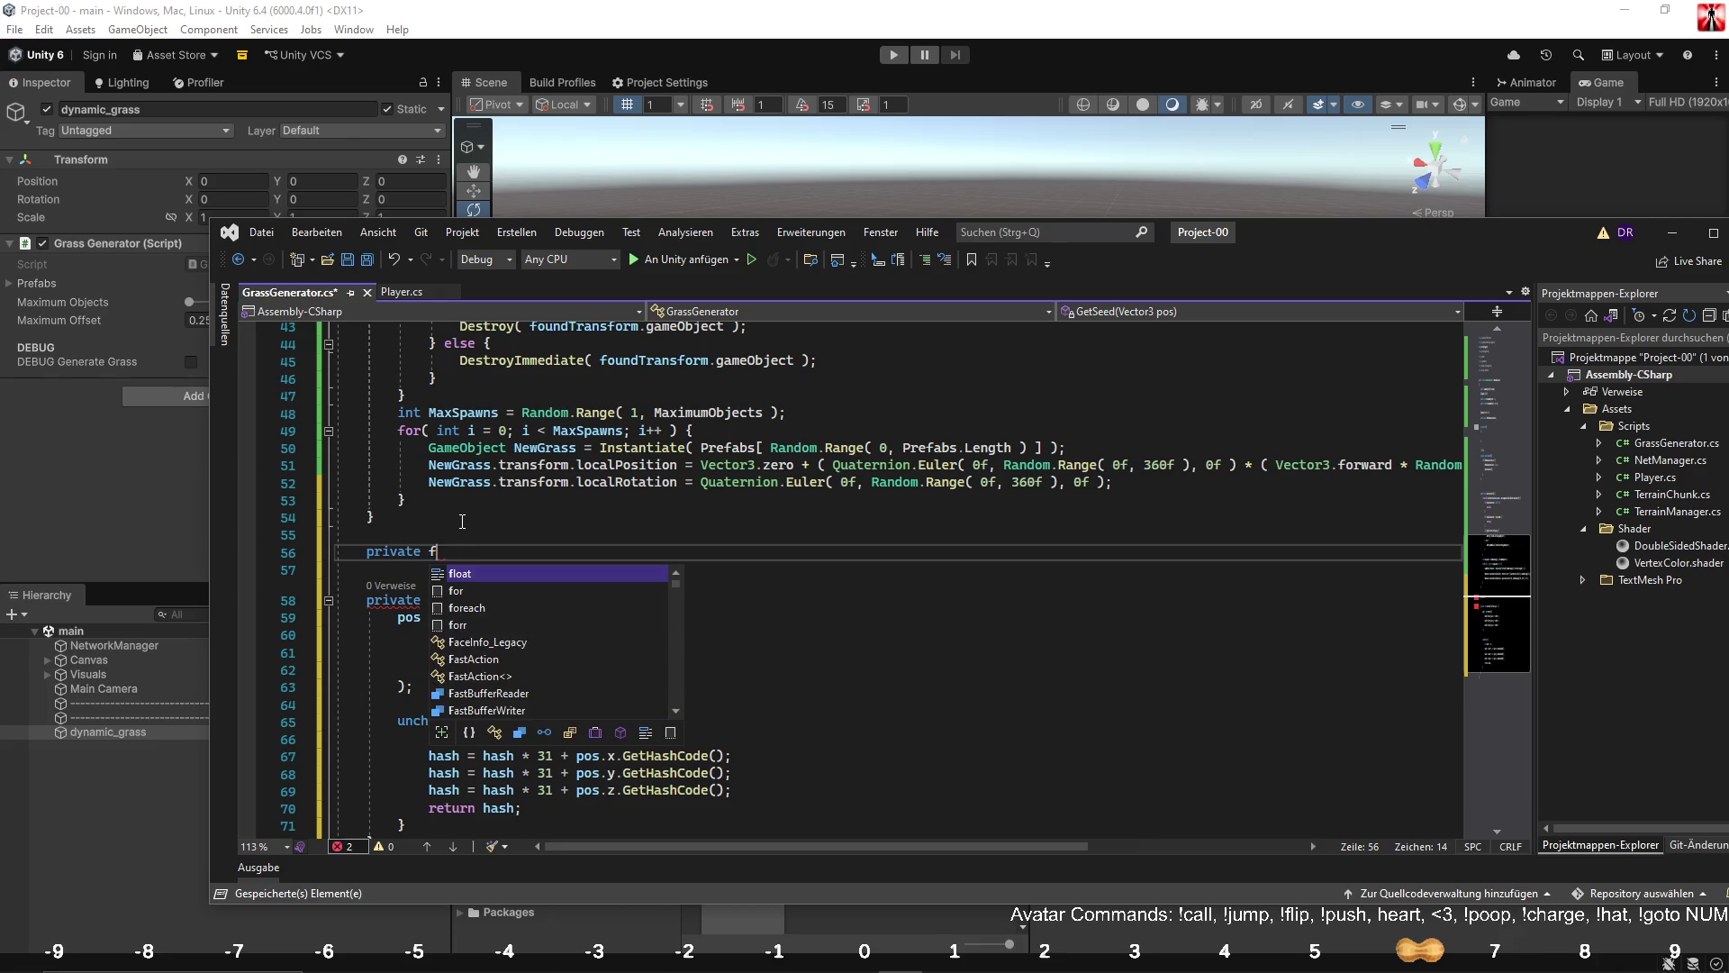
type("loat ")
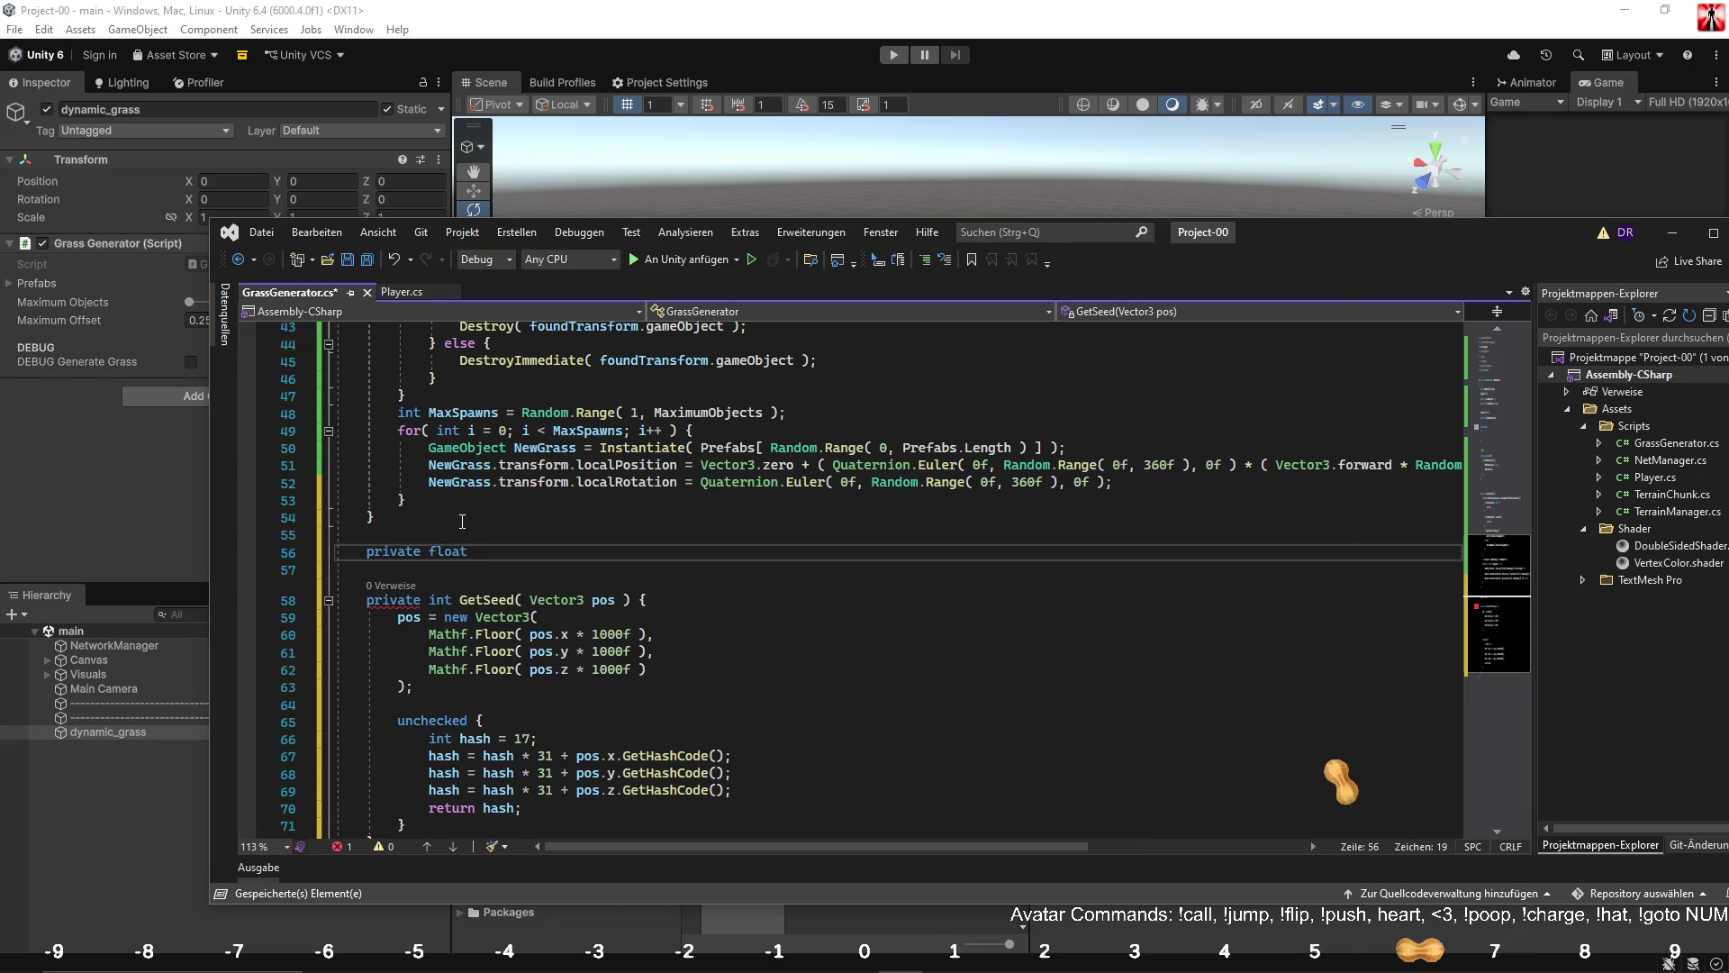
type("GetRand")
key("BackSpace")
key("BackSpace")
key("BackSpace")
type("Fi")
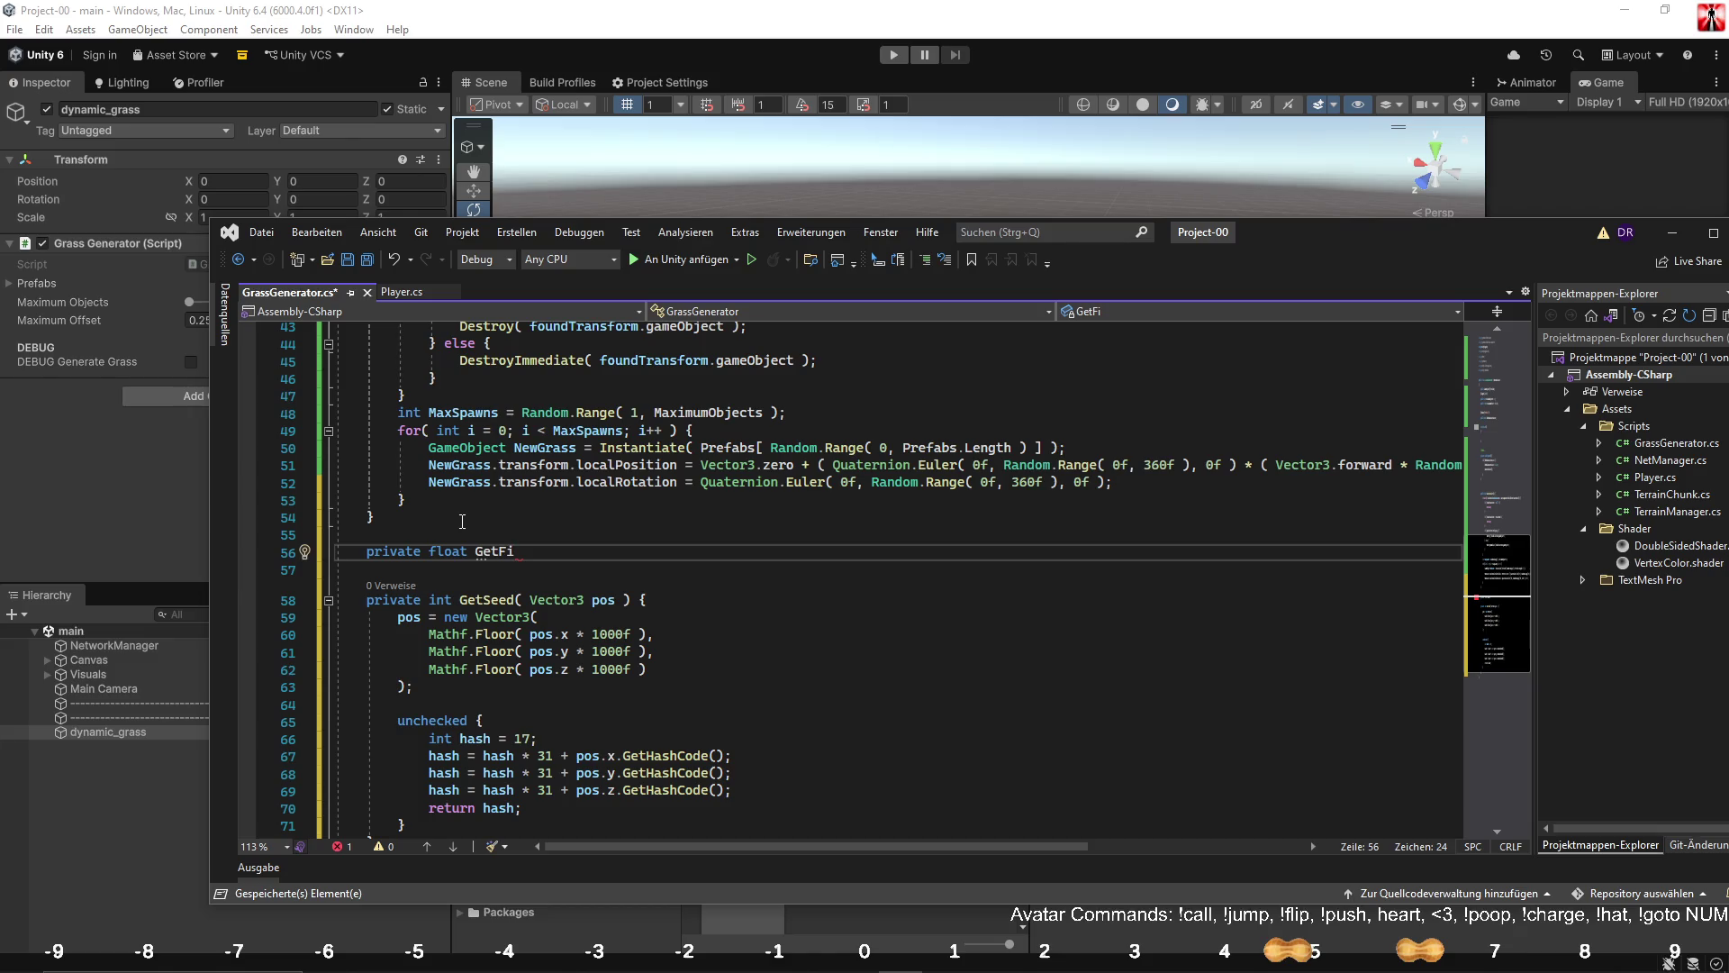
key("BackSpace")
type("SeedBasedRandomNumber(")
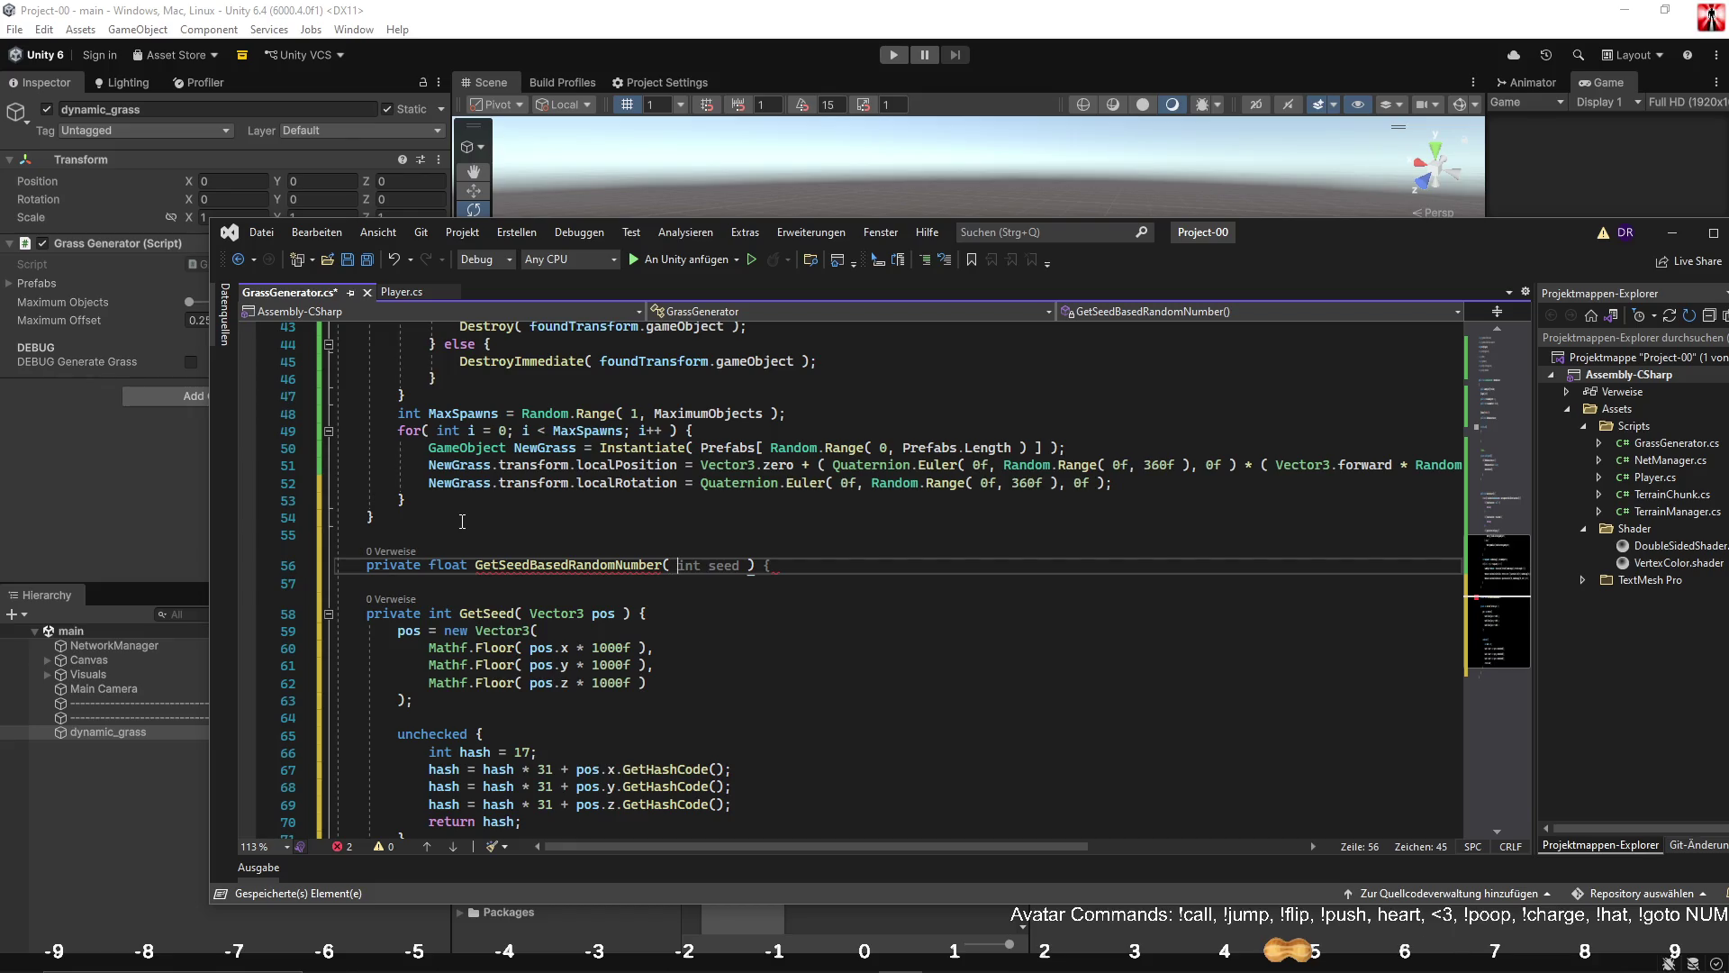
type(" ve")
key("Tab")
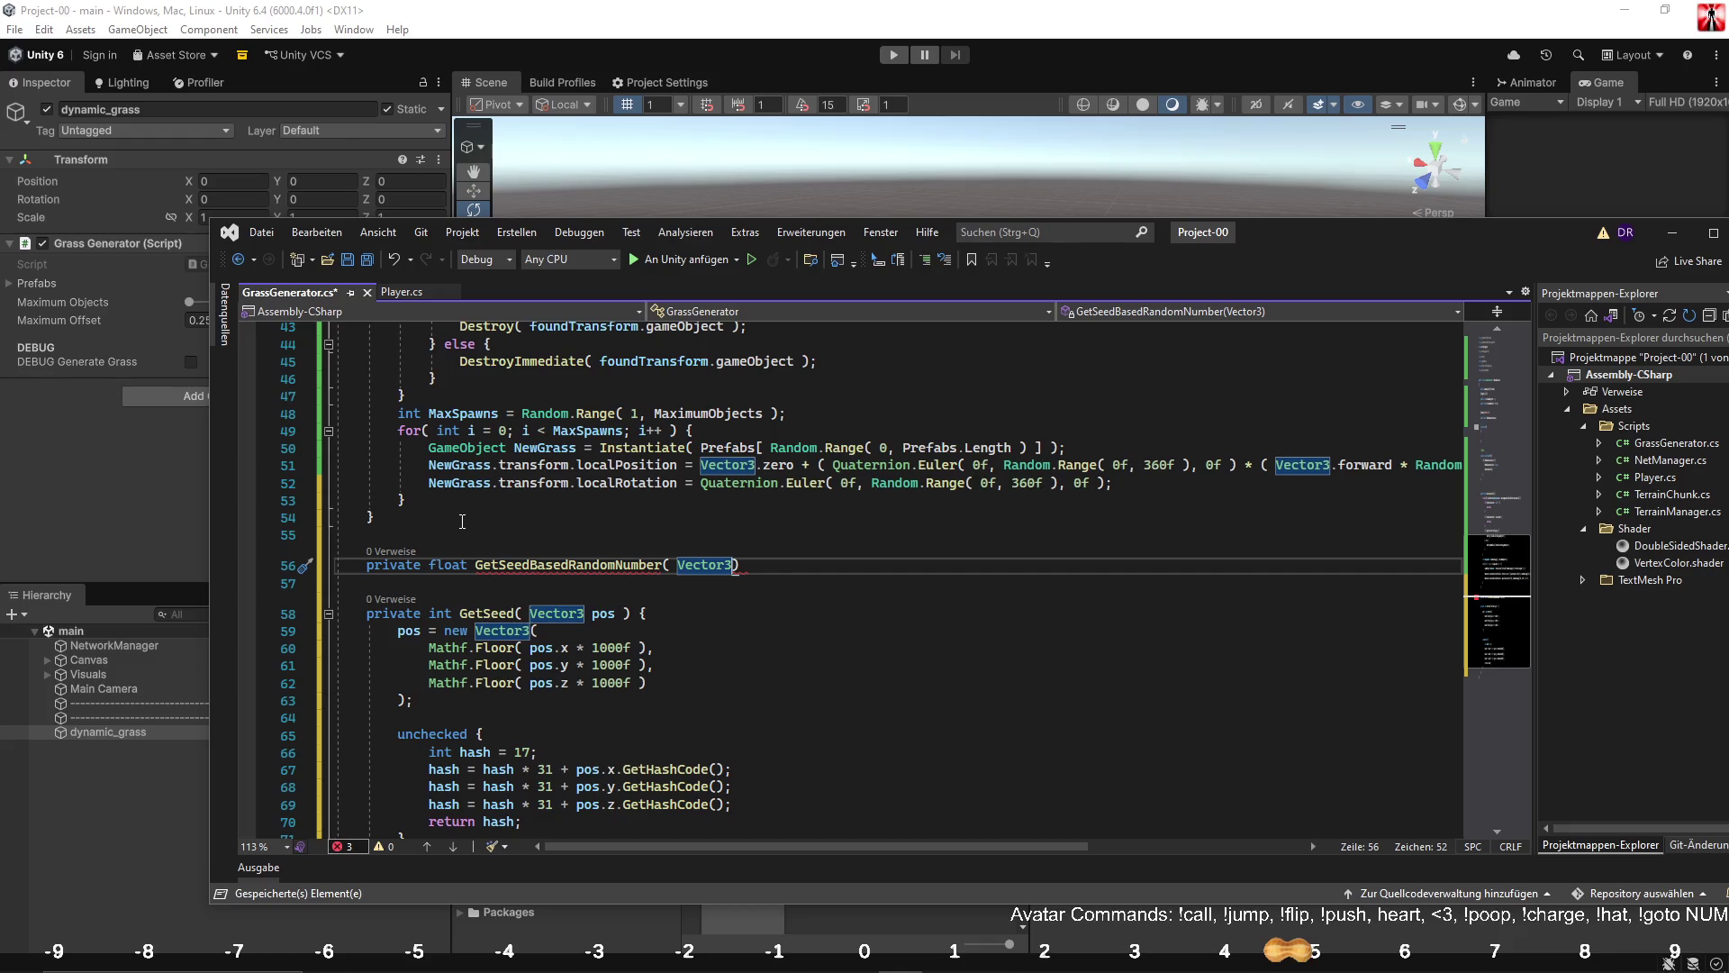
Rename the method GetPositionBasedRandomNumber, name the parameter position, and give it an empty body.
left_click_drag(498, 566, 527, 568)
key("ctrl+r")
key("ctrl+r")
type("Positi")
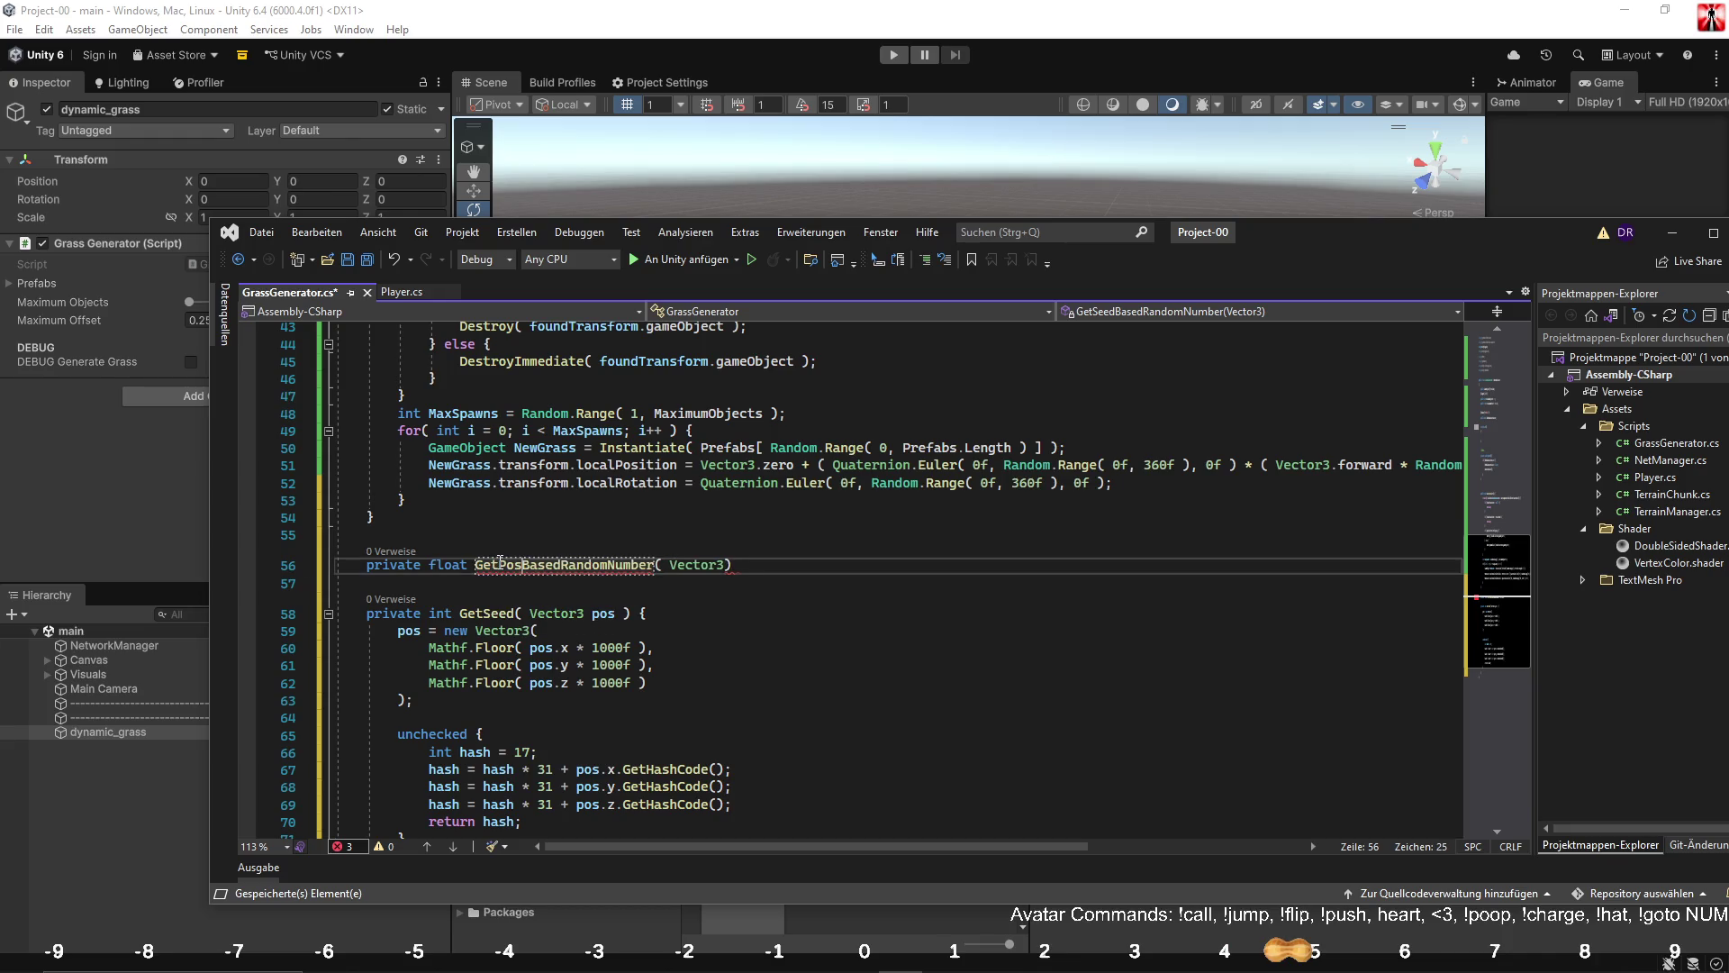
type("on")
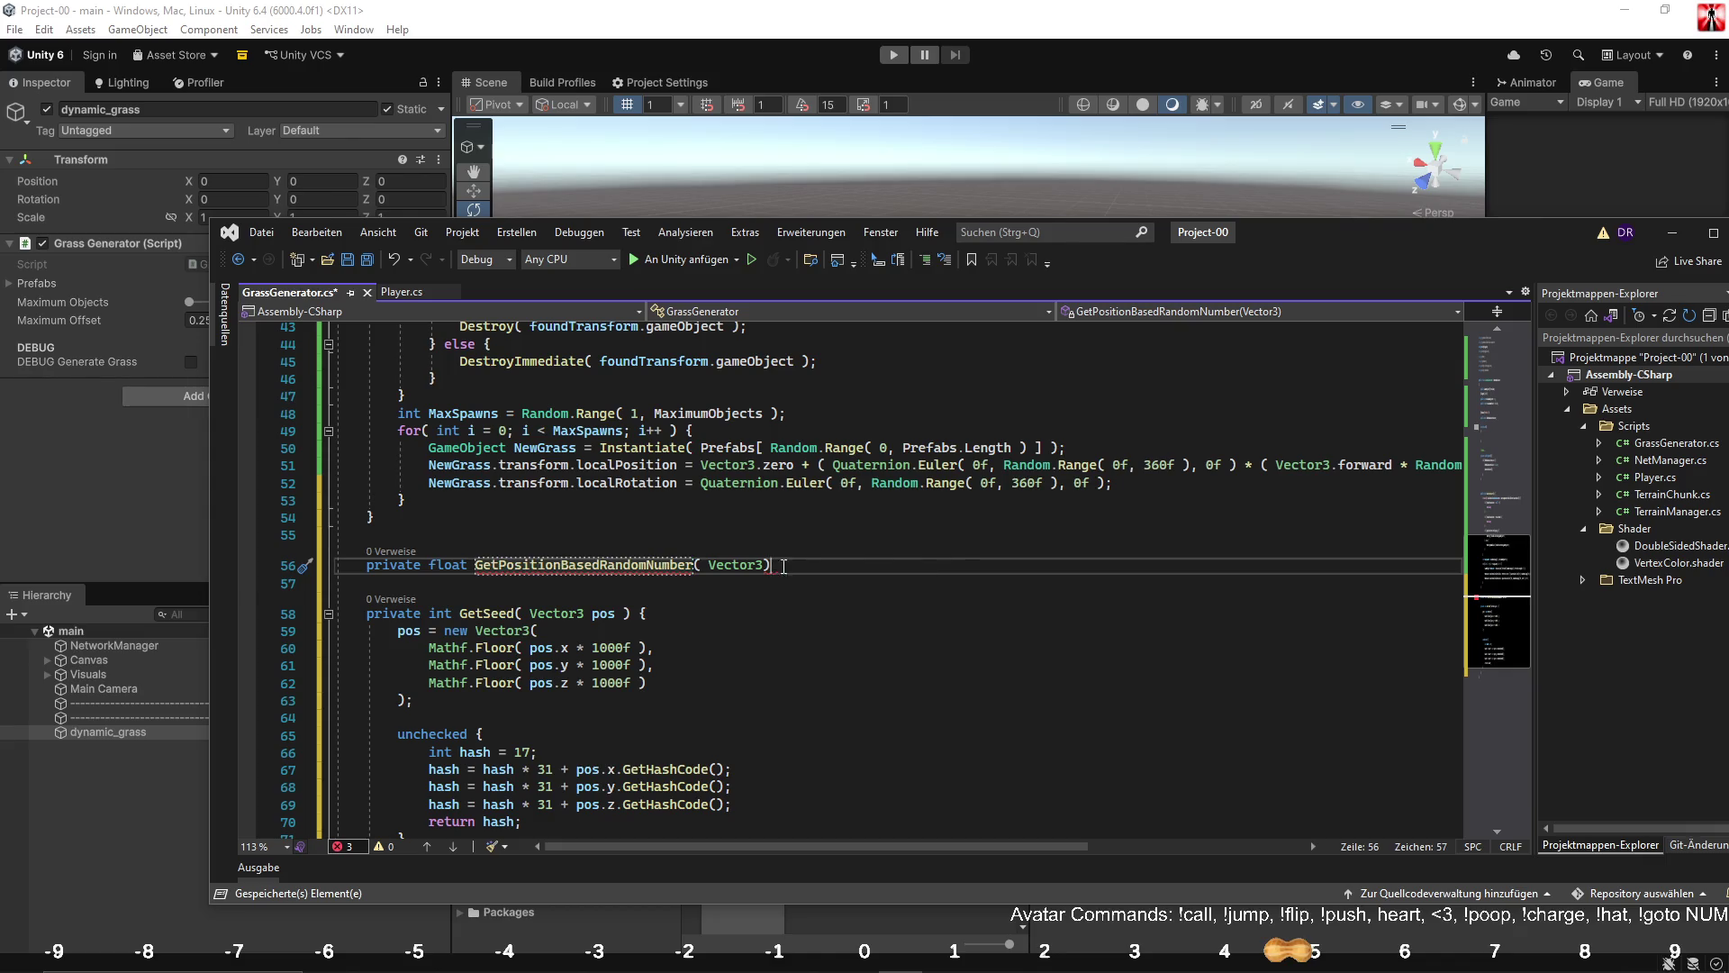
type("position )")
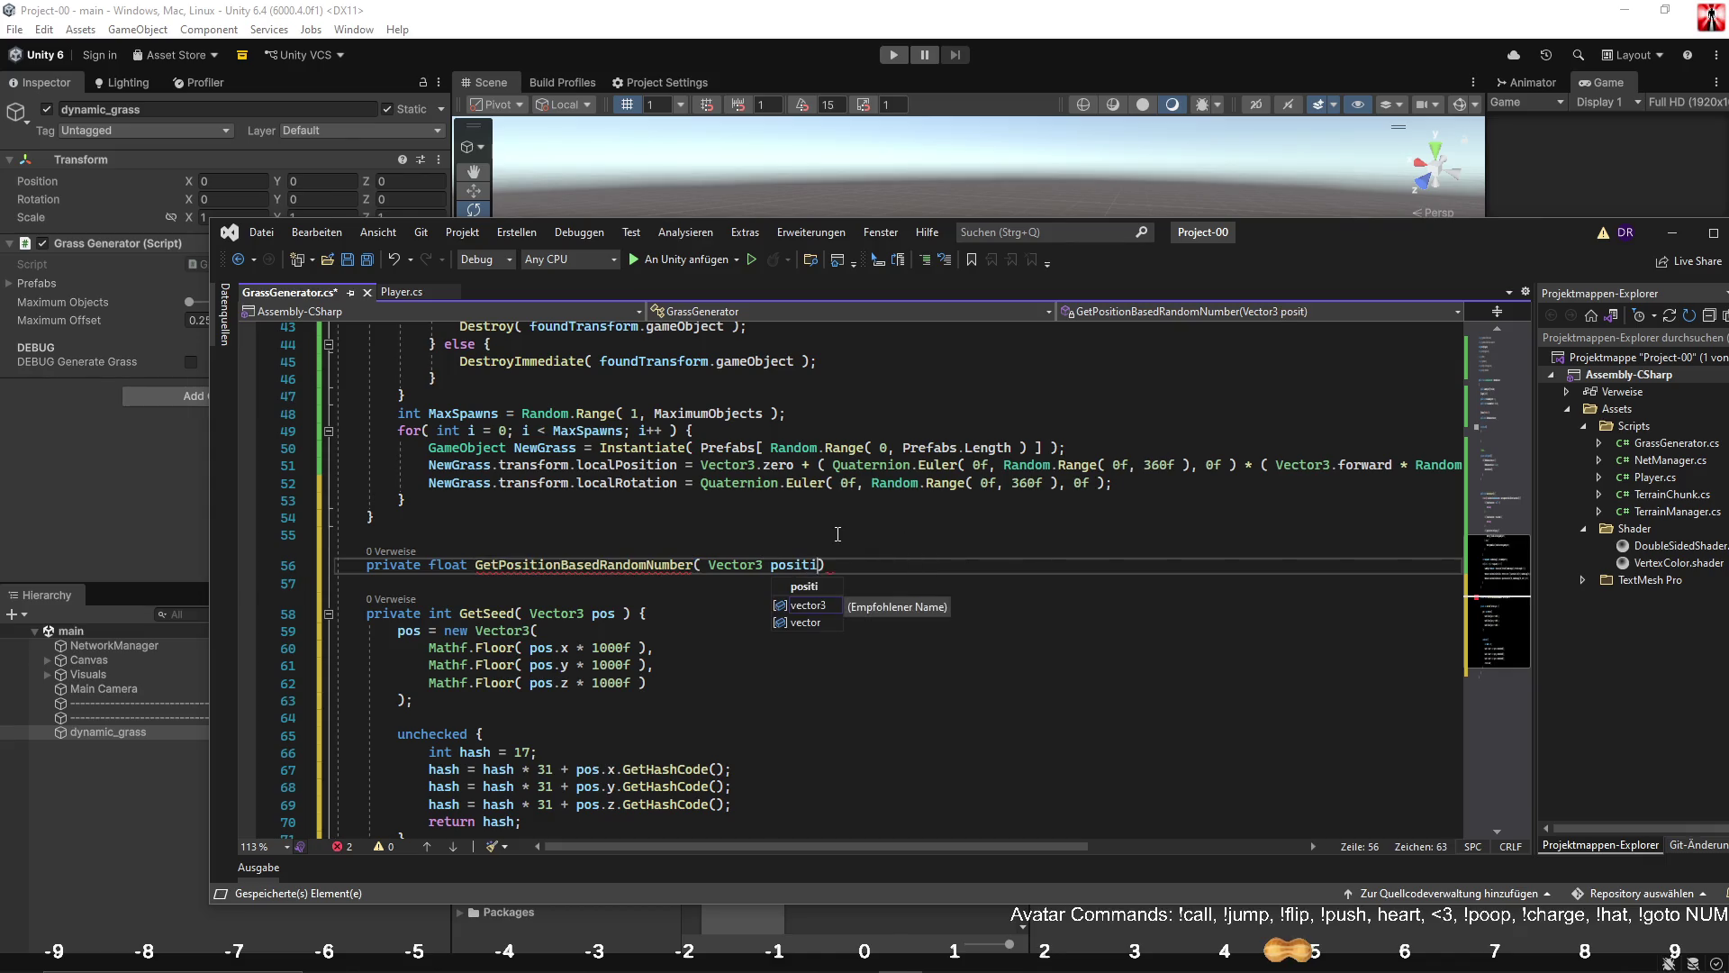
type(" {")
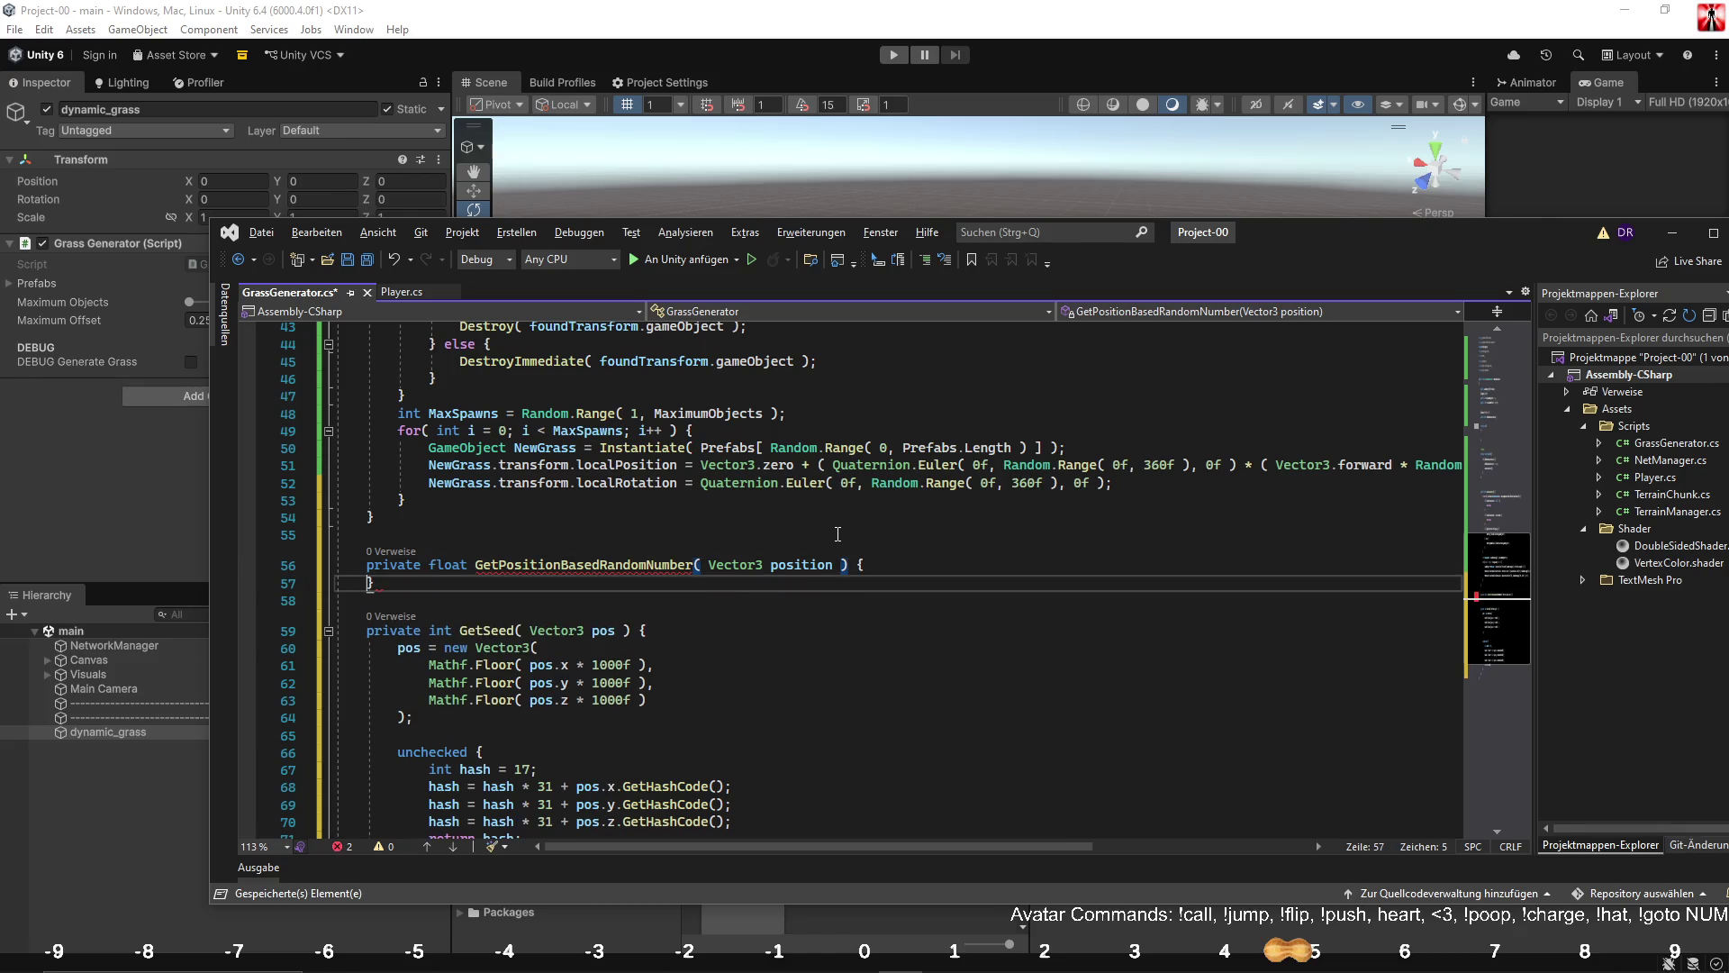
key("Return")
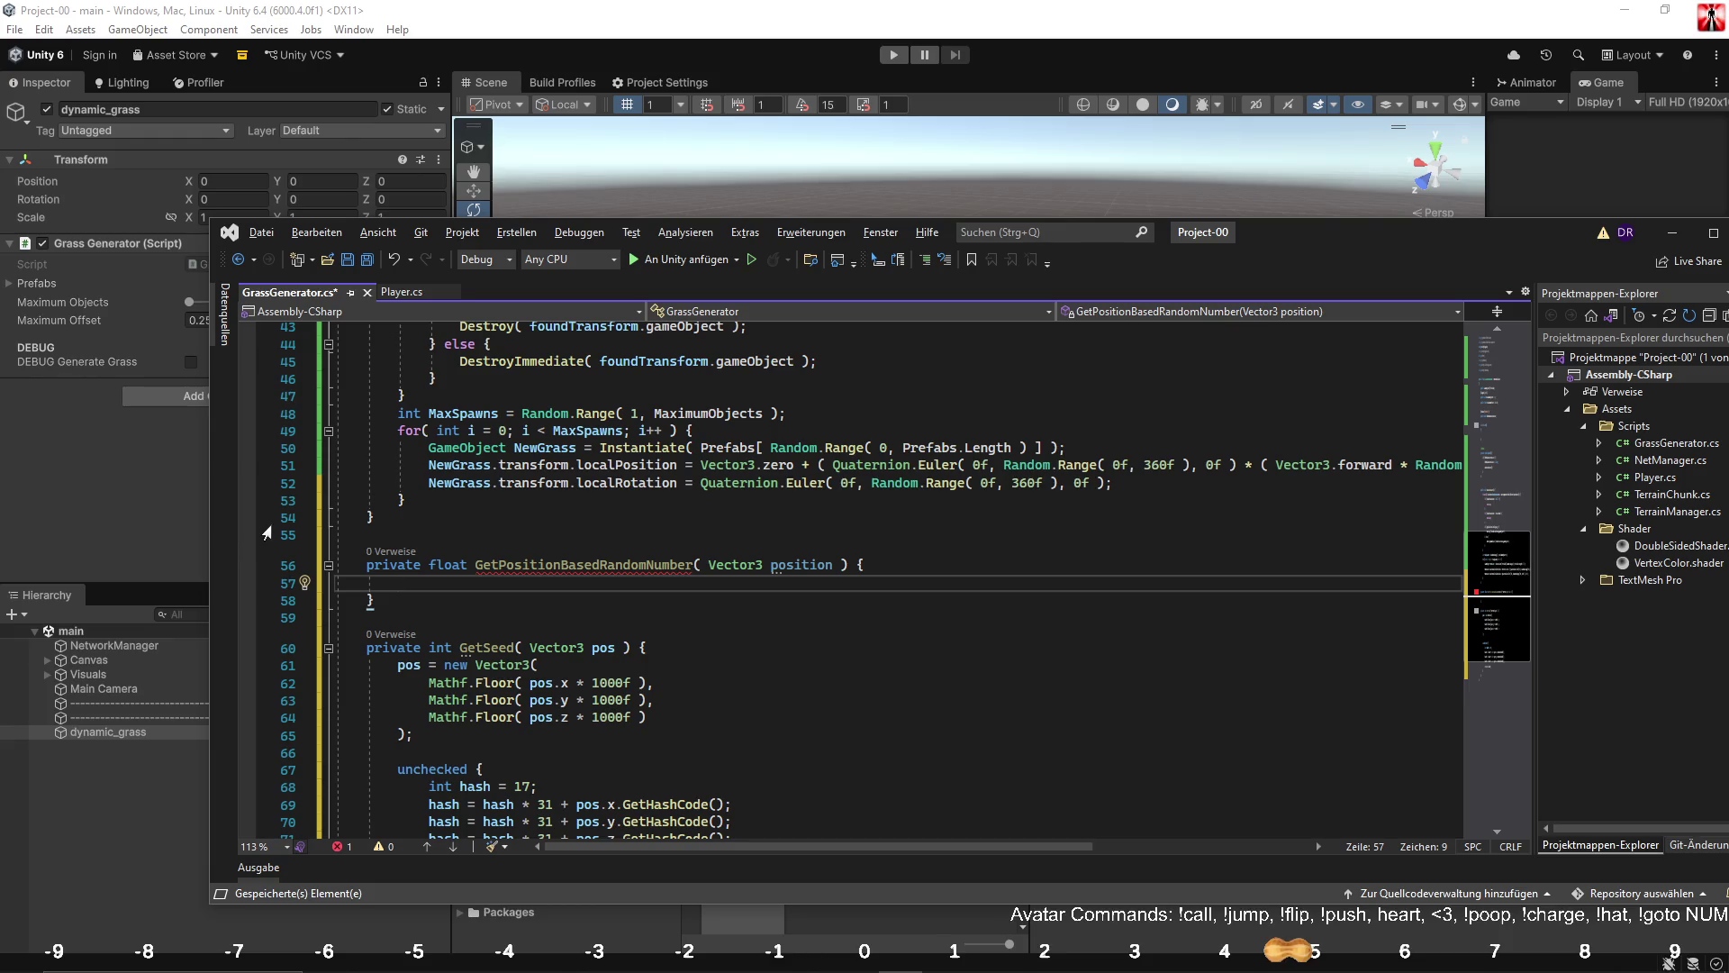
Make GetPositionBasedRandomNumber return Random.Range( 0f, 1f ).
type("return Ra")
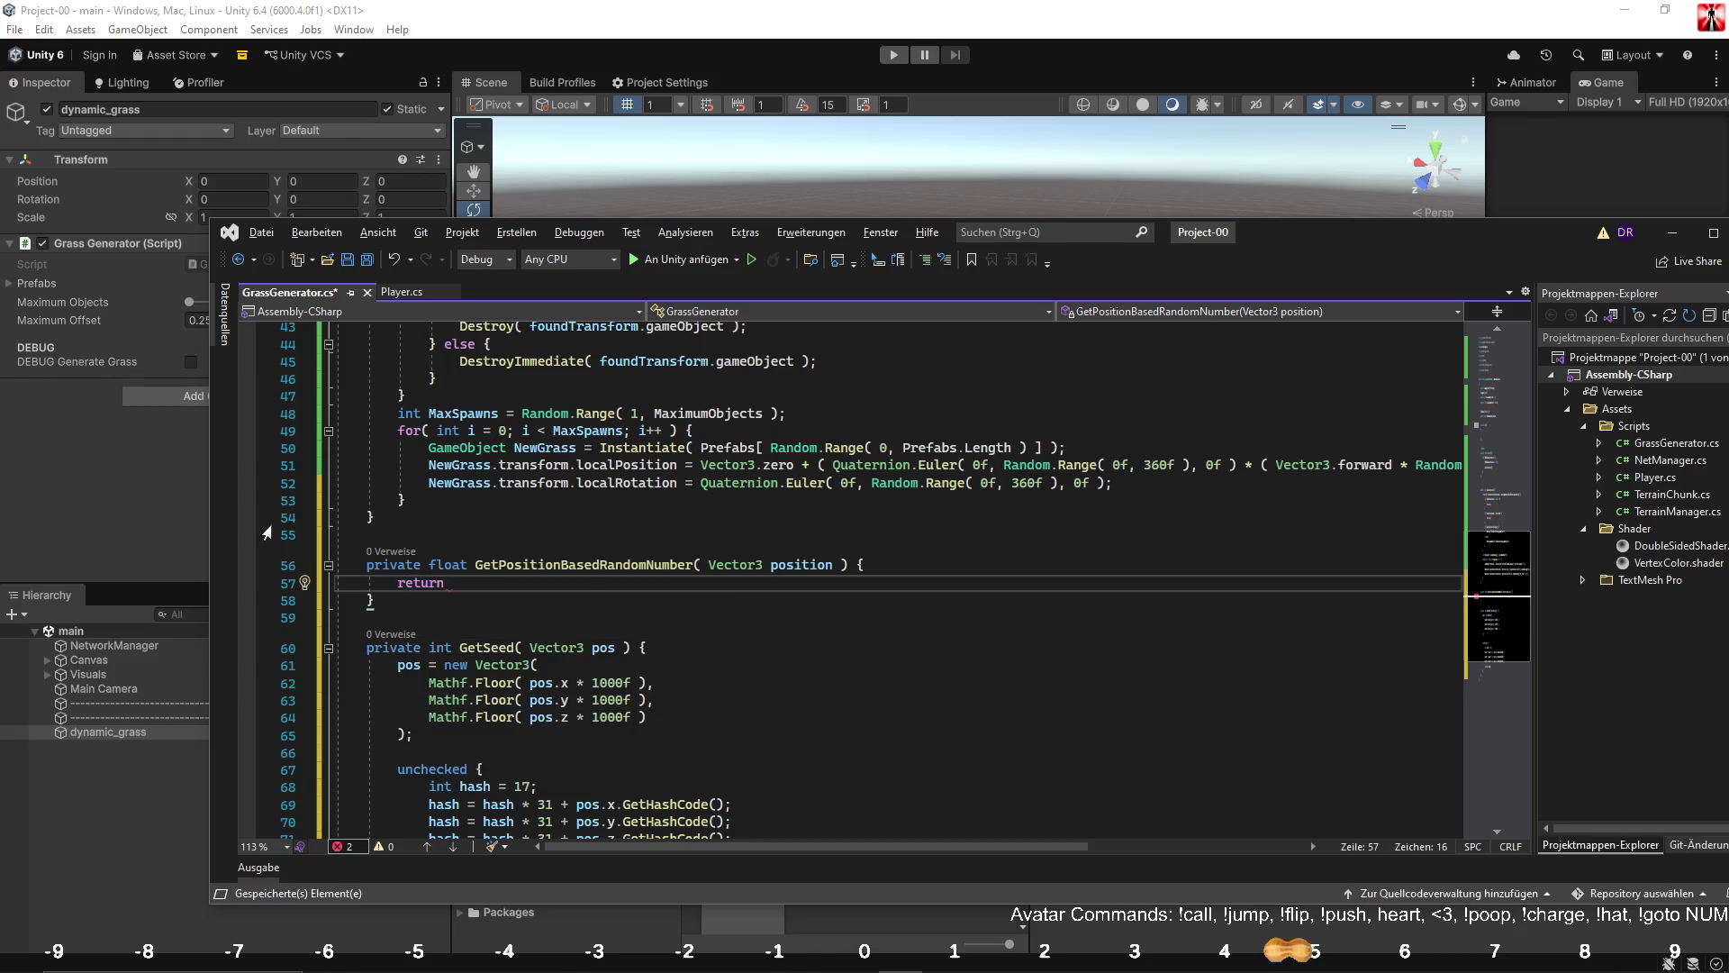
key("Tab")
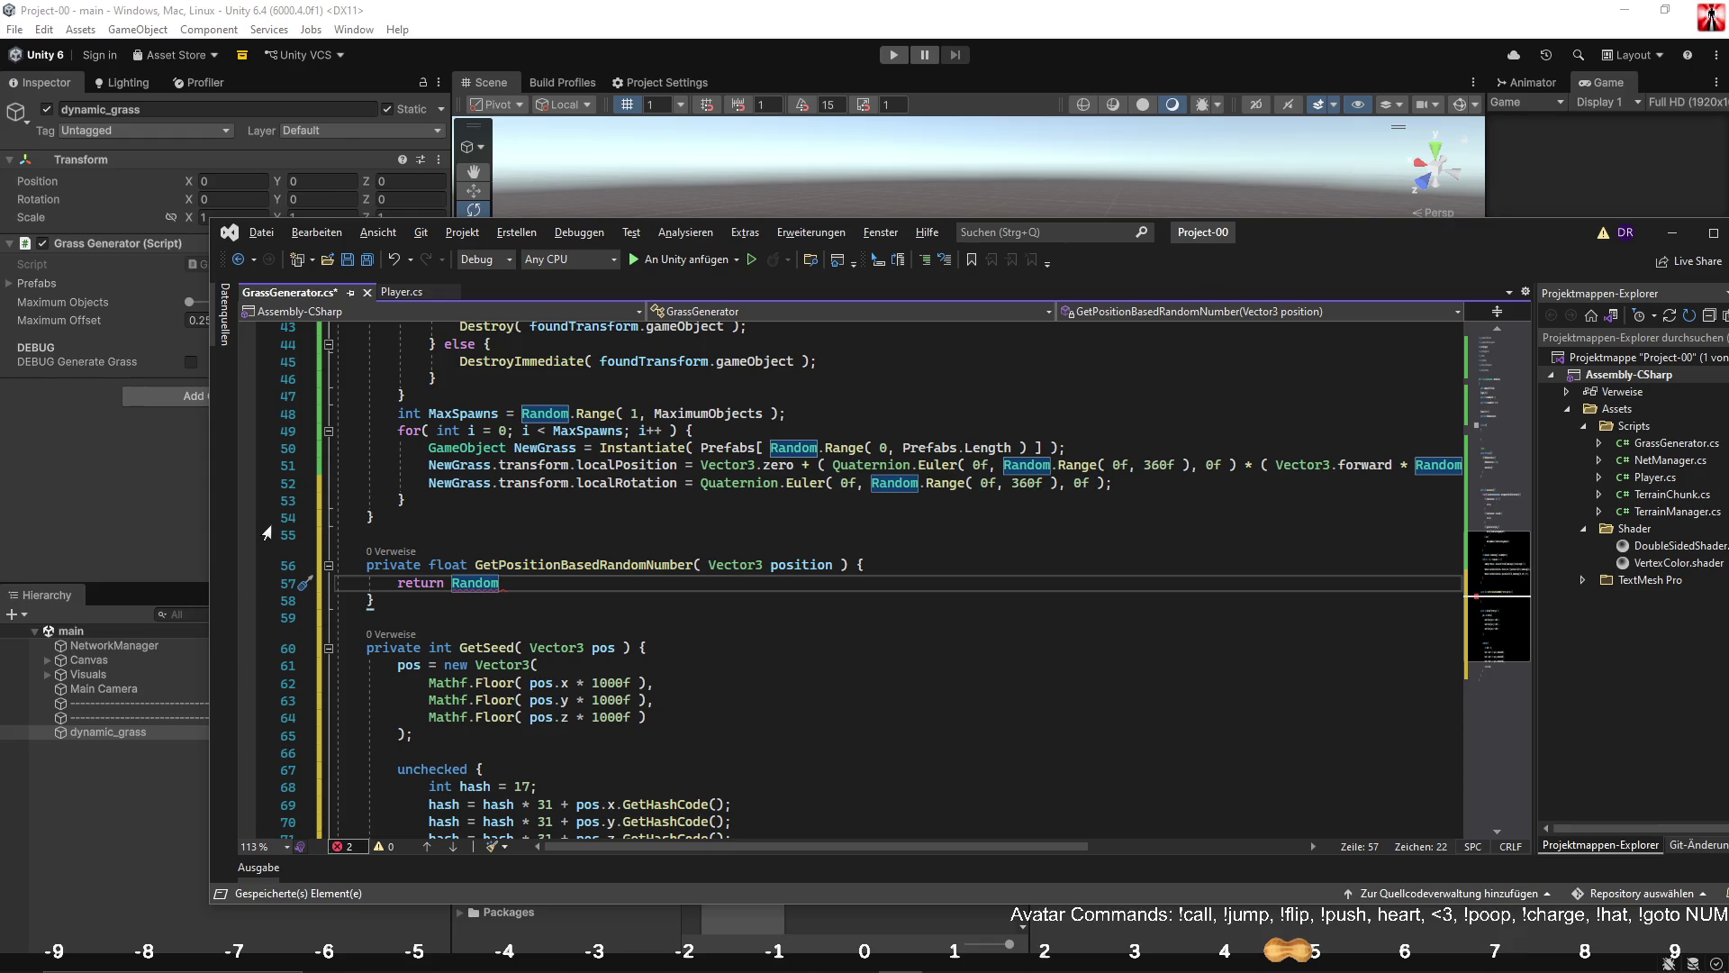
type(".ra")
key("Tab")
type("(")
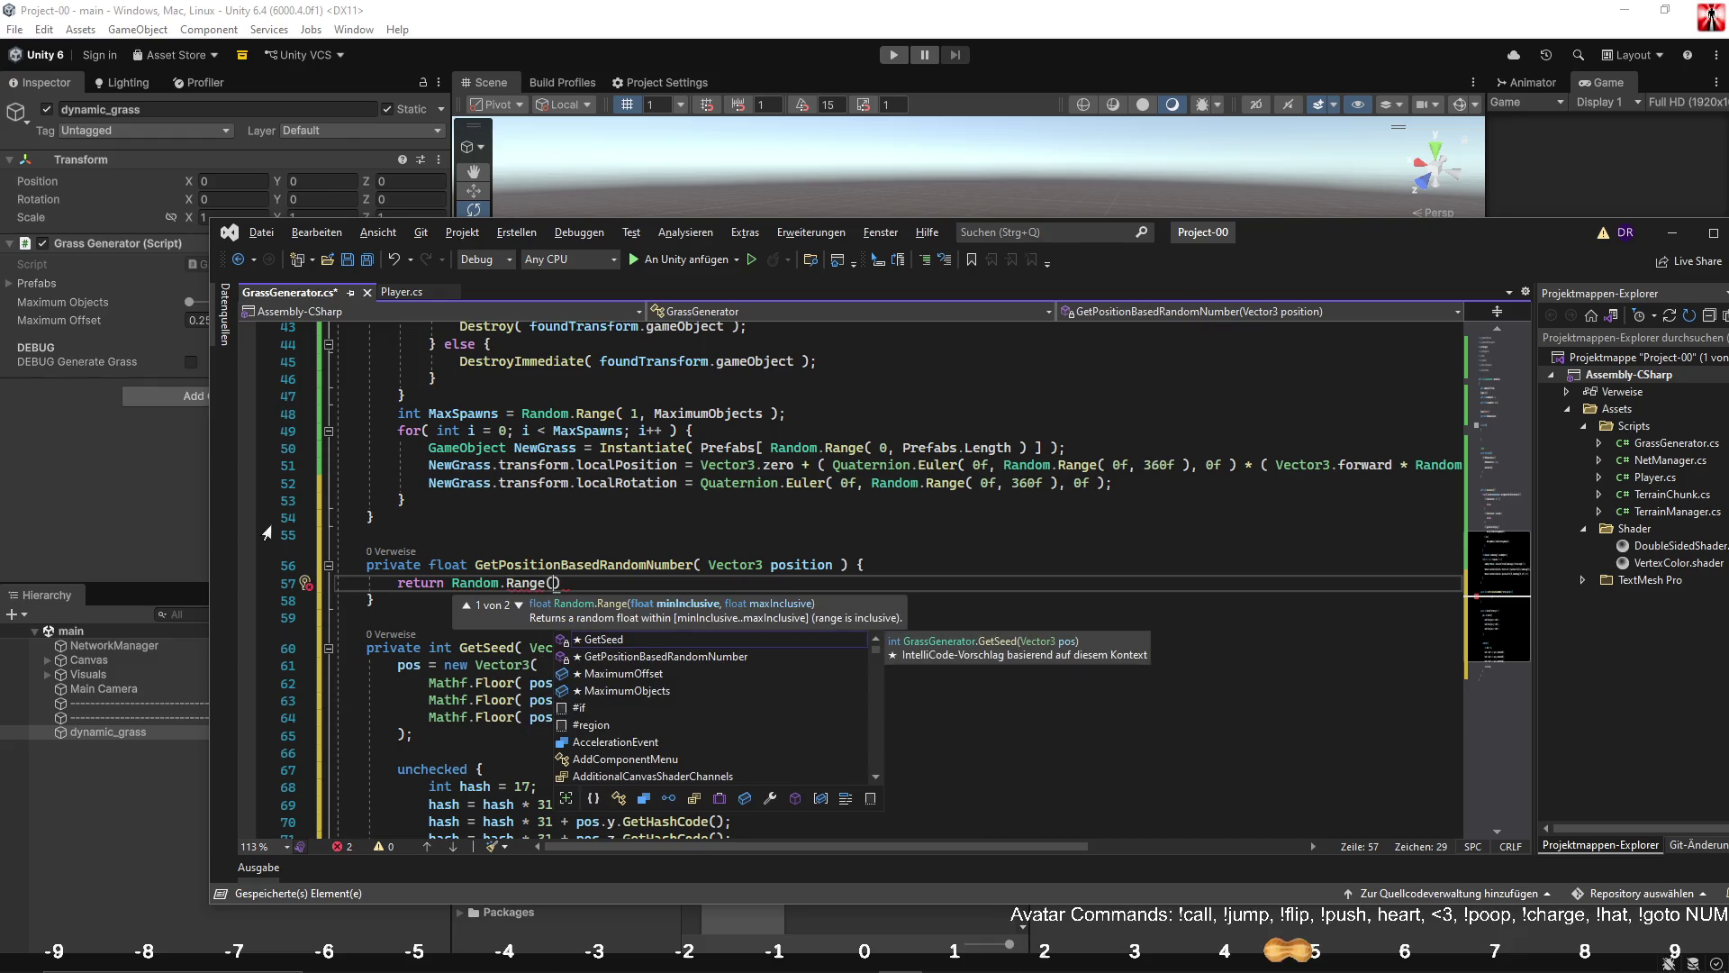
type(" 0f, 1f ")
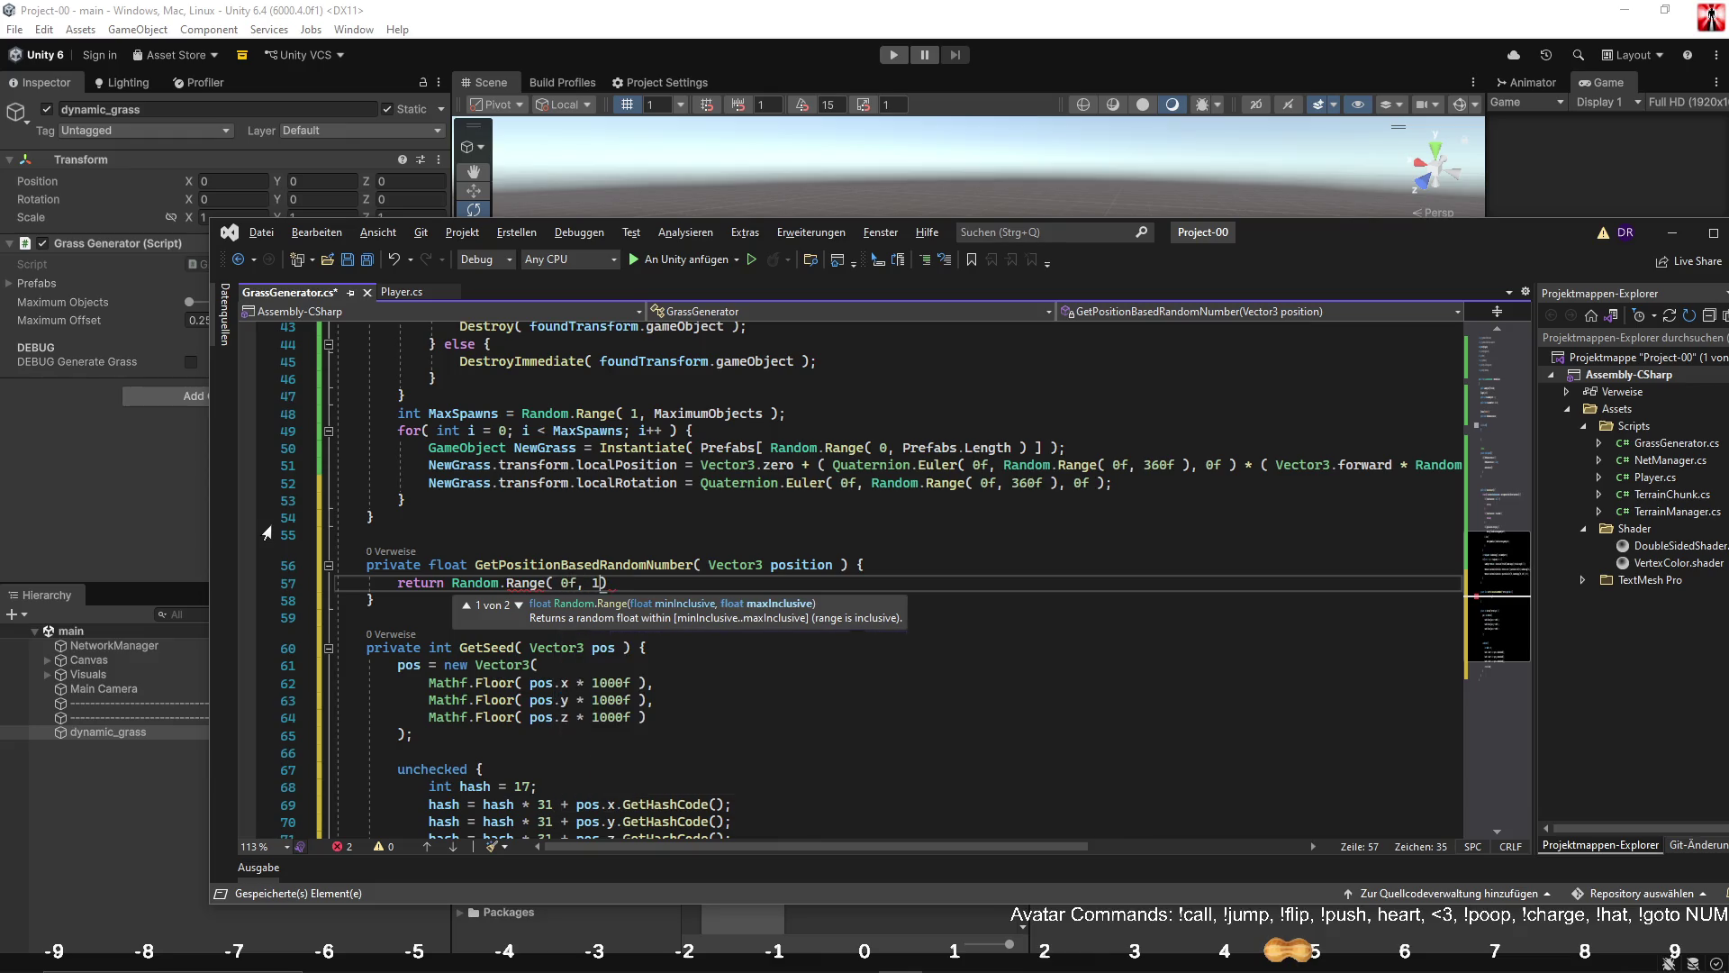
type(");")
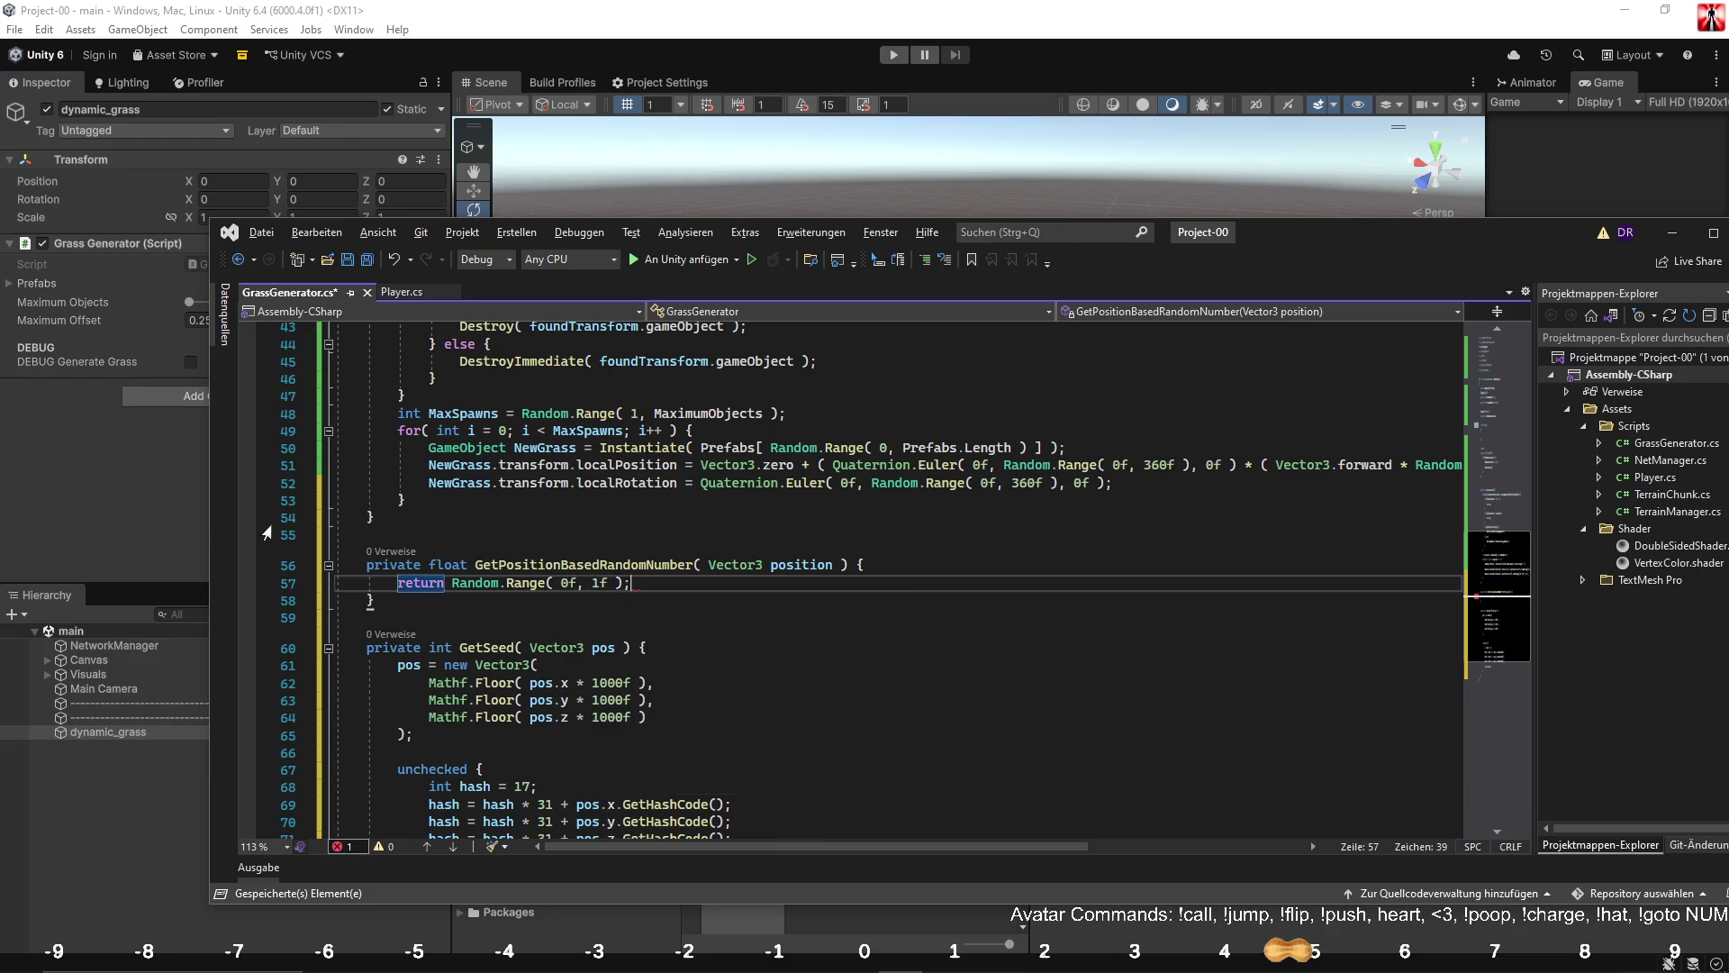
Add Random.InitState( GetSeed( position ) ); above the return, then collapse GetSeed.
left_click(925, 564)
key("Return")
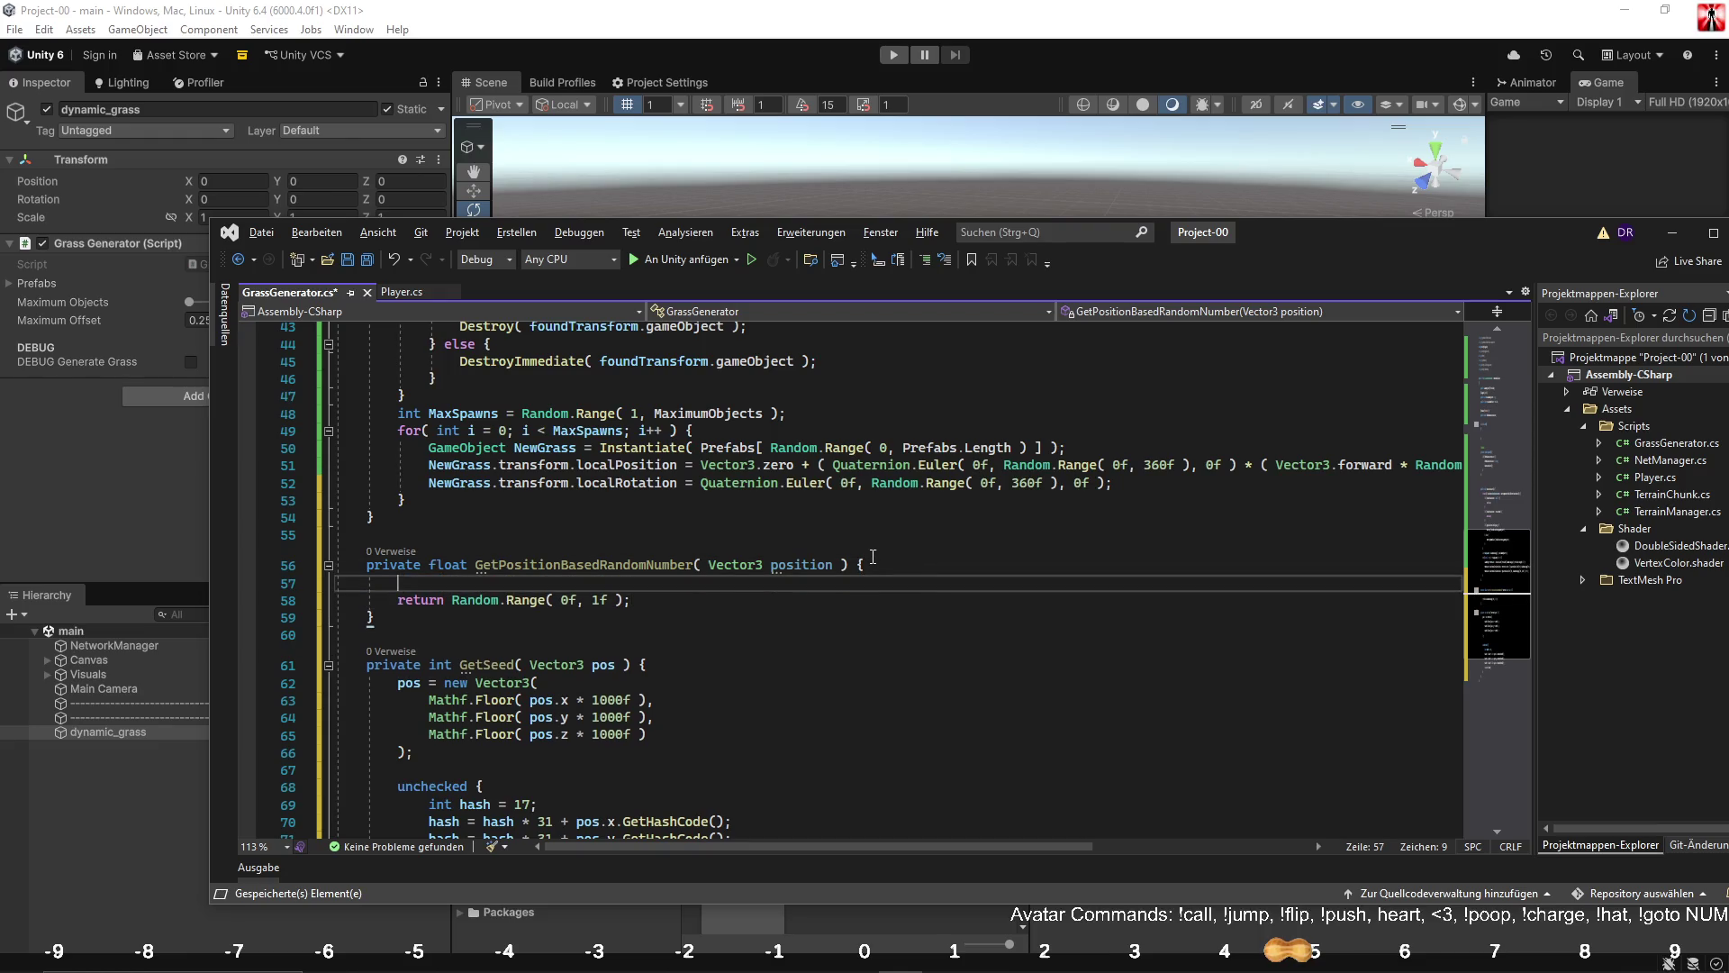
type("Rand")
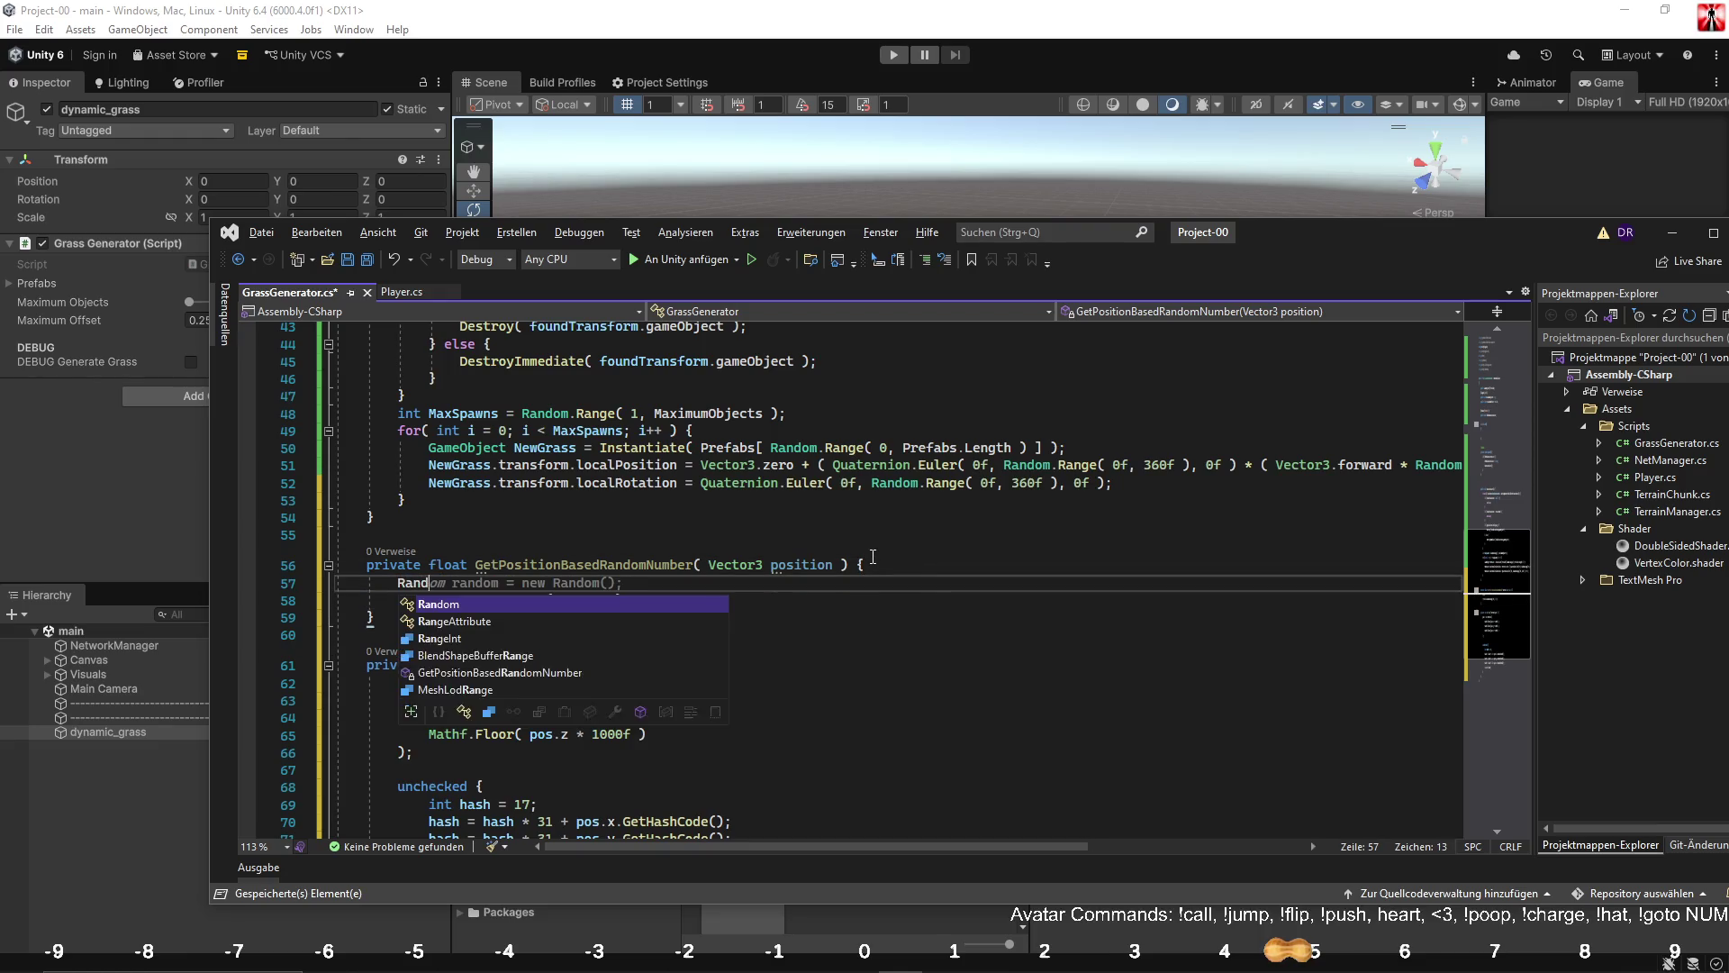
type("om.In")
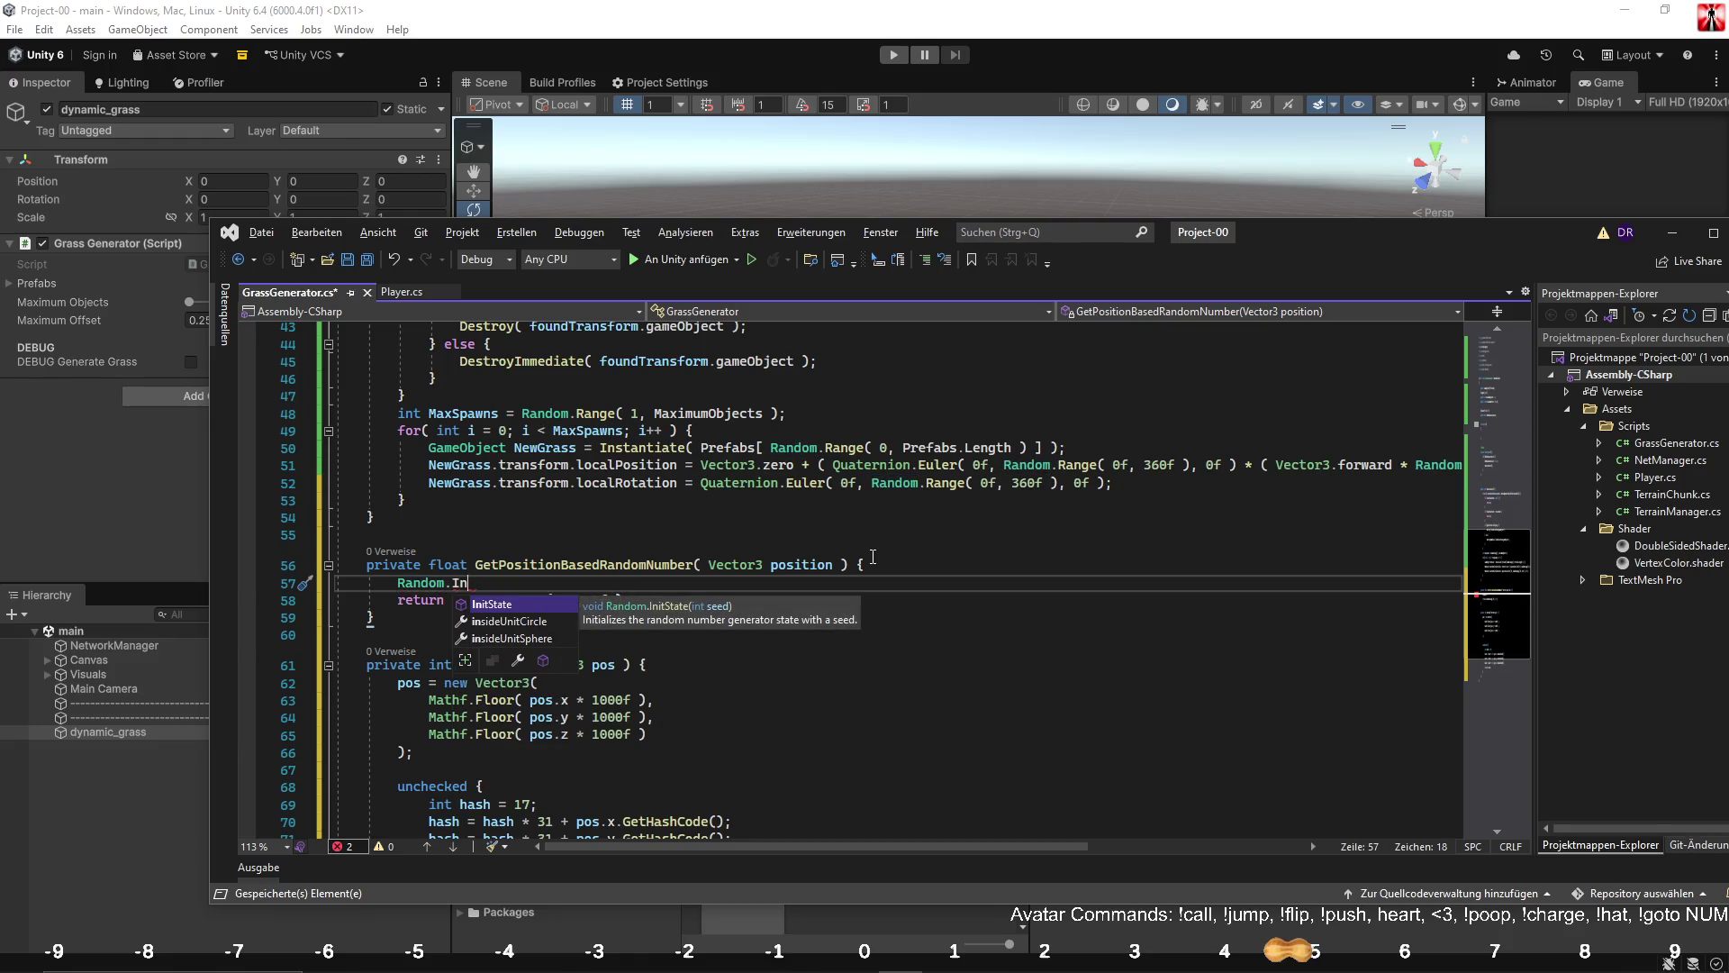
key("Tab")
type("( ")
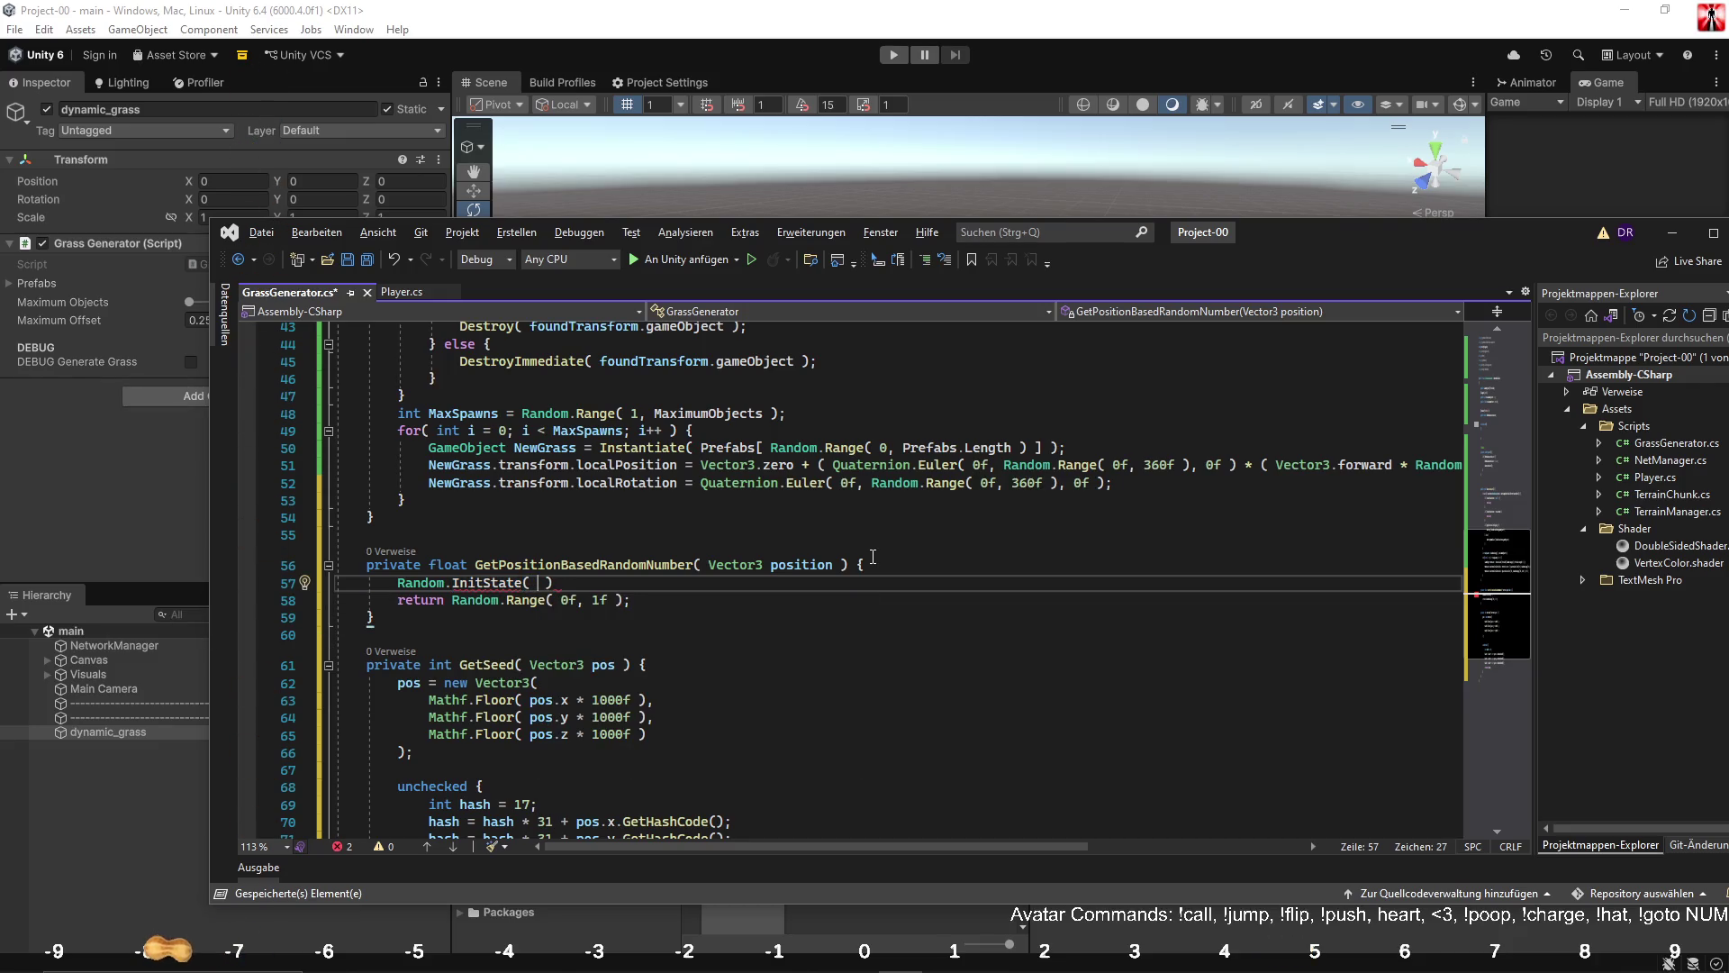
type("Get")
key("Tab")
type("(pos")
key("Tab")
type(")")
left_click(858, 583)
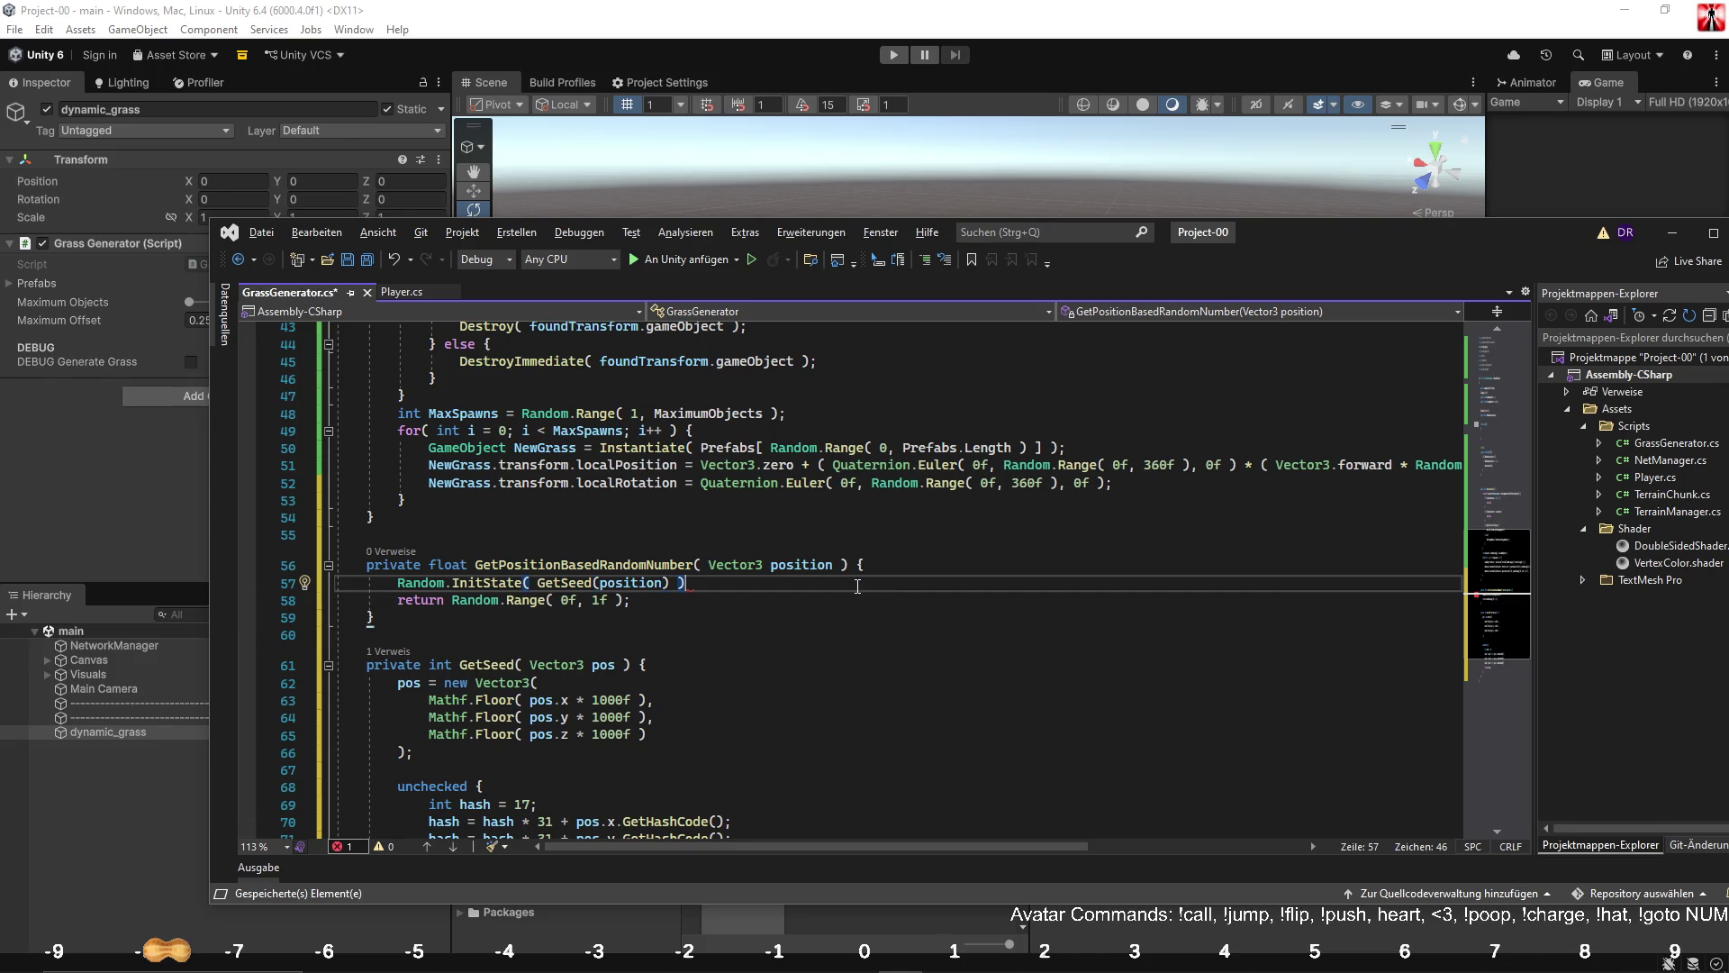
type(";")
left_click(389, 630)
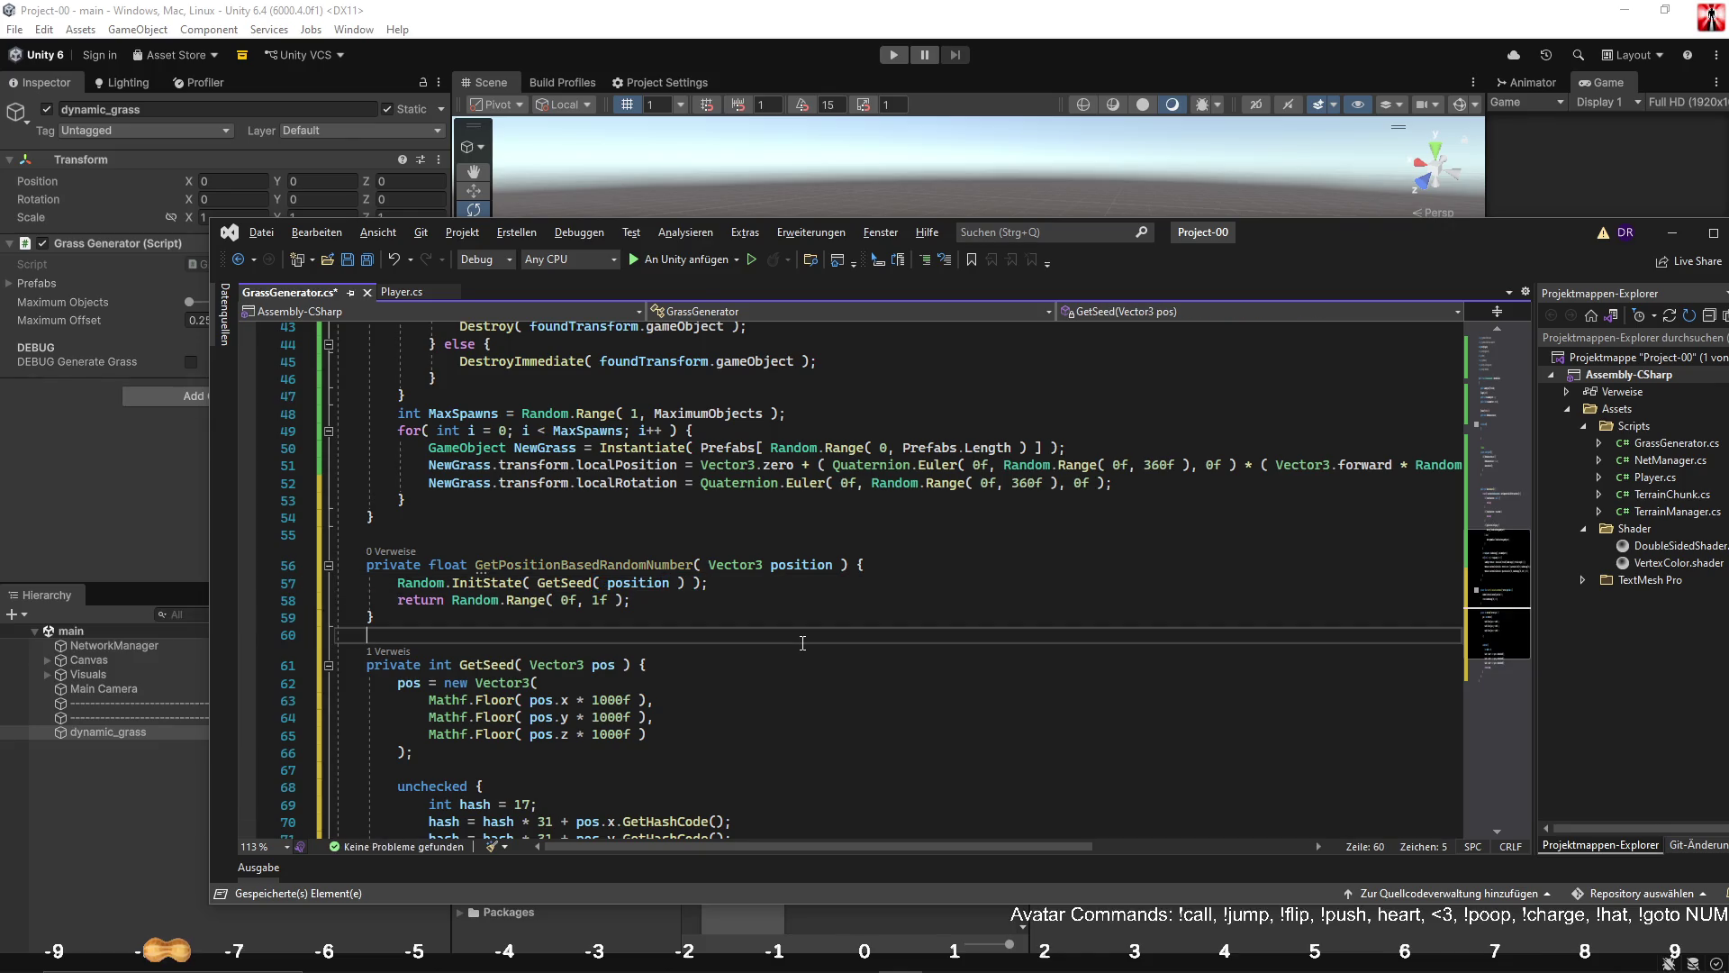
left_click(329, 665)
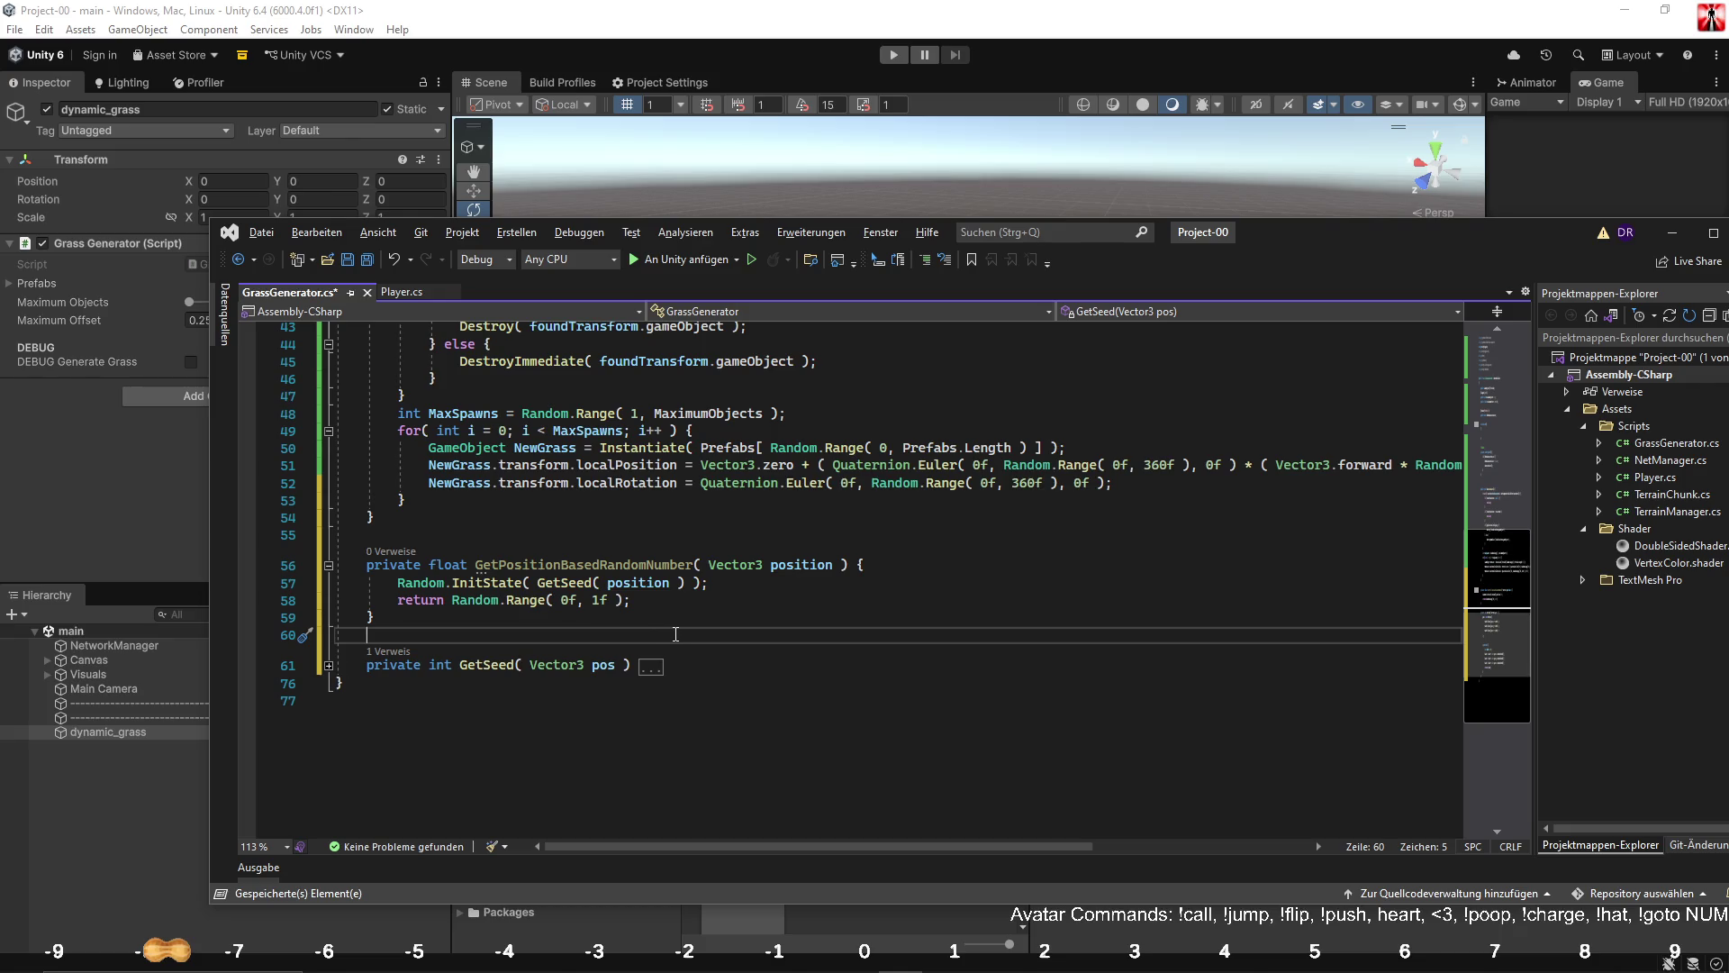
Save GrassGenerator.cs and put the caret at the end of GenerateGrass's cleanup loop.
left_click(612, 539)
scroll(613, 538, "up", 3)
key("ctrl+s")
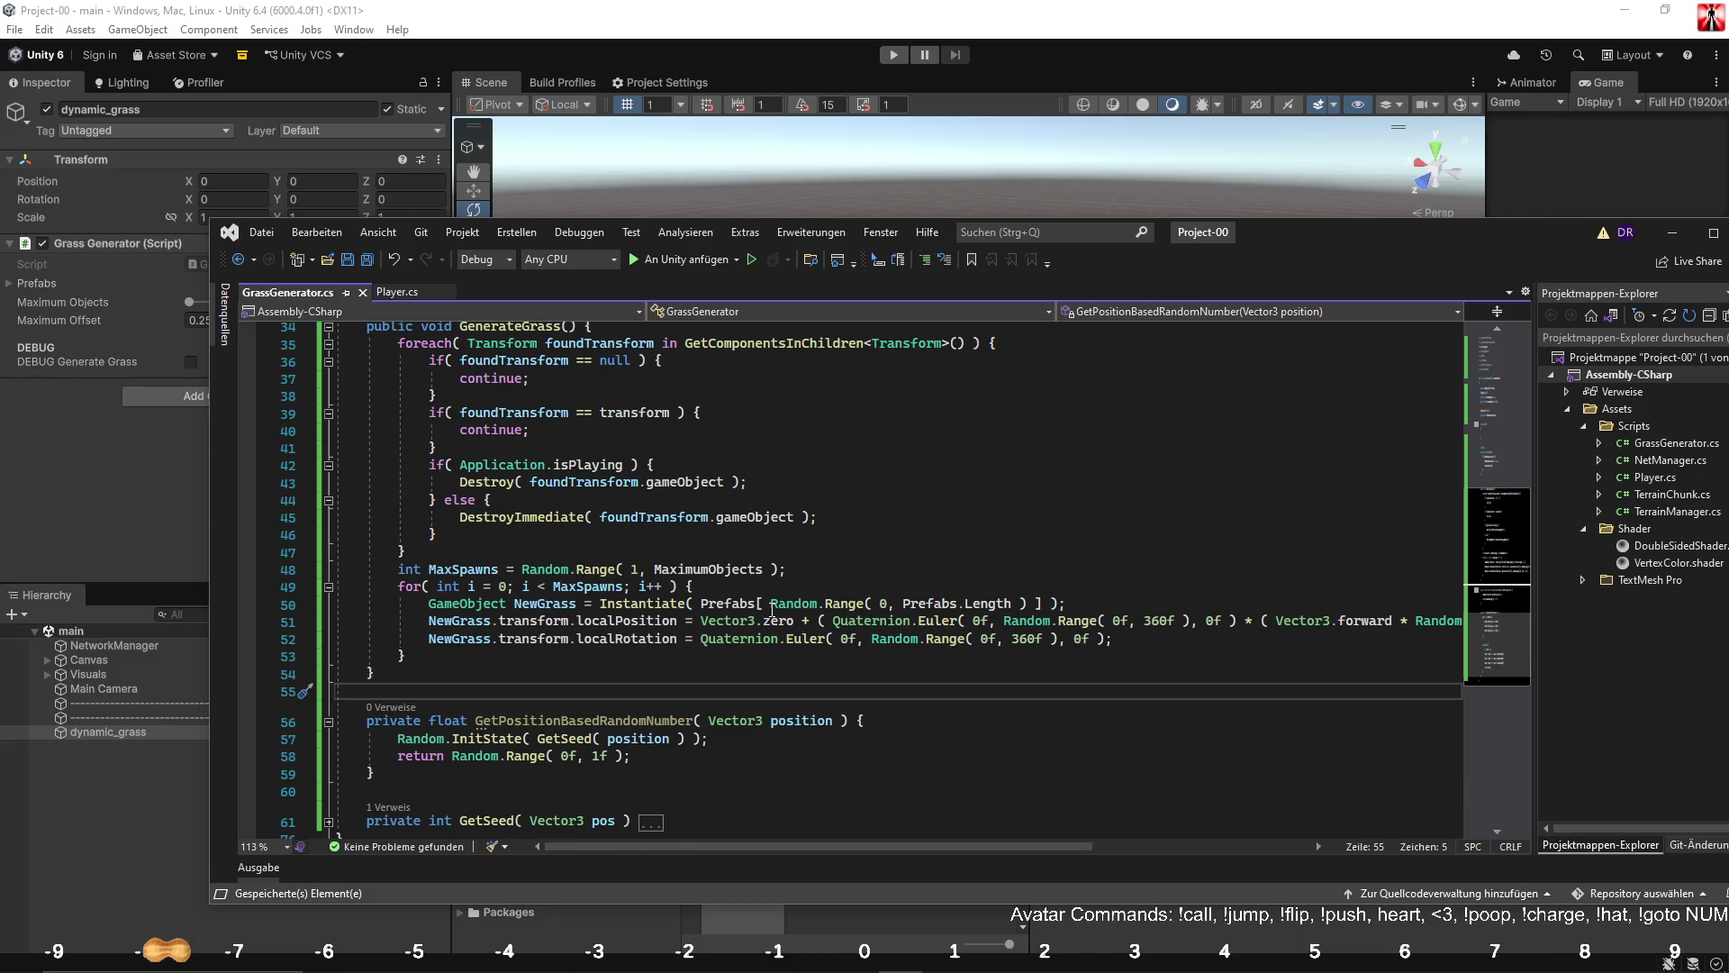
scroll(772, 610, "up", 4)
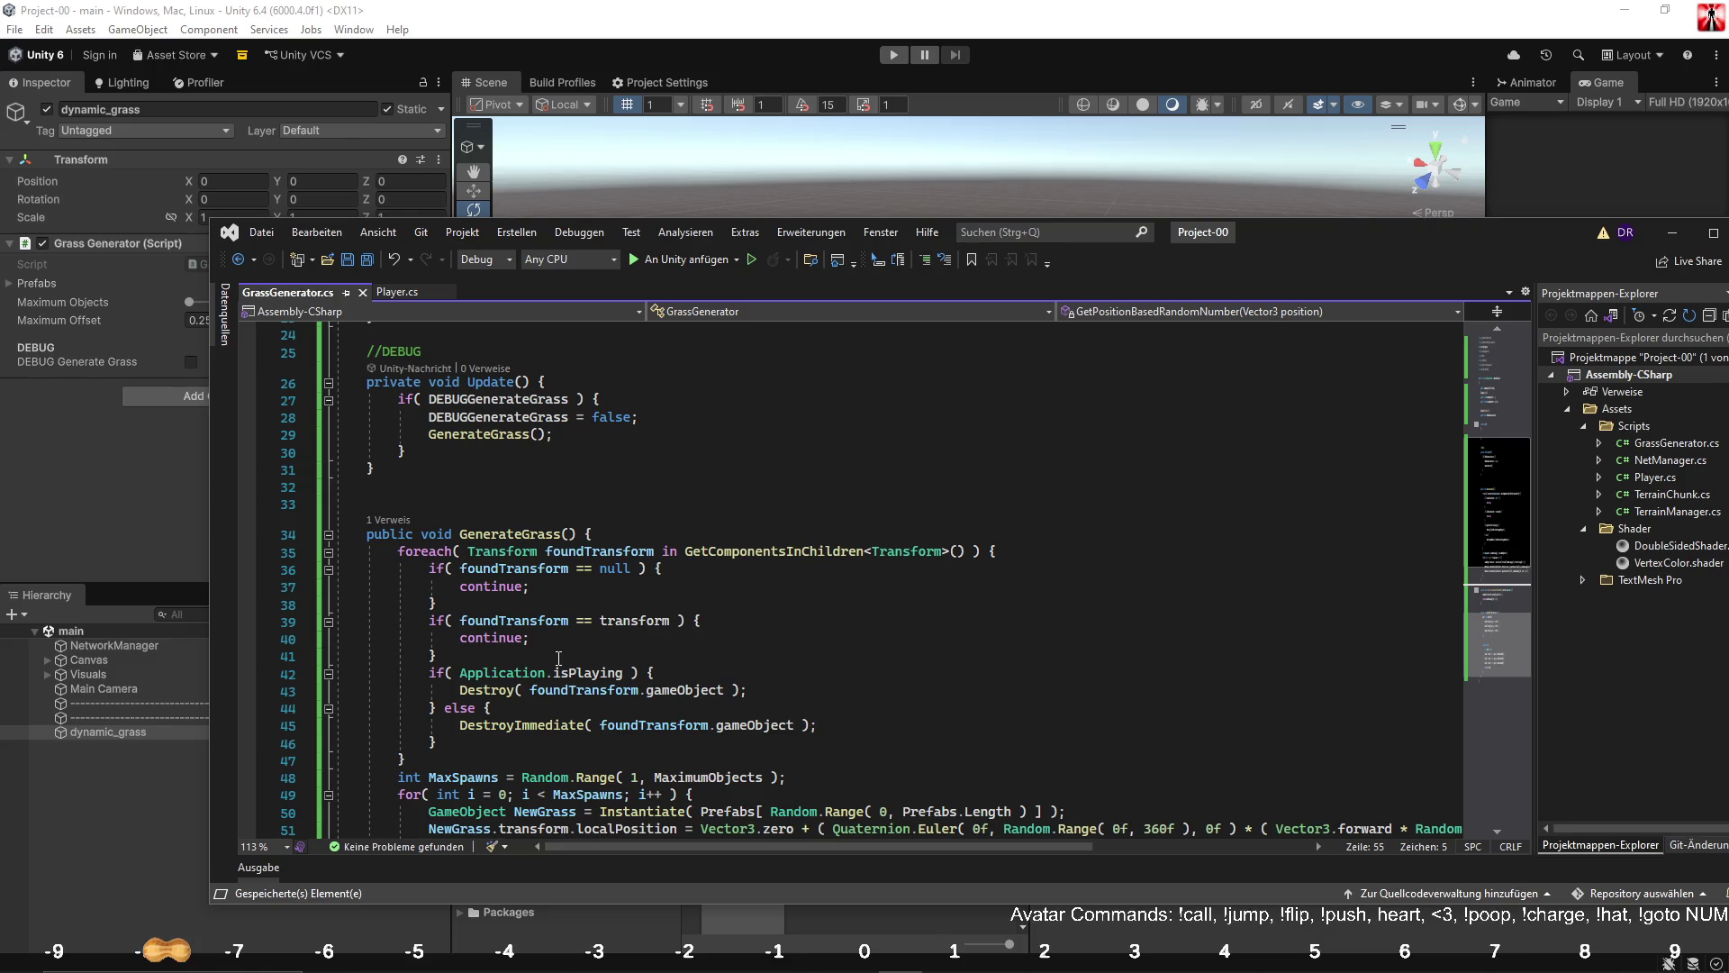
scroll(559, 659, "down", 2)
scroll(559, 658, "up", 2)
scroll(559, 658, "down", 3)
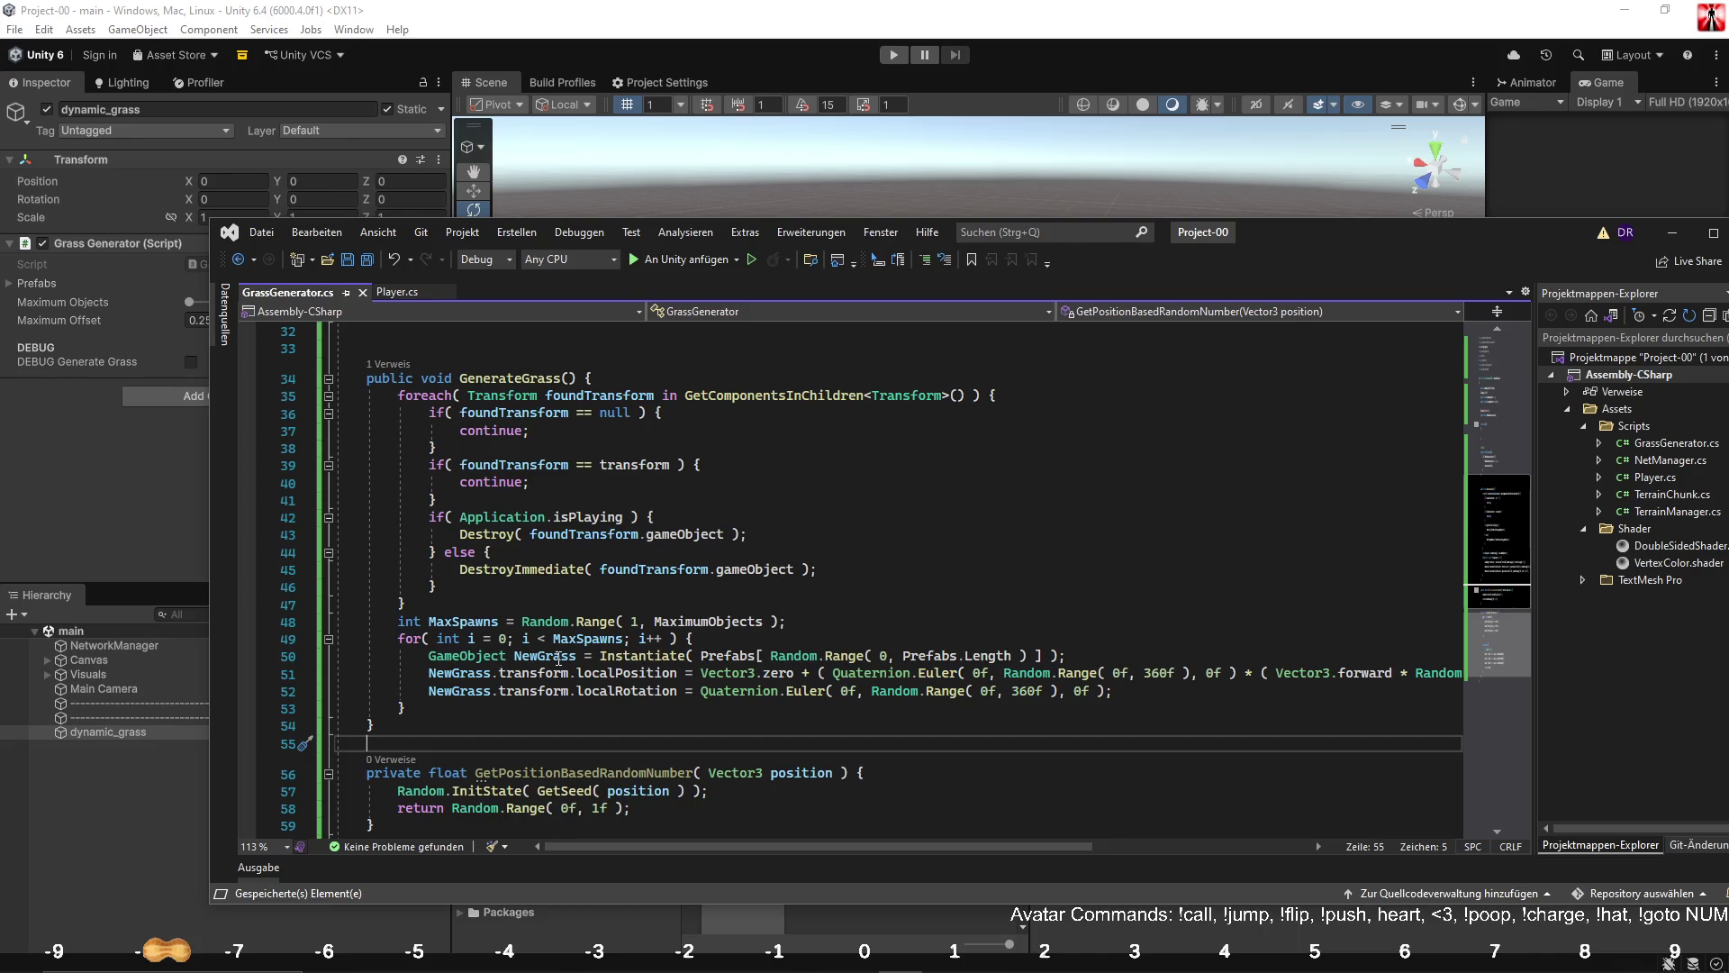
left_click(451, 603)
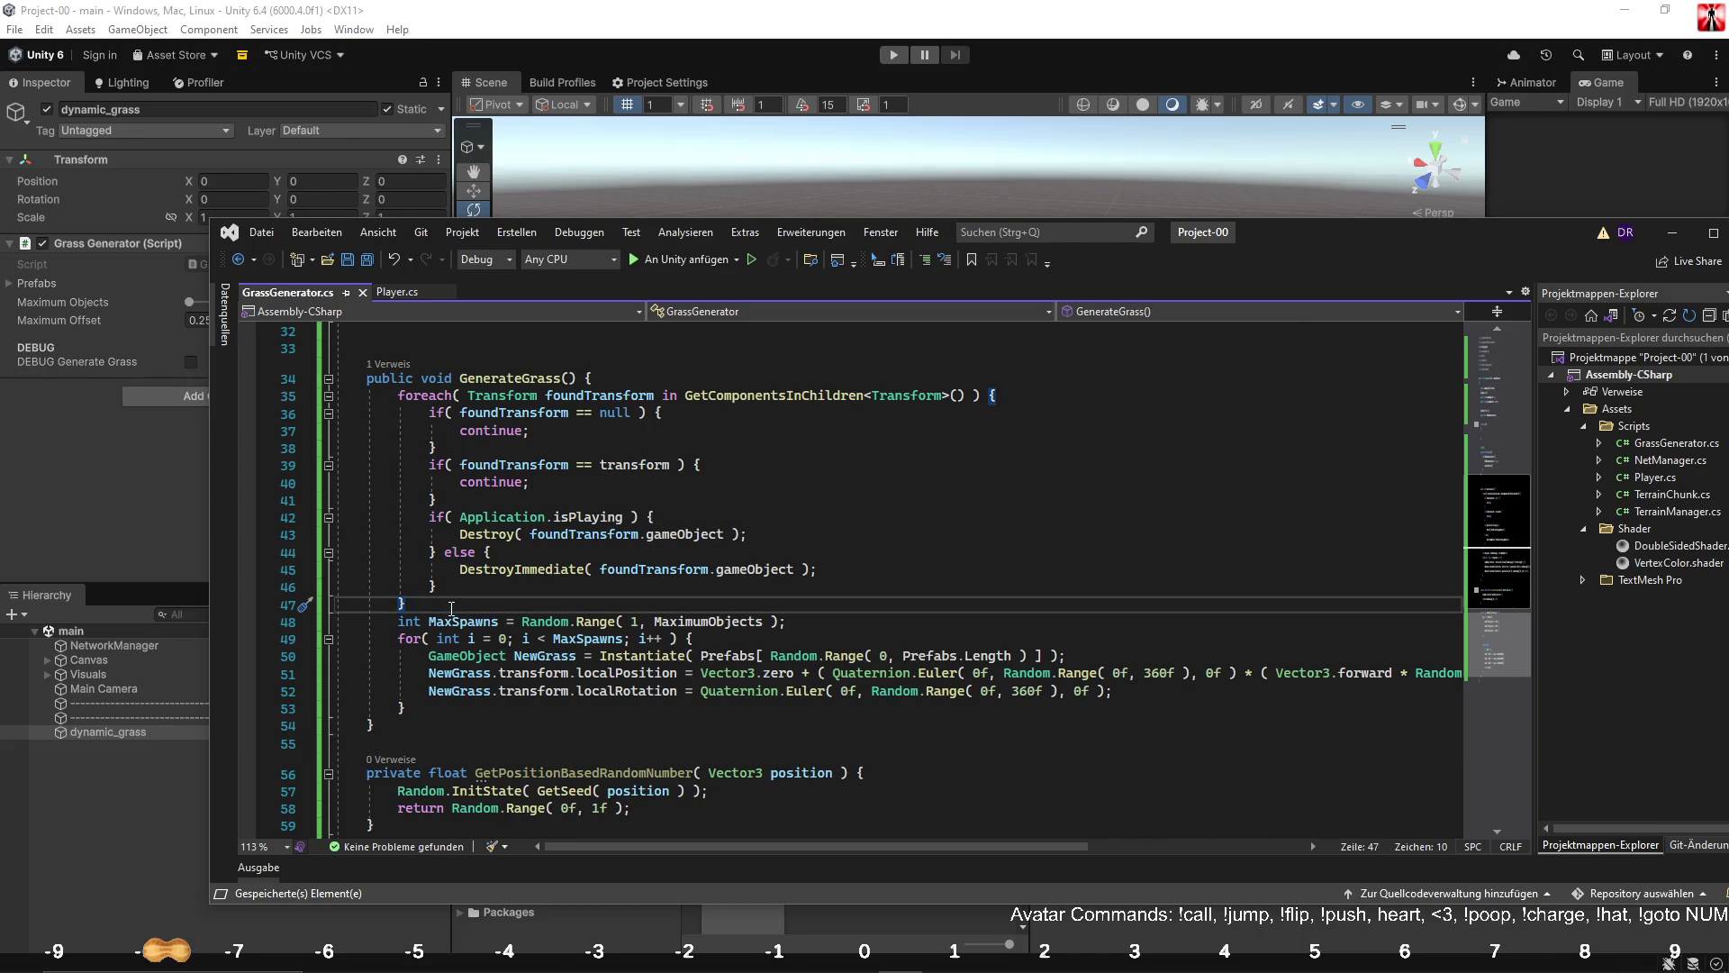
Add Vector3 Position = transform.position; after the cleanup loop.
key("Return")
type("Ve")
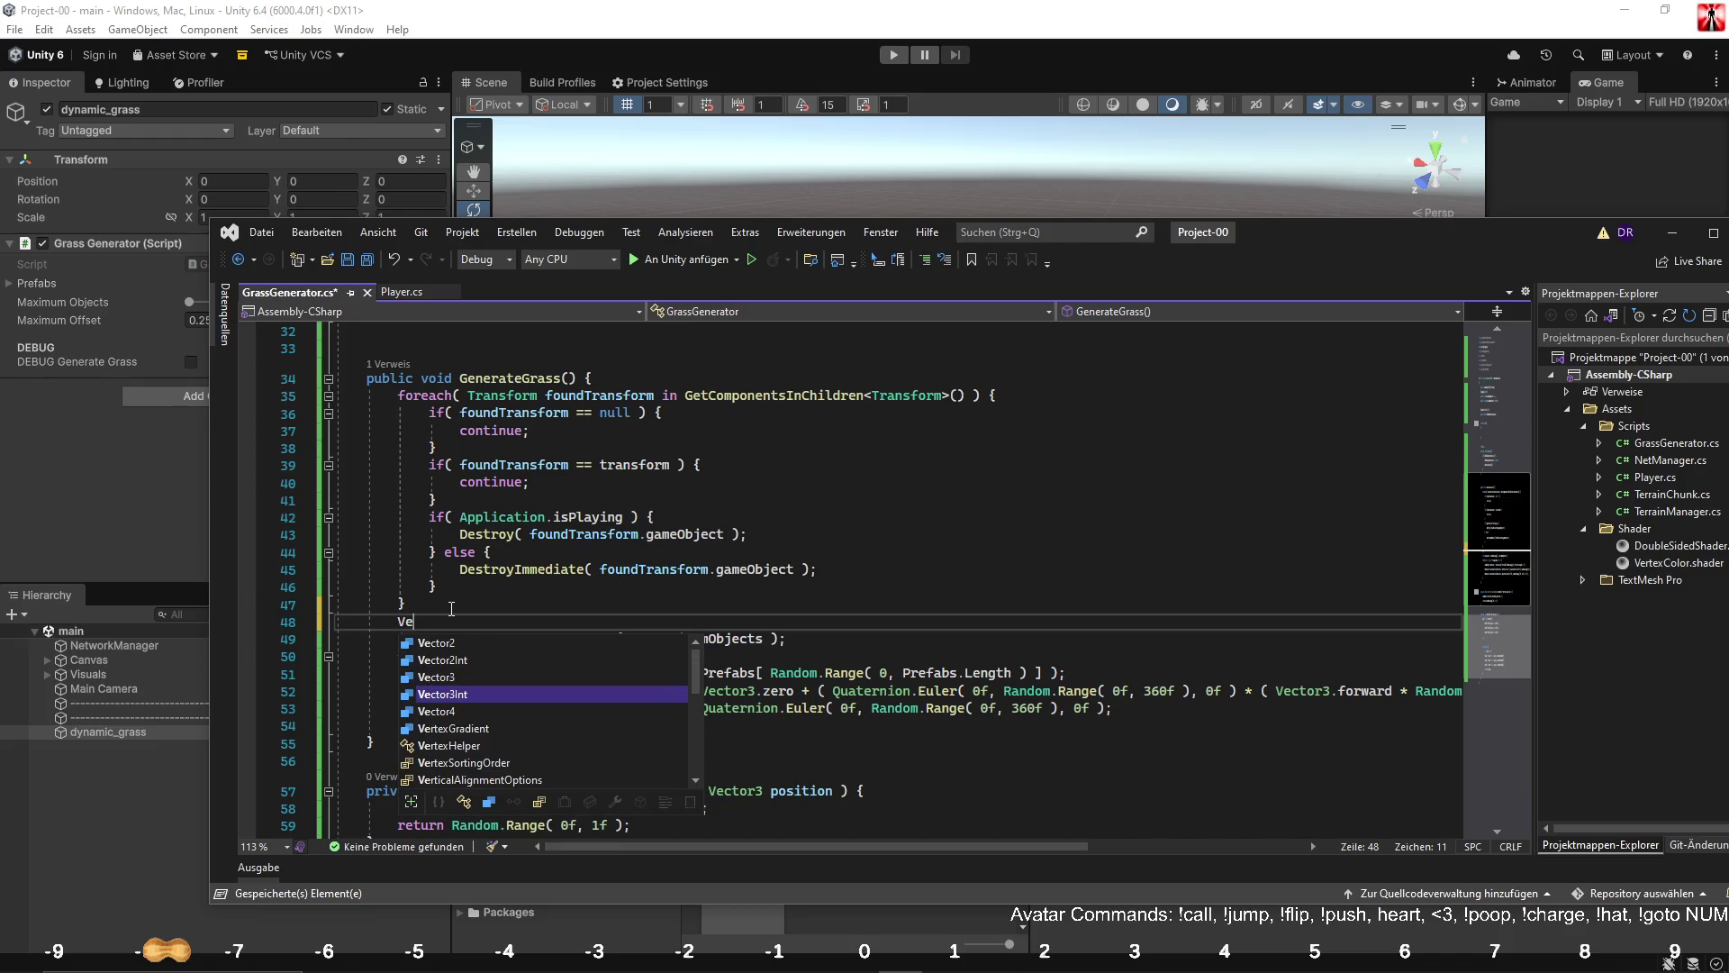
type("ctor3 Pos")
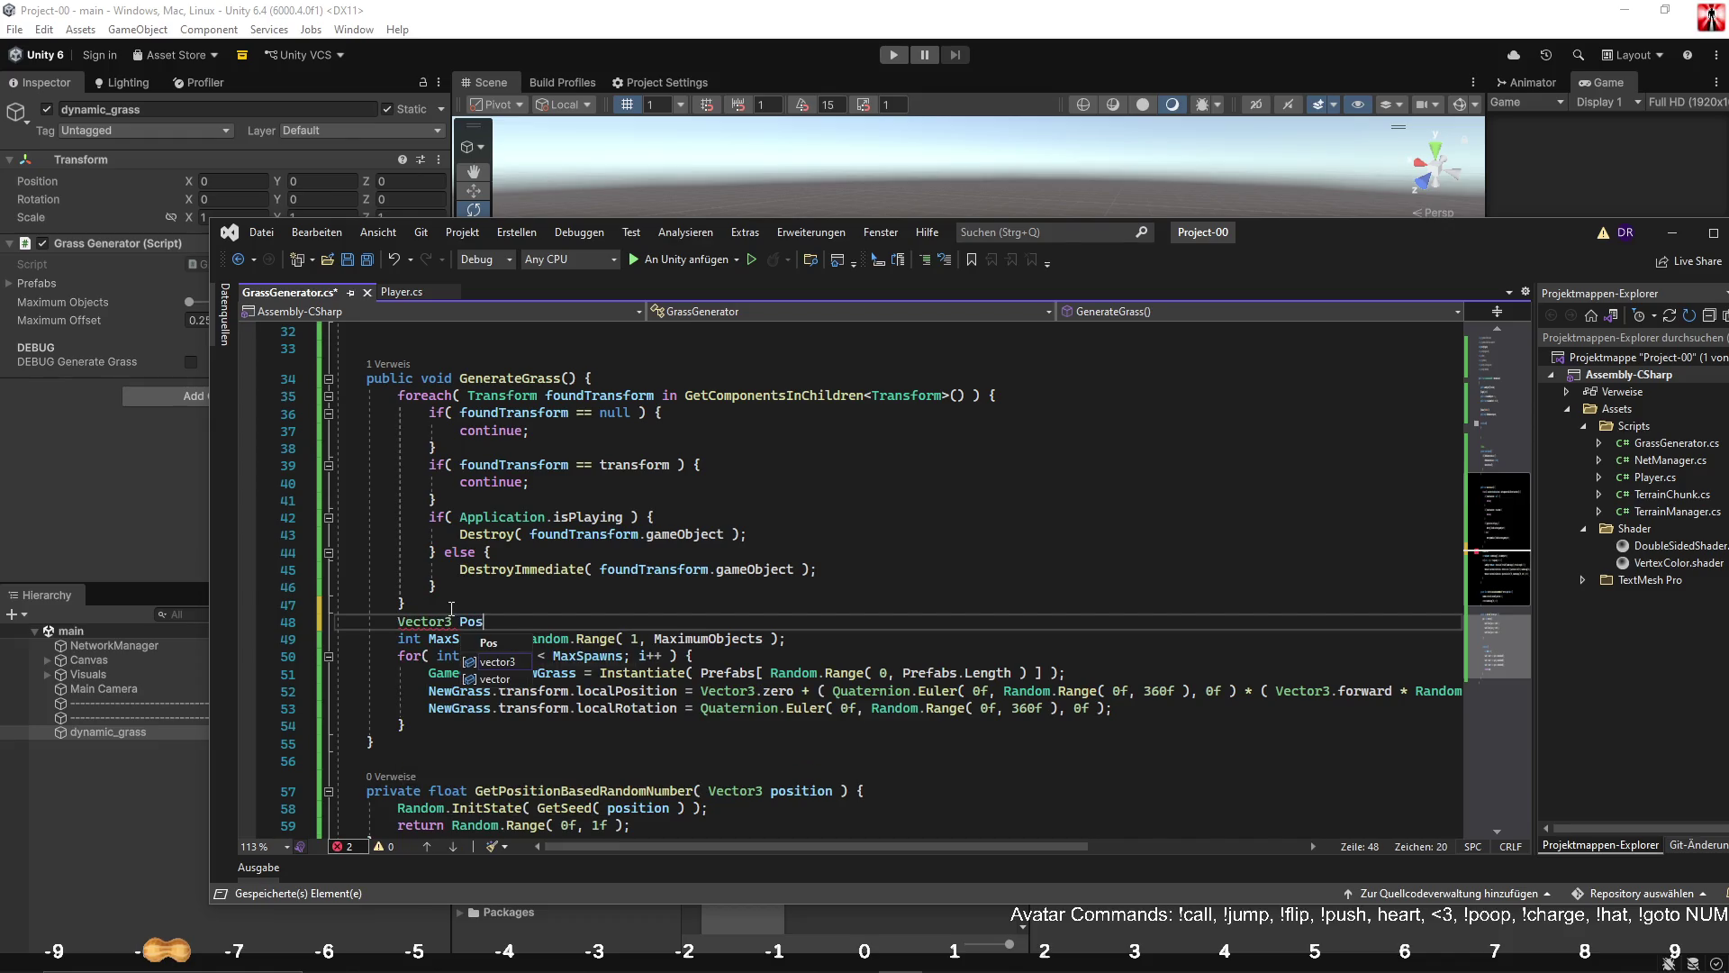
type("ition = transform.position;")
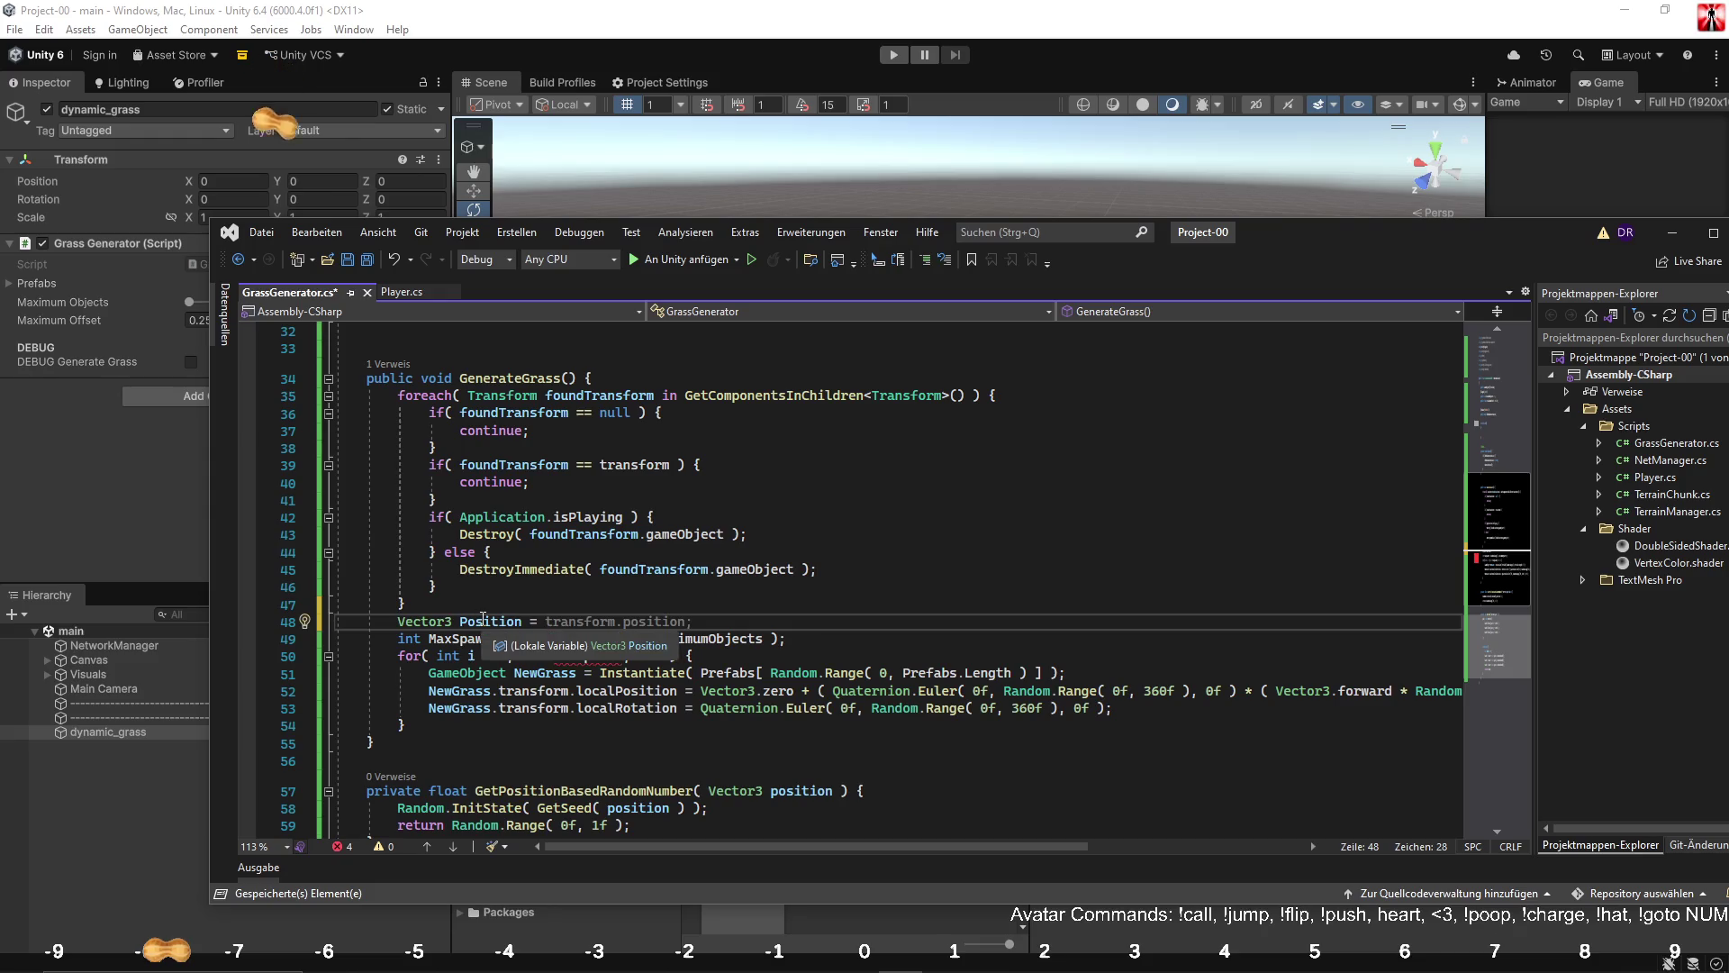
double_click(482, 620)
left_click(707, 623)
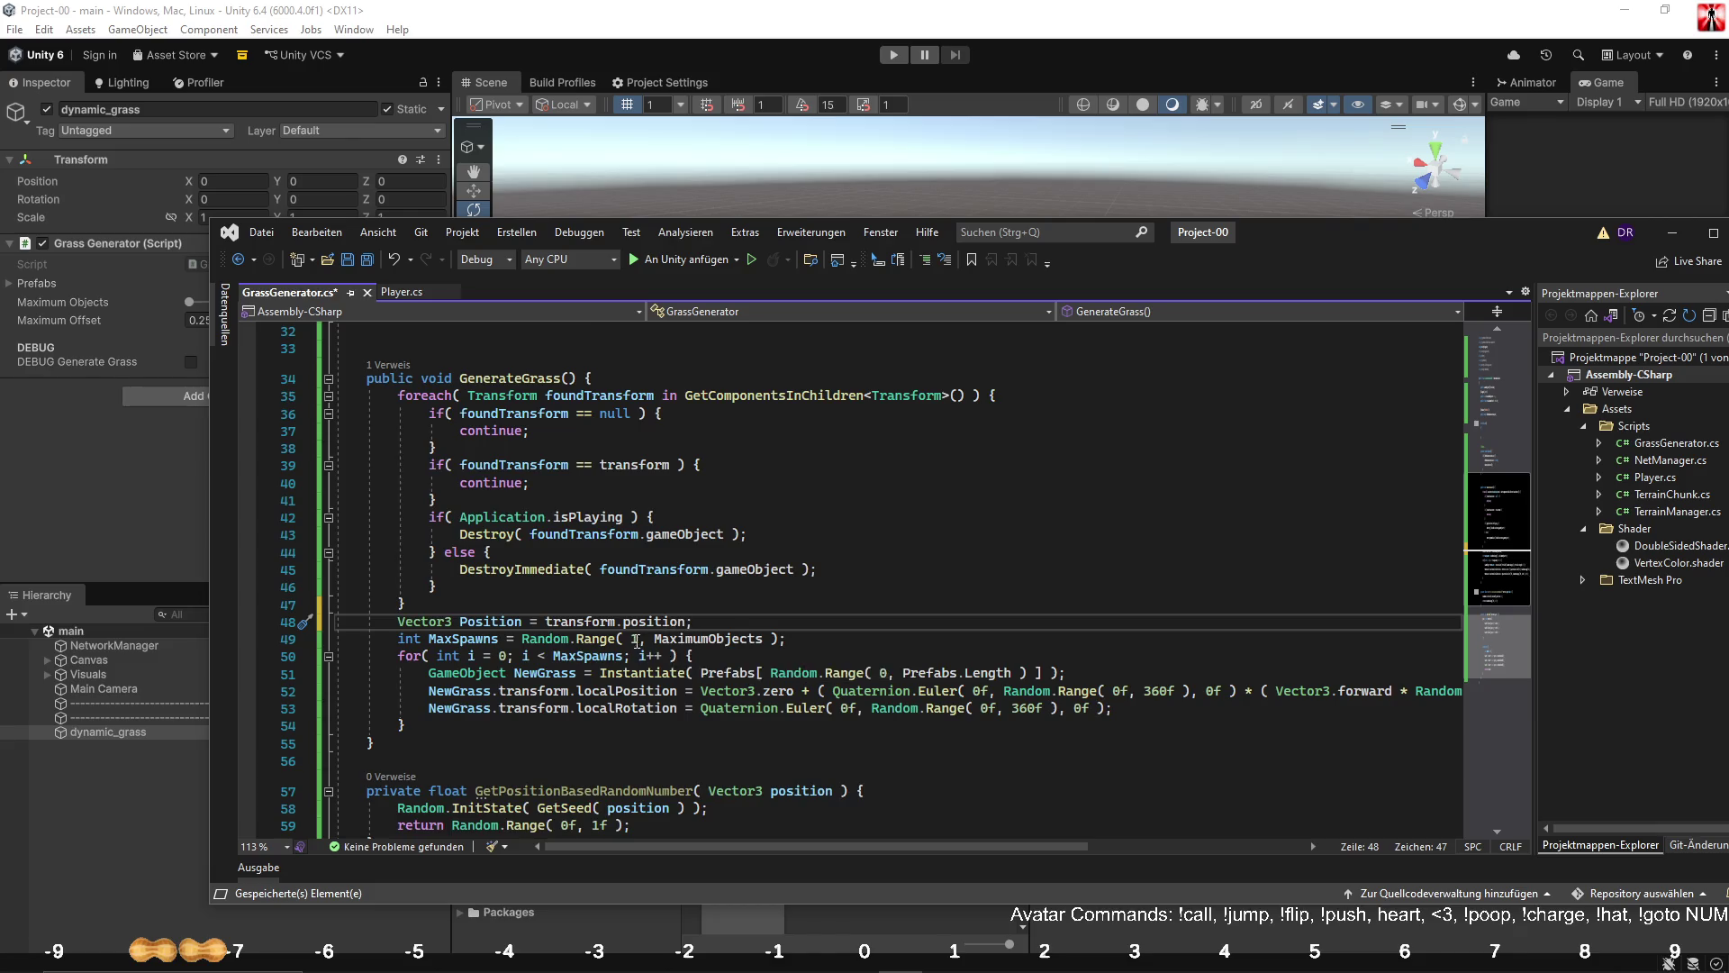
Replace the Random.Range spawn count with GetPositionBasedRandomNumber() * MaximumObjects.
scroll(637, 640, "down", 2)
double_click(547, 683)
key("ctrl+c")
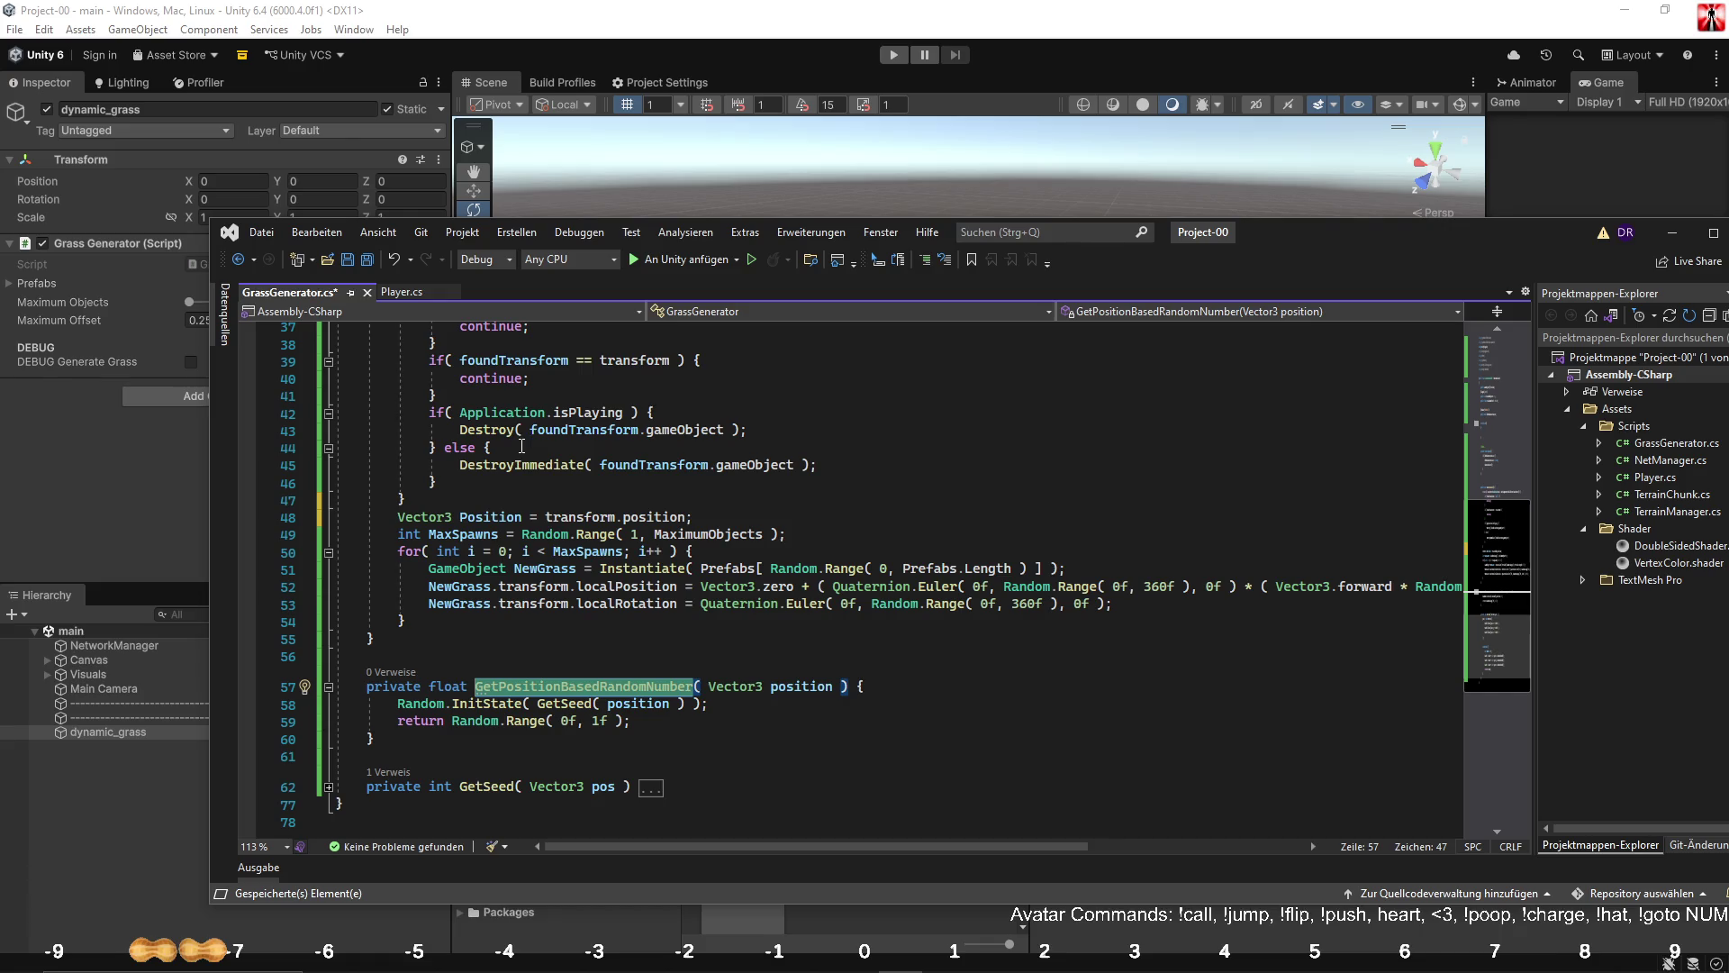
left_click(523, 534)
key("ctrl+v")
type("() *")
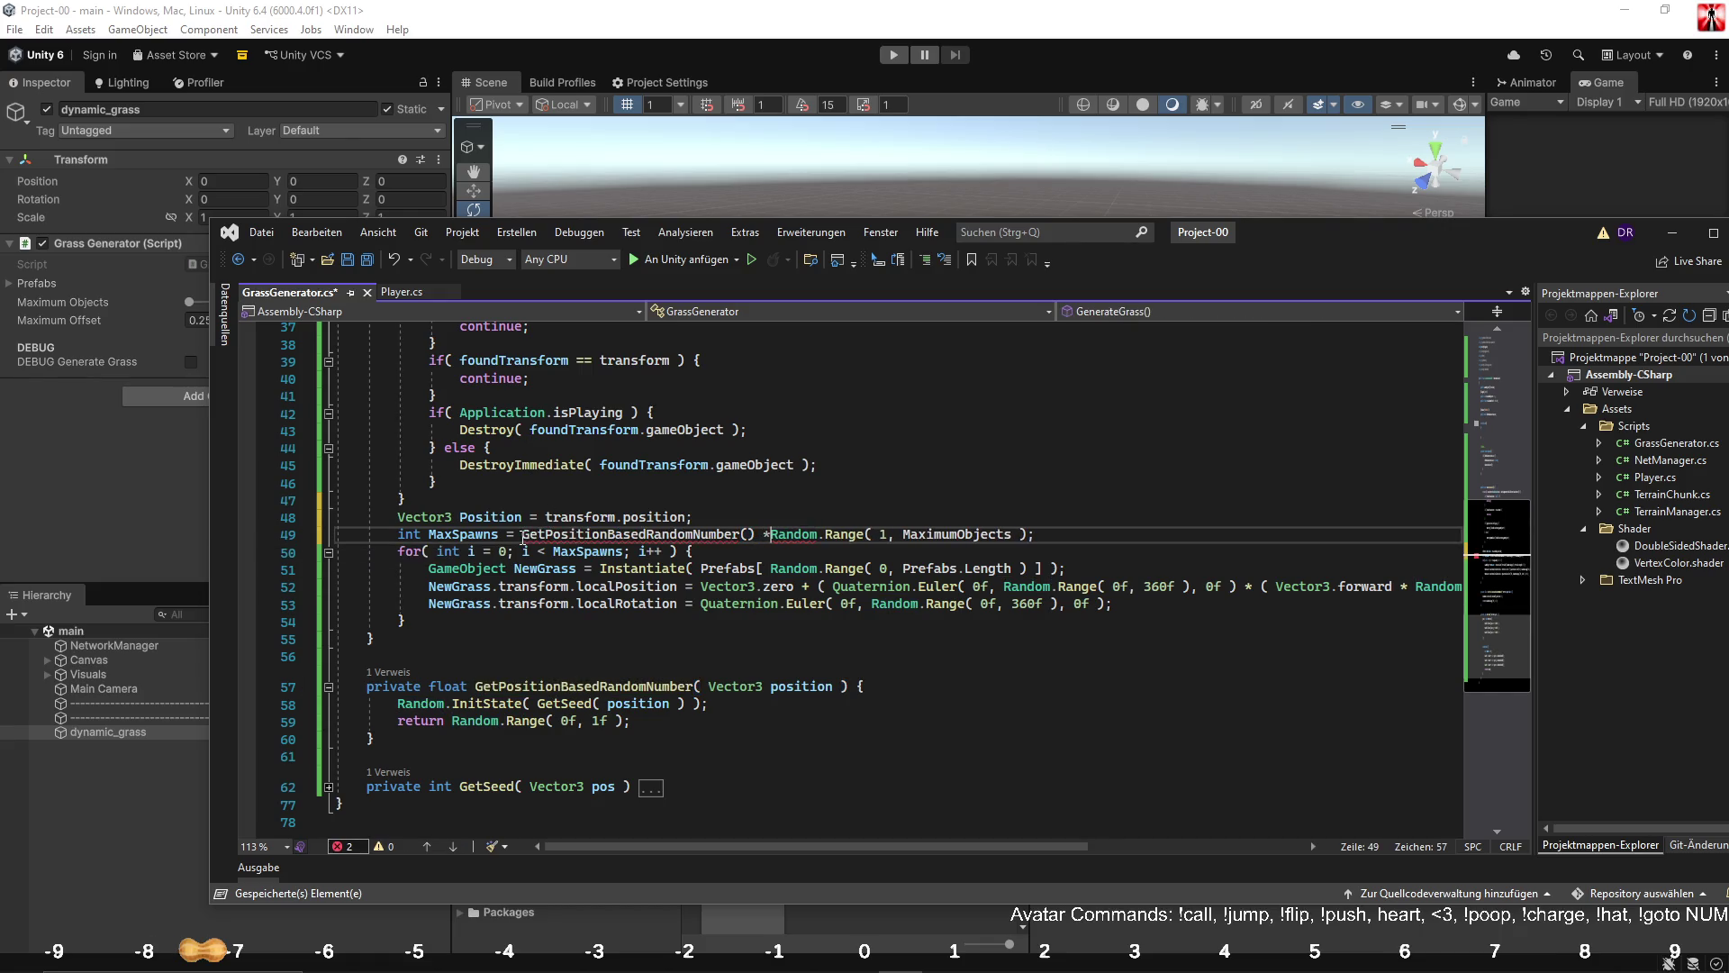
double_click(964, 534)
key("ctrl+c")
left_click(778, 534)
key("ctrl+v")
mouse_move(887, 534)
left_mouse_down()
mouse_move(694, 551)
mouse_move(1145, 534)
left_mouse_up()
key("Delete")
Pass Position into the call and wrap the spawn count in Mathf.FloorToInt.
left_click(522, 517)
left_click(746, 534)
type("Position")
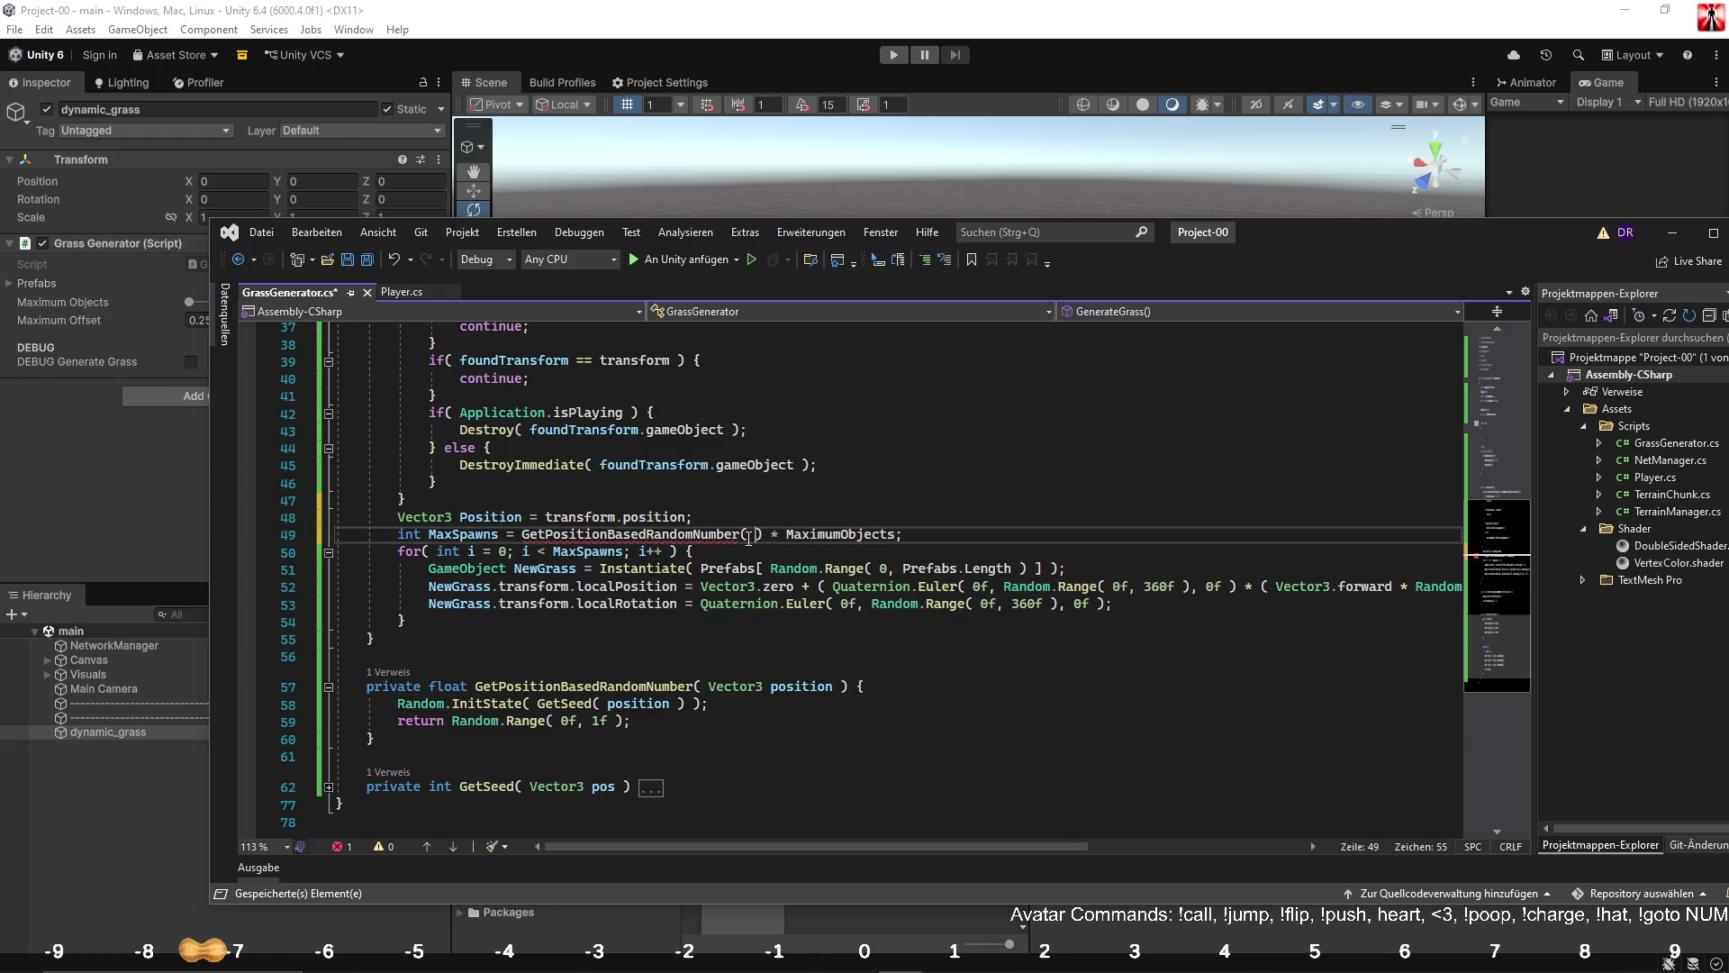
key("Up")
key("Up")
key("Up")
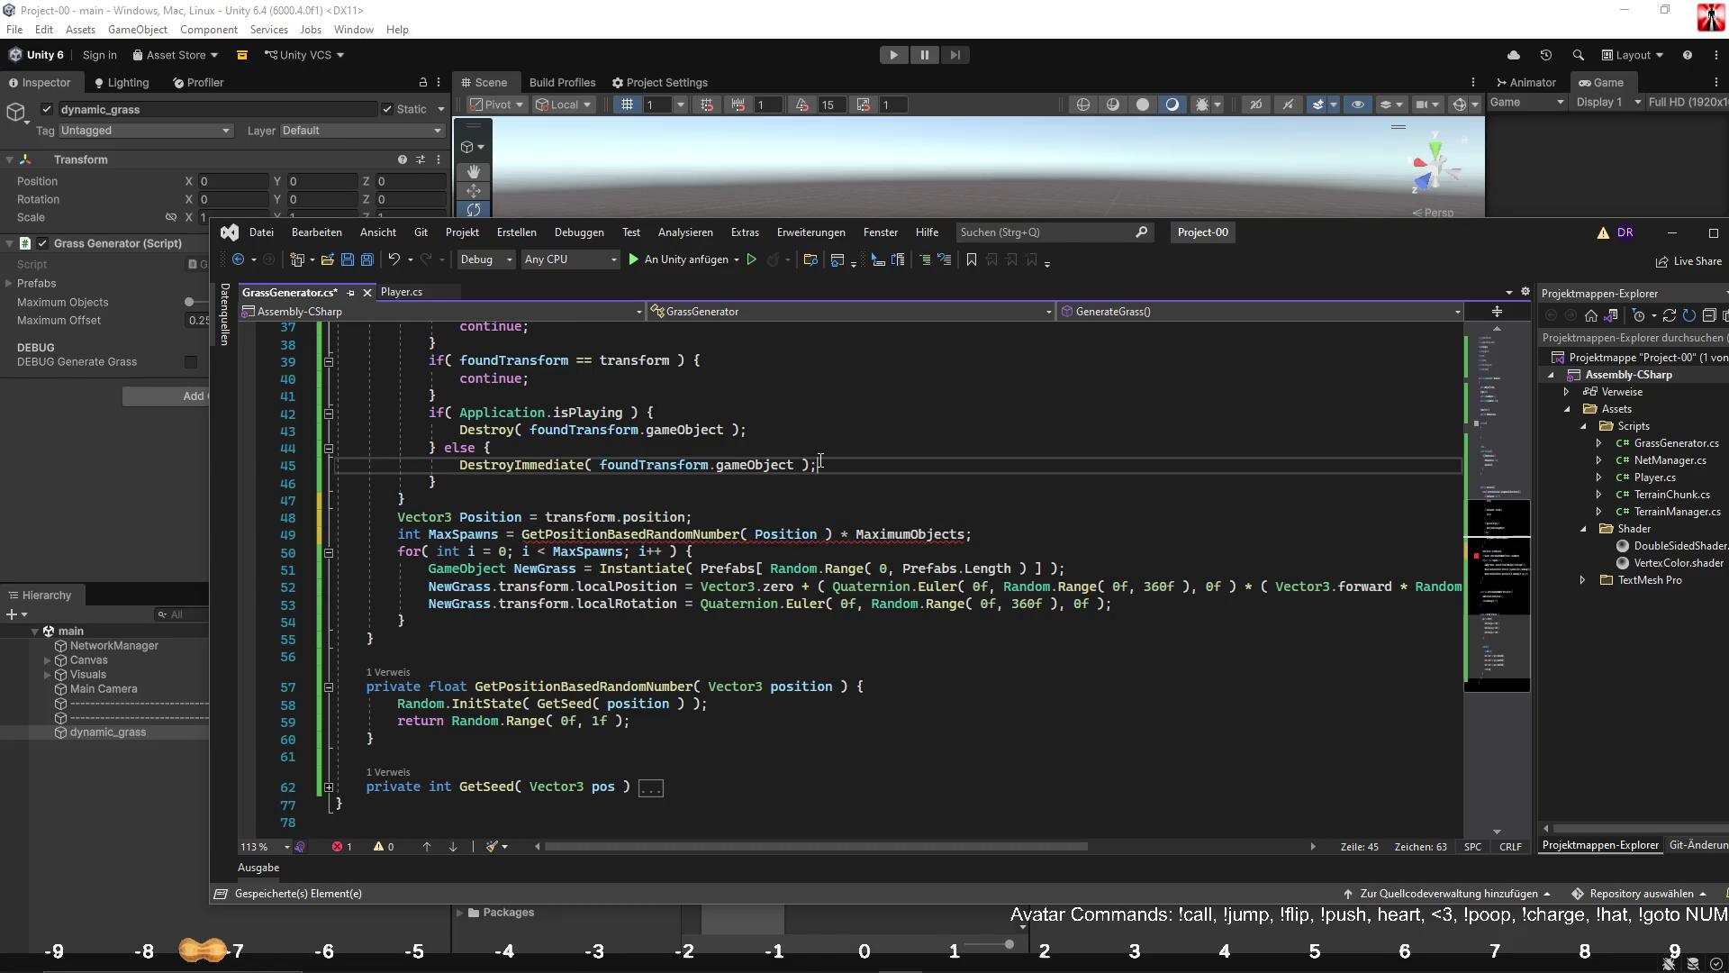
mouse_move(635, 530)
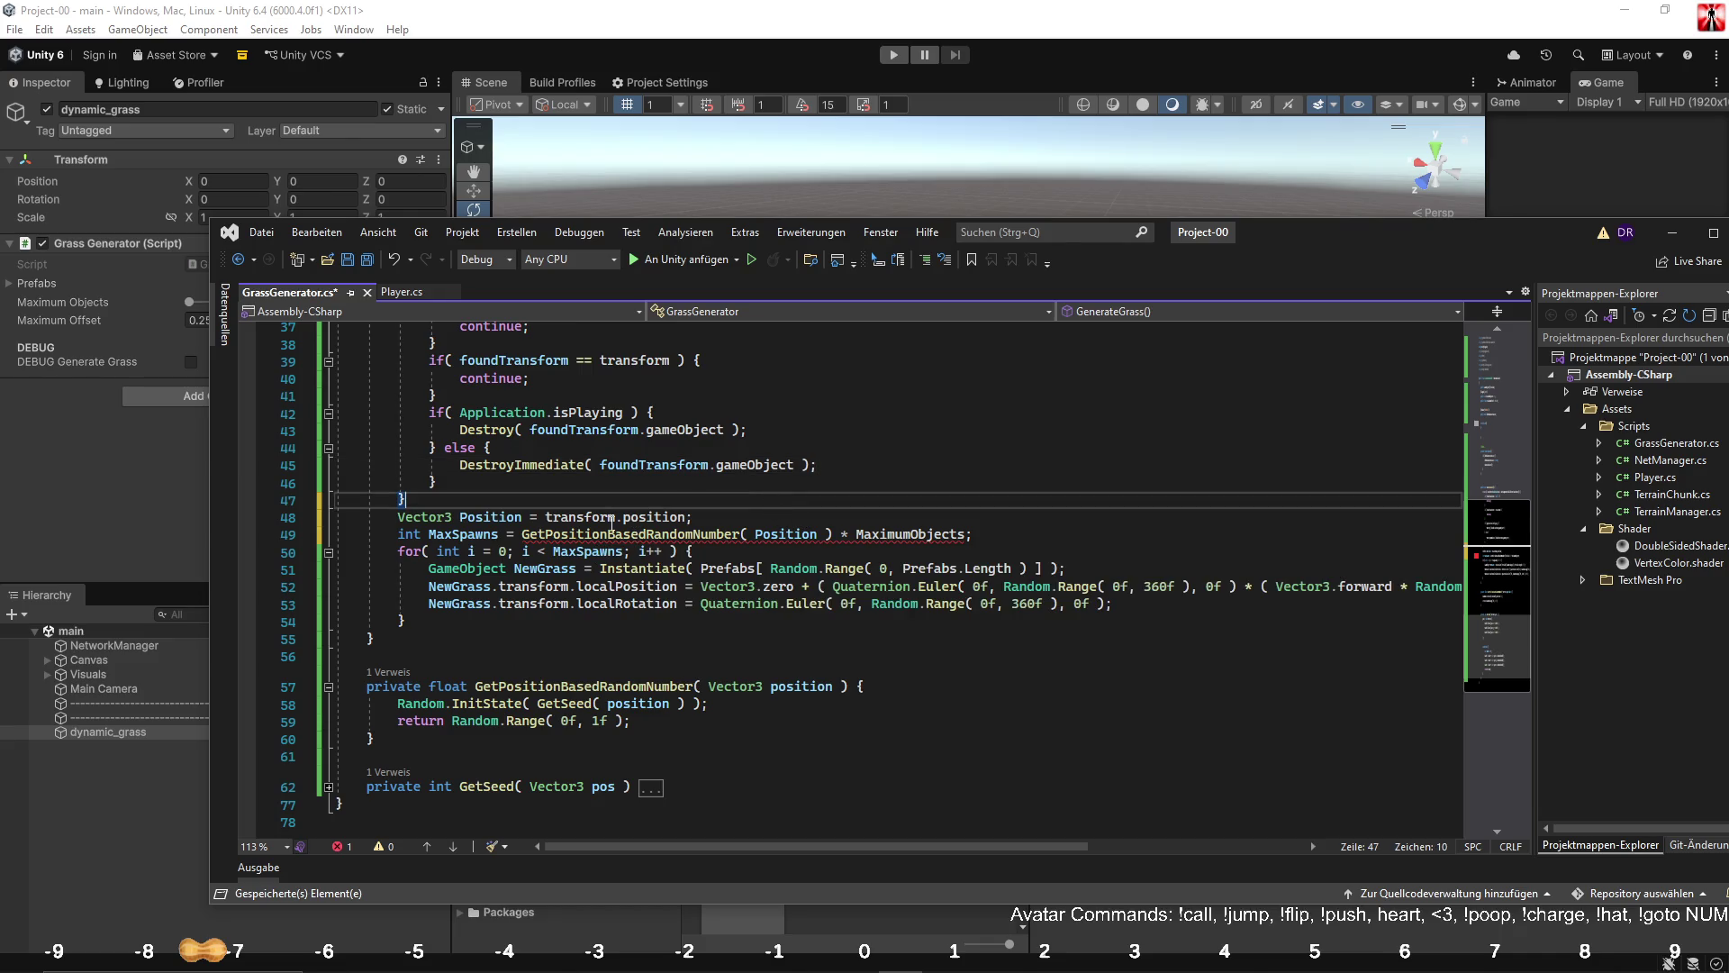
left_click(522, 534)
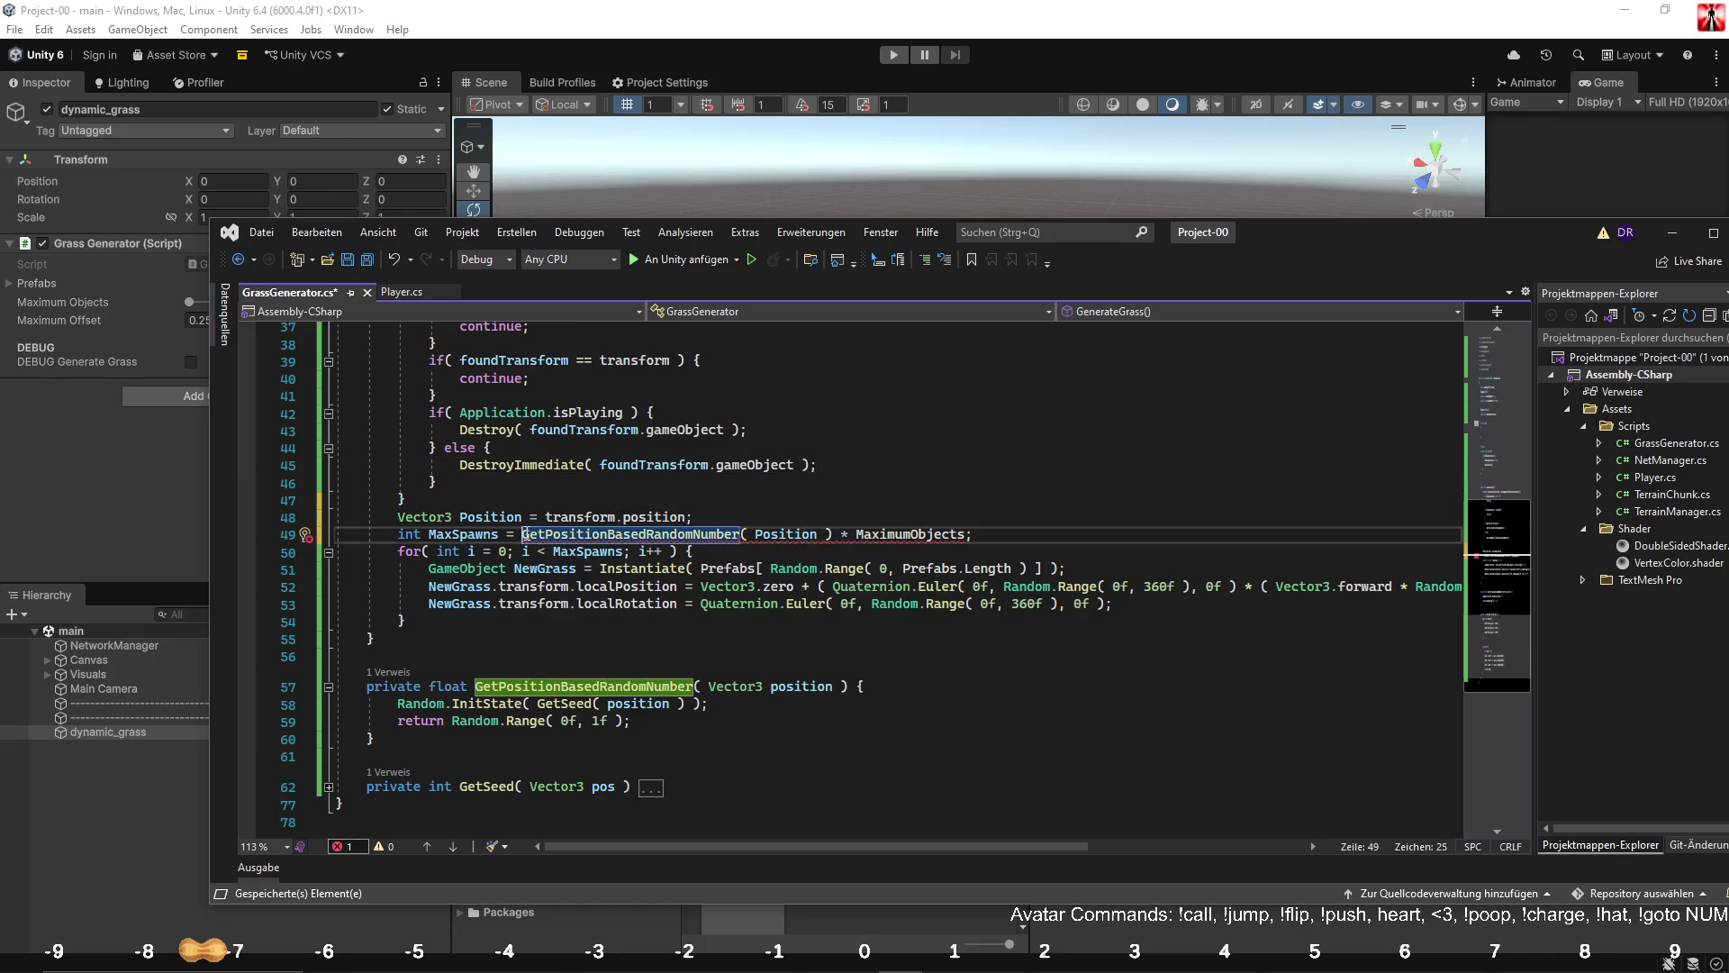
type("(math")
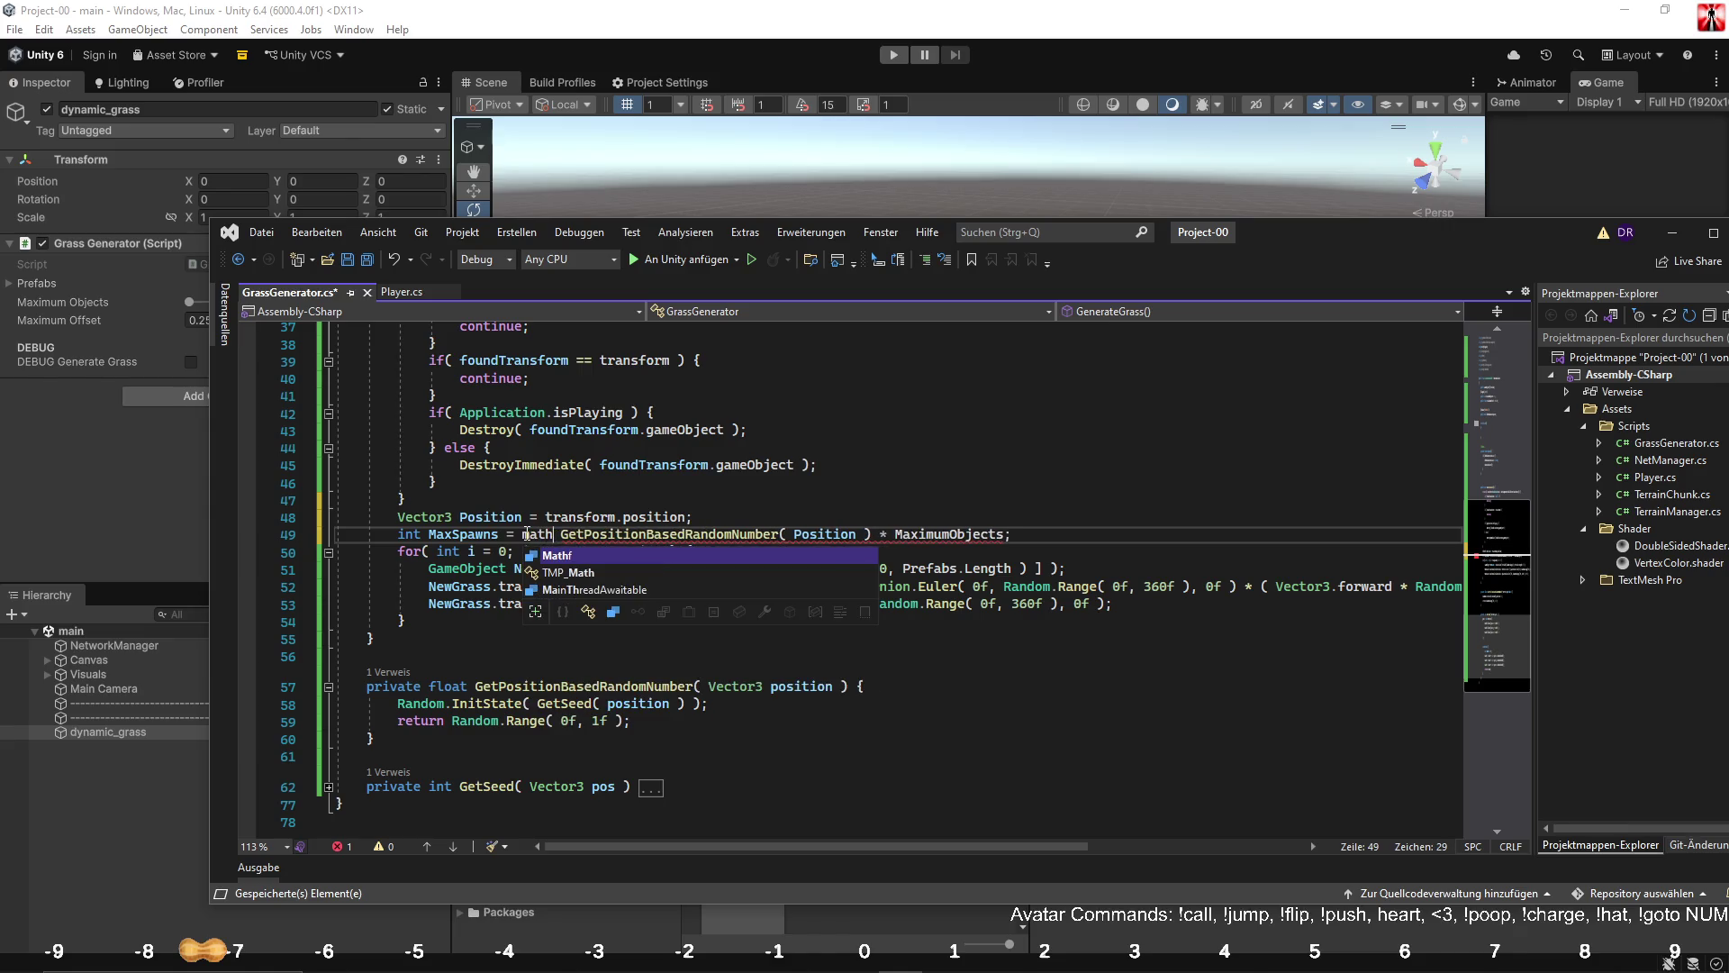
type(".flo")
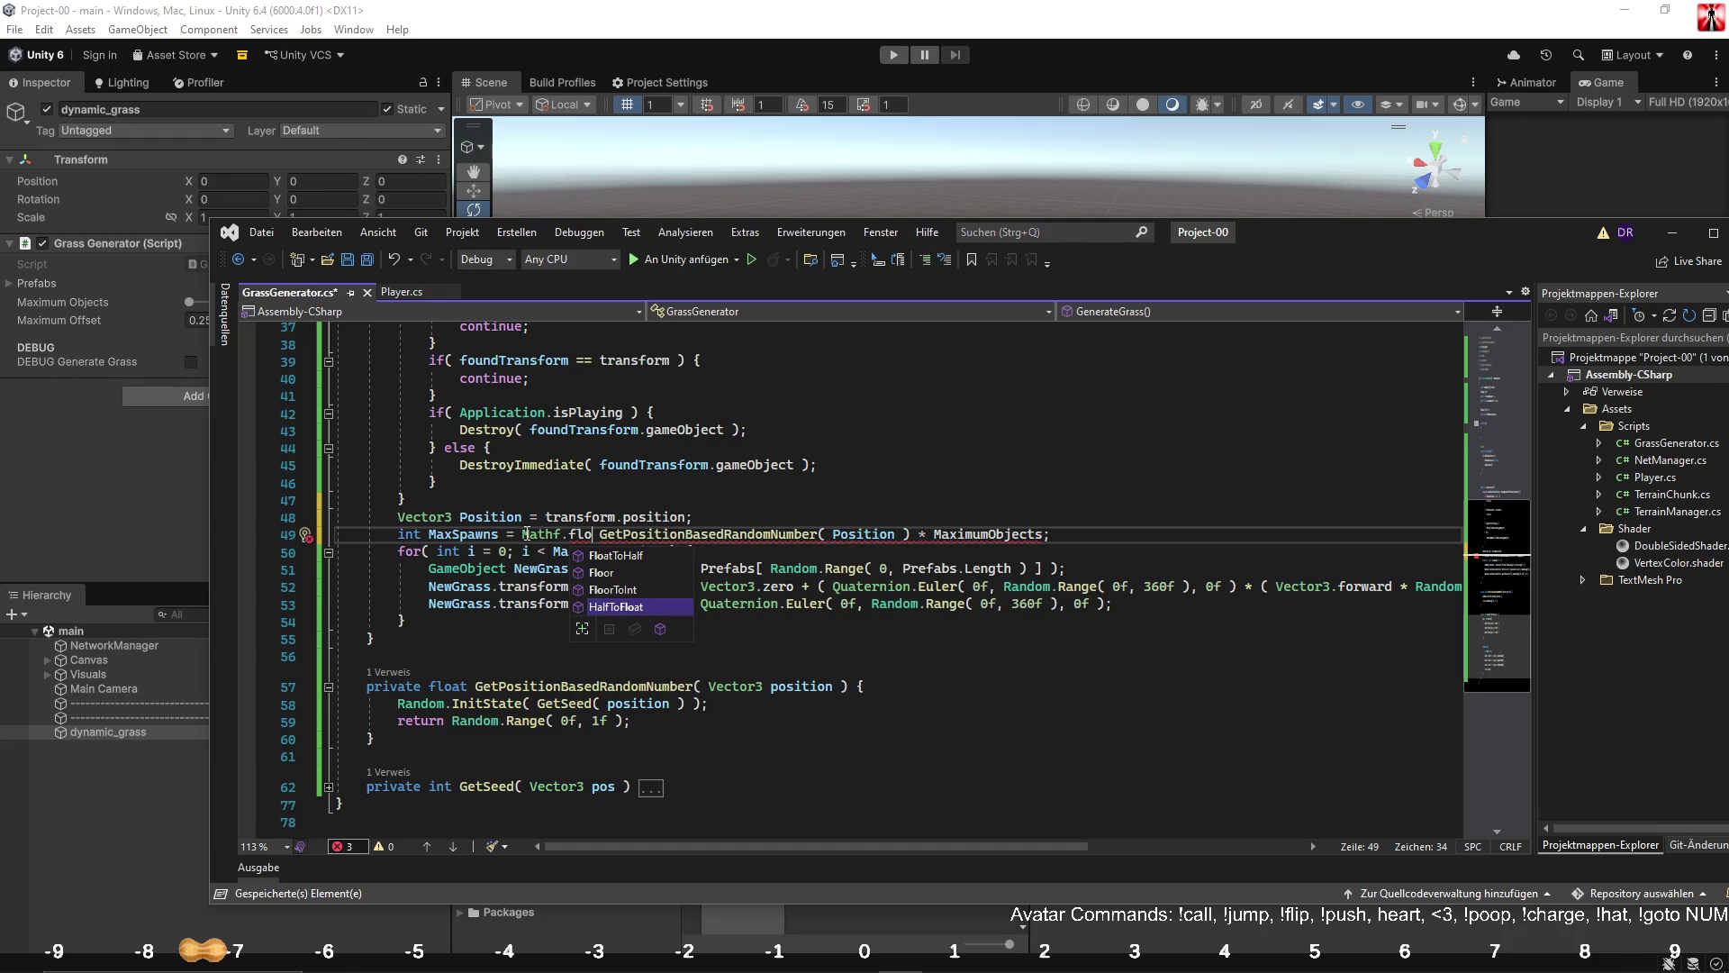
type("ort(")
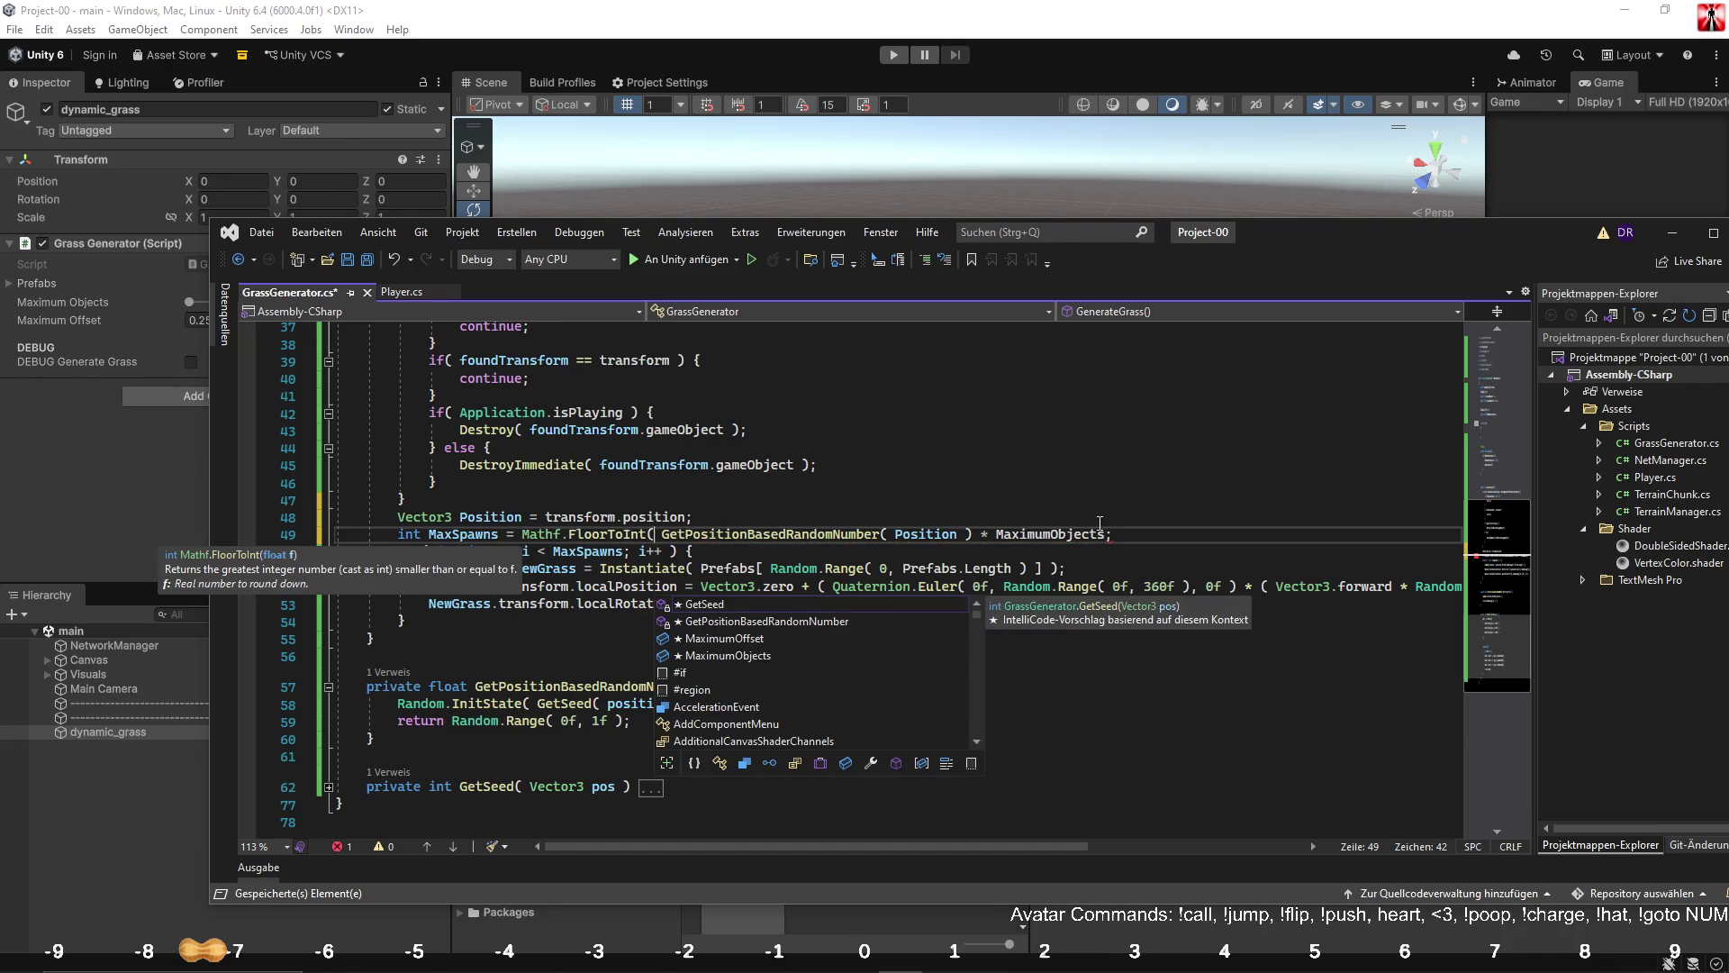
left_click(1106, 534)
type(")")
left_click(987, 469)
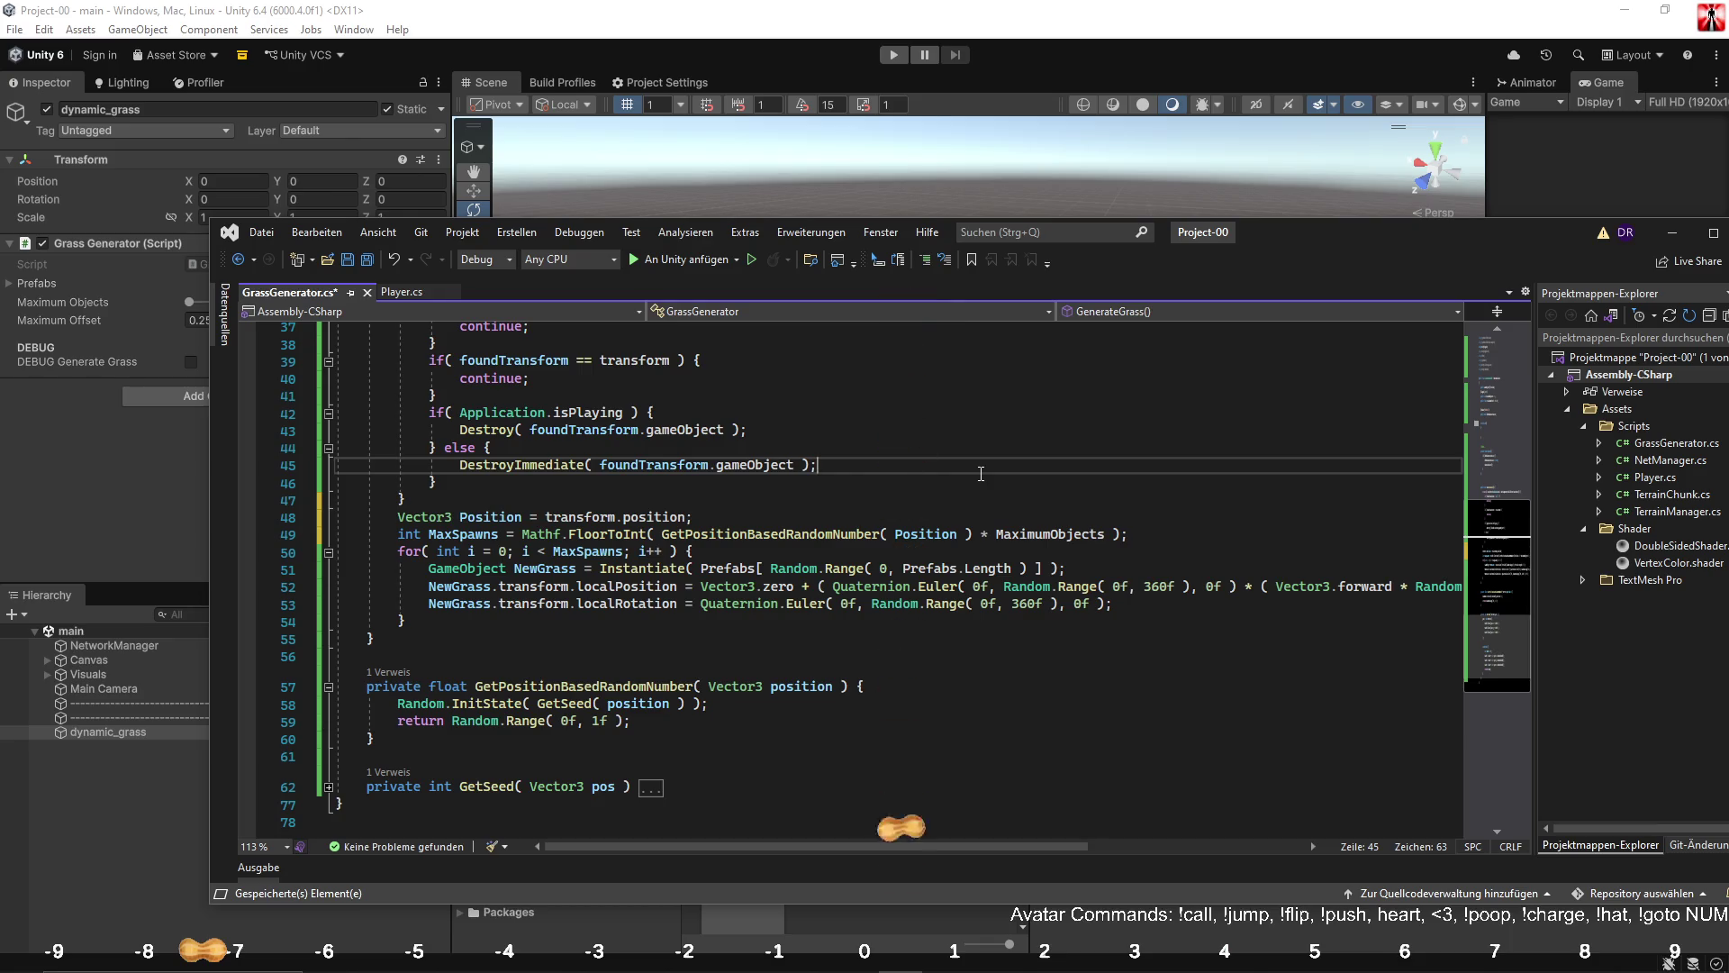
Duplicate the spawn count line into the loop as Index, scaled by Prefabs.Length.
left_click_drag(383, 536, 992, 520)
left_click(869, 556)
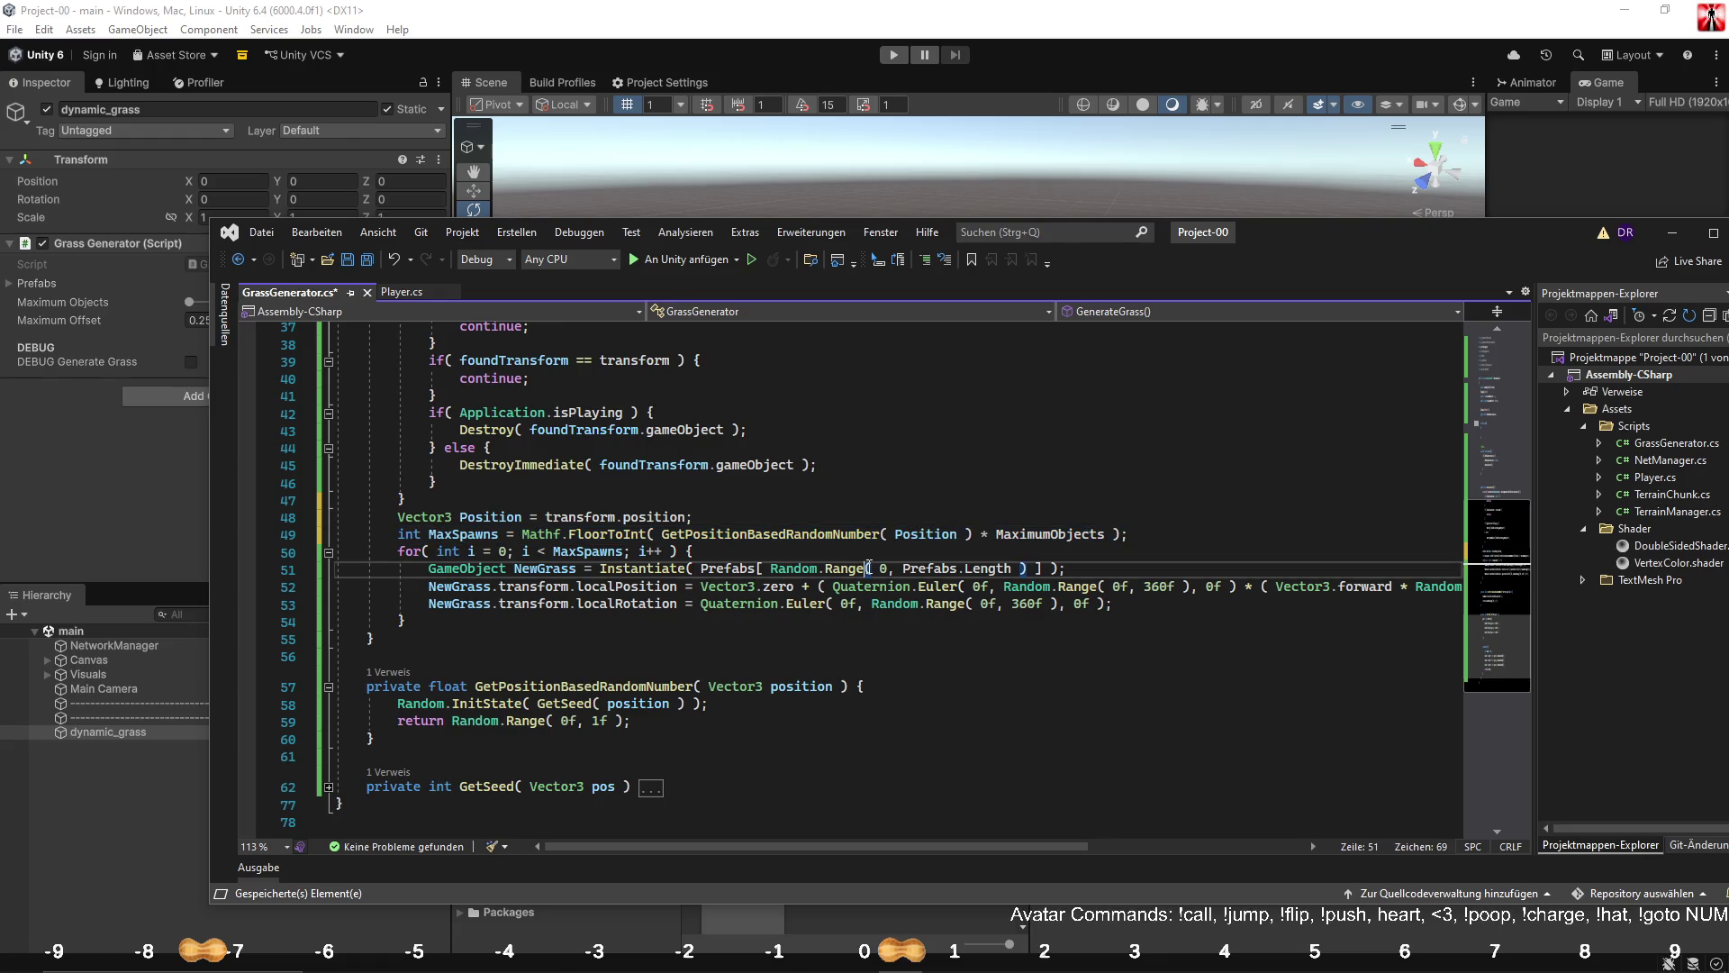
type("int MaxSpawns = Mathf.FloorToInt( GetPositionBasedRandomNumber( Position ) * MaximumObjects );")
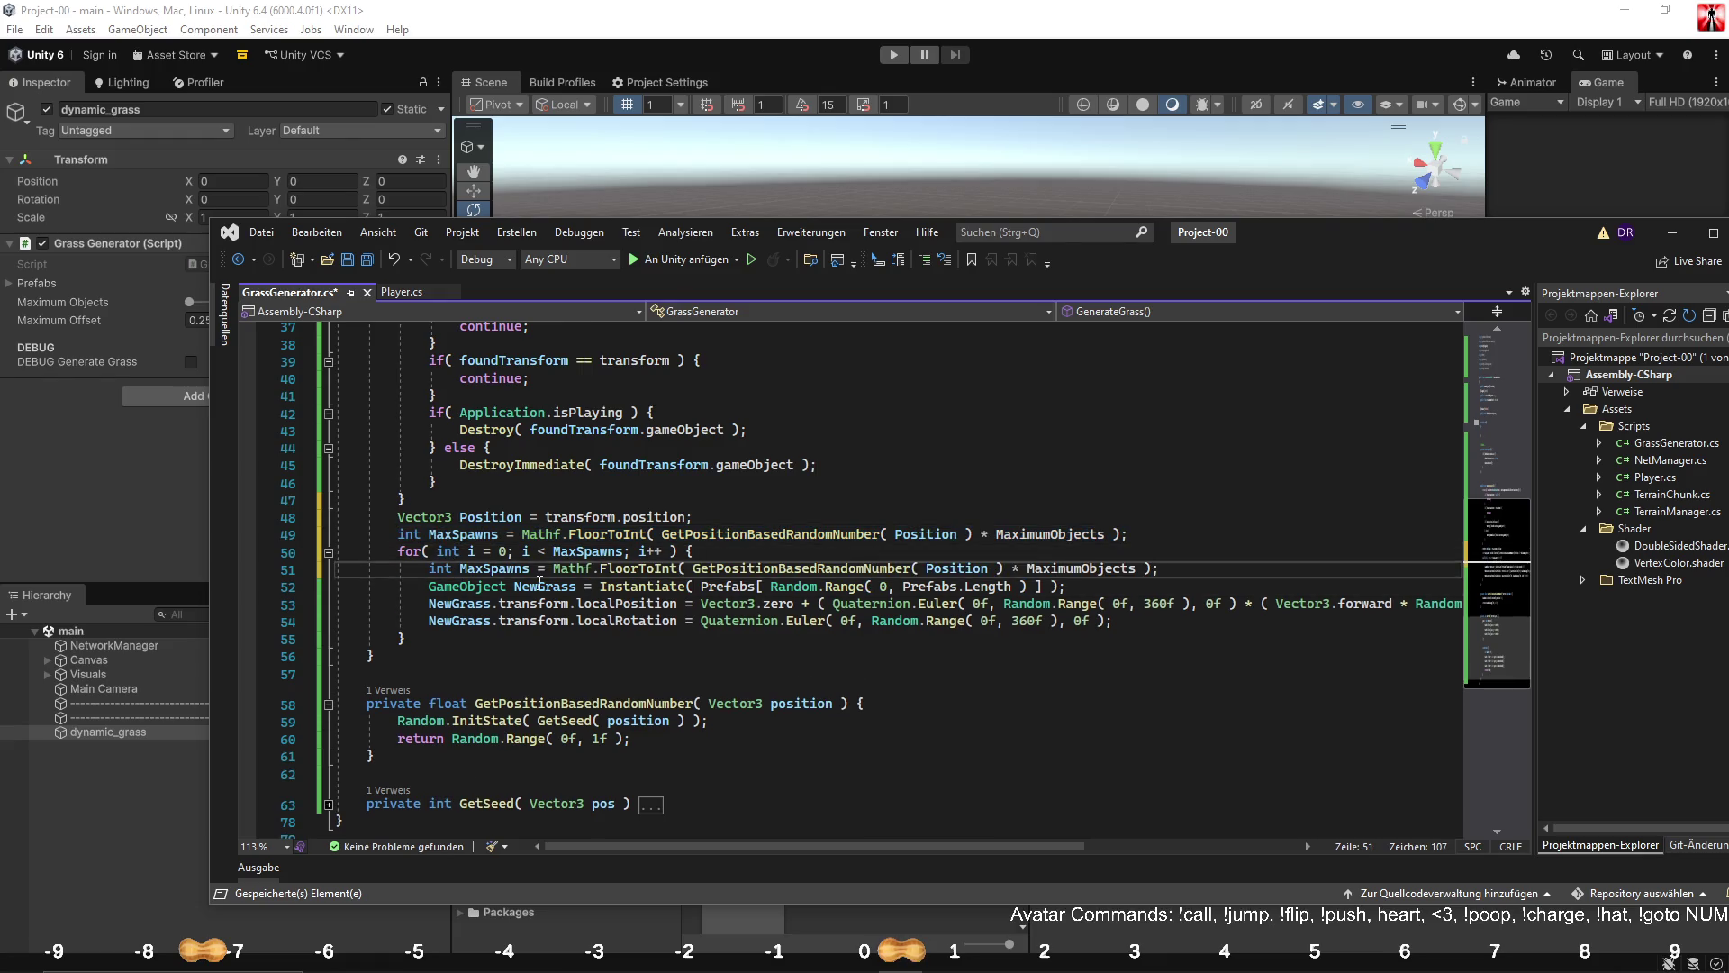
double_click(516, 569)
type("Index")
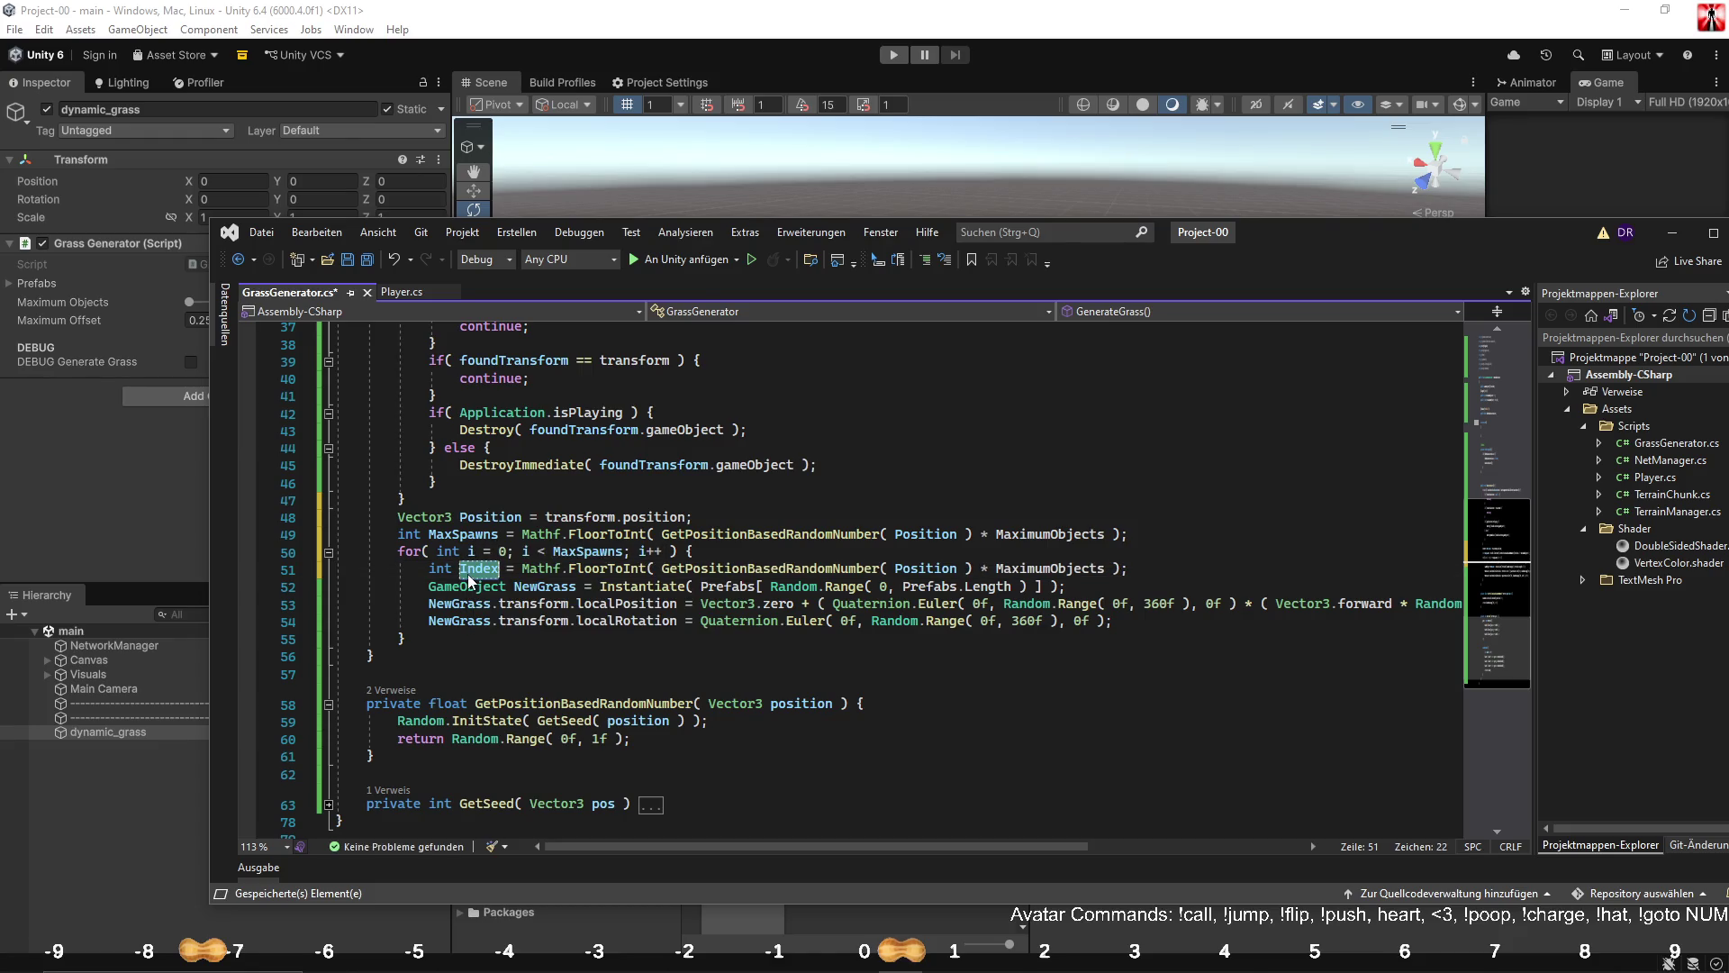
left_click(887, 621)
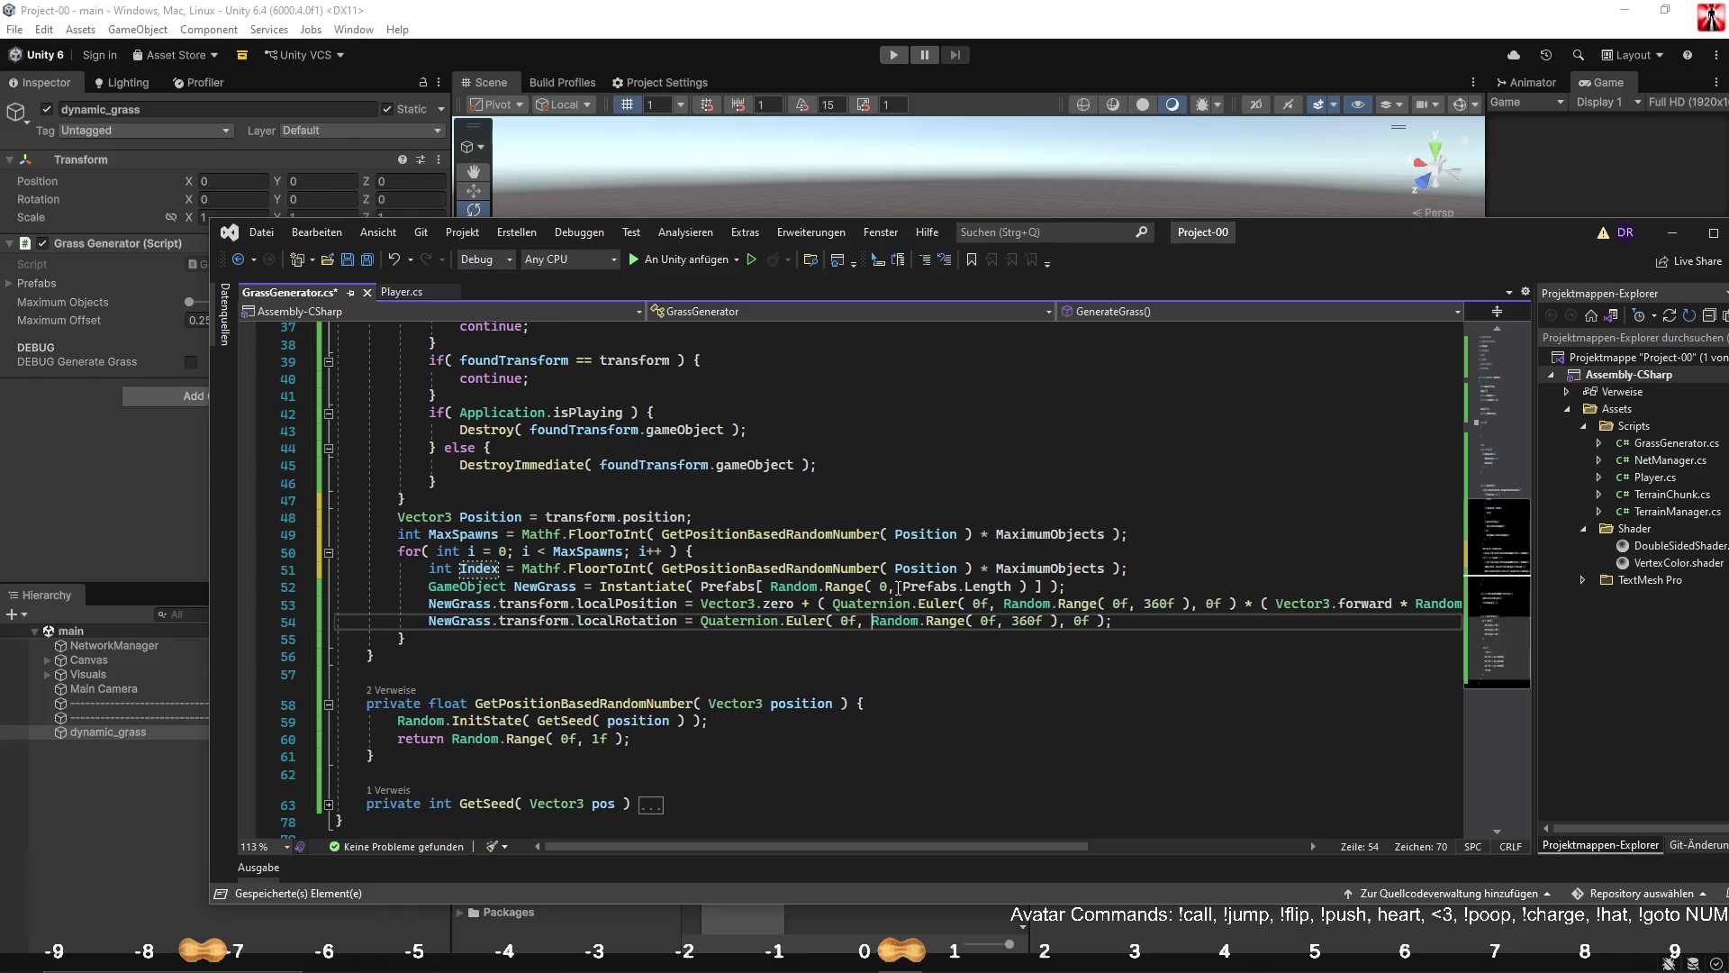
left_click_drag(903, 587, 1015, 587)
key("ctrl+c")
double_click(1049, 569)
key("ctrl+v")
Instantiate Prefabs[ Index ] instead of a randomly chosen prefab.
double_click(477, 568)
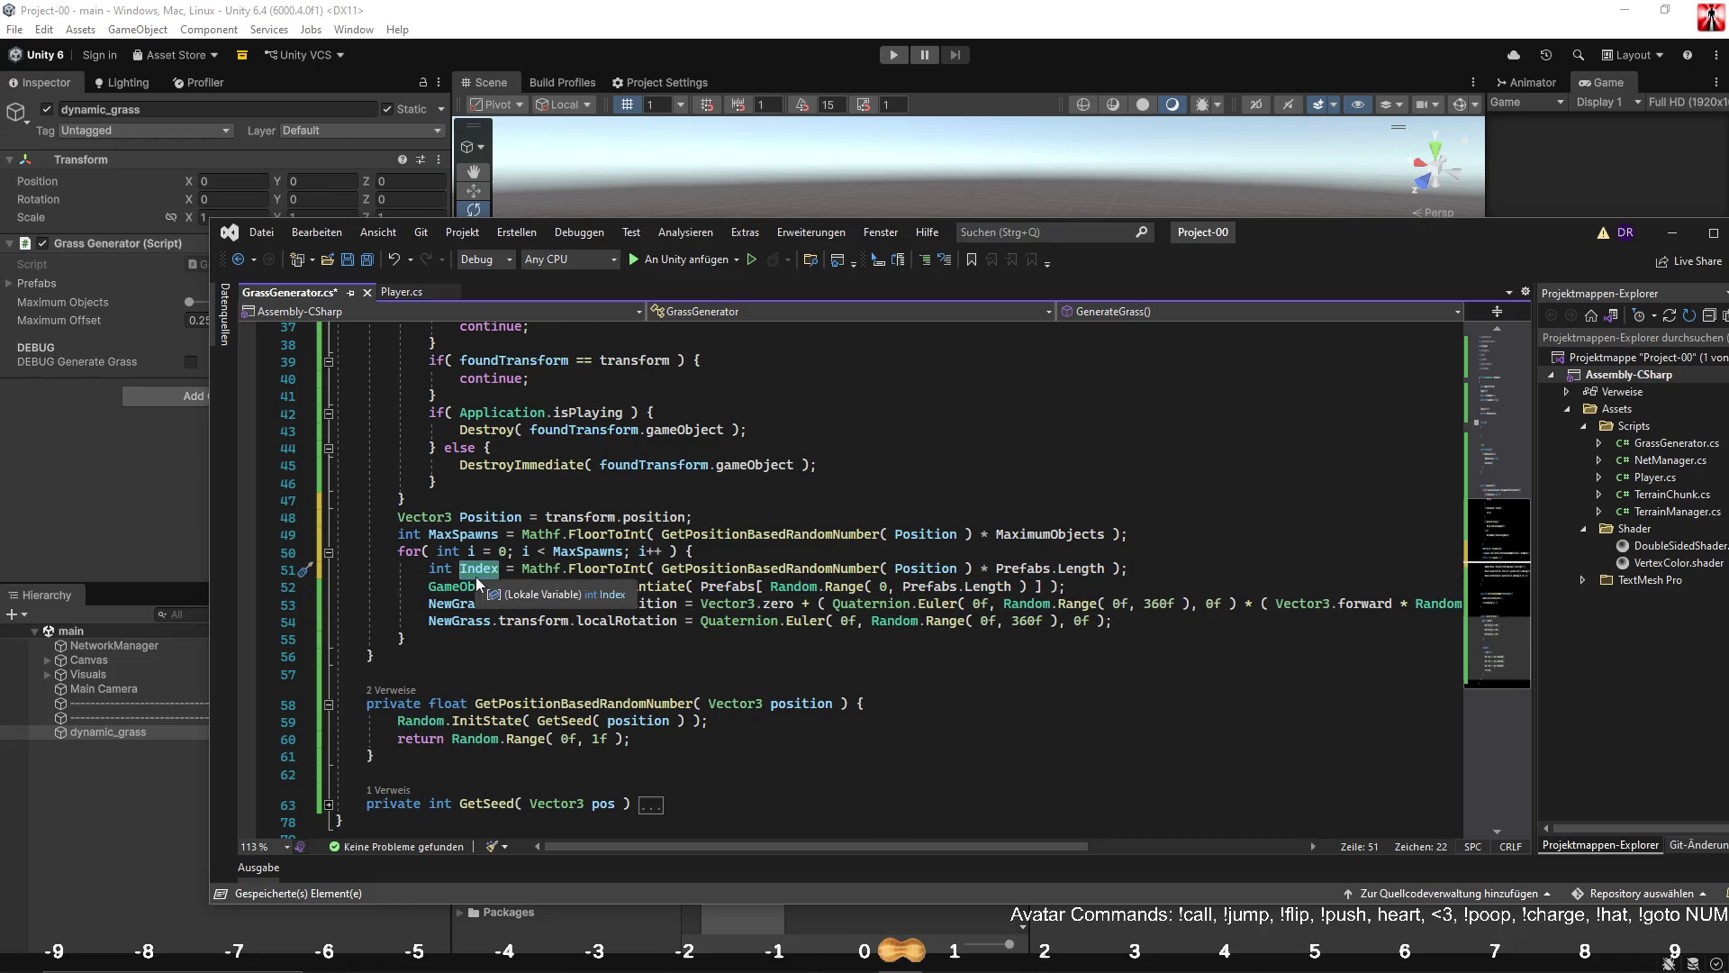
left_click(772, 587)
key("ctrl+shift+Right")
key("ctrl+shift+Right")
key("ctrl+shift+Right")
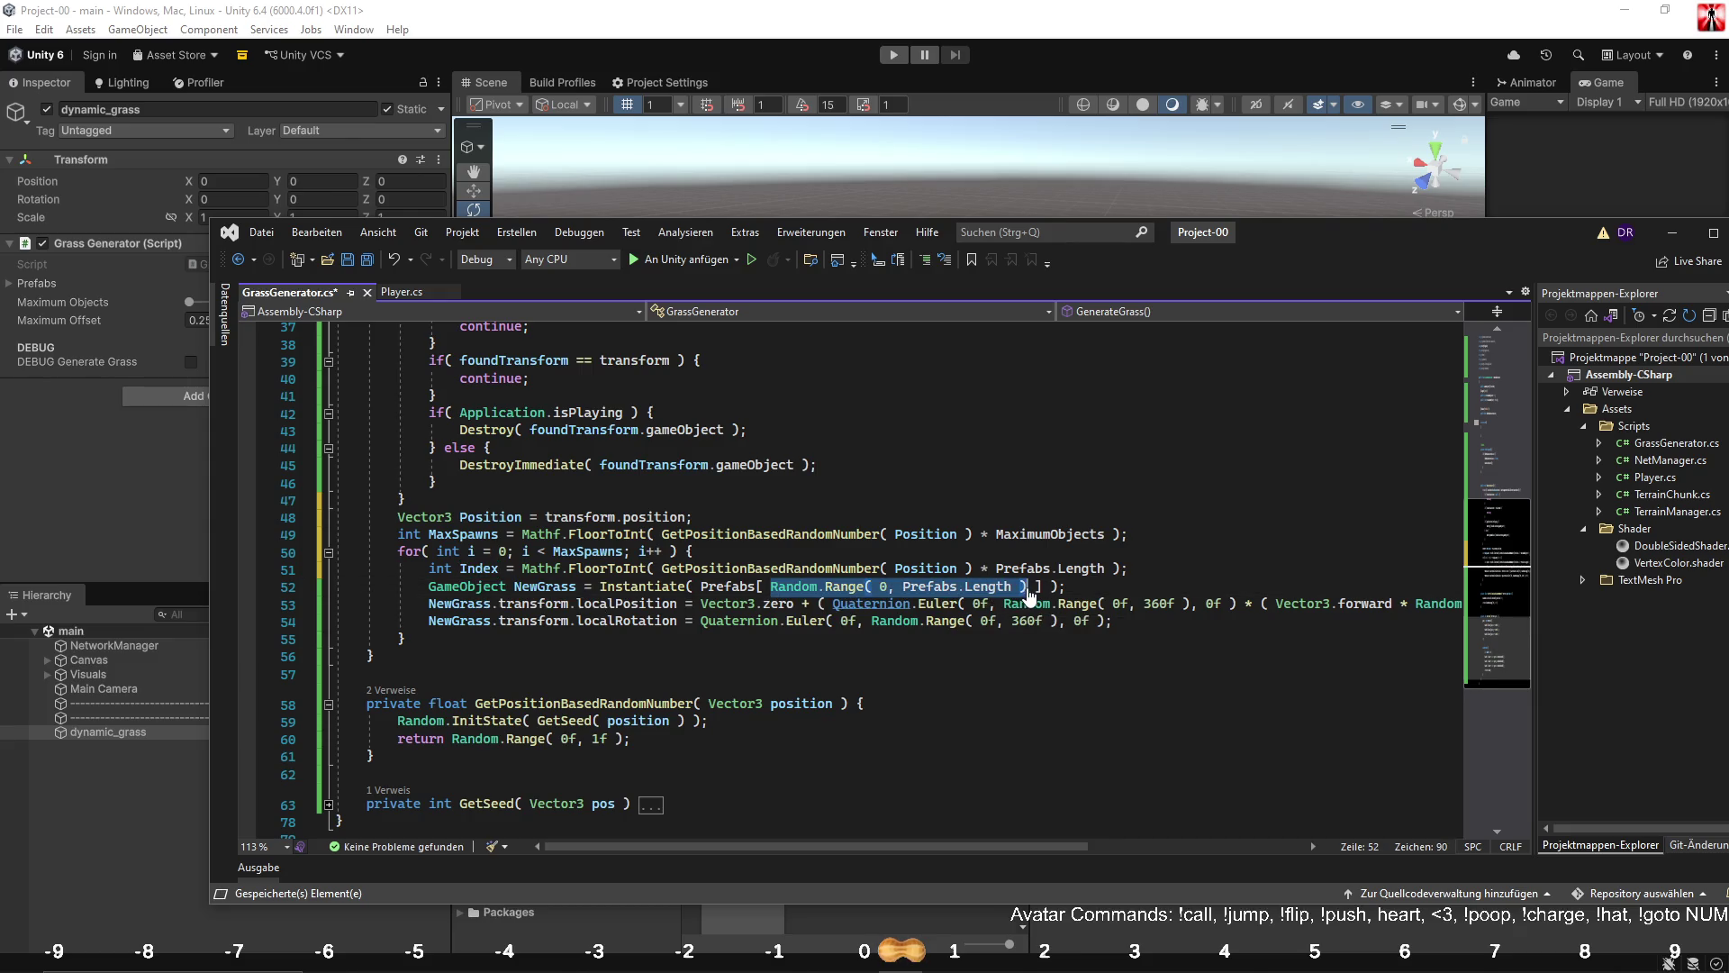
key("ctrl+v")
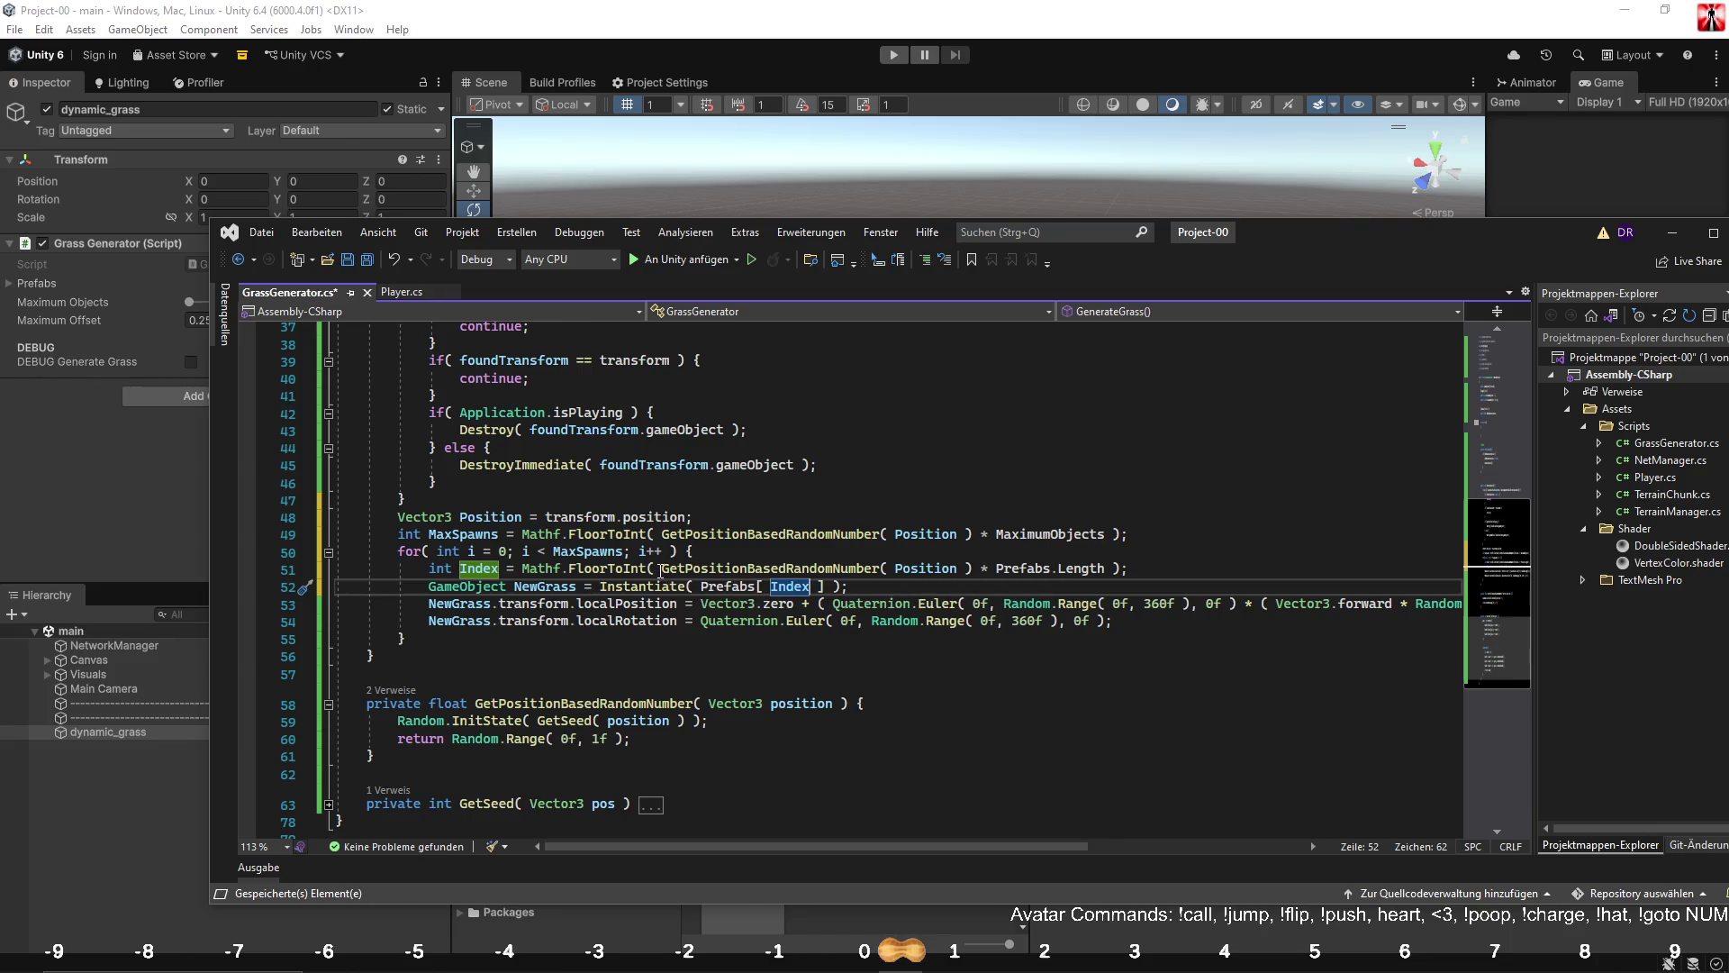
left_click_drag(662, 569, 972, 569)
key("ctrl+c")
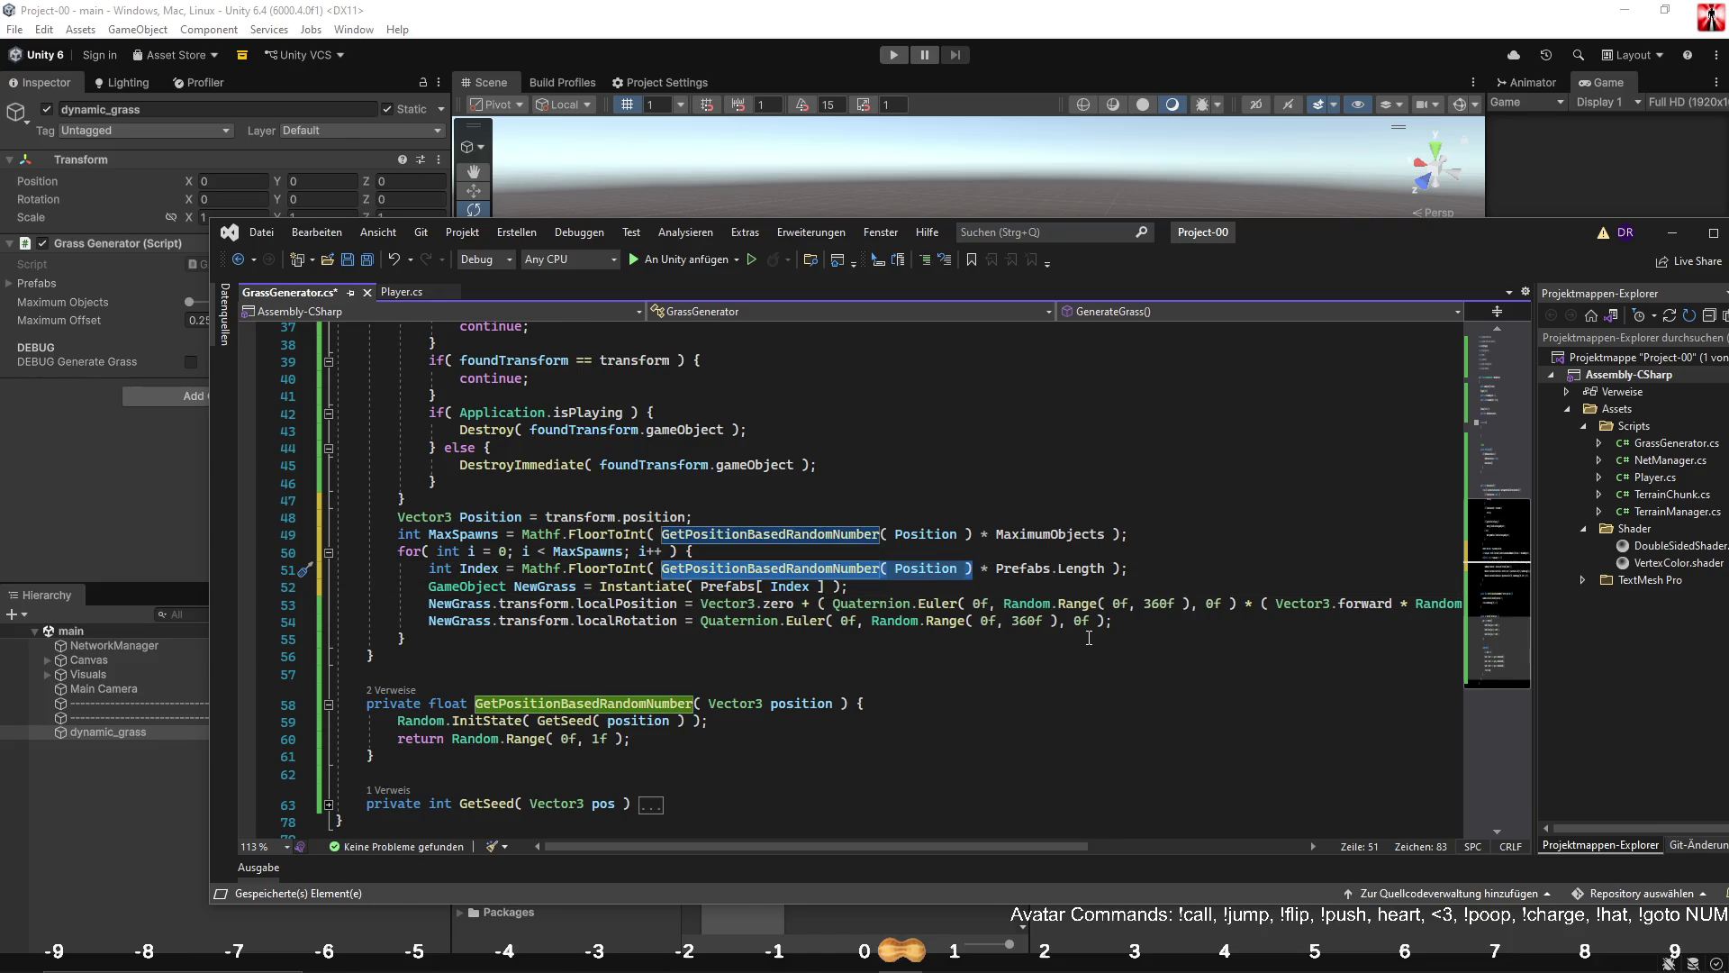
left_click_drag(958, 845, 1116, 846)
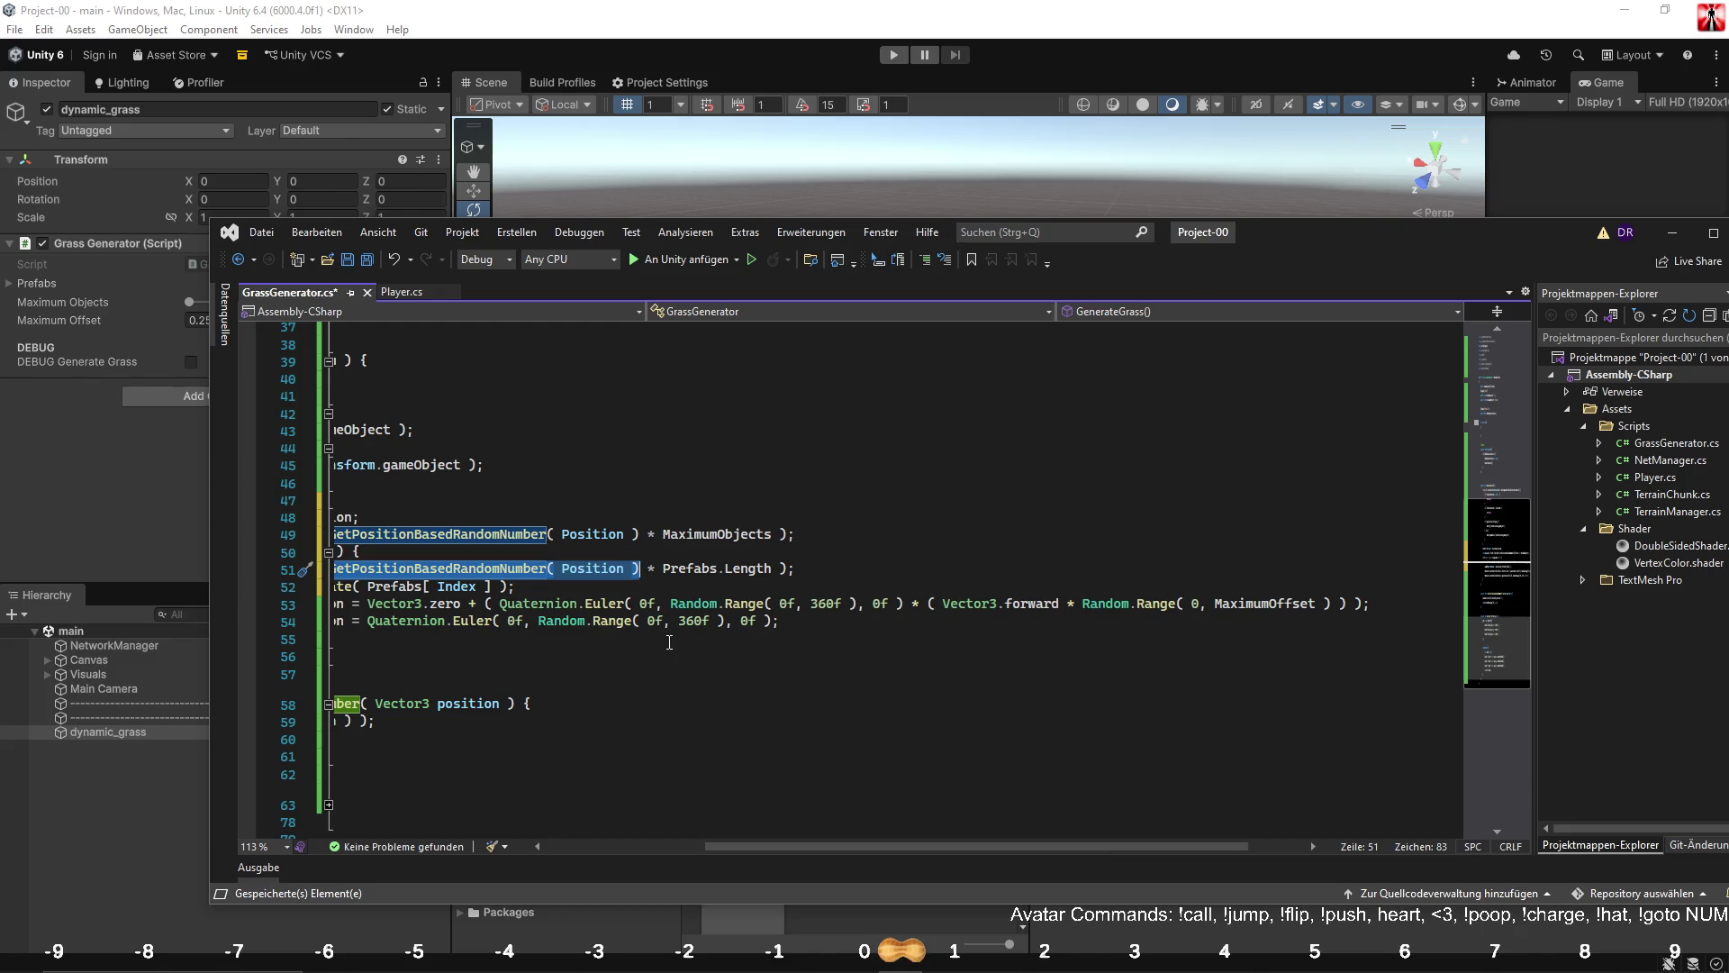
Base the offset angle and local rotation on GetPositionBasedRandomNumber( Position ) * 360f.
mouse_move(670, 605)
left_mouse_down()
mouse_move(827, 595)
mouse_move(670, 602)
left_mouse_up()
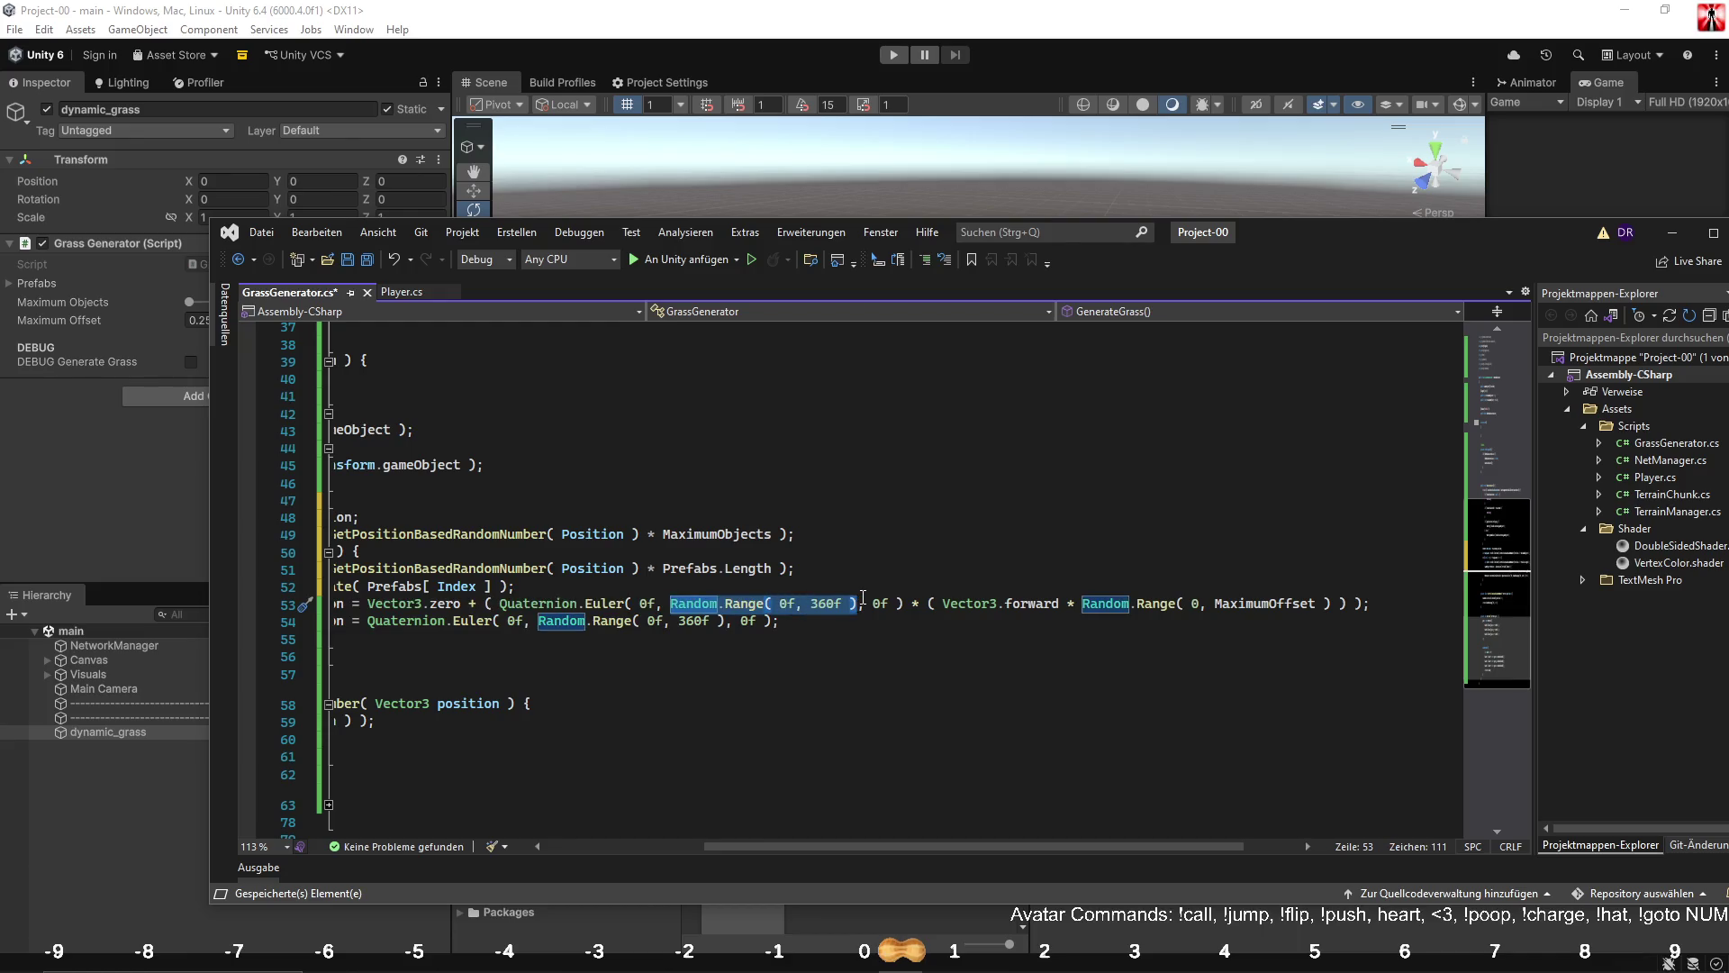
key("ctrl+v")
type("* 360f")
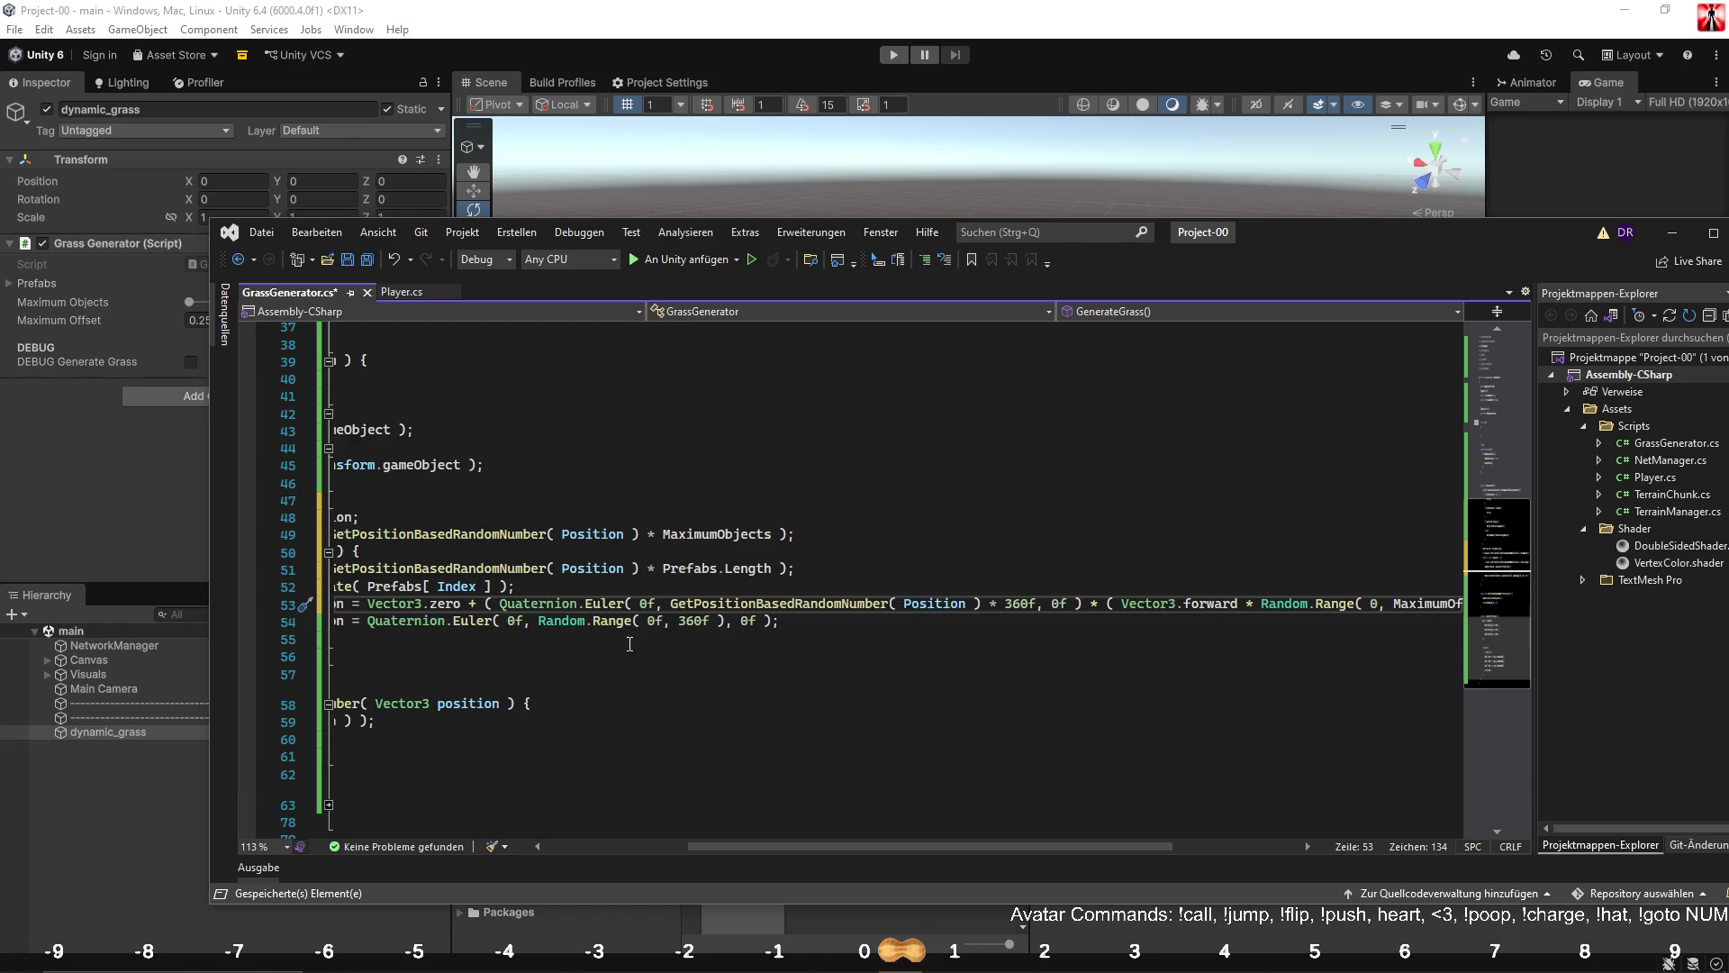
left_click_drag(538, 620, 725, 621)
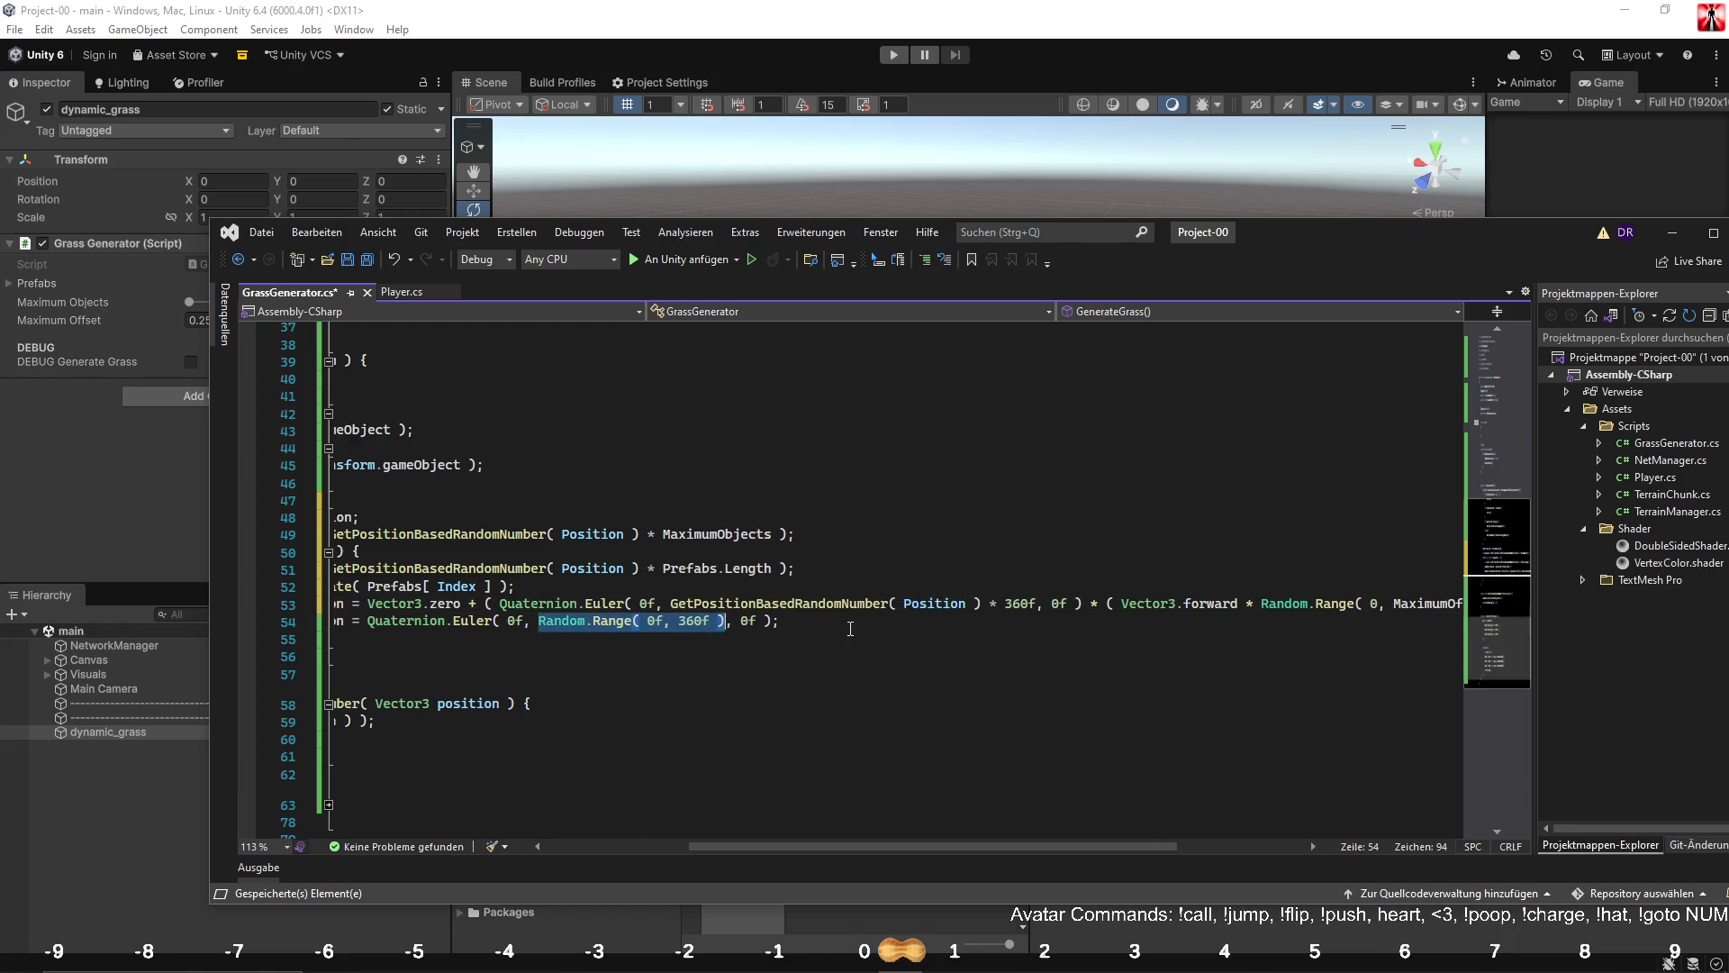
key("ctrl+v")
type("* ")
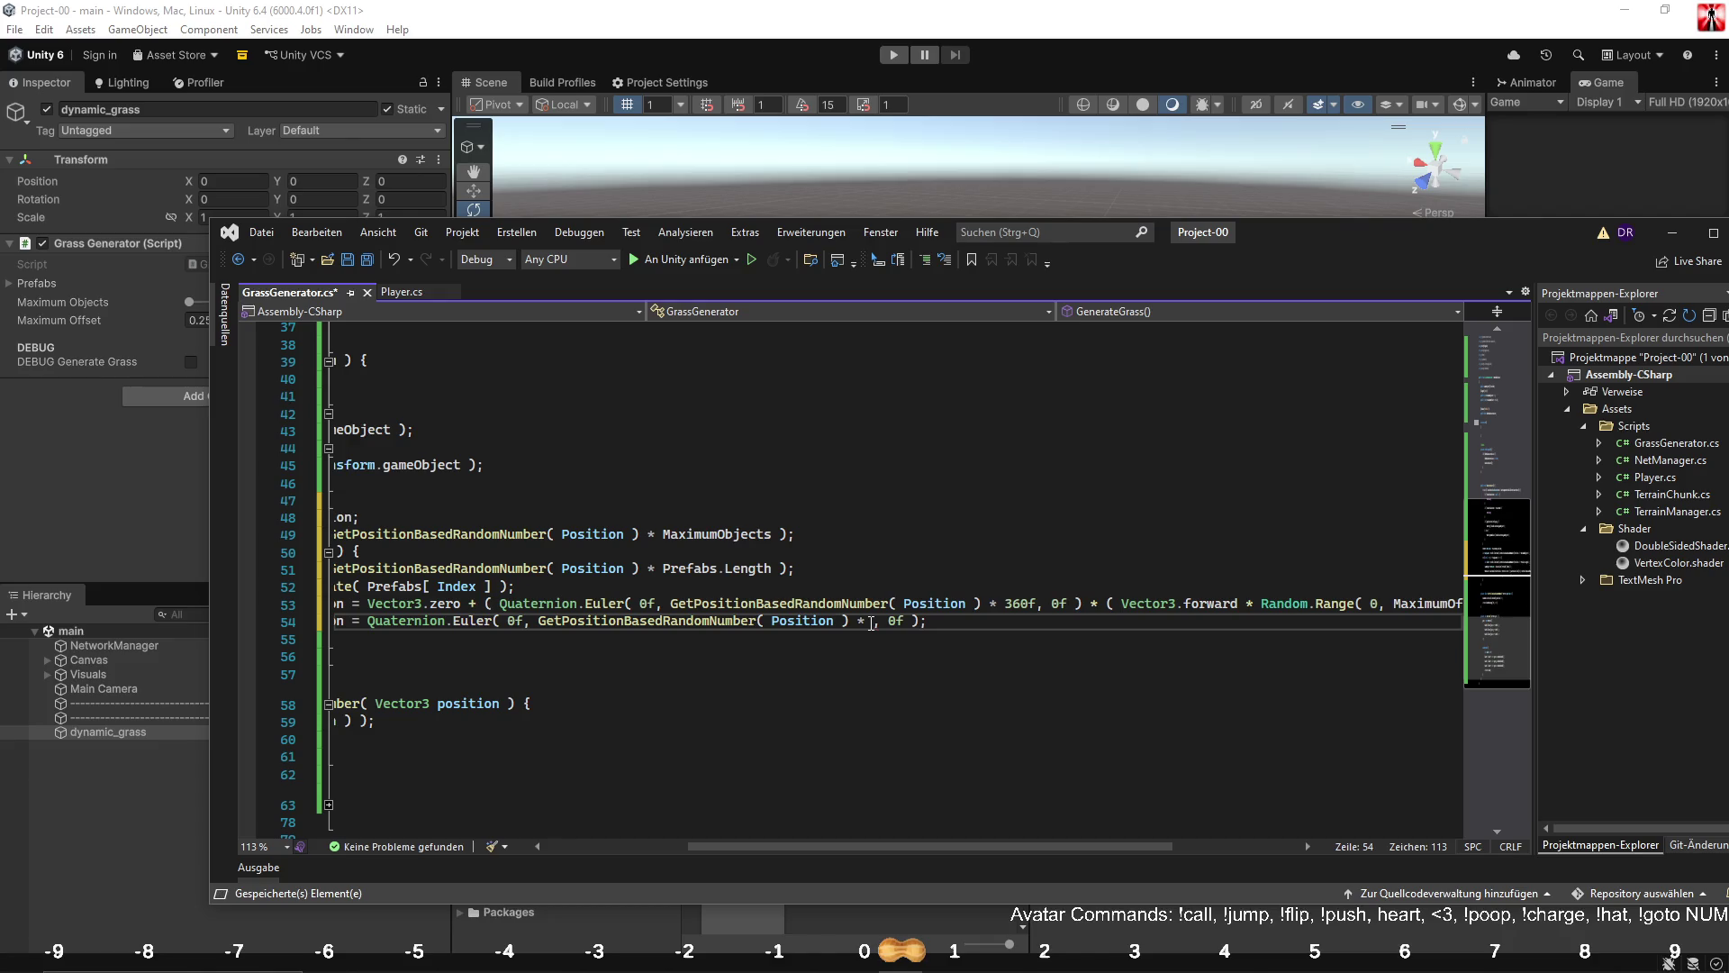
type("360f")
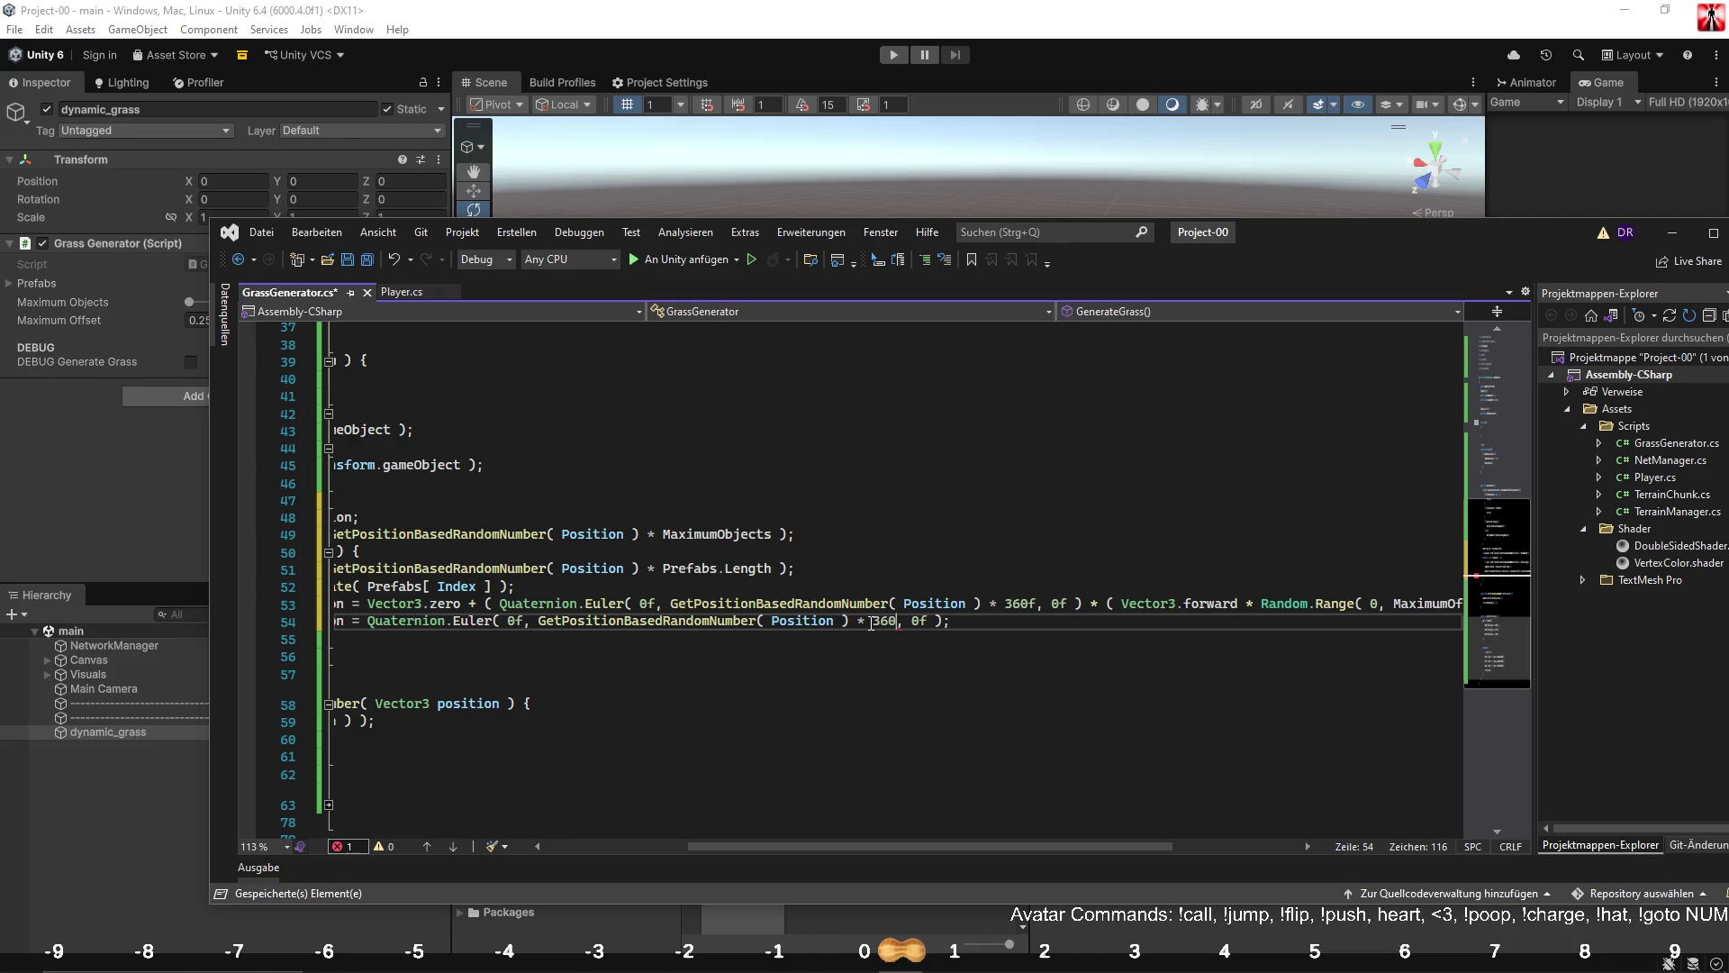
left_click_drag(1080, 847, 1243, 845)
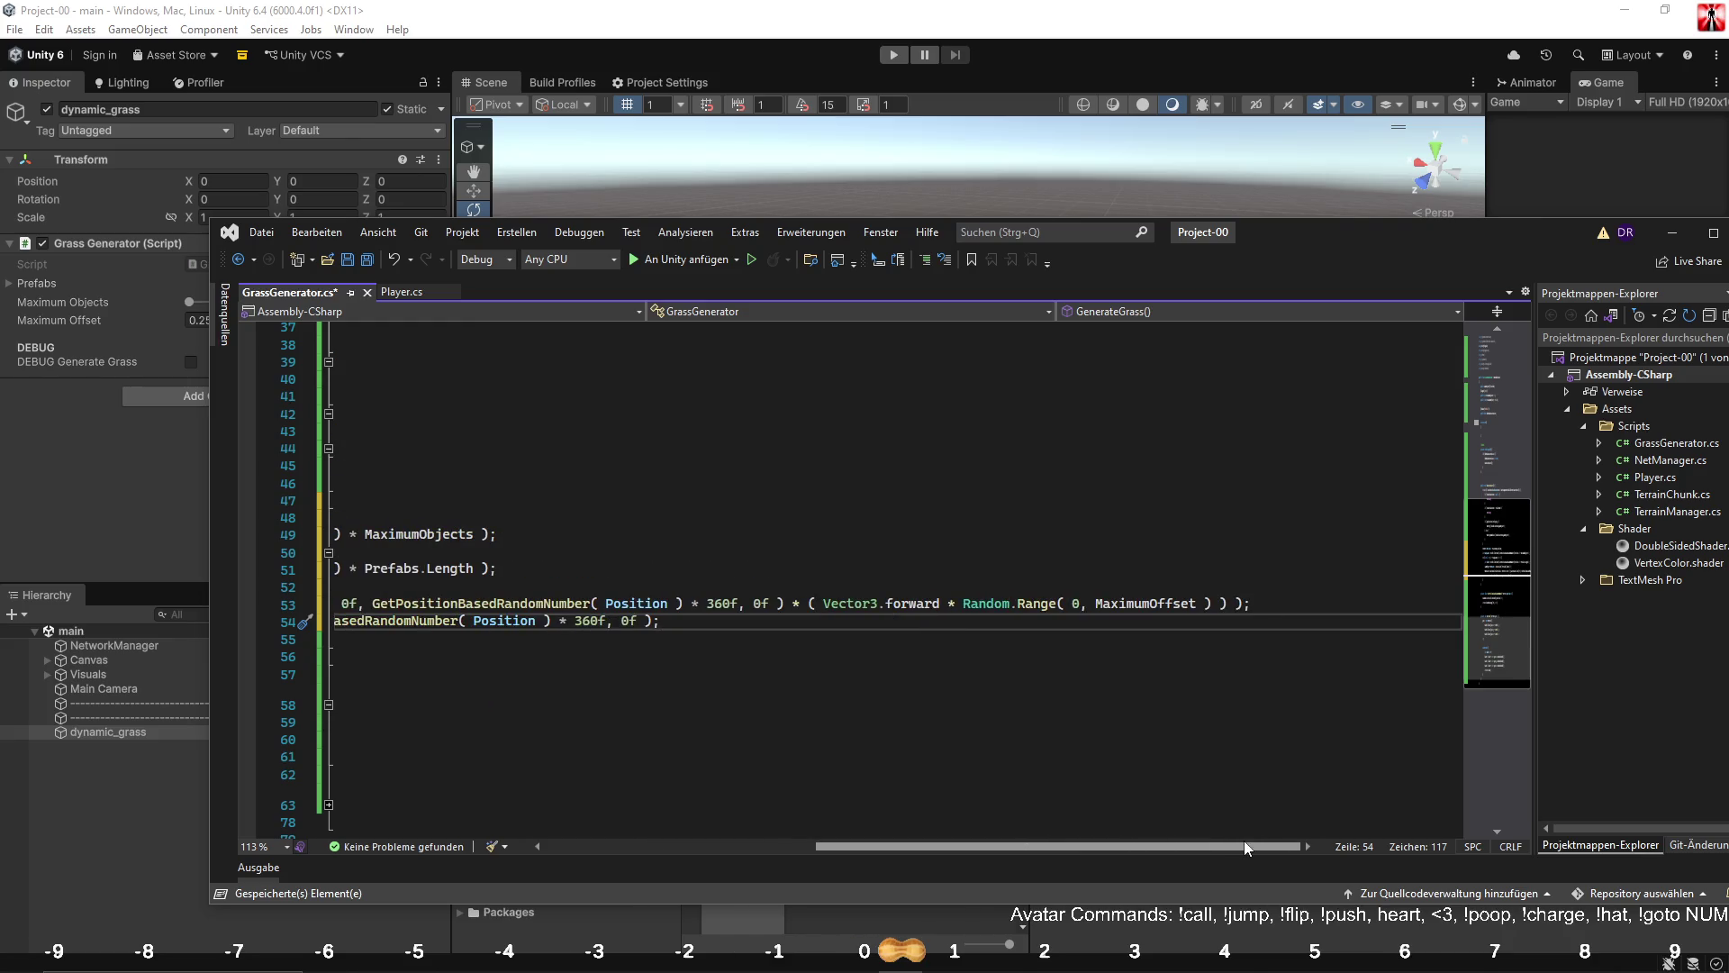
Set the offset distance to GetPositionBasedRandomNumber( Position ) * MaximumOffset.
left_click_drag(964, 604, 1226, 605)
type("GetPositionBasedRandomNumber( Position )")
type("* Max")
key("Down")
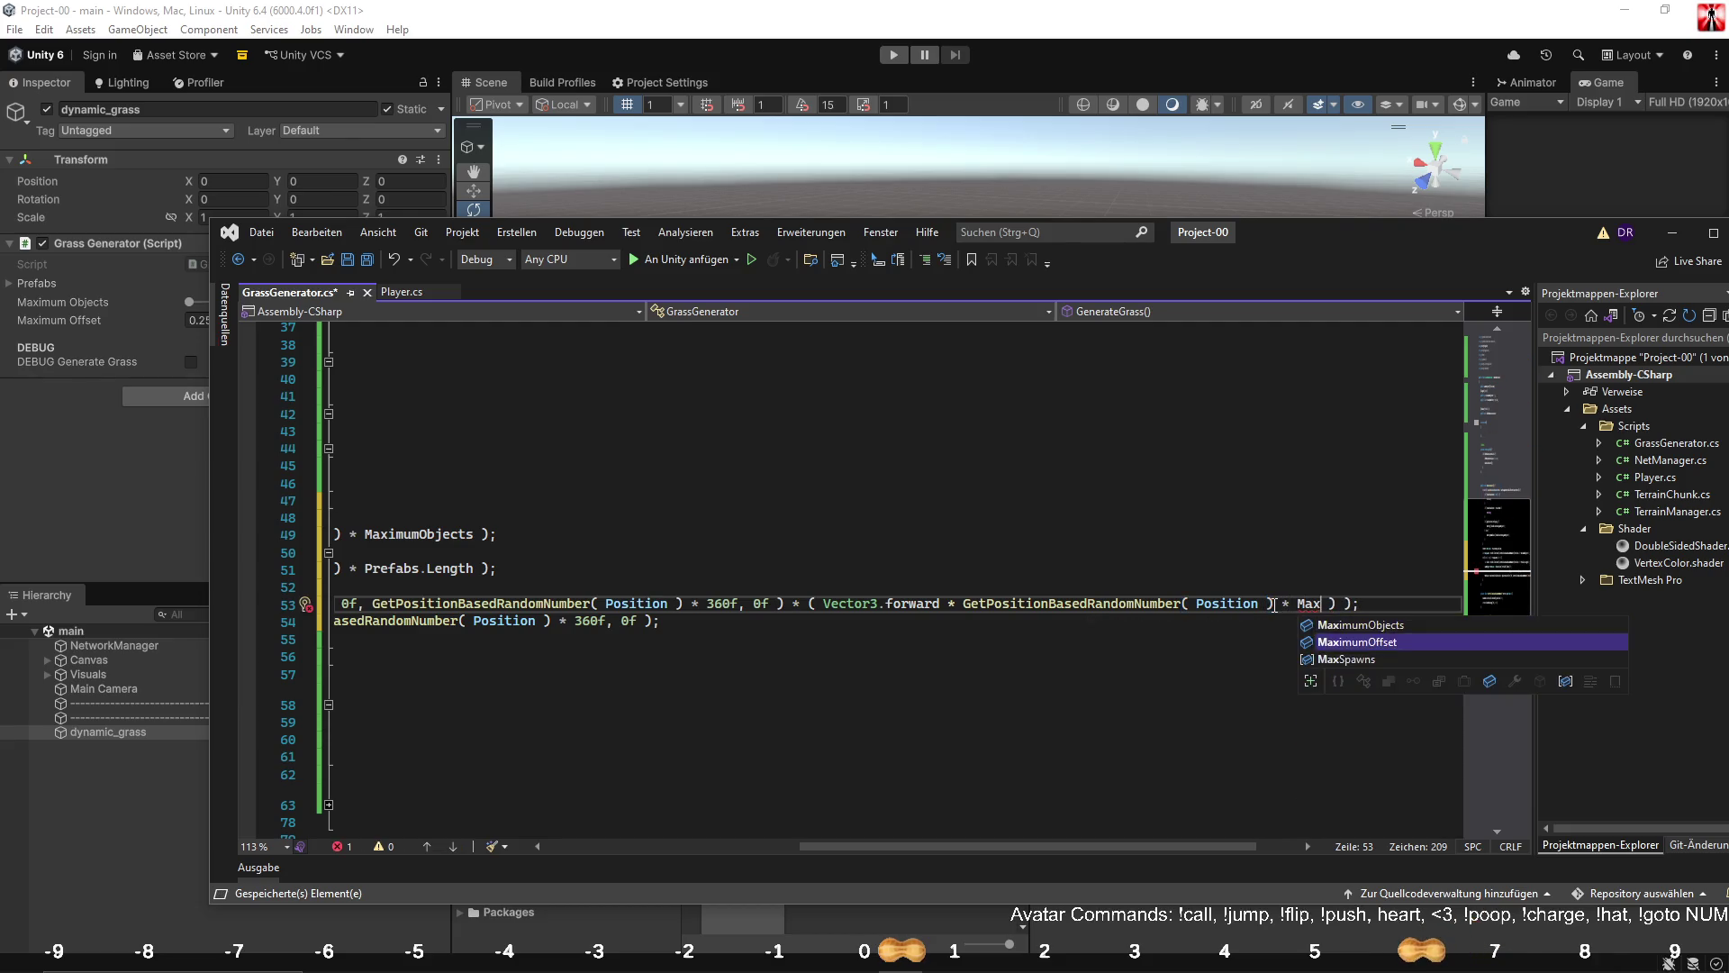
key("Tab")
left_click_drag(1056, 847, 774, 842)
left_click(714, 682)
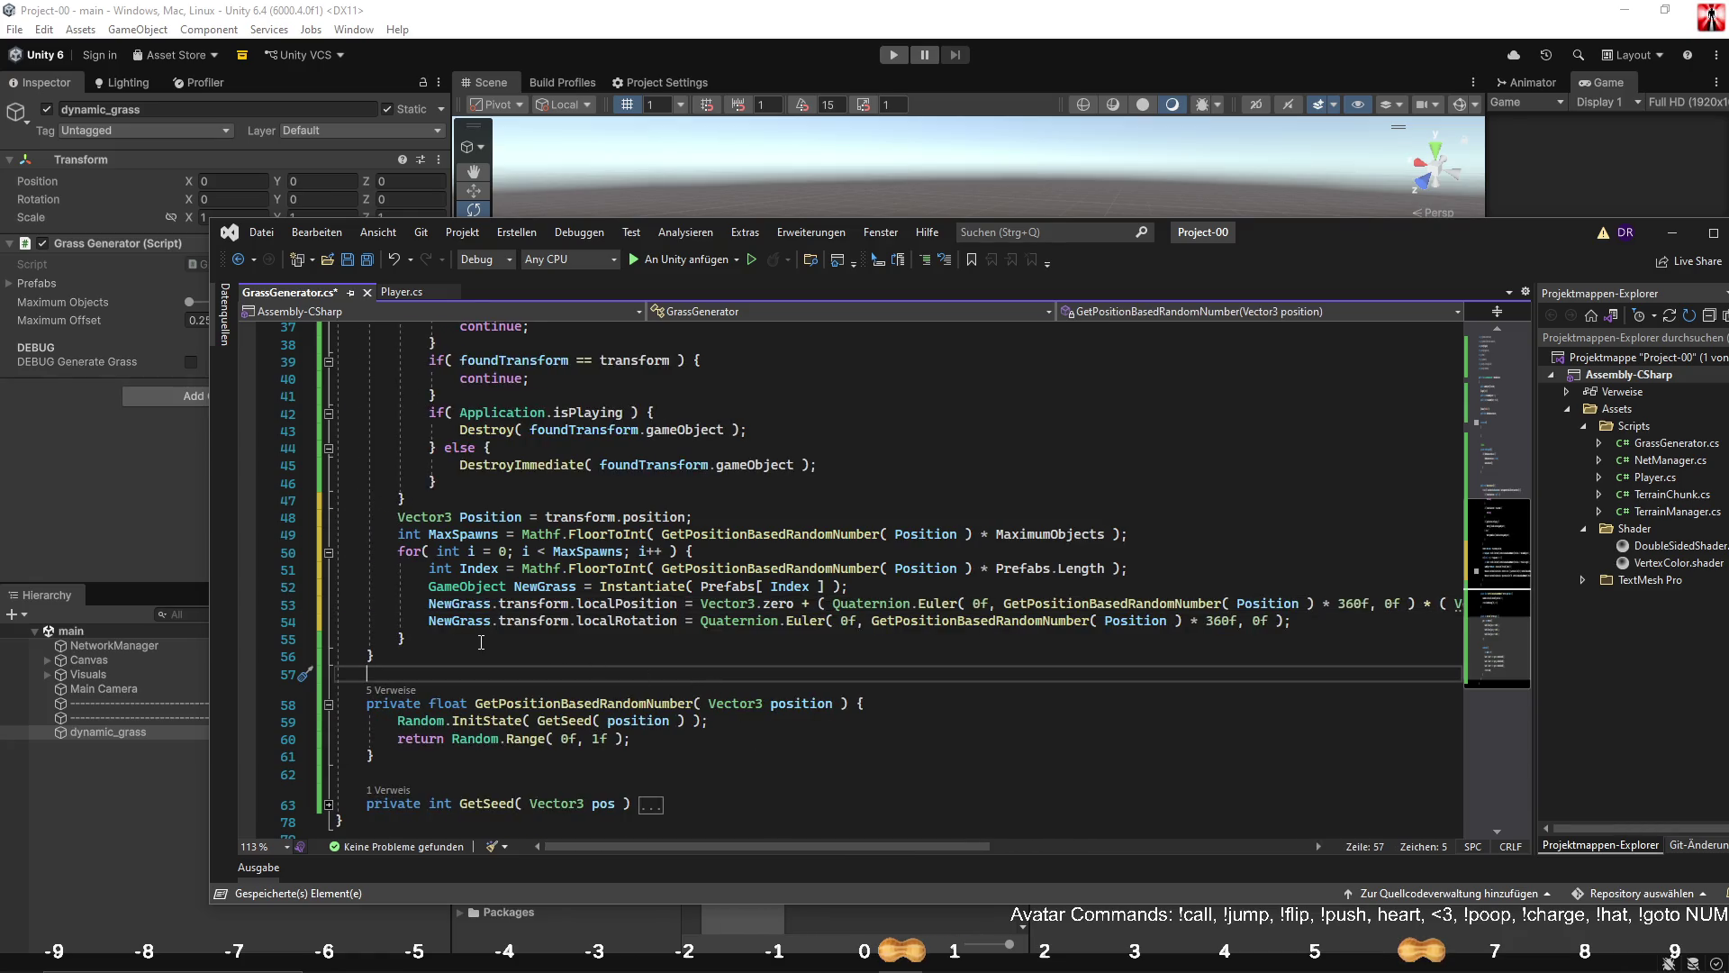
left_click(1342, 624)
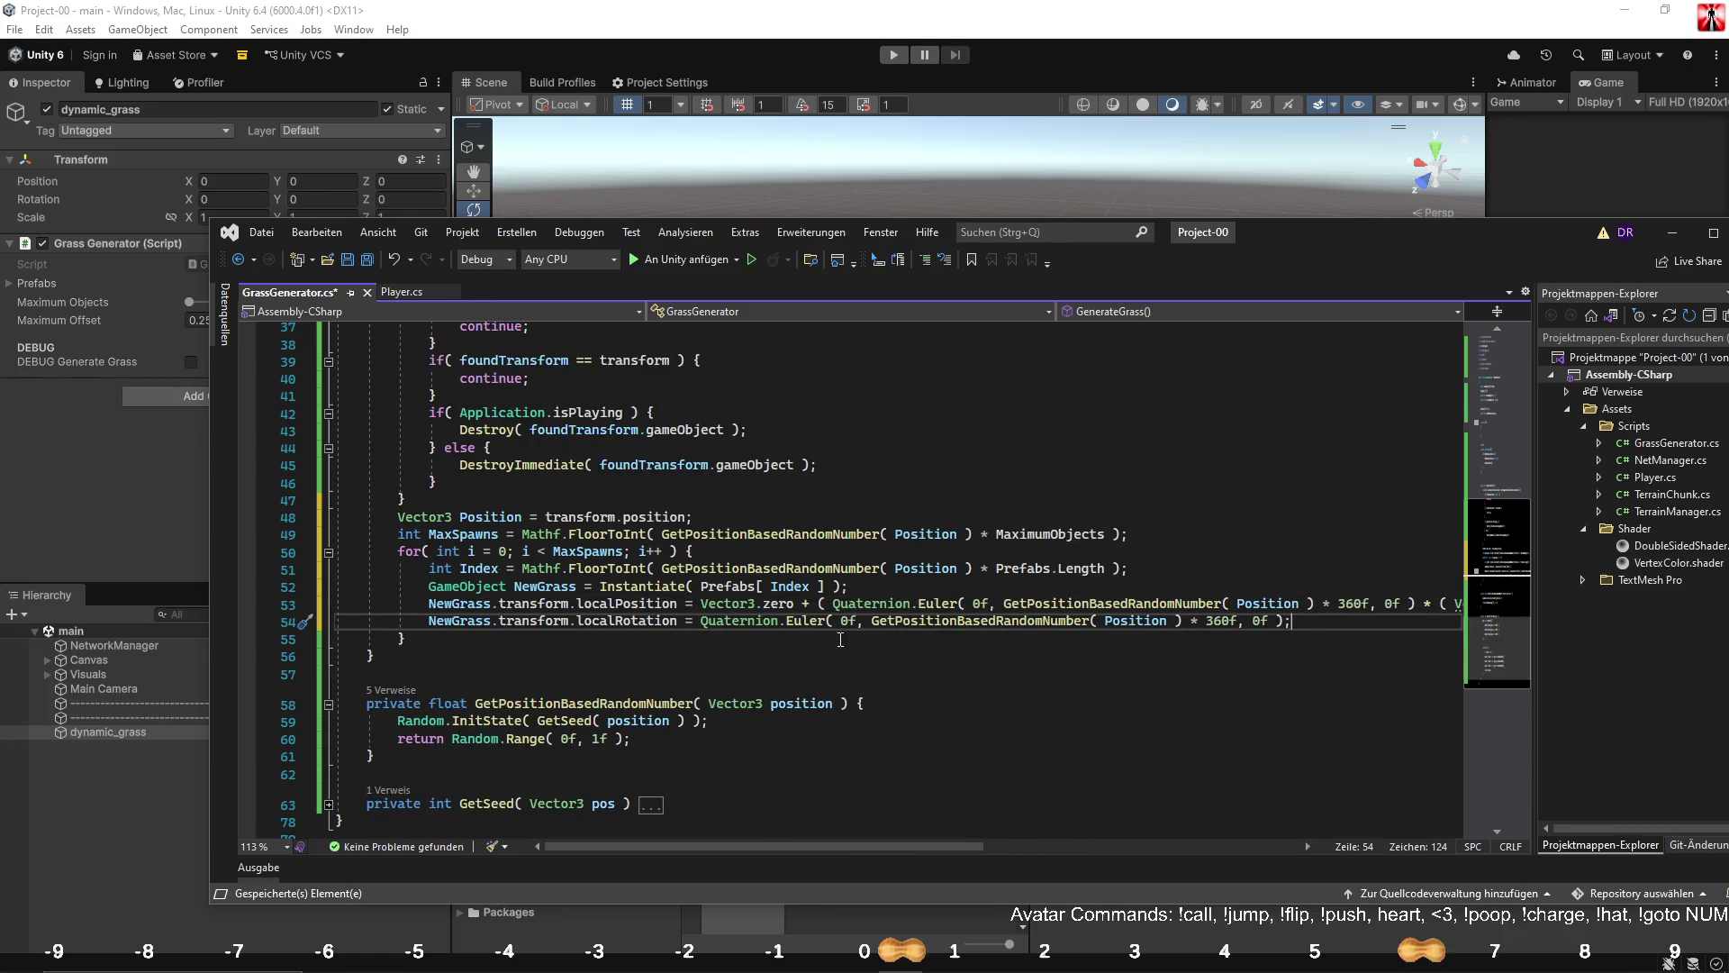
Add NewGrass.transform.SetParent( transform ); after Instantiate and a blank line before the loop's end.
left_click(871, 591)
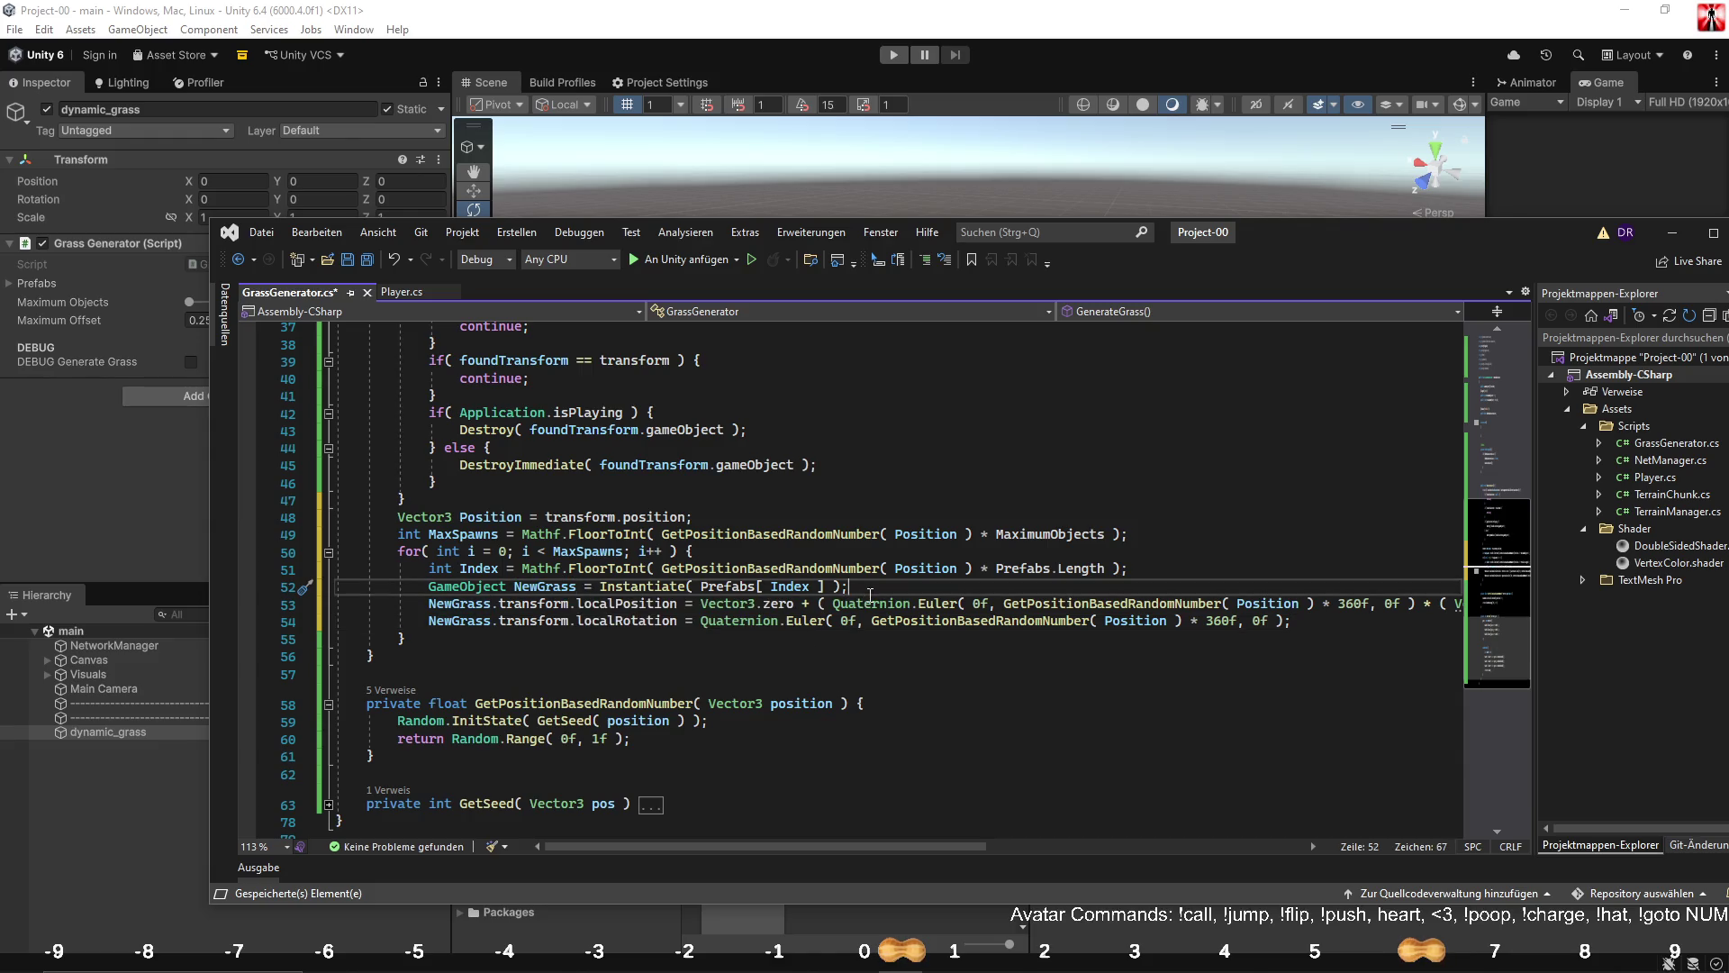
key("Return")
type("NewGrass.")
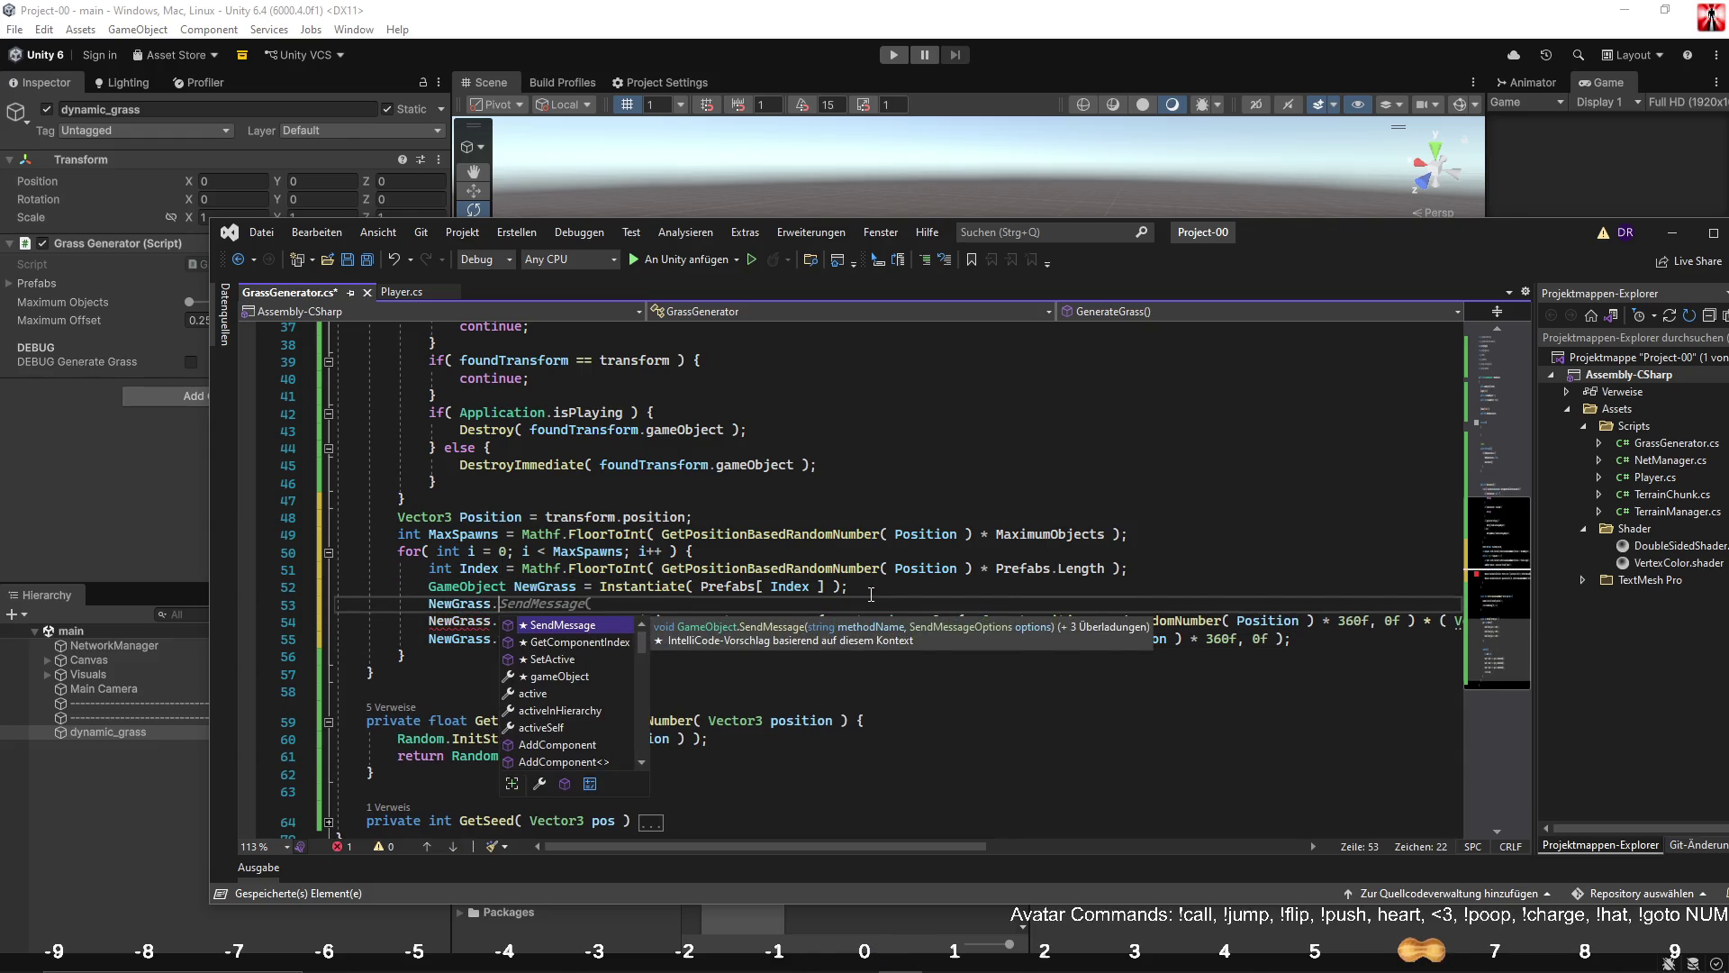
type("transform.setp")
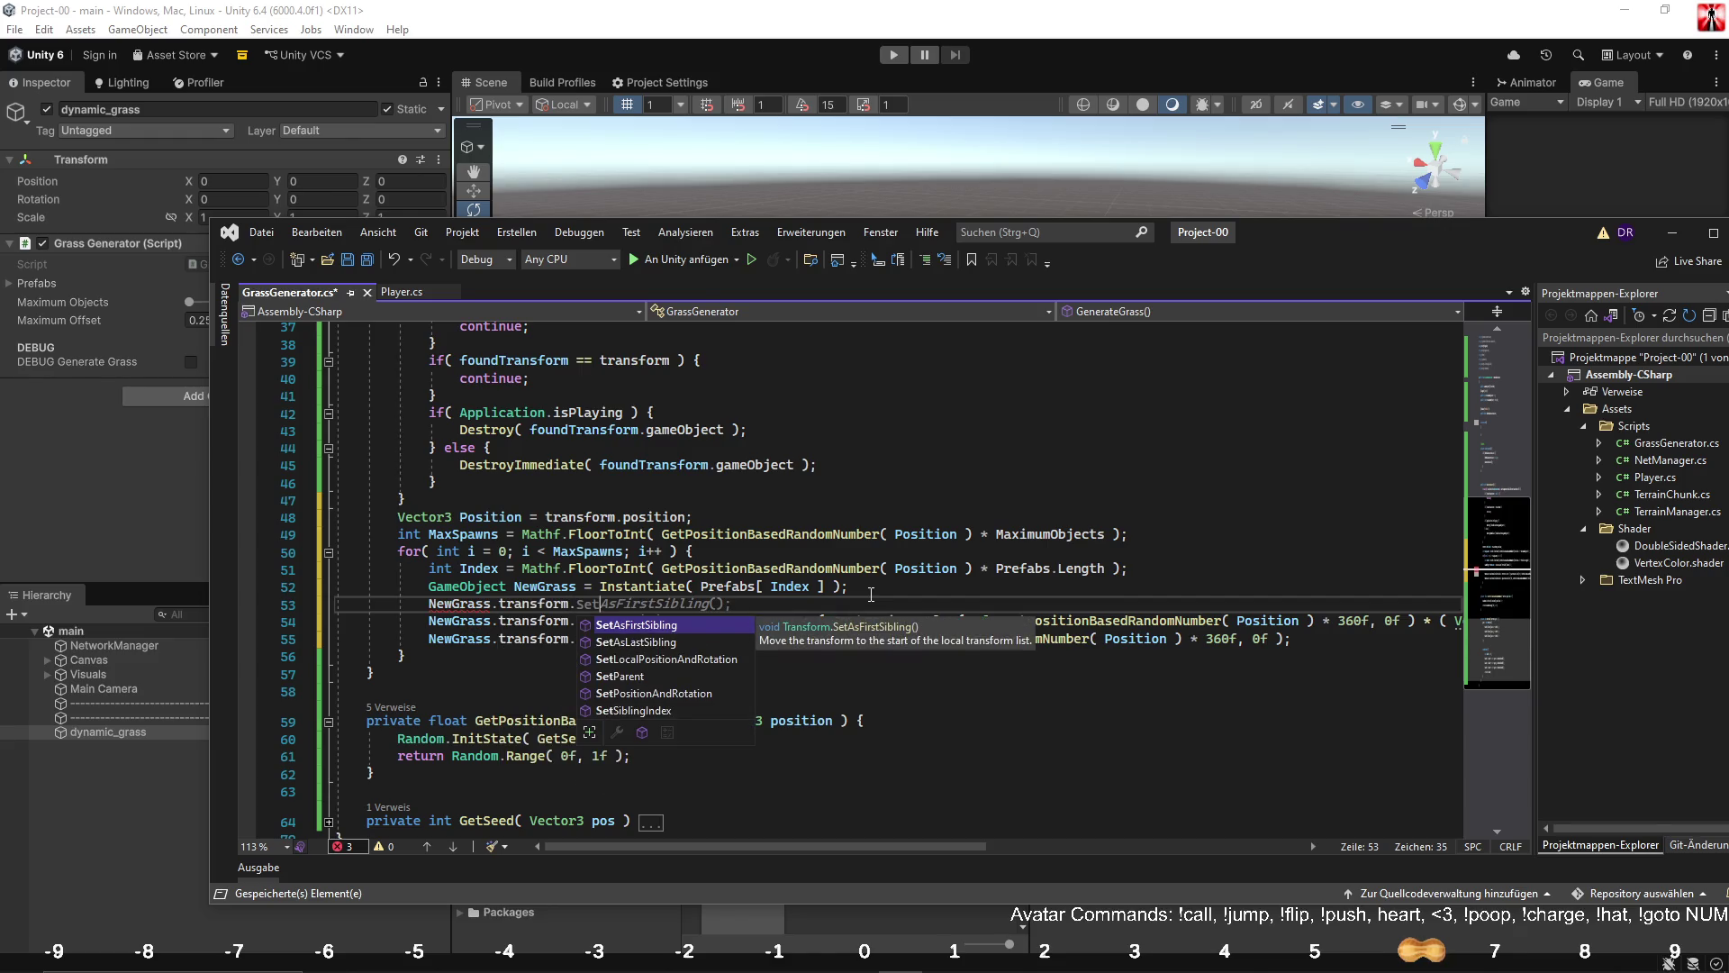
type("arent( transform")
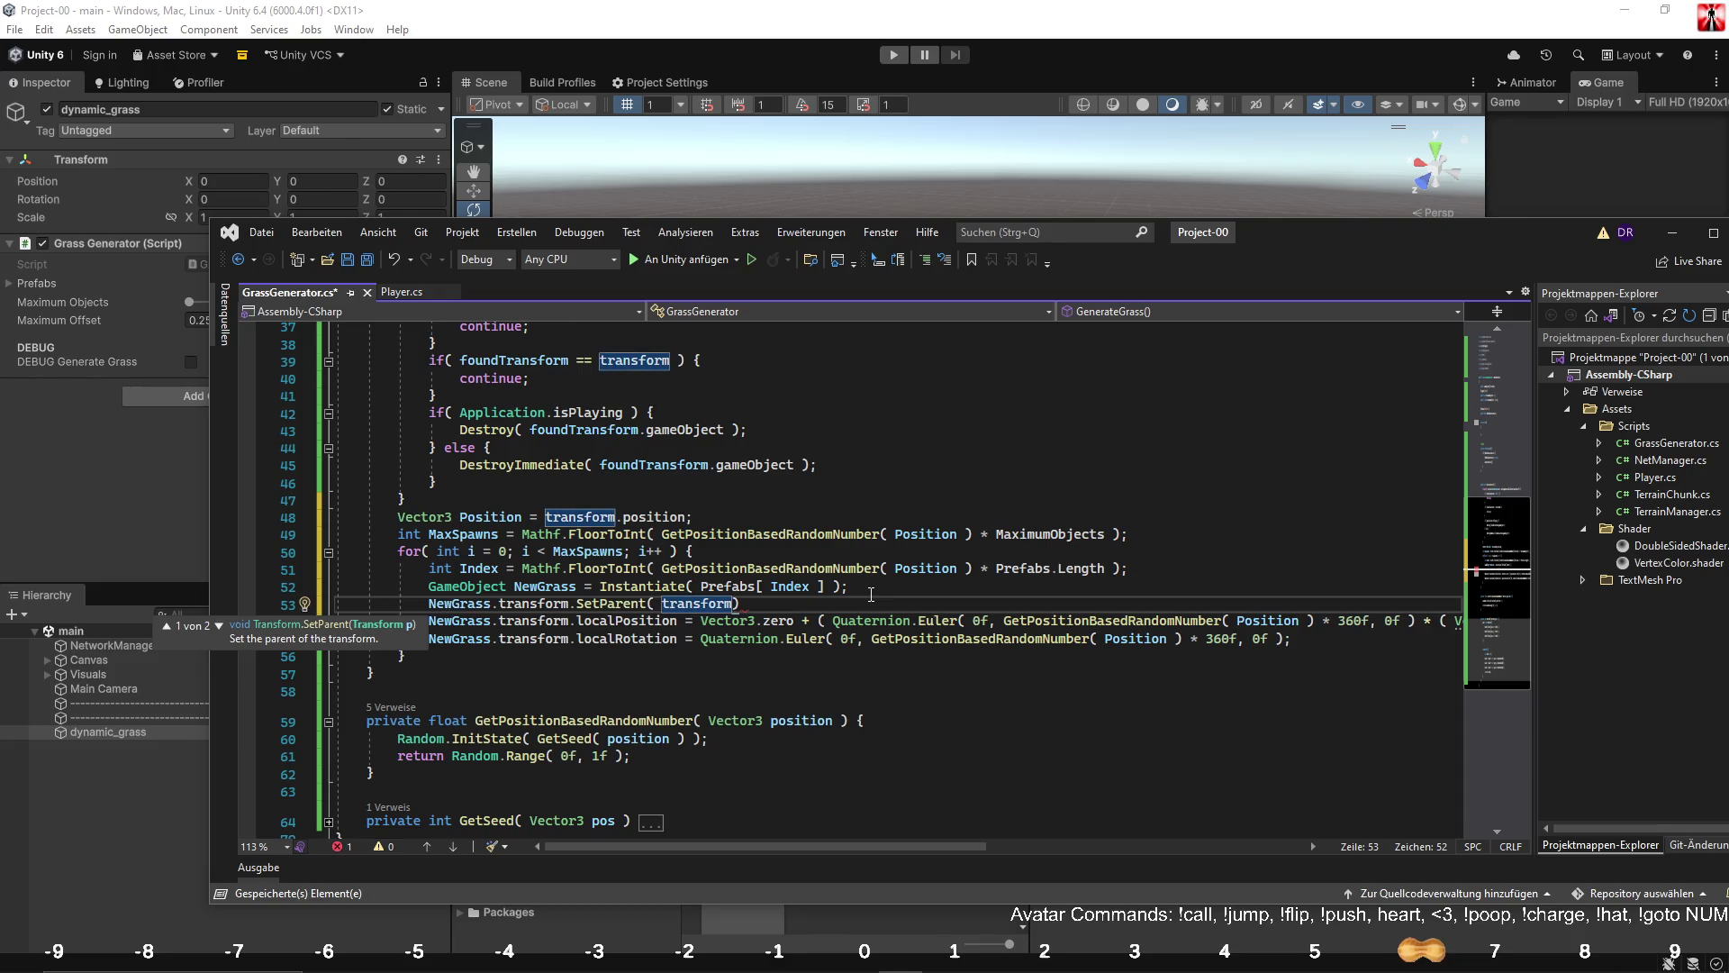
type(" )")
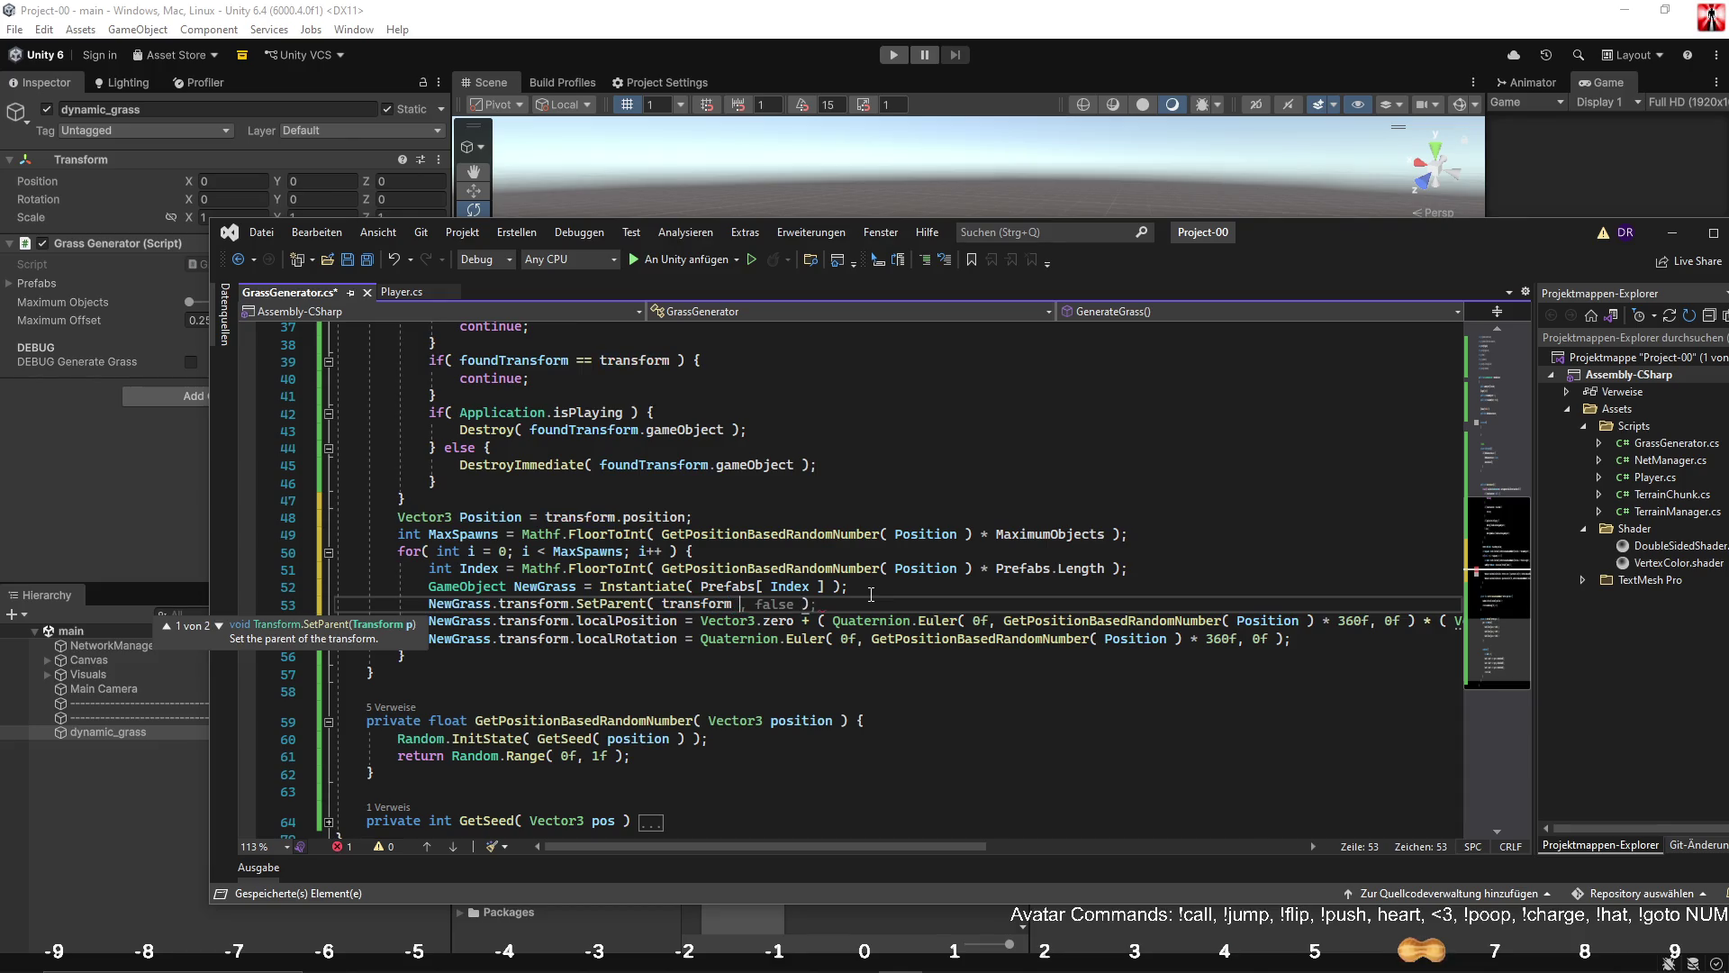
type(";")
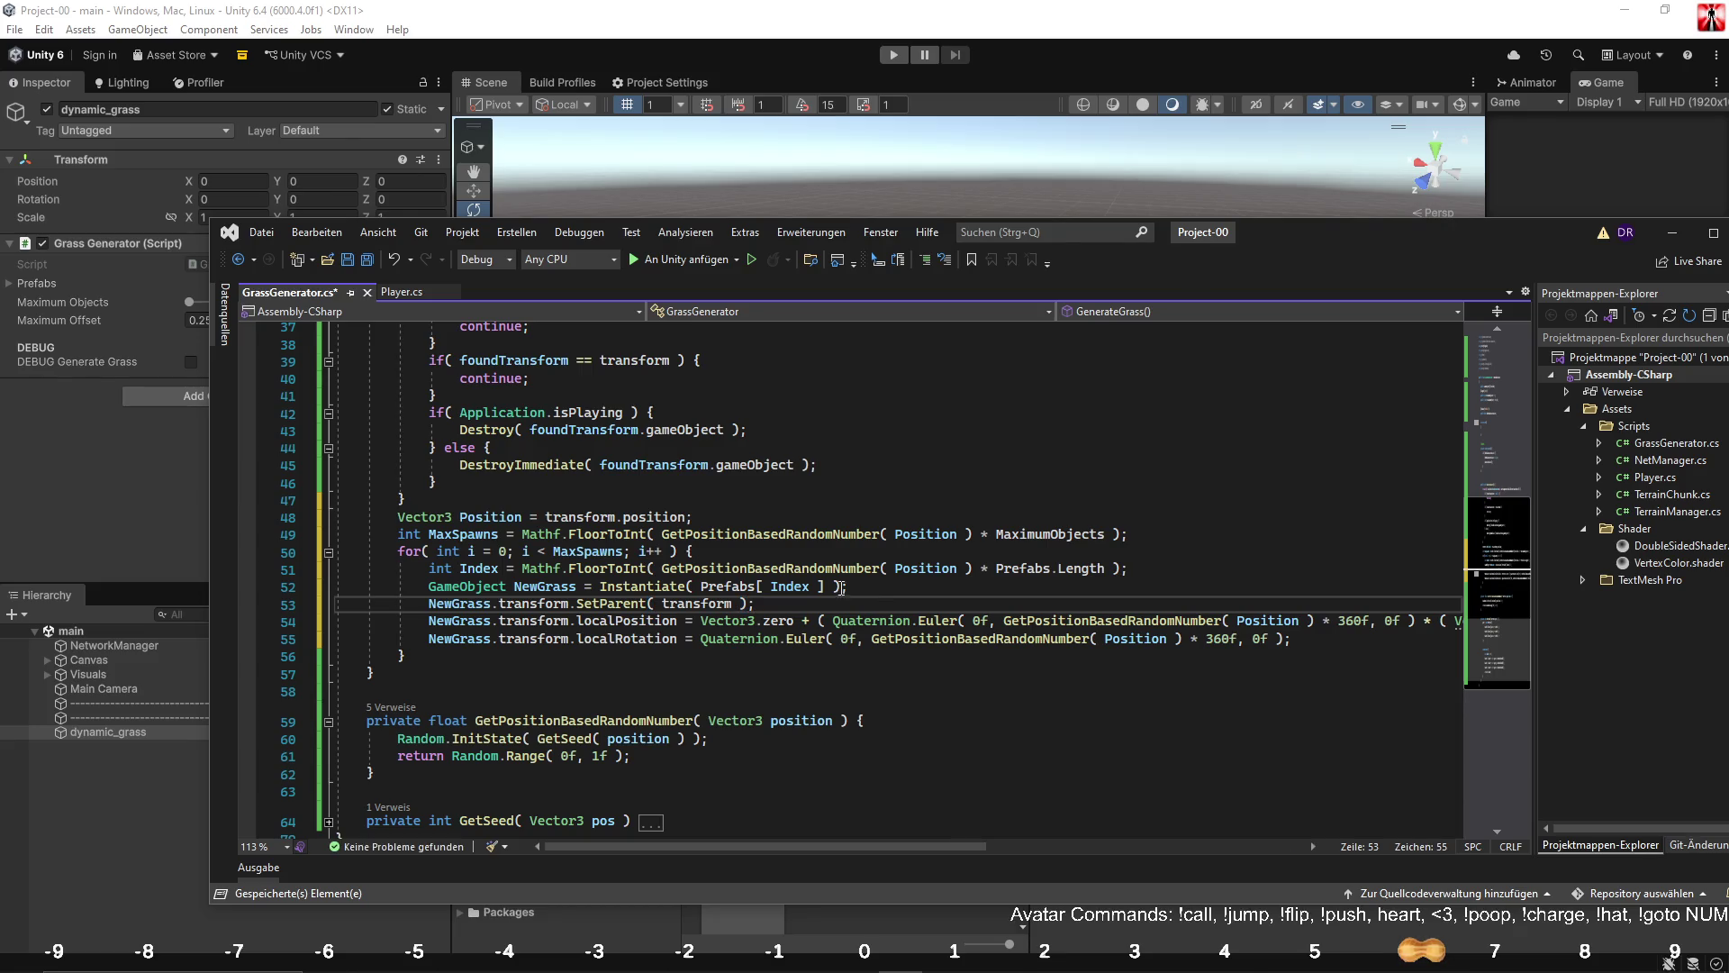
left_click(628, 658)
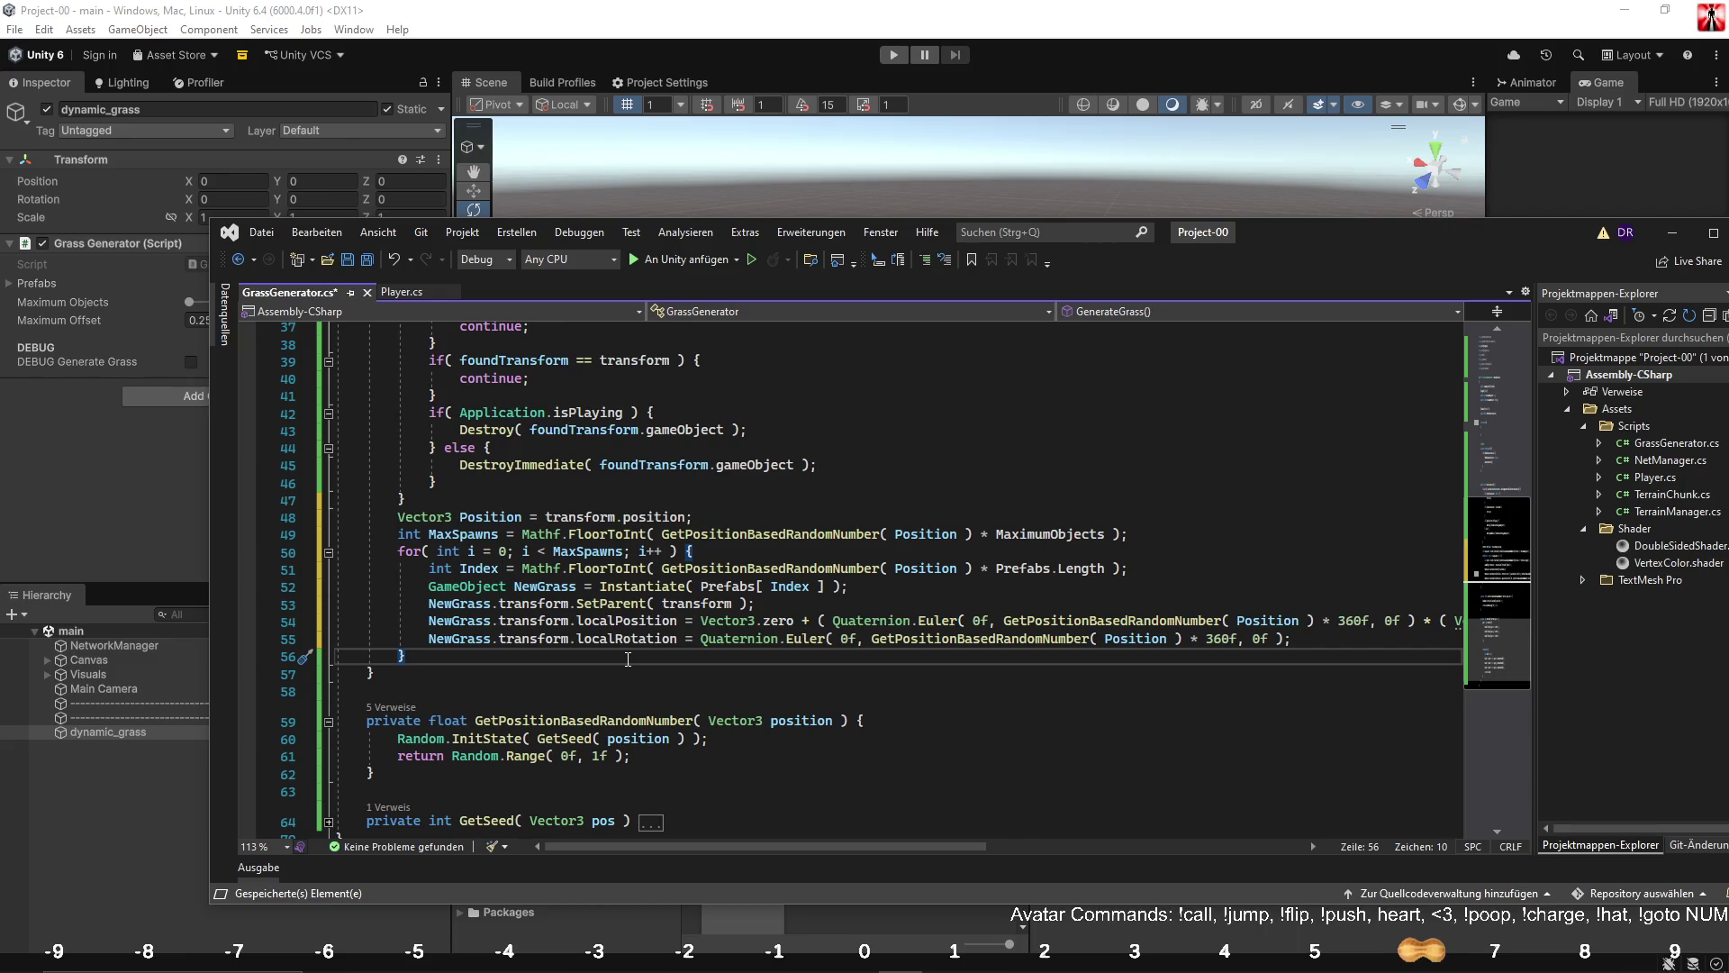
key("Left")
key("Return")
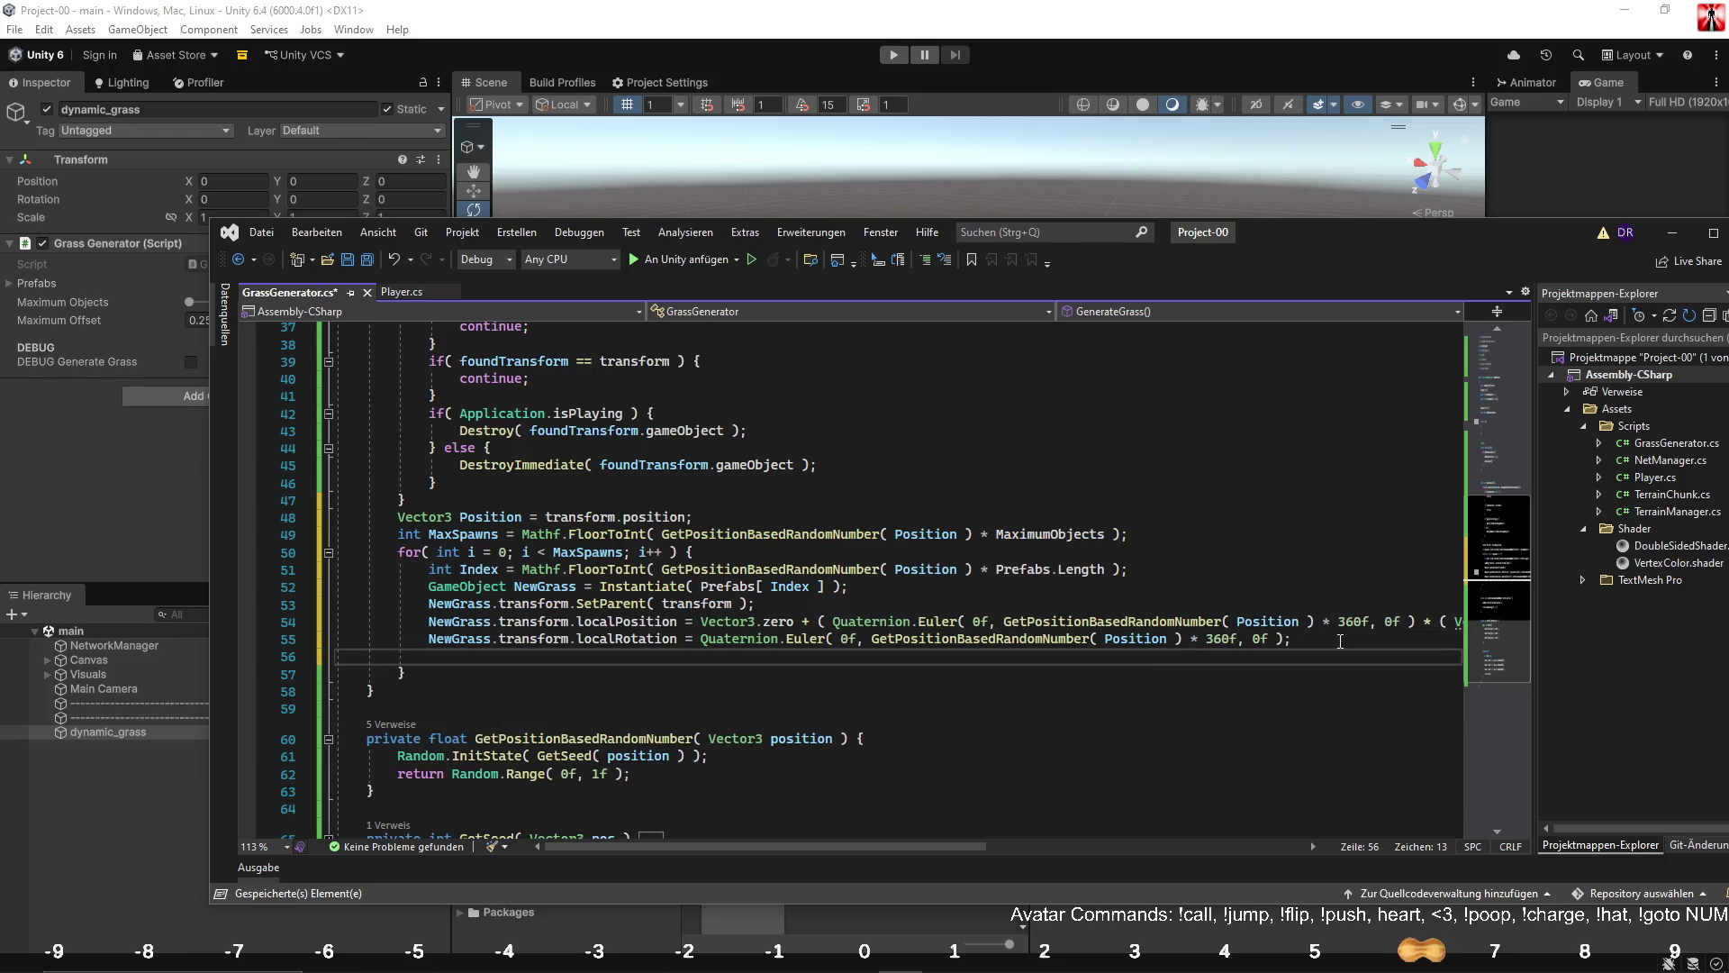
Start a NewGrass.transform.localScale = Vector3.one * line in the spawn loop.
type("lo")
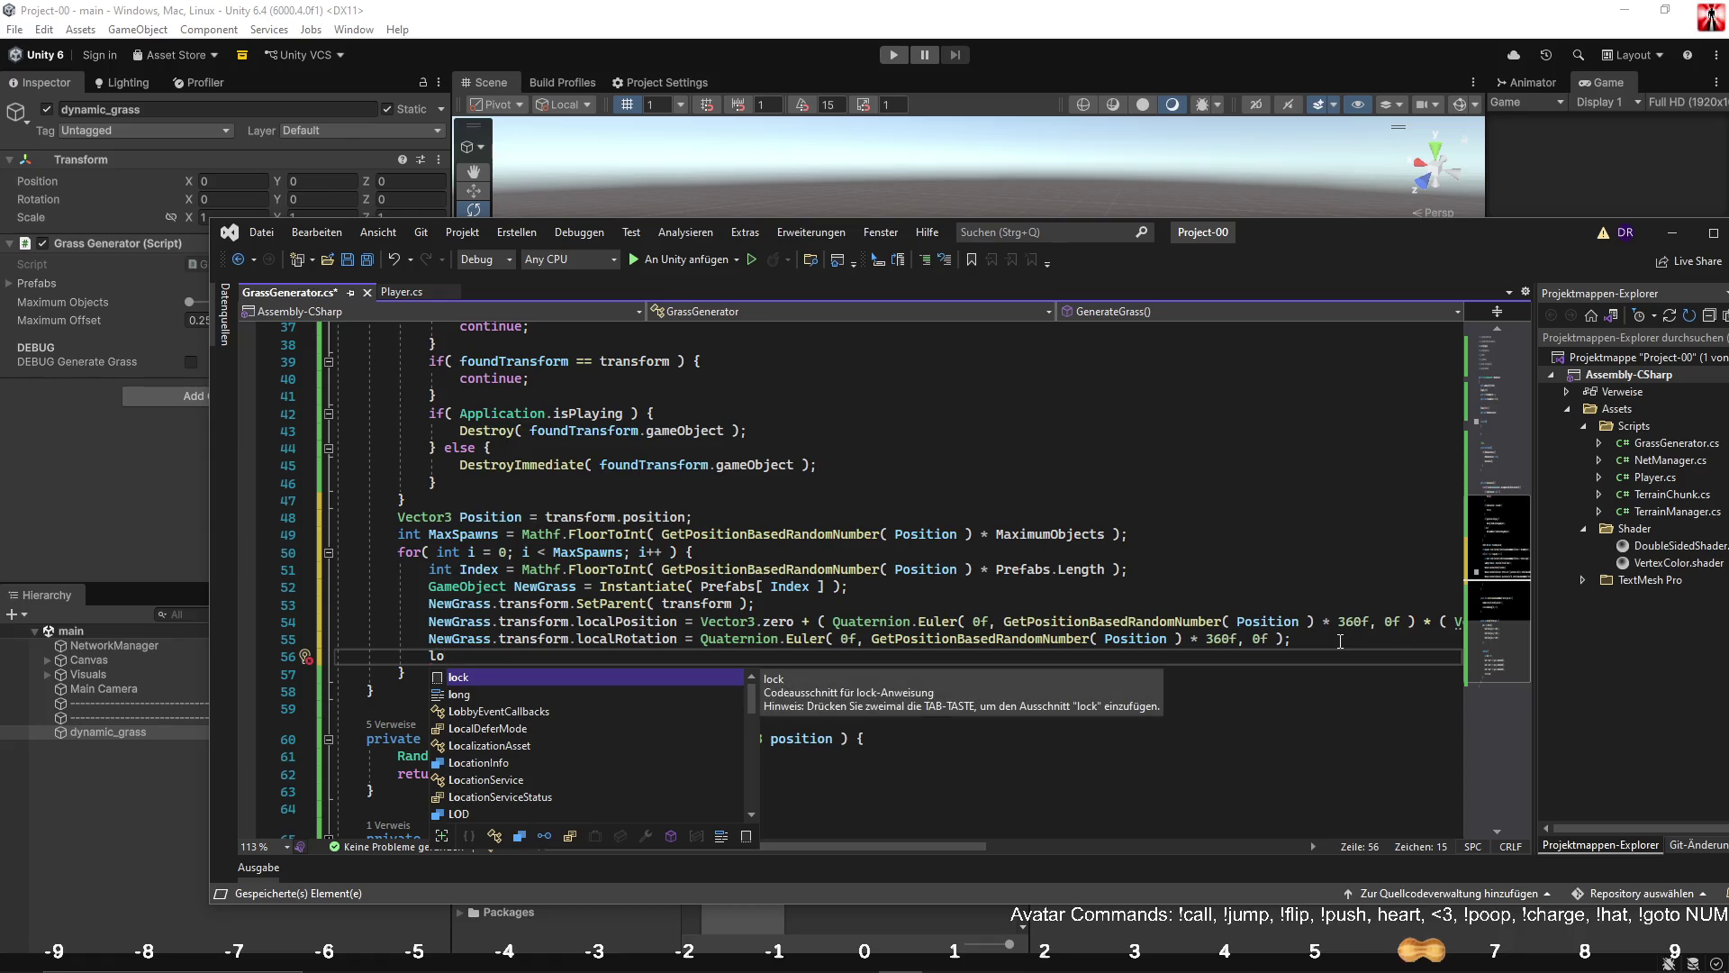
left_click_drag(429, 638, 579, 643)
key("ctrl+c")
key("Down")
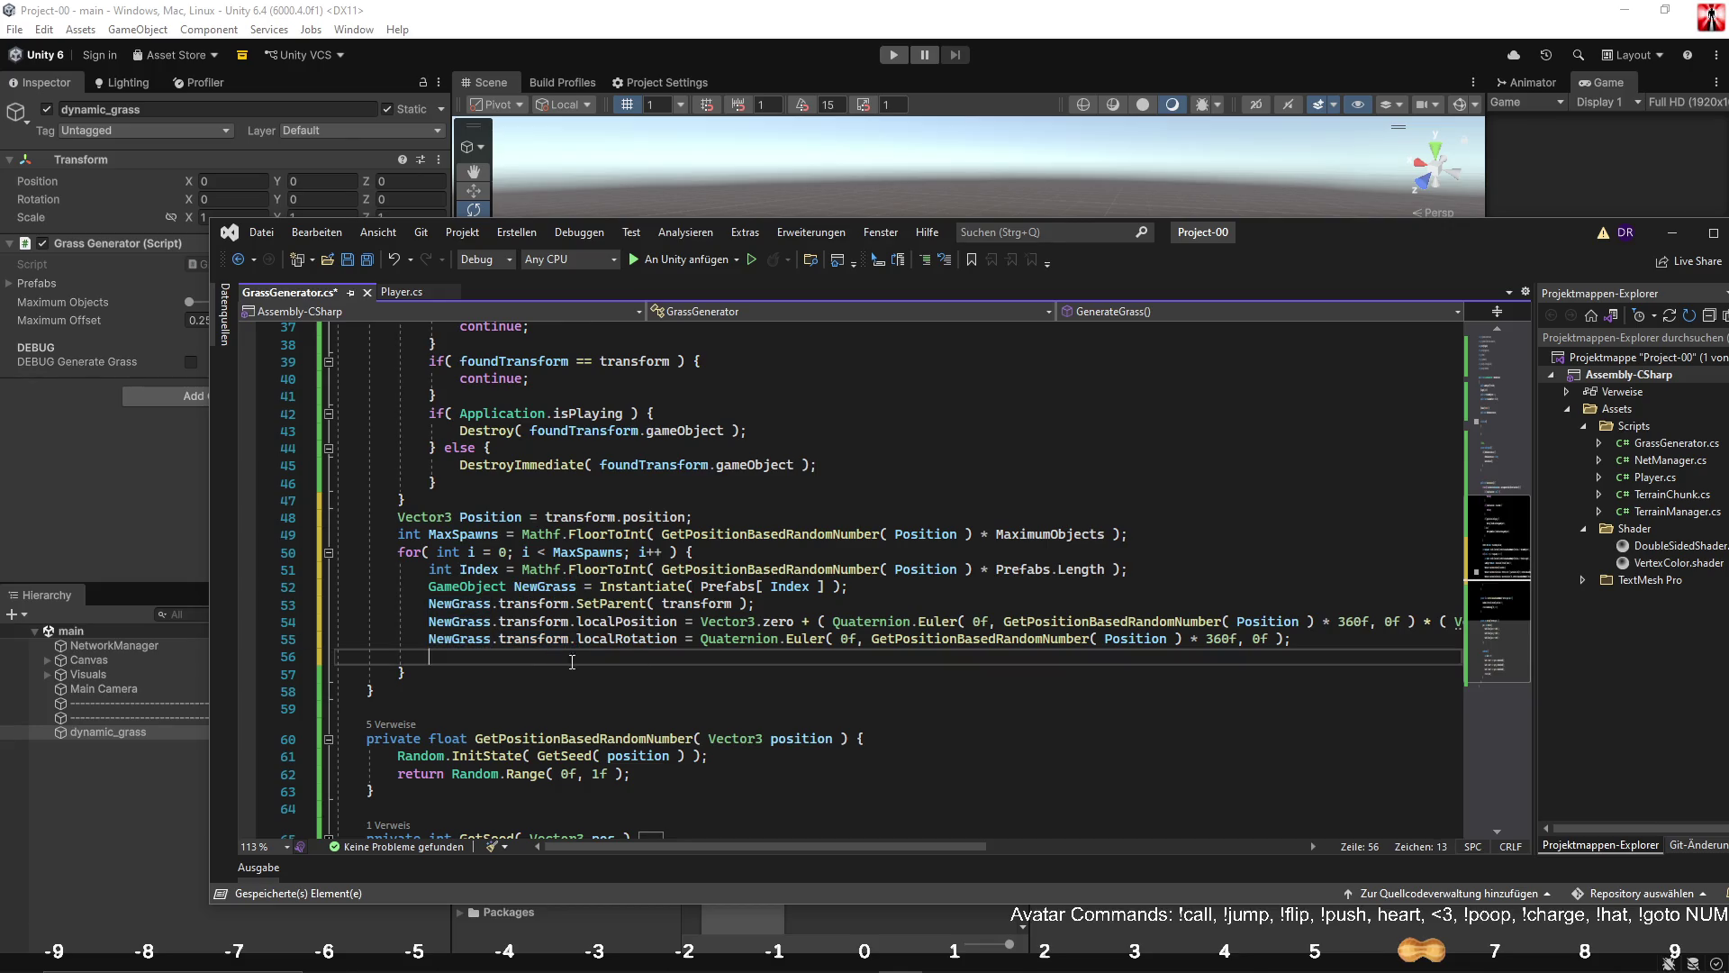
key("ctrl+v")
type("lo")
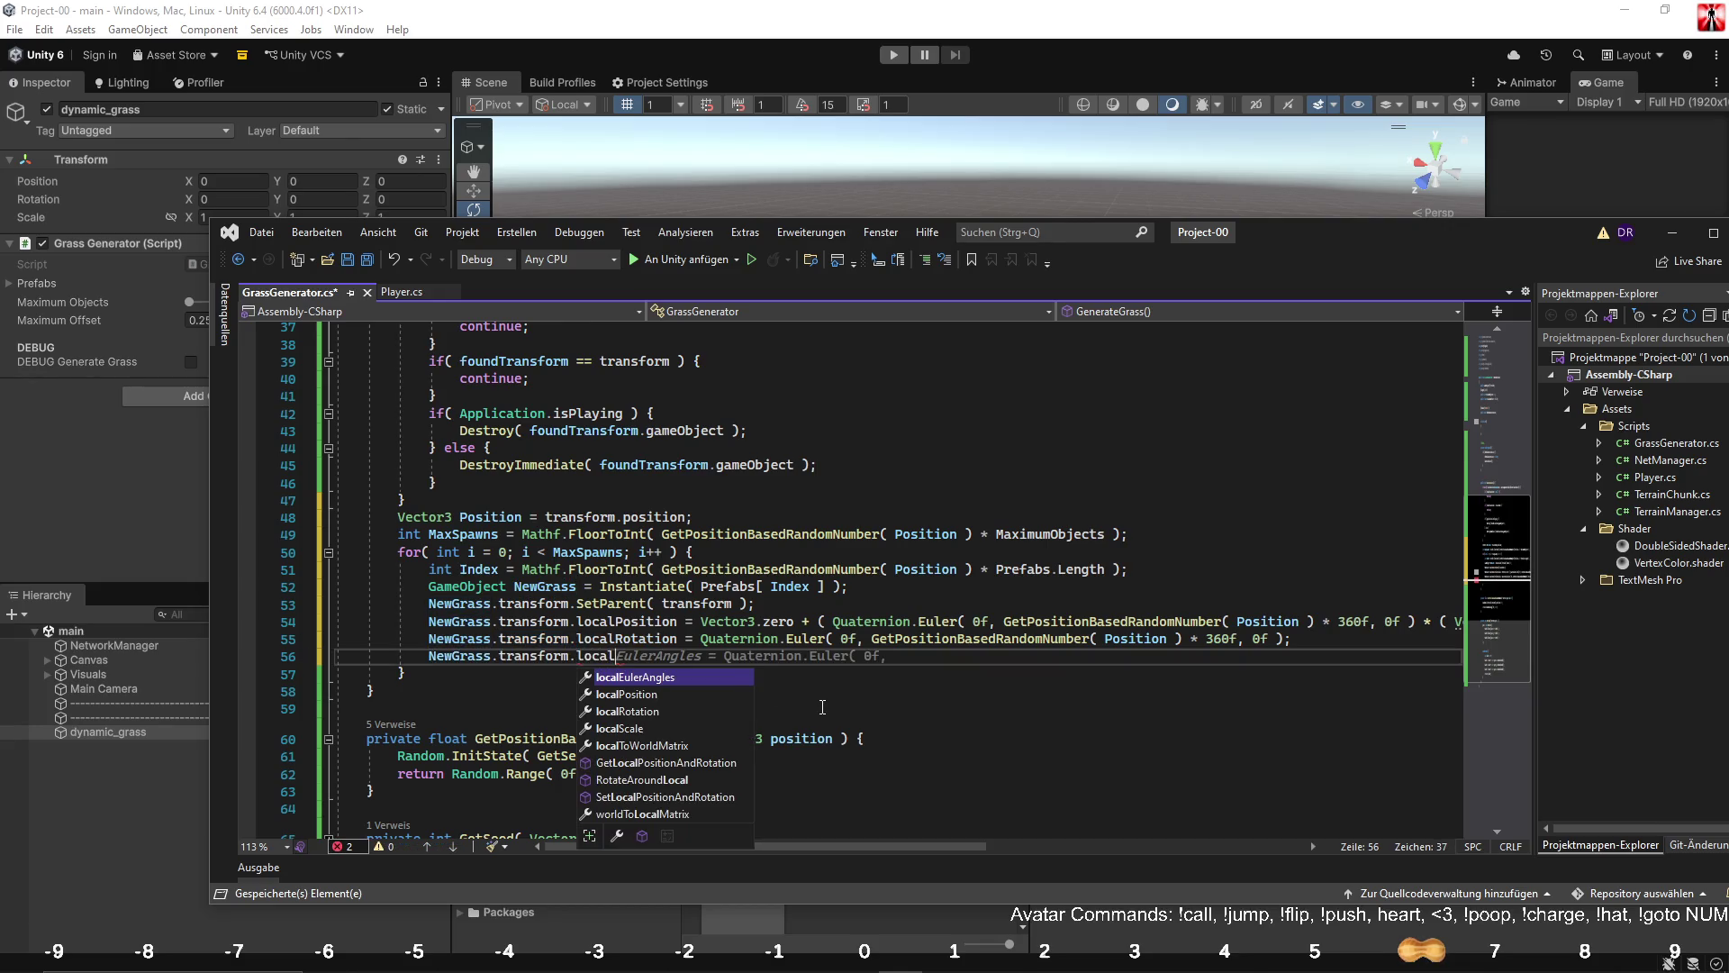
key("Down")
key("Down")
key("Down")
key("Up")
type("= ve.o")
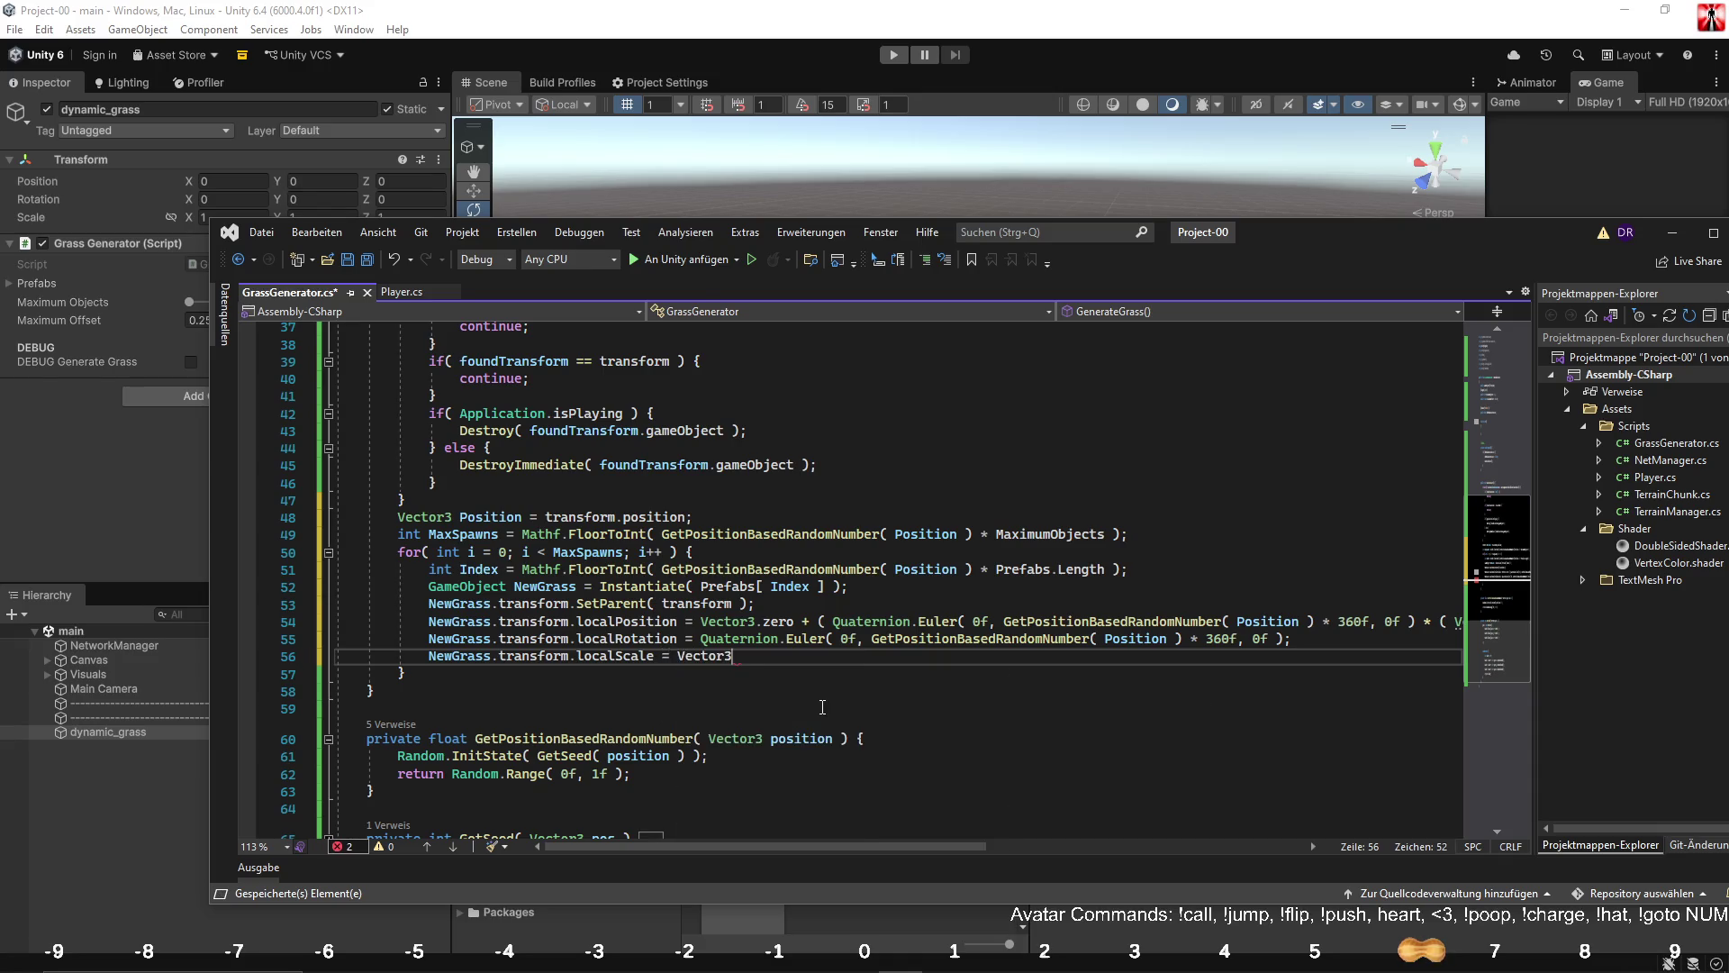
type(" *")
Complete the scale factor as ( 1f - ( GetPositionBasedRandomNumber( Position ) * 0.2f ) ).
left_click_drag(871, 638, 1181, 637)
left_click(823, 662)
type("();")
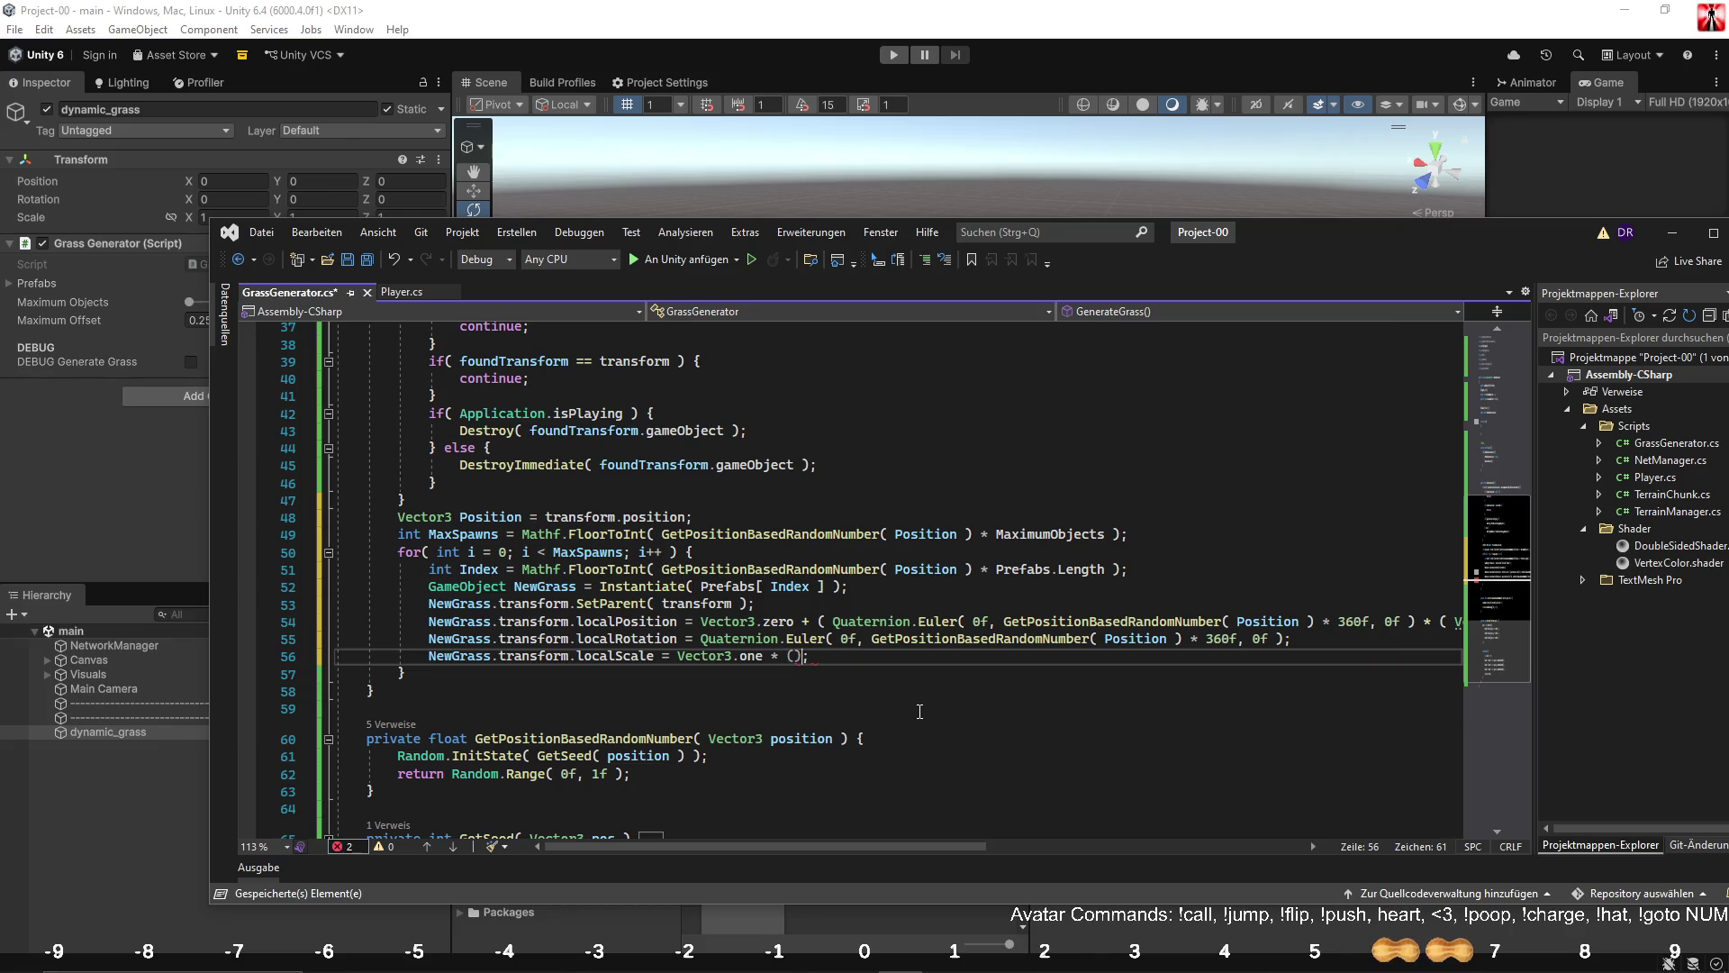
type(" 1f - ")
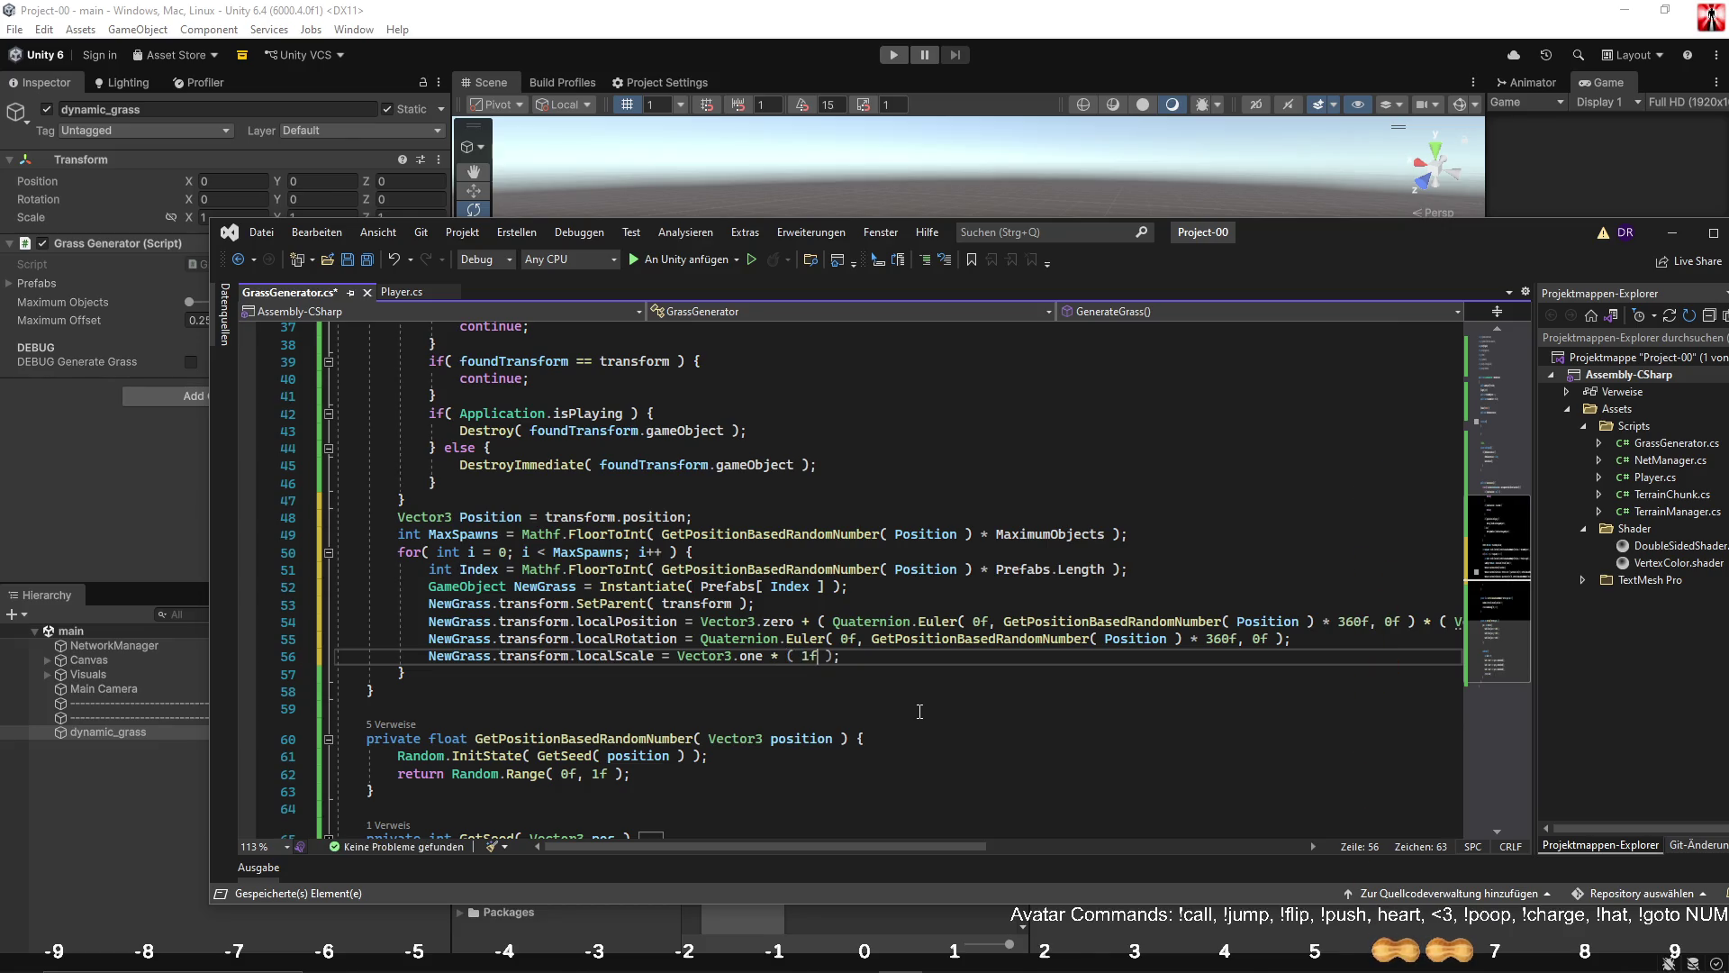
type("( GetPositionBasedRandomNumber( Position )")
type(" * ")
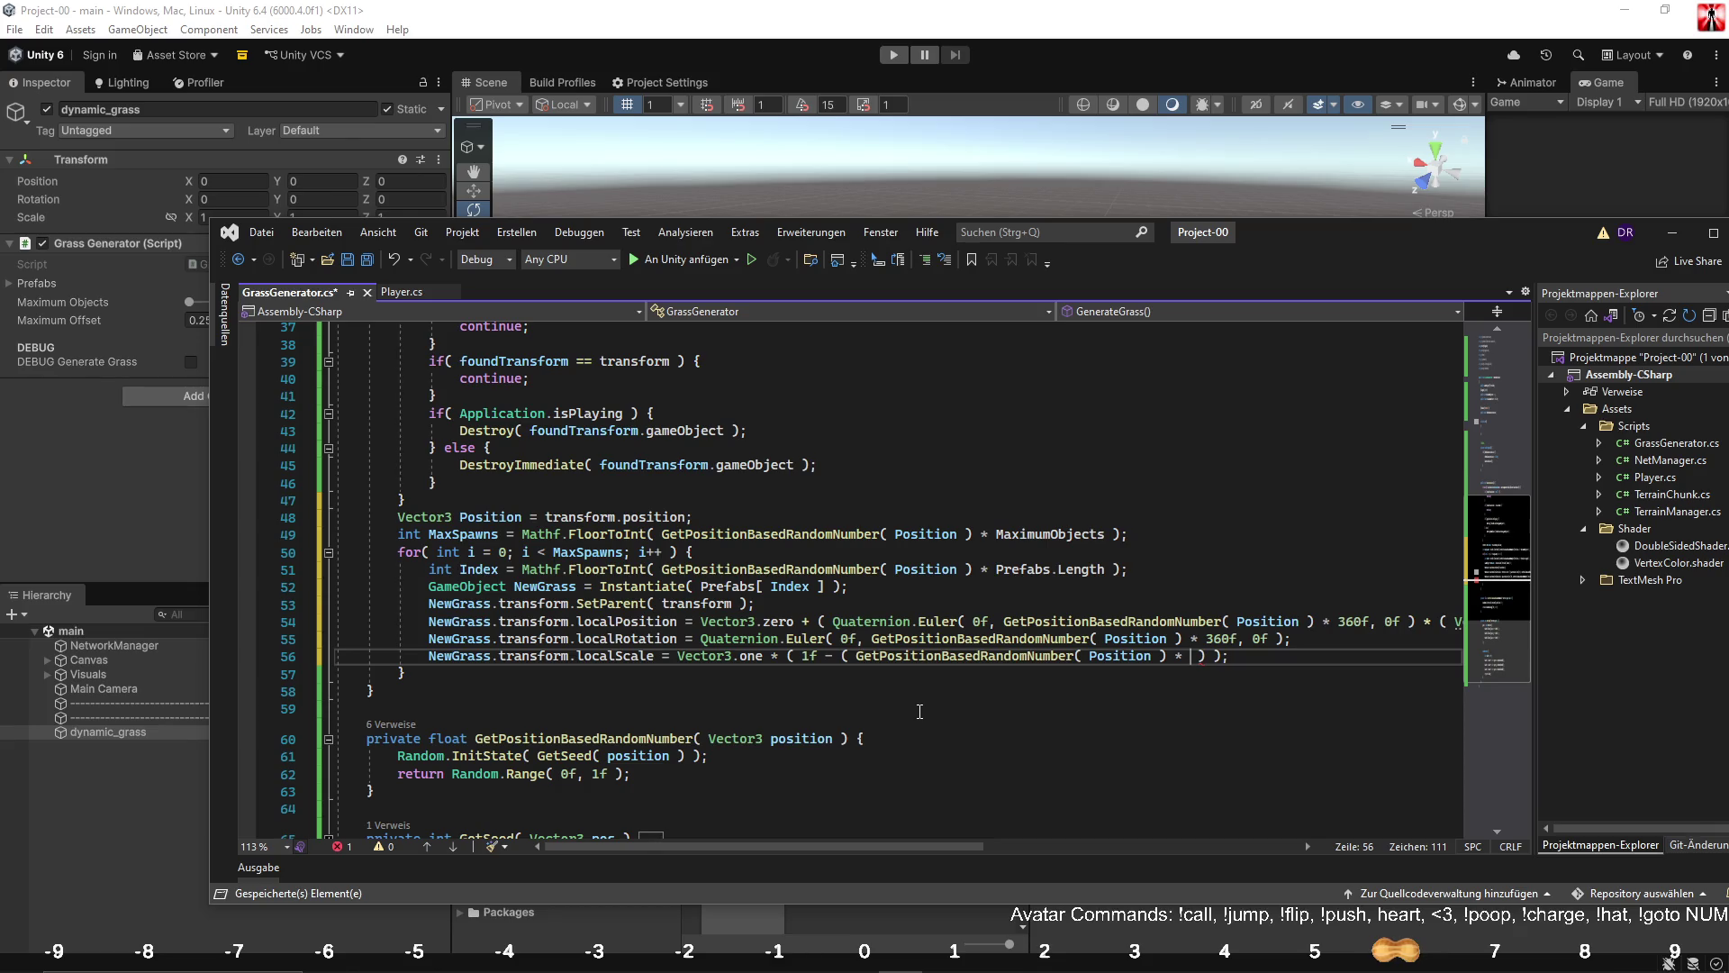
type("0.2f")
left_click(894, 712)
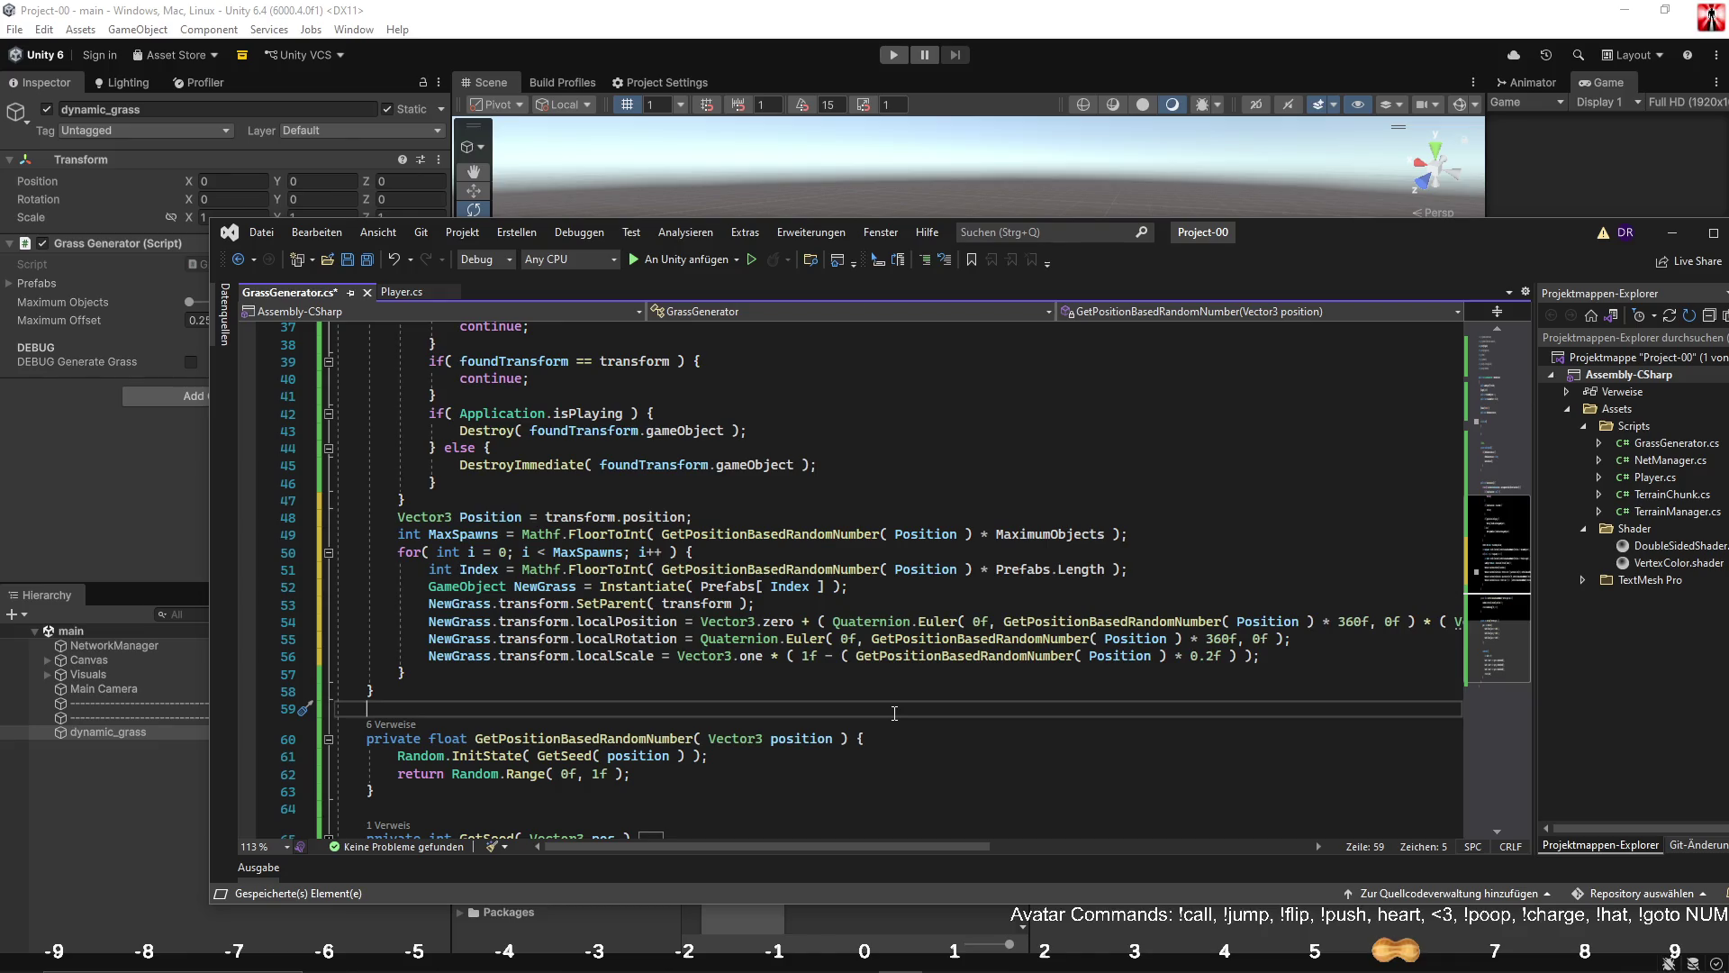
scroll(775, 698, "up", 5)
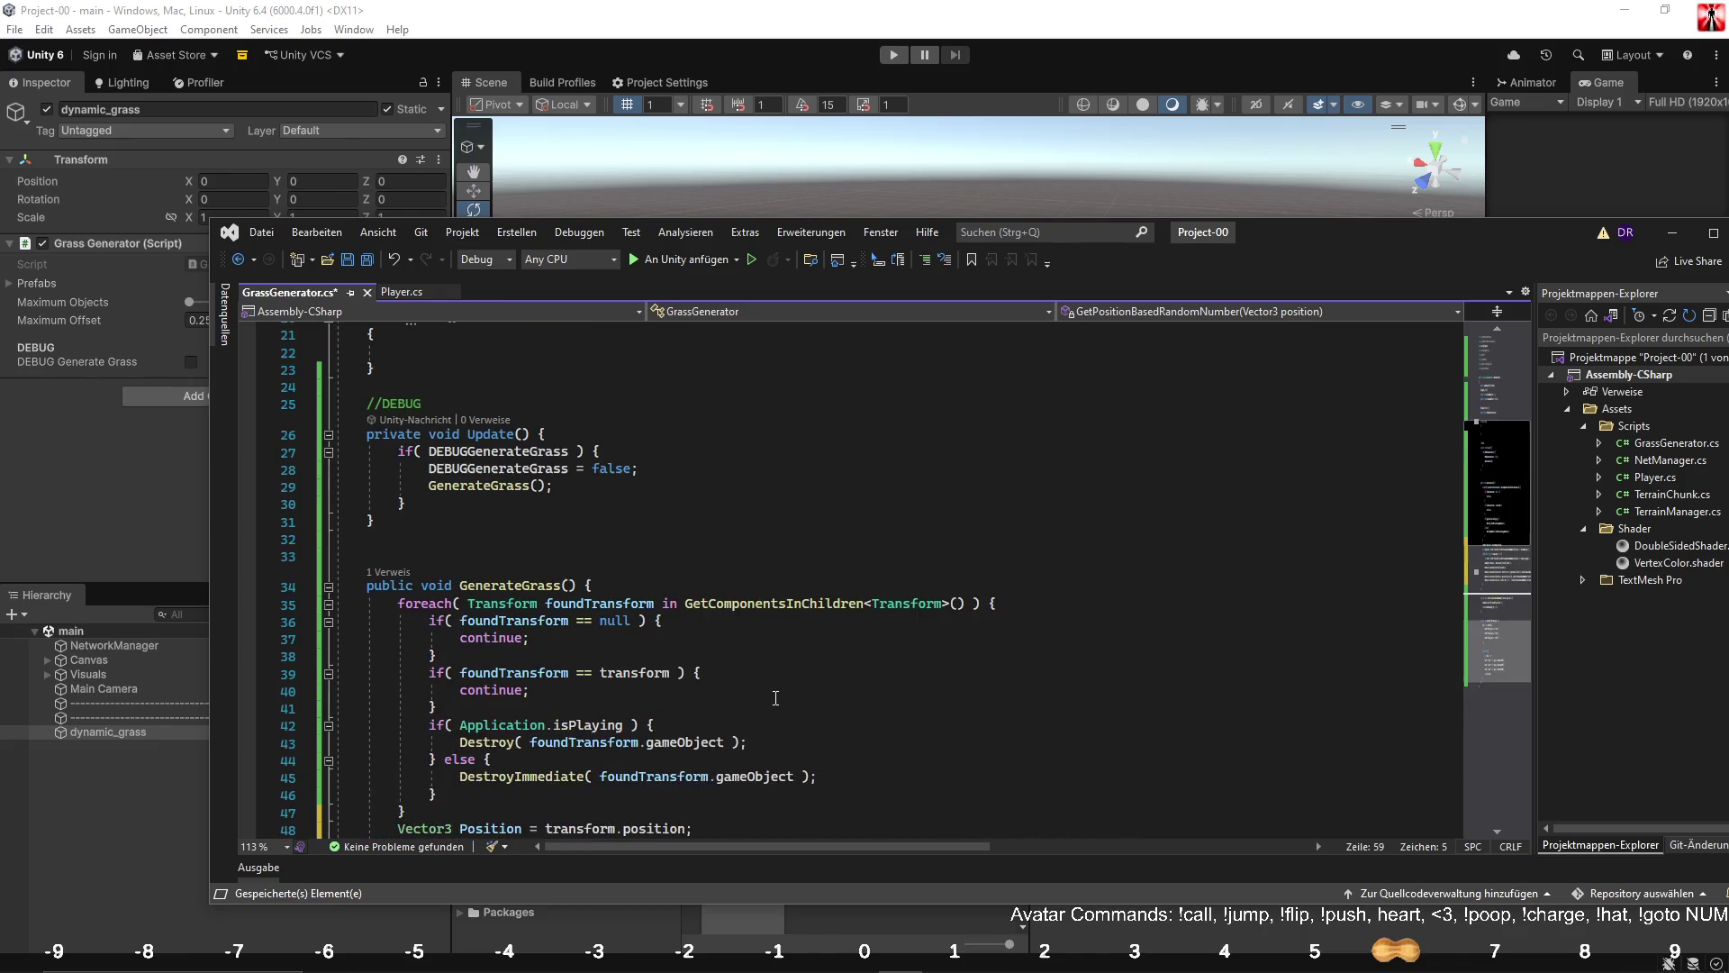
Add a 'Vector3 worldPosition' parameter to the GenerateGrass signature.
scroll(775, 698, "down", 4)
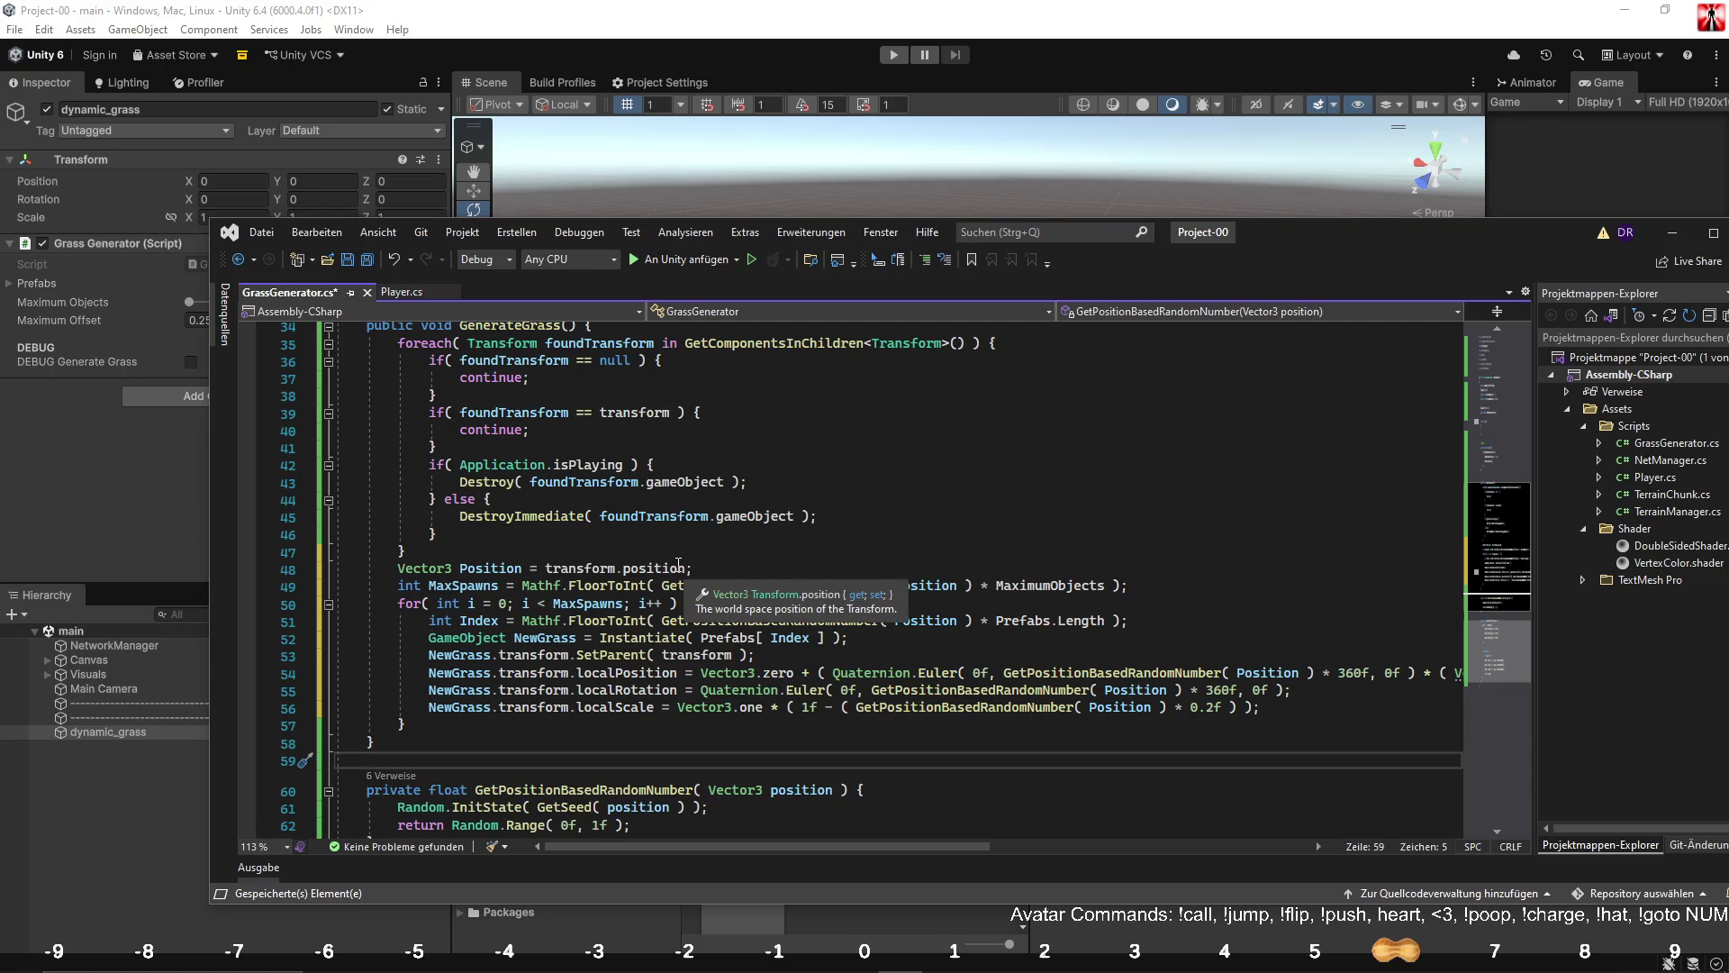
double_click(507, 569)
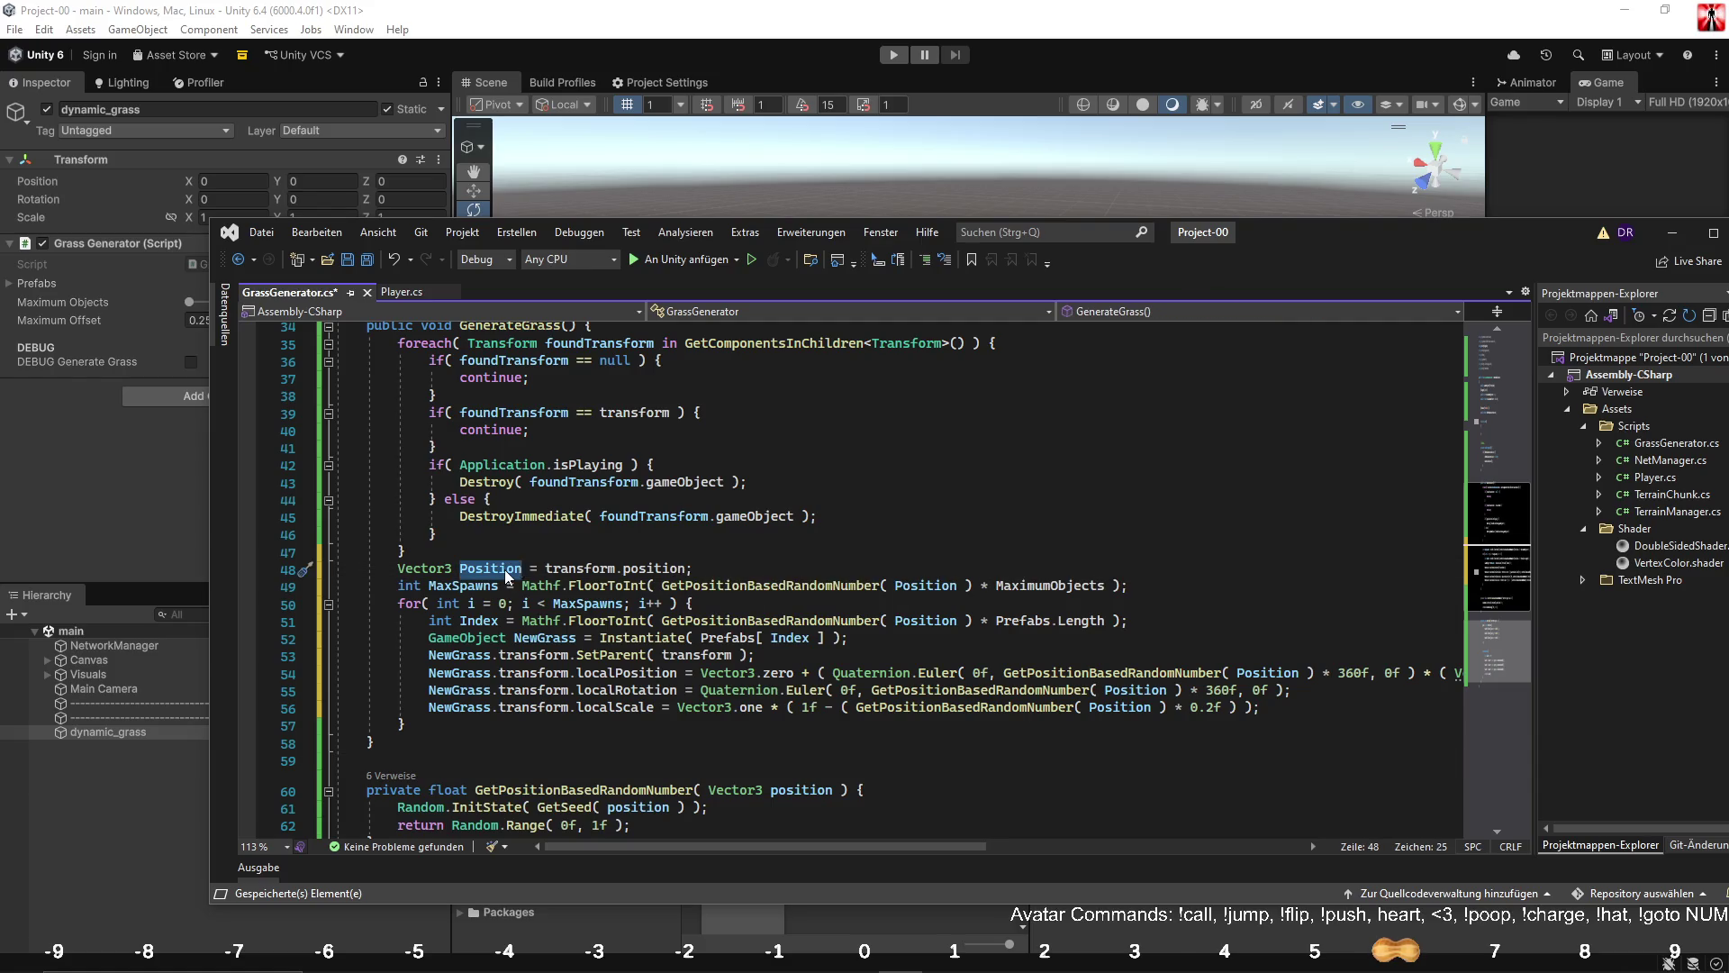
scroll(504, 569, "up", 4)
scroll(507, 569, "up", 4)
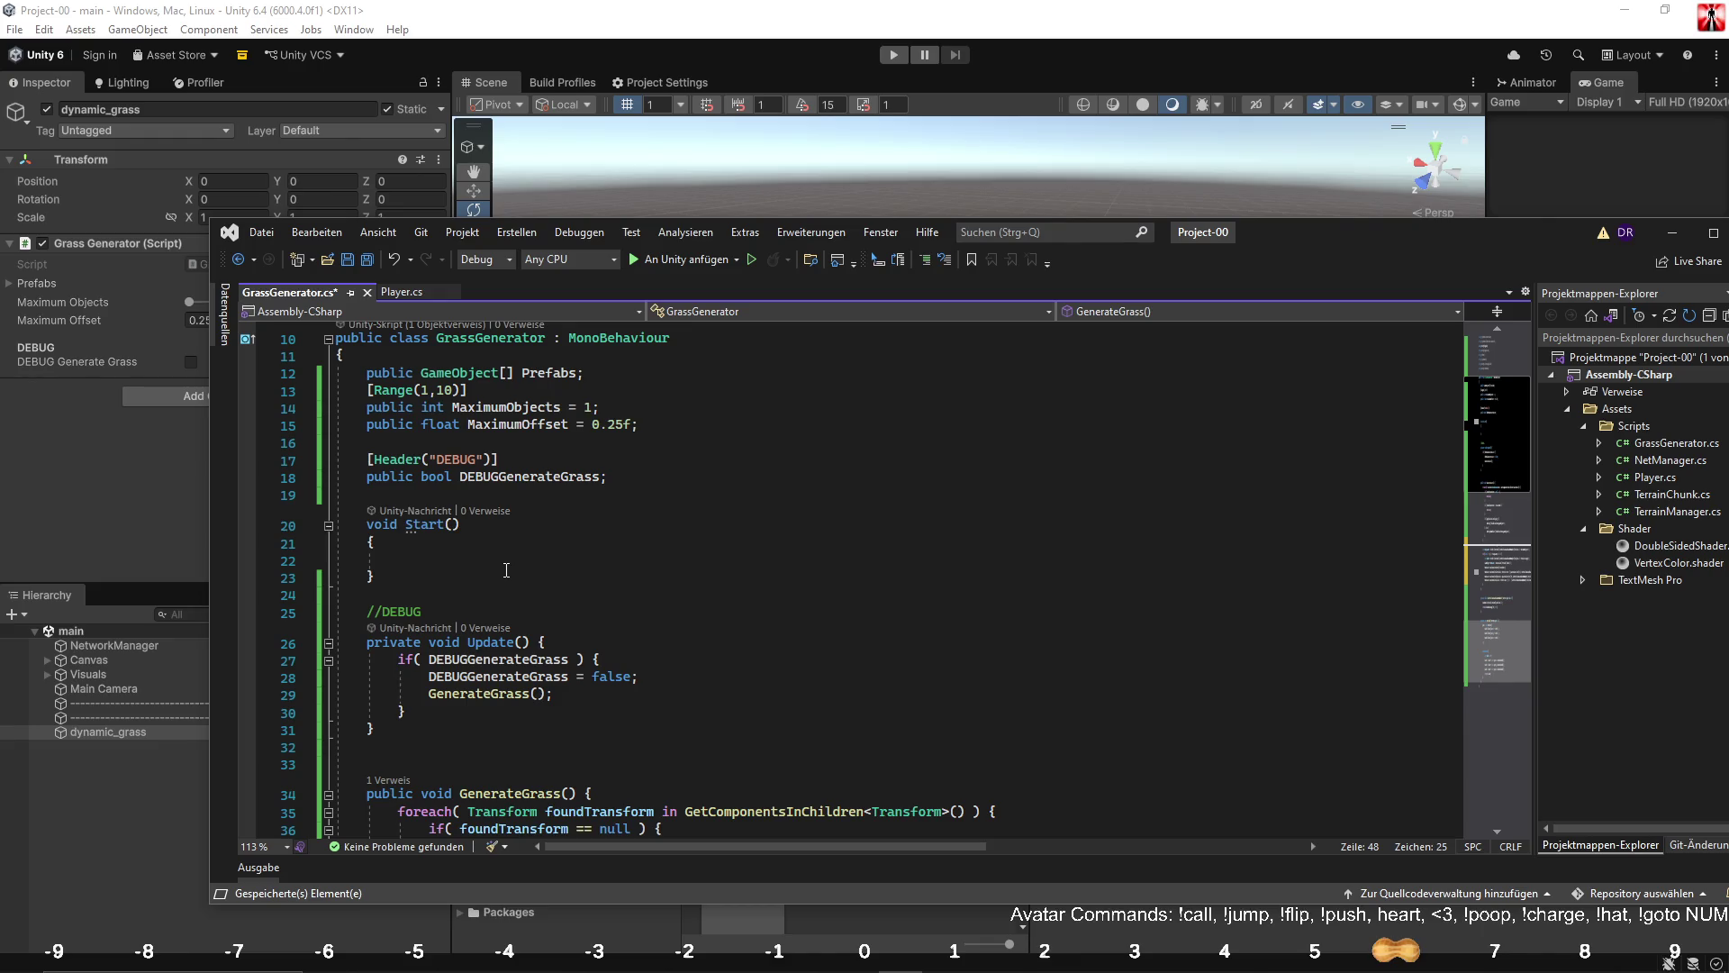
scroll(507, 569, "down", 5)
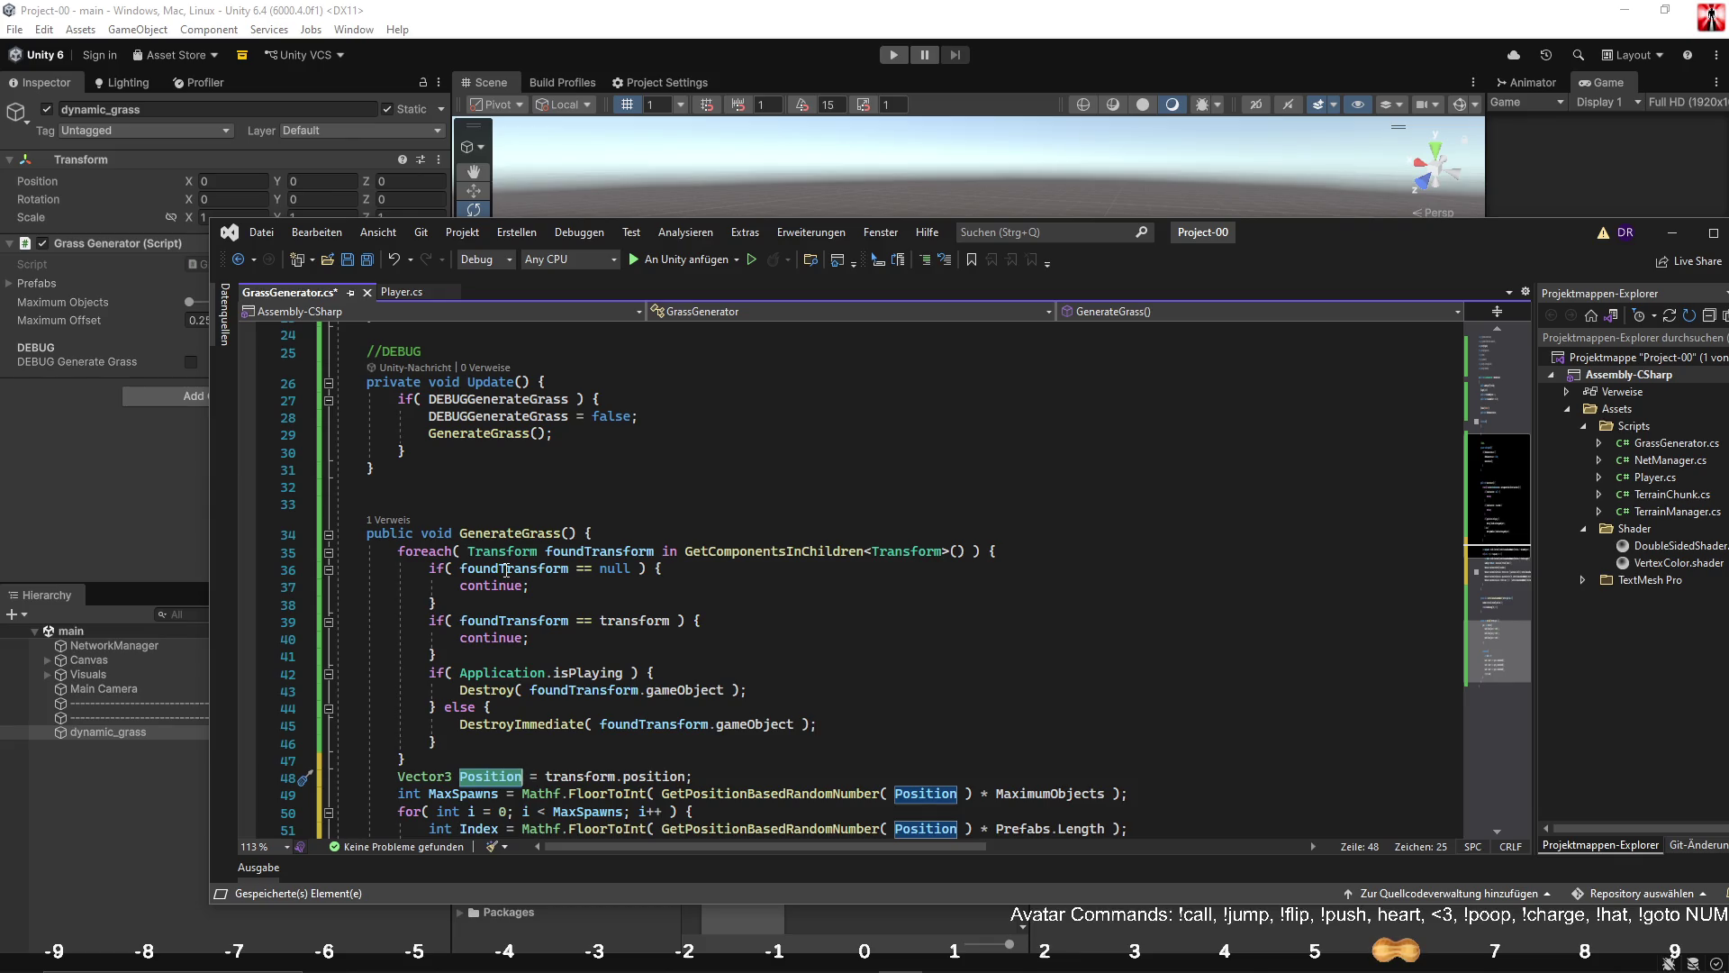
left_click(564, 533)
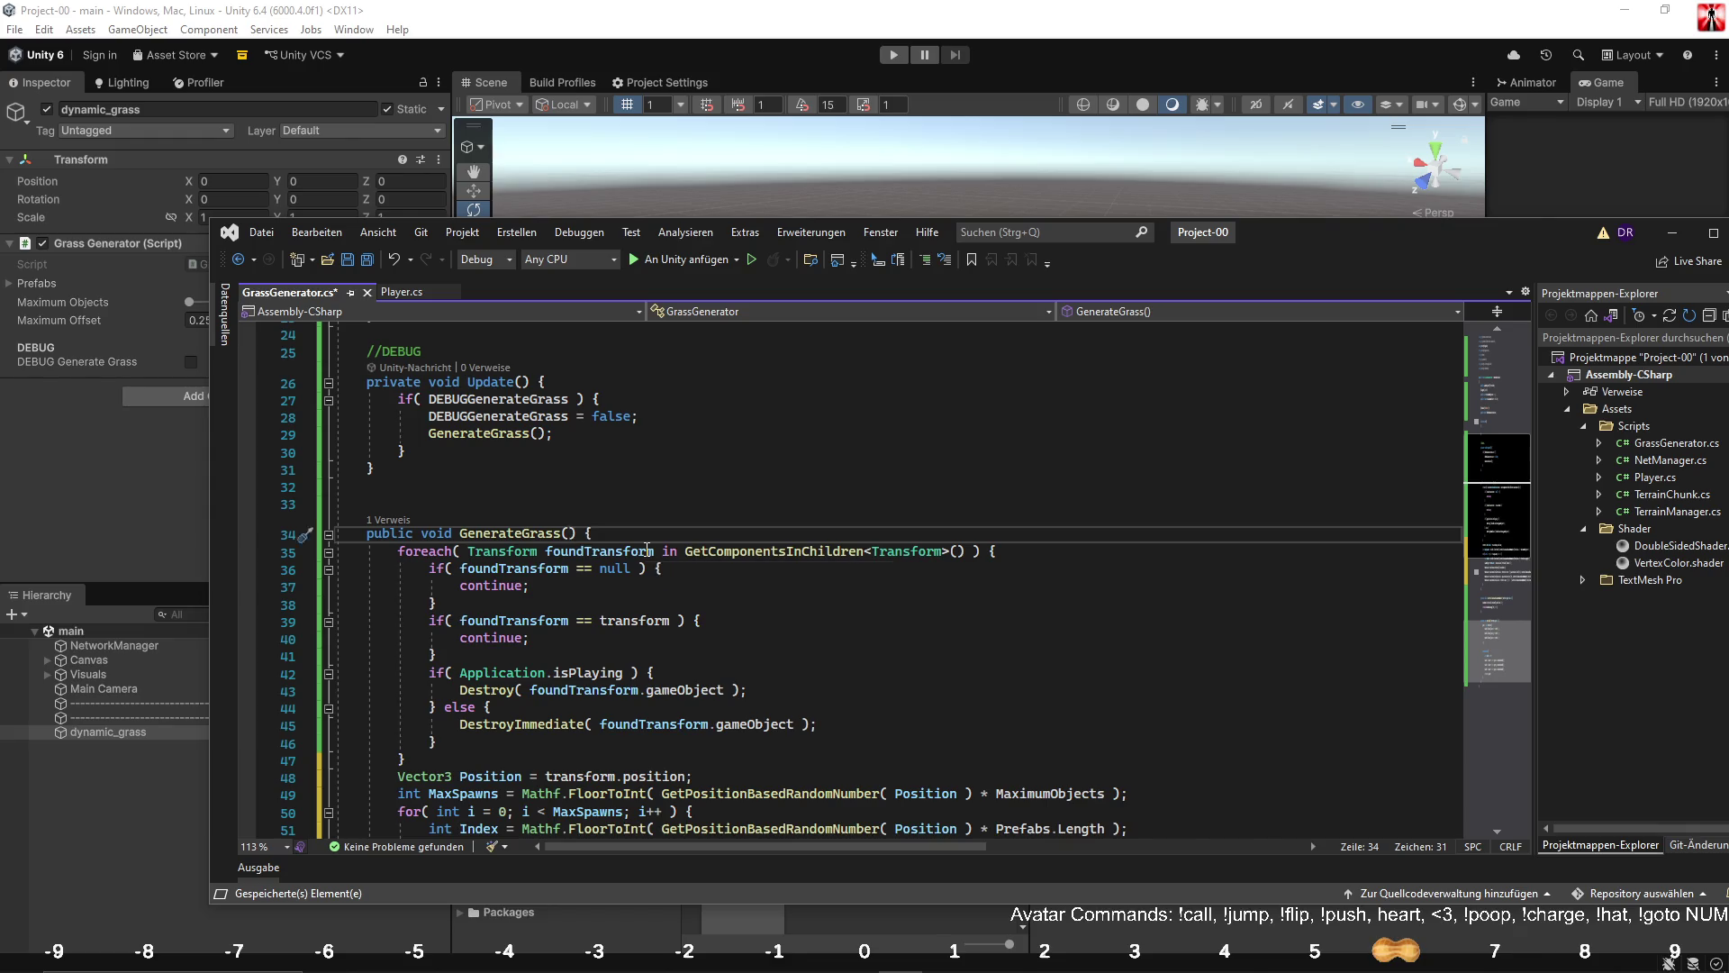
type("ve")
key("Tab")
type("world")
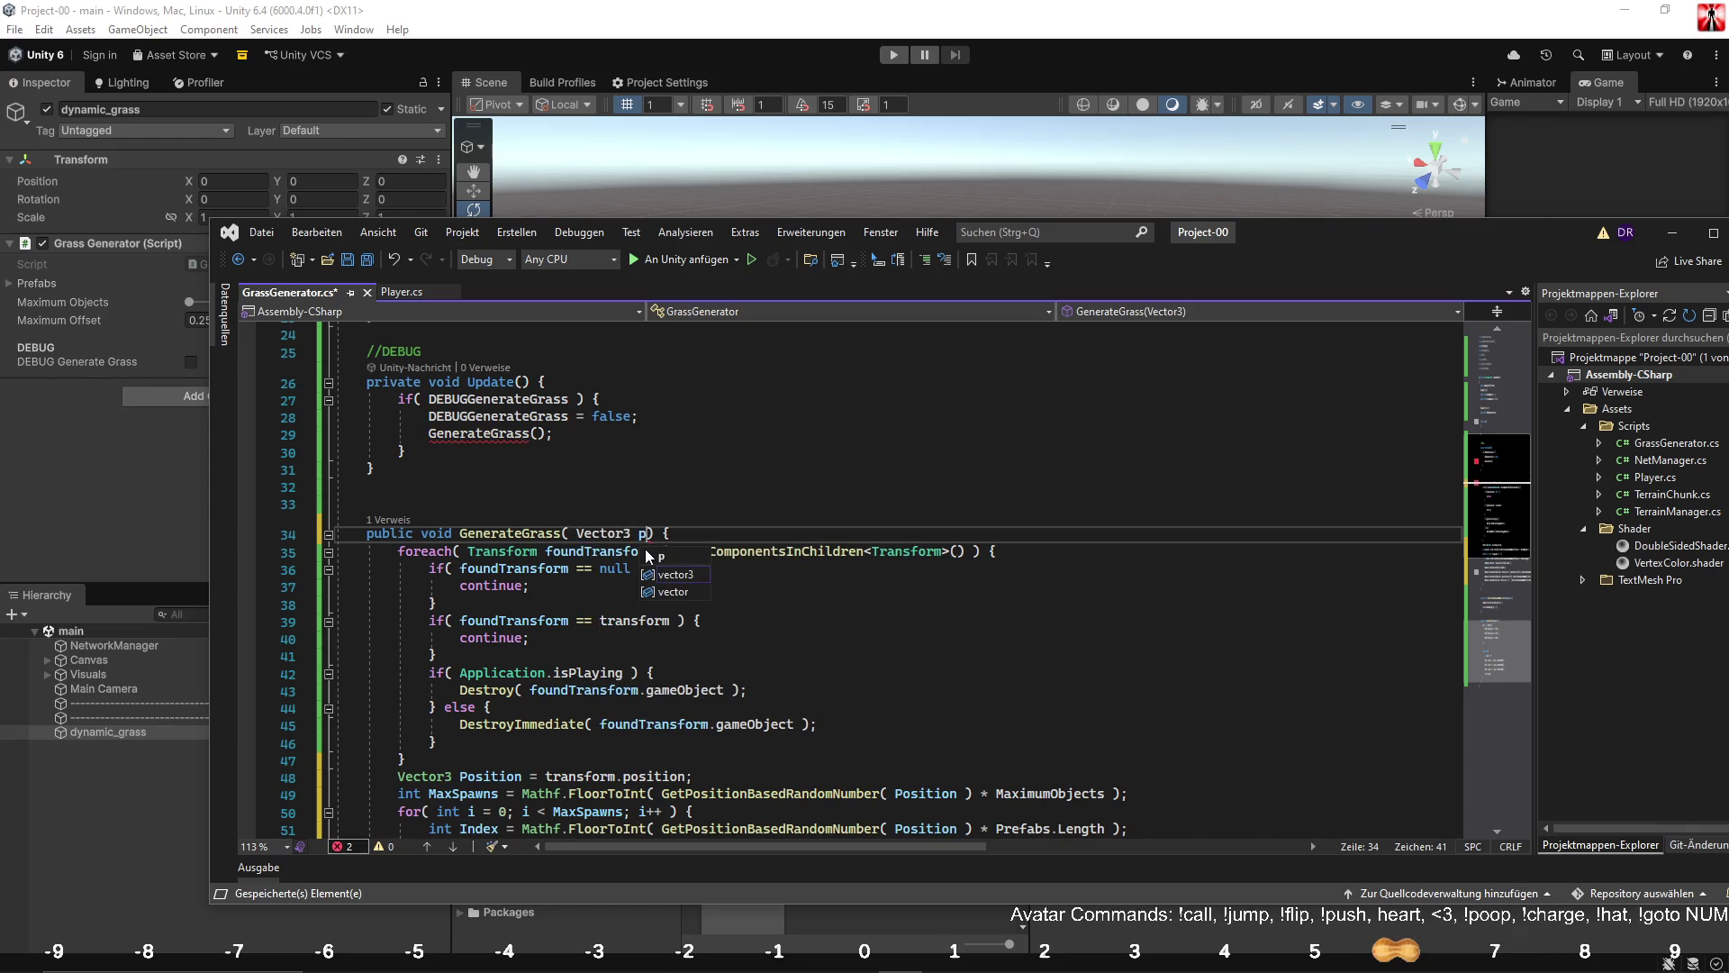
type("Position")
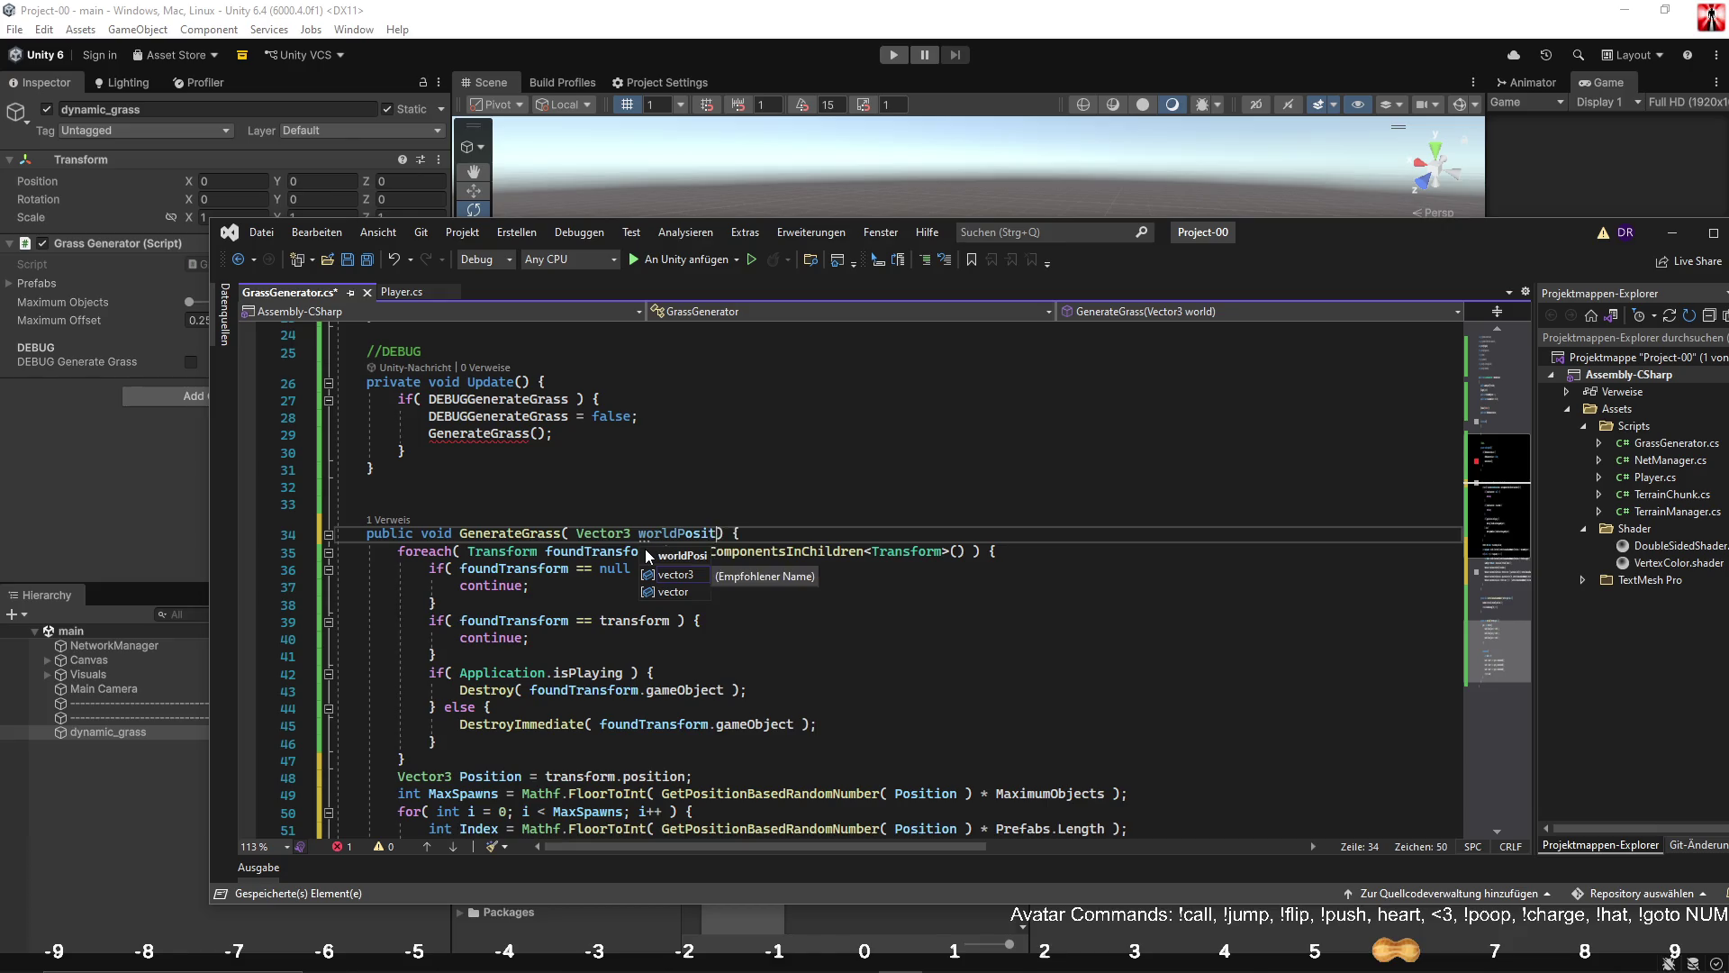
key("Up")
key("Down")
key("Left")
Replace the Position usages on lines 49, 51, 54, 55 and 56 with worldPosition.
scroll(638, 687, "down", 3)
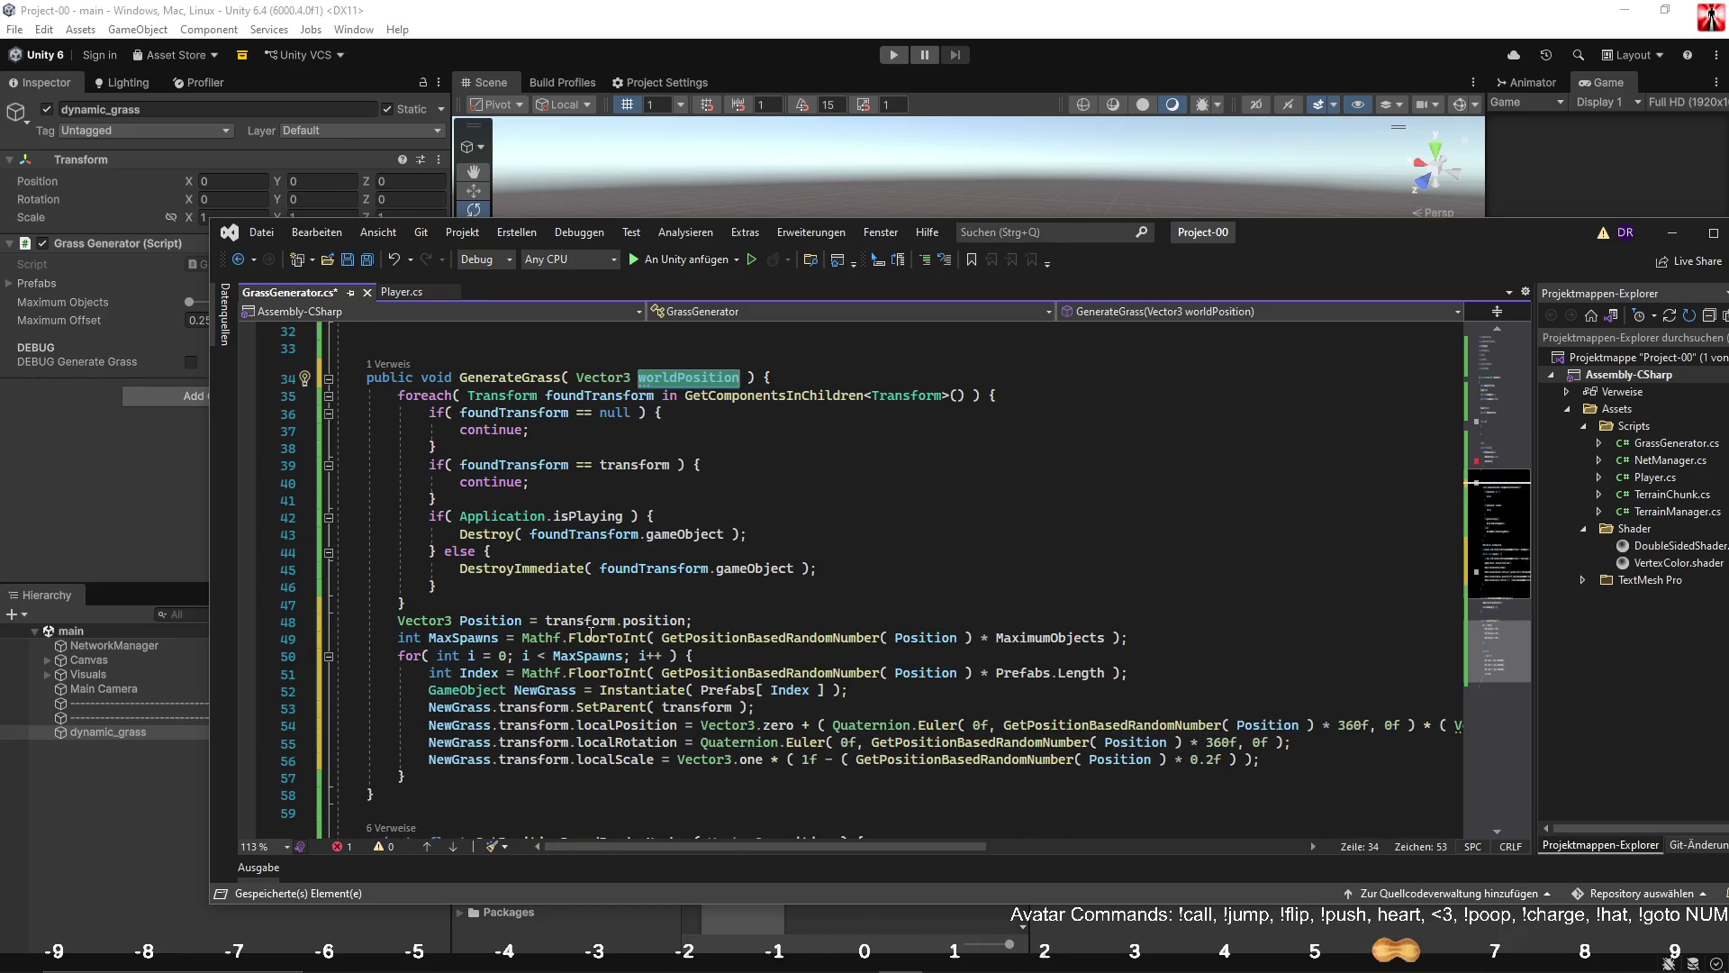
double_click(498, 620)
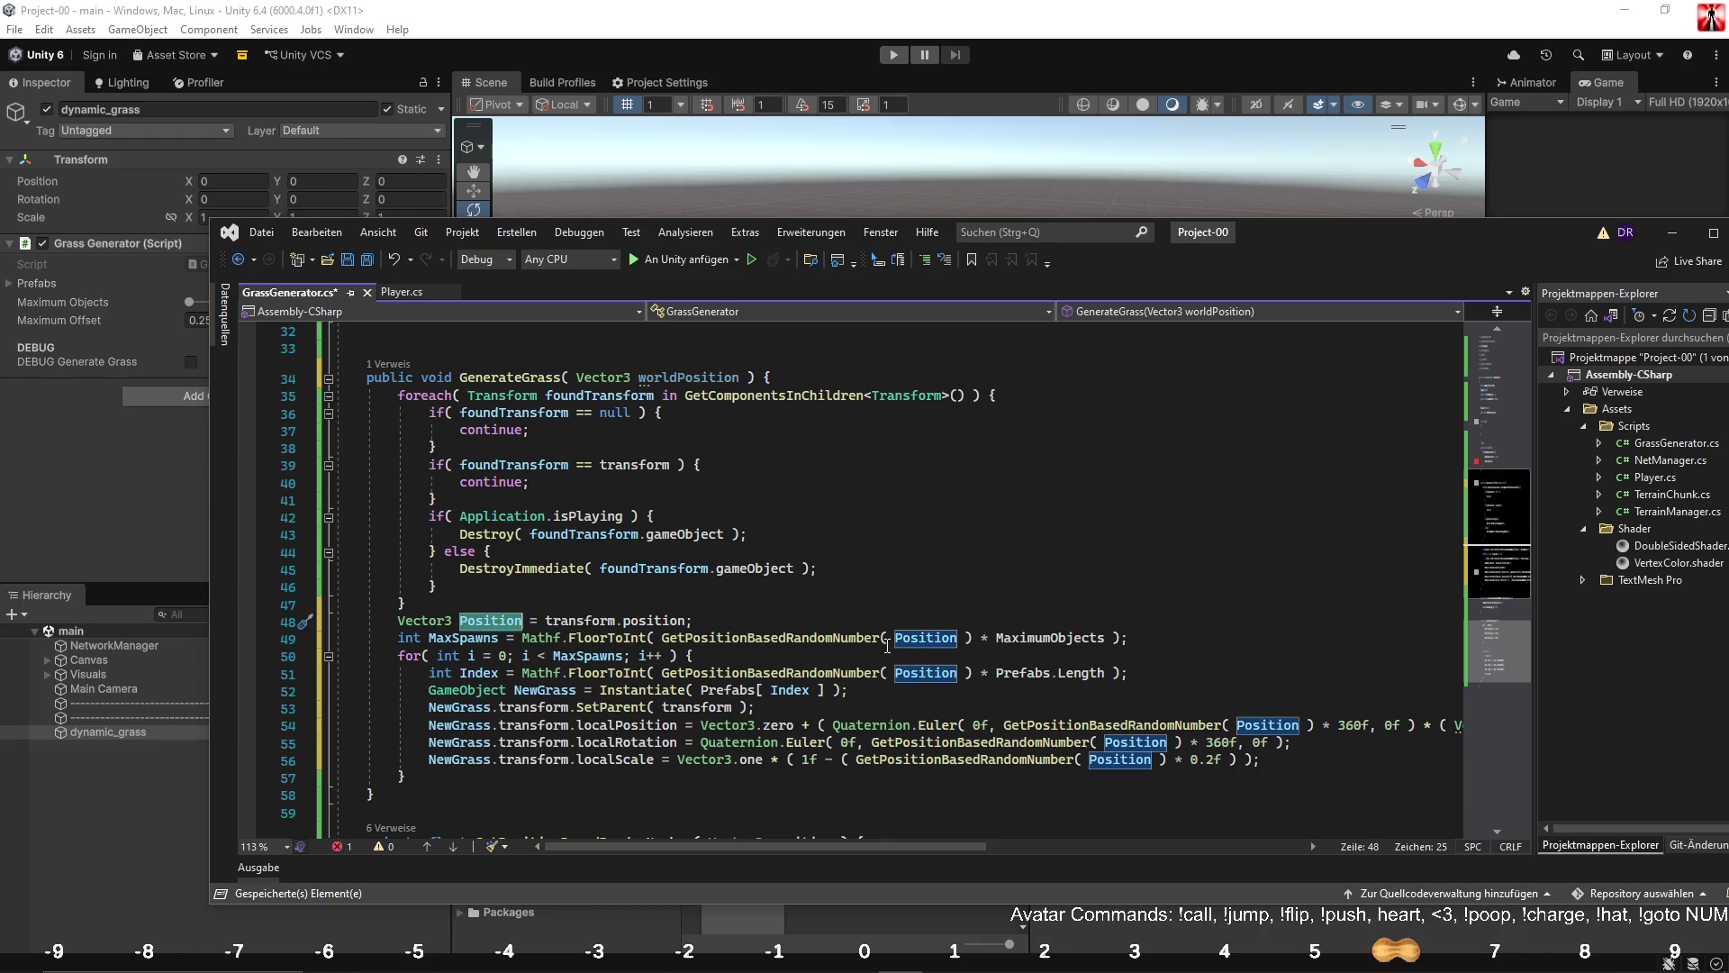
double_click(914, 638)
type("worldPosition")
double_click(914, 673)
type("worldPosition")
key("Down")
key("Down")
double_click(1267, 725)
type("worldPosition")
double_click(1130, 742)
type("worldPosition")
double_click(1117, 760)
key("ctrl+v")
Delete the local 'Vector3 Position = transform.position;' declaration and its empty line.
left_click_drag(692, 621, 110, 629)
key("Delete")
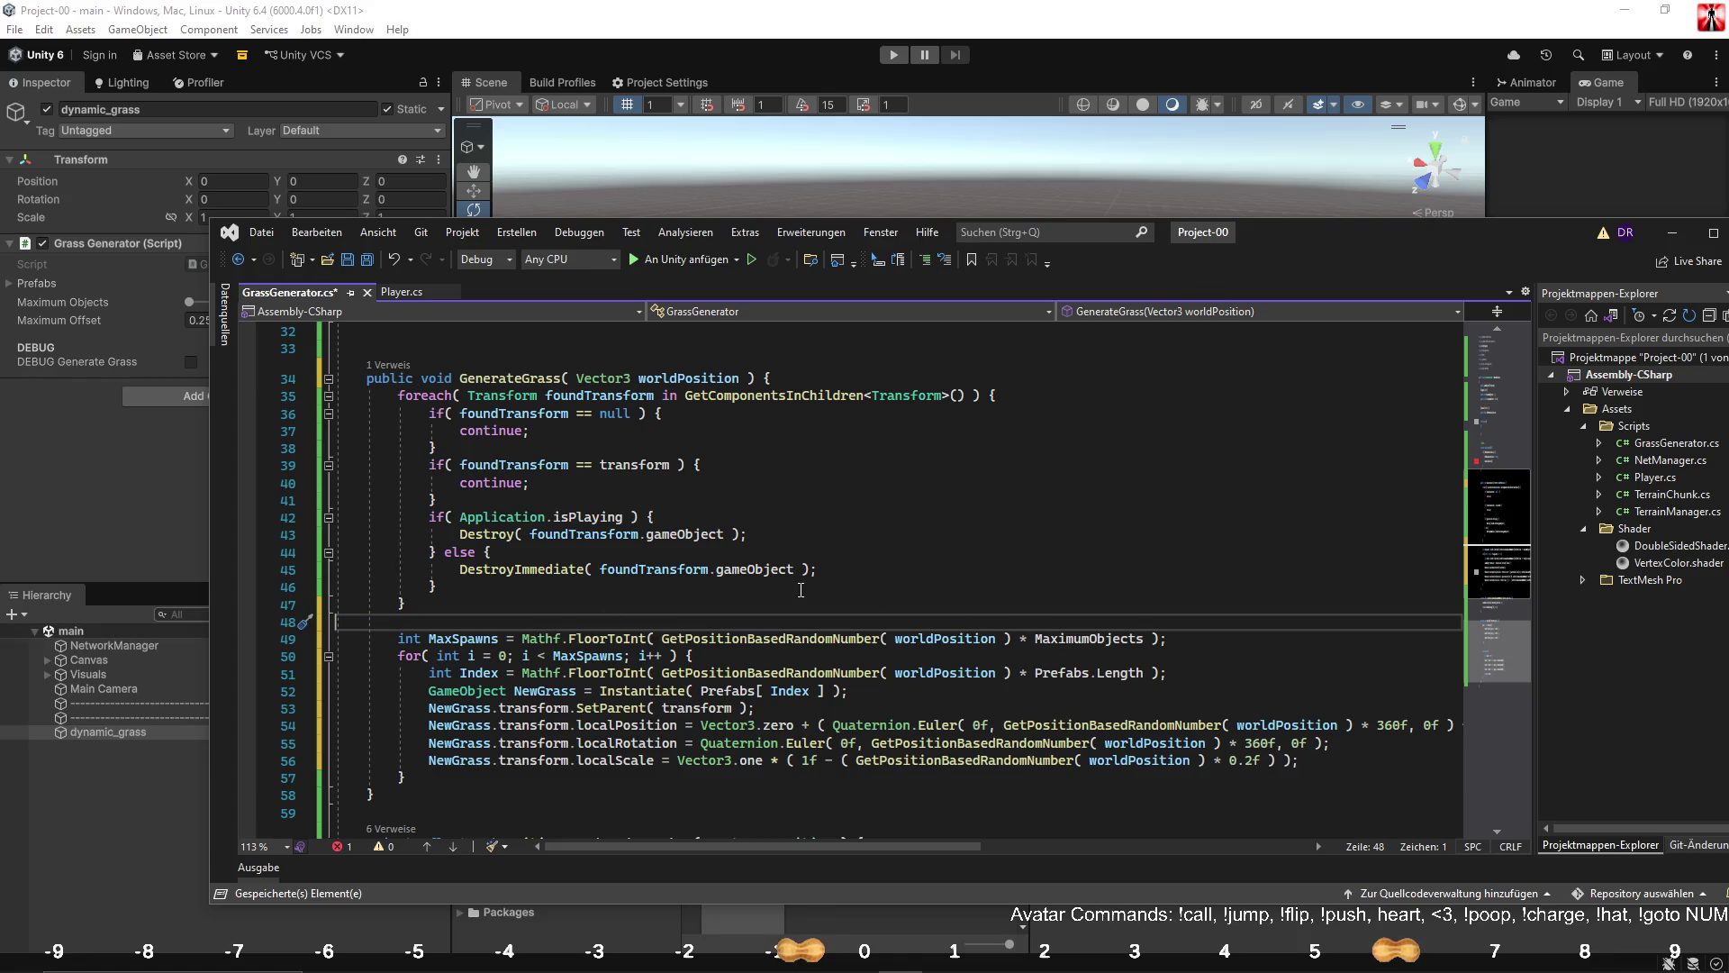
key("BackSpace")
left_click(824, 569)
scroll(758, 579, "down", 5)
scroll(757, 579, "up", 8)
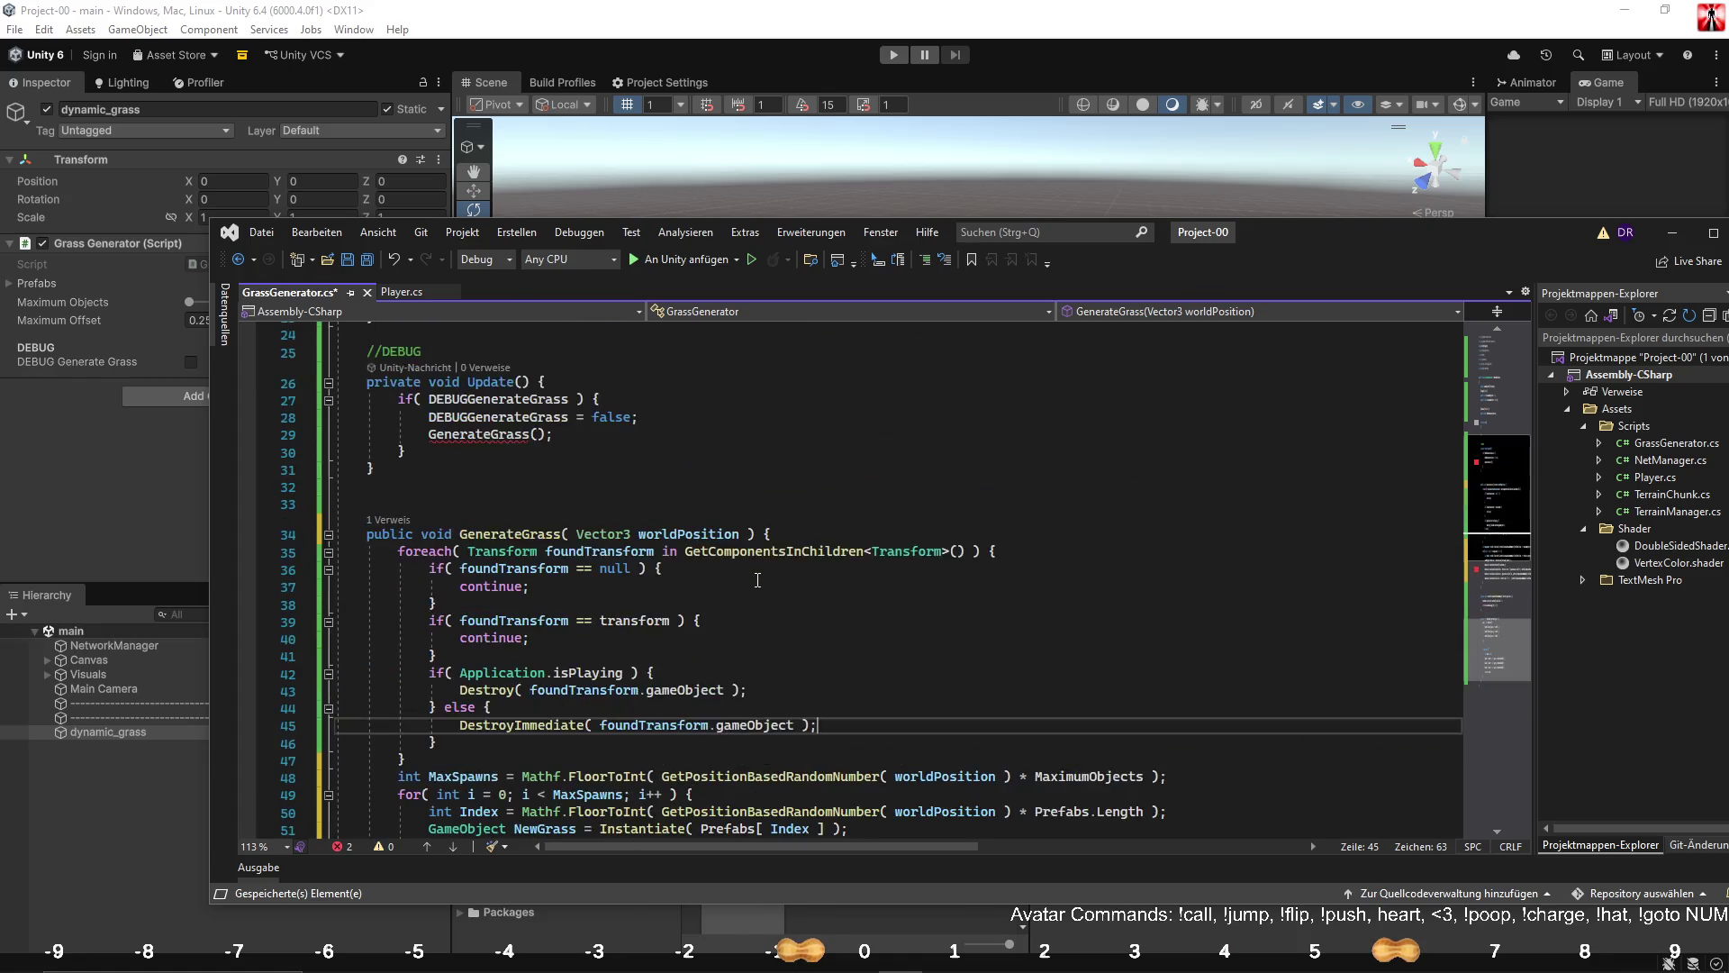
scroll(748, 580, "up", 1)
Make Update call GenerateGrass( new Vector3 ) with three Random.Range( -1000, 1000 ) values.
left_click(539, 487)
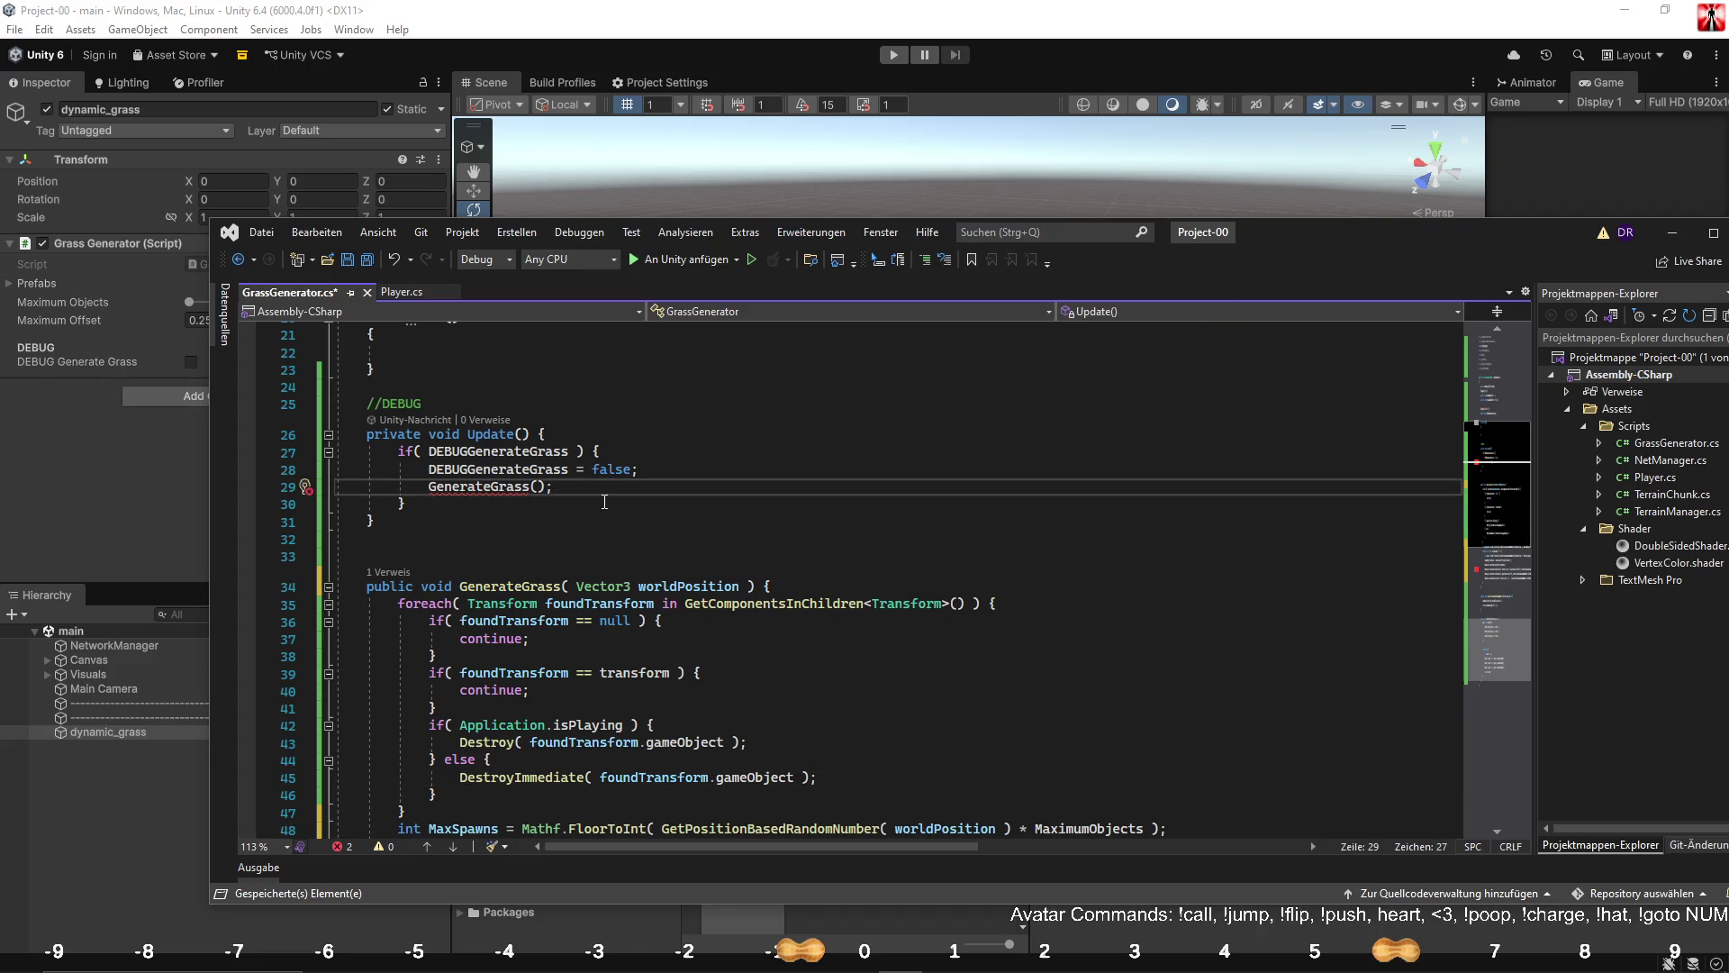
type("new Vector3")
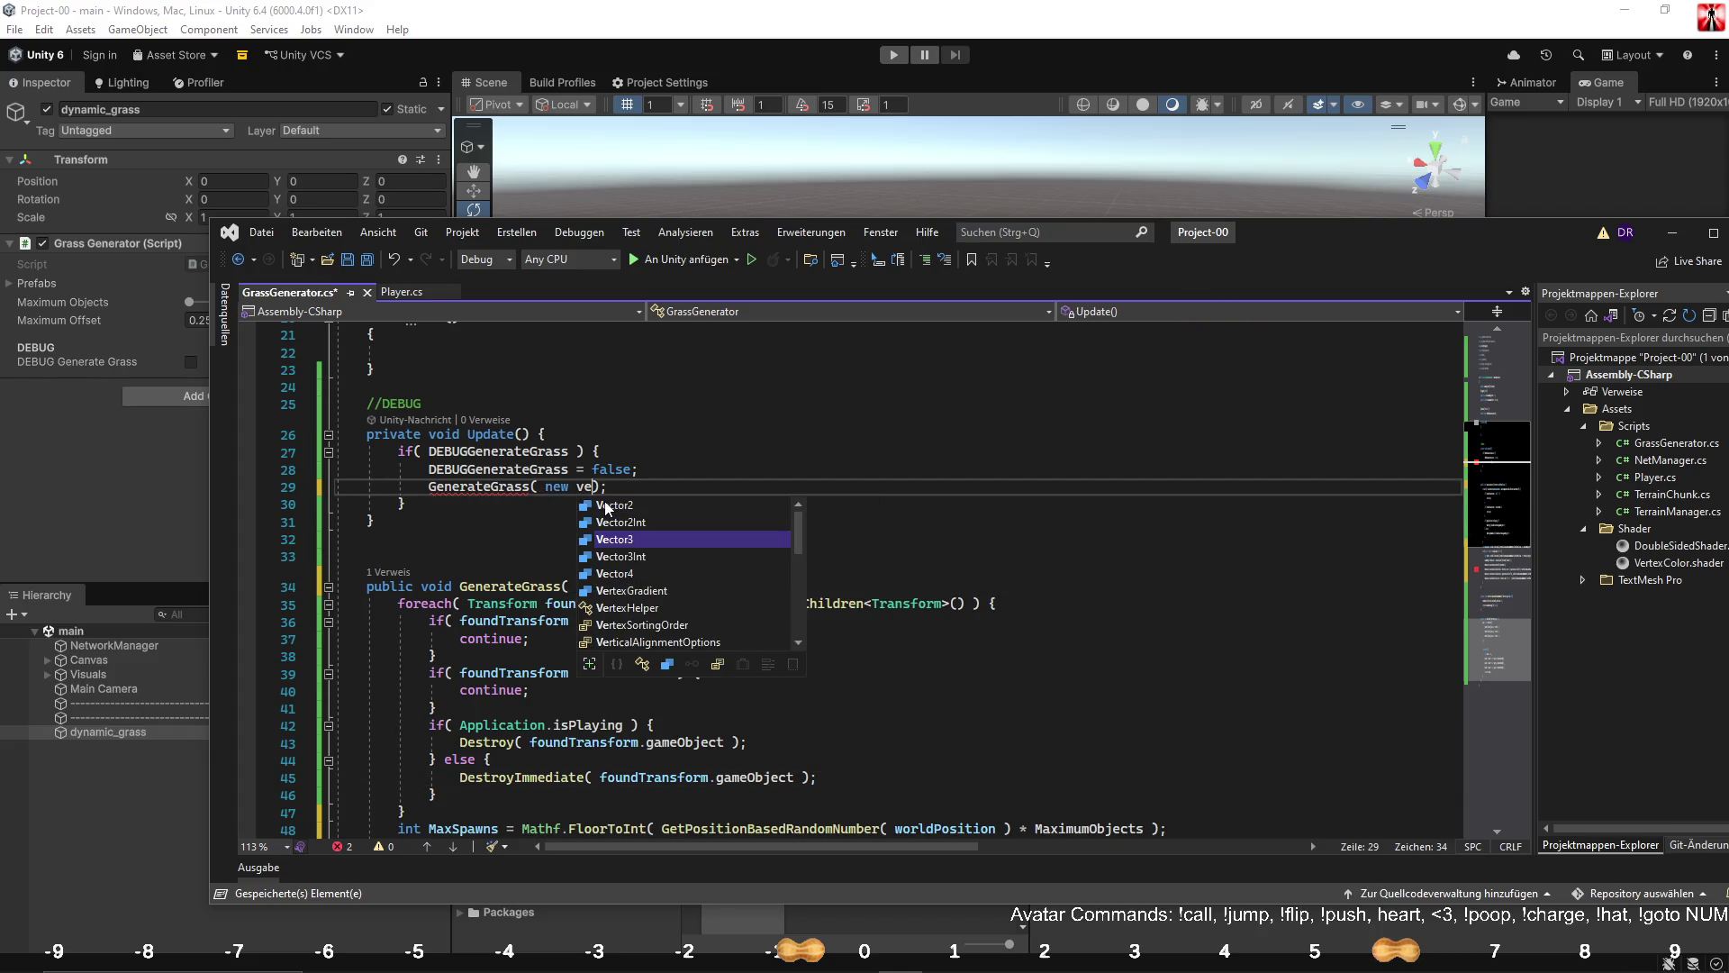
type("(")
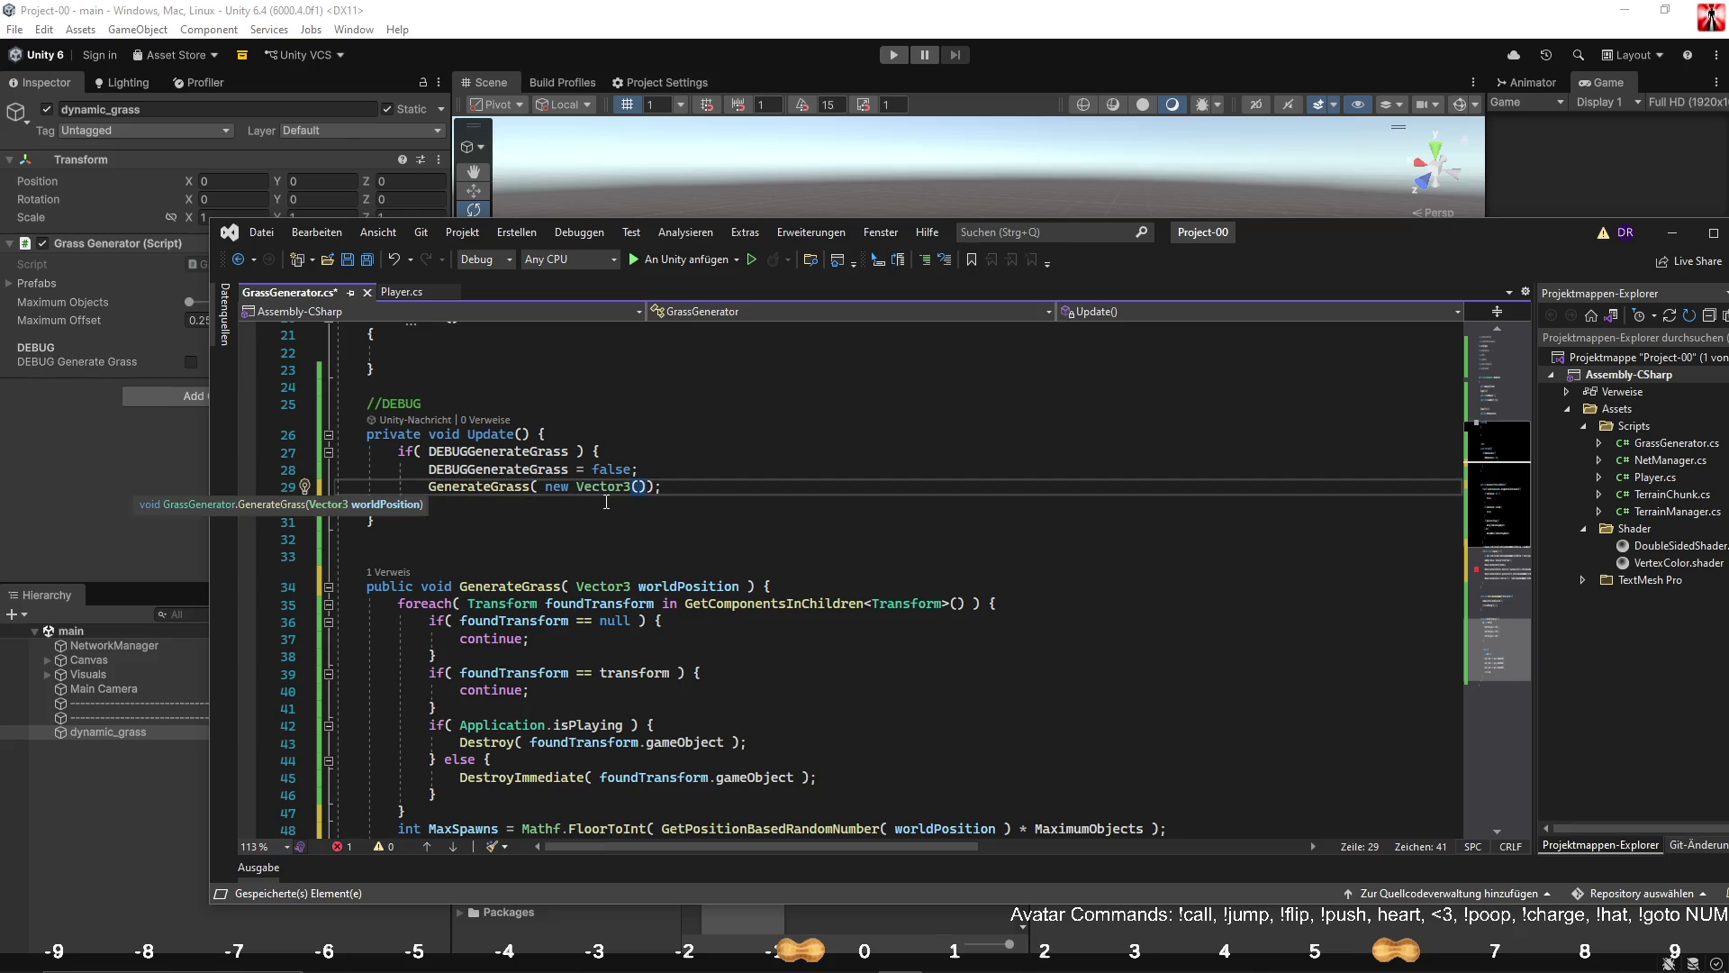
type(" R")
type("andom.Ra")
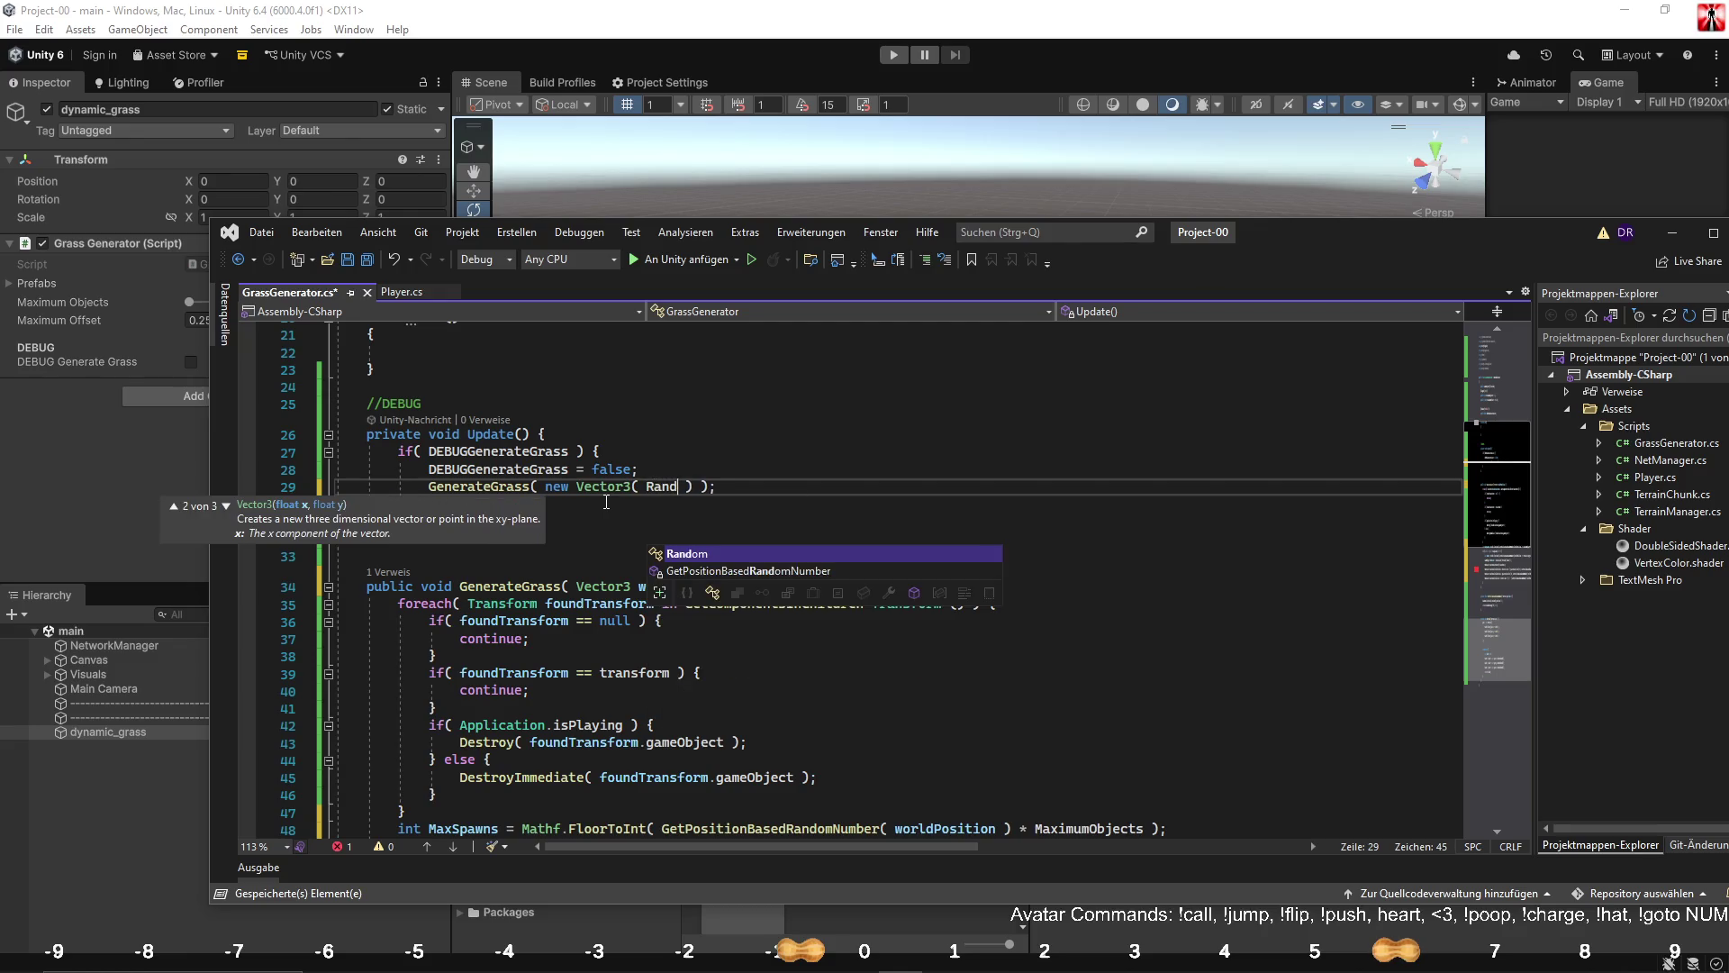
type("nge(")
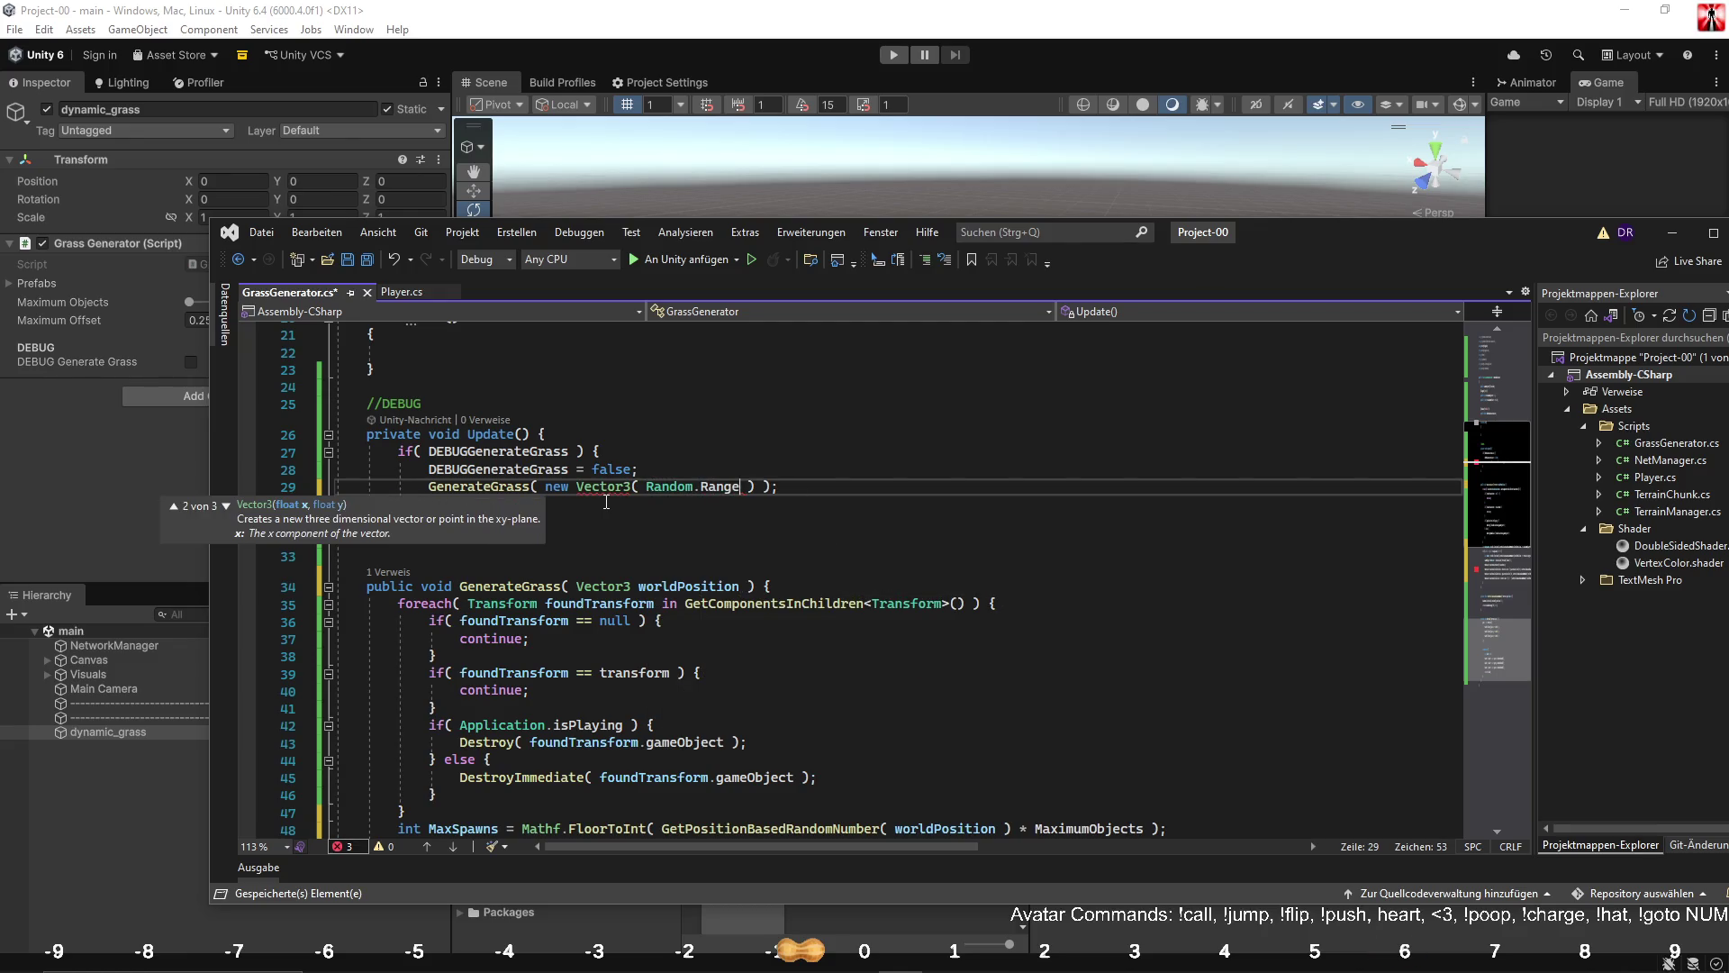
type(" -")
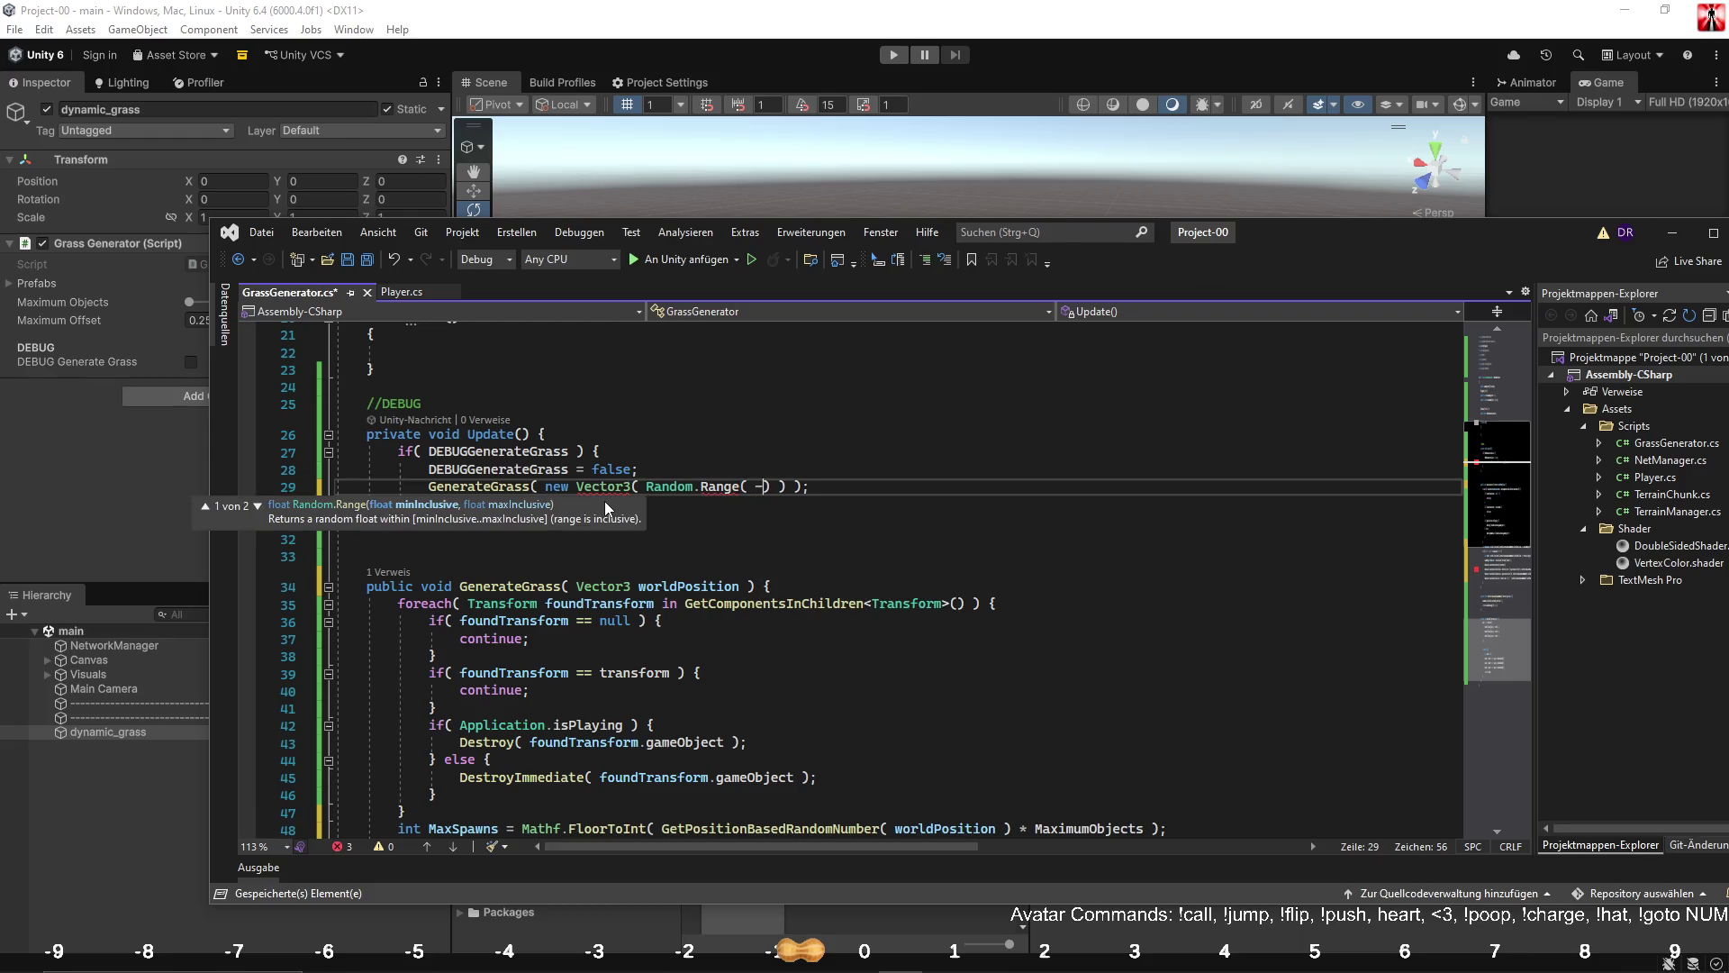
type("1000, 1000")
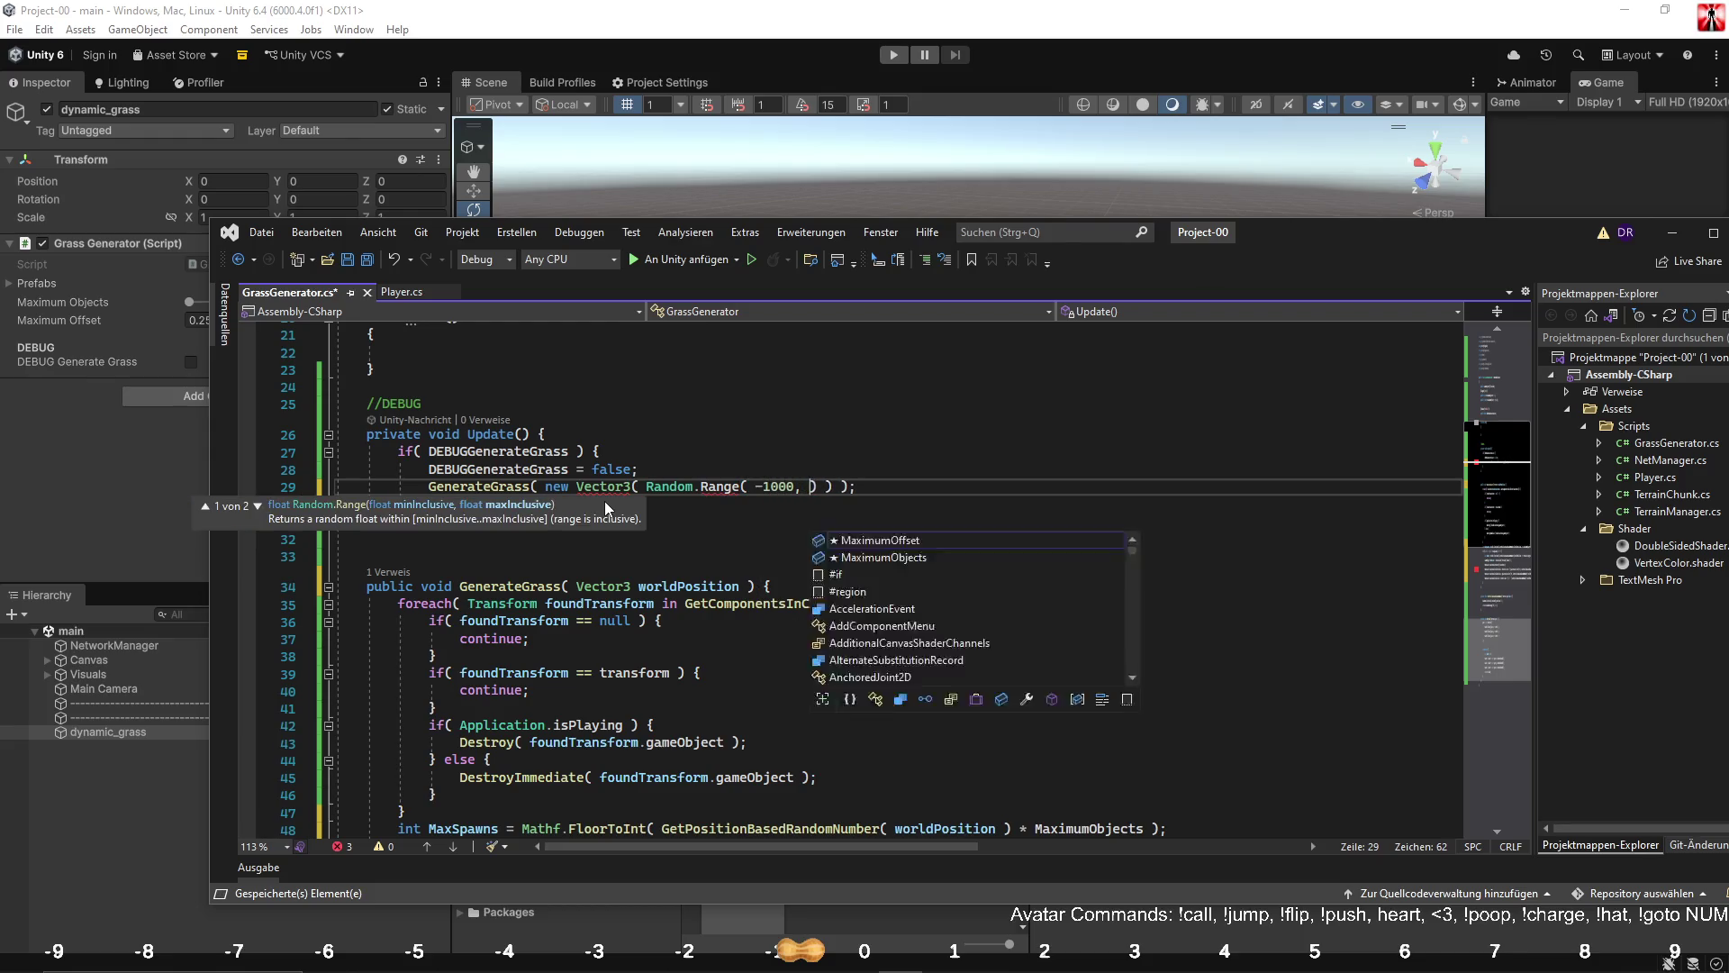
left_click_drag(646, 486, 855, 489)
key("ctrl+c")
left_click(858, 486)
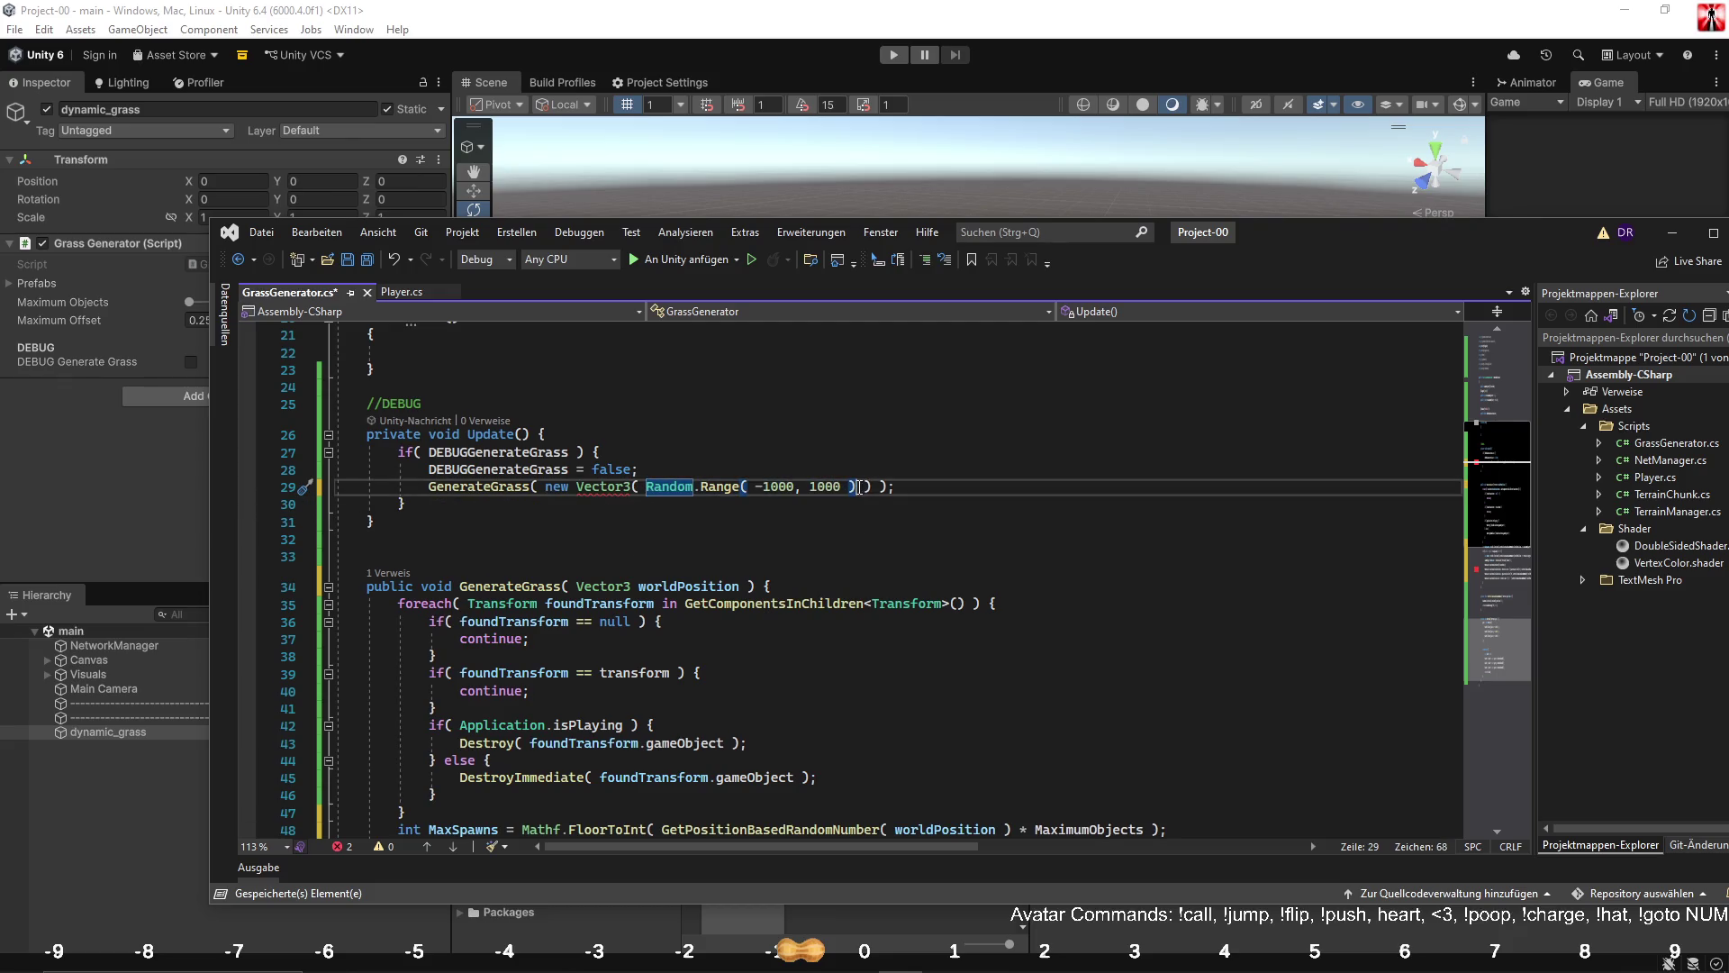
type(",")
key("ctrl+v")
type(",")
key("ctrl+v")
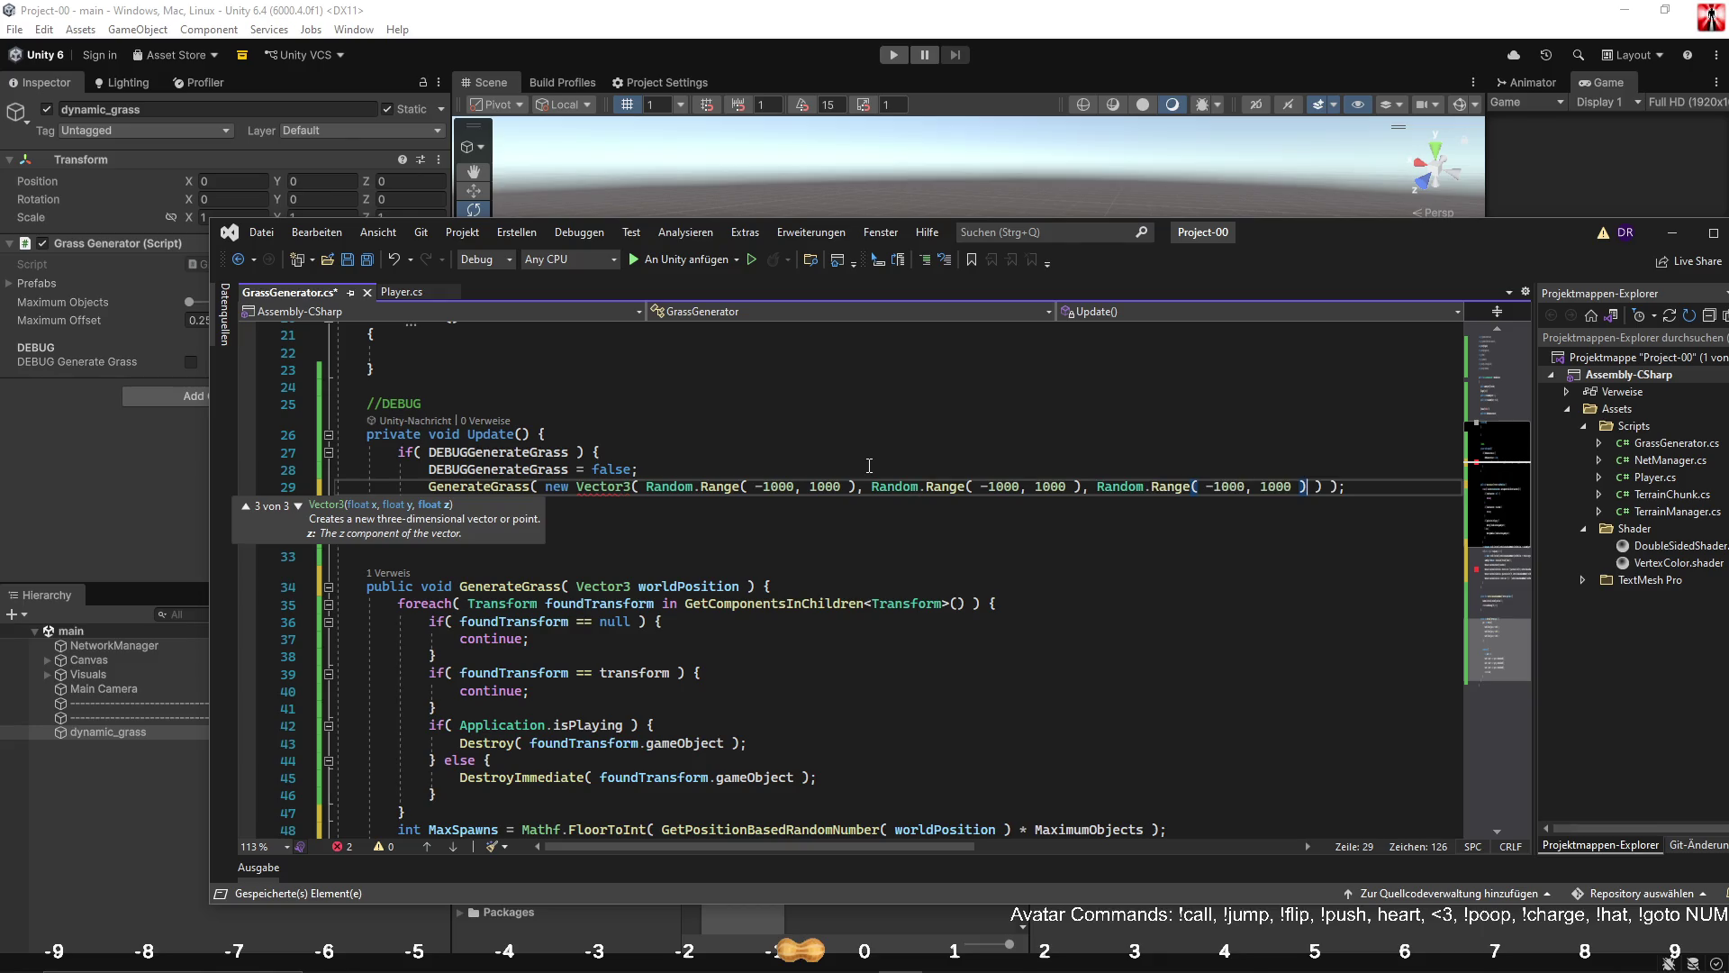
Save the script and return to the Unity editor.
left_click(841, 437)
key("ctrl+s")
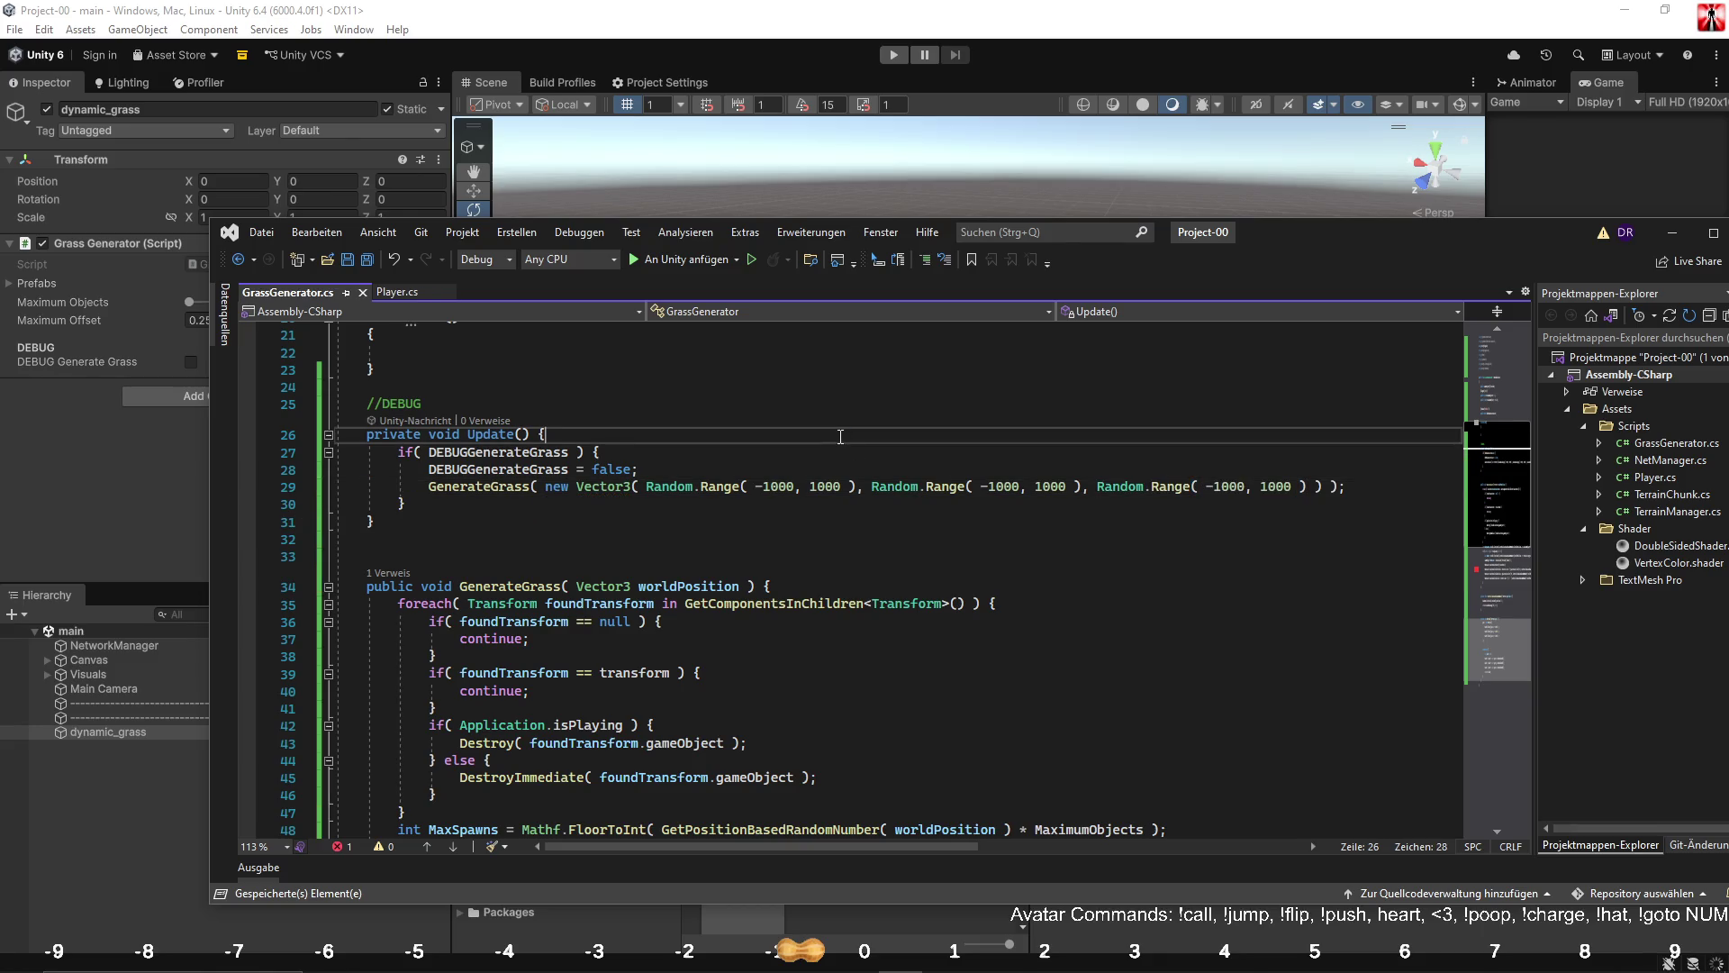
scroll(758, 512, "down", 4)
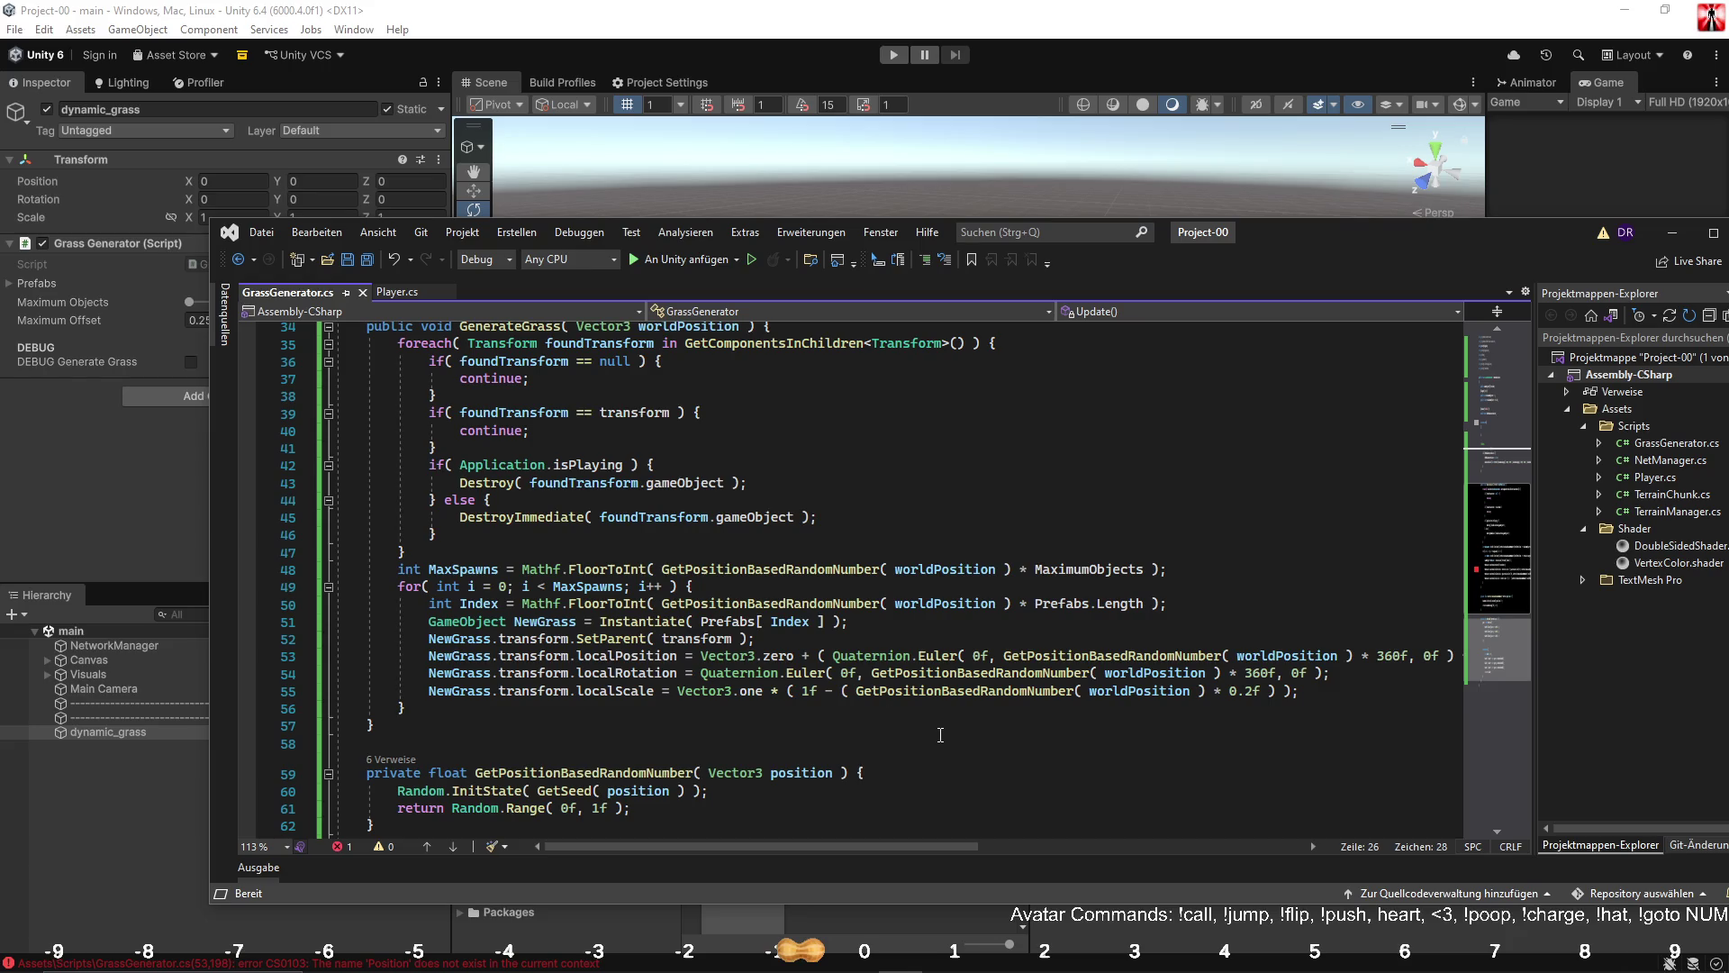
left_click(133, 477)
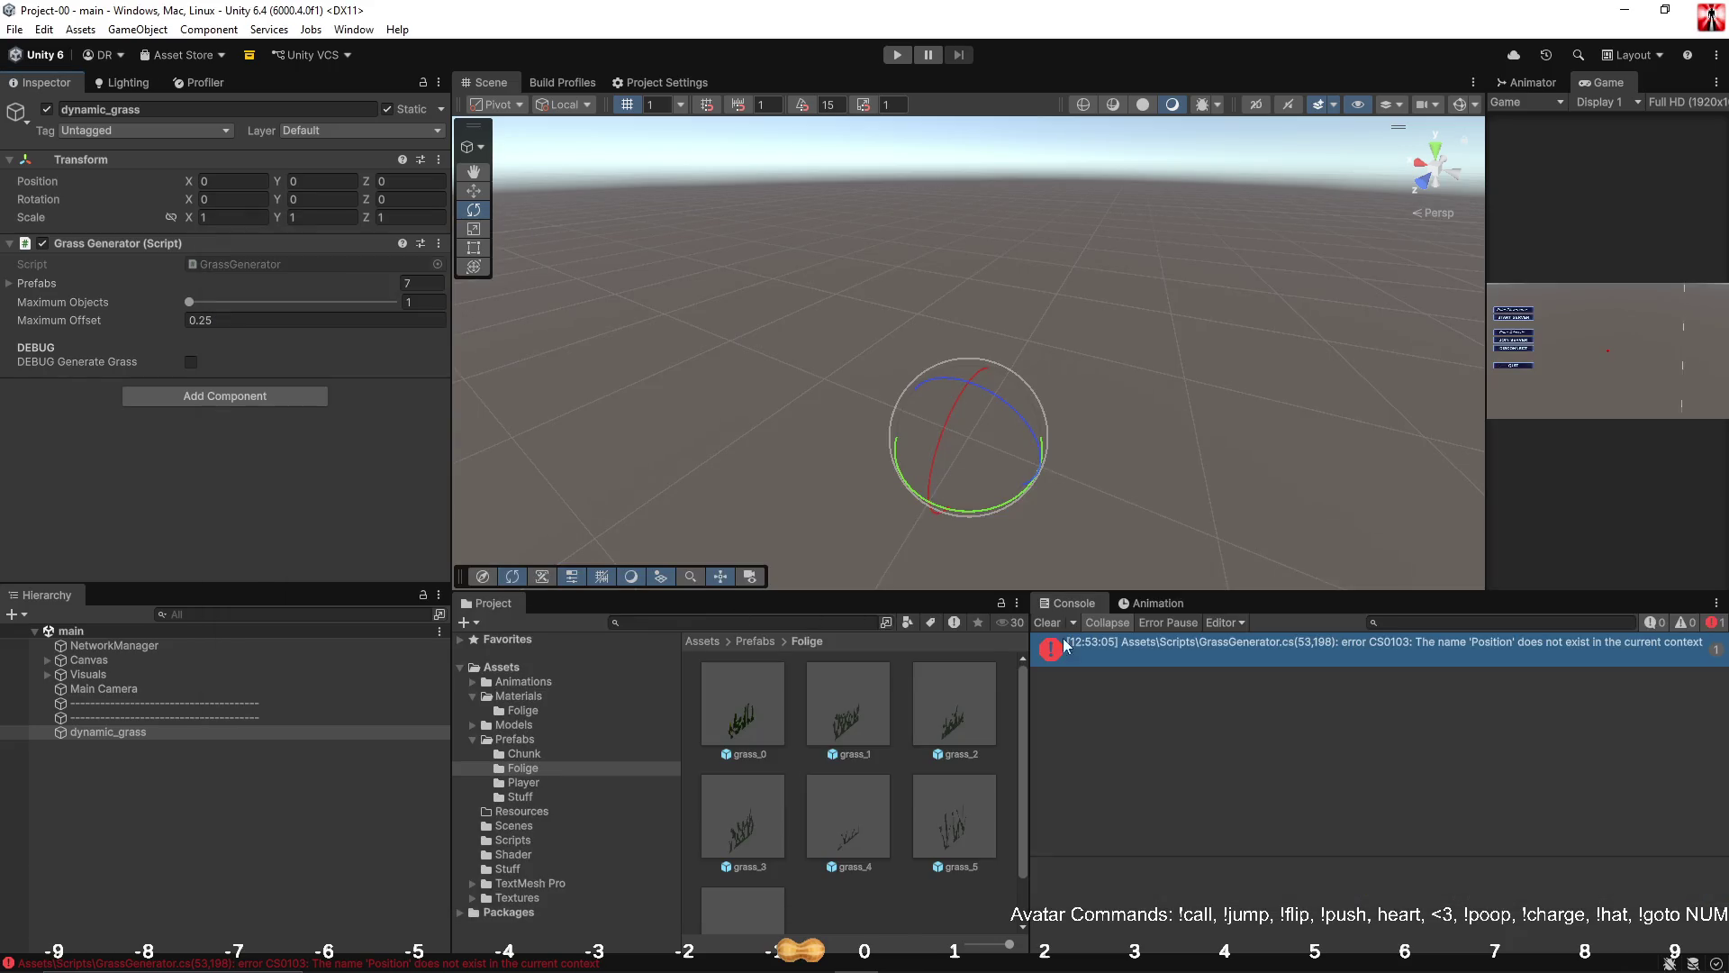
From the console error, replace the stray Position on line 53 with worldPosition and save.
double_click(1181, 654)
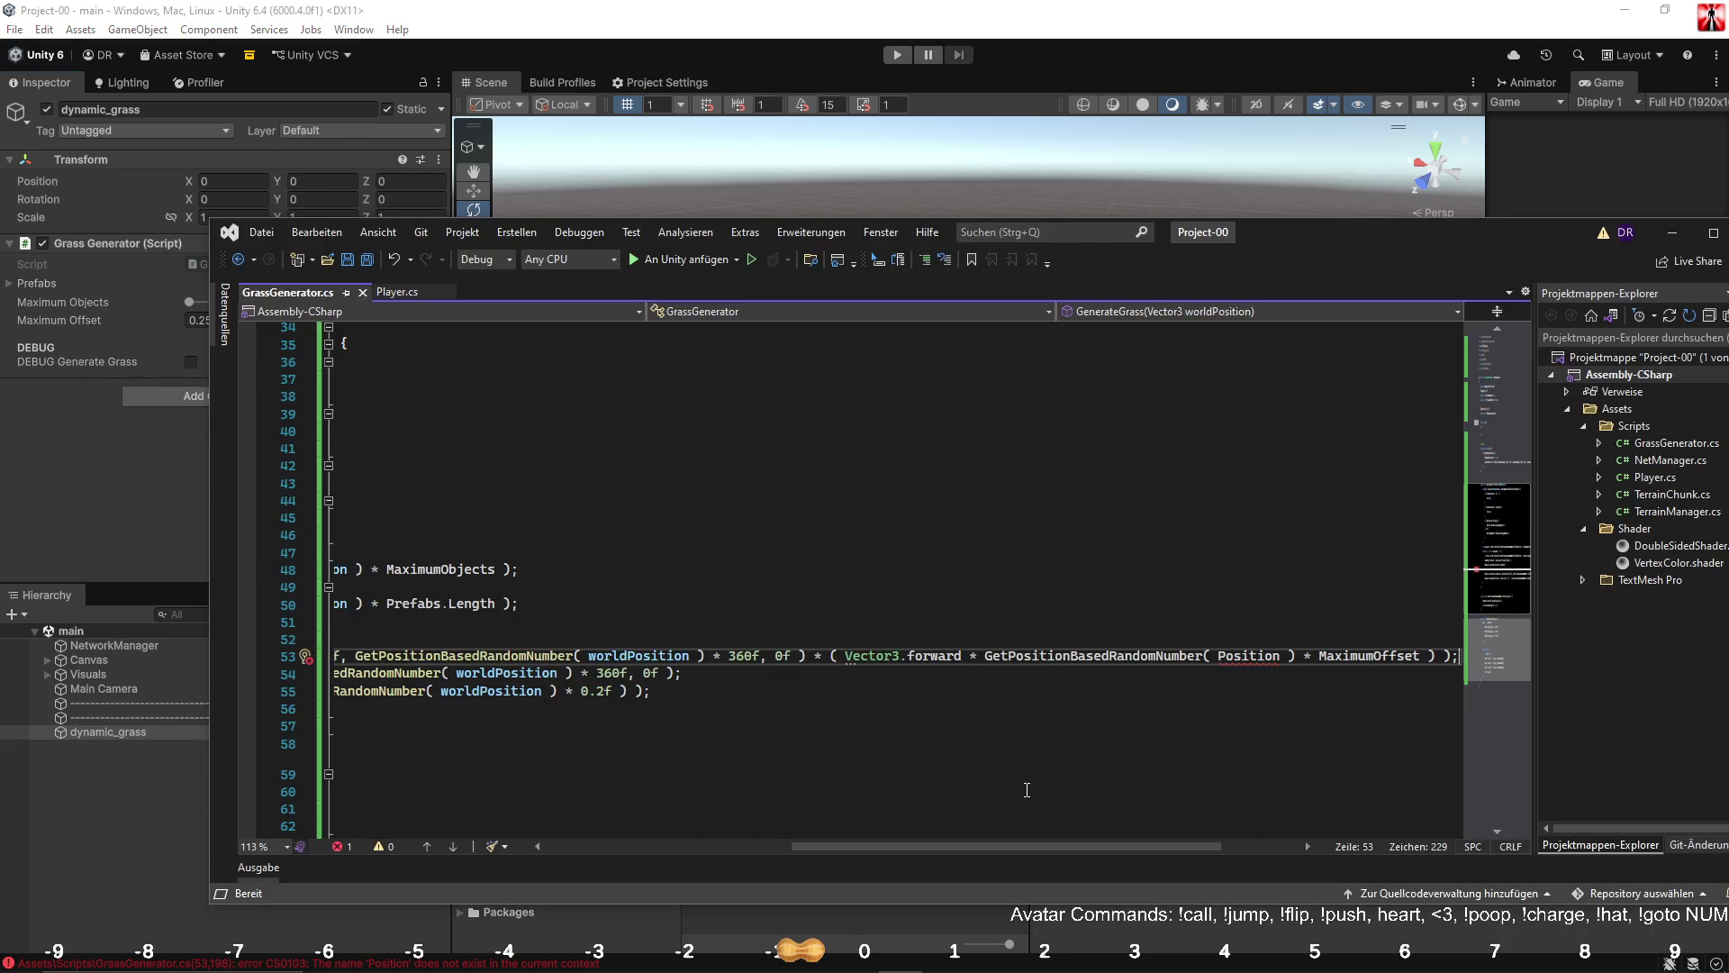
double_click(1247, 655)
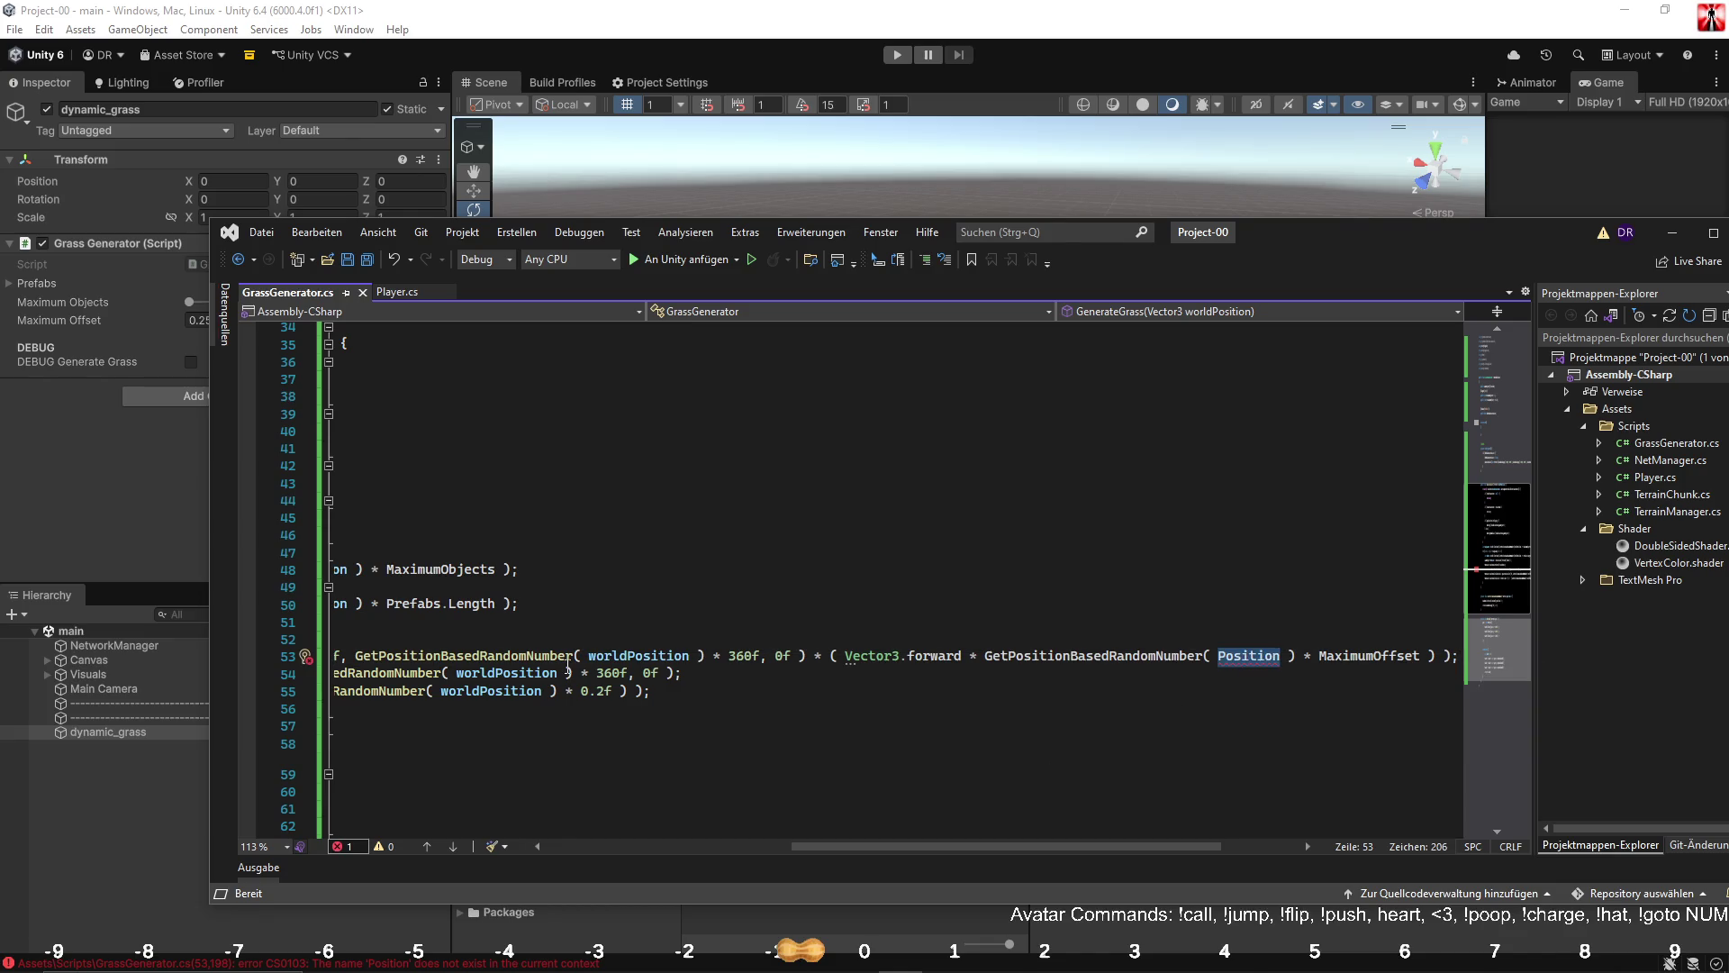
double_click(639, 656)
key("ctrl+c")
double_click(1250, 655)
key("ctrl+v")
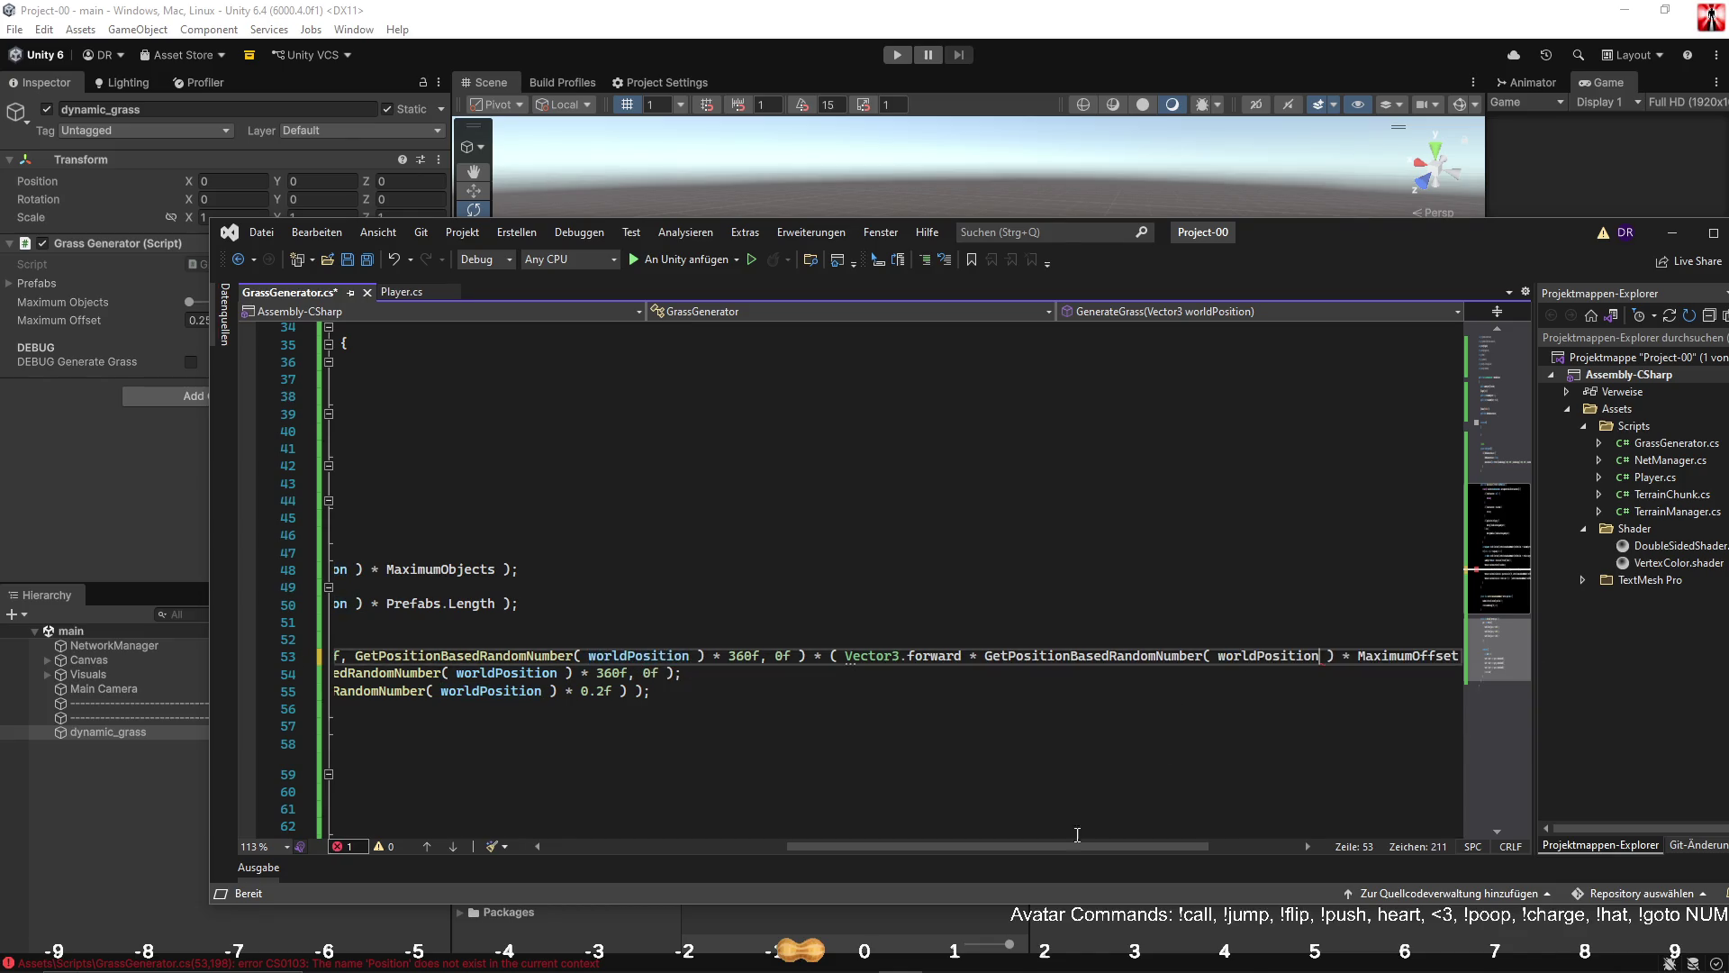
scroll(1222, 846, "left", 5)
key("ctrl+s")
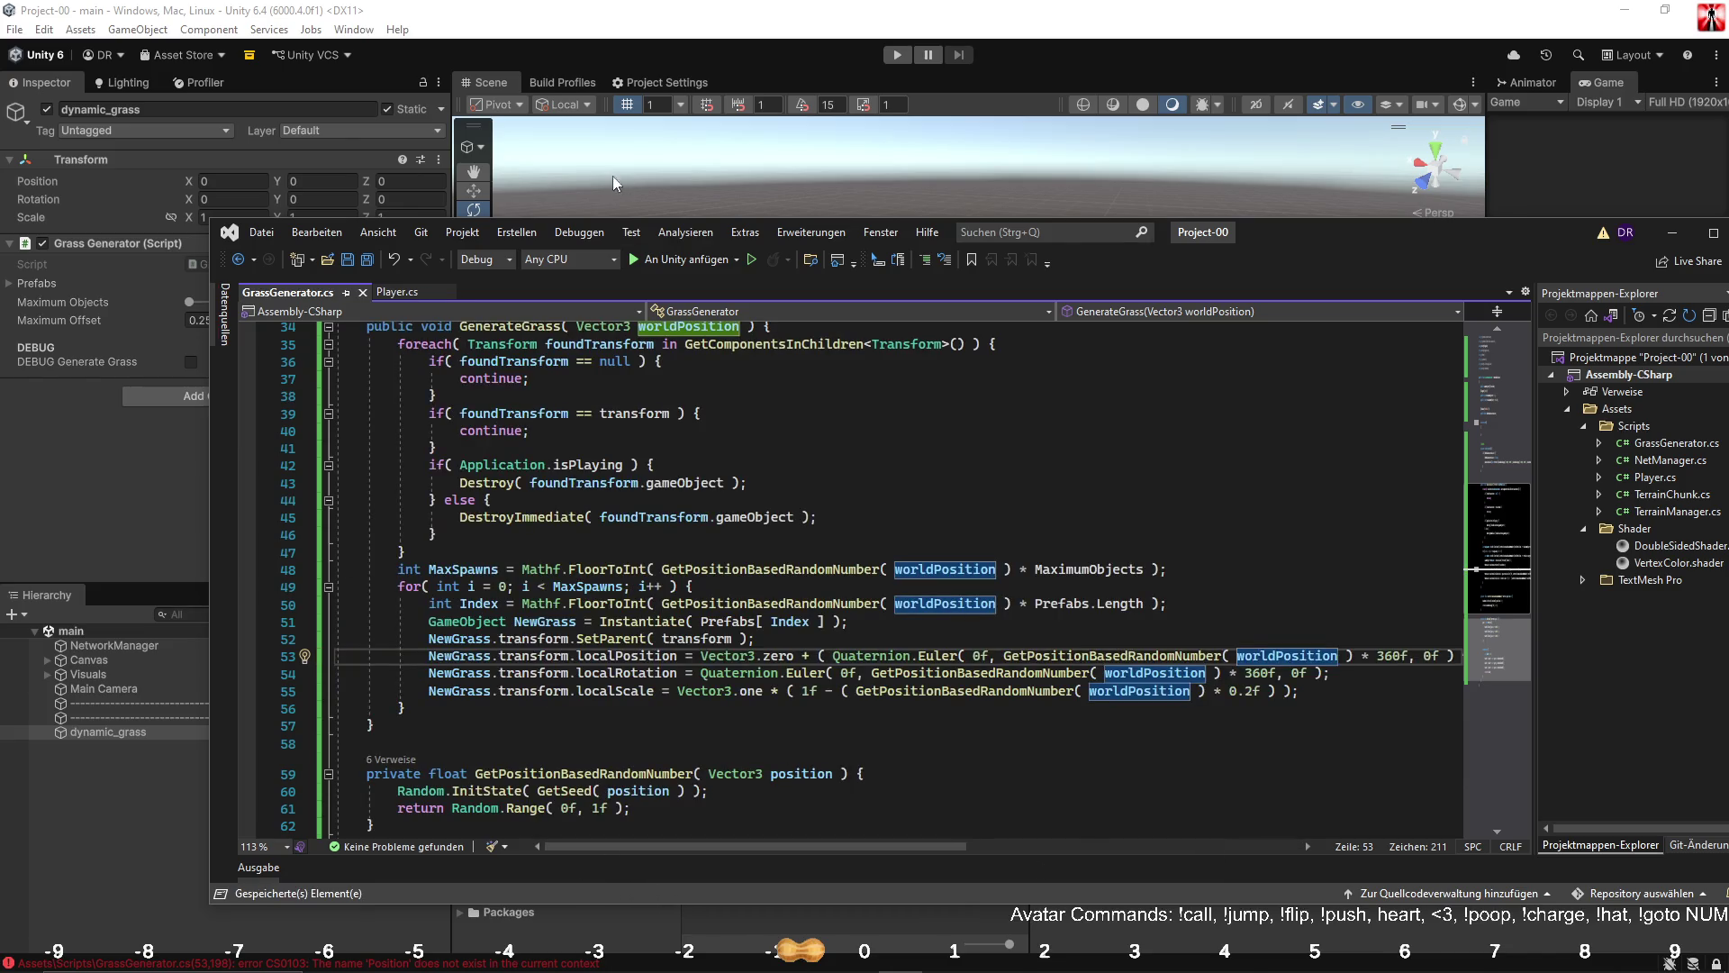
left_click(85, 500)
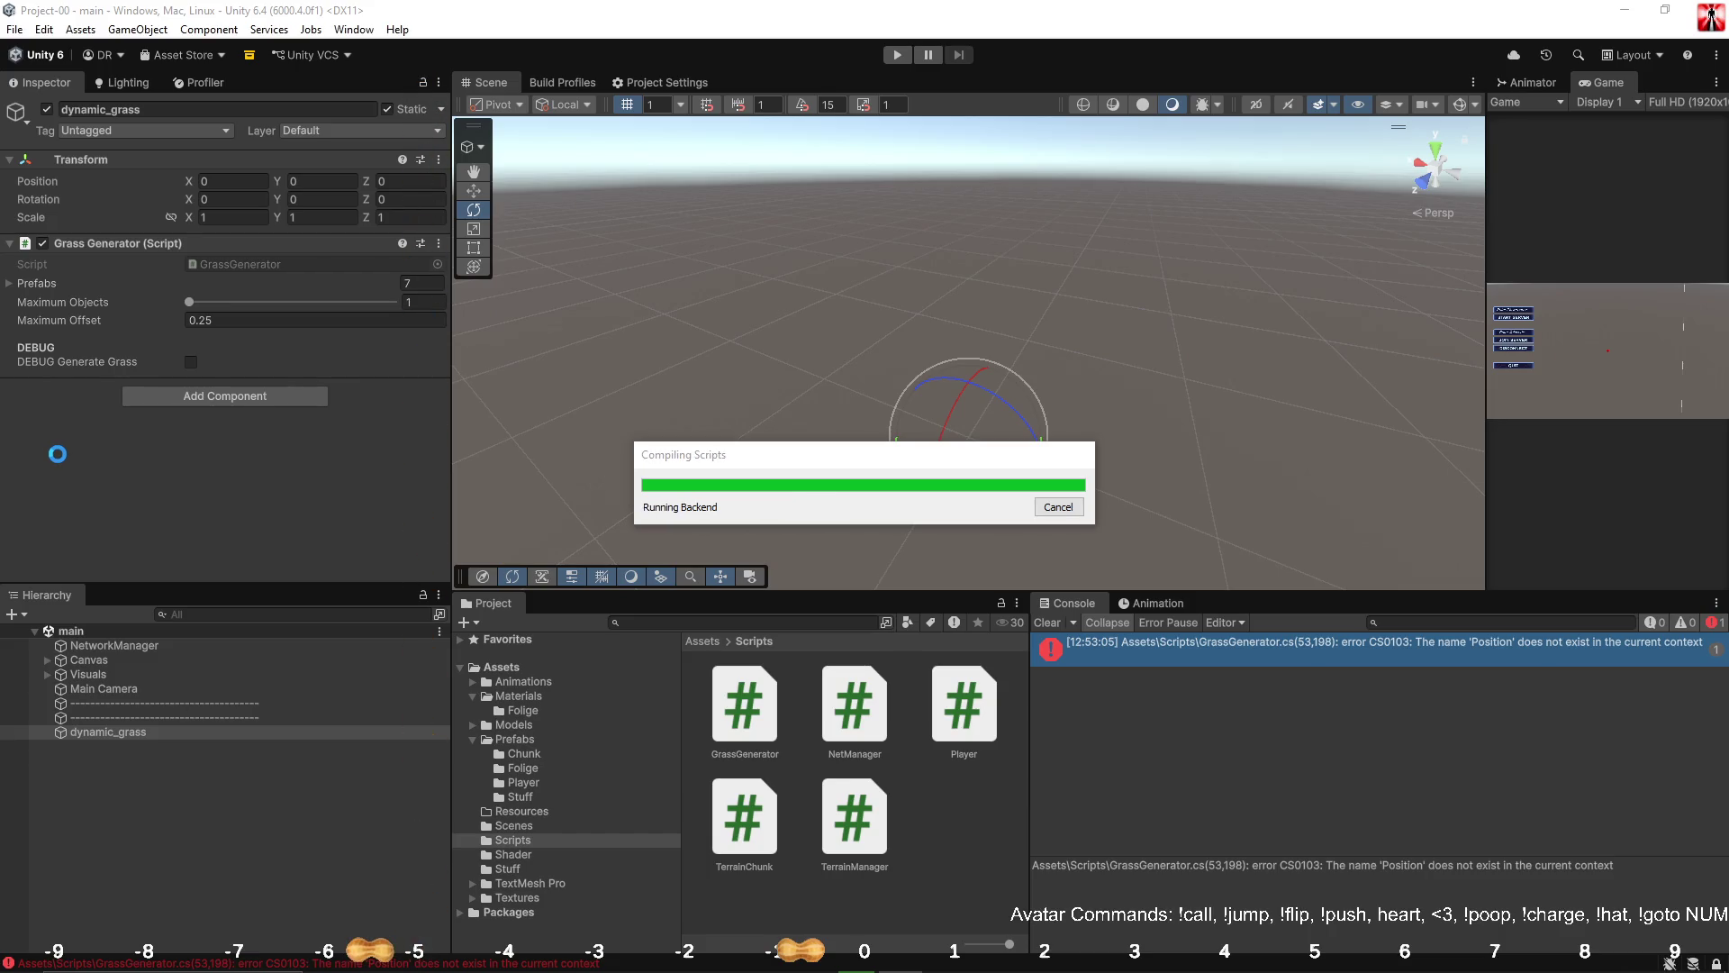
Set the Grass Generator's Maximum Objects slider to 5.
left_click(219, 302)
left_click_drag(249, 307, 277, 305)
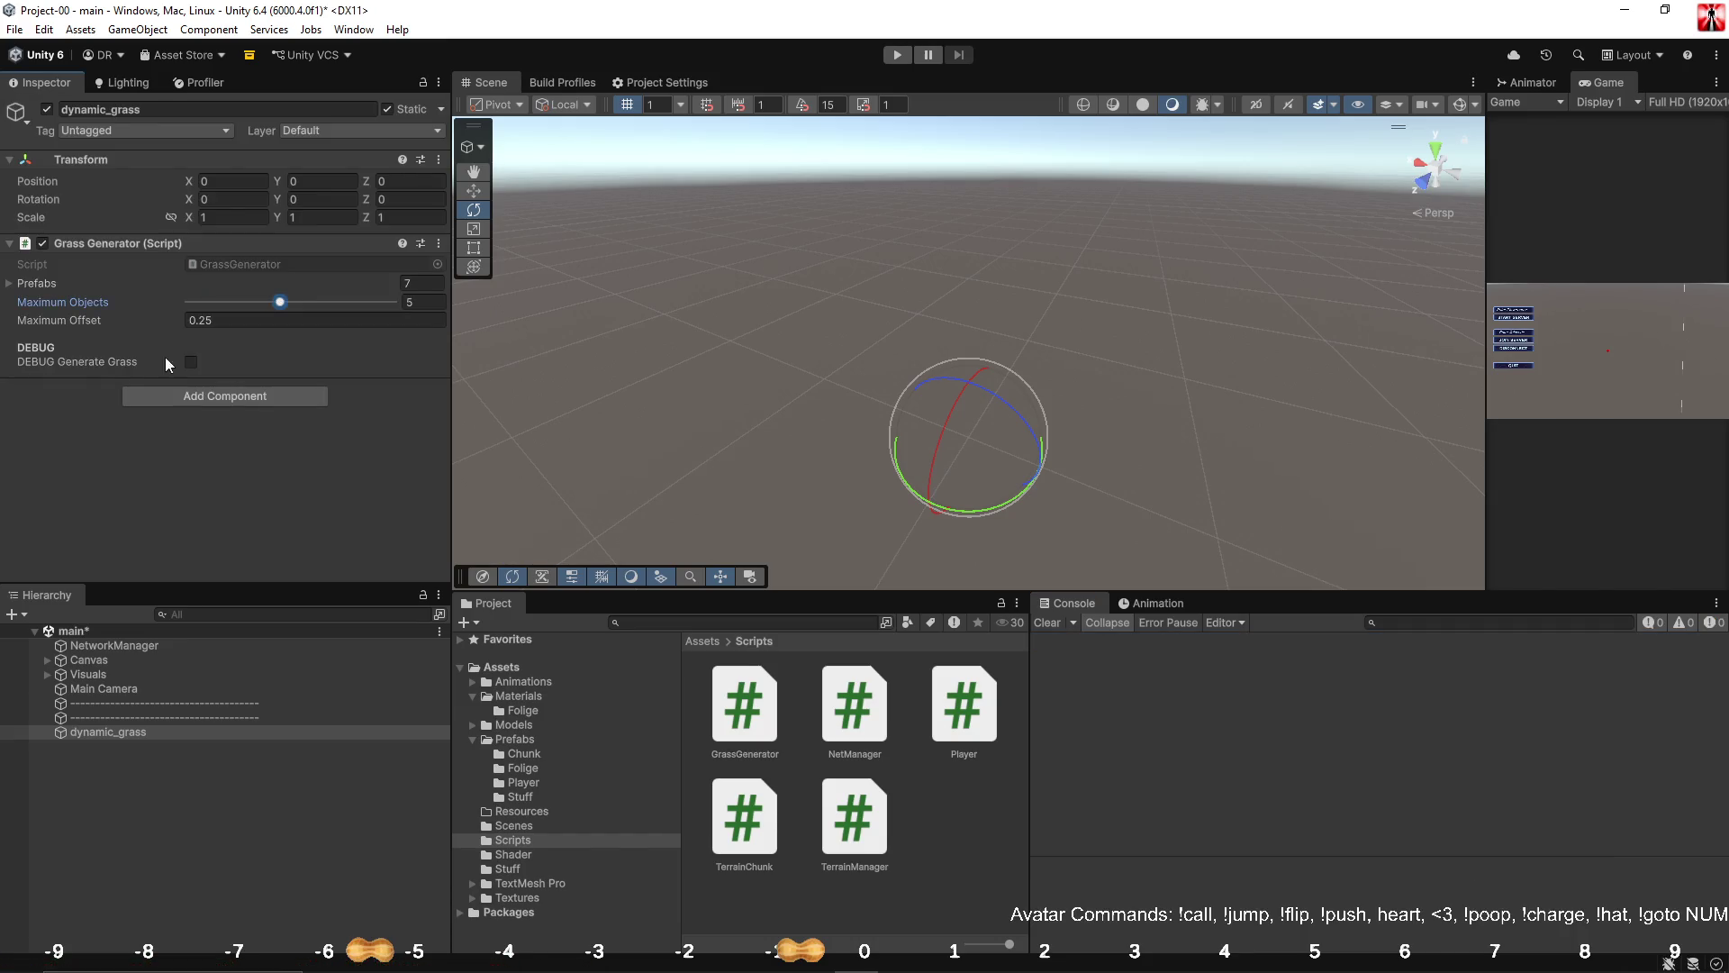
left_click(195, 362)
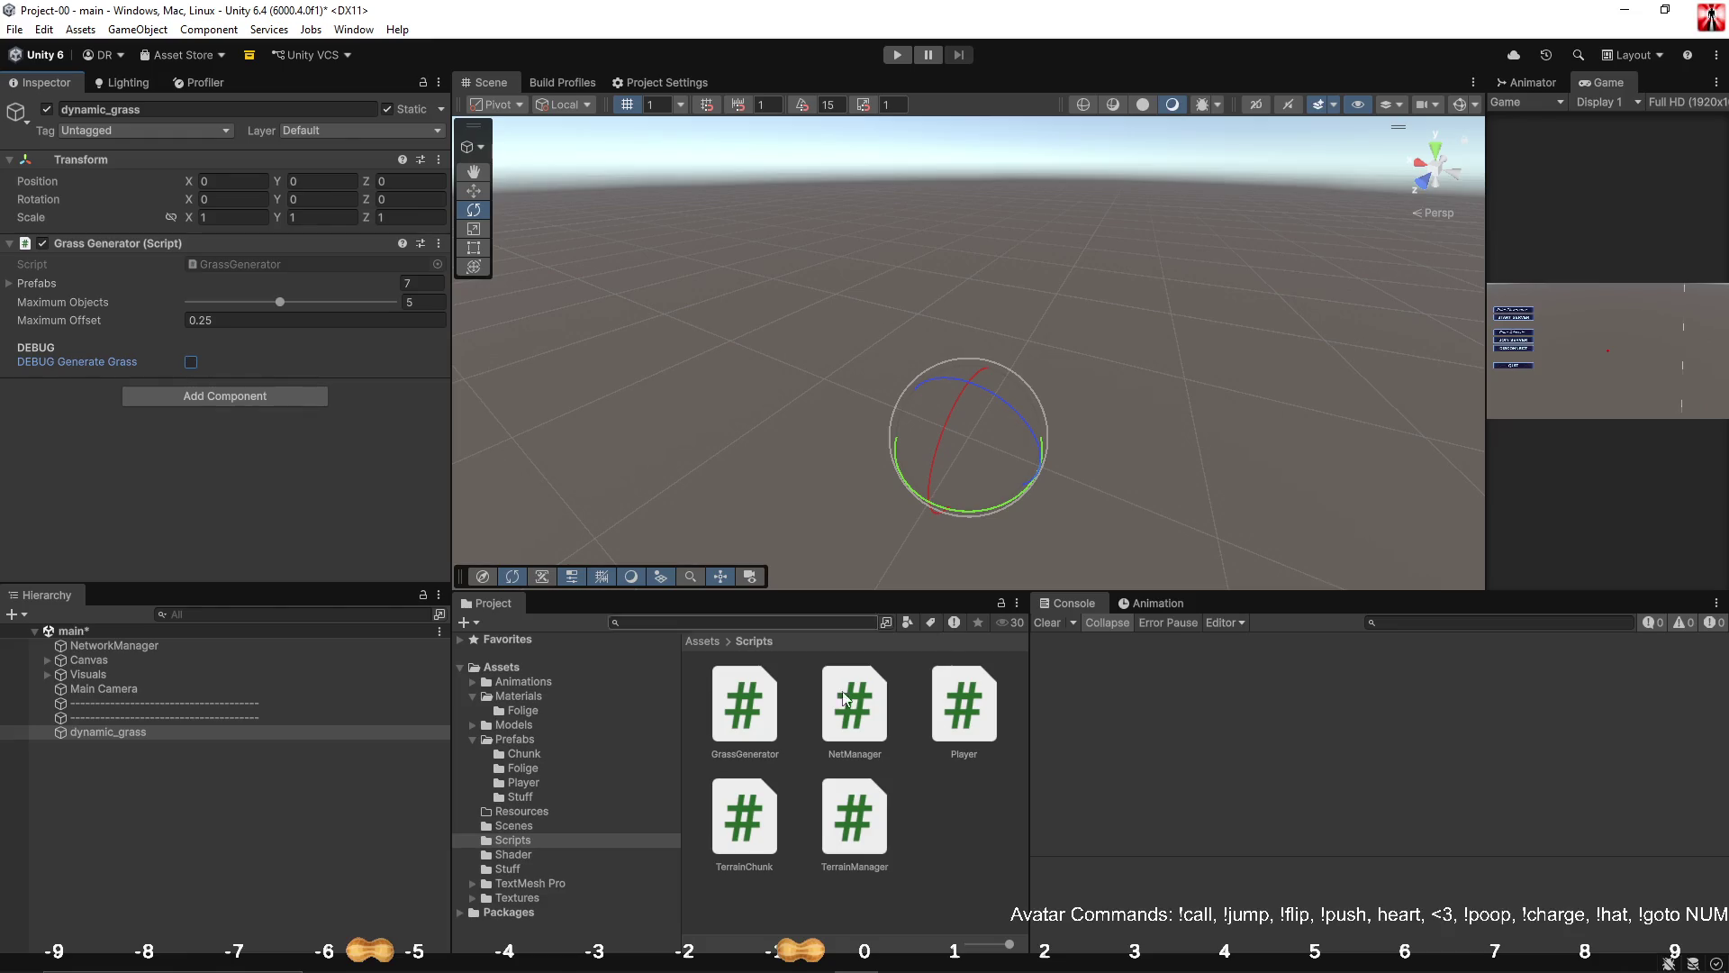
key("alt+Tab")
scroll(435, 425, "up", 10)
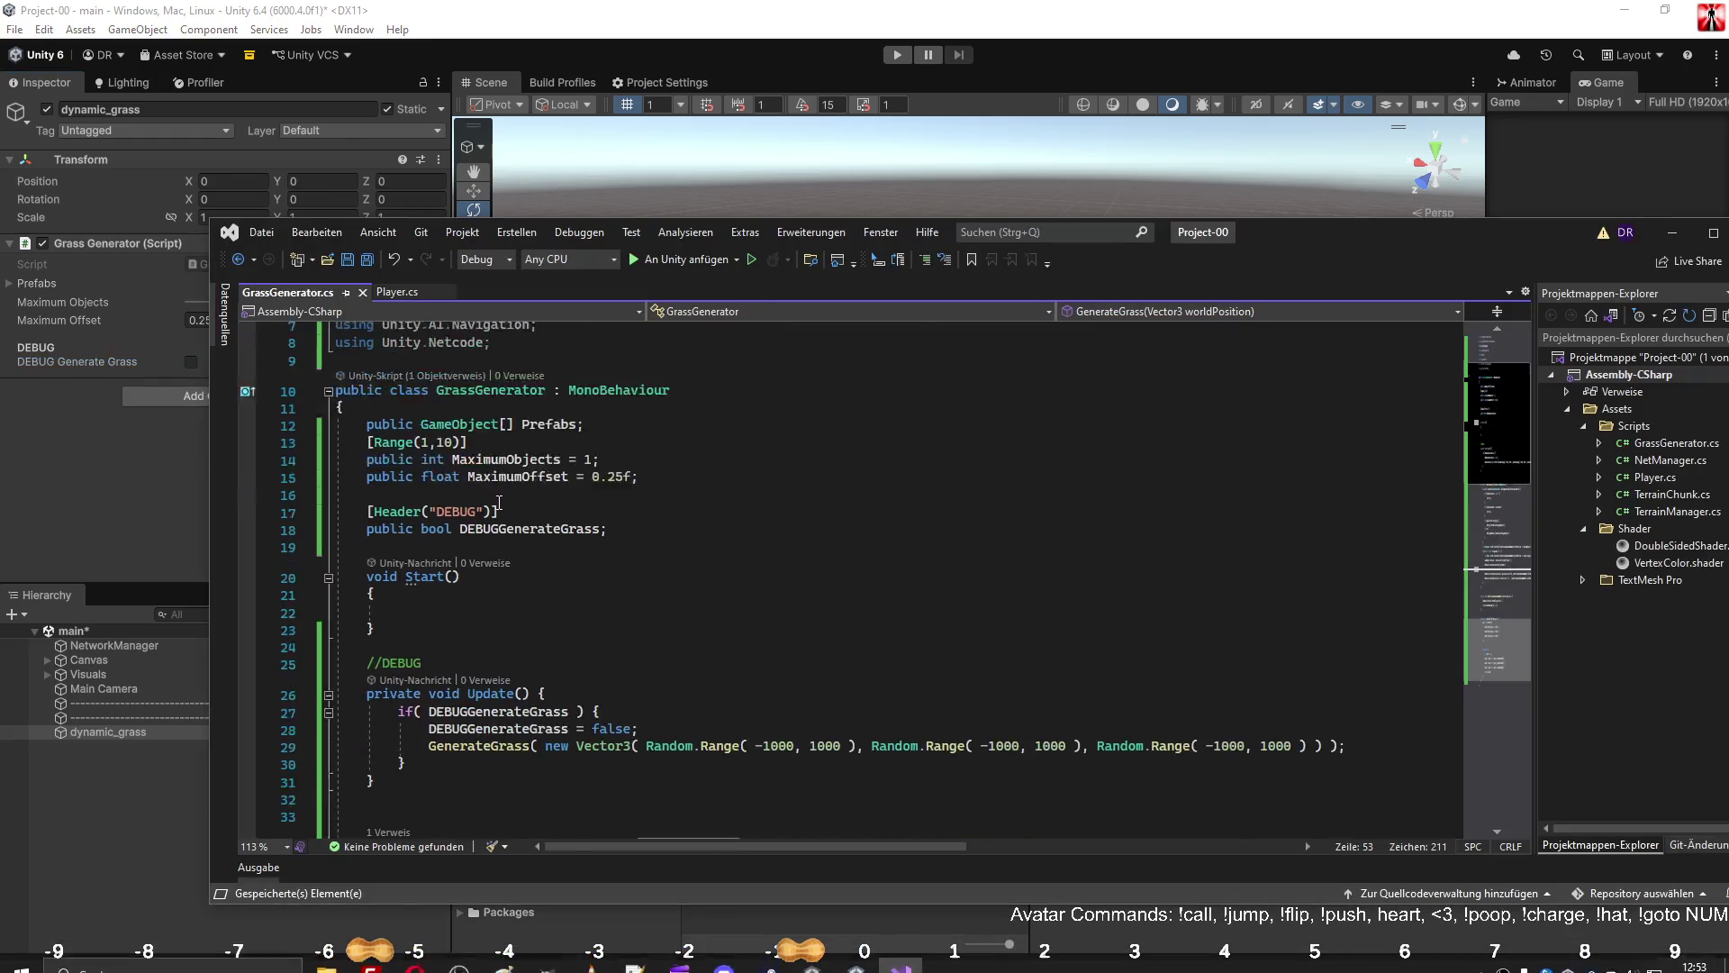
Add the [ExecuteInEditMode] attribute above the GrassGenerator class and save.
left_click(433, 471)
key("Return")
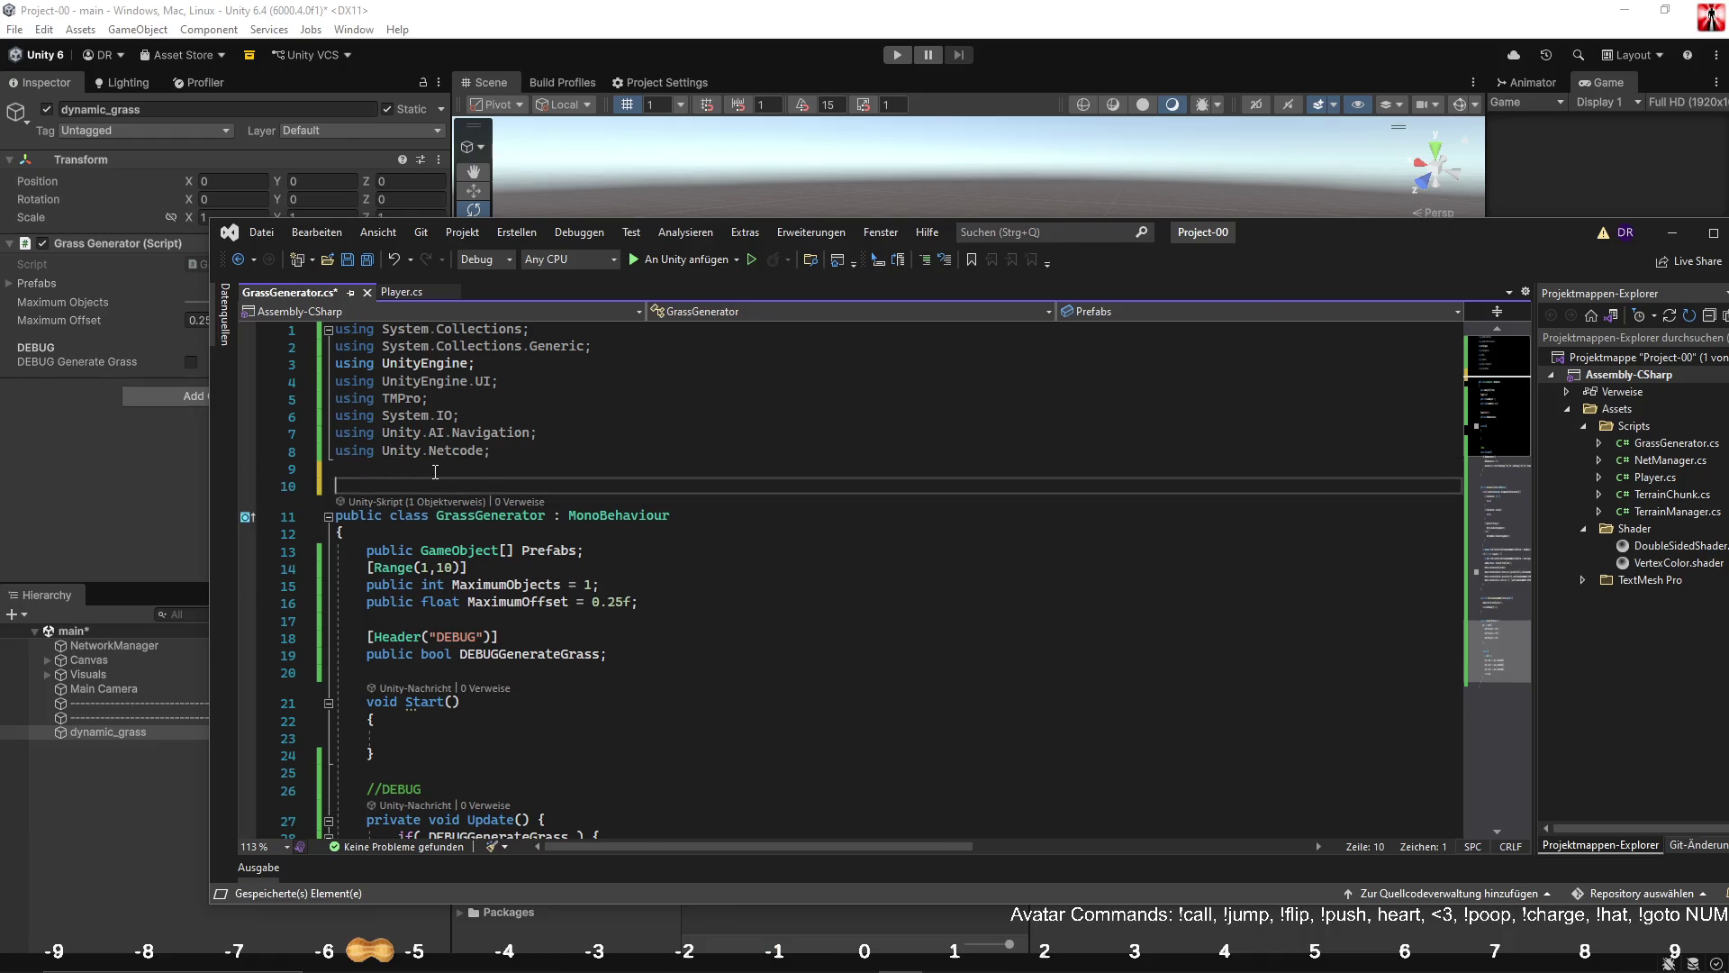
type("[E")
key("Down")
key("Down")
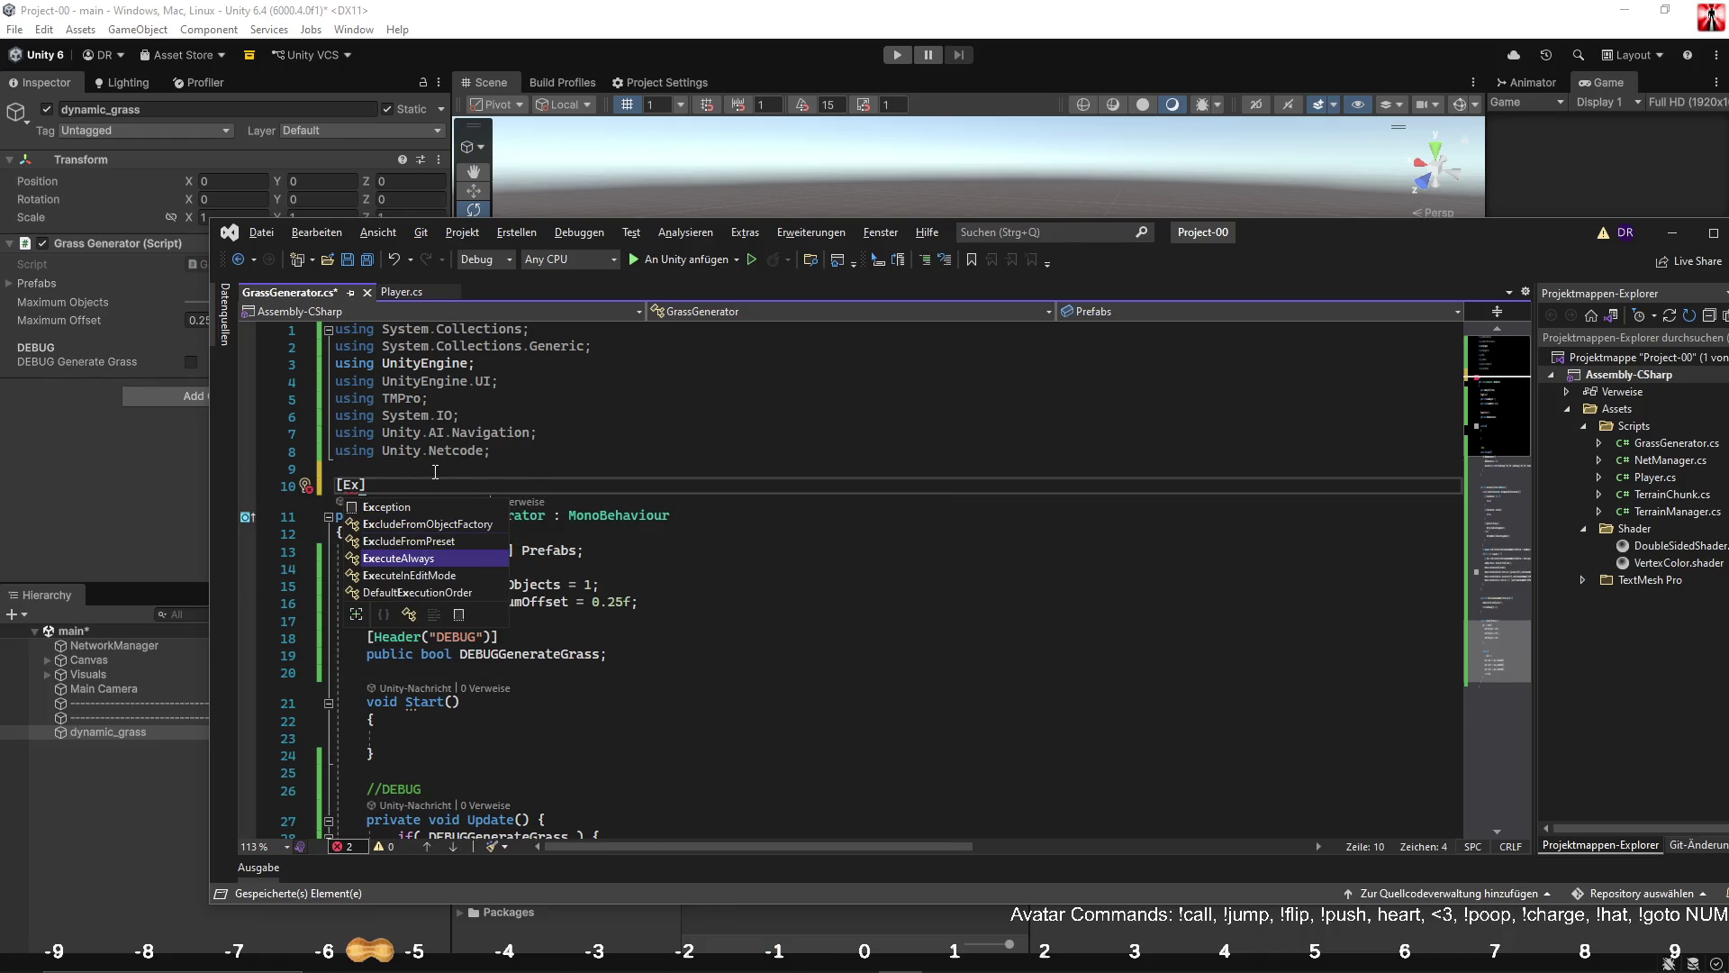
key("Tab")
key("ctrl+s")
Generate test grass in Unity and inspect the three grass_4(Clone) objects.
left_click(149, 497)
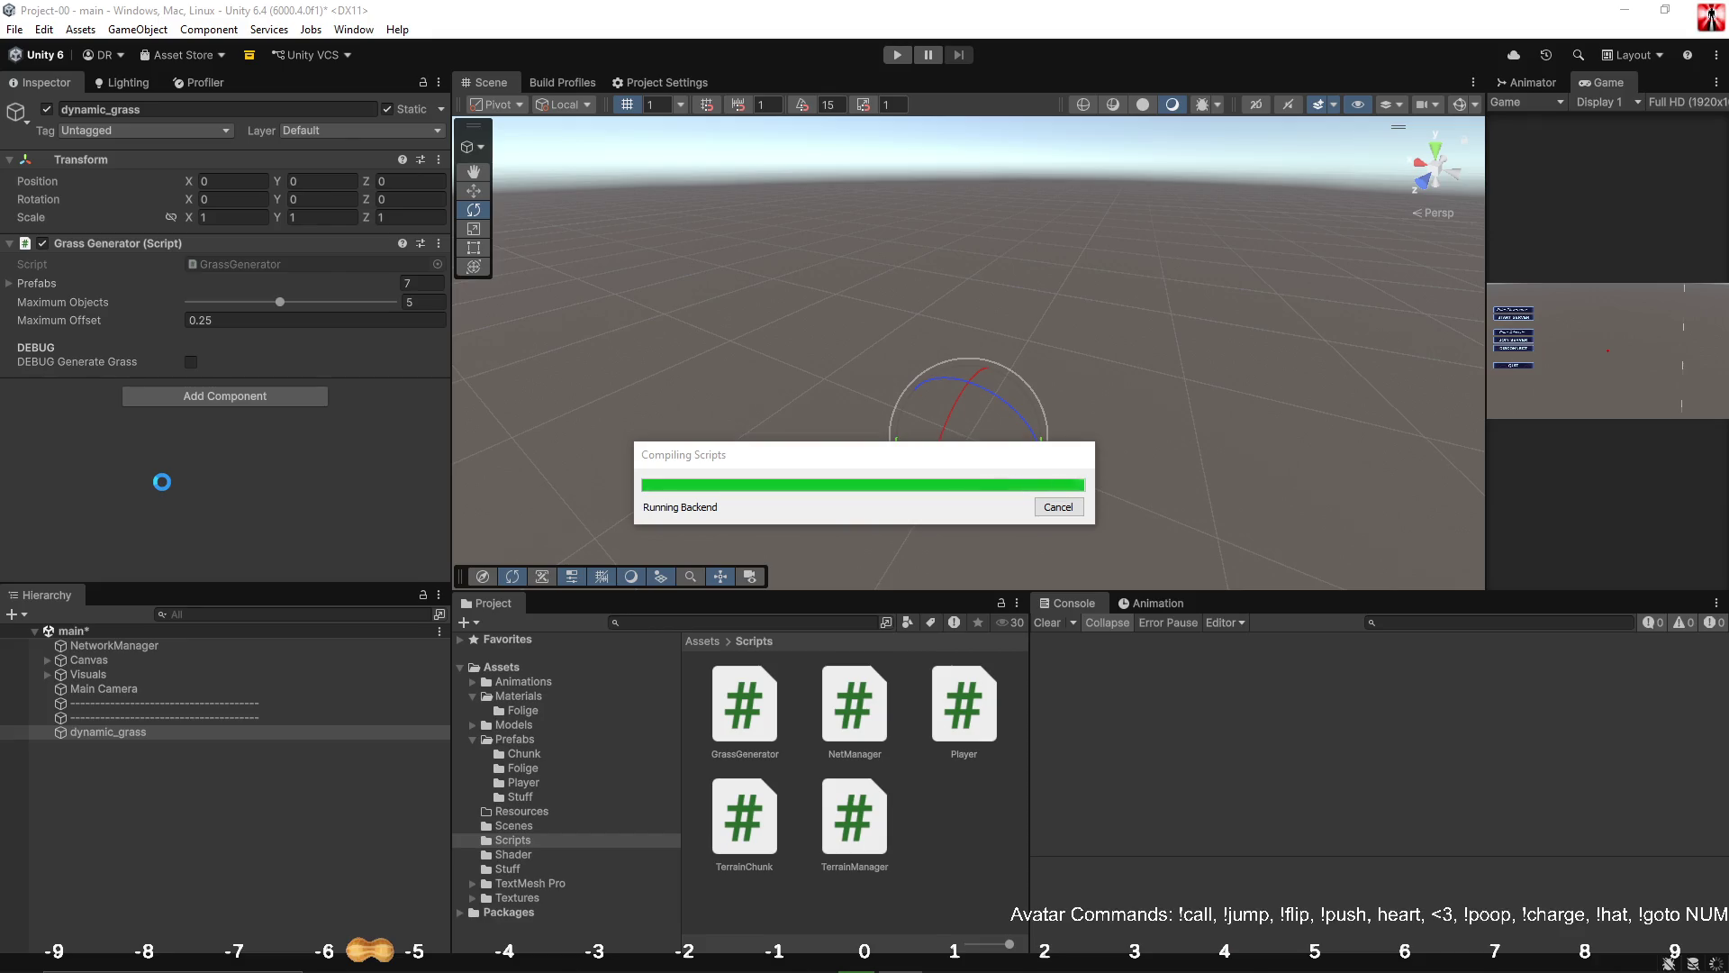
left_click(191, 363)
mouse_move(744, 440)
left_mouse_down()
mouse_move(798, 490)
mouse_move(1148, 342)
mouse_move(1146, 290)
mouse_move(1000, 302)
left_mouse_up()
left_click(159, 748)
left_click(153, 759)
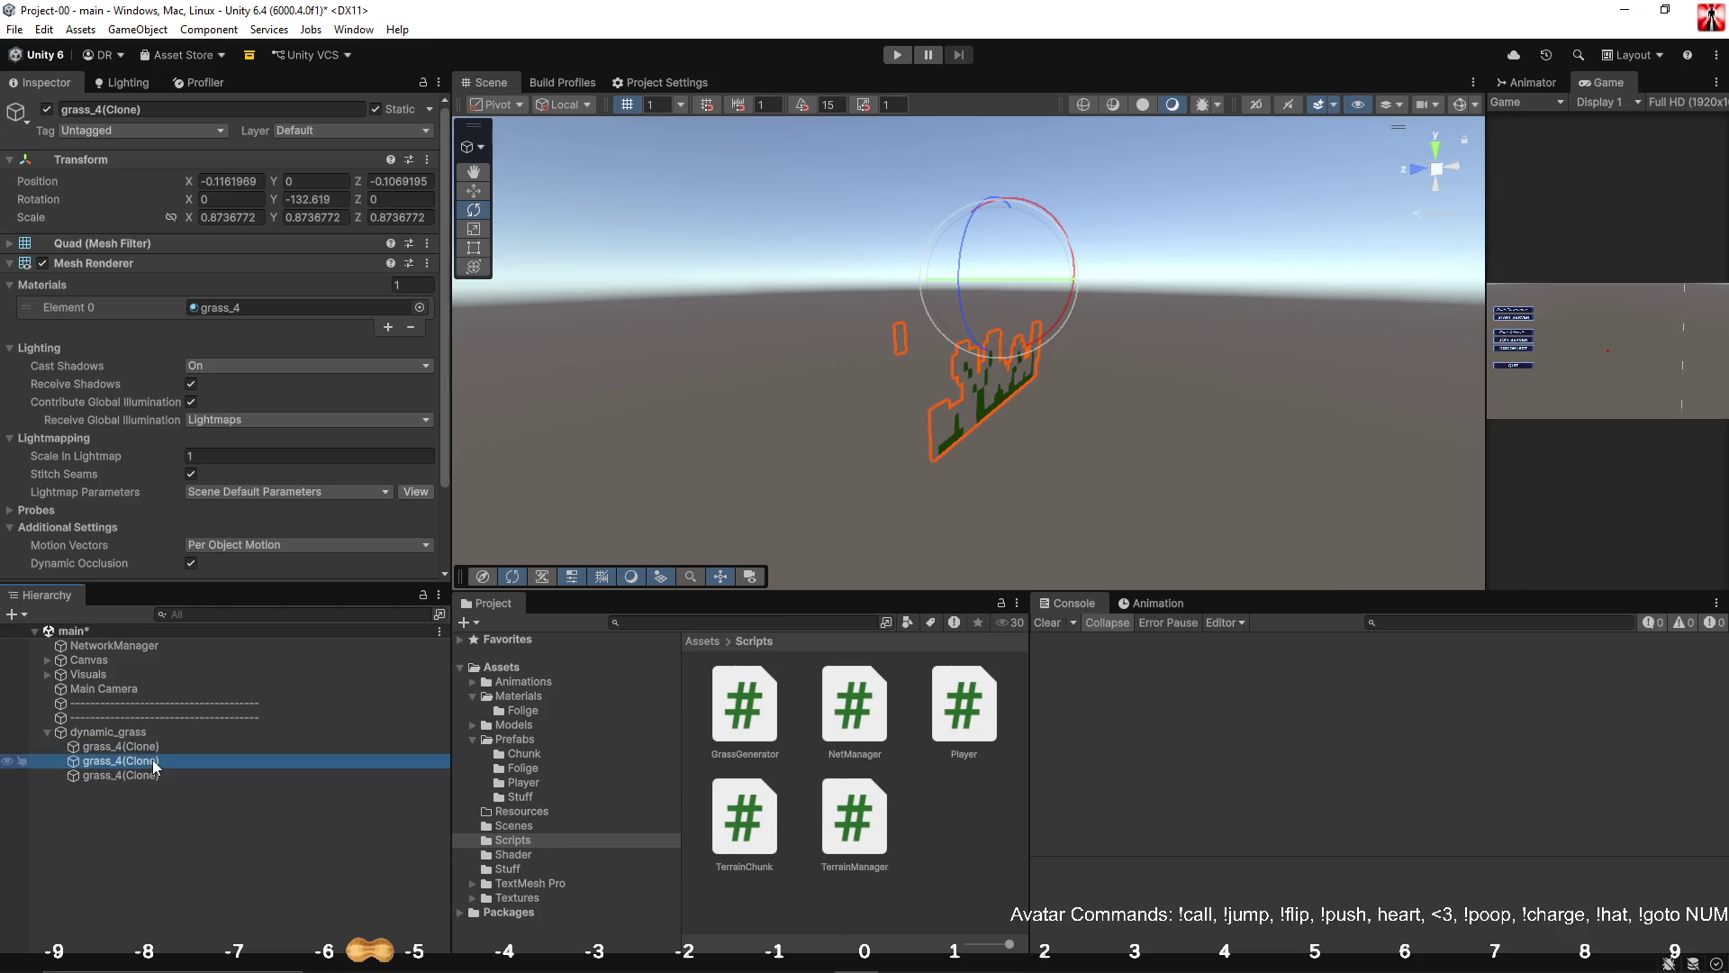
left_click(149, 776)
Expand the folded GetSeed method among the random-number helpers in GrassGenerator.cs.
key("alt+Tab")
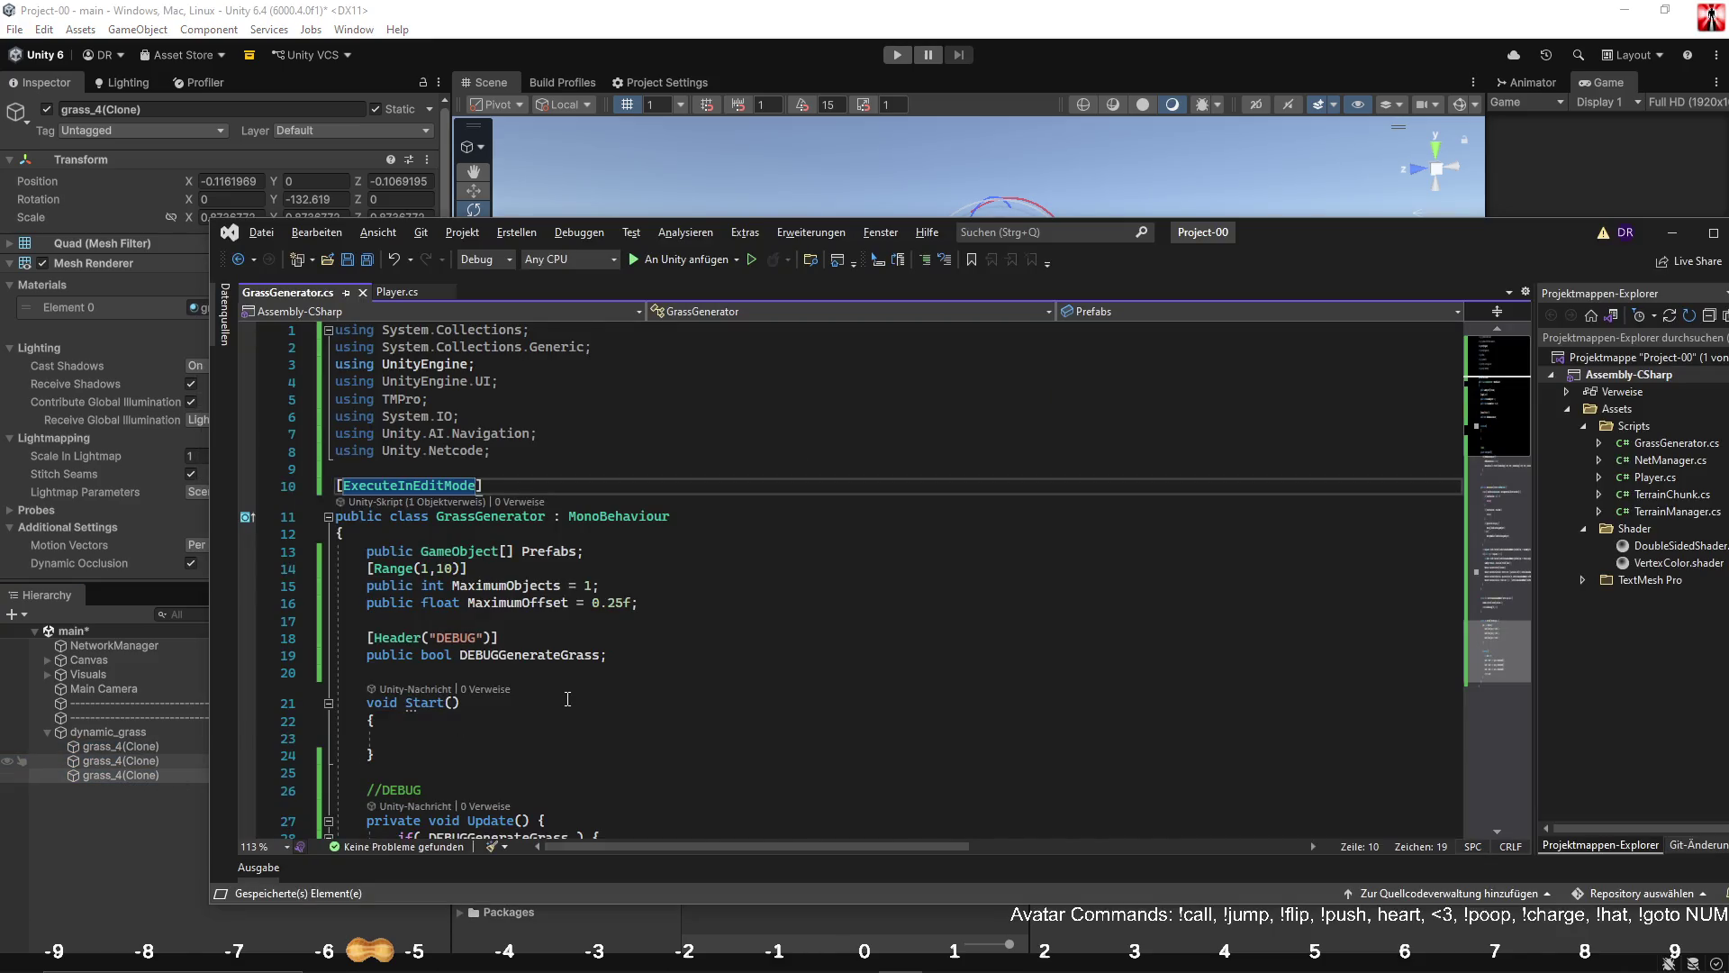
scroll(566, 700, "down", 13)
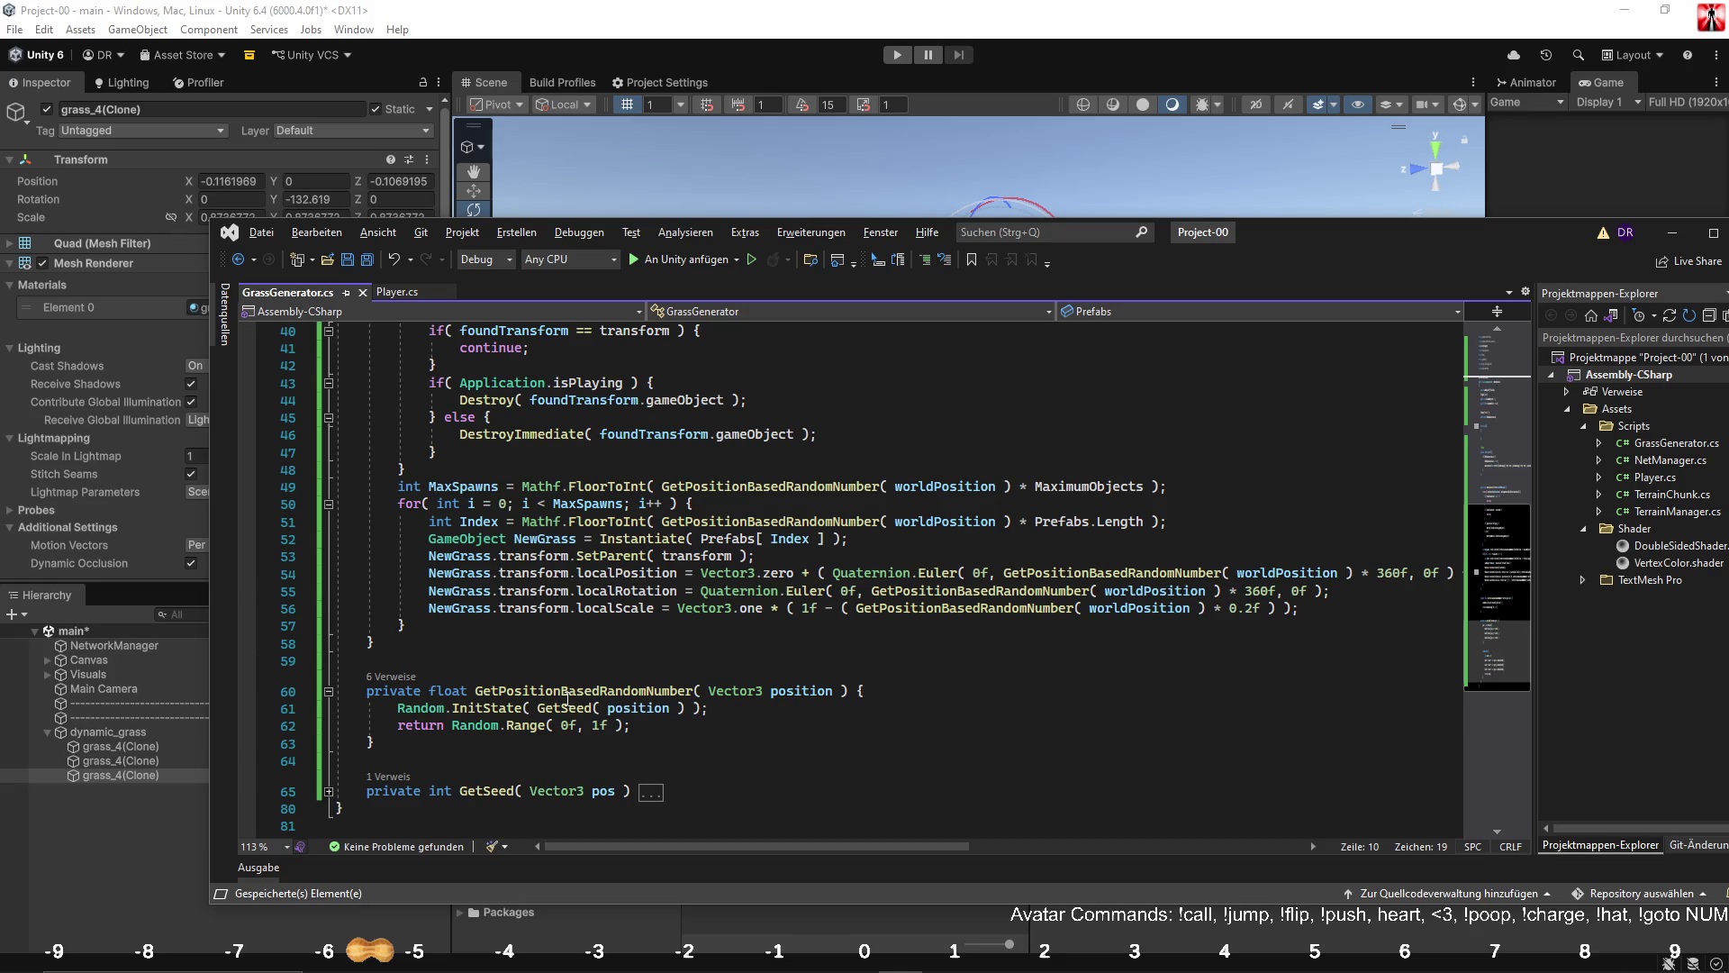
scroll(567, 699, "down", 1)
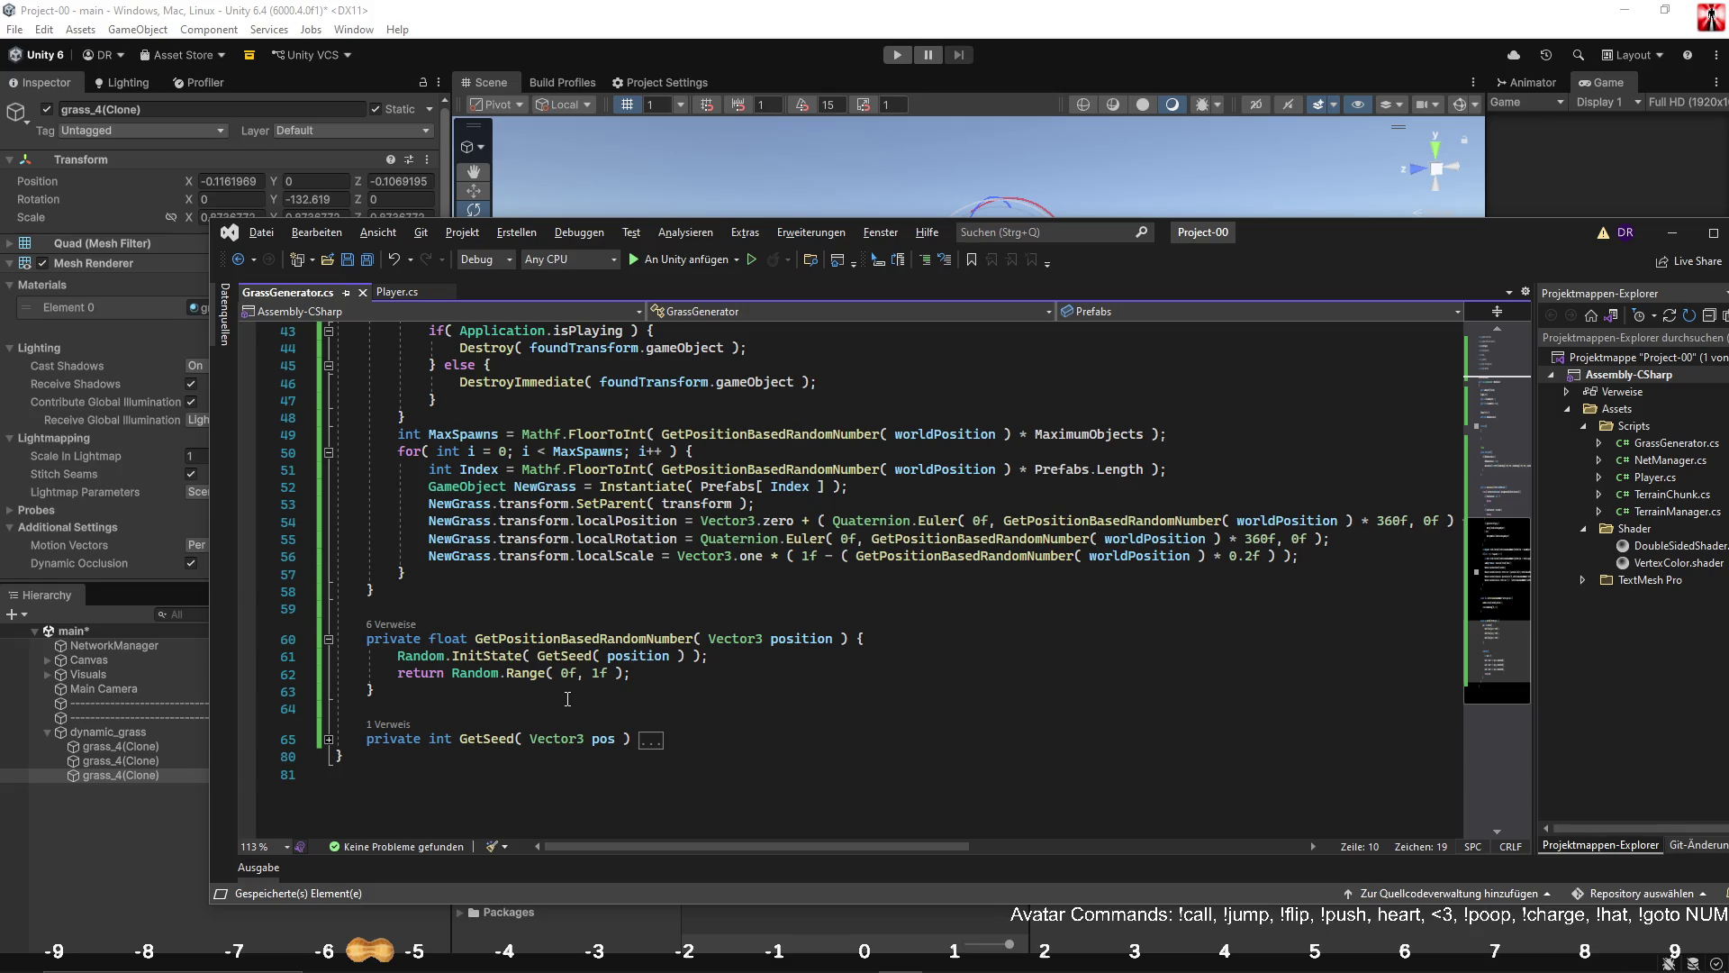
left_click(326, 740)
left_click(373, 689)
scroll(459, 695, "down", 2)
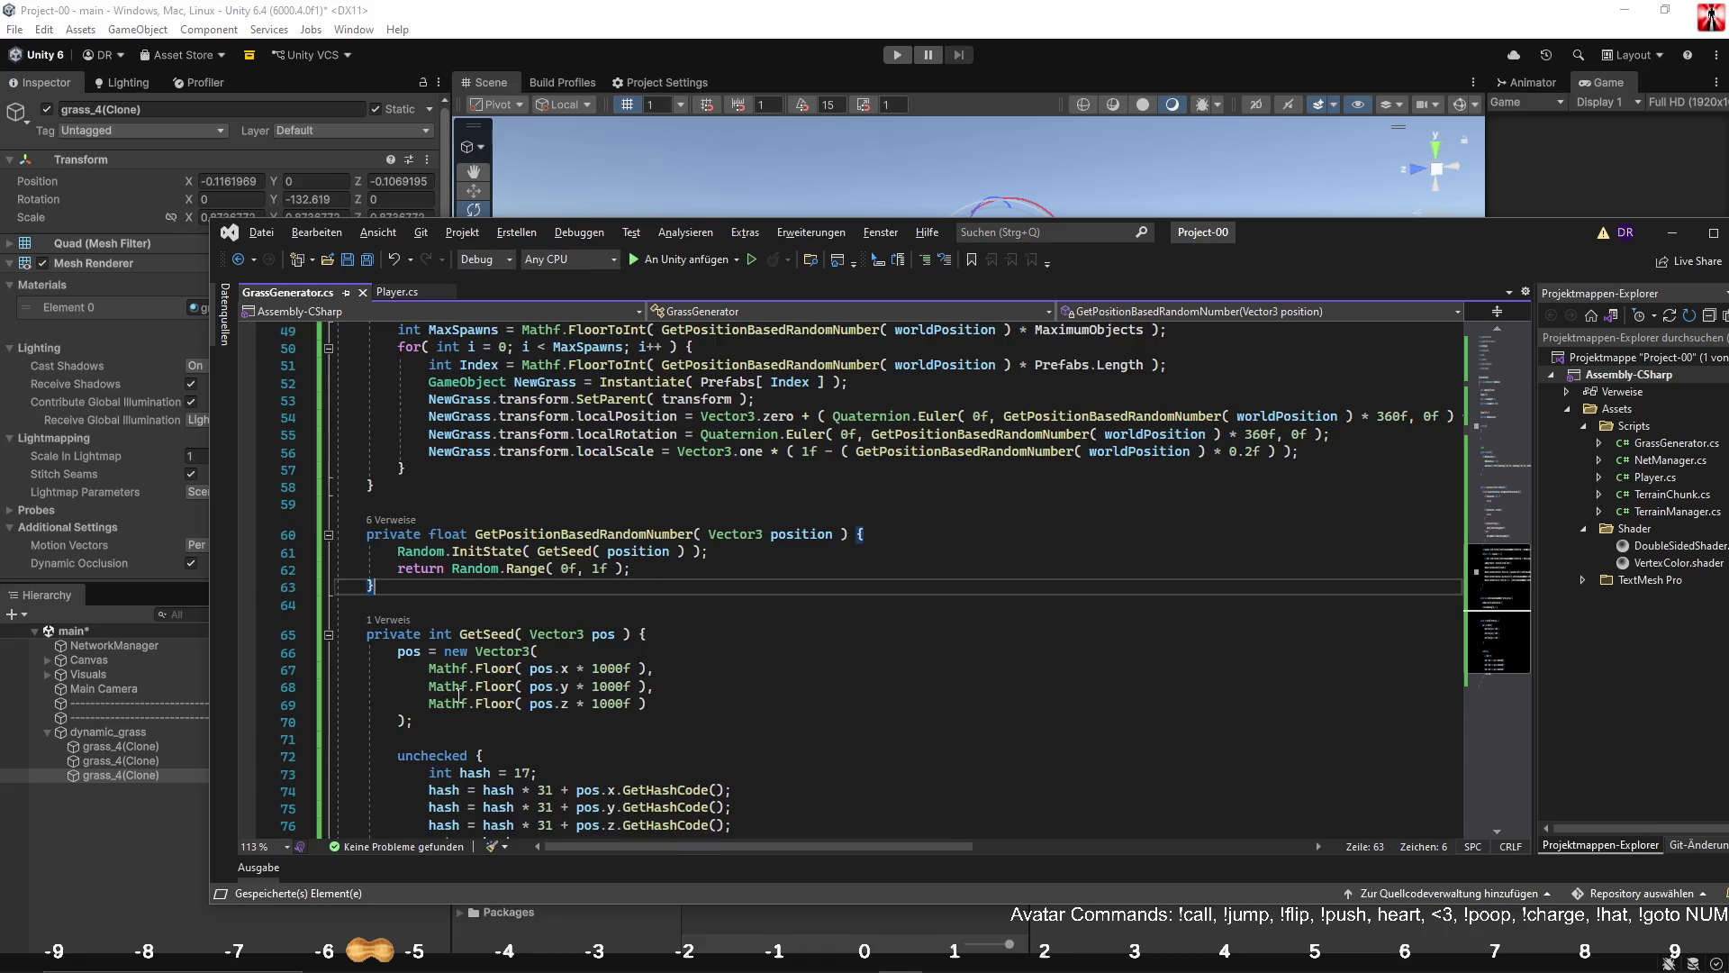
Move the Random.InitState seeding line from the helper to above the MaxSpawns calculation.
scroll(458, 695, "up", 1)
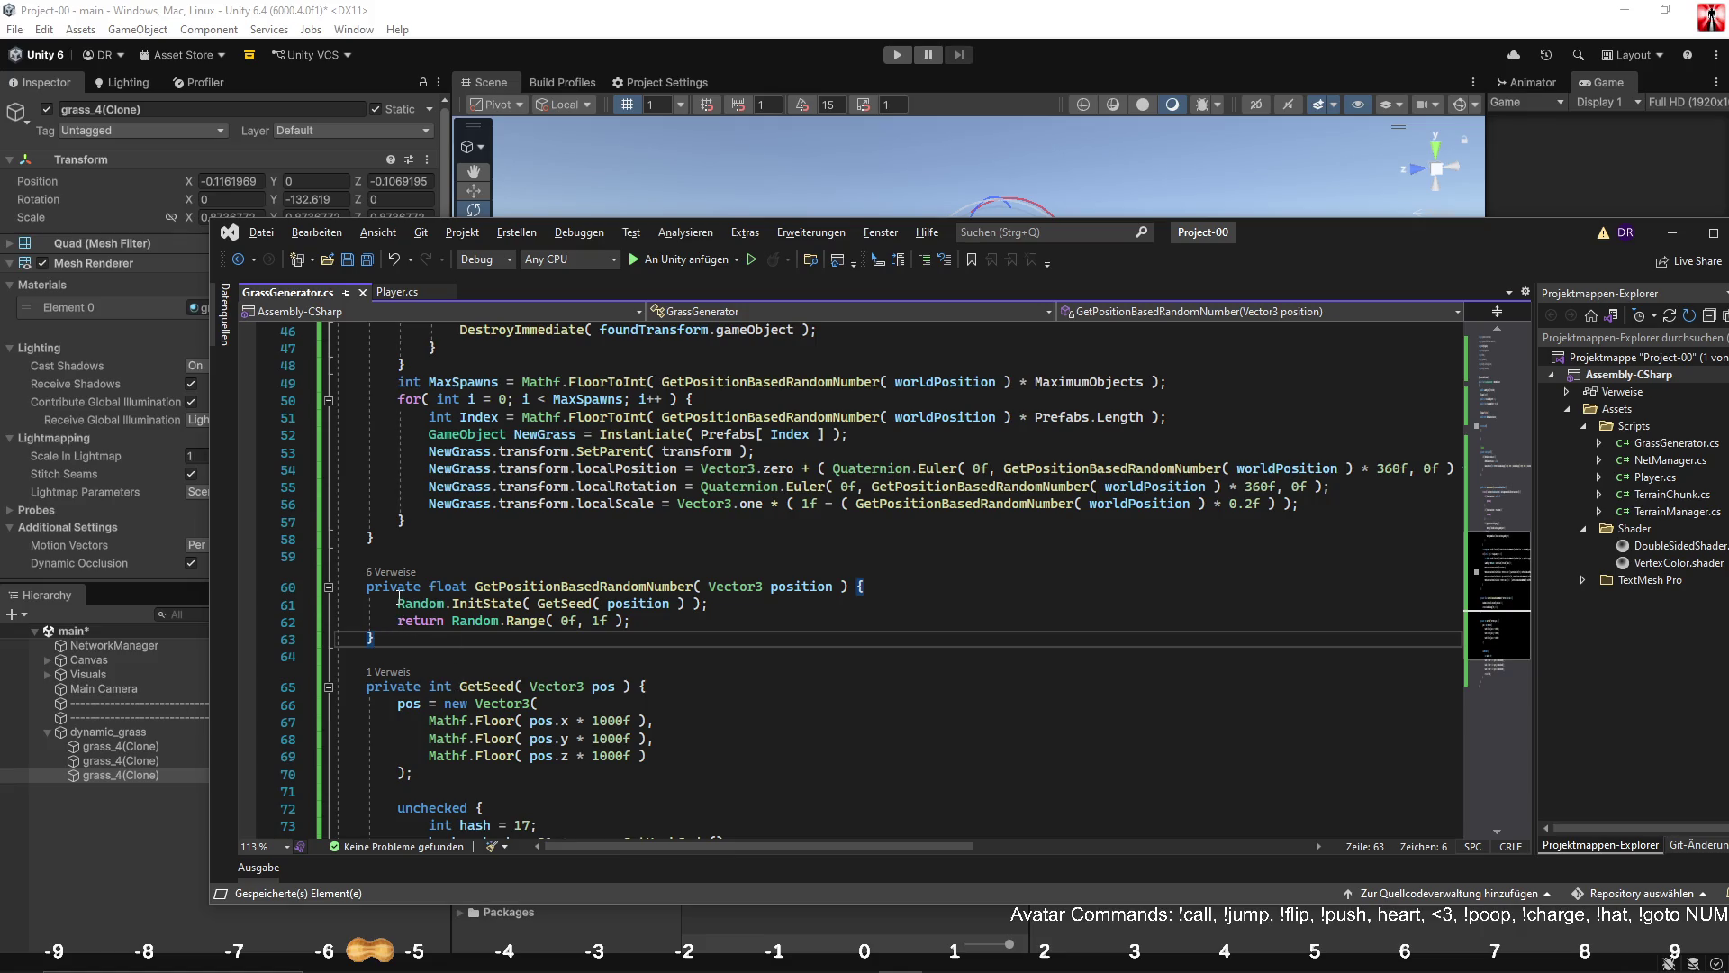
left_click_drag(399, 604, 720, 604)
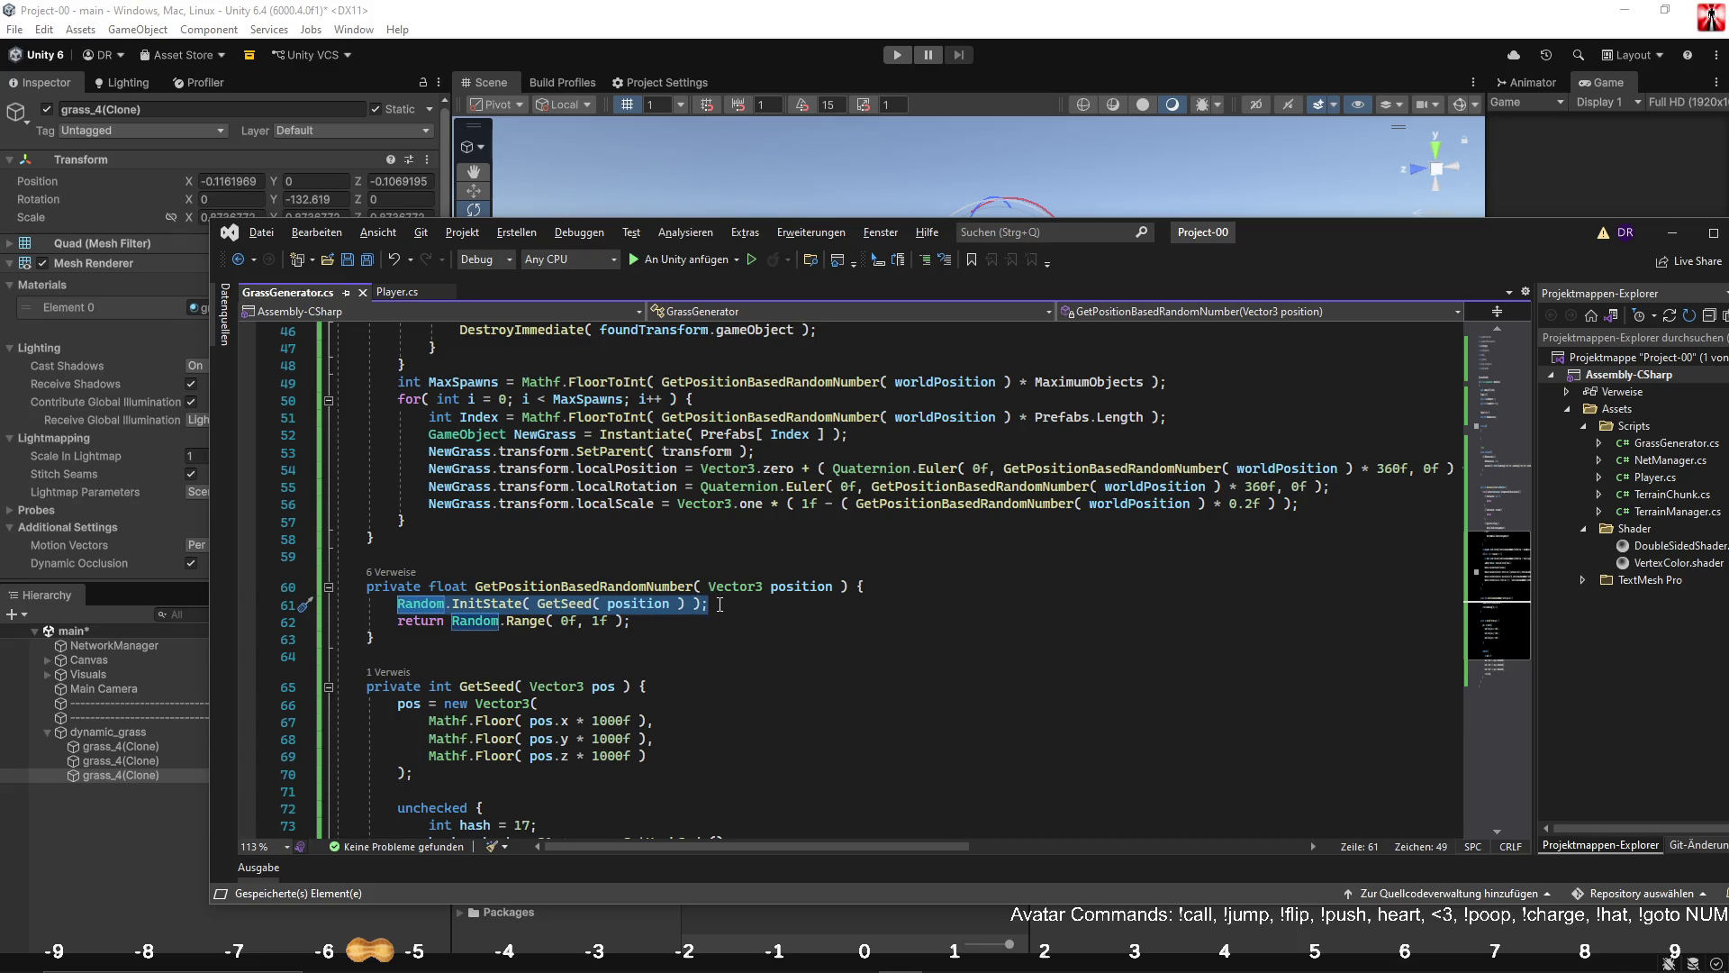
key("ctrl+x")
left_click(501, 366)
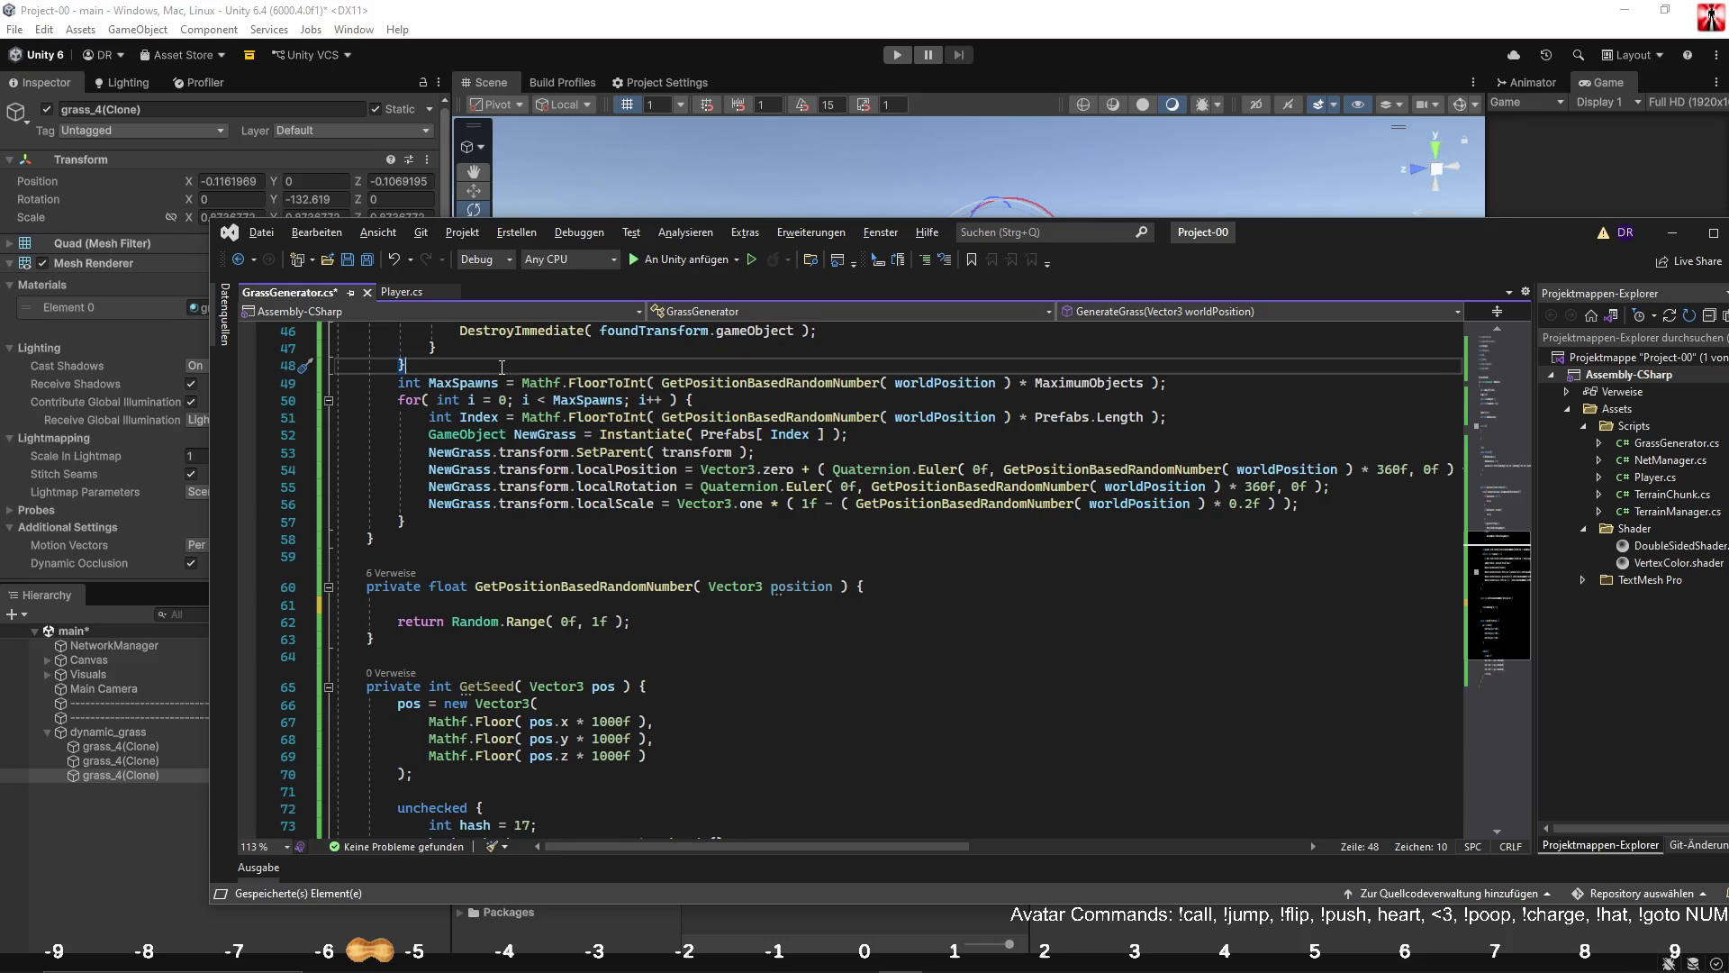
key("Return")
key("ctrl+v")
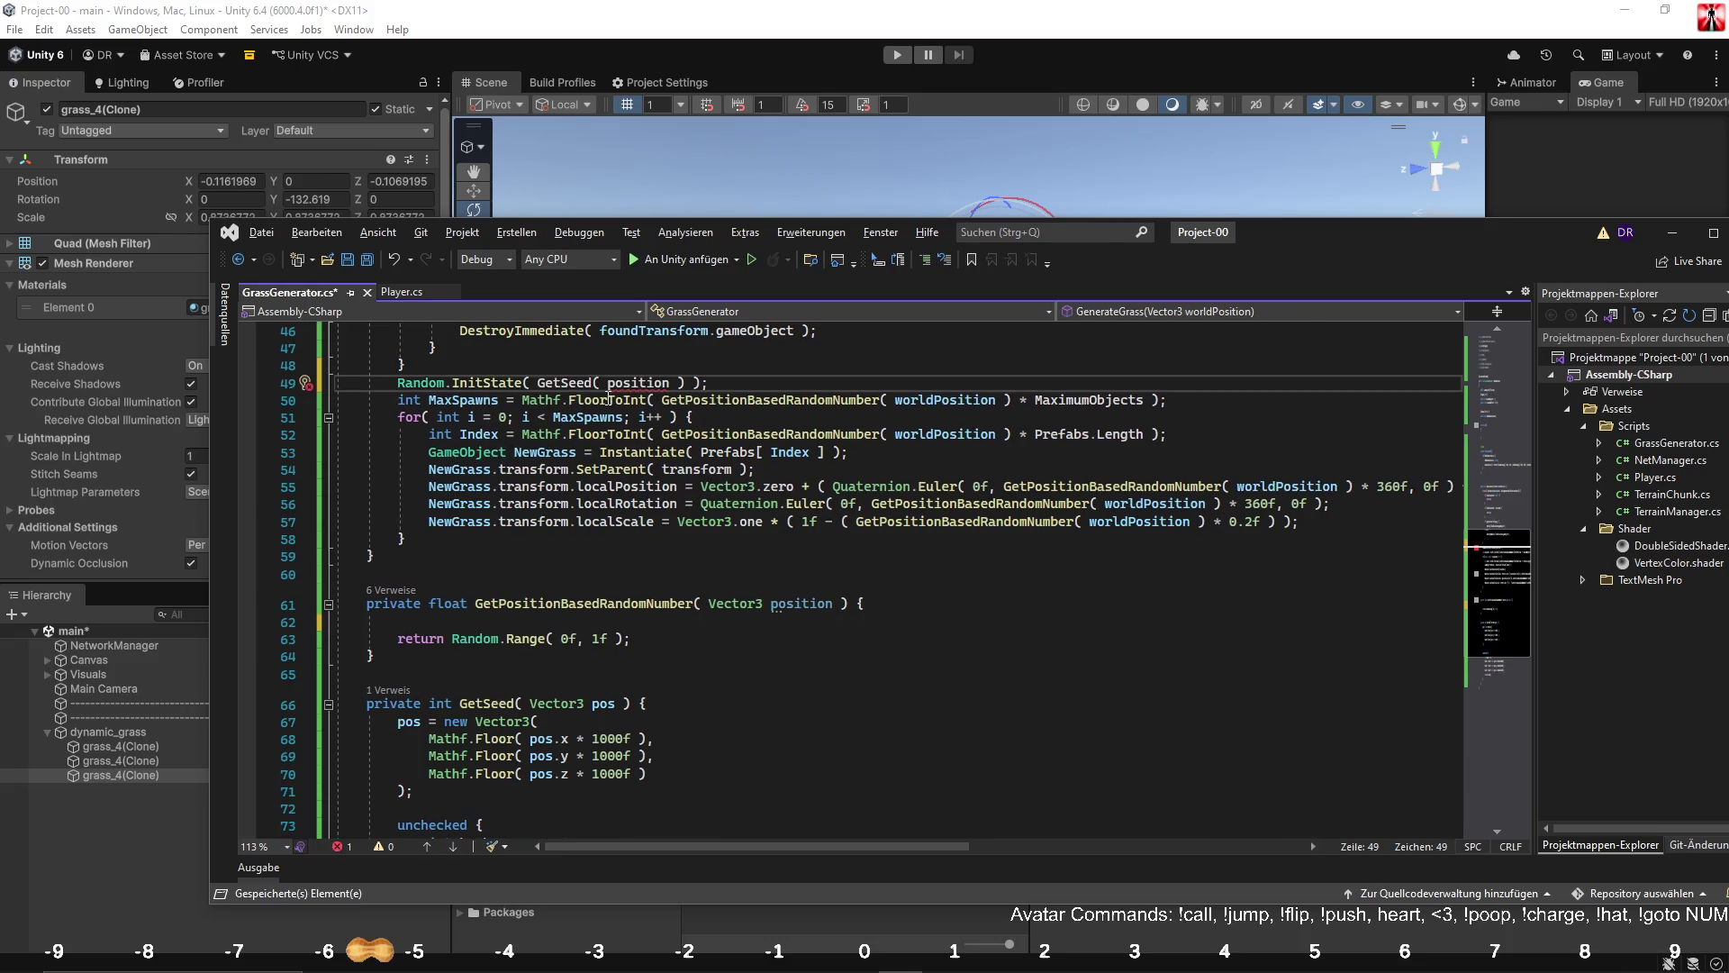
Change the moved seed call's argument to GetSeed( worldPosition ).
left_click(995, 400)
left_click(677, 383)
double_click(677, 382)
type("worldPosition")
Check GetPositionBasedRandomNumber's references, grab its Random.Range( 0f, 1f ) and select the whole method.
left_click(592, 561)
left_click(576, 608)
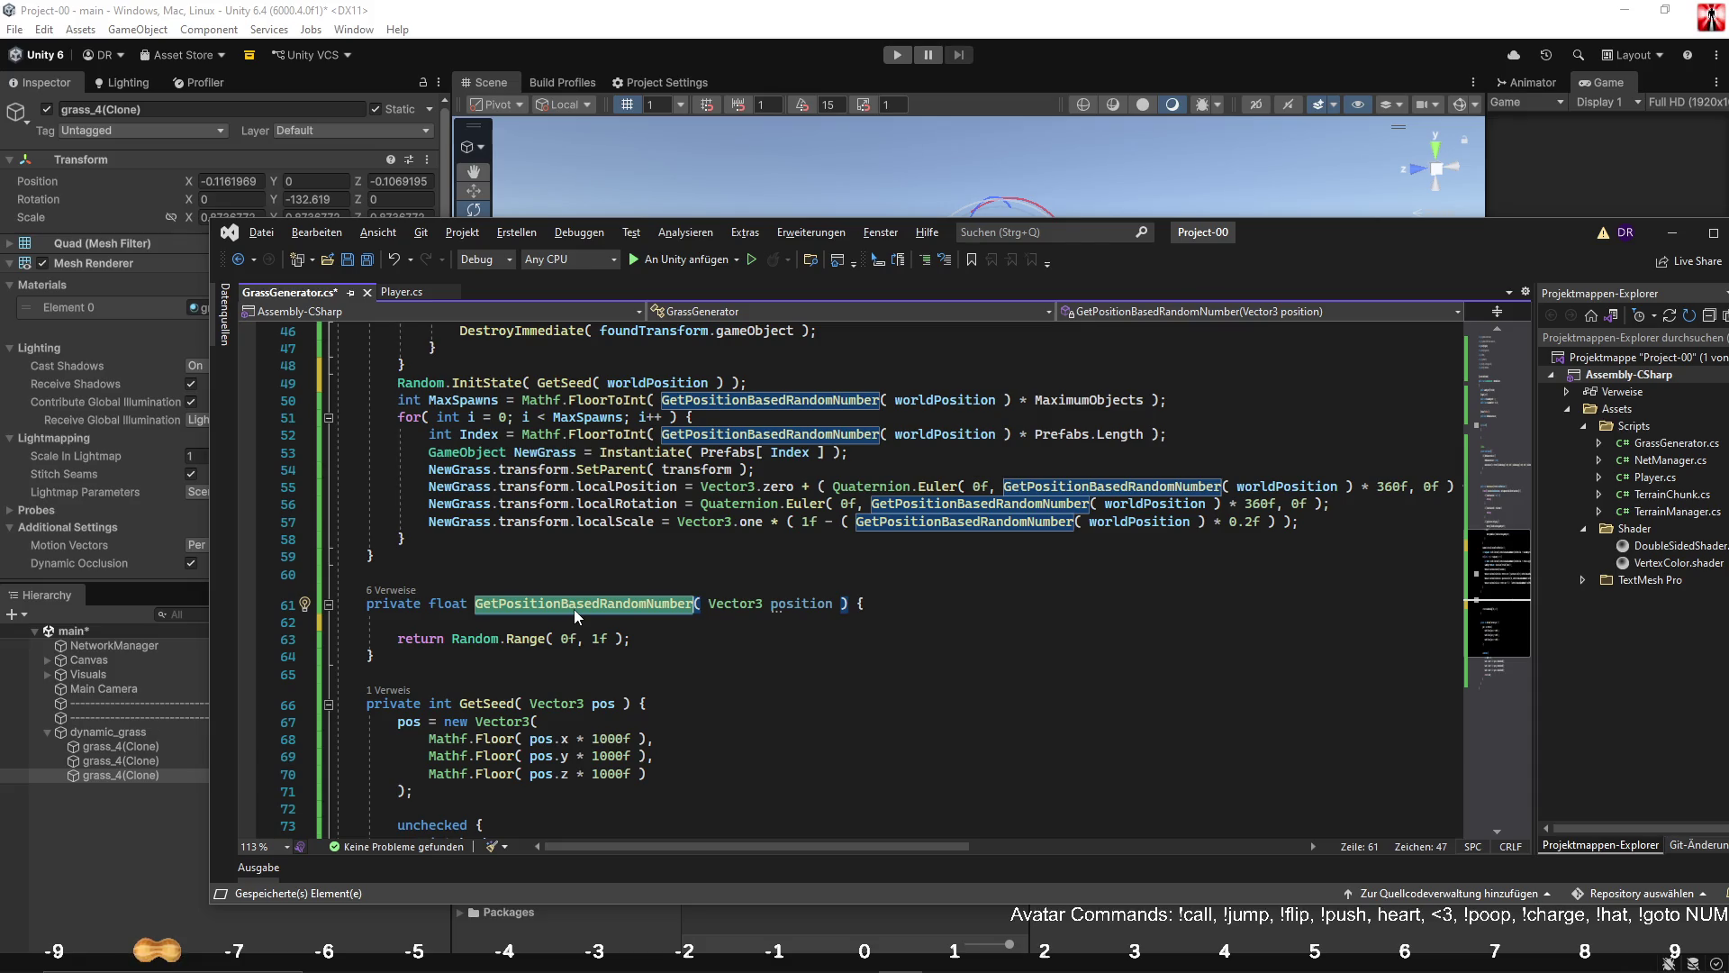
left_click_drag(453, 639, 622, 639)
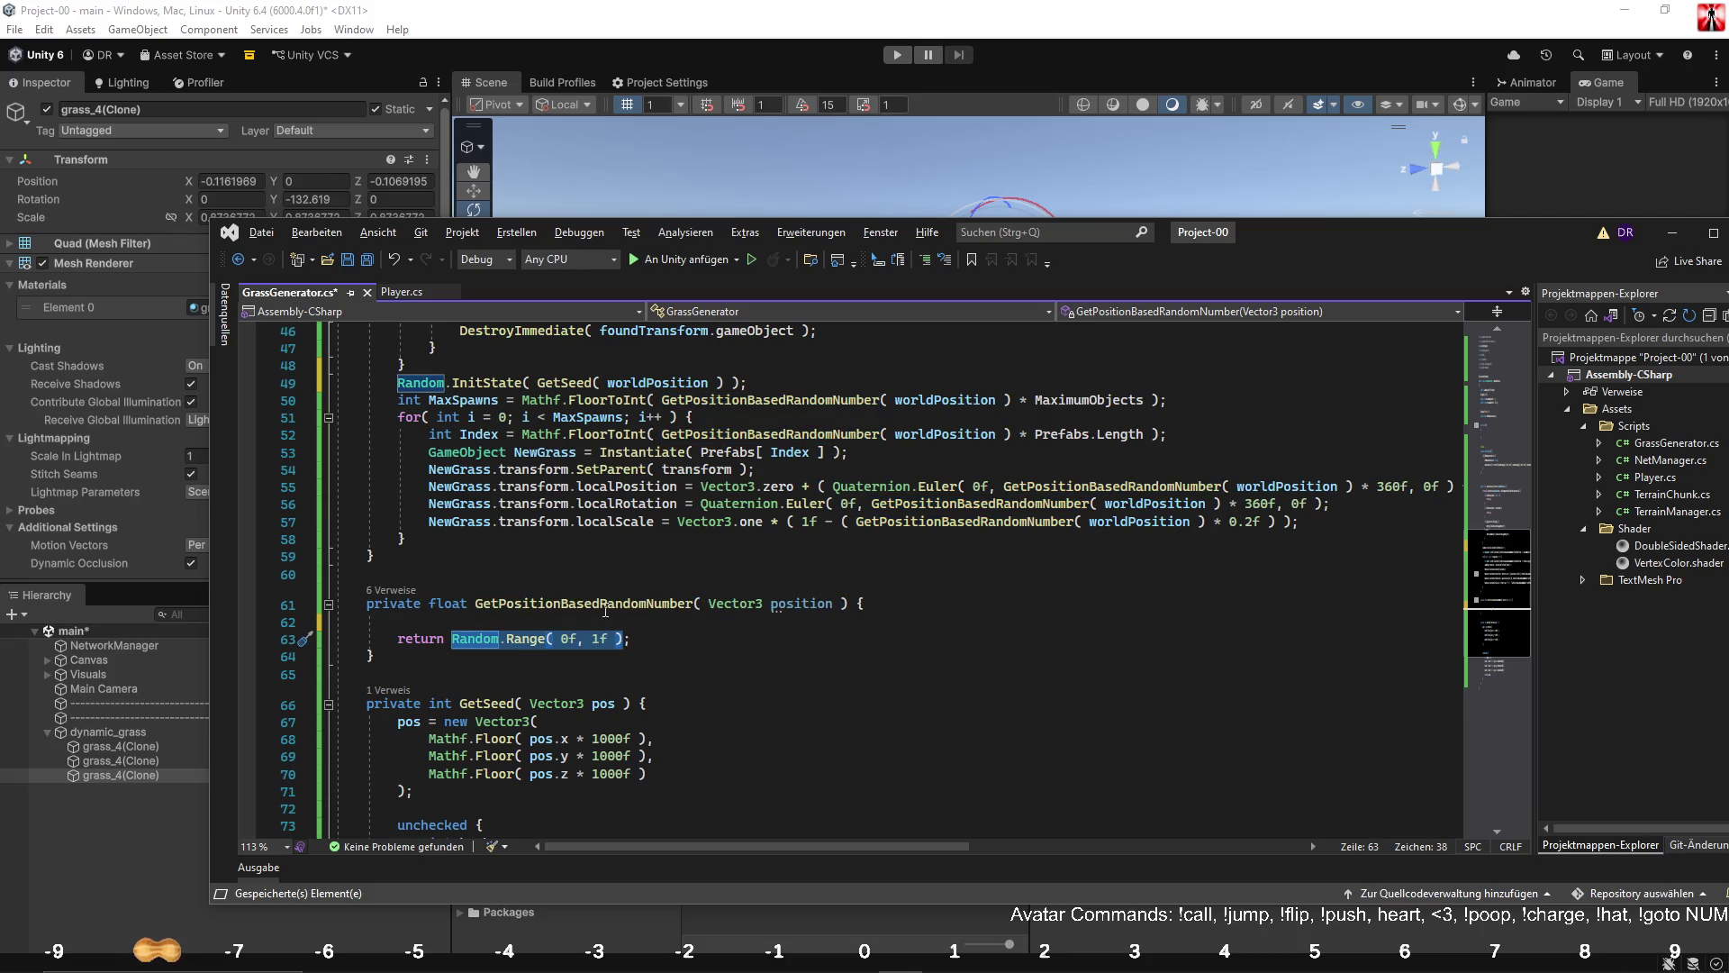
left_click_drag(407, 576, 407, 668)
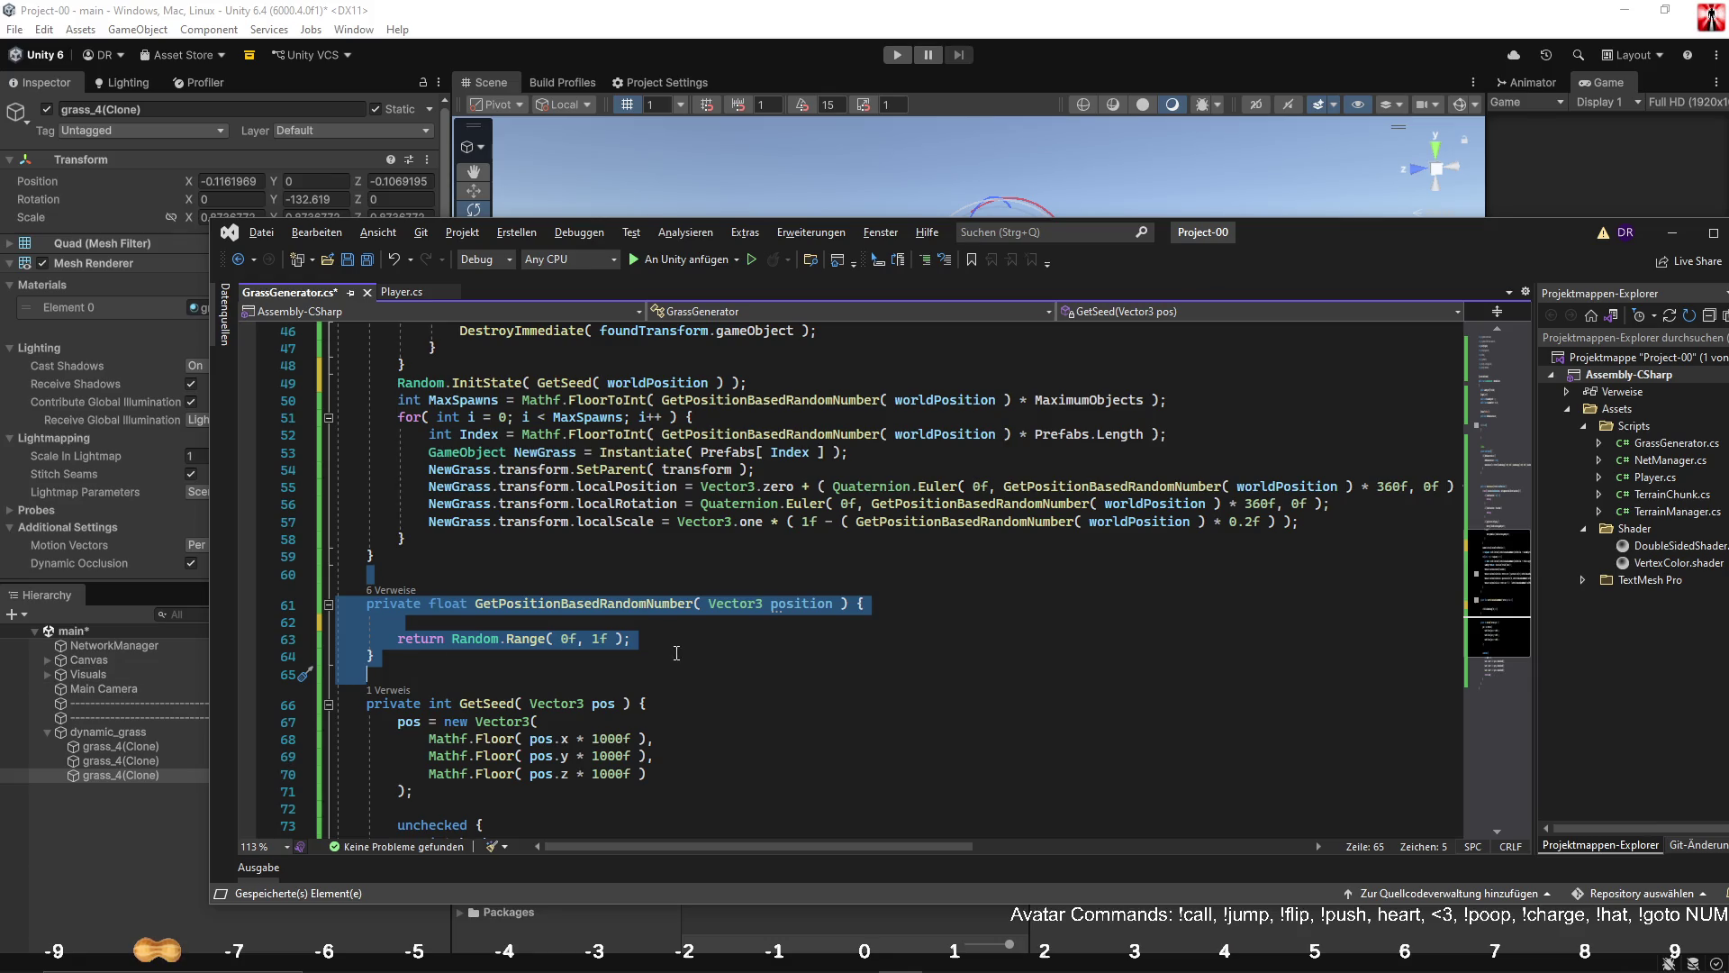
Delete GetPositionBasedRandomNumber, replace each of its calls with Random.Range( 0f, 1f ), and save.
key("Delete")
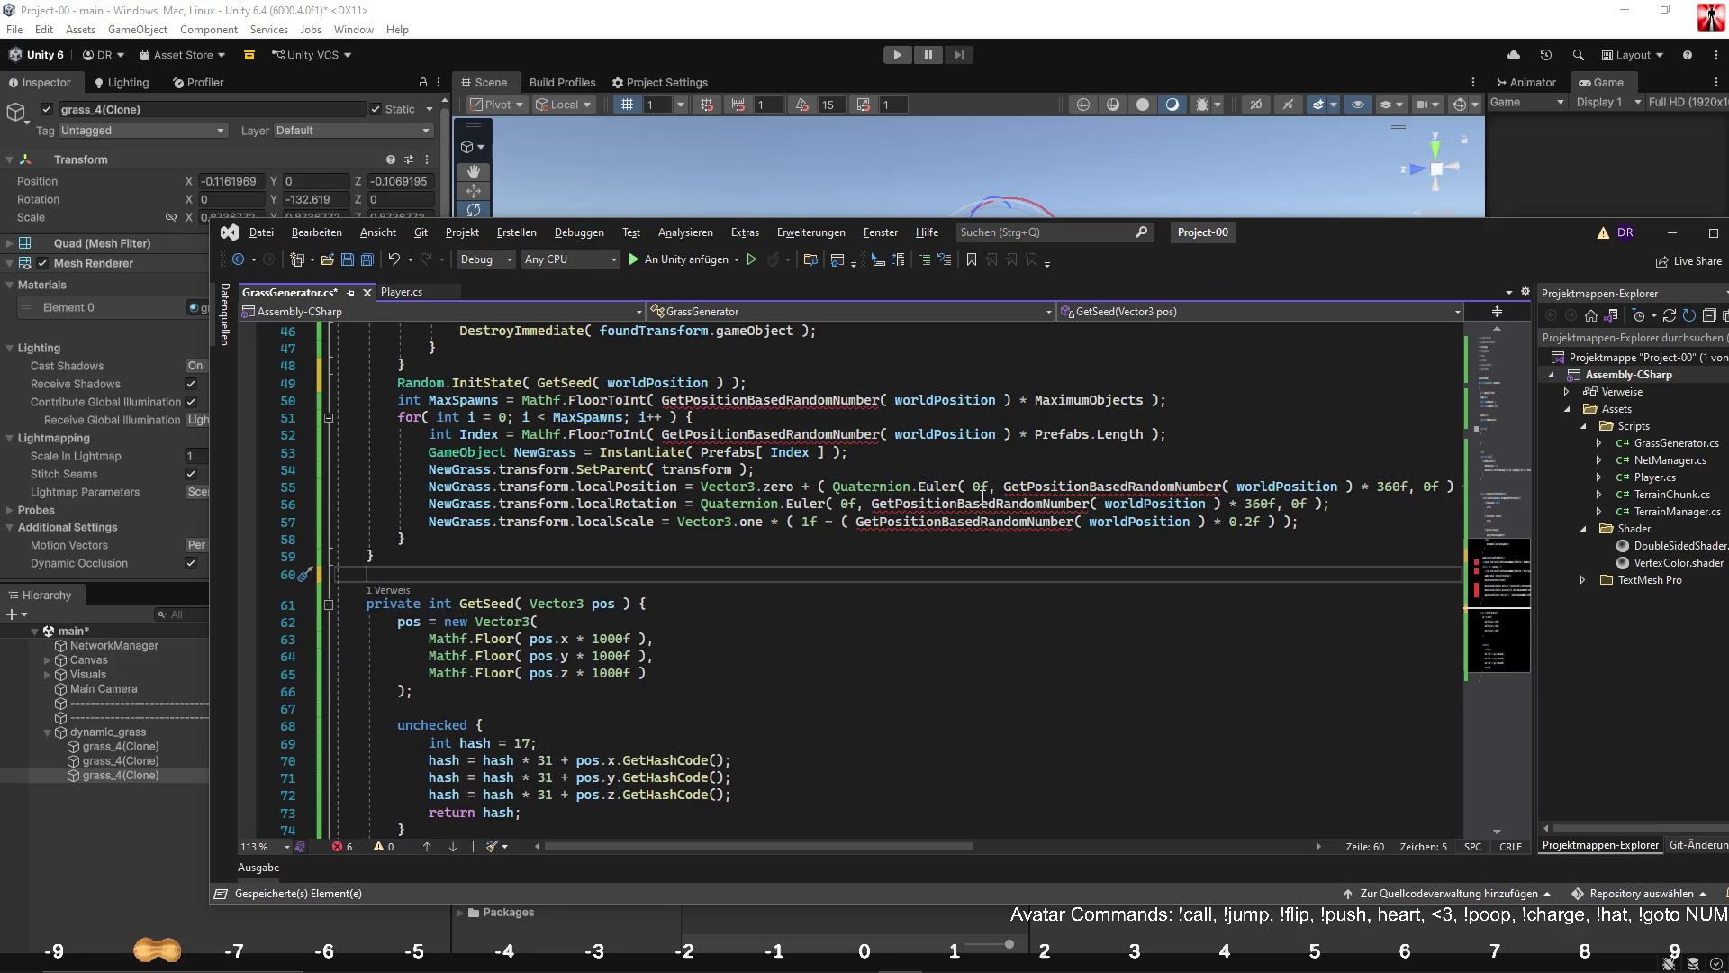
mouse_move(811, 404)
left_click_drag(662, 399, 1025, 399)
key("ctrl+v")
mouse_move(663, 434)
left_mouse_down()
mouse_move(1003, 435)
mouse_move(1391, 487)
mouse_move(1351, 487)
left_mouse_up()
key("ctrl+v")
left_click(1005, 486)
key("ctrl+v")
mouse_move(1217, 504)
left_mouse_down()
mouse_move(871, 504)
mouse_move(1221, 523)
mouse_move(1207, 522)
left_mouse_up()
key("ctrl+v")
key("ctrl+v")
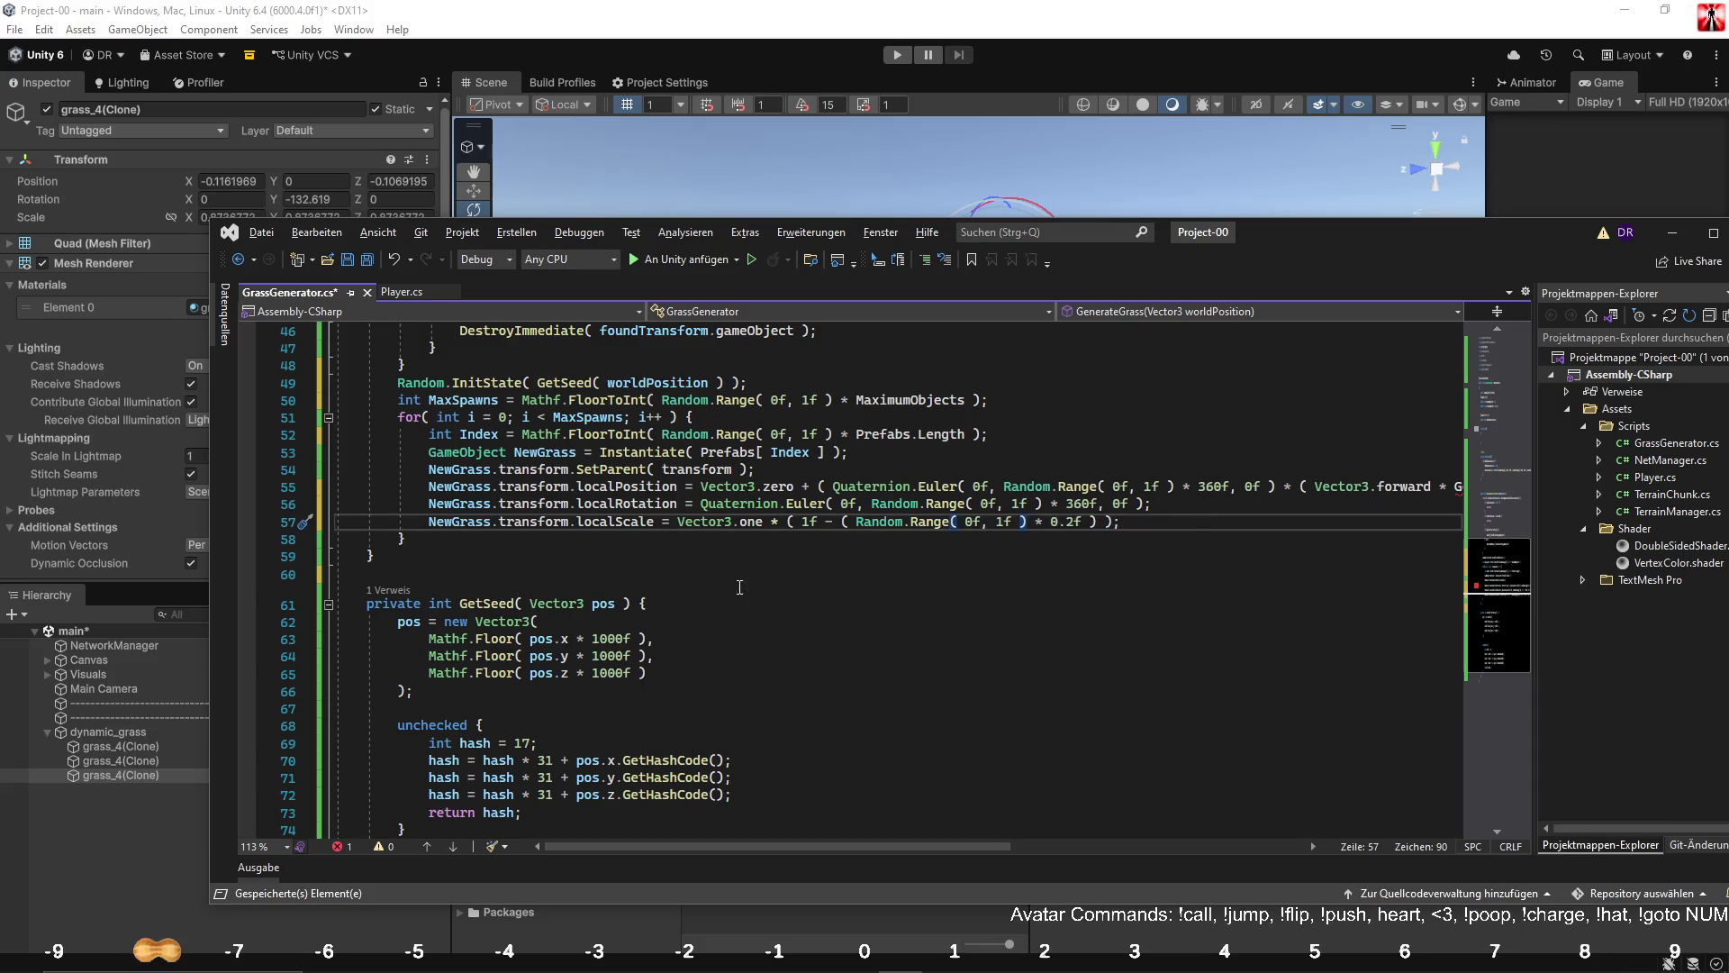
left_click(742, 574)
scroll(742, 577, "up", 3)
key("ctrl+s")
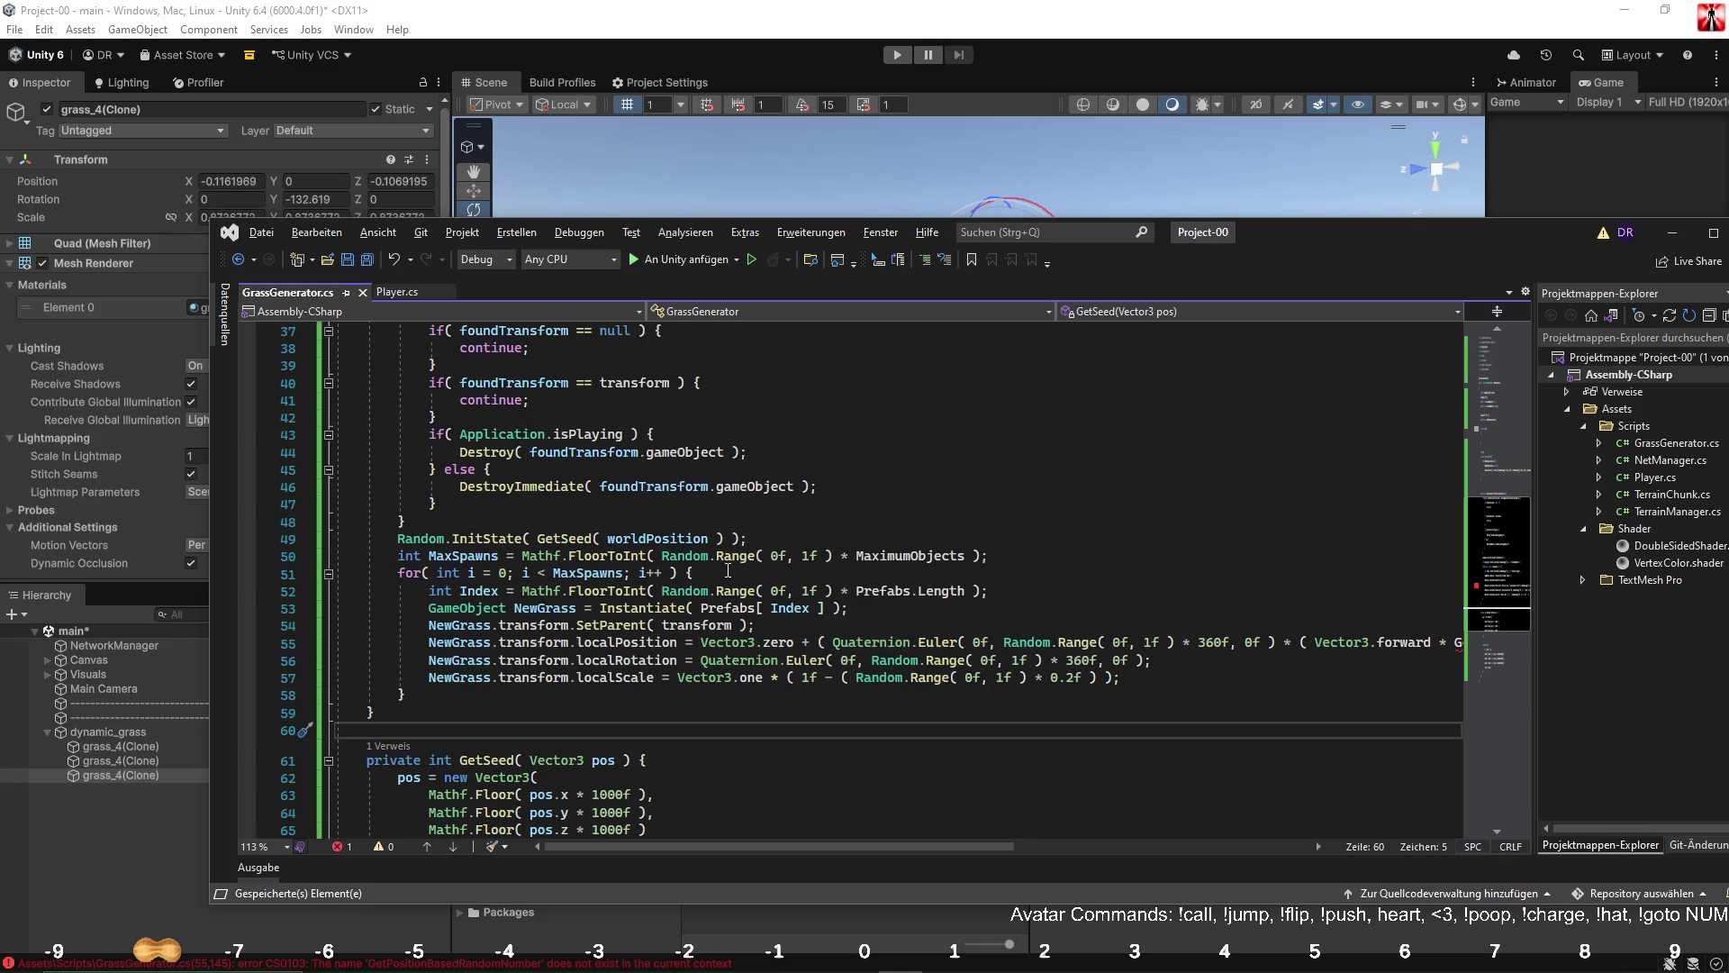
Change line 50's MaxSpawns call to Random.value and select it for reuse on line 52.
mouse_move(718, 553)
left_click_drag(718, 556, 856, 556)
type("value")
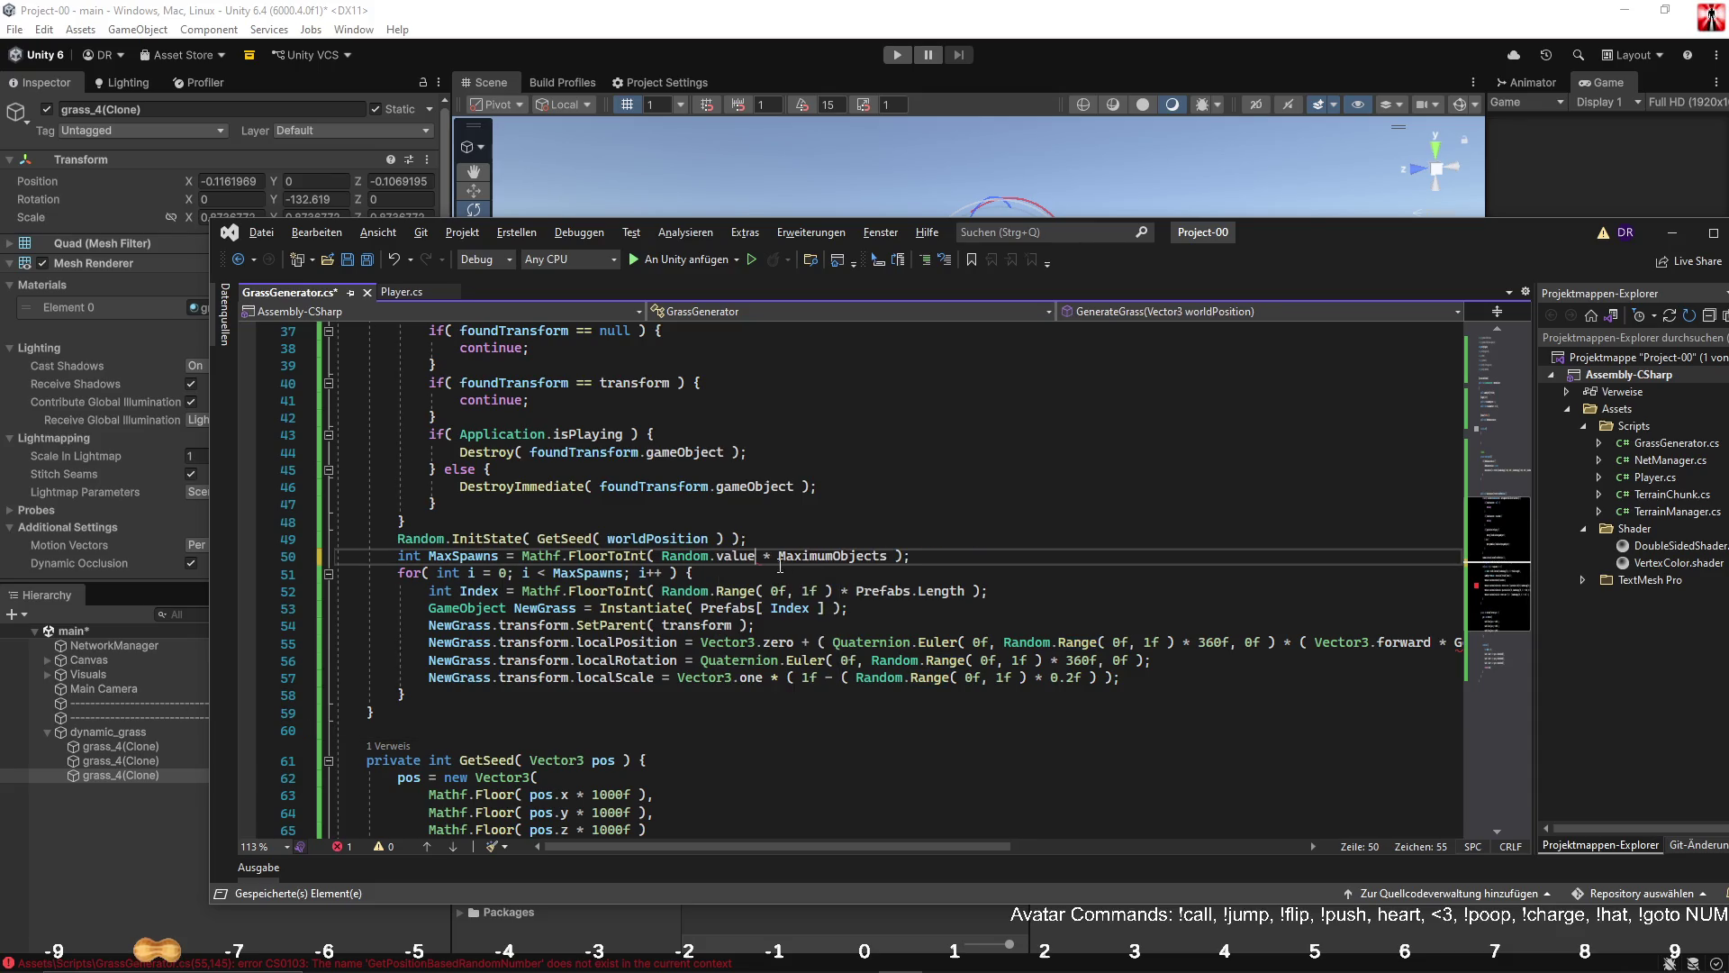
left_click(1027, 642)
left_click(1049, 642)
left_click_drag(1002, 847, 1173, 843)
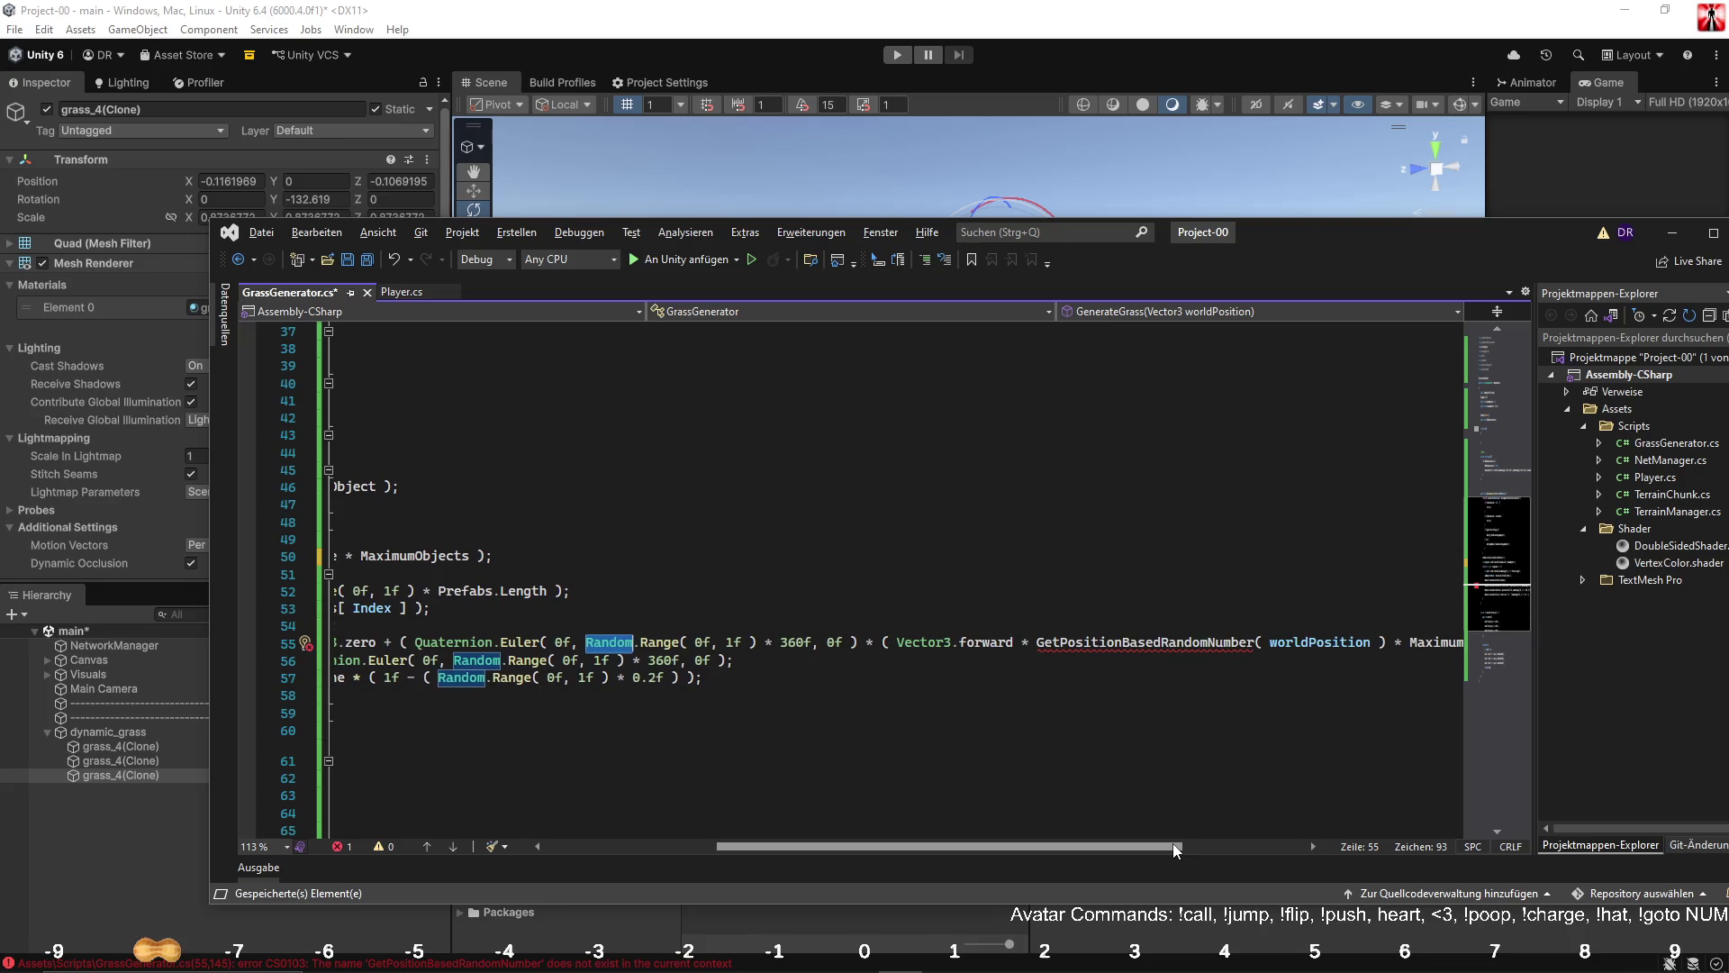
left_click(726, 614)
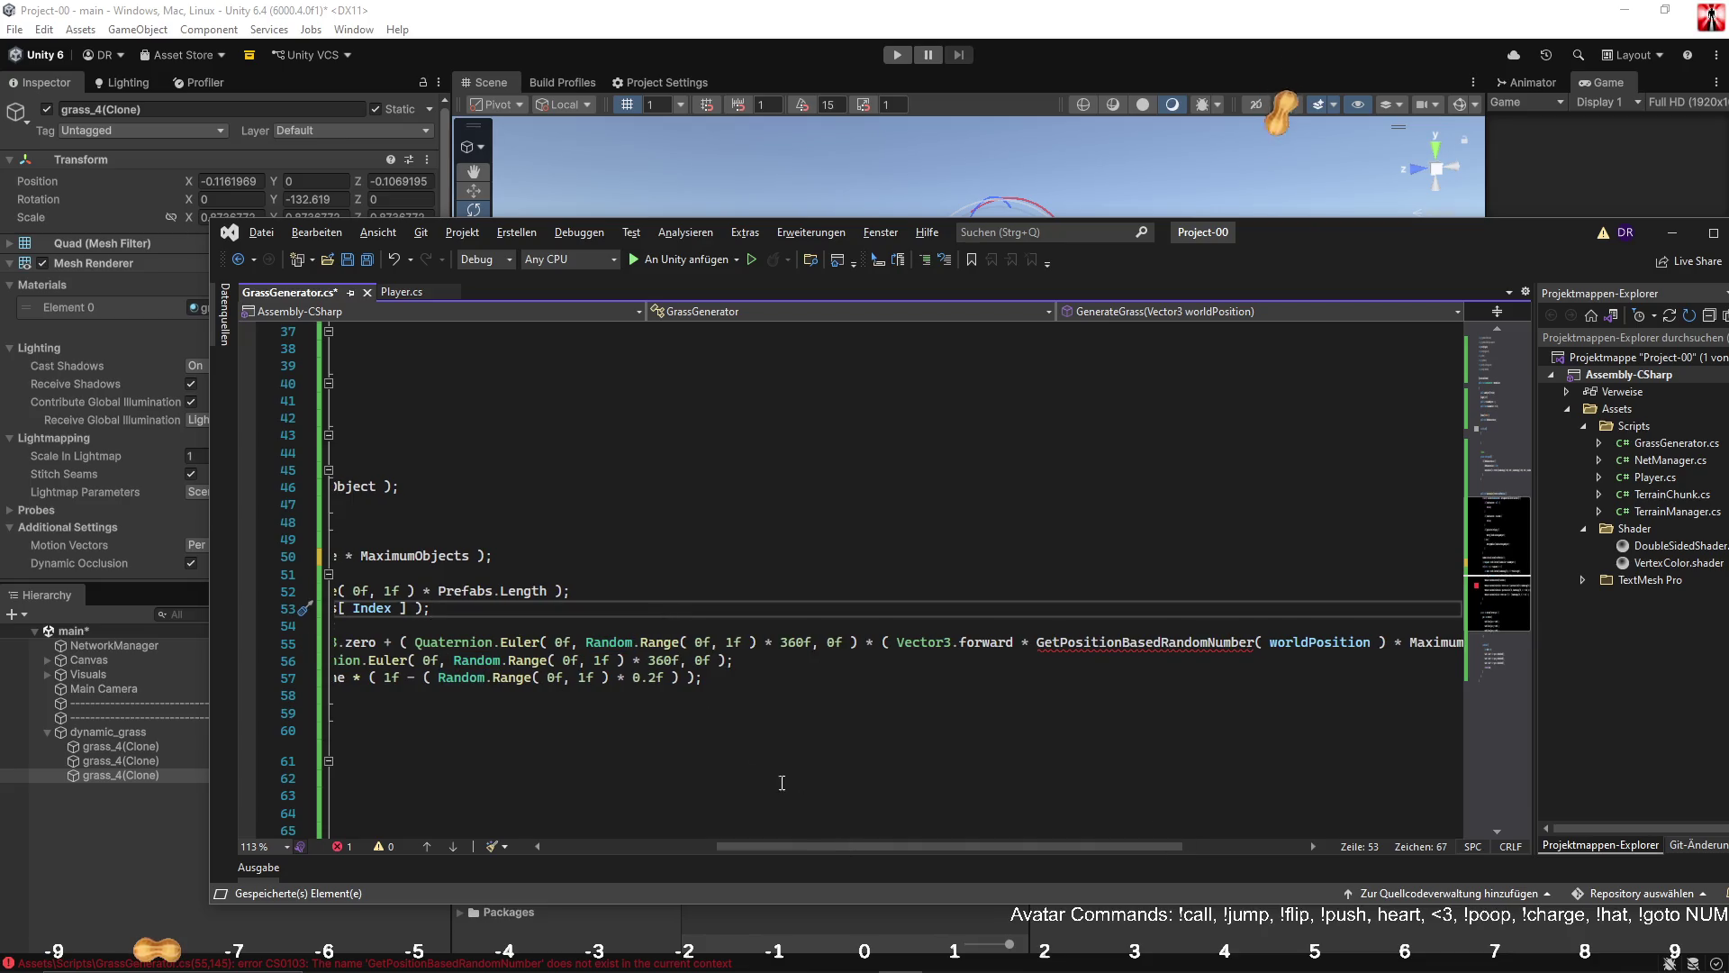
left_click_drag(781, 844, 631, 842)
left_click(686, 561)
left_click_drag(686, 563, 700, 558)
key("ctrl+c")
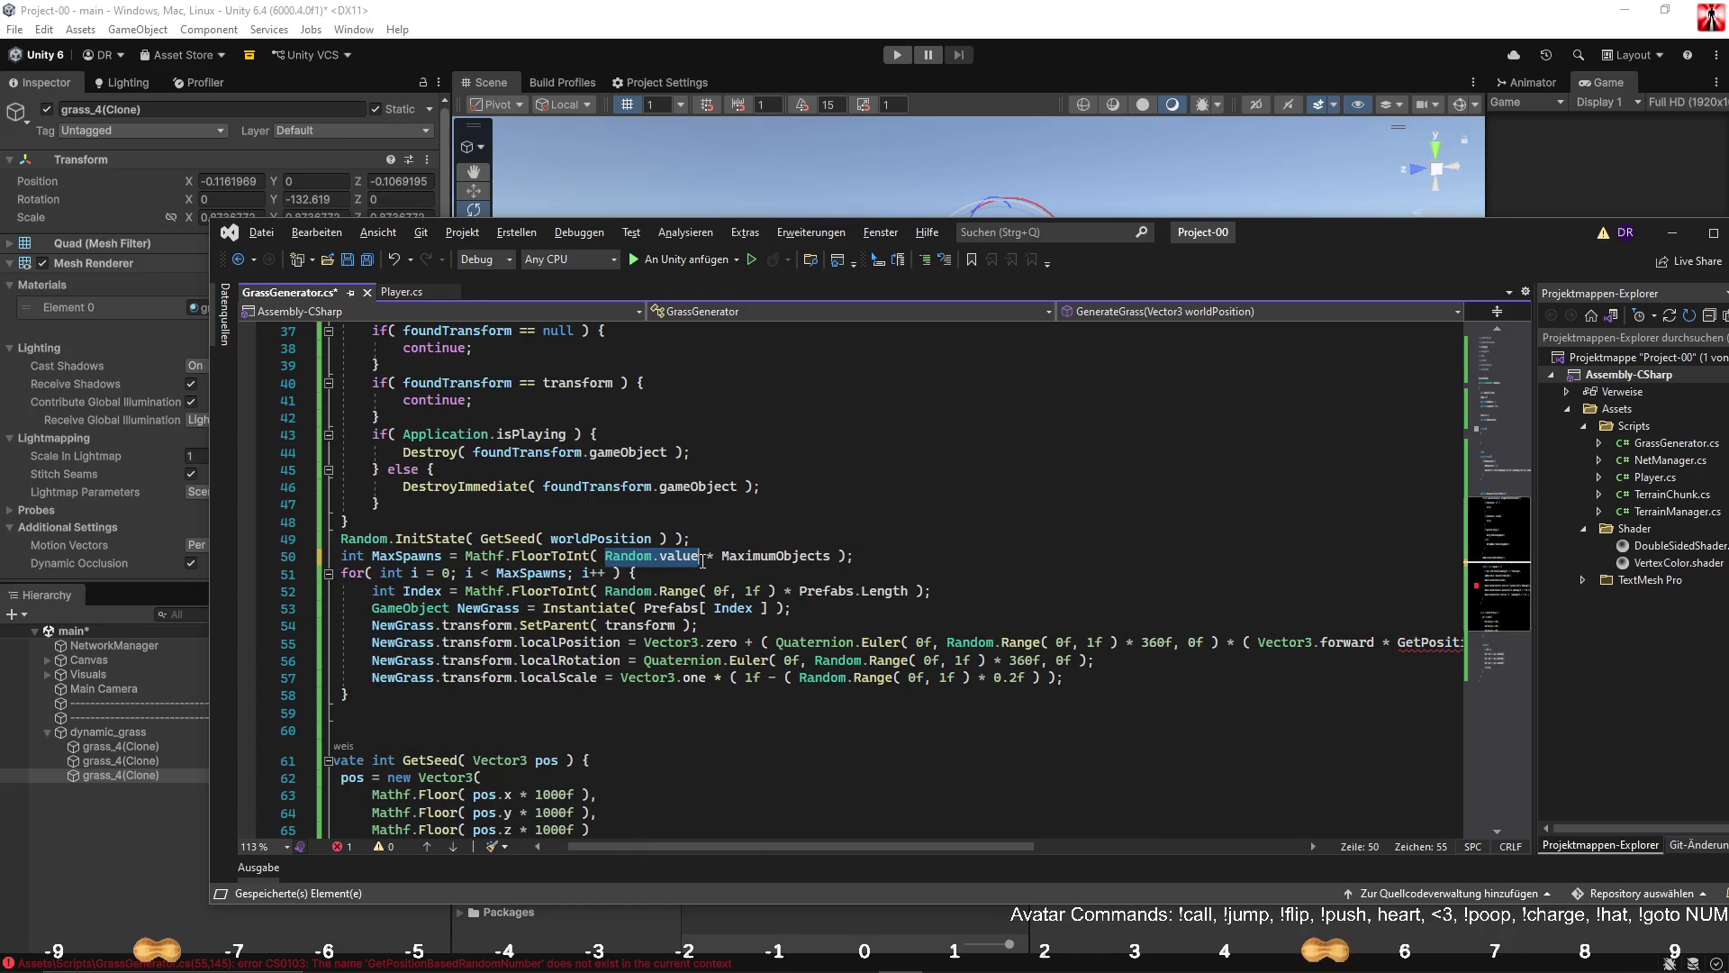
left_click_drag(609, 591, 780, 597)
Find and replace every Random.Range( 0f, 1f ) with Random.value.
key("ctrl+f")
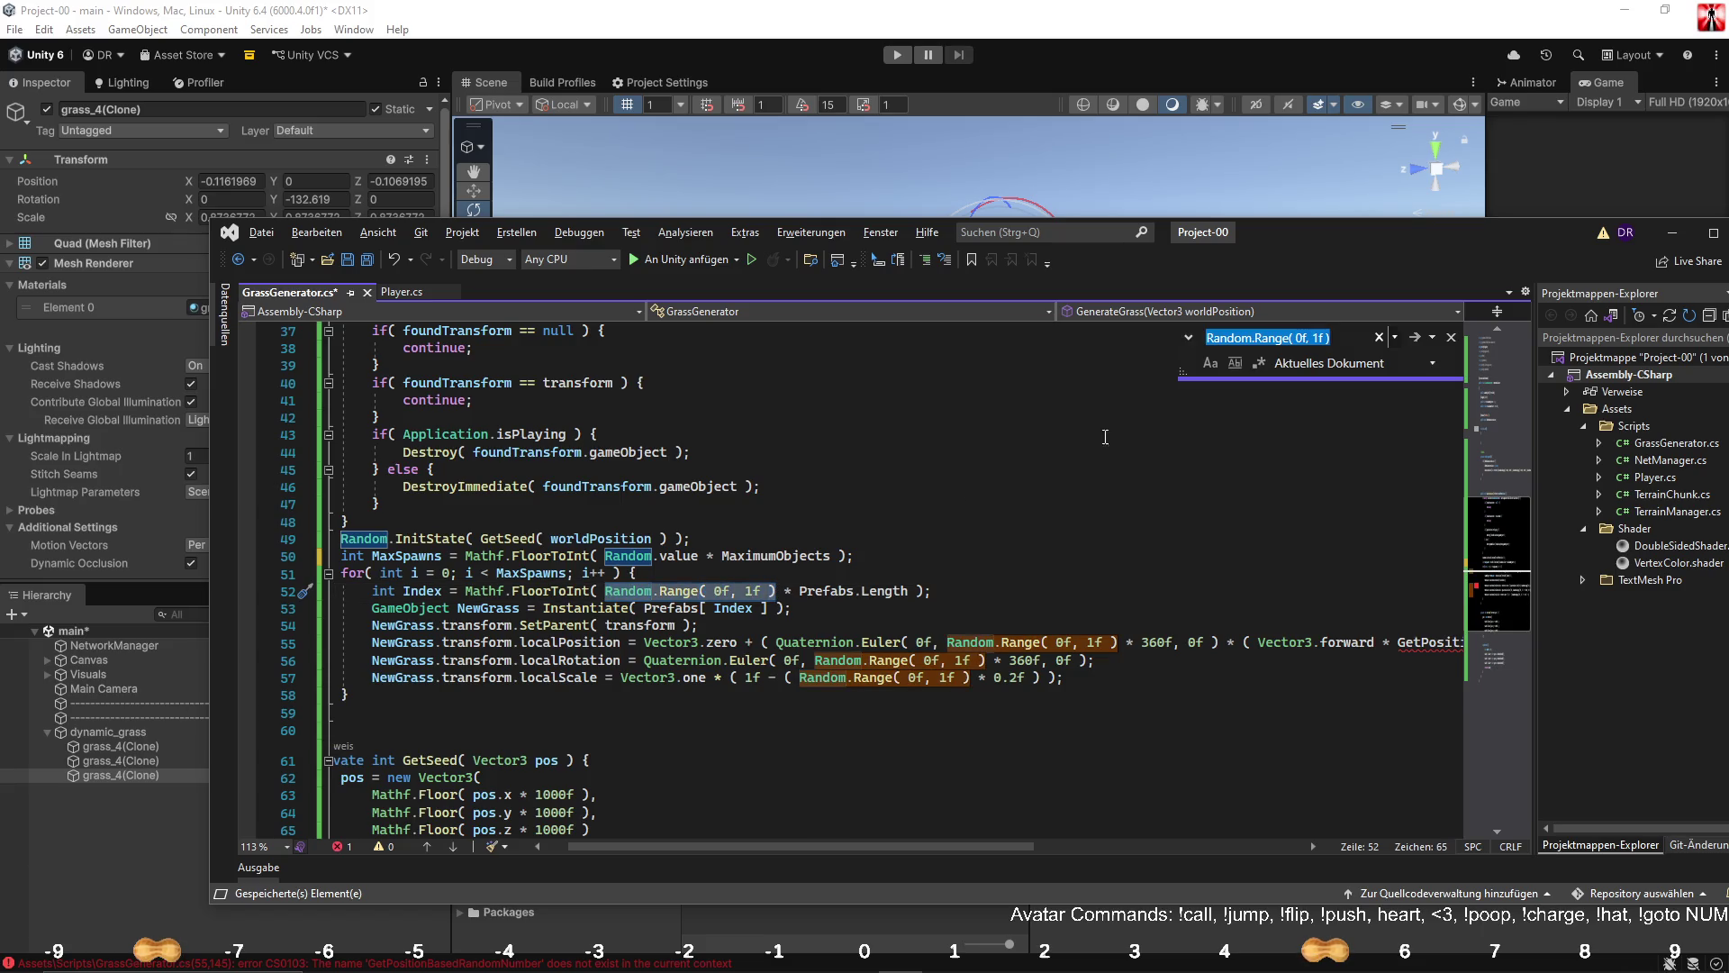
left_click(1189, 338)
left_click(1260, 365)
key("ctrl+v")
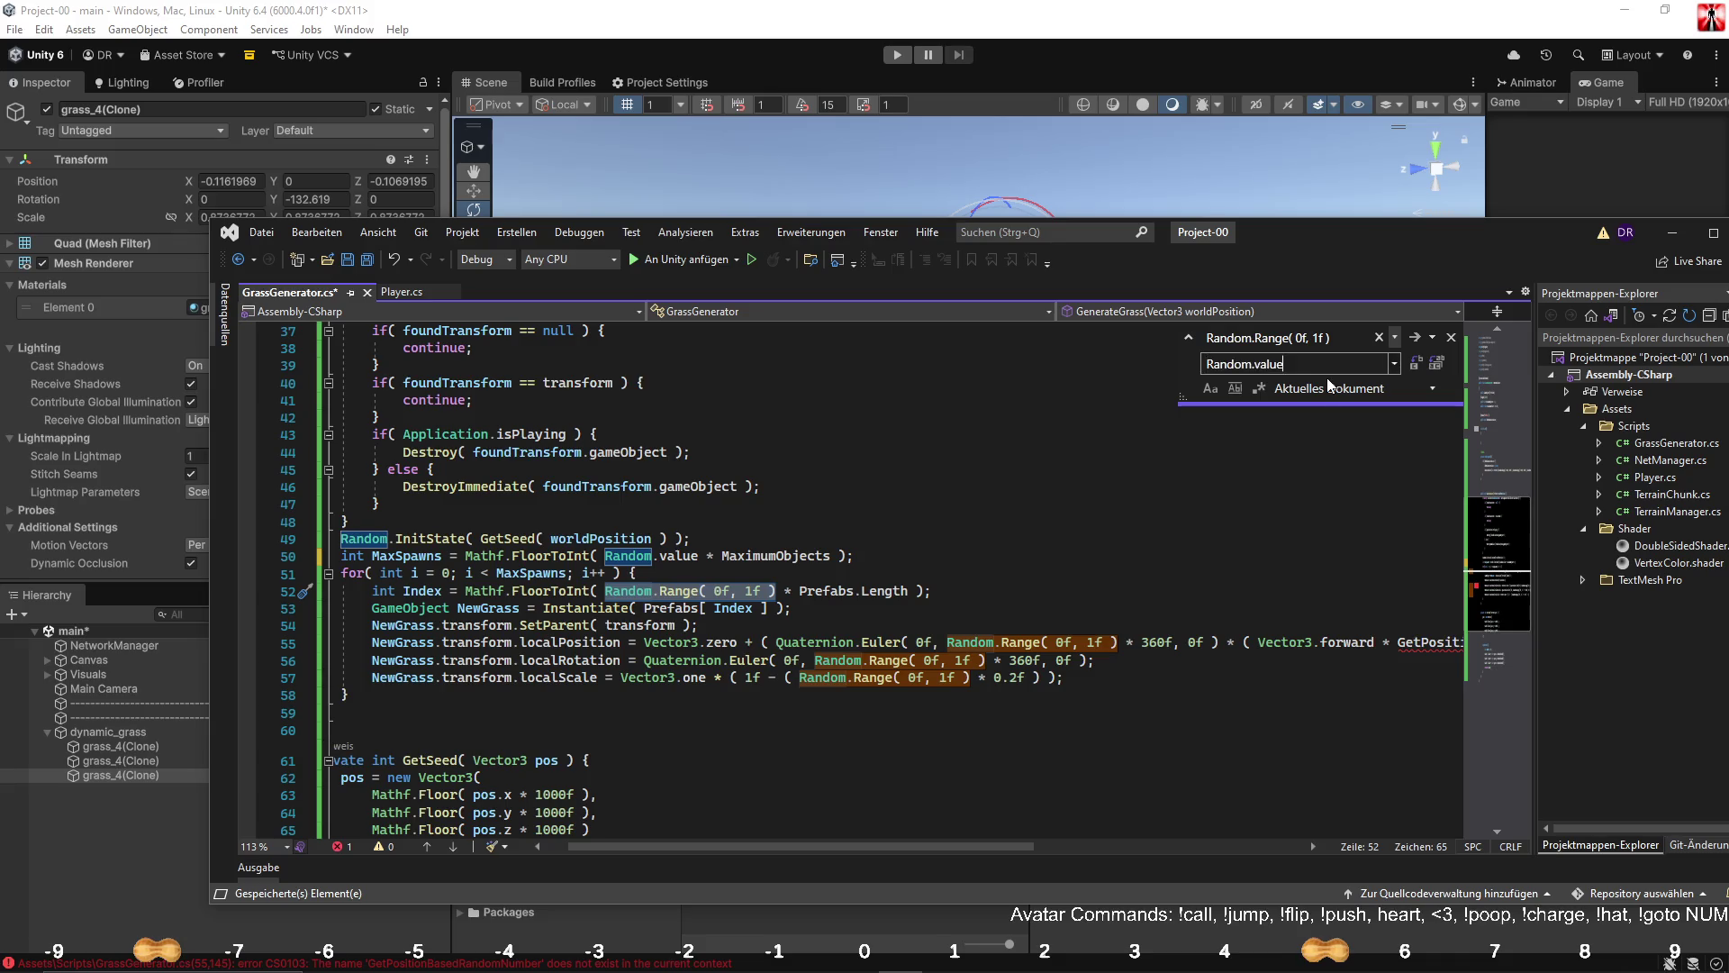
key("alt+r")
key("alt+r")
key("alt+r")
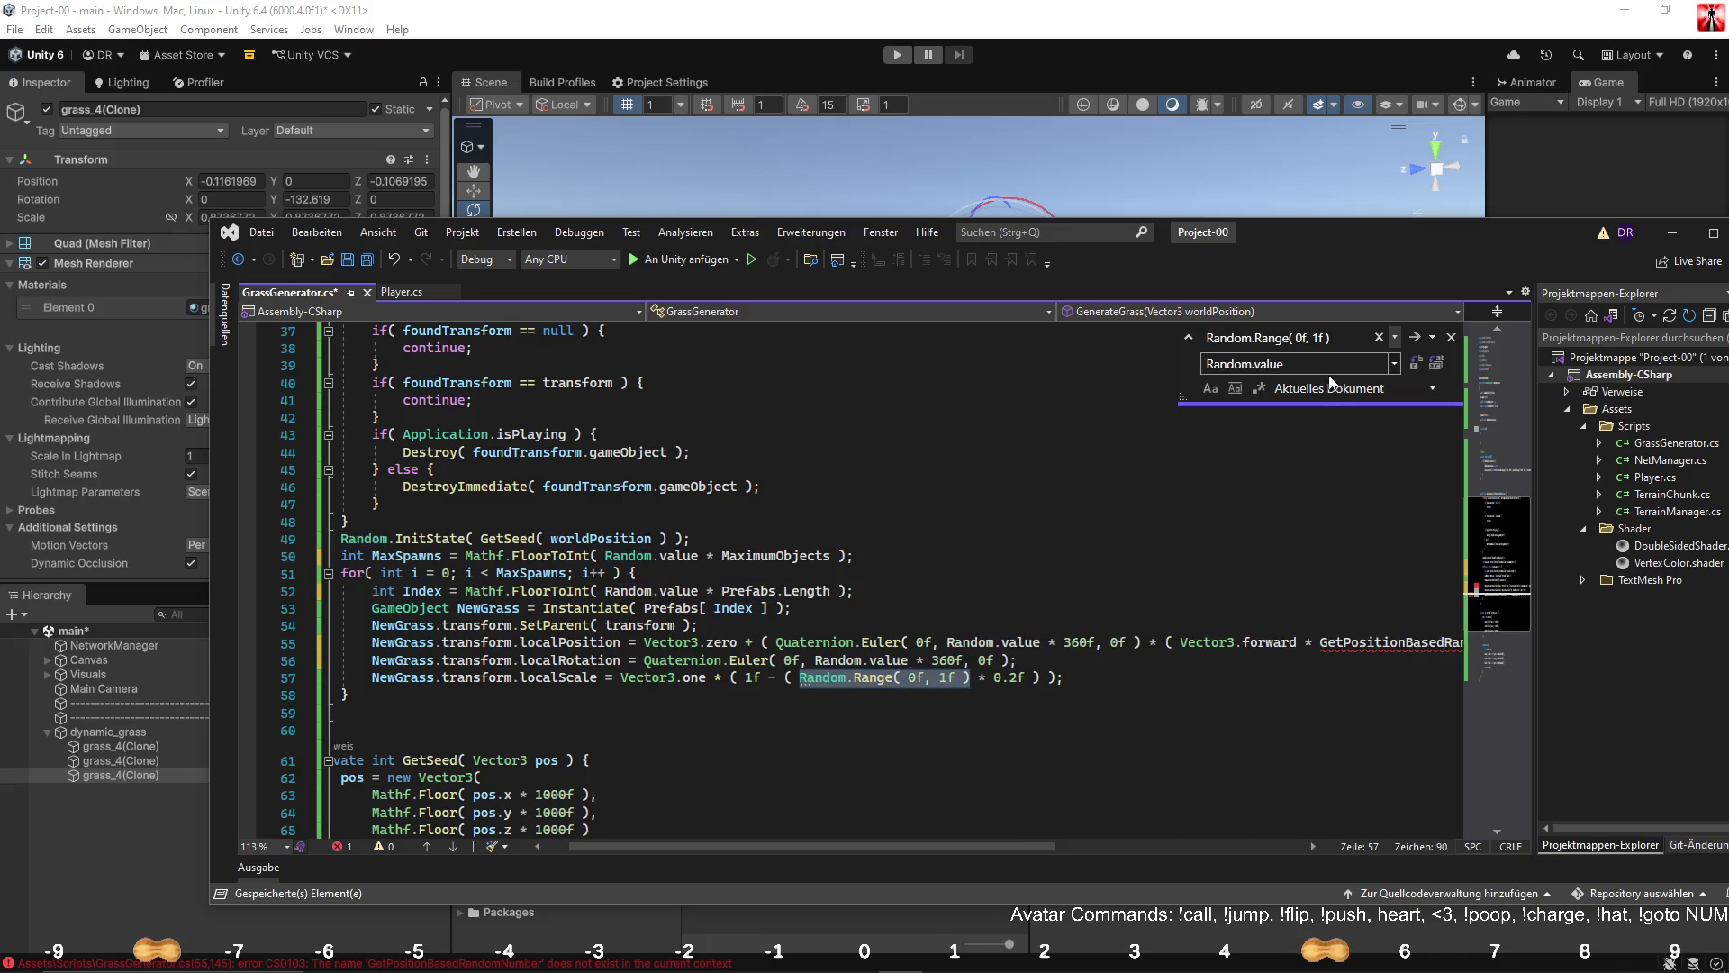
left_click(1451, 337)
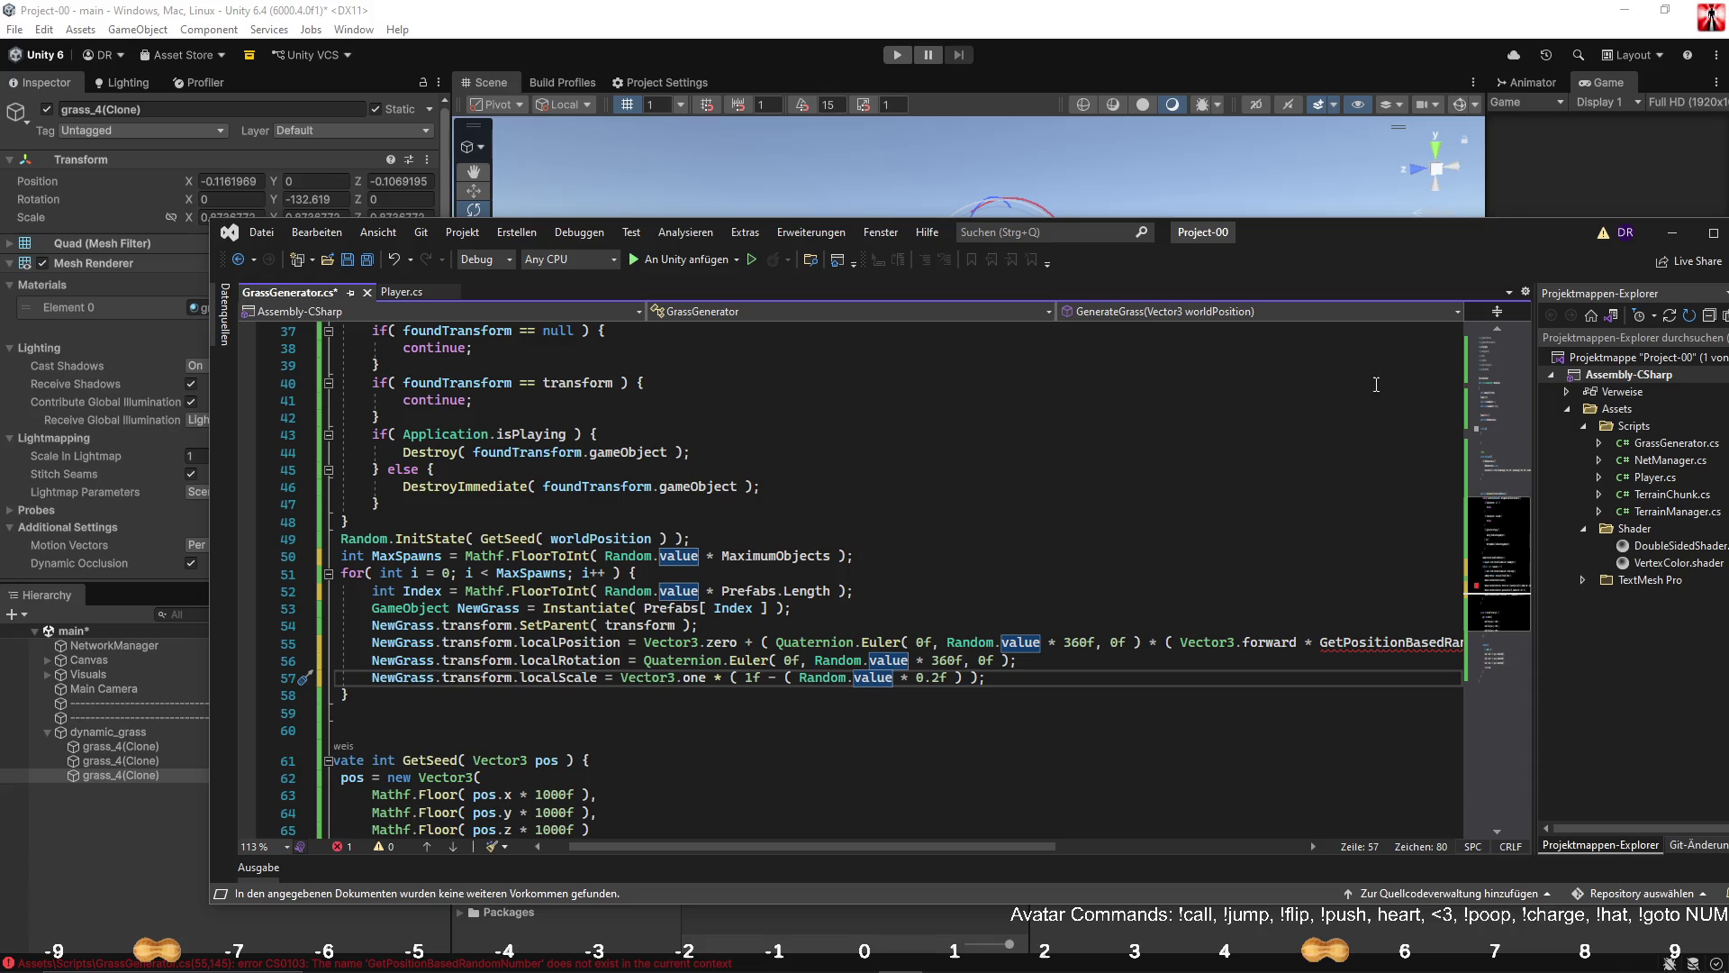
Replace the remaining helper call on line 55 with Random.value and save.
left_click_drag(958, 846, 1133, 851)
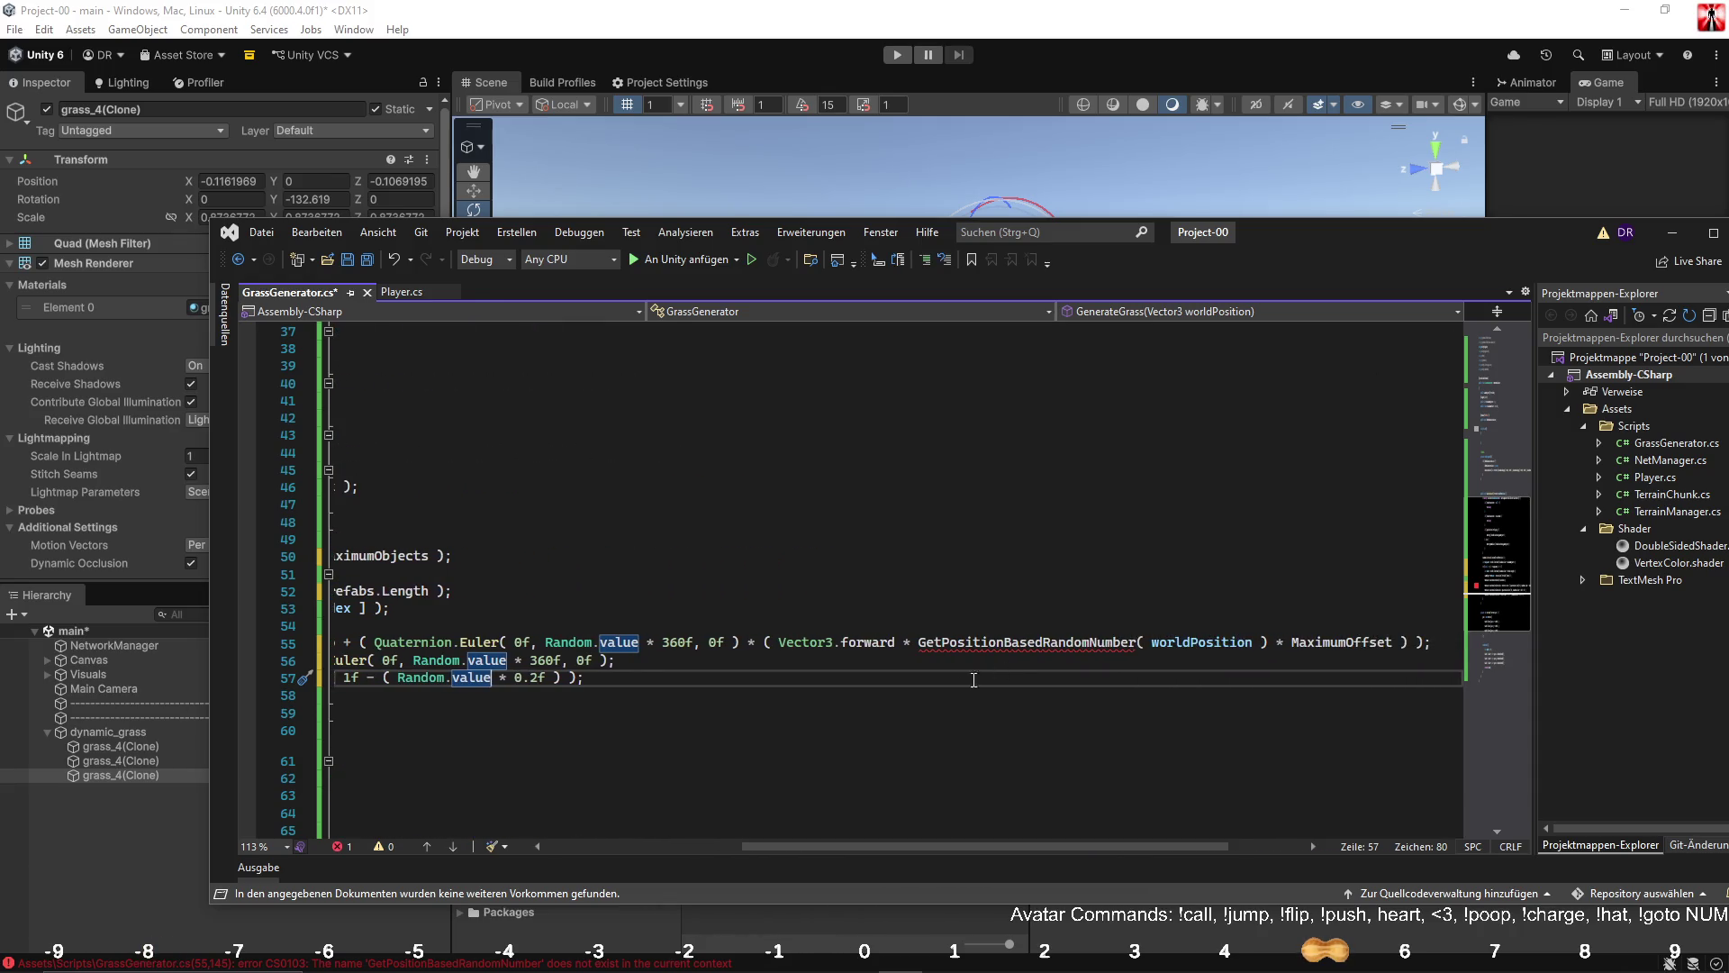
left_click_drag(546, 641, 640, 641)
mouse_move(918, 641)
left_mouse_down()
mouse_move(1296, 643)
mouse_move(1278, 645)
left_mouse_up()
left_click_drag(918, 642, 1268, 645)
key("ctrl+v")
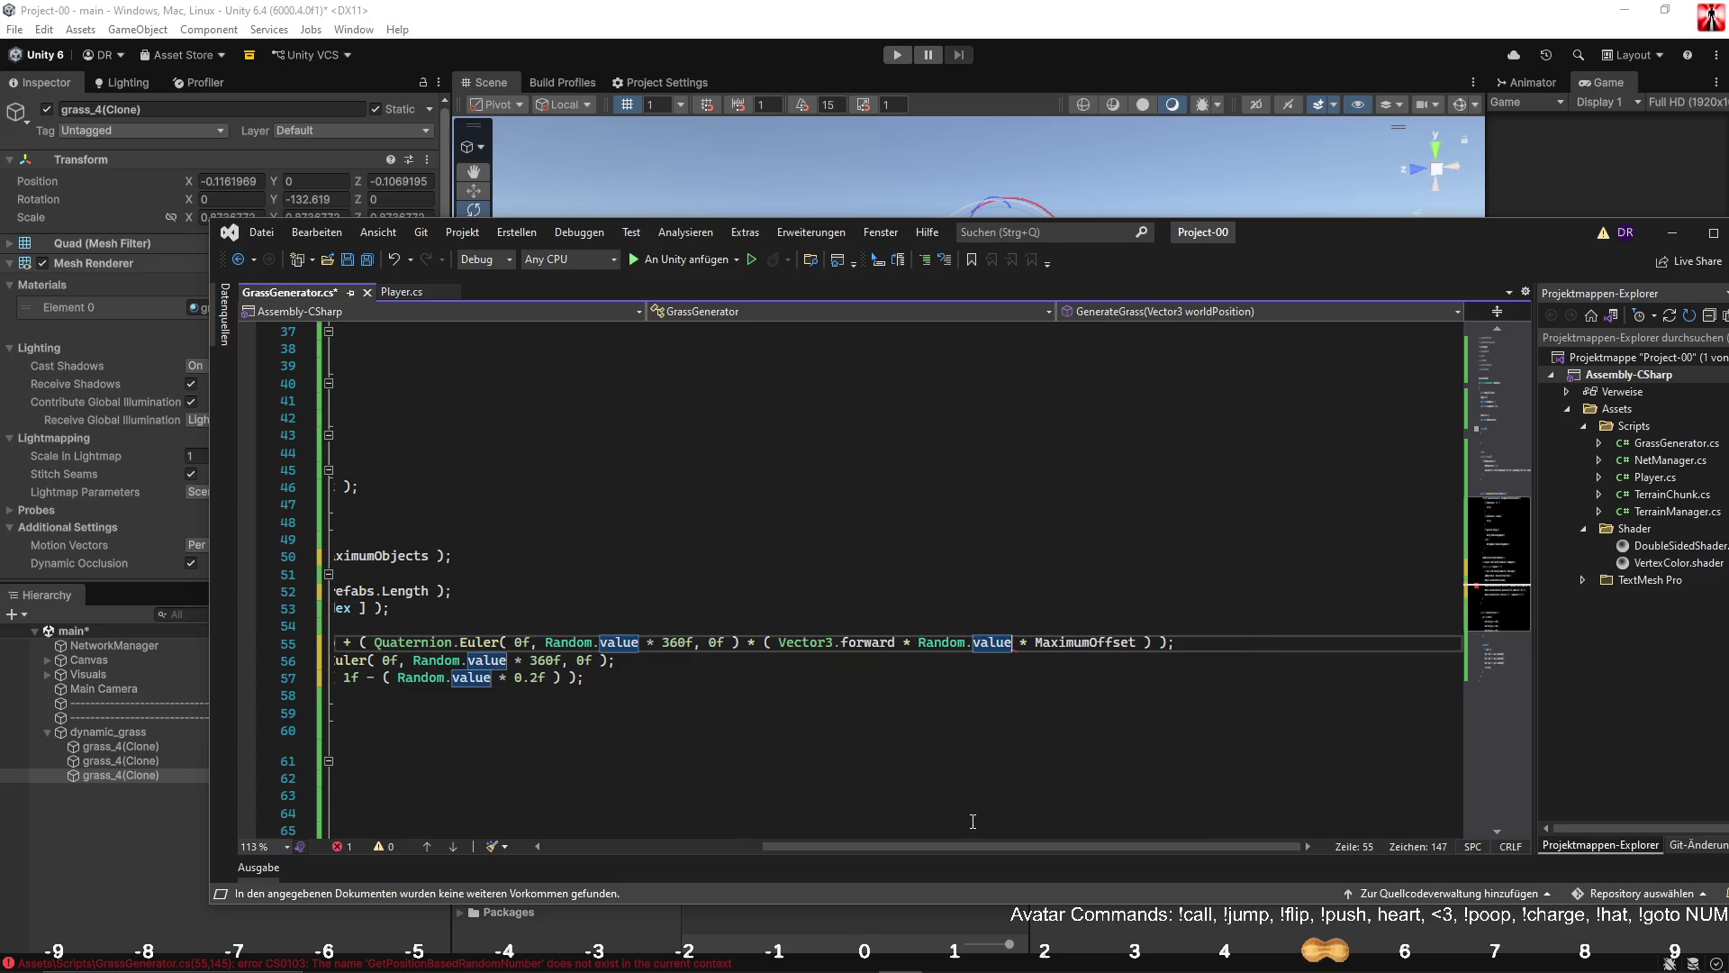
left_click_drag(972, 846, 656, 839)
left_click(631, 695)
key("ctrl+s")
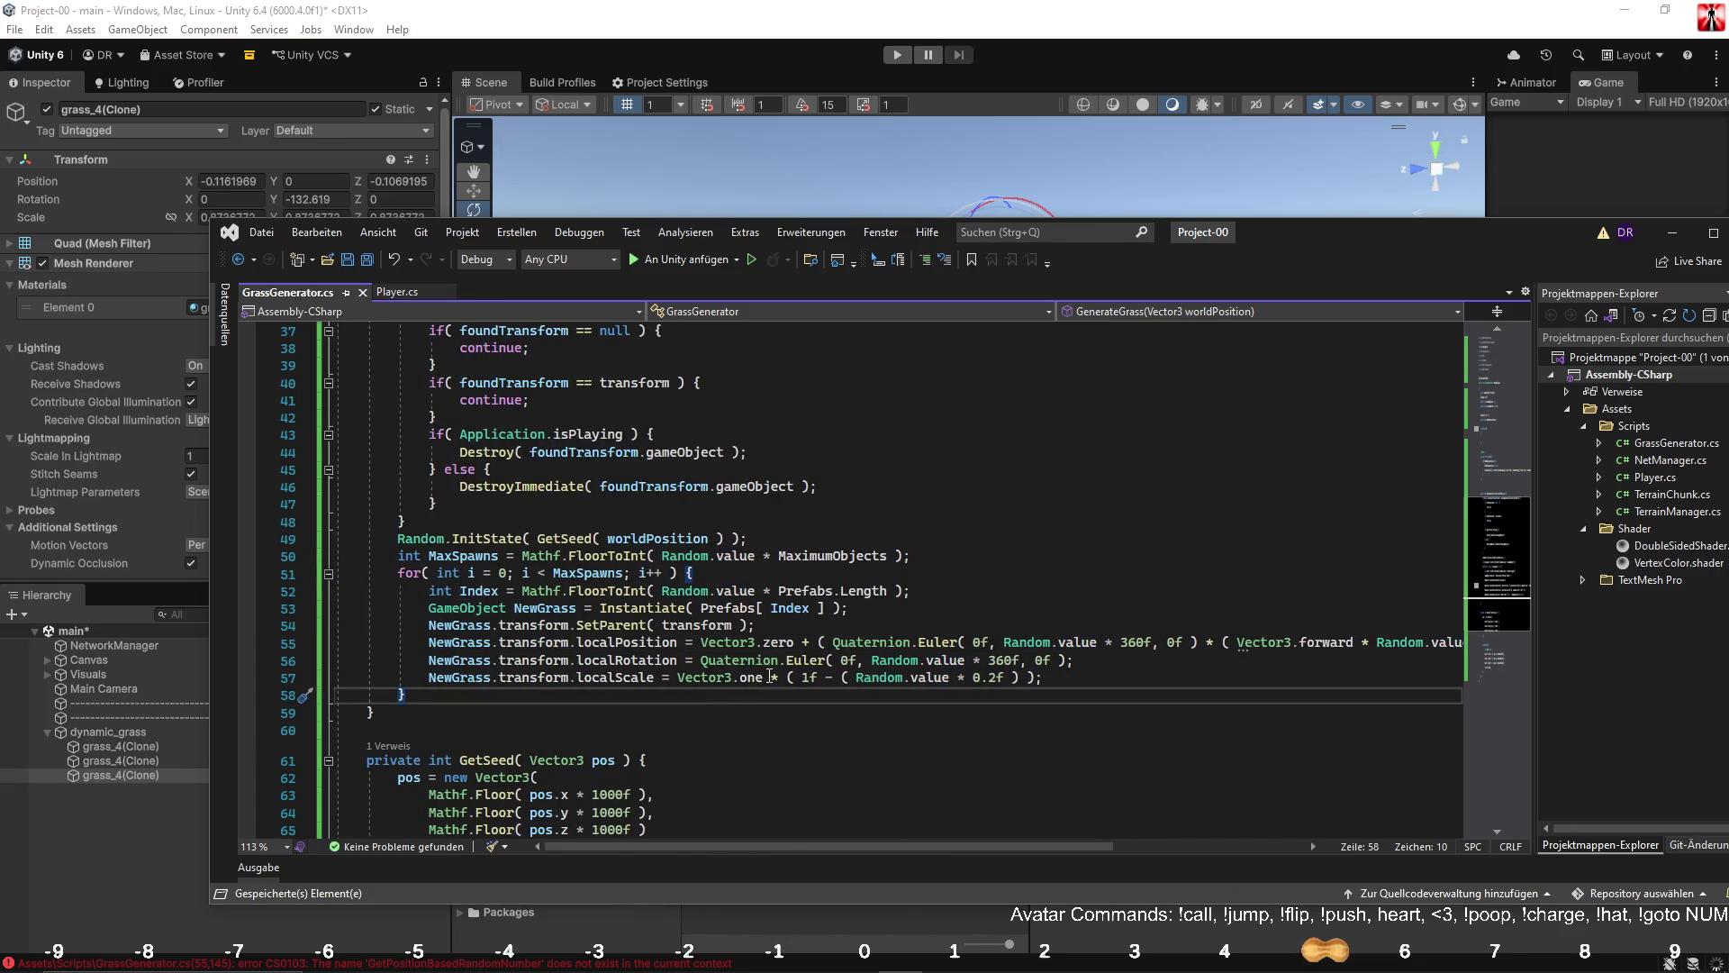
scroll(616, 618, "down", 3)
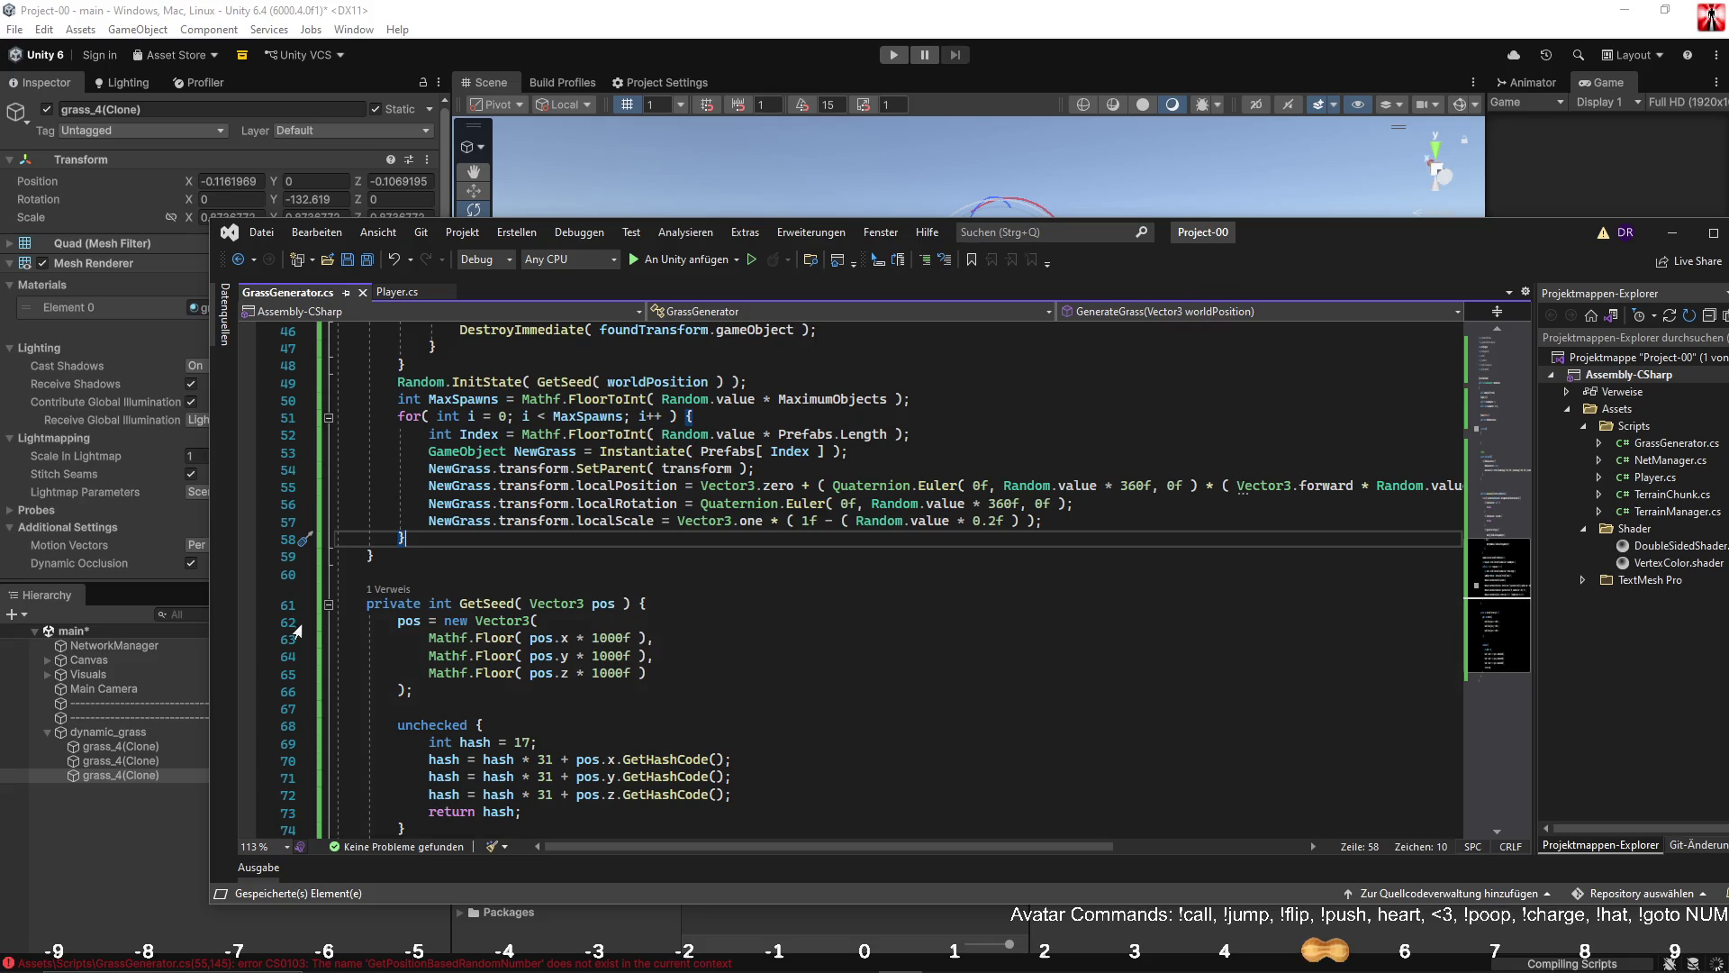
Fold the GetSeed method, Save All, and return to Unity.
left_click(320, 608)
left_click(329, 604)
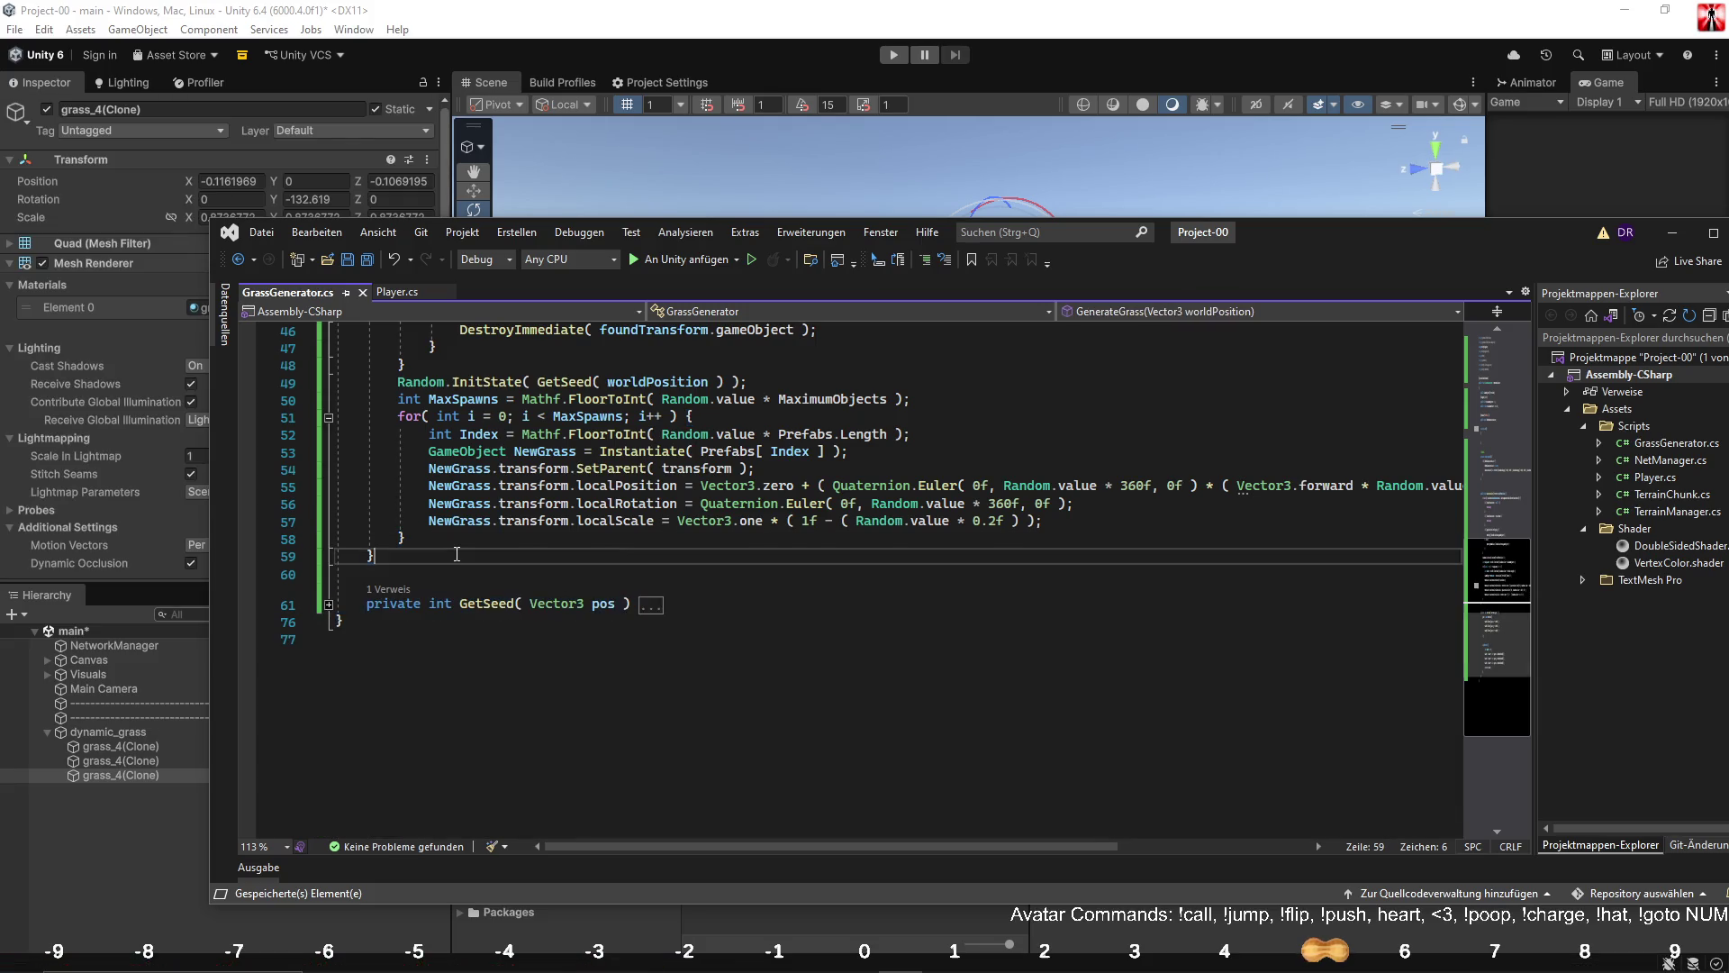
scroll(457, 573, "up", 4)
left_click(347, 260)
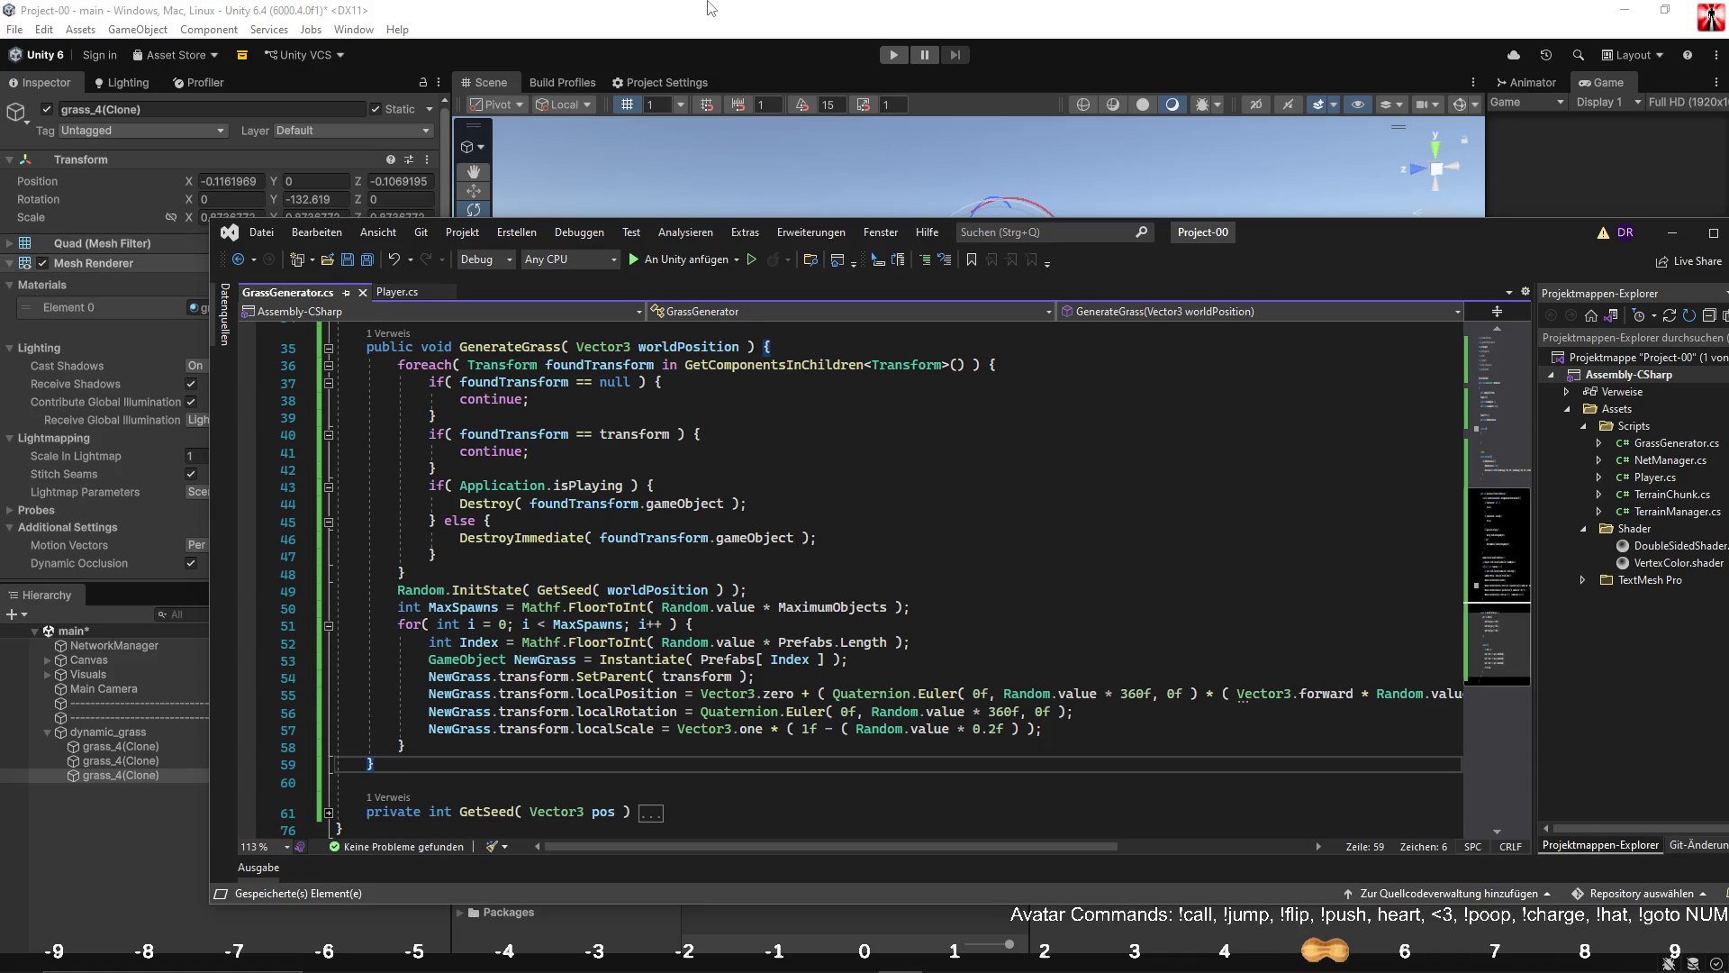
key("alt+Tab")
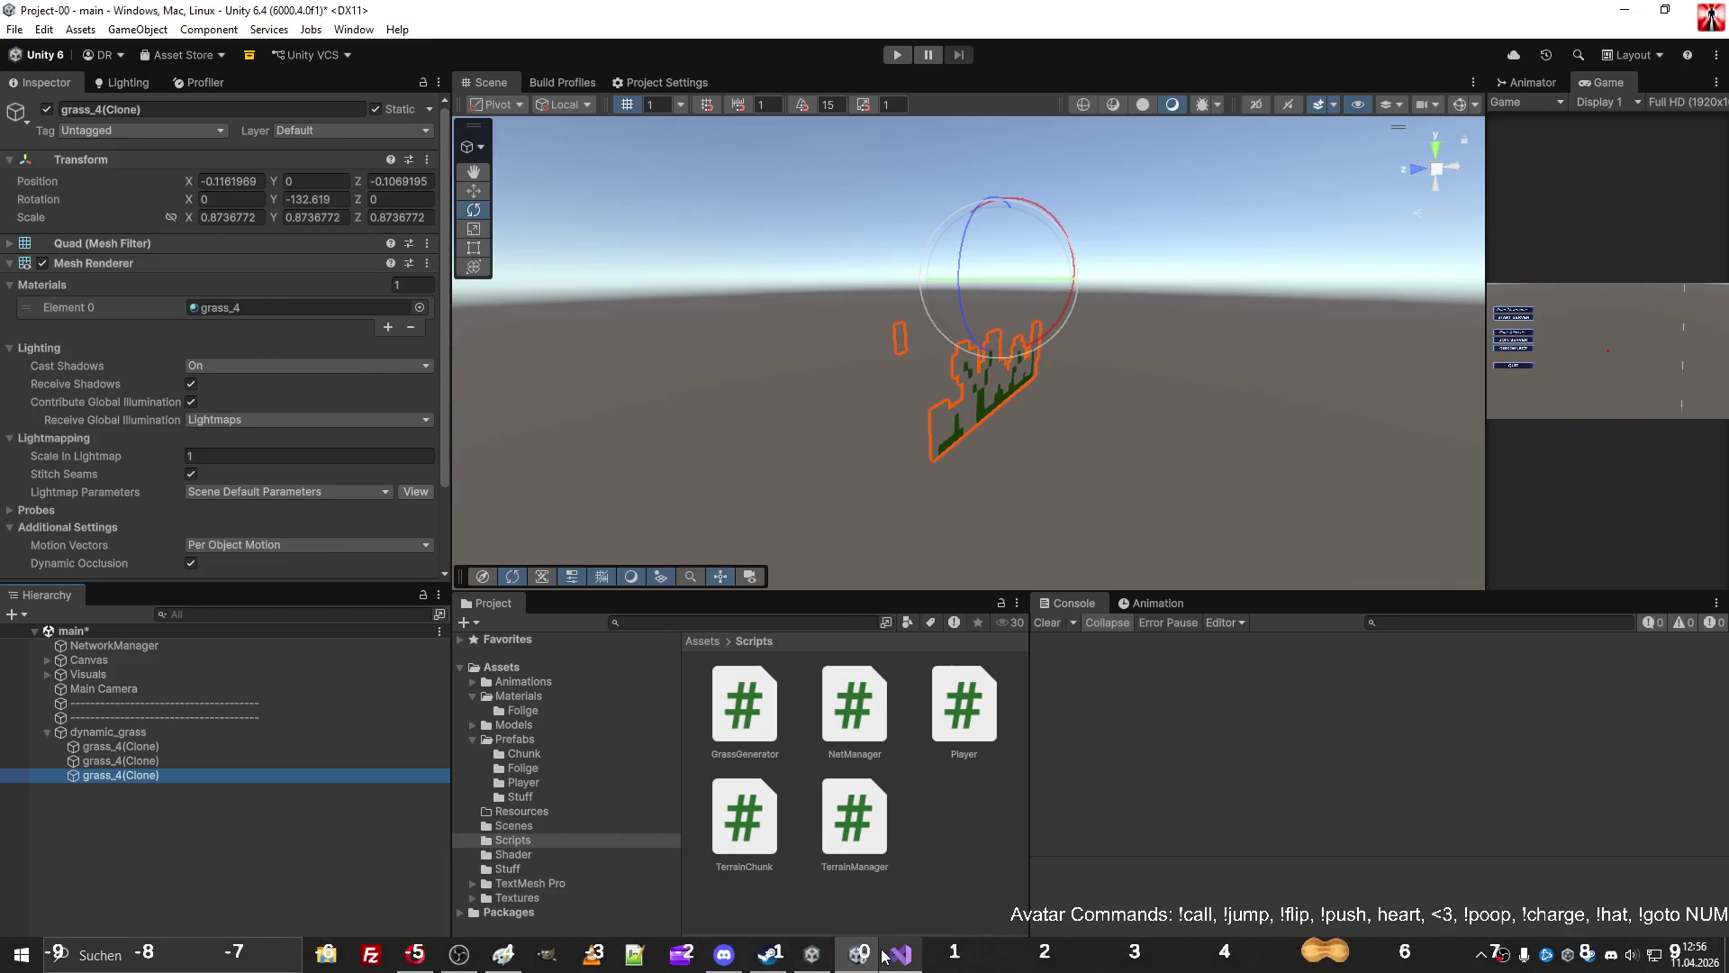
Switch to Unity and select dynamic_grass in the Hierarchy.
left_click(887, 955)
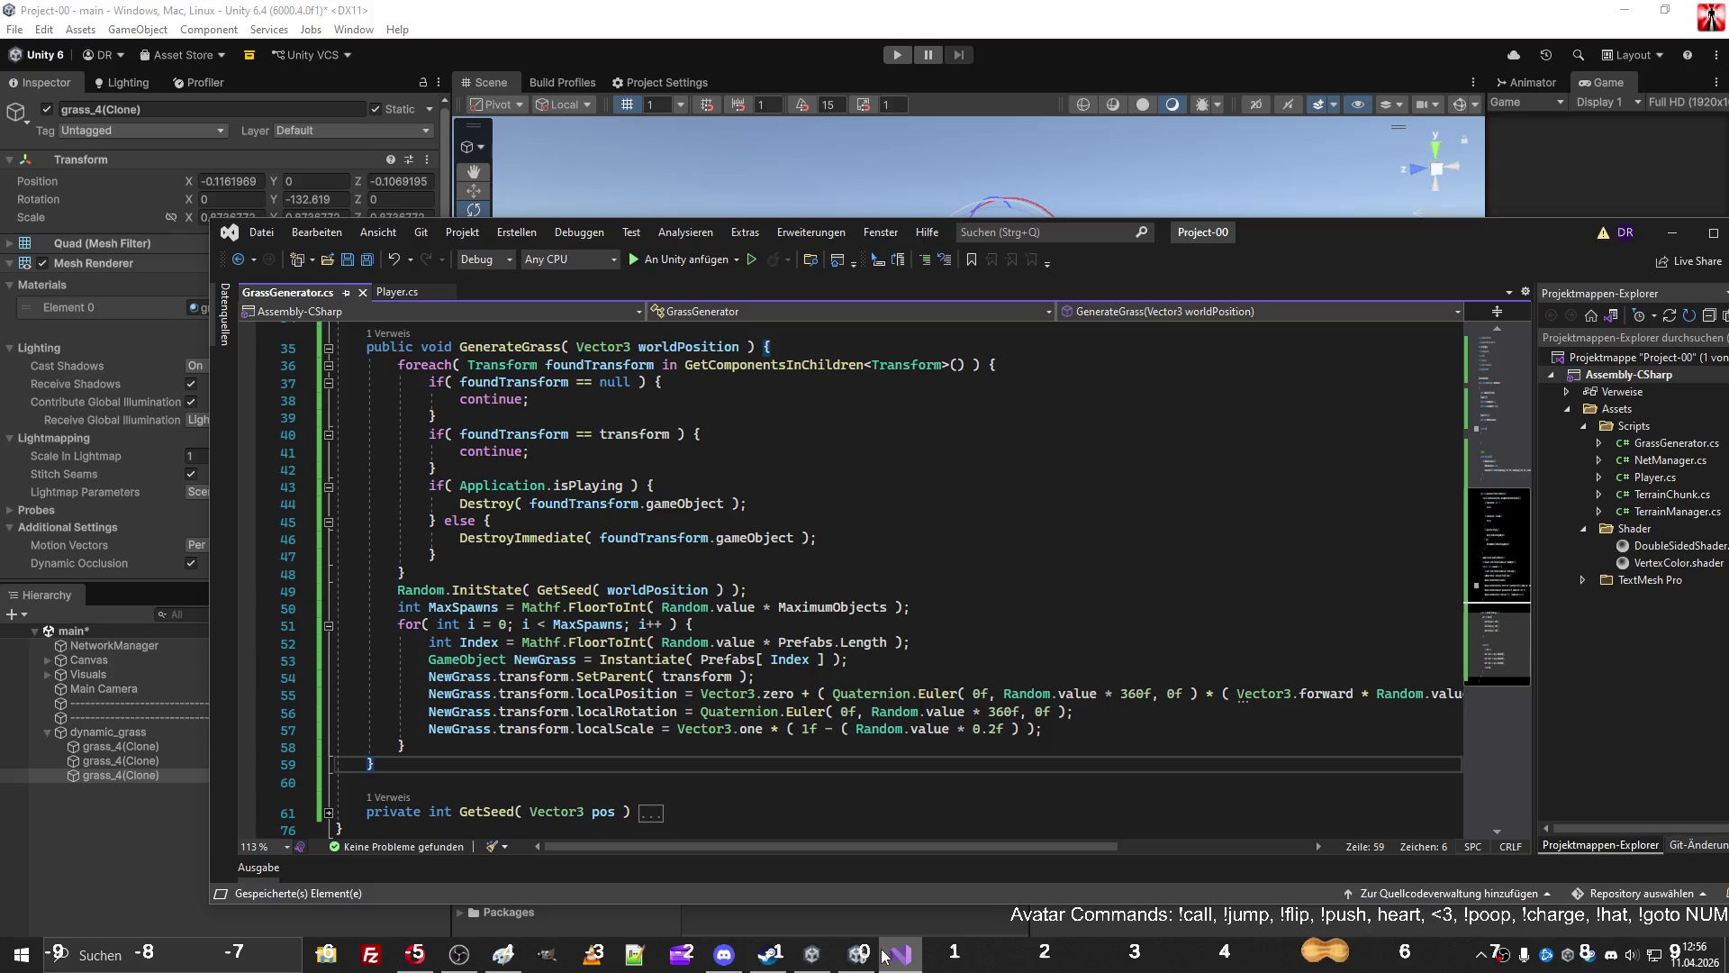
left_click(883, 955)
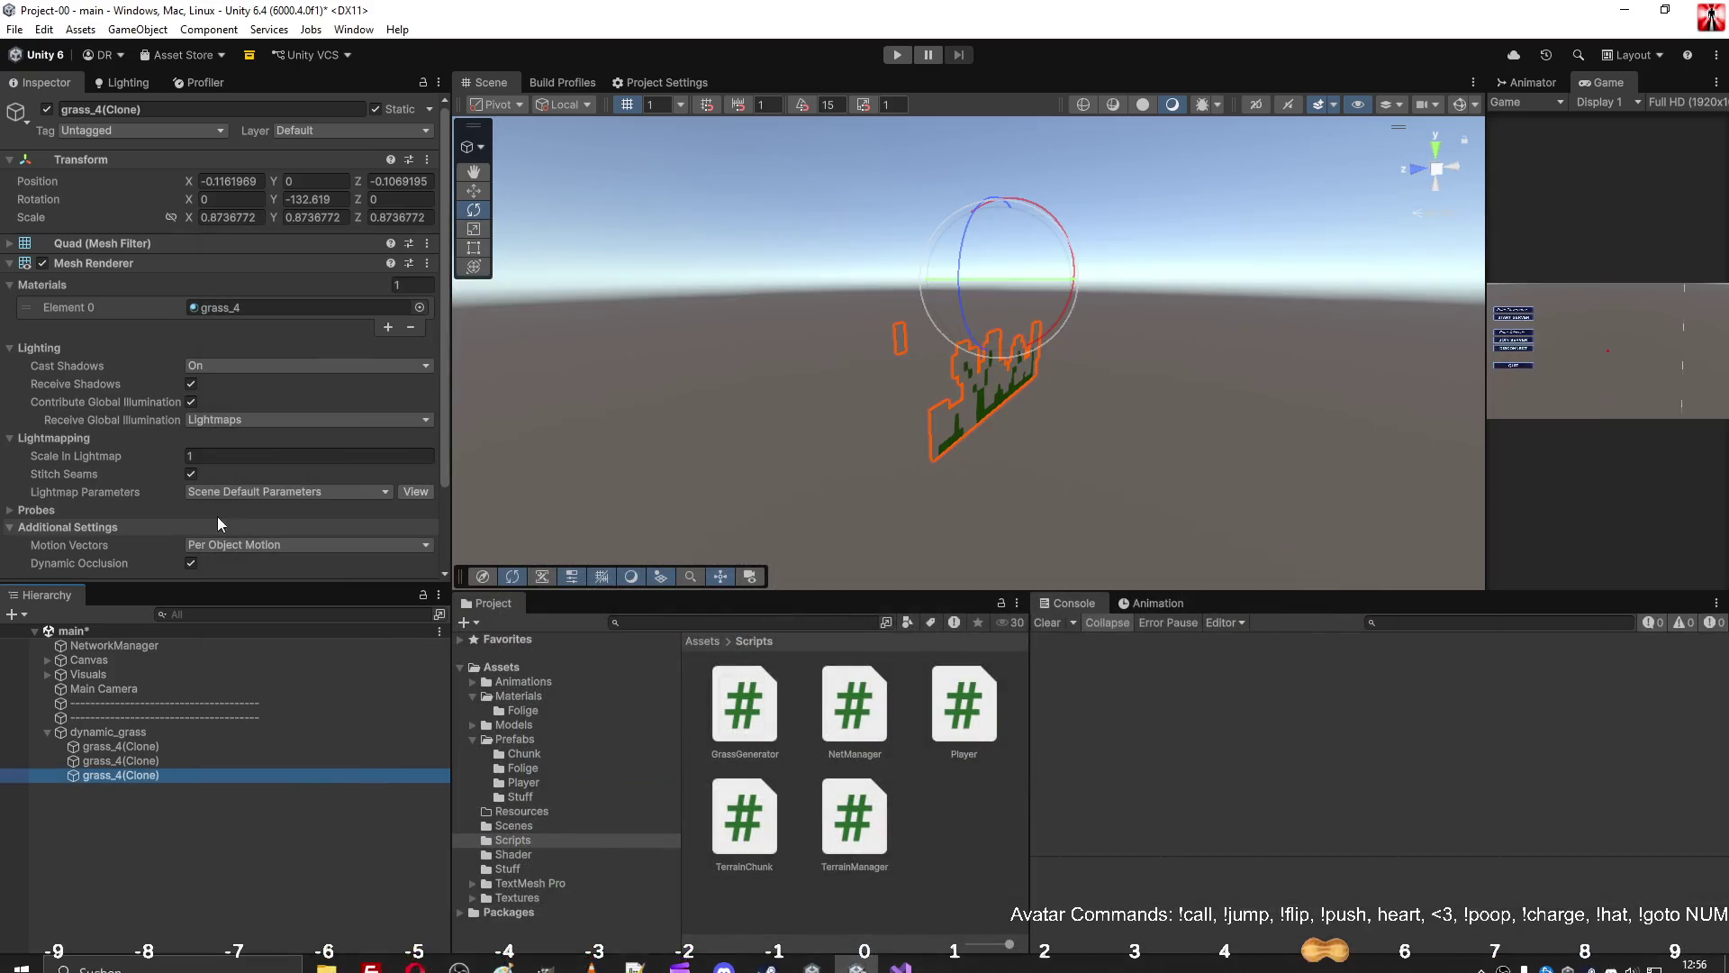
left_click(133, 733)
Regenerate the grass with DEBUG Generate Grass until three clones remain, then return to Visual Studio.
left_click(191, 363)
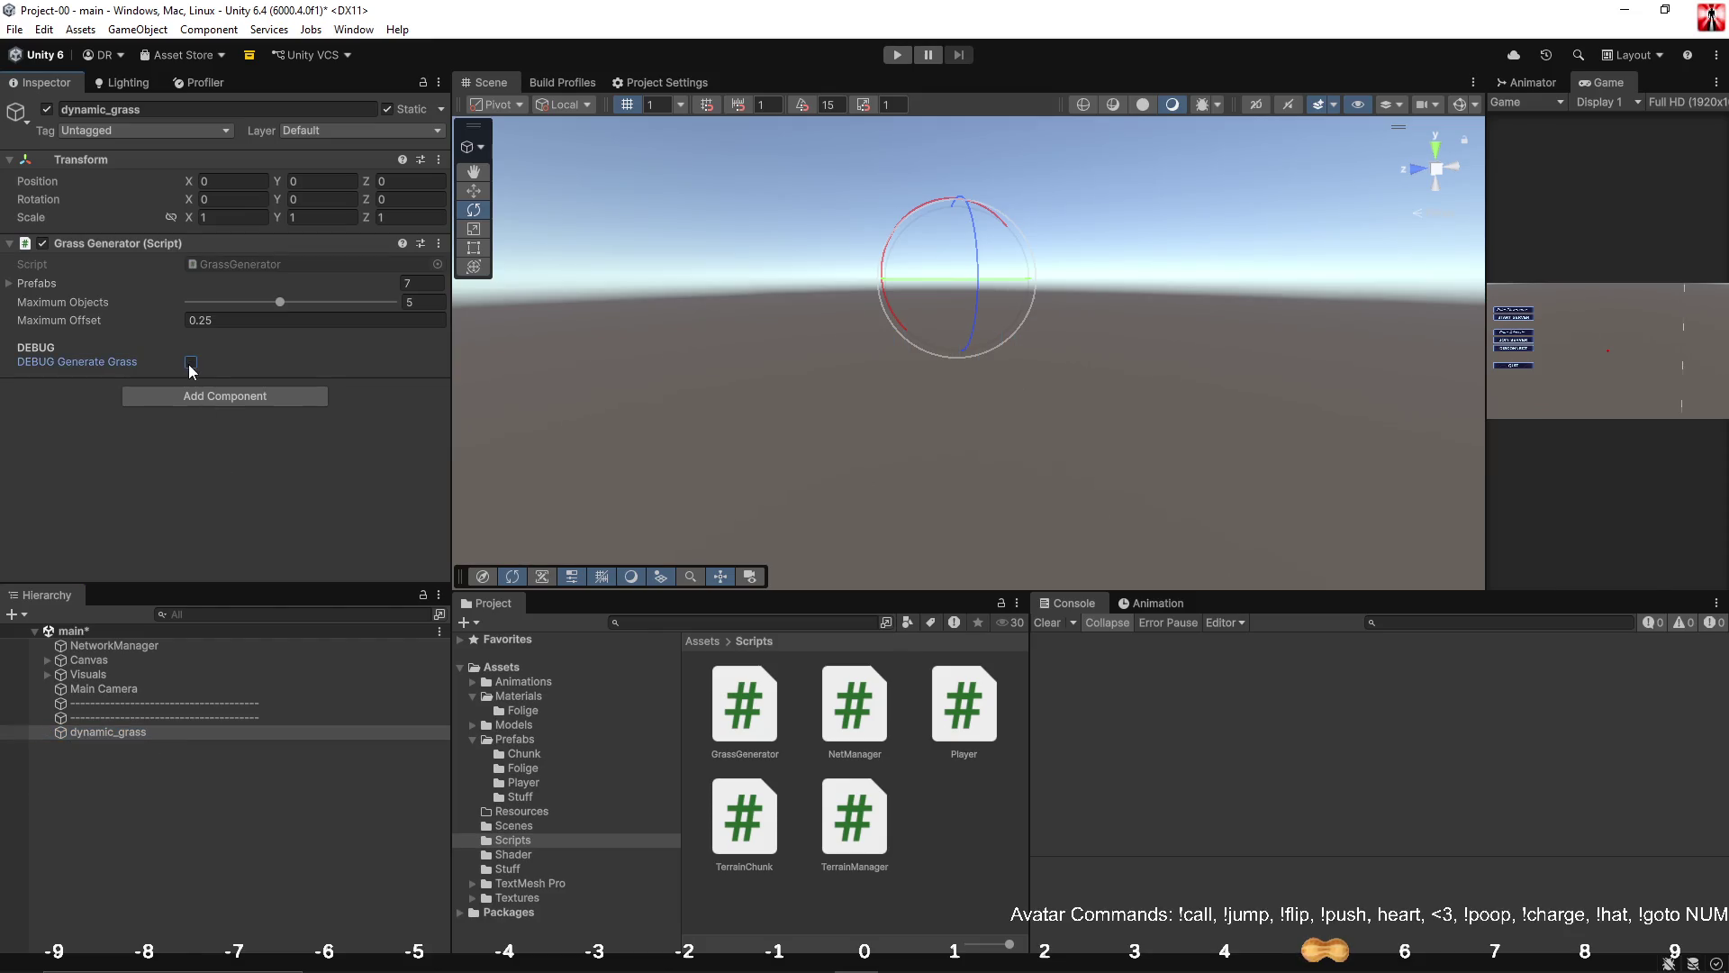
left_click(191, 363)
left_click(191, 363)
left_click(191, 362)
left_click(191, 363)
left_click(191, 363)
left_click(191, 363)
left_click(191, 363)
left_click(191, 362)
key("alt+Tab")
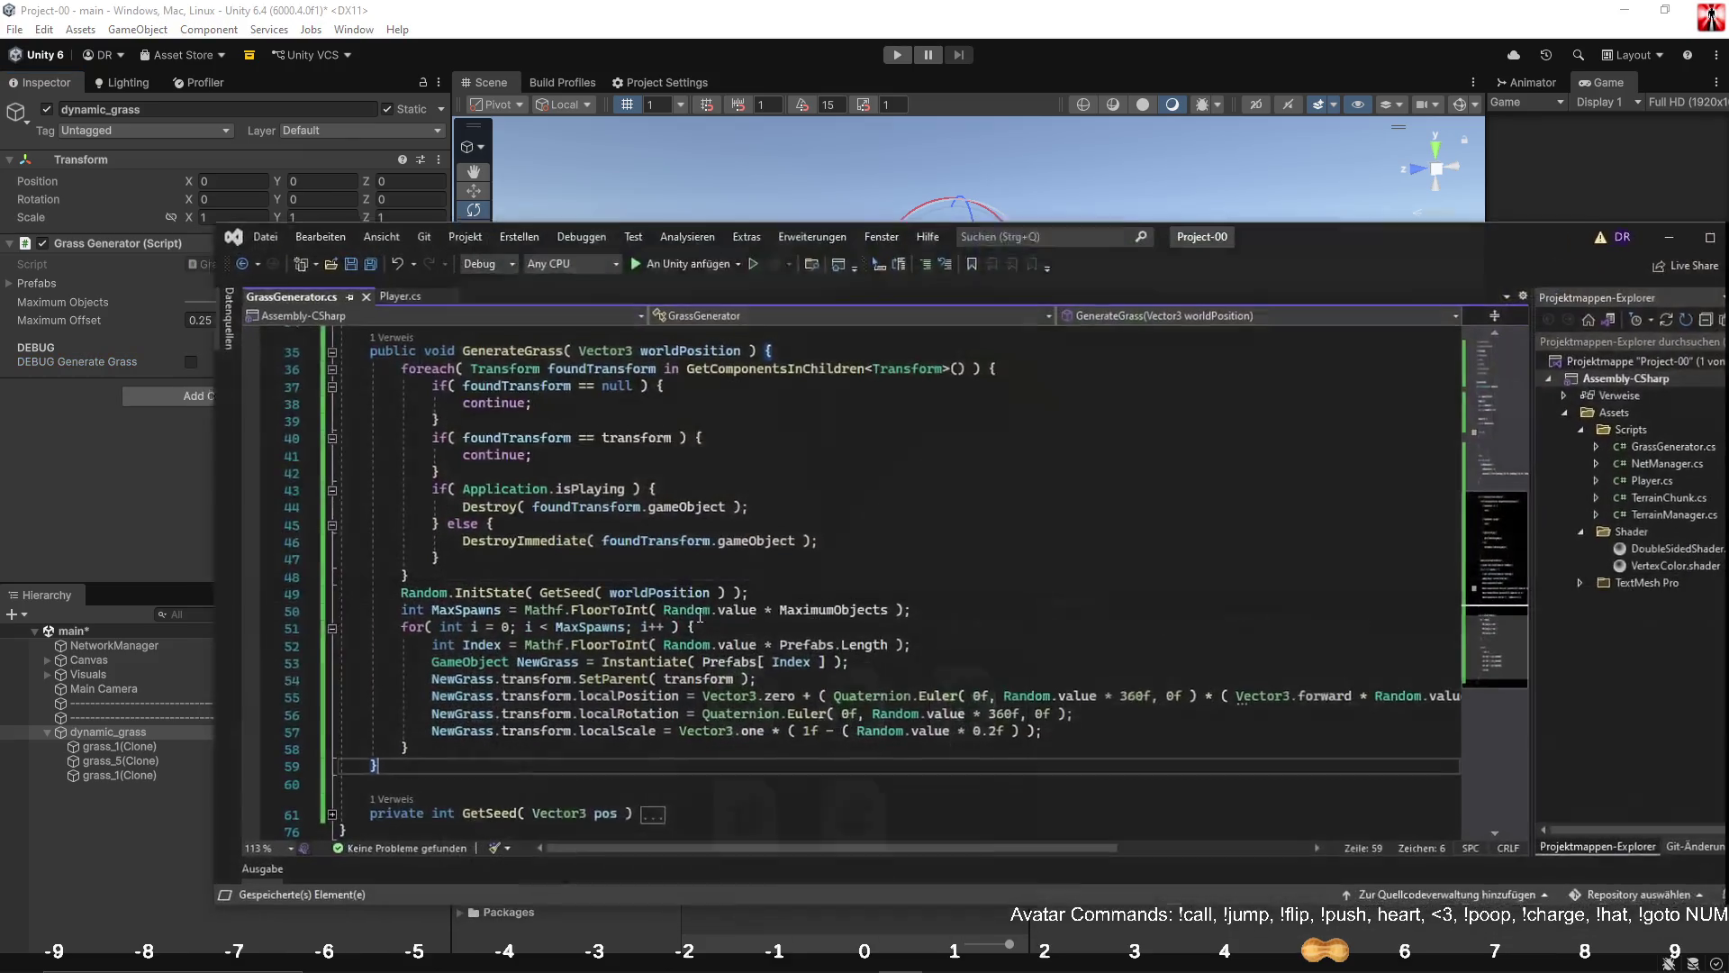
Wrap line 50's FloorToInt in Mathf.Clamp(..., 0, MaximumObjects) and save.
left_click(748, 556)
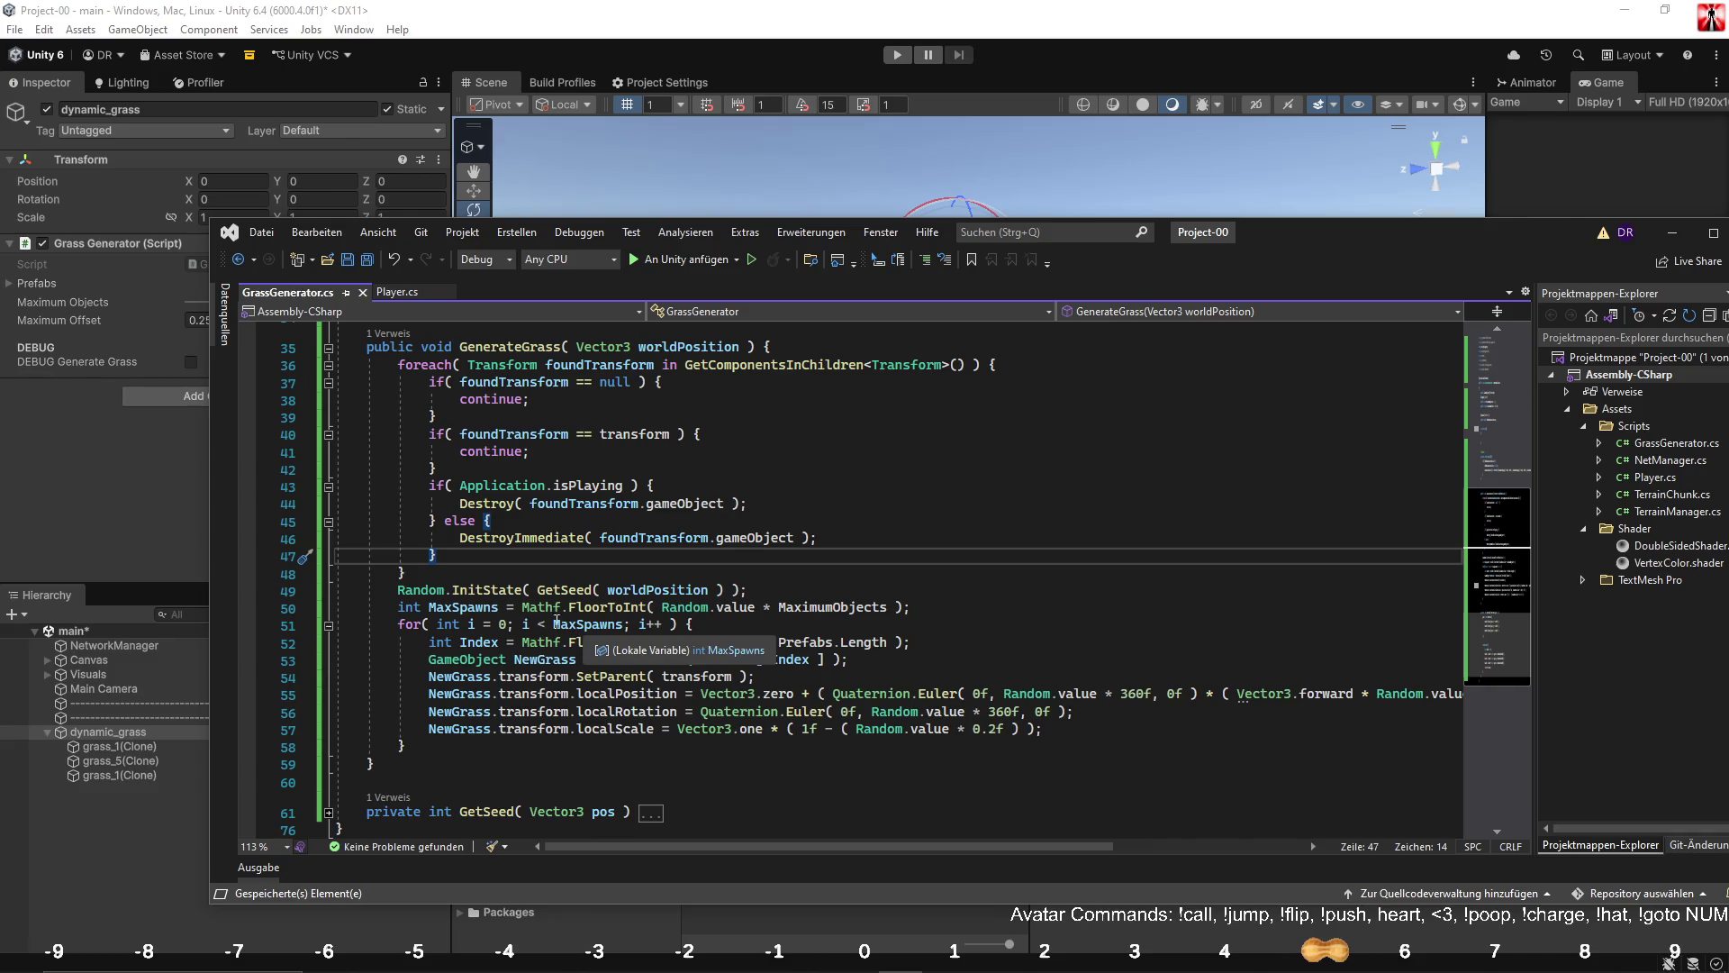
left_click(524, 611)
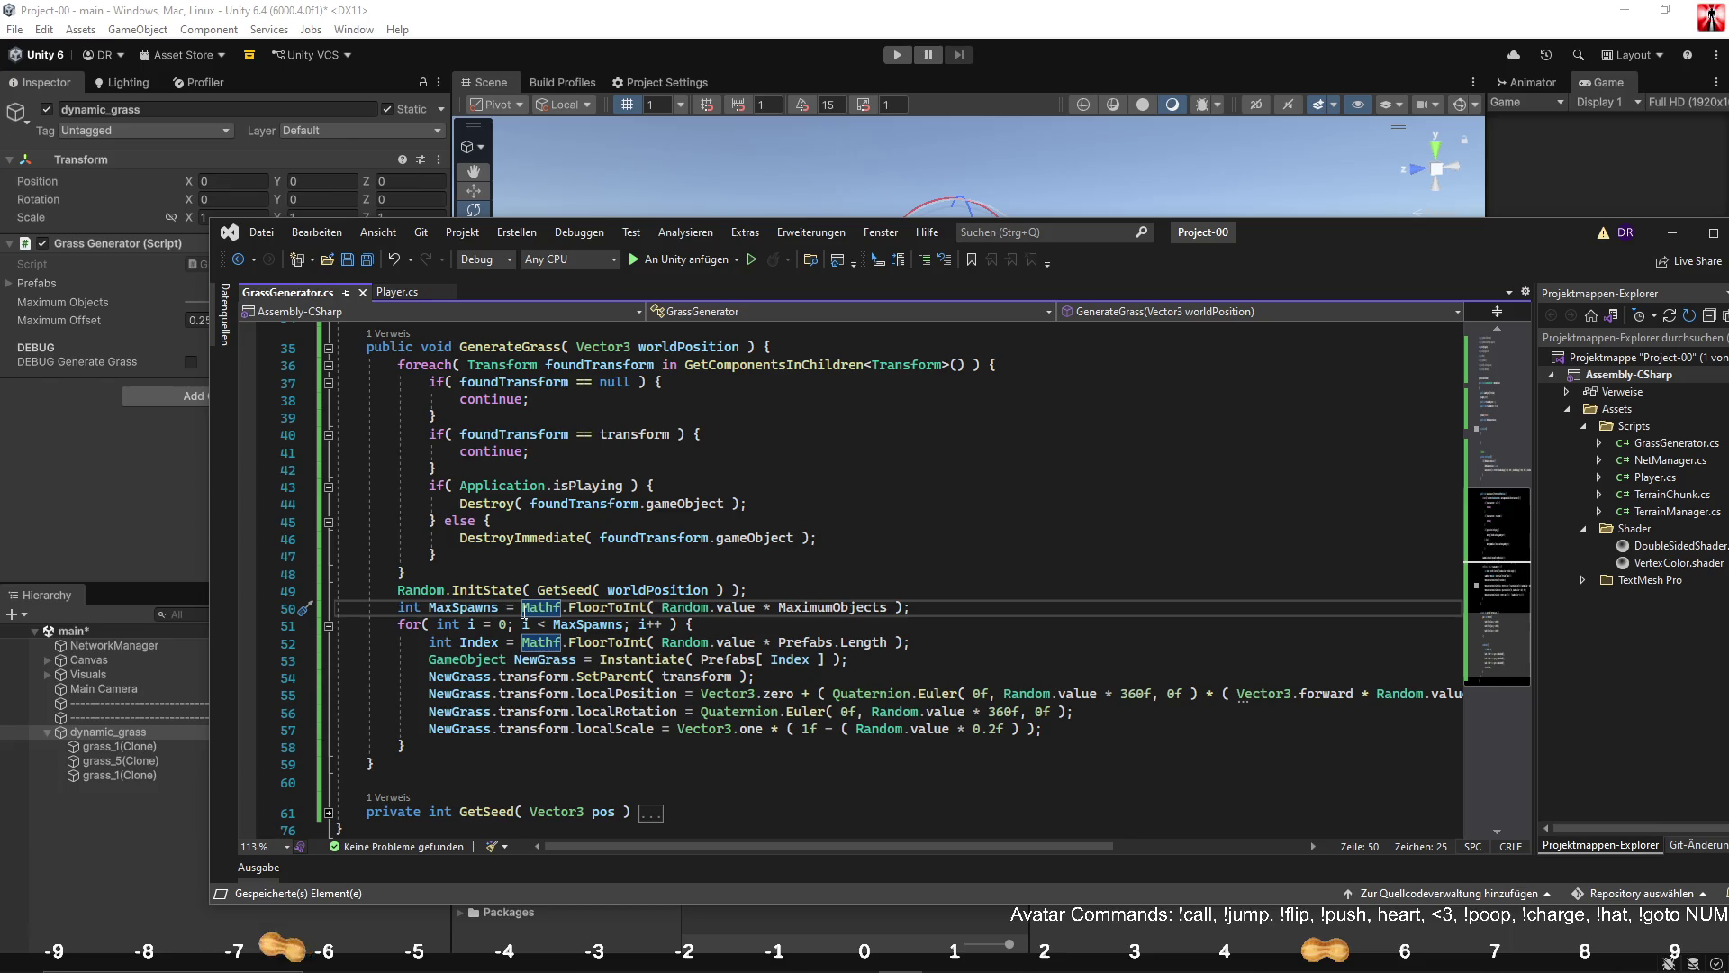
left_click(479, 609)
left_click(518, 608)
key("BackSpace")
type("Mathf.cl")
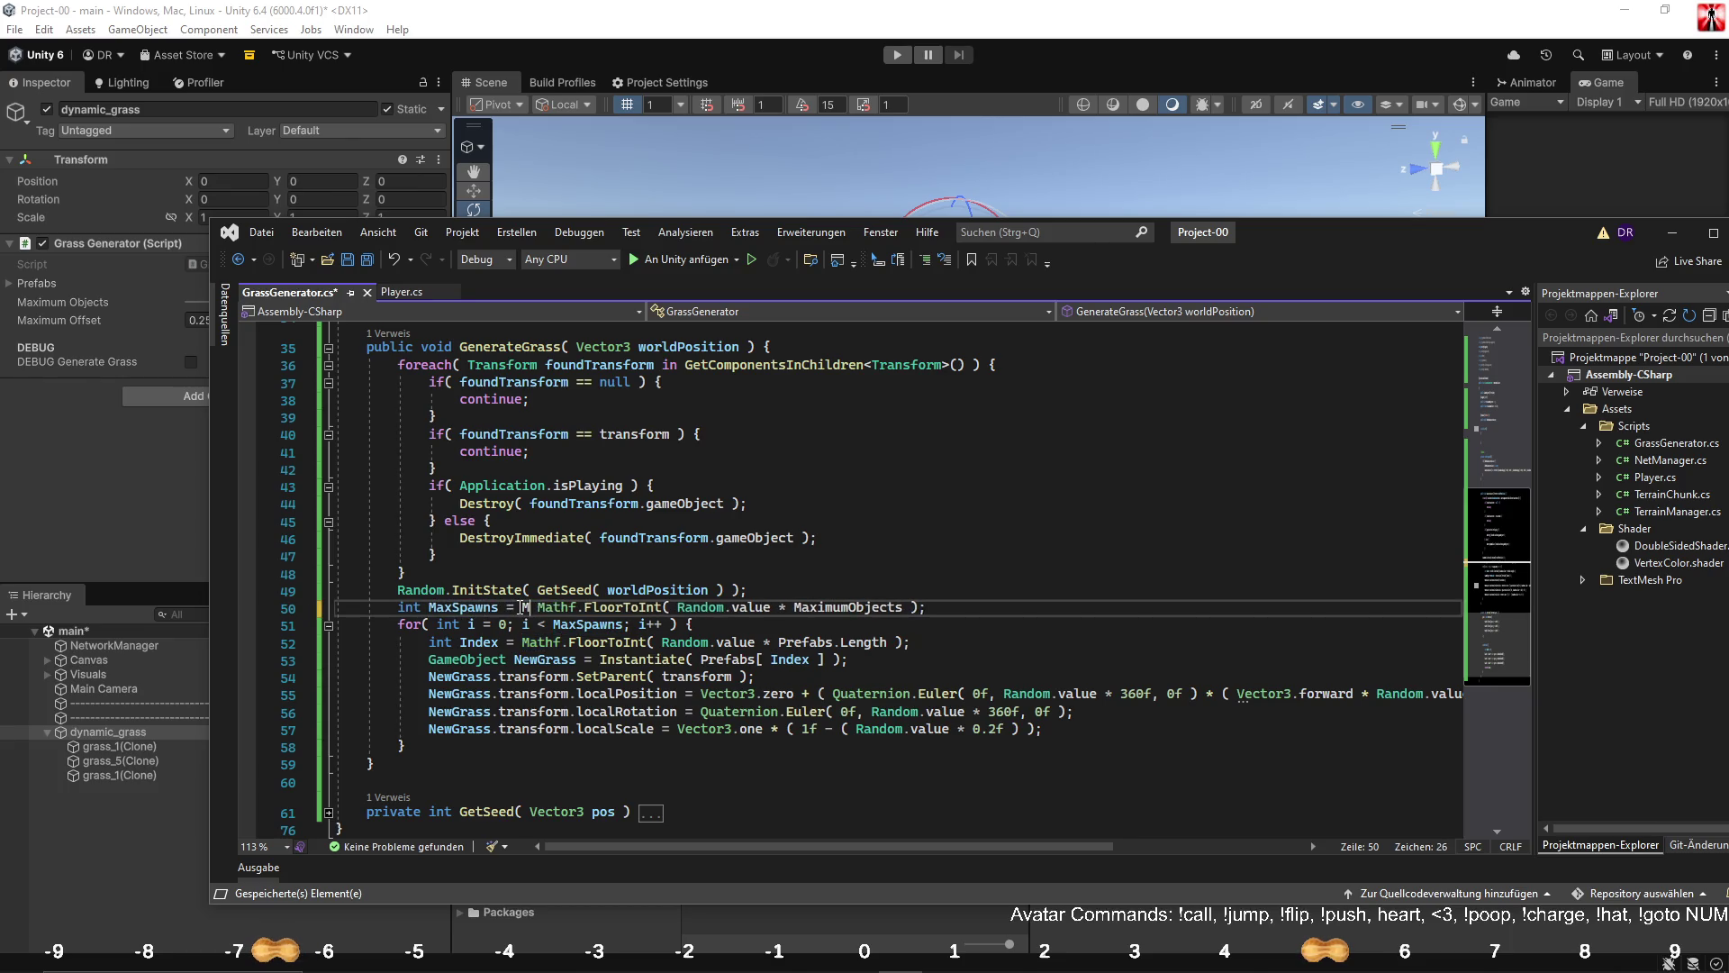
type("(")
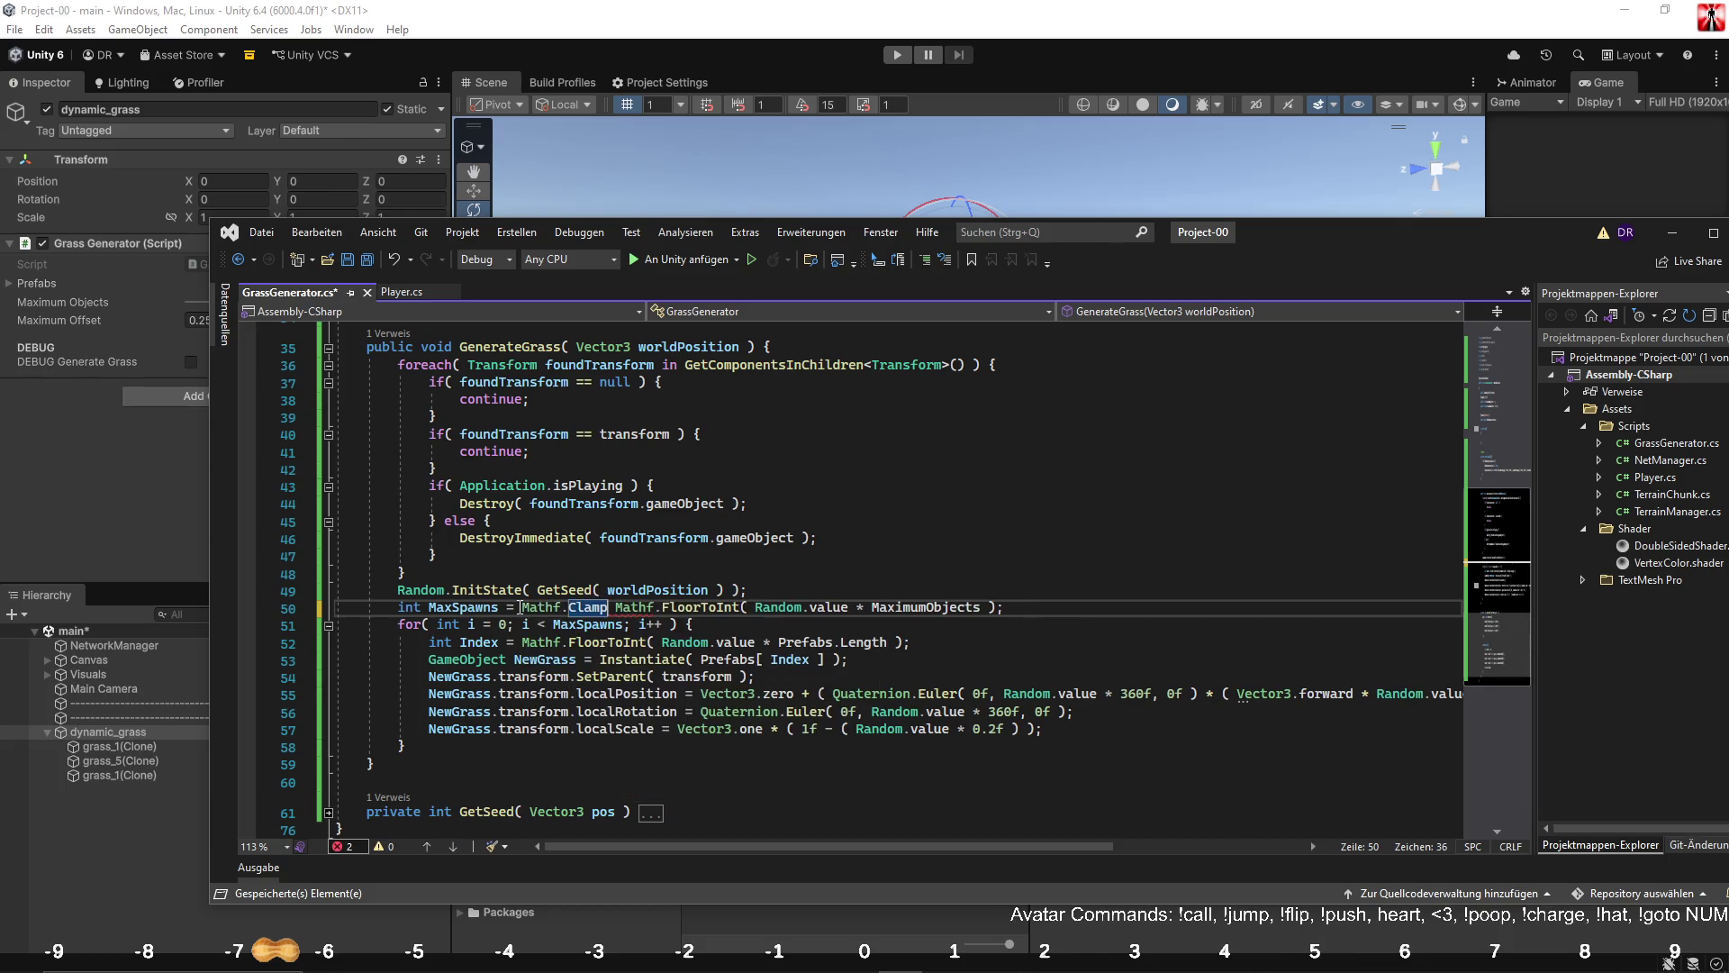
left_click(1004, 607)
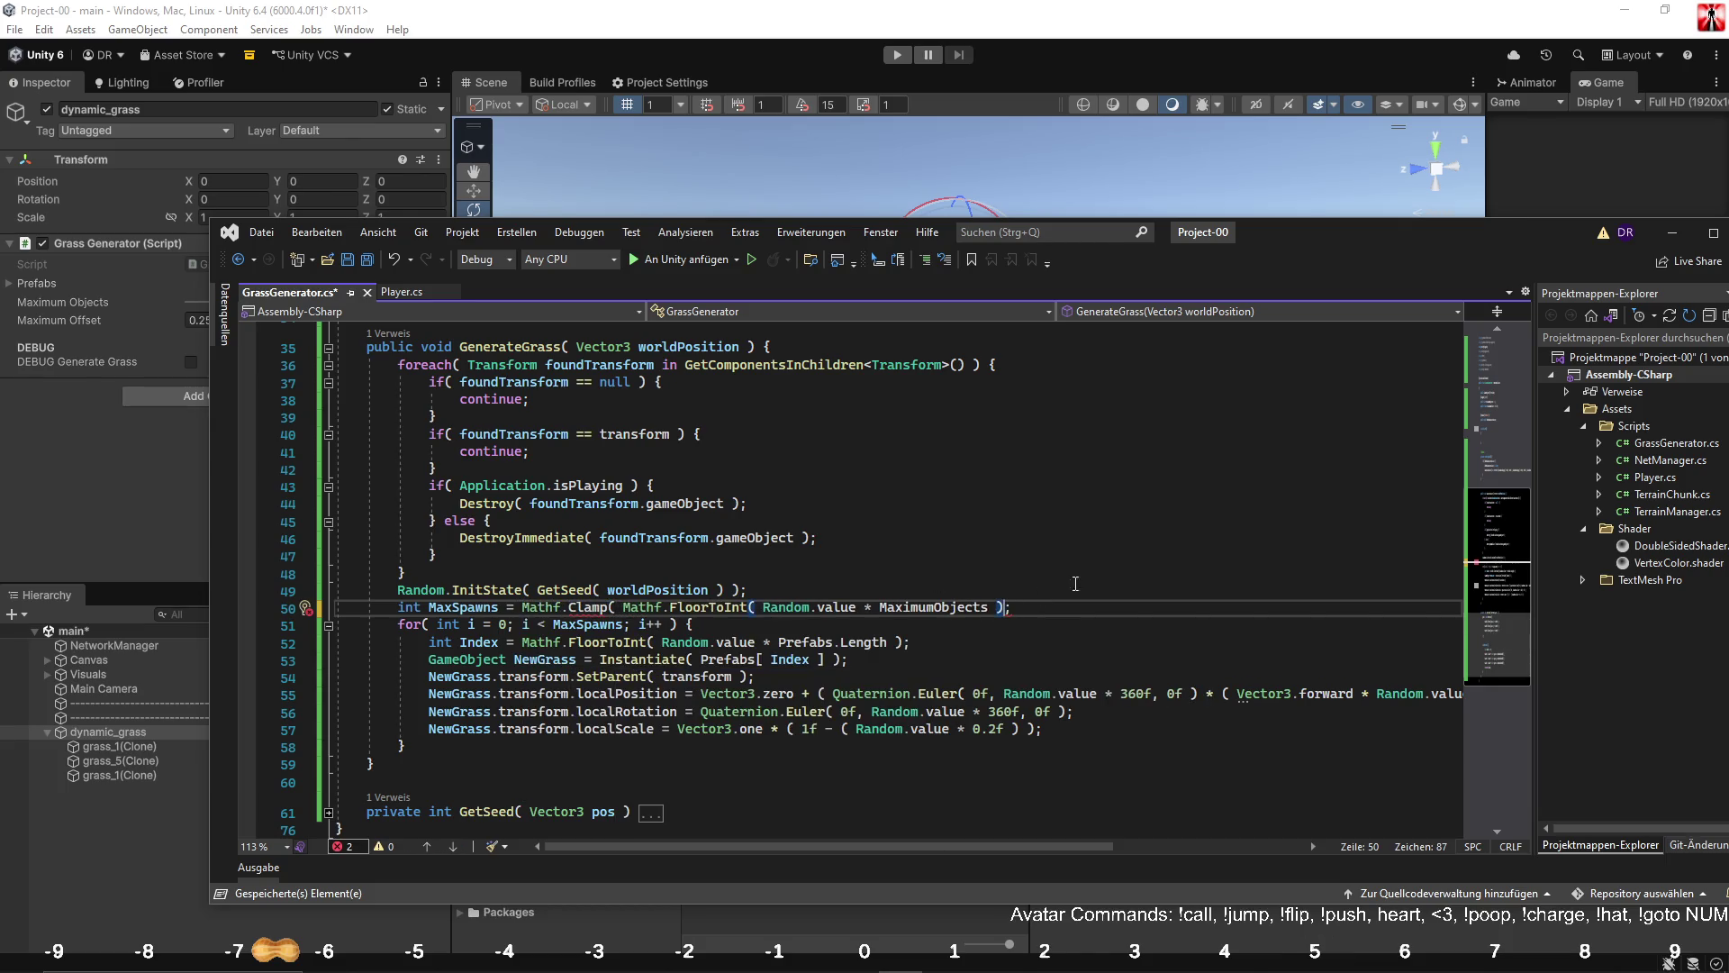
type(")")
type(", 0")
type(", Maximum")
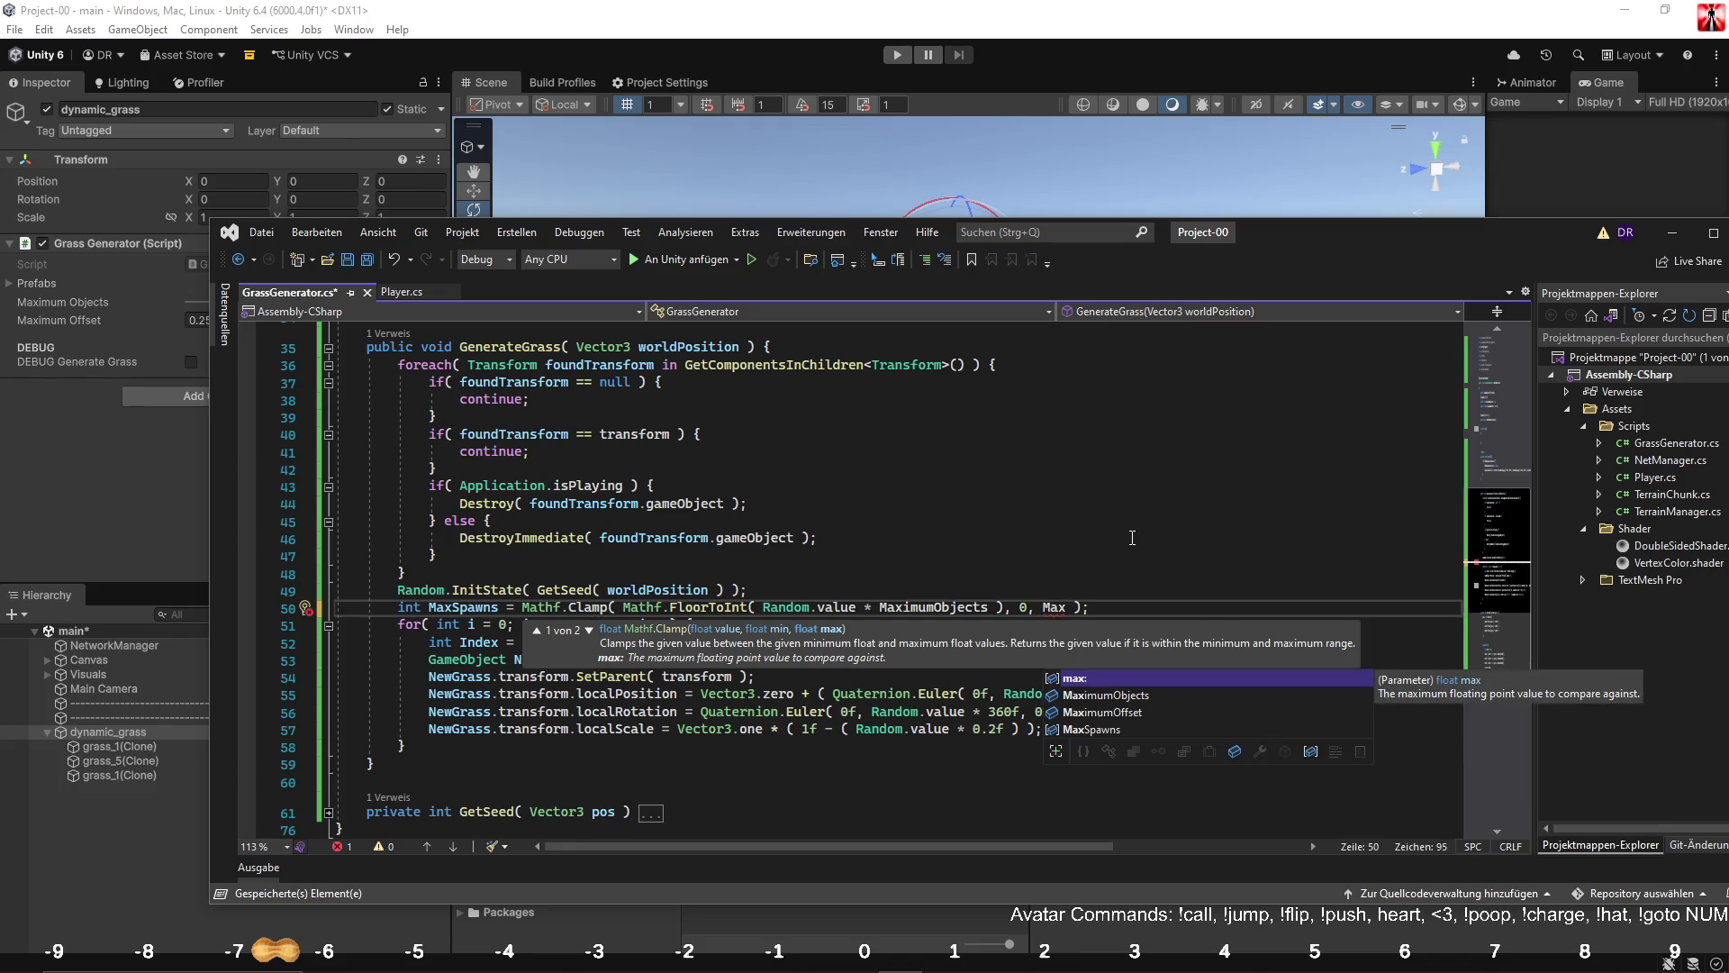
type("Ob")
key("Tab")
left_click(1132, 538)
key("ctrl+s")
Change the clamp's lower limit from 0 to 1 and let Unity recompile.
left_click(1027, 608)
type("1")
left_click(1044, 524)
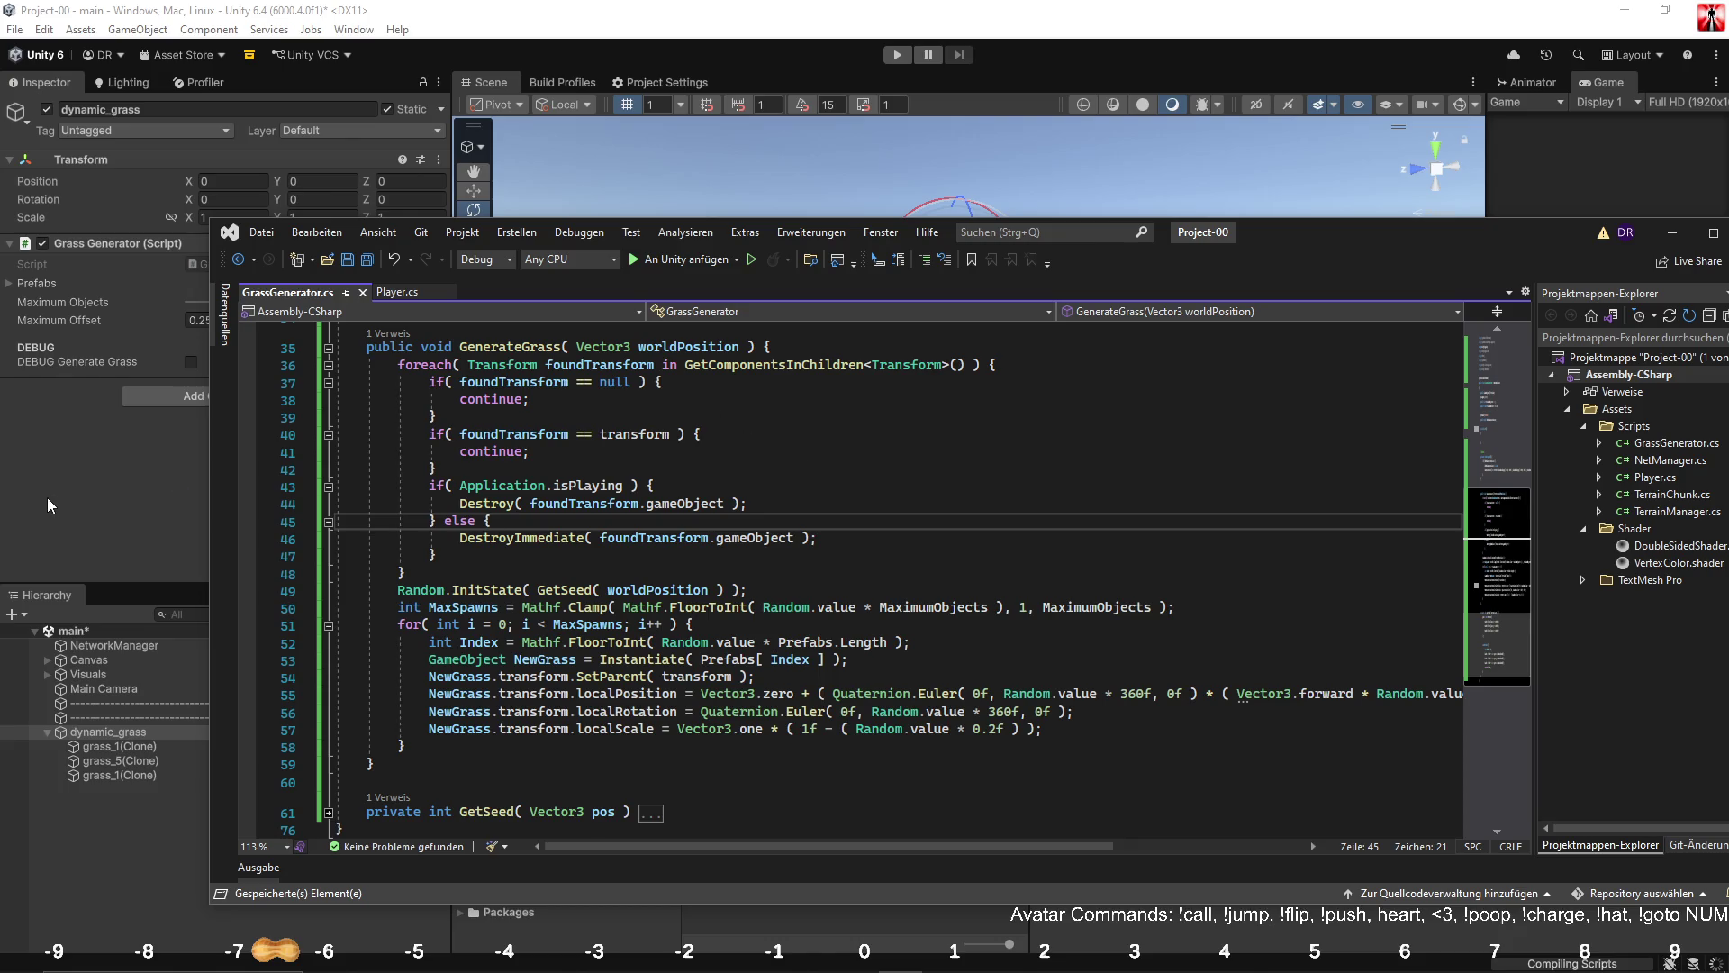
left_click(81, 499)
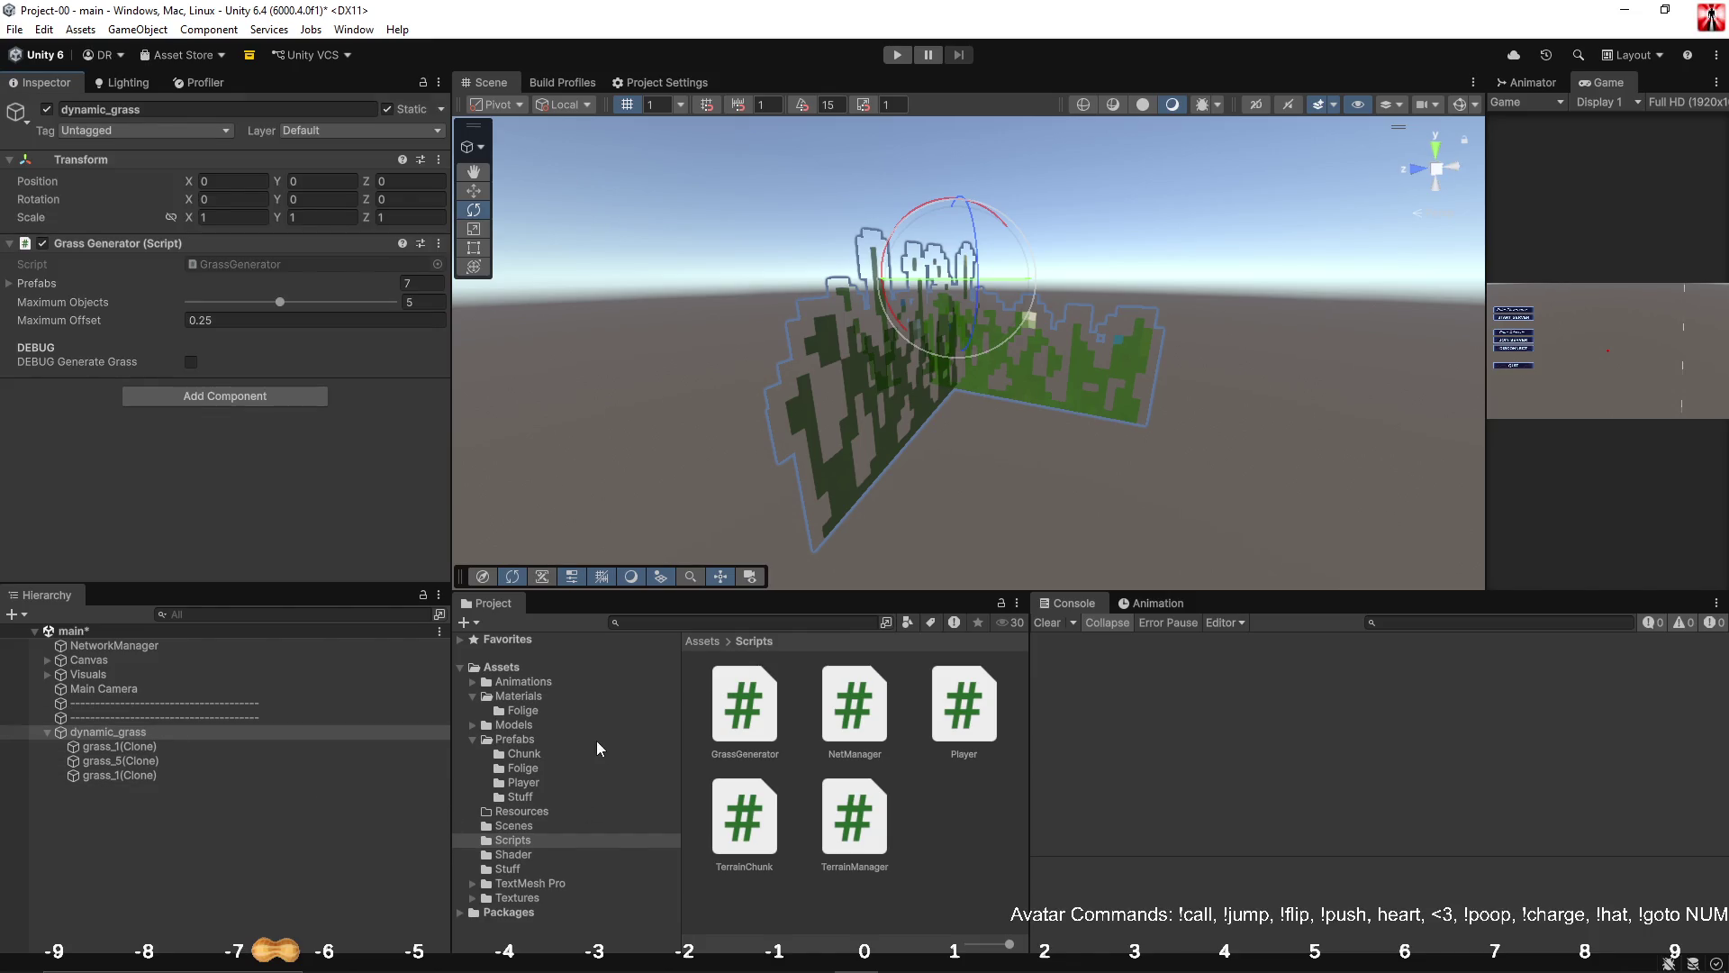
Show the Prefabs > Folige folder with grass_0 to grass_5, then return to Visual Studio.
left_click(523, 768)
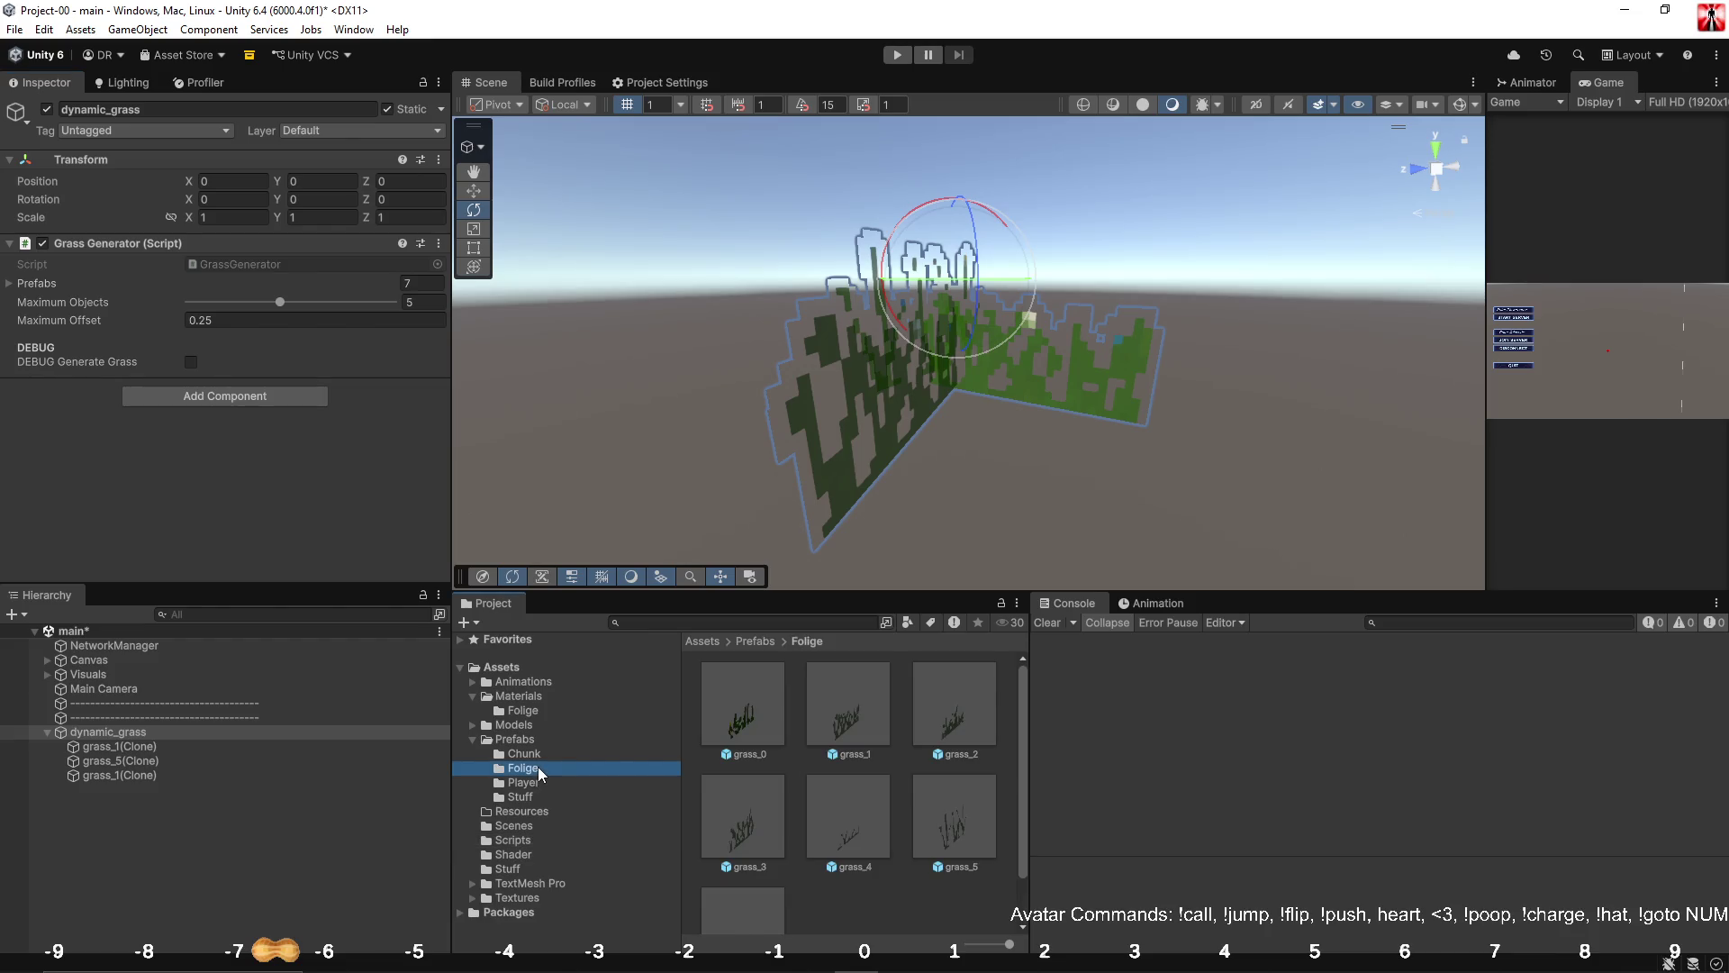
left_click(903, 955)
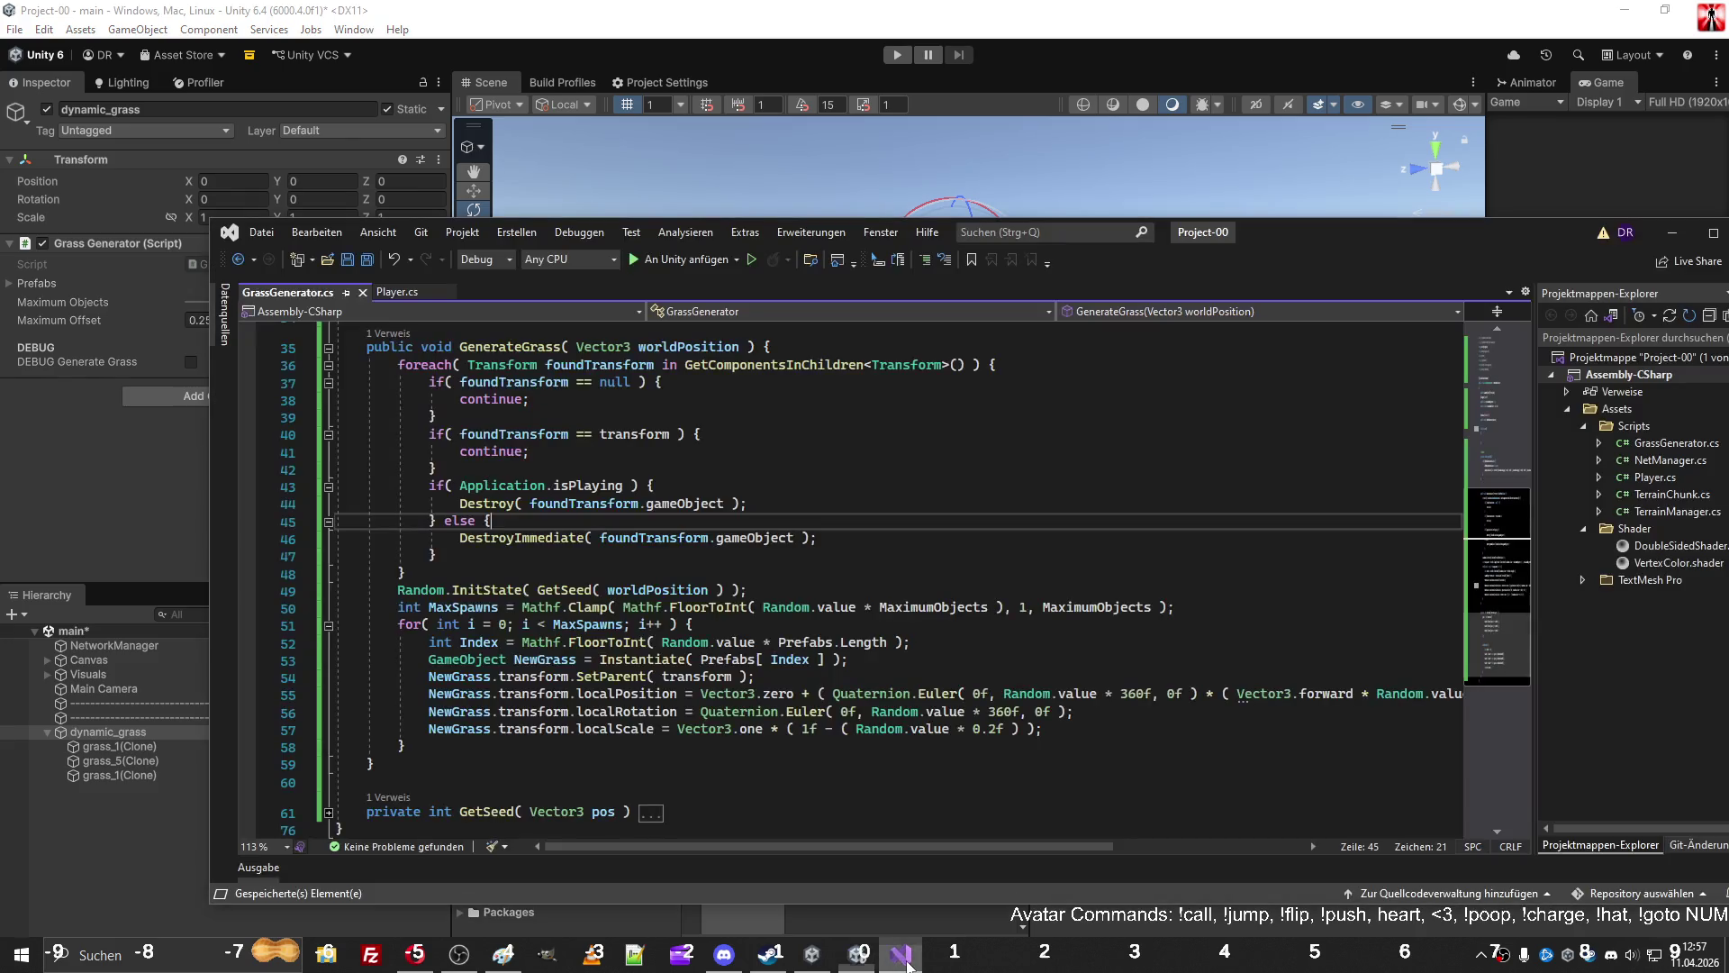
Append / 2f to the clone's localScale line to halve its size.
left_click(791, 560)
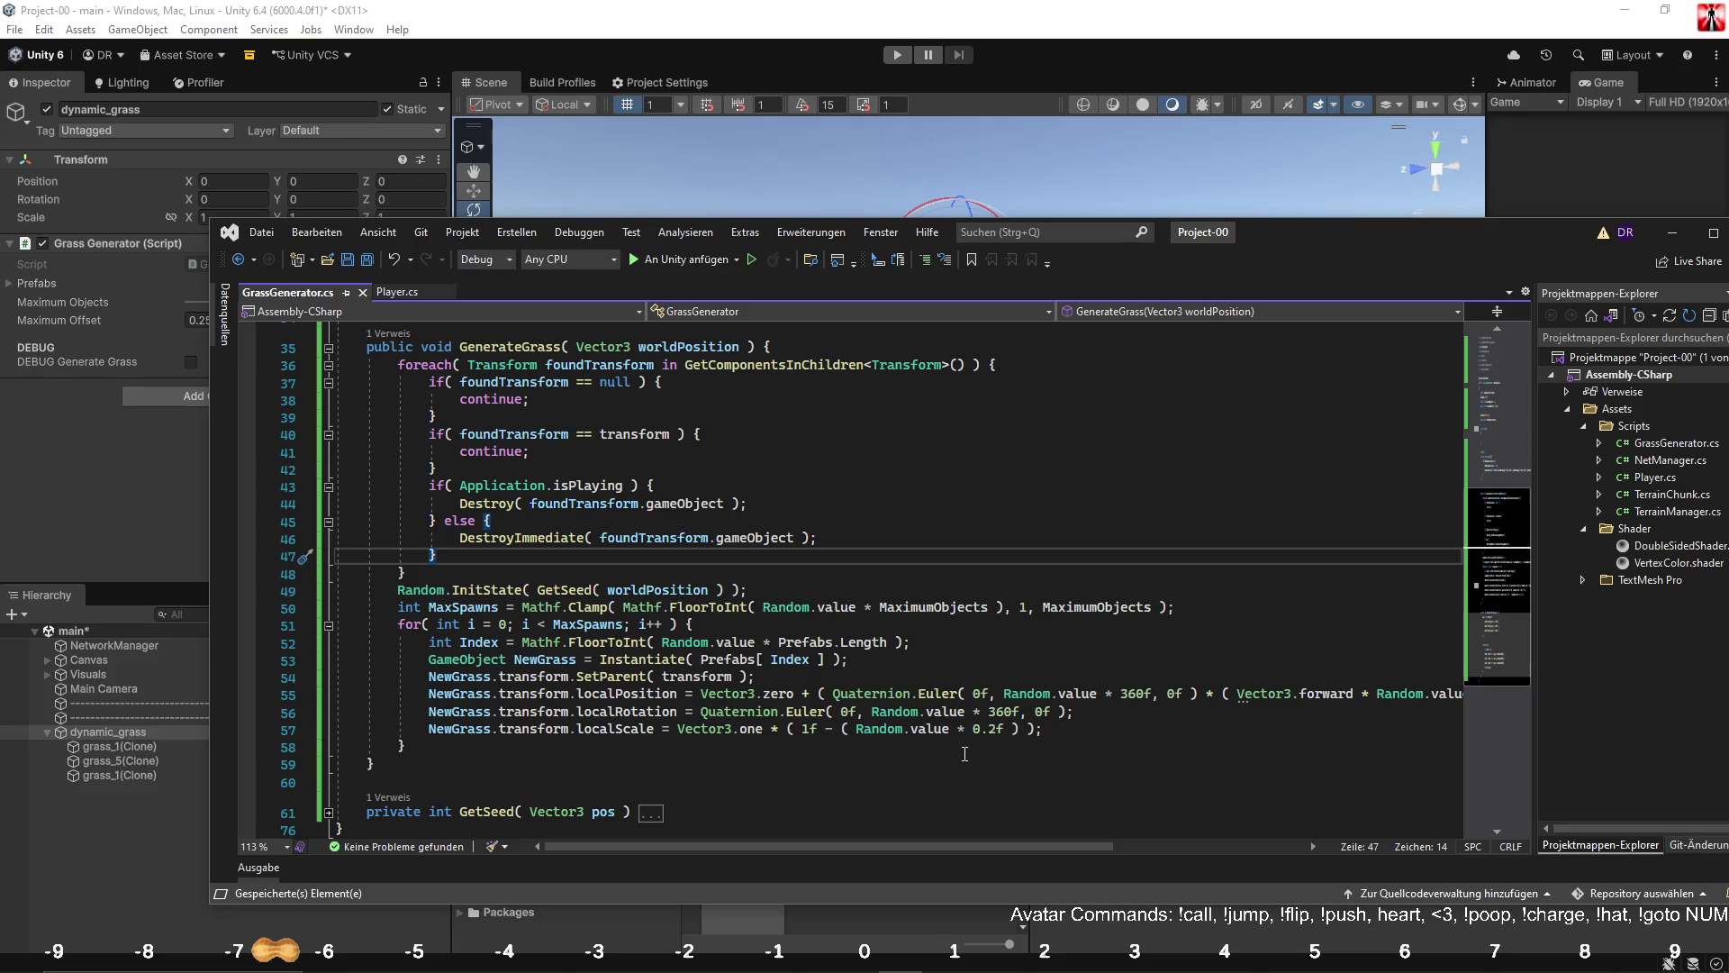
left_click(1037, 730)
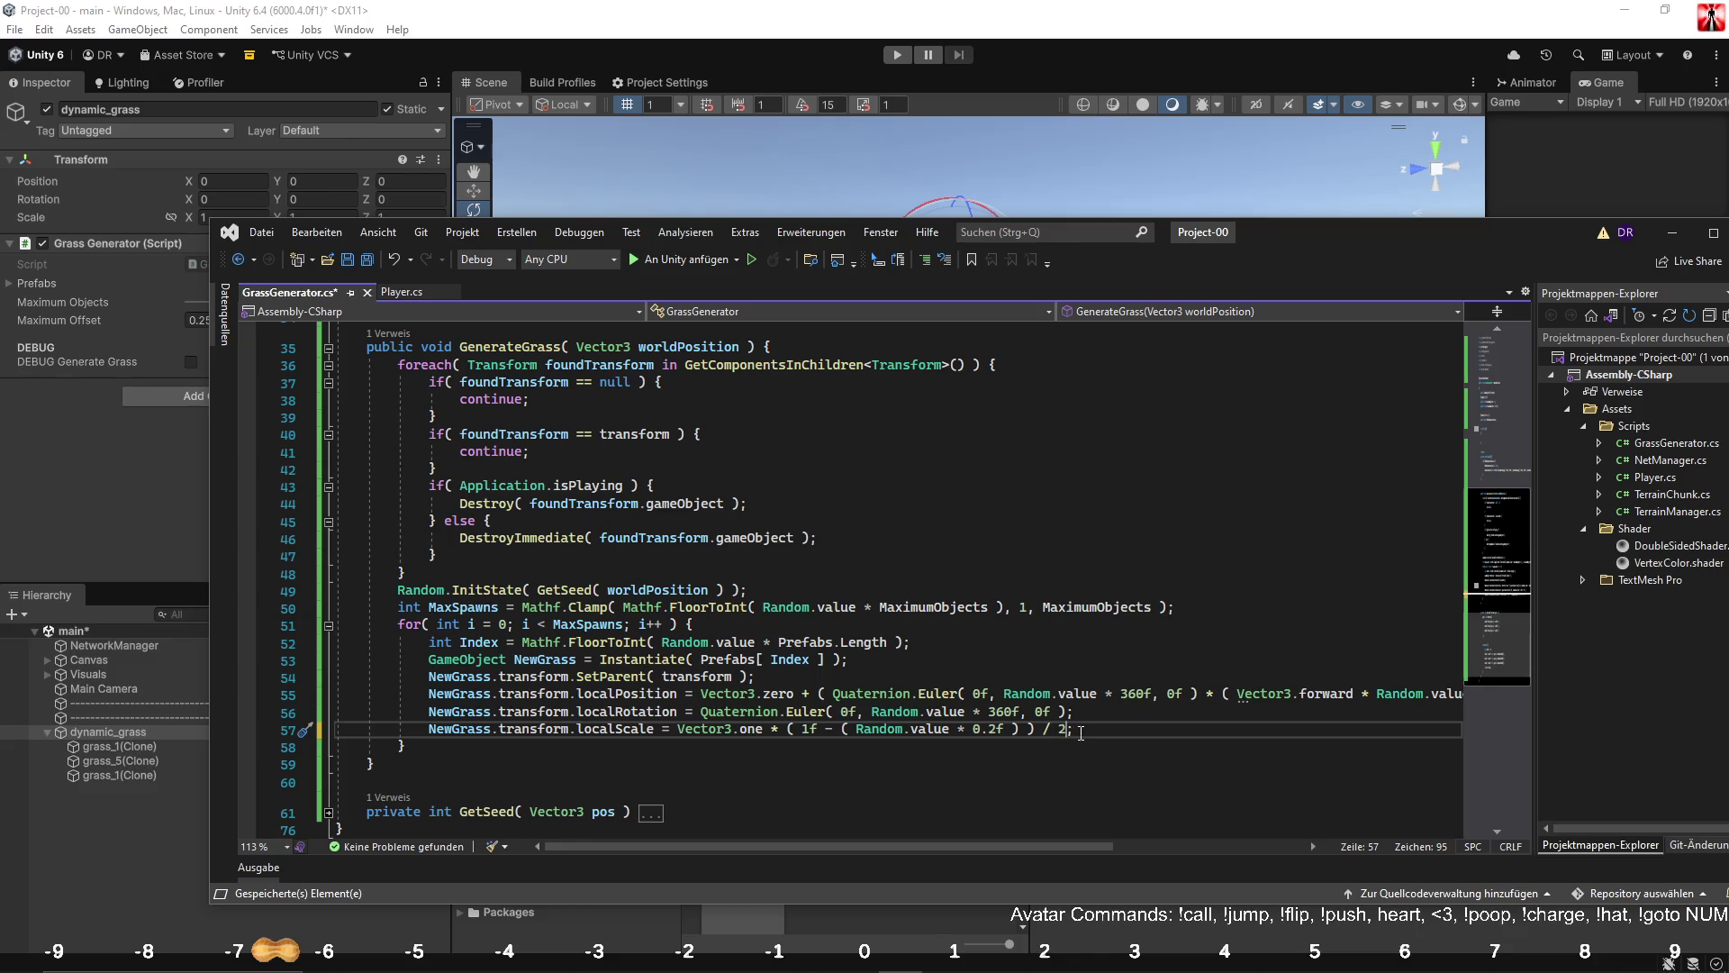
mouse_move(679, 852)
left_mouse_down()
mouse_move(943, 857)
mouse_move(861, 863)
left_mouse_up()
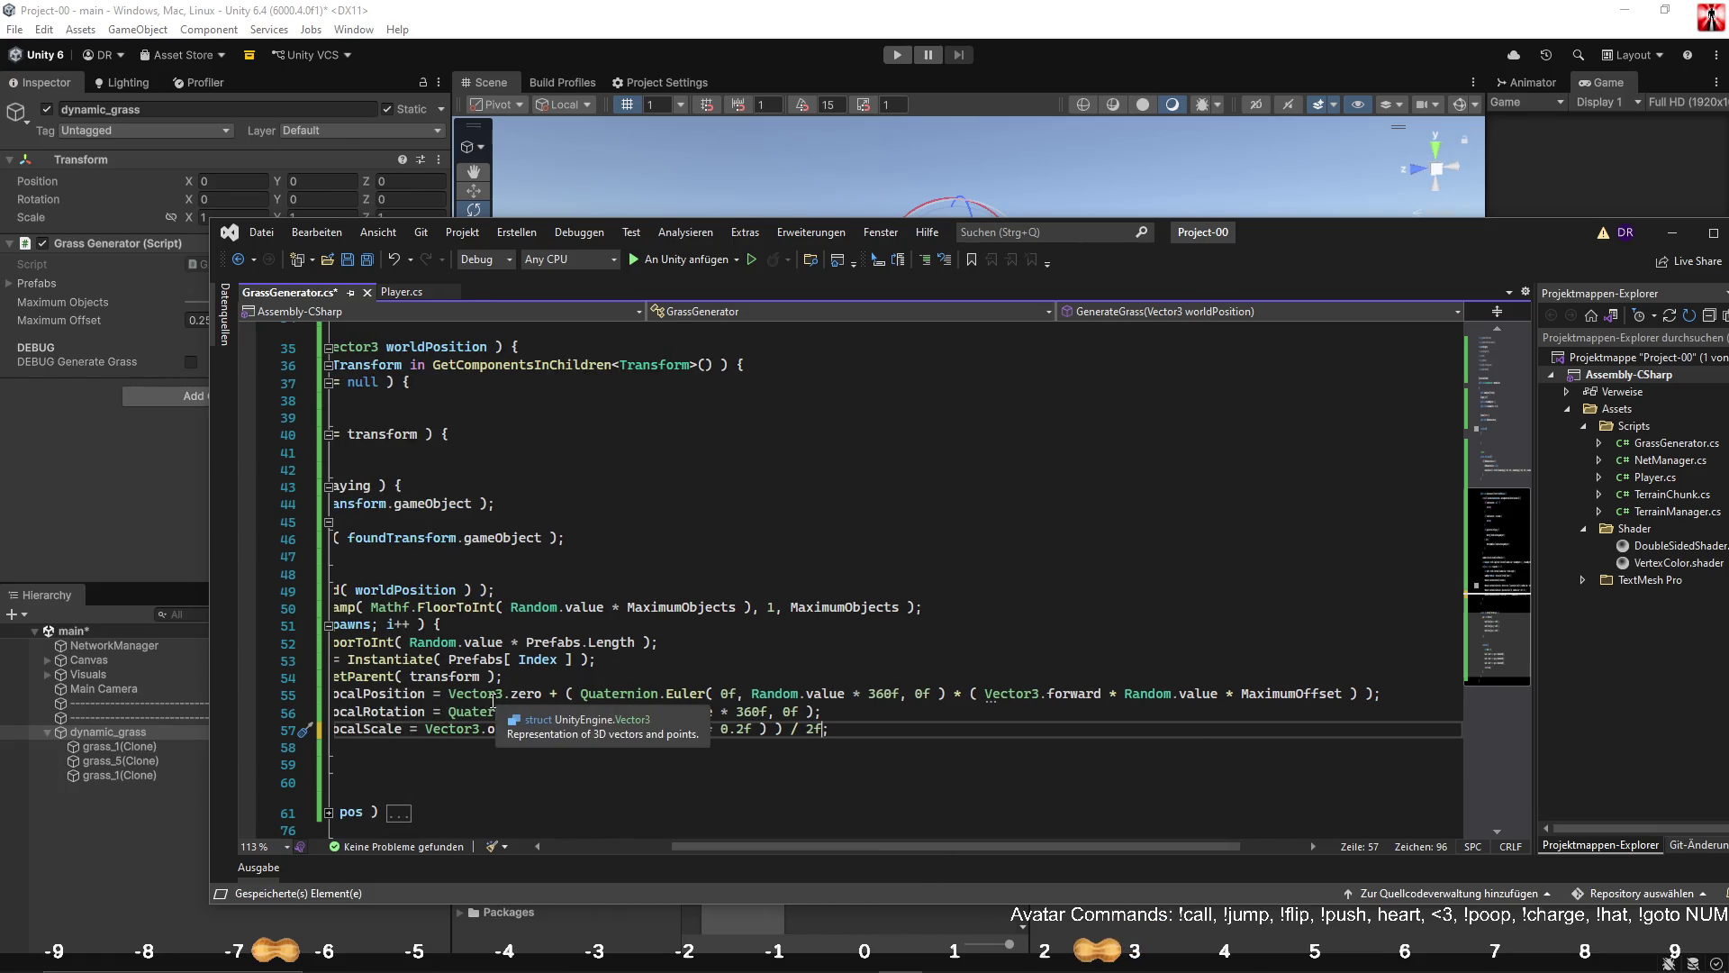
Replace Vector3.zero on line 55 with ( Vector3.up * 0.25f ).
left_click_drag(449, 694, 526, 690)
type("(  )")
key("Left")
key("Left")
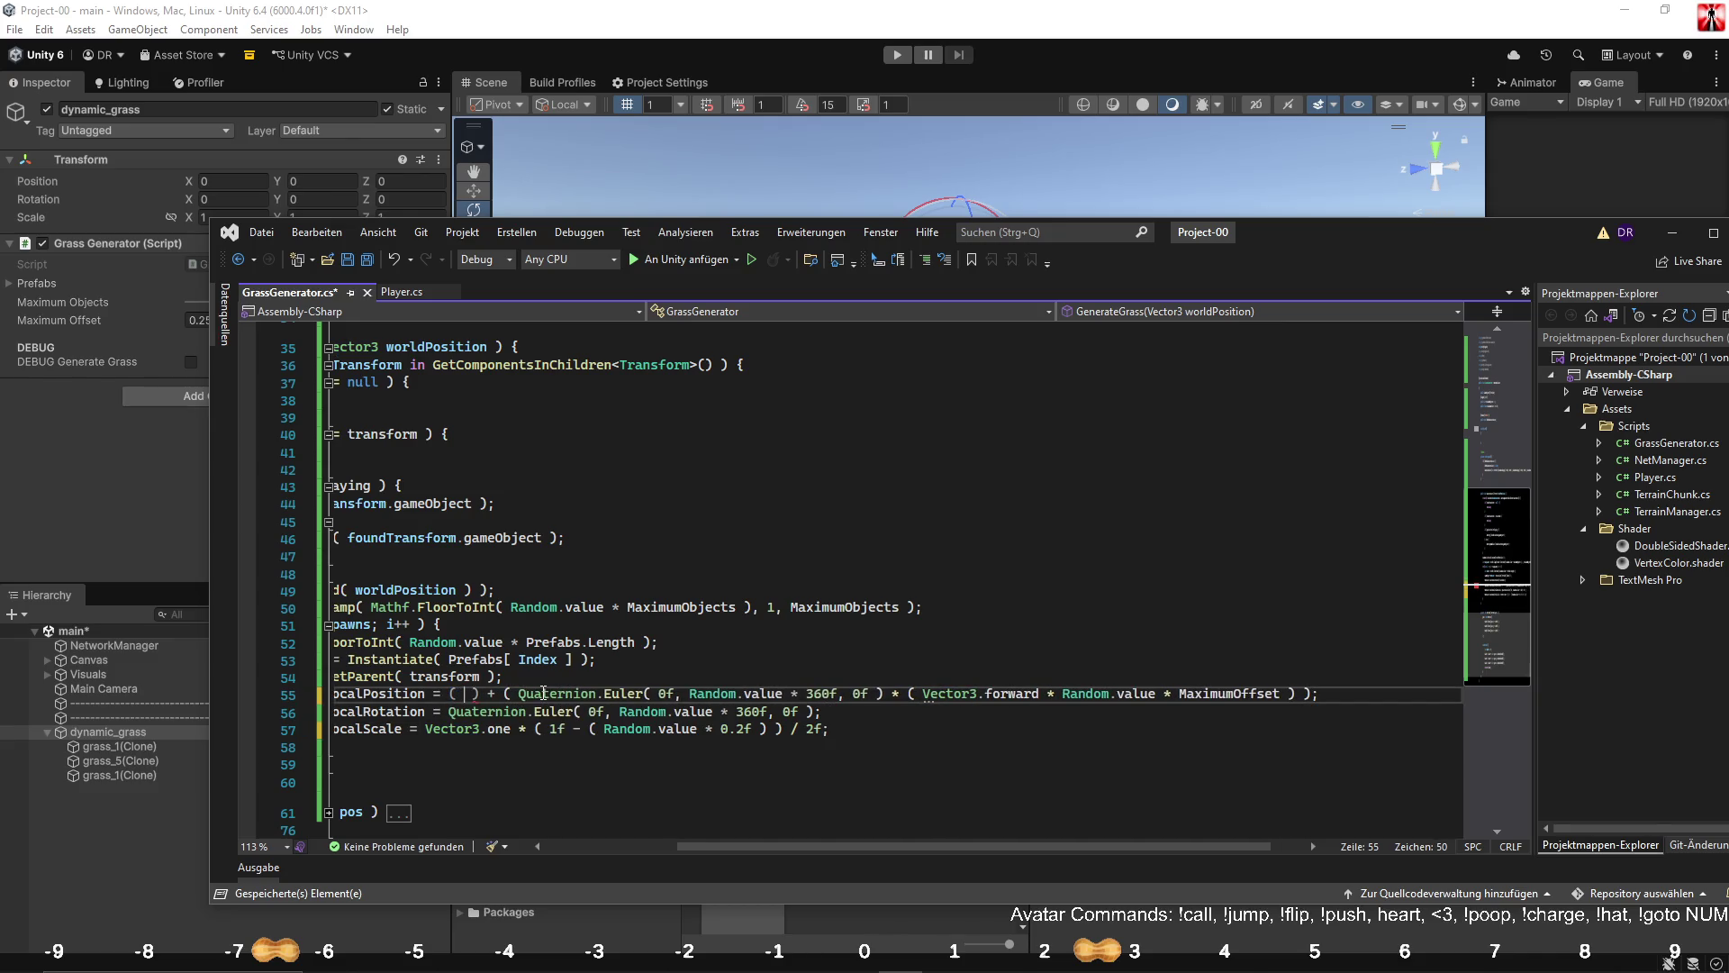
type("Vector3.")
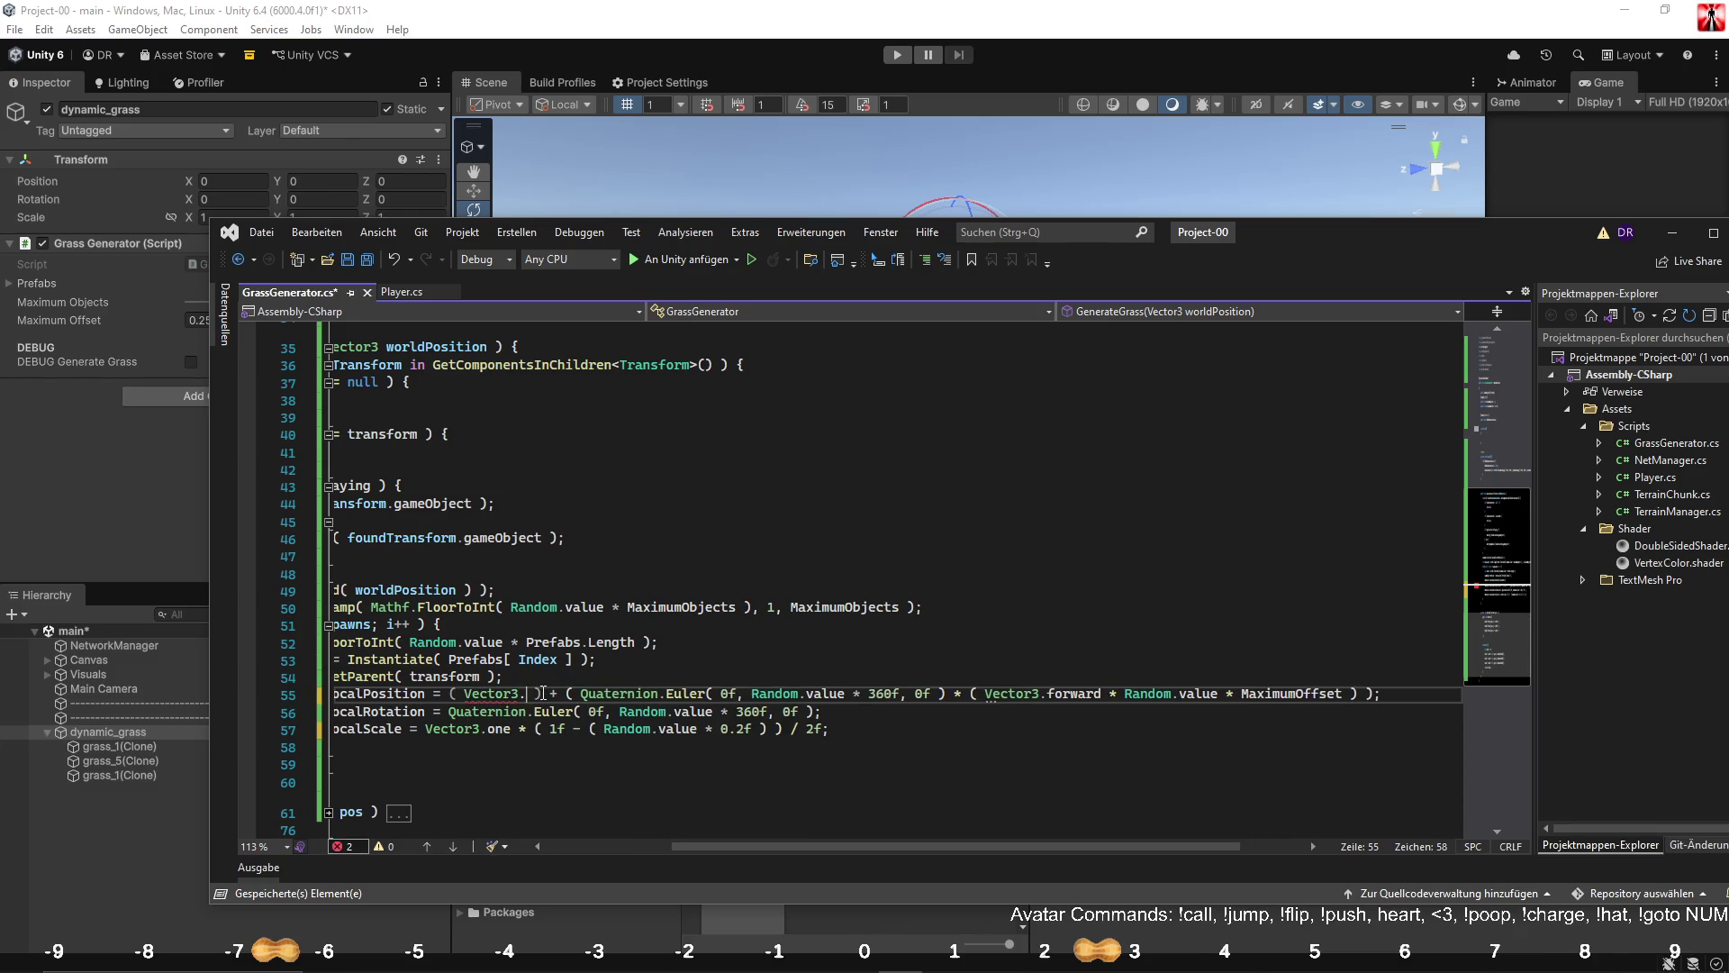
type("up *")
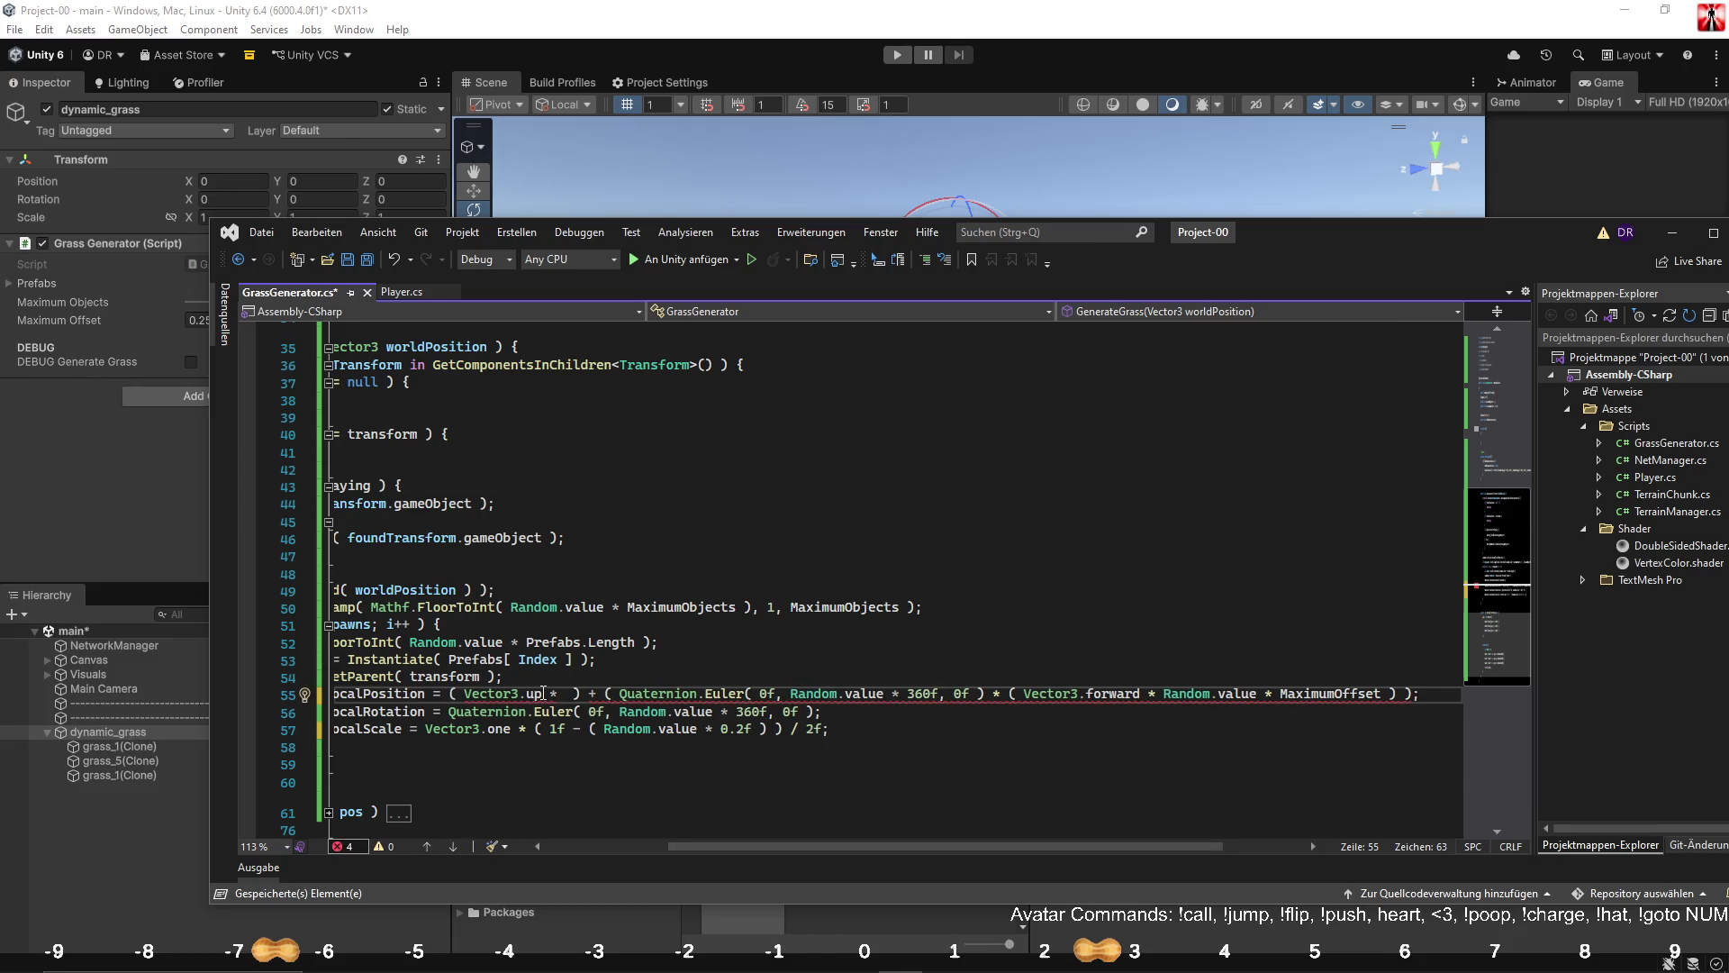
type(" -0.25f")
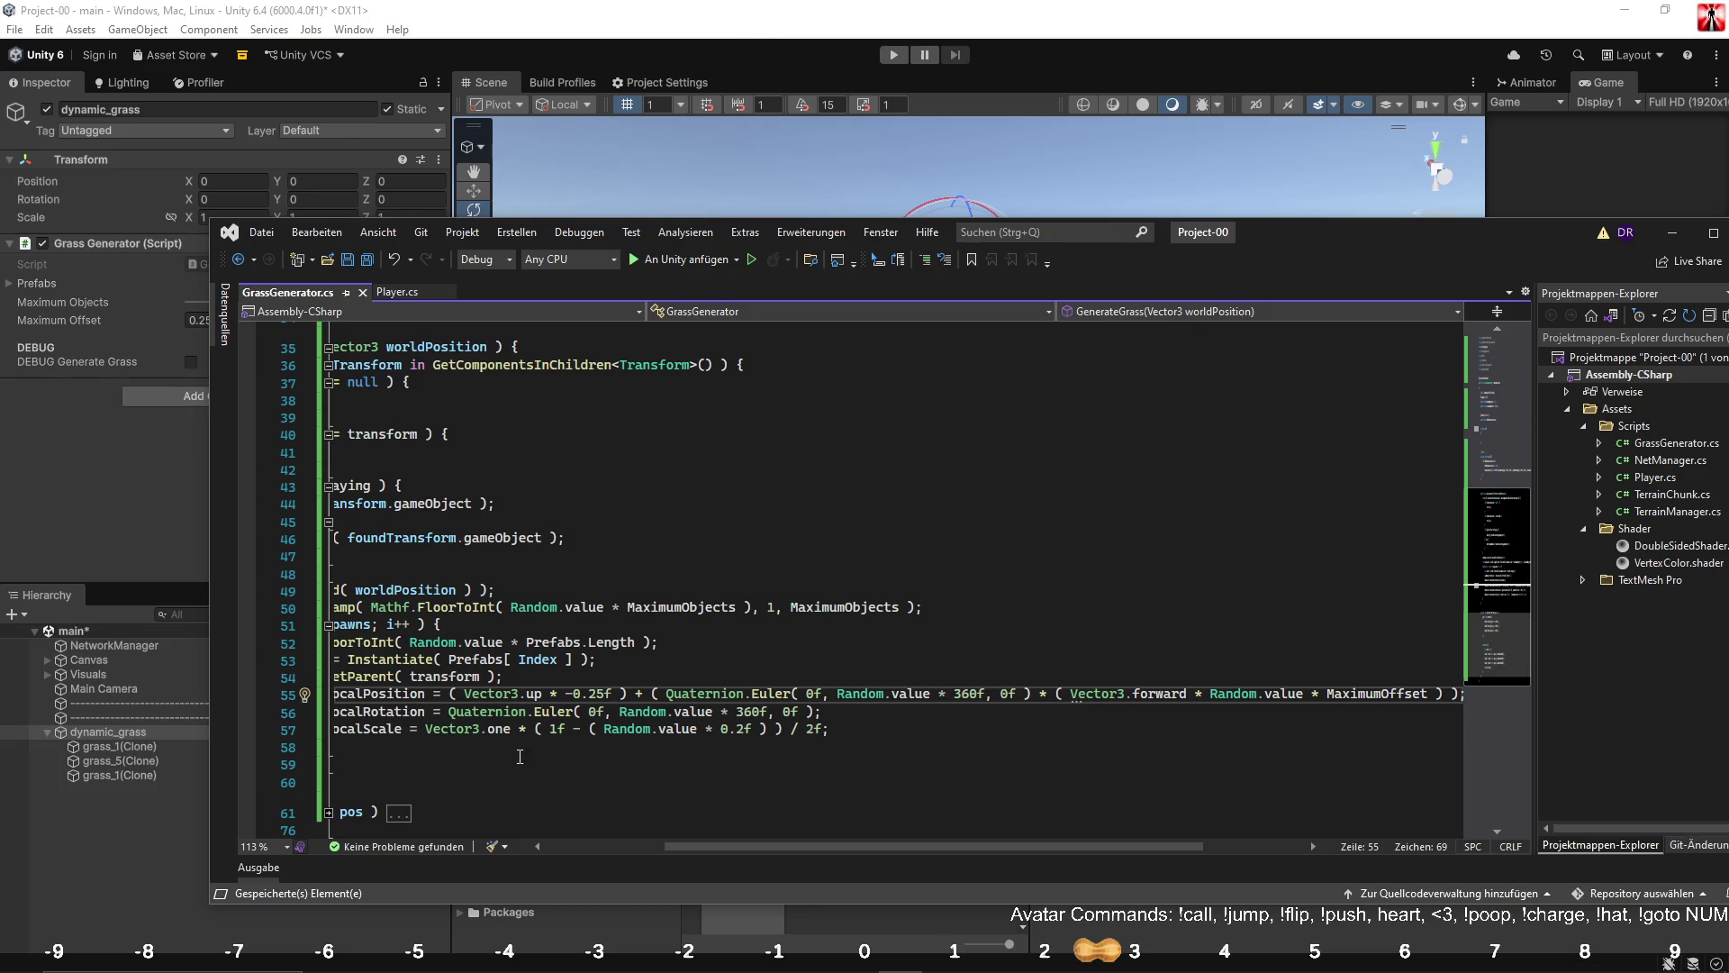
left_click(575, 695)
key("BackSpace")
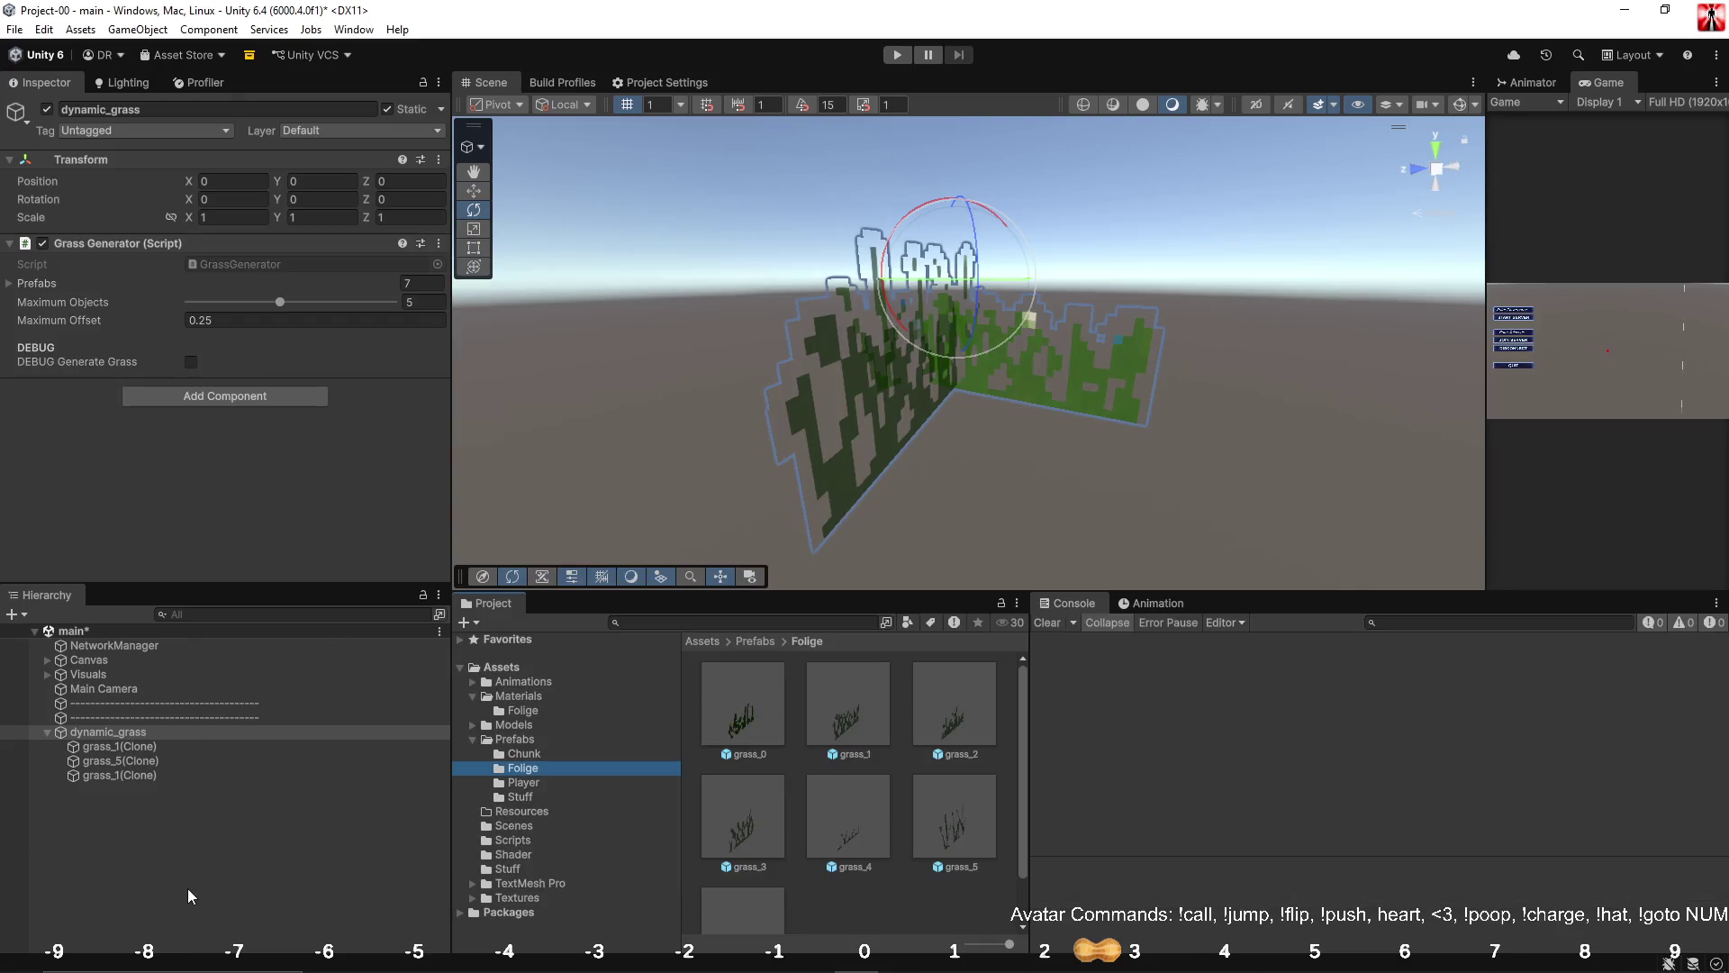
right_click(142, 818)
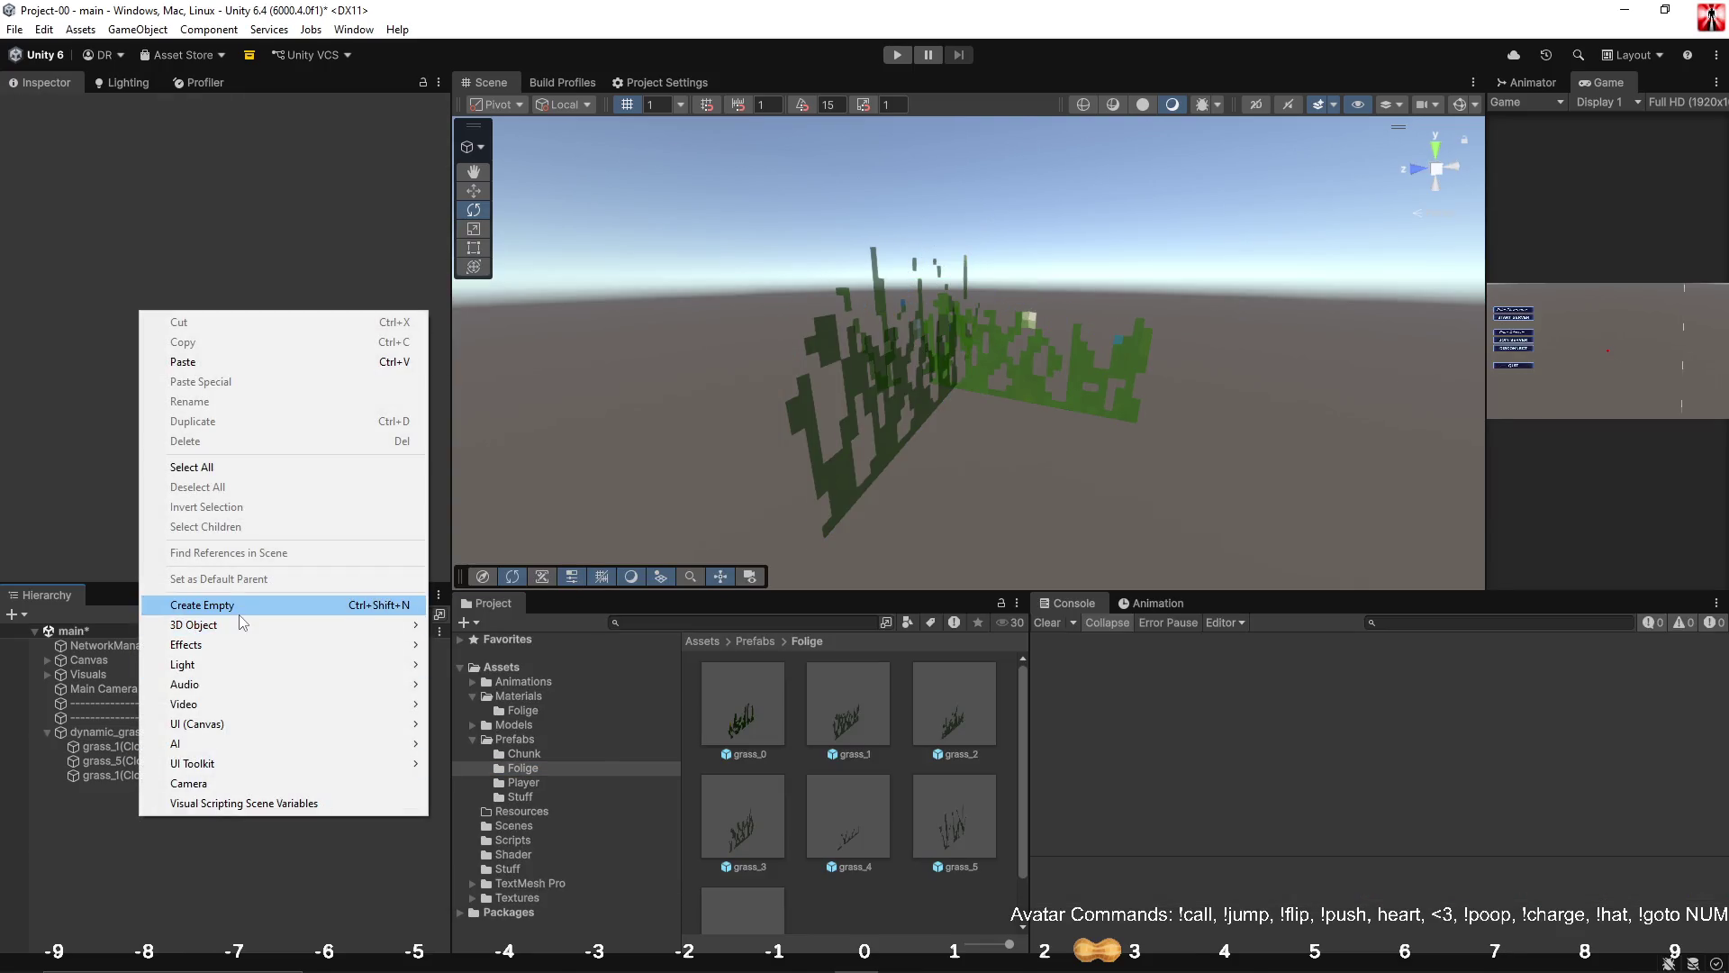
Add a Quad at the origin and set its Rotation X to 90.
mouse_move(241, 623)
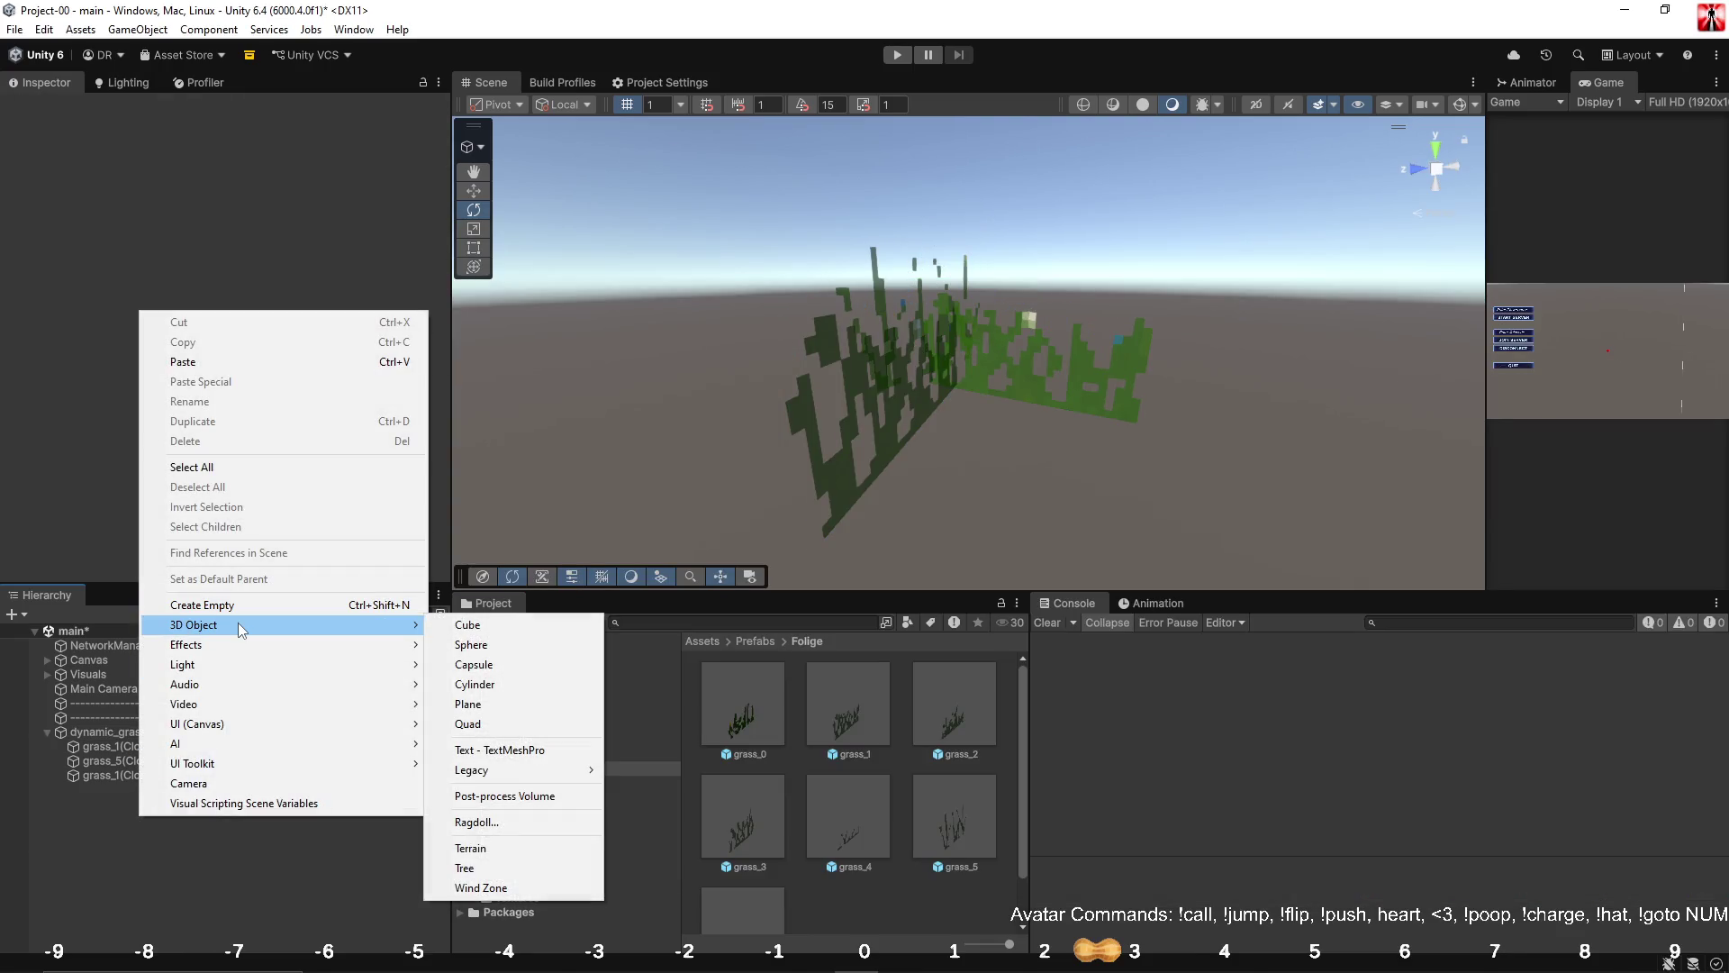
left_click(501, 723)
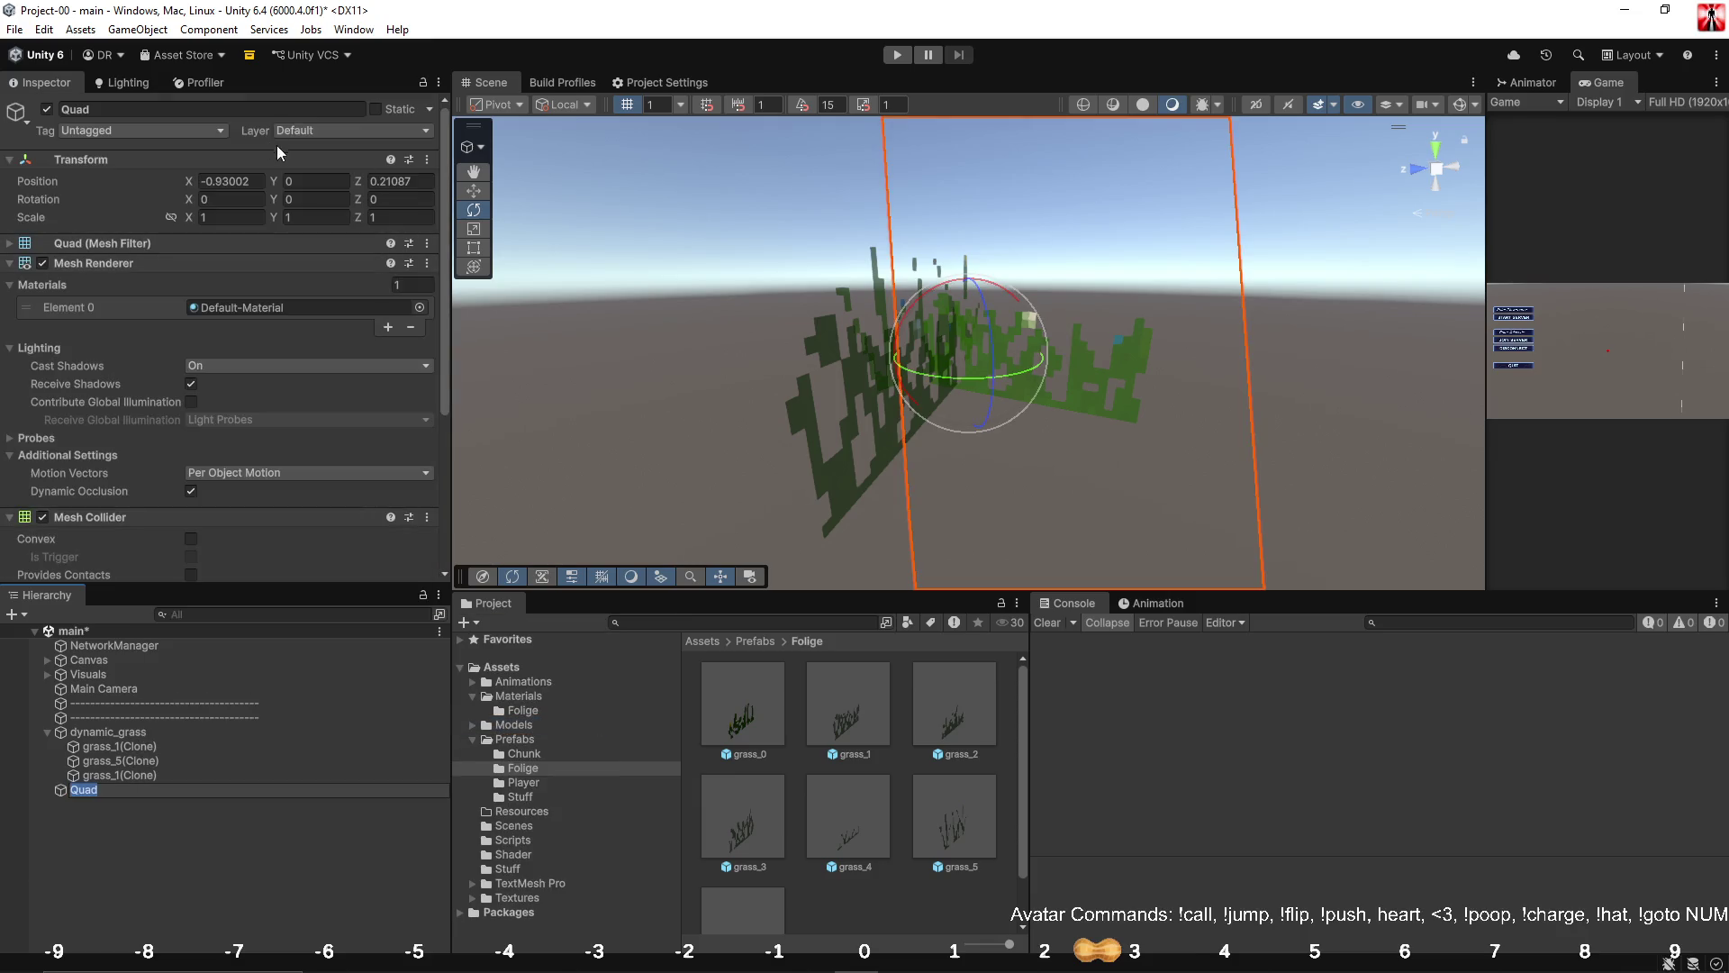
left_click(423, 164)
left_click(451, 177)
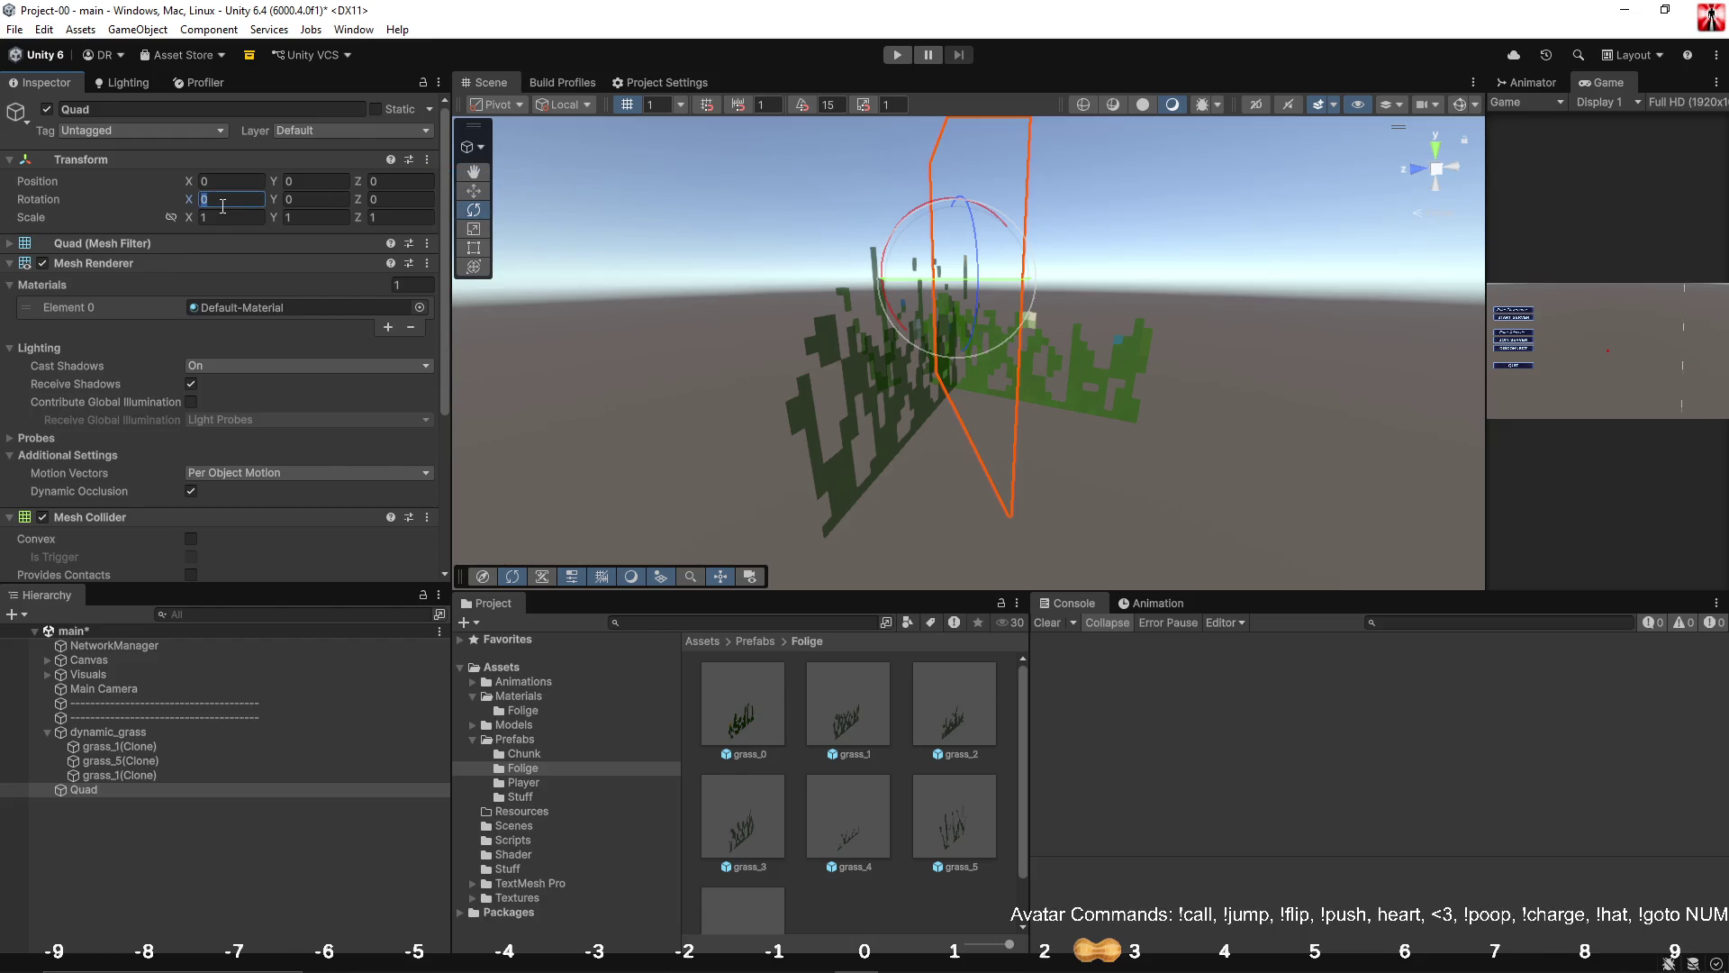
type("90")
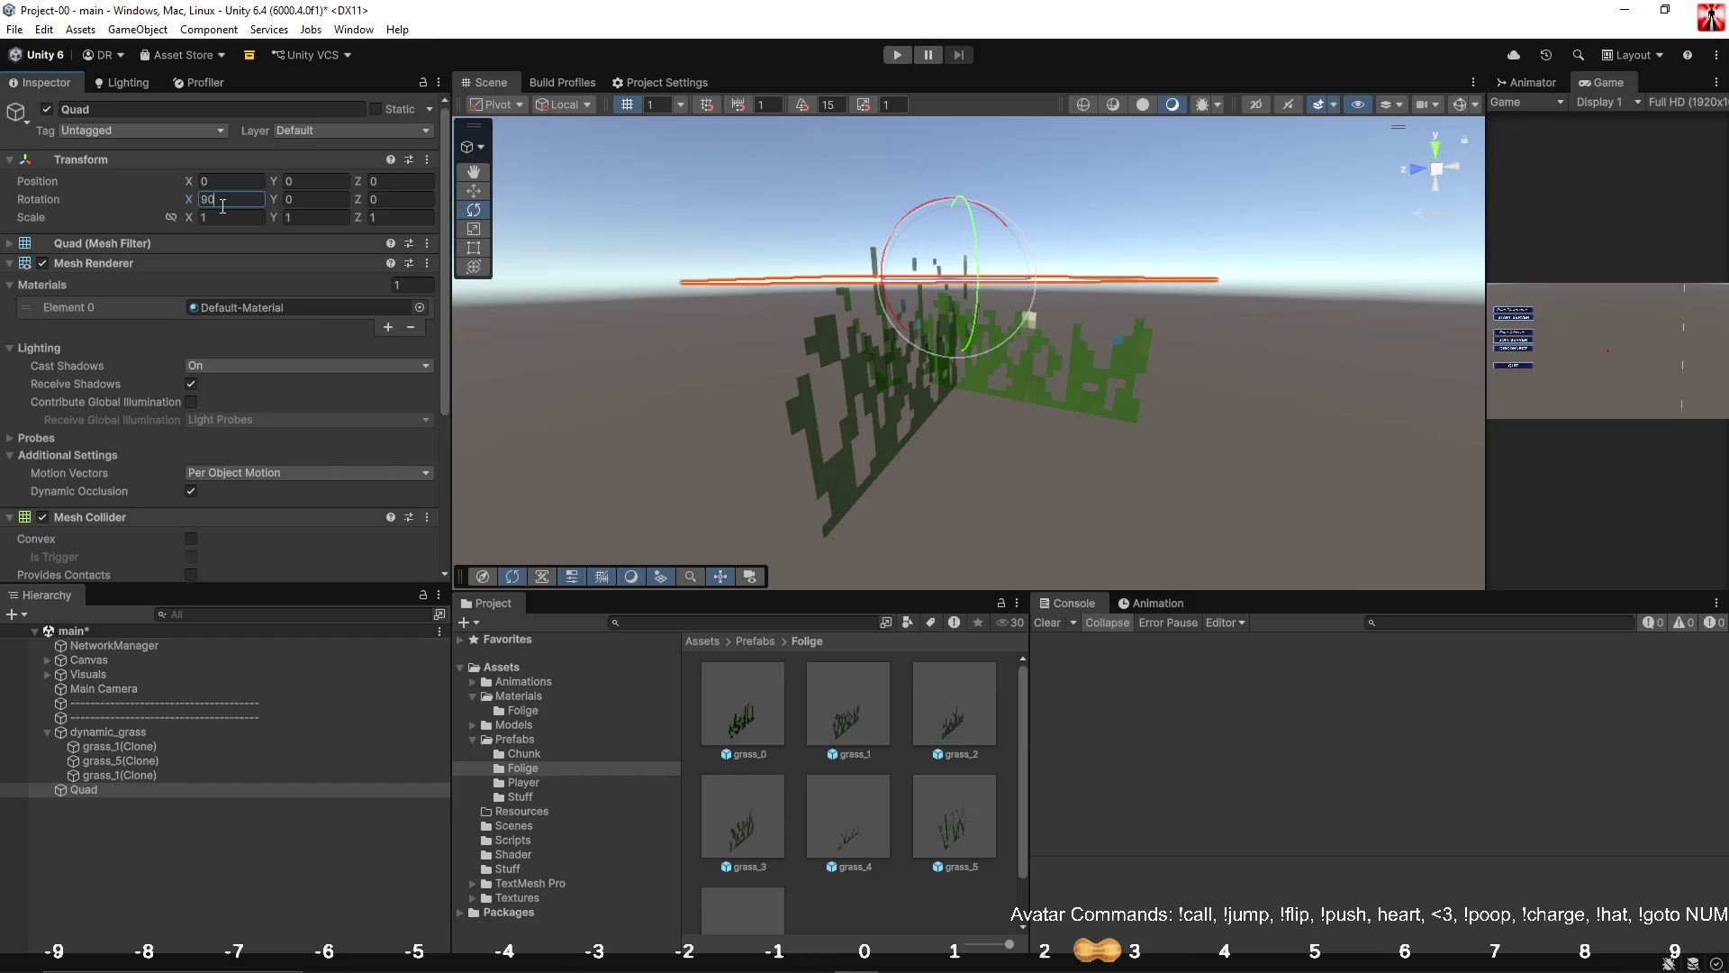
Select dynamic_grass and regenerate grass on the flat ground plane.
left_click(214, 851)
left_click(137, 734)
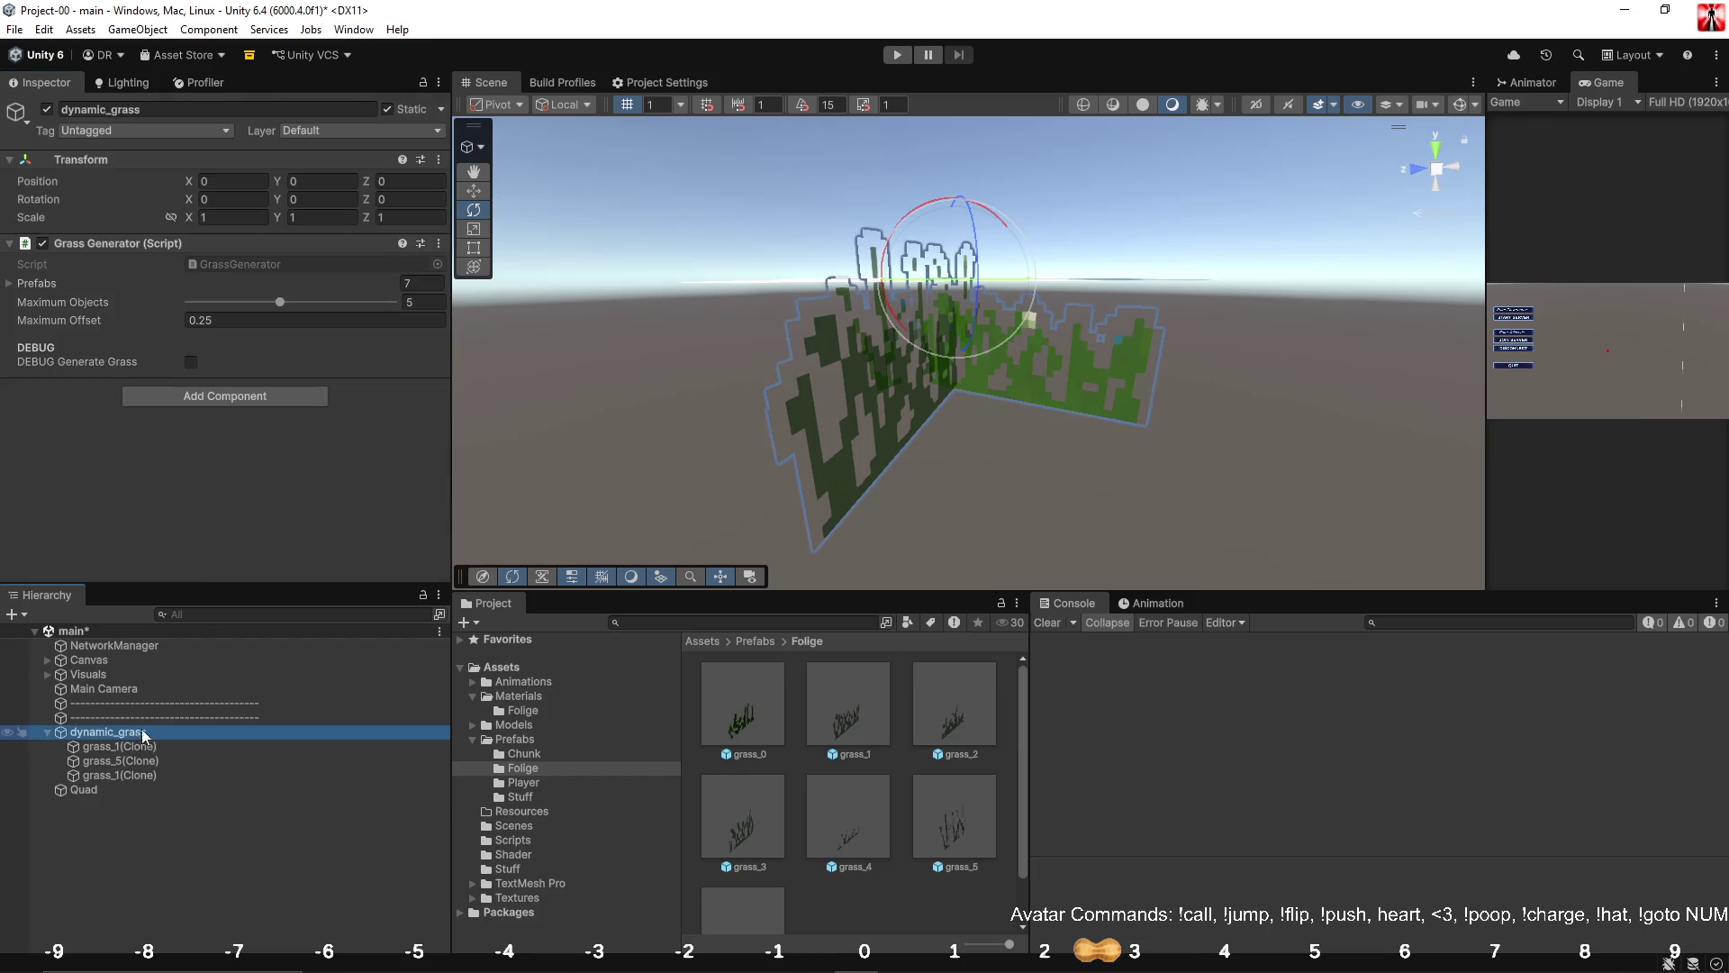
left_click(190, 362)
mouse_move(822, 394)
left_mouse_down()
mouse_move(892, 369)
mouse_move(919, 392)
mouse_move(948, 384)
mouse_move(916, 527)
mouse_move(957, 186)
mouse_move(982, 360)
mouse_move(1022, 379)
mouse_move(1080, 288)
left_mouse_up()
scroll(995, 379, "down", 5)
scroll(1087, 278, "up", 5)
scroll(1087, 279, "down", 5)
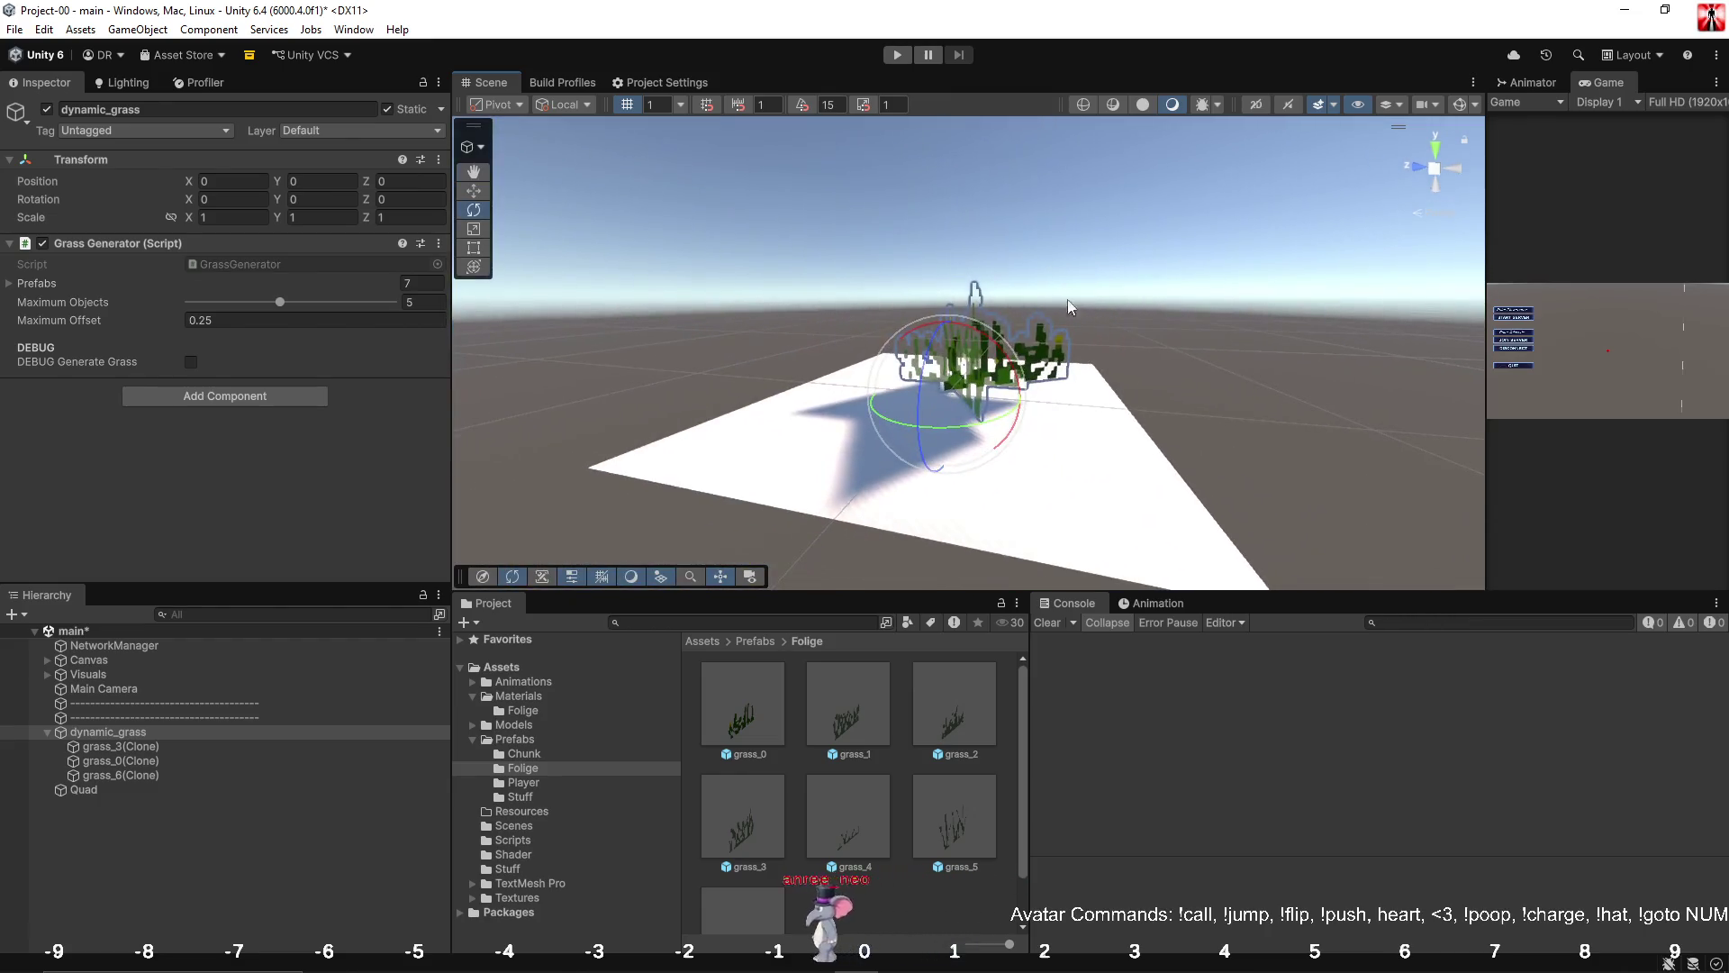
left_click(191, 362)
Raise Maximum Objects to 10 and regenerate the grass repeatedly to compare layouts.
left_click_drag(280, 303, 325, 306)
left_click(191, 362)
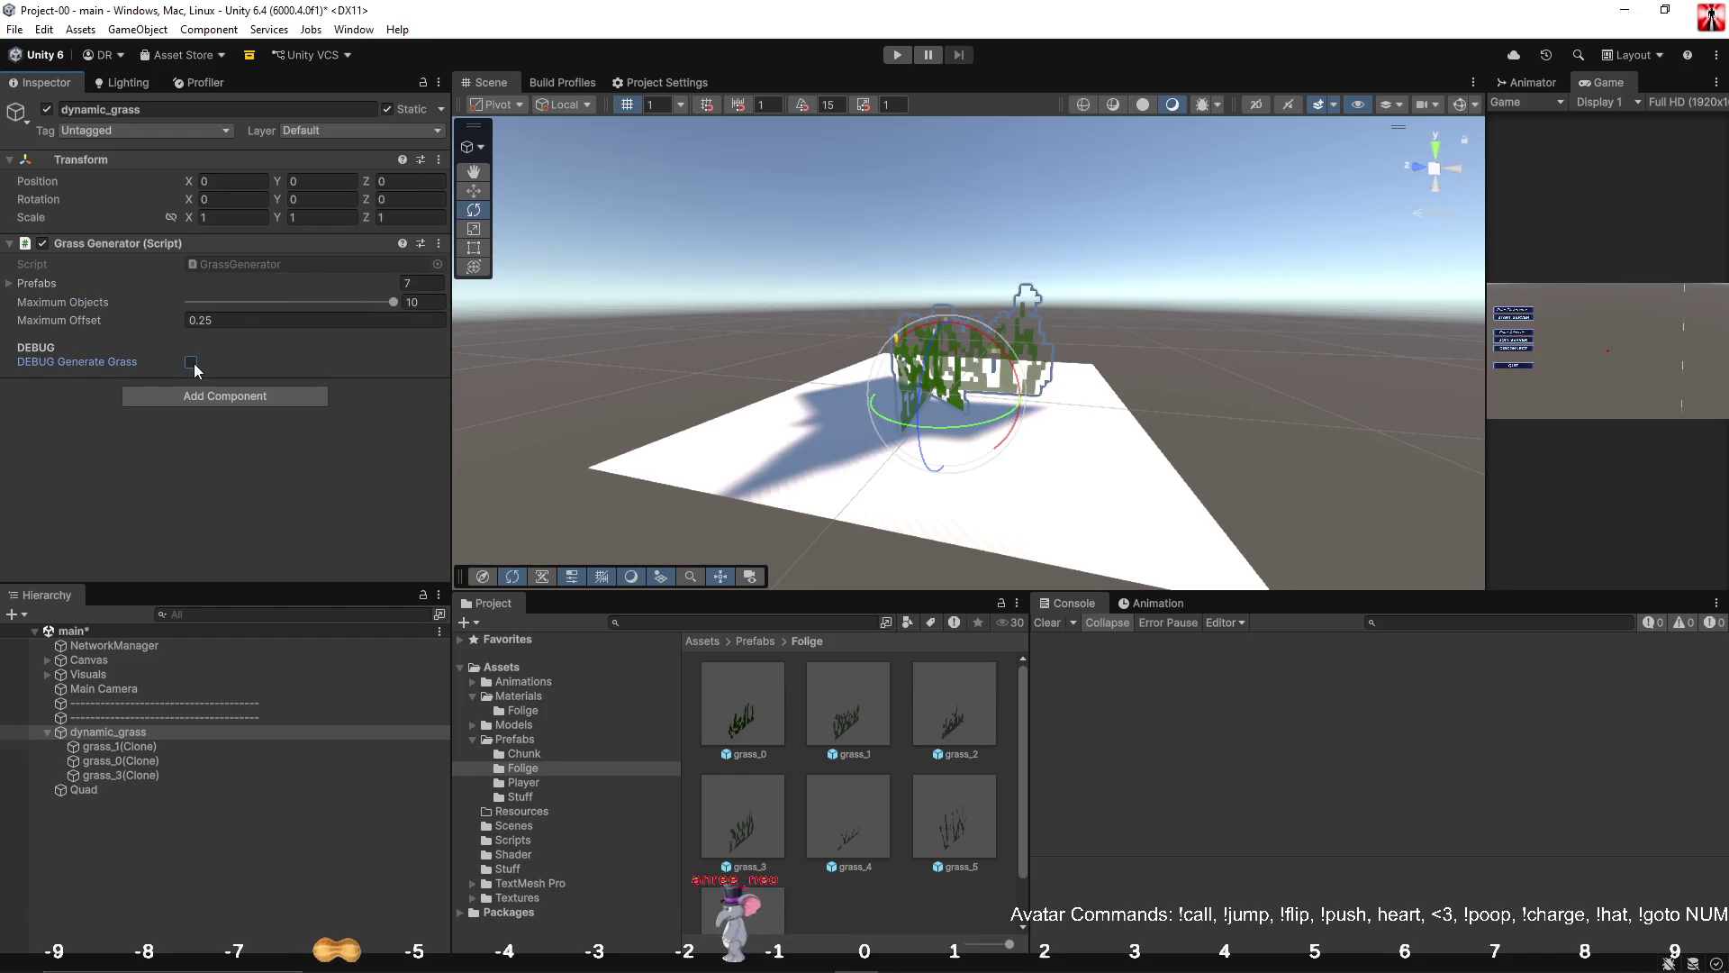
left_click(191, 362)
left_click(195, 361)
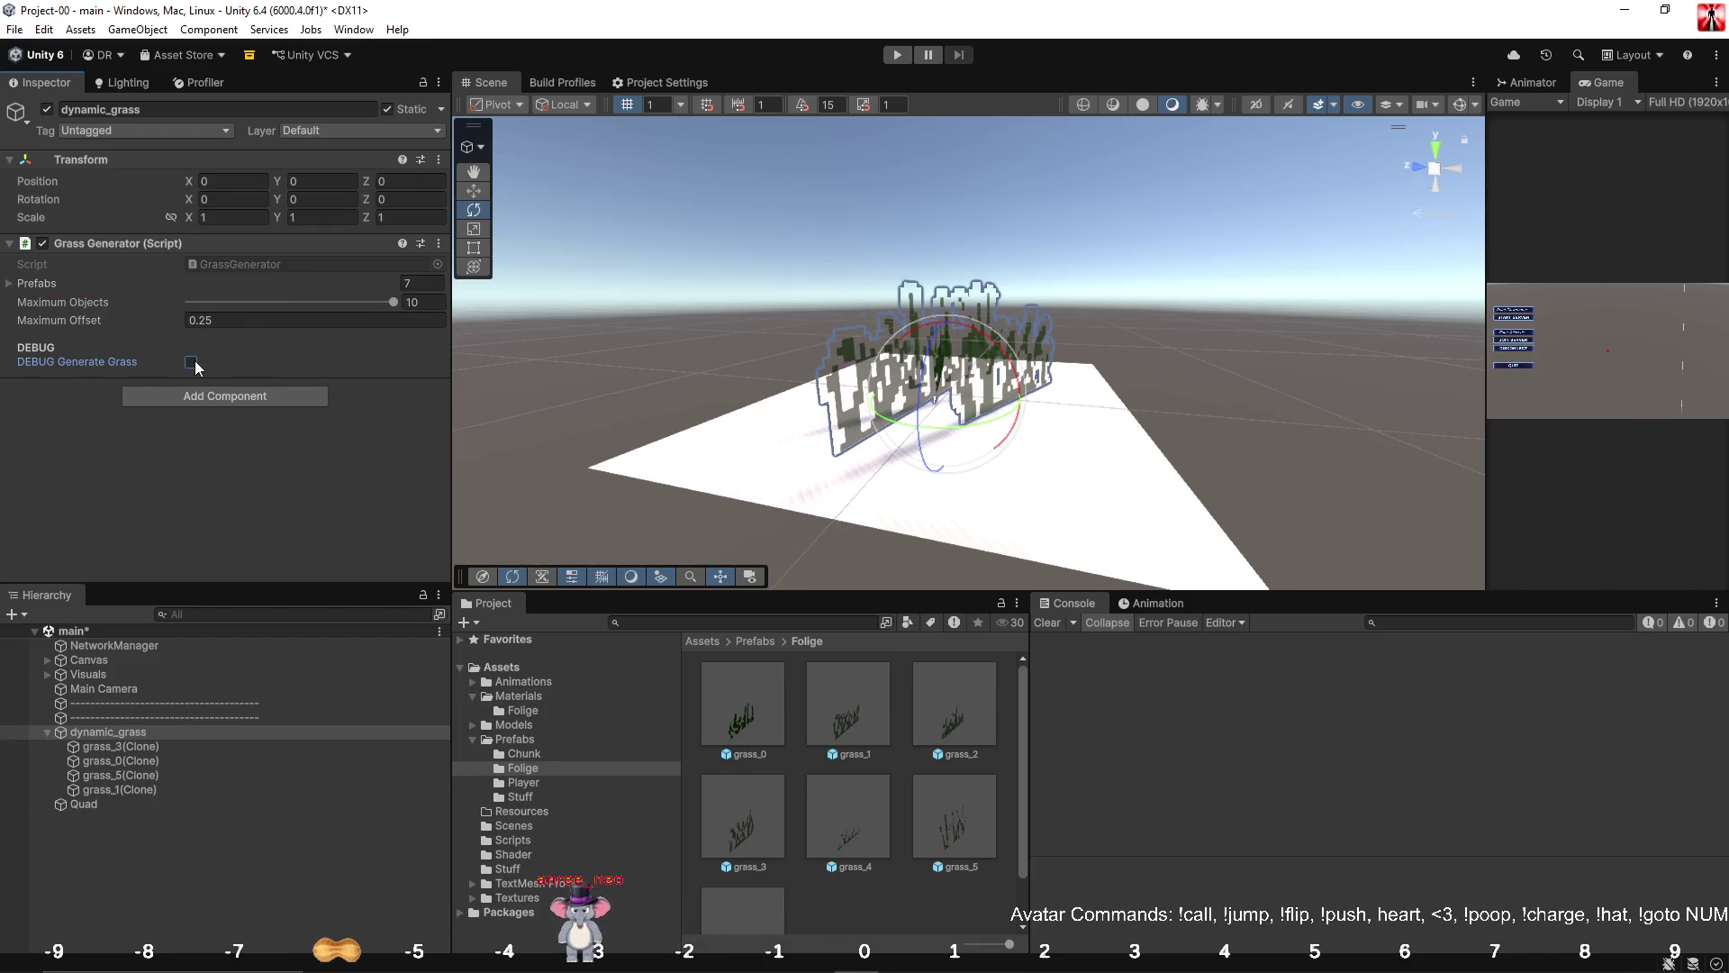
left_click(194, 360)
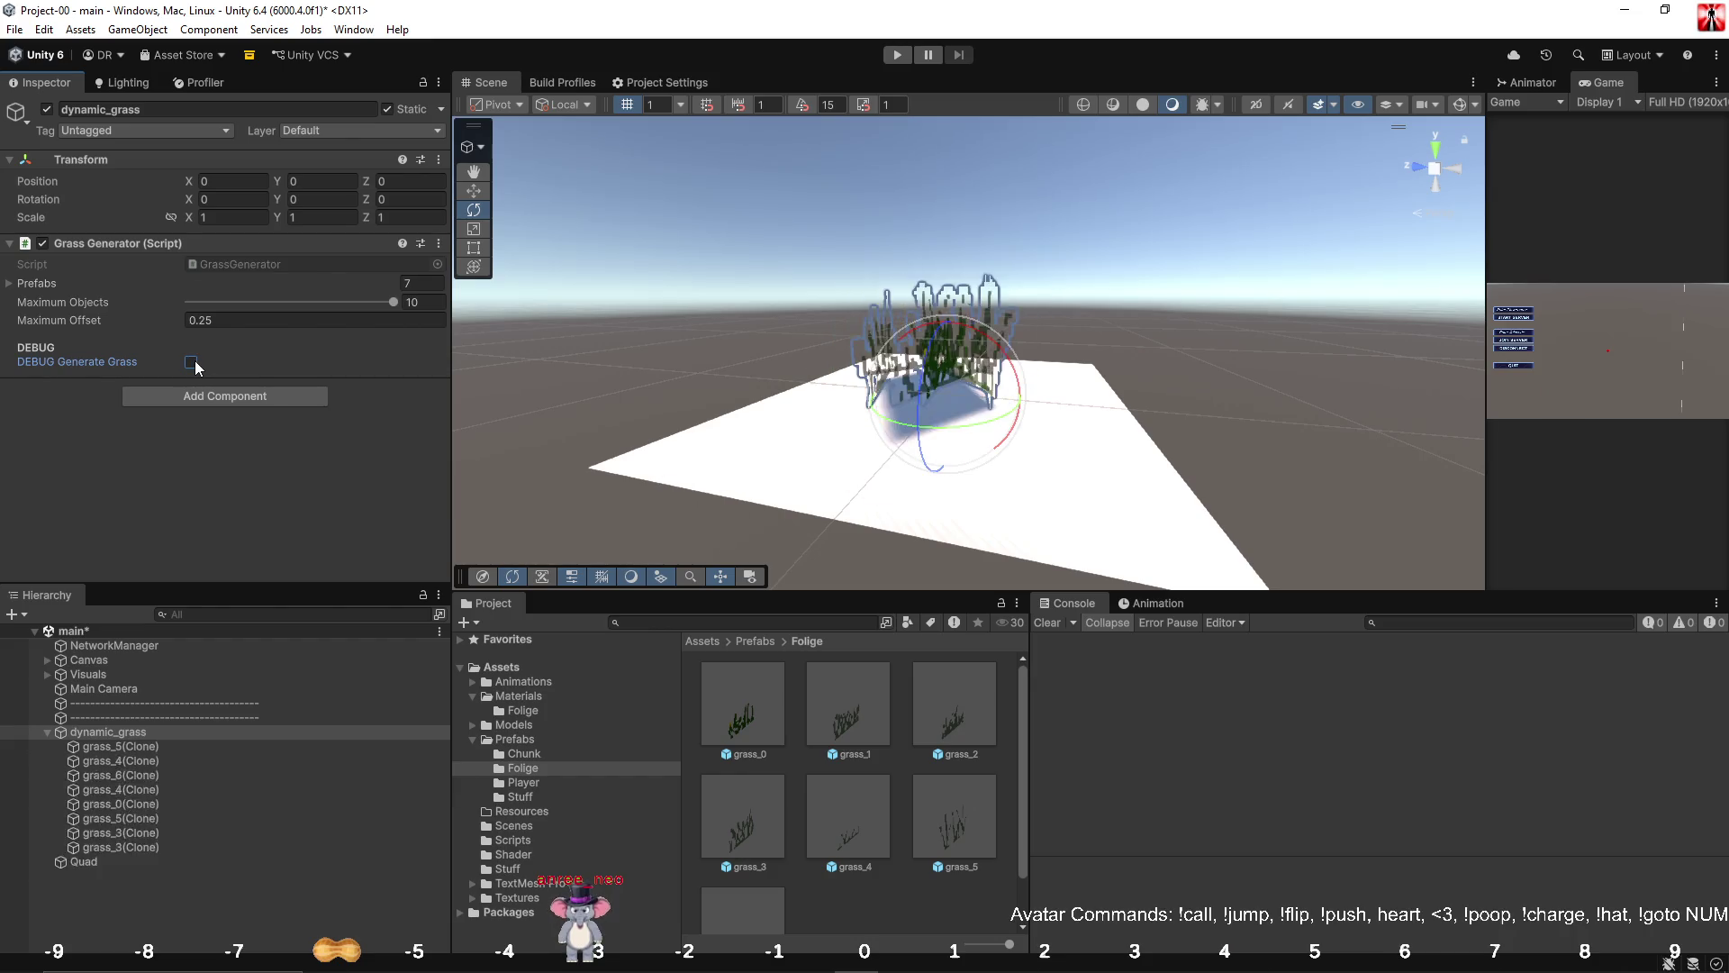
left_click(194, 360)
left_click(194, 361)
left_click(194, 360)
left_click(195, 361)
left_click(194, 360)
left_click(195, 360)
left_click(195, 360)
left_click(194, 360)
left_click(195, 361)
left_click(195, 360)
left_click(195, 360)
left_click(195, 360)
left_click(195, 361)
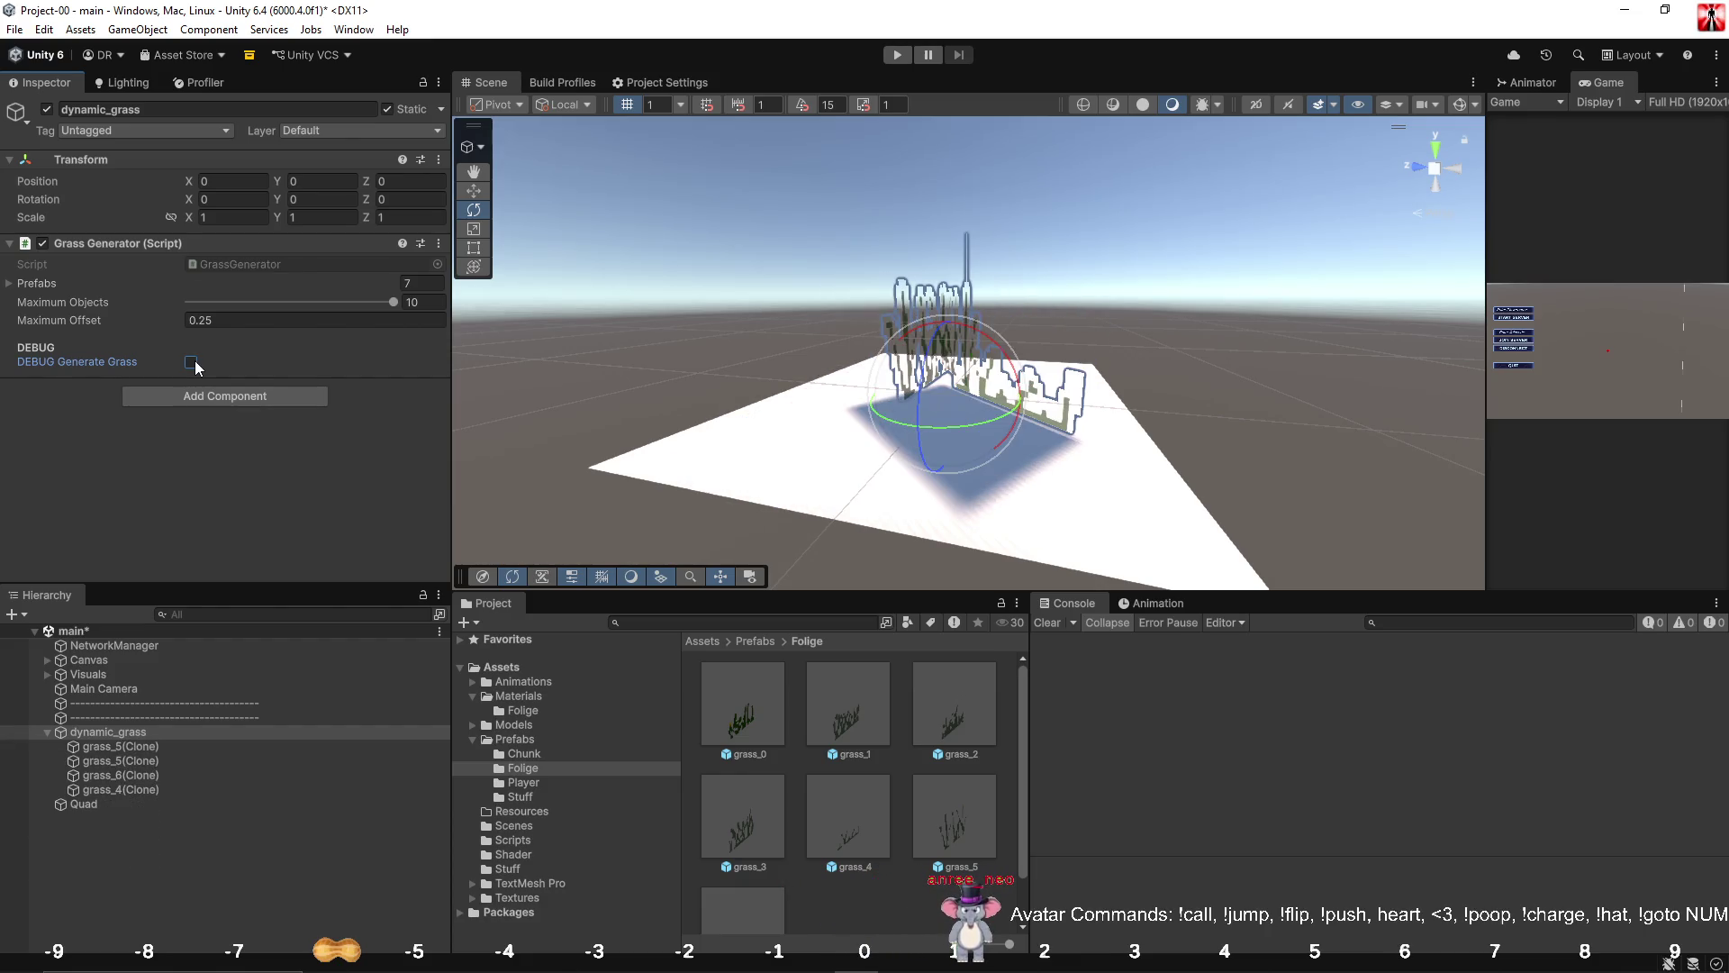
left_click(195, 360)
View the whole grass patch from a high angle, then return to Visual Studio.
mouse_move(1035, 270)
left_mouse_down()
mouse_move(1113, 351)
mouse_move(1119, 263)
mouse_move(789, 370)
mouse_move(723, 291)
left_mouse_up()
key("f")
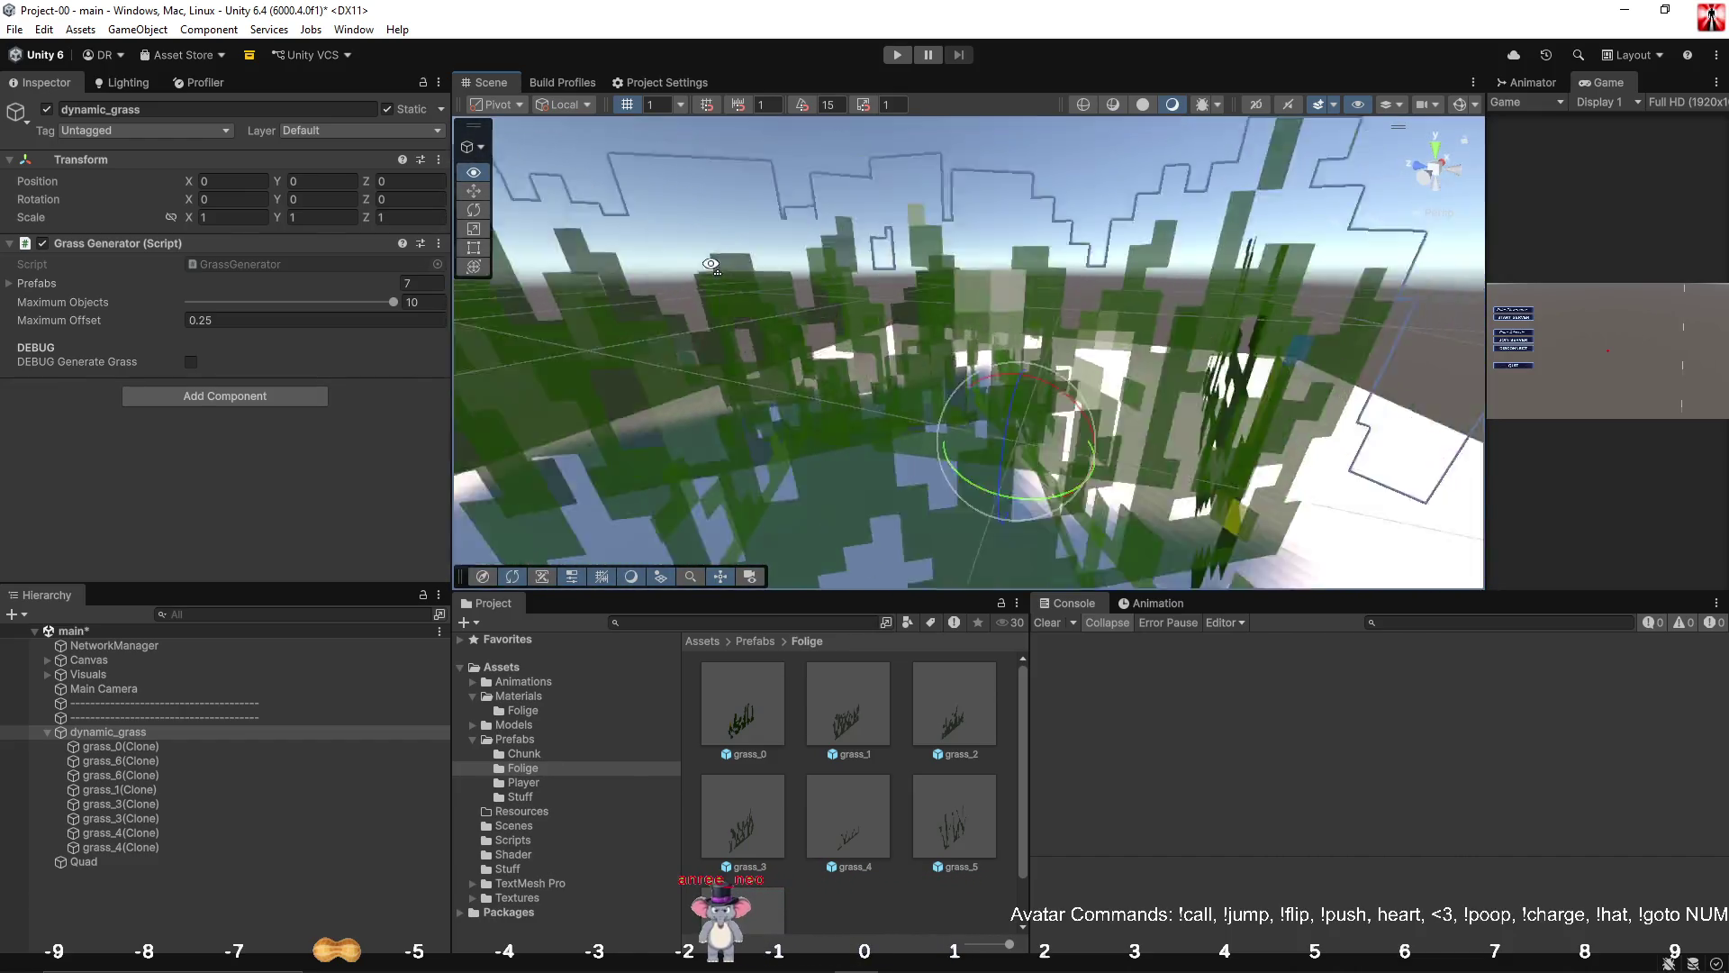
left_click(898, 961)
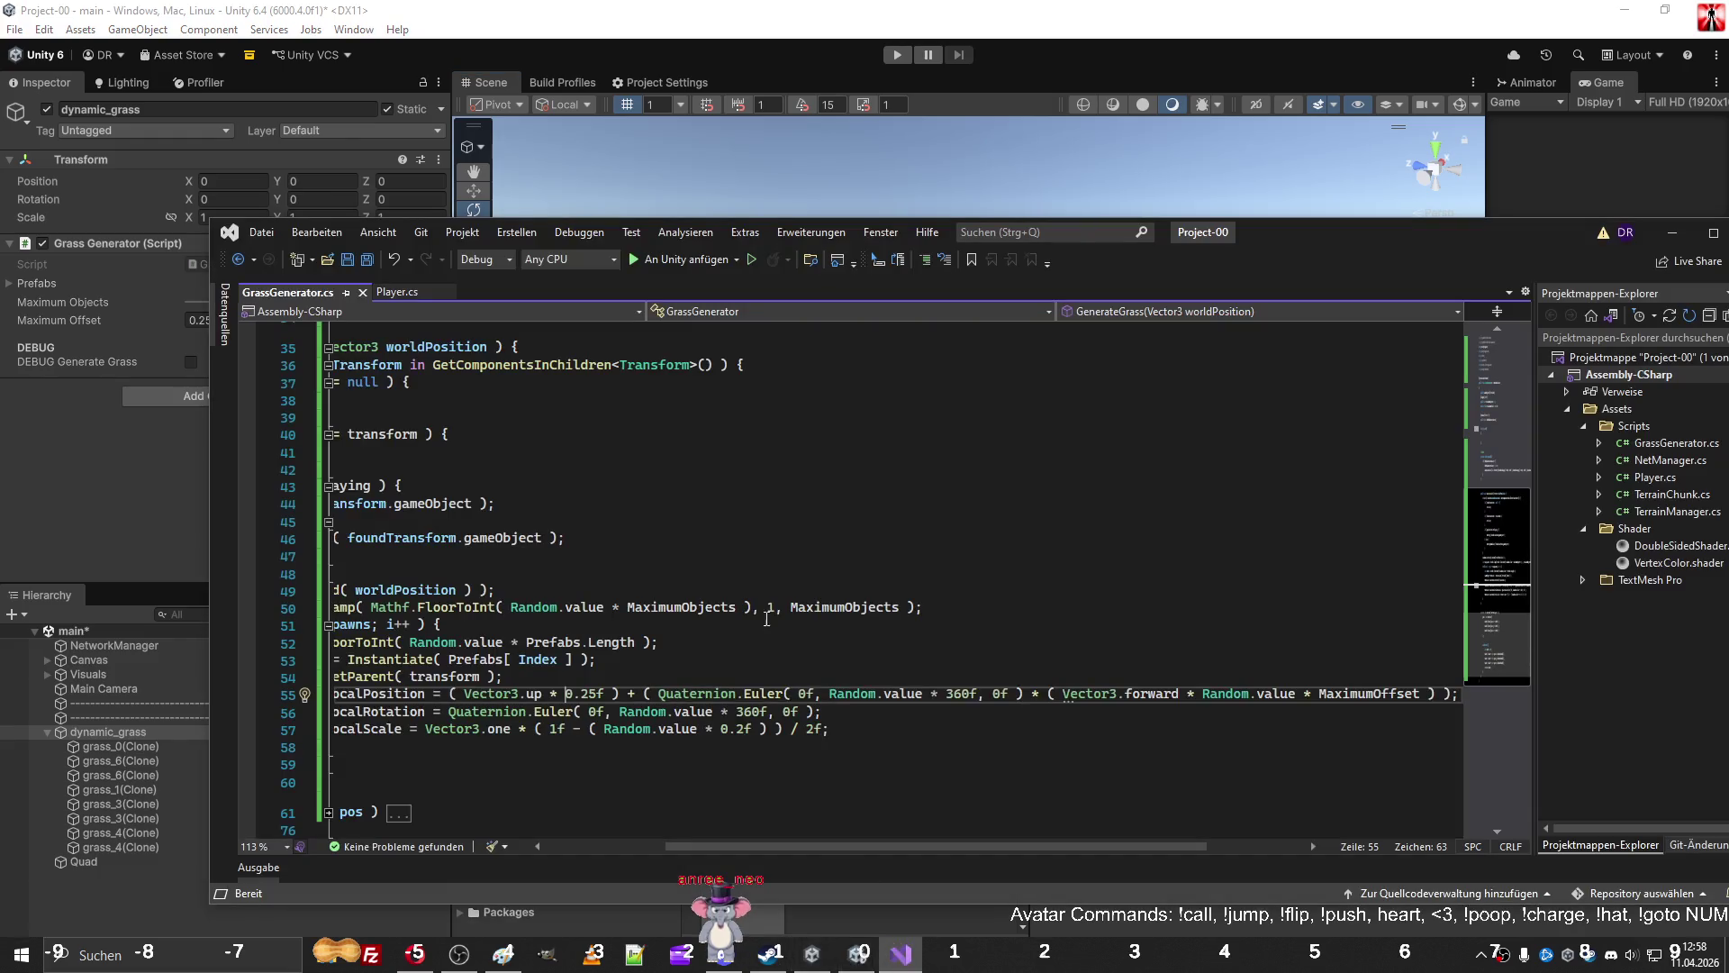
In DoubleSidedShader.shader, delete the _AlphaCull property and its variable declaration.
double_click(1672, 546)
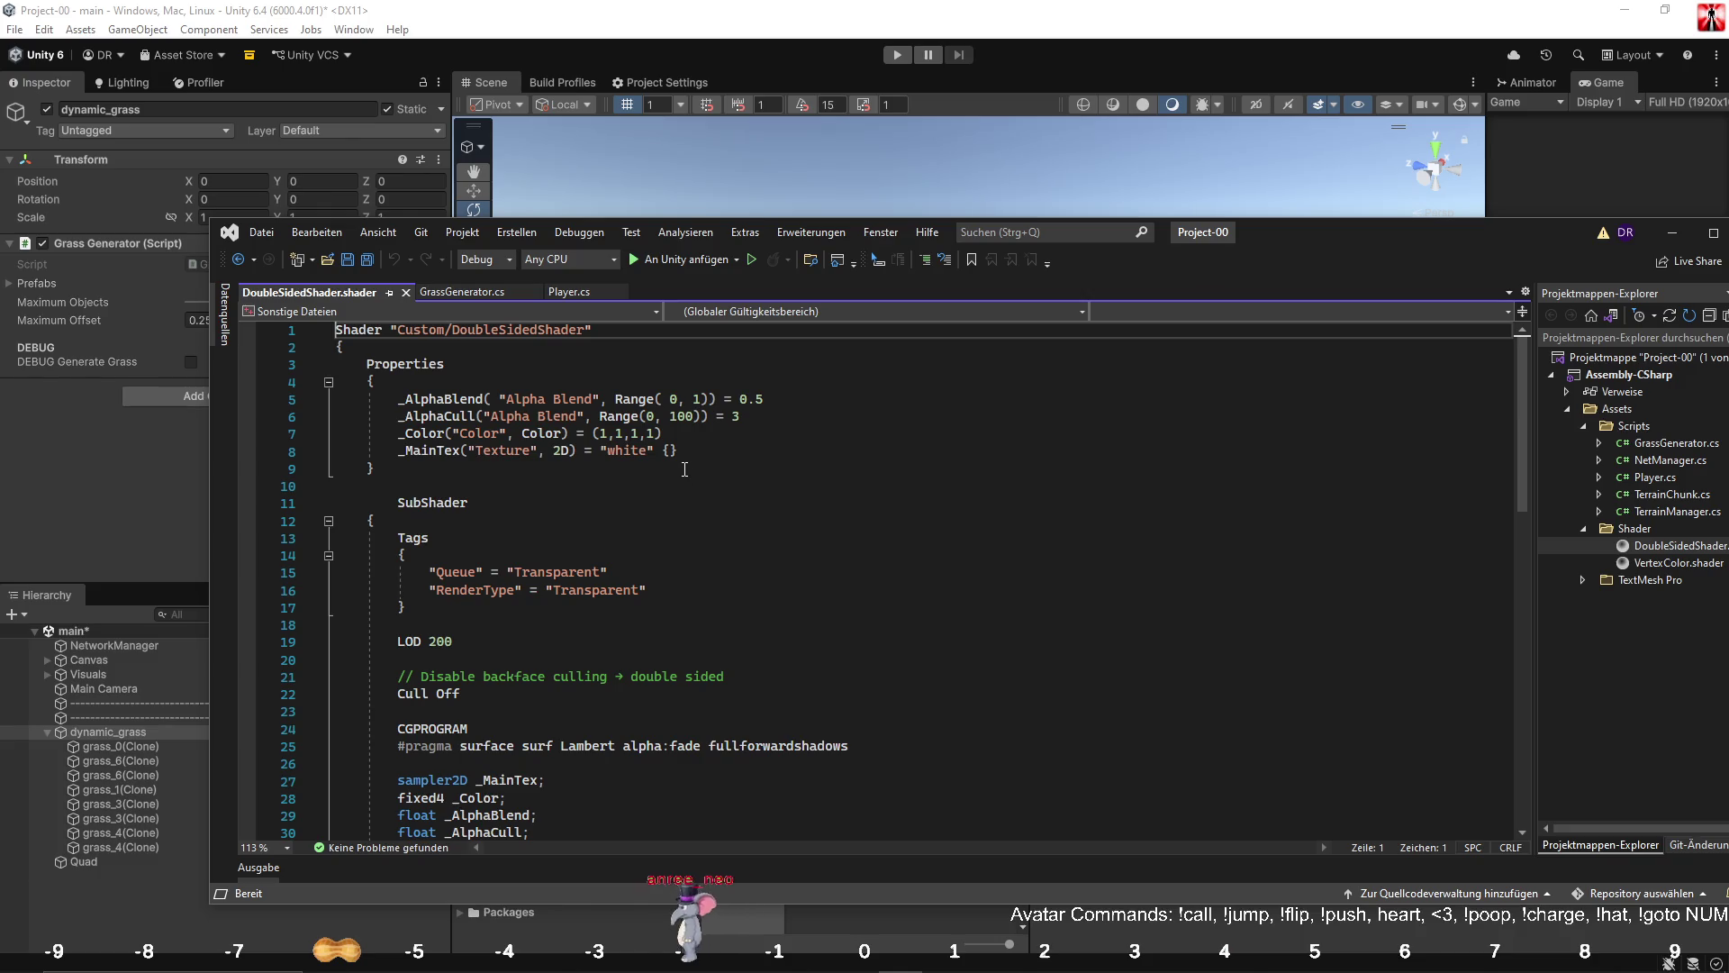
left_click_drag(743, 417, 225, 409)
key("BackSpace")
key("BackSpace")
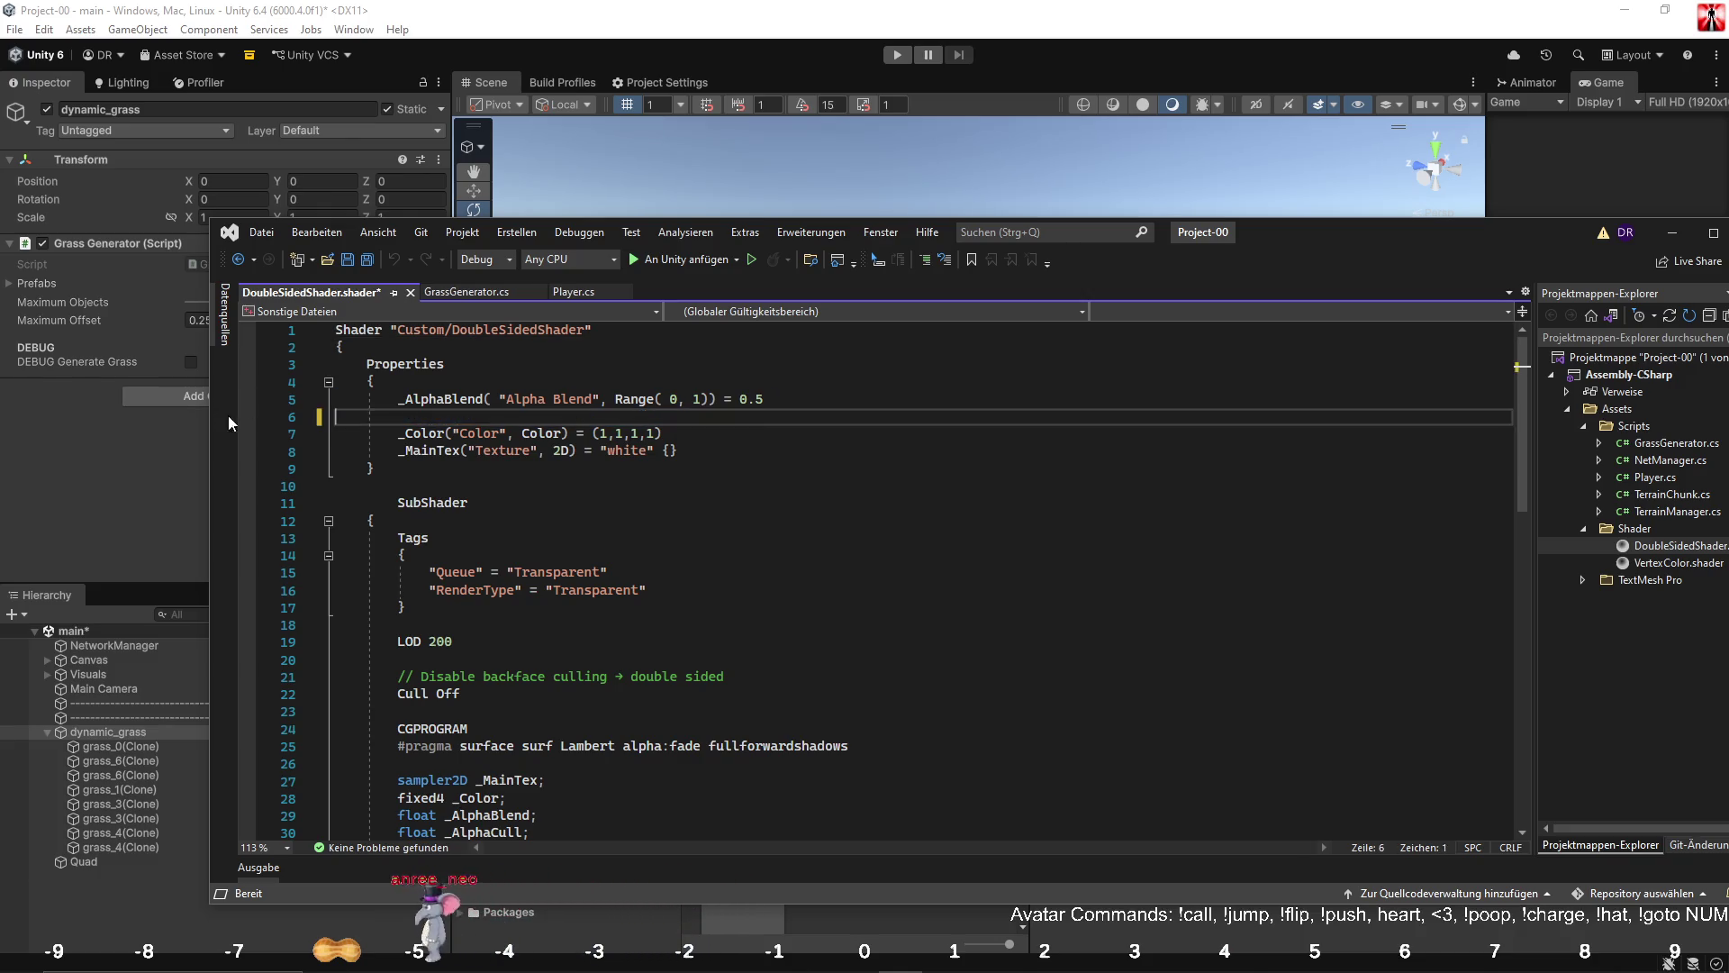
scroll(631, 540, "down", 6)
left_click(444, 513)
key("BackSpace")
key("BackSpace")
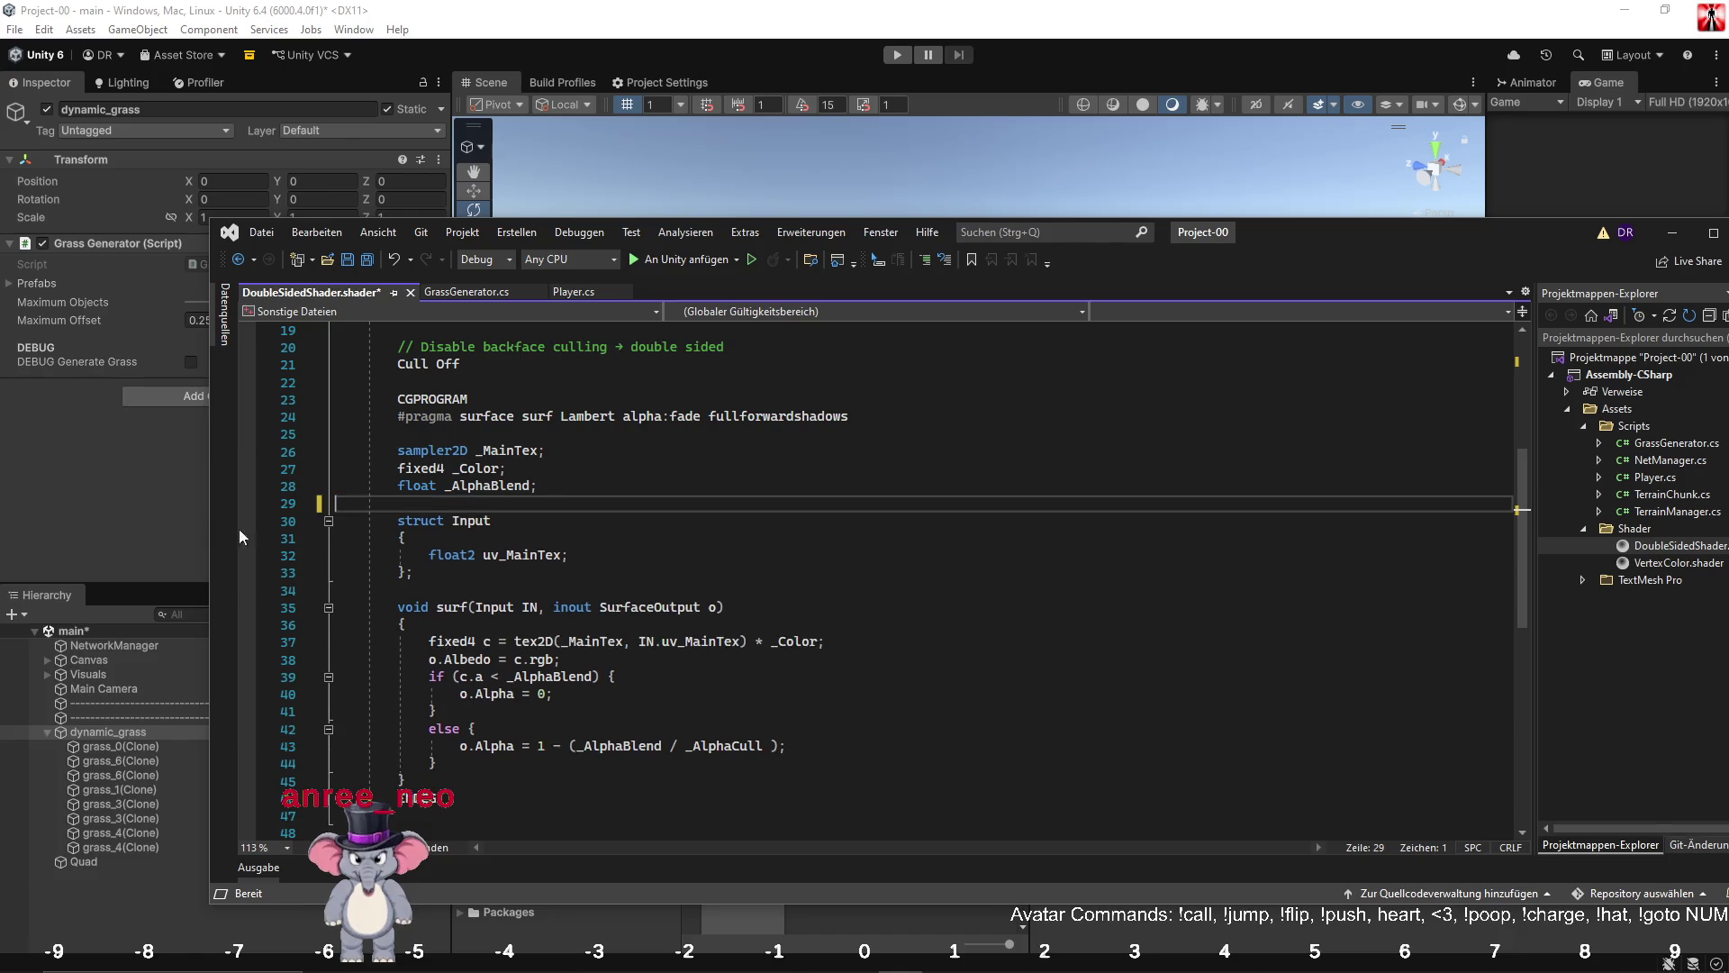
scroll(613, 504, "down", 5)
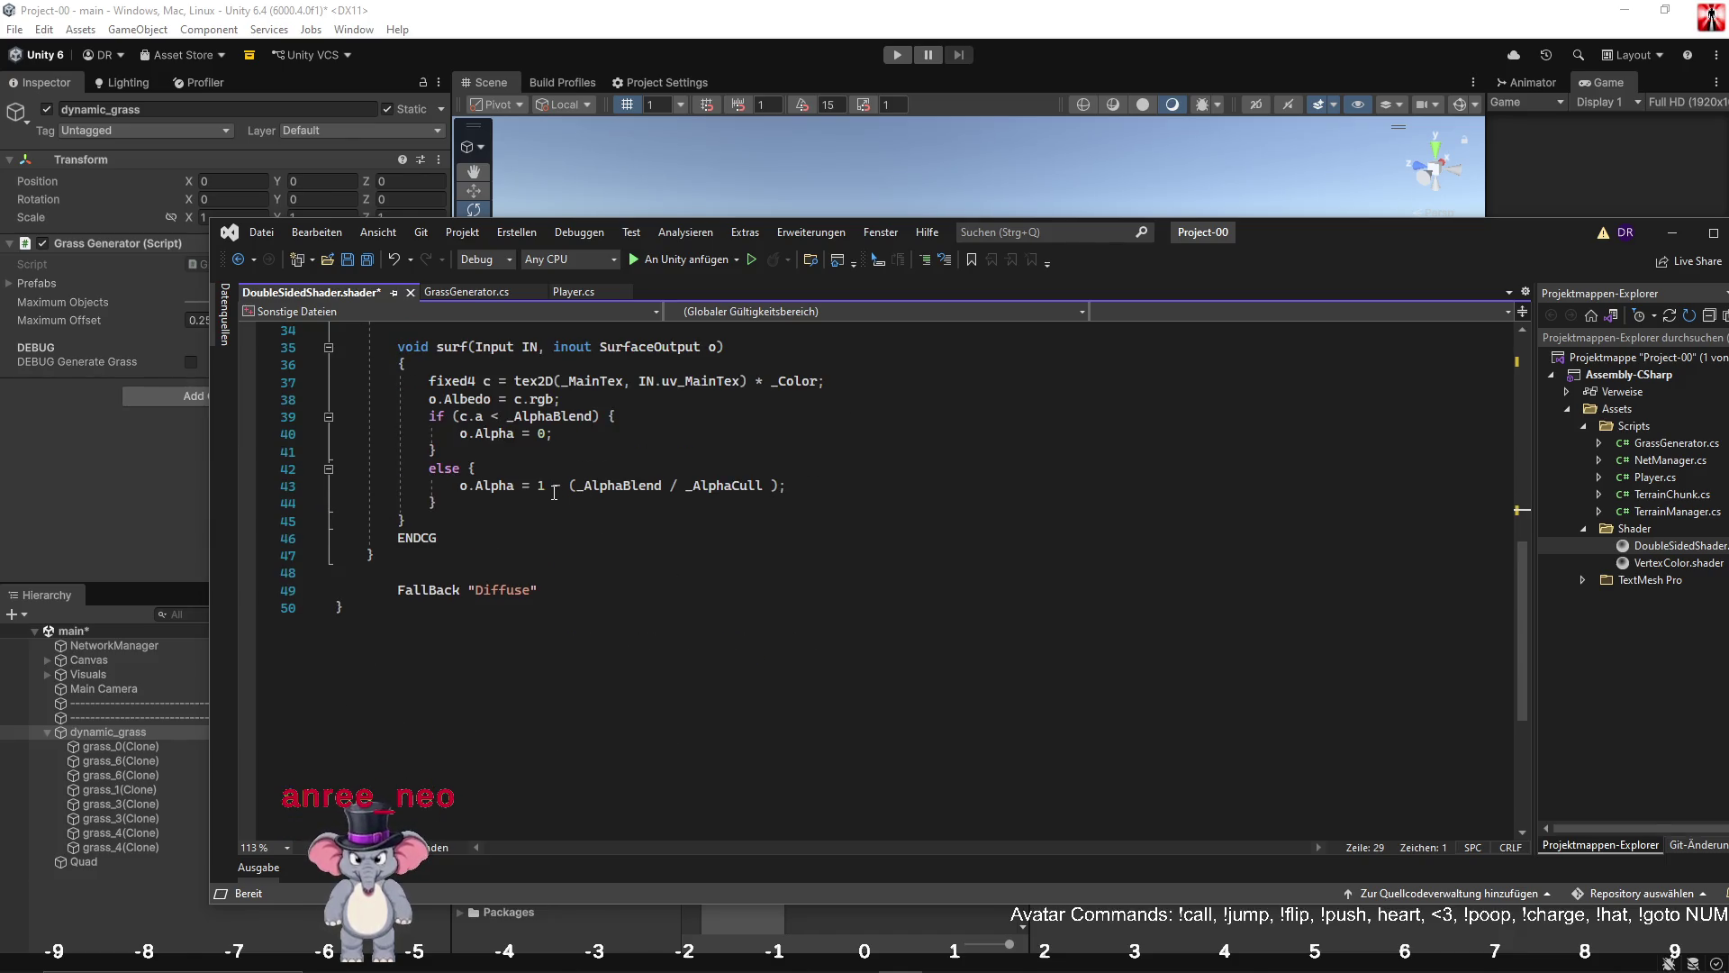
Remove the _AlphaCull fade term so the else branch sets o.Alpha = 1, and save.
left_click_drag(545, 487, 773, 484)
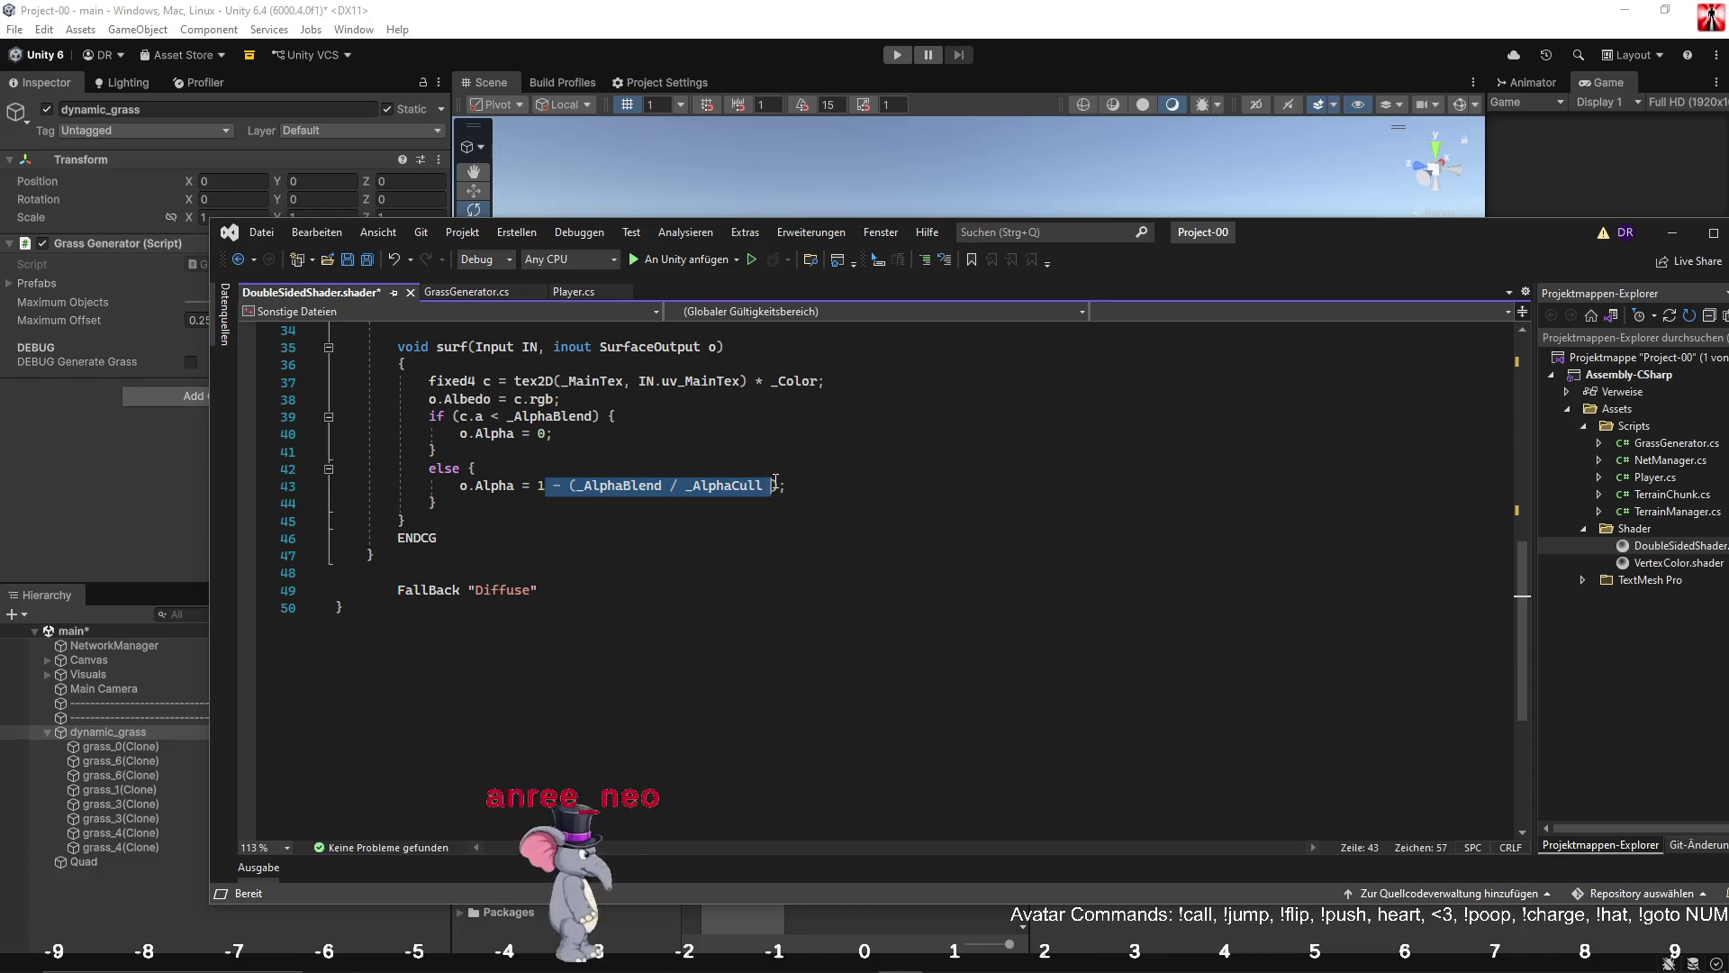
key("Delete")
key("Delete")
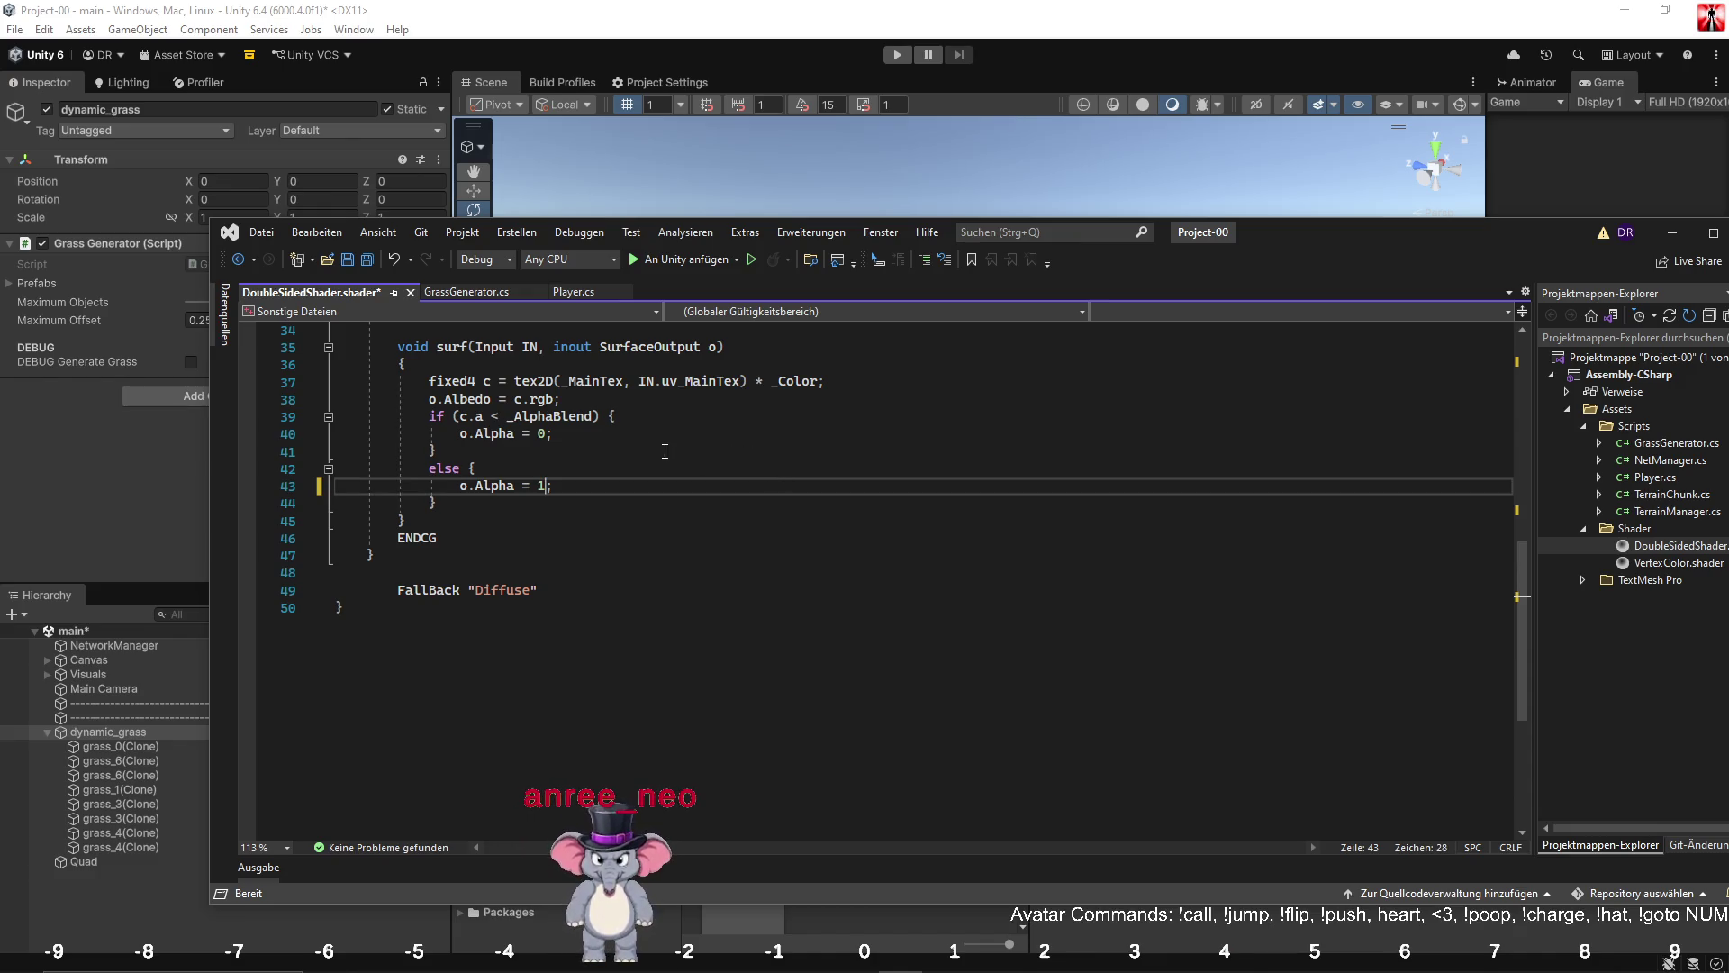
key("ctrl+s")
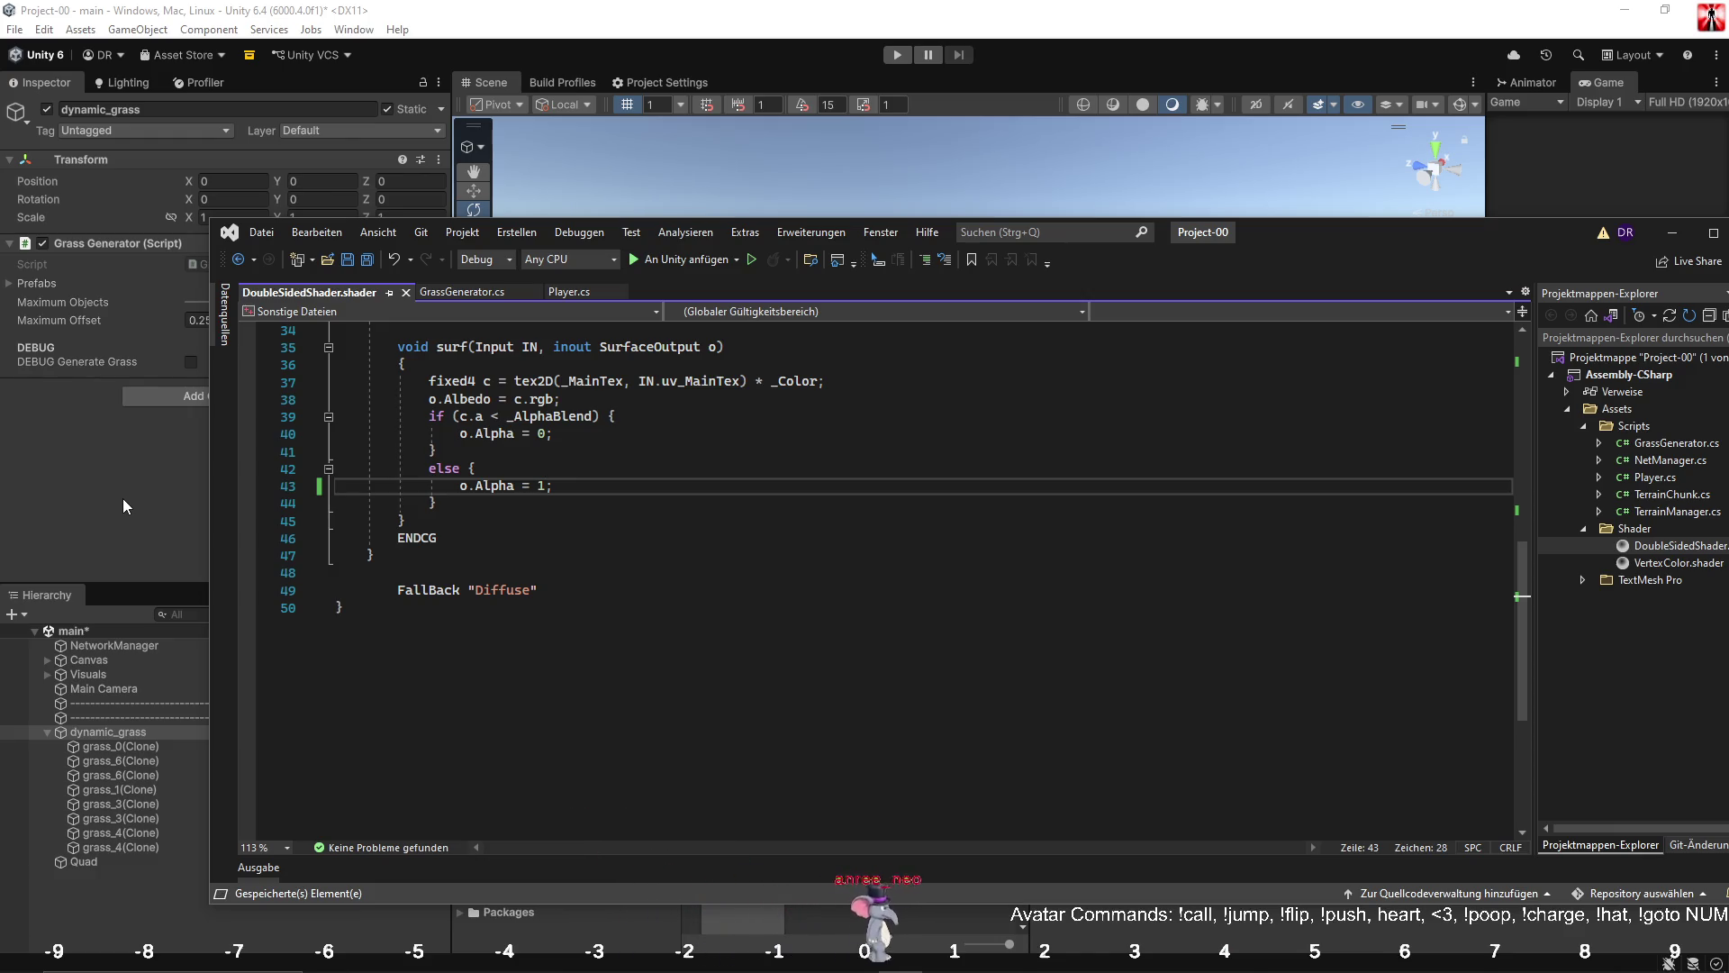
left_click(122, 499)
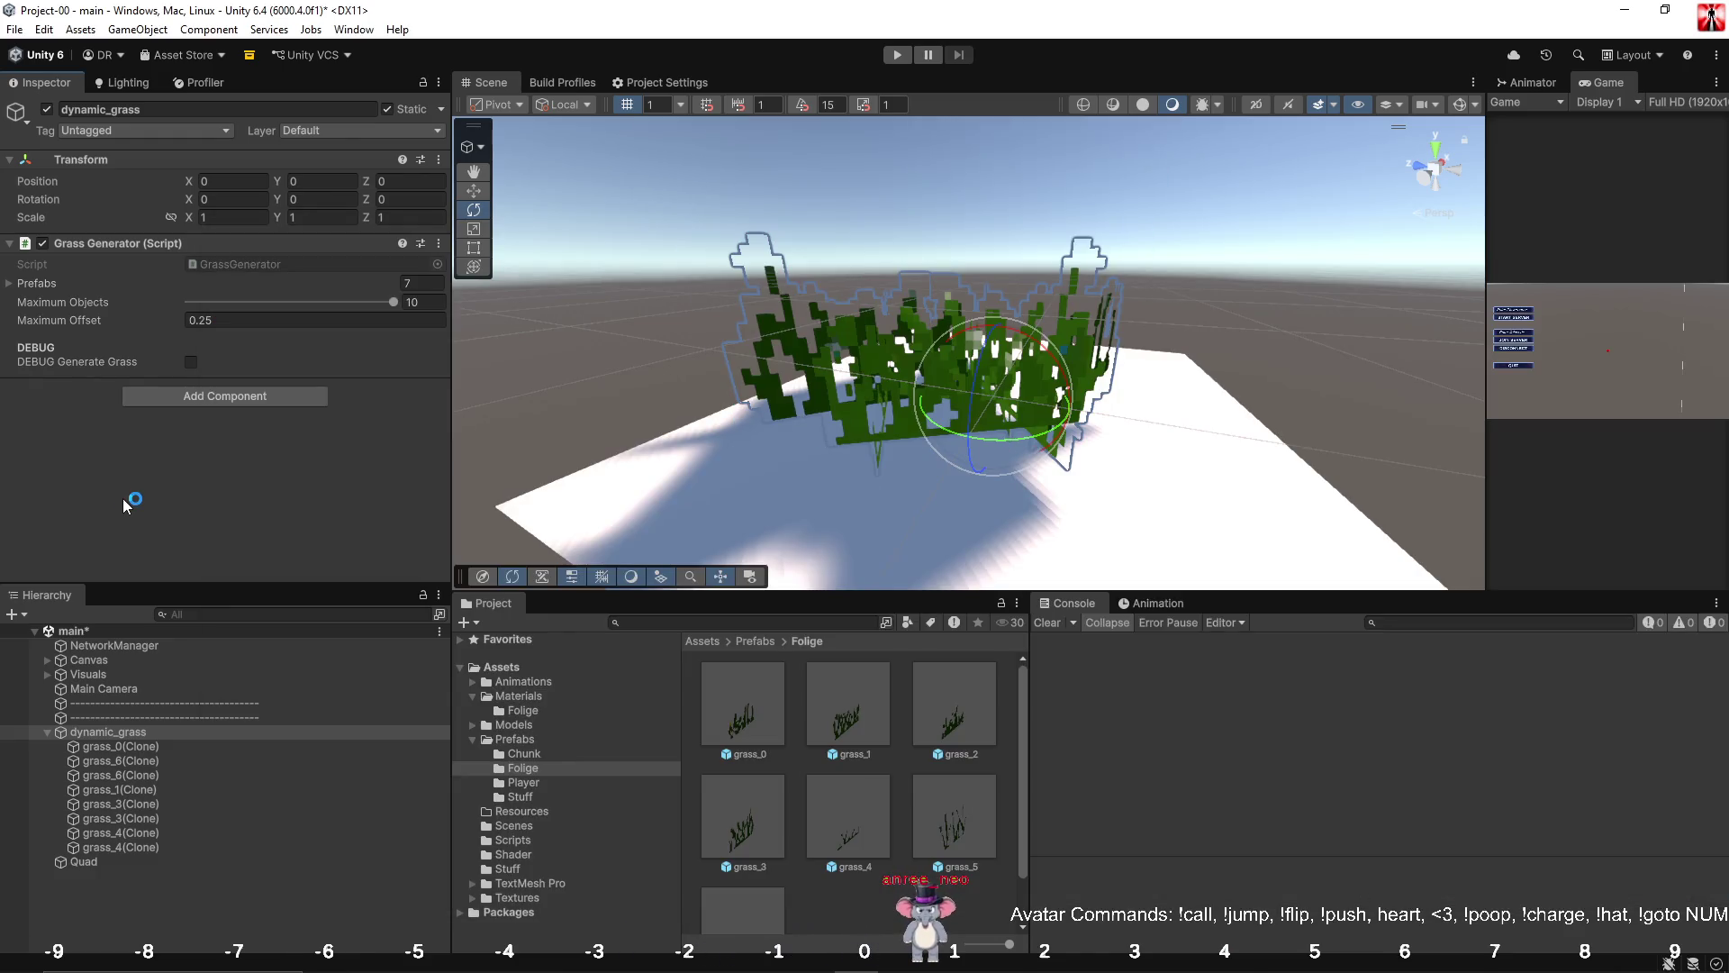
Regenerate the grass with the opaque shader, then reopen GrassGenerator.cs in Visual Studio.
left_click(190, 362)
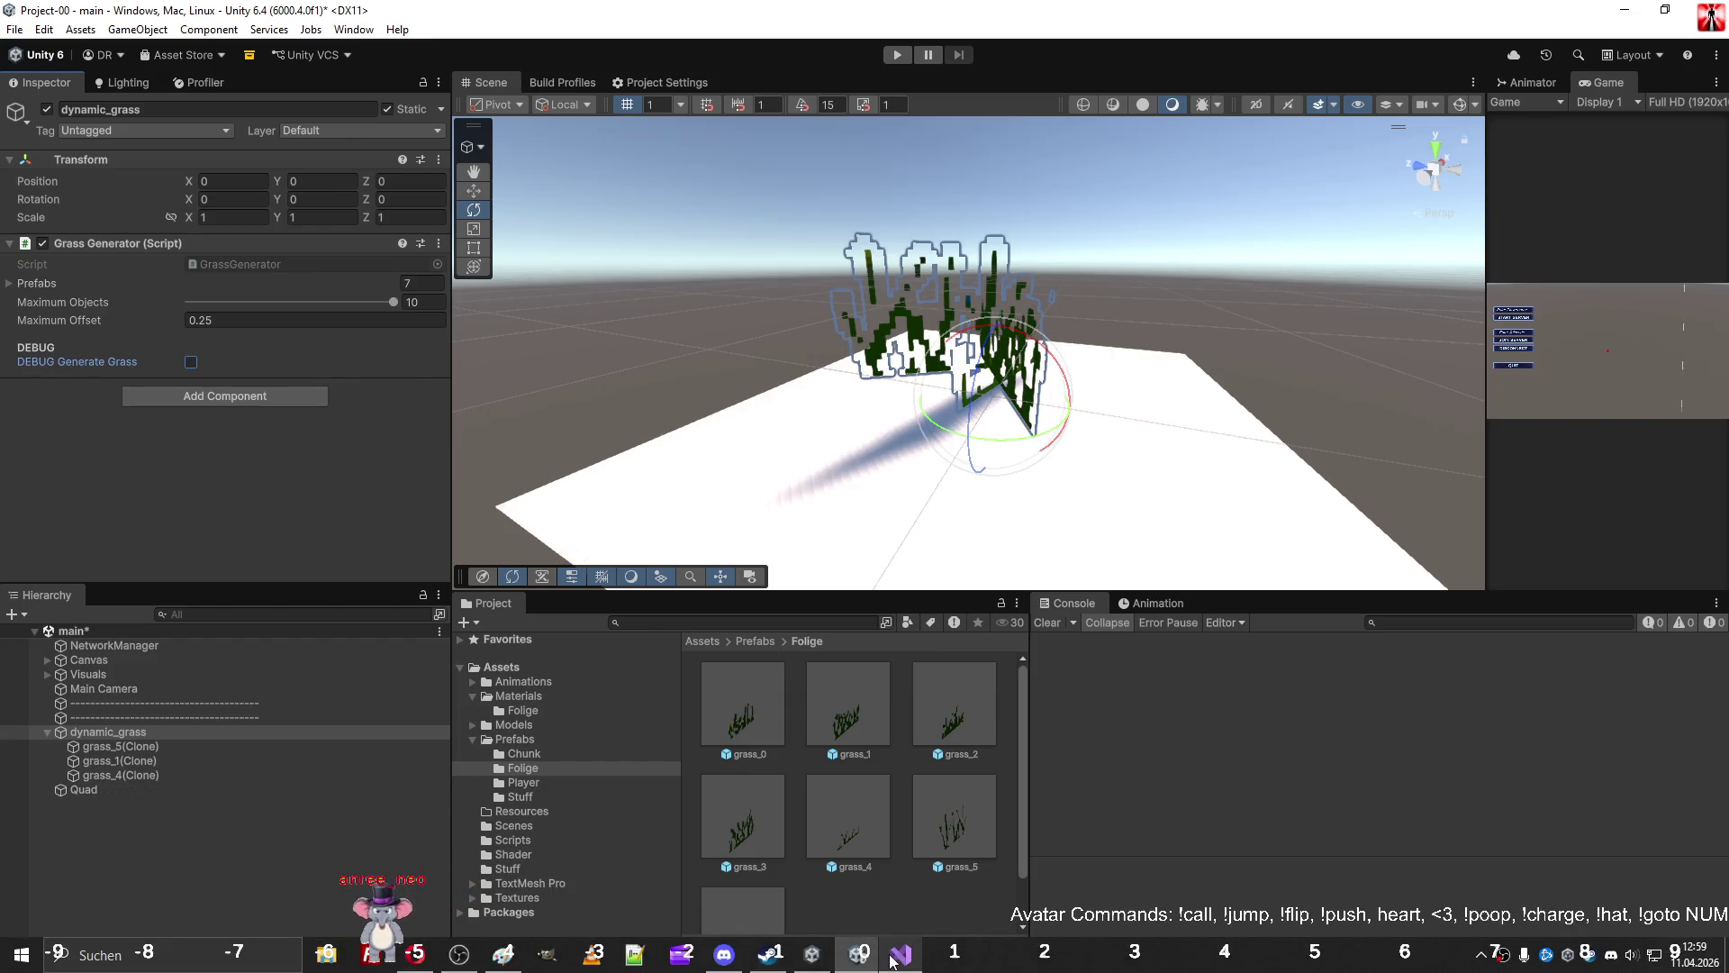
left_click(894, 963)
left_click(461, 291)
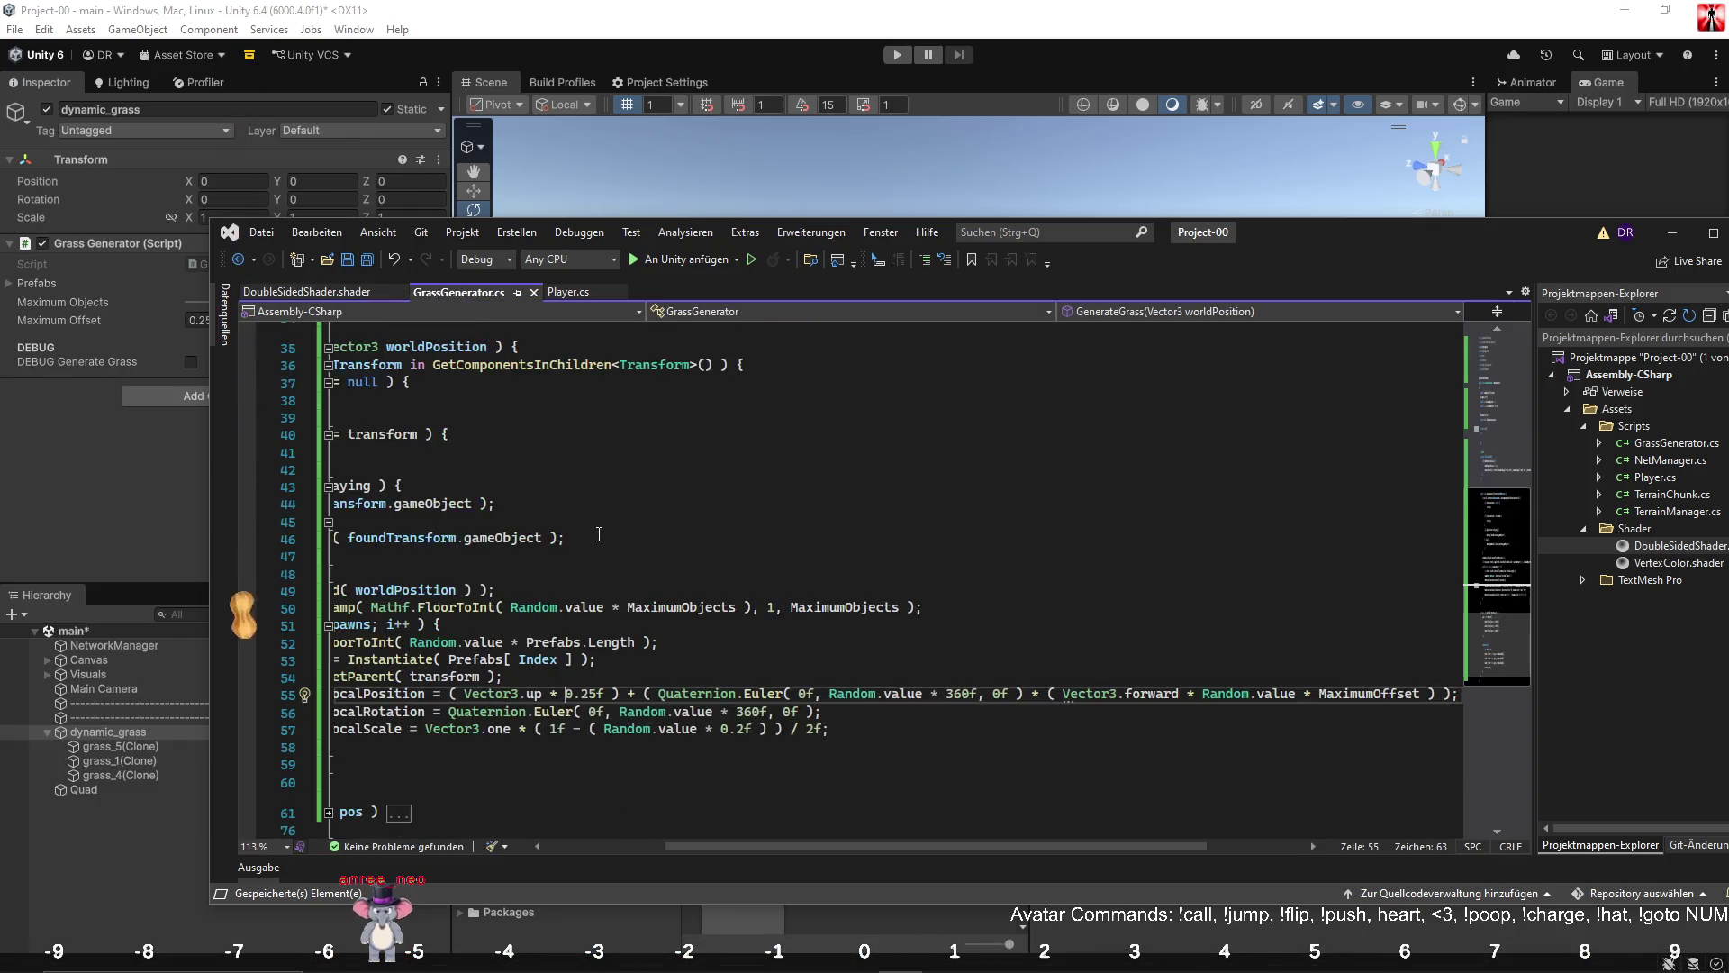
Duplicate the [Range(1,10)] MaximumObjects field and rename the copy to MinimumObjects.
left_click_drag(748, 847, 626, 847)
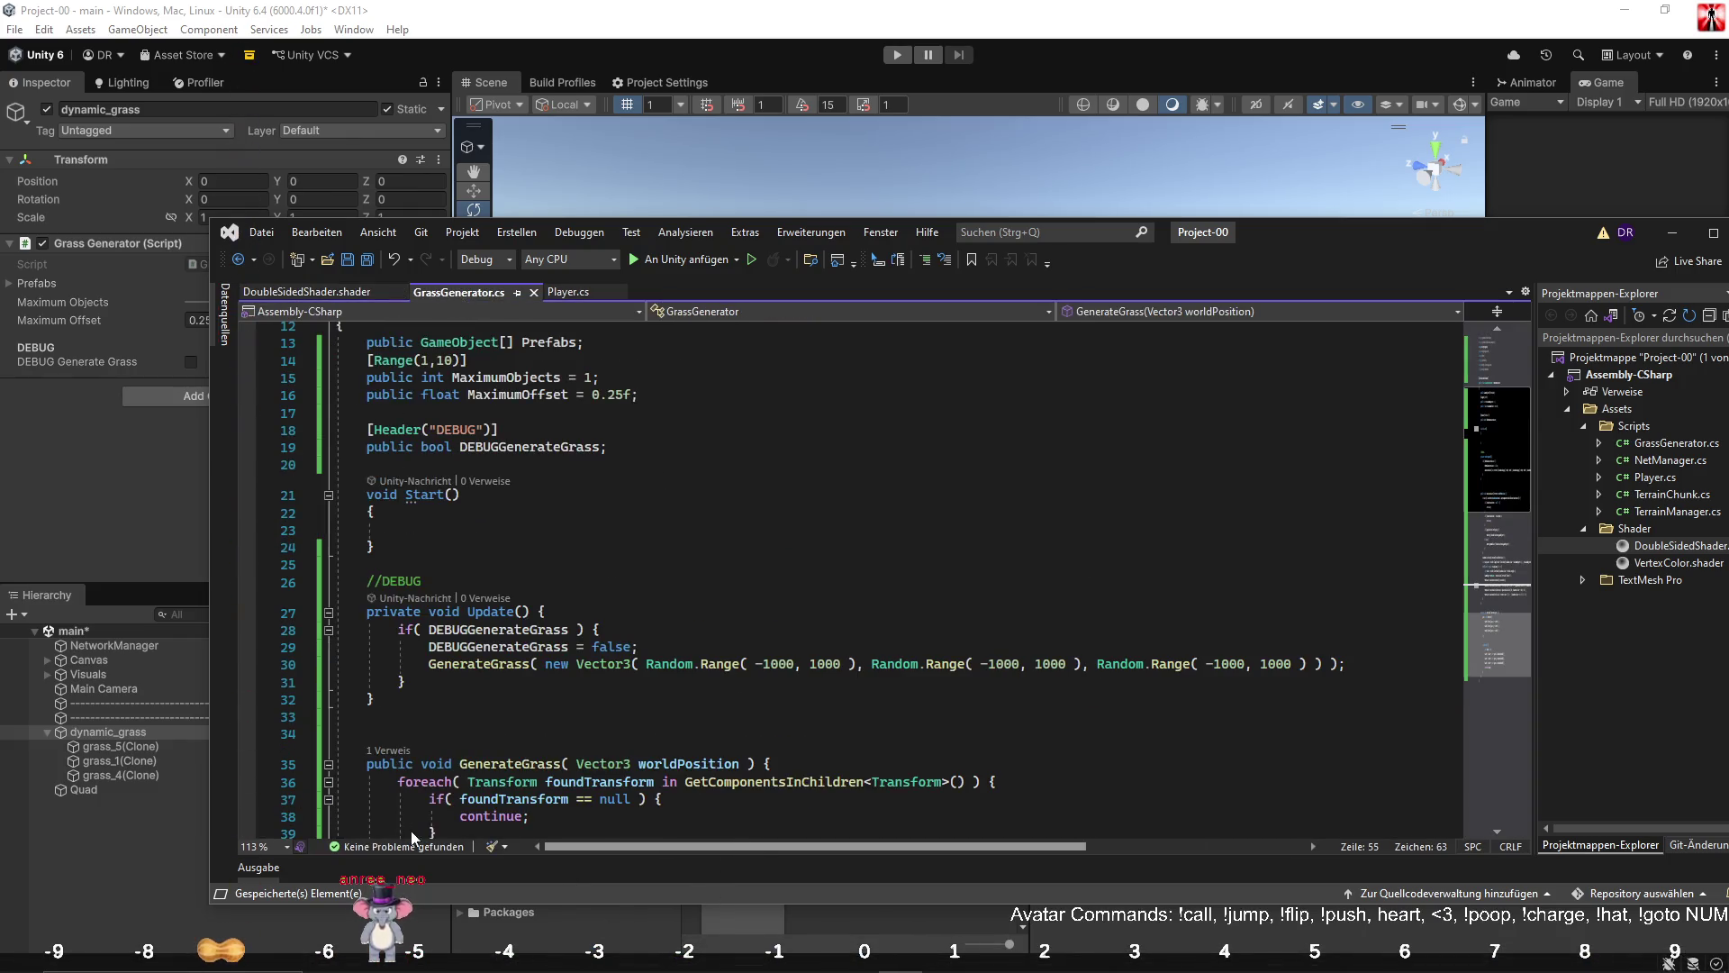
scroll(577, 677, "up", 4)
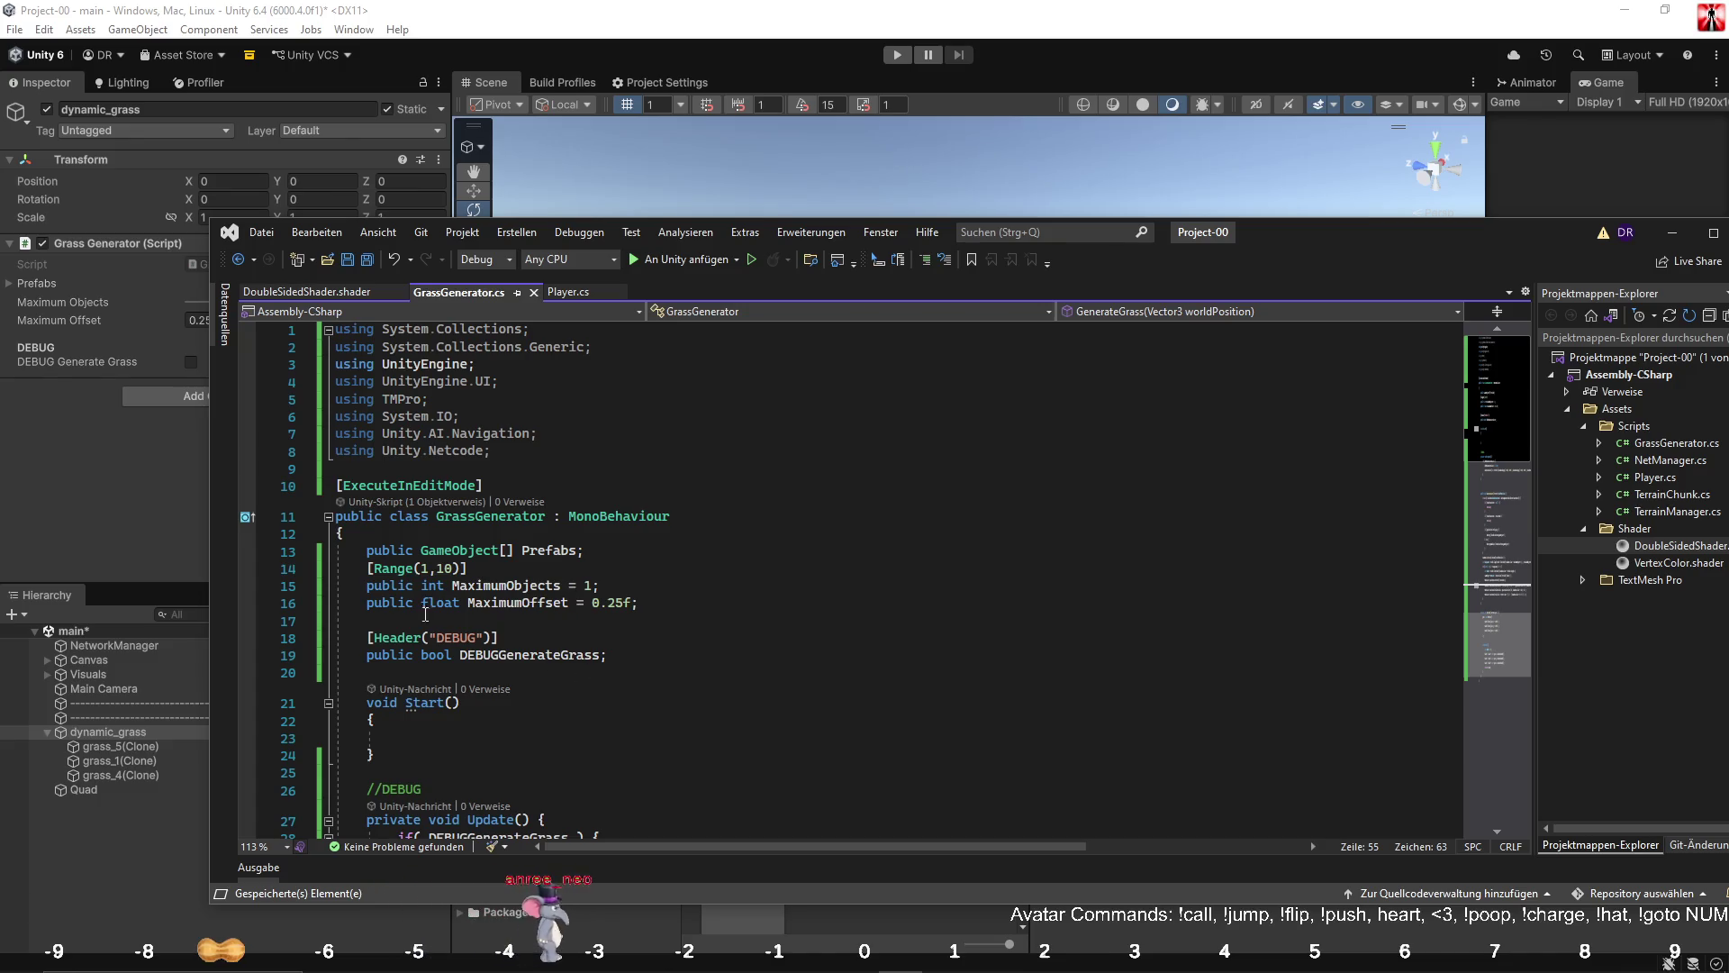
left_click(368, 585)
left_click(620, 574)
mouse_move(621, 550)
left_mouse_down()
mouse_move(370, 585)
mouse_move(602, 594)
mouse_move(620, 550)
left_mouse_up()
key("Return")
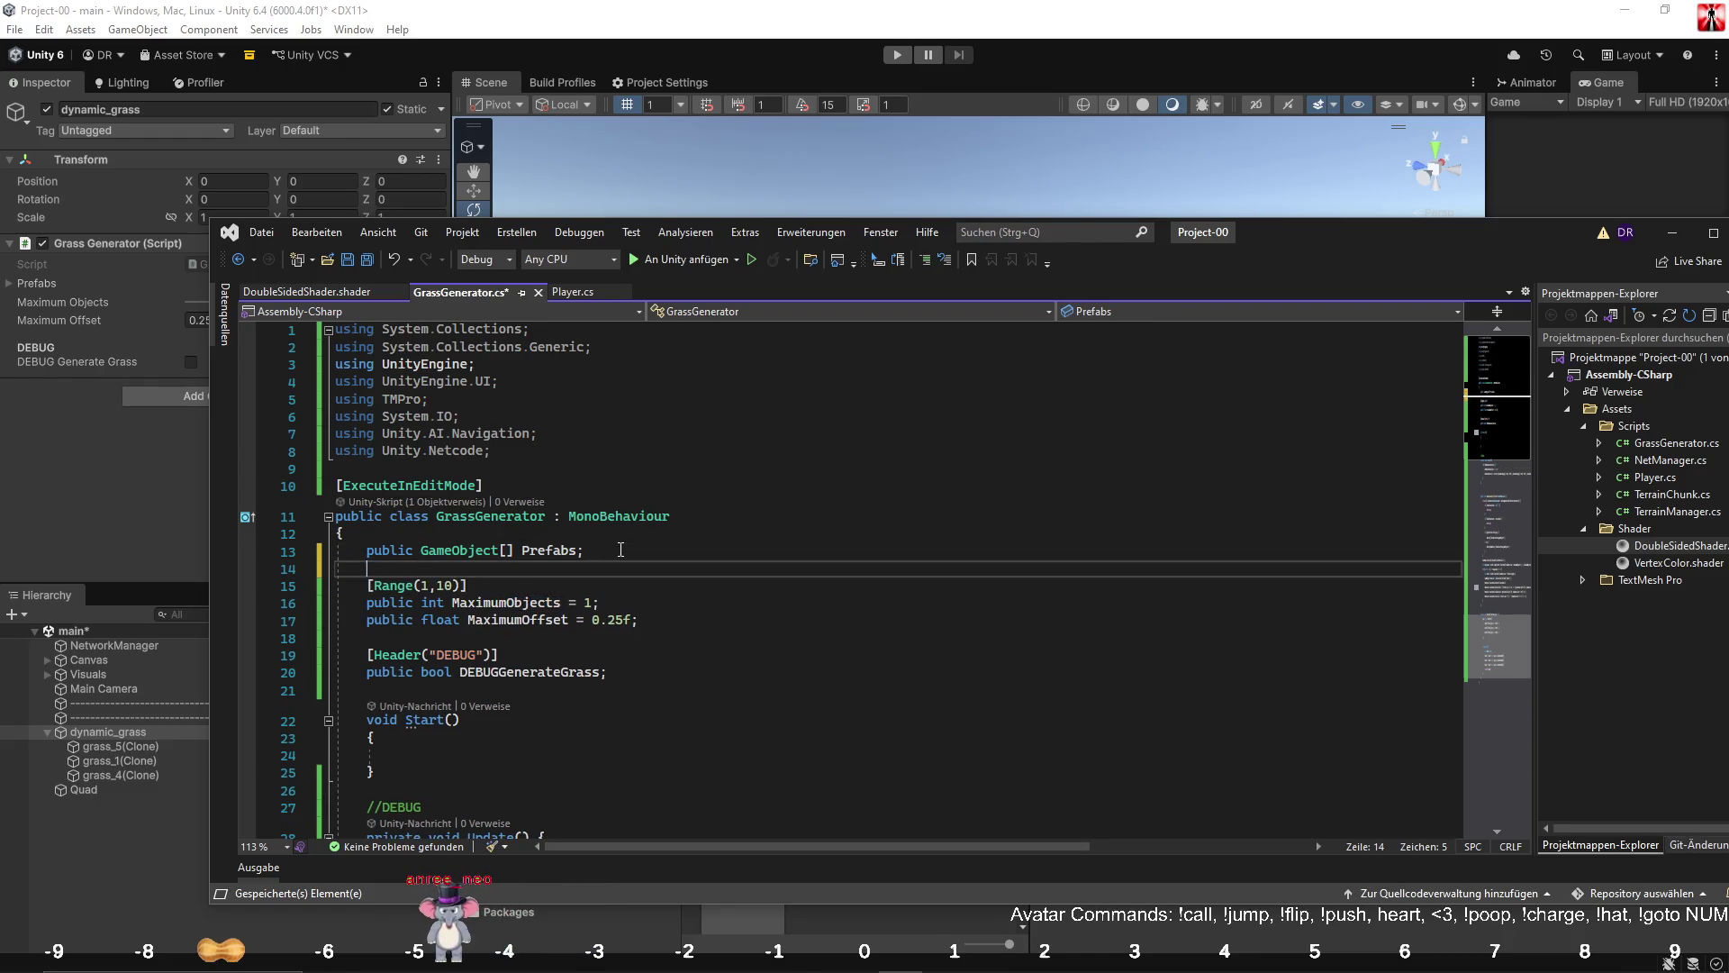
type("[Range(1,10)]     public int MaximumObjects = 1;")
left_click_drag(449, 592, 510, 587)
left_click(491, 586)
type("Min")
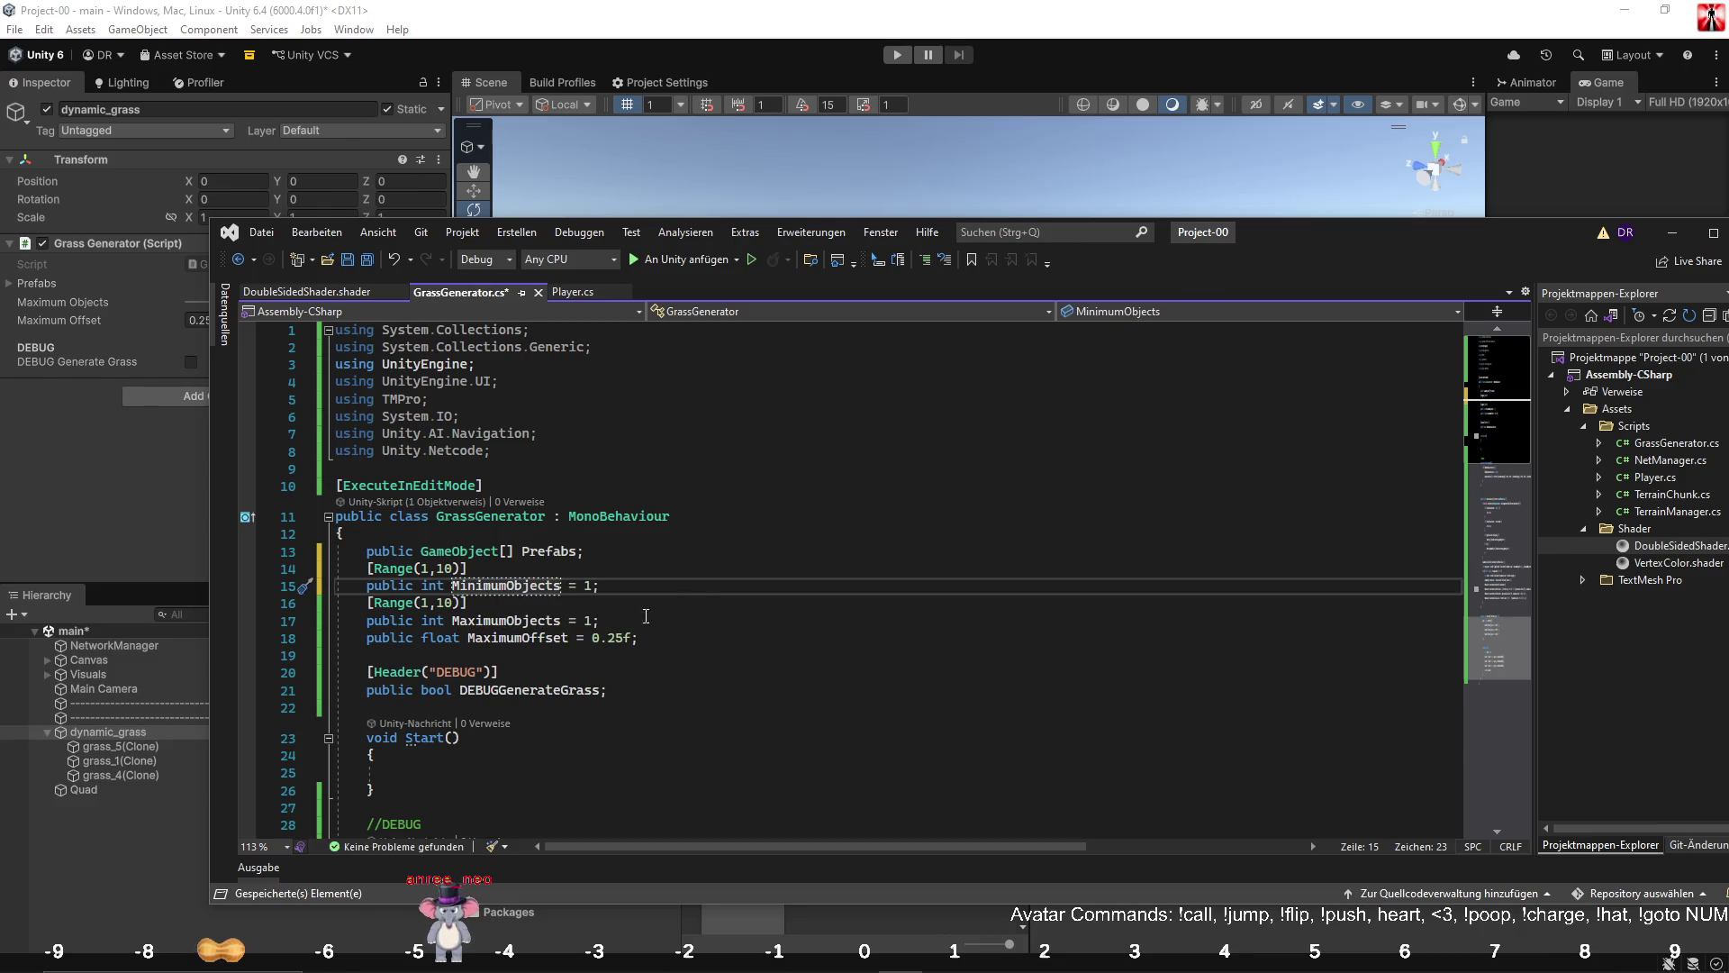
left_click(538, 585)
scroll(670, 601, "down", 7)
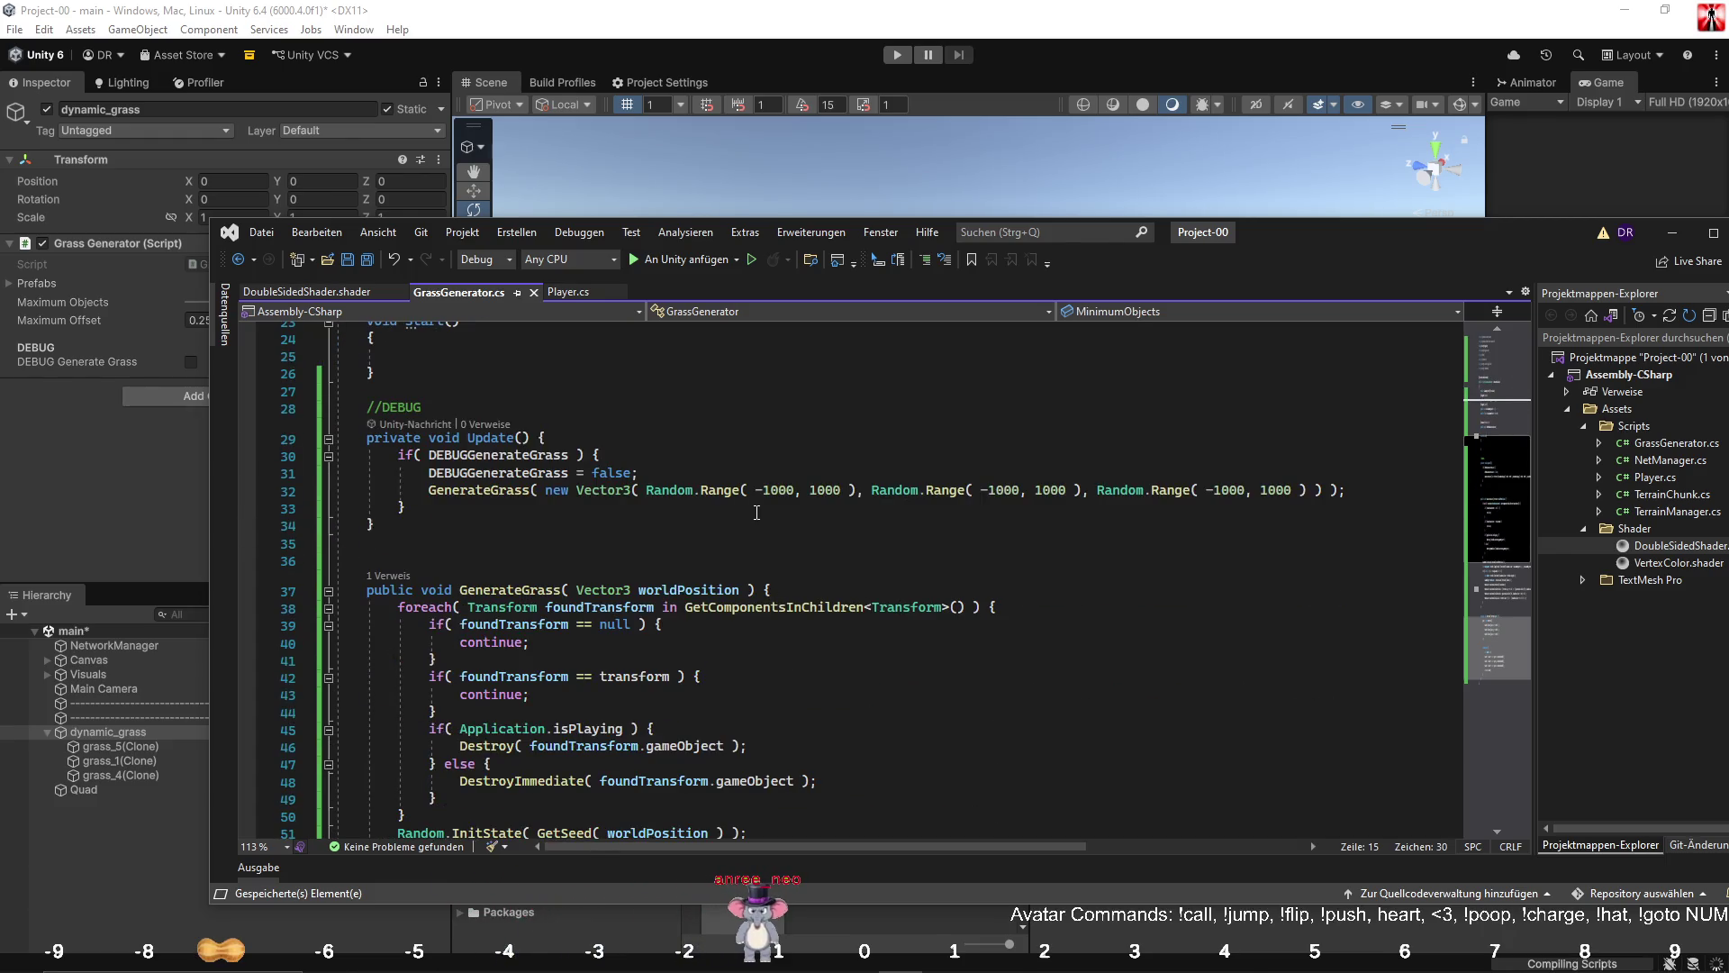